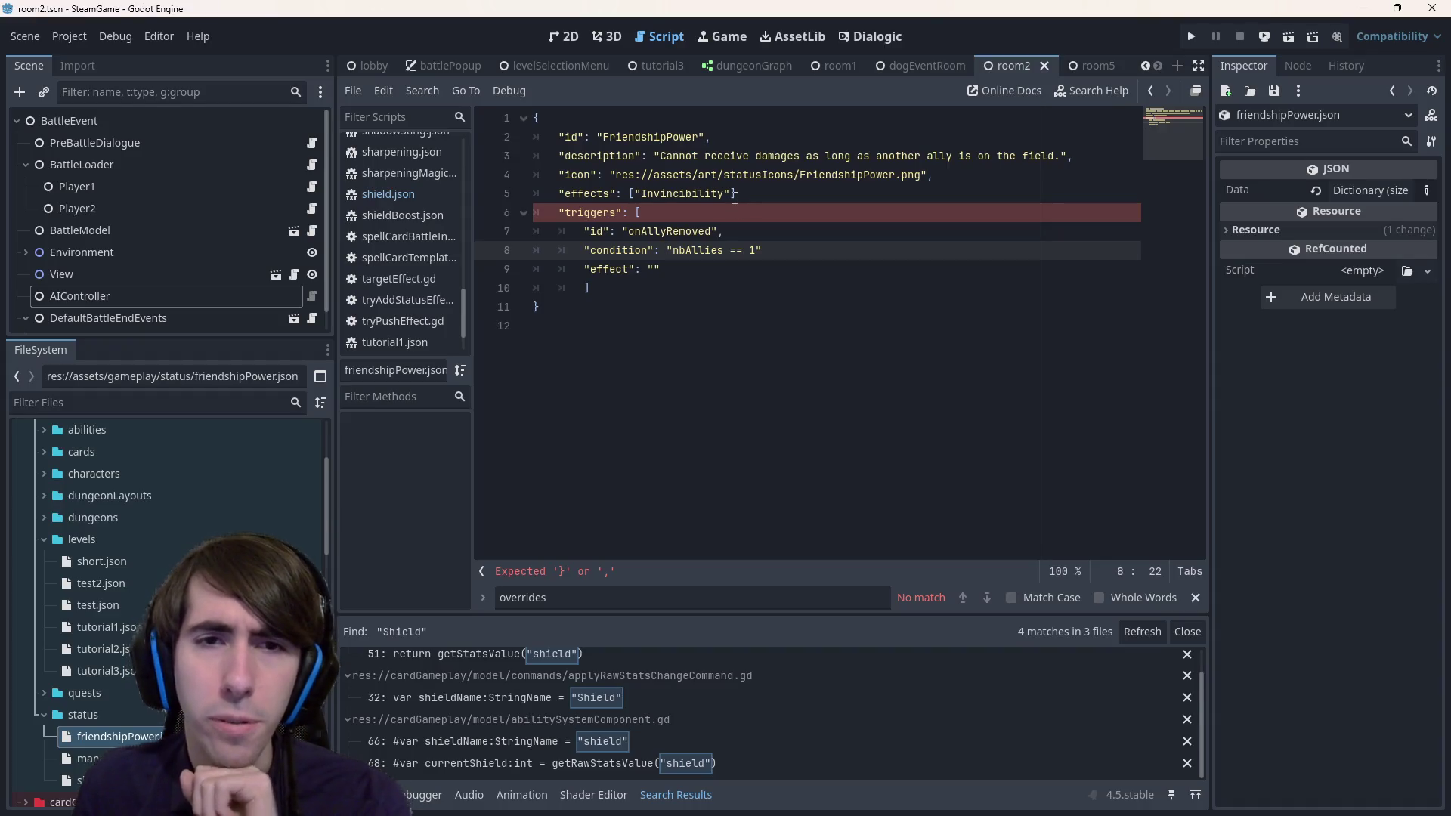
# - Open an empty condition object, braces on separate lines, above the nbAllies == 1 line
pyautogui.press('Return')
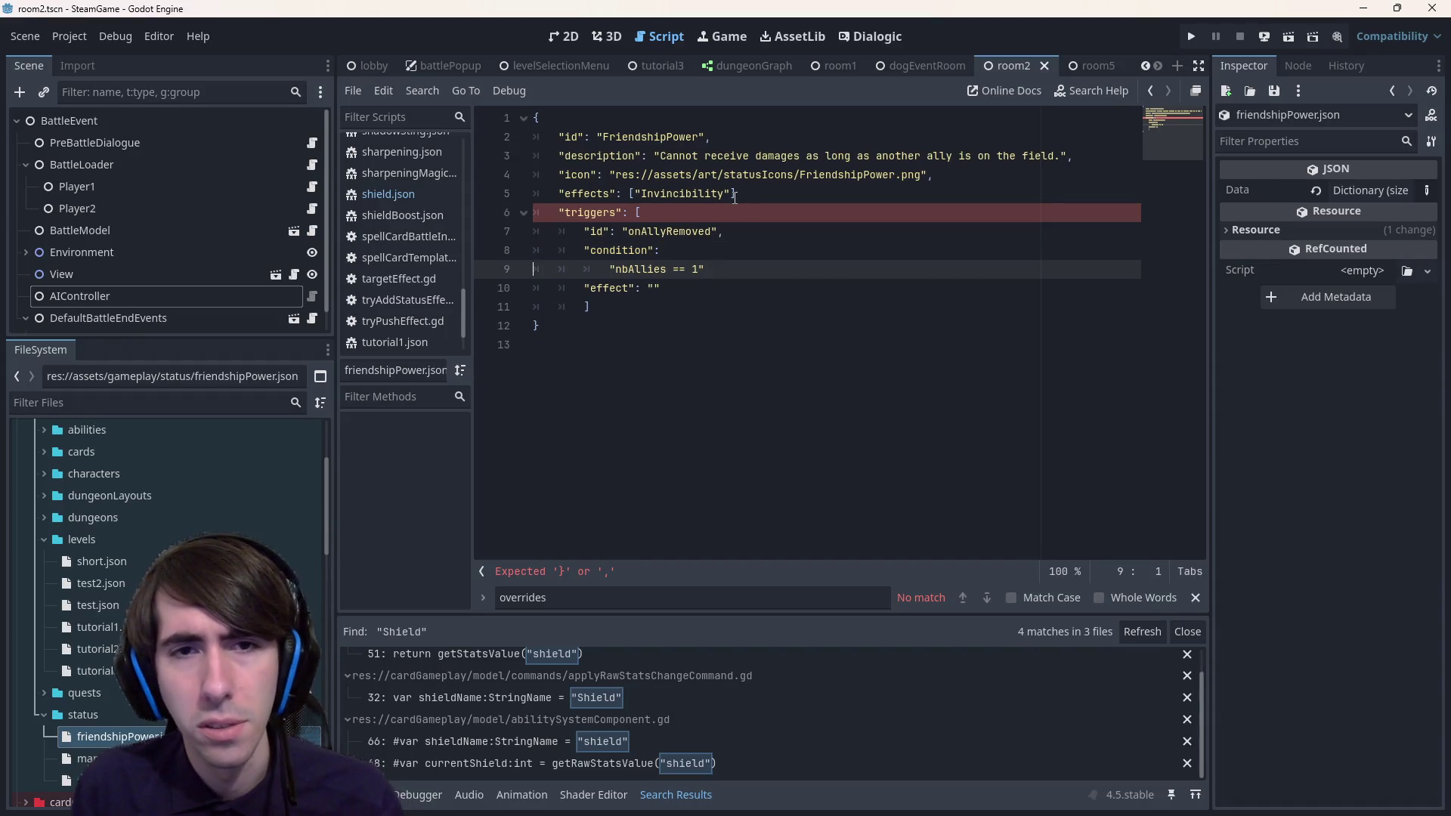
pyautogui.press('Left')
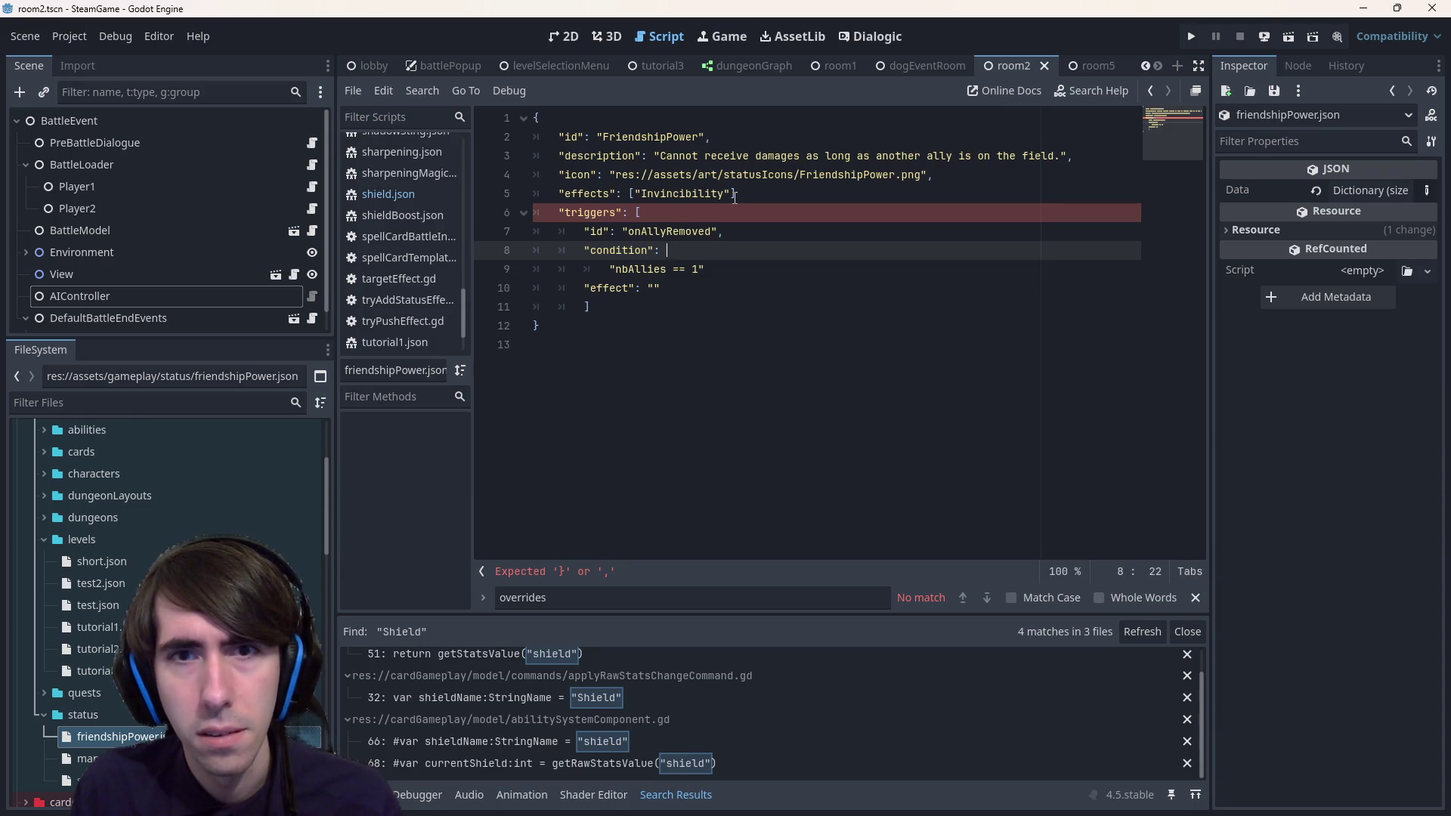
pyautogui.press('Return')
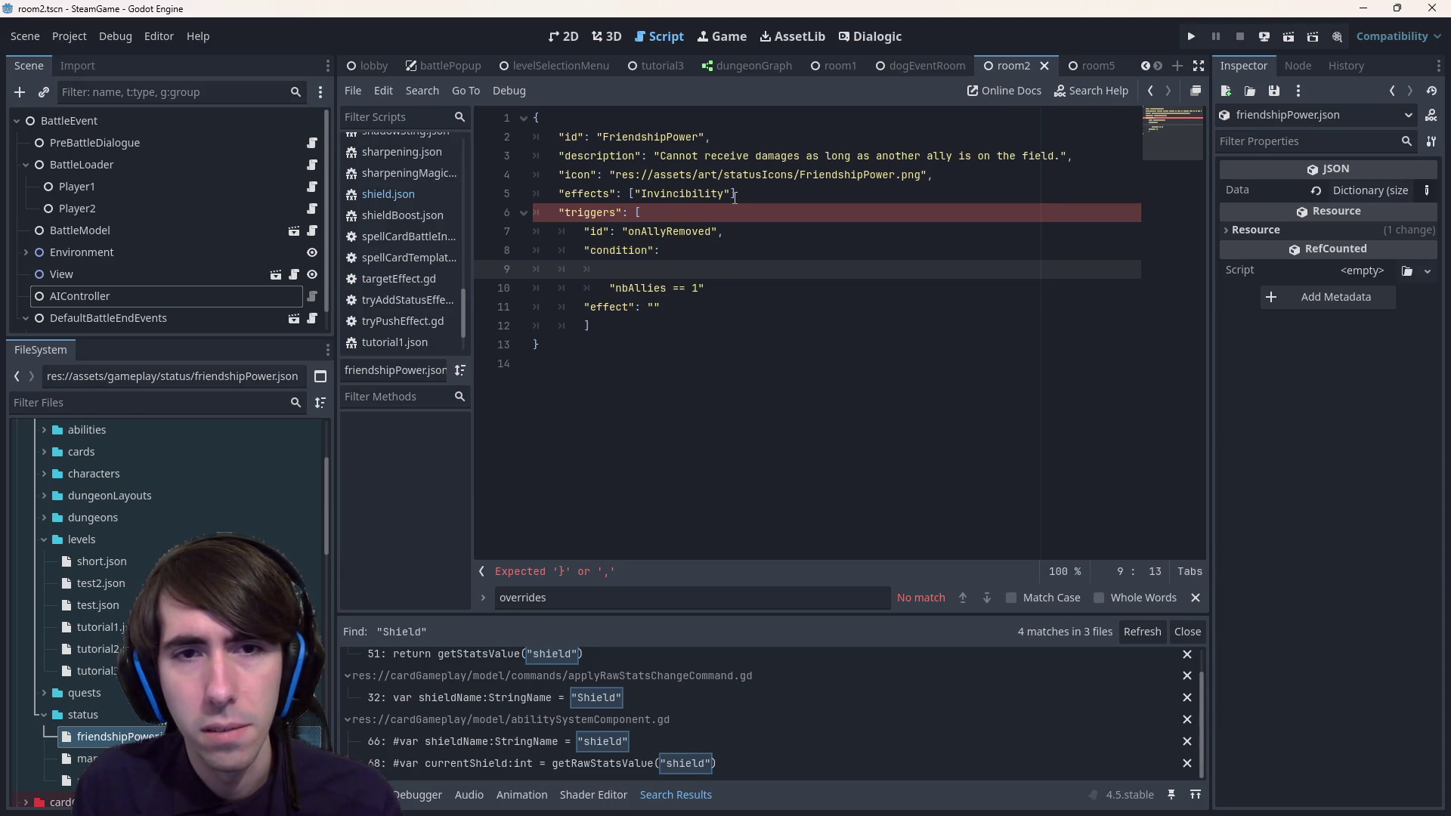
pyautogui.press('Up')
pyautogui.press('Down')
pyautogui.write('{')
pyautogui.press('Return')
pyautogui.press('Up')
pyautogui.press('BackSpace')
pyautogui.press('Down')
pyautogui.press('Down')
pyautogui.press('End')
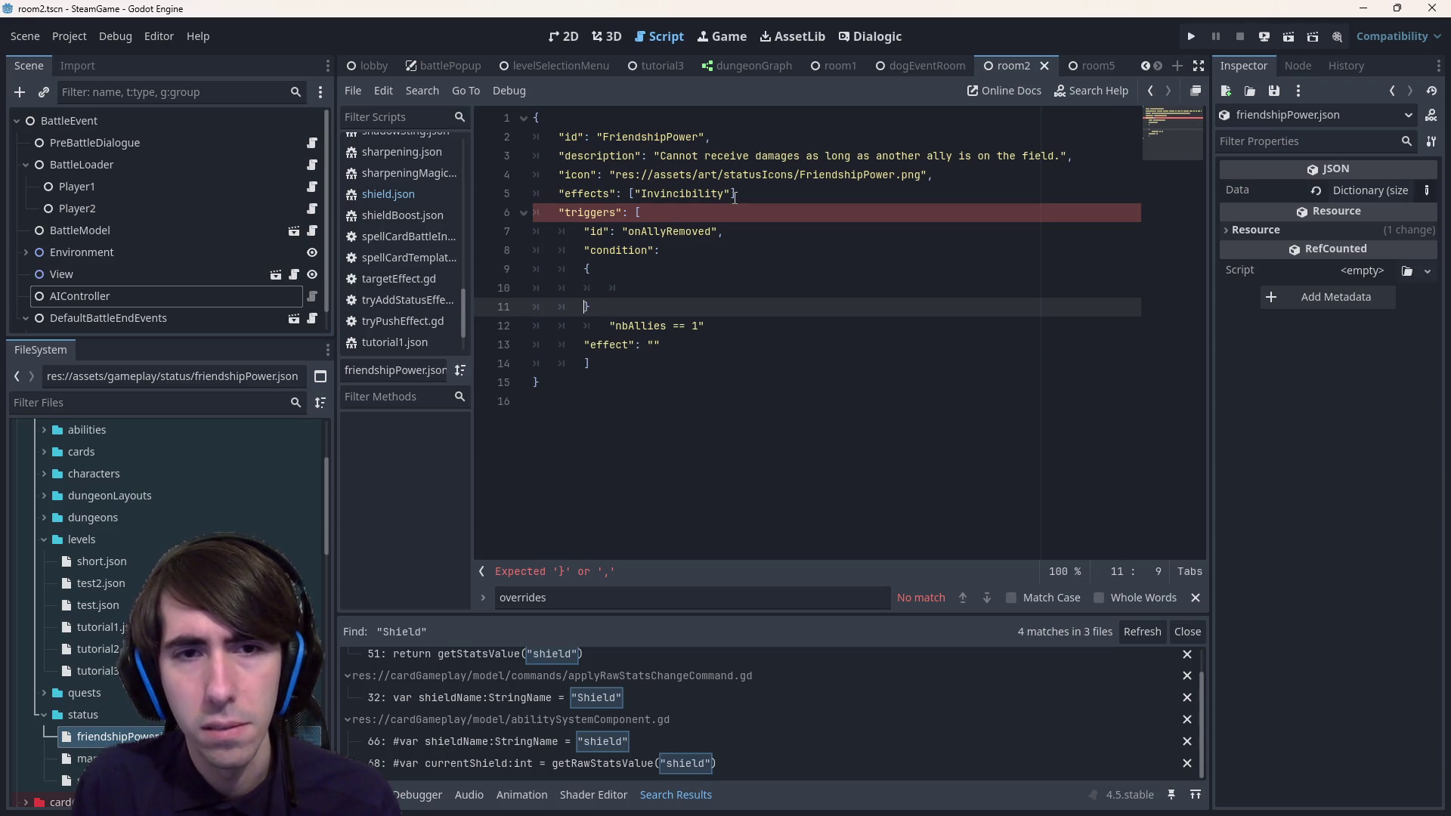
pyautogui.press('Up')
pyautogui.press('End')
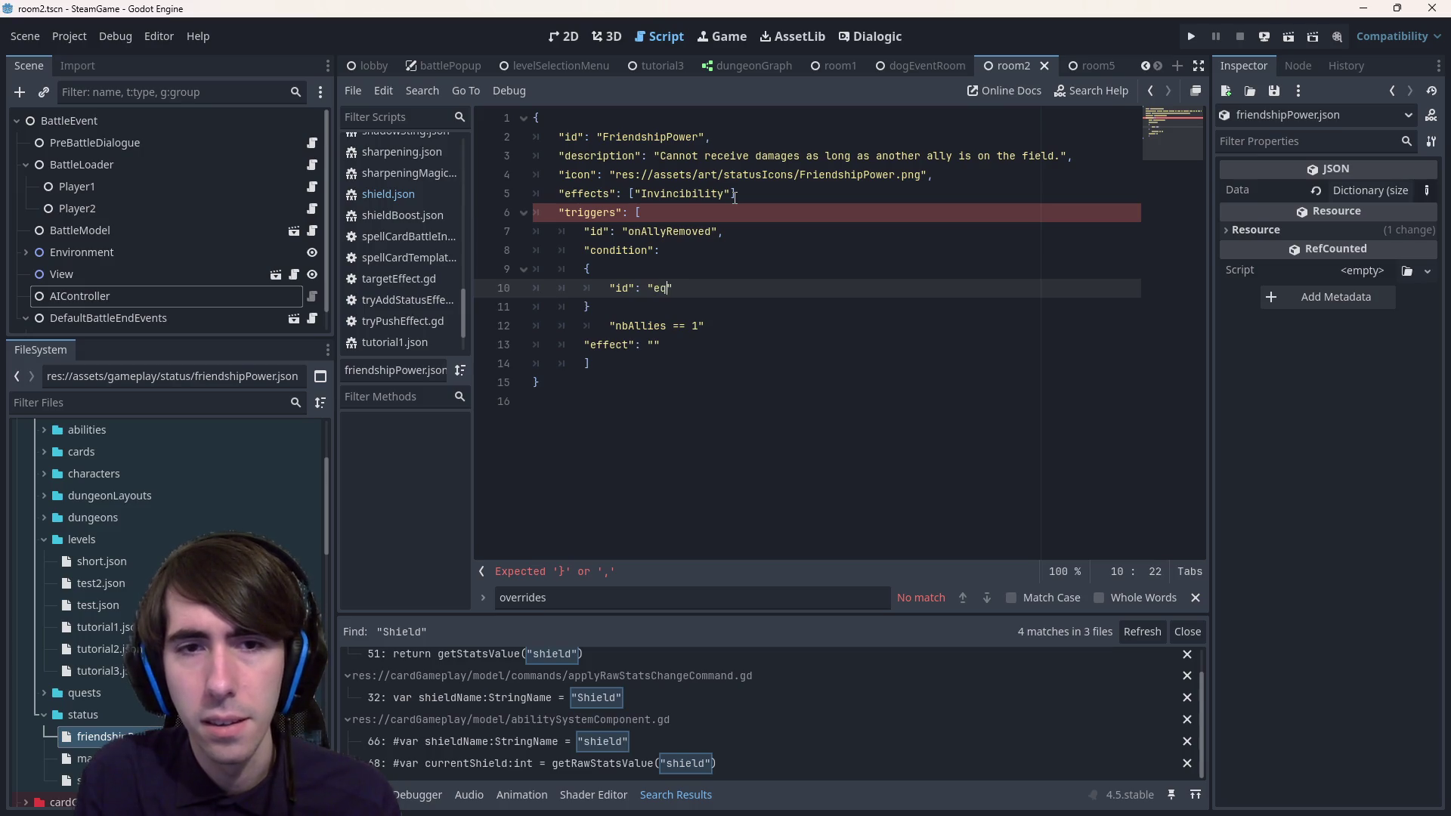
# - Fill the condition object with id equal, a nbAllies and b 1; select the old line
pyautogui.press('Return')
pyautogui.write('"a": "nbAllies"')
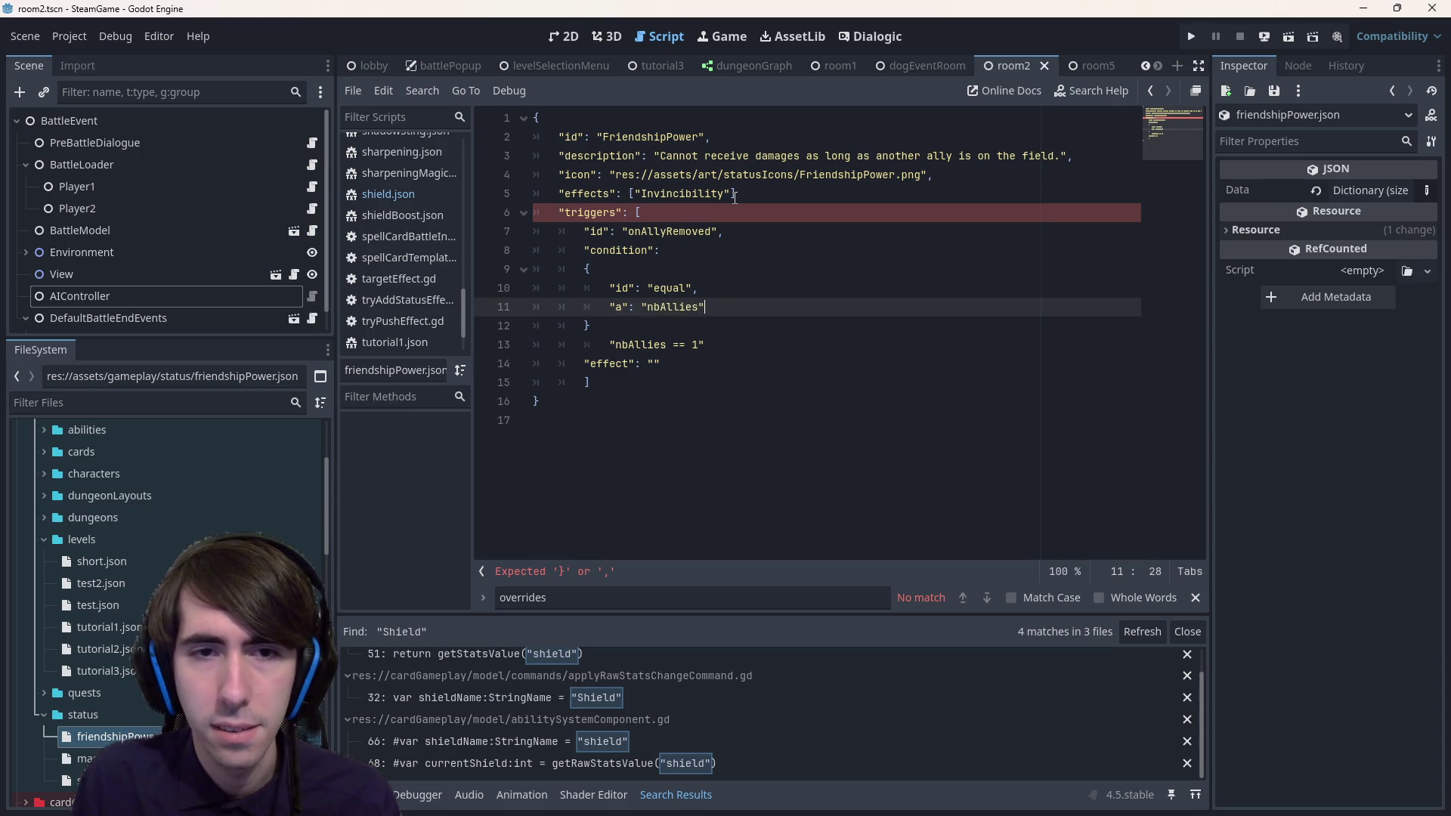
pyautogui.press('Return')
pyautogui.press('BackSpace')
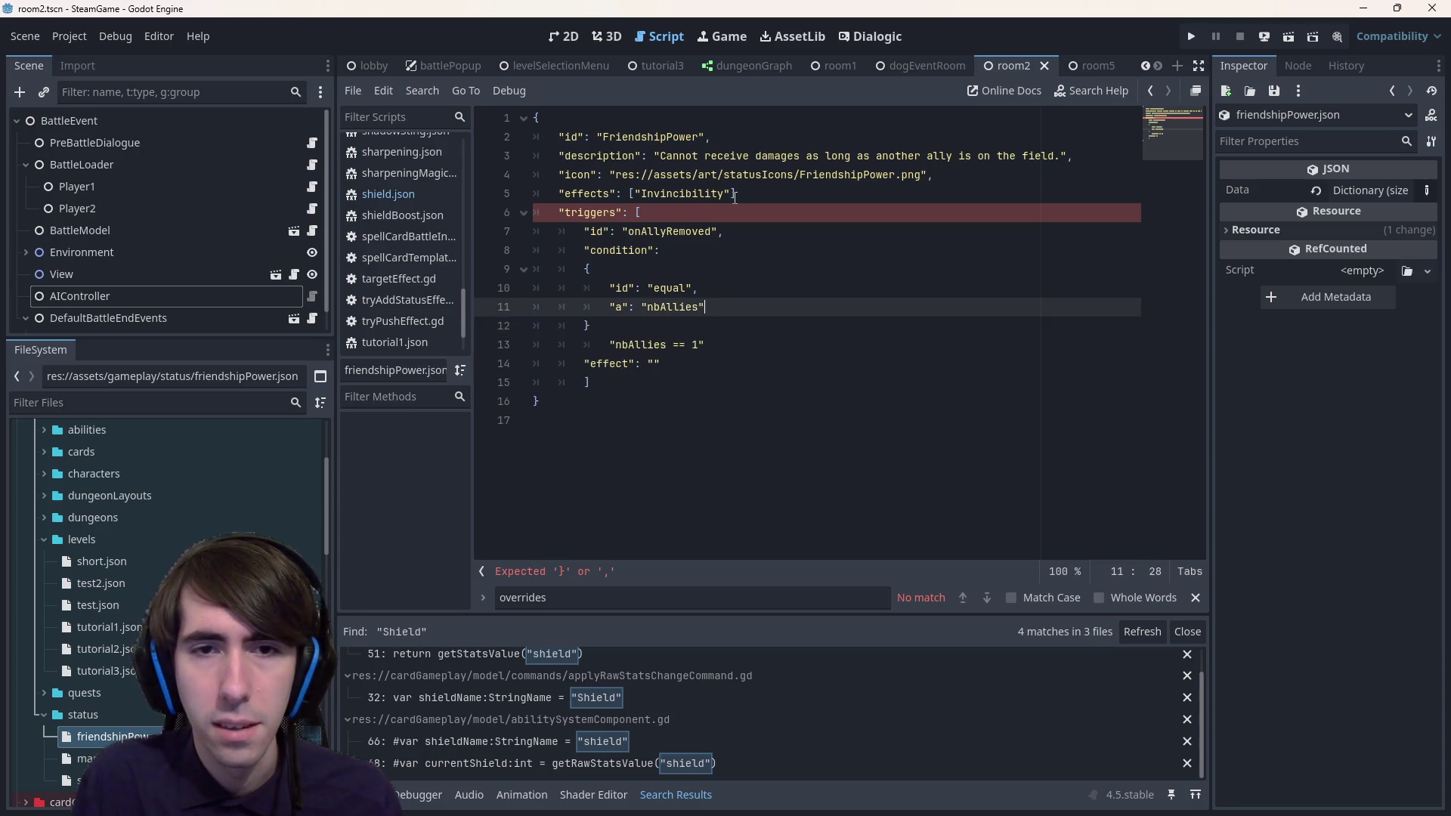
pyautogui.write(',')
pyautogui.press('Return')
pyautogui.write('b": 1')
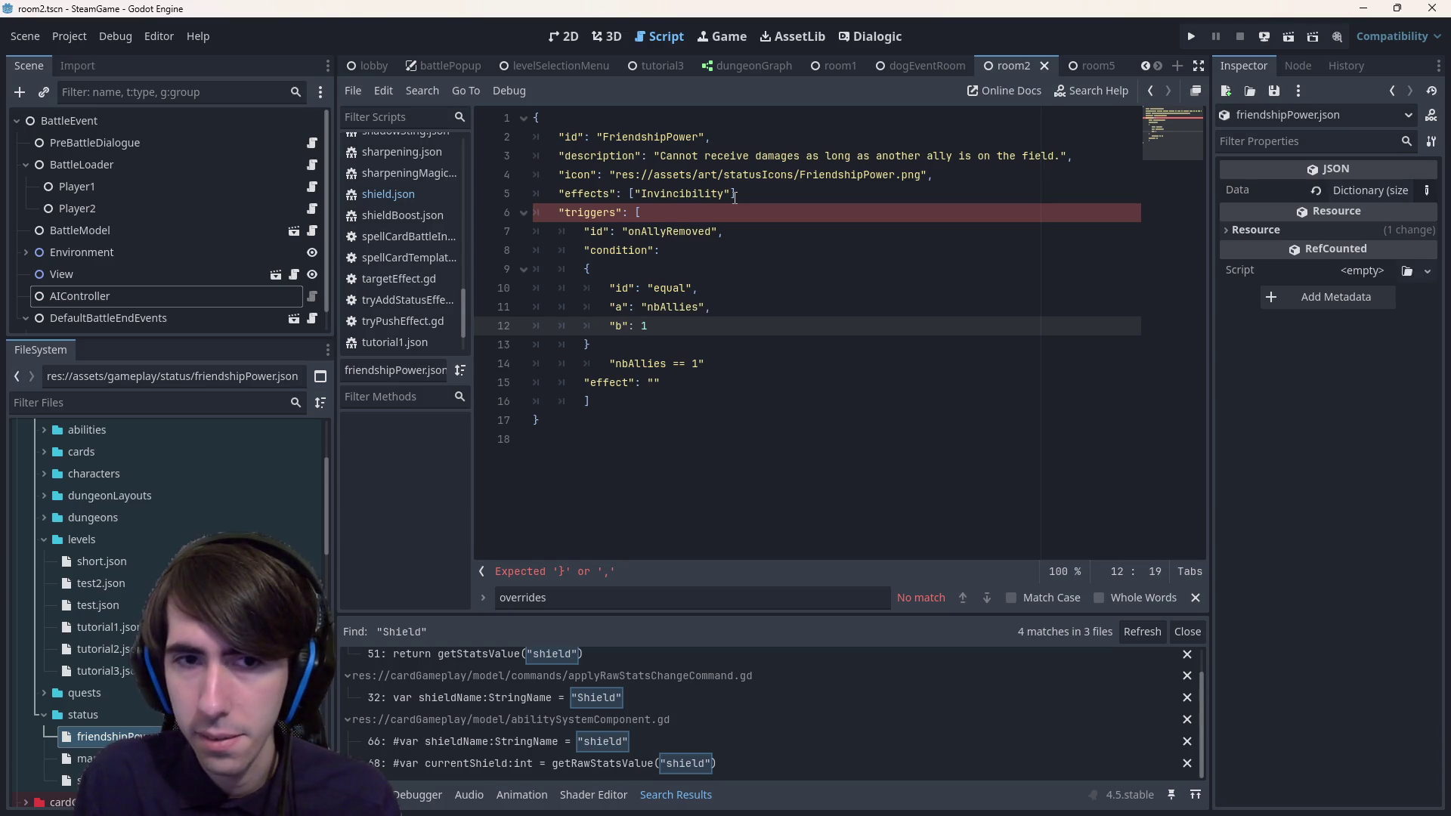
pyautogui.moveTo(727, 361); pyautogui.dragTo(464, 369)
# - Delete the old nbAllies == 1 line and trace the parse error to the effects line
pyautogui.press('BackSpace')
pyautogui.click(801, 288)
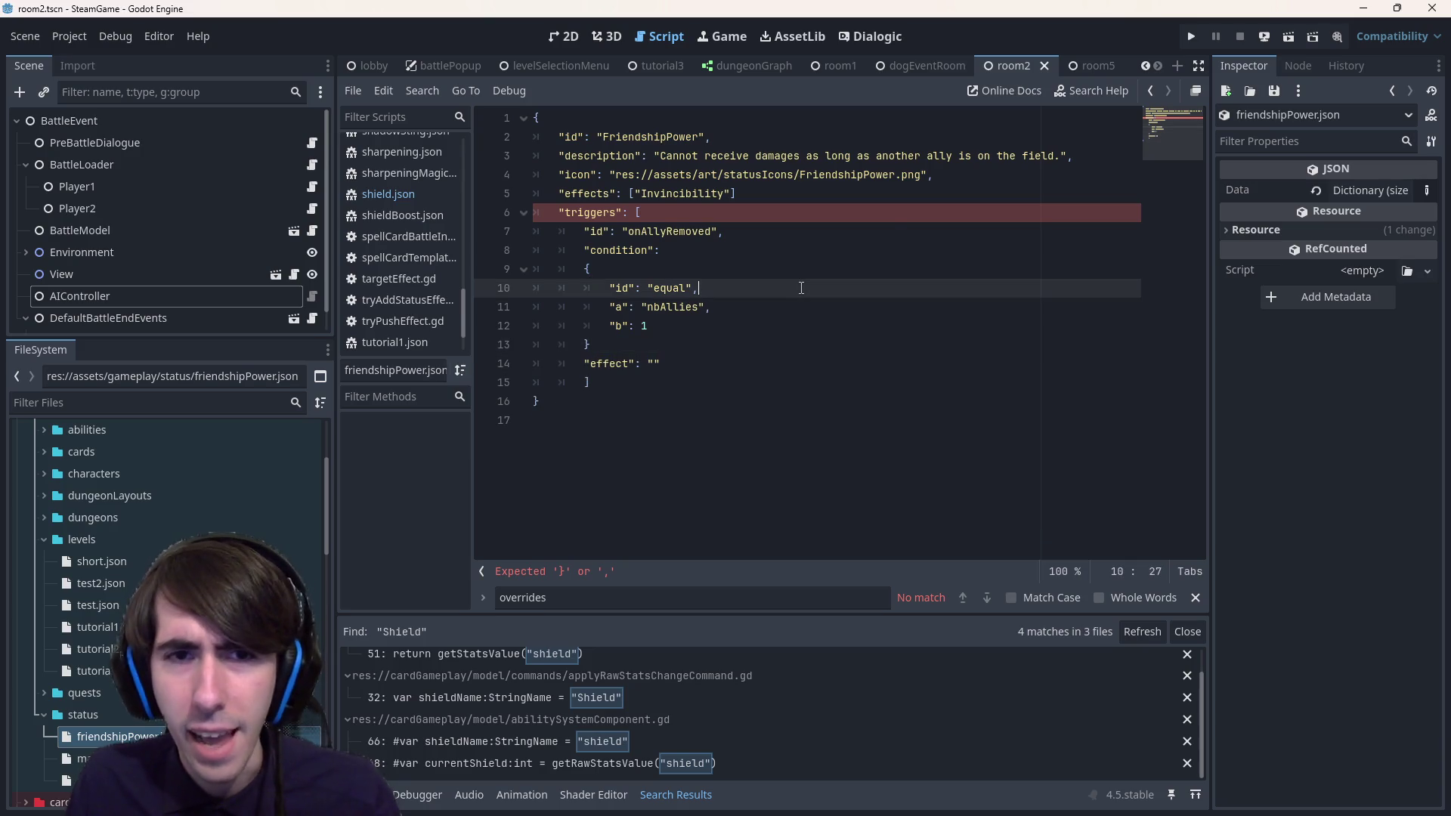
pyautogui.click(652, 381)
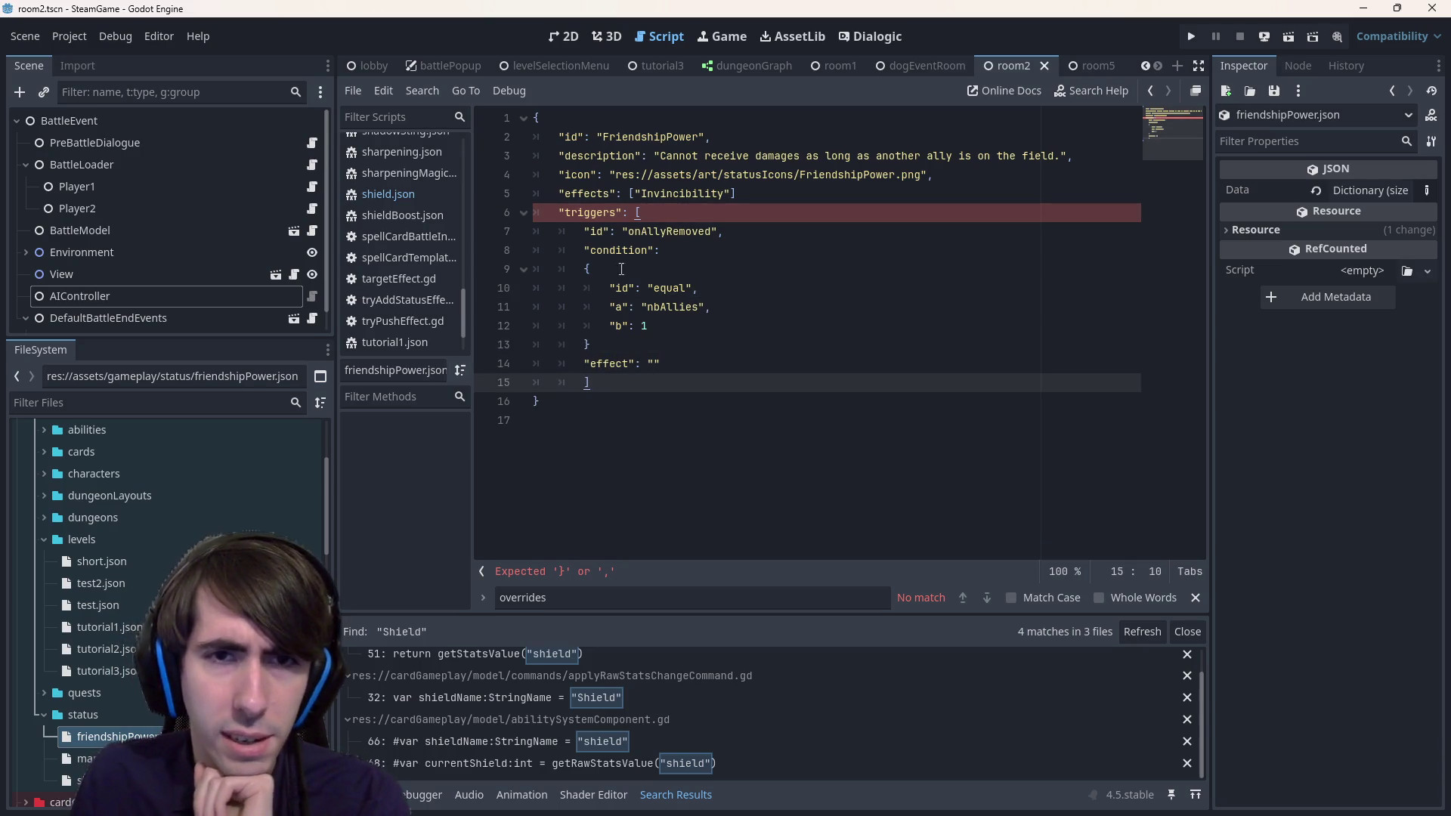
pyautogui.click(614, 572)
pyautogui.click(641, 215)
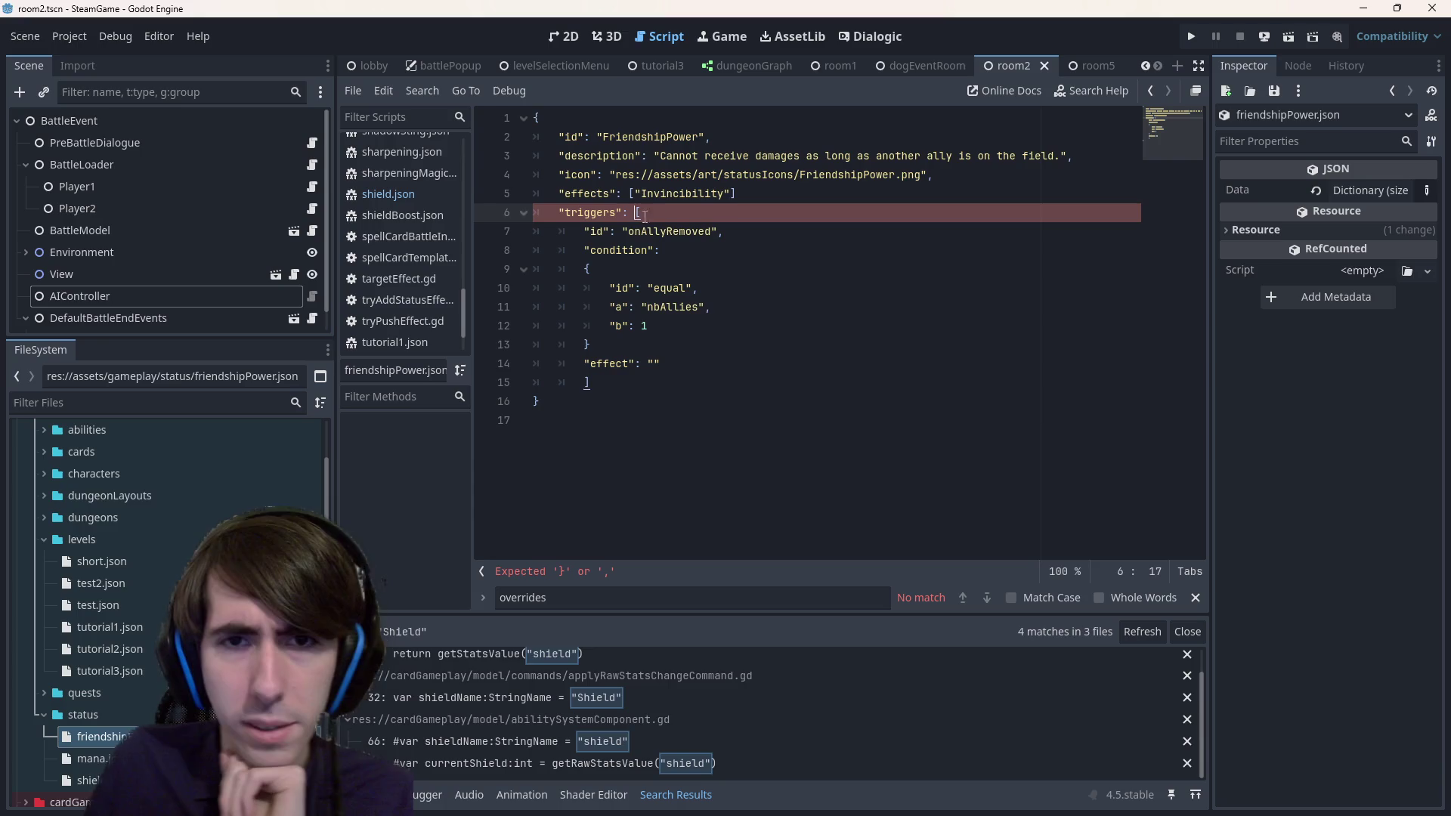
pyautogui.click(745, 201)
pyautogui.write(',')
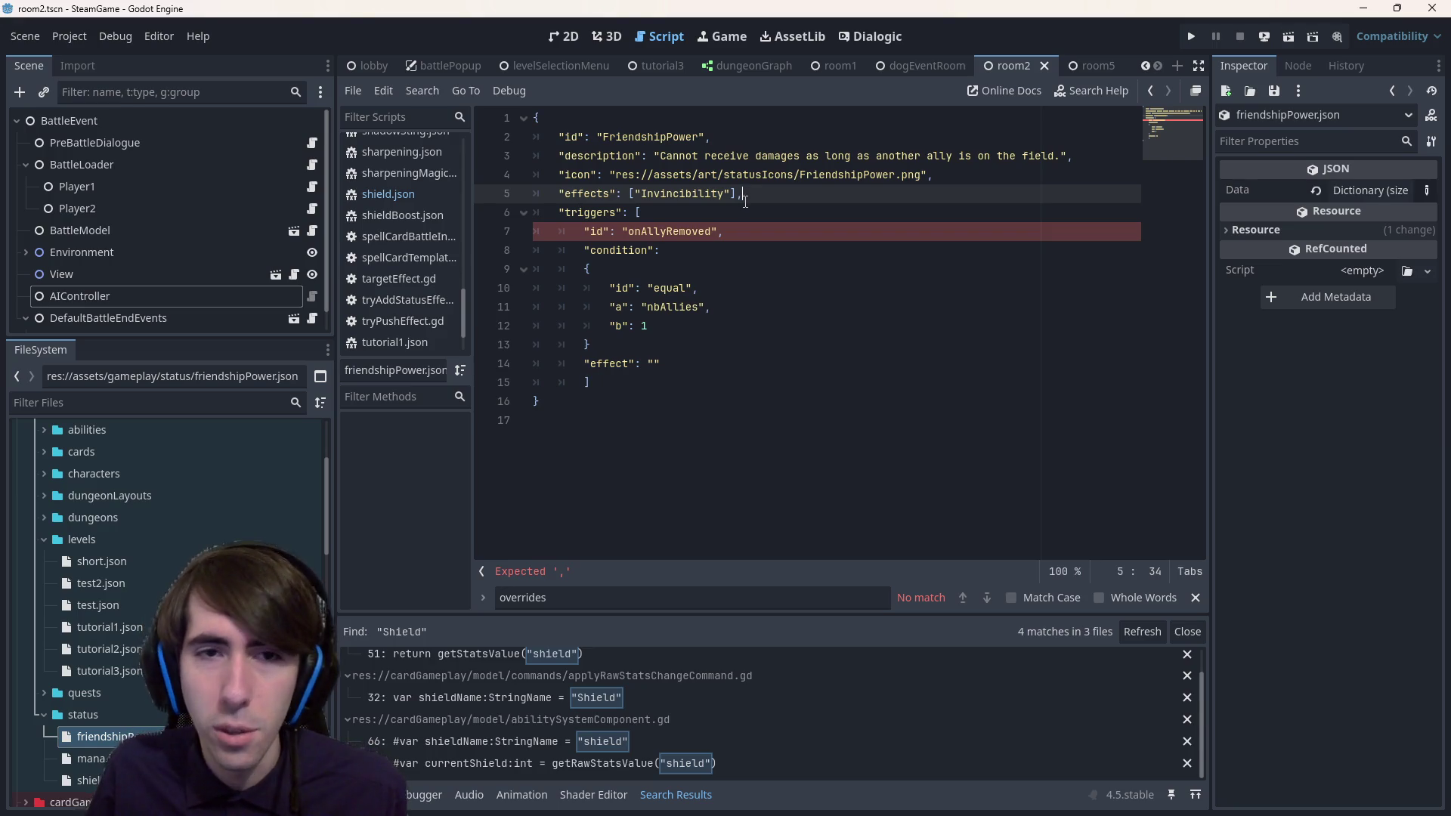
# - Move the triggers bracket to its own line and wrap the onAllyRemoved trigger in indented braces
pyautogui.click(634, 215)
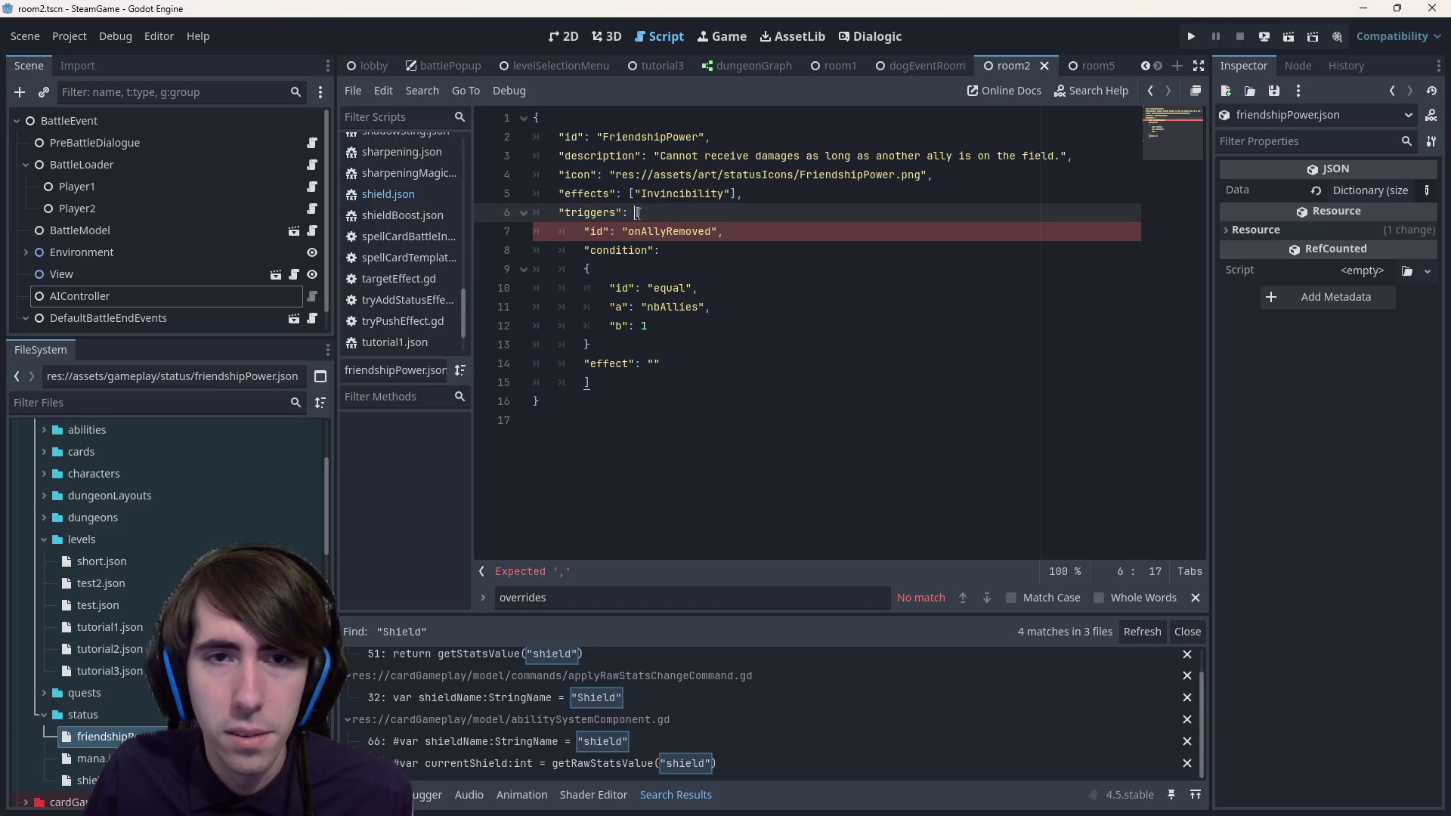
pyautogui.press('Return')
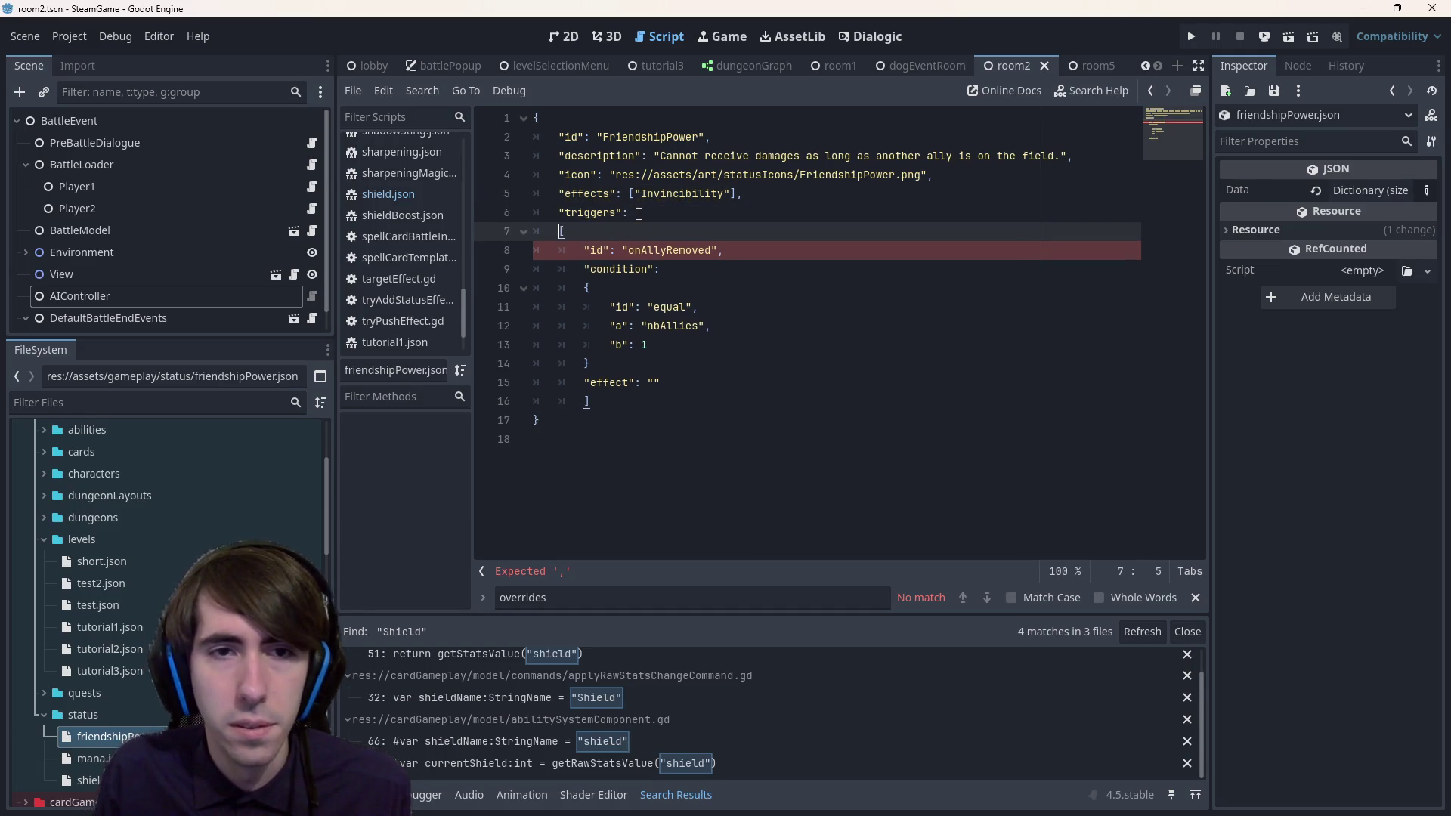
pyautogui.click(585, 401)
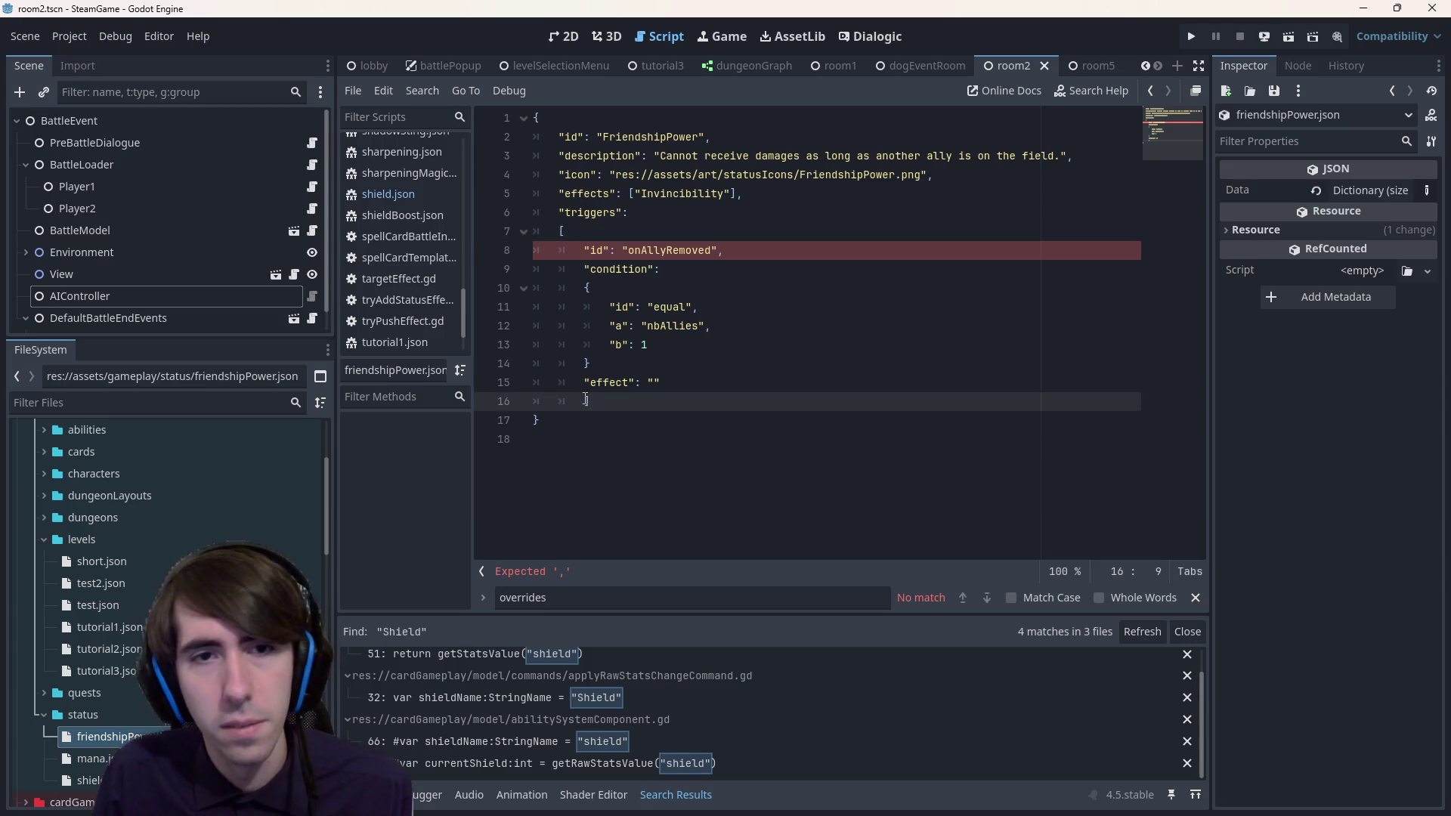
pyautogui.click(584, 250)
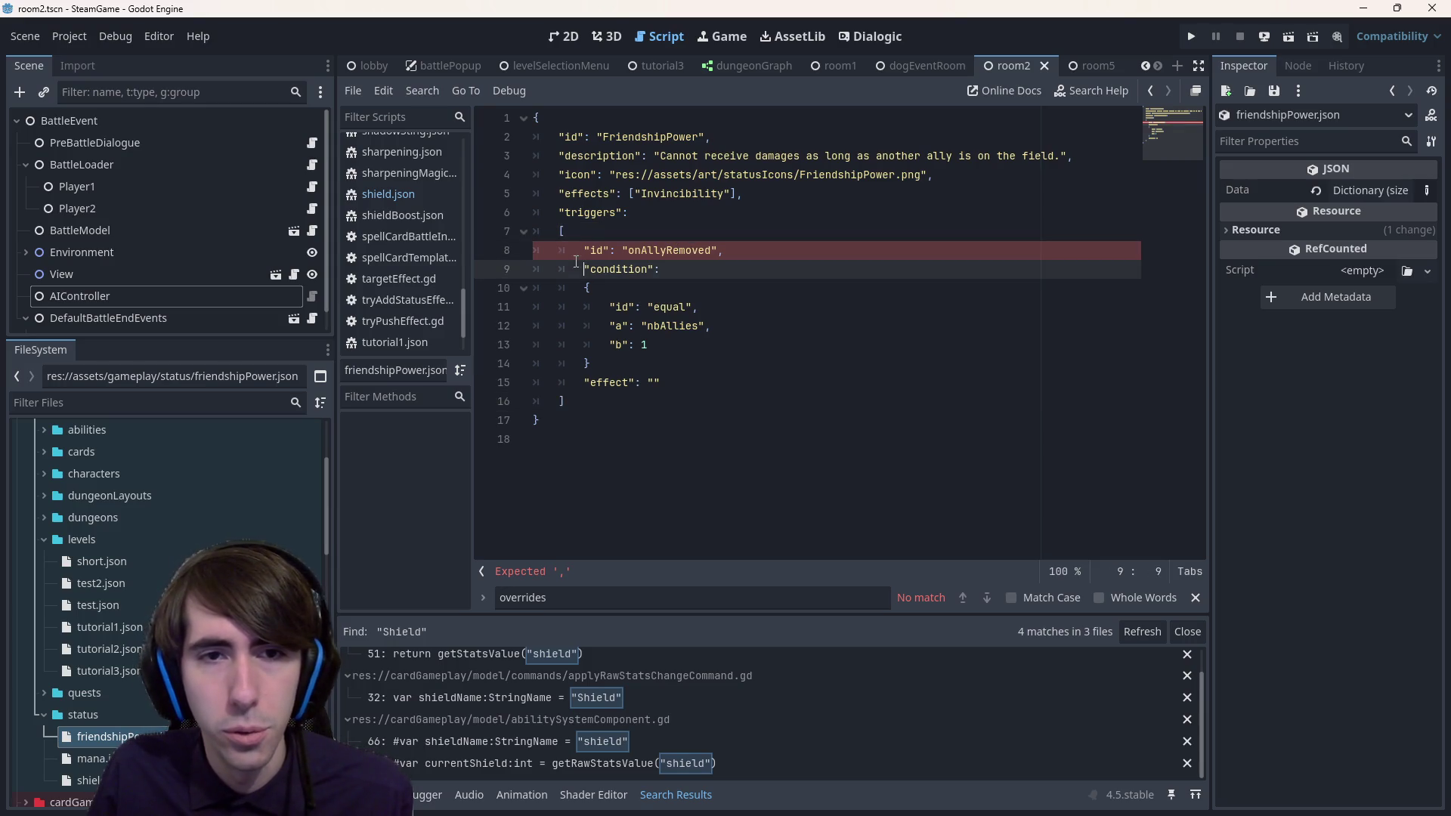
pyautogui.moveTo(584, 250); pyautogui.dragTo(770, 249)
pyautogui.click(770, 249)
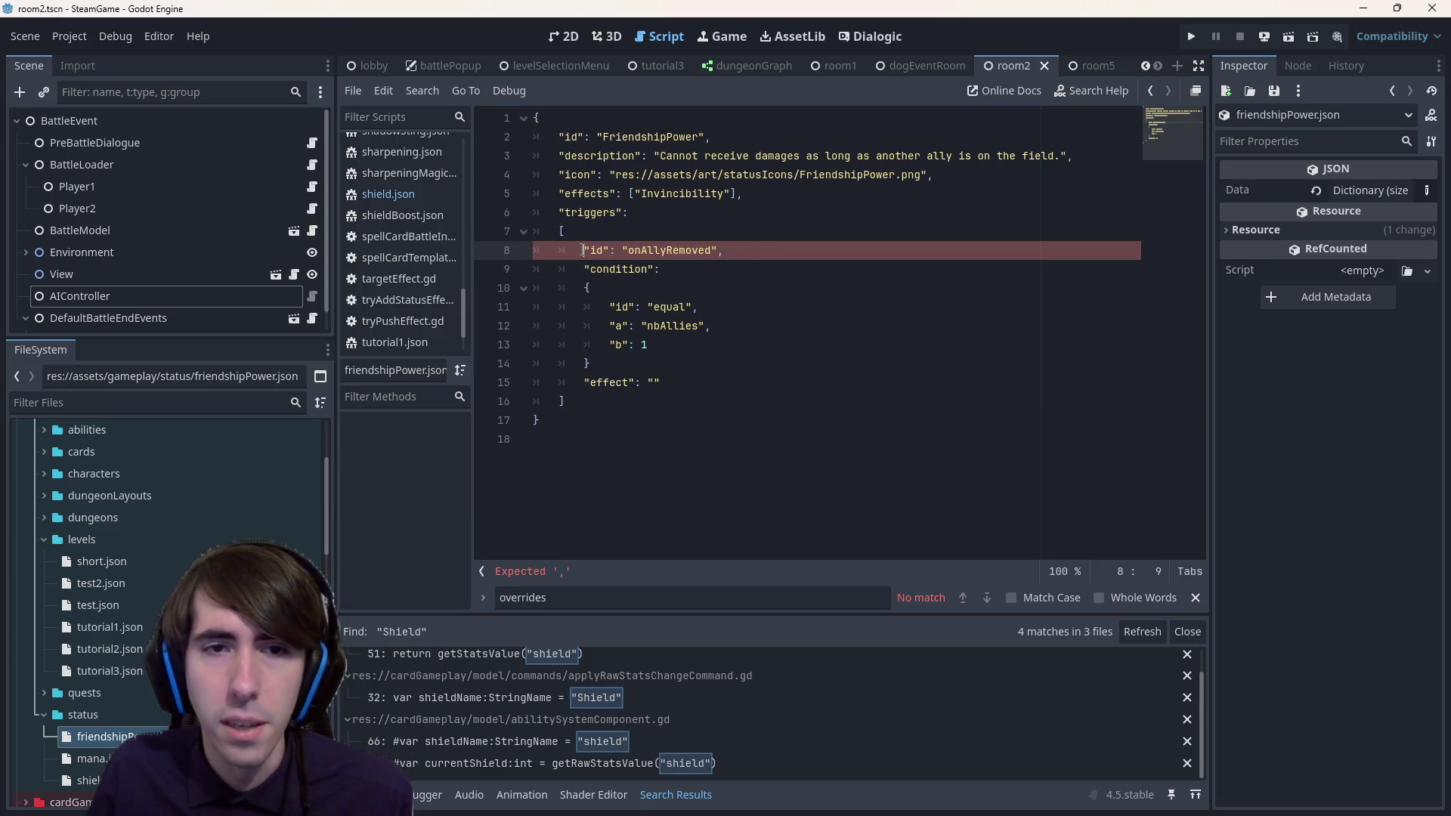
pyautogui.click(597, 240)
pyautogui.write('{')
pyautogui.press('Return')
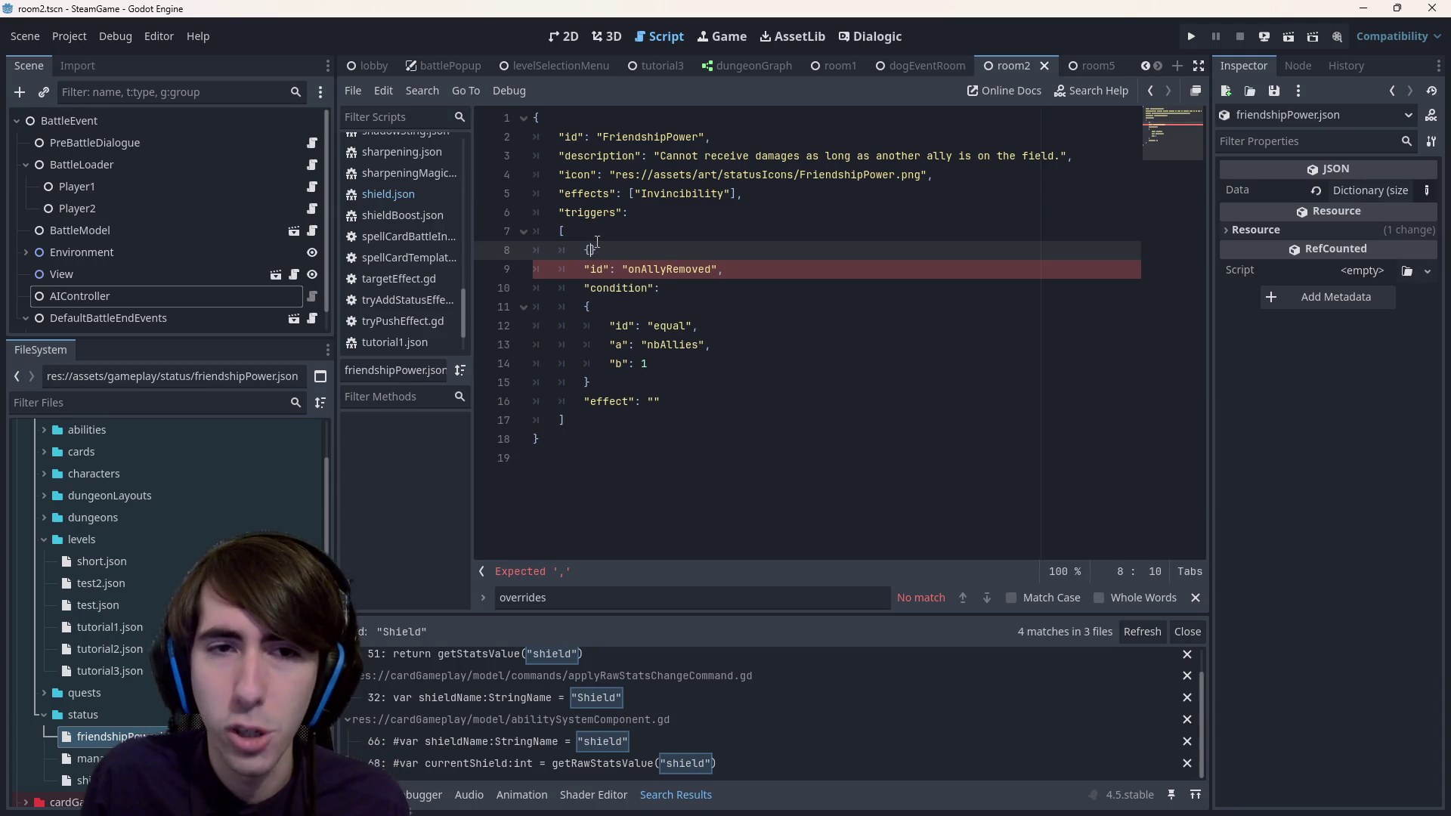
pyautogui.click(712, 394)
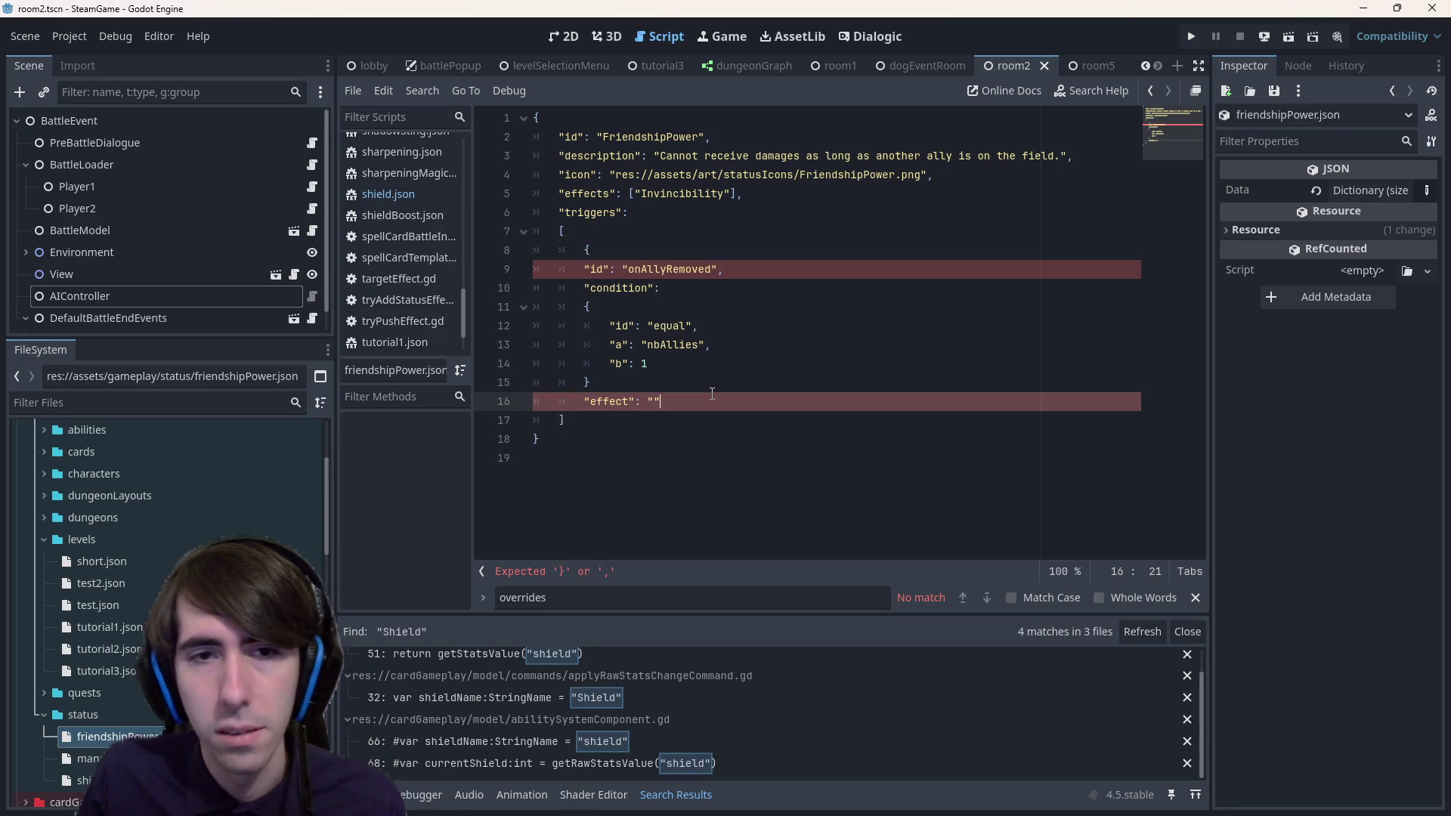
pyautogui.press('Return')
pyautogui.moveTo(726, 401); pyautogui.dragTo(529, 269)
pyautogui.press('Tab')
pyautogui.click(791, 326)
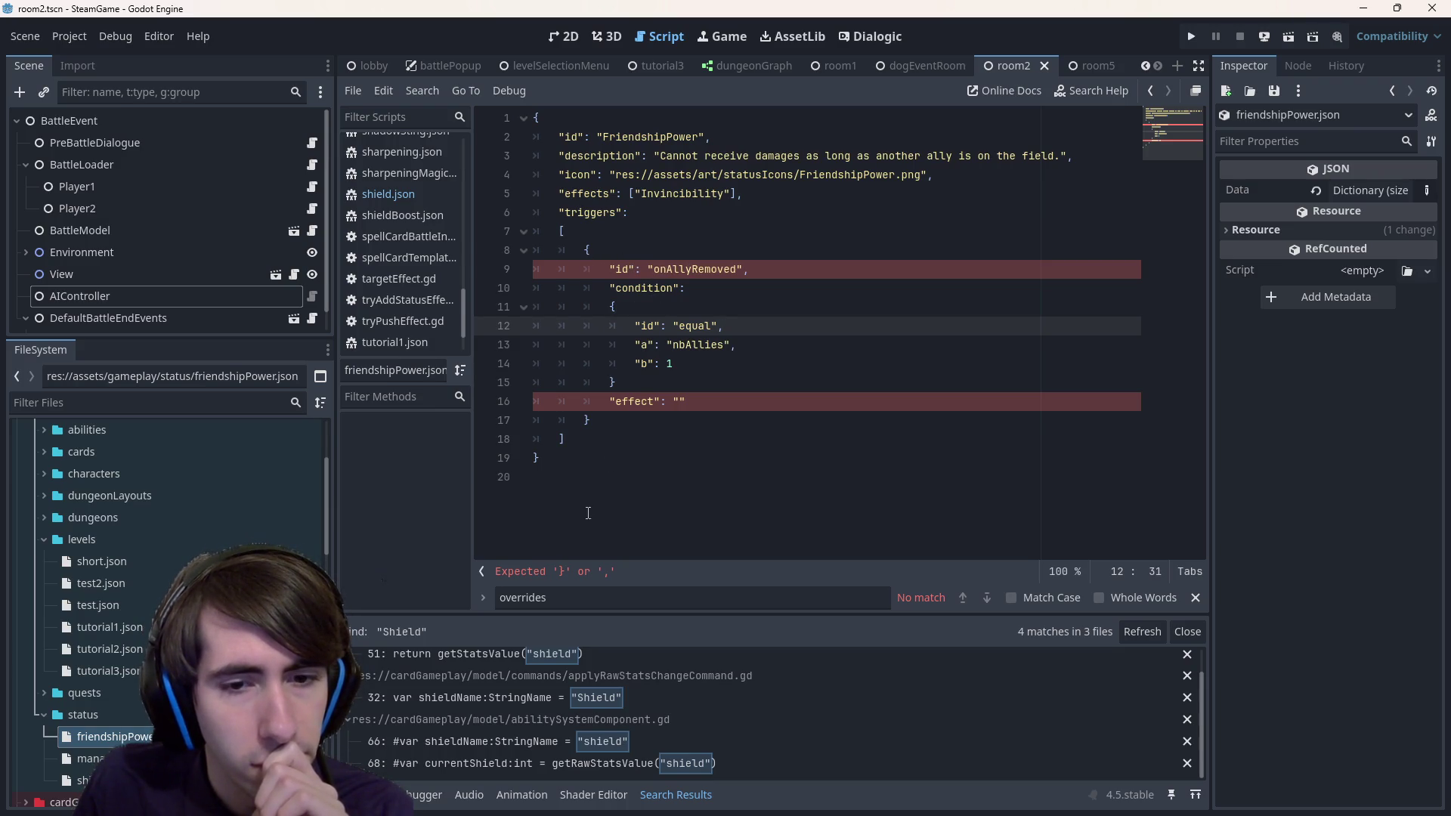
# - Fix the reported error with a comma after the condition block and save friendshipPower.json
pyautogui.click(584, 575)
pyautogui.click(732, 388)
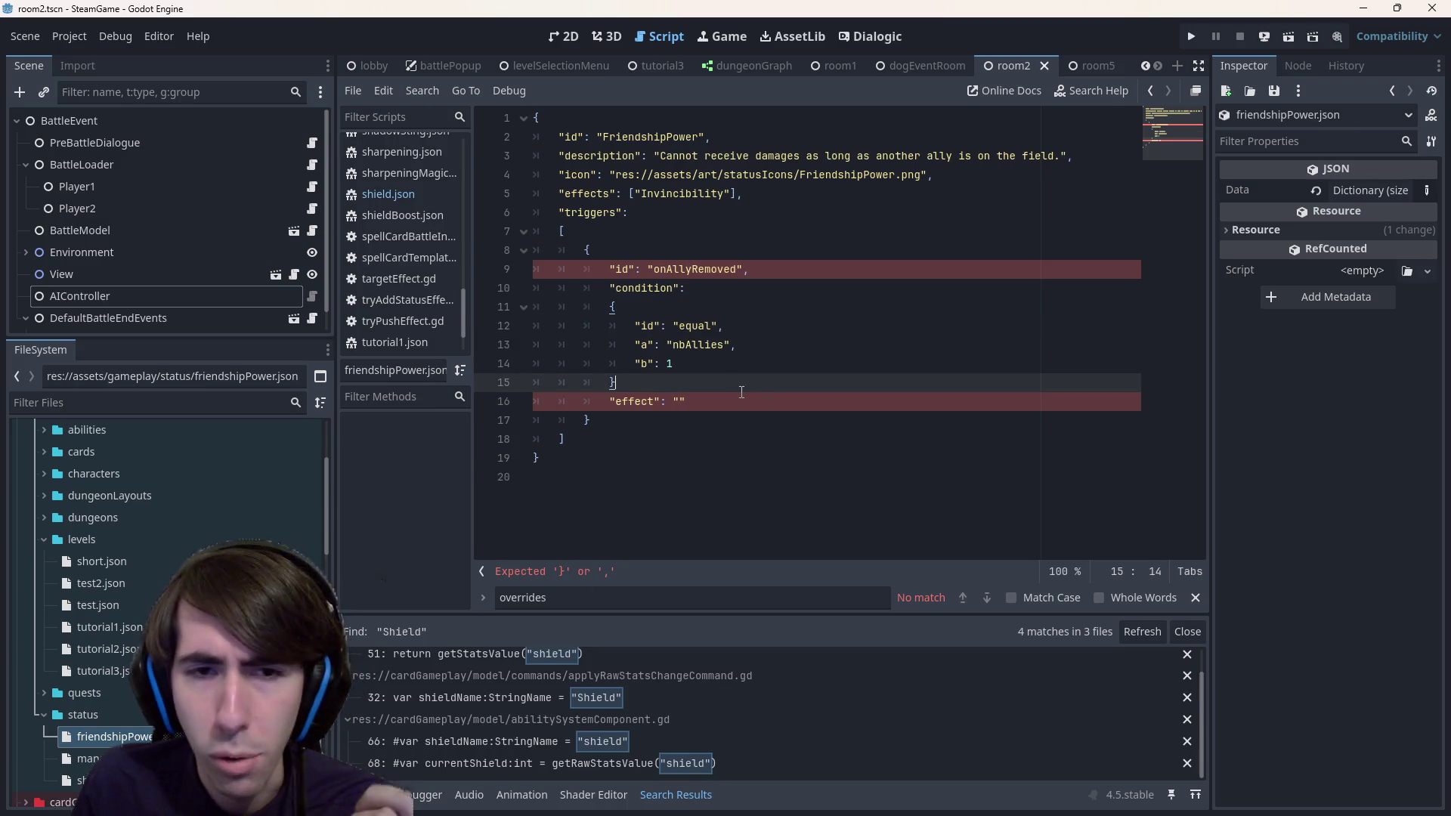
pyautogui.write(',')
pyautogui.hotkey('ctrl', 's')
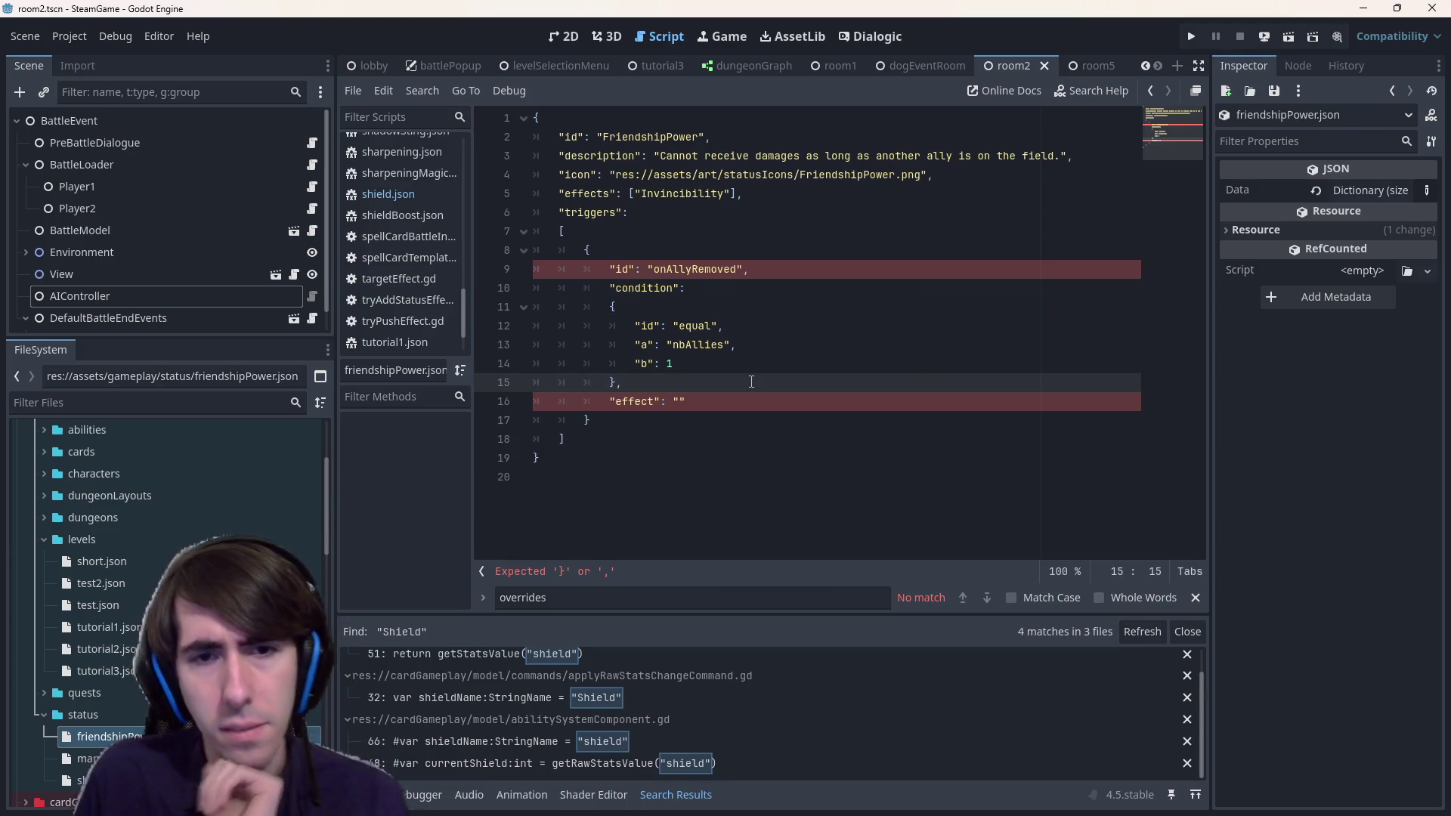
pyautogui.click(761, 265)
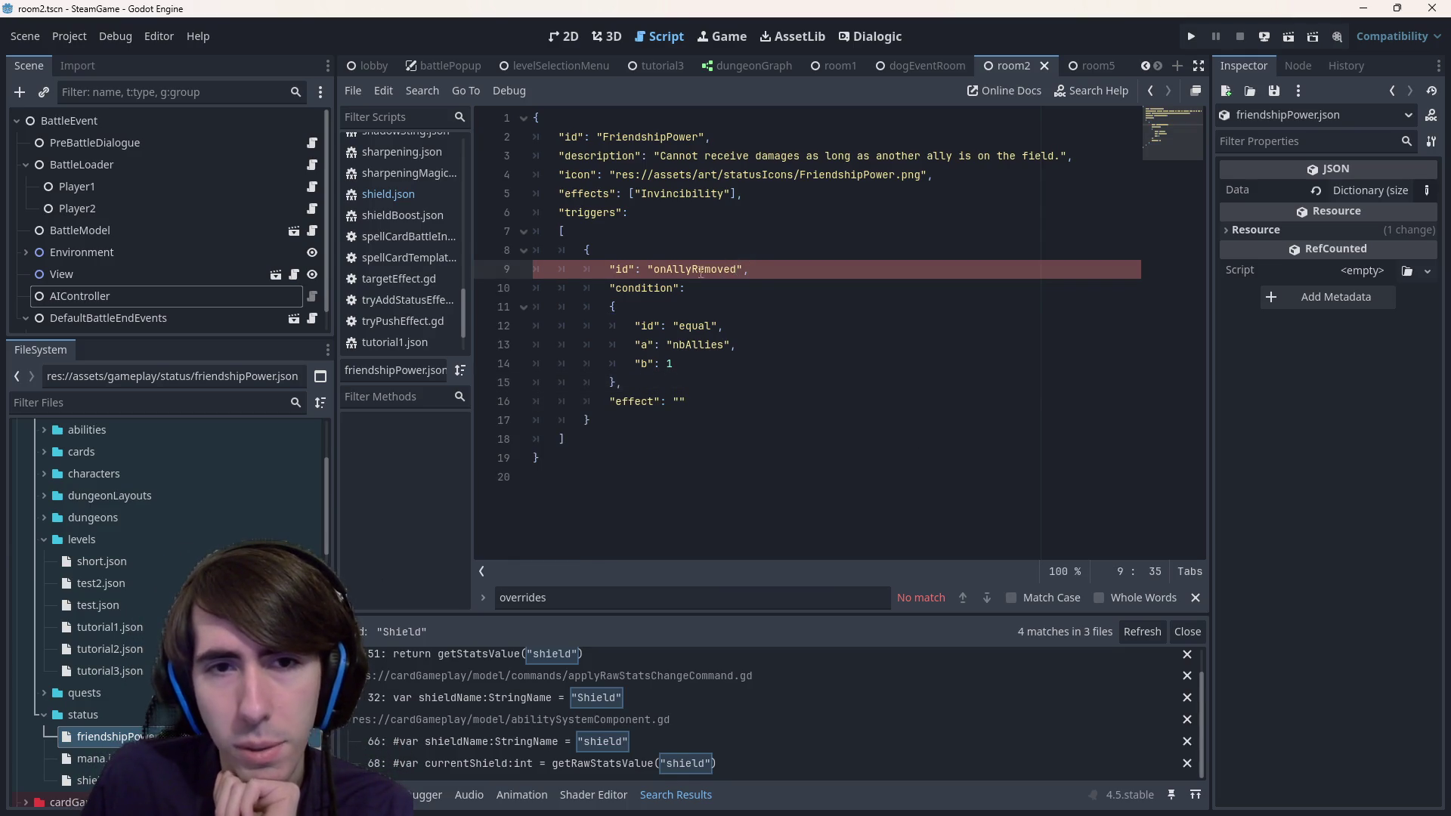
pyautogui.moveTo(626, 273); pyautogui.dragTo(745, 271)
pyautogui.click(759, 268)
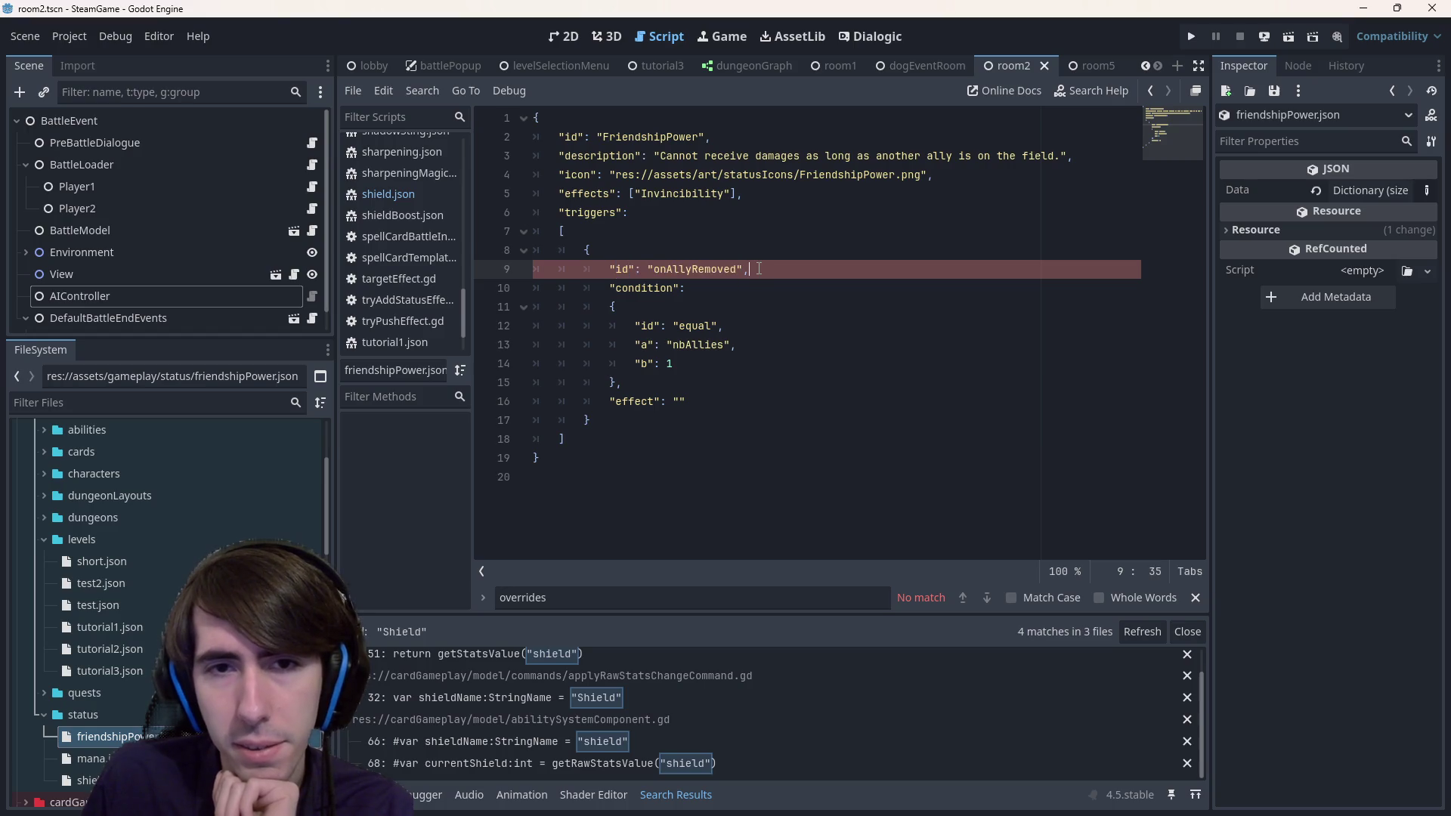
pyautogui.hotkey('ctrl', 's')
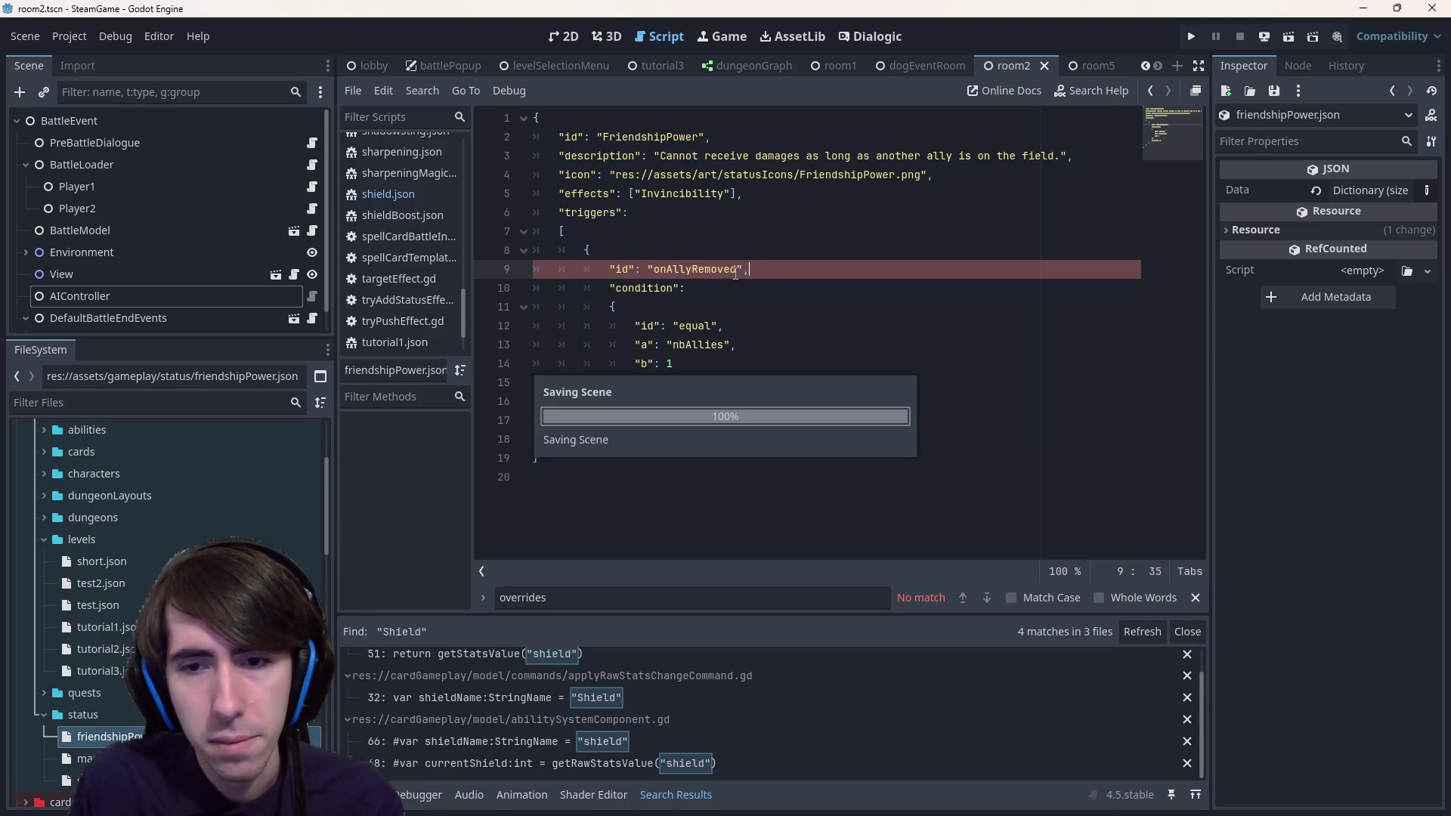
pyautogui.hotkey('ctrl', 'shift', 'Left')
pyautogui.hotkey('ctrl', 'shift', 'Left')
pyautogui.hotkey('shift', 'Home')
pyautogui.hotkey('shift', 'Home')
pyautogui.press('BackSpace')
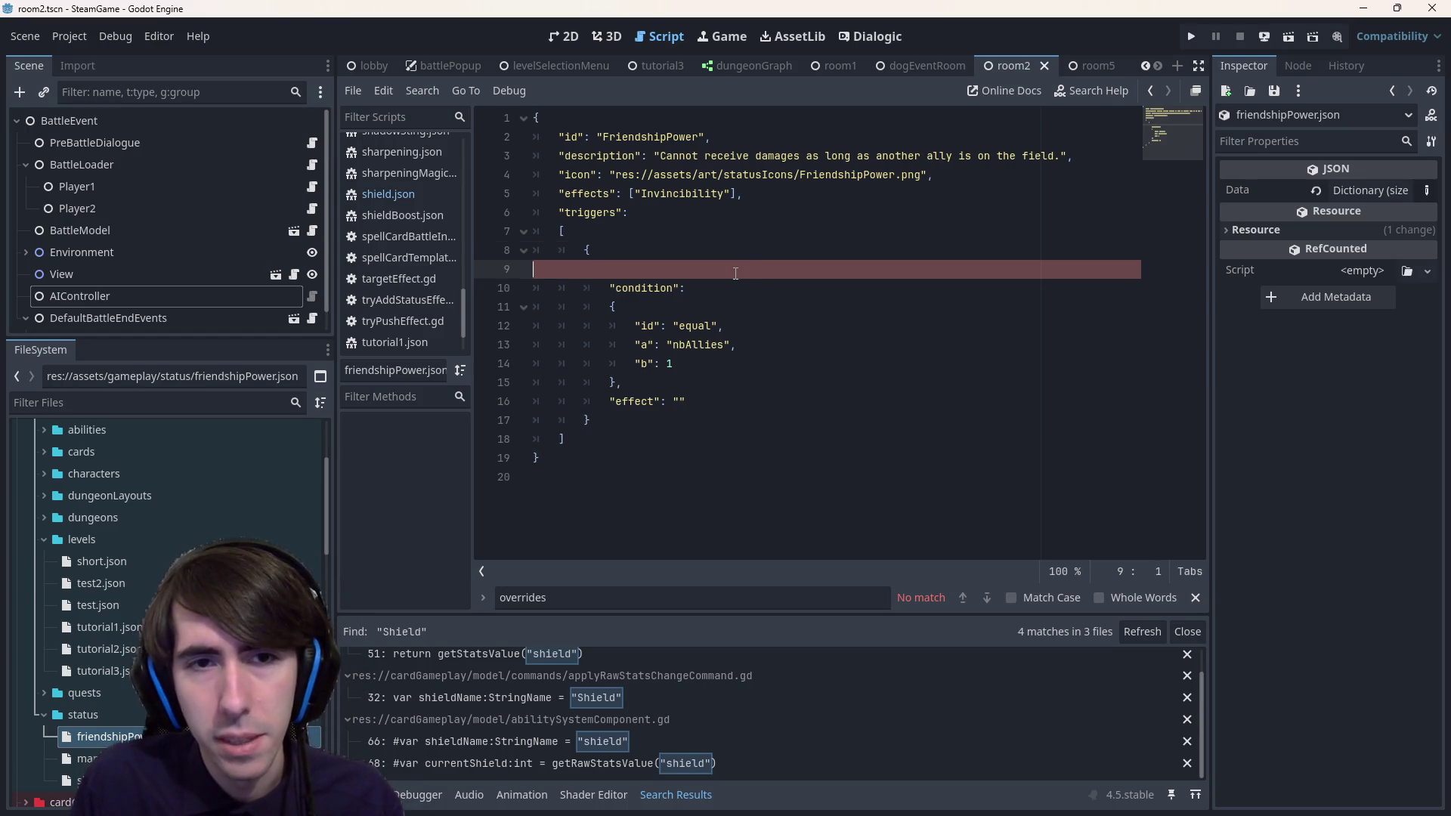
pyautogui.press('BackSpace')
pyautogui.press('Return')
pyautogui.write('"id": "onAllyRemoved",')
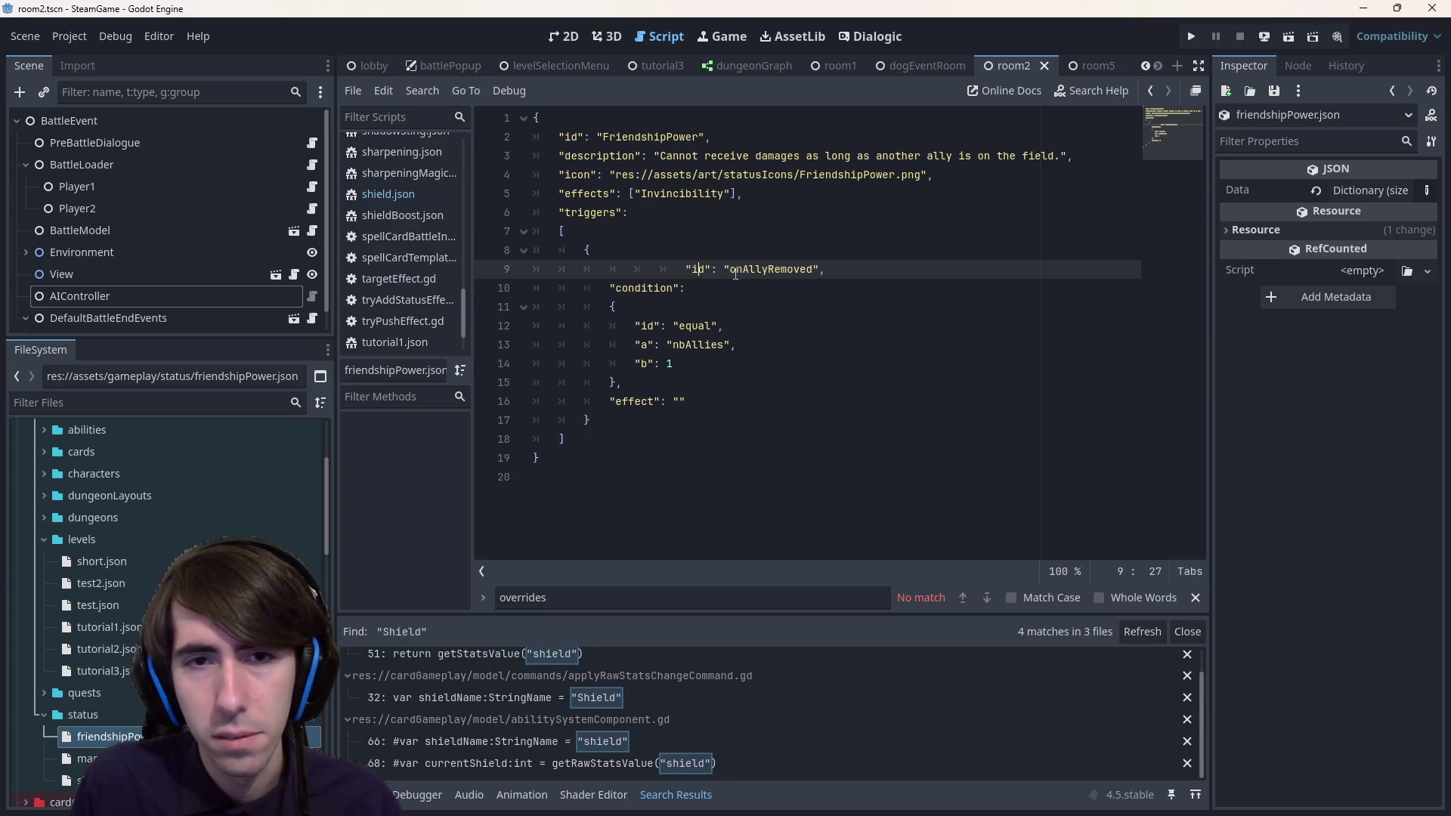
pyautogui.press('BackSpace')
pyautogui.press('BackSpace')
pyautogui.press('BackSpace')
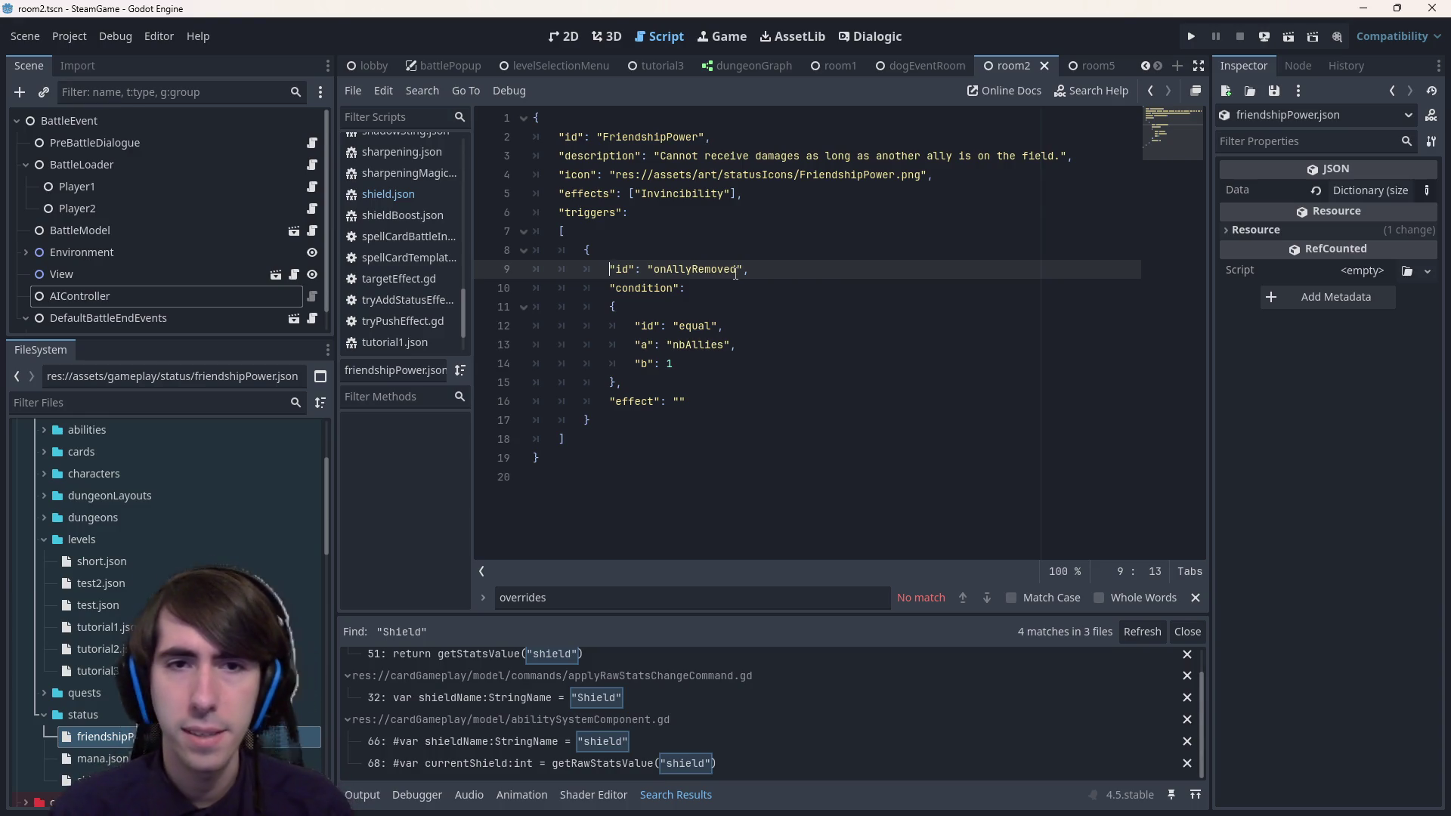
pyautogui.doubleClick(643, 401)
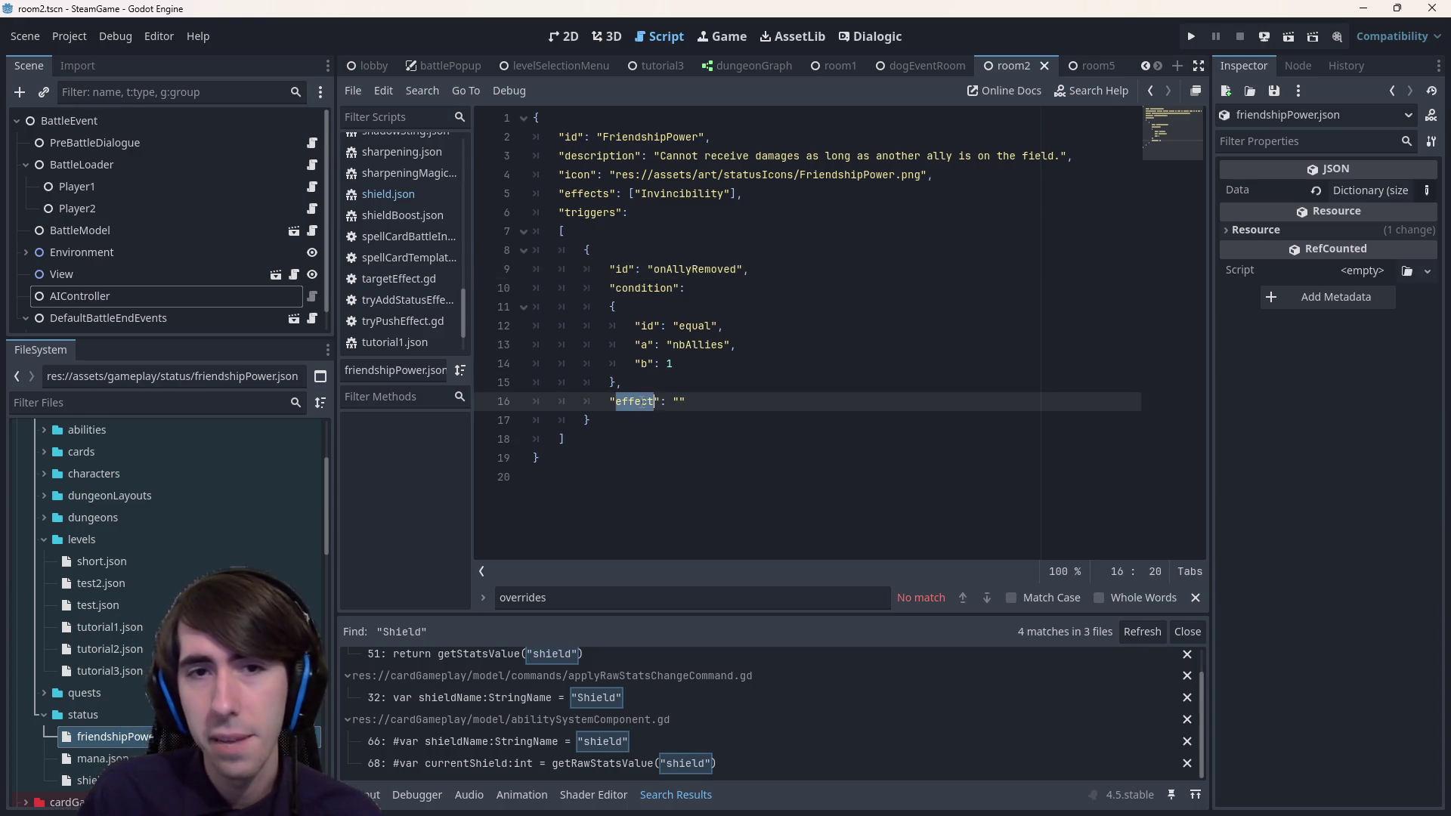
pyautogui.press('Right')
pyautogui.press('Right')
pyautogui.press('Right')
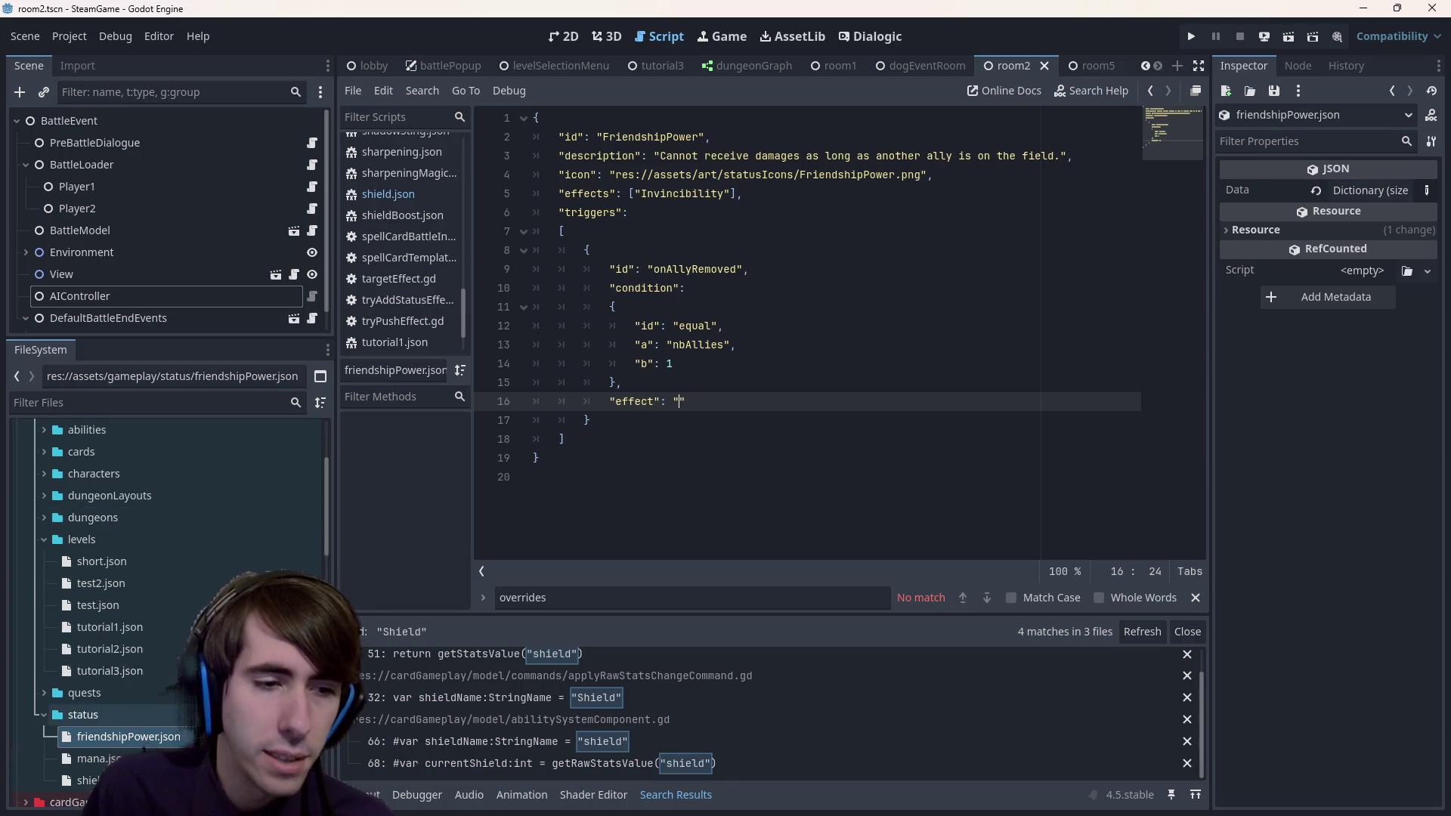
# - Expand the cards folder and open warCry, smallShieldBoost, piercingBoost and intimidation.json
pyautogui.scroll(2, 138, 706)
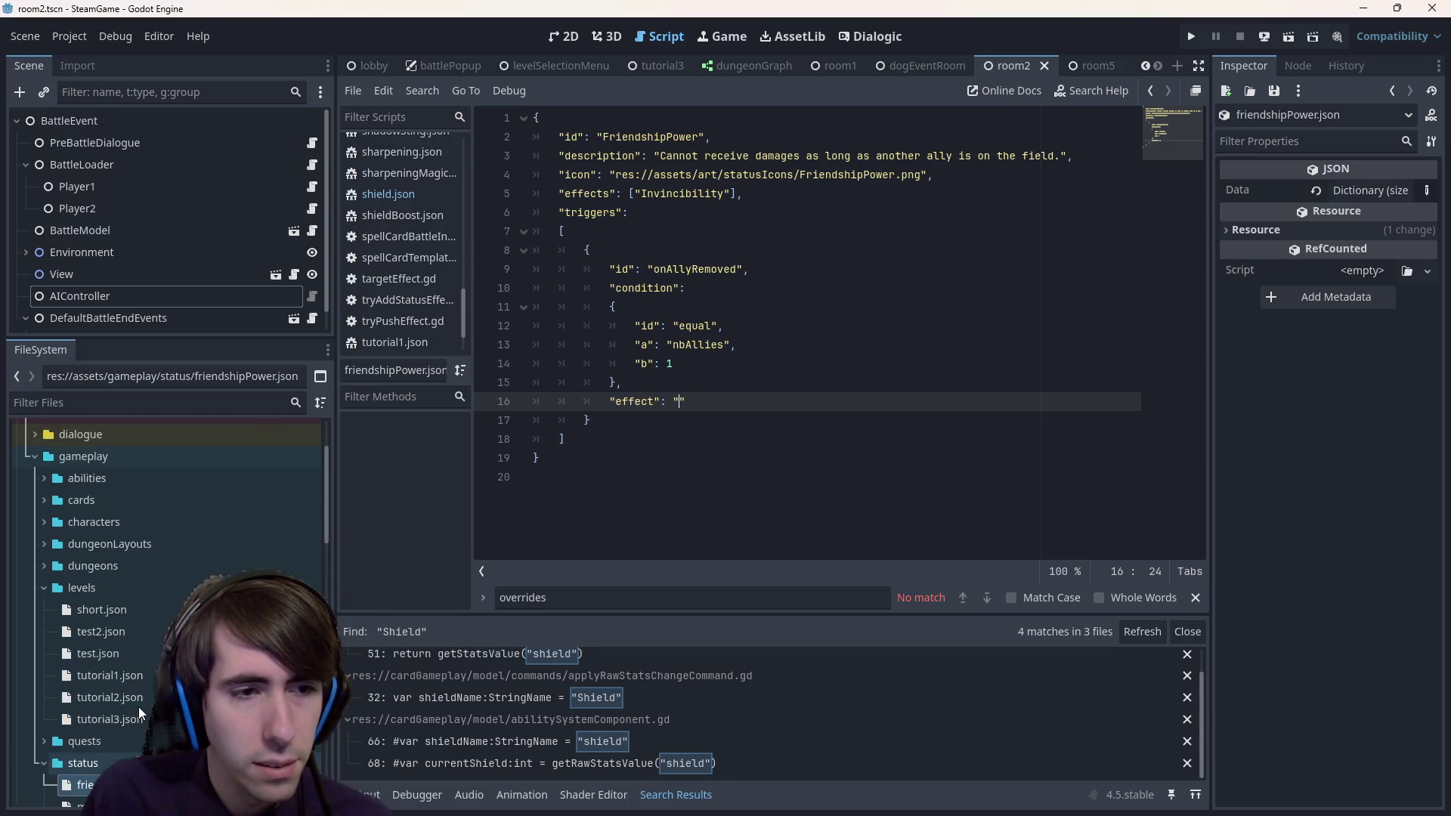
pyautogui.scroll(-8, 172, 618)
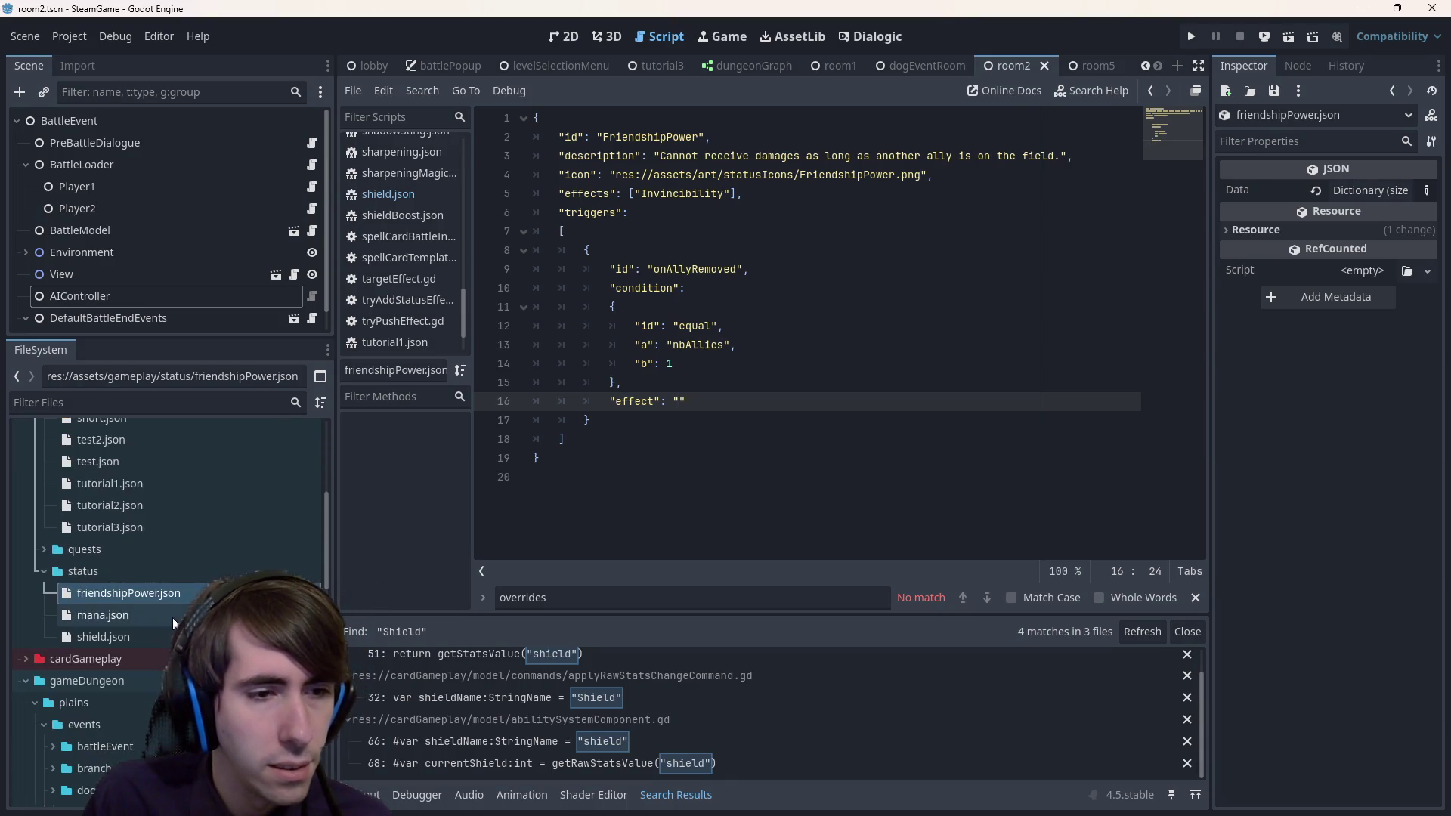
pyautogui.scroll(-7, 143, 659)
pyautogui.scroll(9, 143, 660)
pyautogui.scroll(6, 144, 660)
pyautogui.doubleClick(124, 588)
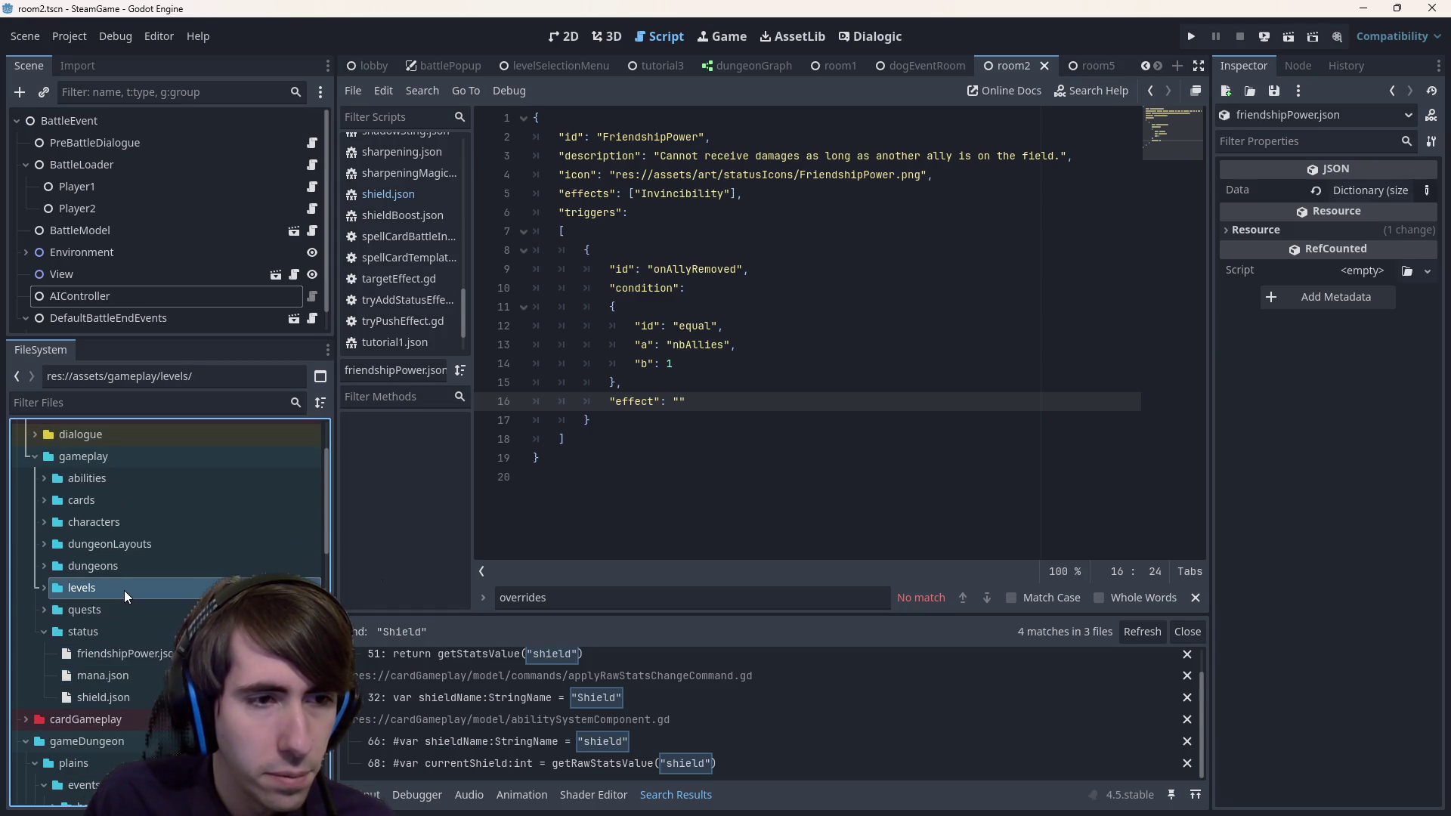
pyautogui.doubleClick(124, 492)
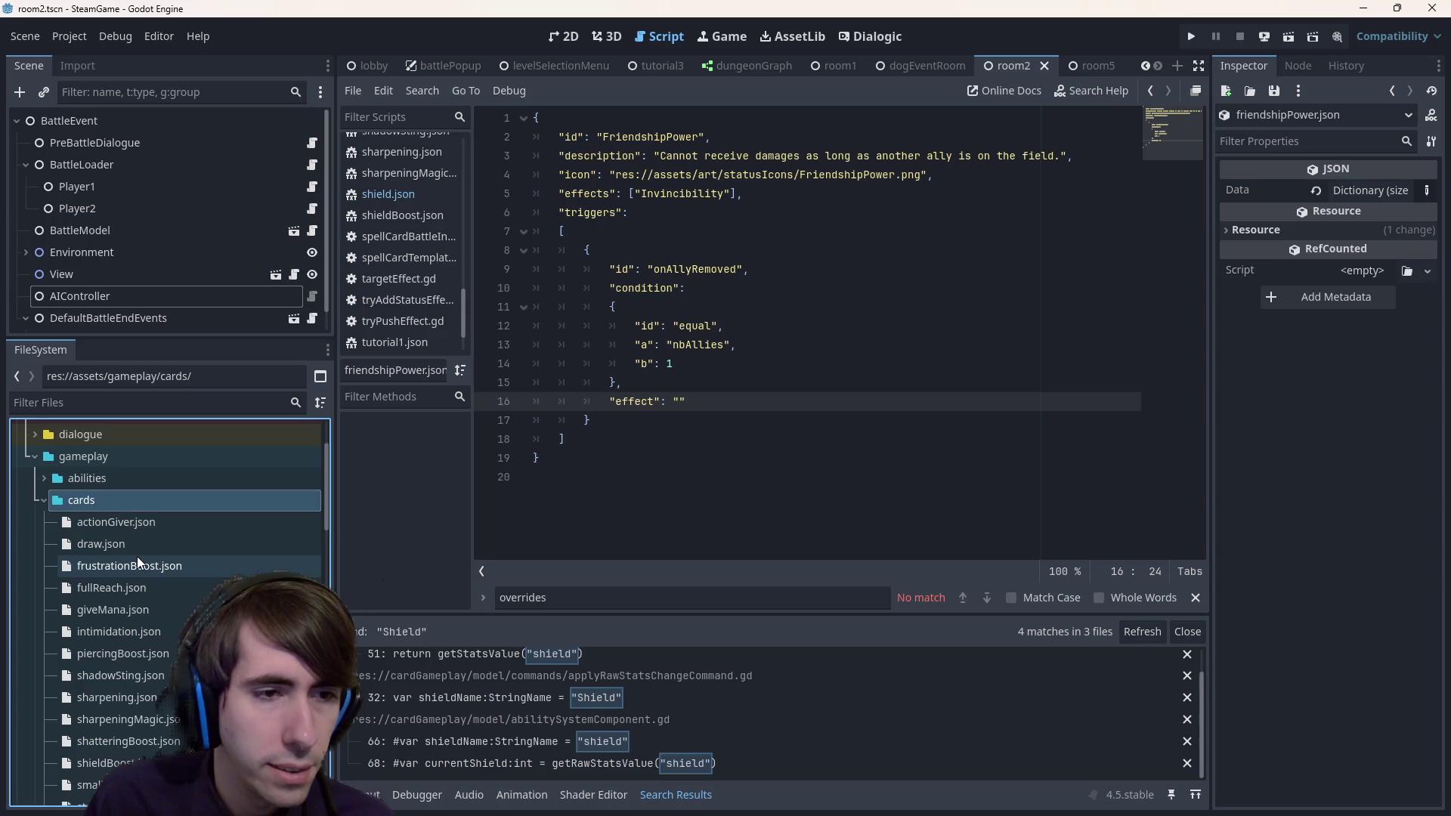
pyautogui.scroll(-4, 144, 574)
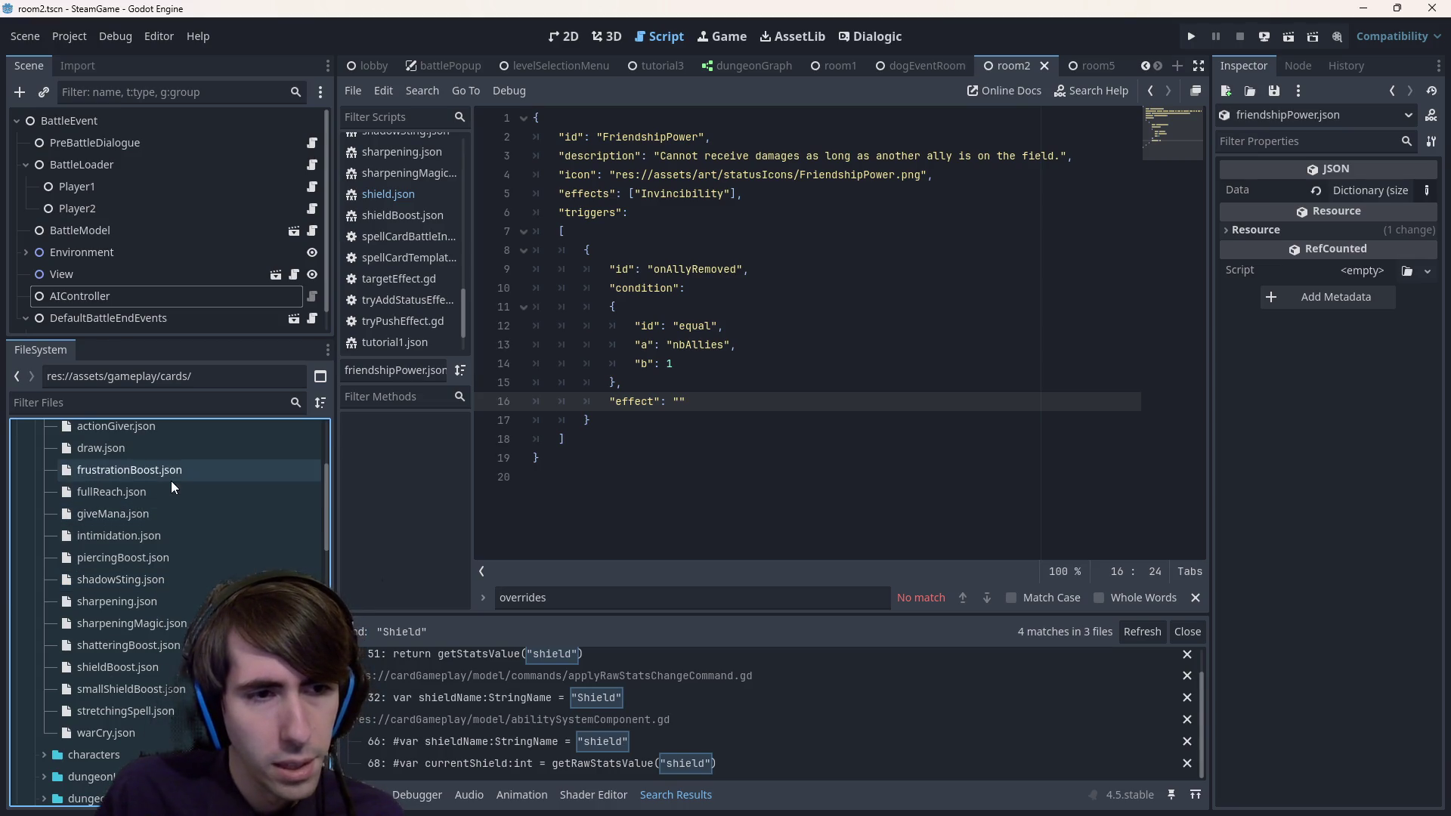
pyautogui.scroll(1, 163, 611)
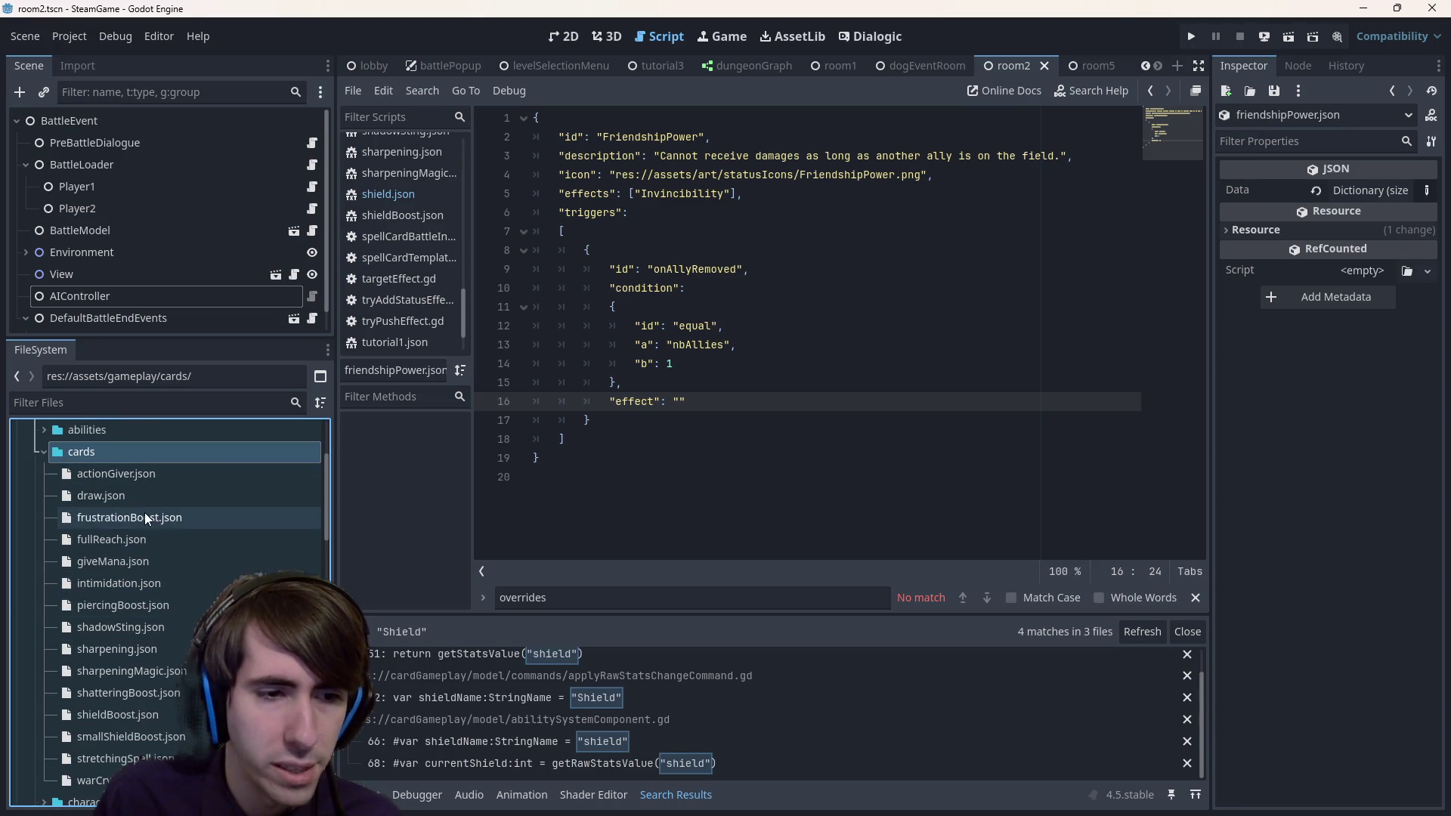
pyautogui.doubleClick(93, 780)
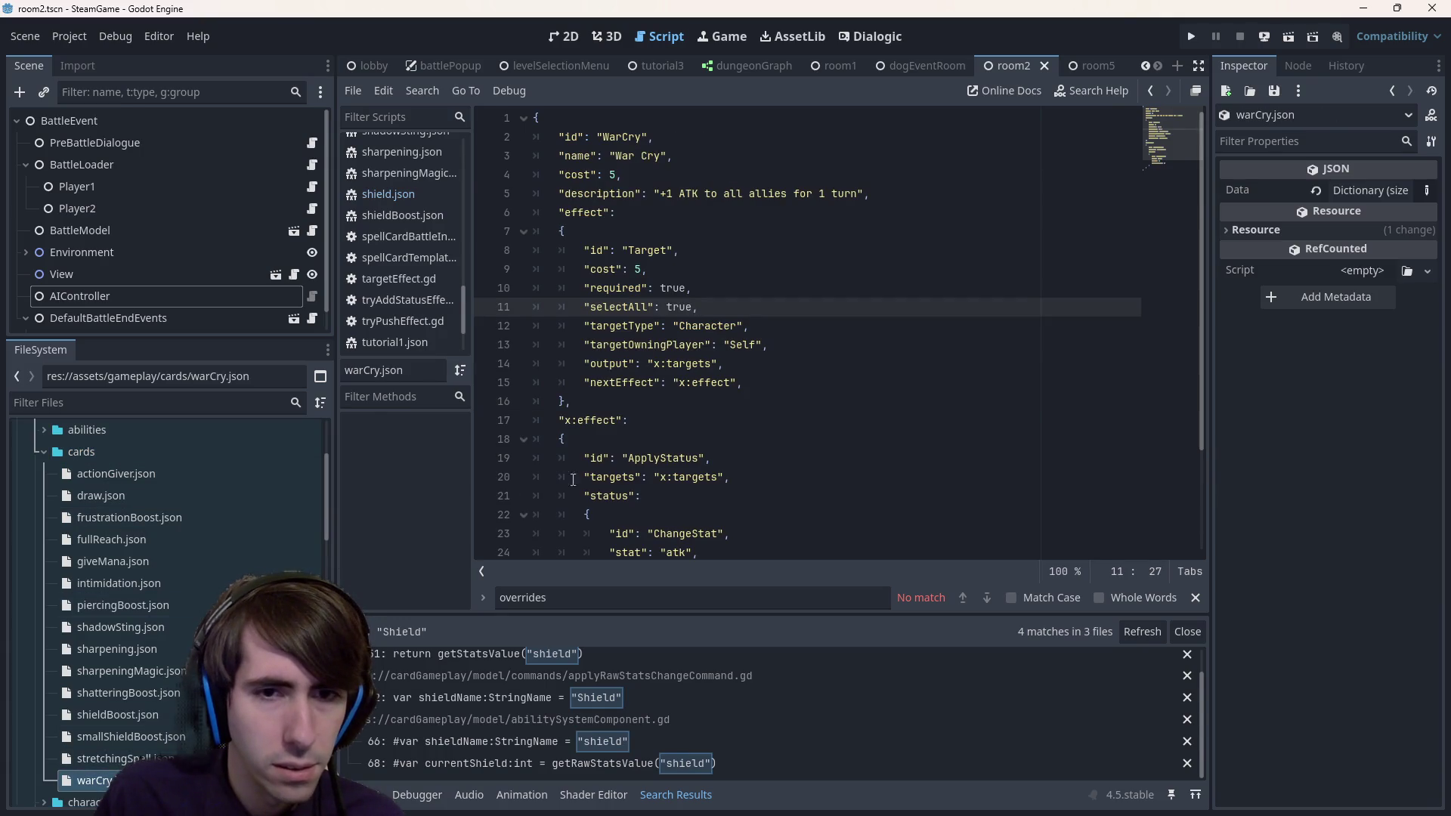
pyautogui.scroll(-2, 572, 480)
pyautogui.click(121, 758)
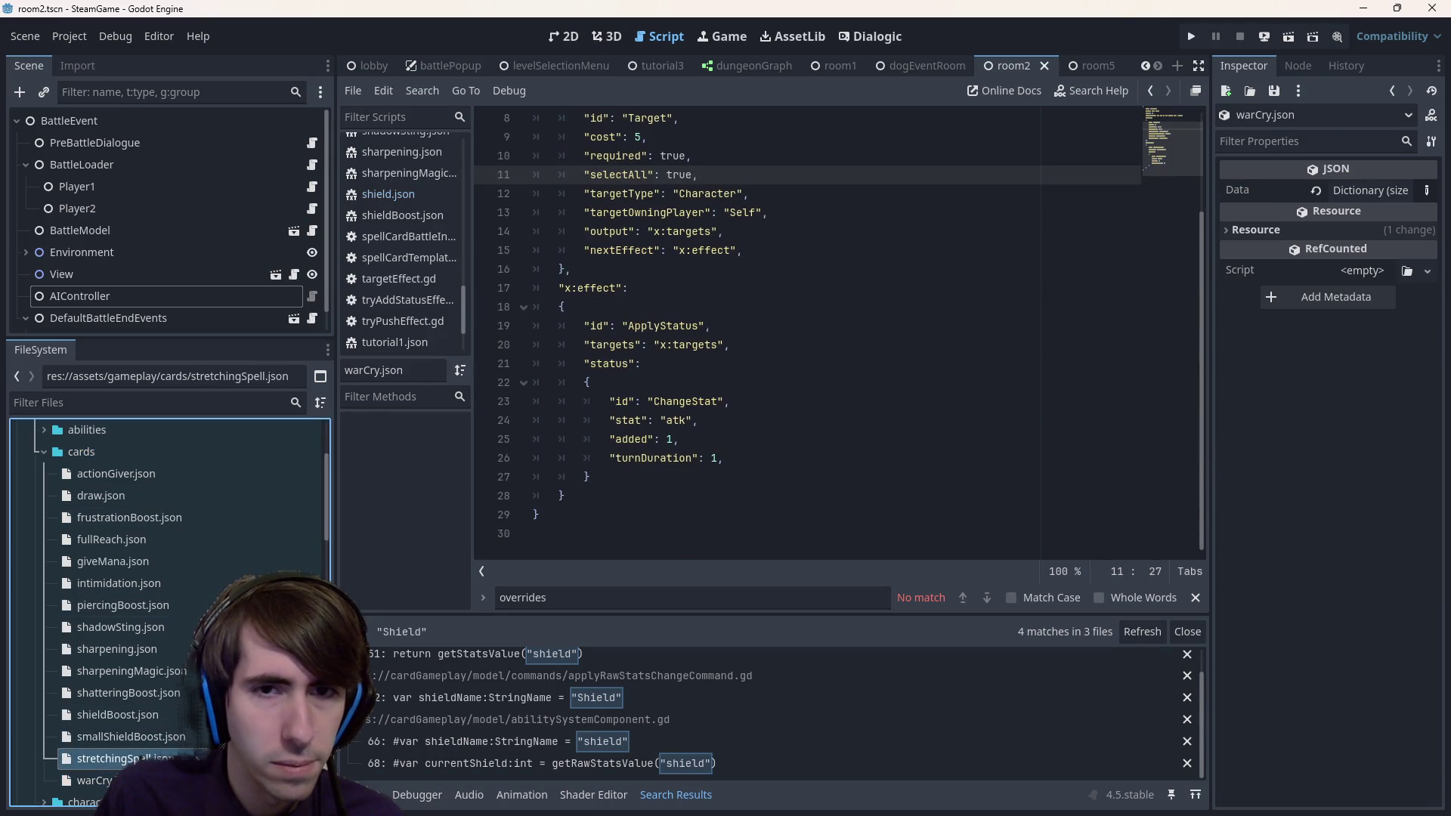
pyautogui.doubleClick(130, 737)
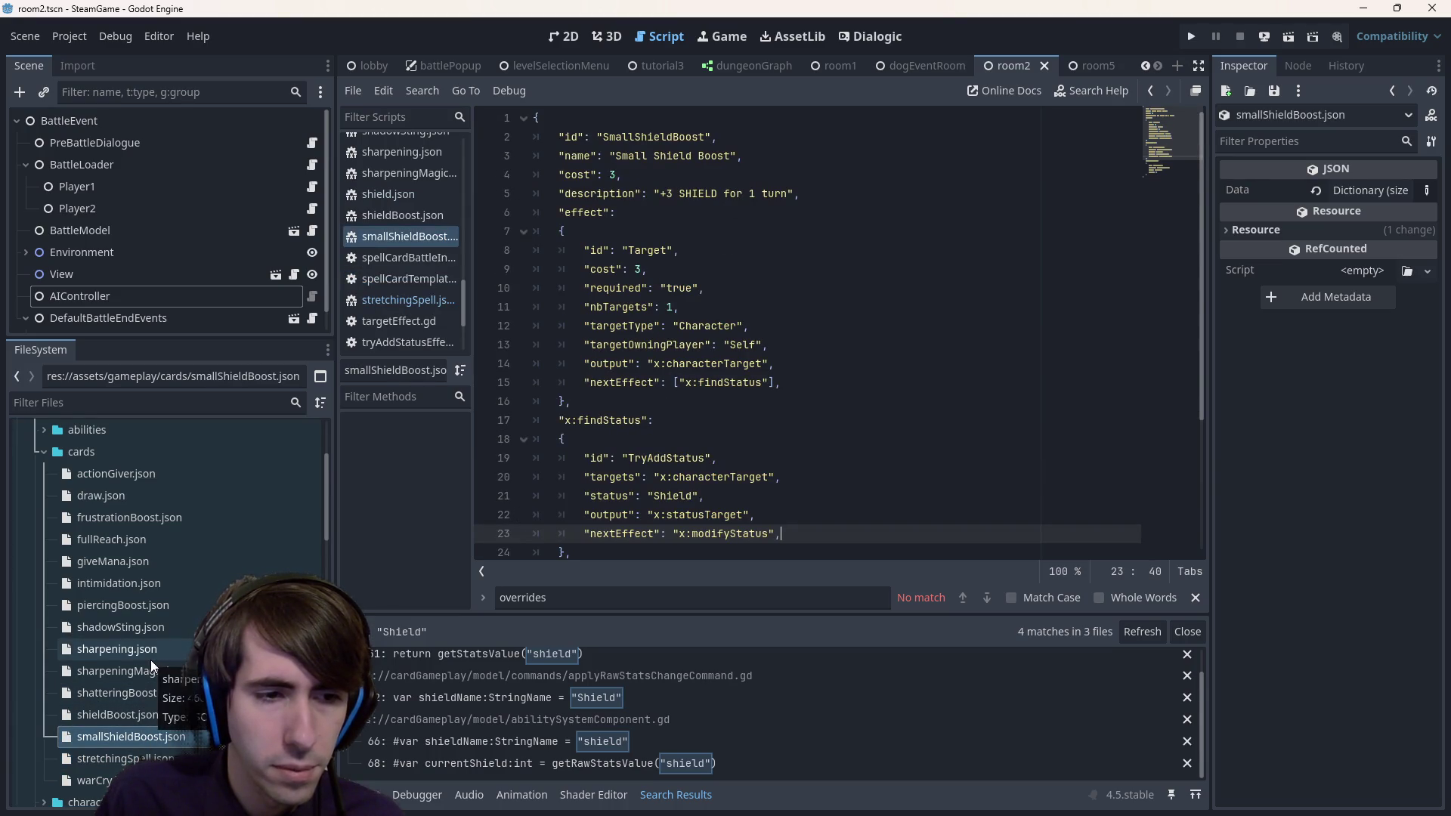
pyautogui.doubleClick(162, 600)
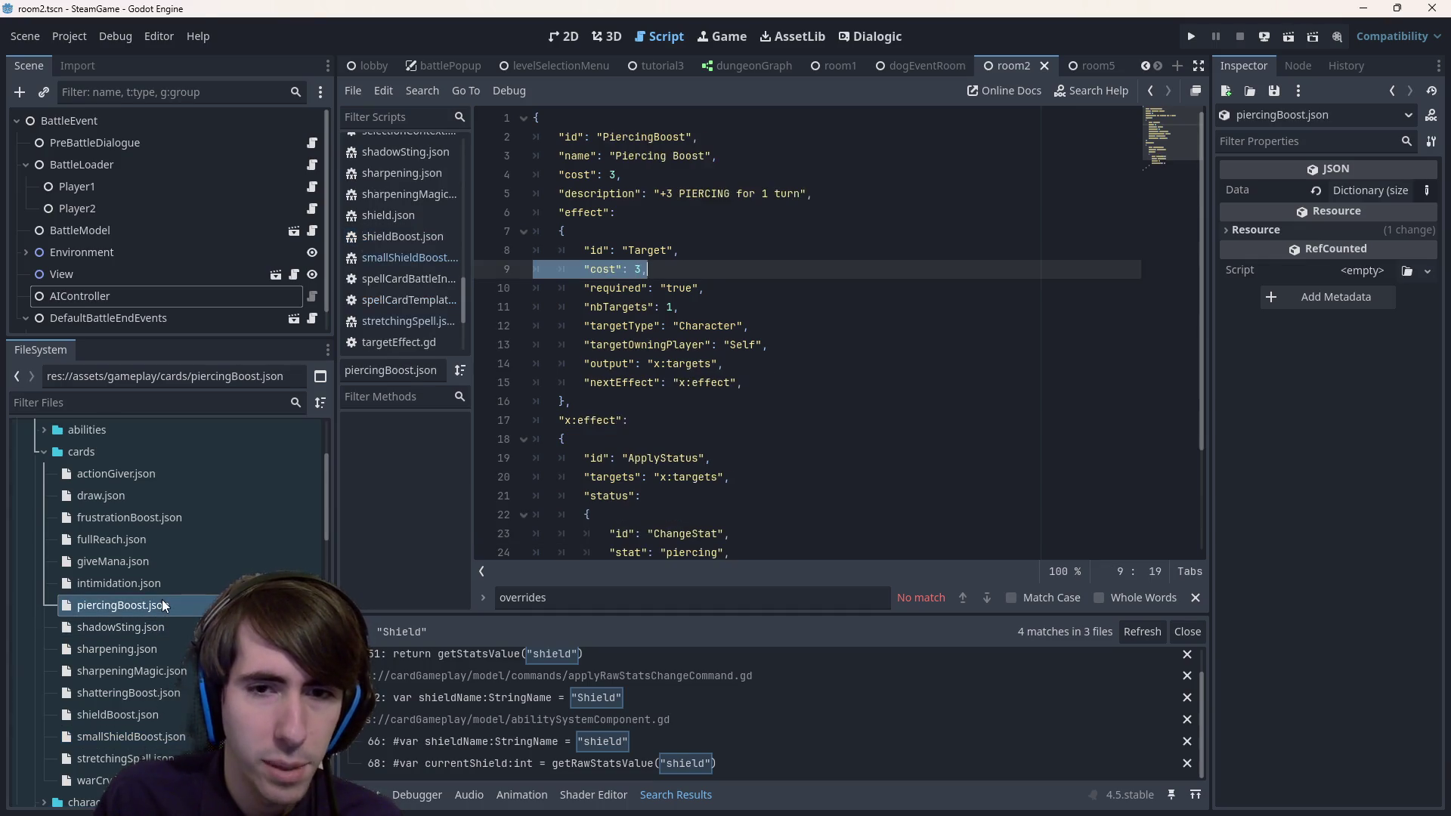
pyautogui.doubleClick(162, 582)
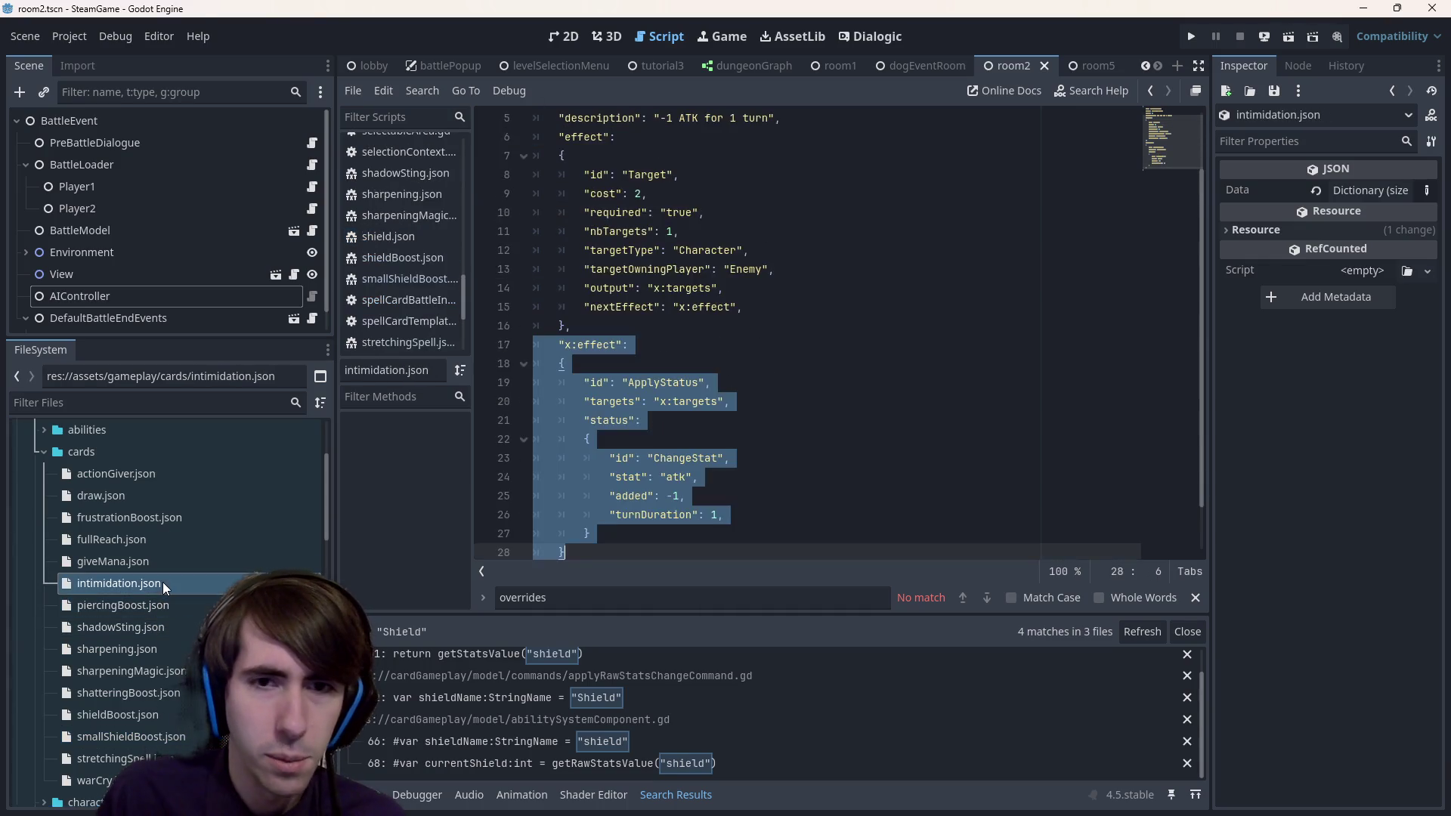
pyautogui.click(176, 560)
pyautogui.click(173, 538)
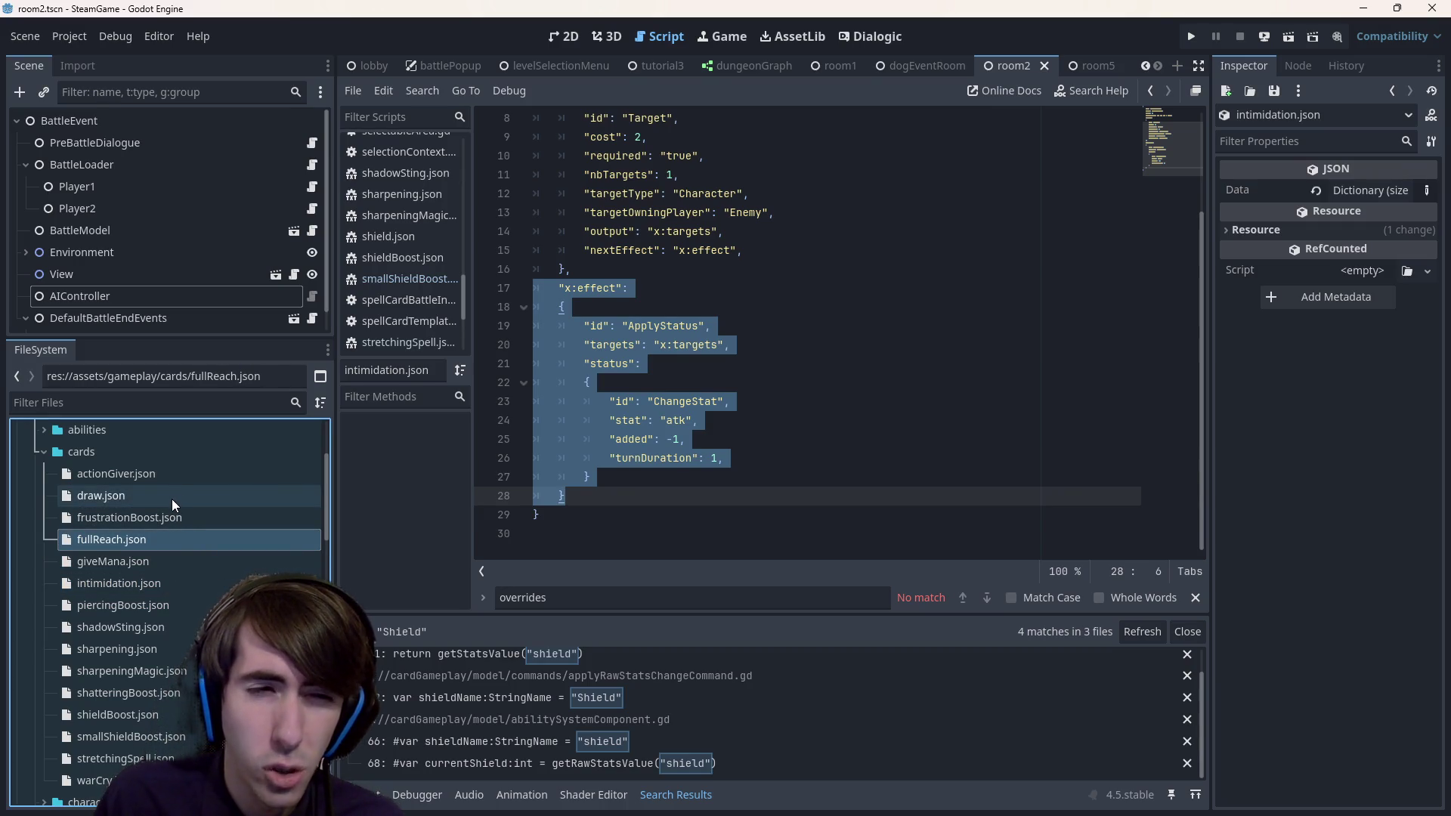
# - Expand cardGameplay > model > effect > status to reveal the effect and status scripts
pyautogui.scroll(3, 180, 479)
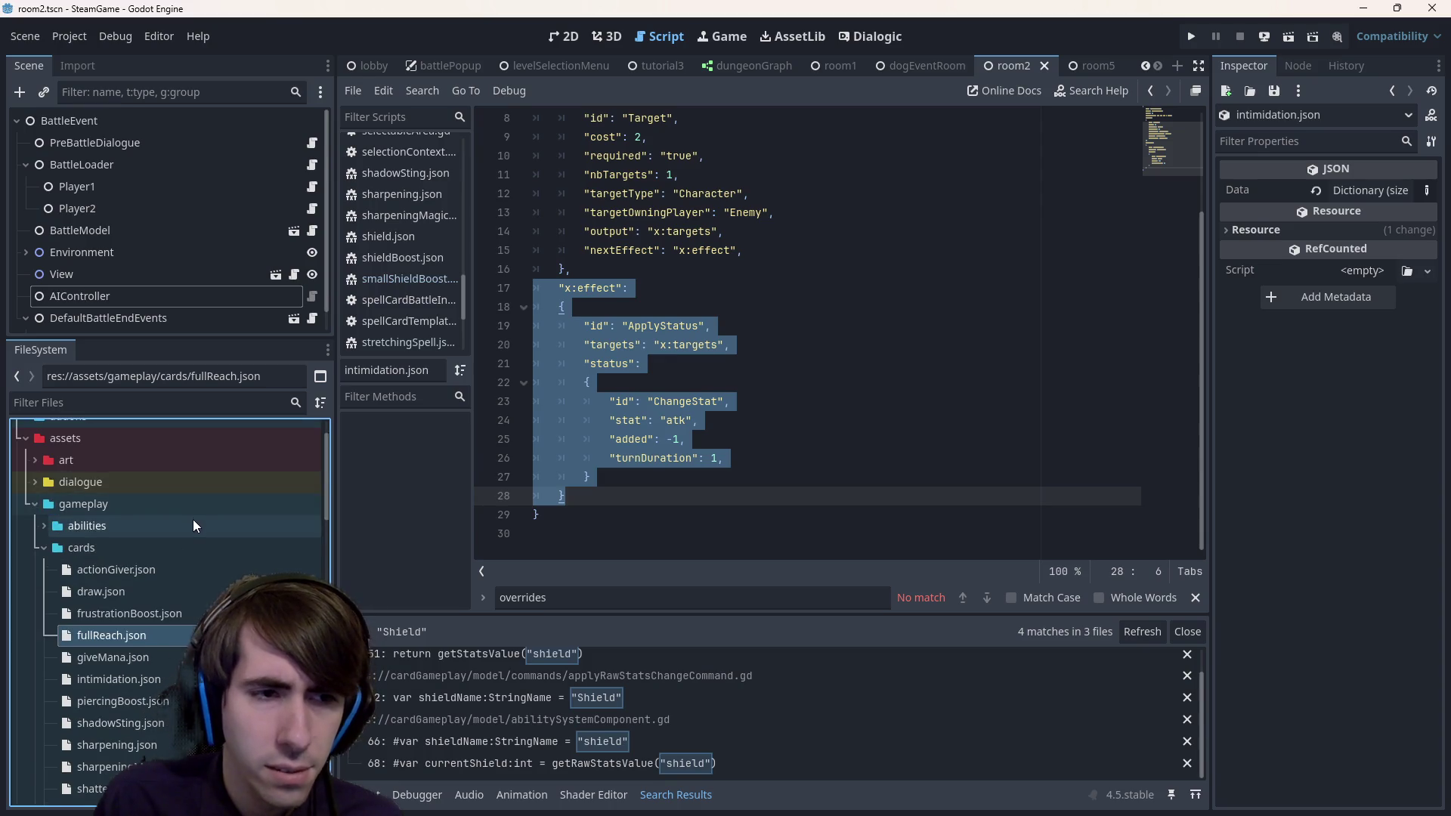
pyautogui.scroll(-5, 193, 521)
pyautogui.scroll(-5, 176, 632)
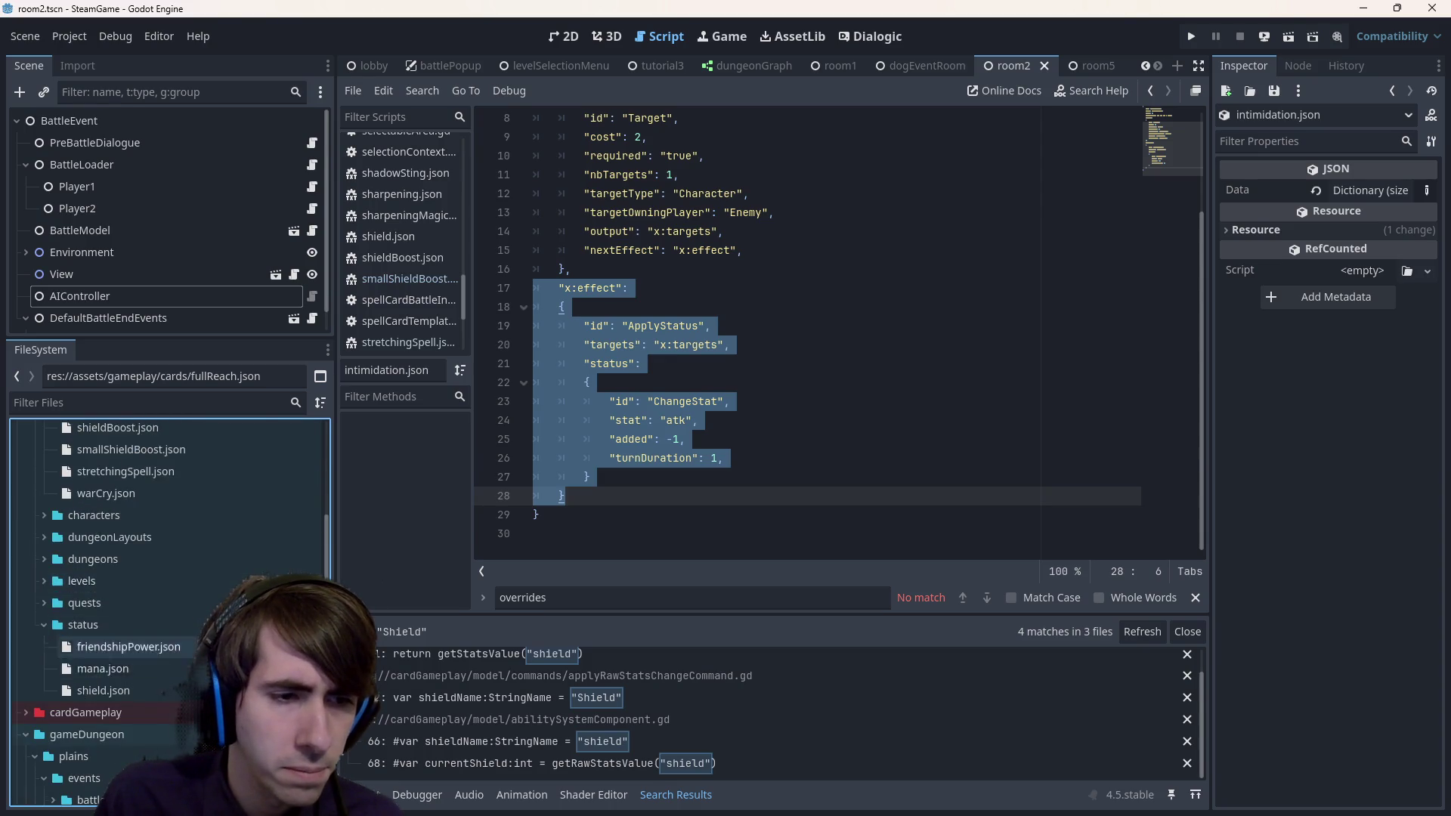
pyautogui.scroll(-10, 152, 627)
pyautogui.scroll(10, 178, 686)
pyautogui.doubleClick(151, 672)
pyautogui.scroll(2, 116, 546)
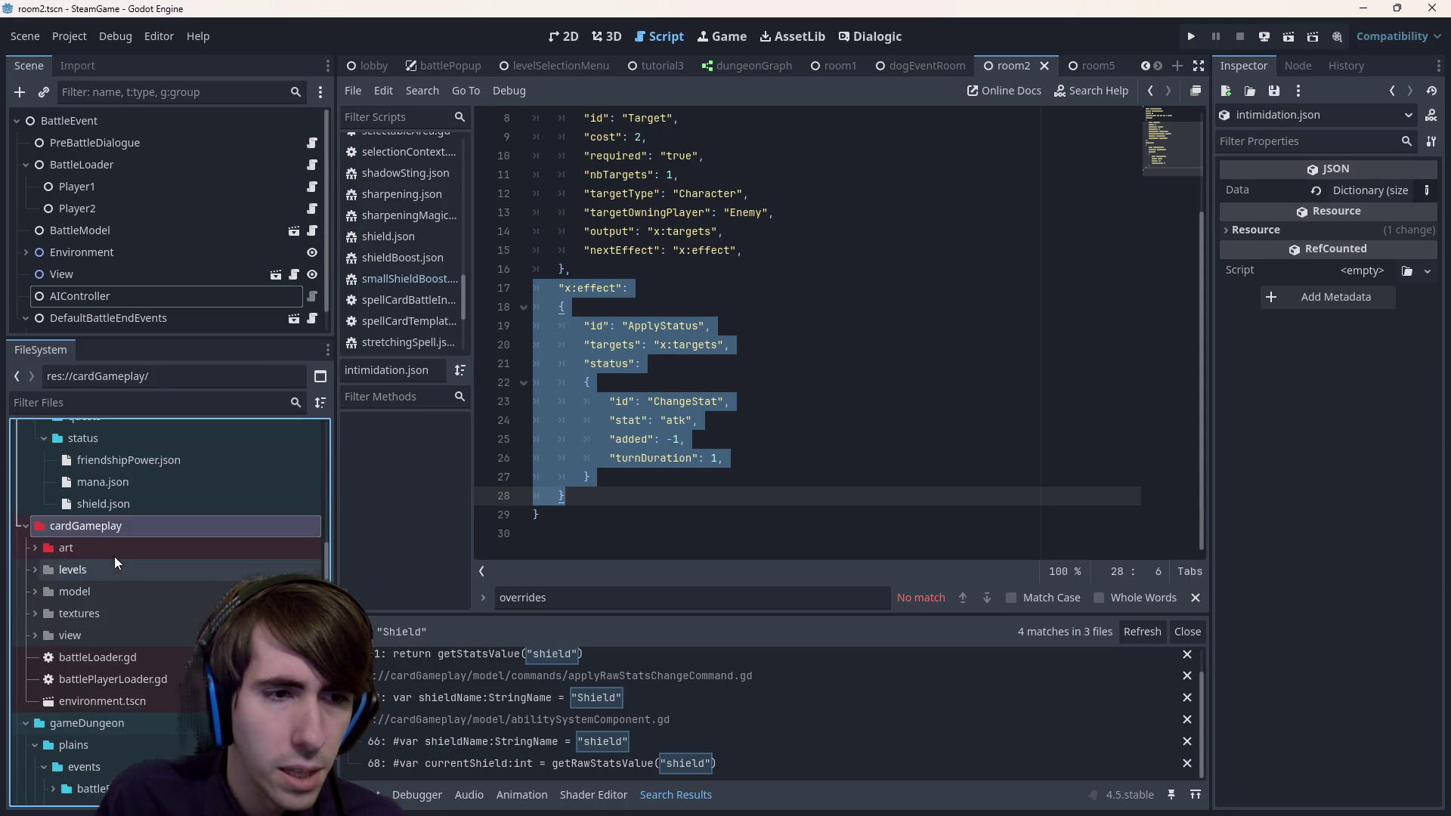
pyautogui.doubleClick(112, 591)
pyautogui.scroll(-3, 112, 592)
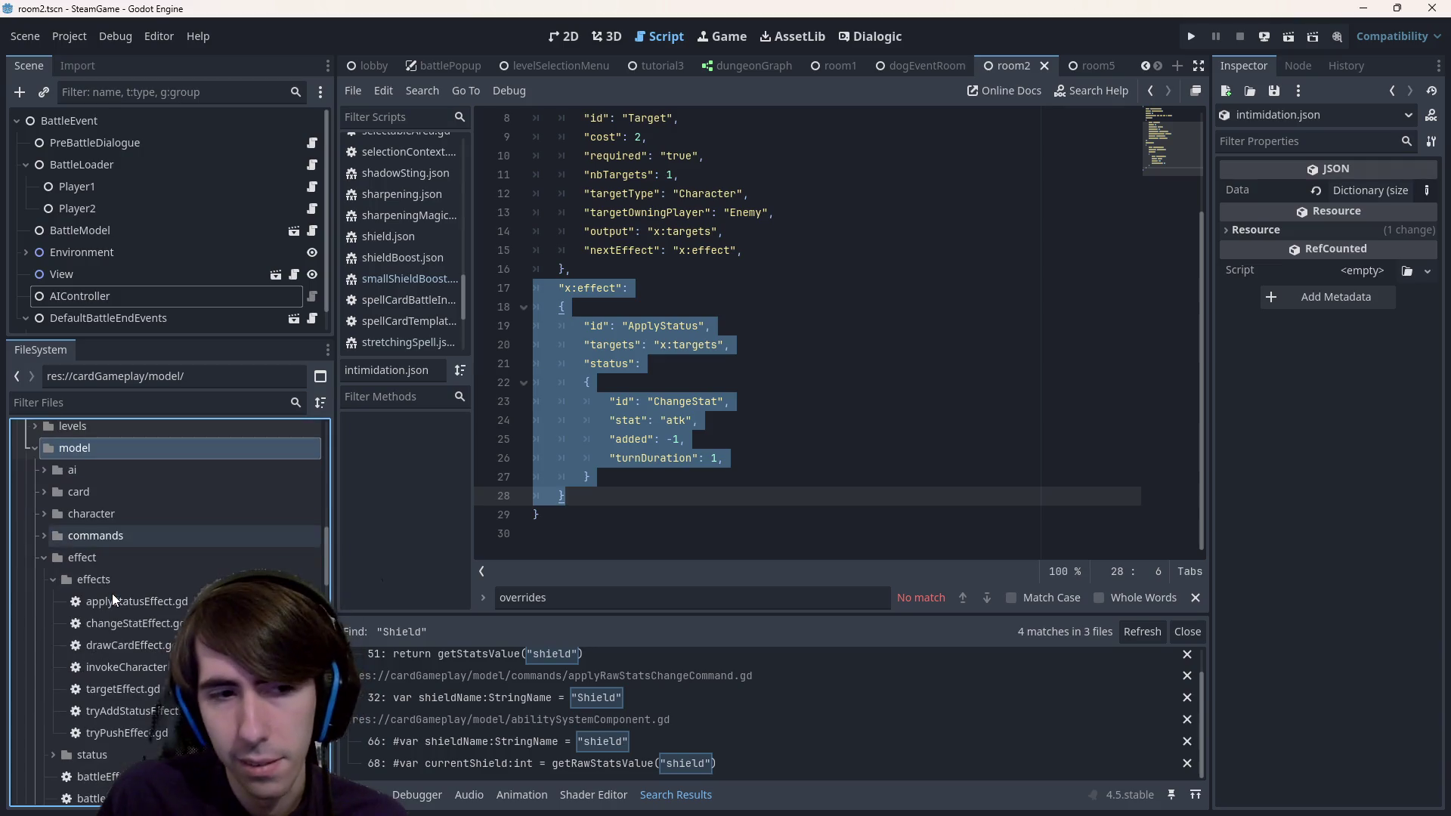
pyautogui.doubleClick(121, 560)
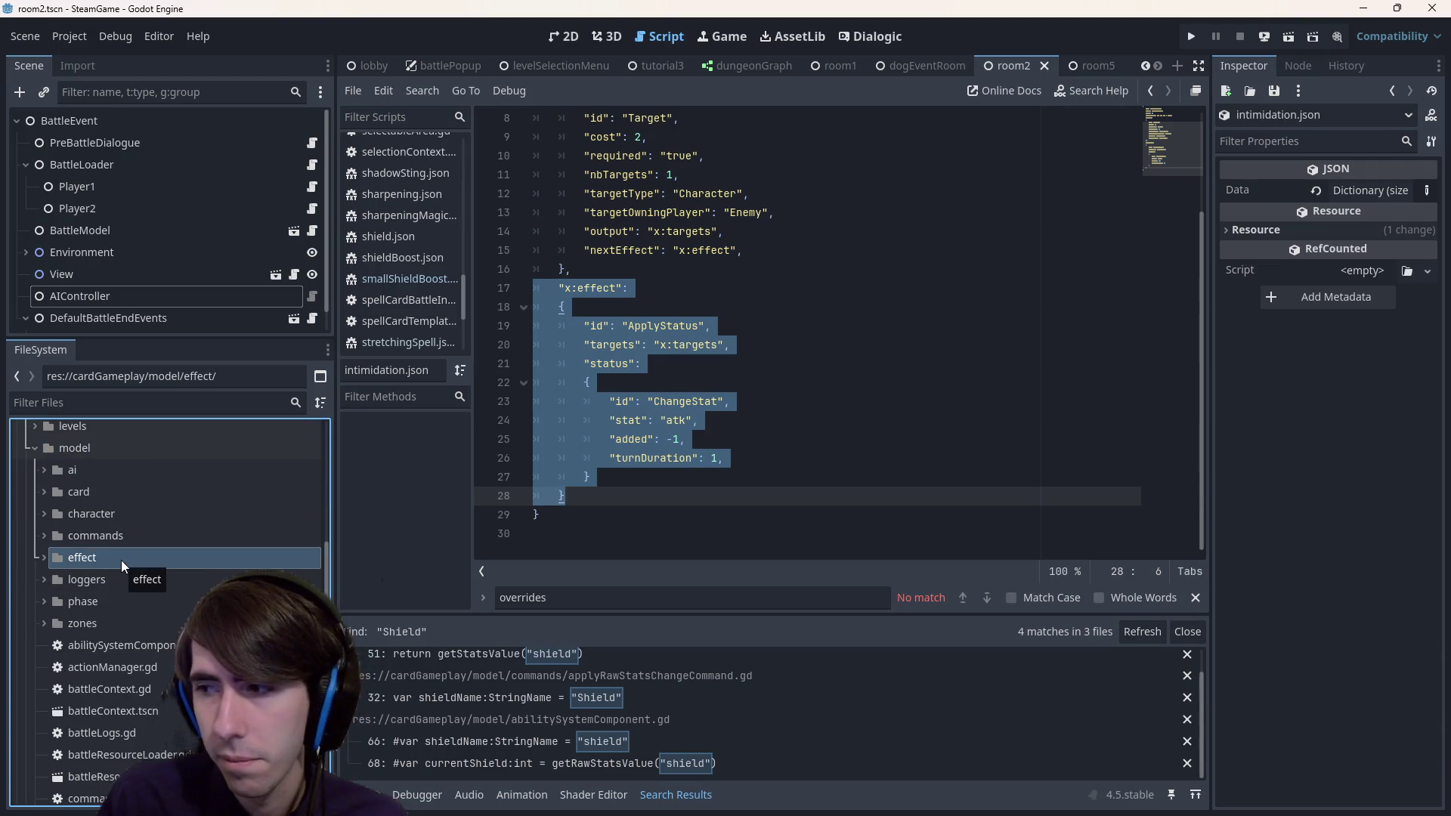
pyautogui.doubleClick(121, 560)
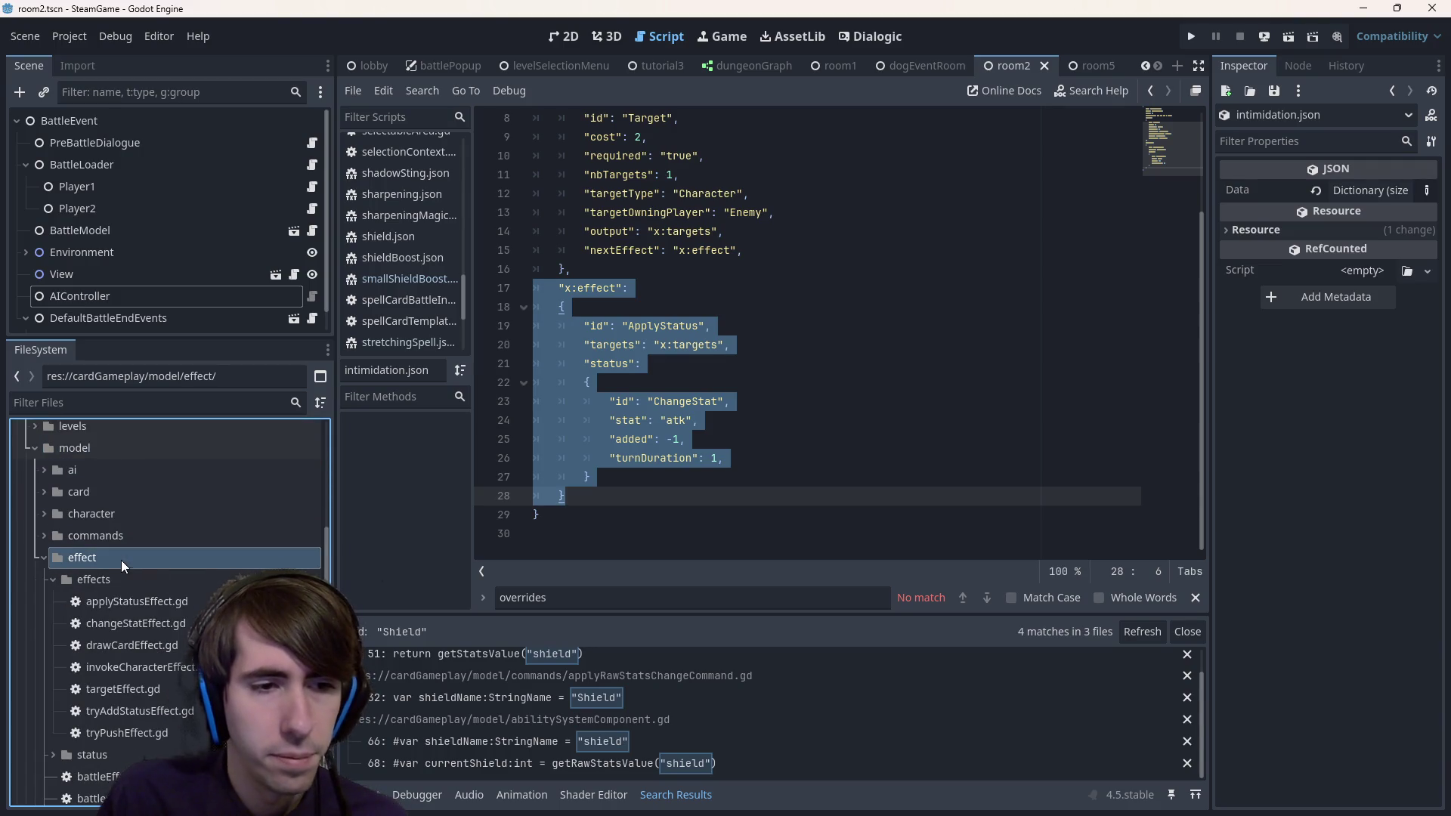
pyautogui.scroll(-3, 135, 586)
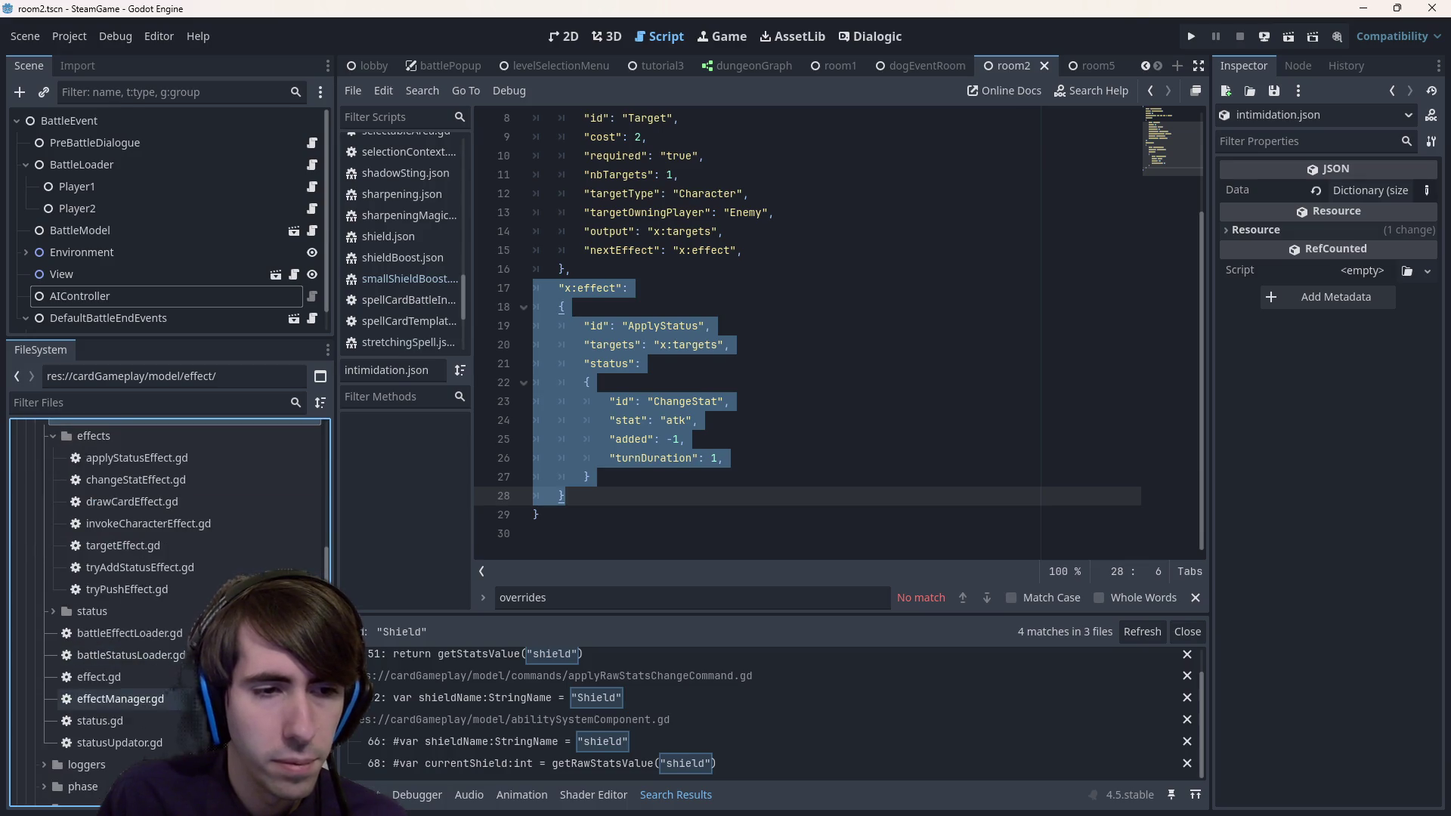
pyautogui.scroll(2, 129, 699)
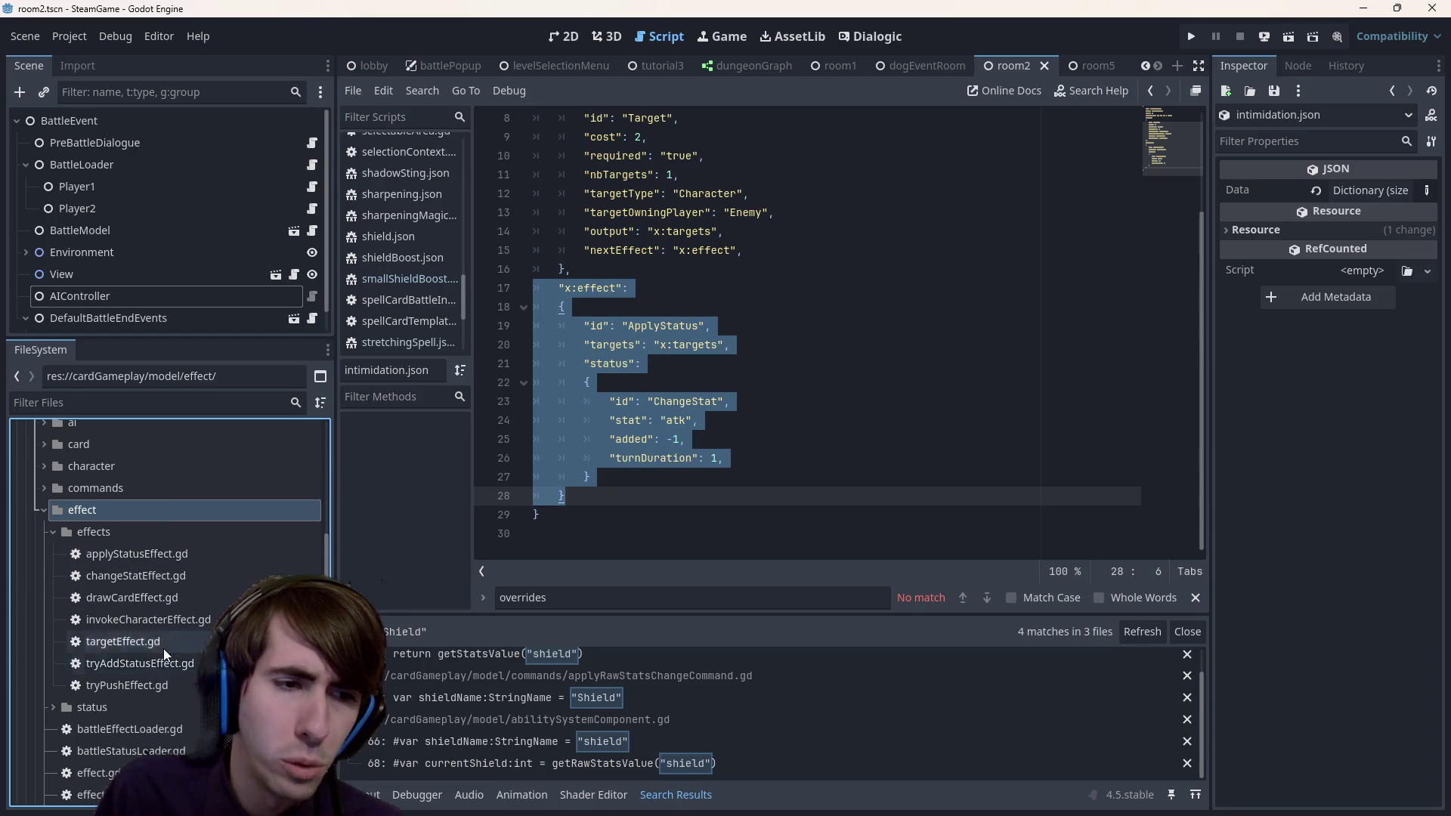
pyautogui.scroll(-3, 163, 648)
pyautogui.doubleClick(126, 609)
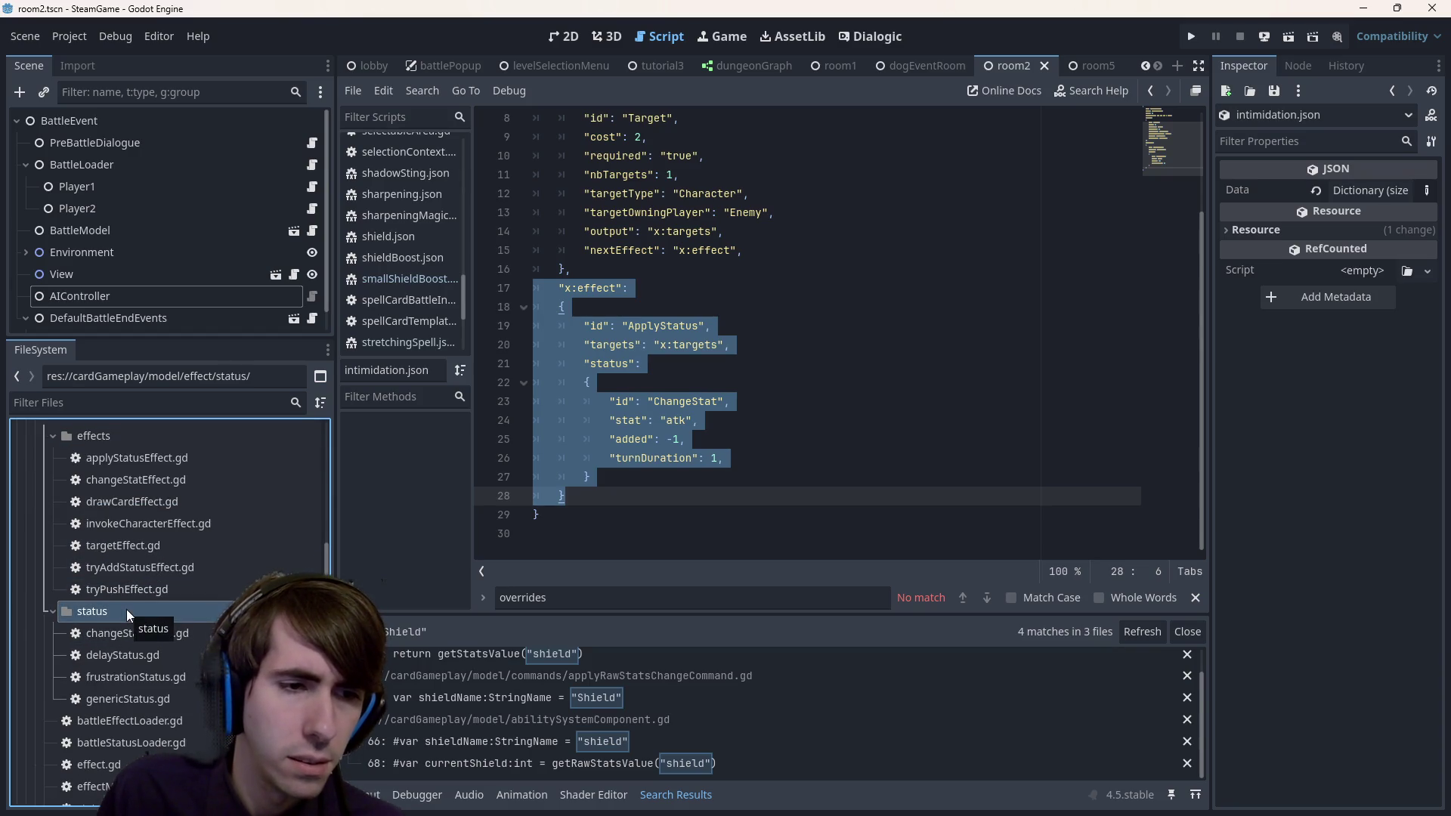
pyautogui.scroll(-2, 197, 665)
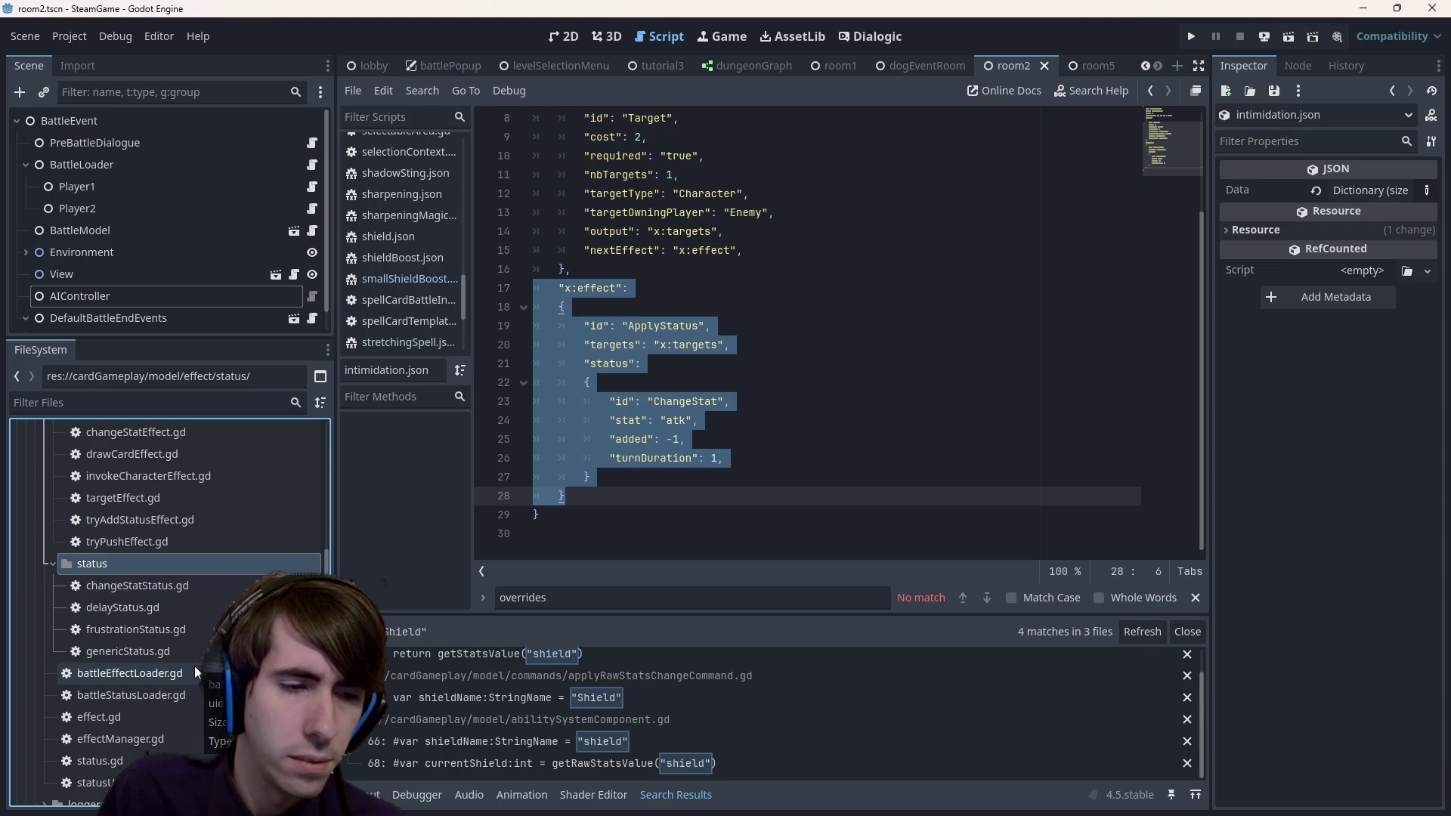
pyautogui.scroll(8, 193, 665)
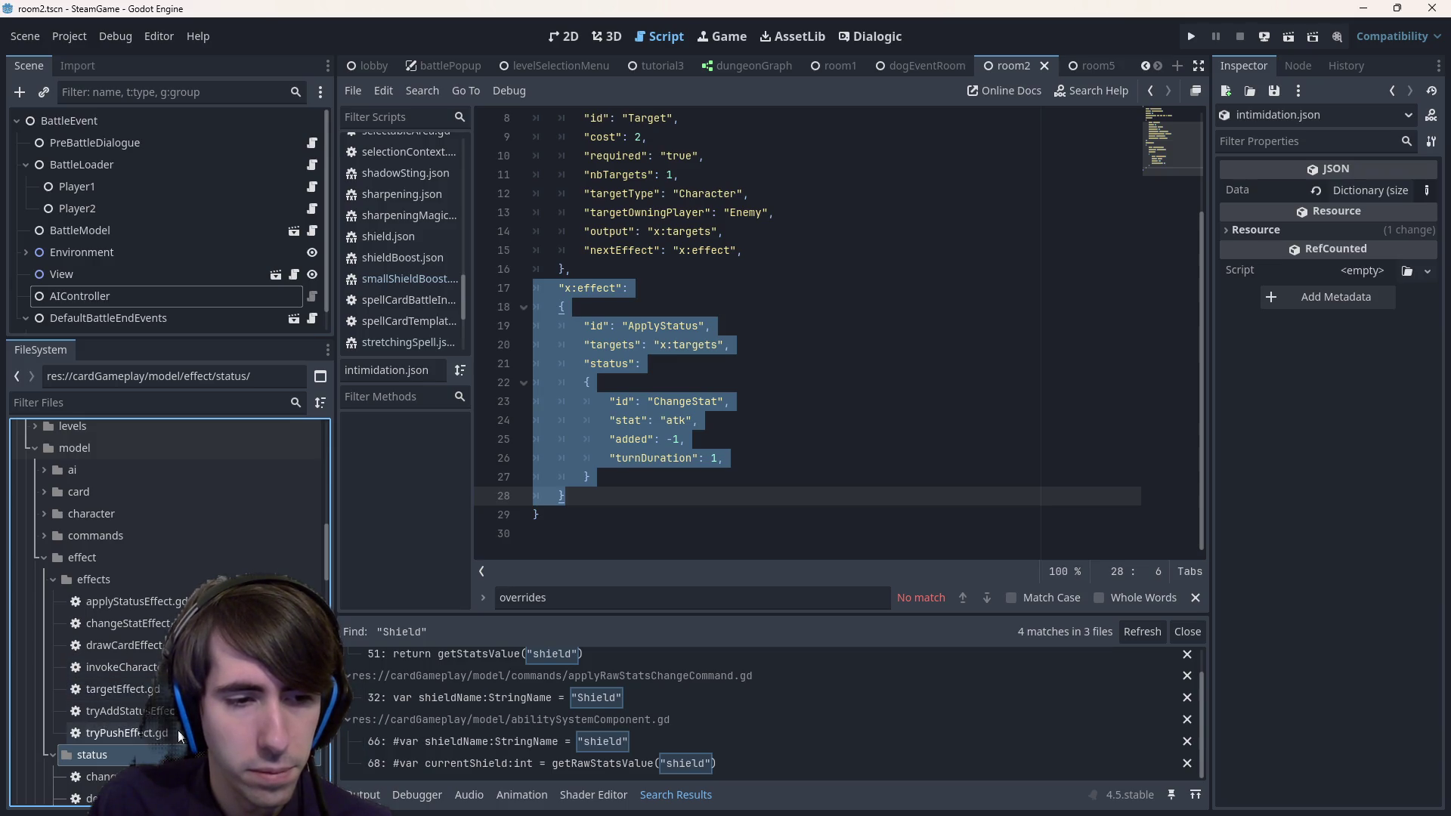
pyautogui.click(790, 386)
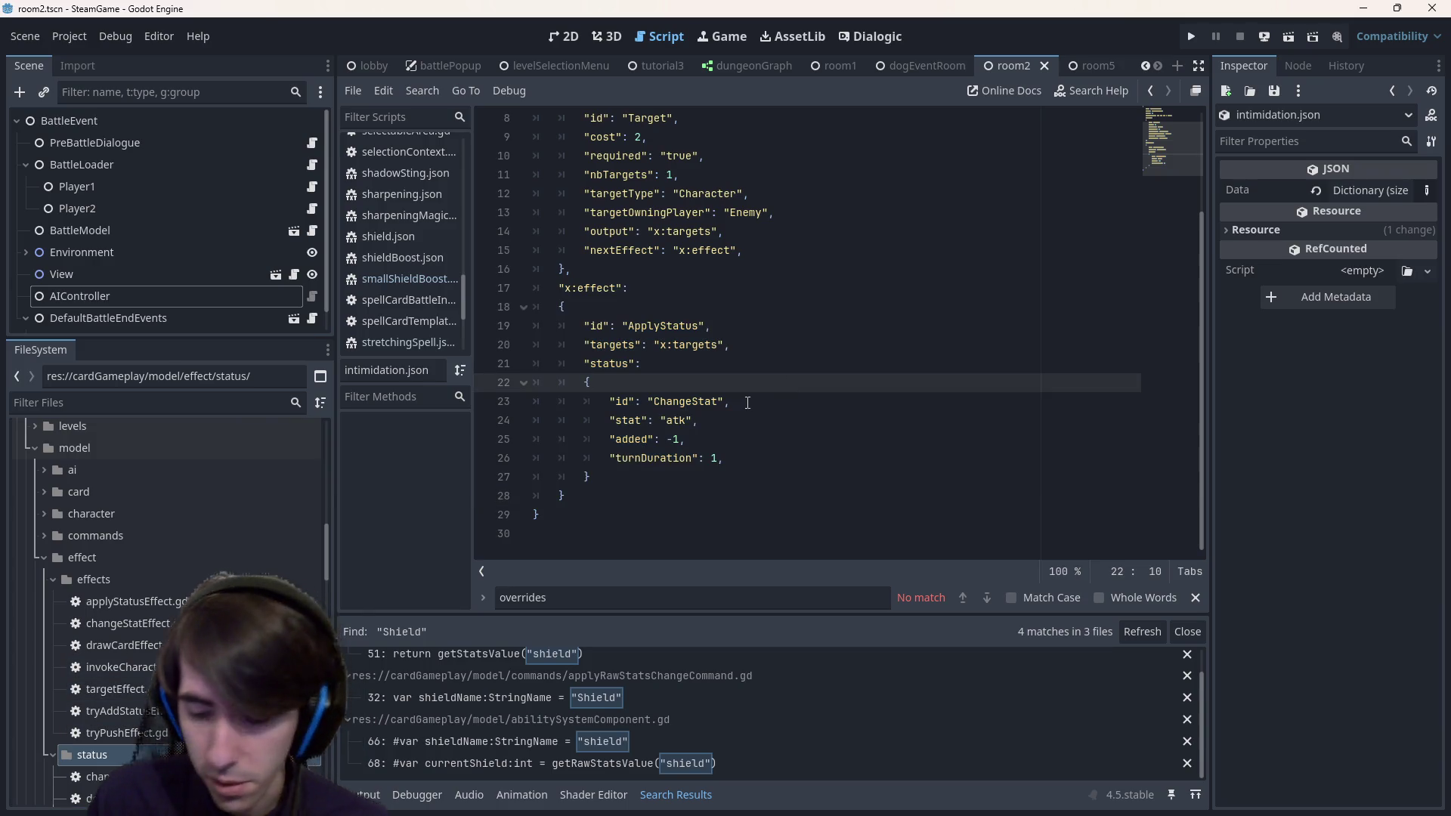
# - Step back through script history past shield.json to friendshipPower.json
pyautogui.hotkey('alt', 'Left')
pyautogui.hotkey('alt', 'Left')
pyautogui.hotkey('alt', 'Left')
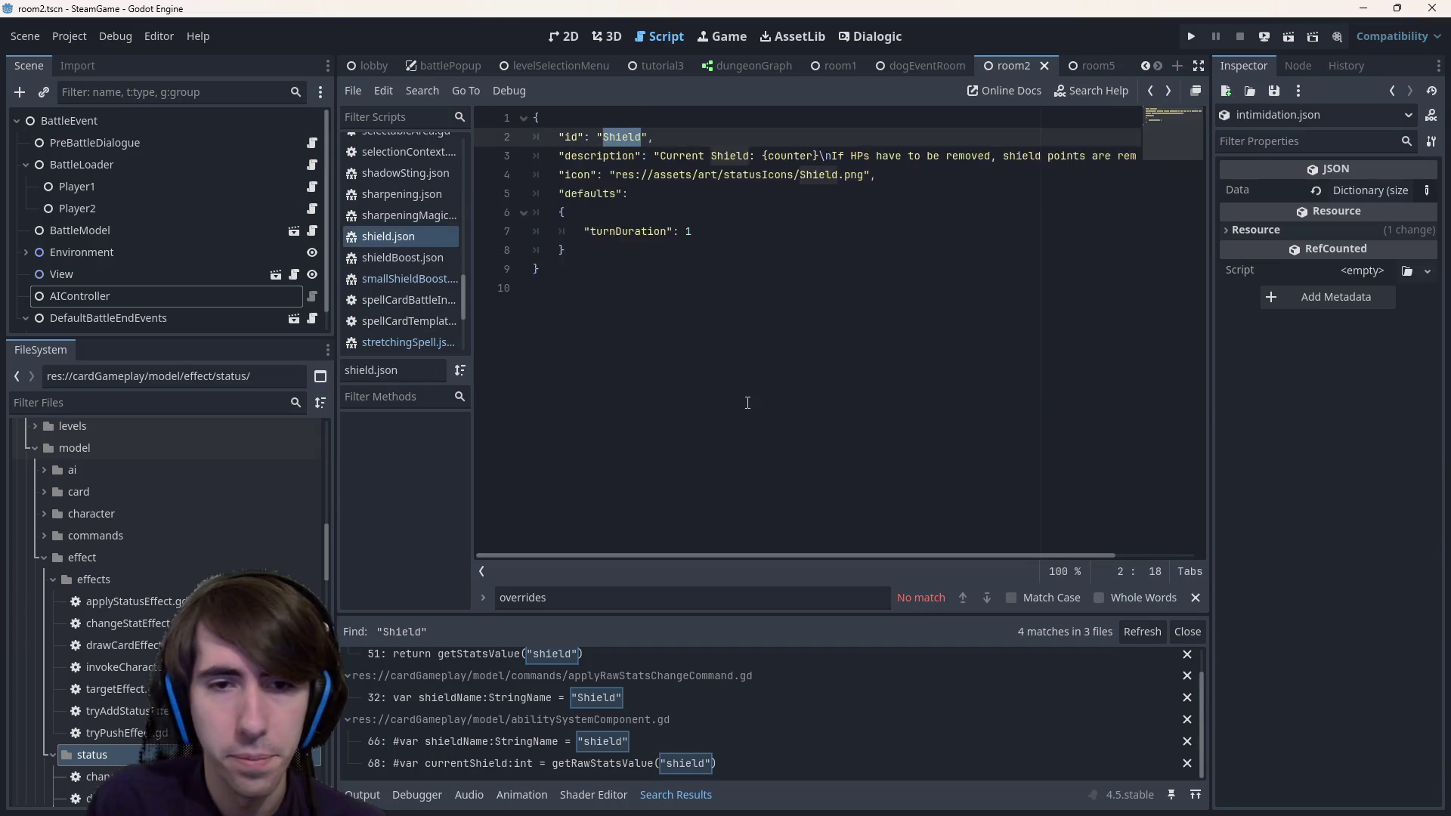
pyautogui.hotkey('alt', 'Left')
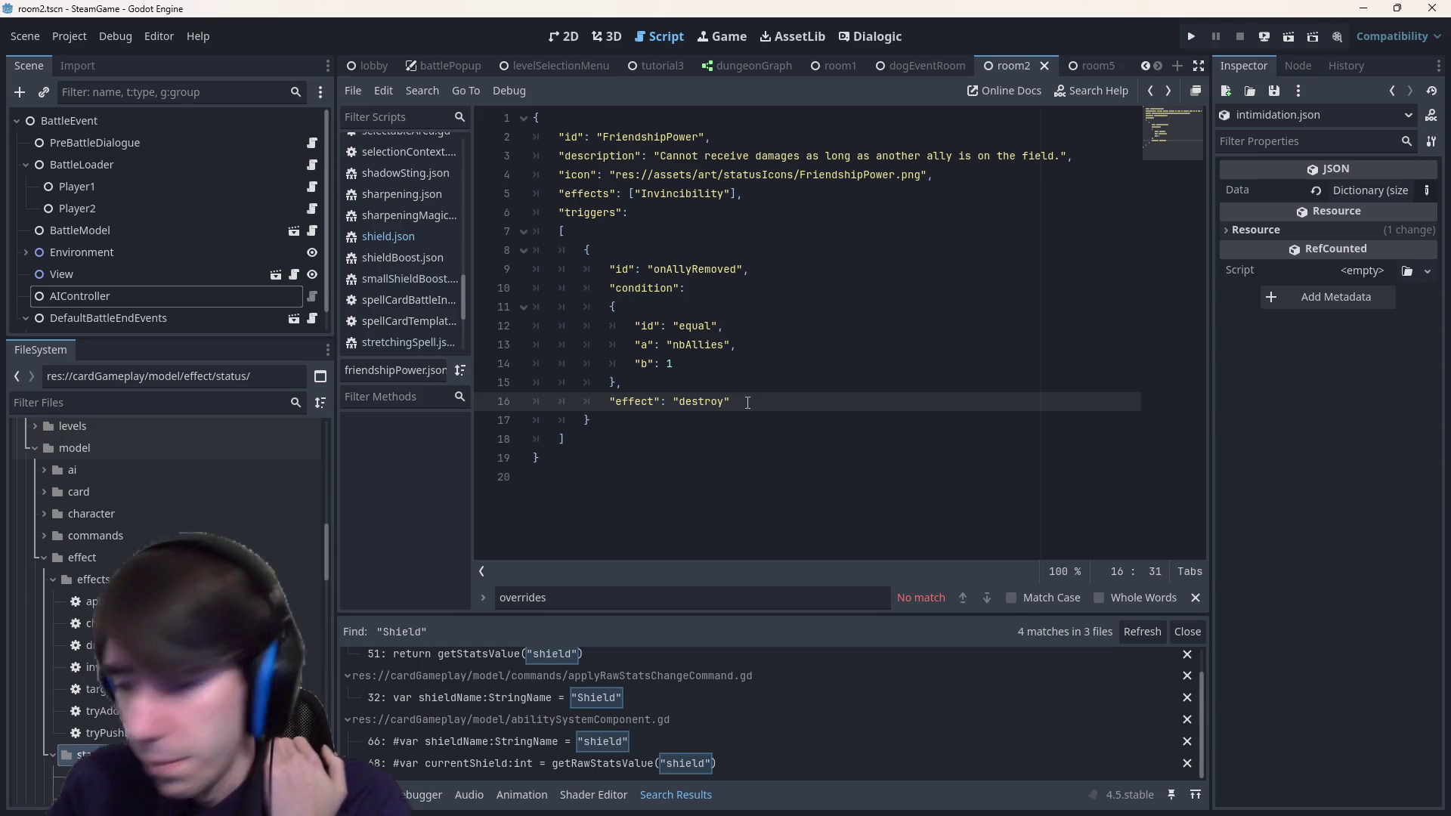
pyautogui.doubleClick(680, 193)
pyautogui.click(658, 269)
pyautogui.moveTo(567, 438); pyautogui.dragTo(533, 326)
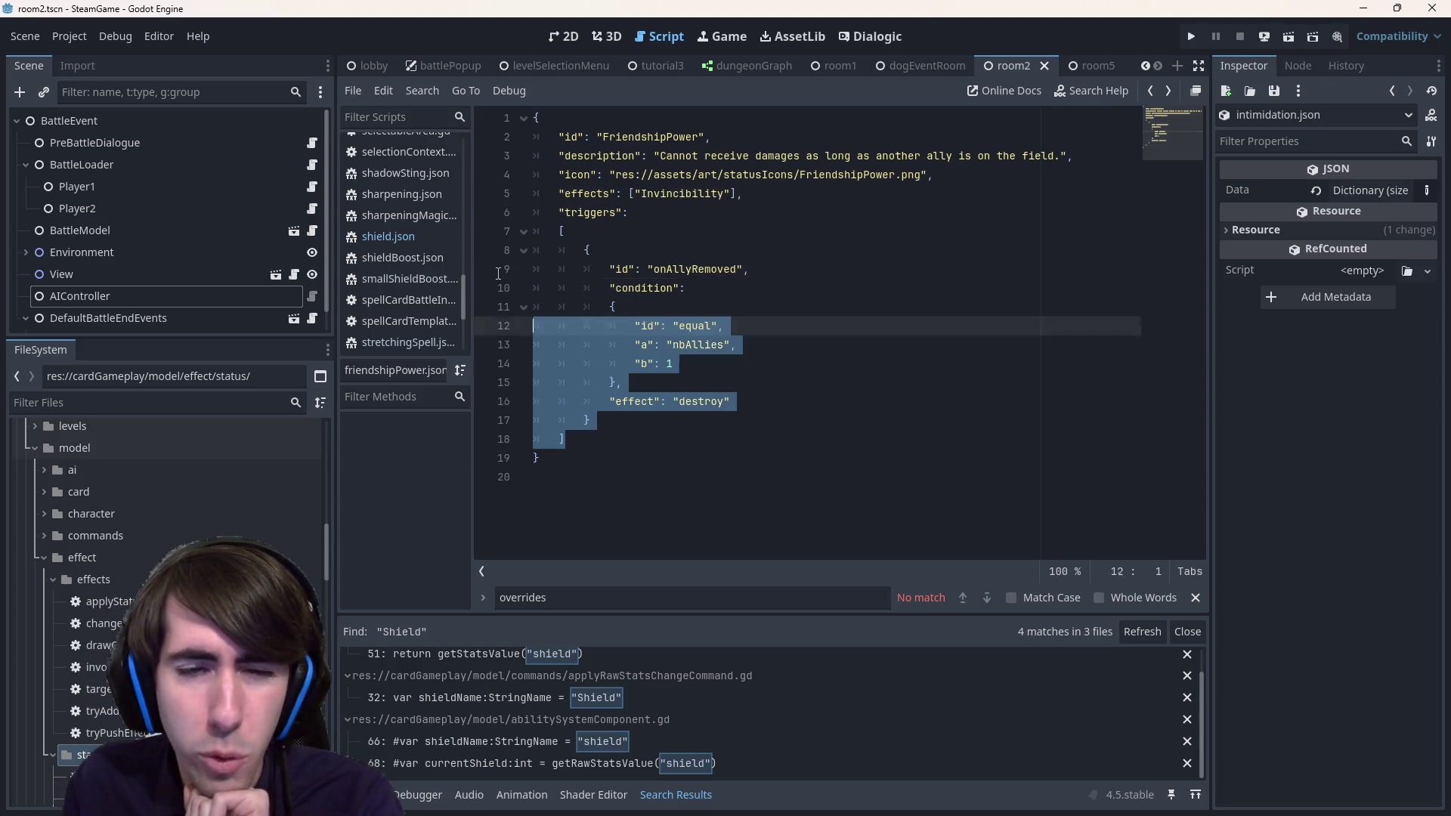
pyautogui.moveTo(497, 273); pyautogui.dragTo(393, 199)
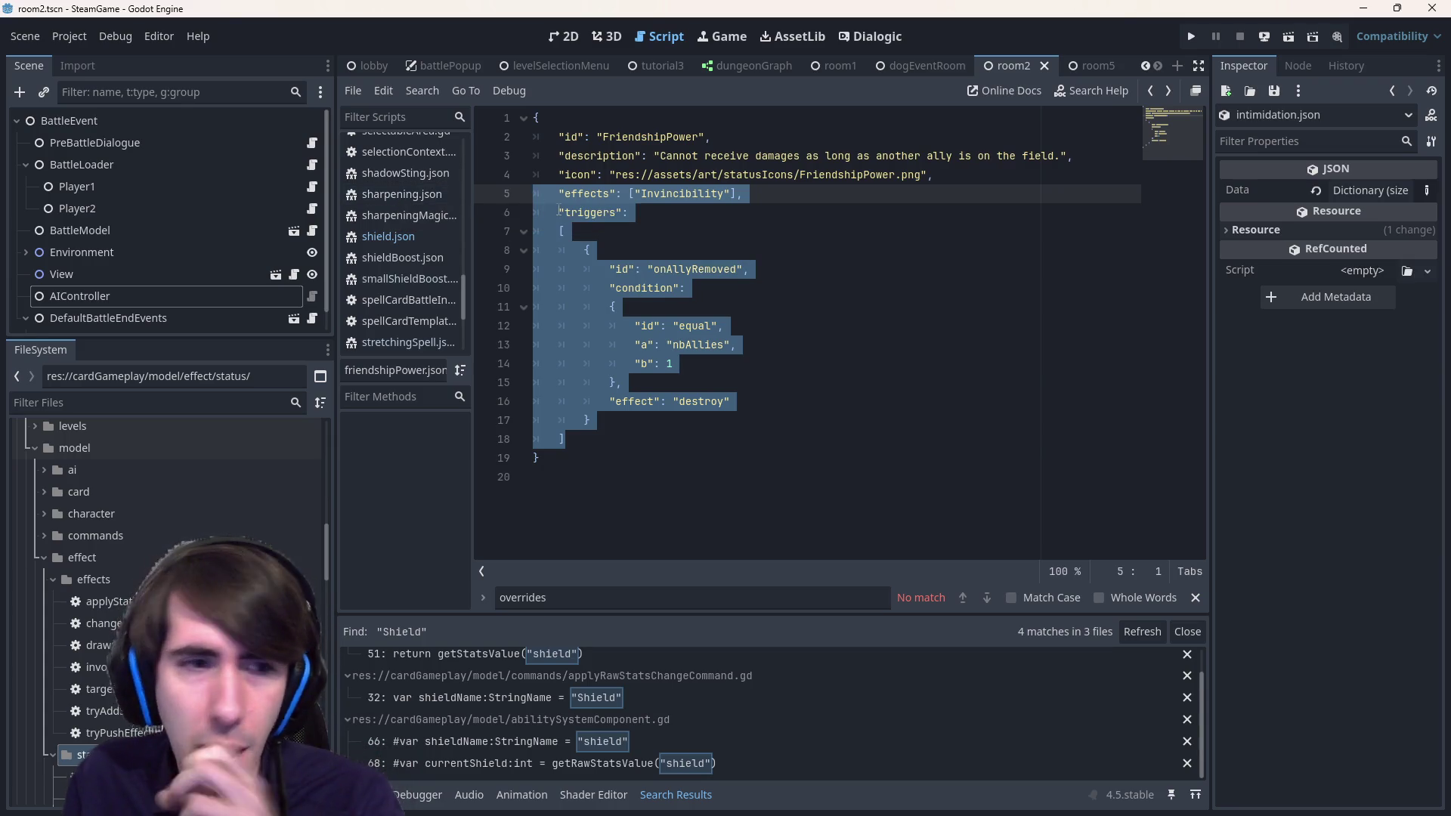
pyautogui.click(667, 442)
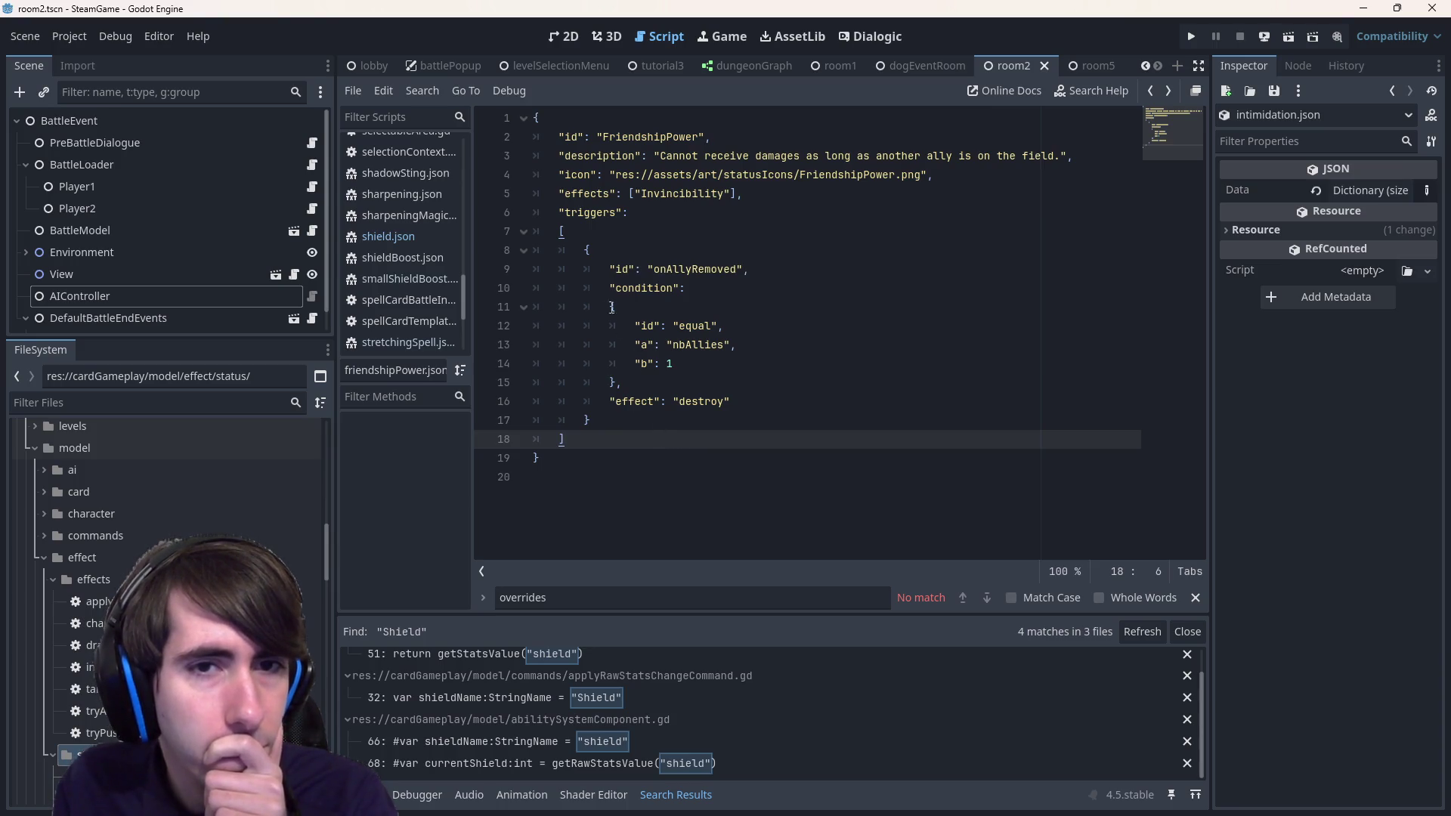
pyautogui.doubleClick(599, 212)
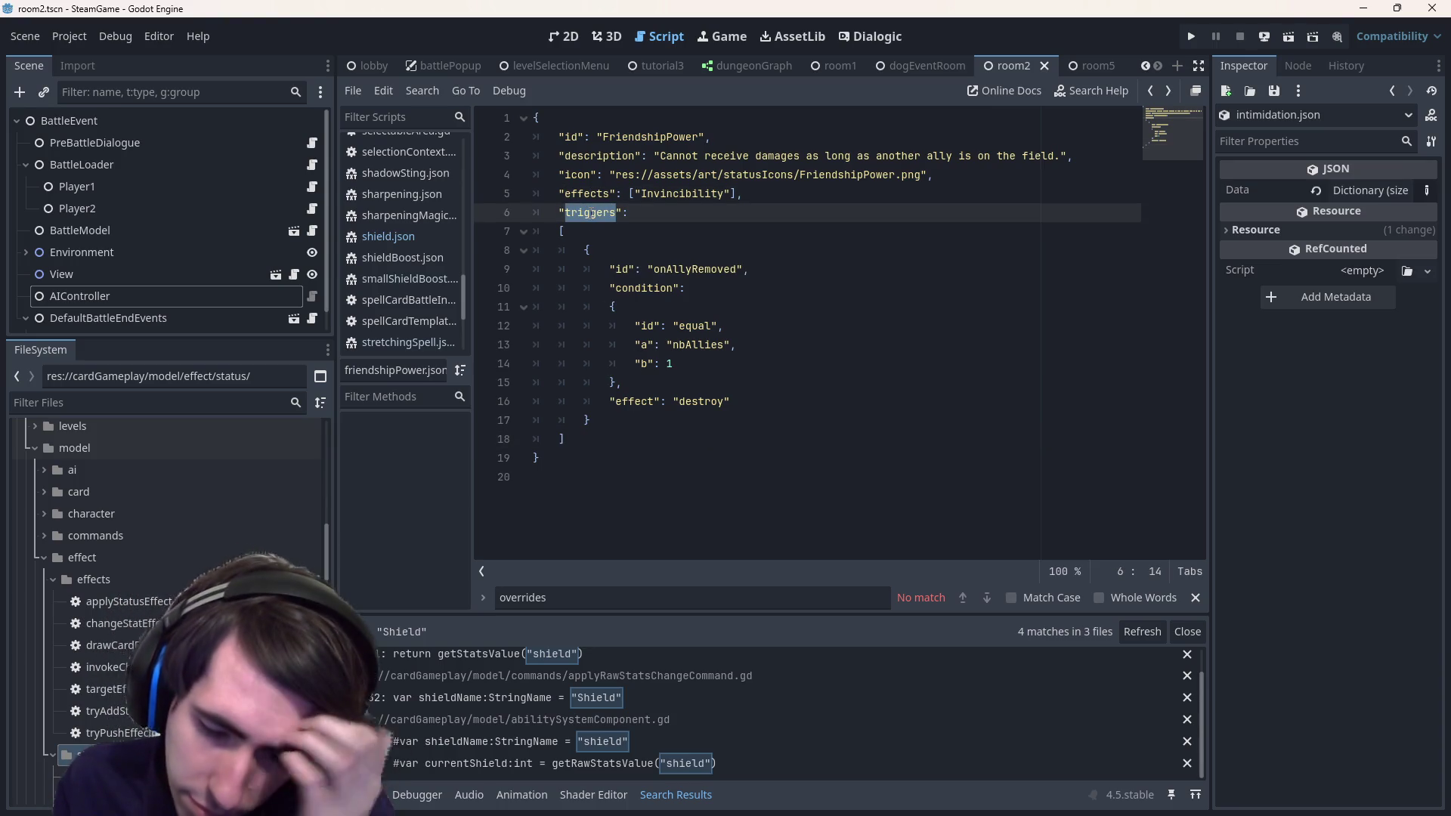
pyautogui.doubleClick(632, 137)
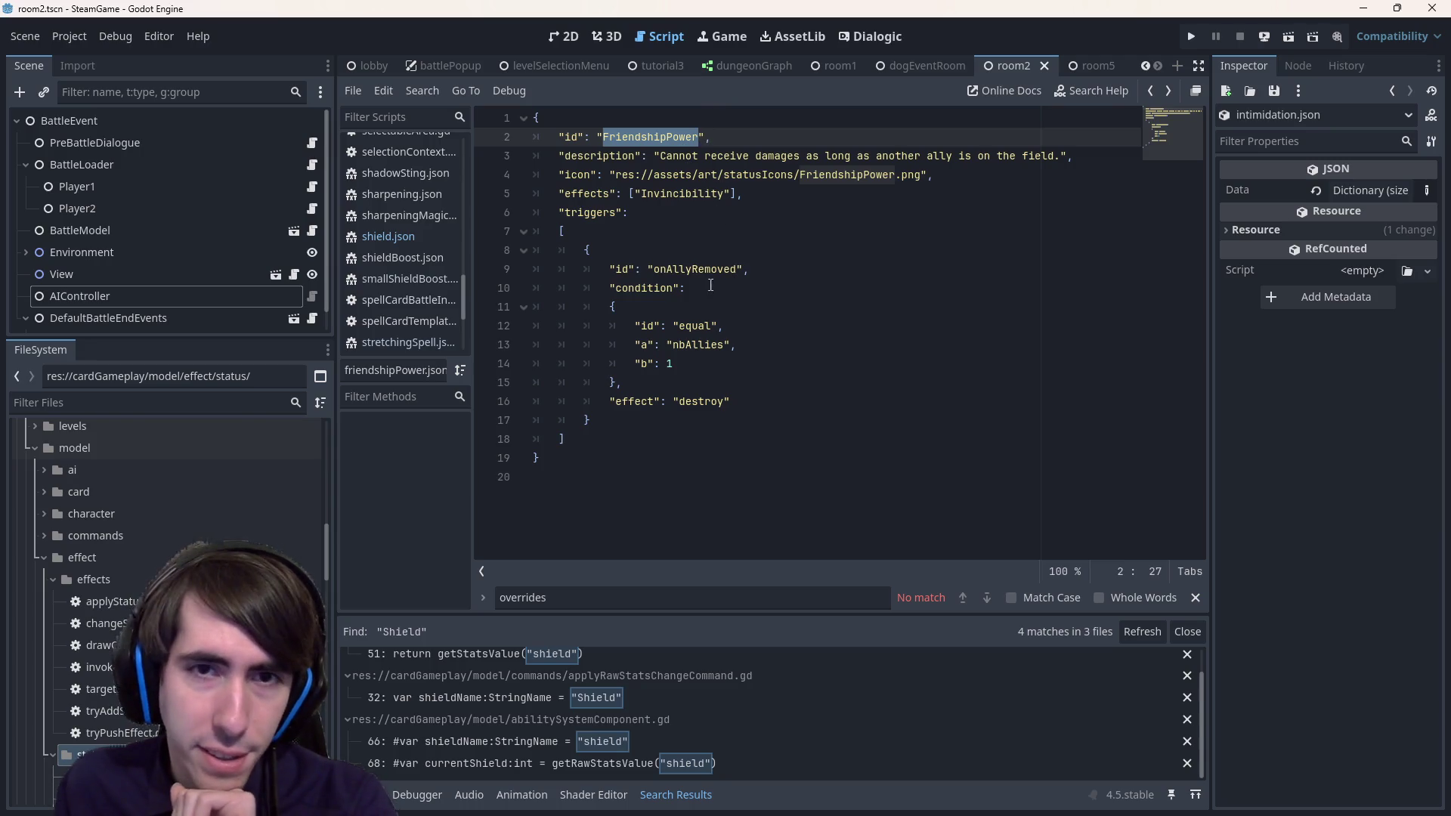
pyautogui.doubleClick(687, 193)
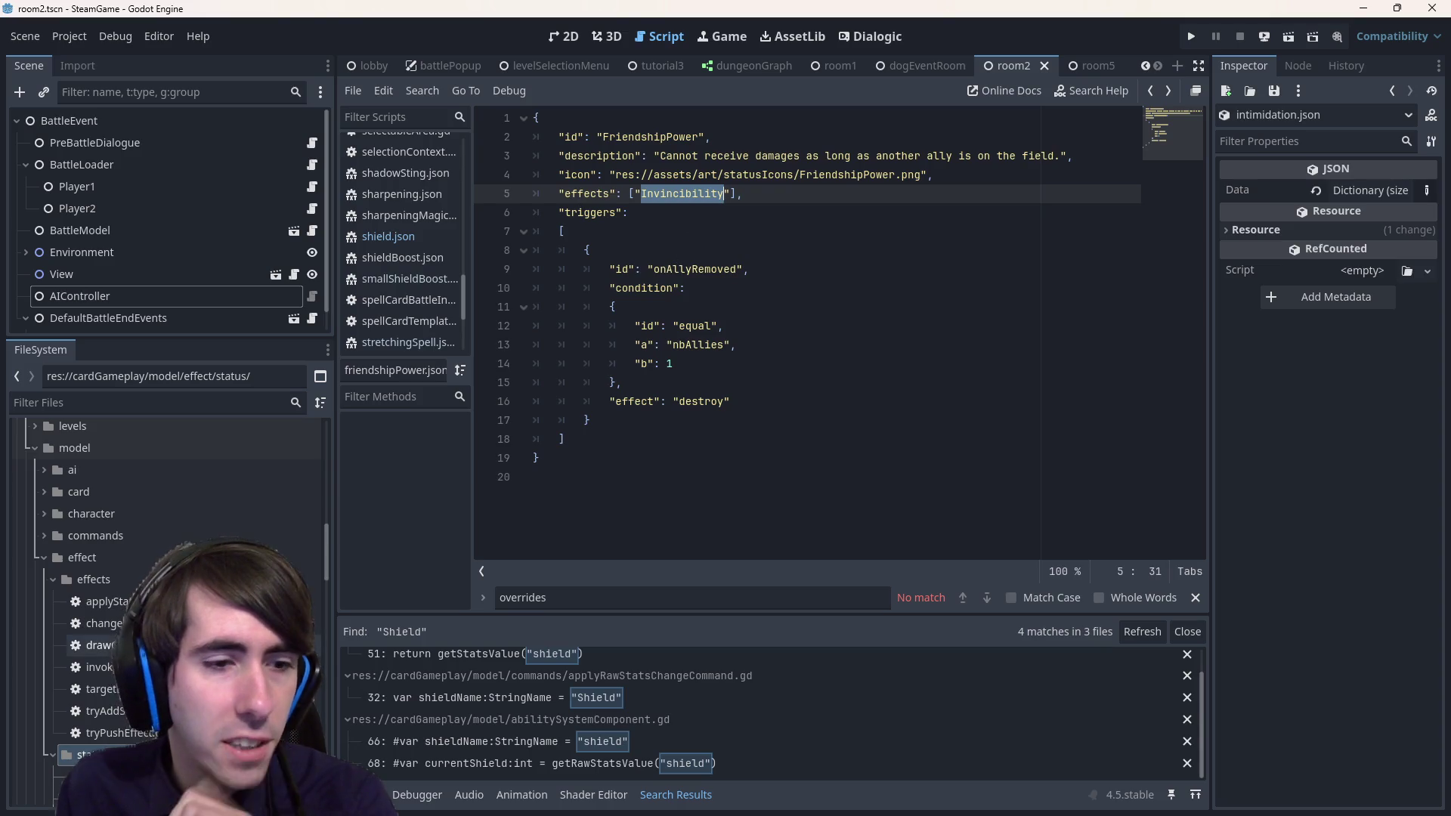
pyautogui.scroll(5, 188, 529)
pyautogui.doubleClick(586, 193)
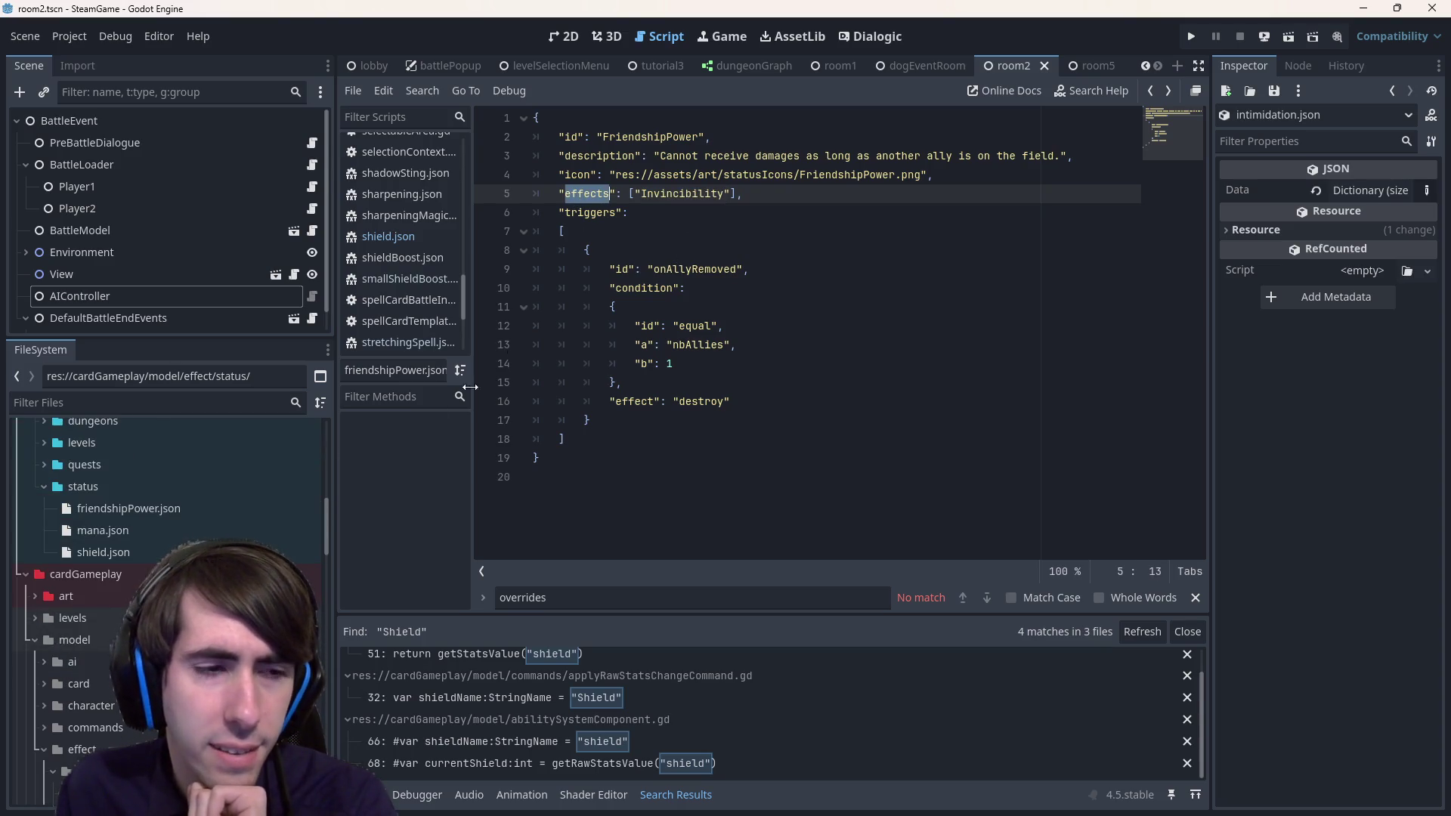
pyautogui.scroll(-5, 173, 529)
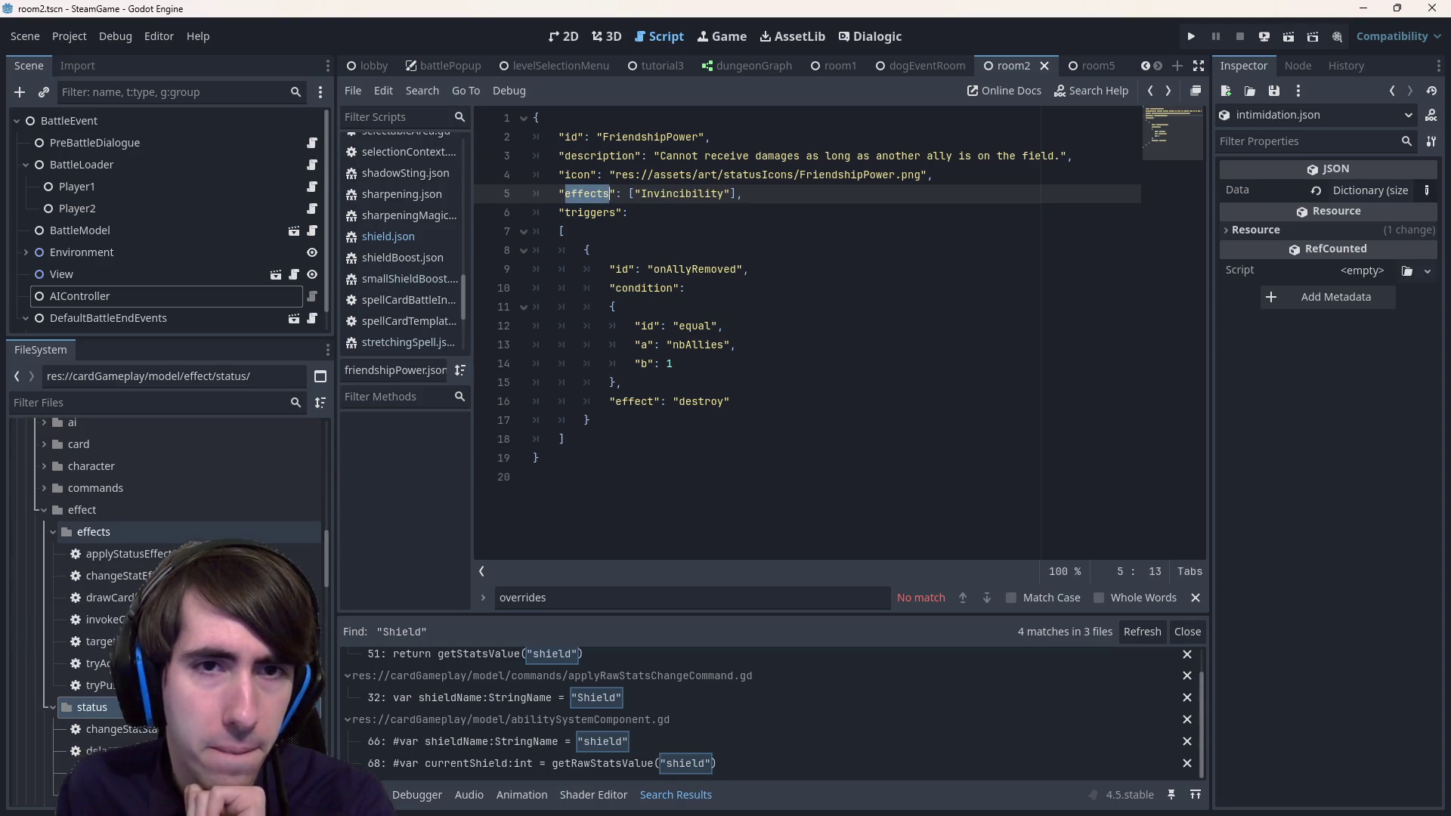
pyautogui.moveTo(574, 439)
pyautogui.mouseDown()
pyautogui.moveTo(529, 250)
pyautogui.moveTo(493, 215)
pyautogui.mouseUp()
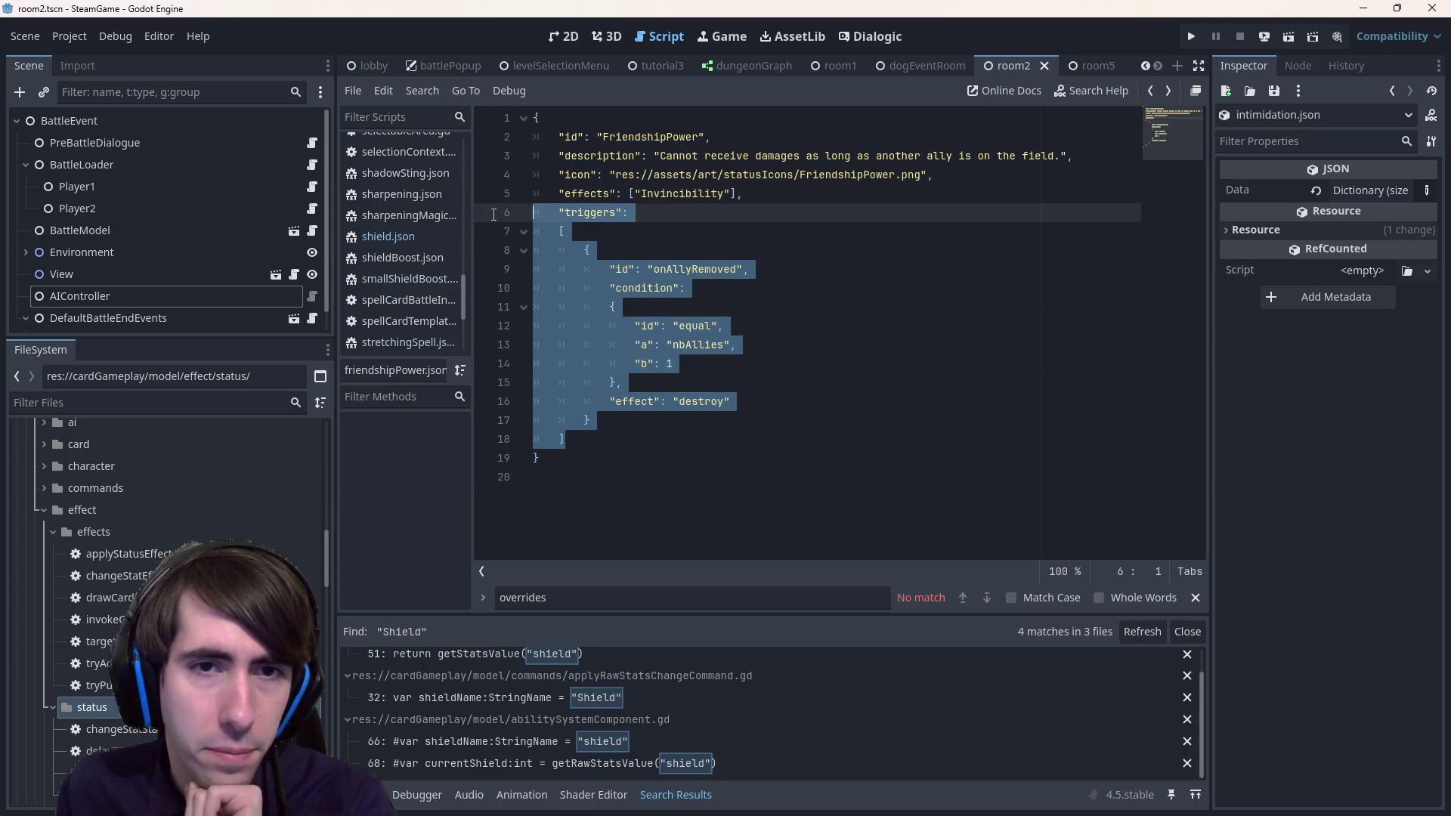
pyautogui.doubleClick(586, 194)
pyautogui.doubleClick(689, 194)
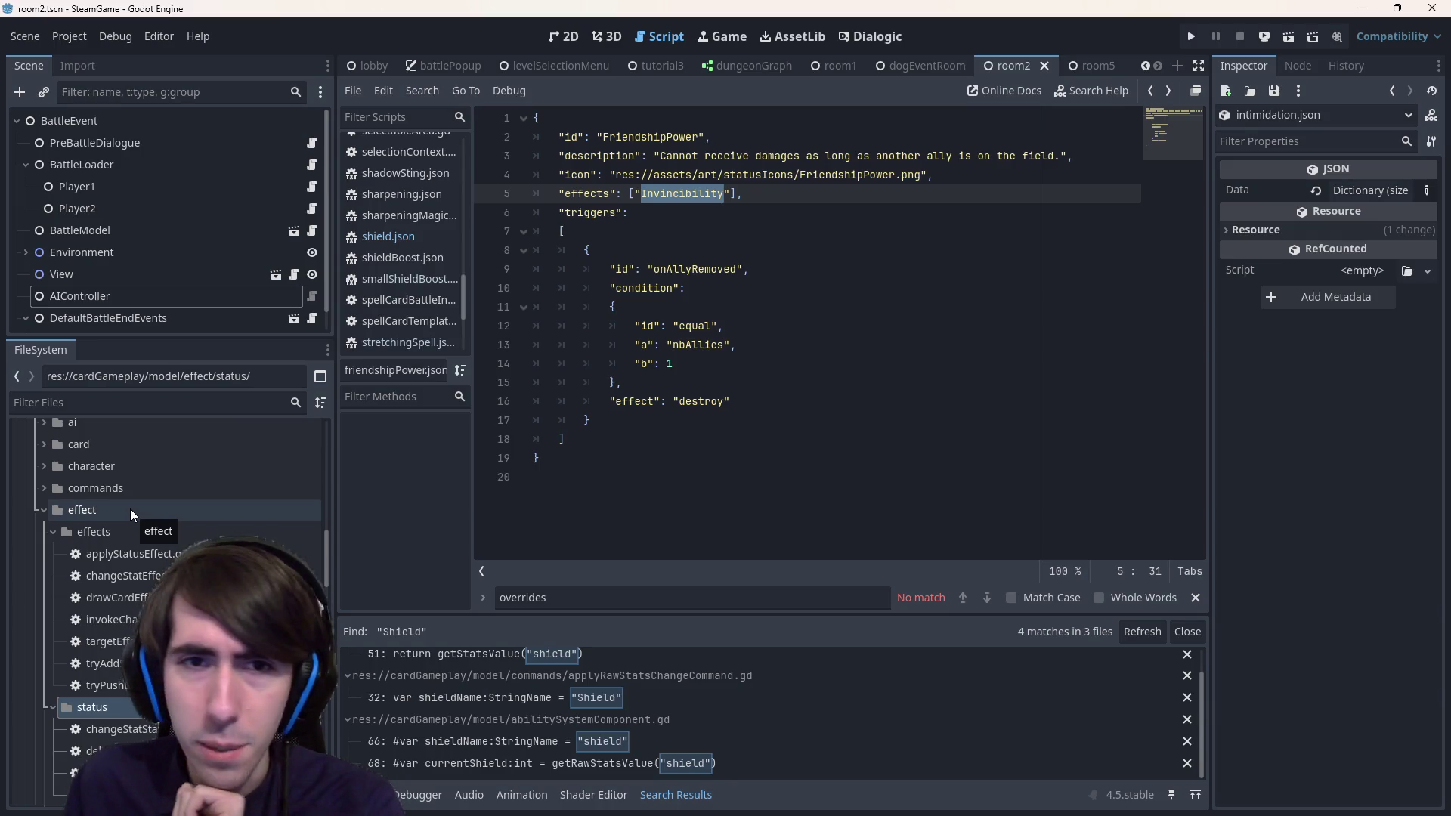
pyautogui.scroll(5, 130, 509)
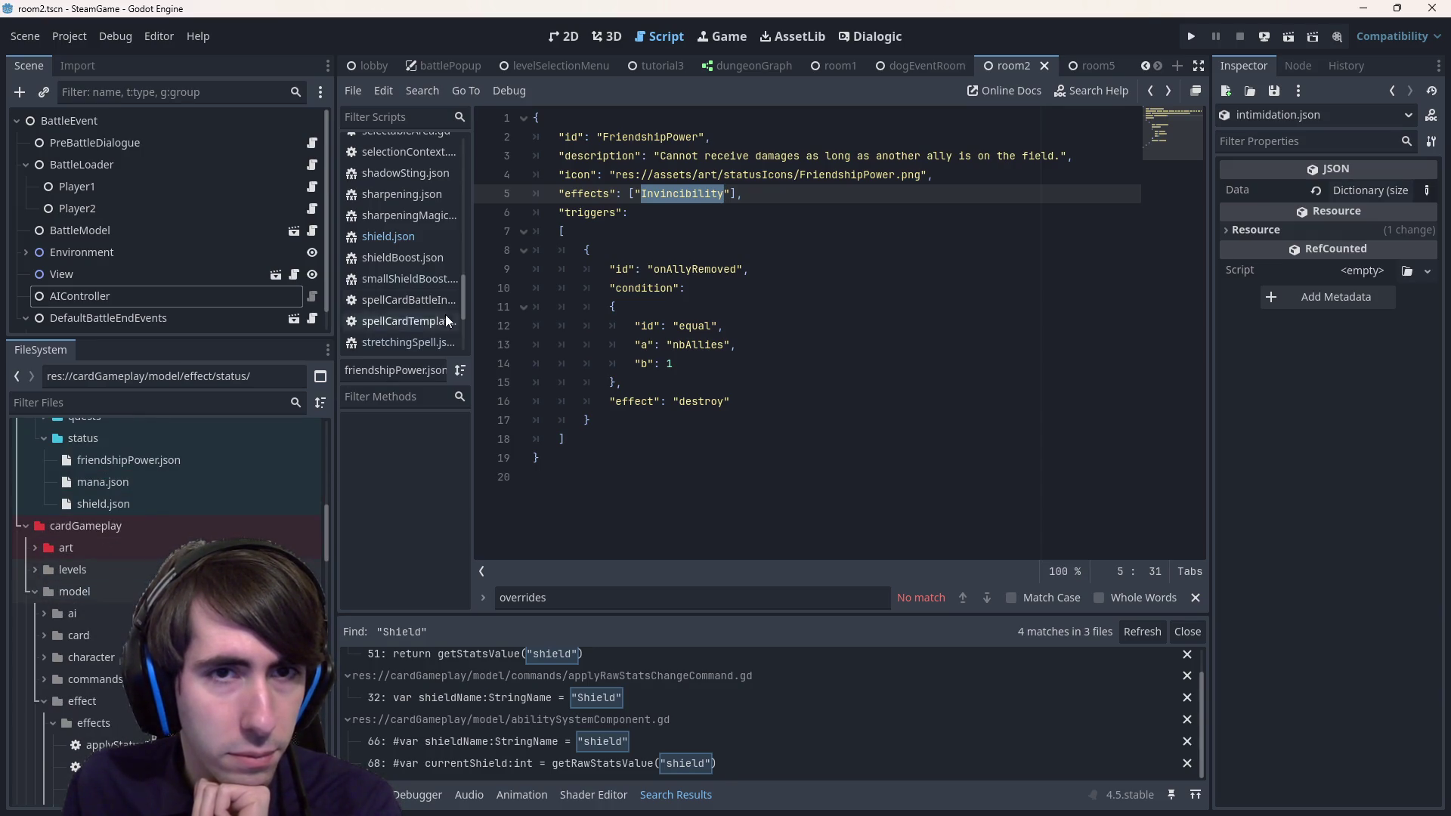
pyautogui.doubleClick(586, 195)
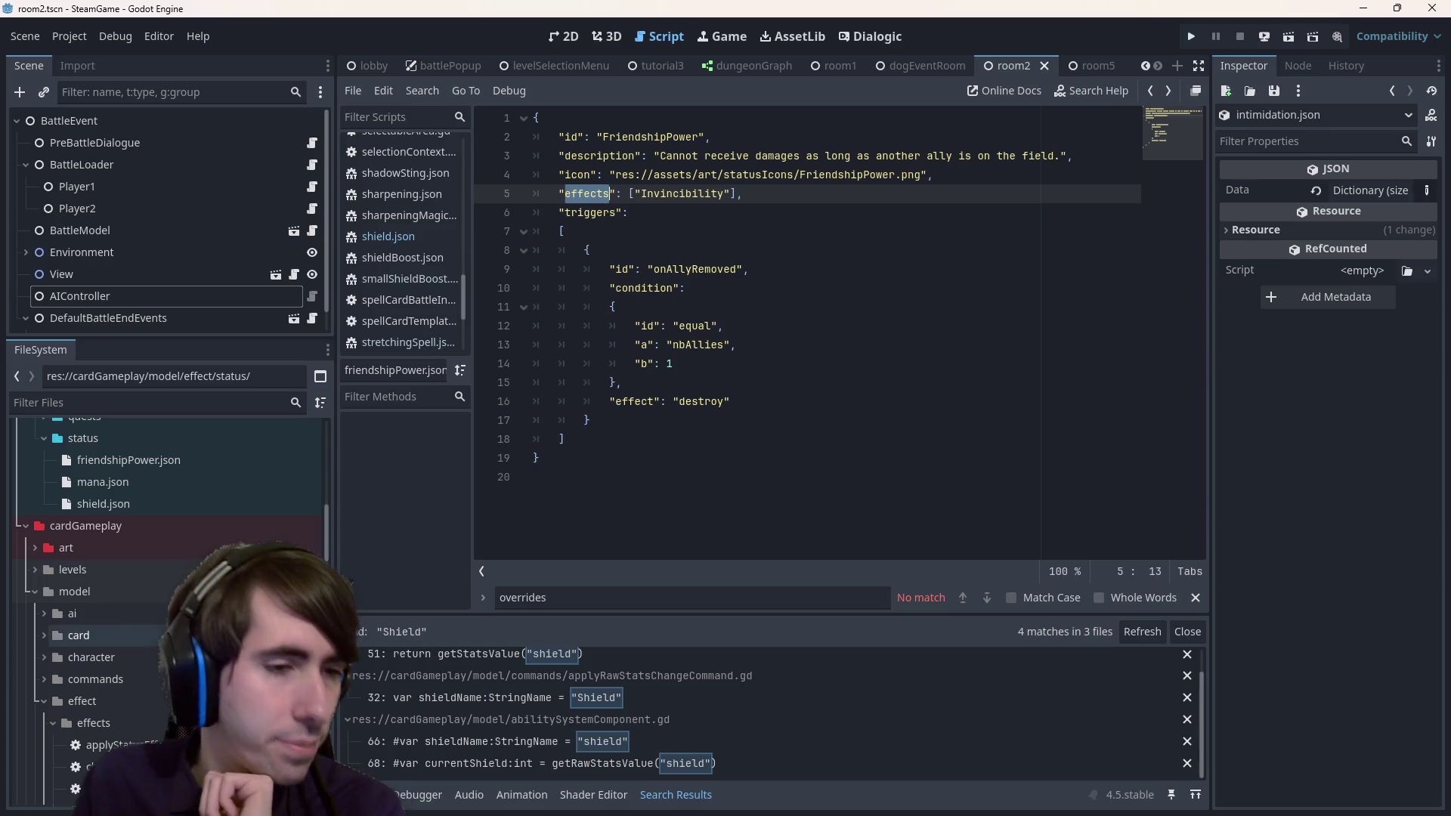
pyautogui.scroll(-2, 250, 565)
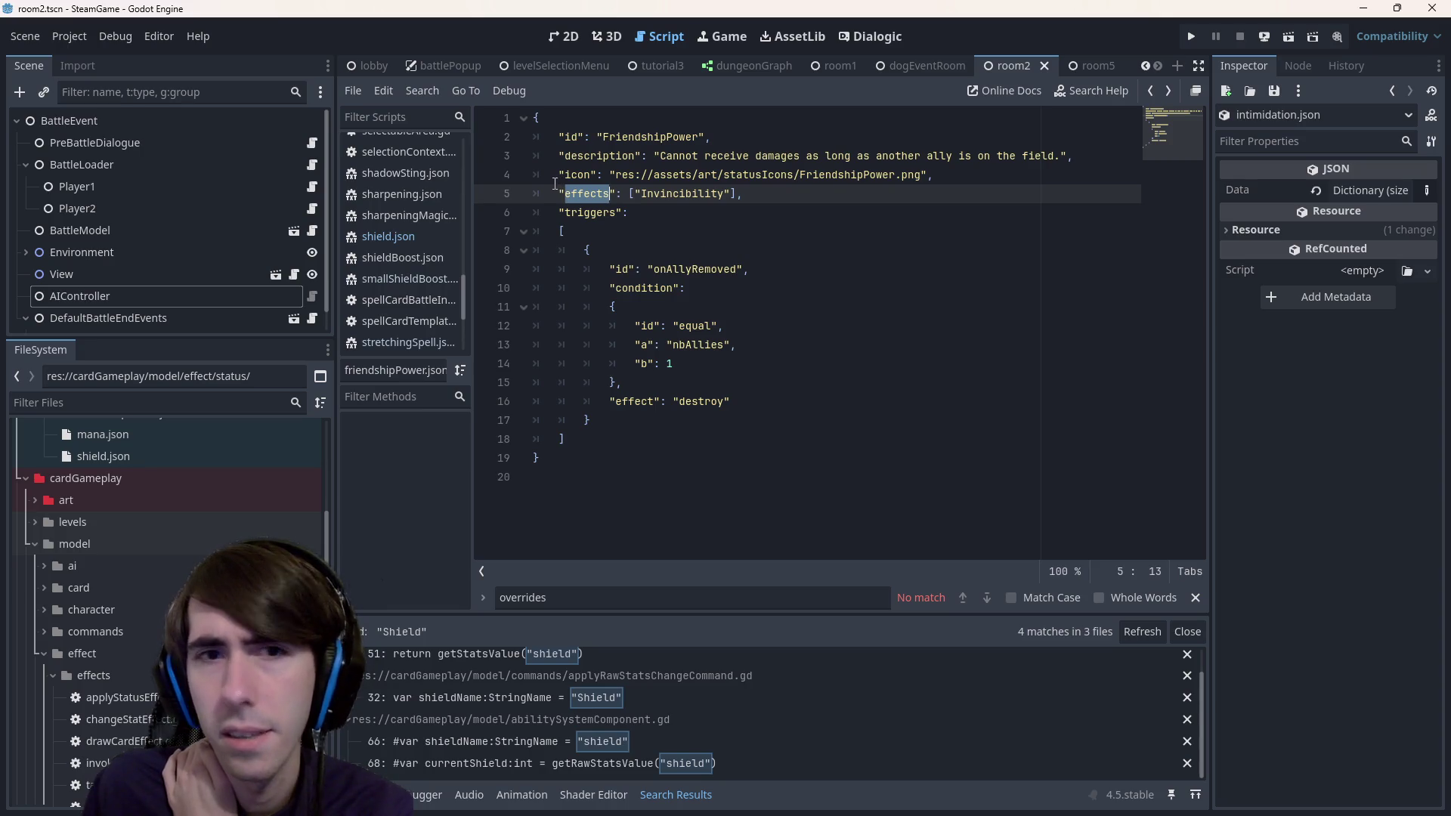
pyautogui.scroll(-5, 79, 611)
pyautogui.scroll(5, 76, 621)
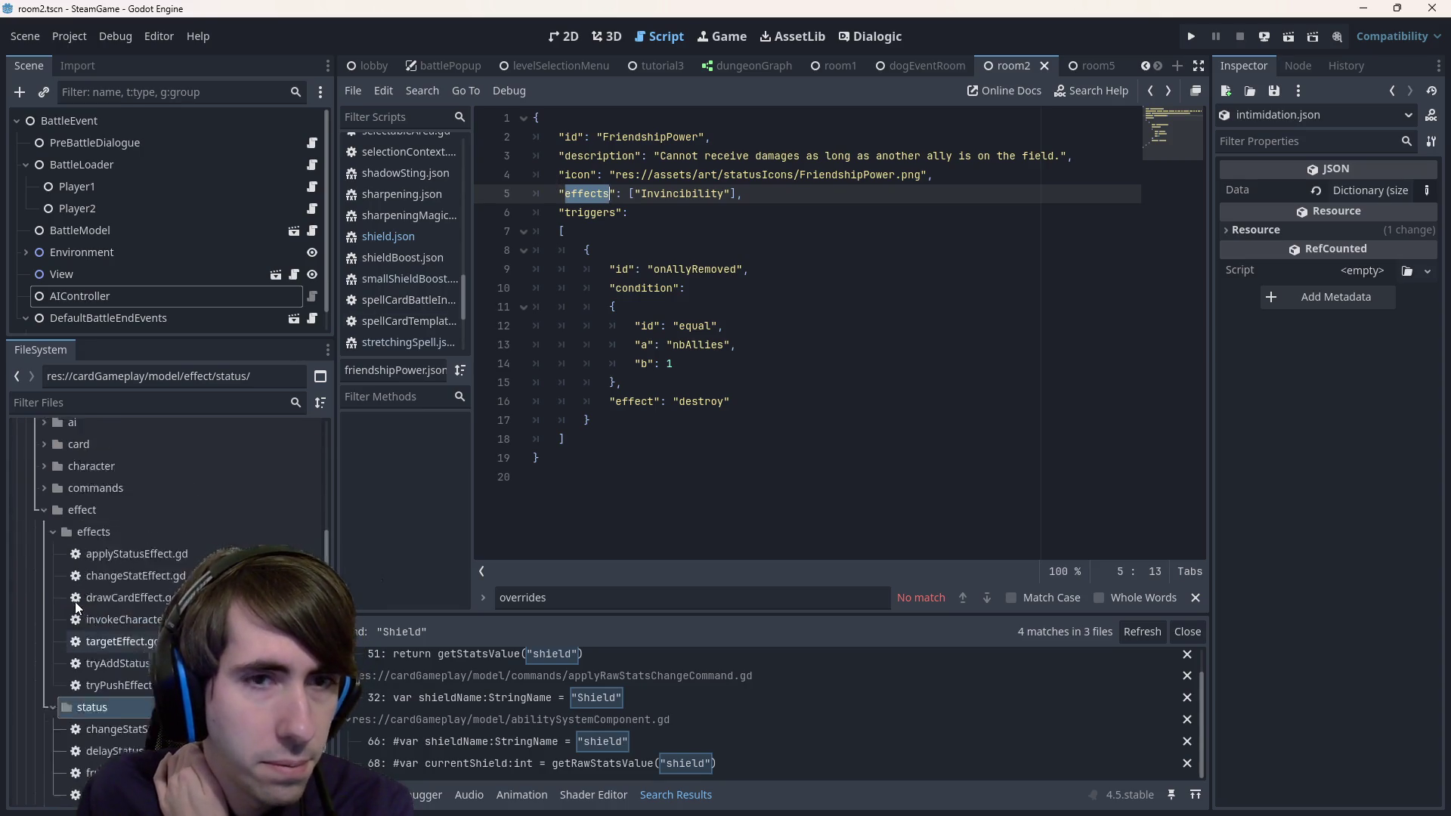
pyautogui.click(731, 328)
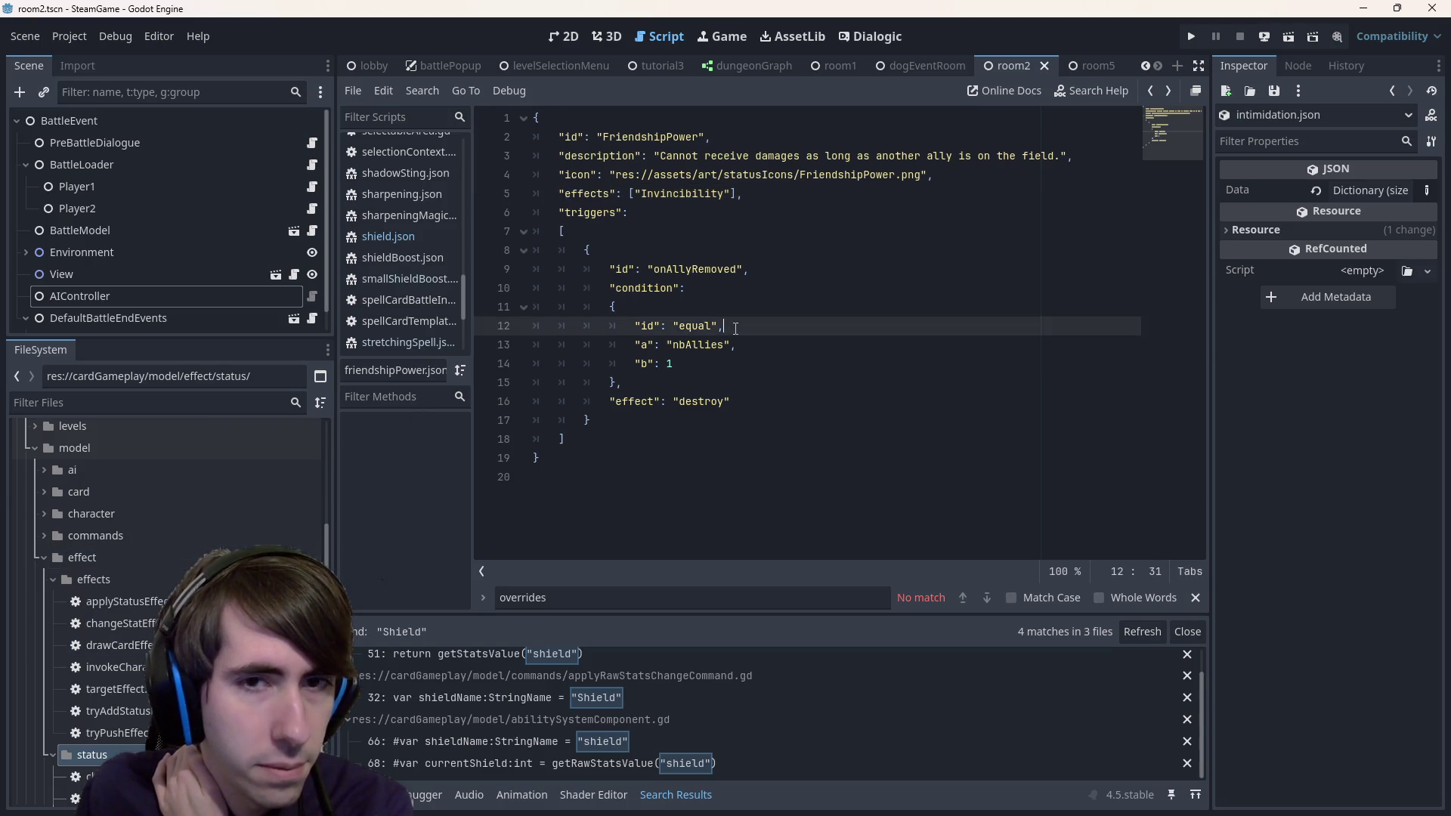
pyautogui.hotkey('shift', 'alt', 'o')
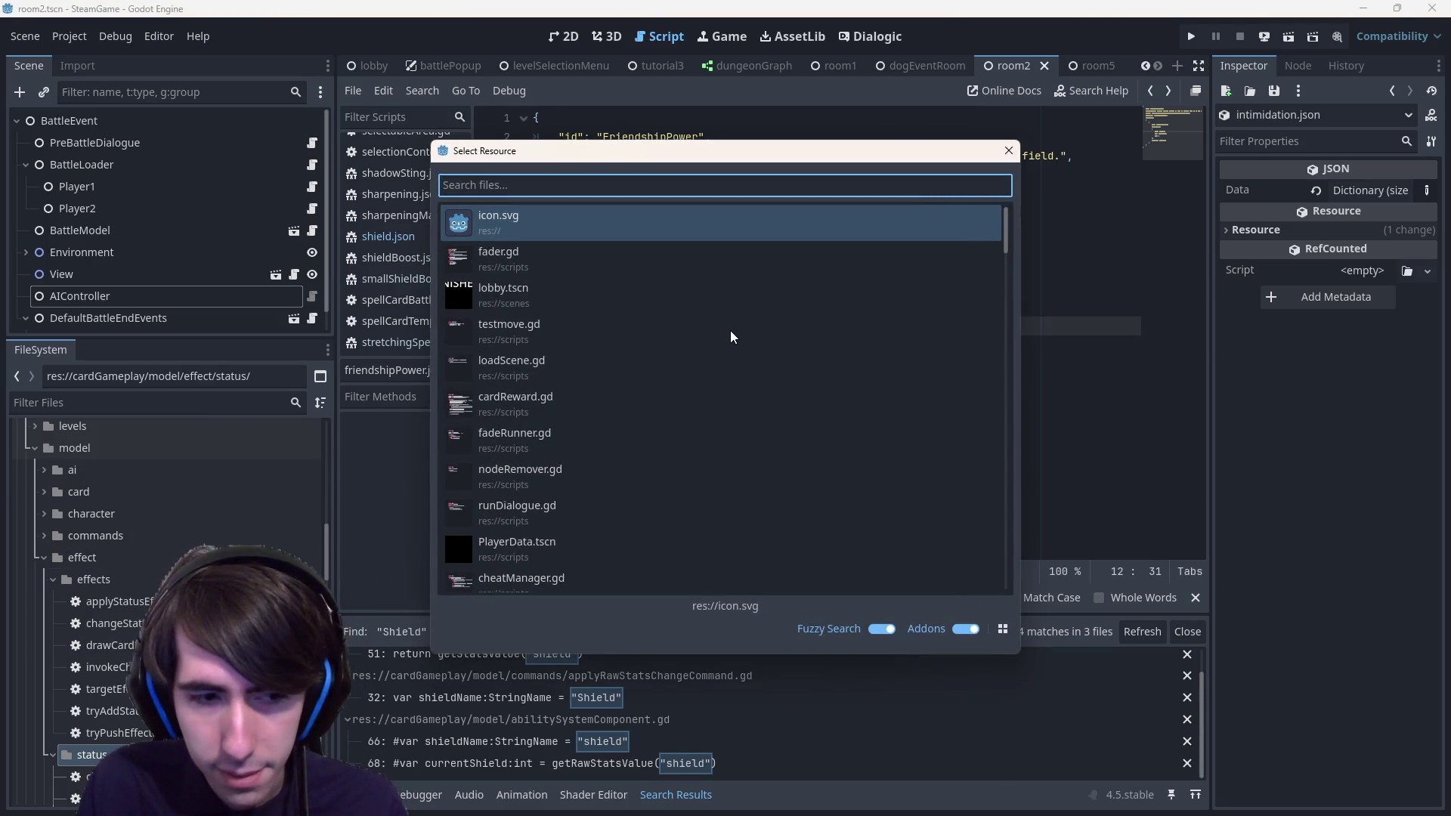
pyautogui.write('r')
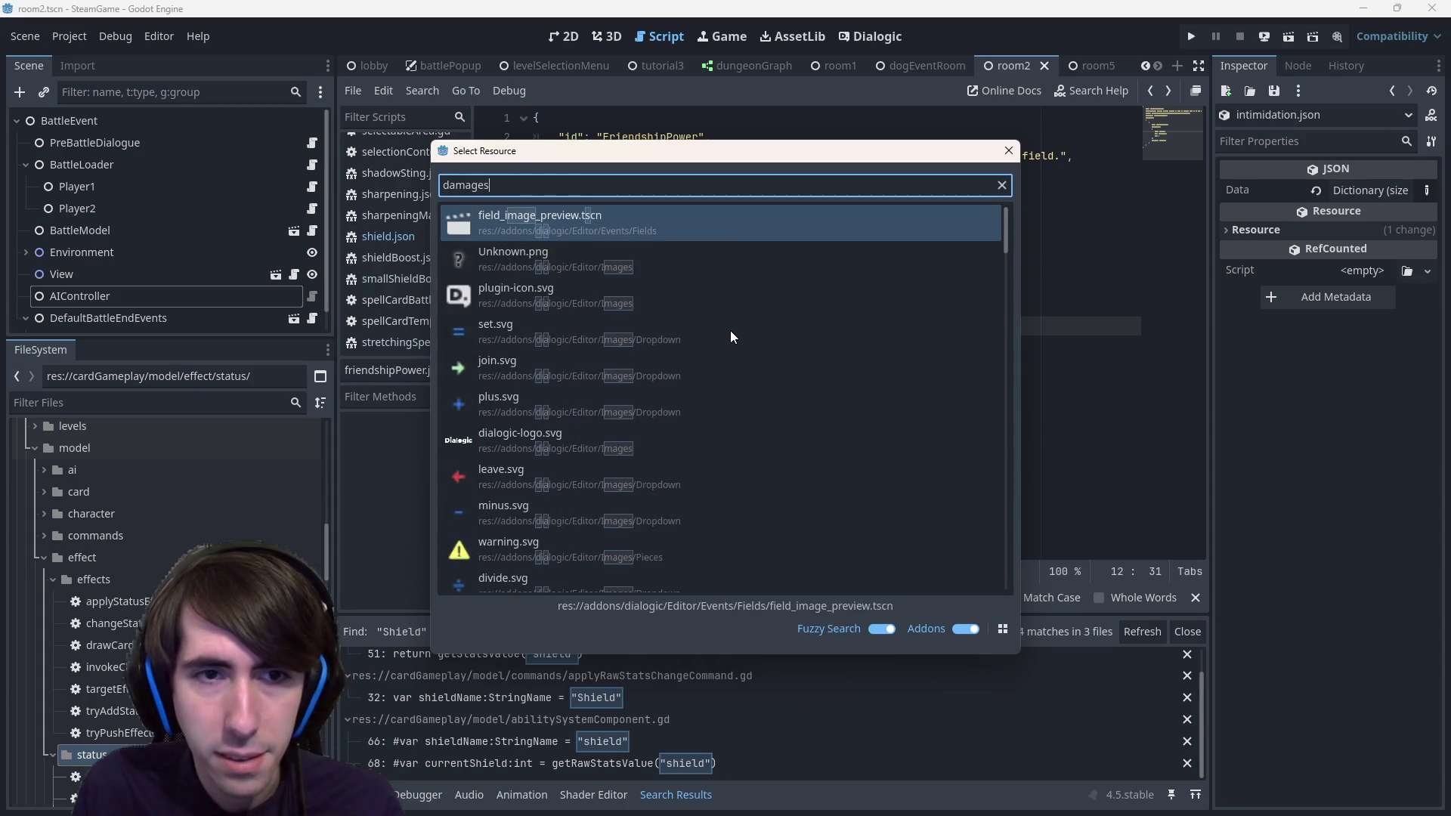
pyautogui.press('BackSpace')
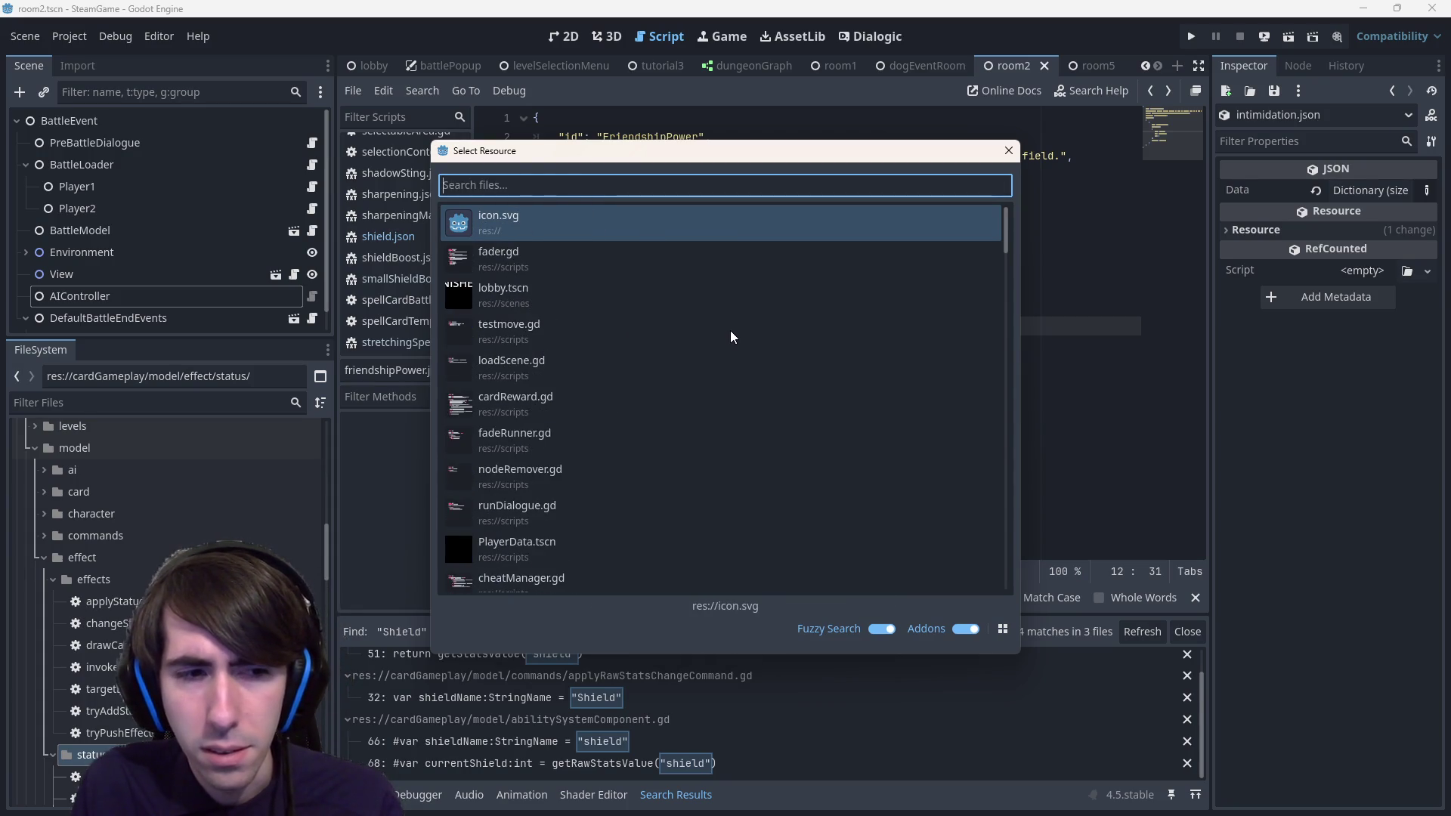
pyautogui.press('Escape')
pyautogui.scroll(-3, 124, 636)
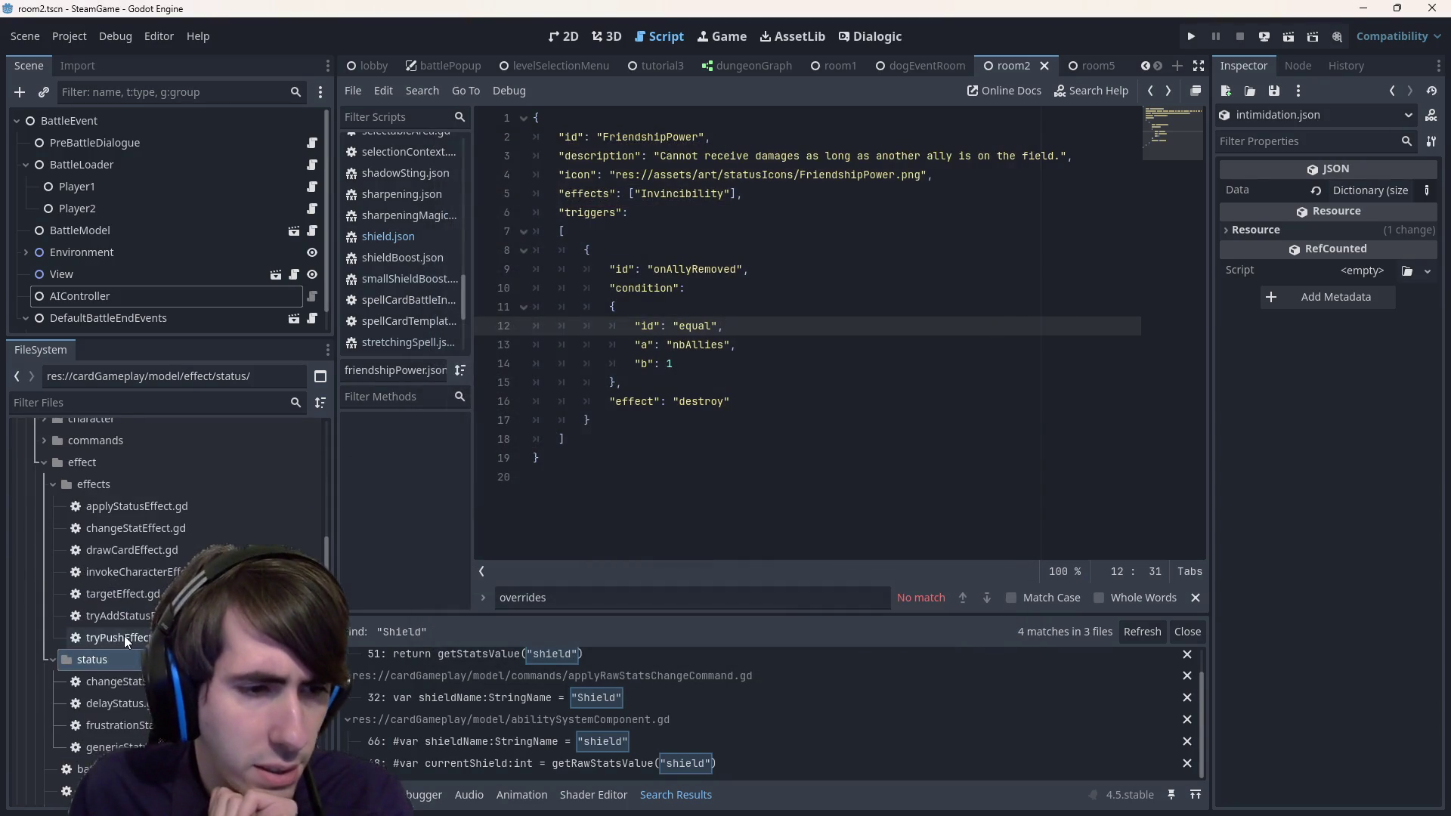
pyautogui.scroll(2, 184, 521)
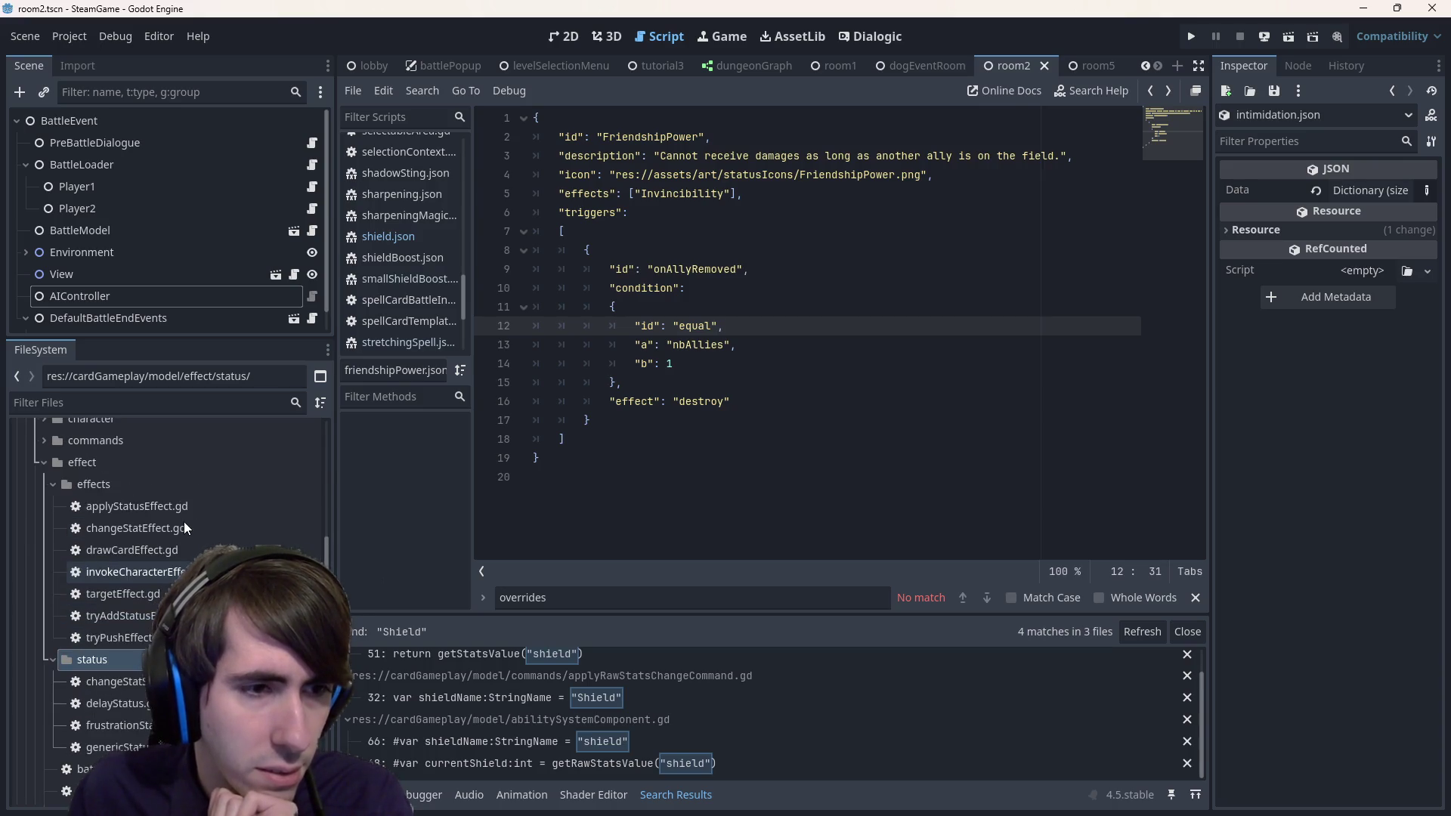
pyautogui.click(181, 511)
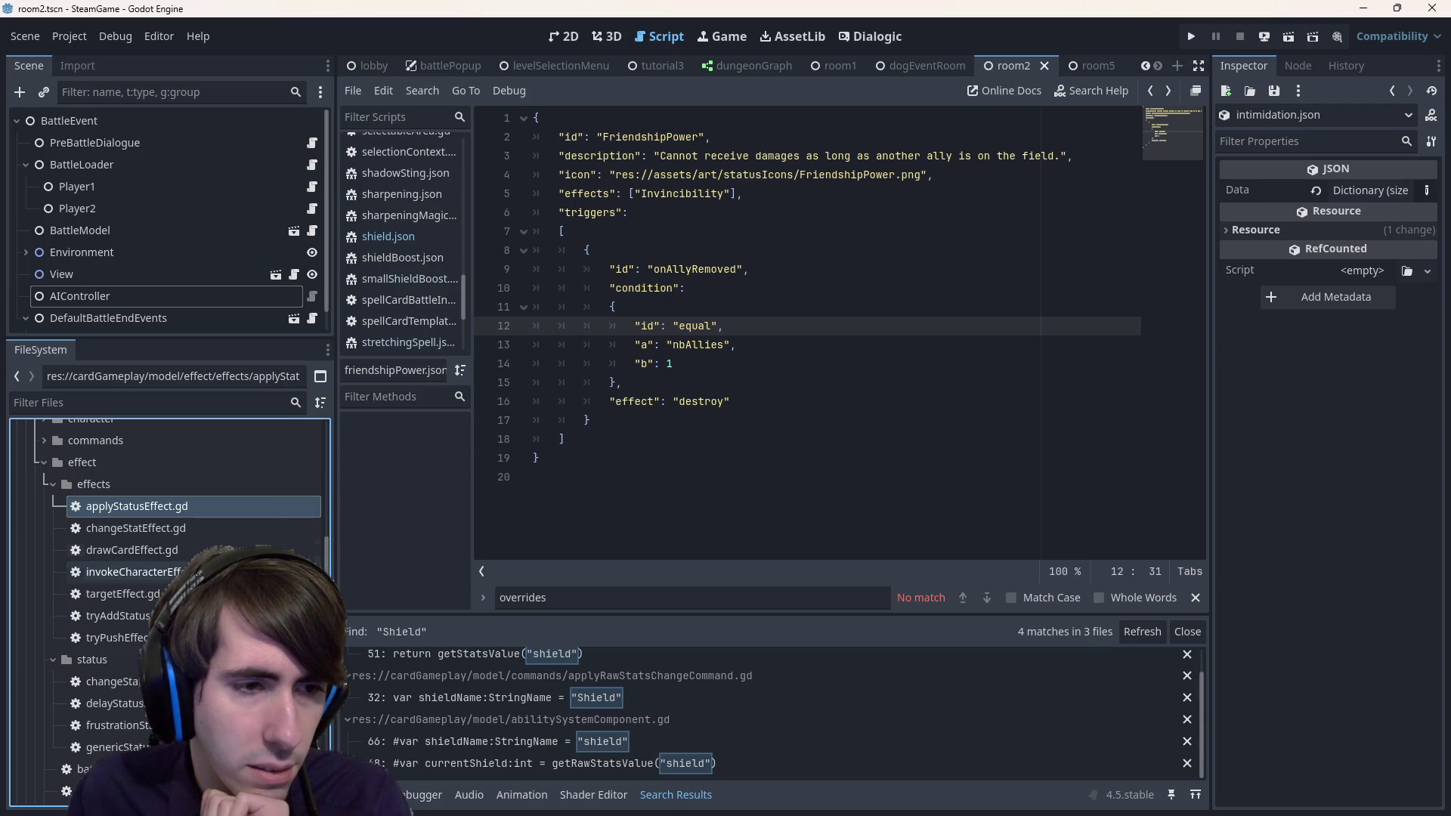
pyautogui.doubleClick(192, 533)
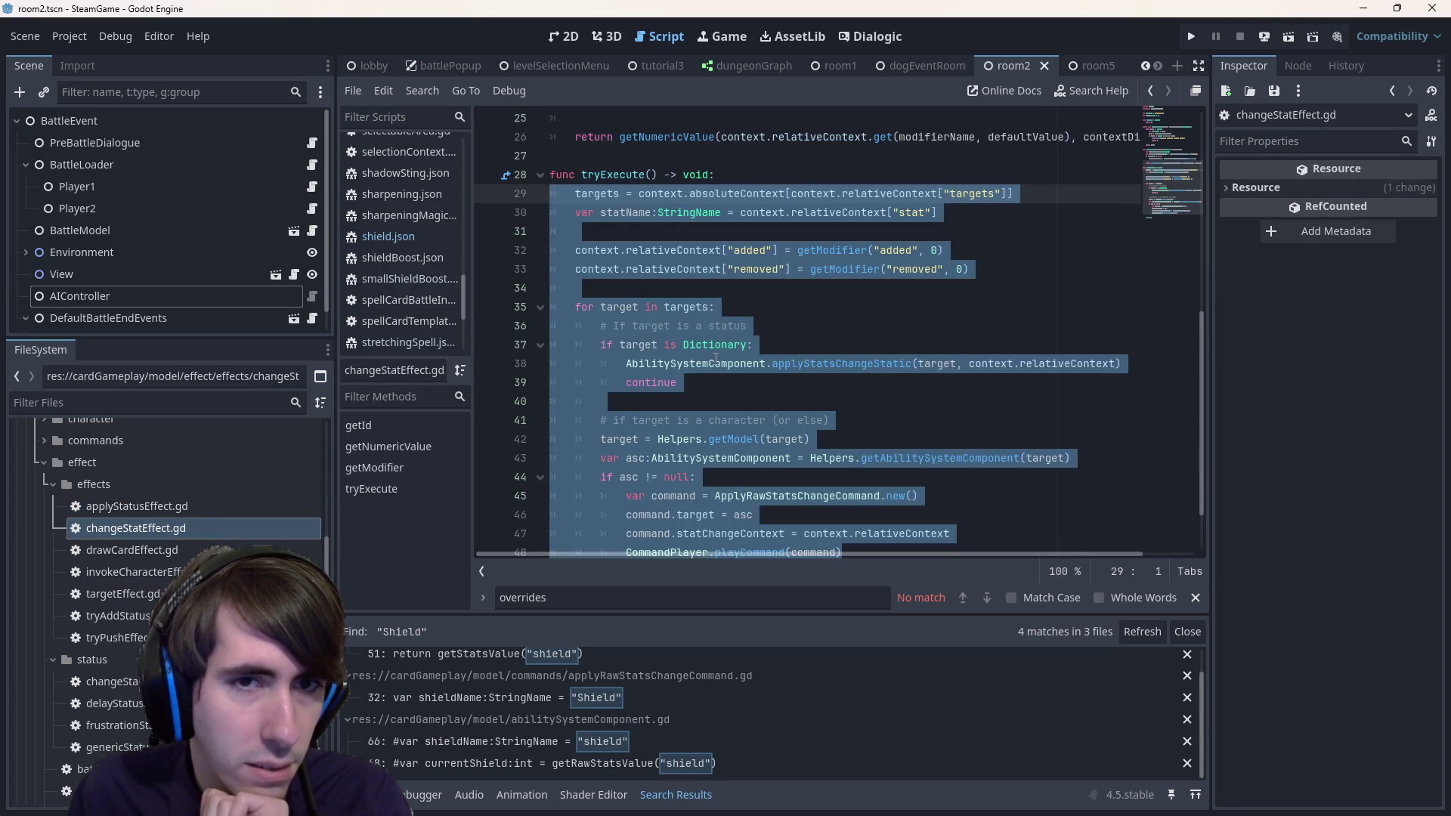
pyautogui.scroll(-2, 106, 714)
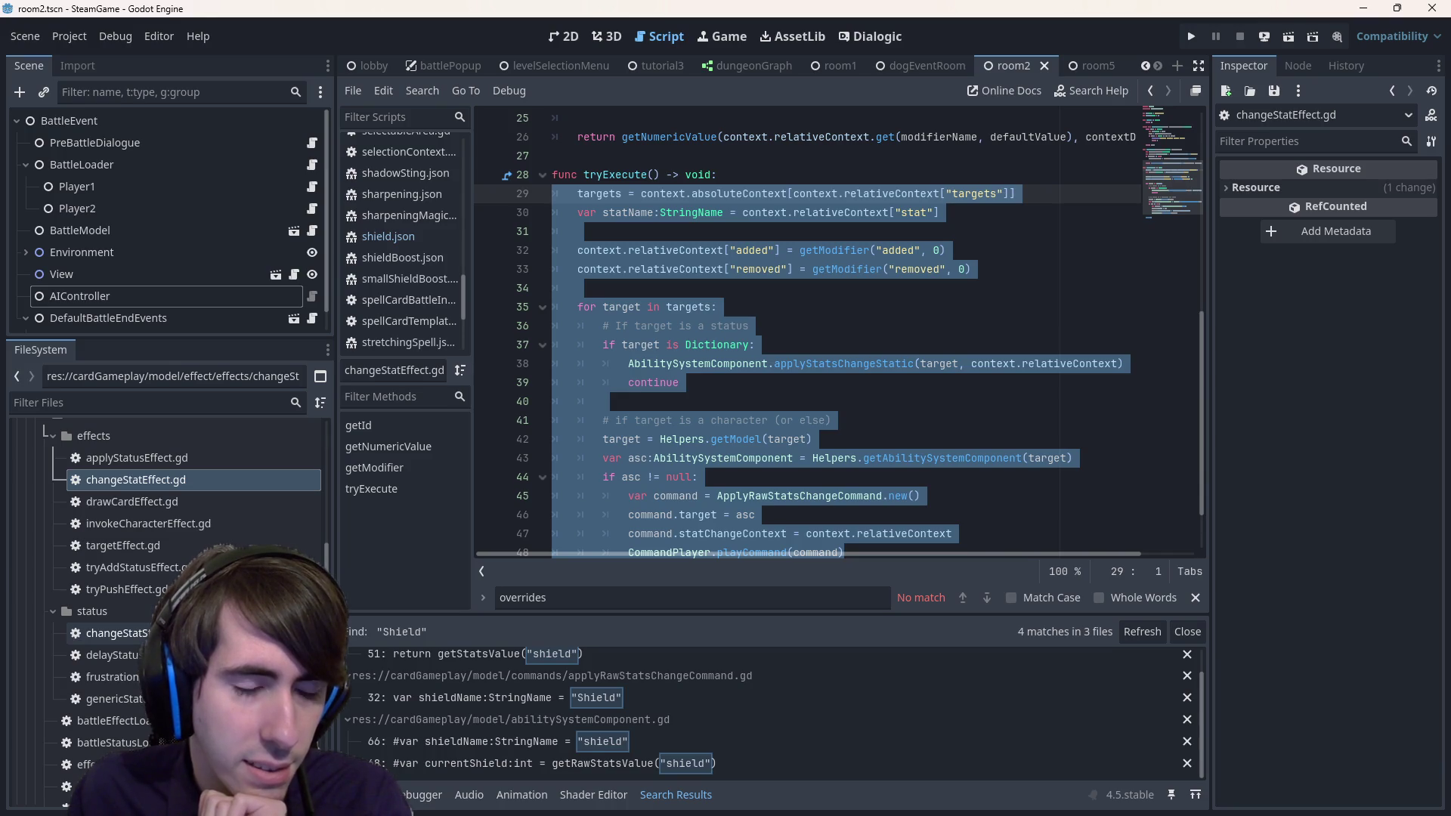
pyautogui.doubleClick(113, 633)
pyautogui.scroll(-1, 747, 336)
pyautogui.scroll(1, 747, 336)
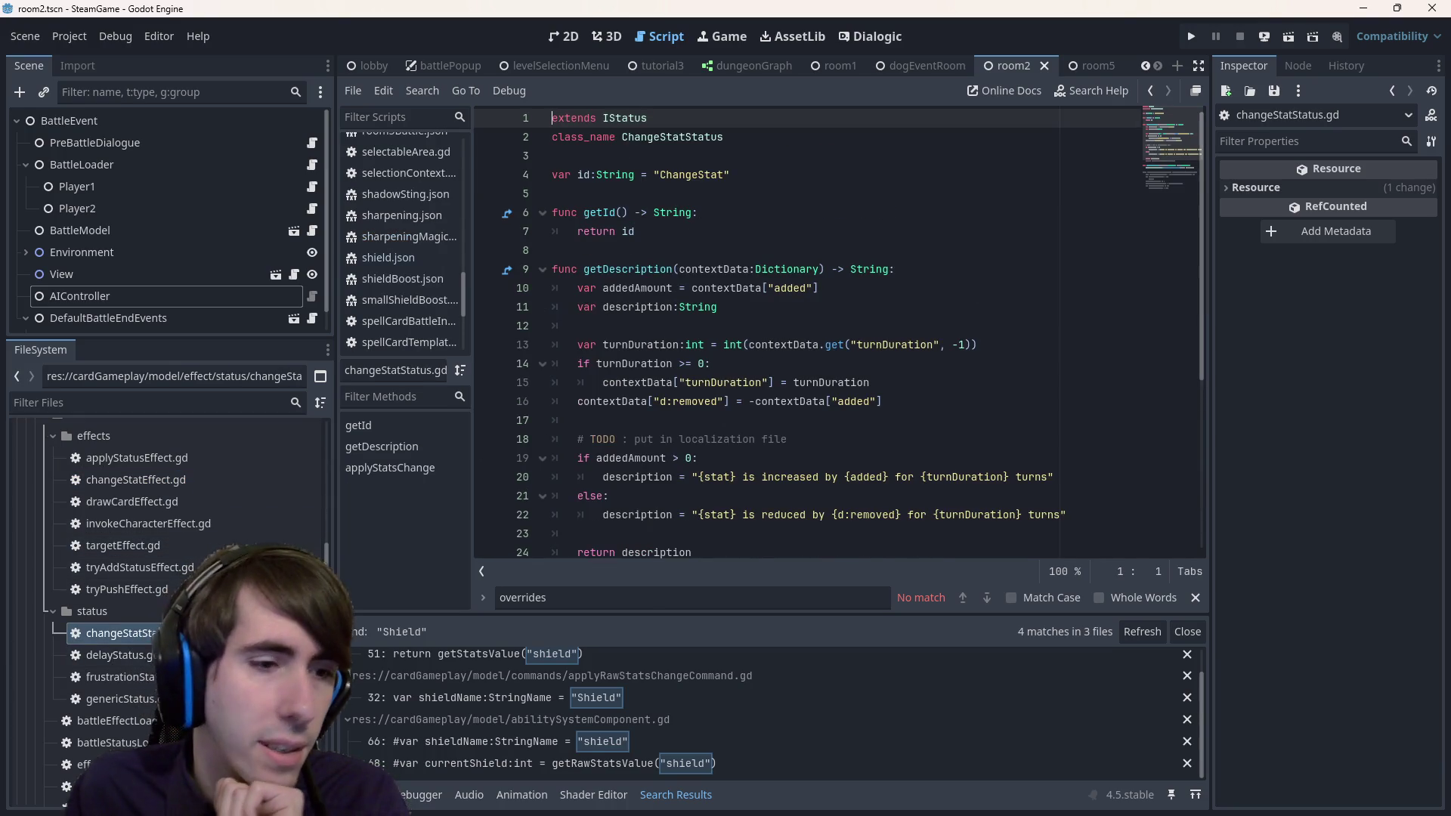
pyautogui.scroll(-5, 678, 405)
pyautogui.scroll(3, 678, 405)
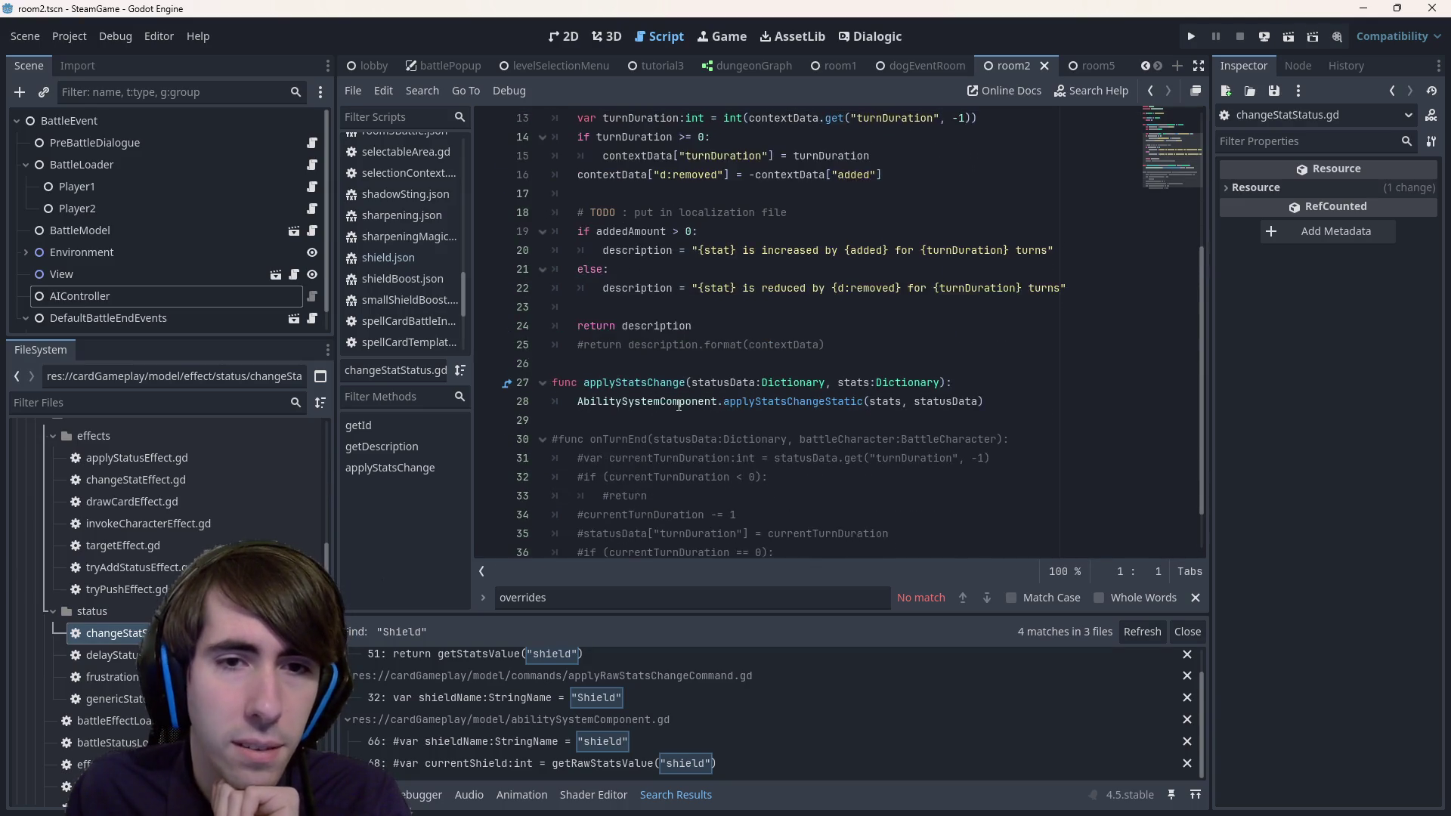
pyautogui.click(771, 514)
pyautogui.scroll(1, 770, 513)
pyautogui.scroll(-1, 770, 514)
pyautogui.click(772, 520)
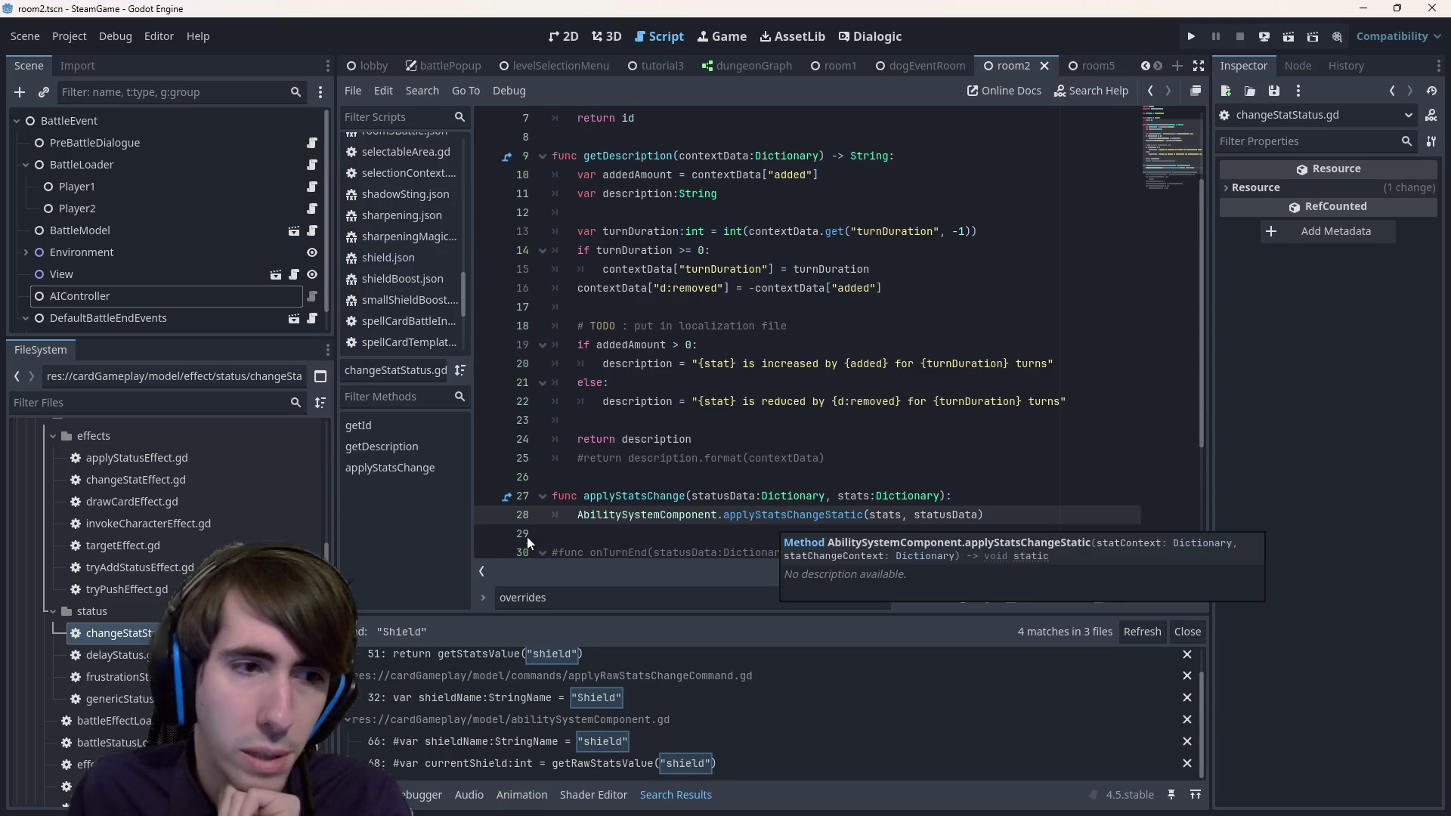
pyautogui.doubleClick(194, 479)
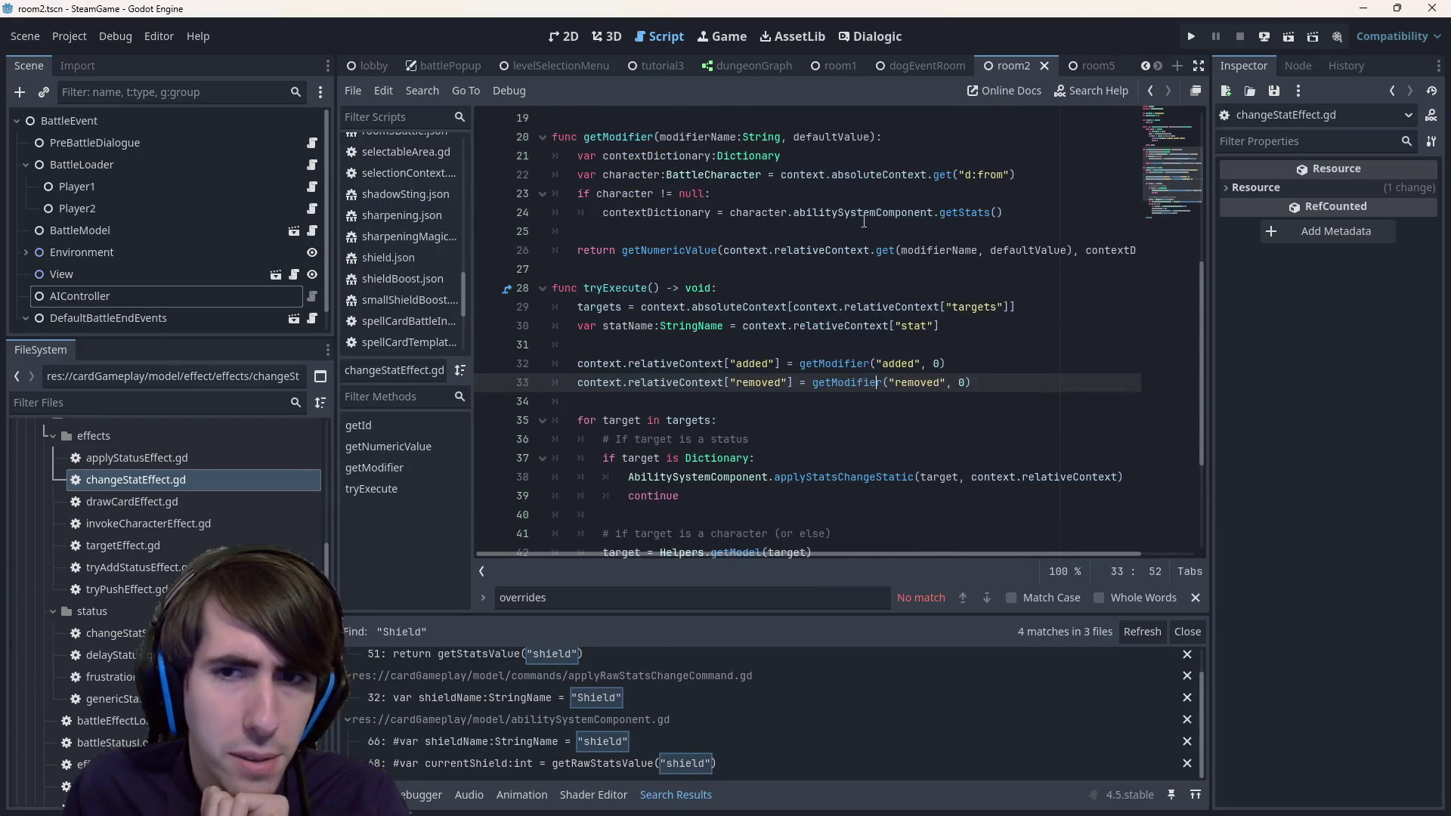
pyautogui.scroll(-2, 863, 221)
pyautogui.doubleClick(747, 250)
pyautogui.doubleClick(760, 269)
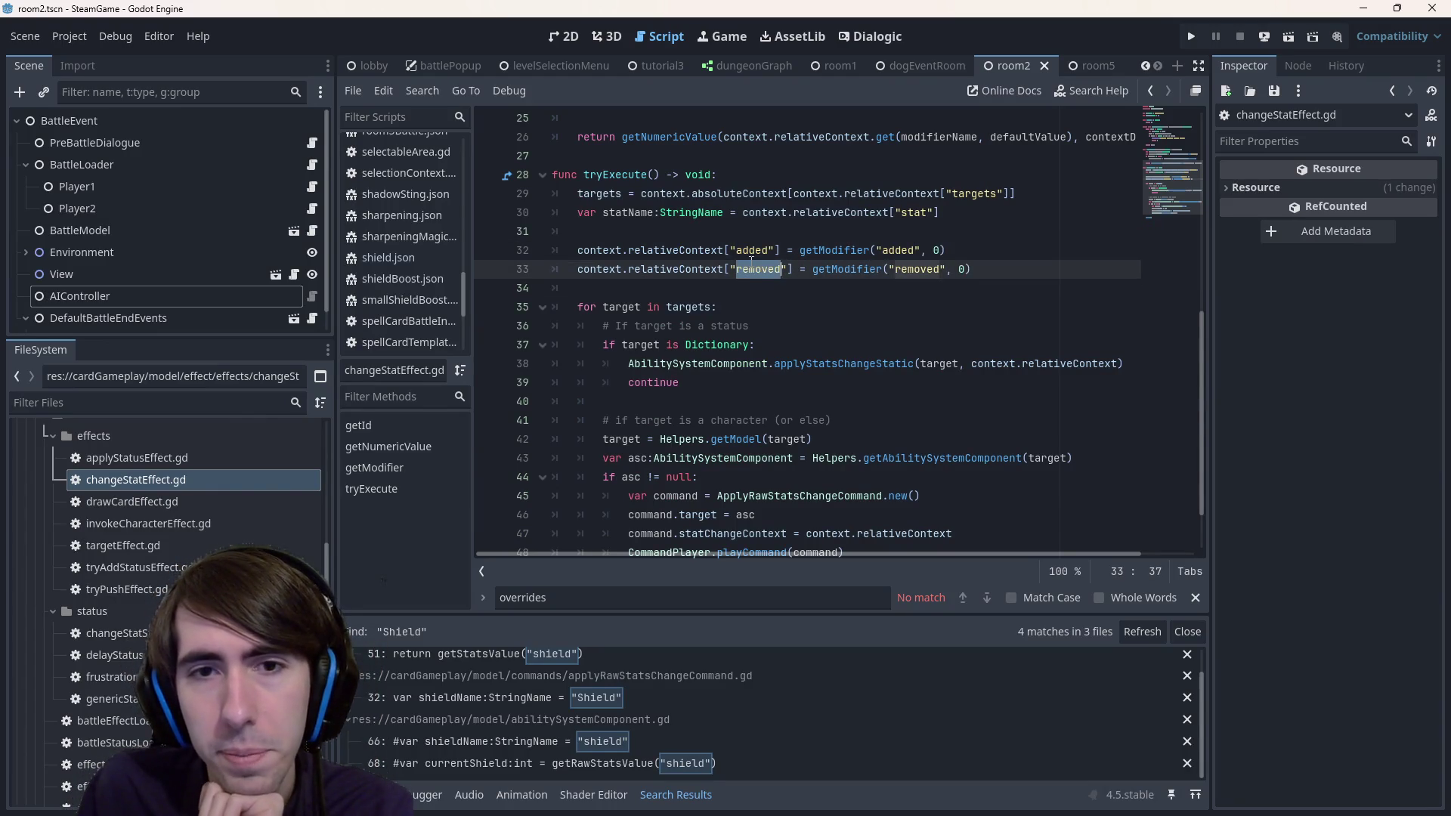
pyautogui.click(741, 250)
pyautogui.doubleClick(707, 252)
pyautogui.doubleClick(686, 270)
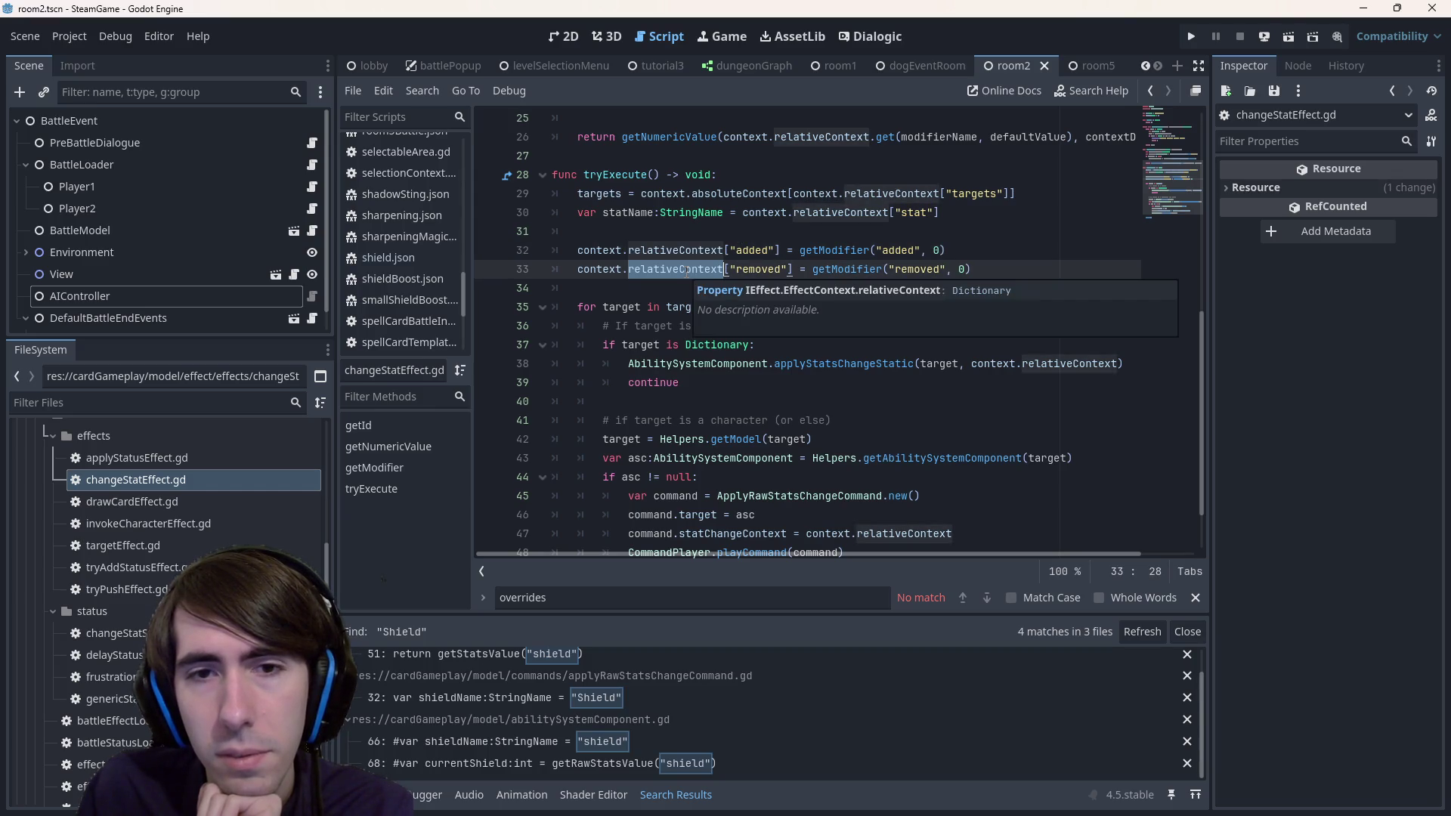
pyautogui.scroll(-1, 686, 272)
pyautogui.scroll(2, 686, 272)
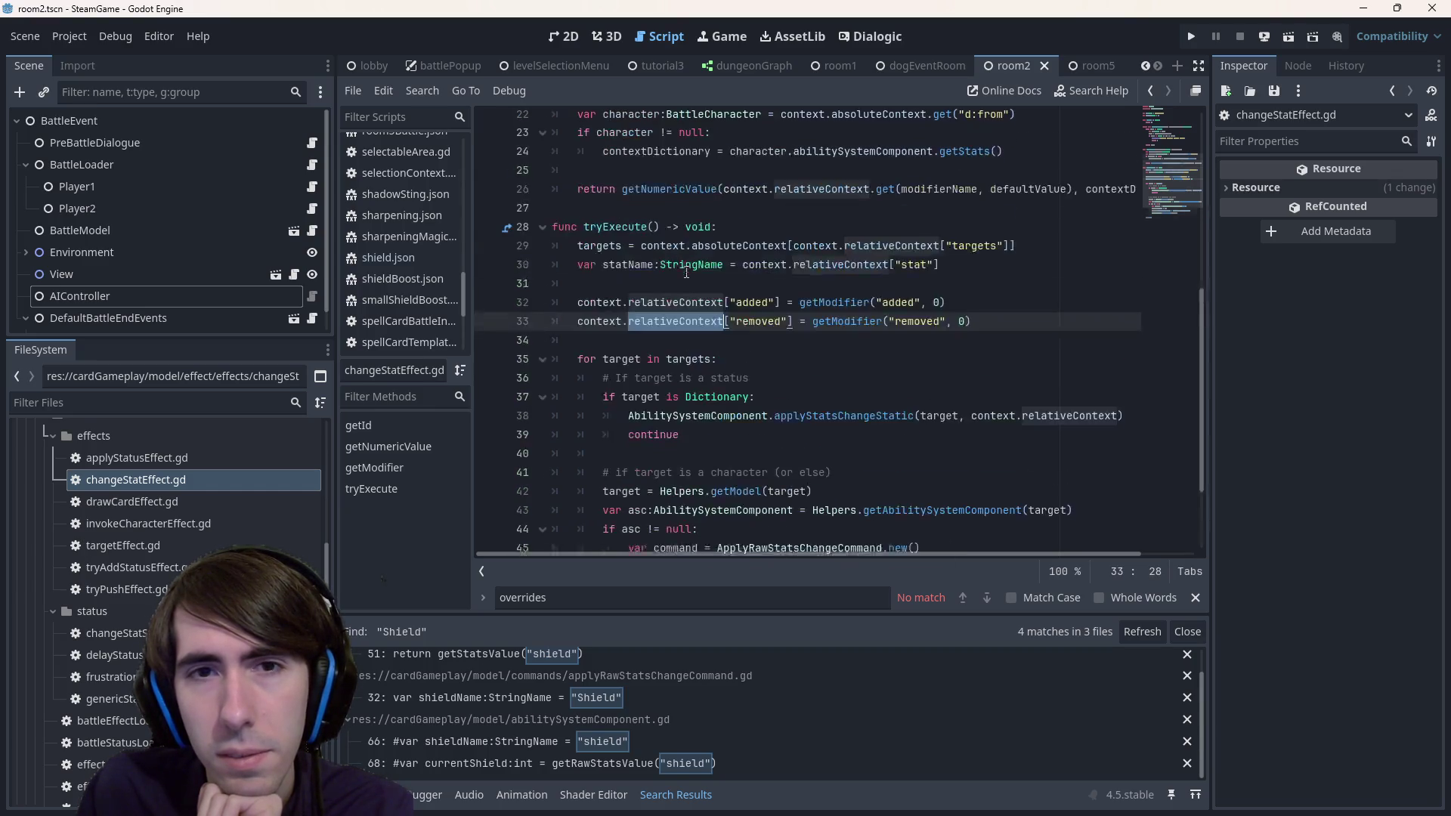
pyautogui.scroll(-1, 686, 272)
pyautogui.scroll(-2, 686, 272)
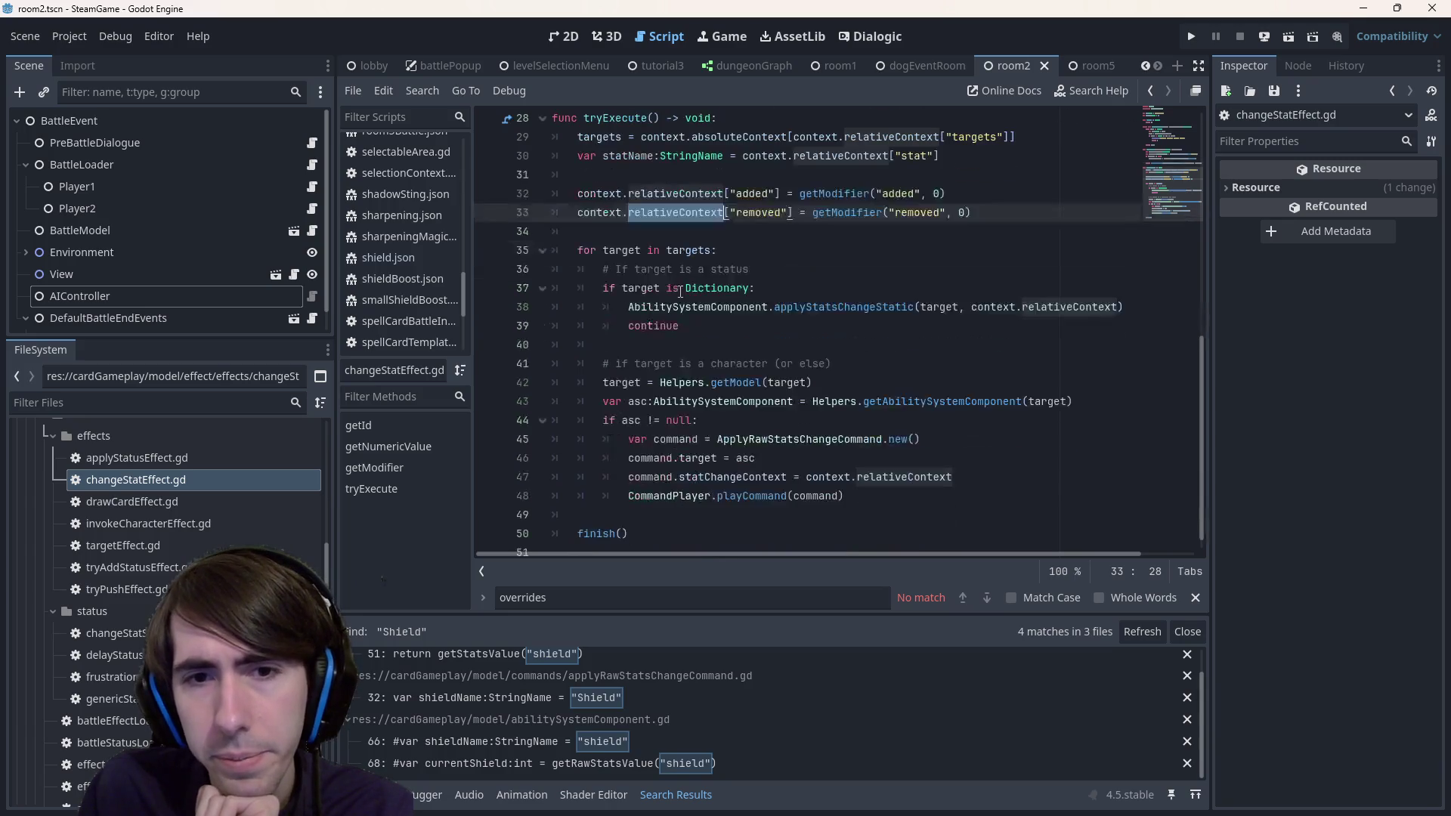
pyautogui.doubleClick(842, 287)
pyautogui.click(643, 270)
pyautogui.doubleClick(643, 270)
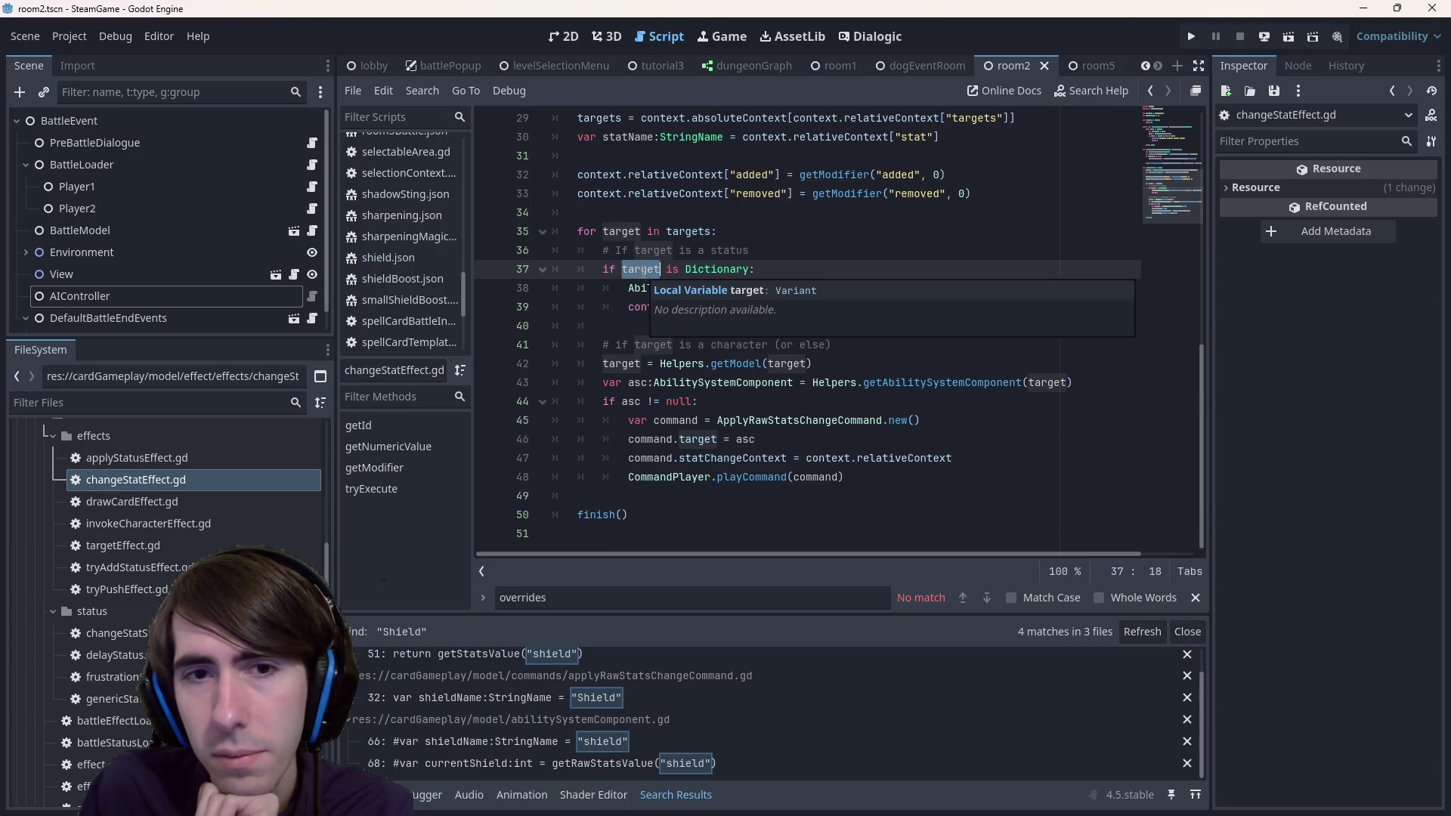
pyautogui.doubleClick(684, 231)
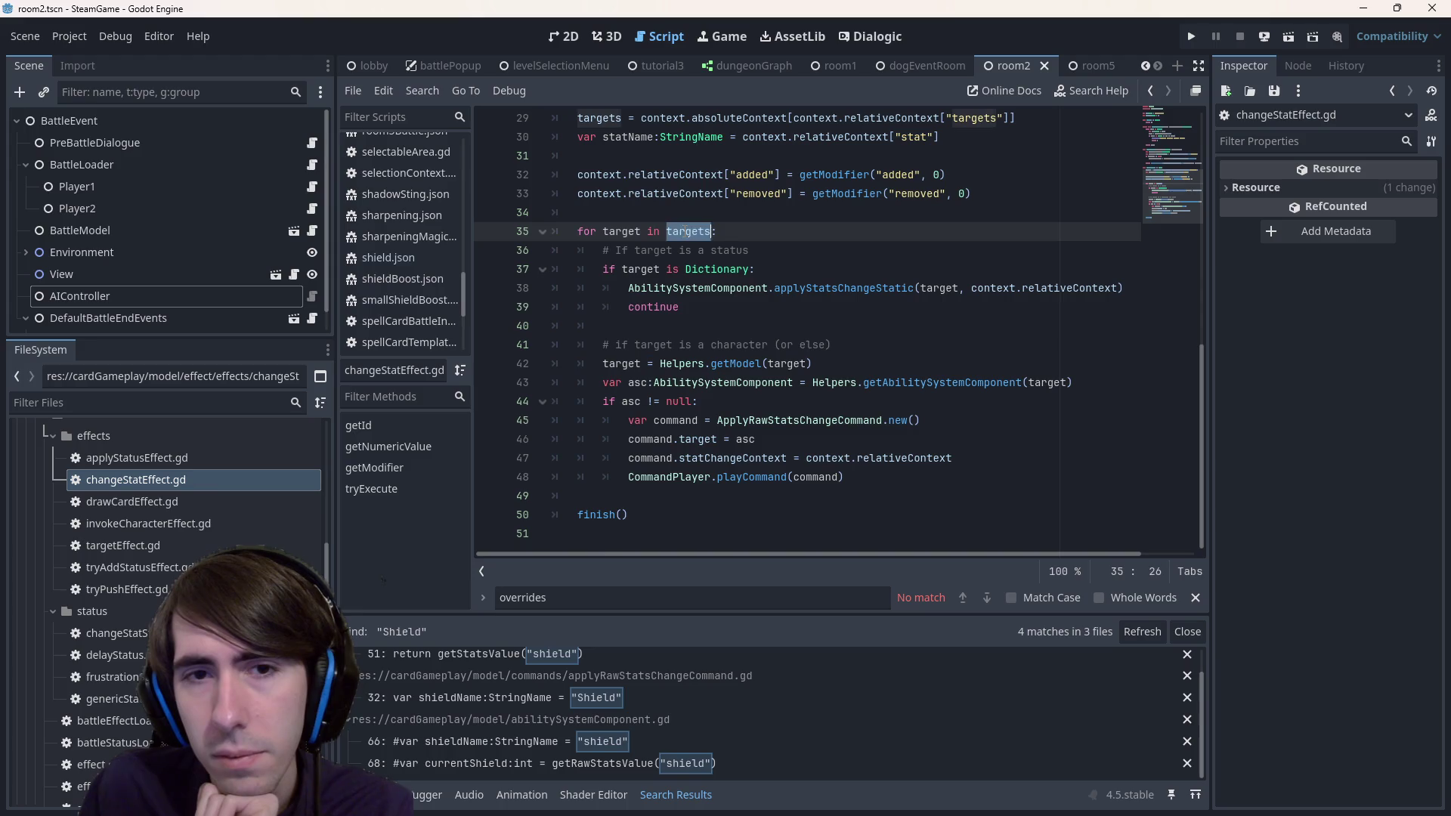
pyautogui.doubleClick(660, 270)
pyautogui.doubleClick(713, 272)
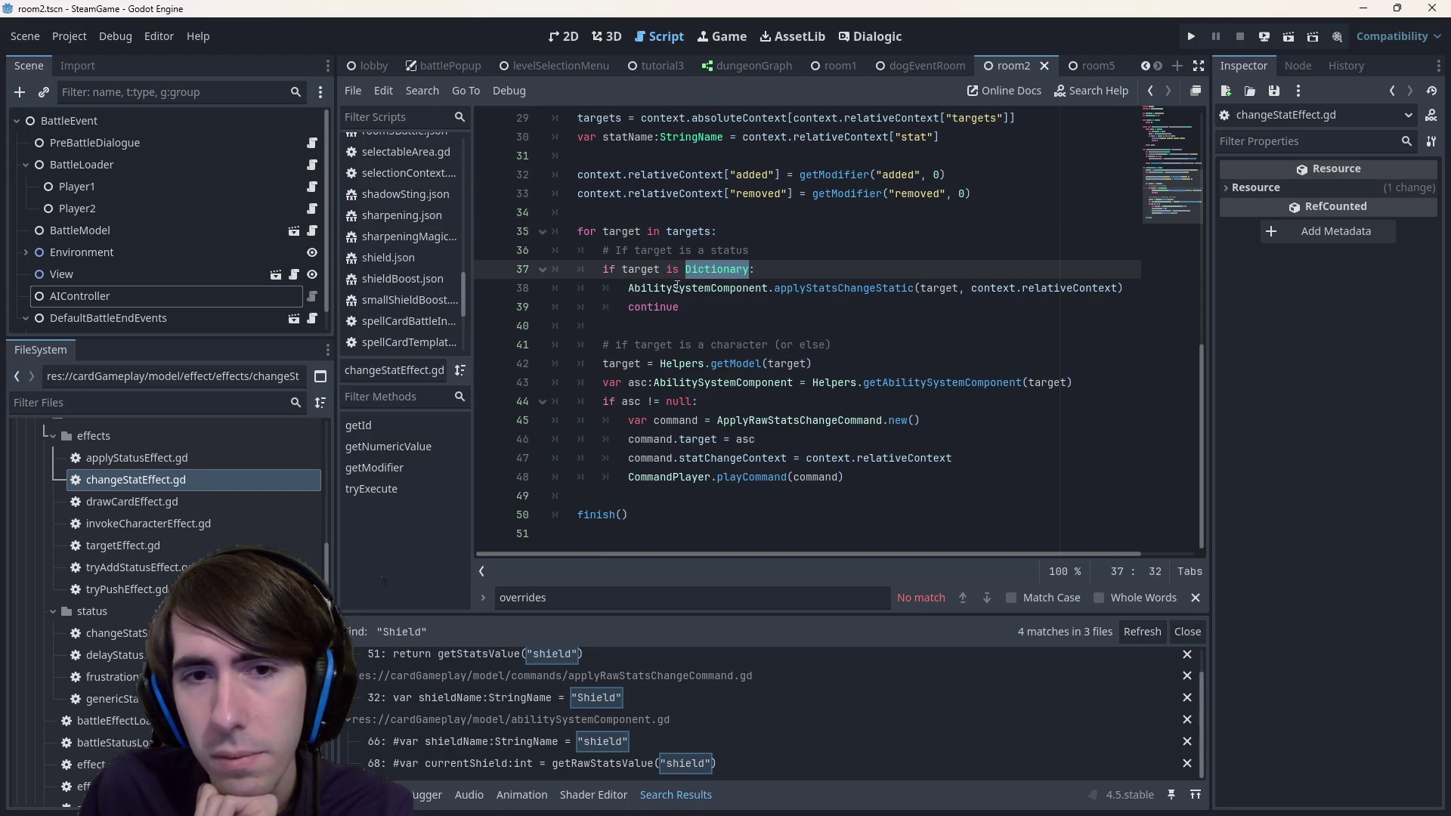
pyautogui.click(631, 290)
pyautogui.moveTo(699, 285); pyautogui.dragTo(776, 289)
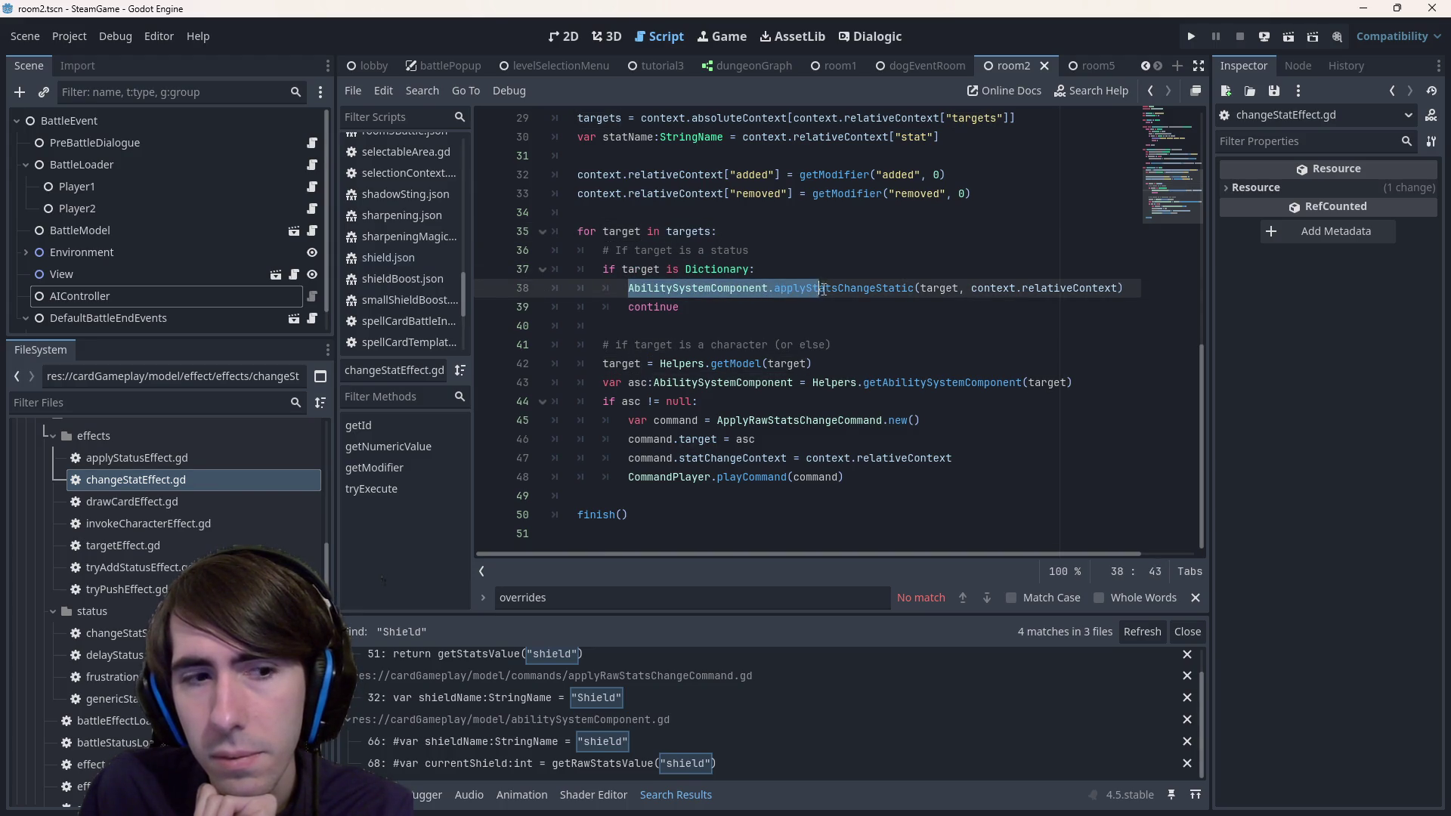
pyautogui.moveTo(892, 289); pyautogui.dragTo(1129, 292)
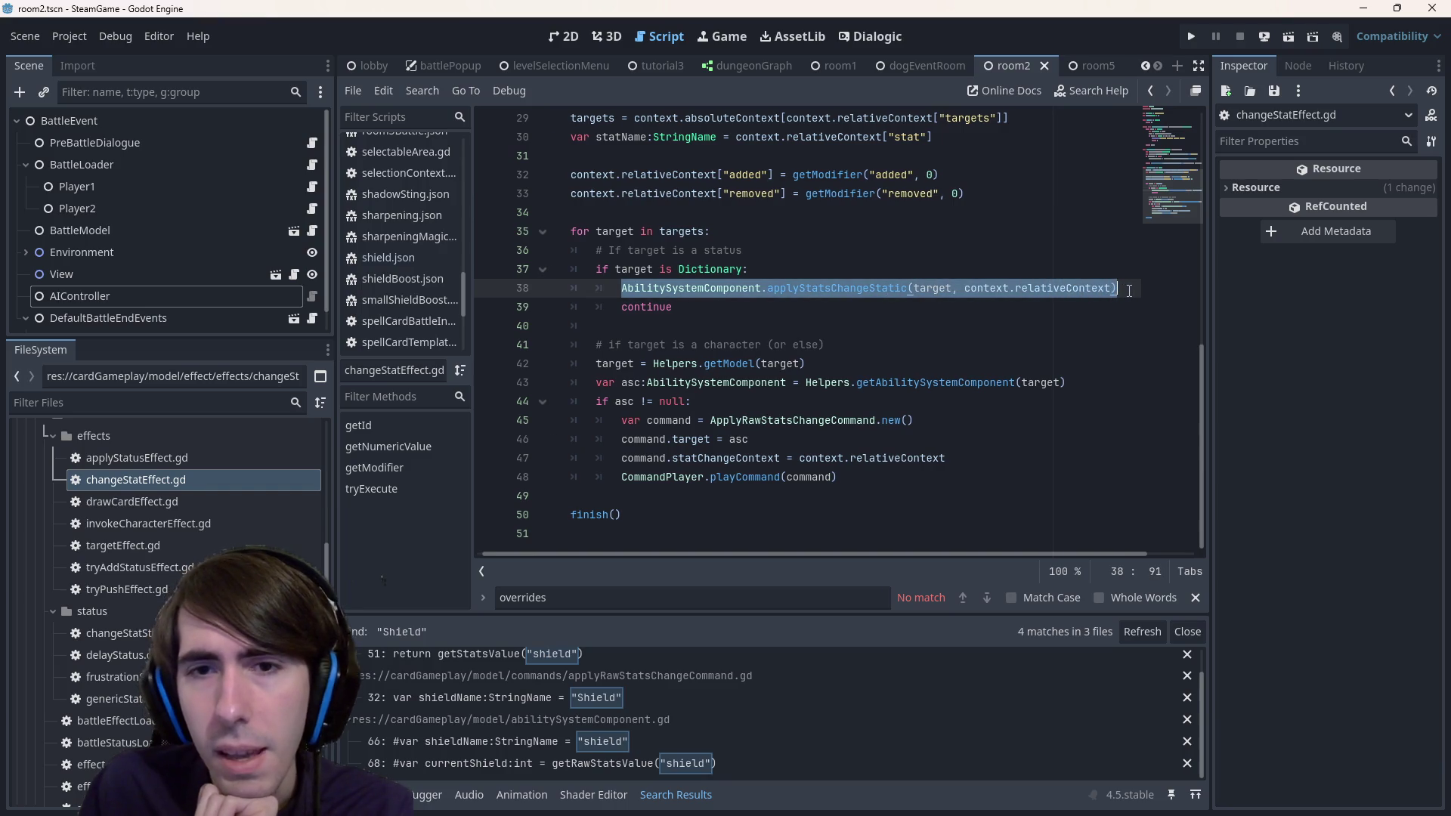
pyautogui.scroll(1, 773, 357)
pyautogui.click(625, 383)
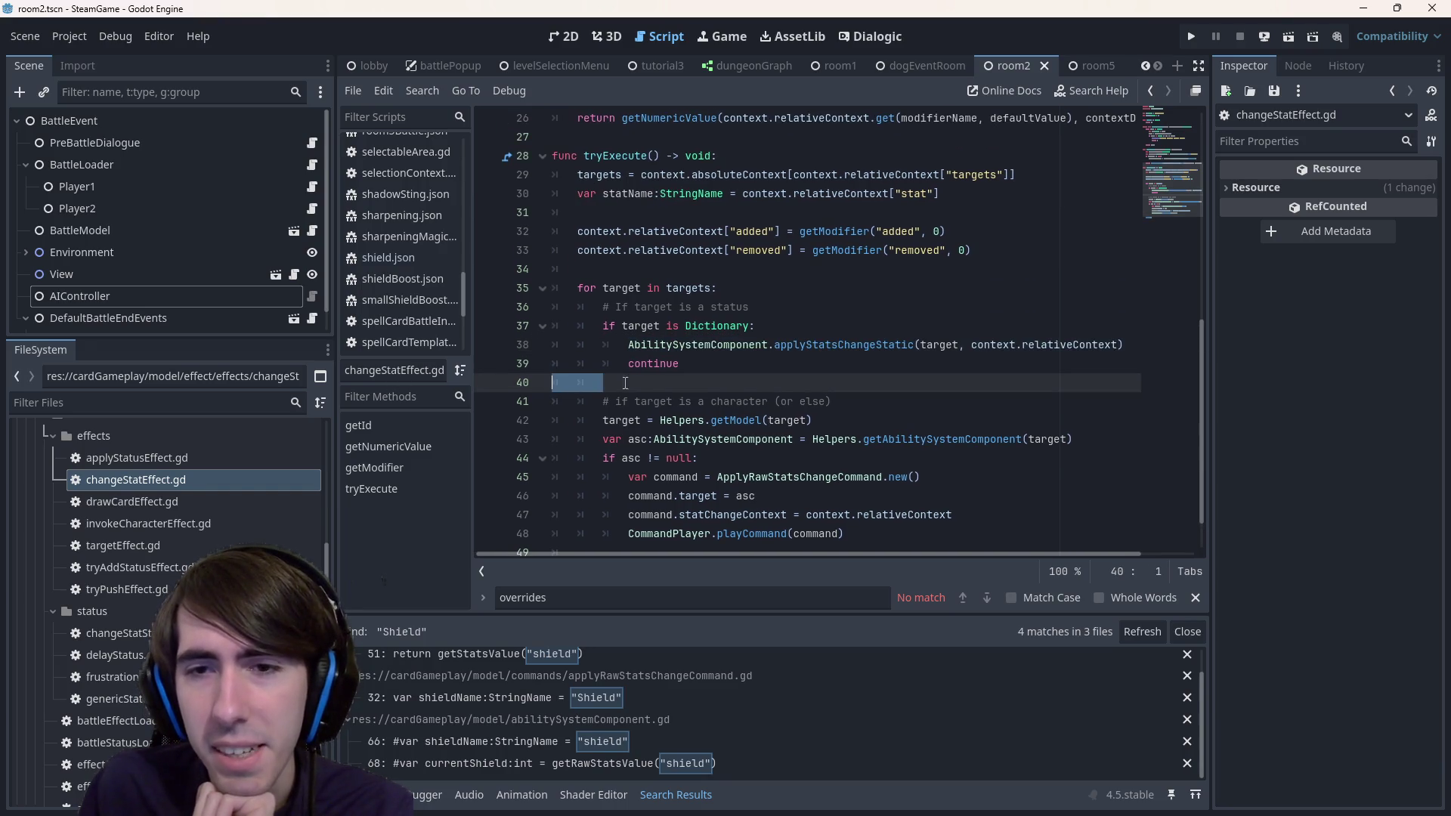
pyautogui.doubleClick(830, 353)
pyautogui.doubleClick(631, 327)
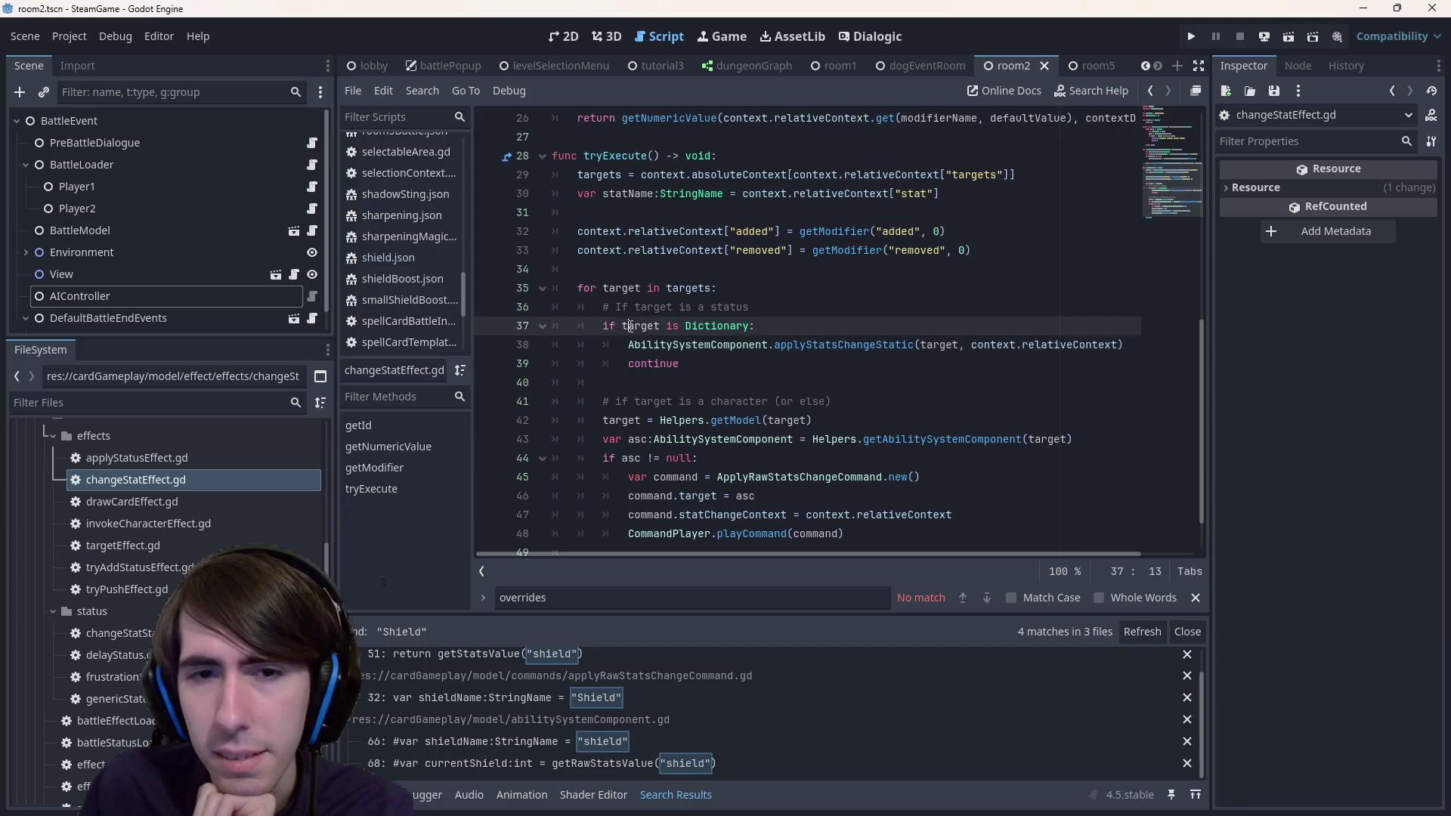
pyautogui.click(812, 324)
pyautogui.scroll(-1, 811, 316)
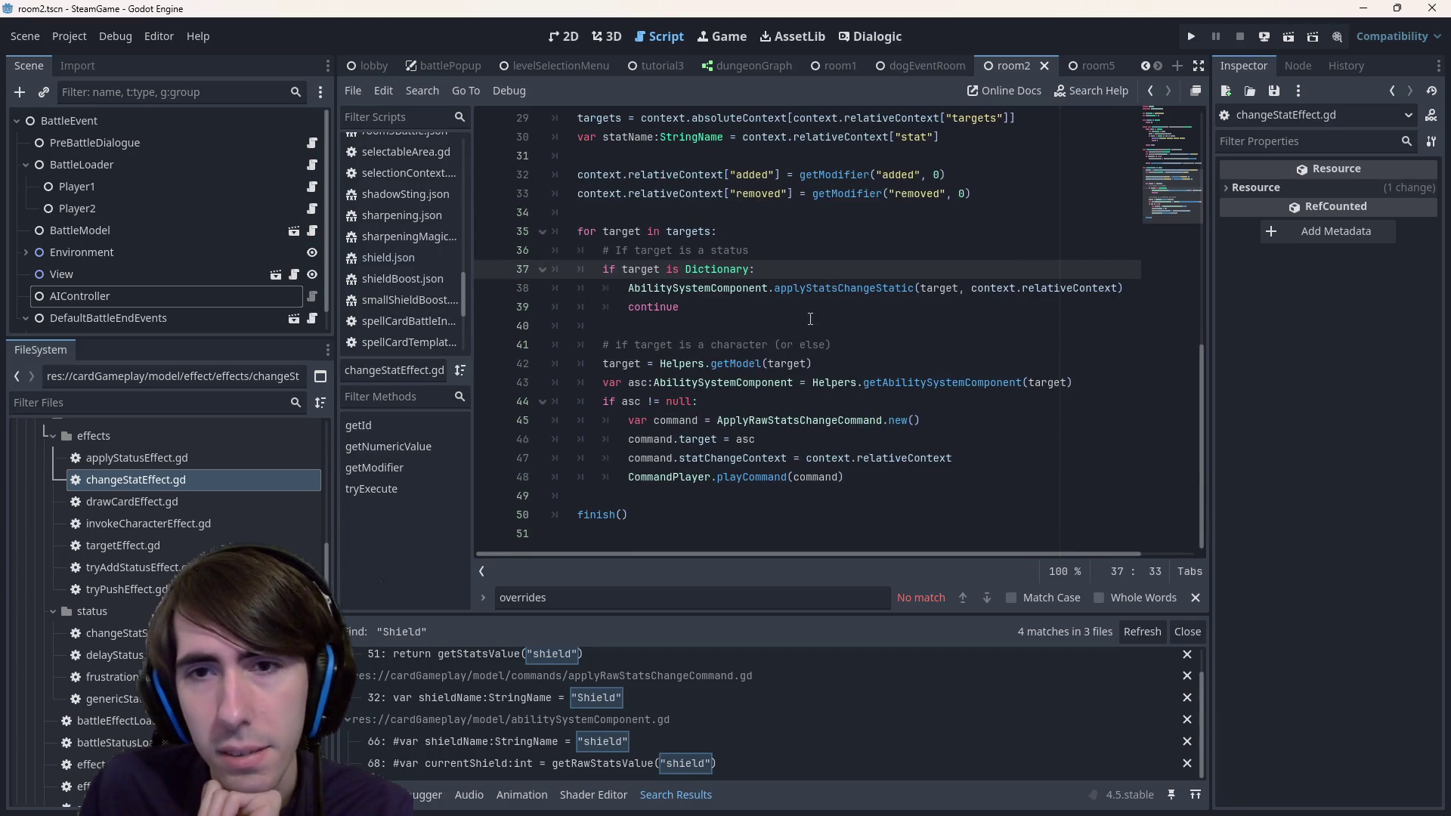
pyautogui.doubleClick(883, 293)
pyautogui.doubleClick(1029, 291)
pyautogui.scroll(1, 888, 353)
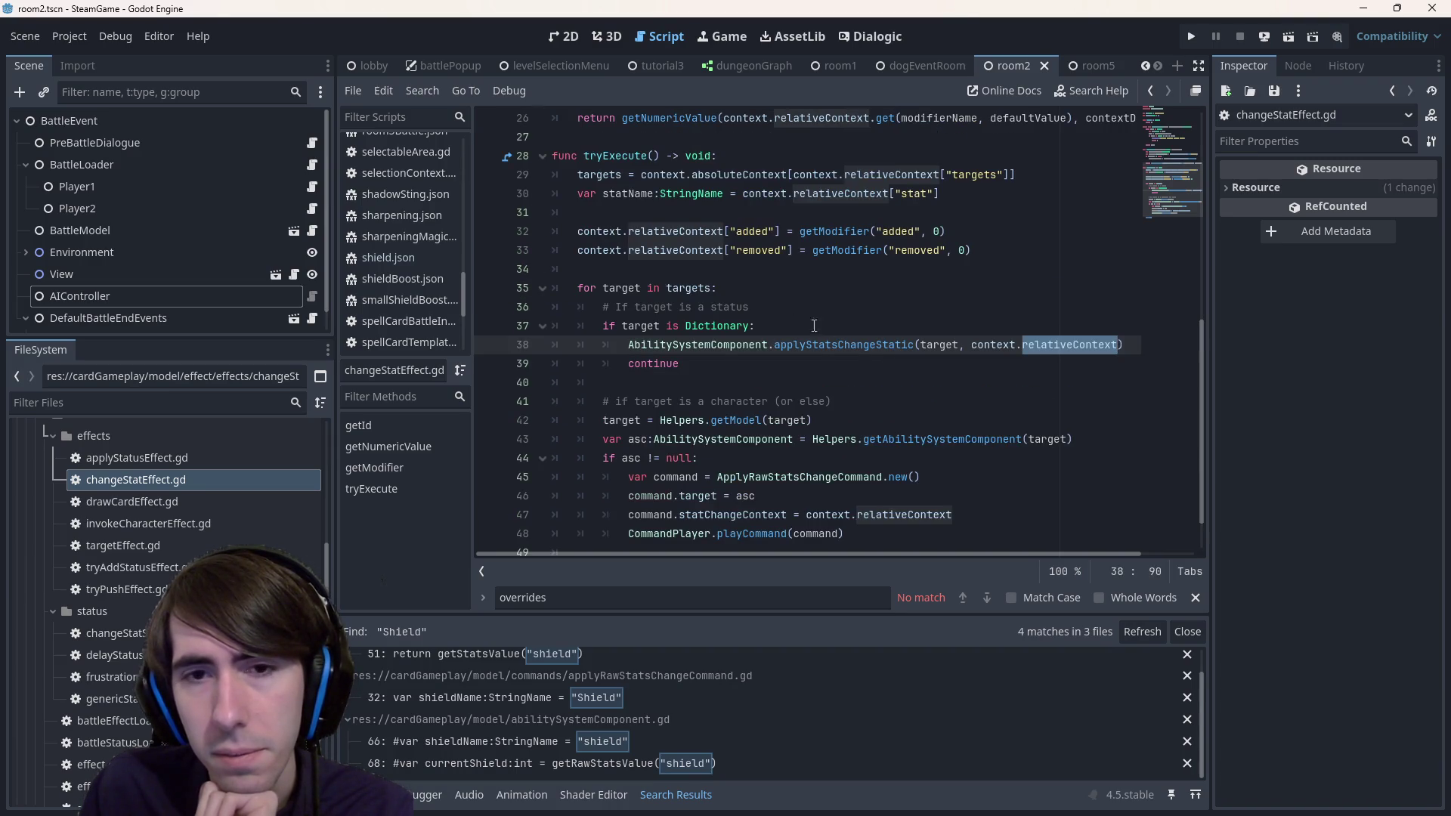
pyautogui.click(789, 325)
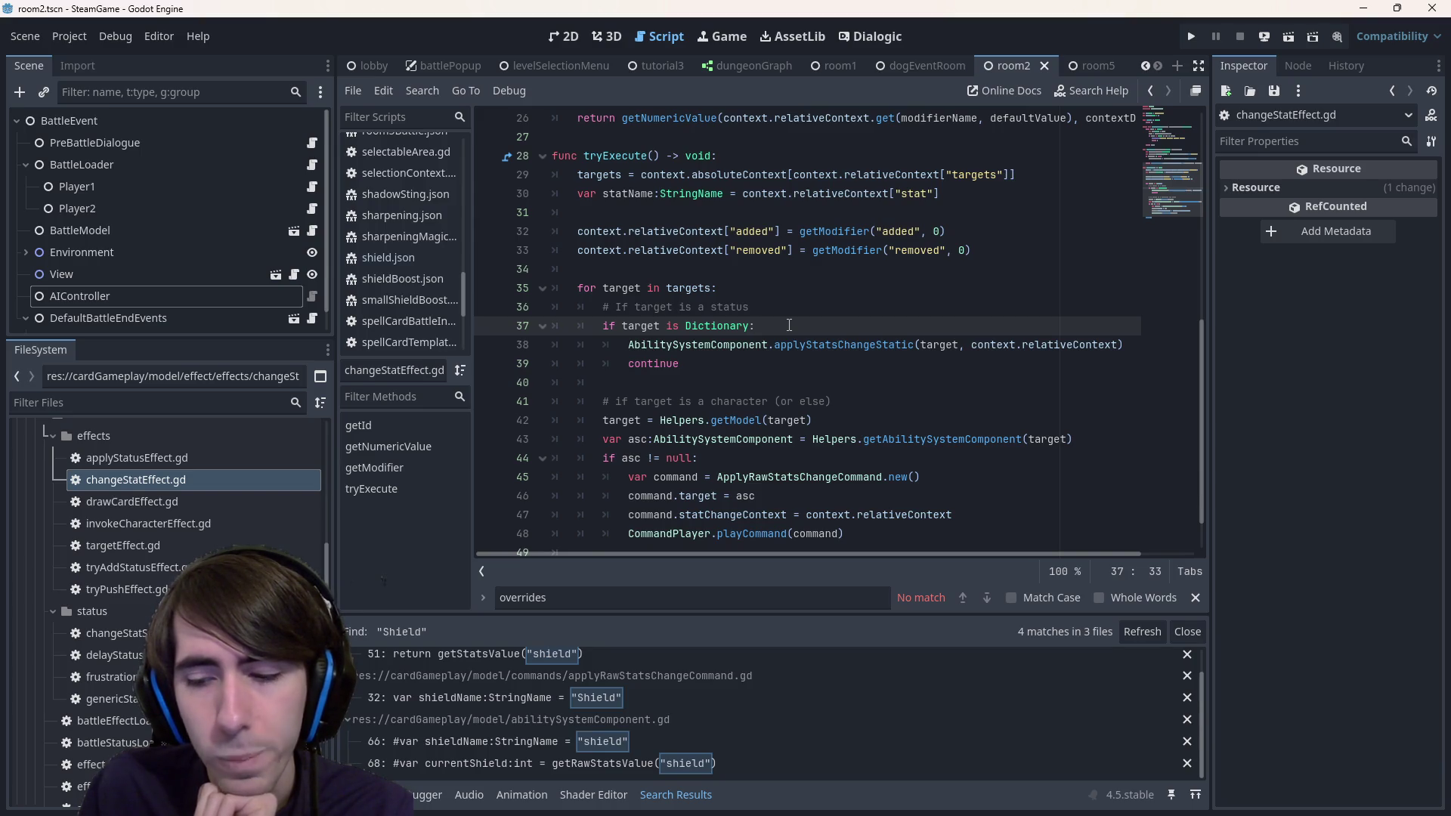
pyautogui.doubleClick(1038, 344)
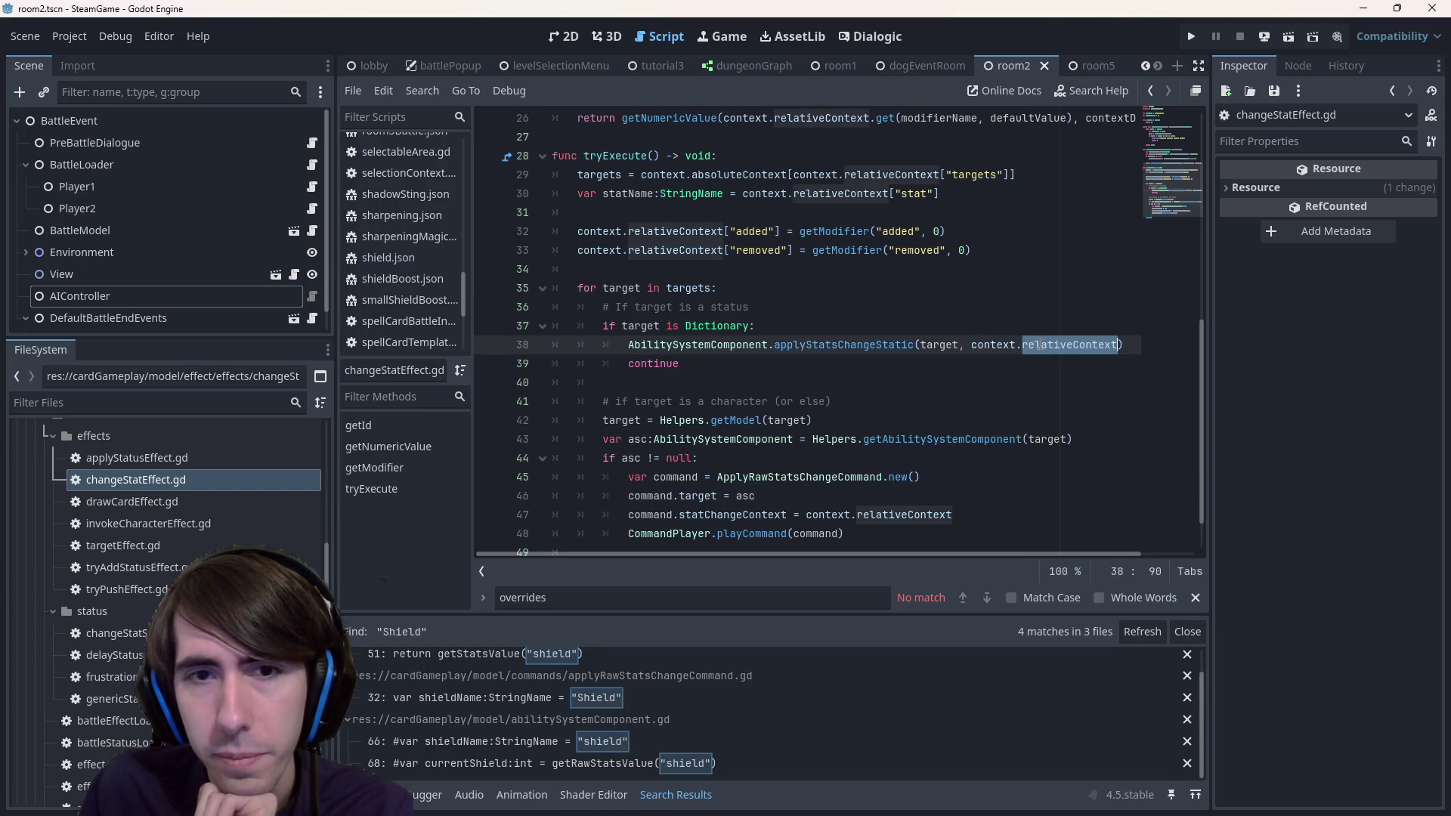
pyautogui.click(869, 344)
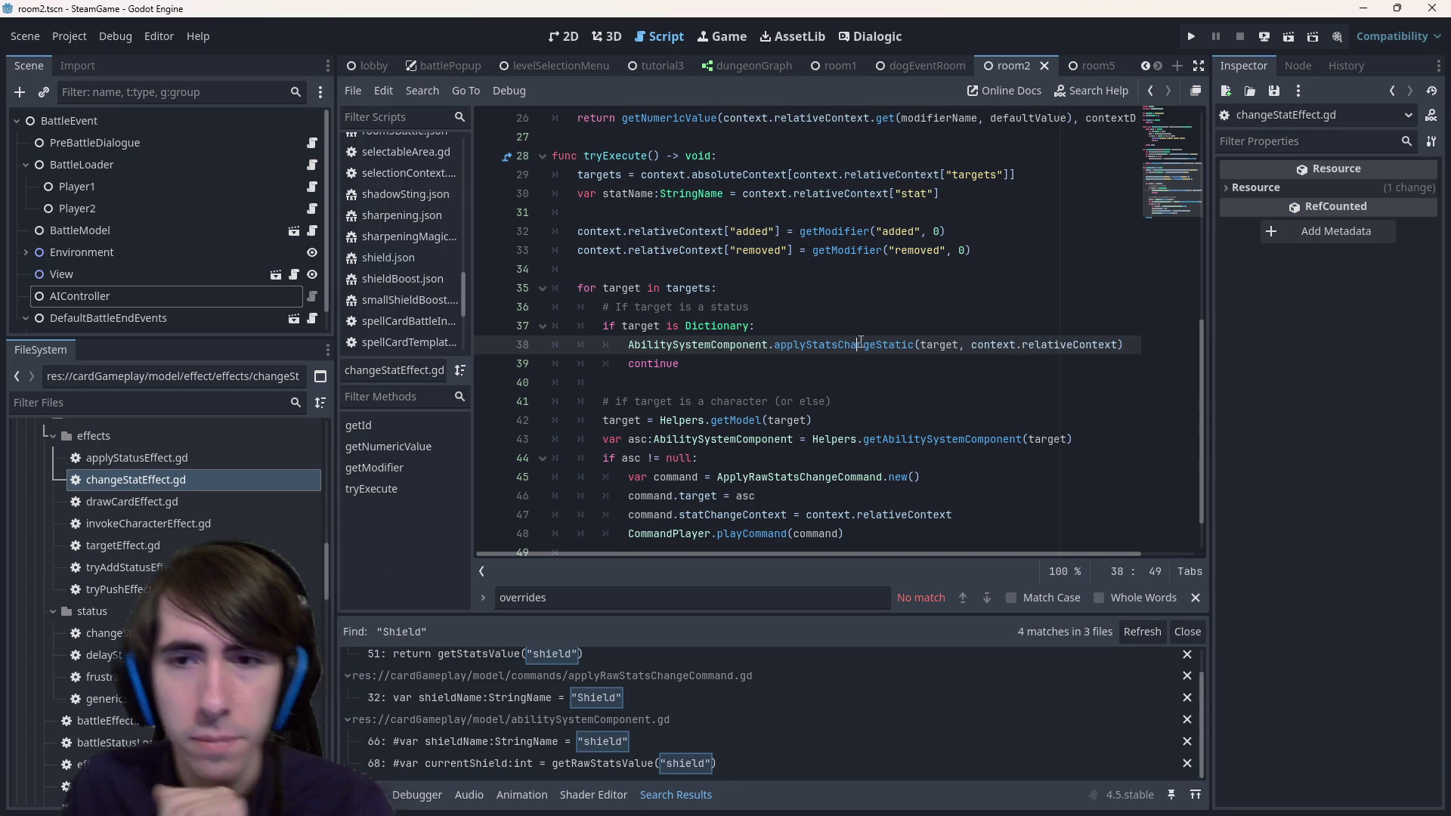
pyautogui.click(801, 233)
pyautogui.doubleClick(839, 232)
pyautogui.scroll(4, 860, 473)
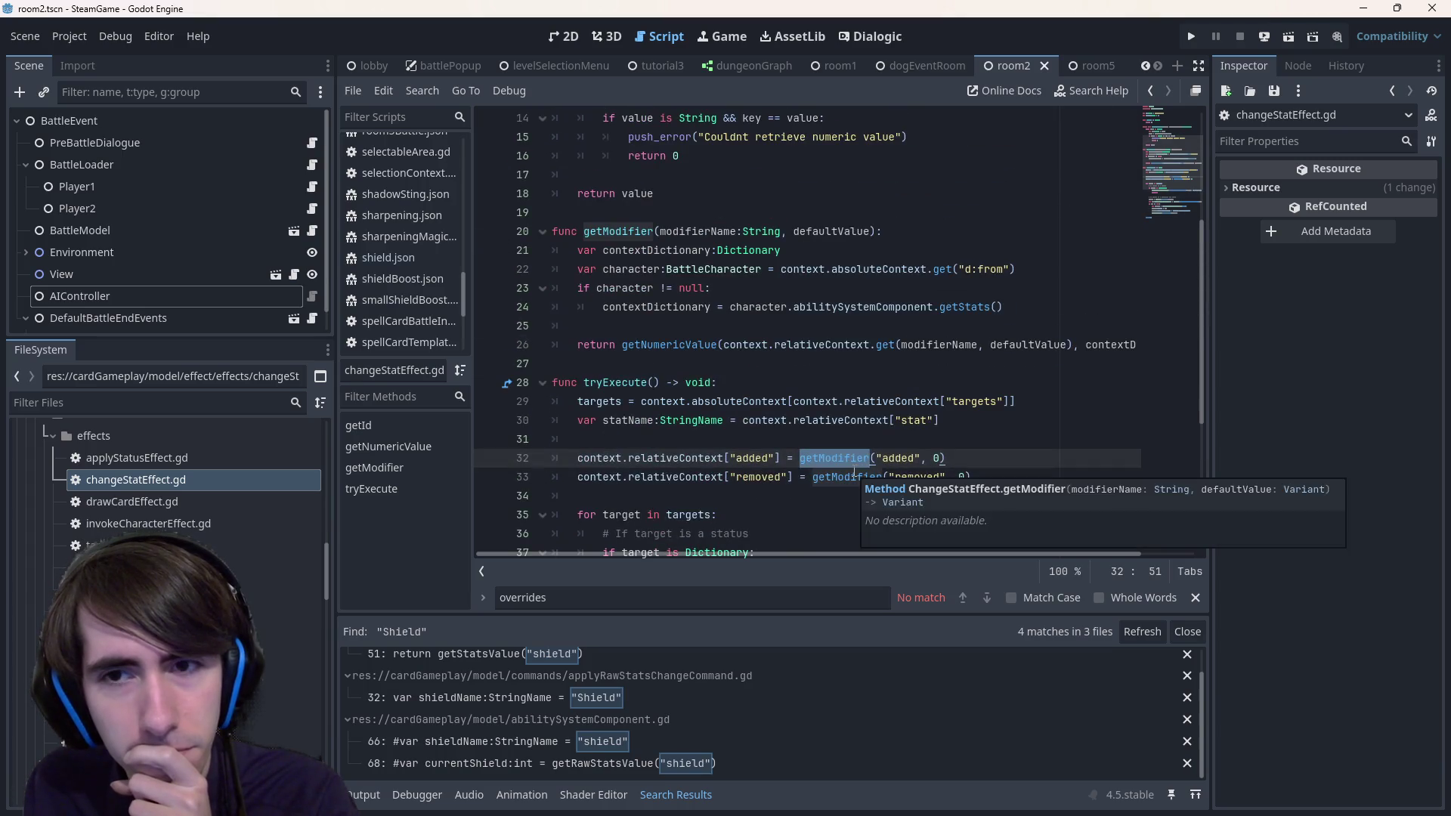
pyautogui.scroll(-4, 854, 473)
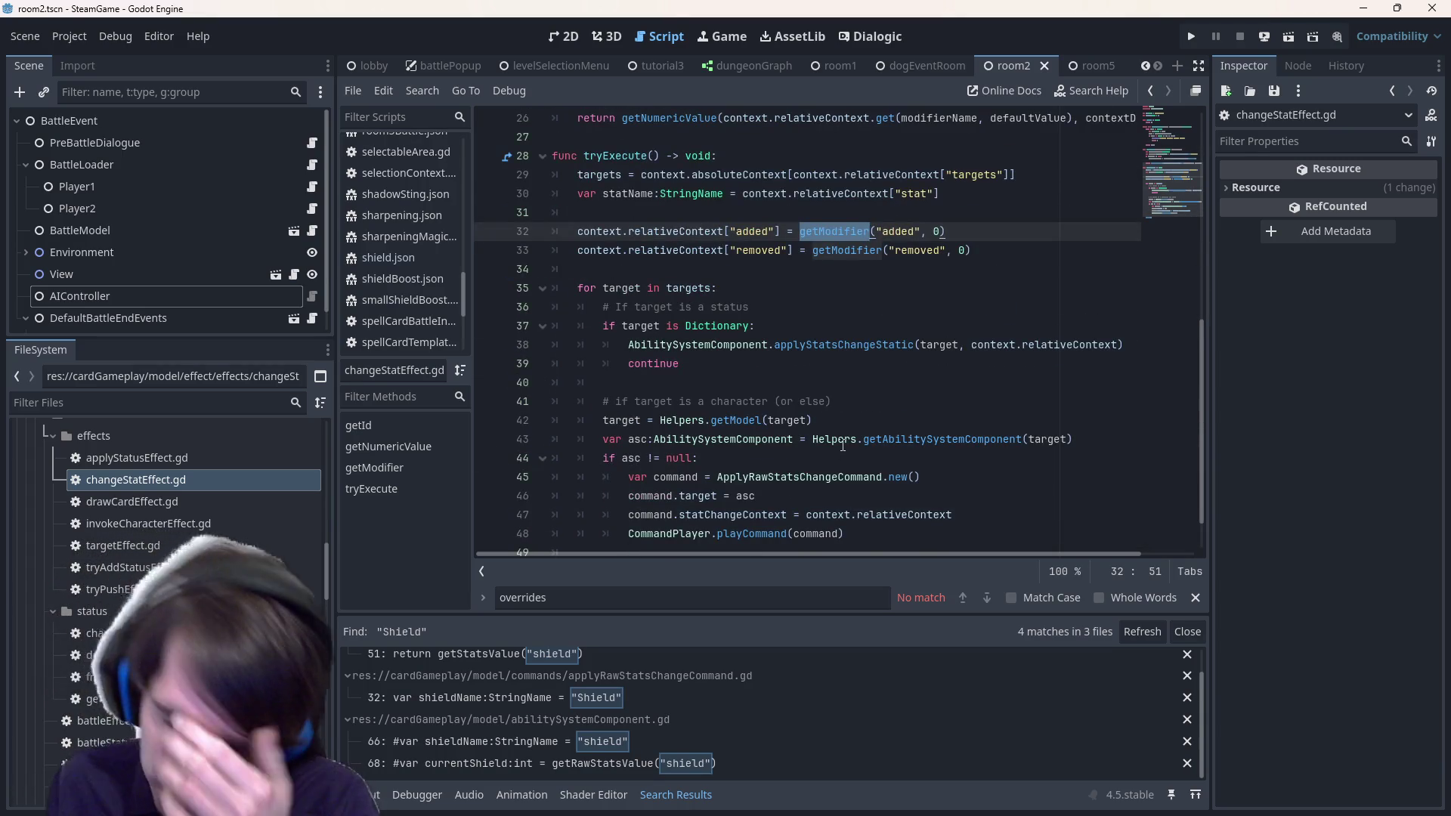
pyautogui.scroll(-1, 775, 392)
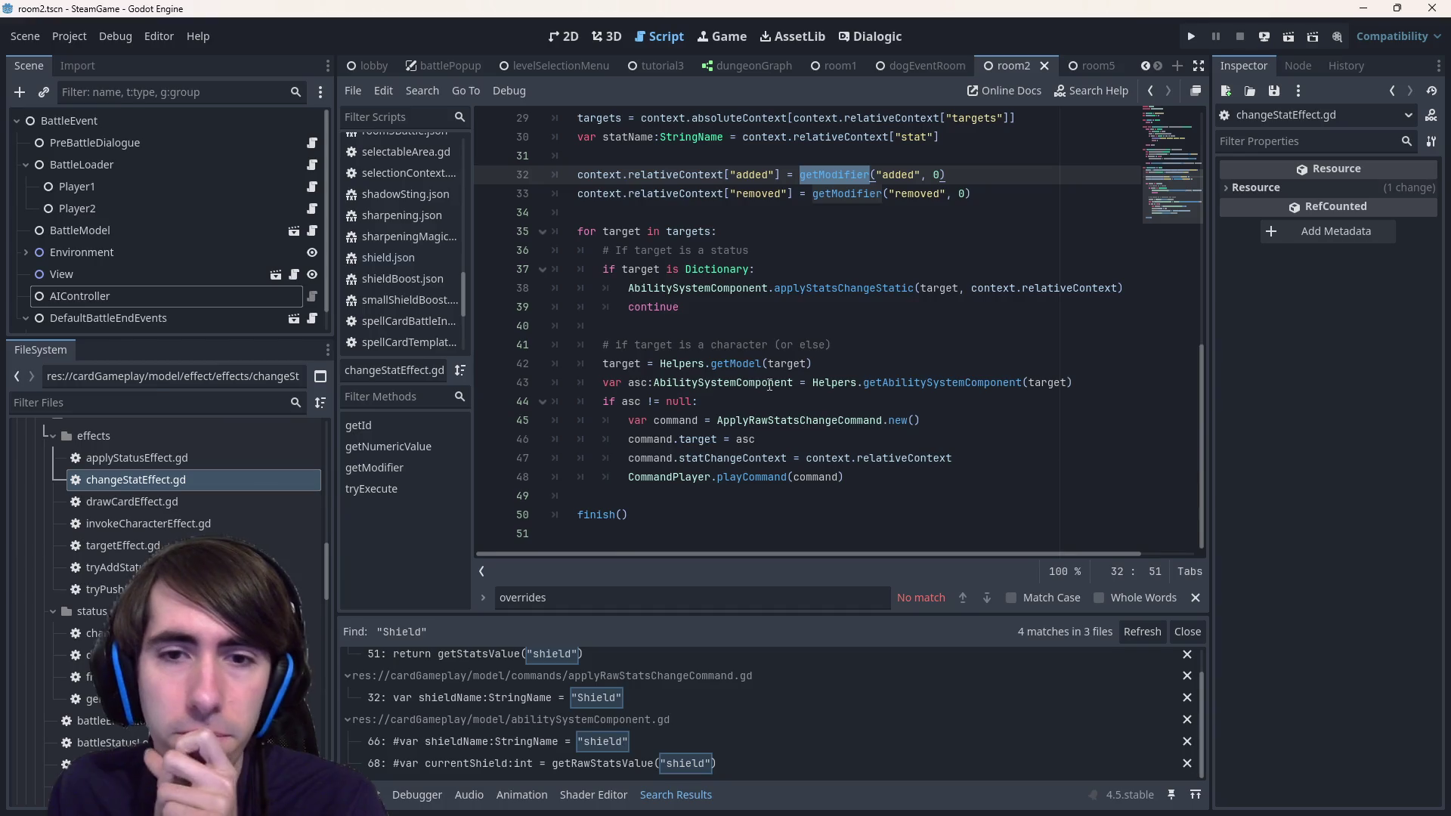
pyautogui.click(646, 349)
pyautogui.doubleClick(621, 364)
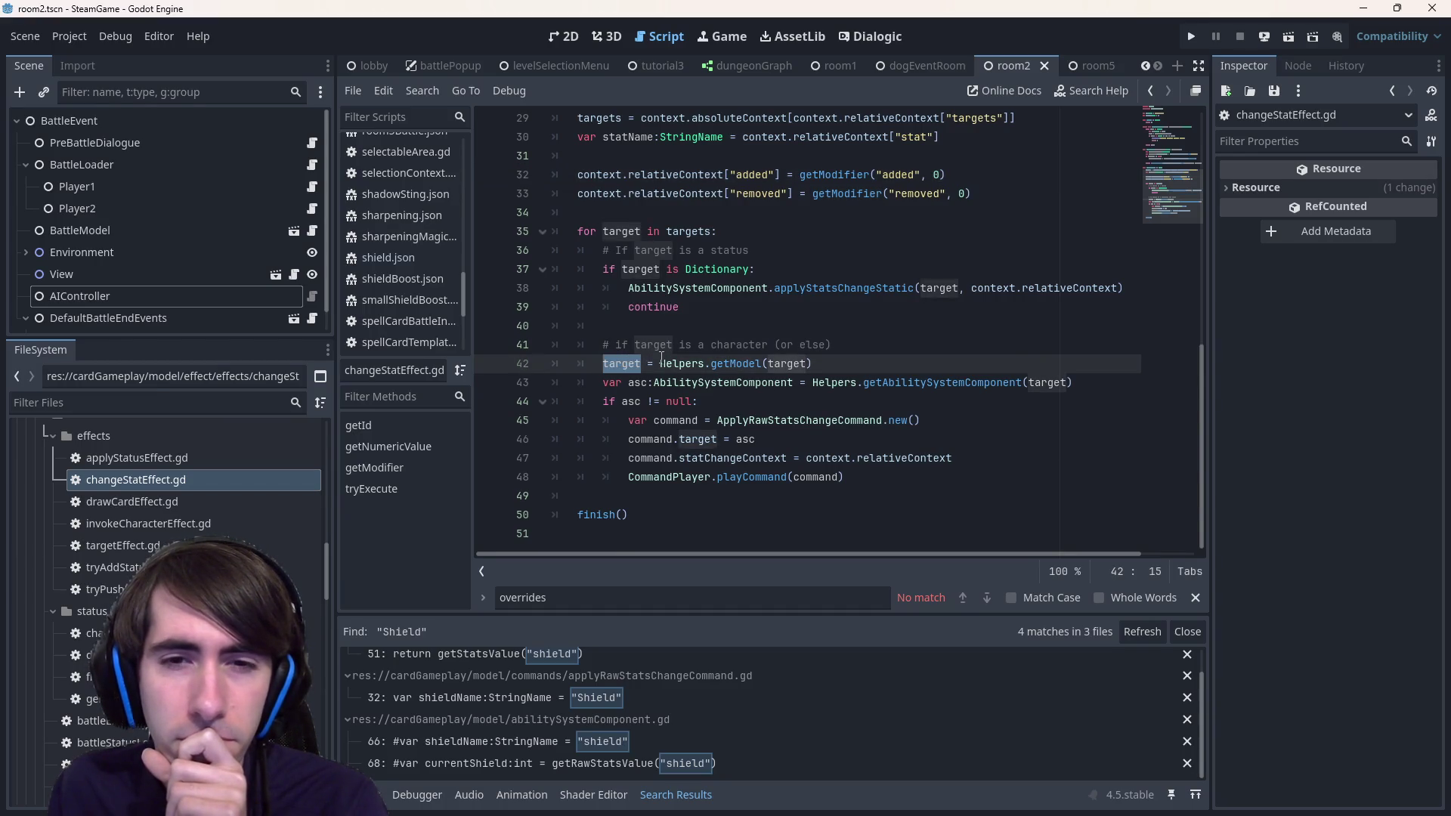
pyautogui.click(980, 290)
pyautogui.moveTo(766, 369)
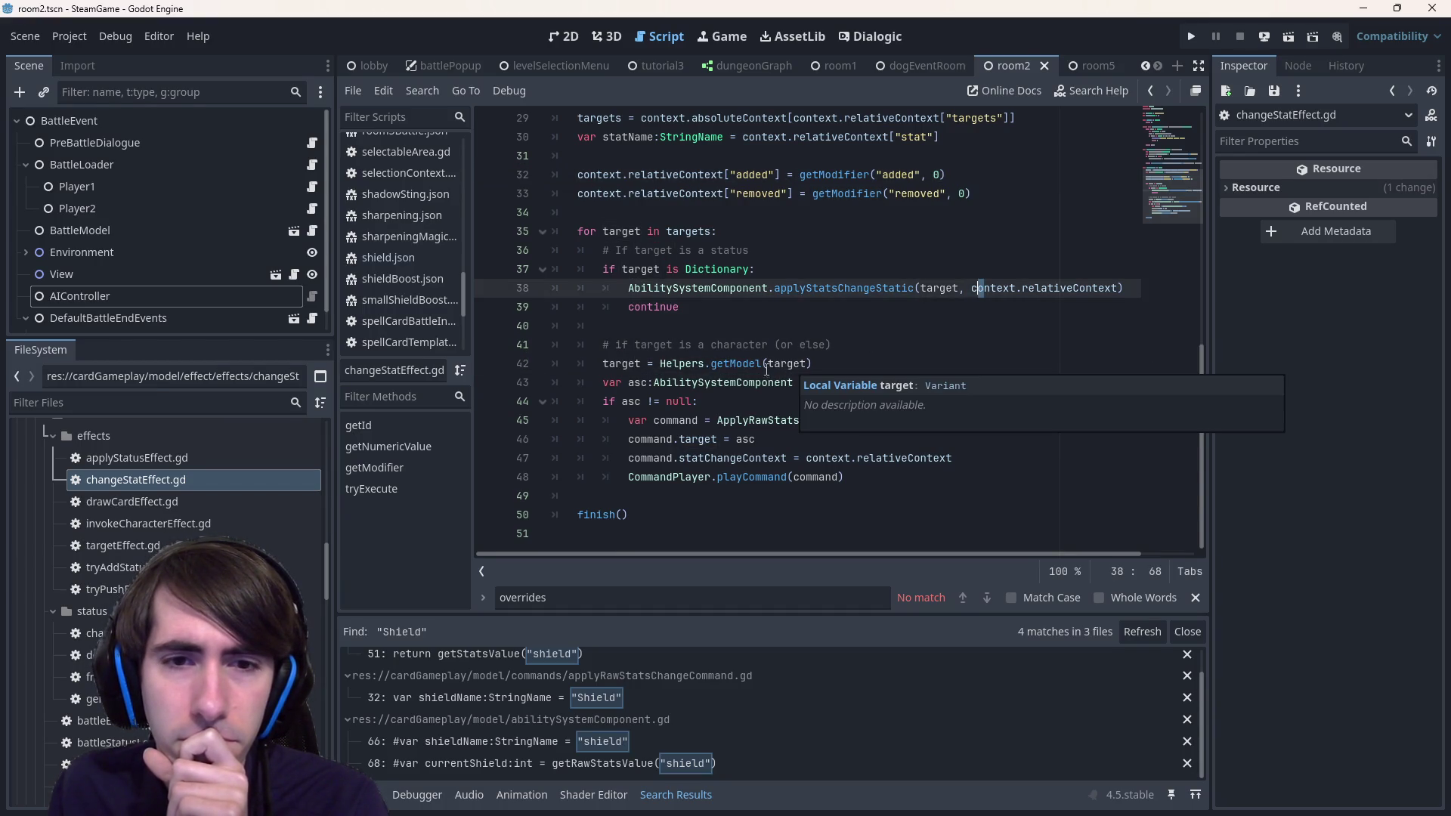
pyautogui.doubleClick(623, 364)
pyautogui.doubleClick(725, 251)
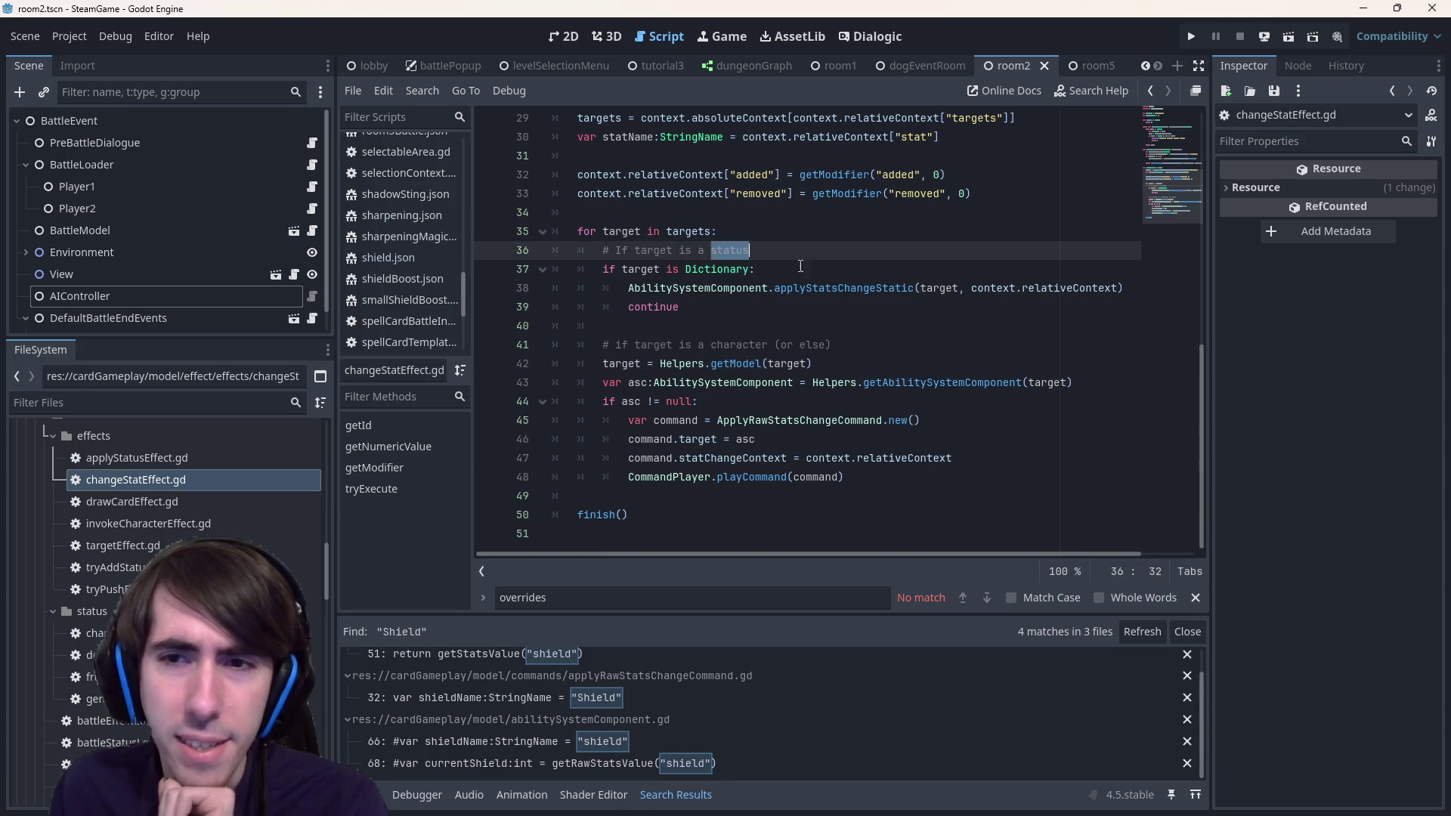
pyautogui.moveTo(727, 288); pyautogui.dragTo(960, 319)
pyautogui.click(960, 320)
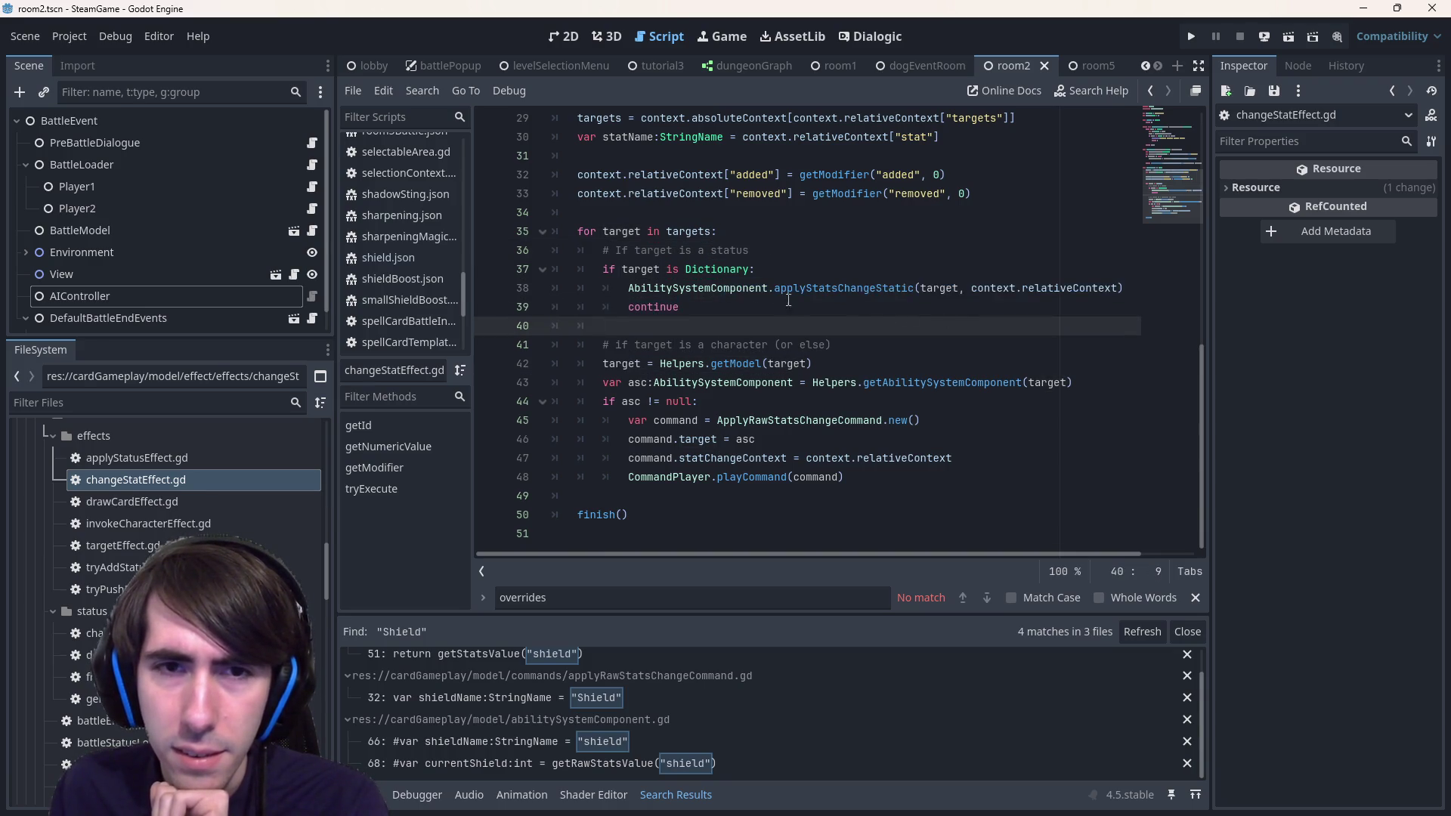
pyautogui.moveTo(662, 289); pyautogui.dragTo(944, 288)
pyautogui.click(943, 288)
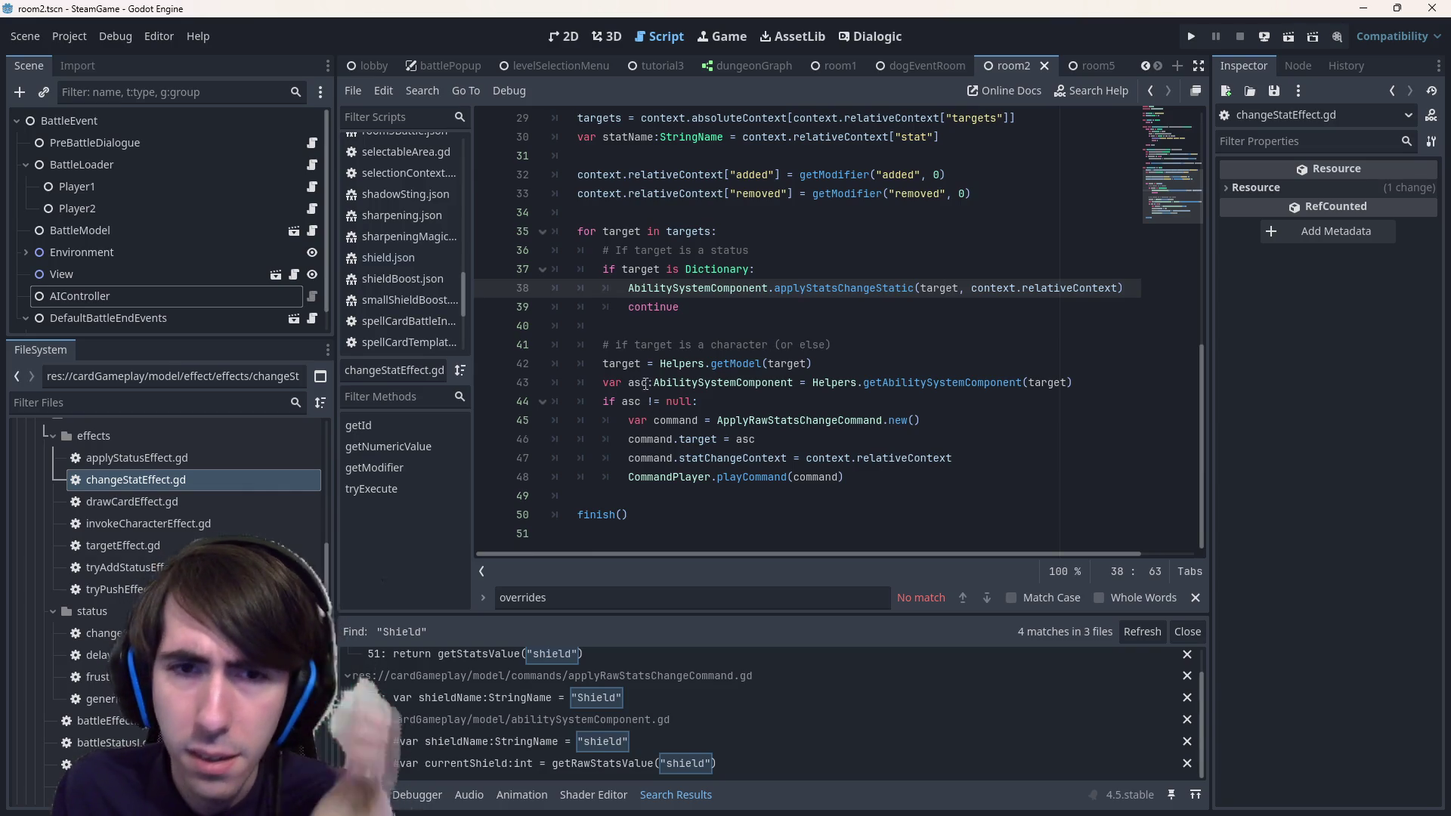
pyautogui.moveTo(635, 345); pyautogui.dragTo(768, 344)
pyautogui.click(767, 345)
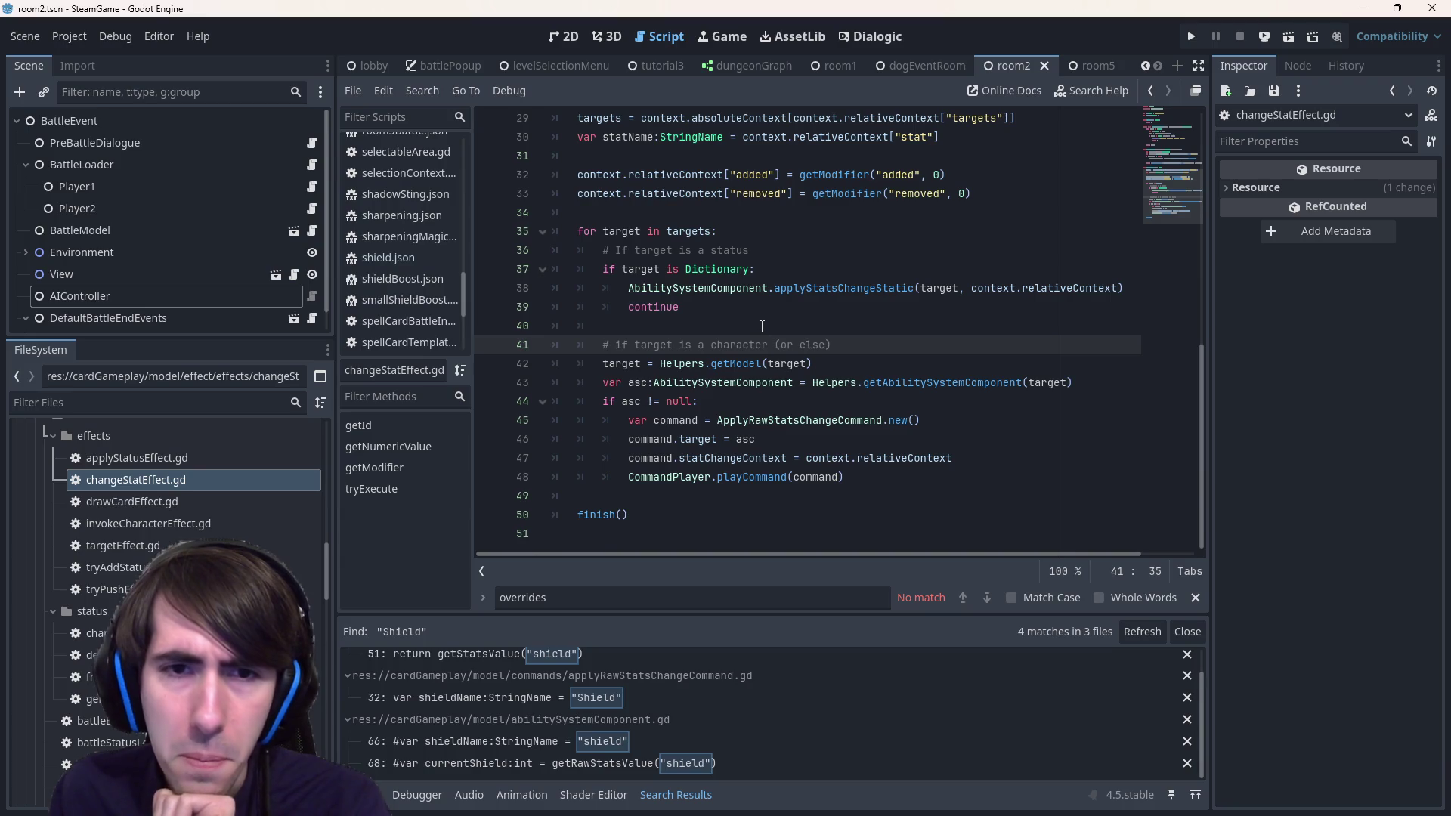
pyautogui.click(729, 250)
pyautogui.click(730, 234)
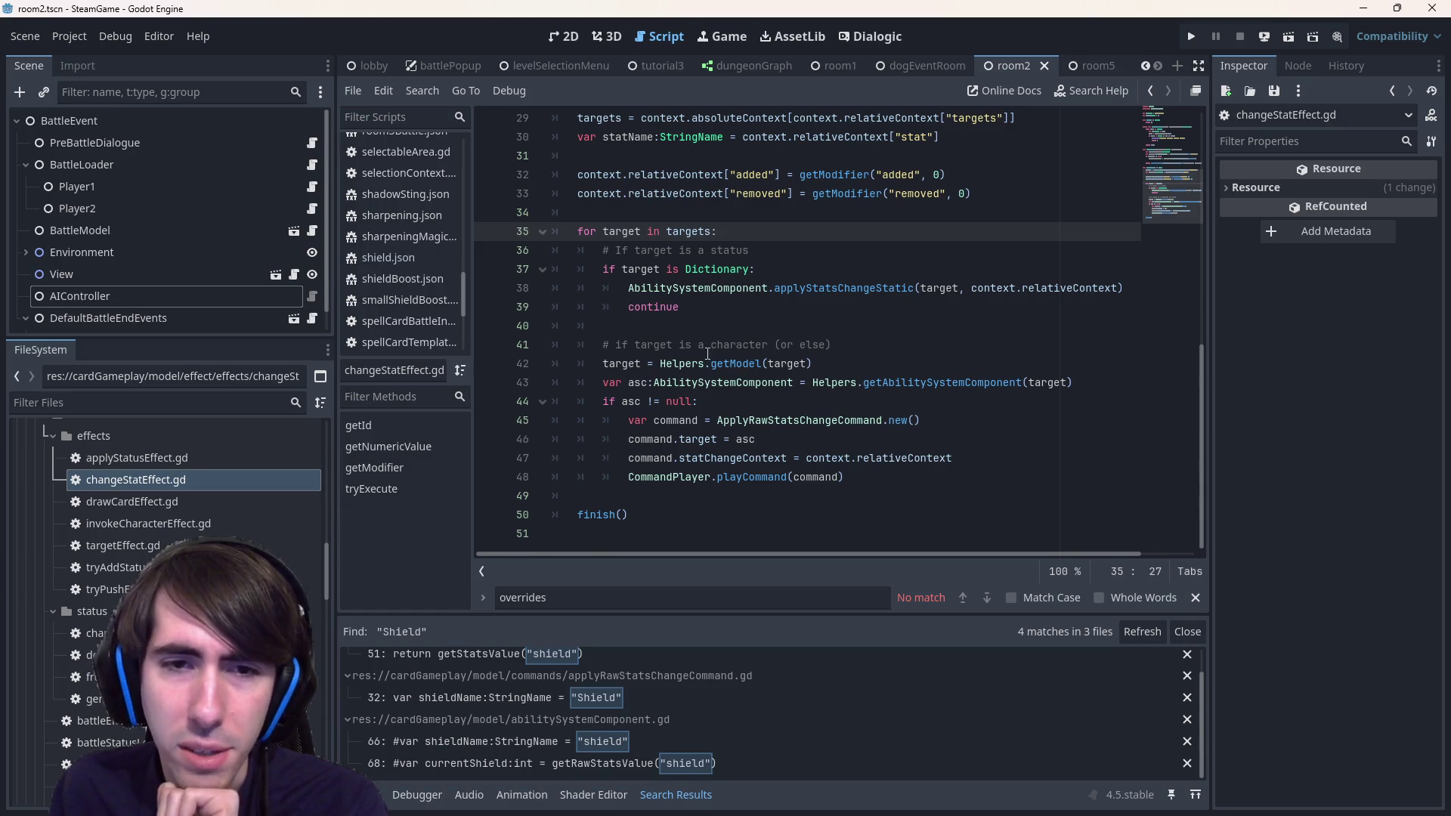
pyautogui.doubleClick(637, 380)
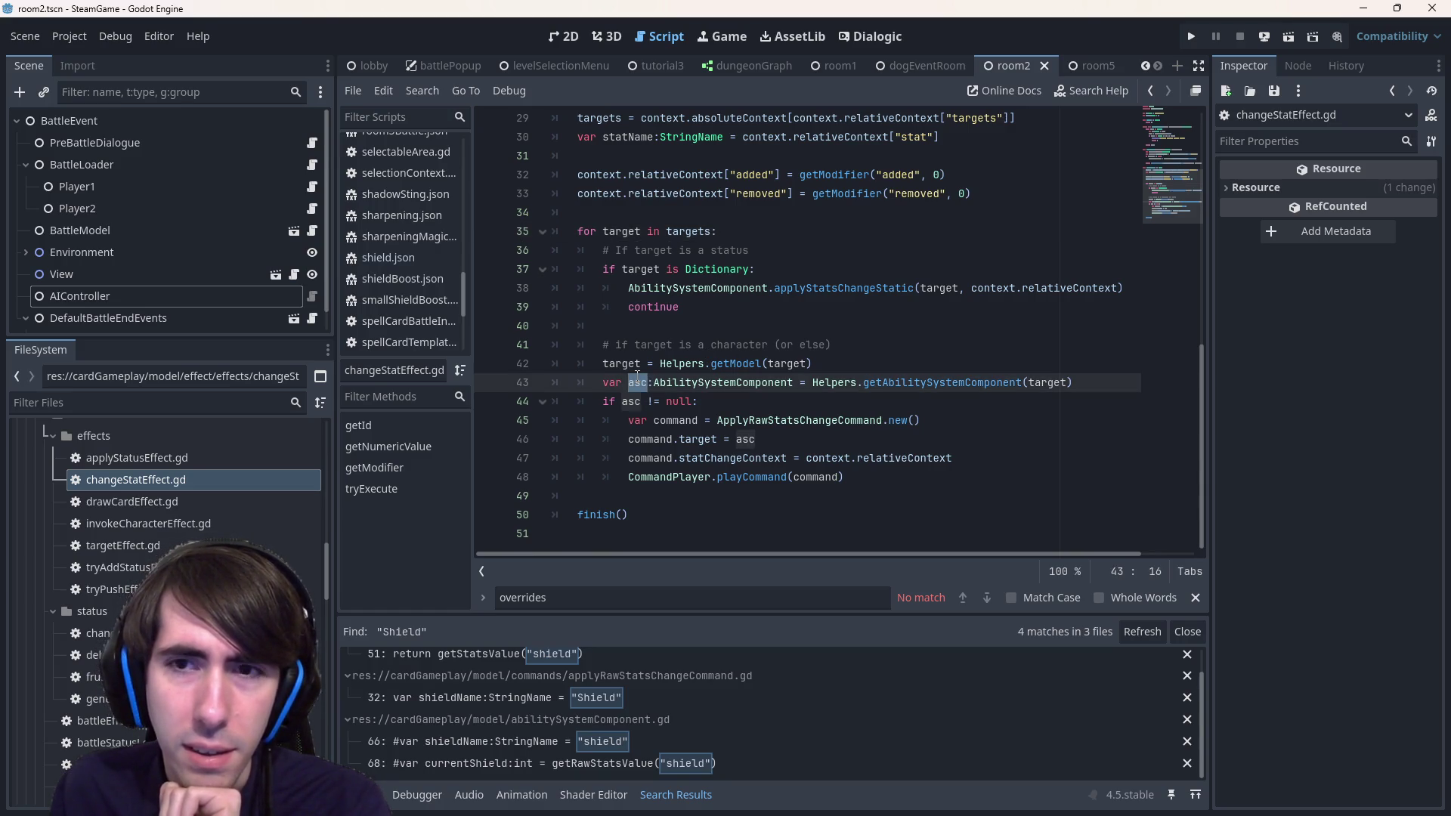
pyautogui.doubleClick(1030, 289)
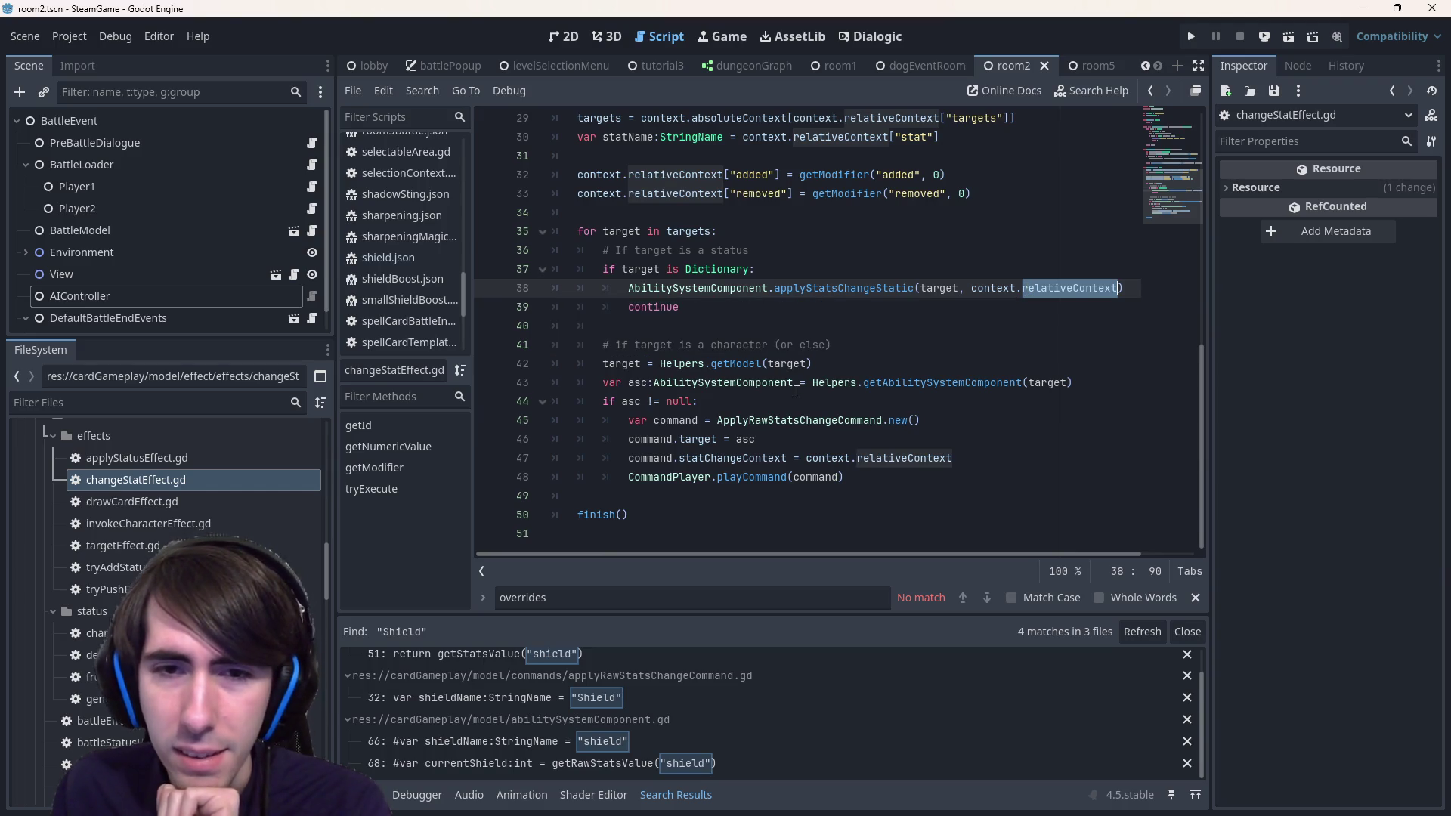
pyautogui.doubleClick(648, 272)
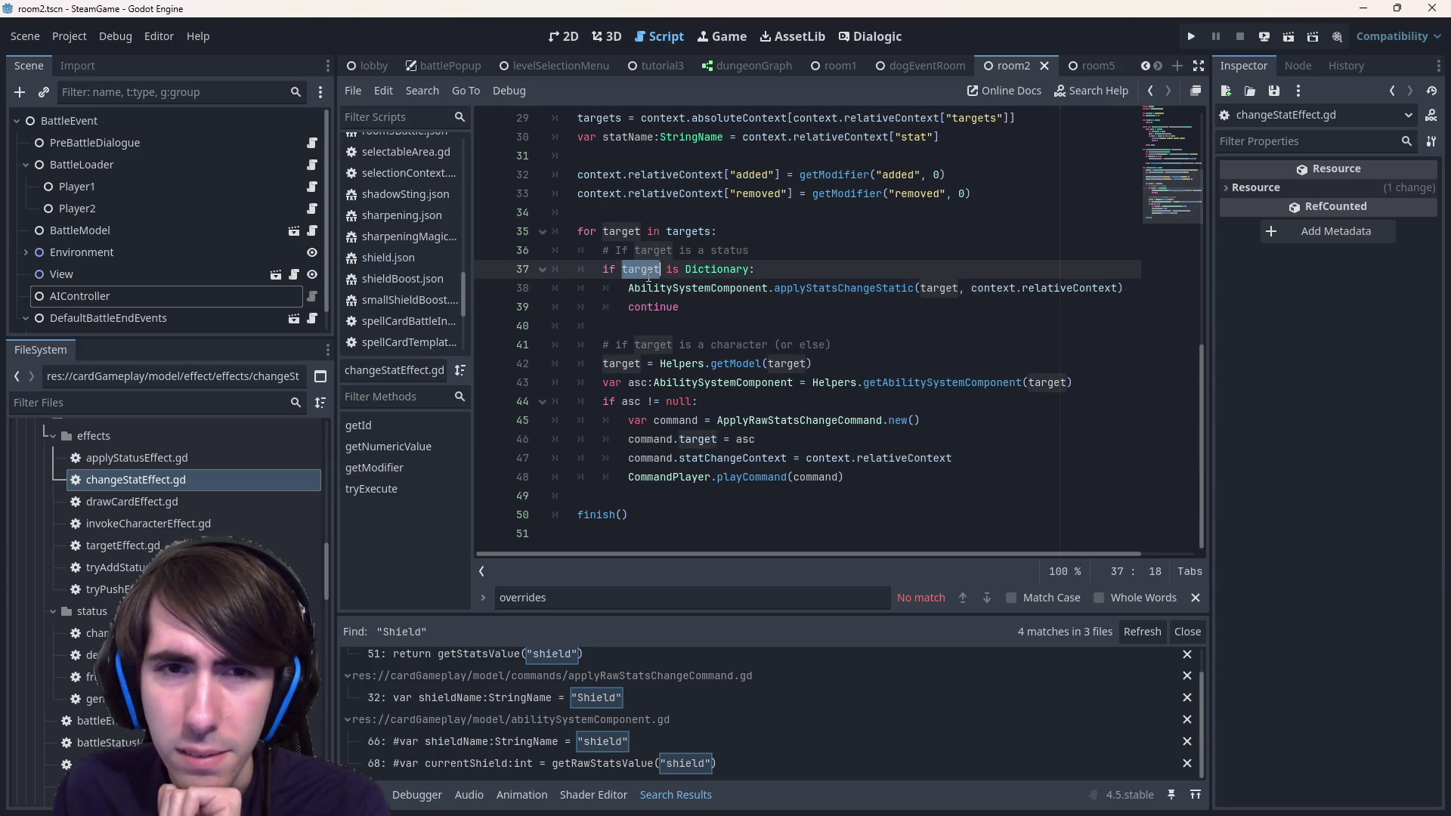
pyautogui.doubleClick(1069, 287)
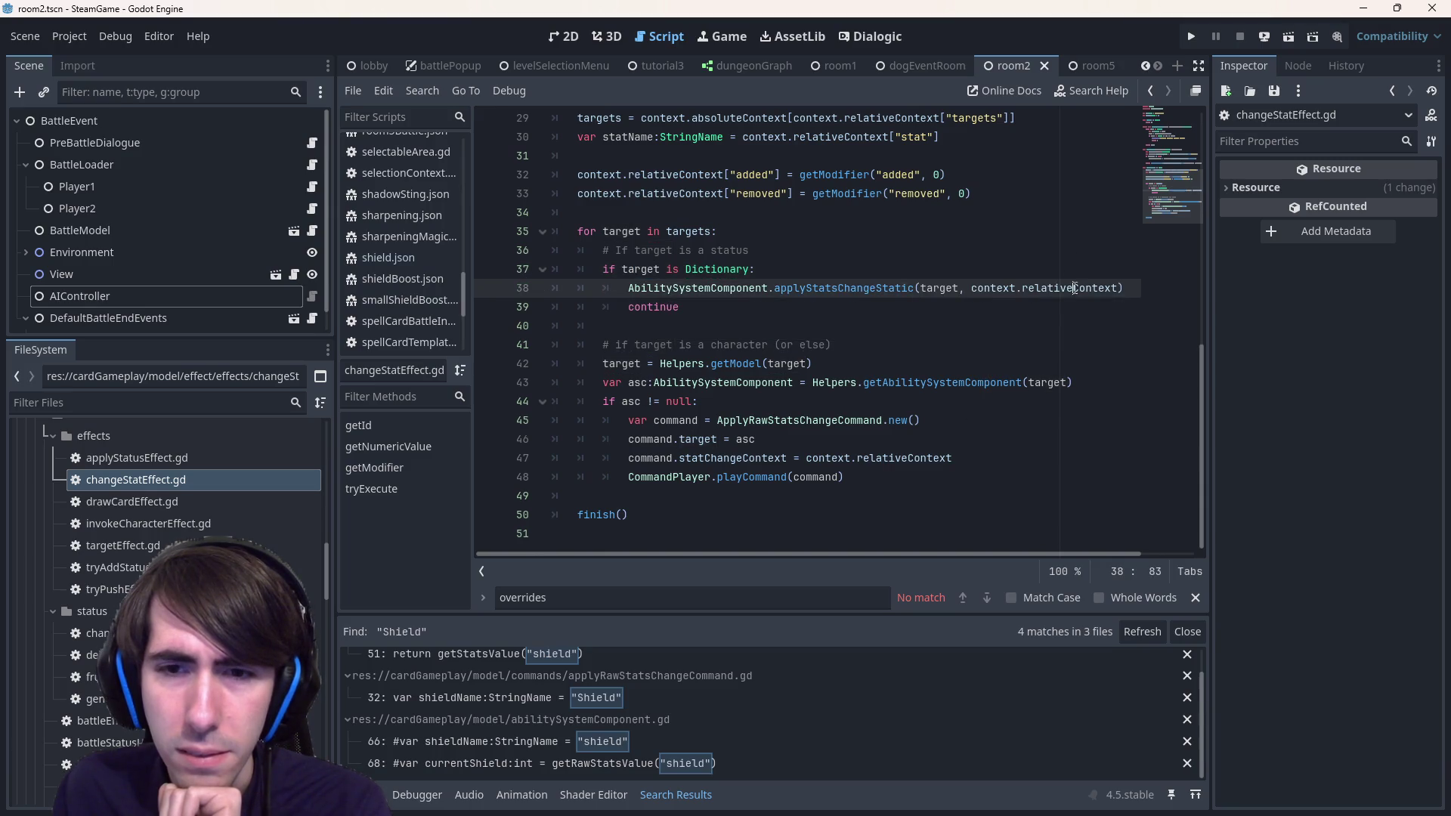
pyautogui.moveTo(806, 458); pyautogui.dragTo(953, 458)
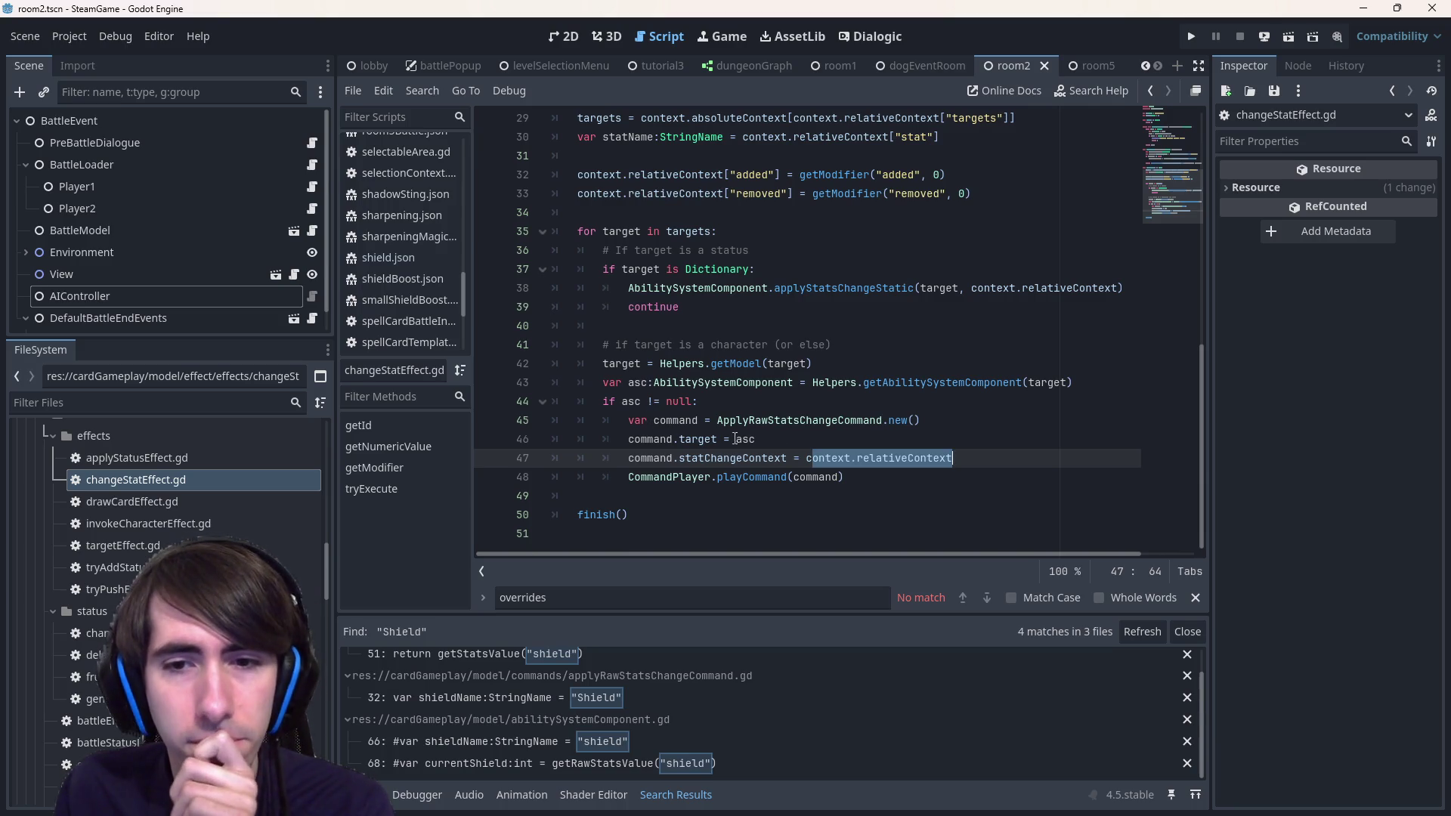
pyautogui.click(933, 458)
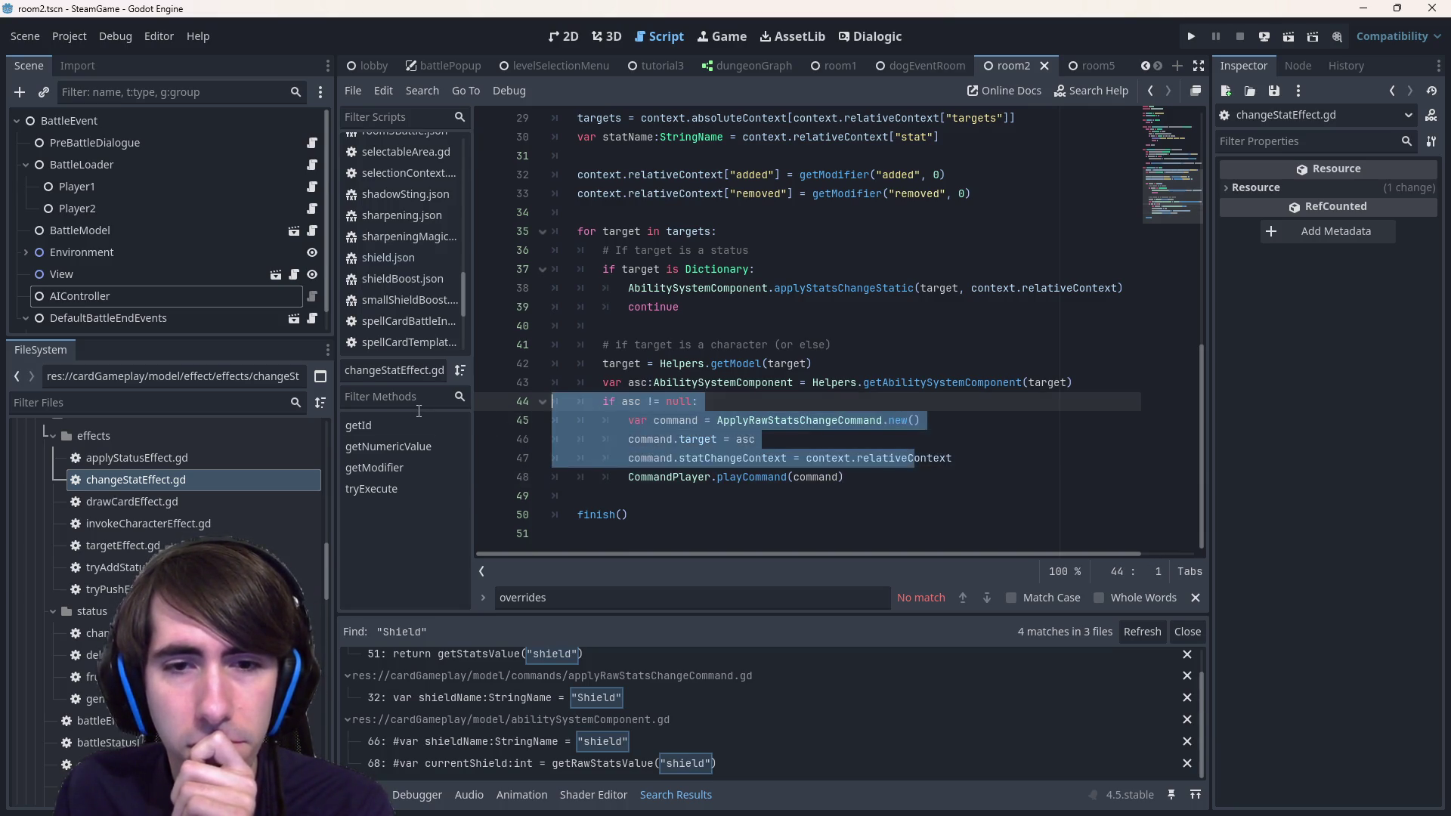
pyautogui.moveTo(1015, 288)
pyautogui.mouseDown()
pyautogui.moveTo(627, 288)
pyautogui.moveTo(1015, 288)
pyautogui.mouseUp()
pyautogui.doubleClick(885, 290)
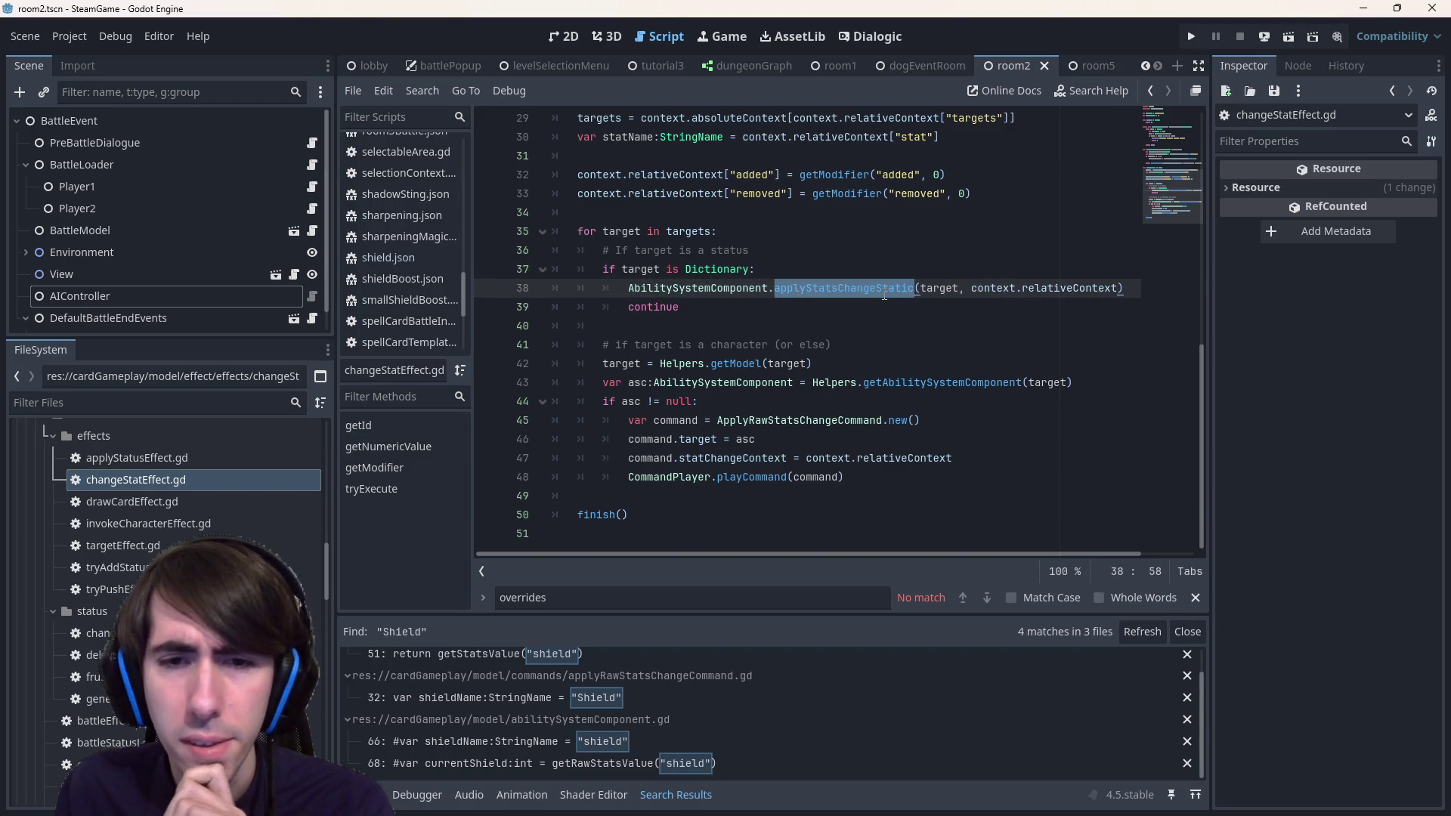
pyautogui.moveTo(884, 293)
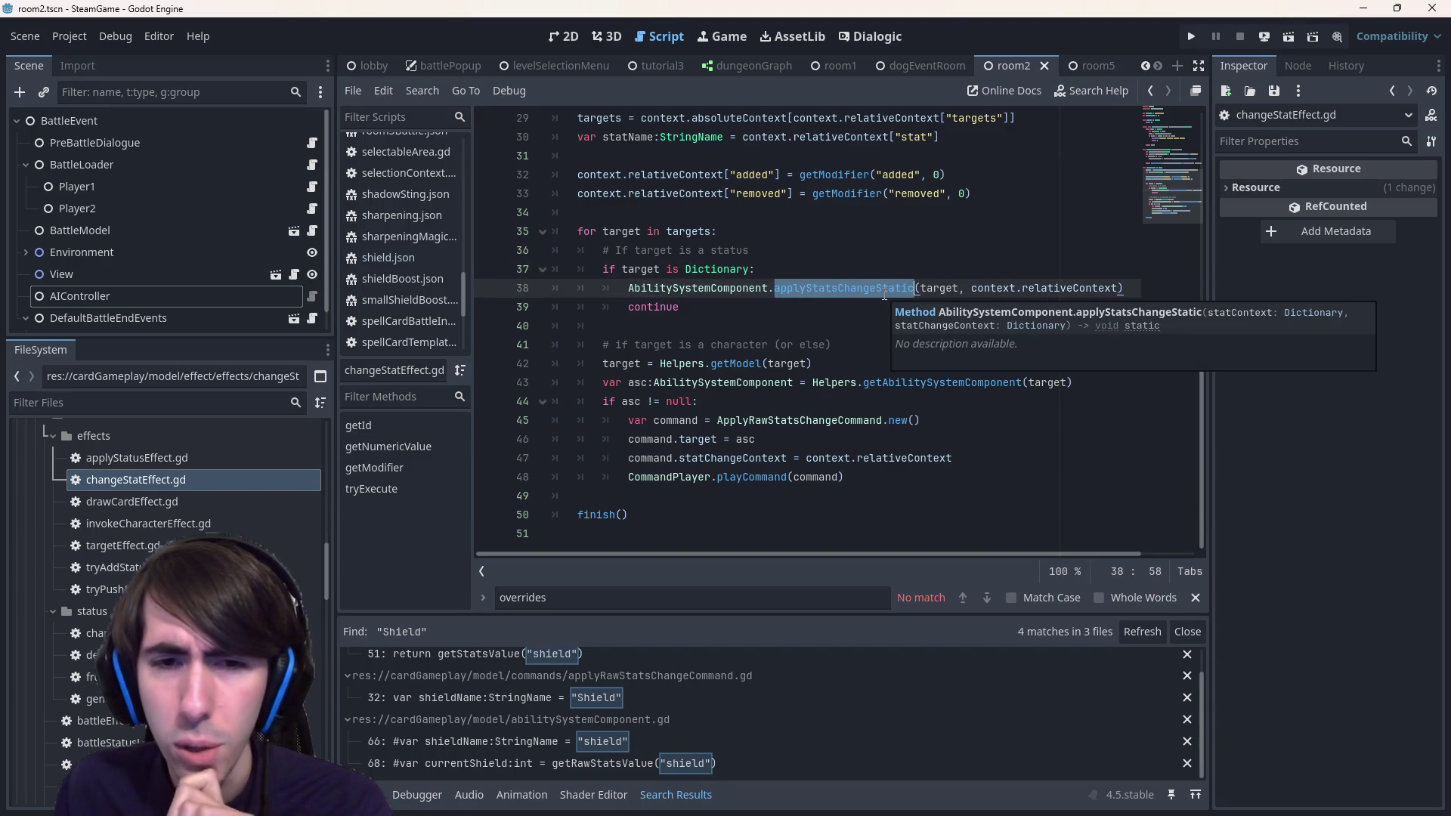
pyautogui.keyDown('ctrl'); pyautogui.click(838, 421); pyautogui.keyUp('ctrl')
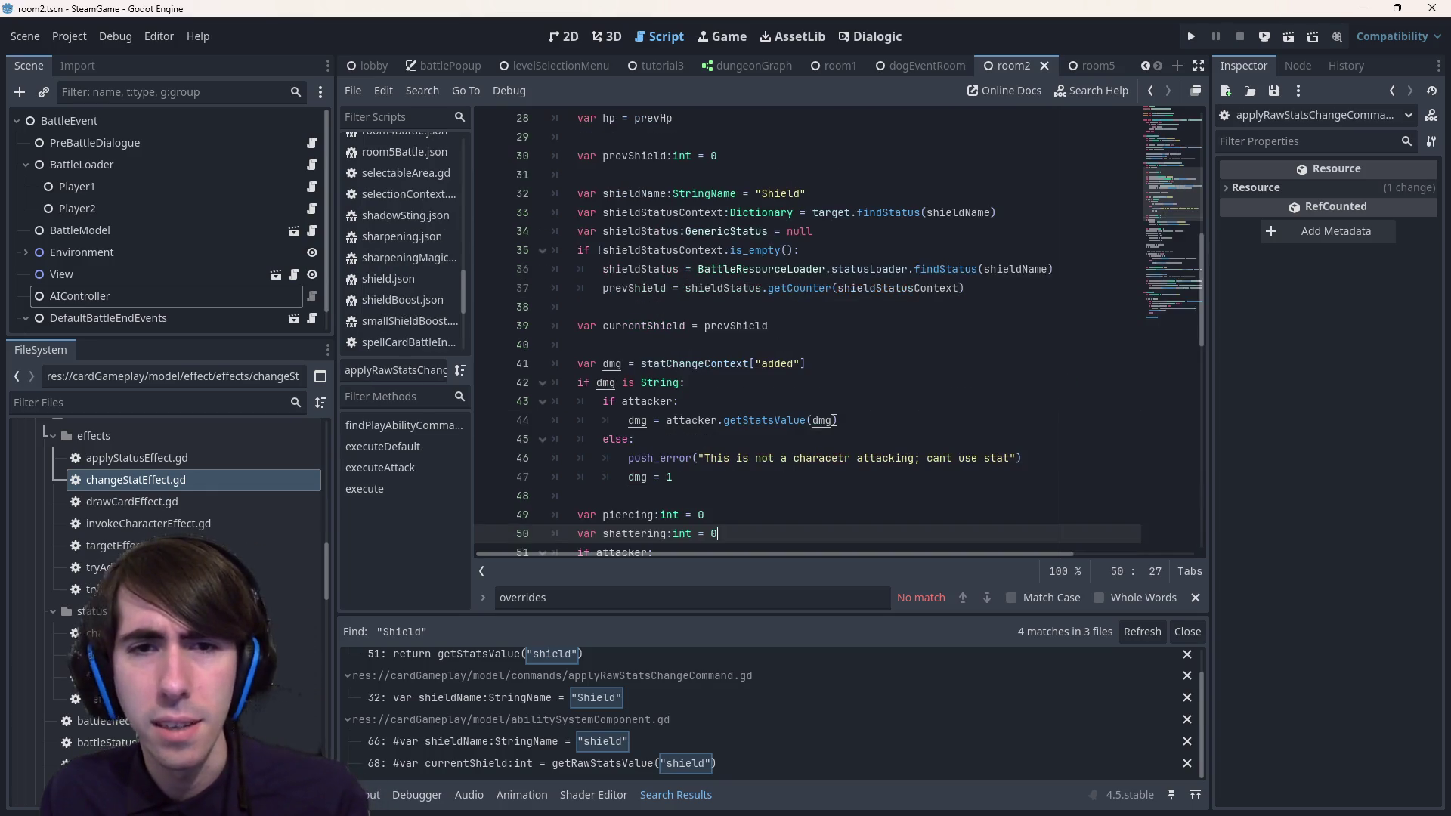
pyautogui.scroll(-8, 833, 420)
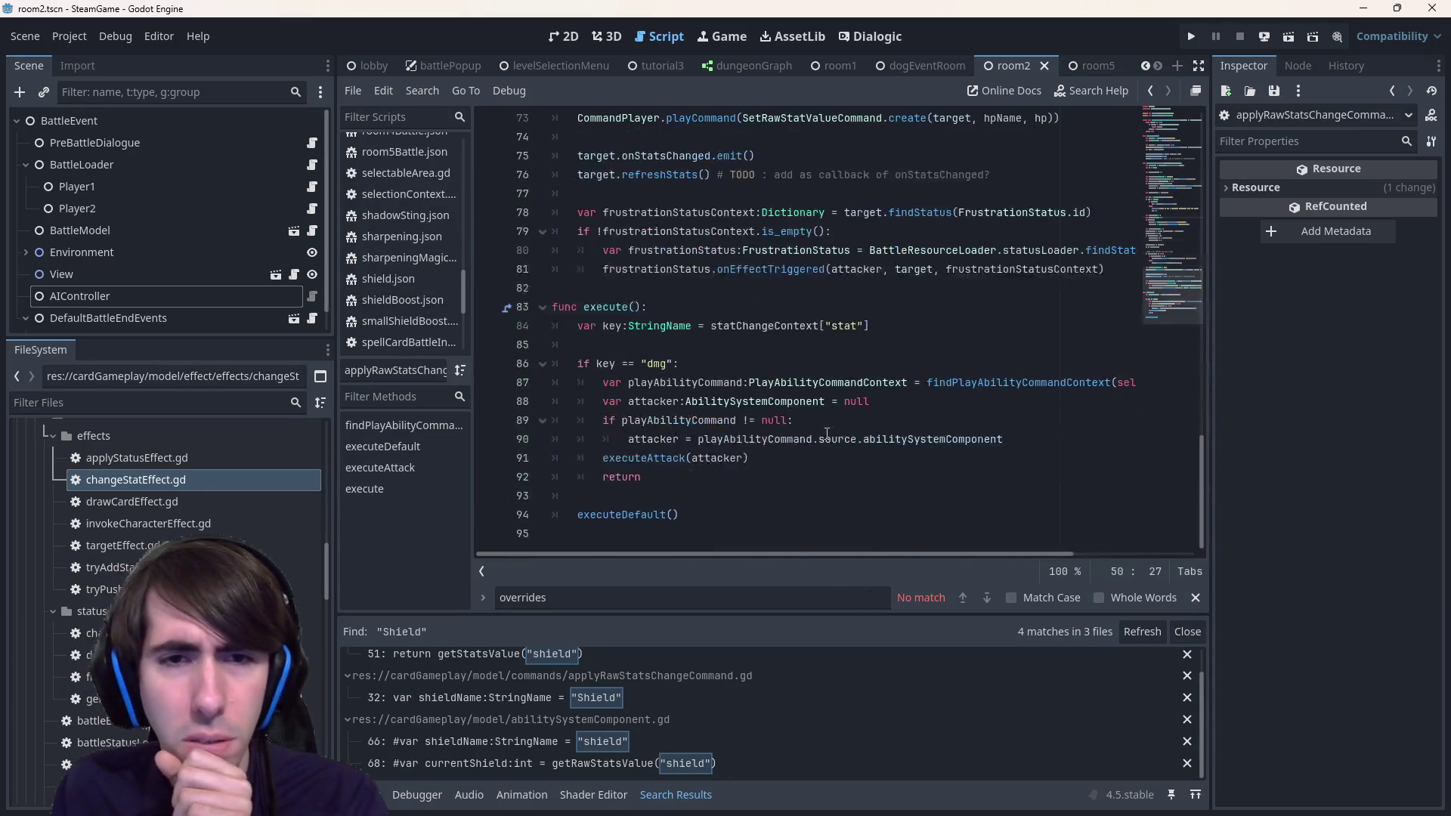
pyautogui.scroll(11, 827, 434)
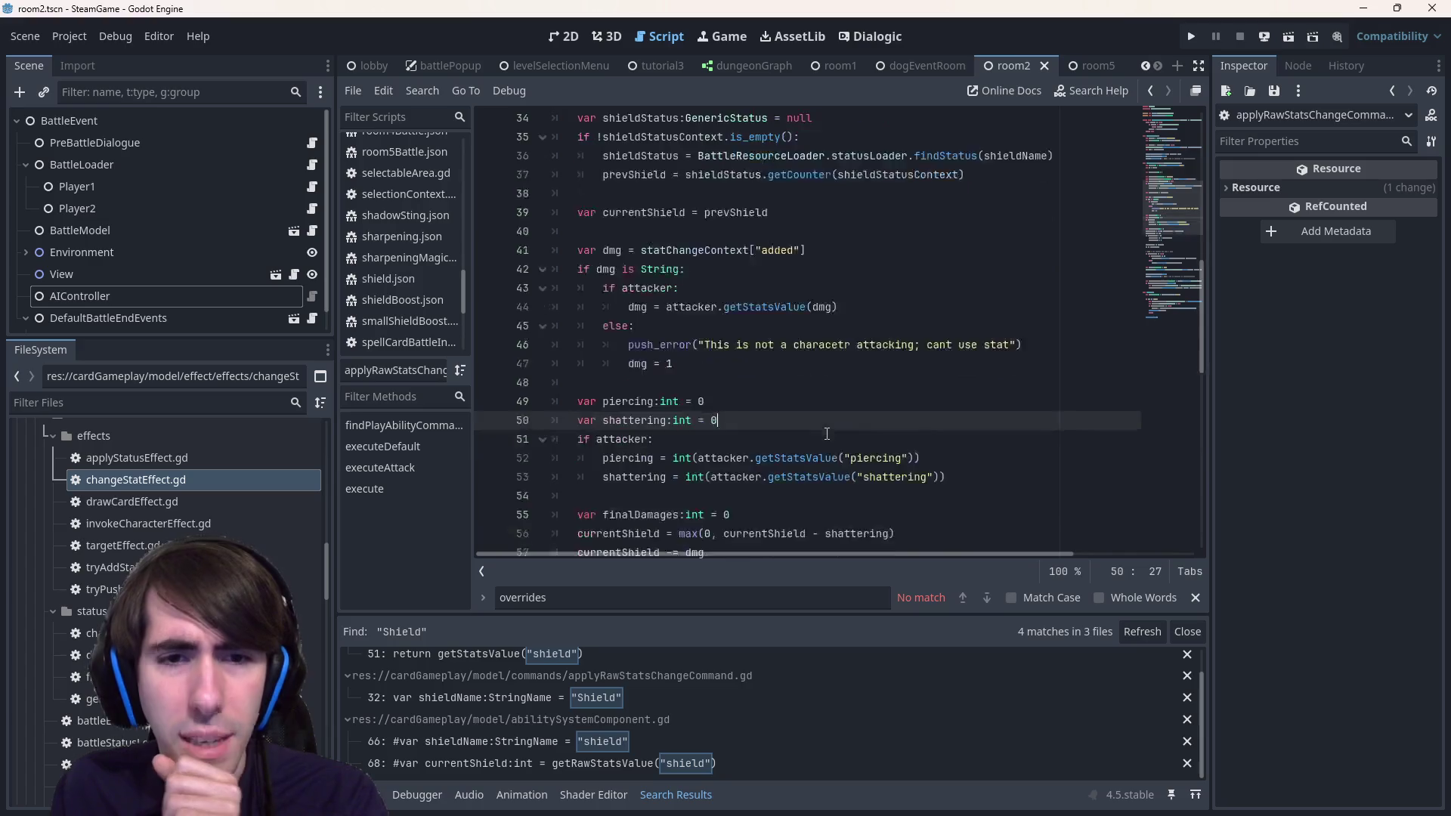
pyautogui.scroll(-3, 826, 433)
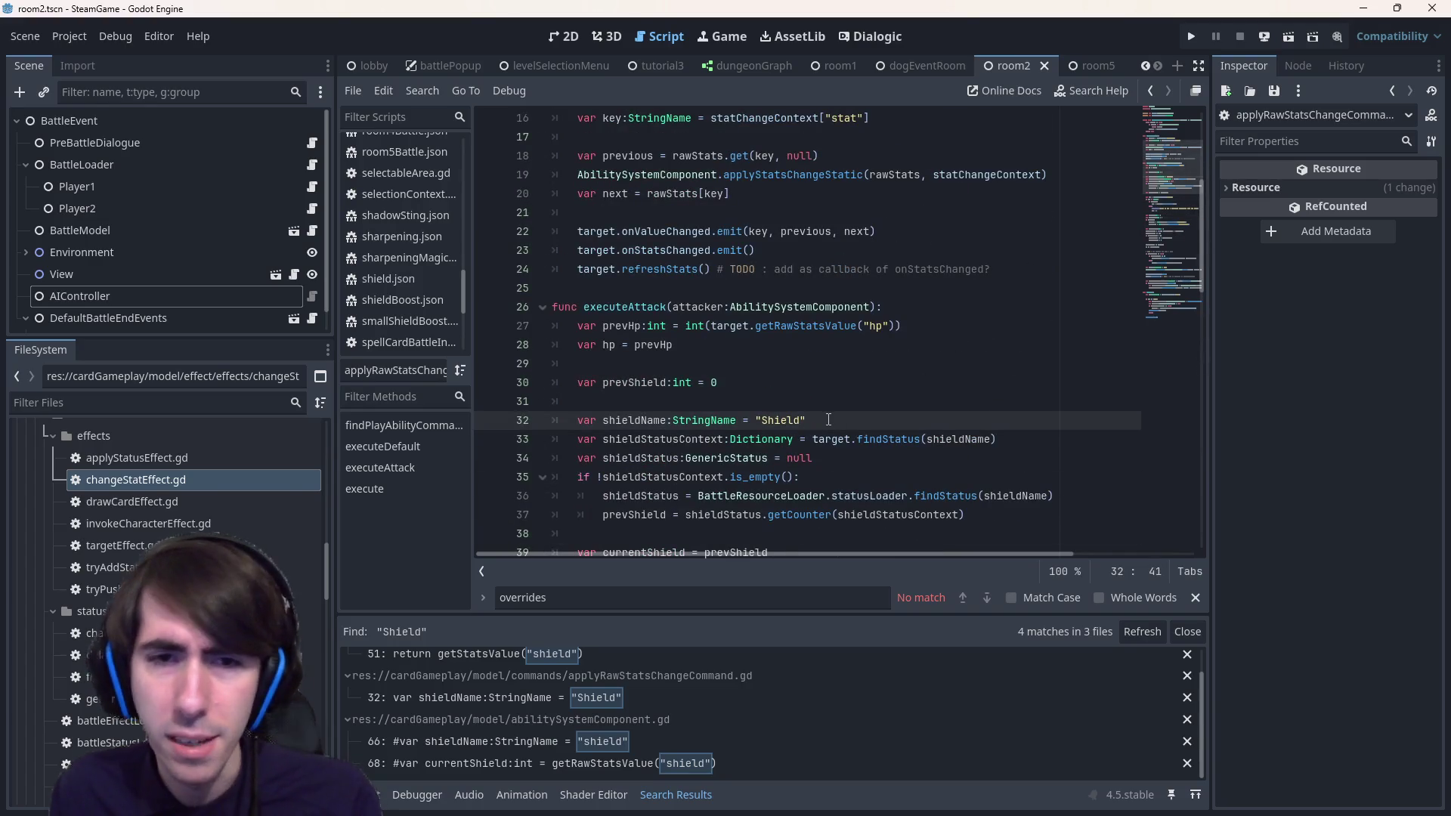
pyautogui.scroll(-2, 828, 420)
pyautogui.press('pageup')
pyautogui.press('pageup')
pyautogui.press('pageup')
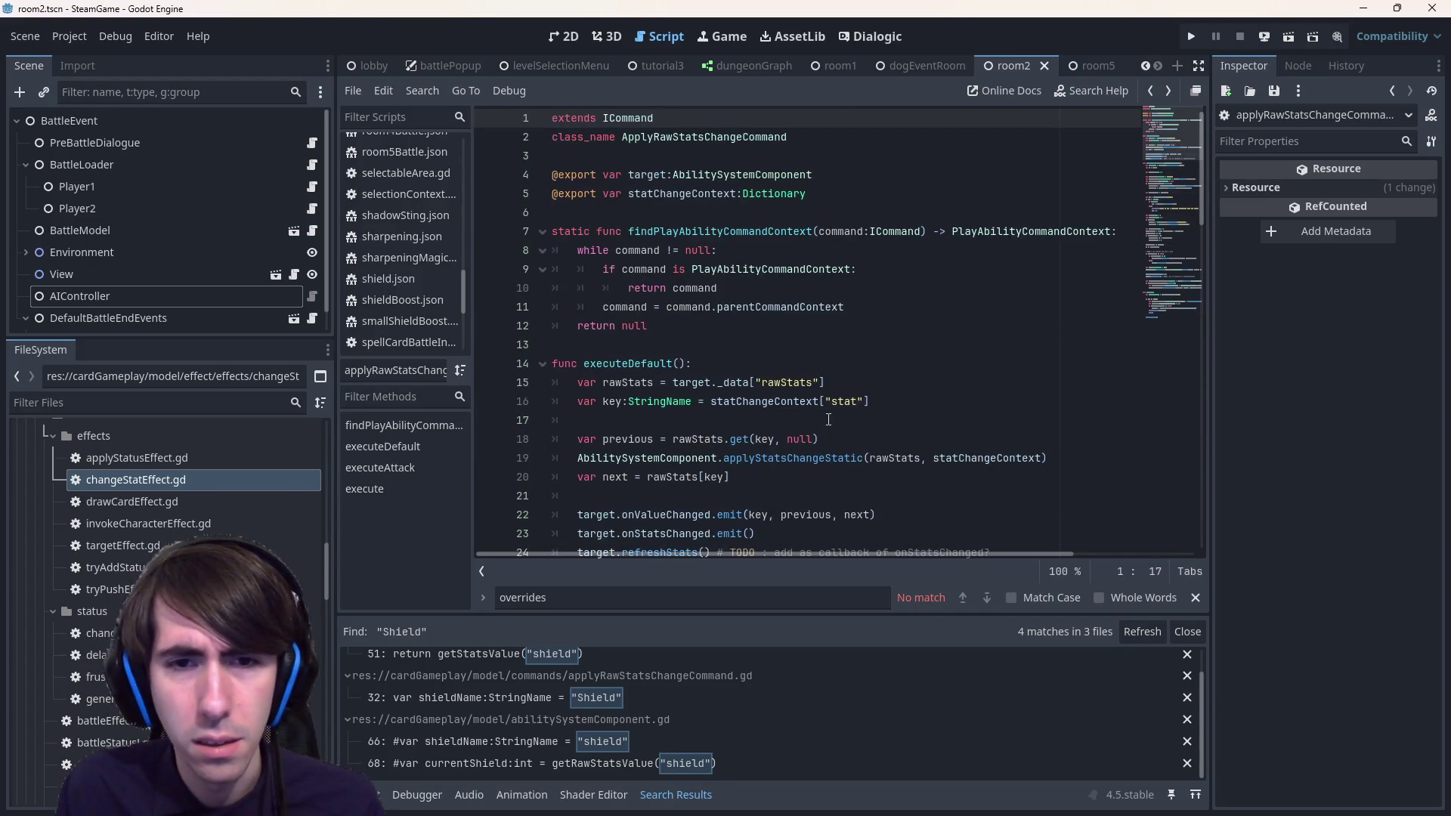
pyautogui.scroll(-3, 828, 420)
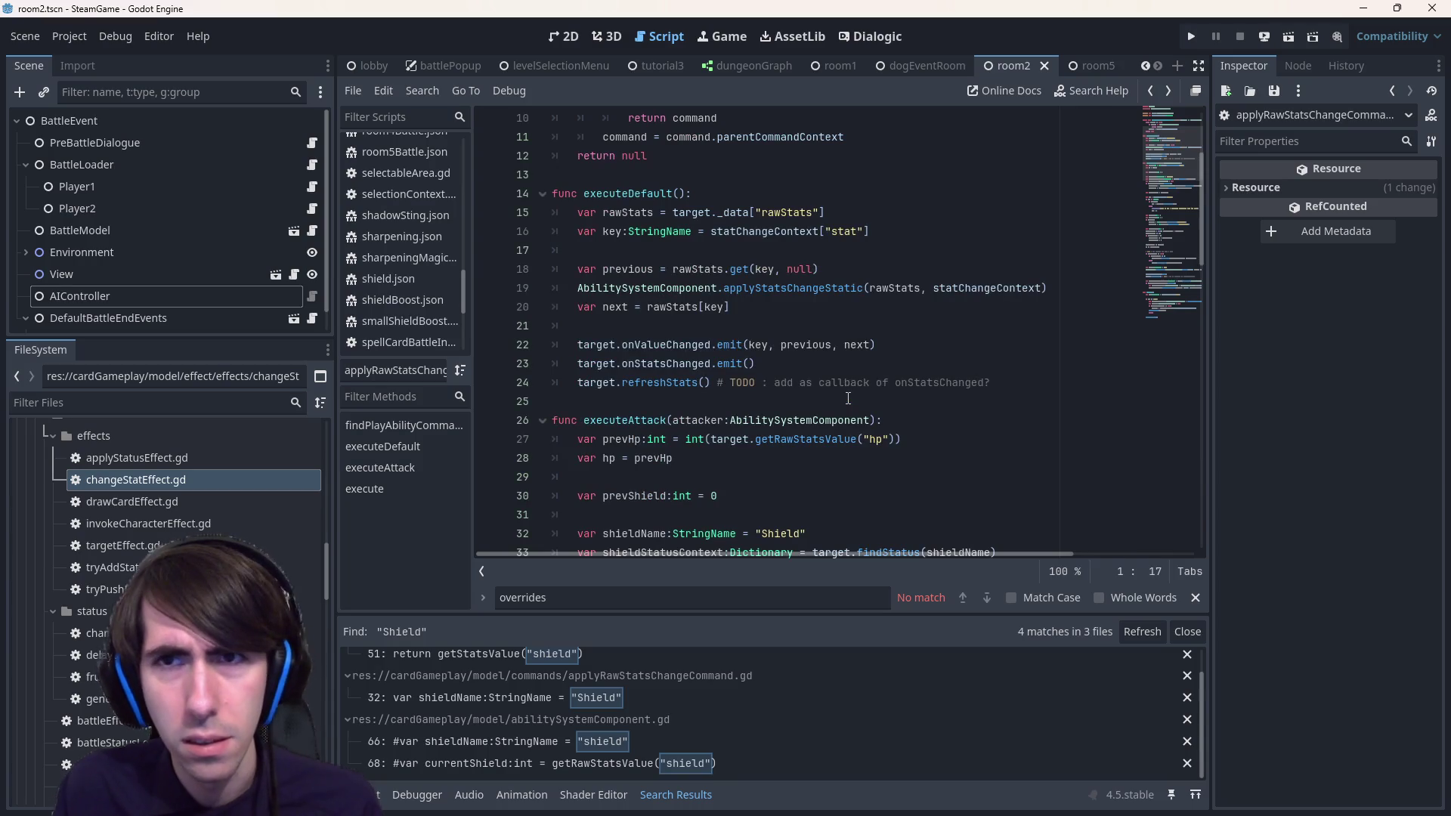
pyautogui.hotkey('alt', 'Left')
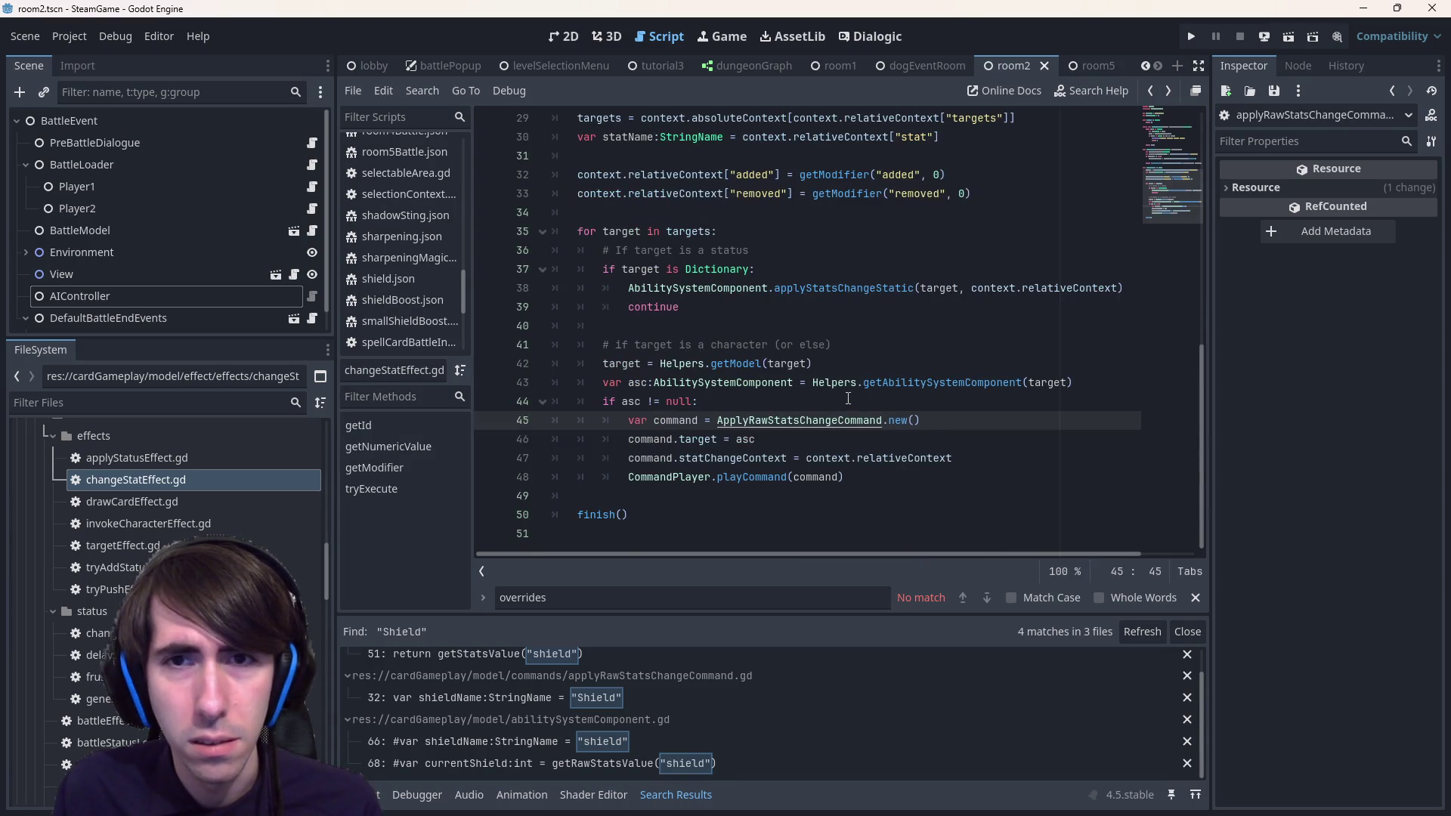
pyautogui.press('Left')
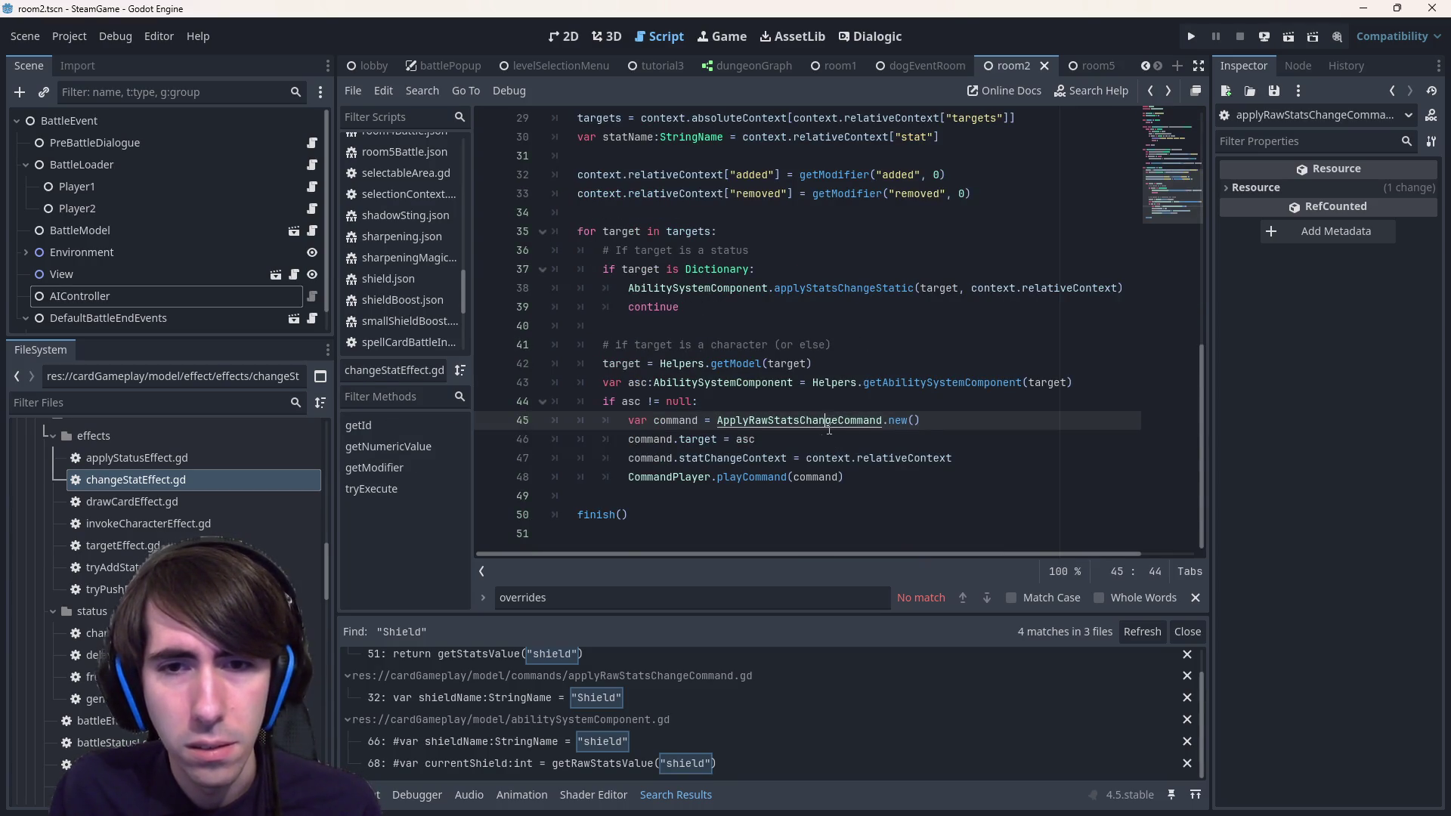
pyautogui.keyDown('ctrl'); pyautogui.click(822, 428); pyautogui.keyUp('ctrl')
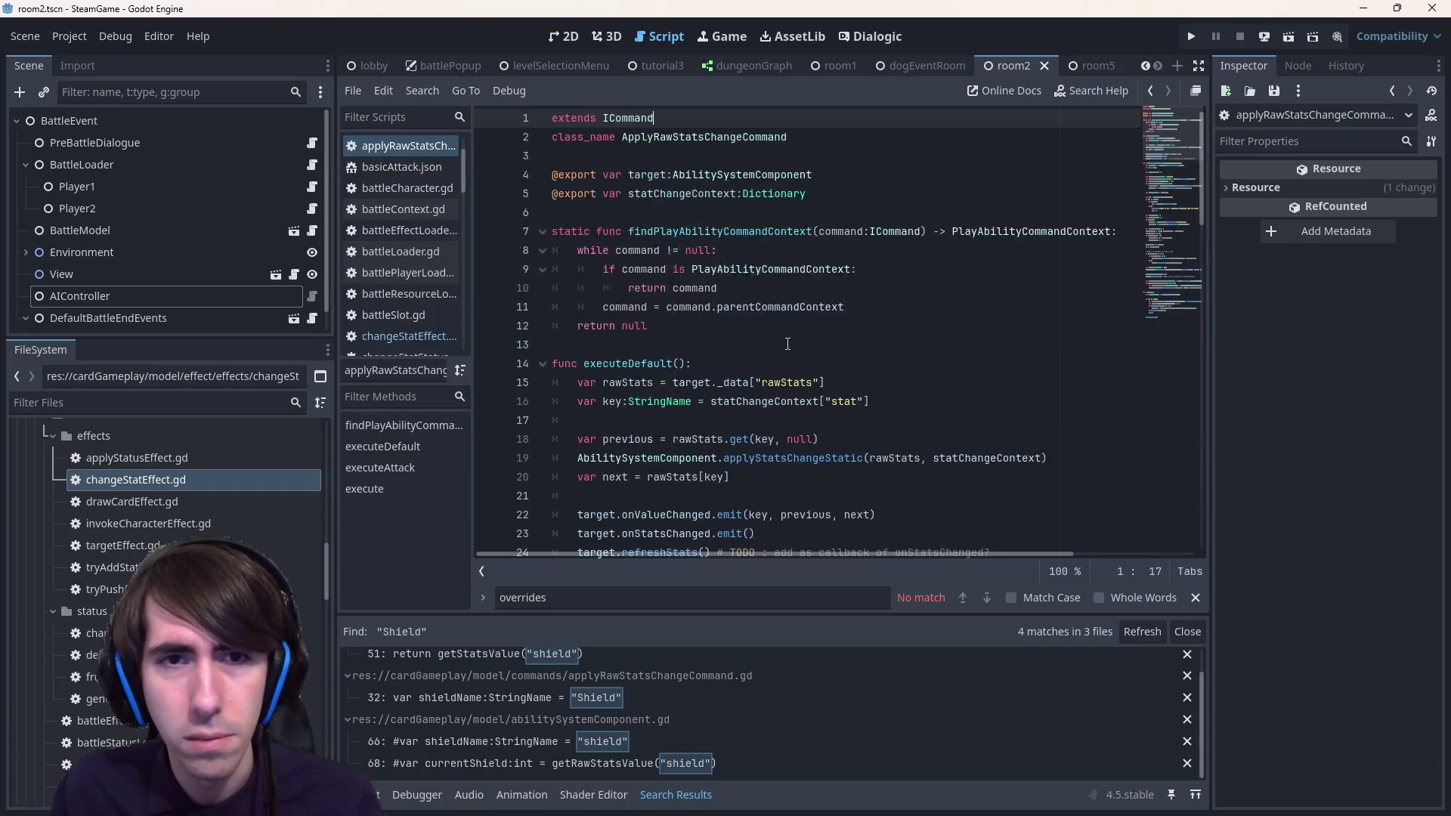
pyautogui.doubleClick(720, 232)
pyautogui.scroll(-2, 705, 312)
pyautogui.doubleClick(655, 251)
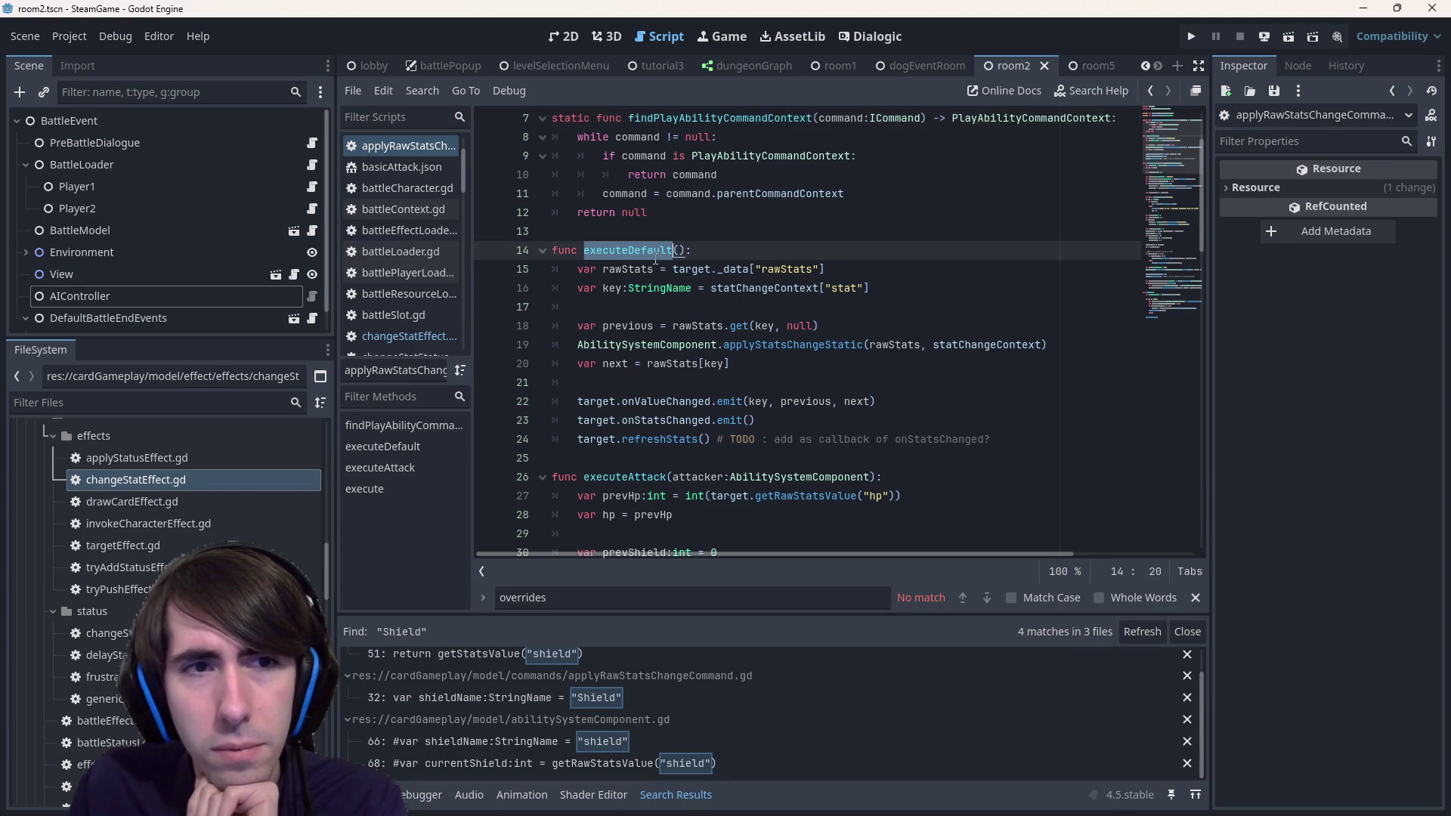
pyautogui.moveTo(683, 291)
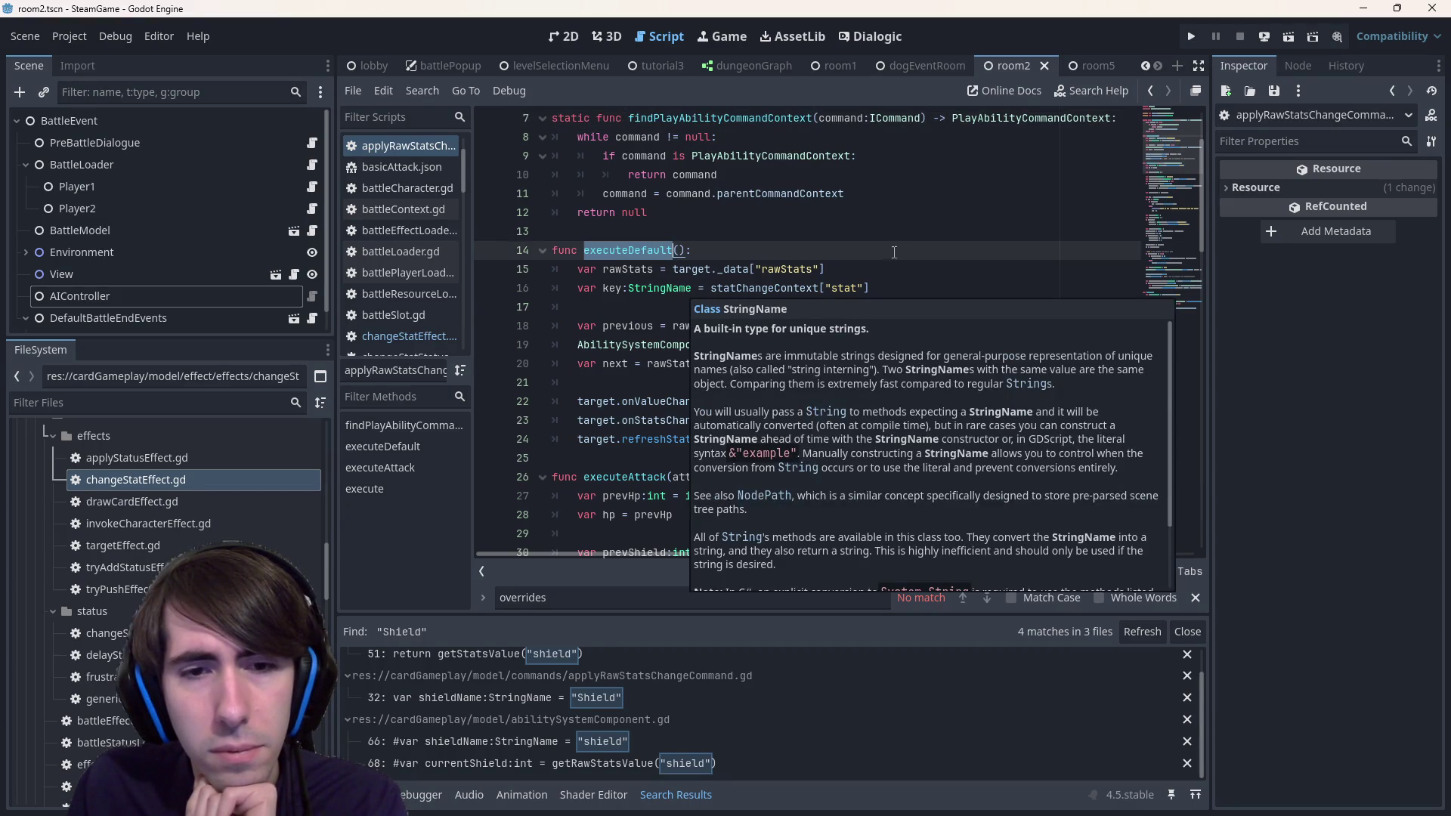
pyautogui.scroll(-3, 893, 251)
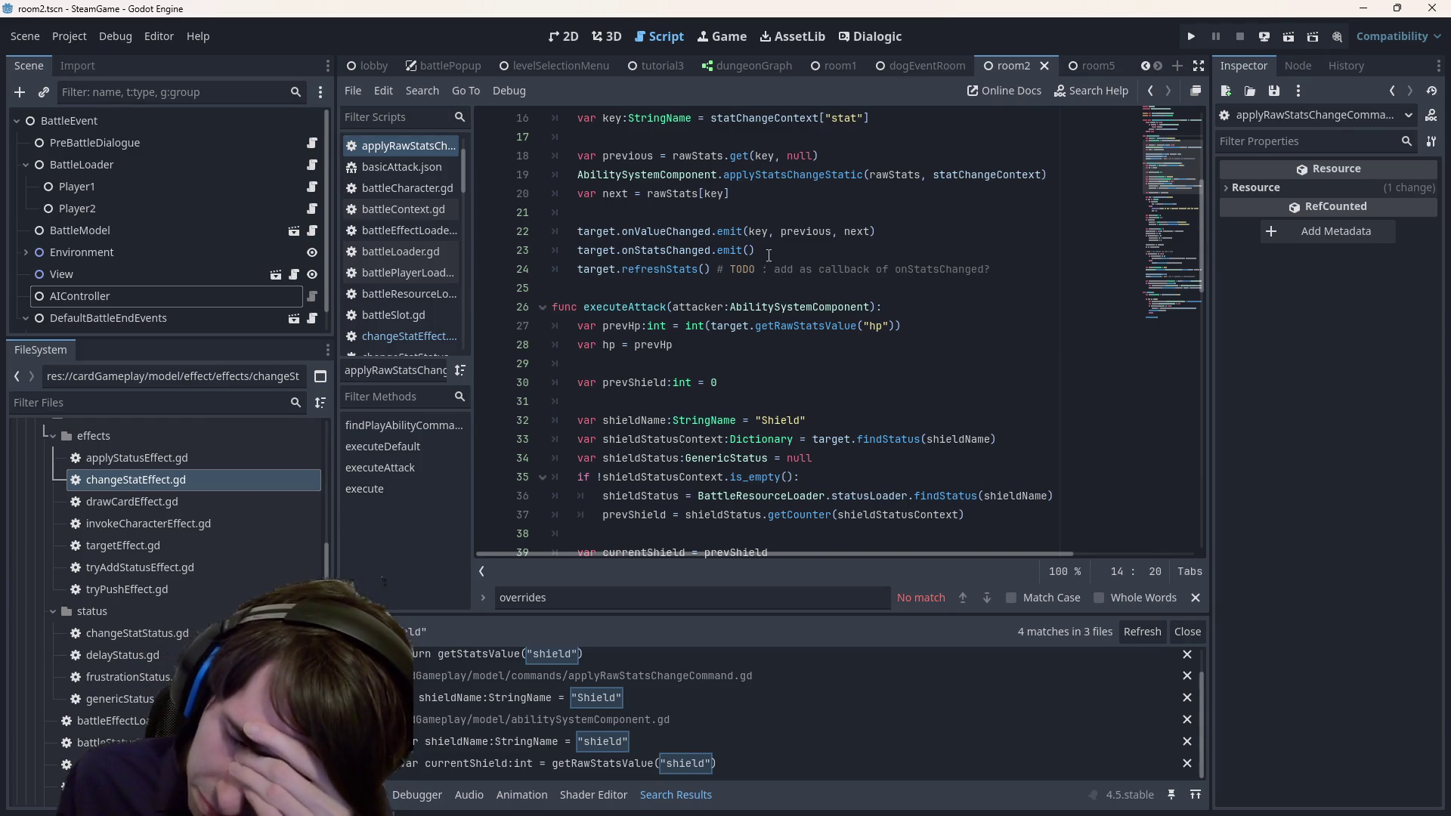
pyautogui.scroll(2, 763, 410)
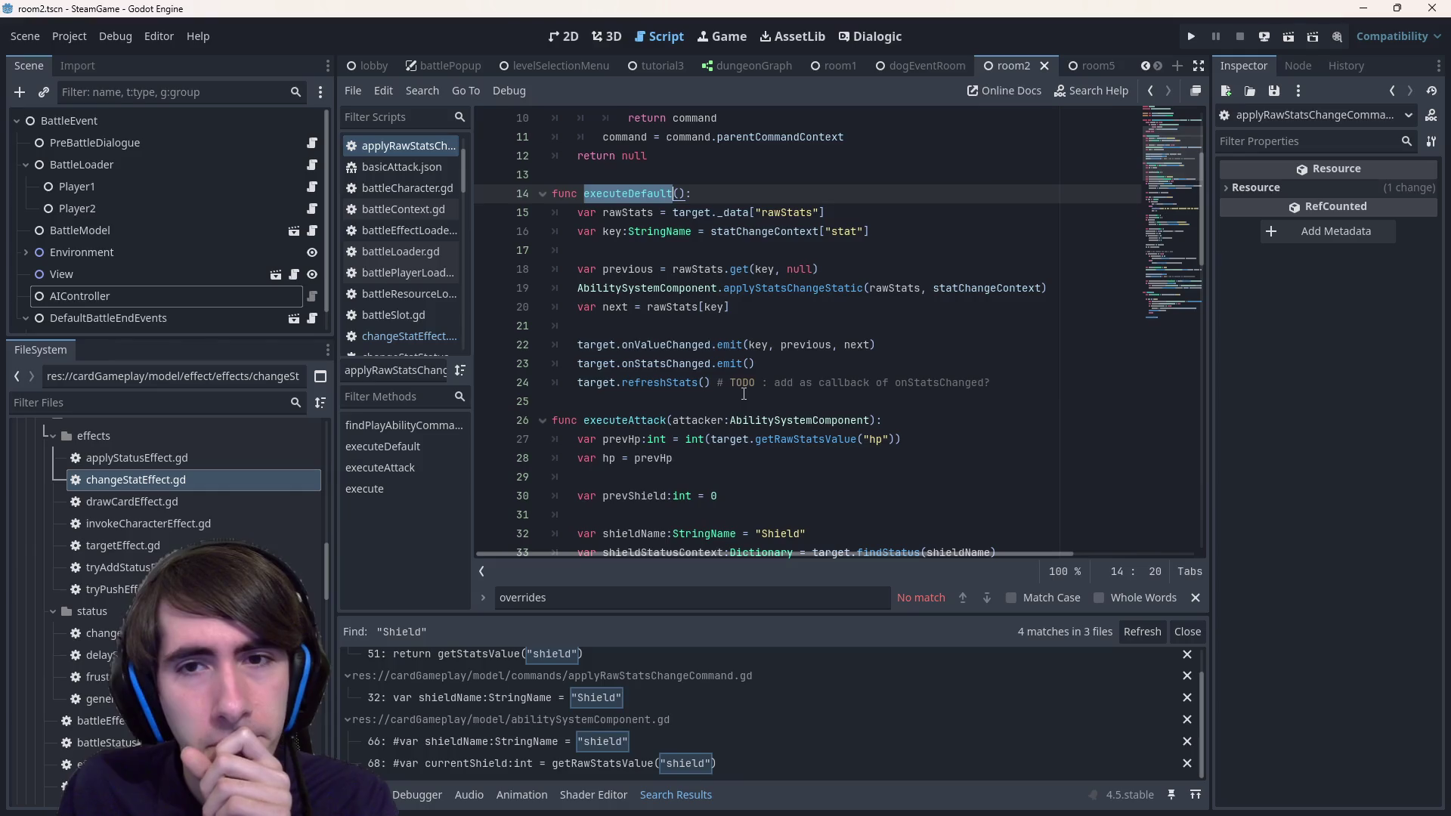
pyautogui.scroll(-3, 744, 393)
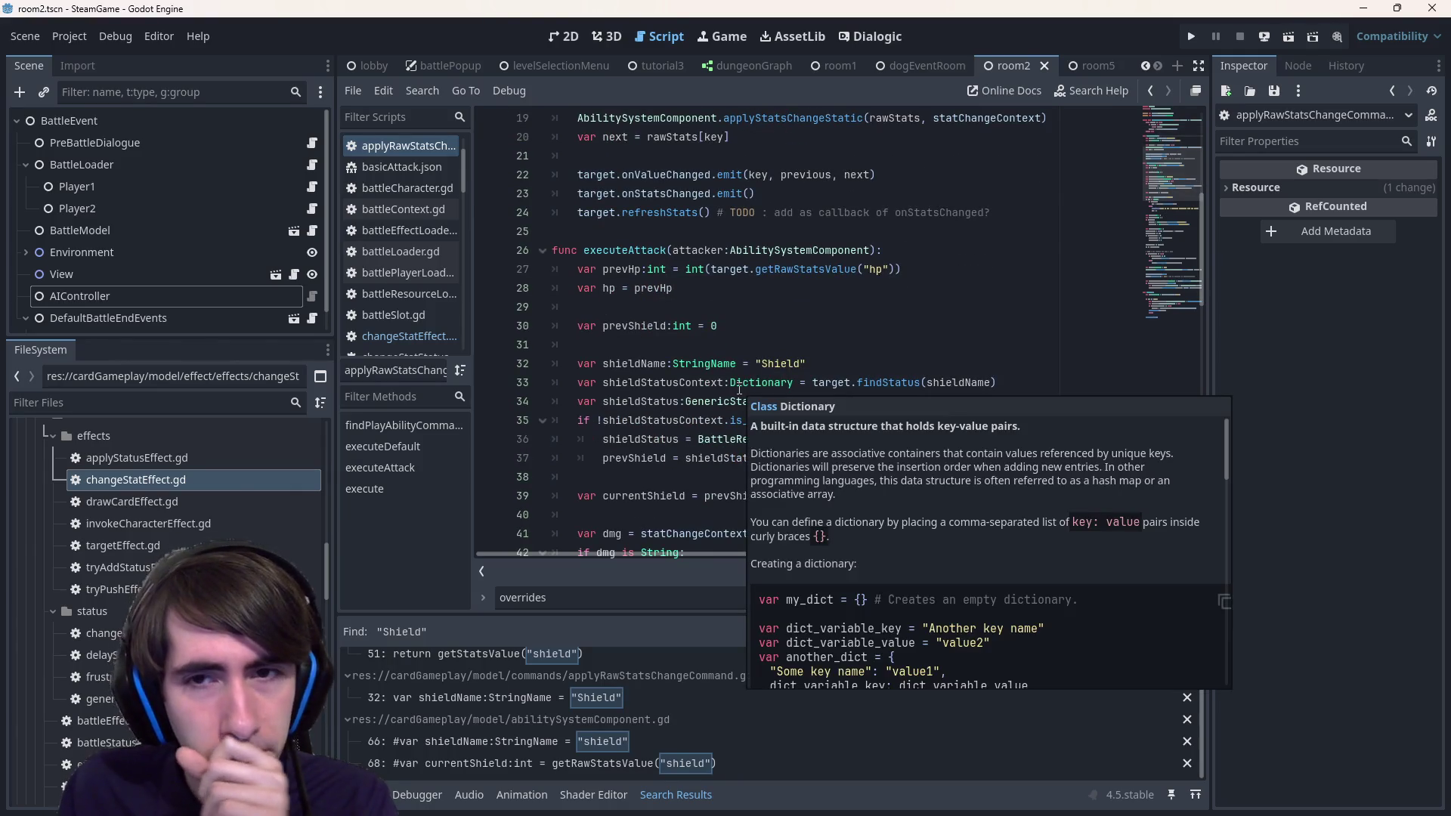
pyautogui.doubleClick(875, 270)
pyautogui.doubleClick(616, 252)
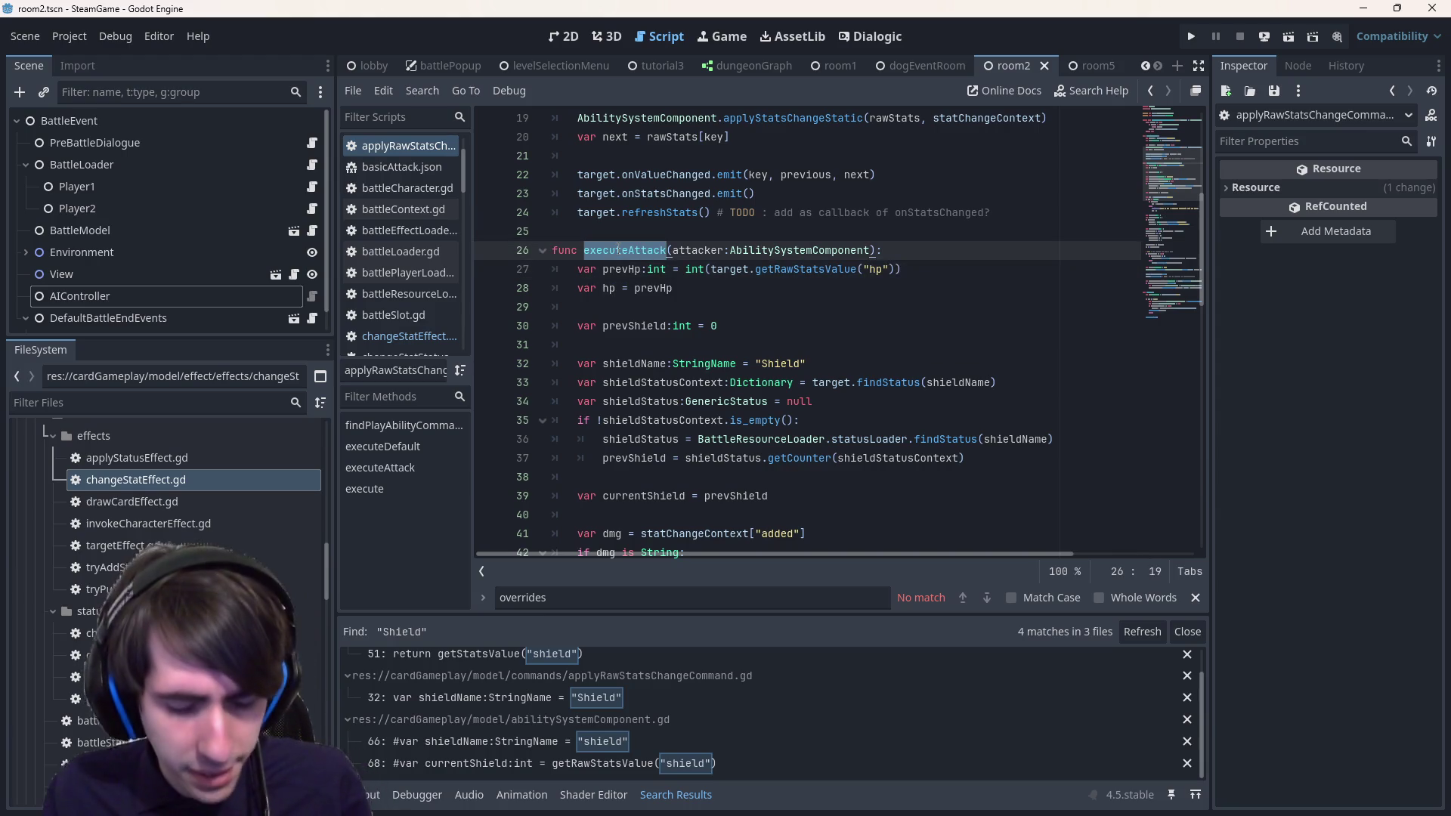
pyautogui.hotkey('ctrl', 'f')
pyautogui.press('Return')
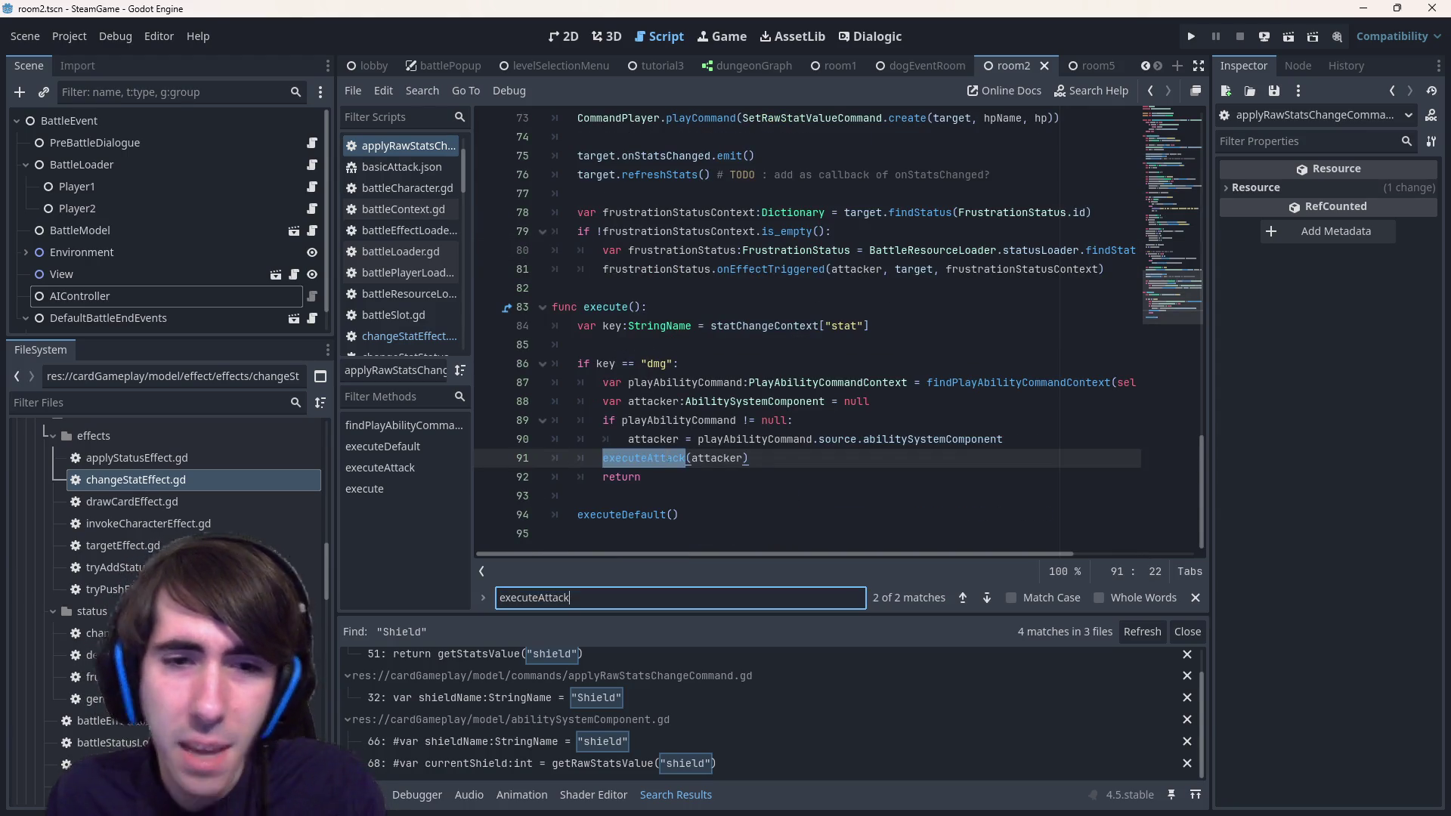
pyautogui.keyDown('ctrl'); pyautogui.click(652, 463); pyautogui.keyUp('ctrl')
pyautogui.scroll(-2, 753, 243)
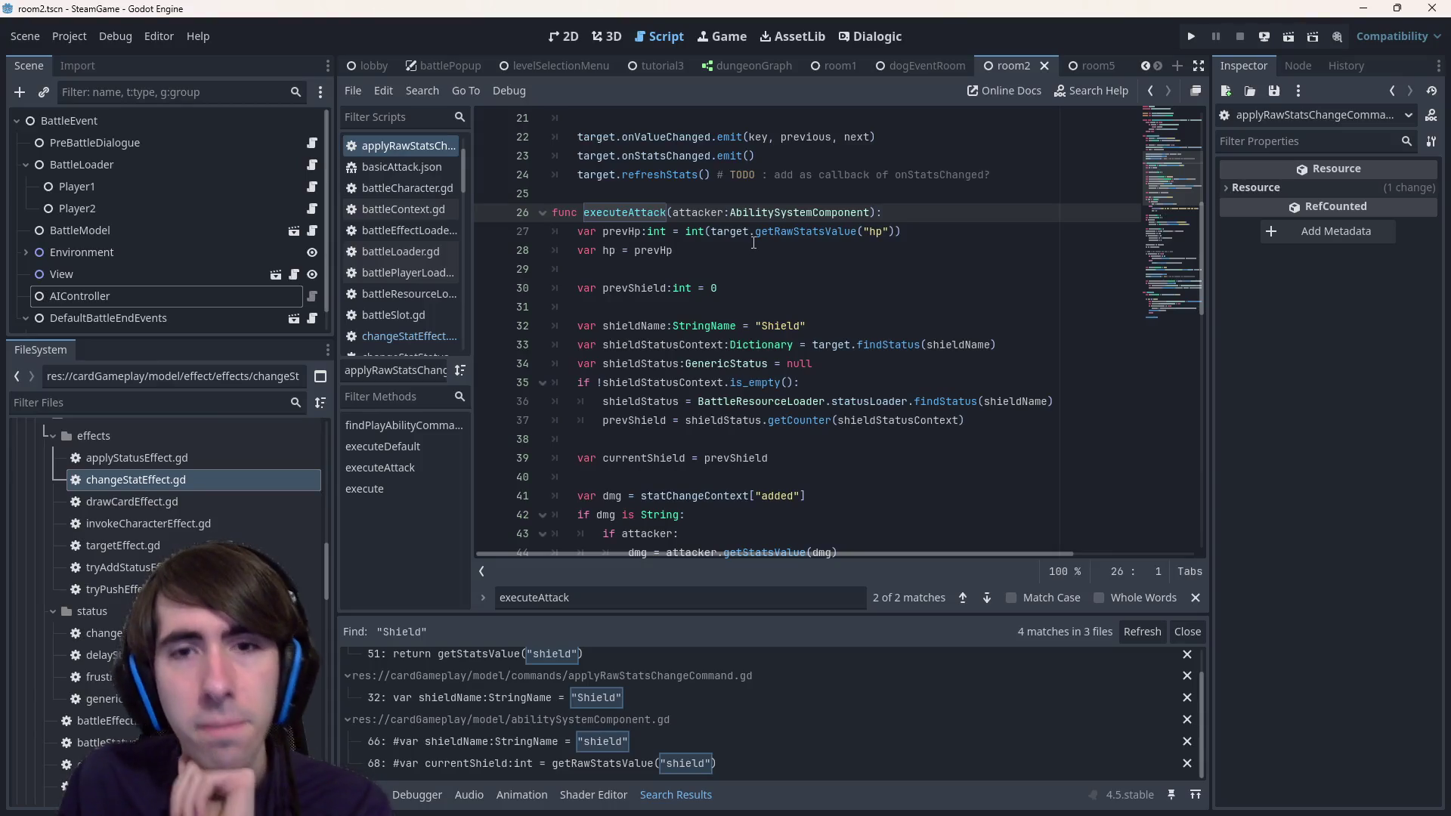
pyautogui.moveTo(754, 243); pyautogui.dragTo(764, 240)
pyautogui.click(760, 279)
pyautogui.scroll(-3, 761, 282)
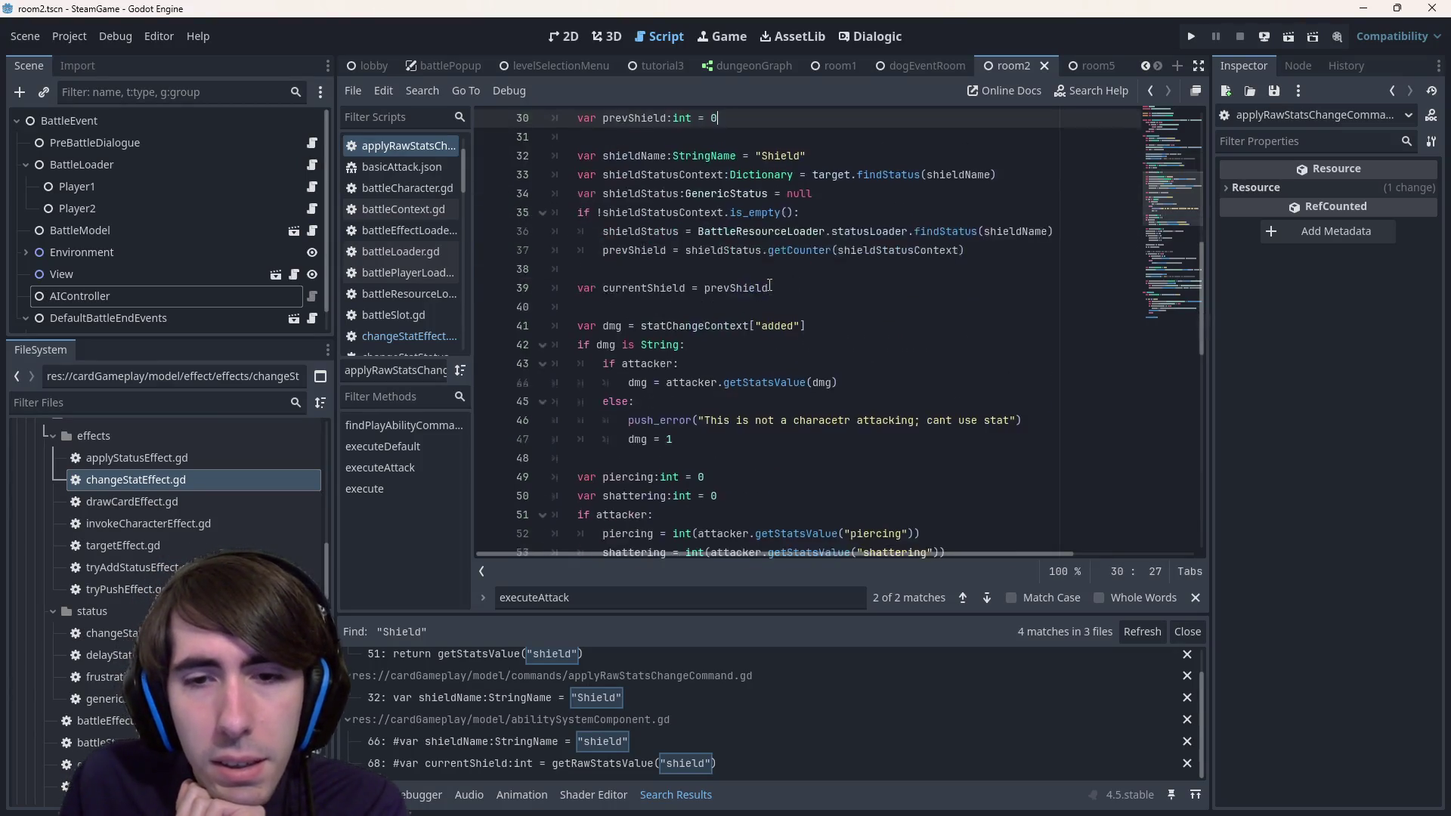
pyautogui.scroll(3, 763, 284)
pyautogui.scroll(-8, 733, 257)
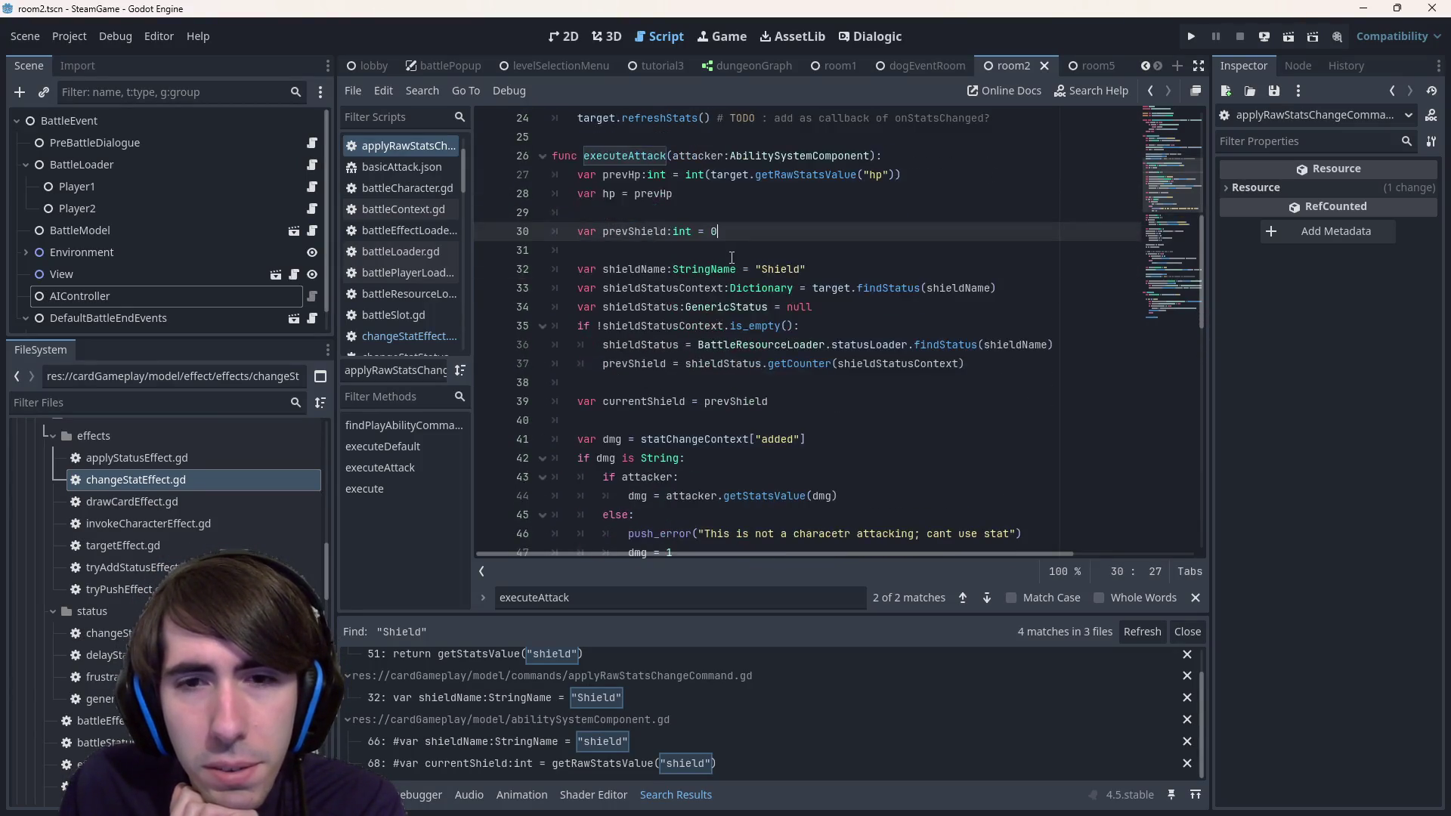
pyautogui.scroll(-7, 718, 269)
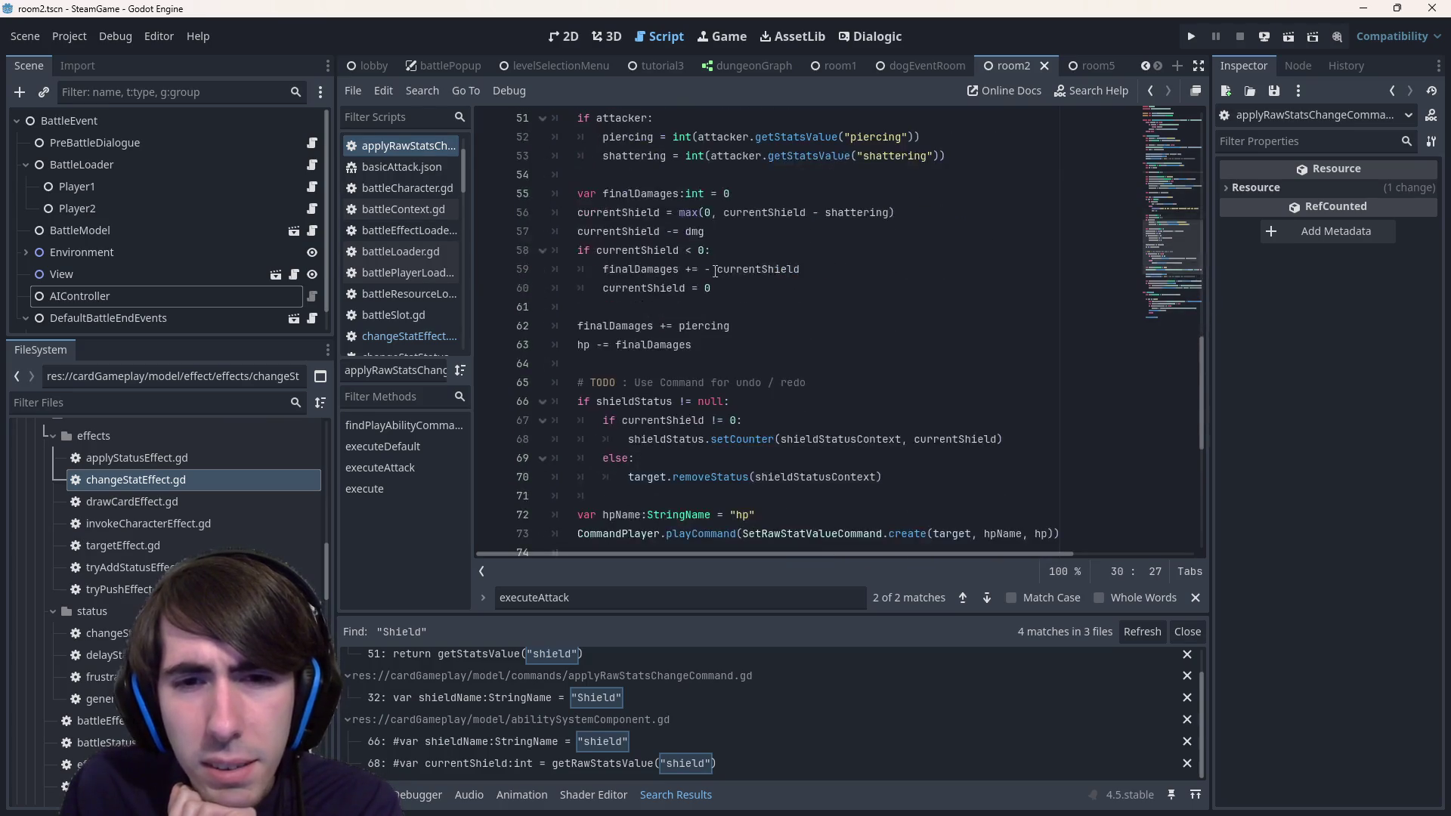
pyautogui.scroll(10, 717, 269)
pyautogui.scroll(4, 714, 270)
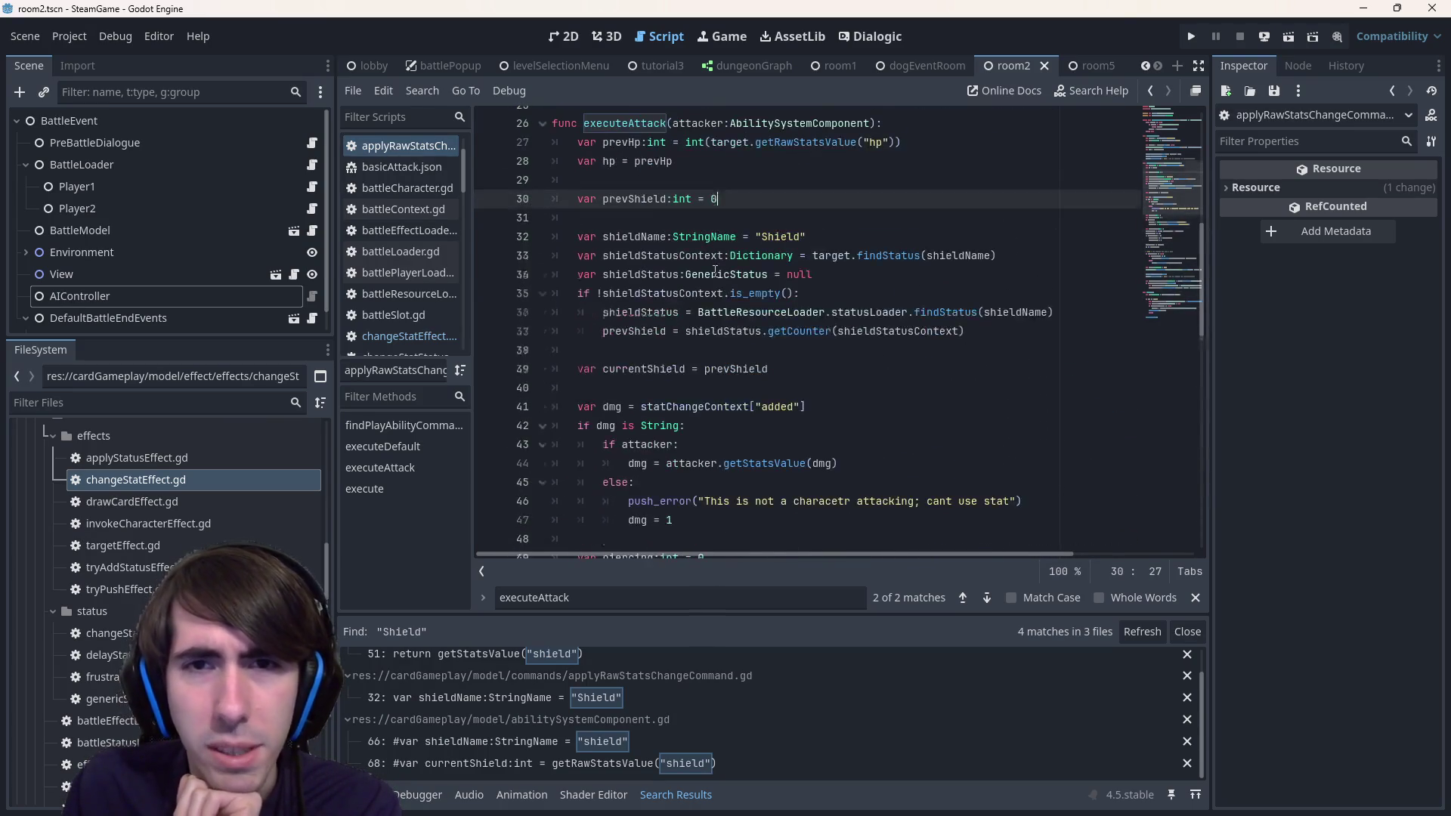
pyautogui.click(788, 216)
pyautogui.hotkey('ctrl', 'f')
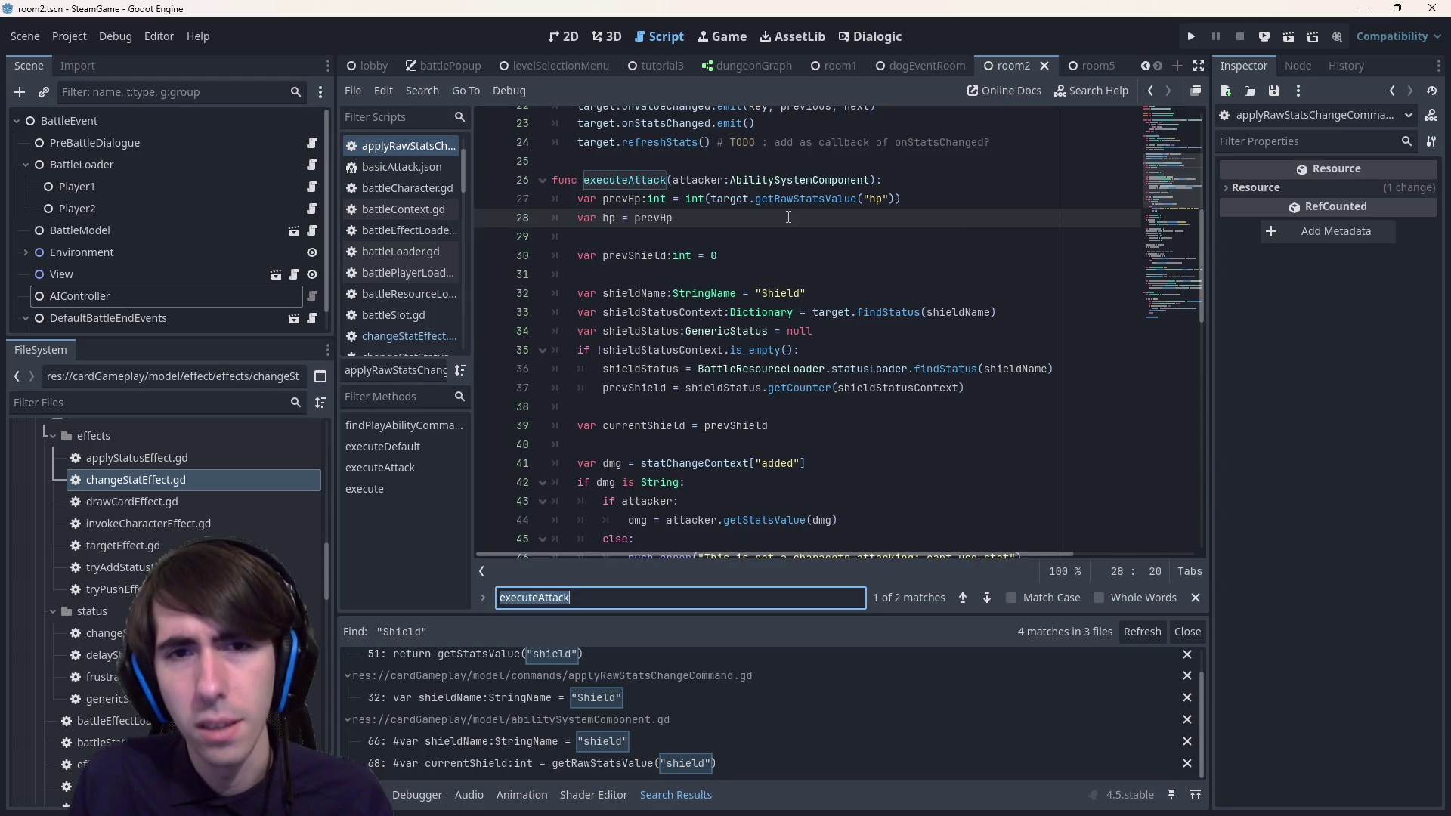
pyautogui.write('dmg')
pyautogui.scroll(4, 788, 217)
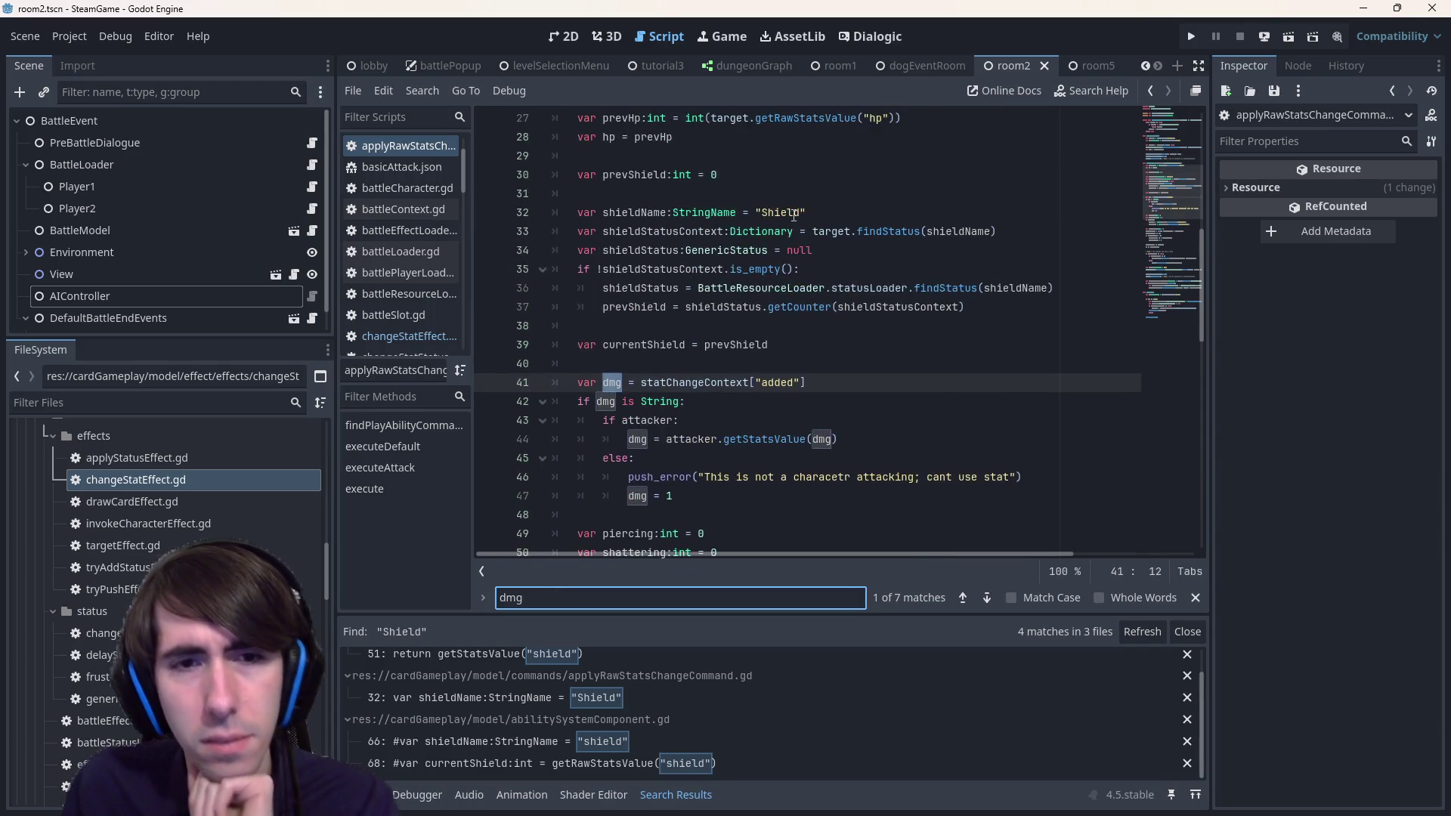
pyautogui.scroll(-5, 793, 215)
pyautogui.scroll(-12, 793, 215)
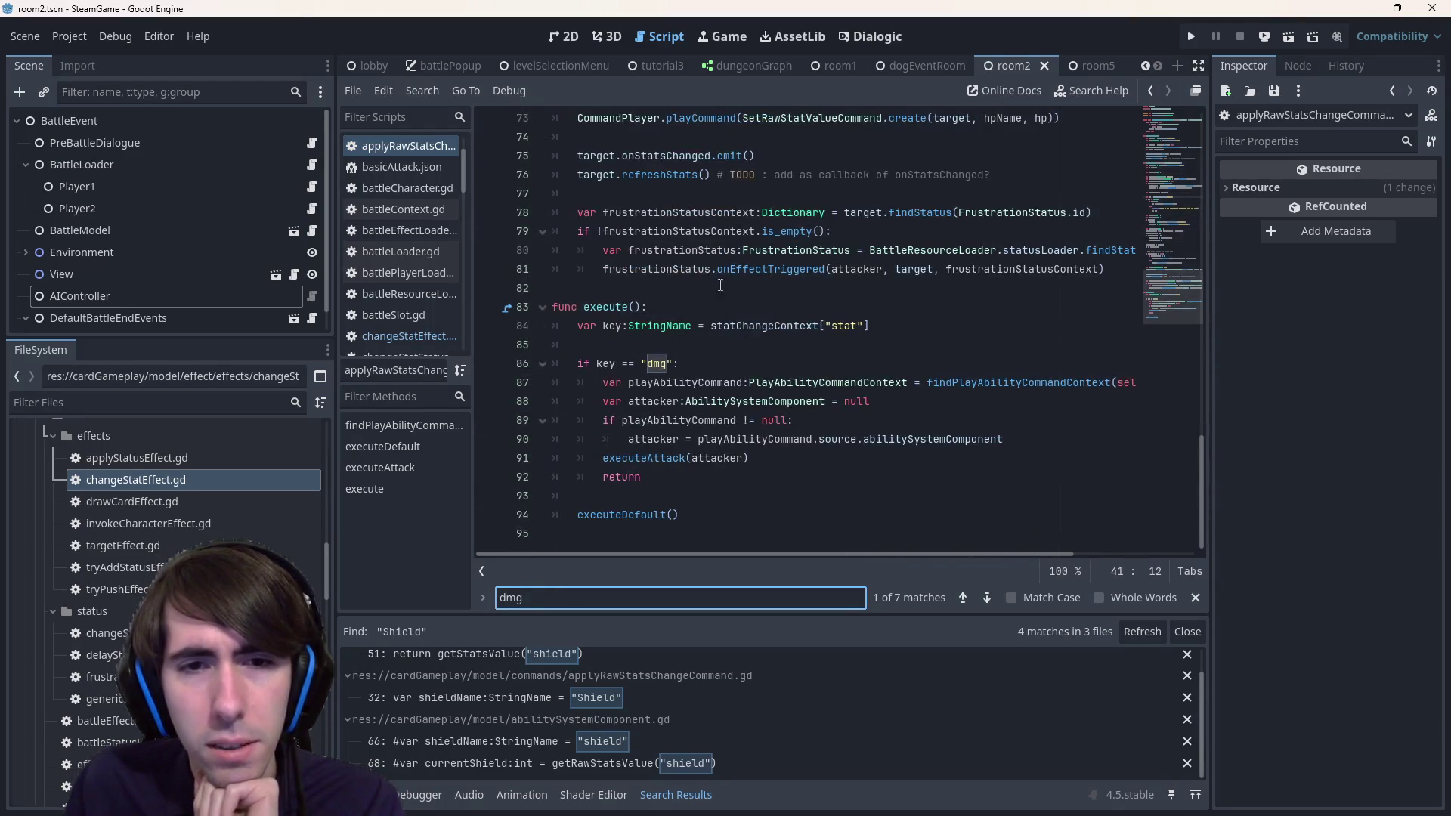
pyautogui.doubleClick(609, 363)
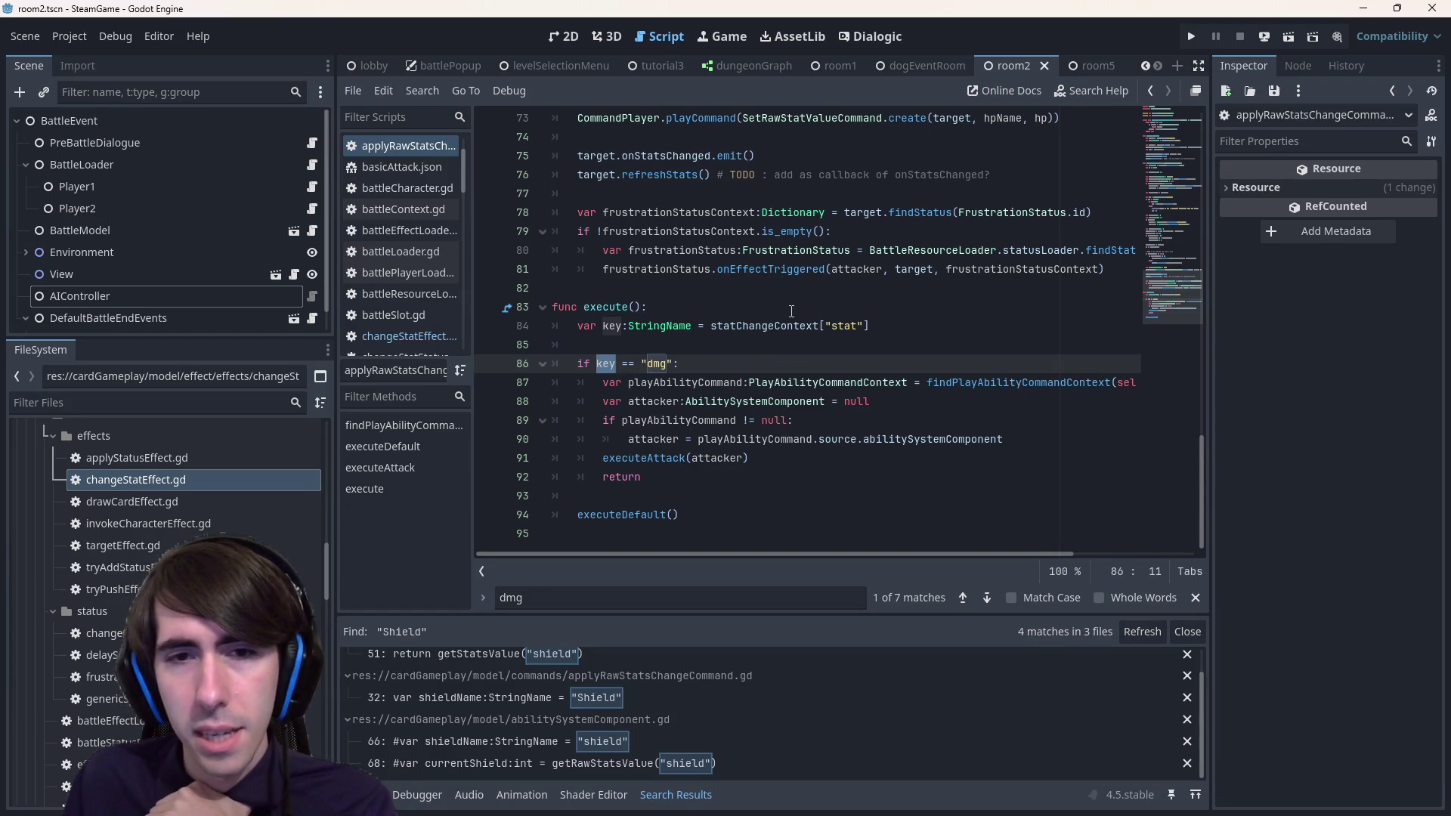
pyautogui.hscroll(2, 804, 550)
pyautogui.hscroll(-2, 778, 560)
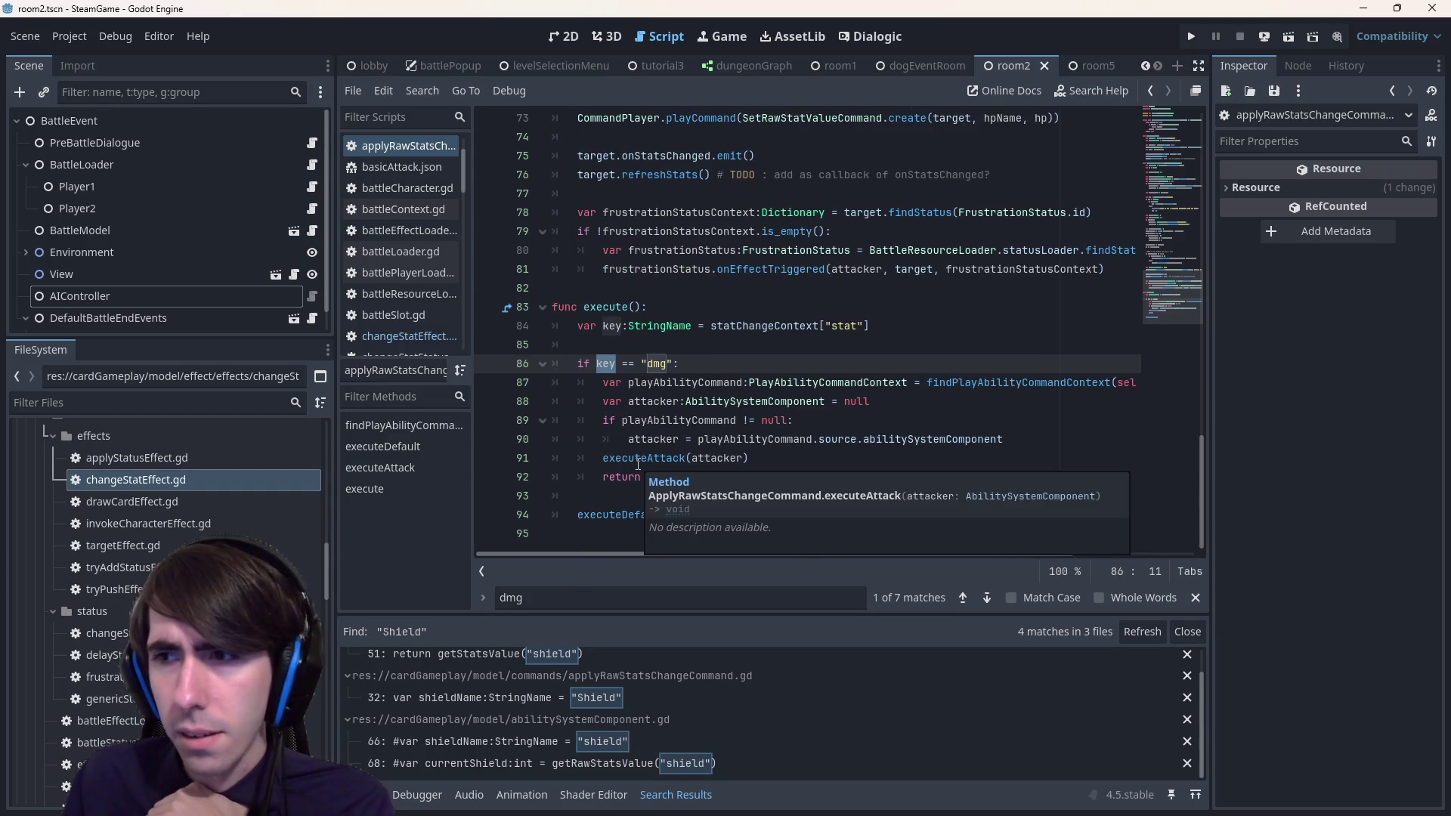
pyautogui.keyDown('ctrl'); pyautogui.click(636, 458); pyautogui.keyUp('ctrl')
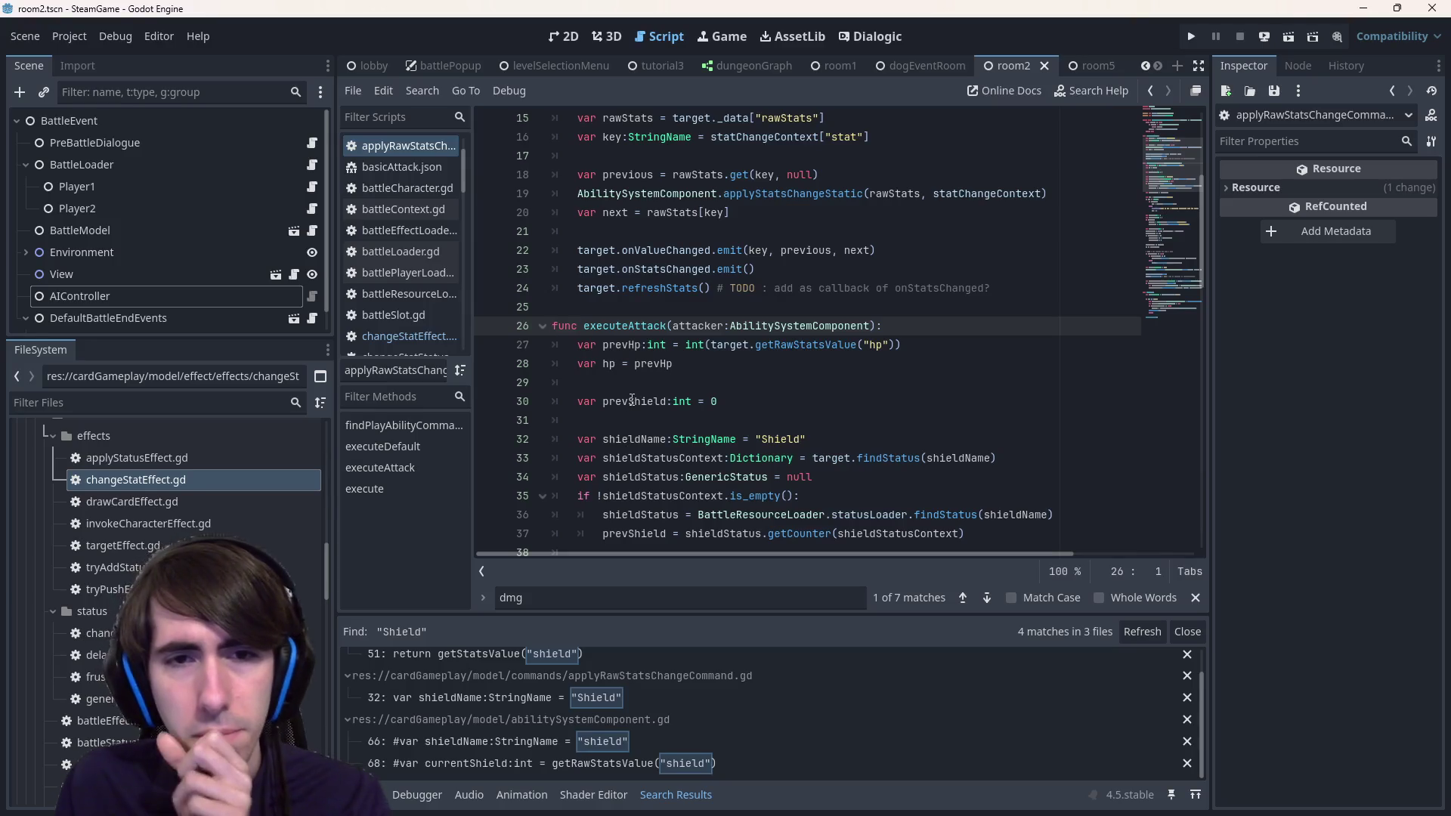
pyautogui.hotkey('alt', 'Left')
pyautogui.click(686, 458)
pyautogui.click(681, 459)
pyautogui.doubleClick(682, 458)
pyautogui.doubleClick(710, 458)
pyautogui.keyDown('ctrl'); pyautogui.click(680, 459); pyautogui.keyUp('ctrl')
pyautogui.scroll(3, 793, 381)
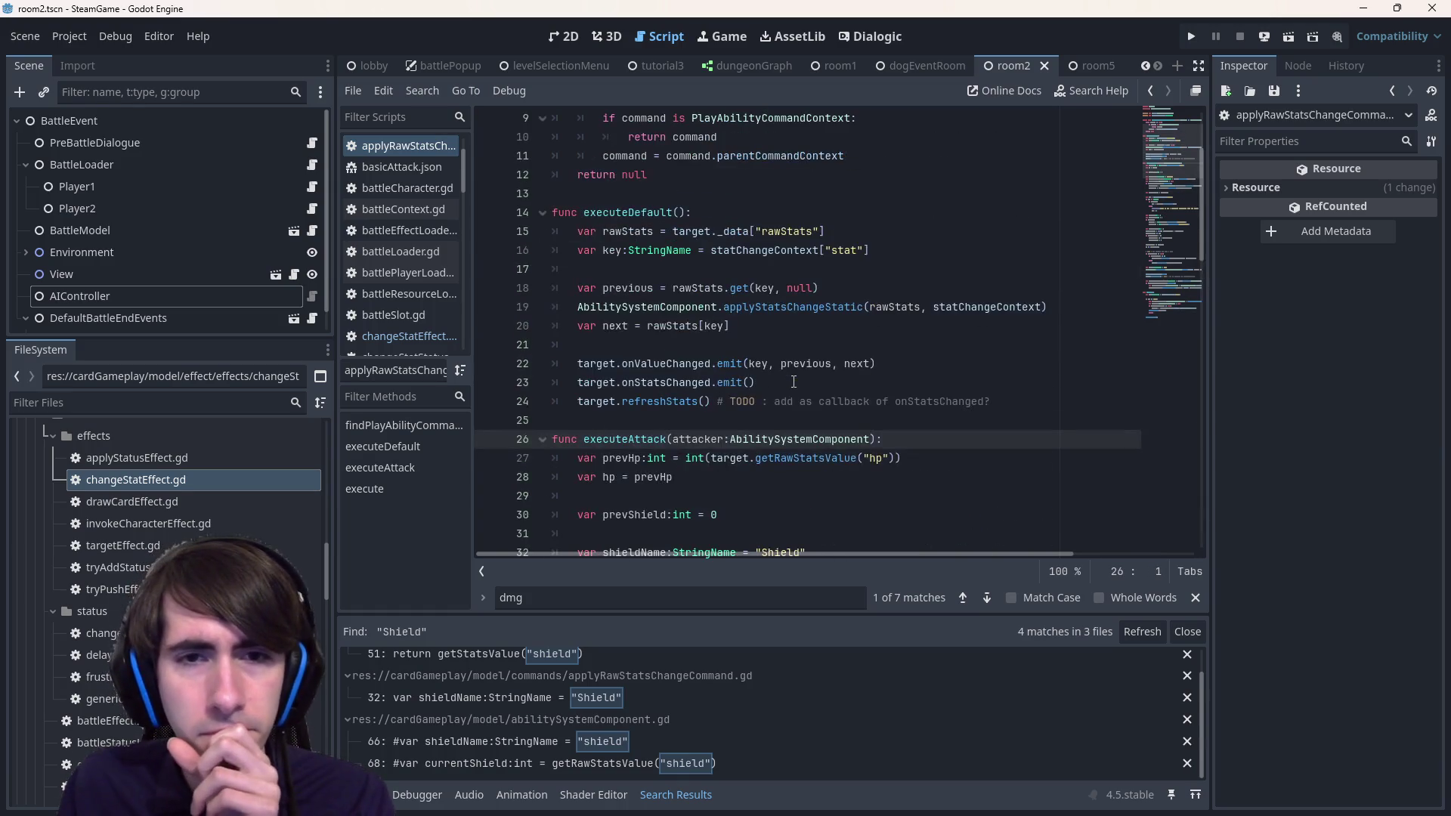
pyautogui.click(842, 250)
pyautogui.doubleClick(807, 250)
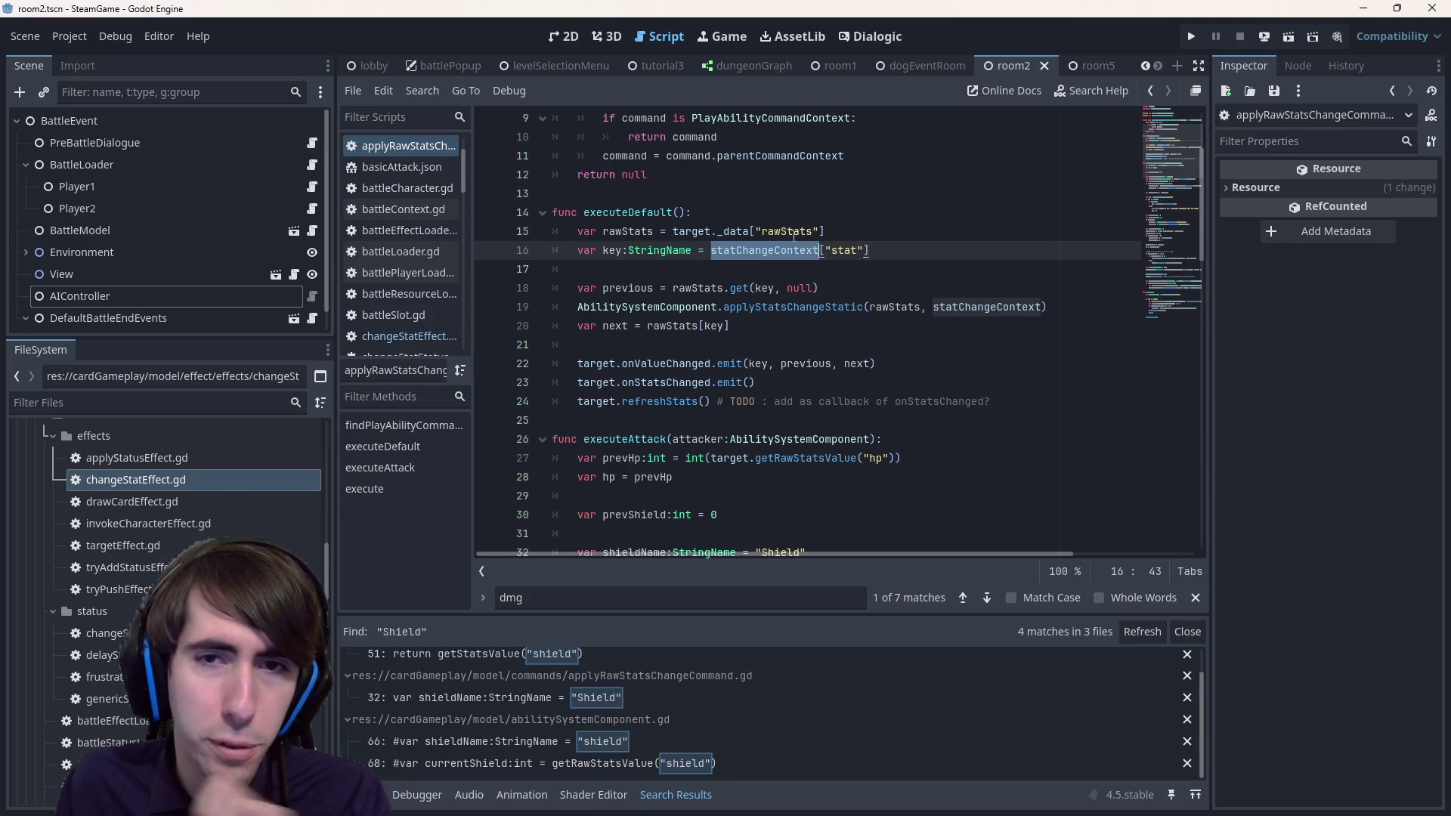
pyautogui.click(680, 231)
pyautogui.scroll(-3, 687, 333)
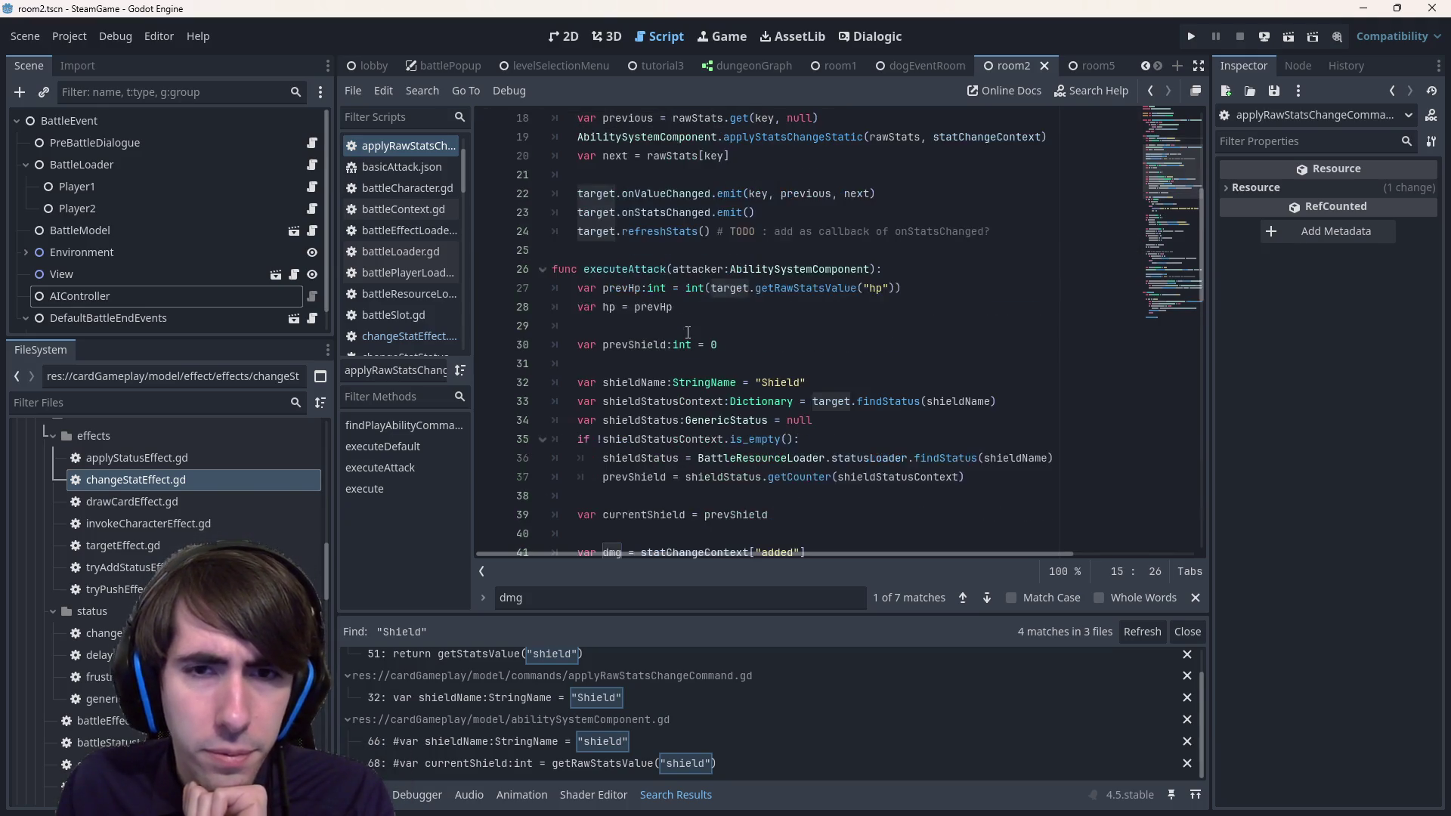
pyautogui.moveTo(674, 280); pyautogui.dragTo(807, 383)
pyautogui.click(806, 382)
pyautogui.scroll(-2, 774, 380)
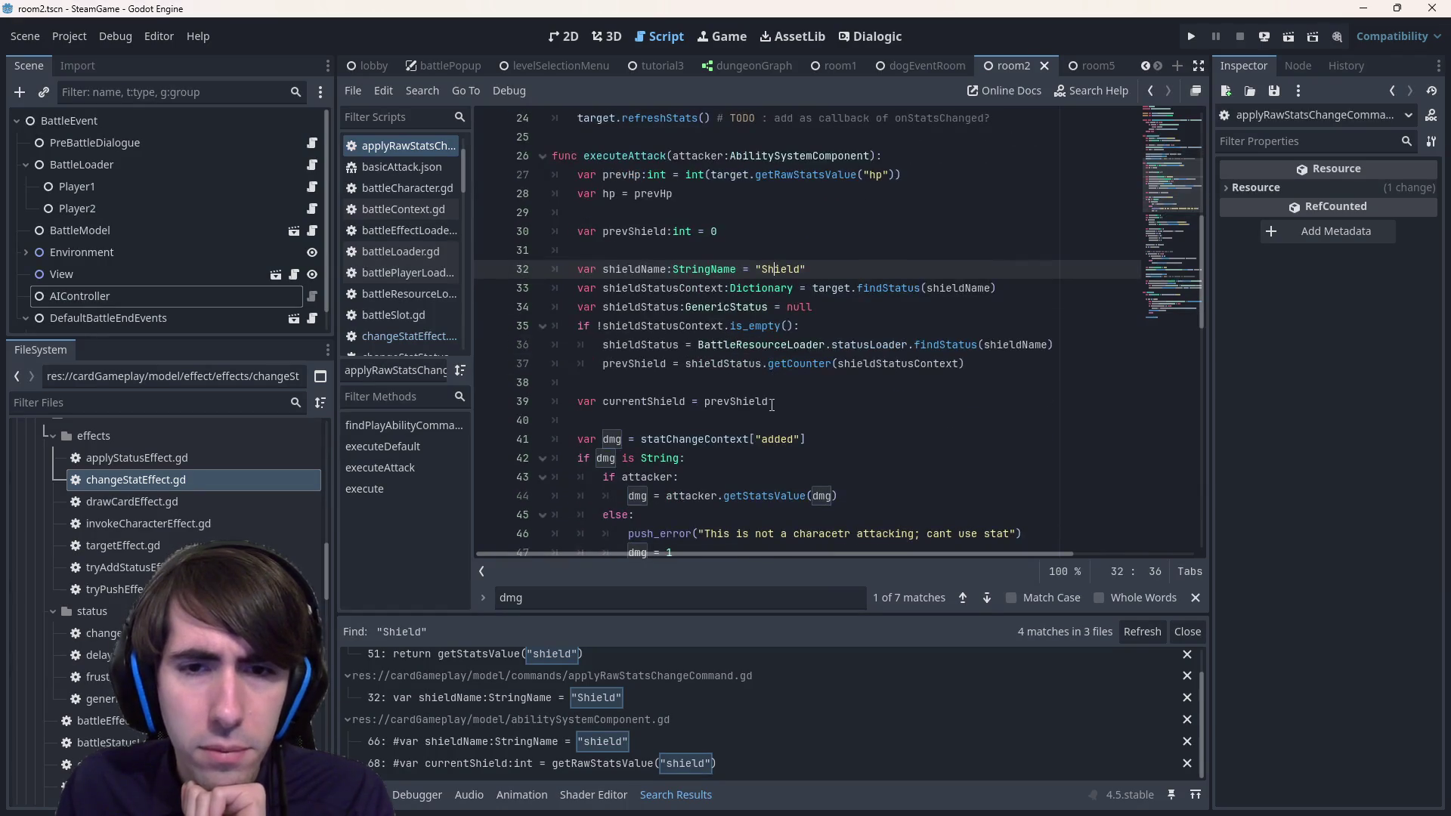
pyautogui.scroll(-2, 725, 322)
pyautogui.moveTo(602, 325); pyautogui.dragTo(806, 326)
pyautogui.scroll(2, 735, 271)
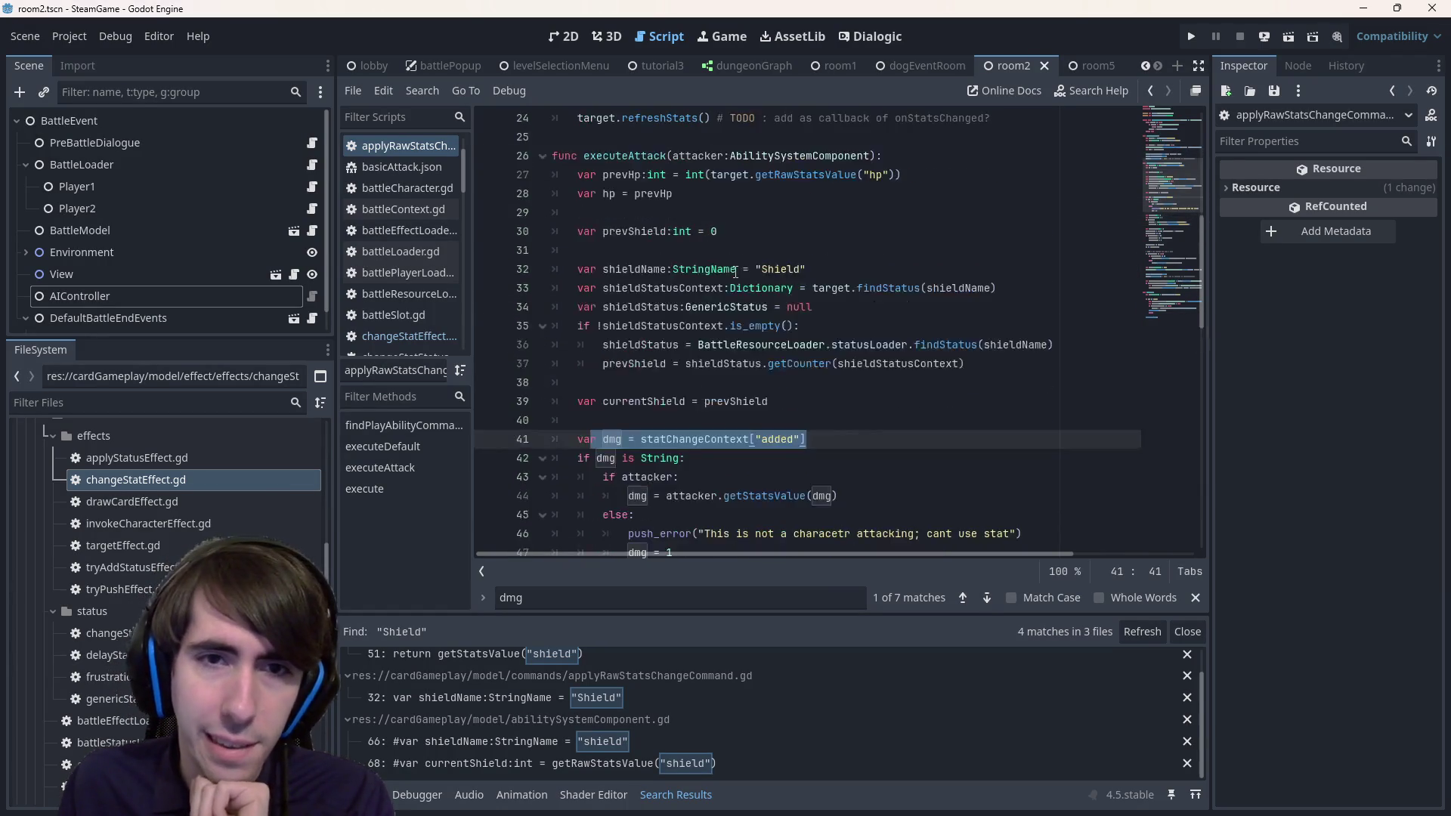
pyautogui.scroll(-1, 735, 271)
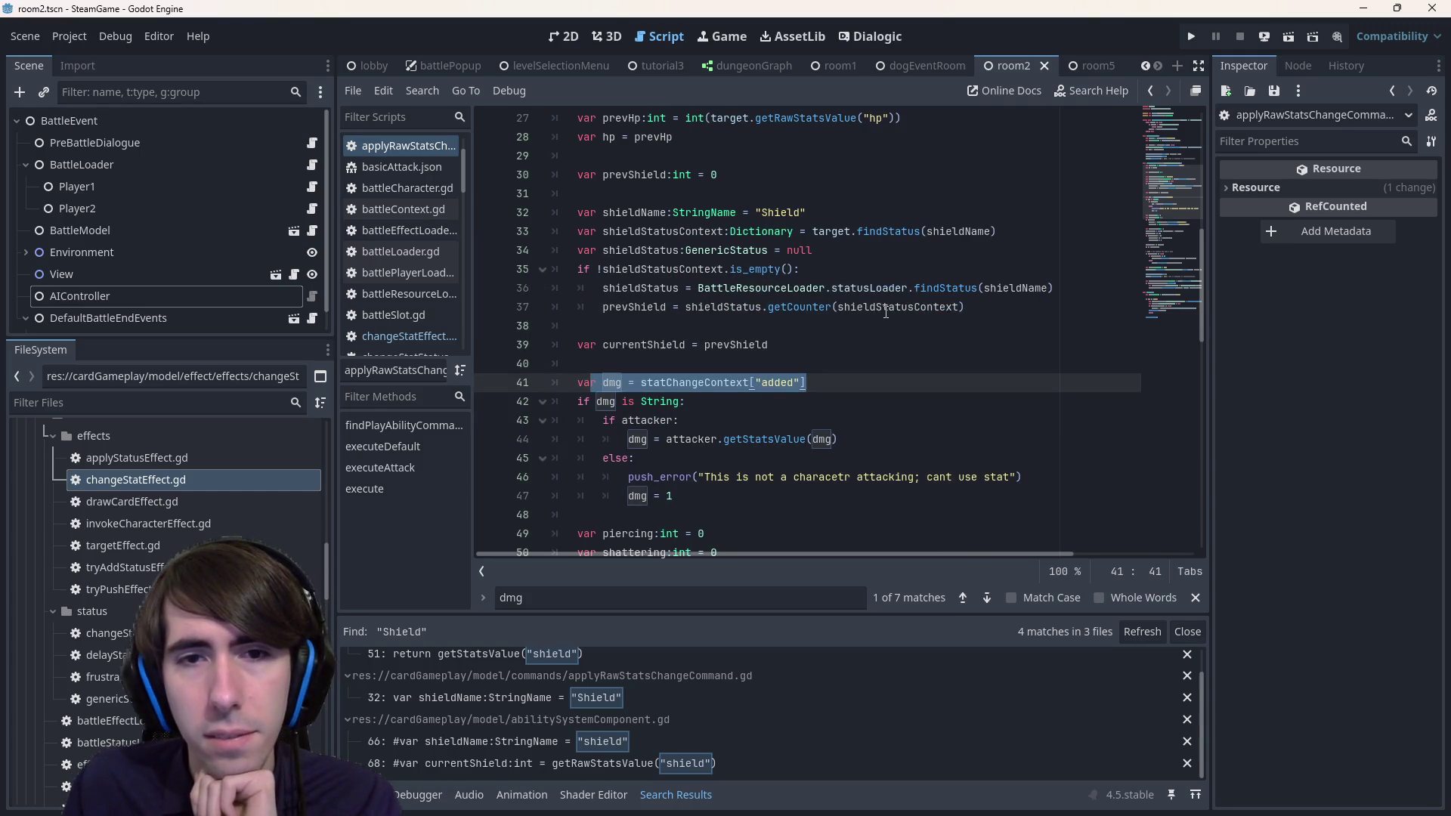
pyautogui.click(973, 309)
pyautogui.moveTo(1020, 304); pyautogui.dragTo(420, 214)
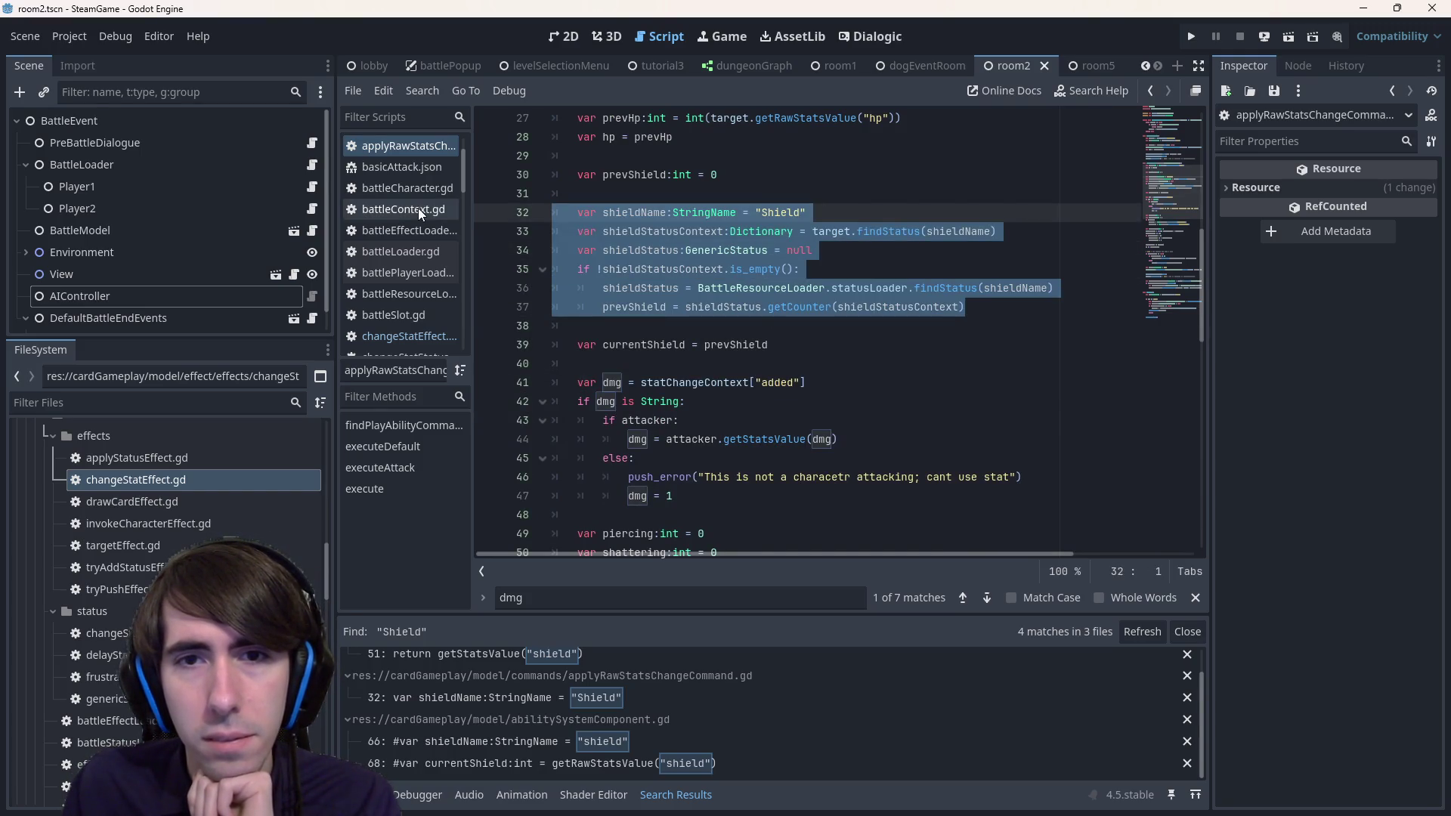
pyautogui.doubleClick(878, 229)
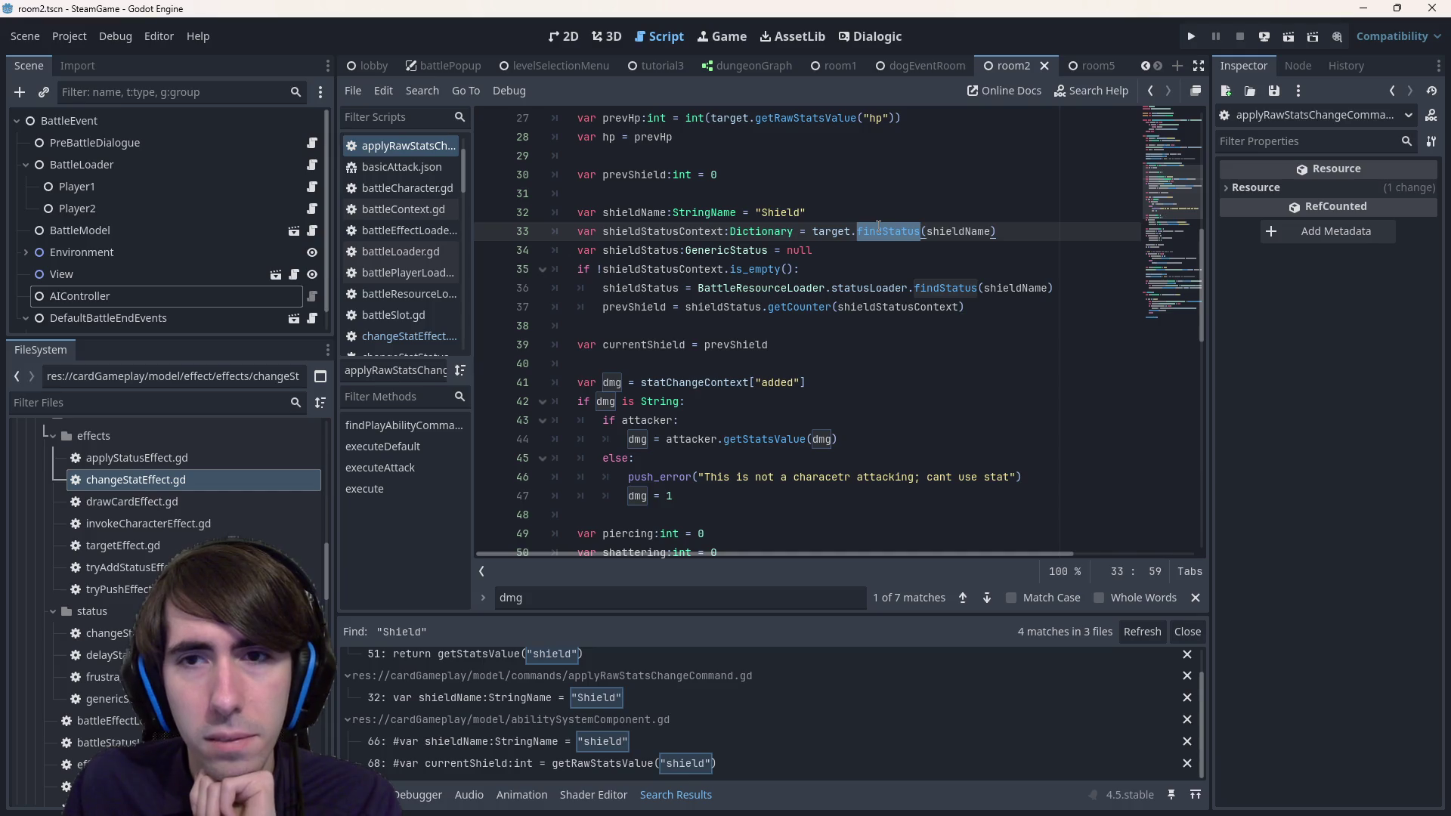
pyautogui.click(1039, 317)
pyautogui.press('Return')
pyautogui.press('Return')
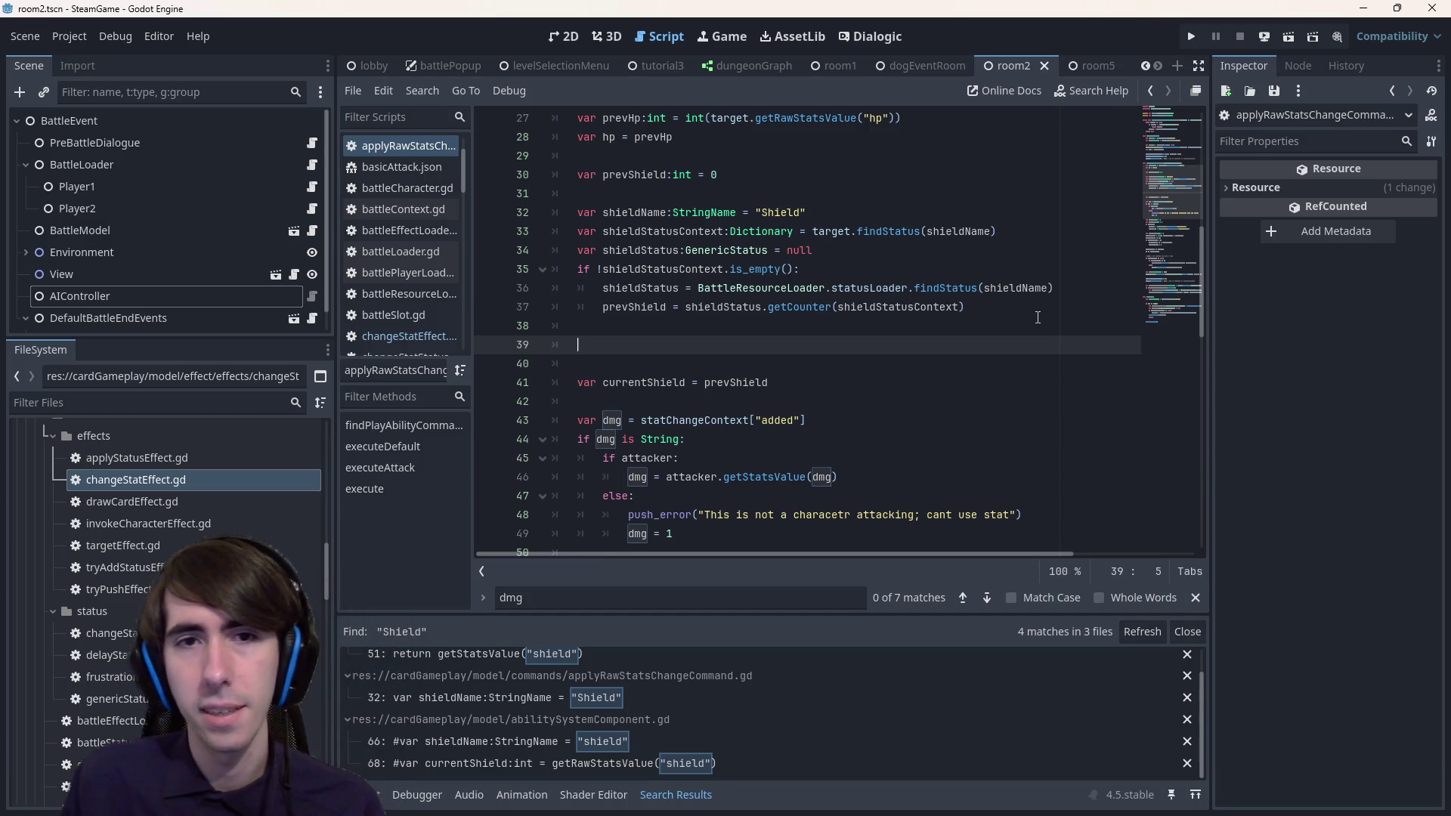
# - Declare invincibilityName:StringName = "Invincibility" in executeAttack
pyautogui.write('var shield')
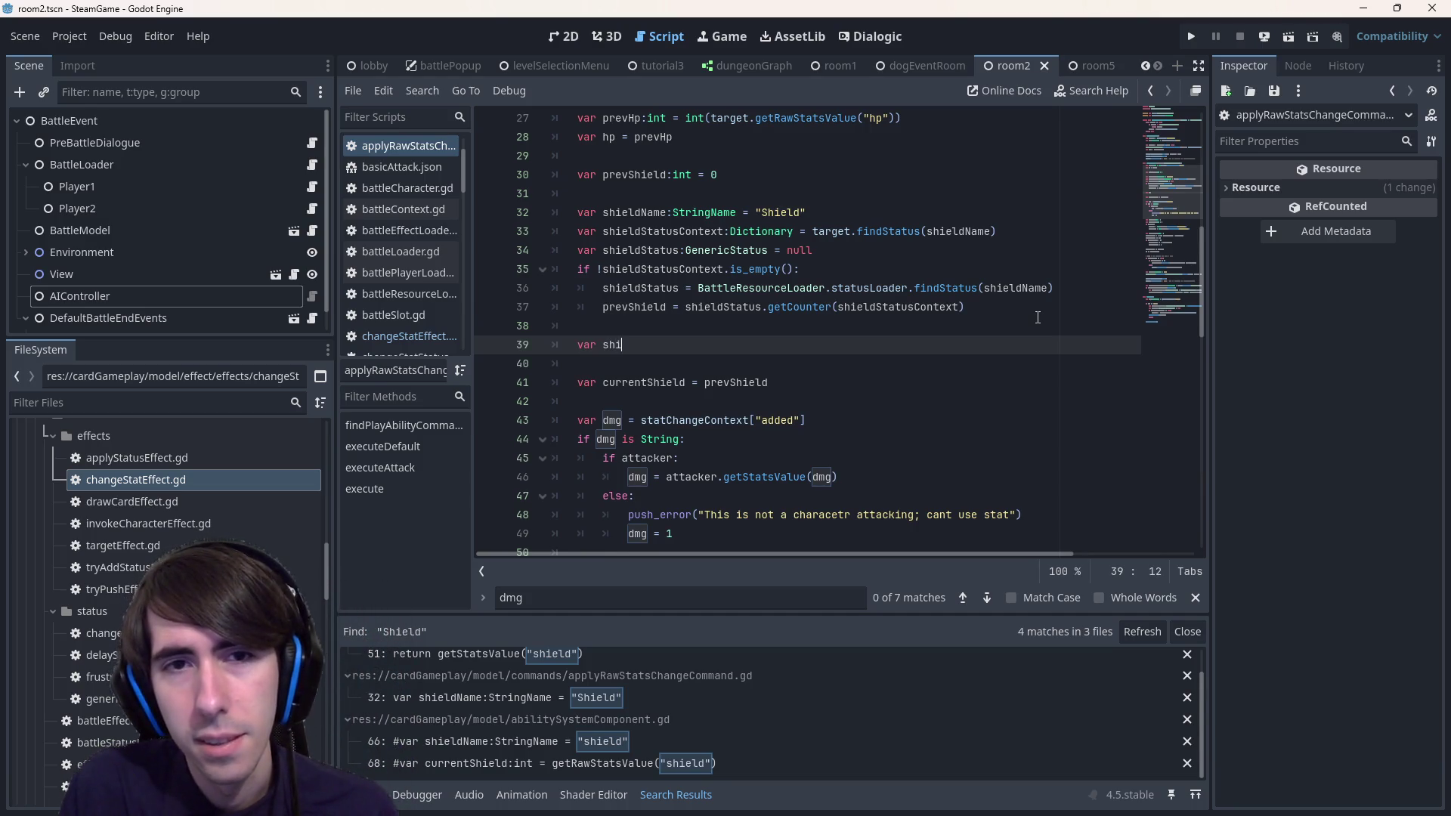
pyautogui.hotkey('ctrl', 'BackSpace')
pyautogui.write('in')
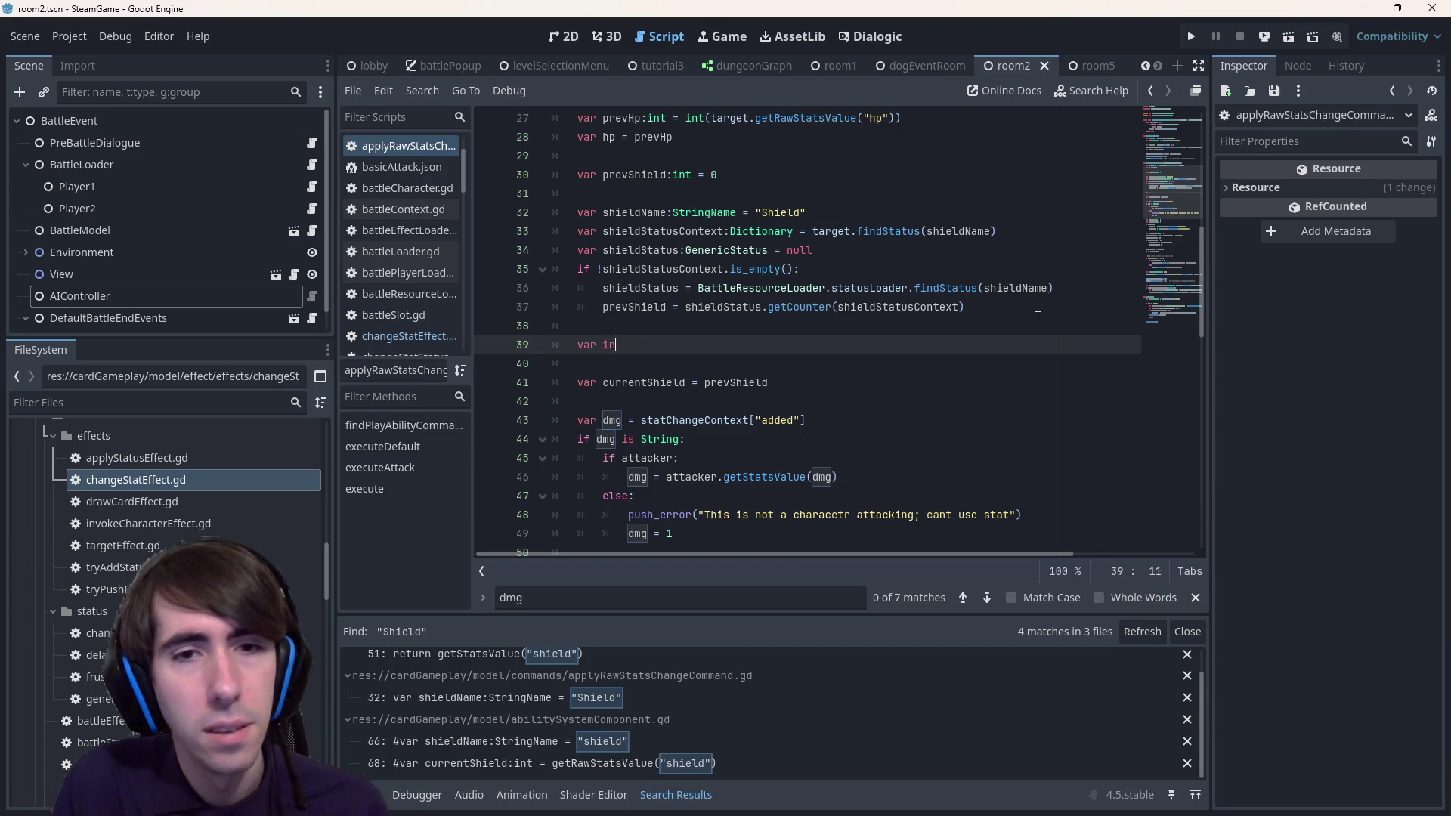
pyautogui.write('vincibilityName:')
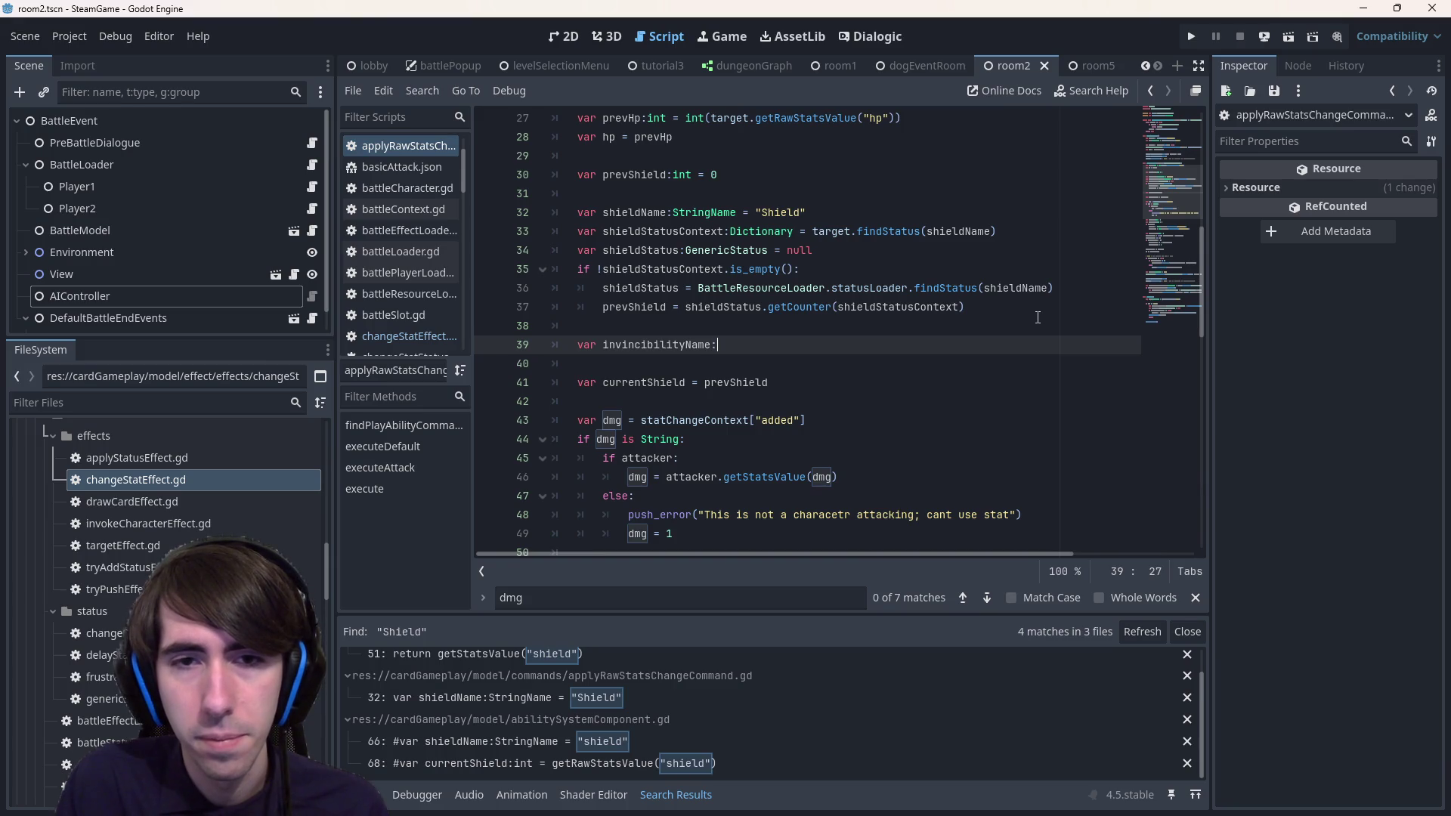
pyautogui.write('StringName')
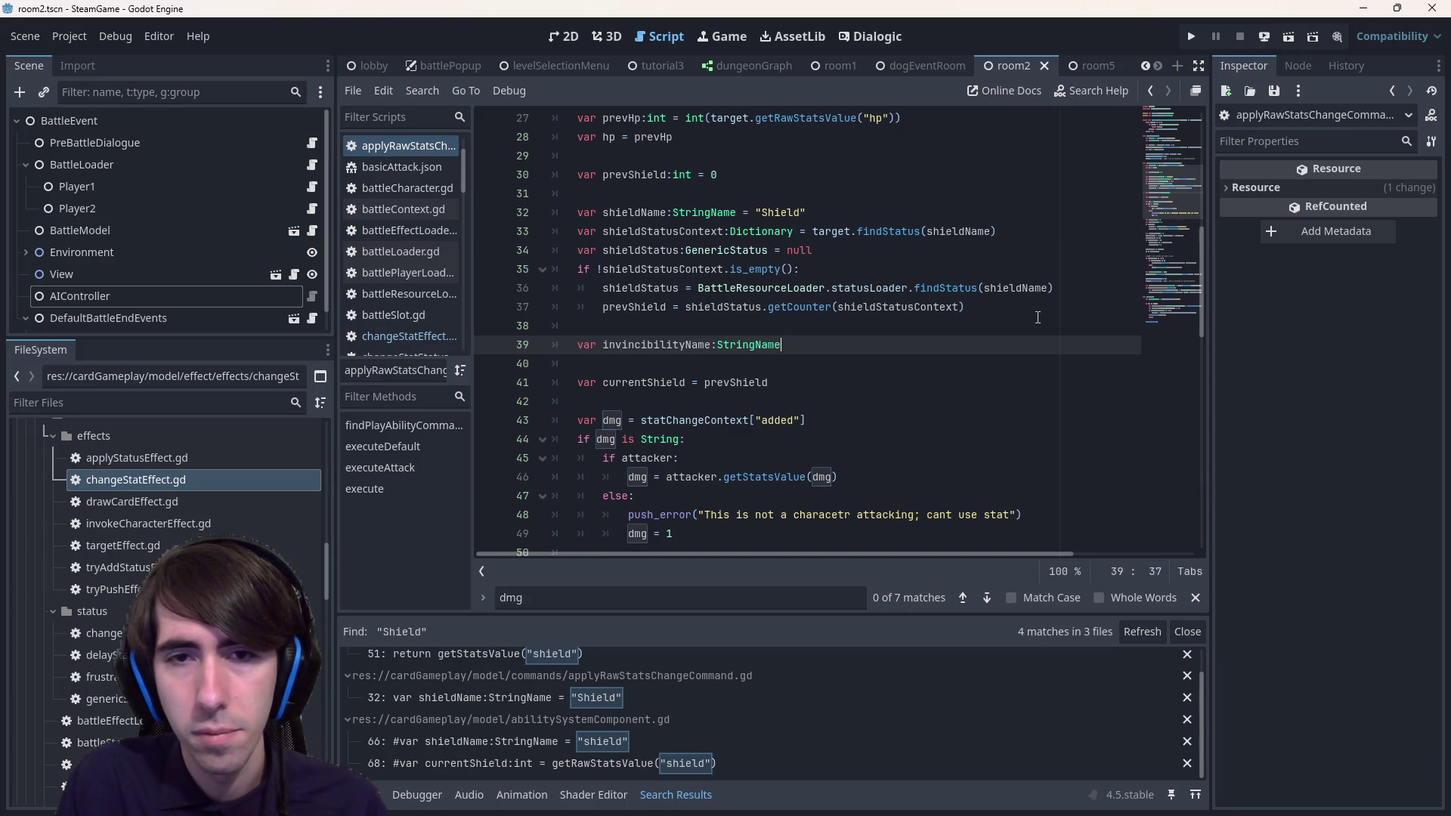
pyautogui.write(' = "Inin')
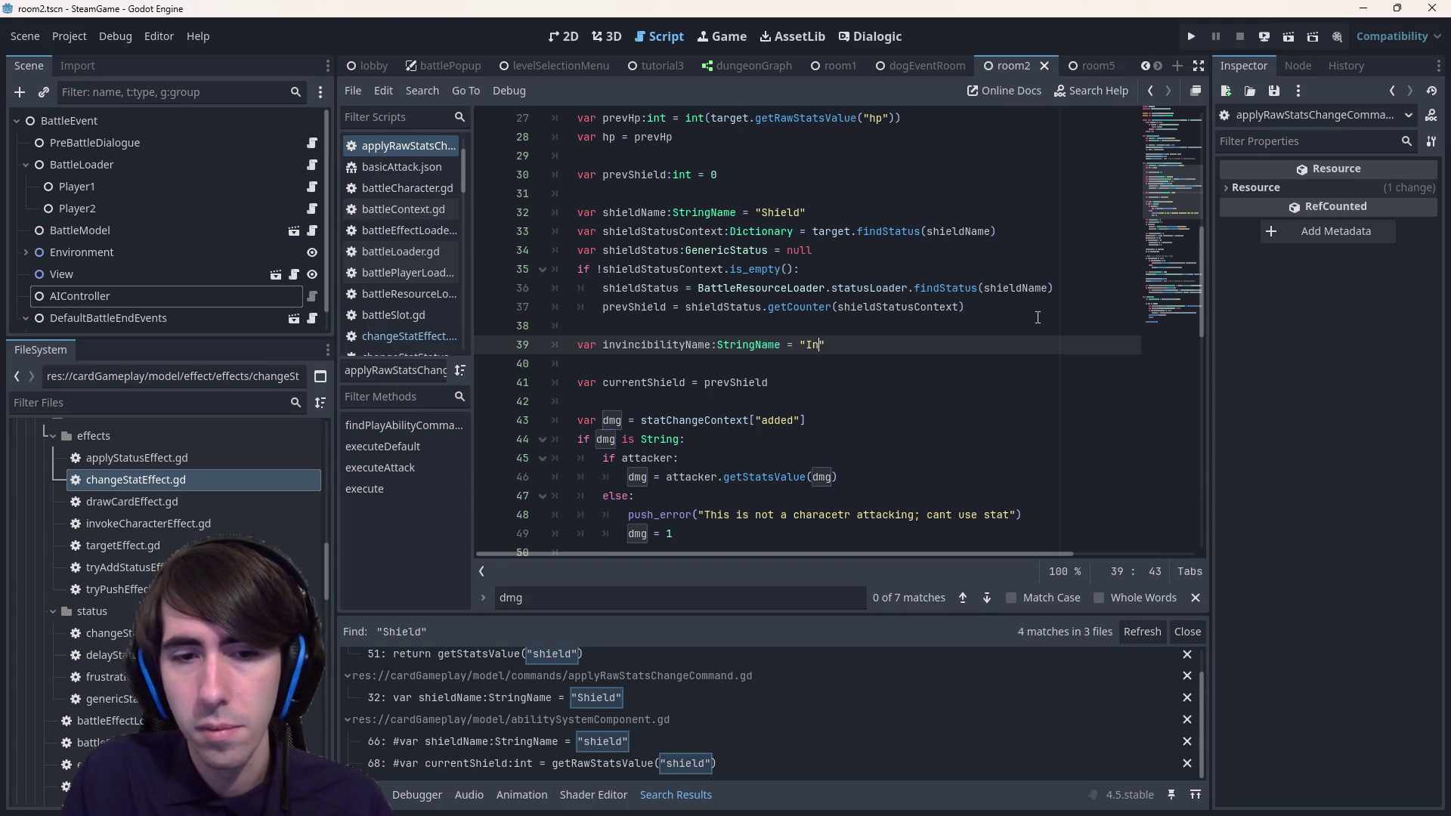
pyautogui.press('BackSpace')
pyautogui.press('BackSpace')
pyautogui.write('vincibility')
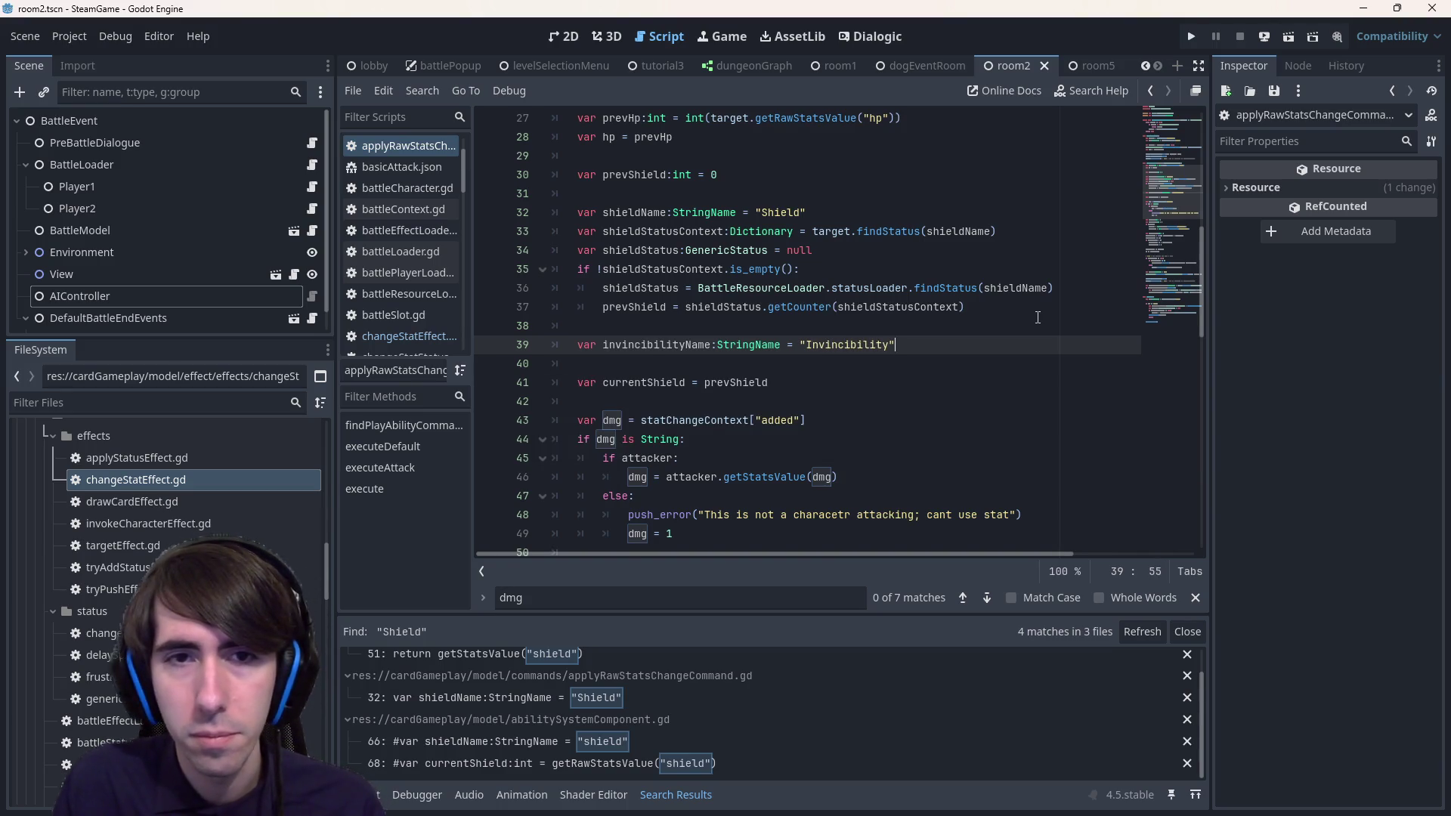
pyautogui.press('Return')
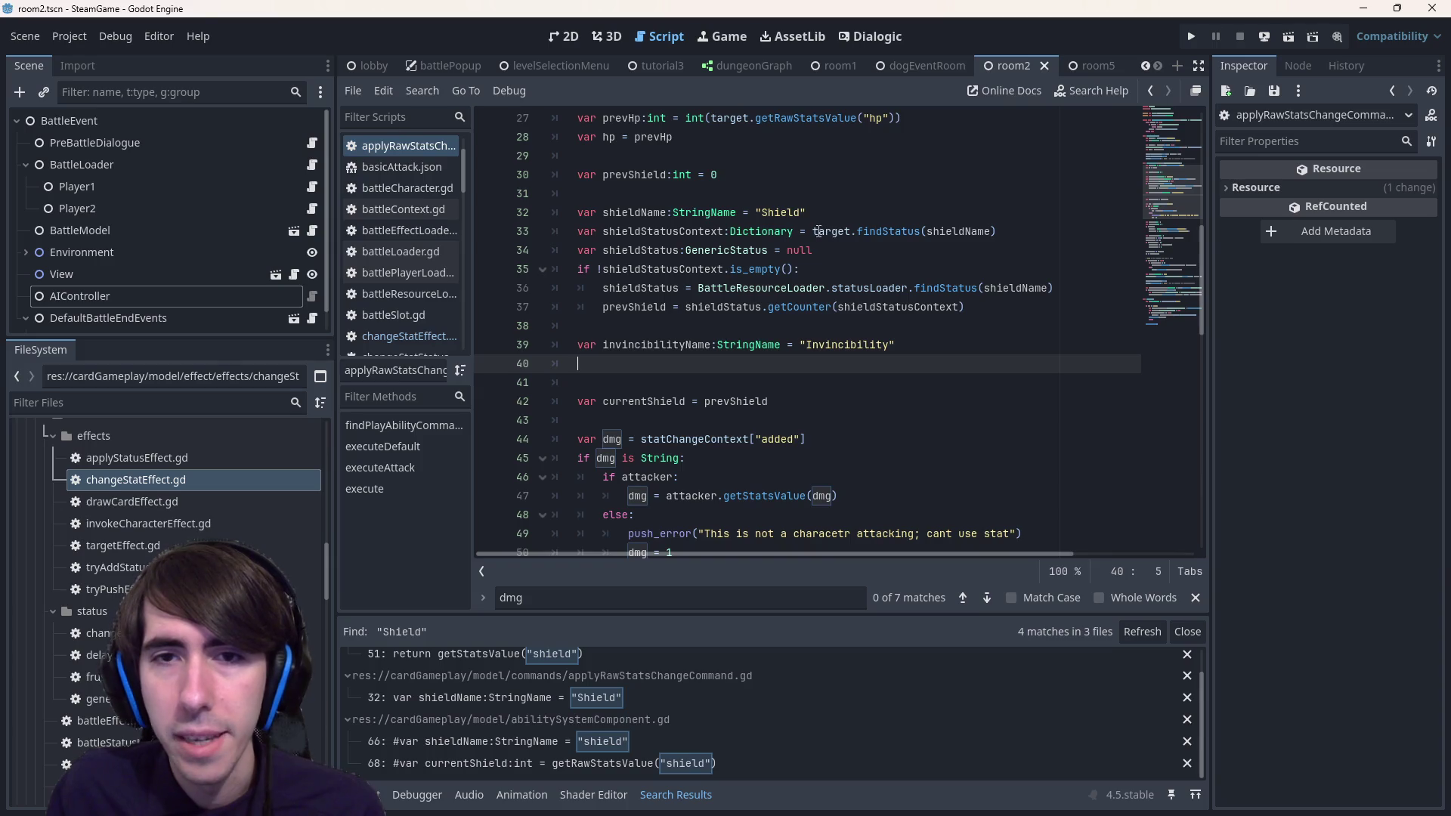
# - Copy the word target from line 33 onto line 40 and bring up its member completions
pyautogui.doubleClick(818, 232)
pyautogui.hotkey('ctrl', 'c')
pyautogui.click(774, 365)
pyautogui.hotkey('ctrl', 'v')
pyautogui.write('...')
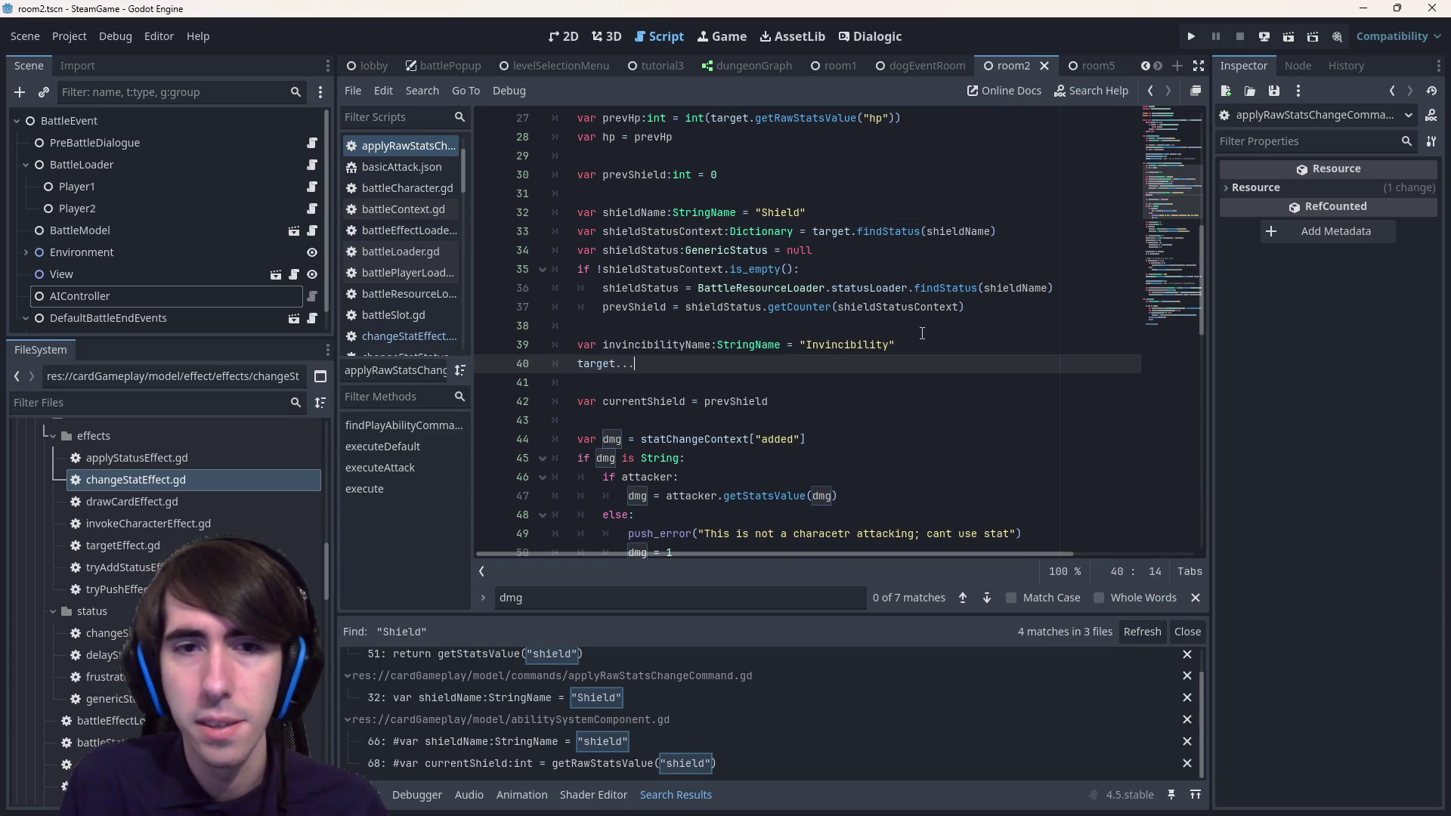
pyautogui.press('BackSpace')
pyautogui.press('BackSpace')
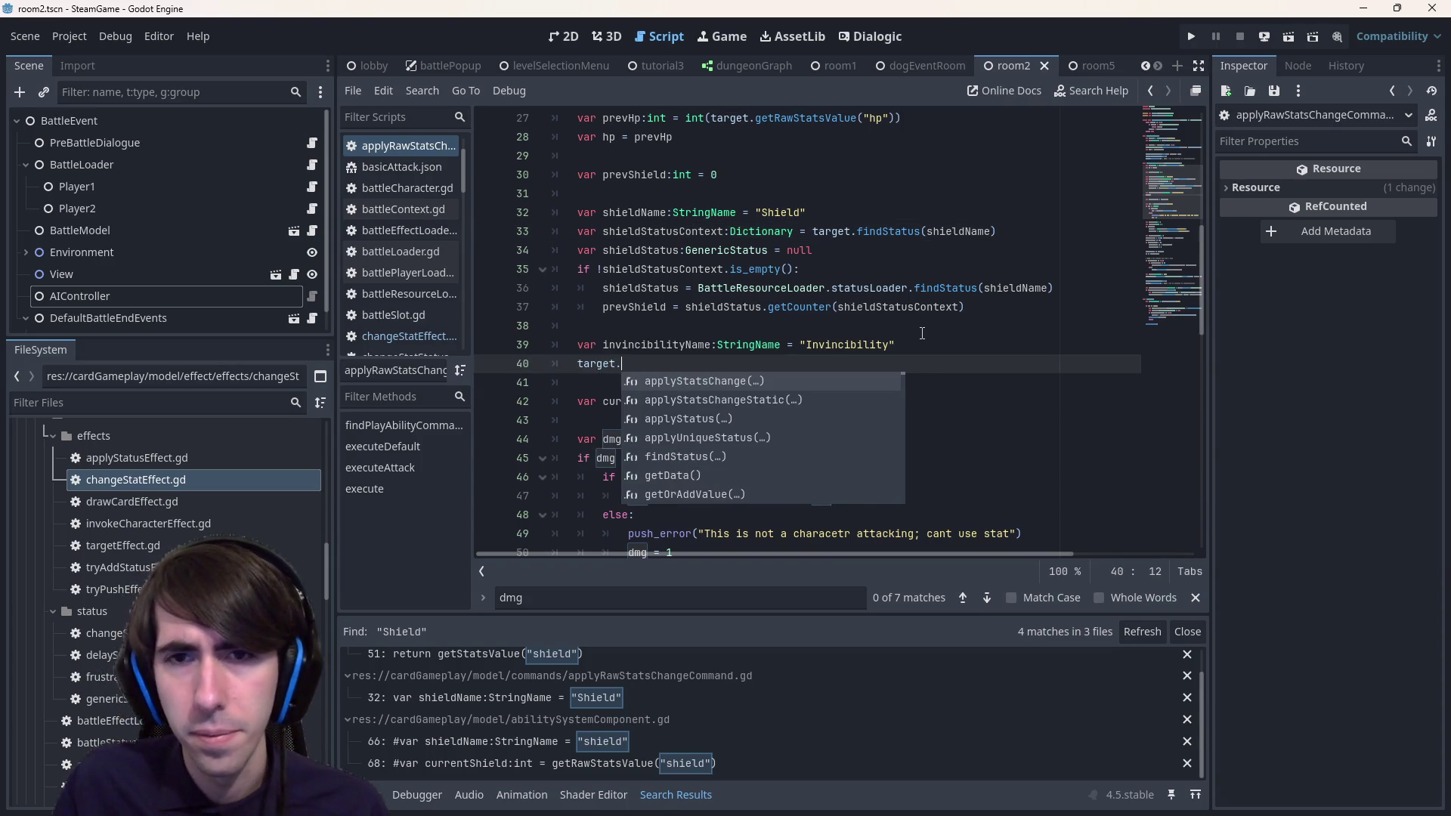
pyautogui.keyDown('ctrl'); pyautogui.click(892, 230); pyautogui.keyUp('ctrl')
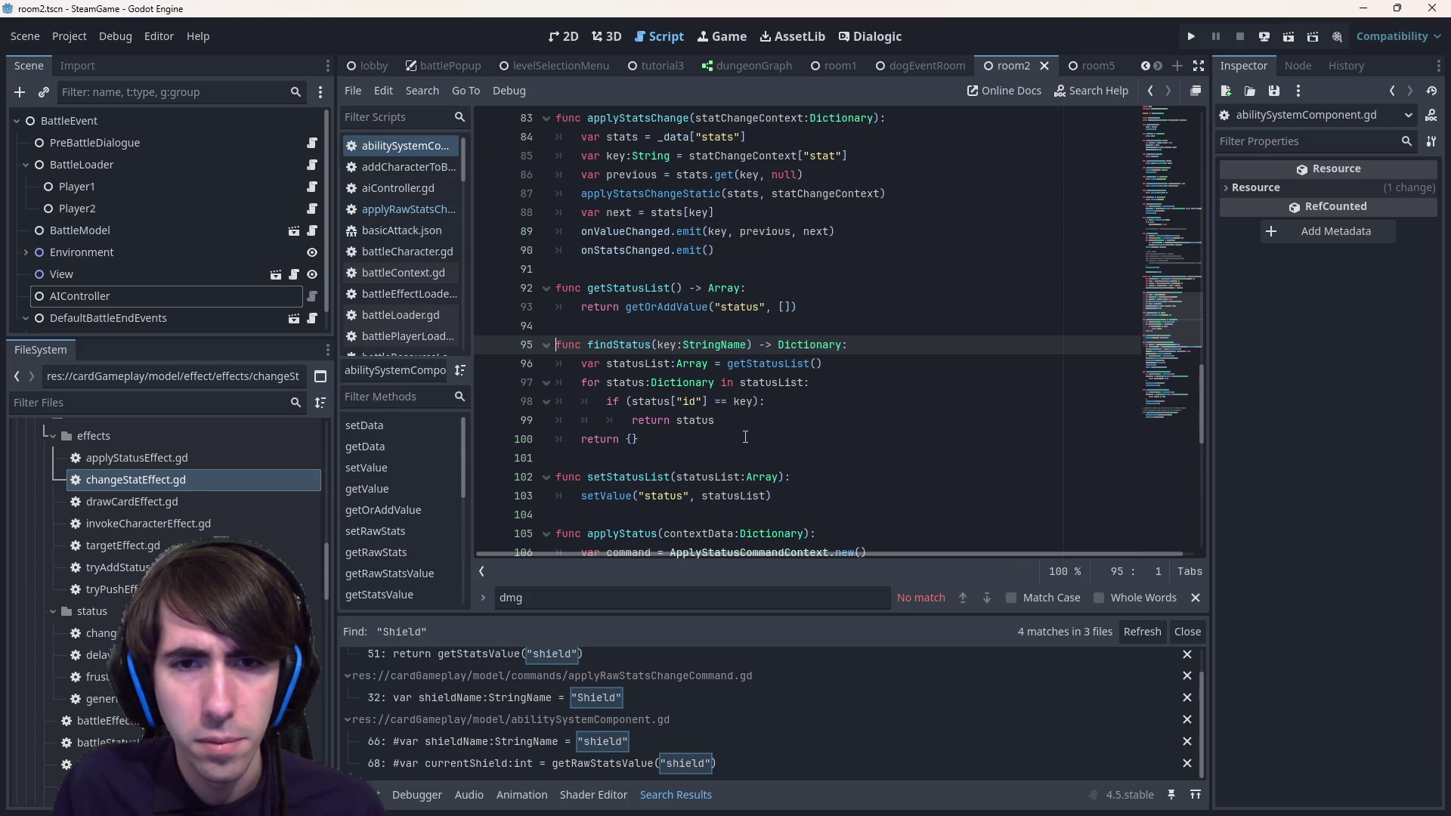
# - Copy the findStatus function and paste a duplicate directly below it
pyautogui.moveTo(745, 437); pyautogui.dragTo(514, 378)
pyautogui.moveTo(746, 439)
pyautogui.mouseDown()
pyautogui.moveTo(544, 438)
pyautogui.moveTo(485, 369)
pyautogui.mouseUp()
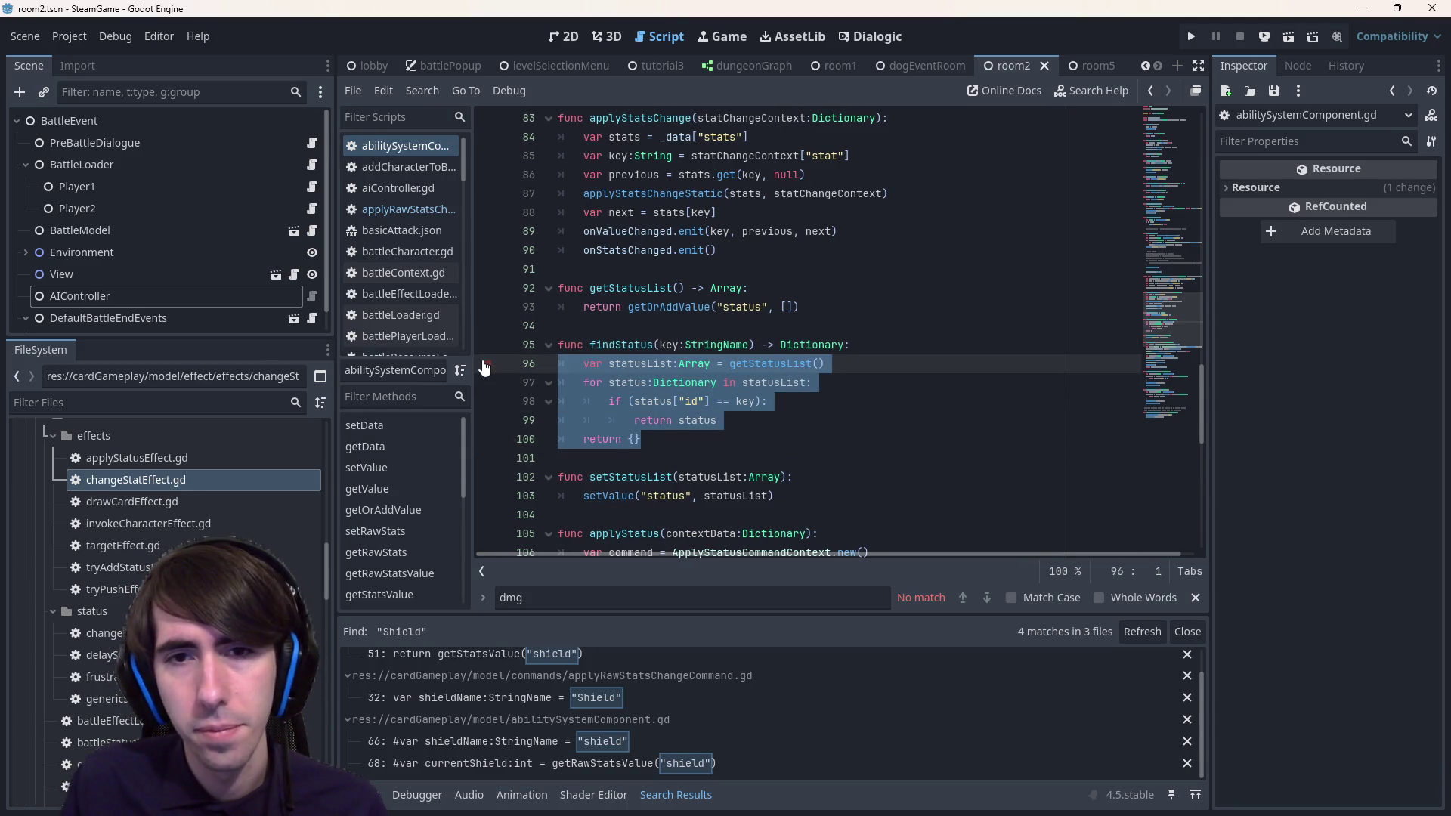
pyautogui.hotkey('ctrl', 'x')
pyautogui.hotkey('ctrl', 'z')
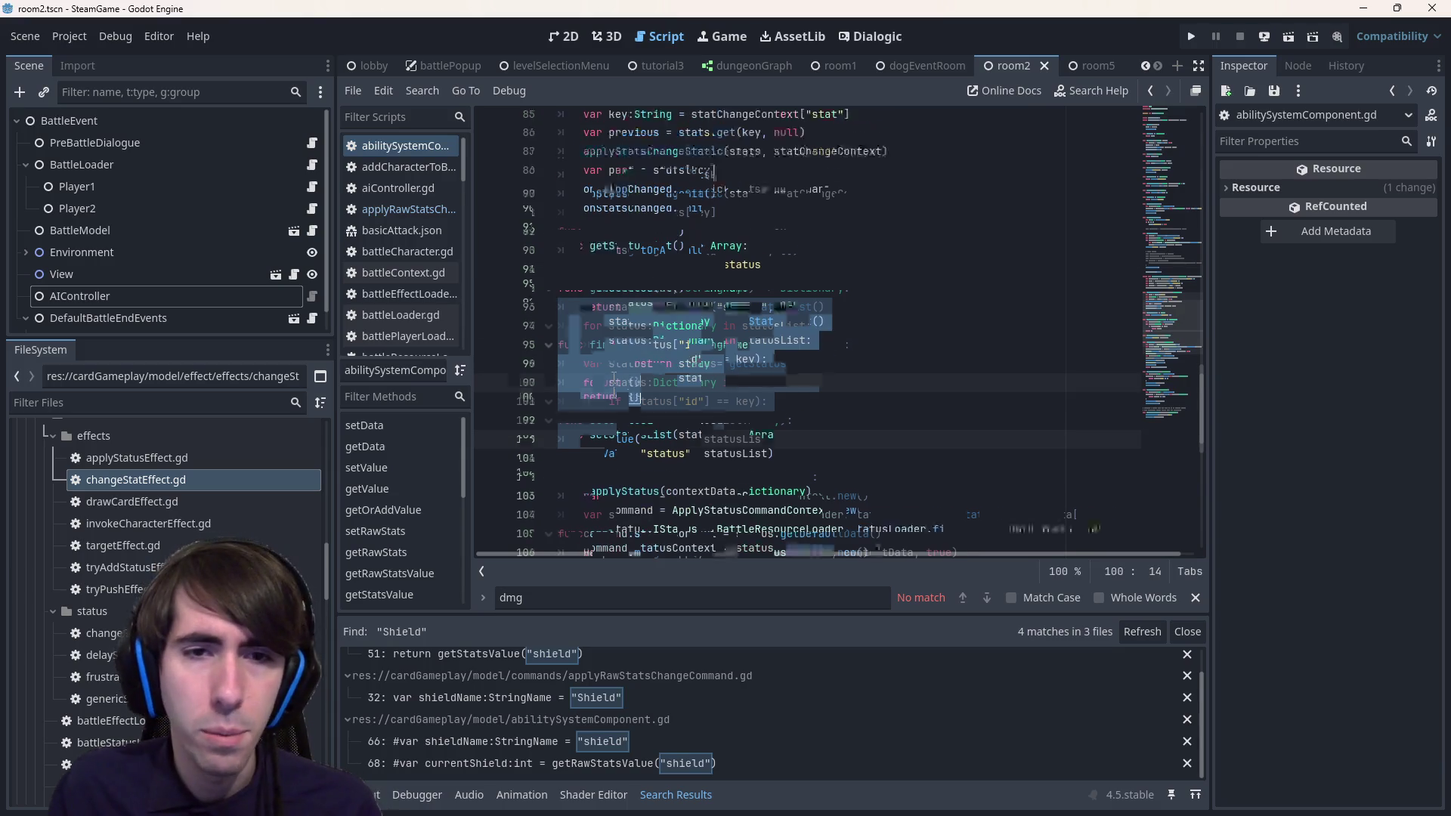
pyautogui.scroll(-1, 484, 368)
pyautogui.moveTo(649, 382)
pyautogui.mouseDown()
pyautogui.moveTo(522, 337)
pyautogui.moveTo(521, 291)
pyautogui.mouseUp()
pyautogui.click(653, 402)
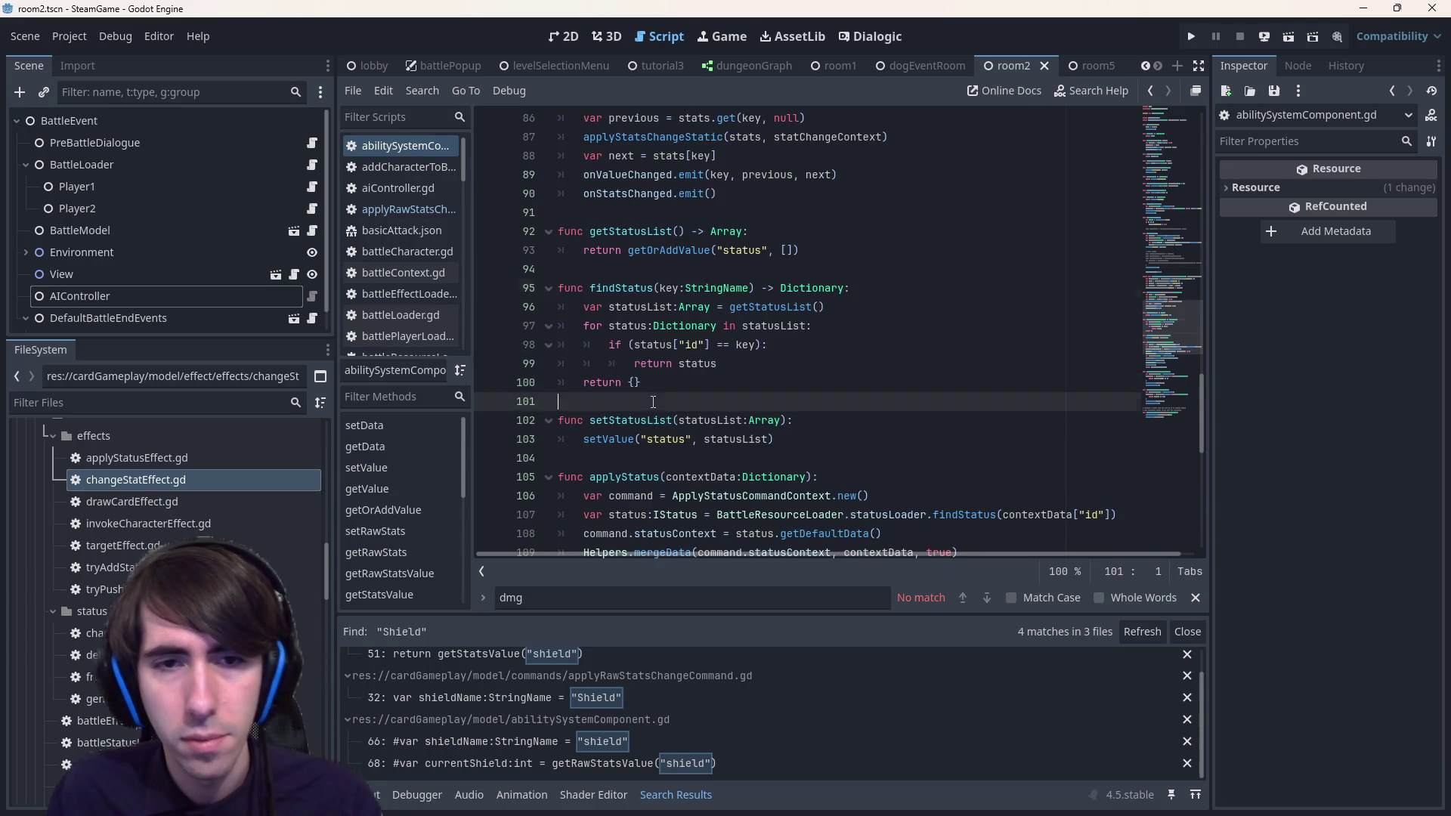
pyautogui.press('Return')
pyautogui.press('Return')
pyautogui.hotkey('ctrl', 'v')
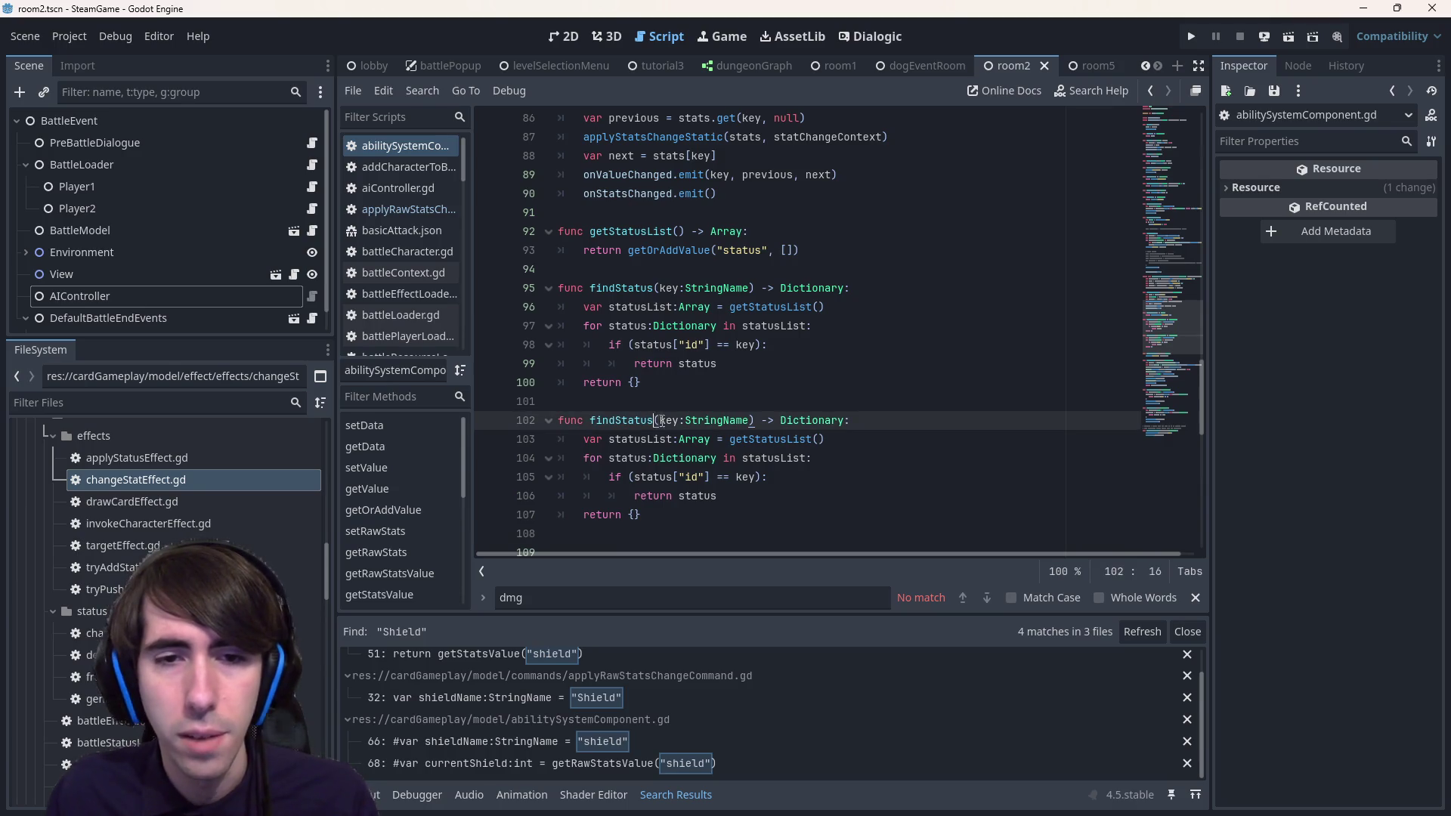
# - Rename the duplicate to findStatusEffect and bring up the "effect synonym" search results
pyautogui.click(686, 421)
pyautogui.hotkey('shift', 'End')
pyautogui.write('Effect')
pyautogui.hotkey('ctrl', 'z')
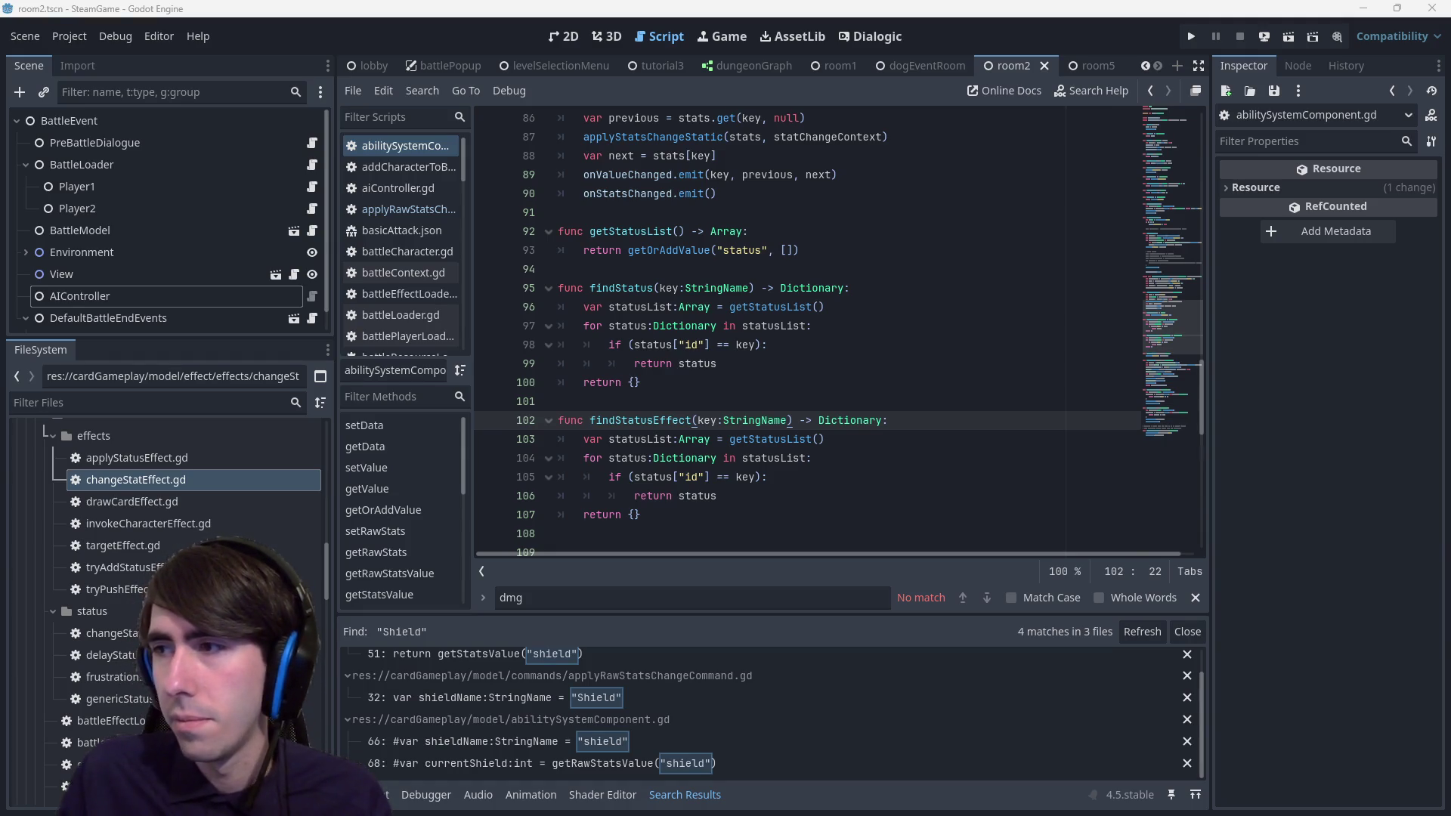
pyautogui.hotkey('alt', 'Tab')
pyautogui.moveTo(1439, 171)
pyautogui.mouseDown()
pyautogui.moveTo(695, 42)
pyautogui.moveTo(700, 25)
pyautogui.mouseUp()
pyautogui.scroll(-3, 796, 328)
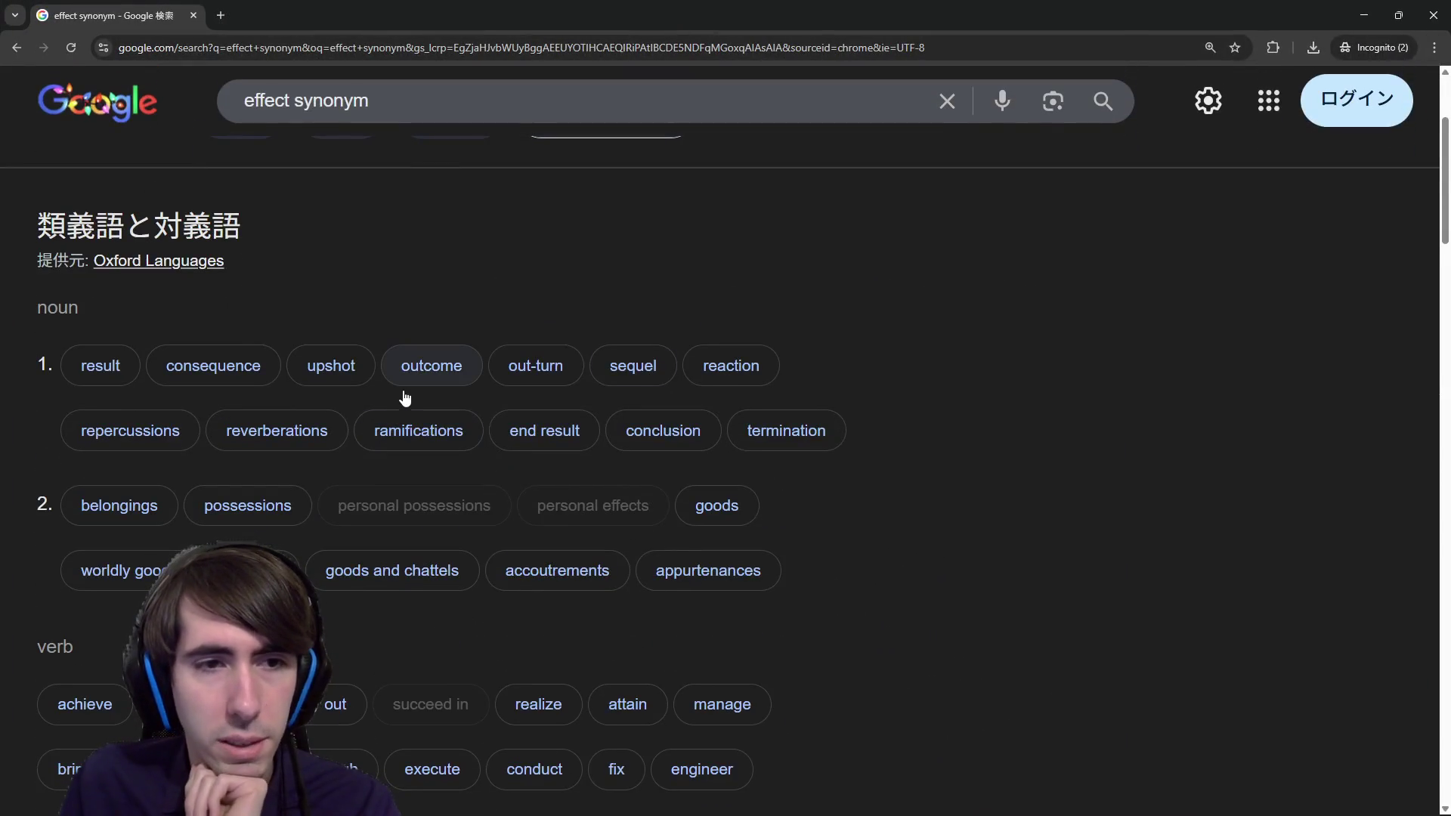
pyautogui.scroll(-2, 400, 393)
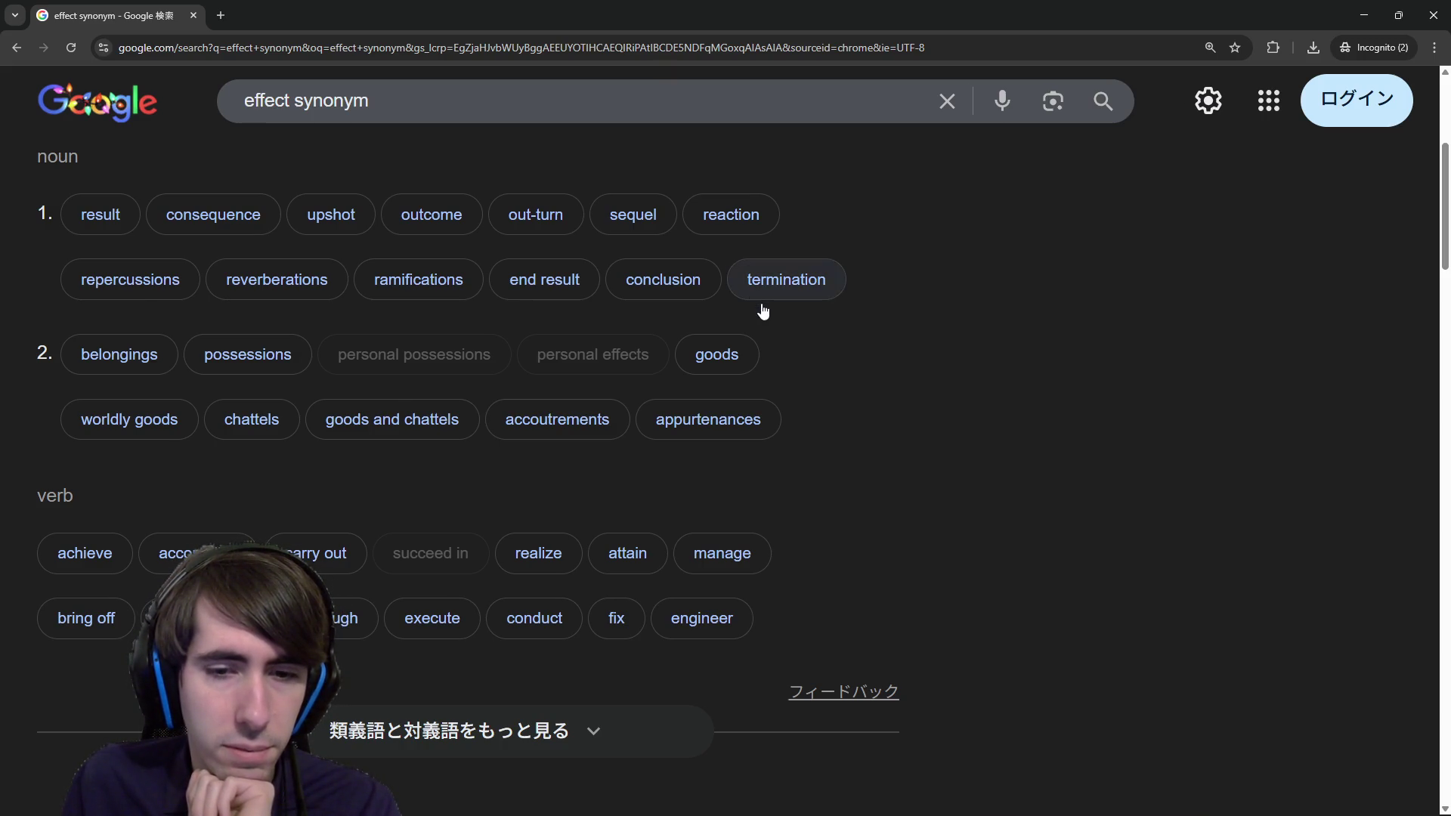
pyautogui.scroll(-5, 761, 310)
pyautogui.hotkey('alt', 'Tab')
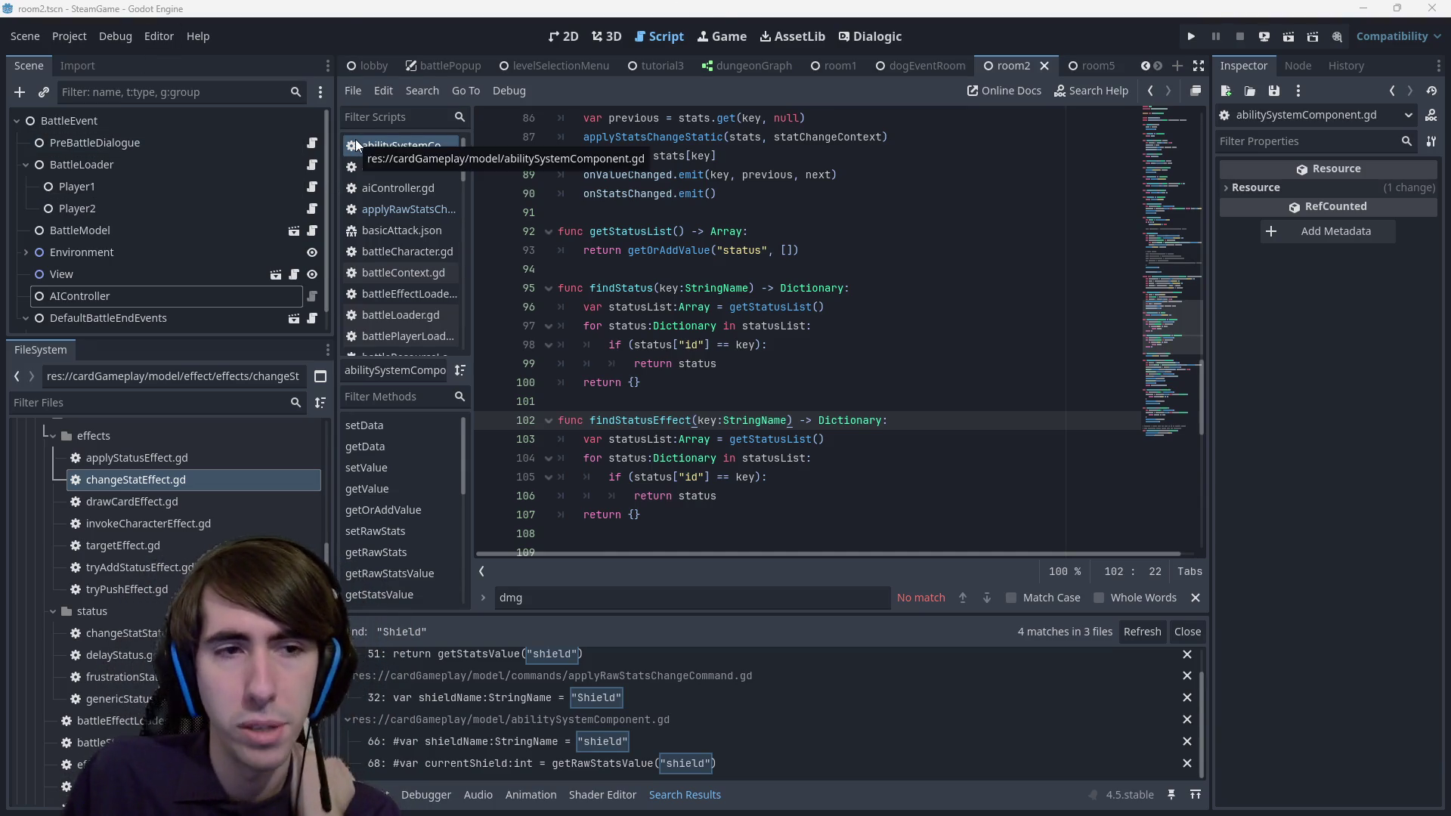
pyautogui.scroll(10, 197, 494)
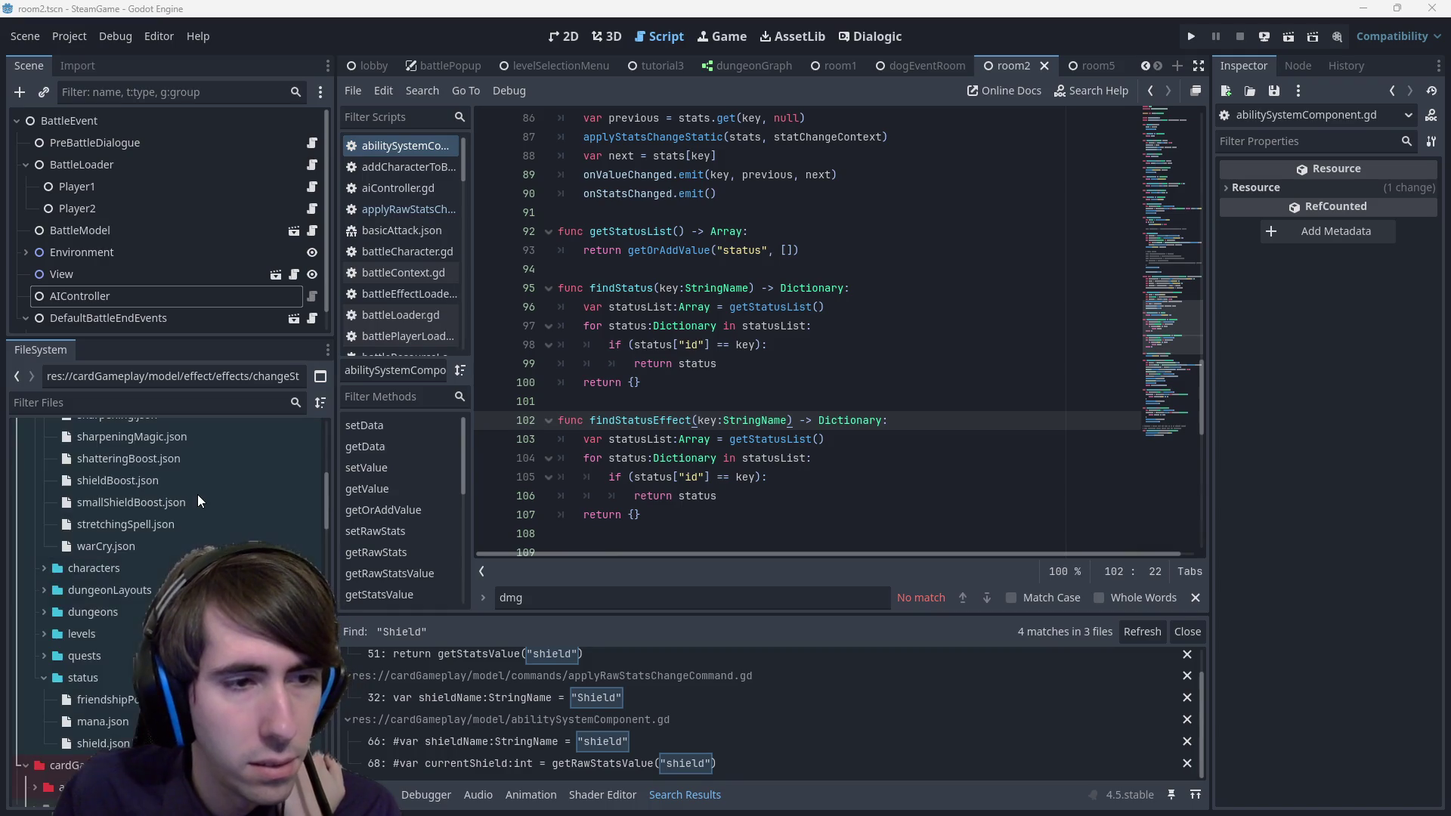
# - Browse to gameDungeon/plains/events/quest1, expand room2 and open room2Battle.json
pyautogui.scroll(5, 197, 482)
pyautogui.scroll(-5, 197, 489)
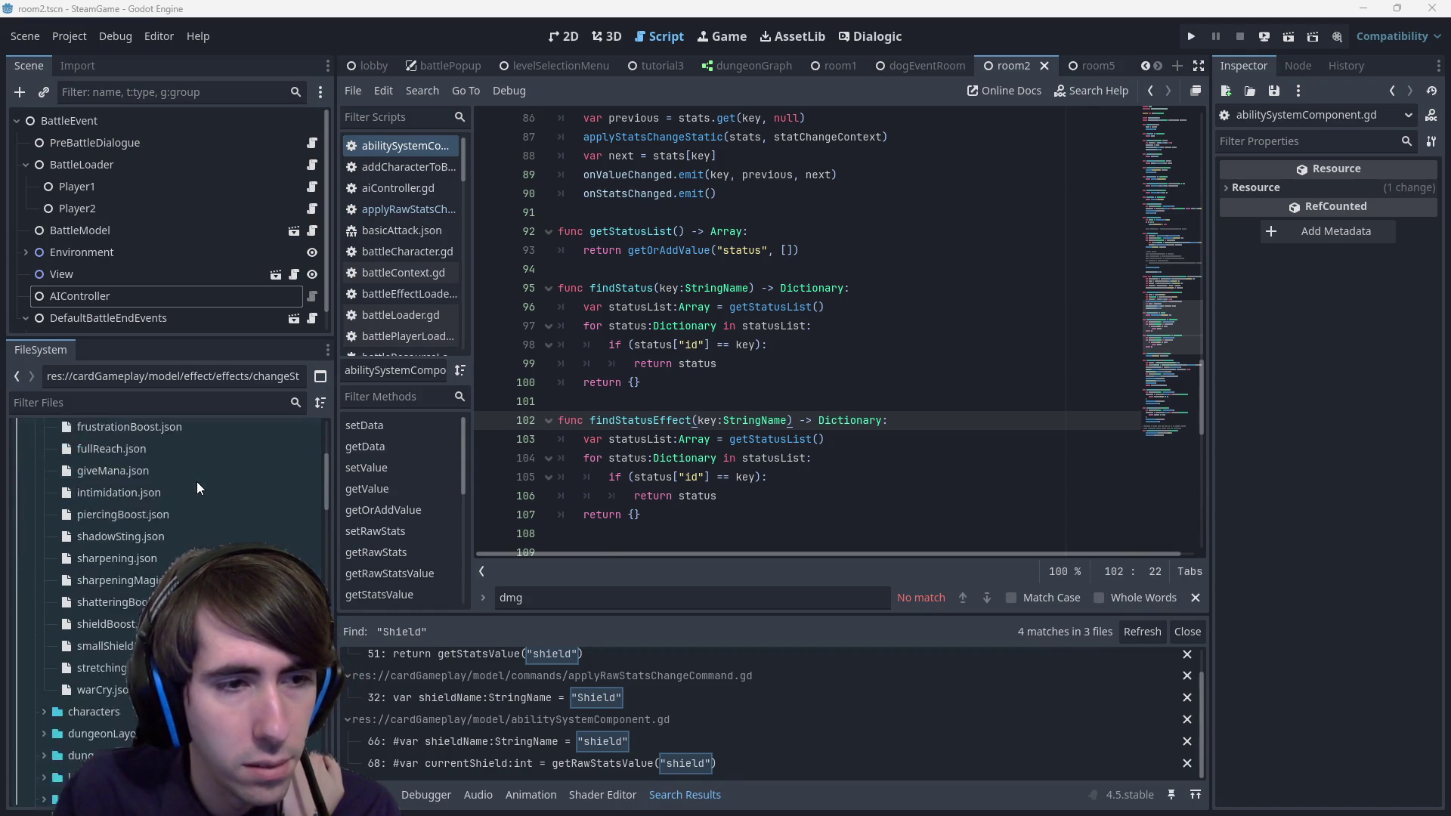
pyautogui.scroll(5, 197, 482)
pyautogui.click(125, 588)
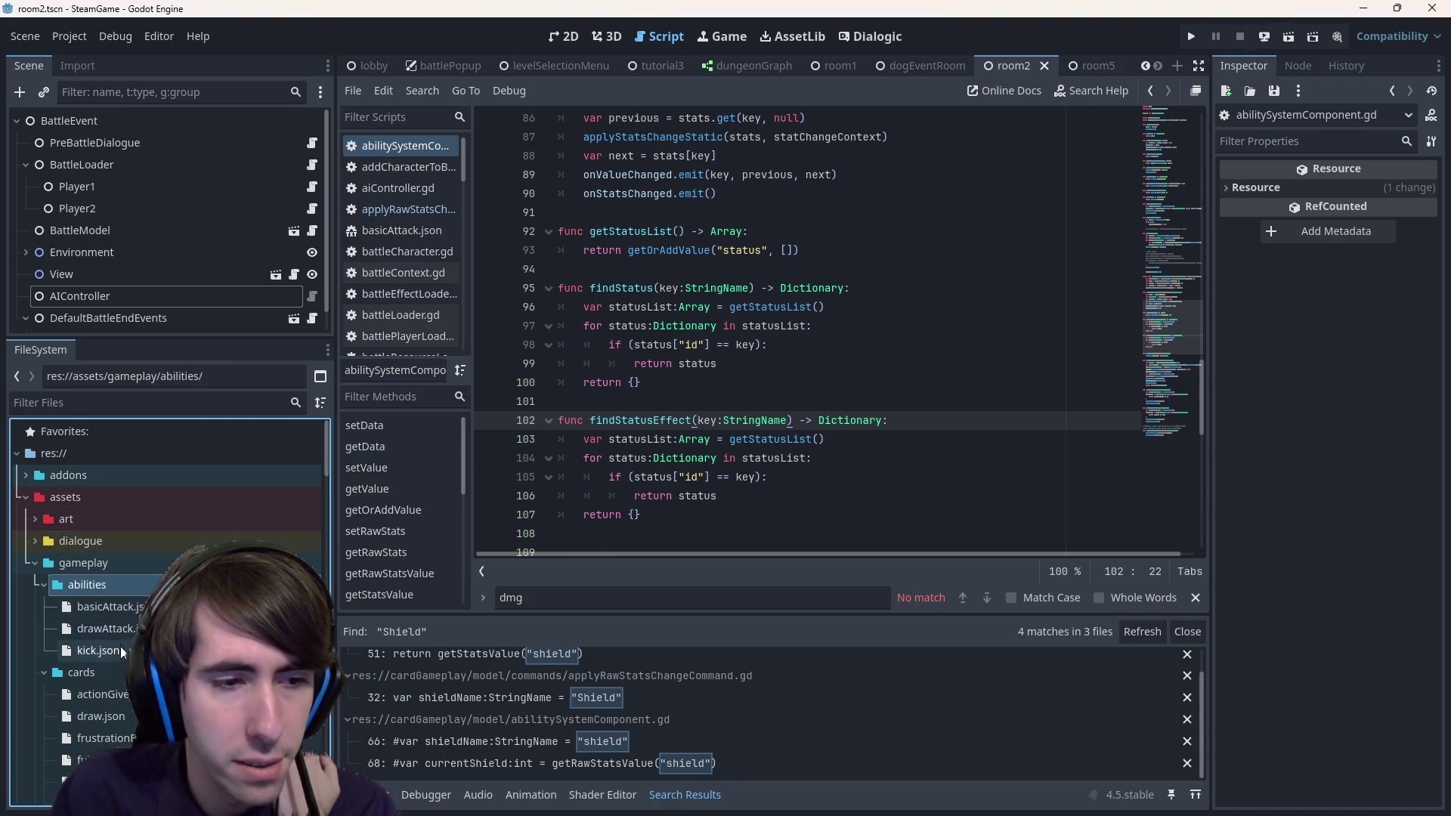
pyautogui.scroll(-4, 119, 646)
pyautogui.scroll(4, 114, 644)
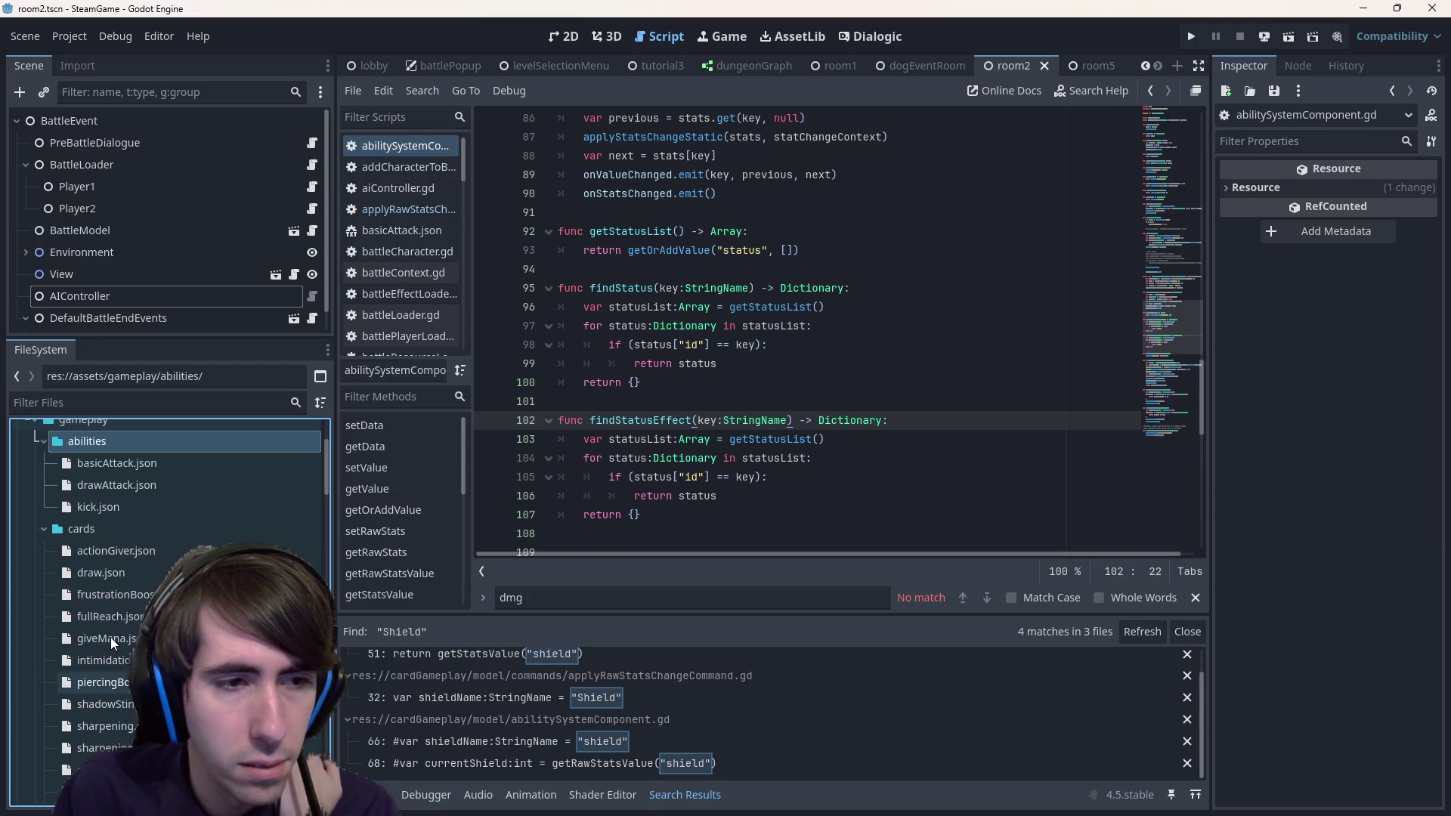
pyautogui.scroll(-5, 127, 473)
pyautogui.scroll(-12, 118, 503)
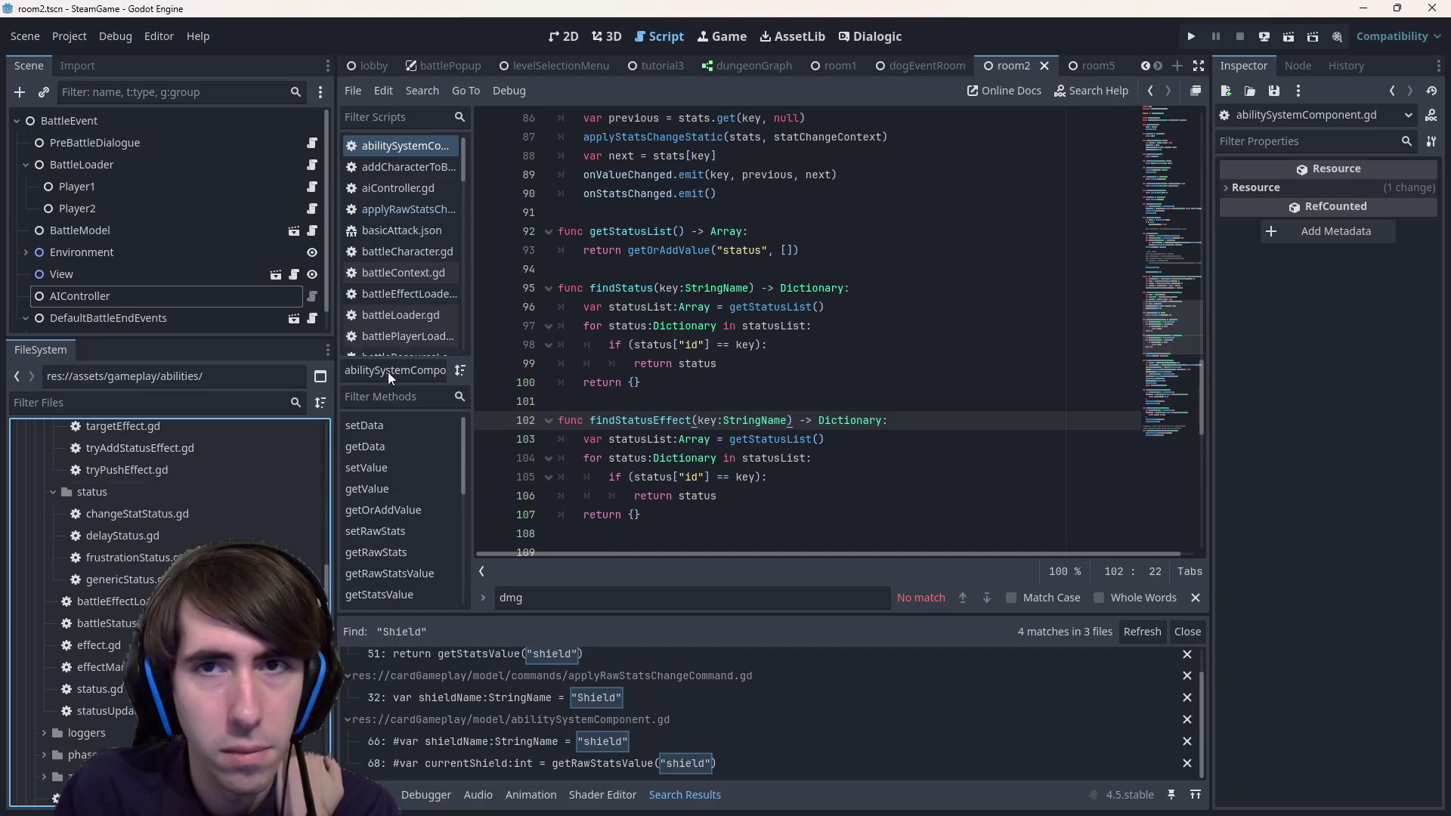
pyautogui.scroll(-10, 228, 527)
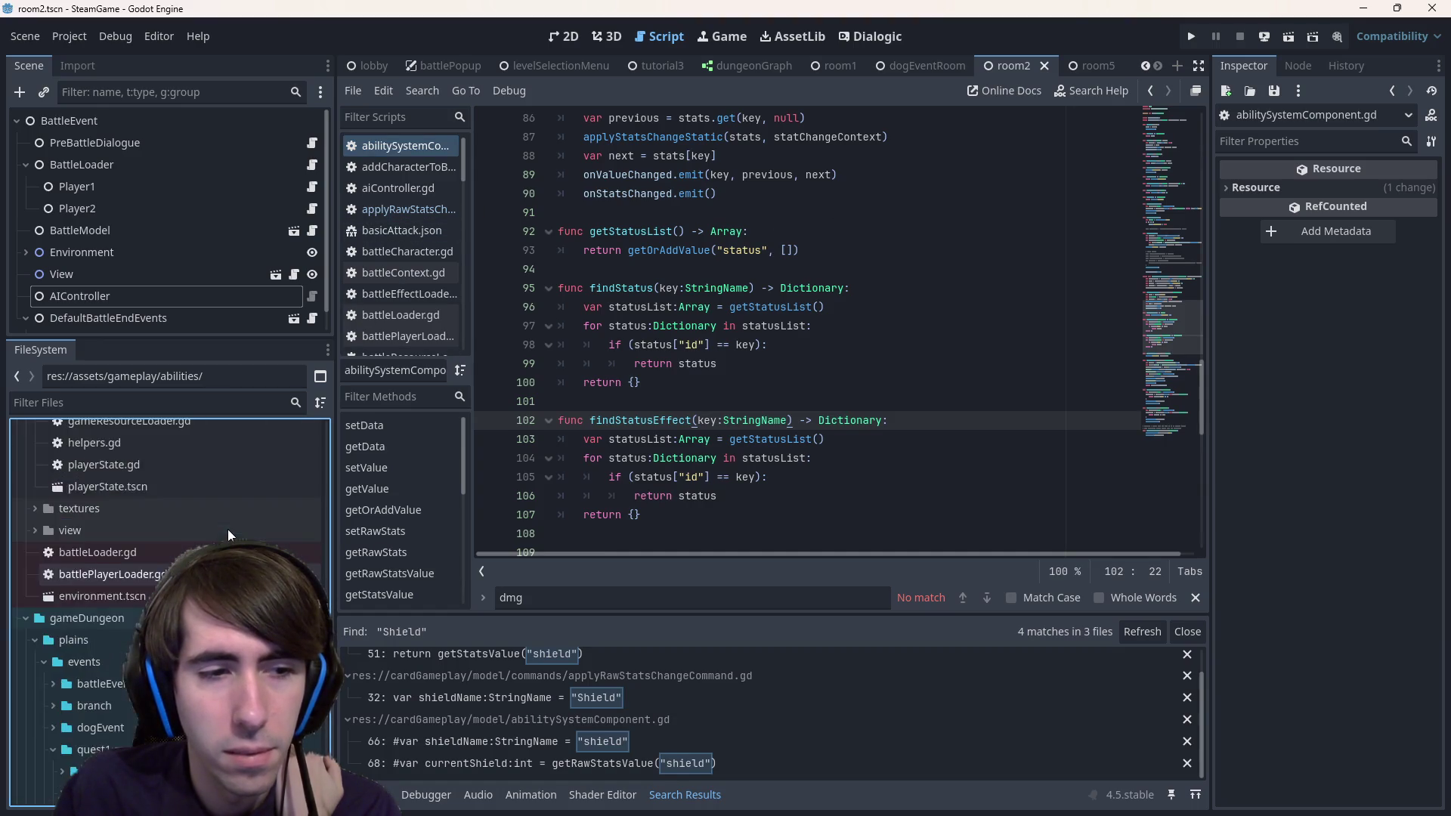
pyautogui.scroll(5, 228, 529)
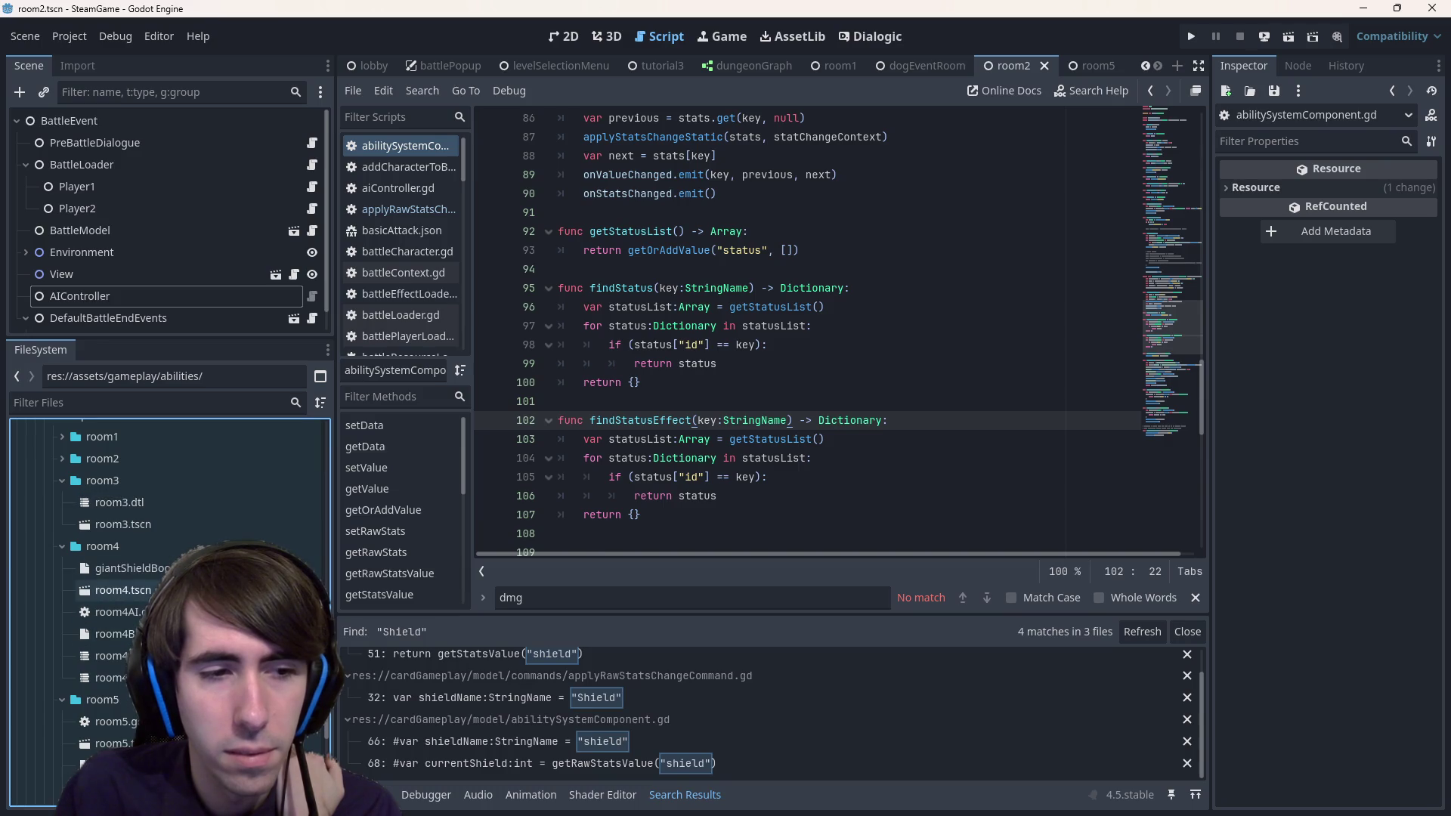
pyautogui.doubleClick(161, 462)
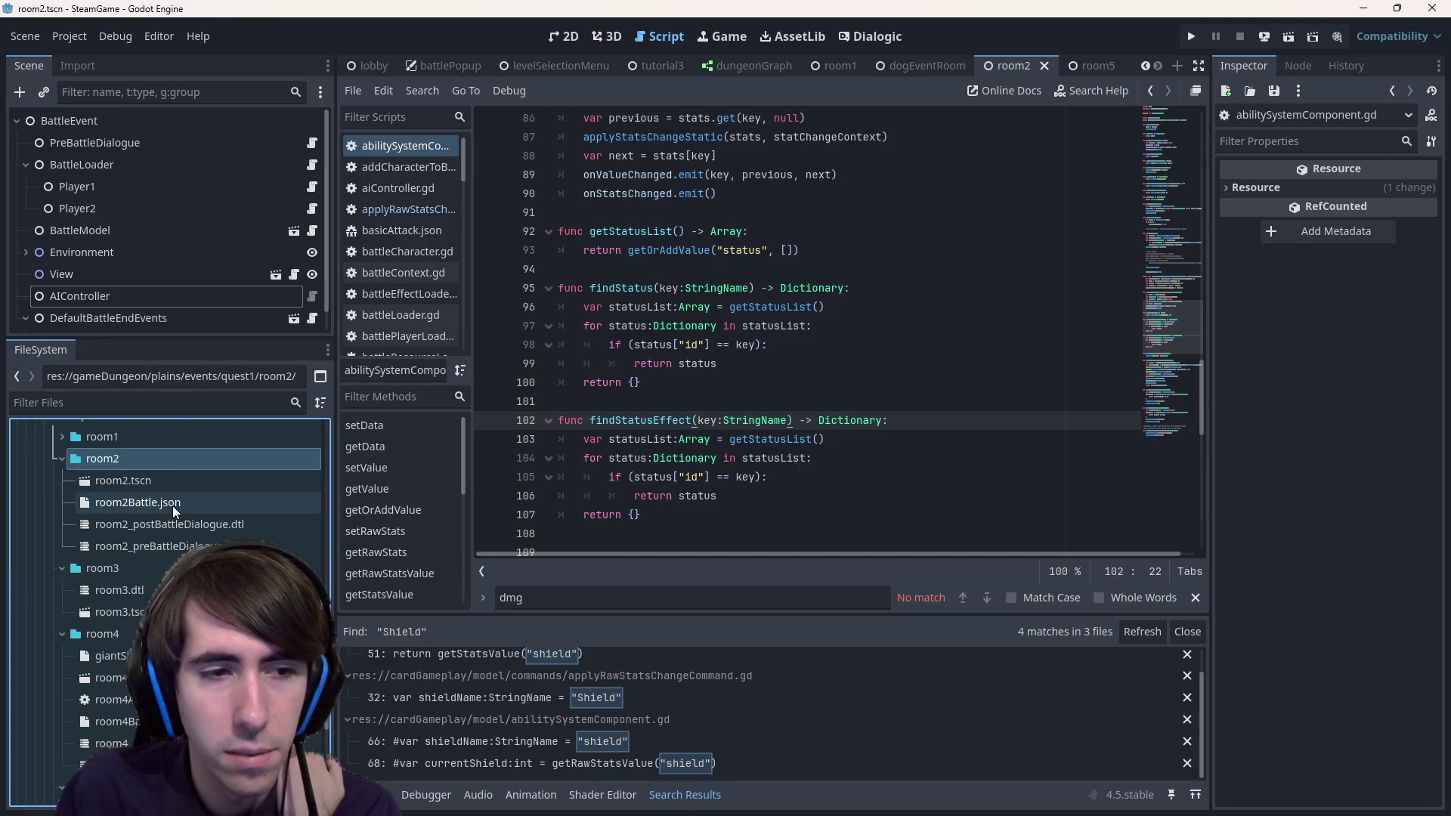
pyautogui.doubleClick(172, 504)
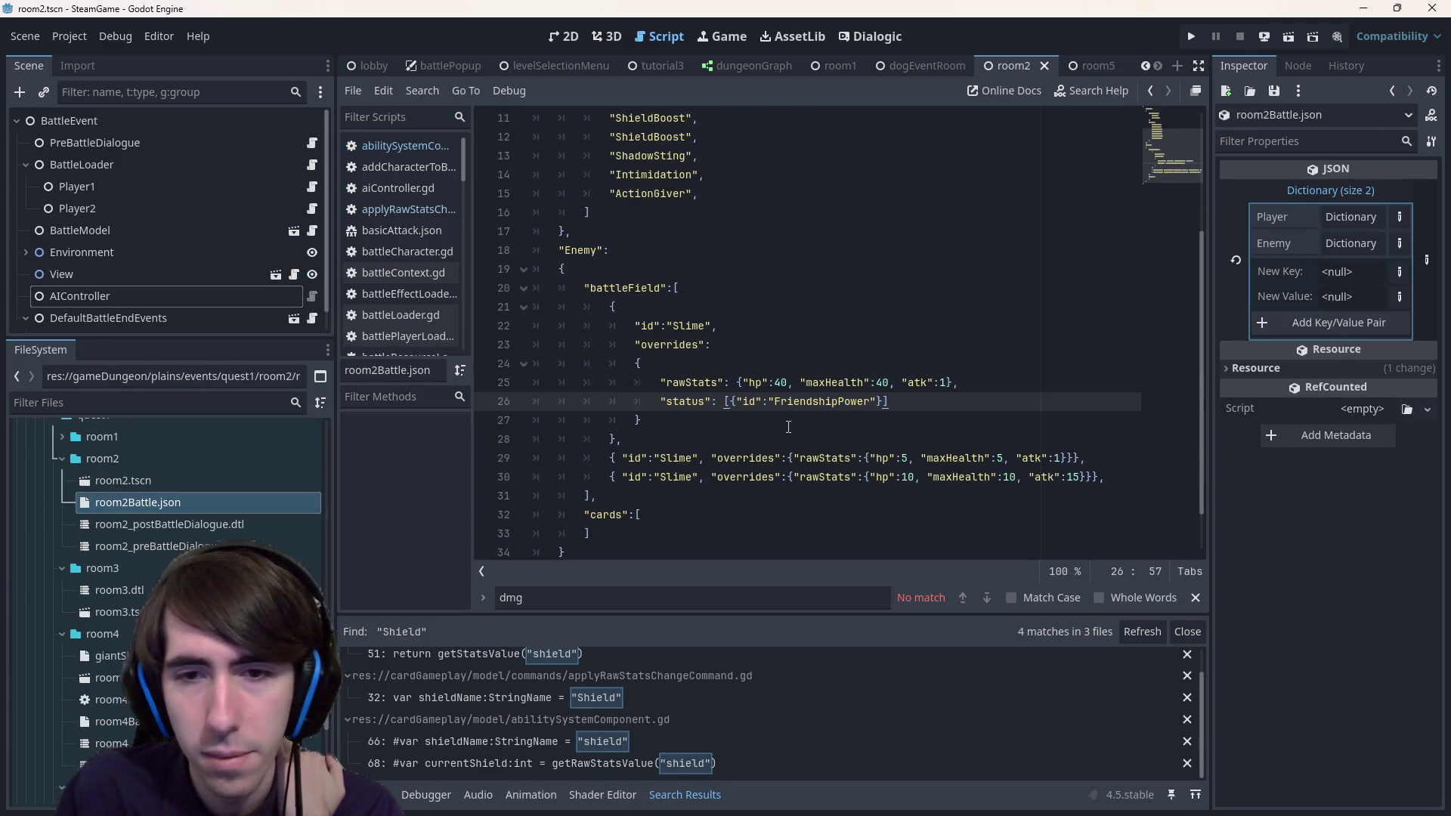
# - Inspect the Slime's rawStats and maxHealth overrides on lines 25 and 29
pyautogui.doubleClick(807, 459)
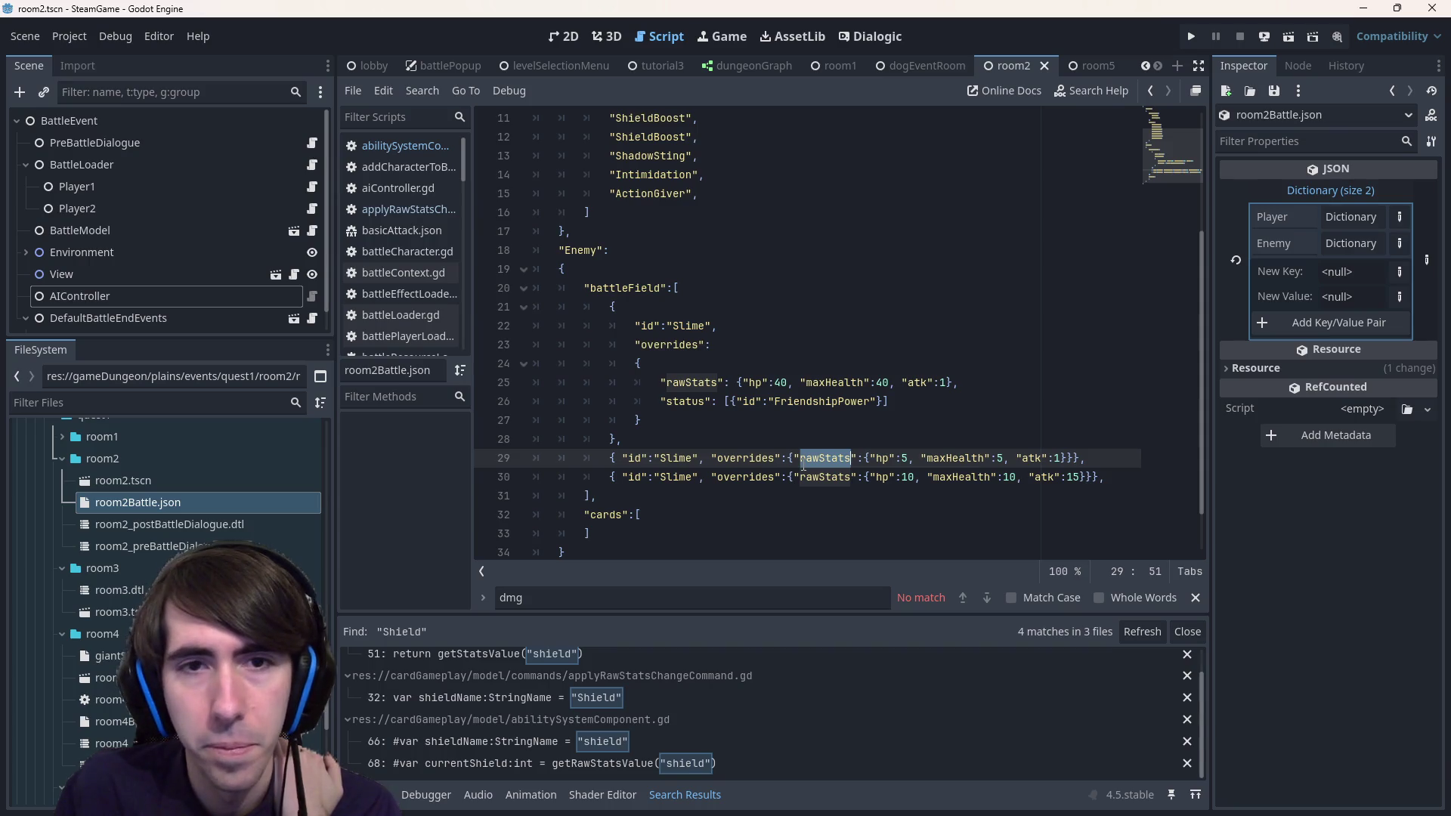
pyautogui.scroll(-1, 803, 464)
pyautogui.scroll(1, 793, 360)
pyautogui.scroll(-1, 793, 361)
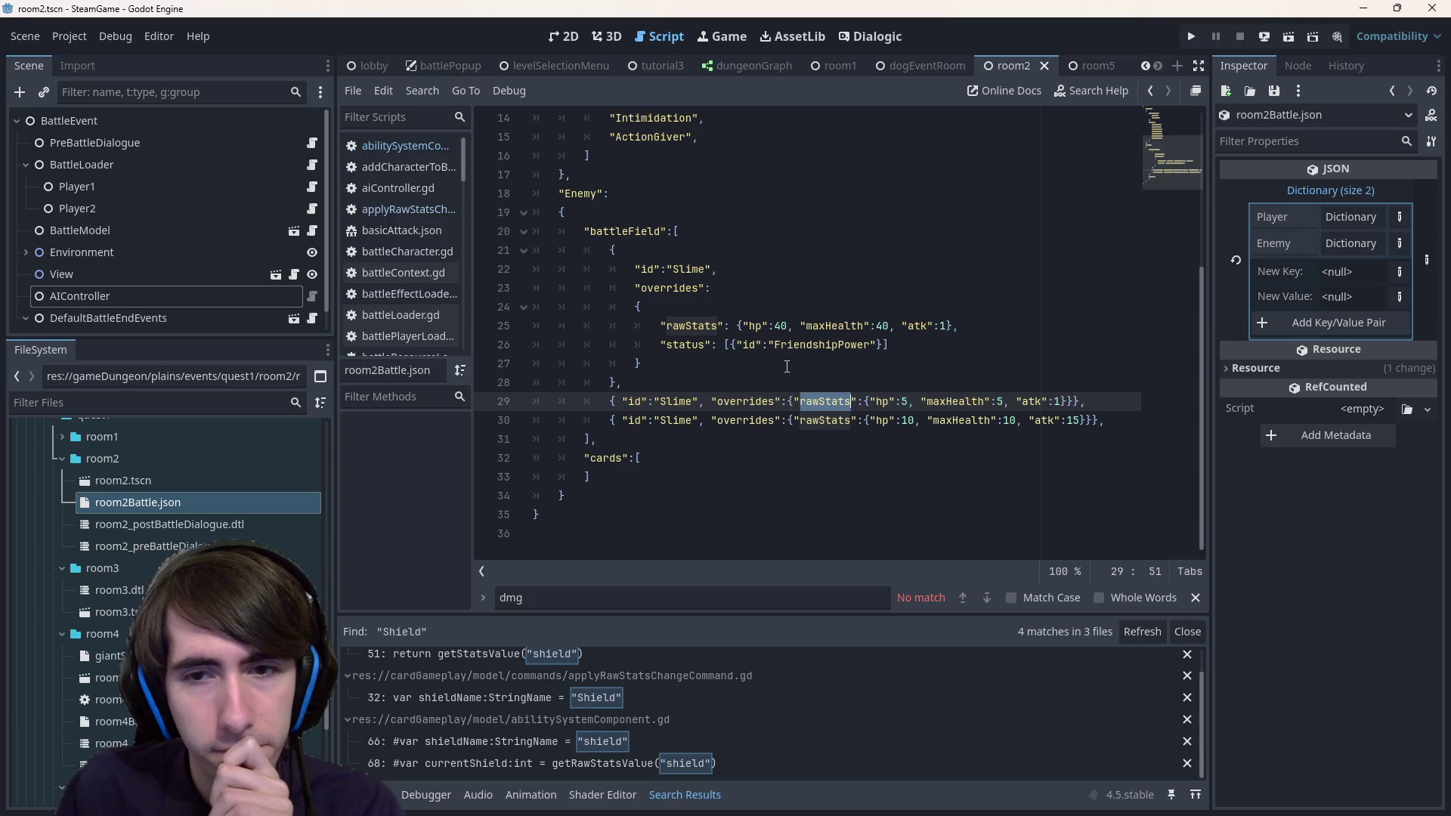
pyautogui.doubleClick(940, 402)
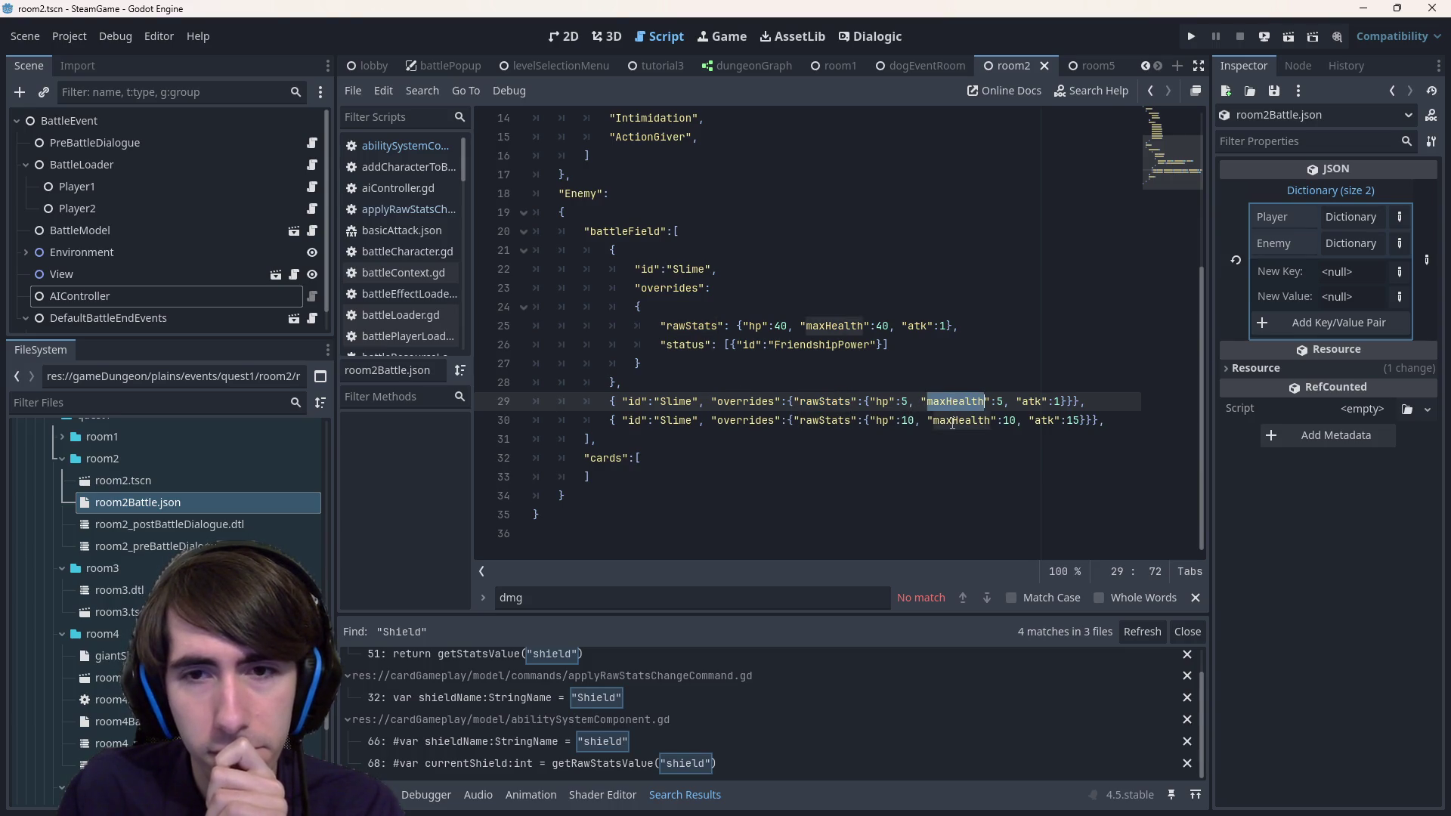
pyautogui.doubleClick(835, 327)
pyautogui.scroll(5, 835, 327)
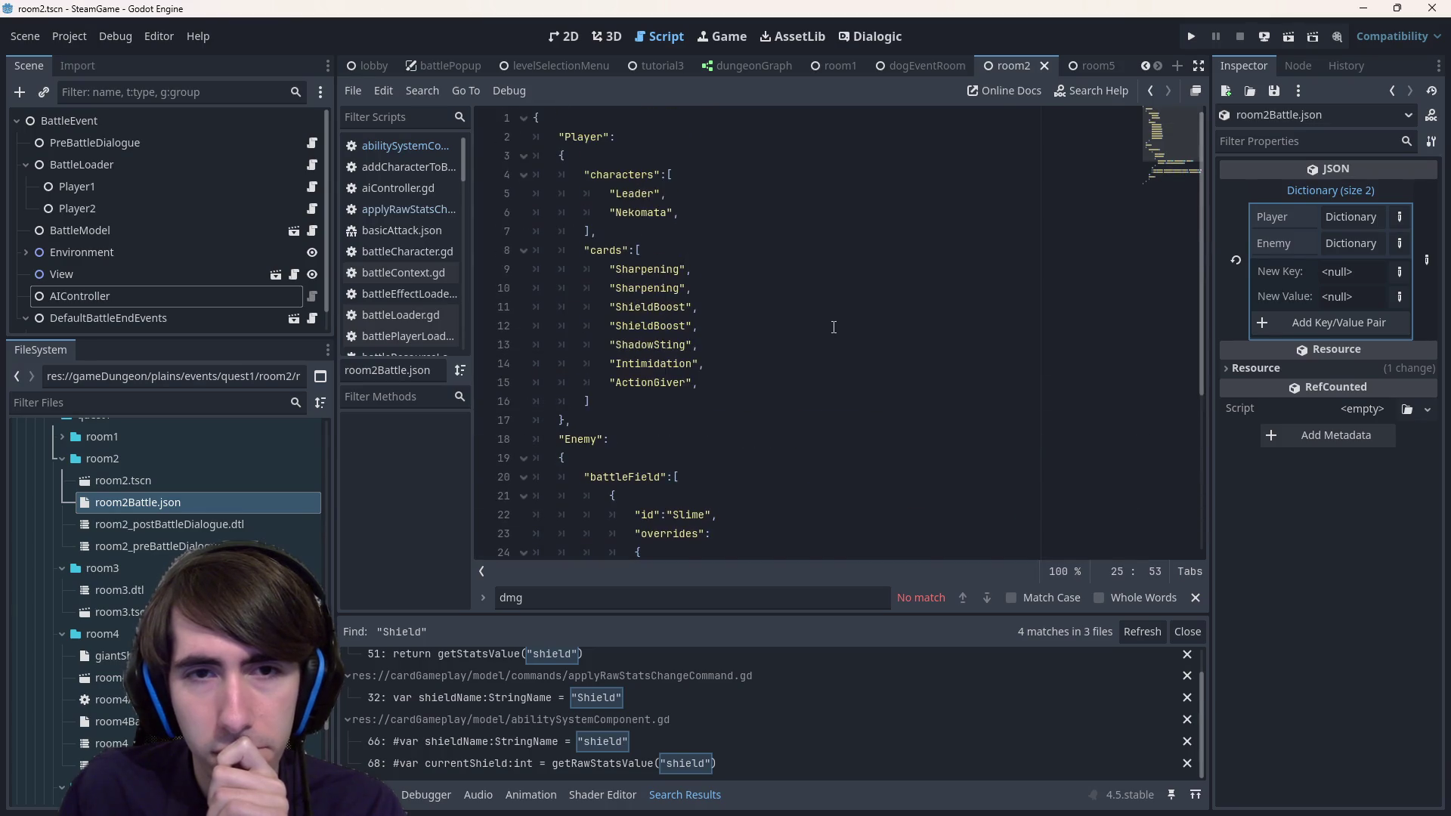
pyautogui.scroll(-4, 834, 326)
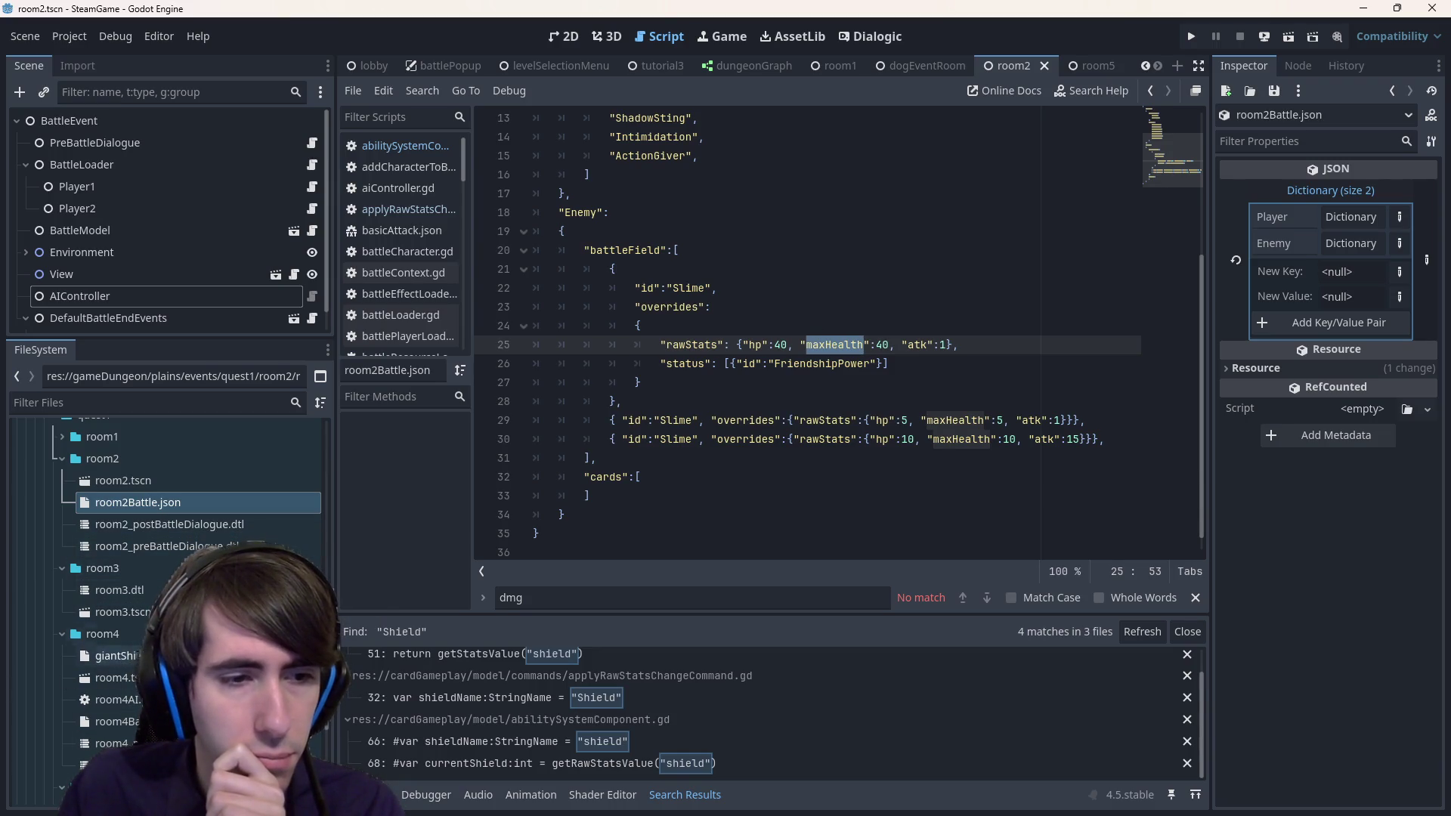
# - Check the FriendshipPower status id on line 26 and open its status file
pyautogui.click(117, 656)
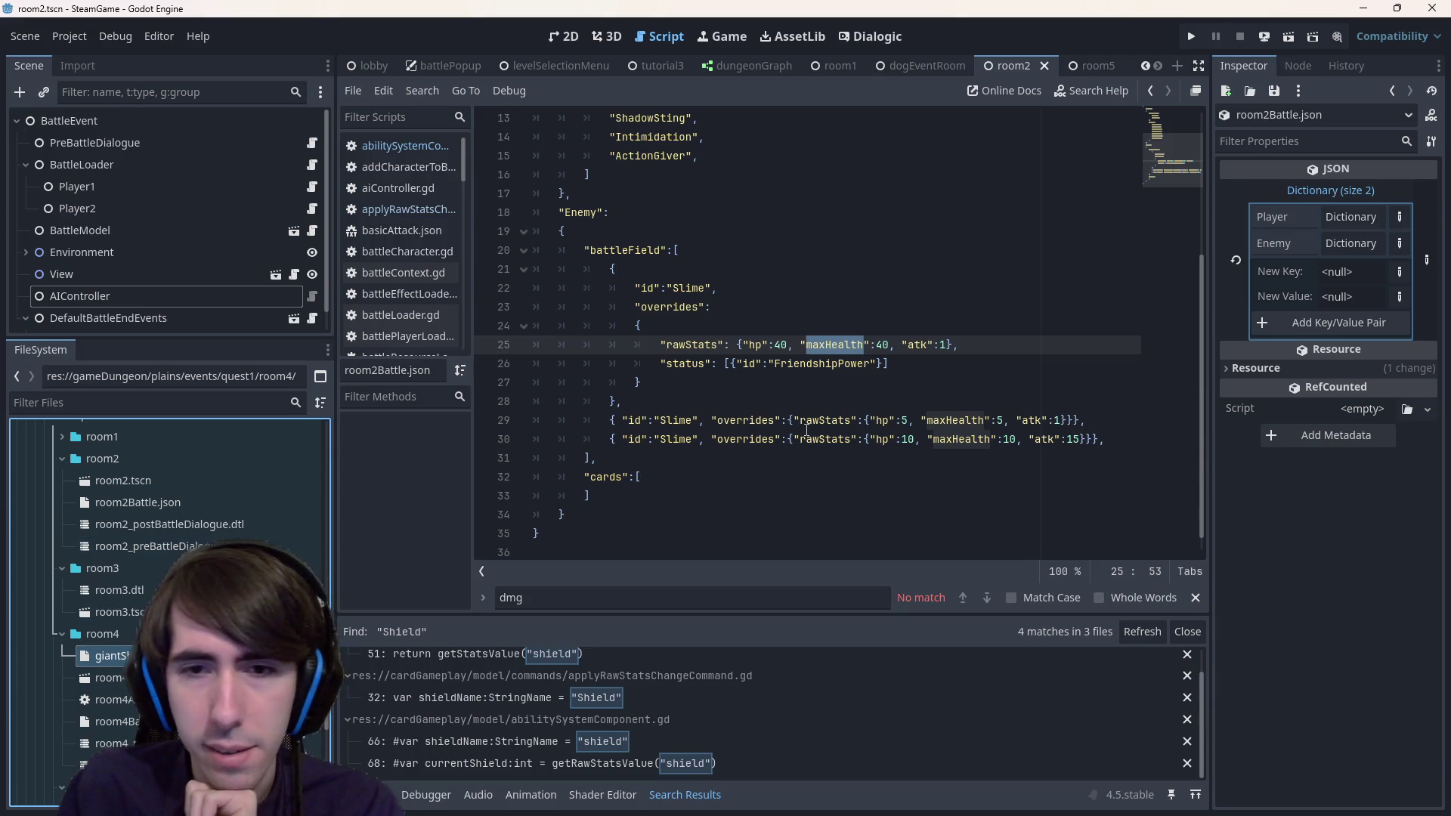
pyautogui.doubleClick(824, 363)
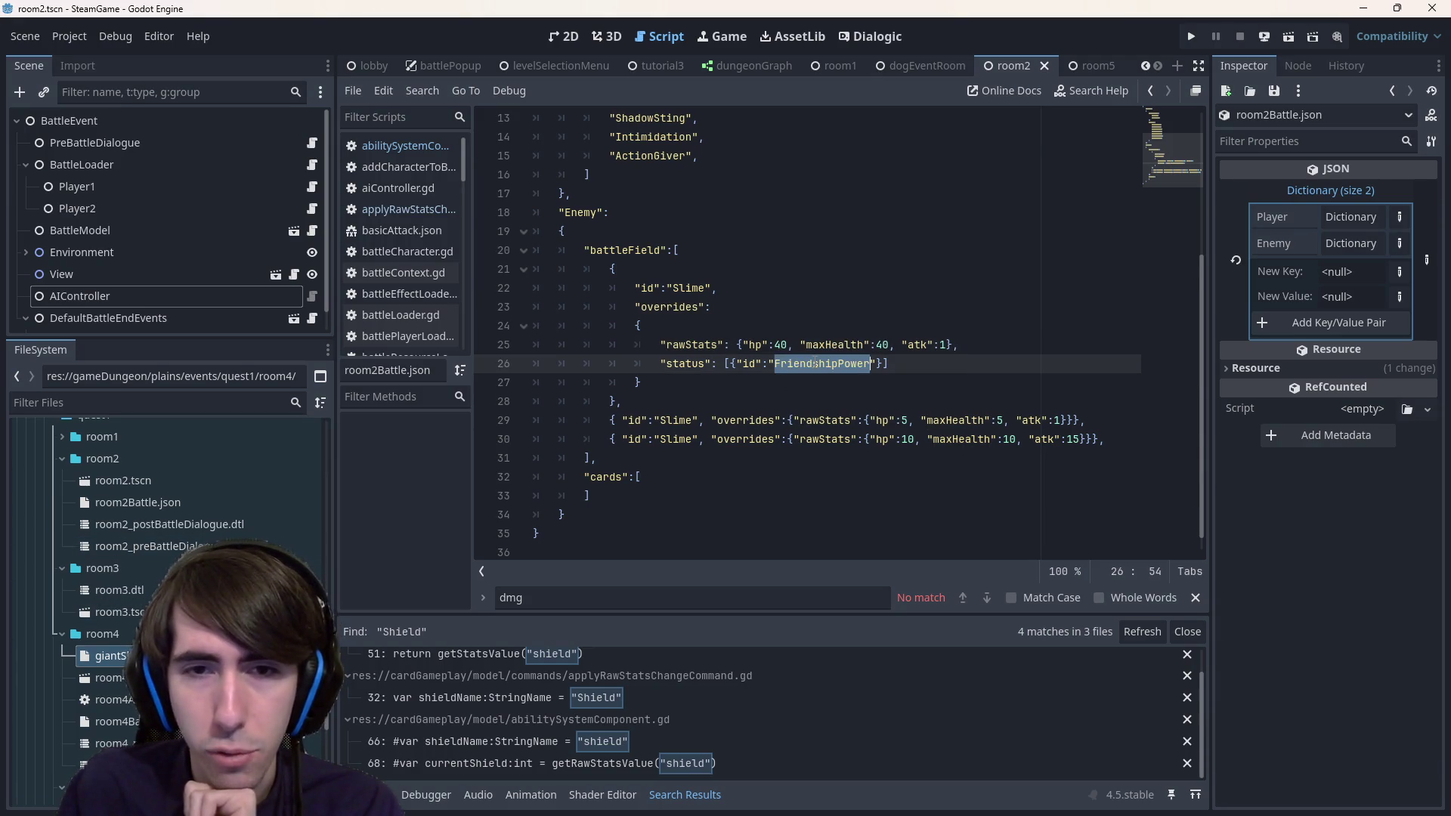
pyautogui.scroll(-3, 141, 659)
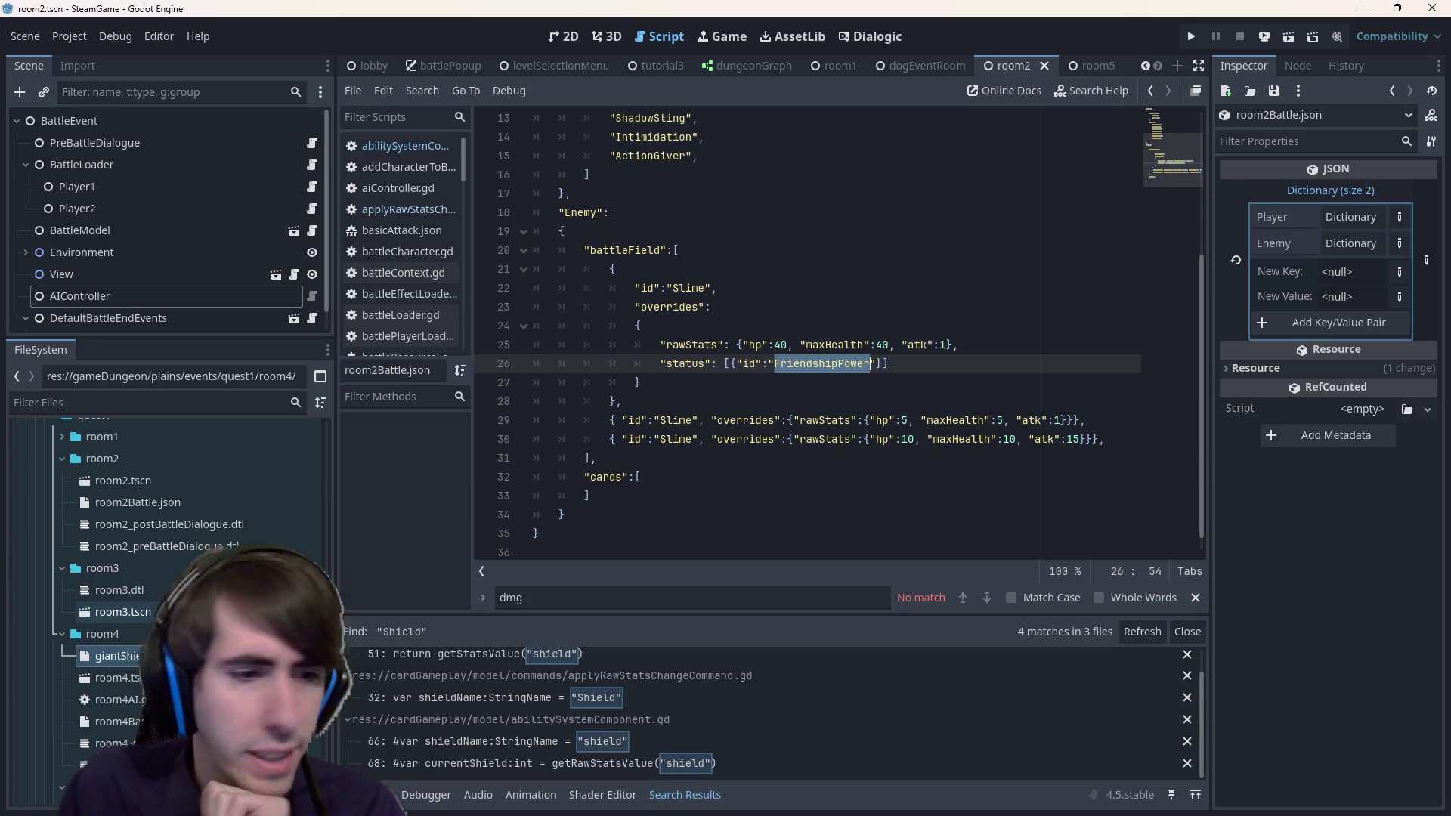
pyautogui.scroll(3, 142, 659)
pyautogui.scroll(15, 113, 638)
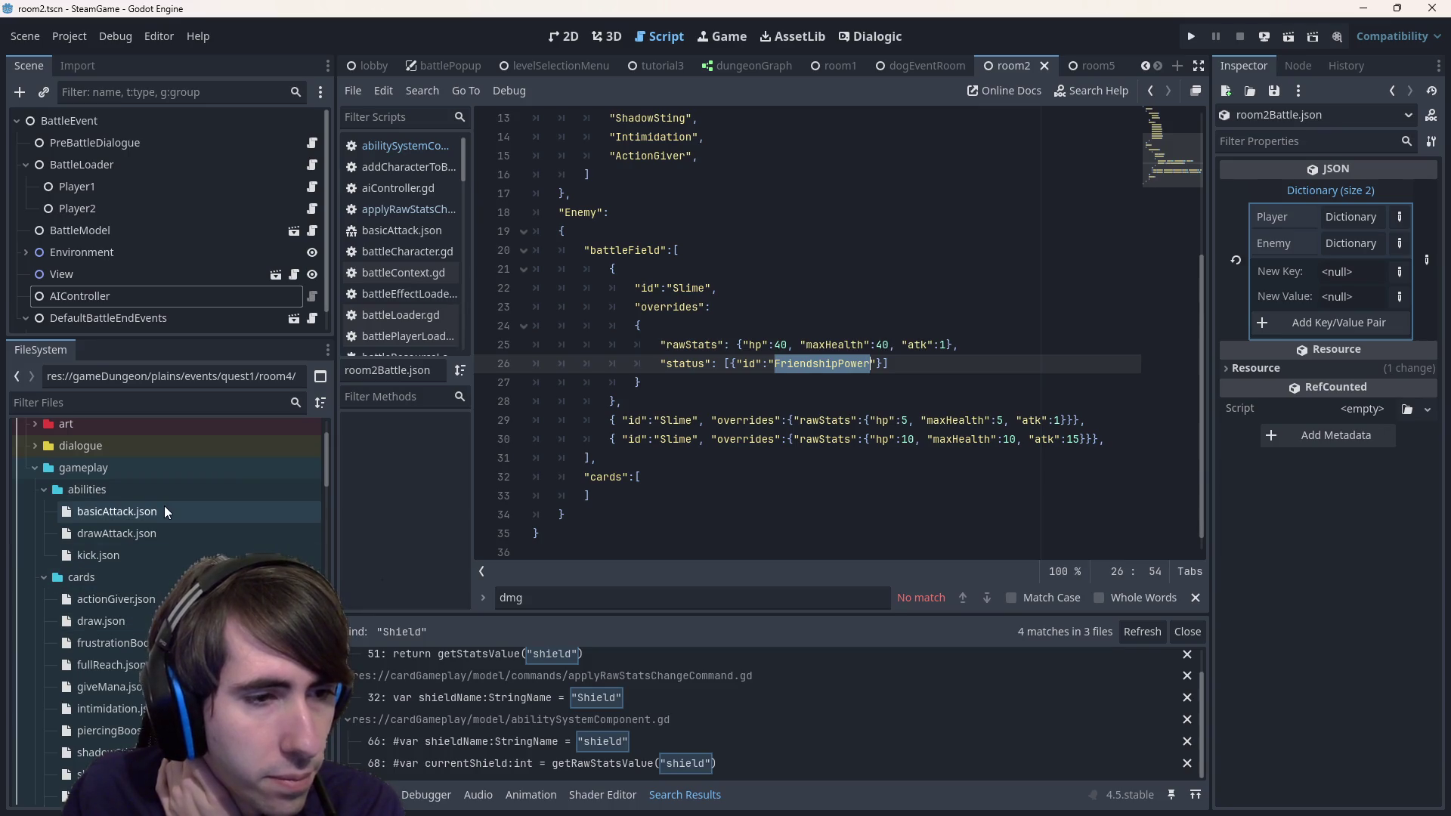
pyautogui.scroll(-10, 167, 542)
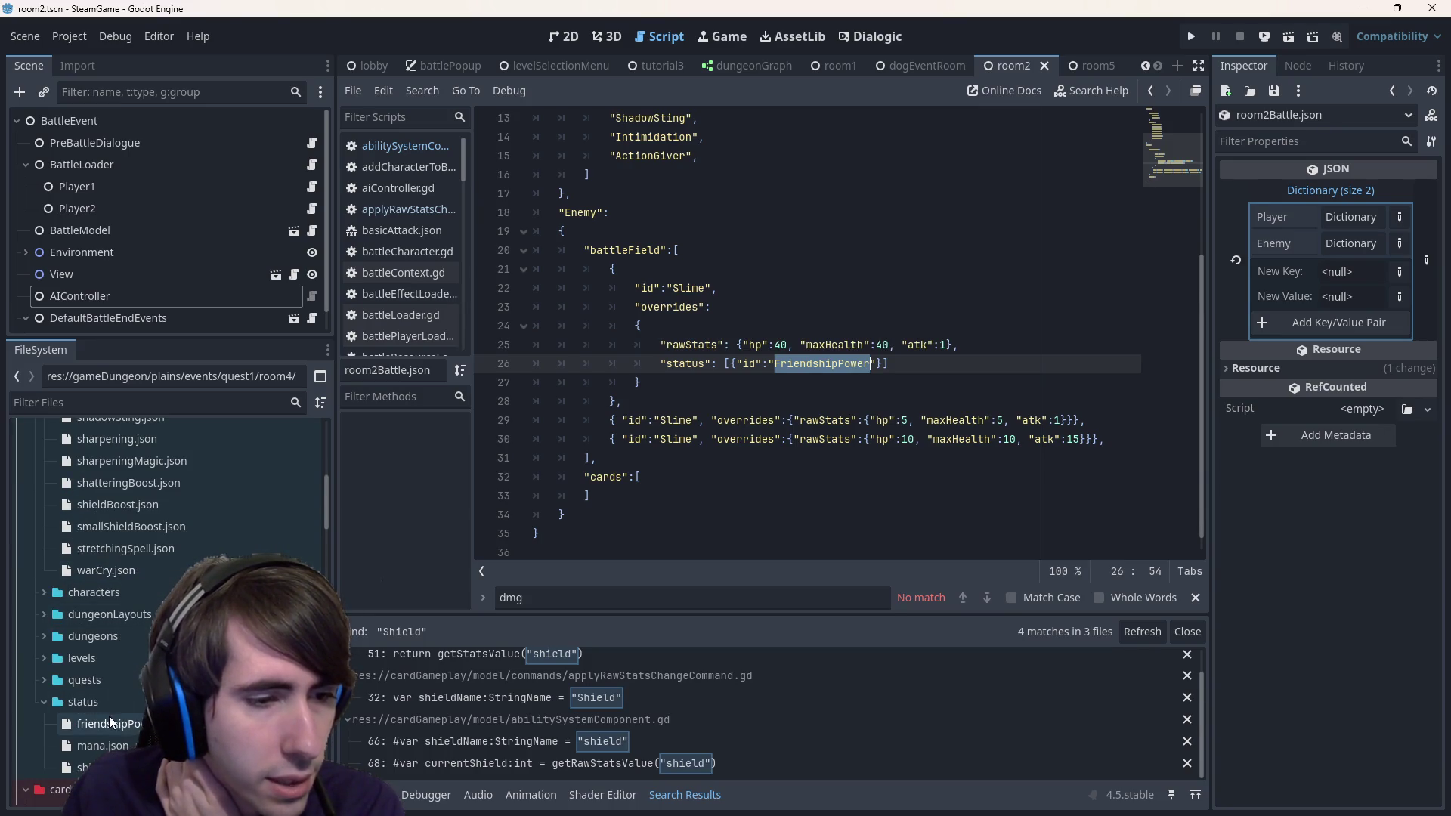
pyautogui.doubleClick(130, 725)
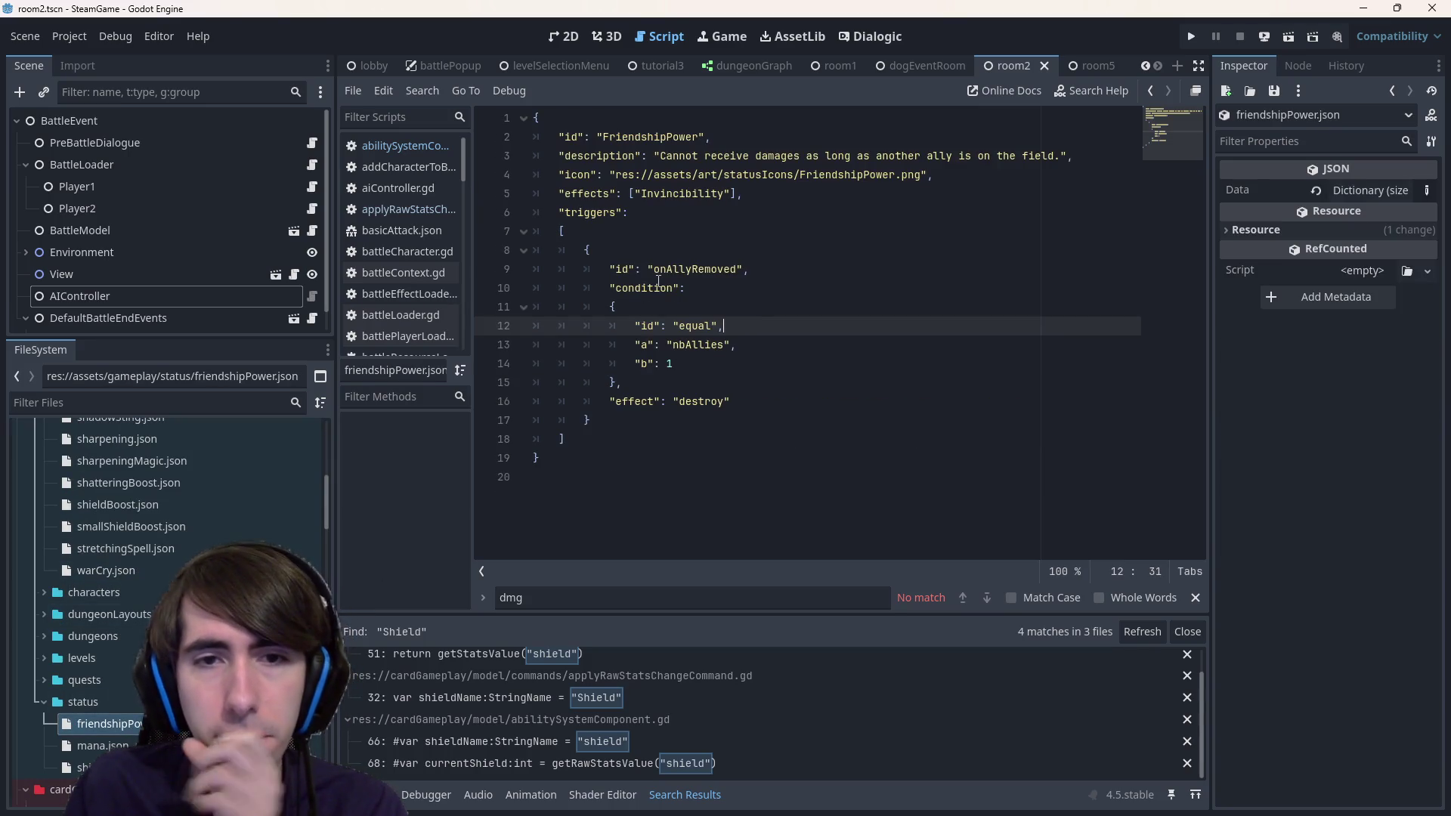
# - Change line 5's 'effects' key to 'components' in friendshipPower.json, save, and return to abilitySystemComponent.gd
pyautogui.click(597, 212)
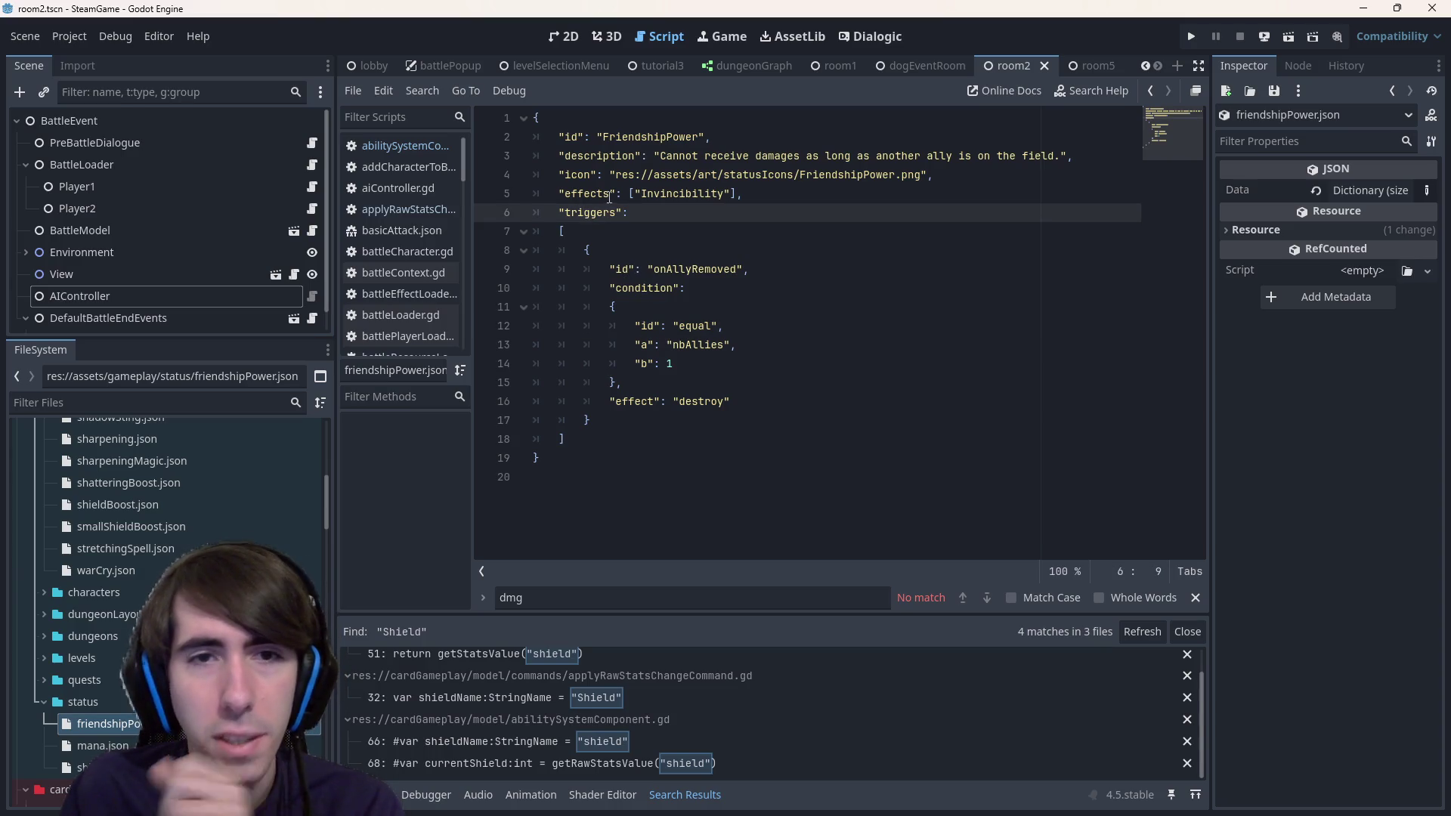
pyautogui.doubleClick(587, 193)
pyautogui.write('components')
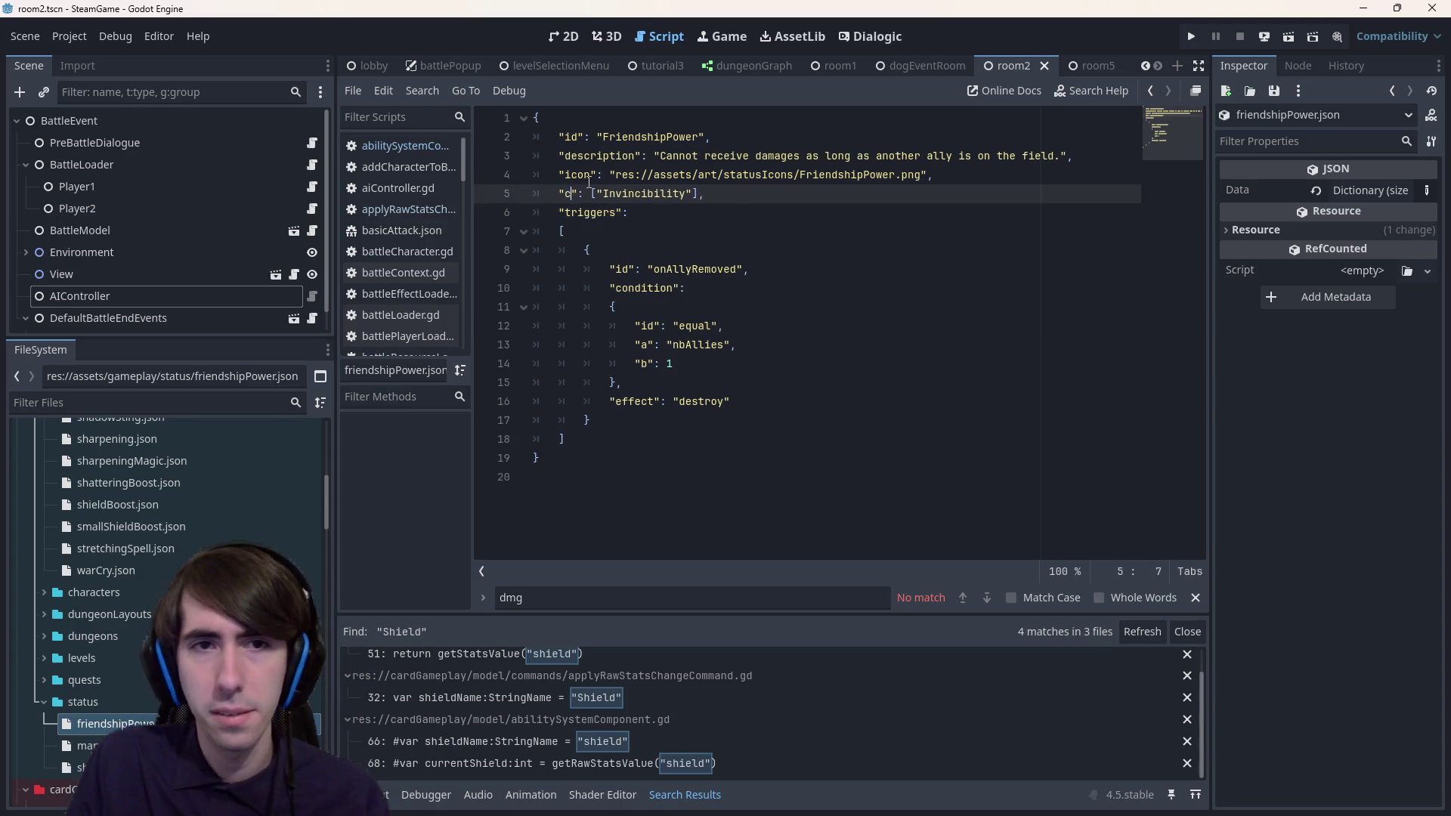
pyautogui.hotkey('ctrl', 's')
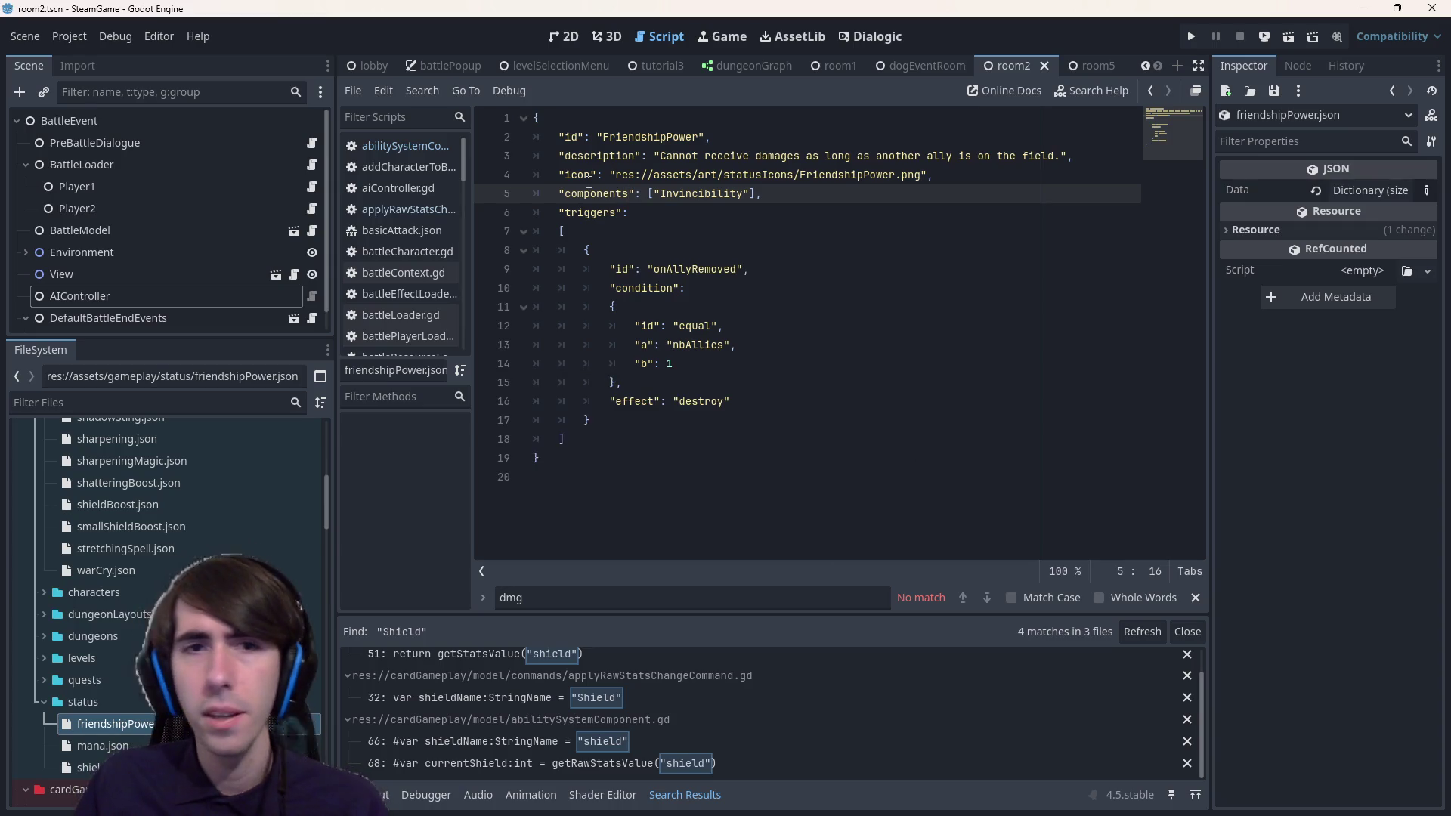
pyautogui.doubleClick(605, 193)
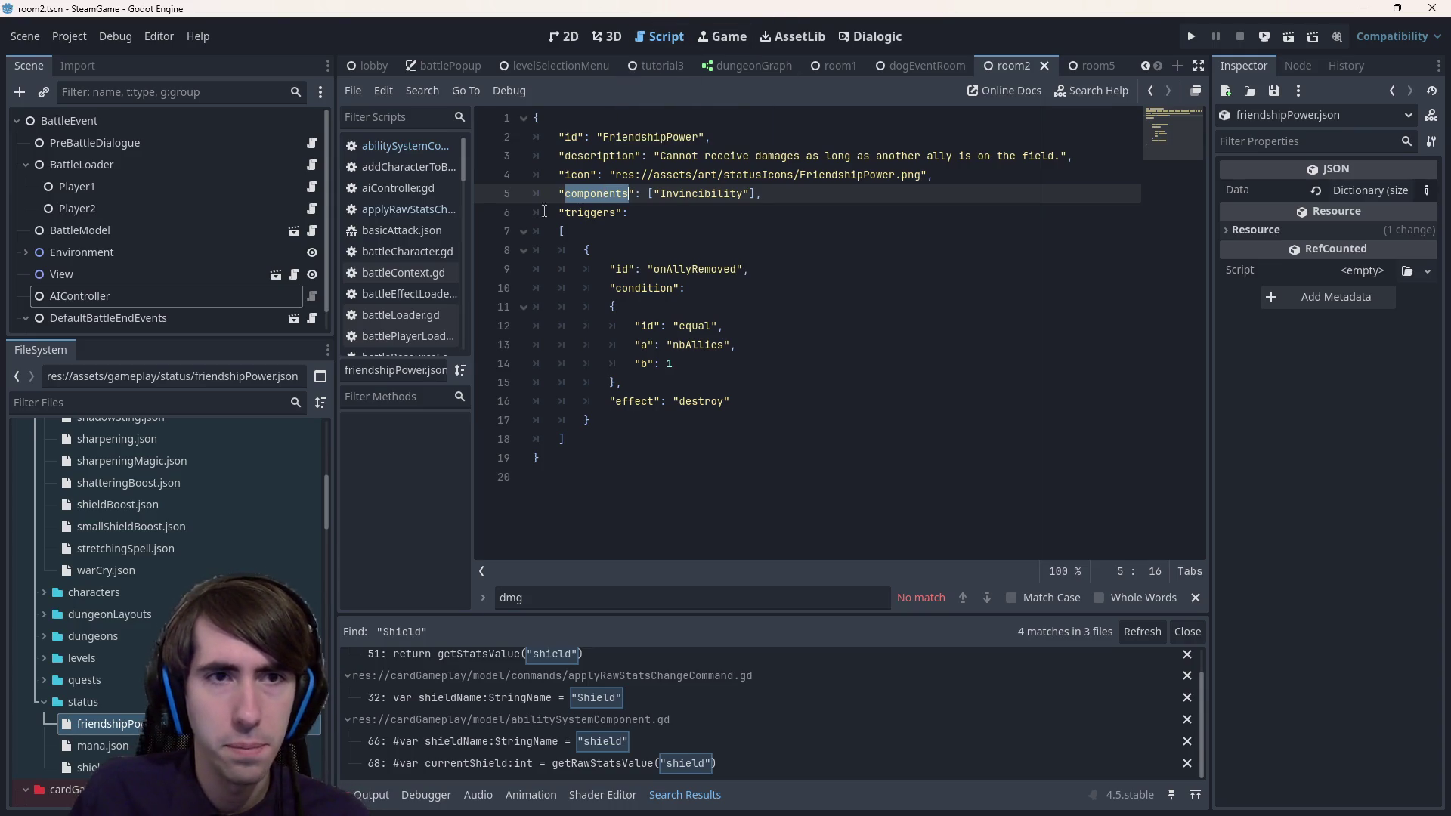
pyautogui.click(604, 287)
pyautogui.hotkey('alt', 'Left')
pyautogui.hotkey('alt', 'Left')
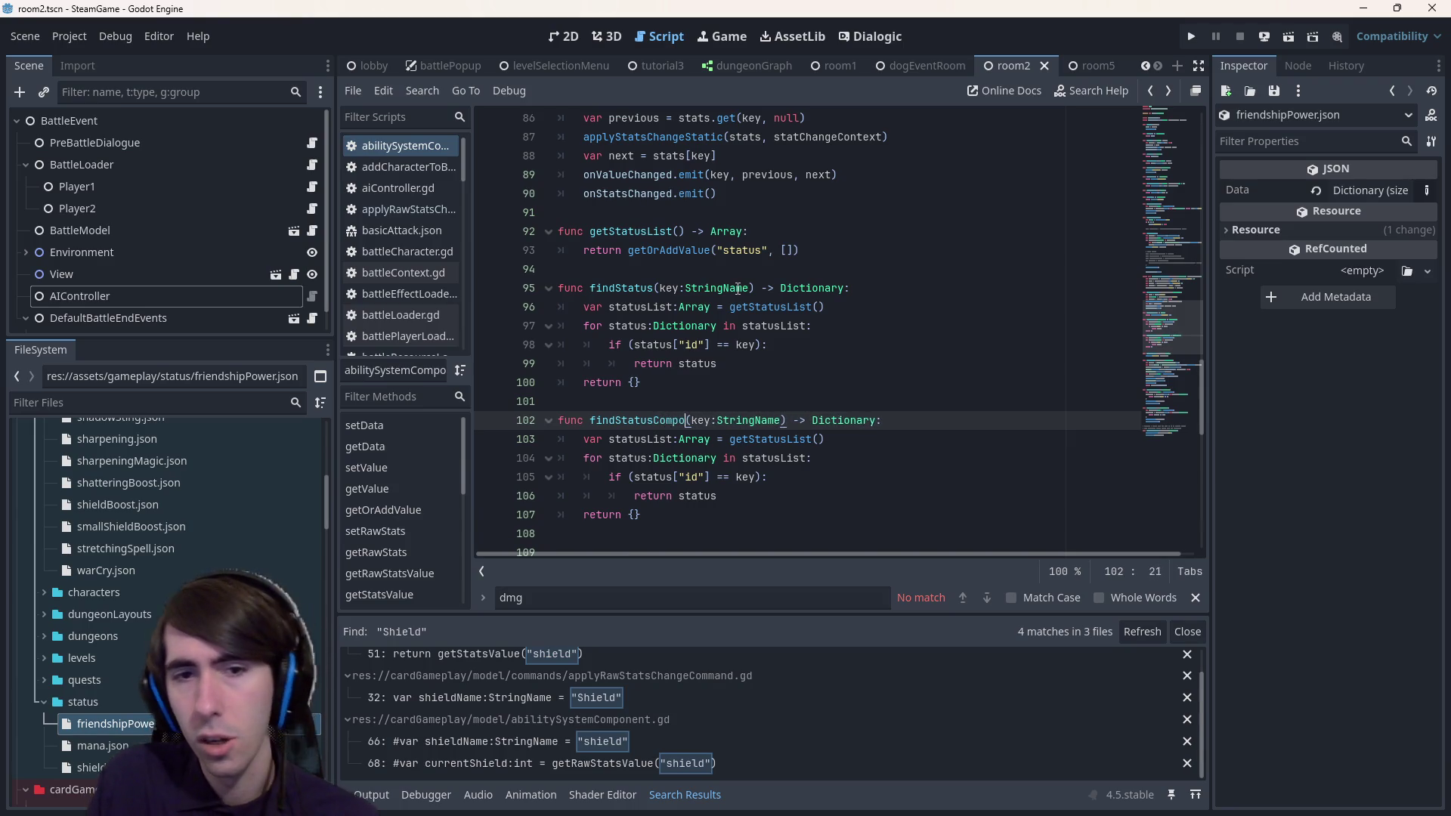
pyautogui.write('nent')
# - Change findStatusComponent's return type on line 102 from Dictionary to bool
pyautogui.scroll(-2, 763, 299)
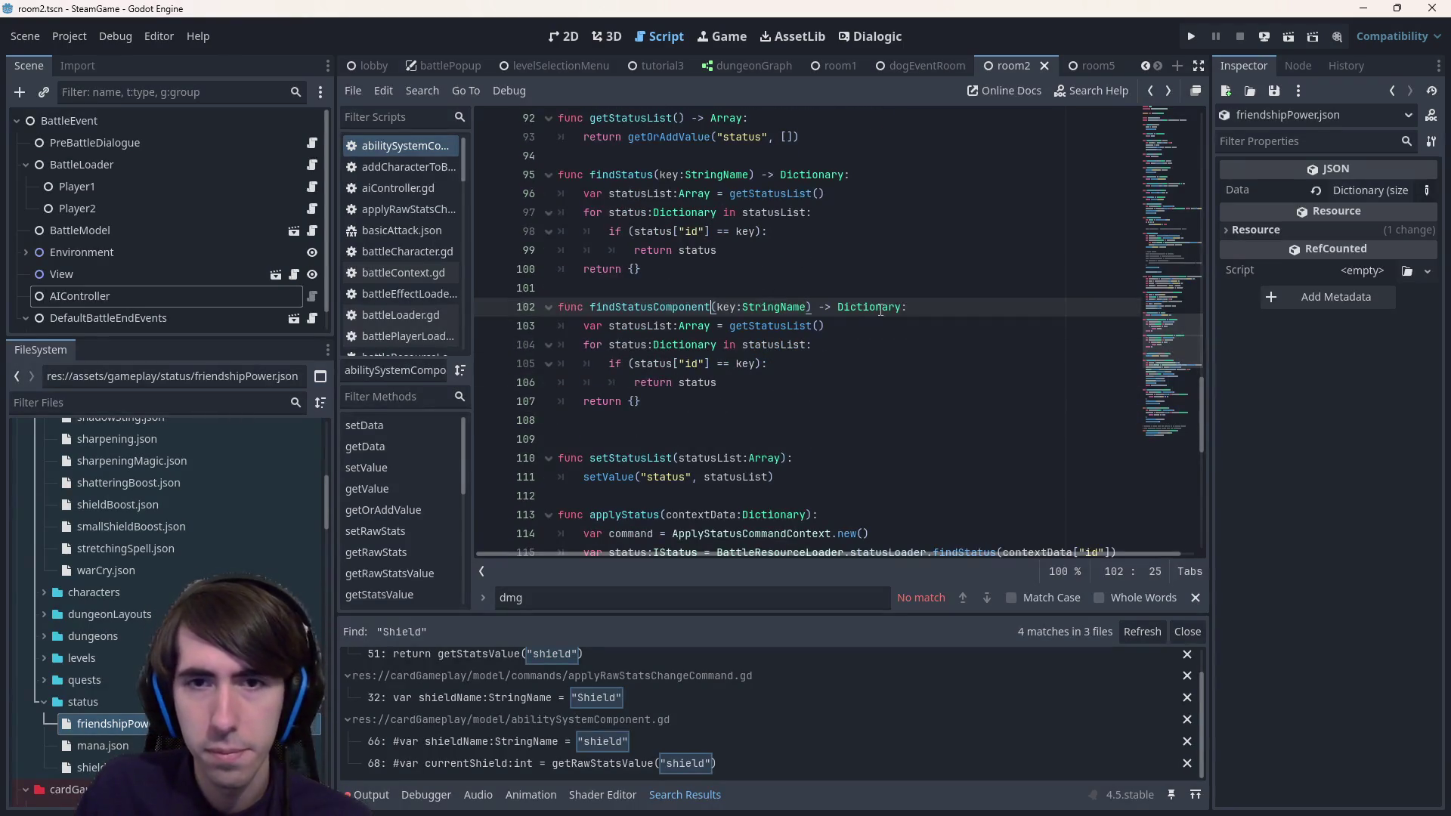
pyautogui.doubleClick(859, 307)
pyautogui.write('D')
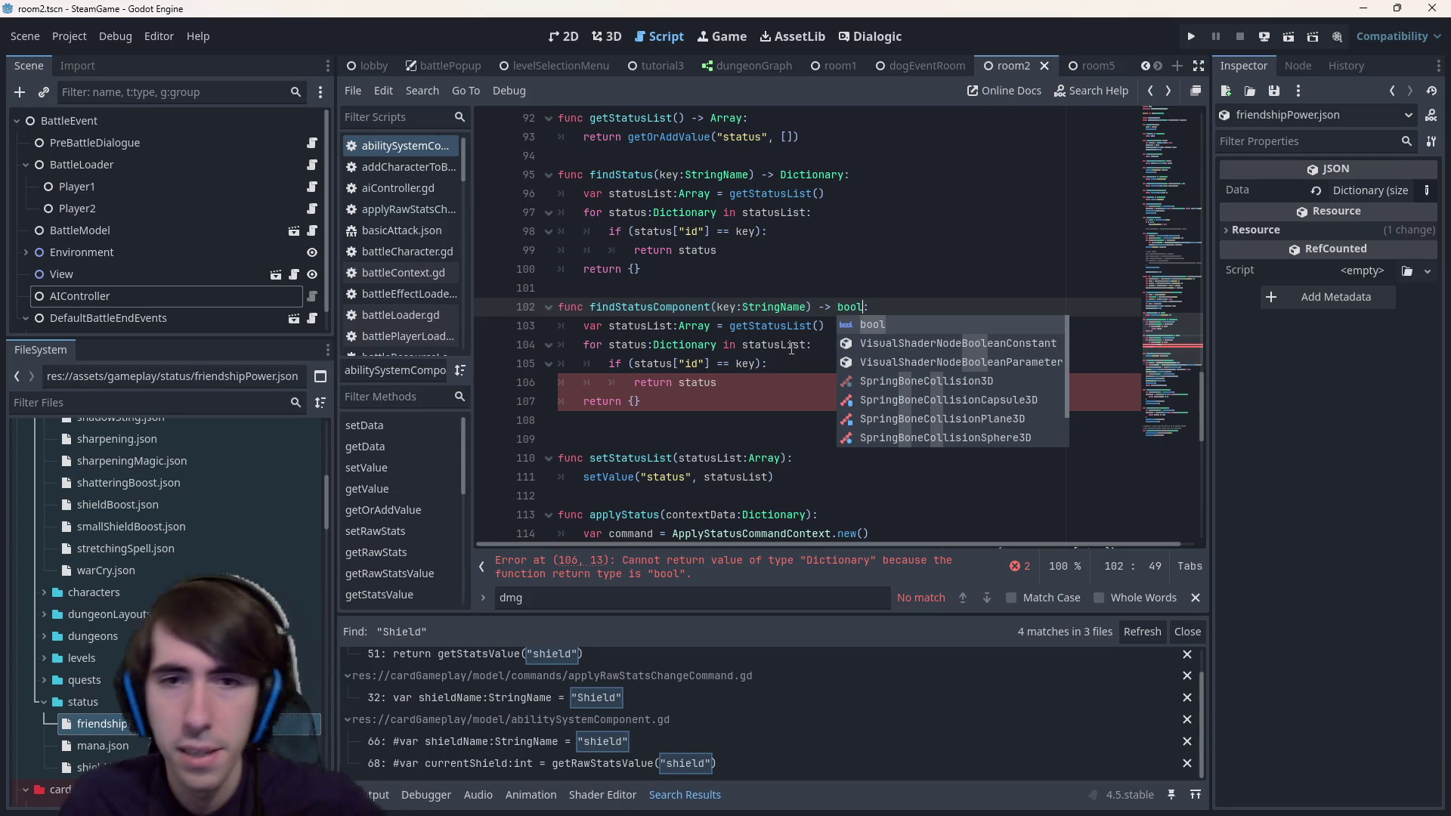
pyautogui.click(698, 363)
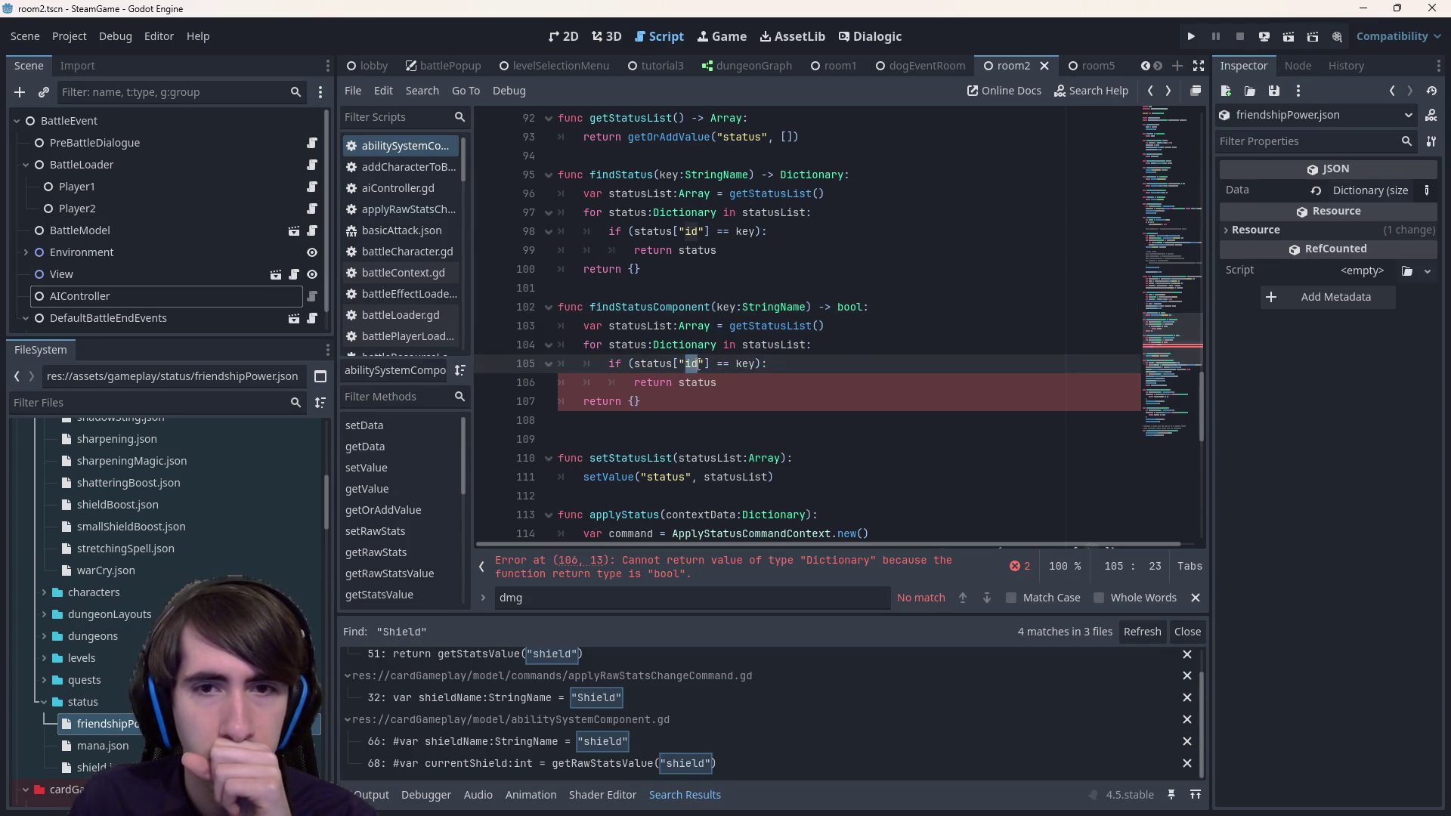
# - Look over statusList and the id check on lines 104–105, then reopen friendshipPower.json
pyautogui.moveTo(743, 314)
pyautogui.doubleClick(789, 345)
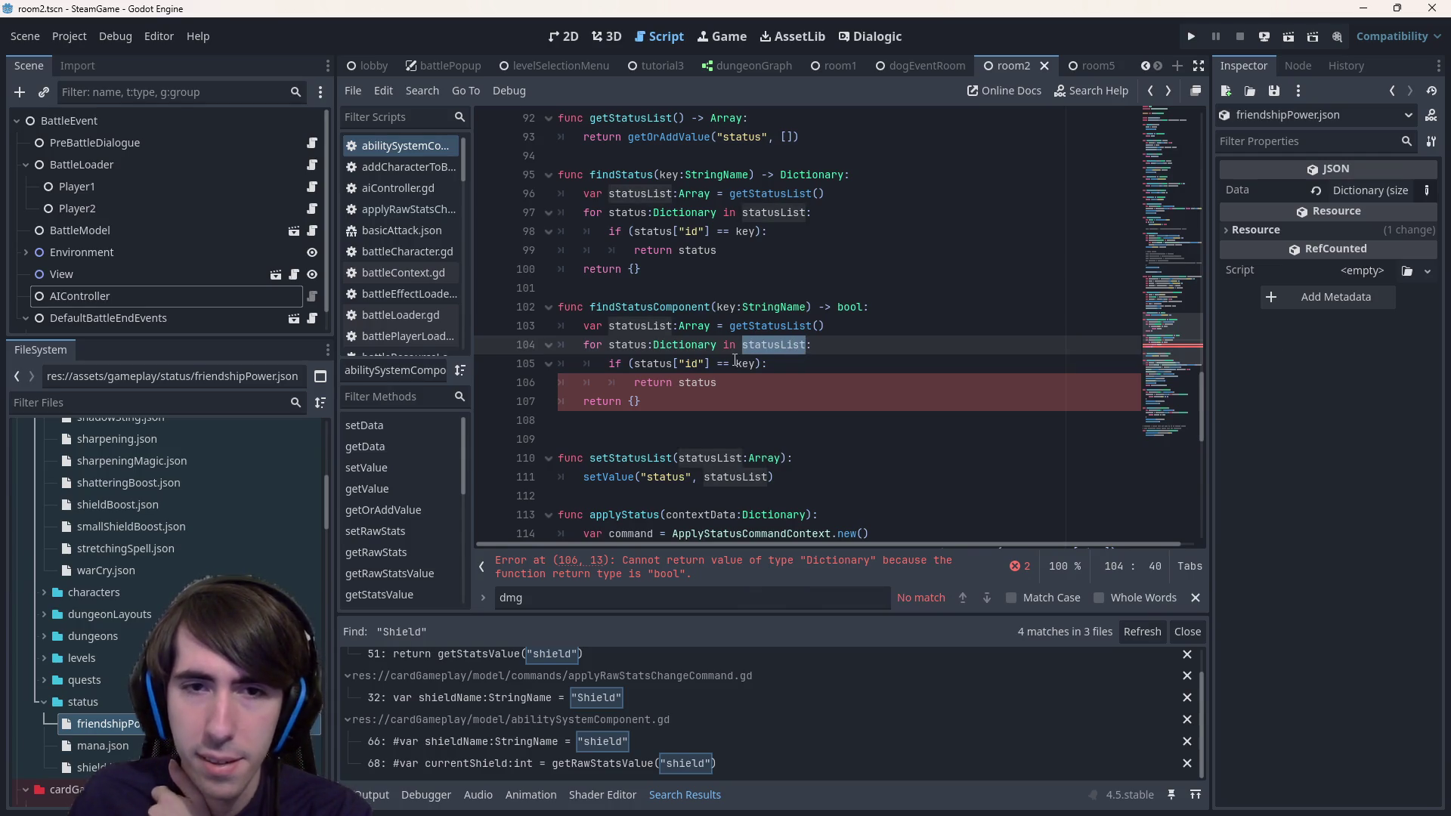
pyautogui.click(711, 364)
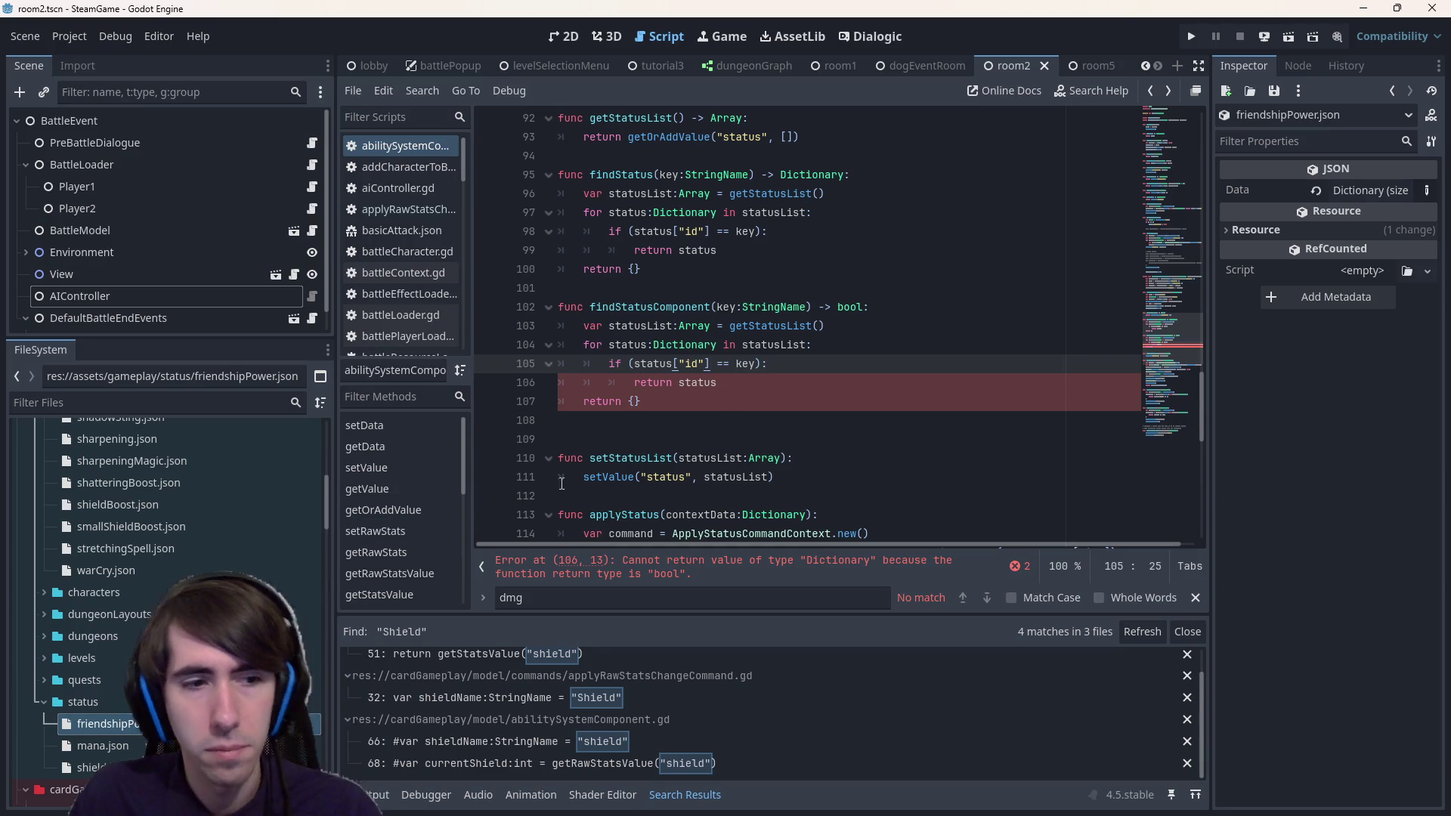
pyautogui.scroll(-10, 189, 605)
pyautogui.scroll(3, 151, 612)
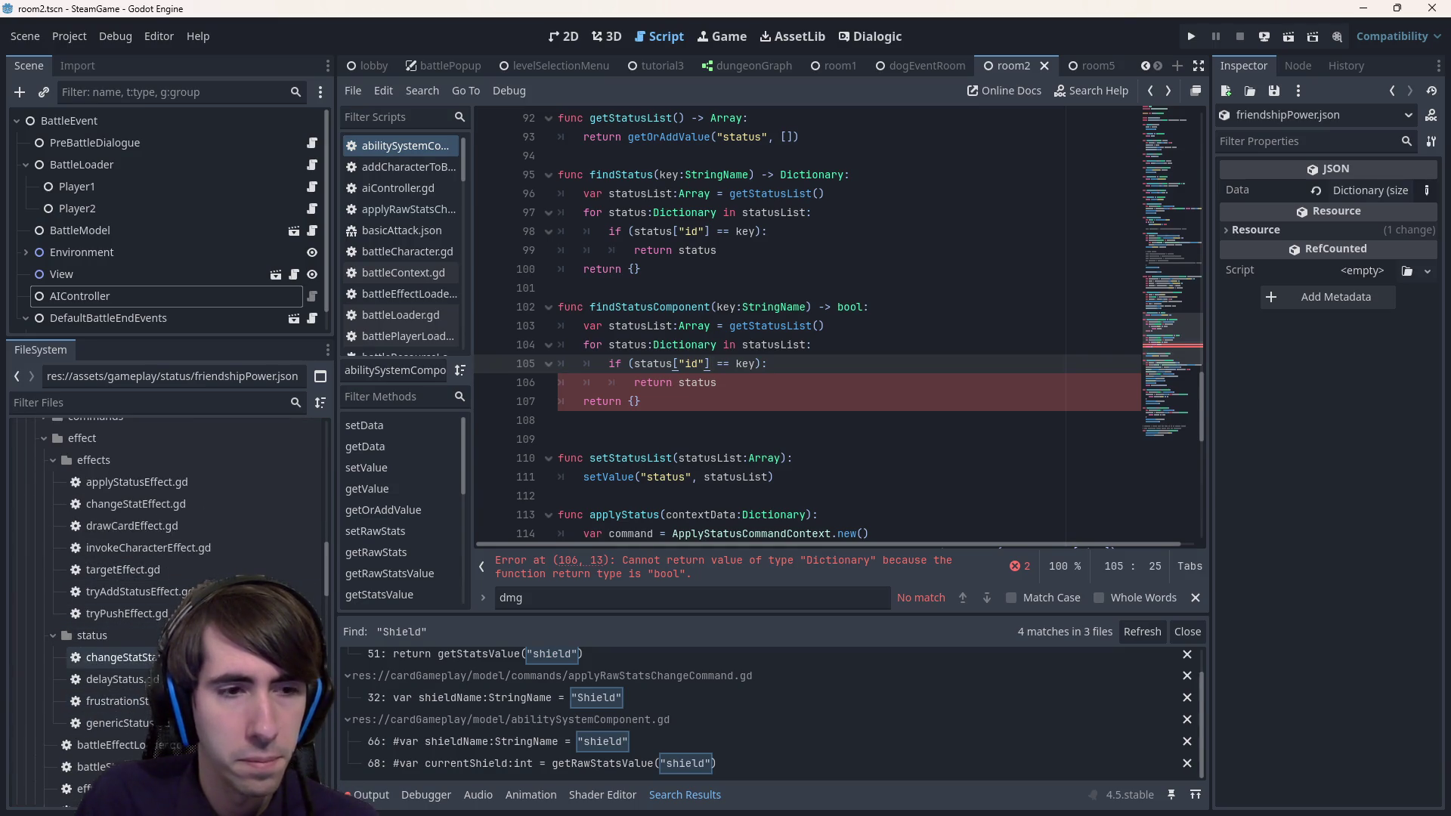
pyautogui.scroll(10, 189, 567)
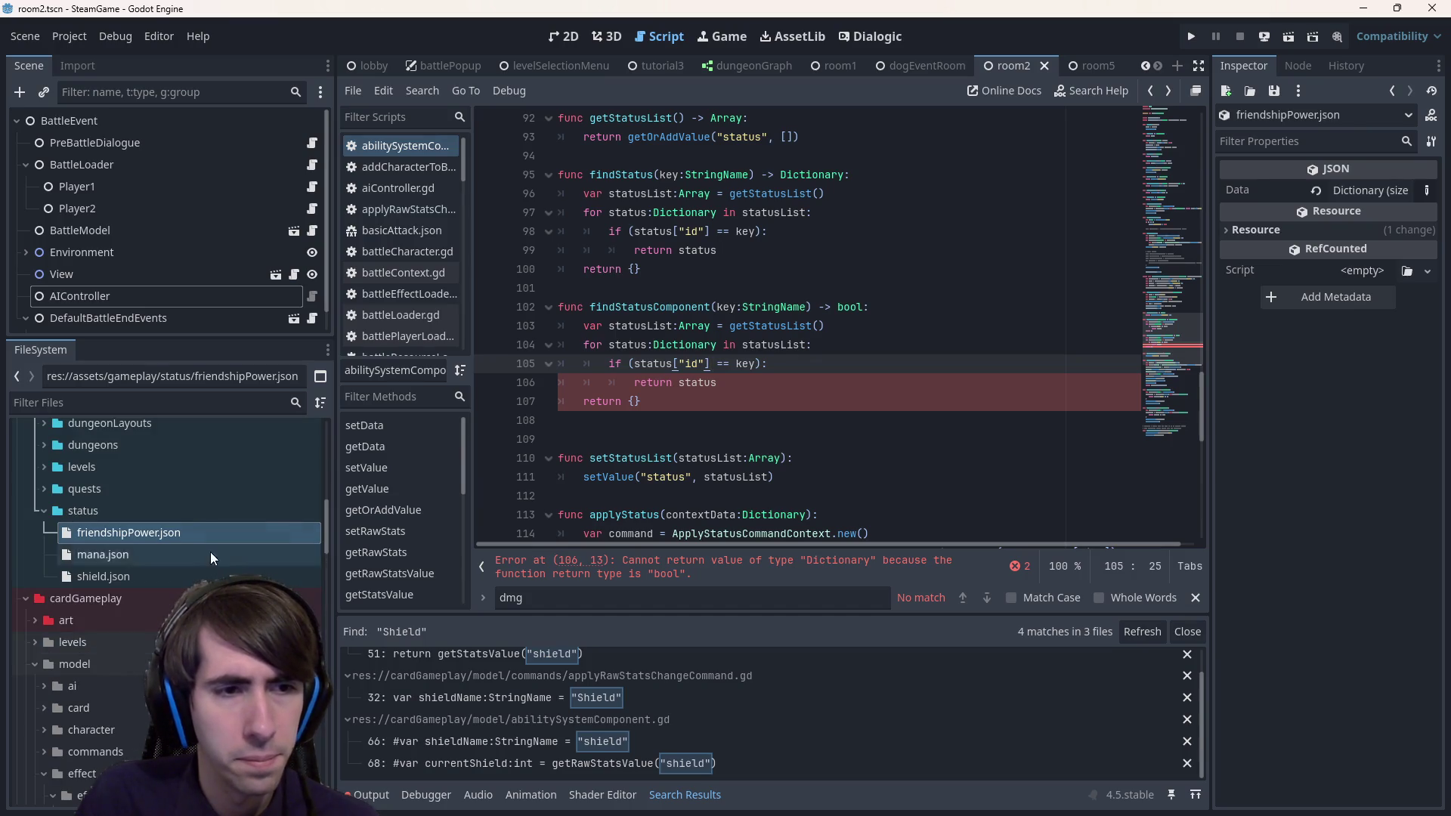
pyautogui.doubleClick(215, 529)
pyautogui.click(665, 363)
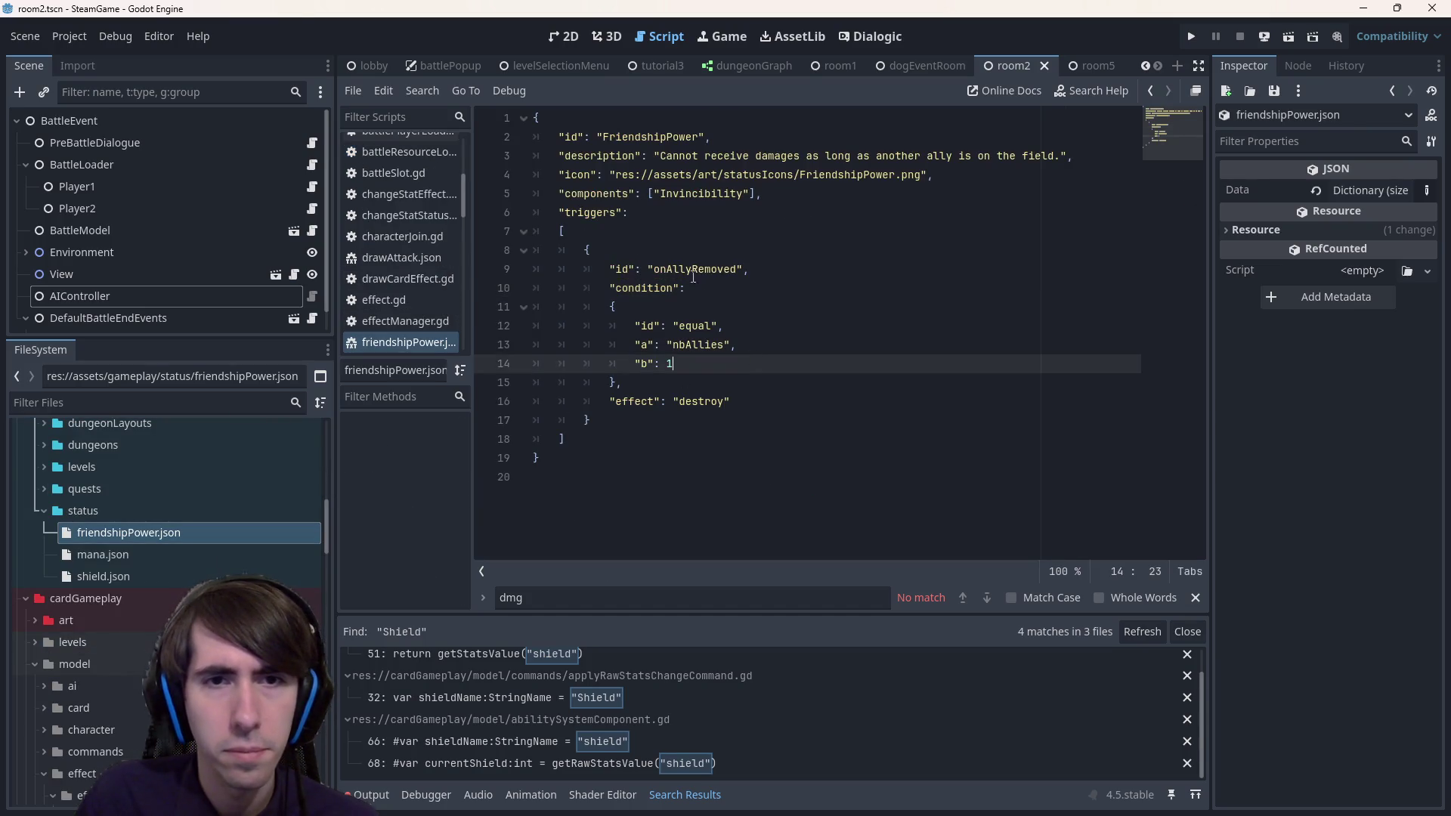
# - Inspect friendshipPower.json's triggers key and FriendshipPower id, stepping between recent script locations
pyautogui.doubleClick(597, 214)
pyautogui.doubleClick(651, 139)
pyautogui.hotkey('alt', 'Left')
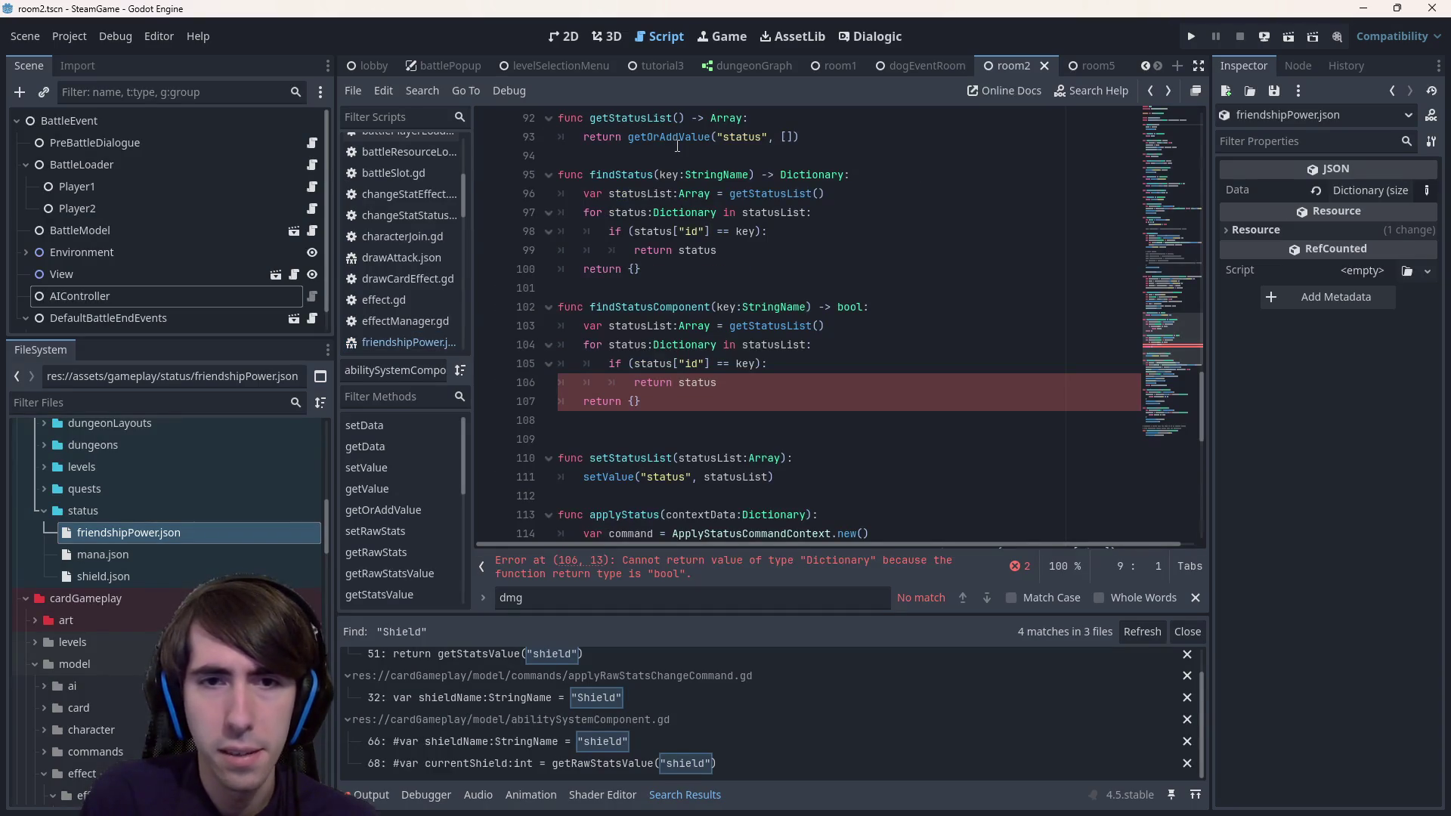
pyautogui.hotkey('alt', 'Left')
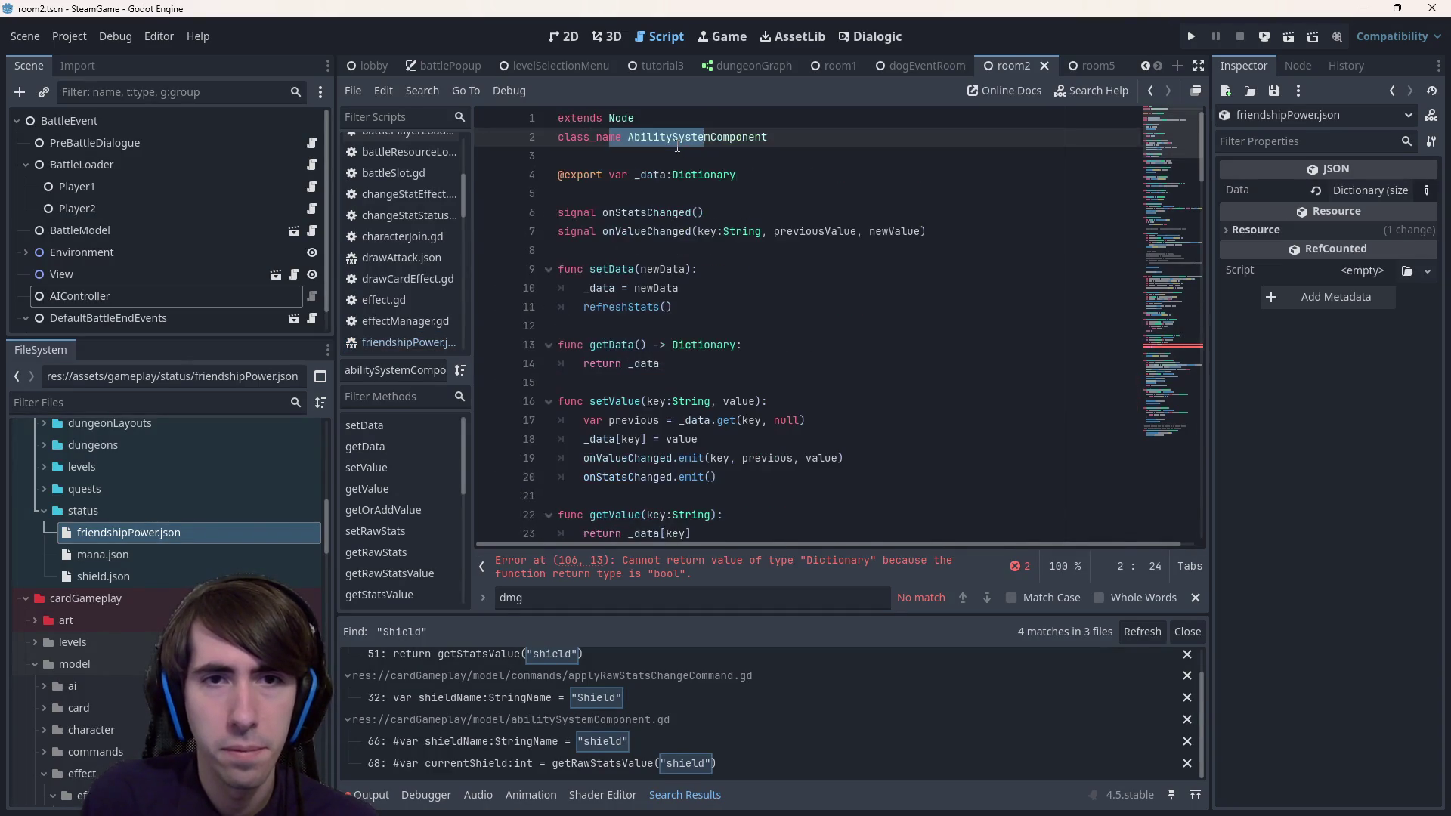
pyautogui.hotkey('alt', 'Right')
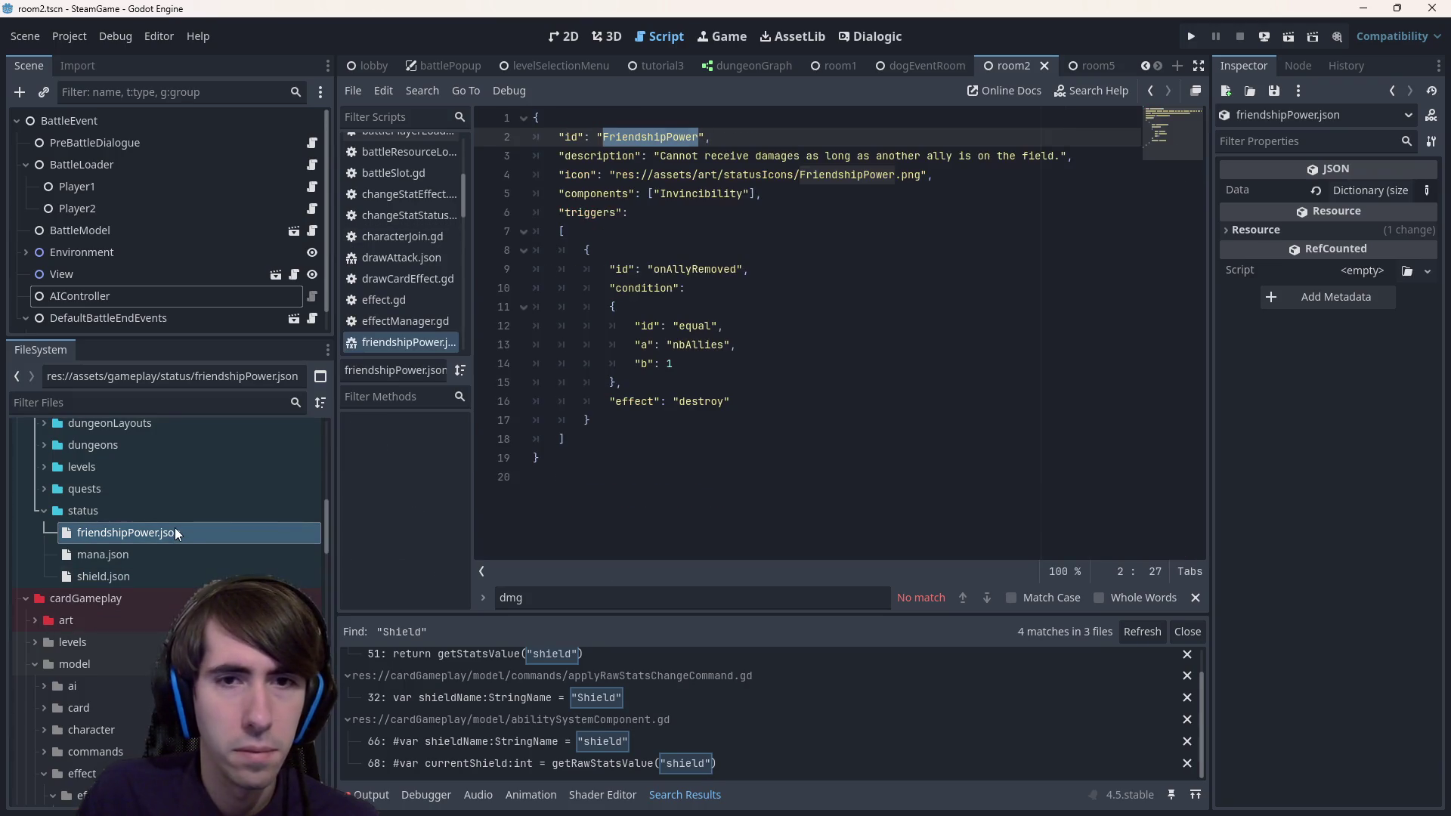
pyautogui.click(767, 270)
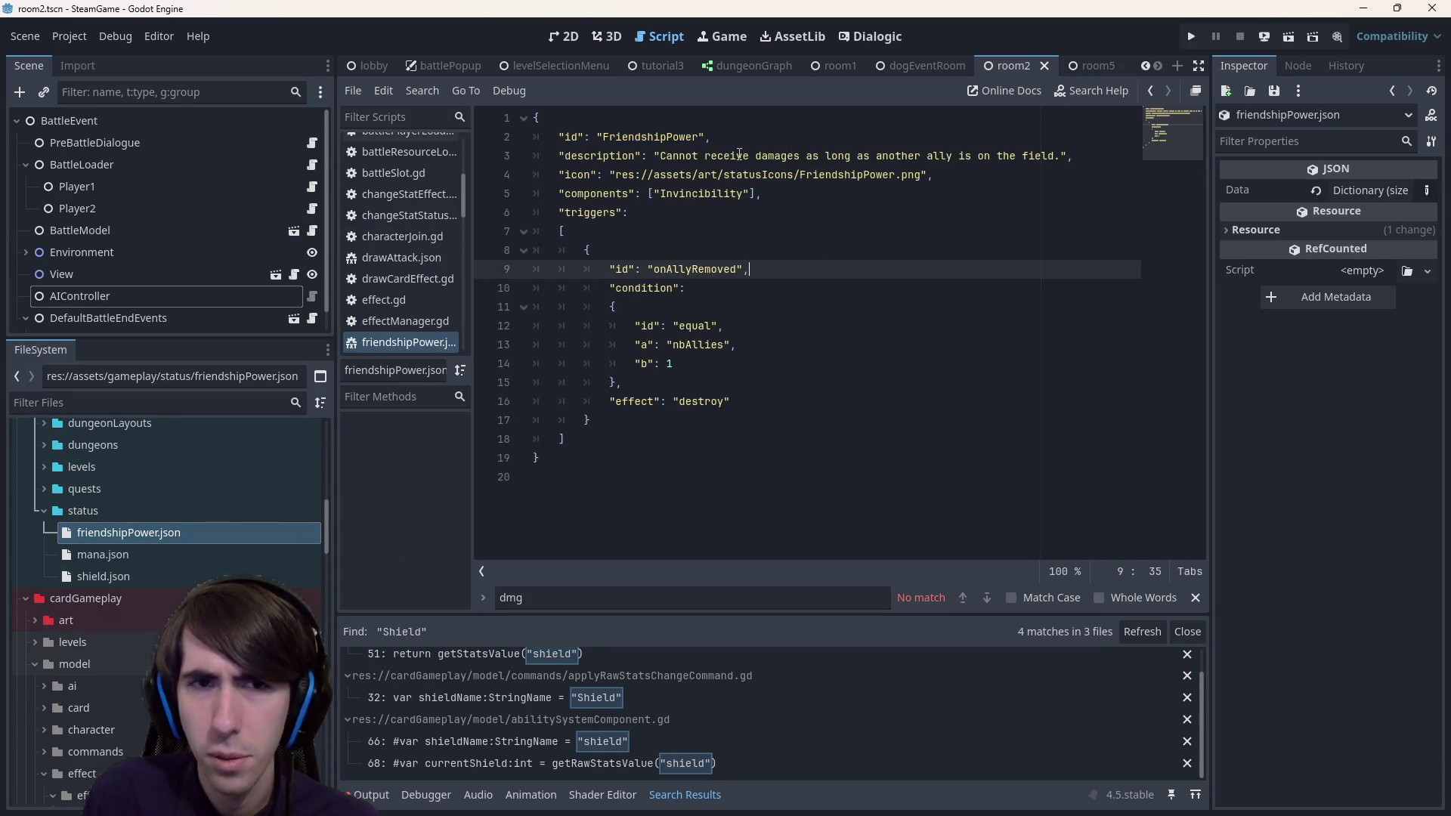
# - Step back through visited locations to executeAttack's findStatus call in applyRawStatsChangeCommand.gd
pyautogui.hotkey('alt', 'Left')
pyautogui.hotkey('alt', 'Left')
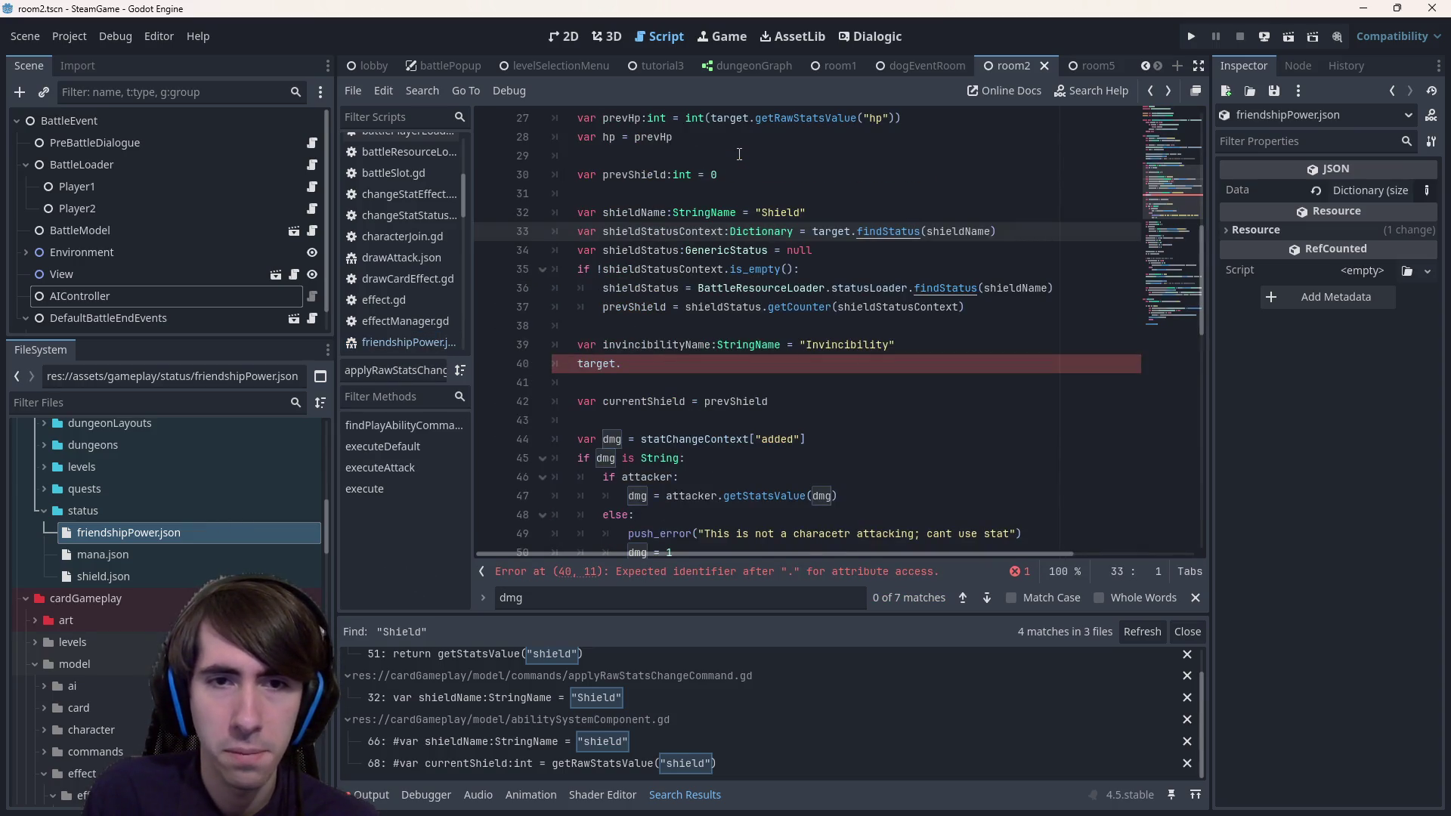
pyautogui.hotkey('alt', 'Left')
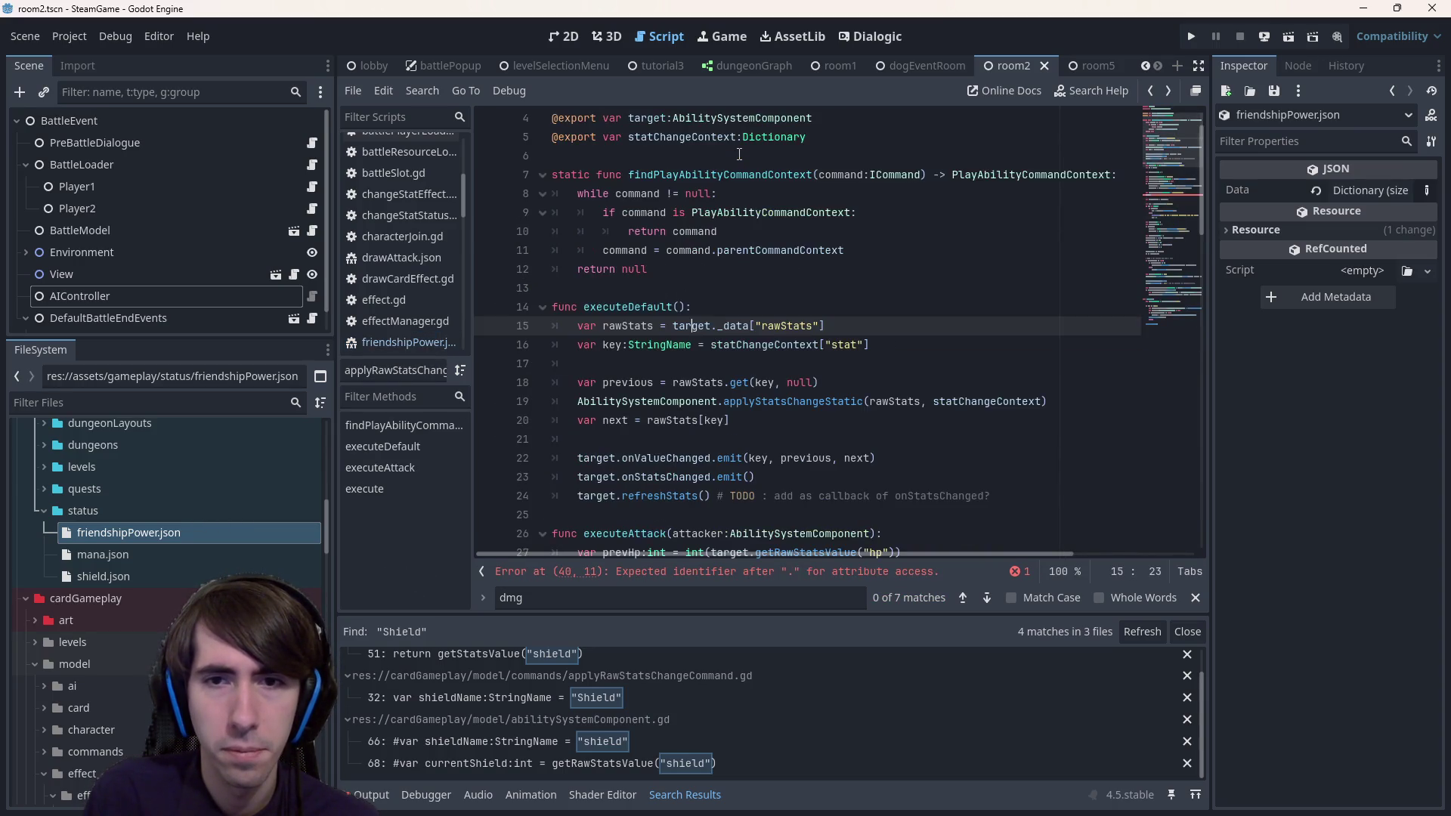
pyautogui.hotkey('alt', 'Left')
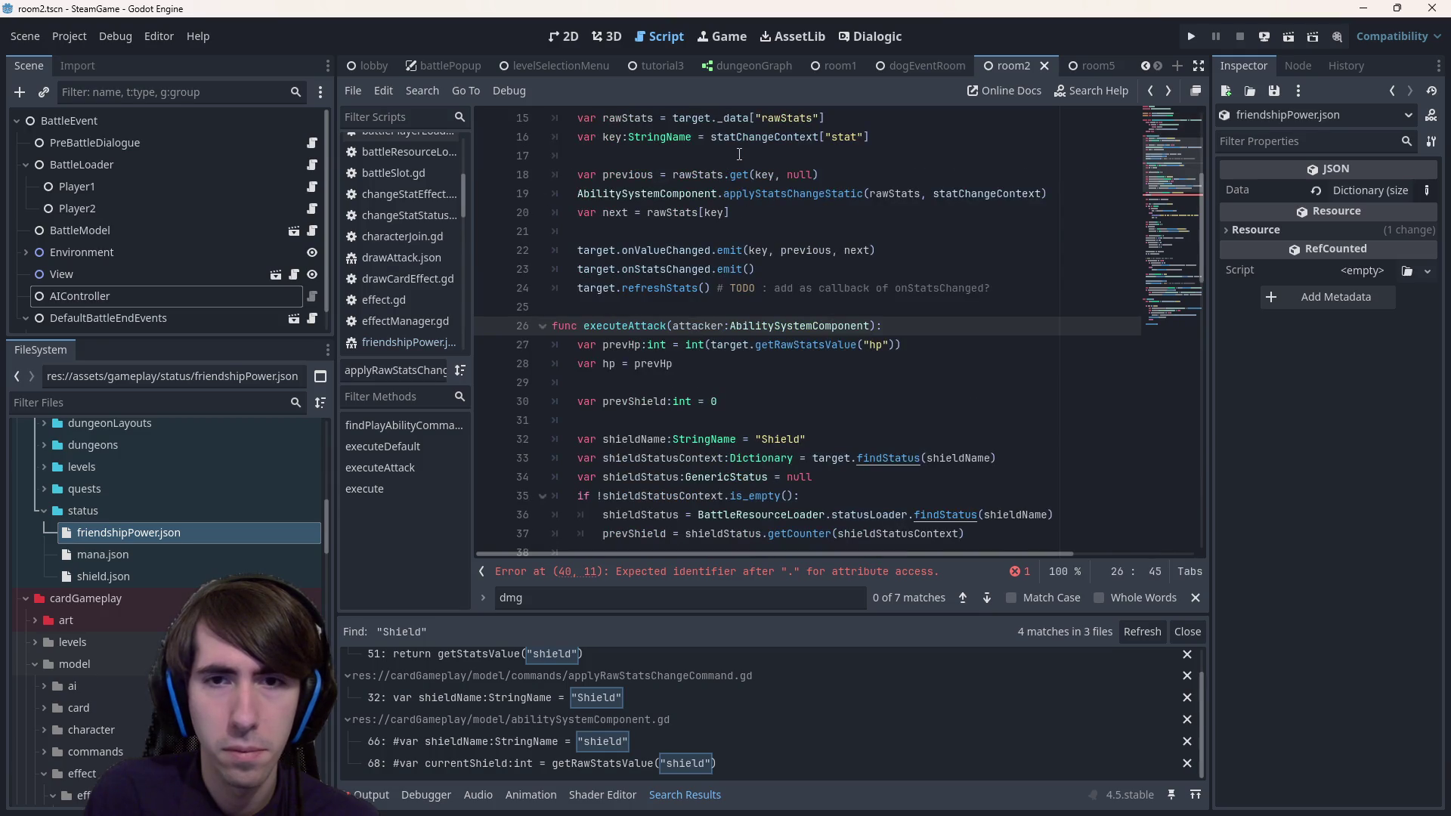
pyautogui.hotkey('alt', 'Left')
pyautogui.hotkey('alt', 'Left')
pyautogui.hotkey('alt', 'Left')
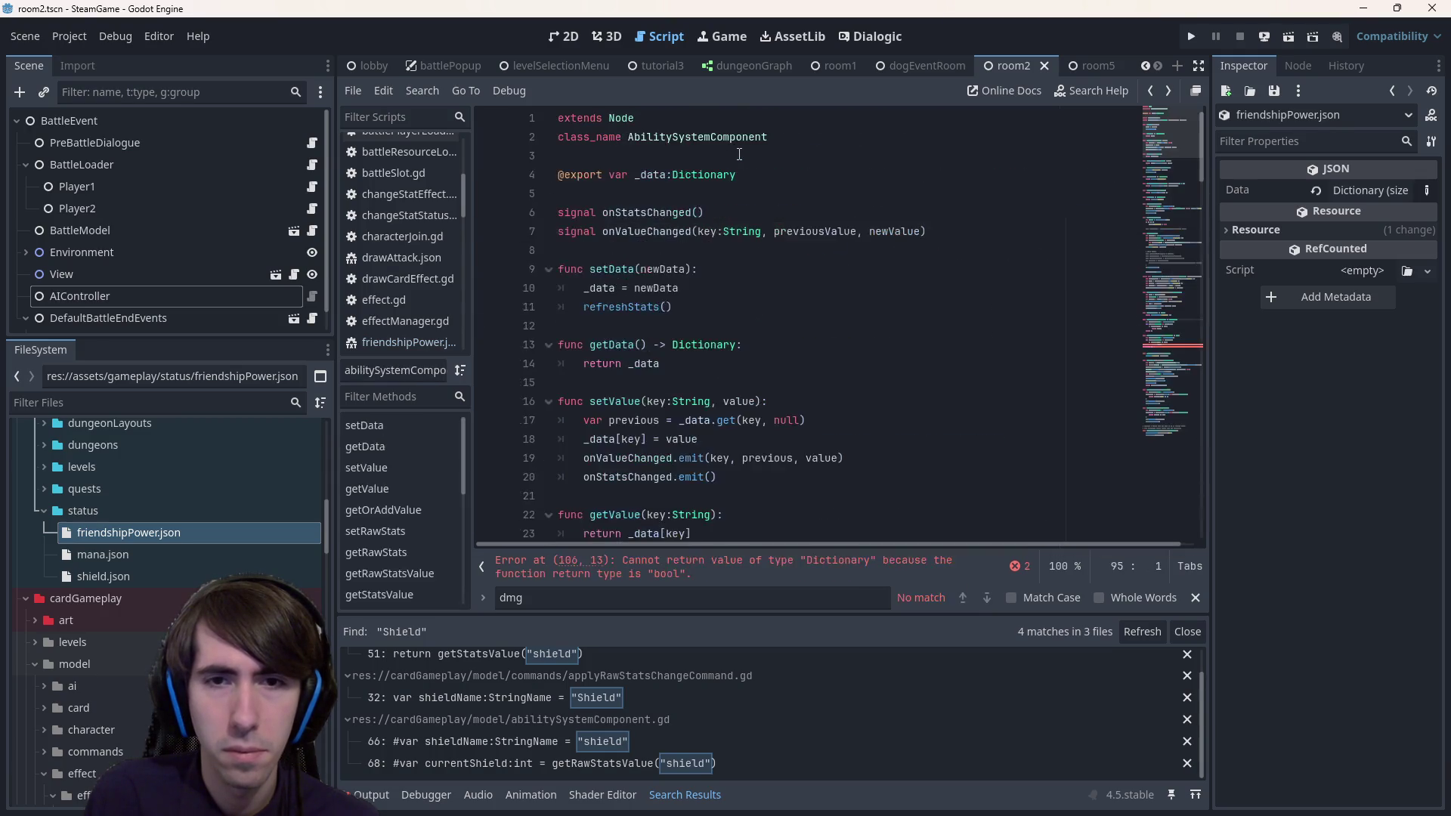
pyautogui.hotkey('alt', 'Left')
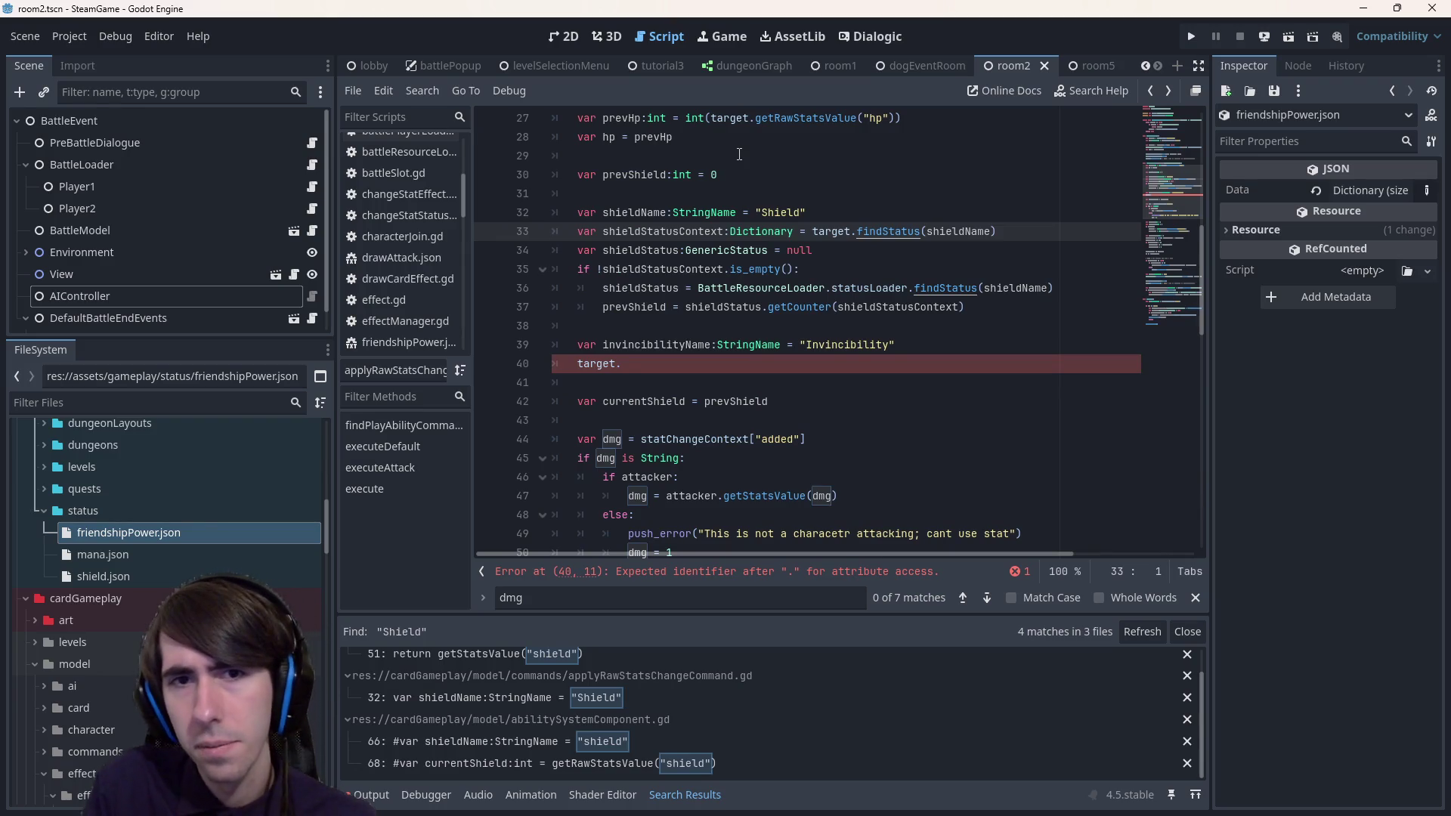
pyautogui.scroll(-2, 646, 318)
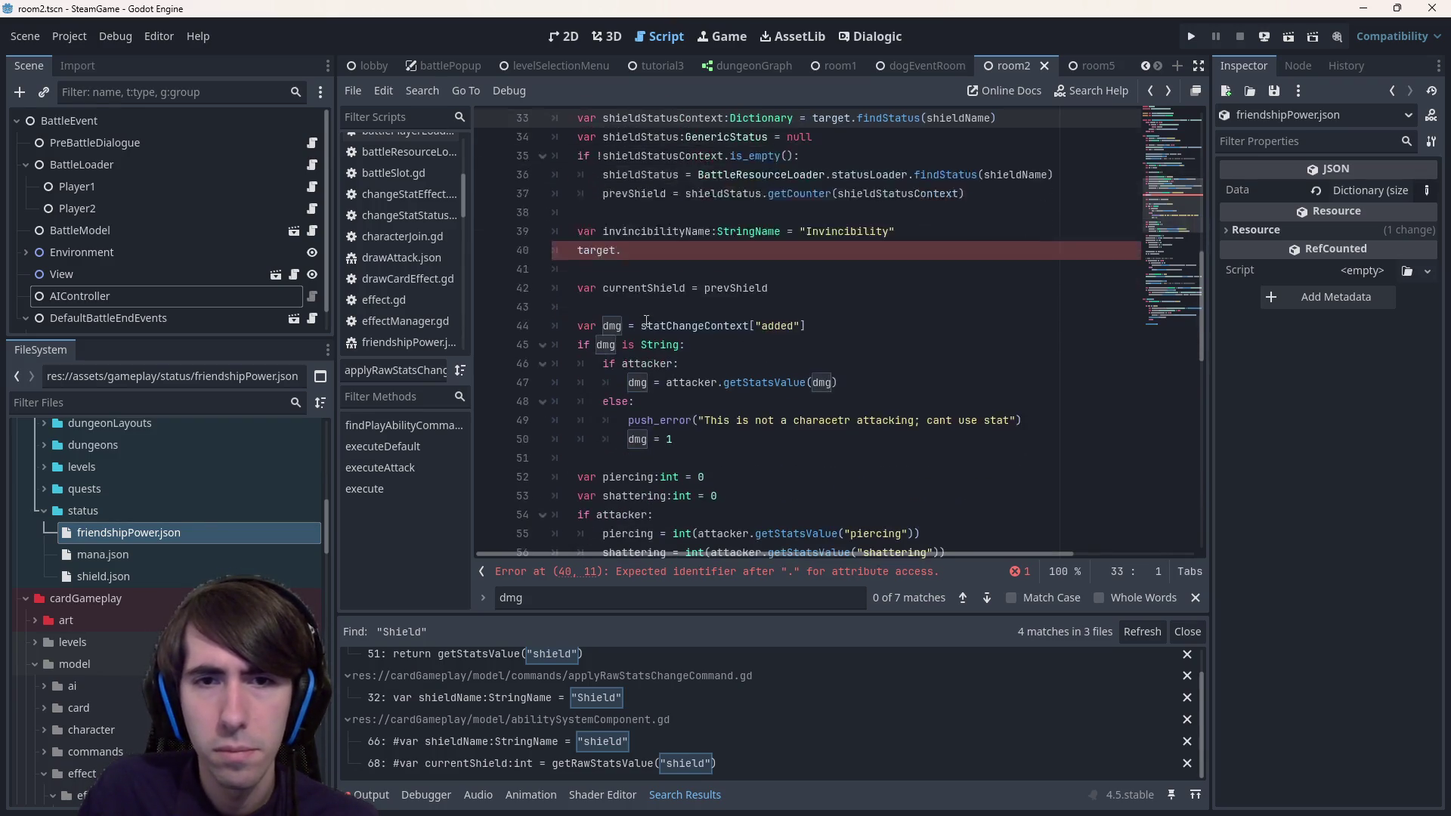
pyautogui.scroll(3, 680, 362)
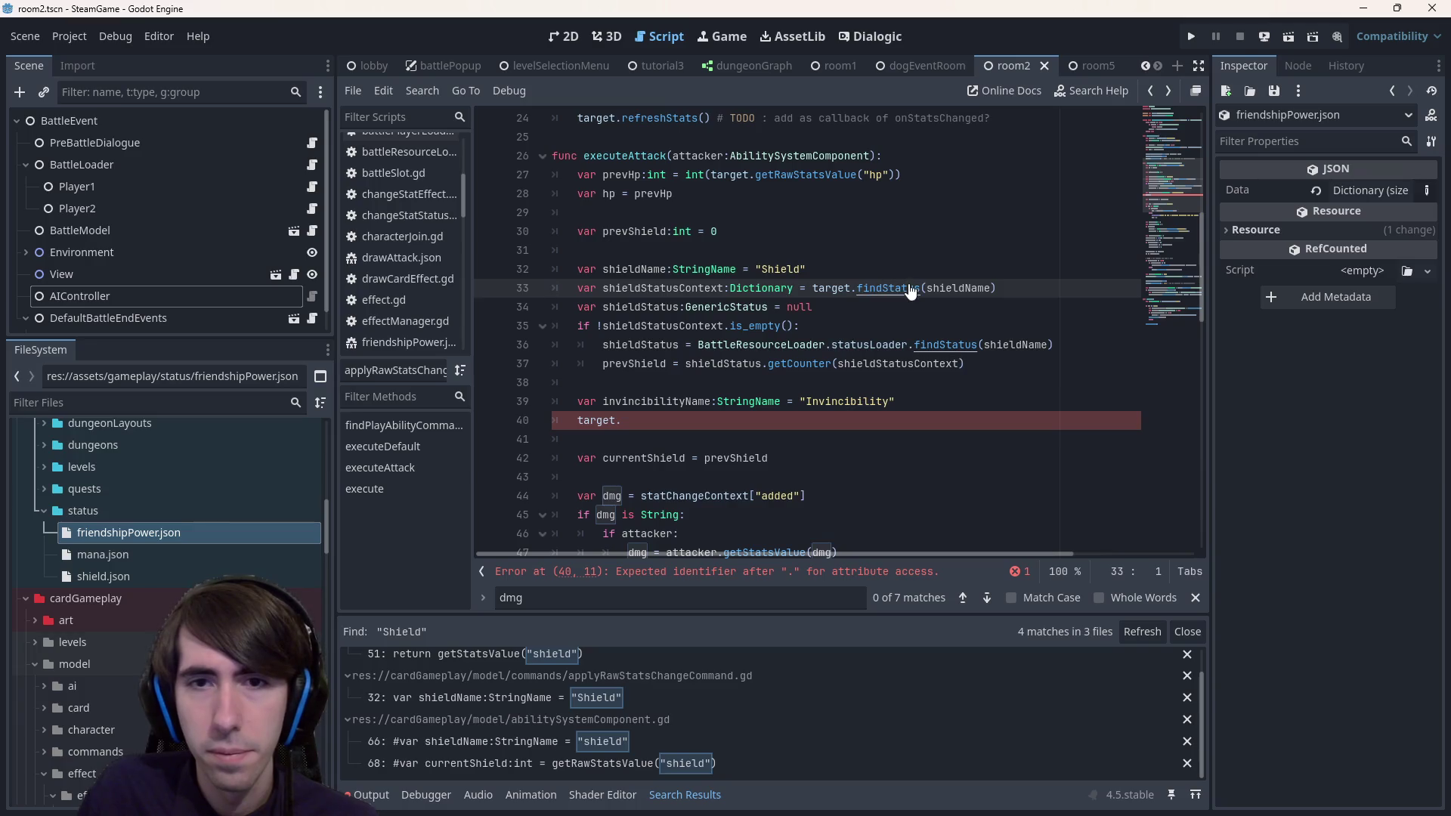
# - In findStatusComponent, add var components:Array = DictionaryHelpers.getArray(status, "components", []) and loop over components
pyautogui.keyDown('ctrl'); pyautogui.click(910, 292); pyautogui.keyUp('ctrl')
pyautogui.scroll(-2, 678, 434)
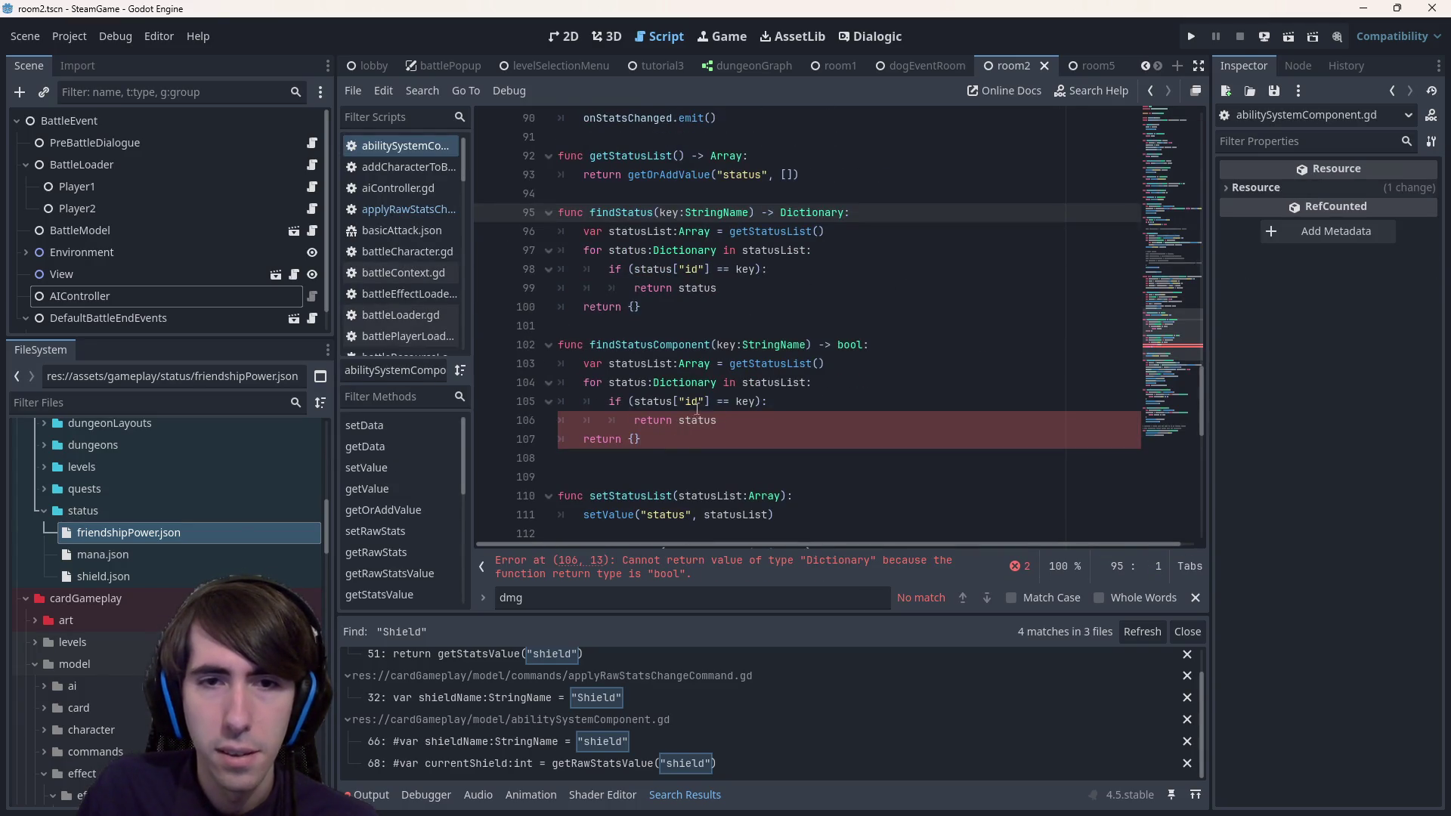
pyautogui.doubleClick(691, 403)
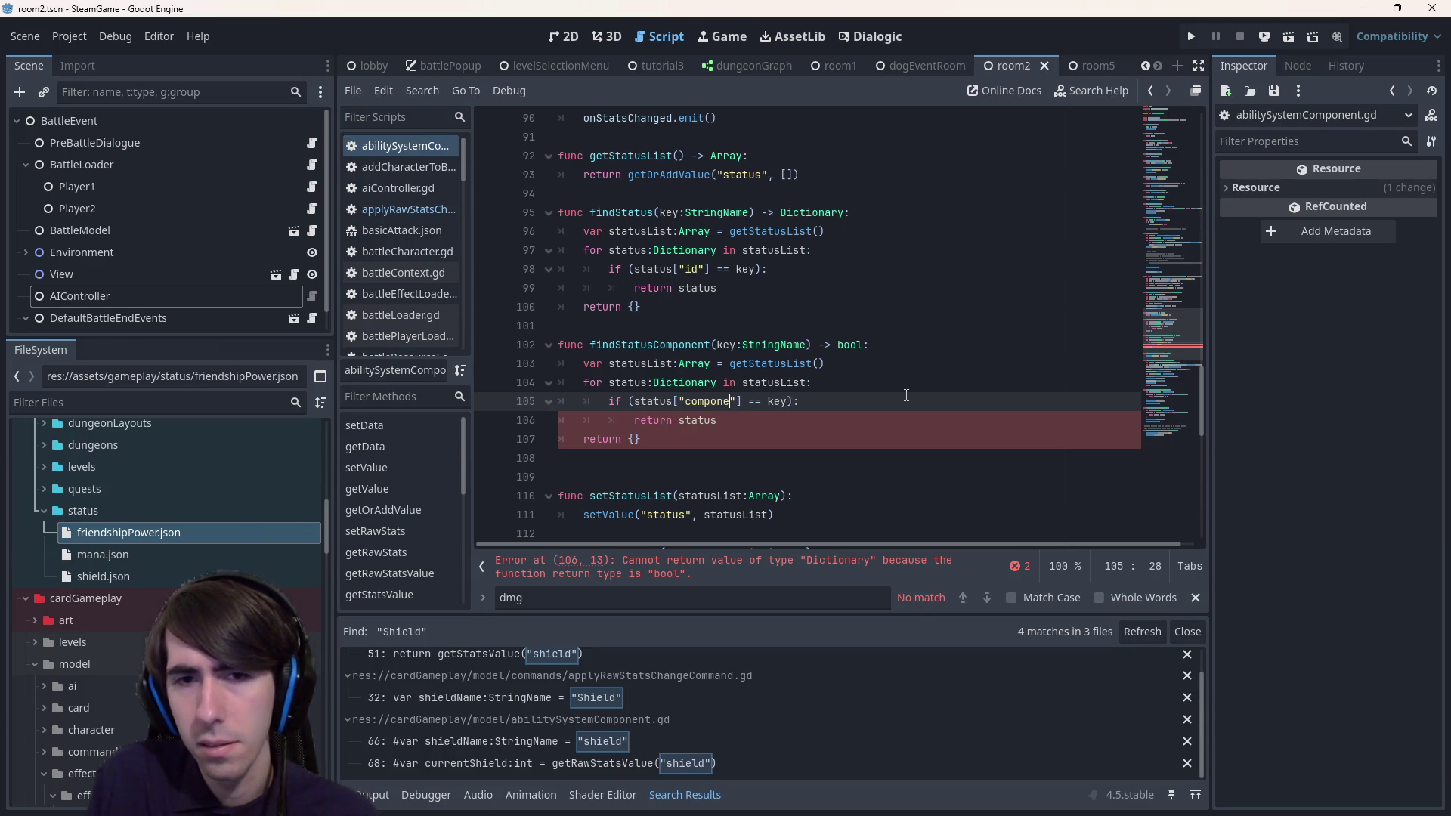
pyautogui.hotkey('ctrl', 'shift', 'Return')
pyautogui.write('var components:Arra')
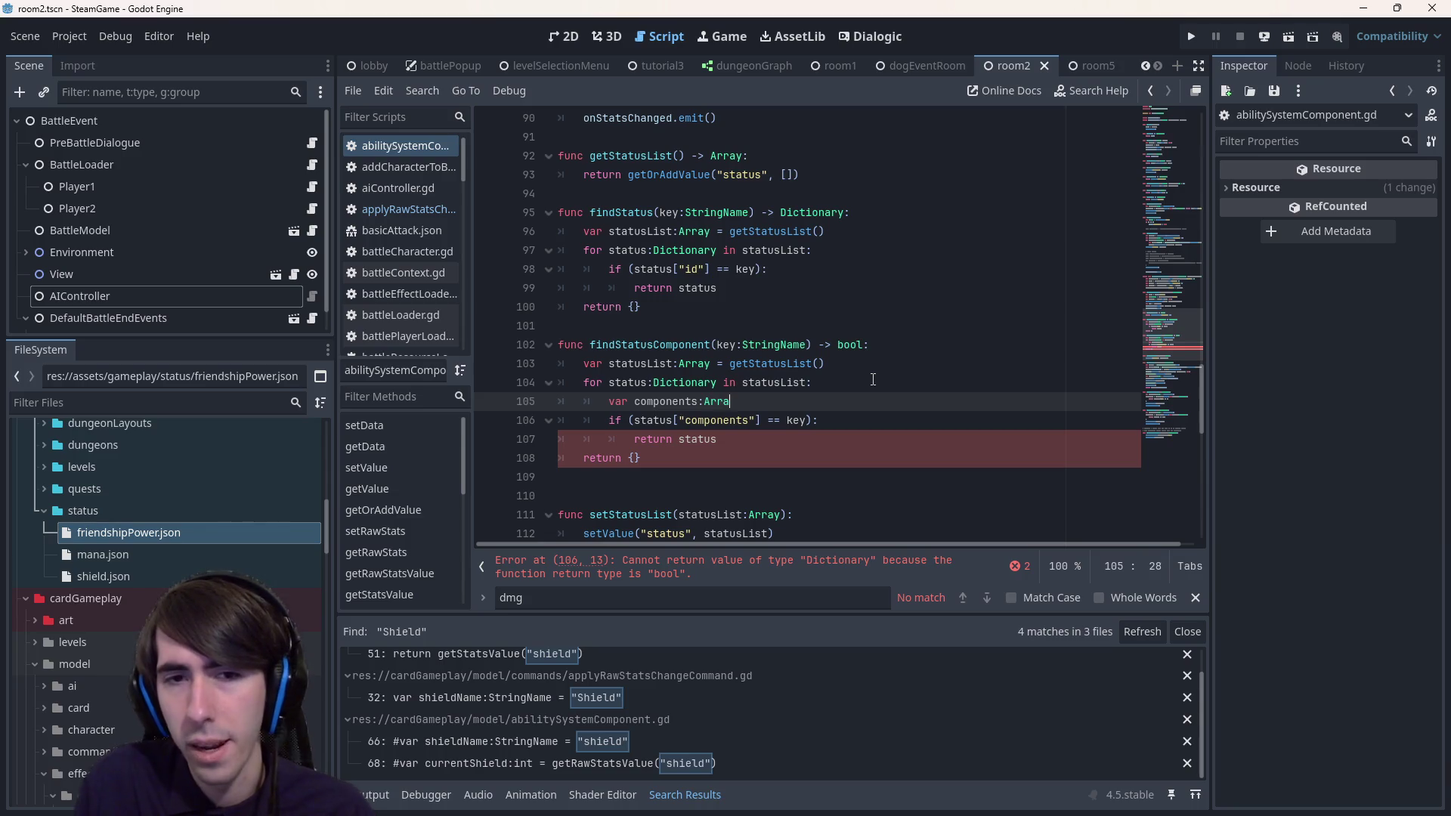
pyautogui.write('y =')
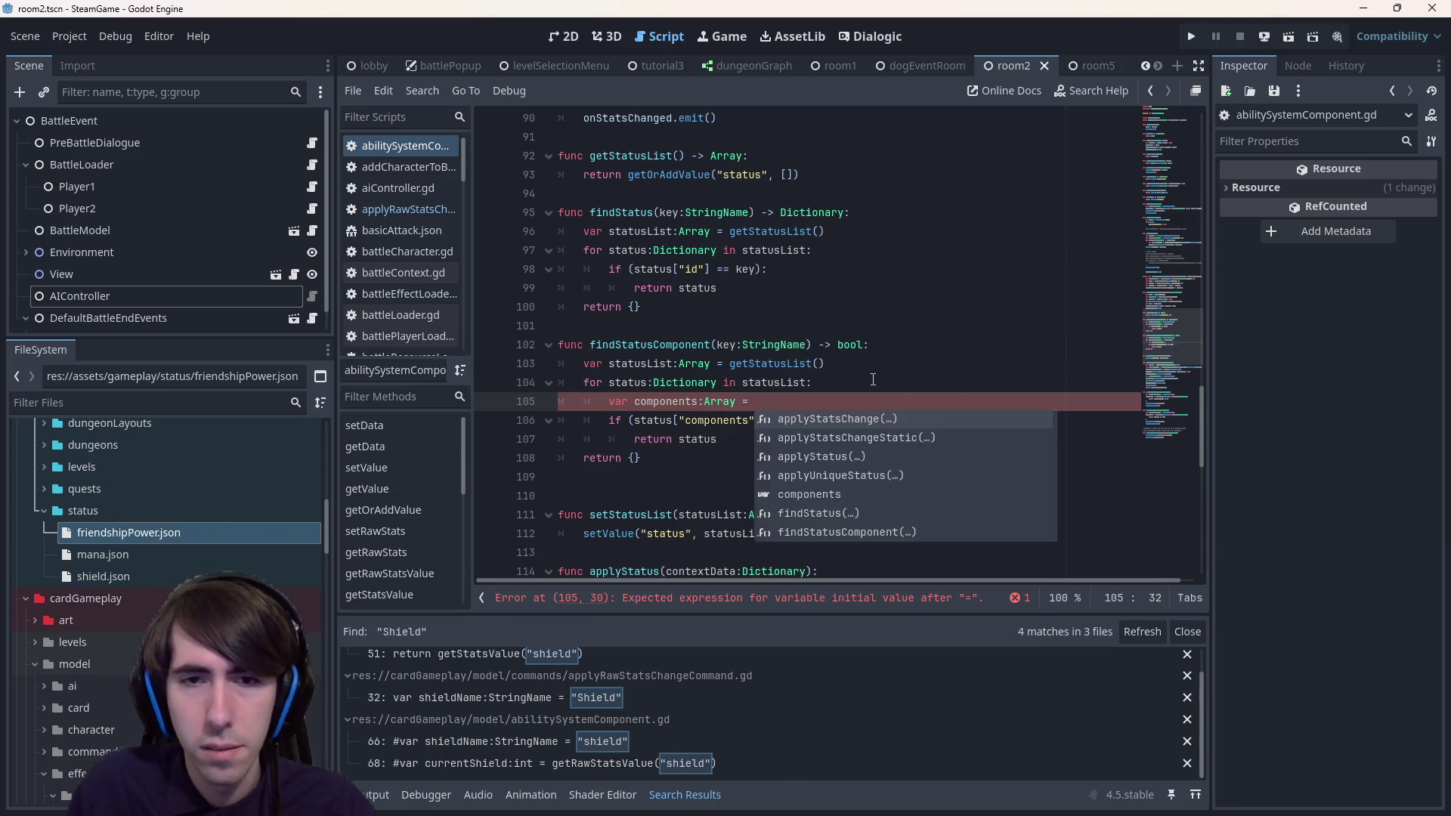
pyautogui.press('Down')
pyautogui.press('Up')
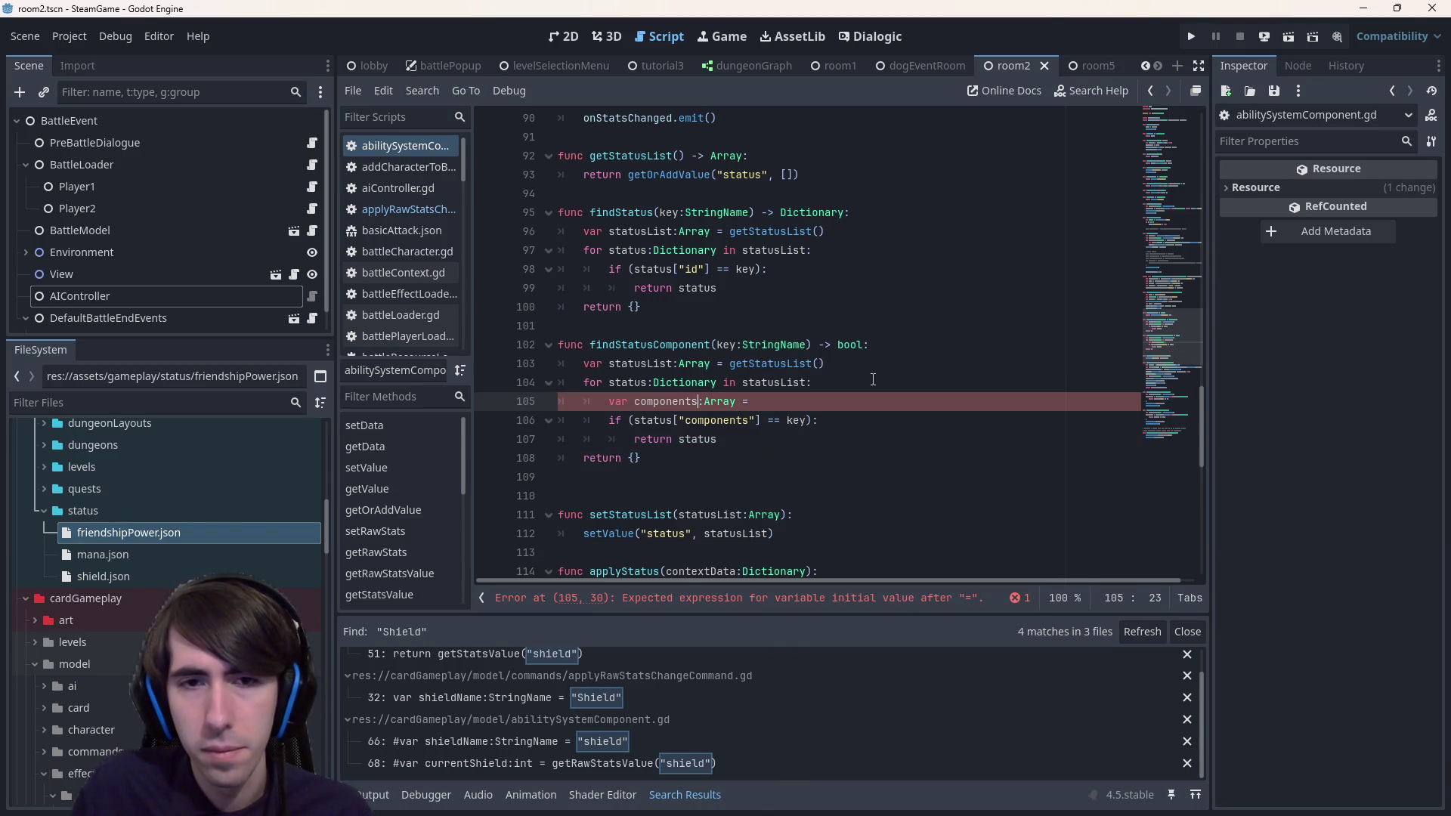
pyautogui.write('status["components"]')
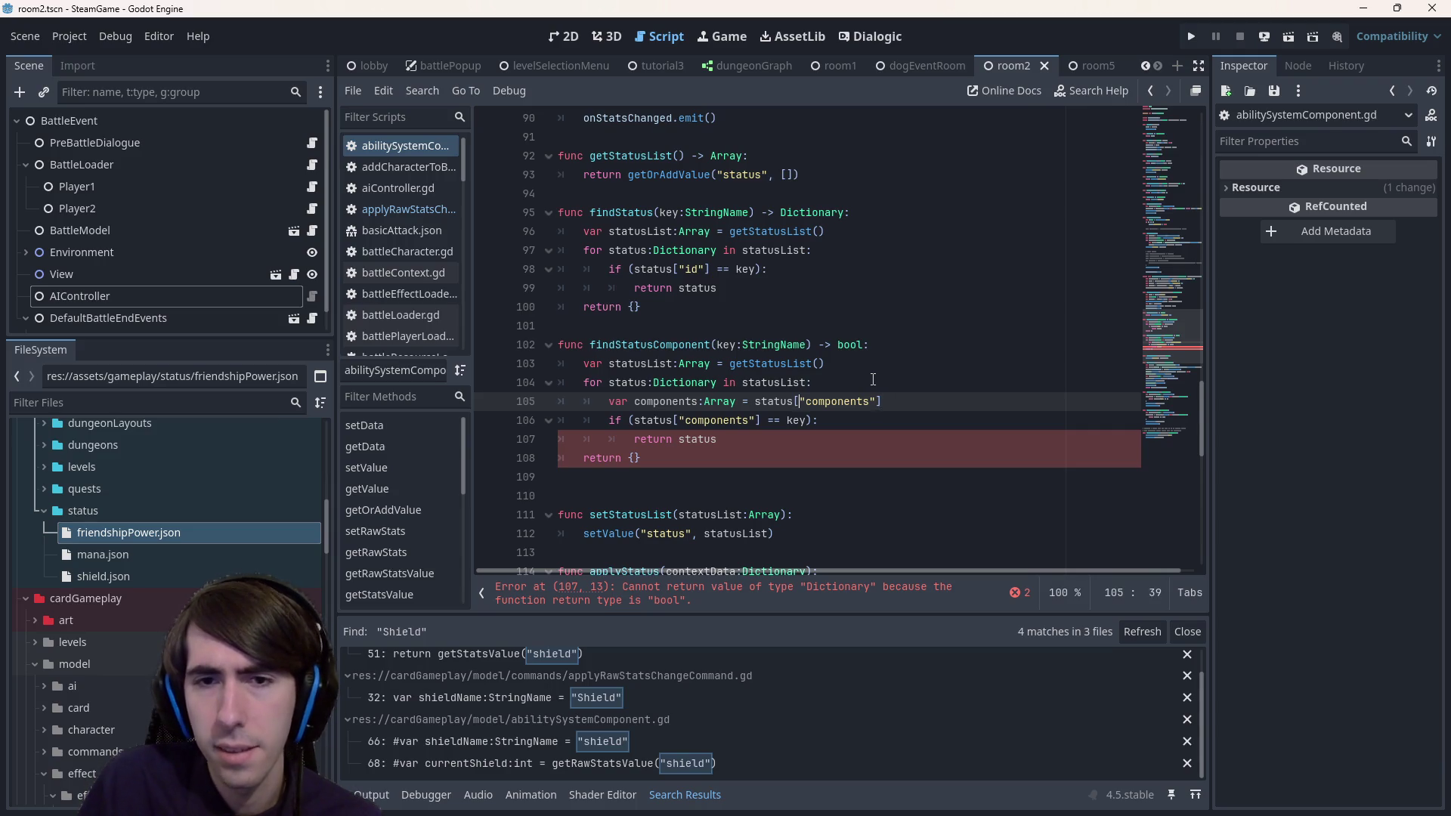
pyautogui.hotkey('ctrl', 'space')
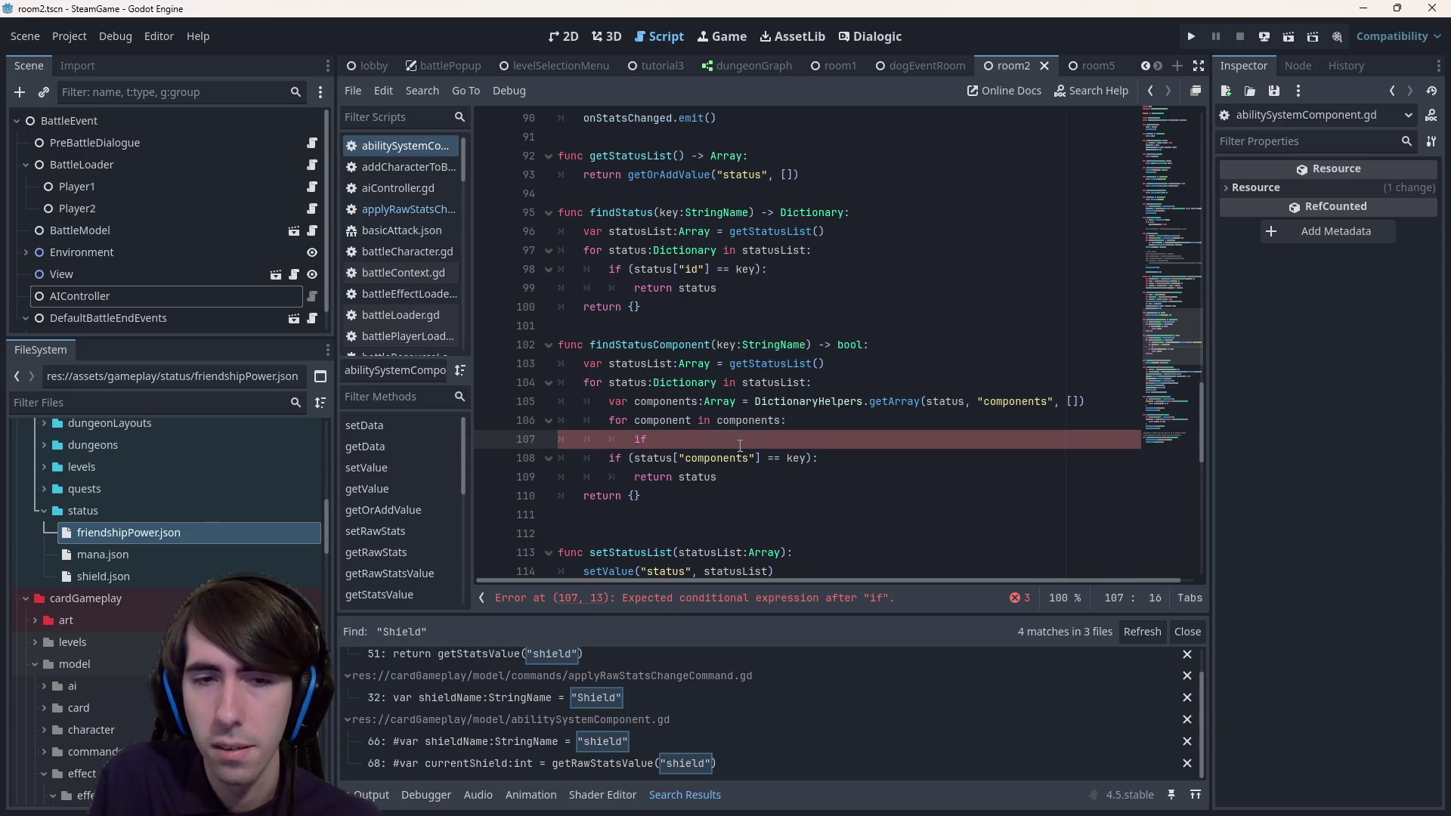
# - Glance at applyRawStatsChangeCommand.gd for reference, come back to line 107, and reopen friendshipPower.json
pyautogui.hotkey('alt', 'Left')
pyautogui.scroll(-5, 740, 445)
pyautogui.hotkey('alt', 'Right')
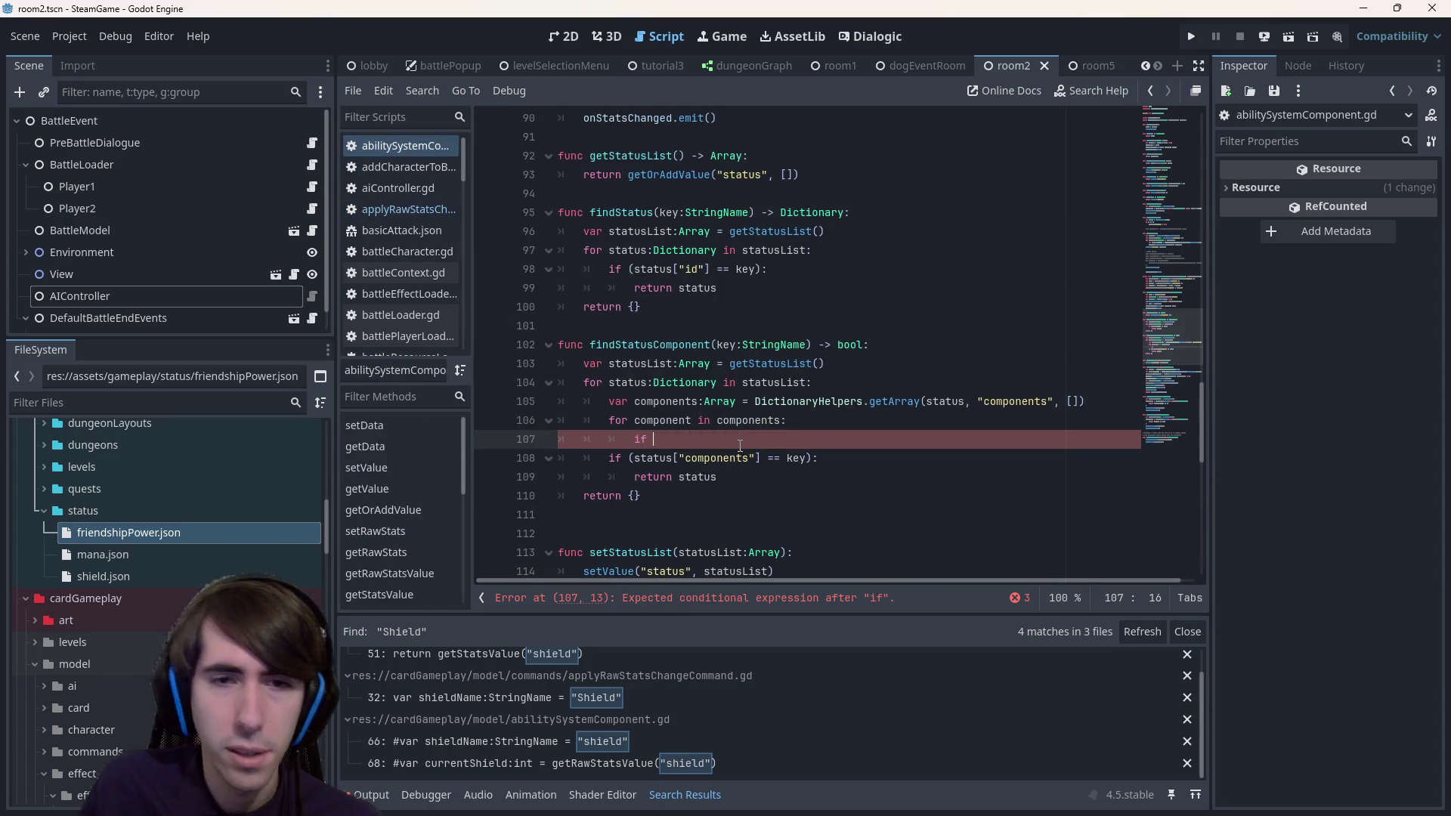
pyautogui.doubleClick(239, 532)
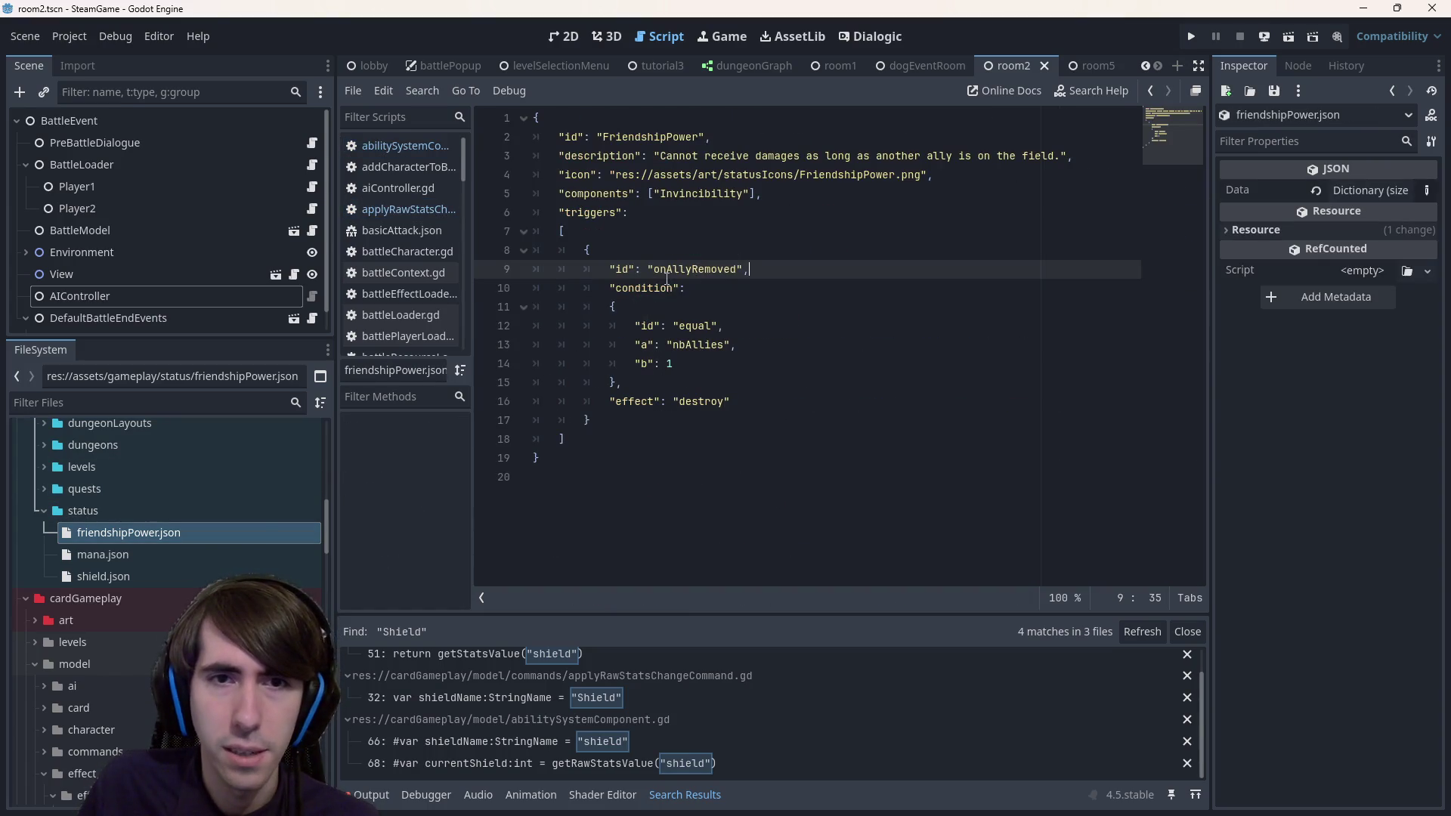
# - Check friendshipPower.json's components list, then begin the condition 'component is StringName:' on line 107
pyautogui.moveTo(762, 198); pyautogui.dragTo(648, 195)
pyautogui.click(762, 198)
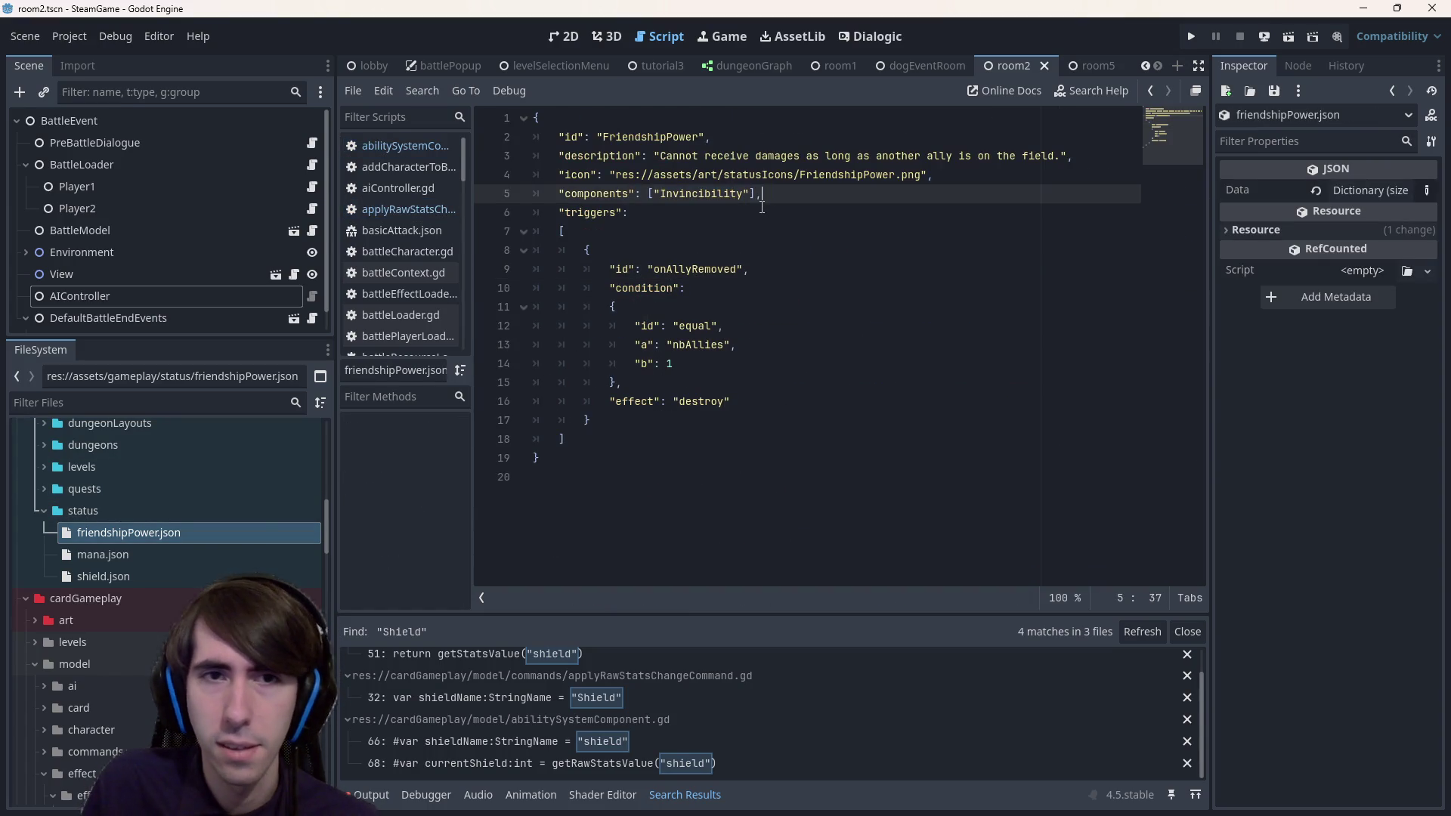
pyautogui.hotkey('alt', 'Left')
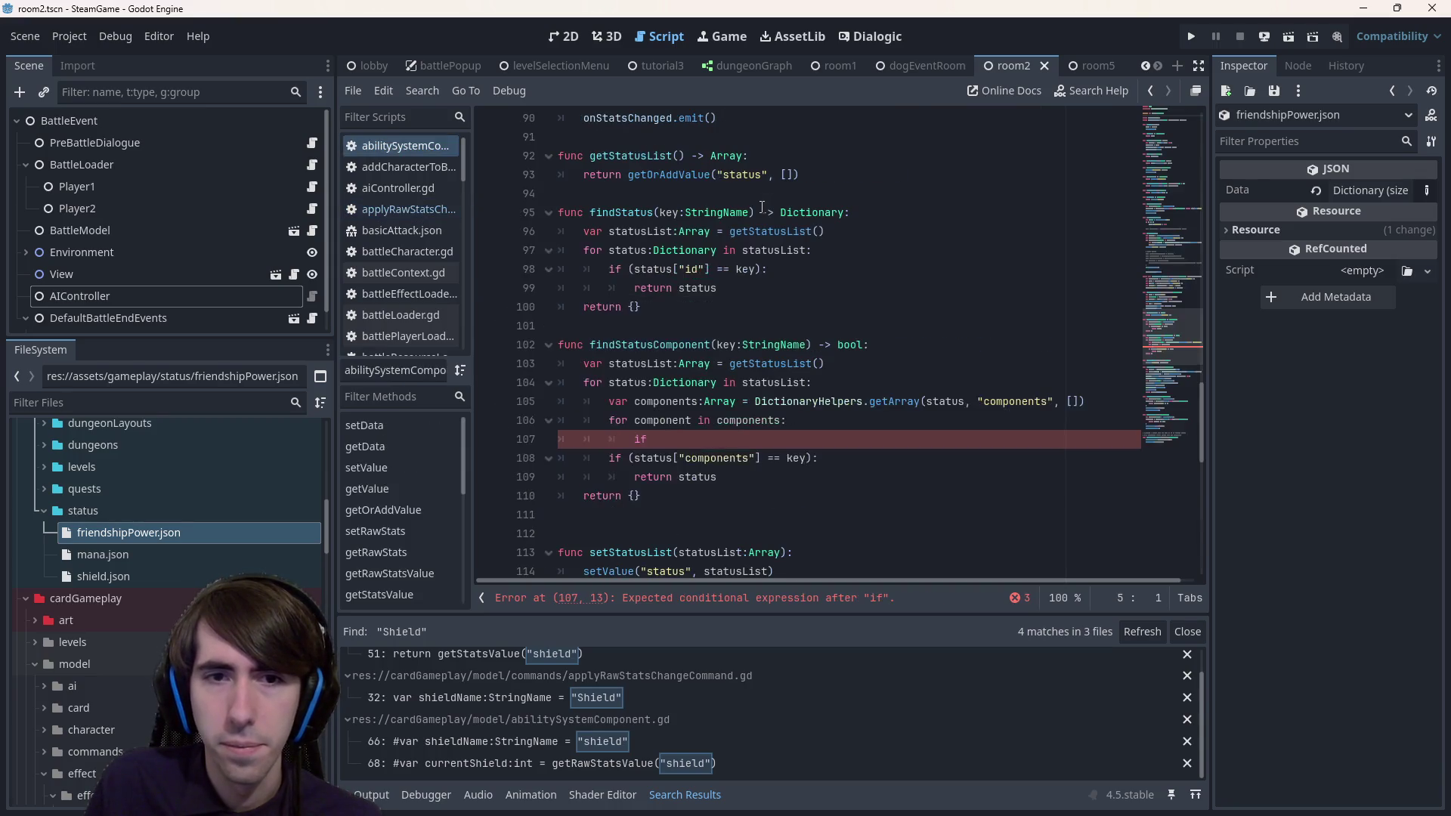
pyautogui.click(799, 444)
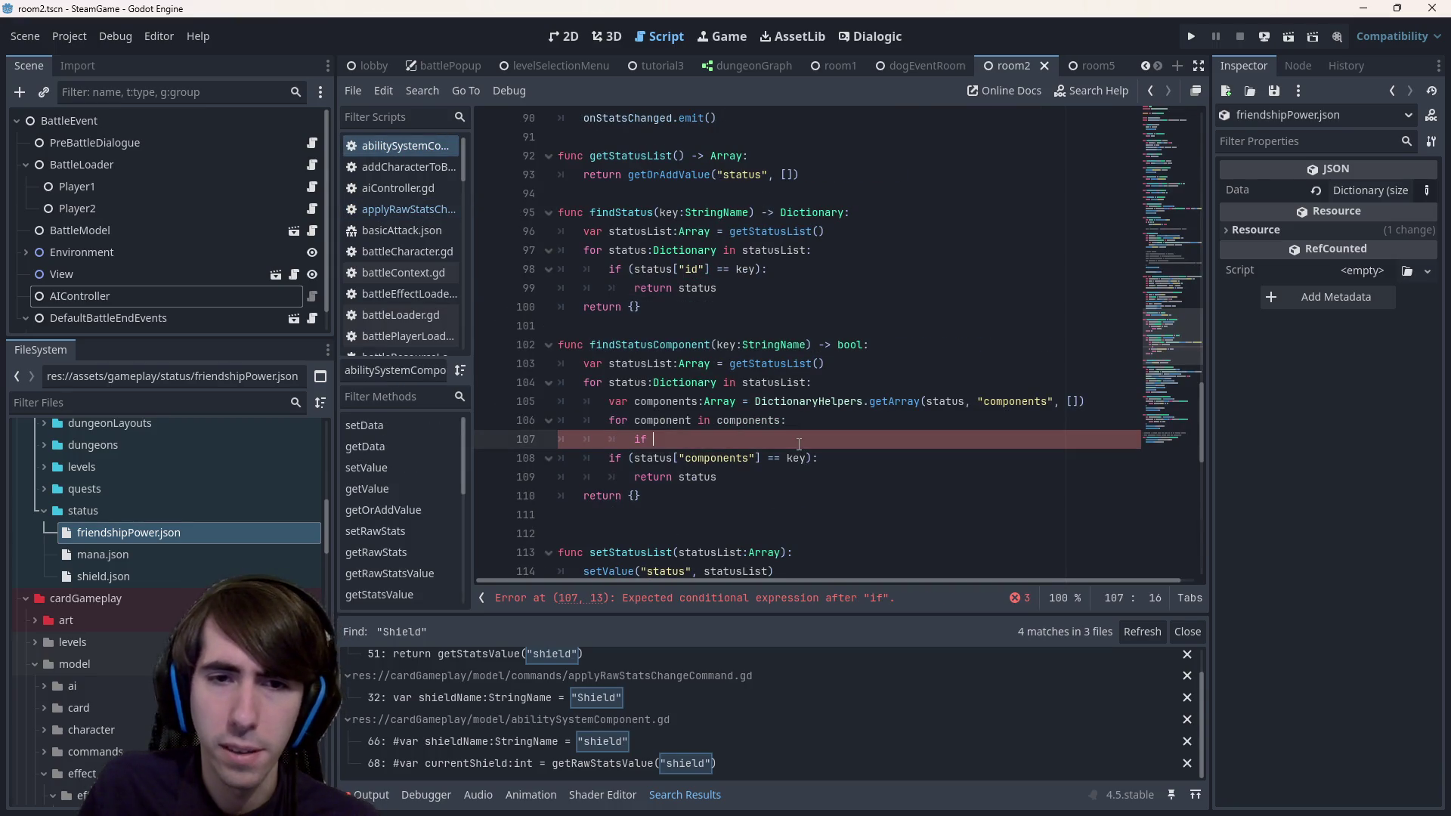
pyautogui.write('component is ')
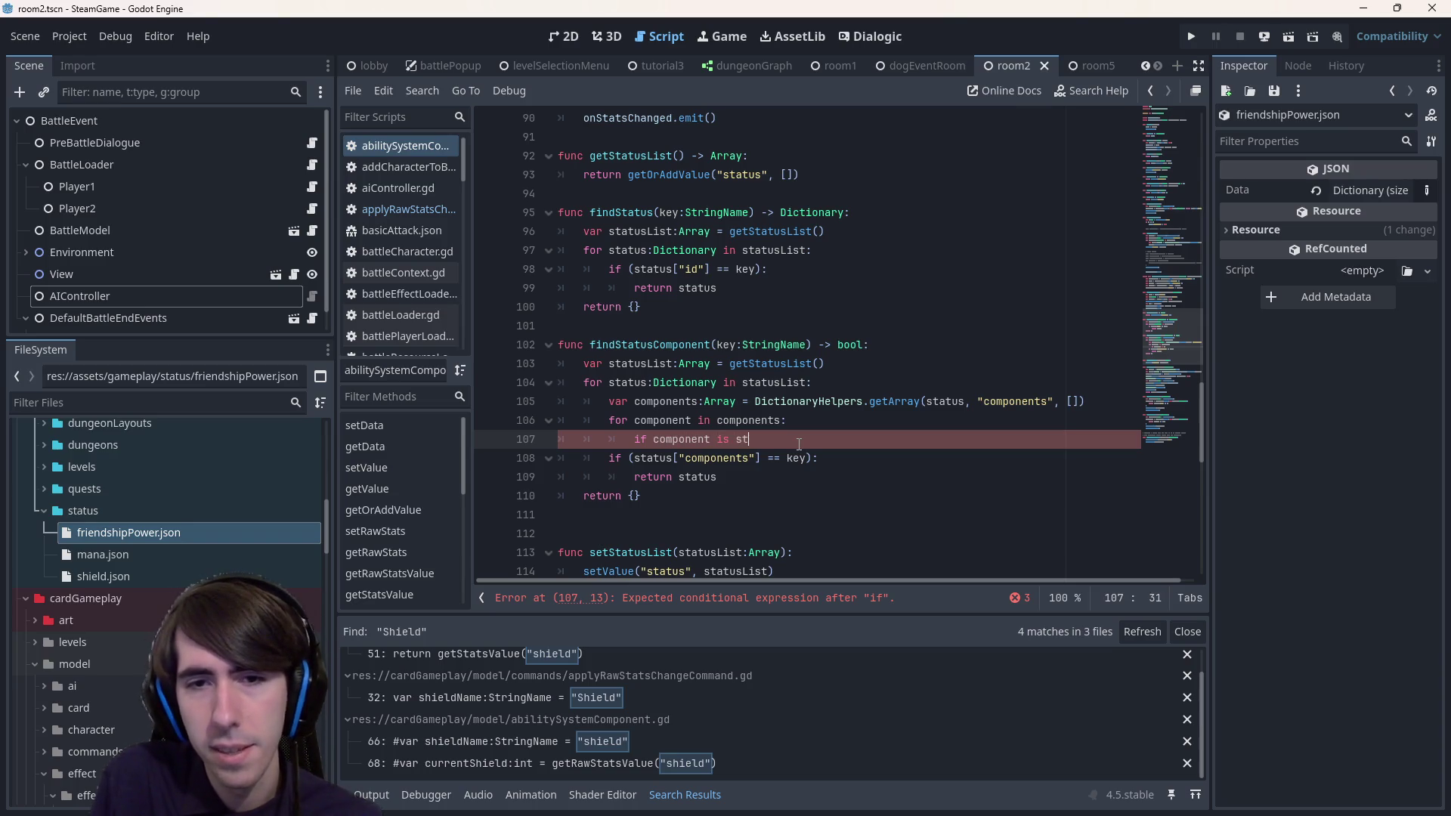
pyautogui.write('String:')
pyautogui.press('BackSpace')
pyautogui.write('Name:')
# - Make the condition 'component is StringName and component == key' and have it return true
pyautogui.press('Return')
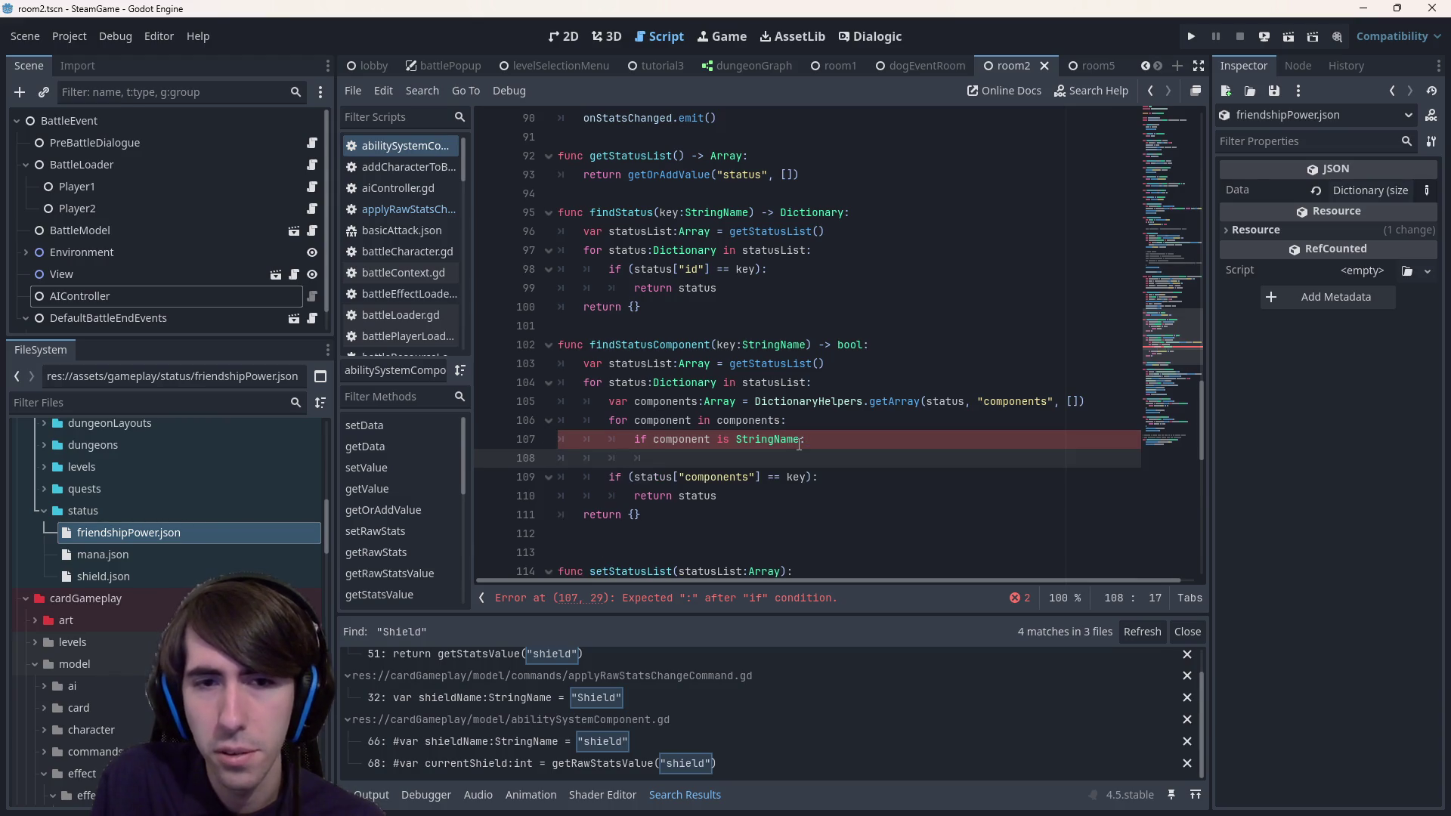
pyautogui.write('component ==')
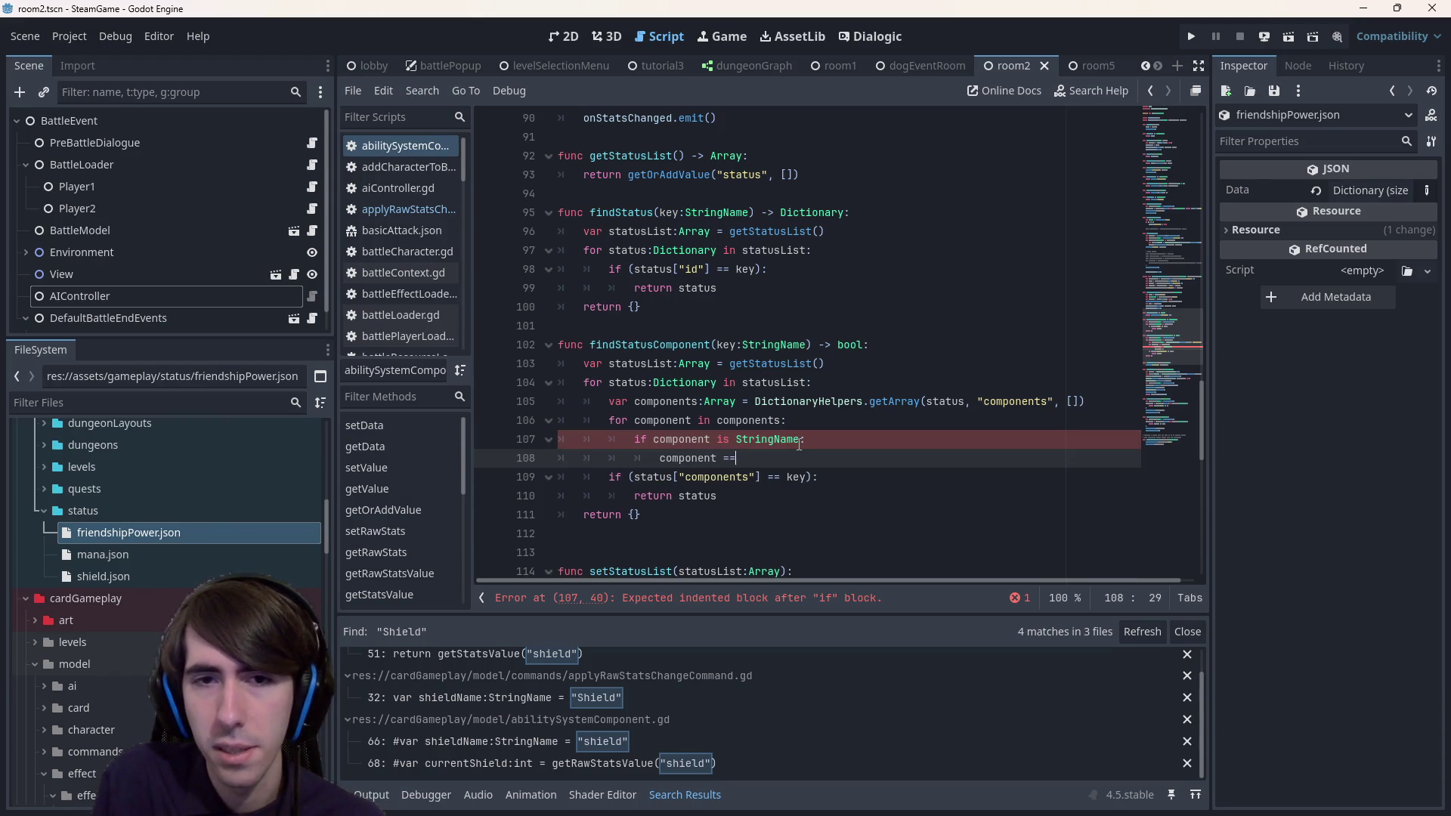
pyautogui.write(' key')
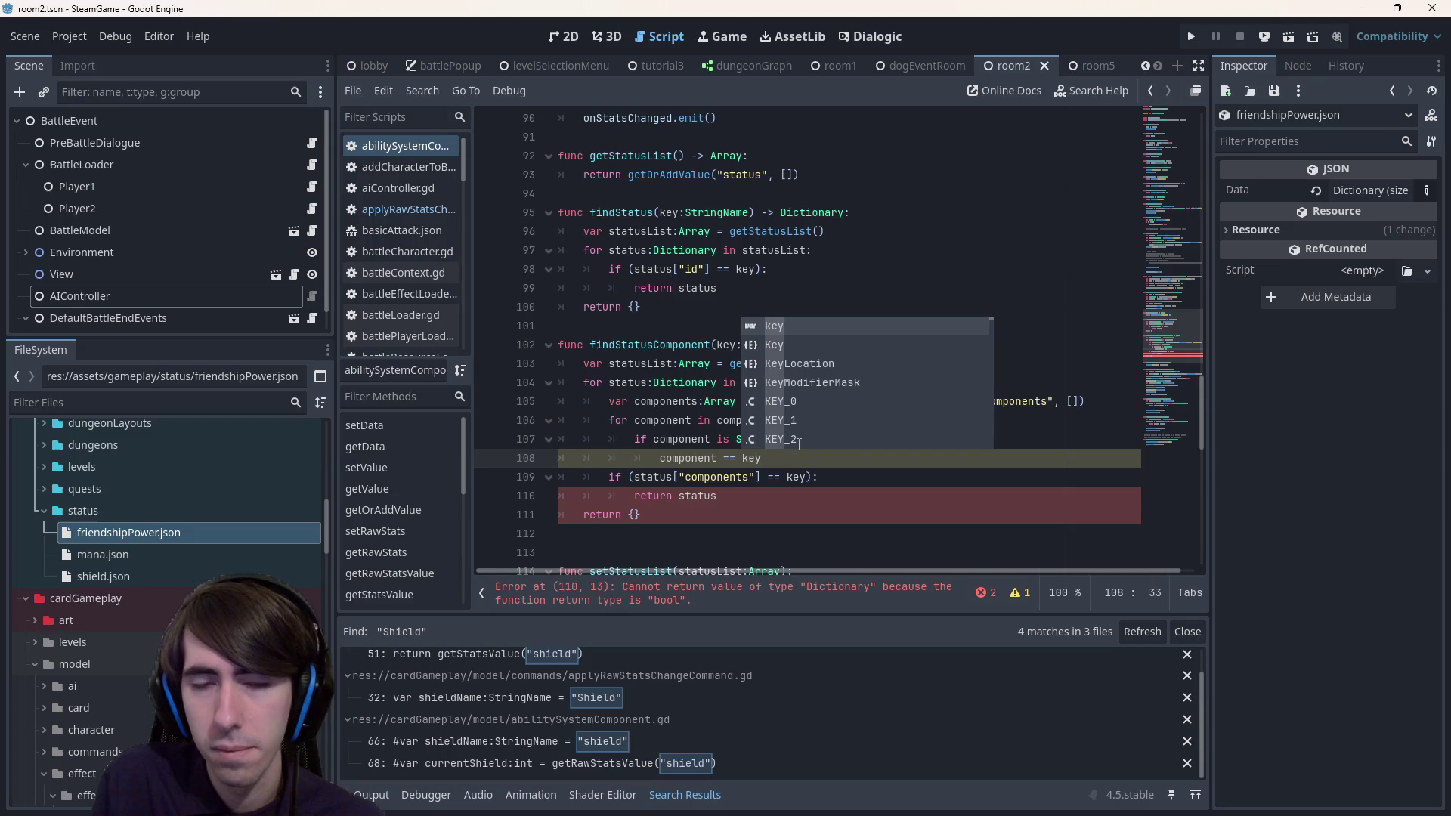
pyautogui.press('Home')
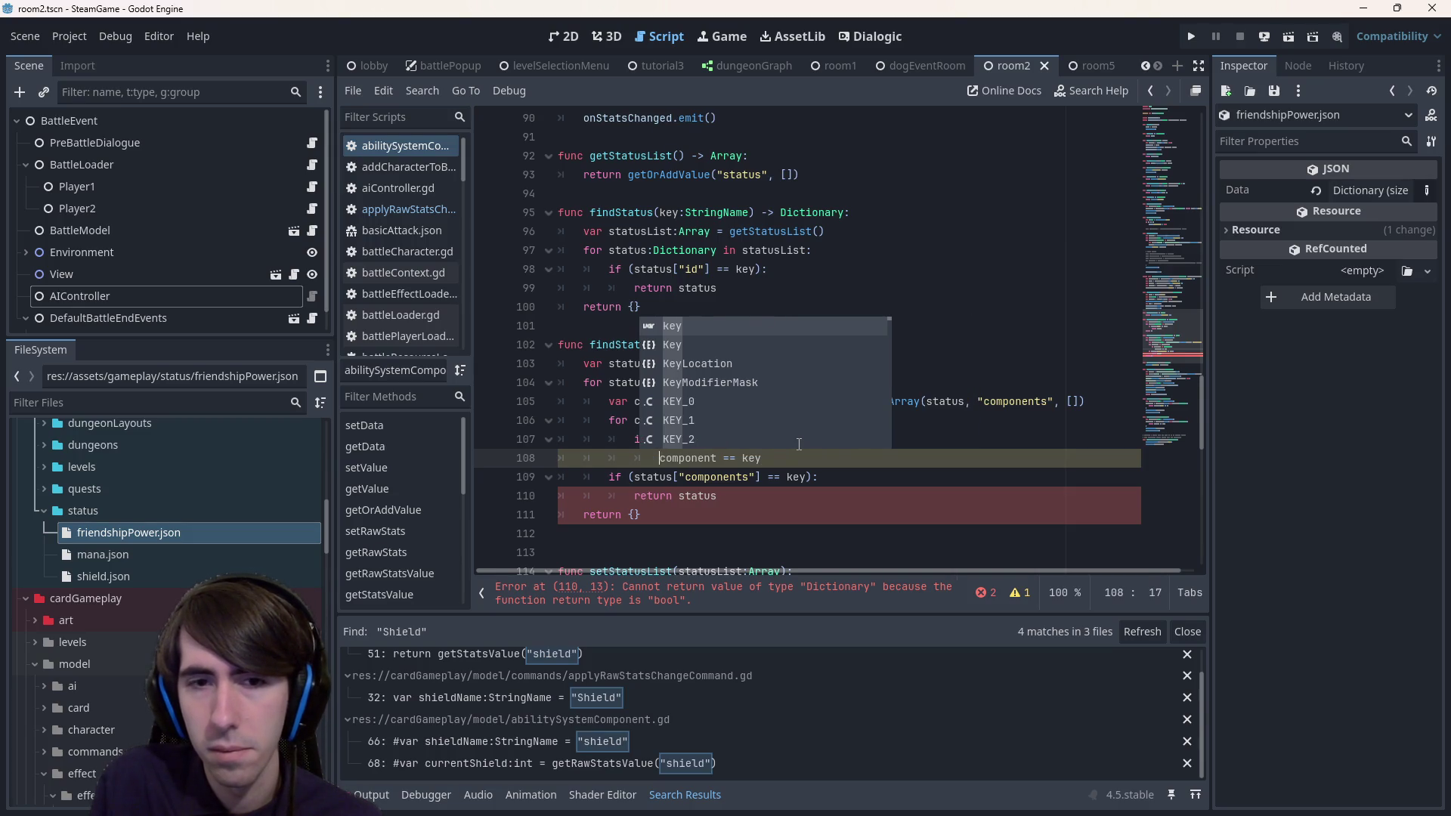
pyautogui.press('Escape')
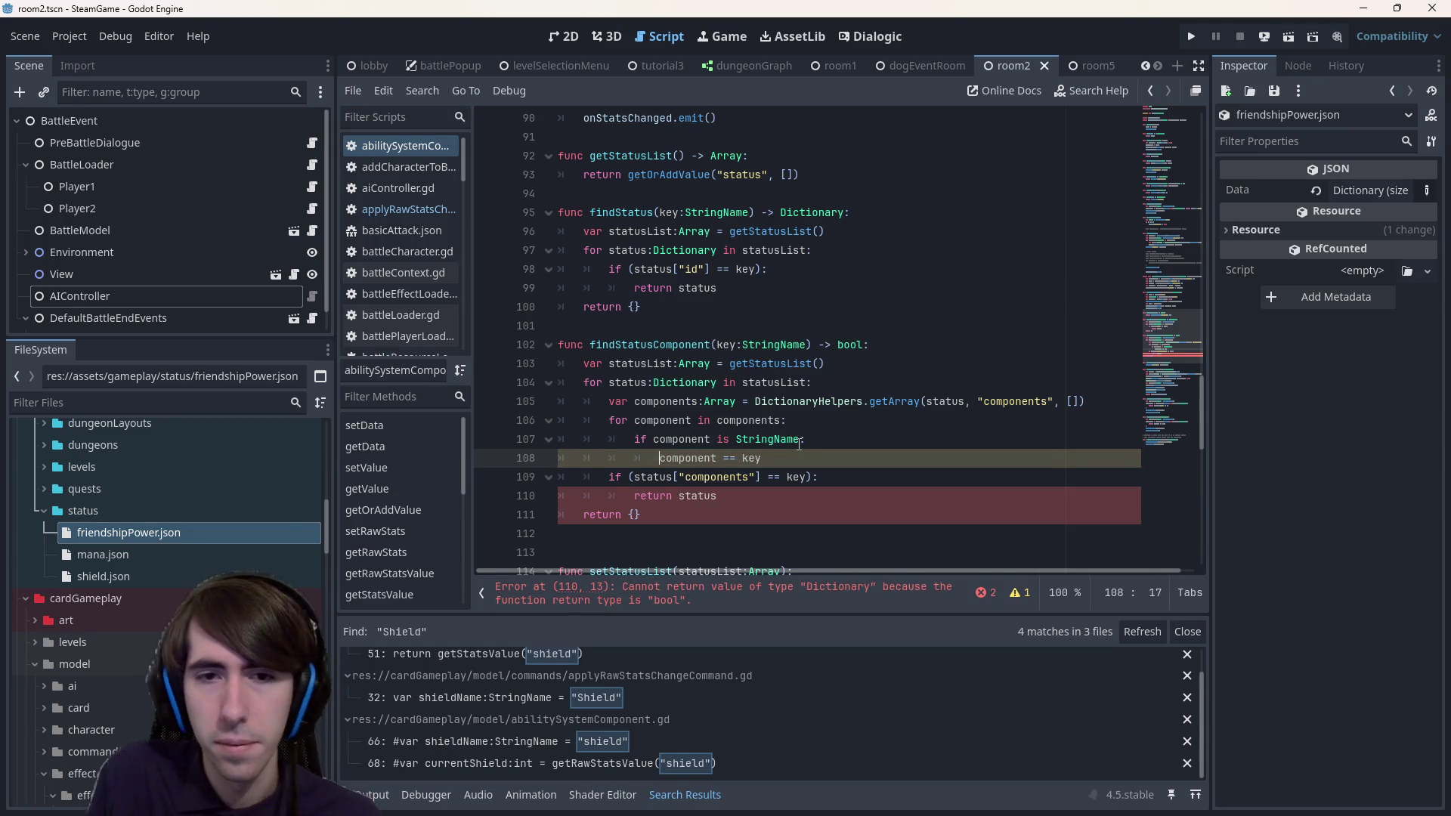
pyautogui.hotkey('shift', 'End')
pyautogui.press('BackSpace')
pyautogui.press('BackSpace')
pyautogui.press('BackSpace')
pyautogui.press('BackSpace')
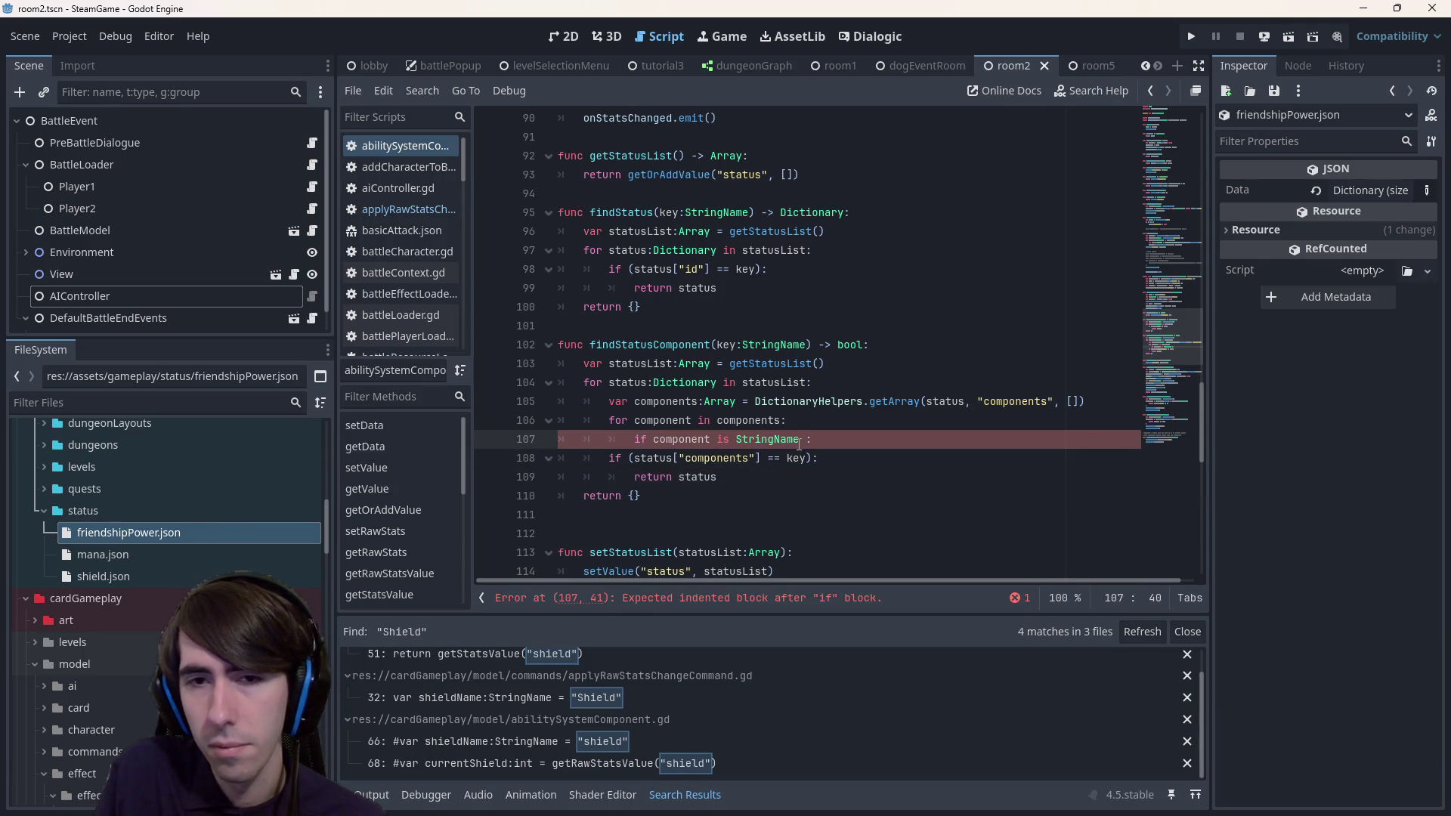
pyautogui.write('nd component == key')
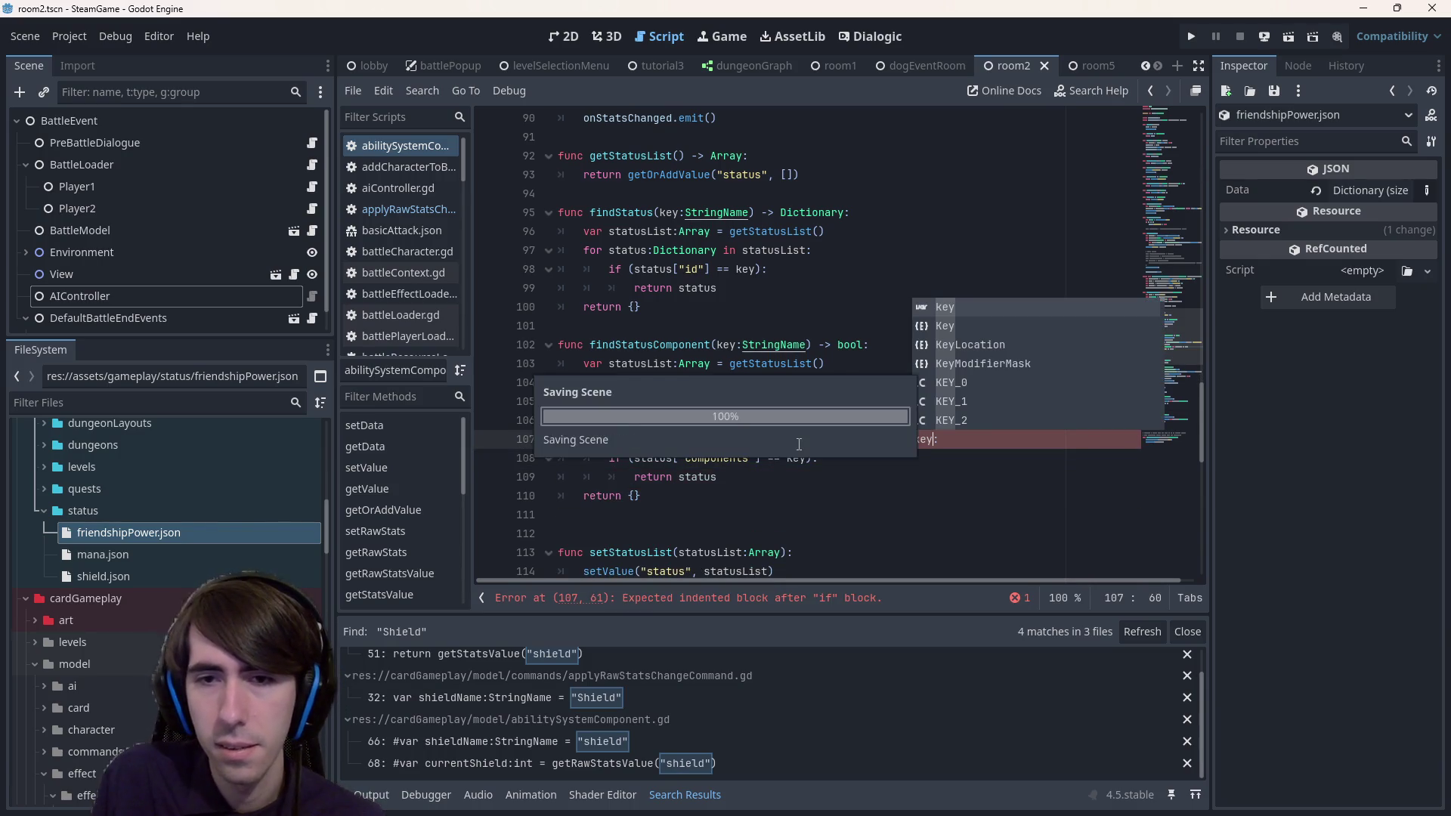
pyautogui.press('End')
pyautogui.press('Return')
pyautogui.write('eturn true')
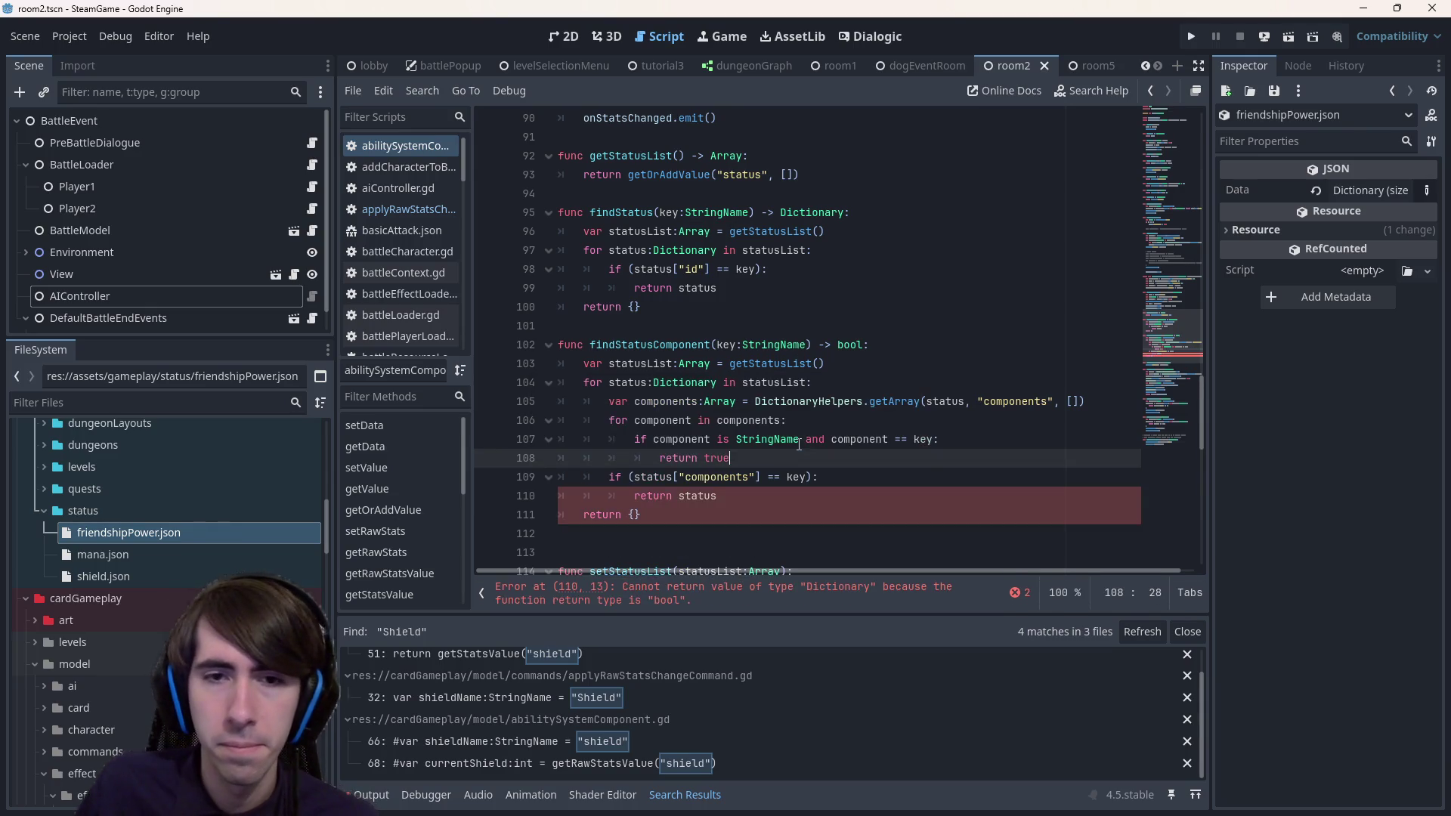
pyautogui.scroll(-1, 798, 444)
pyautogui.doubleClick(715, 402)
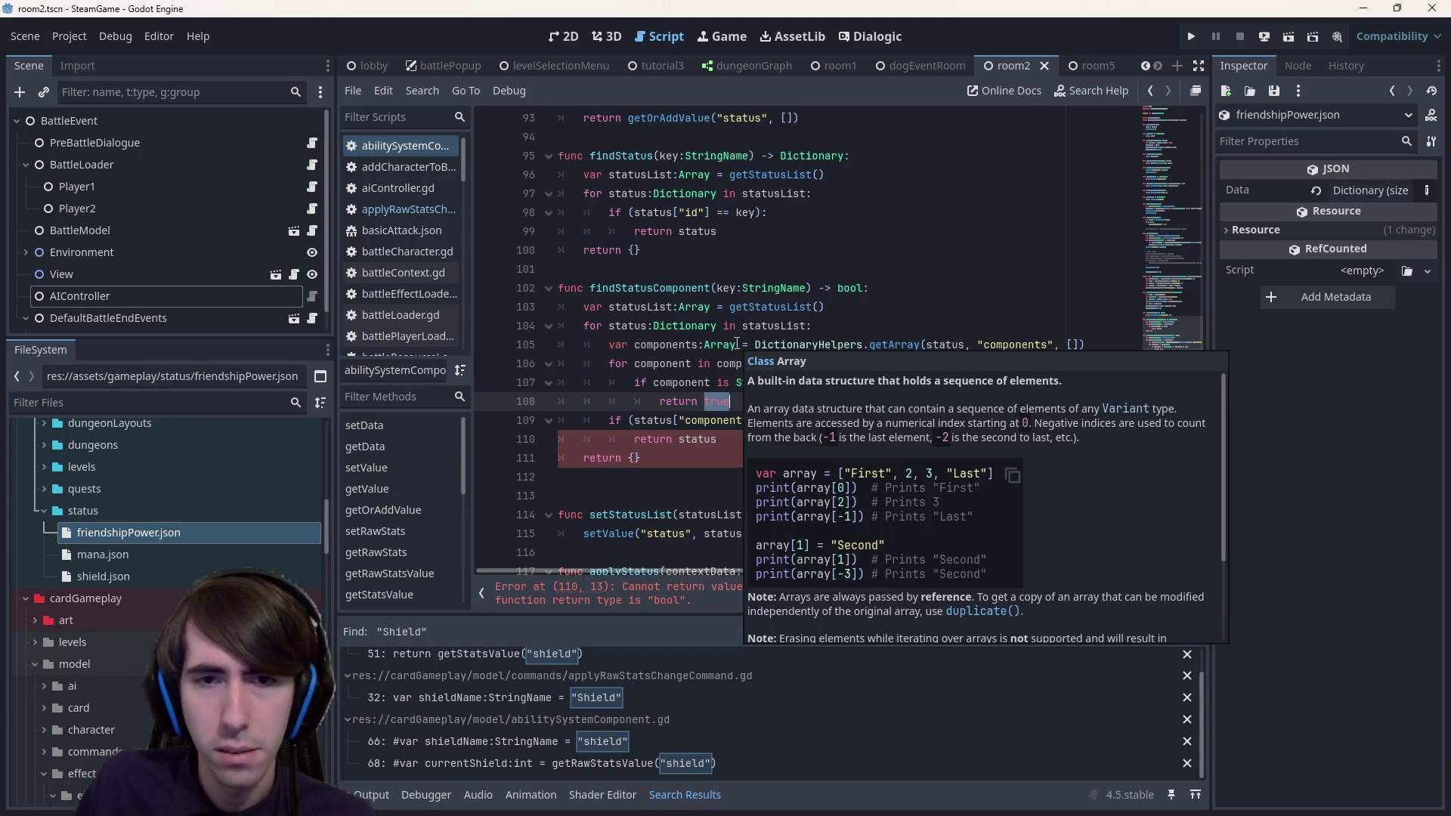
# - Return the matching component instead of true and change the return type from bool to Dictionary
pyautogui.click(665, 288)
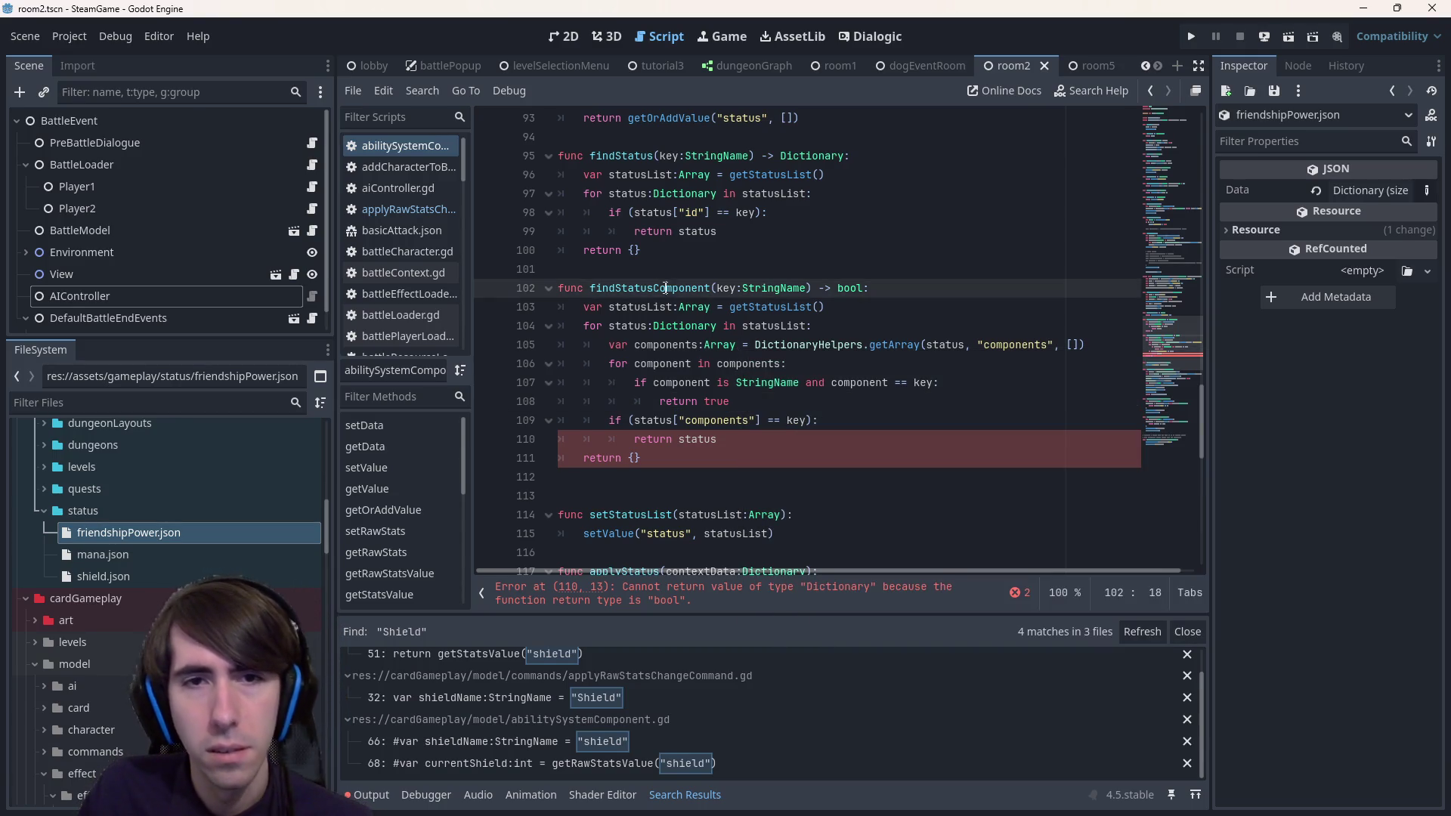
pyautogui.doubleClick(719, 405)
pyautogui.write('component')
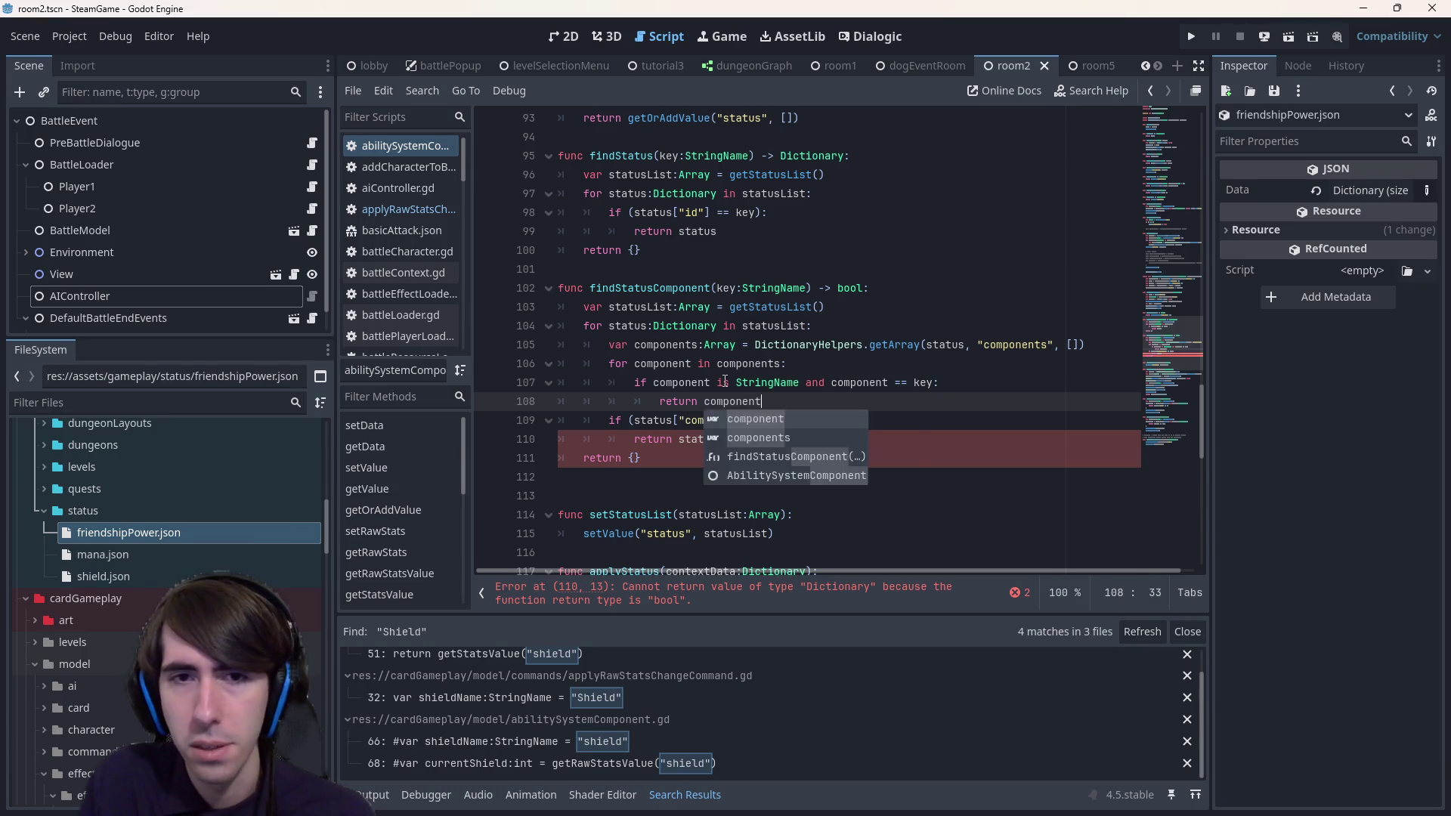
pyautogui.press('Escape')
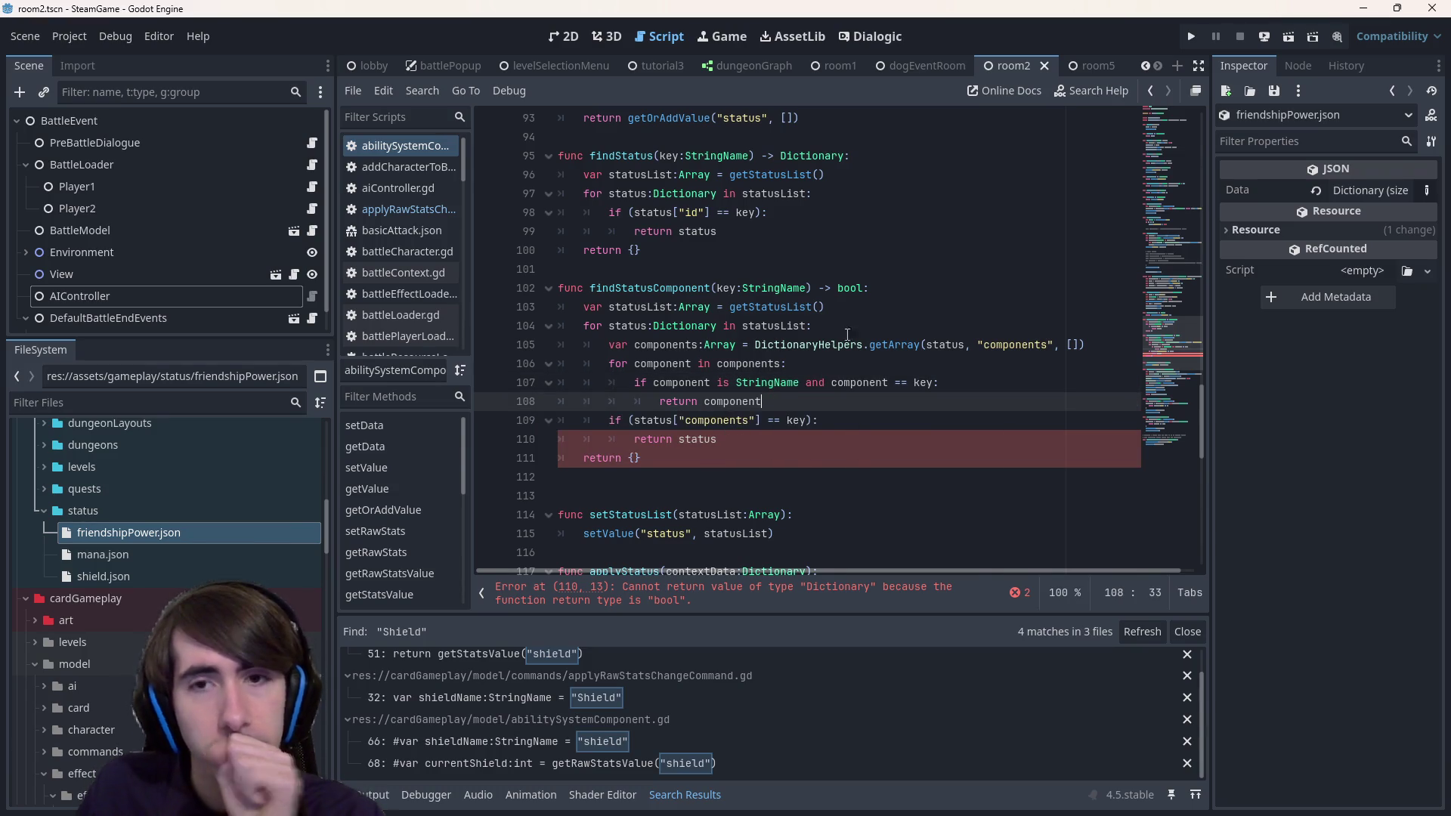
pyautogui.doubleClick(849, 288)
pyautogui.write('Dicti')
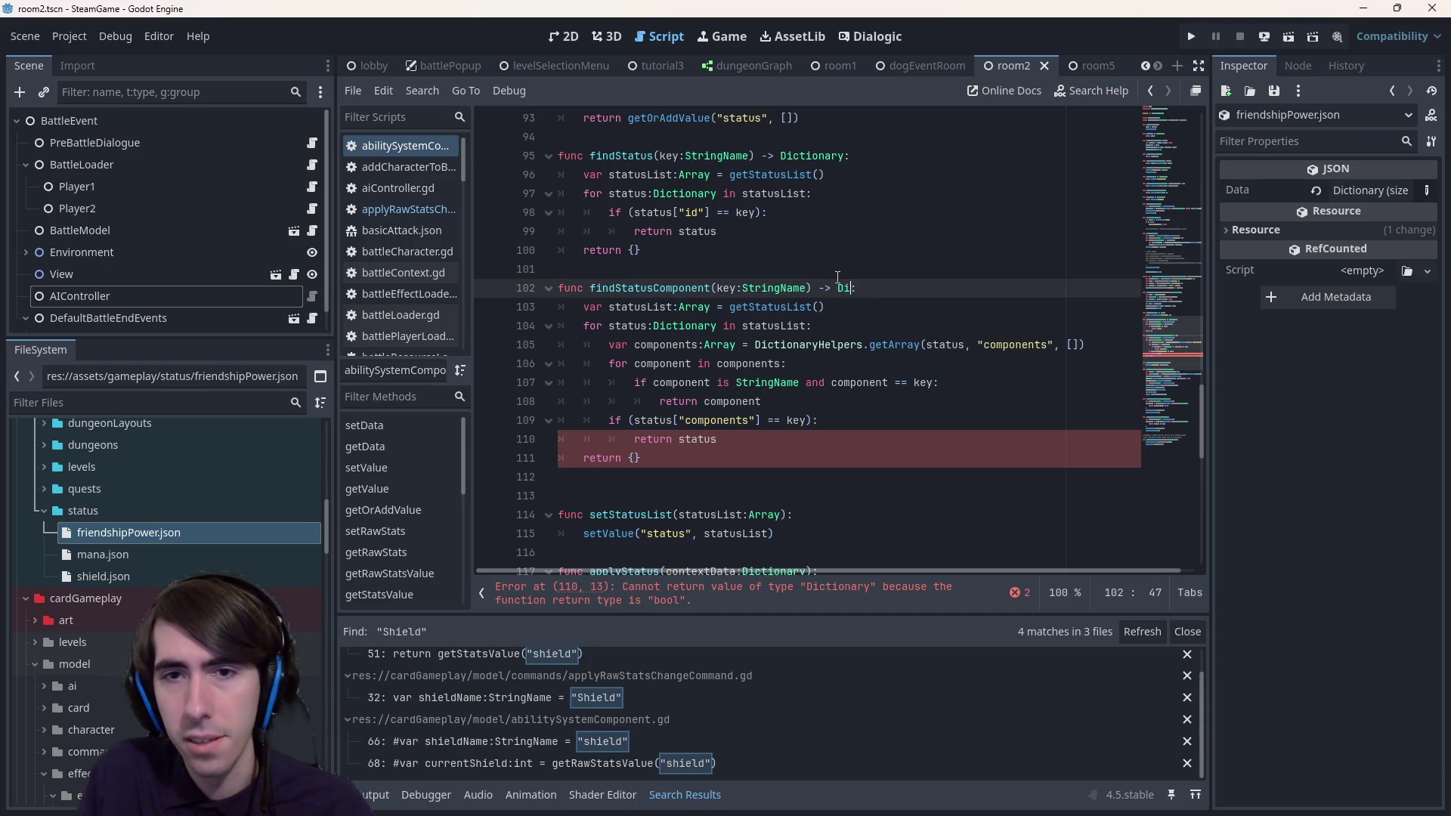
pyautogui.write('onary')
pyautogui.hotkey('ctrl', 's')
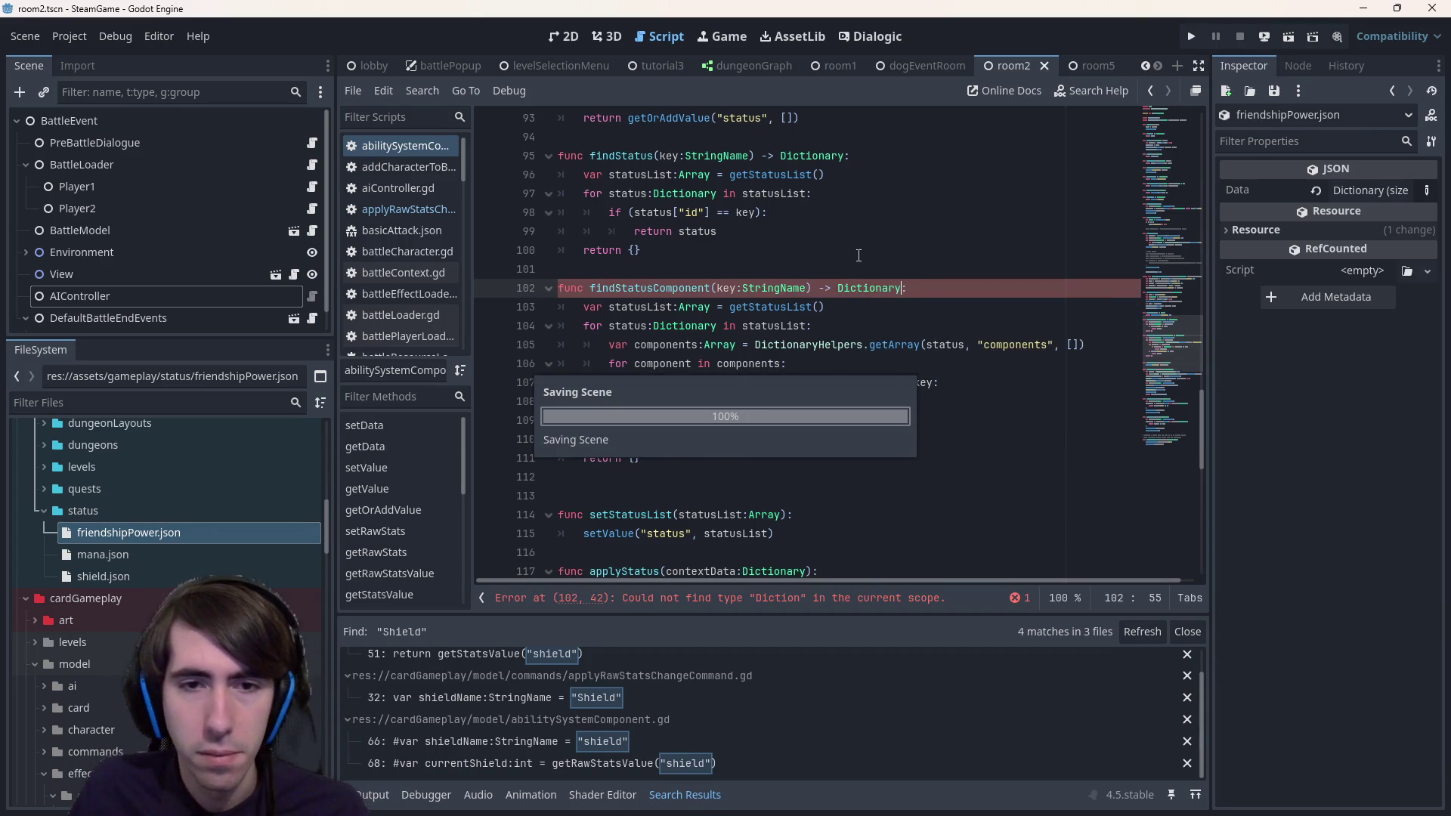
# - Delete the extra blank line after the function and open a new line below 'return component'
pyautogui.click(692, 478)
pyautogui.press('BackSpace')
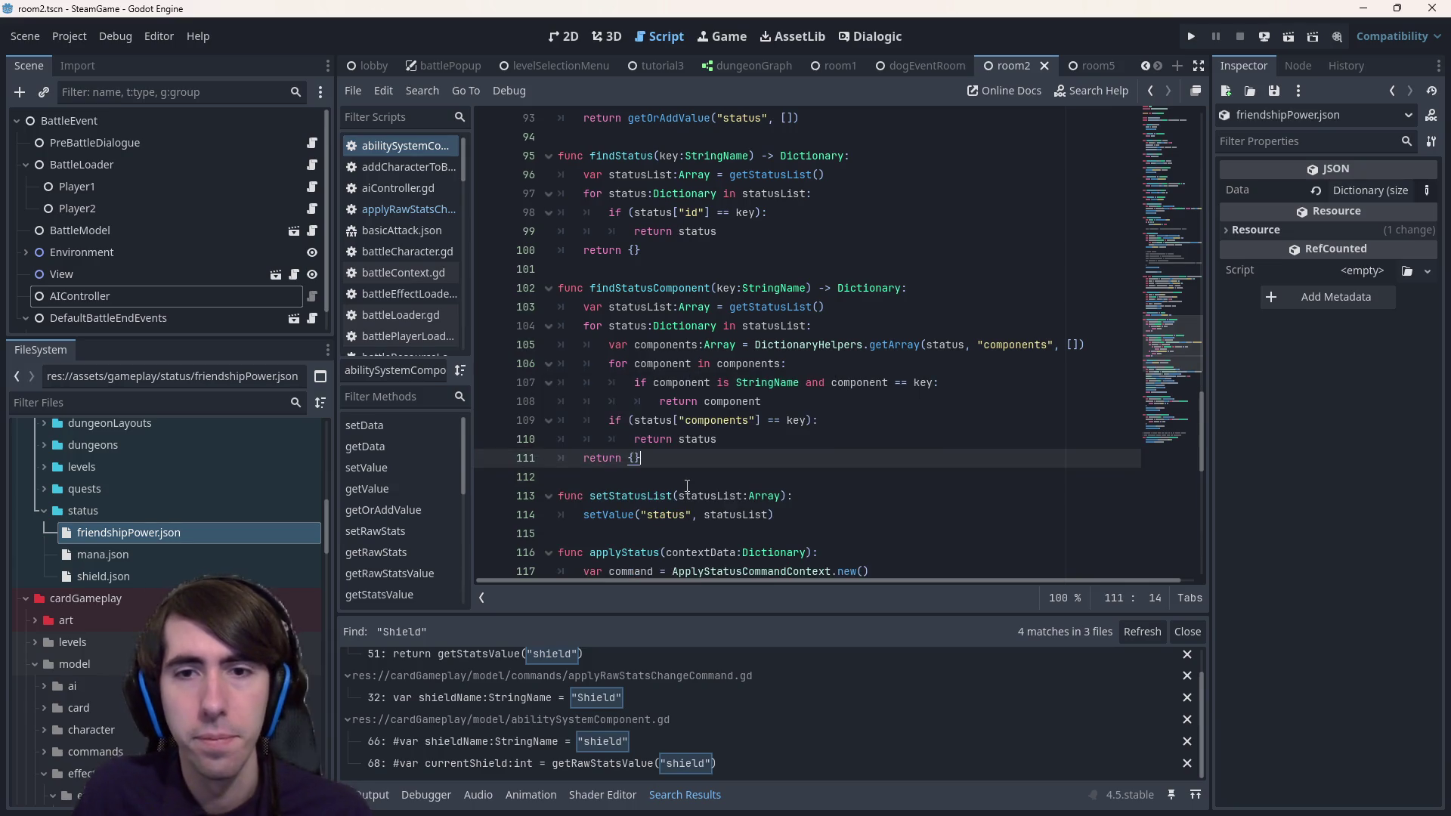
pyautogui.doubleClick(732, 401)
pyautogui.doubleClick(767, 382)
pyautogui.click(778, 403)
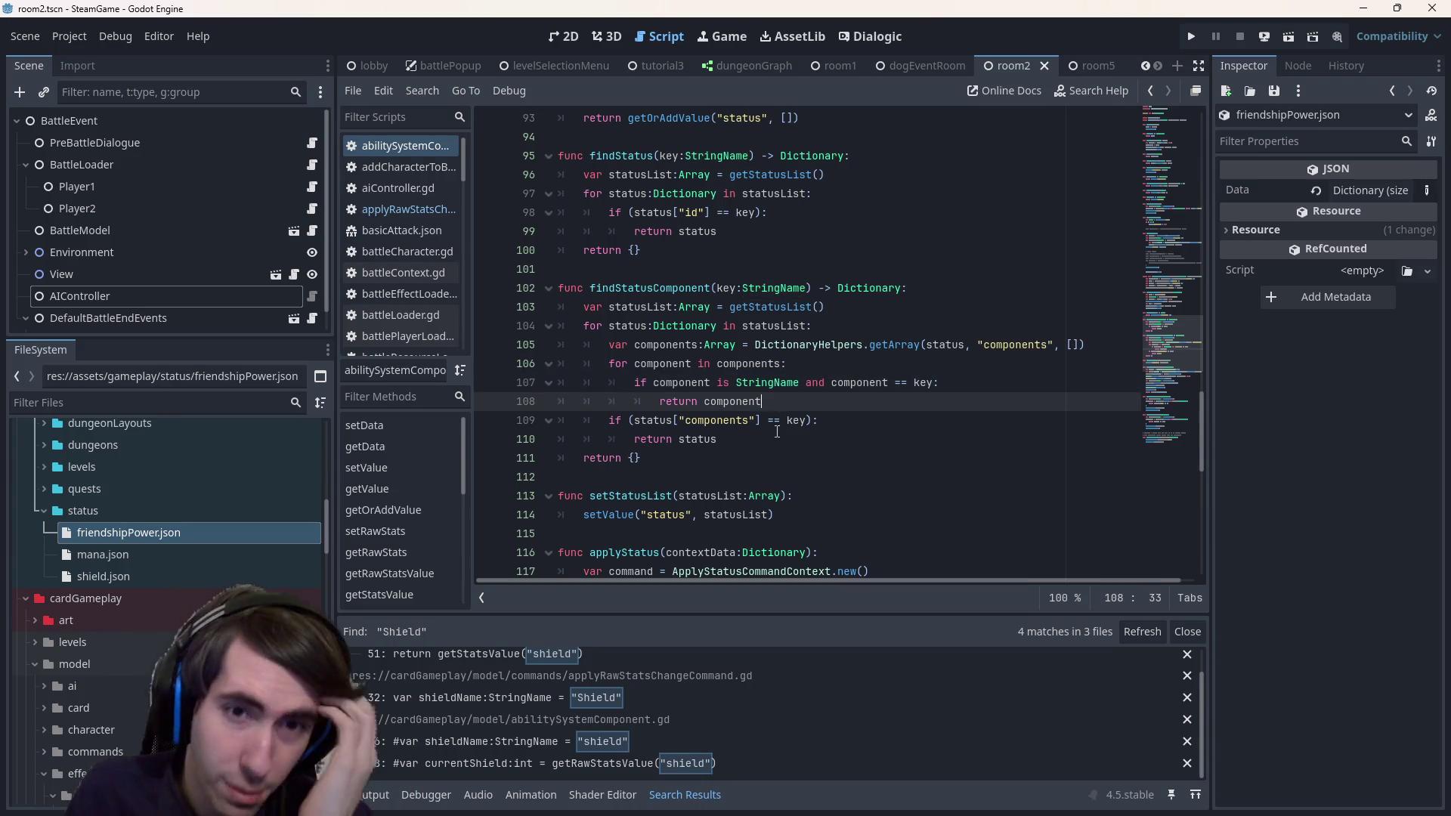
pyautogui.press('Return')
# - Add an 'elif component is Dictionary:' branch and start 'var id =' in its body
pyautogui.write('ese')
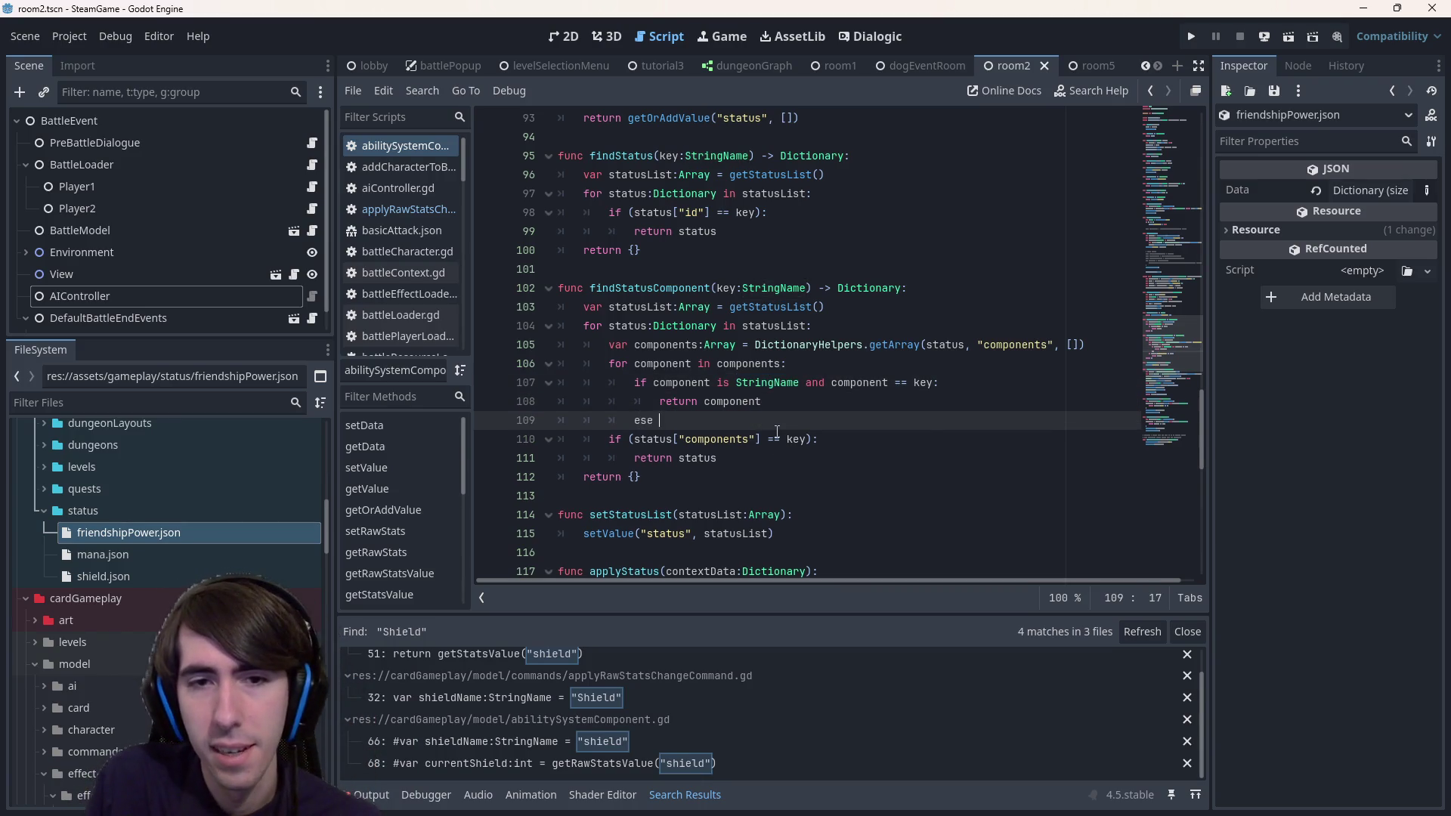
pyautogui.press('BackSpace')
pyautogui.press('BackSpace')
pyautogui.press('BackSpace')
pyautogui.write('lif (')
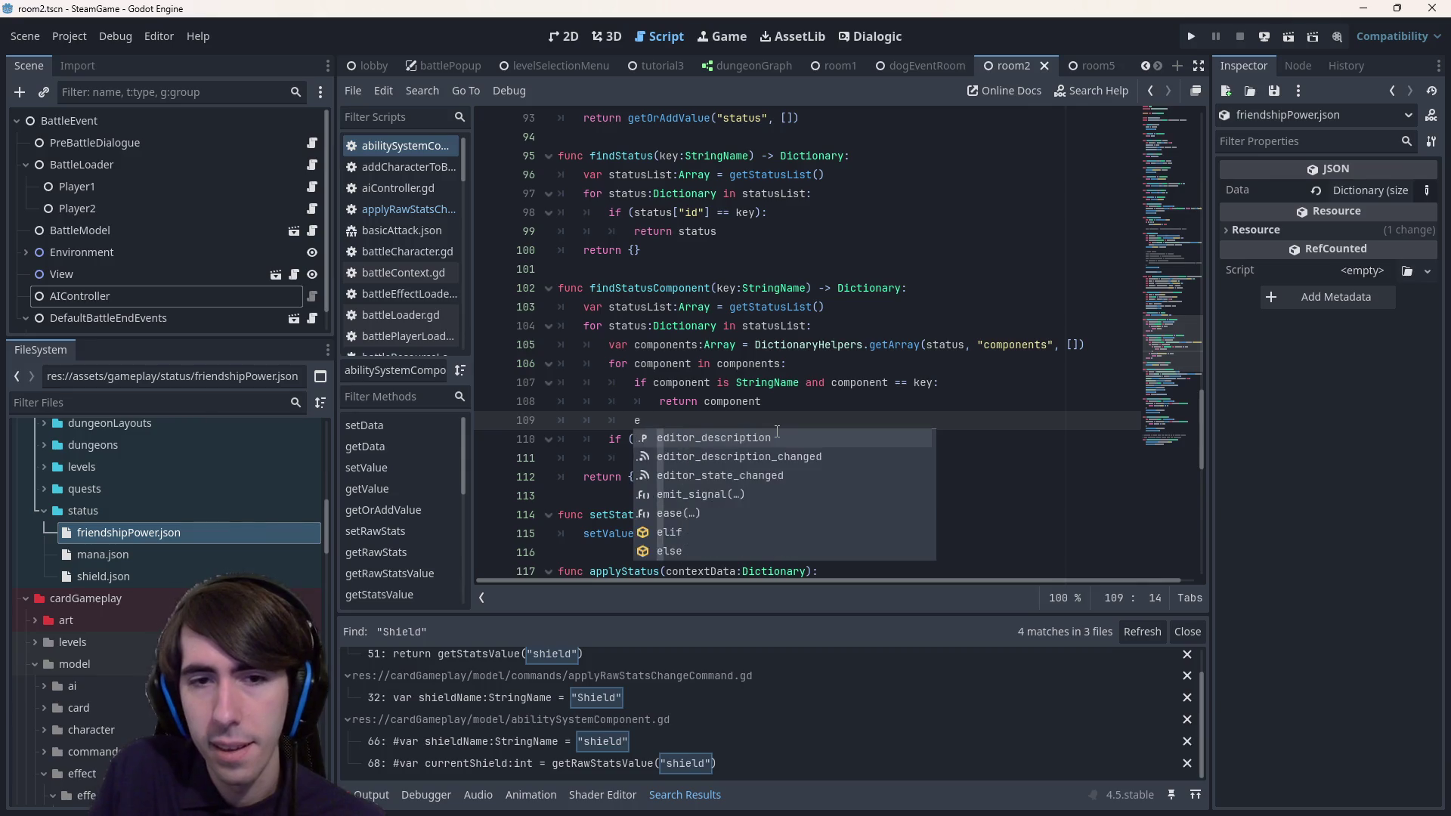
pyautogui.press('BackSpace')
pyautogui.write('component is Diction')
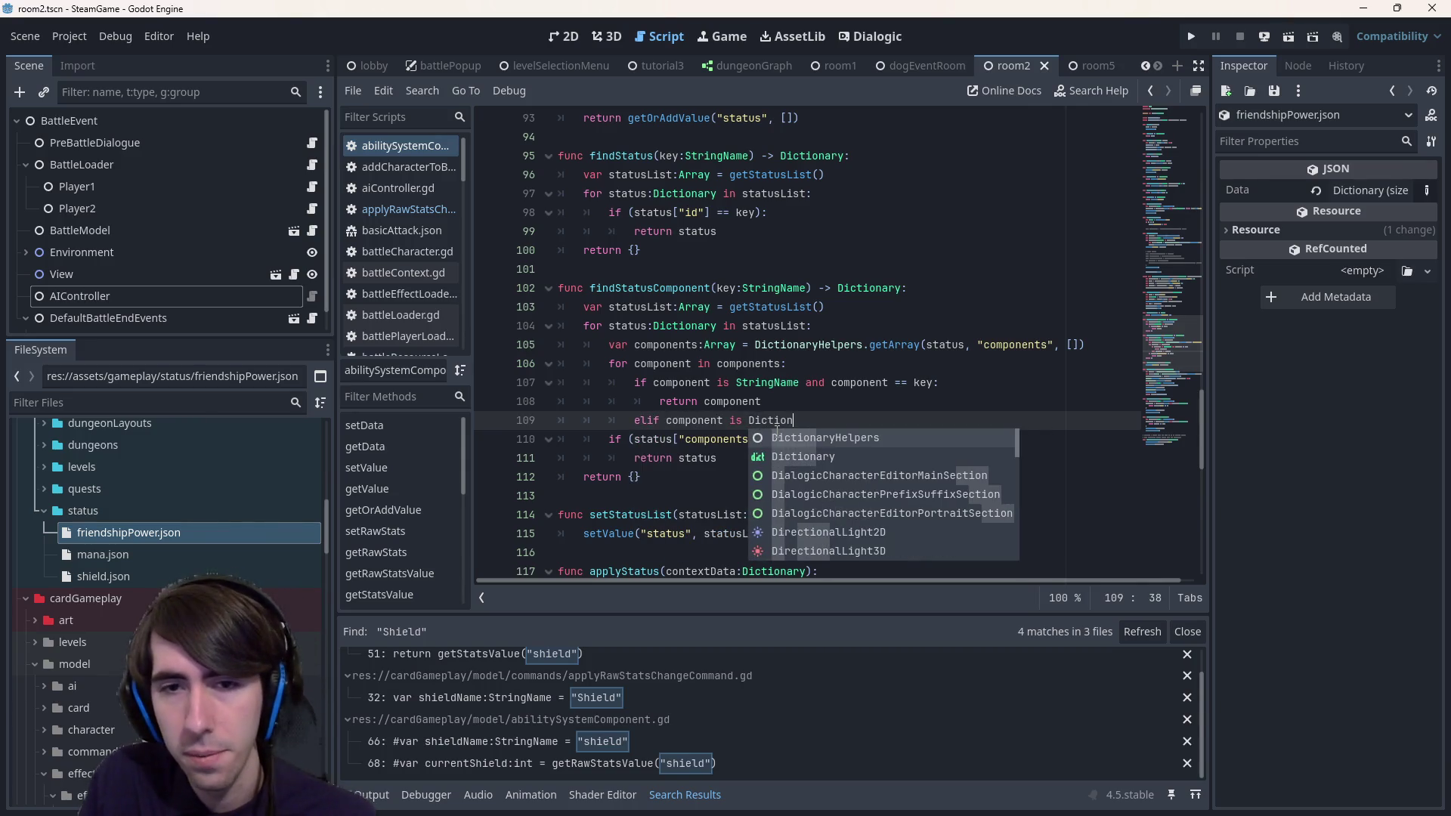
pyautogui.press('Return')
pyautogui.hotkey('ctrl', 's')
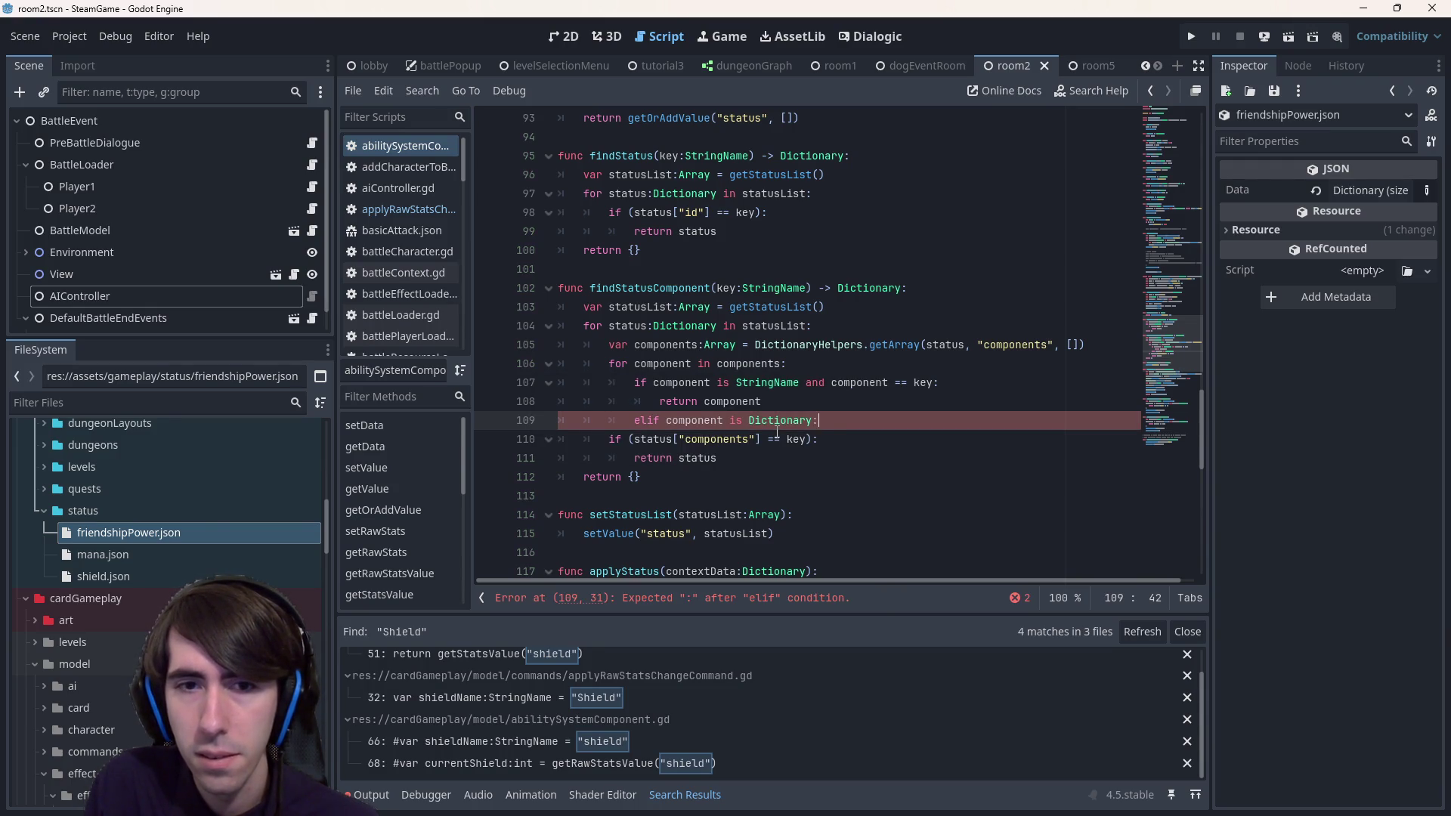
pyautogui.press('Return')
pyautogui.press('Return')
pyautogui.press('Up')
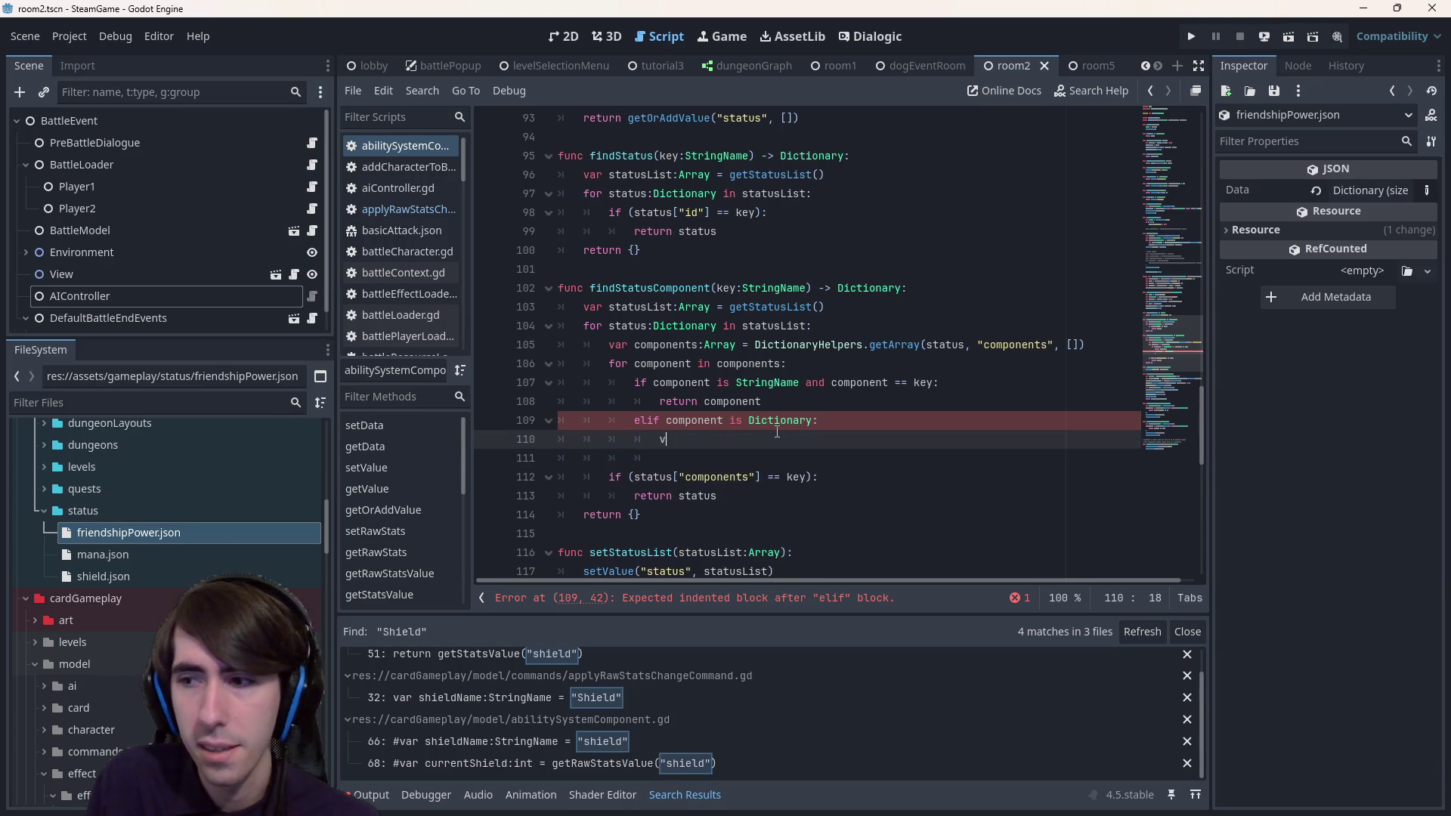
pyautogui.write('ar id =')
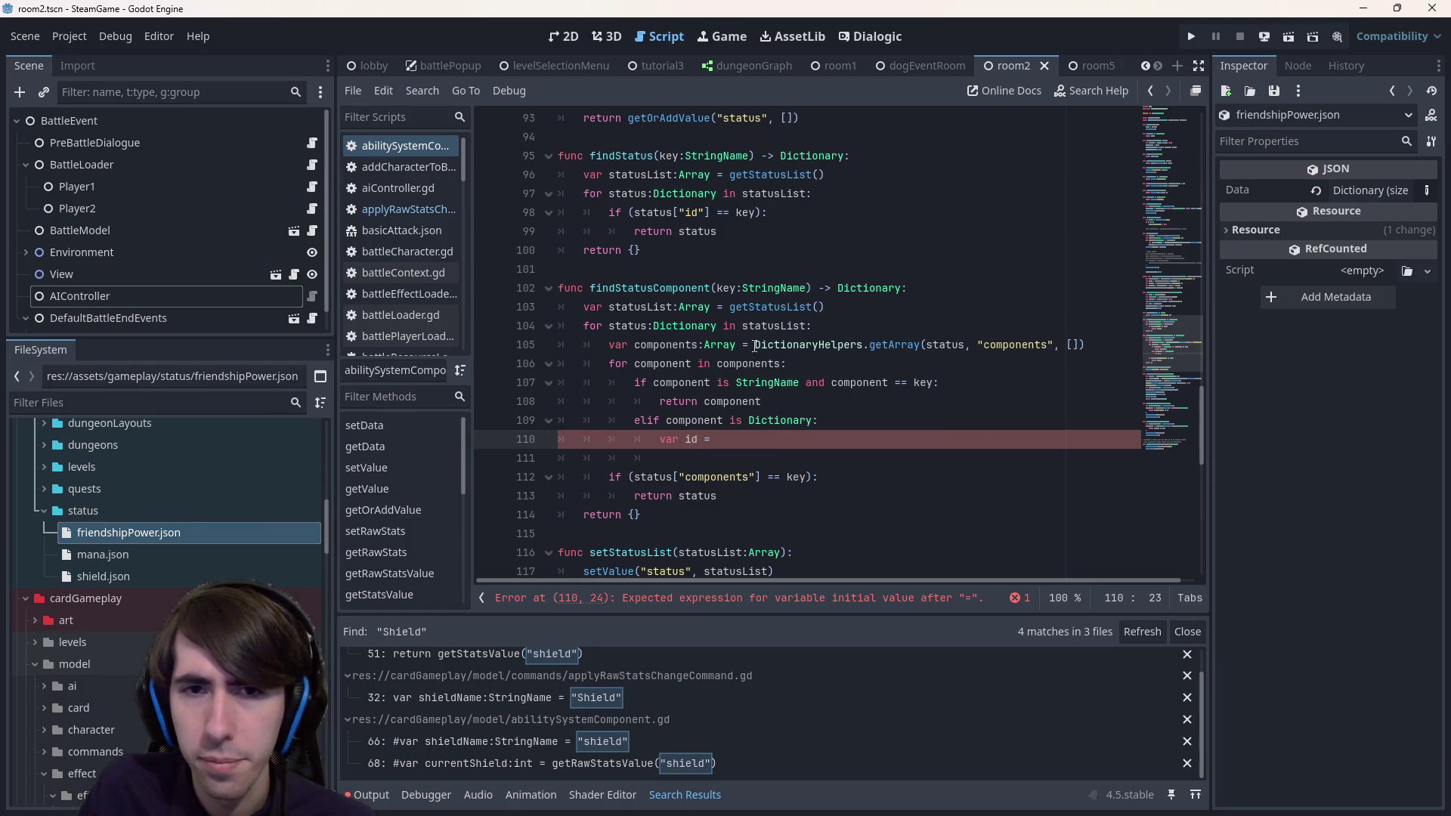
# - Paste line 105's DictionaryHelpers call into the branch as componentId, changing getArray to get
pyautogui.click(1101, 350)
pyautogui.moveTo(716, 439)
pyautogui.mouseDown()
pyautogui.moveTo(709, 423)
pyautogui.moveTo(758, 439)
pyautogui.mouseUp()
pyautogui.click(762, 439)
pyautogui.write('var components:Array = DictionaryHelpers.getArray(status, "components", [])')
pyautogui.press('BackSpace')
pyautogui.press('Delete')
pyautogui.press('Delete')
pyautogui.press('Delete')
pyautogui.press('BackSpace')
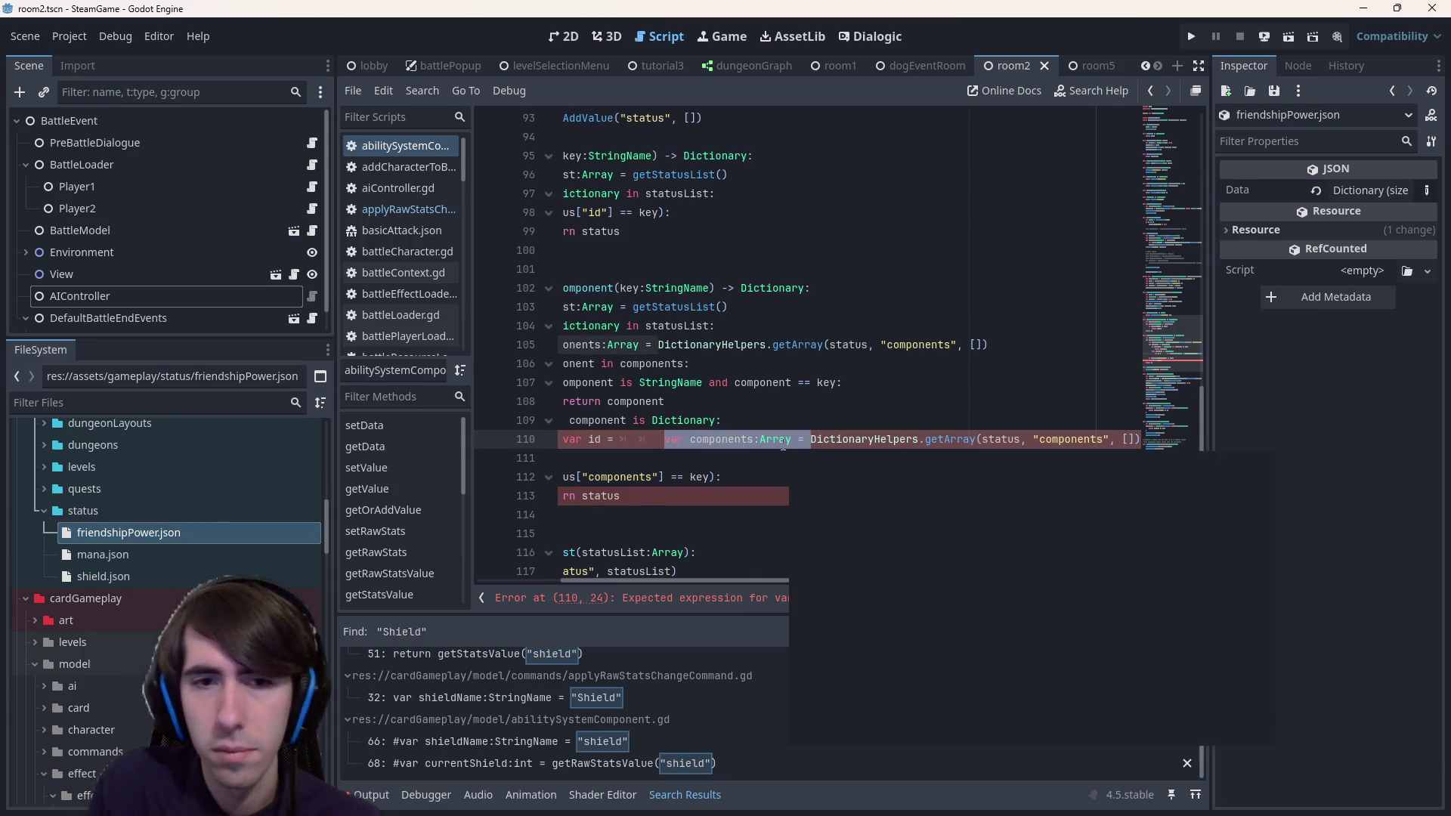
pyautogui.press('BackSpace')
pyautogui.press('Left')
pyautogui.press('Left')
pyautogui.press('Left')
pyautogui.write('com')
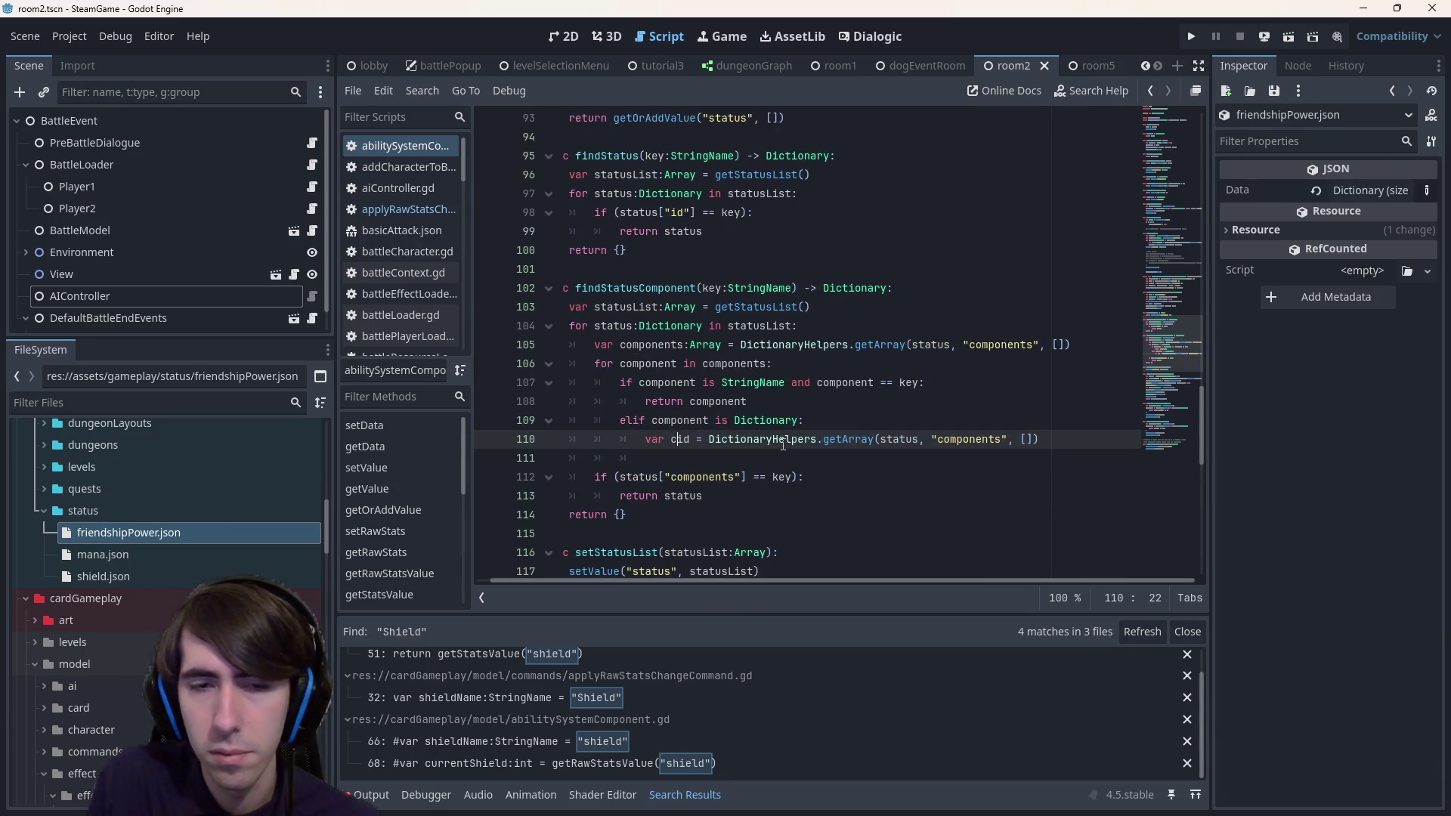
pyautogui.write('ponentI')
pyautogui.press('Delete')
pyautogui.hotkey('ctrl', 'Right')
pyautogui.hotkey('ctrl', 'Right')
pyautogui.hotkey('ctrl', 'Right')
pyautogui.hotkey('ctrl', 'Right')
pyautogui.hotkey('ctrl', 'Right')
pyautogui.hotkey('ctrl', 'shift', 'Left')
pyautogui.write('get')
pyautogui.press('Down')
pyautogui.press('Down')
pyautogui.press('Down')
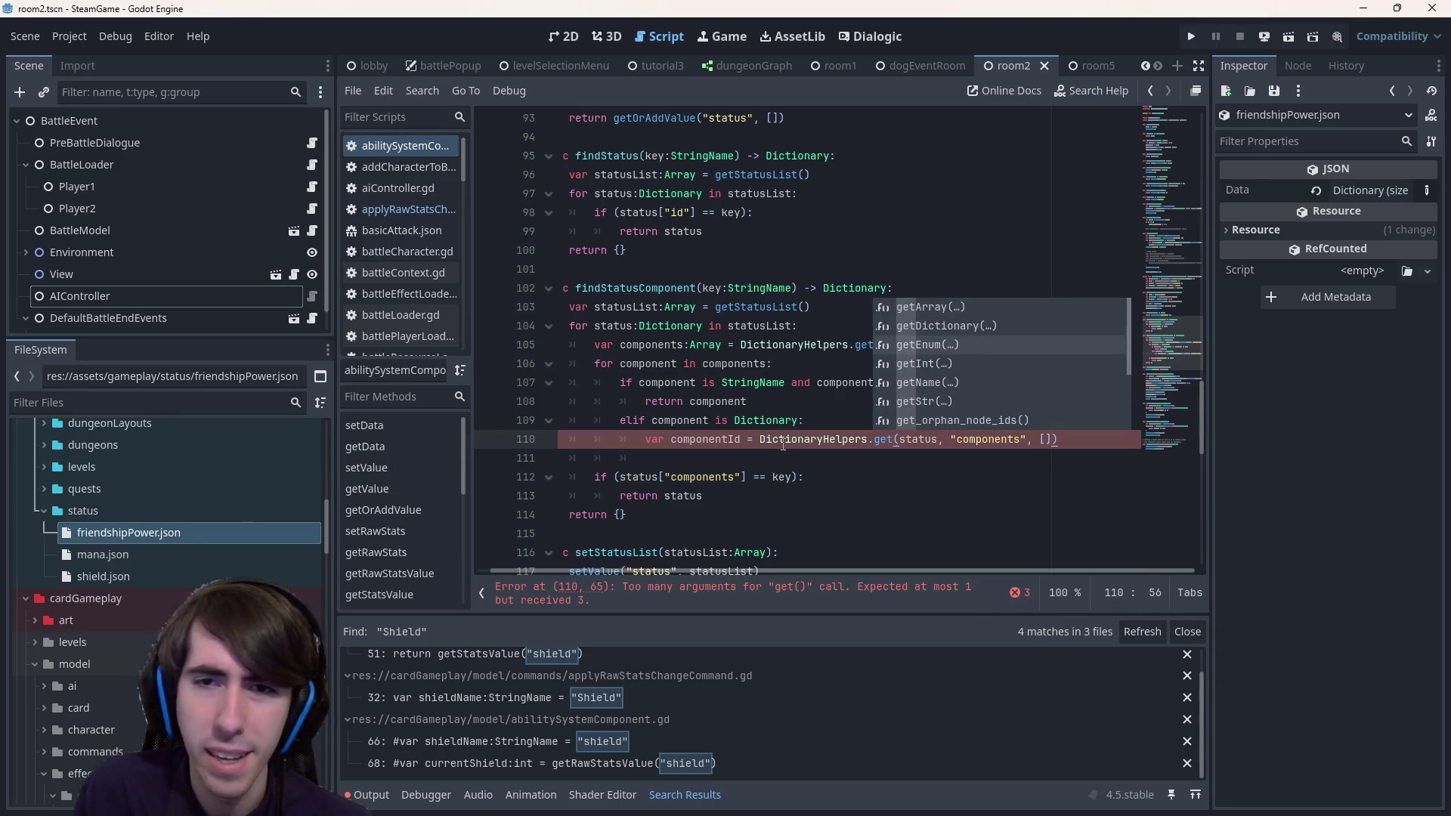
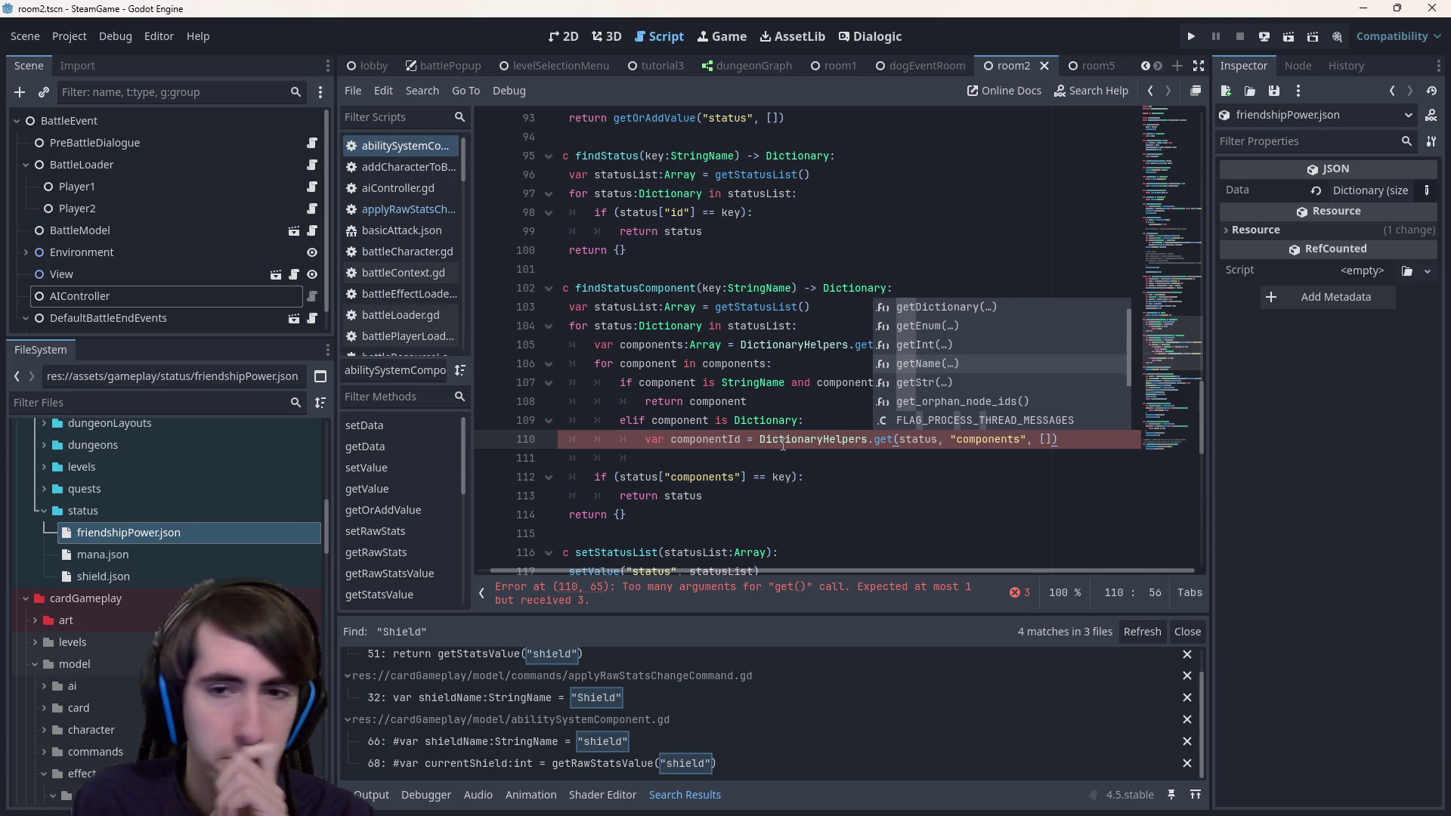
# - Undo the broken line 110 edit and begin replacing line 108's returned component with an id dictionary
pyautogui.hotkey('ctrl', 'z')
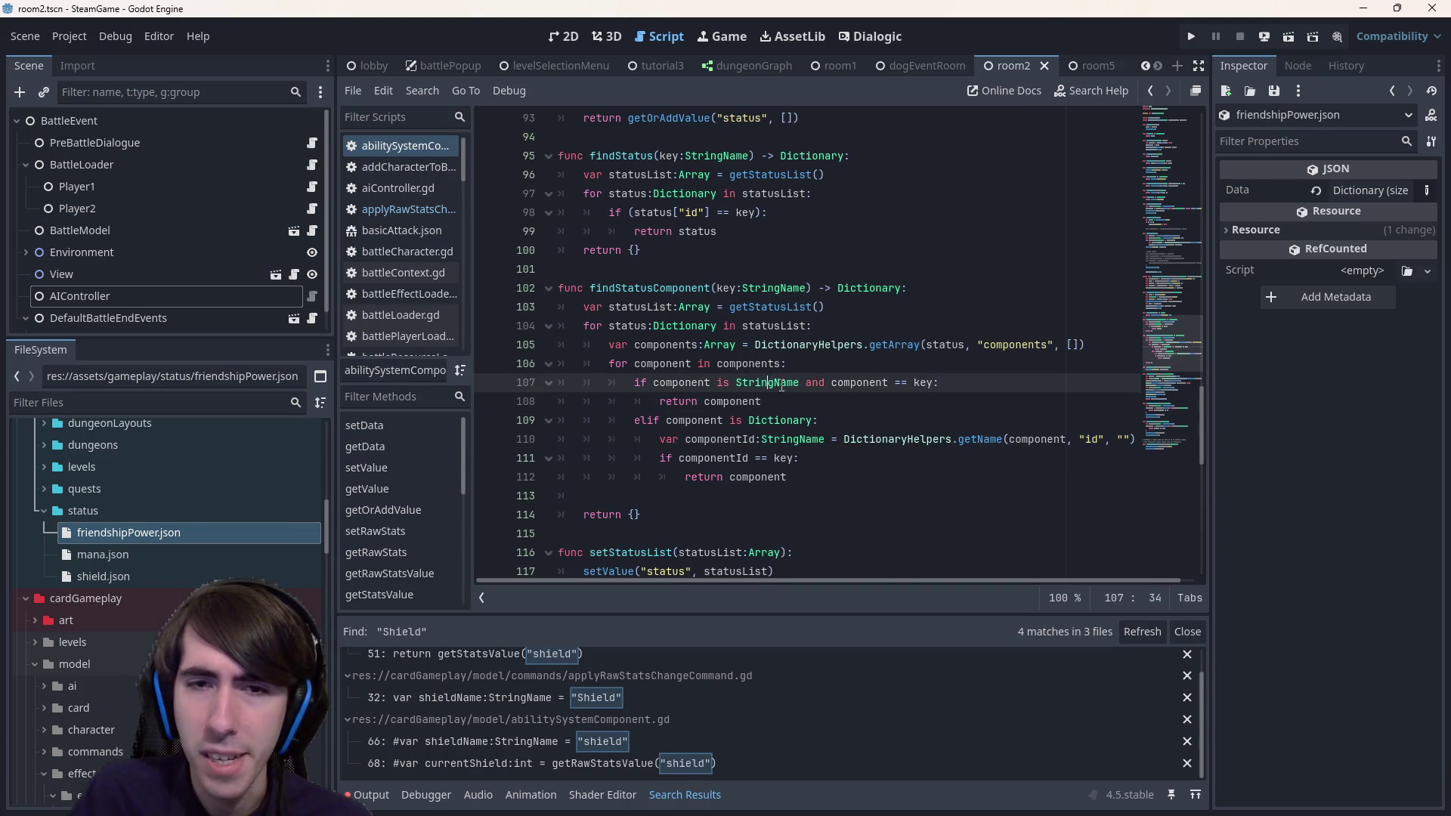
pyautogui.moveTo(762, 402); pyautogui.dragTo(486, 389)
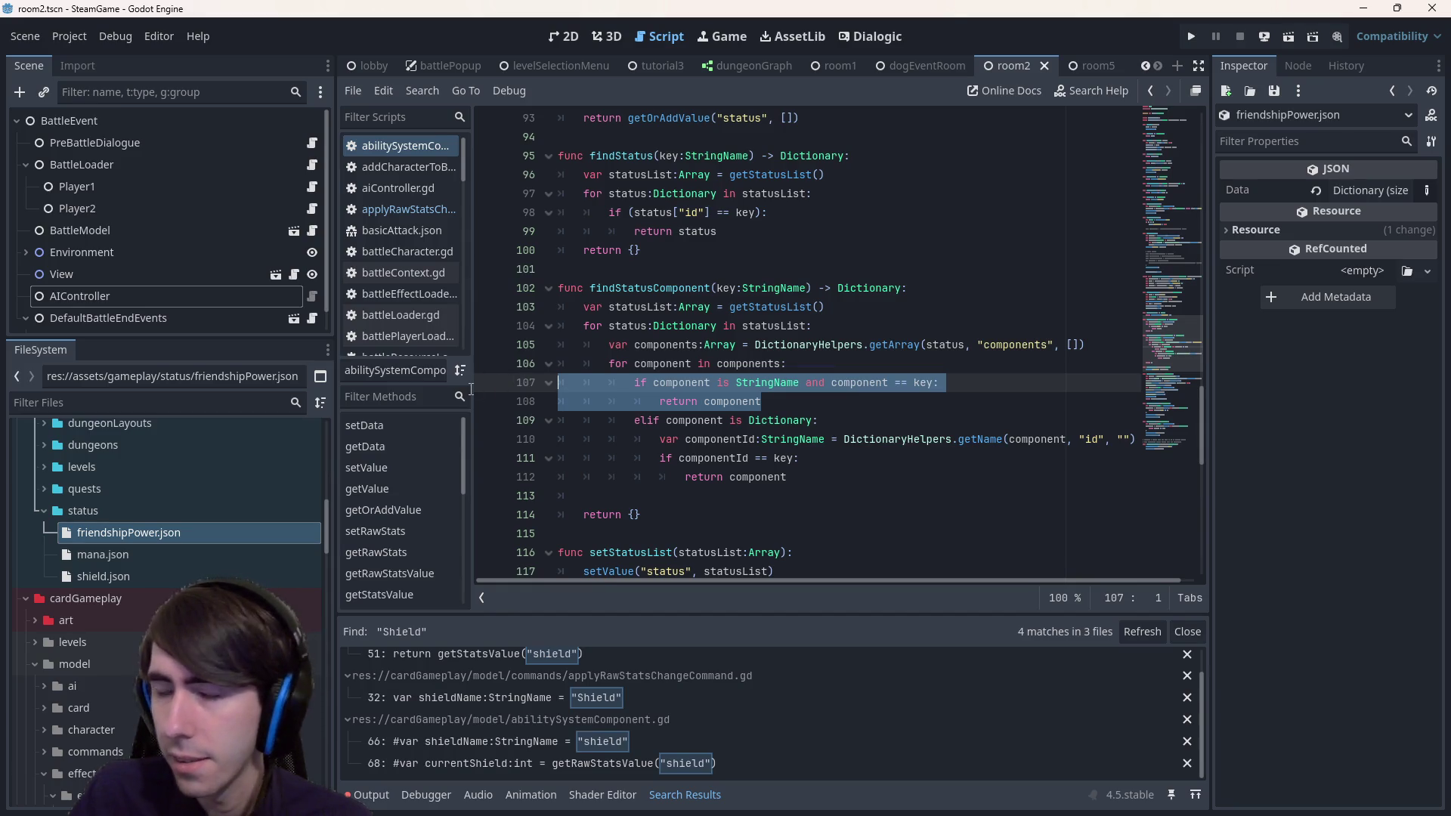
pyautogui.doubleClick(739, 406)
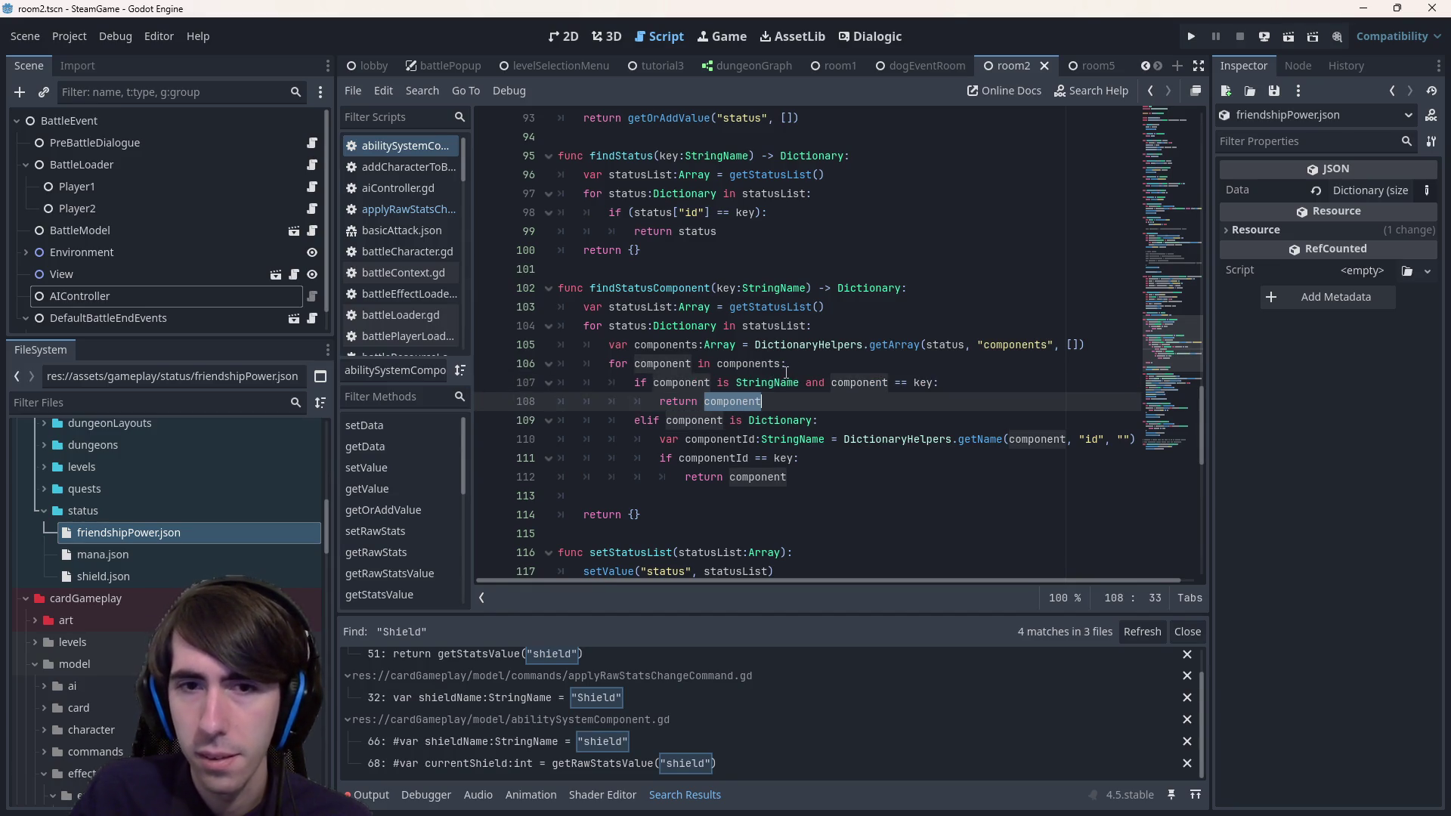
pyautogui.write('"')
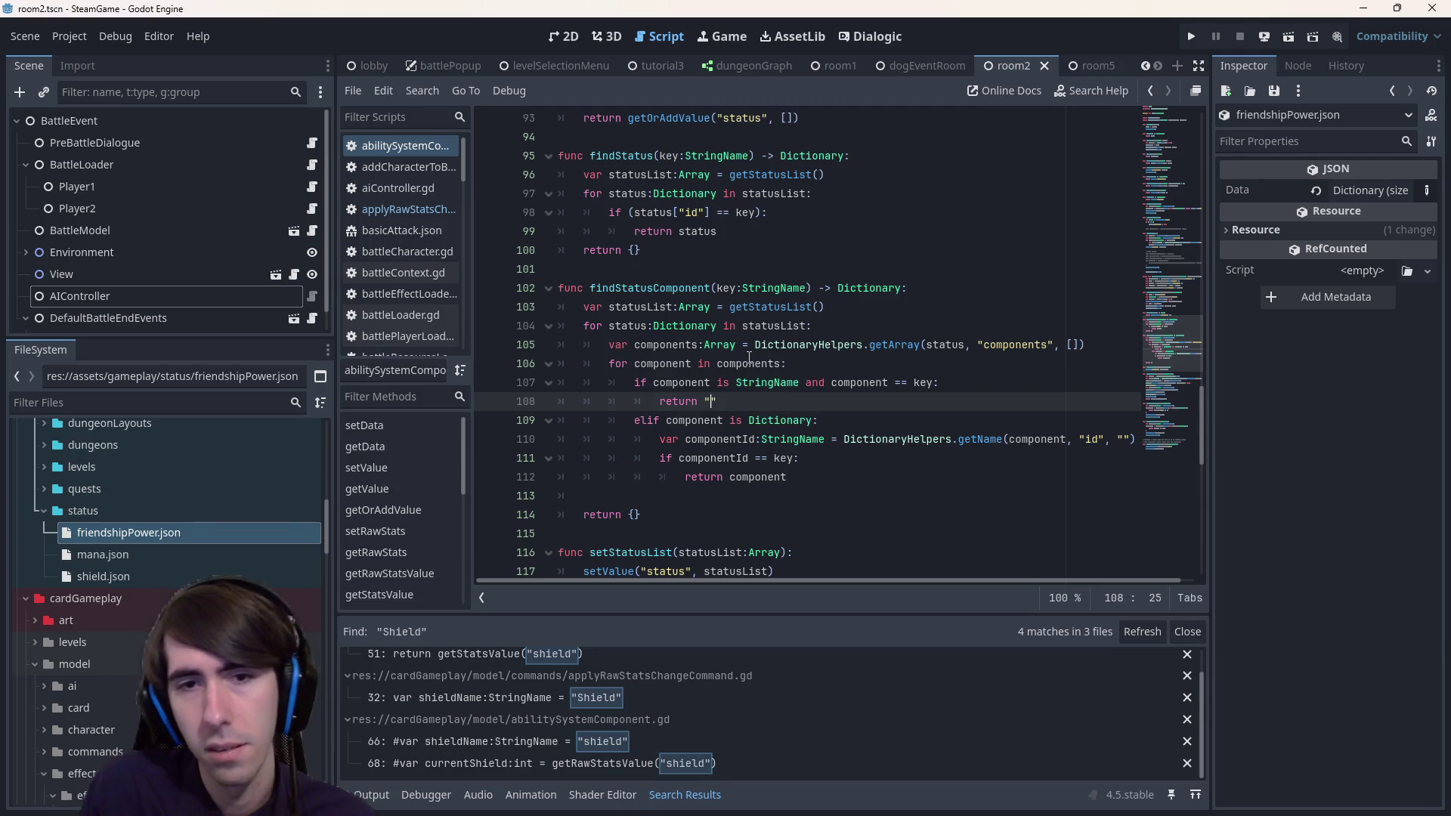
pyautogui.write('{id: {}')
pyautogui.press('BackSpace')
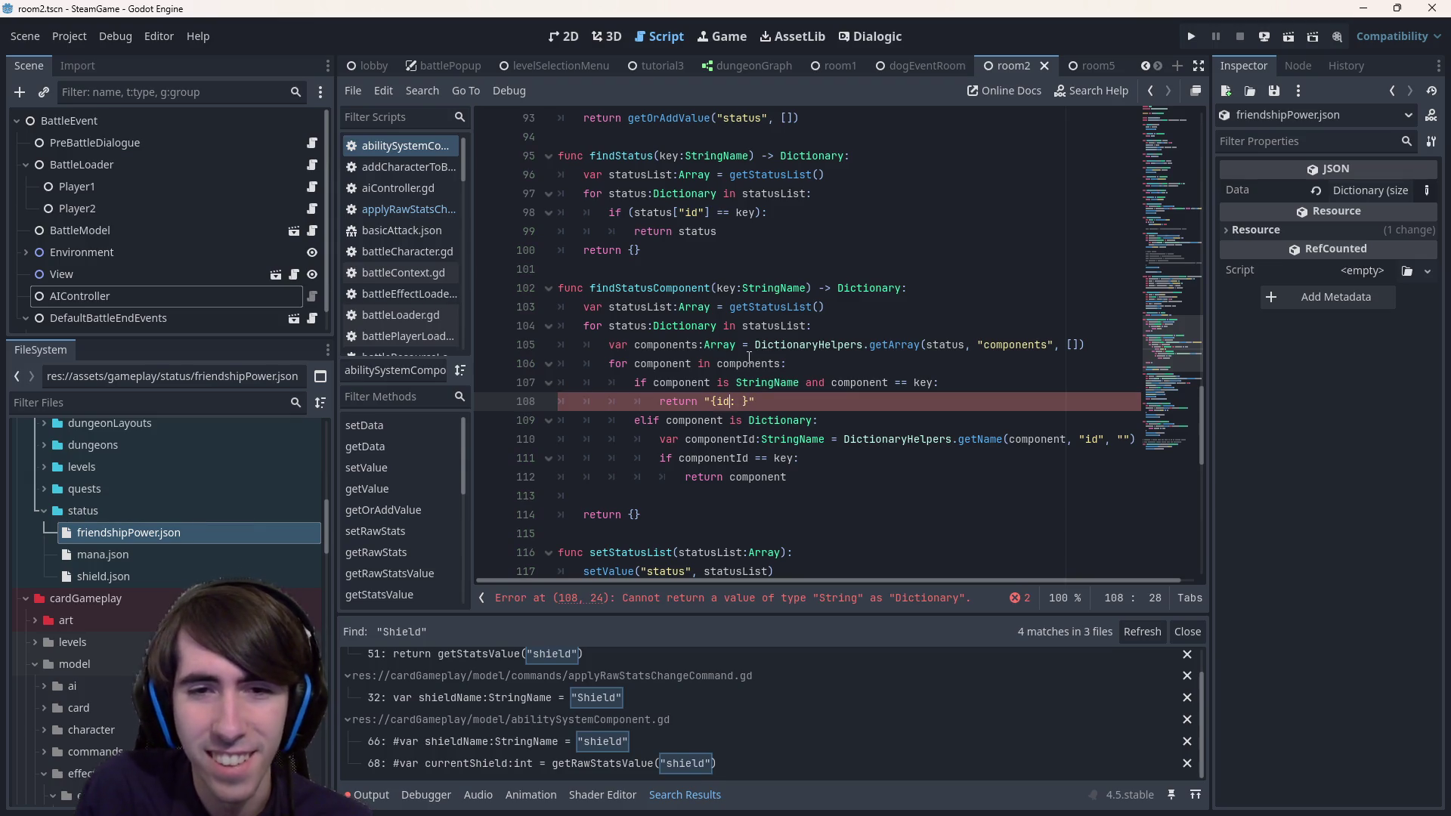
pyautogui.press('Left')
pyautogui.press('Left')
pyautogui.press('Left')
pyautogui.hotkey('alt', 'Tab')
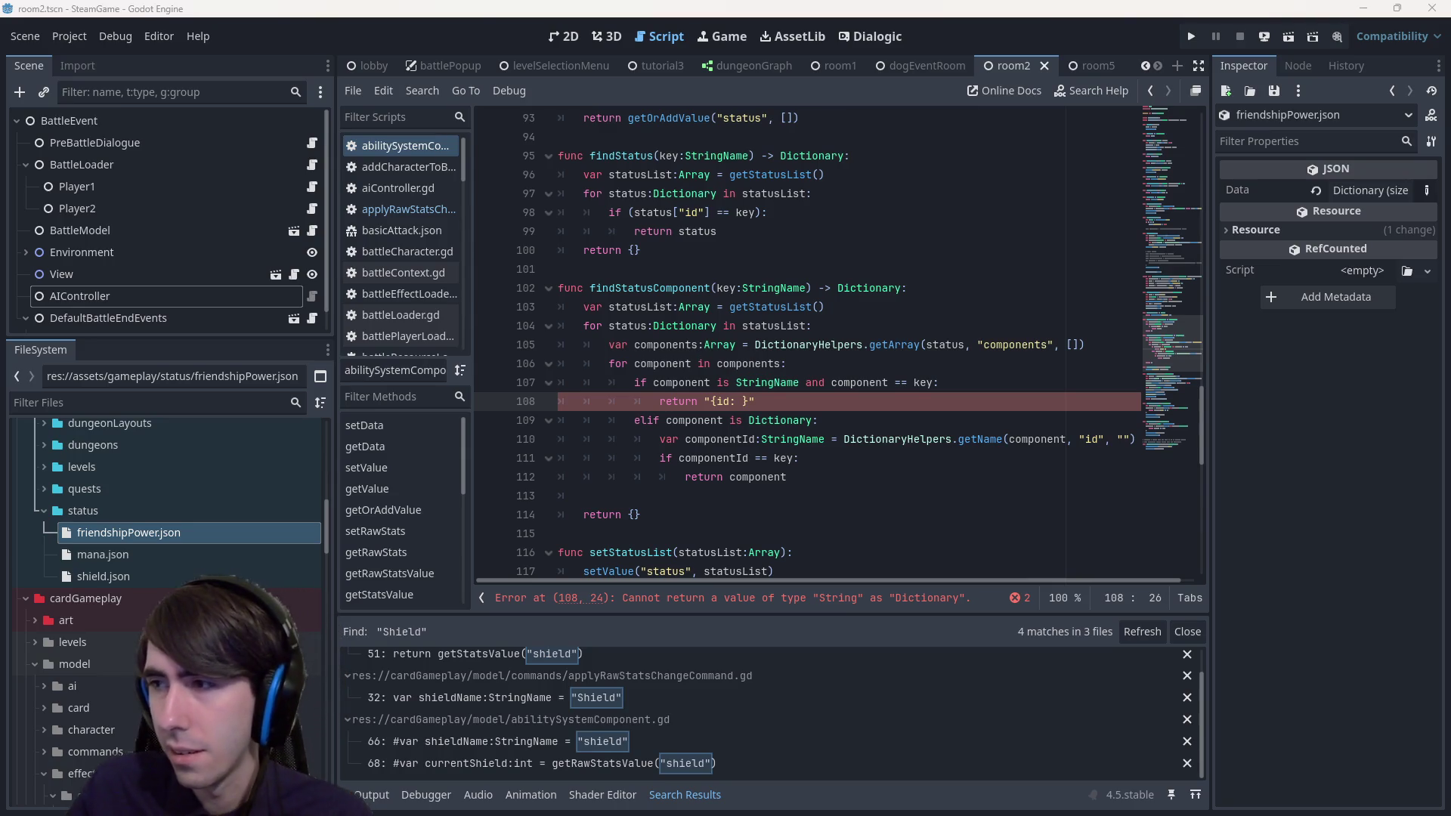
pyautogui.click(736, 401)
pyautogui.write('% ')
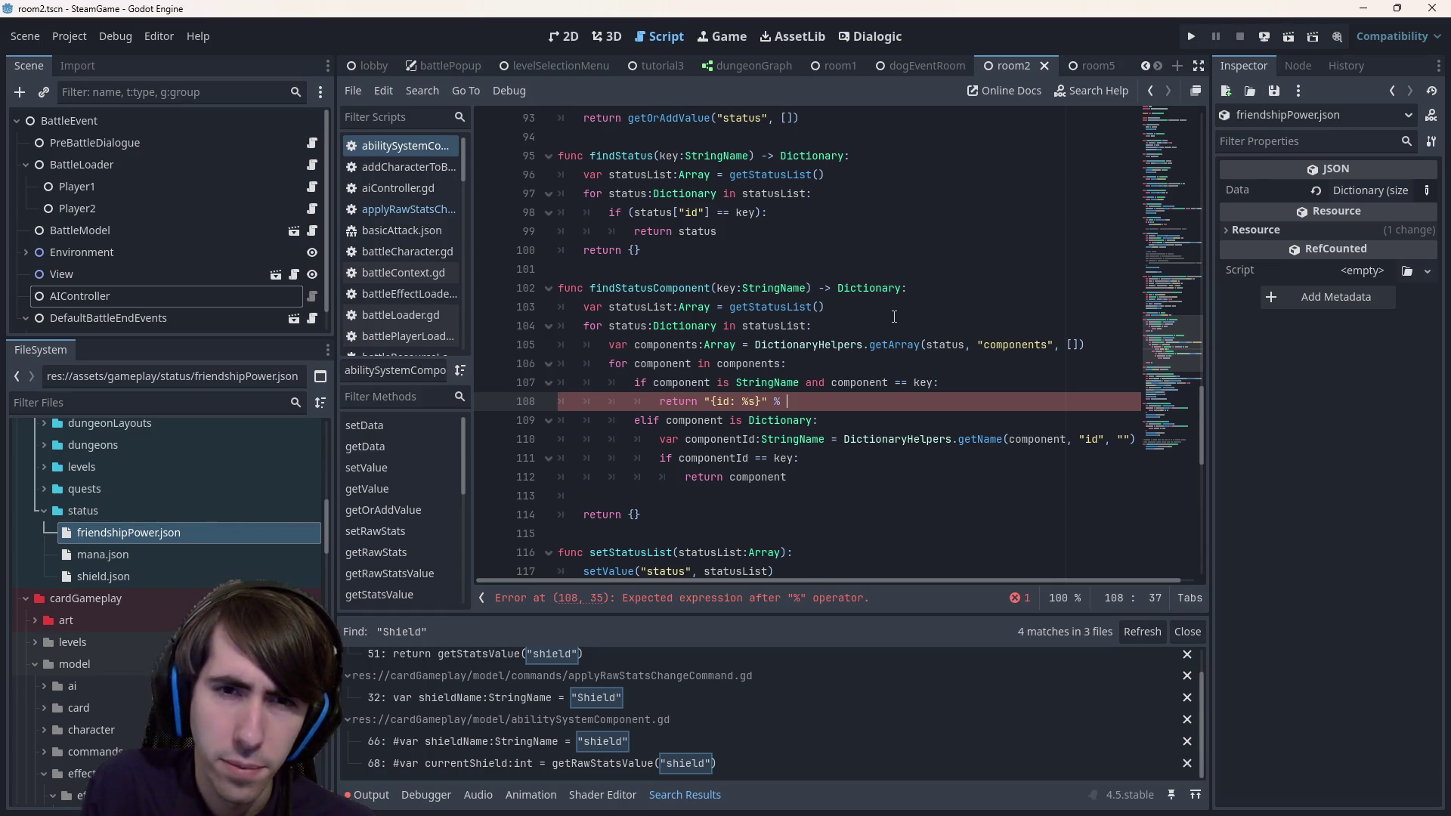
pyautogui.write('component')
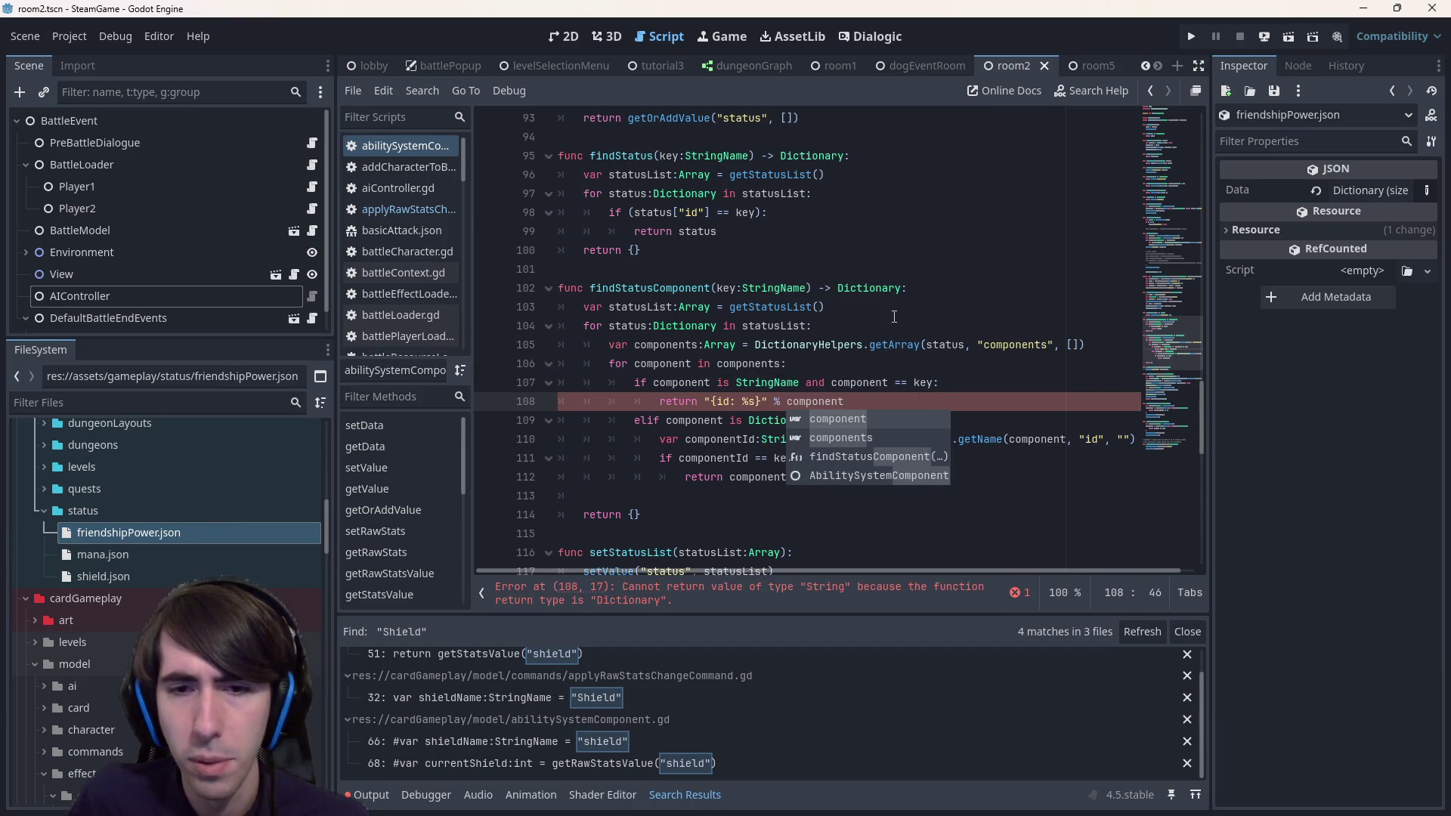
# - Strip the stray quotes, format placeholder and trailing component from line 108's literal
pyautogui.click(718, 401)
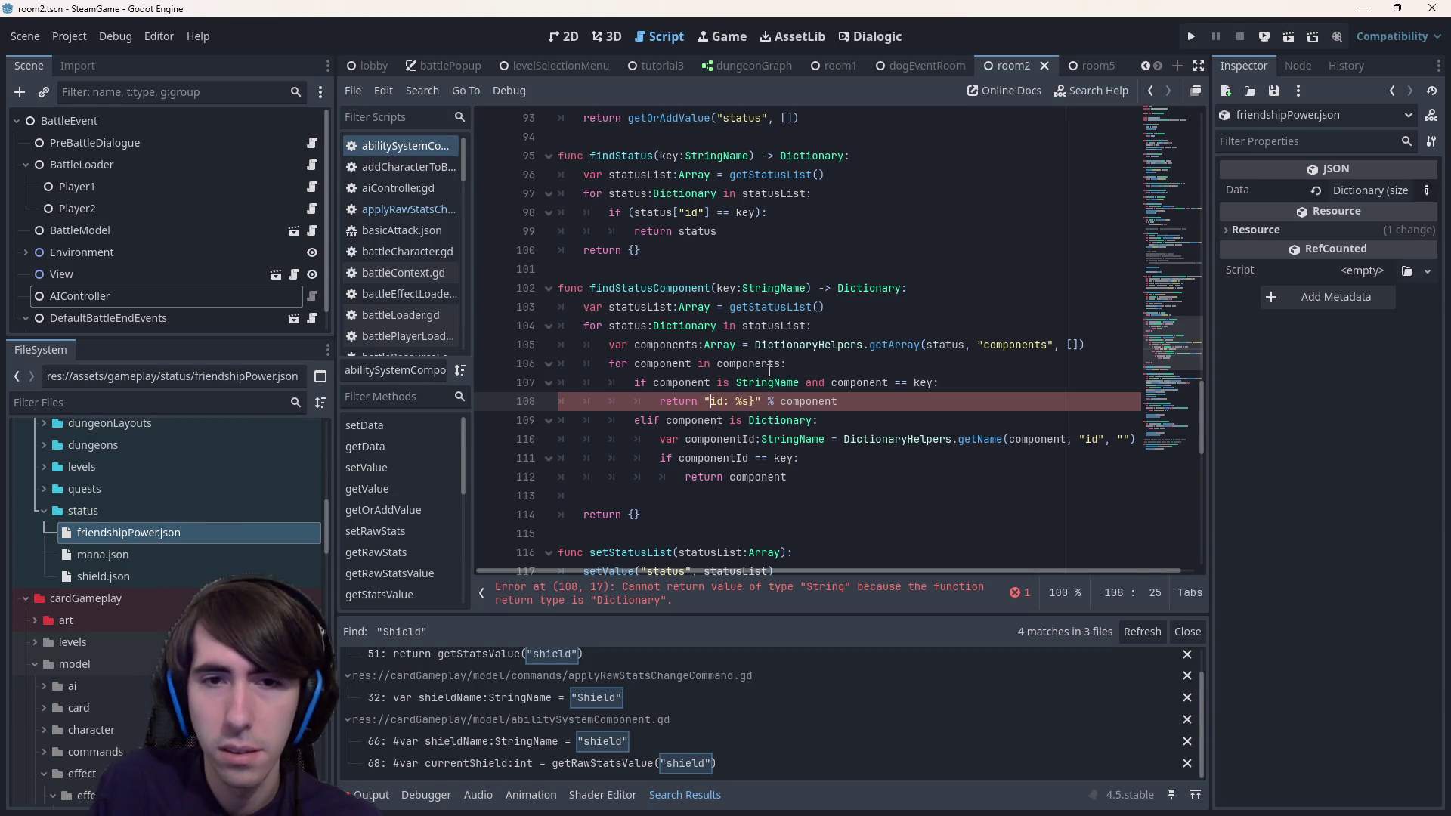
pyautogui.press('Left')
pyautogui.press('BackSpace')
pyautogui.press('Right')
pyautogui.press('Right')
pyautogui.press('Right')
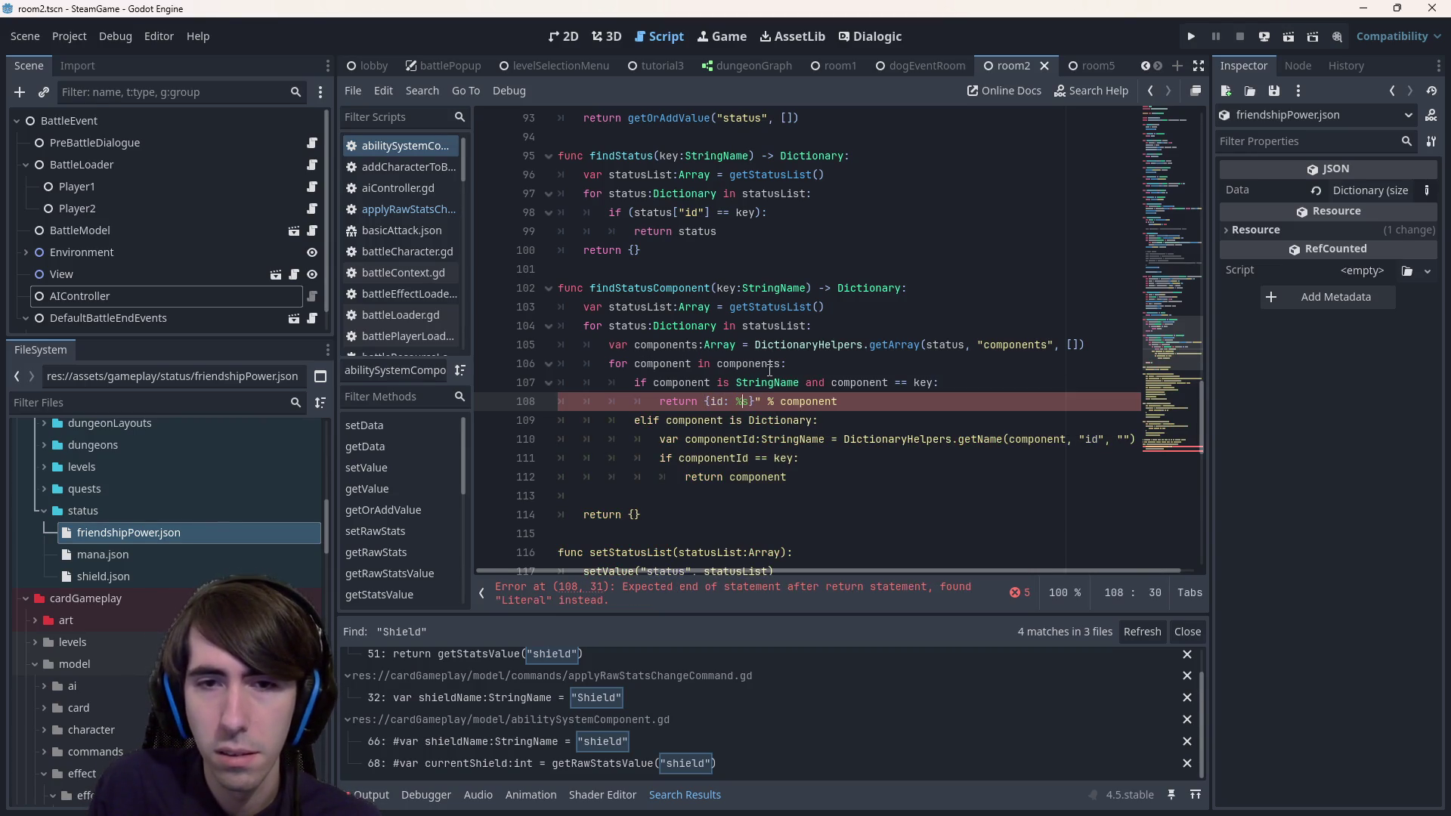
pyautogui.press('End')
pyautogui.hotkey('ctrl', 'shift', 'Left')
pyautogui.press('BackSpace')
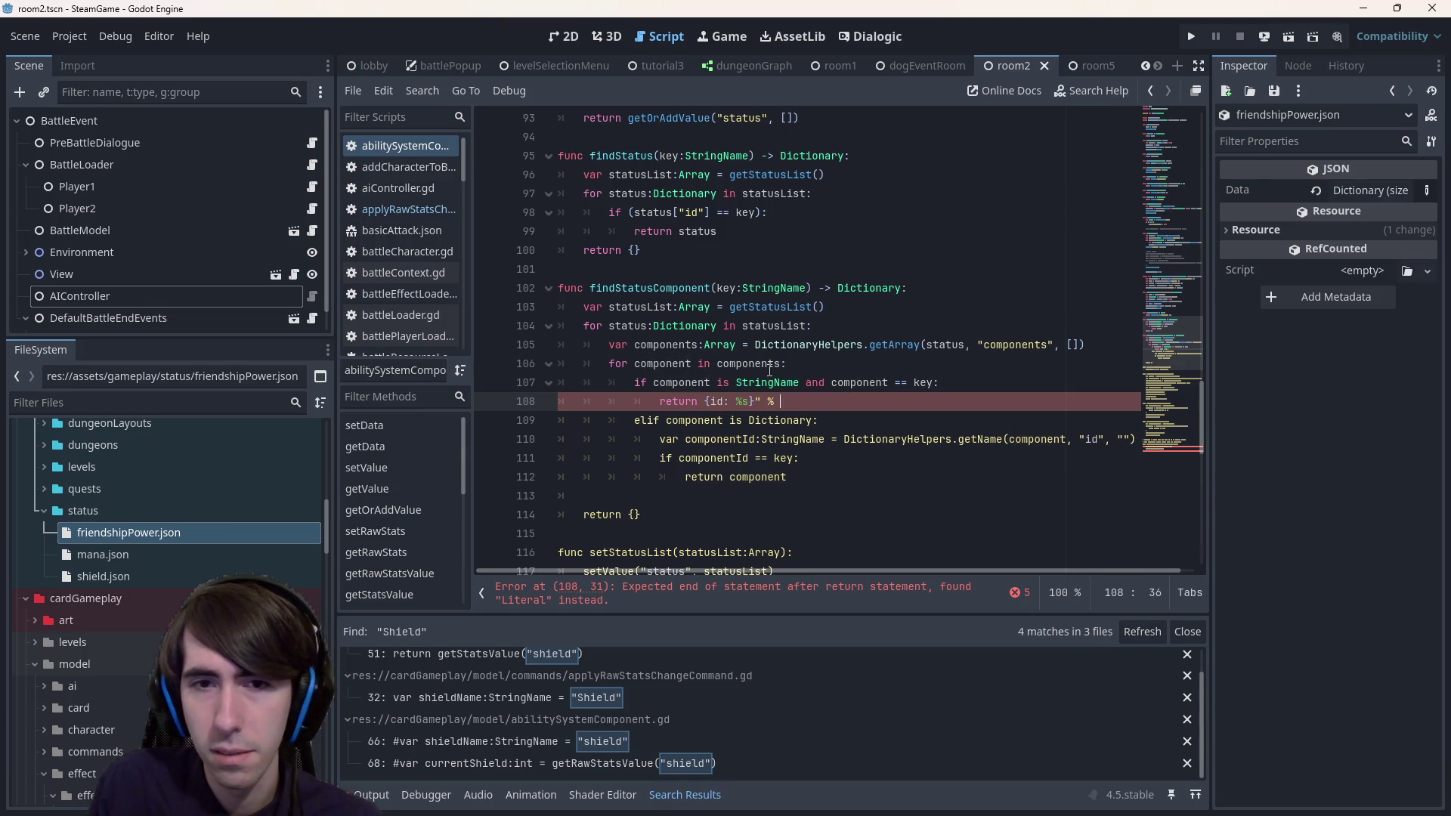
pyautogui.press('BackSpace')
pyautogui.press('BackSpace')
pyautogui.press('Left')
pyautogui.press('BackSpace')
pyautogui.press('BackSpace')
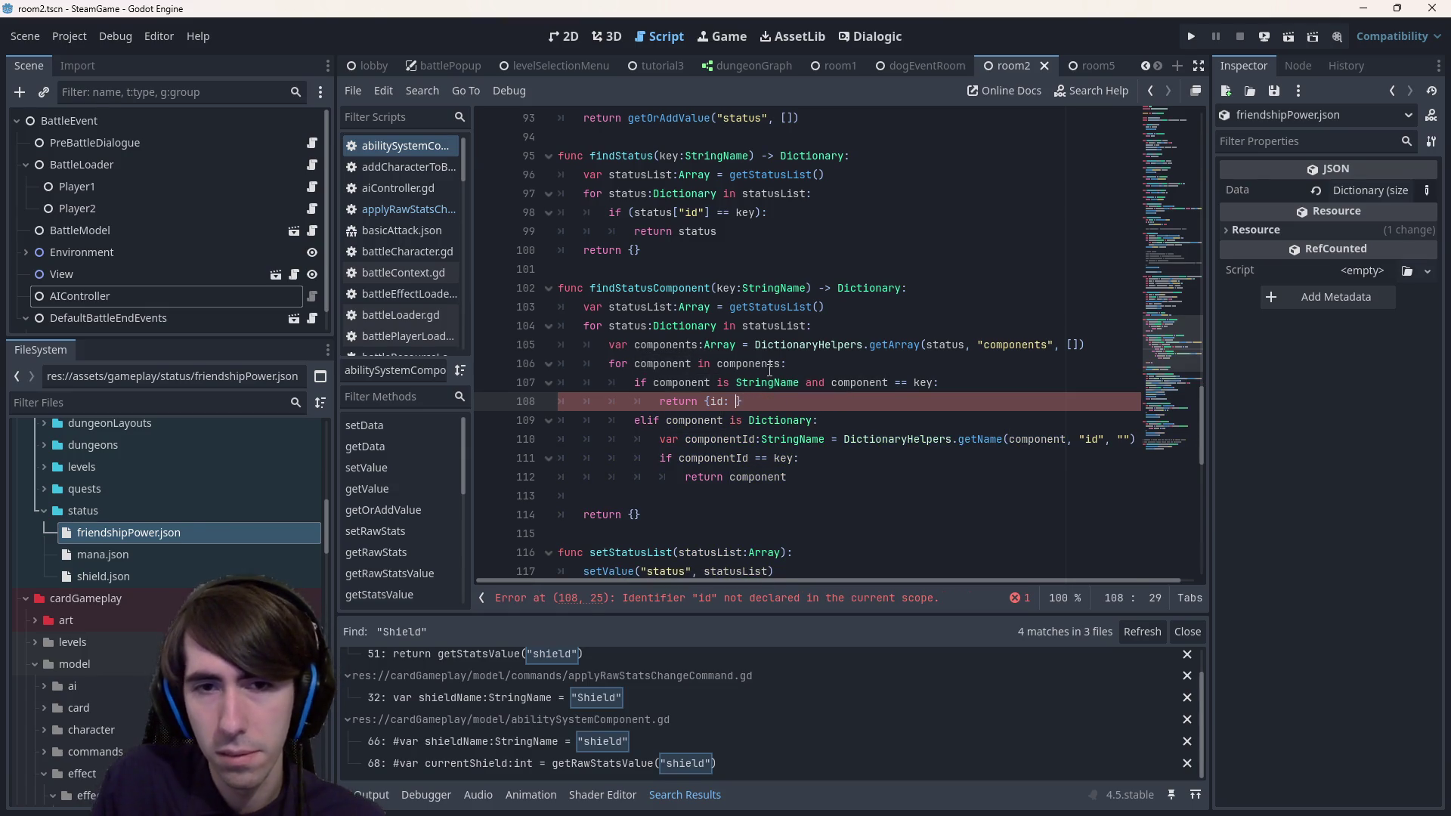
# - Finish line 108 as {"id": component}, with component as the value and "id" quoted
pyautogui.write('com')
pyautogui.press('Return')
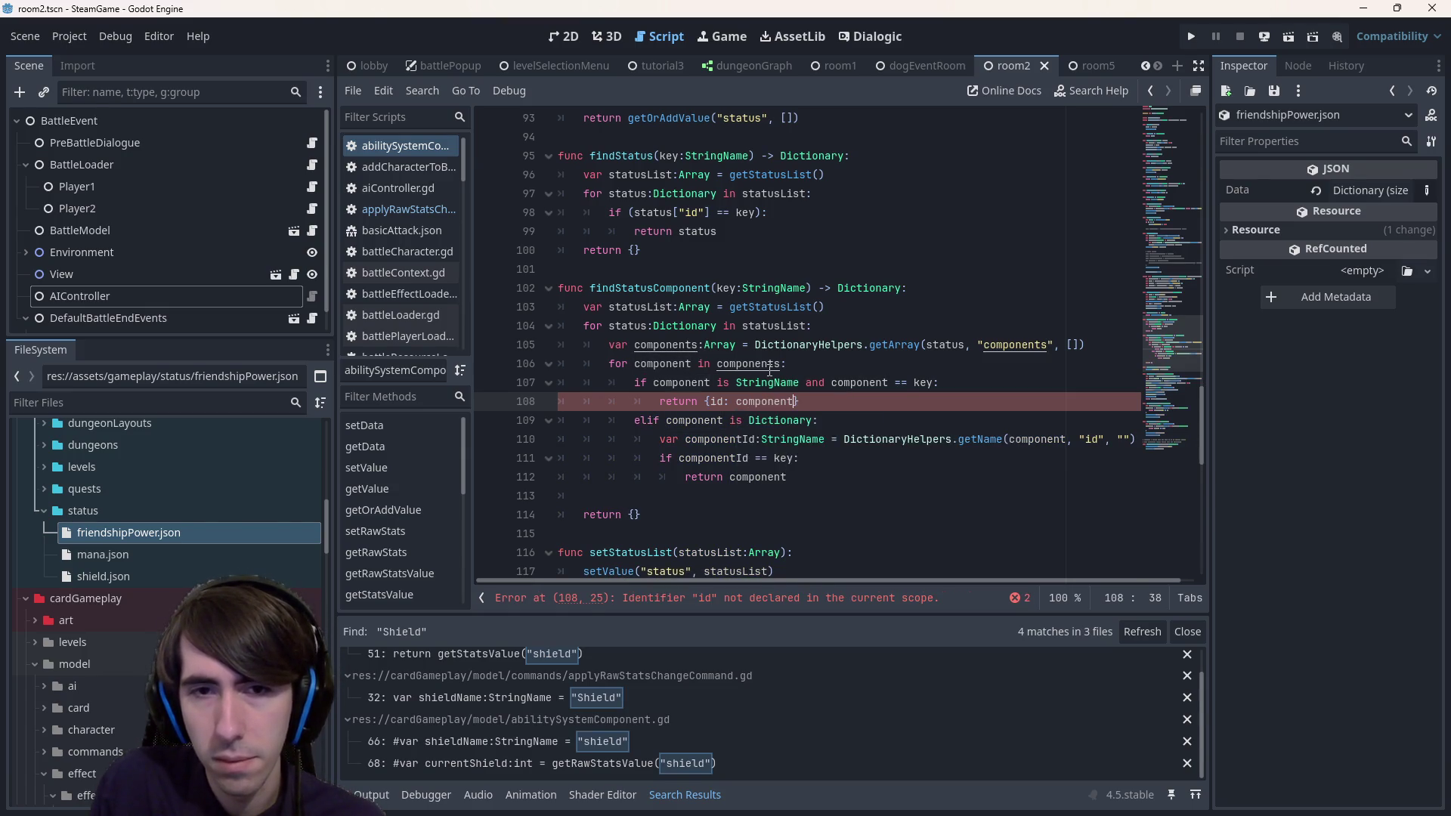
pyautogui.press('Left')
pyautogui.press('Left')
pyautogui.press('Left')
pyautogui.write('"')
pyautogui.press('Right')
pyautogui.press('Right')
pyautogui.write('"')
pyautogui.press('Right')
pyautogui.press('Right')
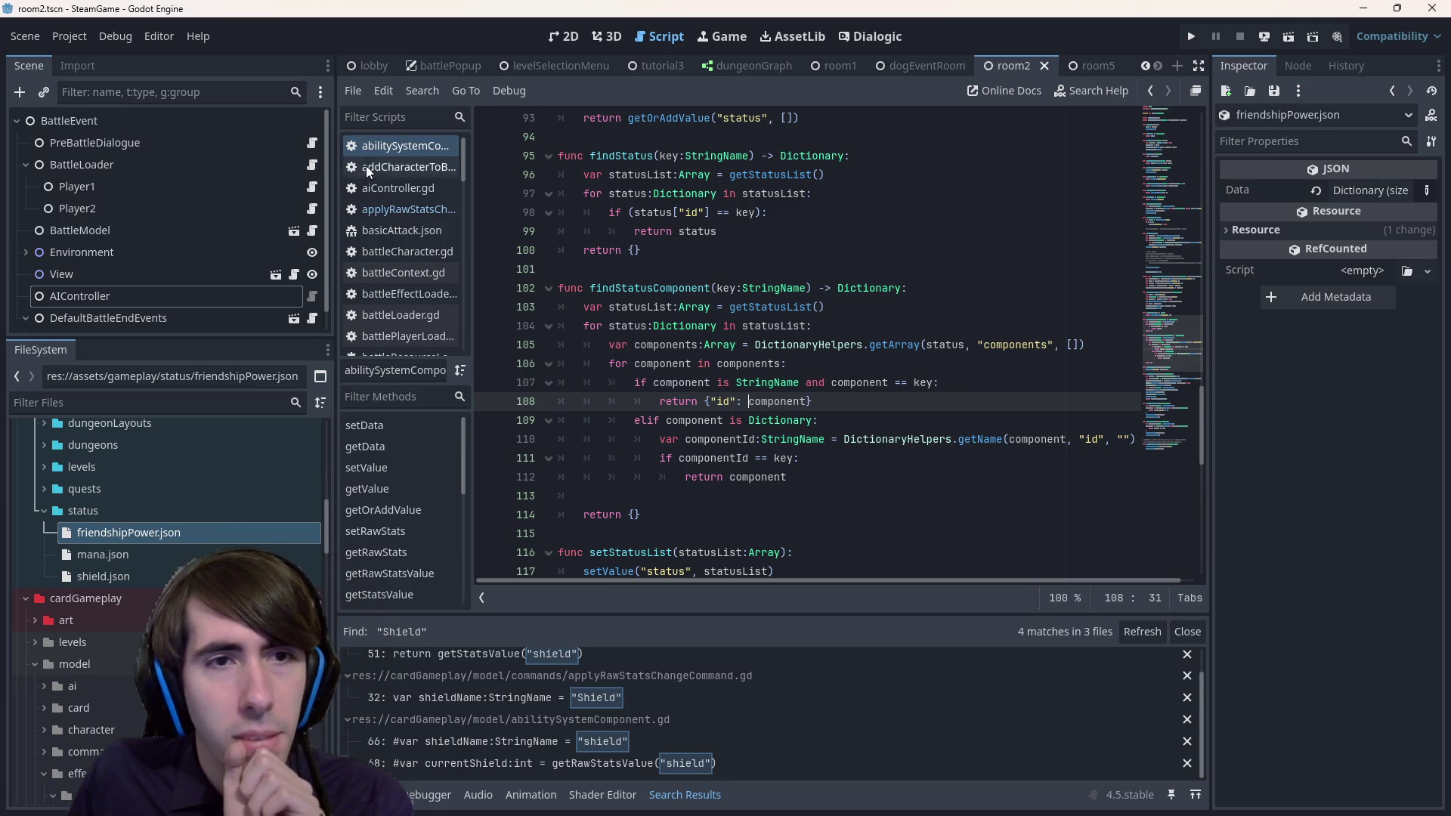
# - Add target.findStatusComponent("Invincibility") on line 40 of applyRawStatsChangeCommand.gd, then jump to its definition
pyautogui.click(420, 208)
pyautogui.write('target.')
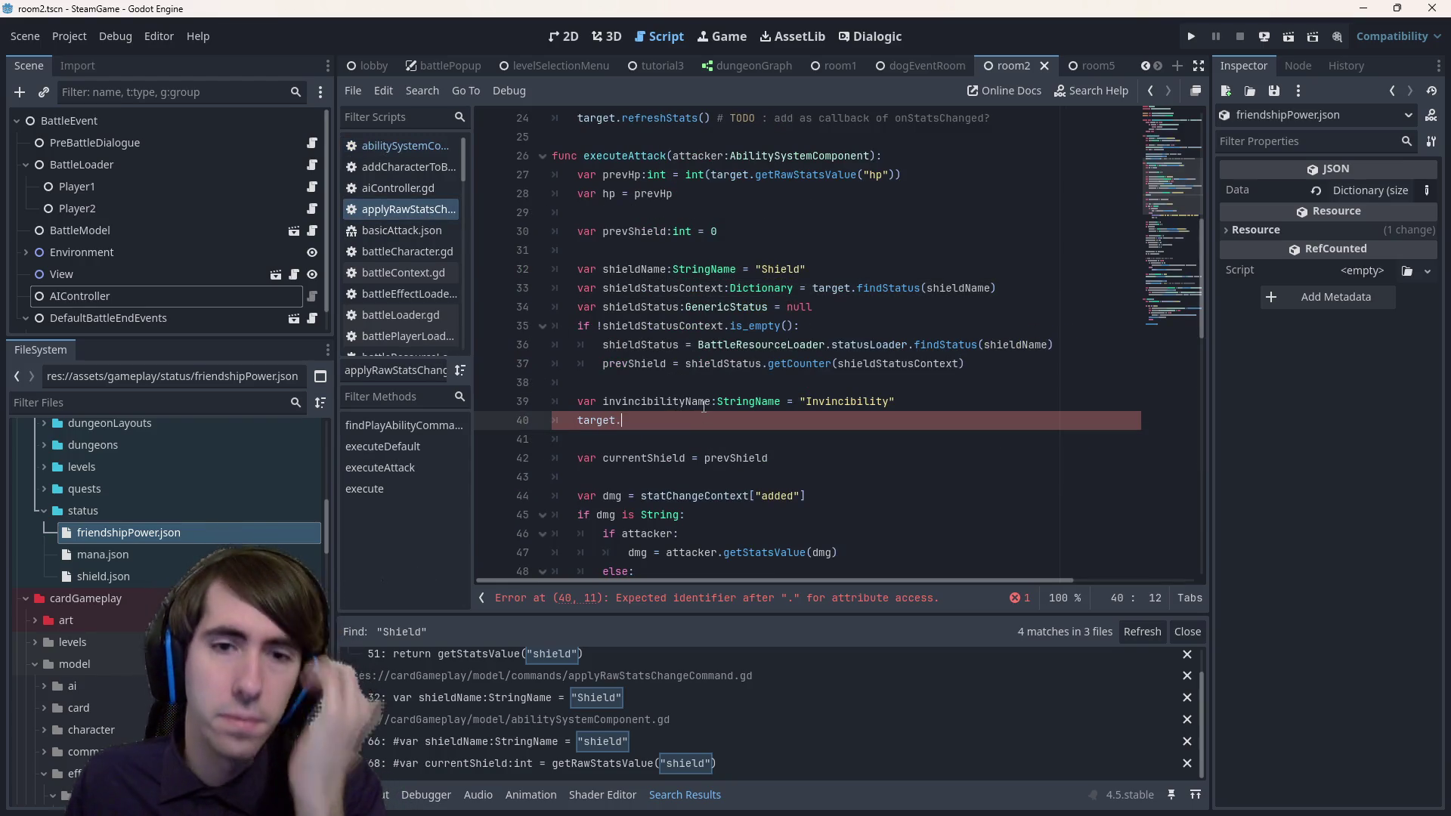
pyautogui.write('find')
pyautogui.press('Return')
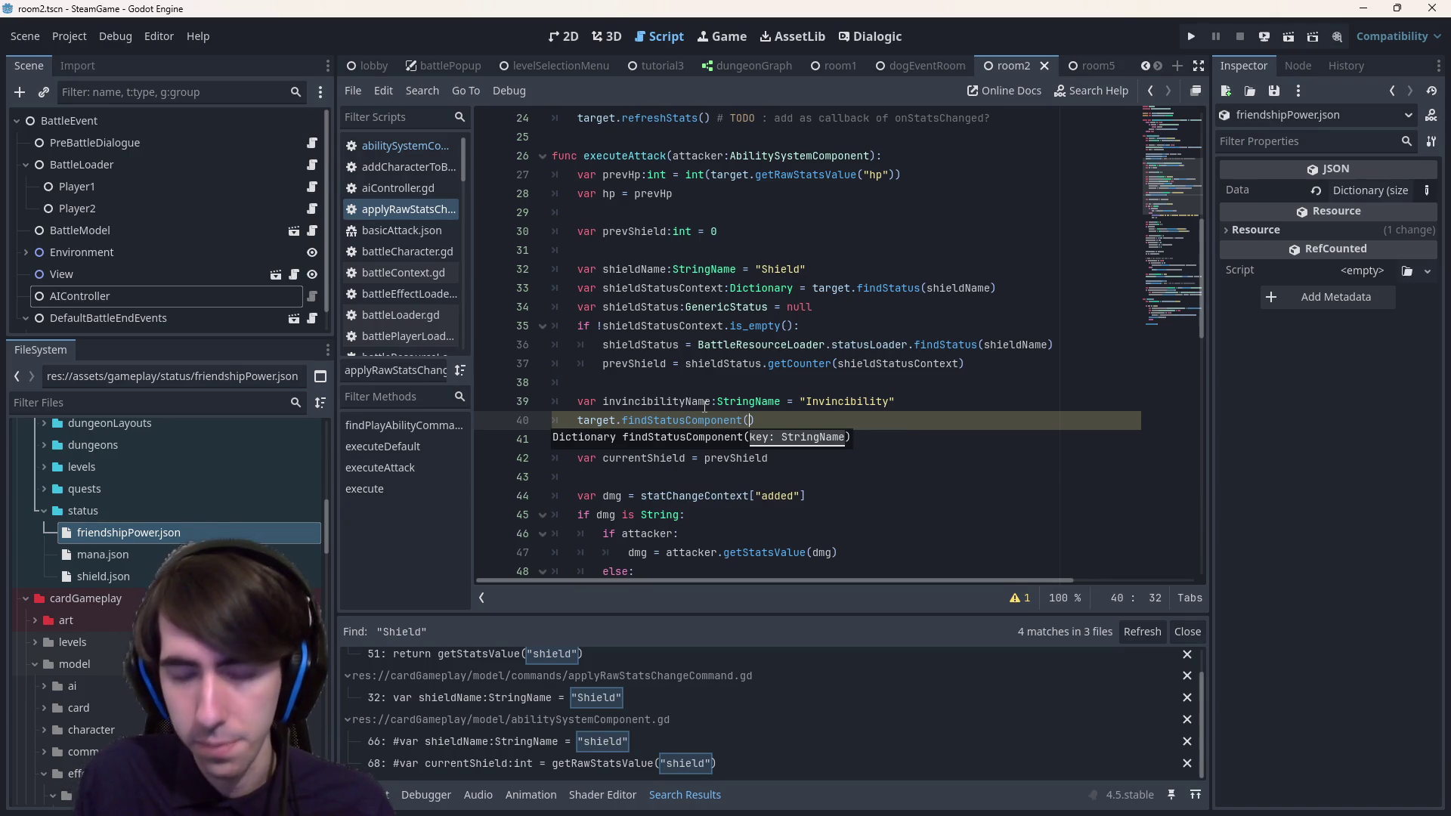
pyautogui.write('Inv')
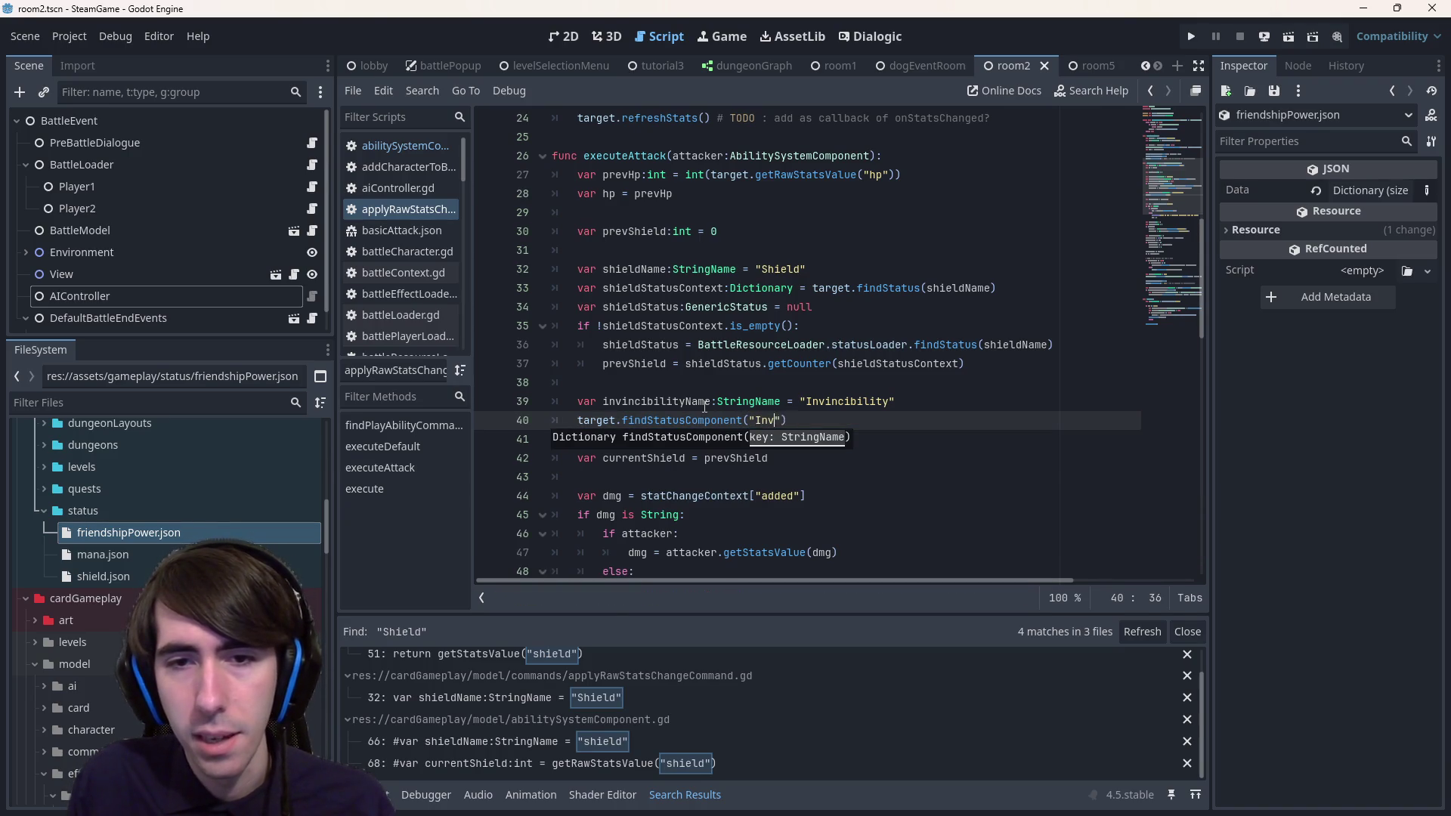
pyautogui.write('ity')
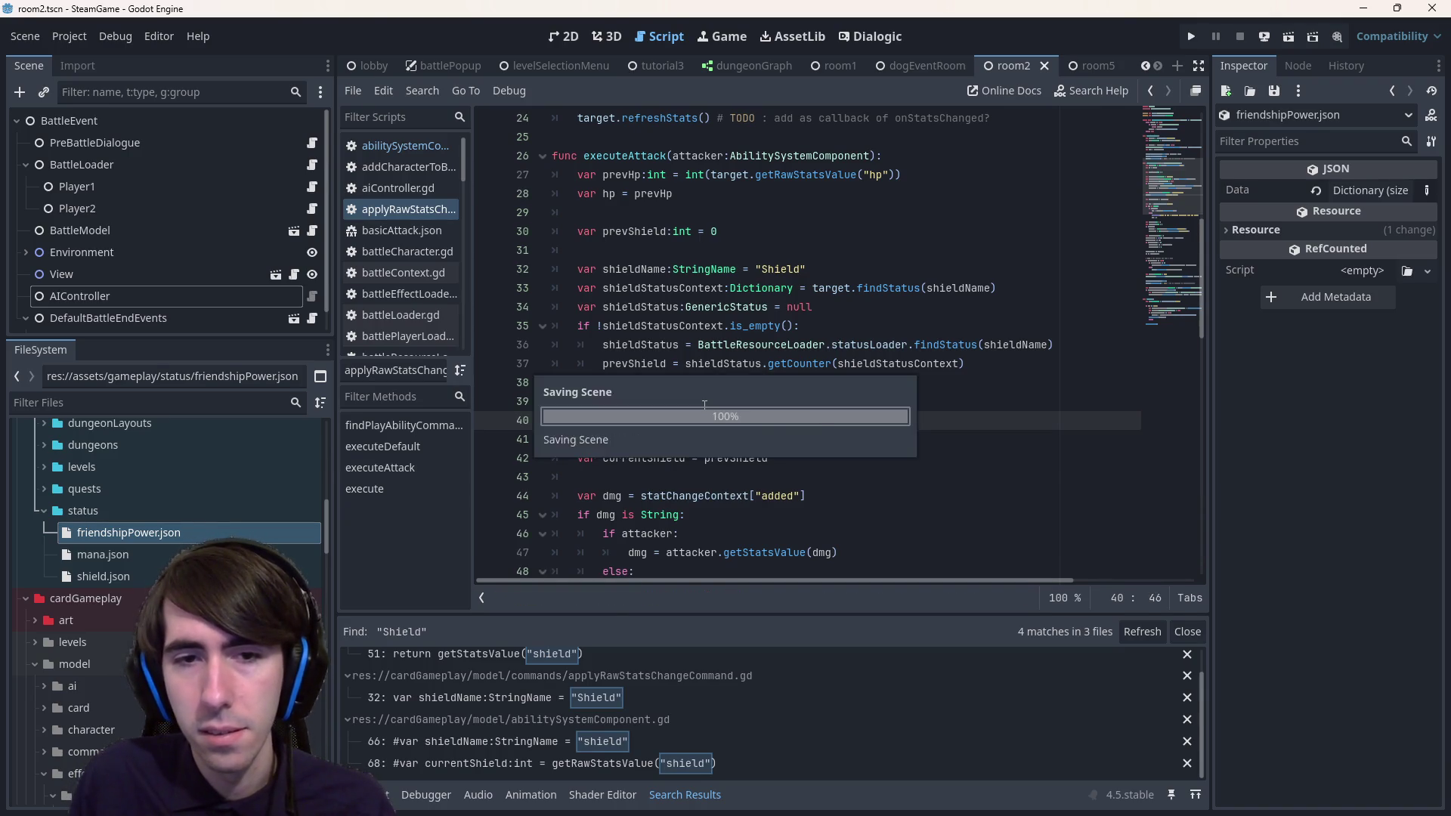
pyautogui.keyDown('ctrl'); pyautogui.click(689, 416); pyautogui.keyUp('ctrl')
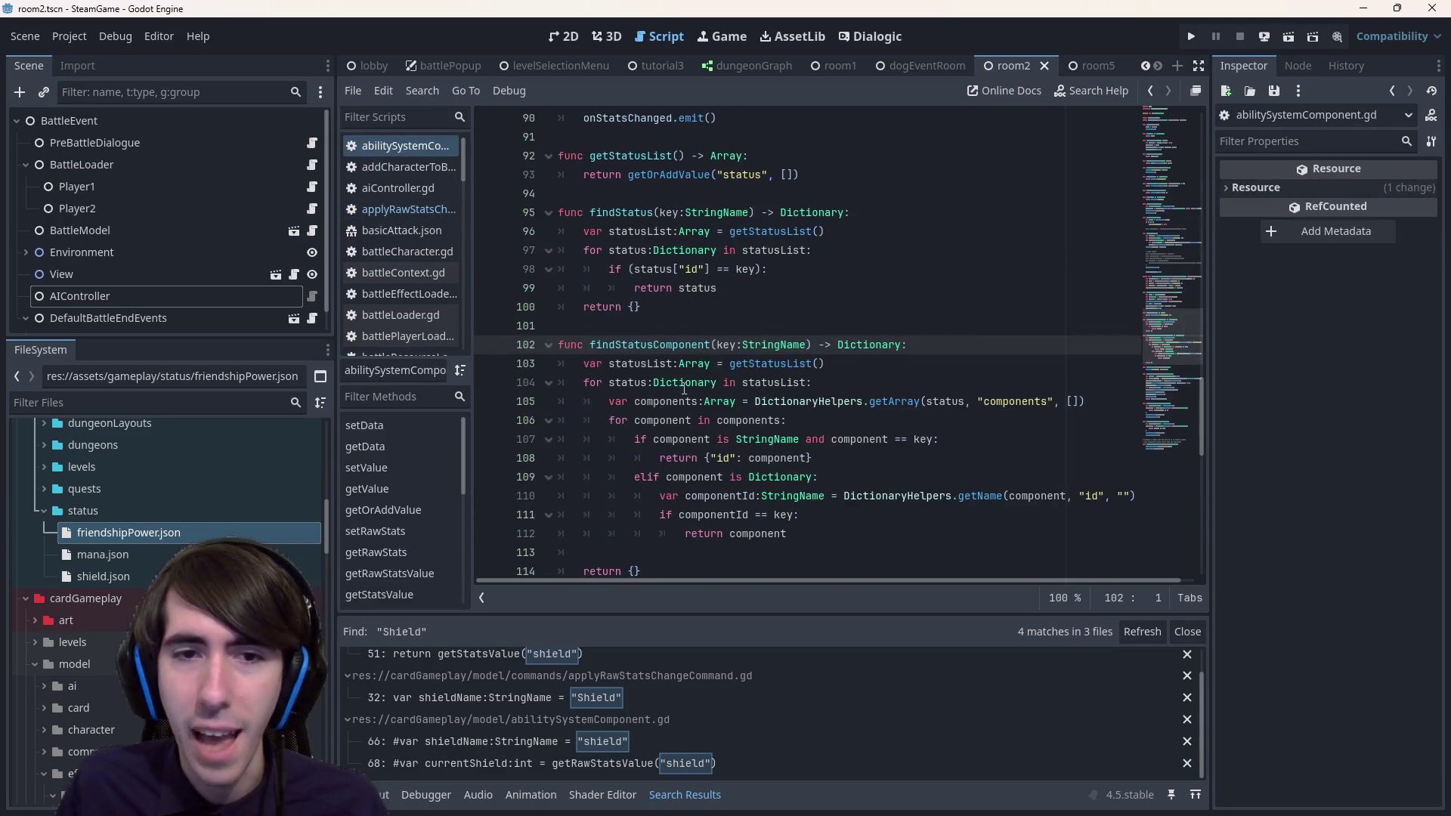
# - Add a hasStatusComponent(key) -> bool function below findStatusComponent by copying its signature
pyautogui.scroll(-2, 683, 389)
pyautogui.click(699, 465)
pyautogui.moveTo(938, 239); pyautogui.dragTo(427, 240)
pyautogui.hotkey('ctrl', 'c')
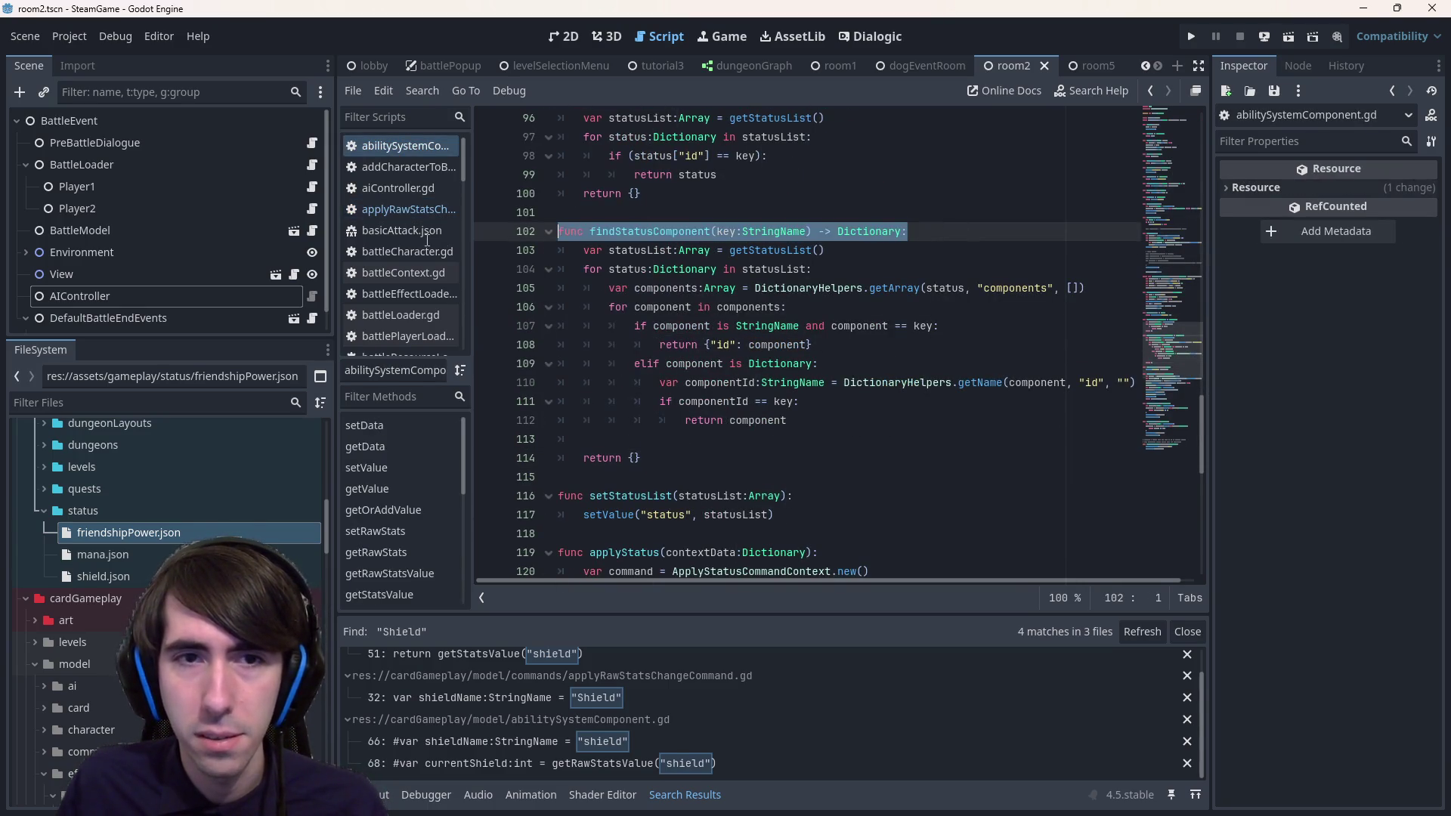
pyautogui.click(634, 467)
pyautogui.press('Return')
pyautogui.press('Return')
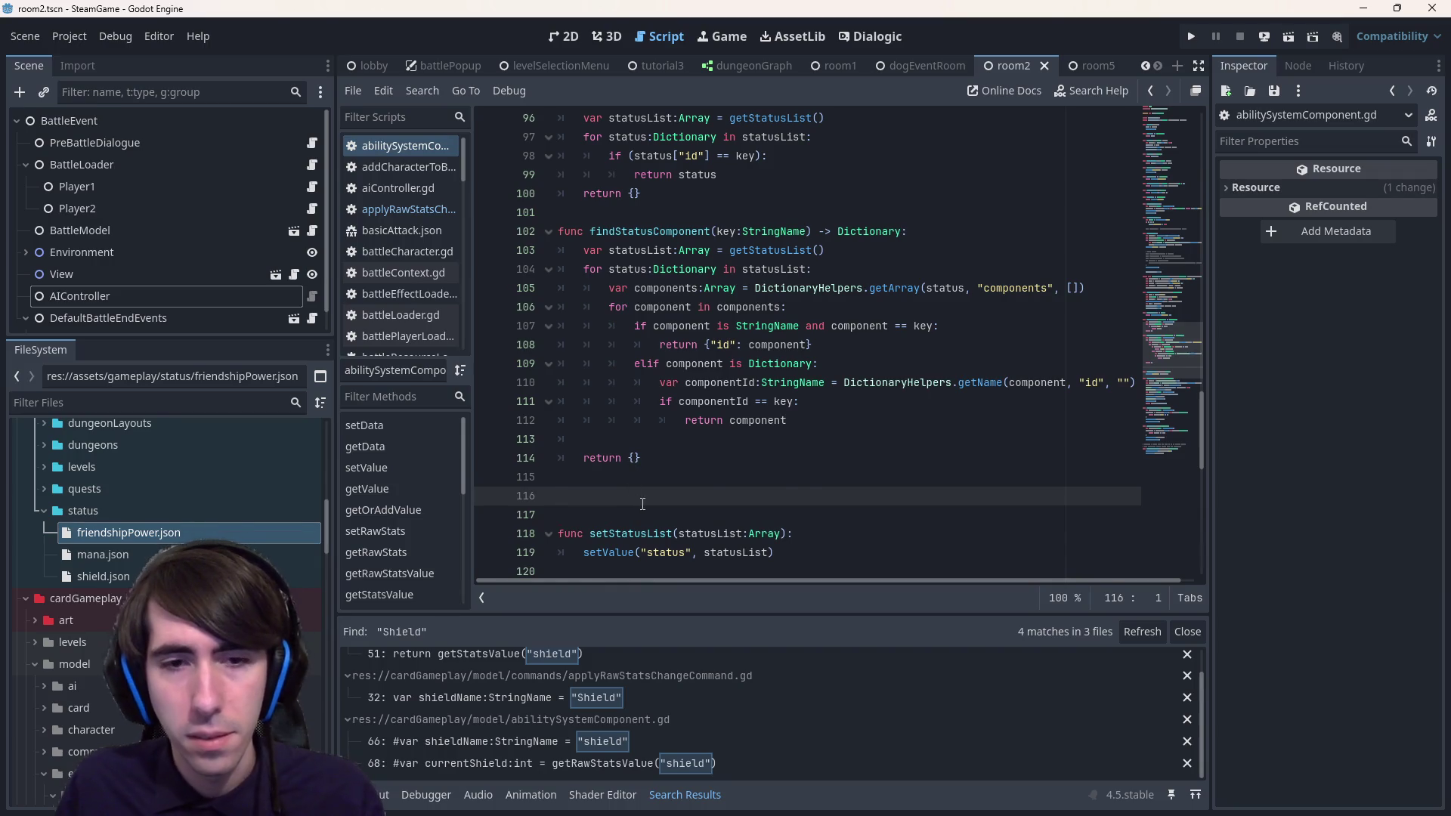
pyautogui.hotkey('ctrl', 'v')
pyautogui.press('BackSpace')
pyautogui.press('BackSpace')
pyautogui.press('BackSpace')
pyautogui.write('has')
pyautogui.hotkey('ctrl', 'BackSpace')
pyautogui.write('b')
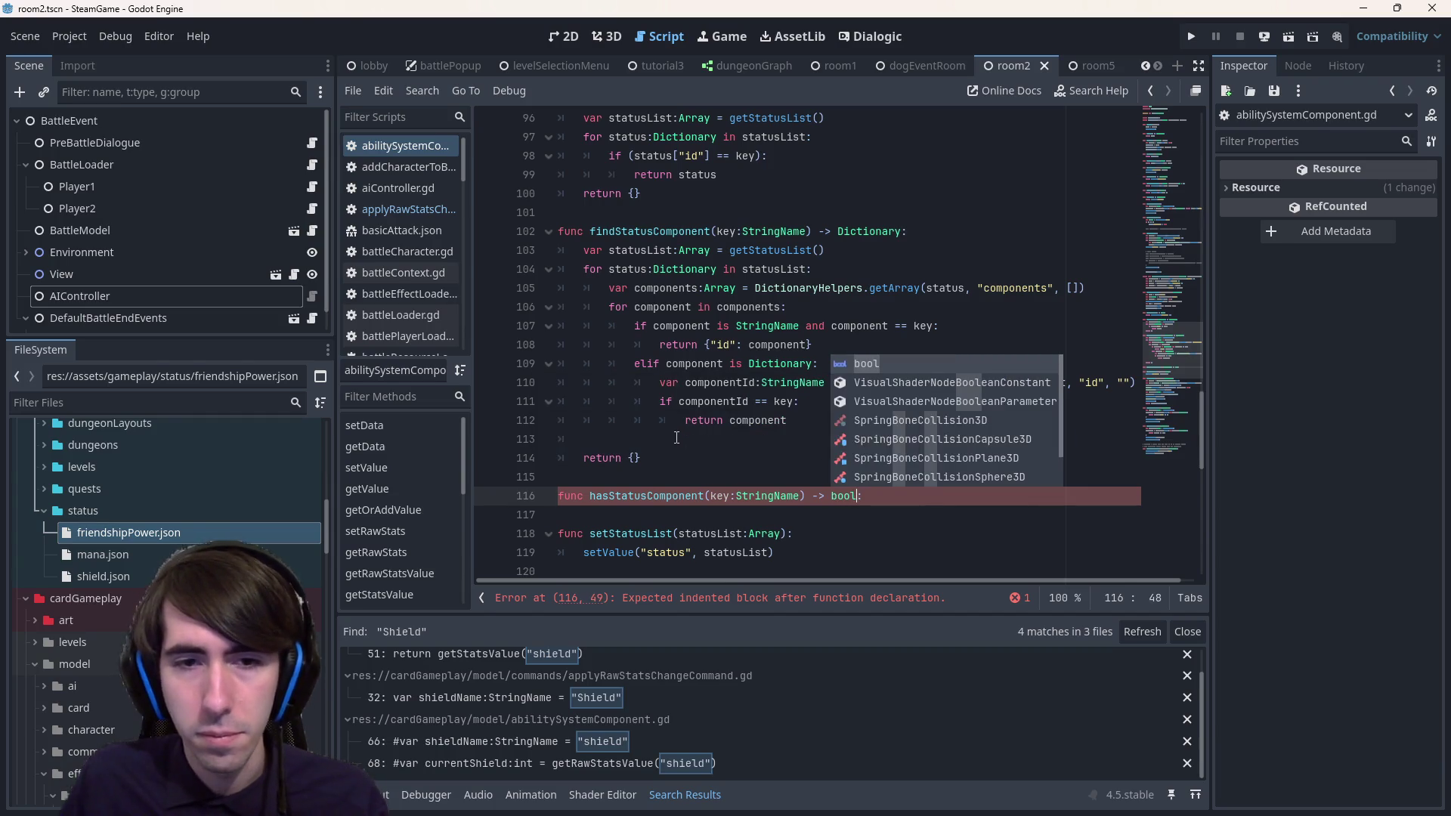
pyautogui.press('Return')
# - Start hasStatusComponent's body by storing findStatusComponent(key) in a variable
pyautogui.click(888, 513)
pyautogui.press('Return')
pyautogui.press('Up')
pyautogui.press('Tab')
pyautogui.doubleClick(664, 231)
pyautogui.hotkey('ctrl', 'c')
pyautogui.click(648, 514)
pyautogui.write('var s')
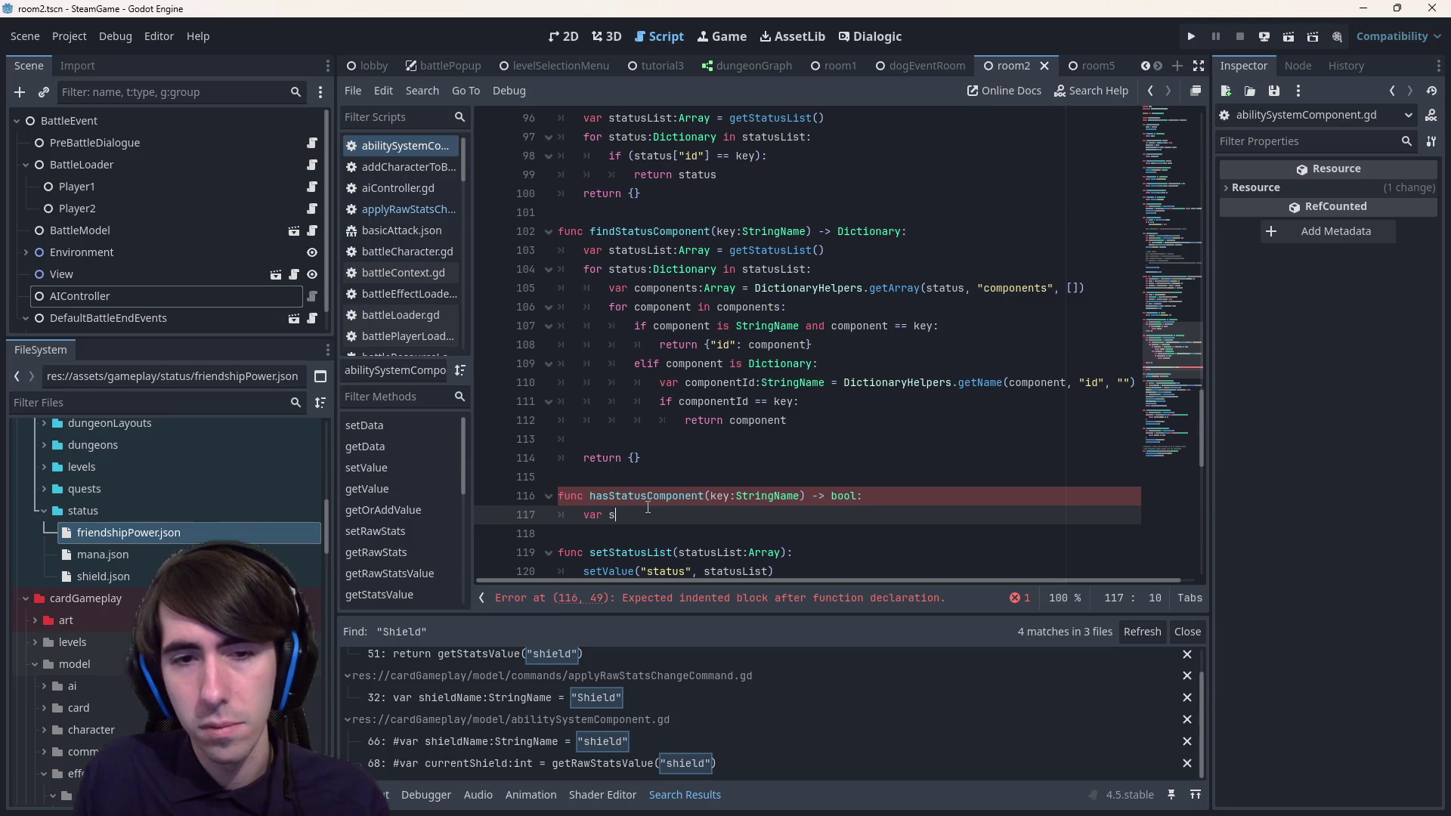
pyautogui.write('=')
pyautogui.hotkey('ctrl', 'v')
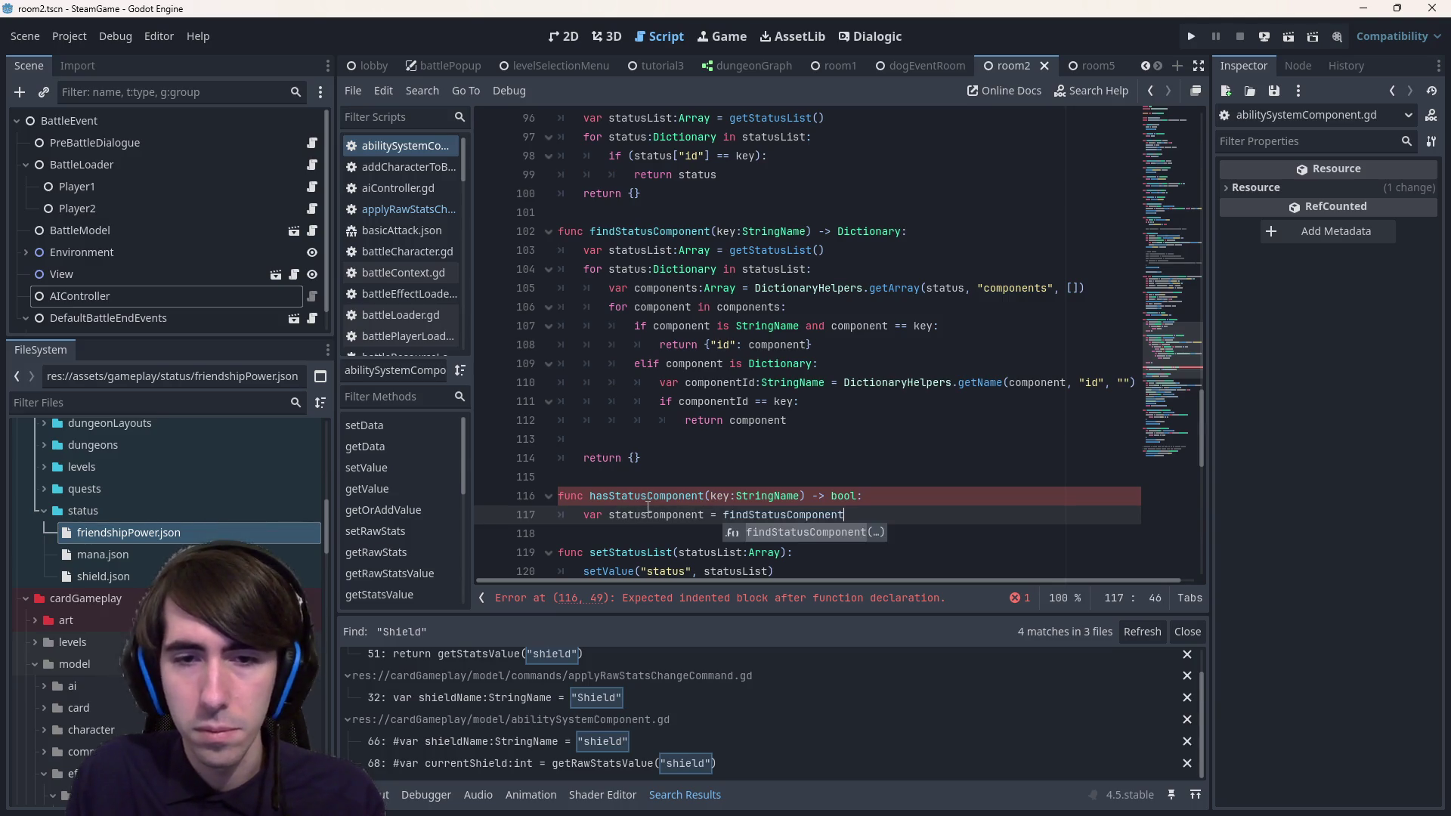
pyautogui.write('(key)')
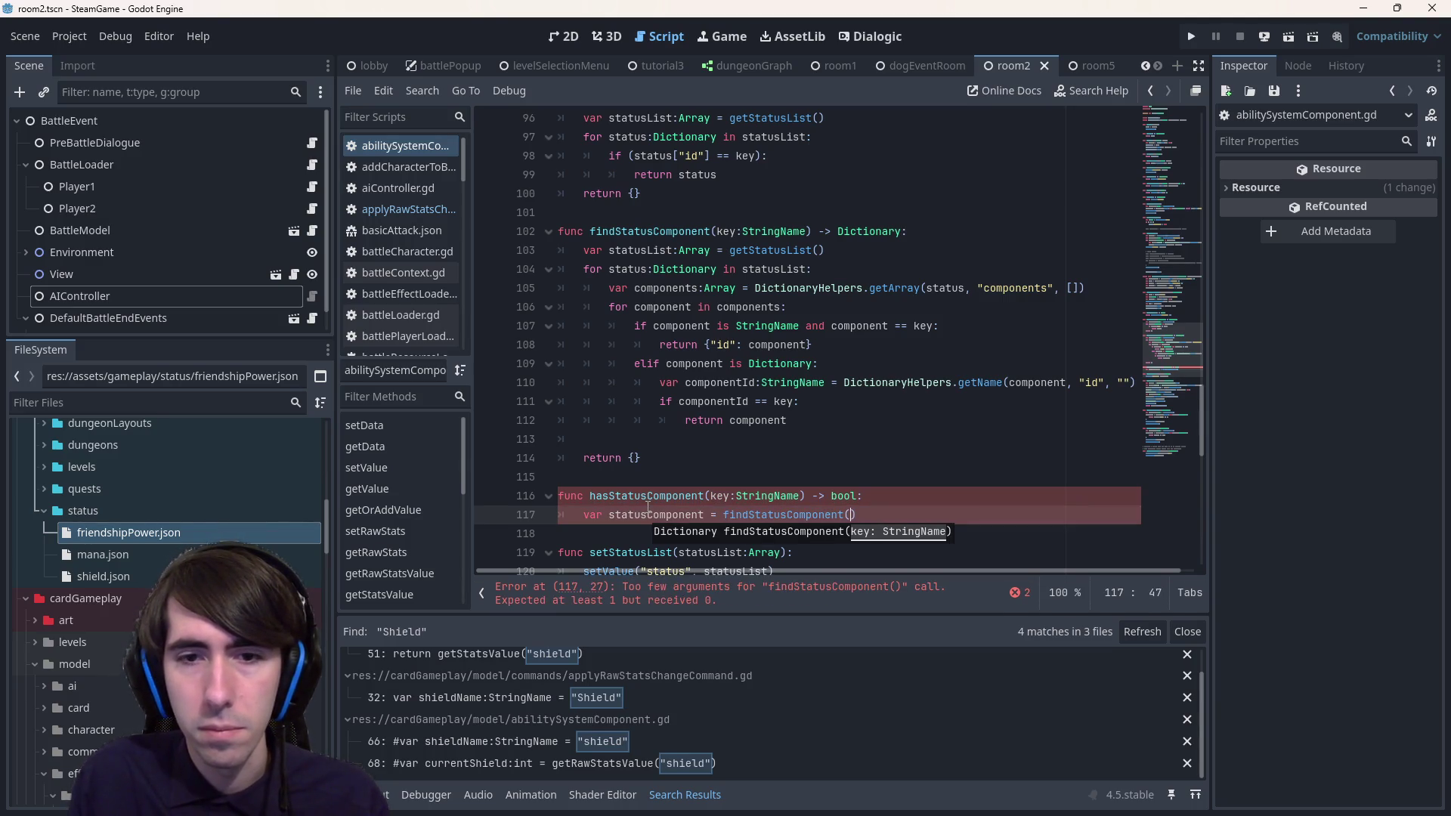
pyautogui.write(' -')
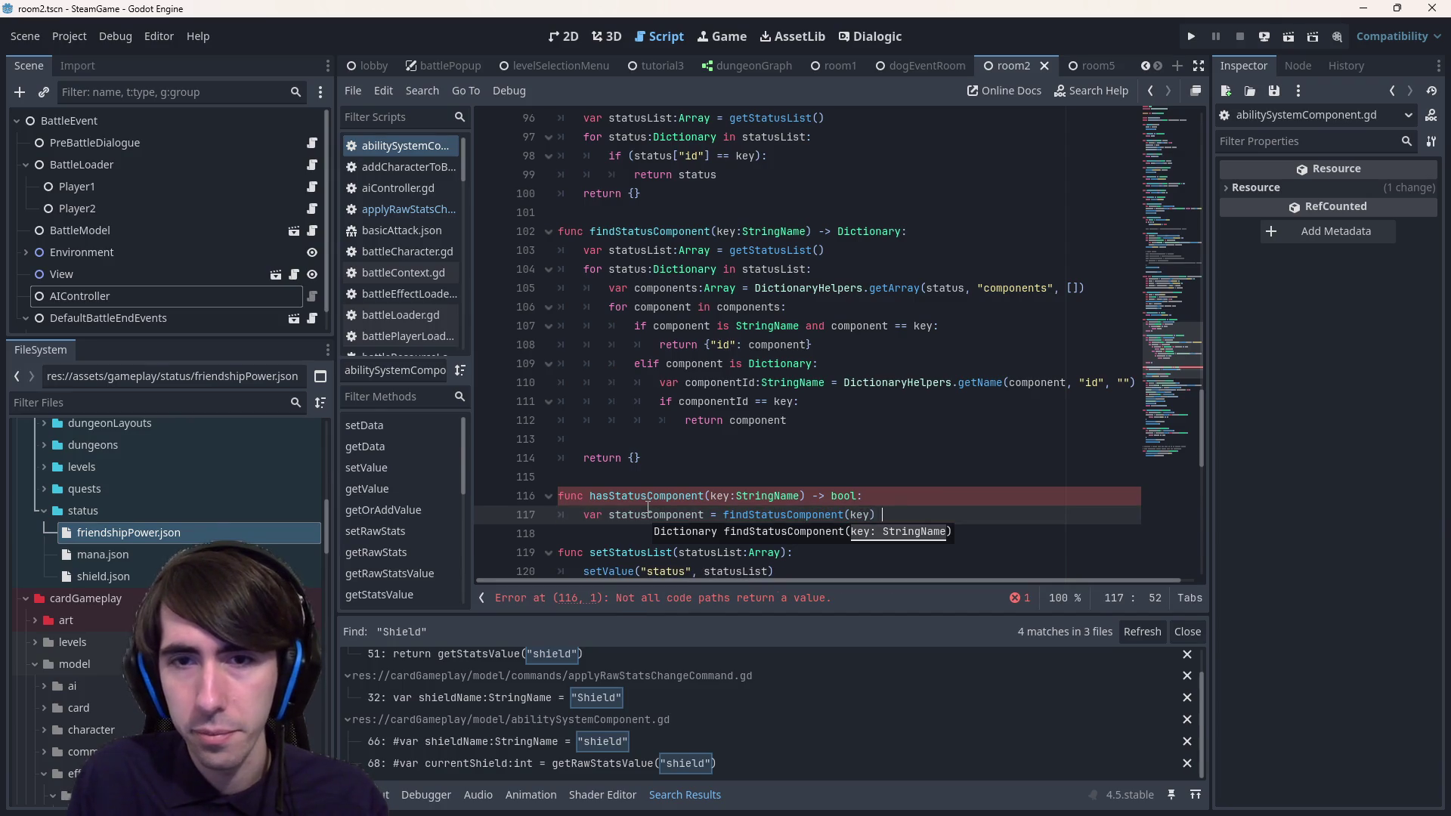
pyautogui.press('Return')
# - Make hasStatusComponent return statusComponent.is_empty()
pyautogui.write('turn')
pyautogui.press('Up')
pyautogui.hotkey('ctrl', 'shift', 'Right')
pyautogui.hotkey('ctrl', 'c')
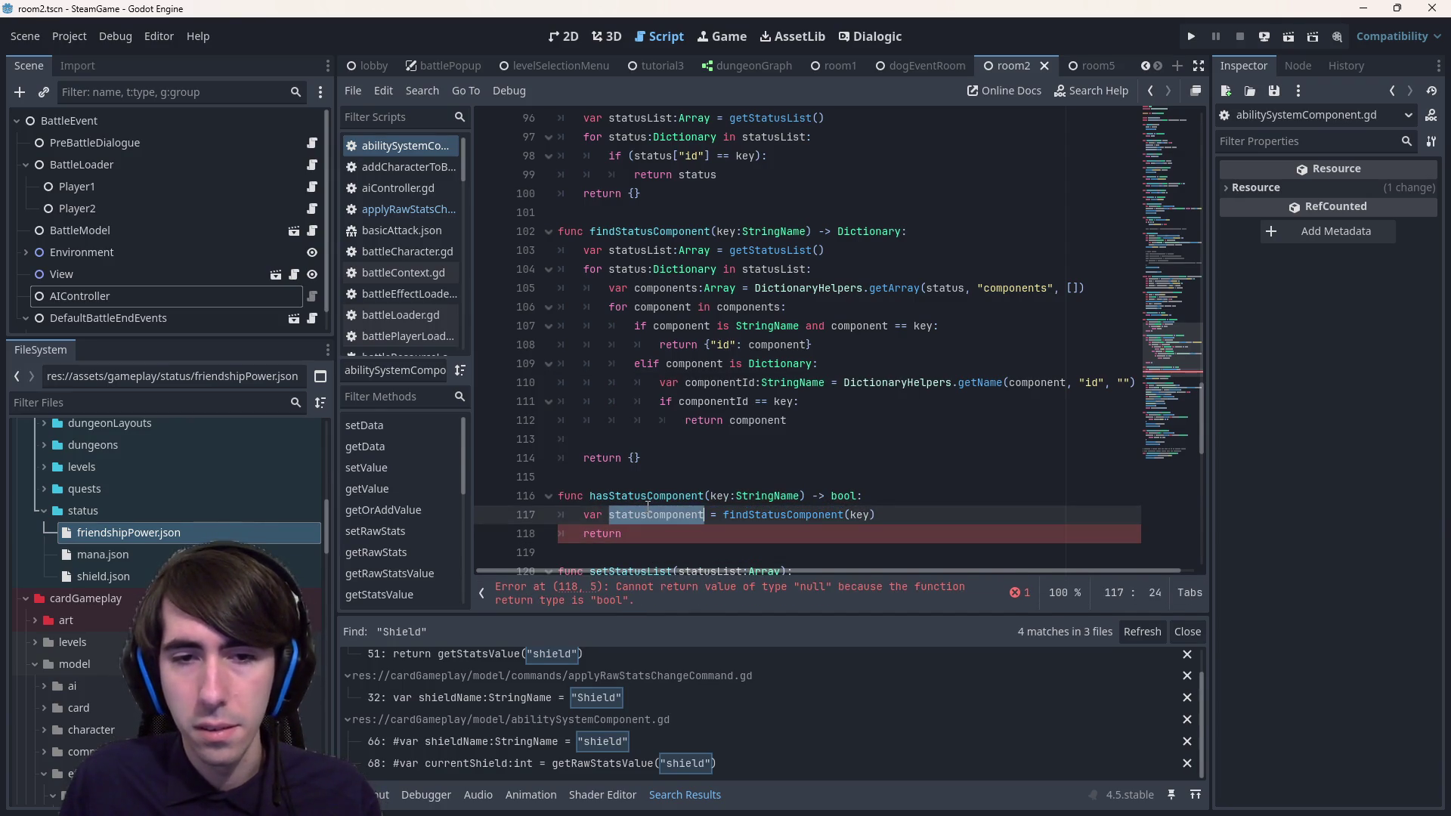
pyautogui.press('Down')
pyautogui.press('End')
pyautogui.hotkey('ctrl', 'v')
pyautogui.write('.emp')
pyautogui.press('Return')
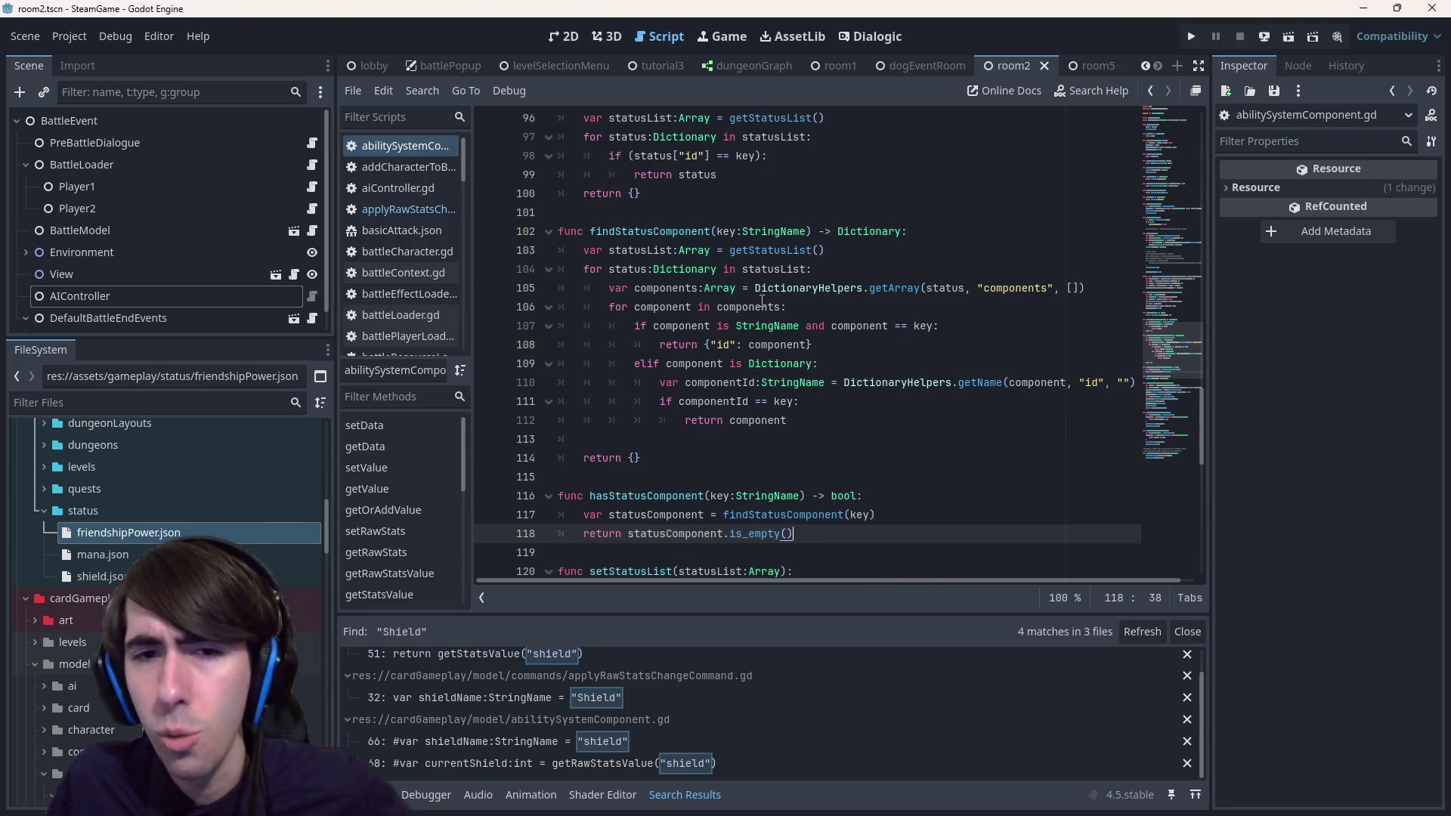
# - Negate the return to !statusComponent.is_empty() and review findStatusComponent's return values
pyautogui.moveTo(705, 346); pyautogui.dragTo(813, 346)
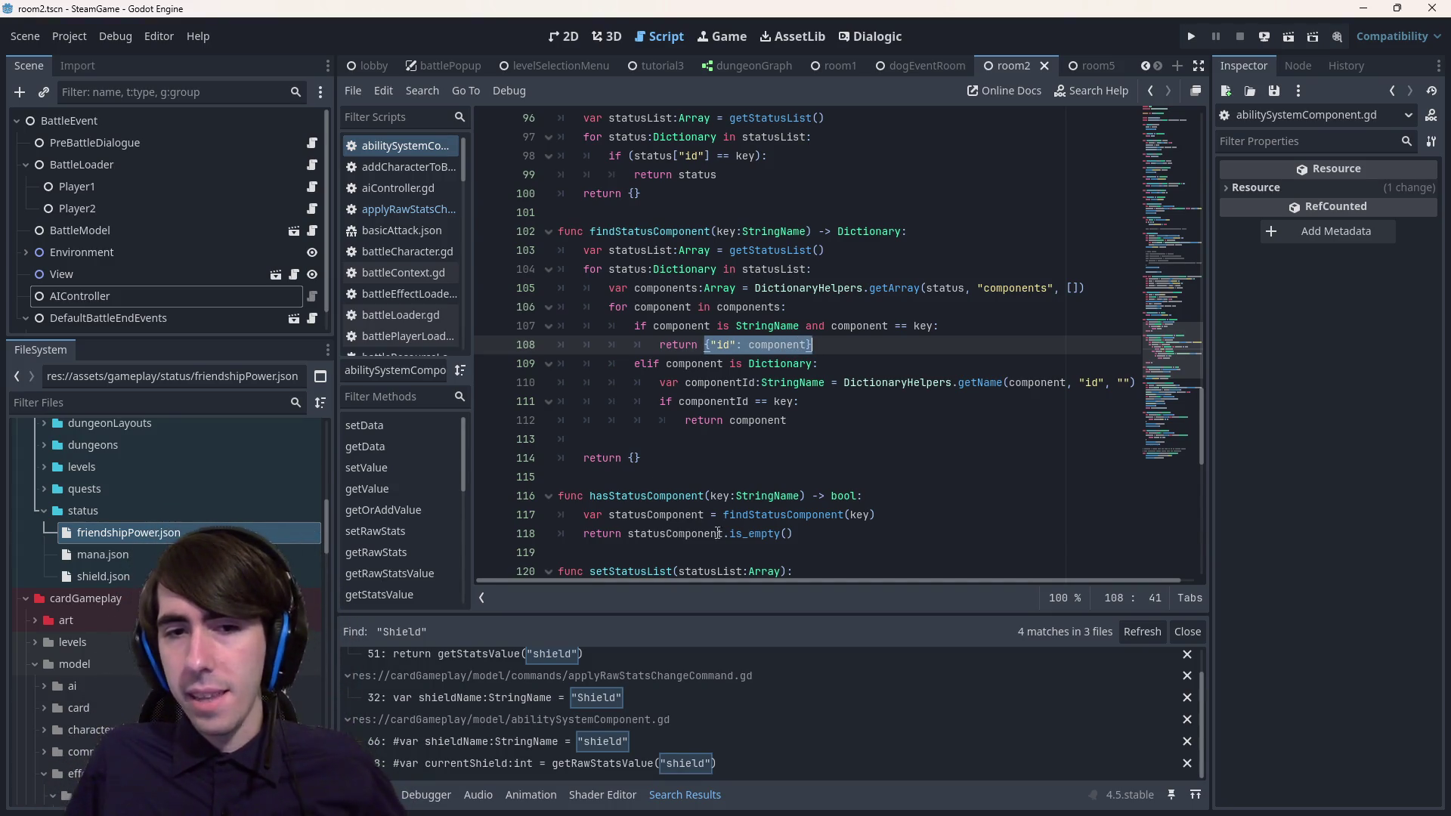
pyautogui.click(628, 533)
pyautogui.write('!')
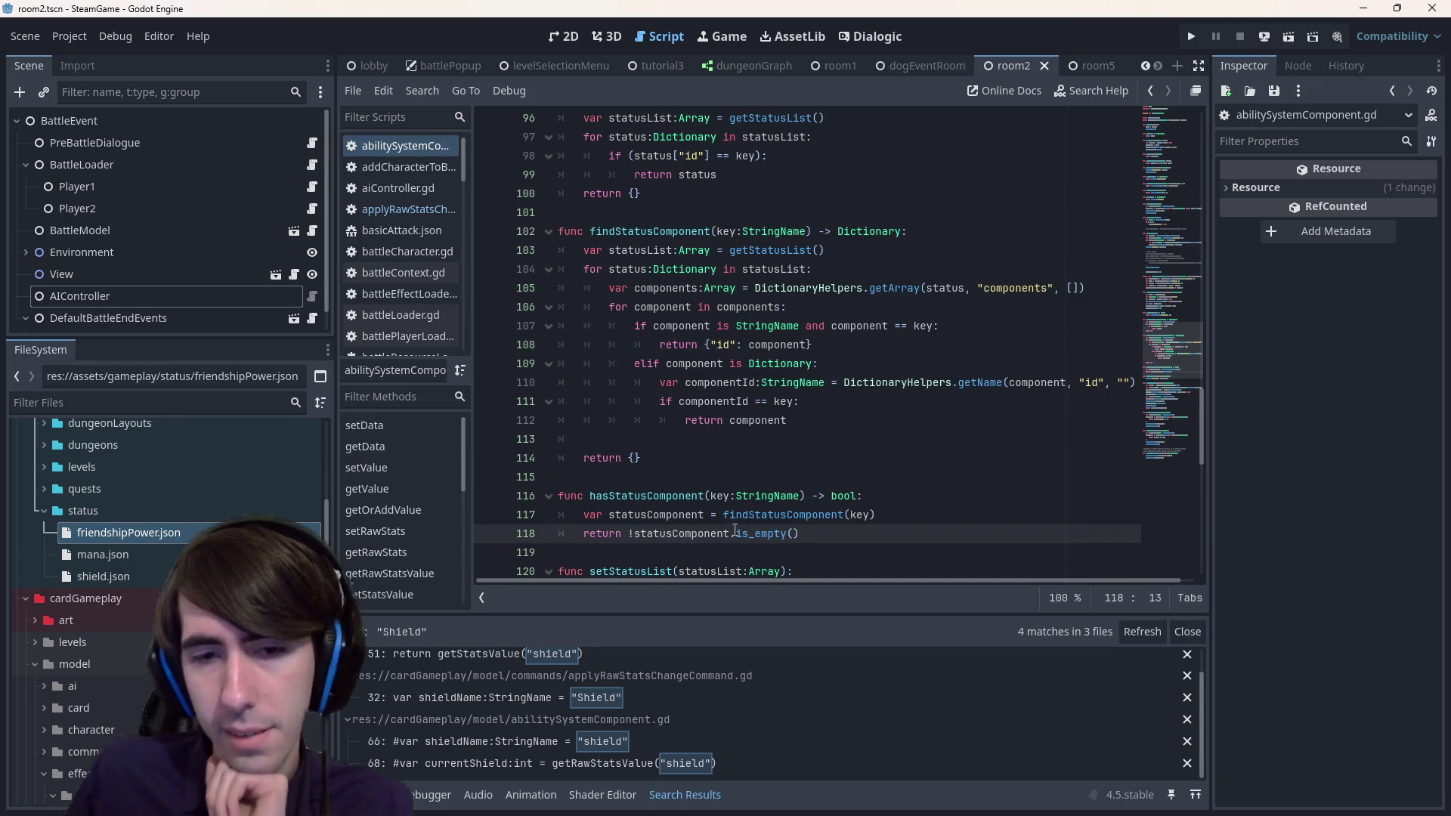
pyautogui.click(794, 534)
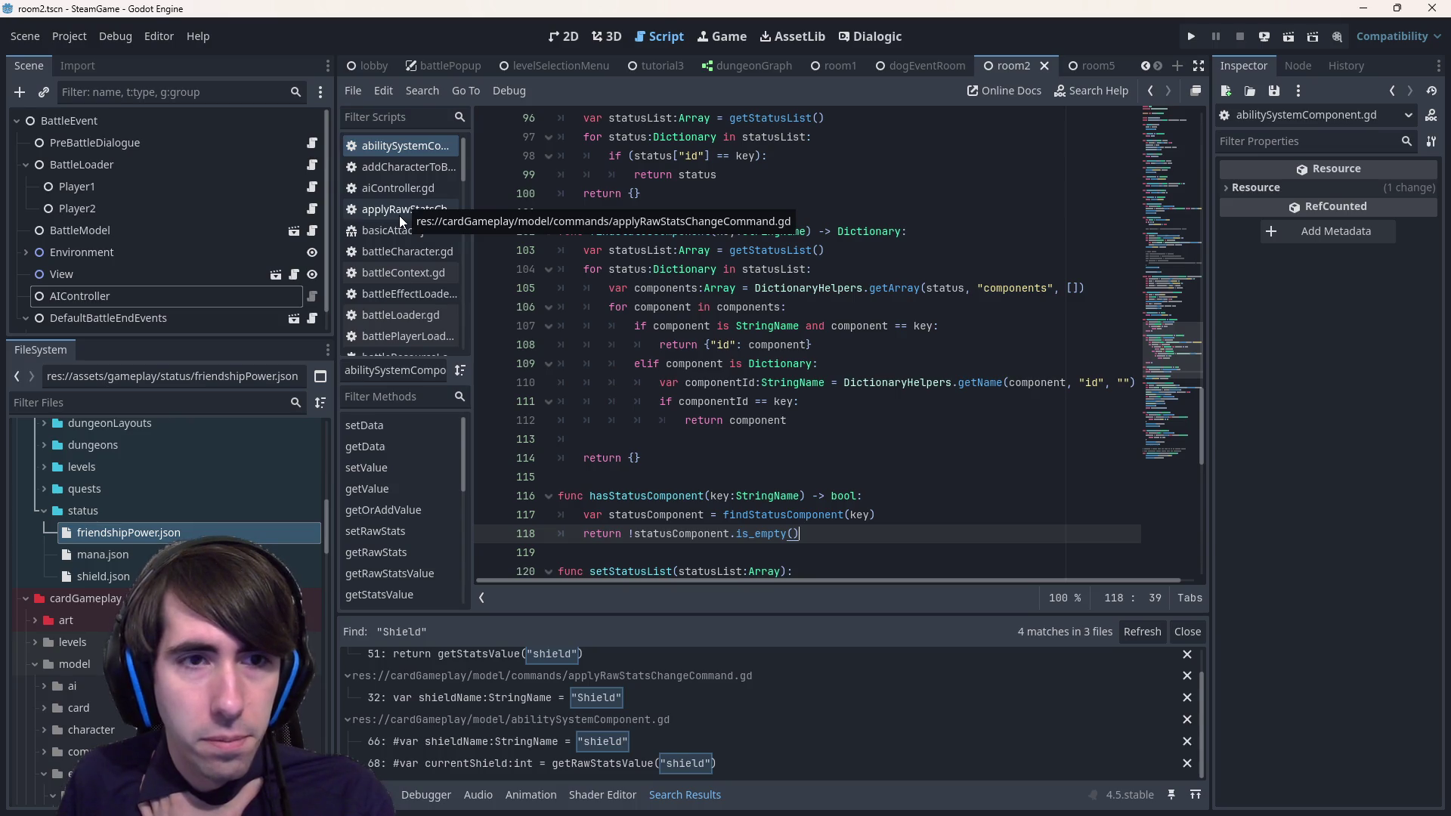
pyautogui.moveTo(641, 458); pyautogui.dragTo(488, 441)
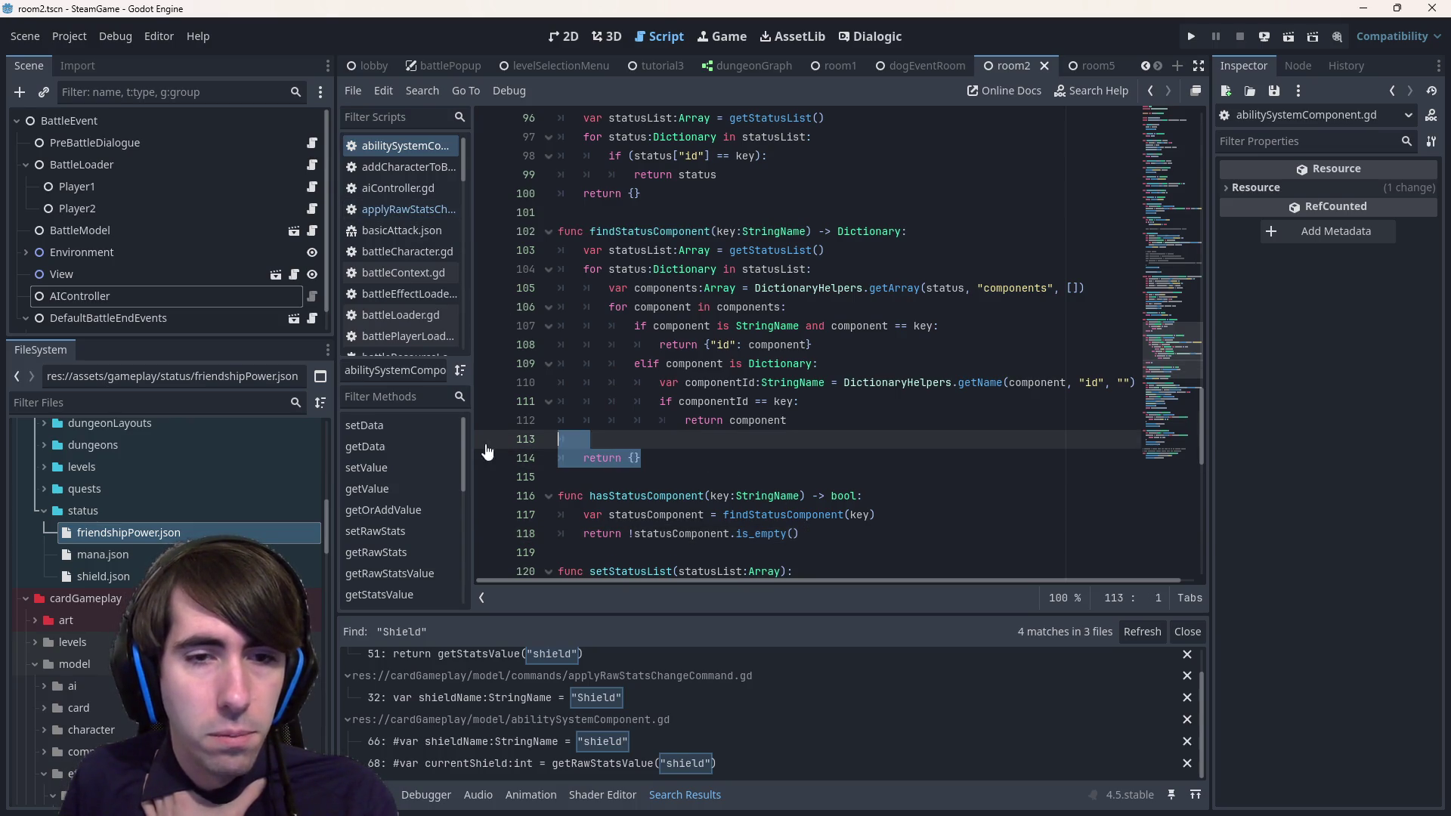
pyautogui.click(408, 209)
# - Make line 40 var isInvincible = target.hasStatusComponent(invincibilityName) and save the script
pyautogui.doubleClick(794, 420)
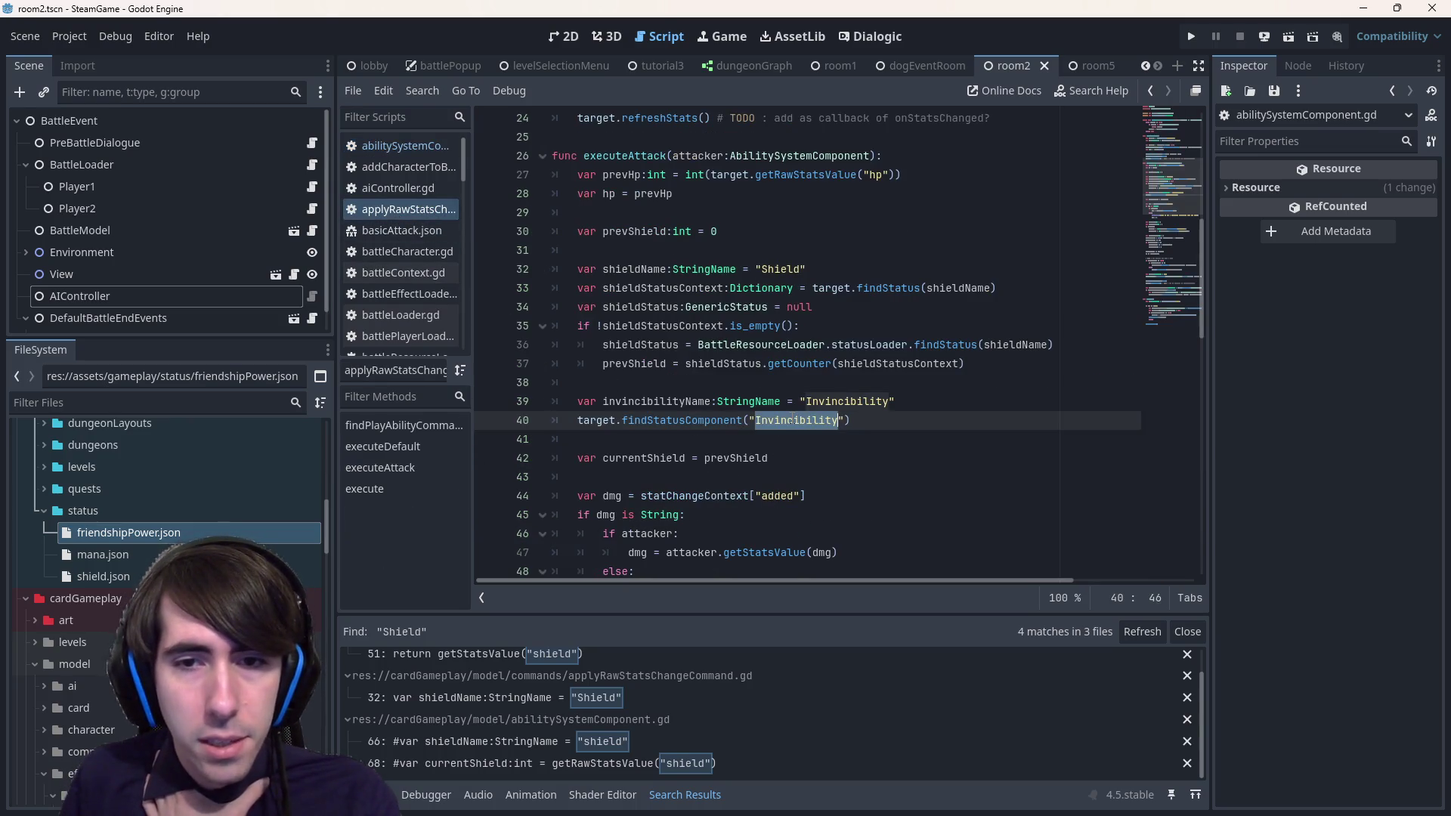
pyautogui.doubleClick(657, 401)
pyautogui.doubleClick(793, 420)
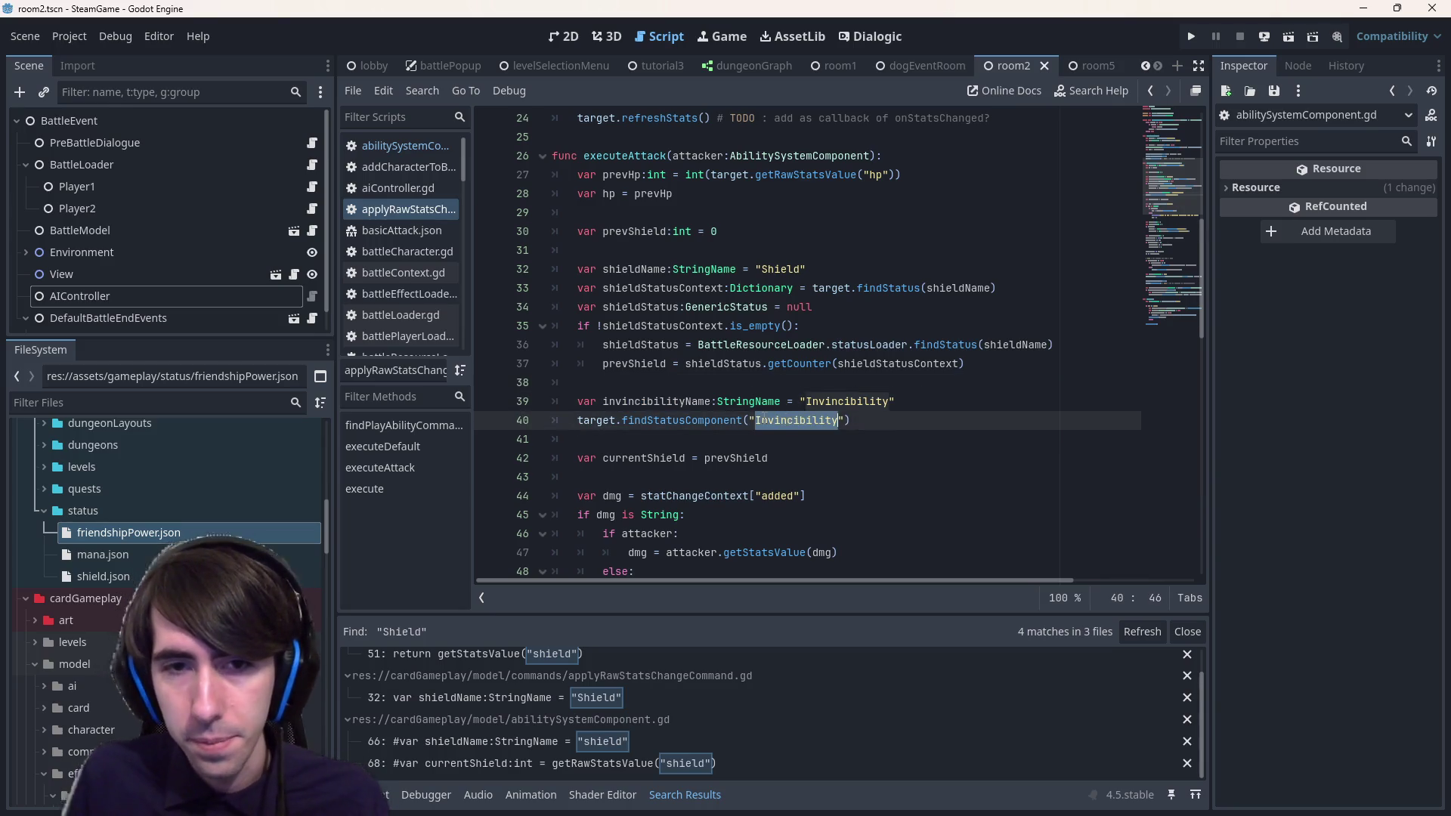
pyautogui.press('BackSpace')
pyautogui.hotkey('ctrl', 'v')
pyautogui.hotkey('ctrl', 'Left')
pyautogui.hotkey('ctrl', 'Left')
pyautogui.hotkey('ctrl', 'Left')
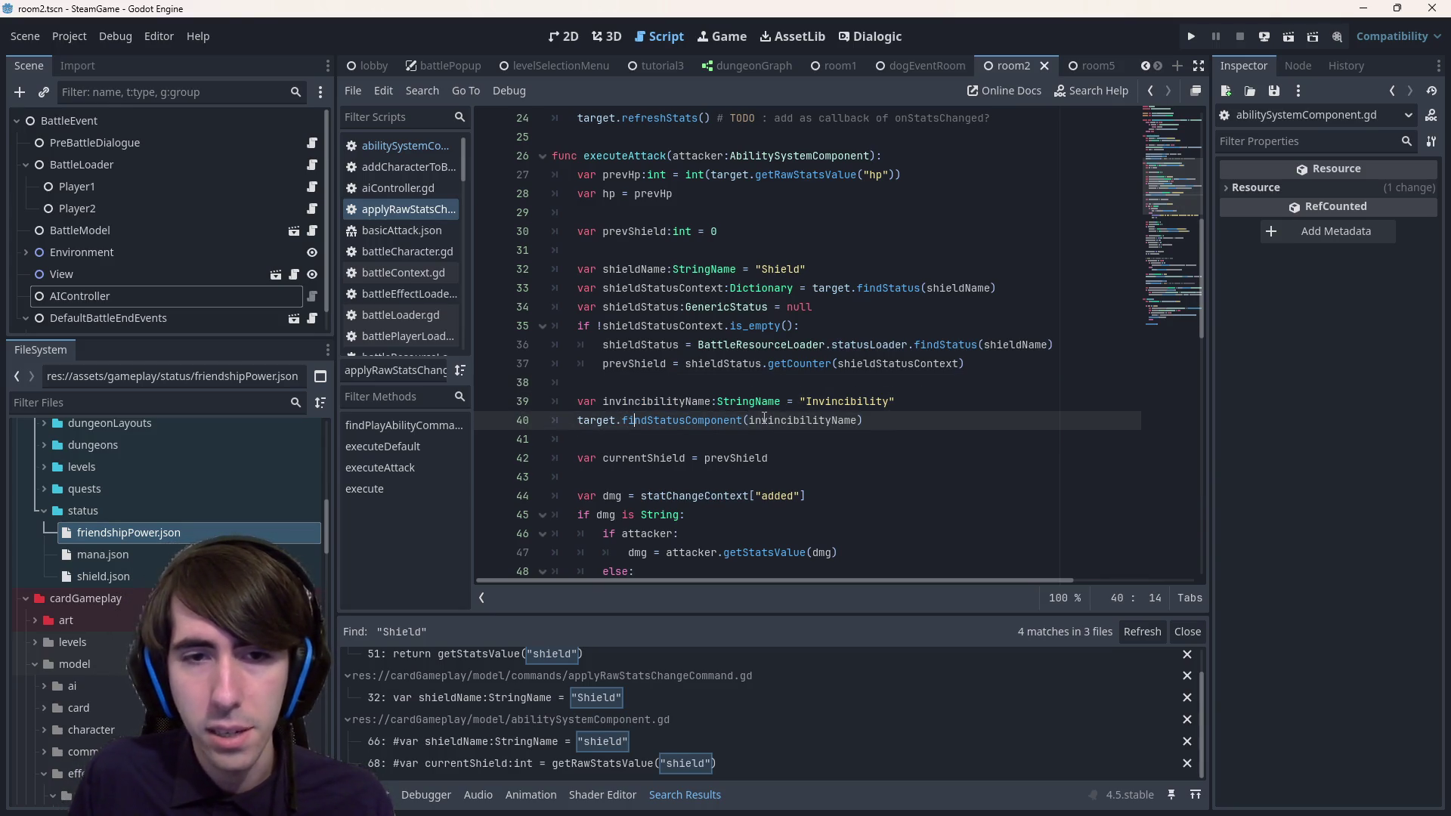
pyautogui.press('BackSpace')
pyautogui.press('BackSpace')
pyautogui.press('BackSpace')
pyautogui.write('has')
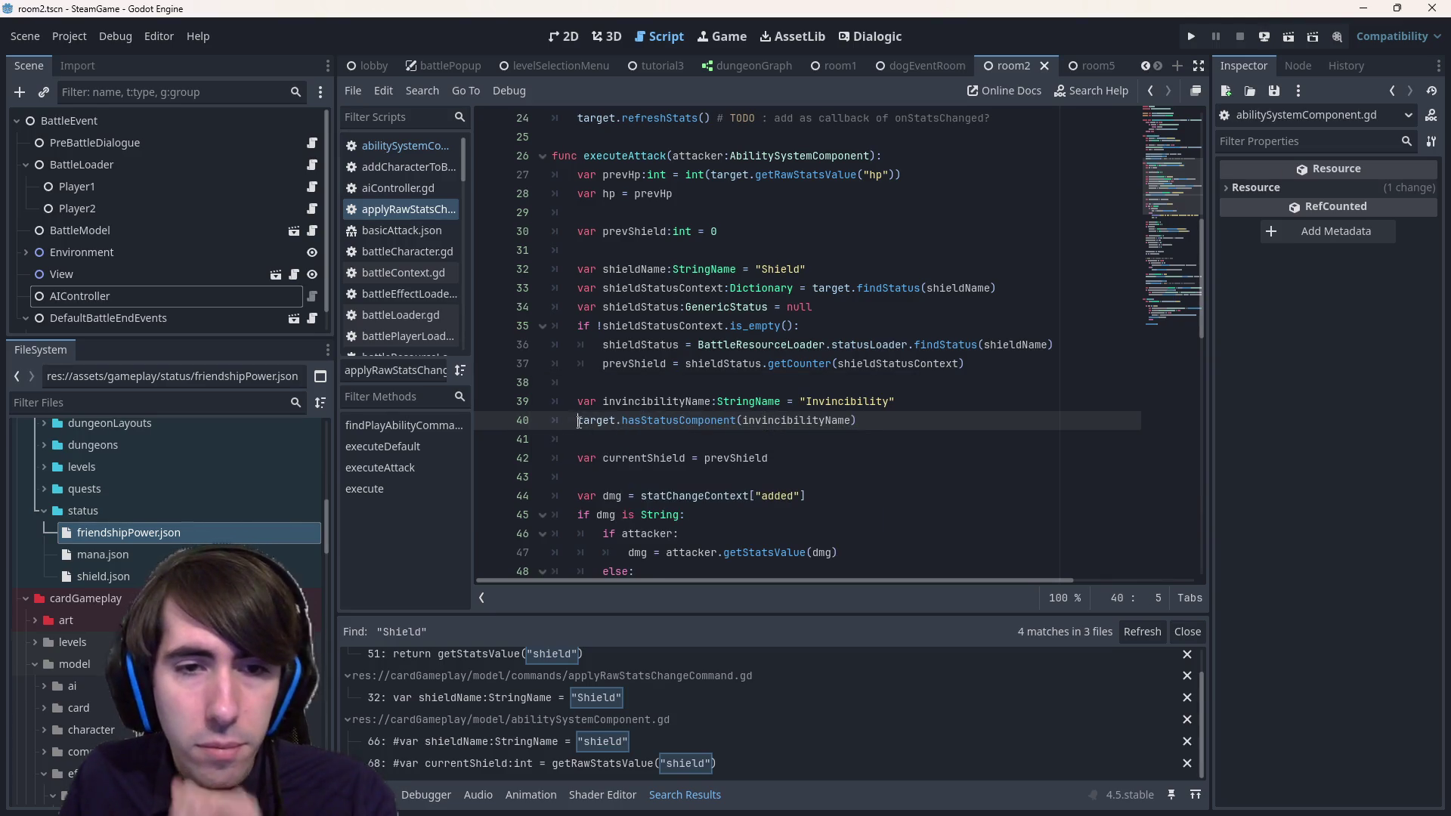
pyautogui.press('Home')
pyautogui.write('var isInvin')
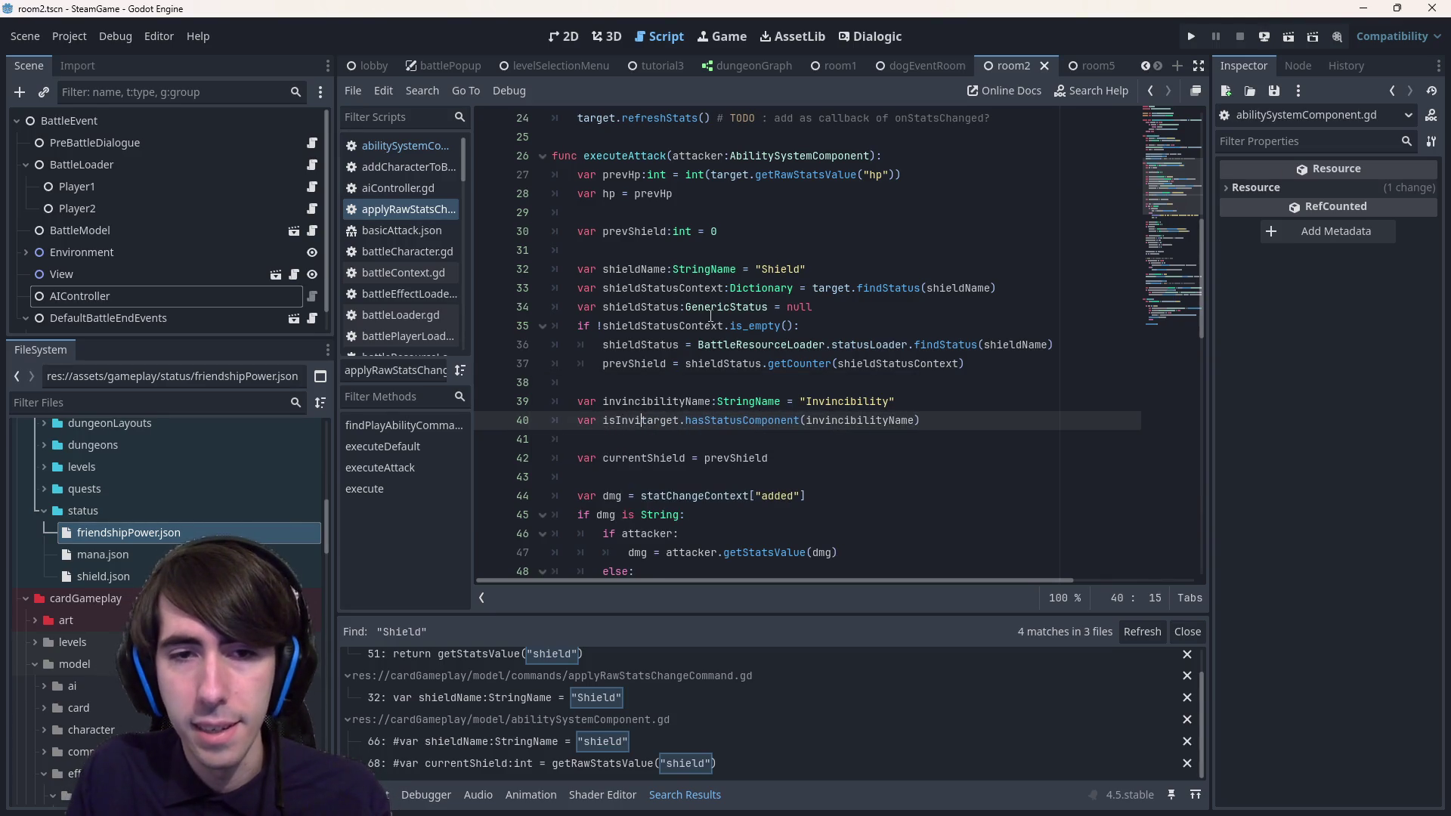
pyautogui.write('cible')
pyautogui.press('Escape')
pyautogui.write('=')
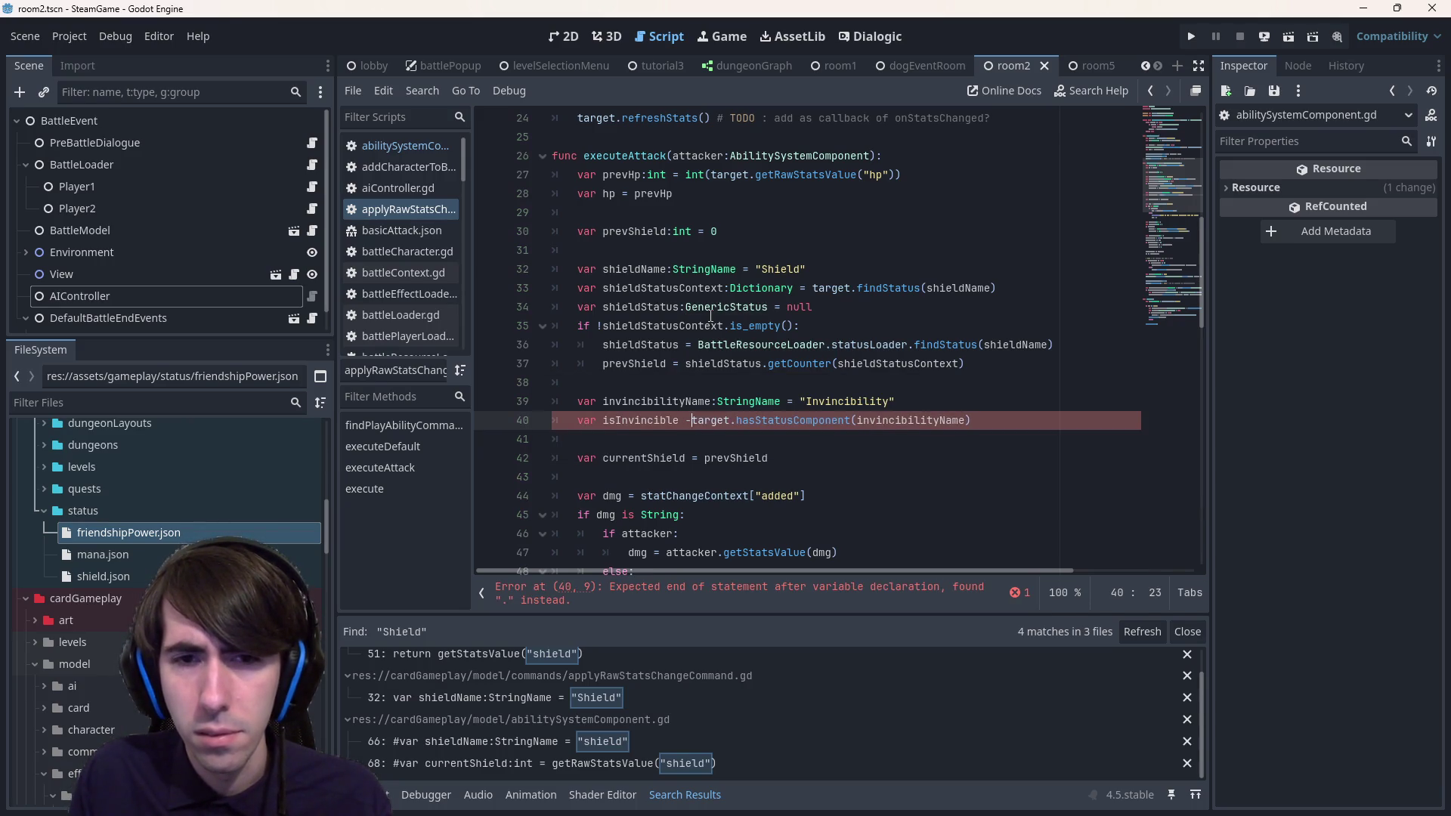
pyautogui.hotkey('ctrl', 's')
pyautogui.press('Escape')
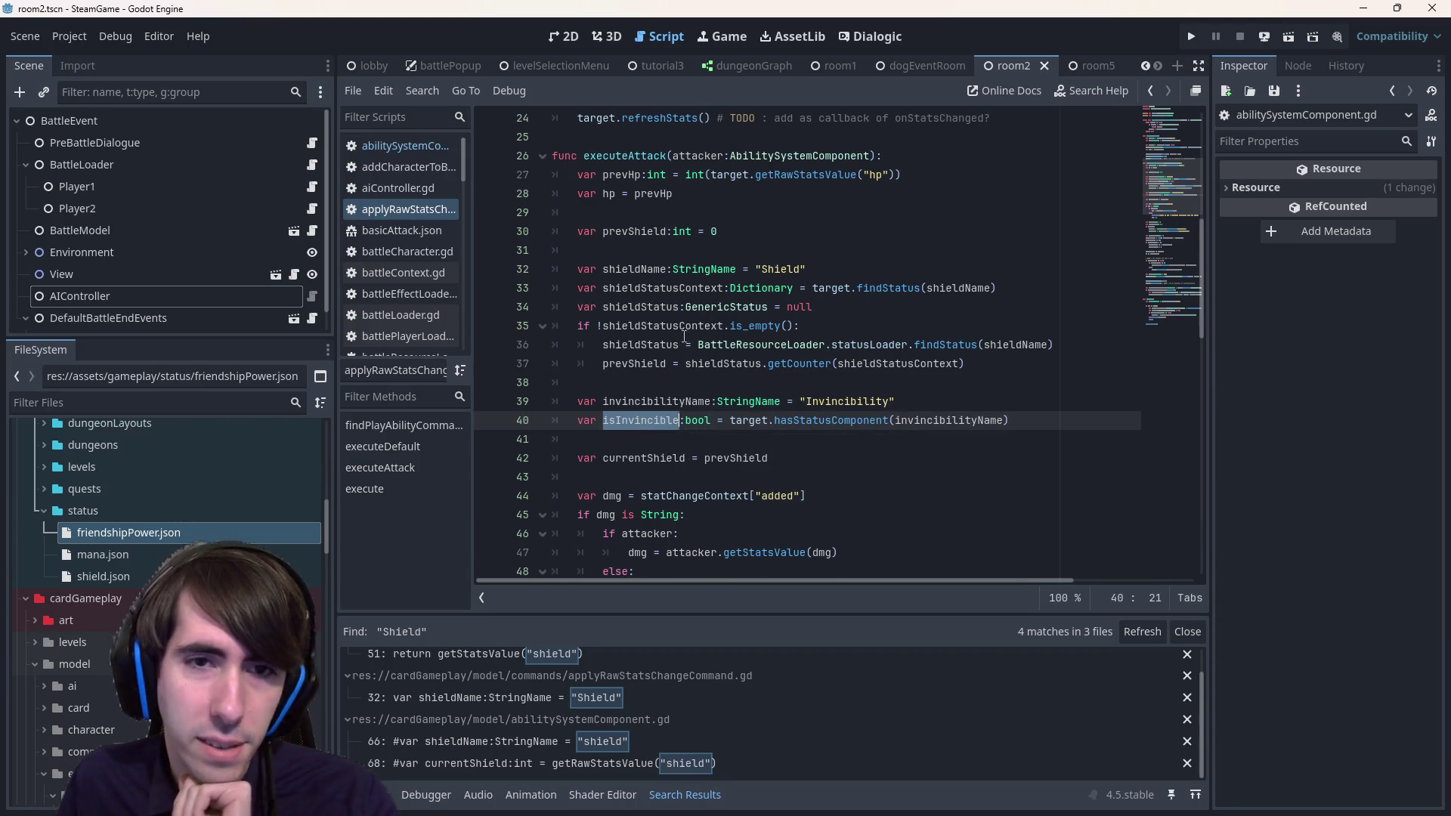
# - Trace shieldStatus, prevShield, currentShield and finalDamages usages, then select the two invincibility declaration lines
pyautogui.scroll(-2, 658, 243)
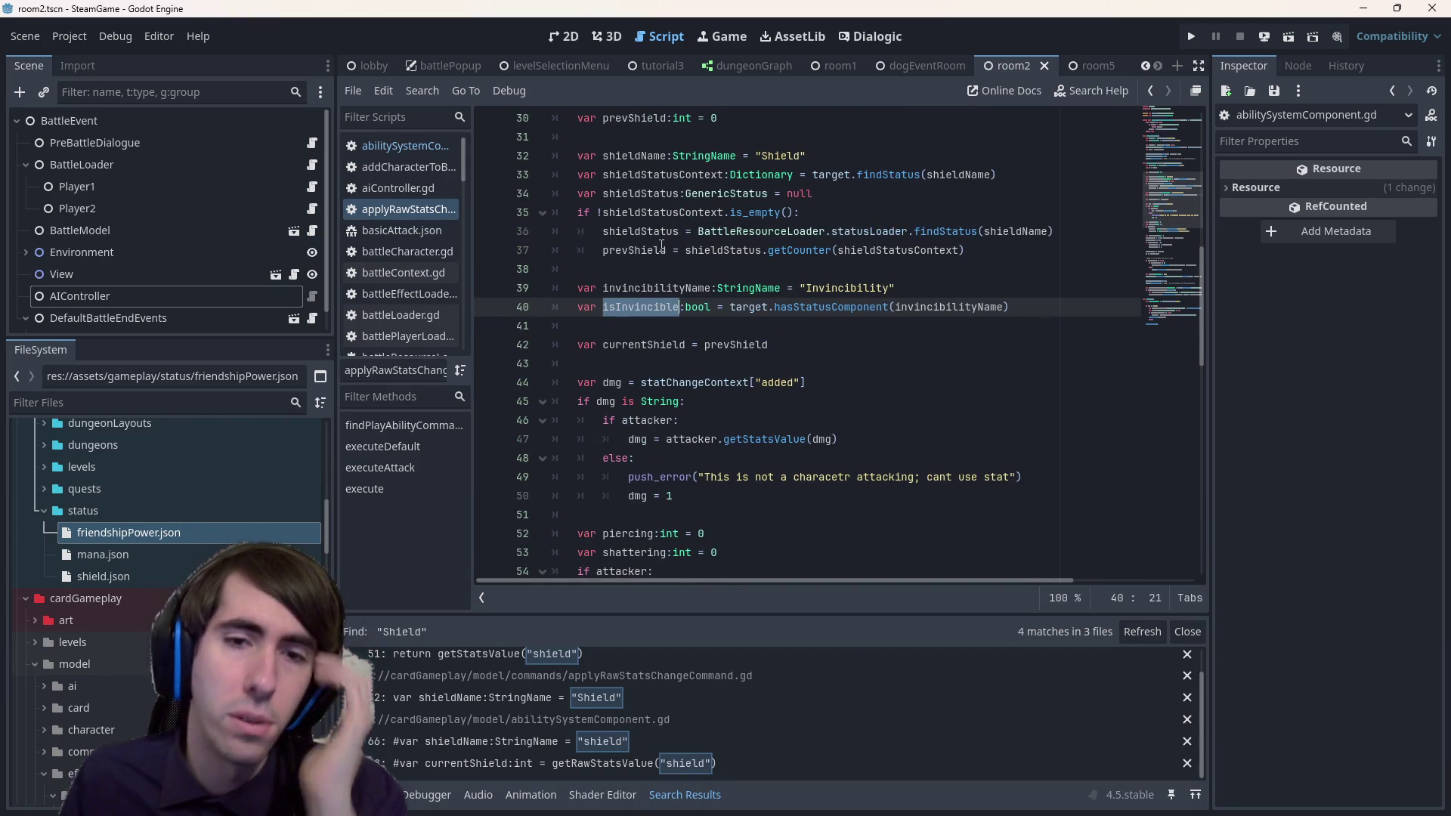
pyautogui.doubleClick(634, 157)
pyautogui.doubleClick(647, 194)
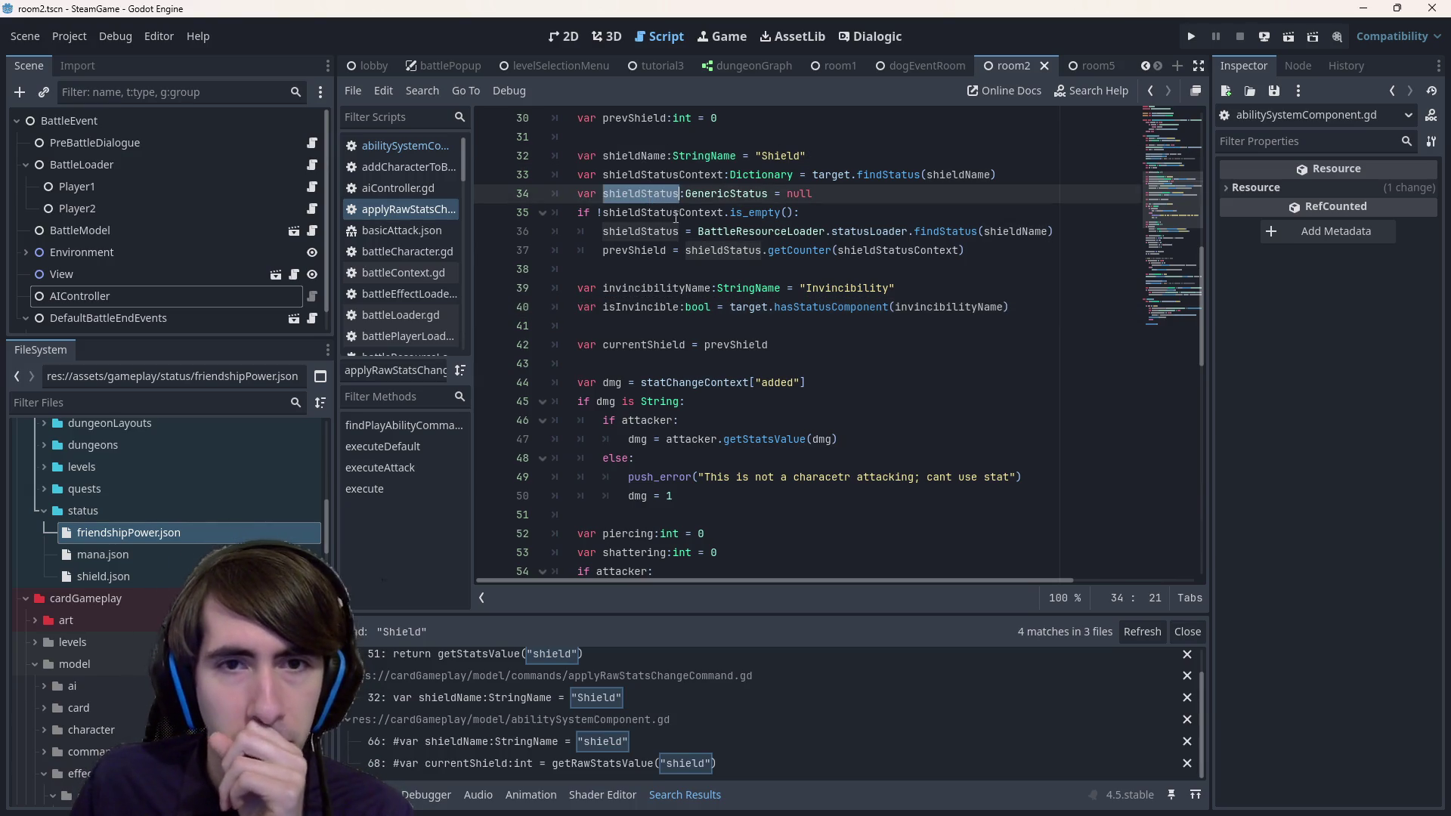
pyautogui.doubleClick(639, 231)
pyautogui.doubleClick(633, 250)
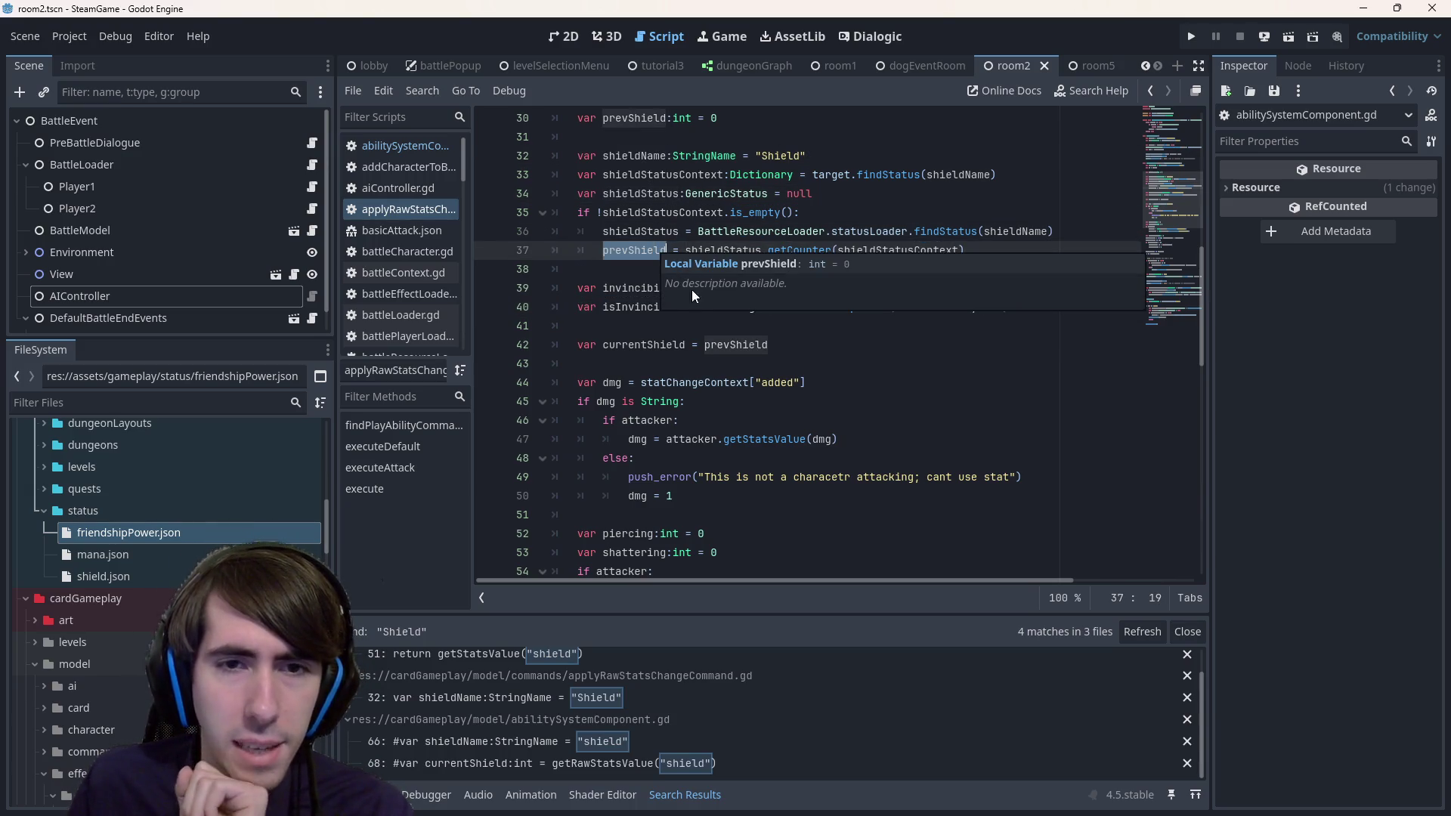
pyautogui.scroll(-2, 800, 318)
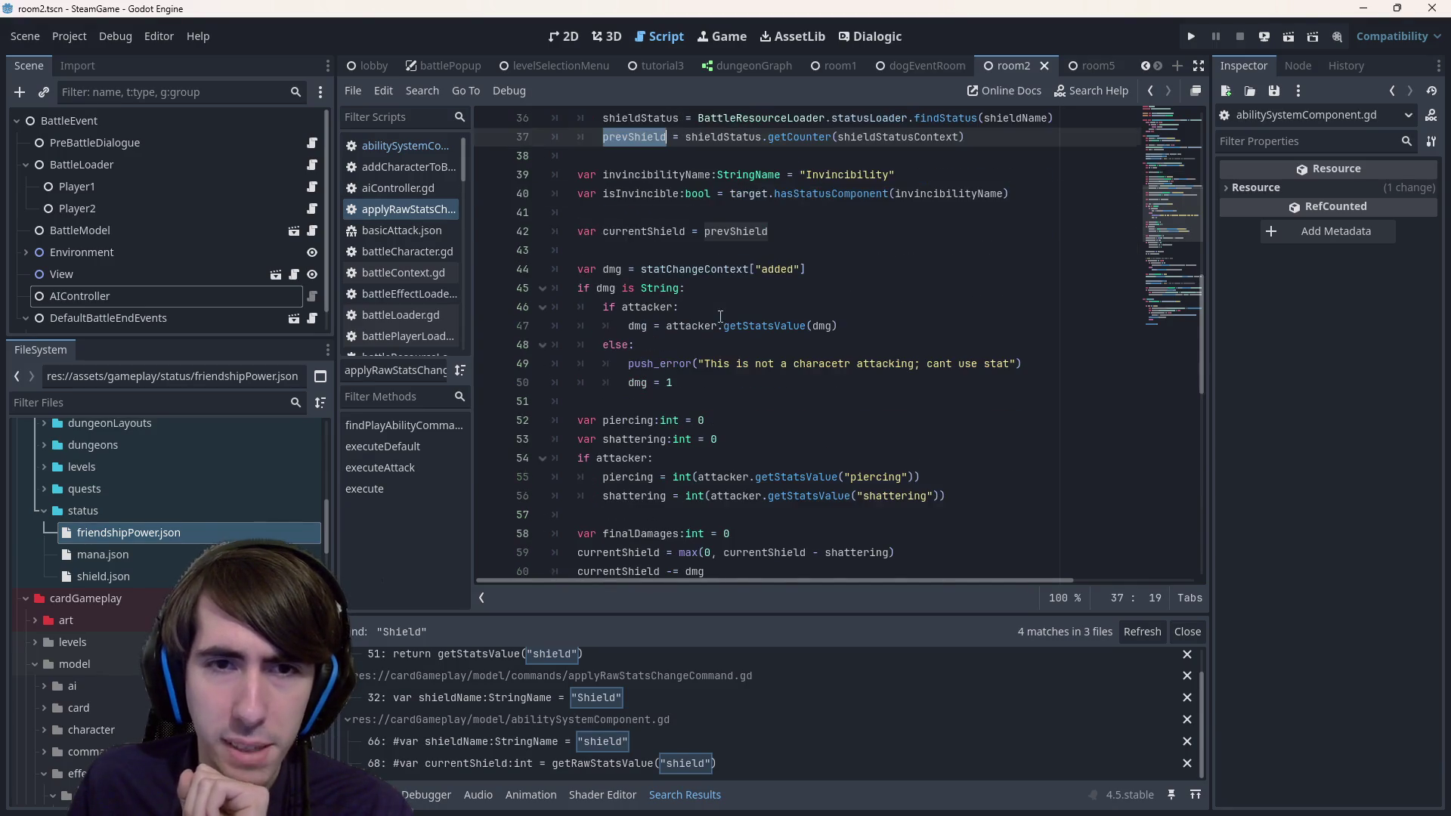
pyautogui.doubleClick(663, 231)
pyautogui.scroll(-3, 665, 257)
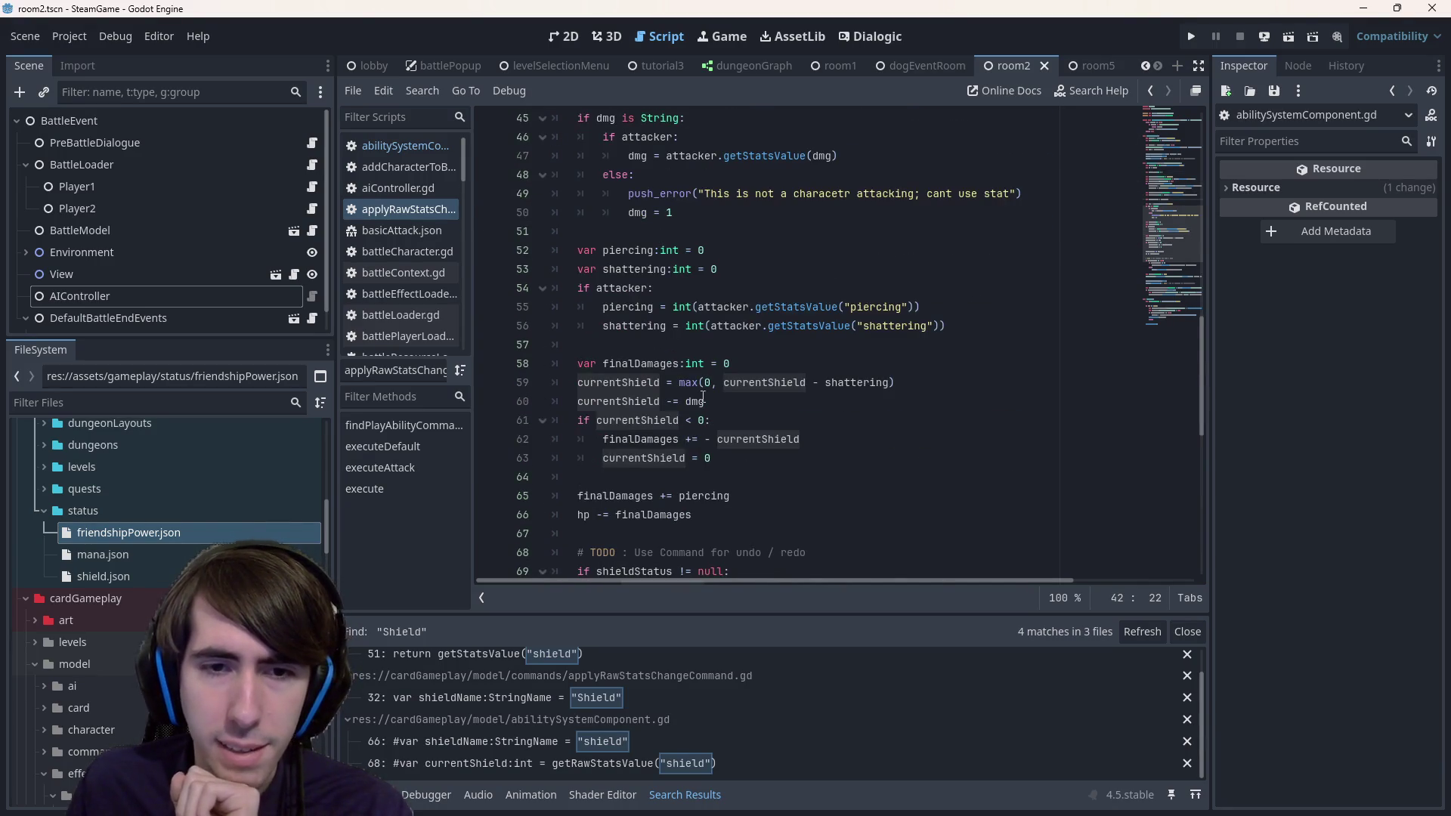
pyautogui.scroll(-2, 703, 398)
pyautogui.scroll(3, 650, 287)
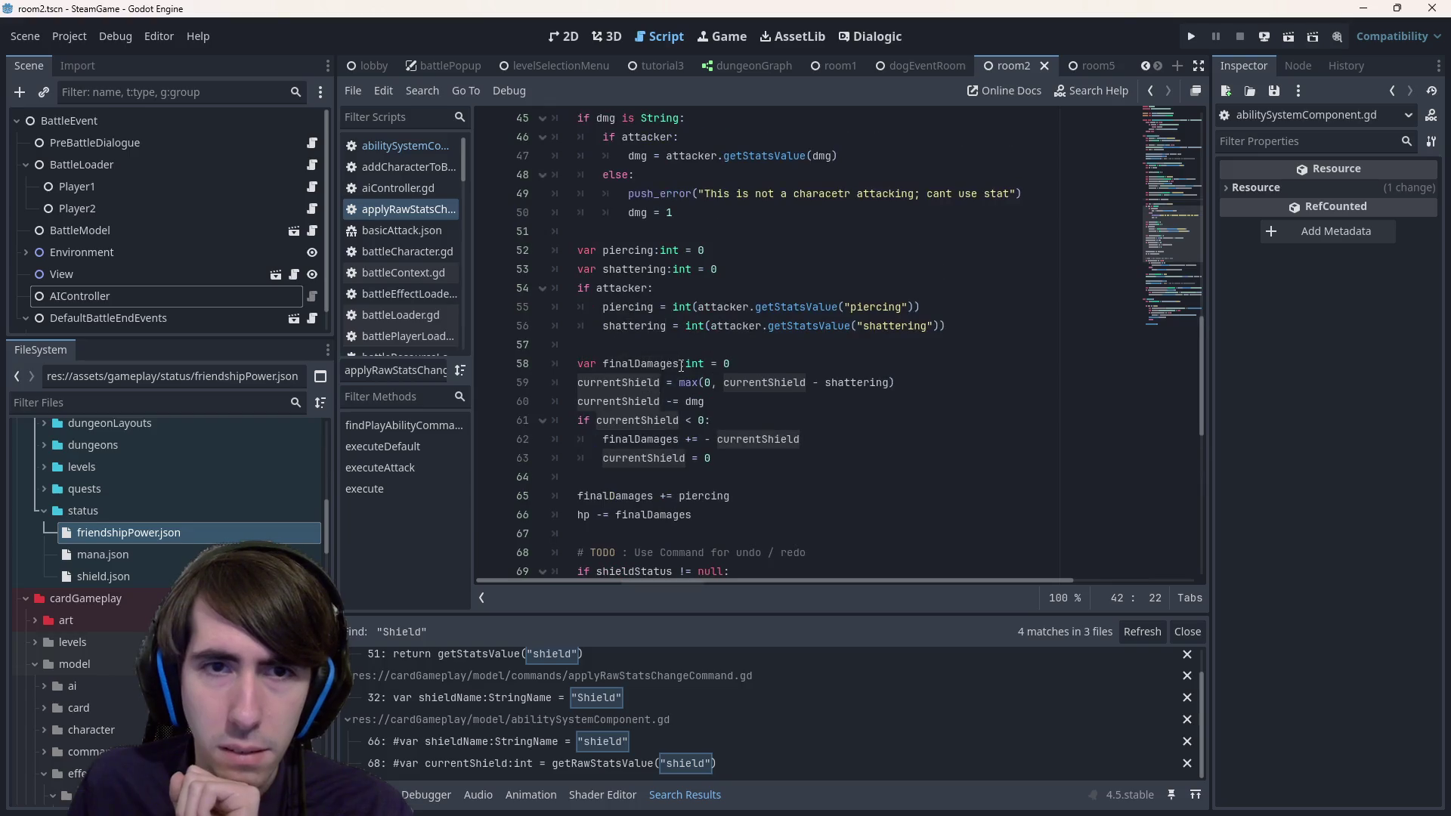
pyautogui.scroll(-1, 681, 367)
pyautogui.scroll(-3, 681, 366)
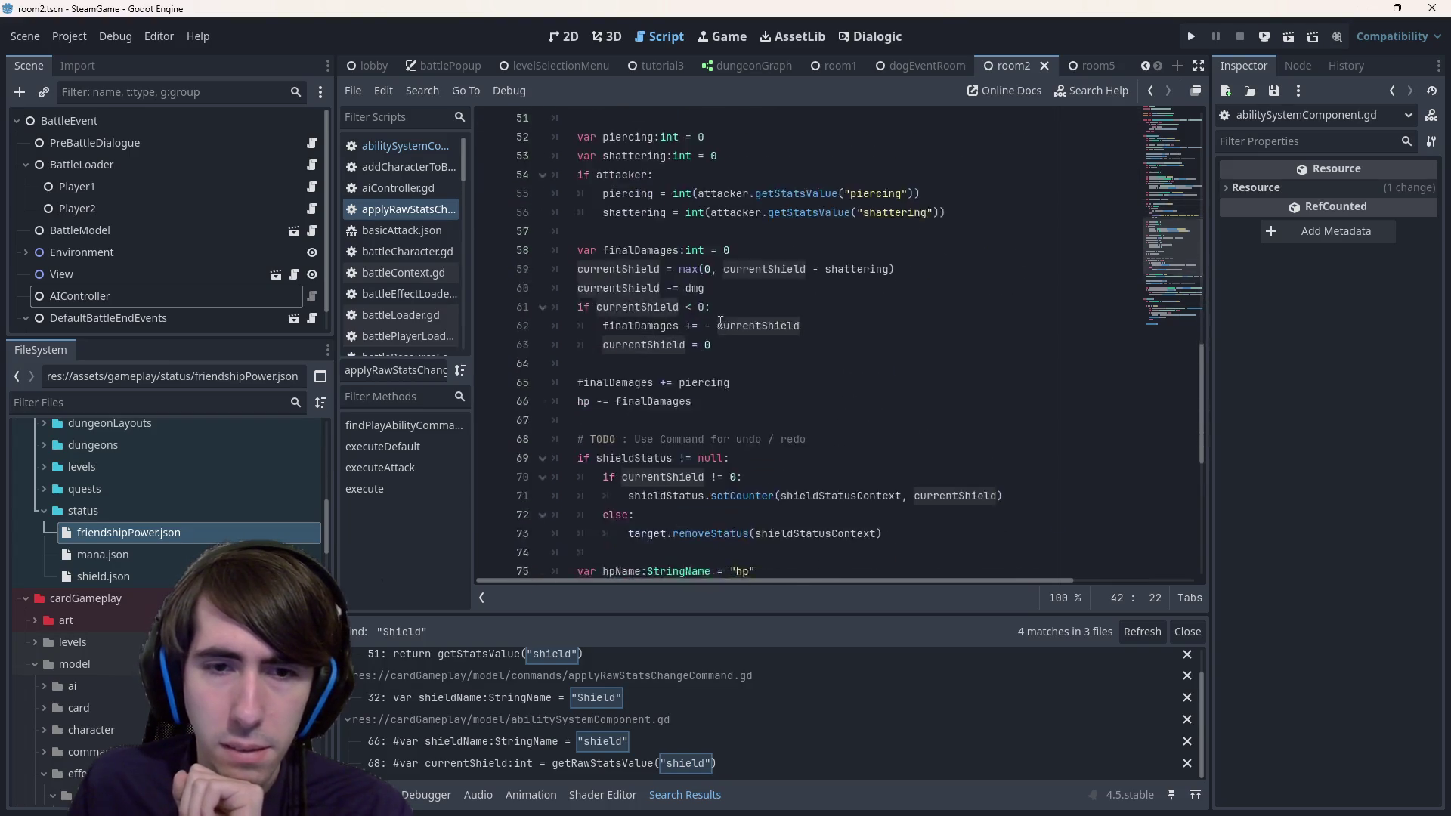
pyautogui.moveTo(729, 344)
pyautogui.mouseDown()
pyautogui.moveTo(736, 325)
pyautogui.moveTo(518, 337)
pyautogui.mouseUp()
pyautogui.doubleClick(631, 325)
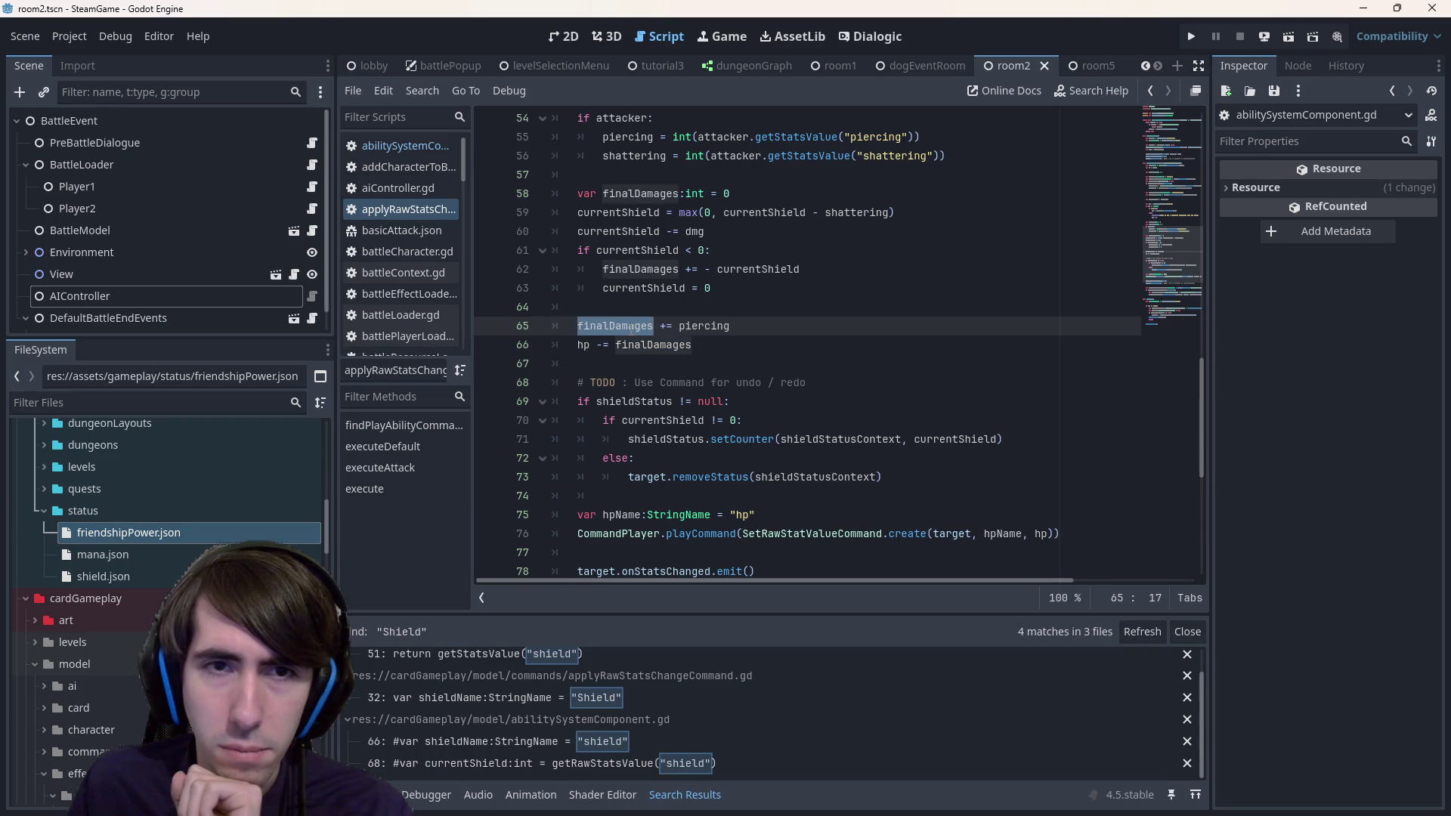
pyautogui.scroll(2, 631, 325)
pyautogui.scroll(3, 631, 326)
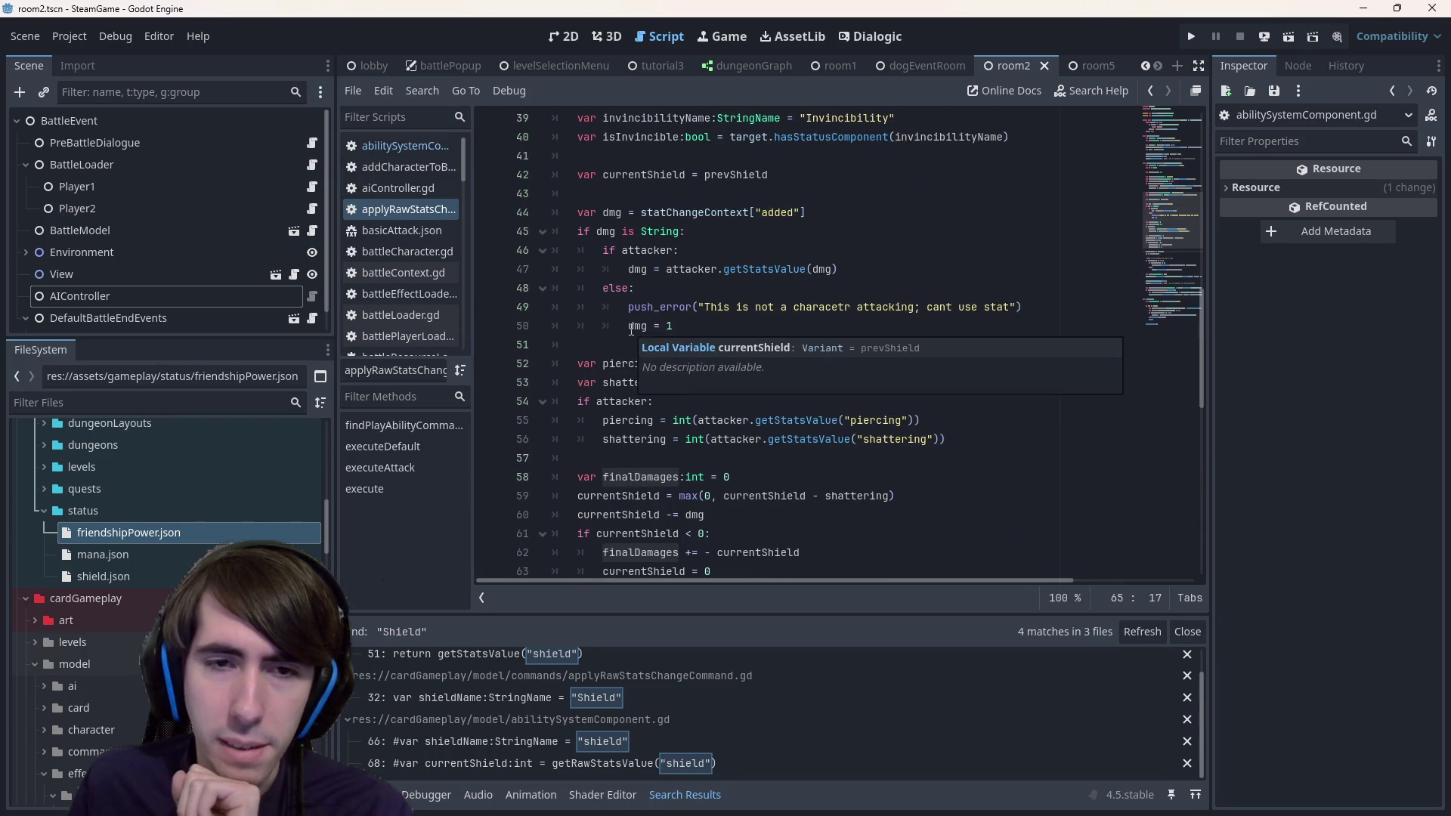
pyautogui.scroll(4, 743, 281)
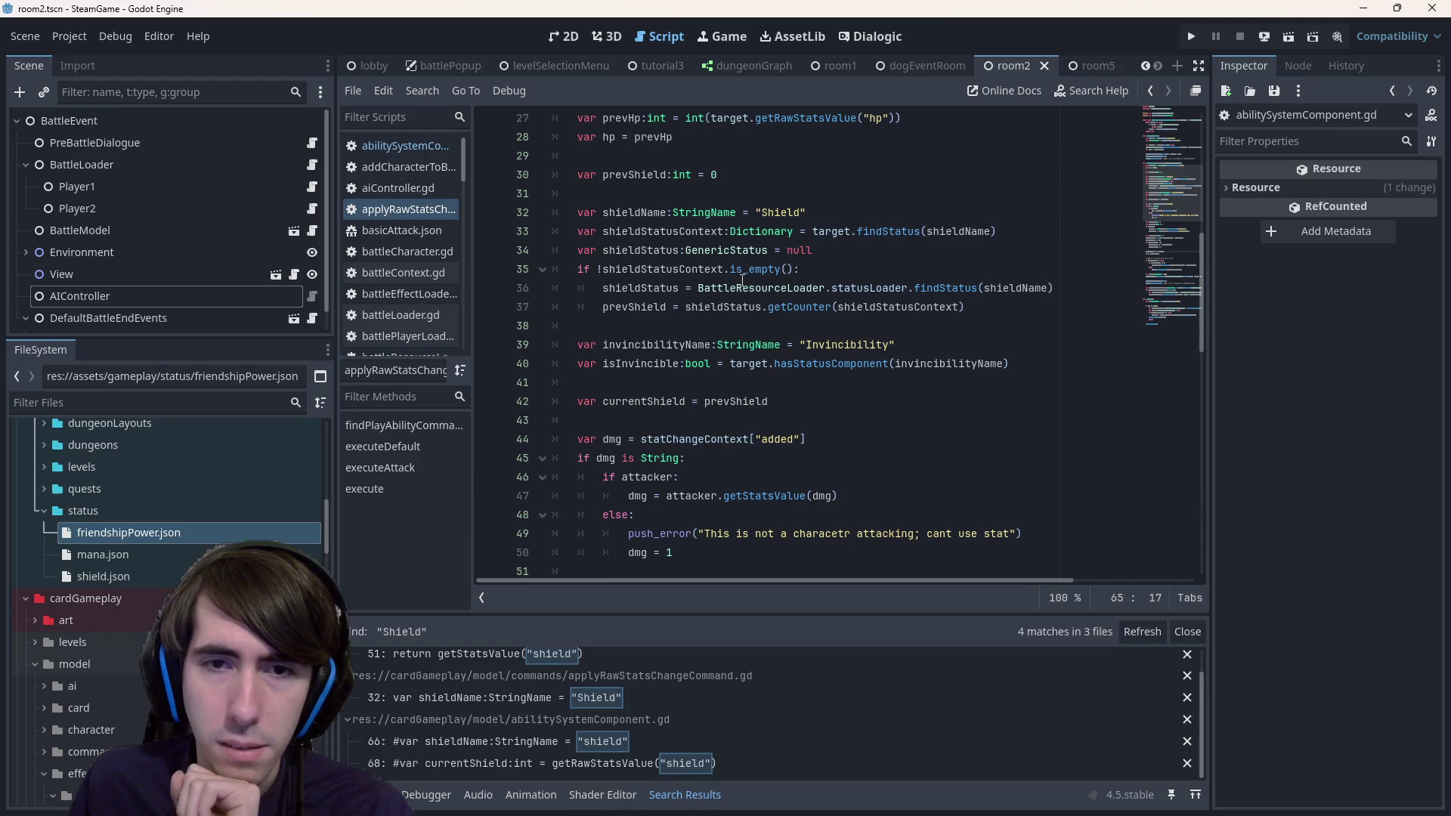
pyautogui.moveTo(1059, 360)
pyautogui.mouseDown()
pyautogui.moveTo(484, 366)
pyautogui.moveTo(485, 353)
pyautogui.mouseUp()
pyautogui.hotkey('ctrl', 'c')
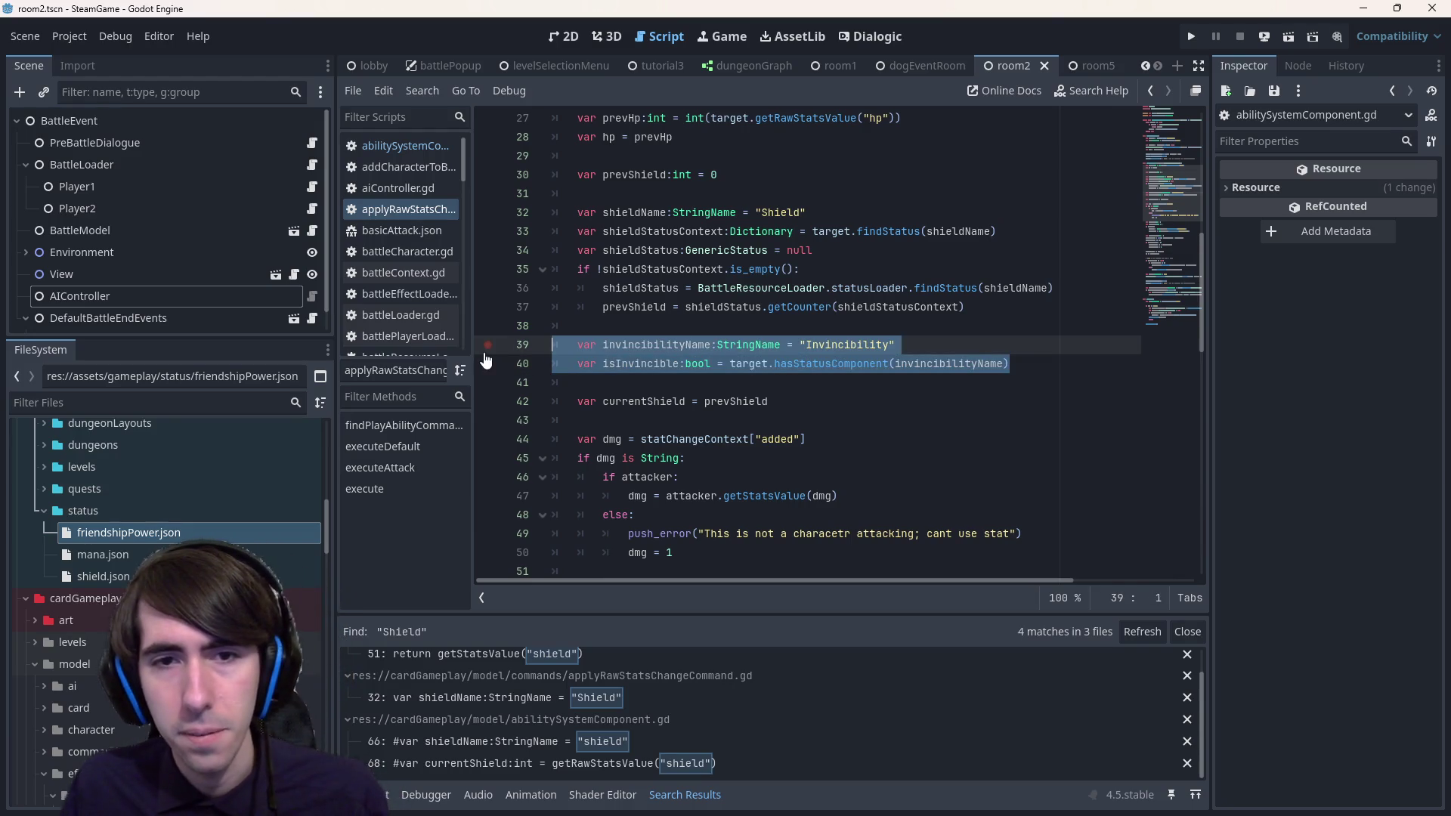
# - Move the invincibility declarations below the shield calculation and fix their indentation
pyautogui.press('BackSpace')
pyautogui.press('BackSpace')
pyautogui.press('BackSpace')
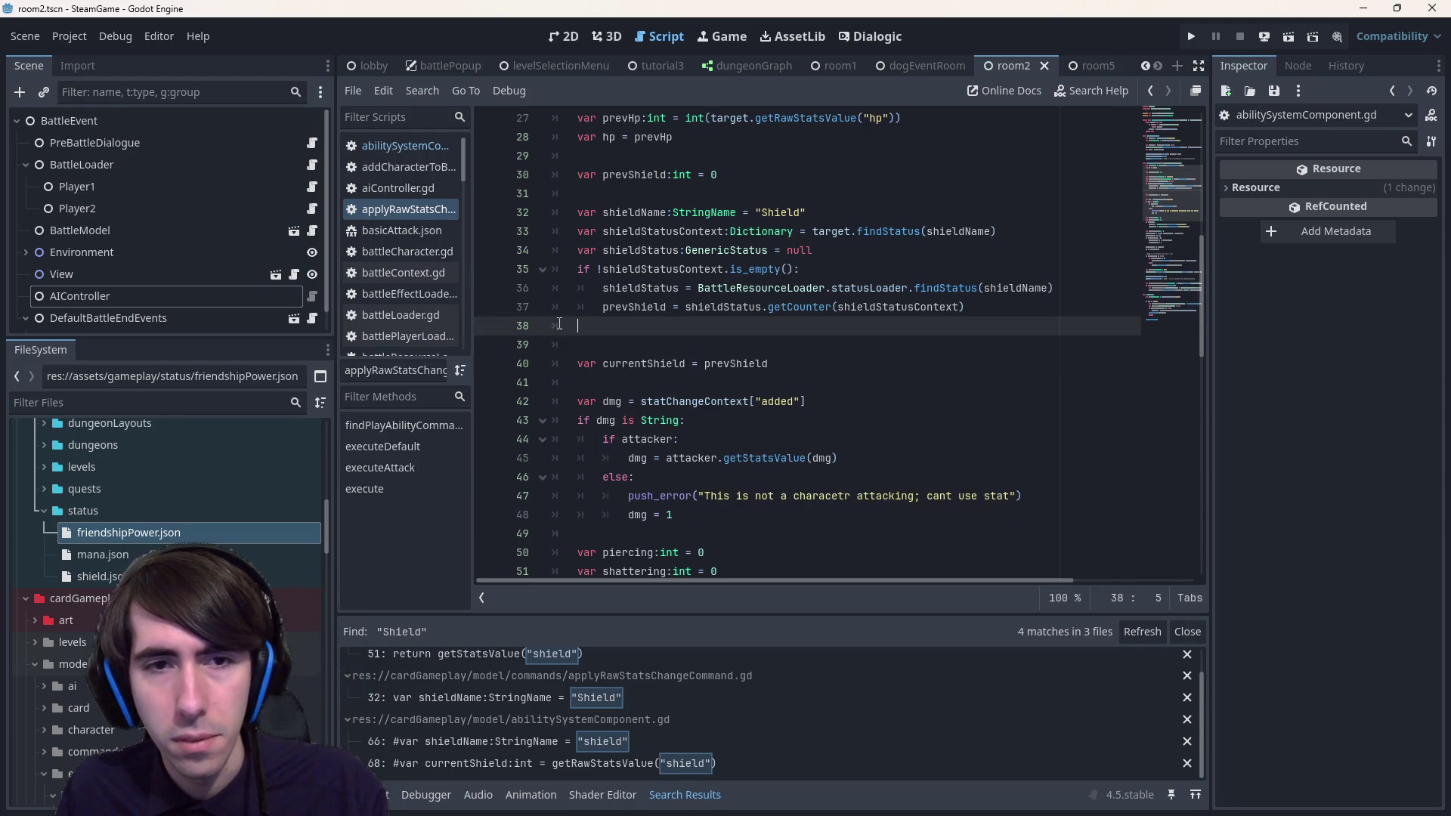
pyautogui.scroll(-9, 746, 427)
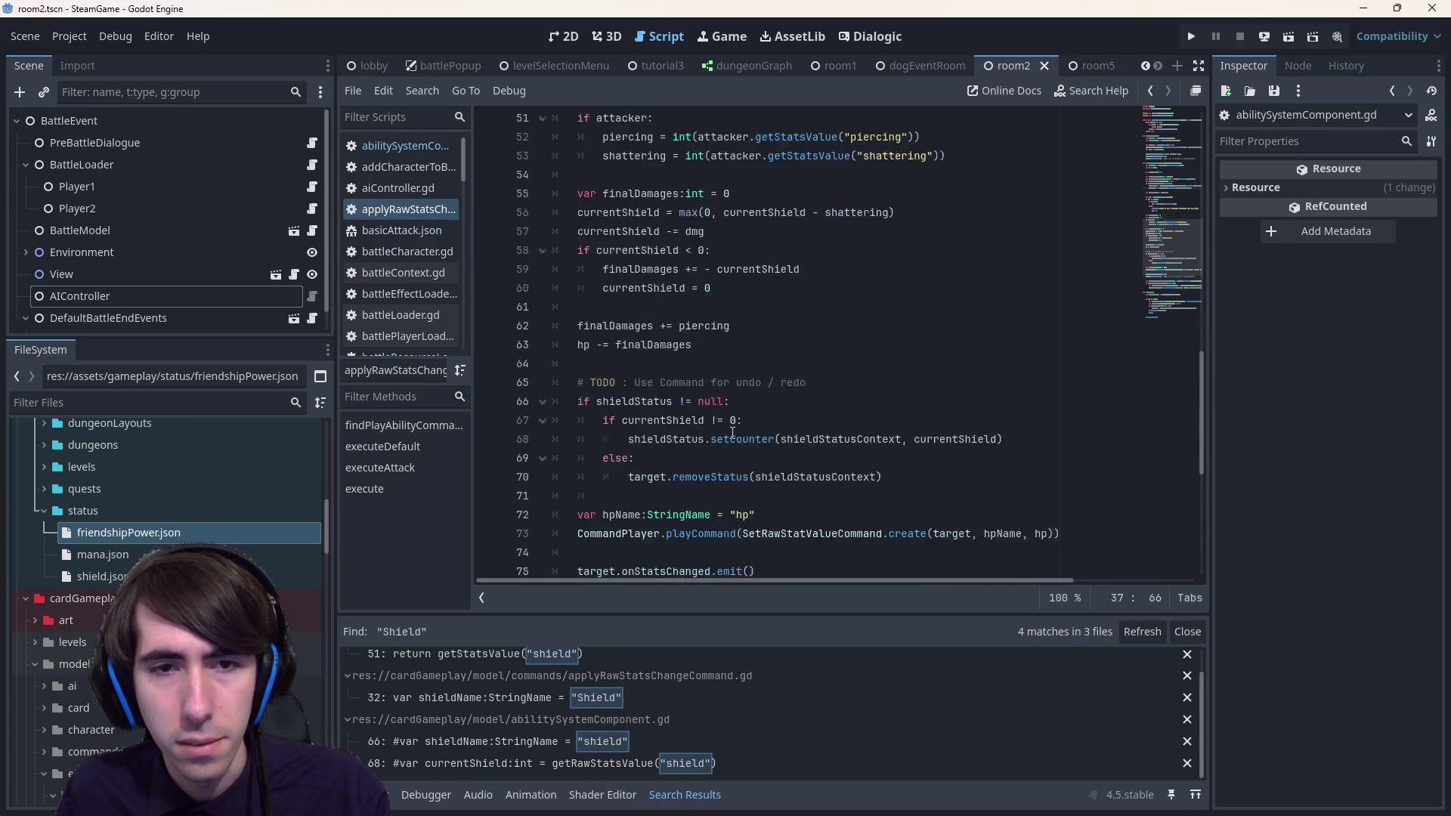
pyautogui.click(686, 312)
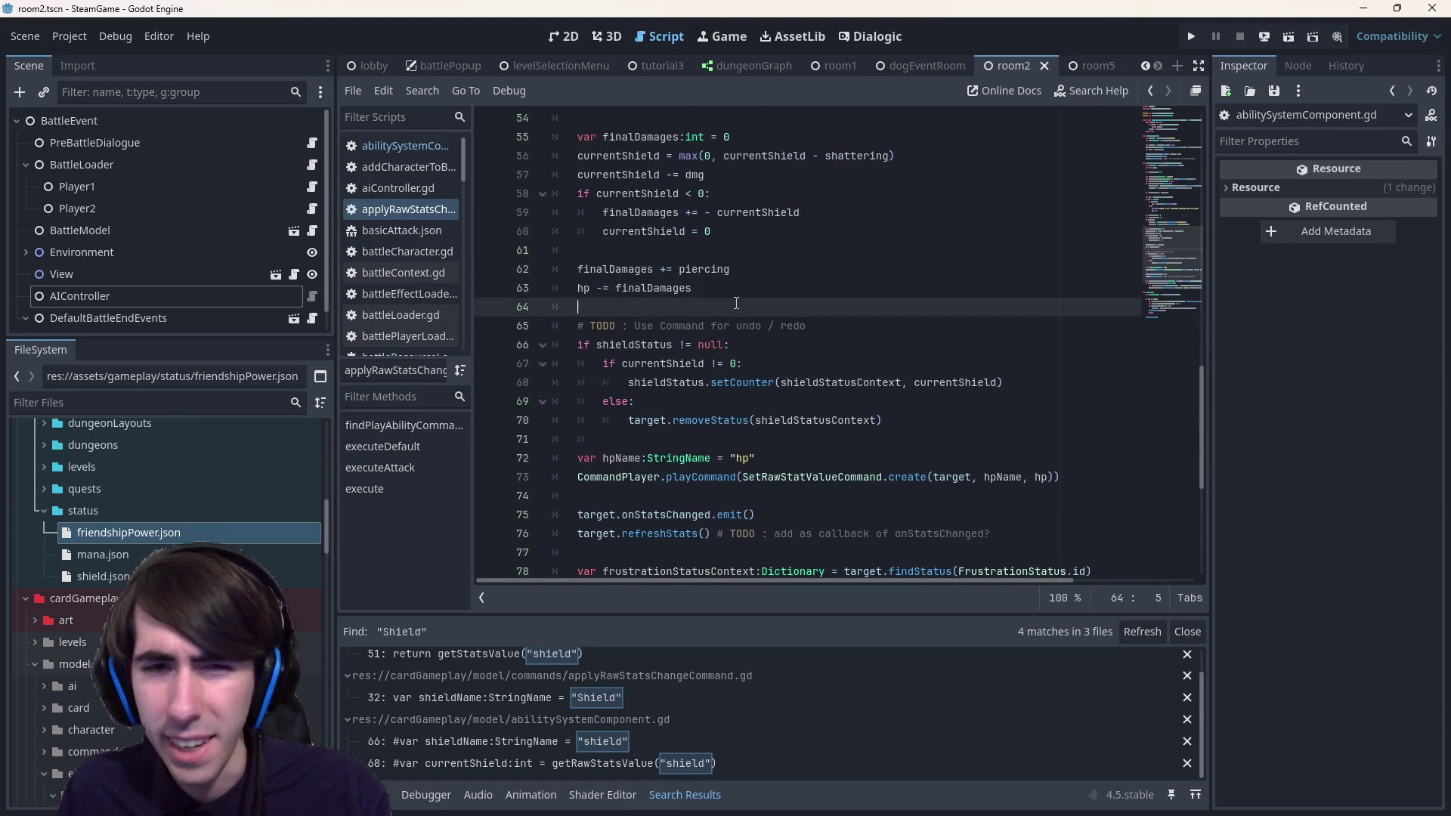
pyautogui.click(644, 248)
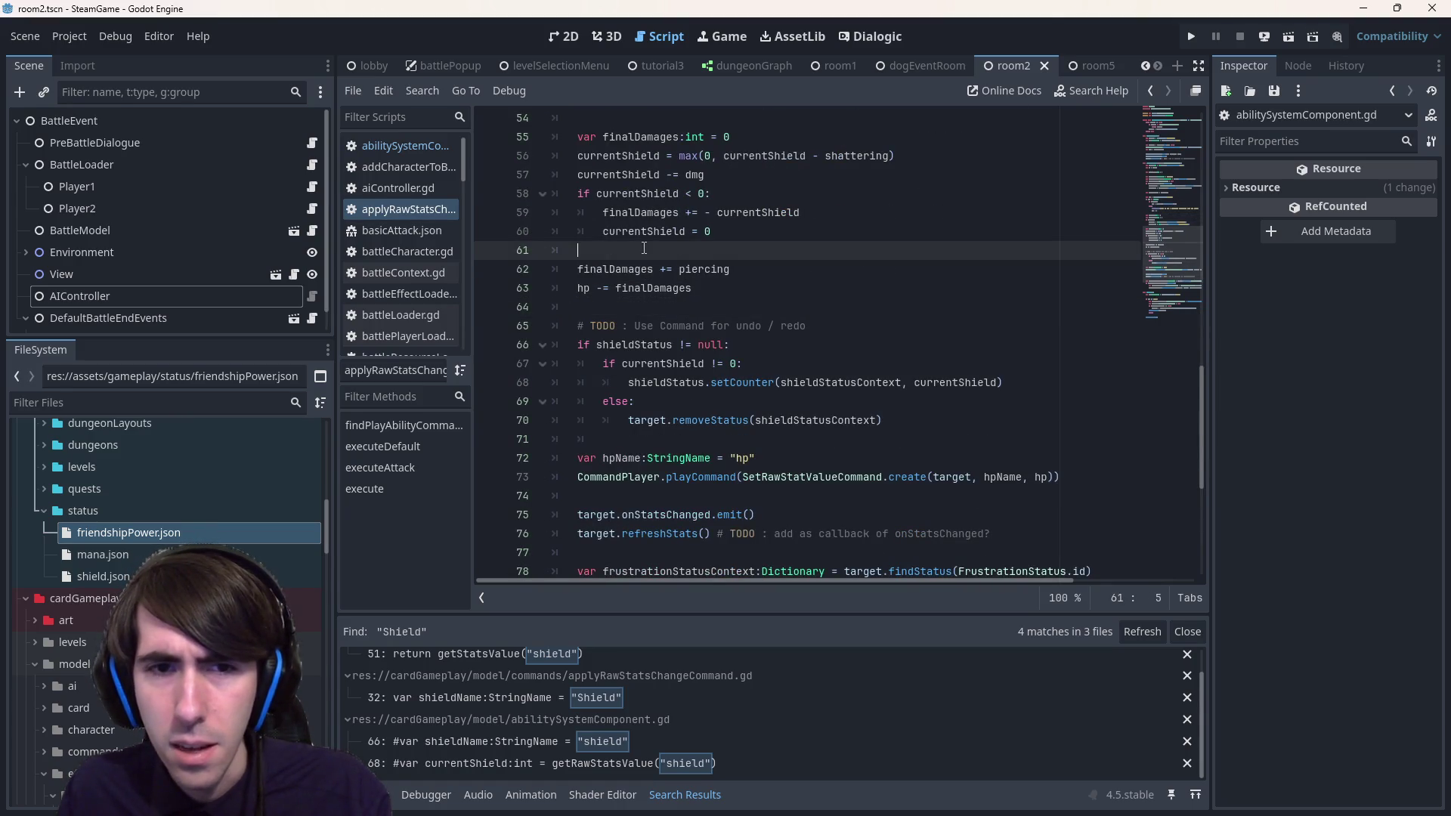
pyautogui.press('Return')
pyautogui.press('Return')
pyautogui.press('Up')
pyautogui.hotkey('ctrl', 'v')
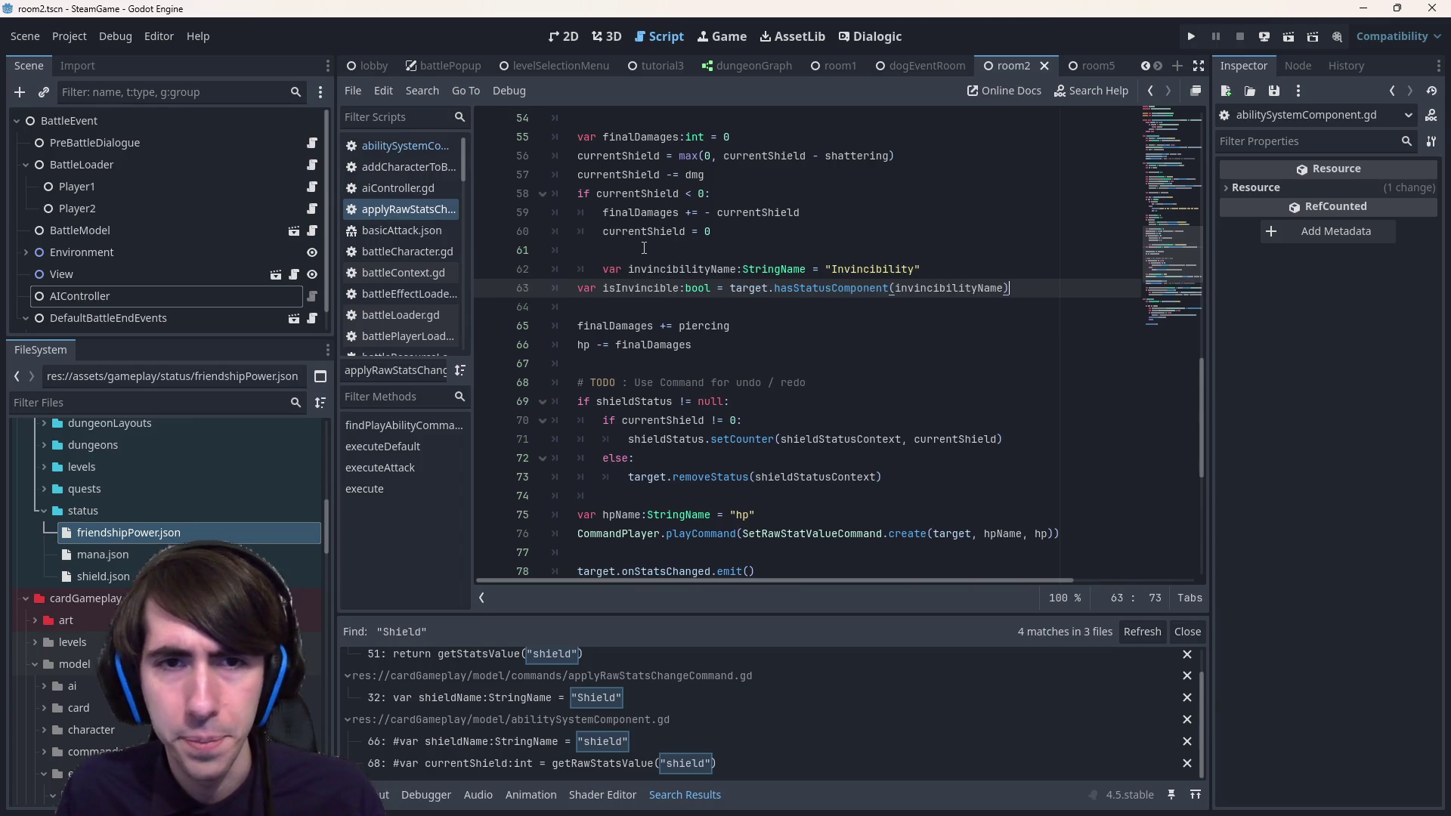
pyautogui.click(599, 275)
pyautogui.press('BackSpace')
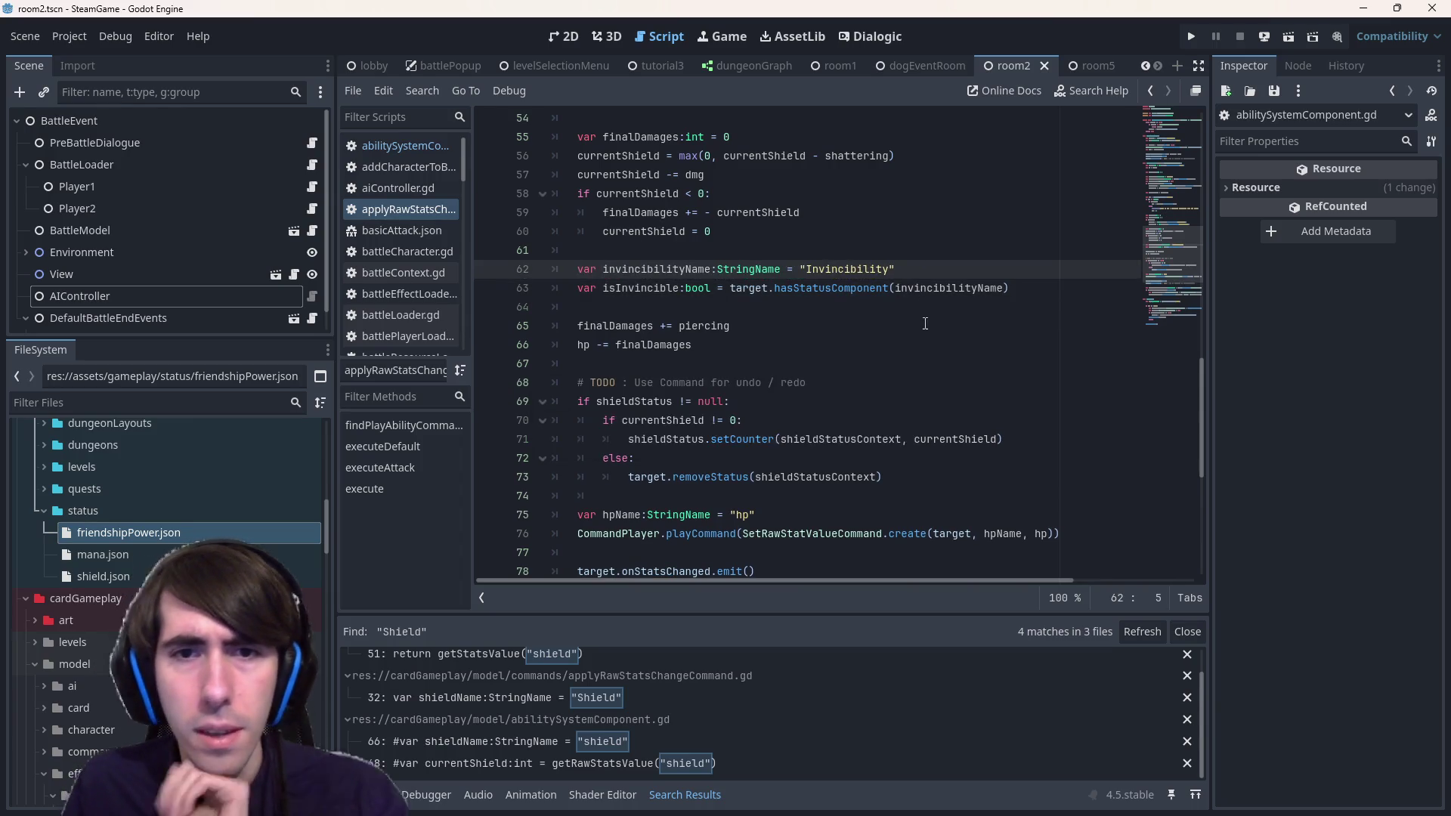
# - Add an if isInvincible: line with an empty indented body below the declarations
pyautogui.scroll(1, 1045, 365)
pyautogui.click(1043, 344)
pyautogui.press('Return')
pyautogui.write('if')
pyautogui.press('Up')
pyautogui.hotkey('ctrl', 'shift', 'Right')
pyautogui.hotkey('ctrl', 'c')
pyautogui.press('Down')
pyautogui.hotkey('ctrl', 'v')
pyautogui.write(':')
pyautogui.press('Return')
# - Check the finalDamages += piercing and hp -= finalDamages lines, then select the new invincibility block
pyautogui.press('Down')
pyautogui.press('Down')
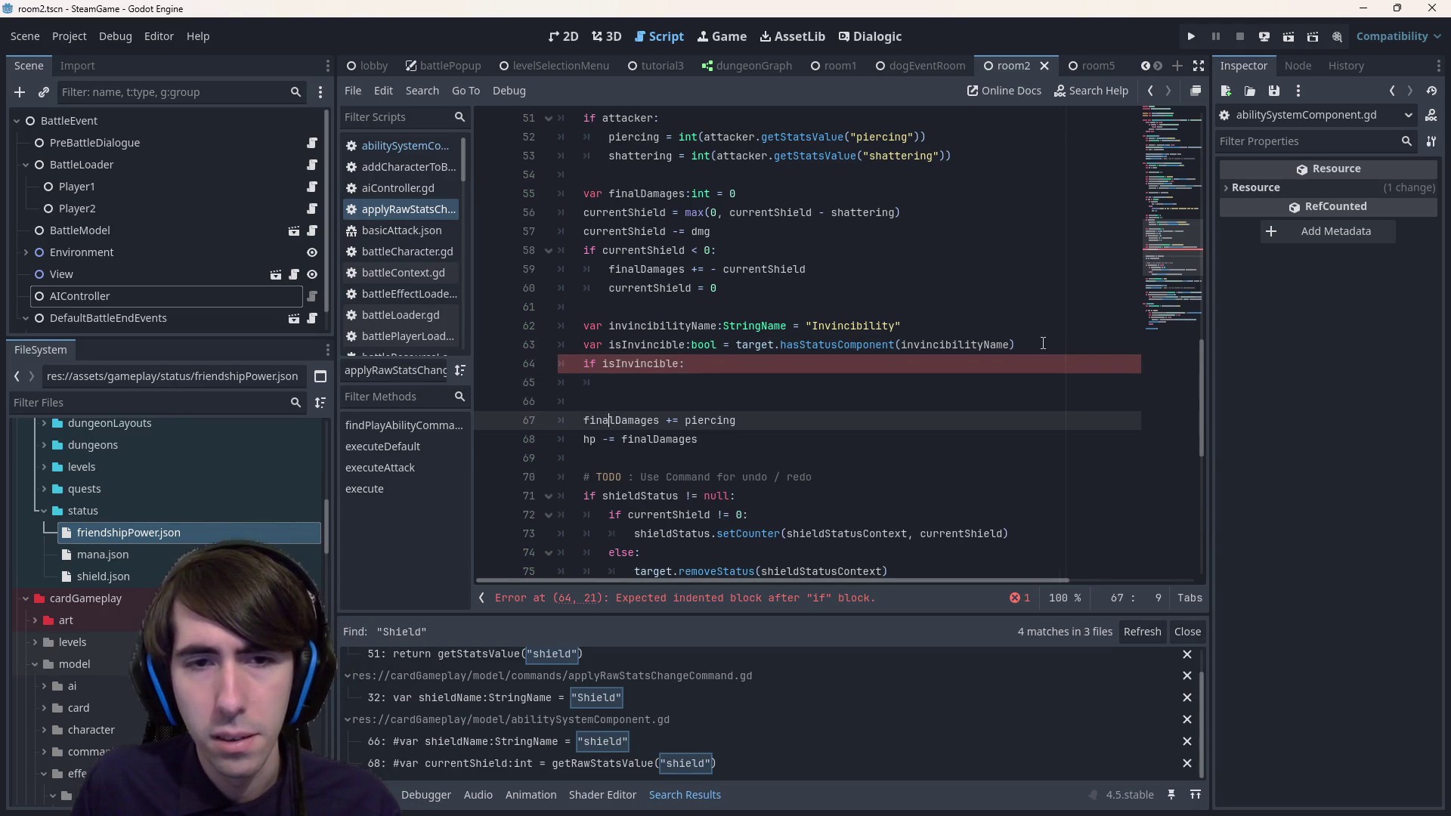
pyautogui.press('Up')
pyautogui.press('Down')
pyautogui.press('Up')
pyautogui.press('Down')
pyautogui.press('Down')
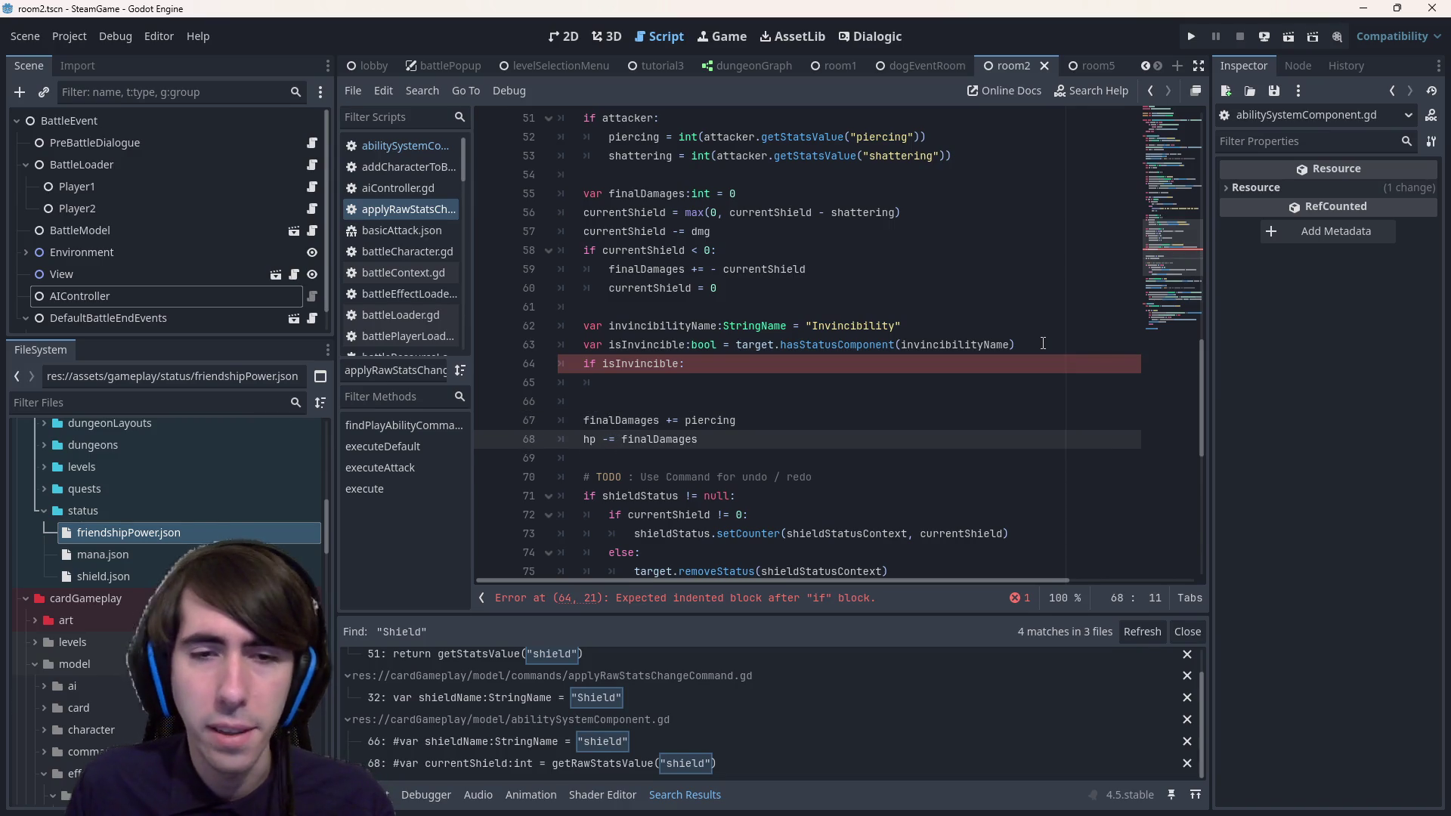
pyautogui.hotkey('ctrl', 'shift', 'Right')
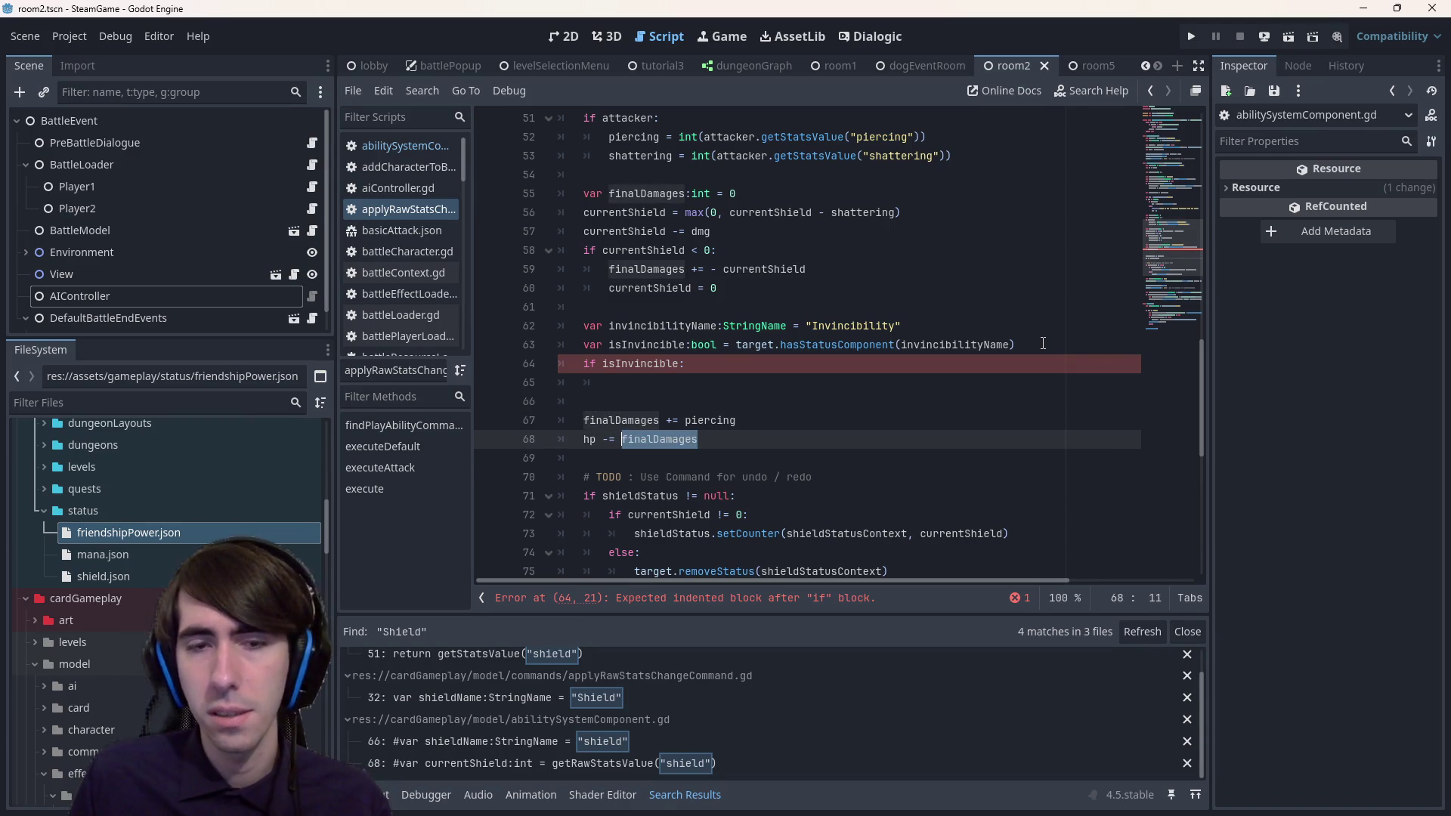
pyautogui.press('Up')
pyautogui.press('Up')
pyautogui.press('Up')
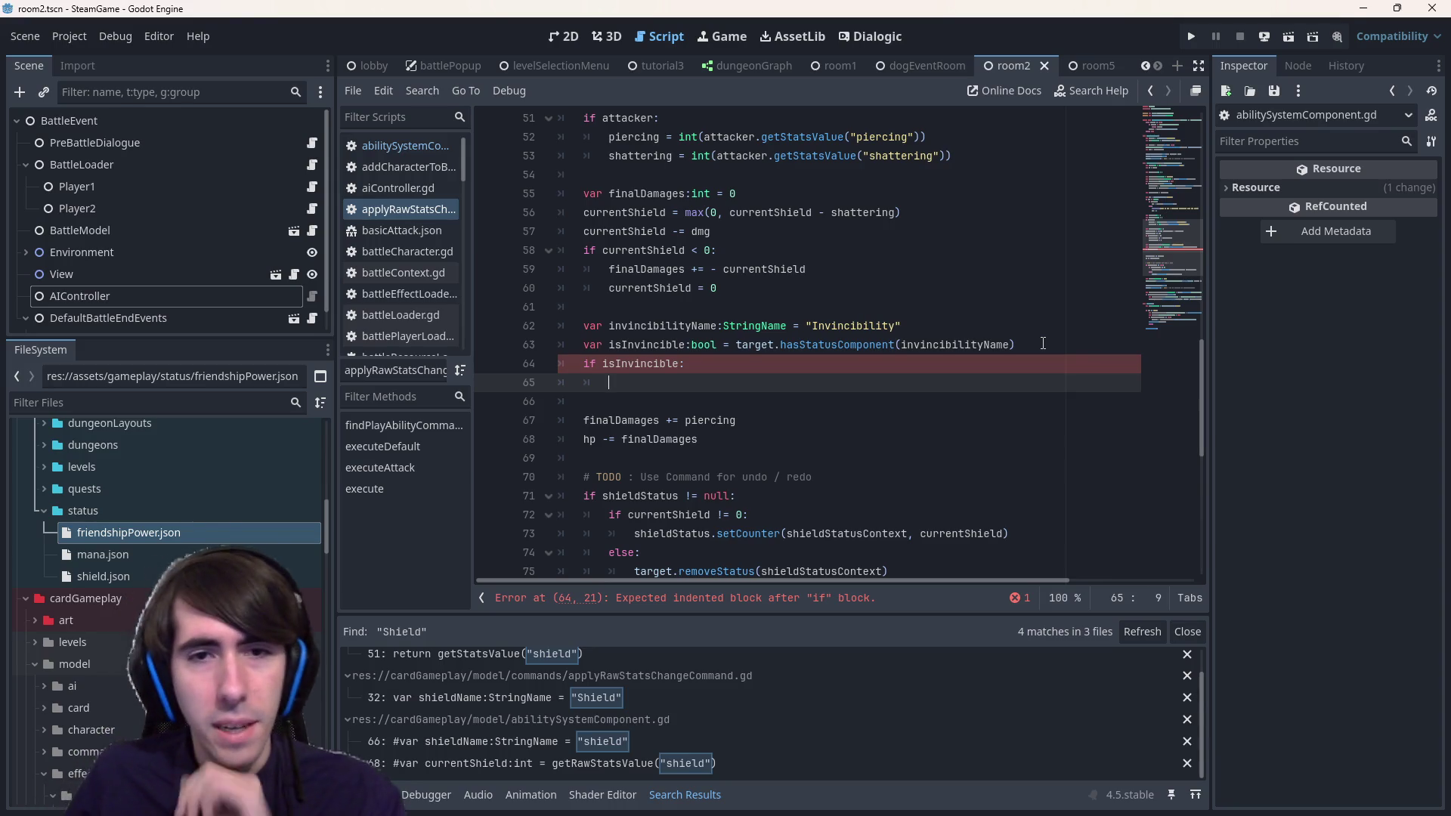
pyautogui.moveTo(706, 393); pyautogui.dragTo(517, 331)
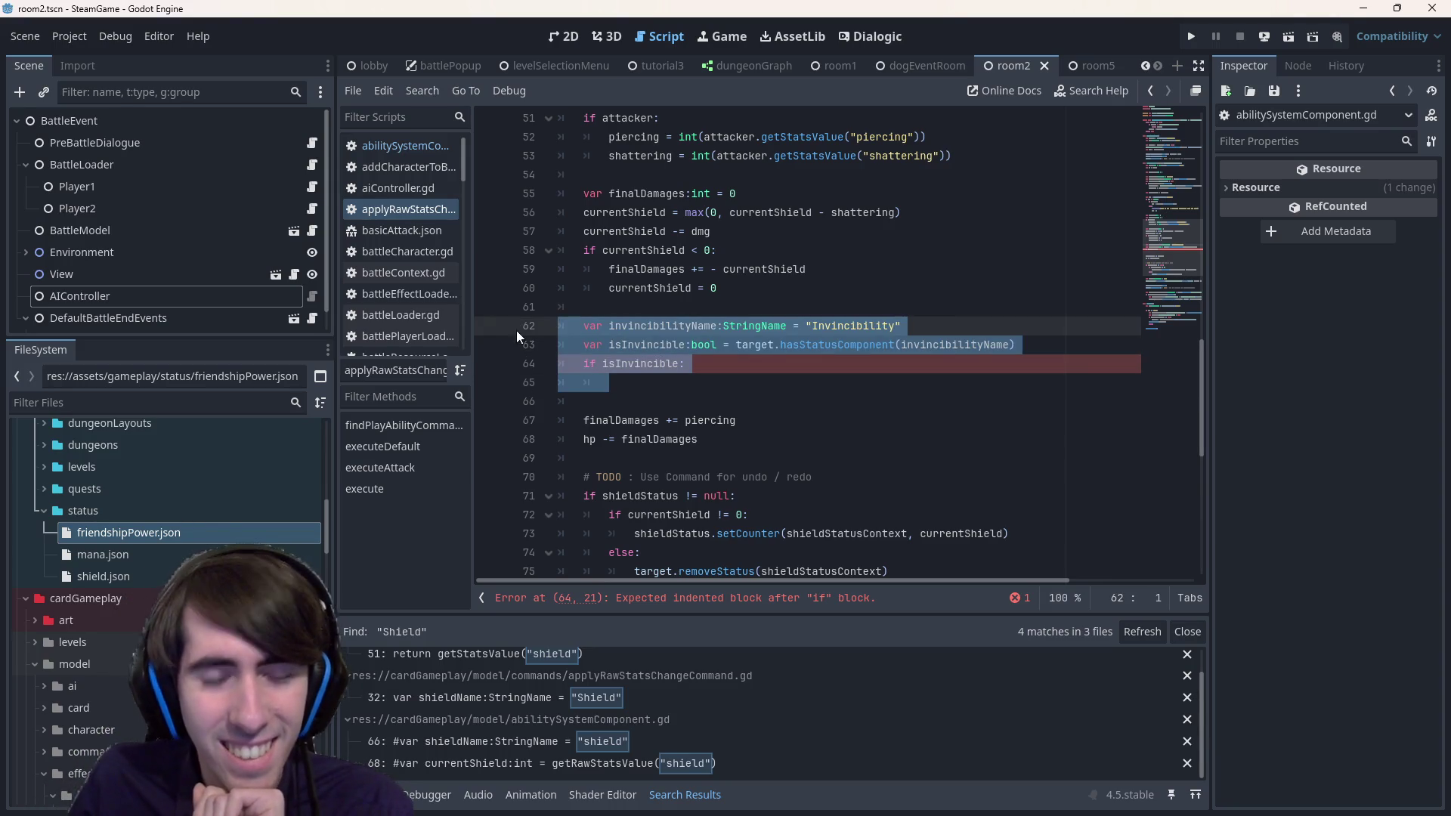
# - Inspect how finalDamages and currentShield are used in the damage code
pyautogui.click(710, 421)
pyautogui.doubleClick(646, 421)
pyautogui.scroll(2, 658, 420)
pyautogui.doubleClick(630, 344)
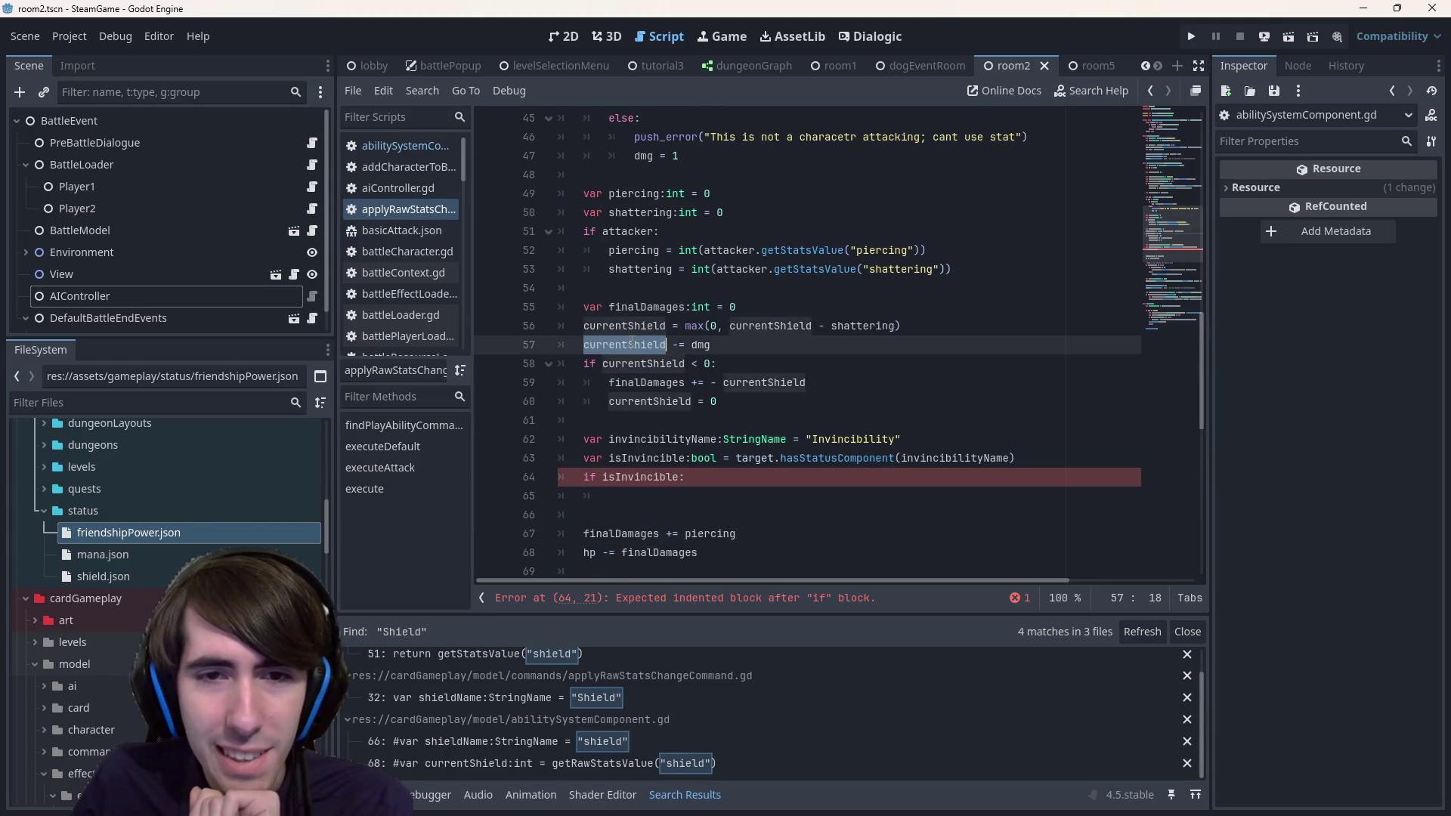
pyautogui.moveTo(630, 345)
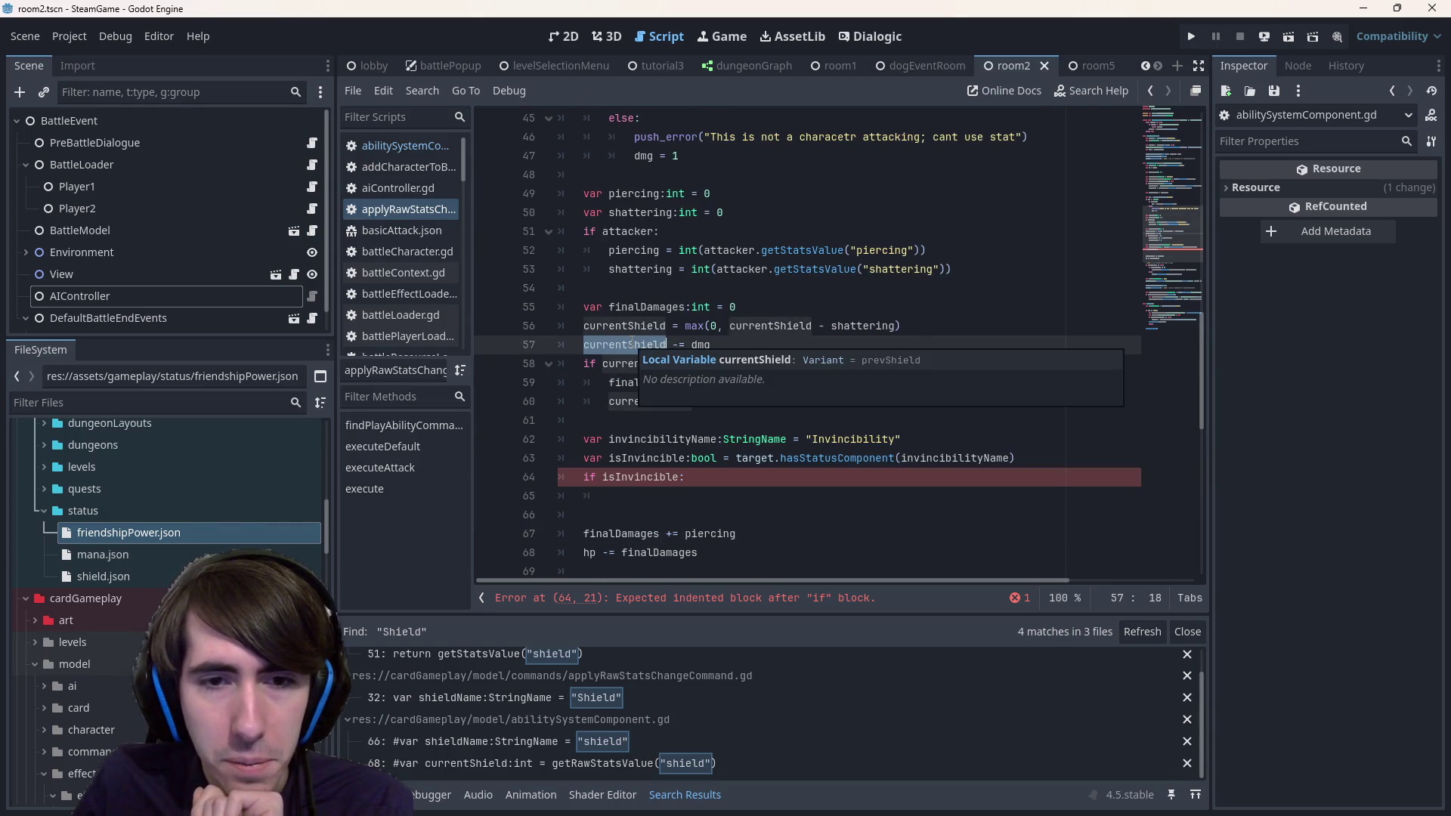
pyautogui.scroll(-2, 650, 378)
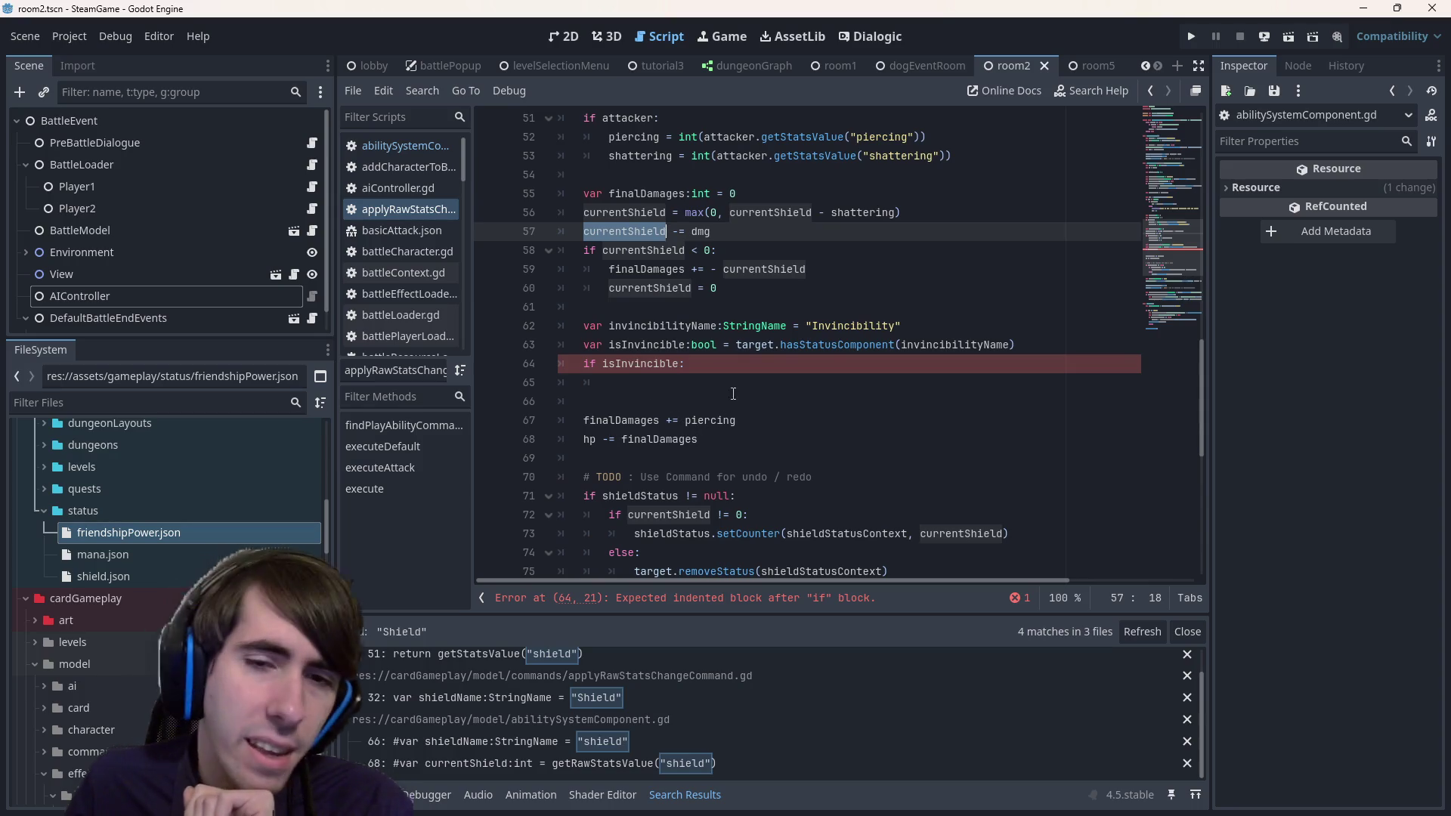
# - Move the 'finalDamages += piercing' line above the invincibility check
pyautogui.click(709, 376)
pyautogui.moveTo(708, 377); pyautogui.dragTo(495, 350)
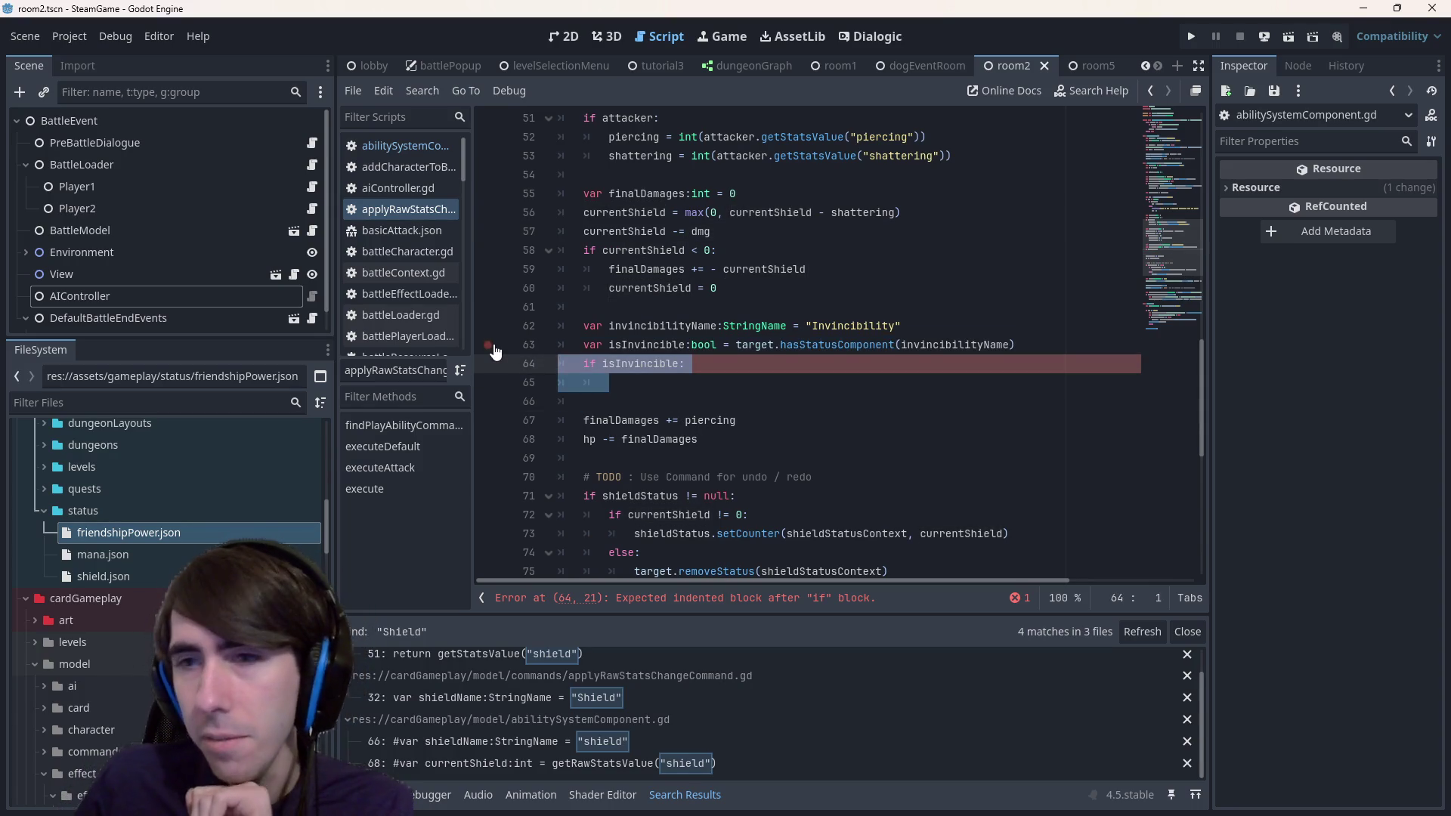
pyautogui.click(706, 402)
pyautogui.moveTo(739, 420); pyautogui.dragTo(529, 421)
pyautogui.hotkey('ctrl', 'c')
pyautogui.press('BackSpace')
pyautogui.press('BackSpace')
pyautogui.press('BackSpace')
pyautogui.press('Up')
pyautogui.press('Up')
pyautogui.press('Up')
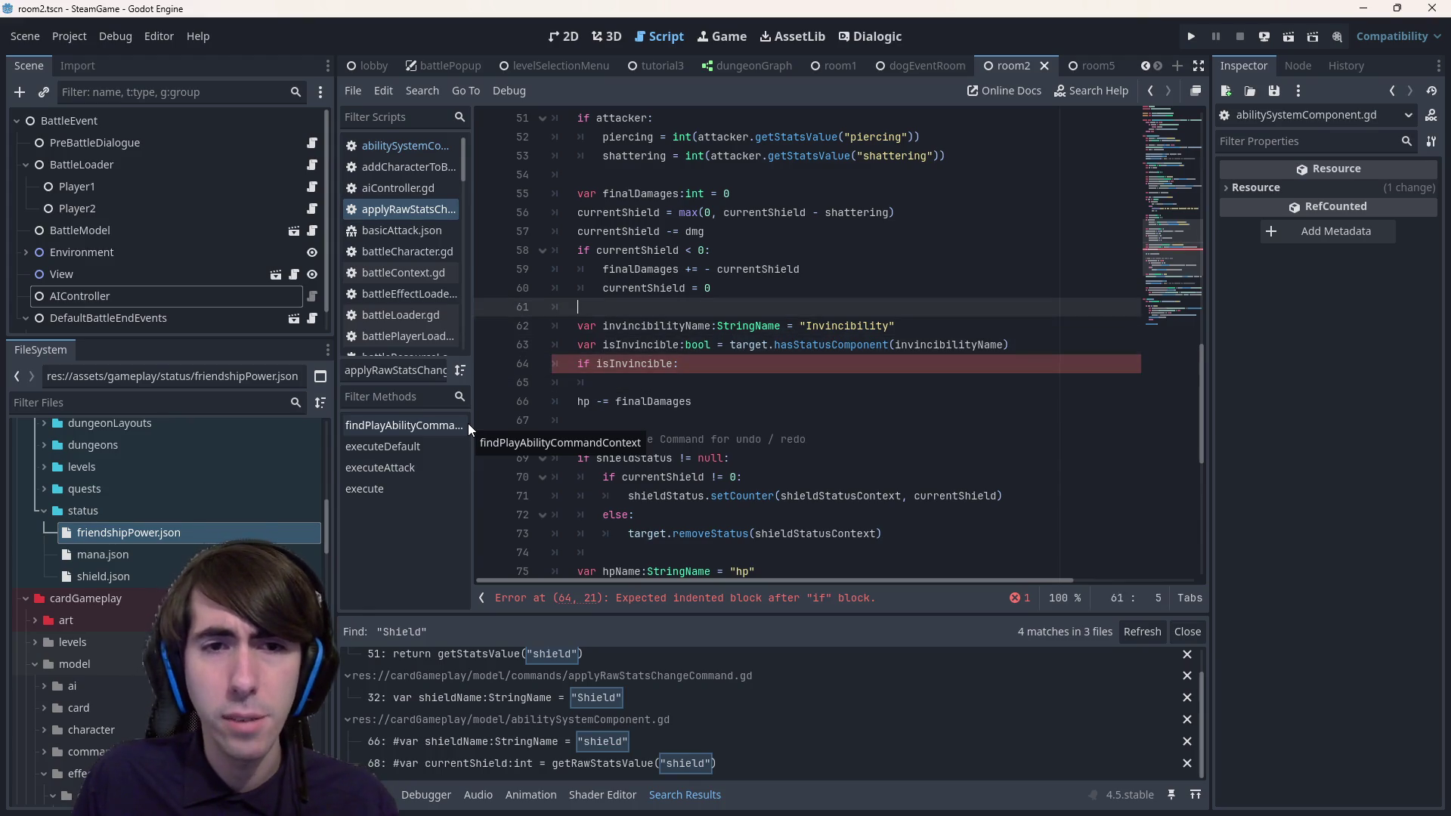
pyautogui.press('Return')
pyautogui.press('Up')
pyautogui.press('Return')
pyautogui.hotkey('ctrl', 'v')
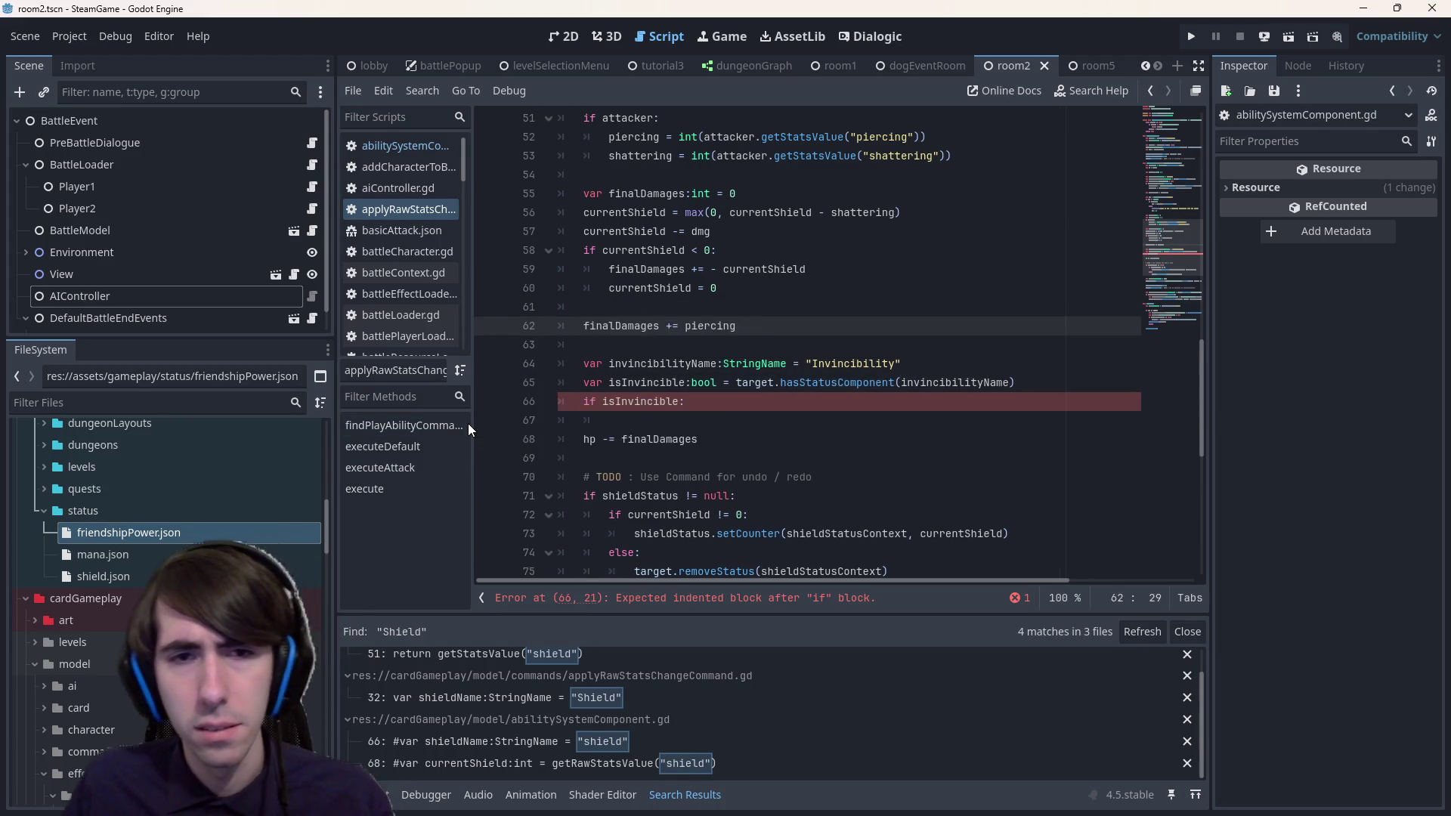
# - Add 'finalDamages = 0' under 'if isInvincible:' and save the script
pyautogui.click(711, 403)
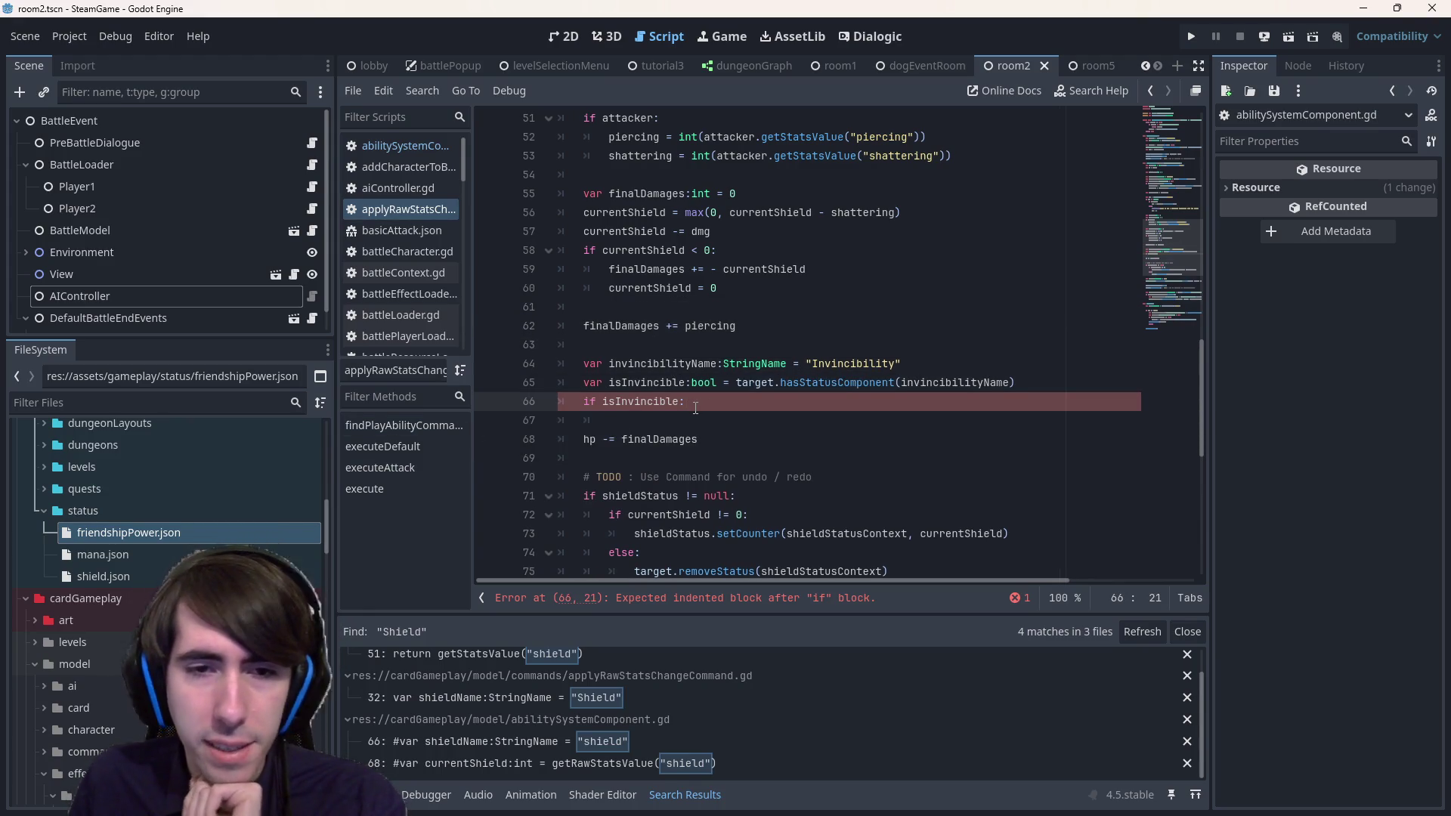
pyautogui.press('Down')
pyautogui.press('Down')
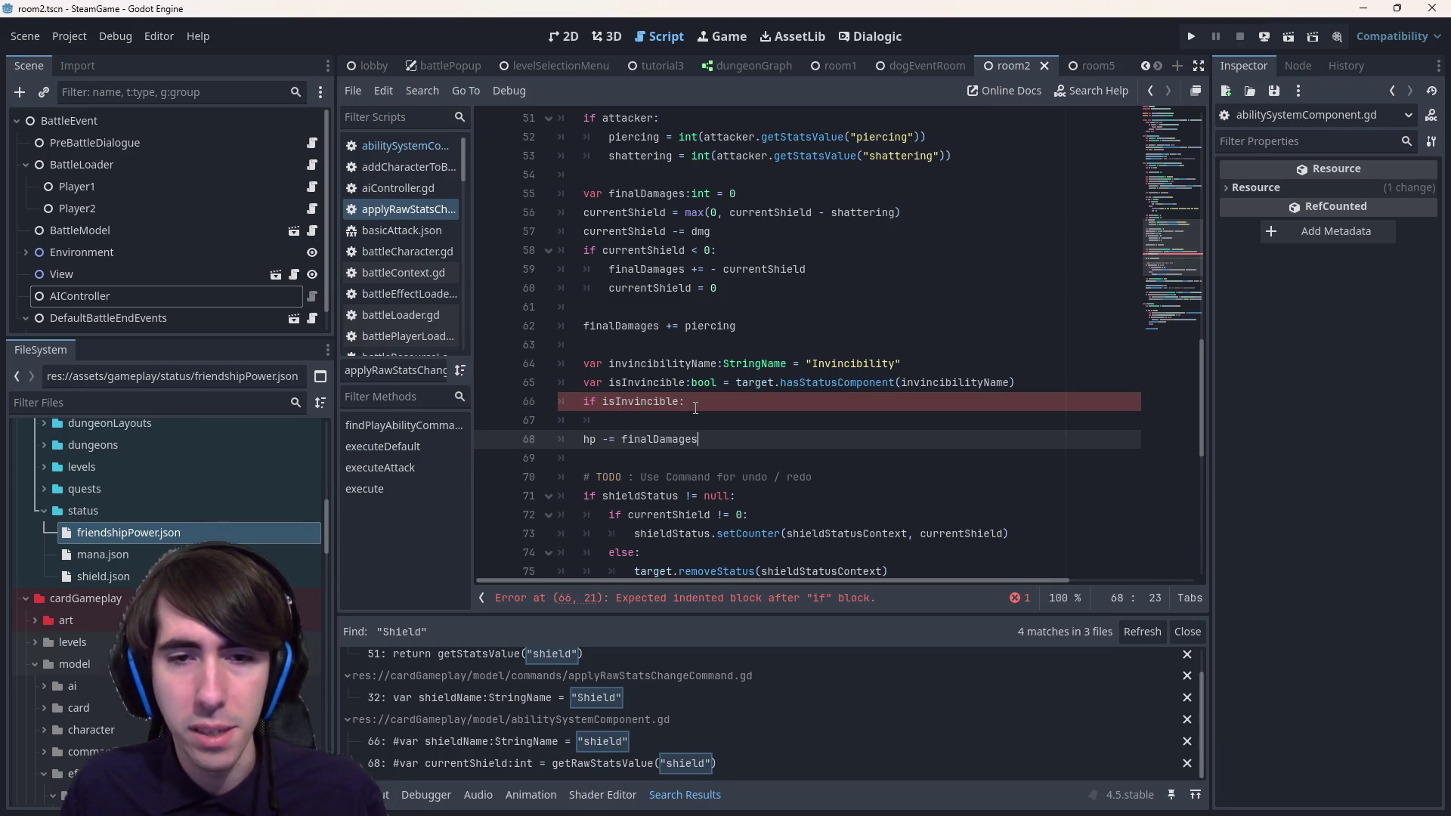
pyautogui.press('Up')
pyautogui.press('Up')
pyautogui.press('Return')
pyautogui.write('finalDamages =')
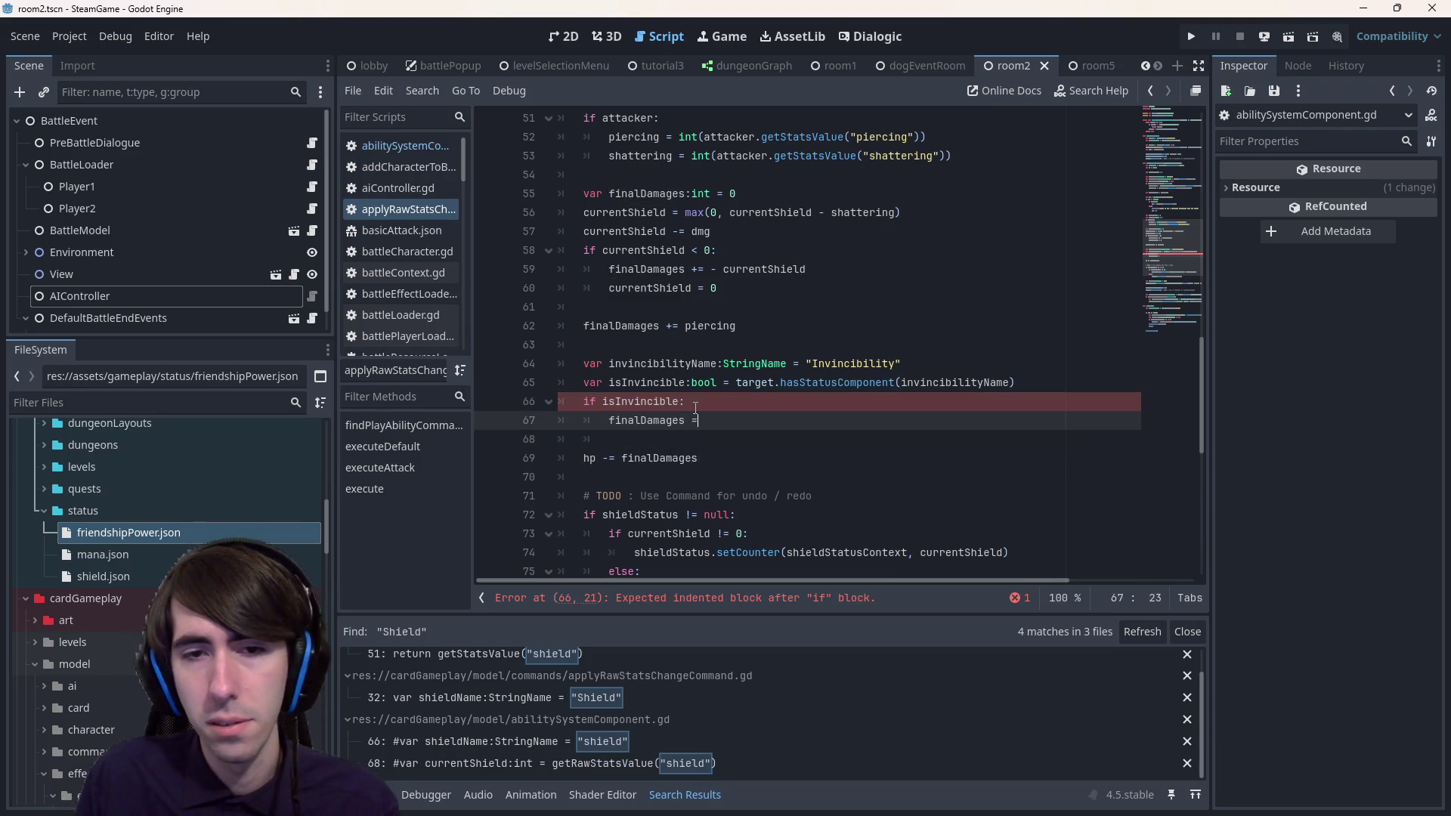
pyautogui.hotkey('ctrl', 's')
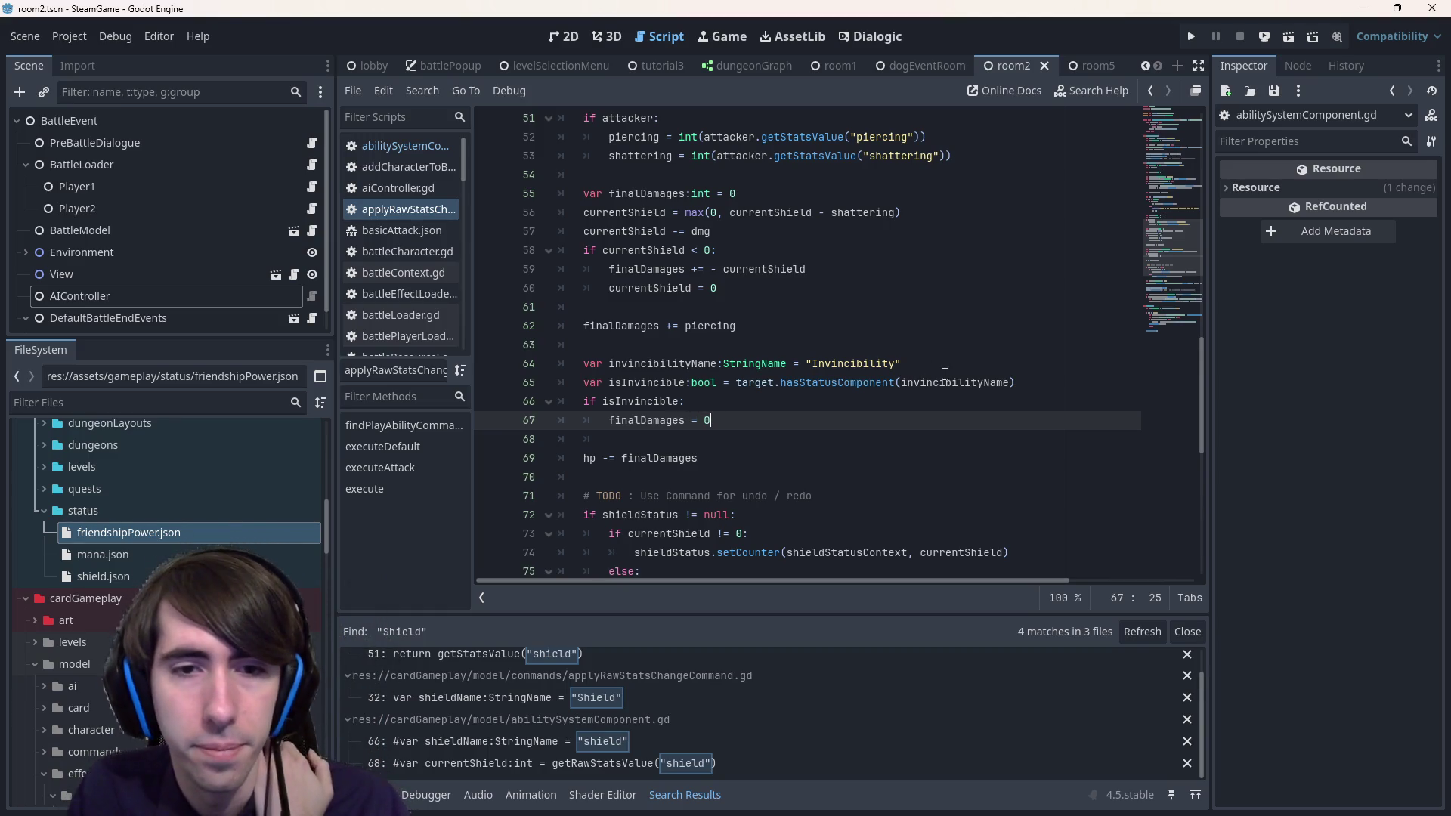
# - Run the game in debug to test the invincibility change
pyautogui.scroll(-2, 945, 374)
pyautogui.scroll(-5, 869, 393)
pyautogui.scroll(5, 781, 414)
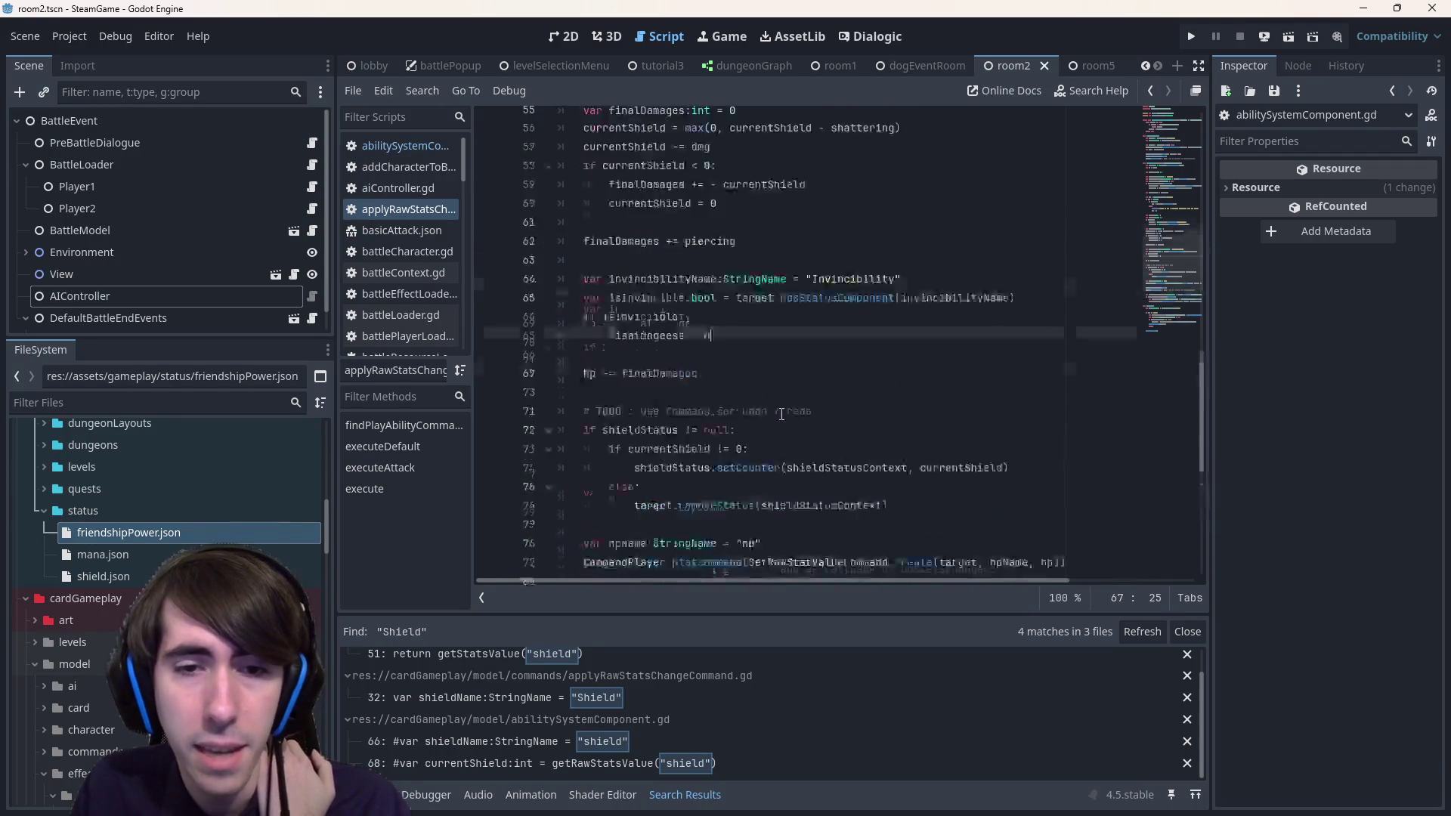
pyautogui.click(1286, 38)
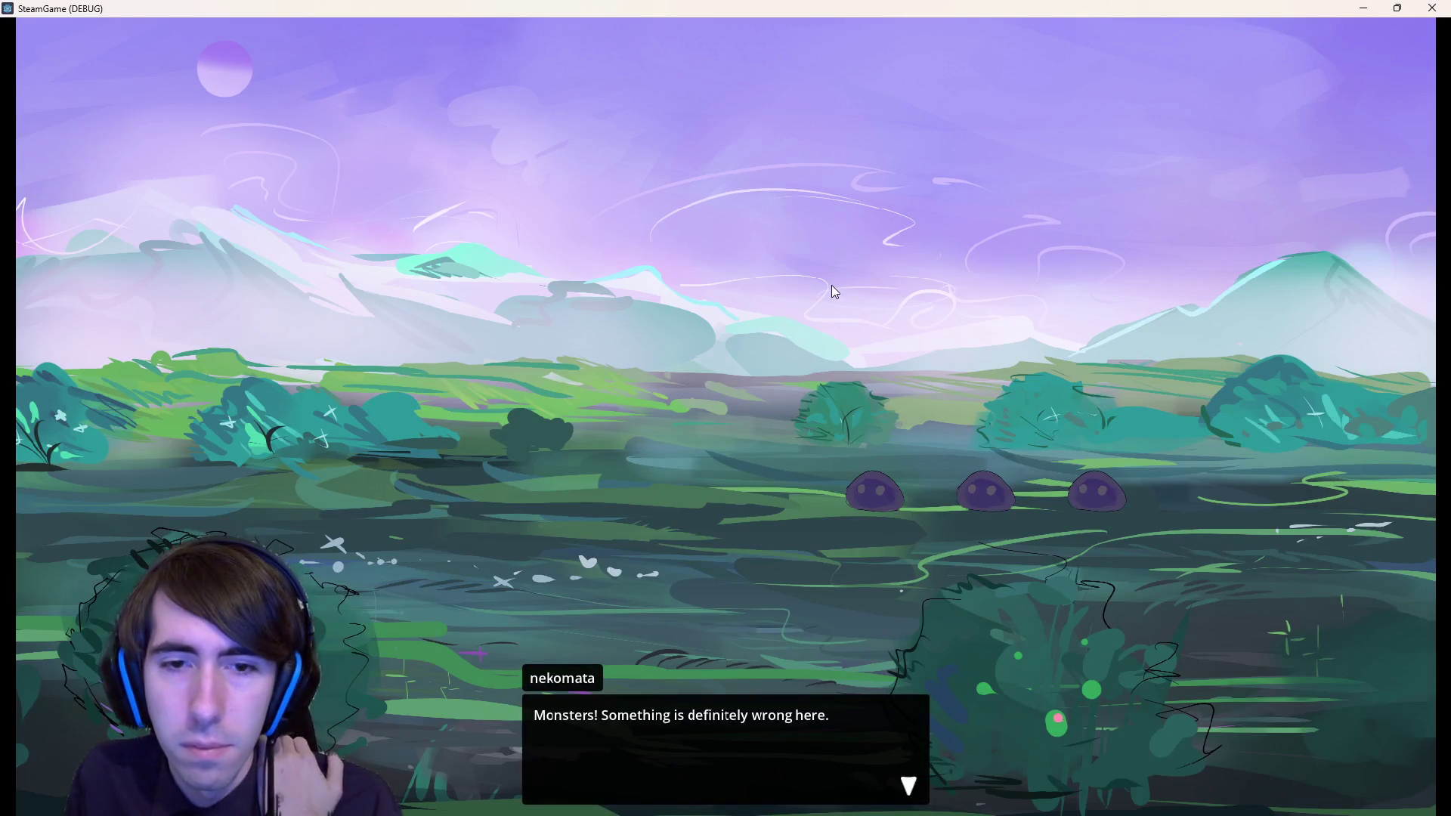
# - Start the battle, end the turn, play Shadow Sting on the first slime, then close the game
pyautogui.click(604, 375)
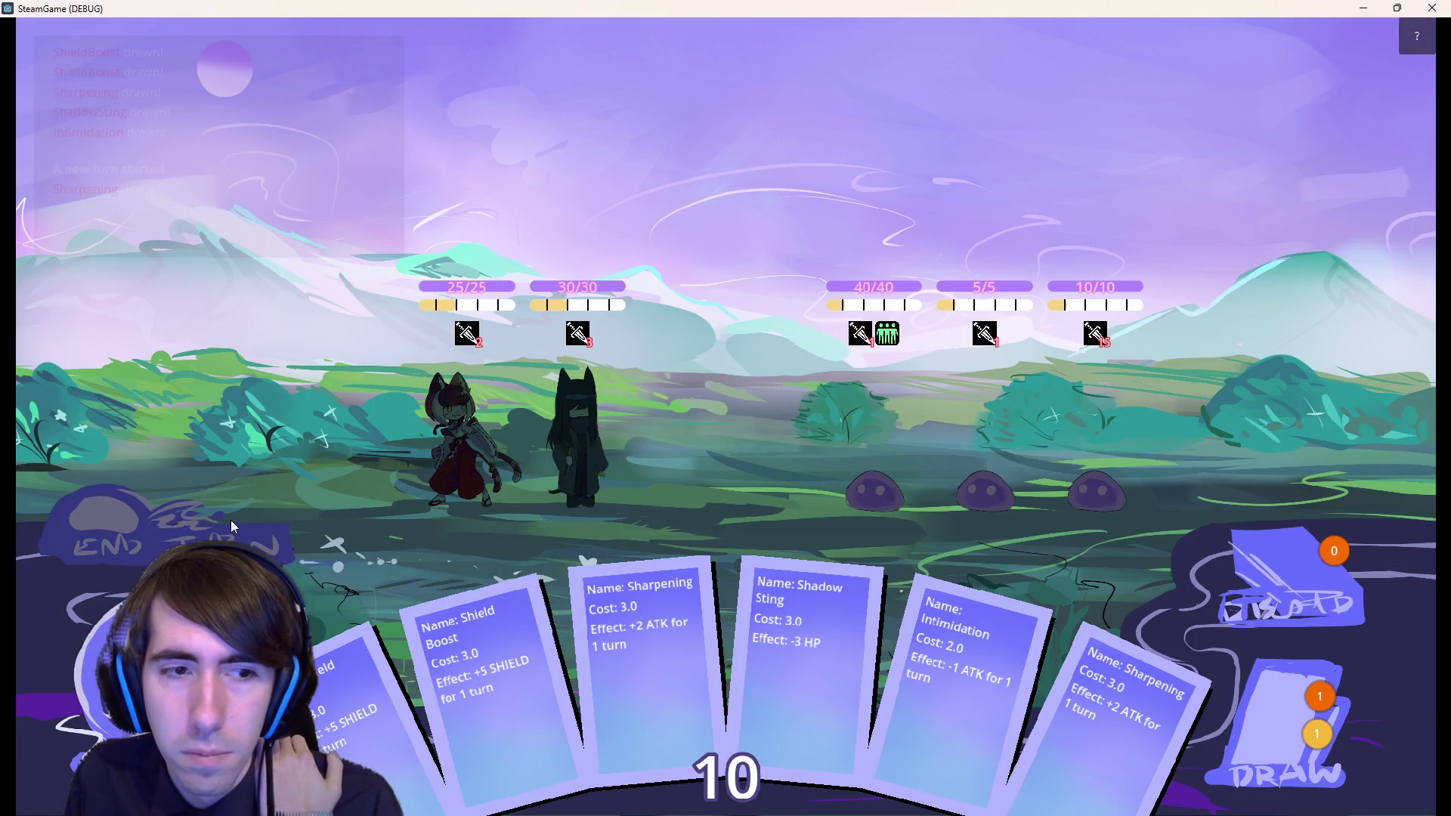
pyautogui.click(232, 527)
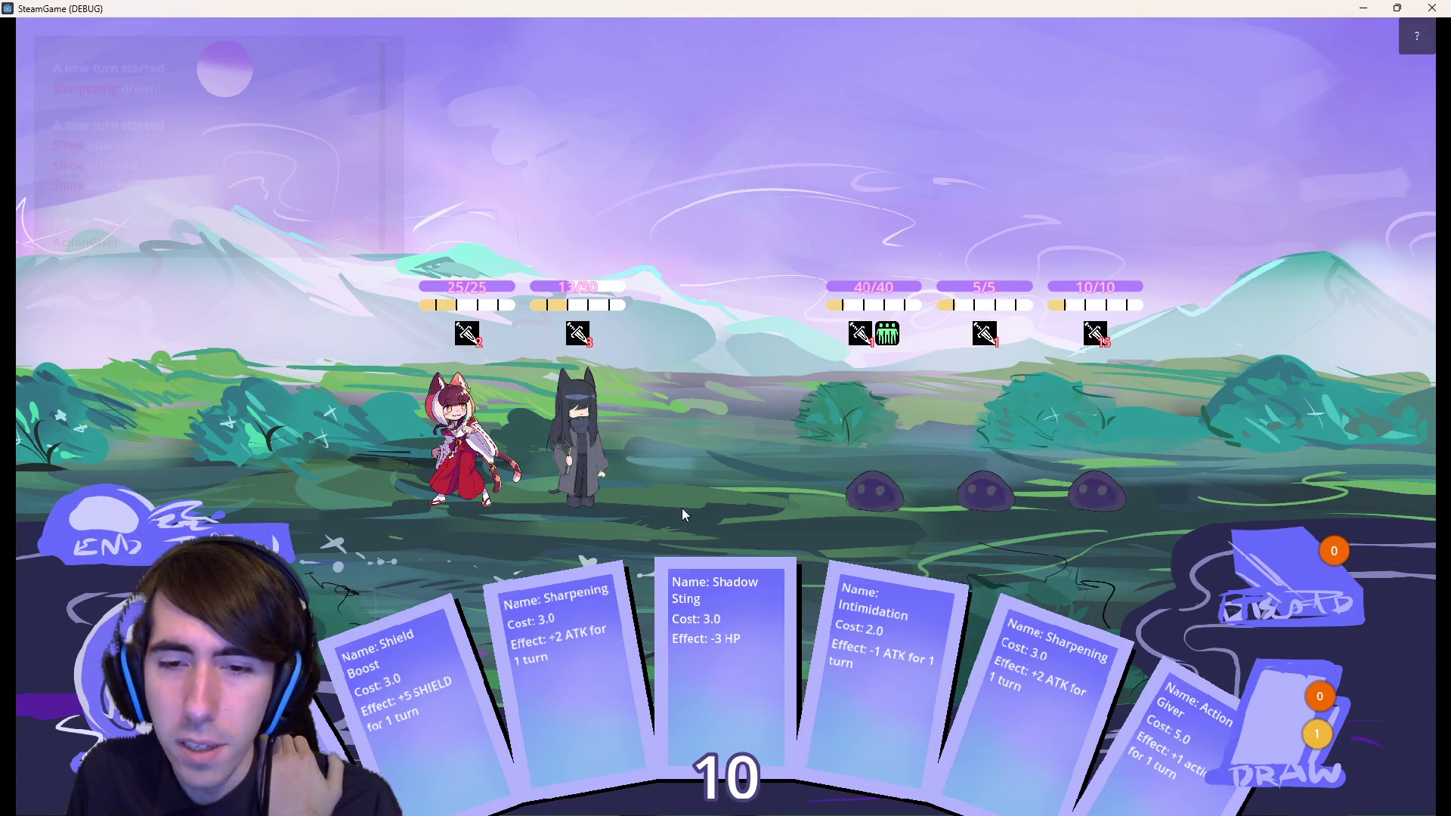
pyautogui.moveTo(731, 664)
pyautogui.mouseDown()
pyautogui.moveTo(881, 456)
pyautogui.moveTo(813, 443)
pyautogui.moveTo(850, 436)
pyautogui.mouseUp()
pyautogui.moveTo(895, 341)
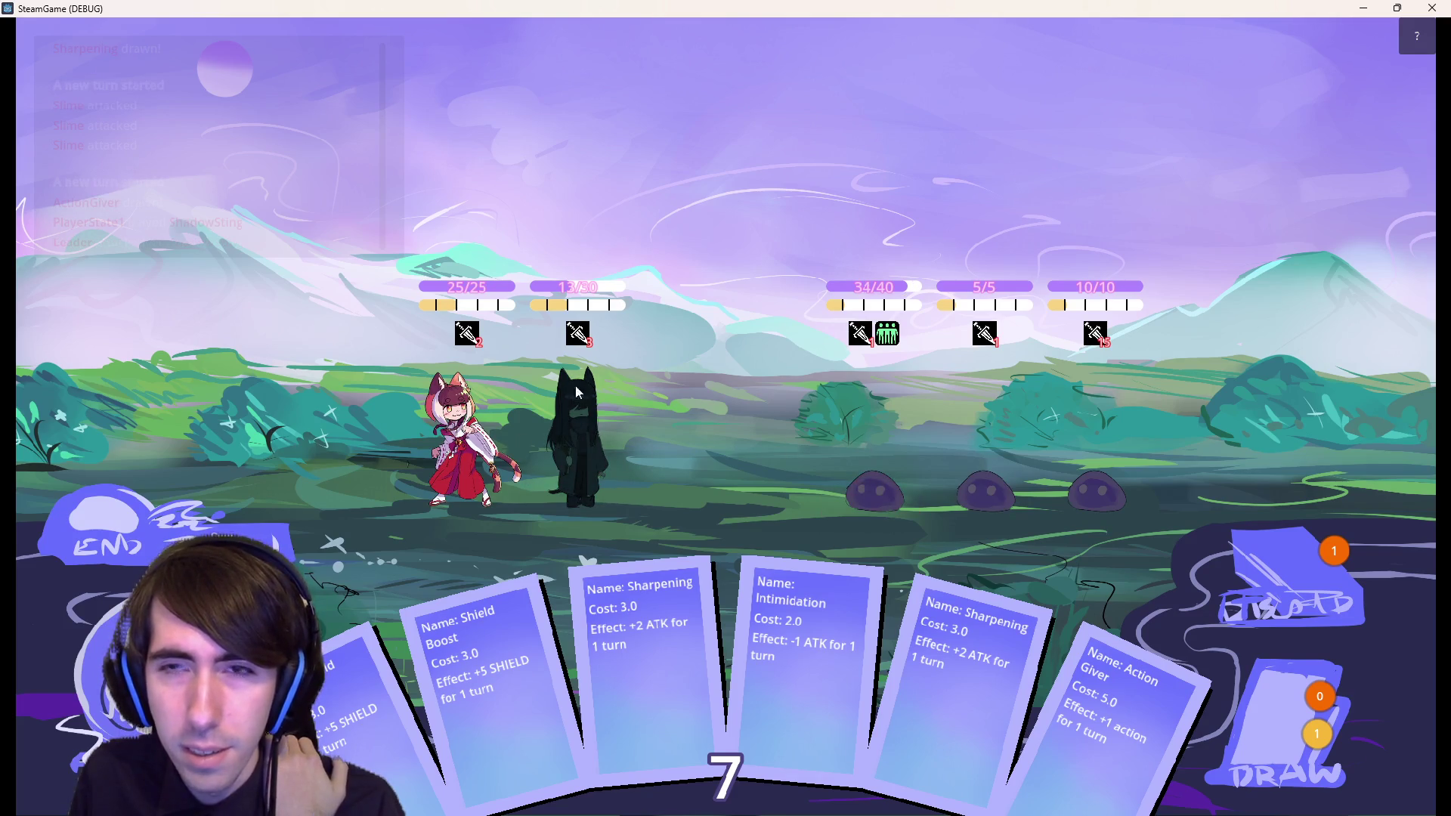
pyautogui.hotkey('alt', 'F4')
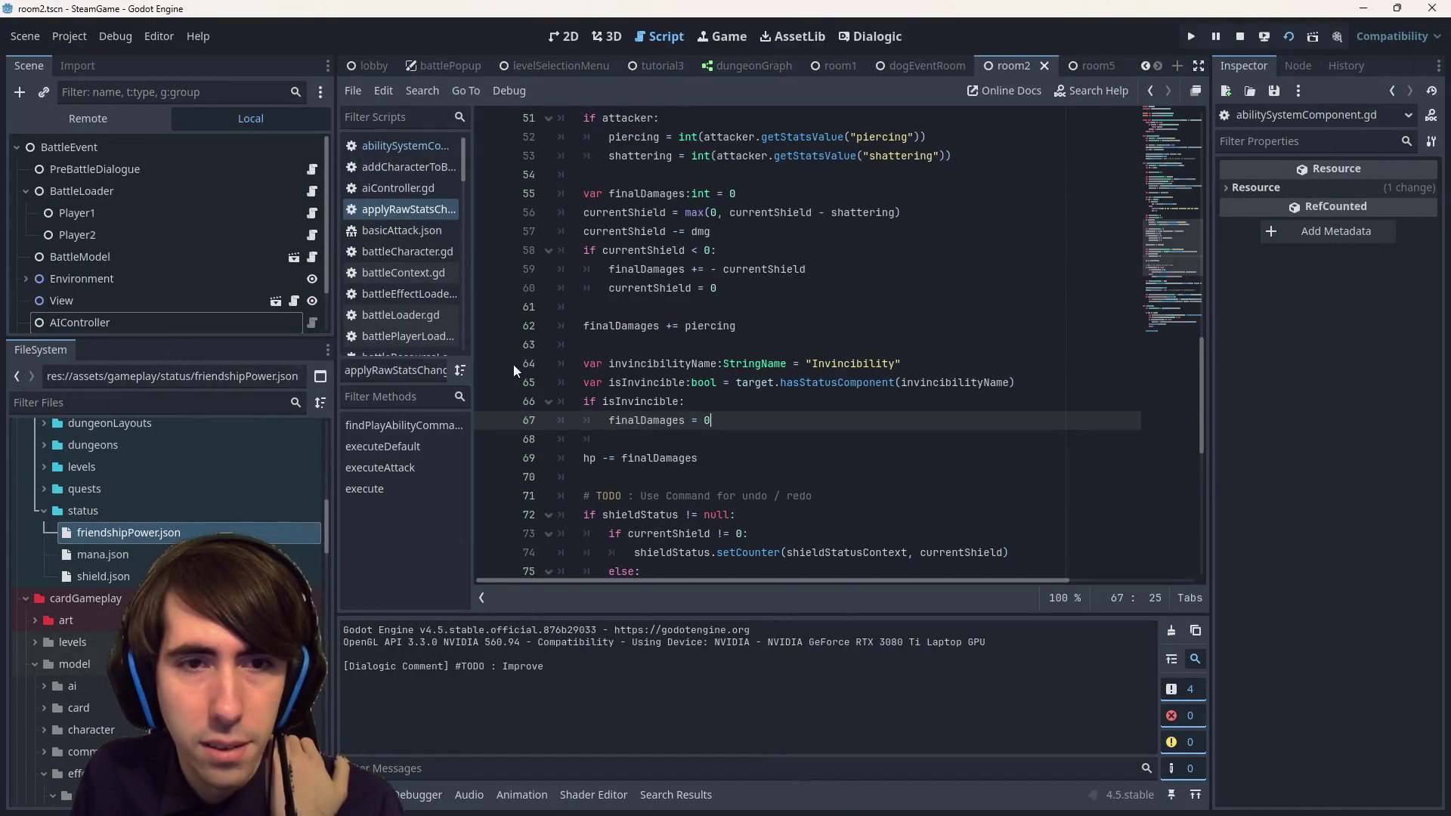
# - Set a breakpoint on line 64, run until it pauses, and step over once
pyautogui.click(514, 364)
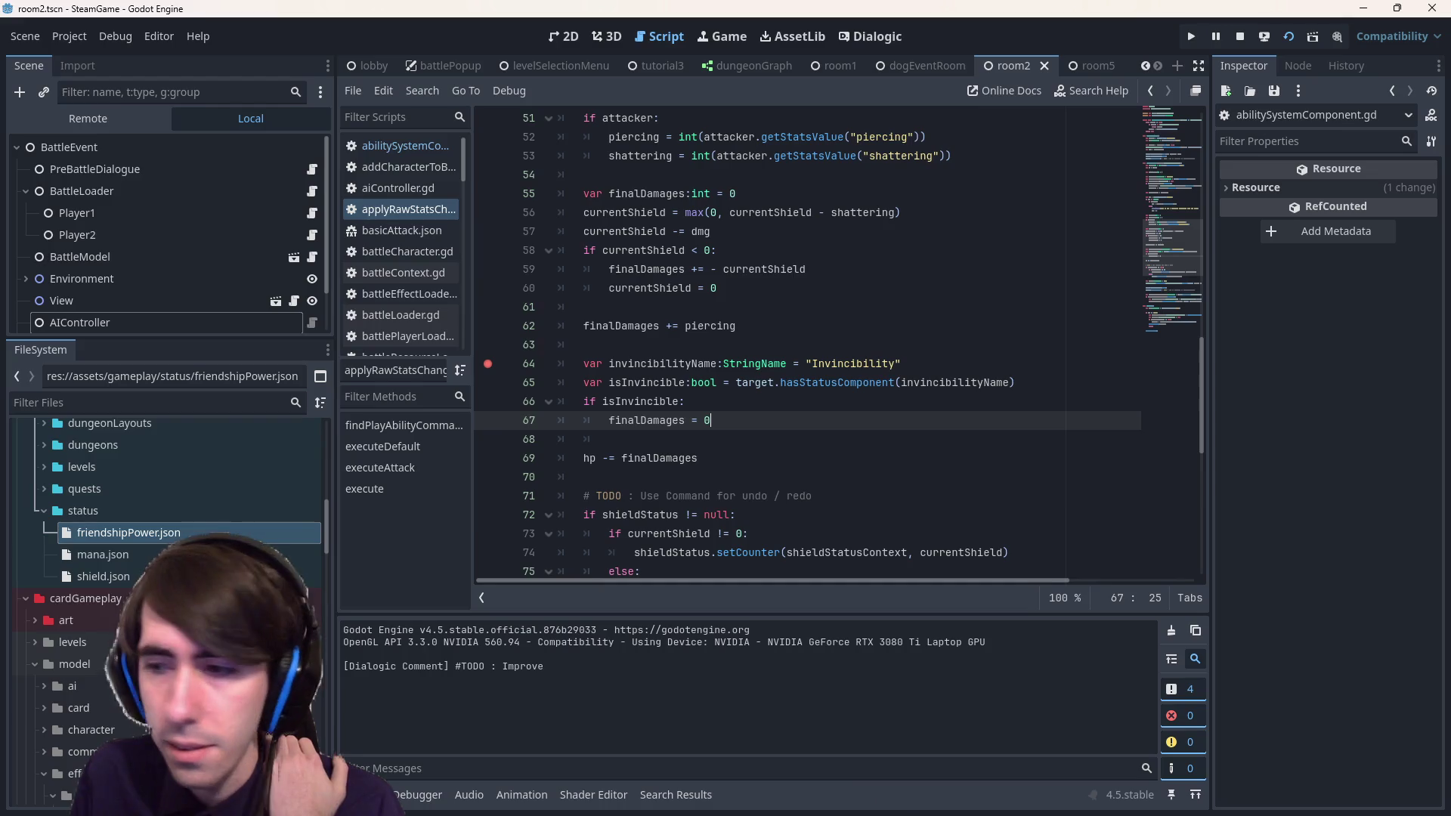
pyautogui.hotkey('alt', 'Tab')
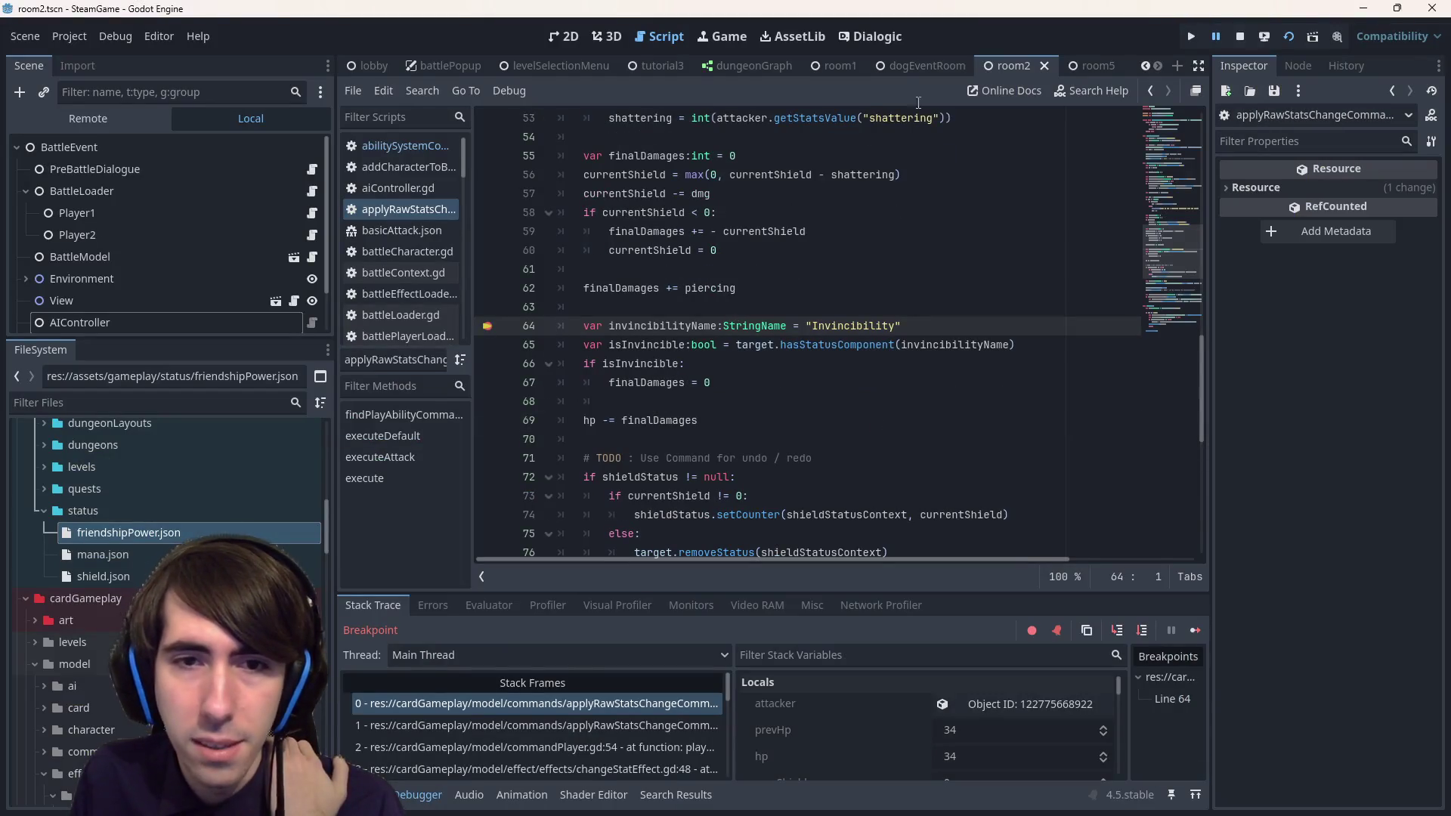
pyautogui.click(1142, 639)
# - Inspect the target object's properties and expand its Data dictionary
pyautogui.moveTo(765, 333)
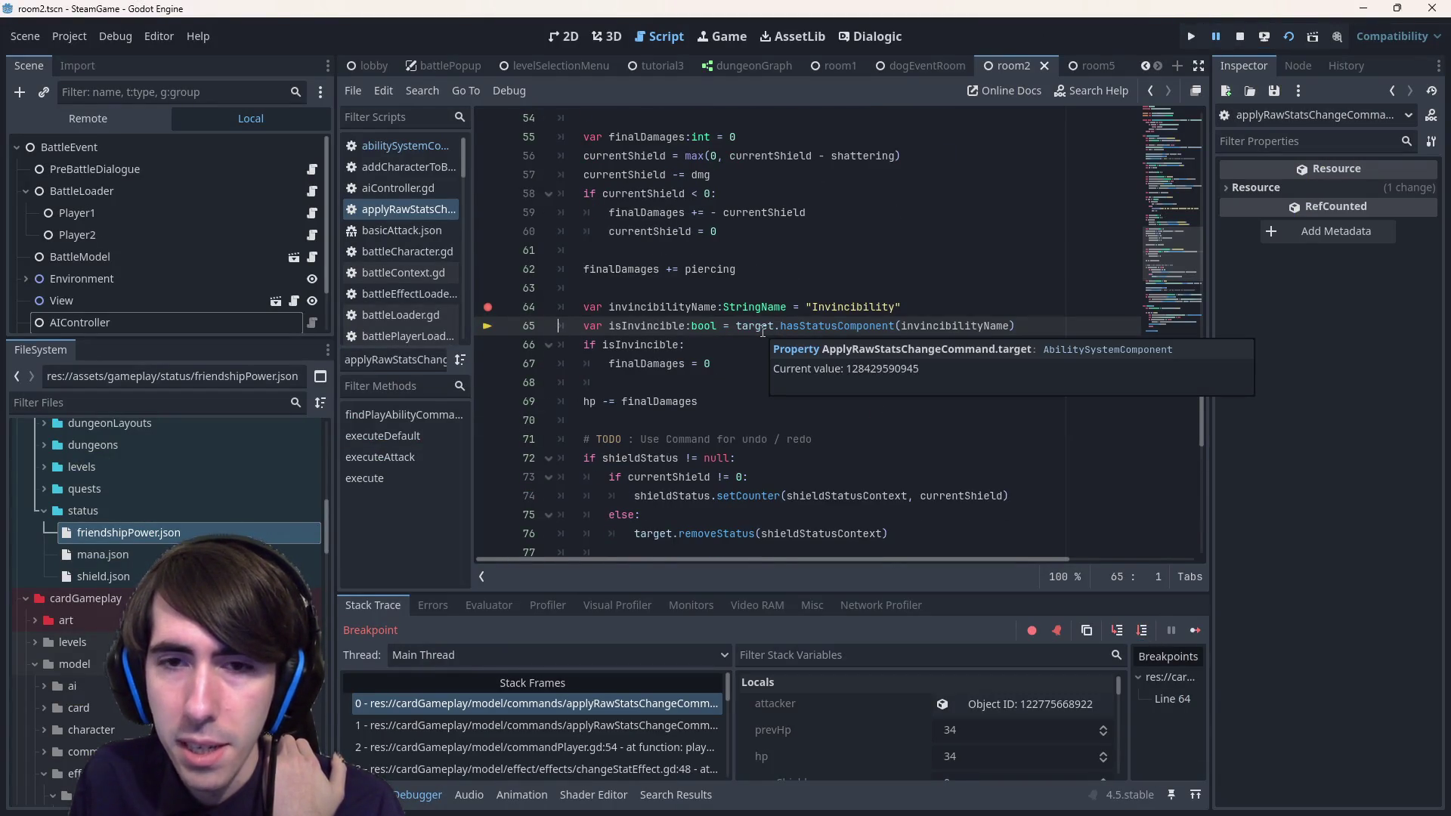
pyautogui.scroll(-5, 882, 720)
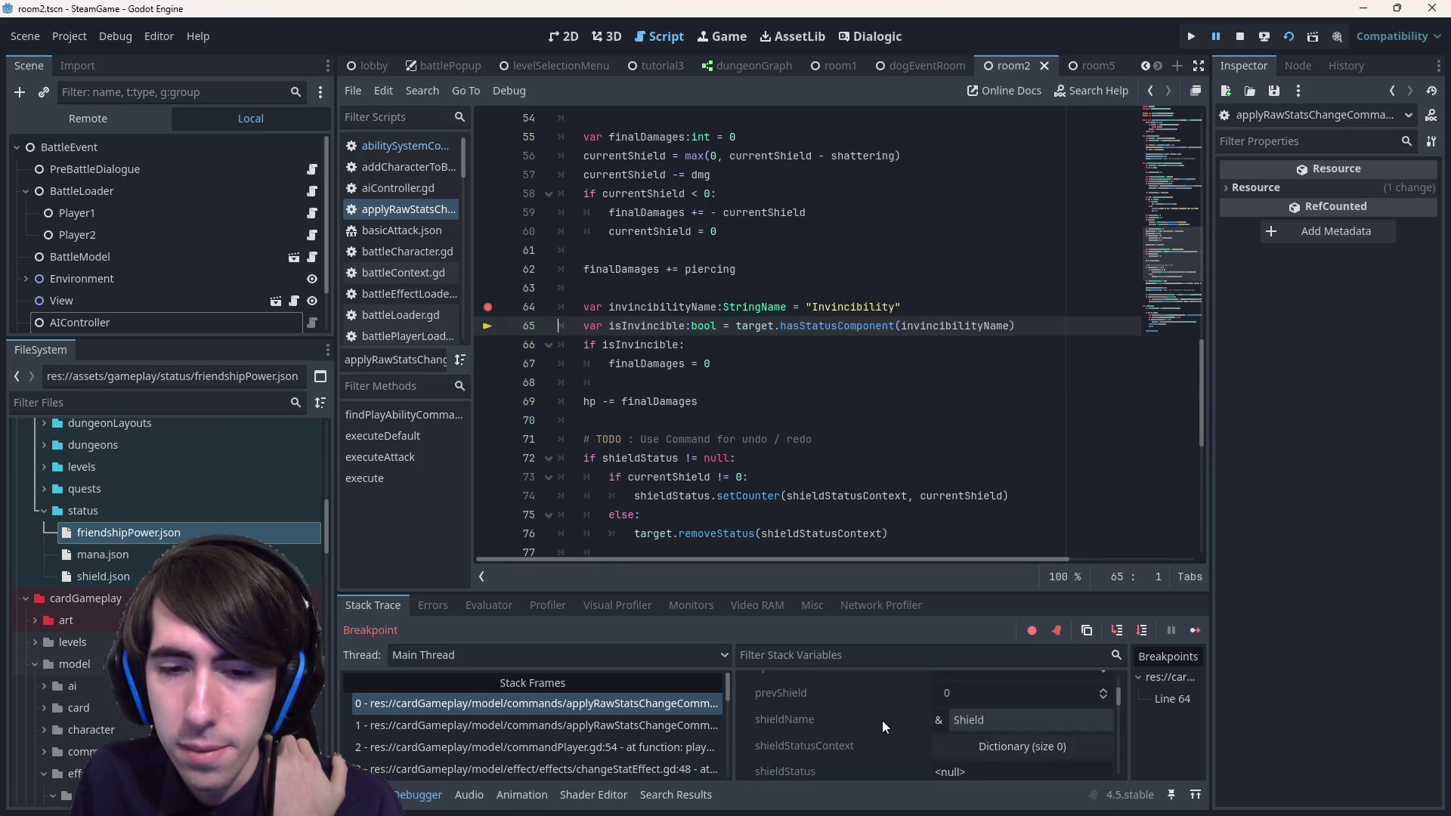
pyautogui.scroll(-5, 882, 719)
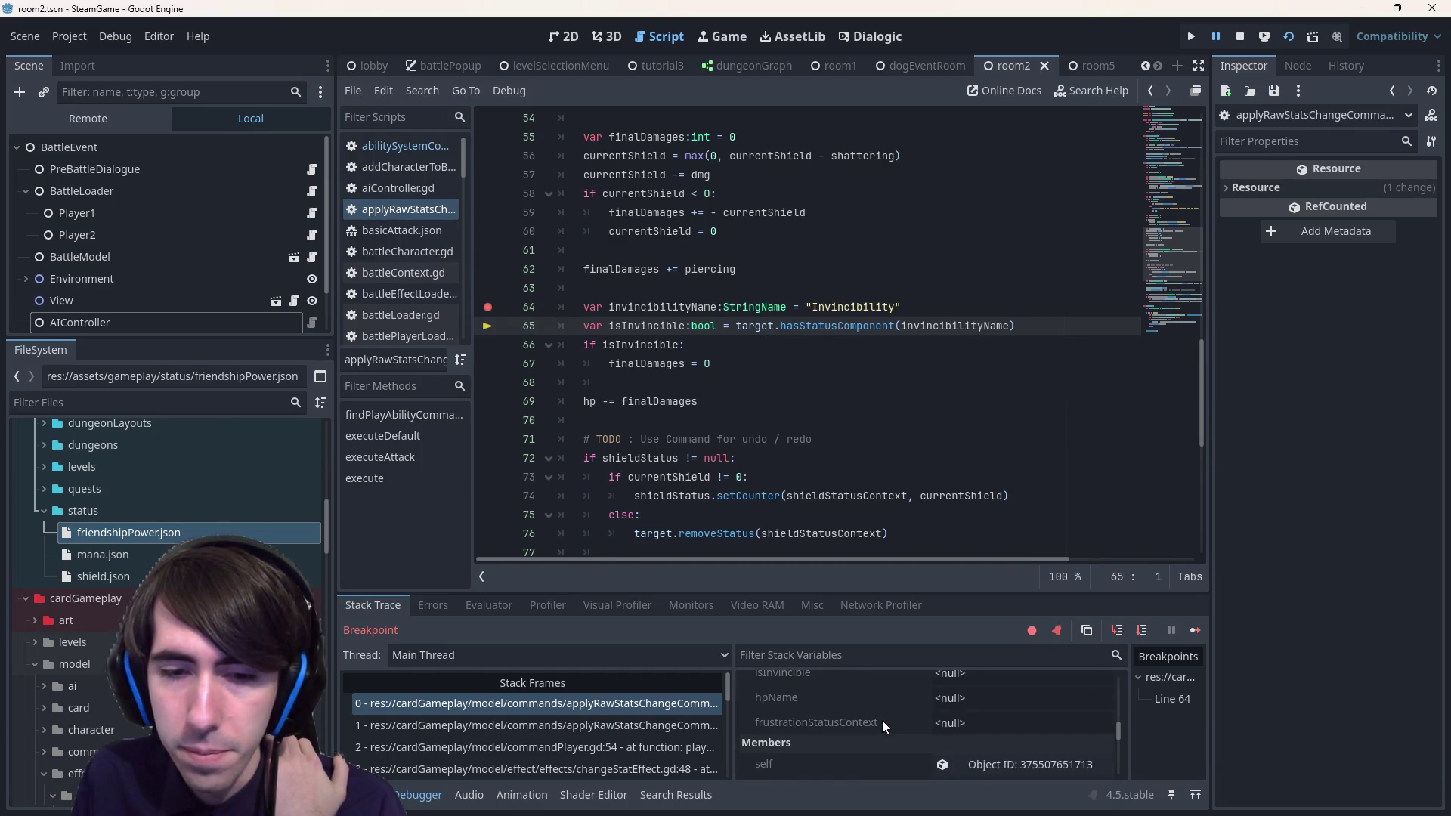
pyautogui.click(986, 691)
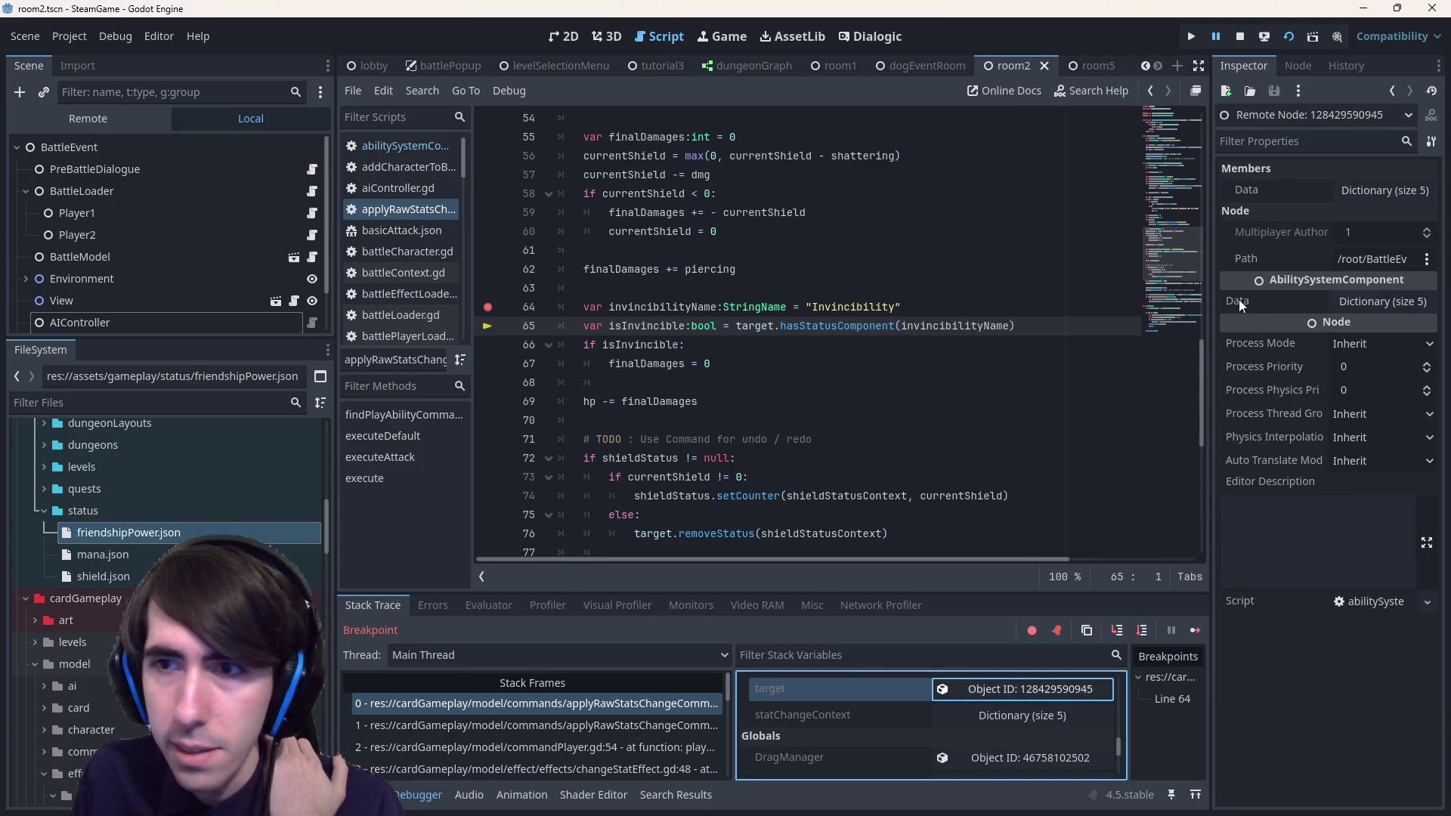
pyautogui.click(1400, 190)
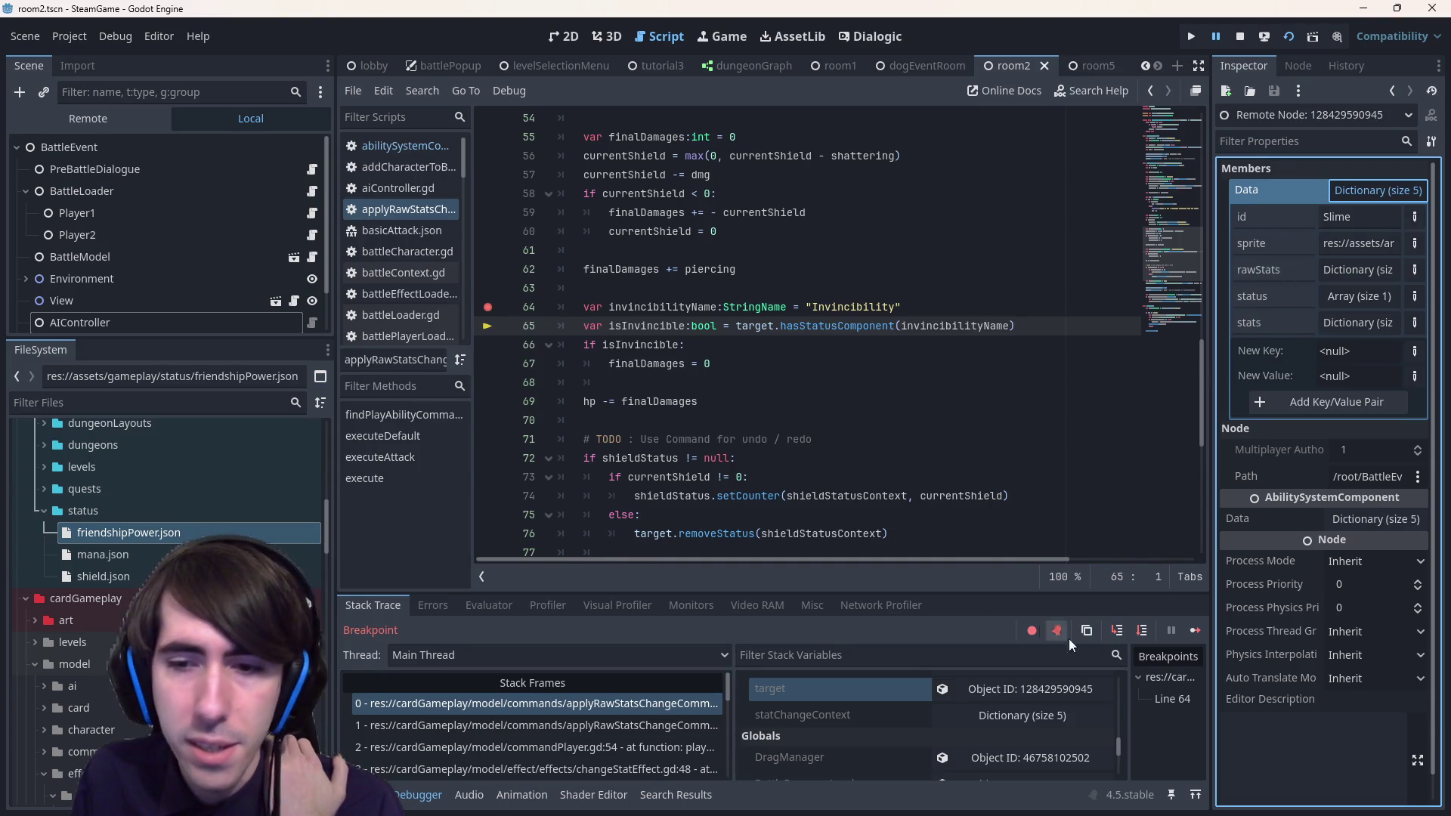
# - Step into hasStatusComponent, then into findStatusComponent, advancing to line 105
pyautogui.click(1117, 630)
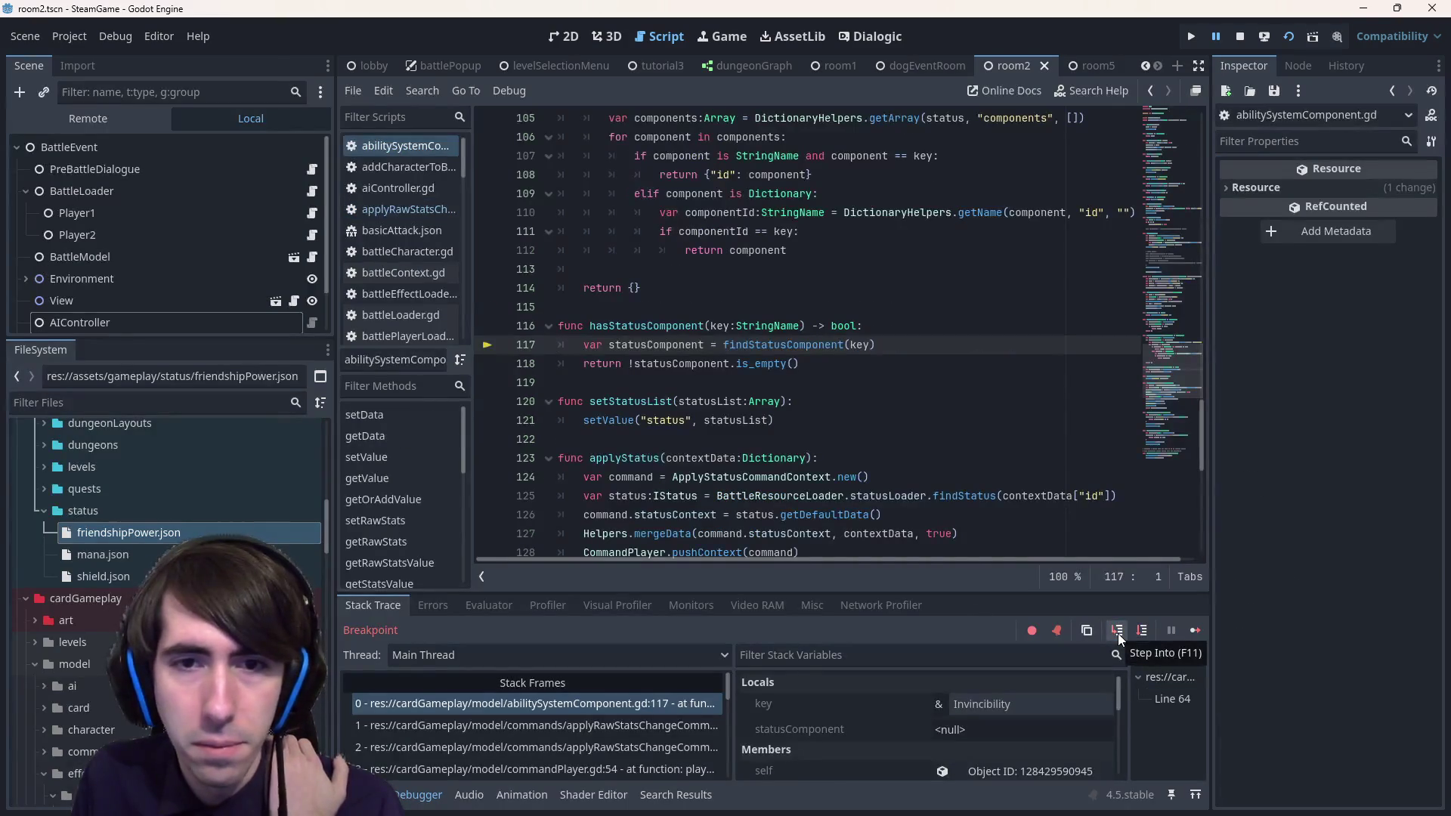
pyautogui.click(1118, 630)
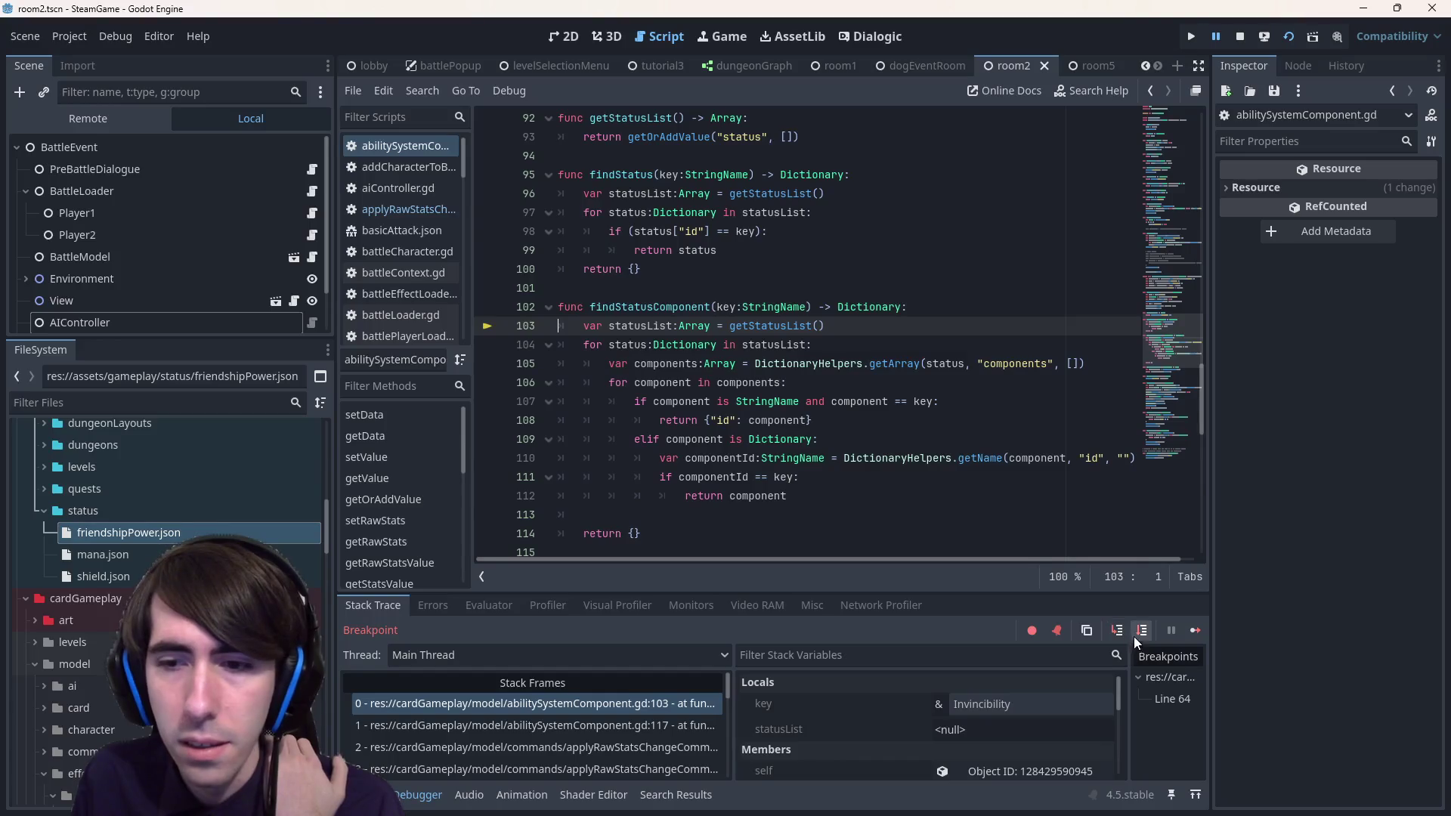
pyautogui.click(1141, 630)
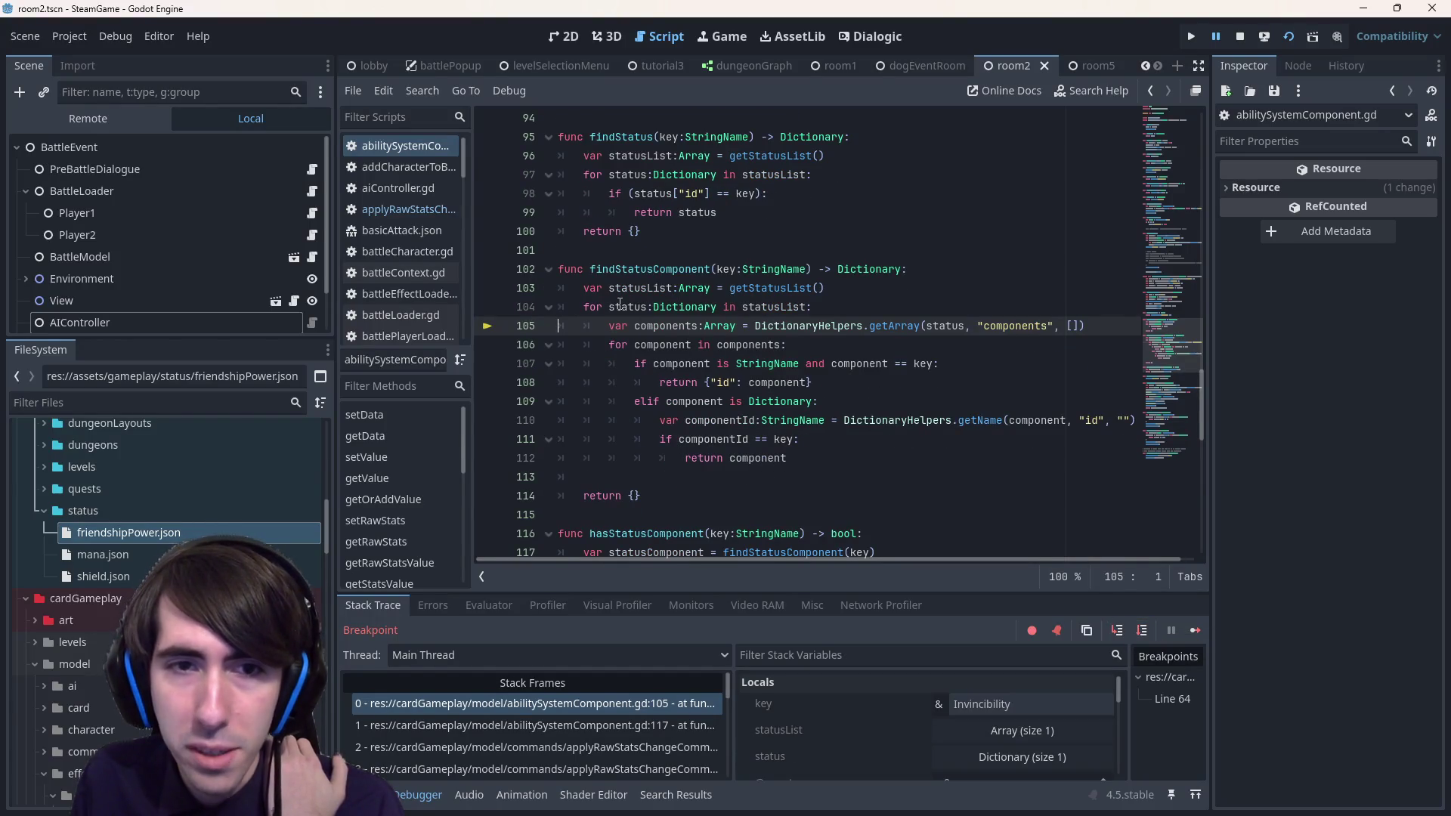
pyautogui.moveTo(627, 303)
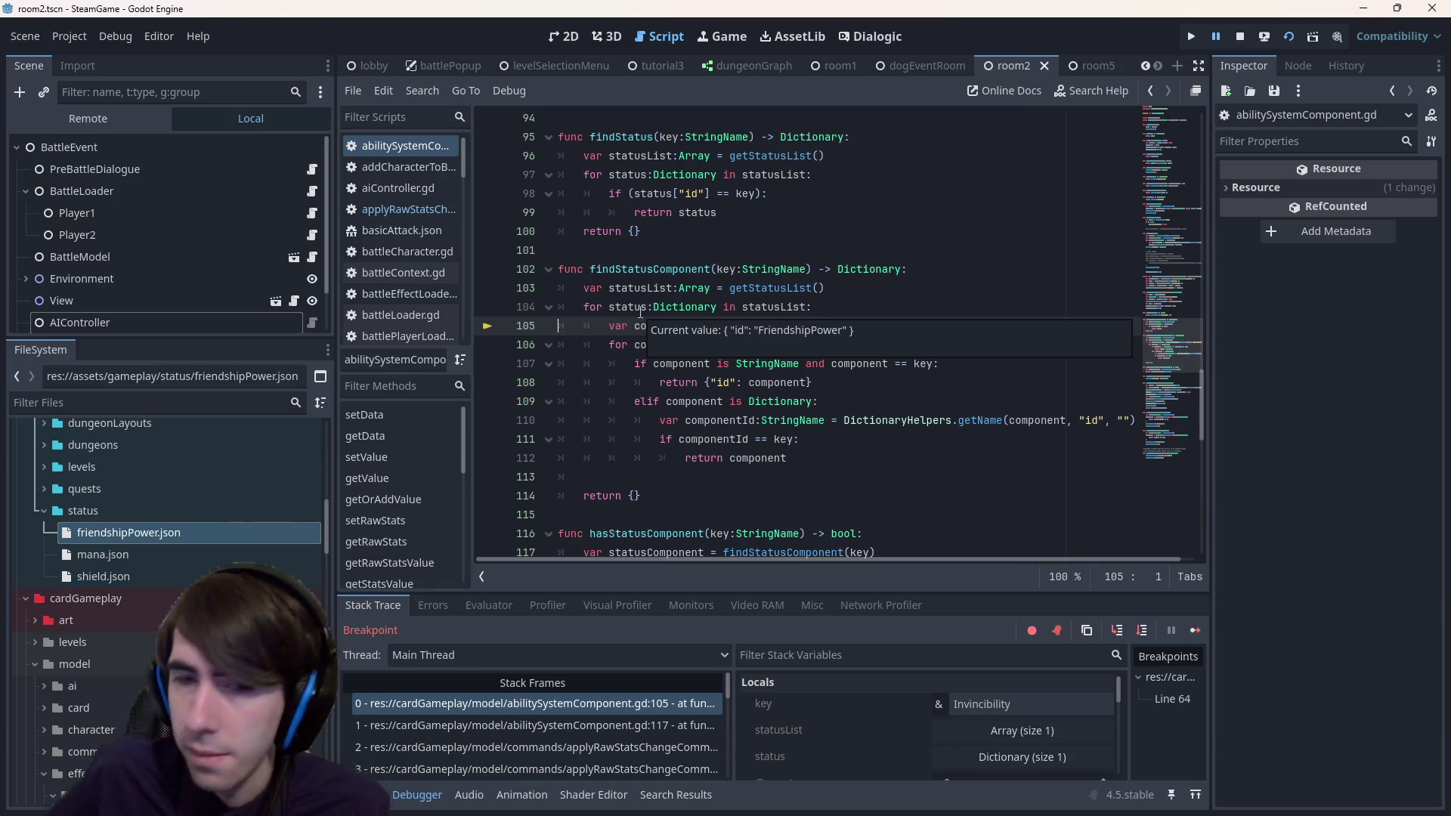
# - Open mana.json, shield.json and friendshipPower.json in turn, then go back one file
pyautogui.doubleClick(105, 559)
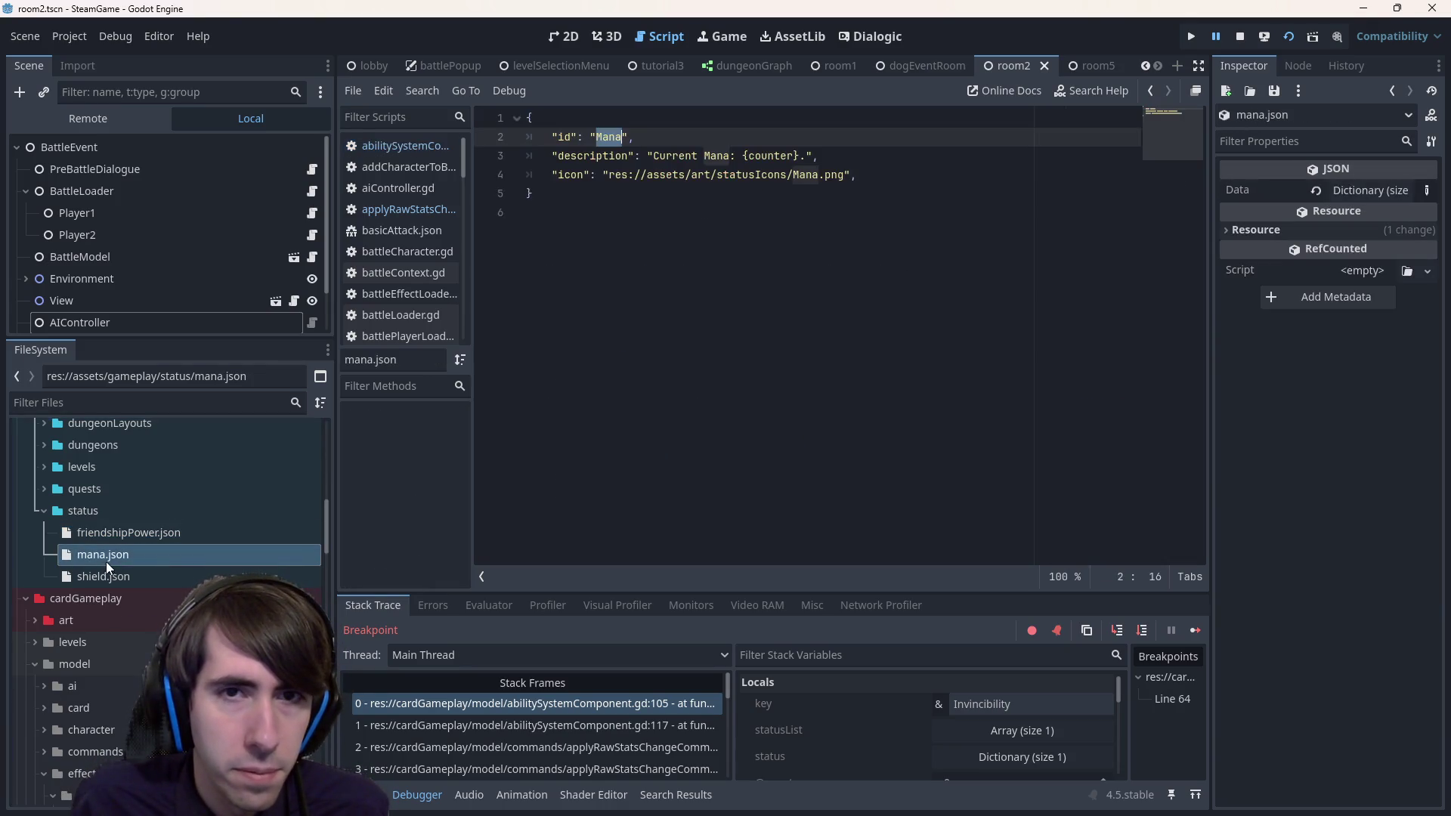
pyautogui.click(156, 572)
pyautogui.doubleClick(156, 576)
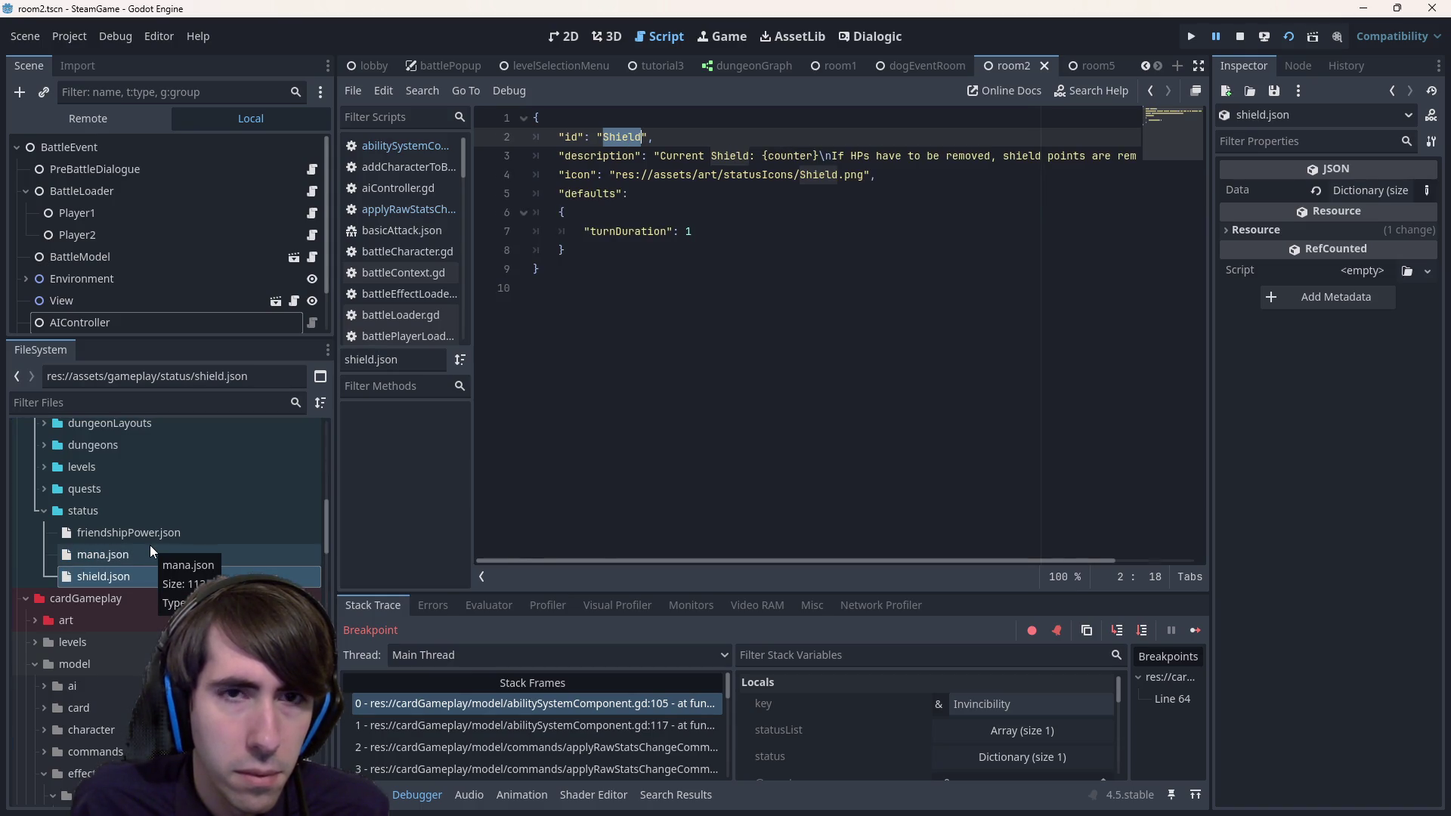
pyautogui.doubleClick(148, 538)
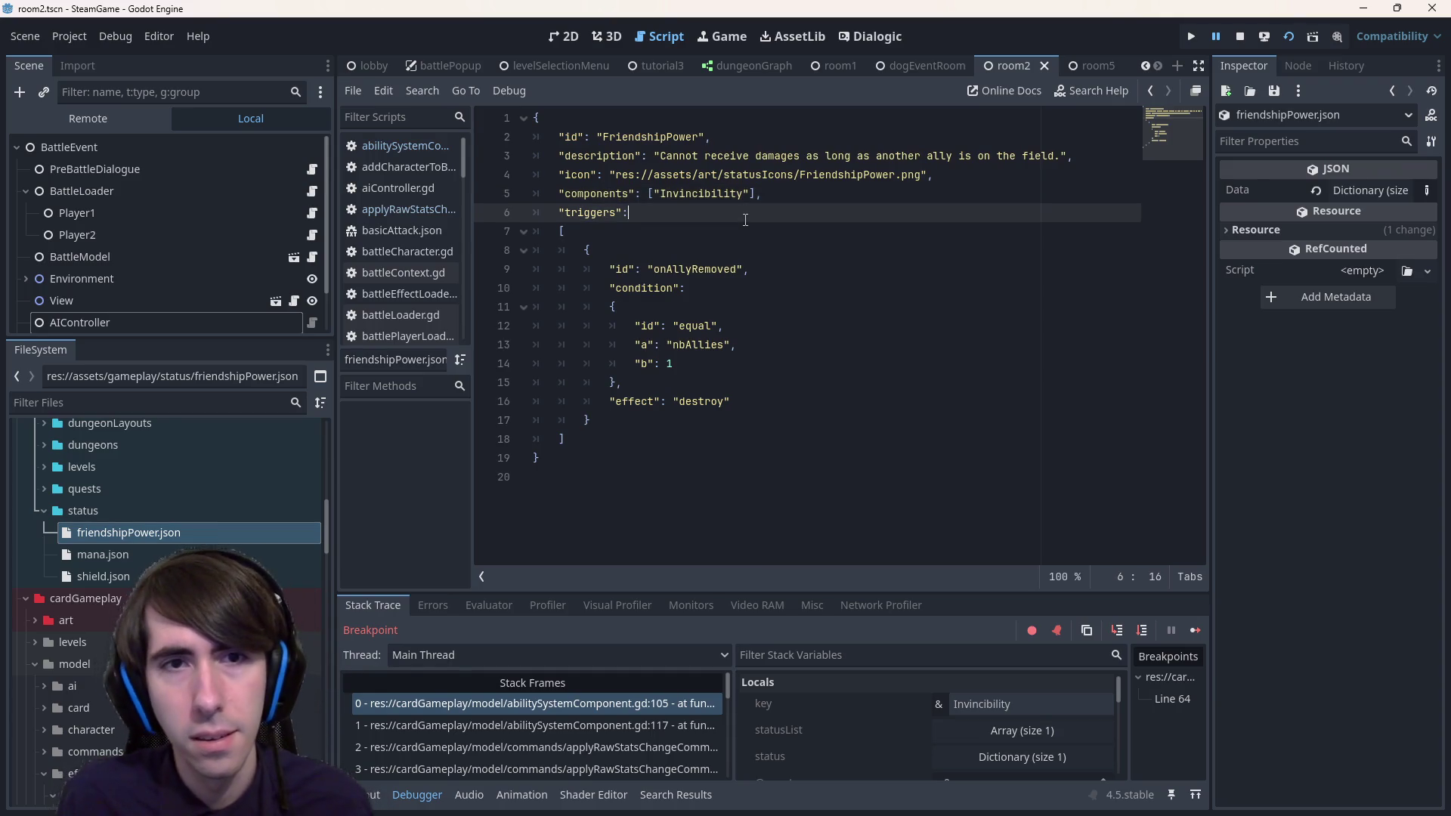
pyautogui.hotkey('alt', 'Left')
pyautogui.hotkey('alt', 'Left')
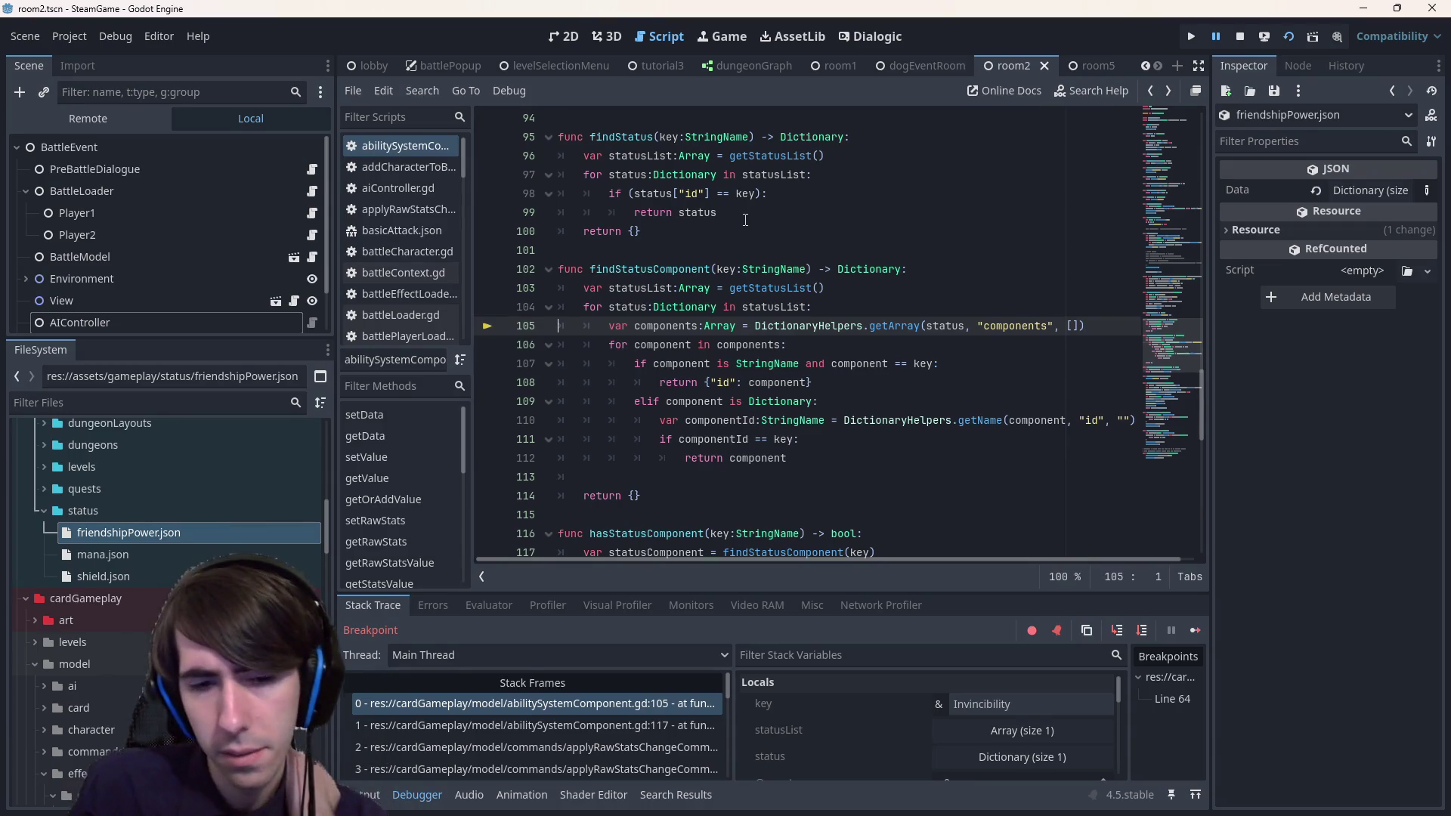
# - Quick-open statusUpdator.gd, then the statusItem.tscn scene, by searching 'status'
pyautogui.hotkey('alt', 'shift', 'o')
pyautogui.write('status')
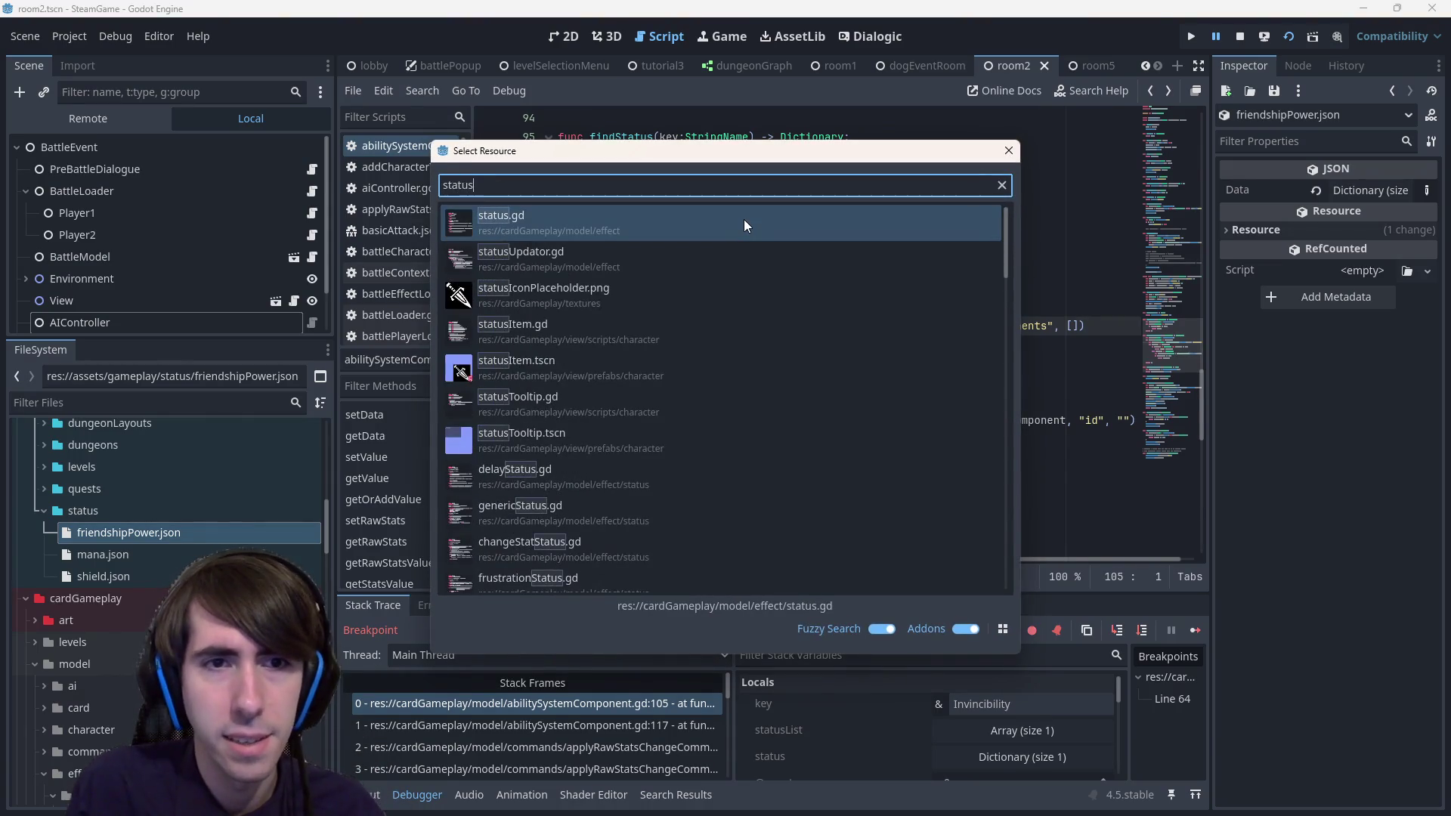
pyautogui.press('Down')
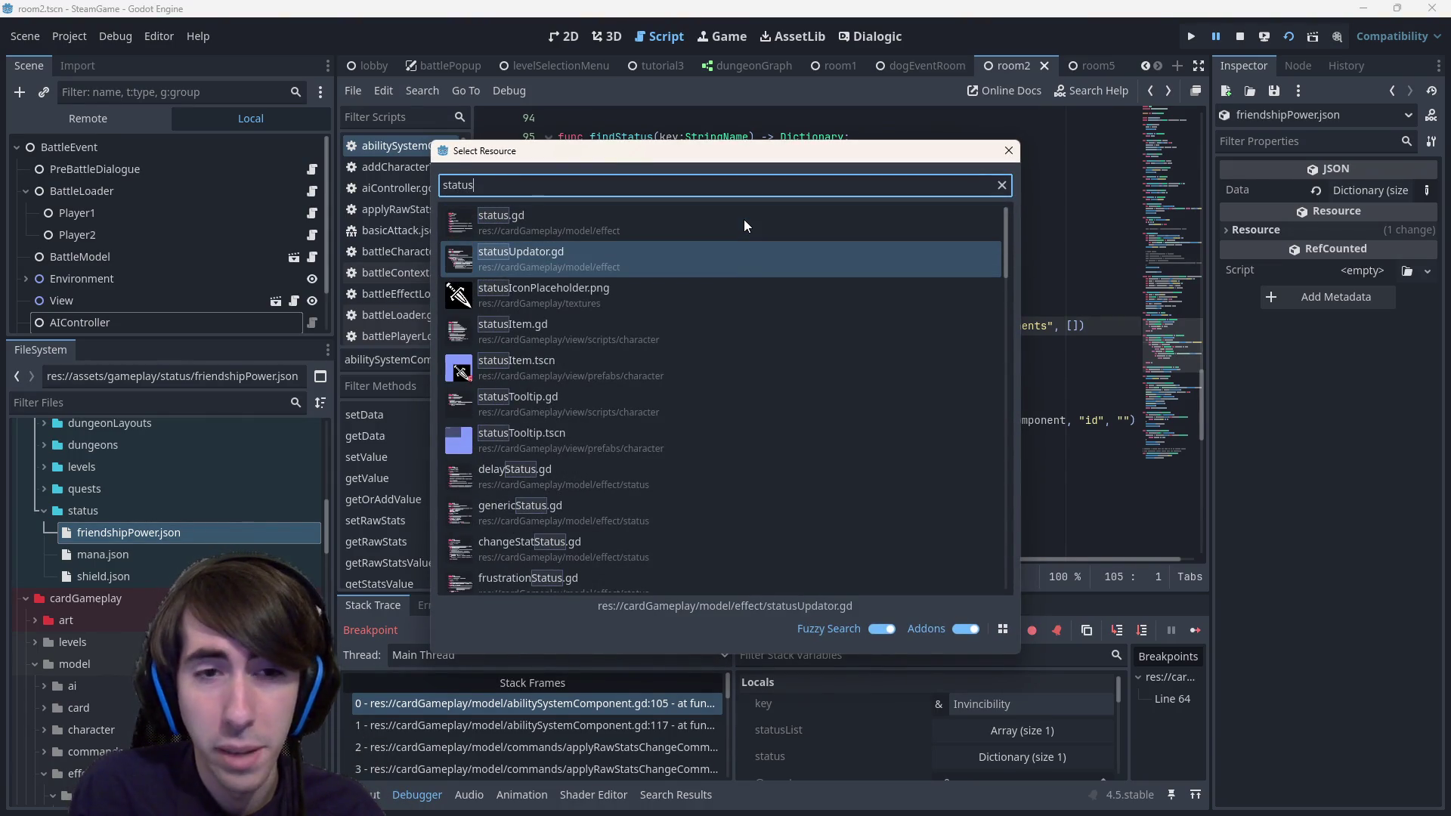
pyautogui.press('Return')
pyautogui.hotkey('alt', 'shift', 'o')
pyautogui.write('status')
pyautogui.press('Down')
pyautogui.press('Down')
pyautogui.press('Down')
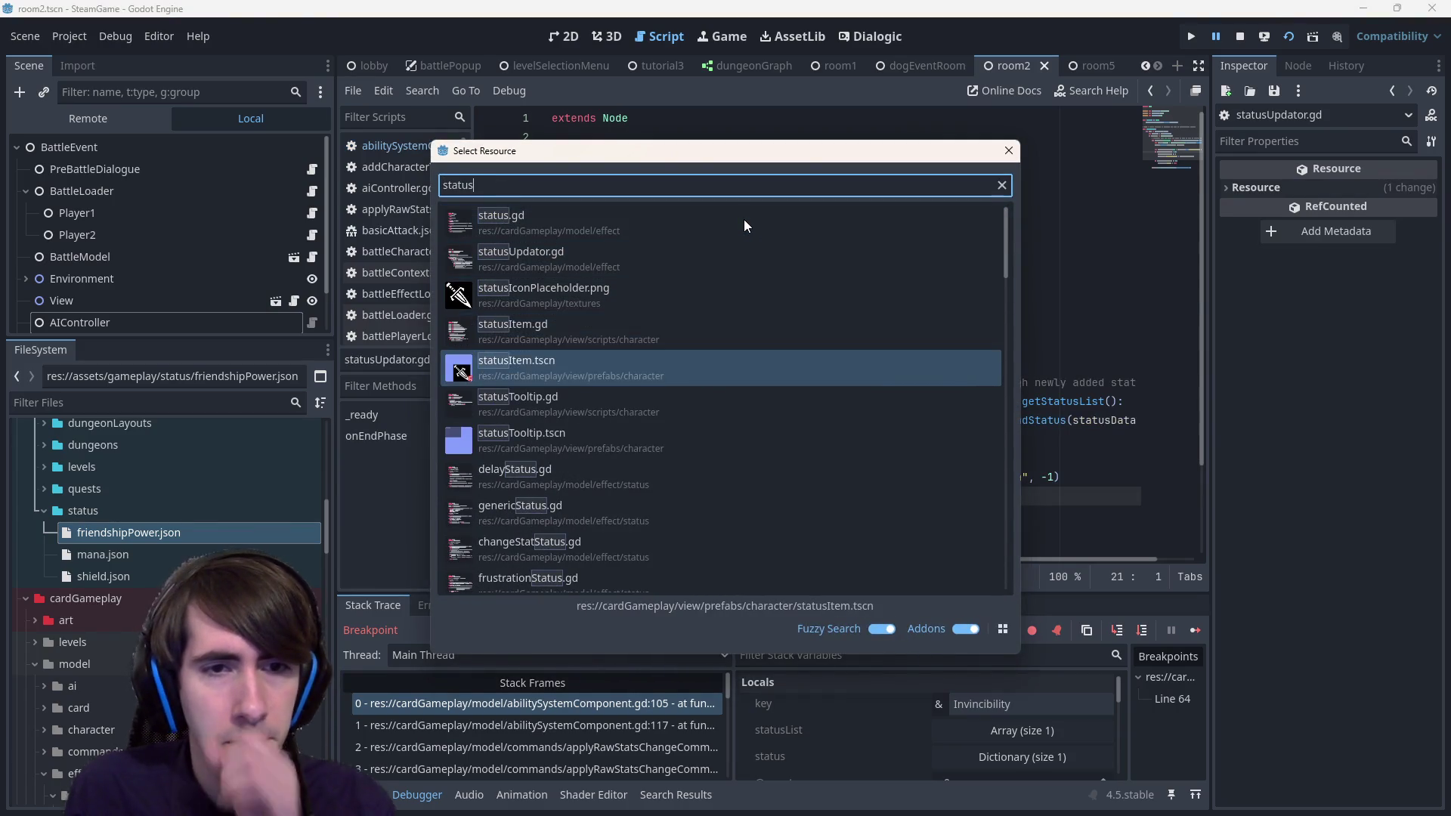
pyautogui.press('Return')
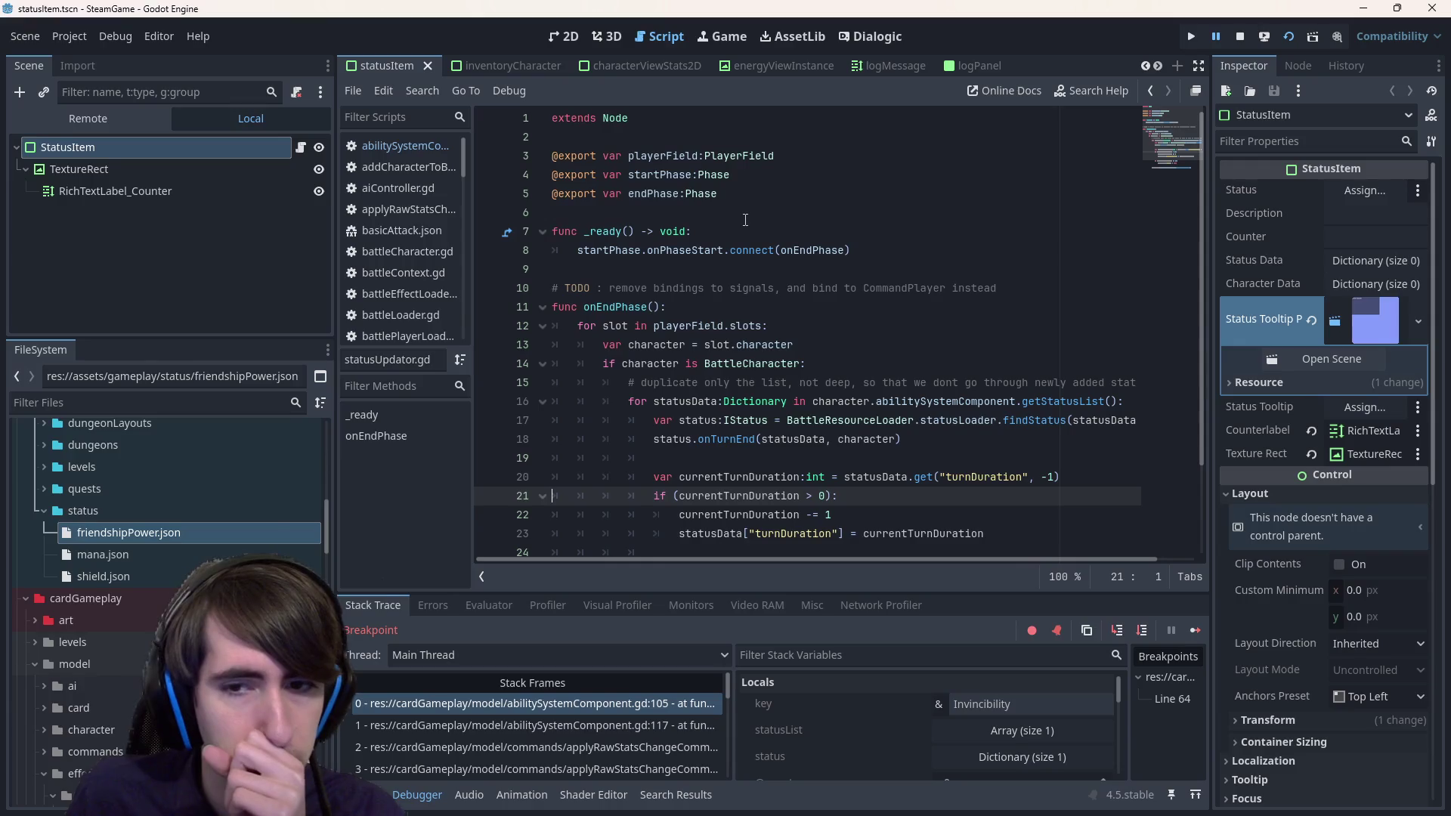
# - Select the whole findStatus lookup on line 17 to copy it
pyautogui.scroll(-1, 760, 292)
pyautogui.scroll(1, 737, 322)
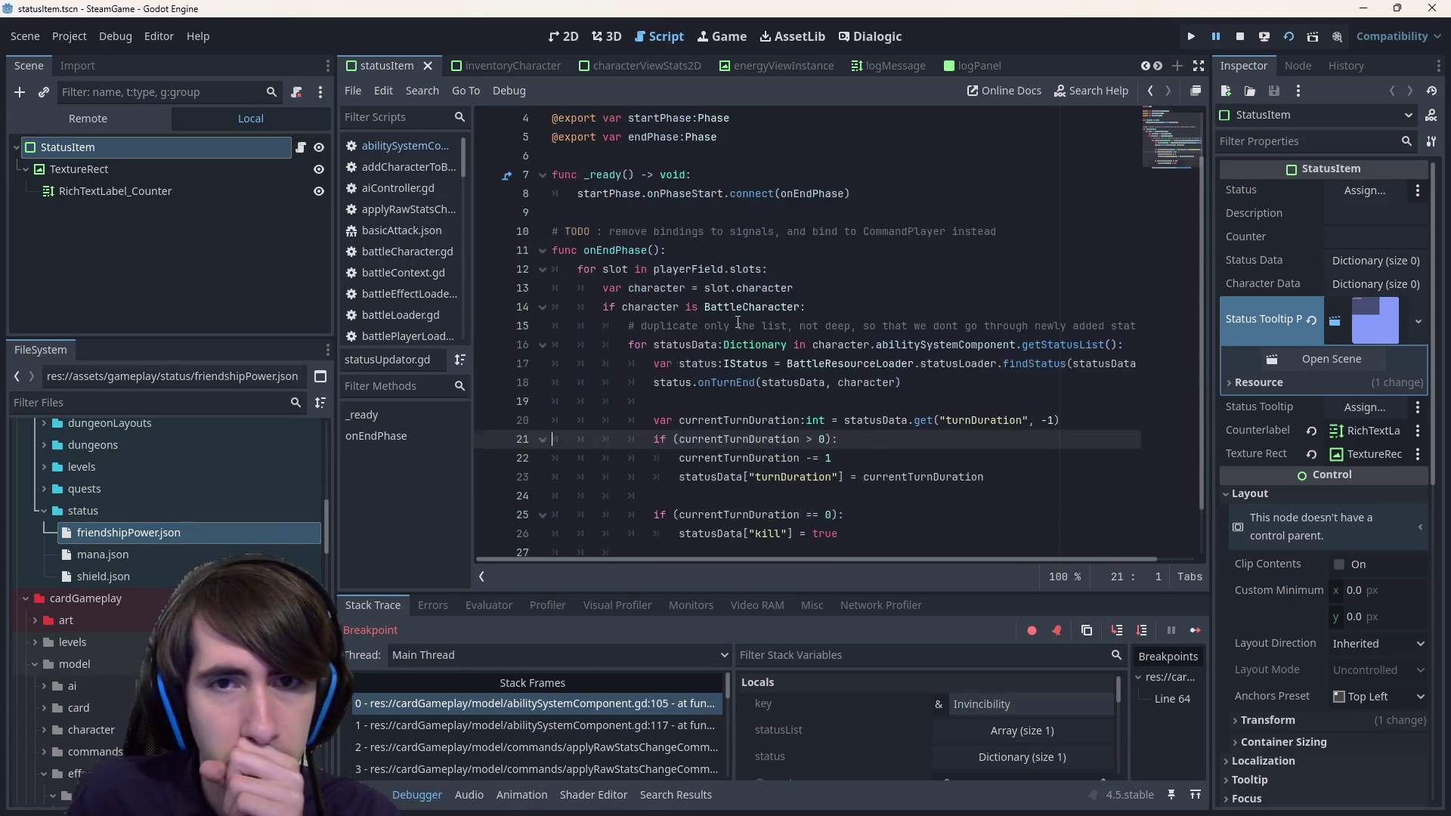
pyautogui.doubleClick(817, 423)
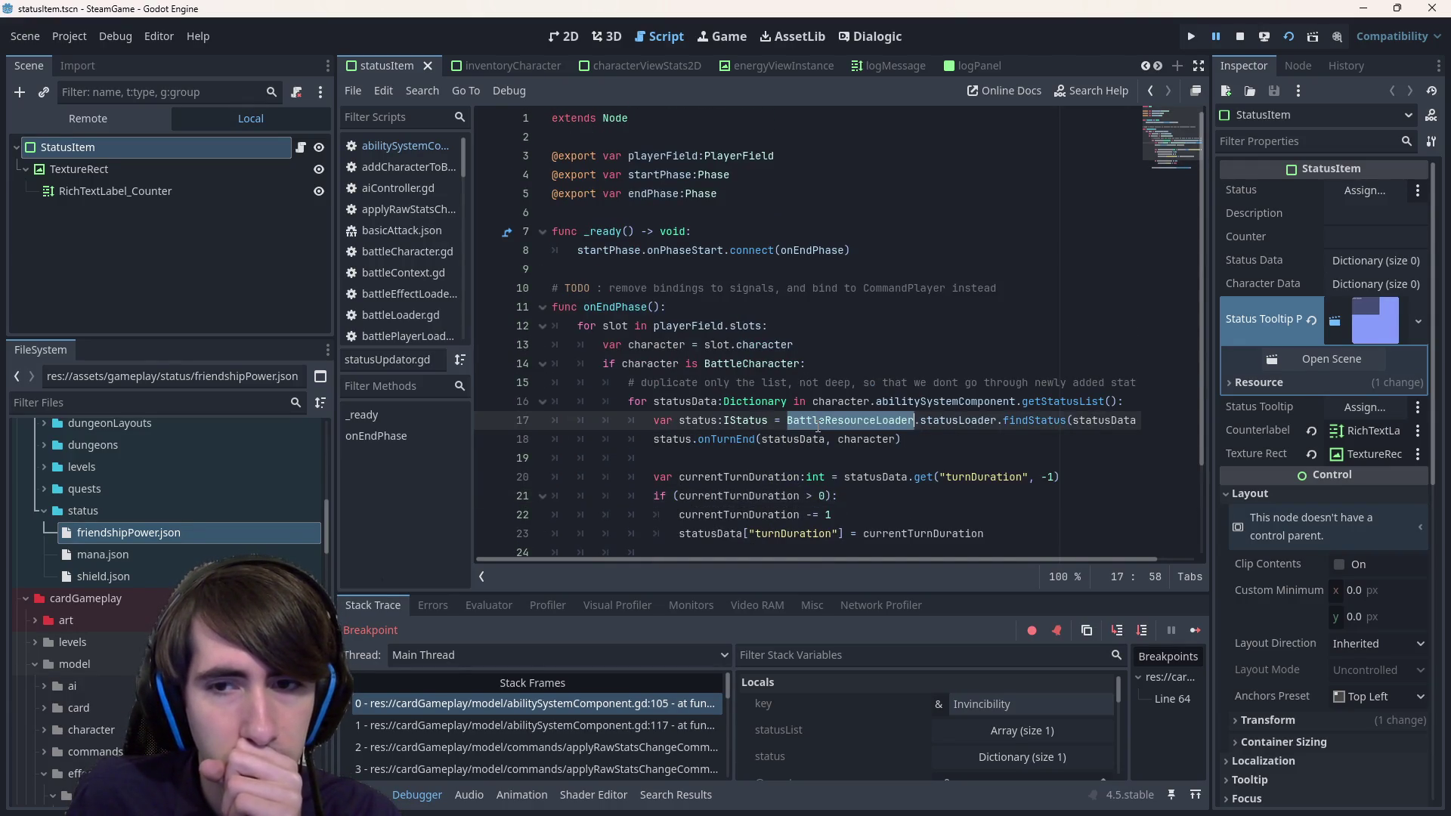
pyautogui.hscroll(2, 1028, 557)
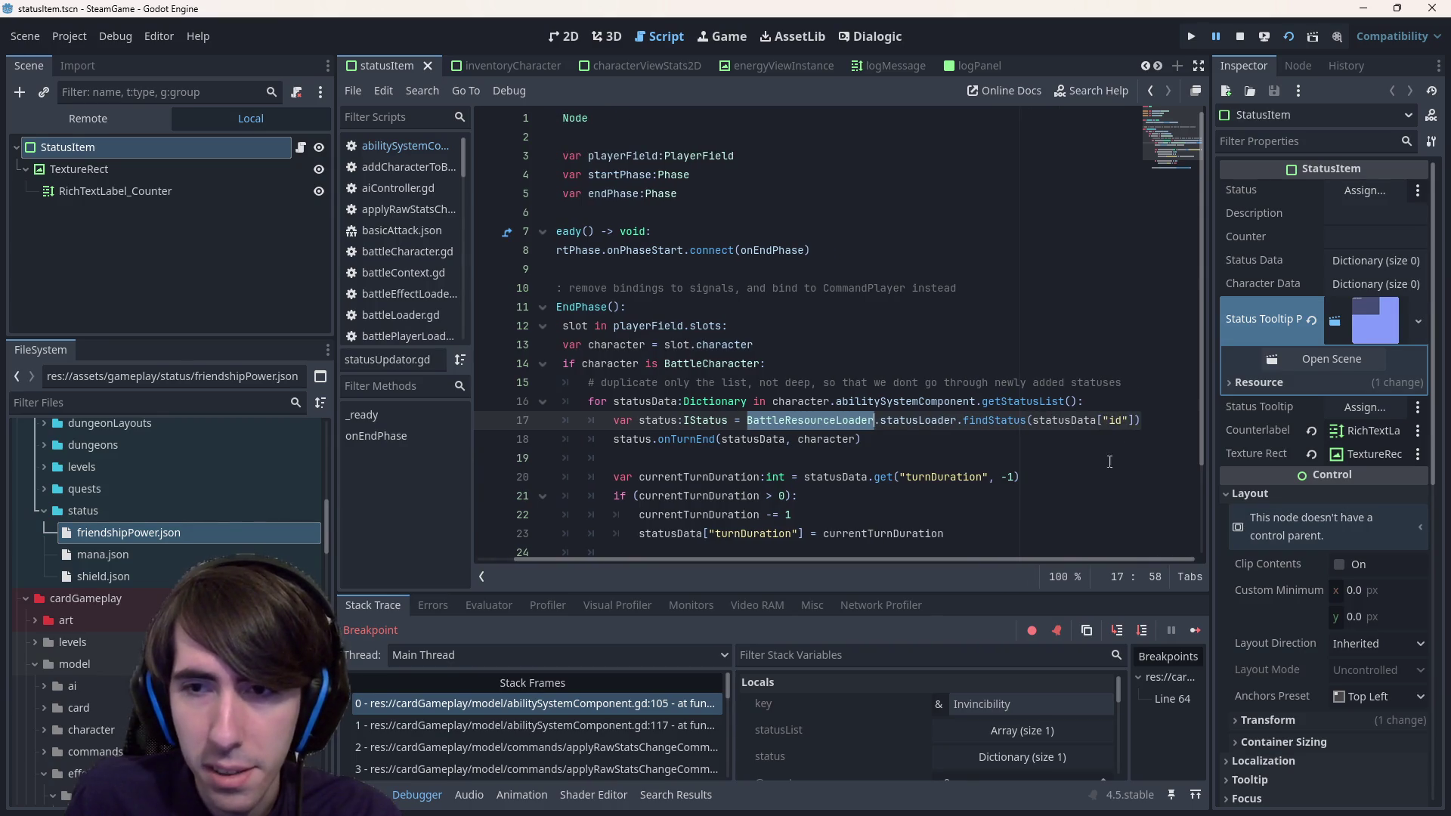
pyautogui.moveTo(1142, 420); pyautogui.dragTo(485, 420)
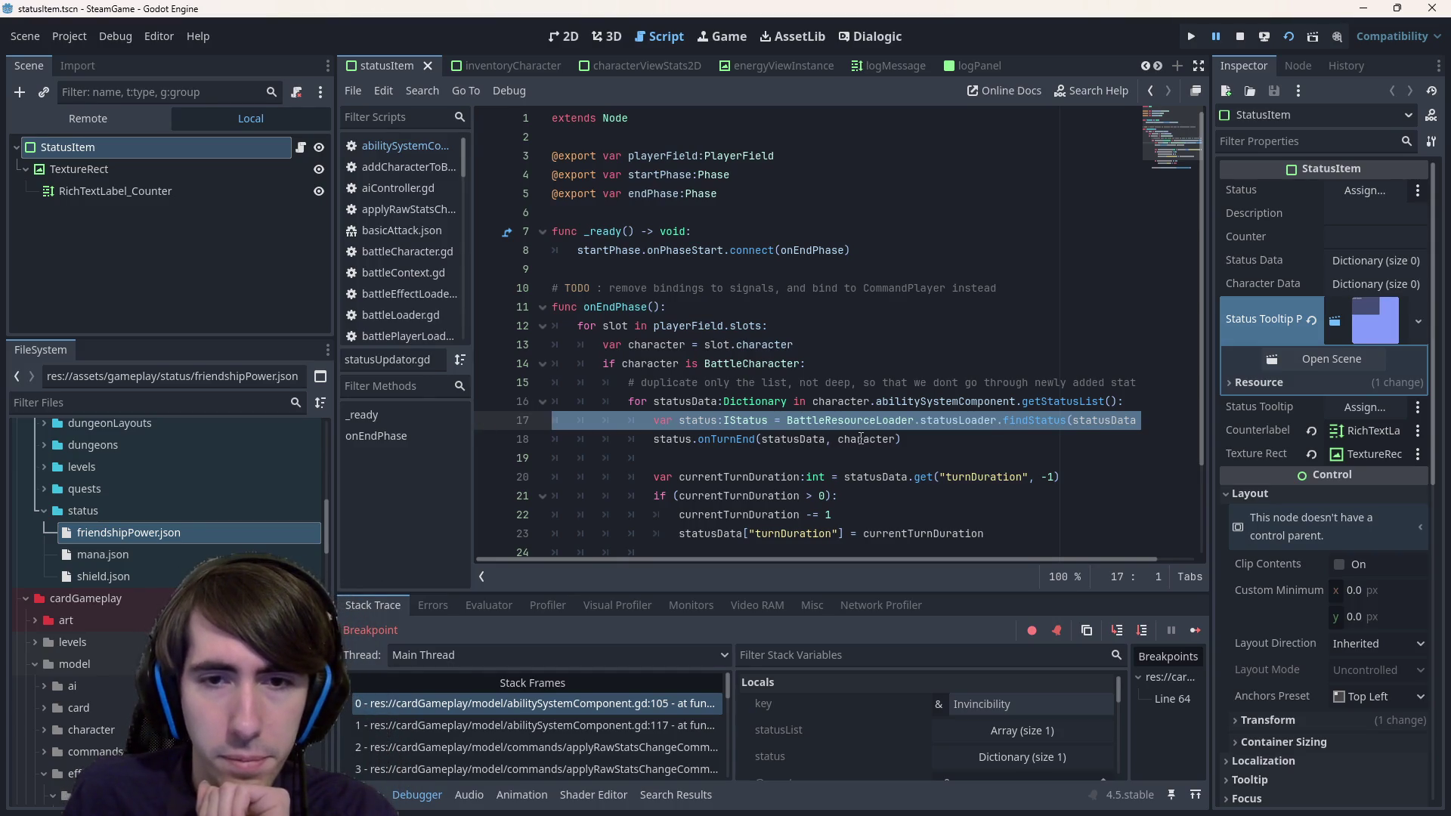
pyautogui.moveTo(651, 420); pyautogui.dragTo(1233, 424)
pyautogui.hotkey('ctrl', 'c')
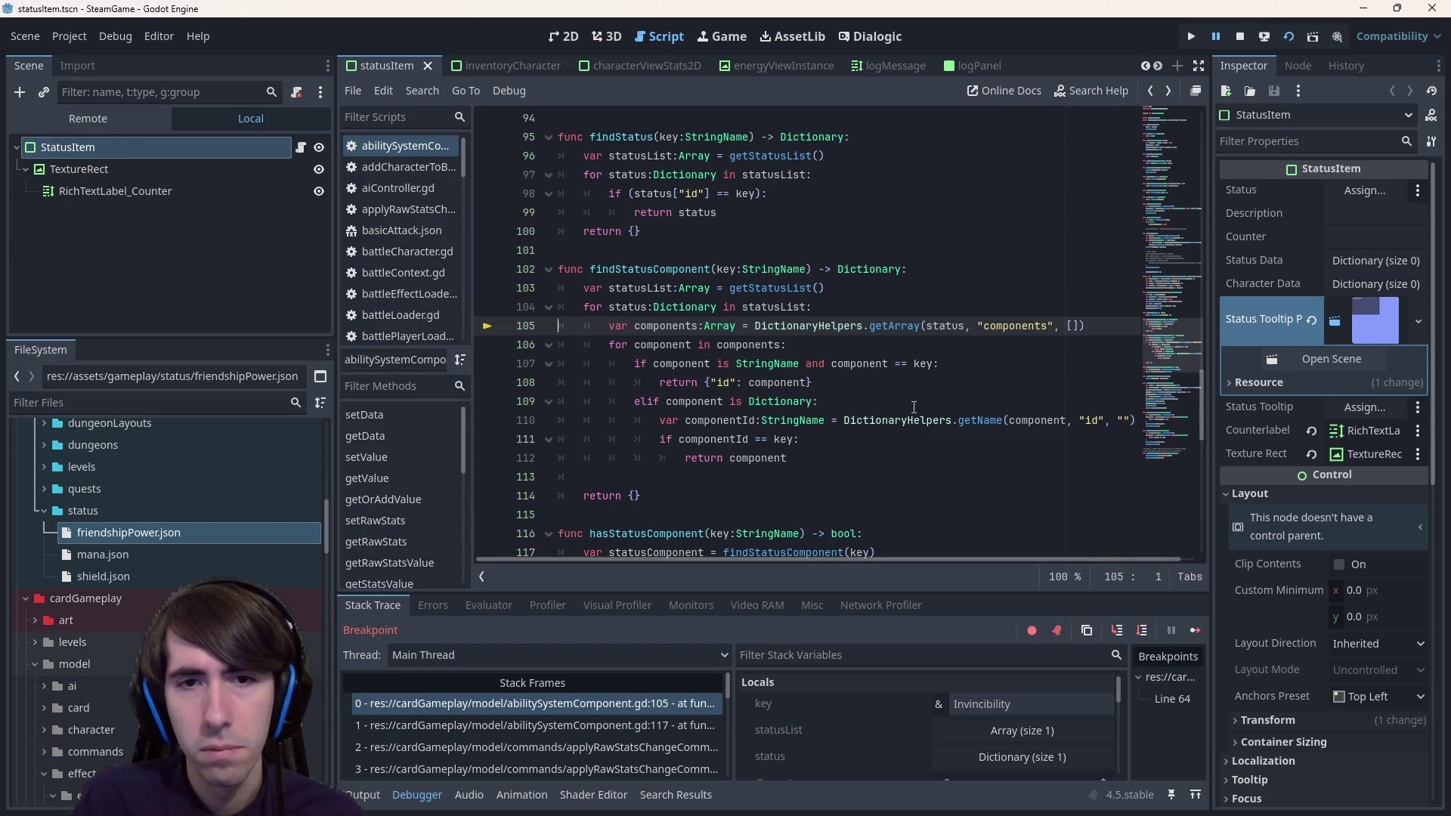
pyautogui.click(846, 342)
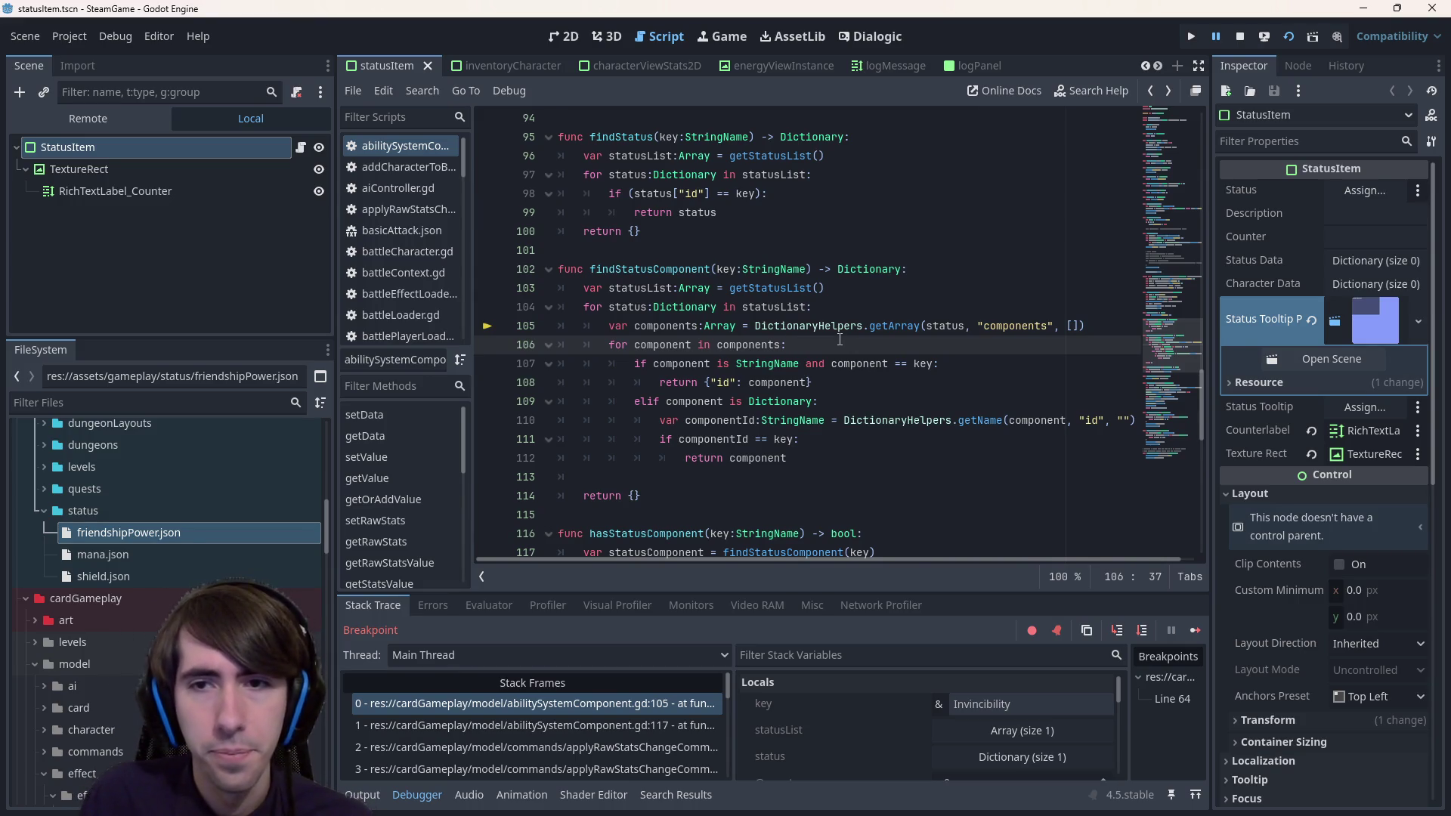
pyautogui.press('Return')
pyautogui.hotkey('ctrl', 'v')
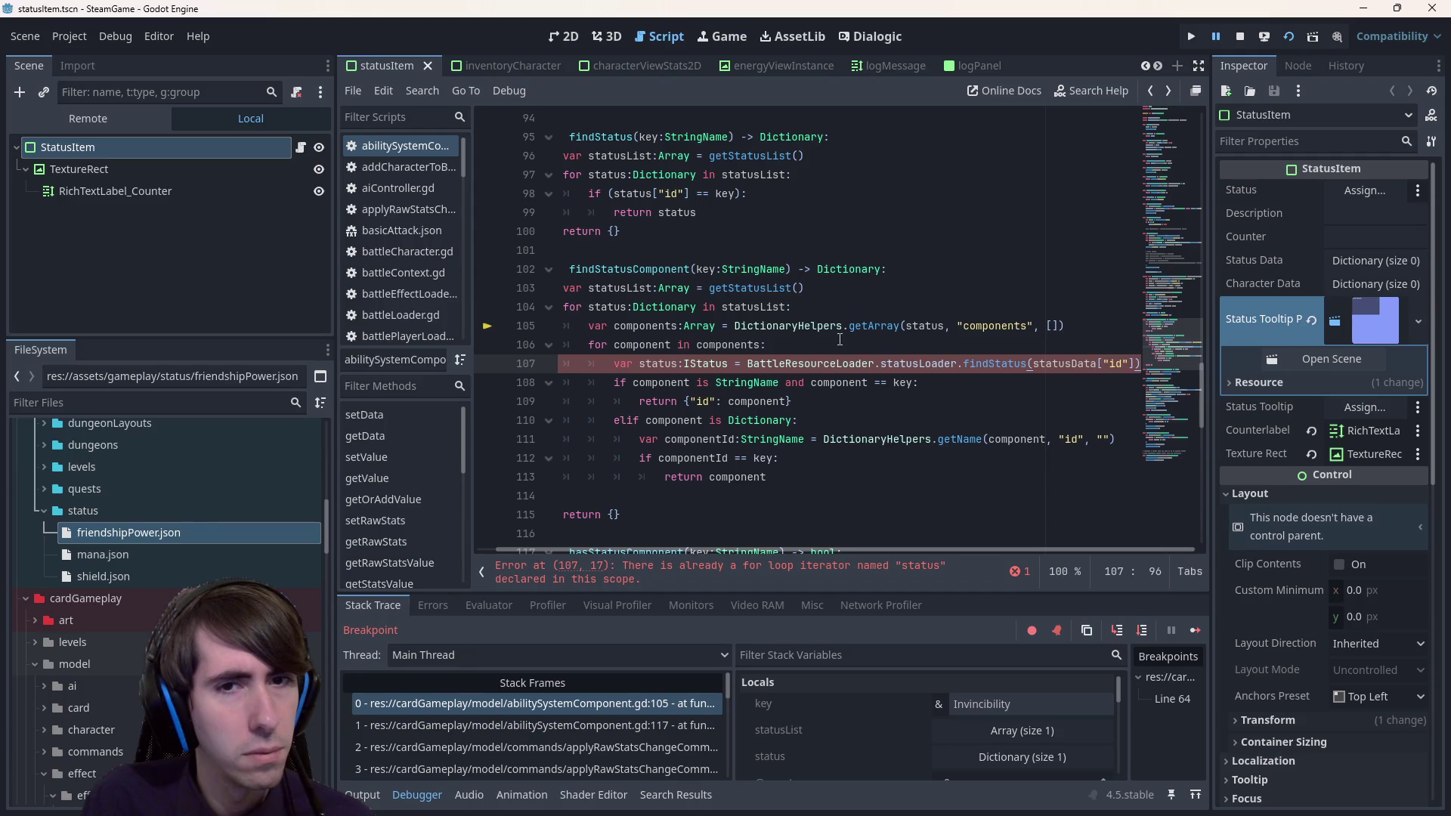
pyautogui.hotkey('shift', 'Up')
pyautogui.press('BackSpace')
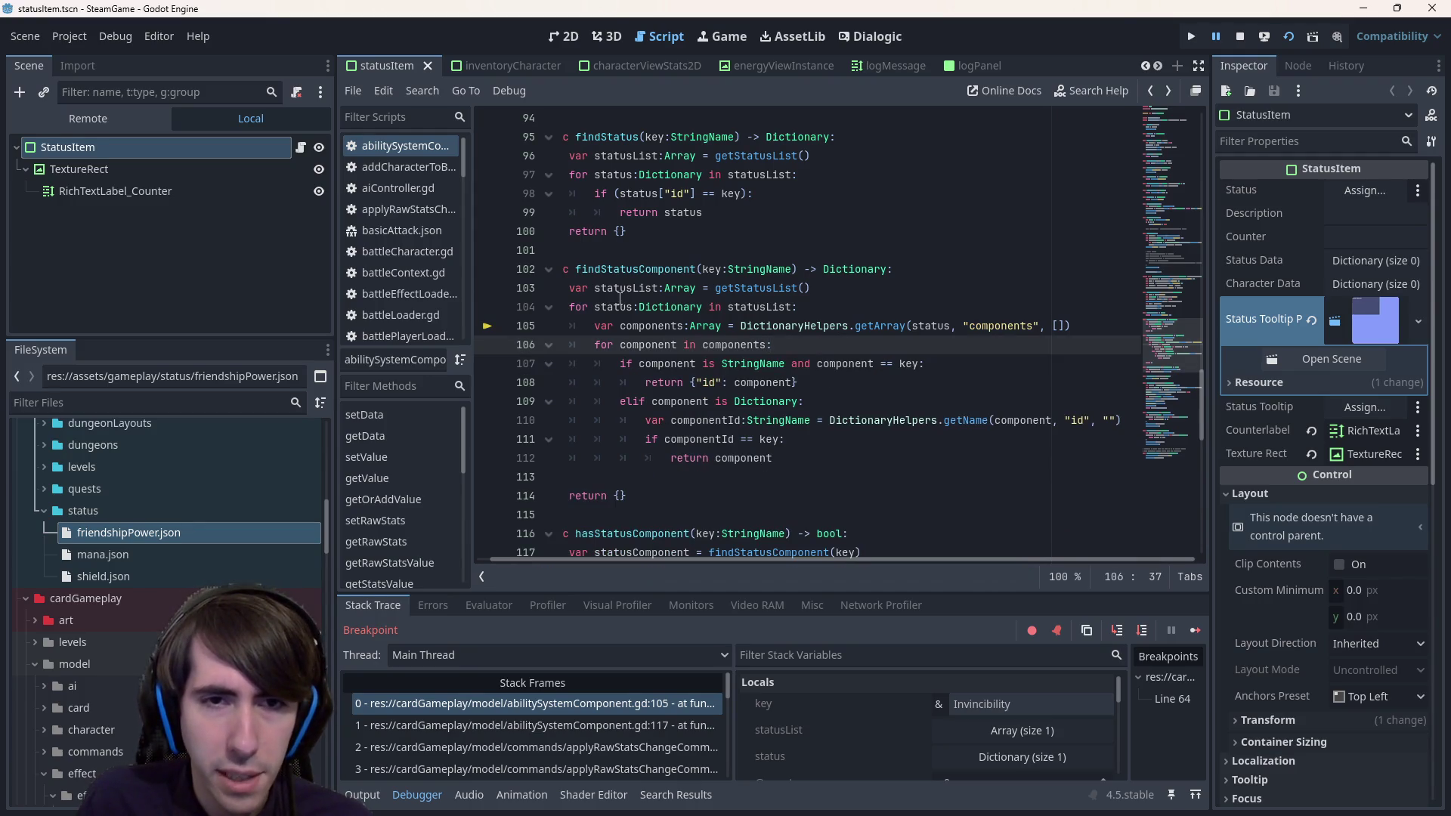
pyautogui.moveTo(617, 306)
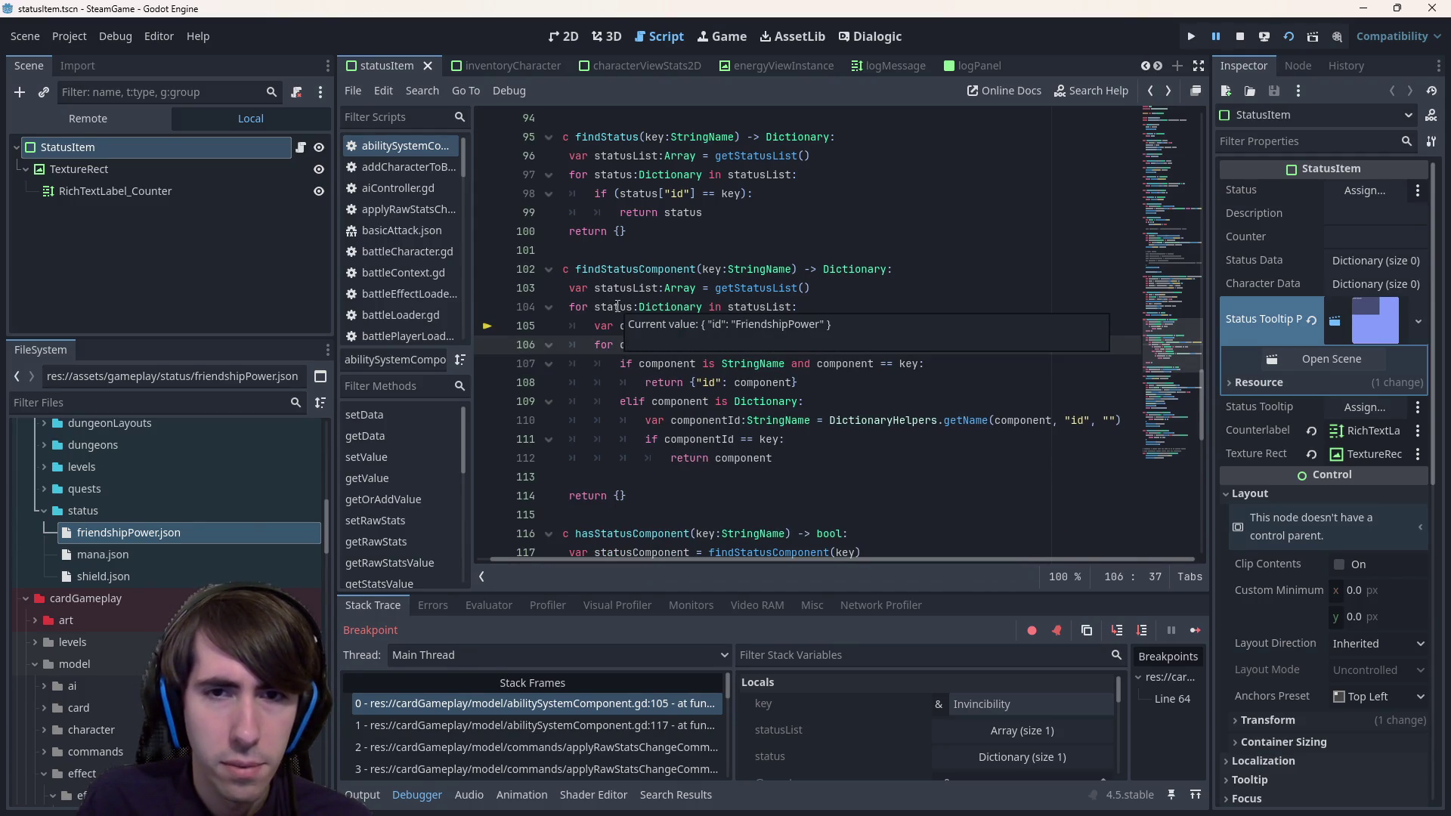
pyautogui.doubleClick(196, 549)
pyautogui.doubleClick(193, 533)
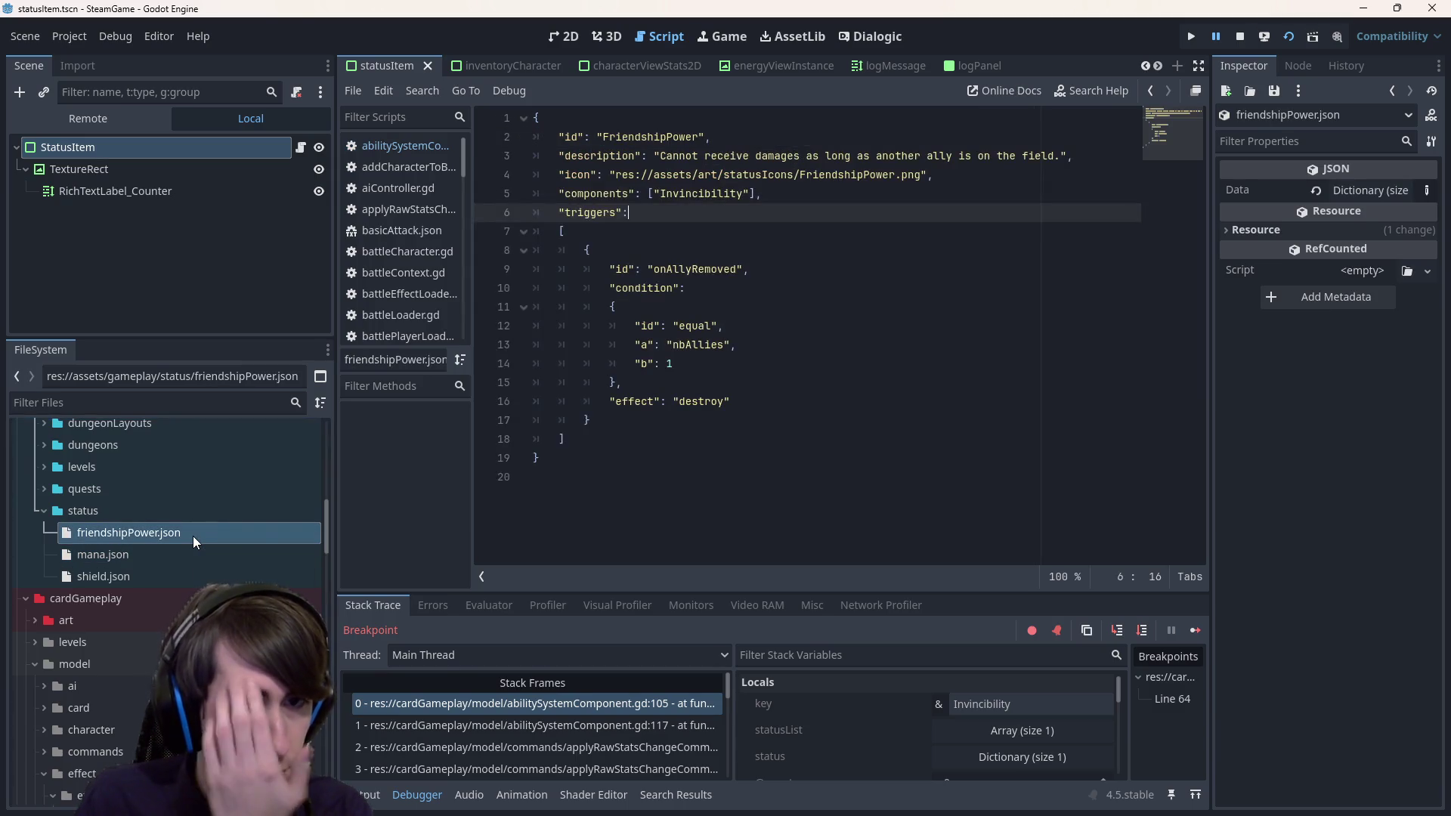
pyautogui.click(831, 286)
pyautogui.hotkey('alt', 'Left')
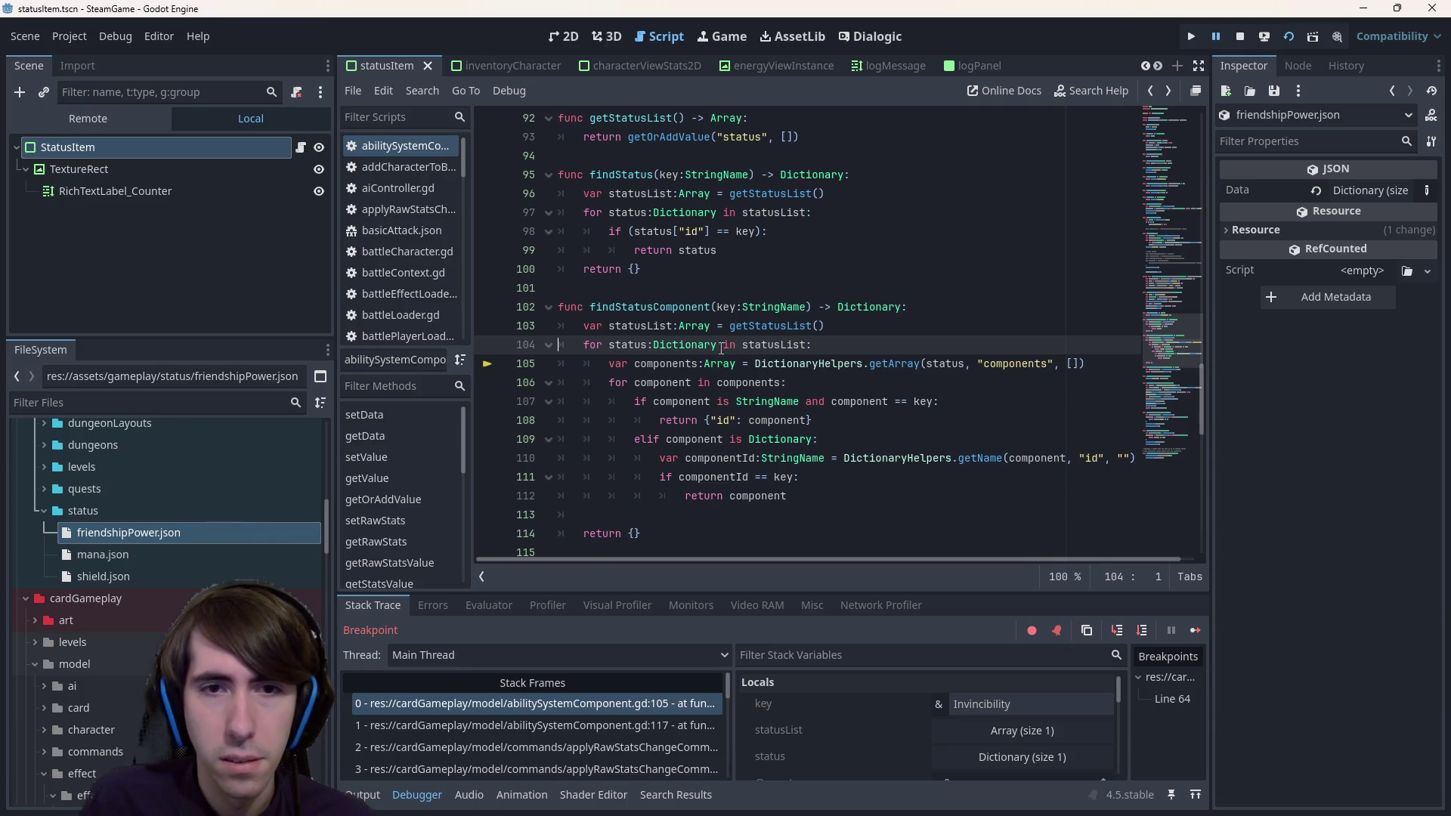
pyautogui.moveTo(775, 342)
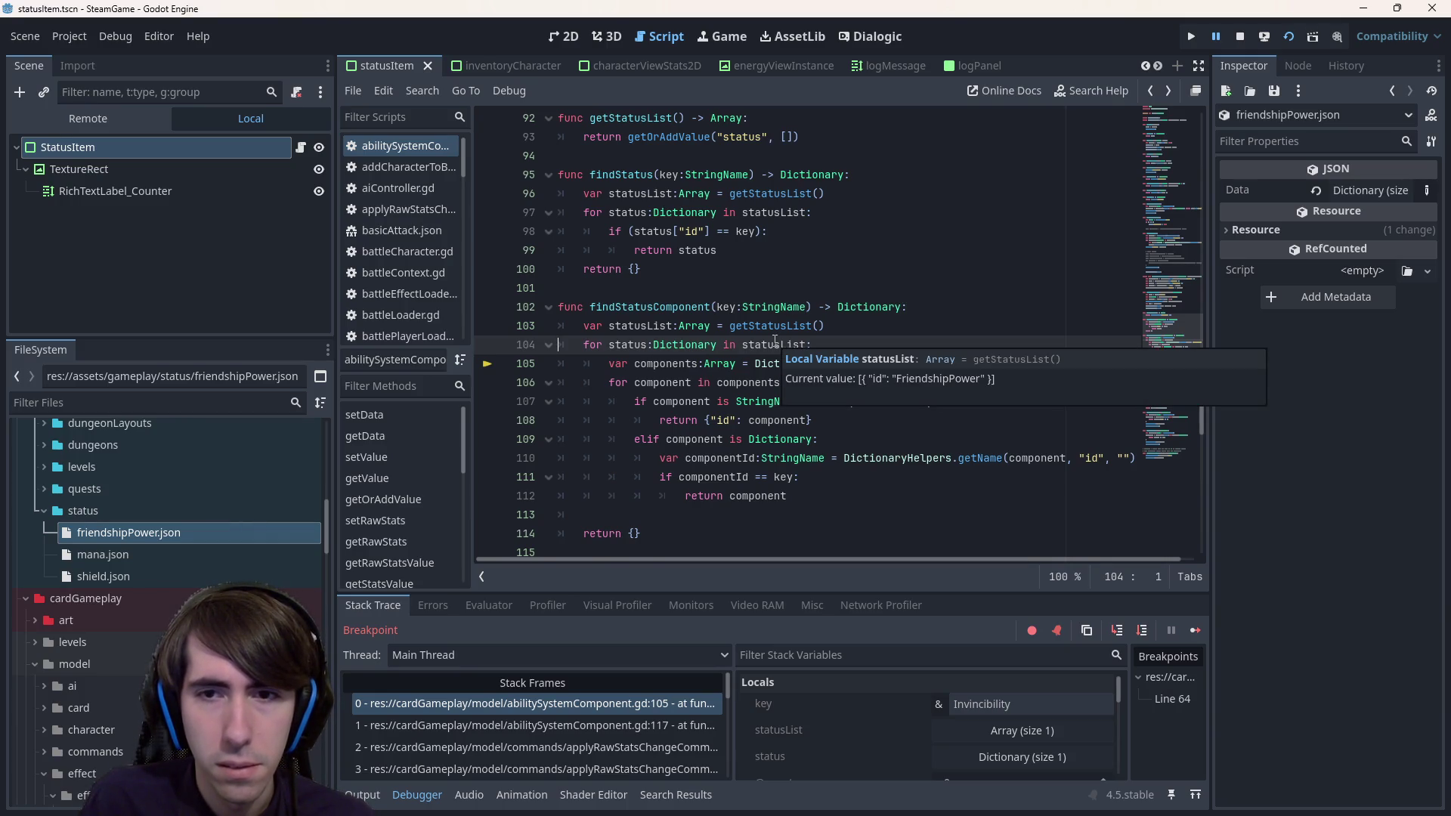
# - Resume the game, play Shield Boost on the second character, and end the turn
pyautogui.click(1195, 630)
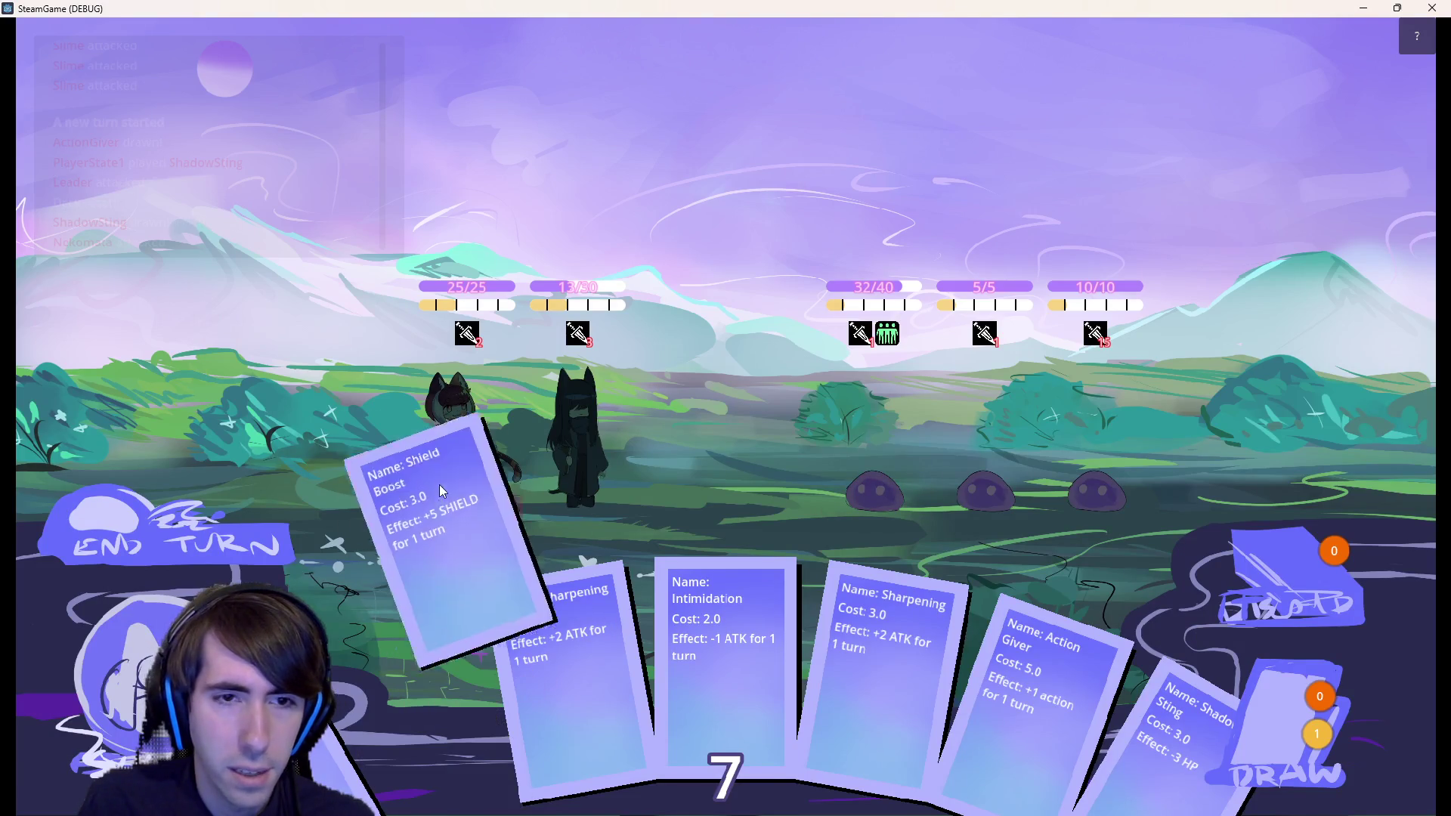
pyautogui.moveTo(416, 695); pyautogui.dragTo(587, 418)
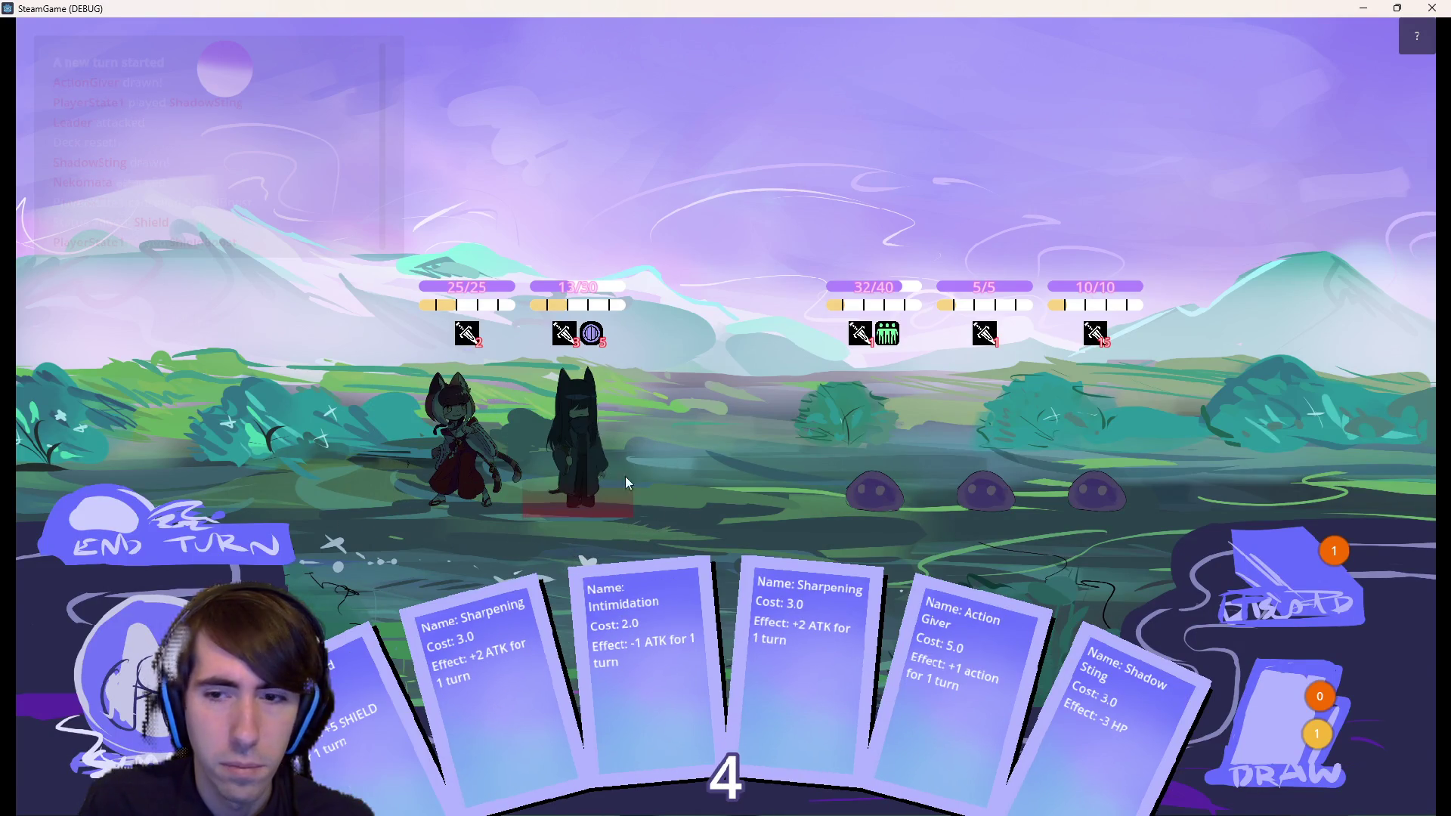
pyautogui.click(222, 556)
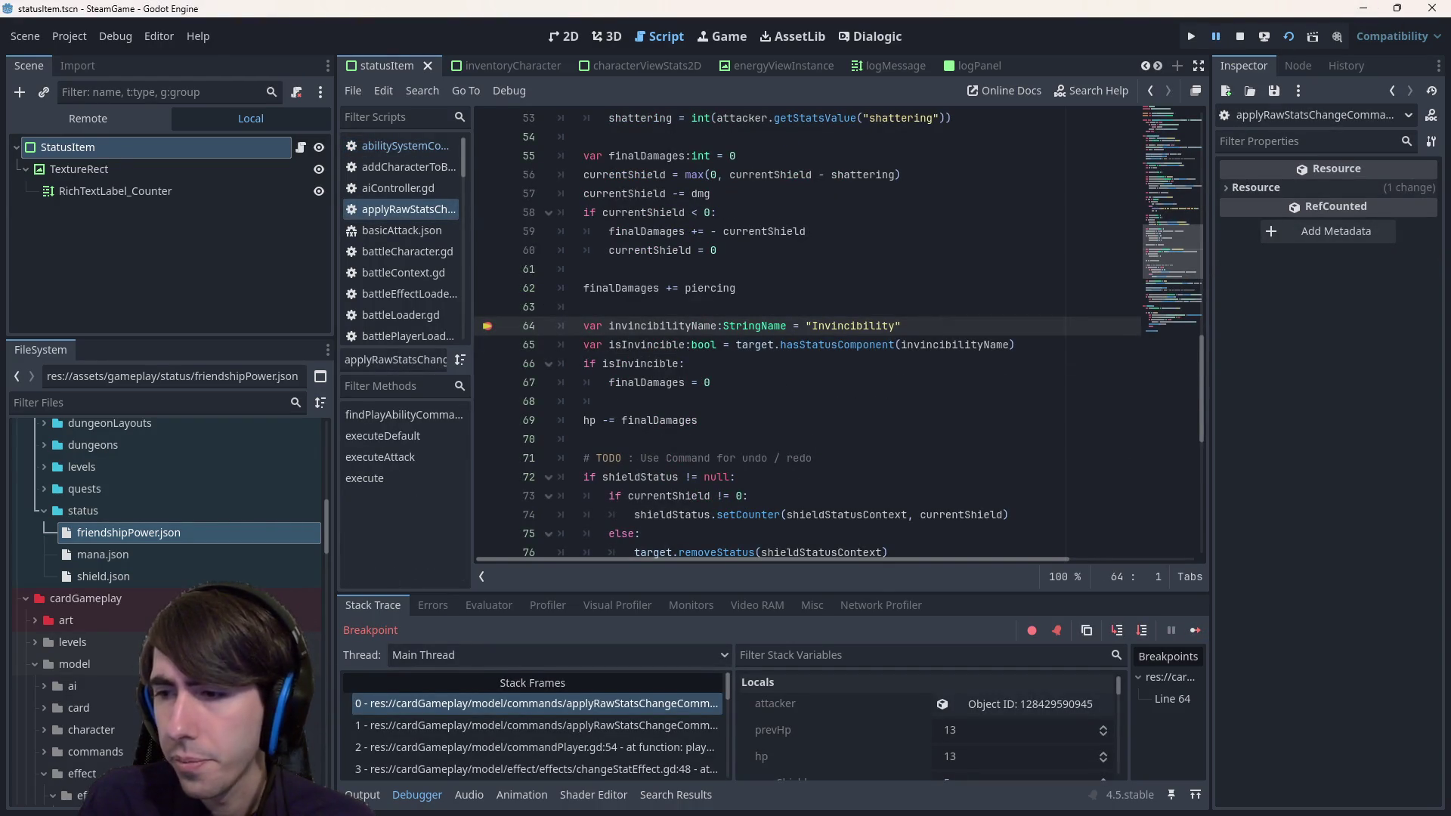
# - Step from line 64 into hasStatusComponent and findStatusComponent, reaching line 106
pyautogui.press('F12')
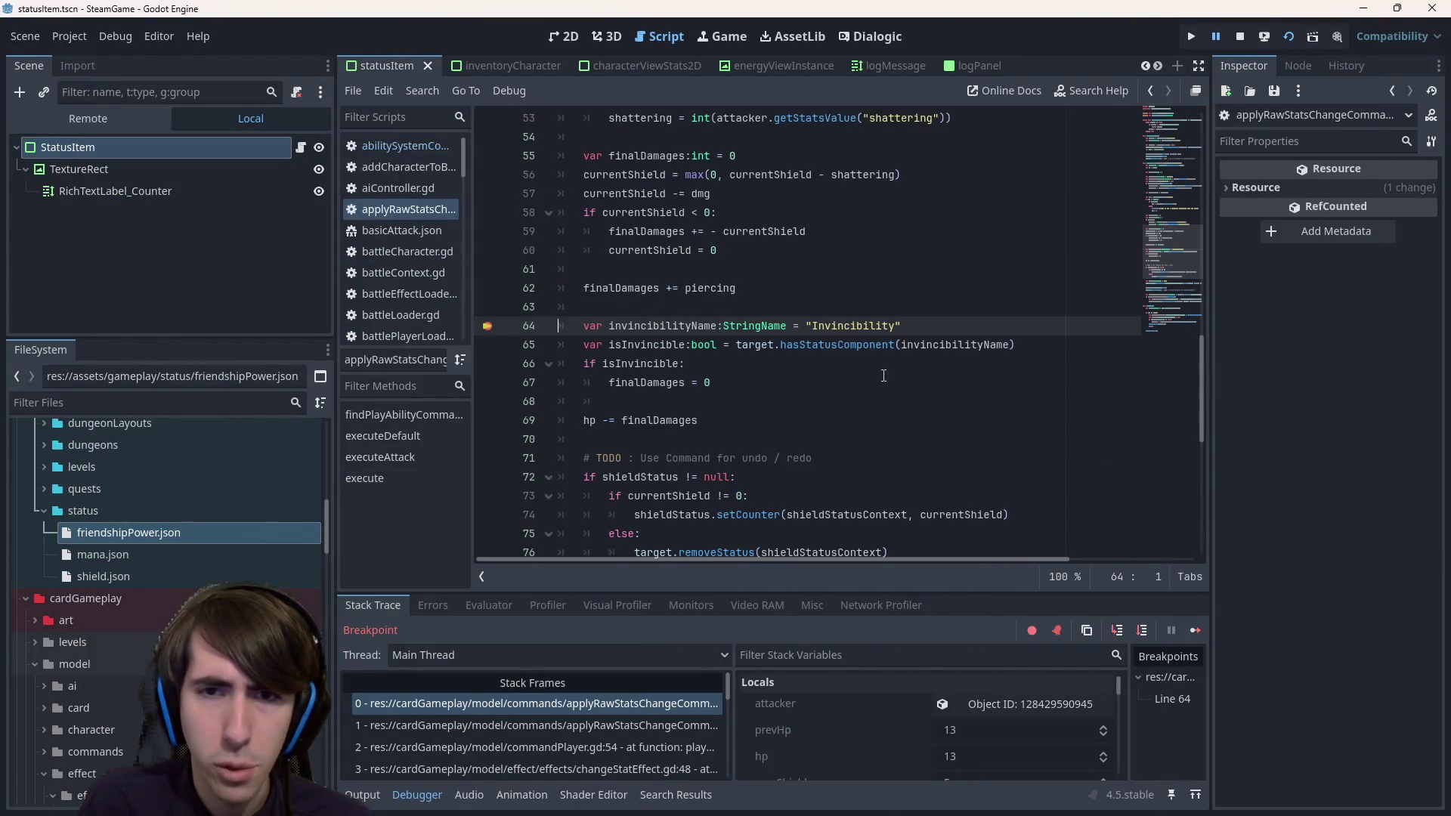
pyautogui.click(1138, 630)
pyautogui.click(1119, 630)
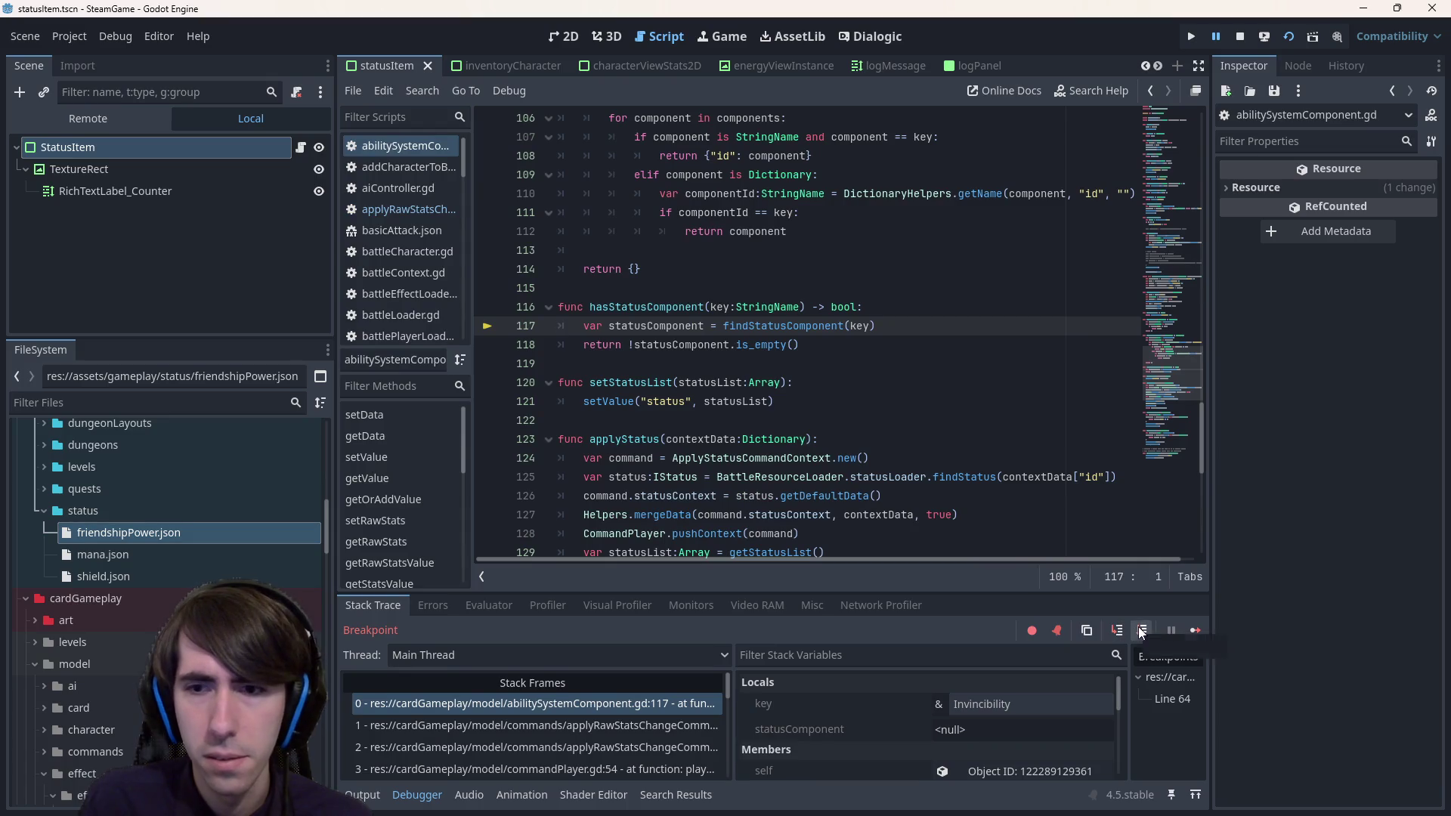
pyautogui.click(1118, 630)
pyautogui.click(1141, 630)
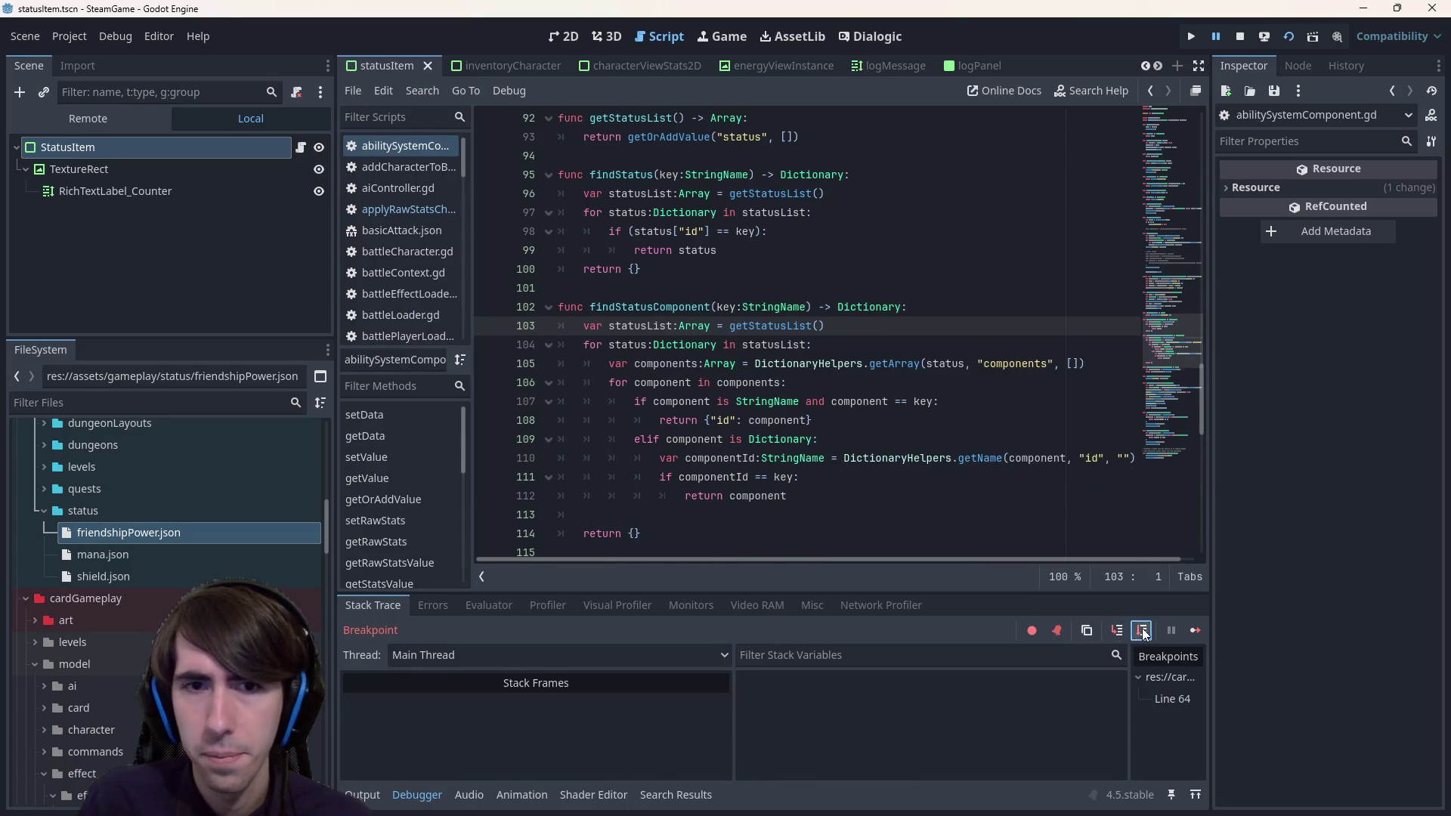
pyautogui.click(1143, 631)
pyautogui.click(1141, 630)
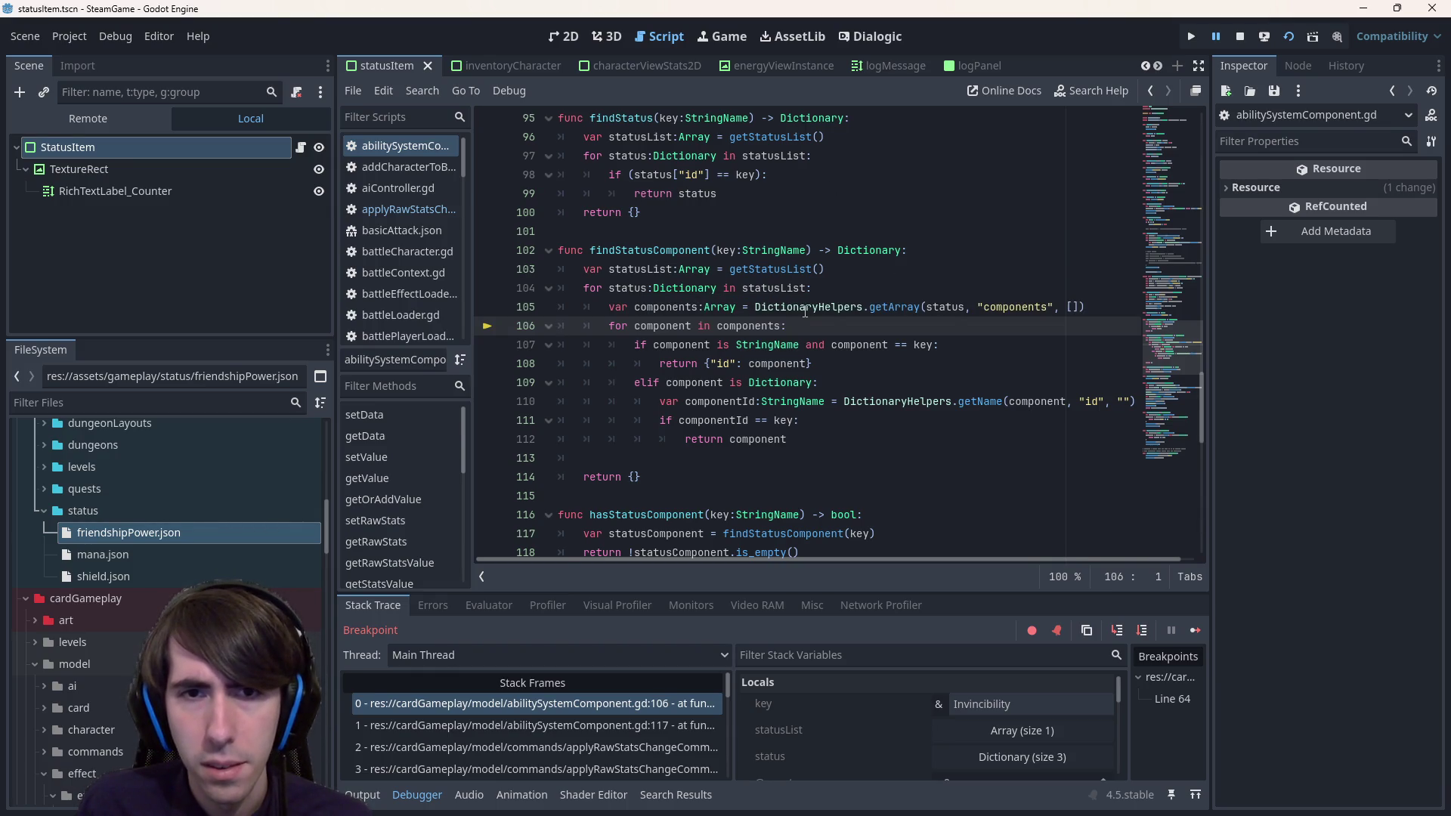
# - Paste the findStatus lookup as a new line 105 and examine its statusData['id'] argument
pyautogui.click(977, 290)
pyautogui.press('Return')
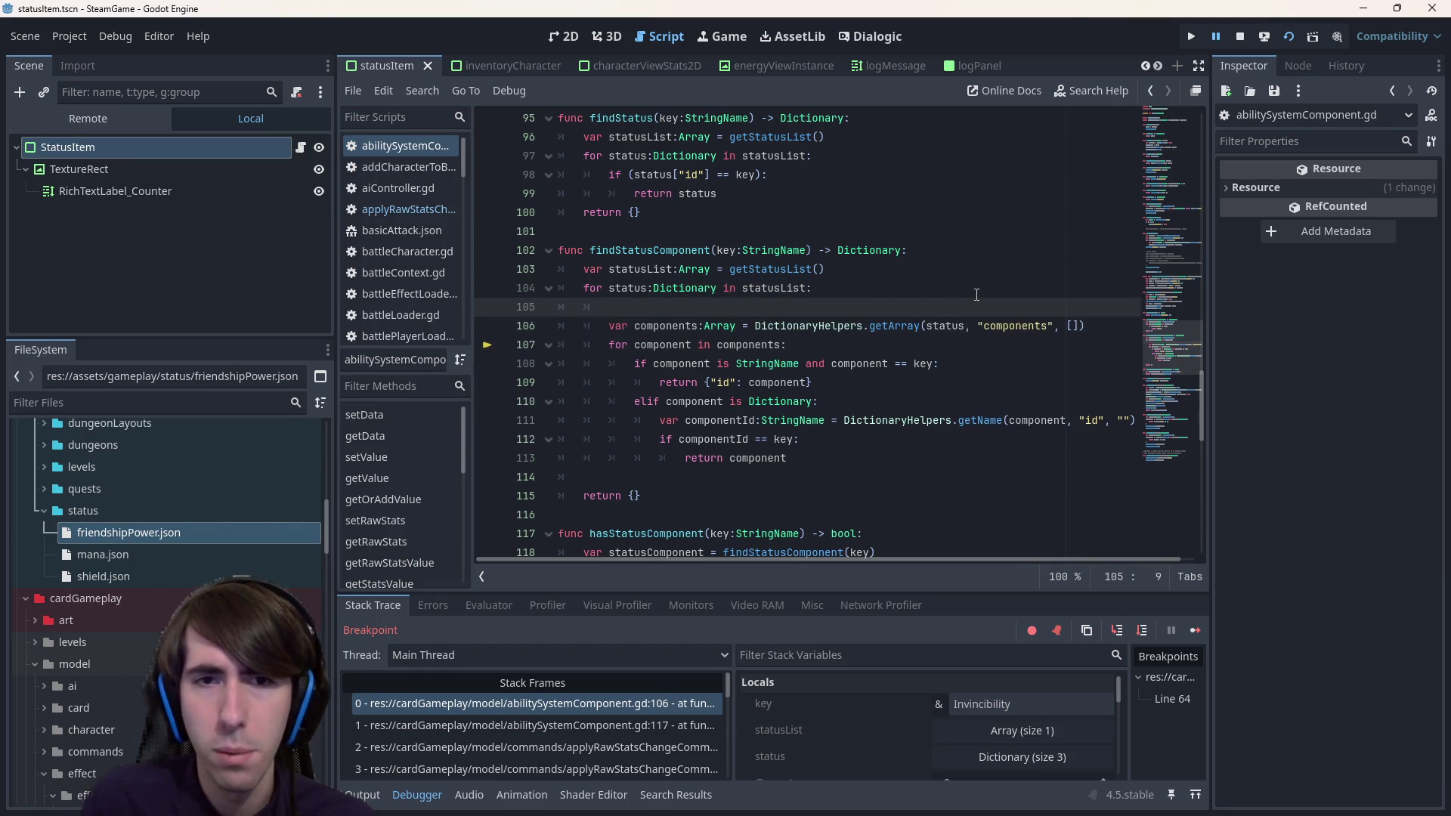
pyautogui.write('var status:IStatus = BattleResourceLoader.statusLoader.findStatus(statusData["id"])')
pyautogui.click(655, 307)
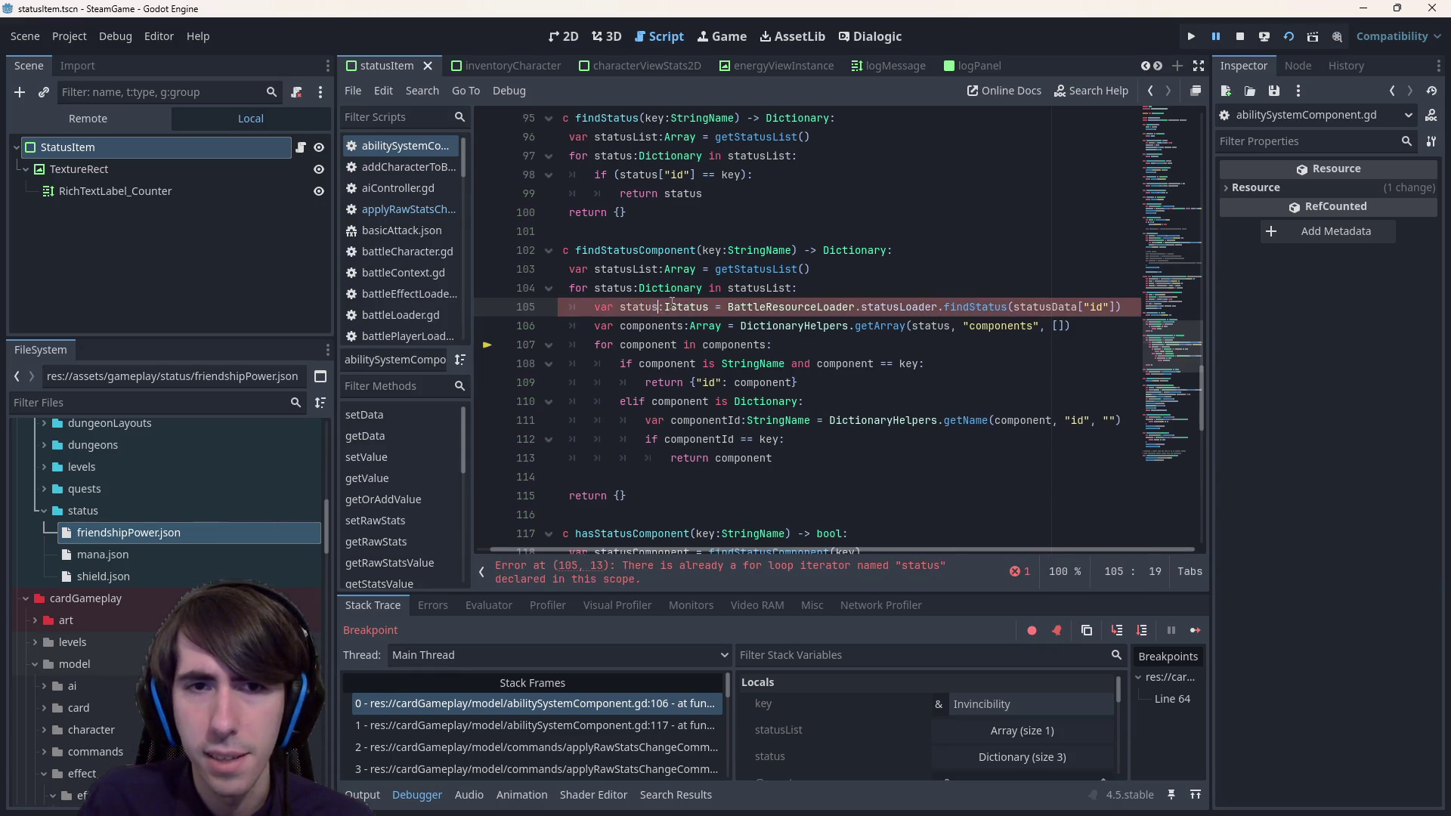
pyautogui.moveTo(828, 312)
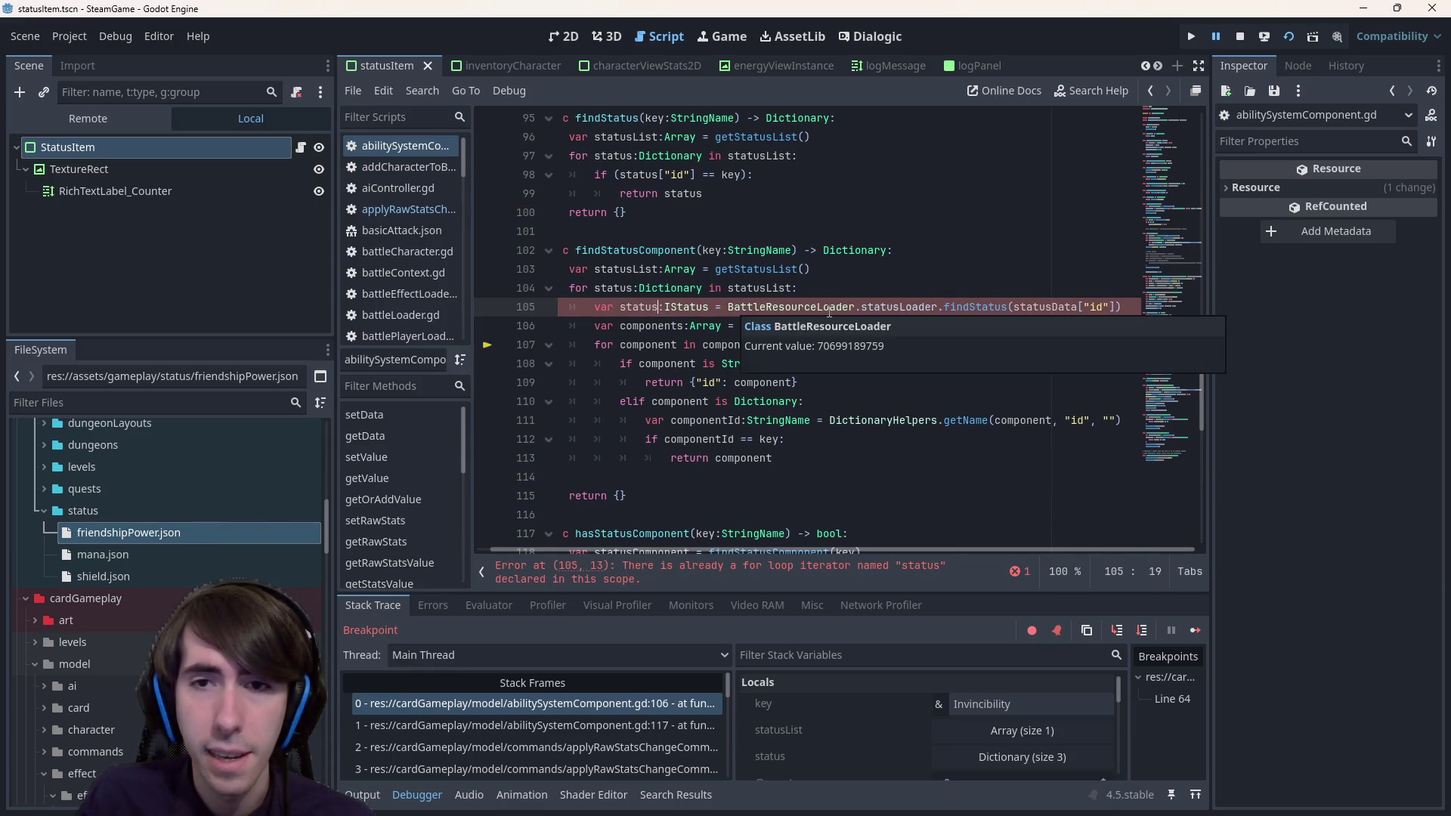
pyautogui.doubleClick(1076, 307)
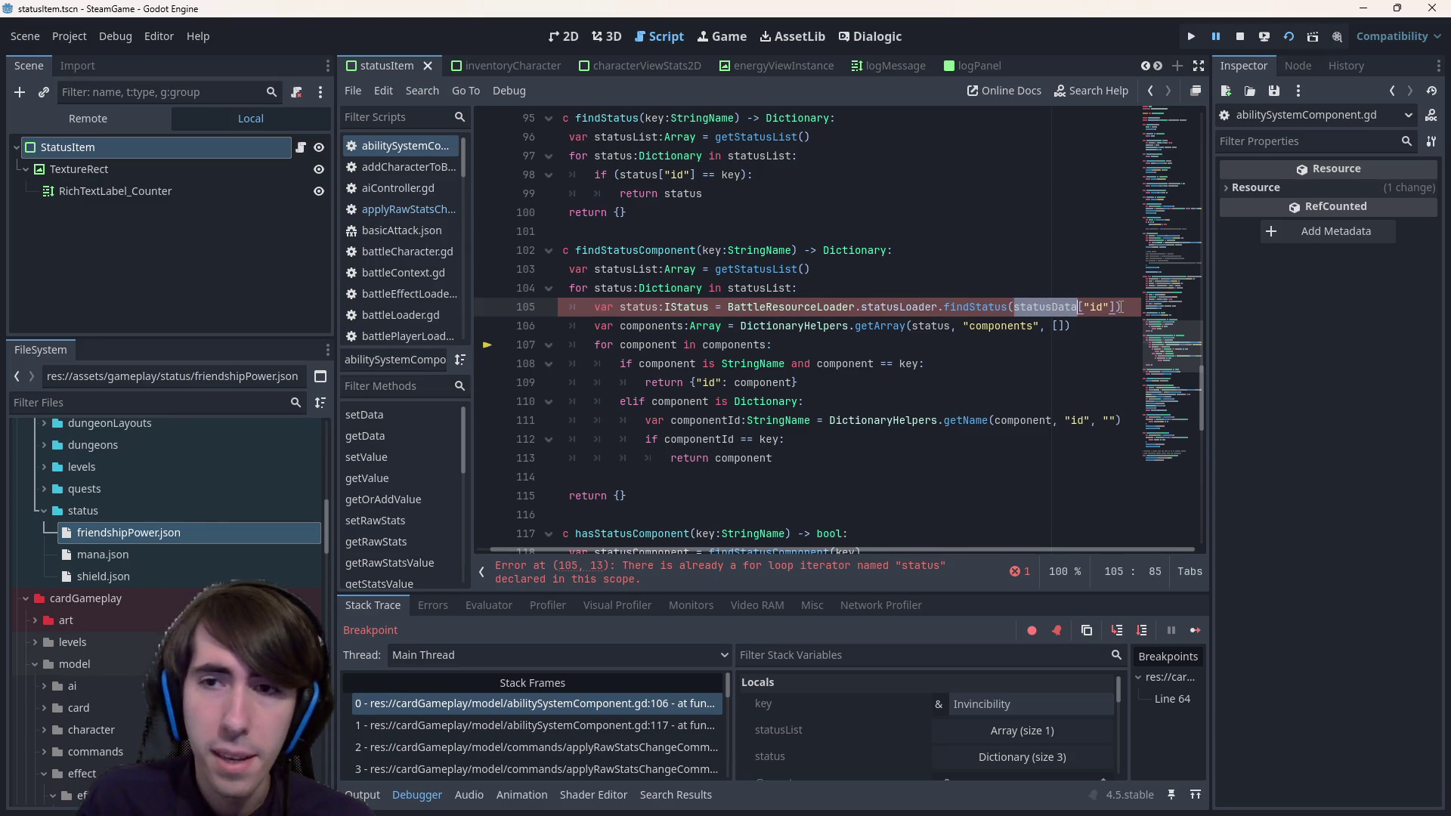
pyautogui.doubleClick(1097, 306)
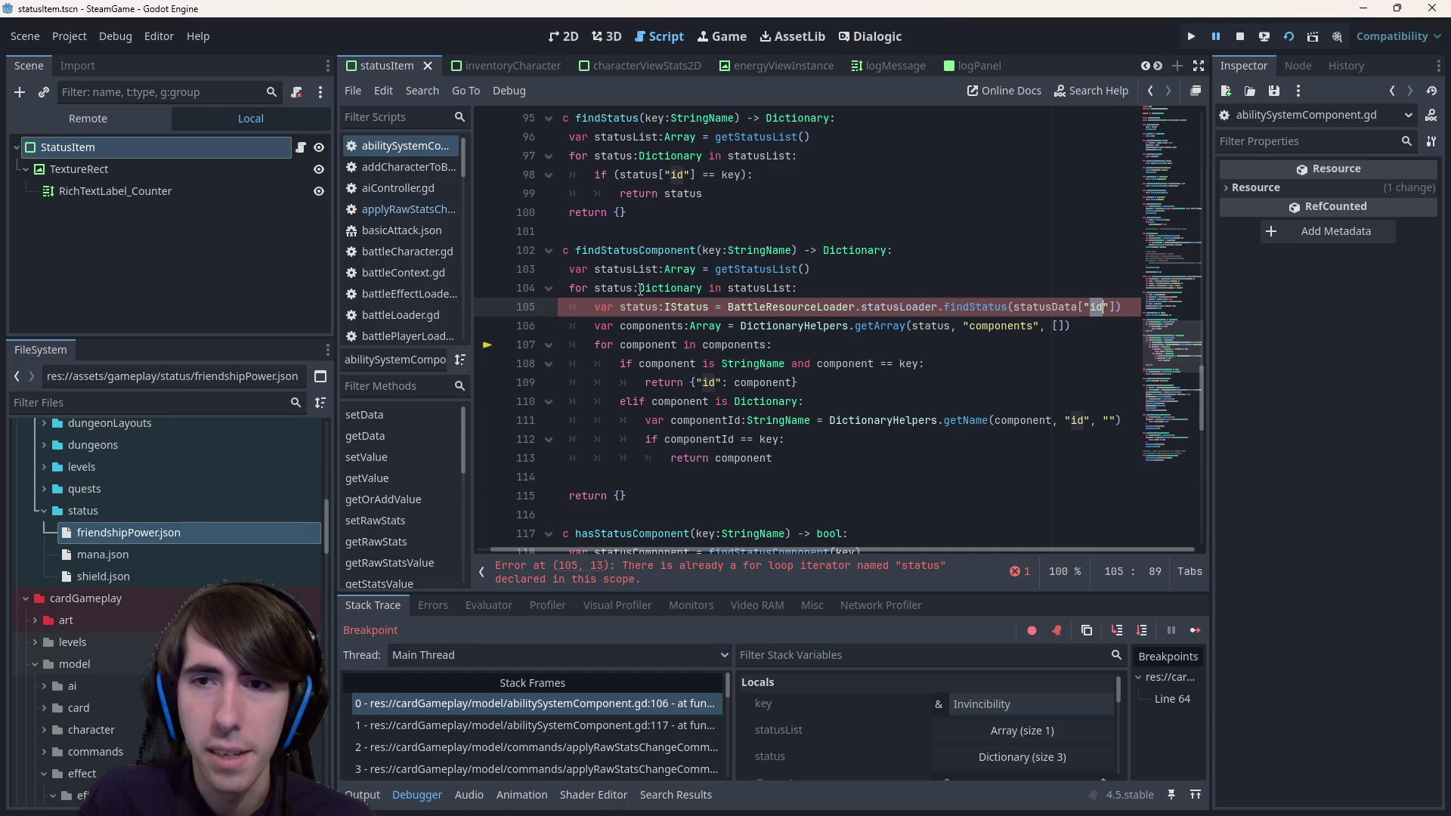
# - Rename the loop variable status to statusData, including in the getArray call
pyautogui.doubleClick(633, 287)
pyautogui.click(634, 288)
pyautogui.write('Data')
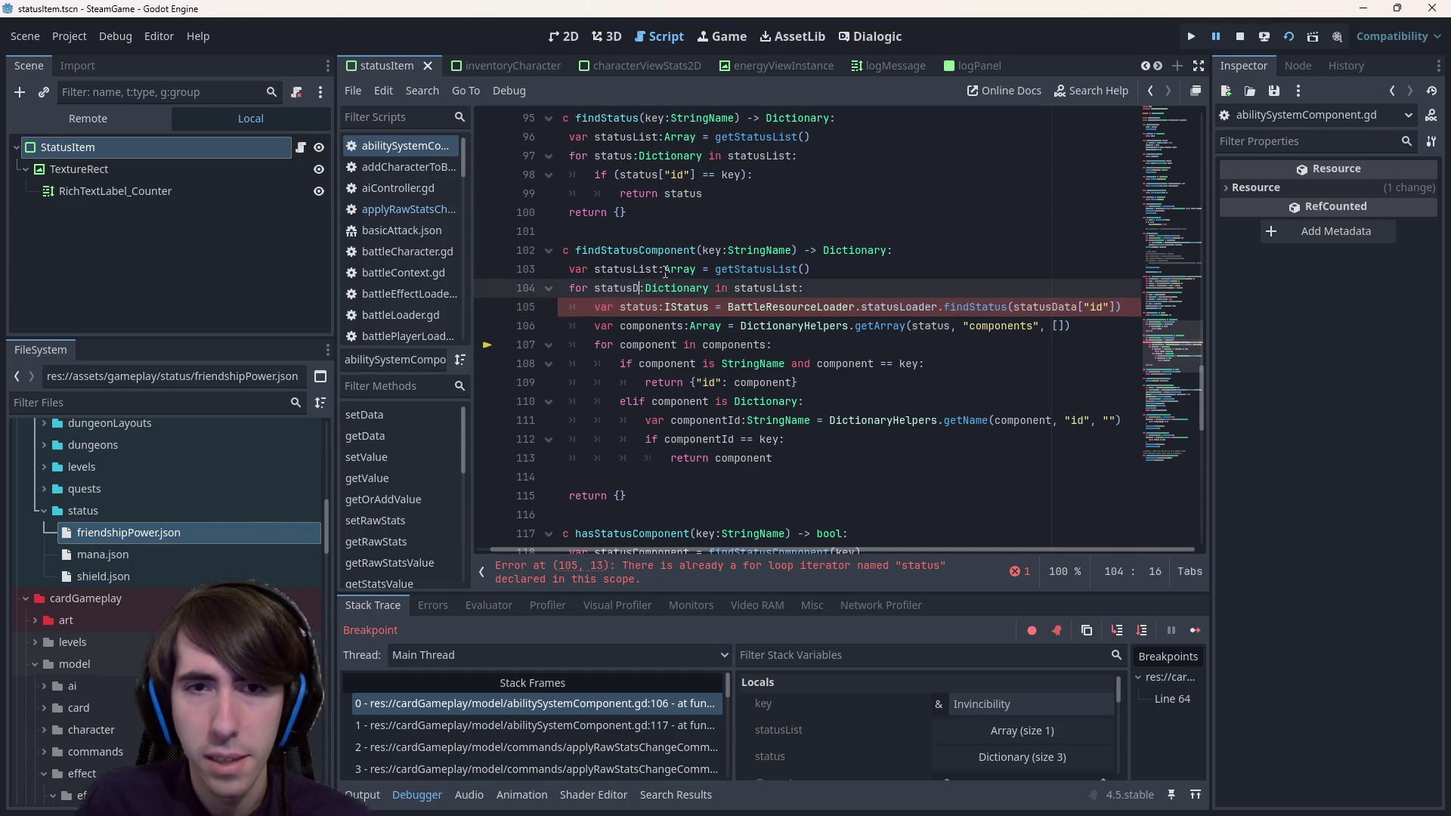
pyautogui.doubleClick(642, 288)
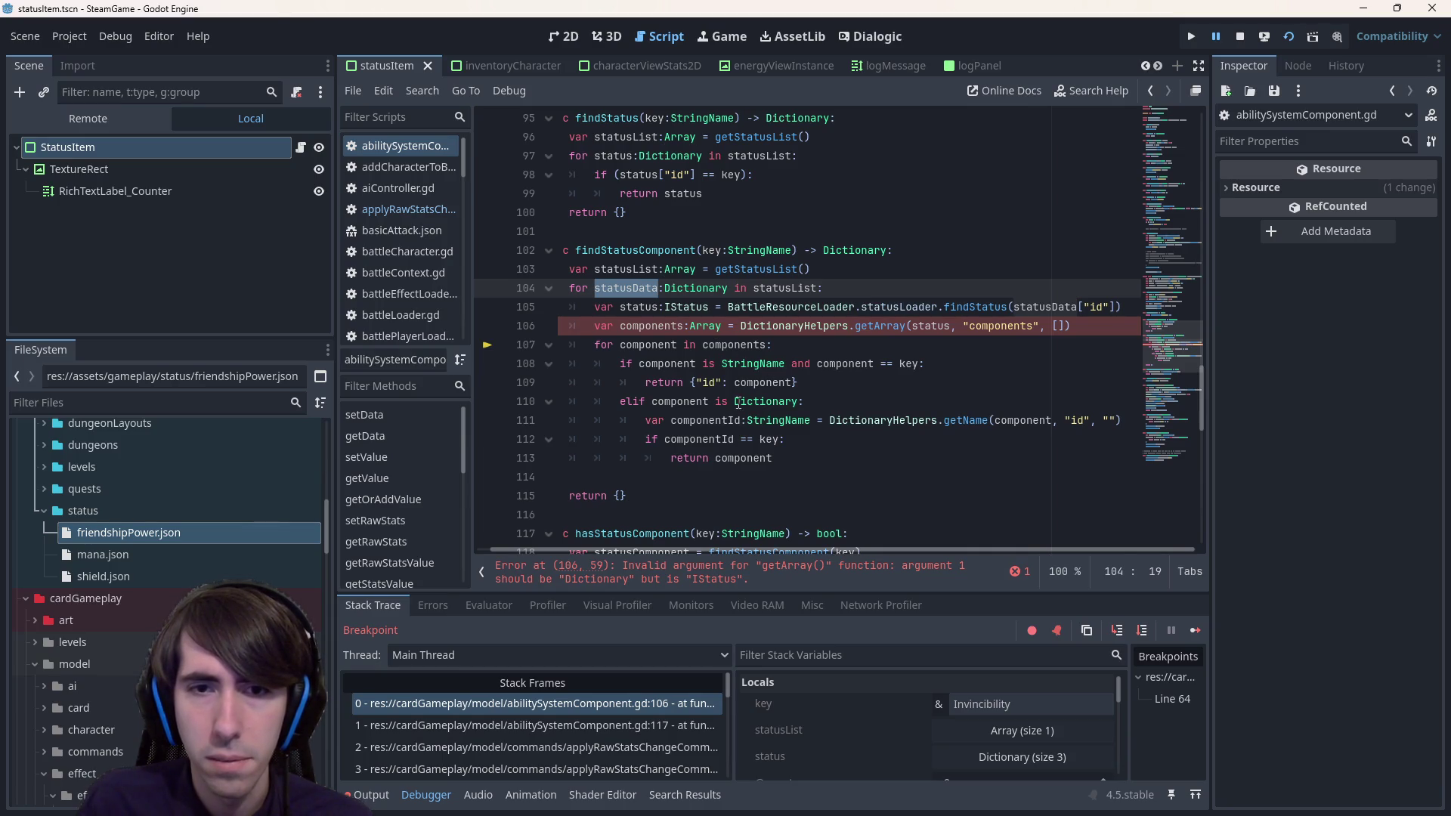
pyautogui.hotkey('ctrl', 'z')
pyautogui.hotkey('ctrl', 'y')
pyautogui.click(948, 326)
pyautogui.write('Data')
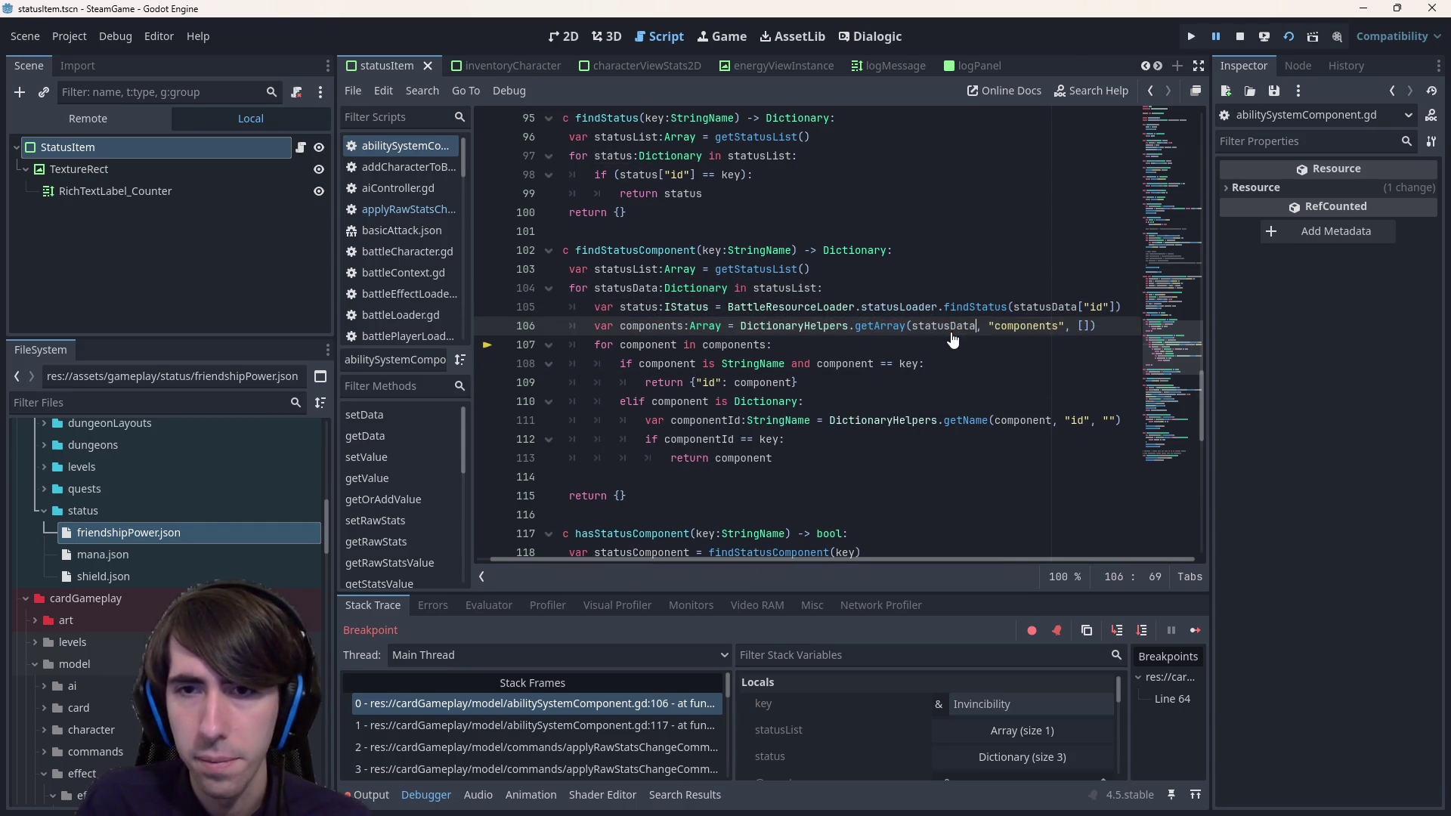
# - Review the status variable on line 105 and jump to the IStatus class definition
pyautogui.doubleClick(1048, 307)
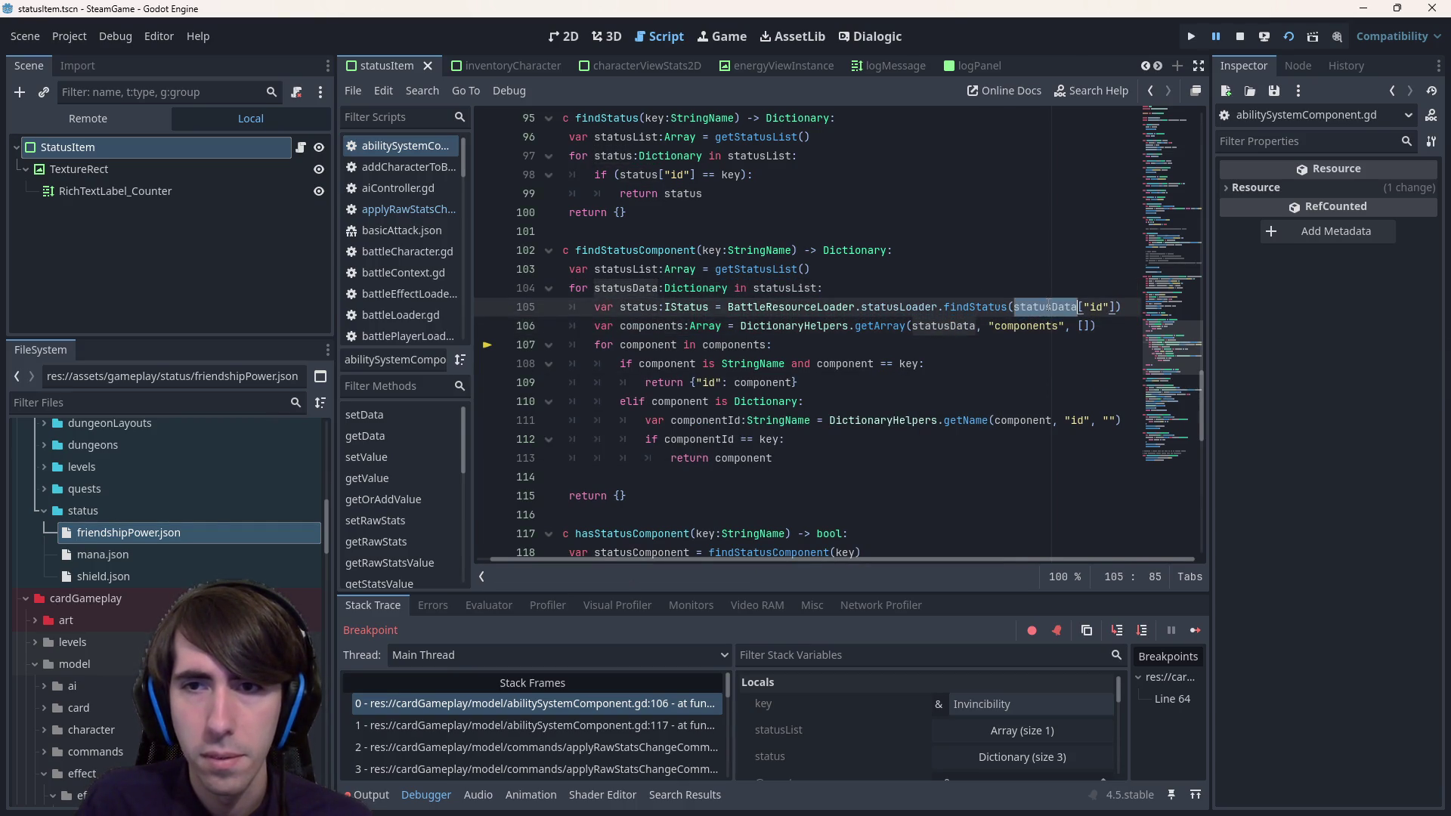
pyautogui.moveTo(1121, 307); pyautogui.dragTo(488, 305)
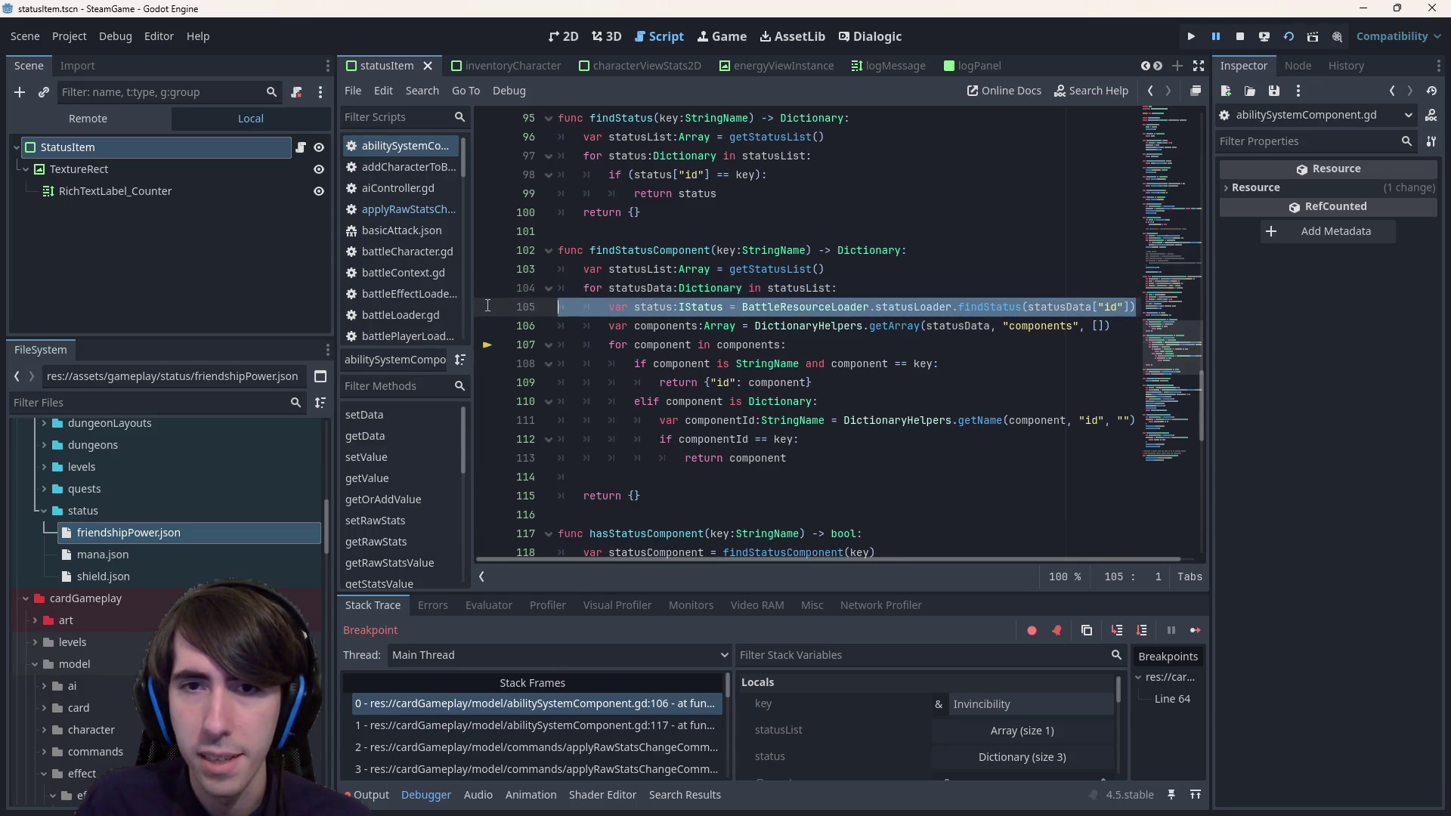
pyautogui.doubleClick(899, 308)
pyautogui.doubleClick(652, 307)
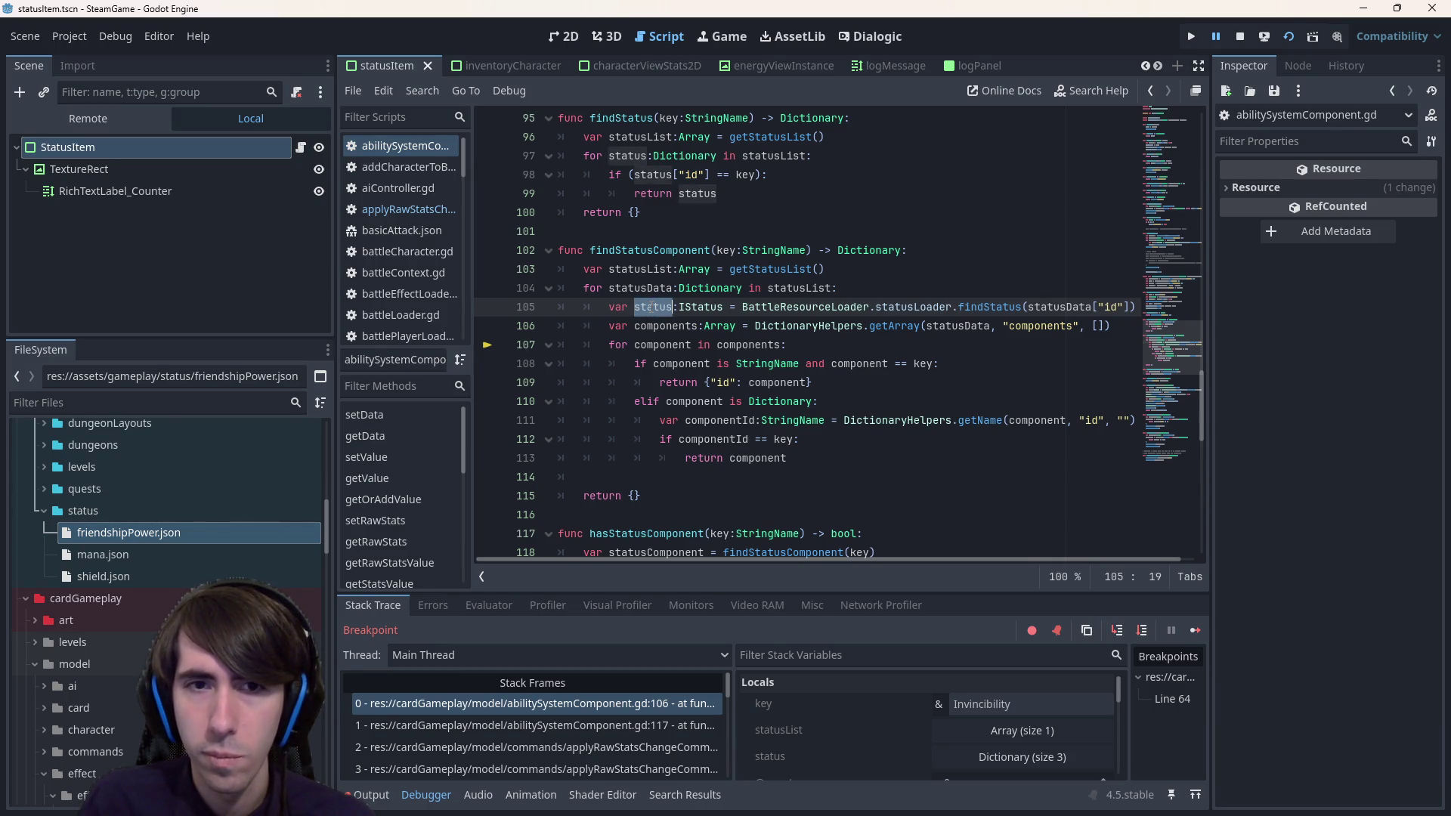
pyautogui.doubleClick(982, 325)
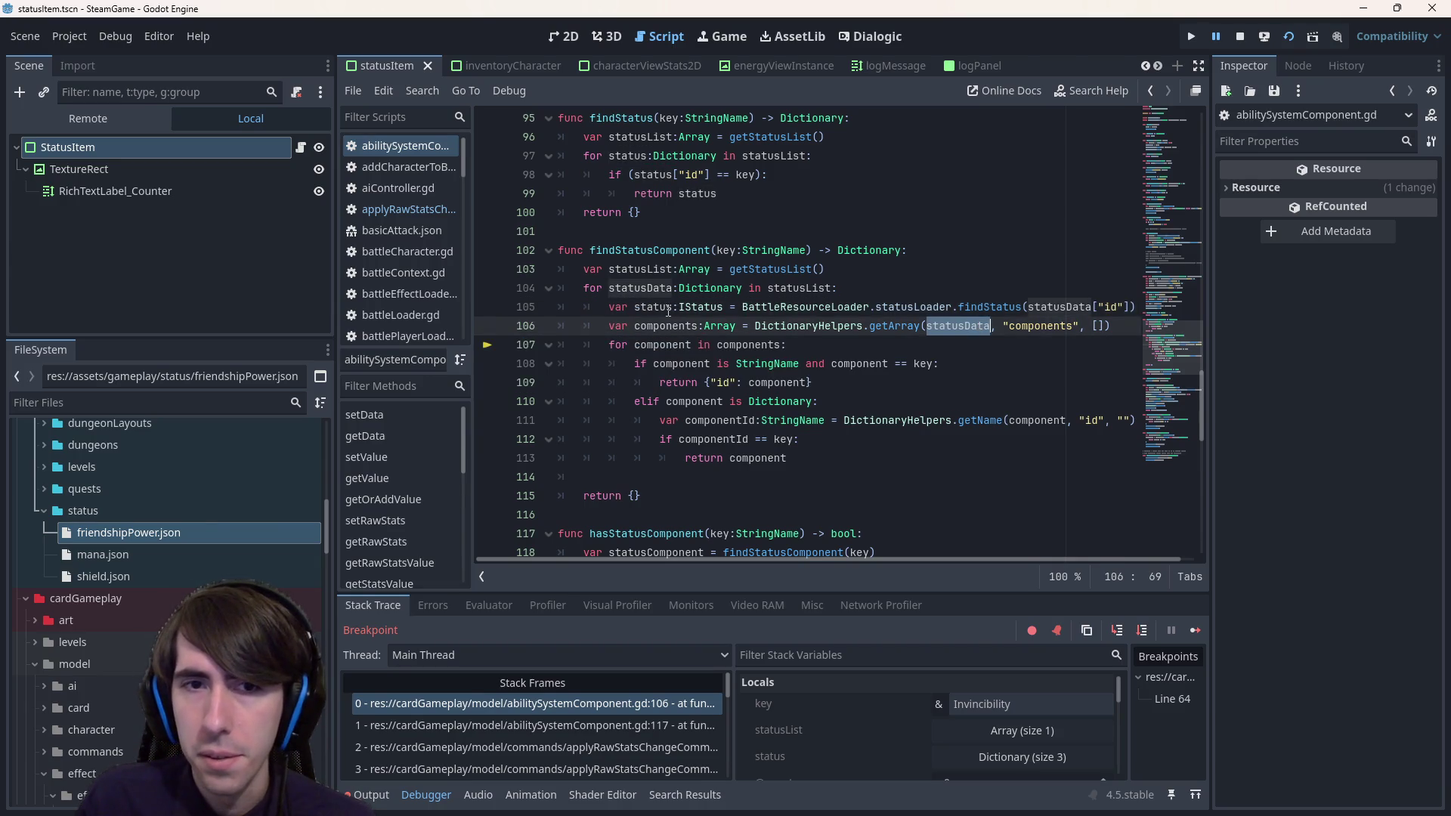
pyautogui.keyDown('ctrl'); pyautogui.click(711, 307); pyautogui.keyUp('ctrl')
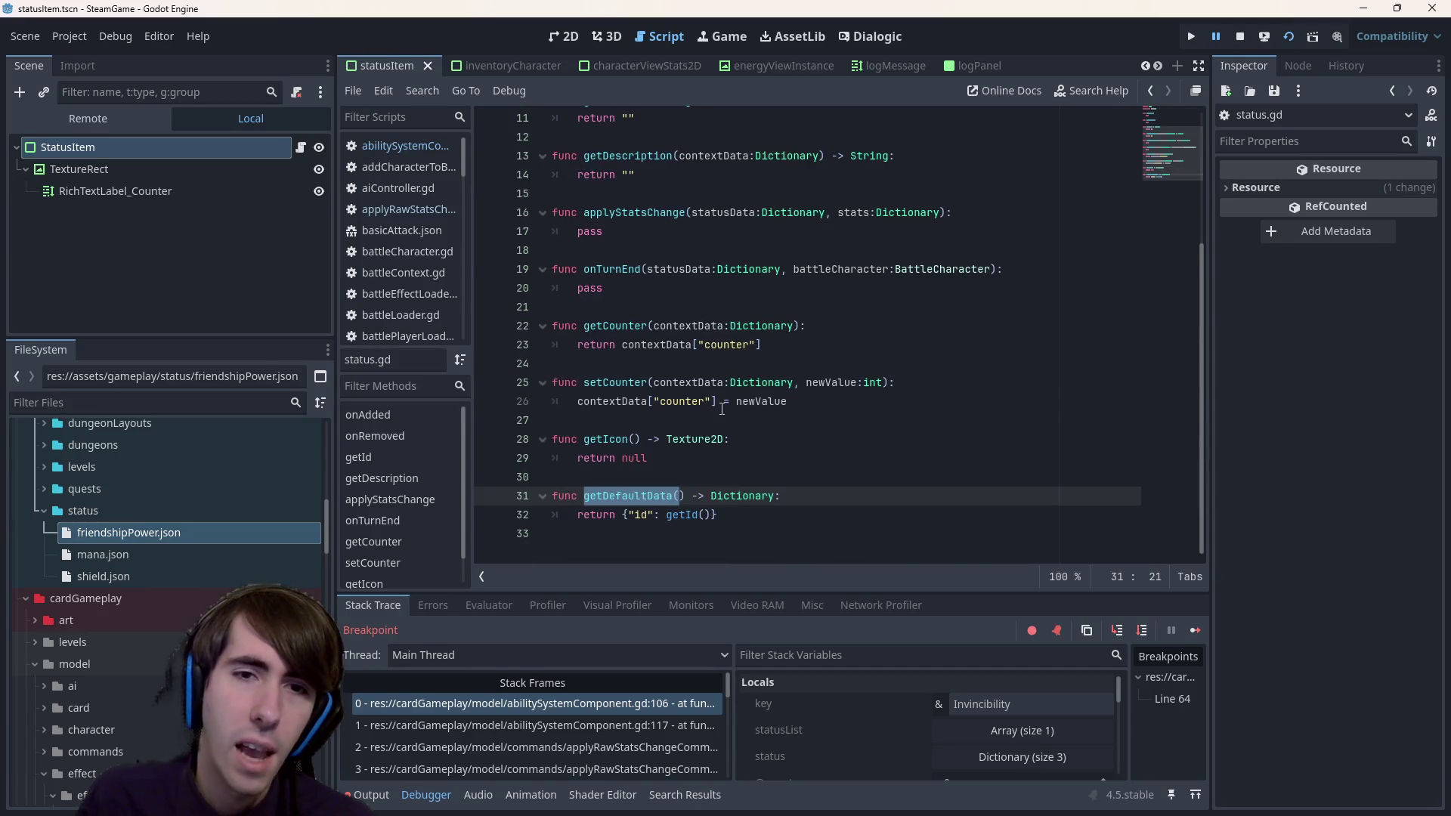
# - Browse status.gd's placeholder functions and getDefaultData
pyautogui.scroll(3, 722, 409)
pyautogui.scroll(-3, 668, 216)
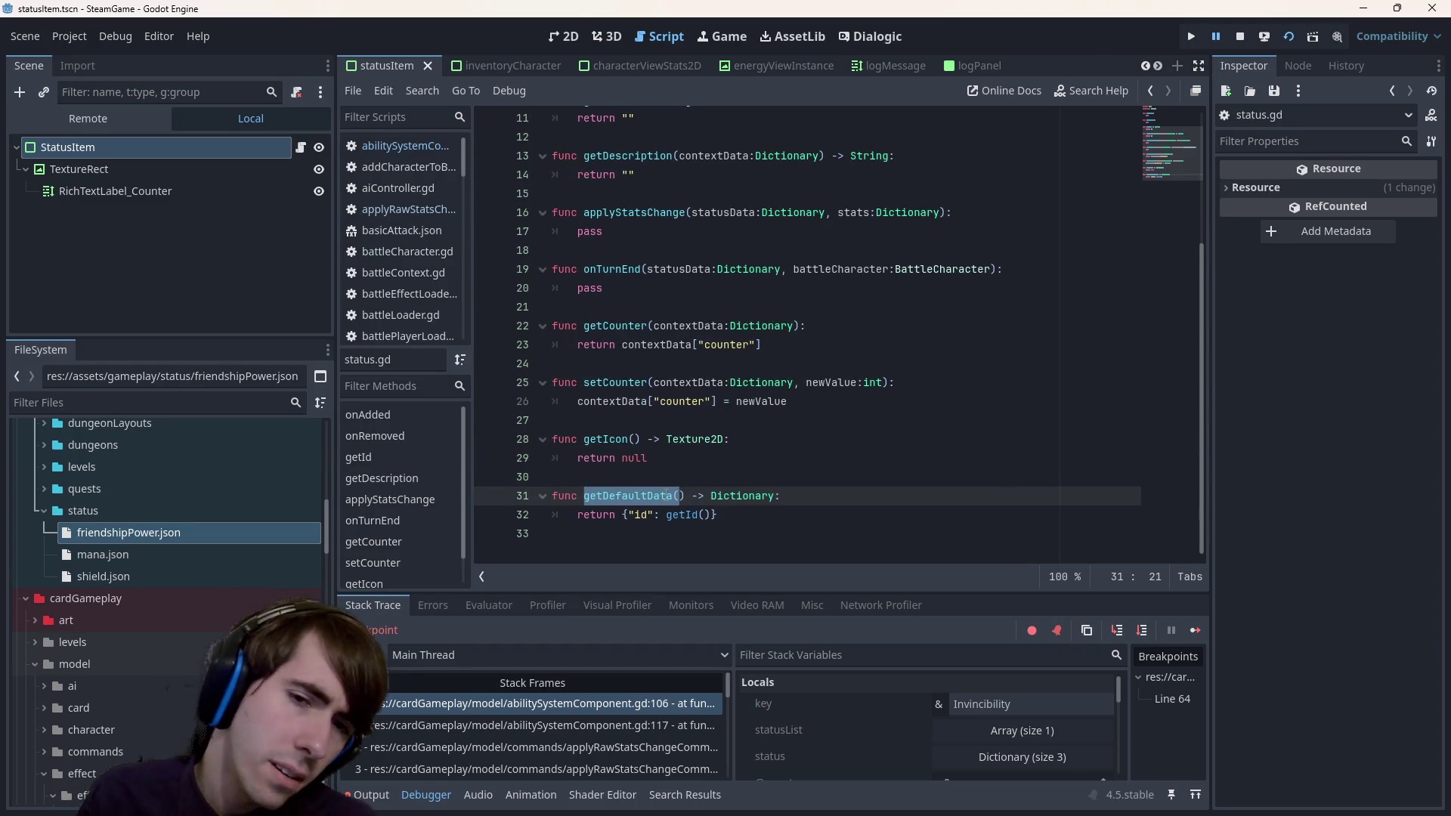
pyautogui.scroll(1, 673, 452)
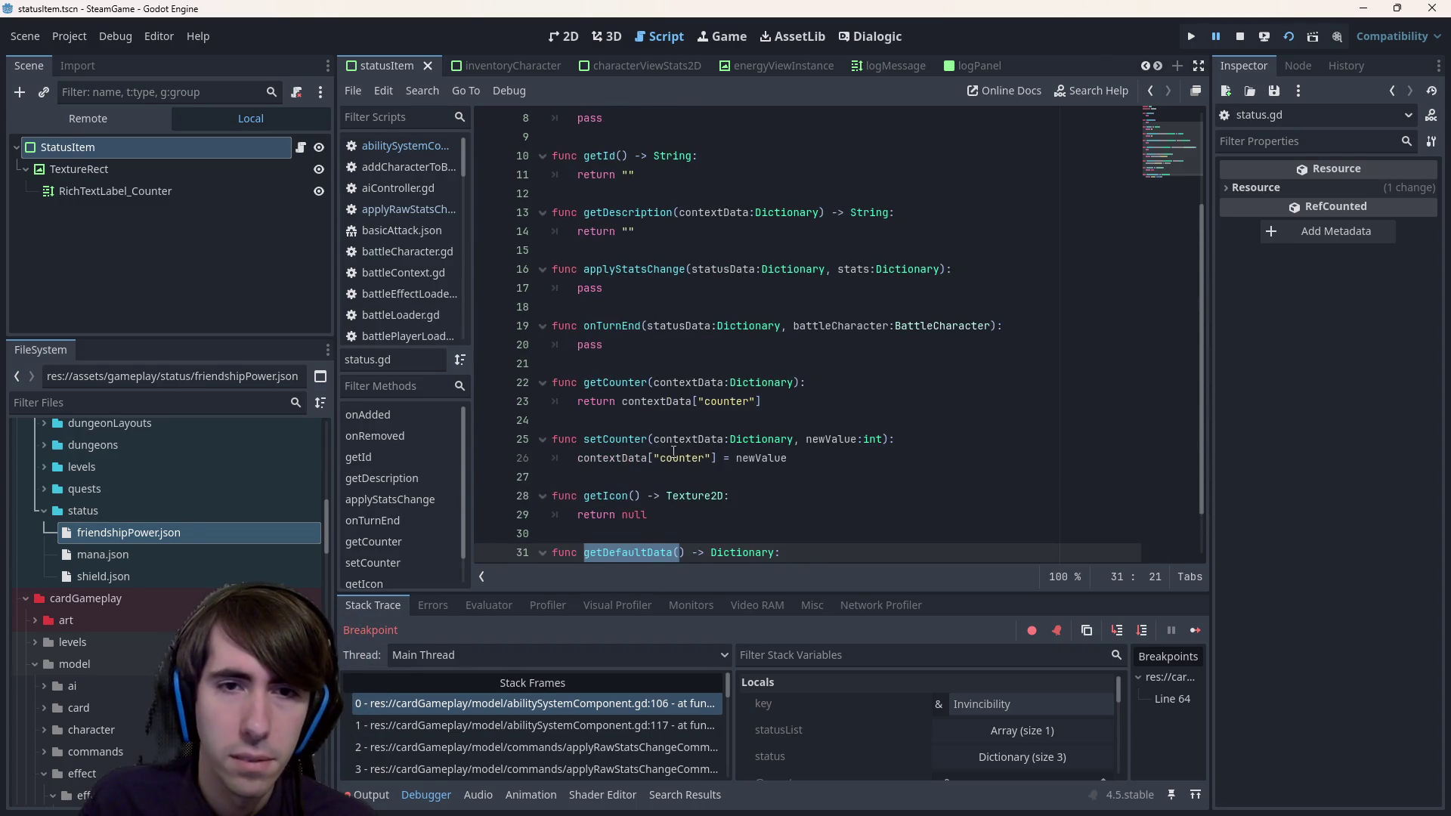
pyautogui.scroll(3, 673, 452)
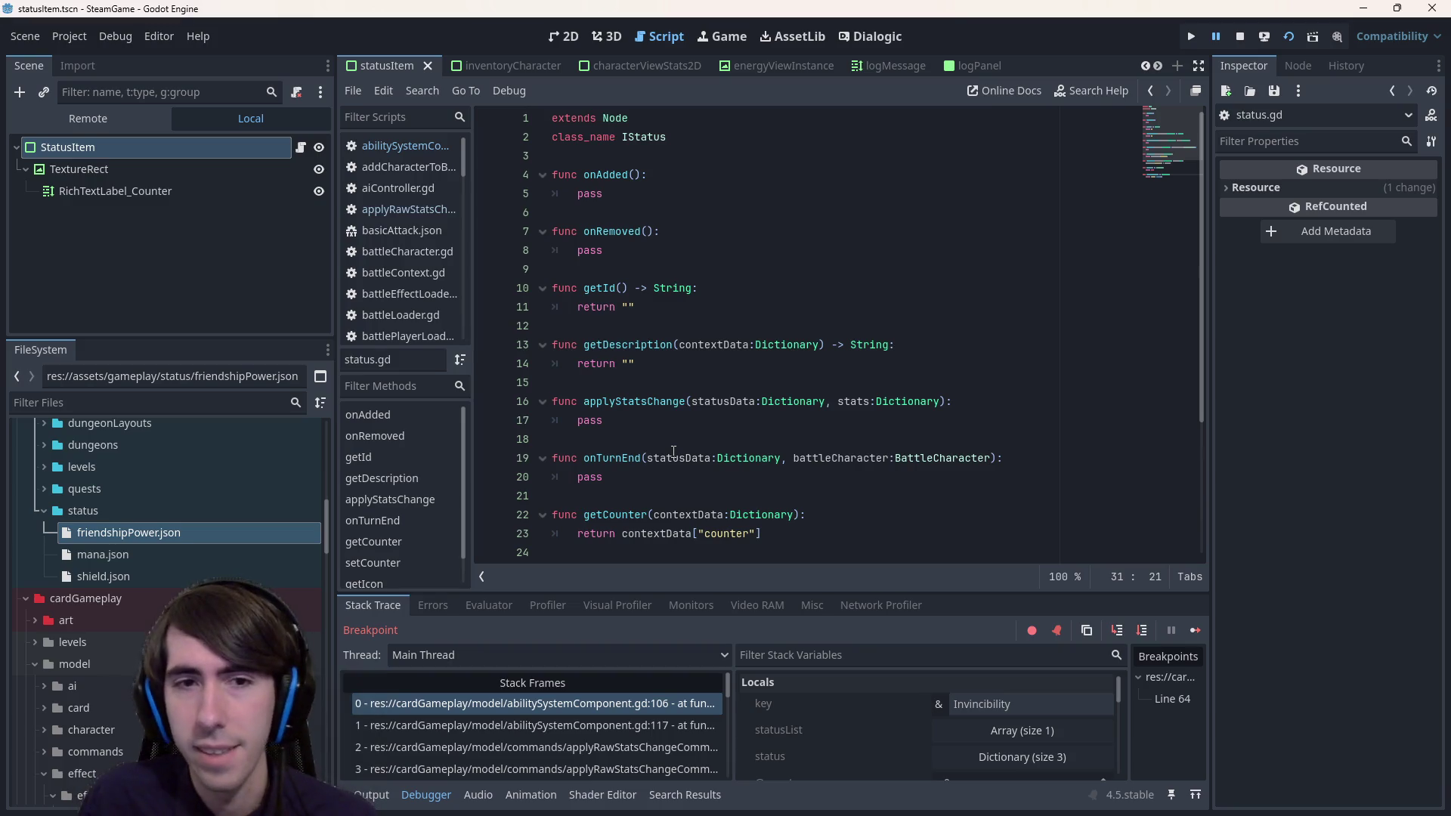
pyautogui.moveTo(687, 449); pyautogui.dragTo(590, 345)
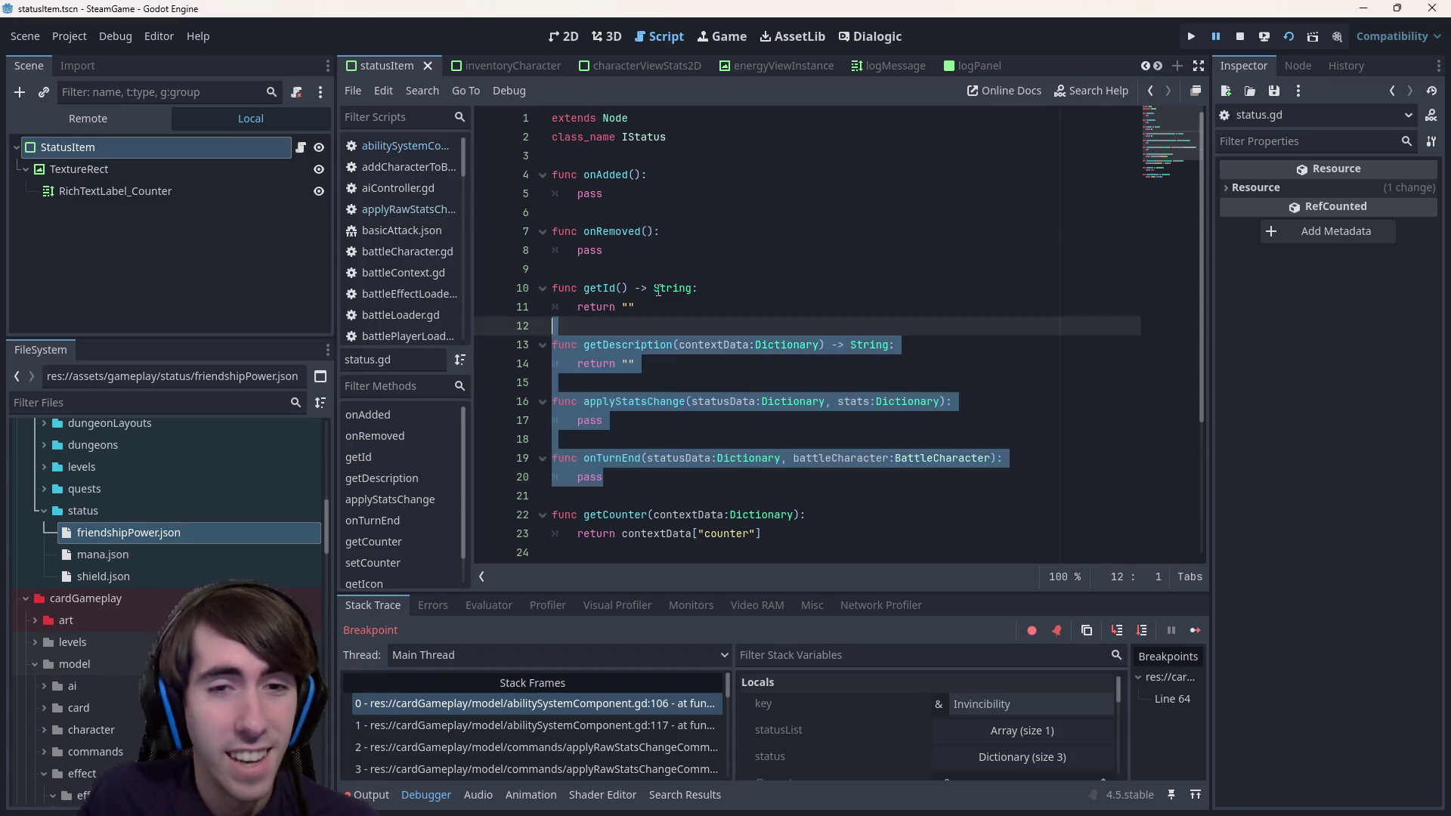
pyautogui.click(646, 233)
pyautogui.hotkey('ctrl', 'z')
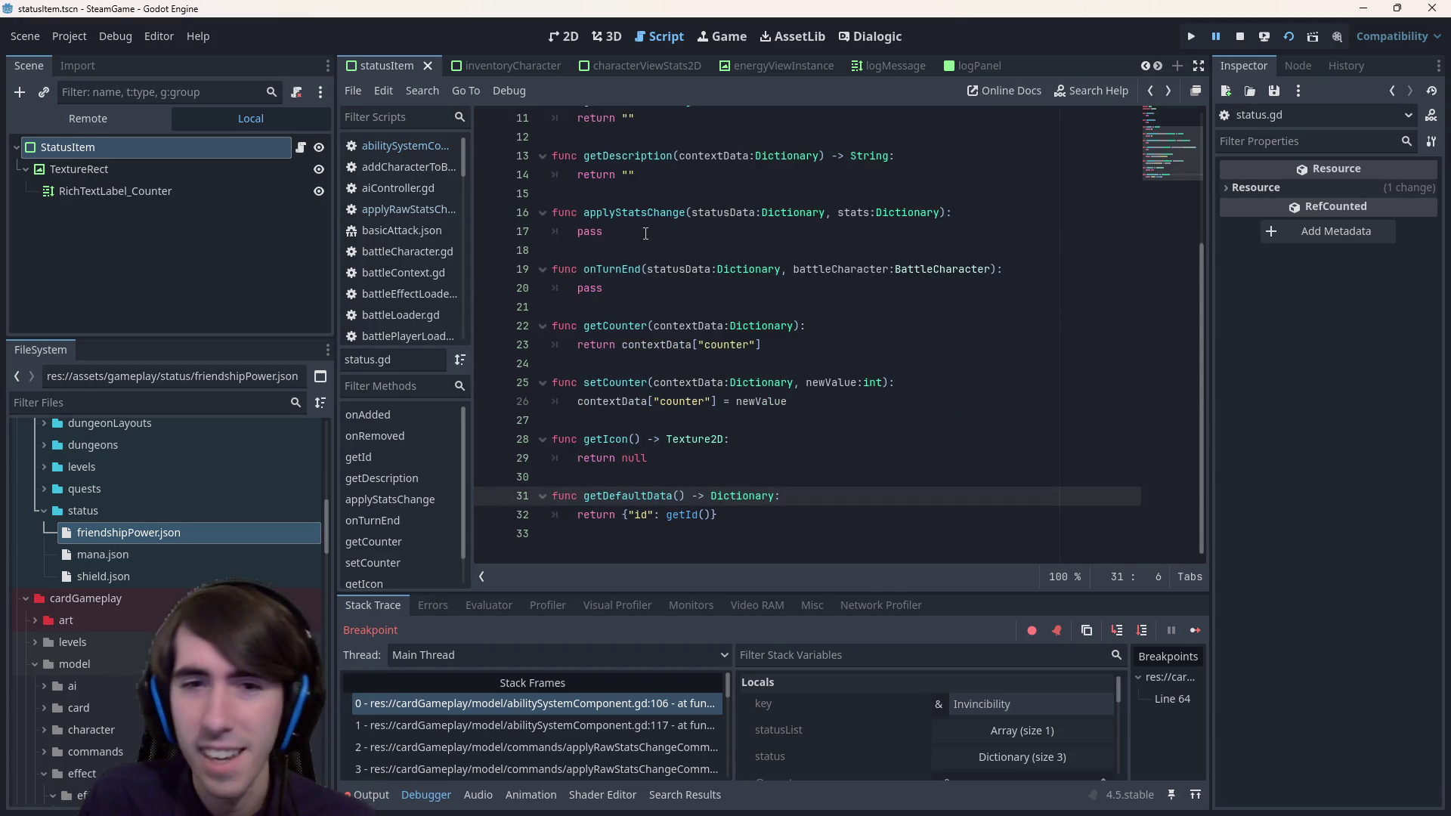
# - Revisit line 105, return to the IStatus definition, then open friendshipPower.json
pyautogui.hotkey('alt', 'Left')
pyautogui.hotkey('alt', 'Left')
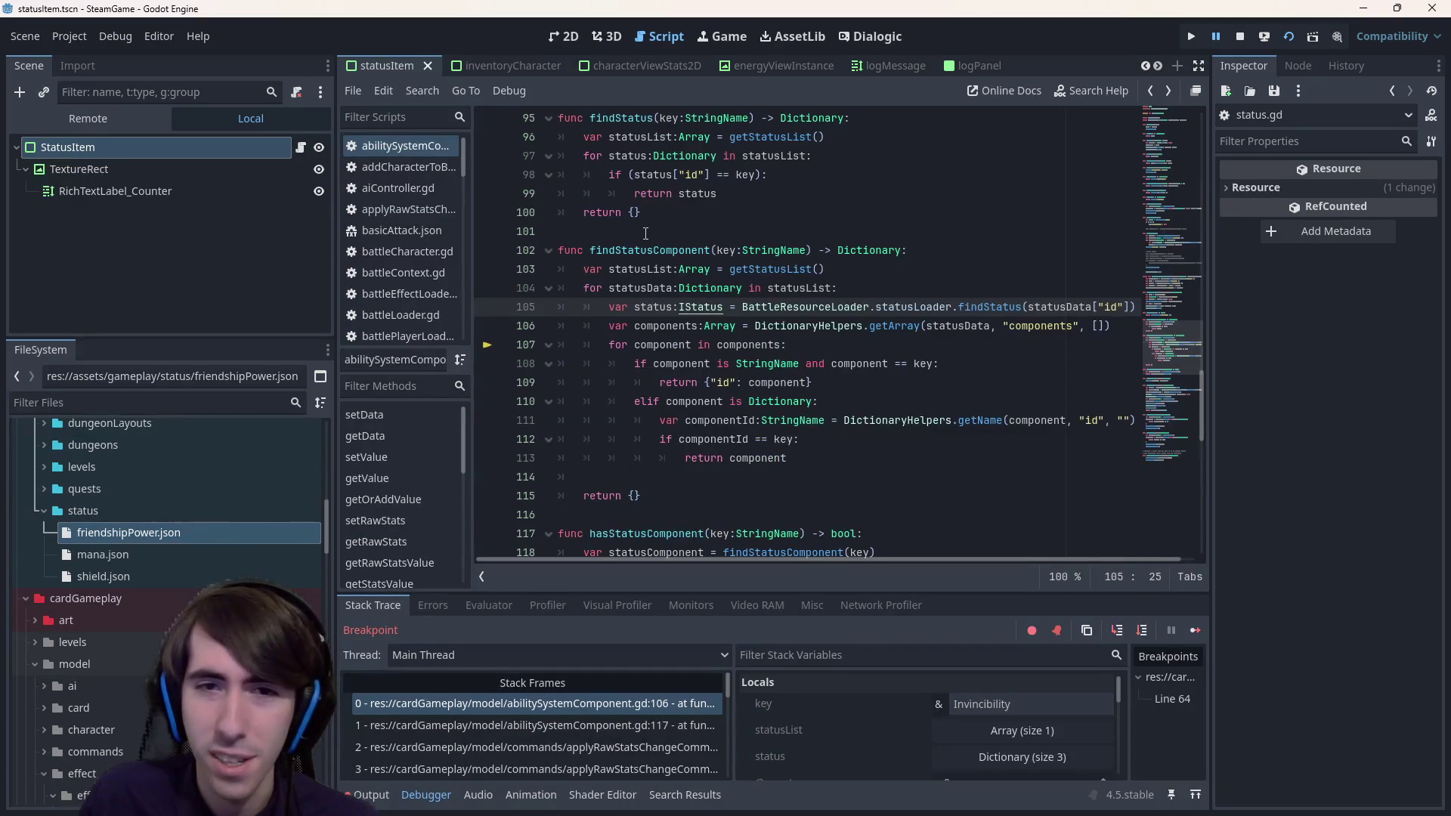
pyautogui.doubleClick(652, 306)
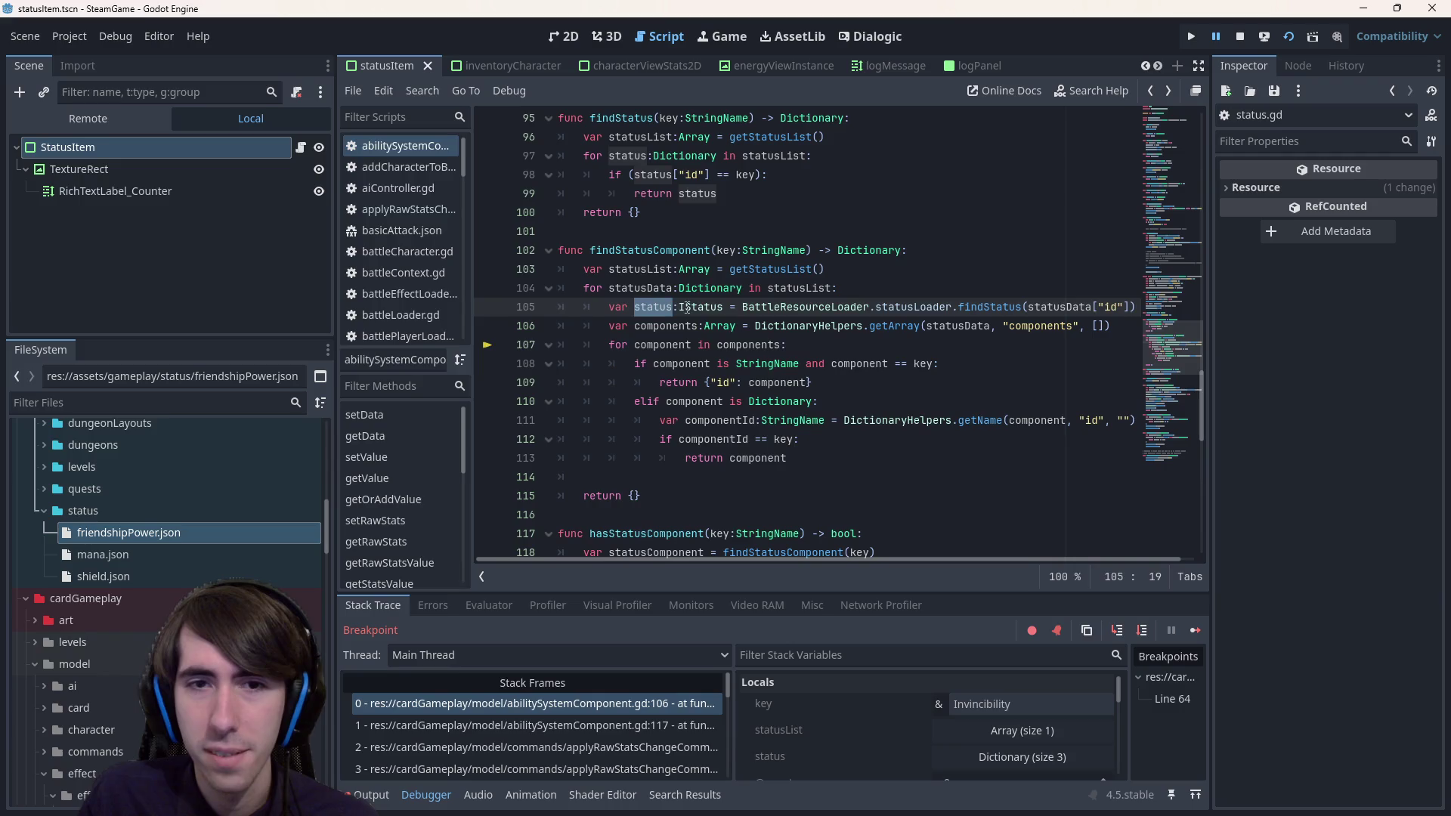
pyautogui.hotkey('alt', 'Right')
pyautogui.hotkey('alt', 'Right')
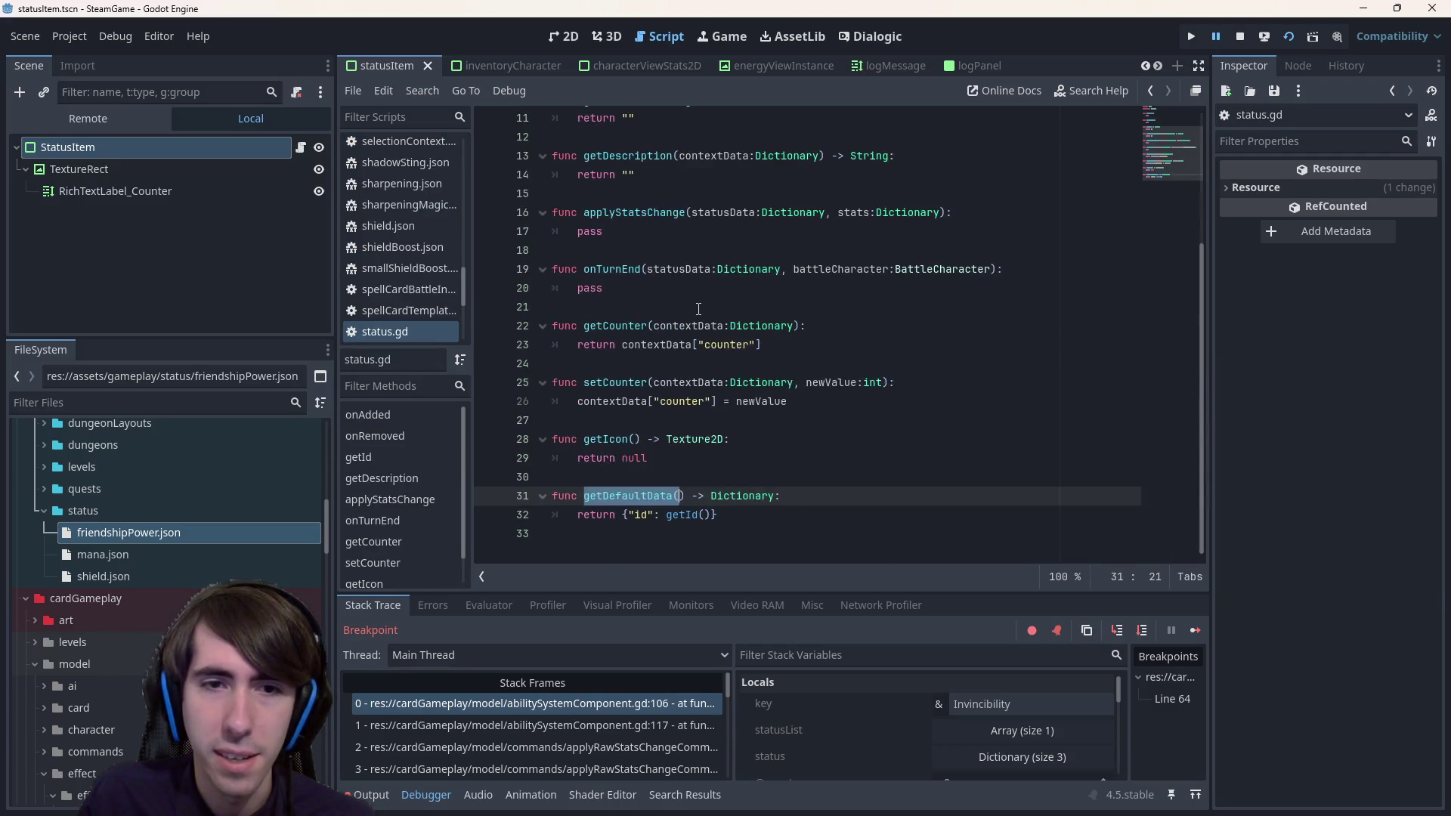
pyautogui.scroll(4, 698, 308)
pyautogui.doubleClick(654, 136)
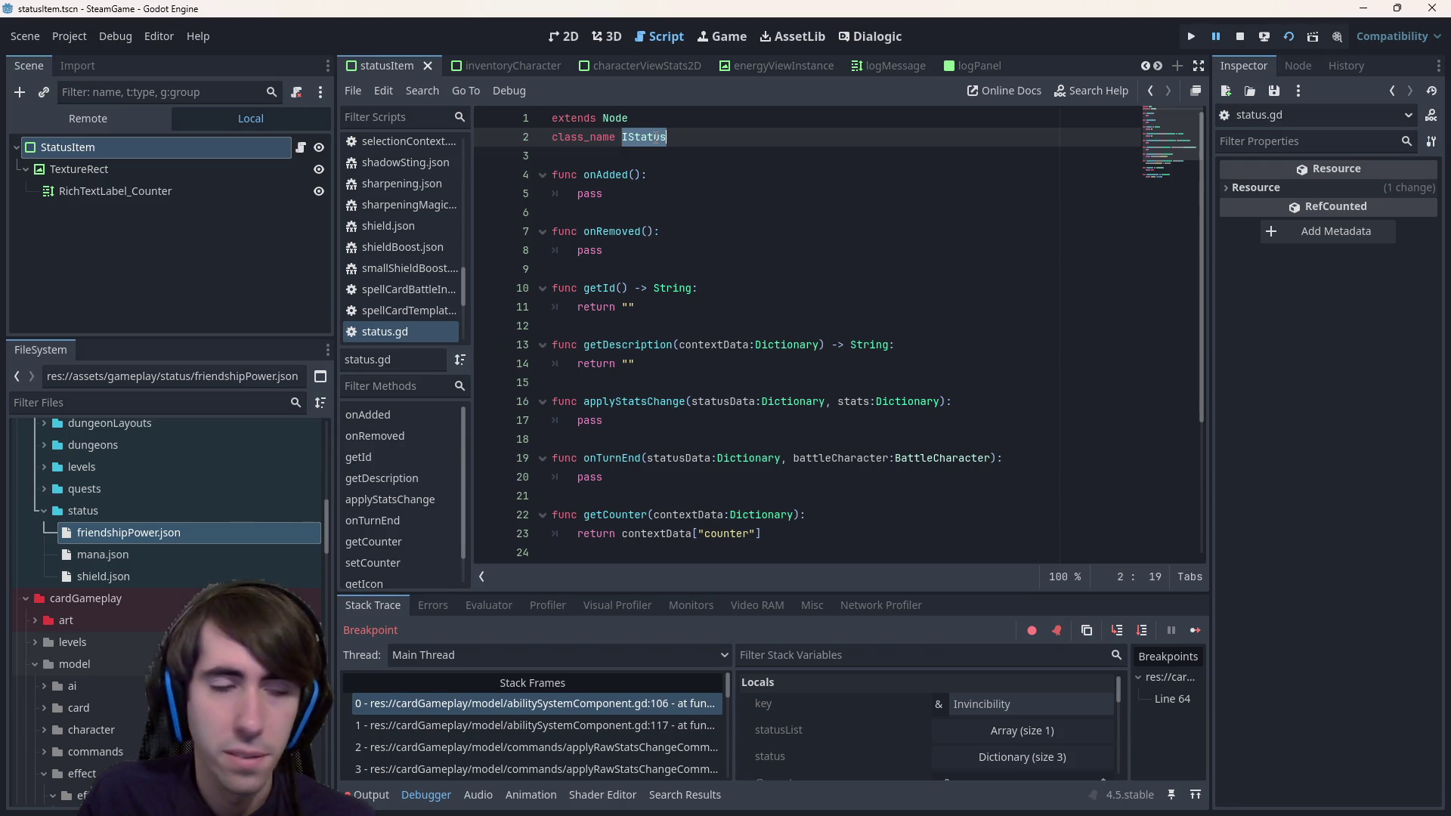
pyautogui.doubleClick(215, 533)
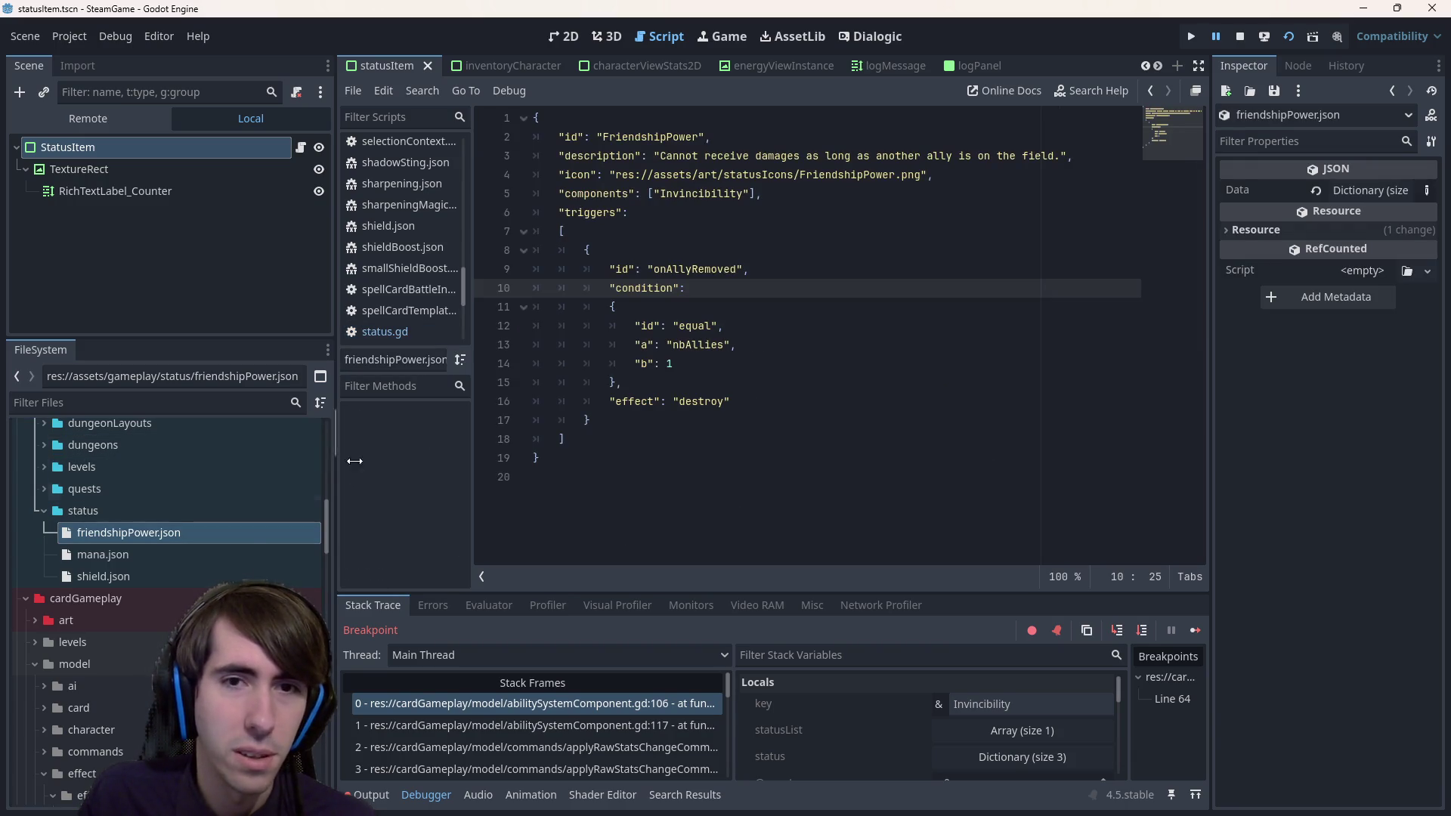
# - Return to line 105 of abilitySystemComponent.gd, then open and review mana.json
pyautogui.click(707, 326)
pyautogui.hotkey('alt', 'Left')
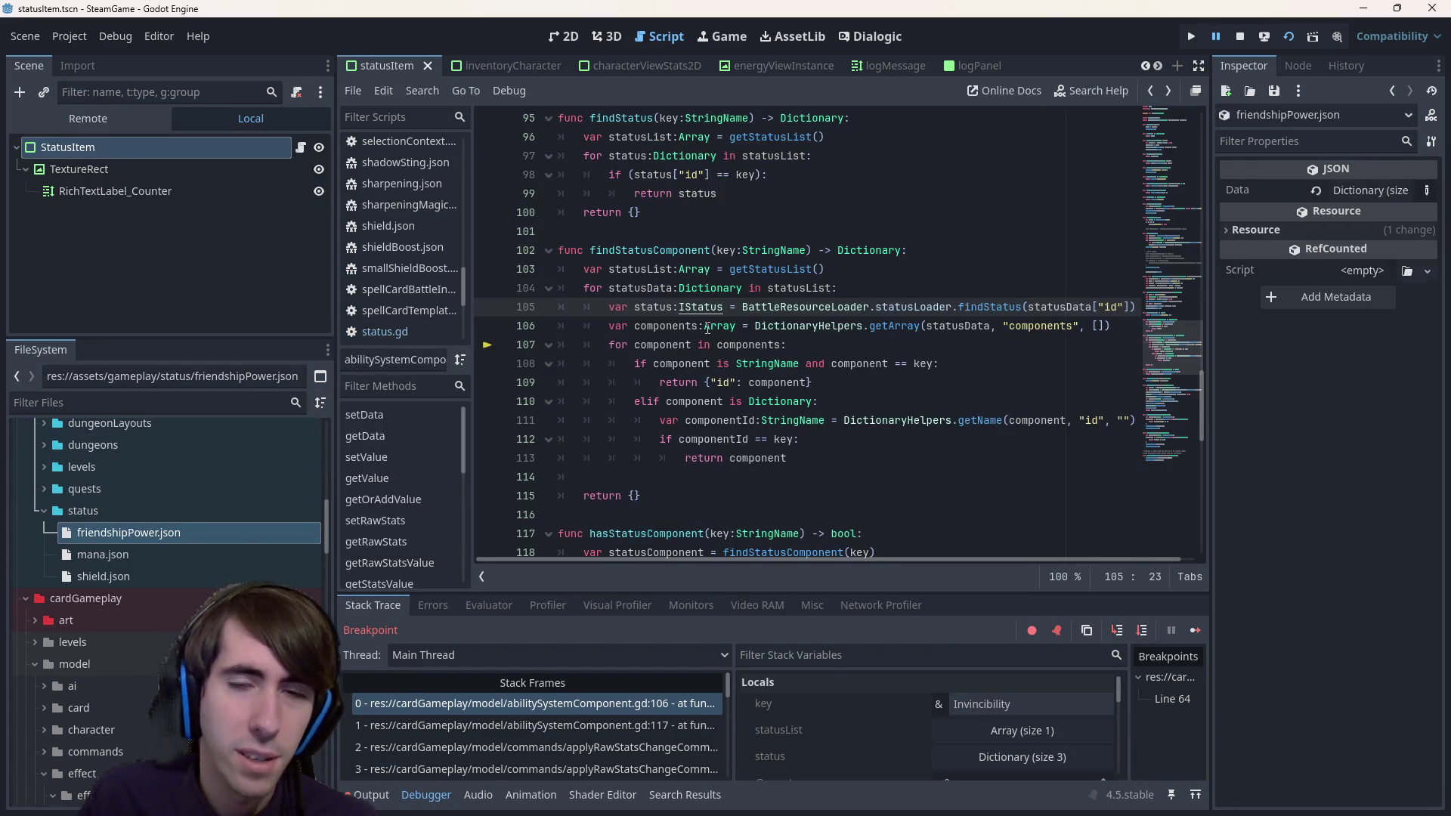
pyautogui.doubleClick(184, 553)
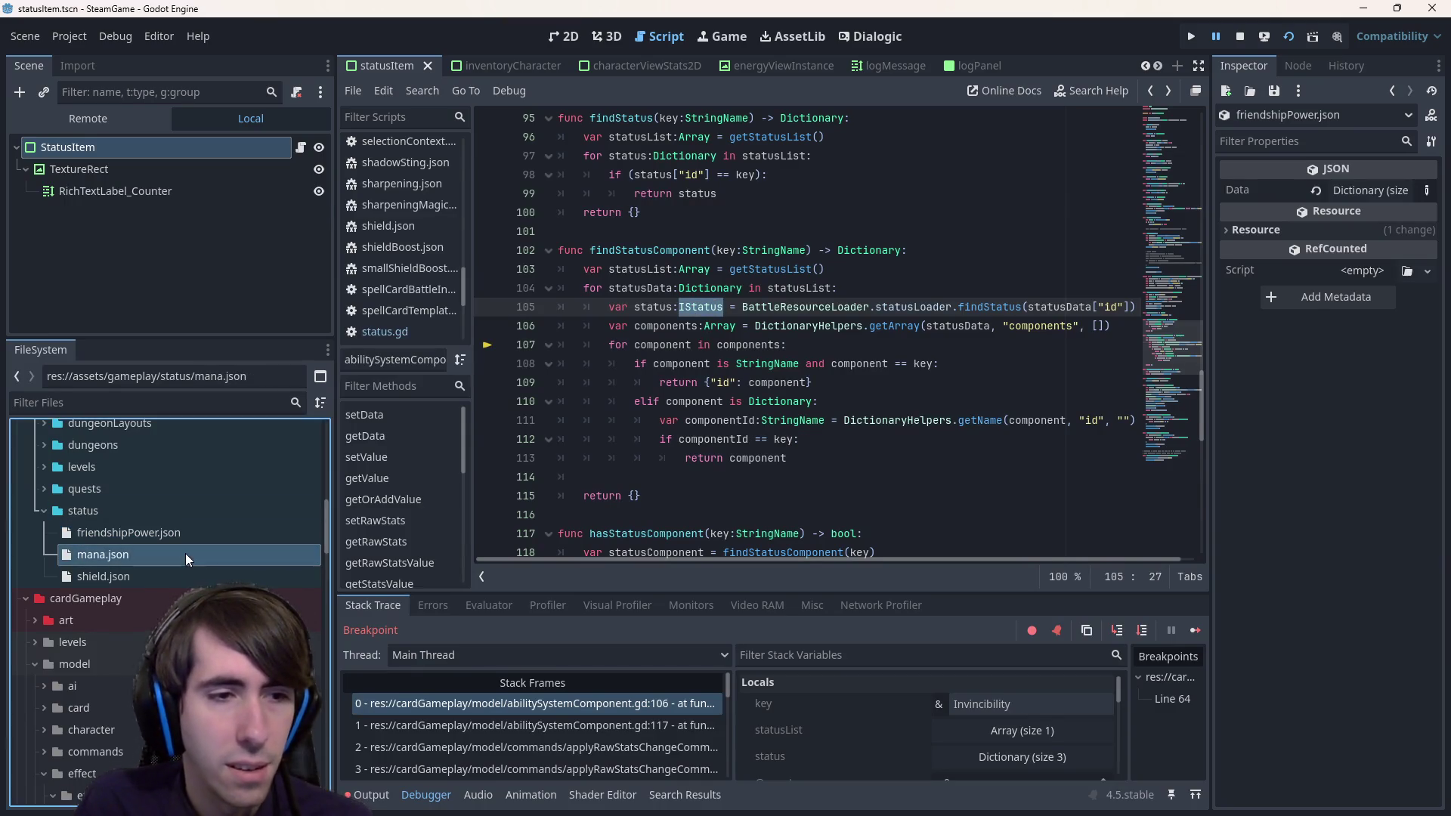
pyautogui.hotkey('ctrl', 'a')
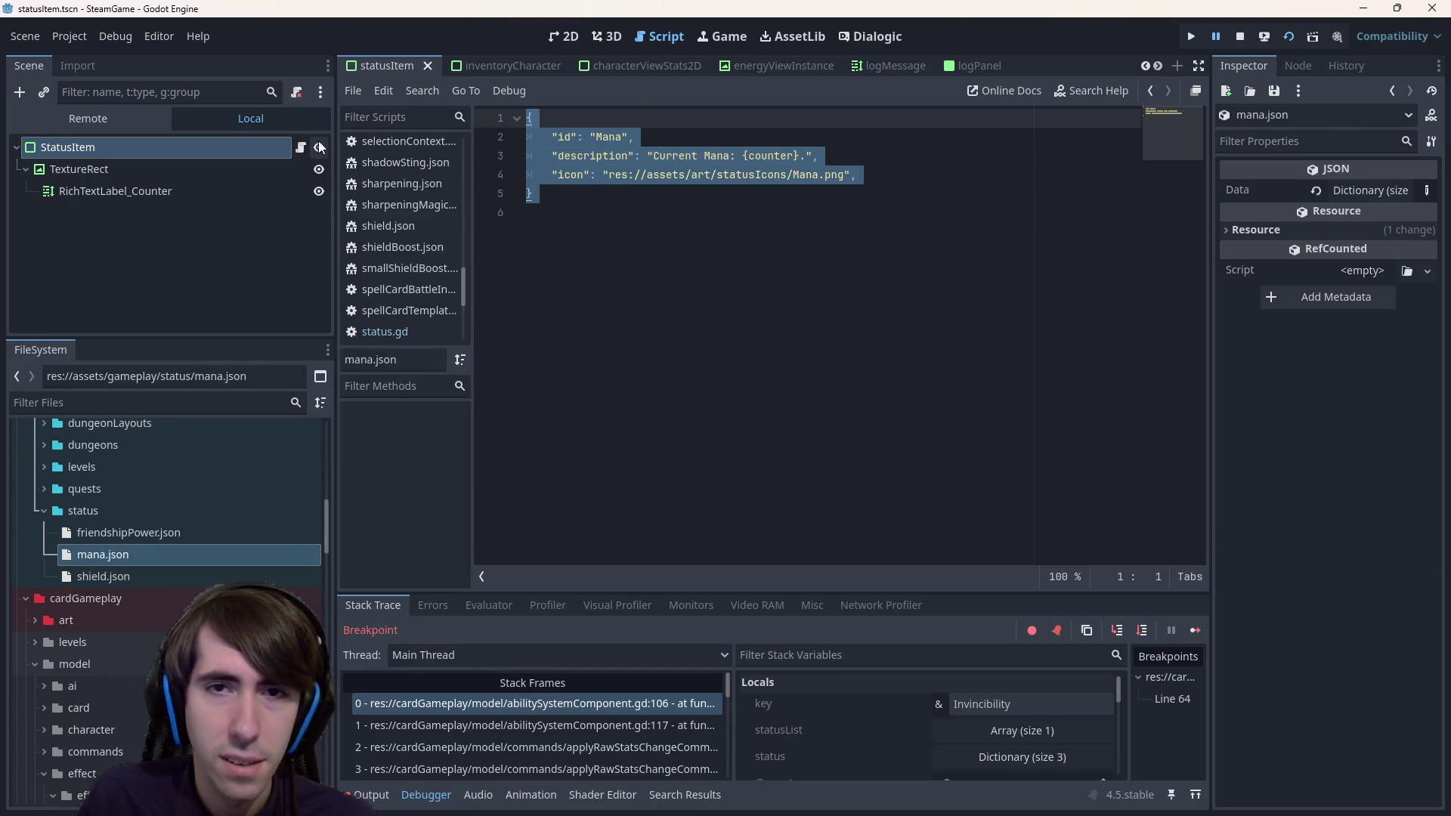
pyautogui.scroll(-5, 174, 541)
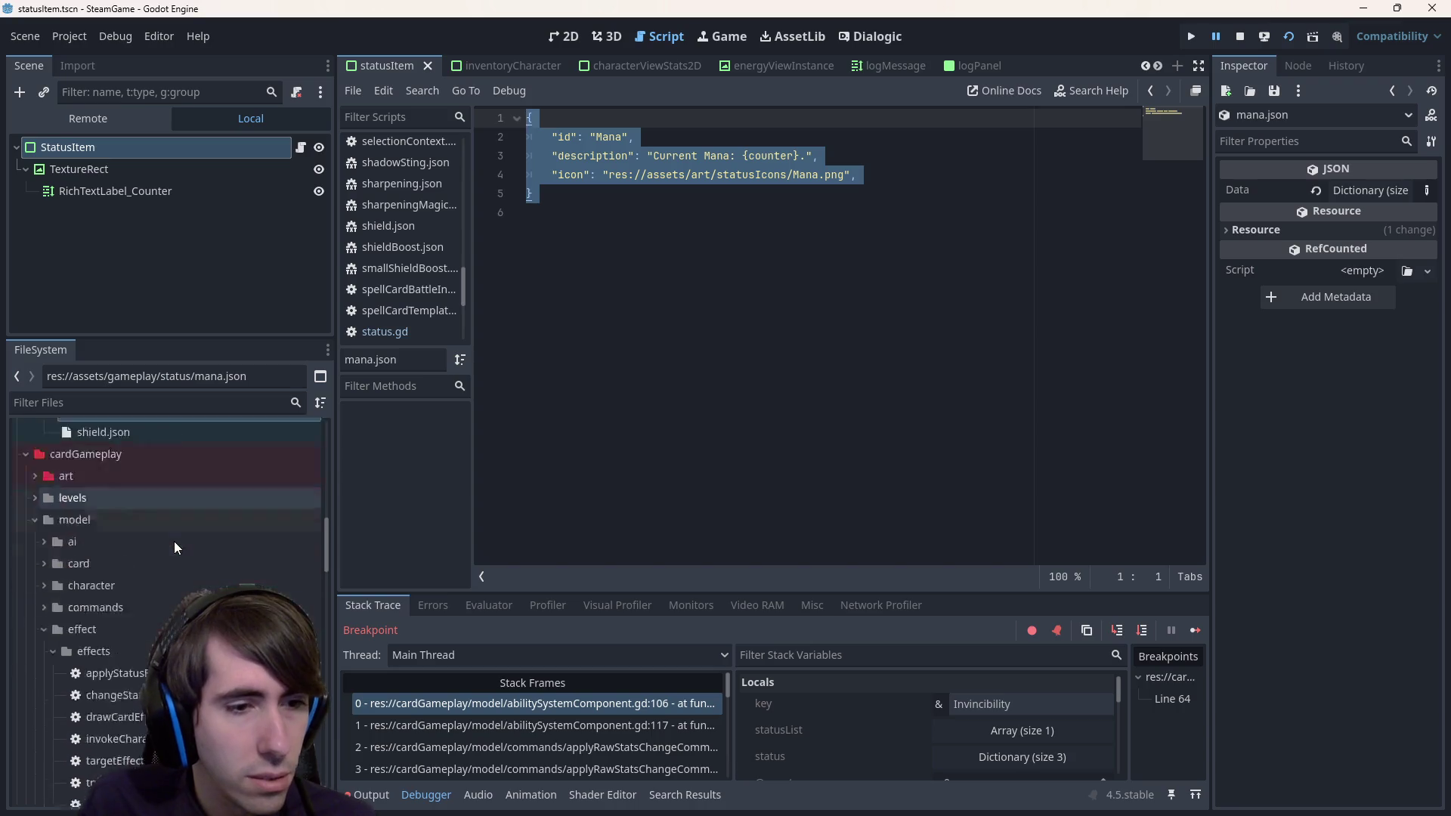
pyautogui.scroll(-4, 173, 542)
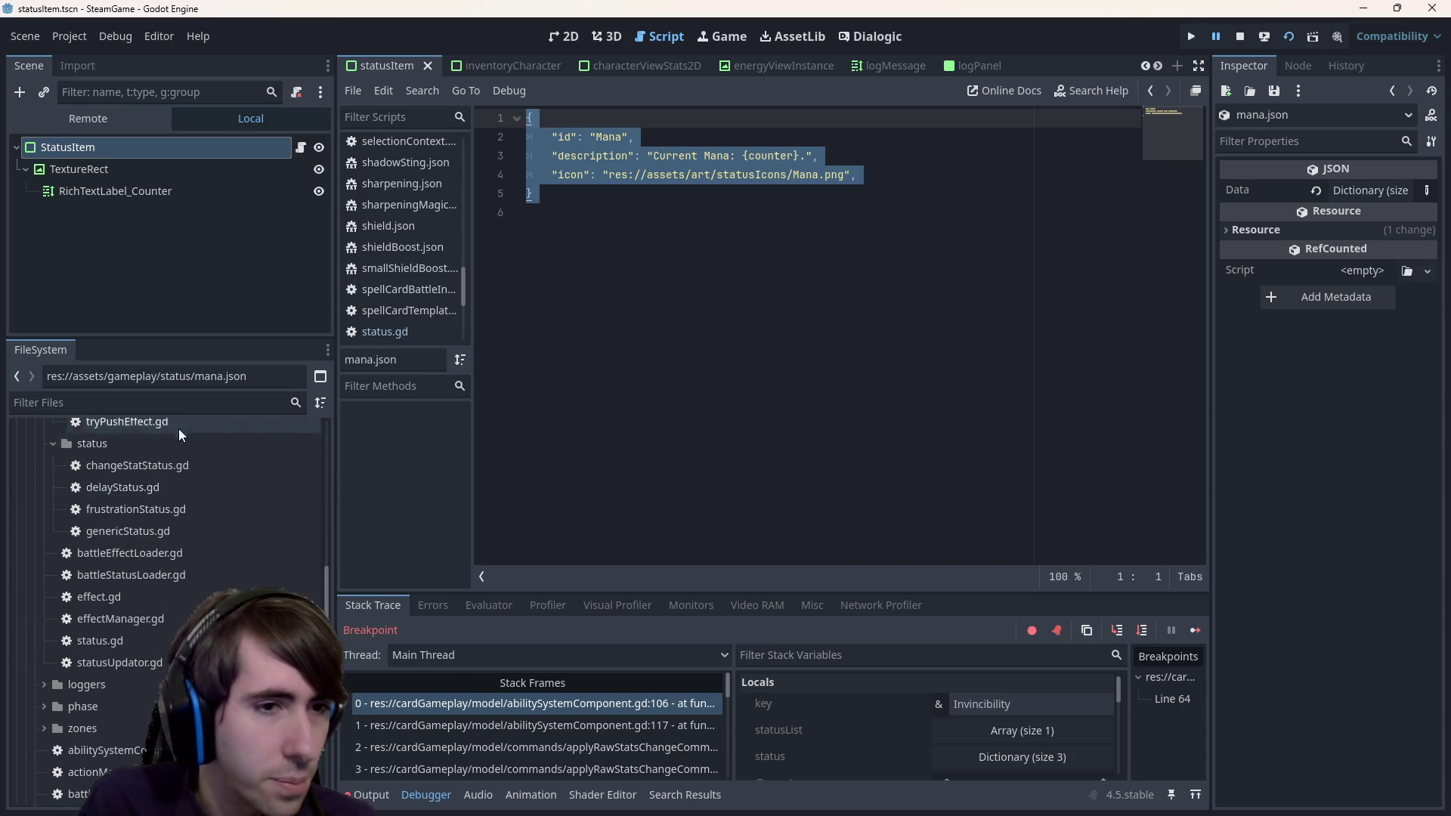
# - Filter the FileSystem dock by 'status' and open genericStatus.gd
pyautogui.click(163, 400)
pyautogui.write('status')
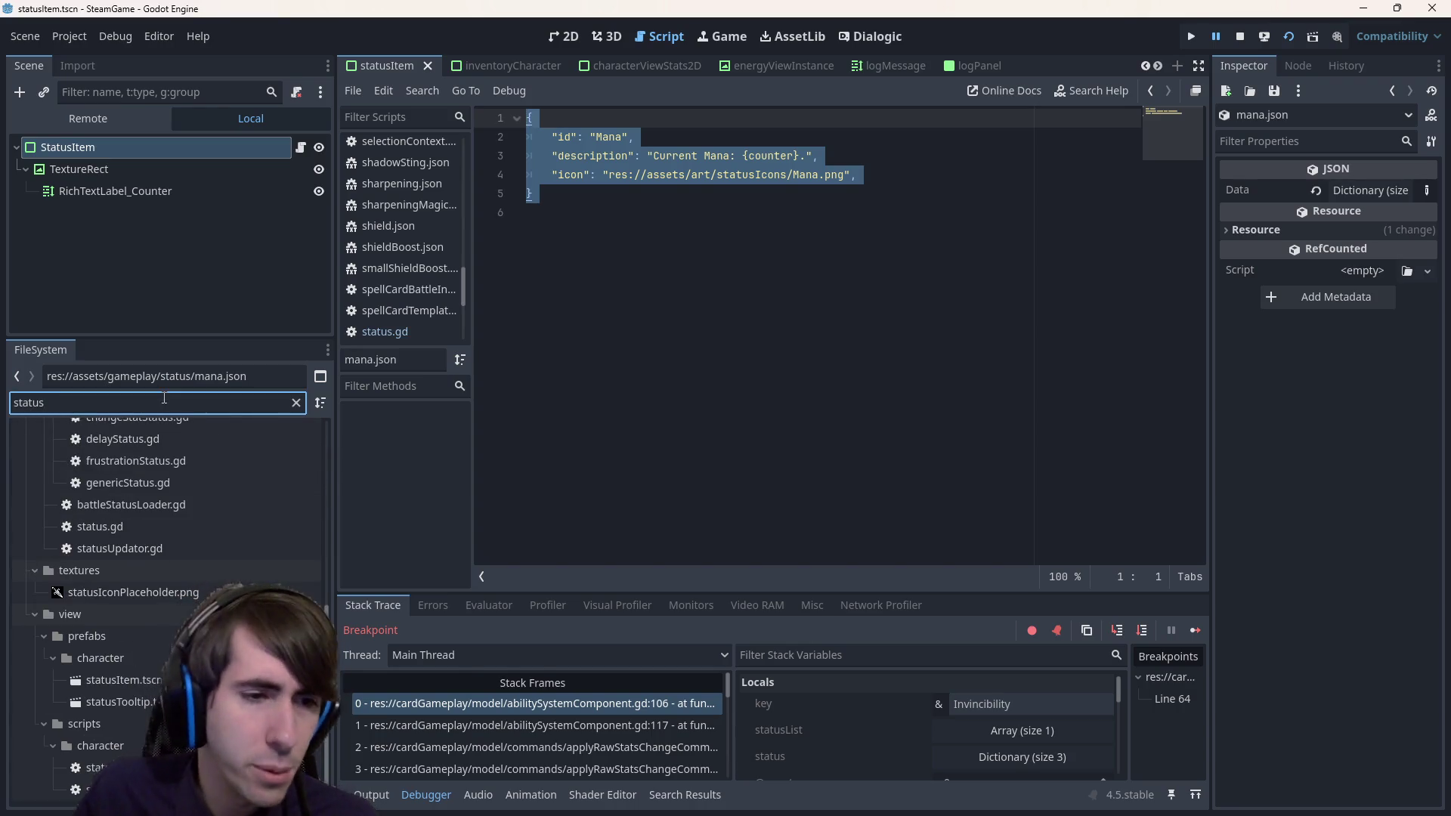
pyautogui.scroll(-3, 178, 600)
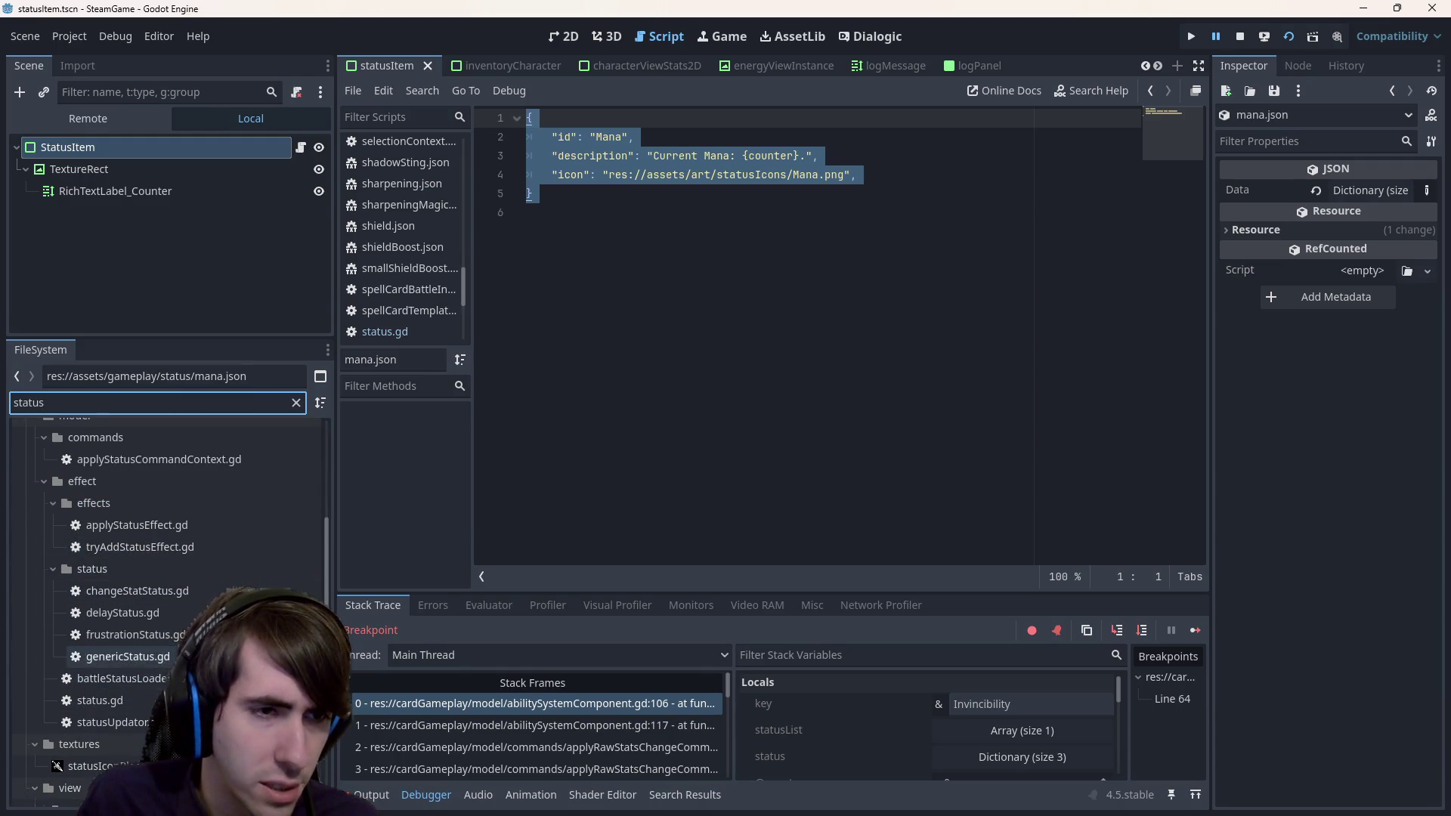
pyautogui.scroll(1, 121, 657)
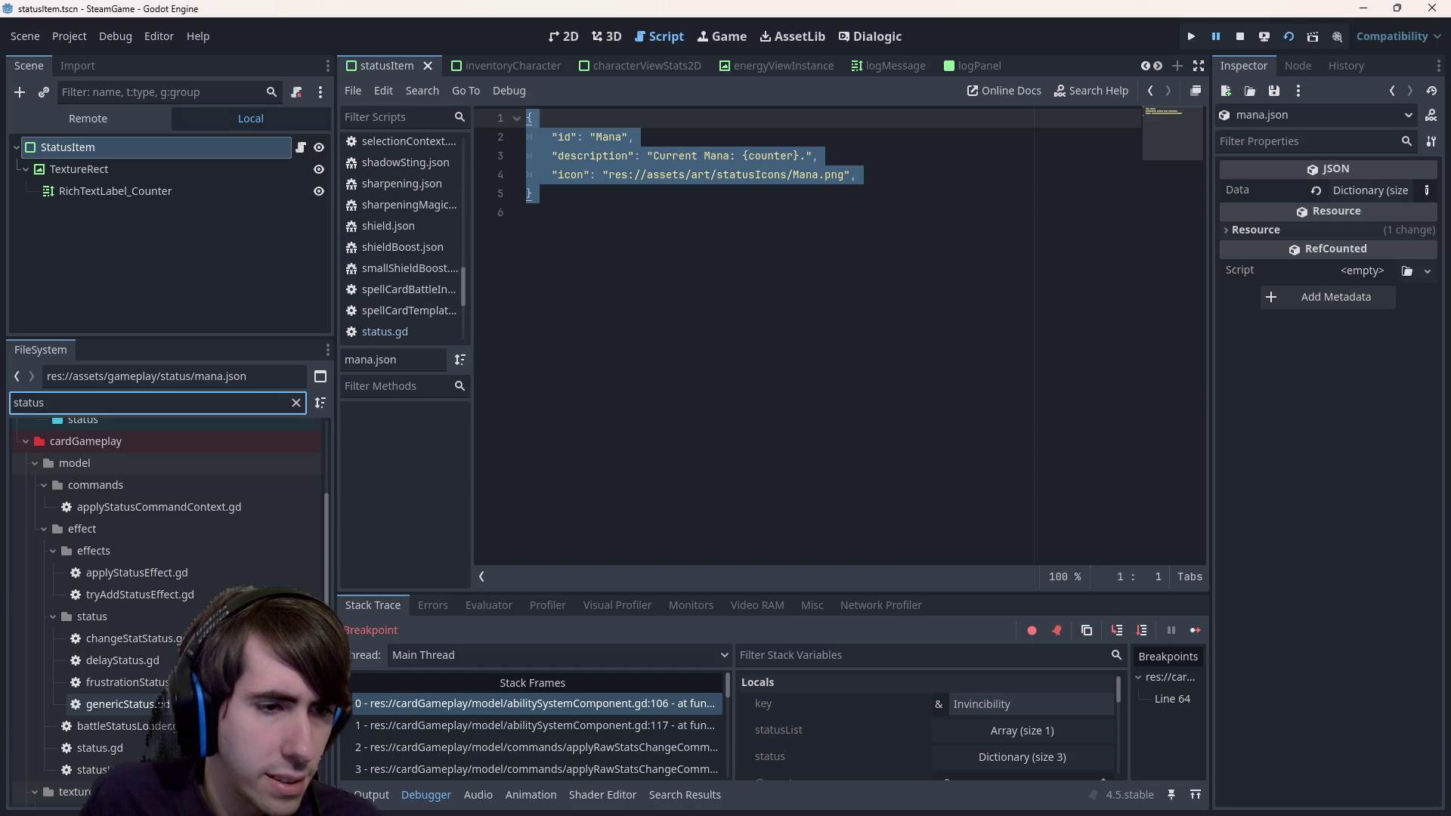
pyautogui.doubleClick(120, 704)
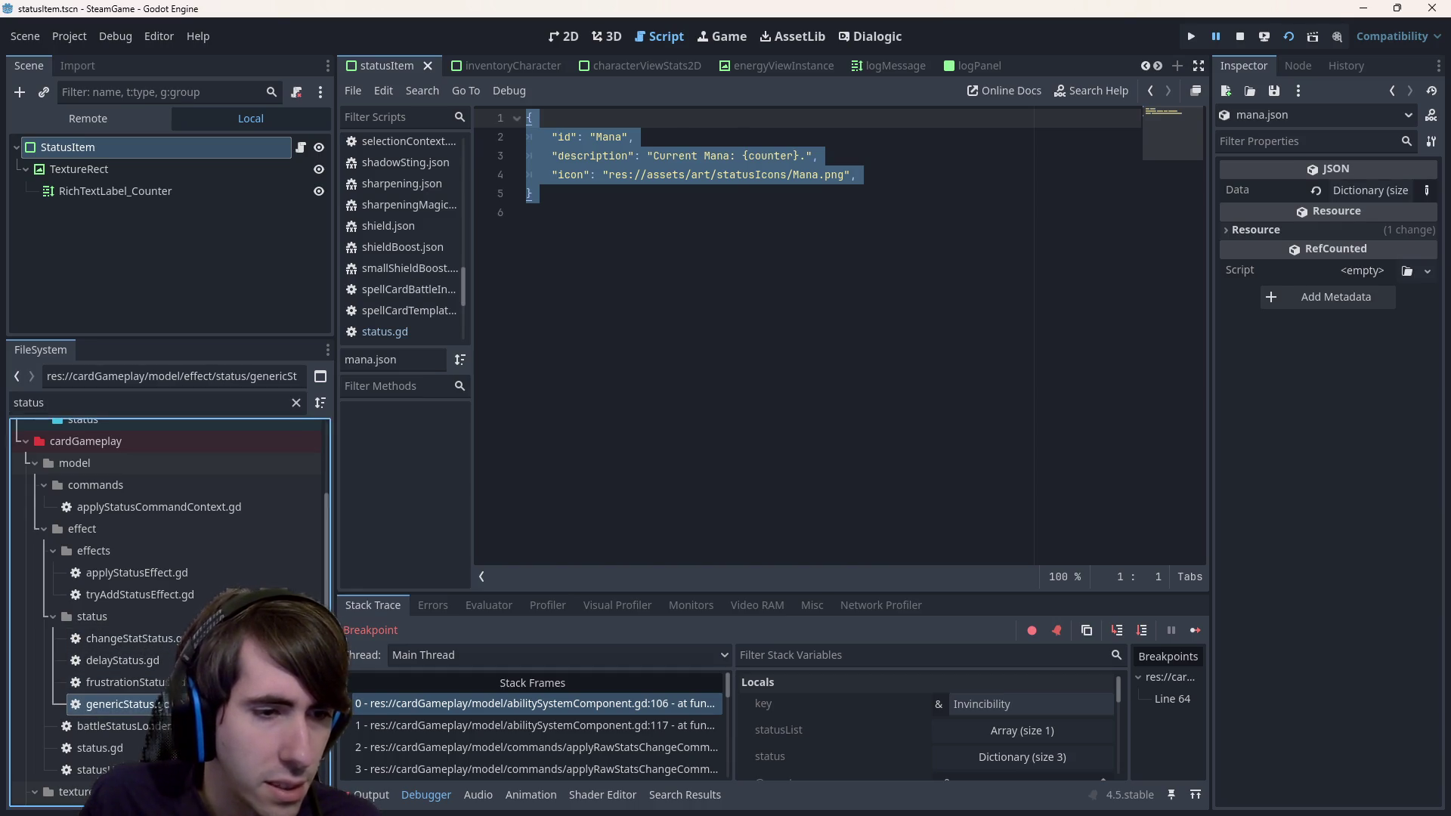
# - Examine genericStatus.gd's loadFromDictionary, IStatus base and data variable on line 5
pyautogui.doubleClick(665, 175)
pyautogui.scroll(1, 665, 174)
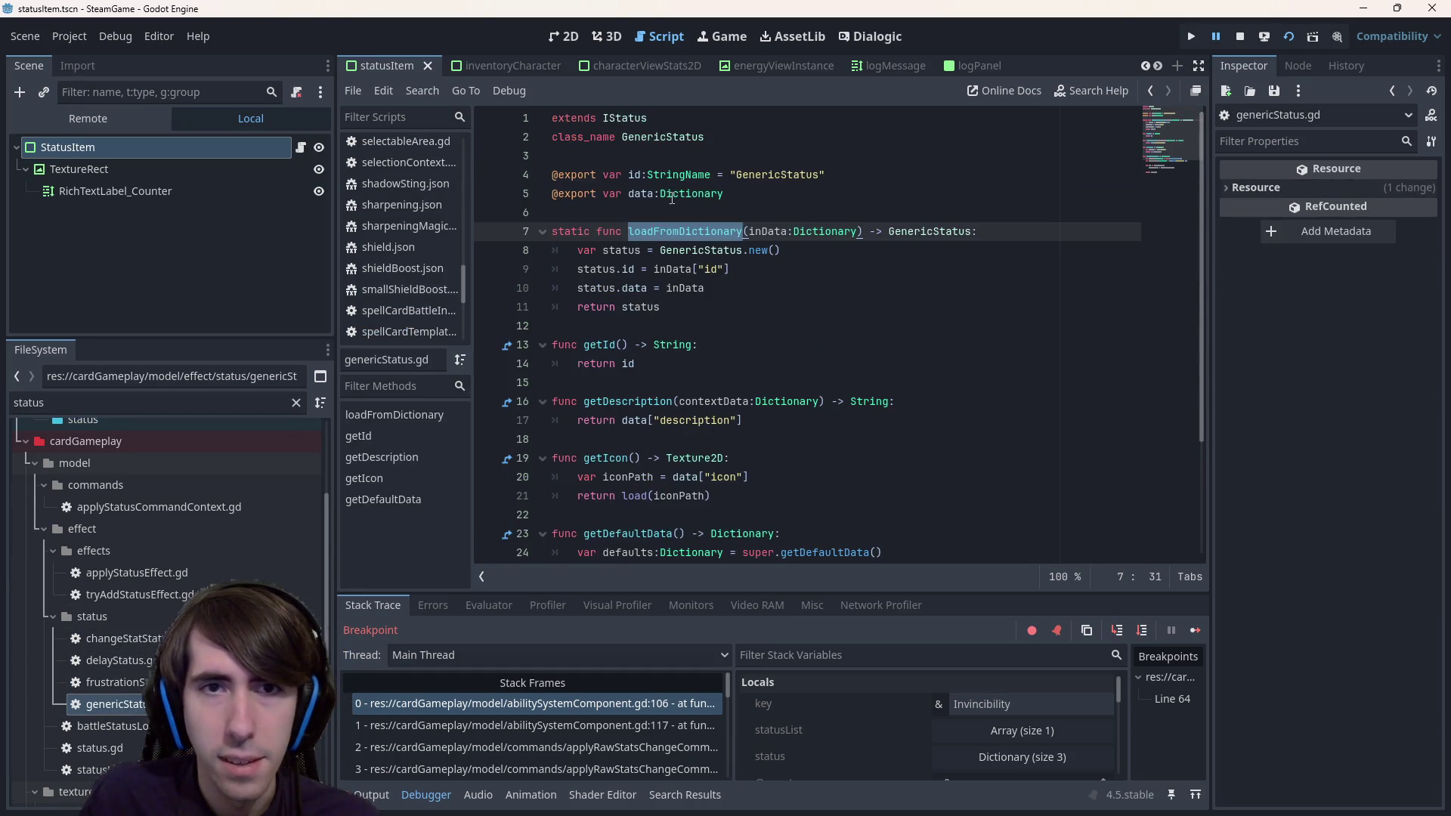
pyautogui.doubleClick(627, 118)
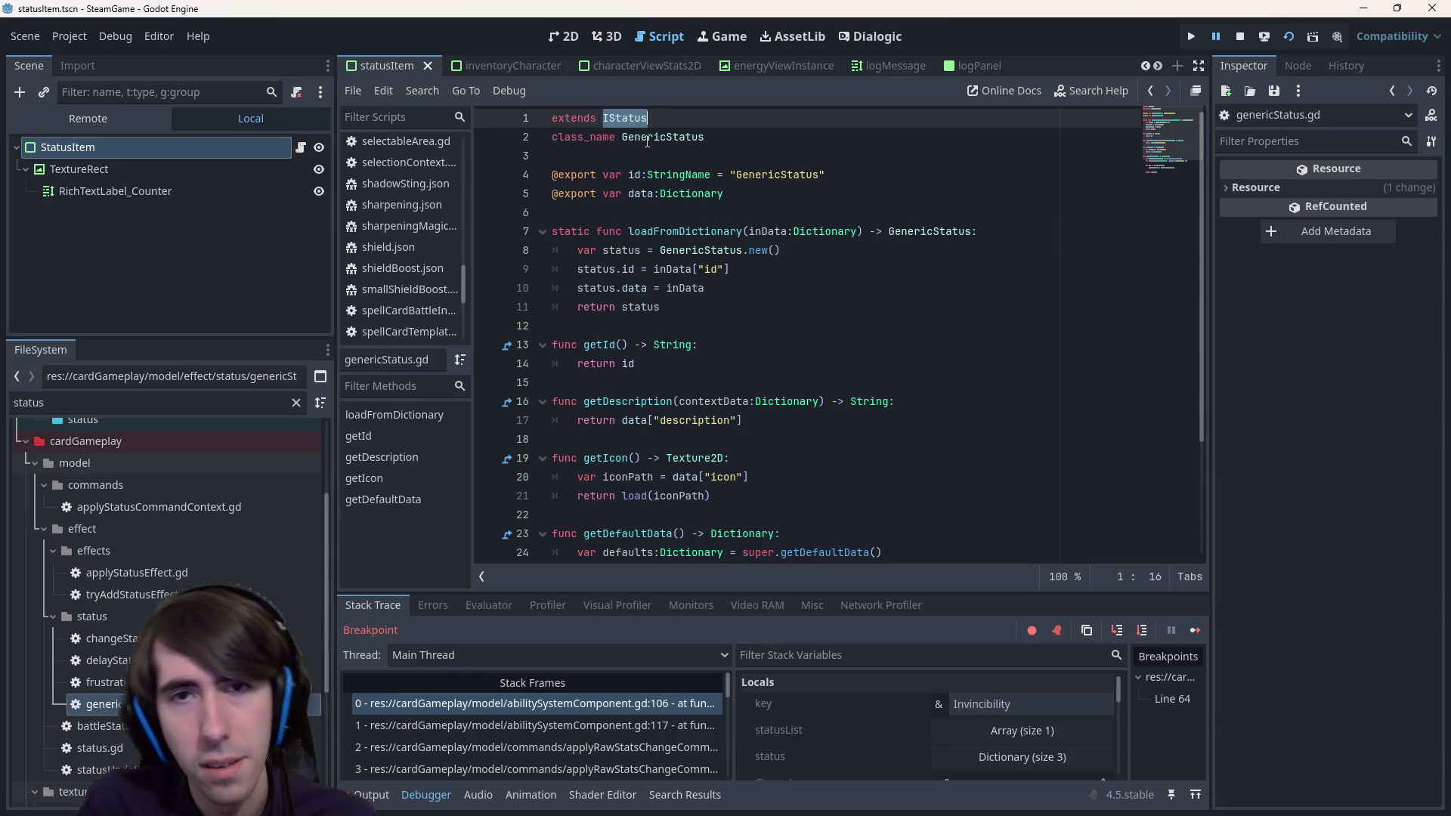
pyautogui.scroll(-3, 637, 326)
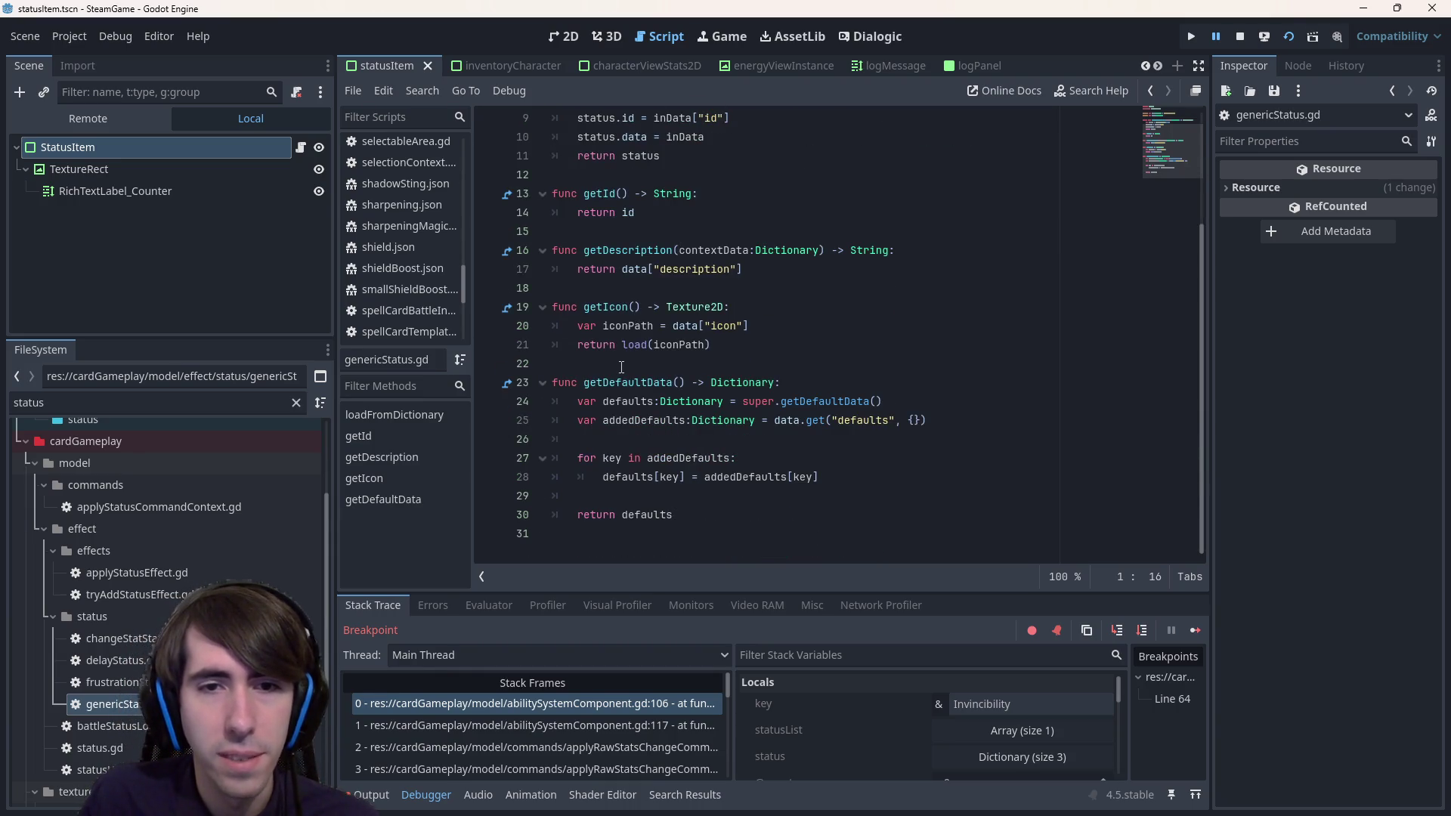
pyautogui.scroll(3, 643, 226)
pyautogui.doubleClick(646, 196)
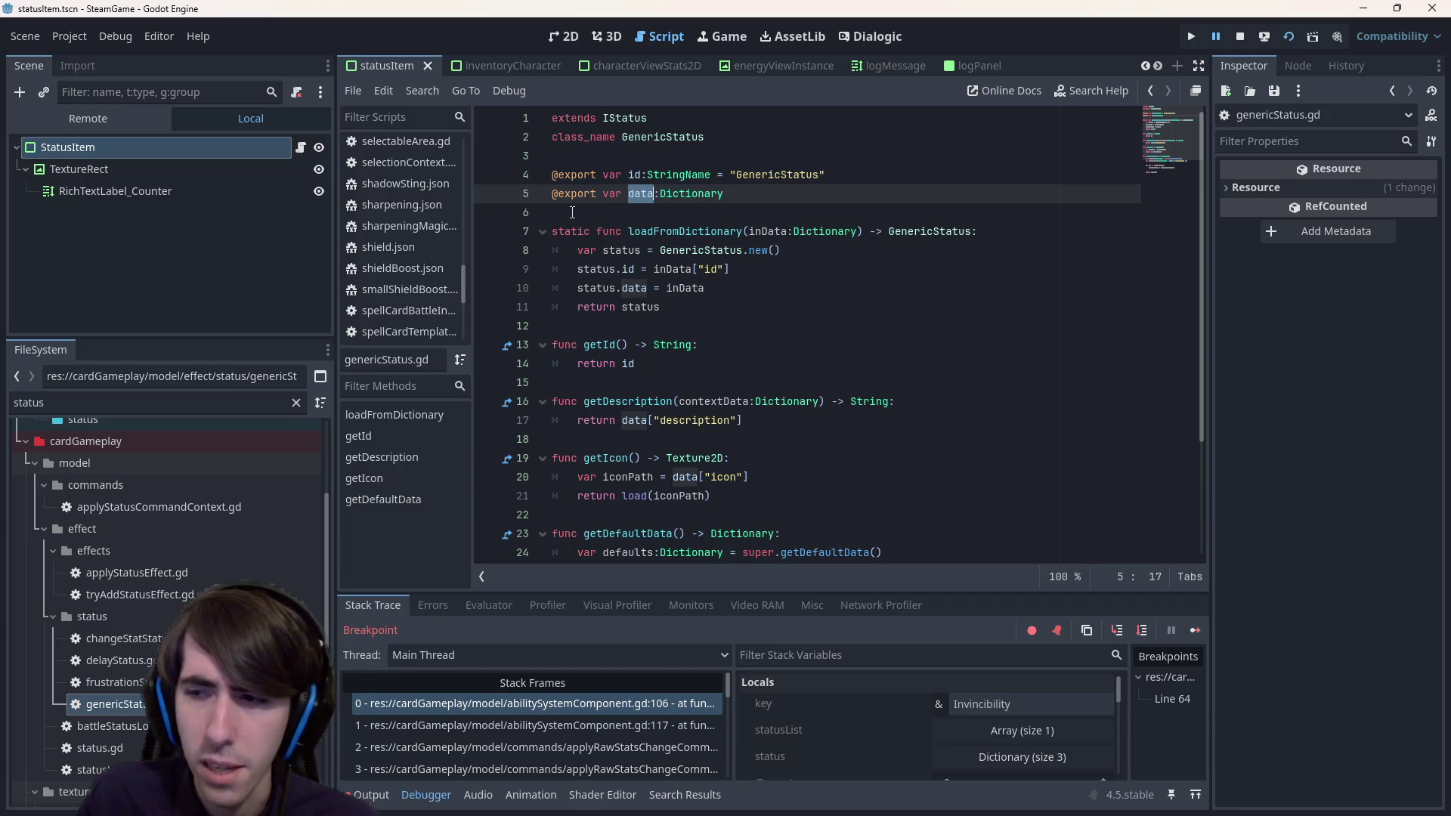
pyautogui.scroll(-3, 655, 199)
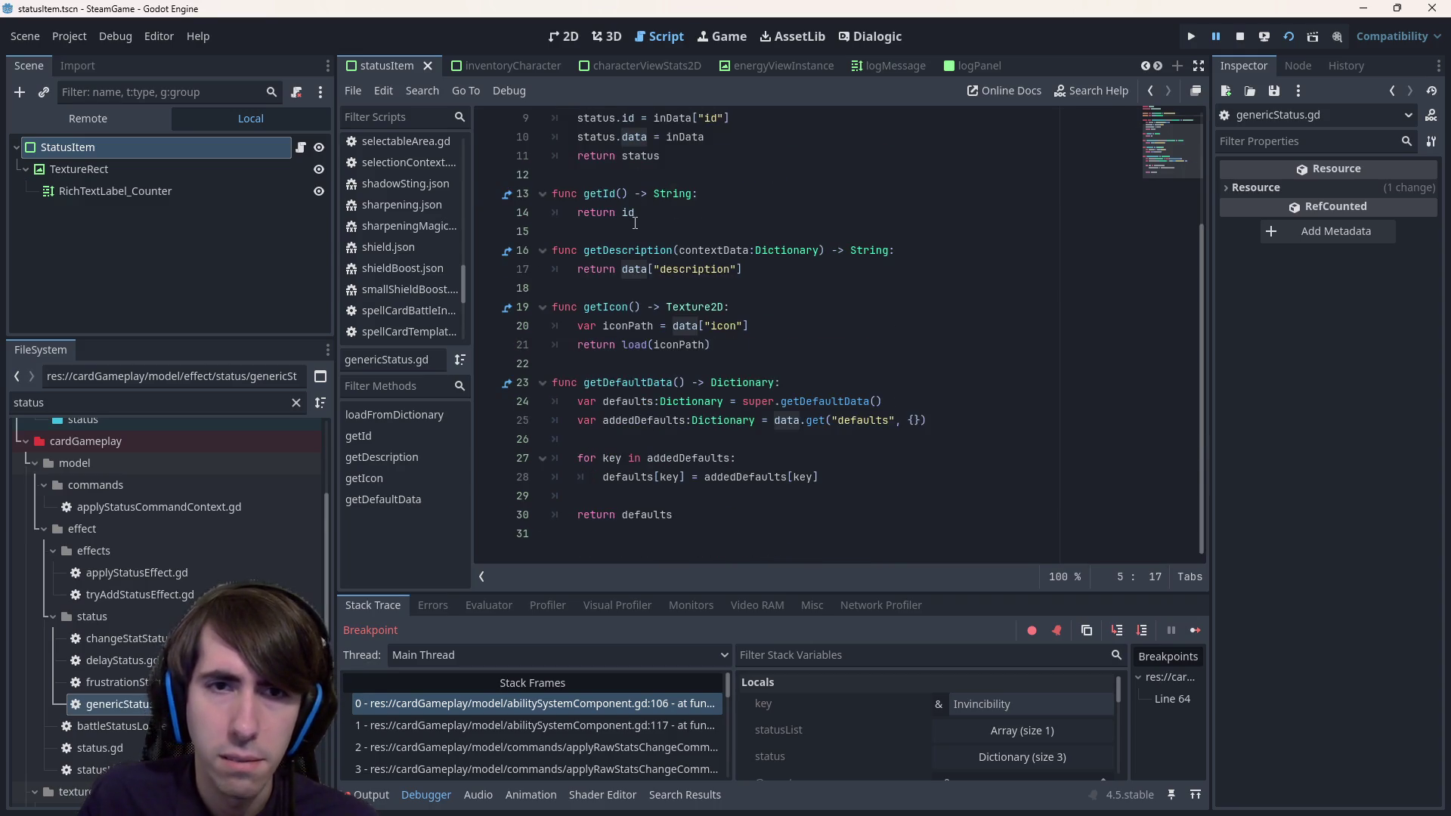
pyautogui.scroll(1, 780, 188)
pyautogui.scroll(1, 780, 188)
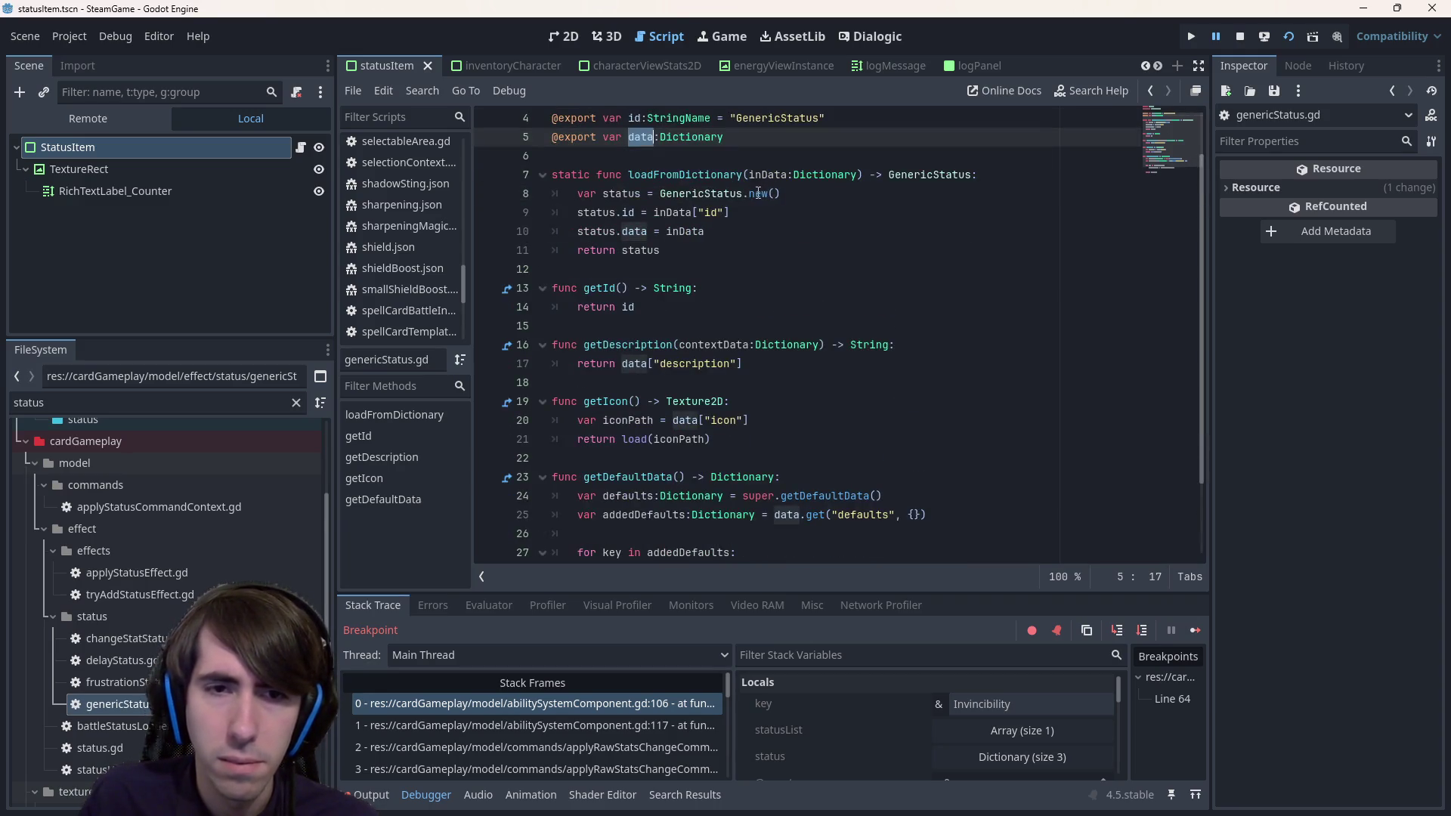
pyautogui.scroll(1, 747, 195)
pyautogui.scroll(-3, 733, 216)
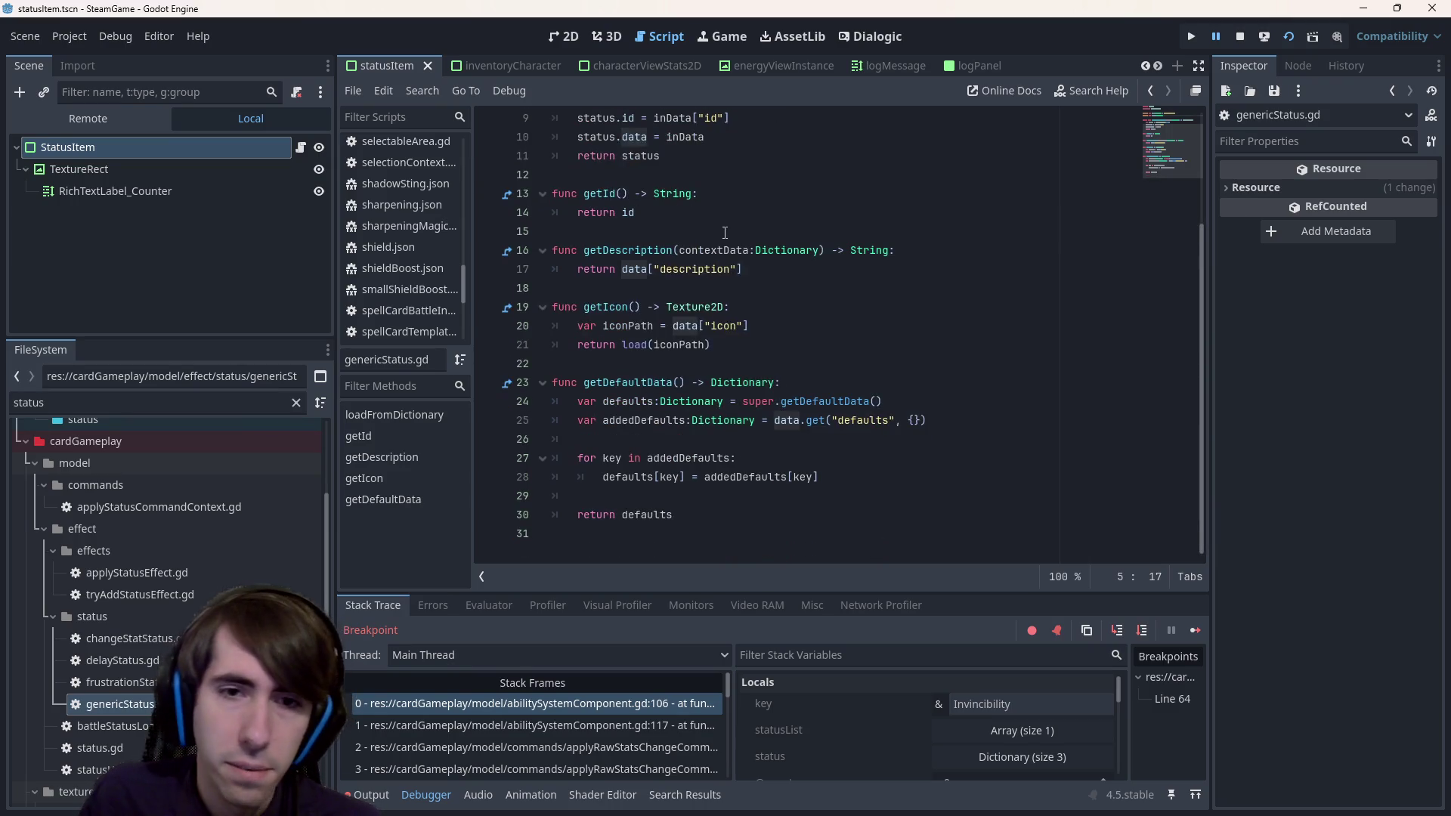
# - Check getDefaultData on line 23 and the exported data property
pyautogui.doubleClick(664, 382)
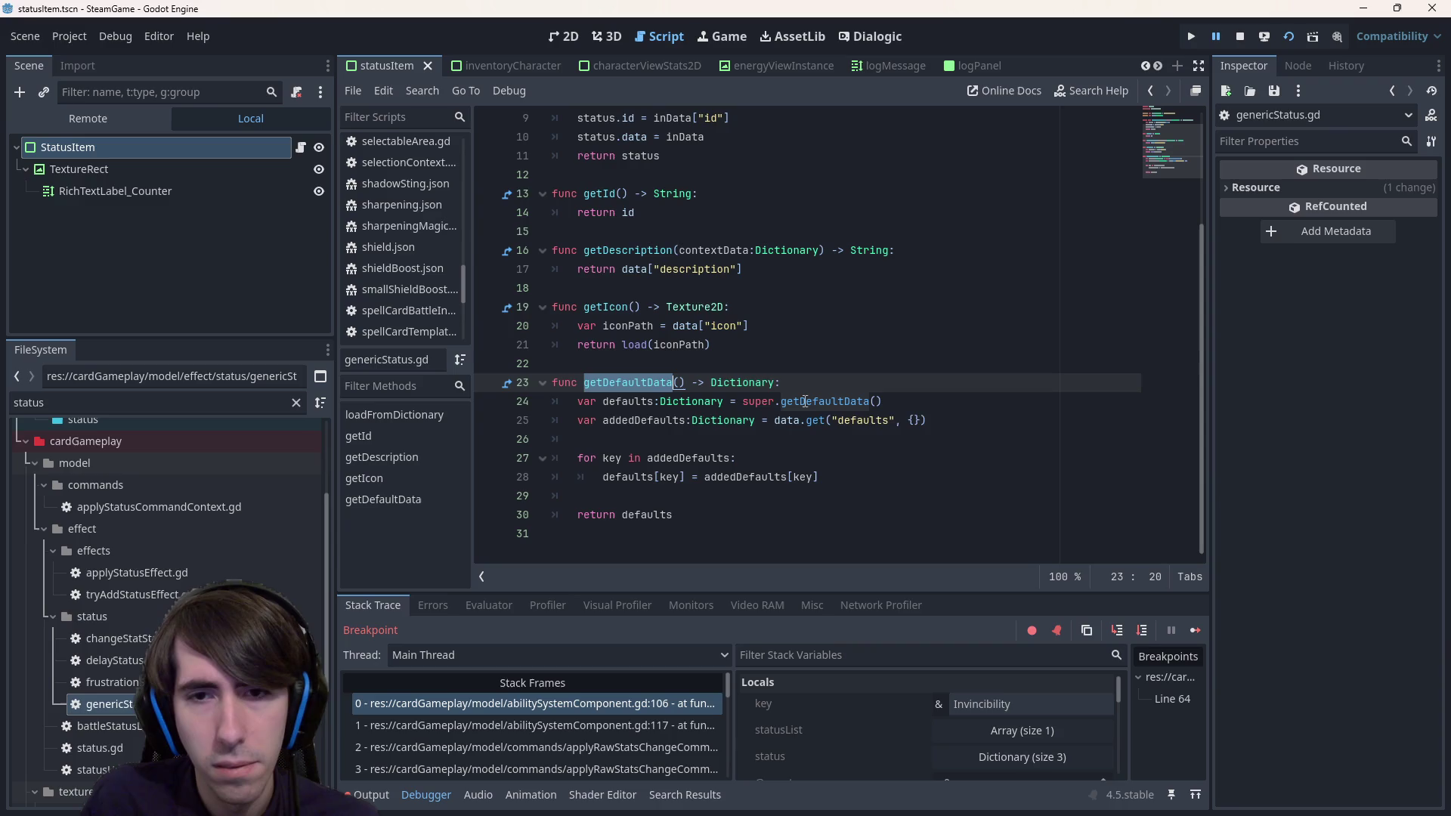
pyautogui.moveTo(805, 401)
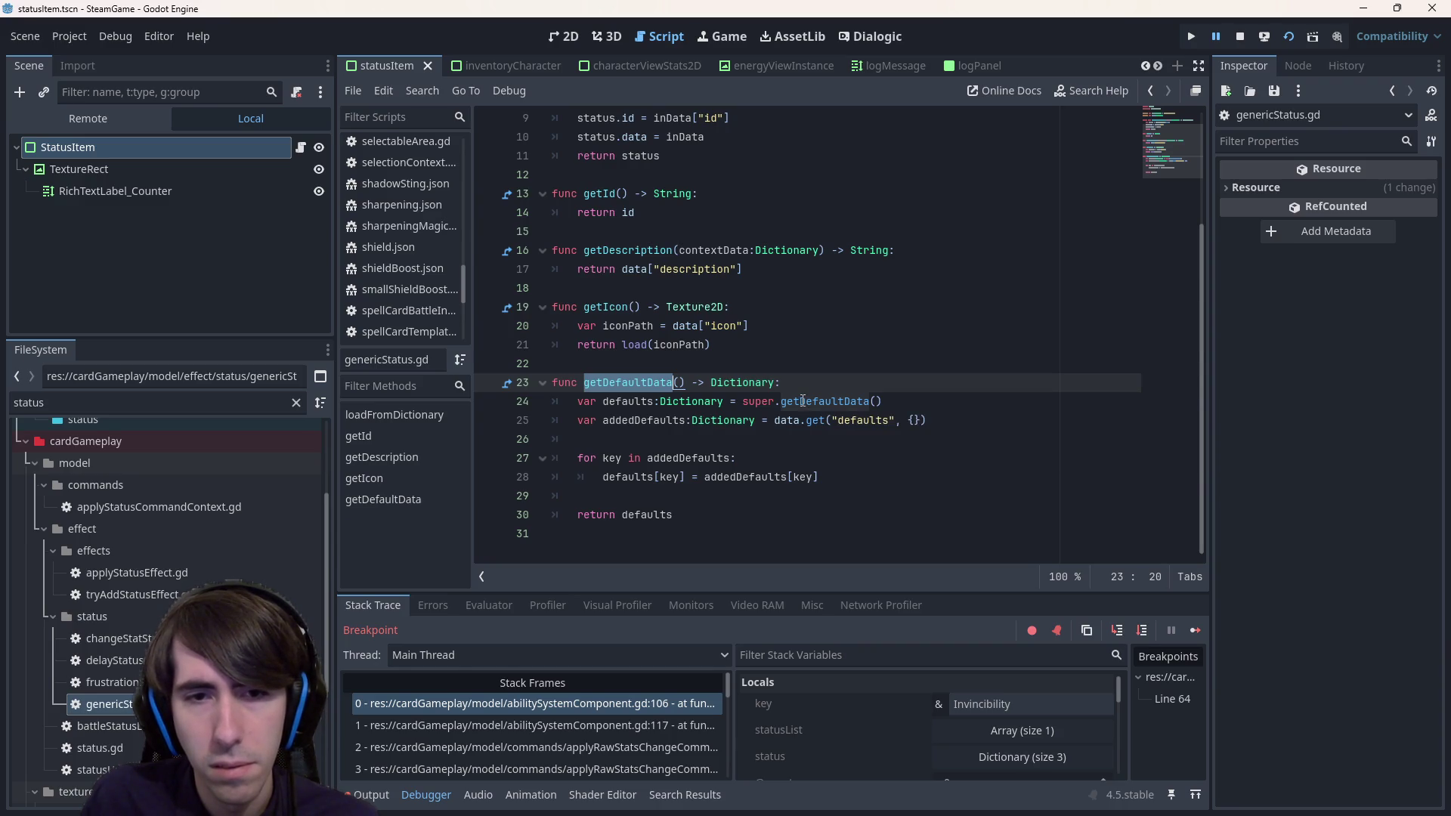
pyautogui.scroll(3, 793, 399)
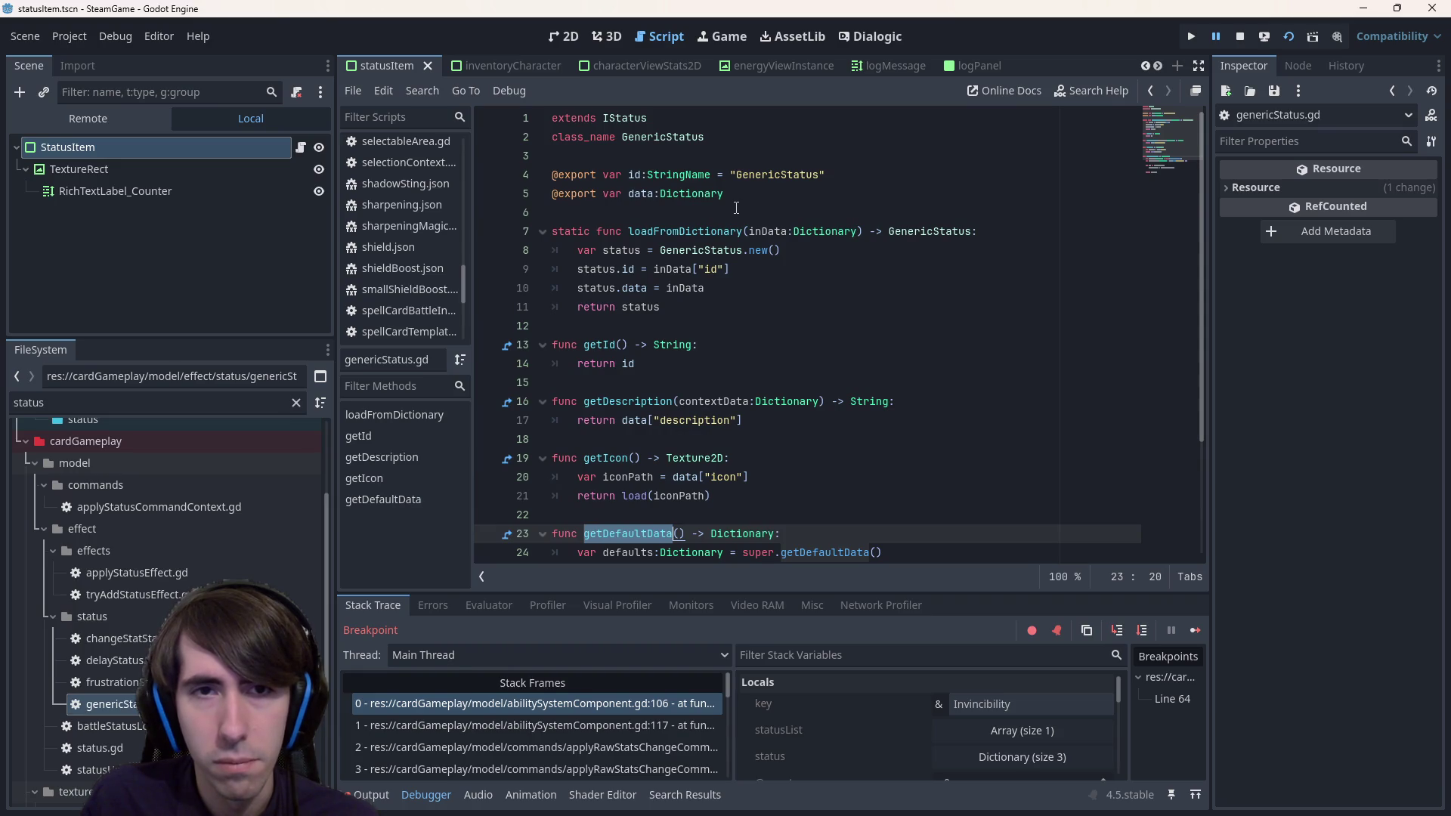
pyautogui.click(652, 194)
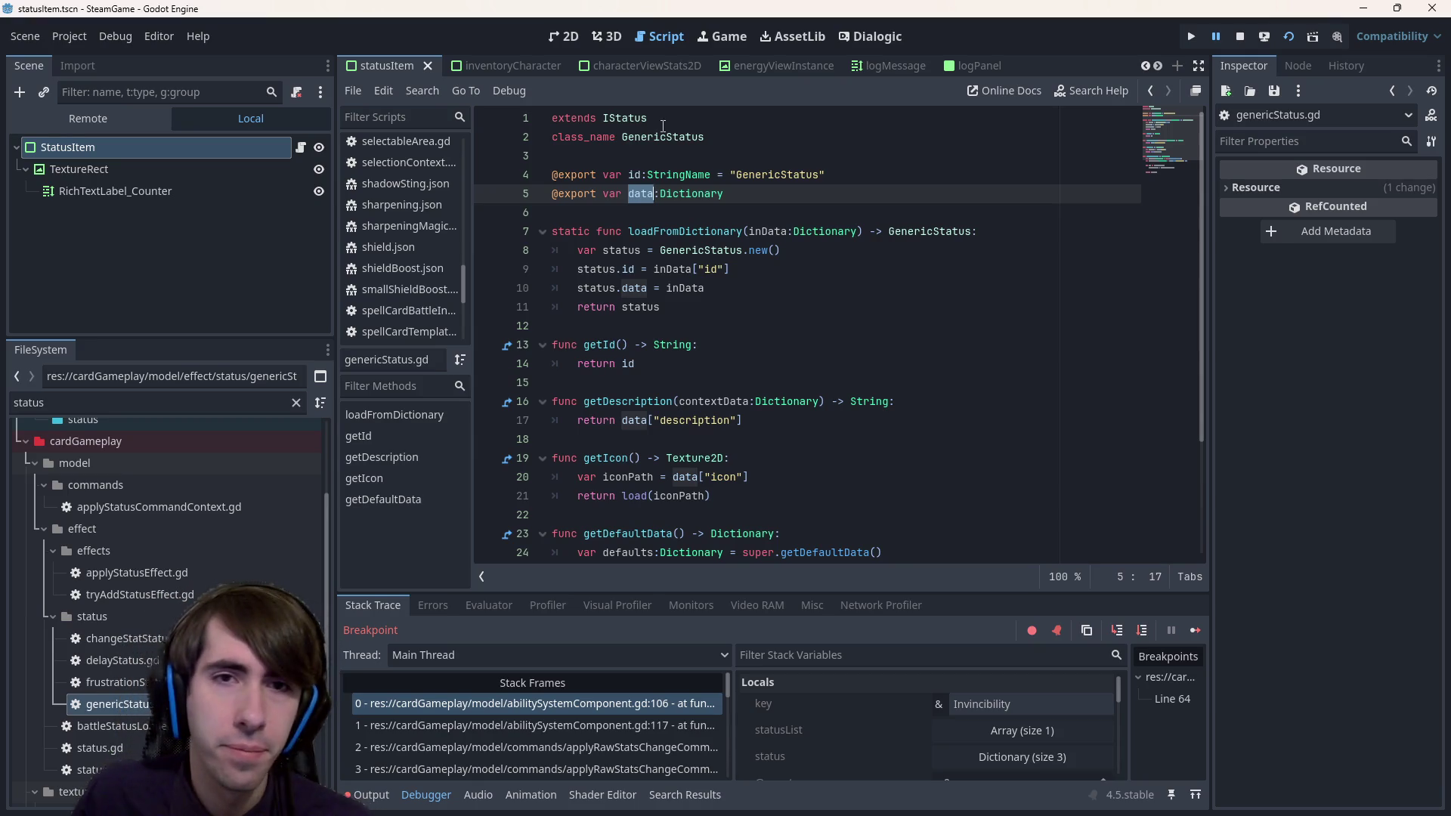
pyautogui.click(662, 127)
pyautogui.doubleClick(663, 136)
pyautogui.scroll(-3, 664, 138)
pyautogui.scroll(3, 673, 139)
# - Insert an 'if status is GenericStatus:' check with a status.data line above the components lookup
pyautogui.hotkey('alt', 'Left')
pyautogui.hotkey('alt', 'Left')
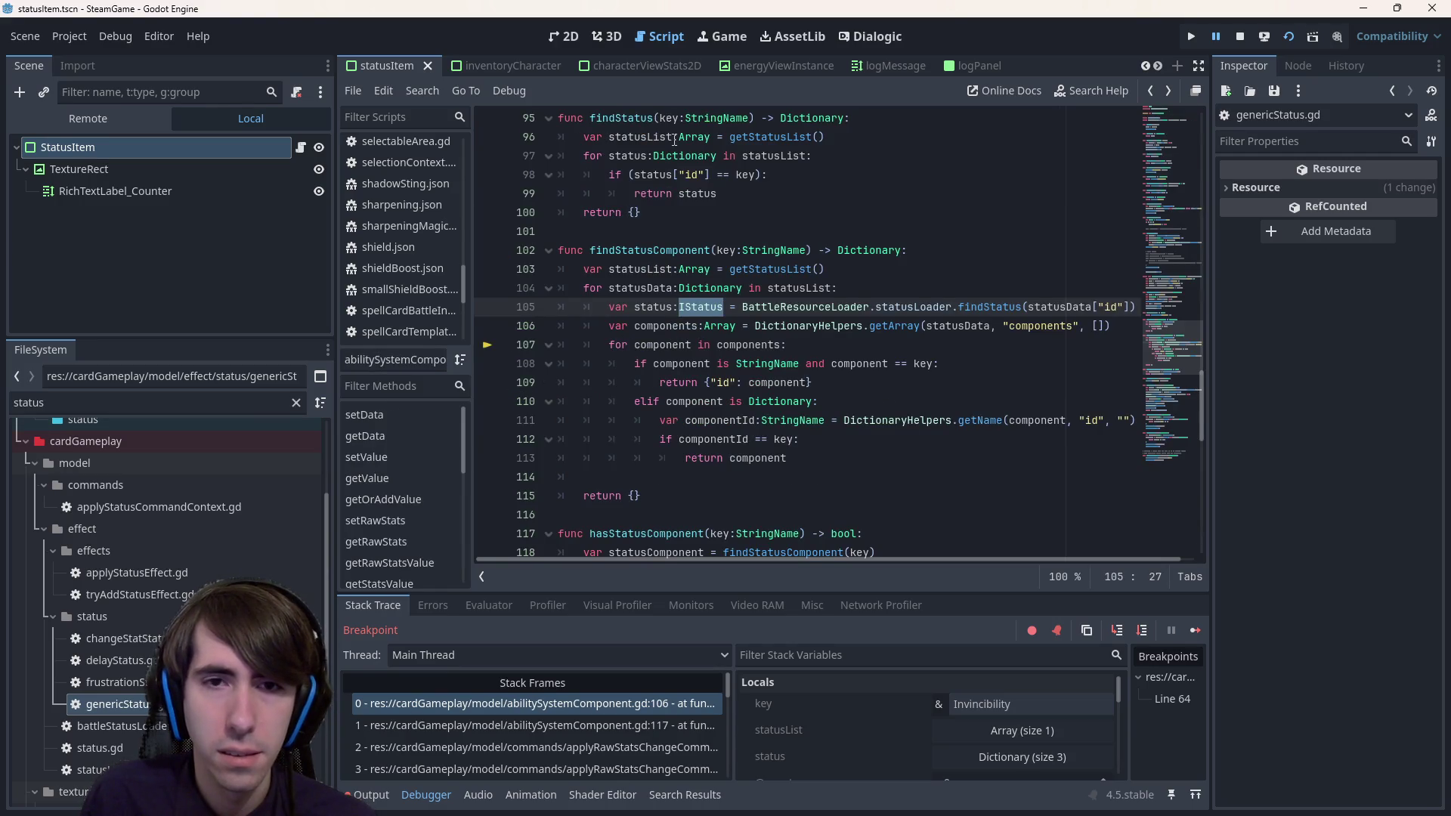
pyautogui.press('Down')
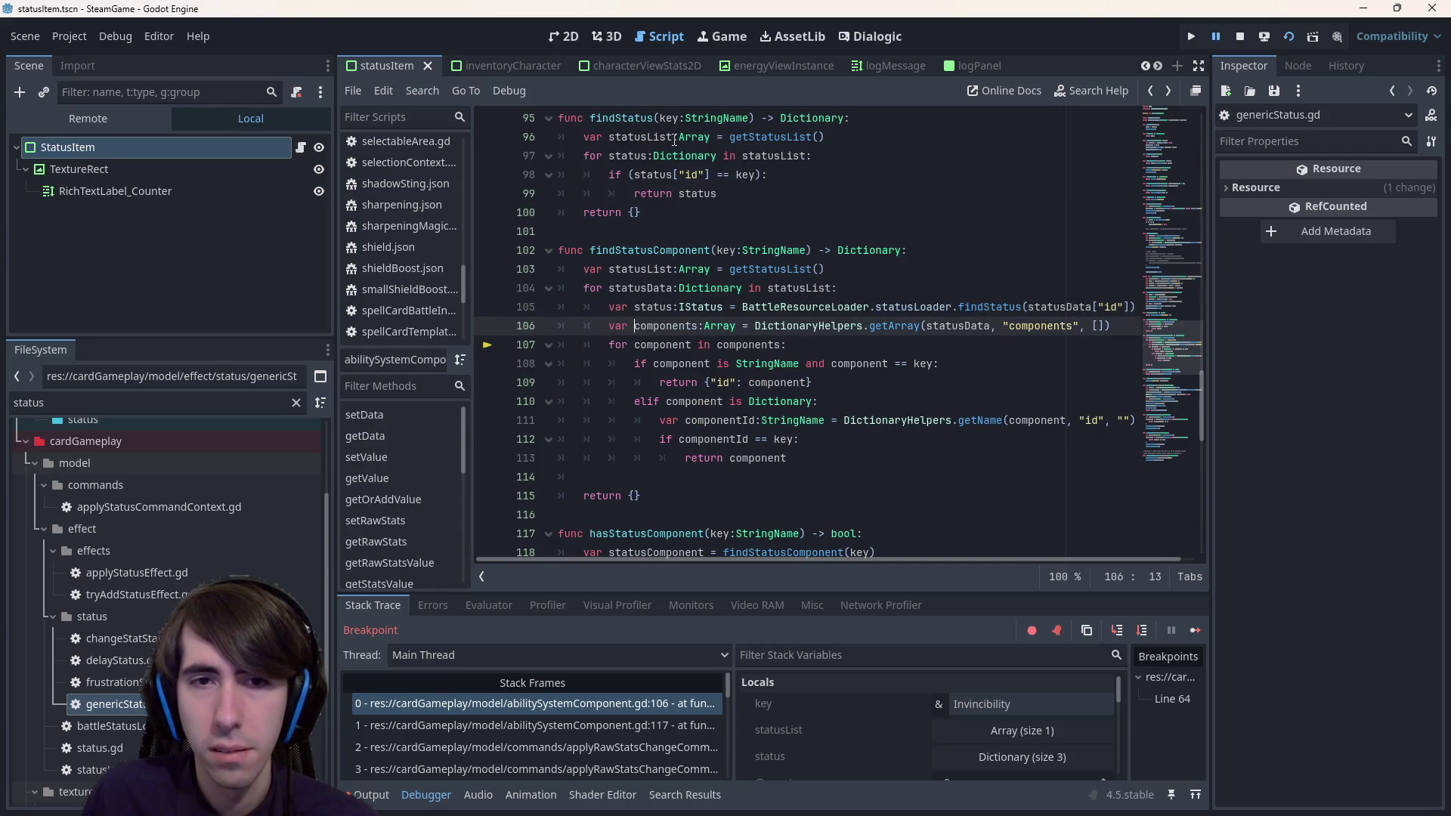
pyautogui.hotkey('ctrl', 'shift', 'Return')
pyautogui.hotkey('ctrl', 'shift', 'Return')
pyautogui.write('tatus is not GenericStatus:')
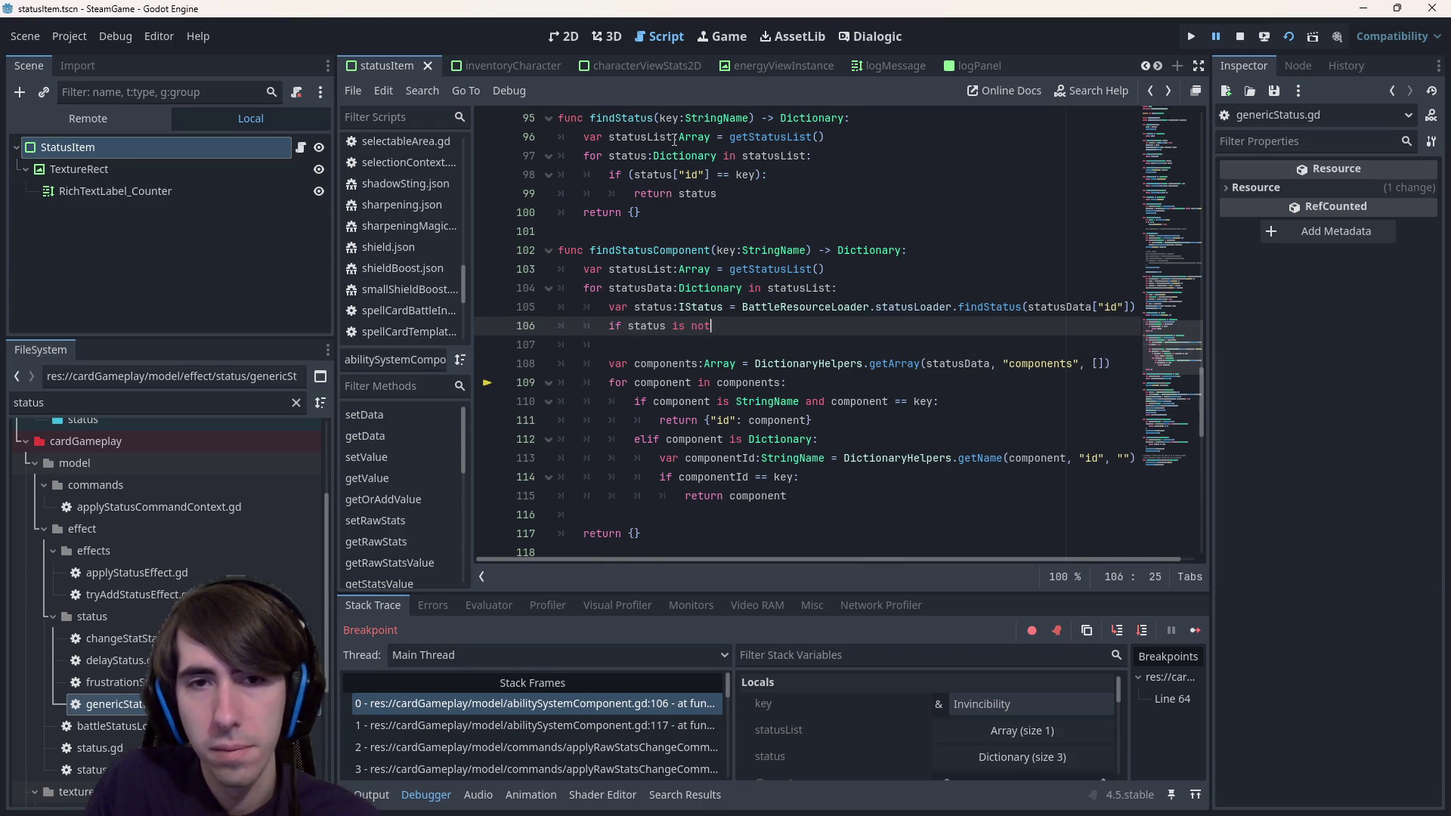
pyautogui.press('Return')
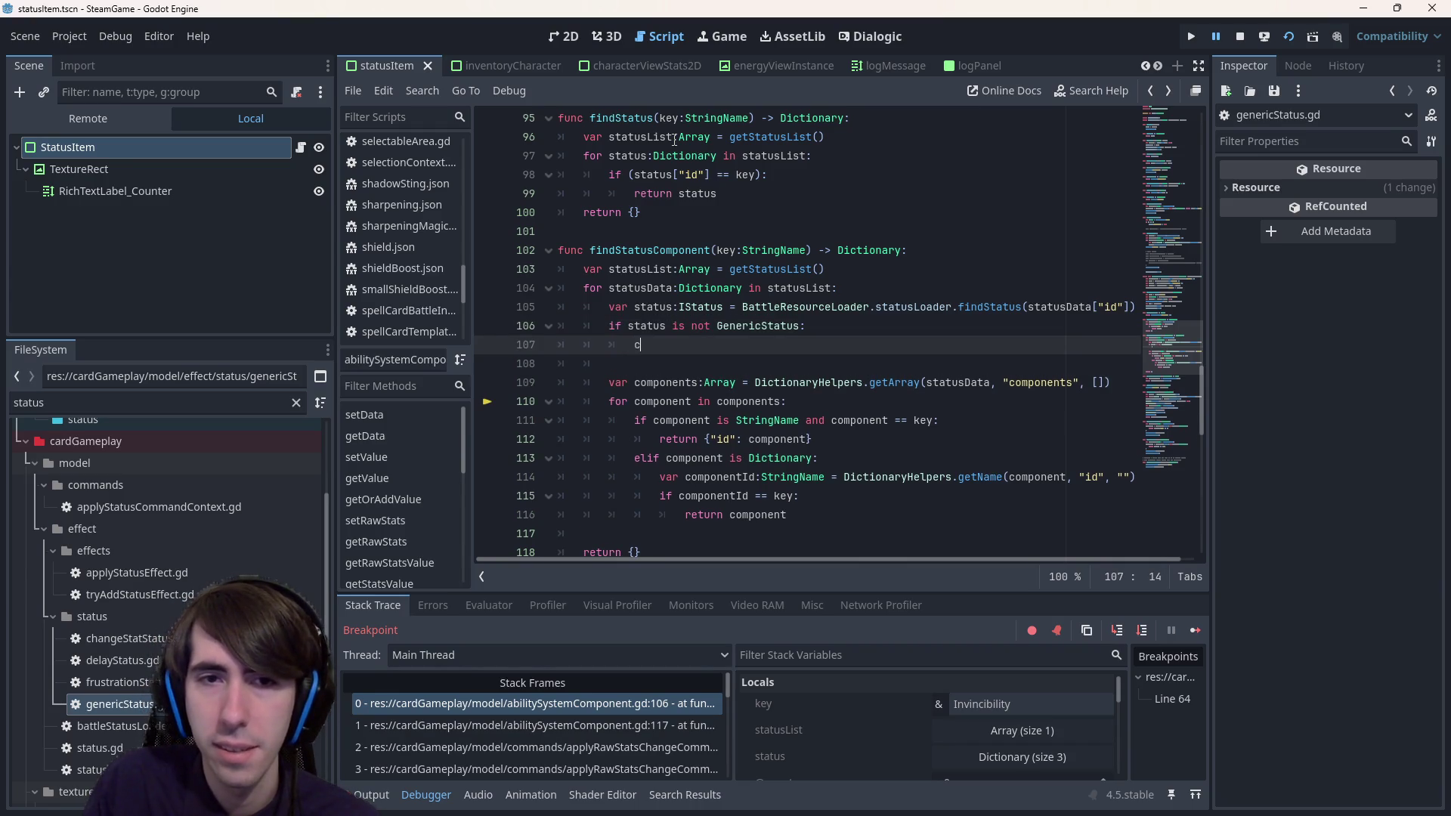
pyautogui.write('ontinue')
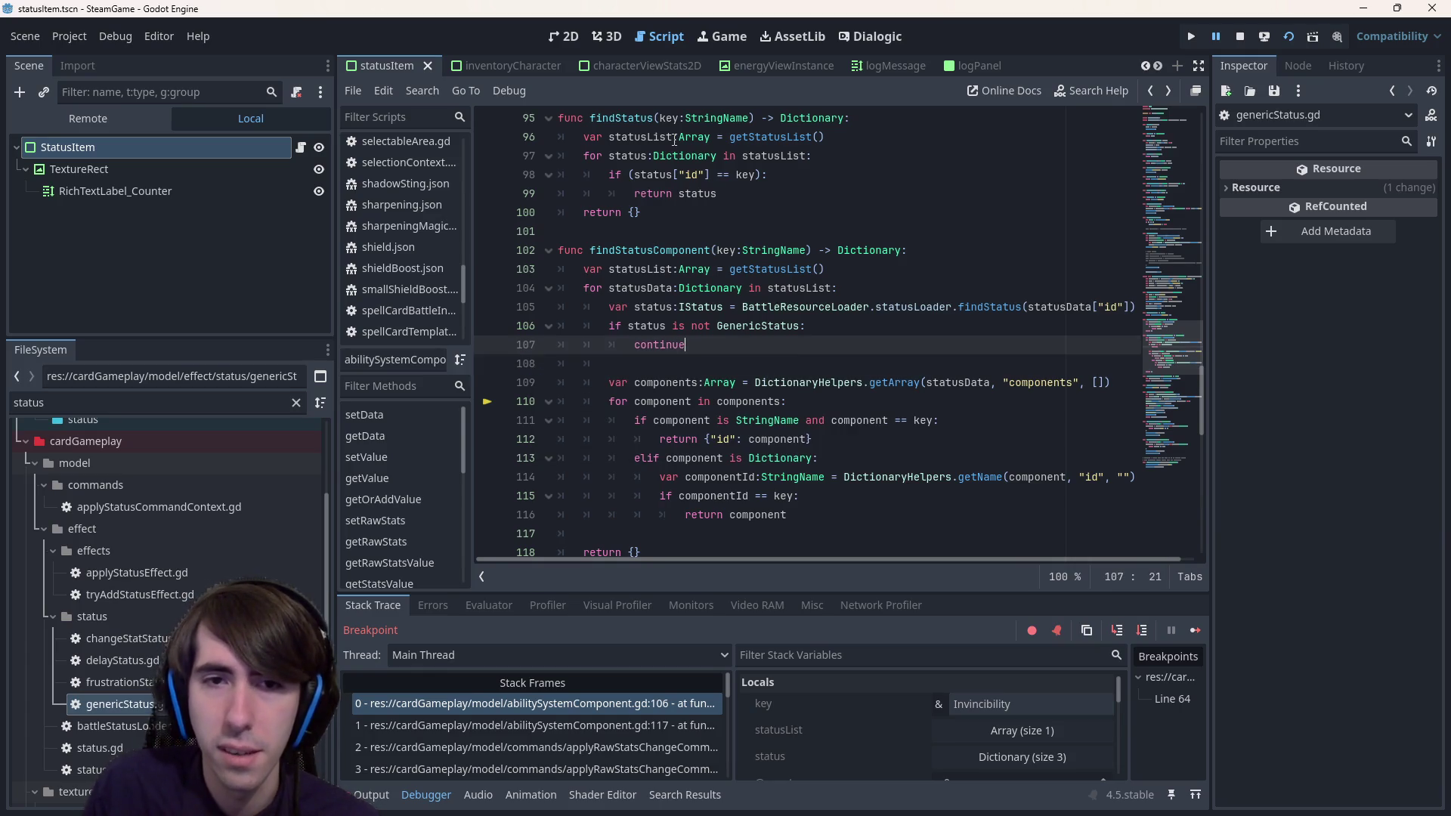
pyautogui.press('Up')
pyautogui.press('End')
pyautogui.press('Left')
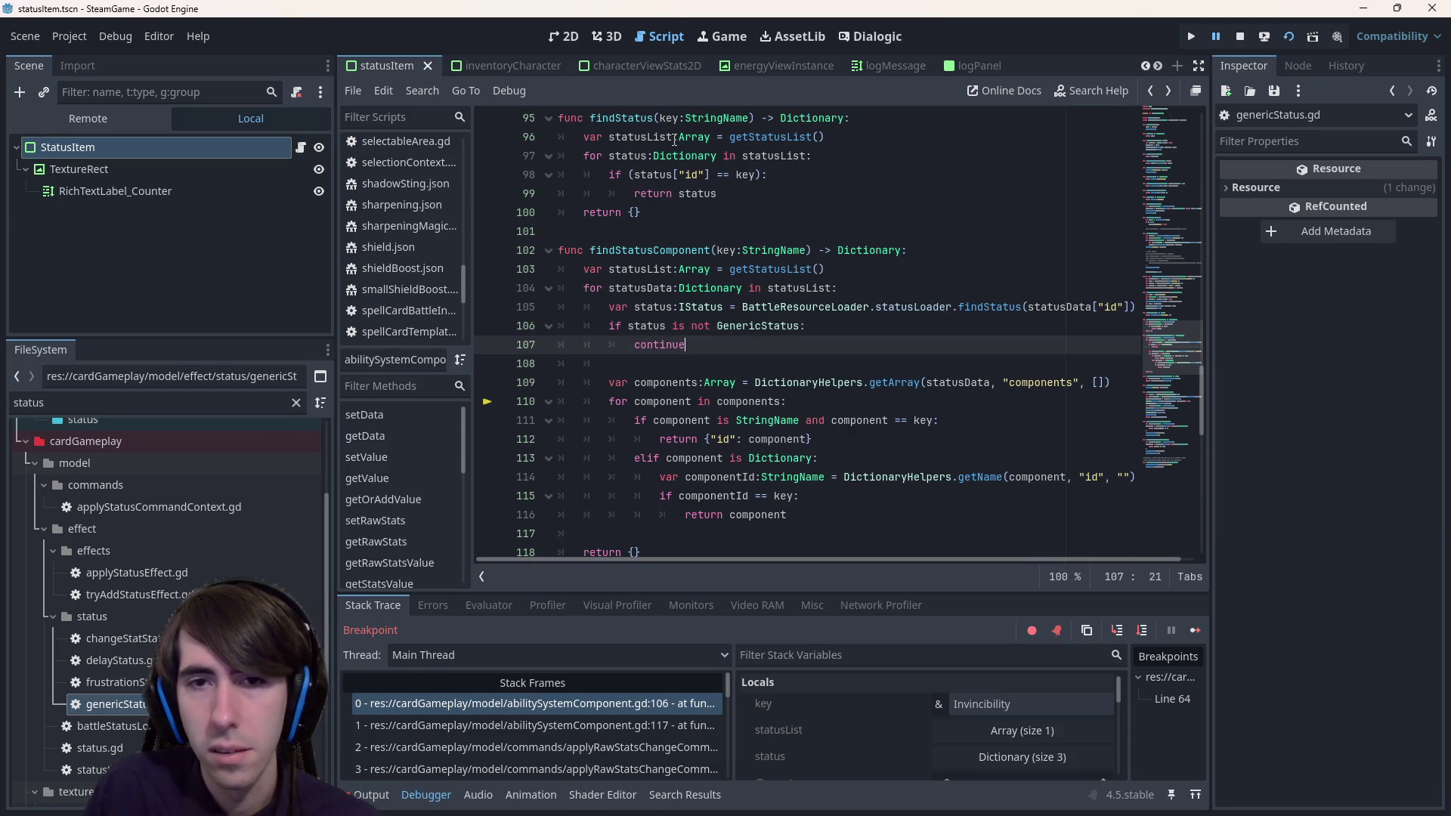
pyautogui.press('Return')
pyautogui.write('assert(')
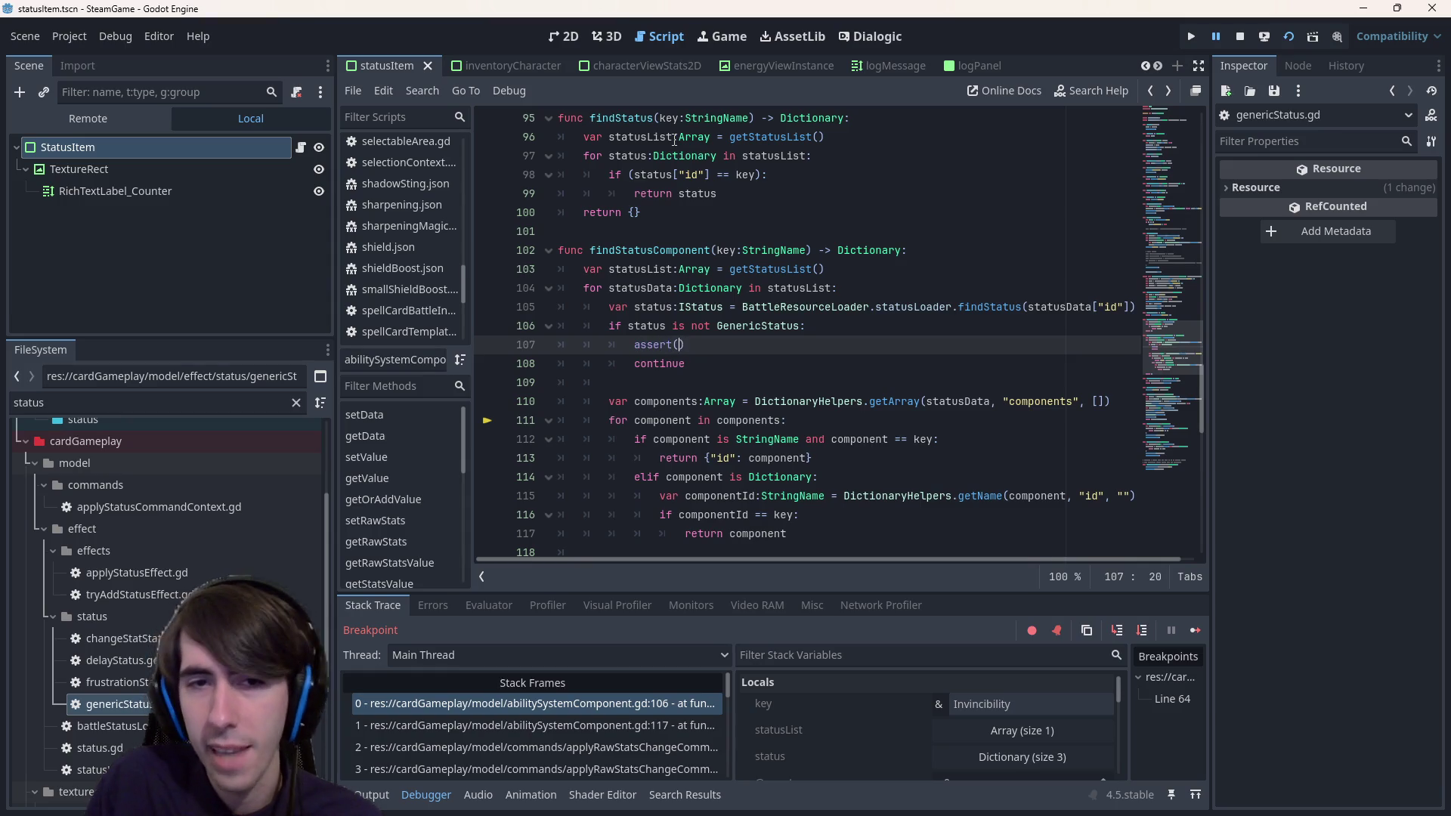
pyautogui.write('false')
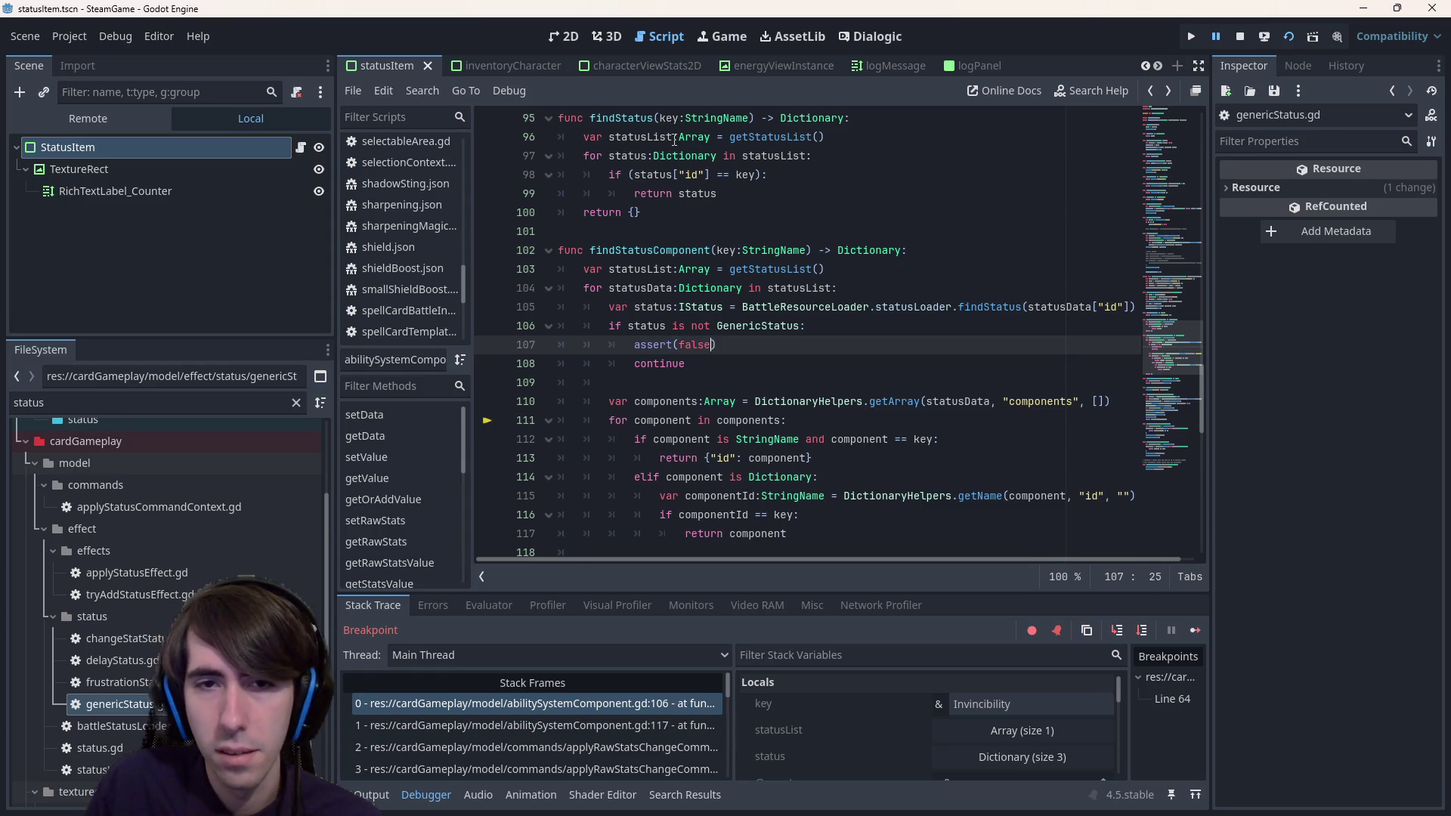
pyautogui.hotkey('ctrl', 'z')
pyautogui.hotkey('ctrl', 'z')
pyautogui.write('statis')
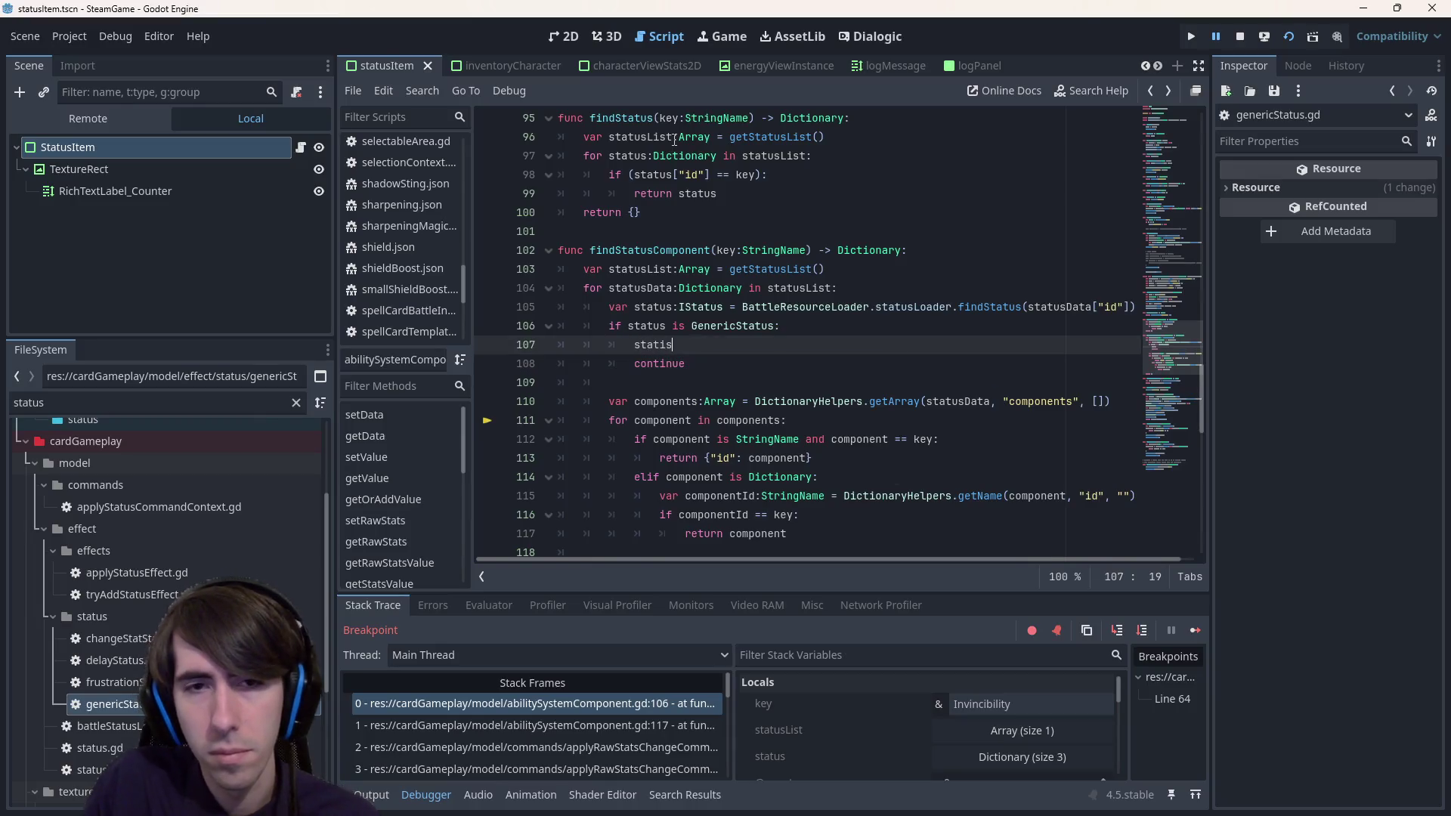
pyautogui.press('BackSpace')
pyautogui.press('BackSpace')
pyautogui.write('us.data')
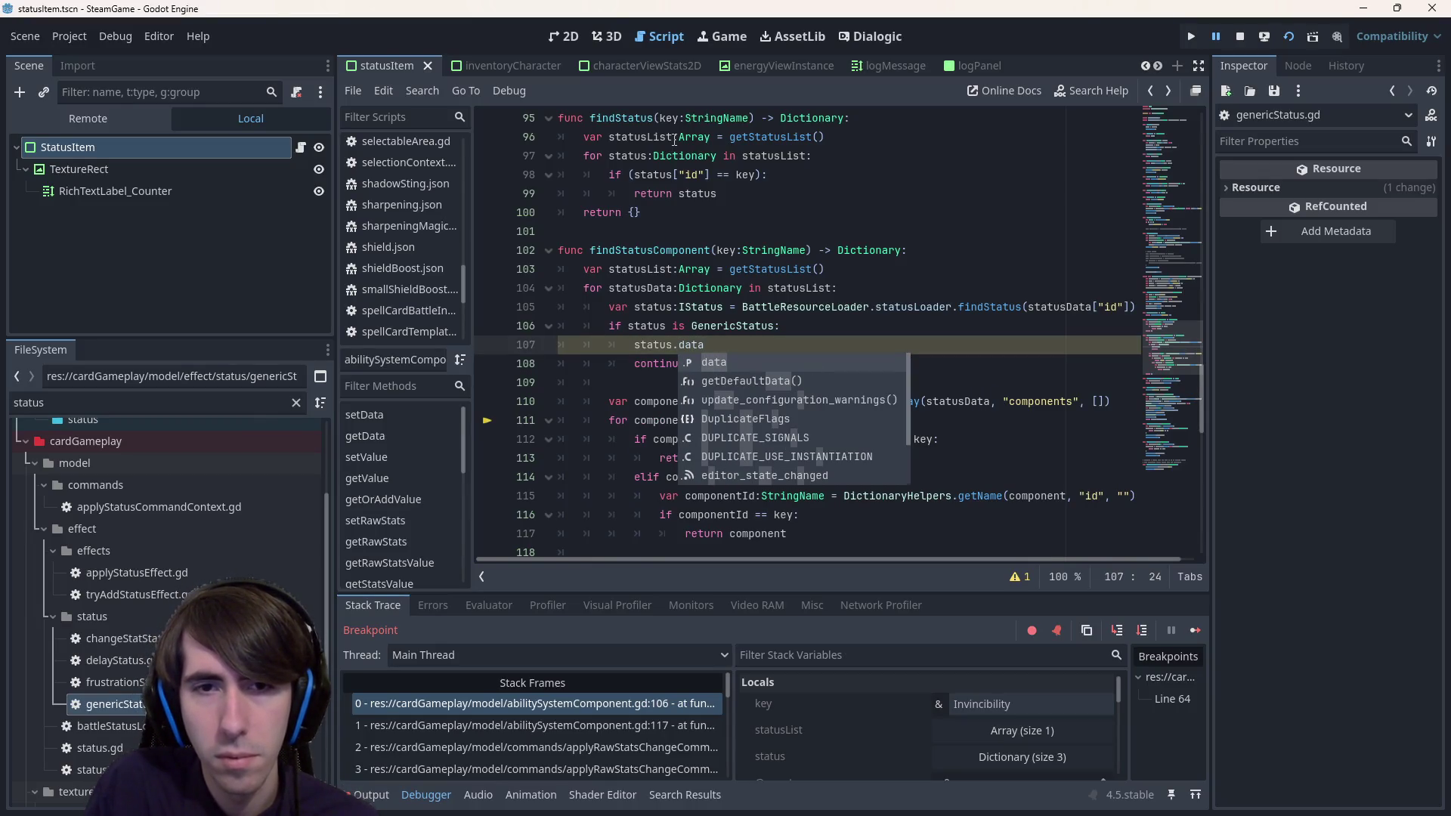
pyautogui.press('Escape')
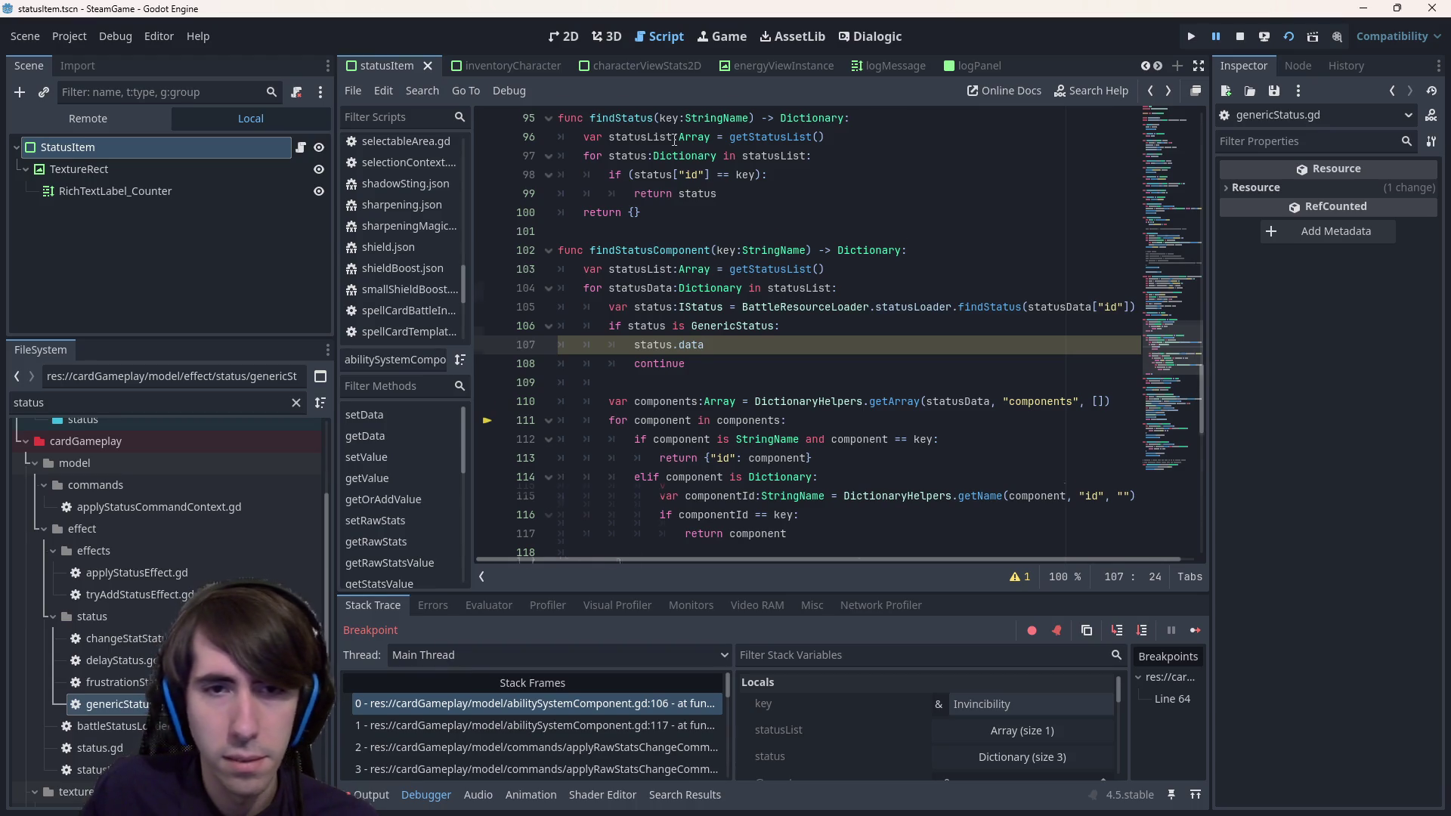
# - Indent the components lookup under the type check, add a '# TODO' note, and remove the continue line
pyautogui.scroll(-2, 674, 140)
pyautogui.moveTo(589, 439); pyautogui.dragTo(559, 268)
pyautogui.press('Tab')
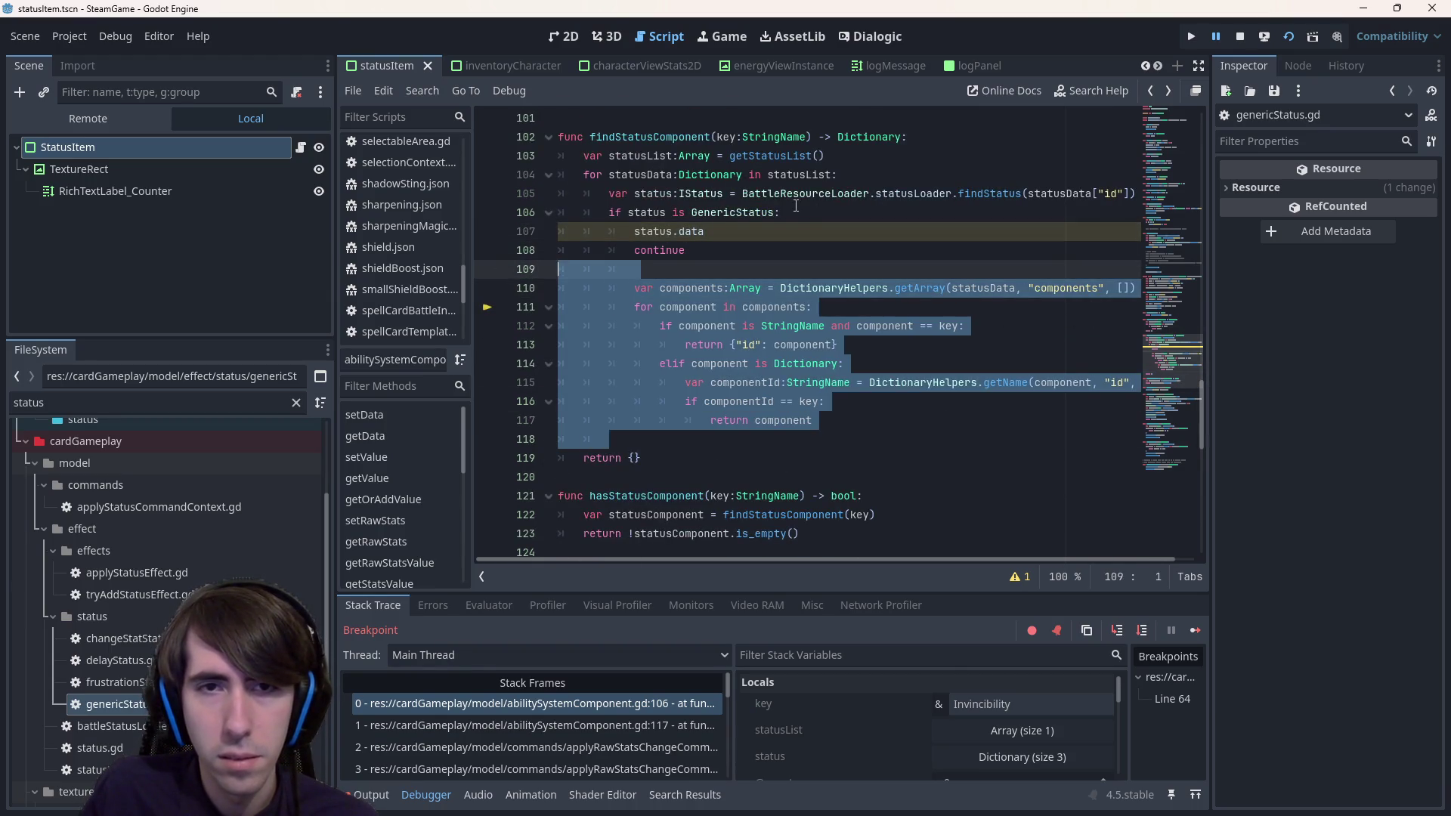
pyautogui.click(796, 205)
pyautogui.write('# TODO :')
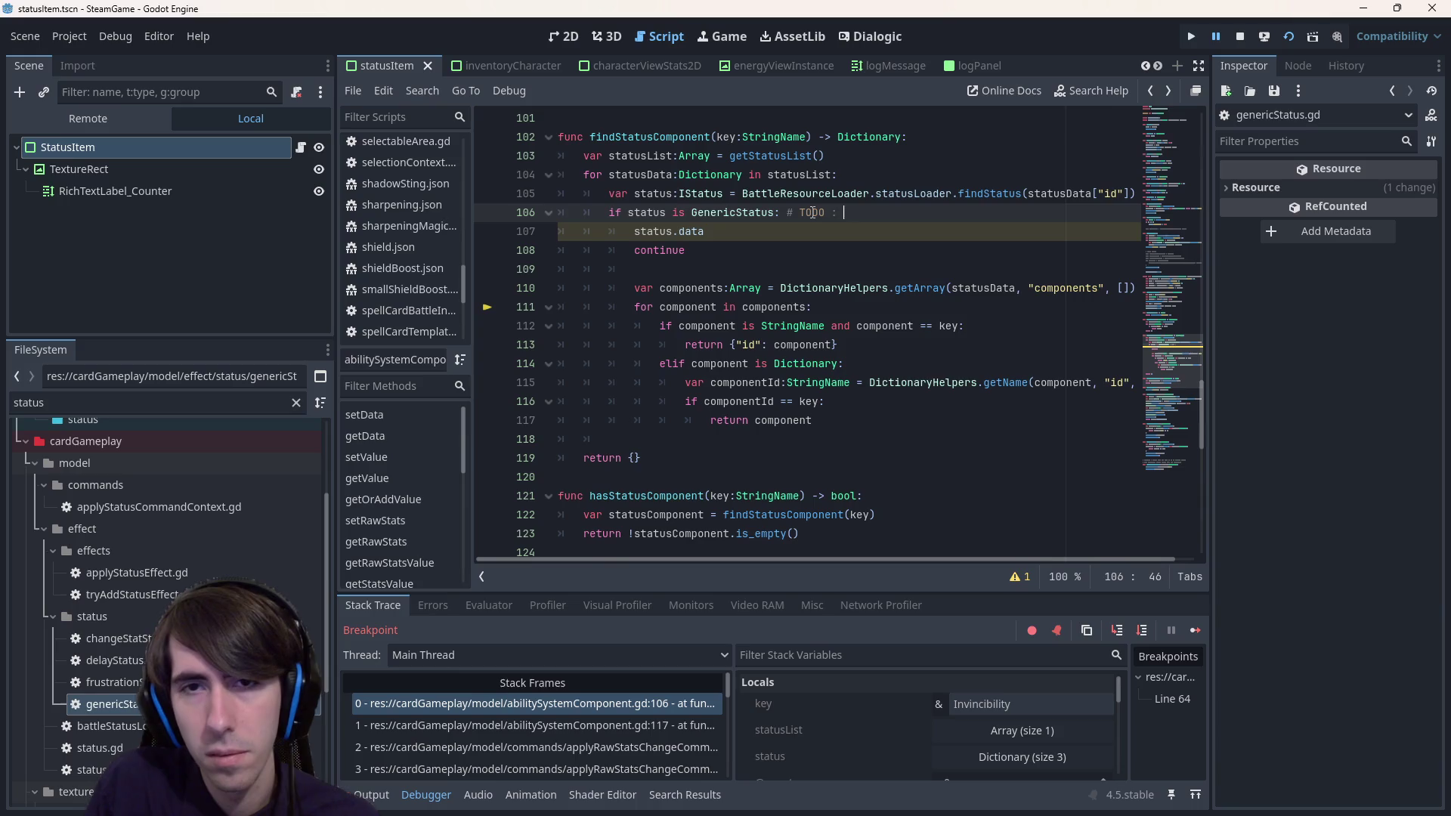
pyautogui.scroll(1, 740, 365)
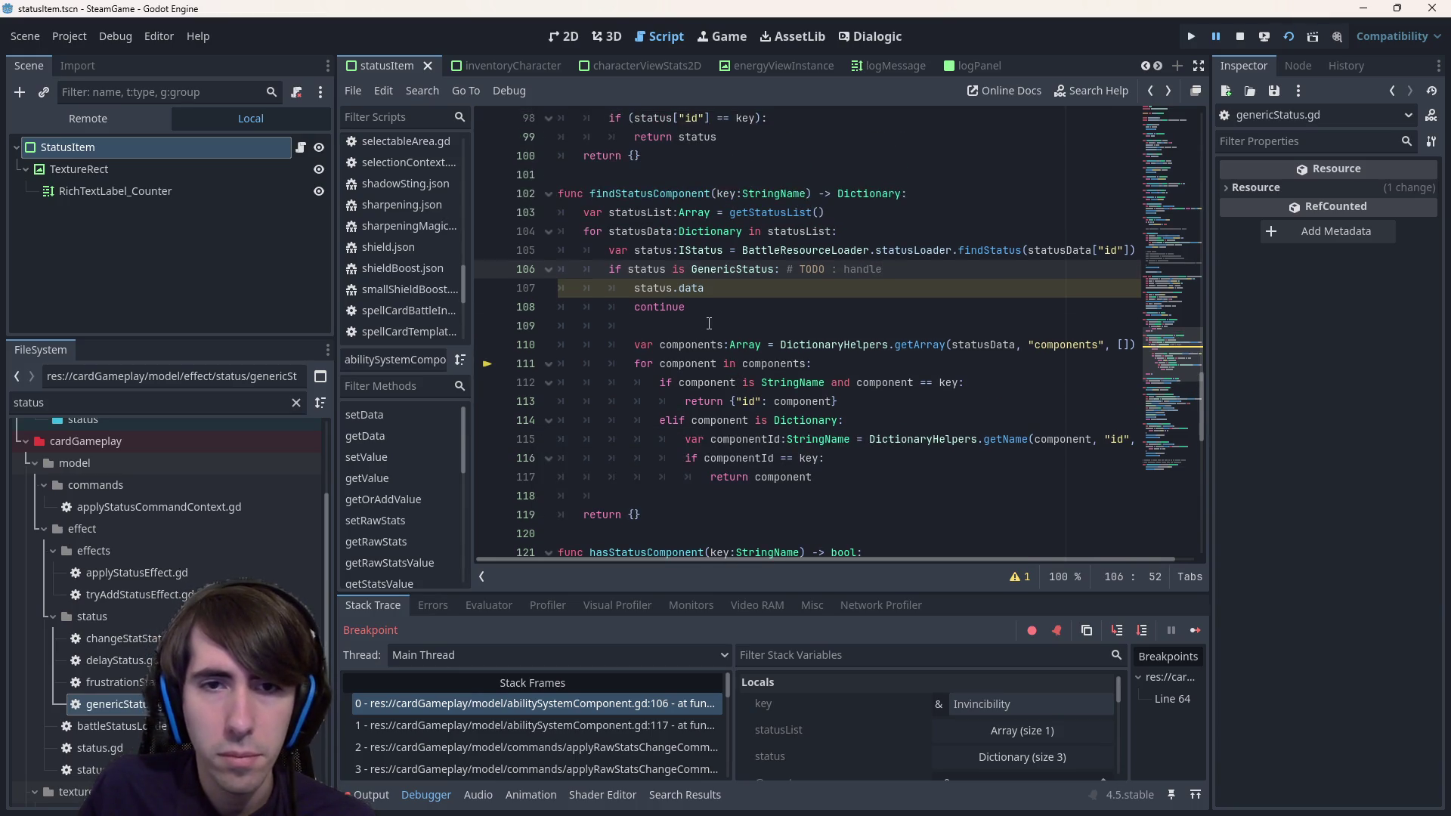
pyautogui.moveTo(709, 324); pyautogui.dragTo(731, 290)
pyautogui.press('BackSpace')
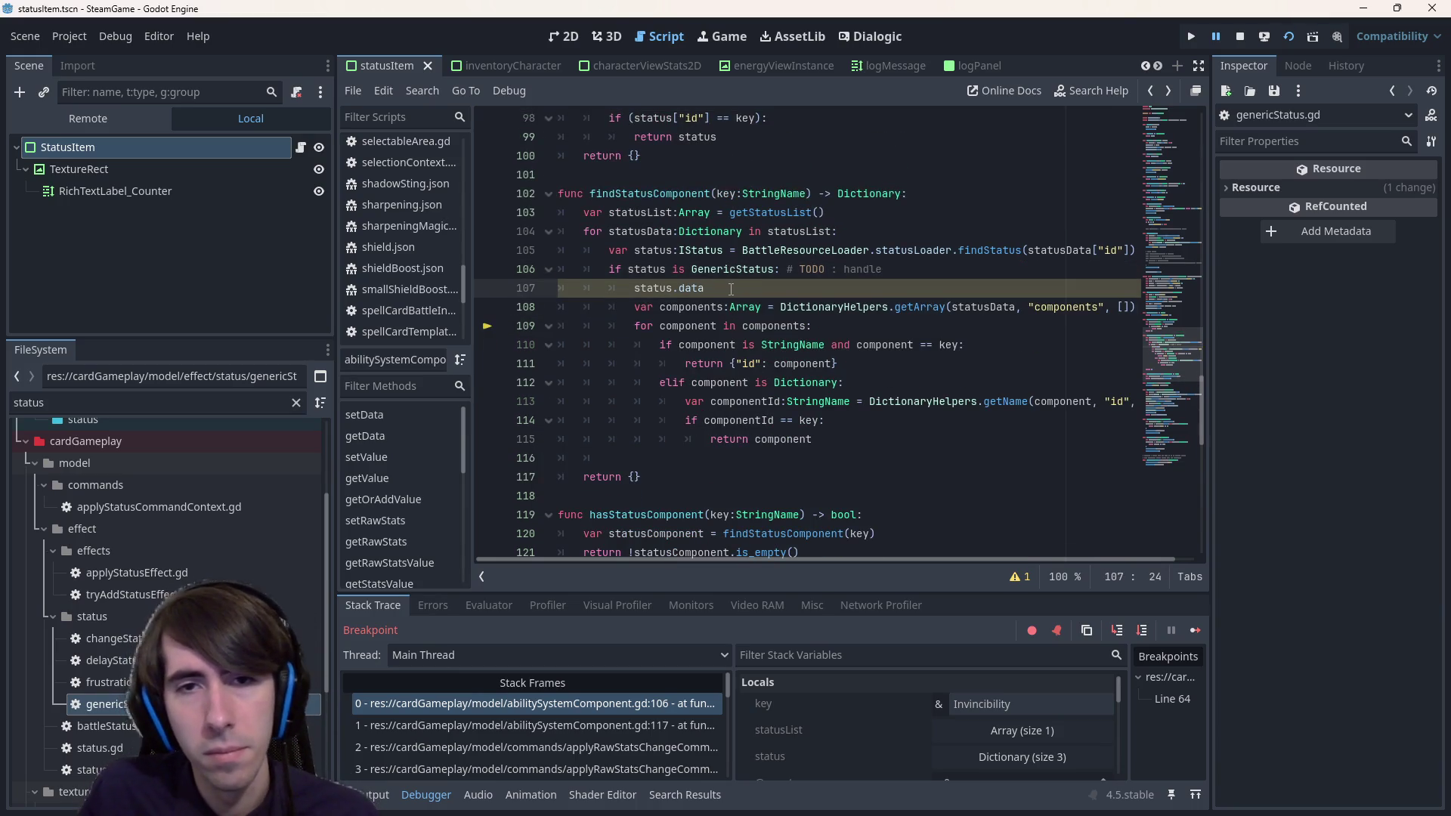
# - Replace statusData with status.data in the getArray call, delete the leftover line, and save
pyautogui.scroll(1, 848, 368)
pyautogui.moveTo(729, 346); pyautogui.dragTo(636, 344)
pyautogui.hotkey('ctrl', 'c')
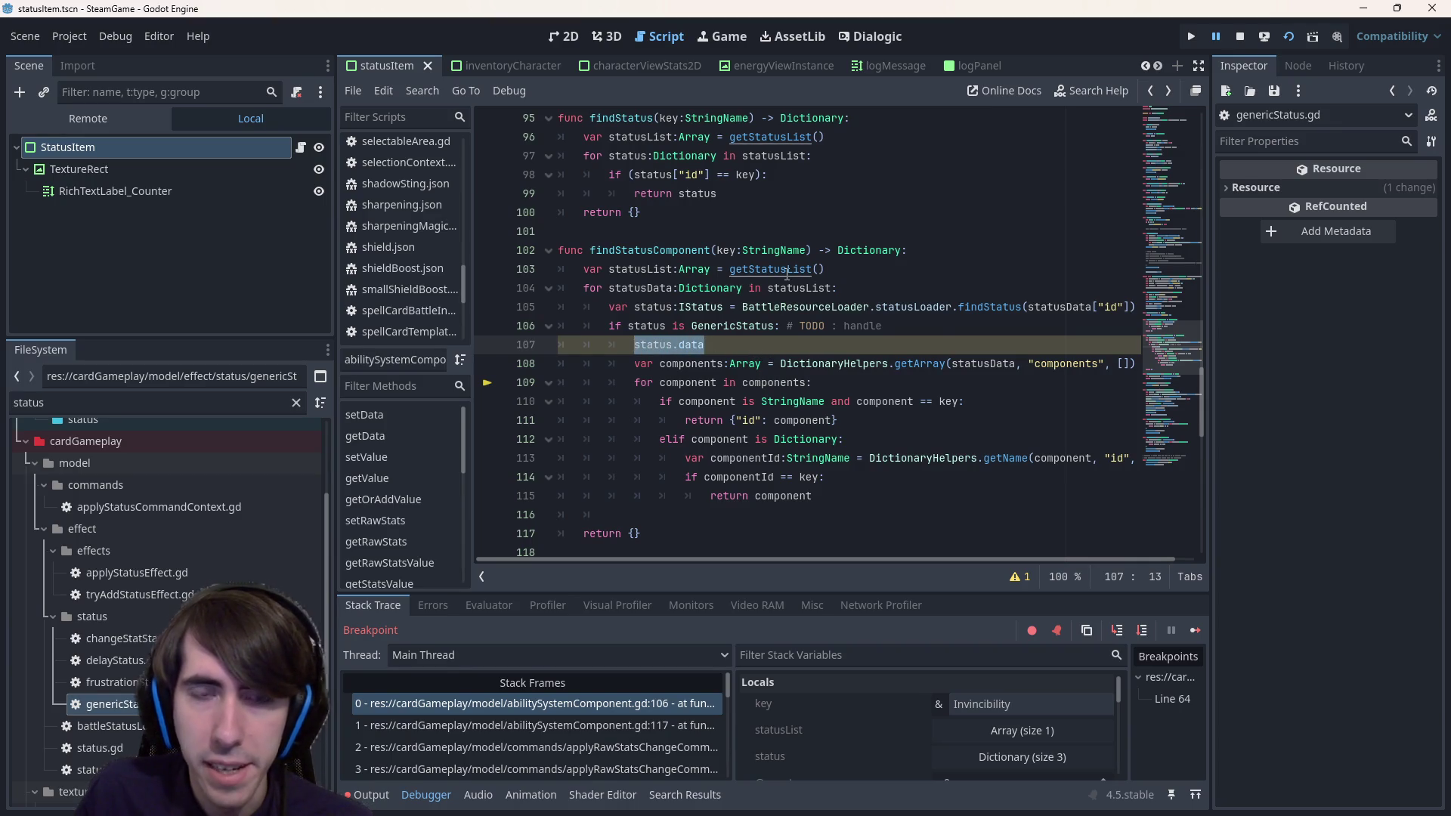
pyautogui.doubleClick(978, 364)
pyautogui.hotkey('ctrl', 'v')
pyautogui.hotkey('ctrl', 's')
pyautogui.moveTo(725, 344); pyautogui.dragTo(472, 348)
pyautogui.press('BackSpace')
pyautogui.press('BackSpace')
pyautogui.hotkey('ctrl', 's')
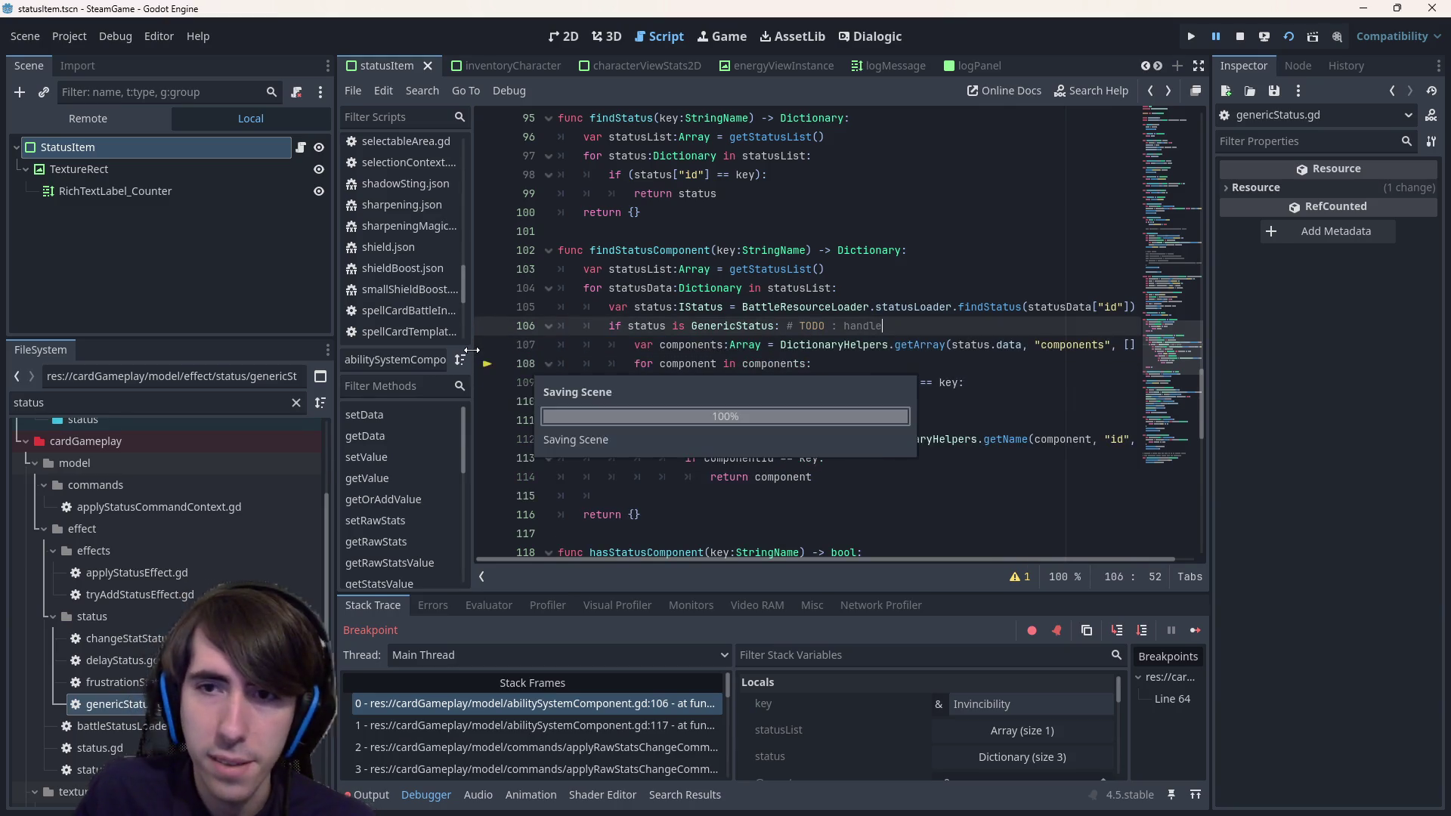
pyautogui.moveTo(778, 425)
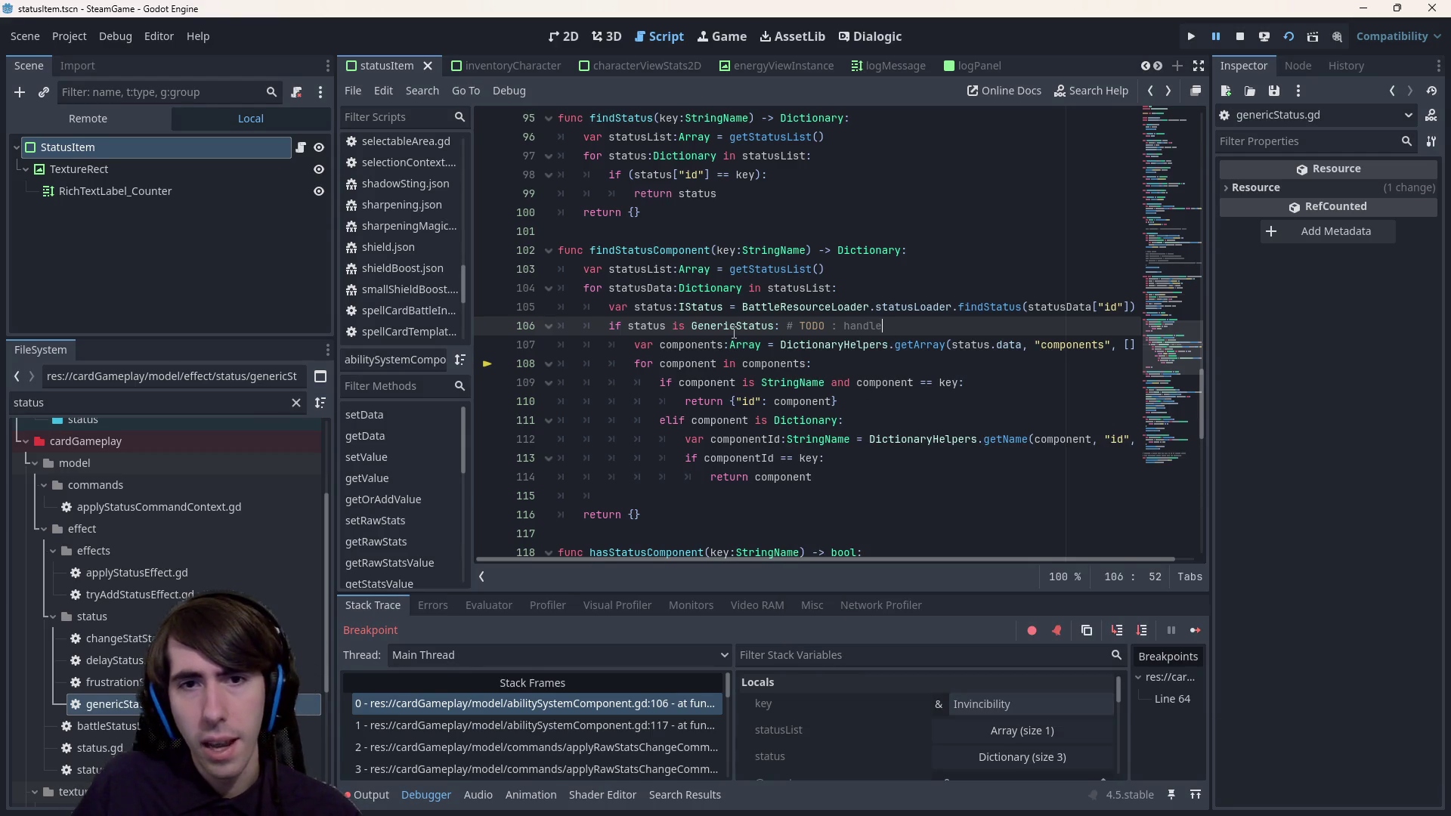
# - Restore the status.data line, then start a new function after getDefaultData in the base status.gd
pyautogui.hotkey('ctrl', 'z')
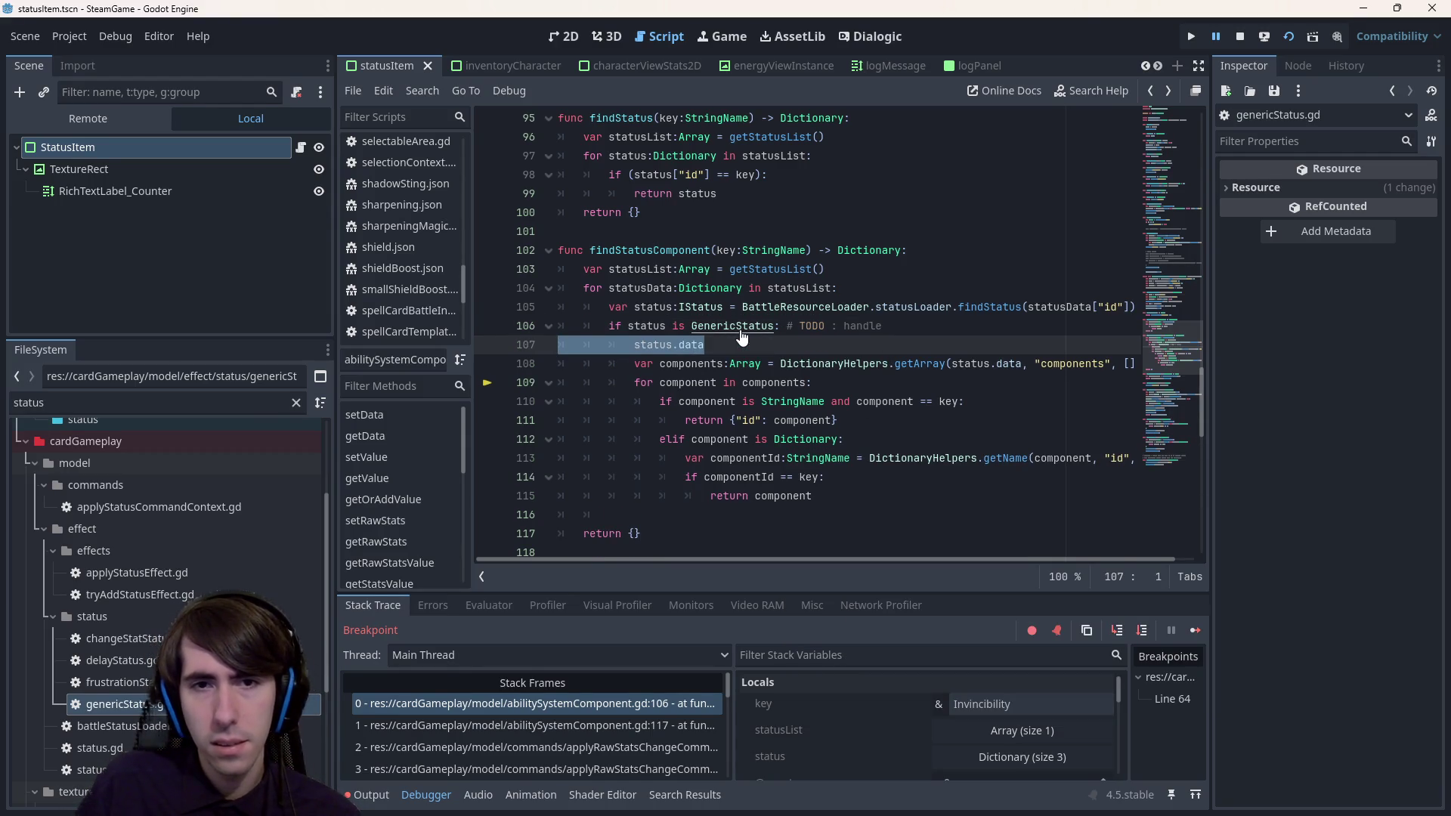
pyautogui.keyDown('ctrl'); pyautogui.click(740, 334); pyautogui.keyUp('ctrl')
pyautogui.scroll(3, 704, 316)
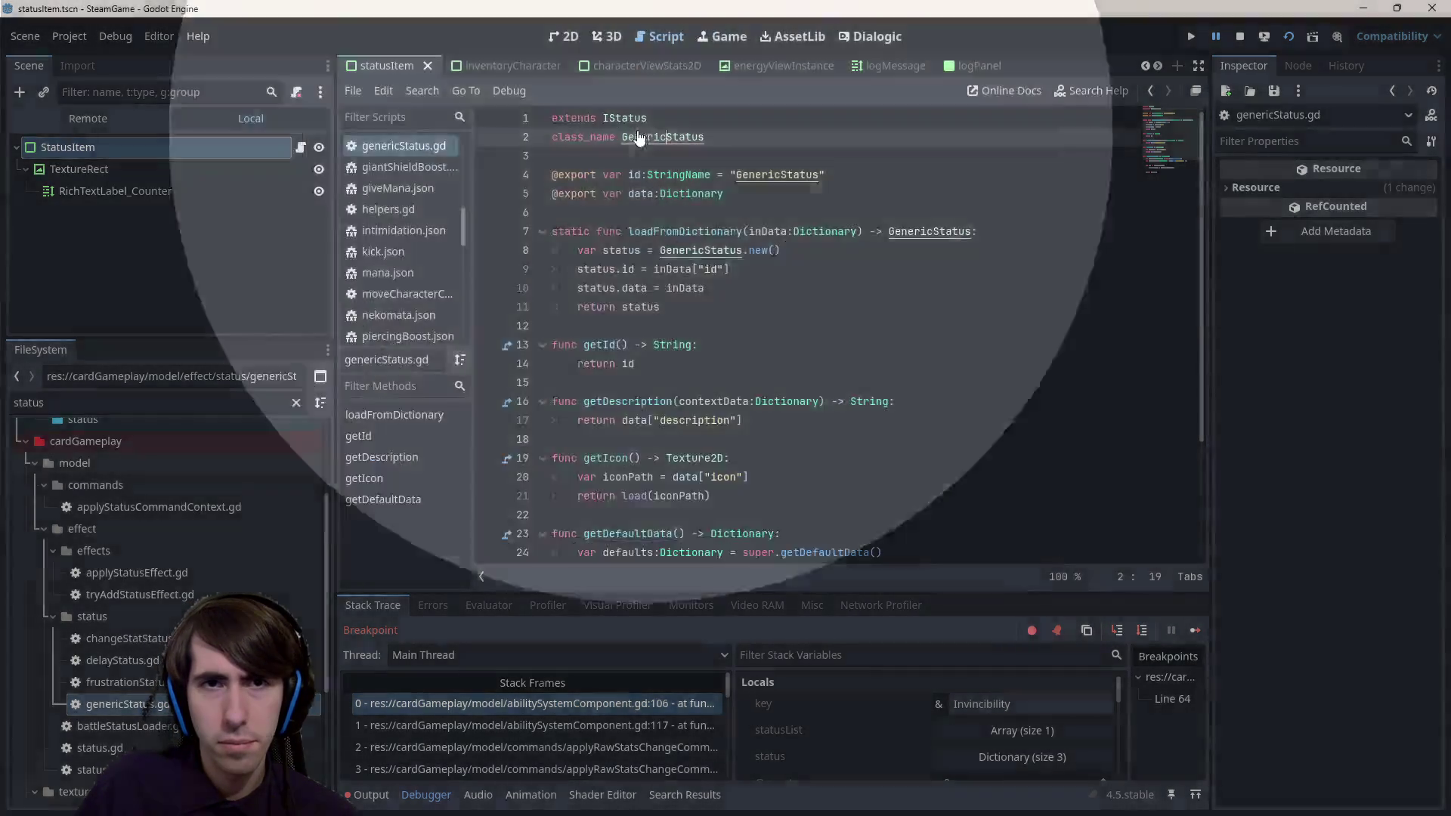
pyautogui.keyDown('ctrl'); pyautogui.click(624, 118); pyautogui.keyUp('ctrl')
pyautogui.scroll(-3, 680, 302)
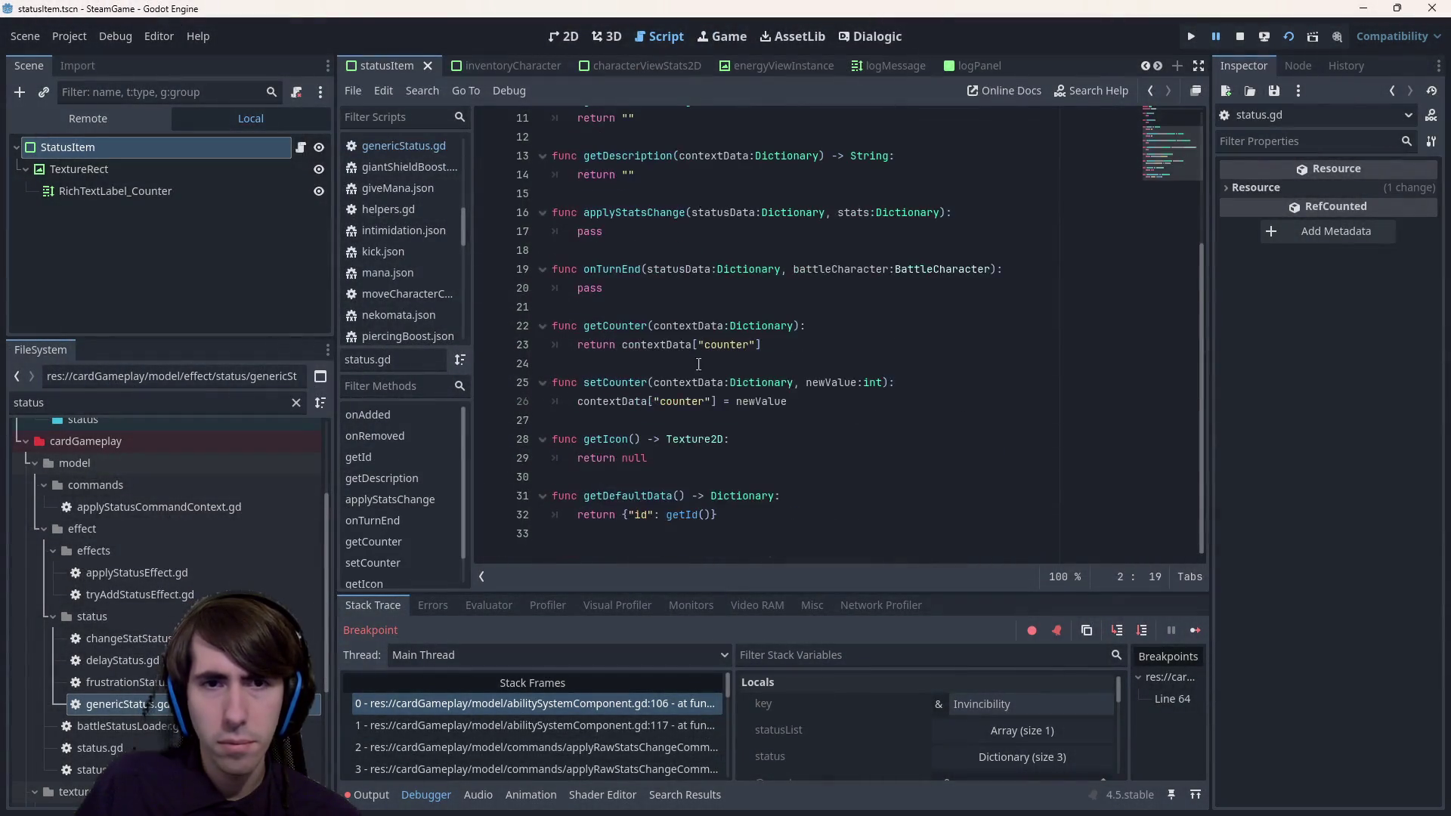
pyautogui.click(755, 534)
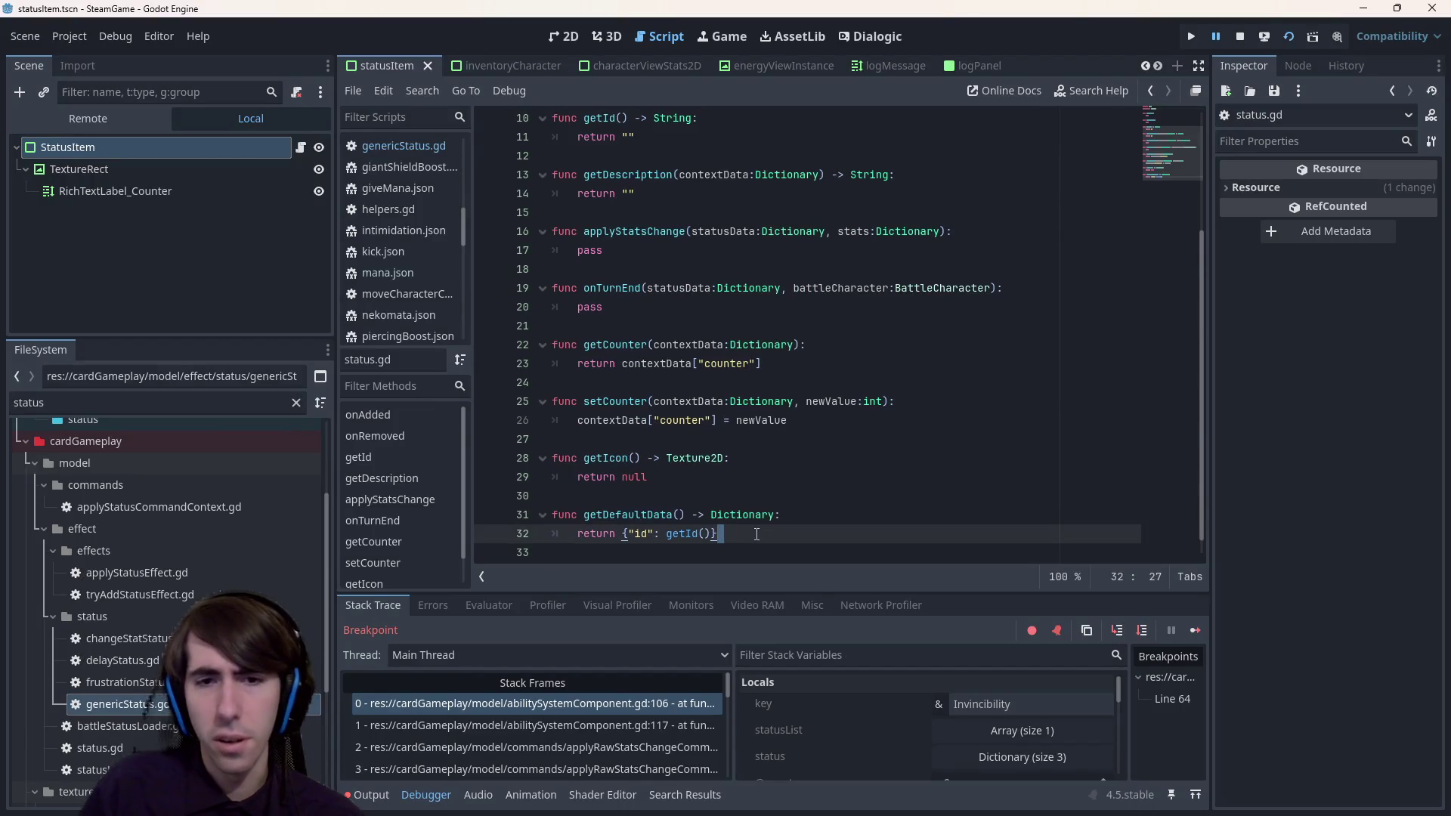
pyautogui.press('Down')
pyautogui.press('Return')
pyautogui.write('func get')
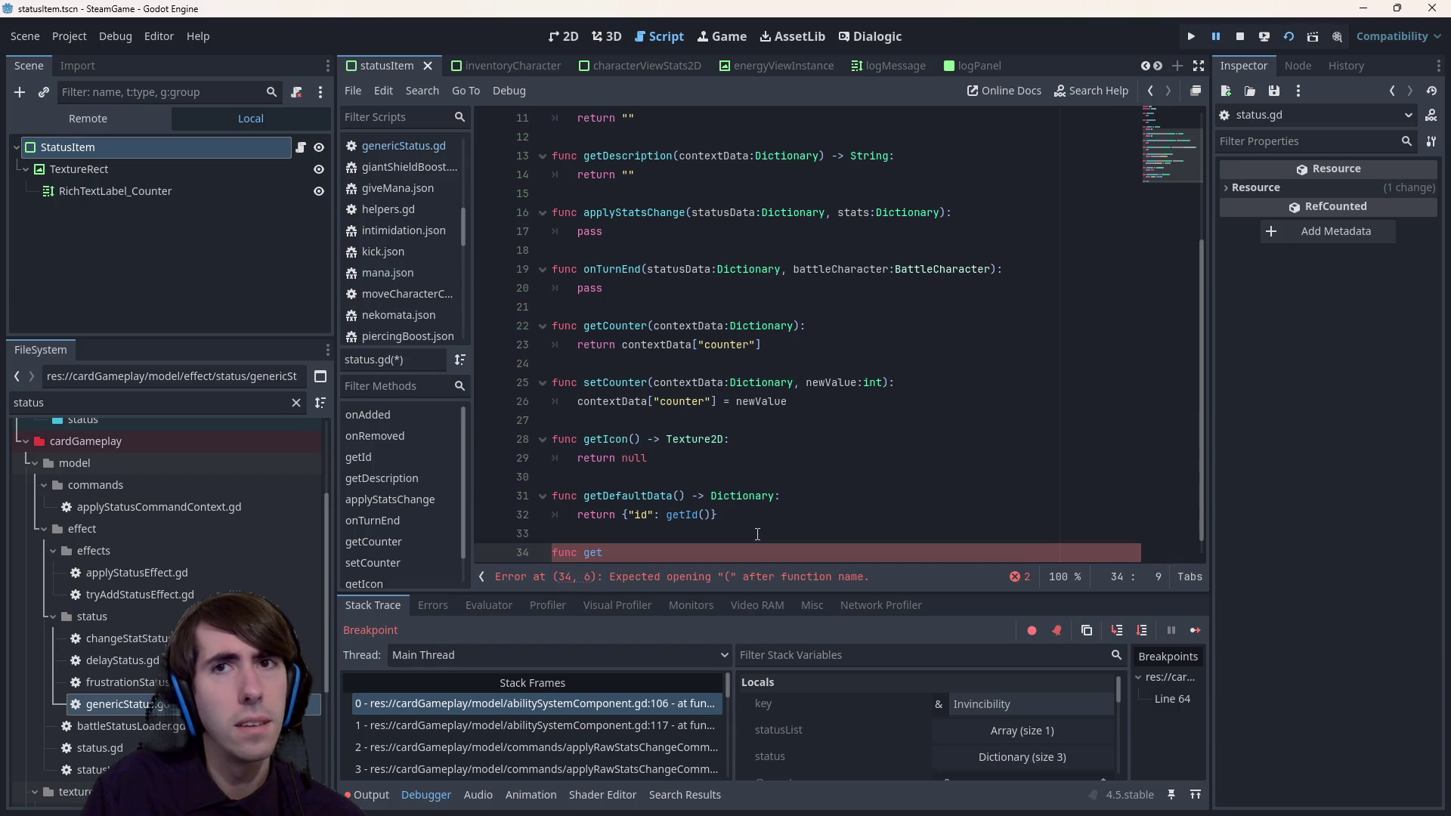
# - Complete 'func getComponents() -> Array:' in status.gd with the body 'return []'
pyautogui.hotkey('ctrl', 'Home')
pyautogui.hotkey('alt', 'Left')
pyautogui.scroll(-10, 758, 533)
pyautogui.scroll(10, 758, 533)
pyautogui.hotkey('alt', 'Right')
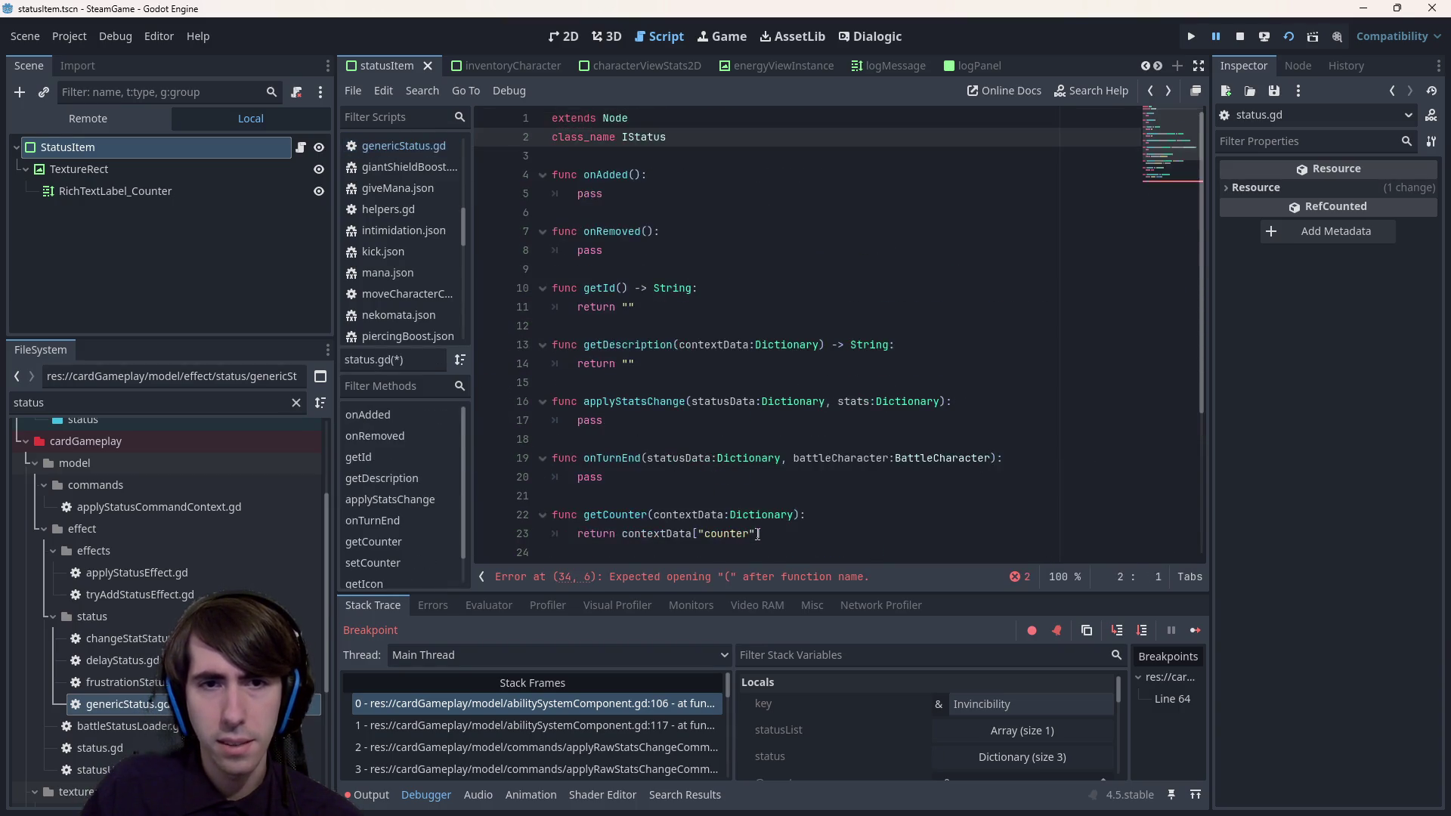
pyautogui.hotkey('alt', 'Left')
pyautogui.hotkey('alt', 'Left')
pyautogui.hotkey('alt', 'Left')
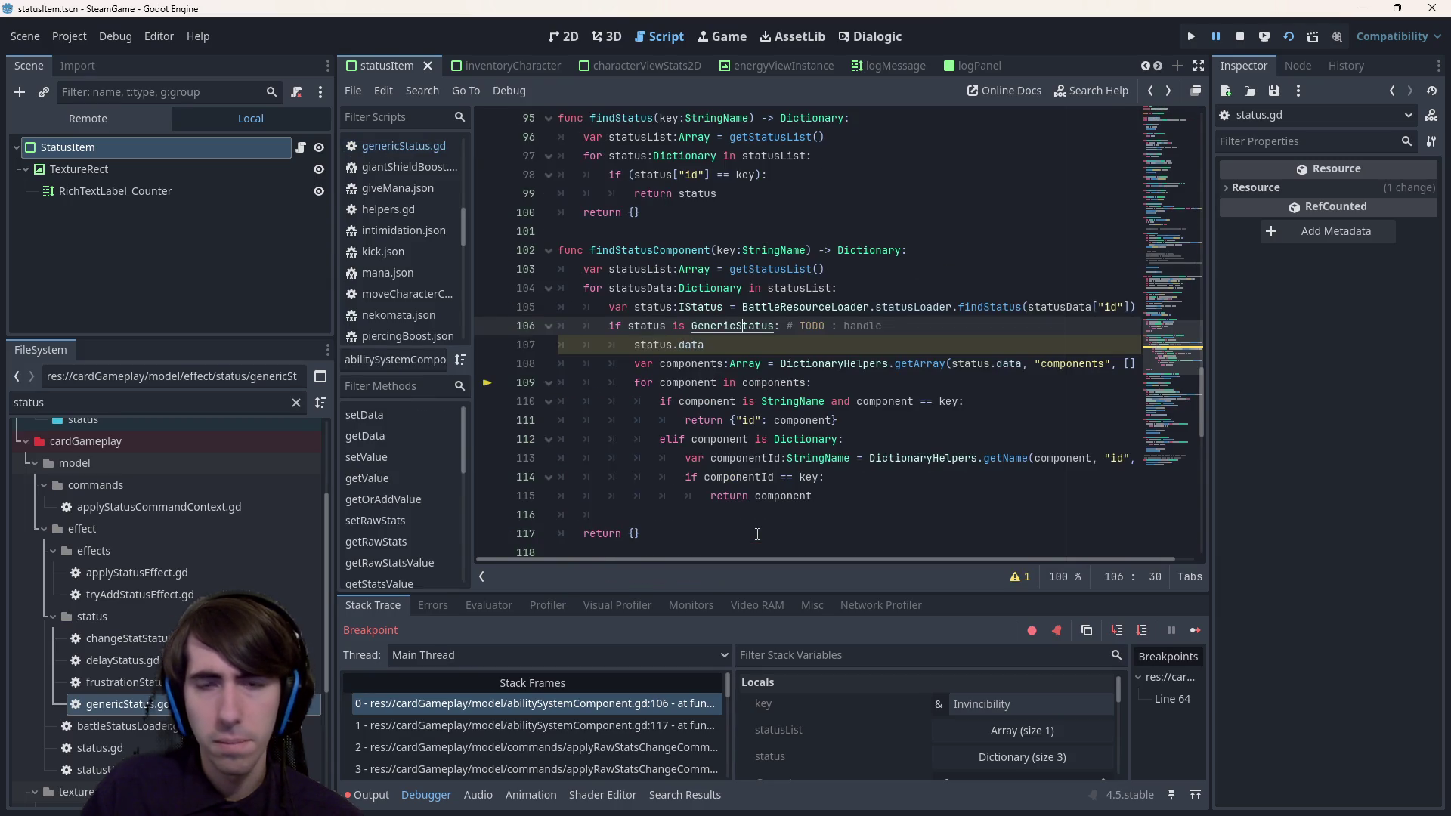
pyautogui.hotkey('alt', 'Right')
pyautogui.hotkey('alt', 'Right')
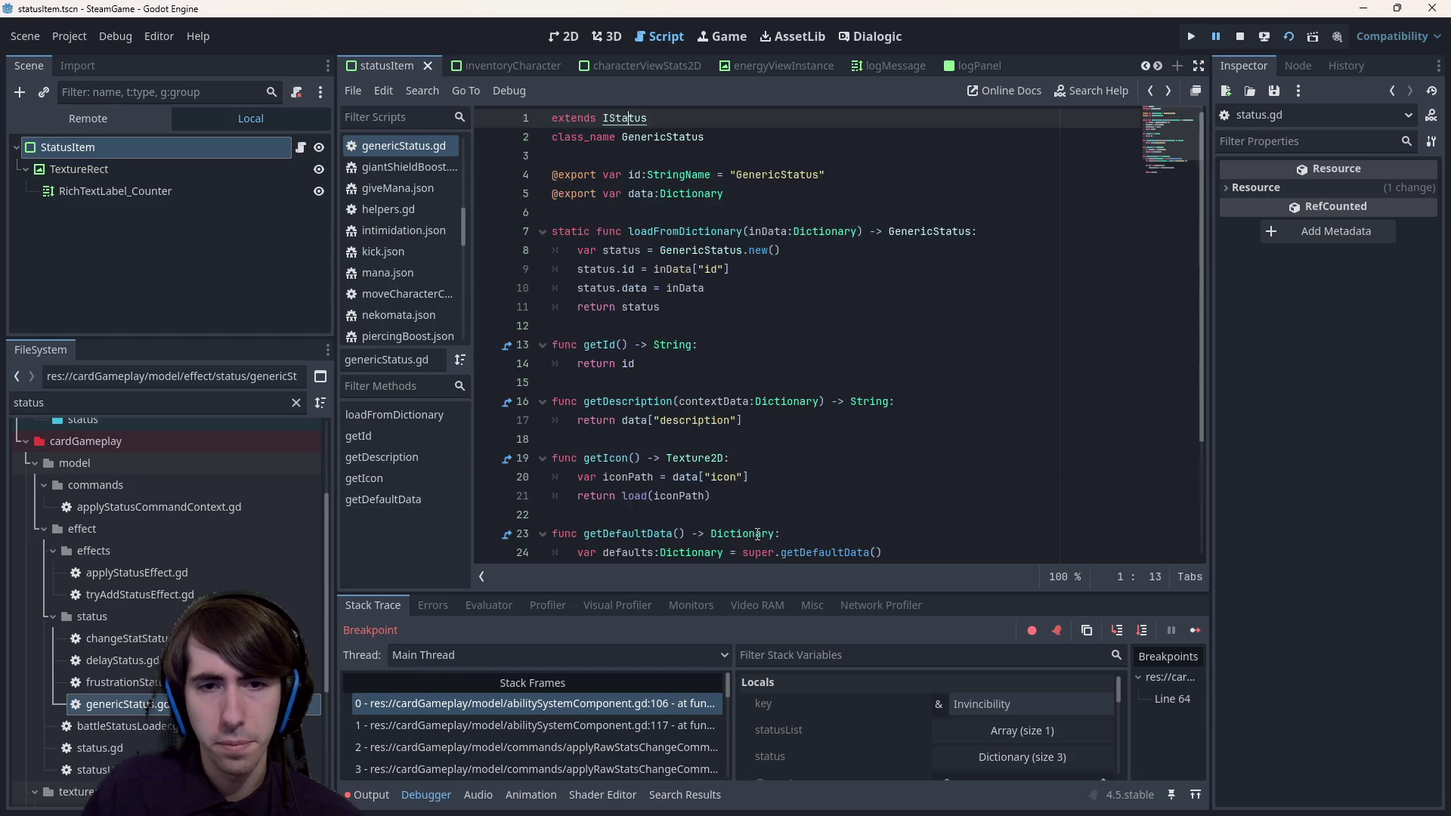
pyautogui.write('Components()')
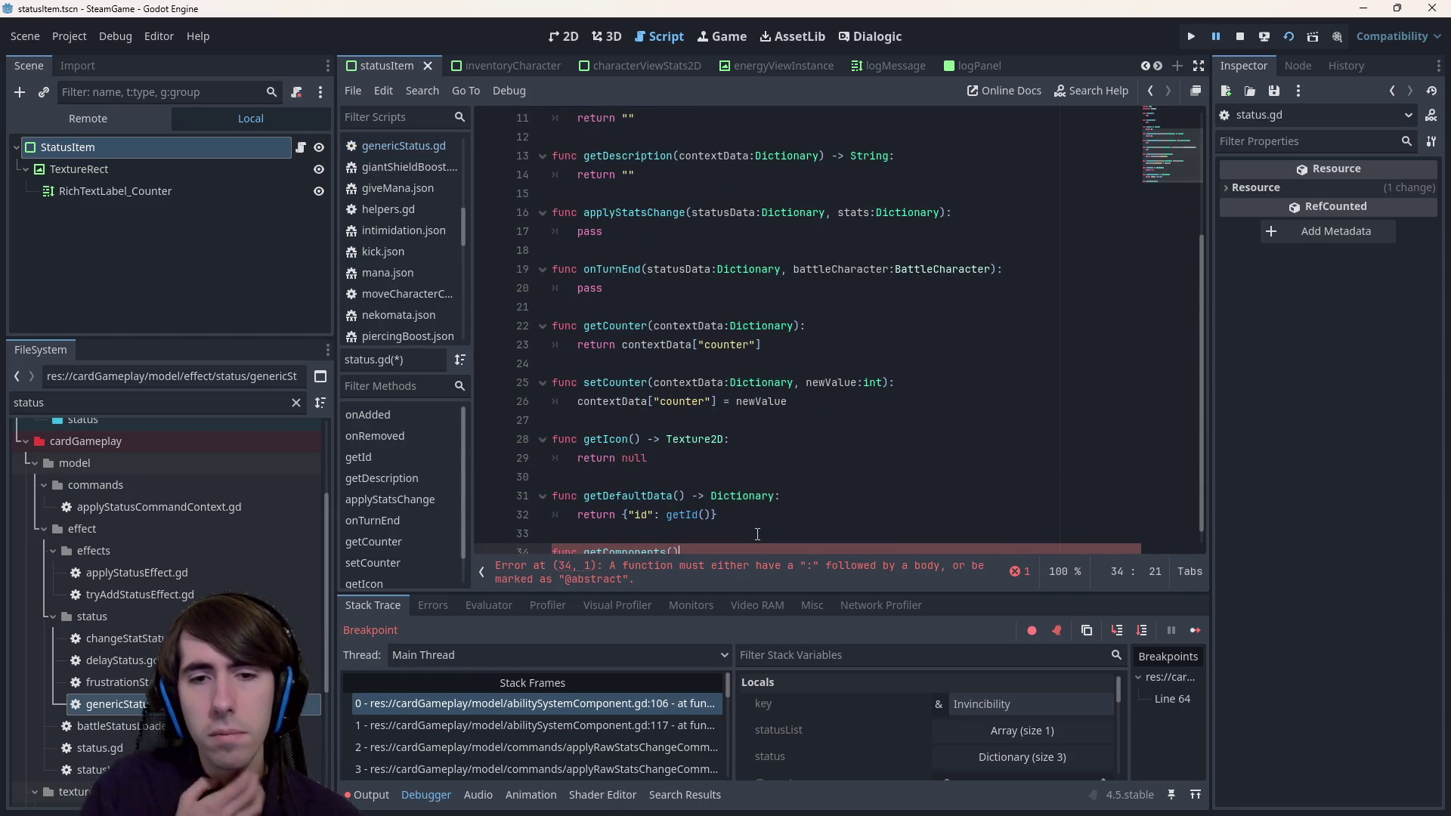
pyautogui.write(' -> Array:')
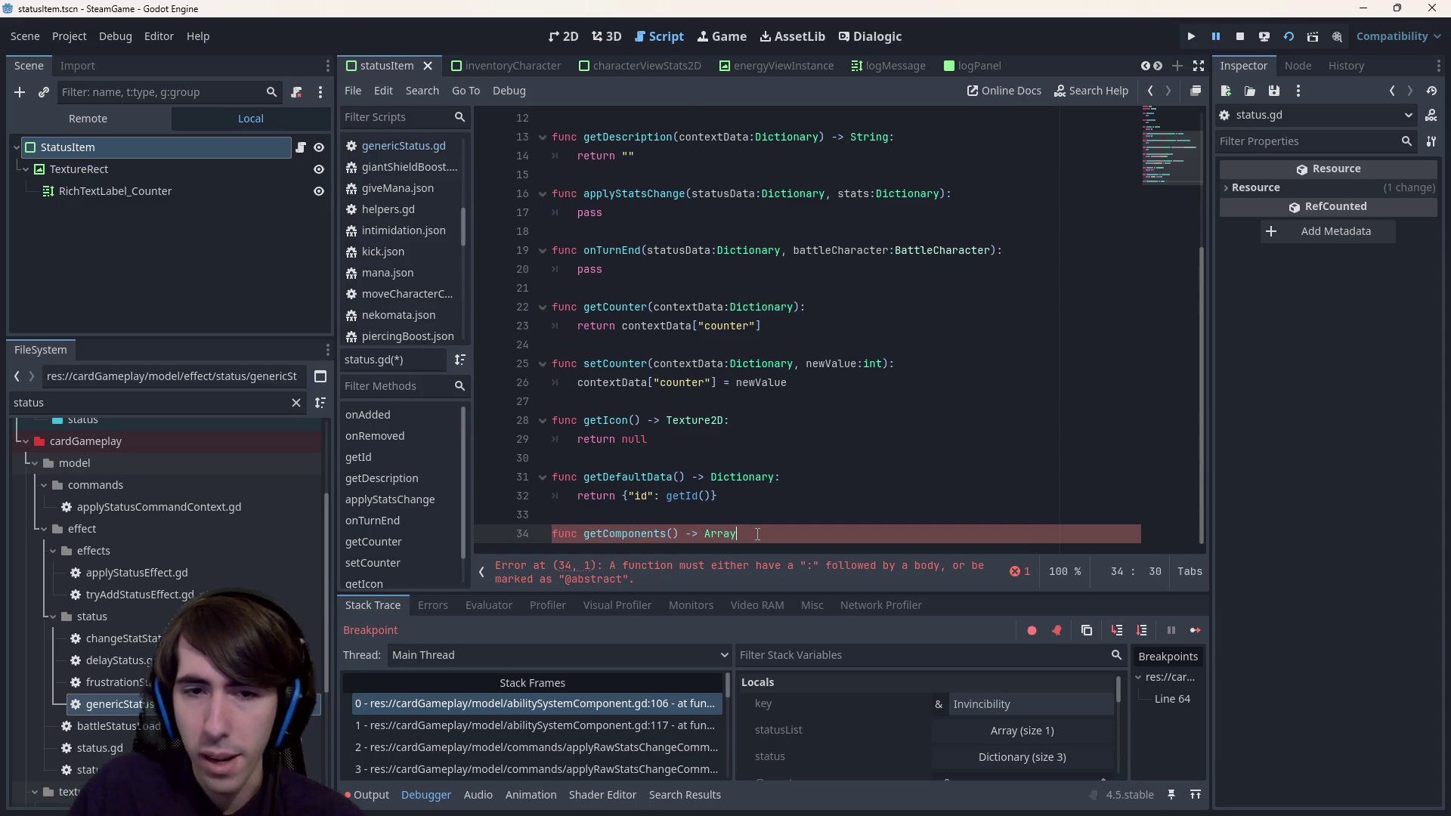
pyautogui.press('Return')
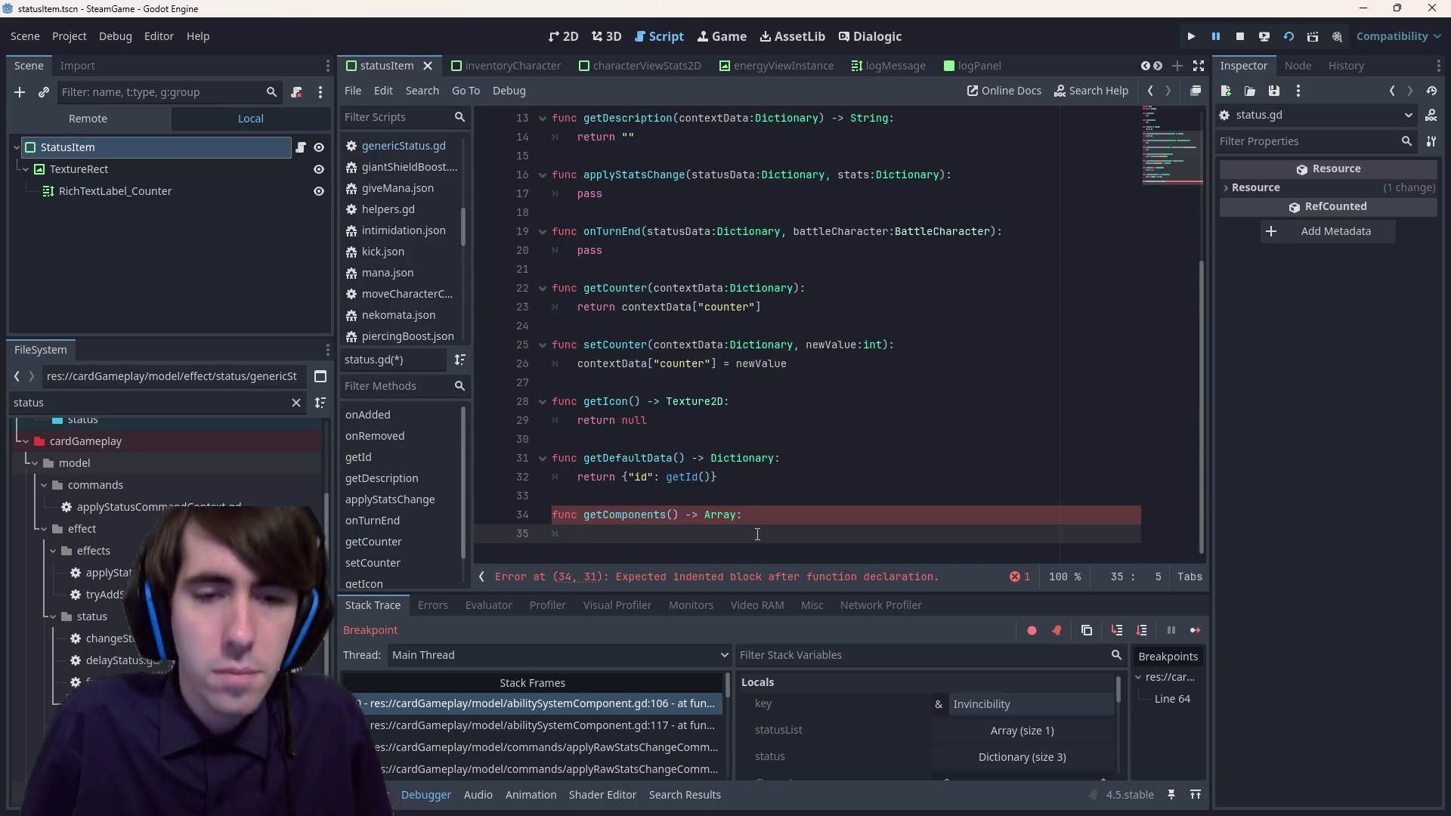
pyautogui.write('return []')
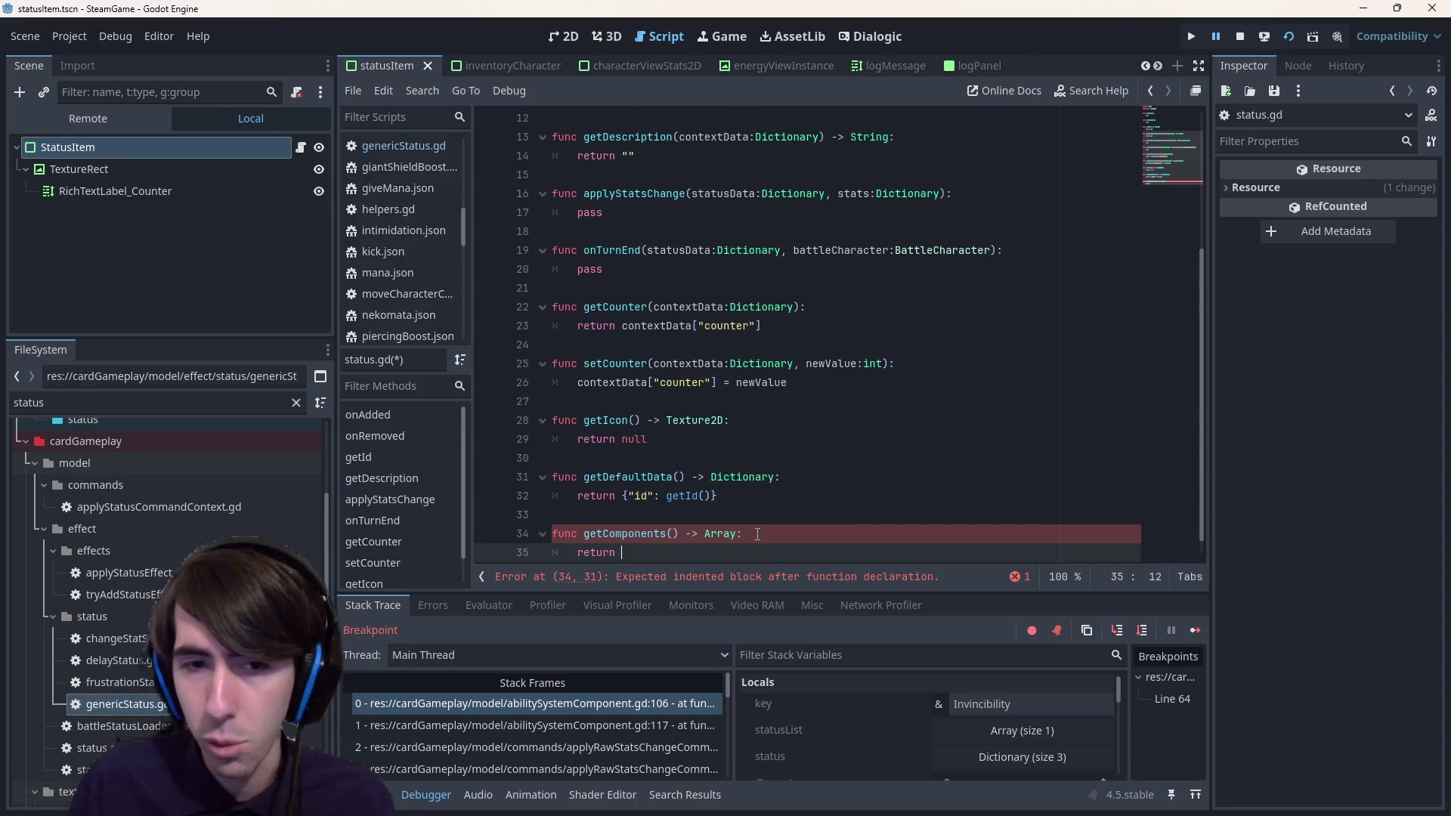
# - Select the new getComponents function and switch to genericStatus.gd from the script list
pyautogui.scroll(4, 757, 534)
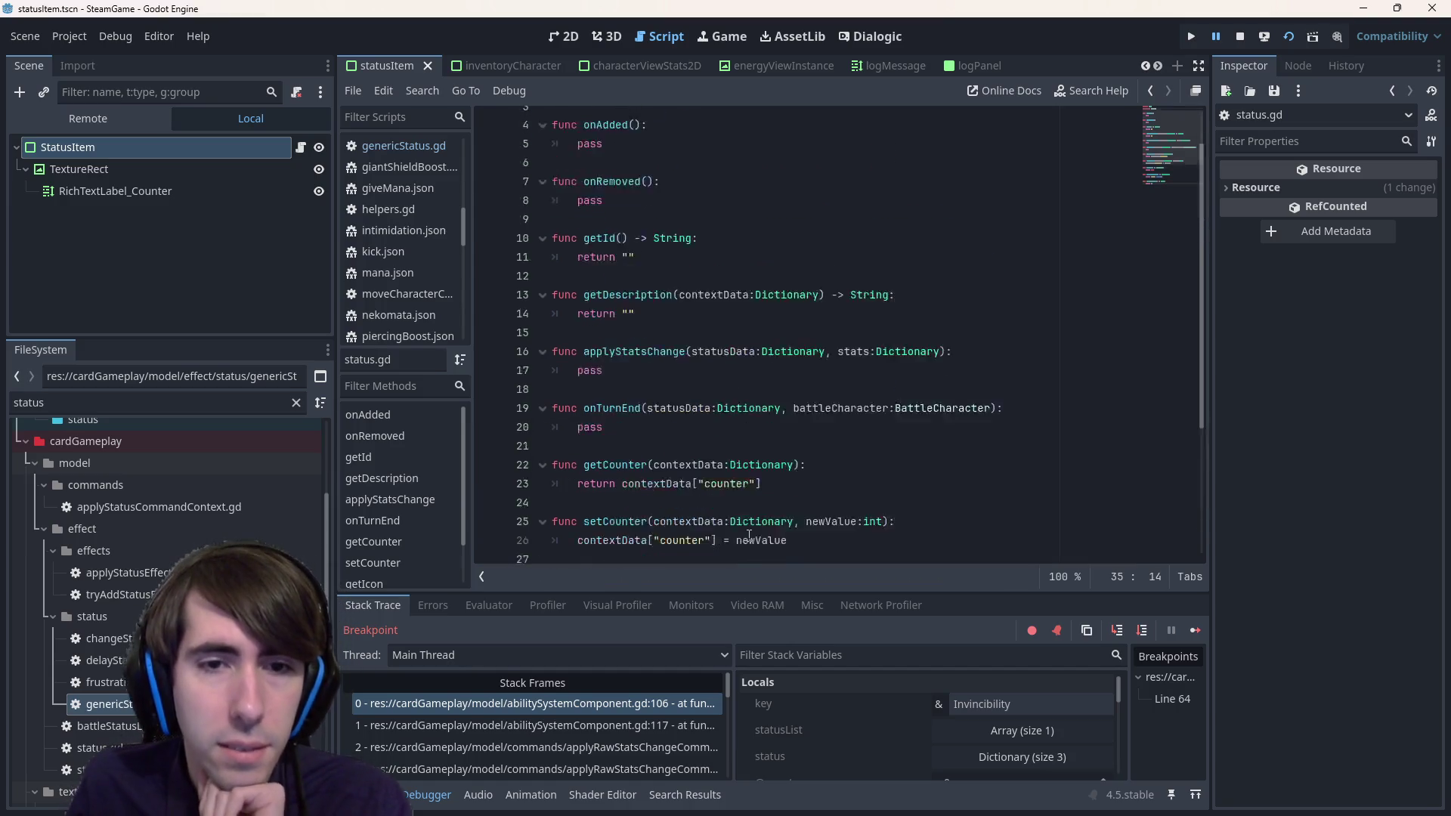
pyautogui.scroll(-4, 757, 533)
pyautogui.moveTo(640, 533)
pyautogui.mouseDown()
pyautogui.moveTo(651, 516)
pyautogui.moveTo(459, 525)
pyautogui.mouseUp()
pyautogui.hotkey('ctrl', 'c')
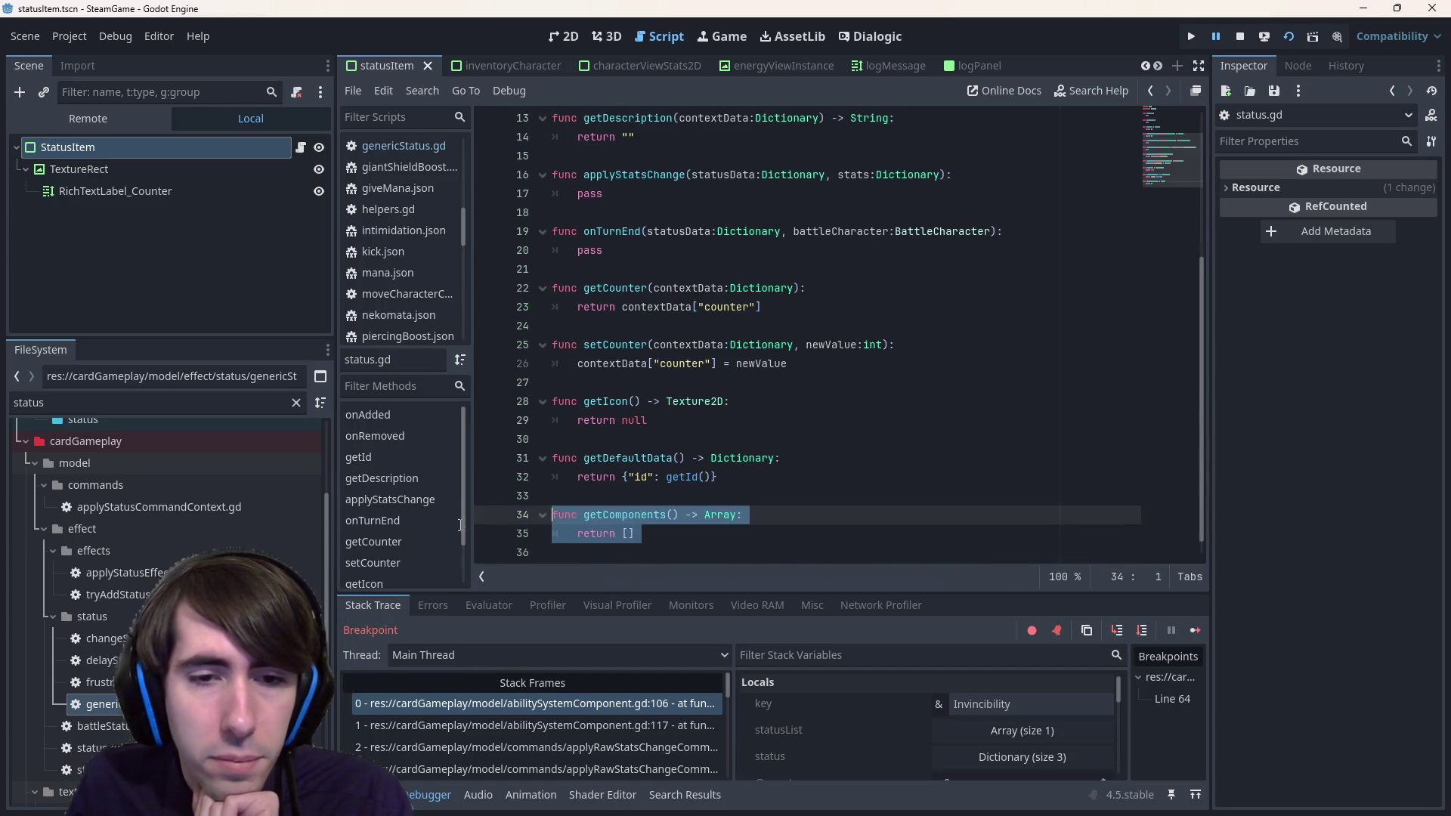
pyautogui.click(96, 704)
pyautogui.press('Return')
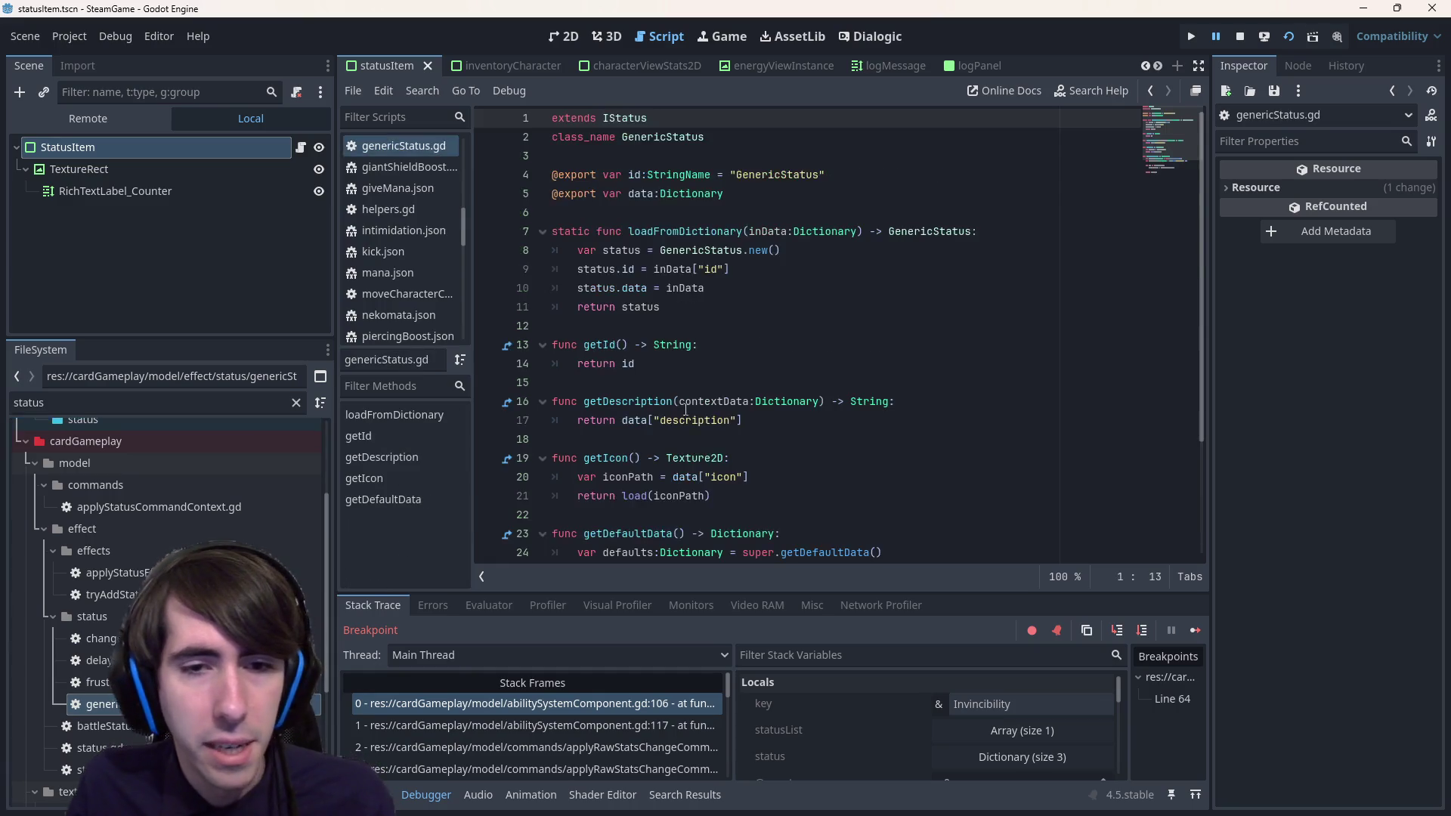
# - Paste getComponents() at the end of genericStatus.gd, make it return data["components"], and save
pyautogui.scroll(-3, 757, 339)
pyautogui.click(721, 529)
pyautogui.hotkey('ctrl', 'v')
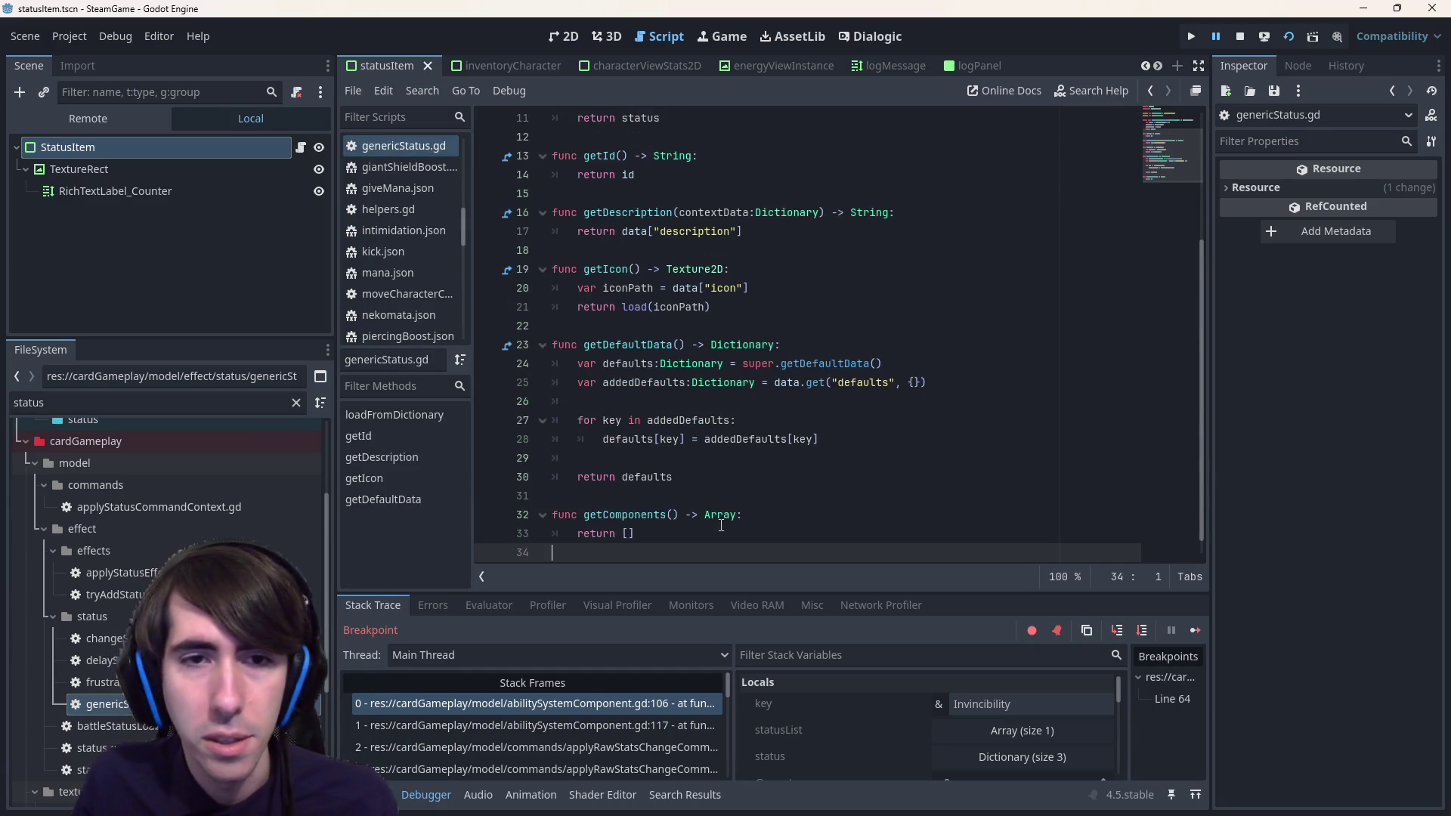
pyautogui.scroll(4, 631, 538)
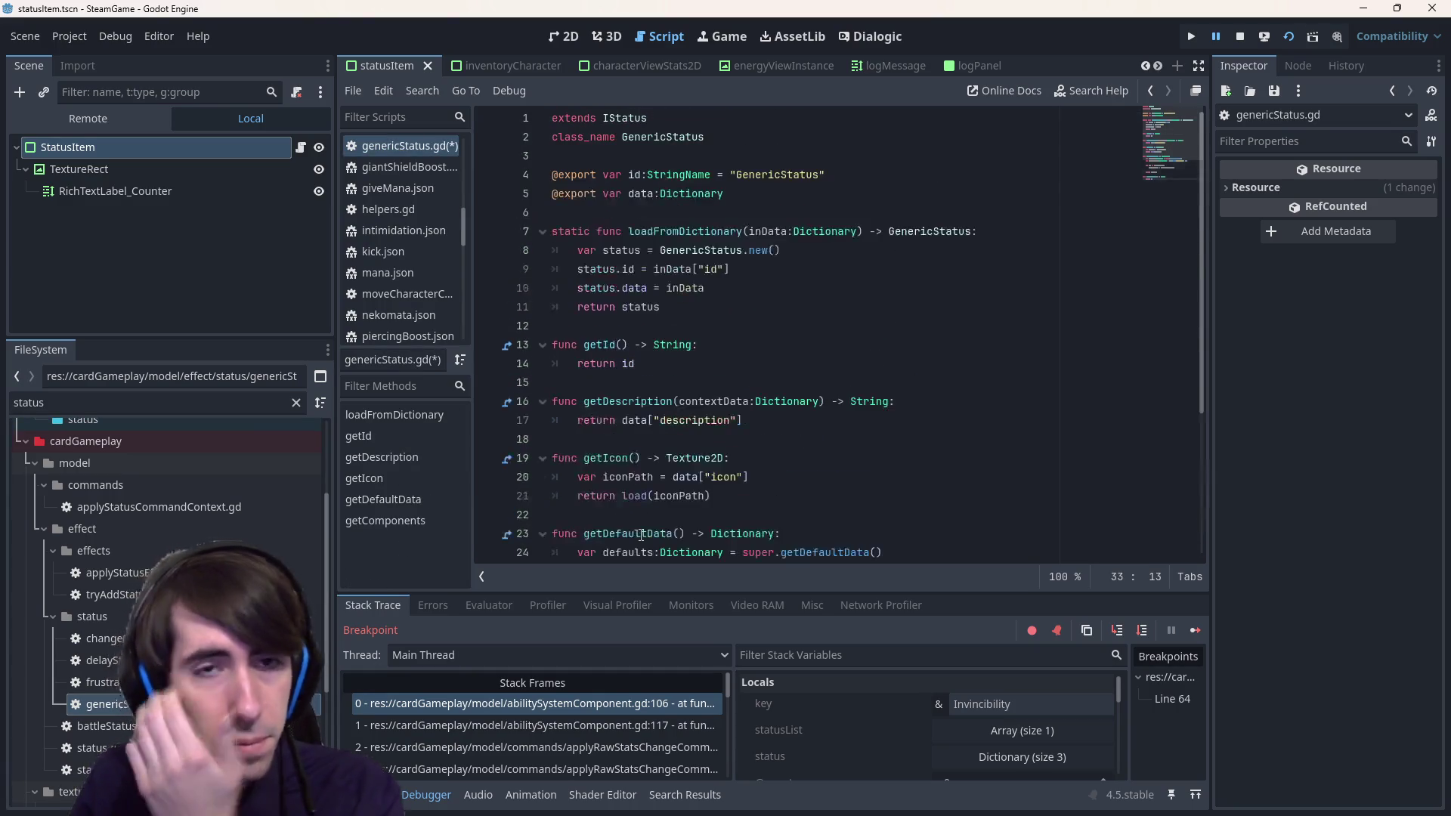
pyautogui.doubleClick(640, 193)
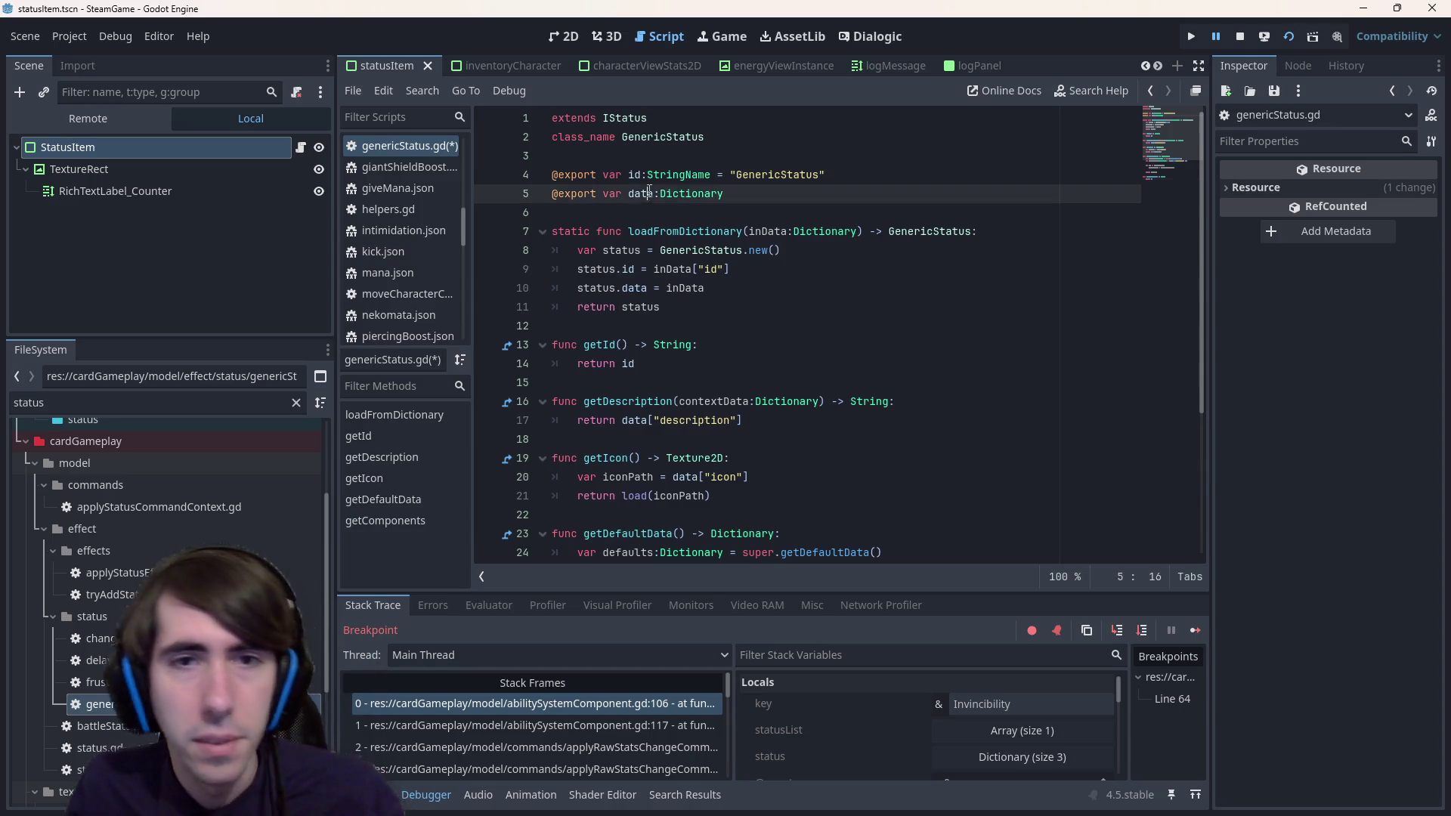
pyautogui.scroll(-4, 641, 302)
pyautogui.click(674, 511)
pyautogui.press('BackSpace')
pyautogui.press('BackSpace')
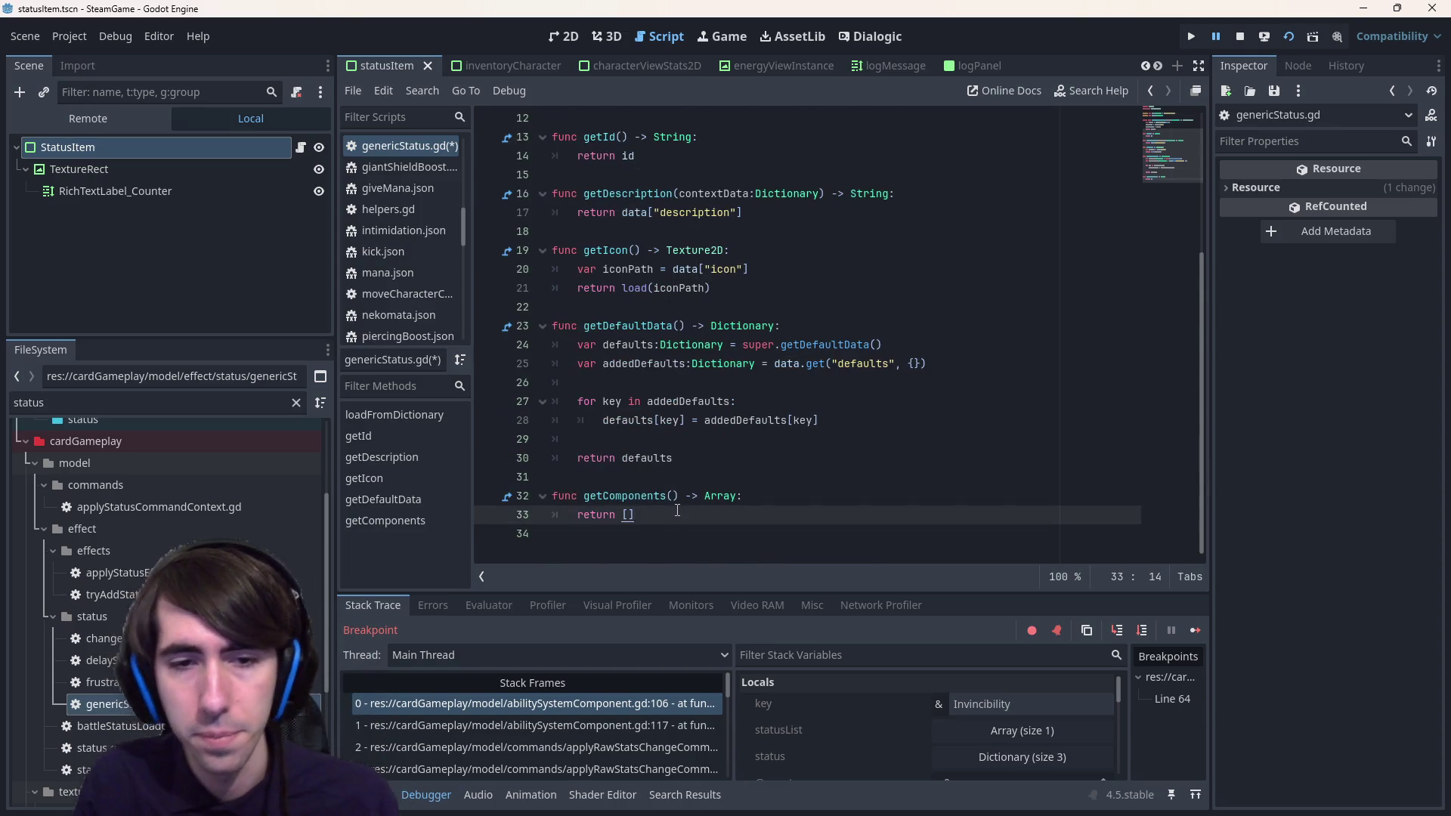
pyautogui.write('data["c')
pyautogui.write('omponents')
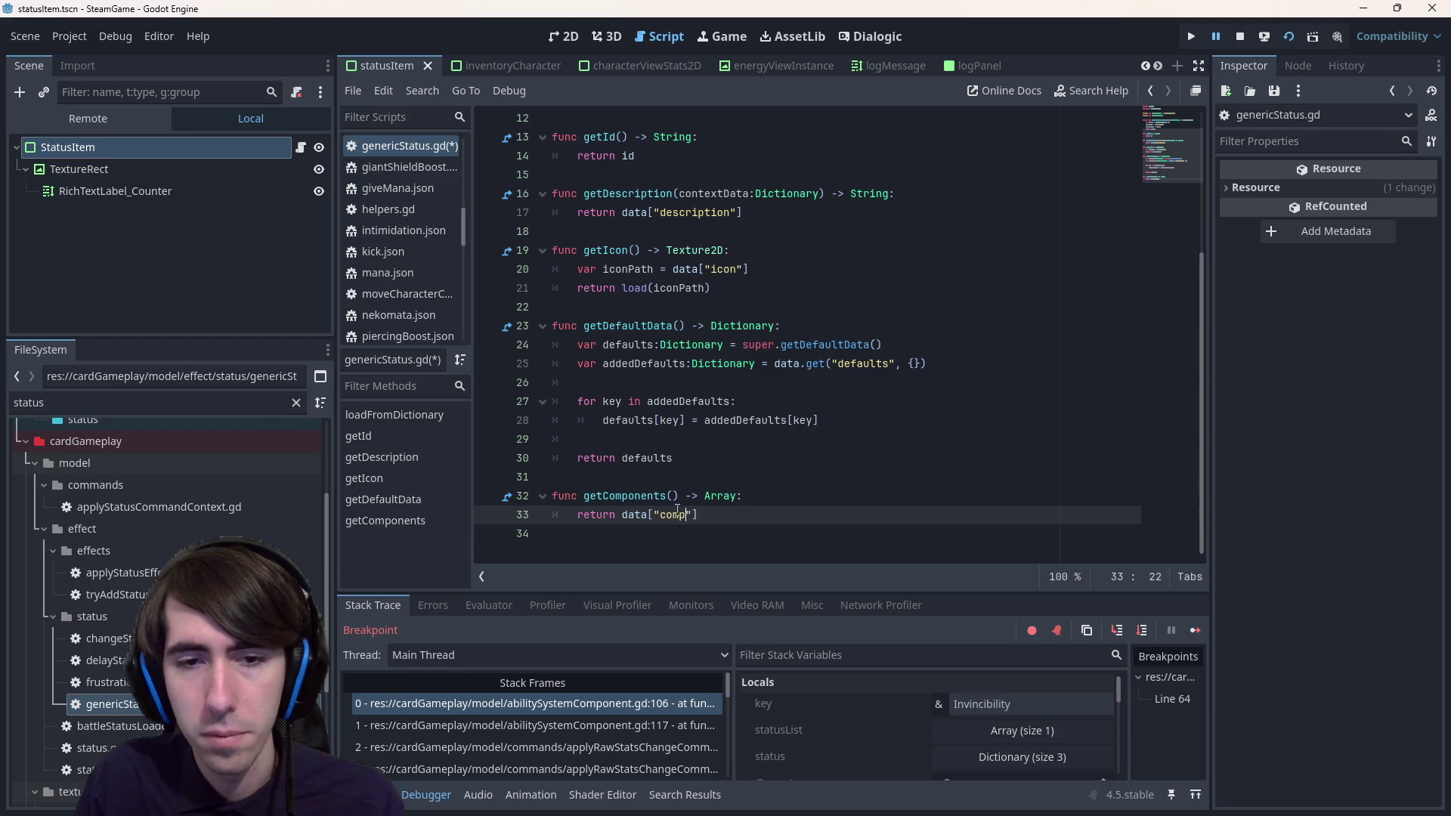
pyautogui.hotkey('ctrl', 's')
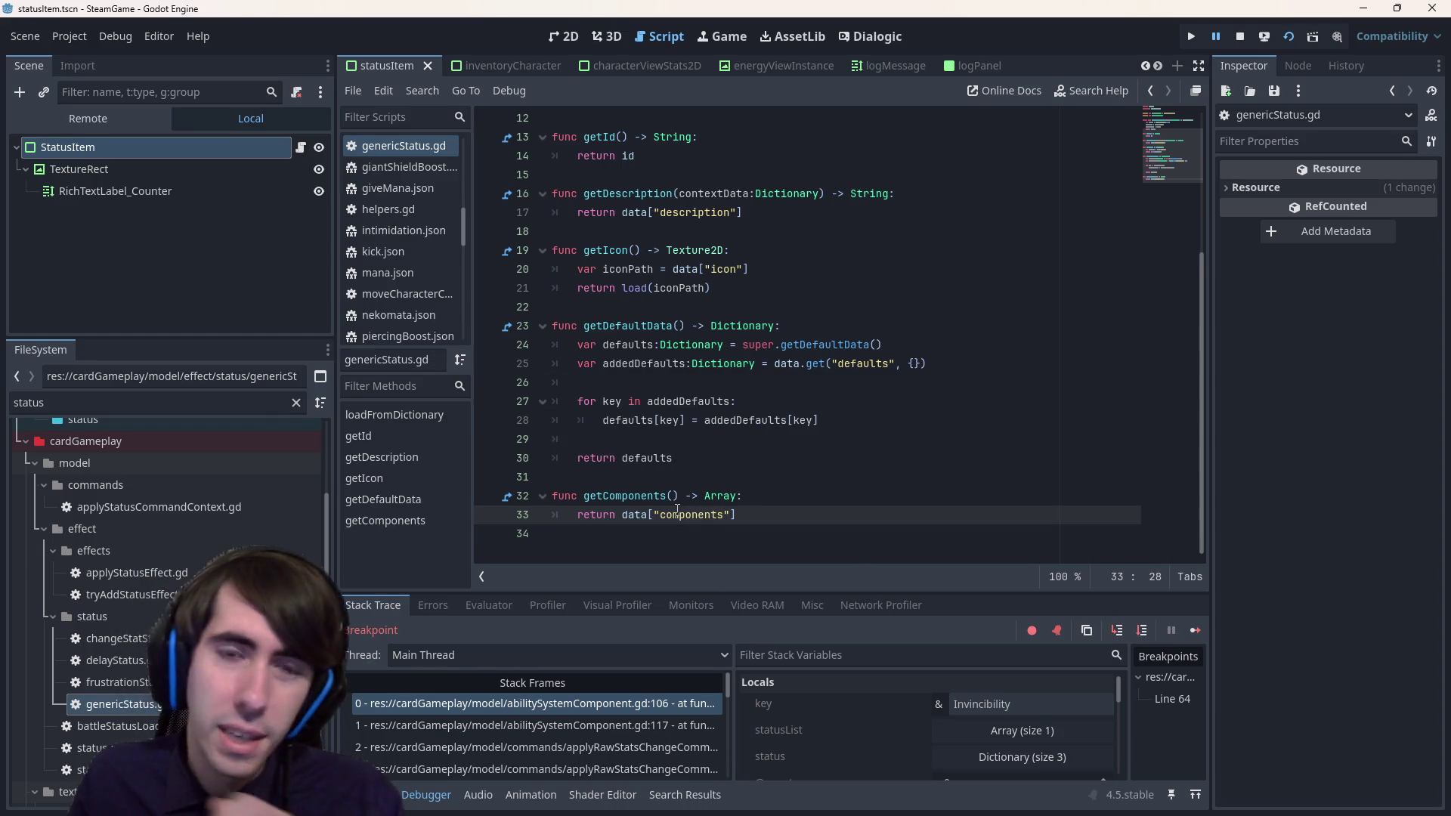
# - Review the pasted getComponents override against its inherited declaration
pyautogui.scroll(4, 677, 491)
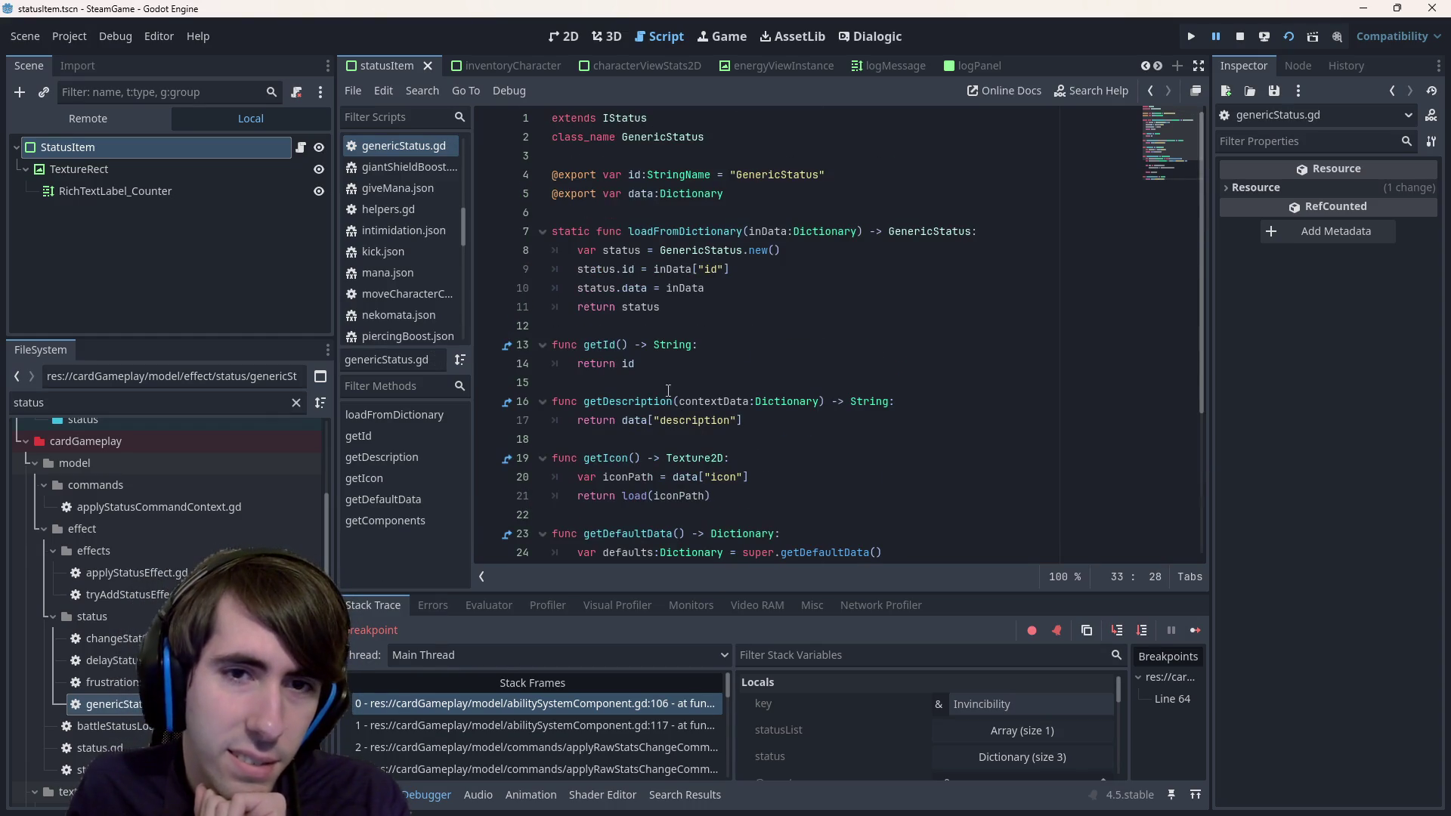
pyautogui.scroll(-4, 648, 201)
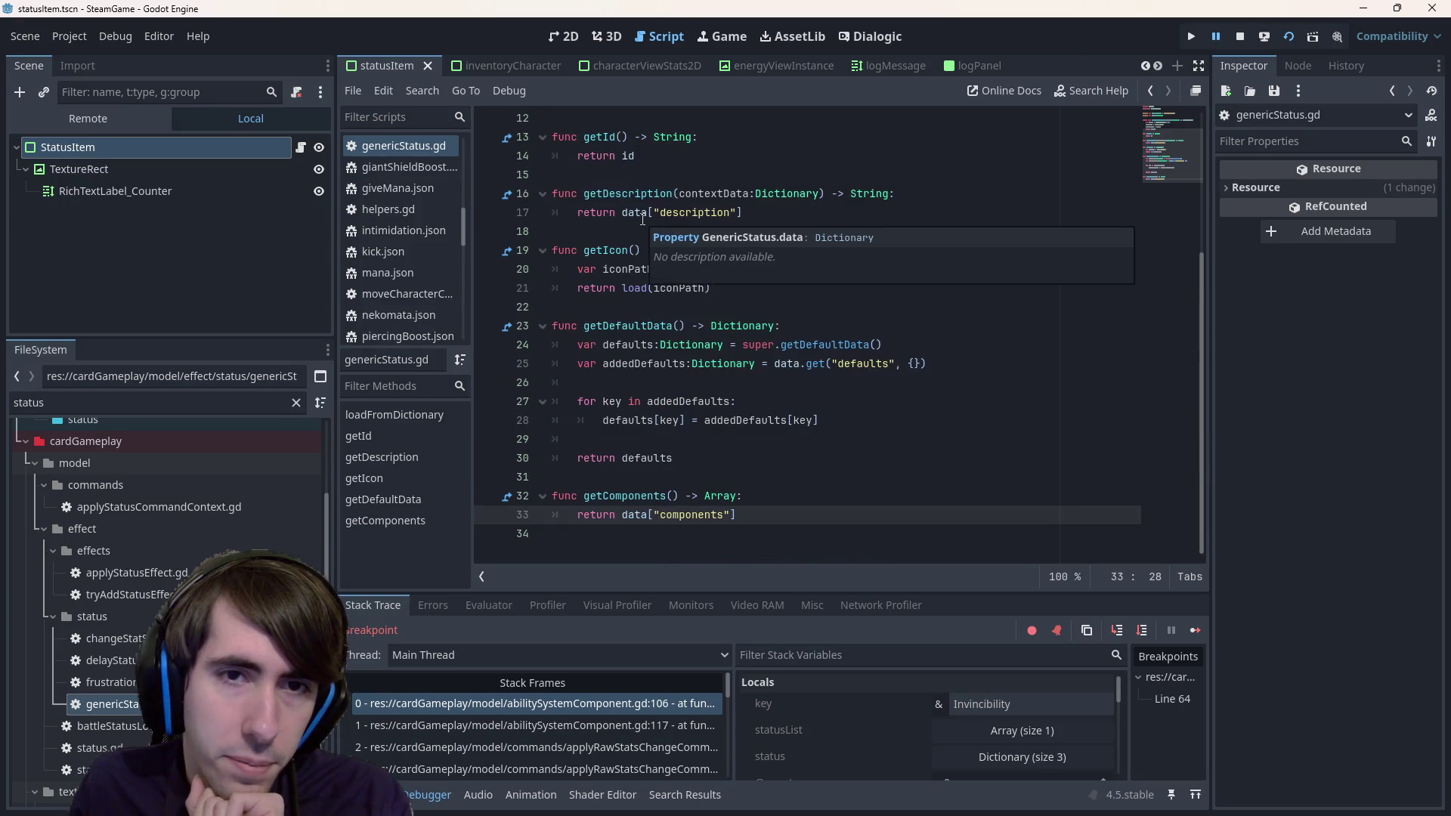
pyautogui.scroll(1, 743, 544)
pyautogui.click(744, 537)
pyautogui.click(795, 554)
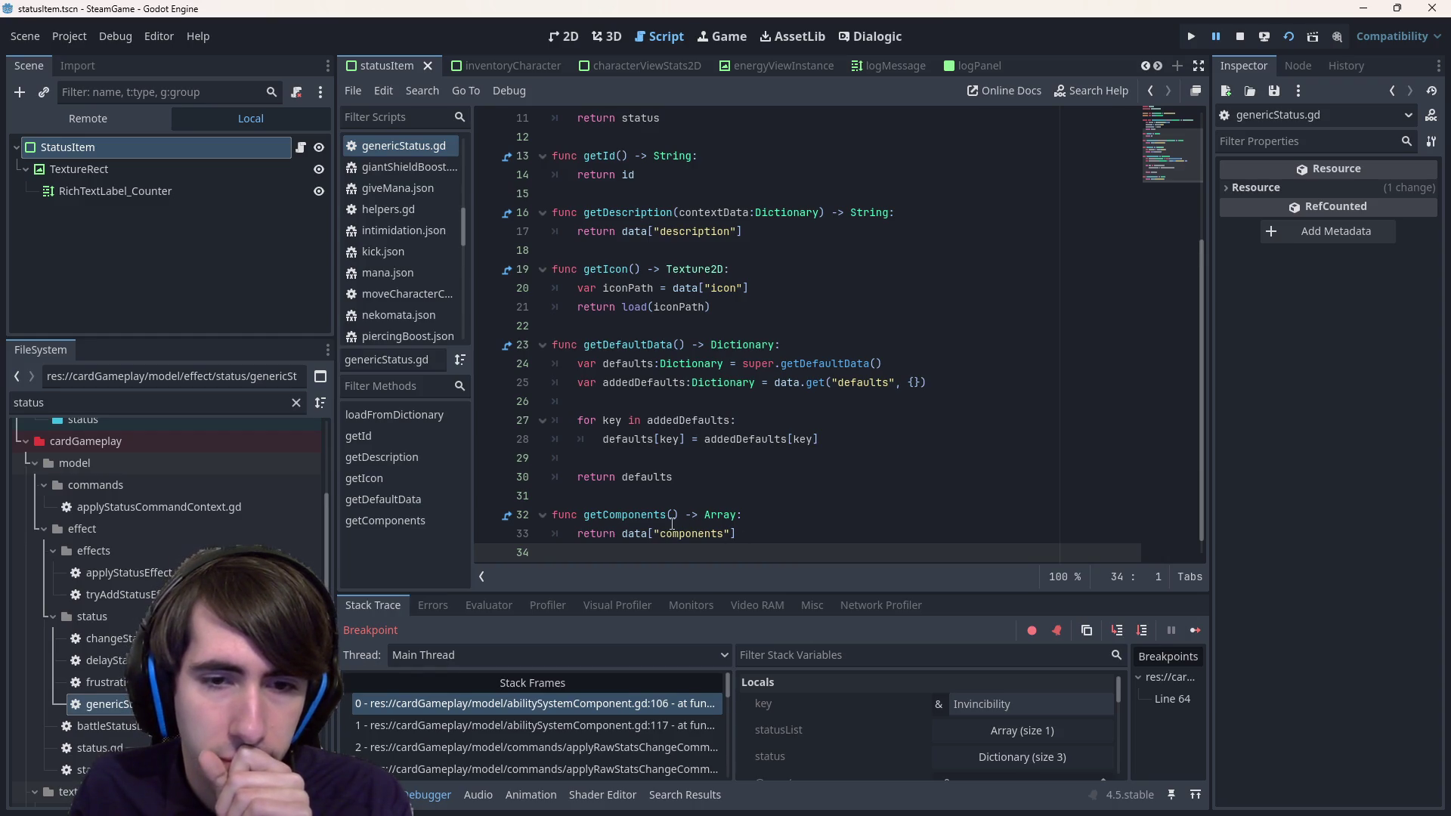
pyautogui.doubleClick(637, 516)
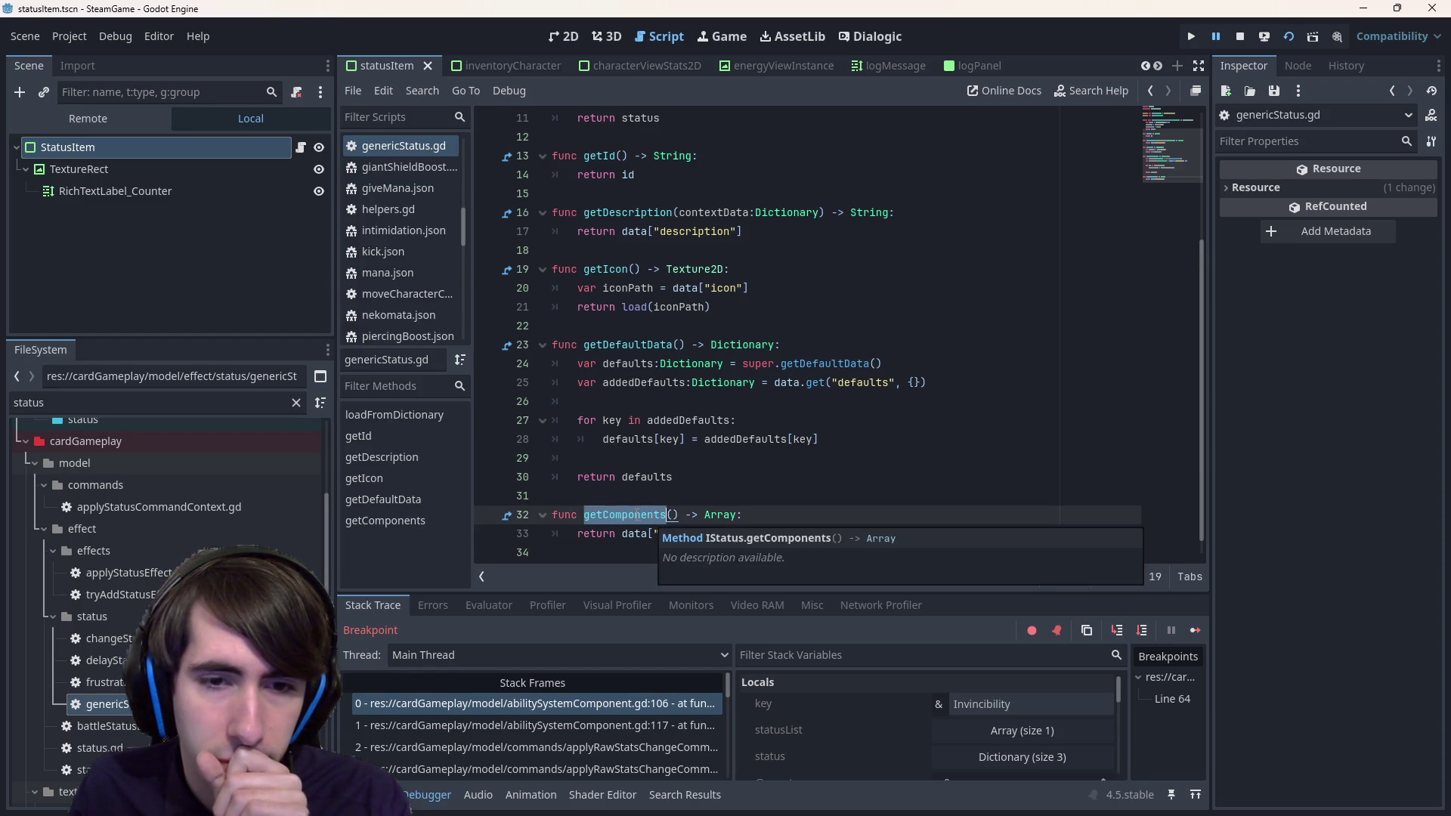
# - Rewrite the return as data.get("components", []) with an empty-array default
pyautogui.click(654, 533)
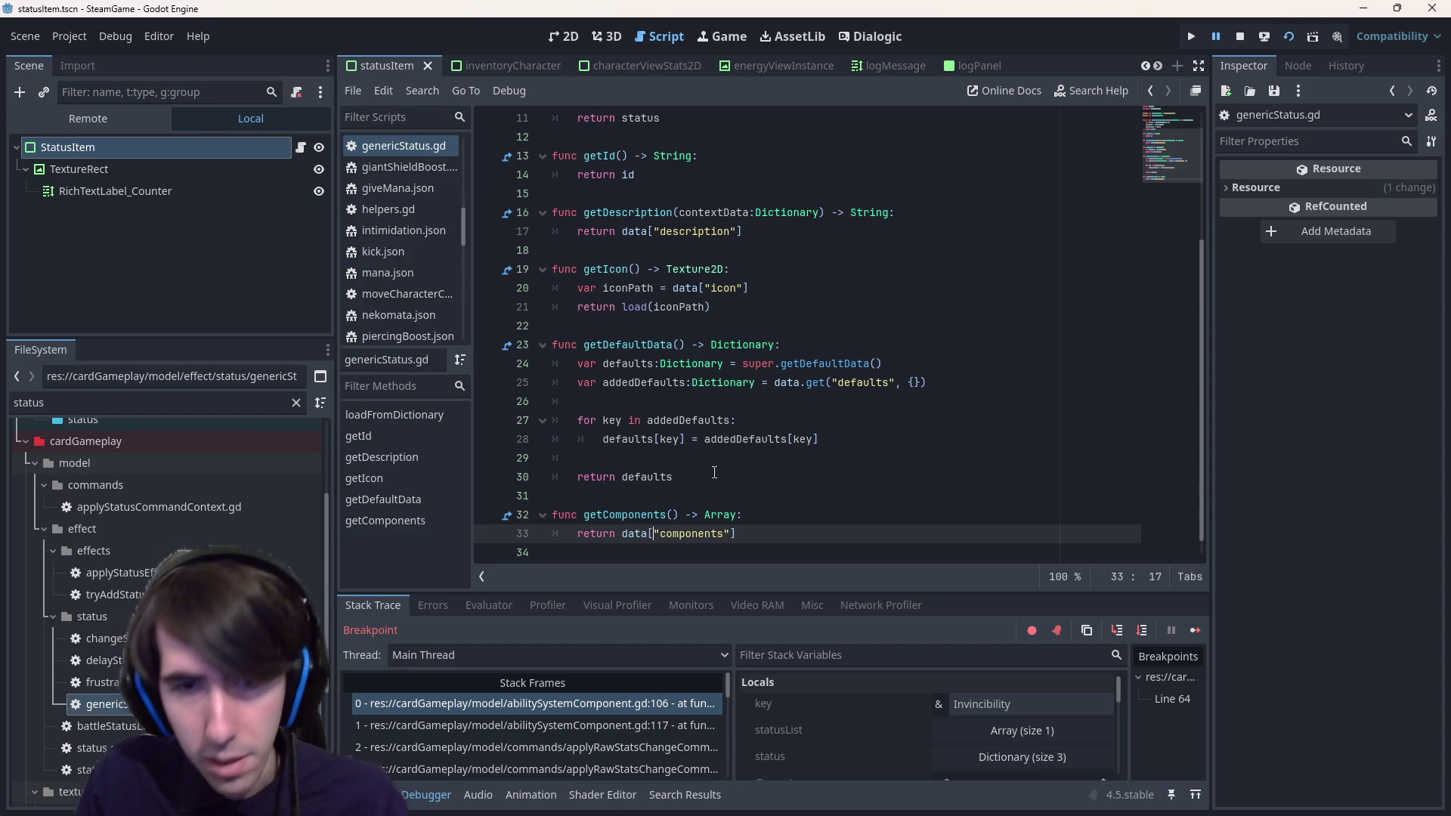
pyautogui.write('.get')
pyautogui.press('BackSpace')
pyautogui.write('.get(')
pyautogui.press('End')
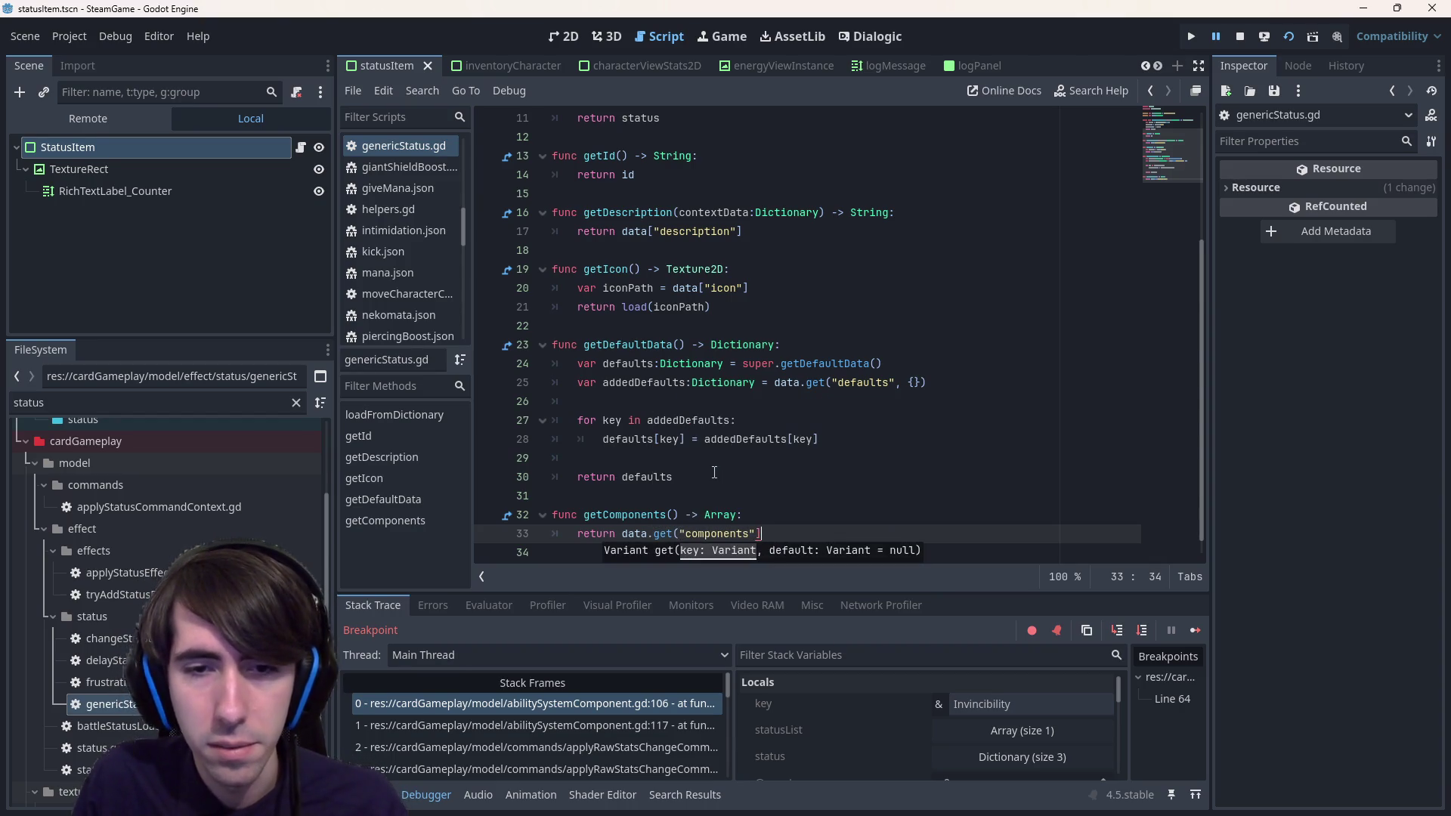
pyautogui.press('BackSpace')
pyautogui.write(', ")')
pyautogui.press('Left')
pyautogui.write('"')
pyautogui.press('End')
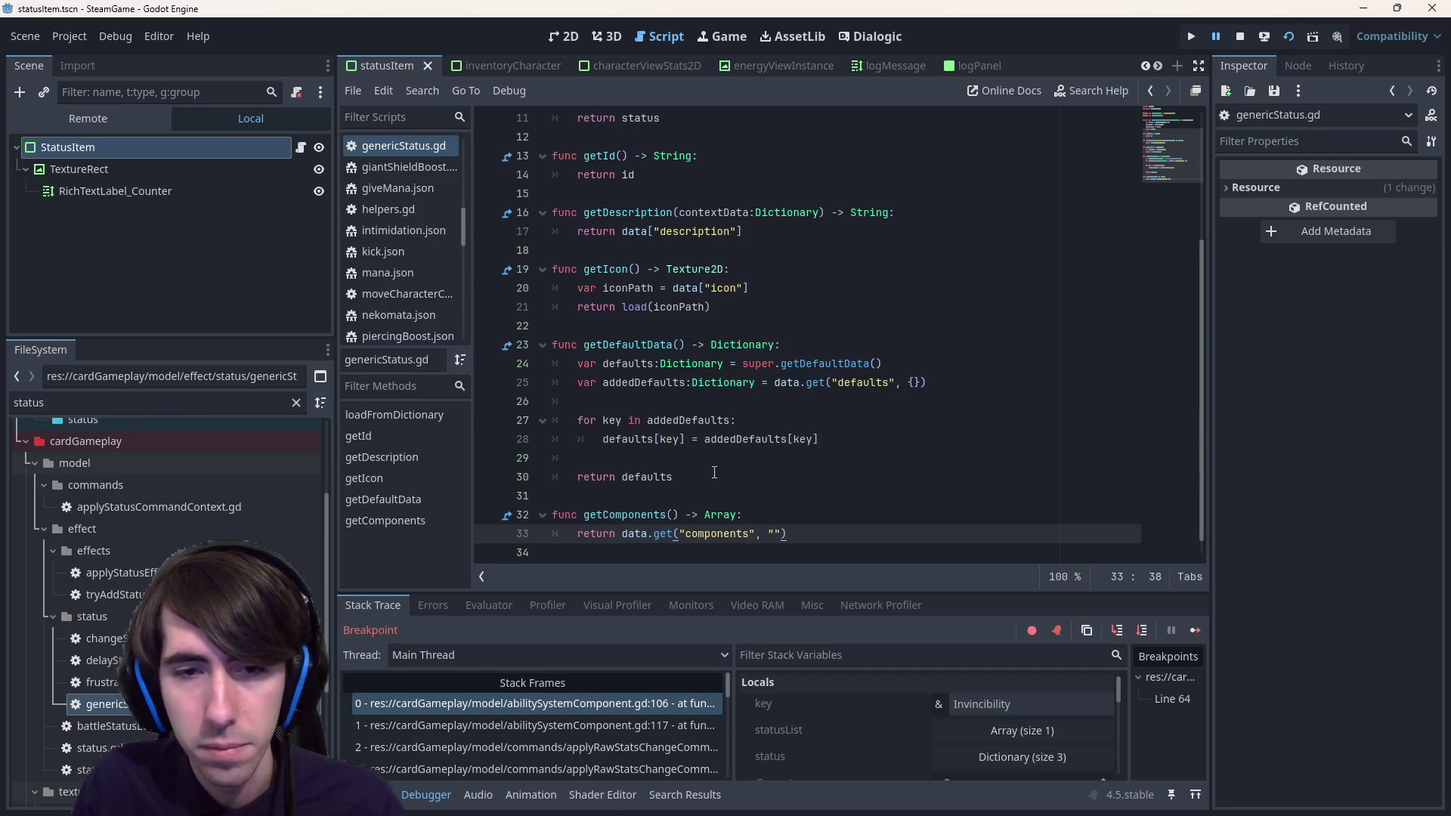
pyautogui.press('Left')
pyautogui.press('BackSpace')
pyautogui.press('BackSpace')
pyautogui.write('[]')
pyautogui.press('End')
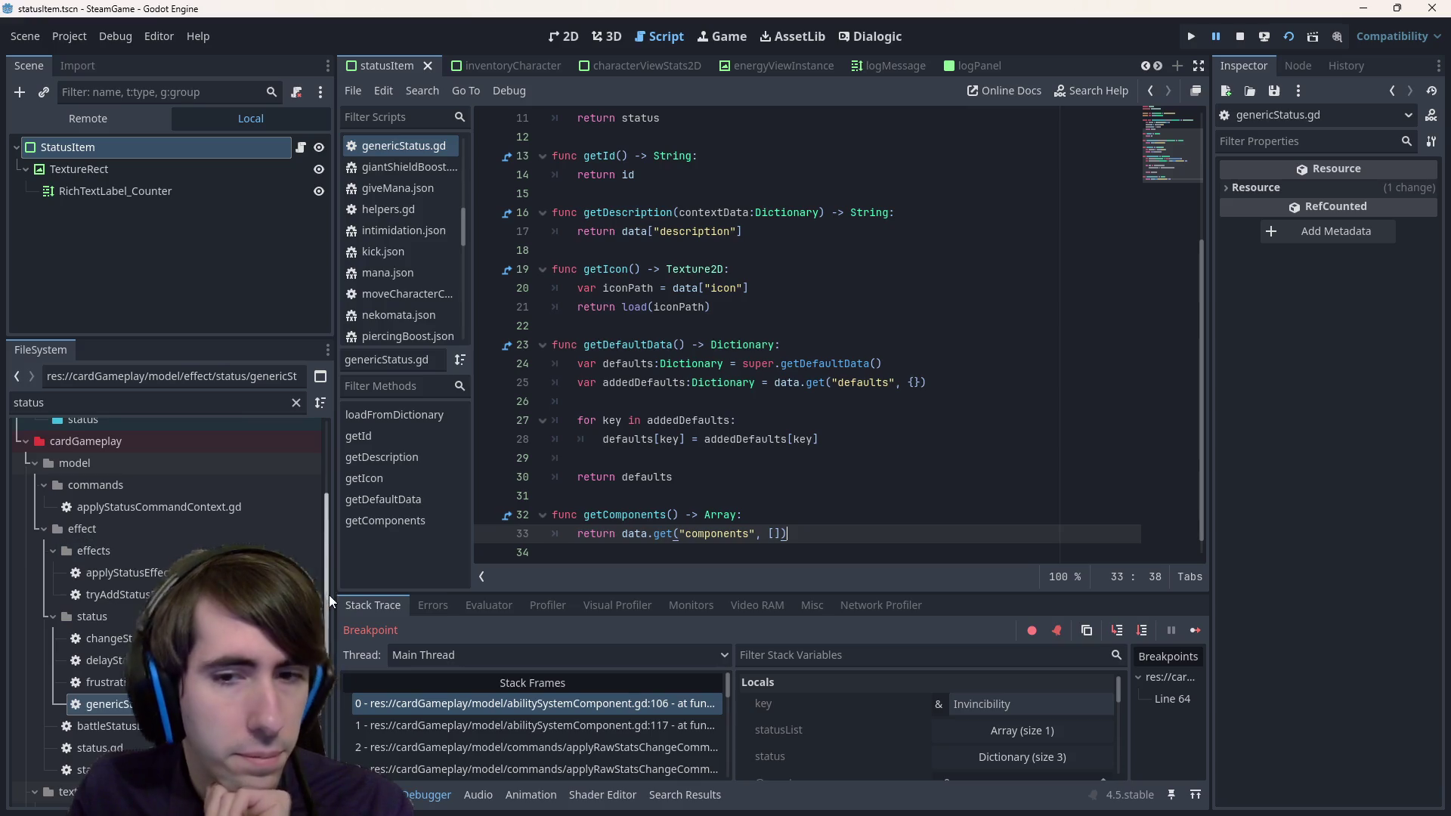
# - Check the IStatus base script, then return to abilitySystemComponent.gd at line 106
pyautogui.click(775, 535)
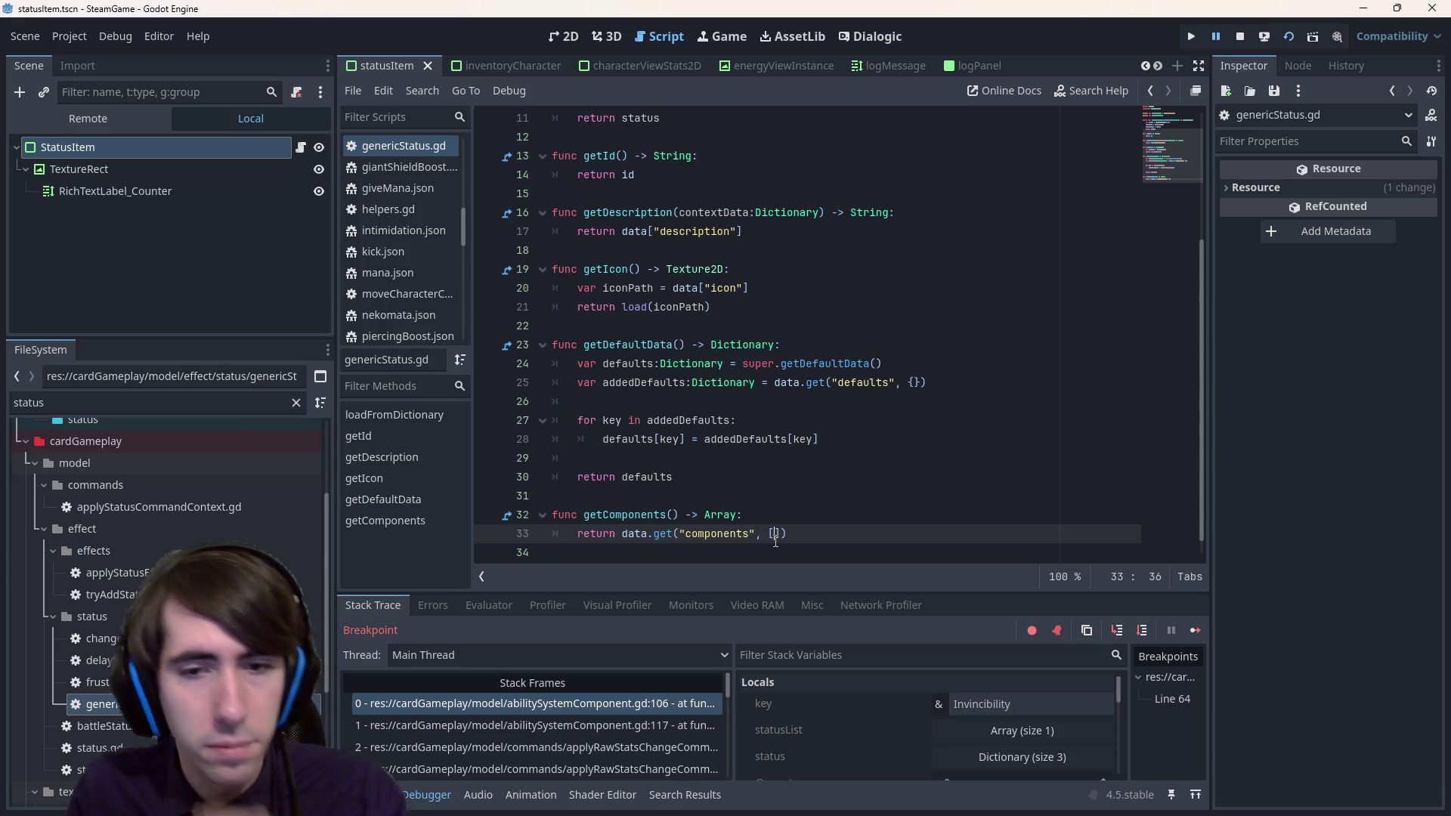
pyautogui.press('Up')
pyautogui.hotkey('ctrl', 'Home')
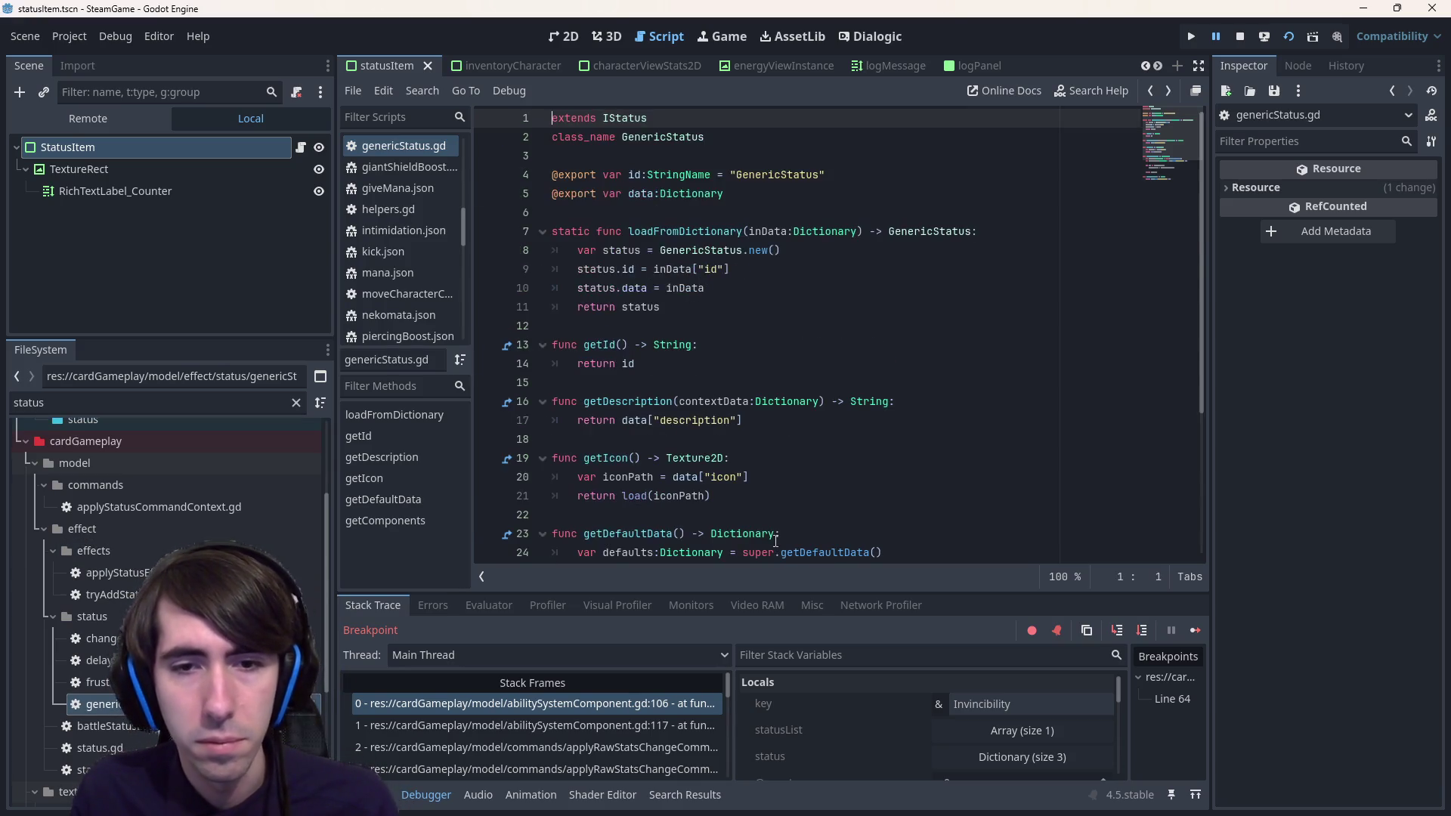
pyautogui.hotkey('alt', 'Left')
pyautogui.hotkey('alt', 'Right')
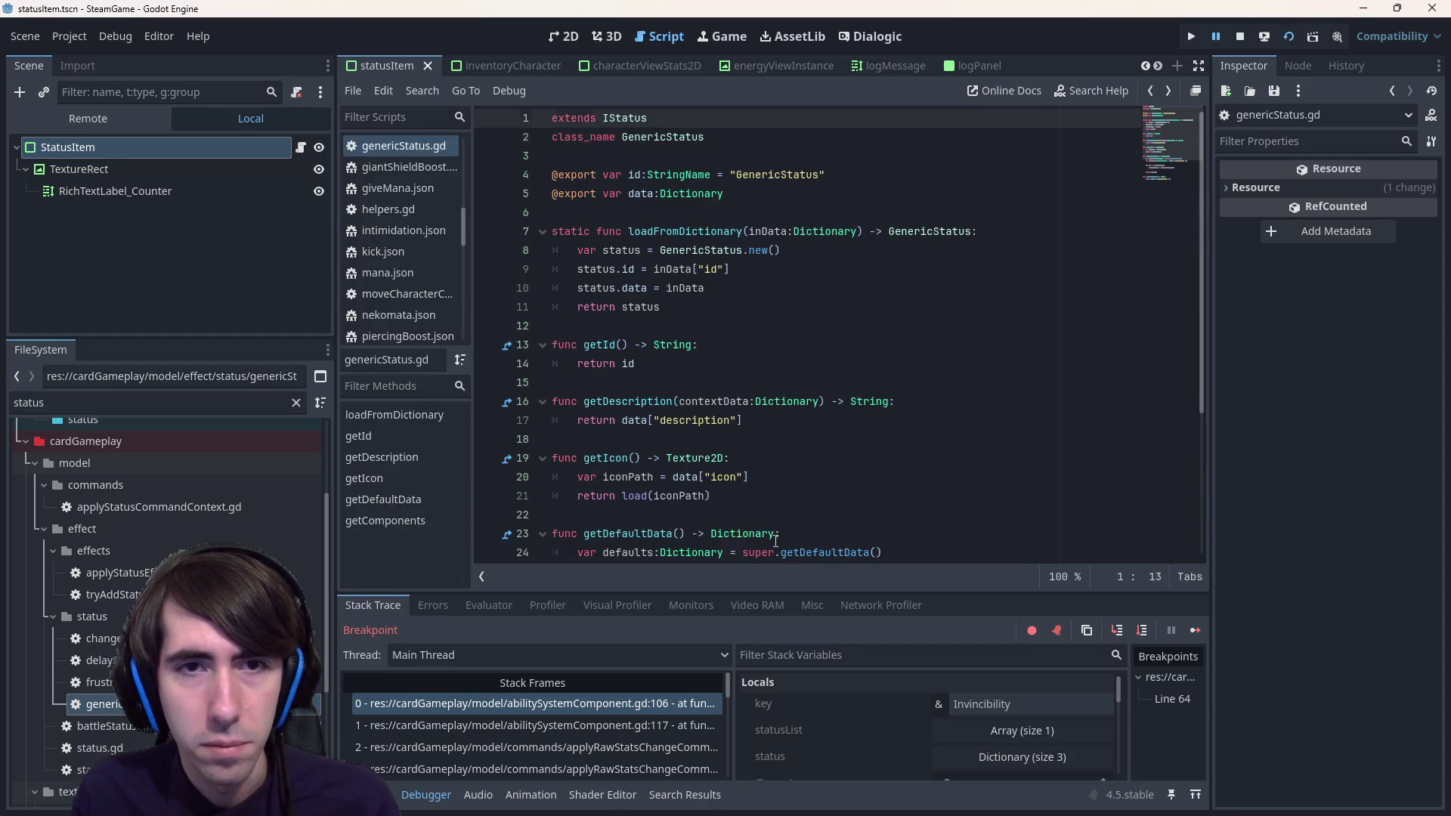
pyautogui.hotkey('alt', 'Left')
pyautogui.hotkey('alt', 'Left')
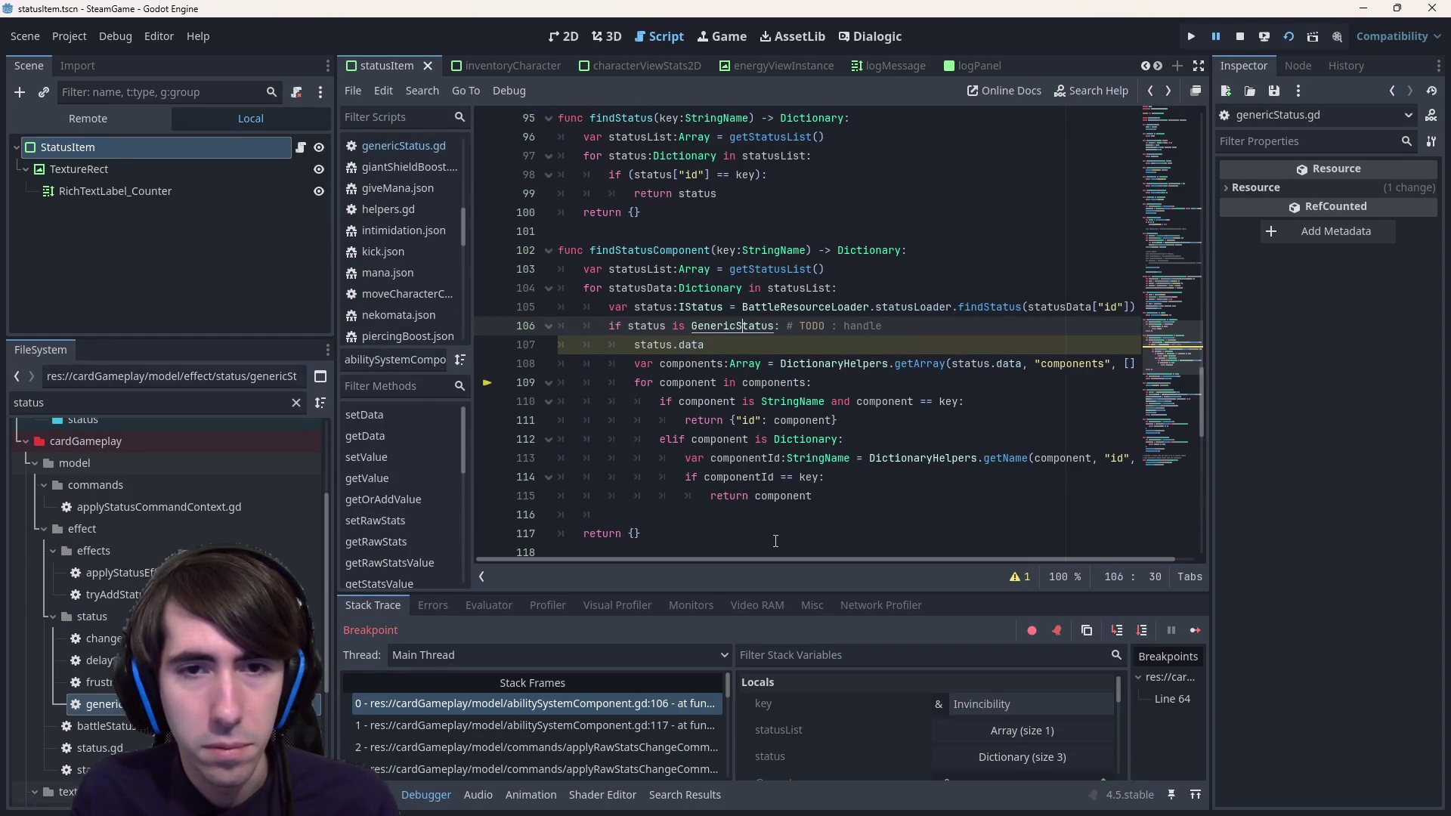
# - Delete the GenericStatus type-check lines and dedent the component-matching loop one level
pyautogui.press('Down')
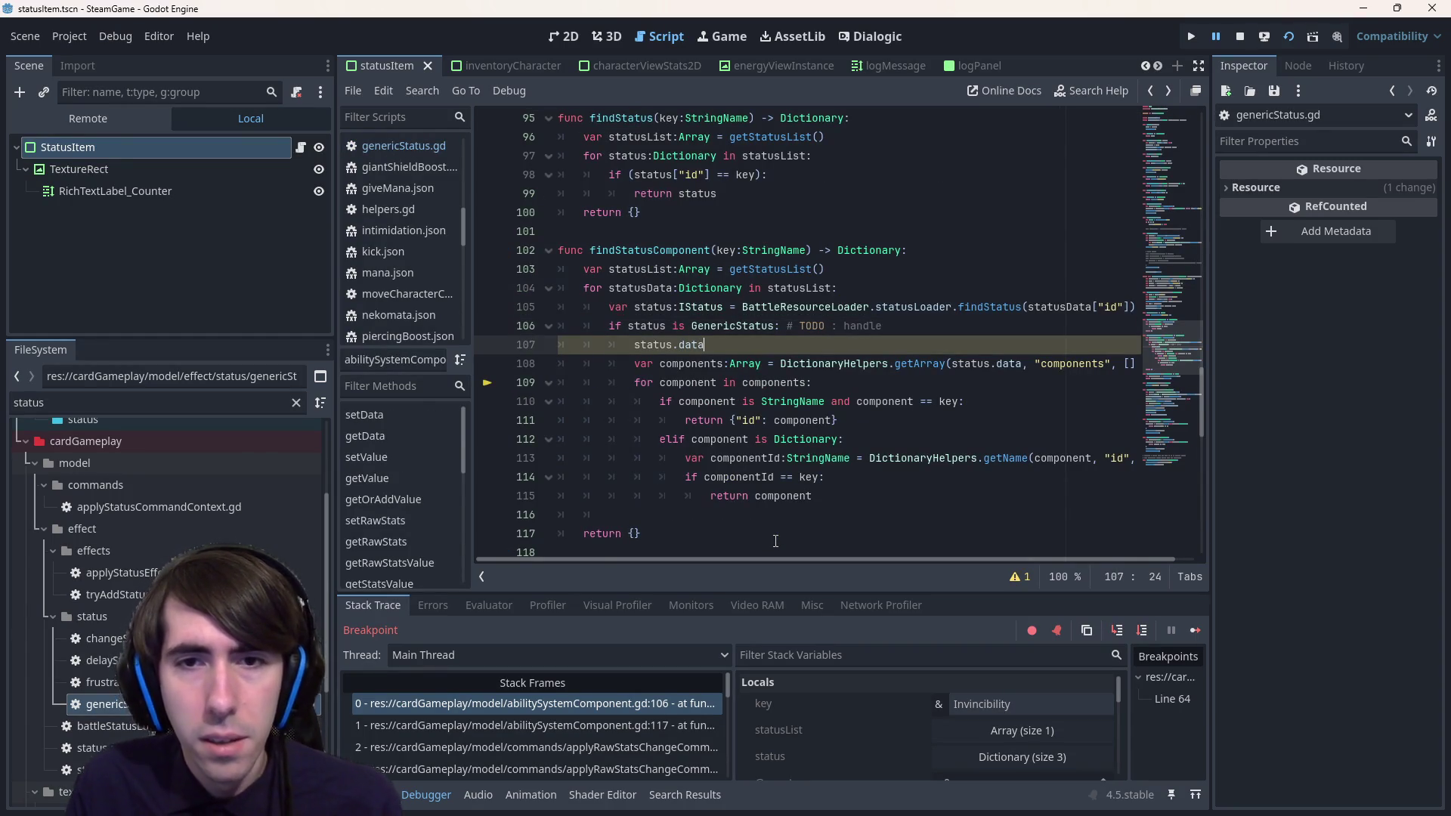
pyautogui.hotkey('shift', 'Up')
pyautogui.hotkey('shift', 'Home')
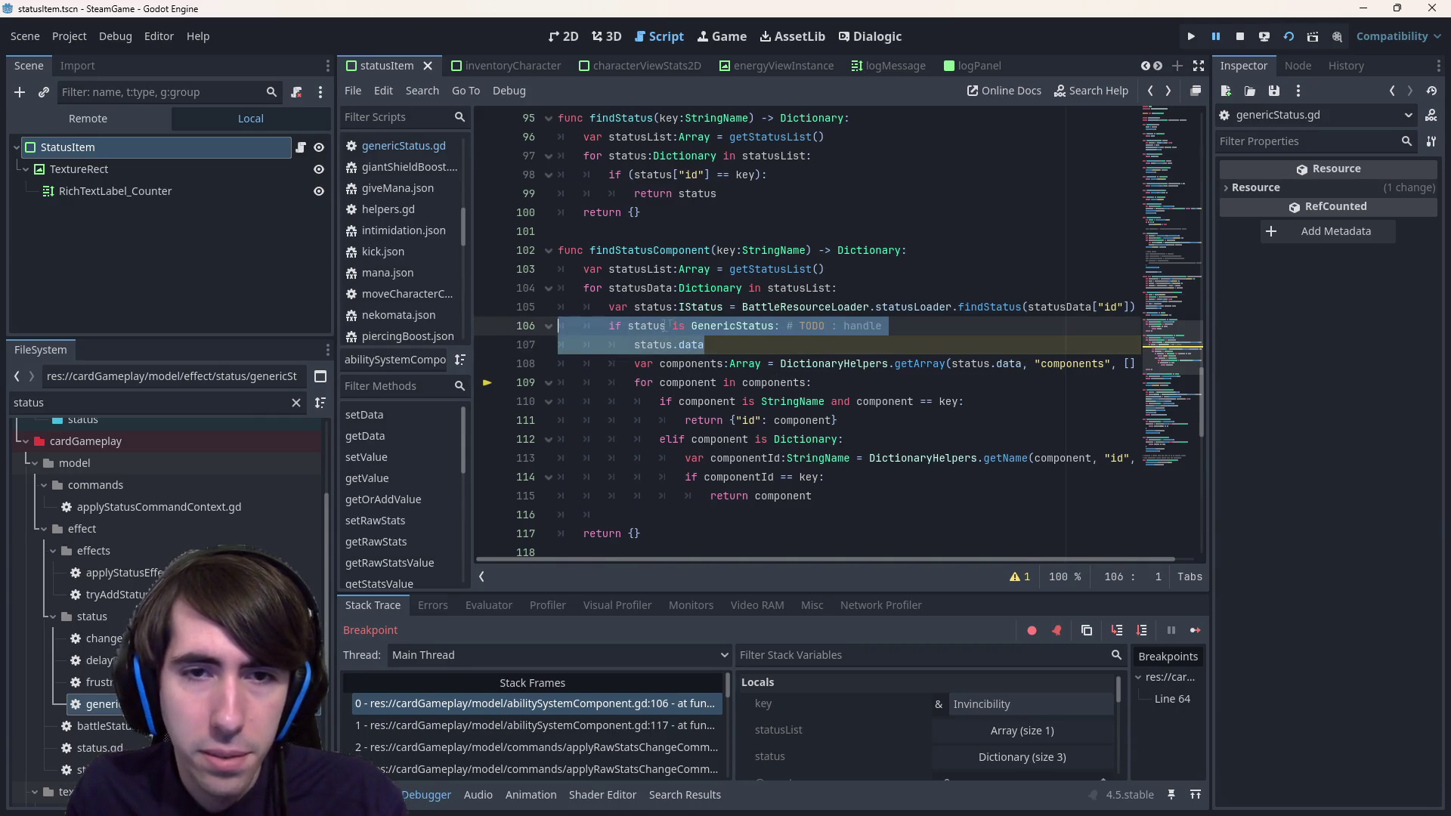
pyautogui.press('BackSpace')
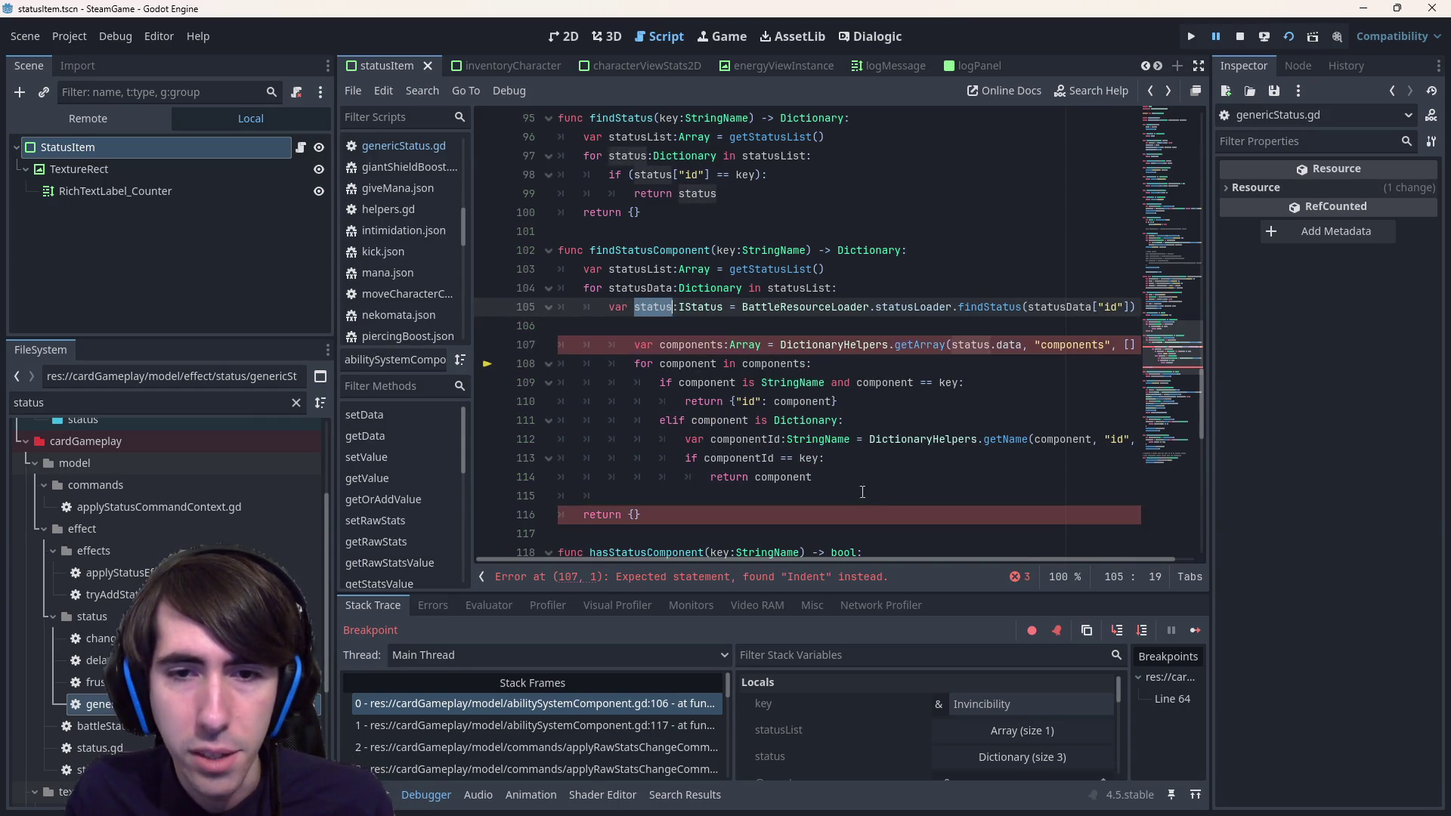
pyautogui.moveTo(559, 514); pyautogui.dragTo(469, 350)
pyautogui.hotkey('shift', 'Tab')
# - Assign components from status.getComponents() in place of the DictionaryHelpers lookup and delete the duplicate line
pyautogui.click(697, 323)
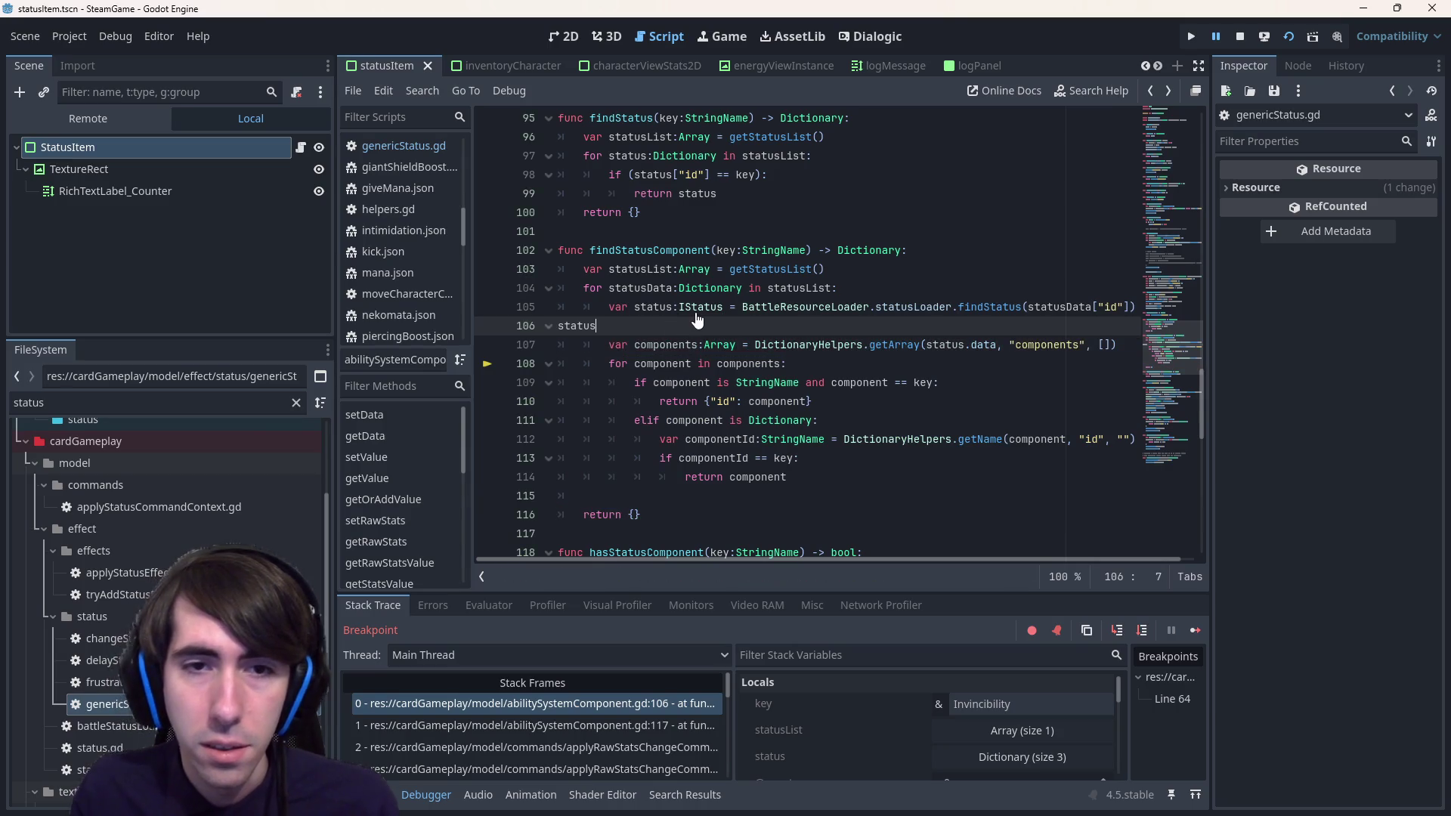
pyautogui.write('status.getC')
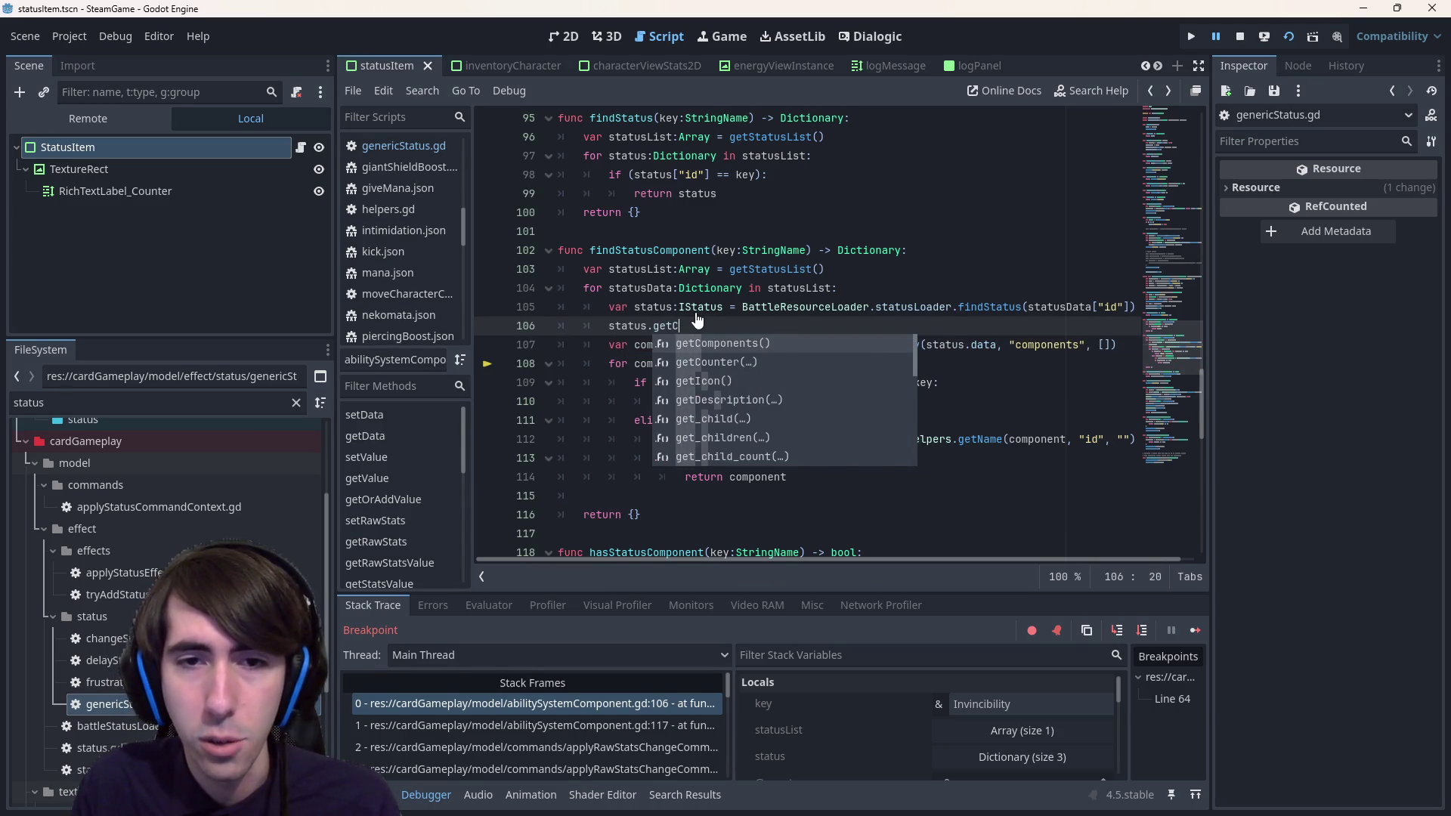
pyautogui.press('Return')
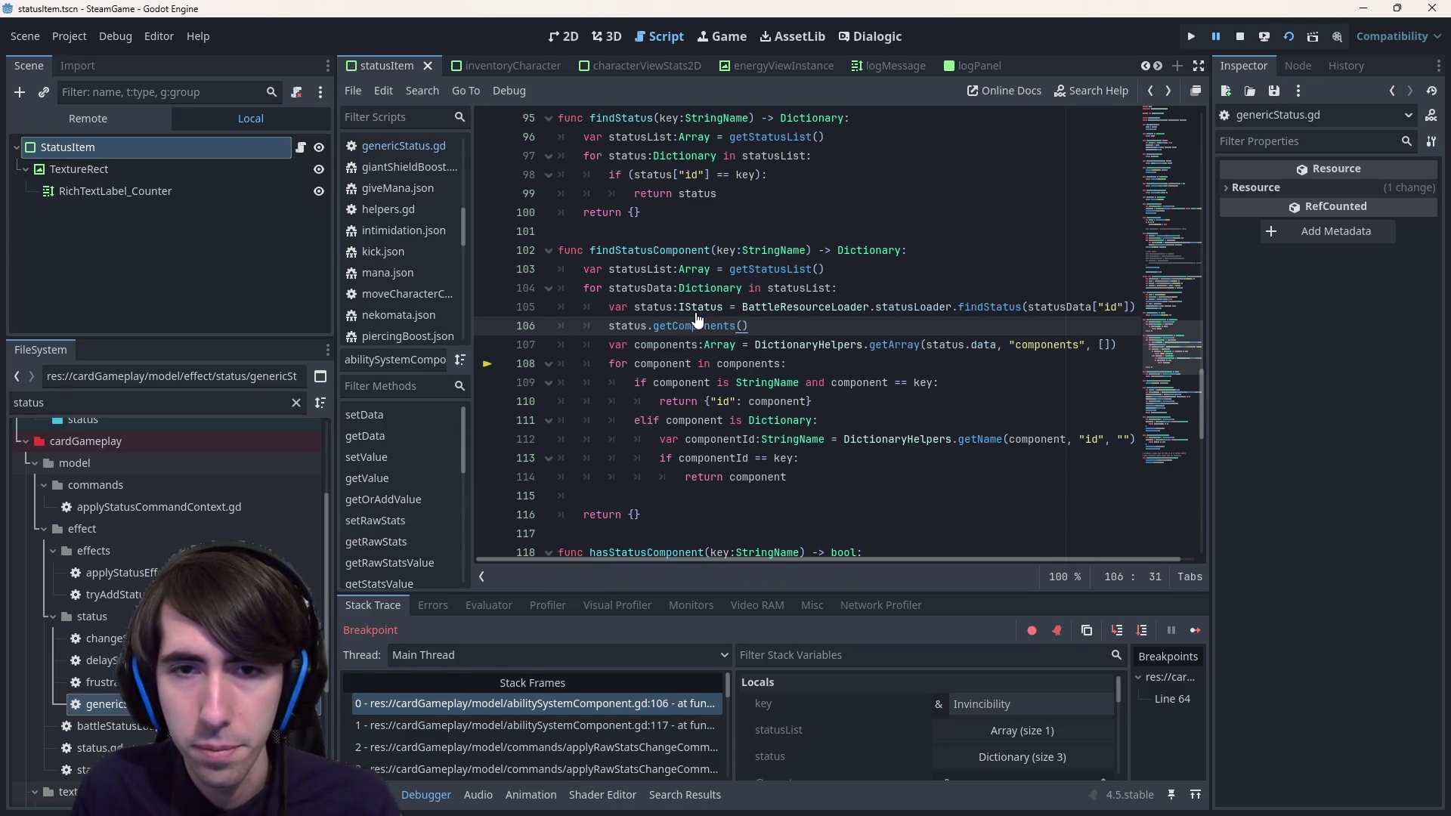
pyautogui.moveTo(800, 345); pyautogui.dragTo(1112, 354)
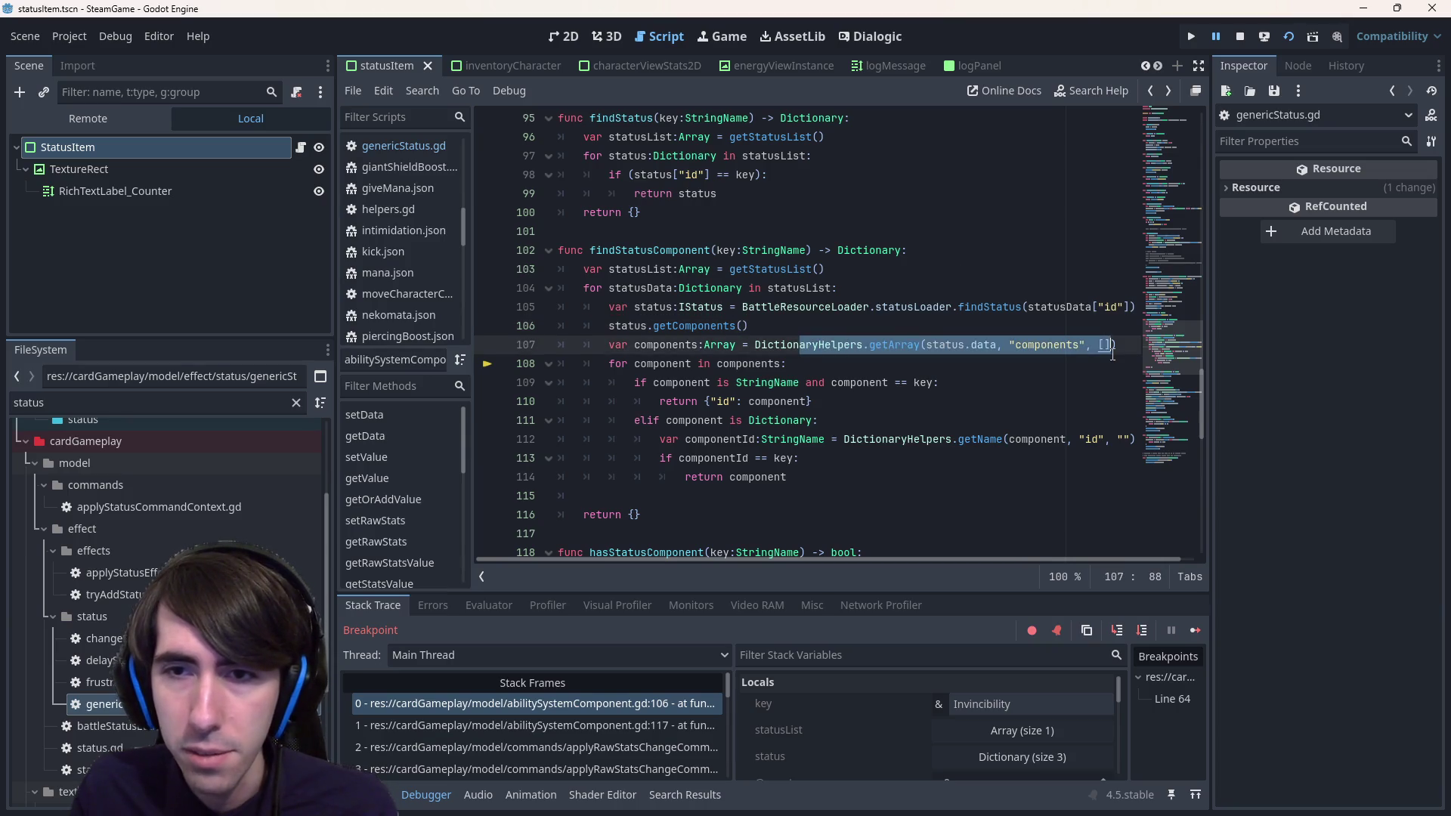
pyautogui.click(756, 344)
pyautogui.moveTo(755, 348); pyautogui.dragTo(1123, 348)
pyautogui.write('status.getComponents()')
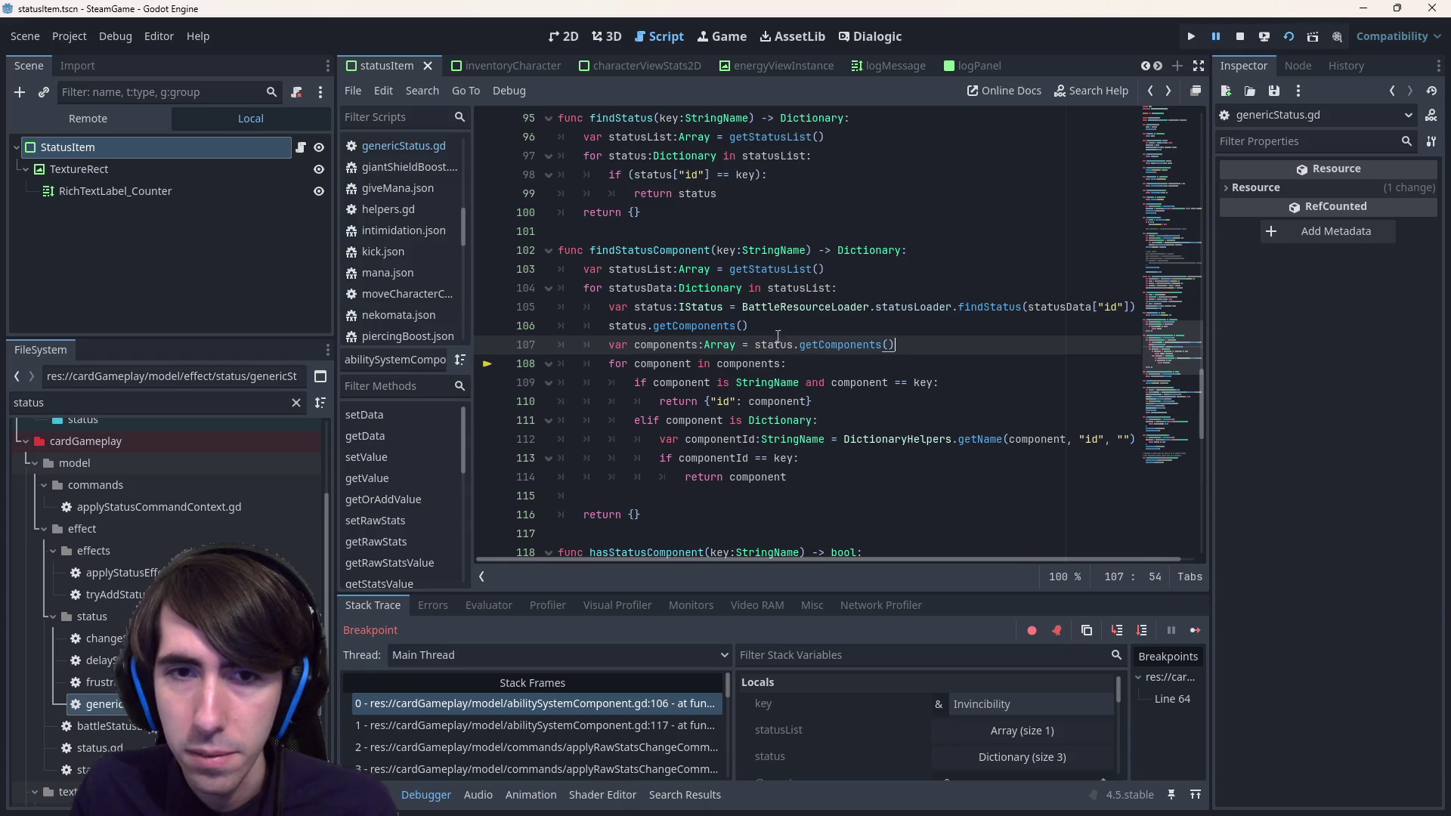
pyautogui.moveTo(748, 325); pyautogui.dragTo(567, 333)
pyautogui.press('BackSpace')
pyautogui.press('BackSpace')
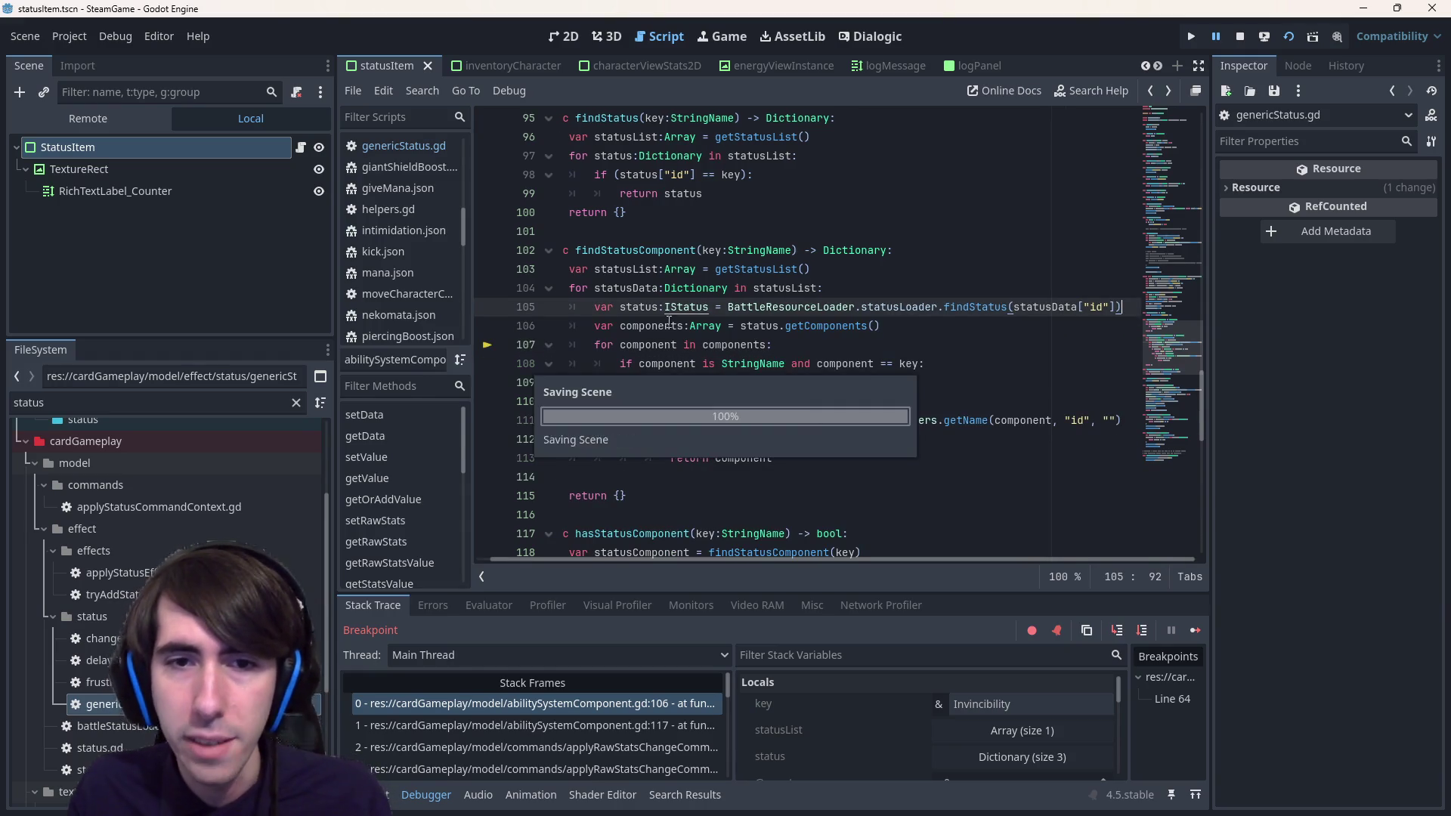
pyautogui.click(667, 326)
pyautogui.doubleClick(666, 326)
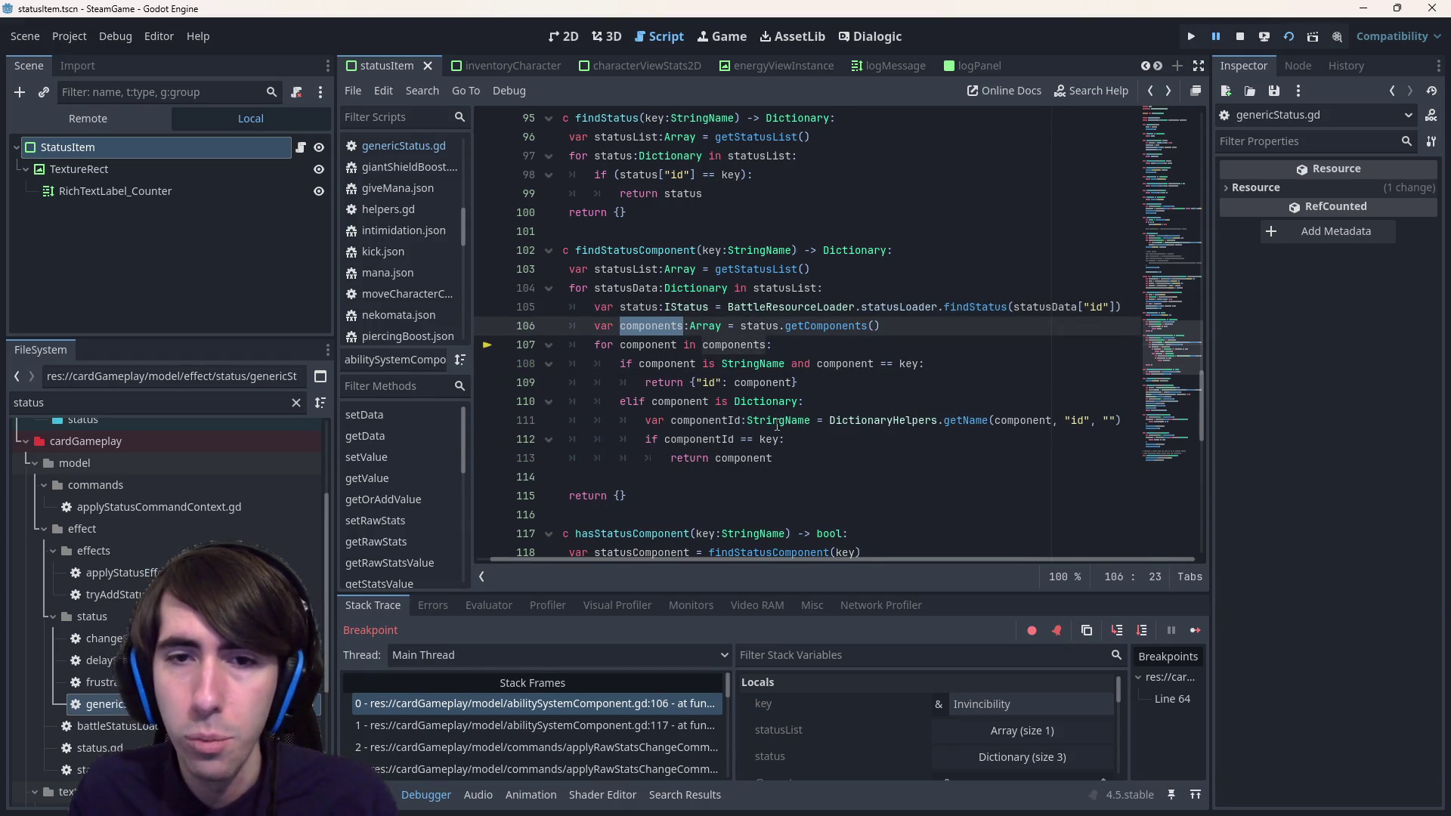
pyautogui.click(814, 458)
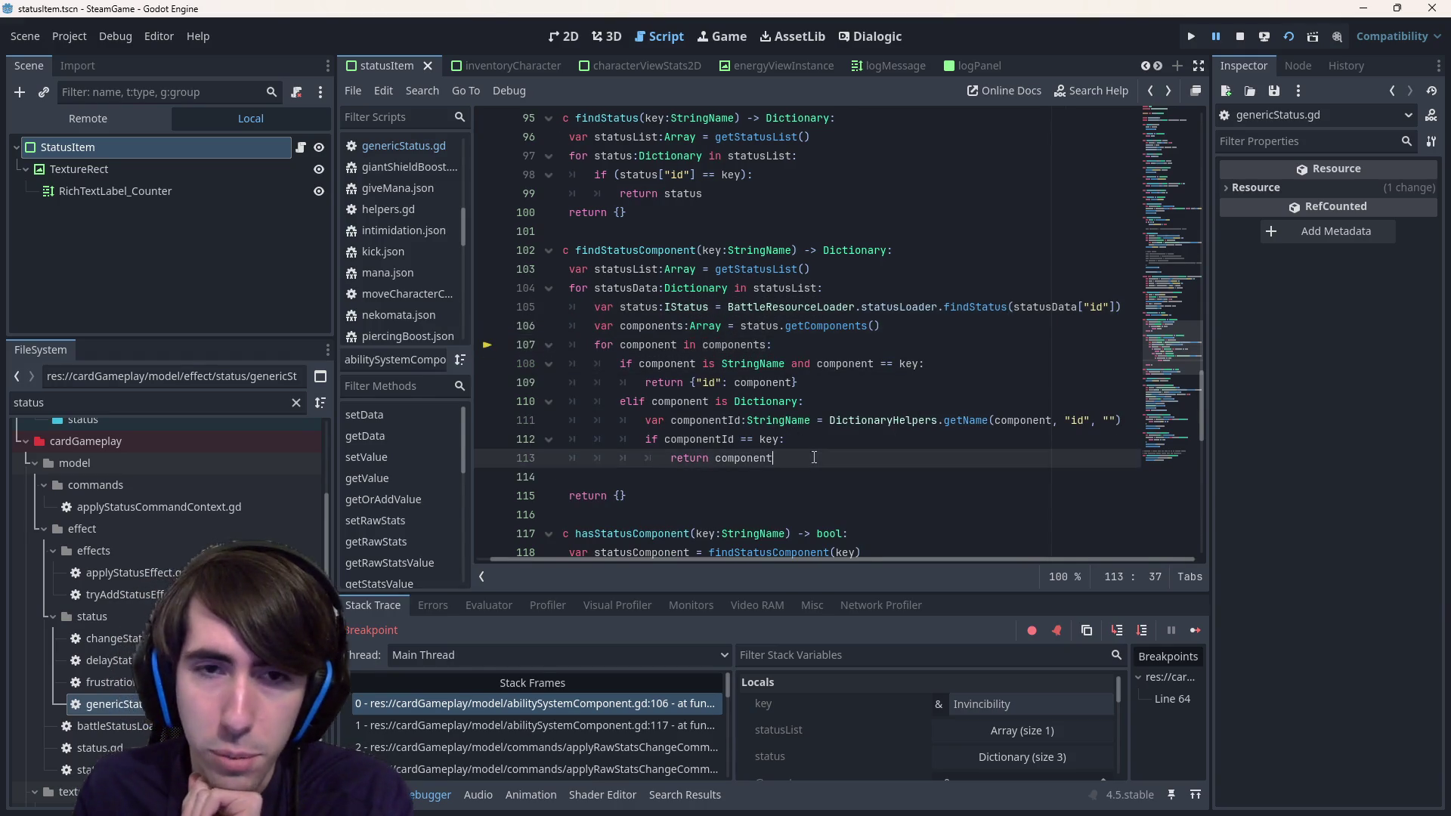
# - Stop the old debug run, relaunch the room2 scene, and close all scene tabs except room2
pyautogui.click(1239, 37)
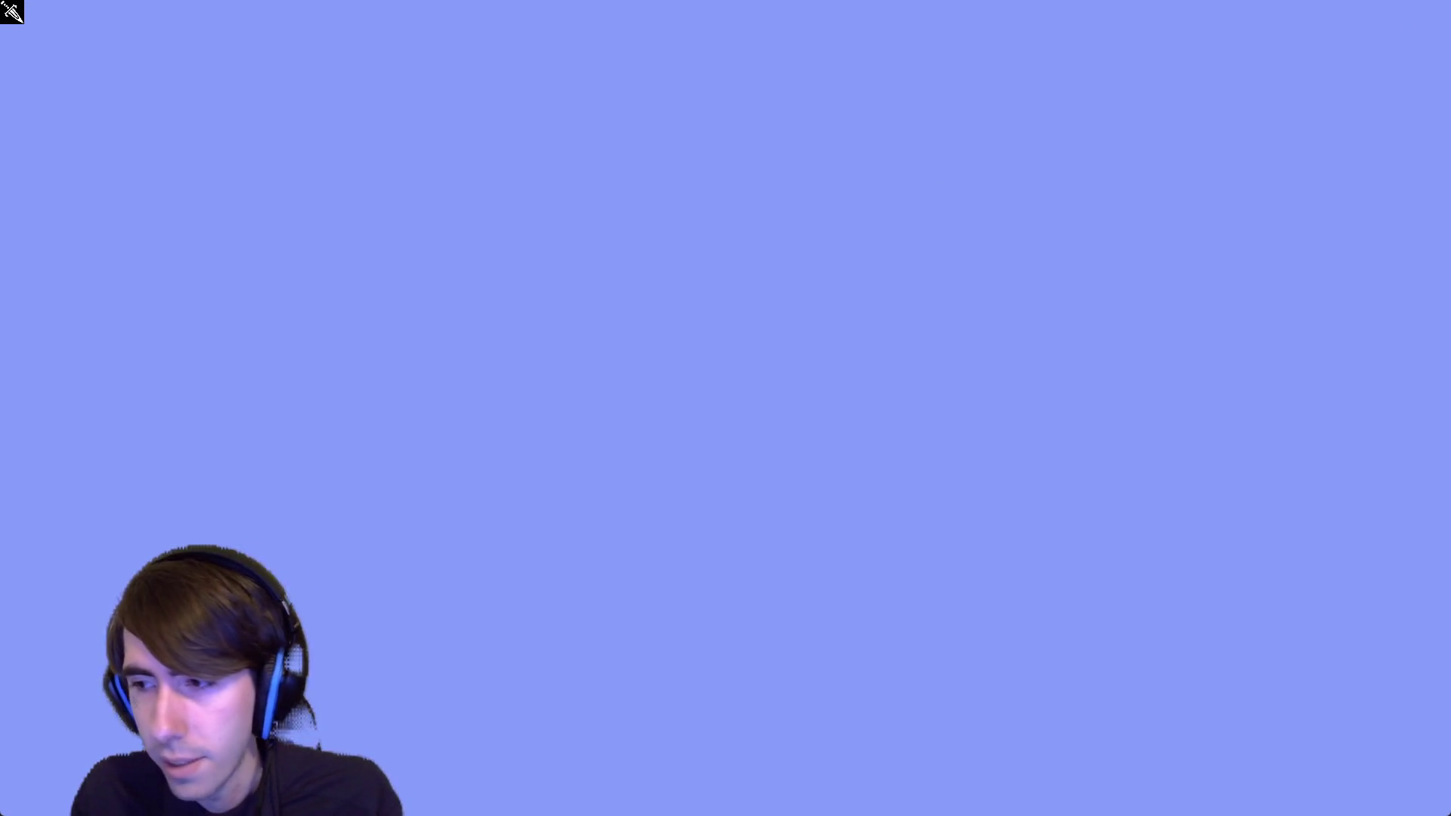
pyautogui.press('F8')
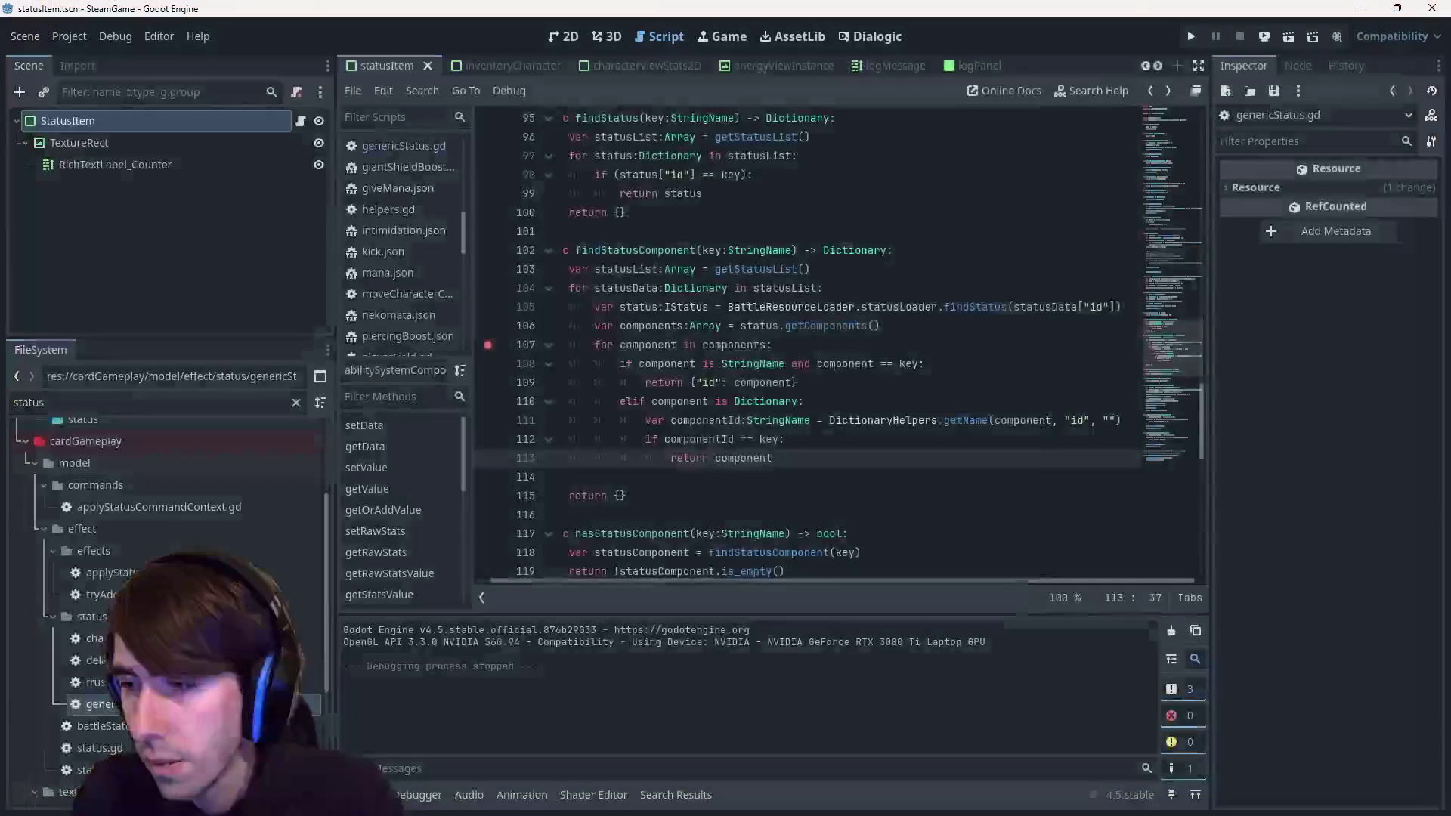
pyautogui.scroll(-5, 532, 67)
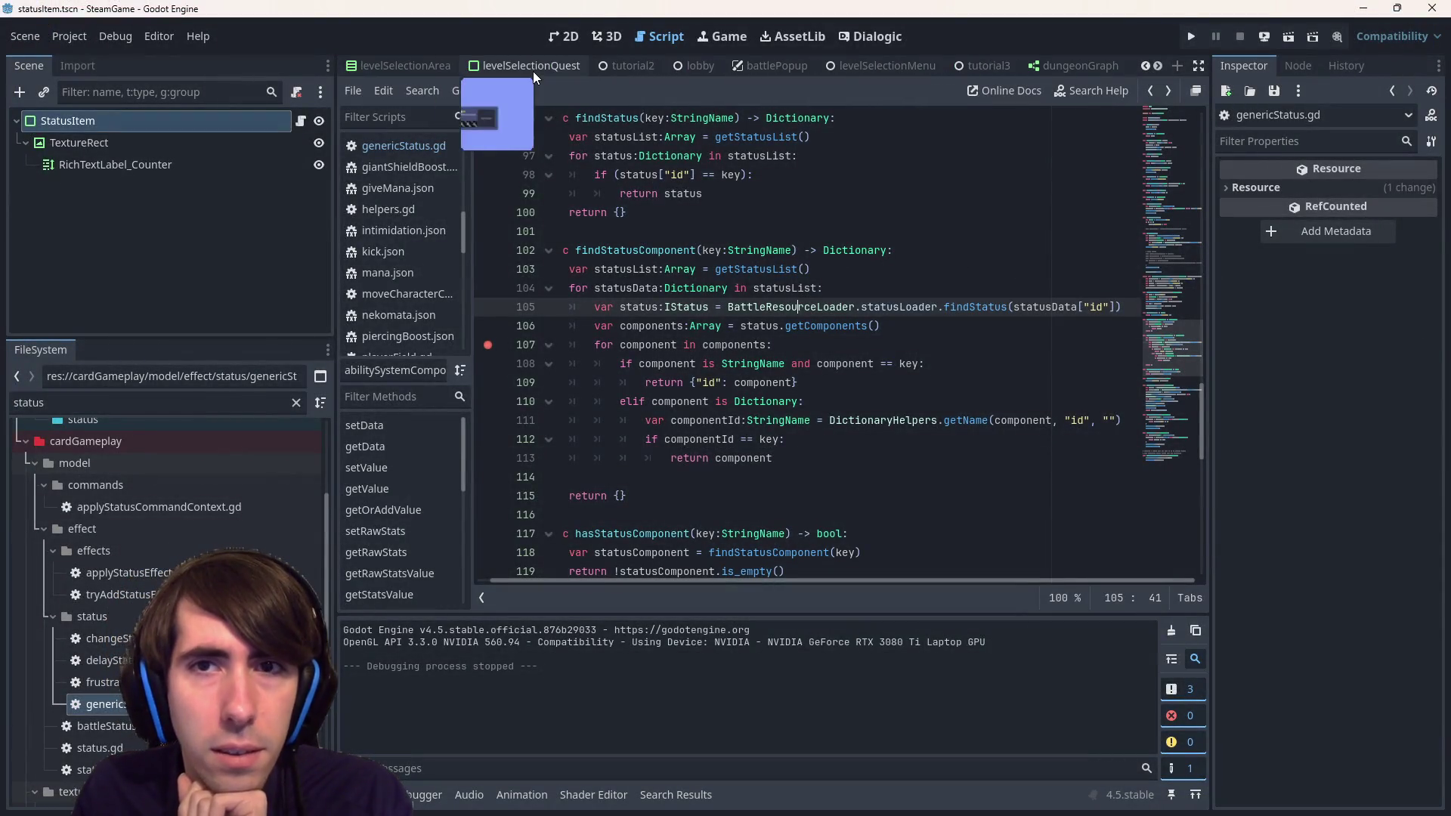
pyautogui.click(1002, 68)
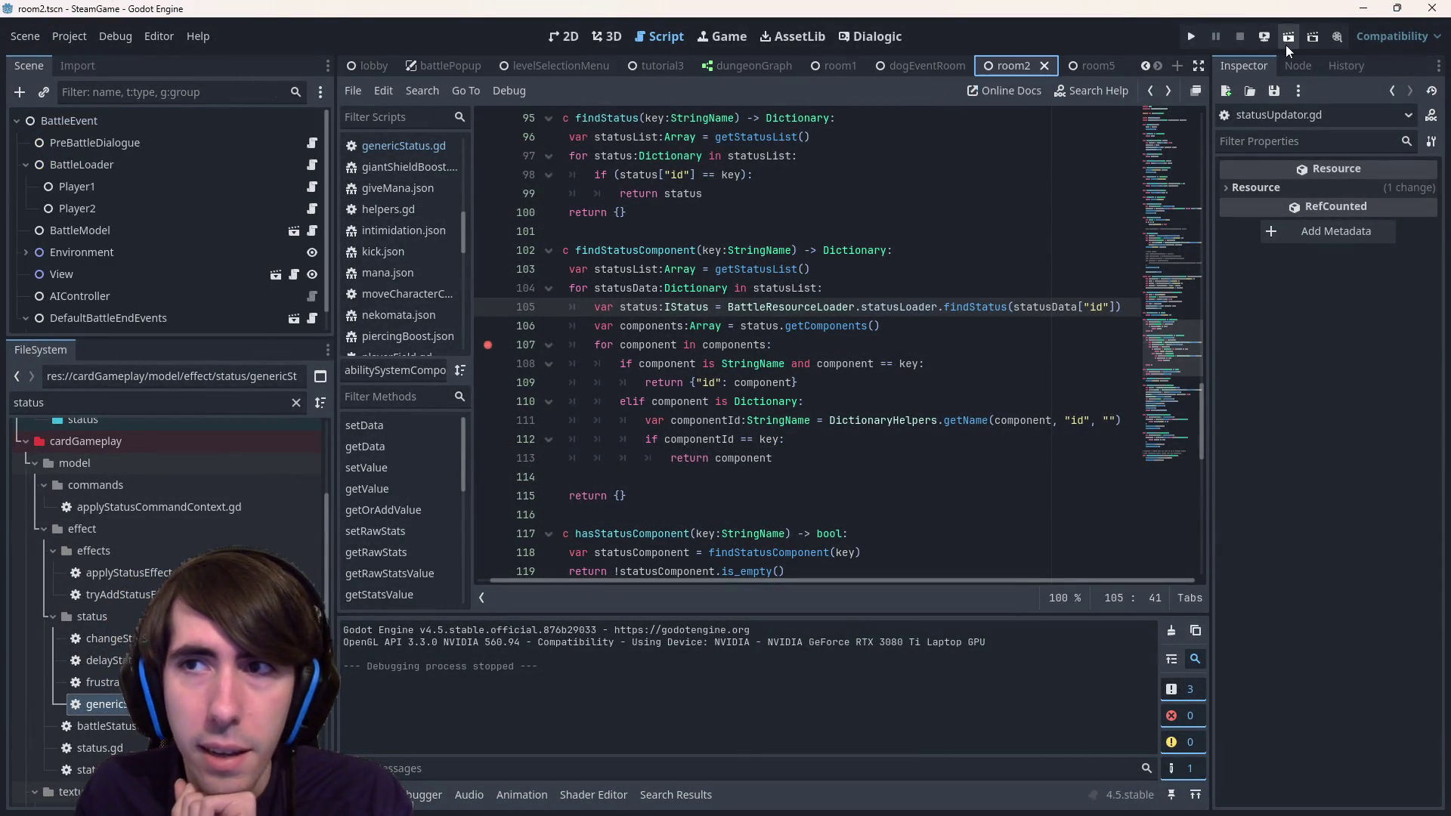
pyautogui.click(1285, 42)
pyautogui.rightClick(1002, 66)
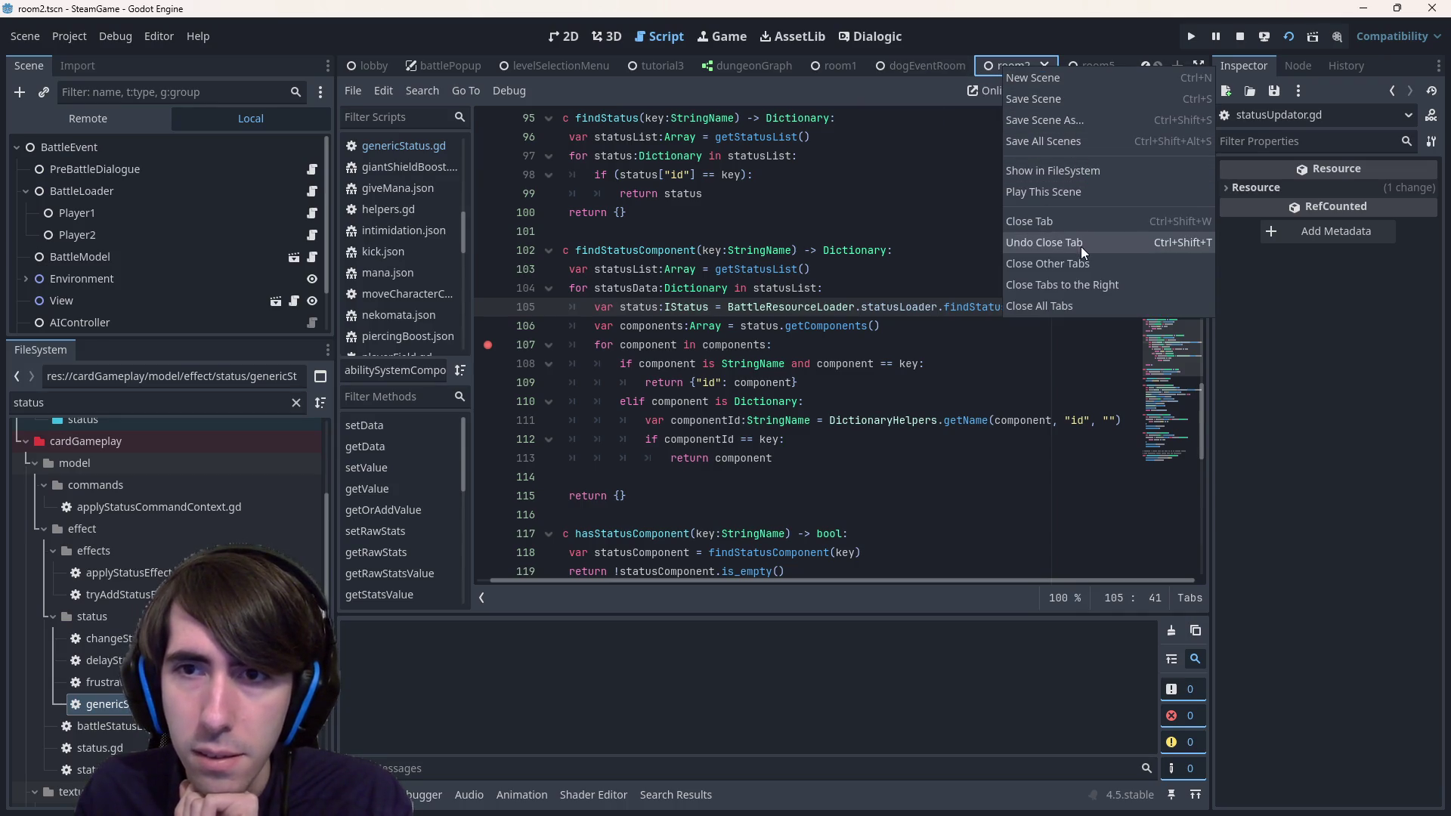
pyautogui.click(1090, 263)
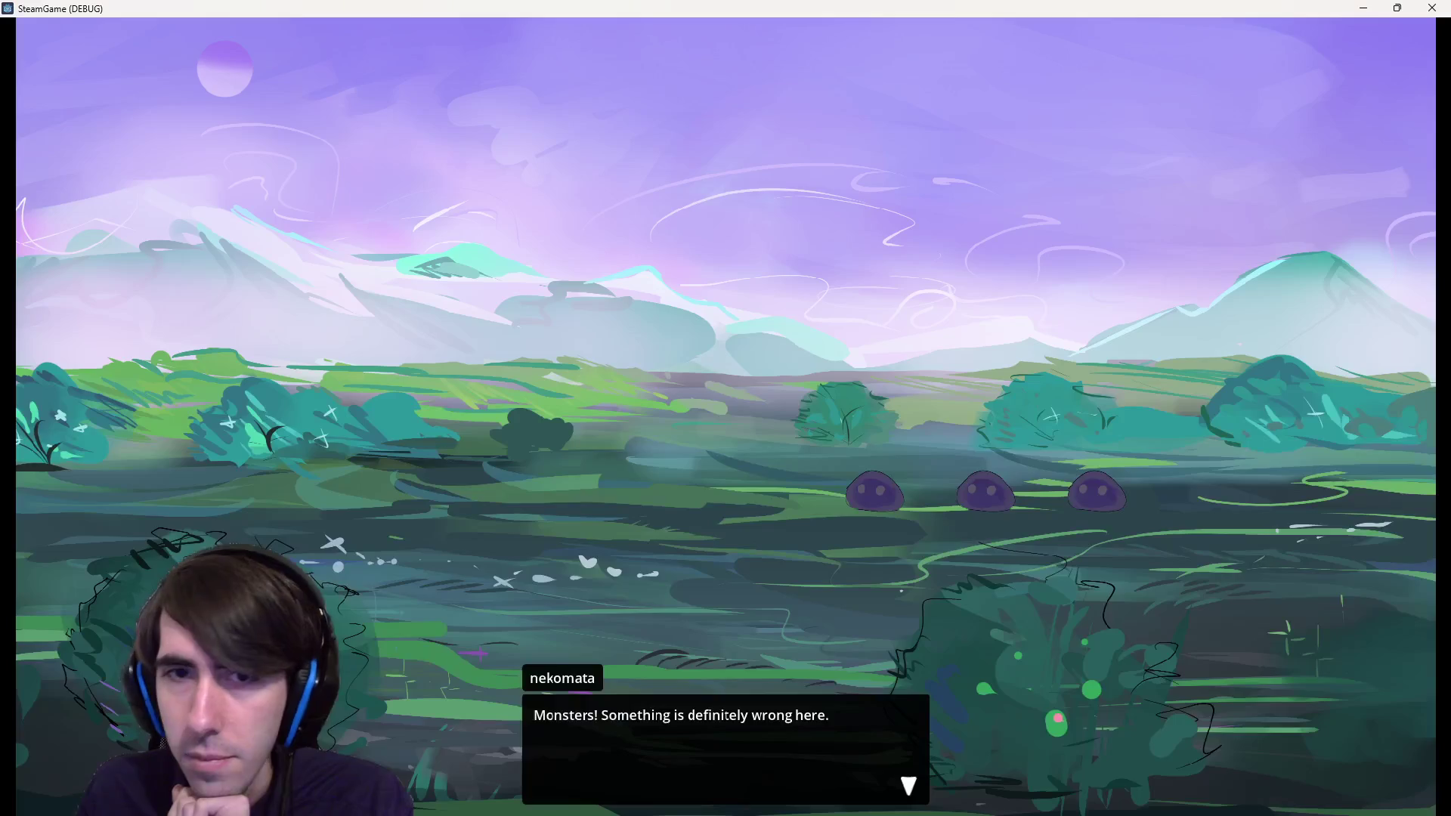
# - Finish the dialogue, deploy both characters, draw a card, and play Shadow Sting on an enemy
pyautogui.click(896, 316)
pyautogui.click(899, 302)
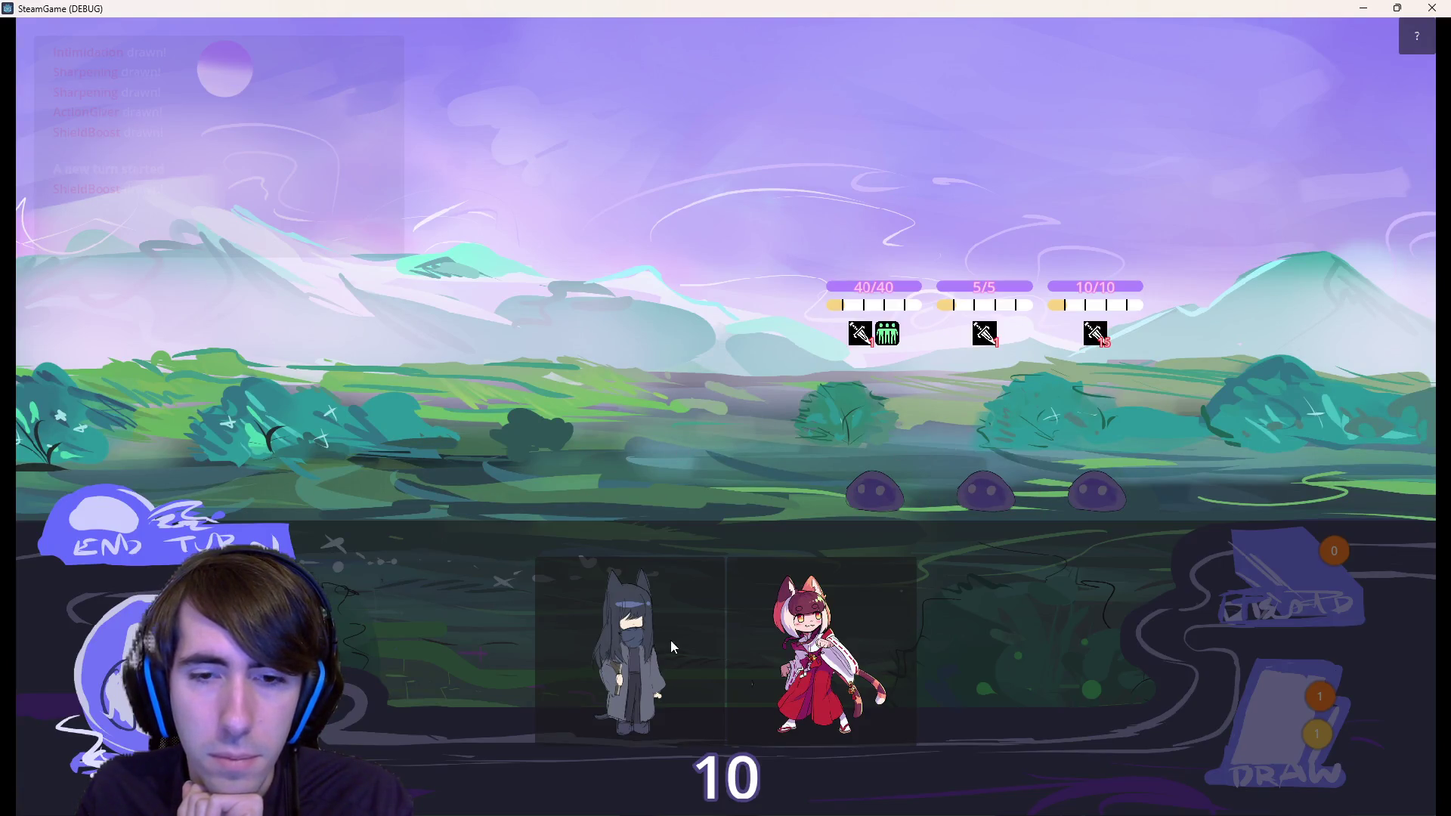
pyautogui.moveTo(669, 641); pyautogui.dragTo(535, 438)
pyautogui.moveTo(813, 650); pyautogui.dragTo(436, 437)
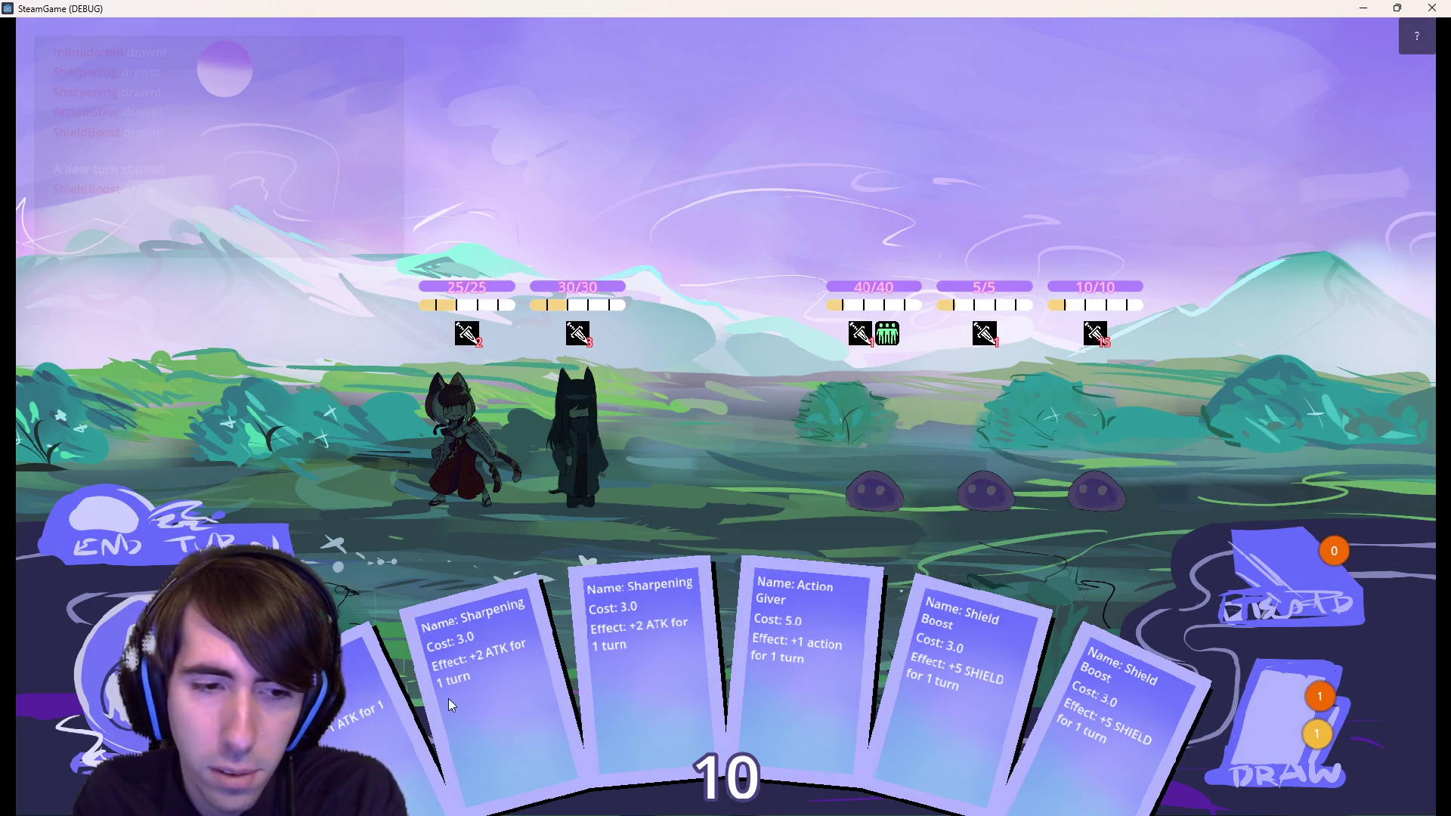
pyautogui.click(1245, 695)
pyautogui.moveTo(1118, 680)
pyautogui.mouseDown()
pyautogui.moveTo(814, 414)
pyautogui.moveTo(875, 421)
pyautogui.mouseUp()
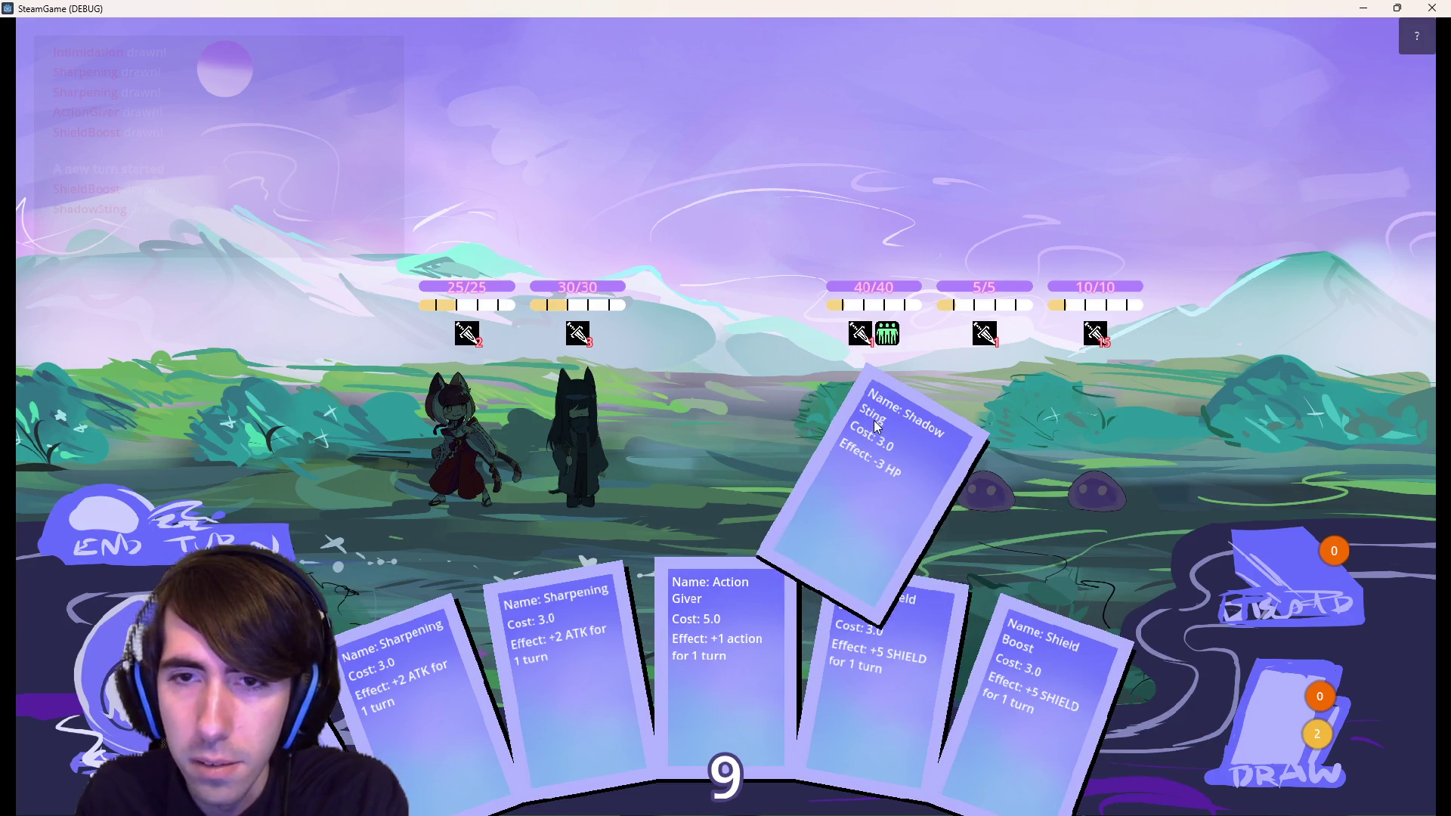
pyautogui.scroll(1, 808, 409)
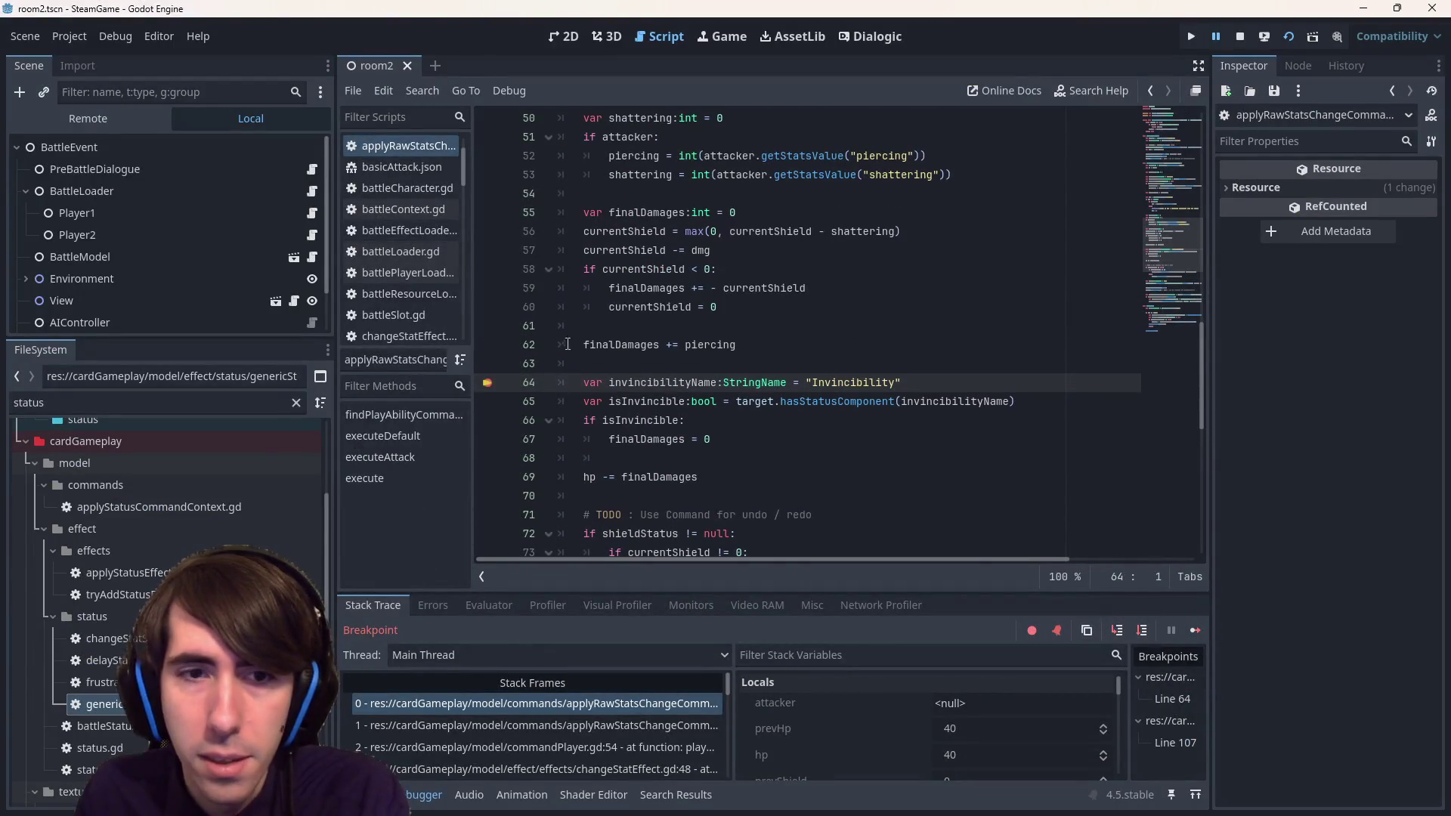
# - Step from the line 65 Invincibility check into hasStatusComponent and down through findStatusComponent
pyautogui.click(1141, 630)
pyautogui.click(1118, 632)
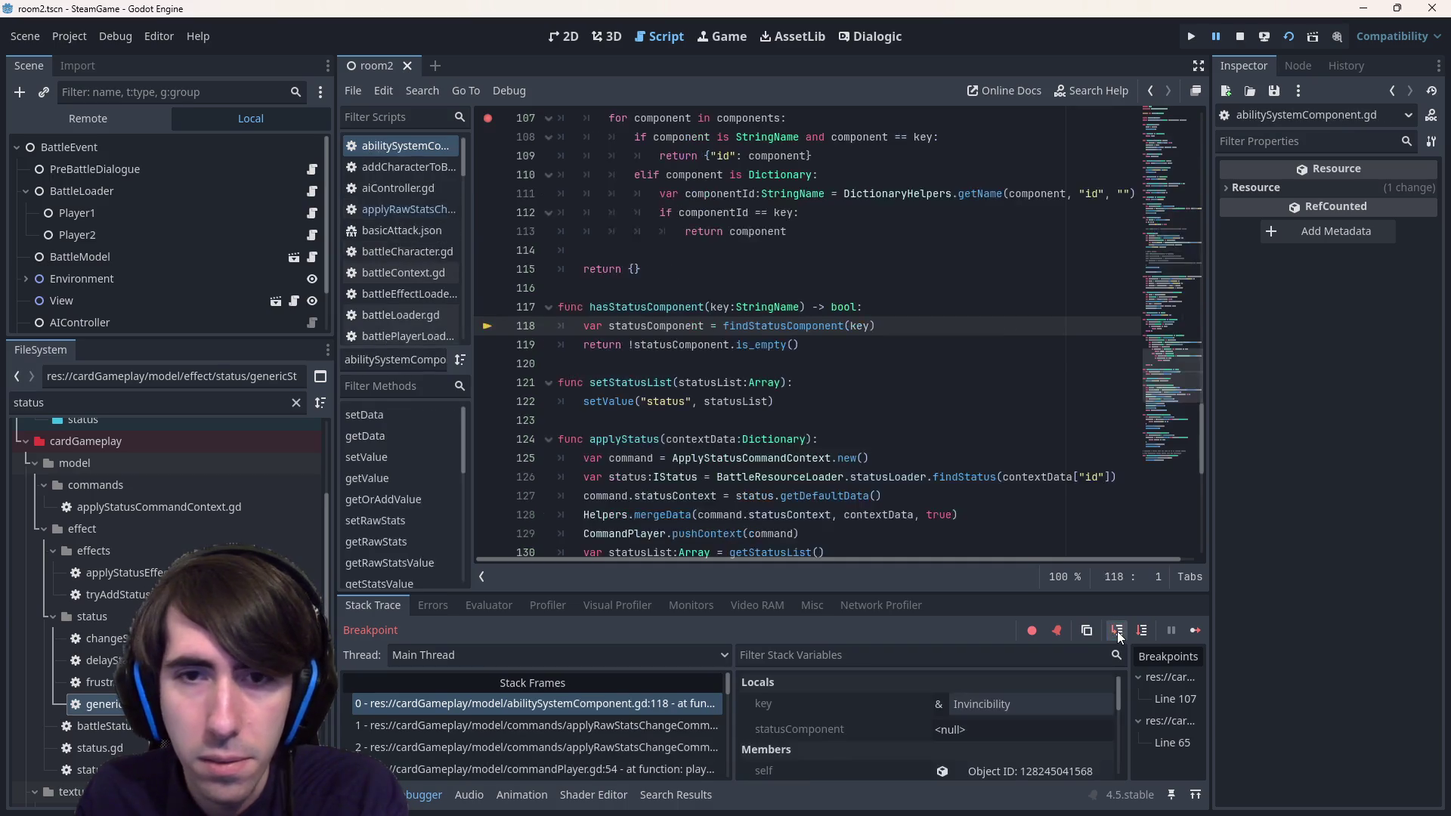
pyautogui.click(1122, 633)
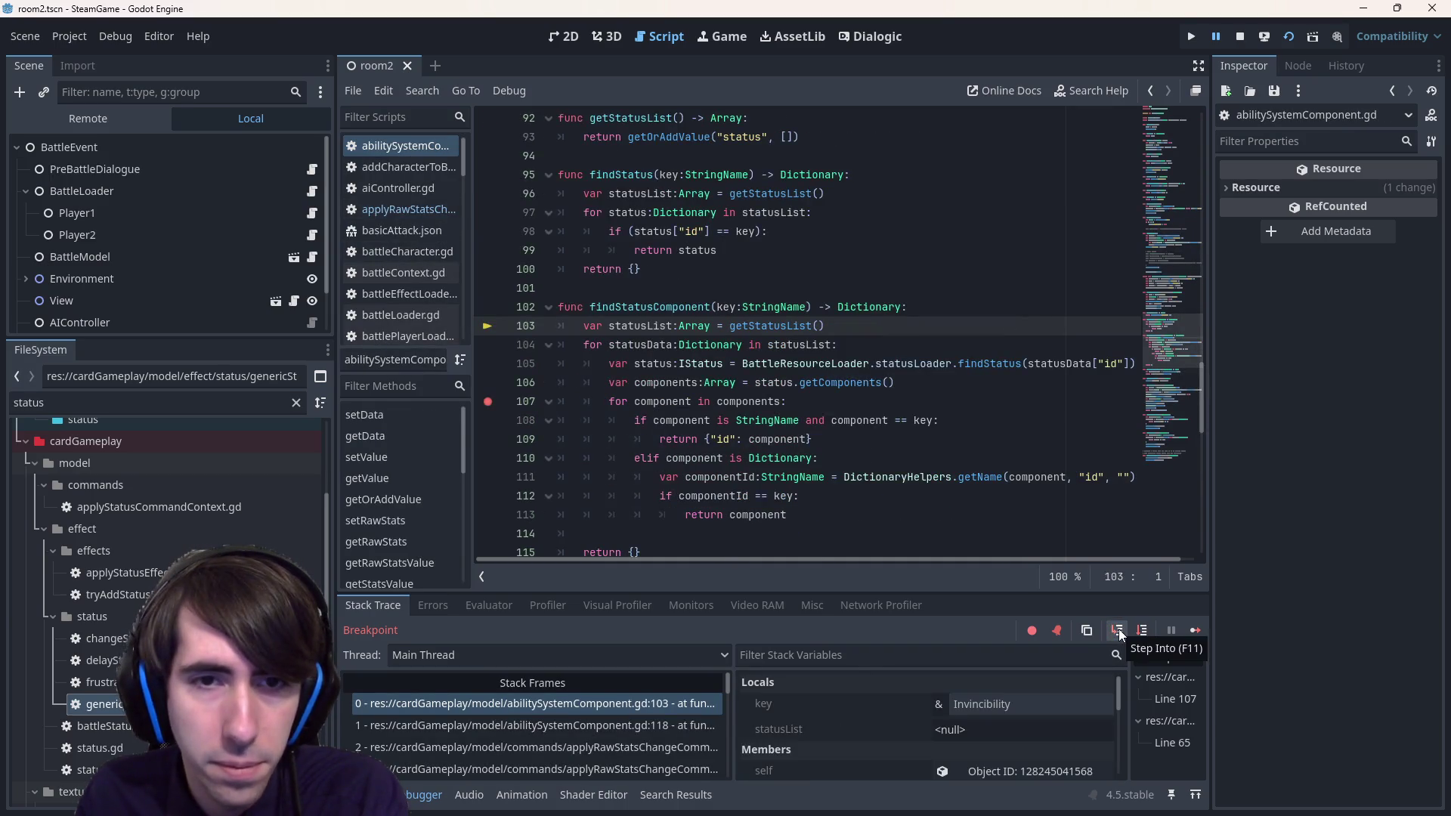
pyautogui.click(1140, 632)
pyautogui.click(1139, 631)
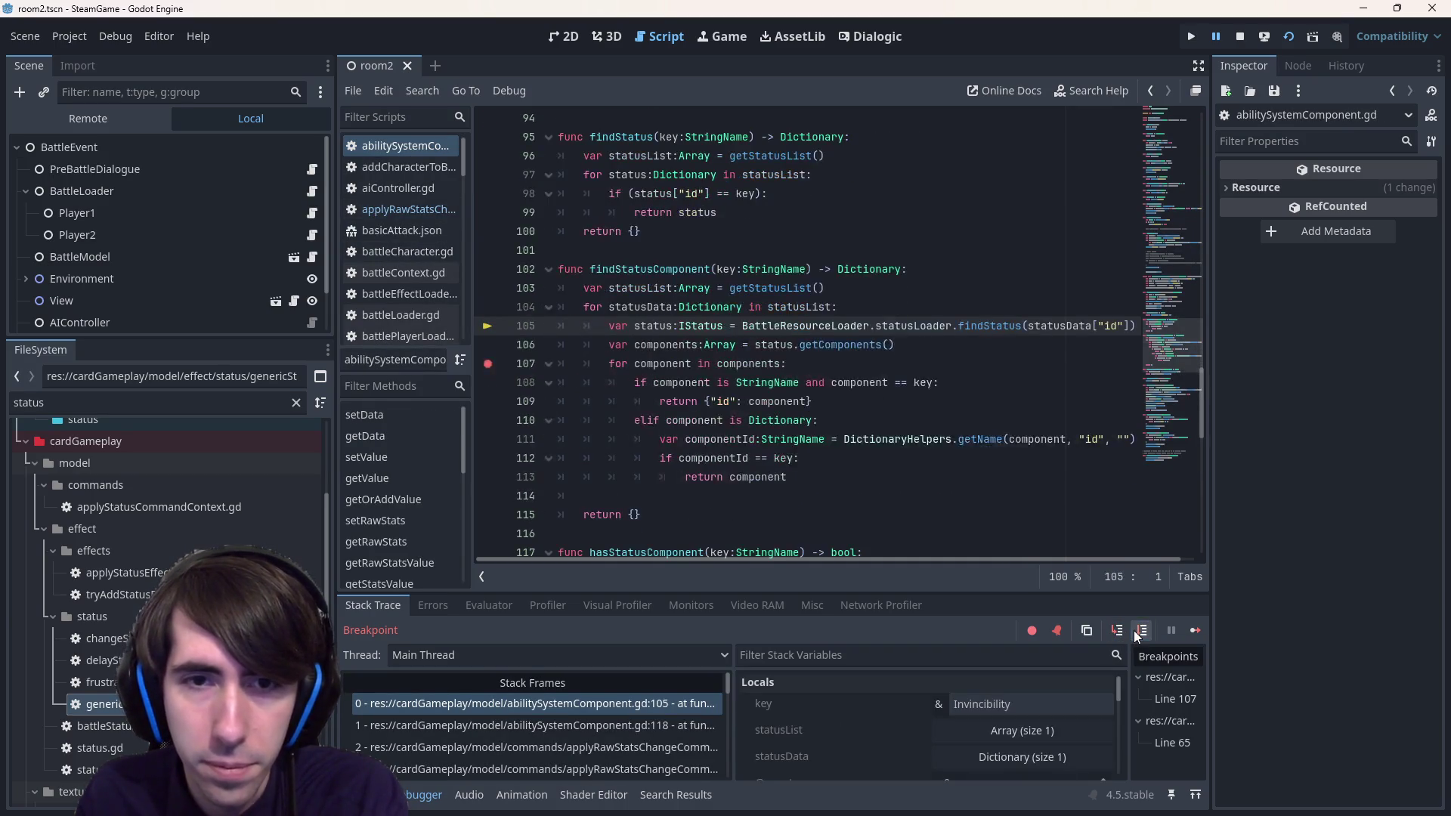
pyautogui.click(1139, 631)
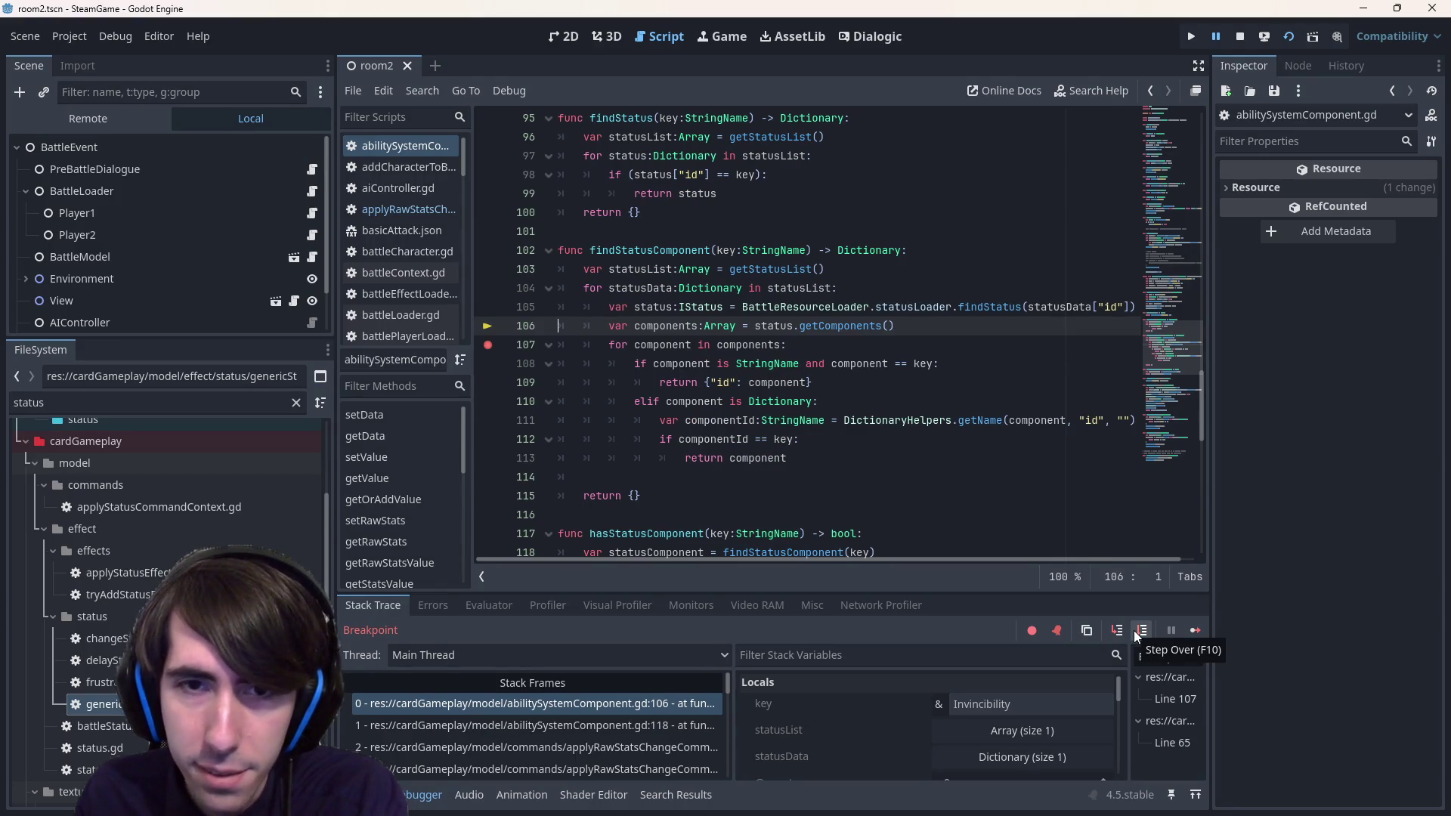
# - Inspect the components variable on line 106 and step to the Dictionary check on line 110
pyautogui.moveTo(646, 310)
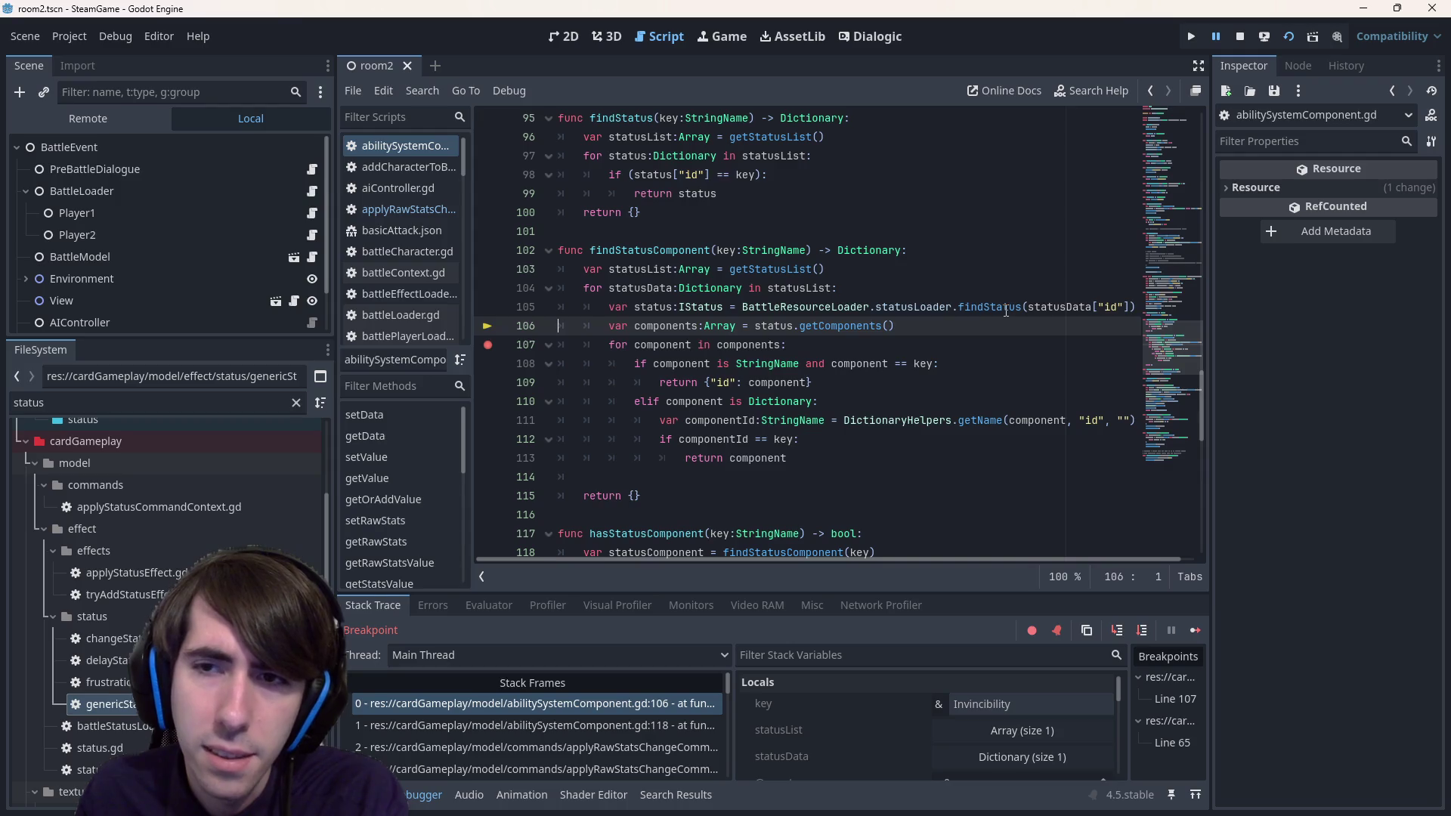
pyautogui.moveTo(1006, 310)
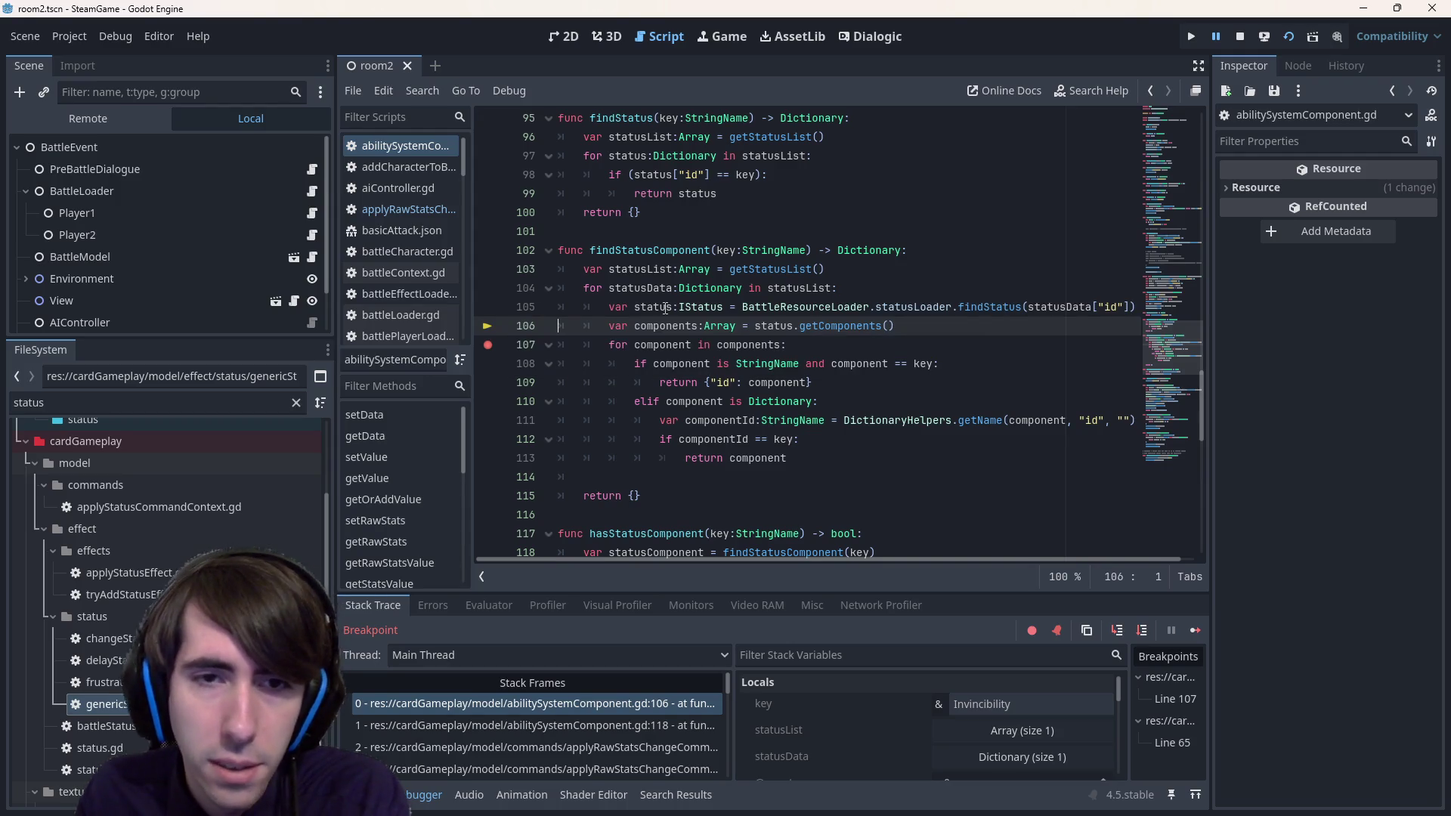
pyautogui.doubleClick(680, 326)
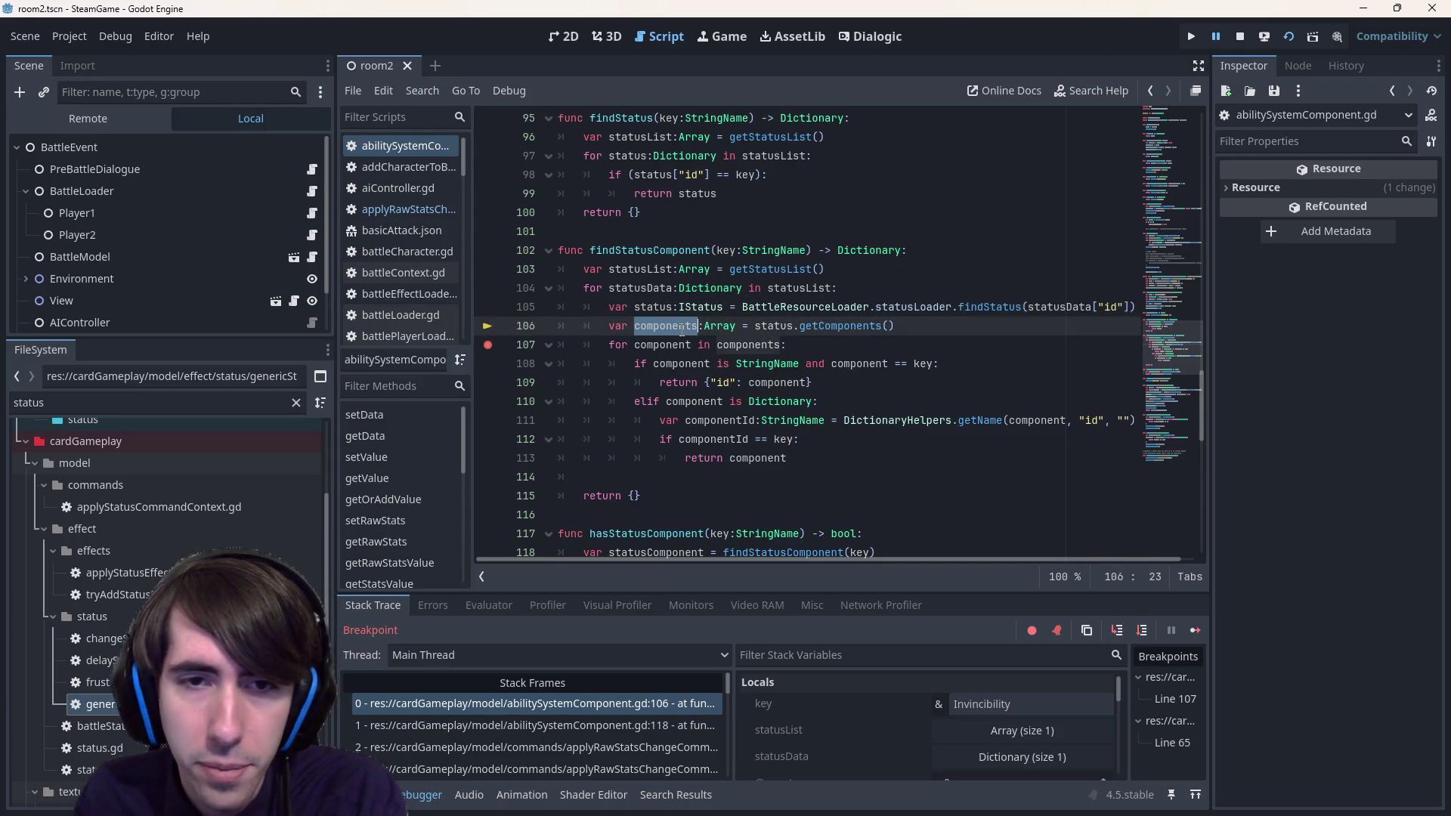
pyautogui.click(1147, 633)
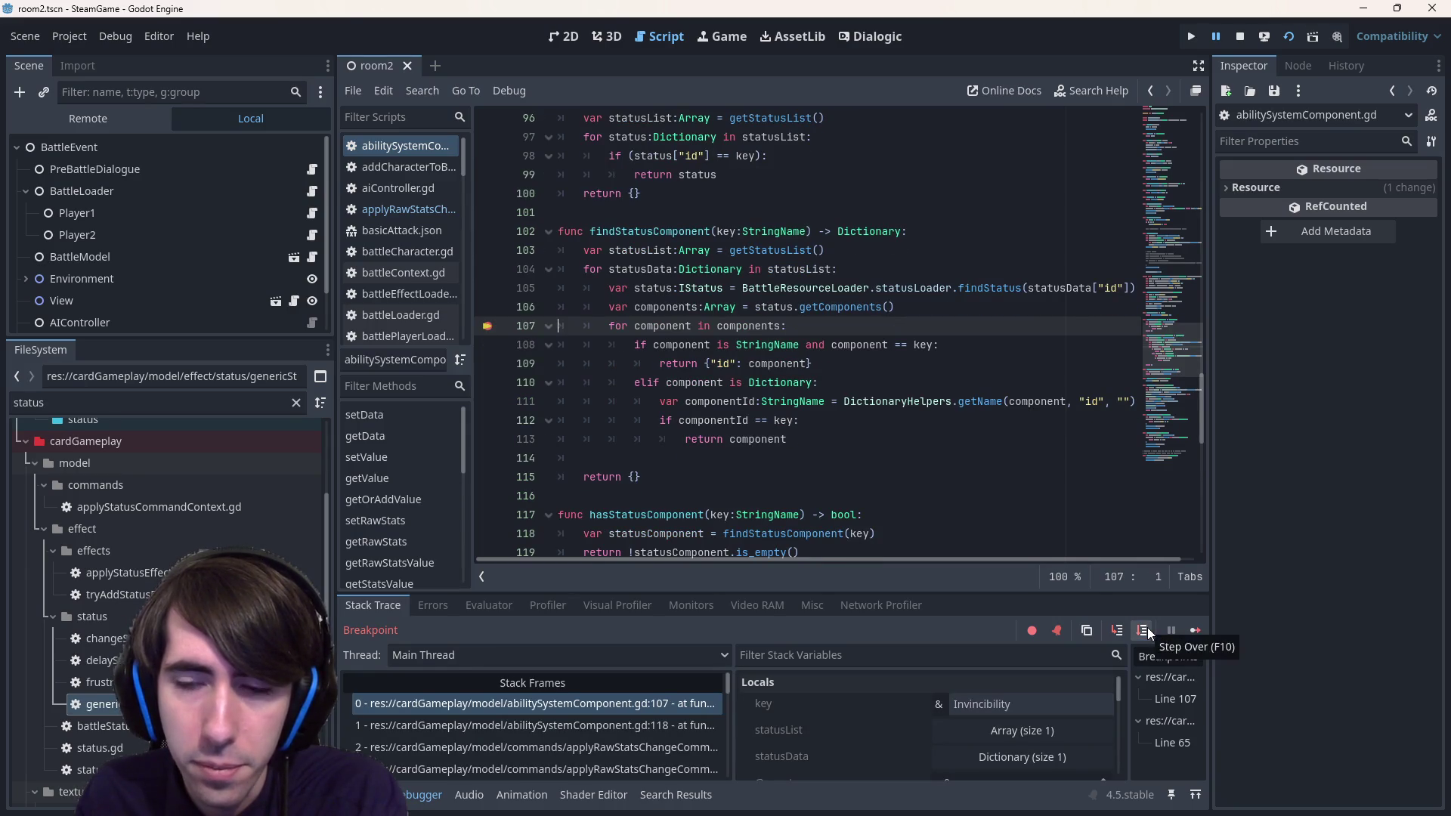
pyautogui.moveTo(676, 308)
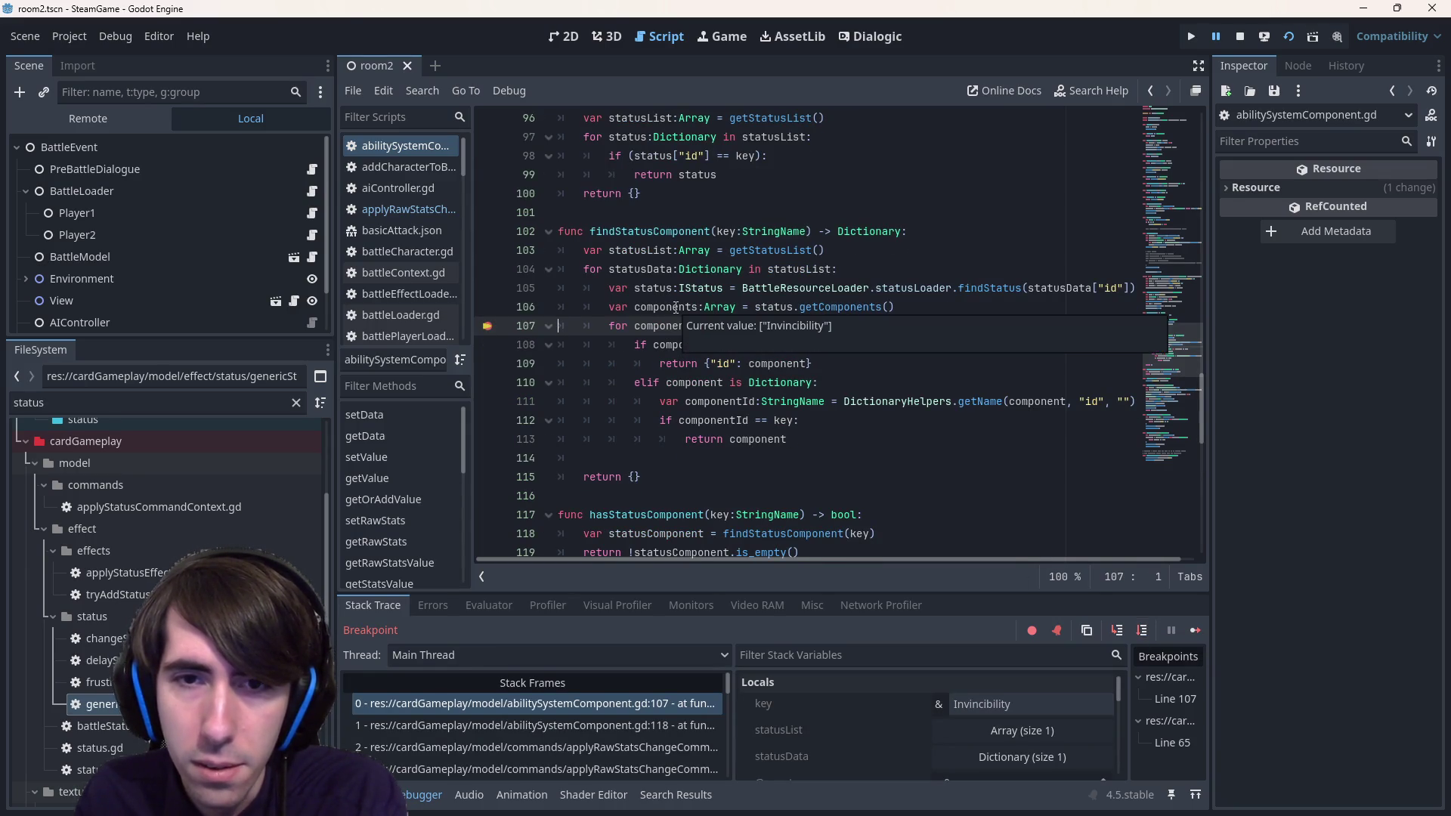
pyautogui.click(1141, 633)
pyautogui.click(1141, 633)
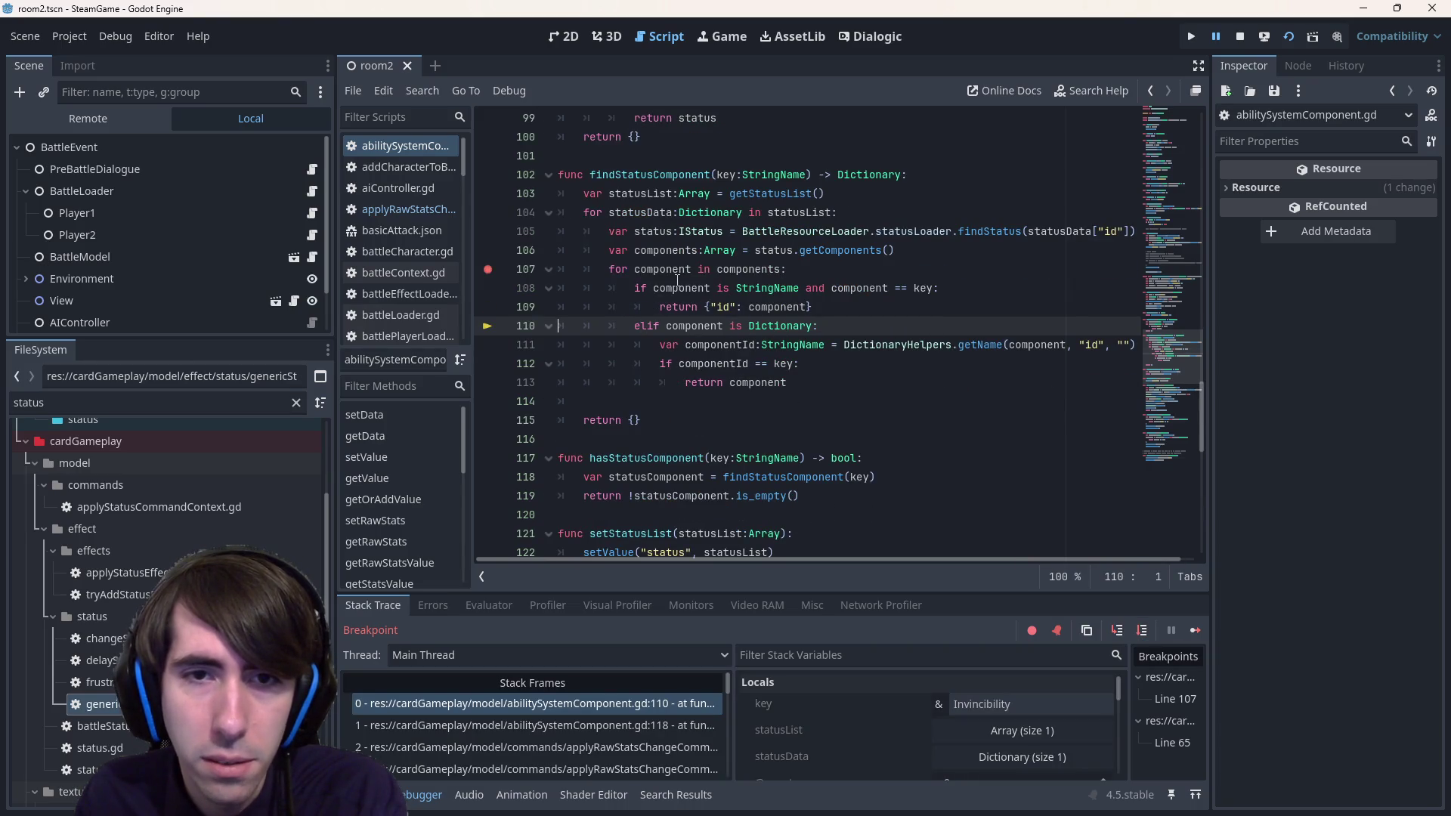
# - Inspect the BattleResourceLoader value on line 105, then place the caret after if on line 108
pyautogui.moveTo(683, 290)
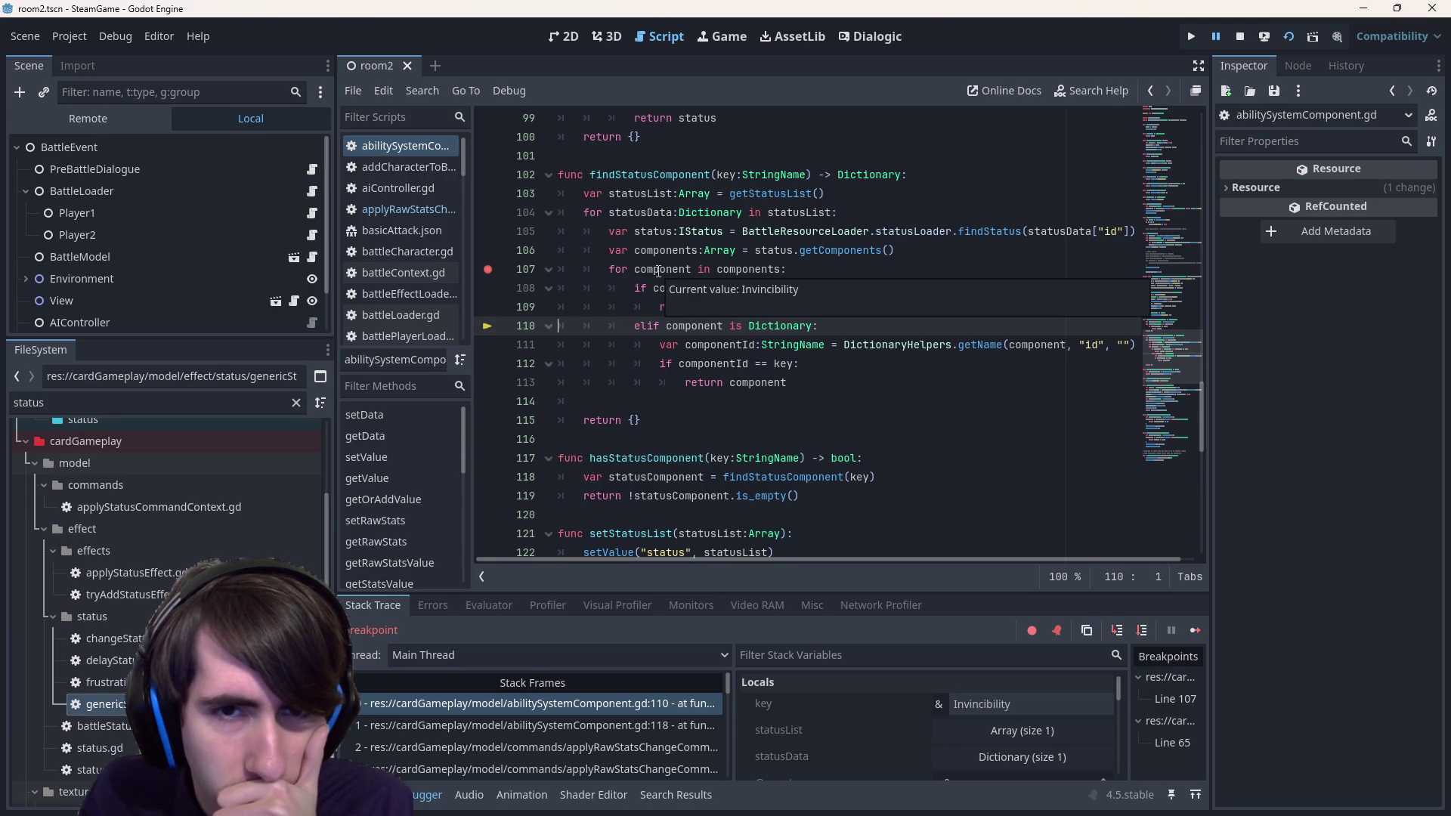
pyautogui.click(705, 232)
pyautogui.moveTo(761, 269)
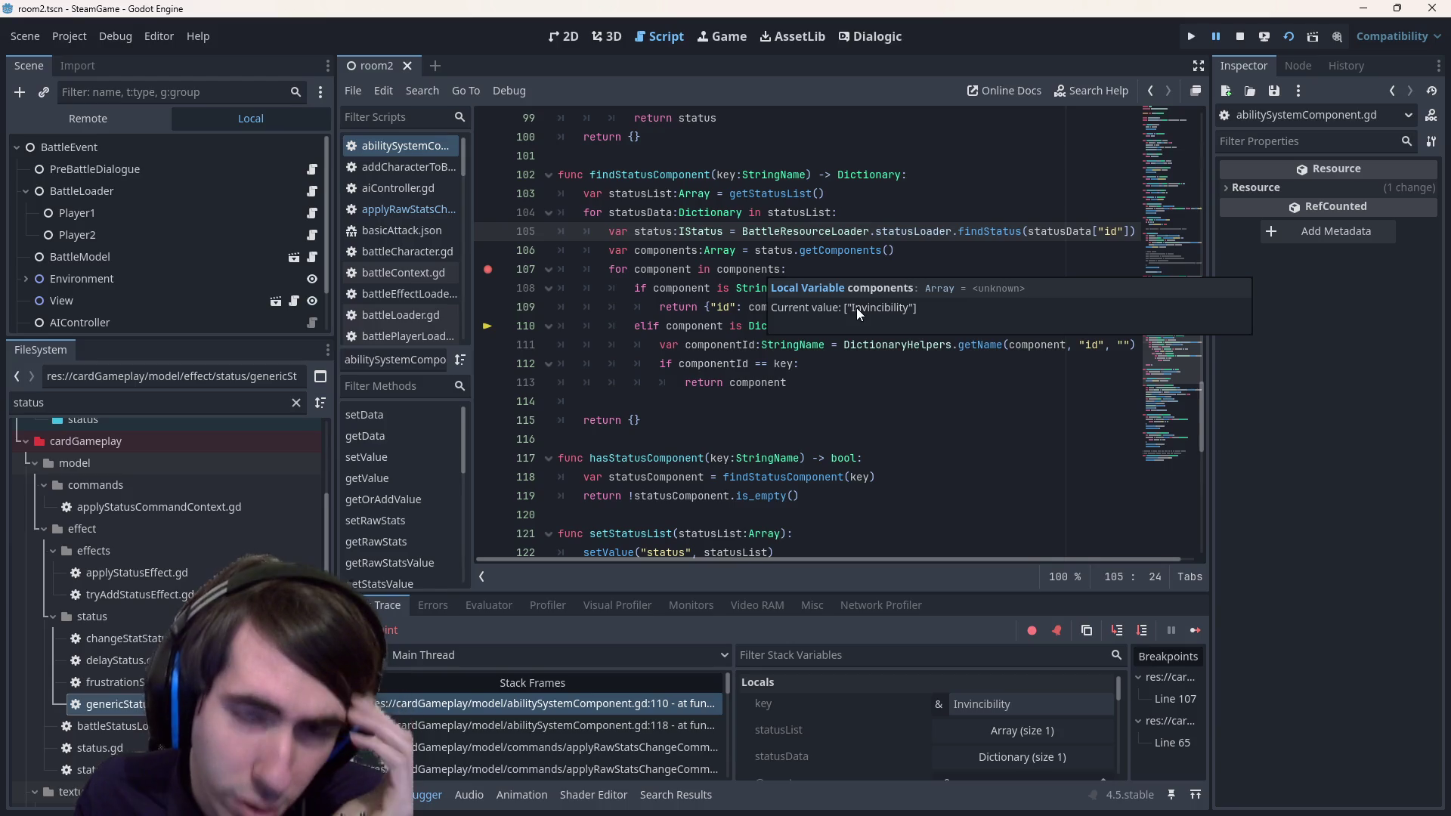
pyautogui.click(727, 252)
pyautogui.click(767, 230)
pyautogui.moveTo(767, 231)
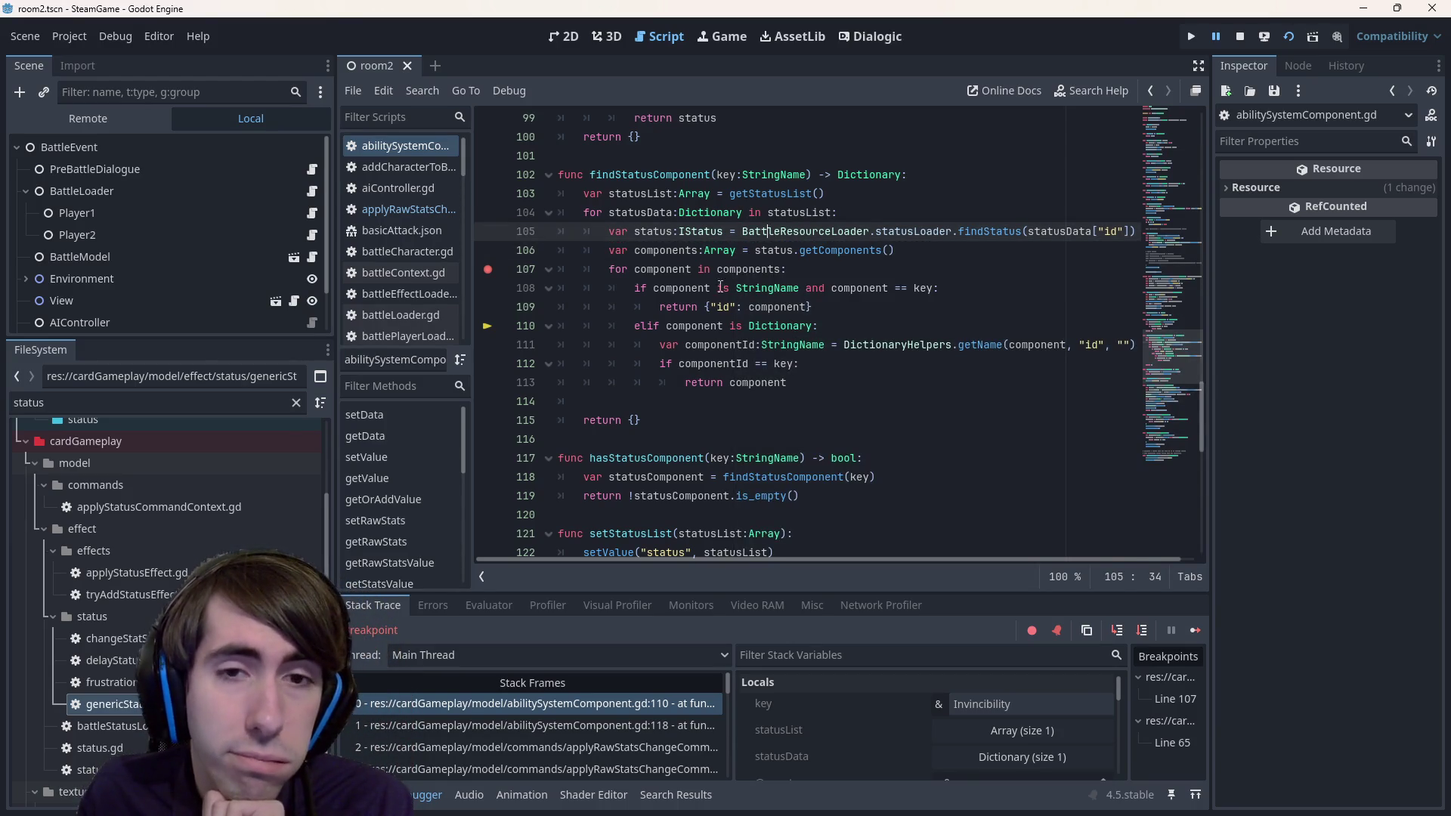
pyautogui.click(678, 288)
pyautogui.press('Left')
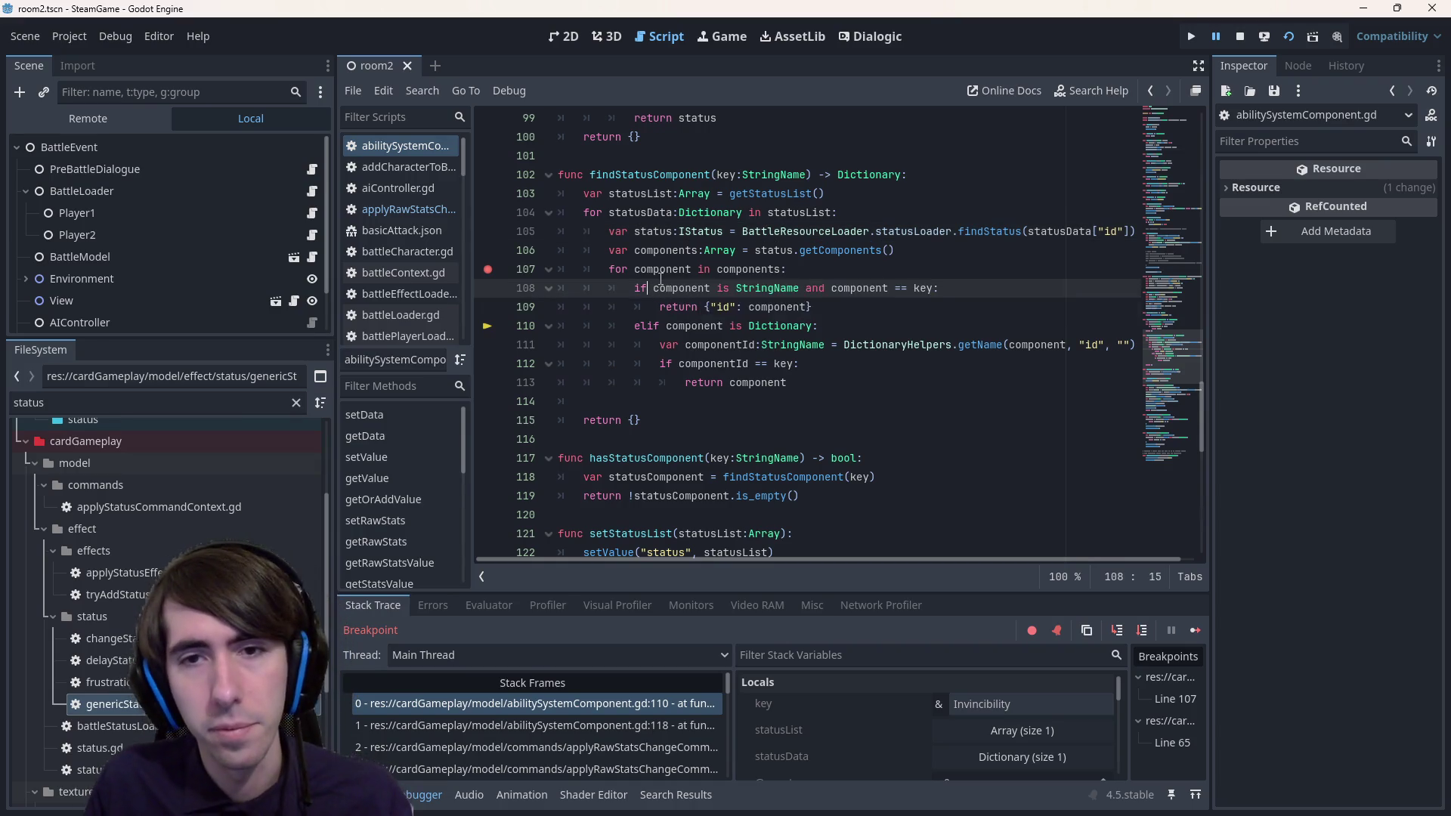
# - Make line 108 also accept String components, grouping the StringName and String checks in parentheses
pyautogui.write('omponein')
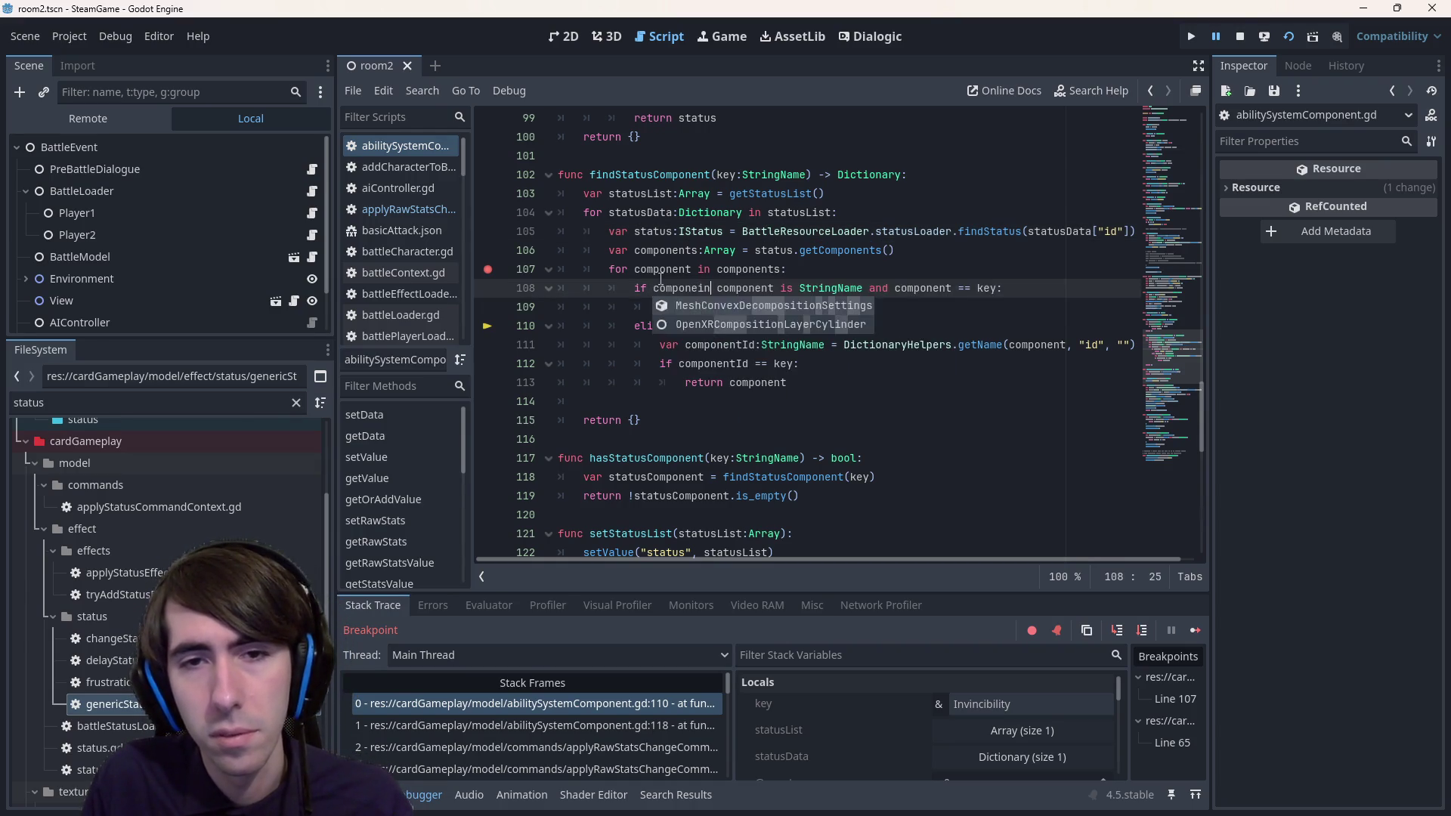
pyautogui.write('t is St')
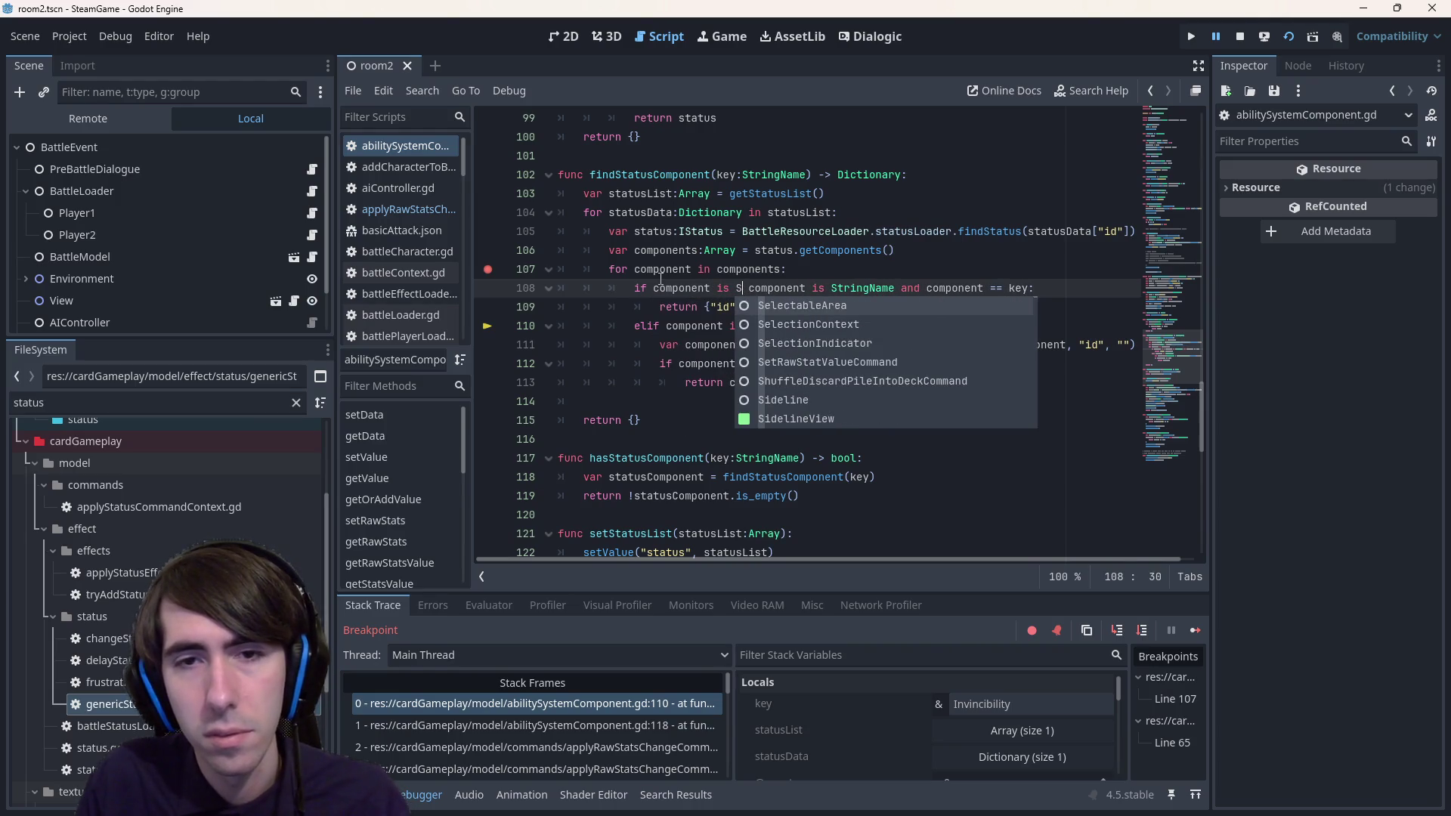
pyautogui.write('ring)')
pyautogui.hotkey('ctrl', 'Left')
pyautogui.hotkey('ctrl', 'Left')
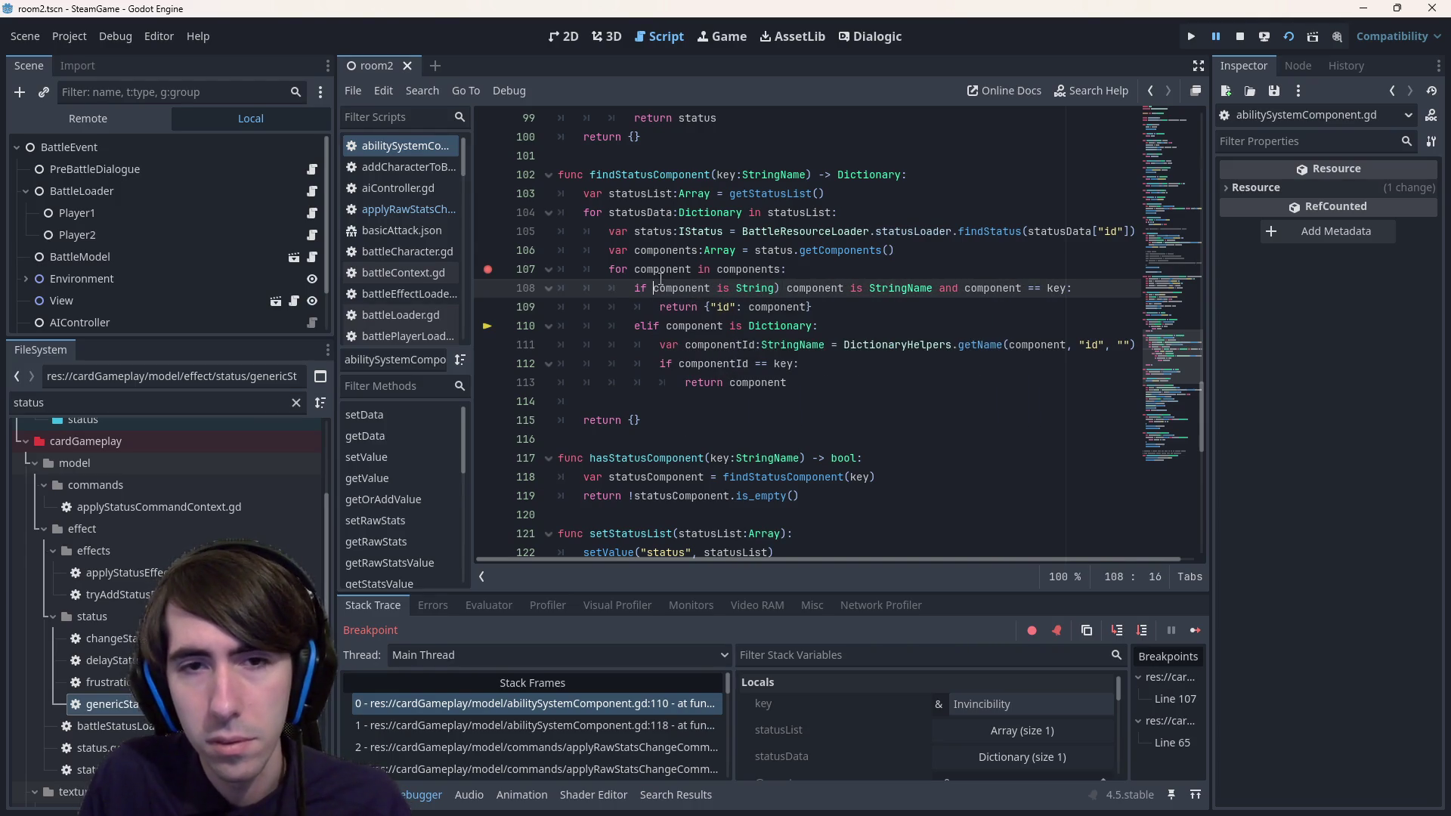
pyautogui.press('Right')
pyautogui.write('(')
pyautogui.hotkey('ctrl', 'Right')
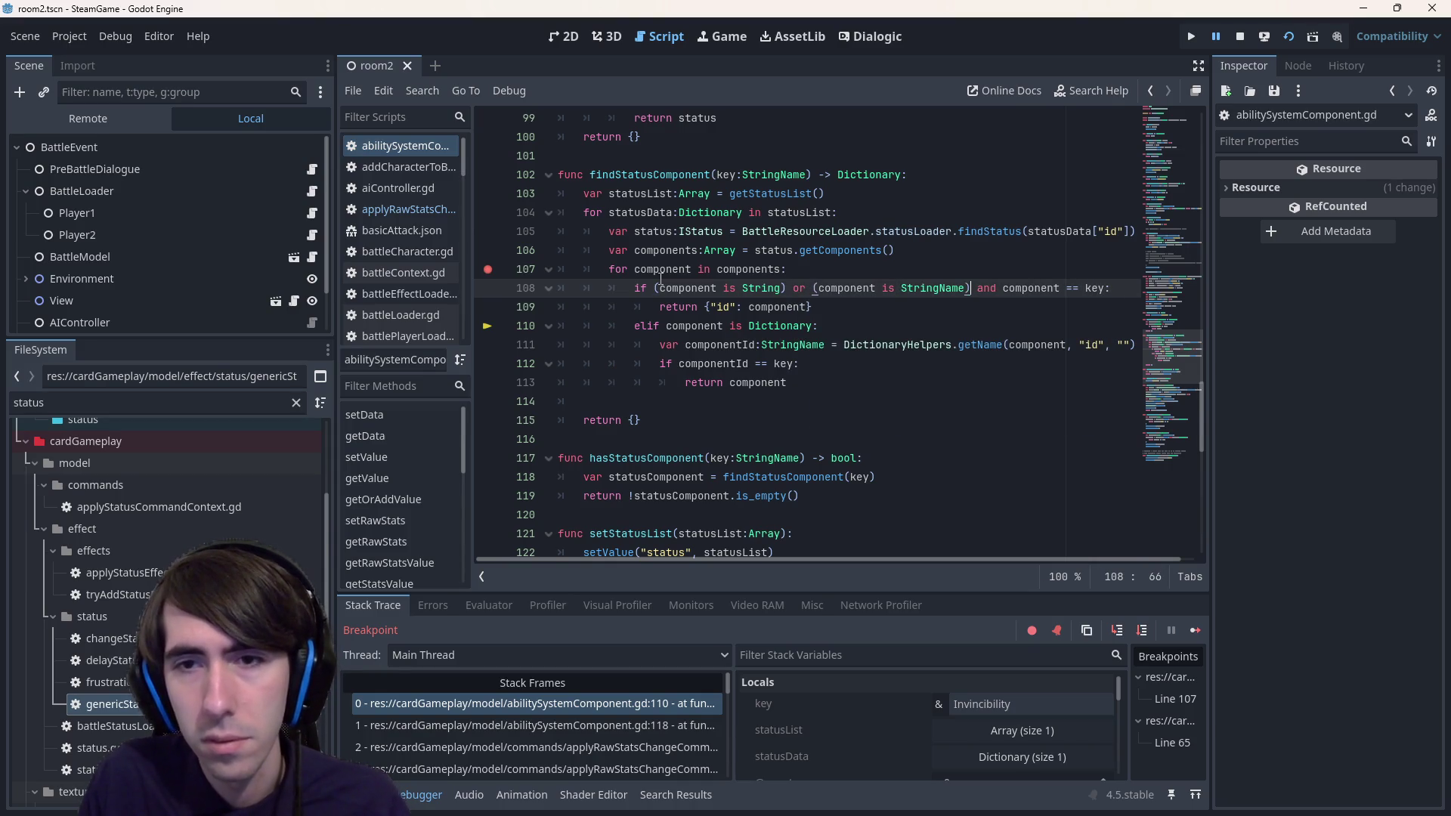
# - Stop the debug session, relaunch the current scene, and advance the pre-battle dialogue
pyautogui.click(1300, 44)
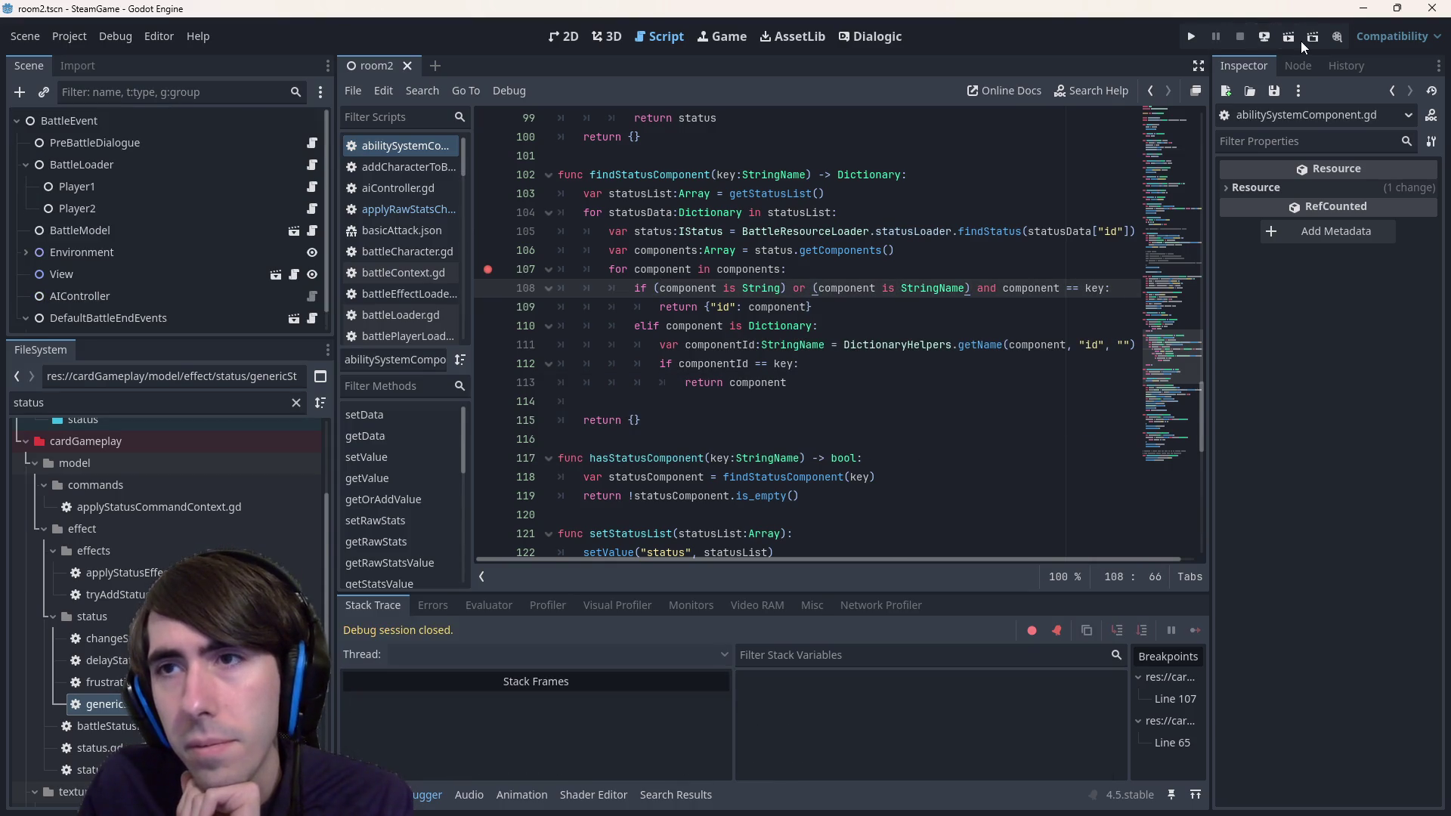
pyautogui.click(1289, 41)
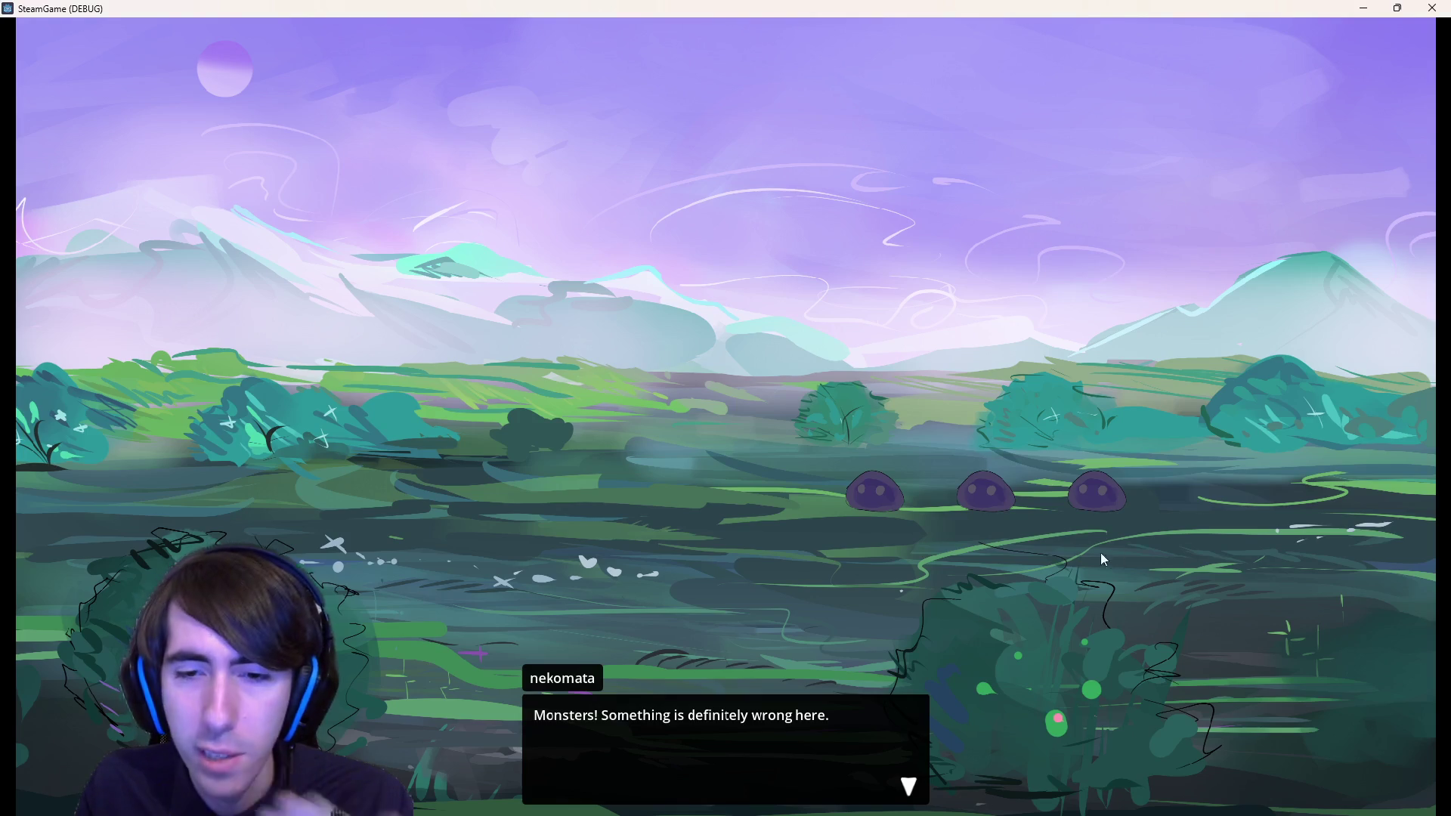
pyautogui.click(718, 387)
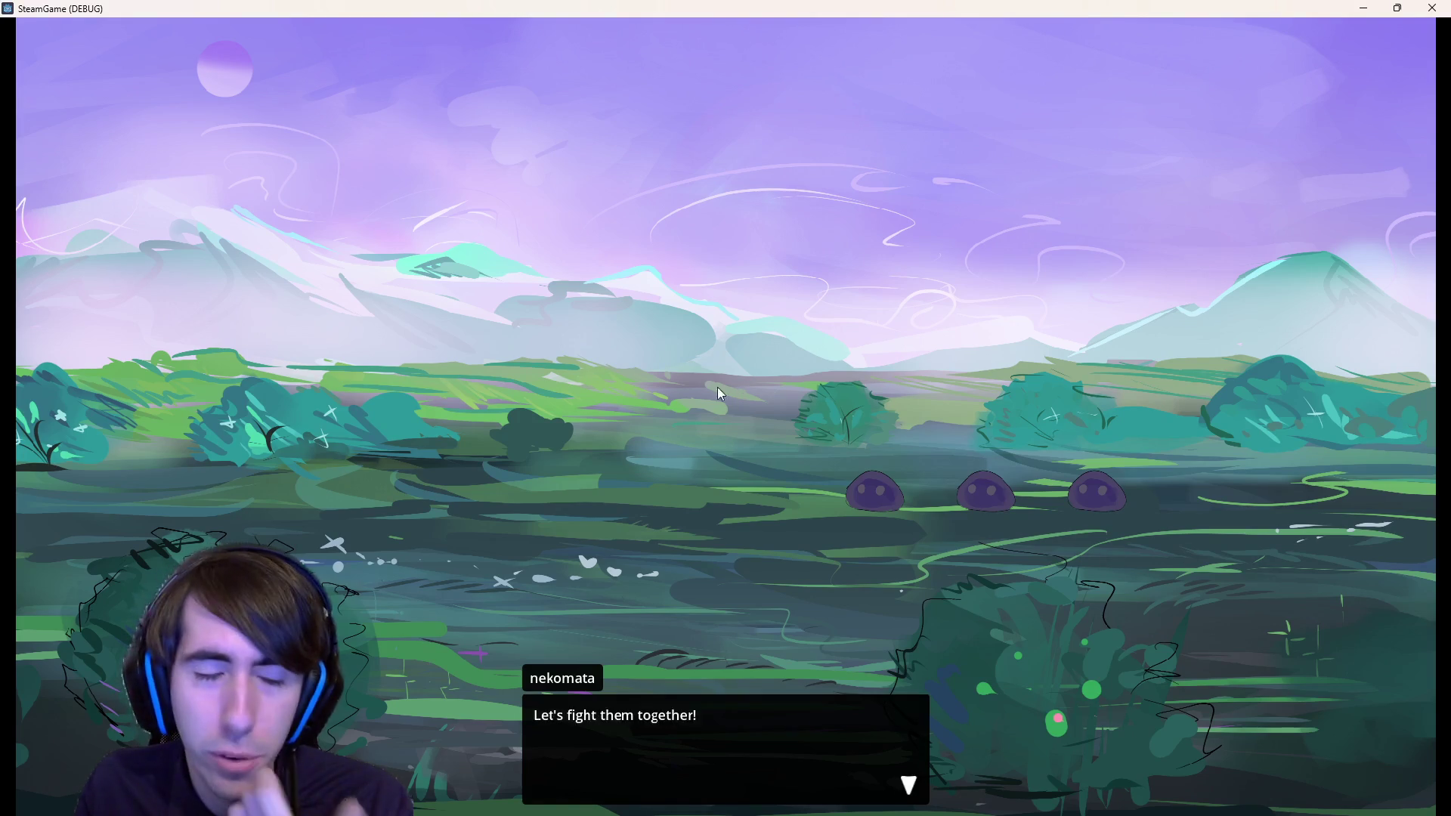
# - Finish the dialogue, draw a card, and play Shadow Sting on the 40/40 enemy
pyautogui.click(655, 337)
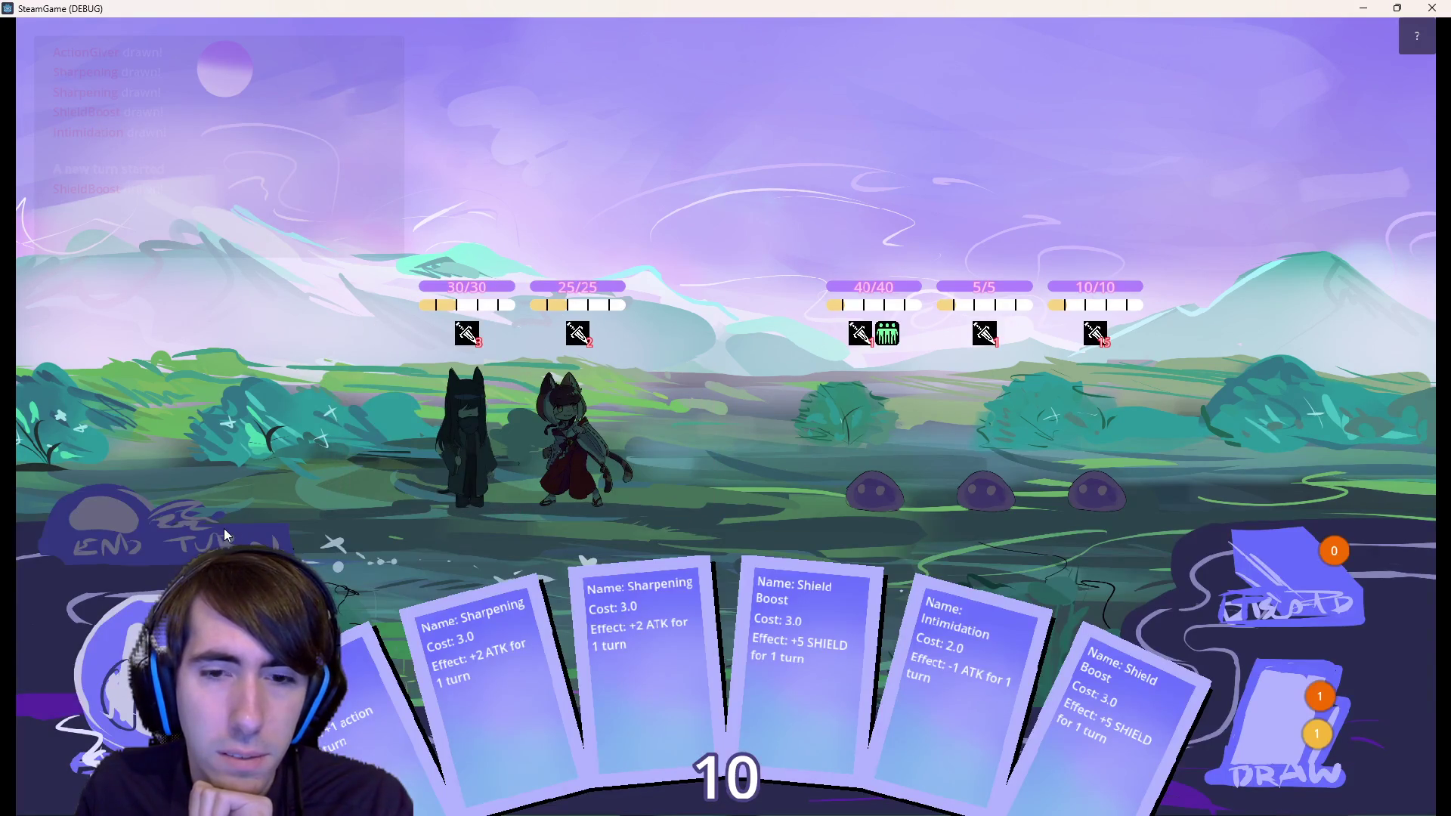
pyautogui.click(1302, 710)
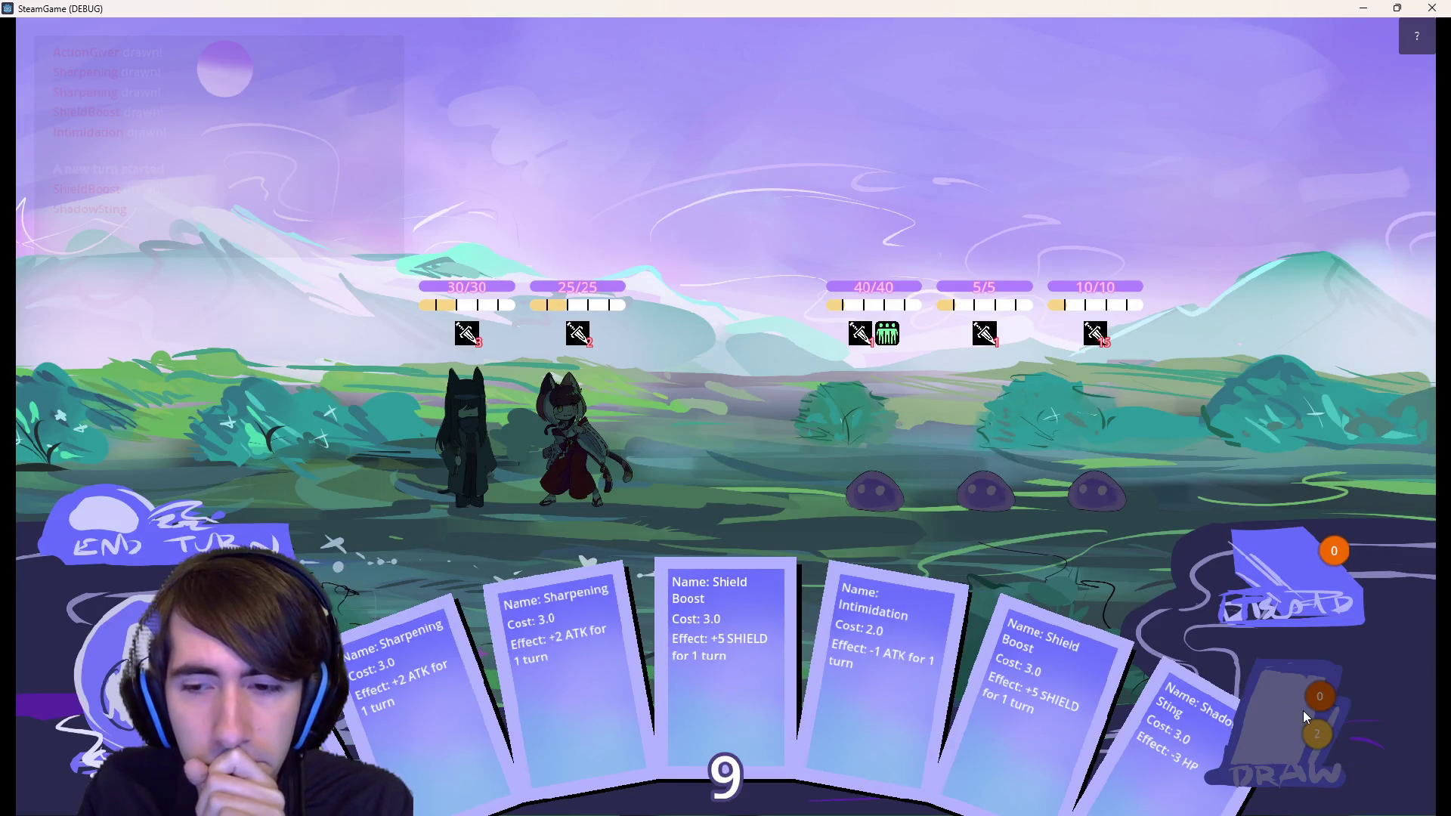
pyautogui.moveTo(1153, 764)
pyautogui.mouseDown()
pyautogui.moveTo(808, 423)
pyautogui.moveTo(852, 404)
pyautogui.mouseUp()
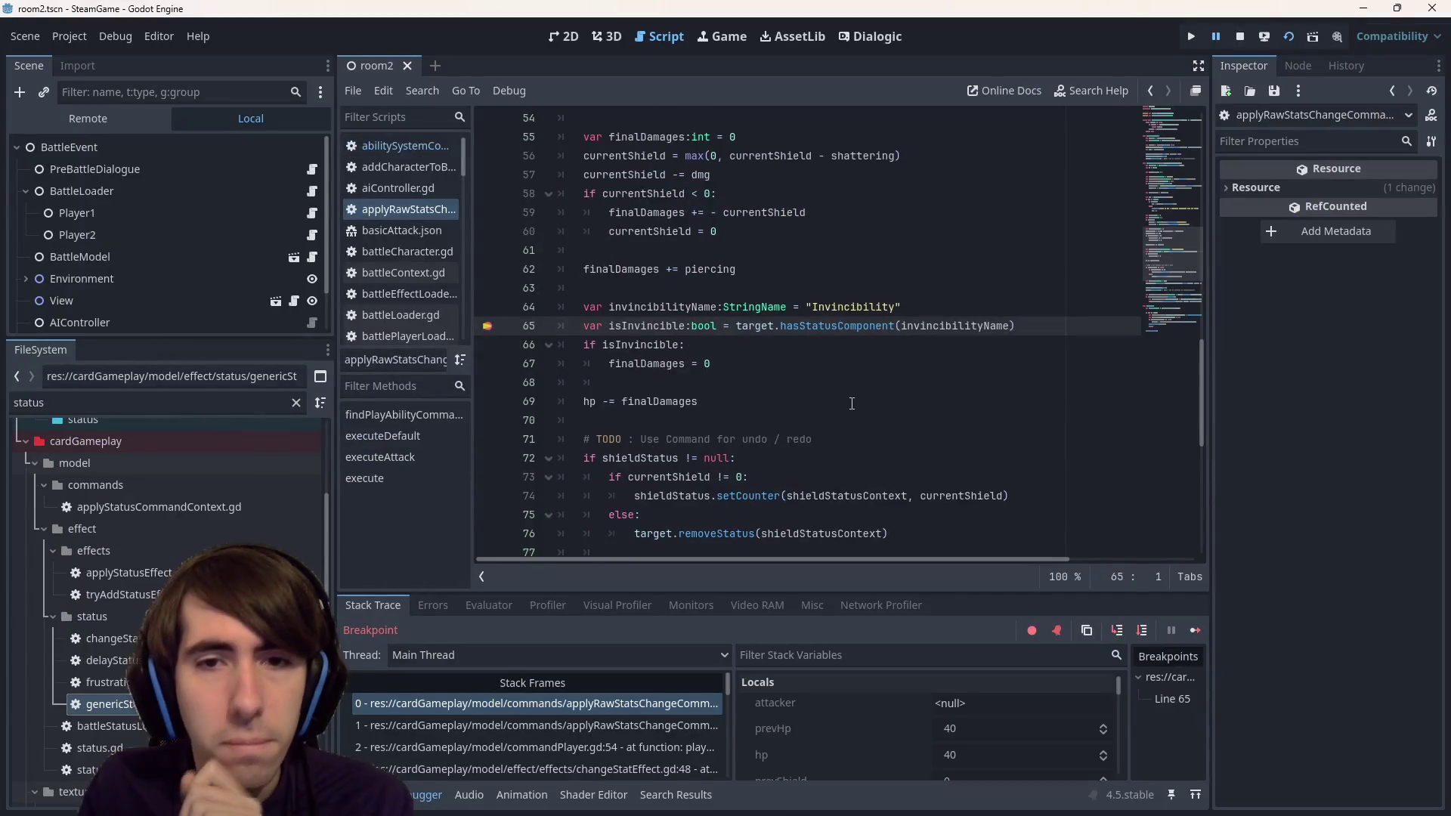
# - Step through hasStatusComponent to line 72 where finalDamages becomes 0, then resume the game
pyautogui.click(1117, 631)
pyautogui.click(1117, 631)
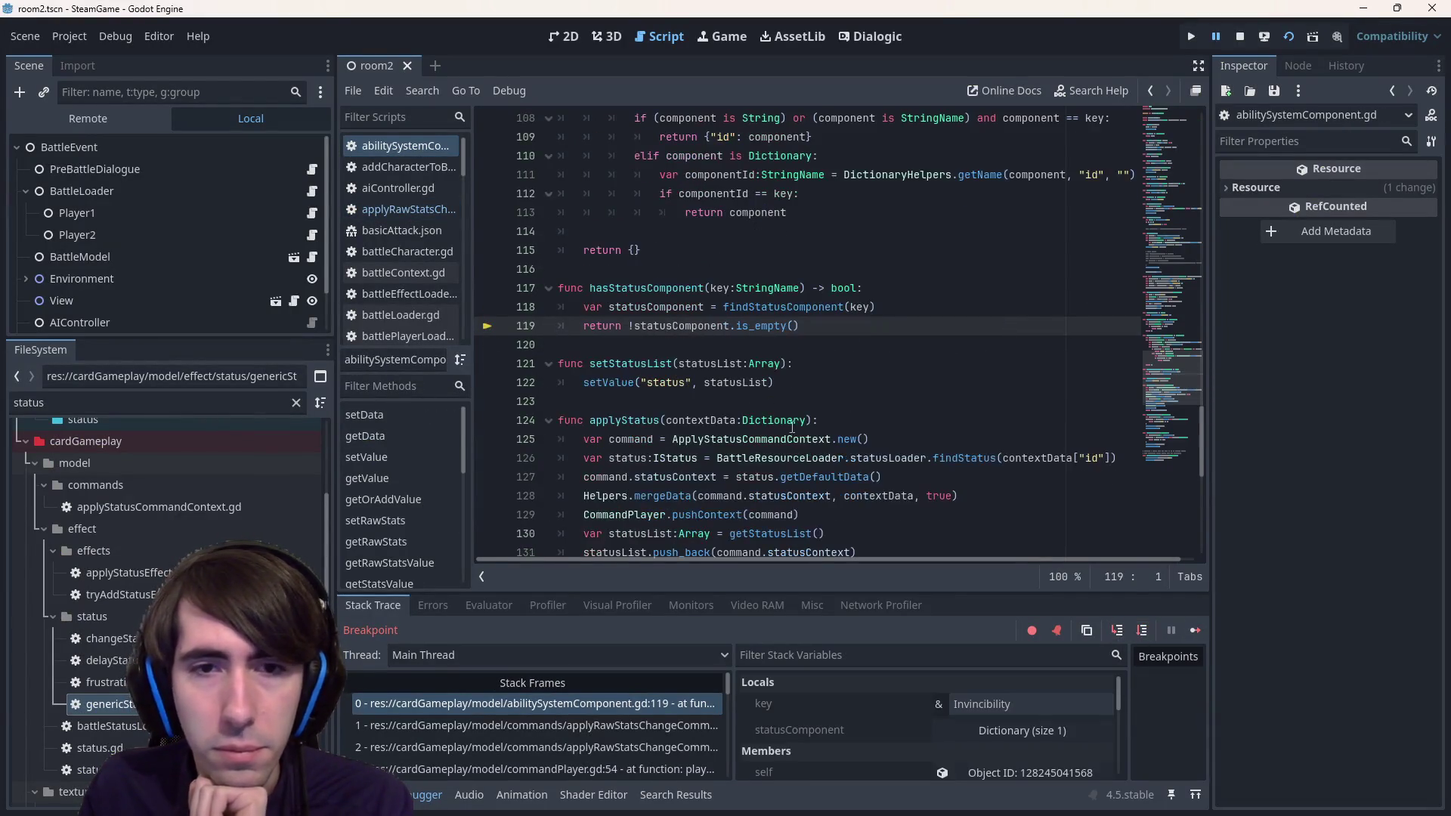
pyautogui.moveTo(654, 309)
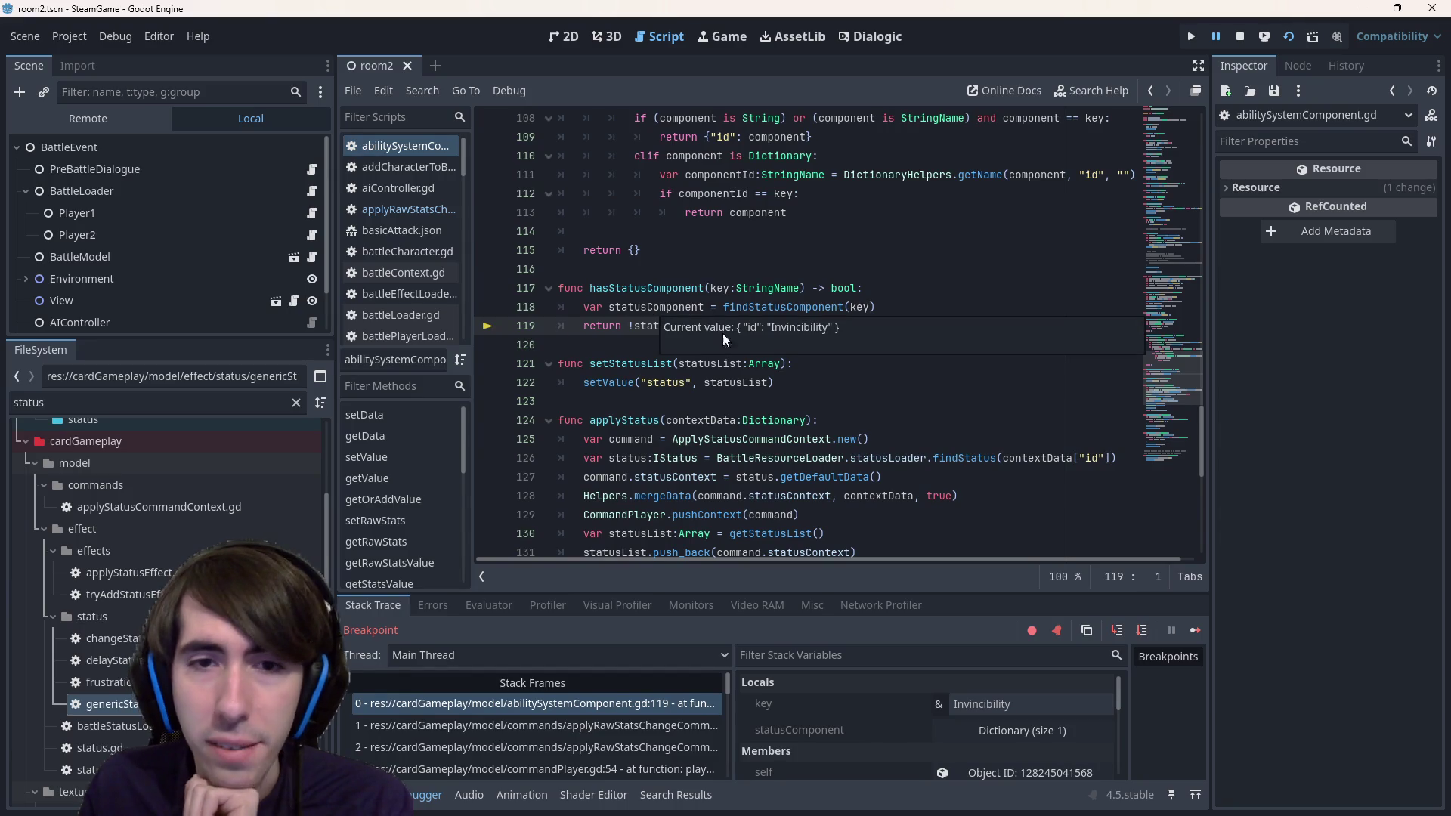
pyautogui.click(1144, 630)
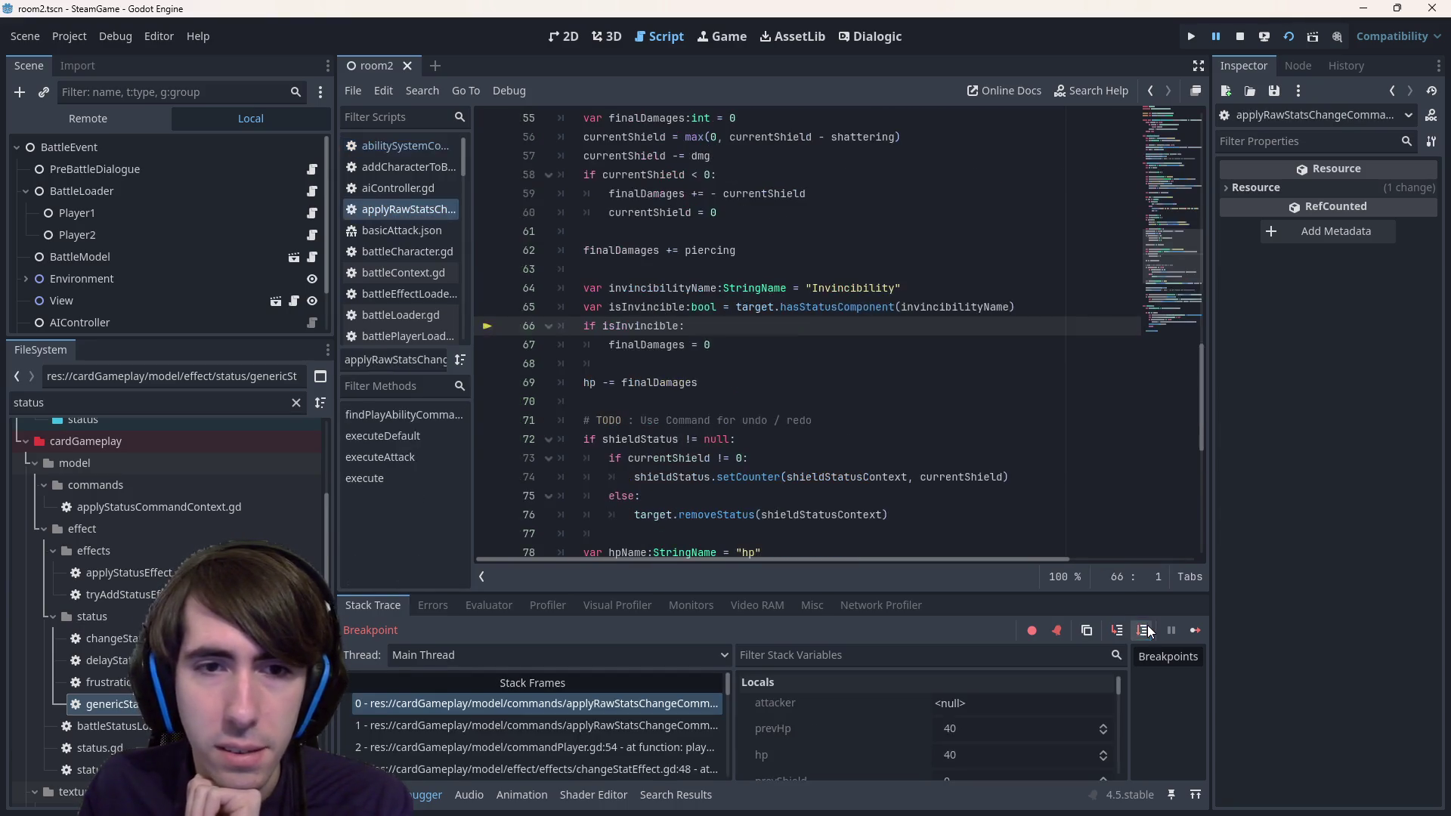
pyautogui.click(1145, 630)
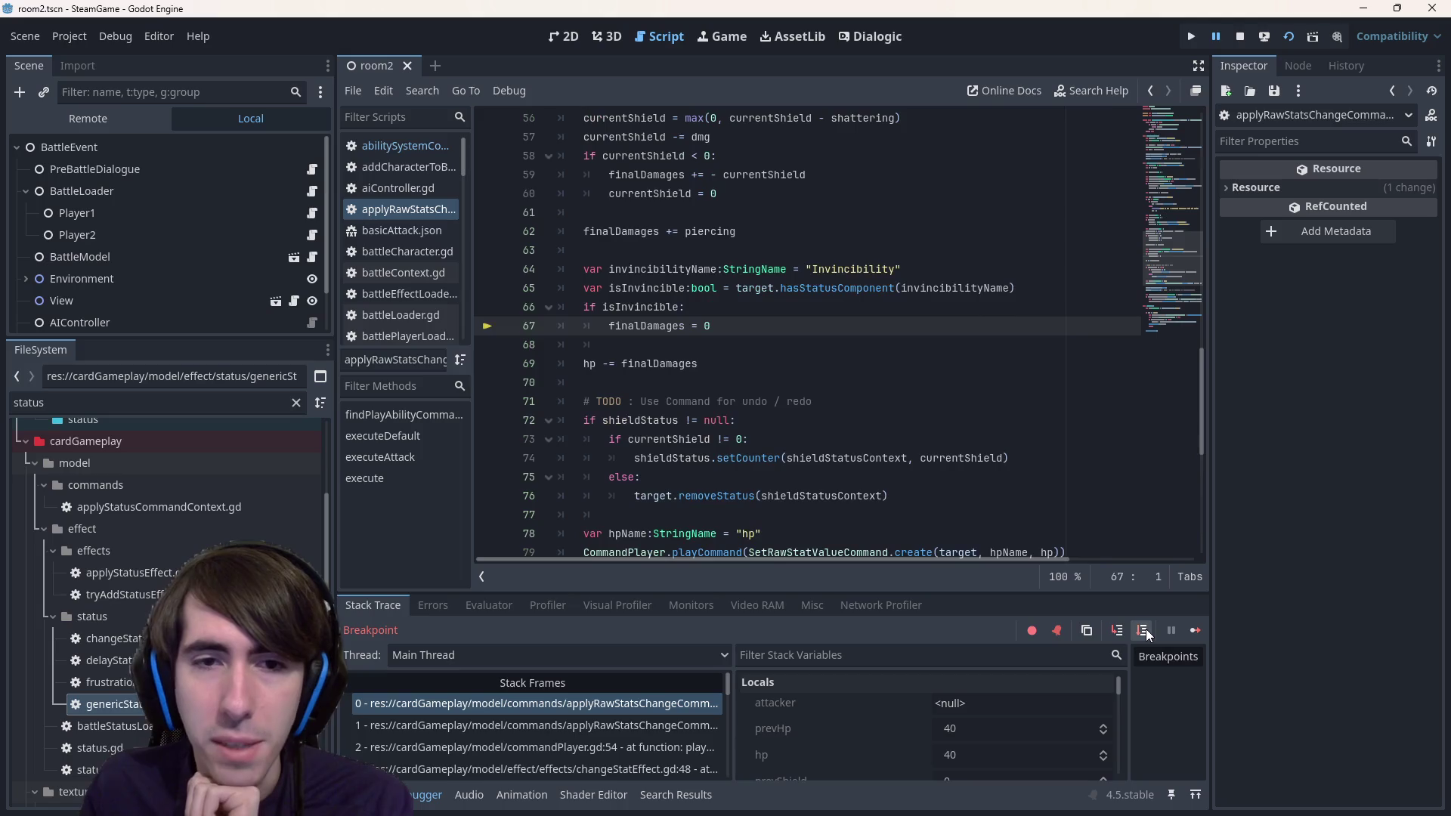
pyautogui.click(1144, 630)
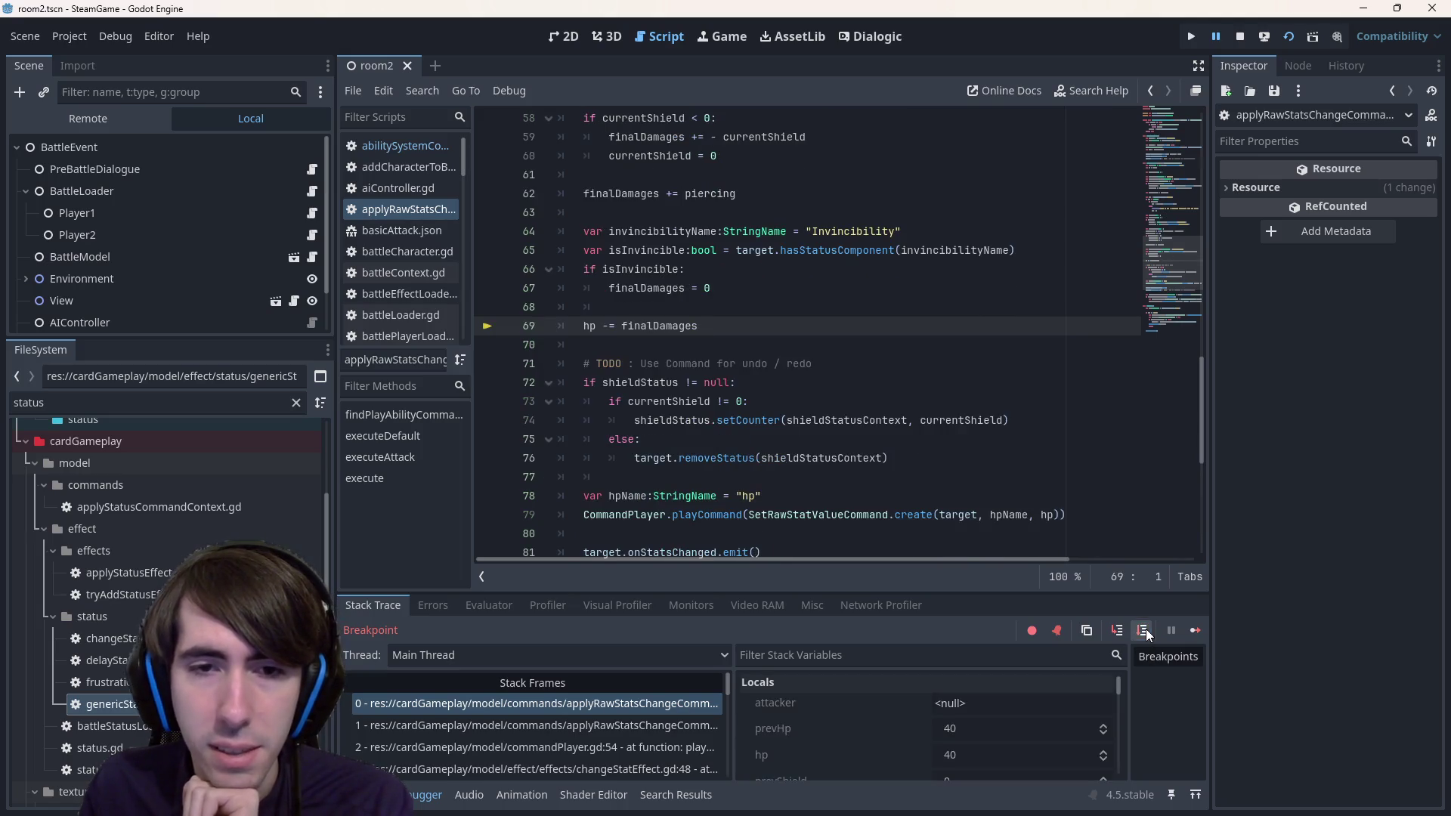
pyautogui.click(1144, 630)
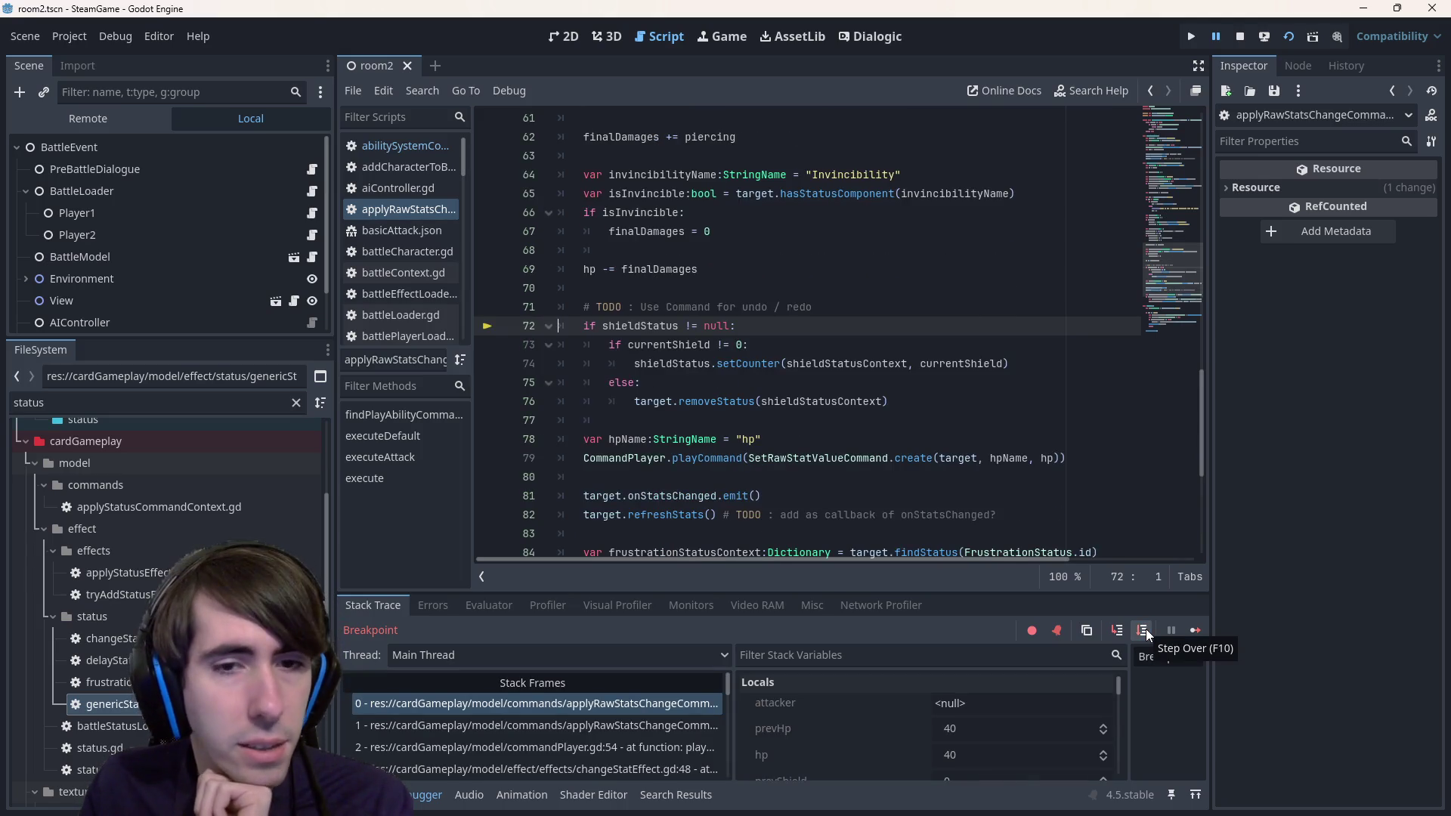
pyautogui.click(1195, 630)
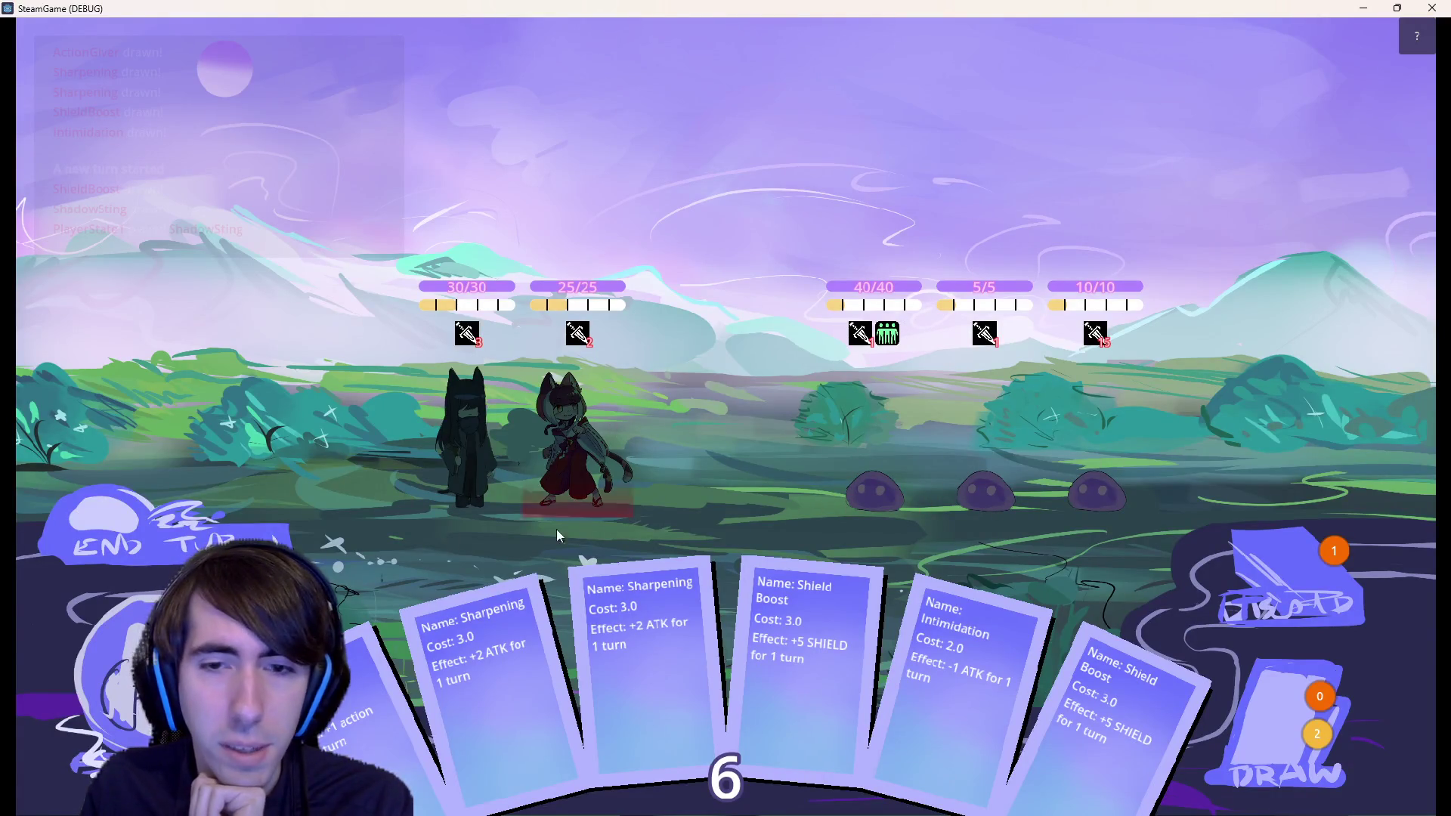
# - End the turn, switch to the Leader, play Shadow Sting on the first slime (stays 40/40), and close the game
pyautogui.click(261, 523)
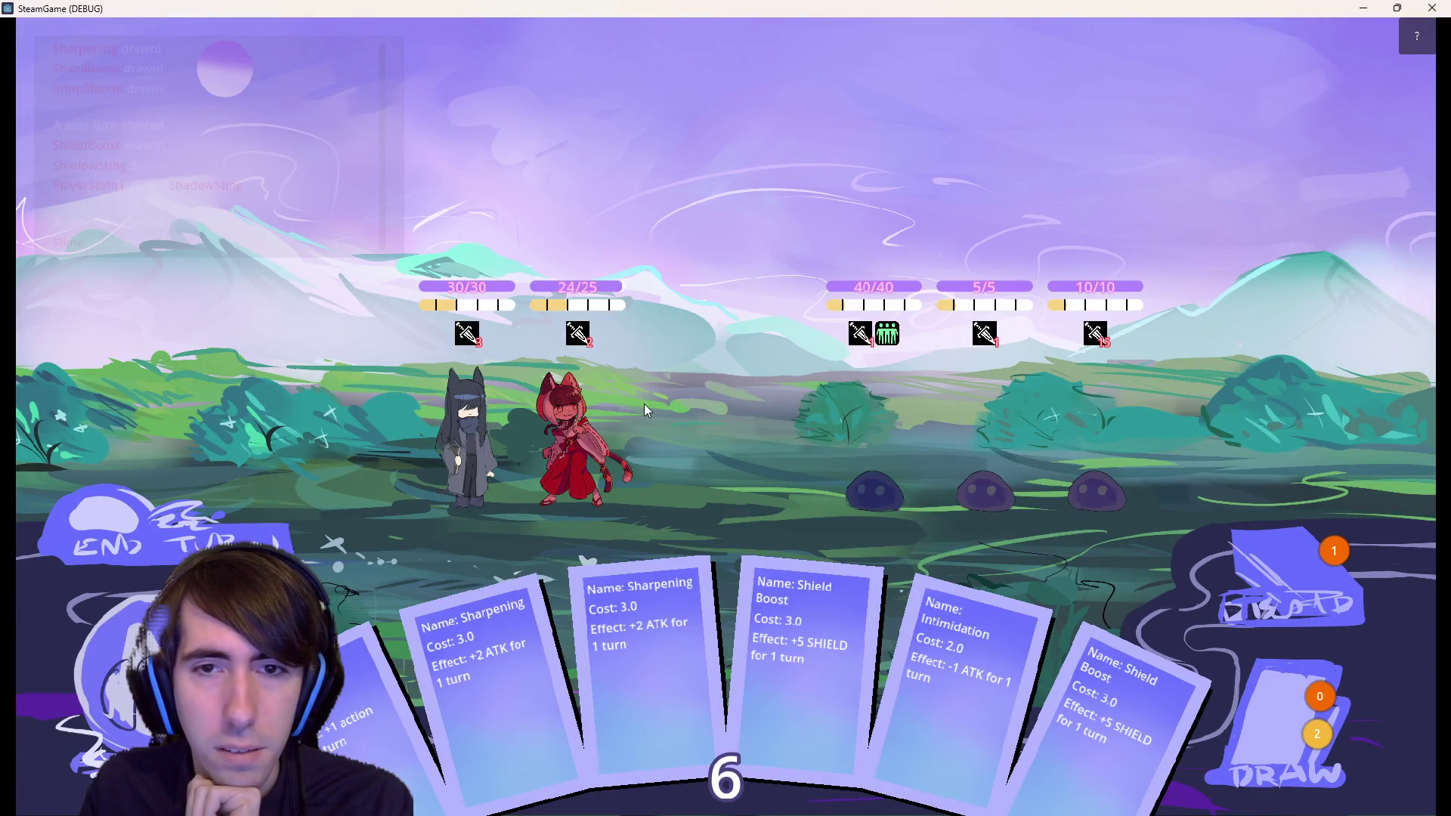
pyautogui.click(610, 423)
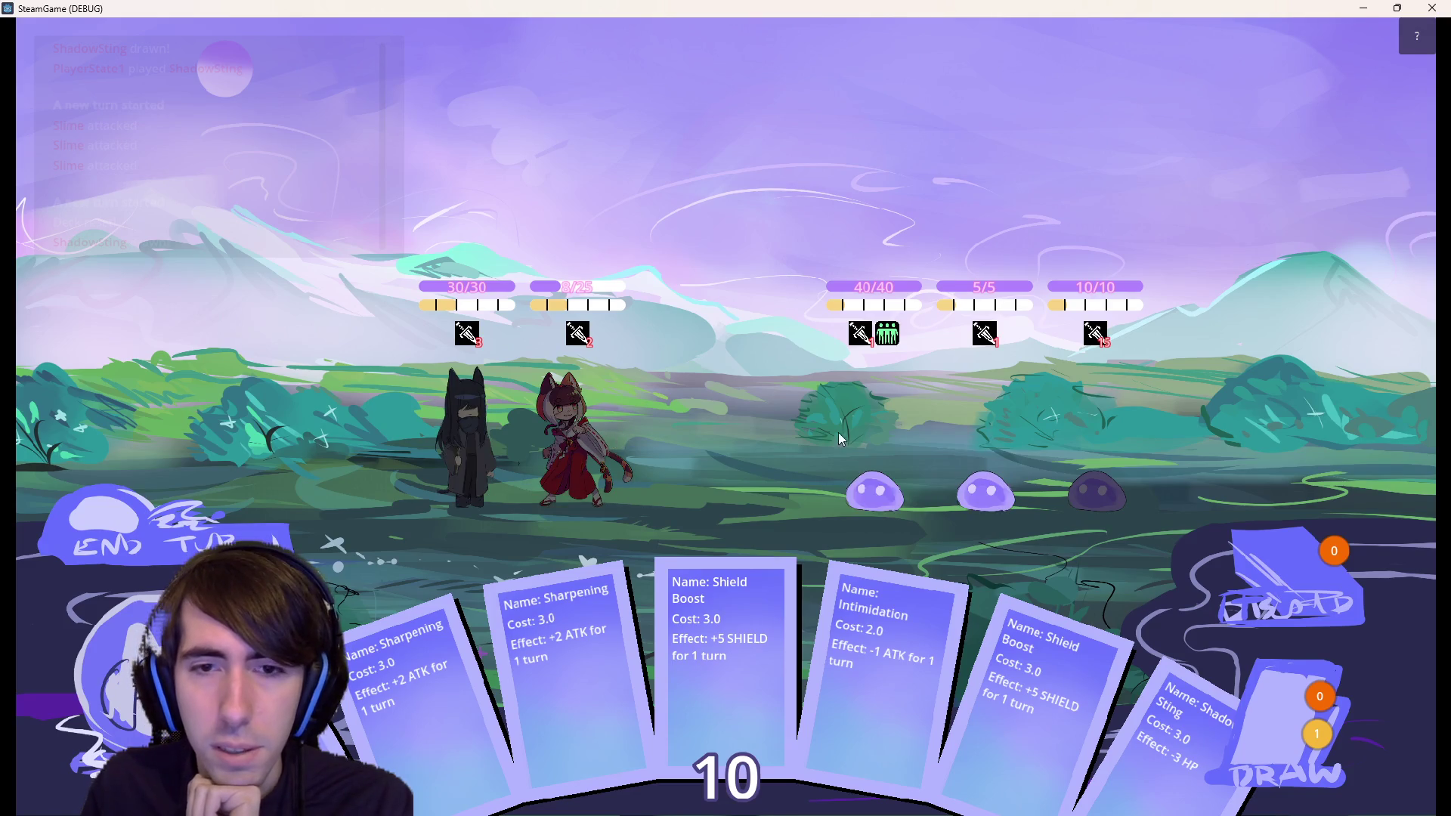
pyautogui.click(522, 426)
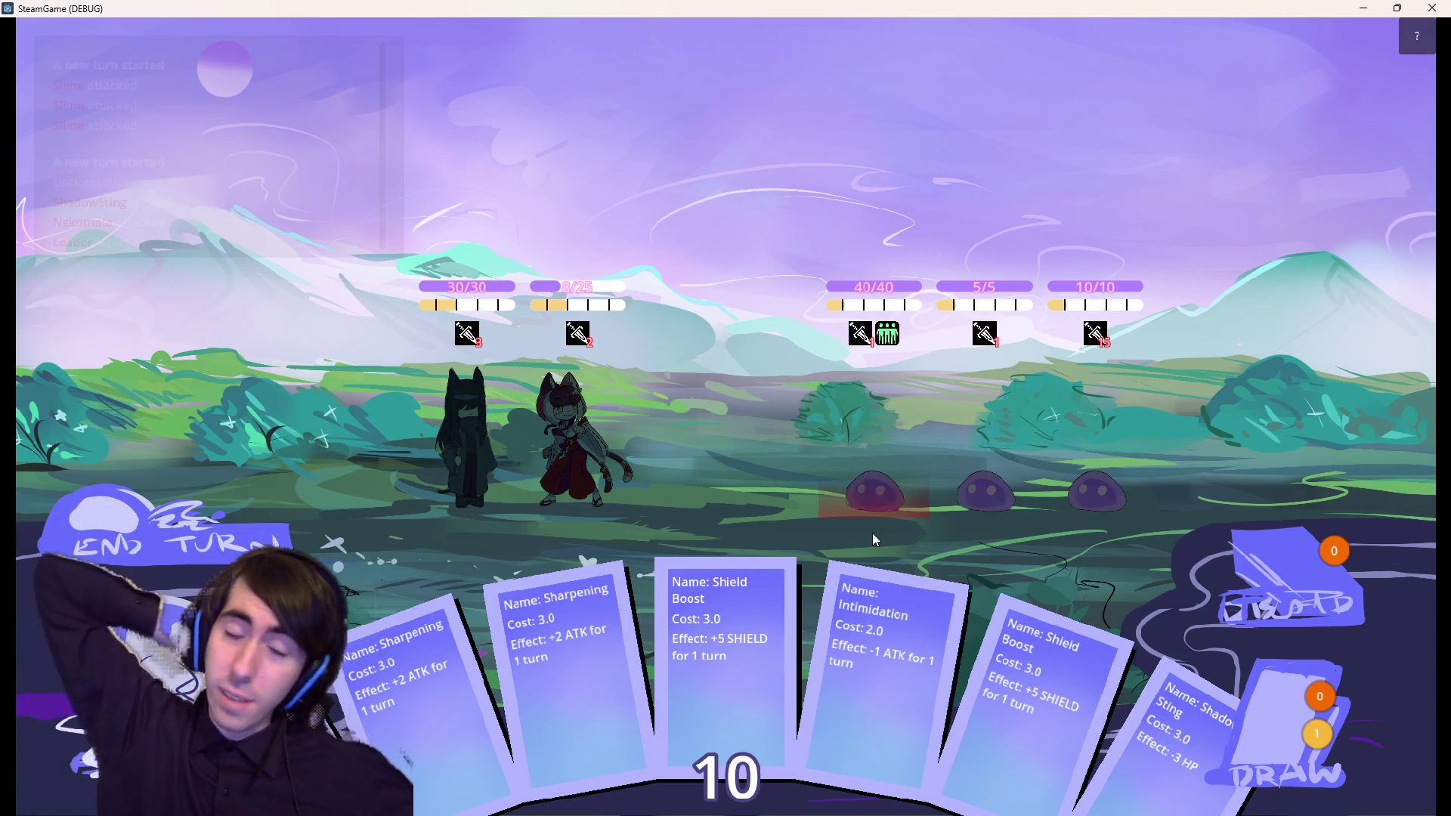
pyautogui.moveTo(1174, 718)
pyautogui.mouseDown()
pyautogui.moveTo(822, 429)
pyautogui.moveTo(843, 418)
pyautogui.mouseUp()
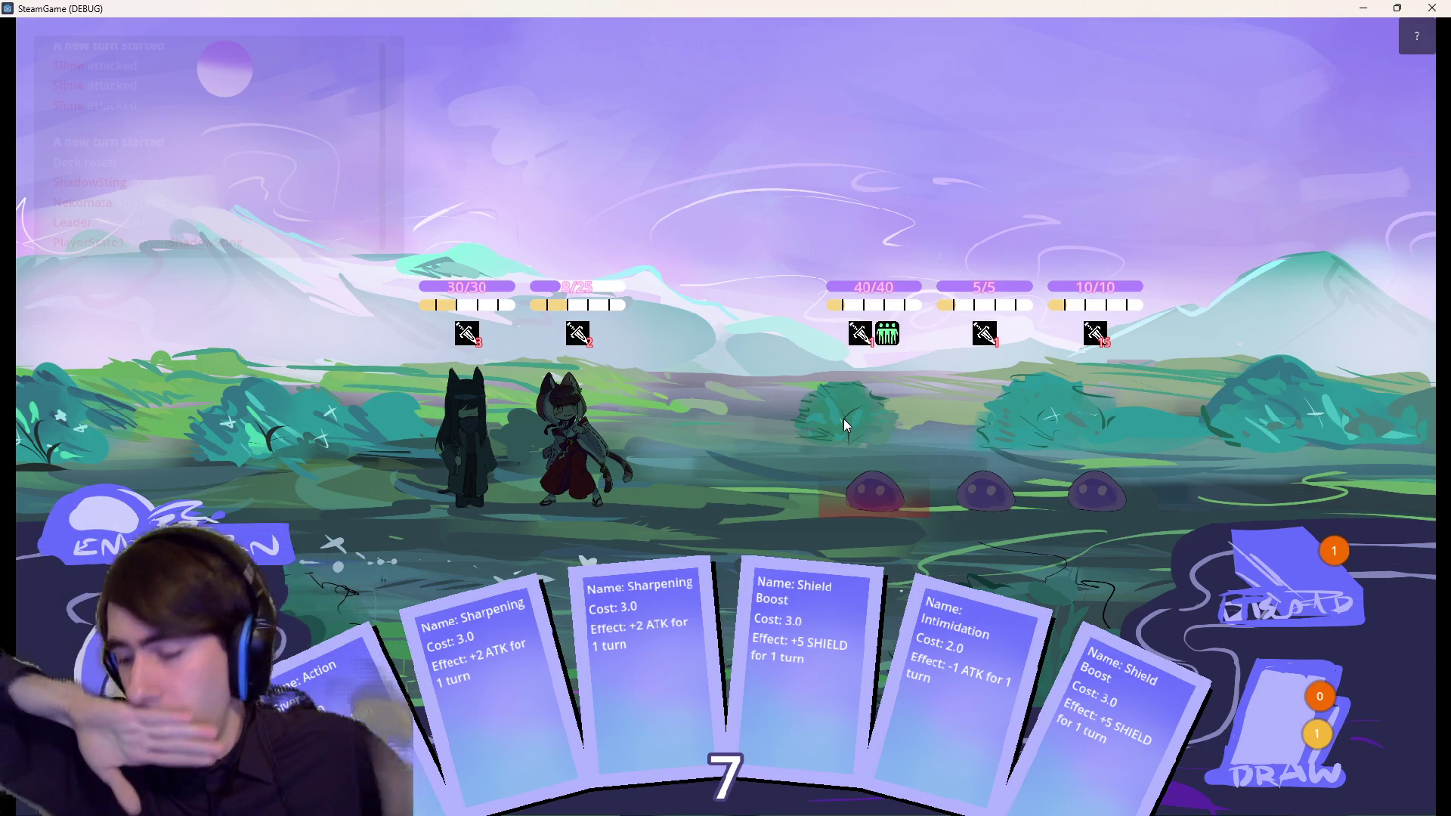
pyautogui.moveTo(893, 330)
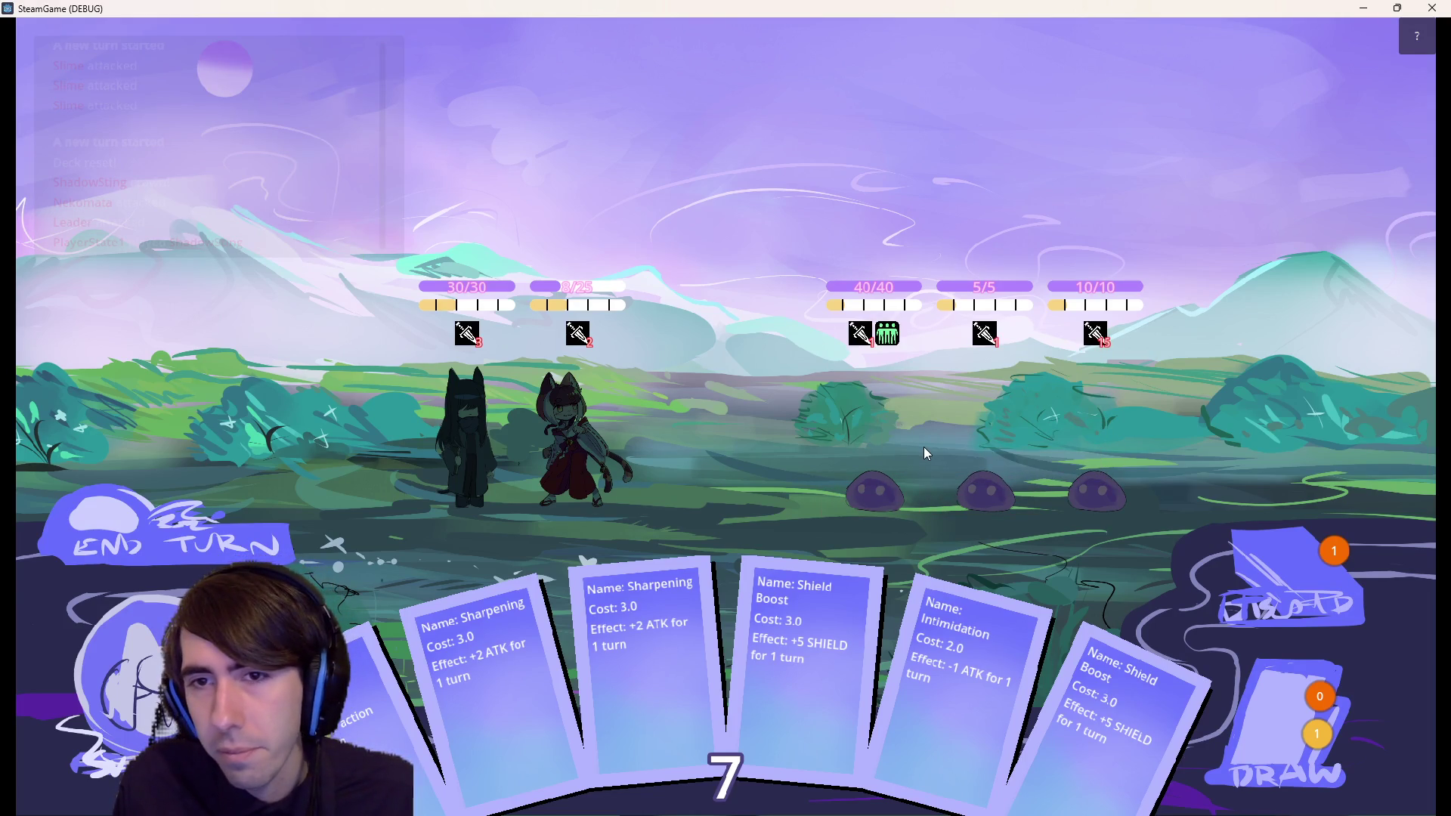
pyautogui.click(1431, 8)
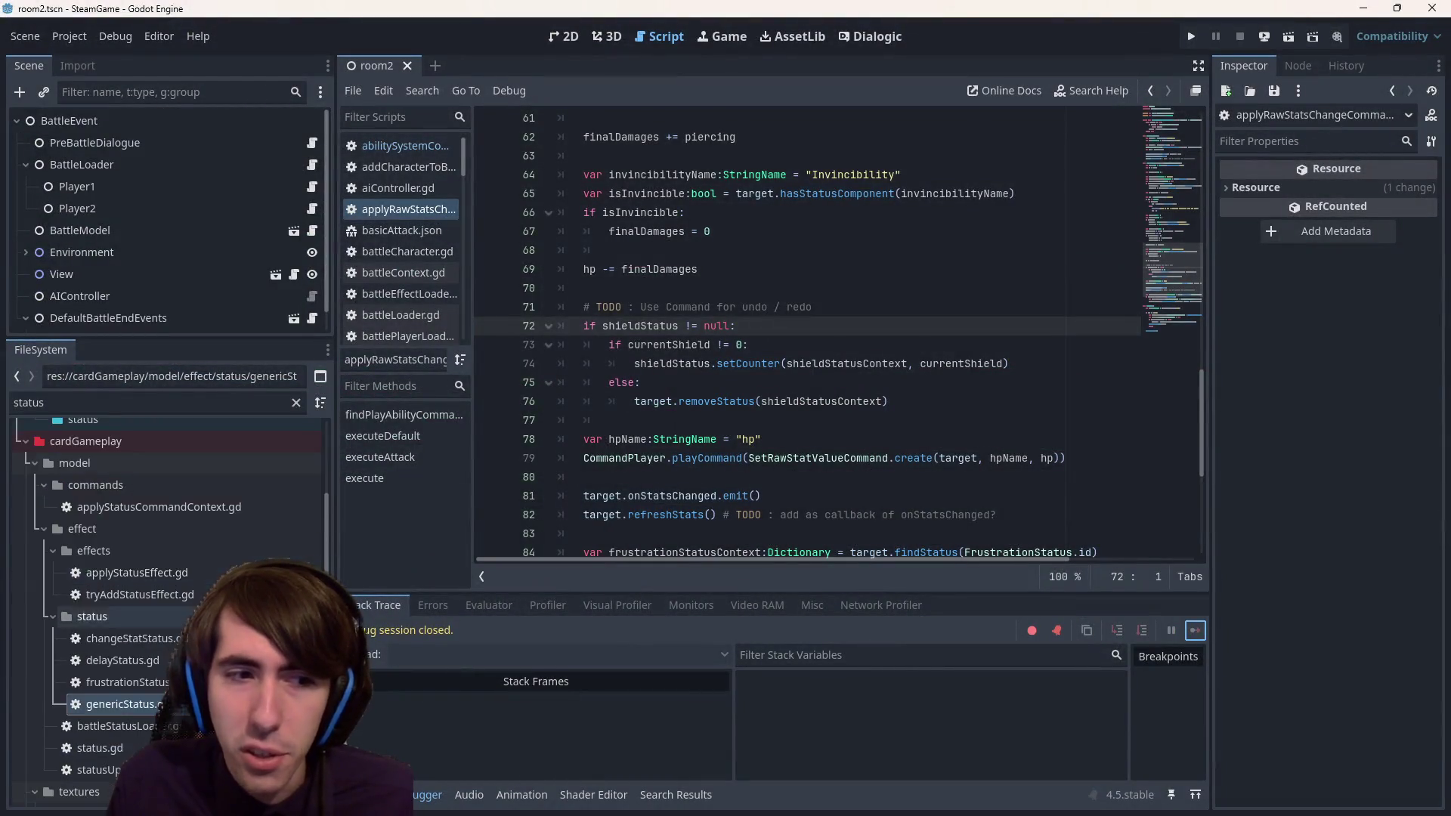
# - Clear the FileSystem status filter and open kick.json, shield.json, and friendshipPower.json
pyautogui.scroll(3, 274, 423)
pyautogui.click(295, 402)
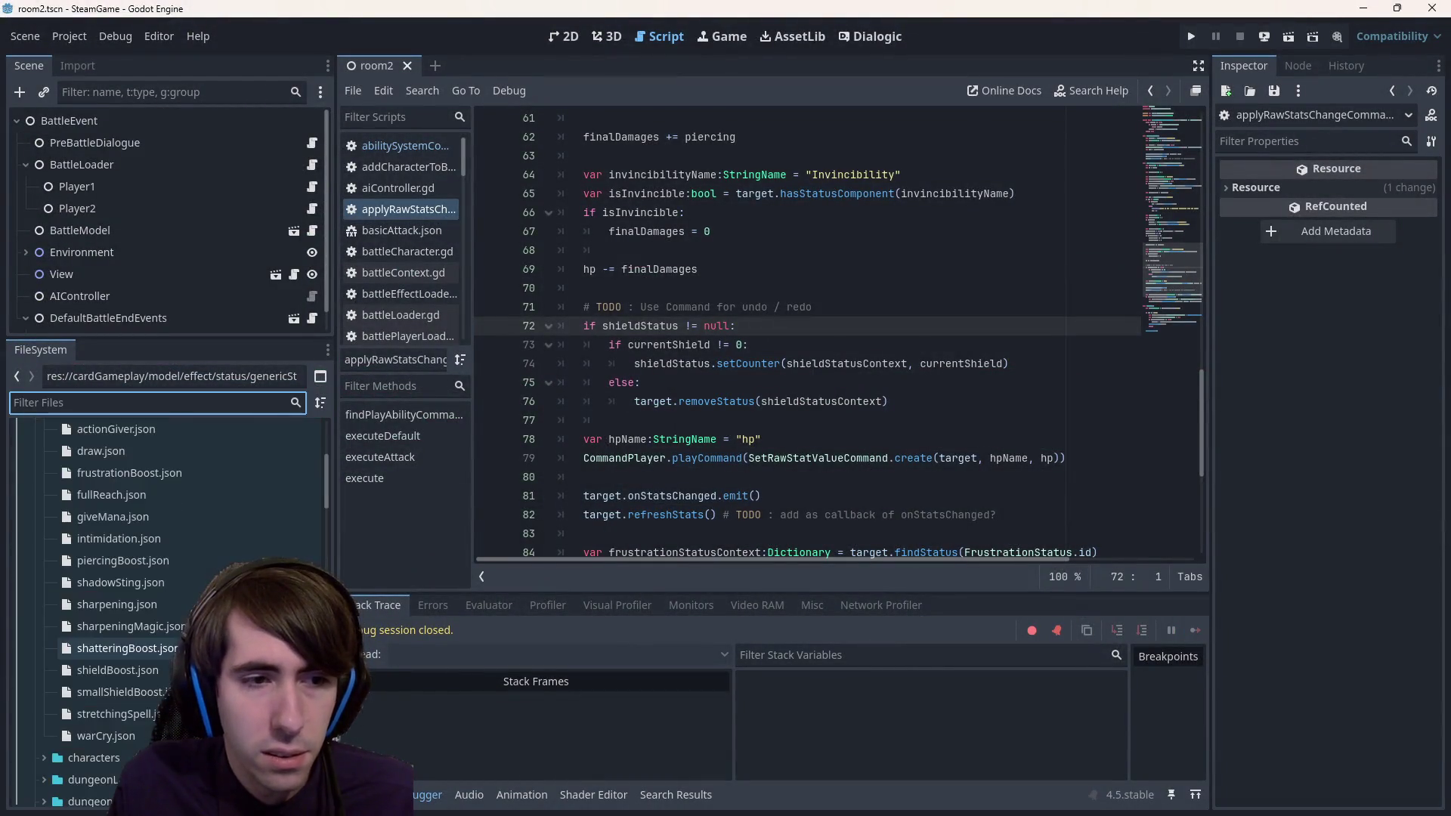
pyautogui.scroll(-3, 133, 555)
pyautogui.doubleClick(133, 554)
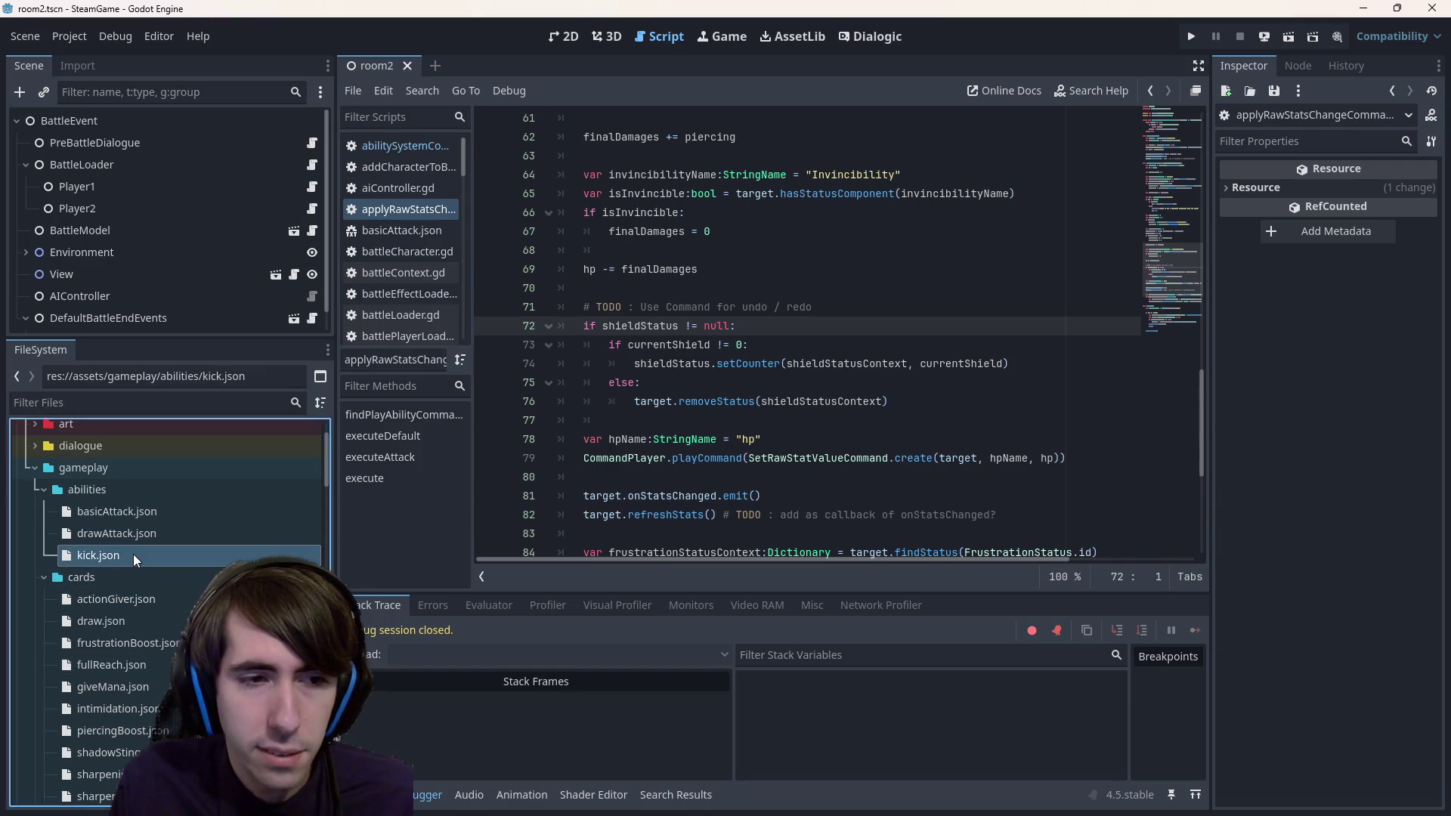
pyautogui.scroll(-9, 101, 550)
pyautogui.scroll(-6, 101, 550)
pyautogui.doubleClick(142, 621)
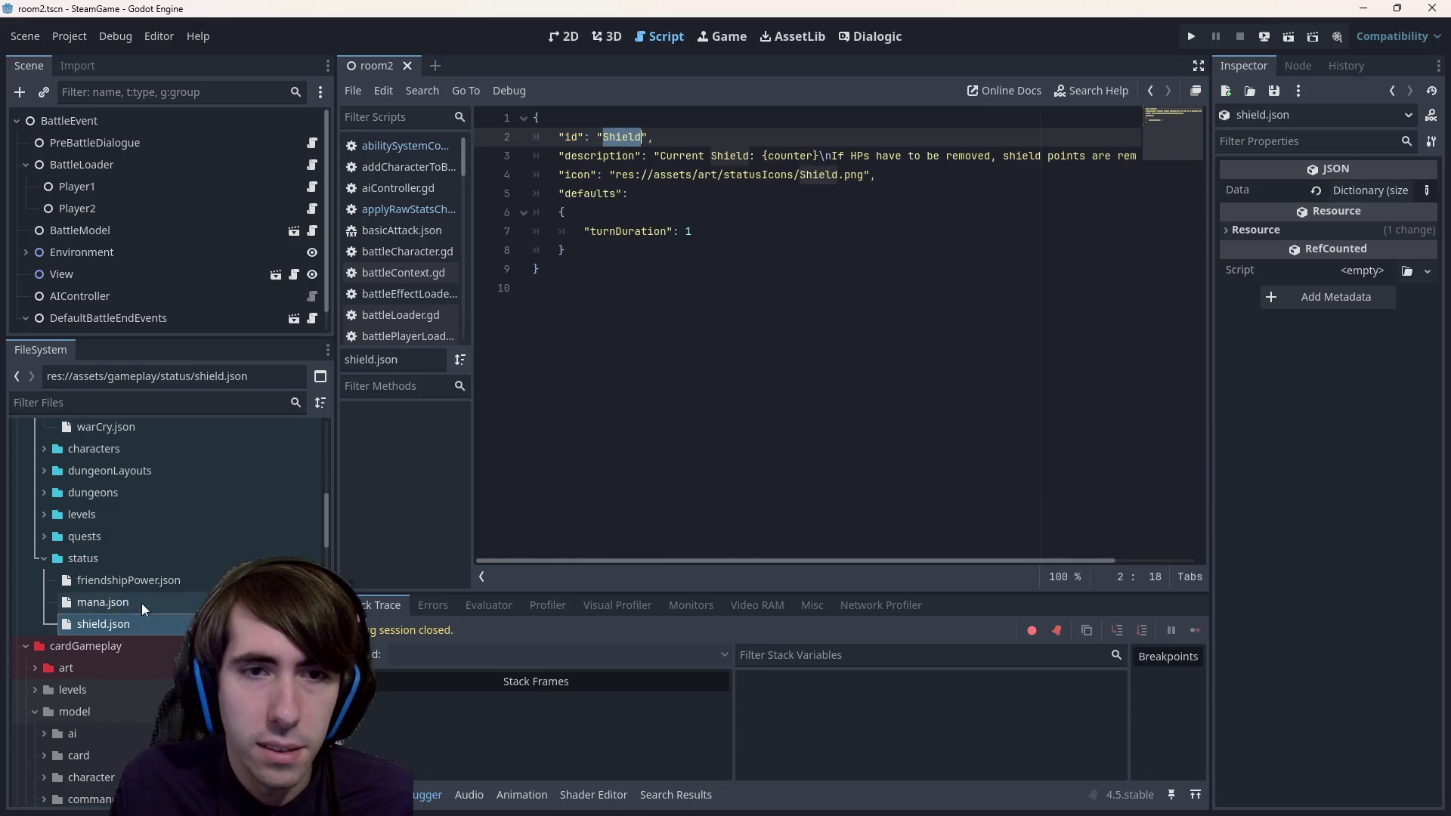
pyautogui.doubleClick(142, 578)
# - Select friendshipPower.json's Invincibility components line and its onAllyRemoved triggers block
pyautogui.moveTo(756, 439); pyautogui.dragTo(533, 212)
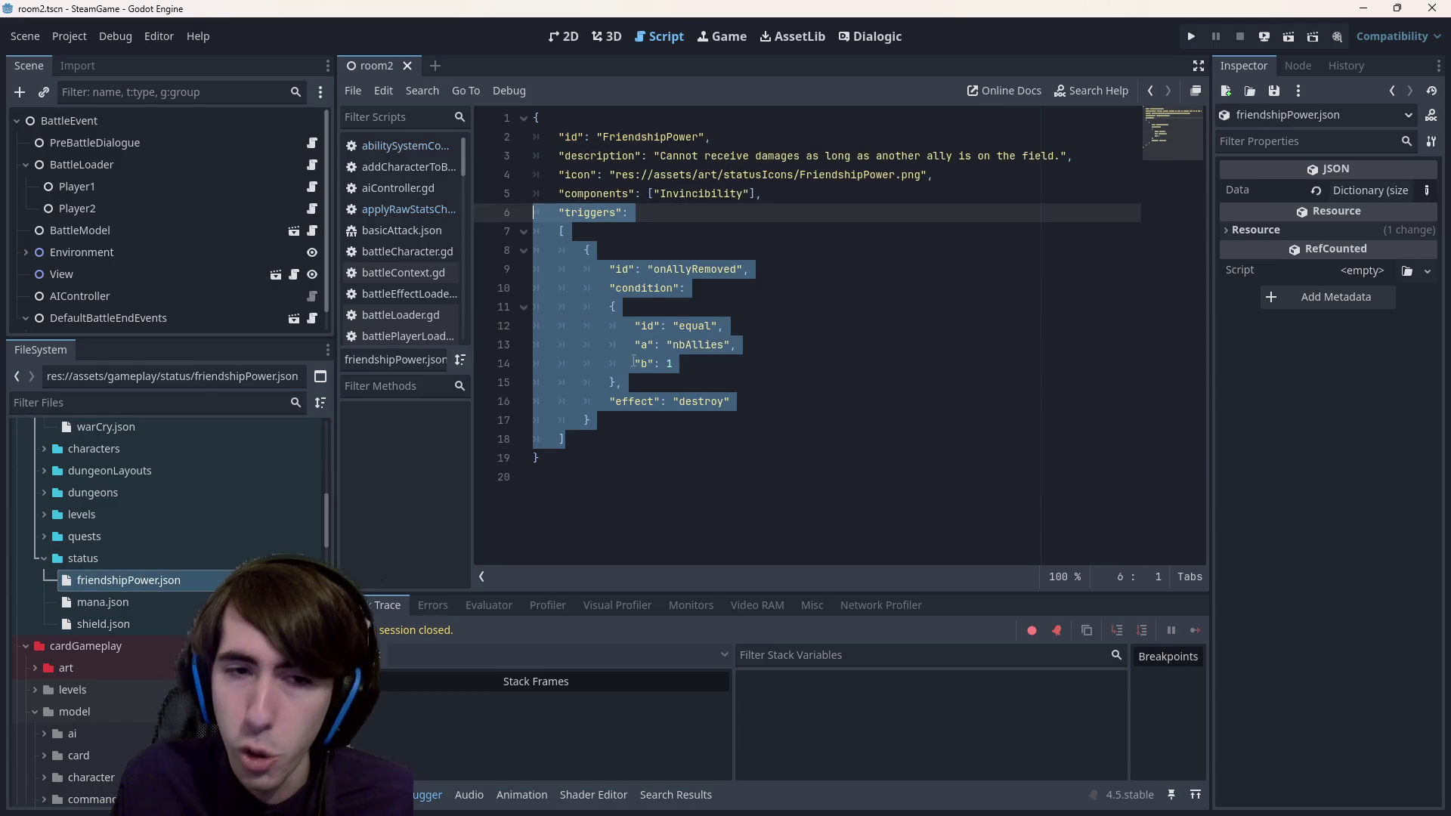
pyautogui.click(678, 436)
pyautogui.tripleClick(770, 195)
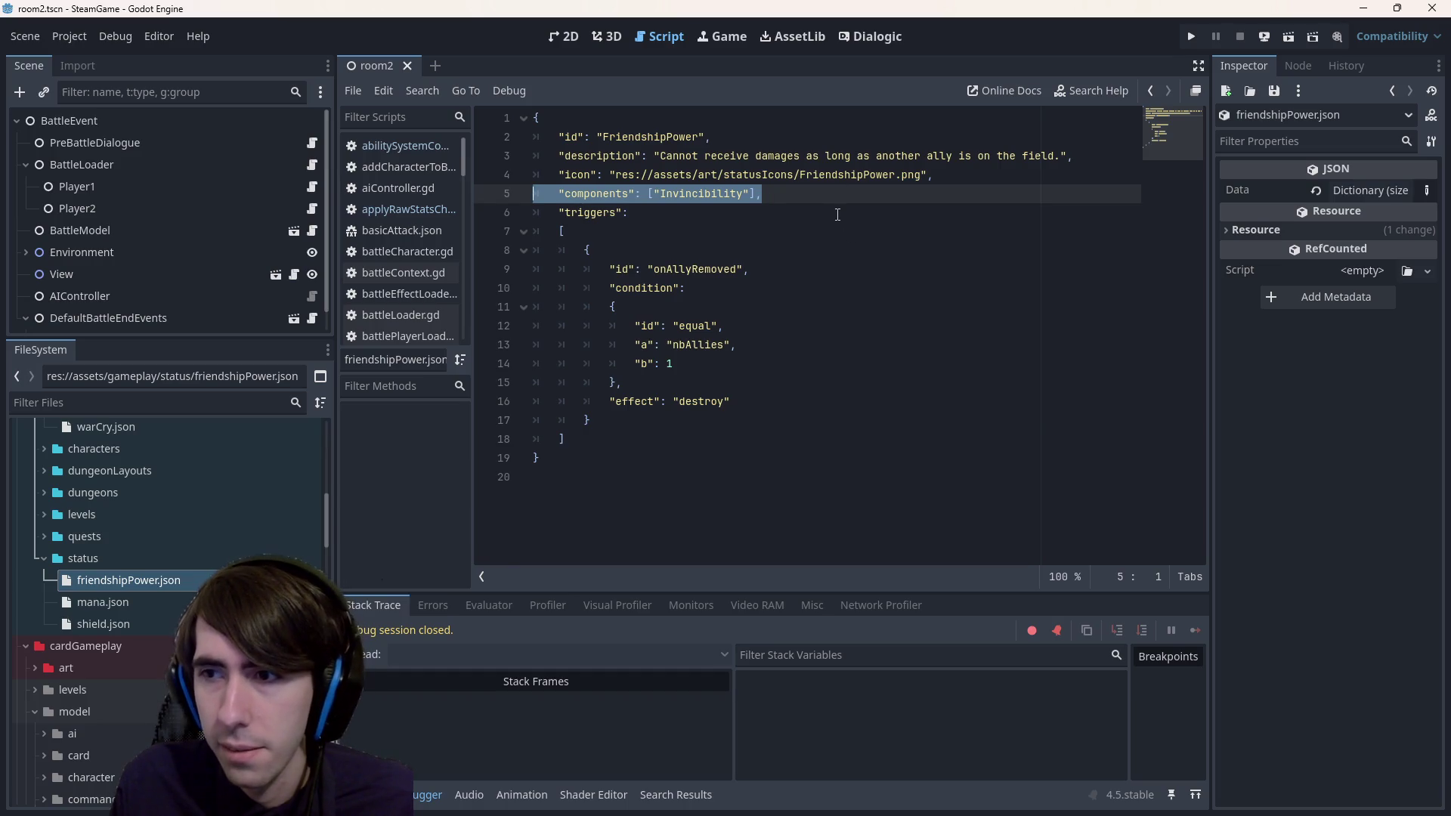
pyautogui.moveTo(597, 440)
pyautogui.mouseDown()
pyautogui.moveTo(522, 249)
pyautogui.moveTo(476, 220)
pyautogui.mouseUp()
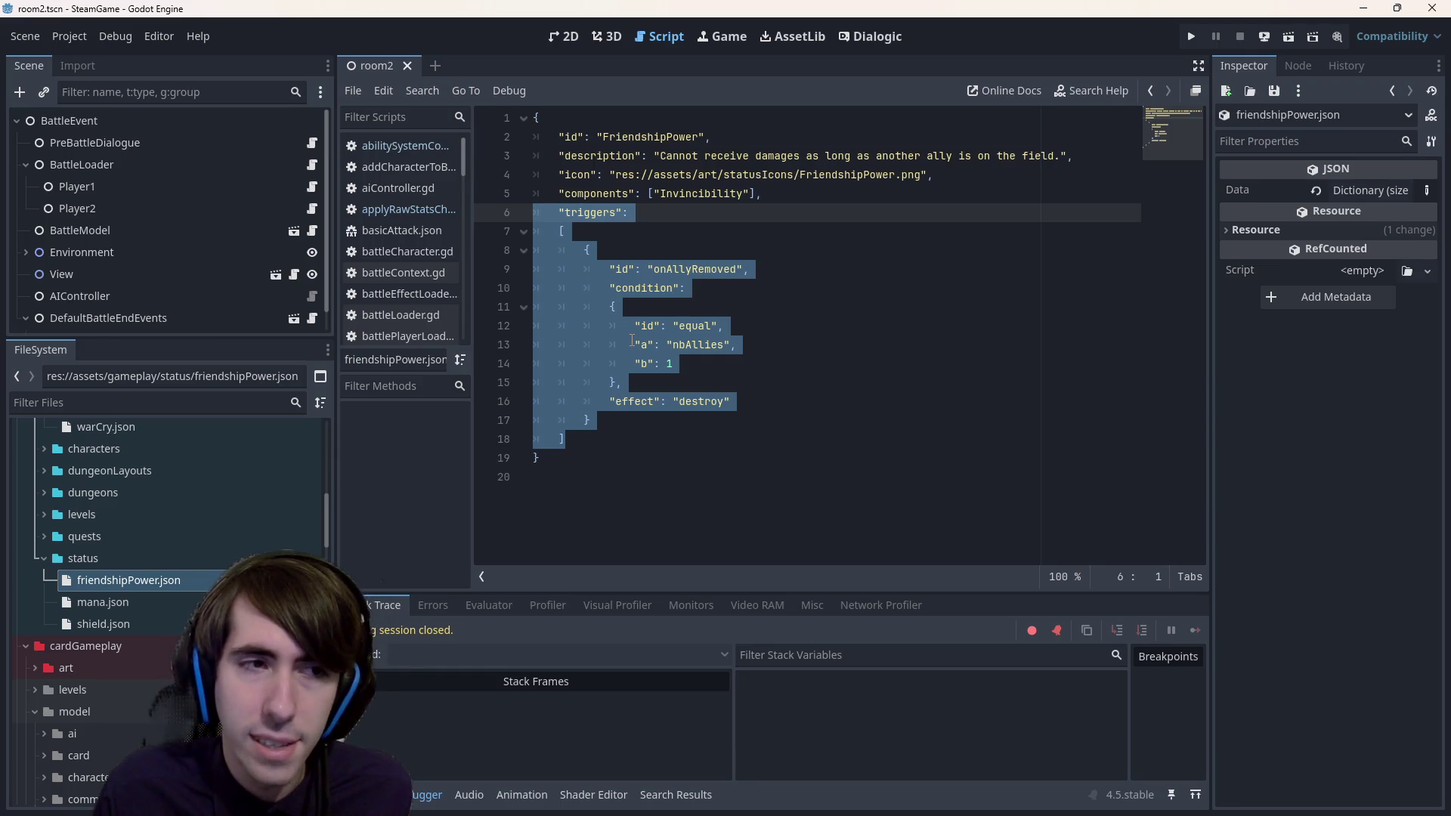
pyautogui.click(828, 437)
pyautogui.moveTo(827, 438); pyautogui.dragTo(491, 213)
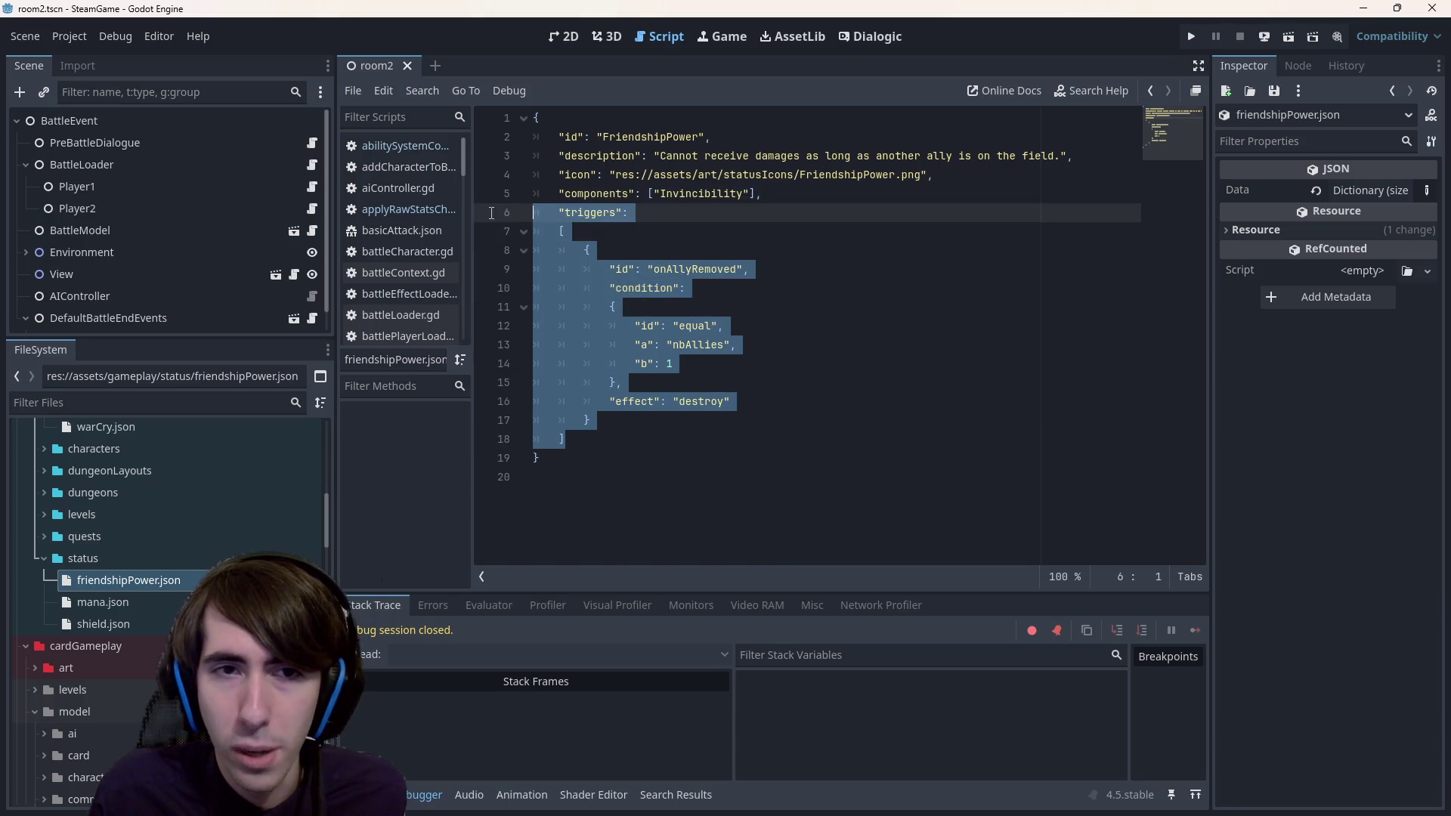
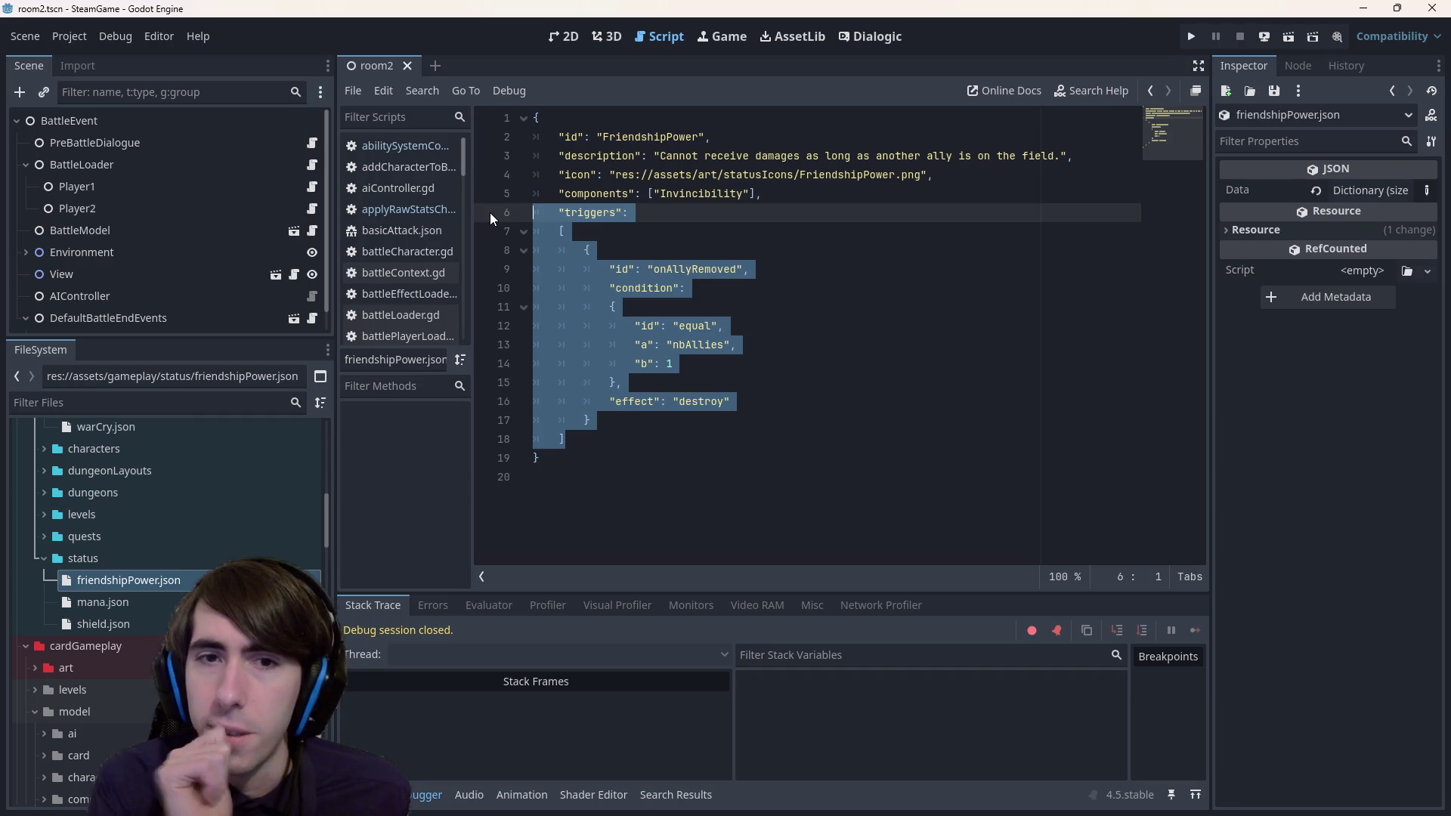
# - Select the onAllyRemoved trigger id, then clear the selection
pyautogui.doubleClick(685, 271)
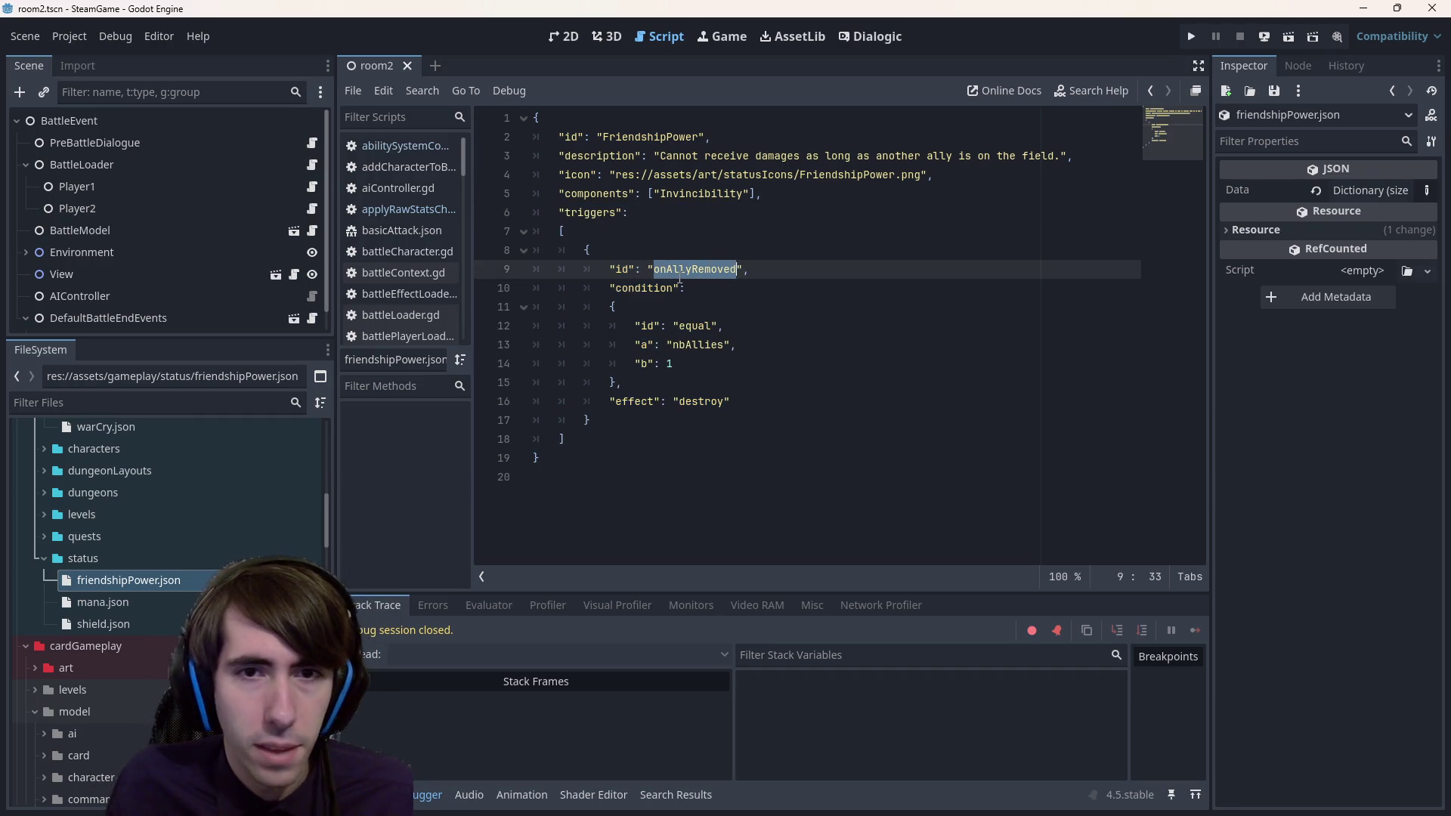
pyautogui.scroll(10, 281, 514)
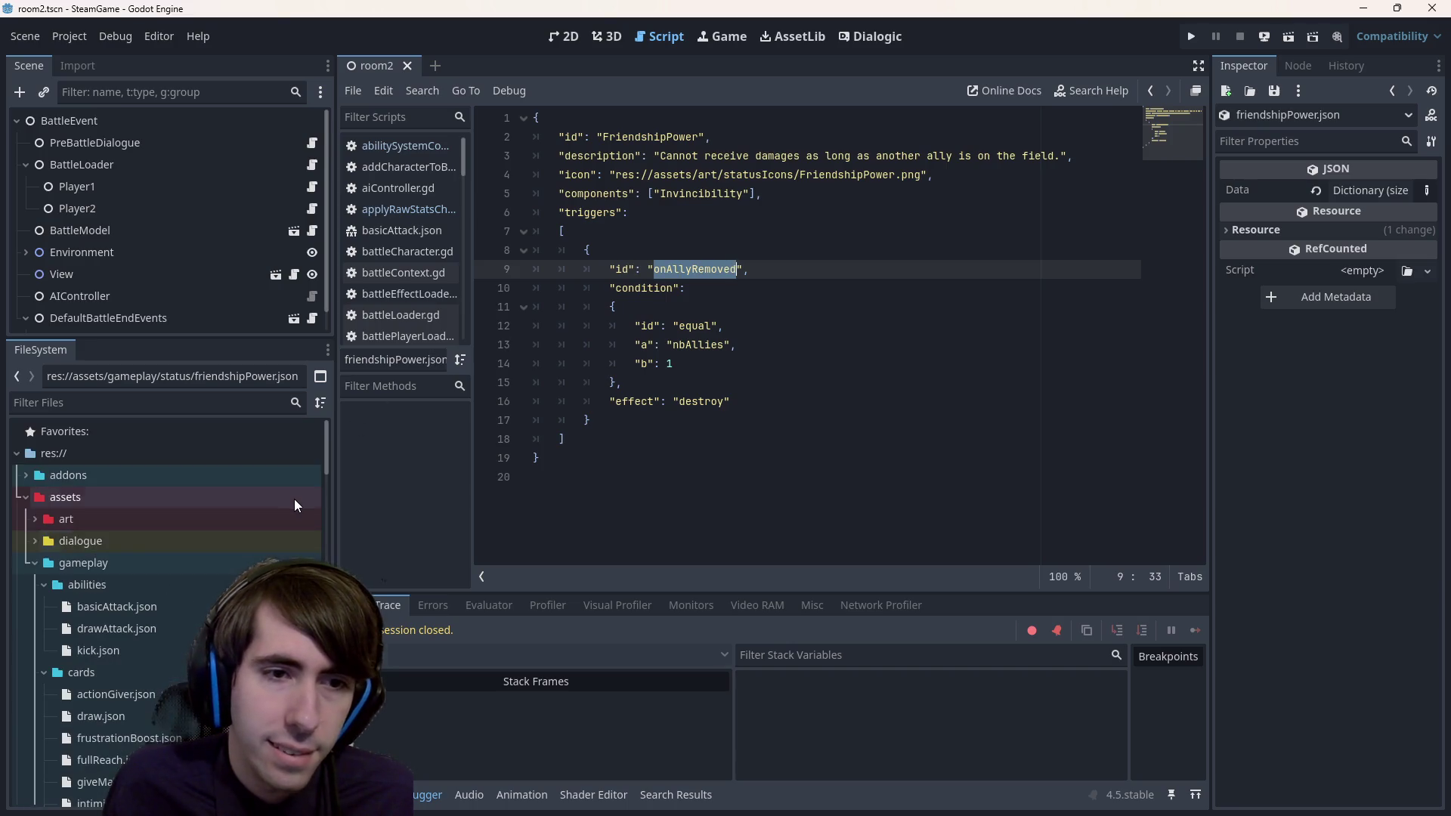
pyautogui.click(782, 272)
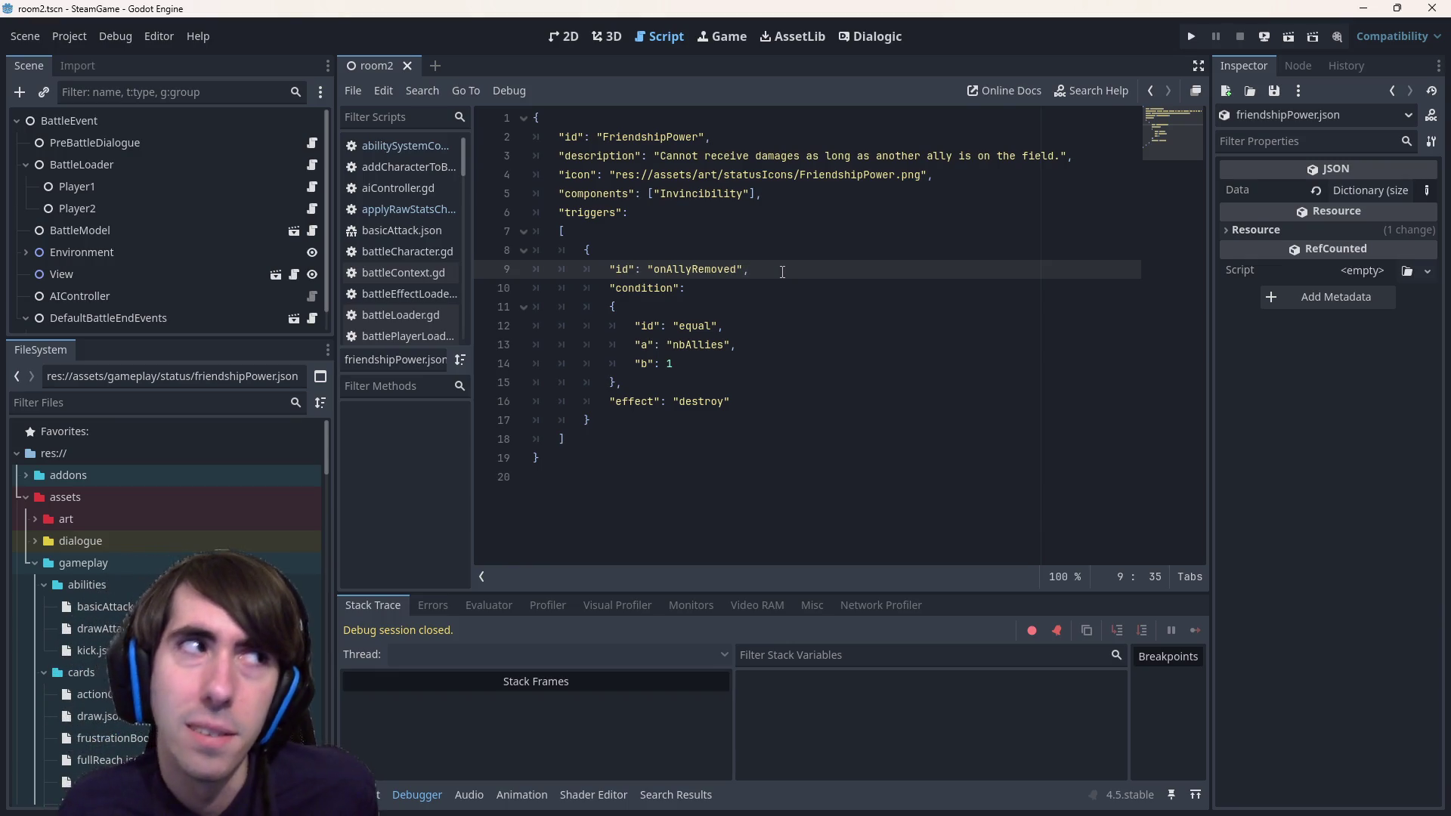
# - Find and open playerField.gd through the quick file search
pyautogui.hotkey('shift', 'alt', 'o')
pyautogui.write('playerfield')
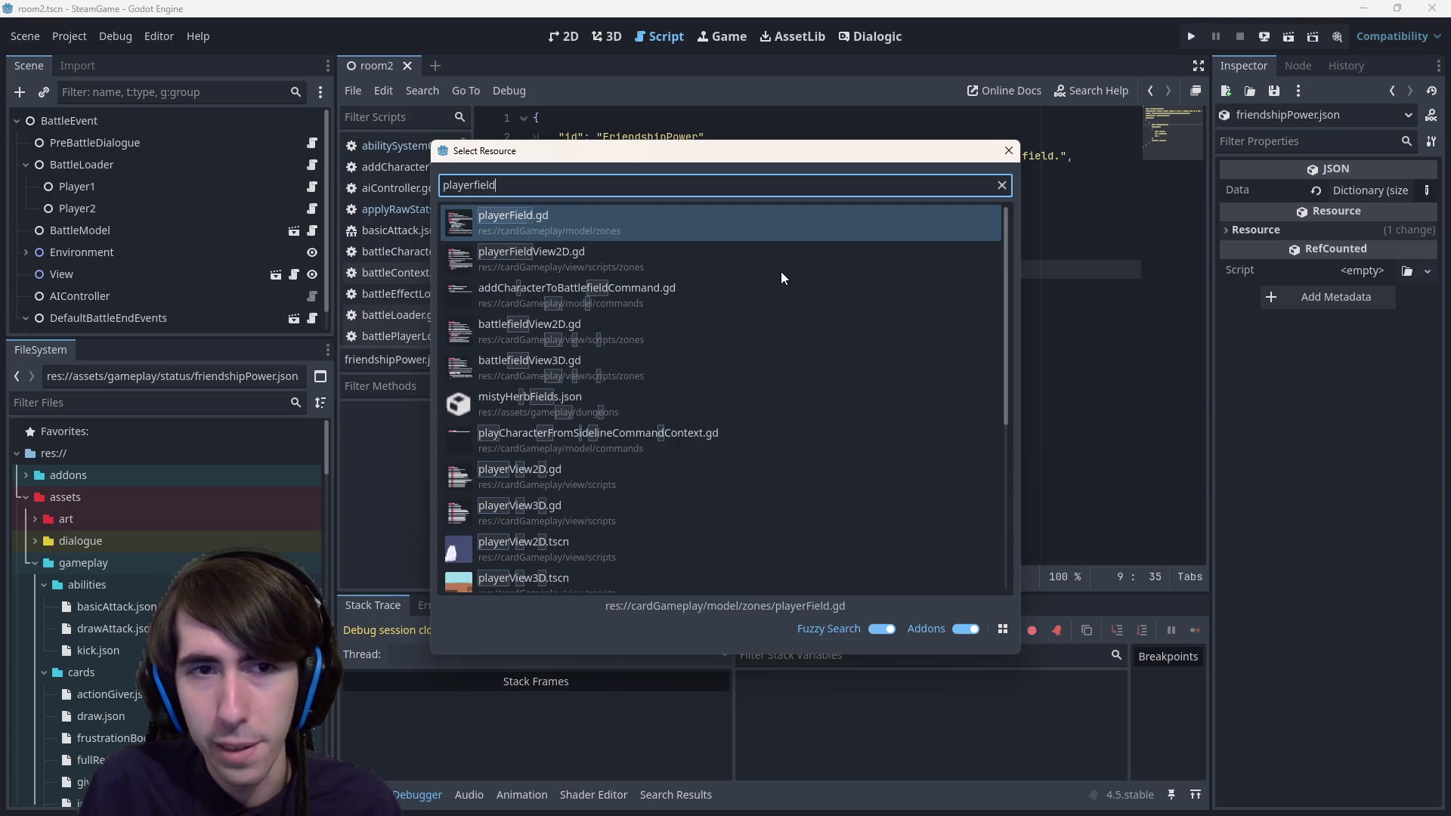
pyautogui.press('Return')
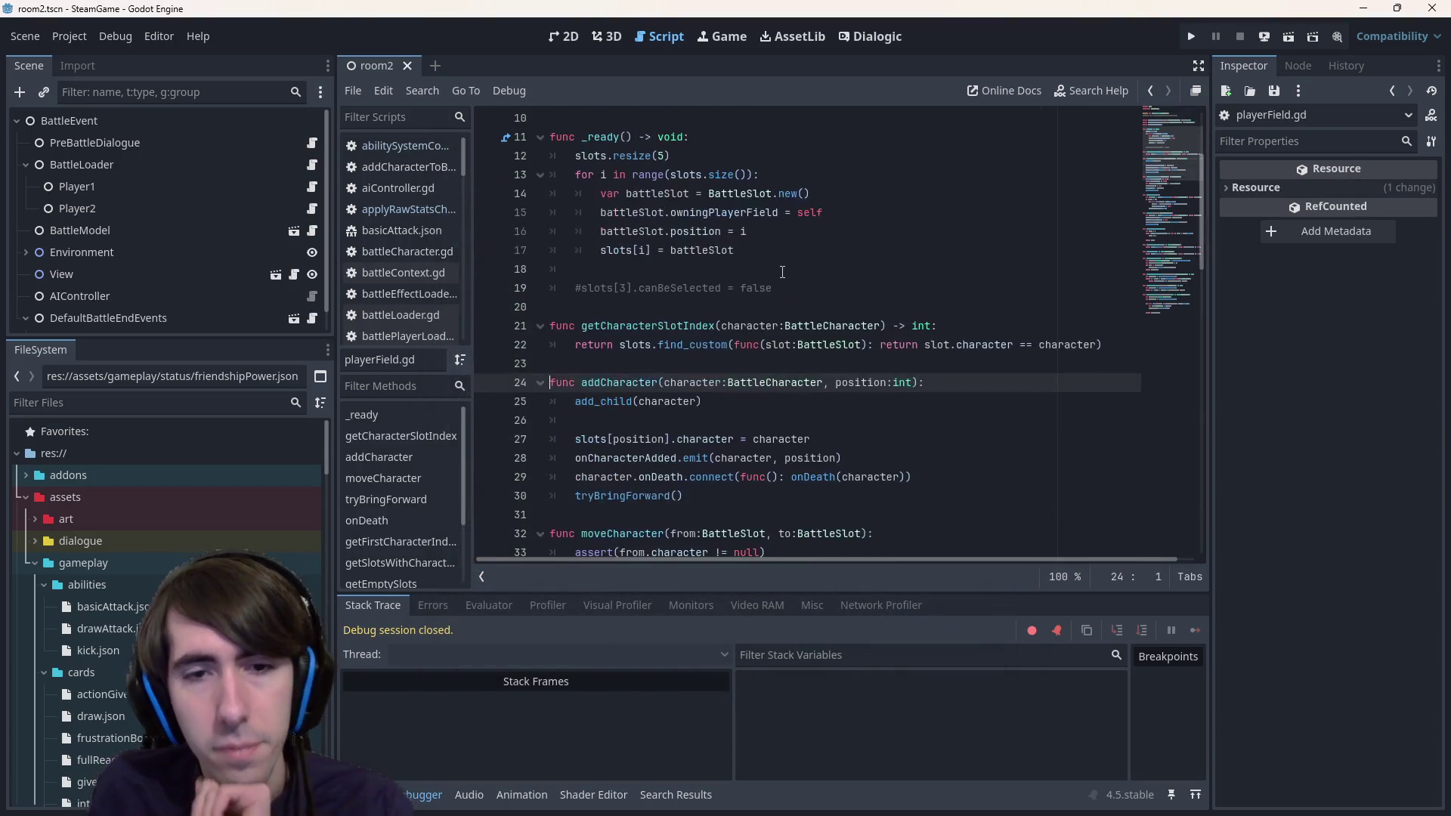
# - Examine the onCharacterAdded and onCharacterRemoved signal declarations in playerField.gd
pyautogui.scroll(5, 786, 257)
pyautogui.click(709, 272)
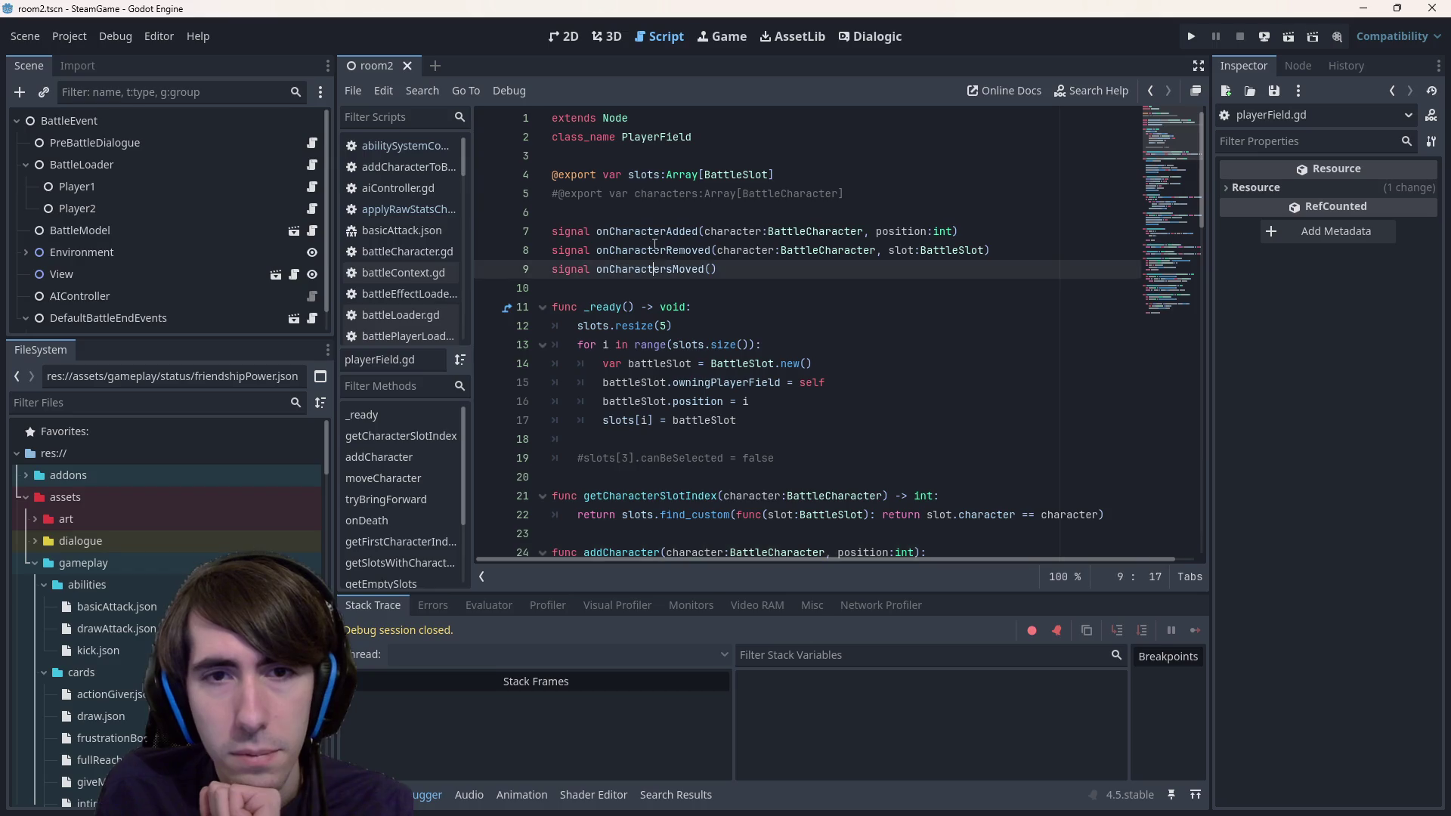
pyautogui.doubleClick(646, 231)
pyautogui.doubleClick(654, 250)
pyautogui.doubleClick(646, 231)
pyautogui.doubleClick(653, 250)
pyautogui.scroll(-7, 661, 280)
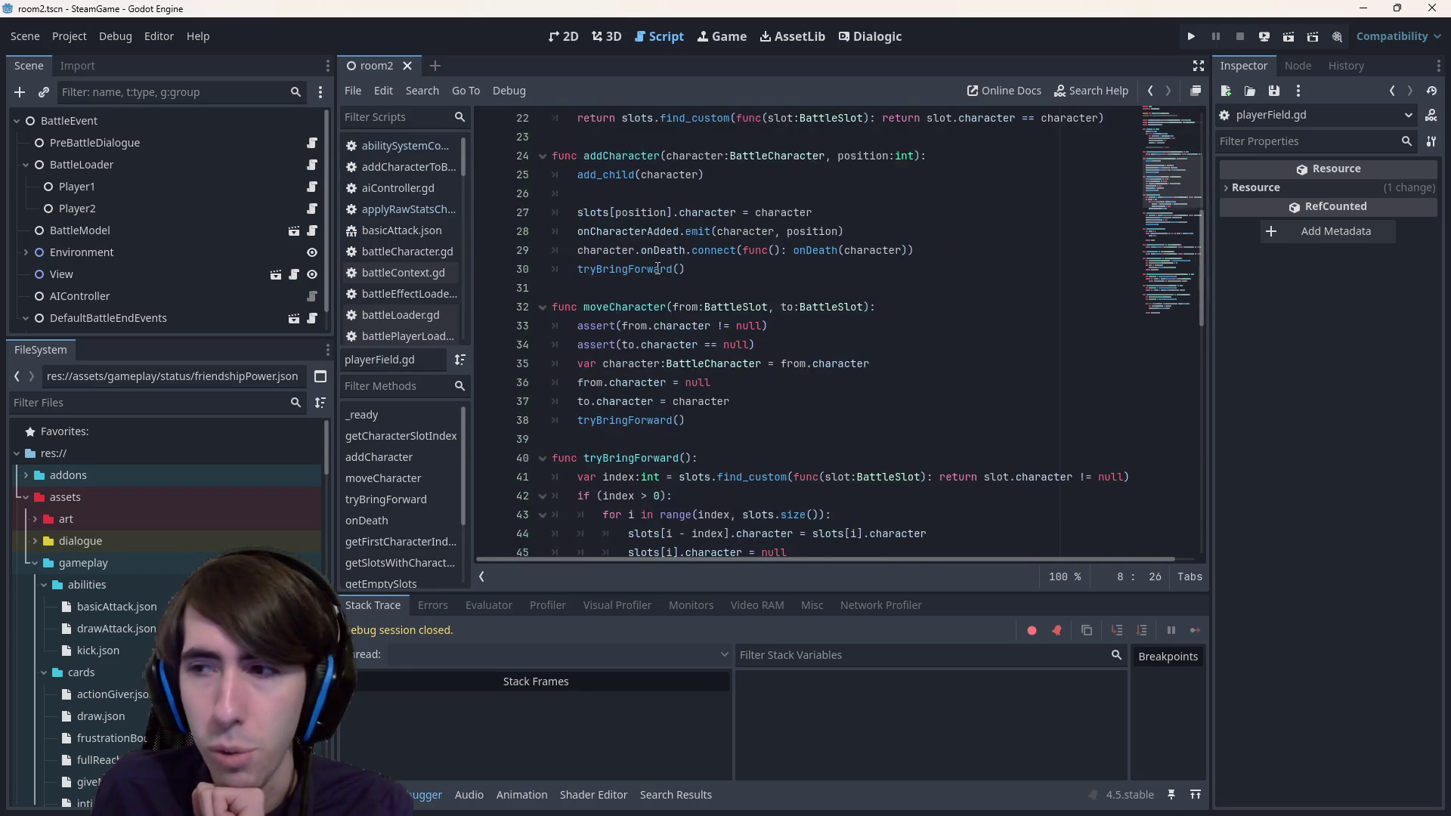
pyautogui.scroll(-9, 658, 268)
pyautogui.scroll(16, 657, 262)
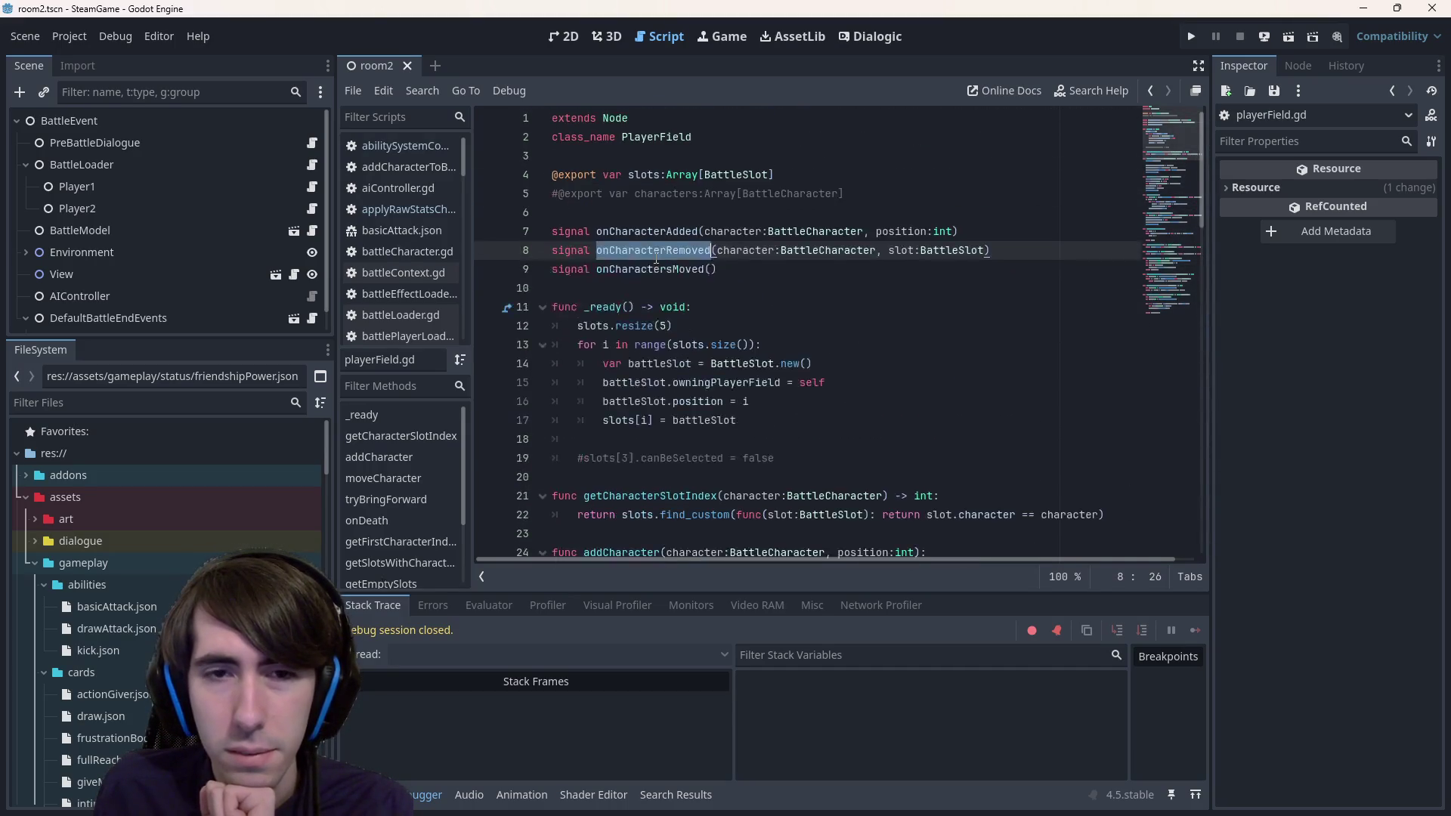
pyautogui.scroll(-18, 656, 261)
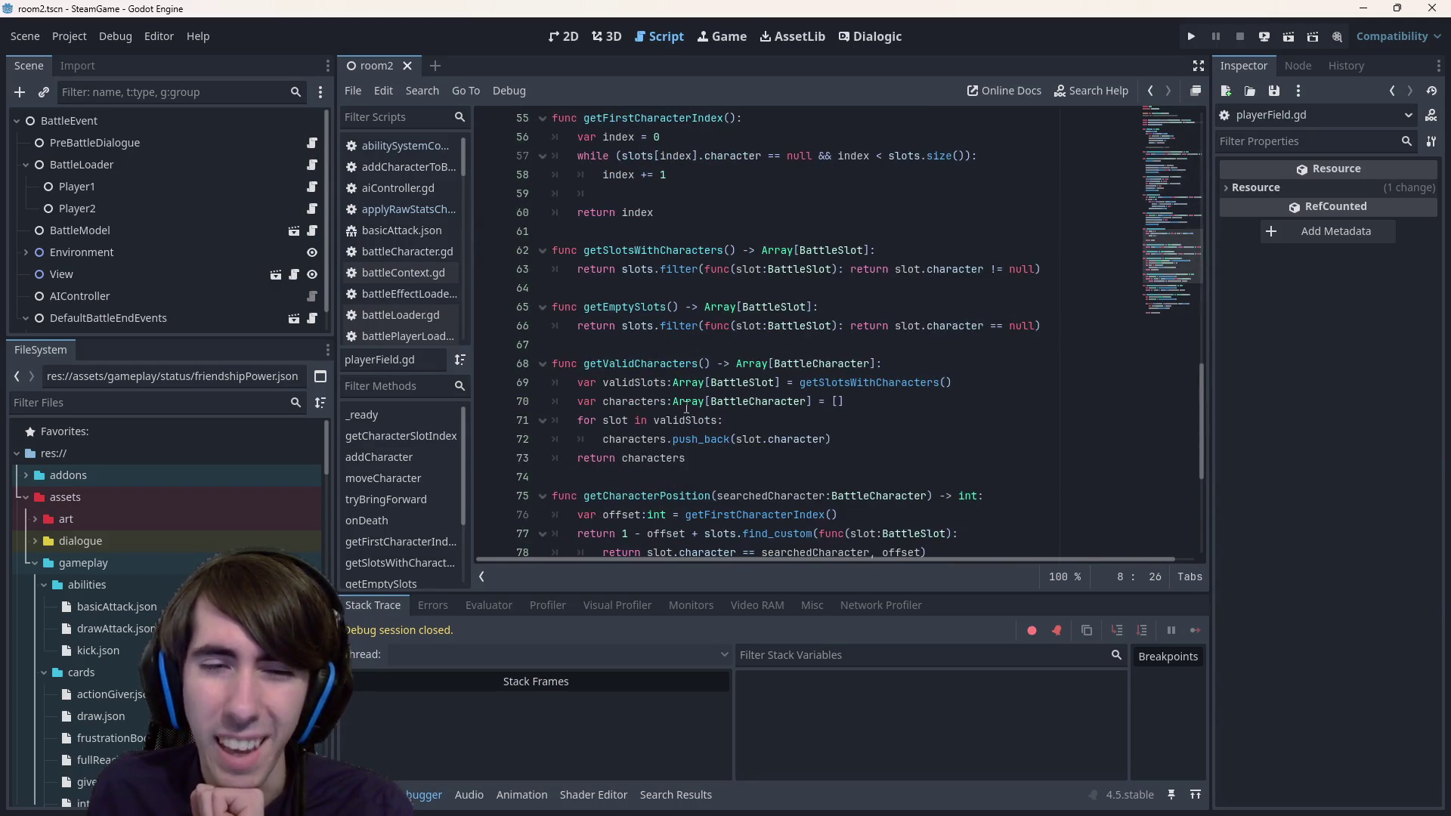
pyautogui.scroll(-5, 708, 284)
pyautogui.scroll(10, 725, 295)
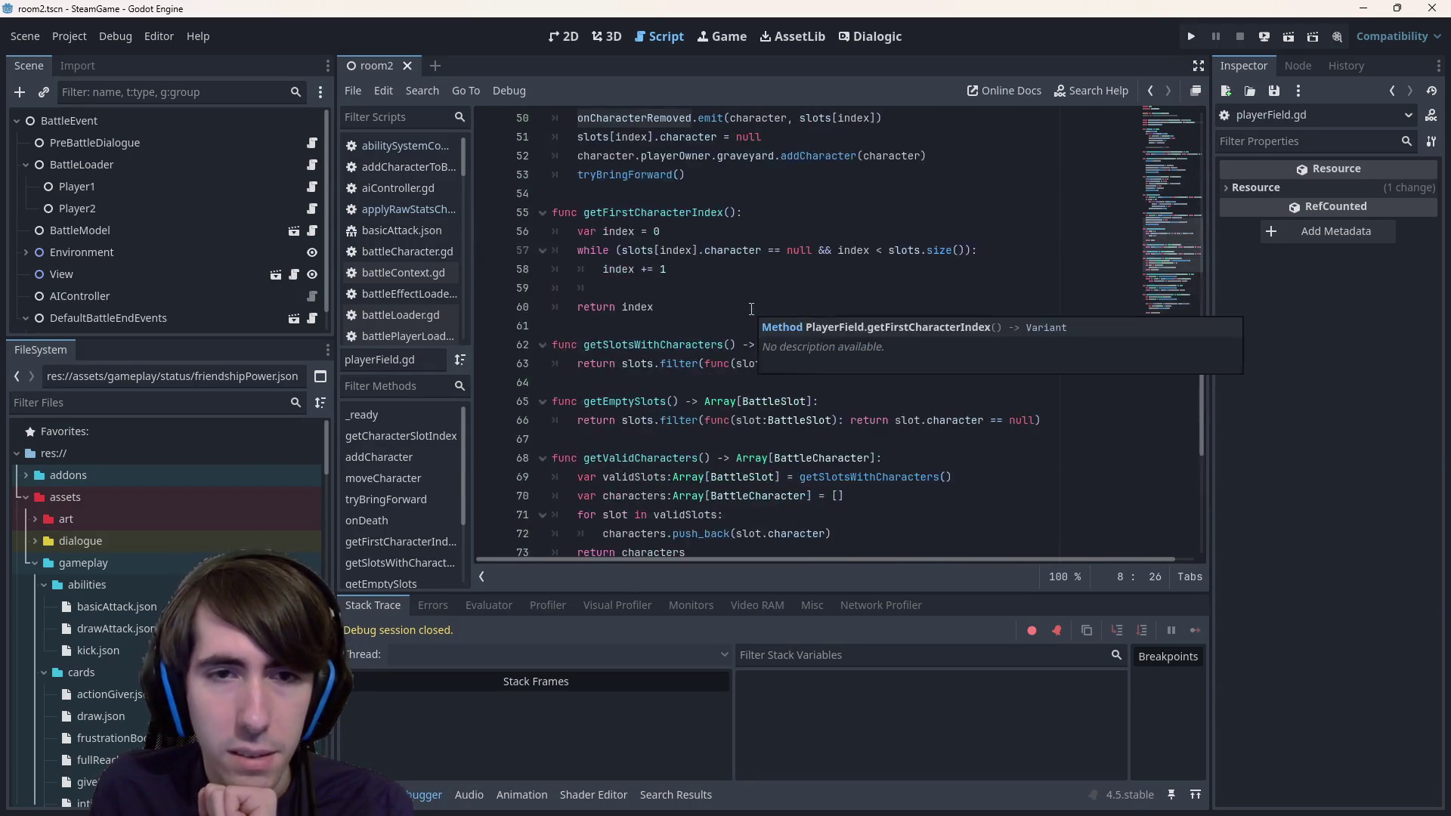
pyautogui.scroll(12, 751, 309)
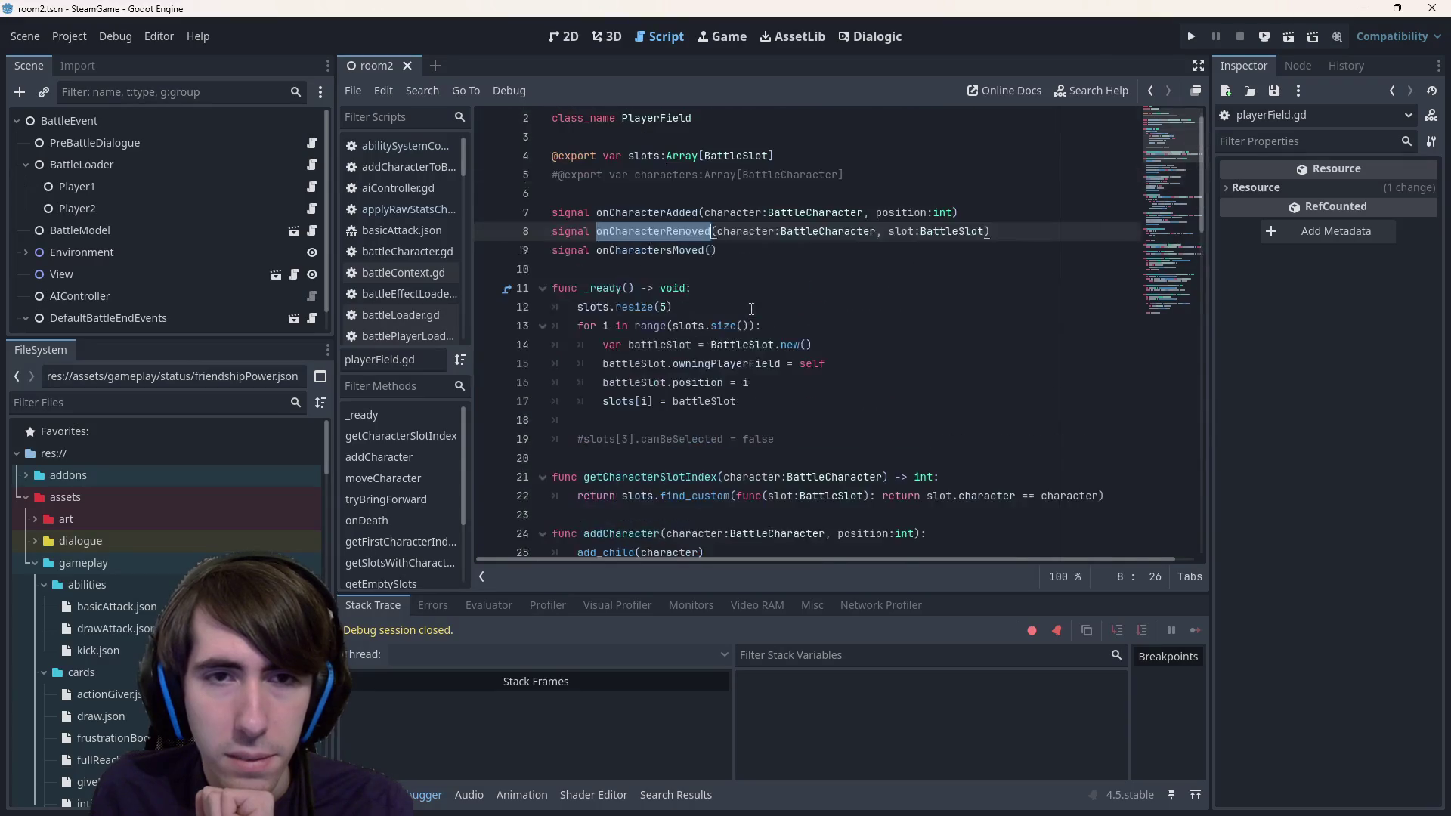
# - Select the onCharacterRemoved name, collapse BattleLoader in the Scene dock, and open BattleModel's scene
pyautogui.tripleClick(669, 231)
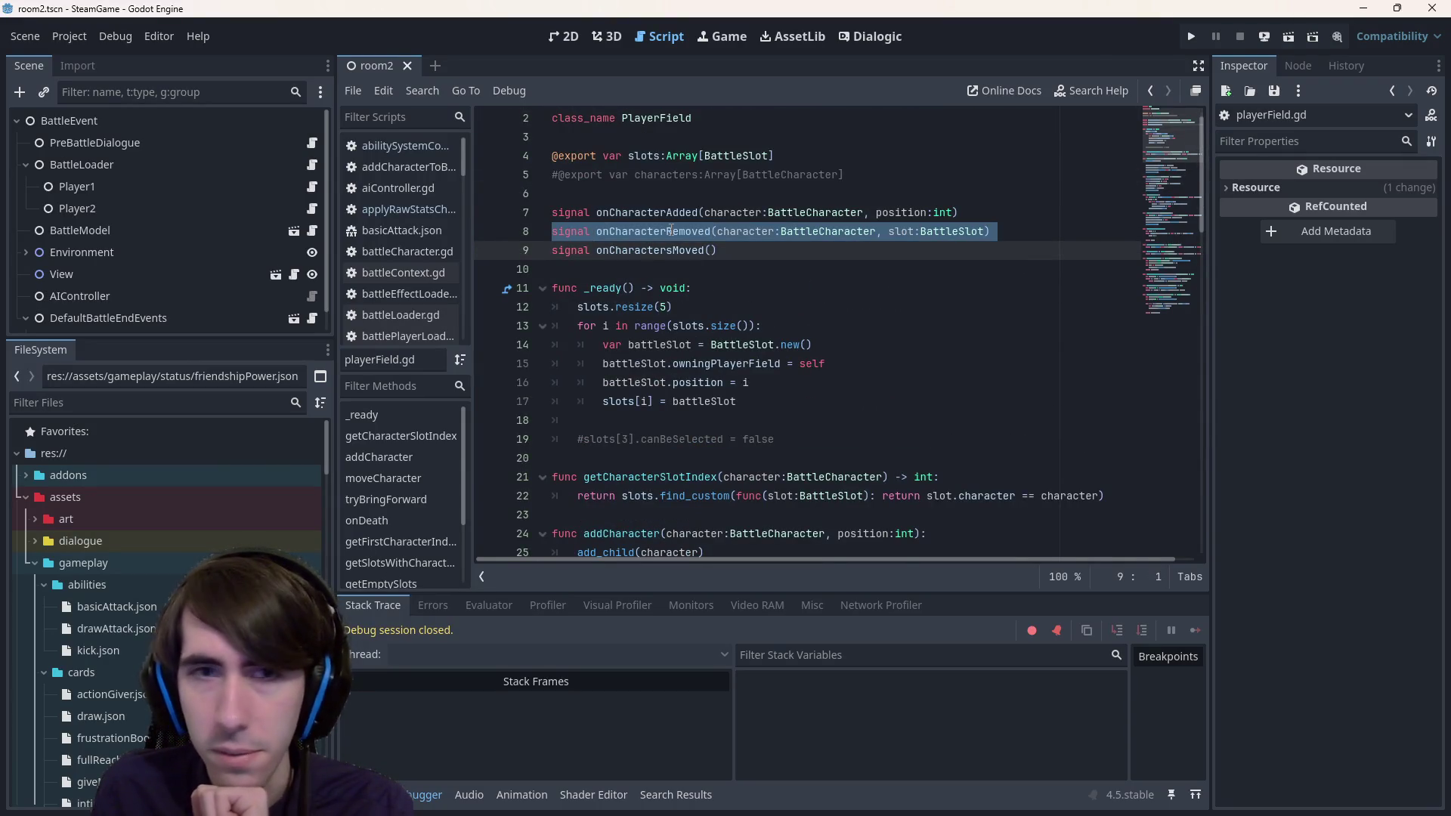
pyautogui.doubleClick(669, 231)
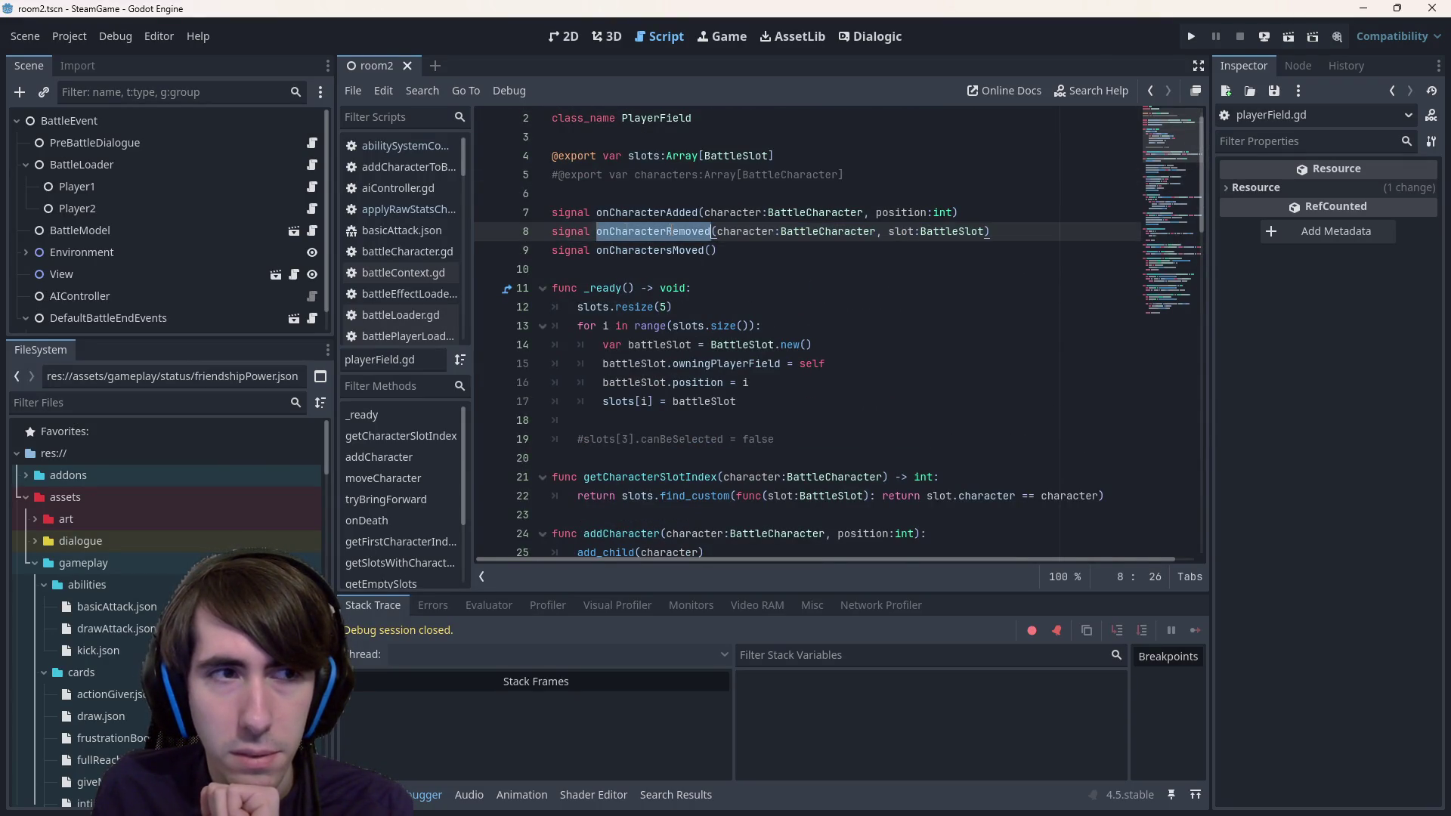
pyautogui.click(25, 166)
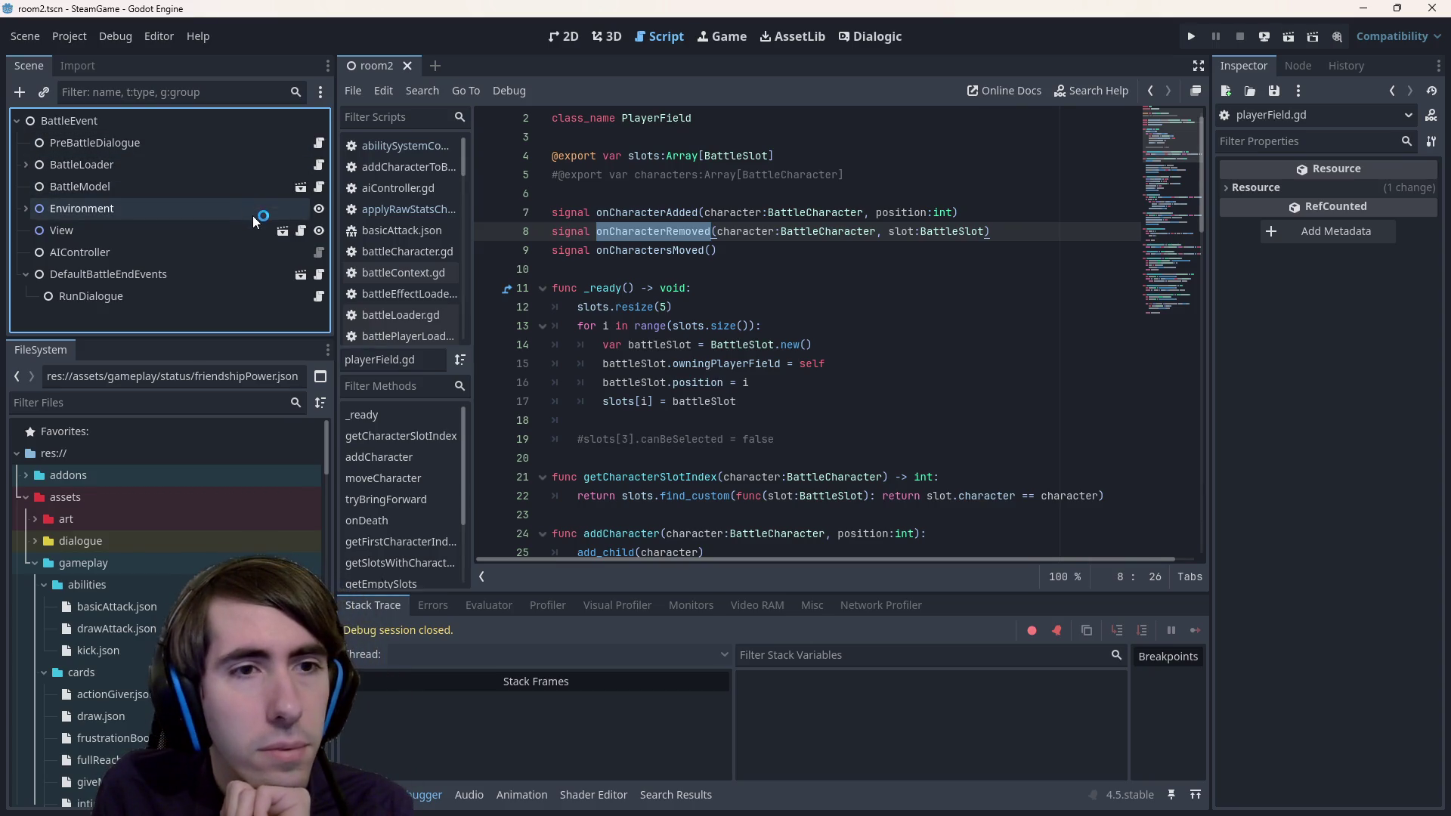
pyautogui.click(300, 186)
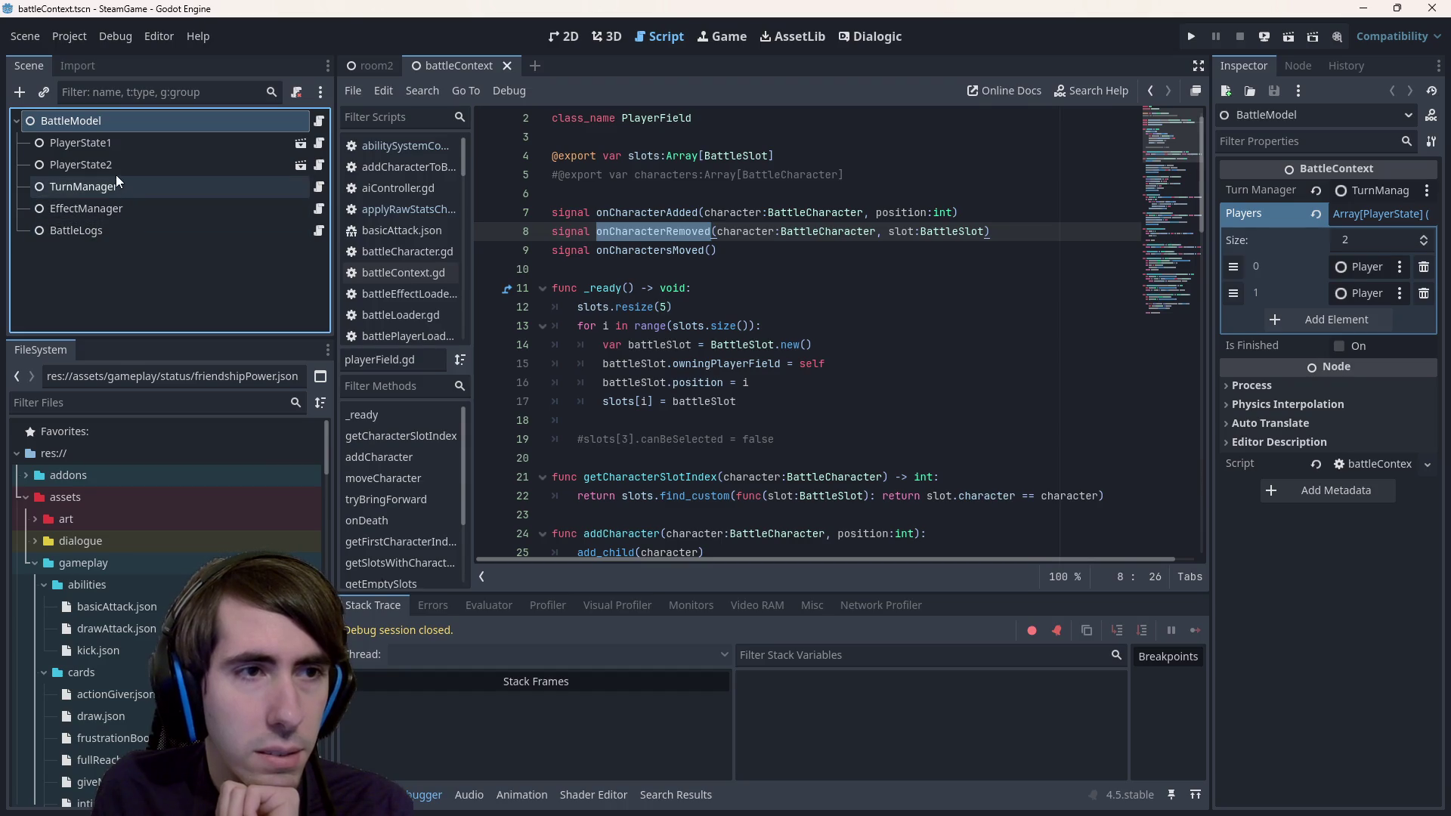
# - Open PlayerState1's scene and StatusUpdator's statusUpdator.gd script, with the caret at the end of _ready's header
pyautogui.click(300, 145)
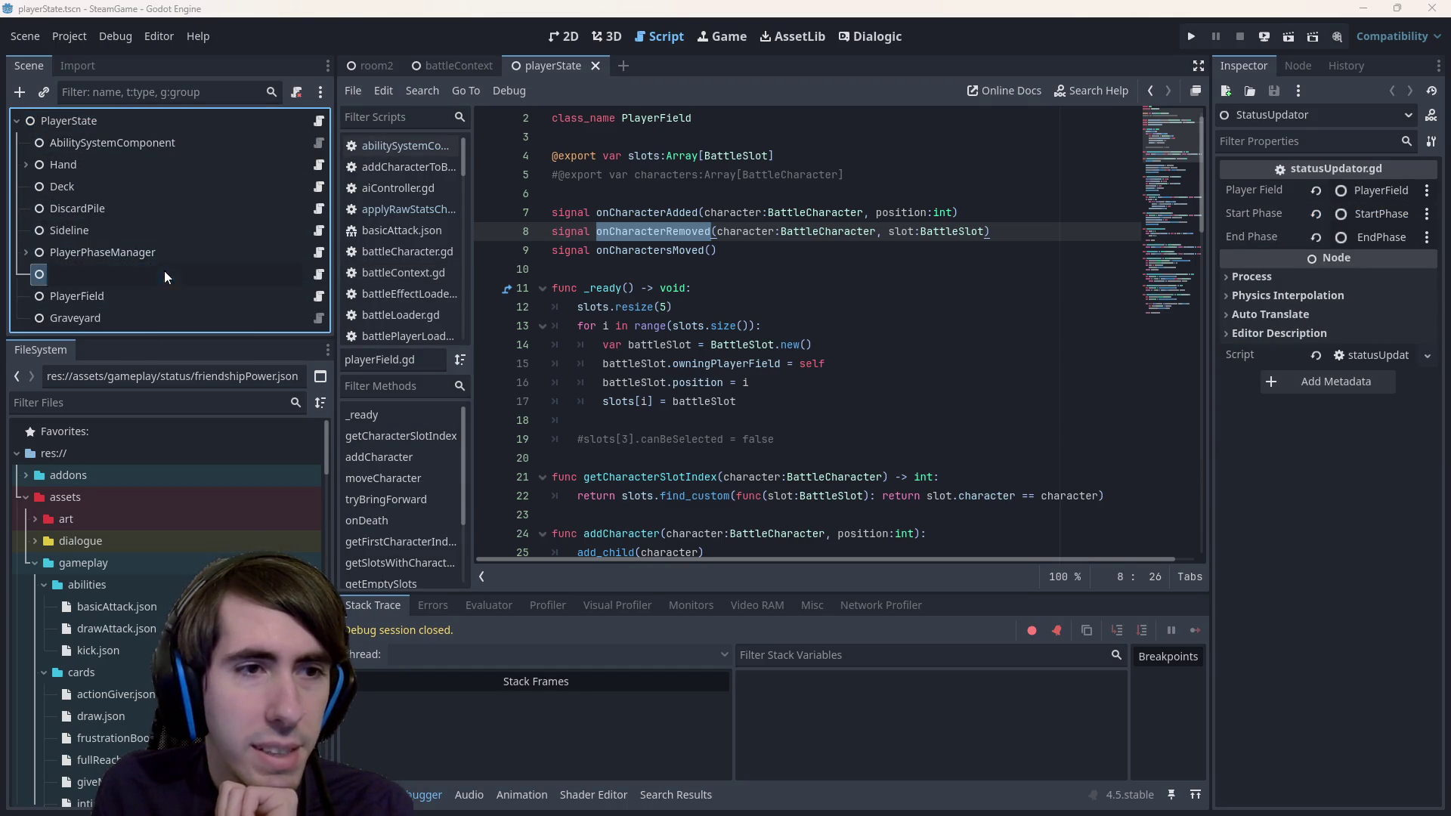
pyautogui.click(319, 274)
pyautogui.moveTo(792, 458)
pyautogui.mouseDown()
pyautogui.moveTo(605, 458)
pyautogui.moveTo(483, 364)
pyautogui.mouseUp()
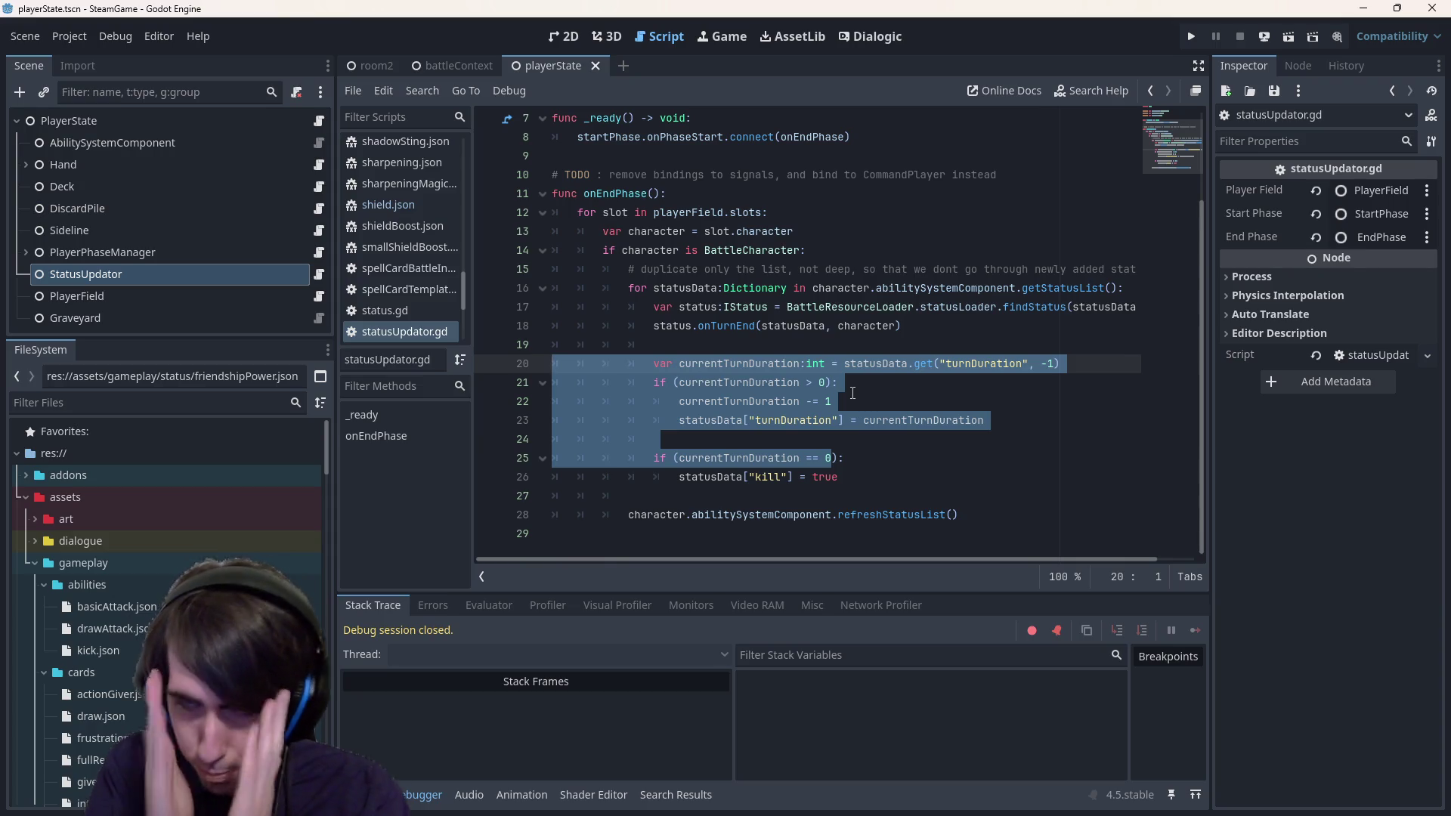
pyautogui.scroll(2, 852, 392)
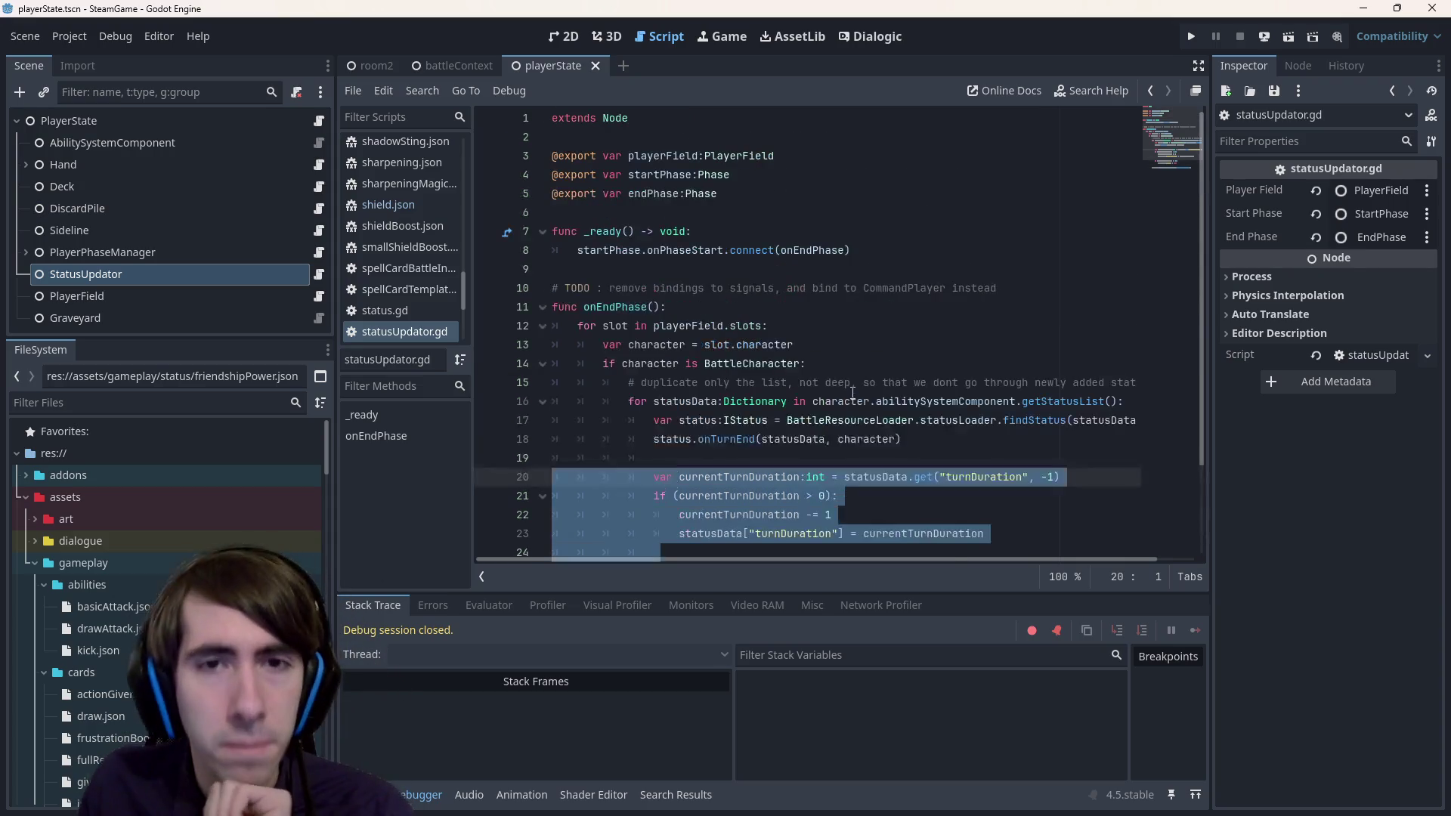
pyautogui.click(894, 250)
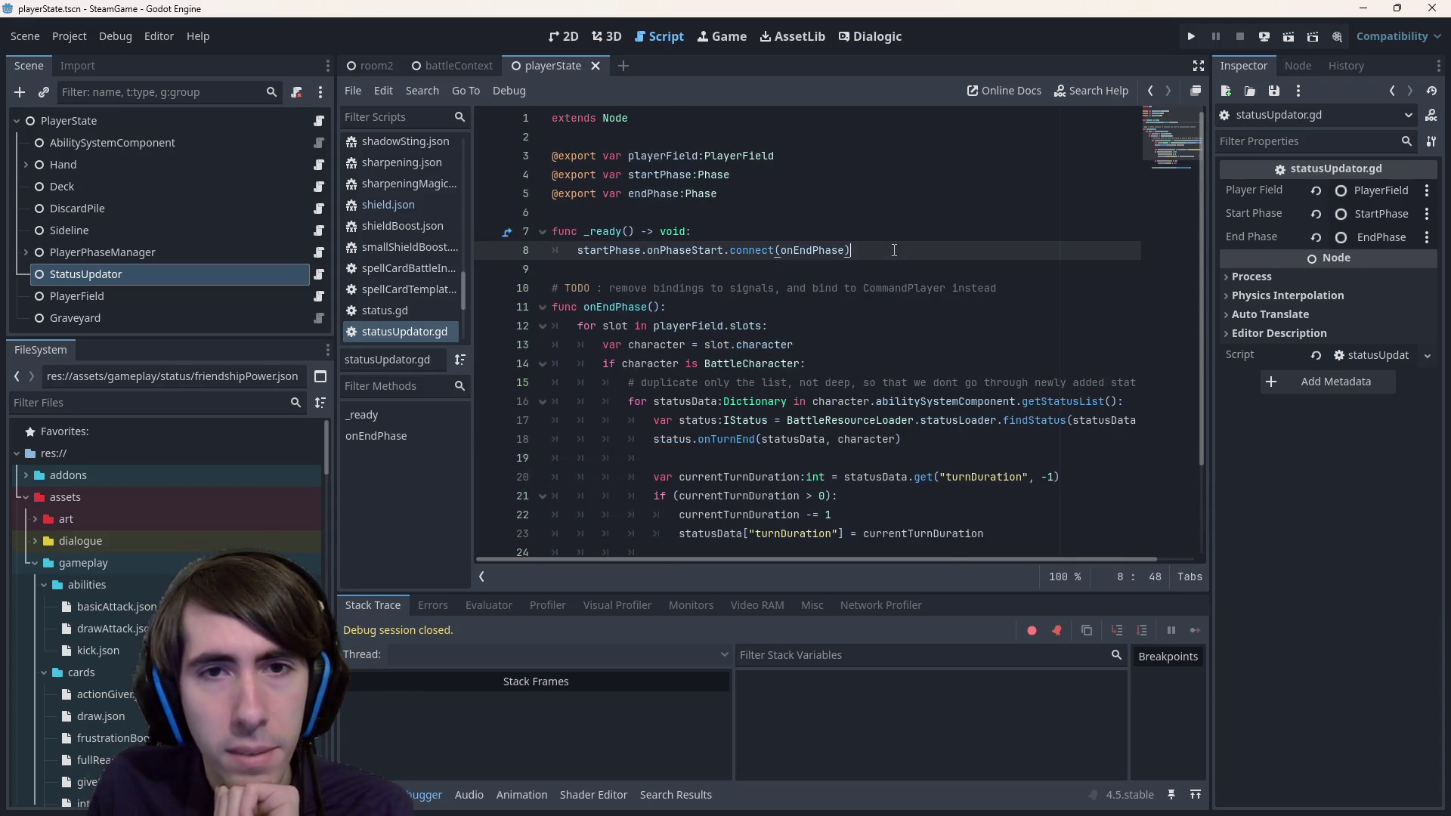
pyautogui.doubleClick(657, 154)
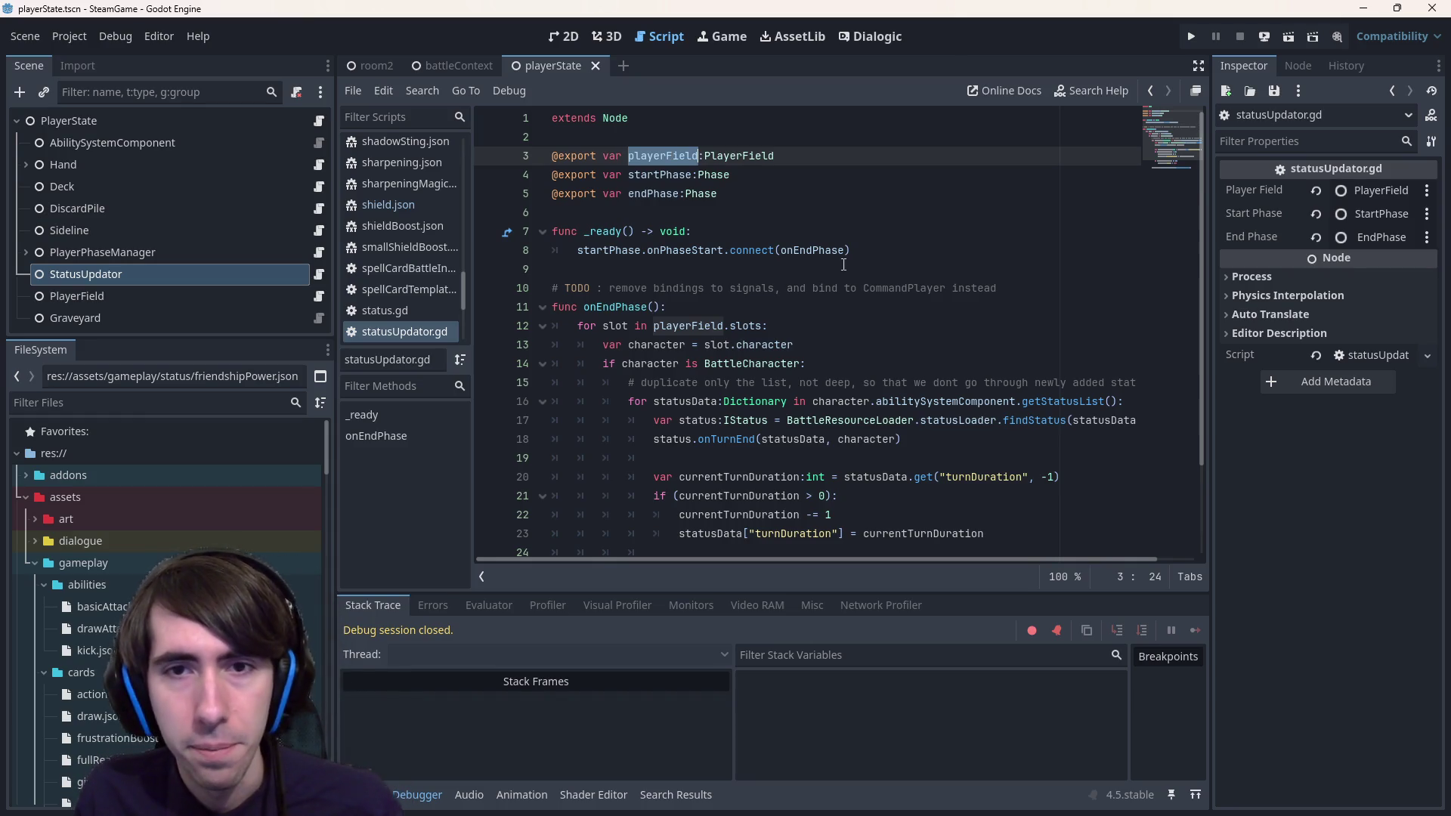
pyautogui.click(789, 234)
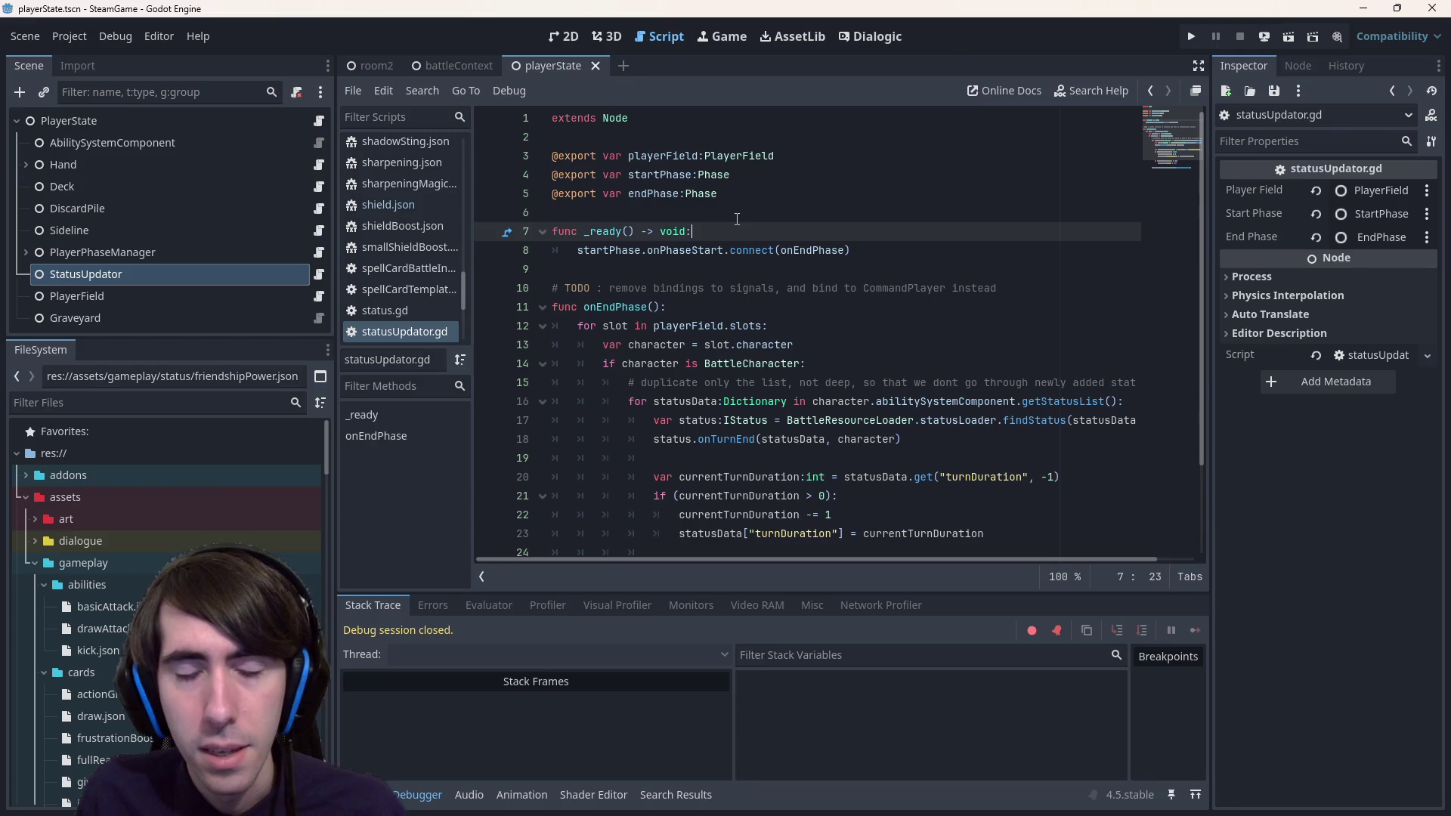
# - Add a playerField.onCharacterRemoved.connect() line inside _ready using autocomplete
pyautogui.press('Return')
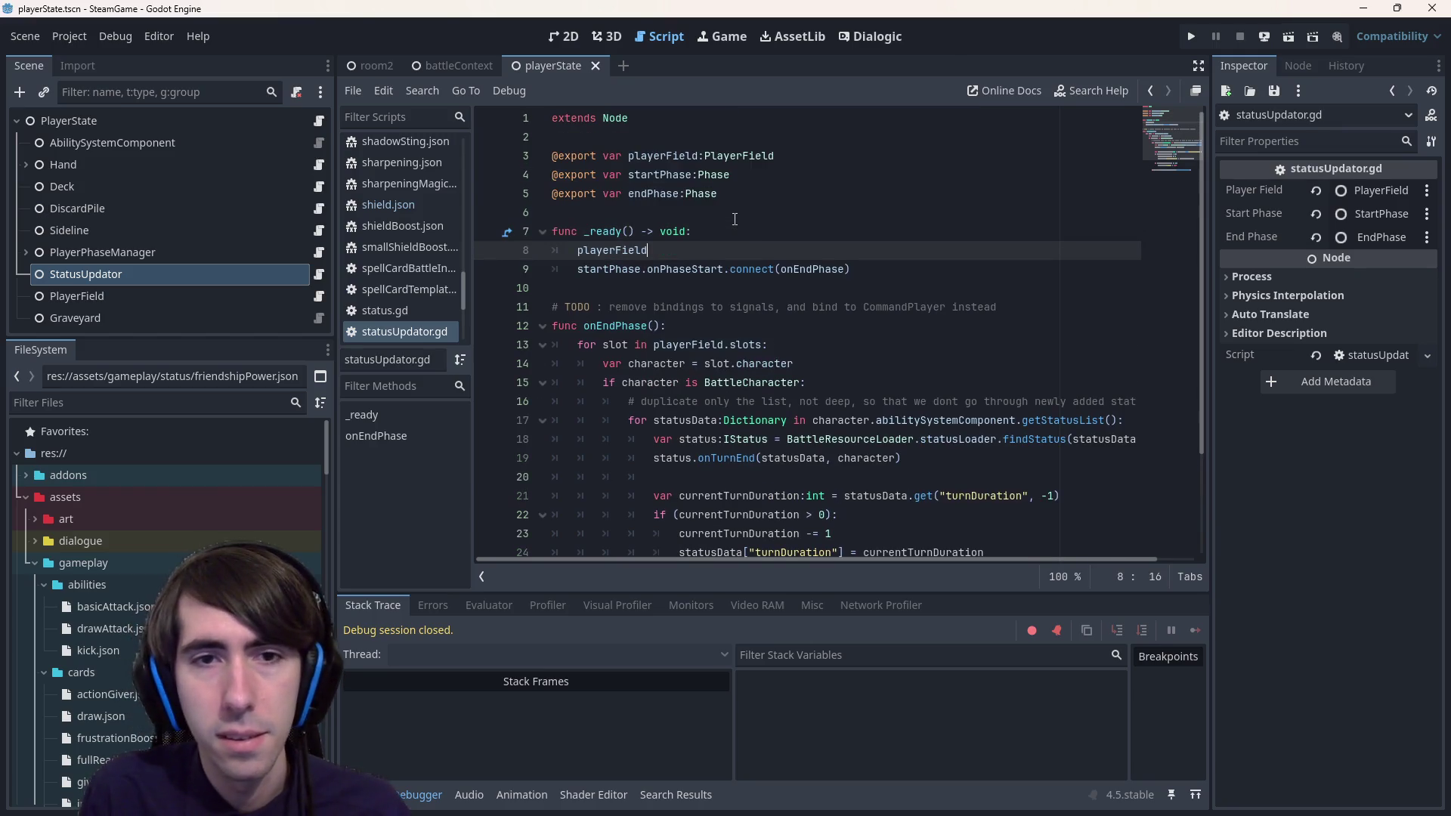
pyautogui.write('playerField.on')
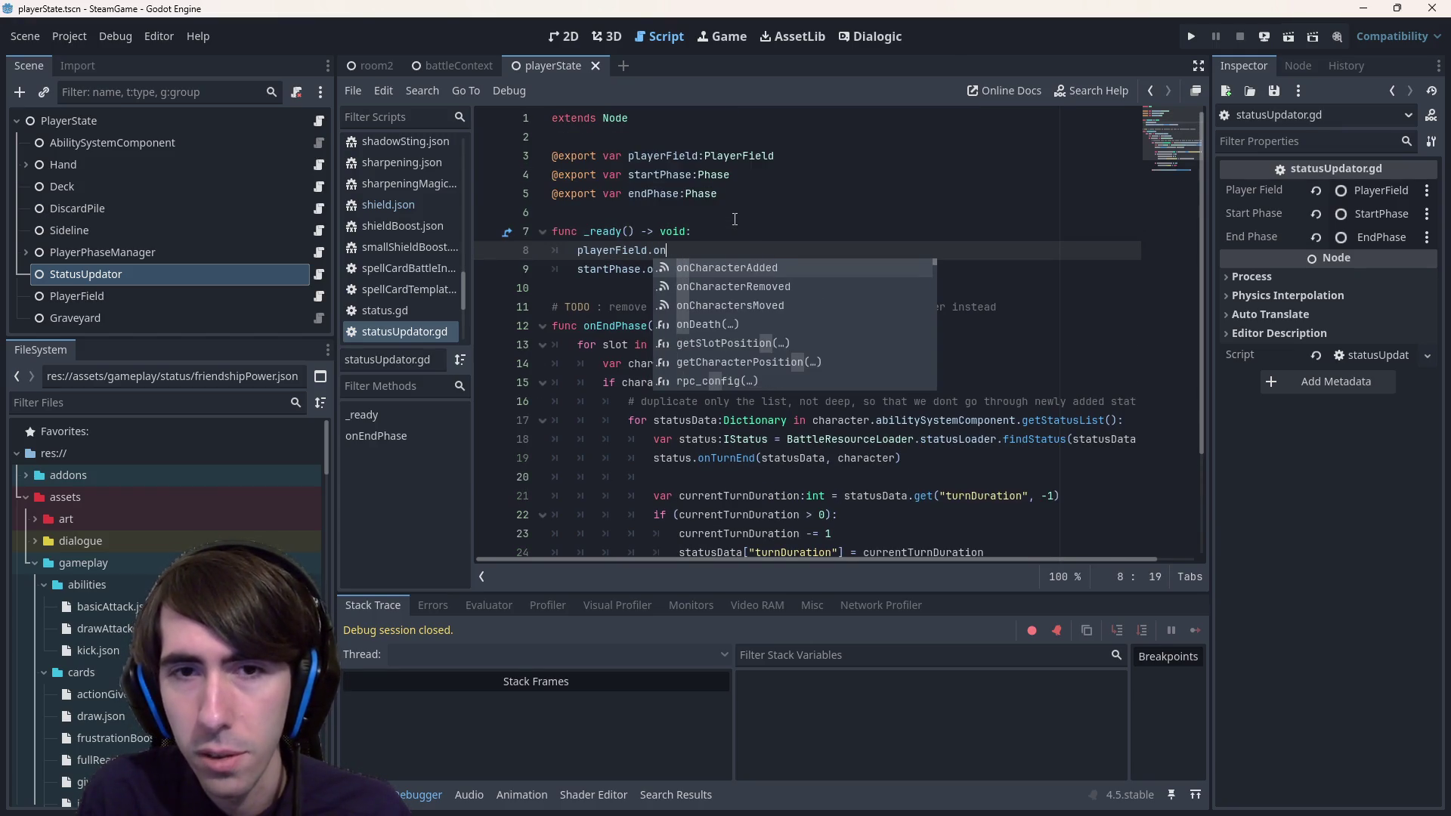
pyautogui.press('Down')
pyautogui.press('Return')
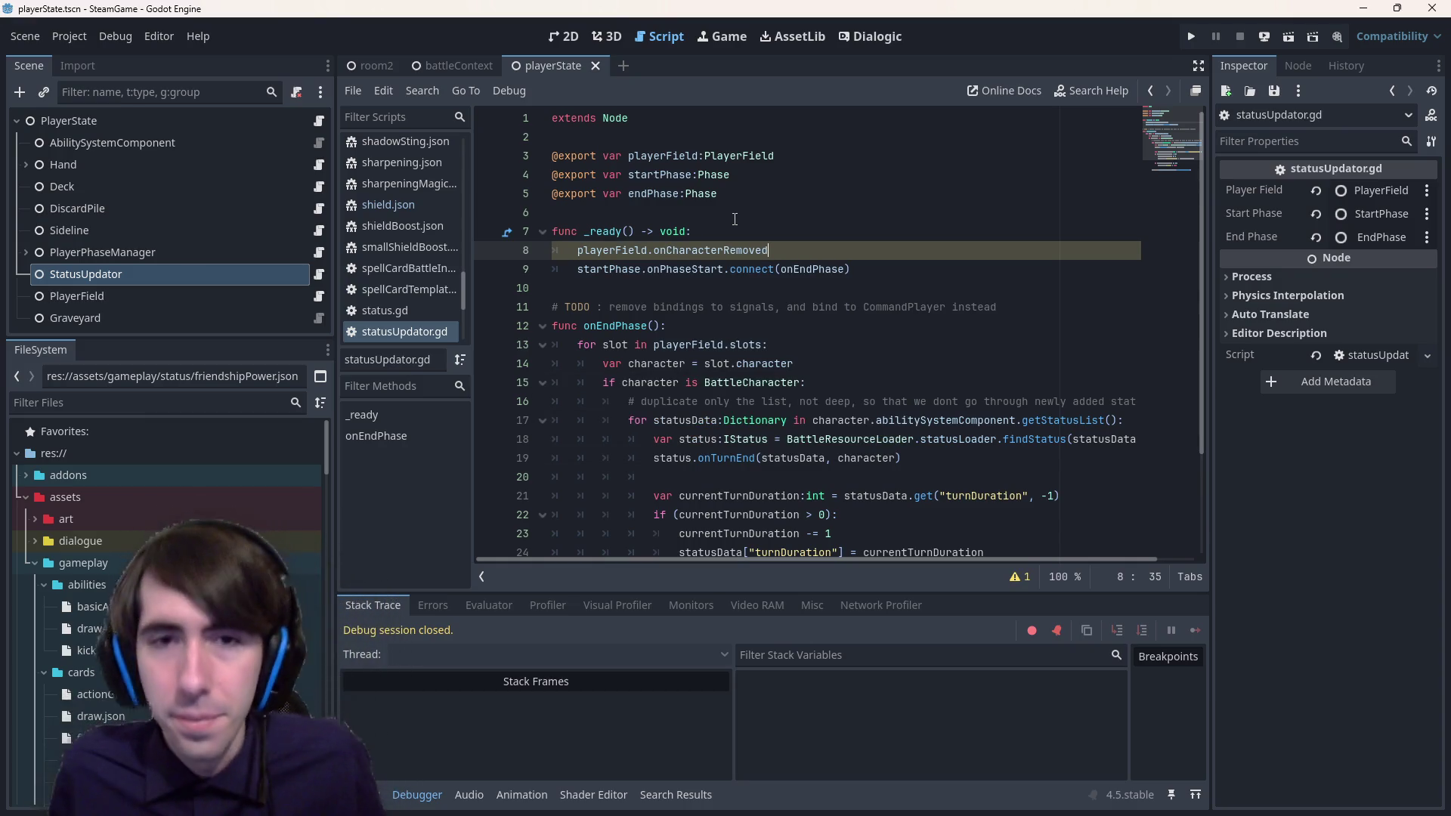
pyautogui.write('.')
pyautogui.press('Return')
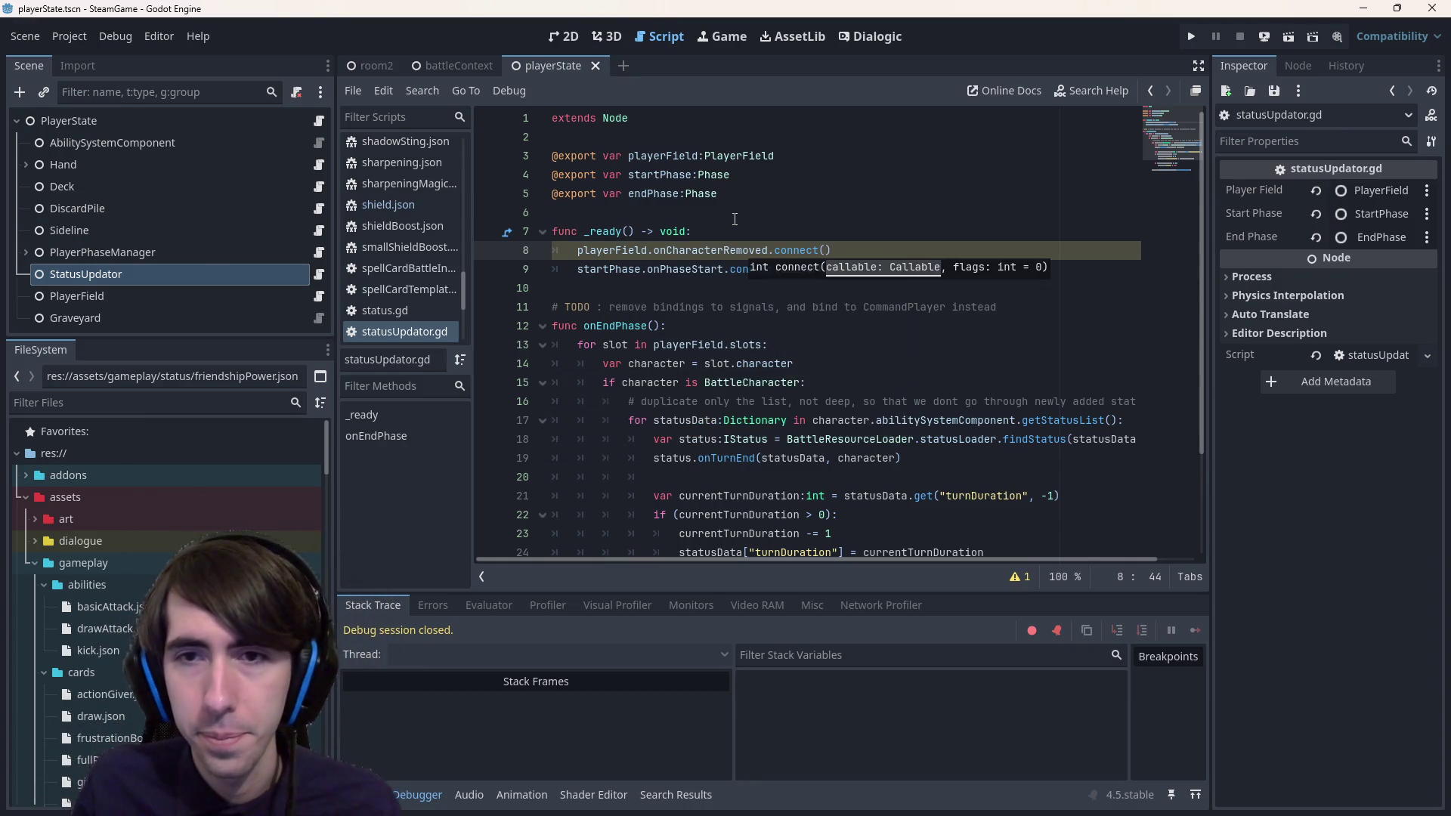
# - Copy the signal's parameter list and start func onCharacterRemoved(character:BattleCharacter, slot:BattleSlot) below _ready
pyautogui.keyDown('ctrl'); pyautogui.click(748, 252); pyautogui.keyUp('ctrl')
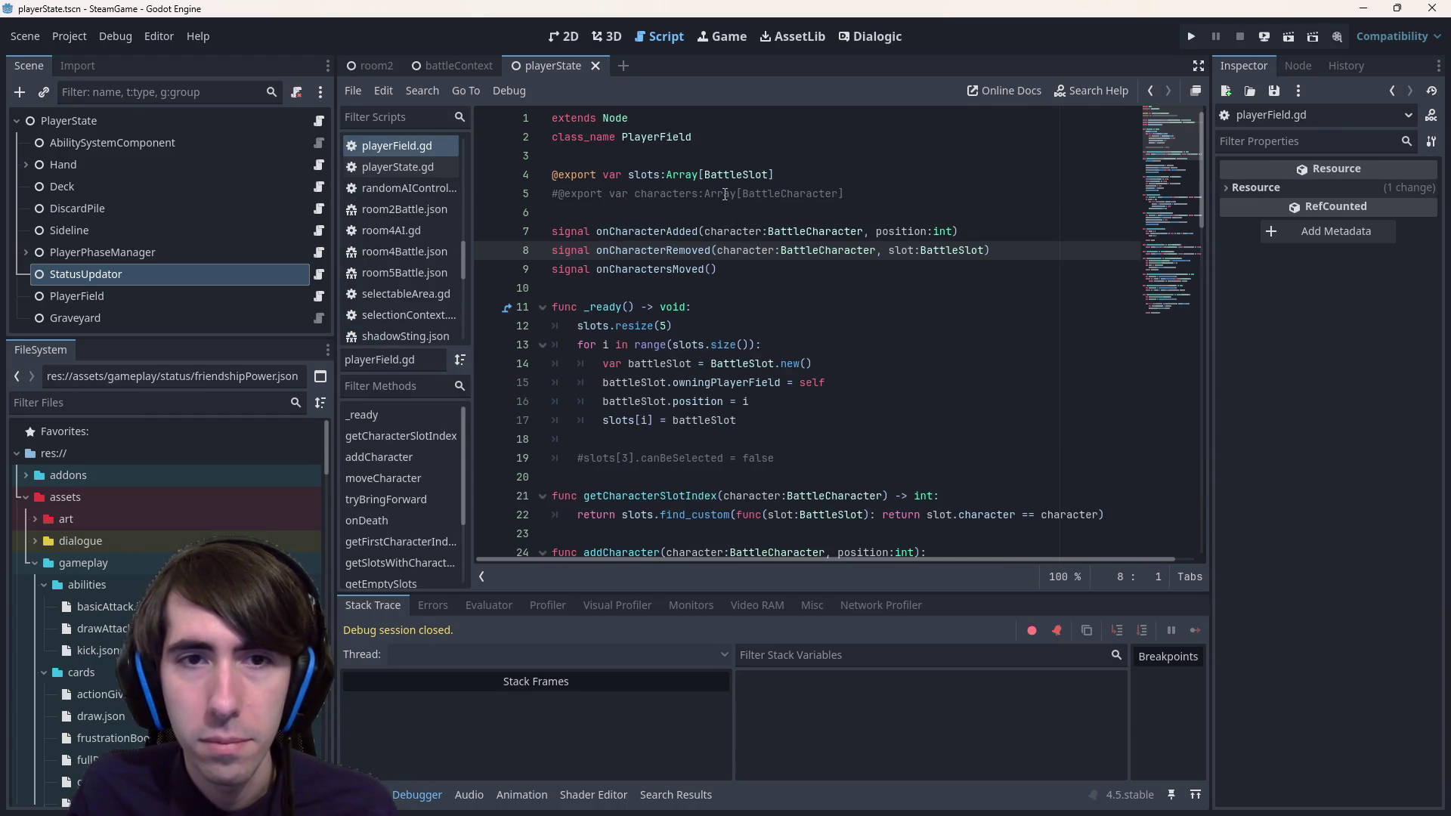
pyautogui.moveTo(716, 250)
pyautogui.mouseDown()
pyautogui.moveTo(990, 250)
pyautogui.moveTo(756, 232)
pyautogui.moveTo(596, 250)
pyautogui.mouseUp()
pyautogui.hotkey('ctrl', 'c')
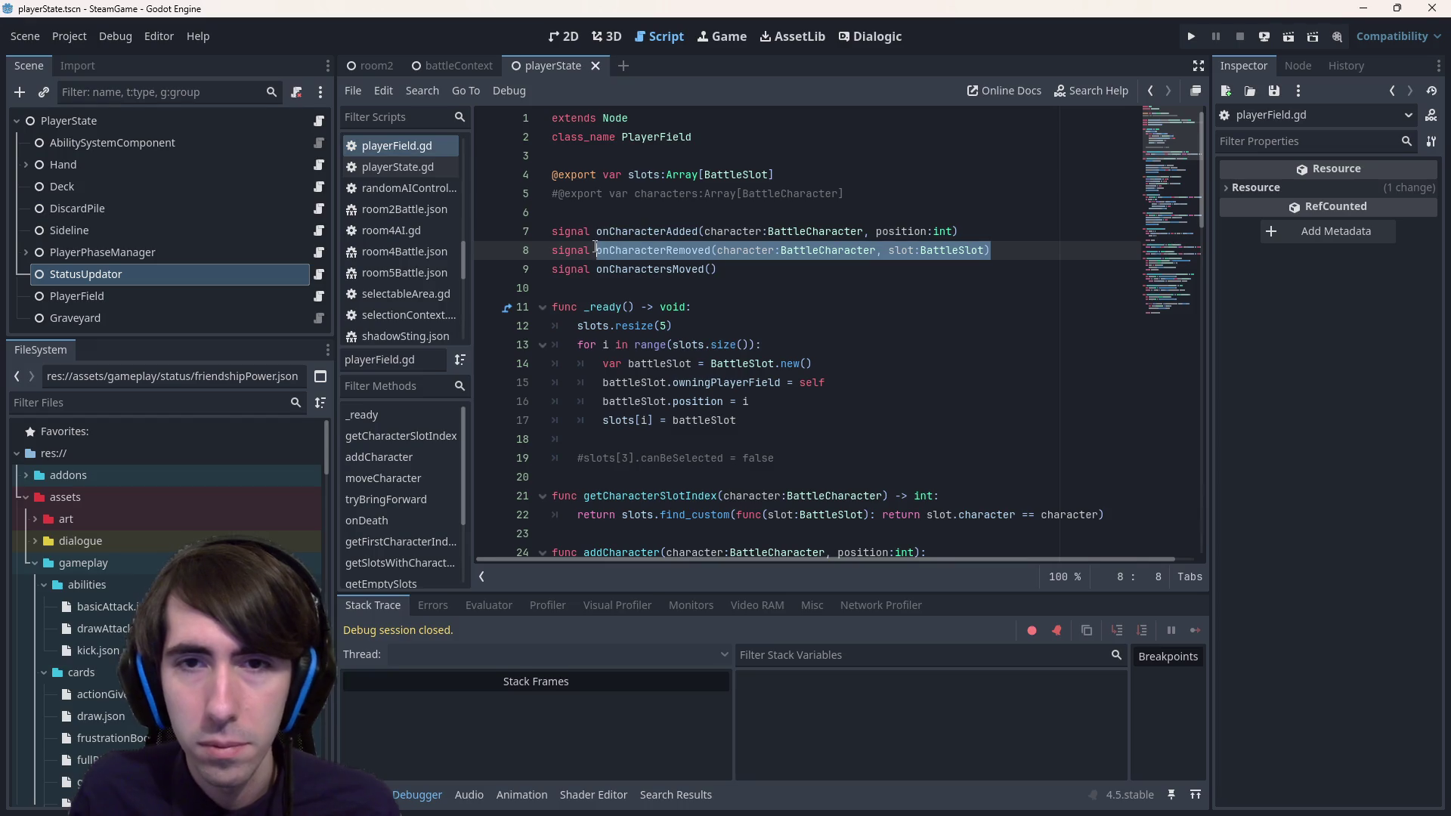
pyautogui.hotkey('alt', 'Left')
pyautogui.press('Down')
pyautogui.press('Down')
pyautogui.press('Down')
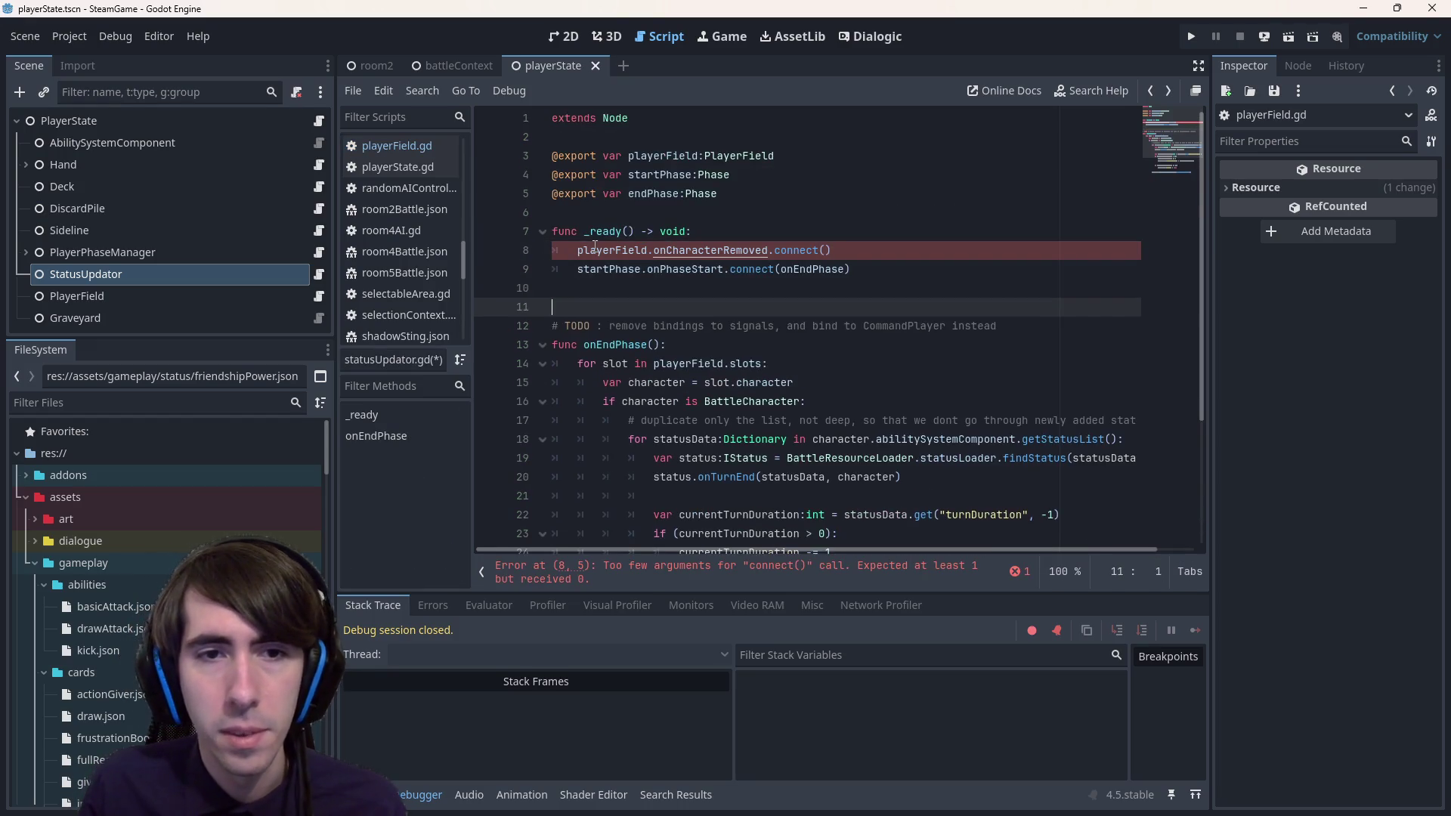
pyautogui.write('func')
pyautogui.hotkey('ctrl', 'v')
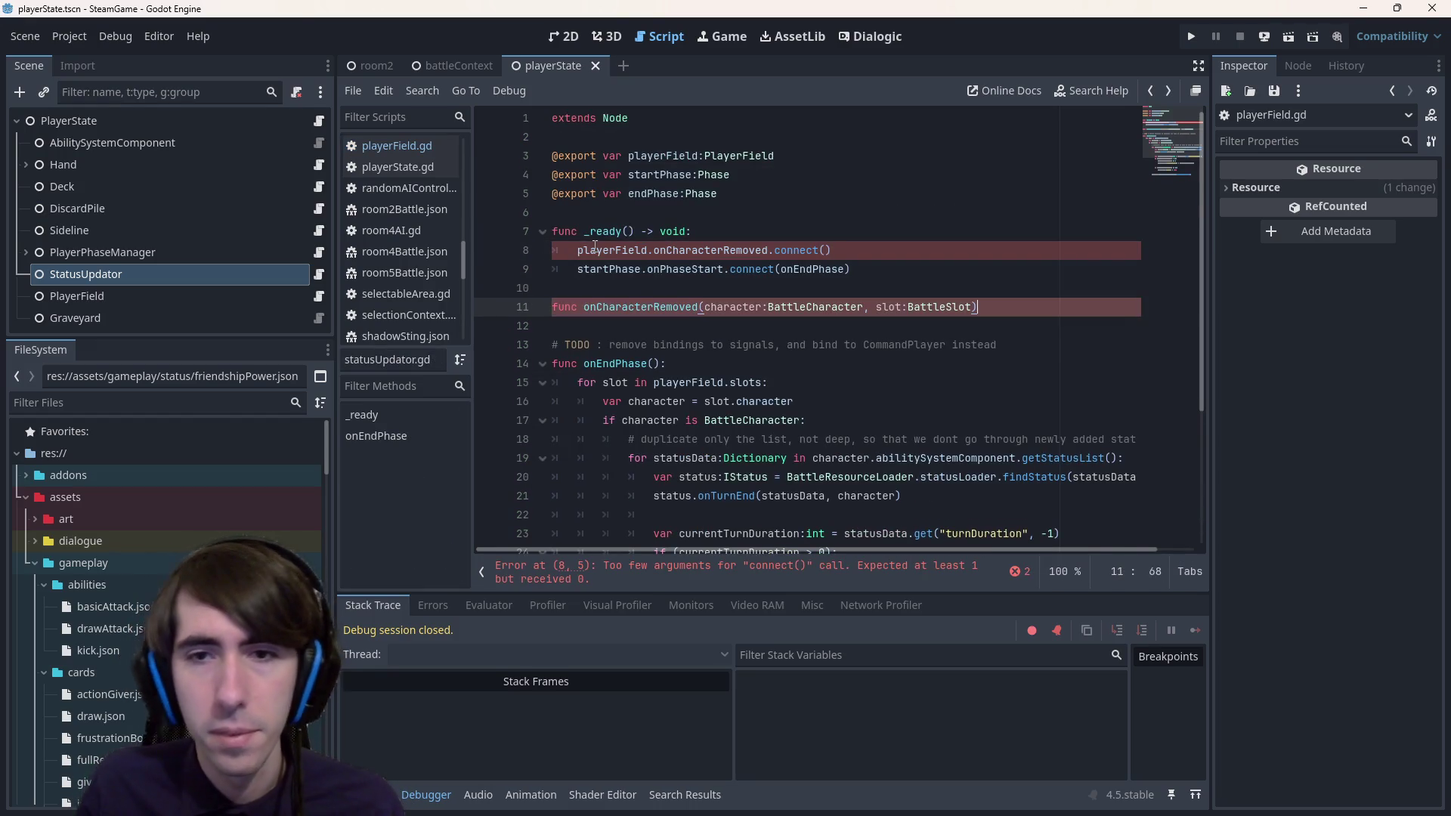
# - Finish the onCharacterRemoved declaration with a colon and a pass body
pyautogui.moveTo(1026, 350); pyautogui.dragTo(565, 346)
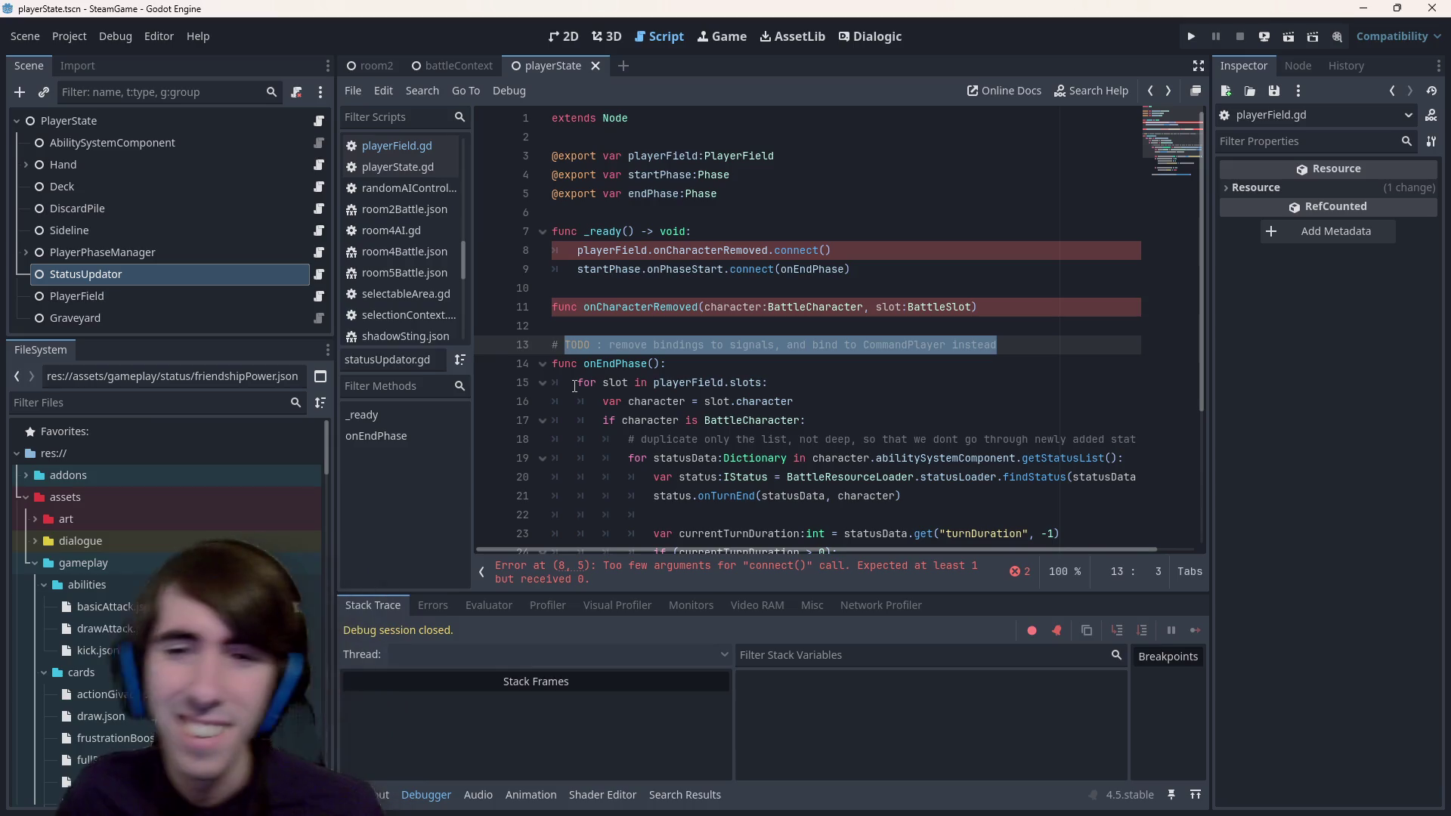
pyautogui.click(1049, 303)
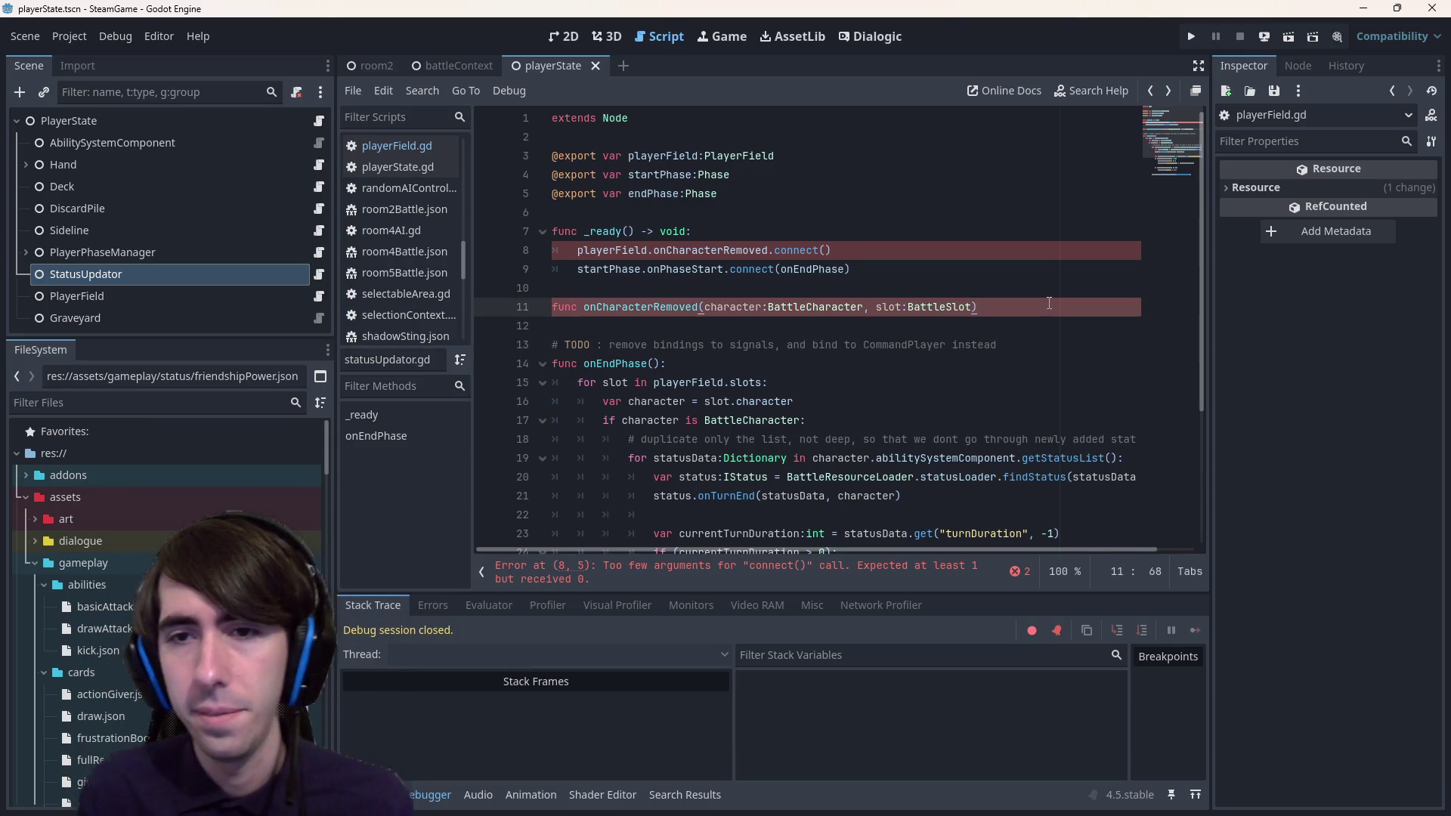
pyautogui.write(':pa')
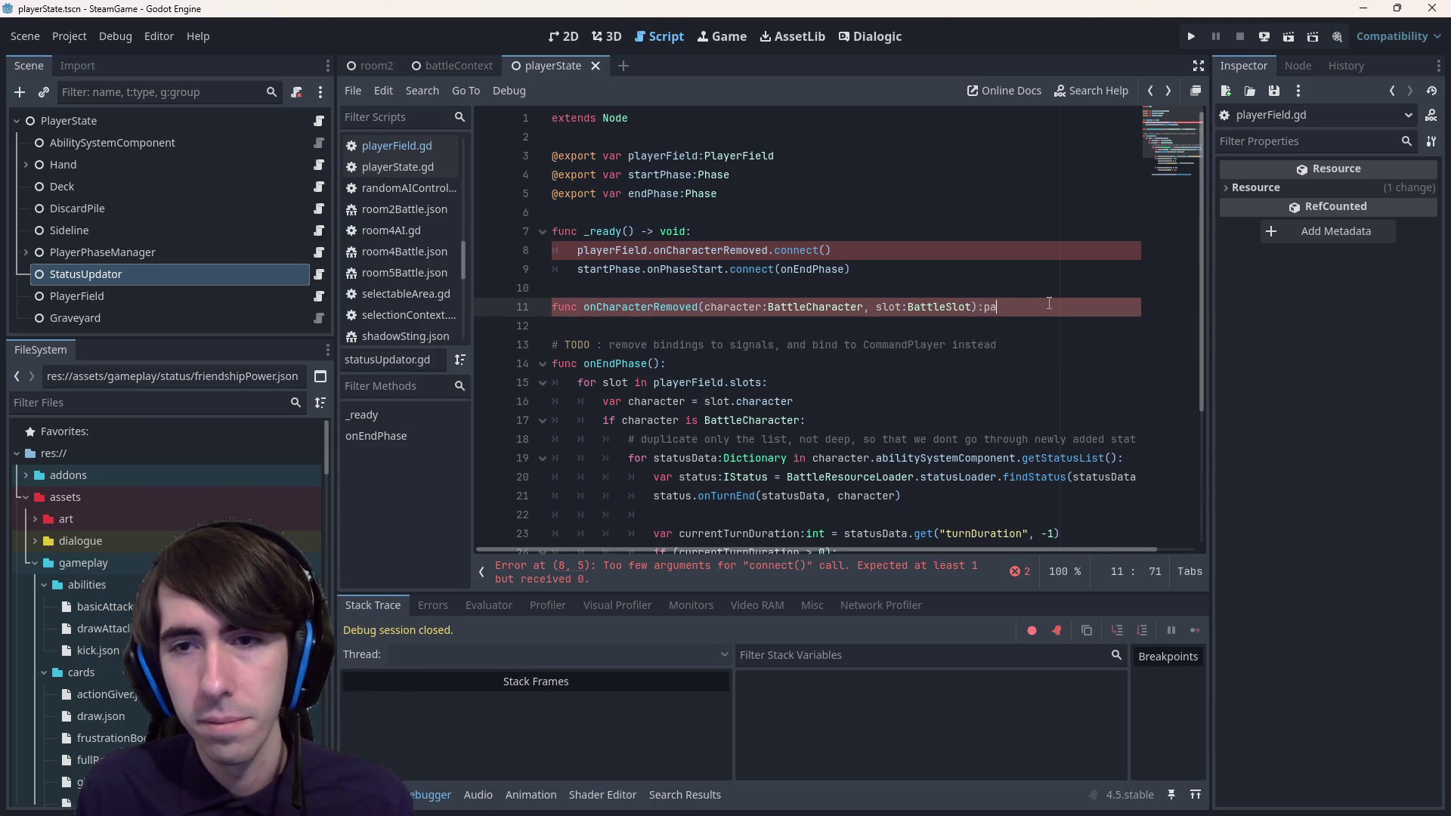
pyautogui.press('Escape')
pyautogui.press('Return')
pyautogui.write('pass')
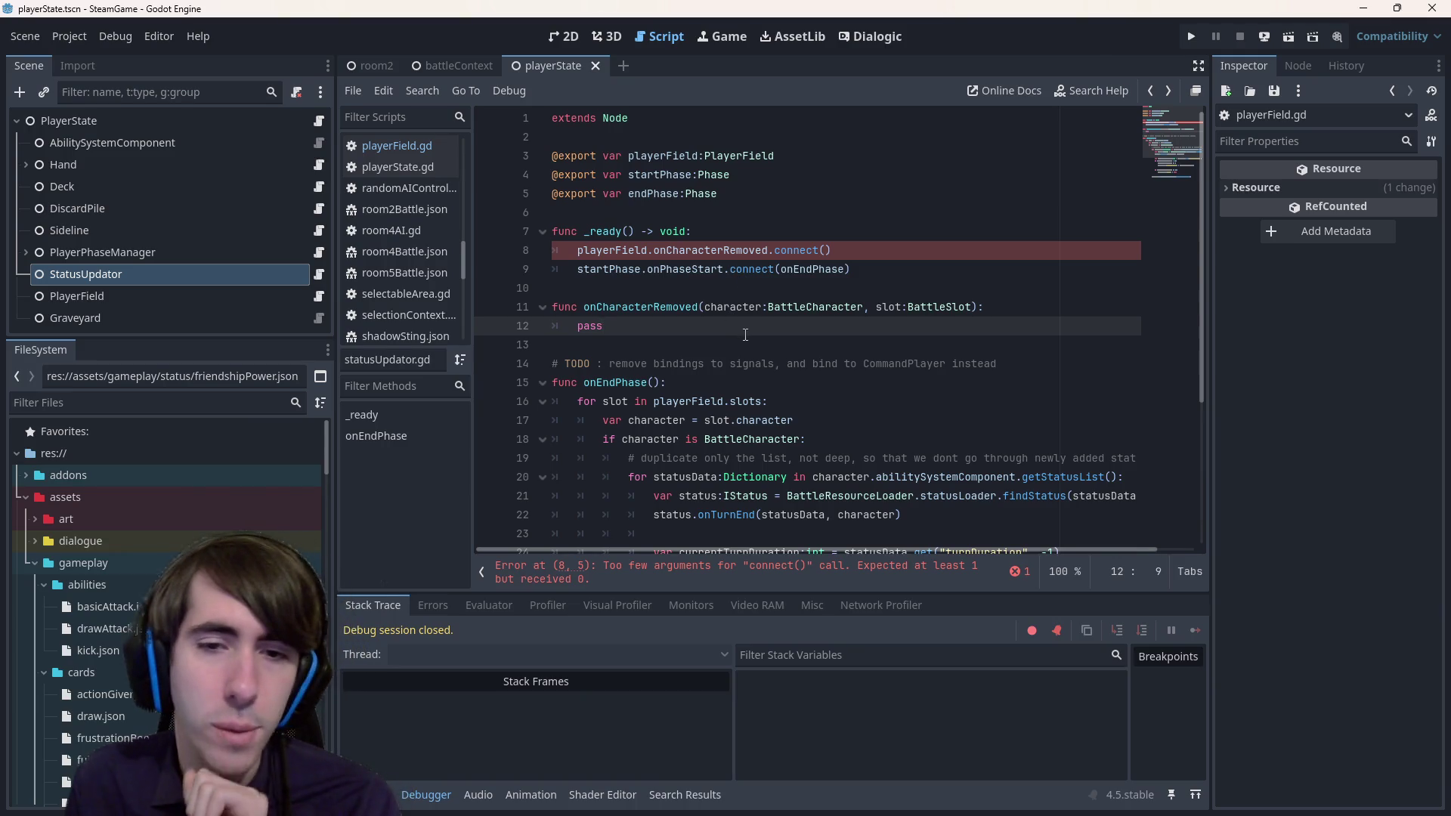
# - Select the pass placeholder in onCharacterRemoved
pyautogui.scroll(-4, 737, 333)
pyautogui.scroll(4, 740, 333)
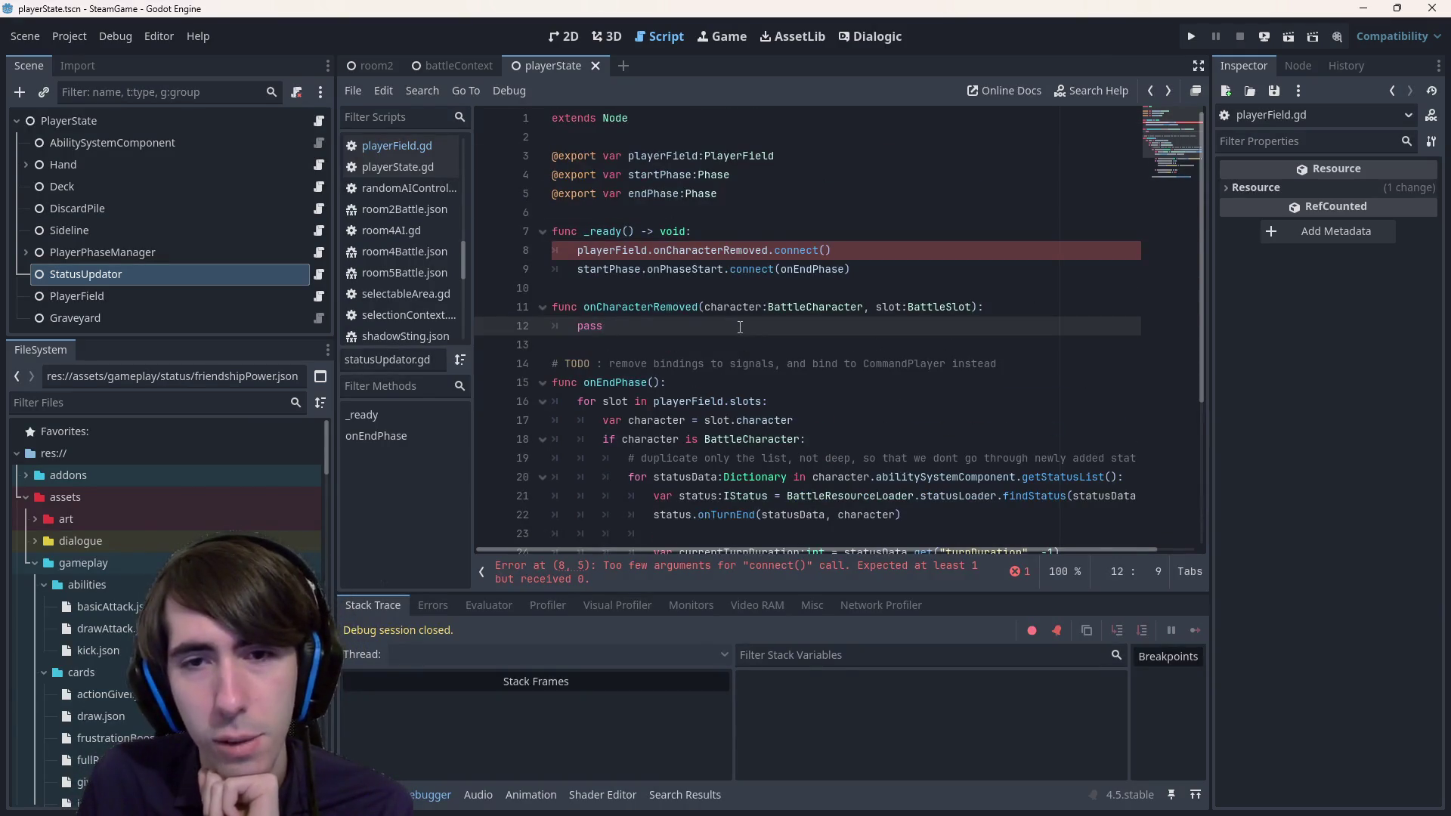
pyautogui.doubleClick(905, 364)
pyautogui.click(786, 324)
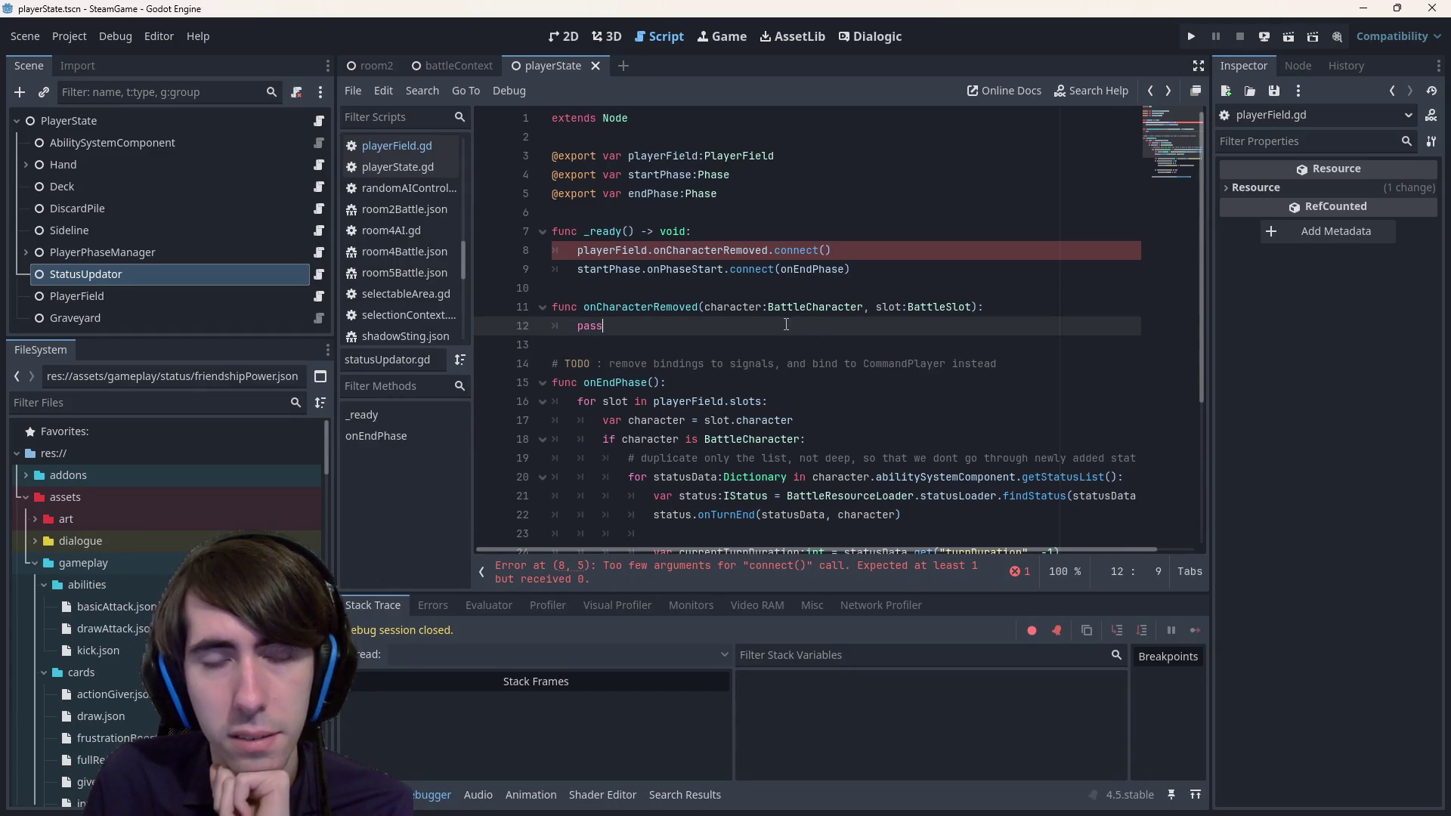
pyautogui.doubleClick(603, 326)
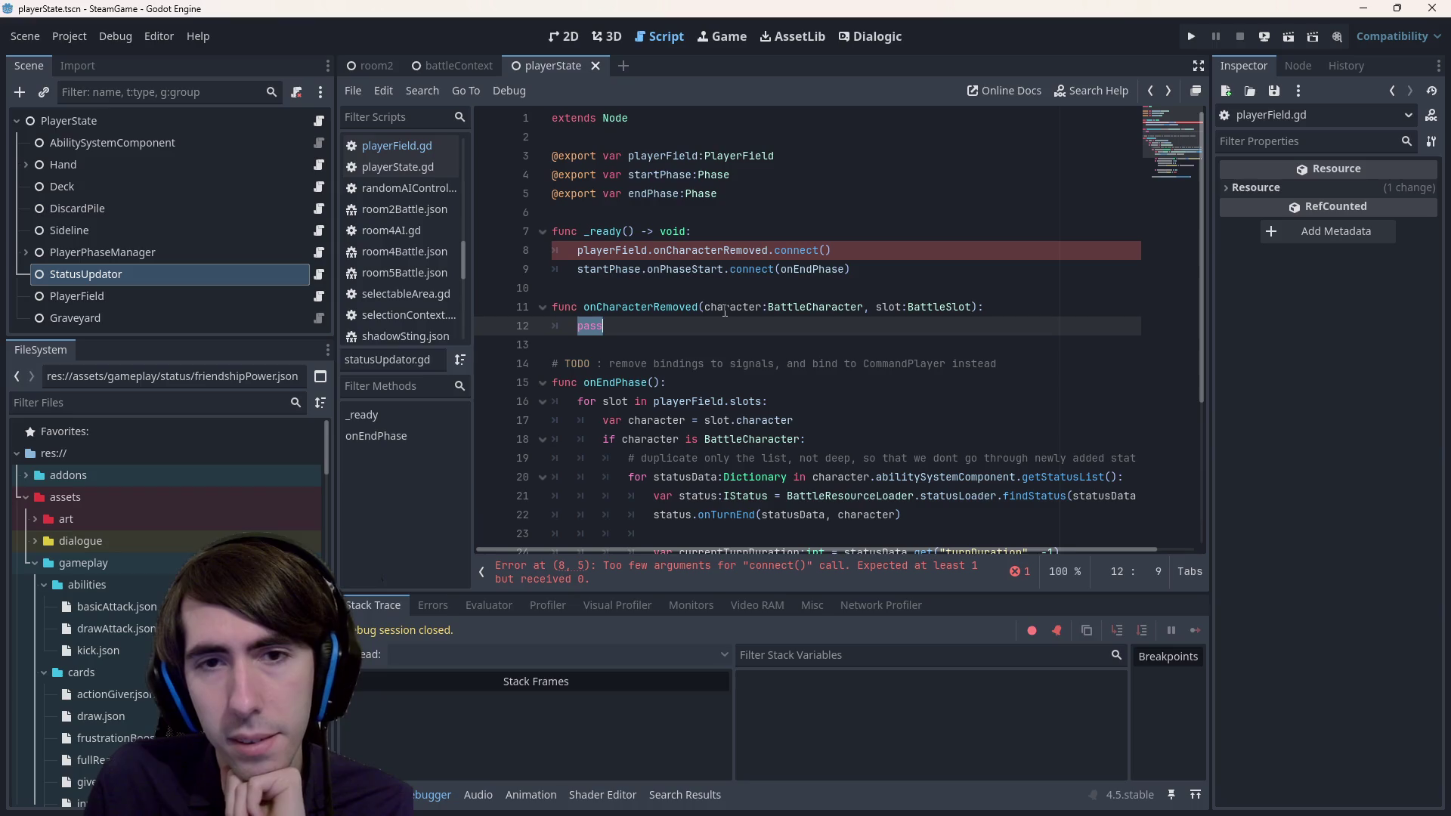
# - Copy onEndPhase's slot loop and paste it over the pass line
pyautogui.scroll(-2, 776, 286)
pyautogui.scroll(1, 769, 318)
pyautogui.scroll(3, 770, 318)
pyautogui.scroll(-1, 770, 318)
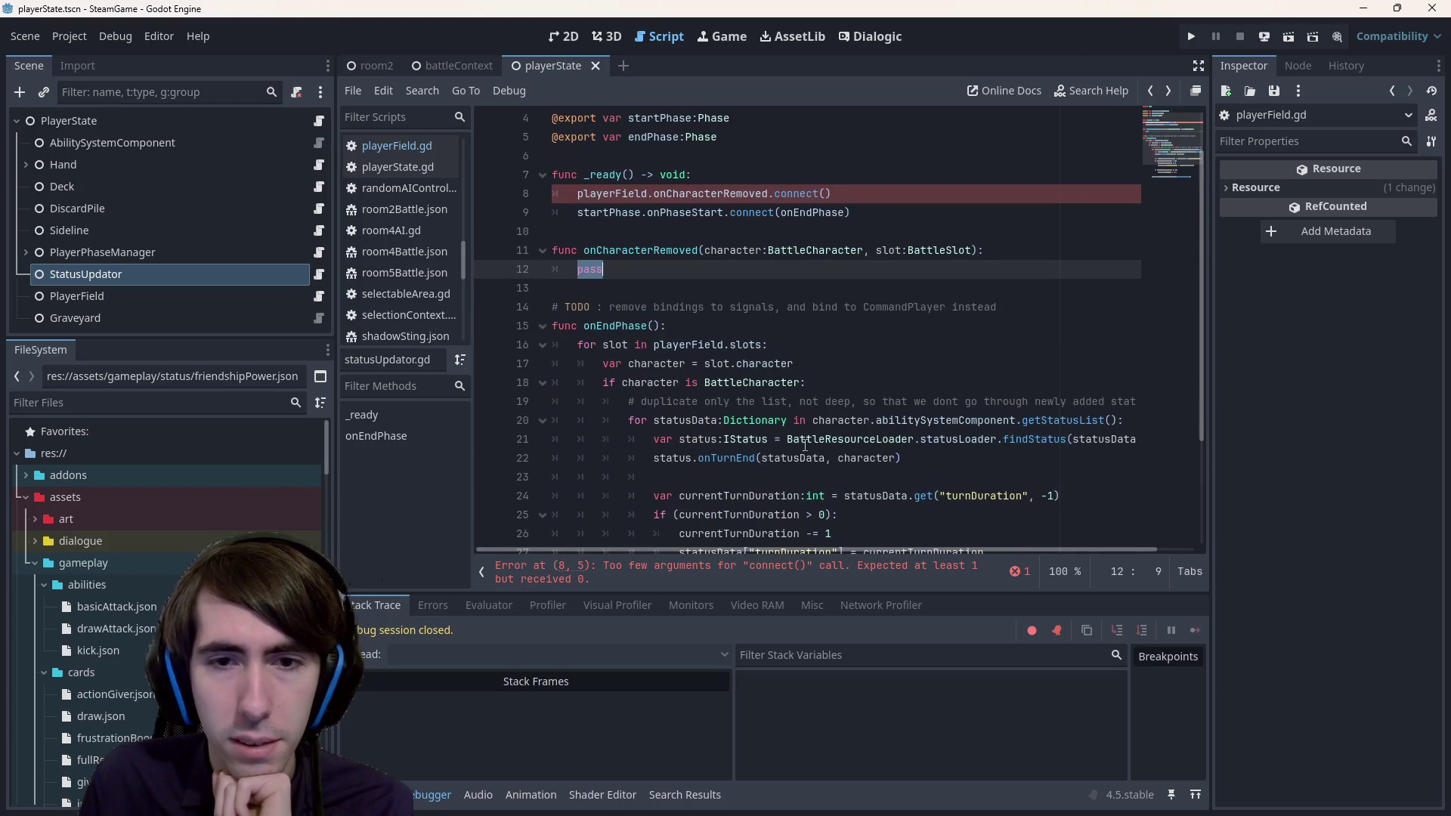
pyautogui.moveTo(995, 464); pyautogui.dragTo(442, 346)
pyautogui.scroll(-3, 674, 325)
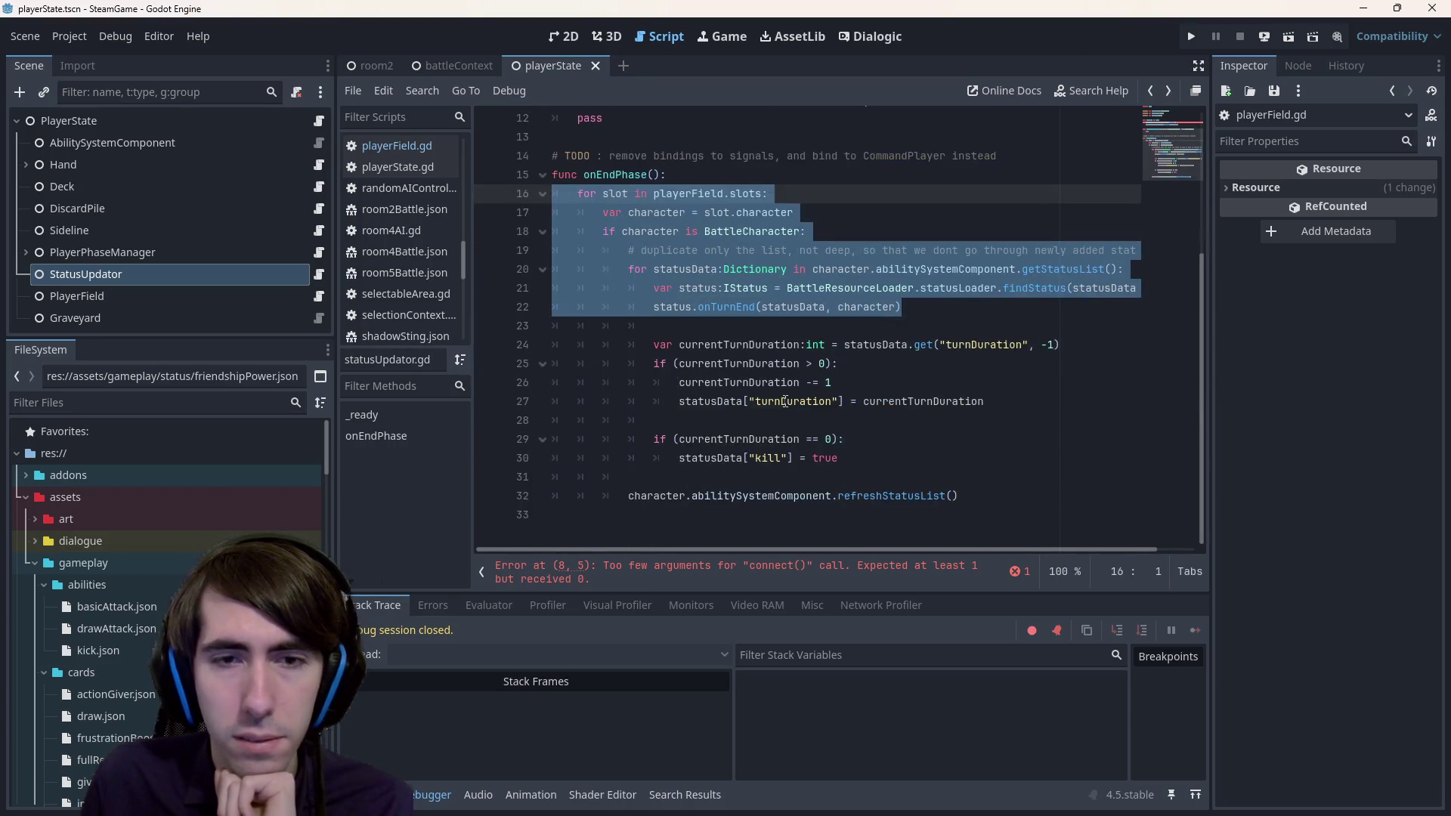
pyautogui.scroll(4, 674, 325)
pyautogui.hotkey('ctrl', 'c')
pyautogui.tripleClick(674, 325)
pyautogui.hotkey('ctrl', 'v')
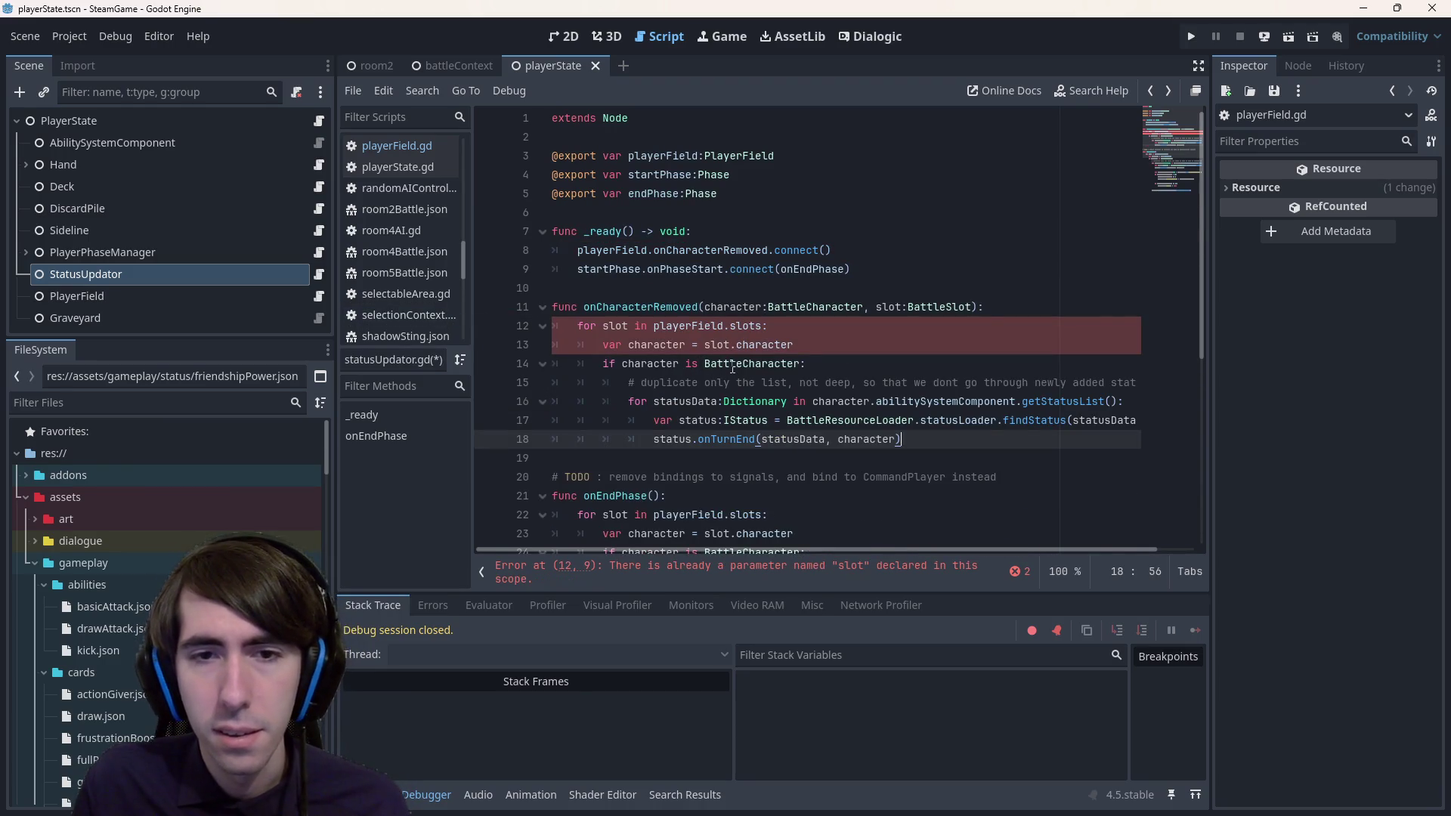
# - Jump from slot.character to its declaration in battleSlot.gd
pyautogui.click(625, 365)
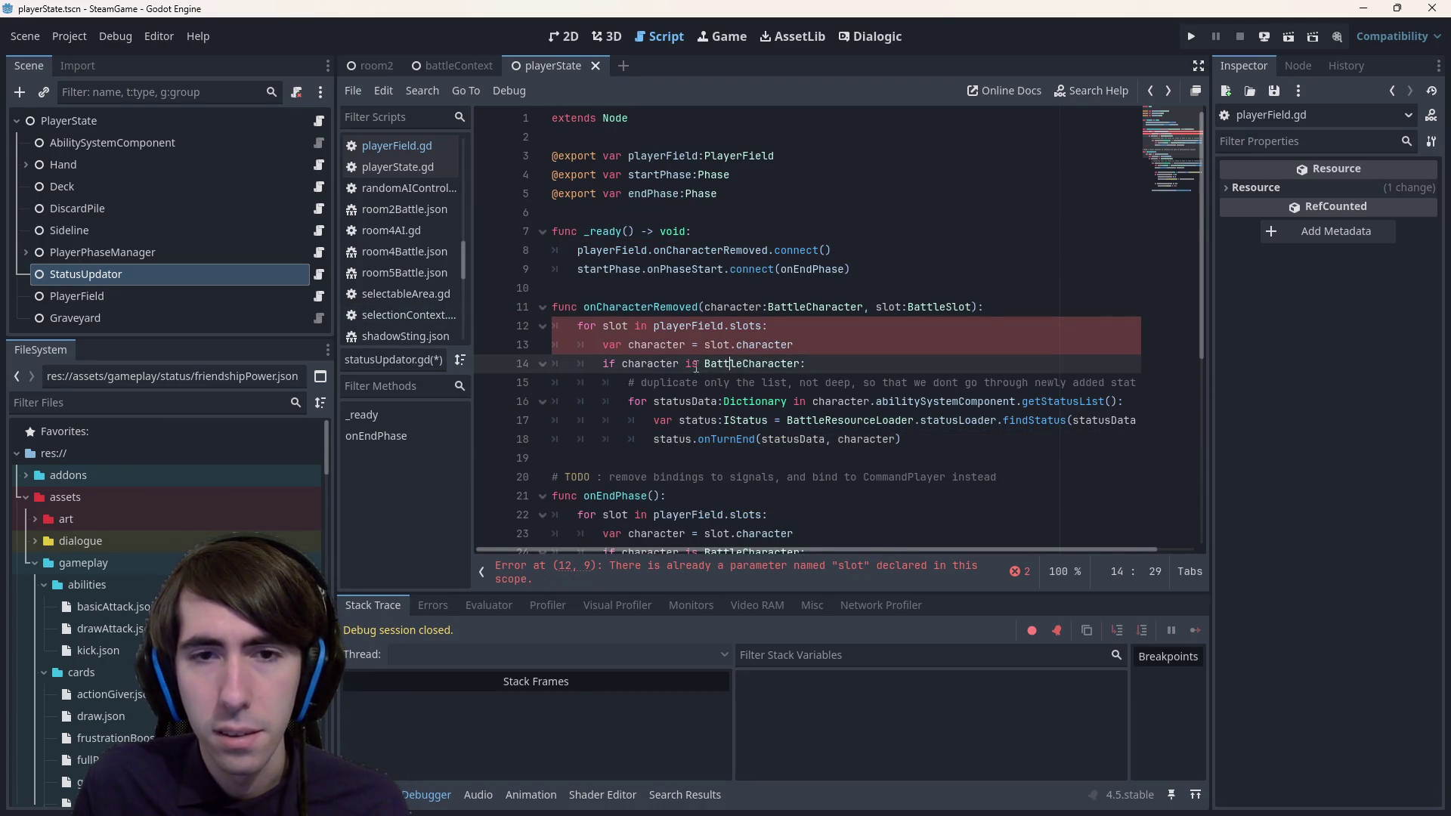
pyautogui.doubleClick(749, 344)
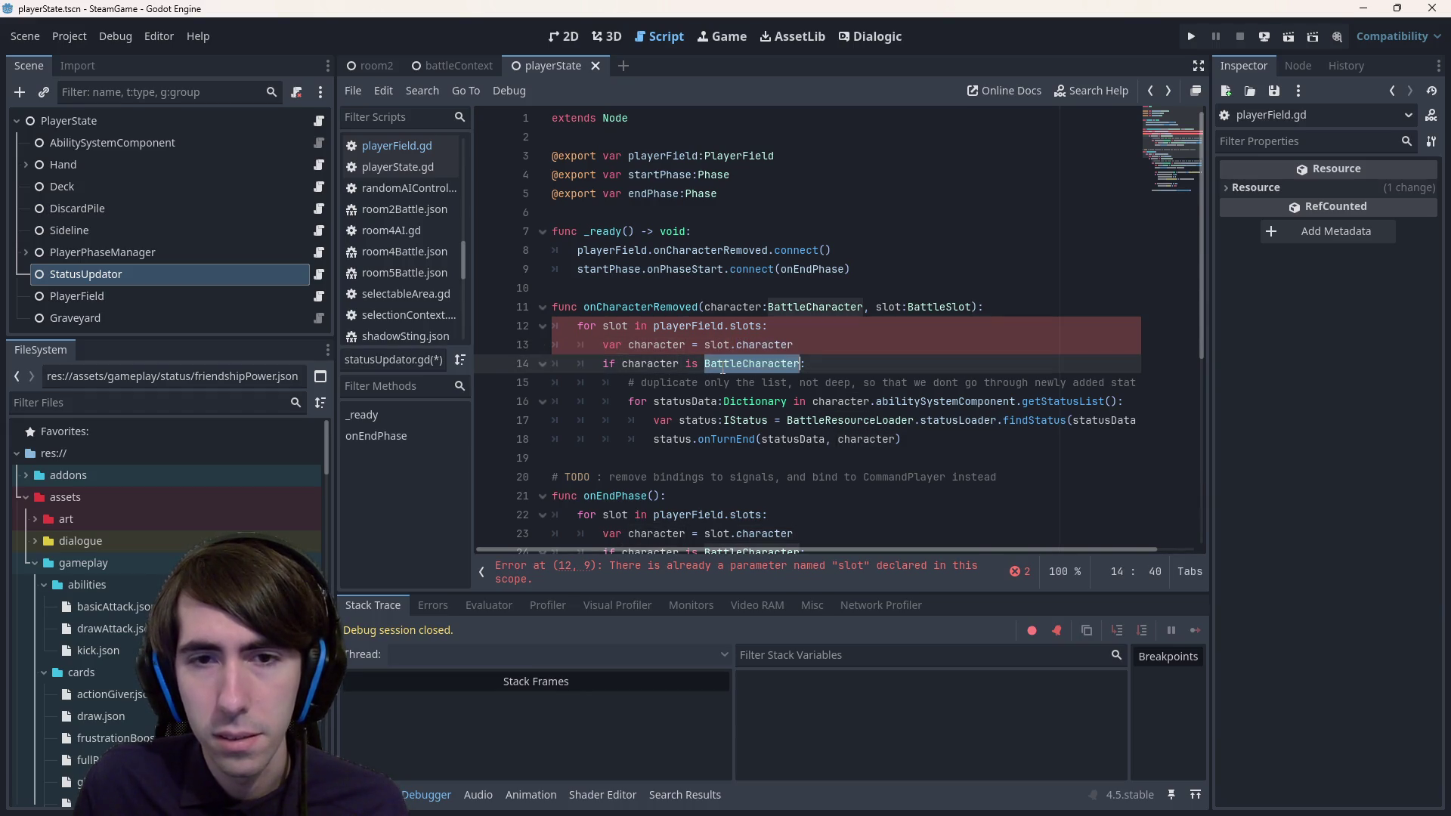
pyautogui.keyDown('ctrl'); pyautogui.click(754, 347); pyautogui.keyUp('ctrl')
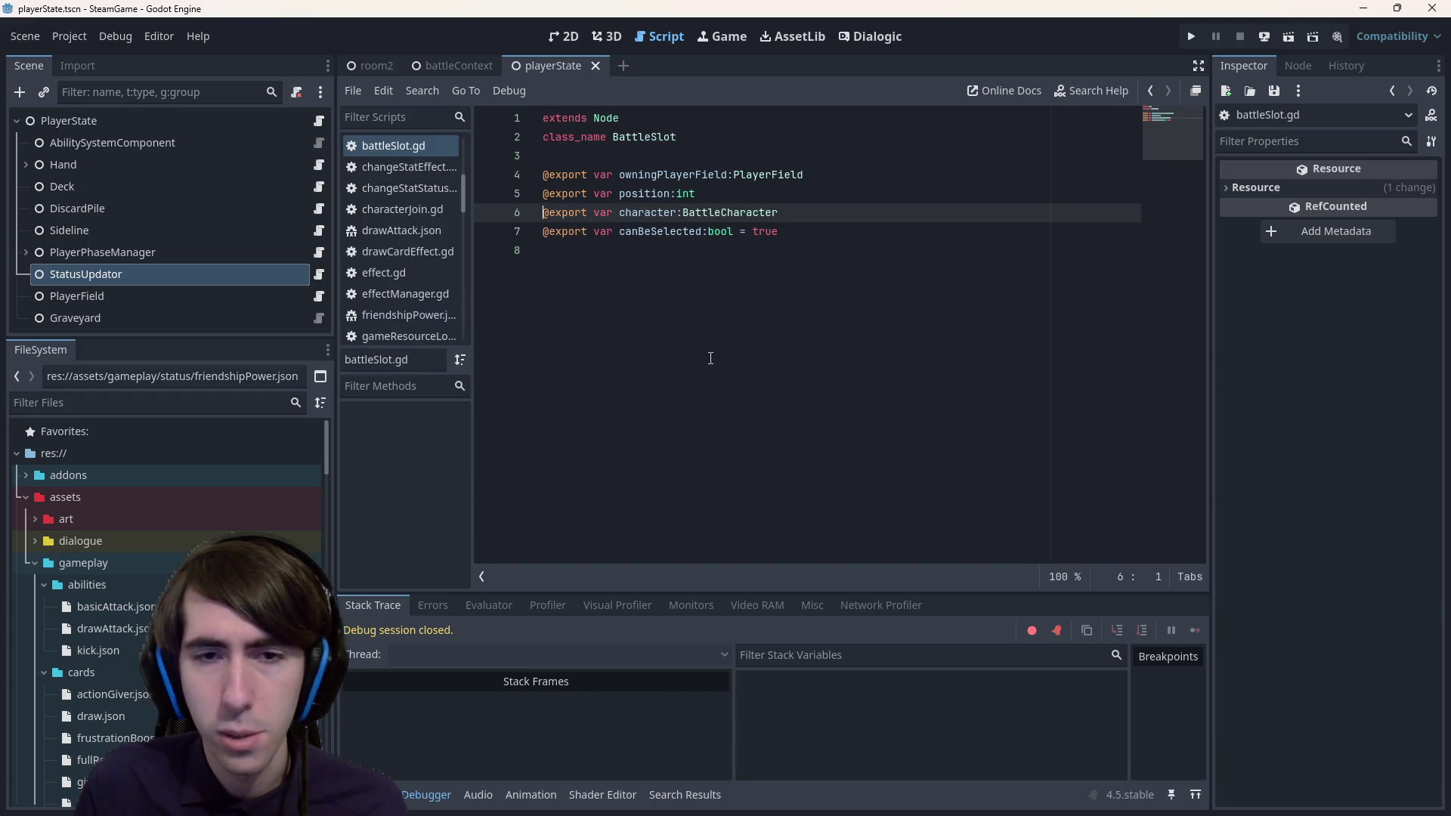
# - Type the local character variable as BattleCharacter and save statusUpdator.gd
pyautogui.hotkey('alt', 'Left')
pyautogui.click(665, 344)
pyautogui.write(':BattleCharacter')
pyautogui.hotkey('ctrl', 's')
# - Check usages of character, playerField and slot, trying and undoing a rename of slot
pyautogui.click(644, 324)
pyautogui.click(684, 325)
pyautogui.click(745, 307)
pyautogui.doubleClick(744, 306)
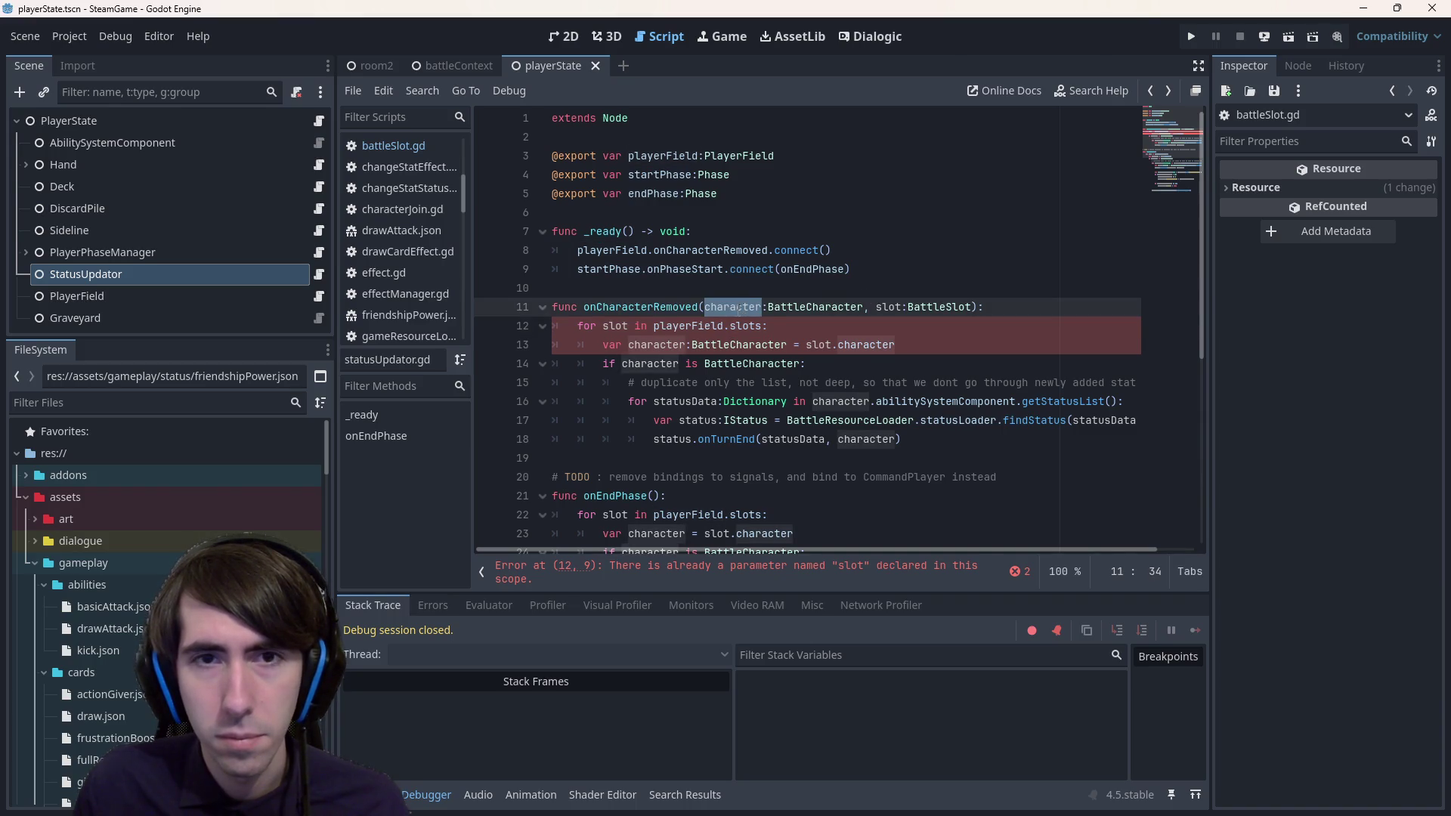
pyautogui.doubleClick(687, 326)
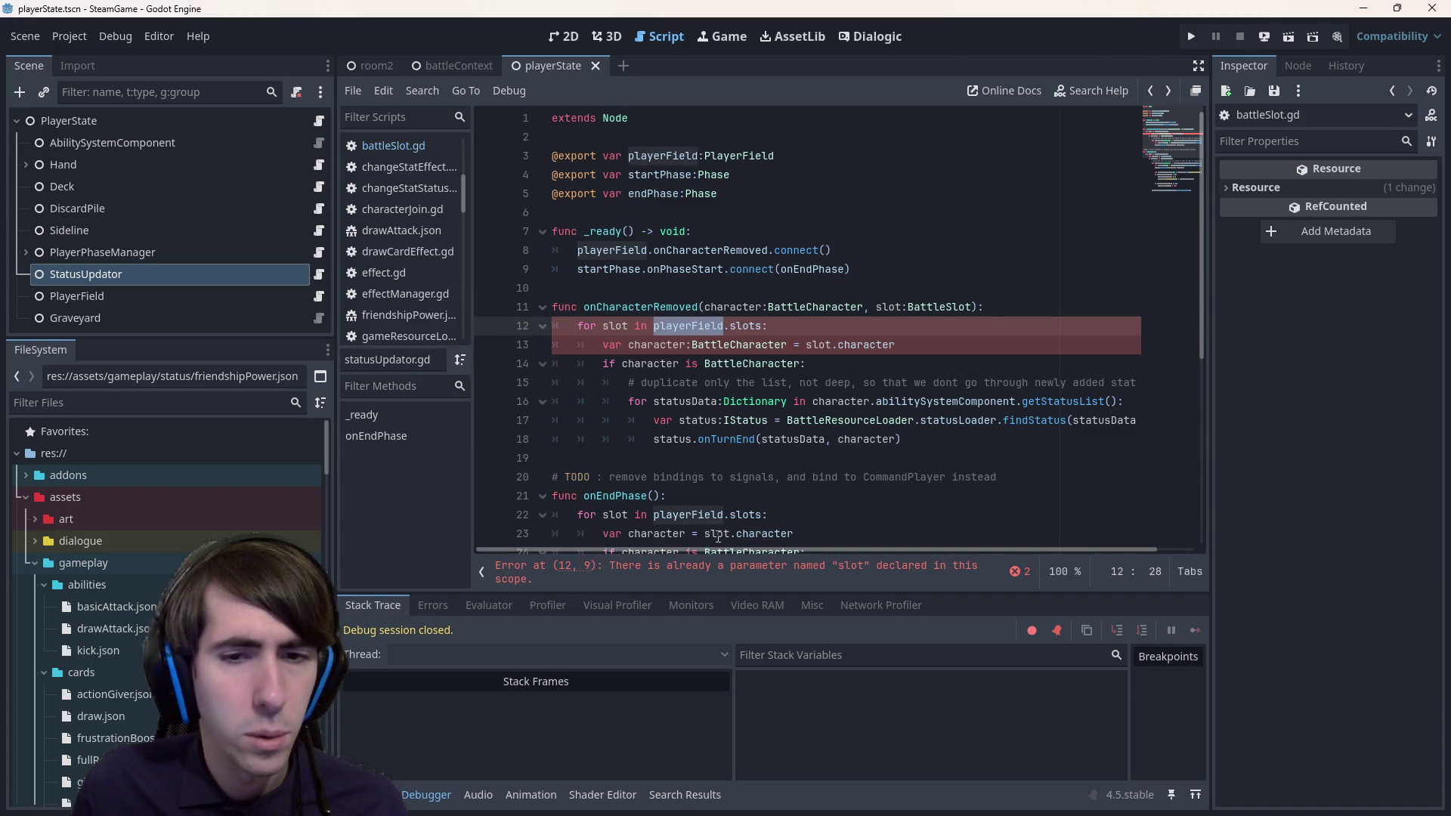
pyautogui.click(608, 326)
pyautogui.doubleClick(619, 326)
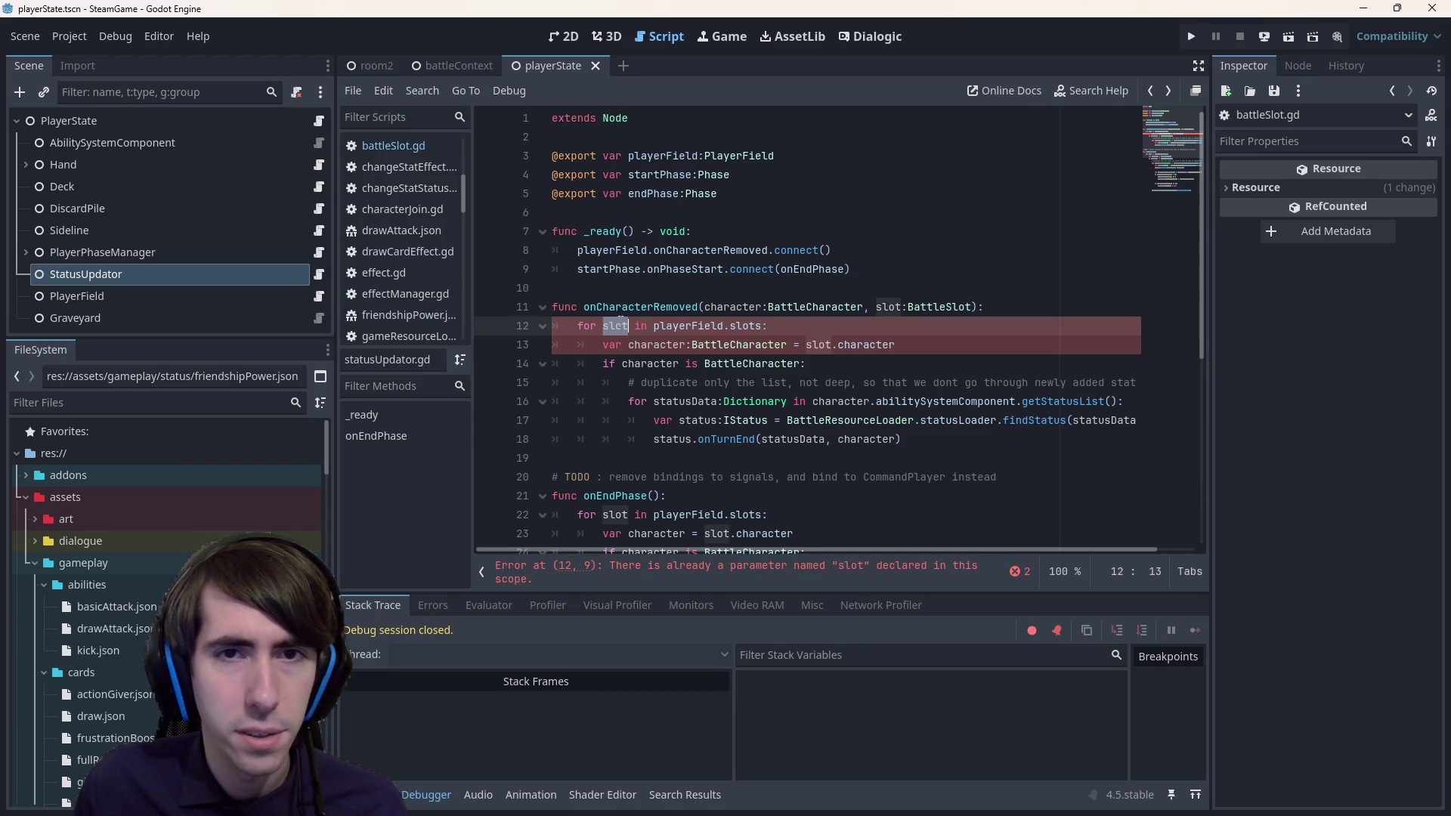
pyautogui.click(870, 307)
pyautogui.click(883, 307)
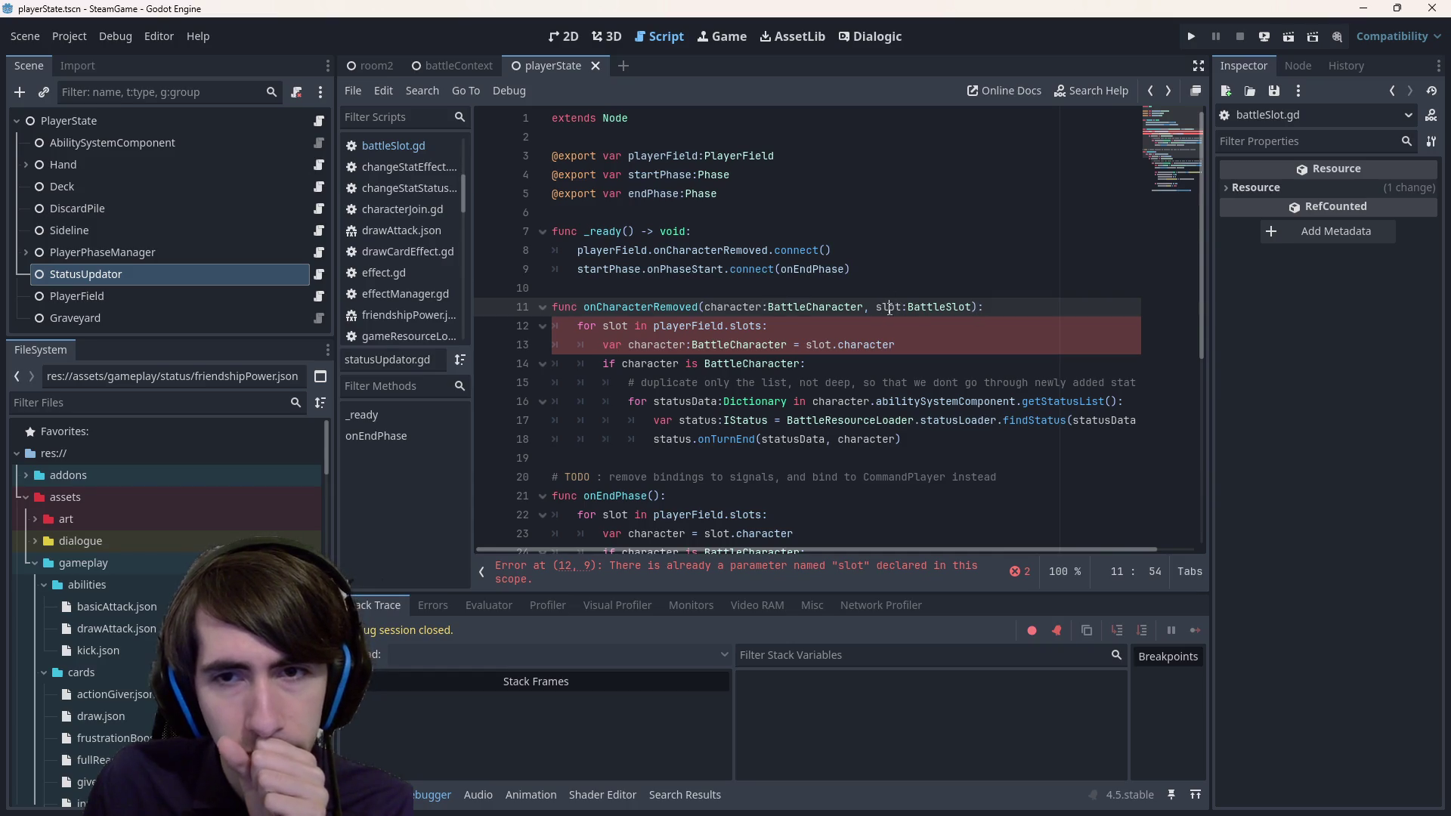
pyautogui.doubleClick(889, 306)
pyautogui.write('_')
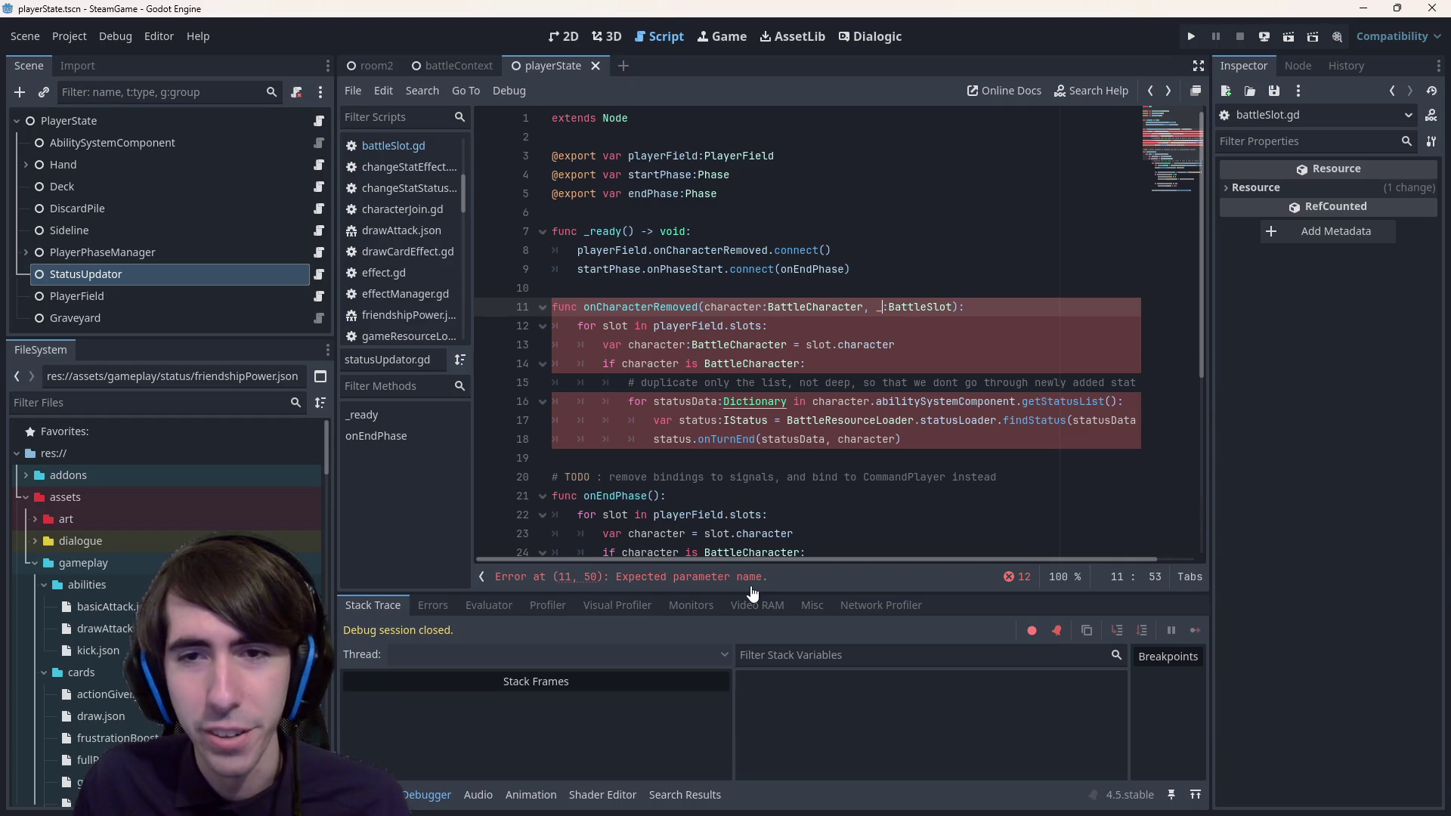
pyautogui.hotkey('ctrl', 'z')
pyautogui.doubleClick(615, 325)
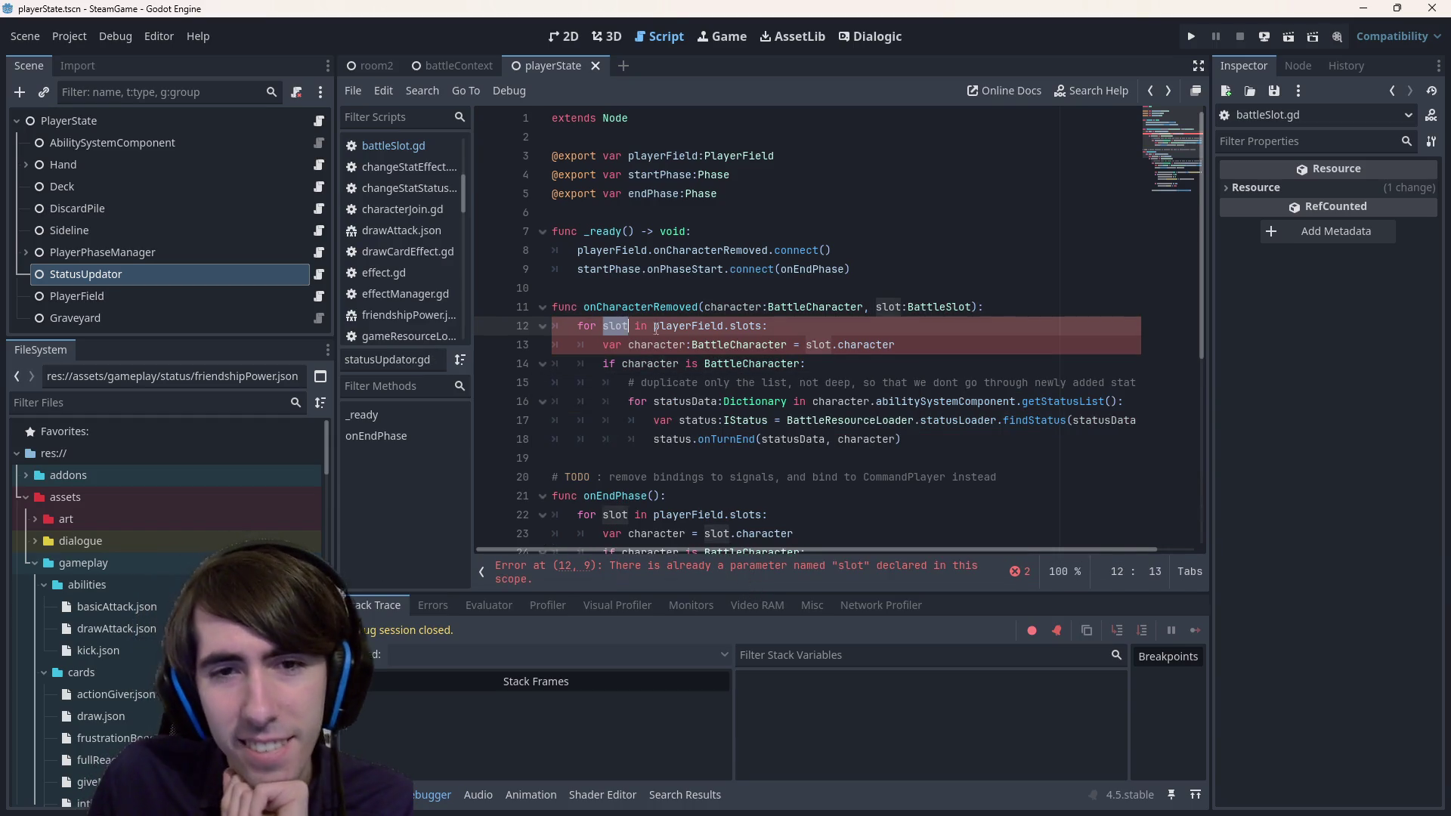
pyautogui.doubleClick(889, 306)
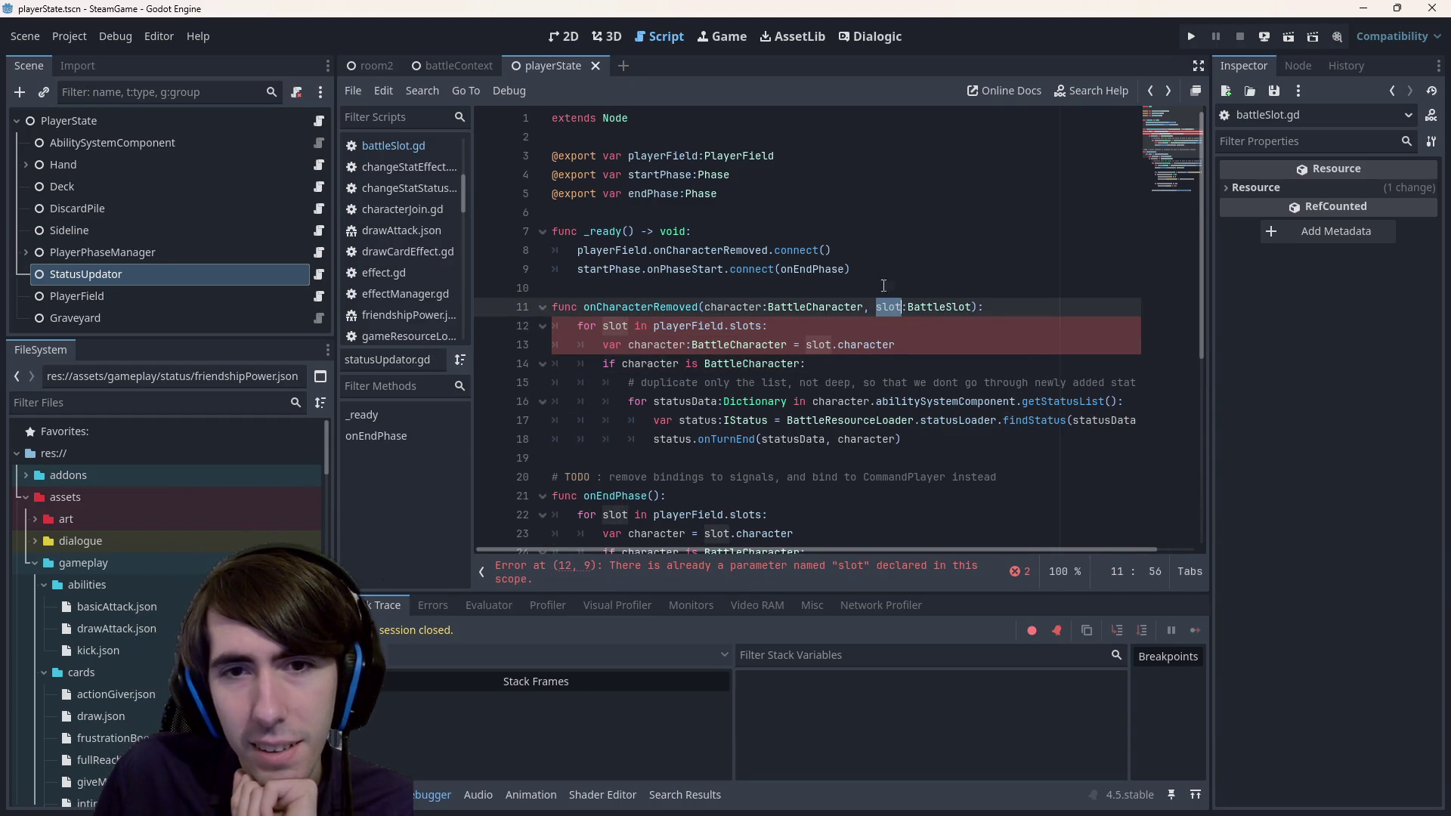
# - Rename the parameters to removedCharacter and removedCharacterSlot
pyautogui.hotkey('ctrl', 'Left')
pyautogui.hotkey('ctrl', 'Left')
pyautogui.hotkey('ctrl', 'Left')
pyautogui.write('removed')
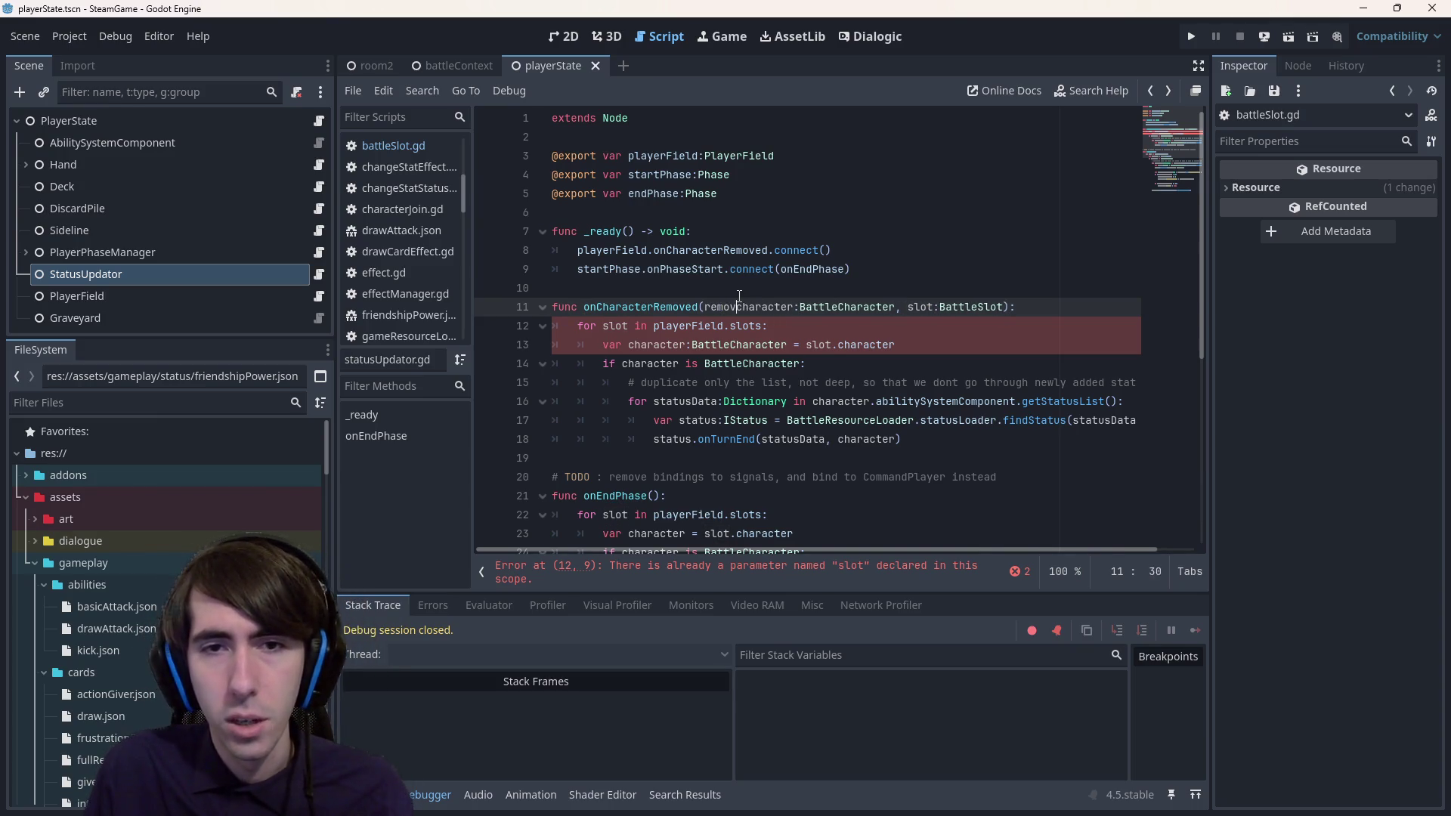
pyautogui.press('Delete')
pyautogui.write('C')
pyautogui.hotkey('ctrl', 'Right')
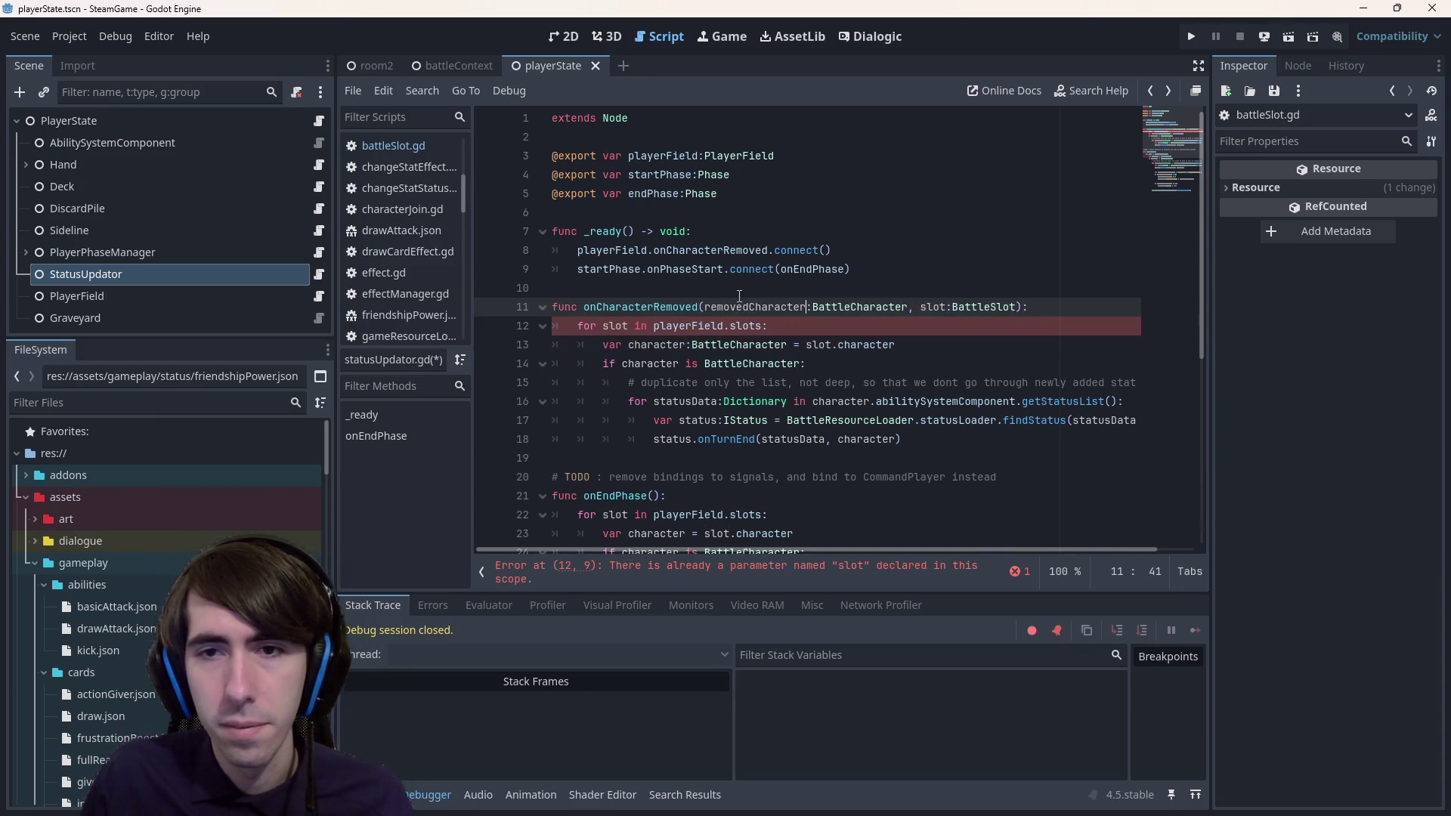
pyautogui.doubleClick(759, 308)
pyautogui.hotkey('ctrl', 'c')
pyautogui.click(923, 306)
pyautogui.hotkey('ctrl', 'v')
pyautogui.press('Delete')
pyautogui.write('S')
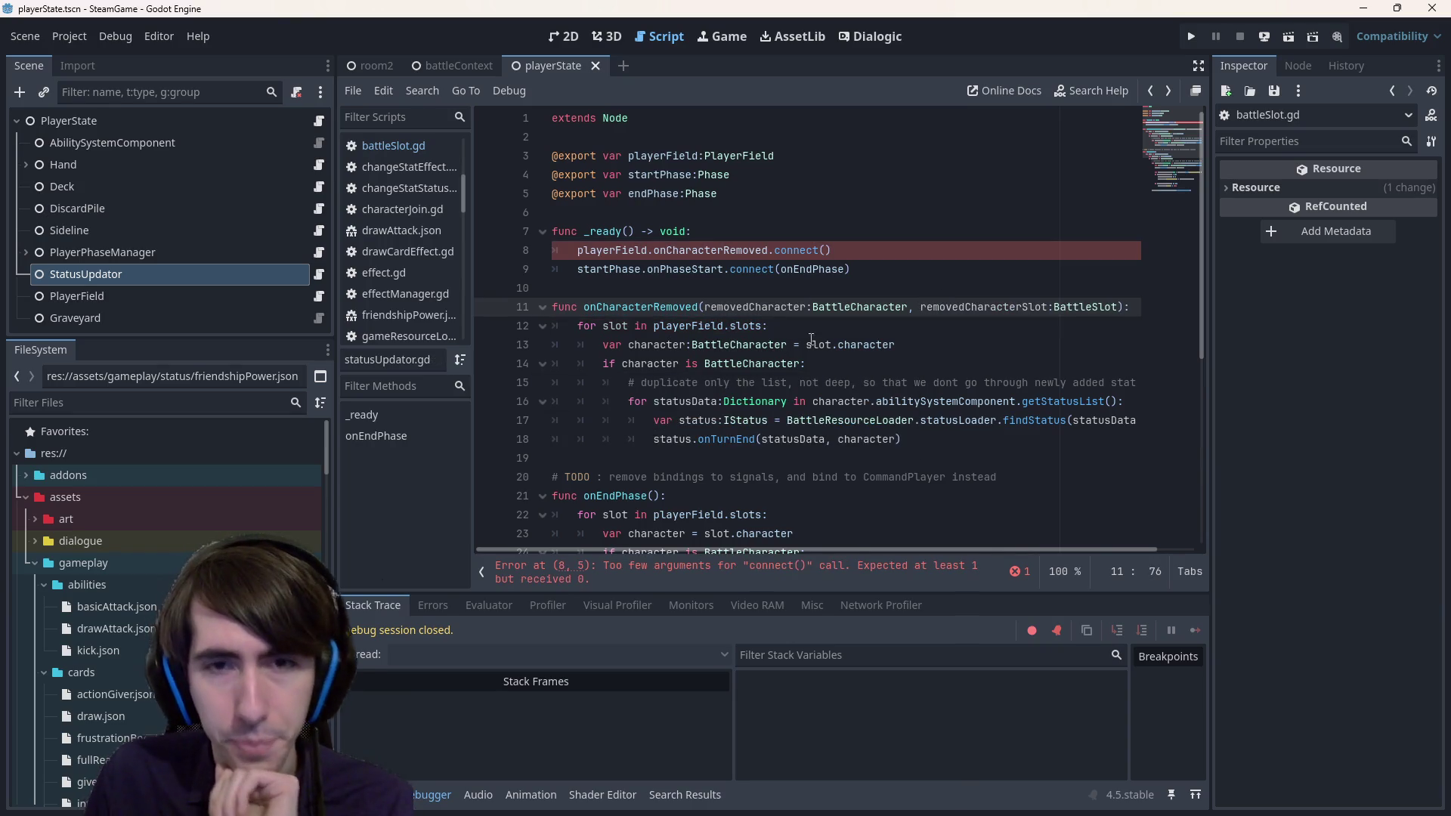
# - Start a null check on the local character line, then delete it
pyautogui.click(771, 326)
pyautogui.doubleClick(753, 325)
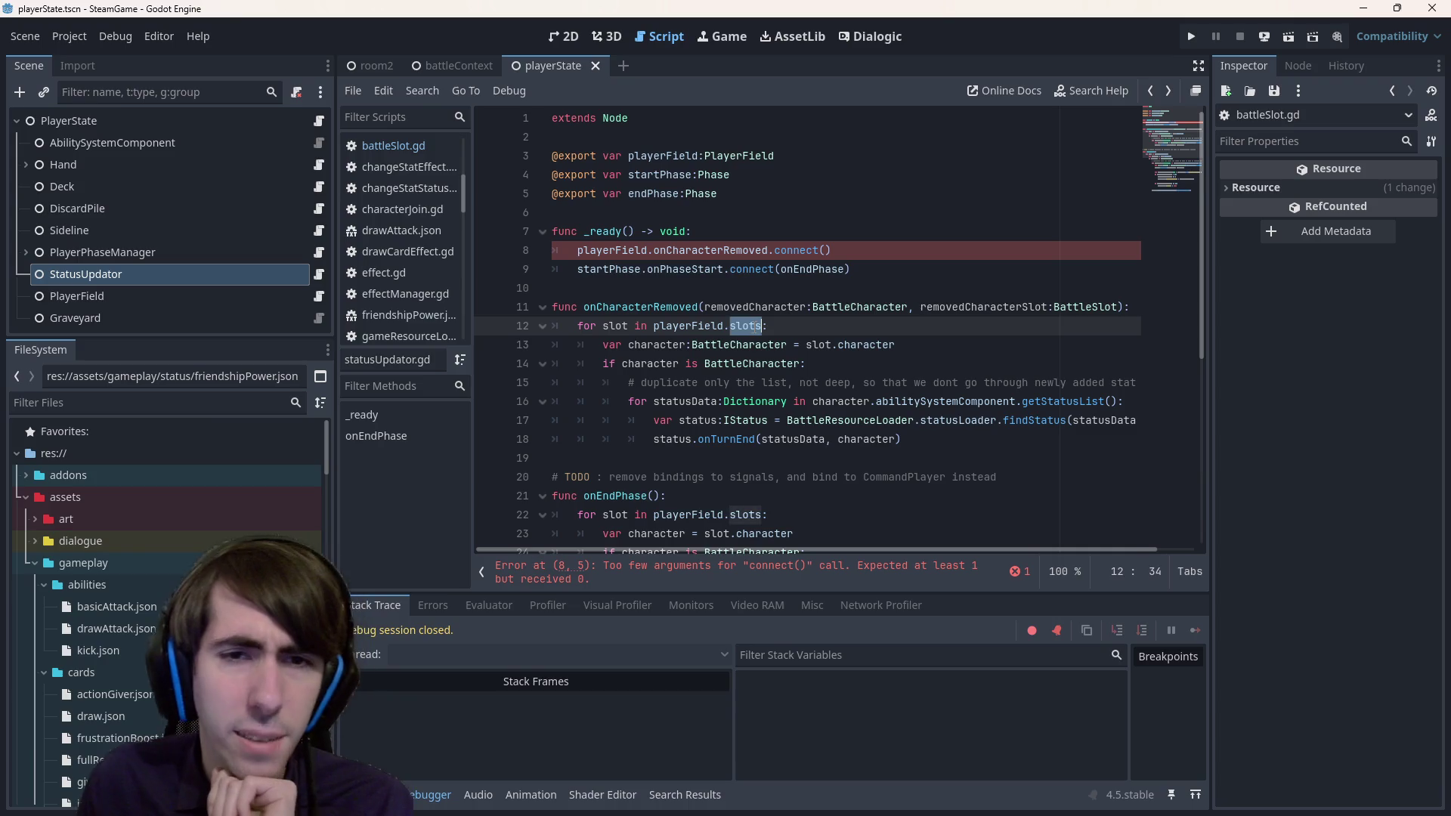
pyautogui.click(945, 338)
pyautogui.write('if chara')
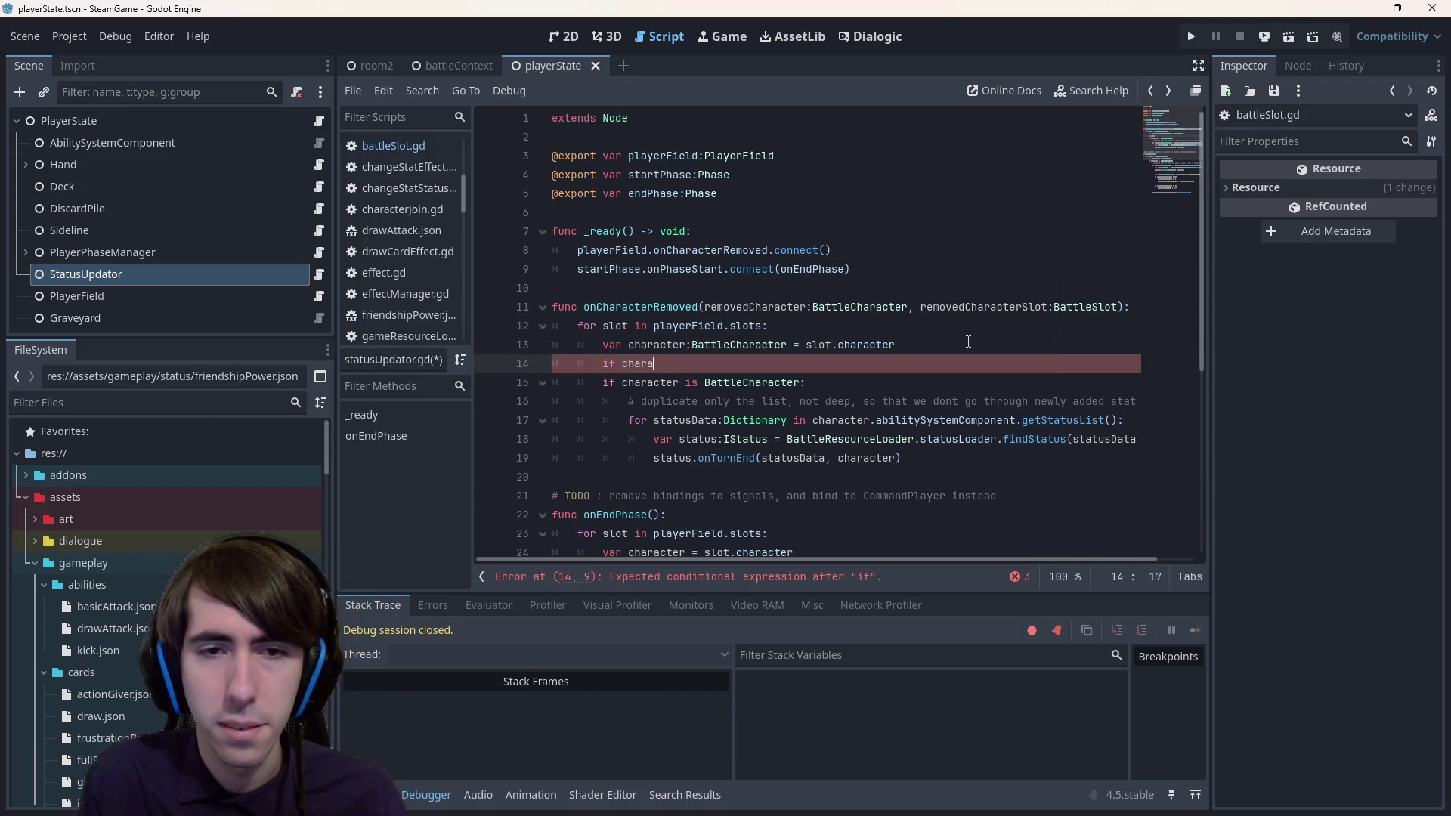
pyautogui.write('cter == null')
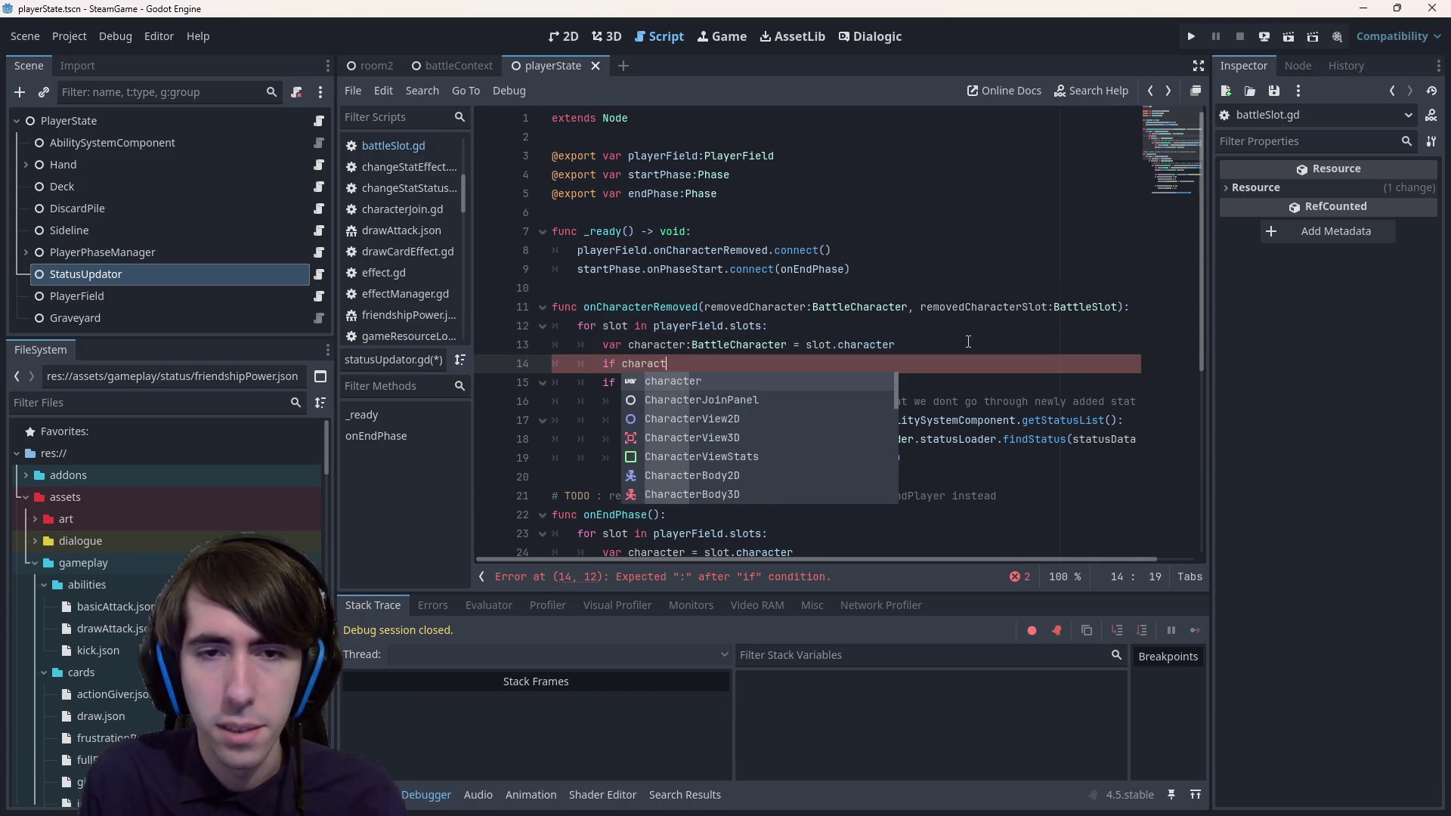
pyautogui.hotkey('ctrl', 'BackSpace')
pyautogui.hotkey('ctrl', 'BackSpace')
pyautogui.hotkey('ctrl', 'BackSpace')
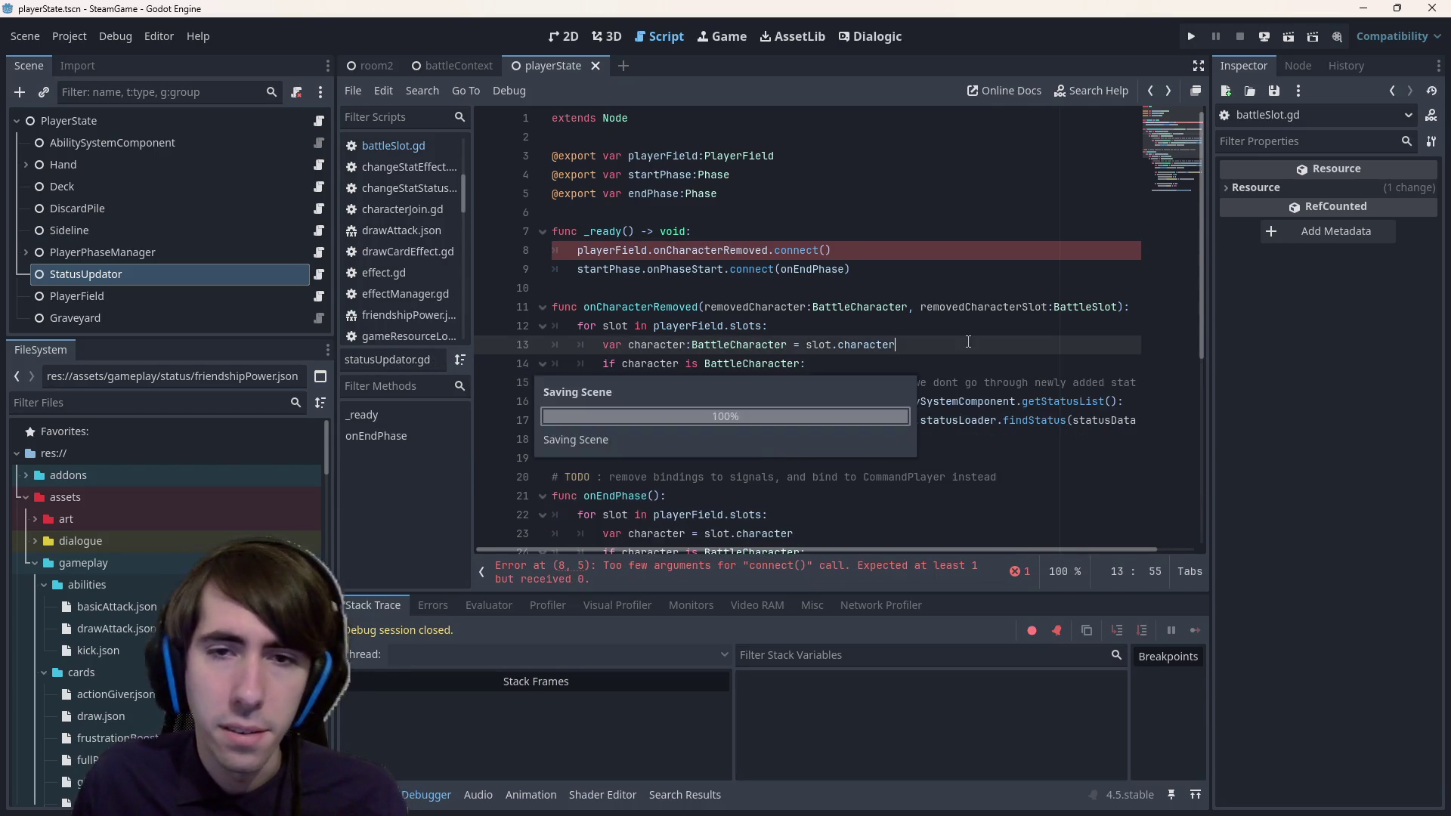
# - Comment out the whole copied loop body with Ctrl+K
pyautogui.moveTo(901, 439)
pyautogui.mouseDown()
pyautogui.moveTo(657, 363)
pyautogui.moveTo(459, 324)
pyautogui.mouseUp()
pyautogui.hotkey('ctrl', 'k')
pyautogui.click(578, 327)
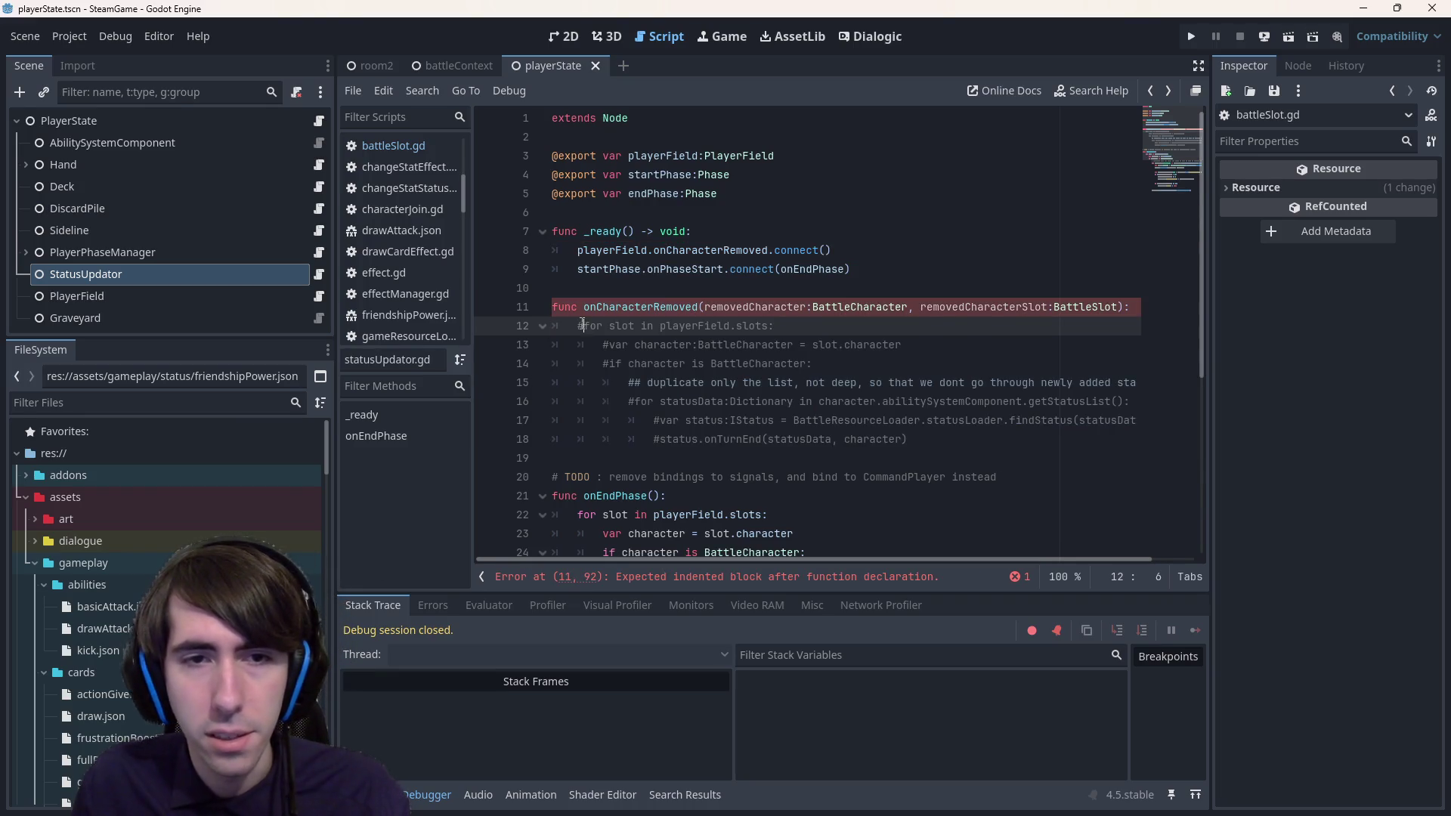
# - Save, then duplicate the commented for-slot line as a new uncommented loop line
pyautogui.hotkey('ctrl', 'k')
pyautogui.hotkey('ctrl', 'k')
pyautogui.hotkey('ctrl', 's')
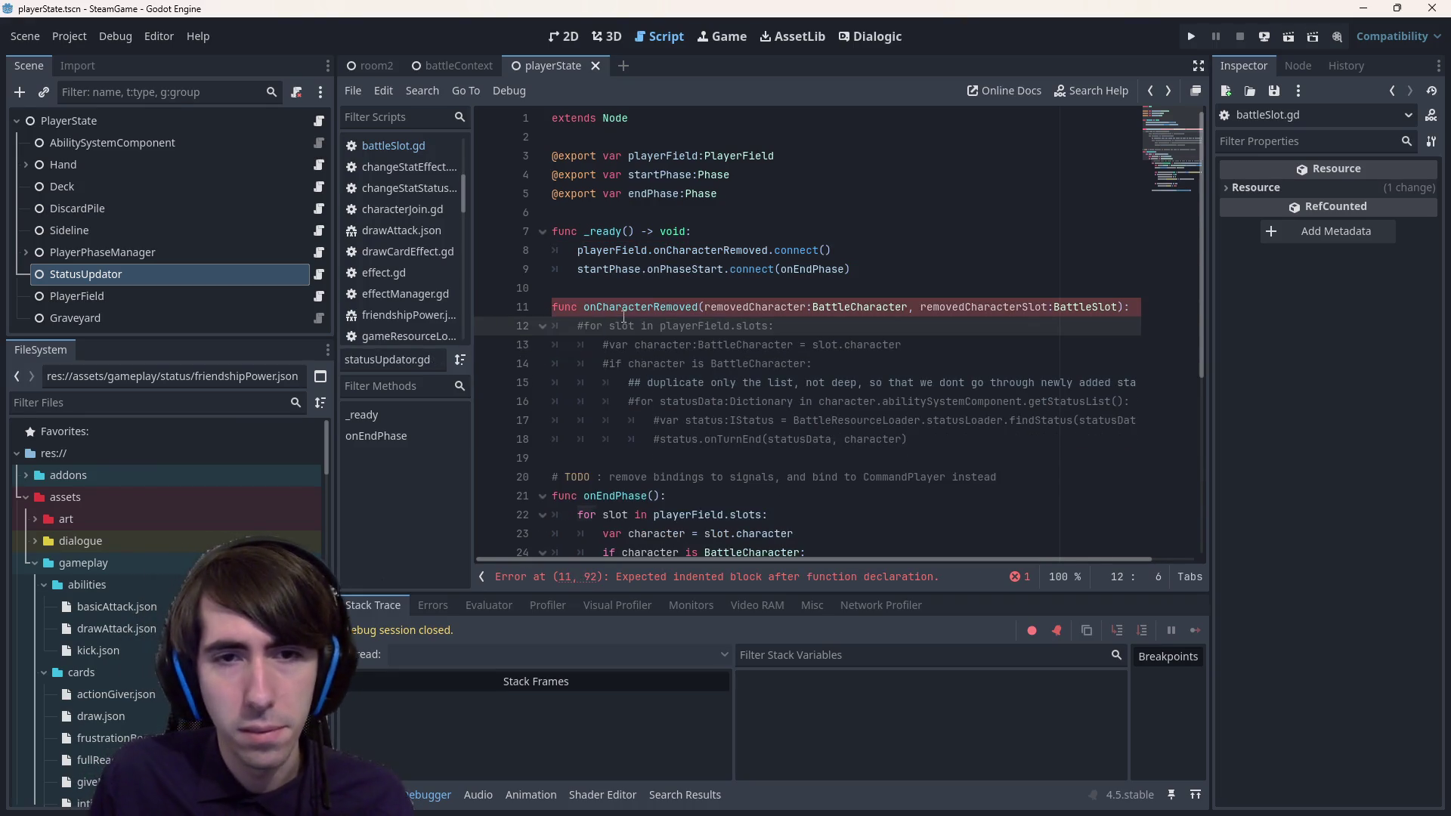
pyautogui.hotkey('ctrl', 'shift', 'Right')
pyautogui.hotkey('ctrl', 'shift', 'Right')
pyautogui.hotkey('ctrl', 'shift', 'Right')
pyautogui.hotkey('ctrl', 'Left')
pyautogui.hotkey('ctrl', 'Left')
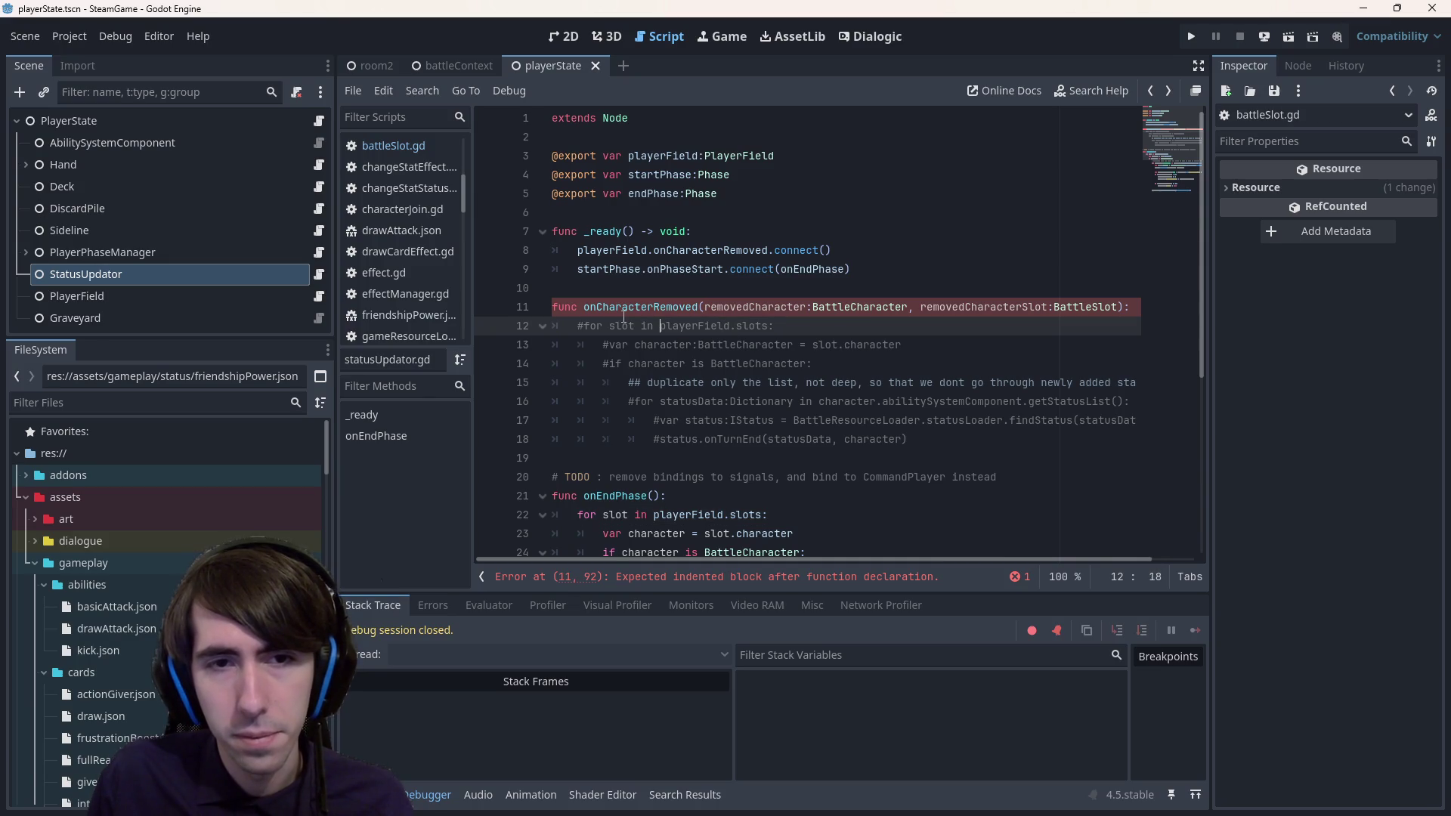
pyautogui.press('Return')
pyautogui.press('Up')
pyautogui.write('for slot in playerField.slots:')
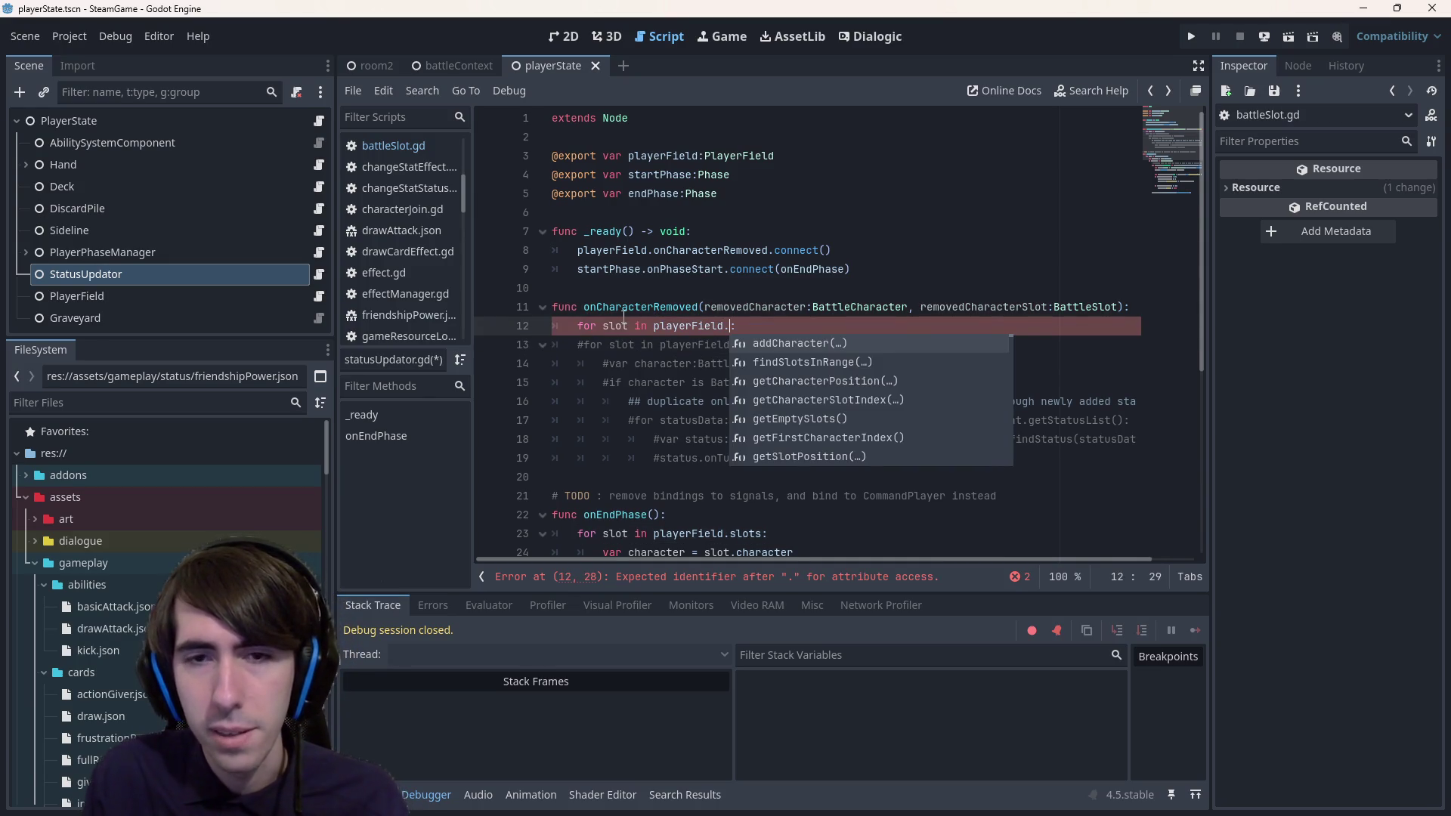
# - Make the loop iterate character over playerField.getValidCharacters() and save
pyautogui.write('getCharacter')
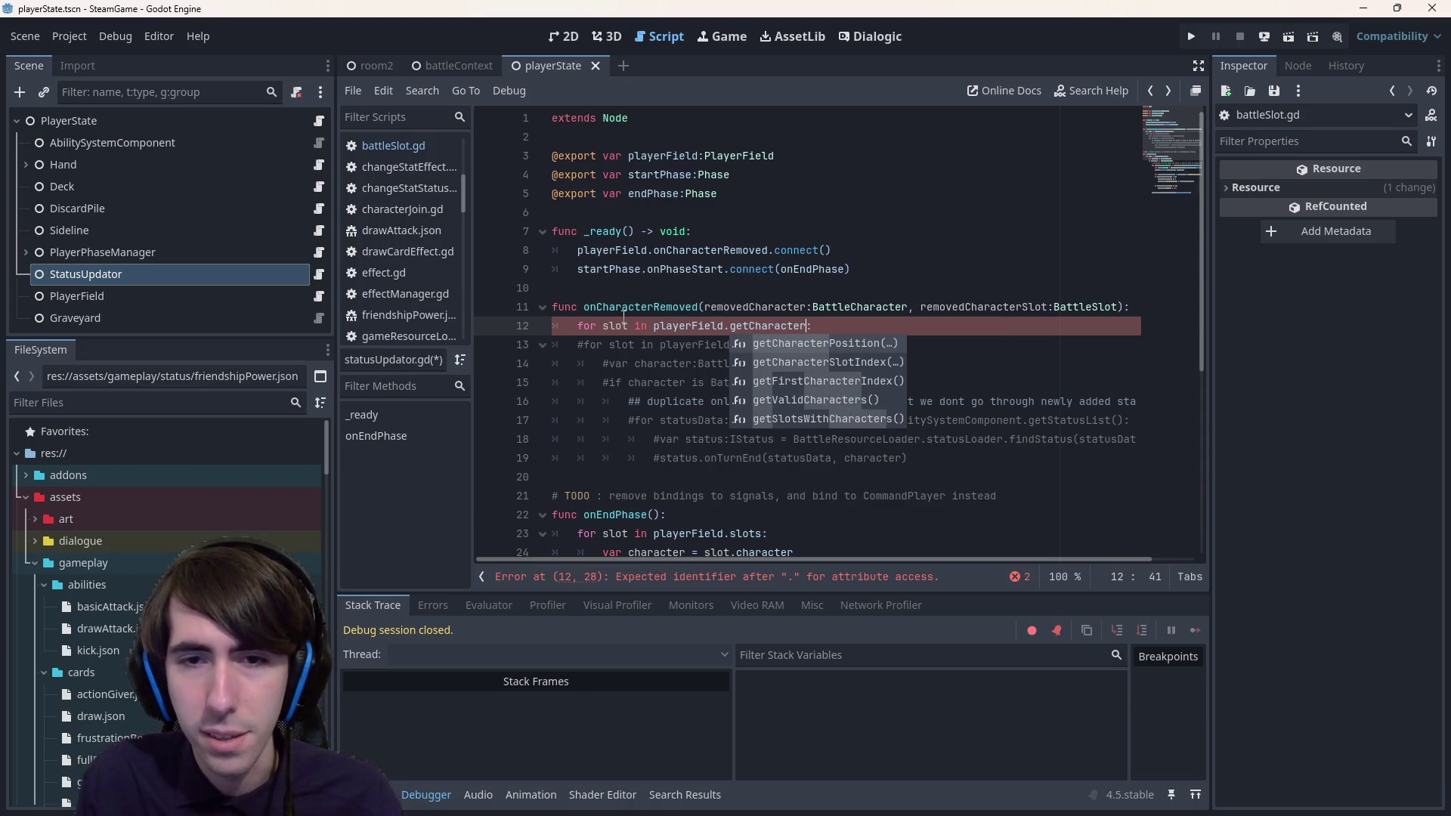
pyautogui.press('Down')
pyautogui.press('Down')
pyautogui.press('Down')
pyautogui.press('Return')
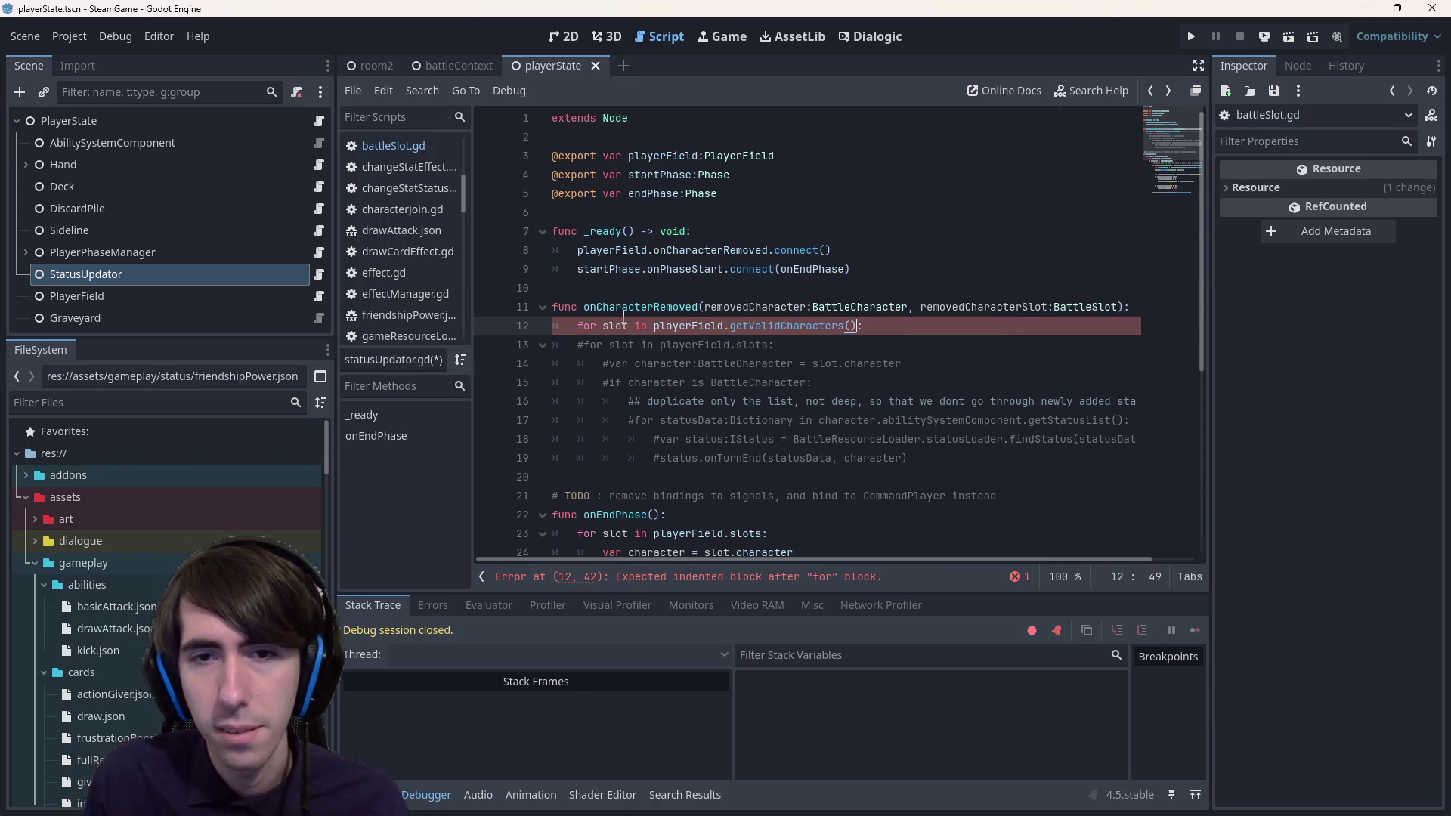
pyautogui.press('BackSpace')
pyautogui.press('BackSpace')
pyautogui.press('BackSpace')
pyautogui.write('character')
pyautogui.press('End')
pyautogui.press('Left')
pyautogui.press('Left')
pyautogui.press('Left')
pyautogui.press('End')
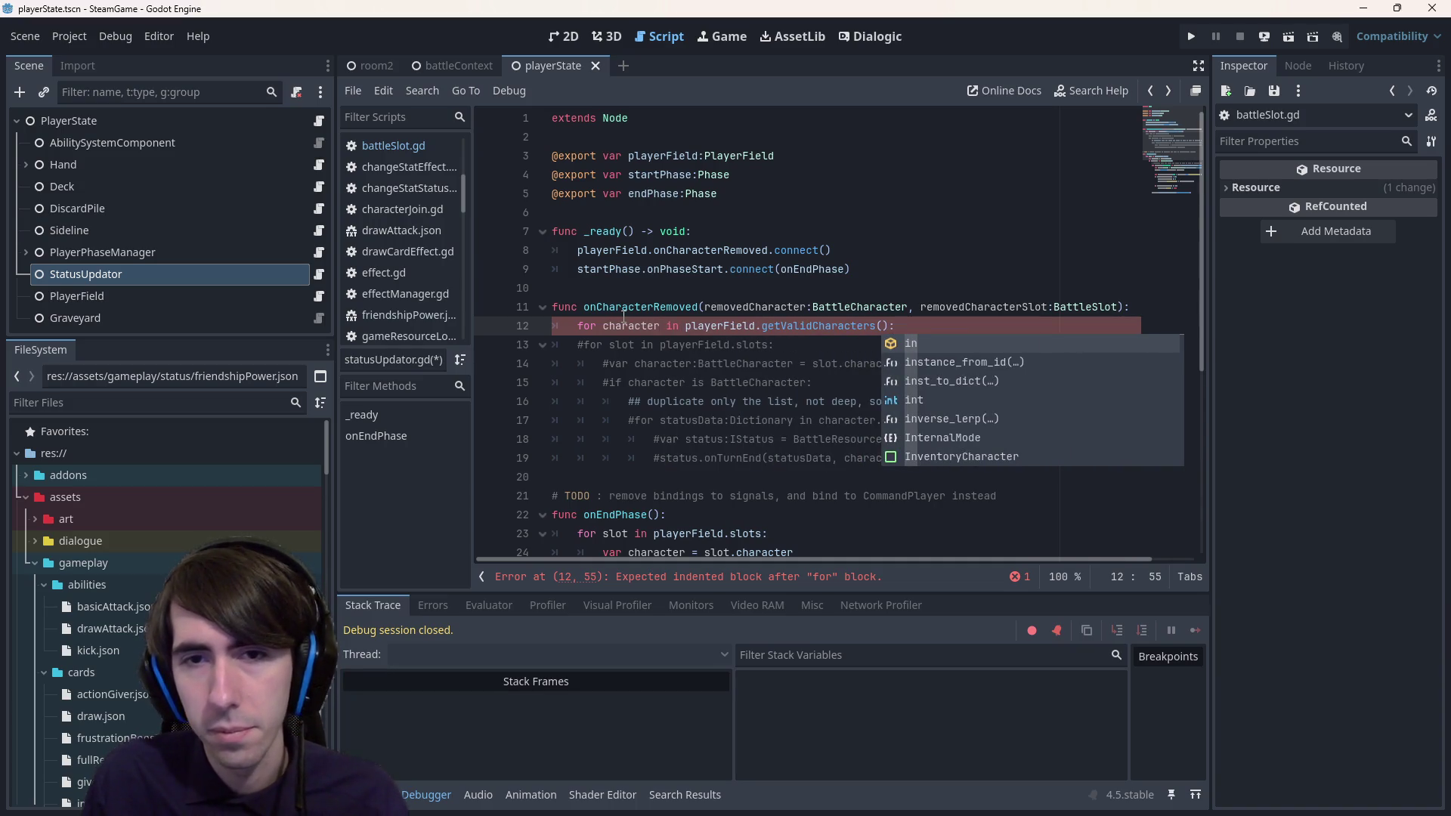
pyautogui.press('Escape')
pyautogui.press('Return')
pyautogui.hotkey('ctrl', 's')
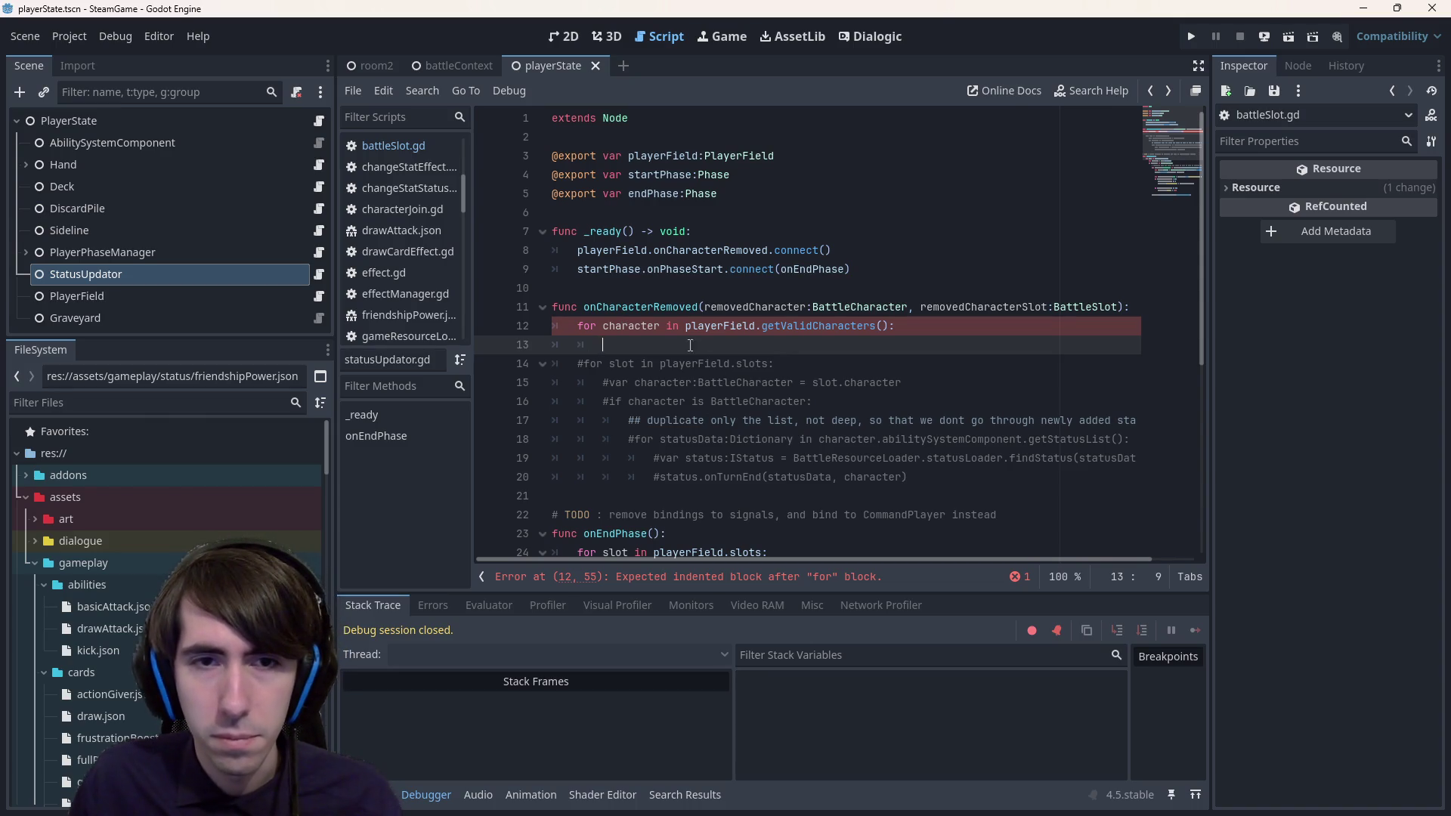
# - Type the loop variable as character:BattleCharacter, check getValidCharacters, and add blank lines inside the loop
pyautogui.click(661, 328)
pyautogui.write(':BattleCharacter')
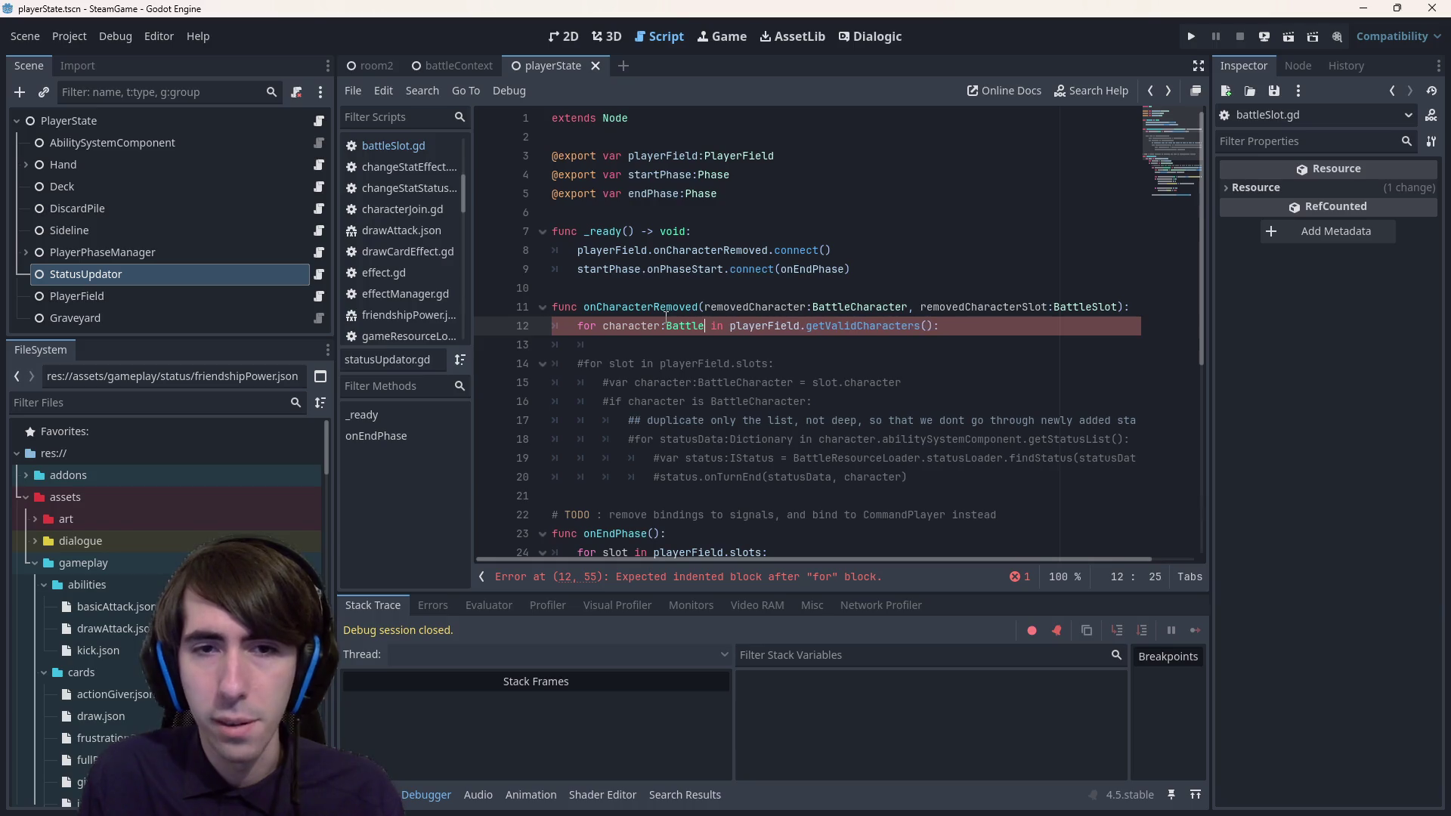
pyautogui.keyDown('ctrl'); pyautogui.click(906, 335); pyautogui.keyUp('ctrl')
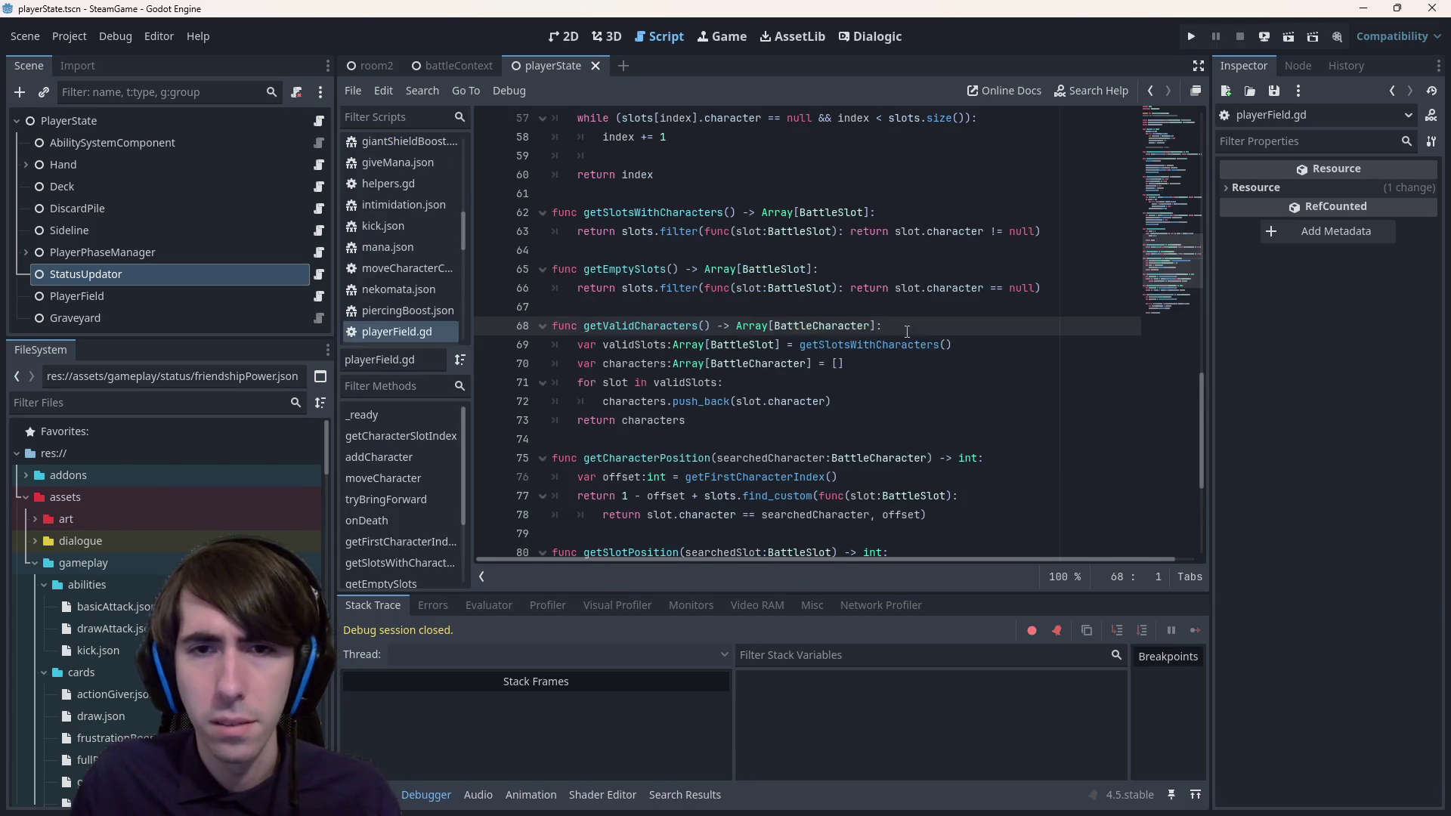
pyautogui.hotkey('alt', 'Left')
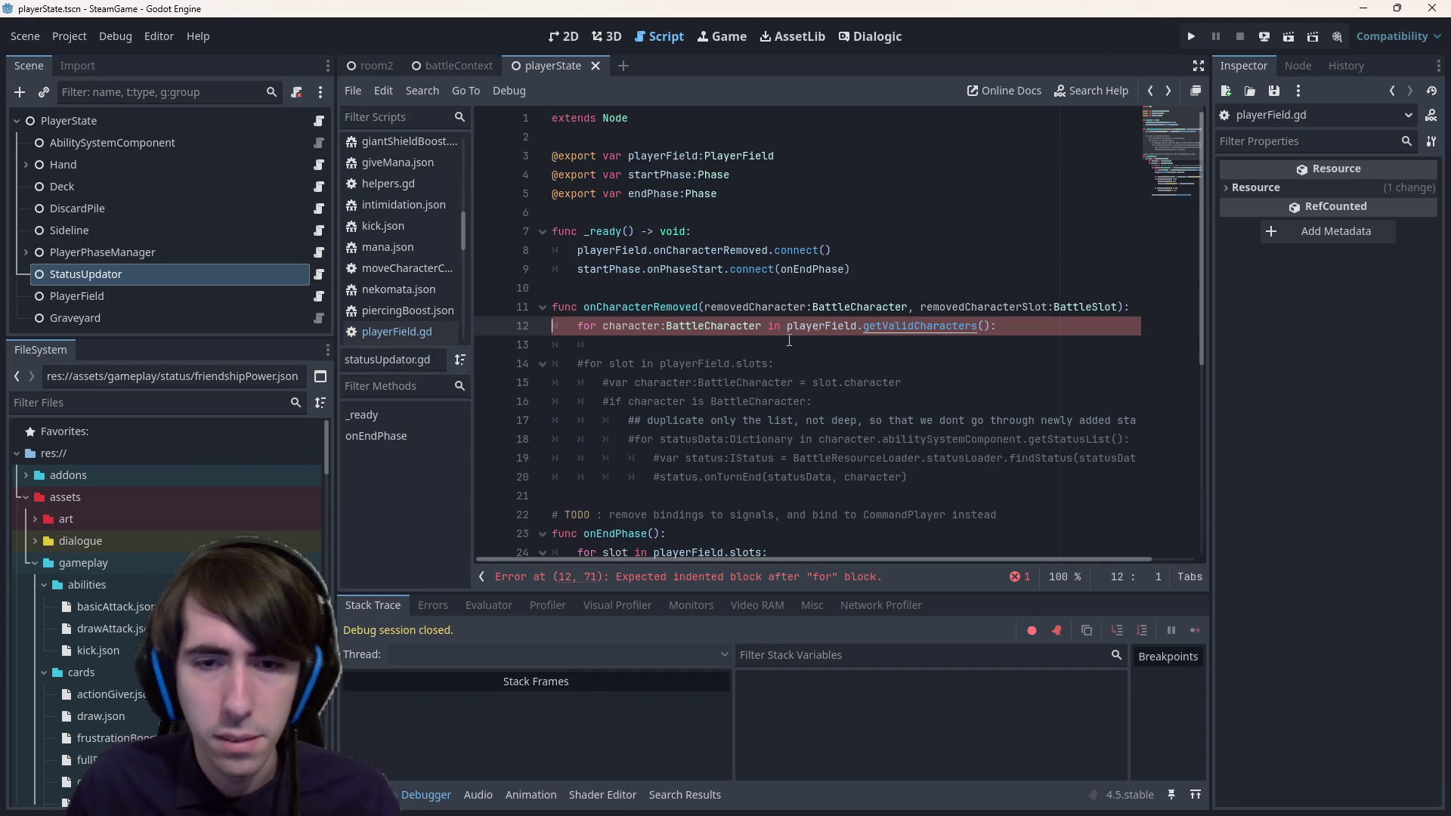
pyautogui.click(844, 344)
pyautogui.press('Return')
pyautogui.press('Up')
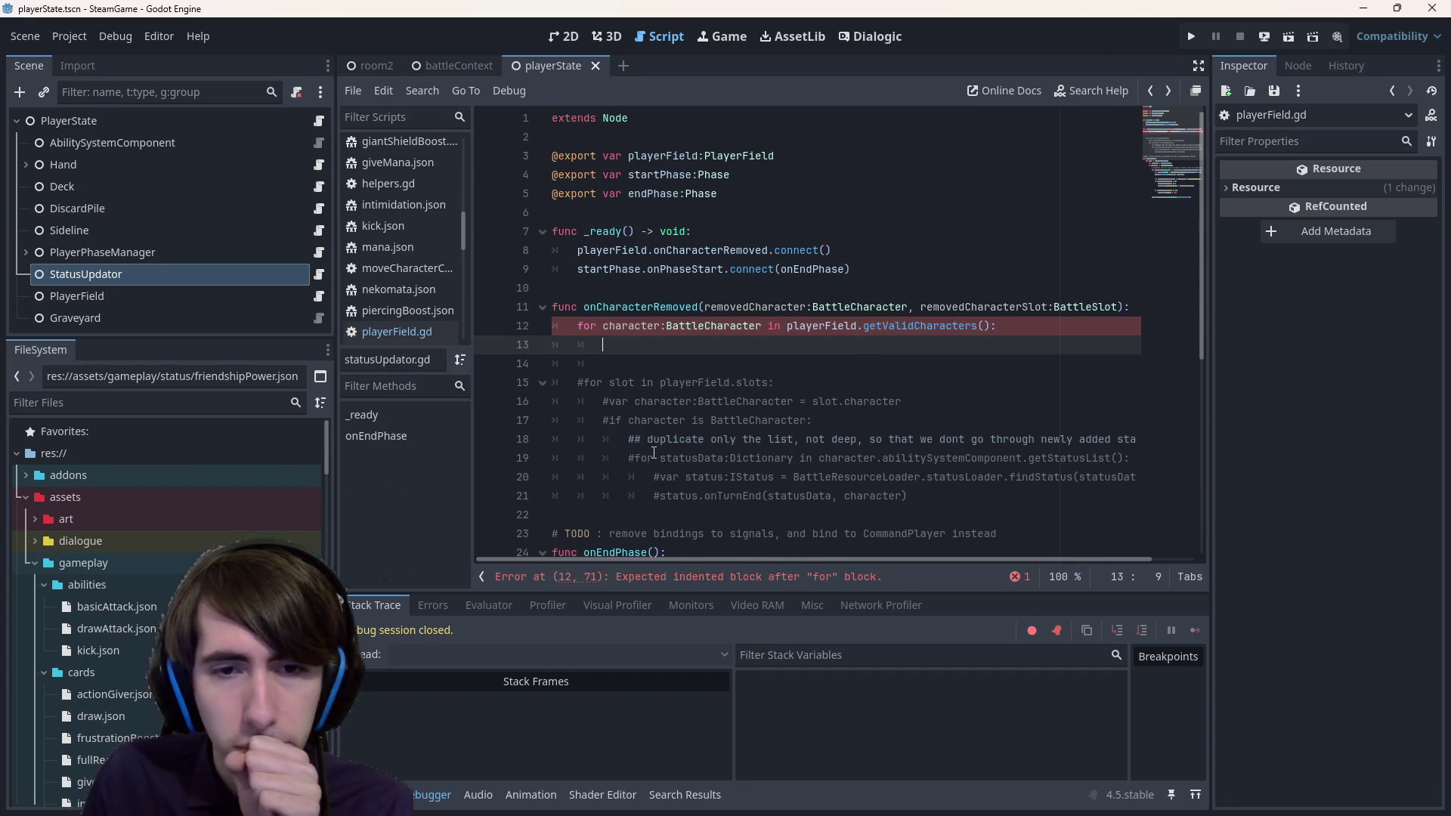
# - Highlight the uses of character and select the commented status loop on lines 19–21
pyautogui.doubleClick(637, 323)
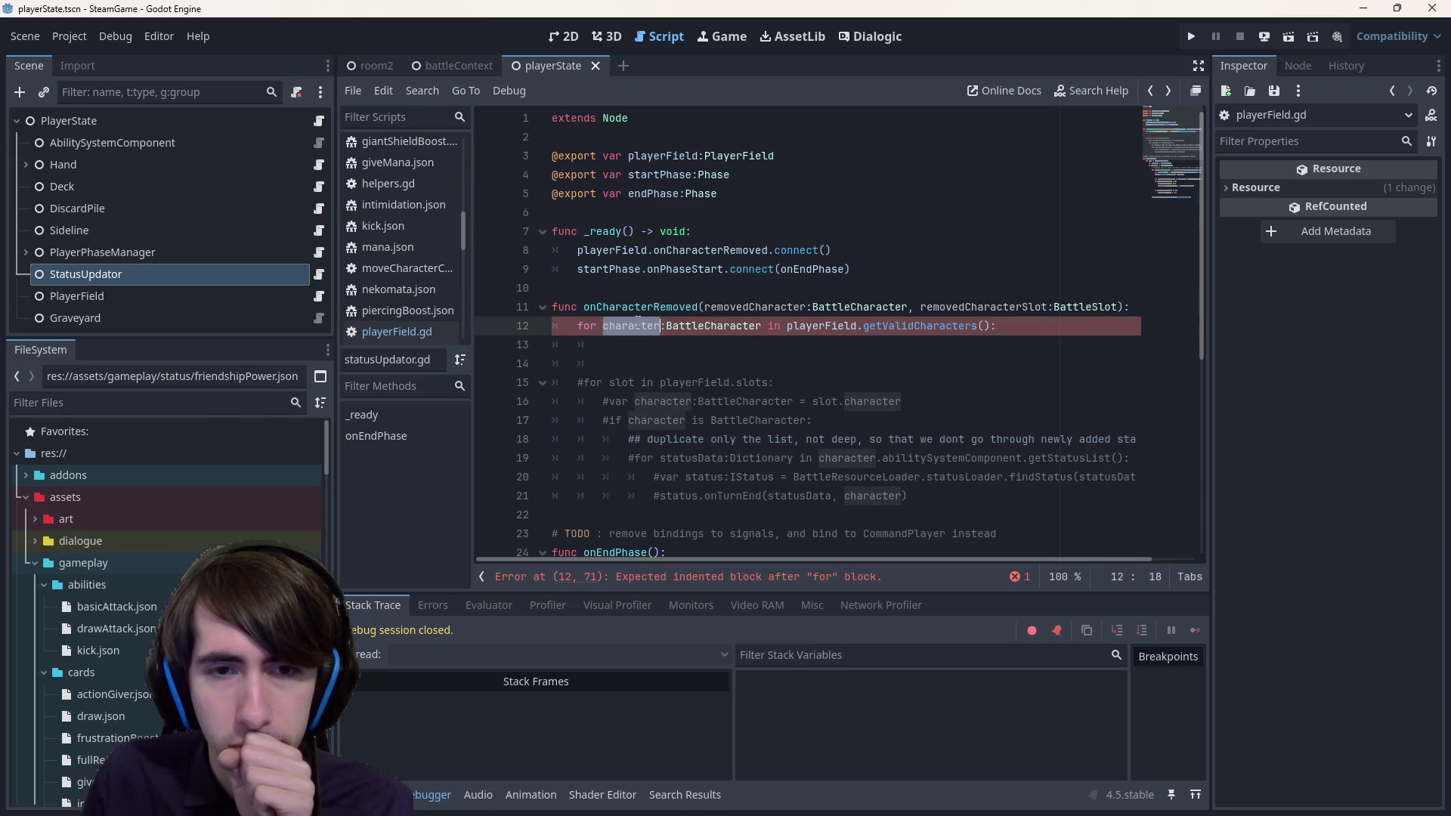
pyautogui.click(948, 501)
pyautogui.moveTo(950, 502)
pyautogui.mouseDown()
pyautogui.moveTo(484, 477)
pyautogui.moveTo(475, 460)
pyautogui.mouseUp()
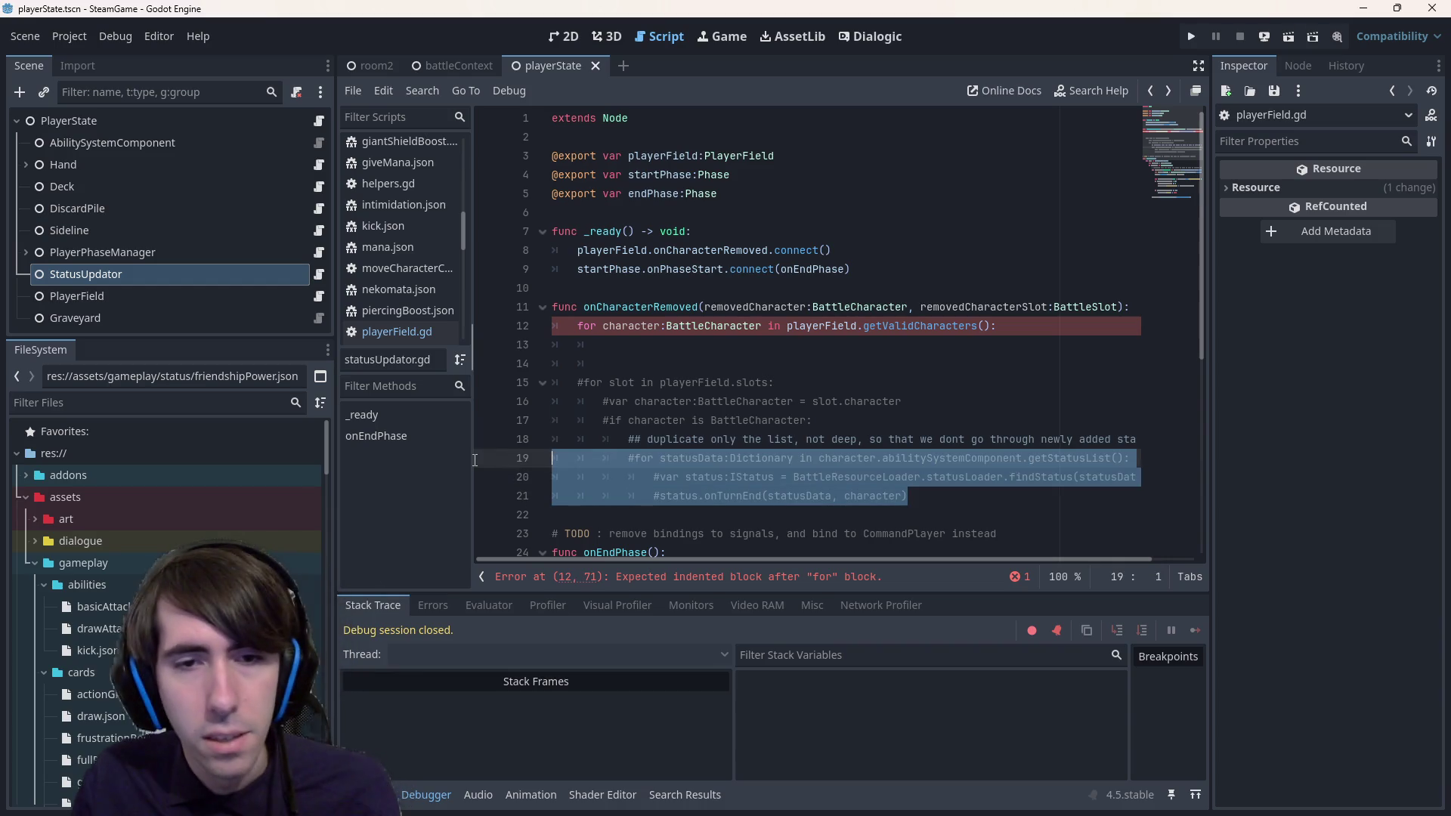
# - Paste the copied status loop into the new loop, uncomment it, fix its indentation and save
pyautogui.click(609, 350)
pyautogui.hotkey('ctrl', 'v')
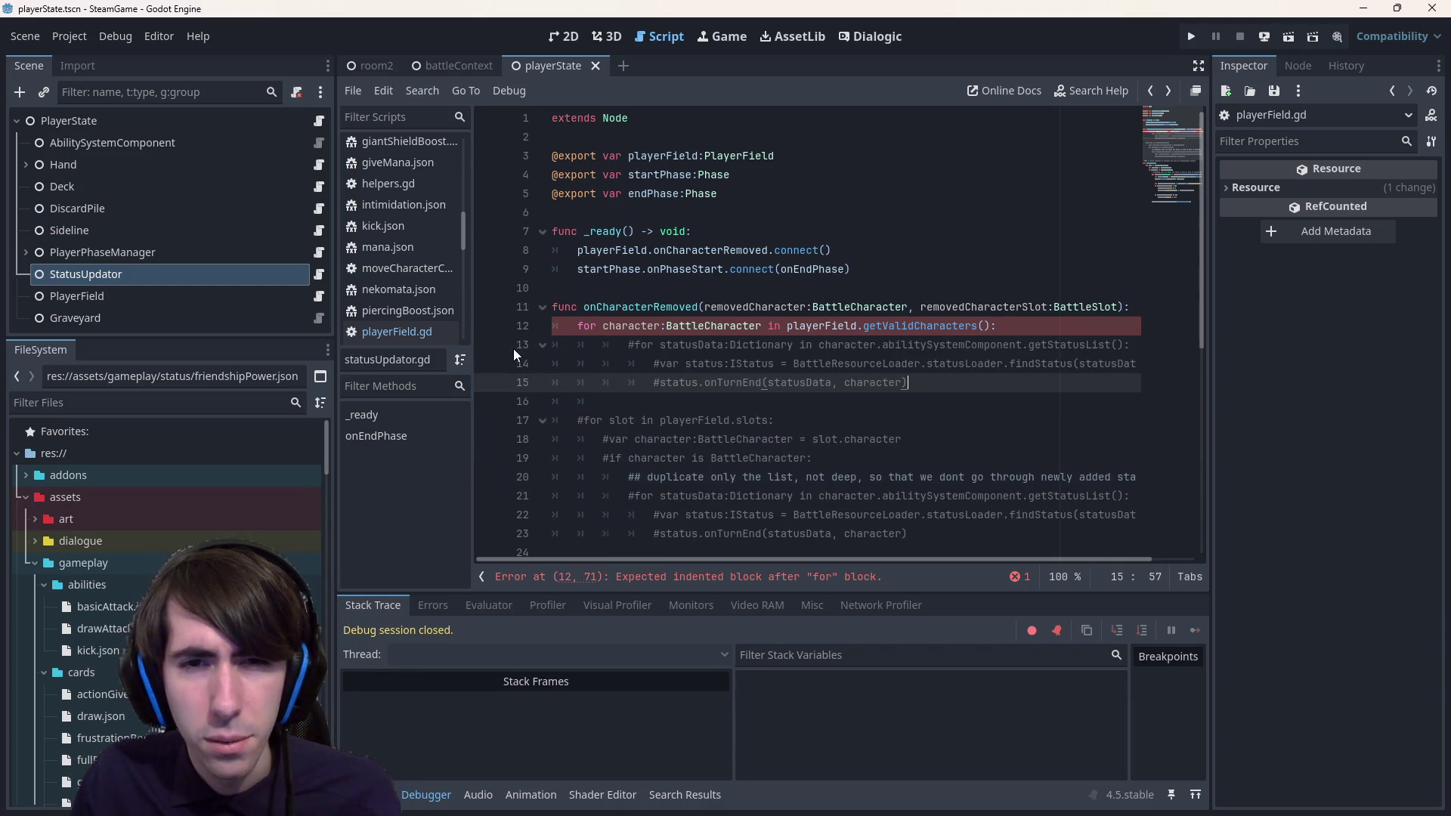
pyautogui.moveTo(908, 384); pyautogui.dragTo(496, 349)
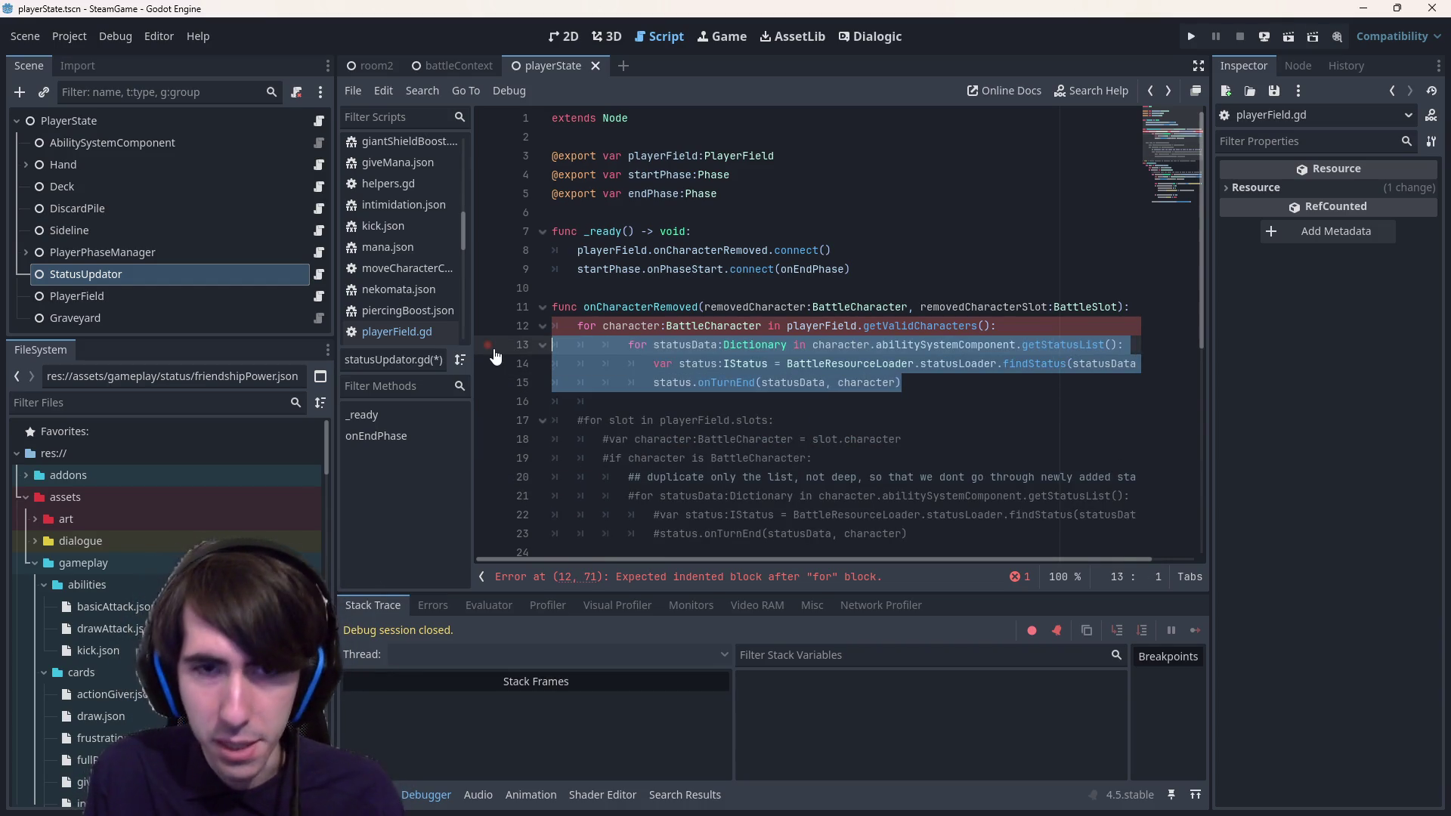
pyautogui.hotkey('ctrl', 'k')
pyautogui.hotkey('shift', 'Tab')
pyautogui.click(1018, 372)
pyautogui.hotkey('ctrl', 's')
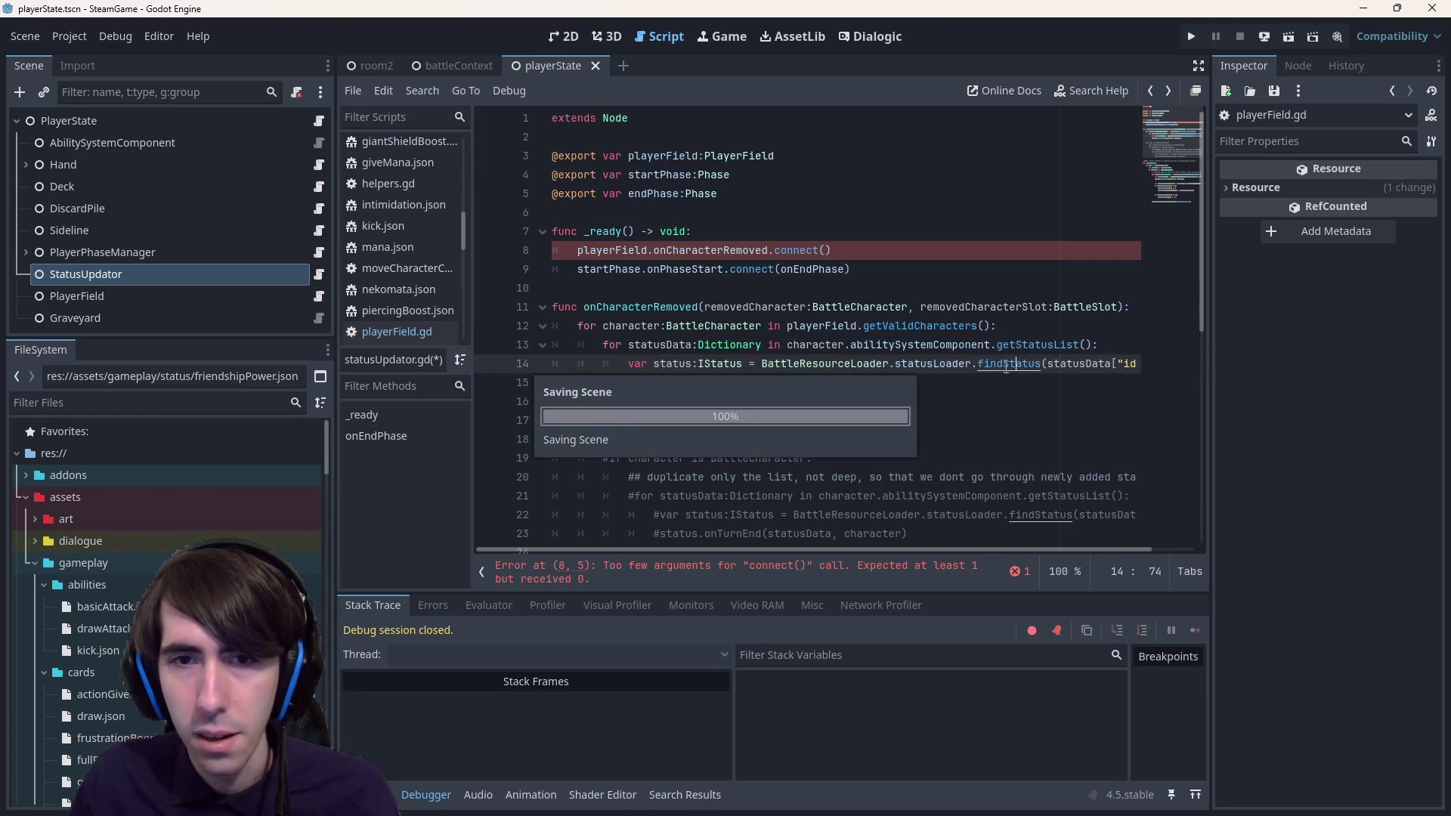
# - Highlight findStatus, getStatusList, Dictionary, statusData, status and onTurnEnd to review the loop
pyautogui.doubleClick(1013, 363)
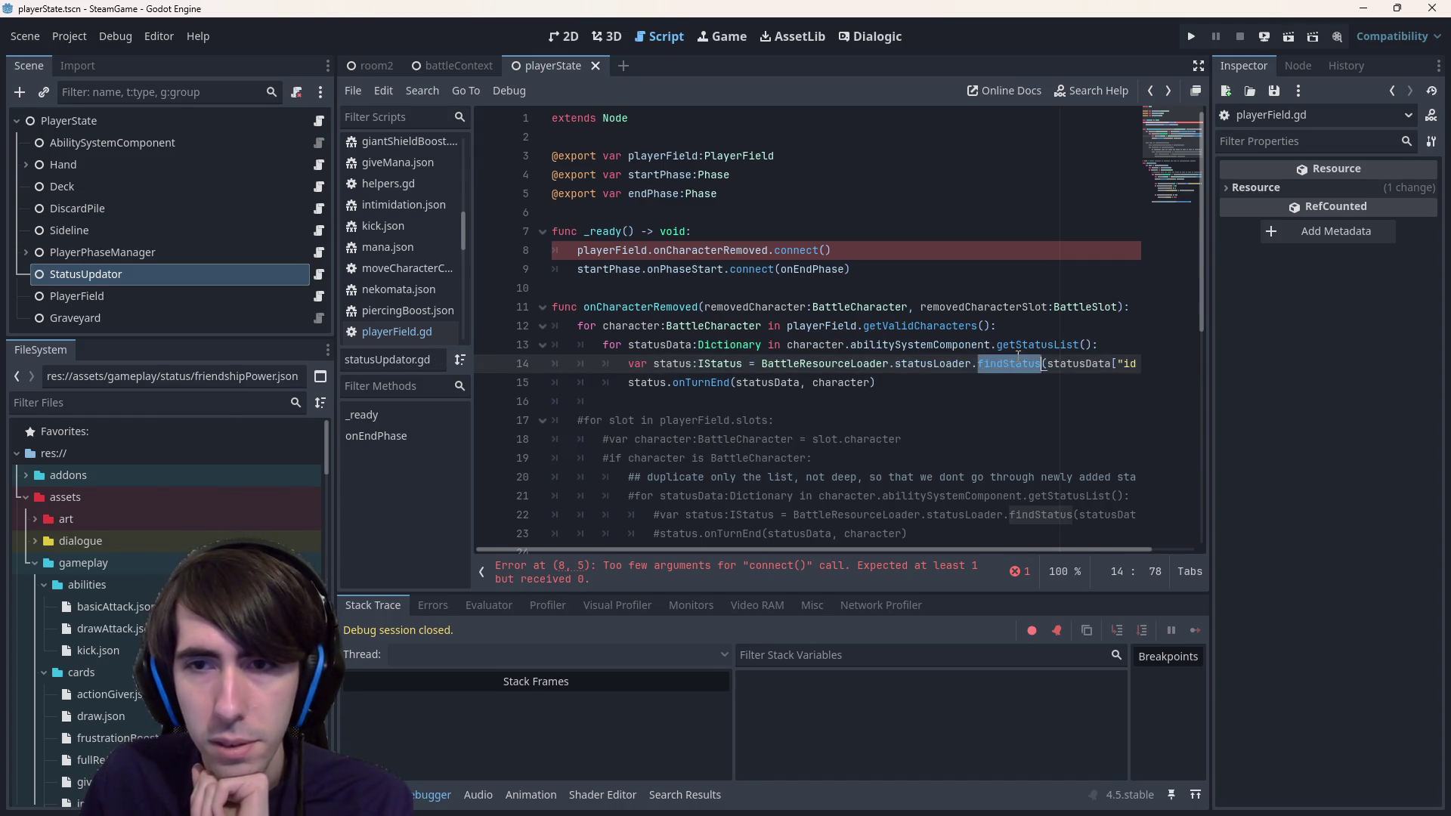
pyautogui.doubleClick(1038, 344)
pyautogui.doubleClick(755, 345)
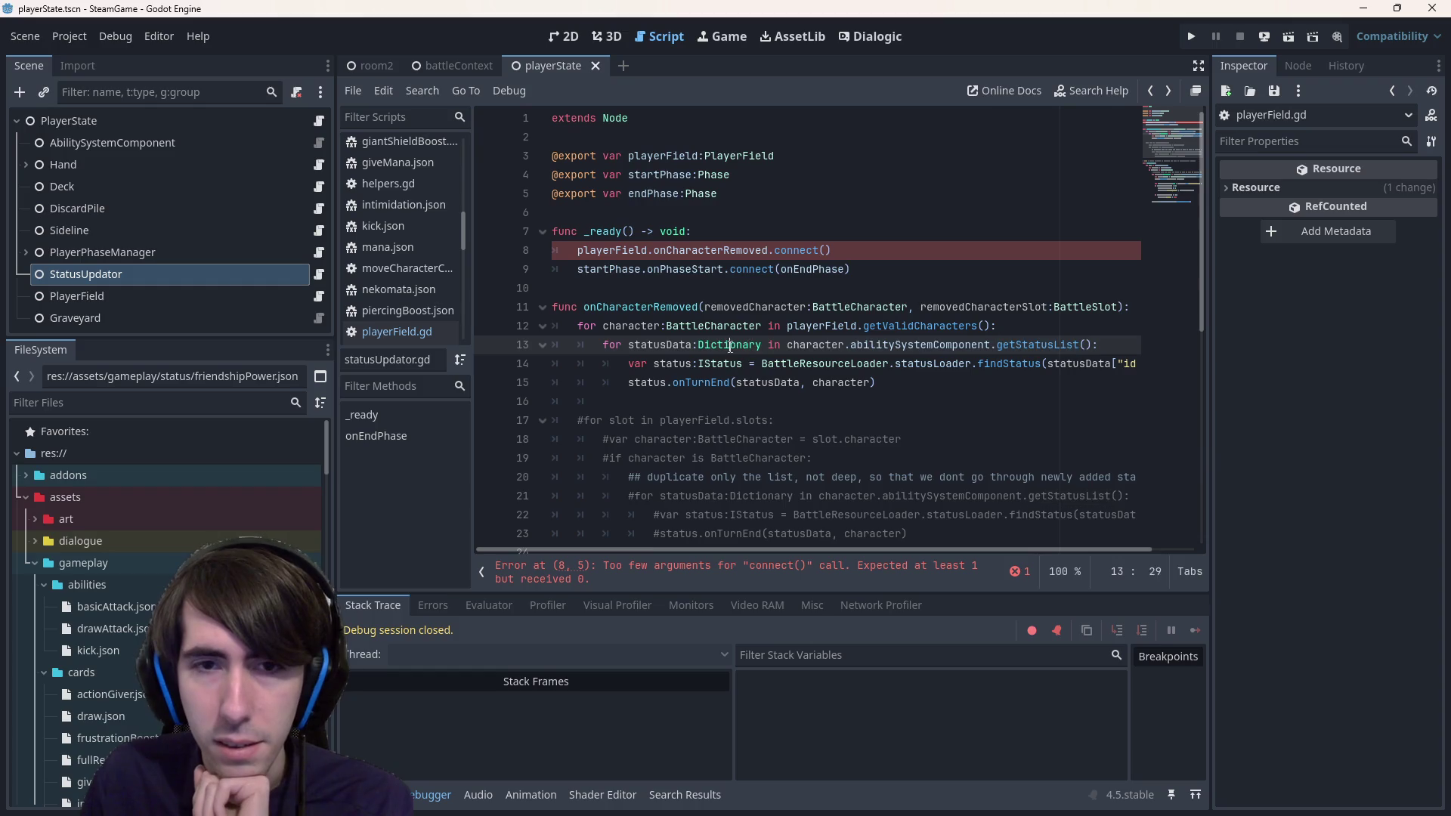
pyautogui.doubleClick(659, 344)
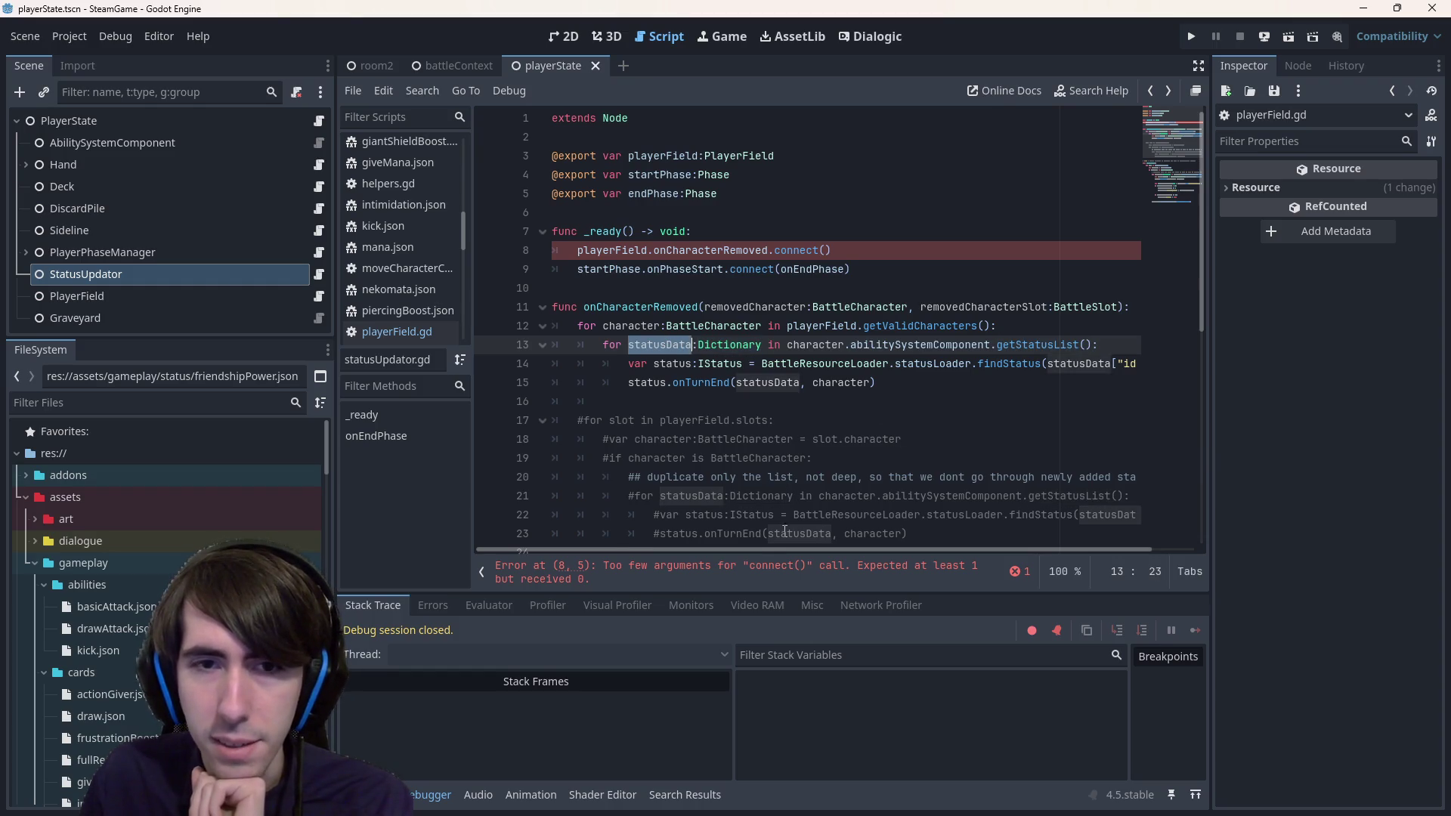
pyautogui.moveTo(756, 546)
pyautogui.mouseDown()
pyautogui.moveTo(846, 542)
pyautogui.moveTo(732, 541)
pyautogui.mouseUp()
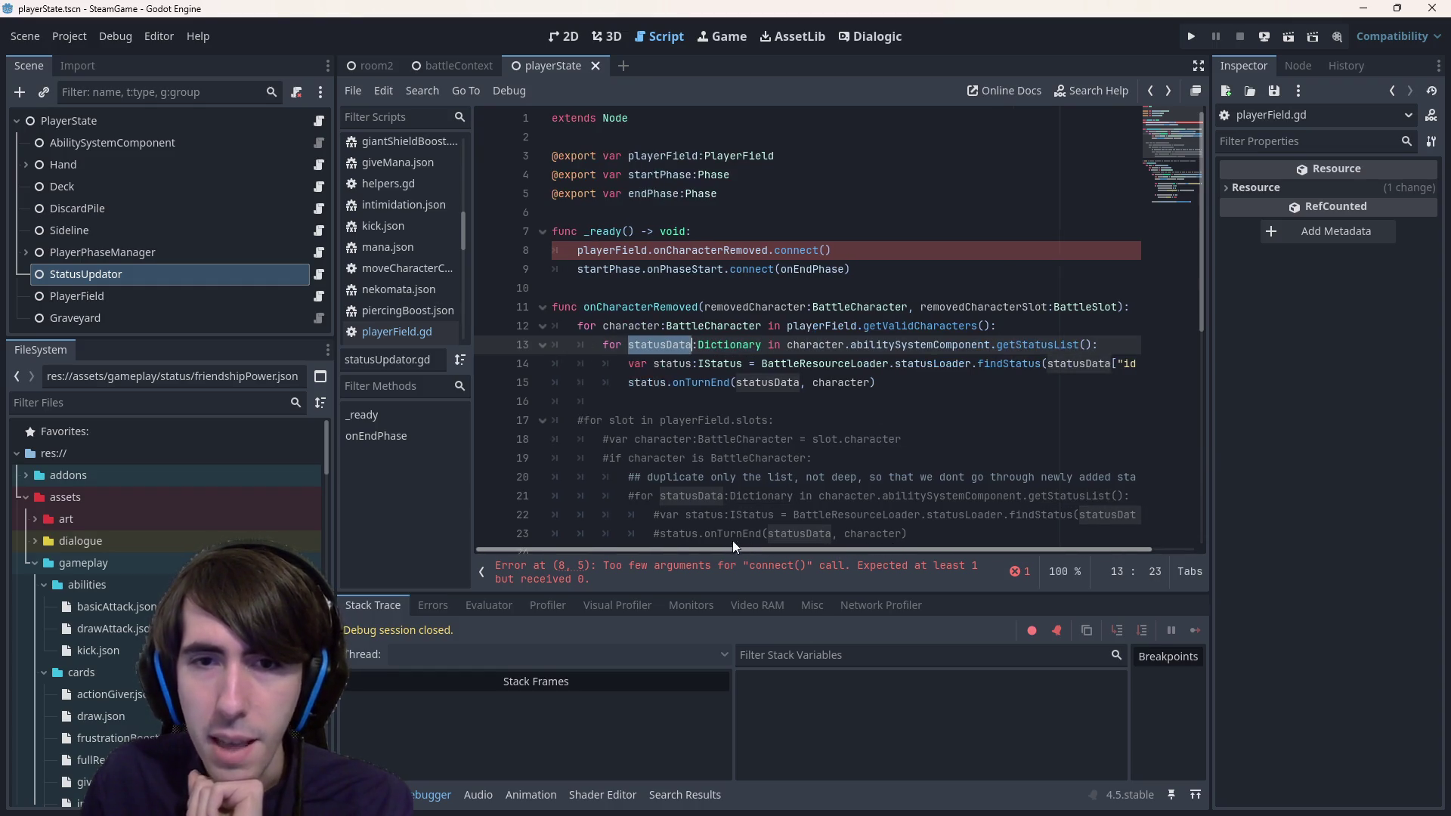
pyautogui.doubleClick(672, 363)
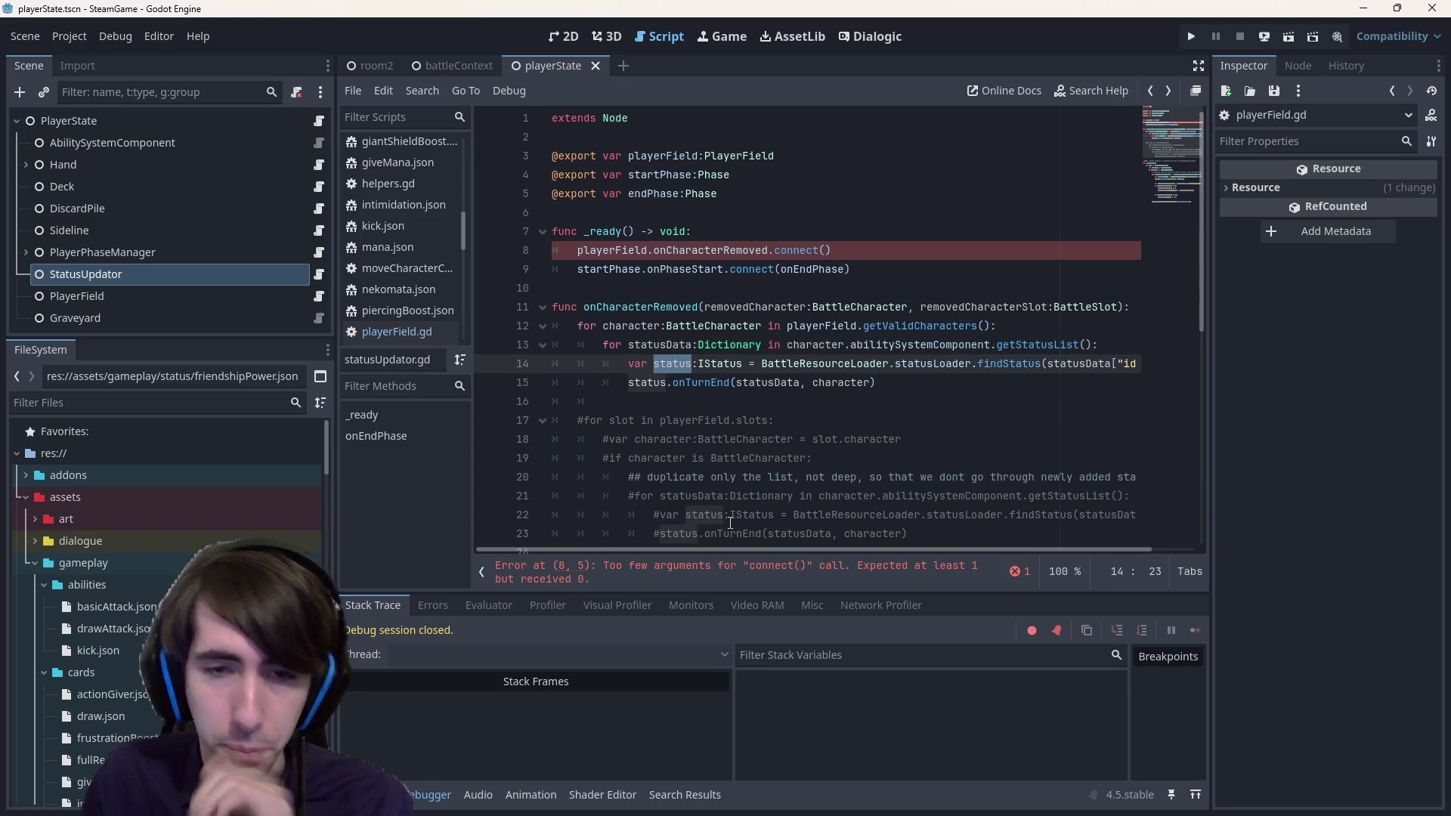
pyautogui.moveTo(761, 551)
pyautogui.mouseDown()
pyautogui.moveTo(879, 551)
pyautogui.moveTo(650, 547)
pyautogui.mouseUp()
pyautogui.doubleClick(697, 383)
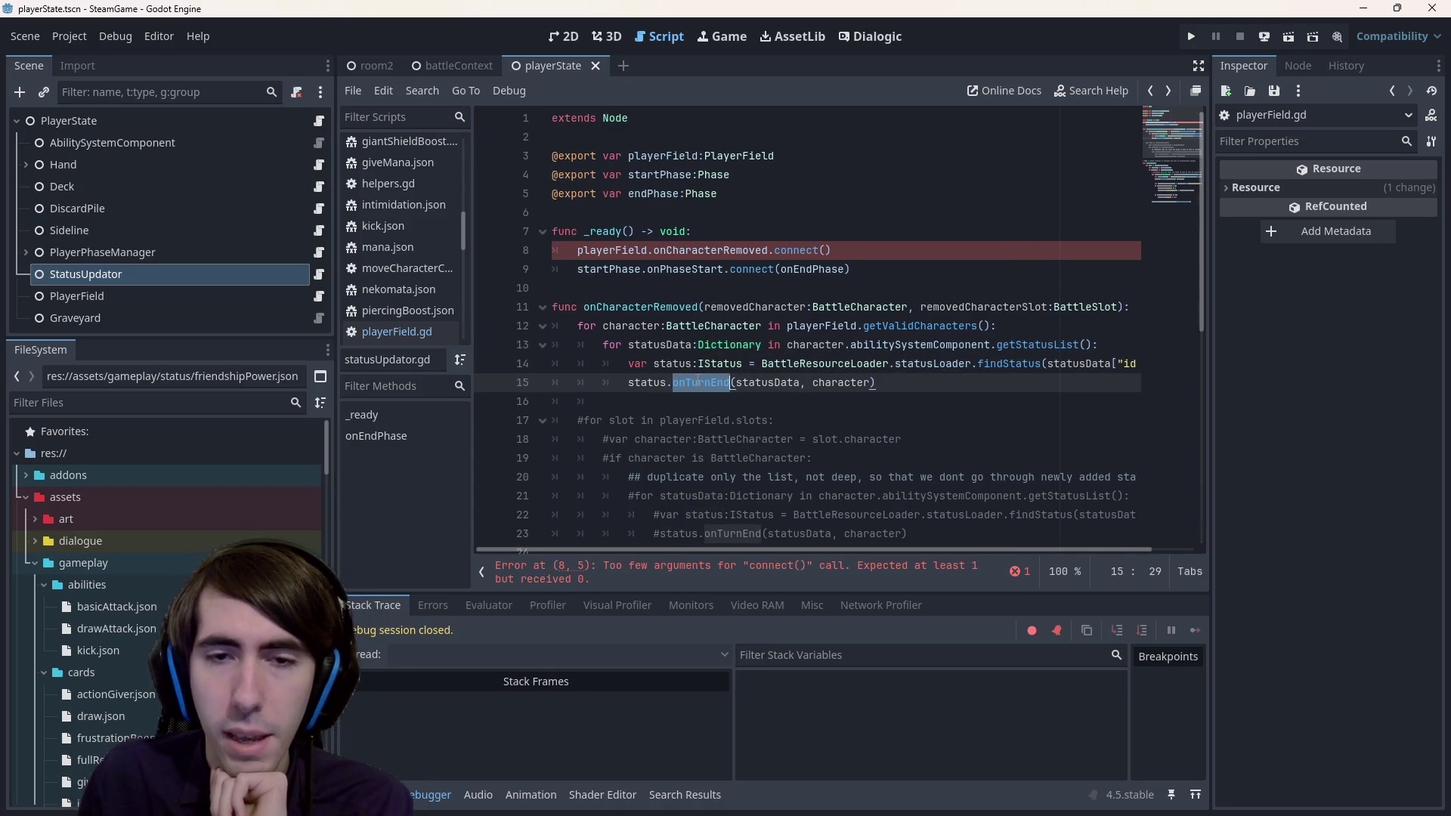
pyautogui.moveTo(697, 382)
pyautogui.click(902, 379)
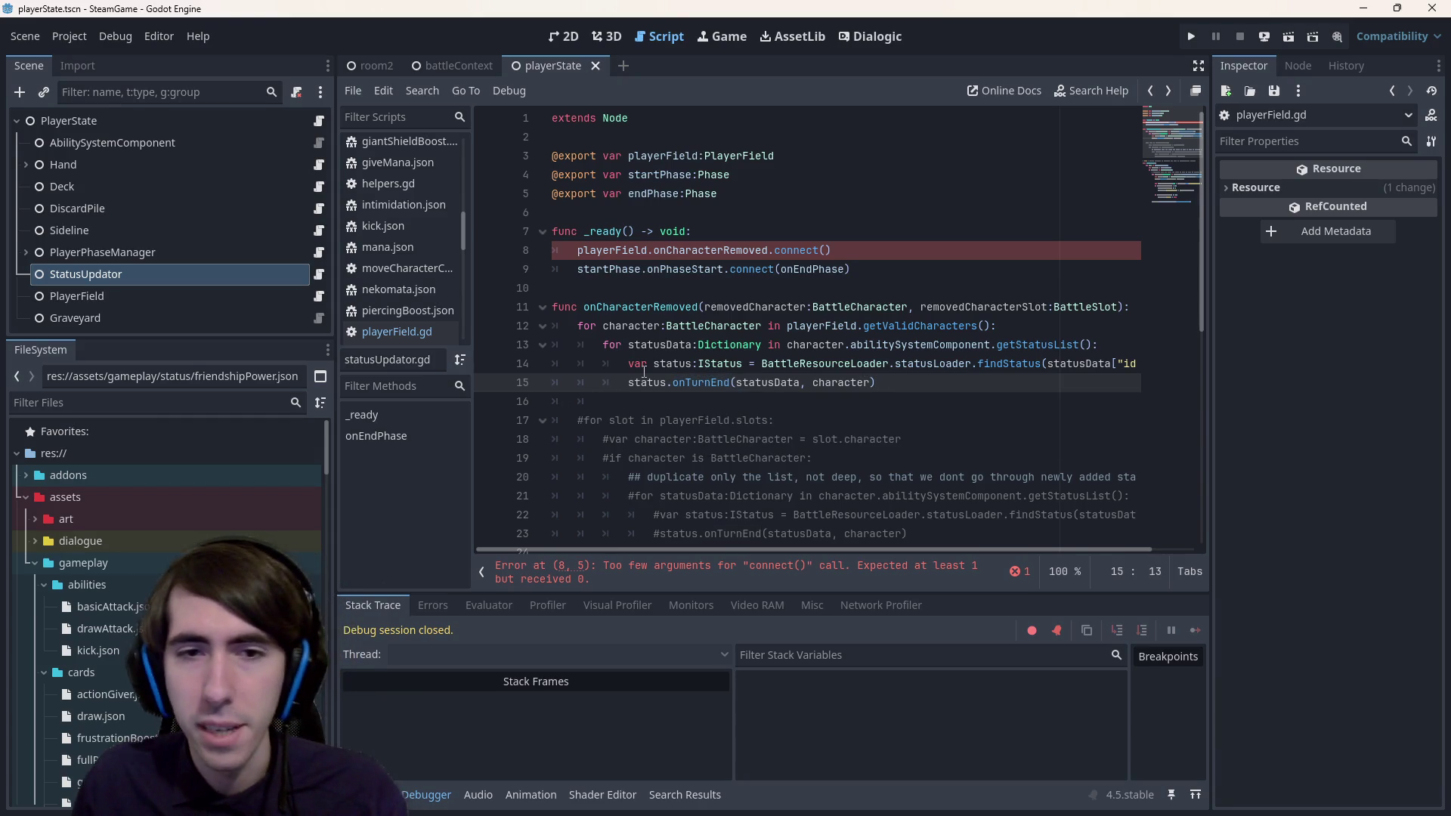
# - Add 'var triggers:Array = status.getTriggers()' above the onTurnEnd call, undoing a wrong autocomplete
pyautogui.press('Return')
pyautogui.press('Up')
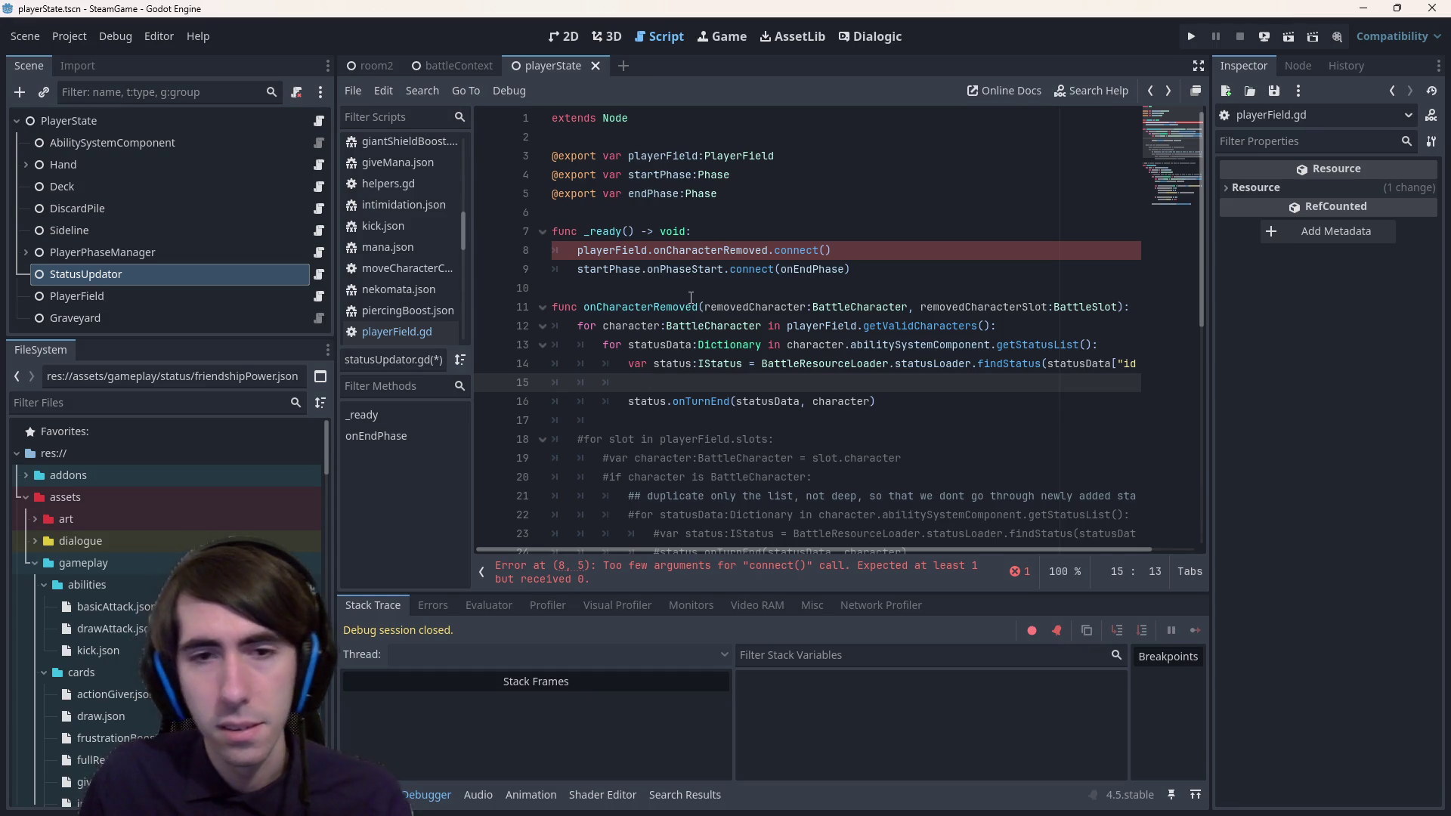
pyautogui.write('stat')
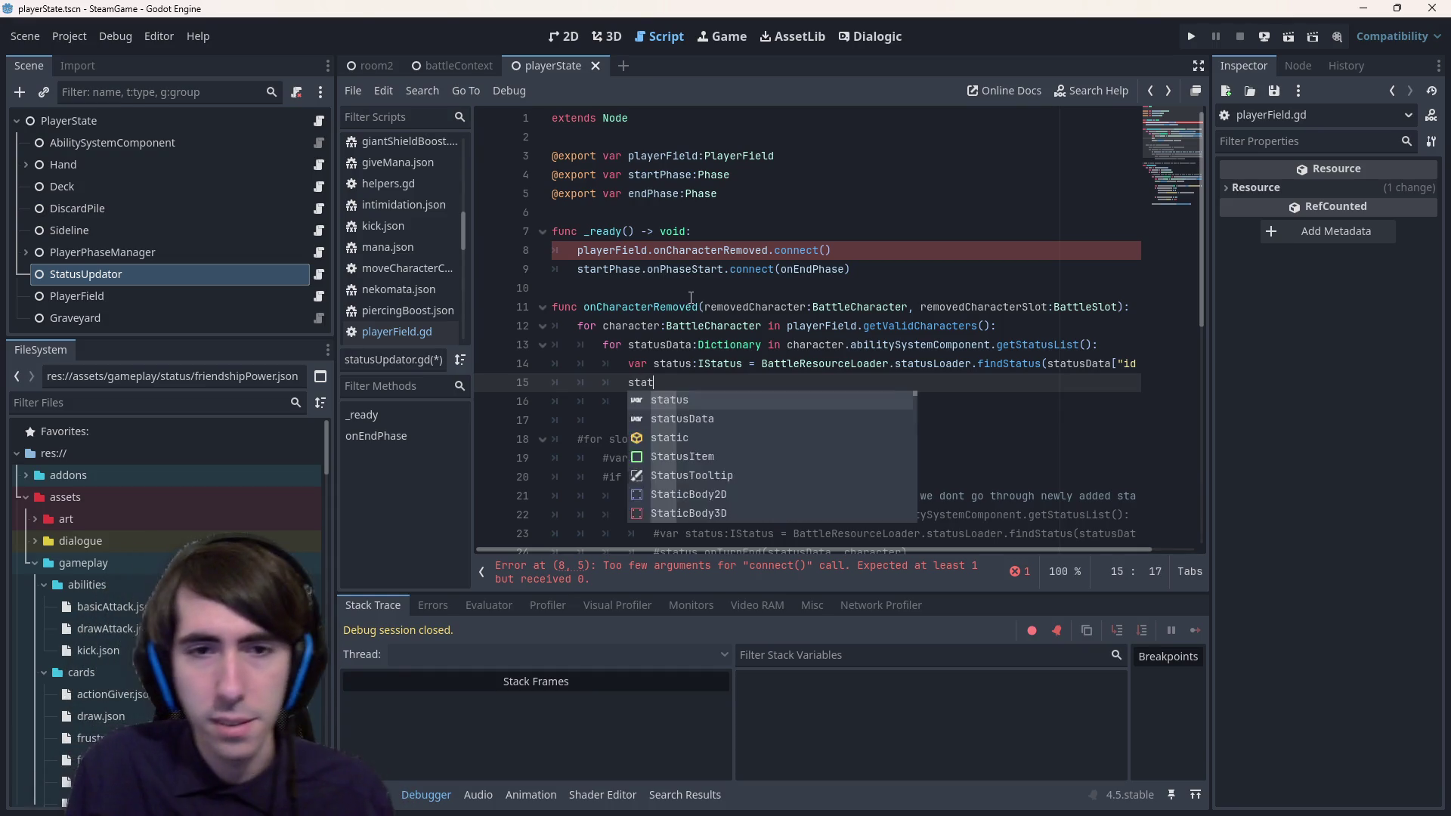
pyautogui.write('us.getTriggers()')
pyautogui.press('Home')
pyautogui.write('var triggers')
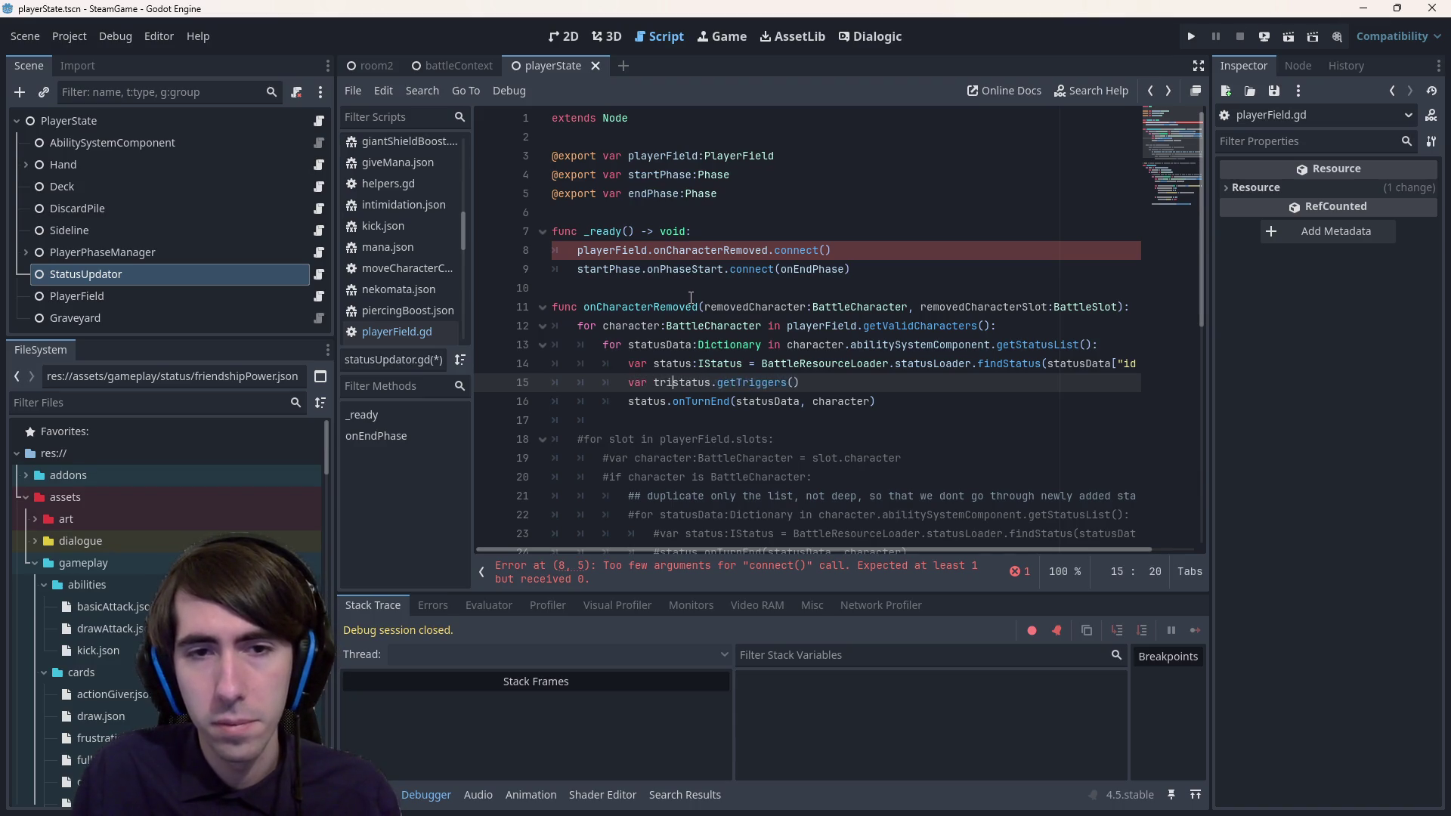
pyautogui.write(' = ')
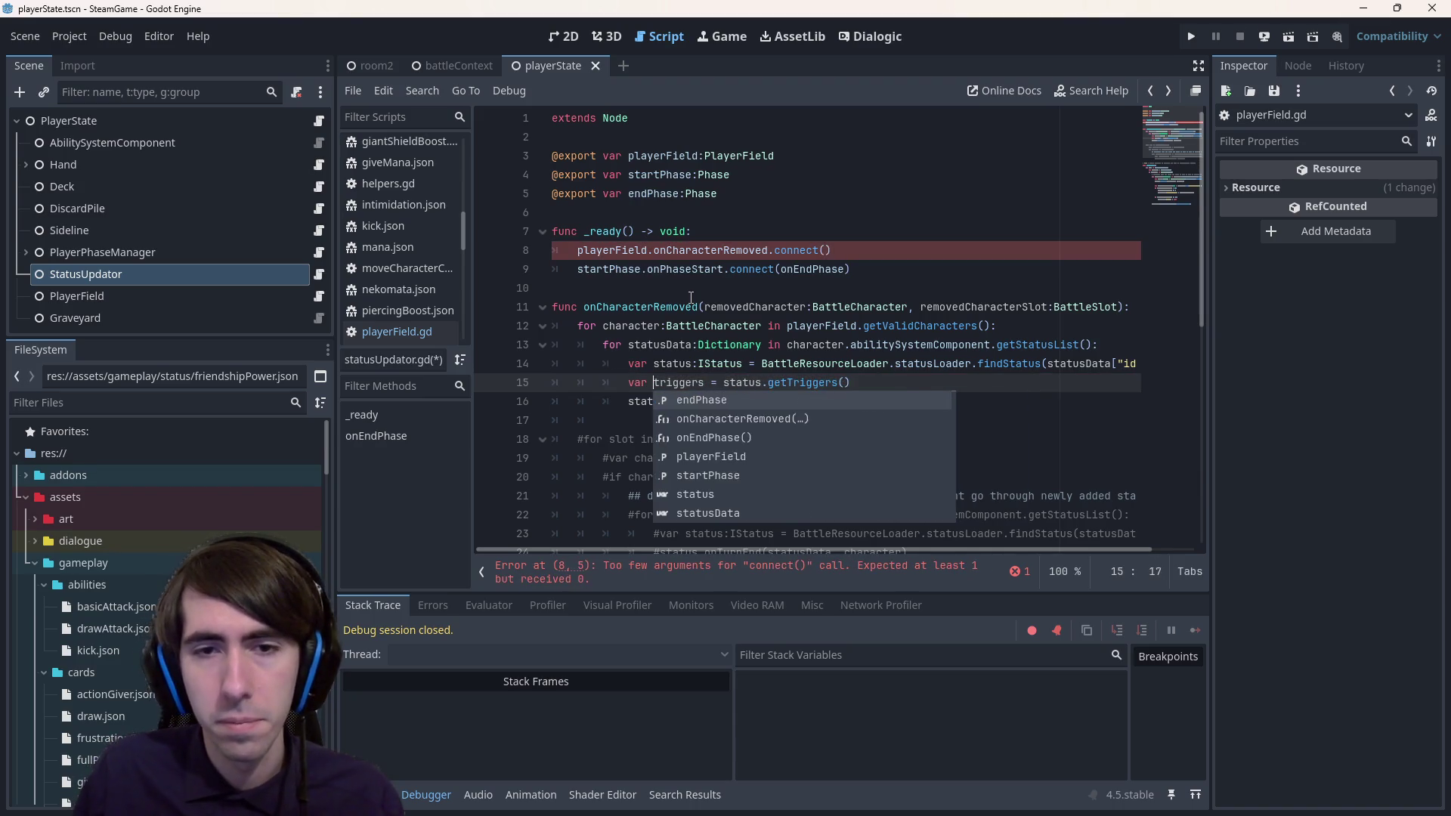
pyautogui.write(':Array')
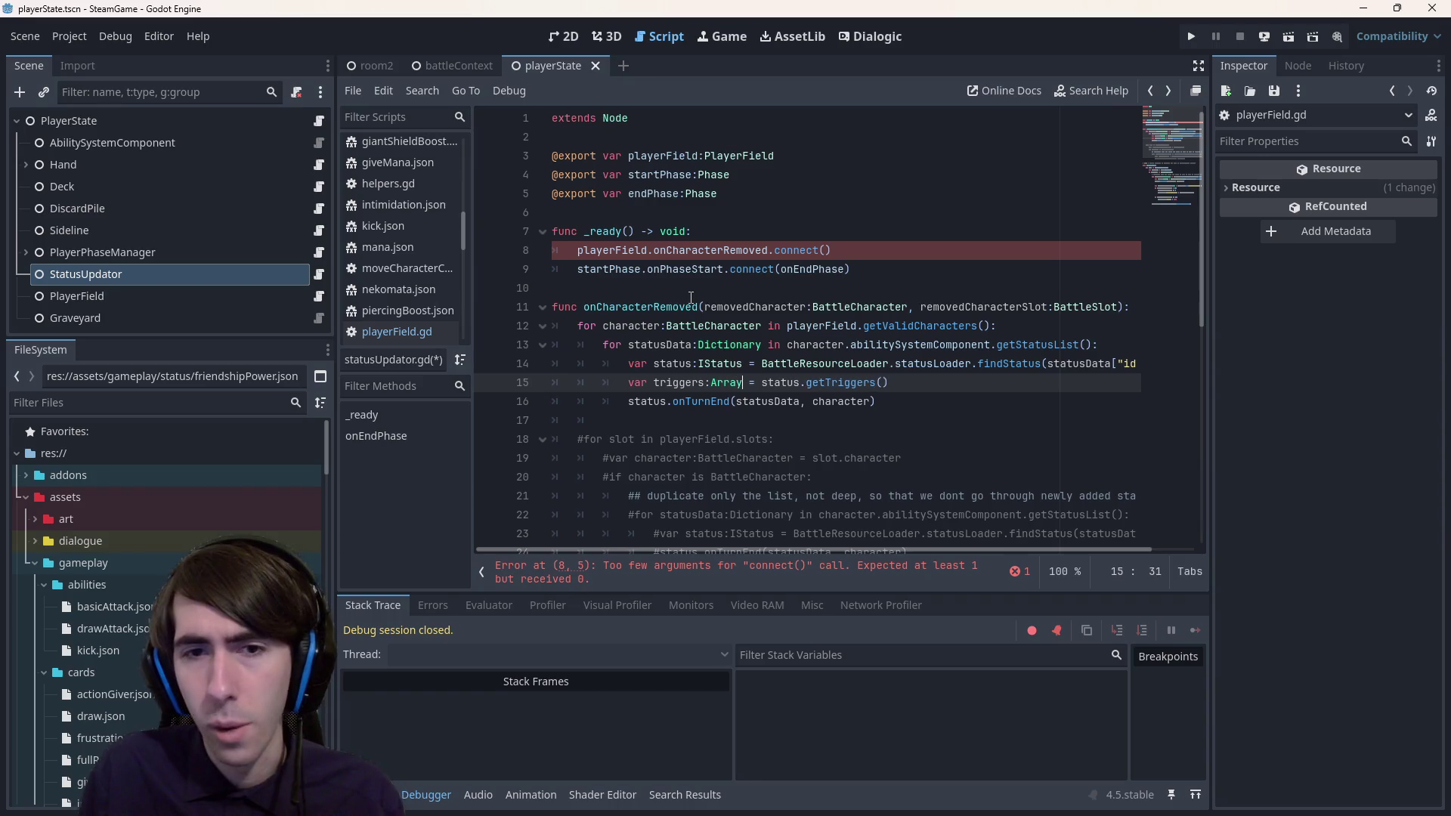
pyautogui.press('Right')
pyautogui.press('Right')
pyautogui.press('Right')
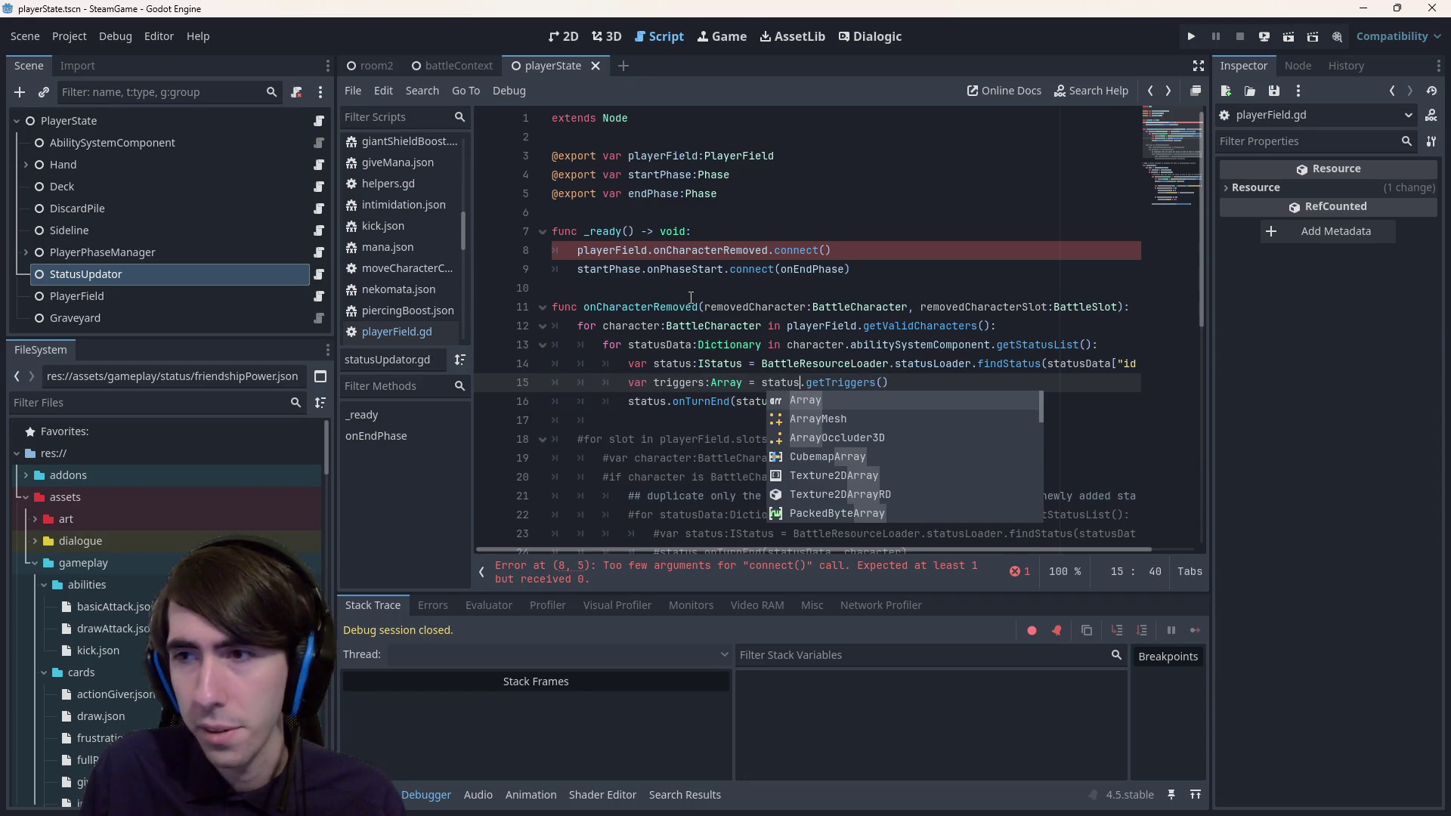
pyautogui.press('Return')
pyautogui.hotkey('ctrl', 'z')
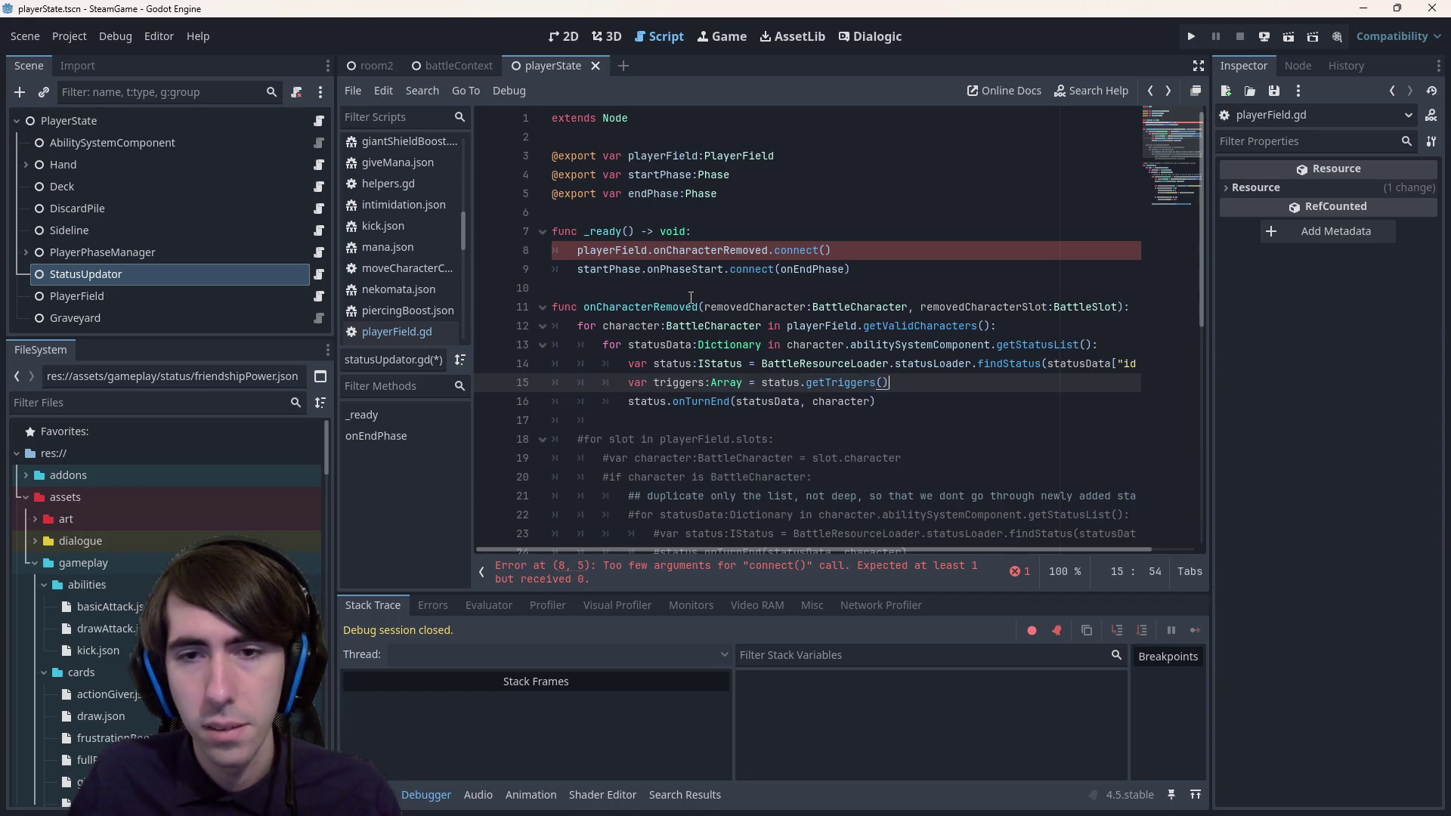
# - Open IStatus's status.gd and duplicate its getComponents function below it
pyautogui.keyDown('ctrl'); pyautogui.click(725, 364); pyautogui.keyUp('ctrl')
pyautogui.scroll(-5, 675, 509)
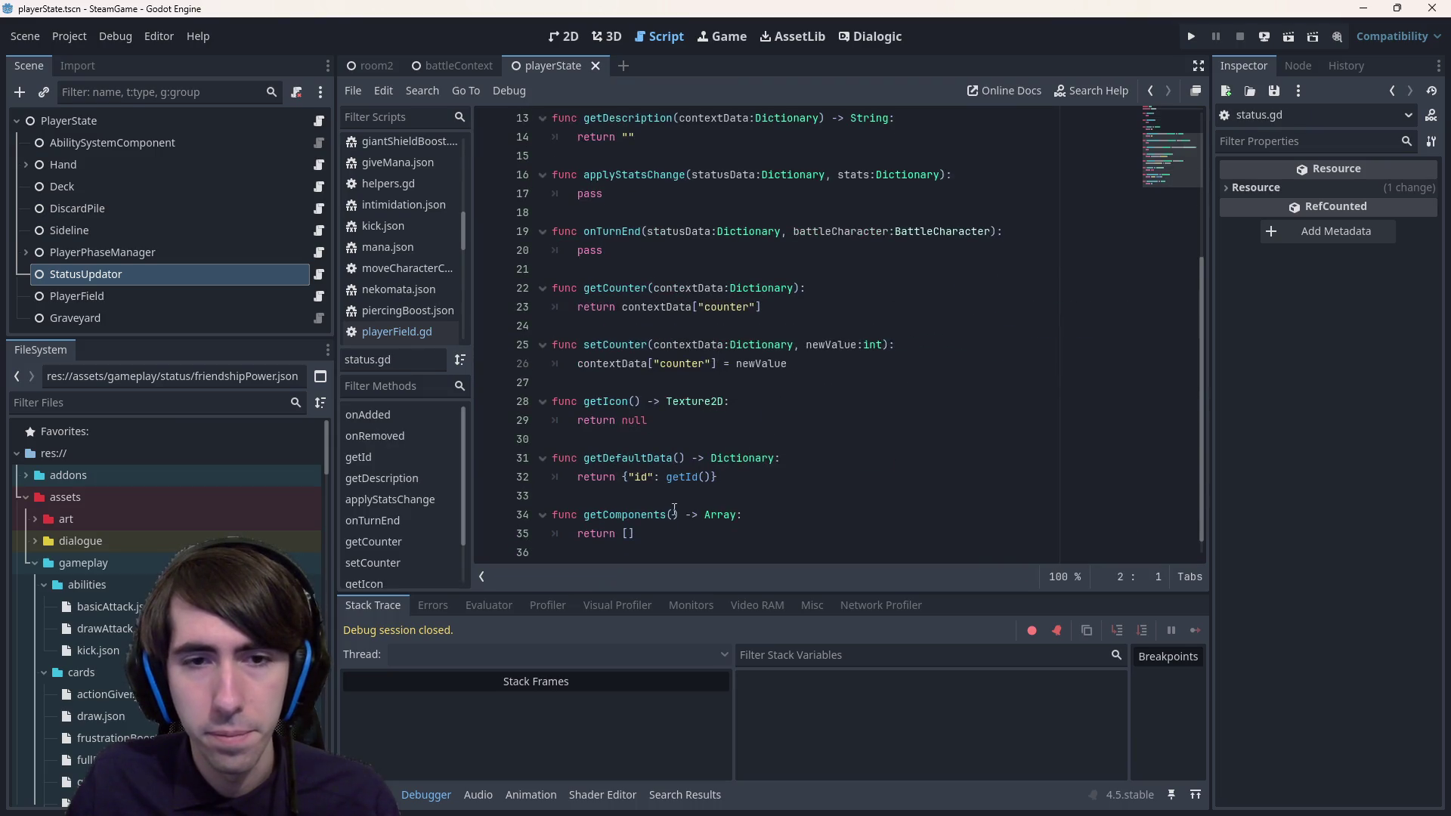
pyautogui.moveTo(674, 515); pyautogui.dragTo(549, 495)
pyautogui.hotkey('ctrl', 'c')
pyautogui.click(685, 551)
pyautogui.hotkey('ctrl', 'v')
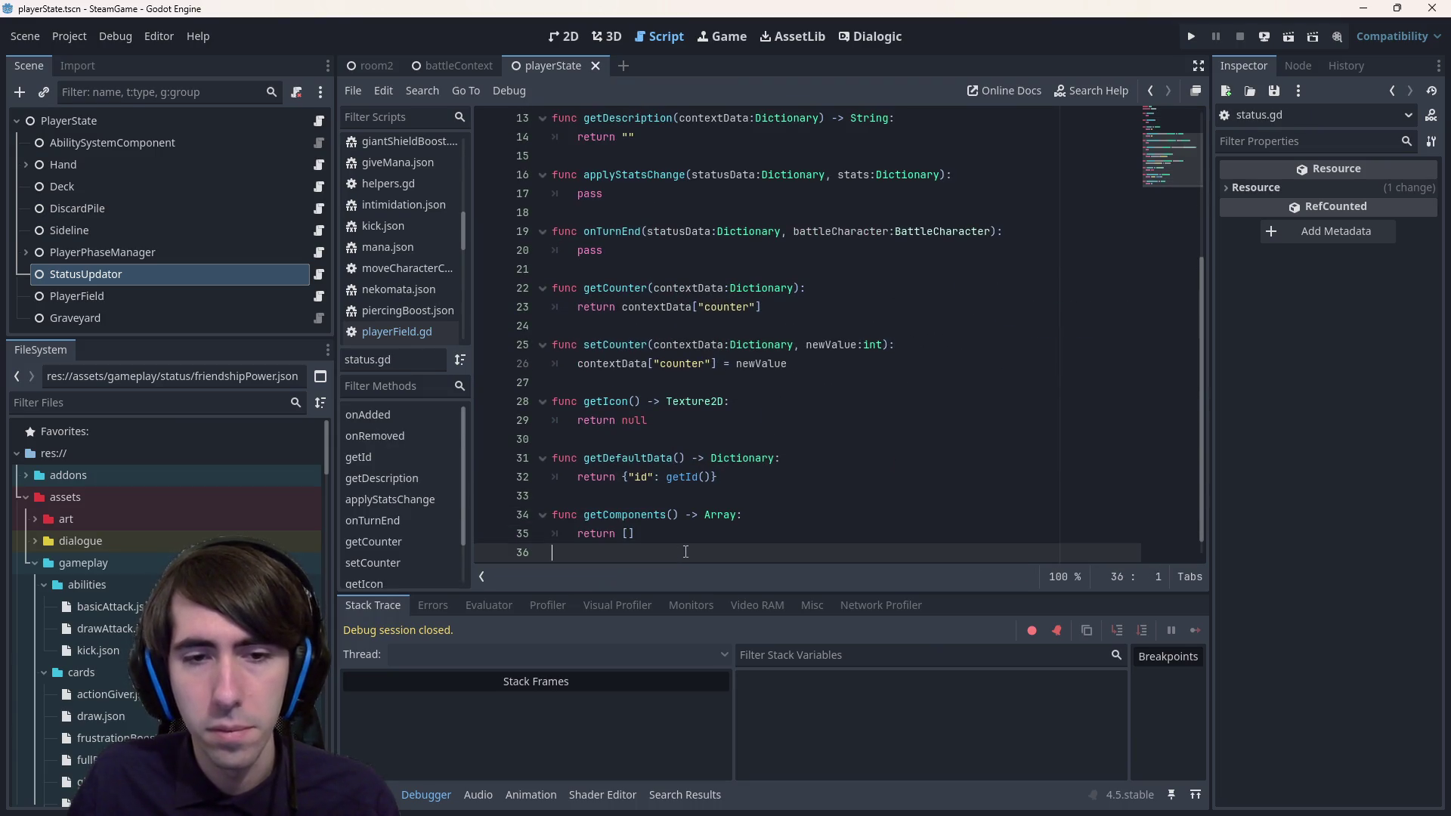
# - Rename the duplicate to getTriggers() -> Array returning [], separated by a blank line
pyautogui.hotkey('alt', 'Up')
pyautogui.hotkey('alt', 'Up')
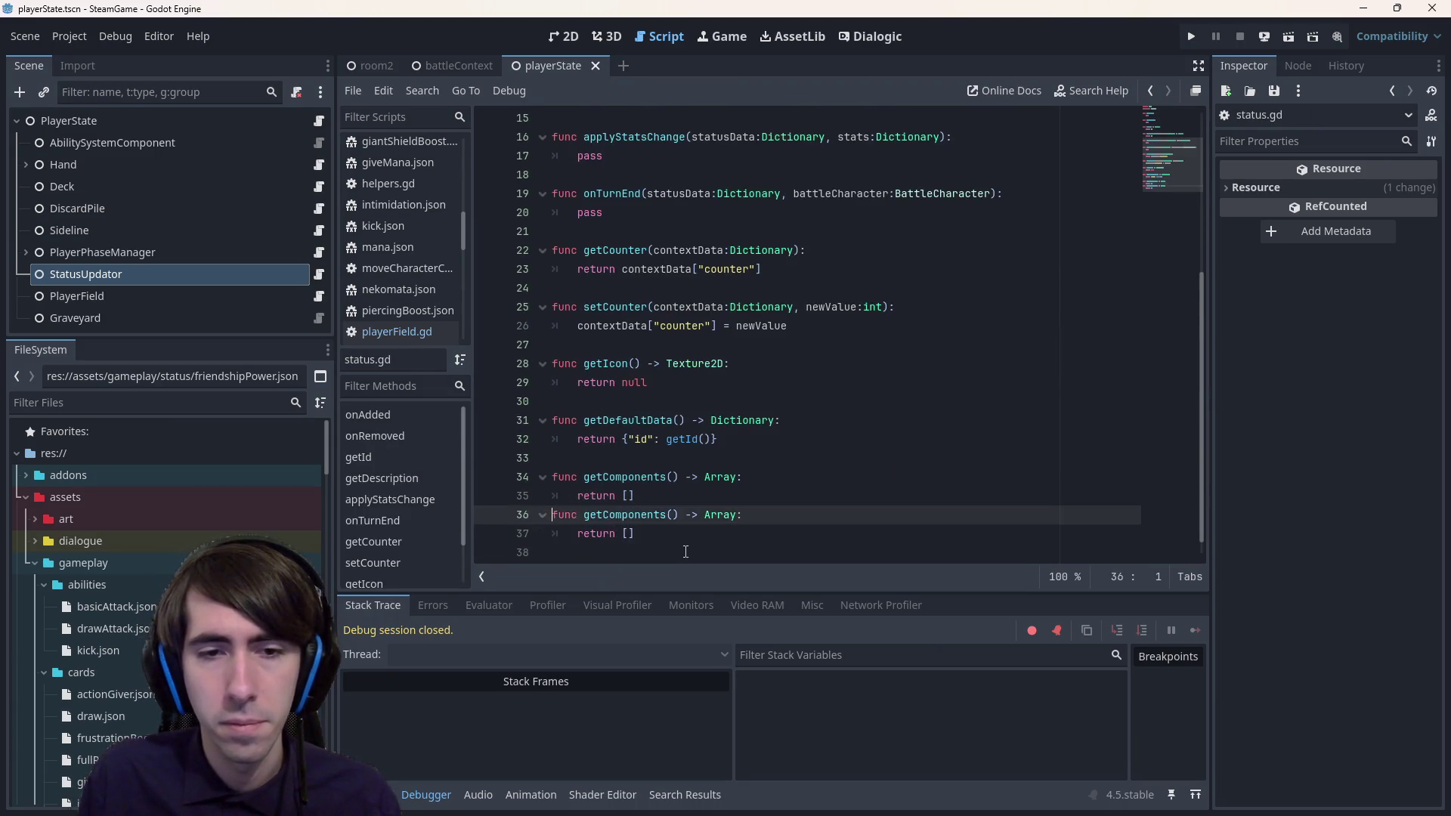
pyautogui.press('Down')
pyautogui.press('Down')
pyautogui.press('Down')
pyautogui.press('Up')
pyautogui.press('Up')
pyautogui.hotkey('ctrl', 'Right')
pyautogui.hotkey('ctrl', 'Right')
pyautogui.press('BackSpace')
pyautogui.press('BackSpace')
pyautogui.press('BackSpace')
pyautogui.write('tTriggers')
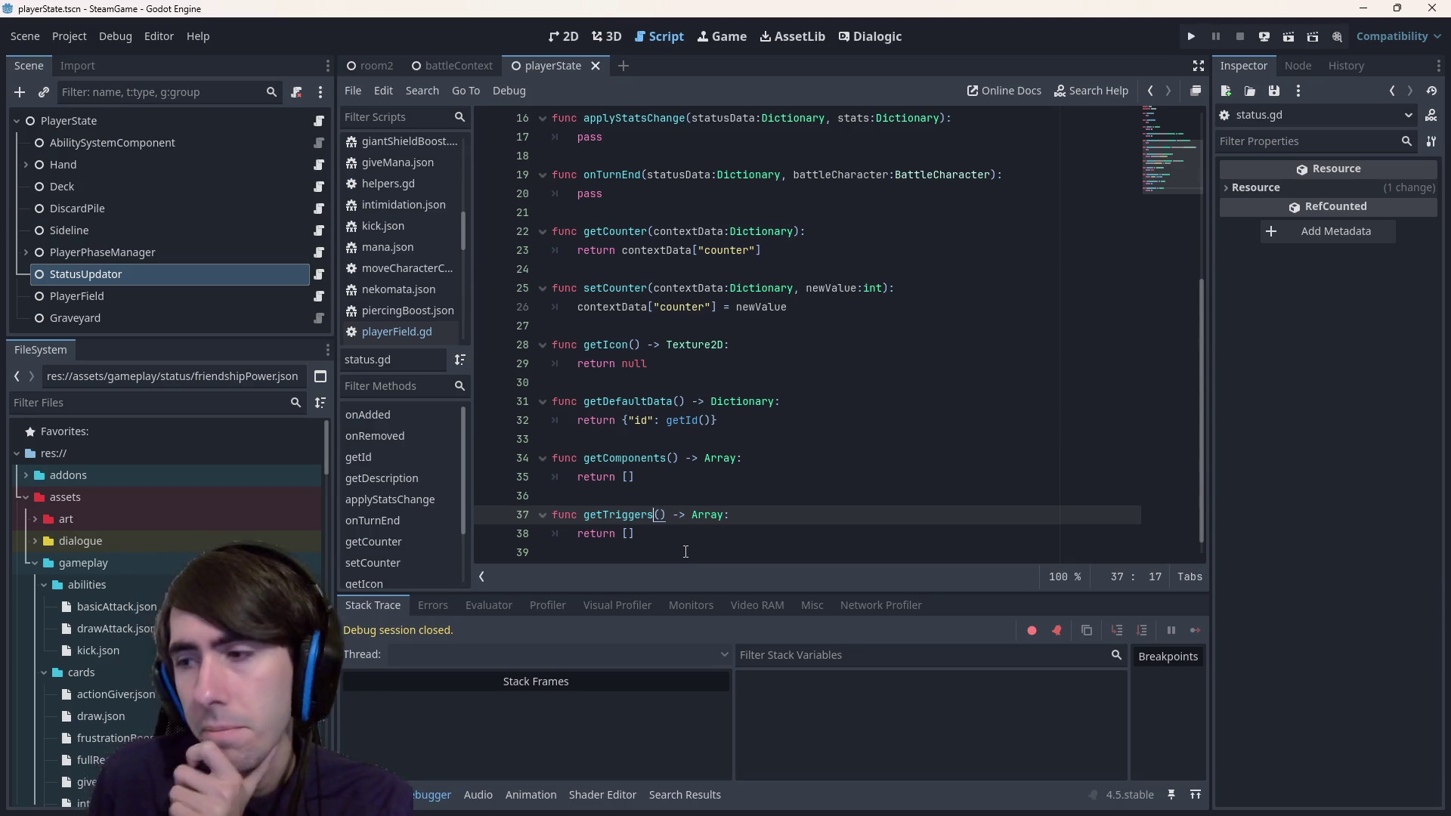
pyautogui.press('Down')
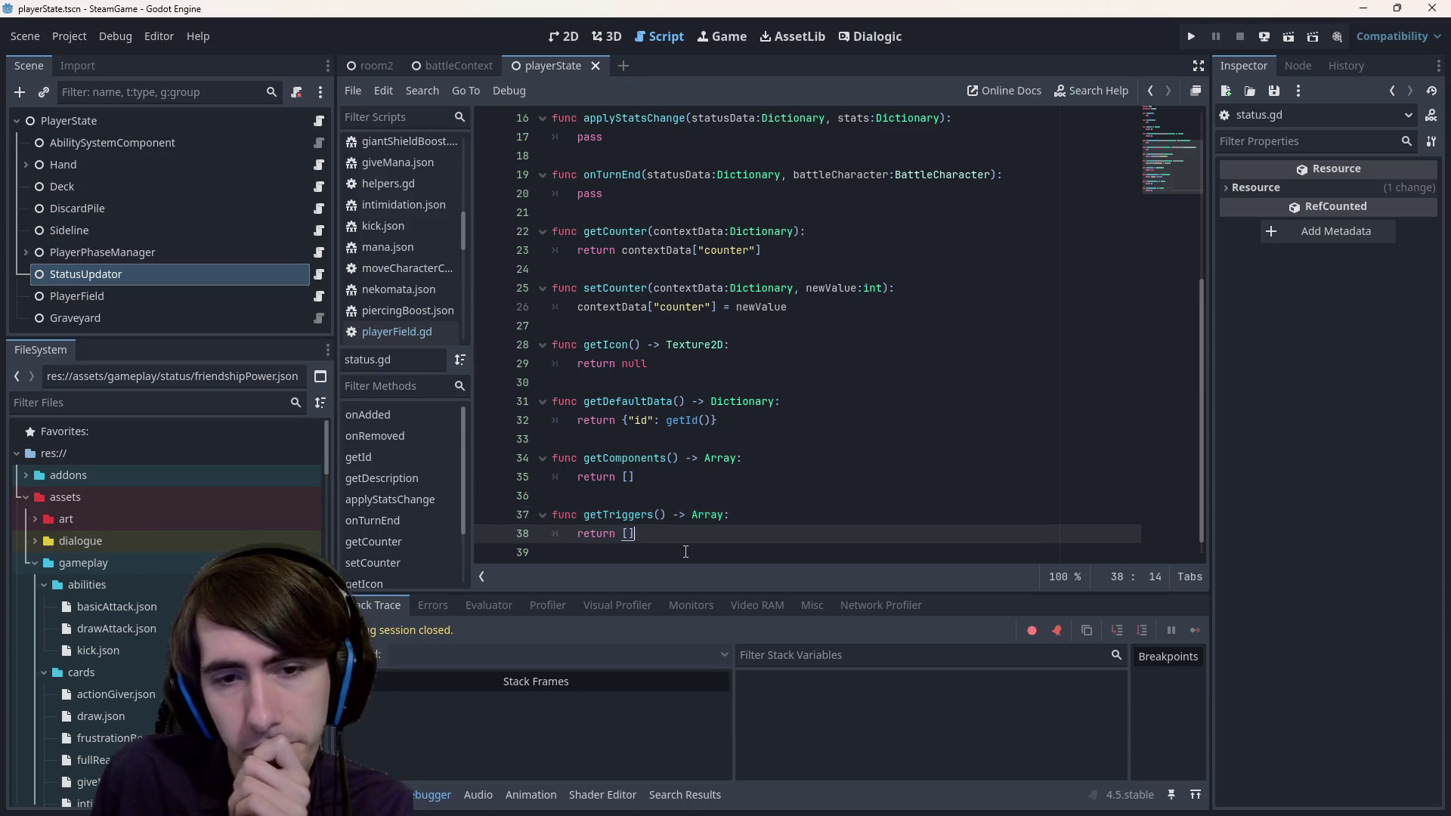
pyautogui.press('Up')
pyautogui.press('Right')
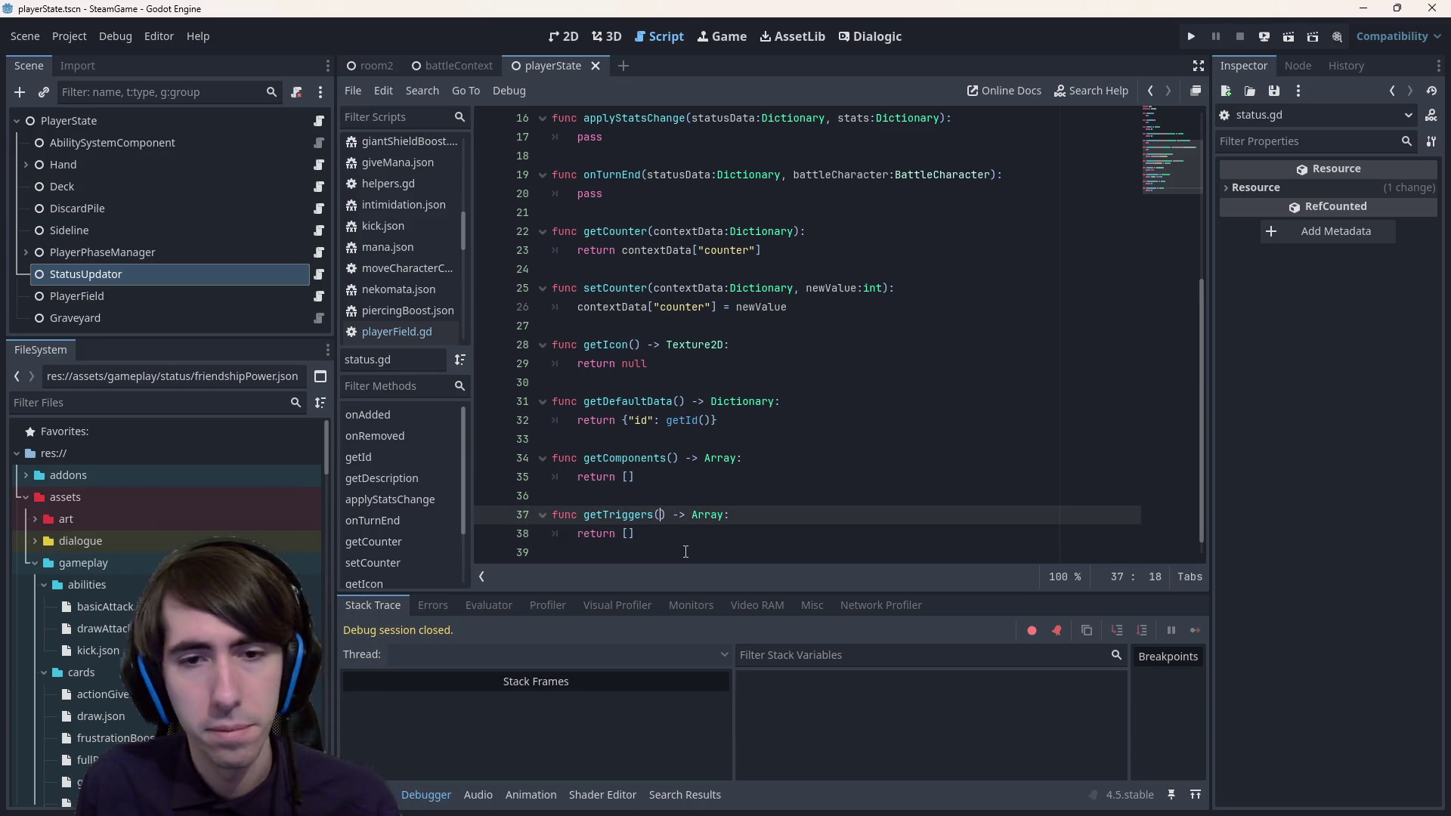
pyautogui.press('Right')
pyautogui.press('Right')
pyautogui.press('Right')
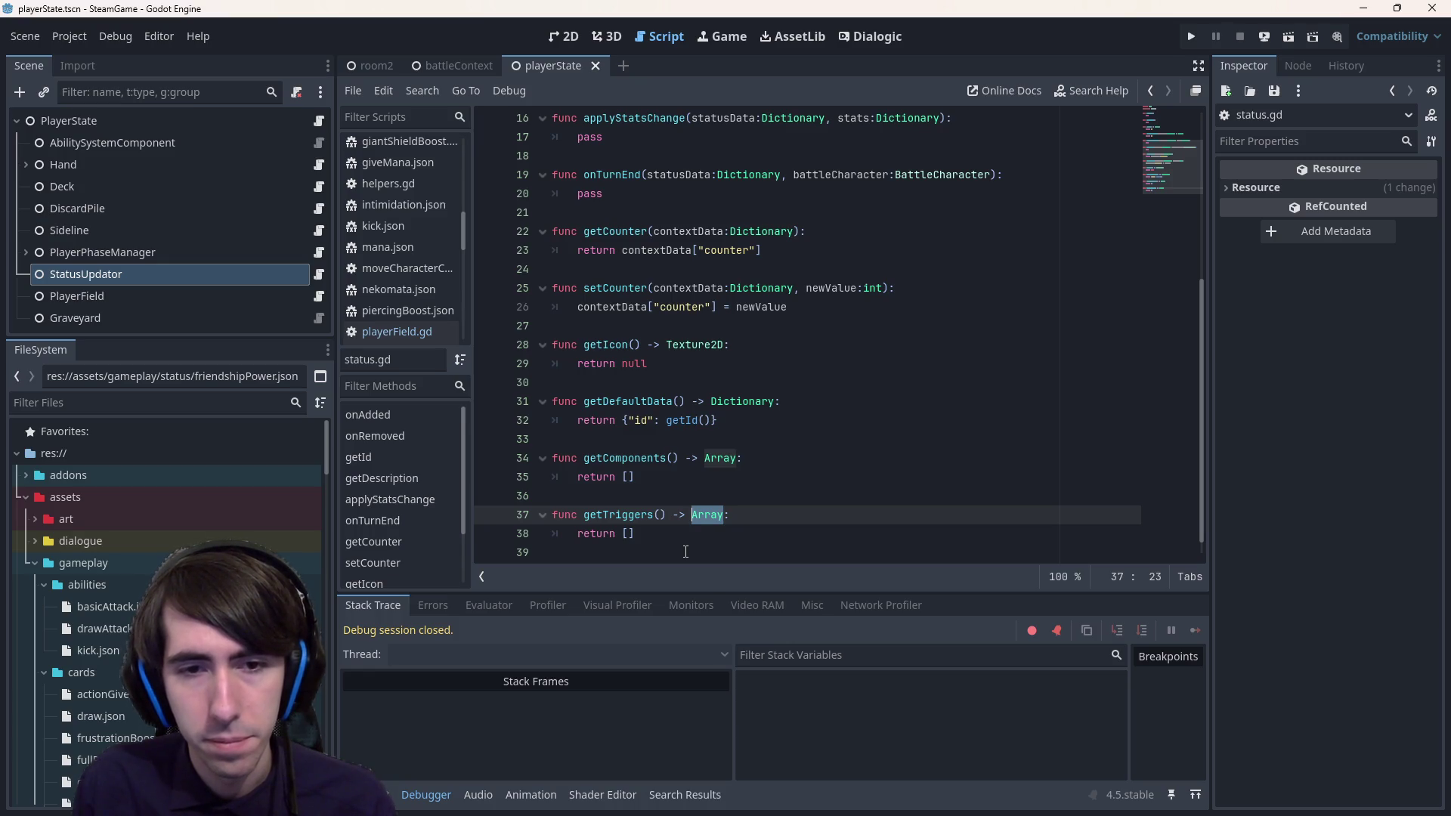
# - Select the new getTriggers function and scroll through status.gd to check it
pyautogui.moveTo(685, 551); pyautogui.dragTo(523, 514)
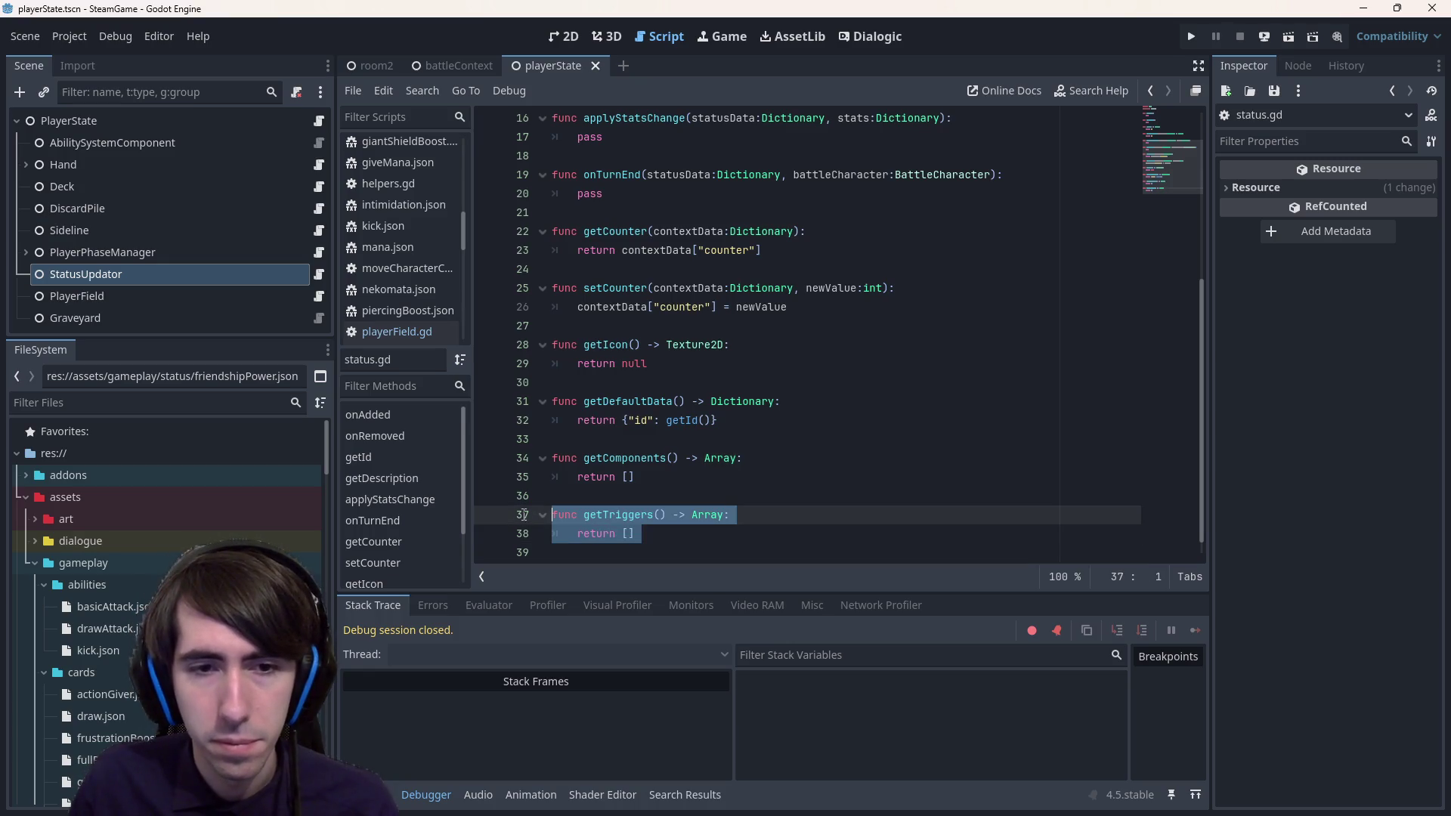
pyautogui.scroll(-4, 441, 265)
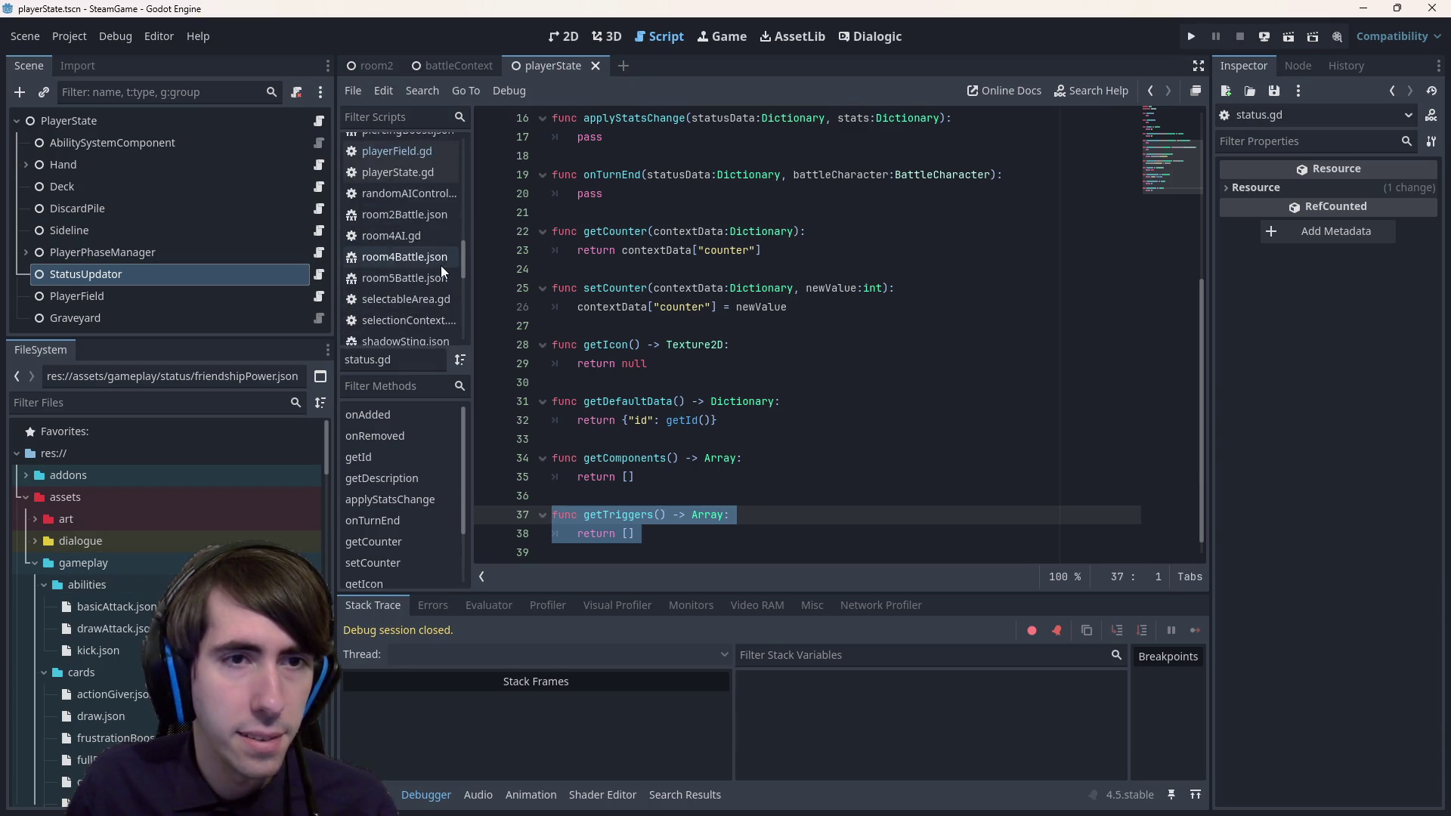
pyautogui.scroll(-5, 441, 266)
pyautogui.scroll(3, 418, 206)
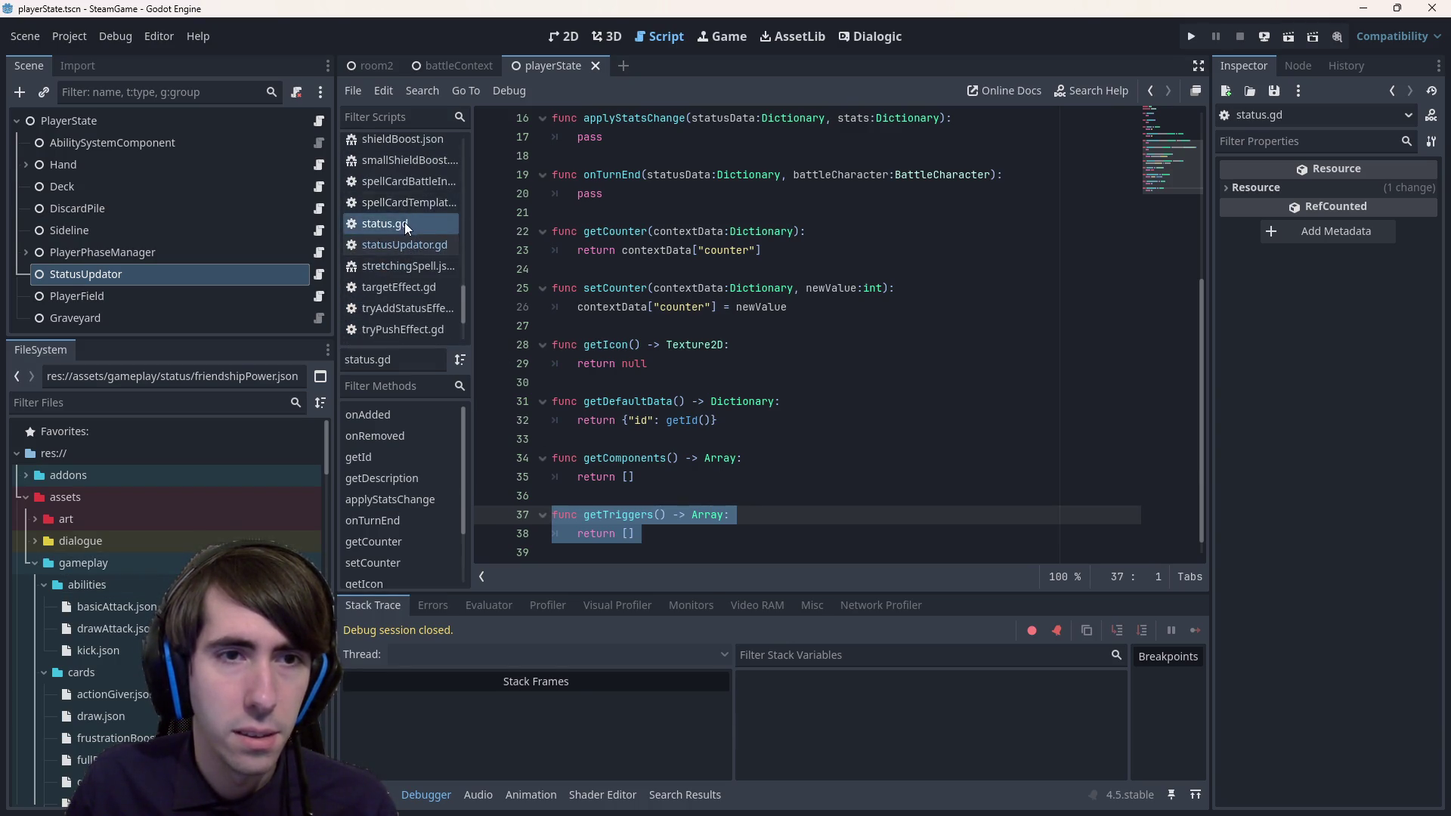
pyautogui.scroll(15, 406, 220)
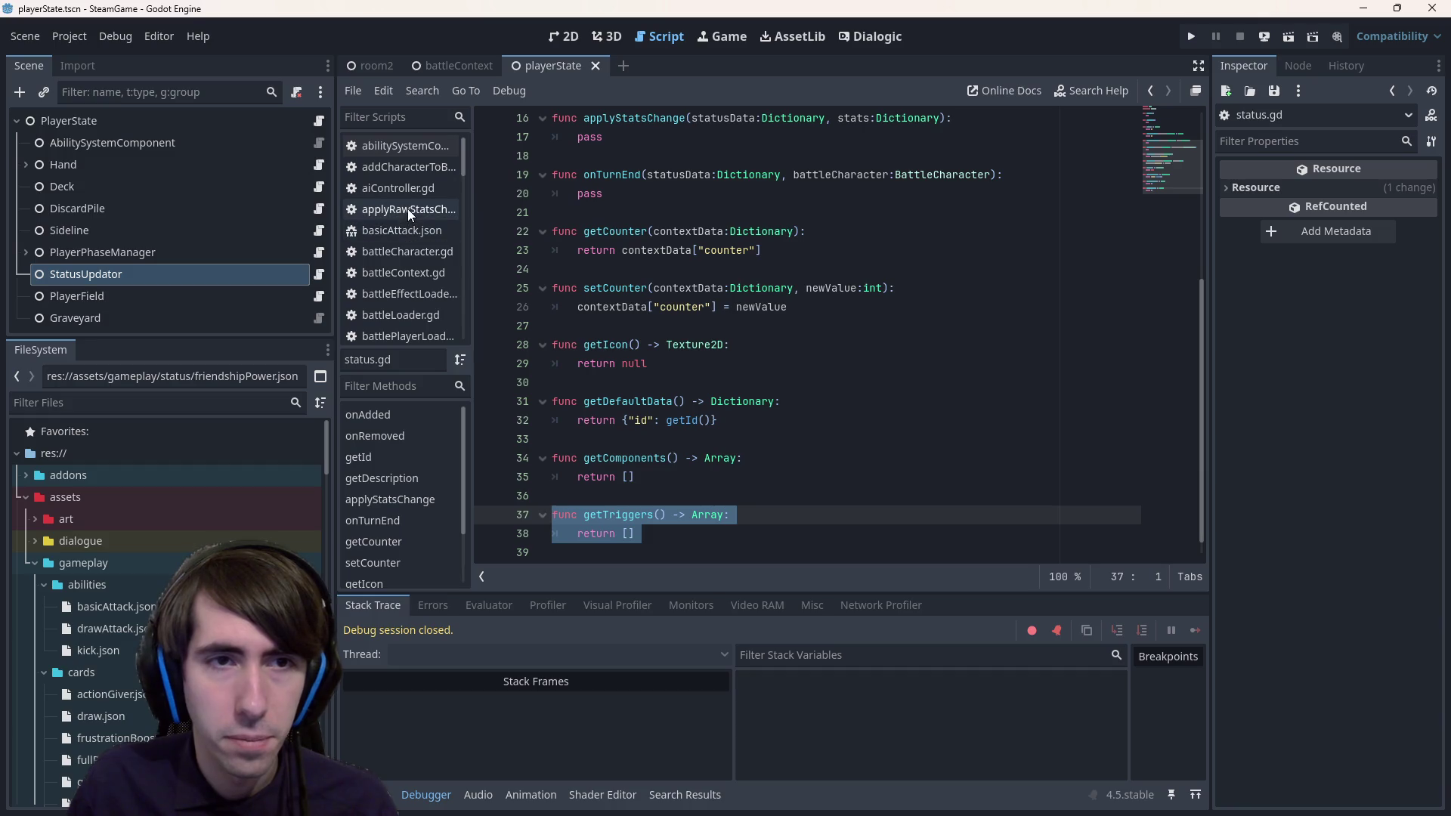
pyautogui.scroll(-5, 166, 604)
pyautogui.scroll(-10, 121, 634)
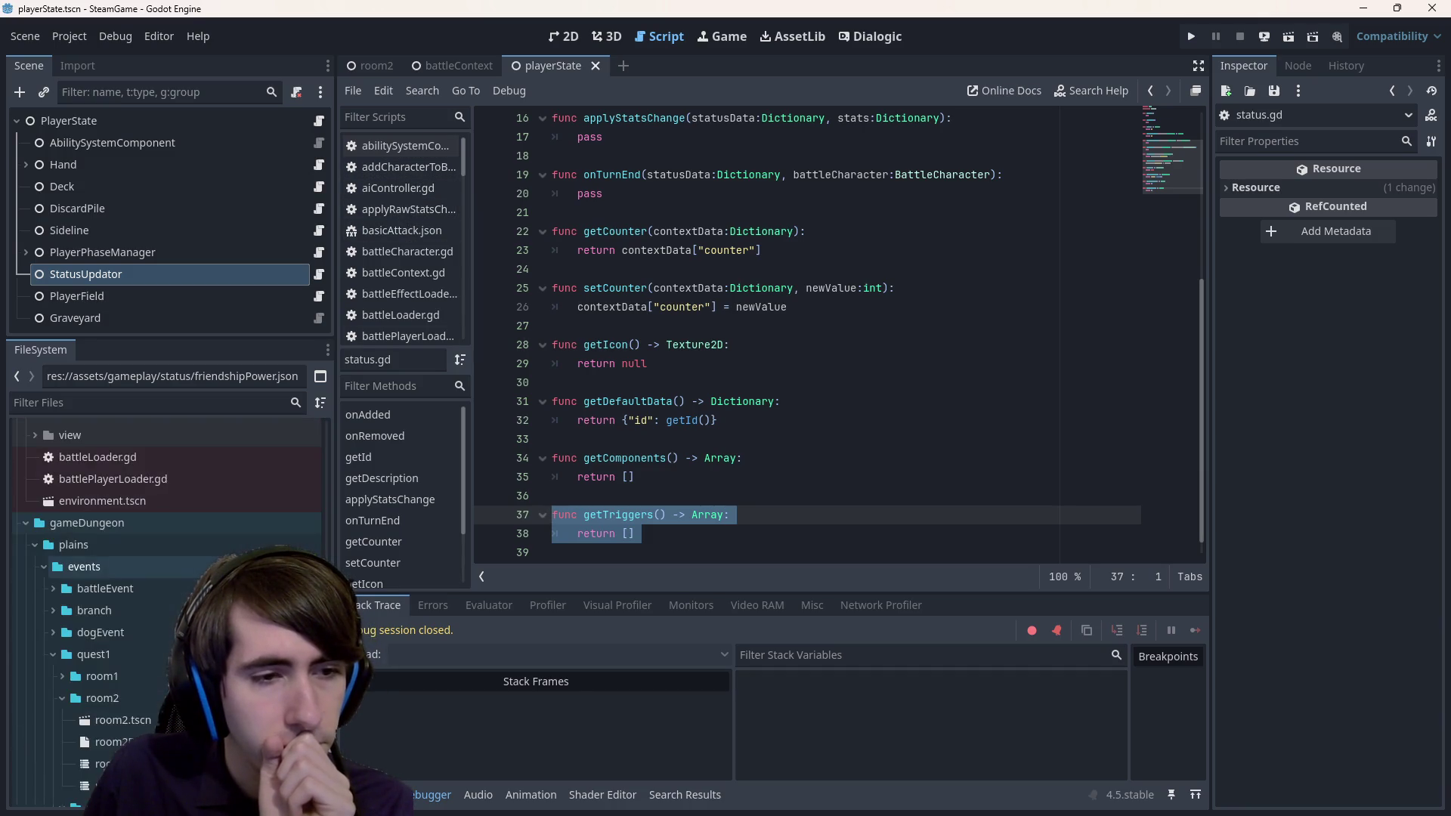
pyautogui.scroll(-10, 166, 605)
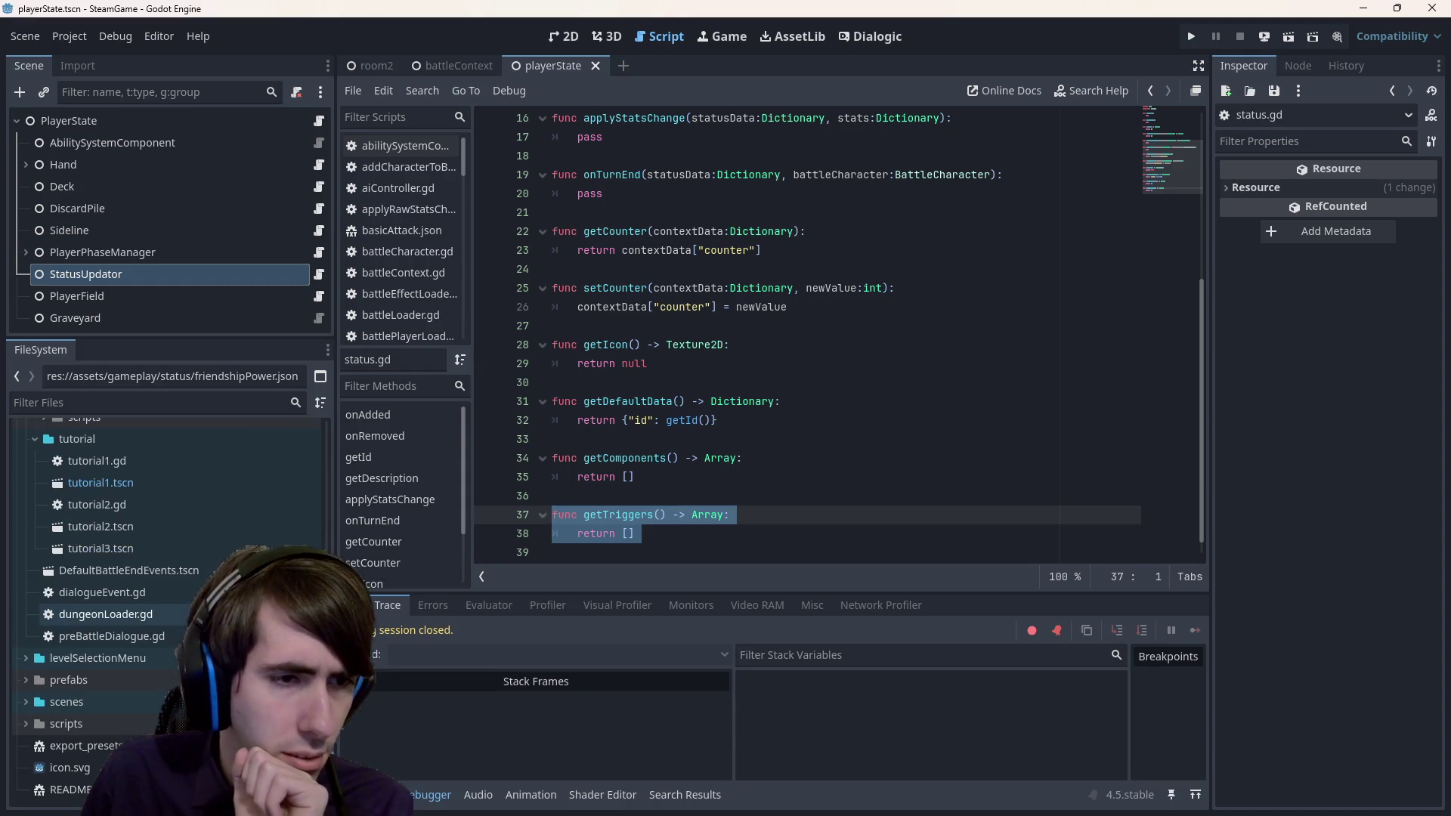
pyautogui.scroll(8, 183, 606)
pyautogui.click(802, 475)
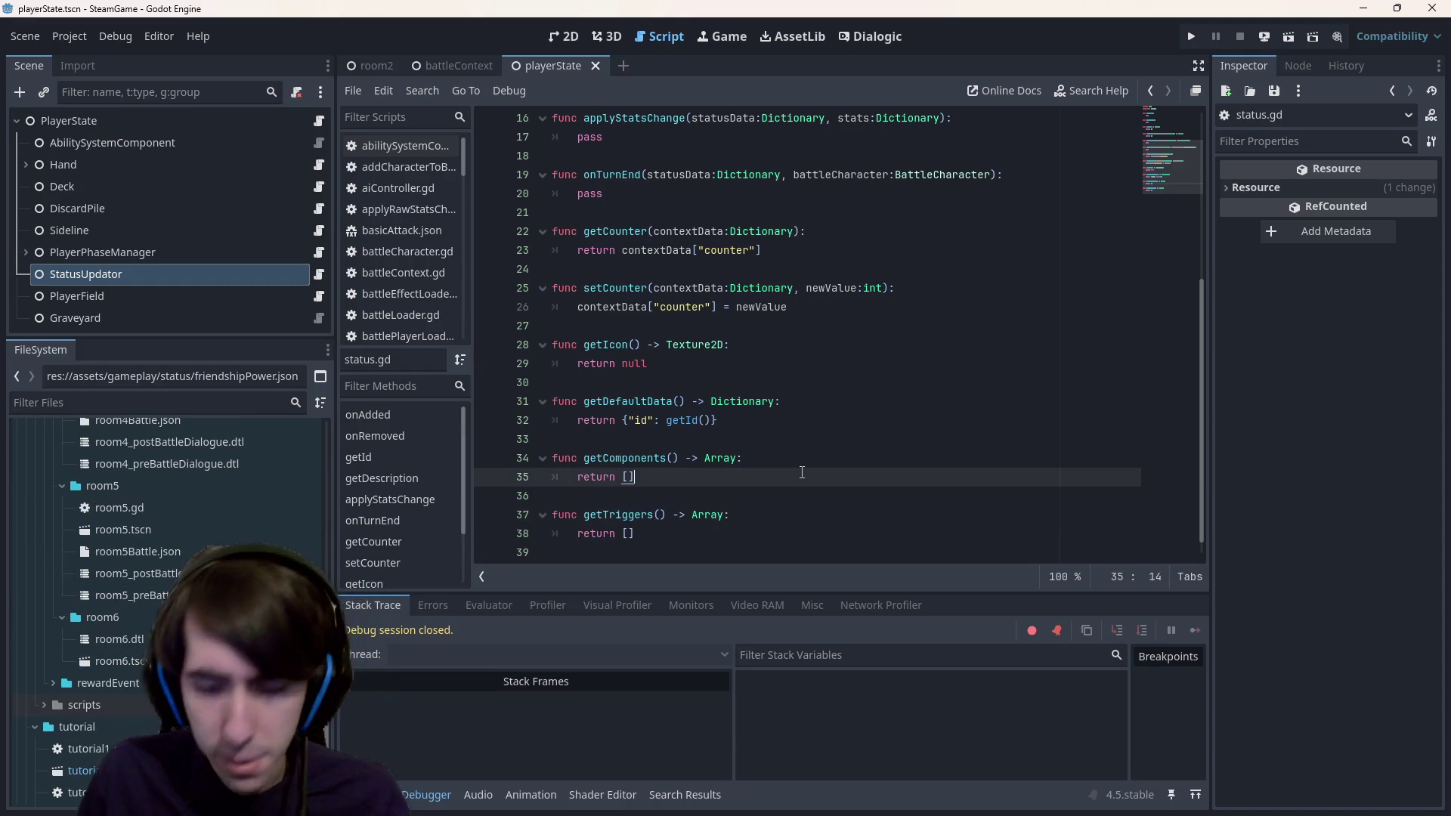
pyautogui.hotkey('shift', 'alt', 'o')
# - Open genericStatus.gd and add 'func getTriggers() -> Array:' returning [] after getComponents
pyautogui.write('status')
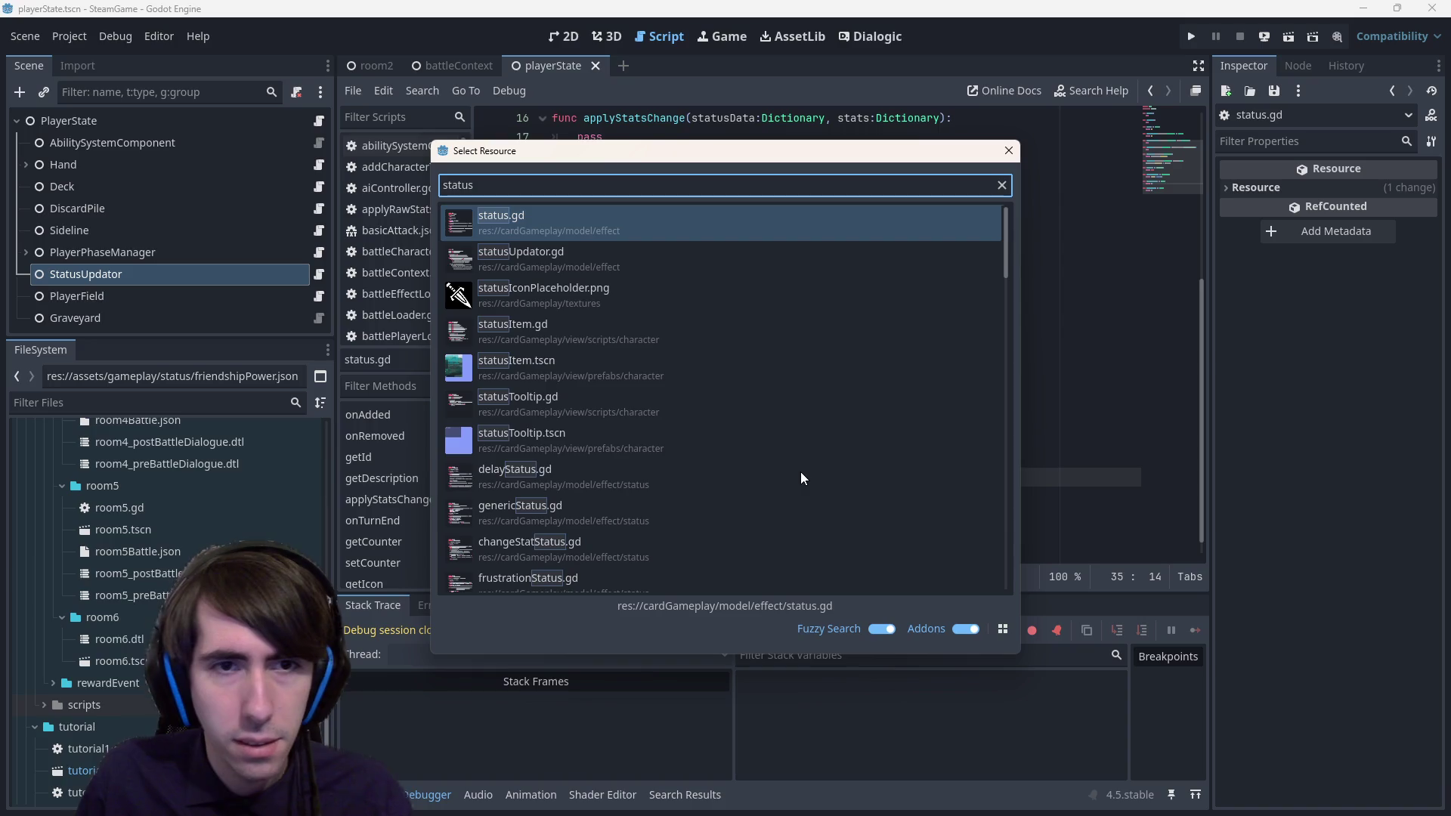
pyautogui.scroll(-3, 618, 513)
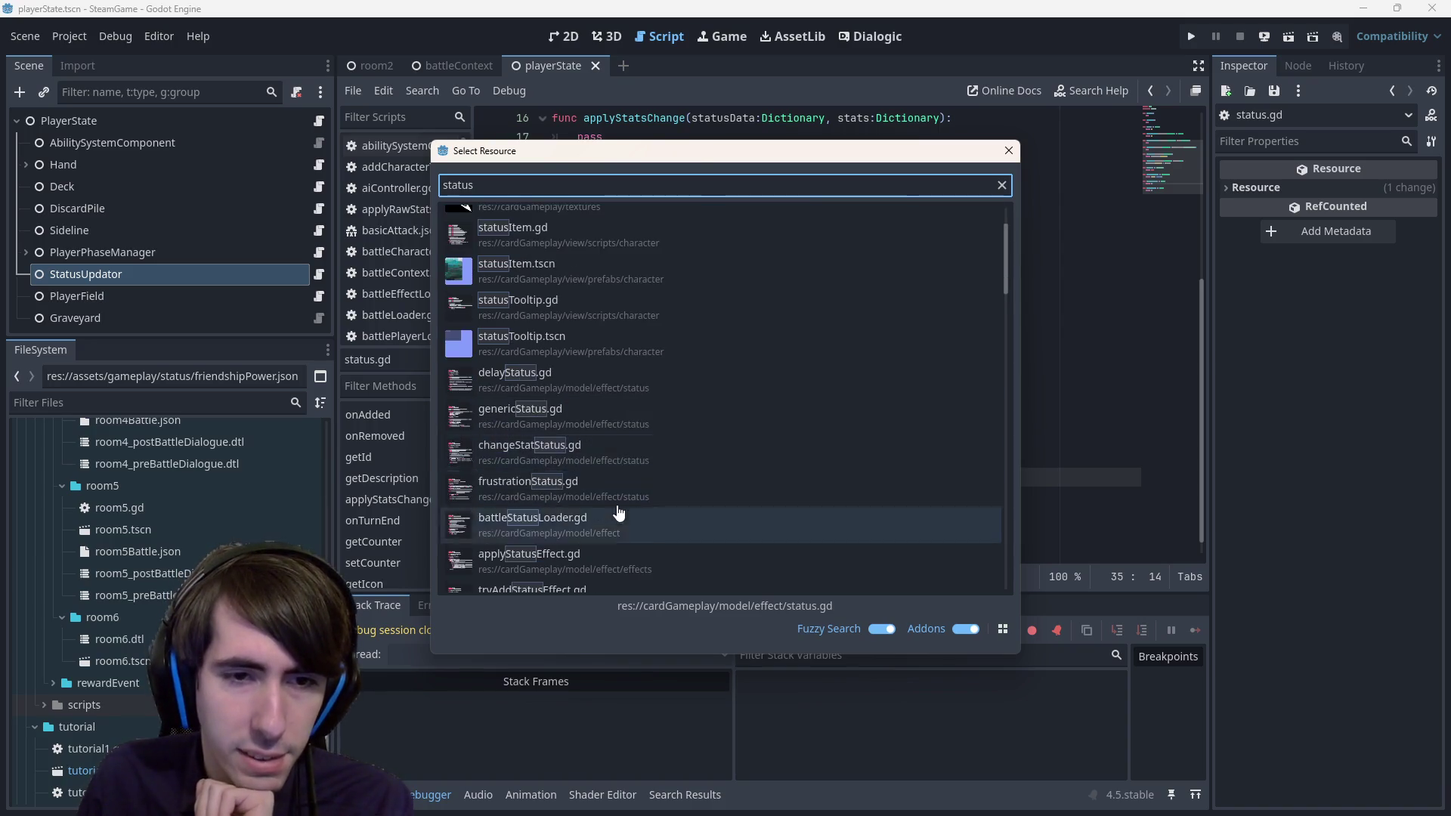
pyautogui.doubleClick(586, 416)
pyautogui.moveTo(712, 524)
pyautogui.mouseDown()
pyautogui.moveTo(705, 511)
pyautogui.moveTo(750, 533)
pyautogui.mouseUp()
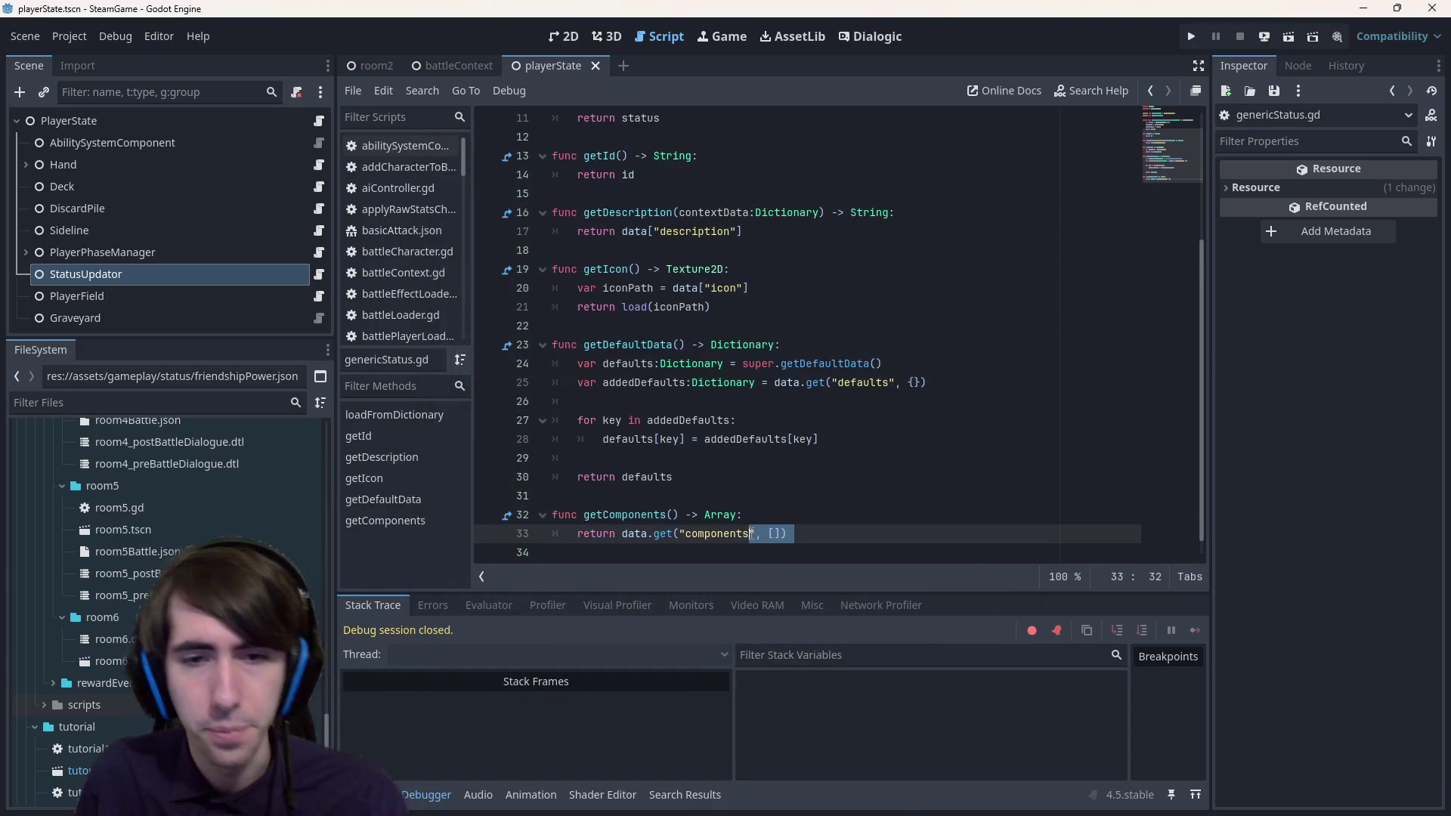
pyautogui.click(669, 553)
pyautogui.press('Return')
pyautogui.write('func getTriggers() -> Array:')
pyautogui.press('Return')
pyautogui.write('return []')
pyautogui.press('Return')
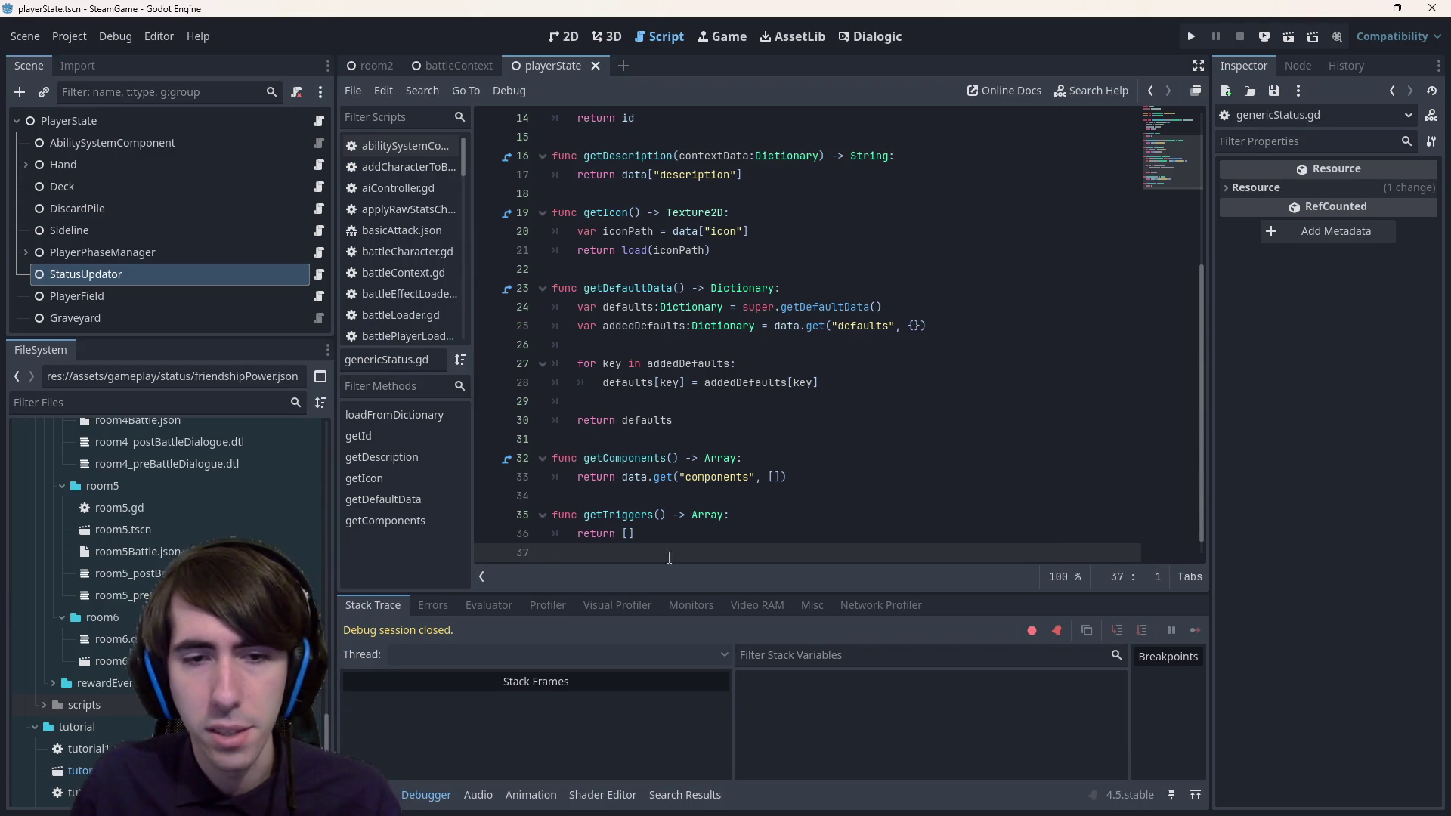
# - Make getTriggers return data.get("triggers", []) by reusing the components return line, and save
pyautogui.moveTo(788, 477); pyautogui.dragTo(488, 484)
pyautogui.hotkey('ctrl', 'c')
pyautogui.tripleClick(605, 533)
pyautogui.hotkey('ctrl', 'v')
pyautogui.click(643, 535)
pyautogui.moveTo(622, 534); pyautogui.dragTo(672, 533)
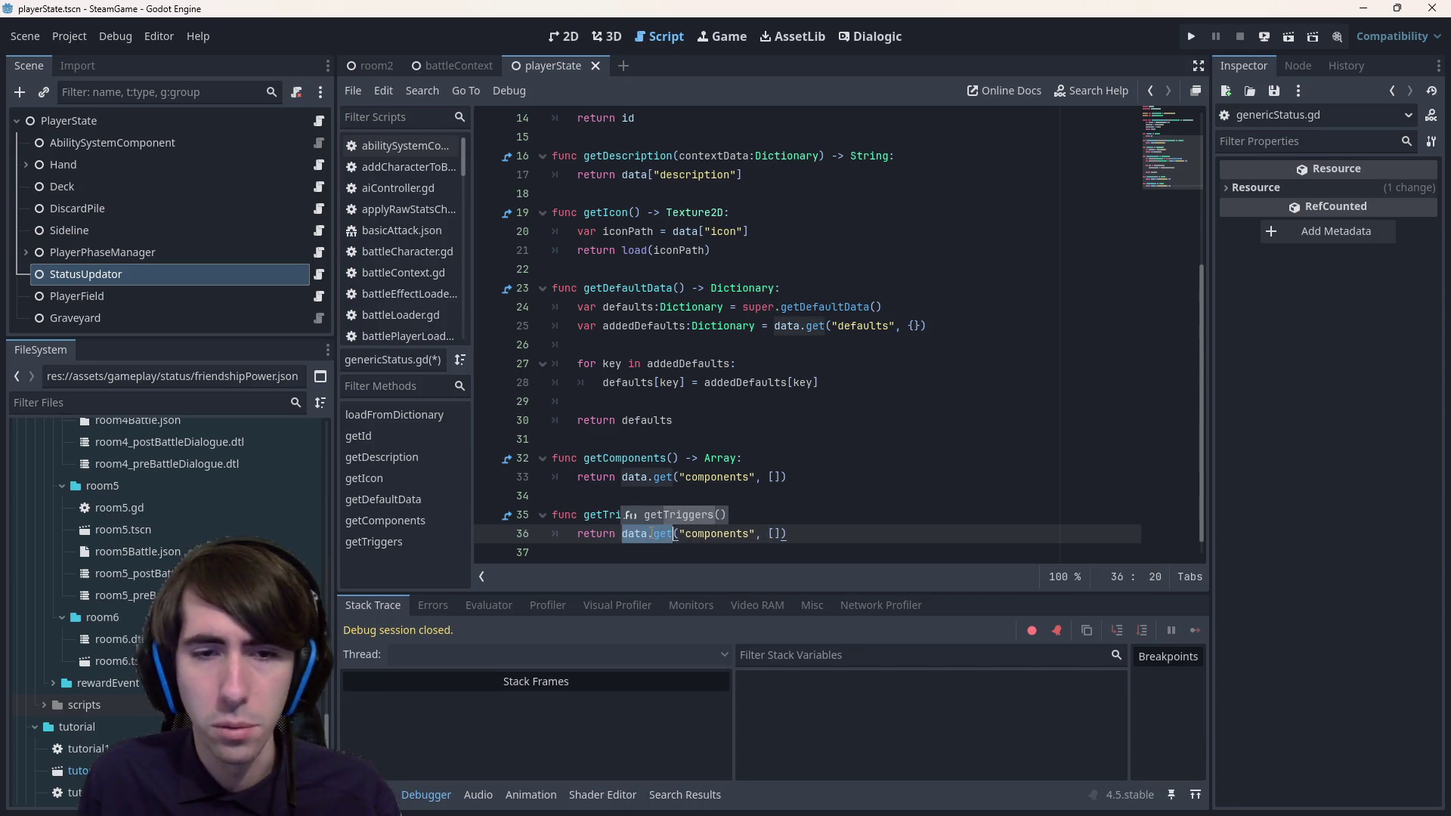
pyautogui.press('Right')
pyautogui.press('Right')
pyautogui.hotkey('ctrl', 'shift', 'Right')
pyautogui.write('triggers')
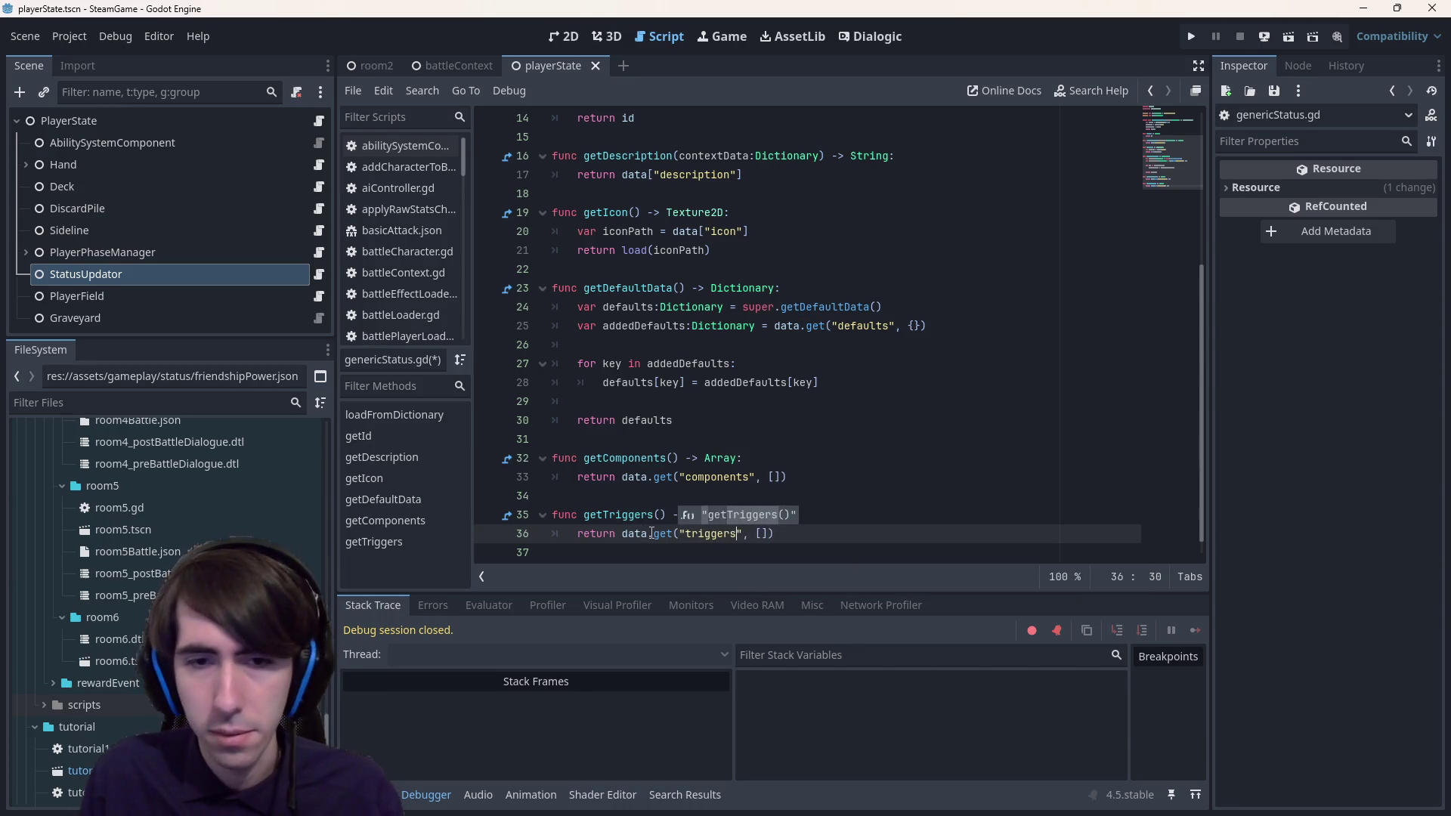
pyautogui.hotkey('ctrl', 's')
pyautogui.hotkey('alt', 'Left')
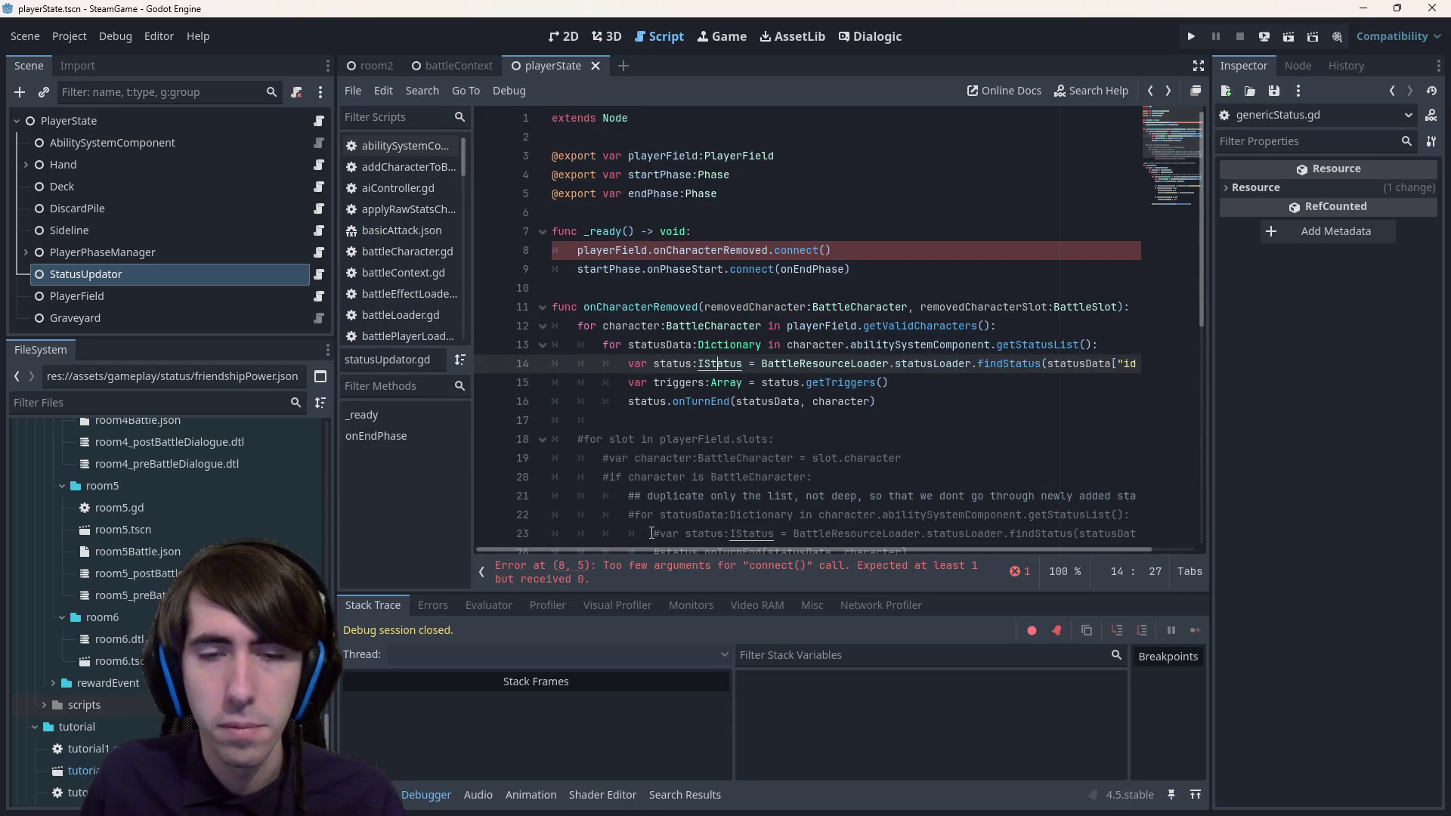
# - Add a 'for trigger in triggers:' loop with the onTurnEnd call indented inside, and save
pyautogui.doubleClick(828, 382)
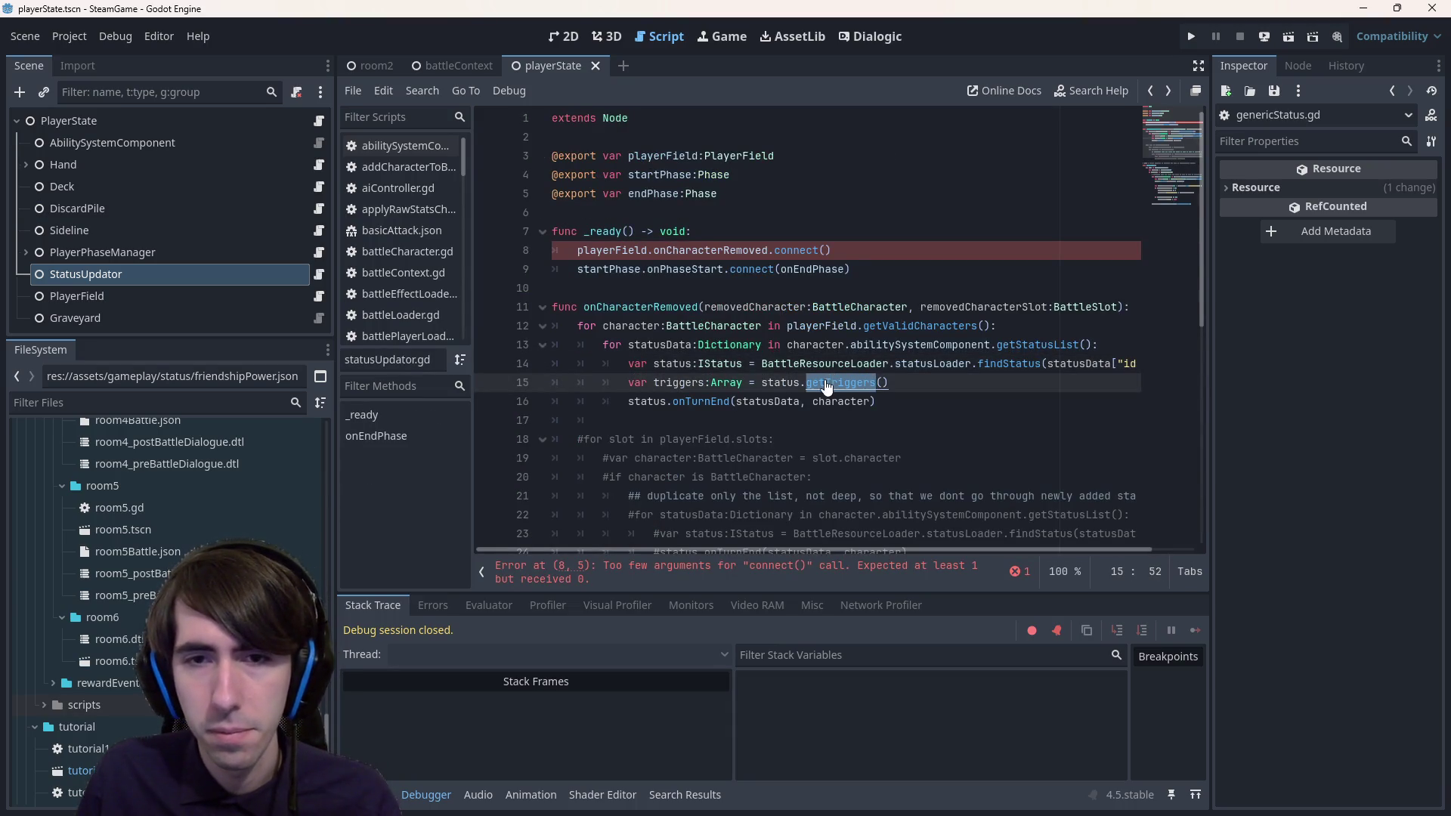
pyautogui.keyDown('ctrl'); pyautogui.click(826, 383); pyautogui.keyUp('ctrl')
pyautogui.hotkey('alt', 'Left')
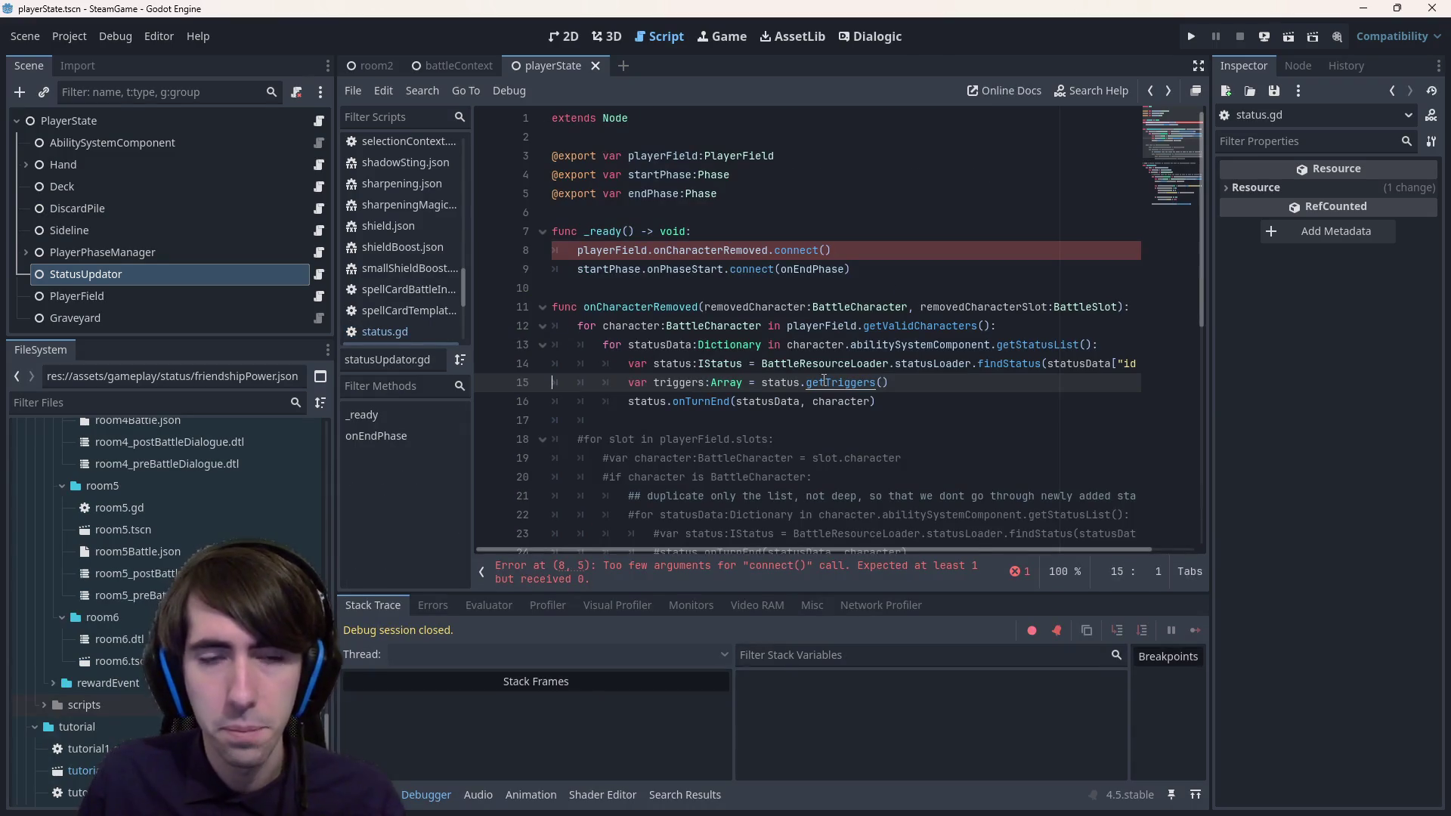
pyautogui.doubleClick(677, 383)
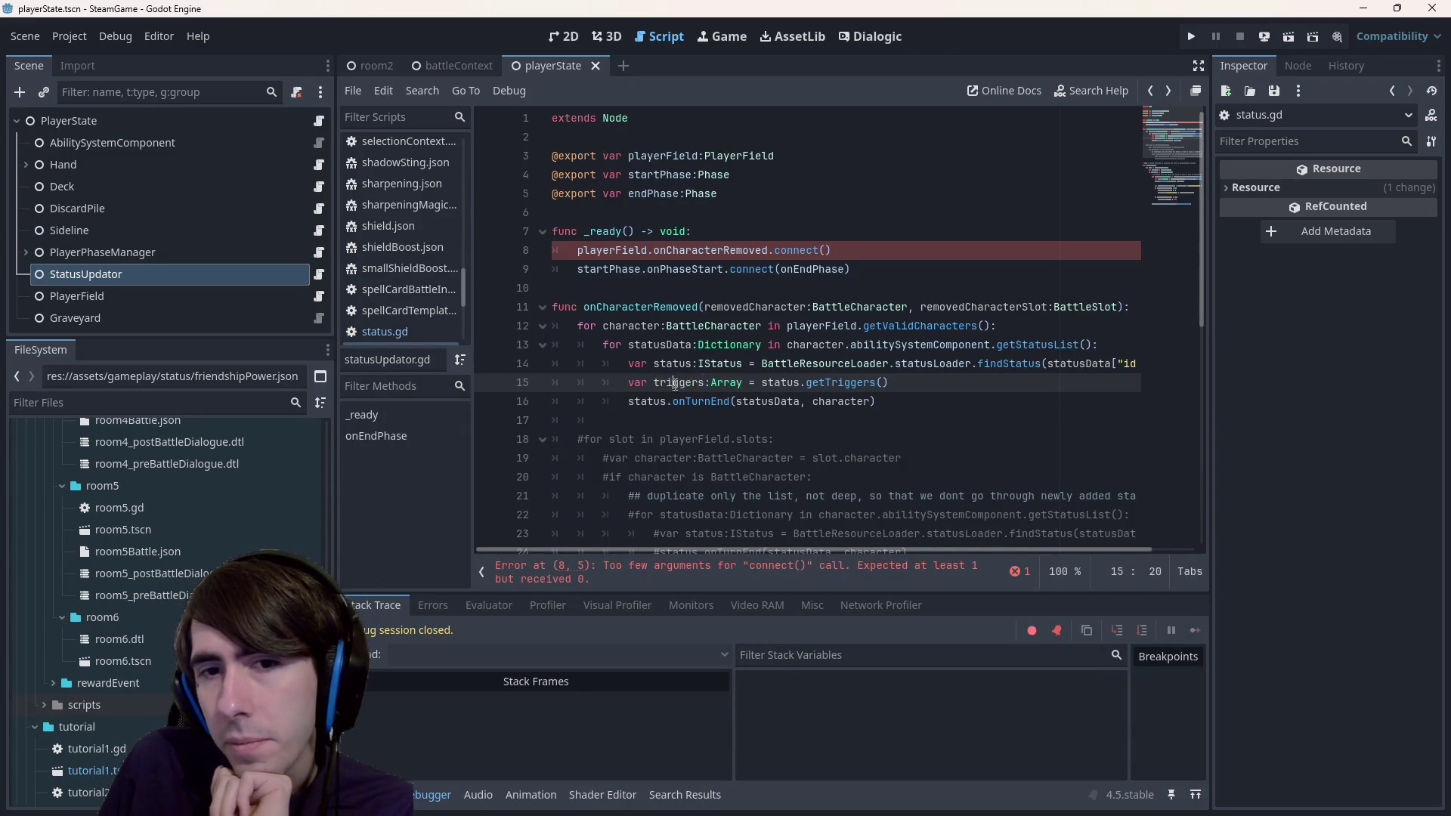
pyautogui.click(927, 383)
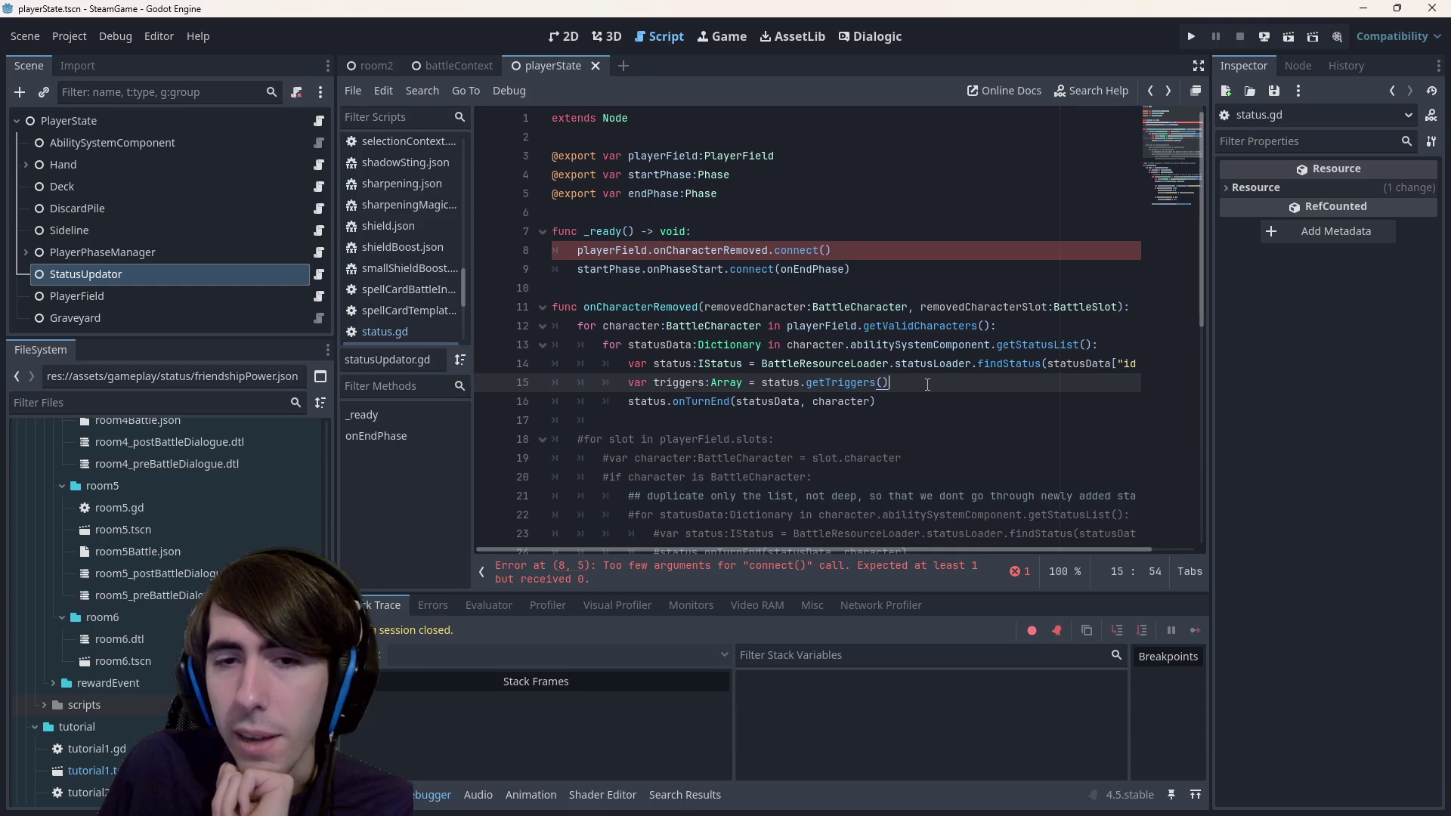
pyautogui.press('Return')
pyautogui.write('for trigger in tri')
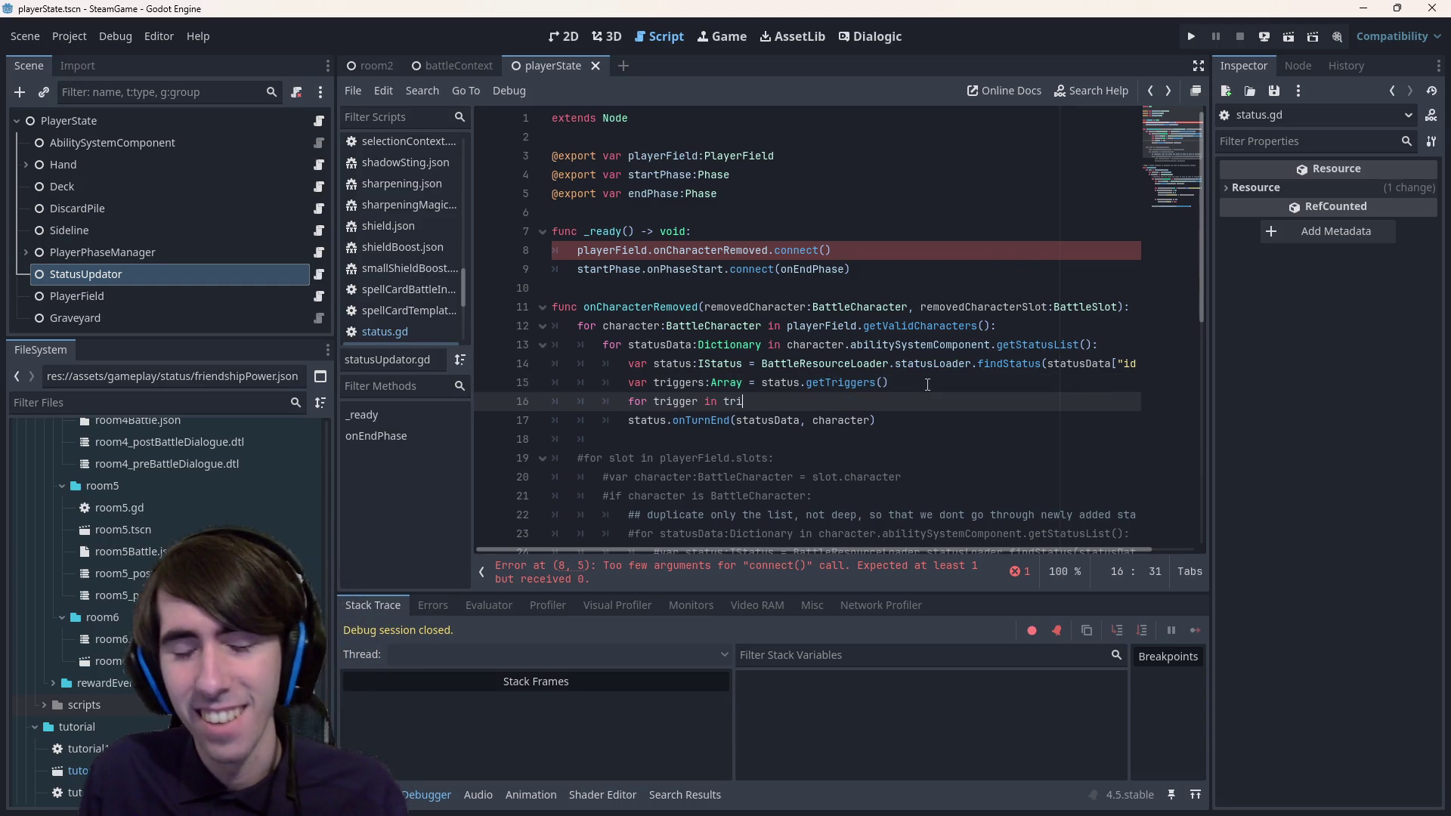
pyautogui.write('ggers:')
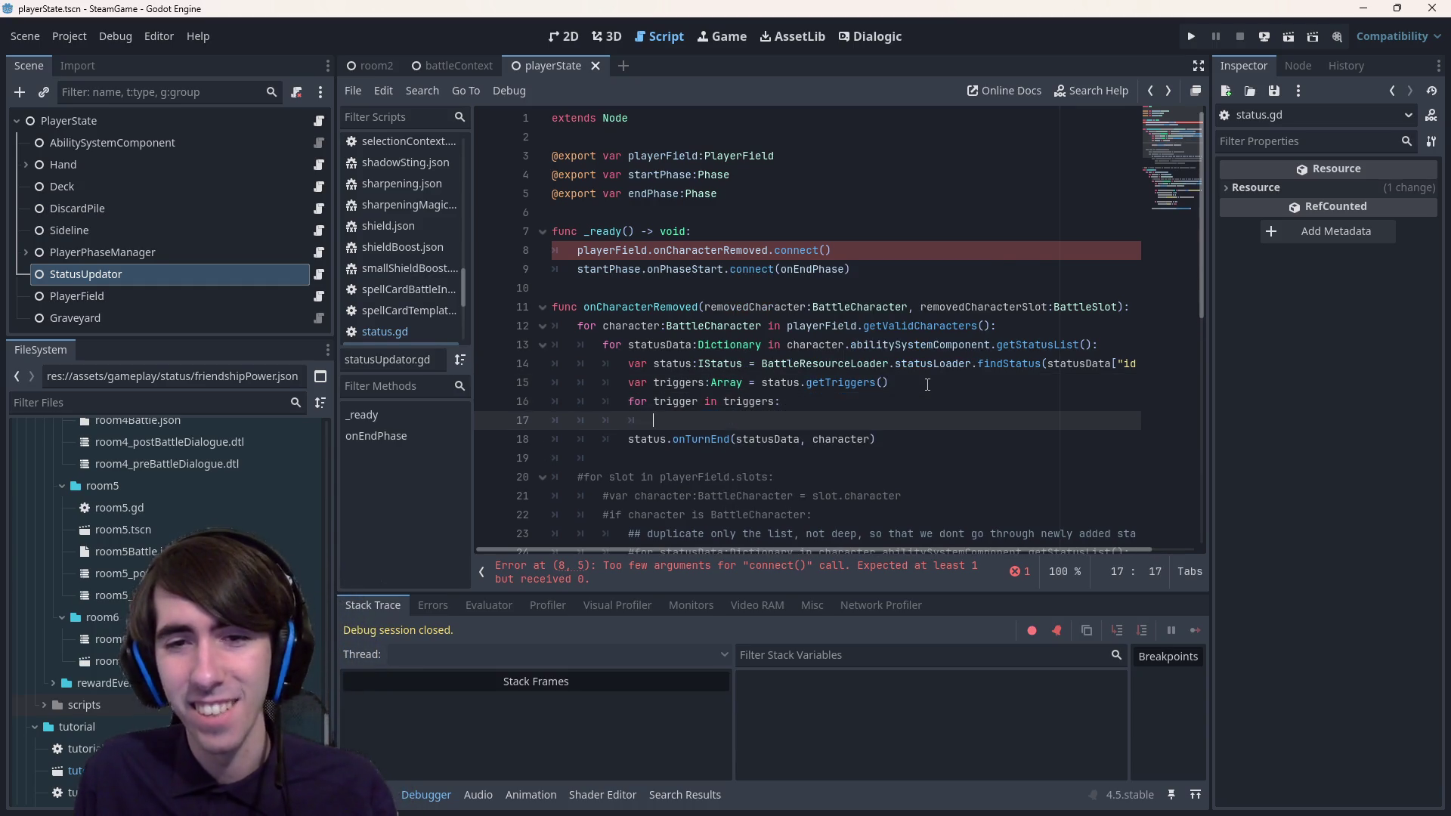
pyautogui.press('Down')
pyautogui.press('Home')
pyautogui.press('Tab')
pyautogui.hotkey('ctrl', 's')
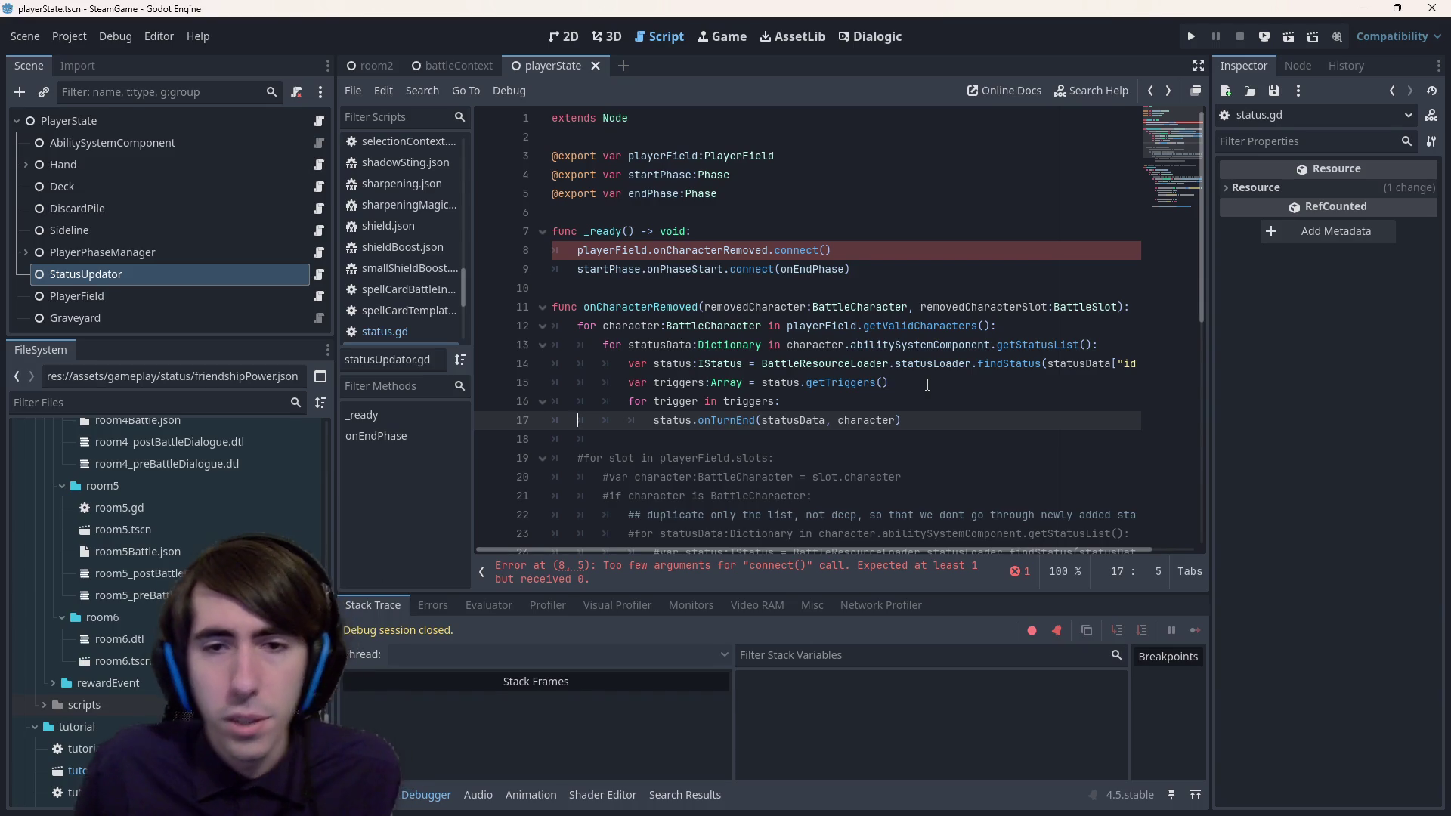
# - Check the trigger loop on line 16 and move to the commented-out code below it
pyautogui.doubleClick(675, 401)
pyautogui.click(776, 401)
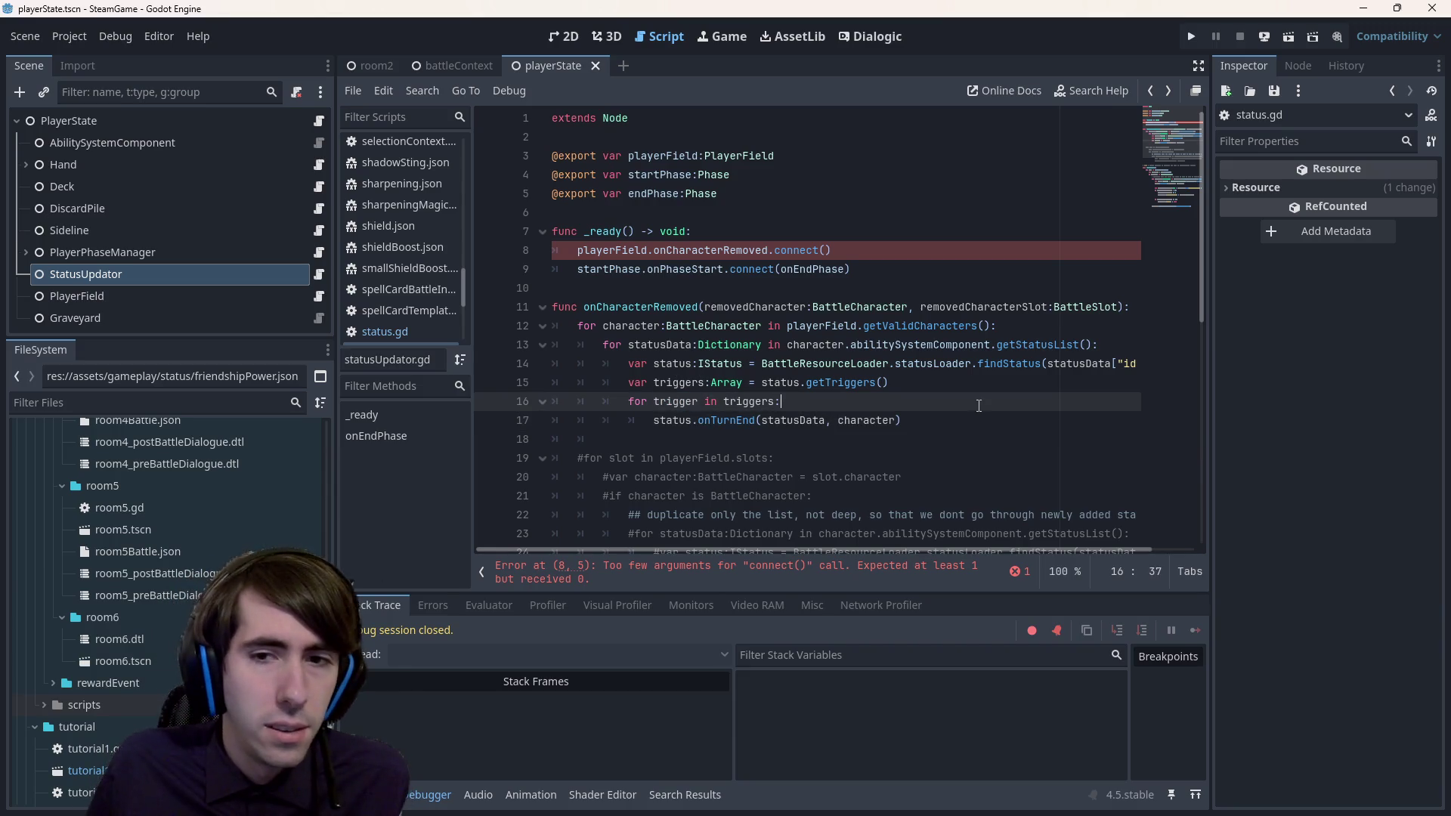
pyautogui.click(1008, 435)
pyautogui.scroll(-2, 995, 425)
# - Delete the commented-out #for slot block below the trigger loop
pyautogui.moveTo(996, 461)
pyautogui.mouseDown()
pyautogui.moveTo(529, 329)
pyautogui.moveTo(445, 333)
pyautogui.mouseUp()
pyautogui.press('BackSpace')
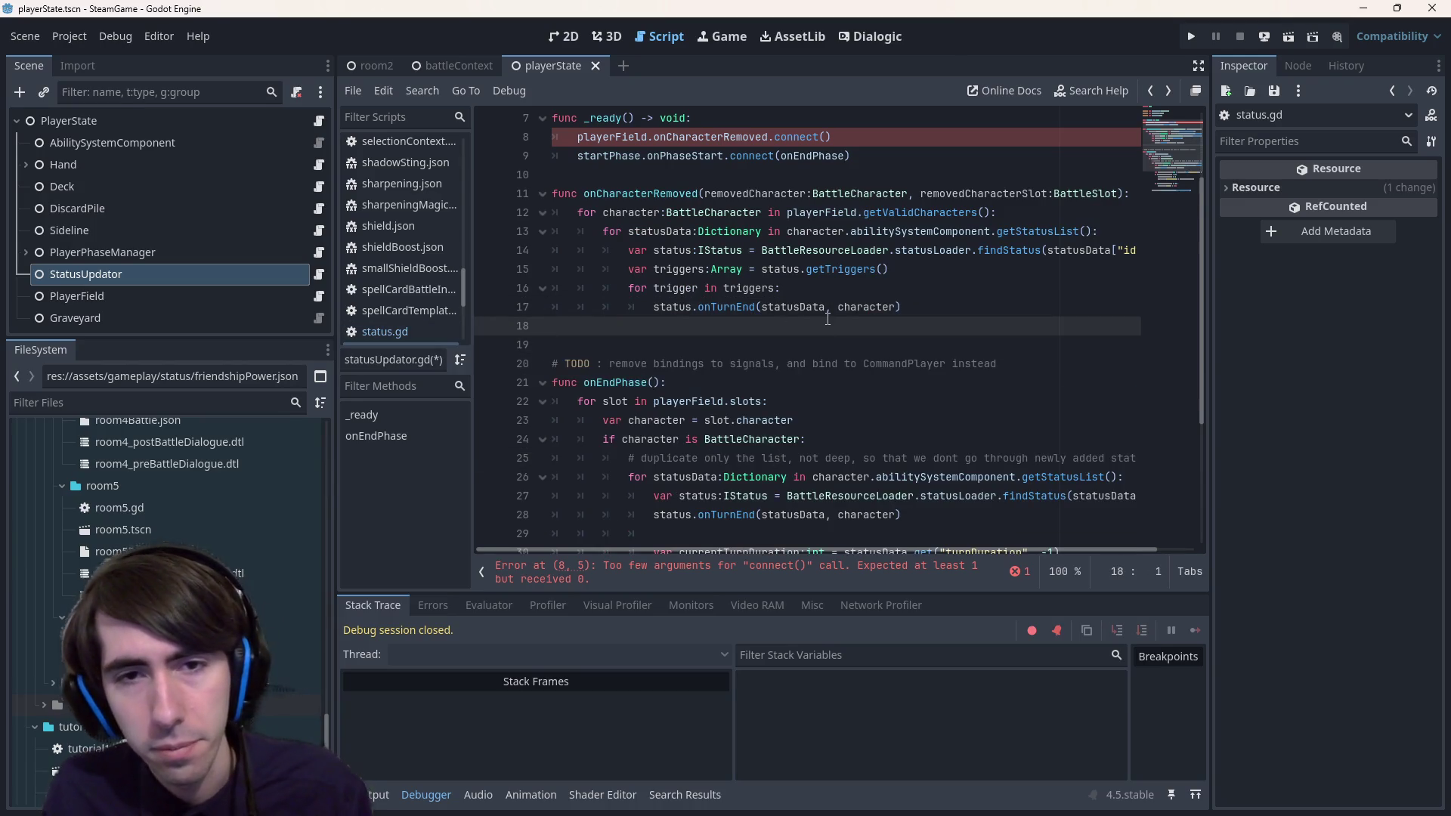
pyautogui.press('BackSpace')
pyautogui.hotkey('ctrl', 'z')
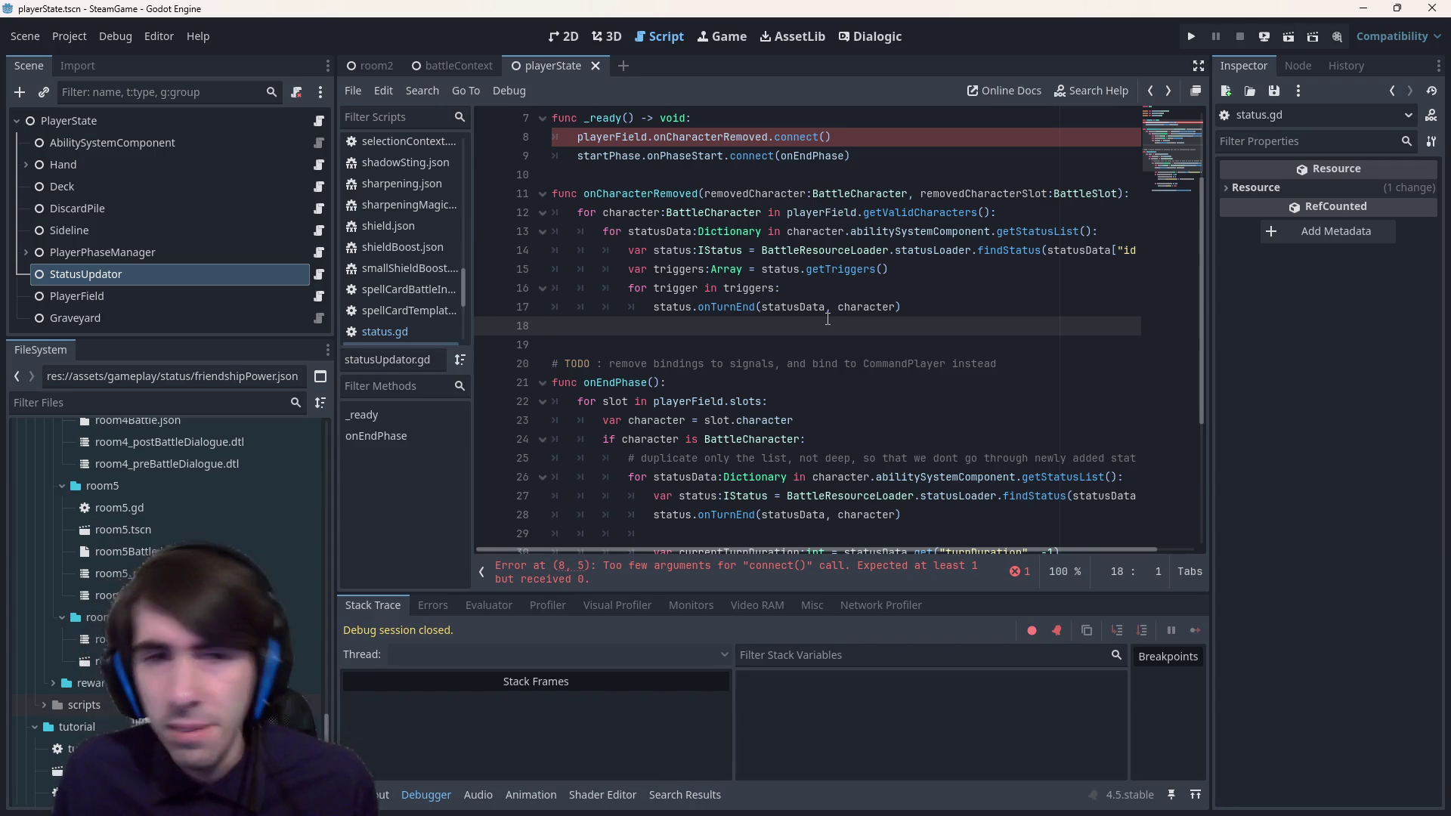
# - Pass onCharacterRemoved as the callback in the connect() call on line 8
pyautogui.doubleClick(641, 194)
pyautogui.hotkey('ctrl', 'c')
pyautogui.click(826, 137)
pyautogui.hotkey('ctrl', 'v')
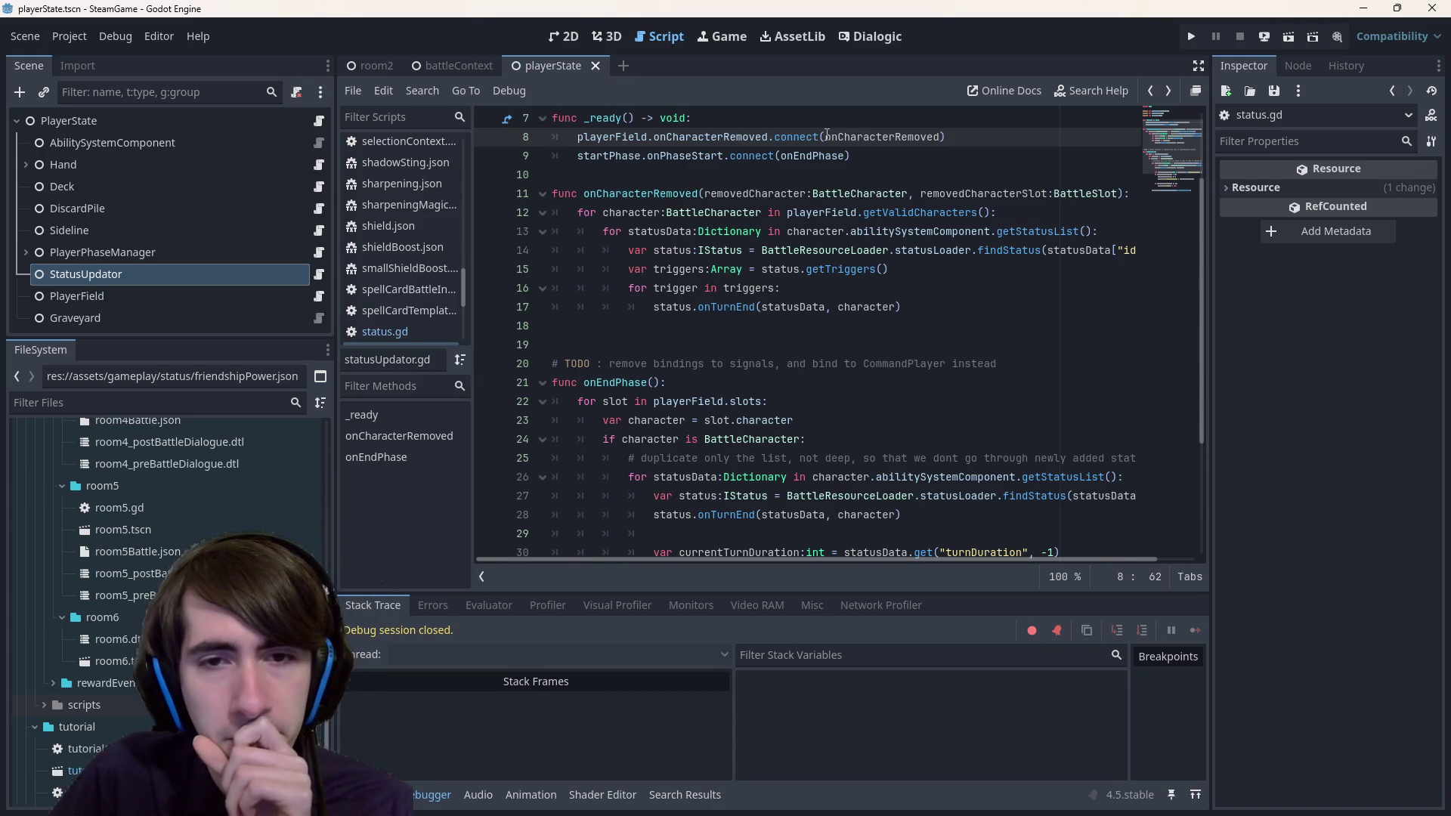
# - Open the StatusUpdator node's script from the scene tree and scroll through it
pyautogui.doubleClick(720, 306)
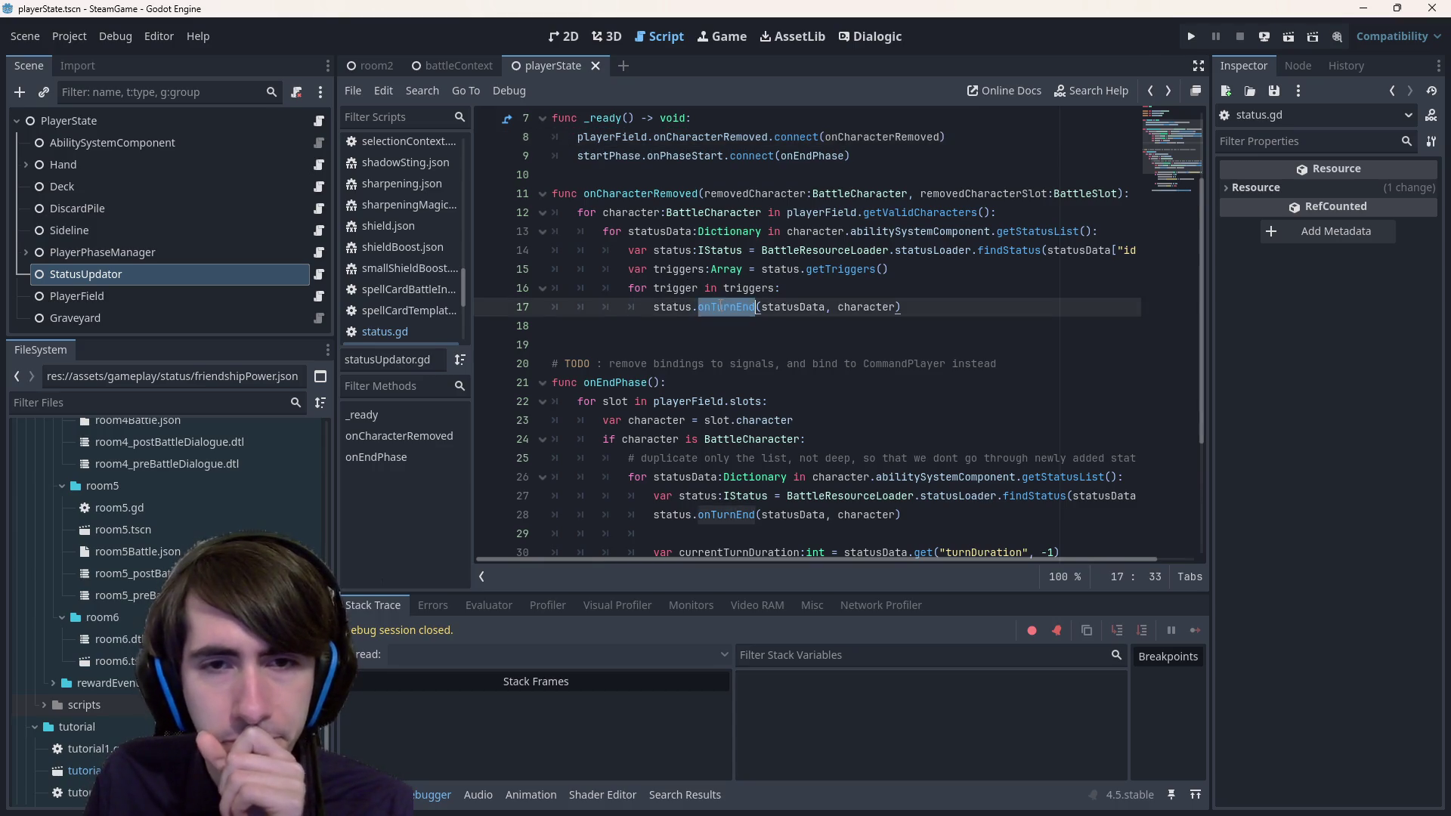
pyautogui.scroll(2, 720, 306)
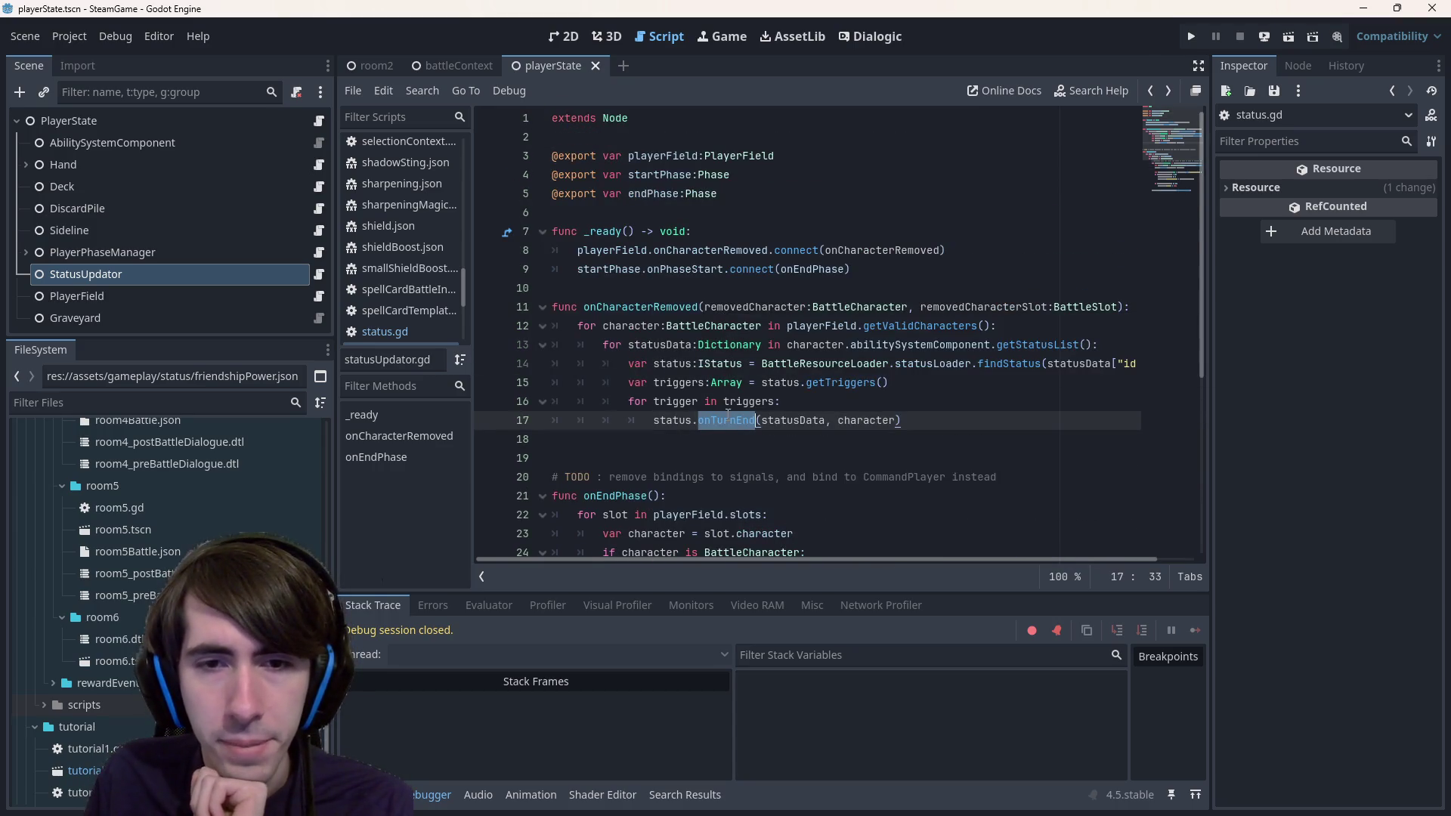
pyautogui.click(324, 274)
pyautogui.click(325, 273)
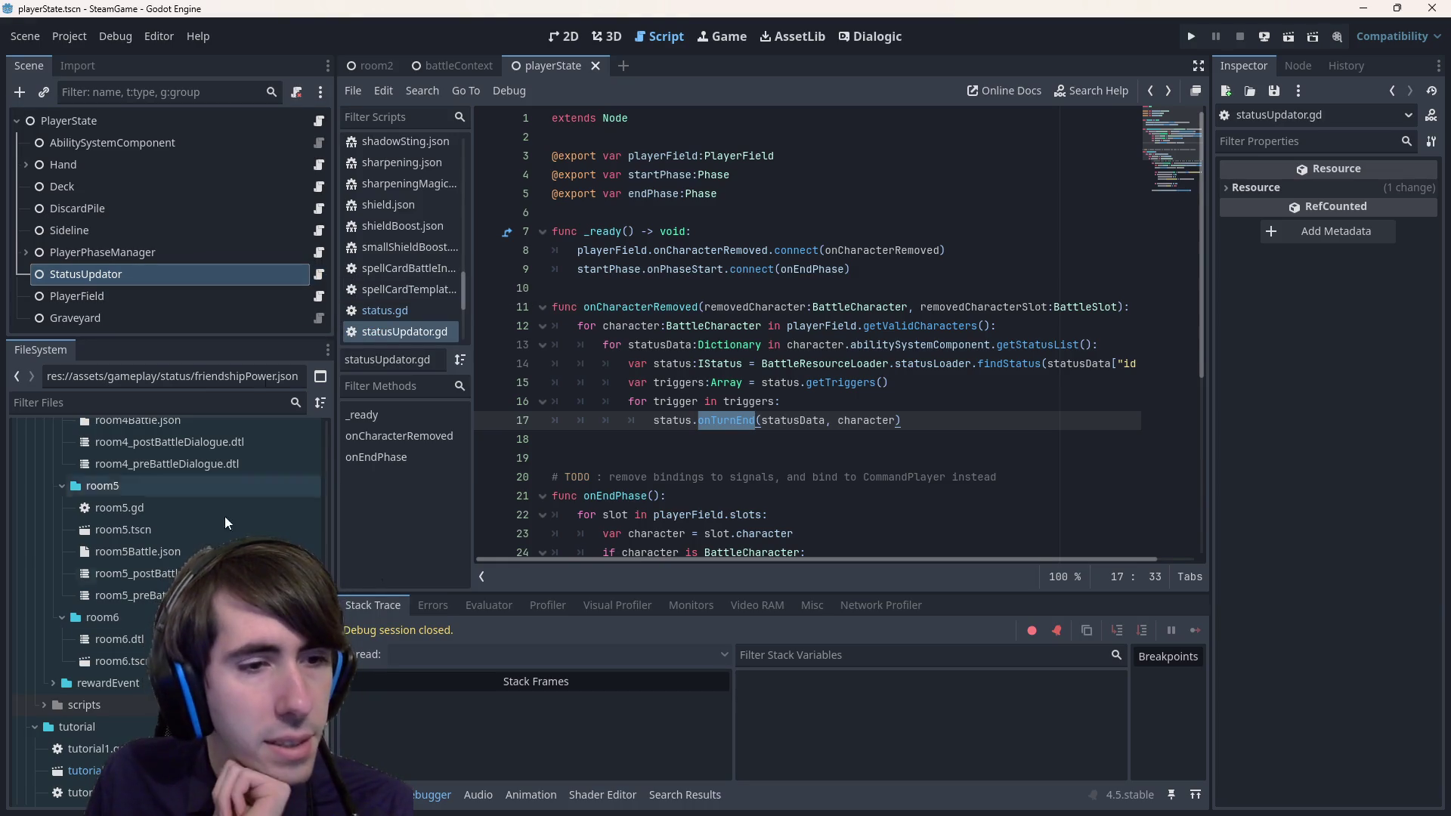
pyautogui.scroll(-3, 224, 515)
pyautogui.scroll(-5, 167, 529)
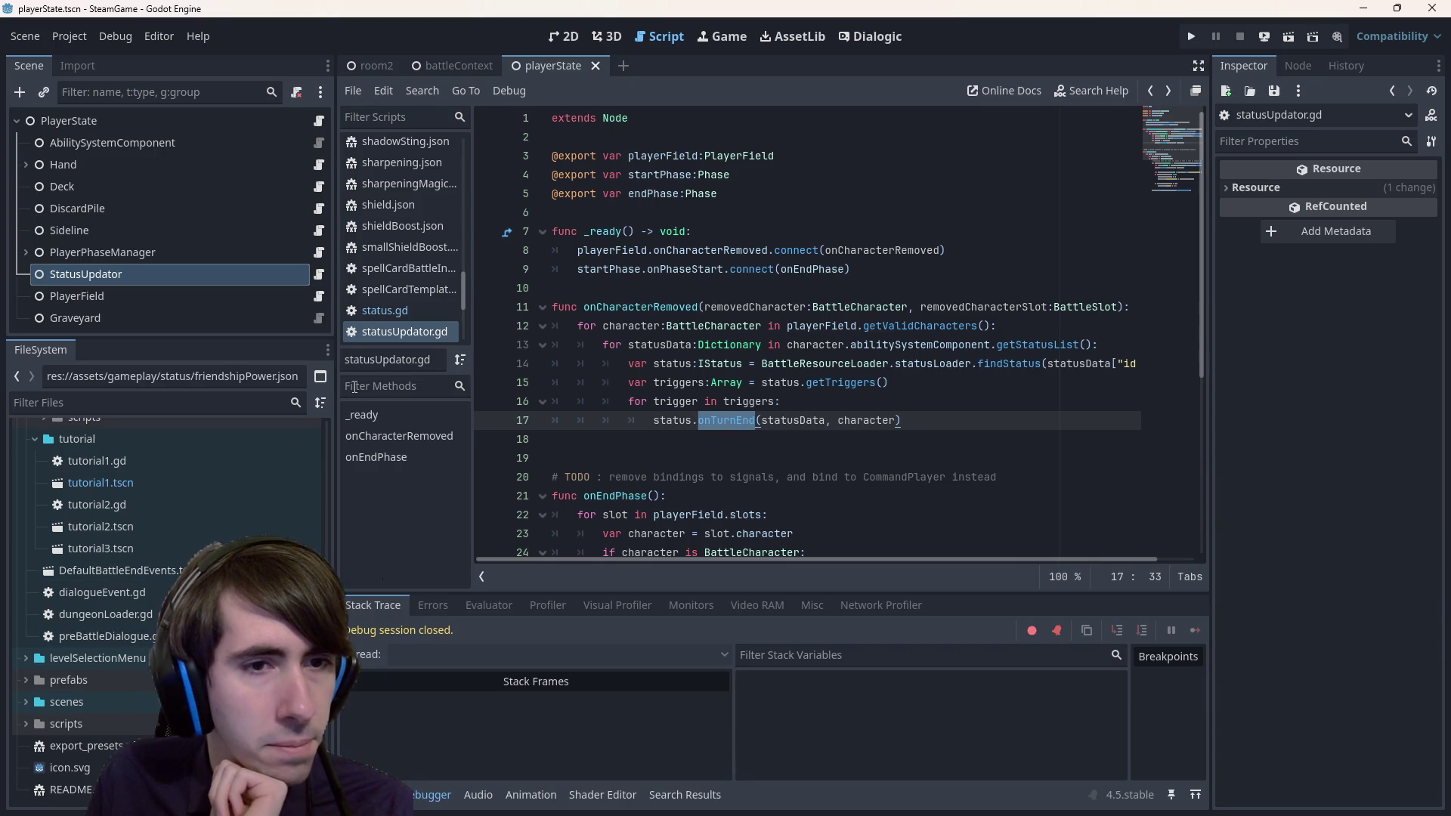
pyautogui.scroll(15, 166, 529)
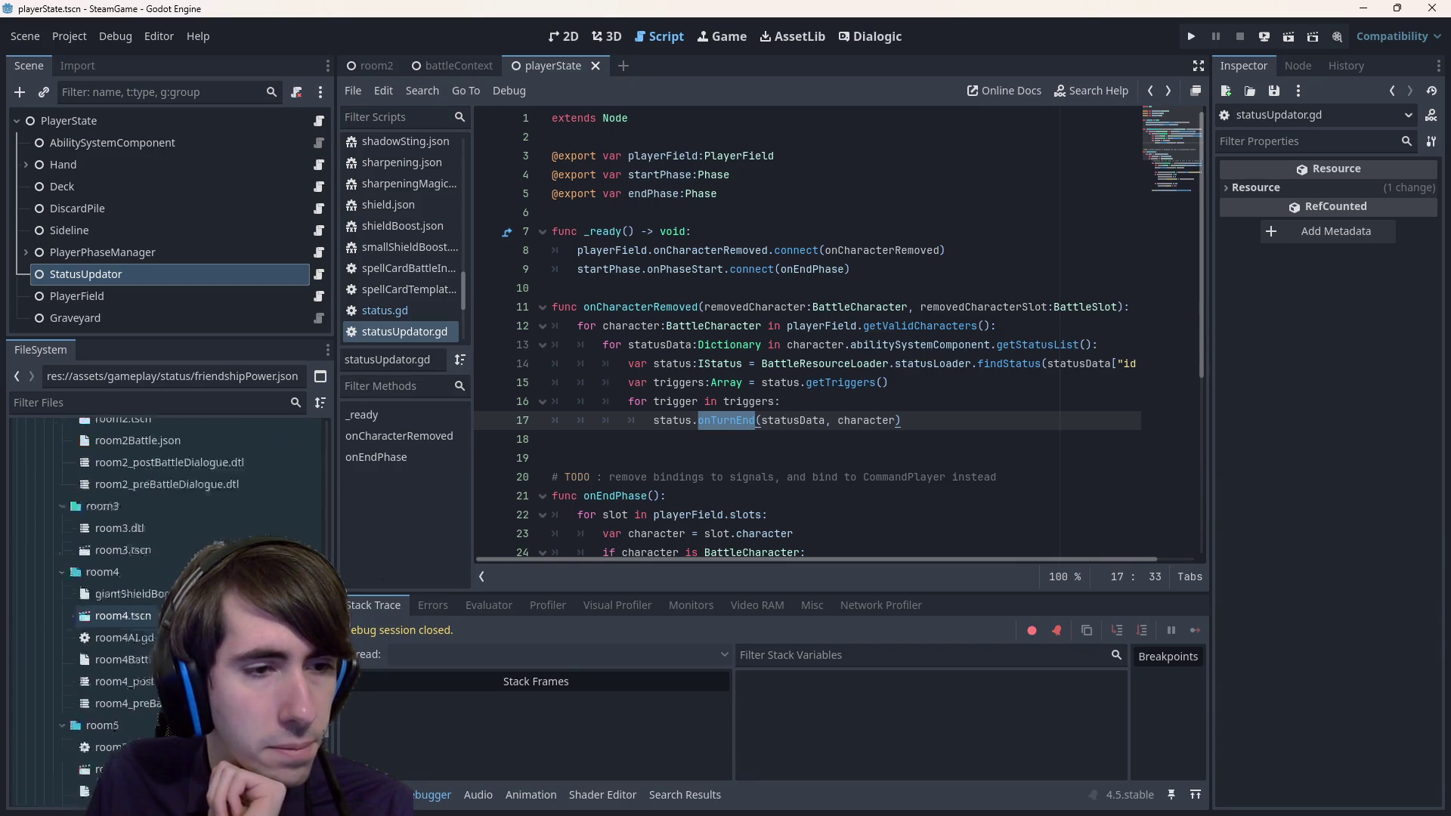
pyautogui.scroll(10, 170, 521)
# - Open status/friendshipPower.json and inspect its onAllyRemoved trigger entries
pyautogui.click(169, 522)
pyautogui.doubleClick(169, 521)
pyautogui.moveTo(742, 421)
pyautogui.mouseDown()
pyautogui.moveTo(463, 241)
pyautogui.moveTo(483, 251)
pyautogui.mouseUp()
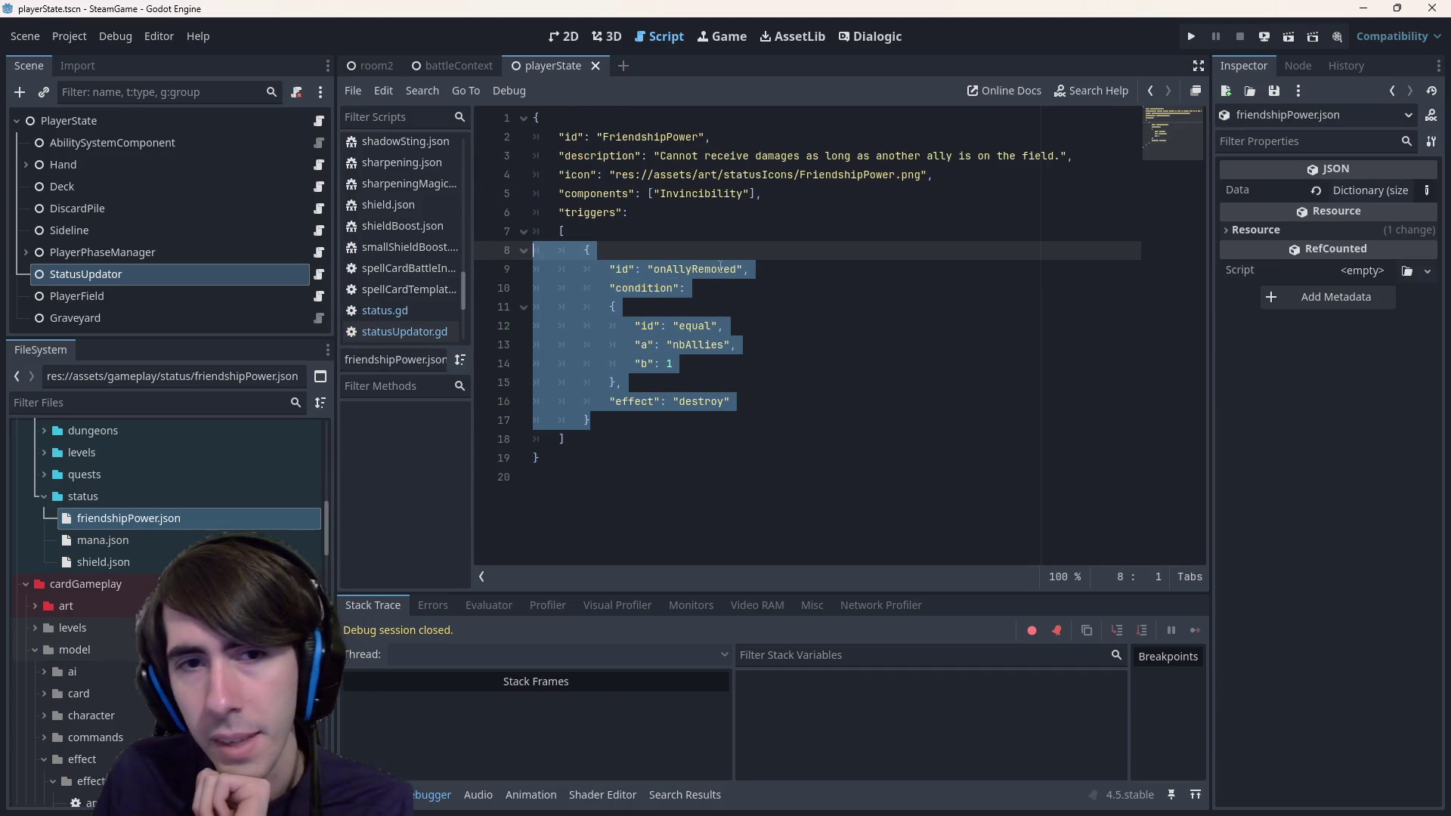
pyautogui.click(763, 285)
pyautogui.hotkey('alt', 'Left')
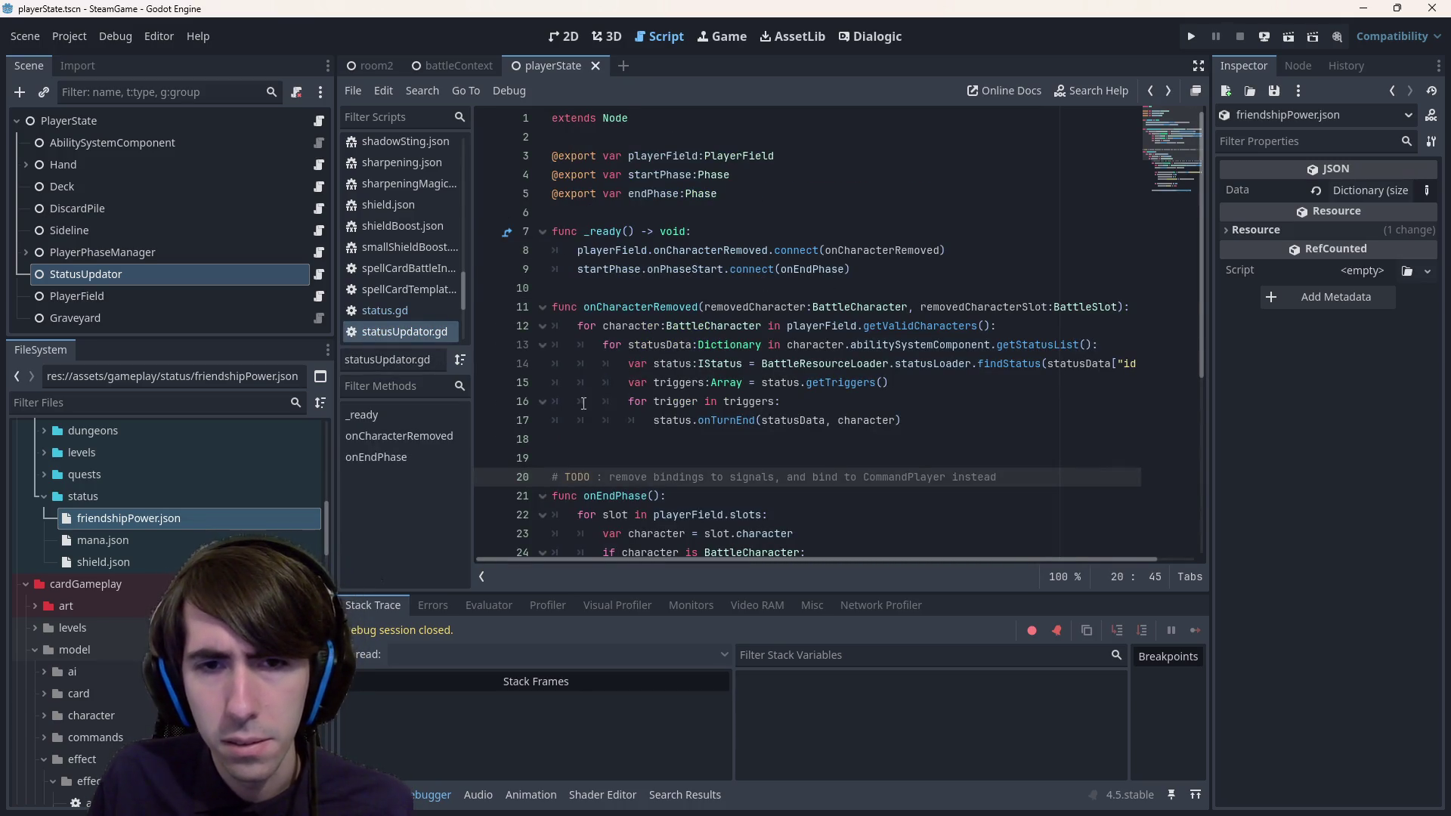
# - Try a new line inside the trigger loop, undo it twice and save statusUpdator.gd
pyautogui.doubleClick(692, 401)
pyautogui.click(815, 408)
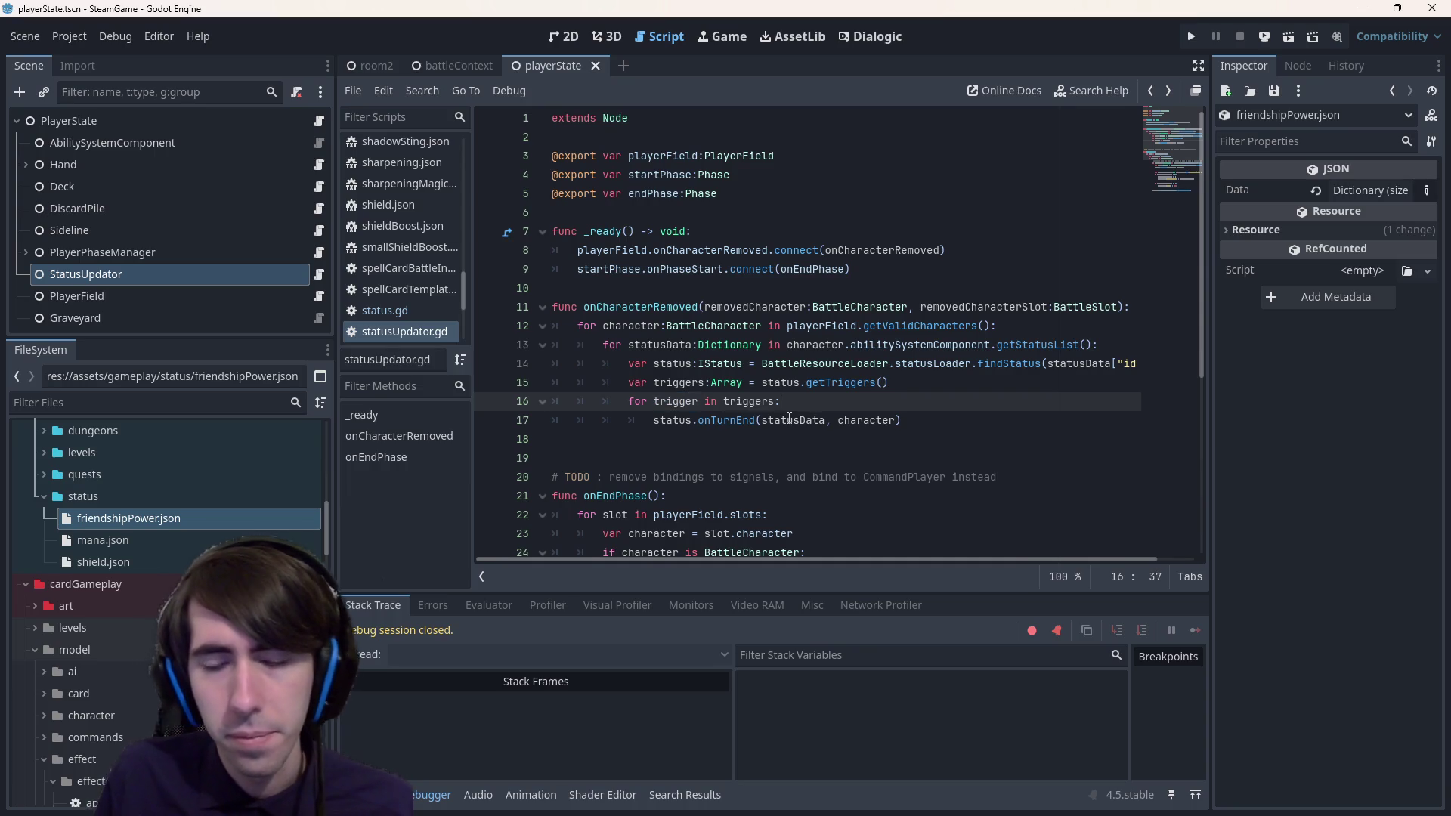
pyautogui.press('Return')
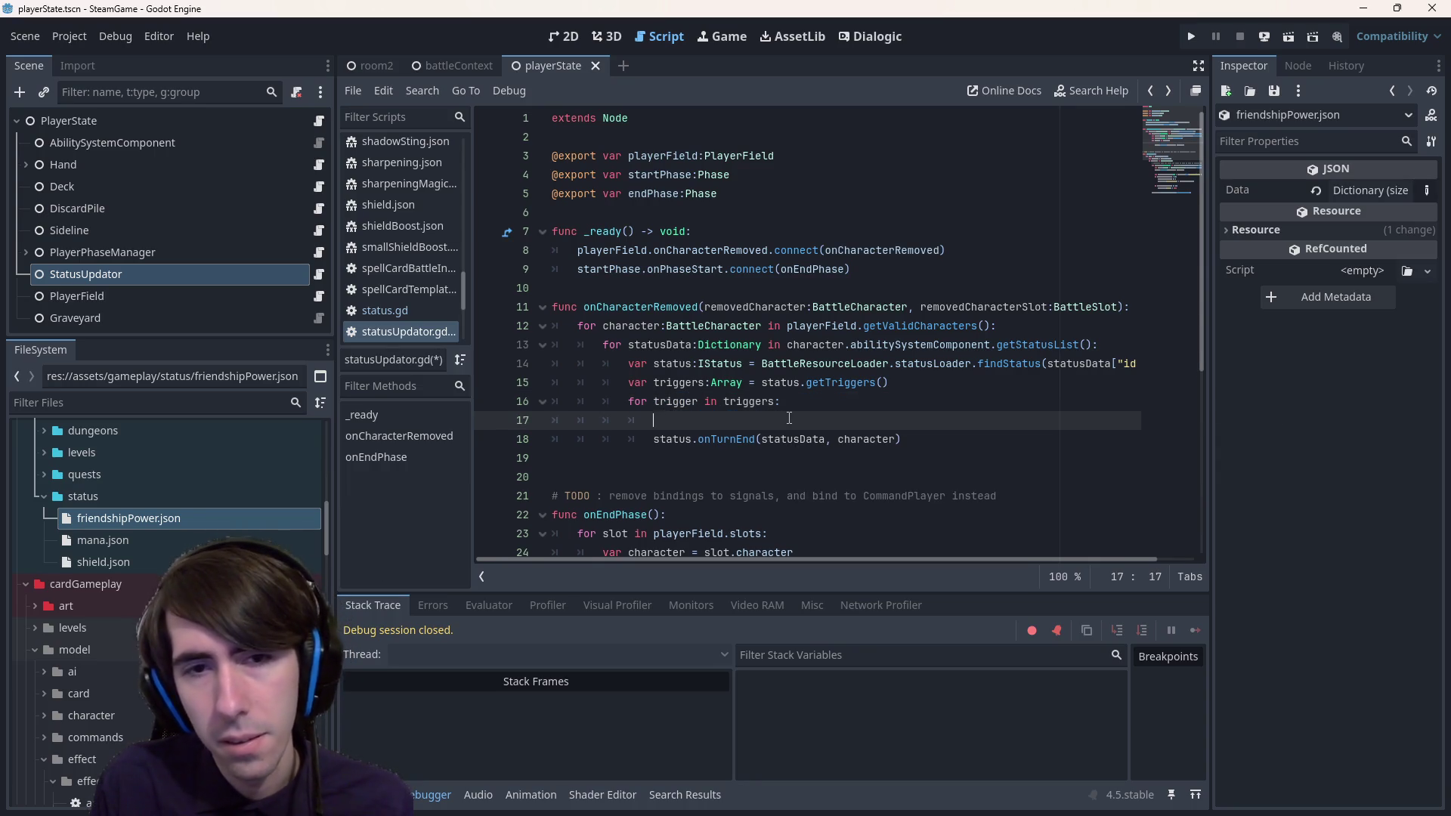
pyautogui.hotkey('ctrl', 'z')
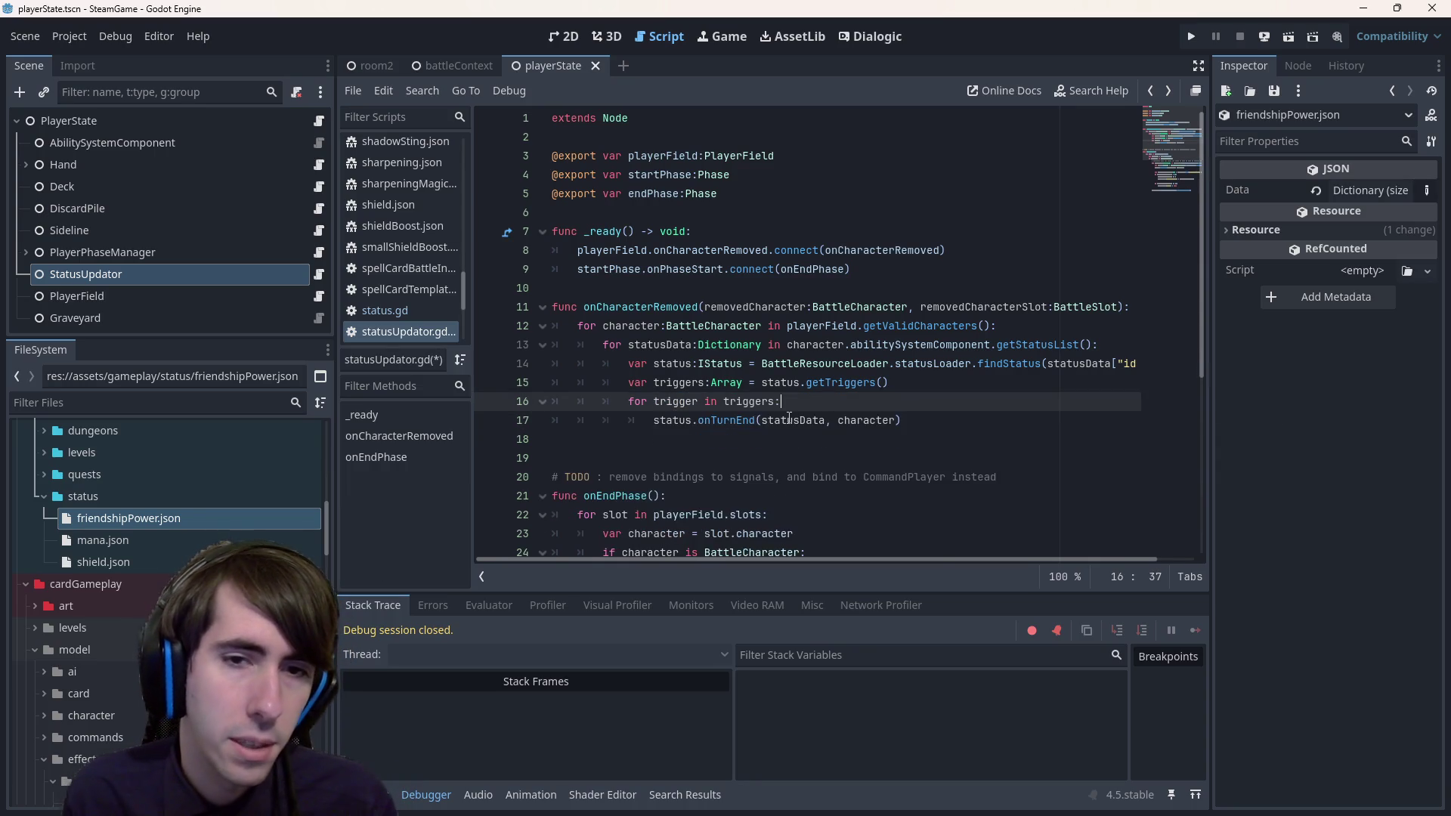
pyautogui.hotkey('ctrl', 's')
pyautogui.press('Return')
pyautogui.write('trigger:D')
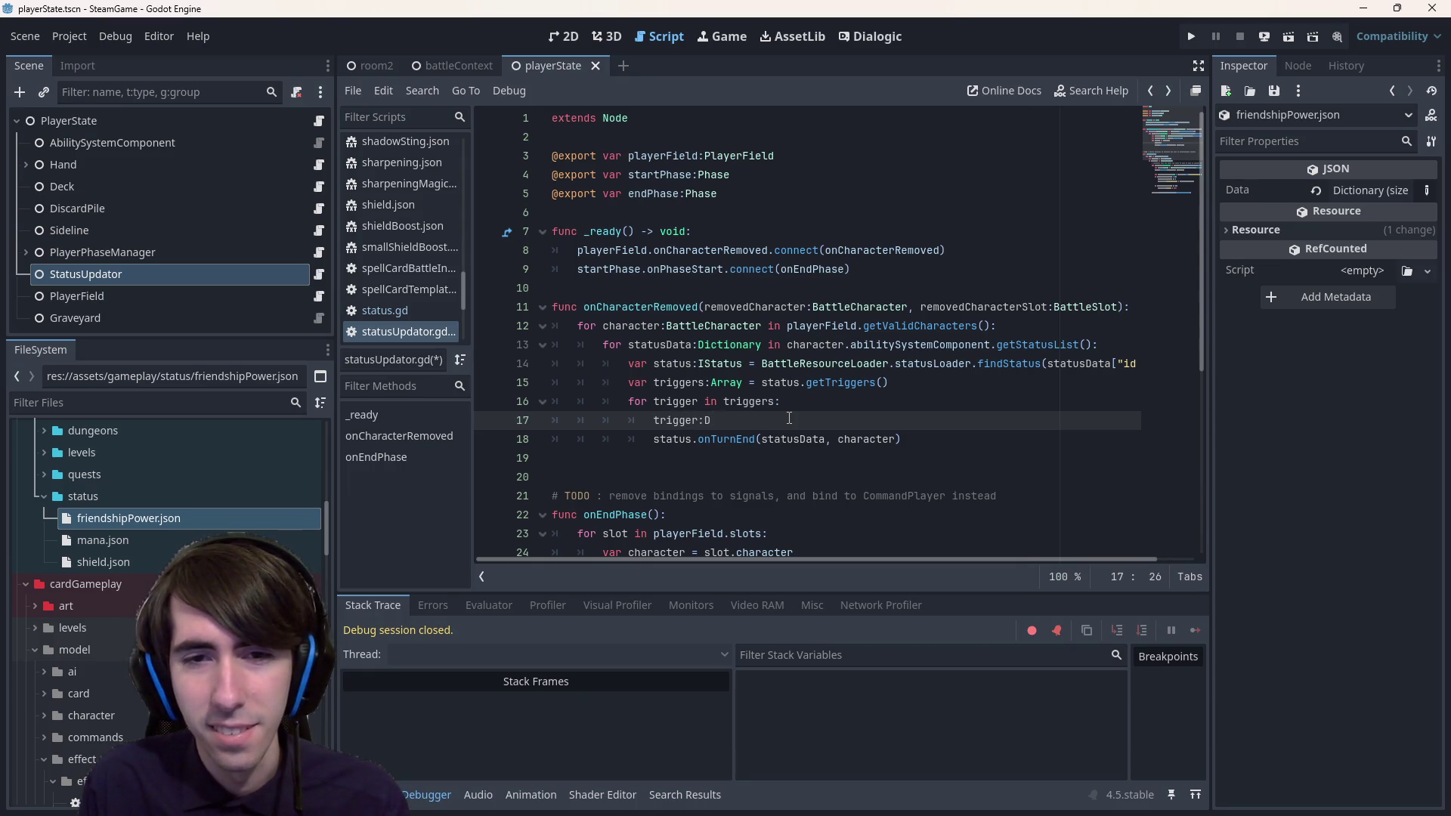
pyautogui.hotkey('ctrl', 'z')
pyautogui.hotkey('ctrl', 'z')
pyautogui.hotkey('ctrl', 'z')
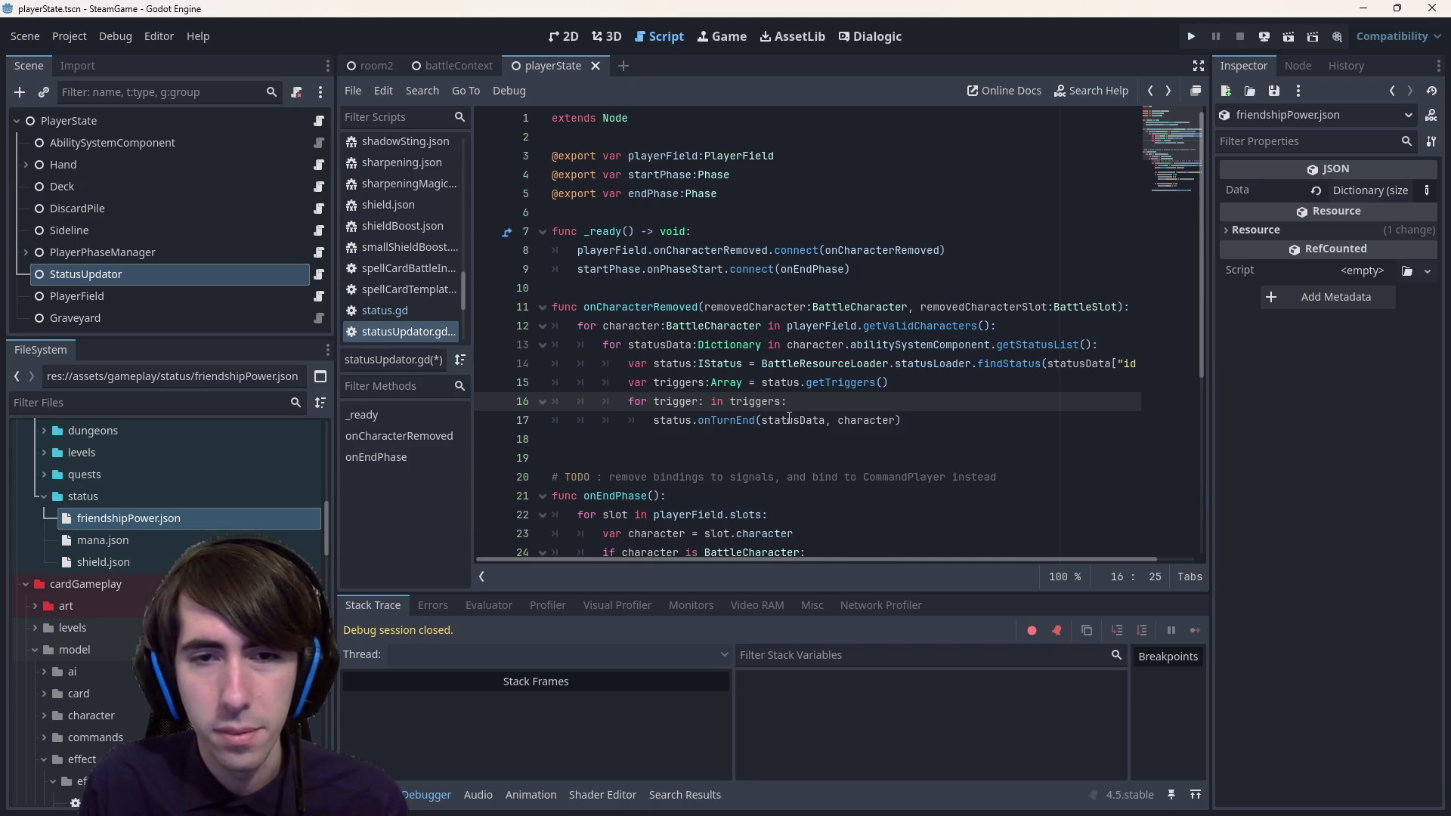
pyautogui.hotkey('ctrl', 's')
pyautogui.press('Down')
# - Guard the loop body with 'if trigger is Dictionary:' and an else branch calling push_error
pyautogui.hotkey('ctrl', 'shift', 'Return')
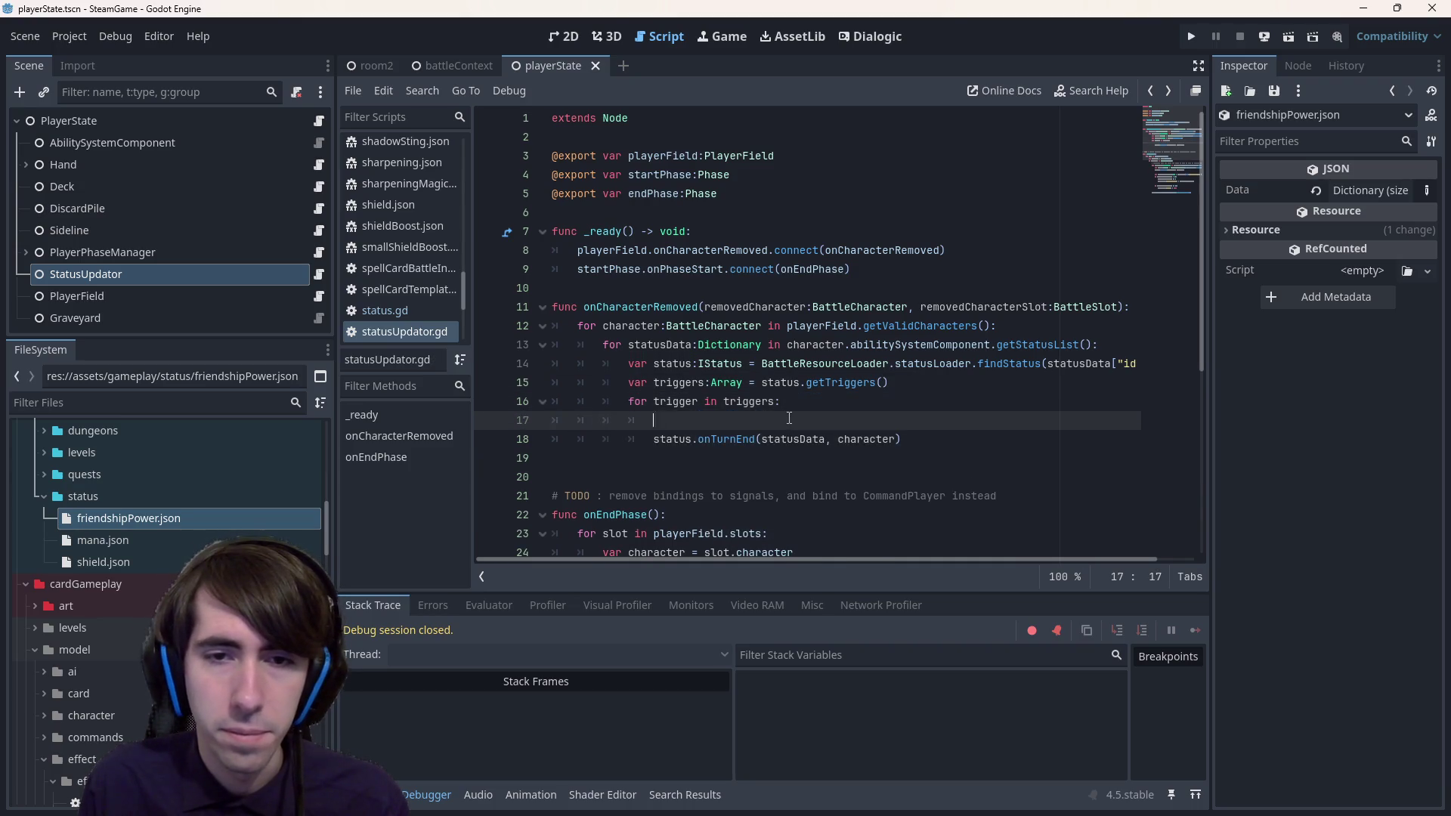
pyautogui.write('rig')
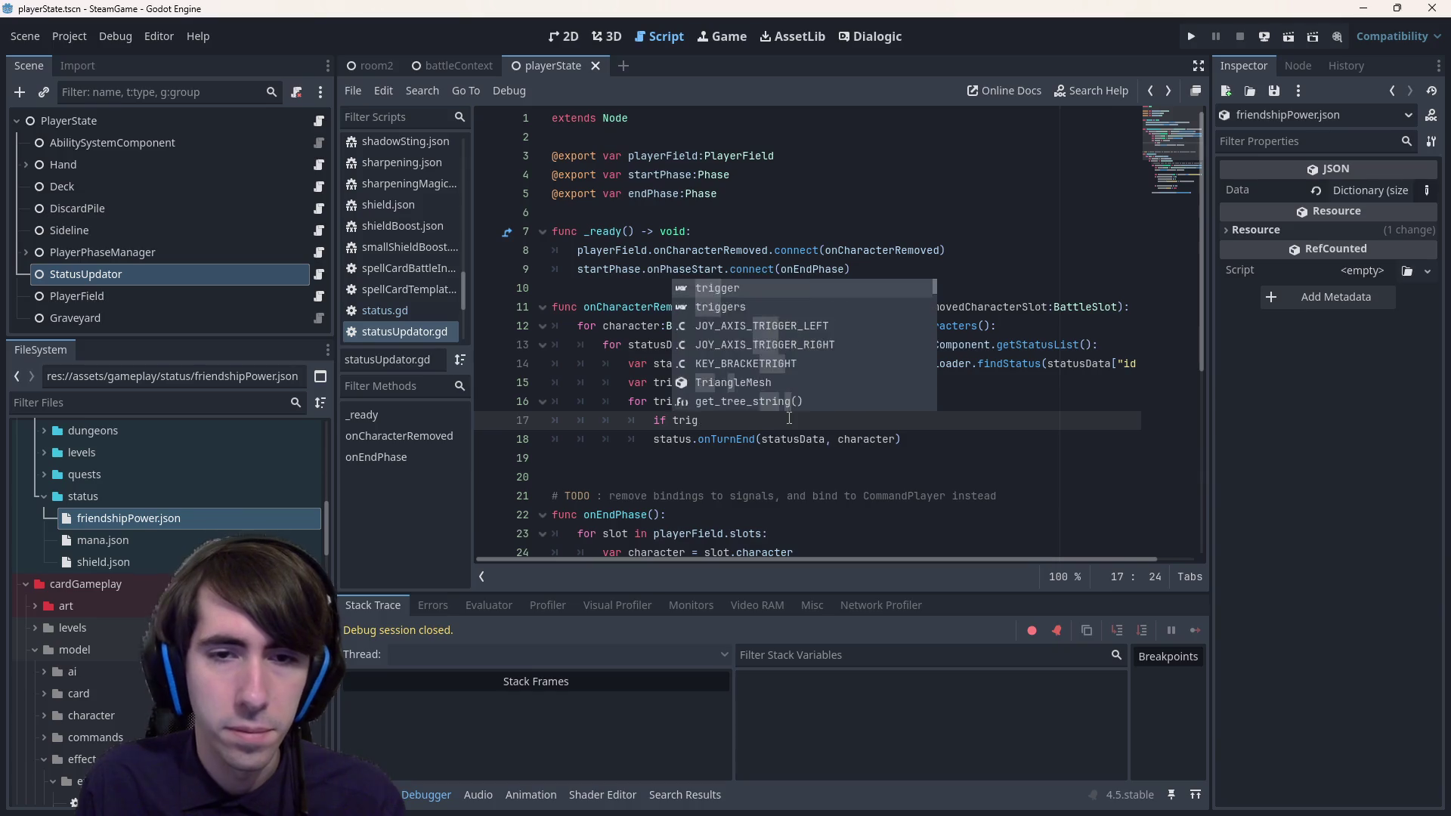
pyautogui.write('ger is Dictionar')
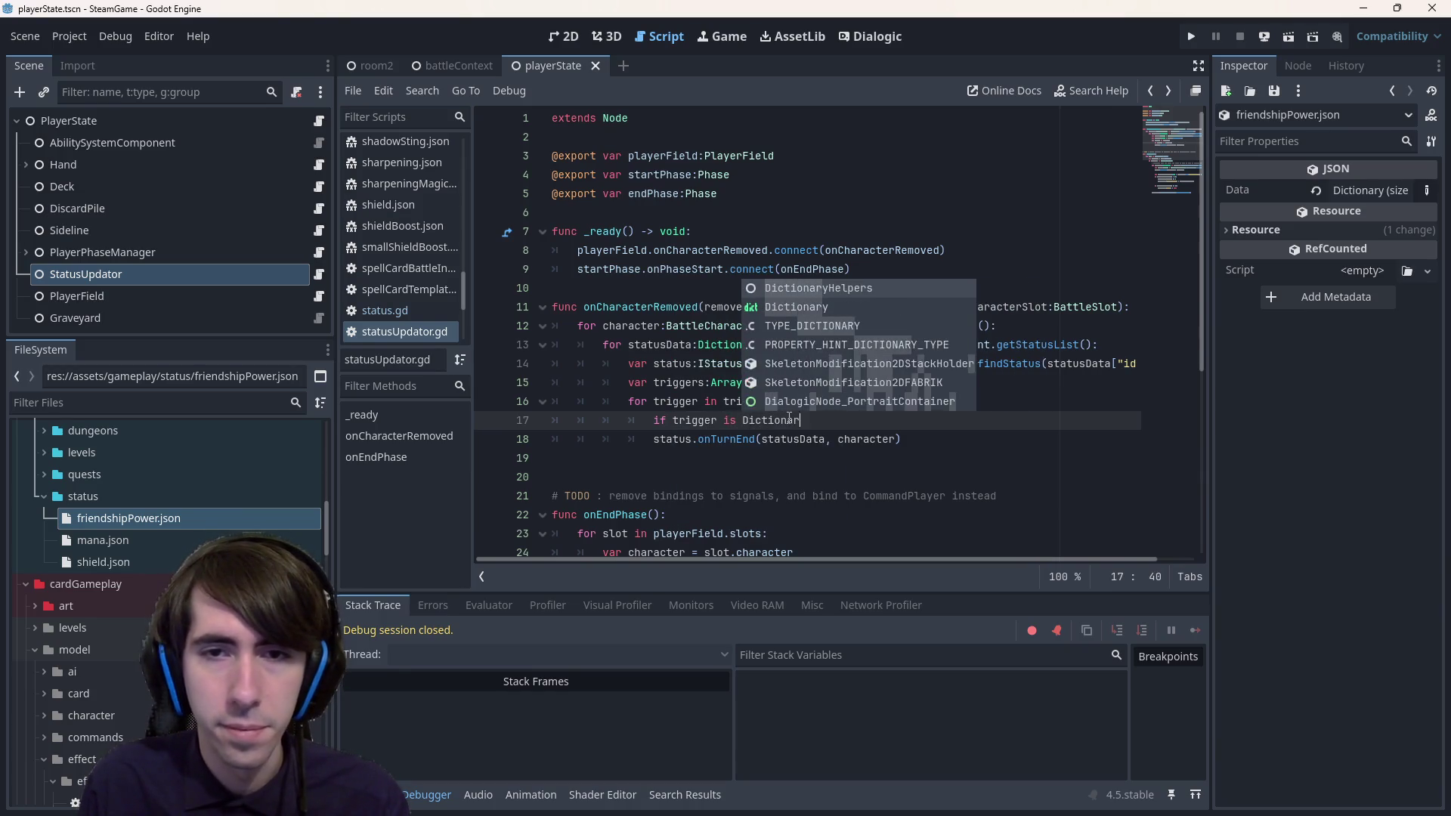
pyautogui.write('y:')
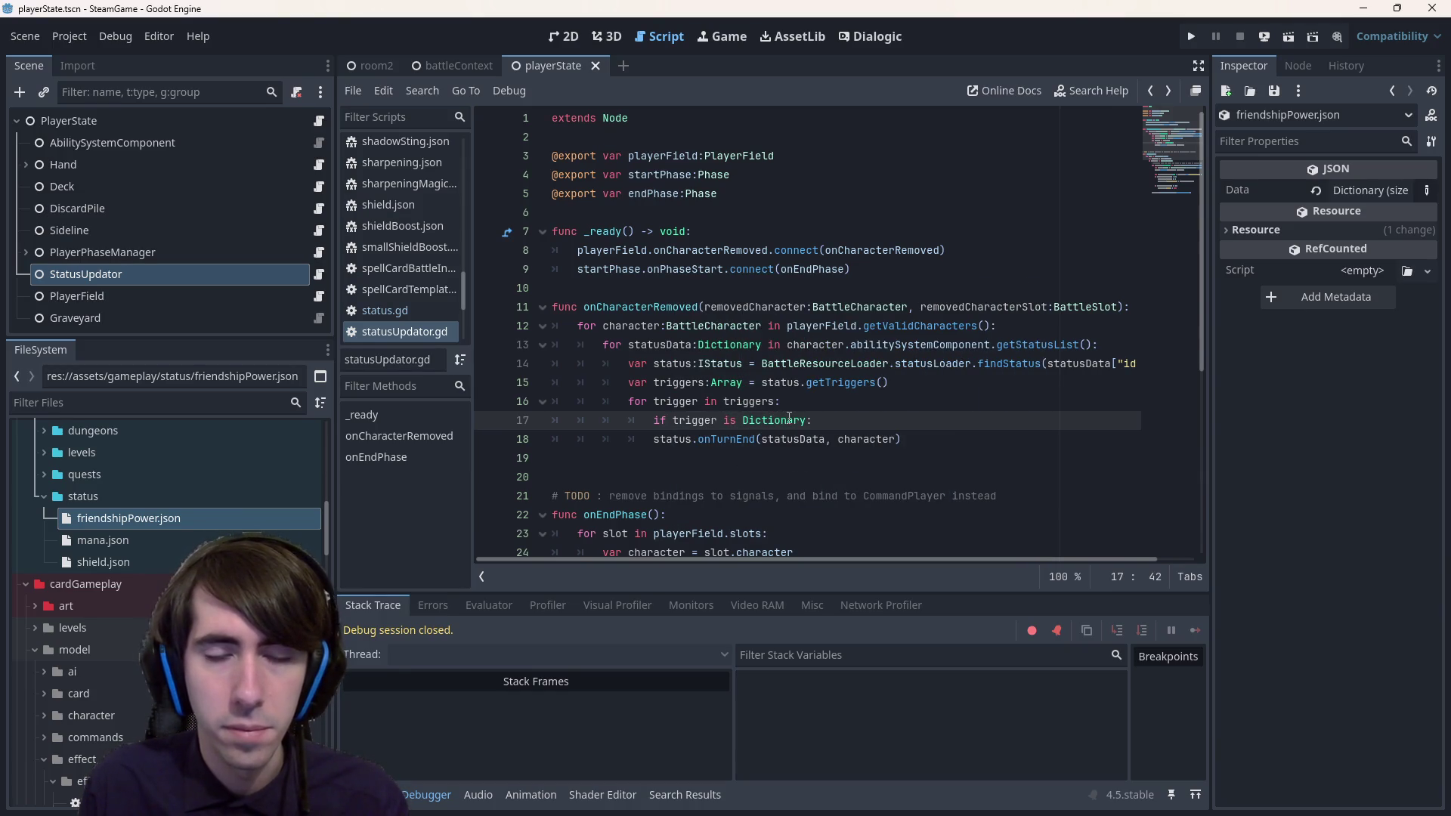
pyautogui.hotkey('ctrl', 'space')
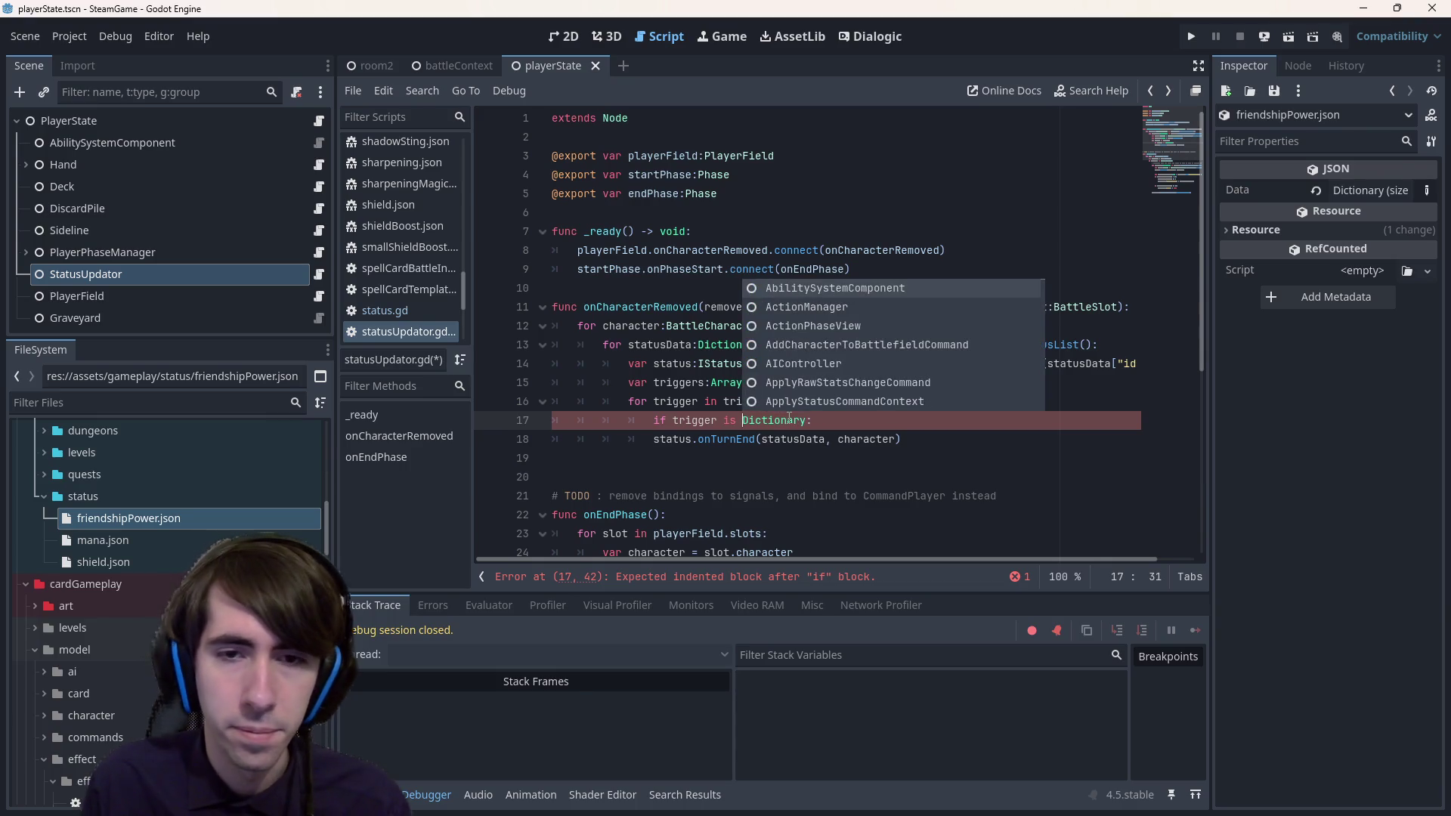
pyautogui.hotkey('ctrl', 'shift', 'Right')
pyautogui.press('End')
pyautogui.press('Down')
pyautogui.press('Down')
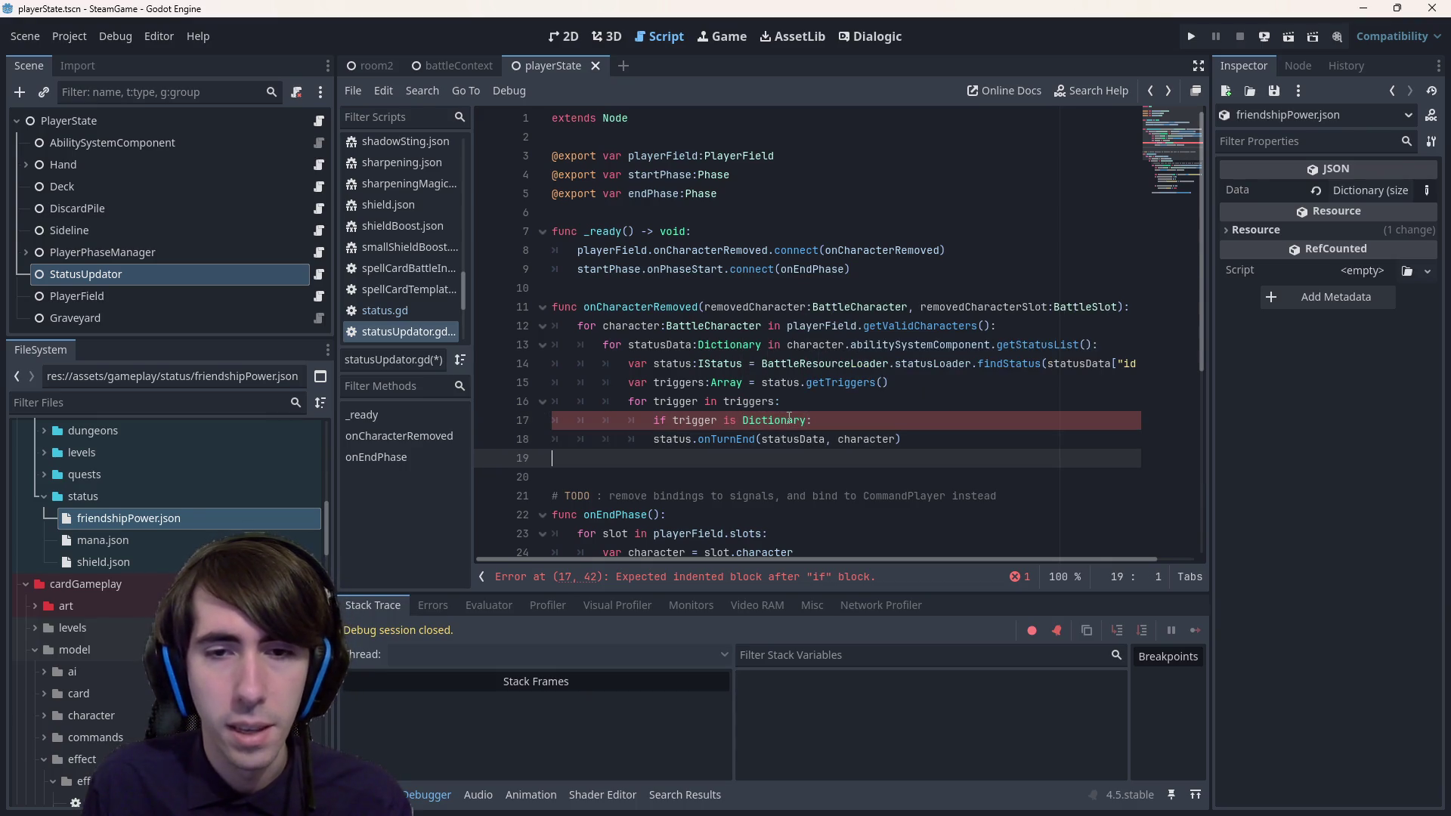
pyautogui.press('Tab')
pyautogui.press('Tab')
pyautogui.press('Tab')
pyautogui.write('else:')
pyautogui.press('Return')
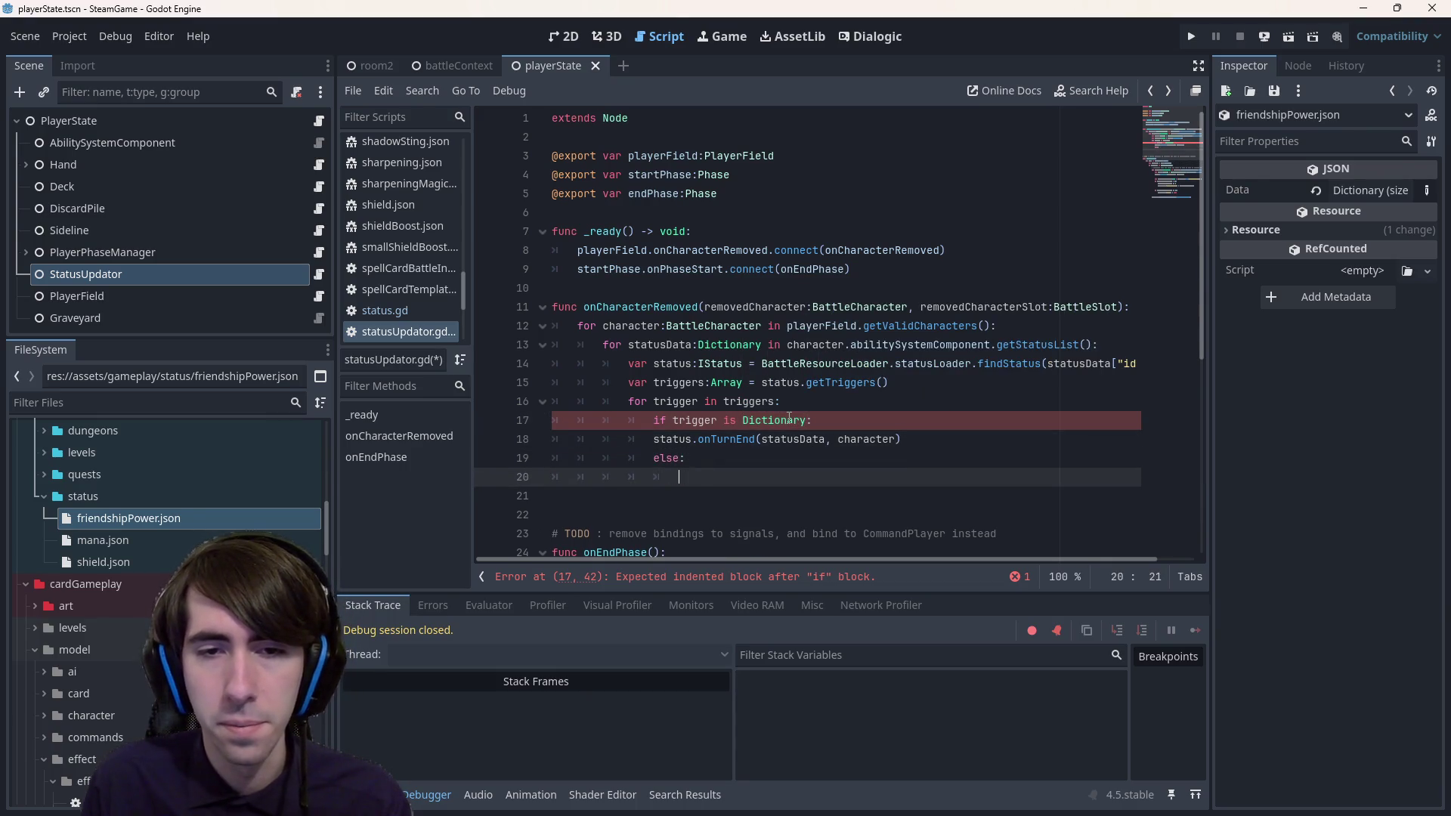
pyautogui.write('push_eror(')
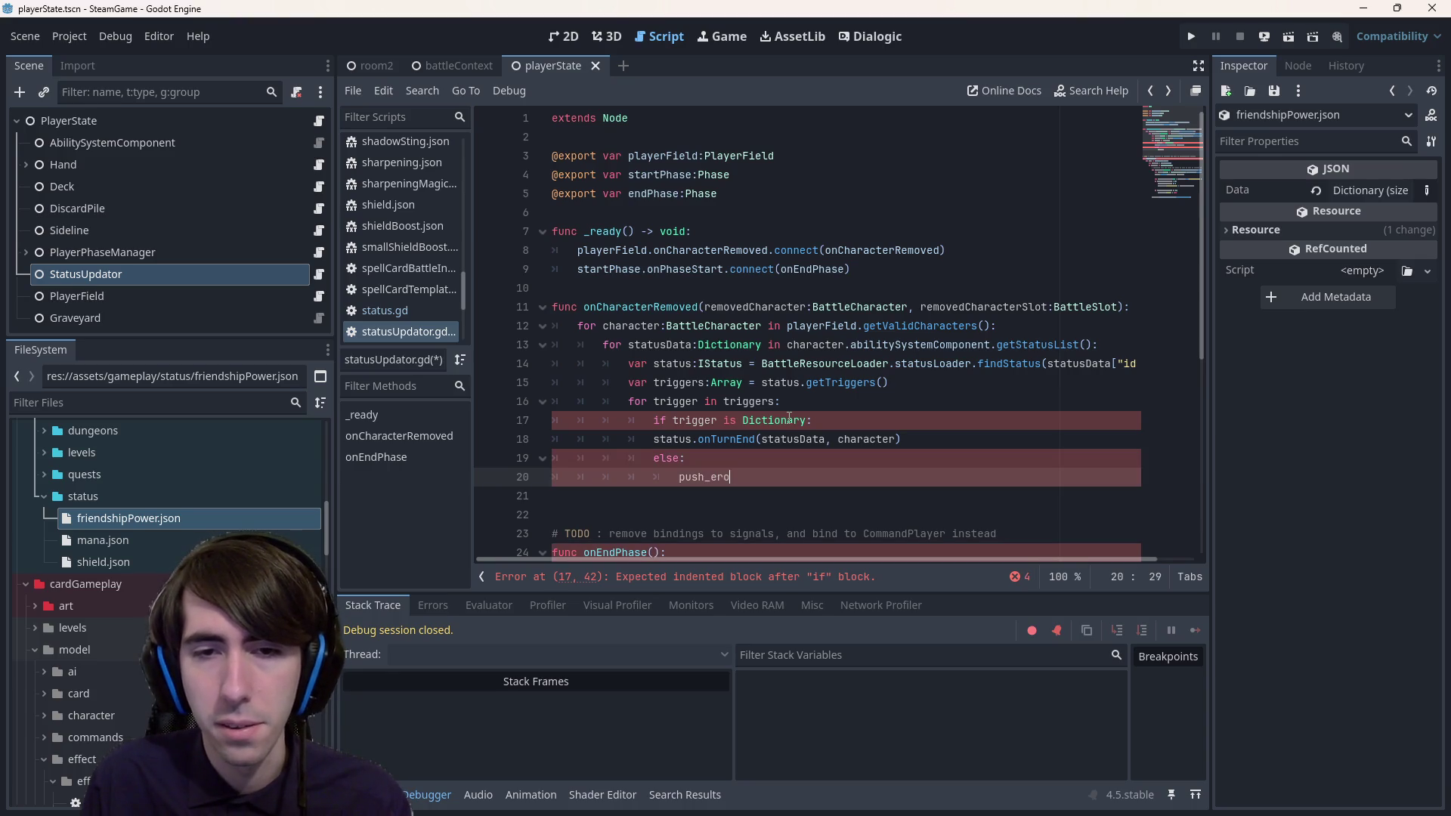
pyautogui.write('"')
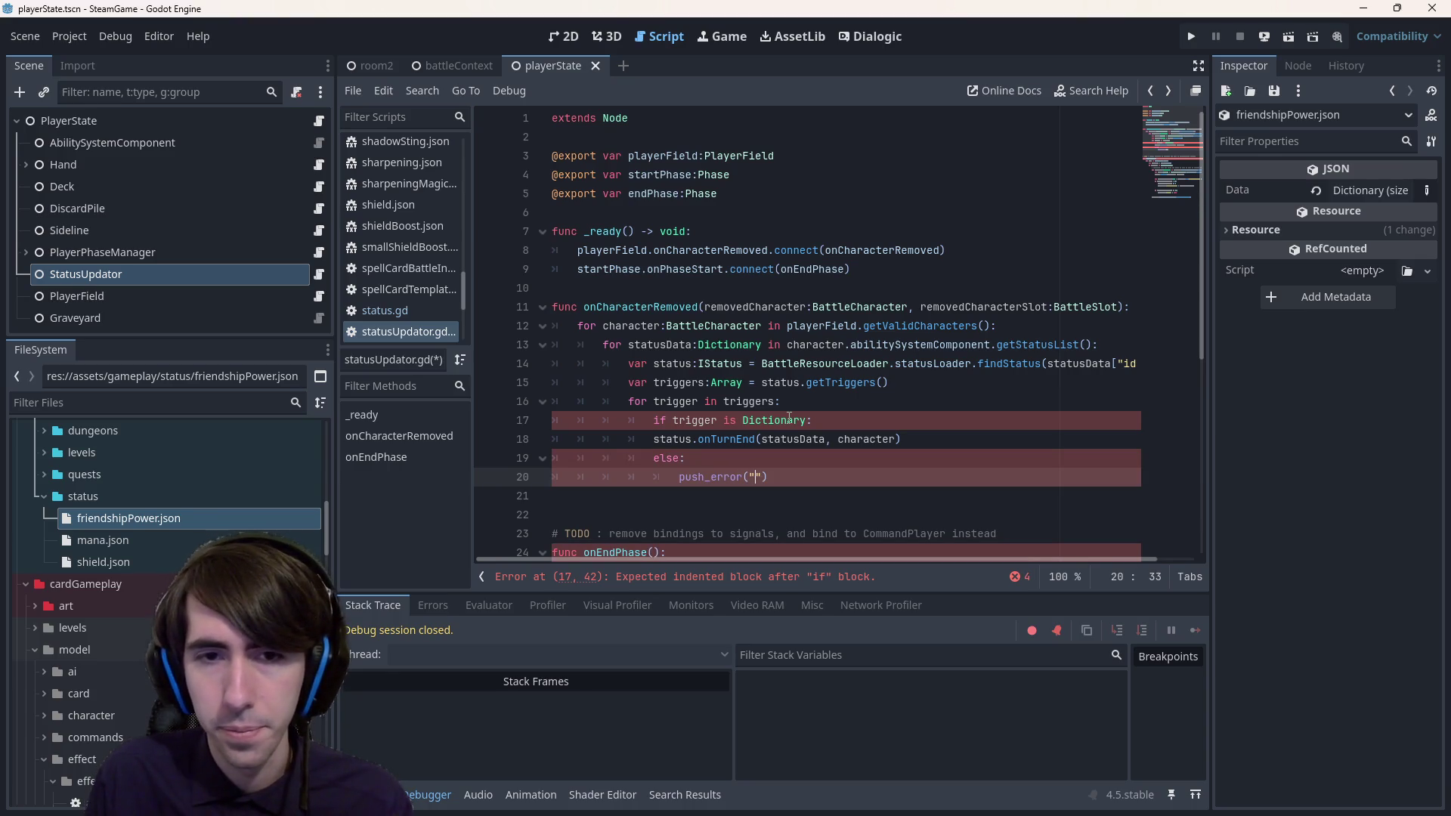
pyautogui.write('rigger should be a dictionary')
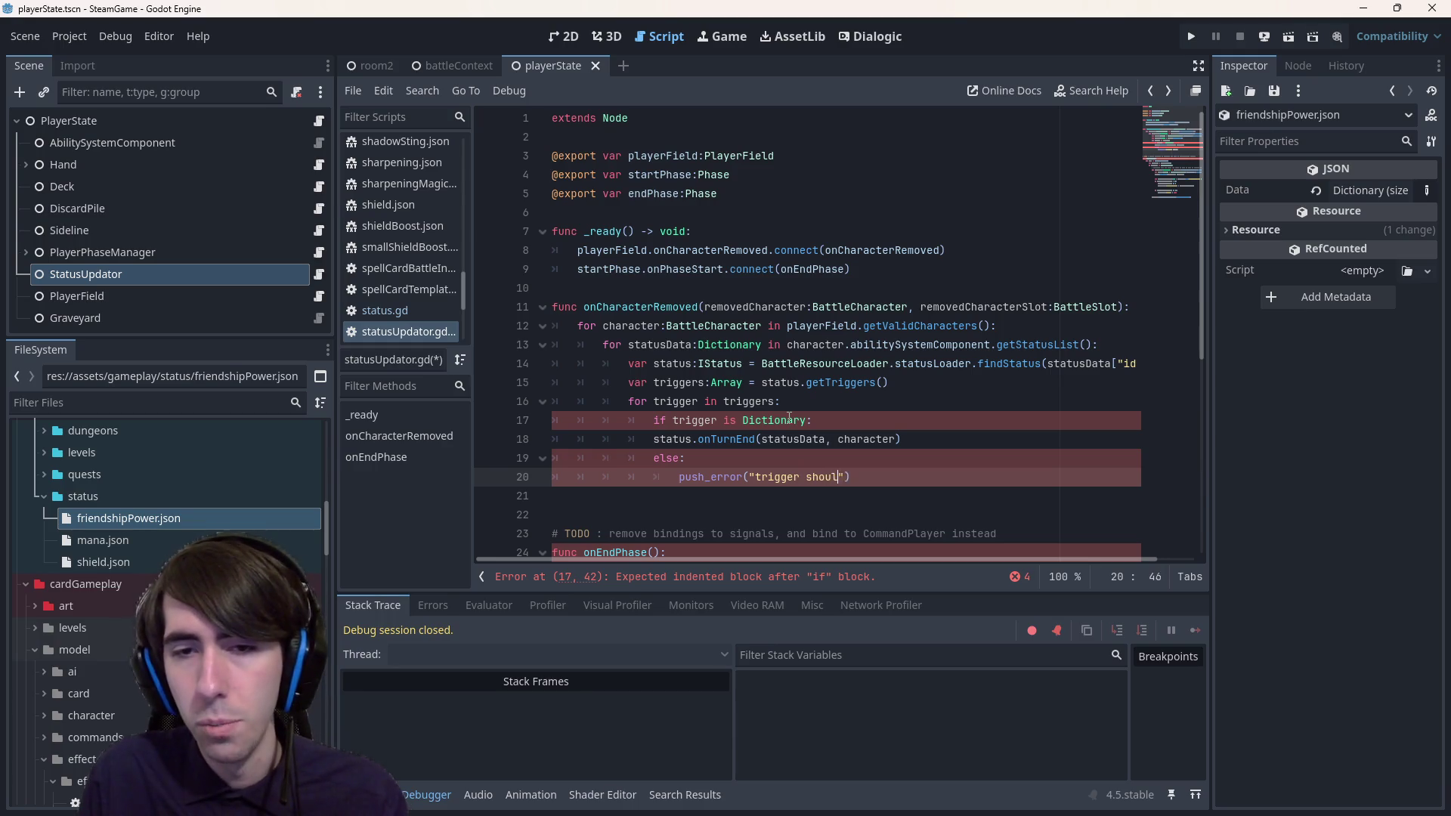
pyautogui.write('var triggerId = trigger.get("id", "')
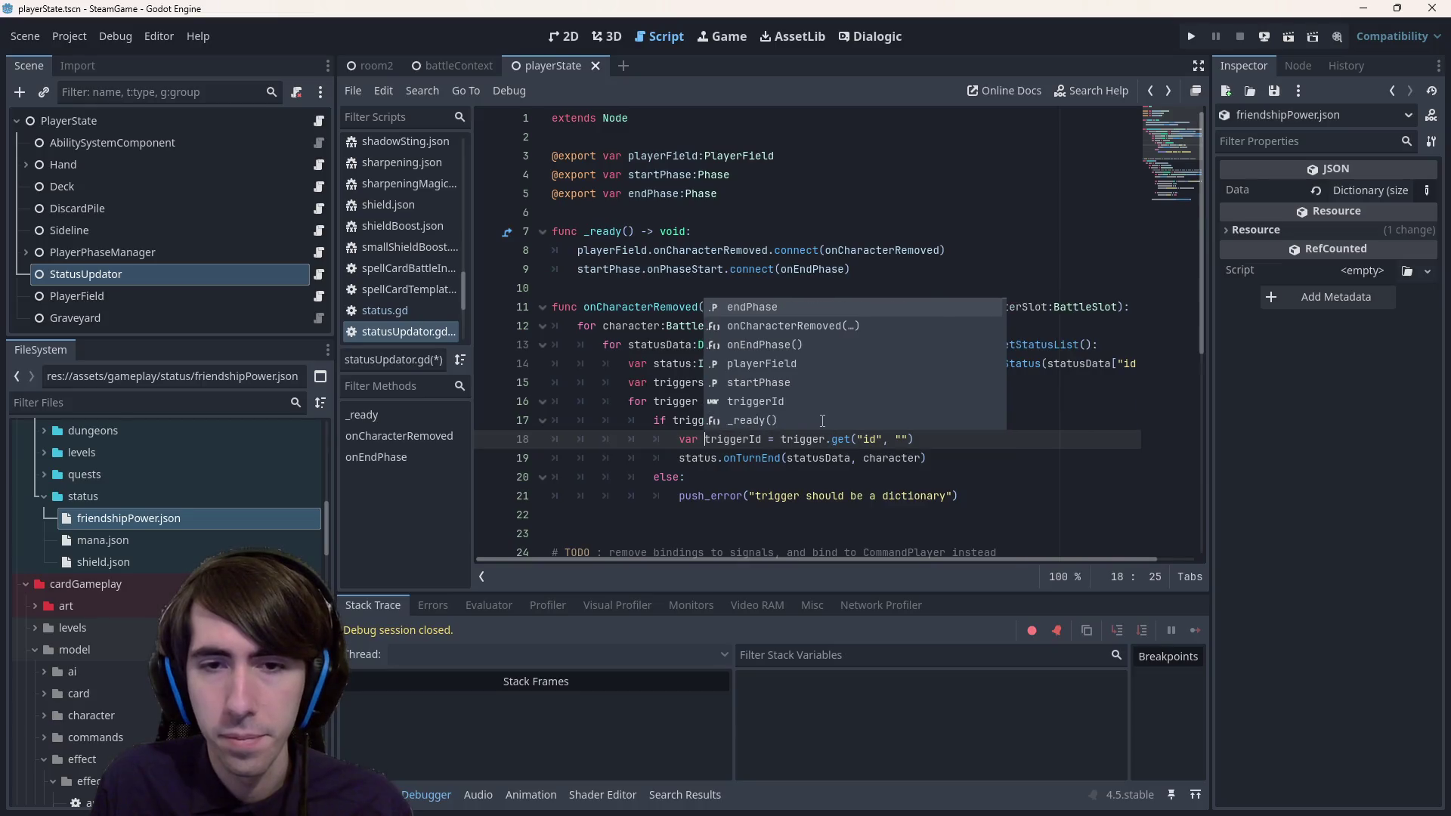
pyautogui.write(':Str')
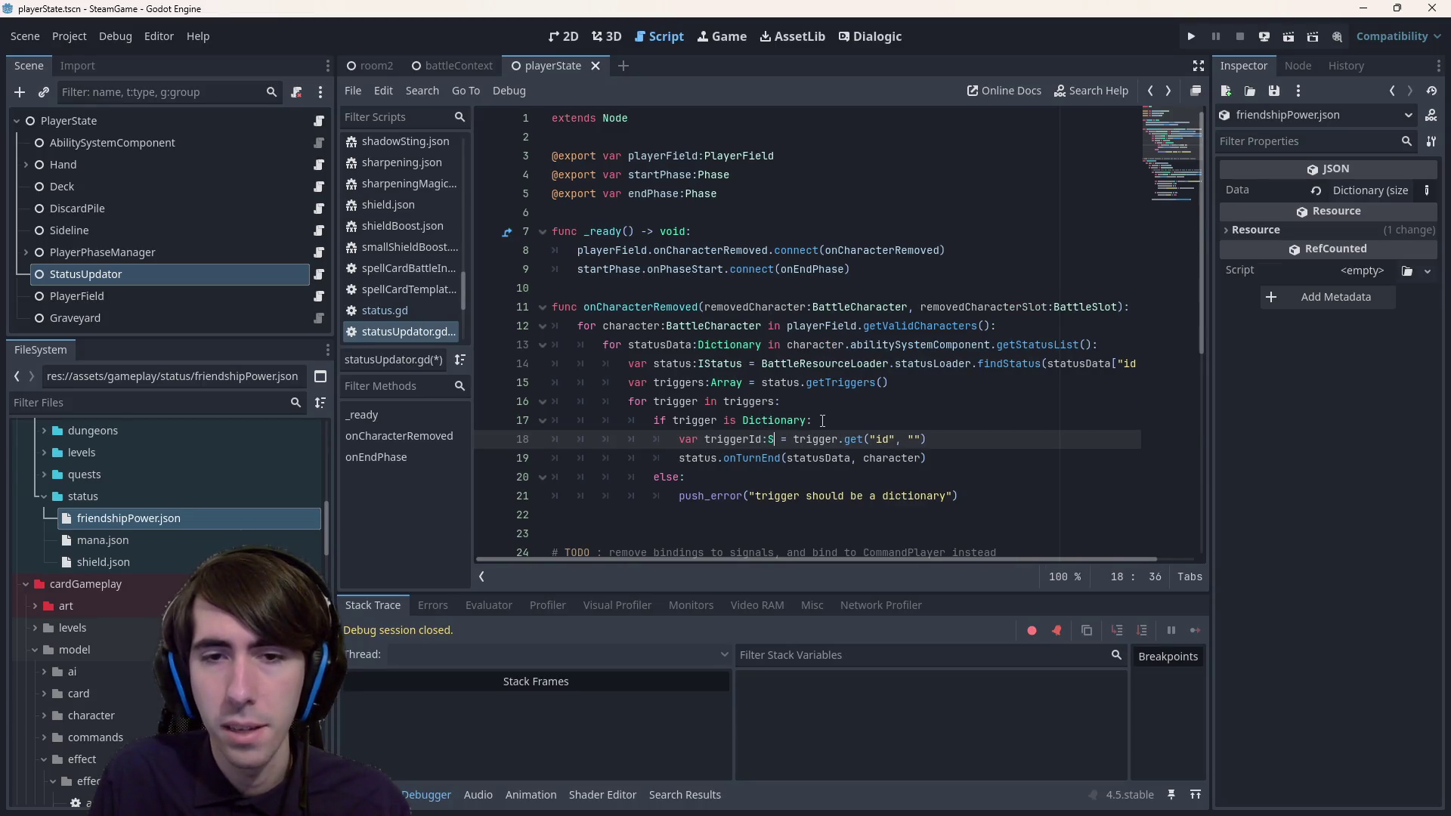
pyautogui.write('ingName')
# - Save, then start an 'if triggerId == "' check below the StringName triggerId line
pyautogui.hotkey('ctrl', 's')
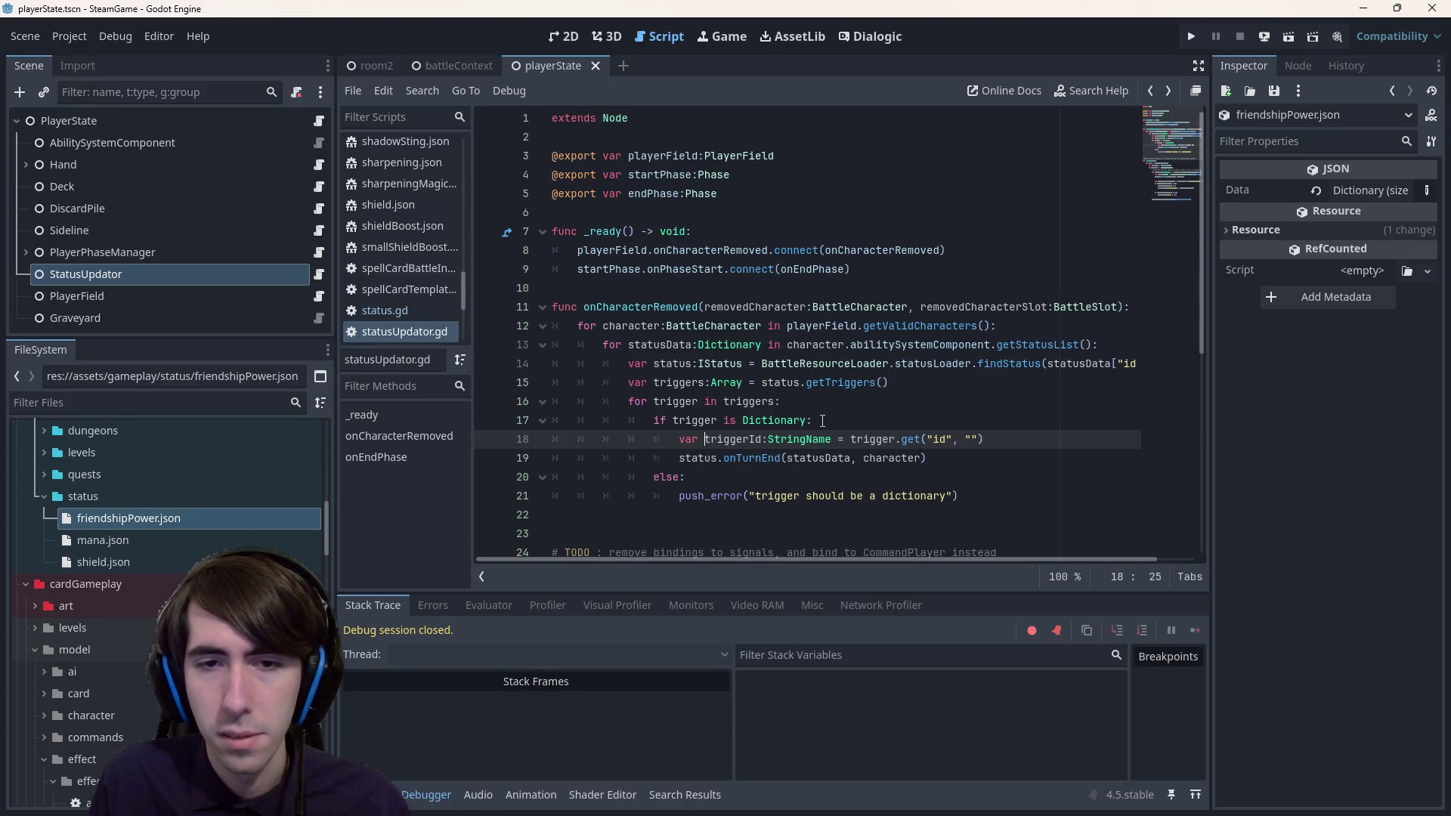
pyautogui.click(1066, 441)
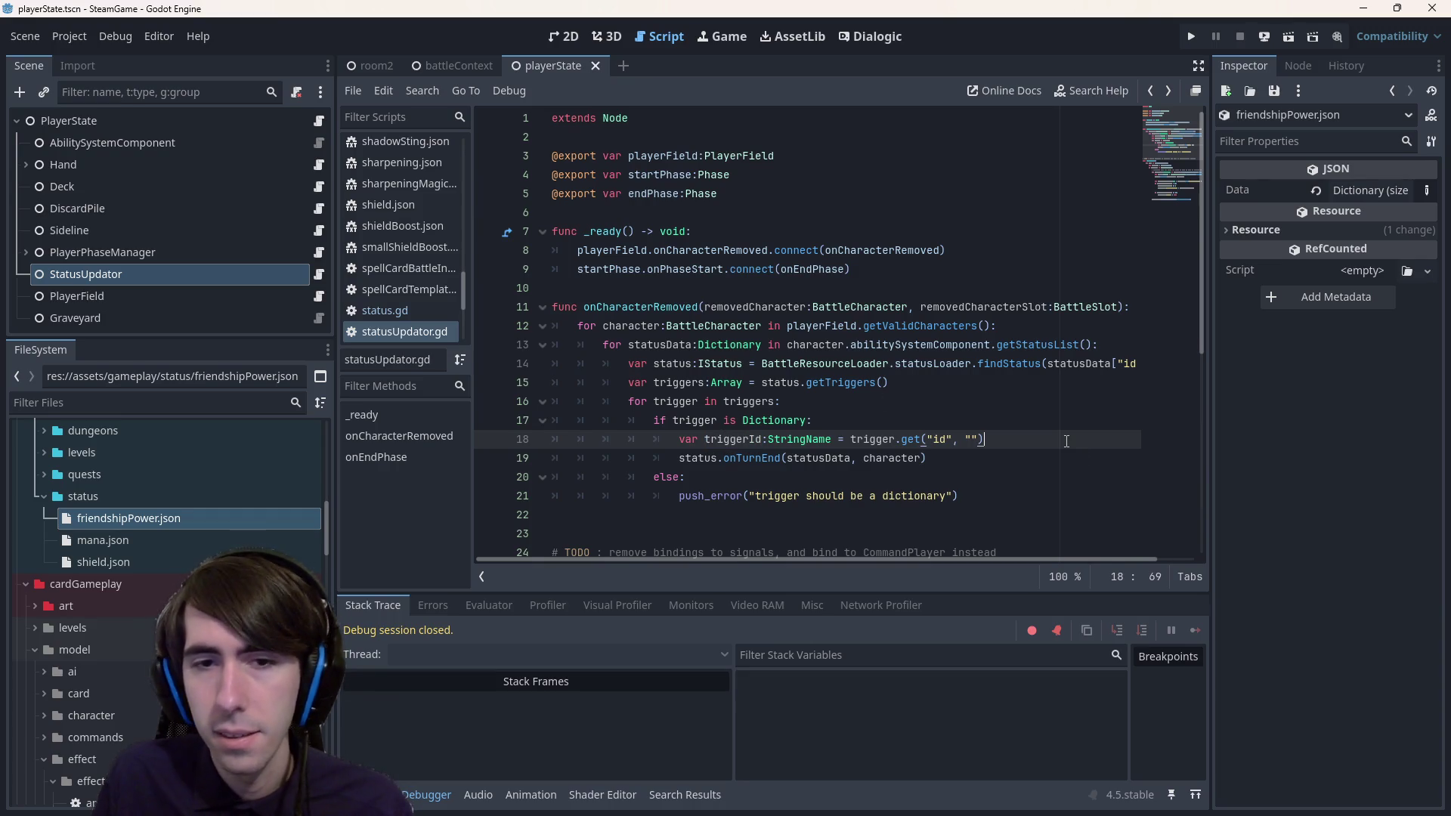
pyautogui.press('Return')
pyautogui.write('if triggerId == "')
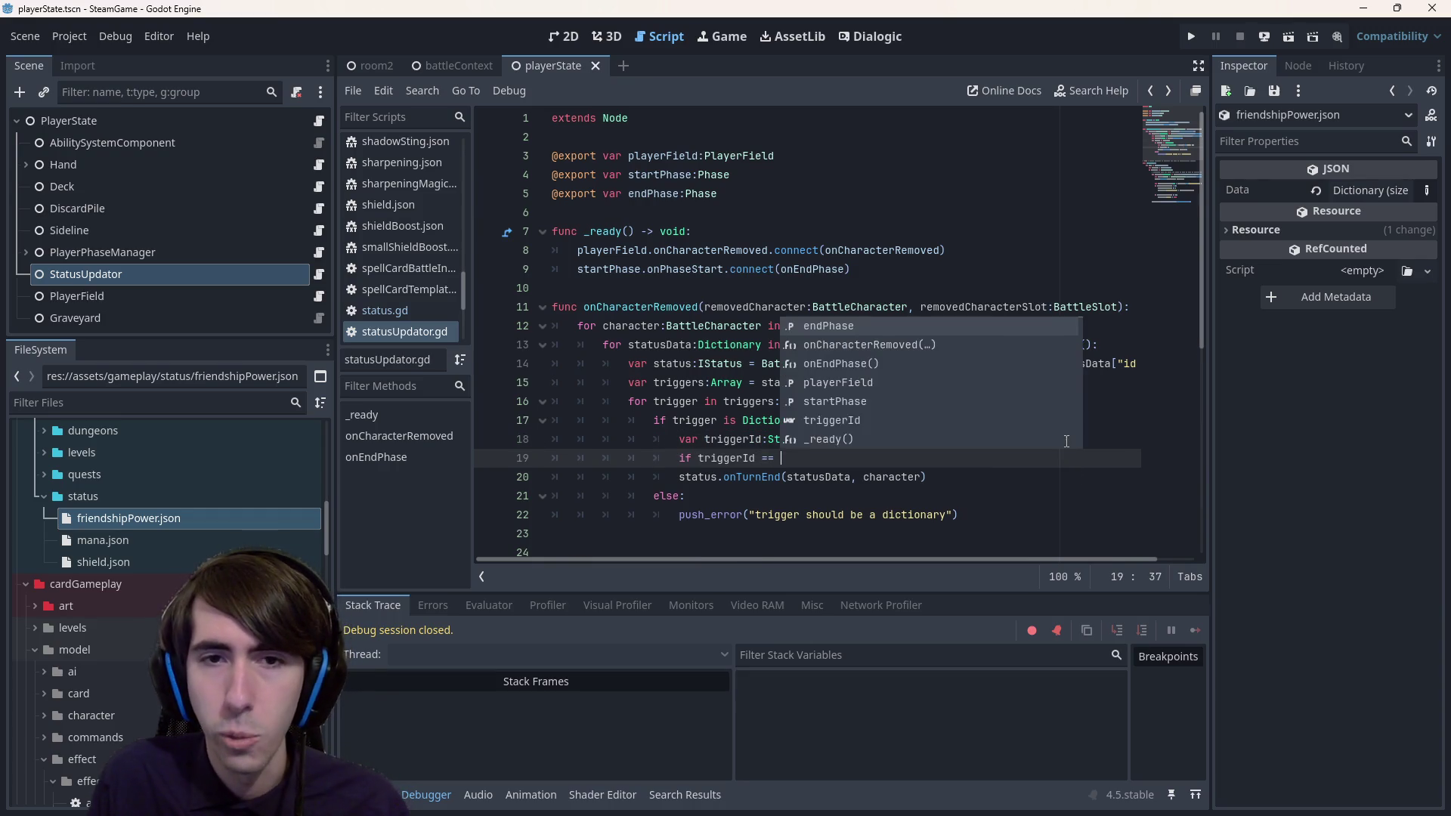
pyautogui.doubleClick(264, 514)
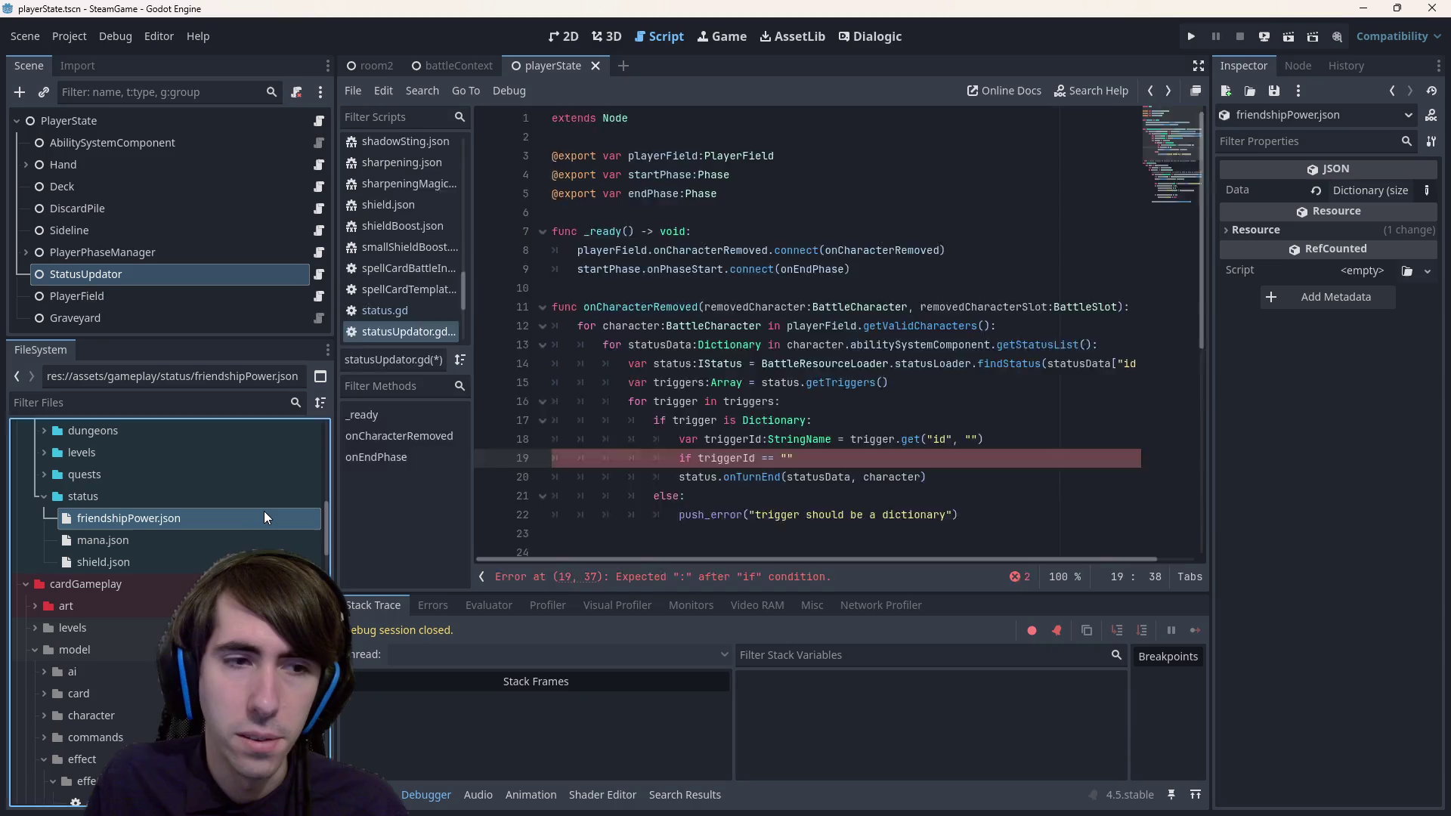
# - Copy onAllyRemoved from friendshipPower.json into the empty quotes of the triggerId check on line 19
pyautogui.doubleClick(689, 270)
pyautogui.hotkey('ctrl', 'c')
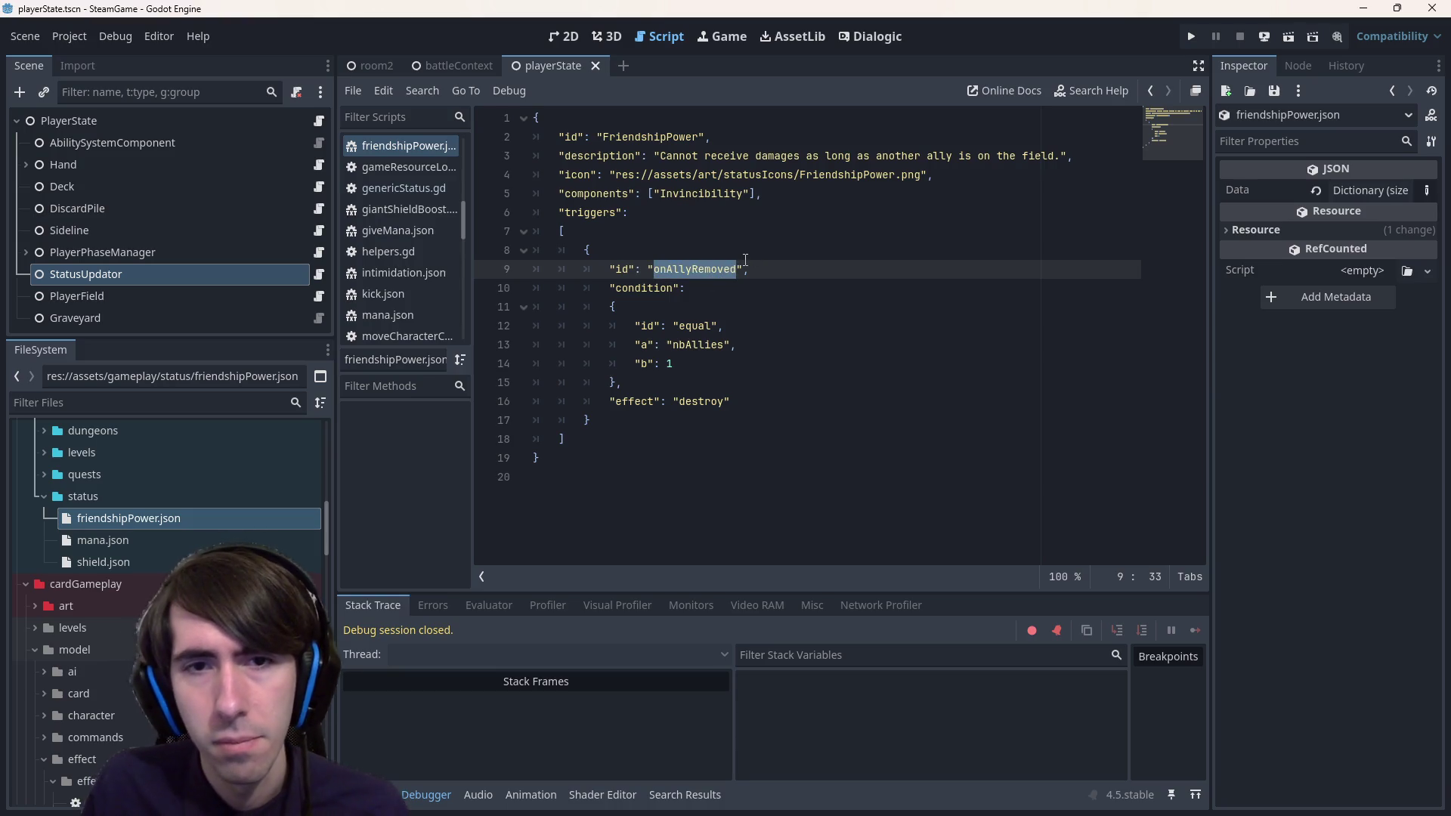
pyautogui.hotkey('alt', 'Left')
pyautogui.hotkey('alt', 'Right')
pyautogui.hotkey('alt', 'Left')
pyautogui.hotkey('alt', 'Left')
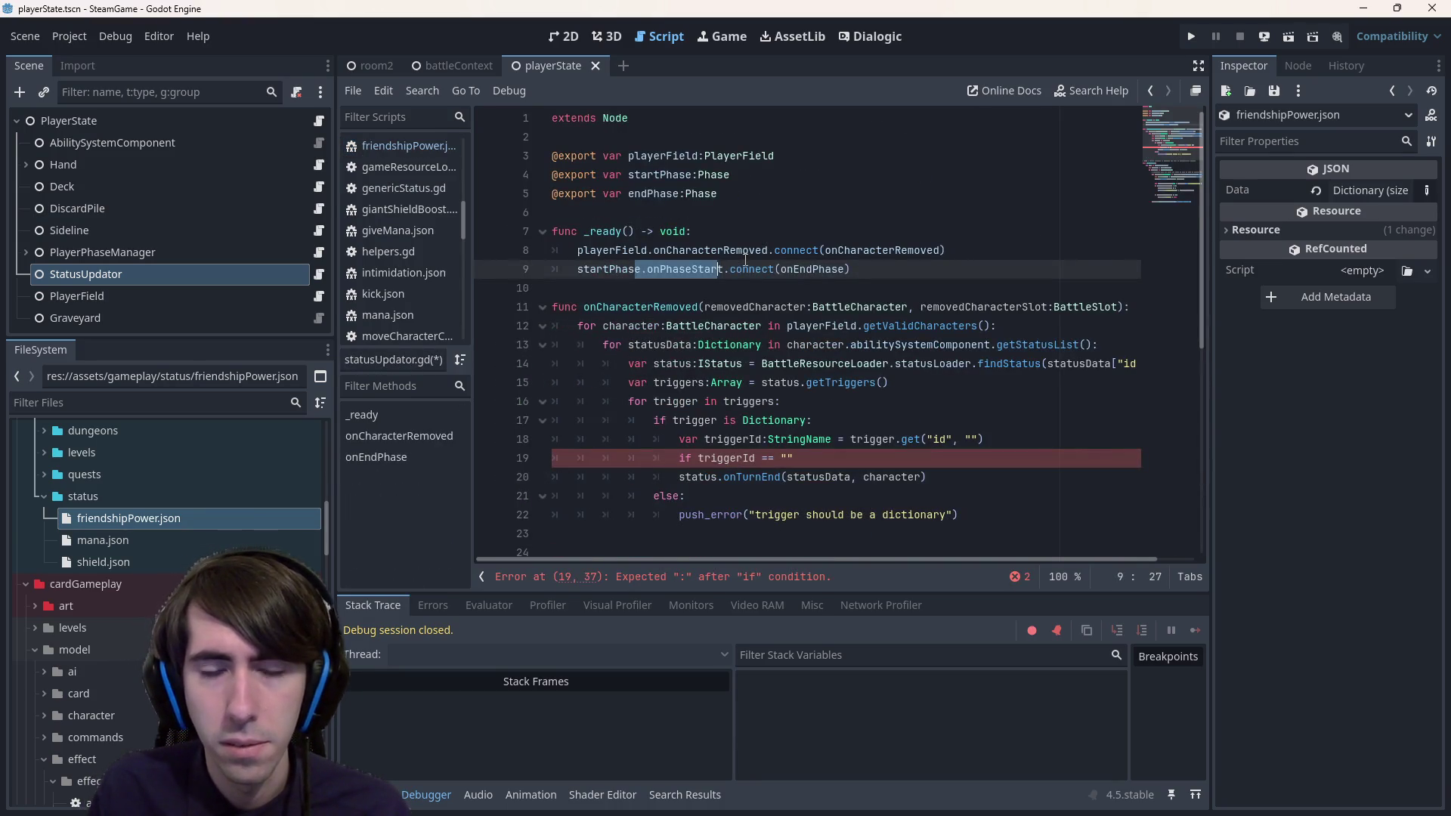
pyautogui.click(787, 458)
pyautogui.hotkey('ctrl', 'v')
pyautogui.hotkey('ctrl', 's')
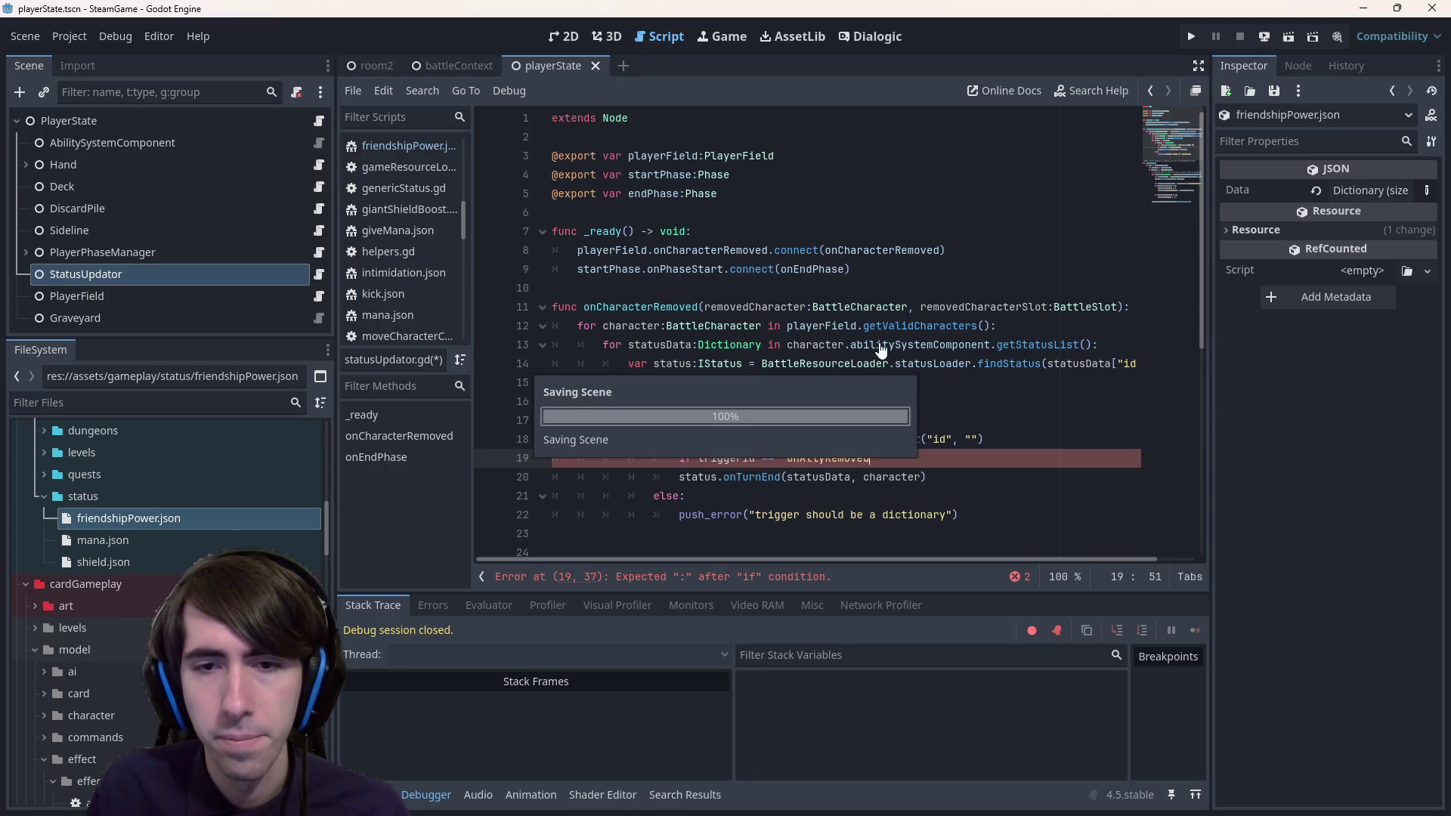
# - End the if condition with a colon, nest the status.onTurnEnd call under it, and save
pyautogui.scroll(-5, 881, 349)
pyautogui.press('End')
pyautogui.scroll(5, 923, 292)
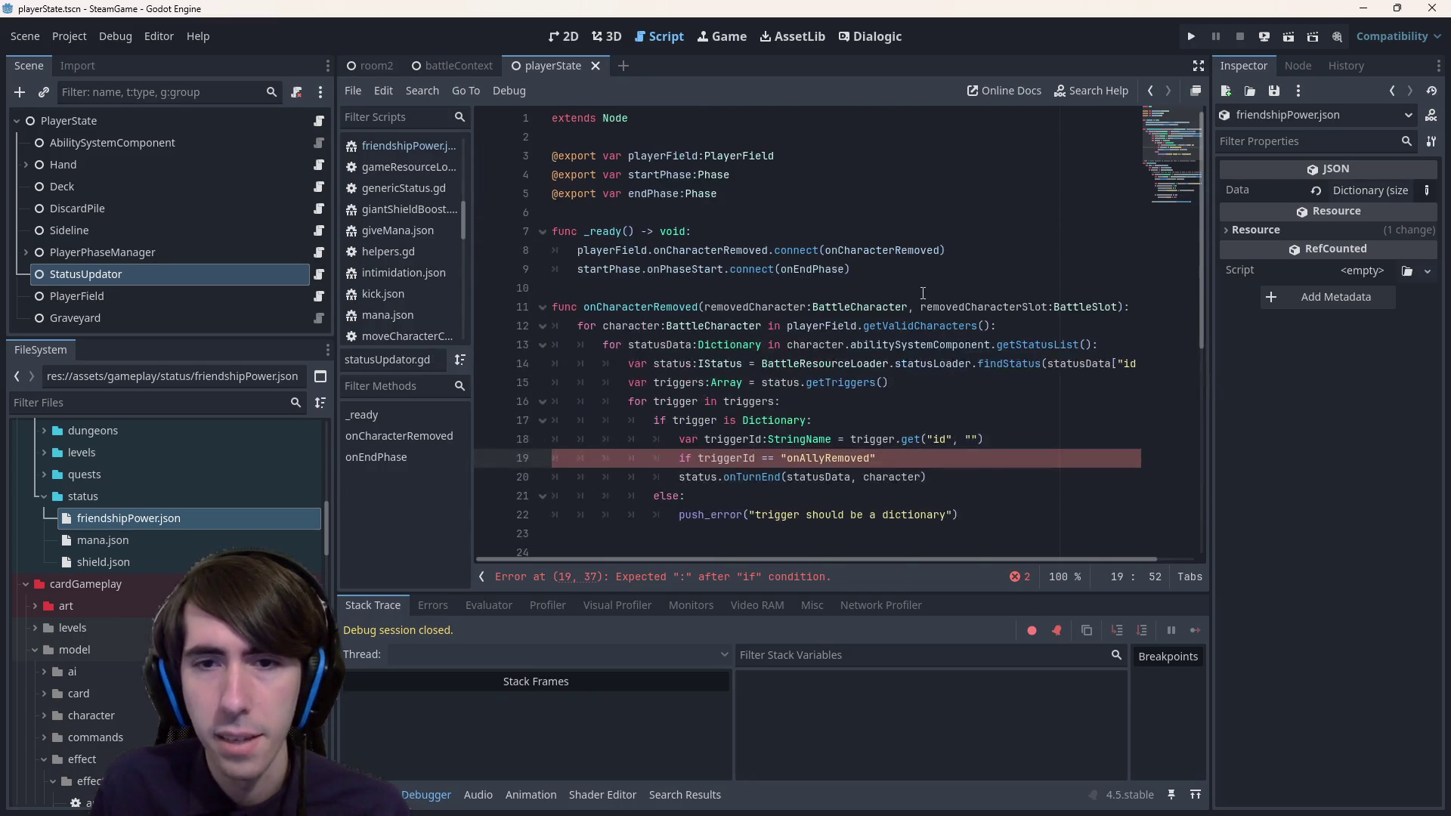
pyautogui.write(':')
pyautogui.press('Down')
pyautogui.press('Home')
pyautogui.press('Home')
pyautogui.press('Tab')
pyautogui.hotkey('ctrl', 's')
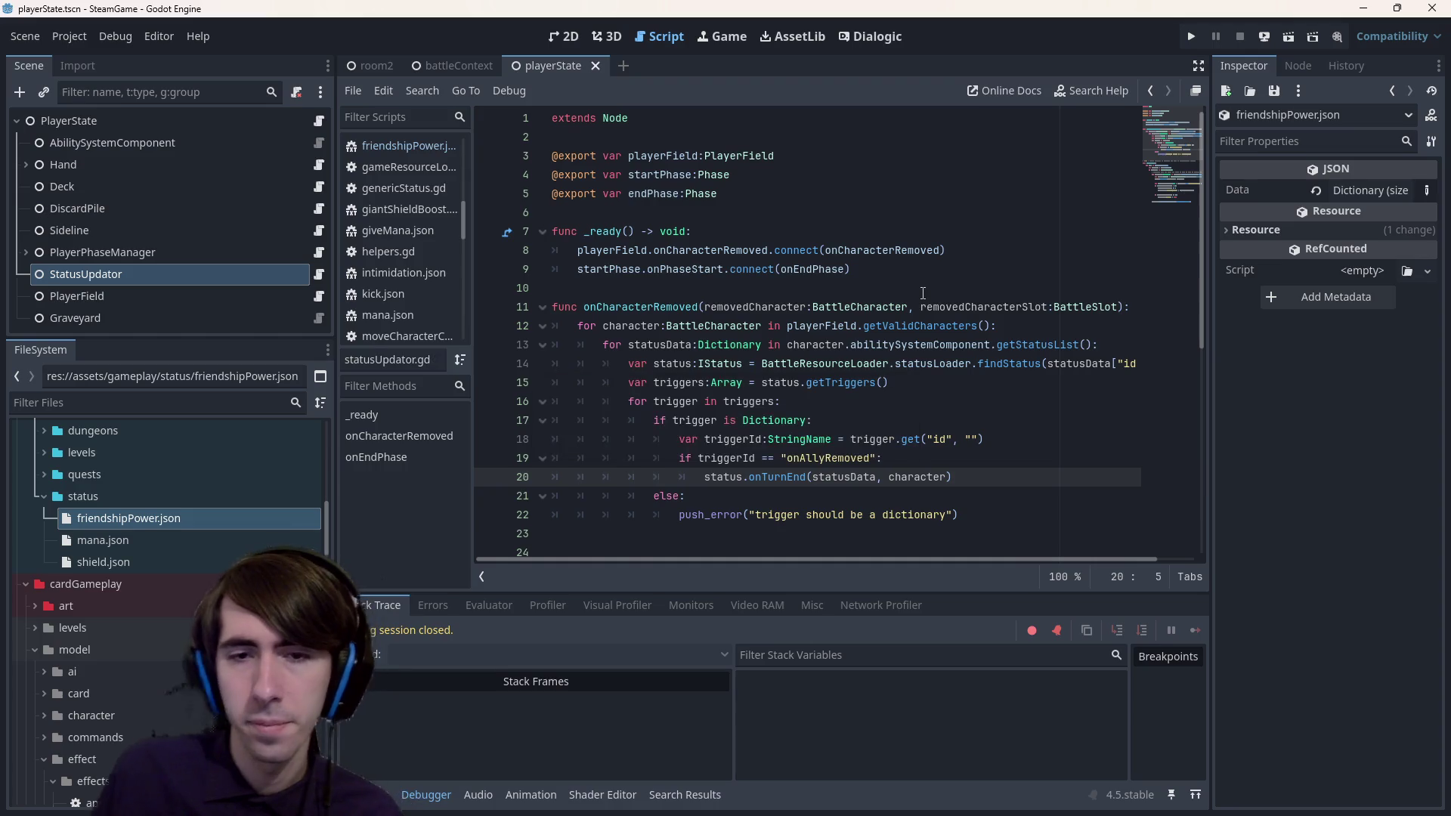
pyautogui.moveTo(952, 476); pyautogui.dragTo(696, 474)
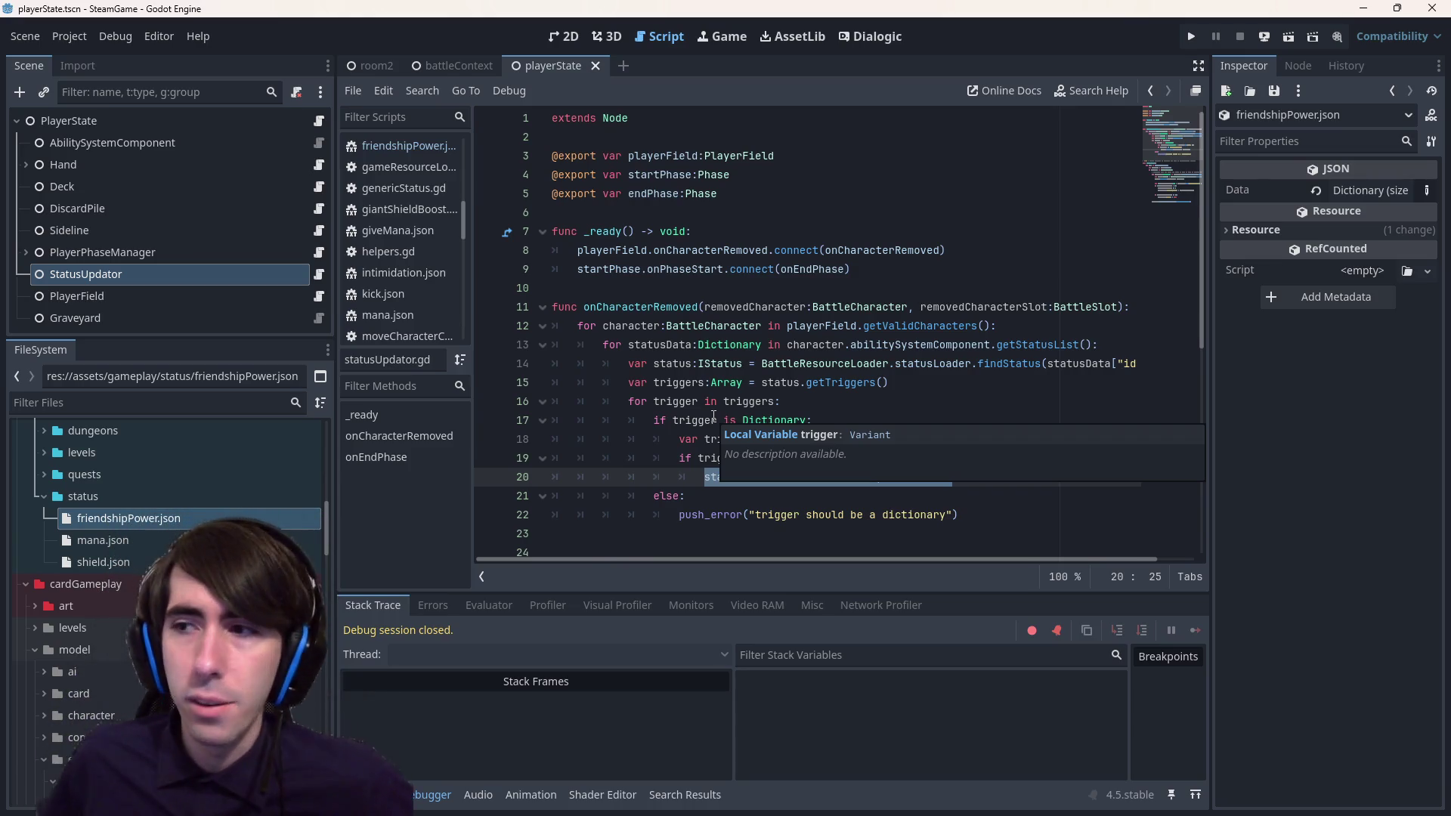
pyautogui.click(718, 290)
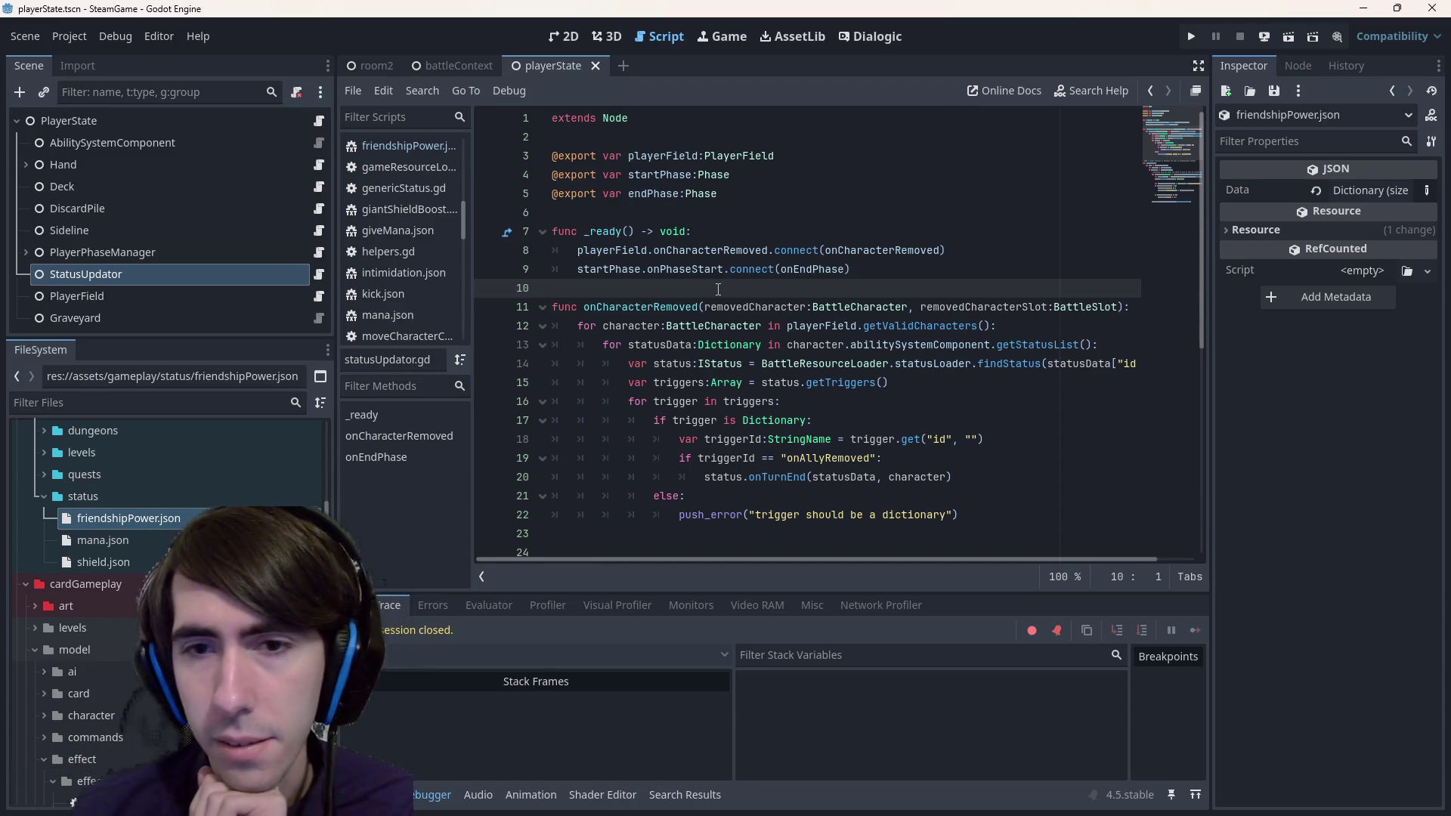
# - Add a func executeTrigger(triggerData:Dictionary): pass stub above onCharacterRemoved and save
pyautogui.press('Return')
pyautogui.press('Return')
pyautogui.press('Up')
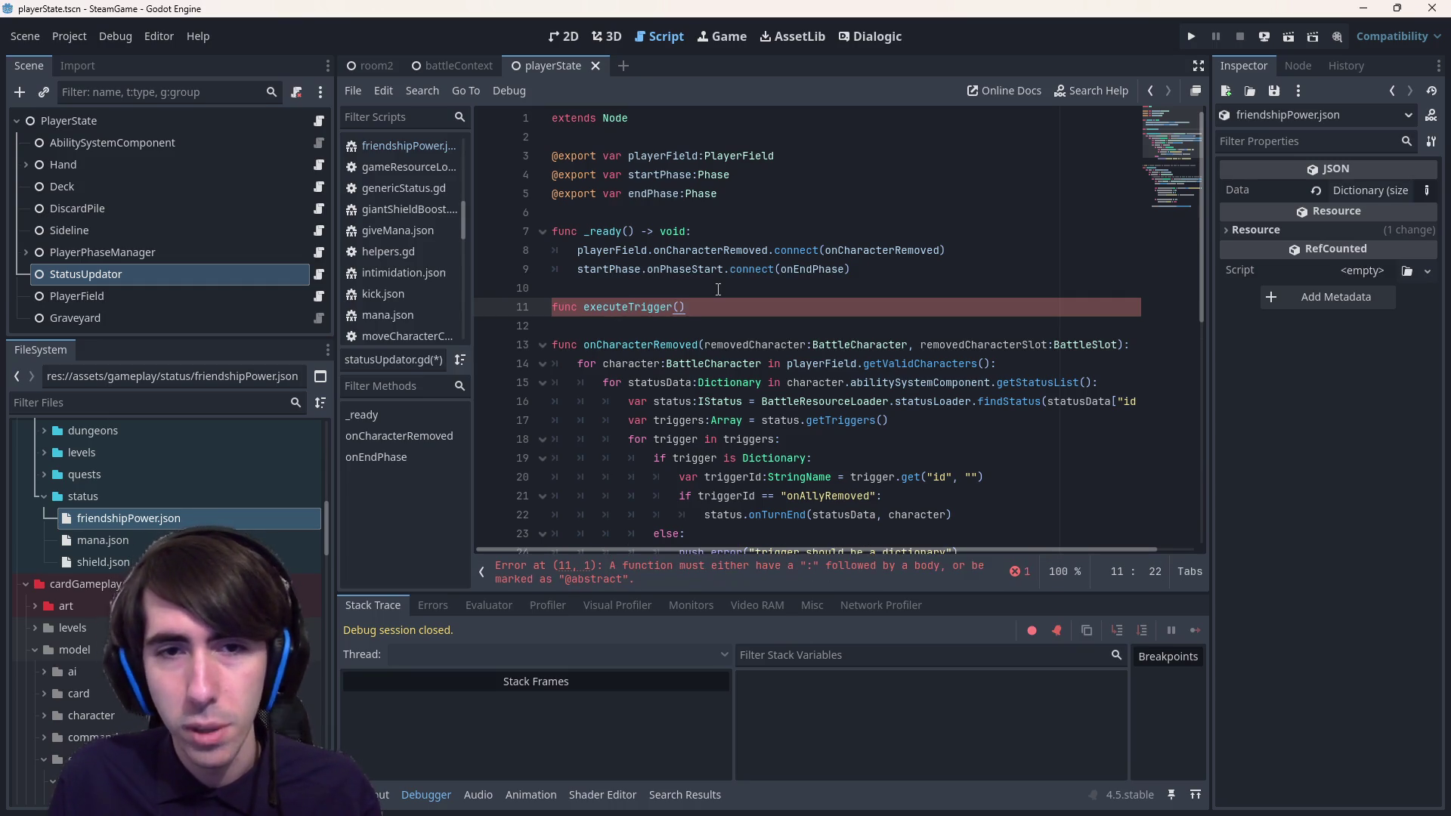
pyautogui.press('Left')
pyautogui.press('Left')
pyautogui.write('d')
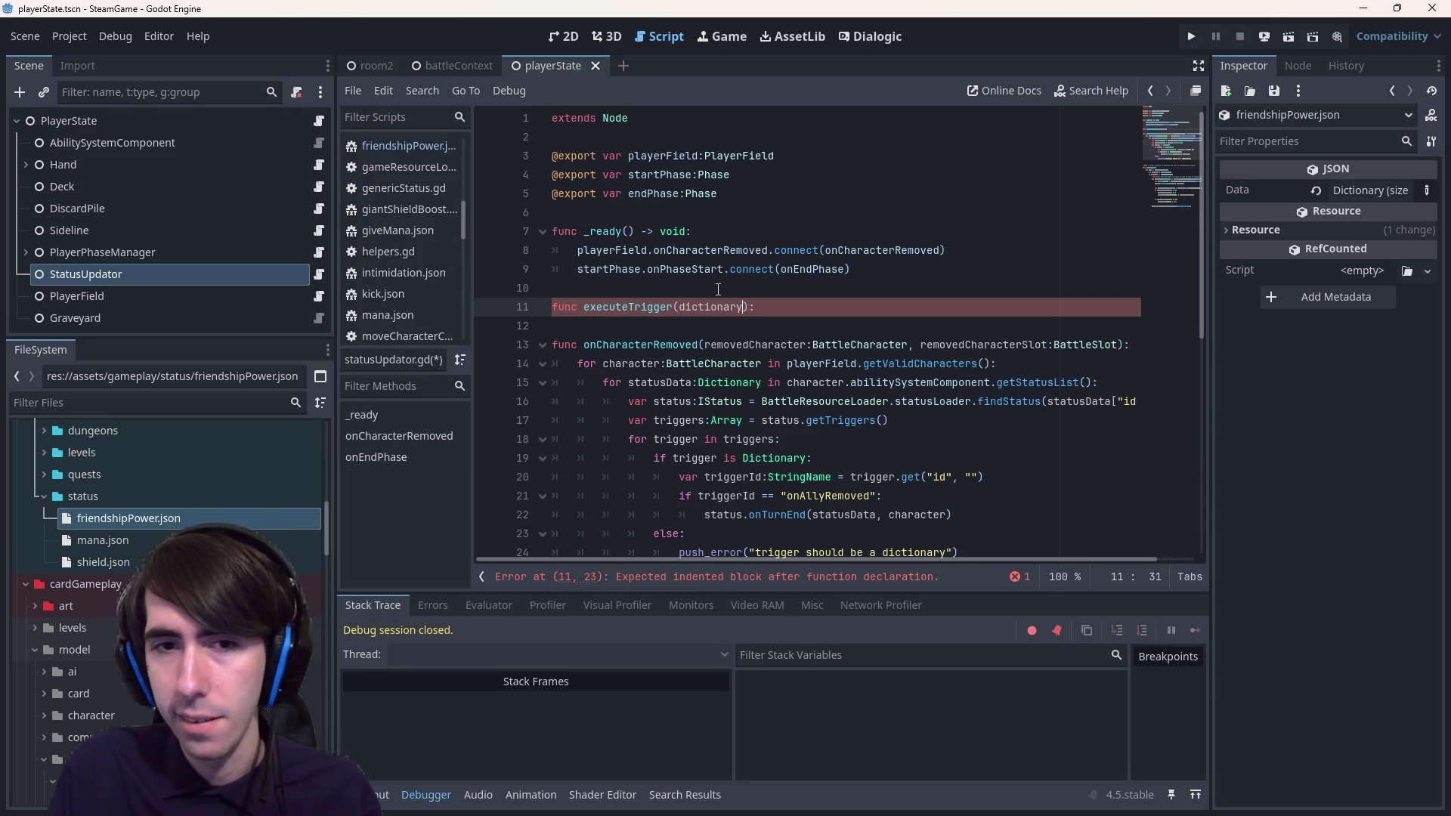
pyautogui.hotkey('ctrl', 'BackSpace')
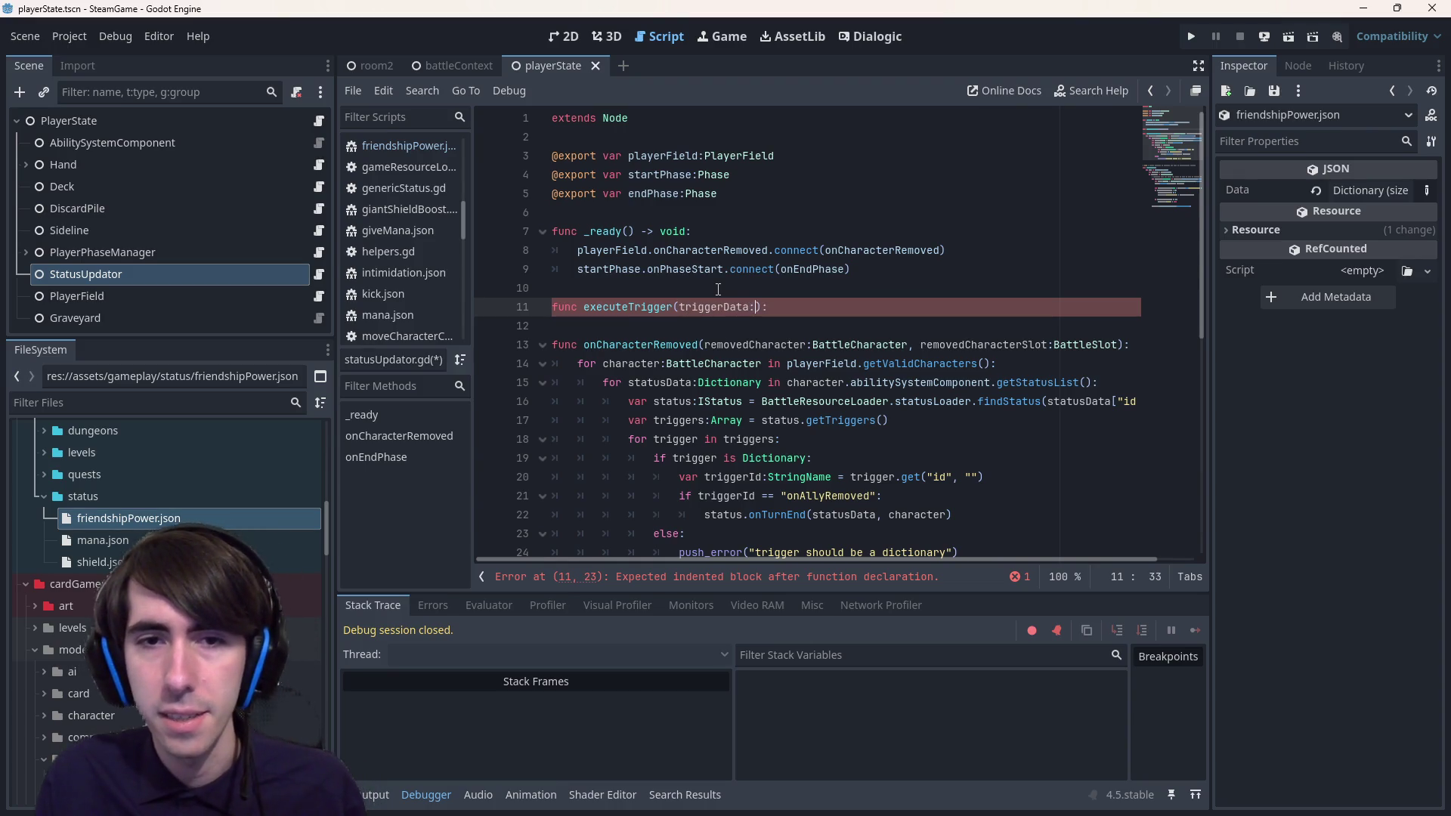
pyautogui.write('Diction')
pyautogui.press('Return')
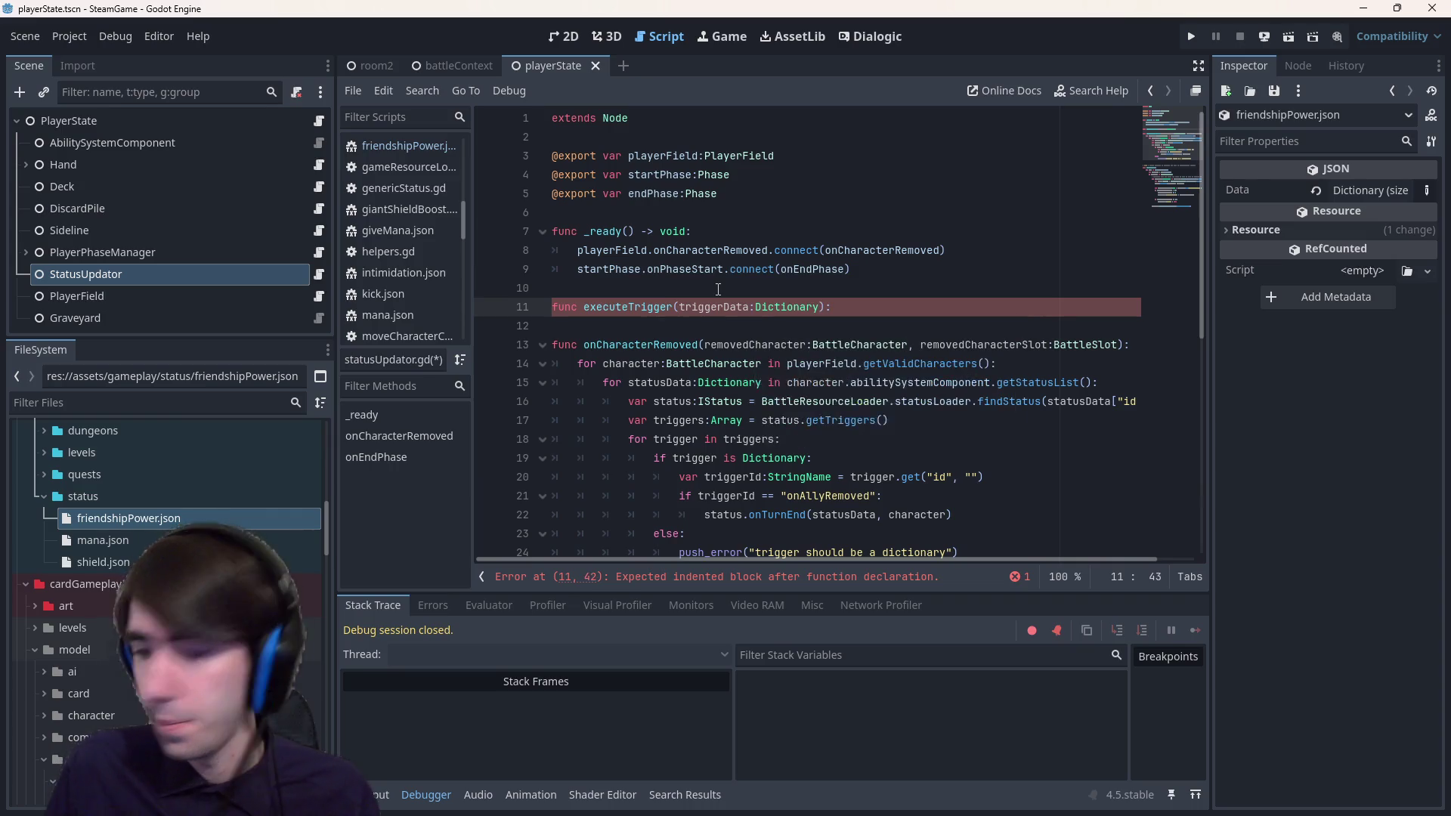
pyautogui.scroll(-5, 718, 289)
pyautogui.scroll(3, 675, 215)
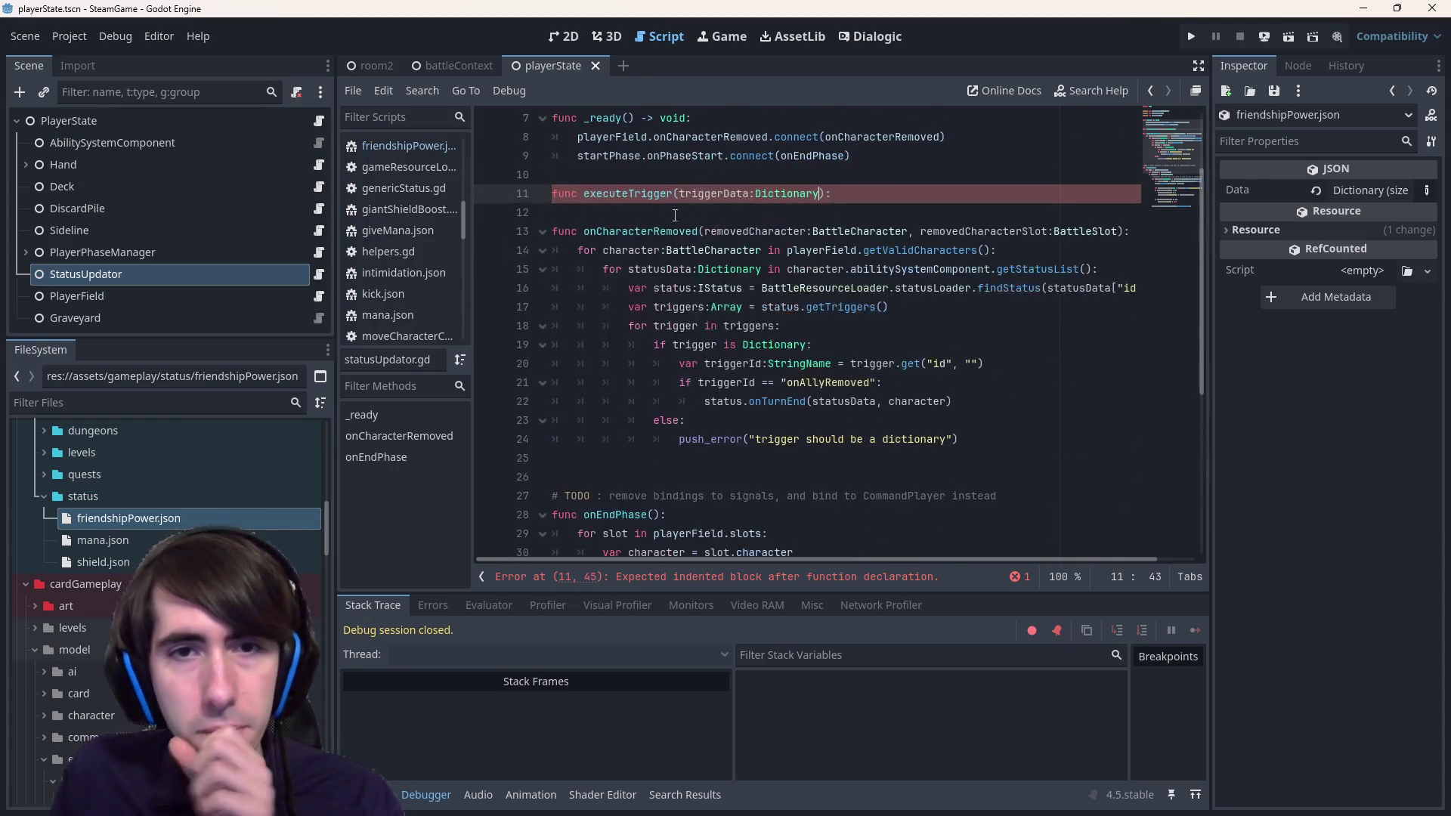
pyautogui.press('Return')
pyautogui.write('s')
pyautogui.hotkey('ctrl', 's')
# - Insert an argumentless executeTrigger() call inside the onAllyRemoved branch
pyautogui.doubleClick(621, 193)
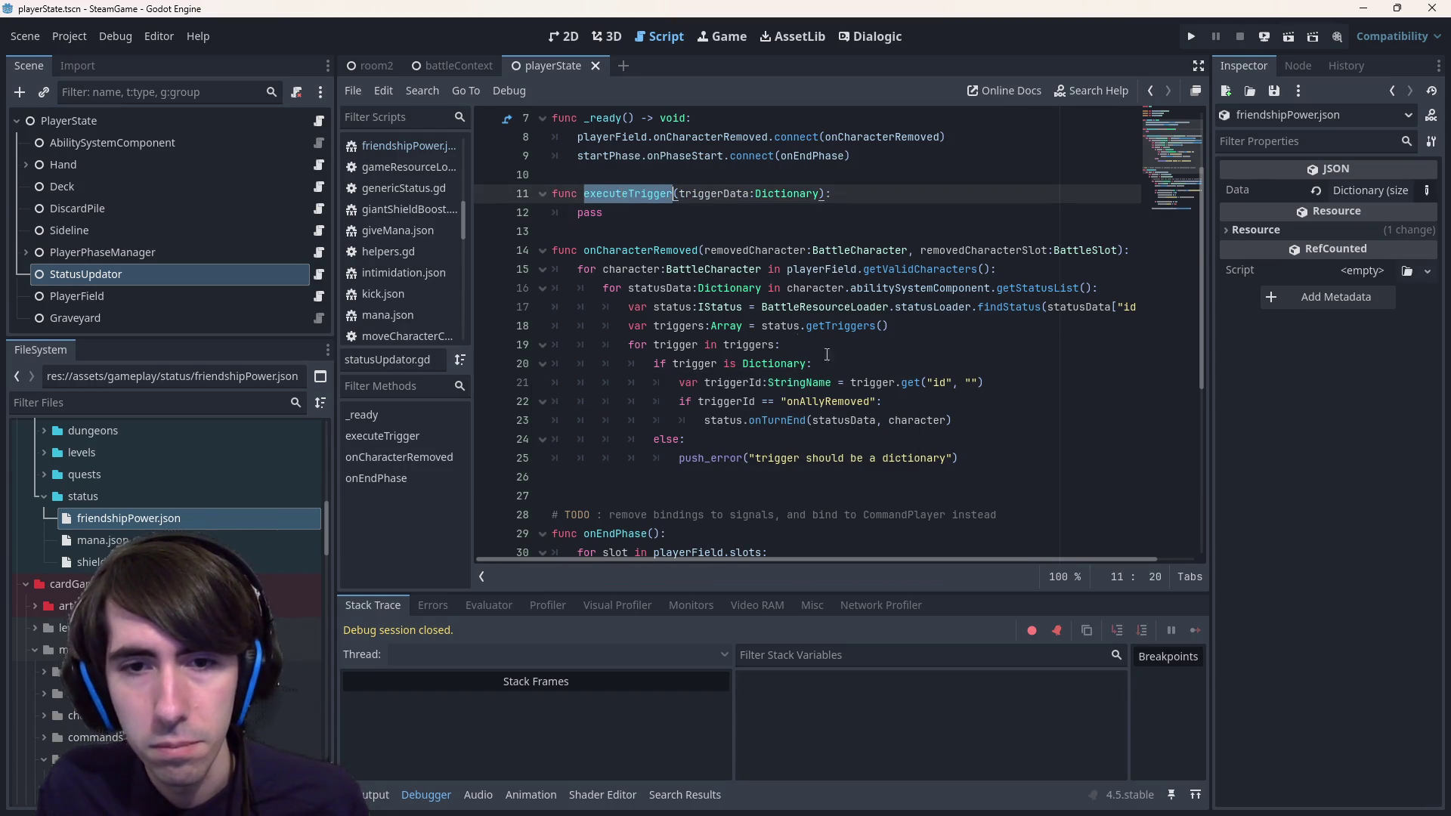
pyautogui.click(1013, 422)
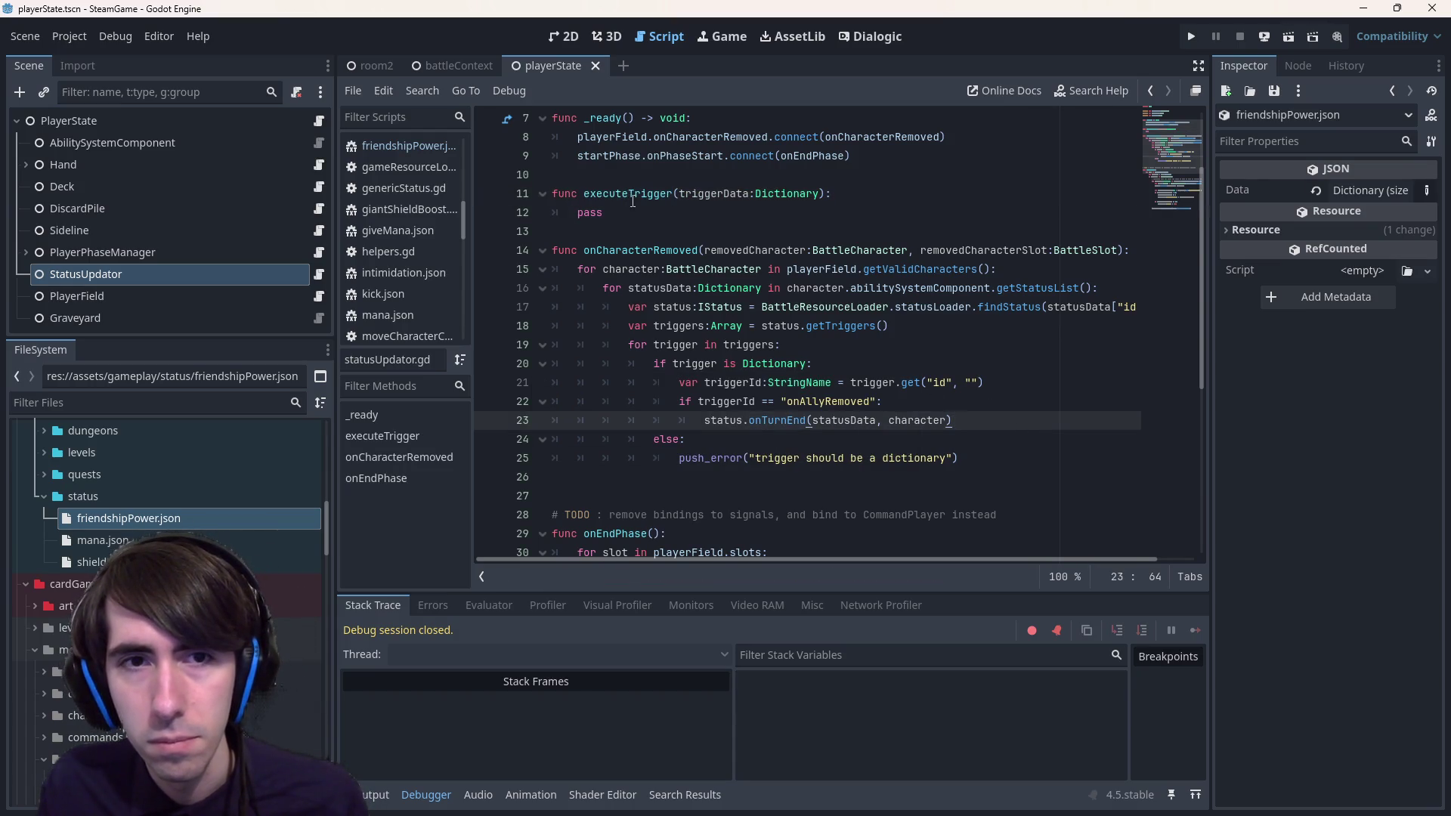
pyautogui.doubleClick(633, 198)
pyautogui.hotkey('ctrl', 'c')
pyautogui.click(972, 408)
pyautogui.press('Return')
pyautogui.hotkey('ctrl', 'v')
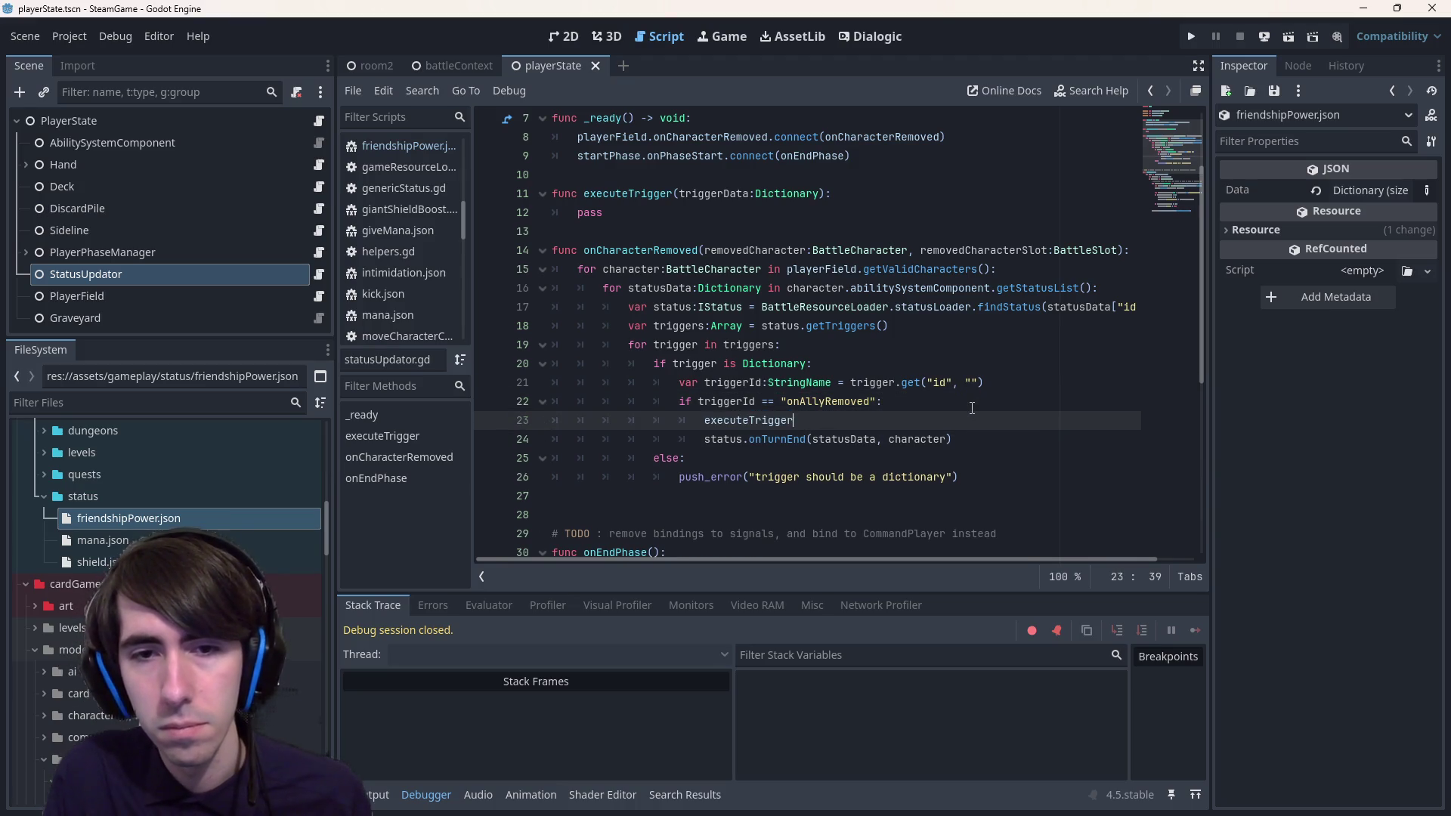
pyautogui.write('(')
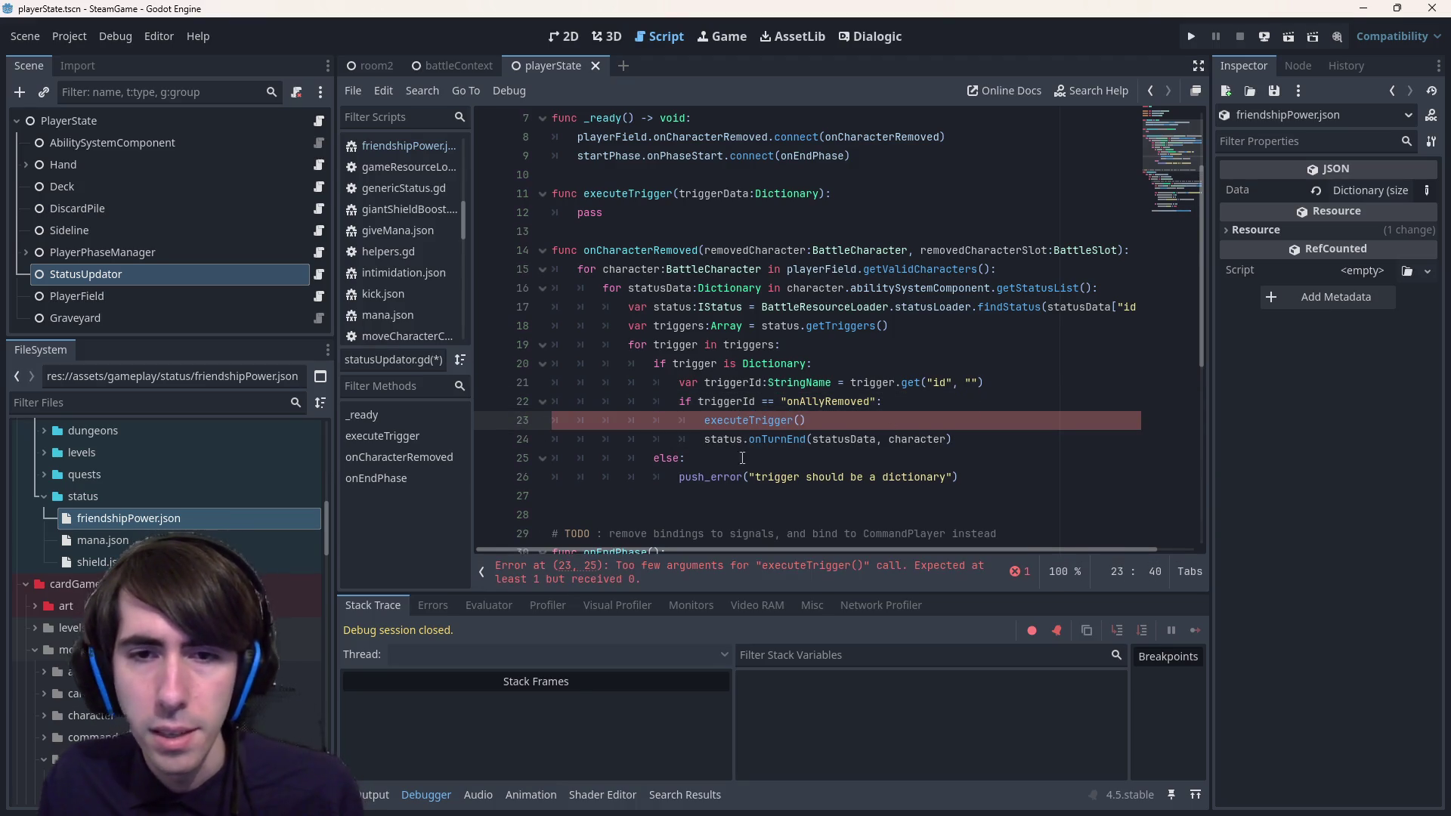
pyautogui.keyDown('ctrl'); pyautogui.click(779, 439); pyautogui.keyUp('ctrl')
# - Search the whole project for onTurnEnd(, finding 6 matches in 5 files
pyautogui.doubleClick(604, 327)
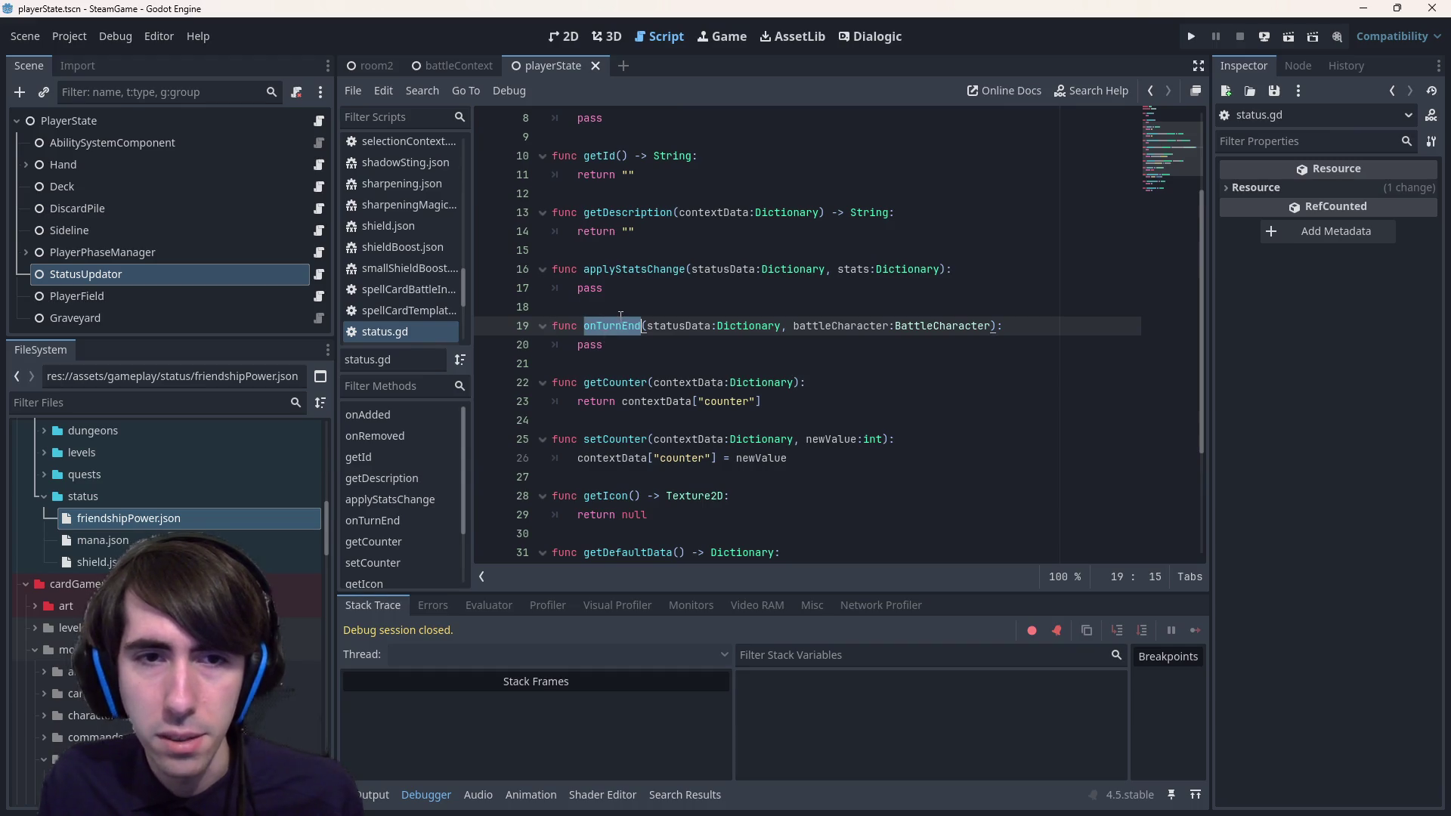
pyautogui.hotkey('ctrl', 'shift', 'f')
pyautogui.press('Return')
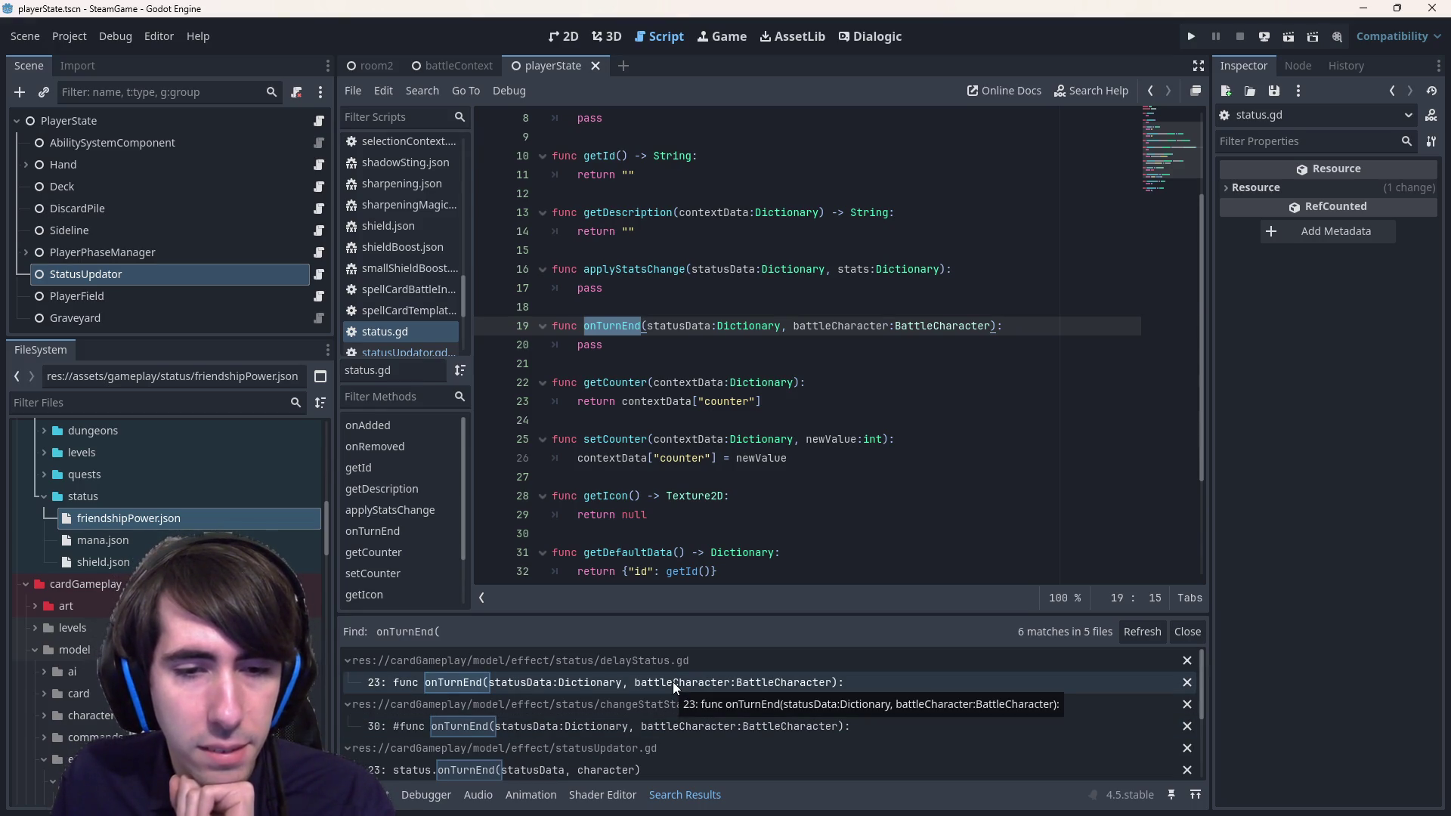
pyautogui.scroll(-5, 673, 681)
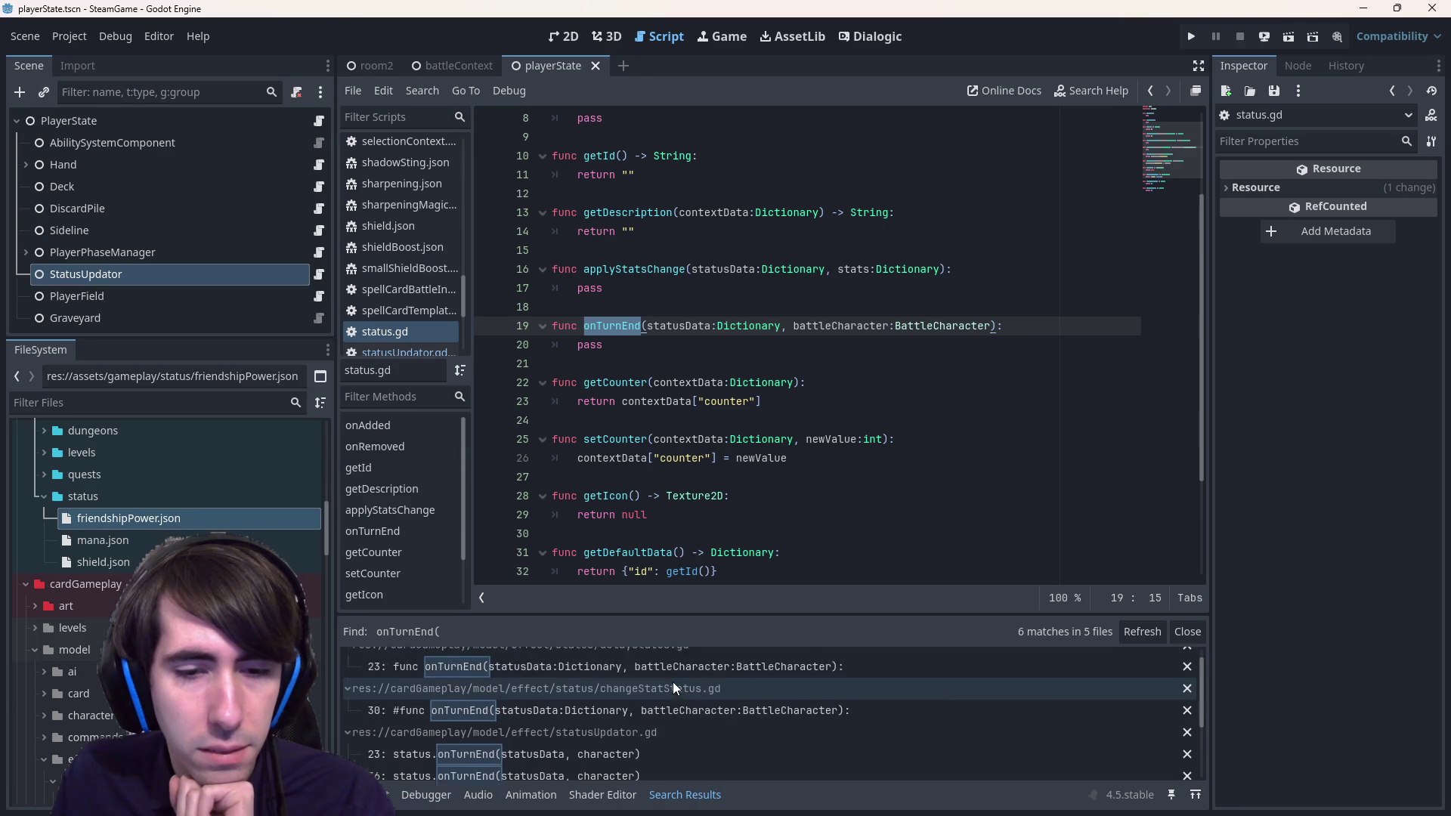
pyautogui.scroll(5, 672, 682)
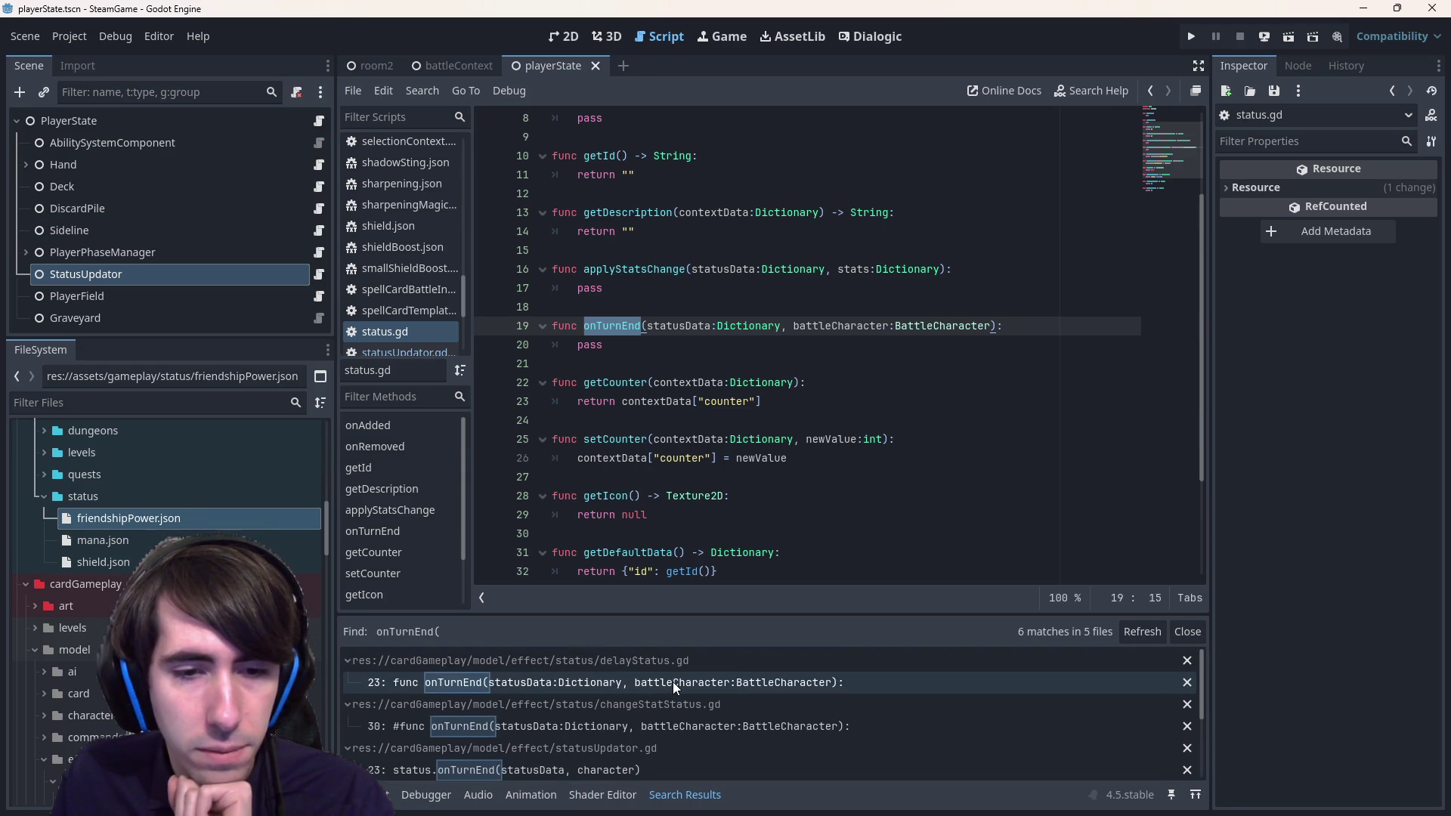
# - Open the delayStatus.gd match and follow it to playEffect's tryExecute call in battleResourceLoader.gd
pyautogui.click(673, 682)
pyautogui.moveTo(908, 556); pyautogui.dragTo(499, 309)
pyautogui.click(748, 379)
pyautogui.hotkey('alt', 'Left')
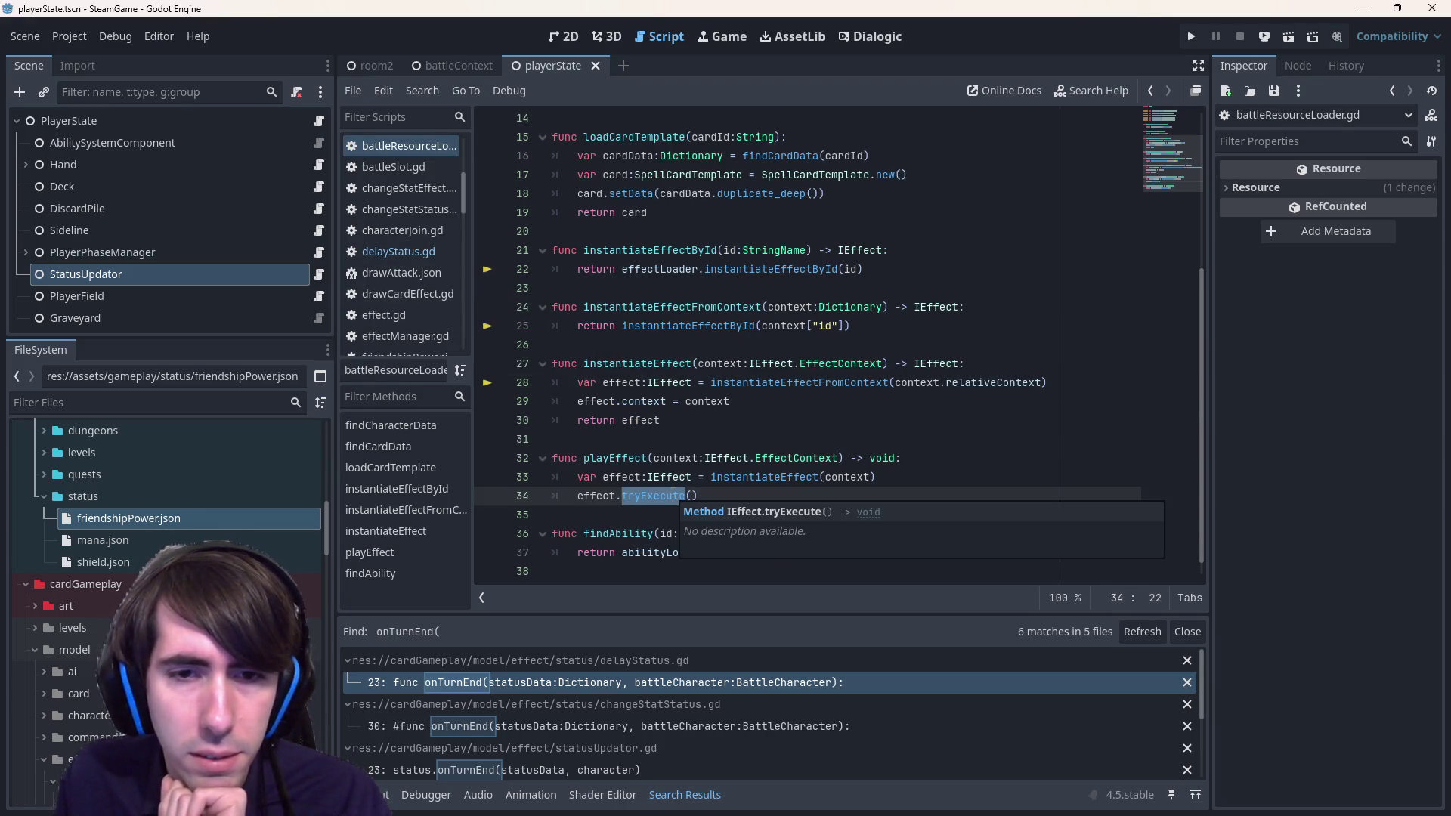
pyautogui.click(767, 478)
pyautogui.doubleClick(654, 495)
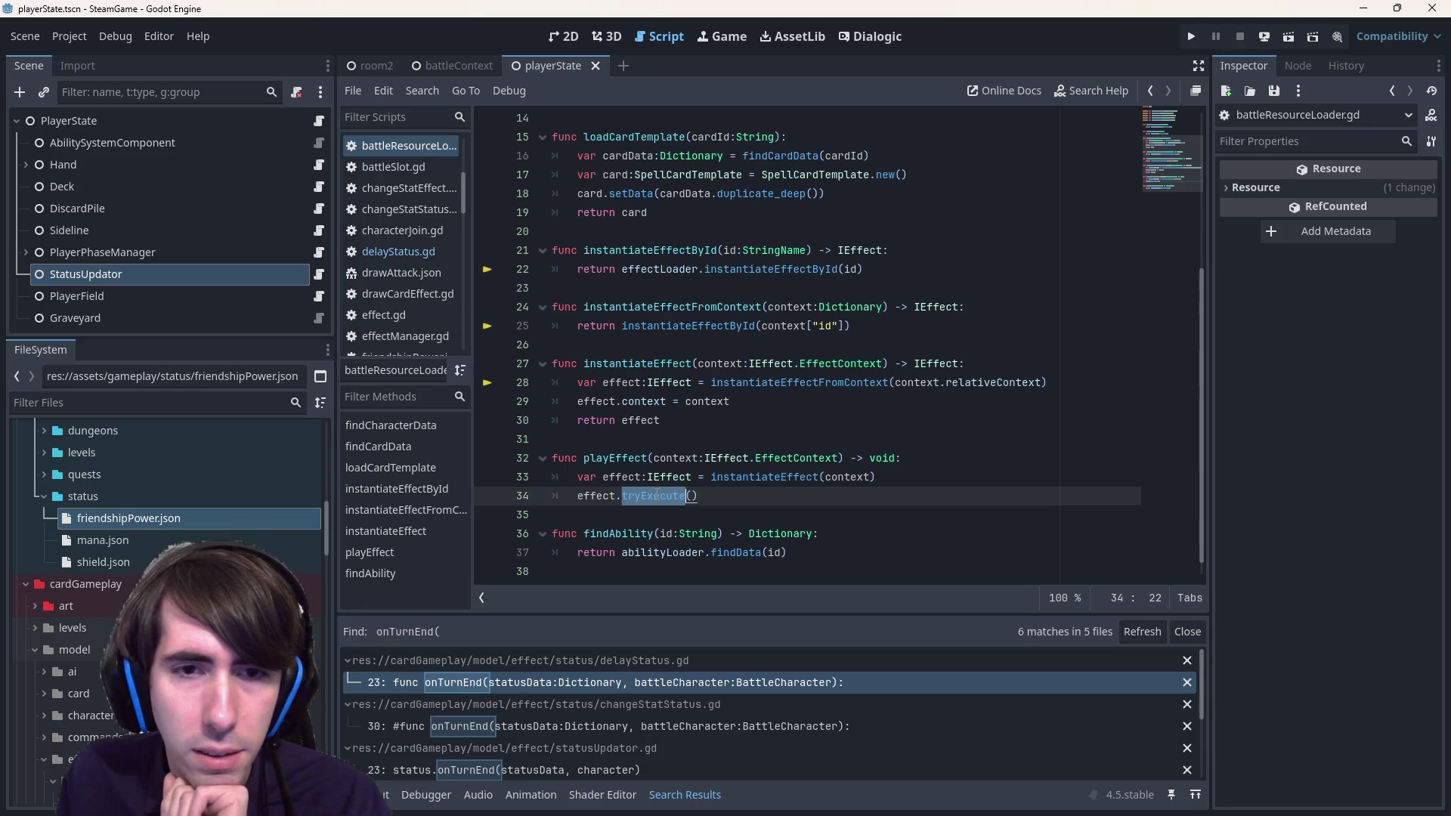
# - Inspect the tryExecute definition in effect.gd, then return to battleResourceLoader.gd
pyautogui.moveTo(654, 496)
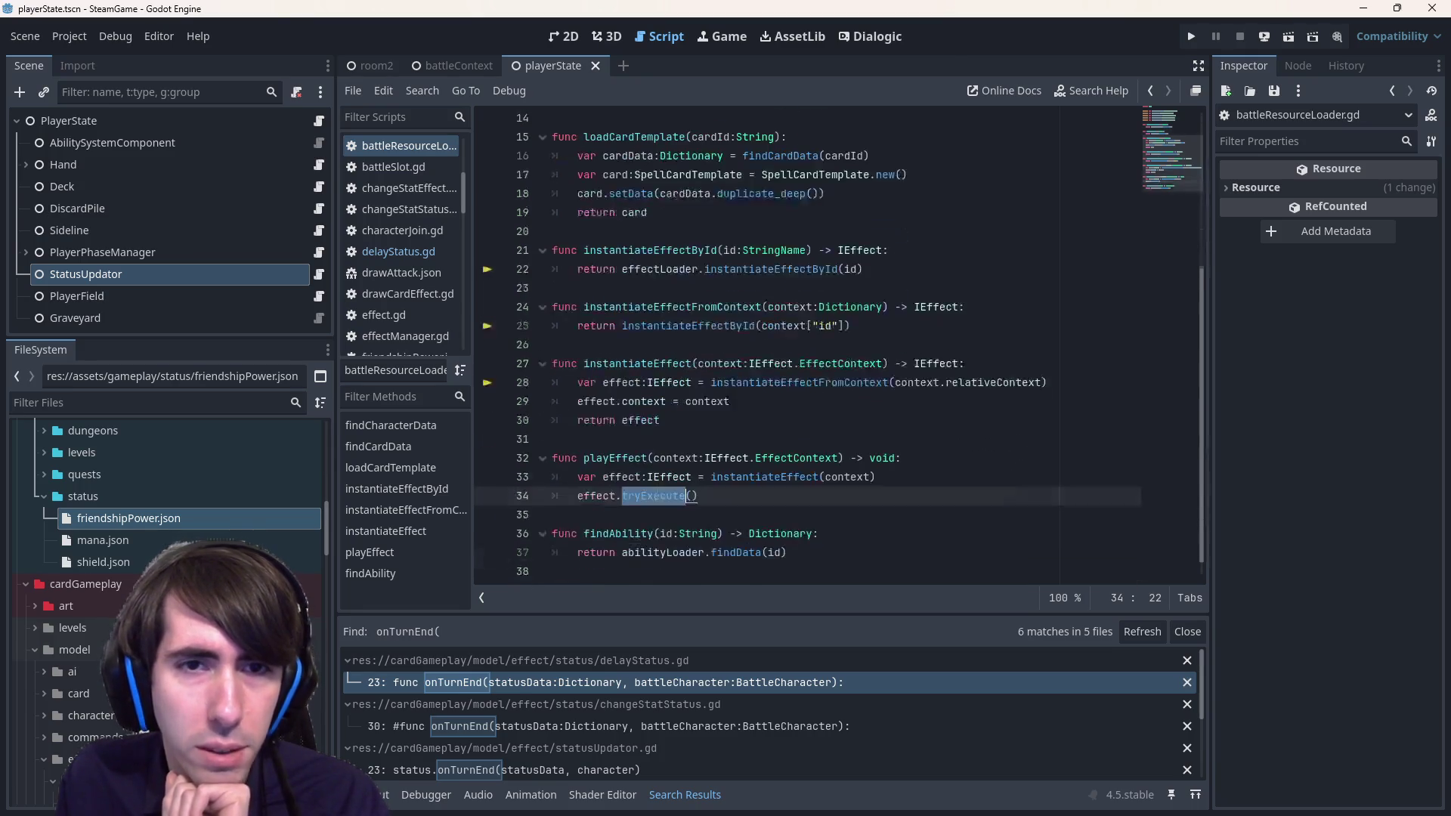
pyautogui.scroll(-1, 656, 494)
pyautogui.scroll(3, 657, 494)
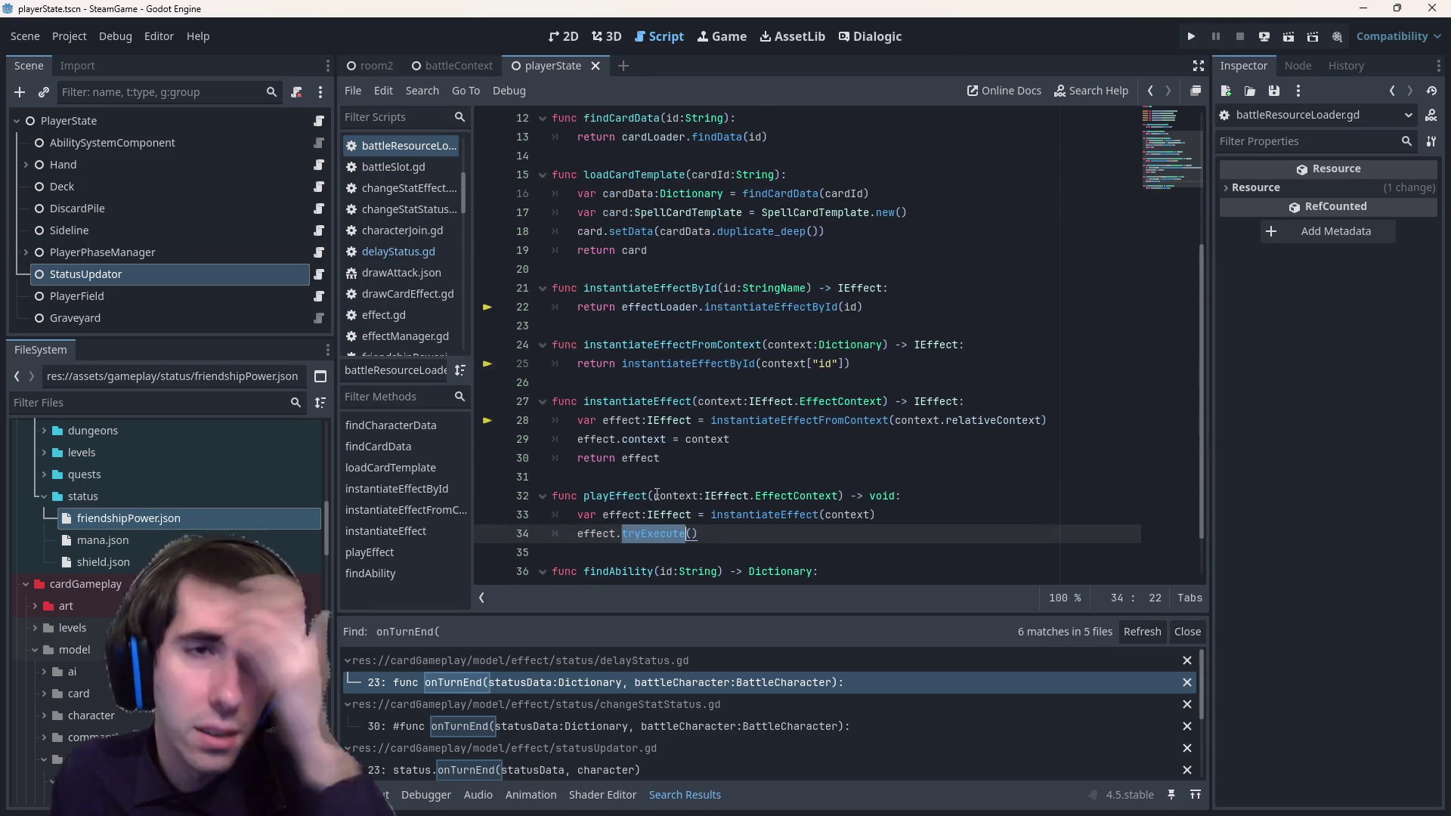
pyautogui.keyDown('ctrl'); pyautogui.click(659, 536); pyautogui.keyUp('ctrl')
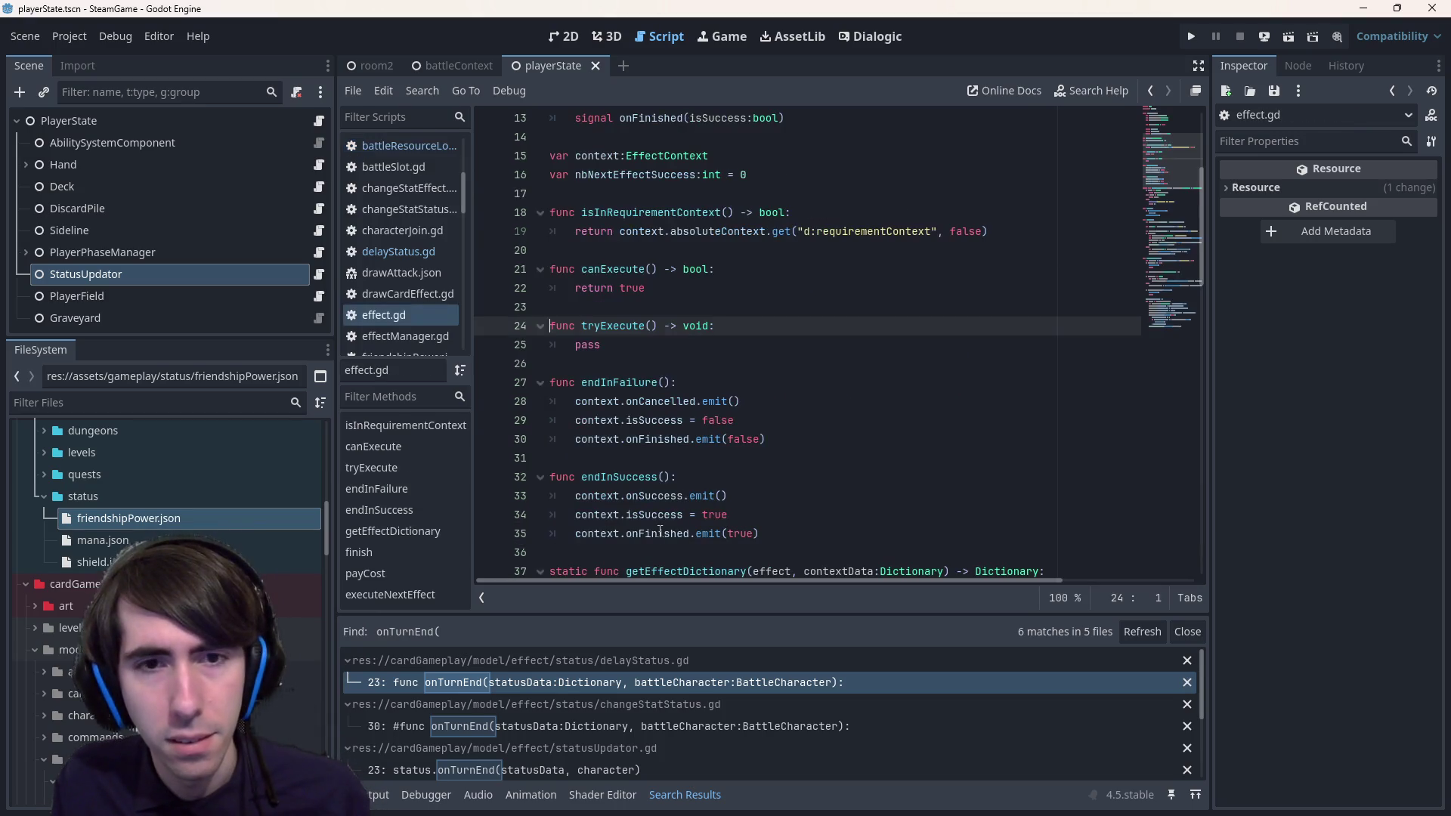
pyautogui.scroll(-20, 754, 333)
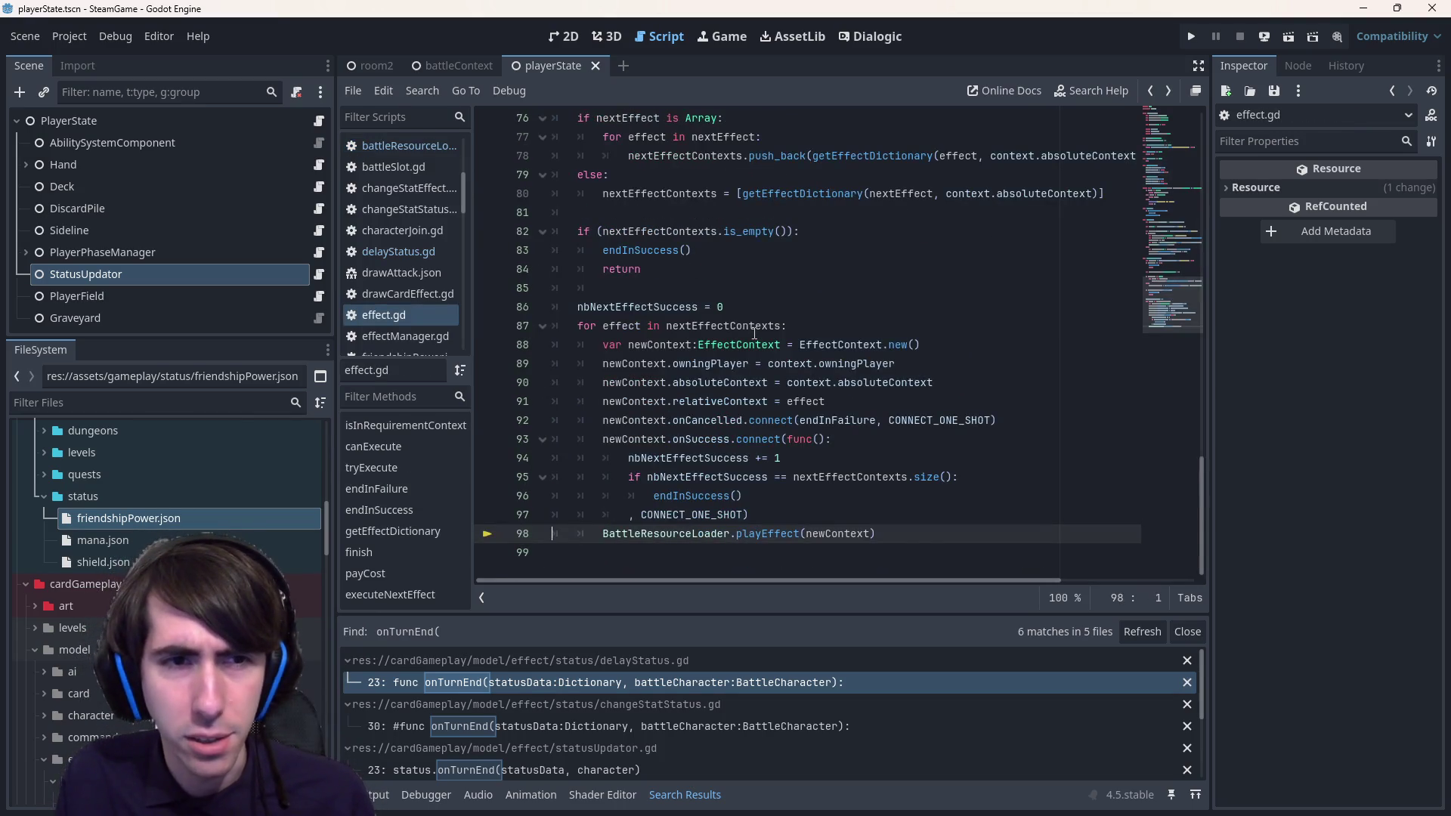
pyautogui.hotkey('alt', 'Left')
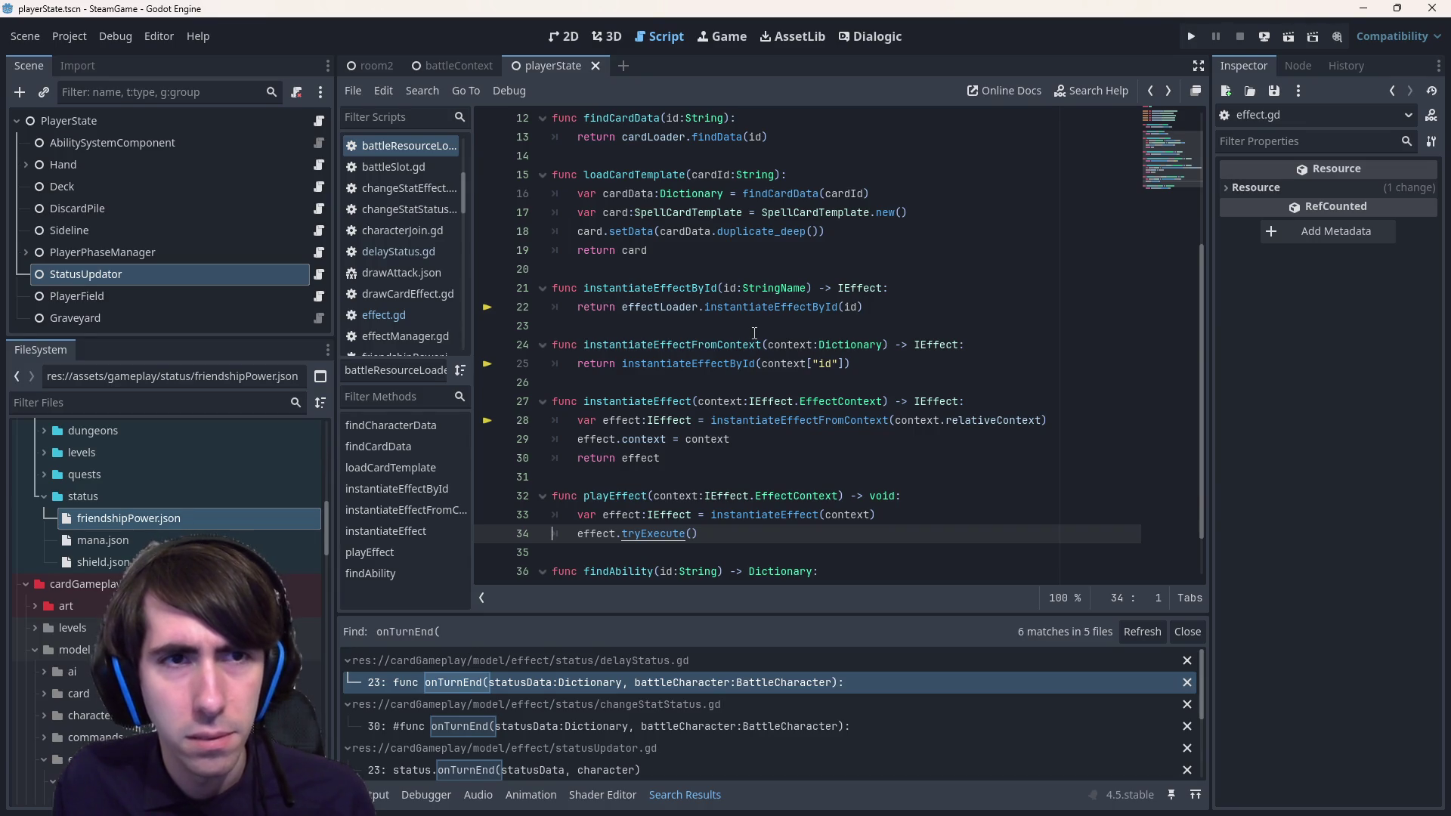
pyautogui.scroll(4, 754, 333)
pyautogui.scroll(-5, 754, 322)
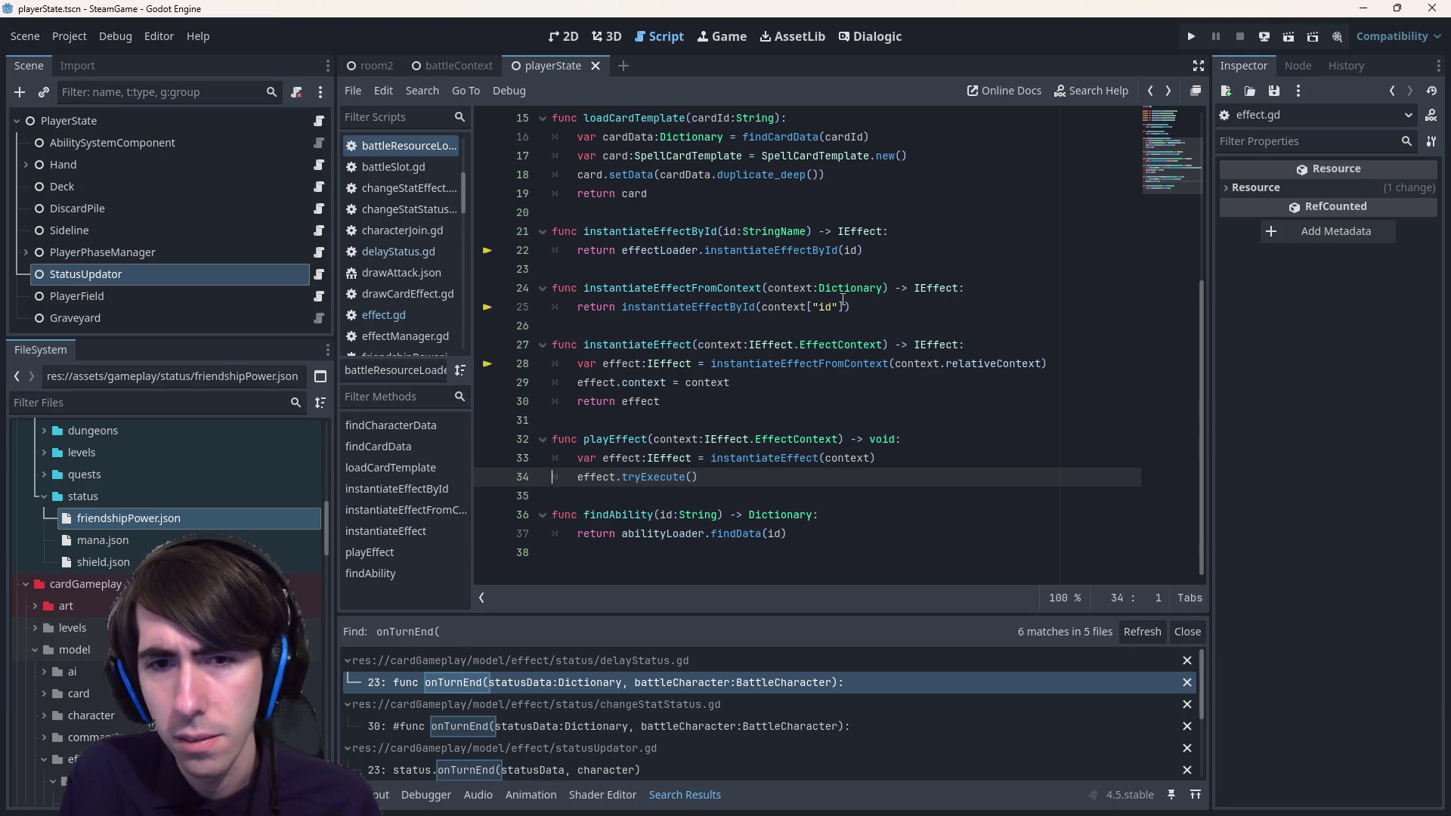
pyautogui.scroll(5, 842, 300)
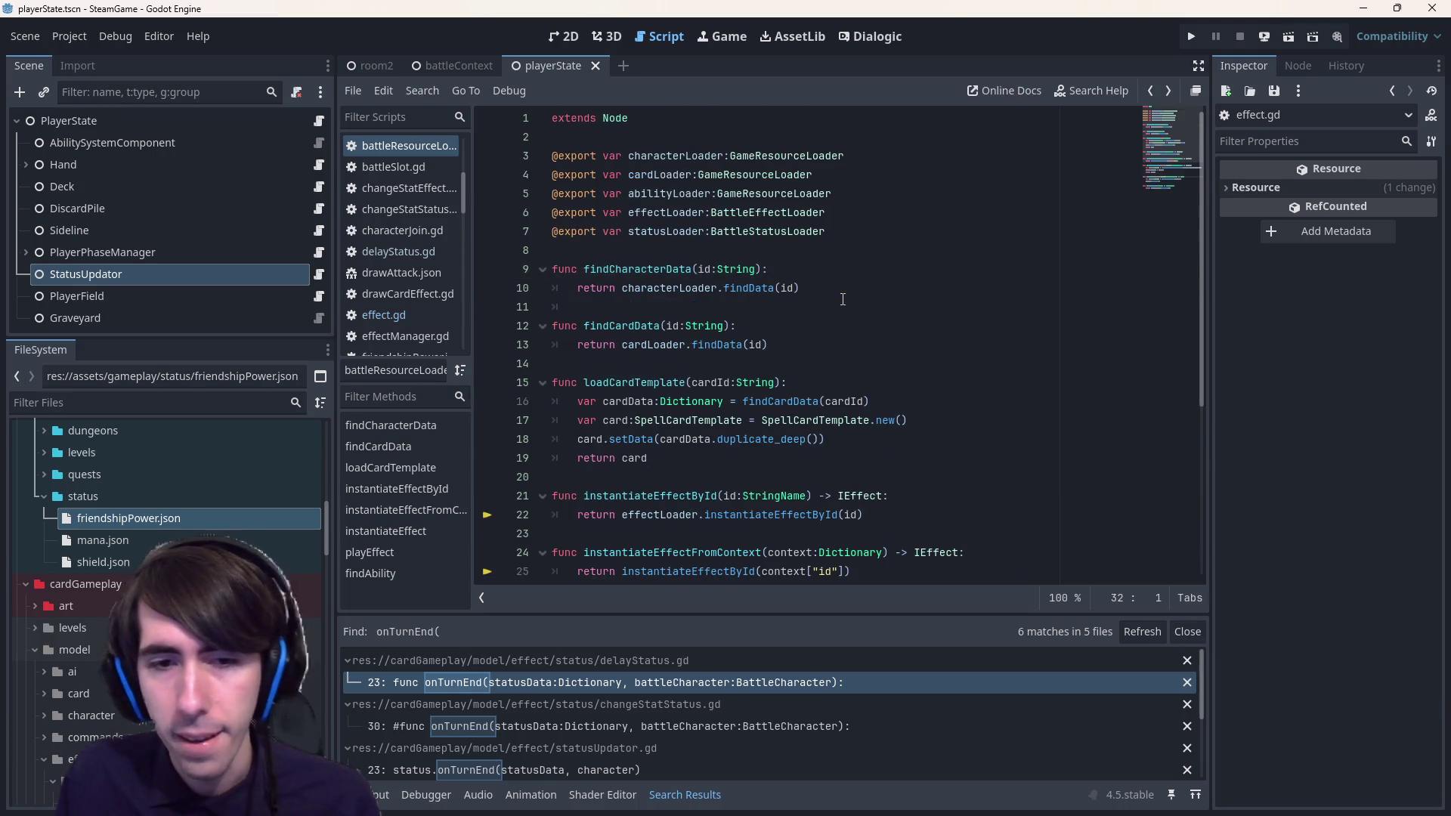
pyautogui.scroll(-5, 842, 300)
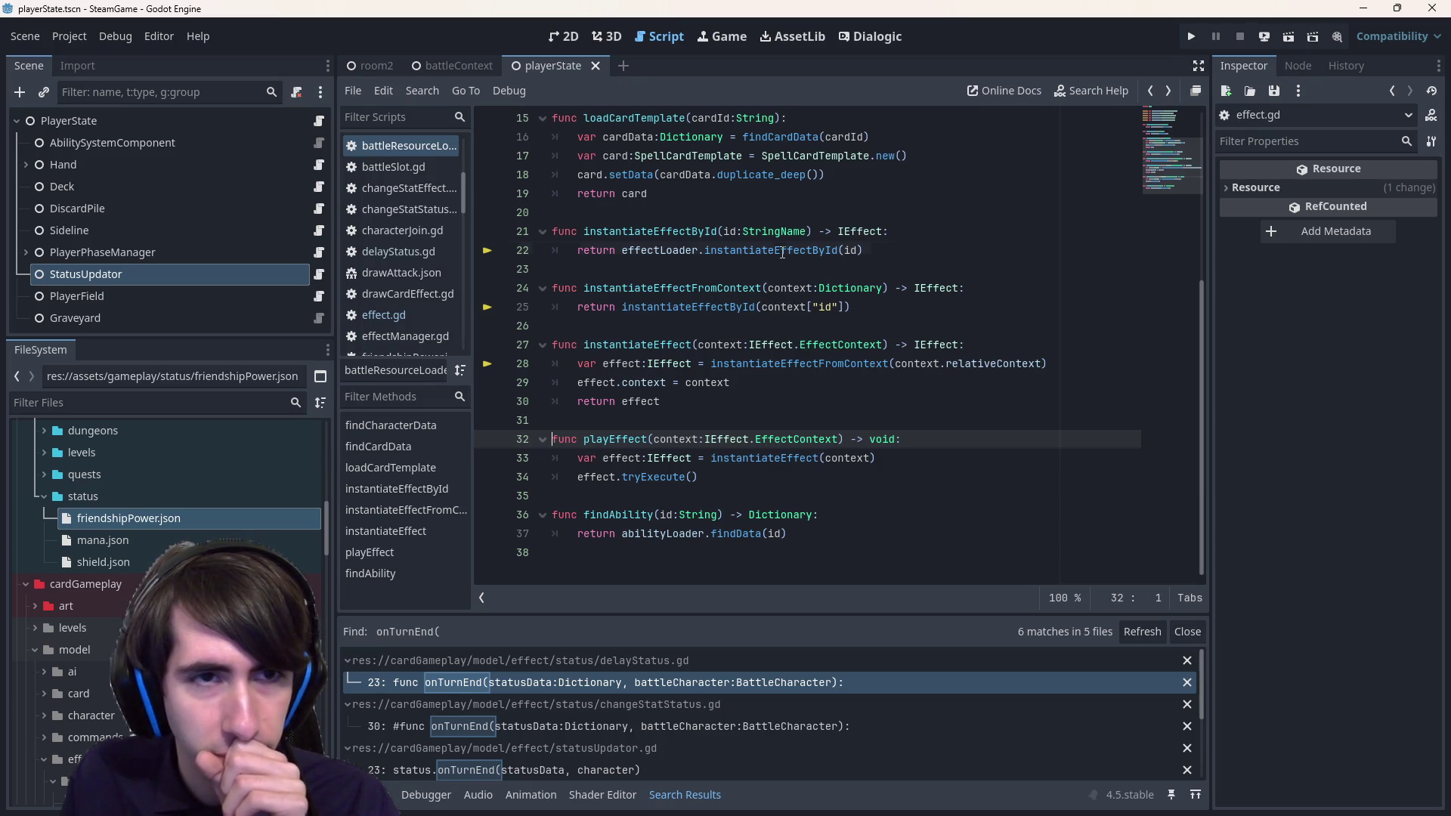
# - Back in delayStatus.gd, review newContext and the turnDelay == 0 block, then open friendshipPower.json
pyautogui.hotkey('alt', 'Left')
pyautogui.hotkey('alt', 'Left')
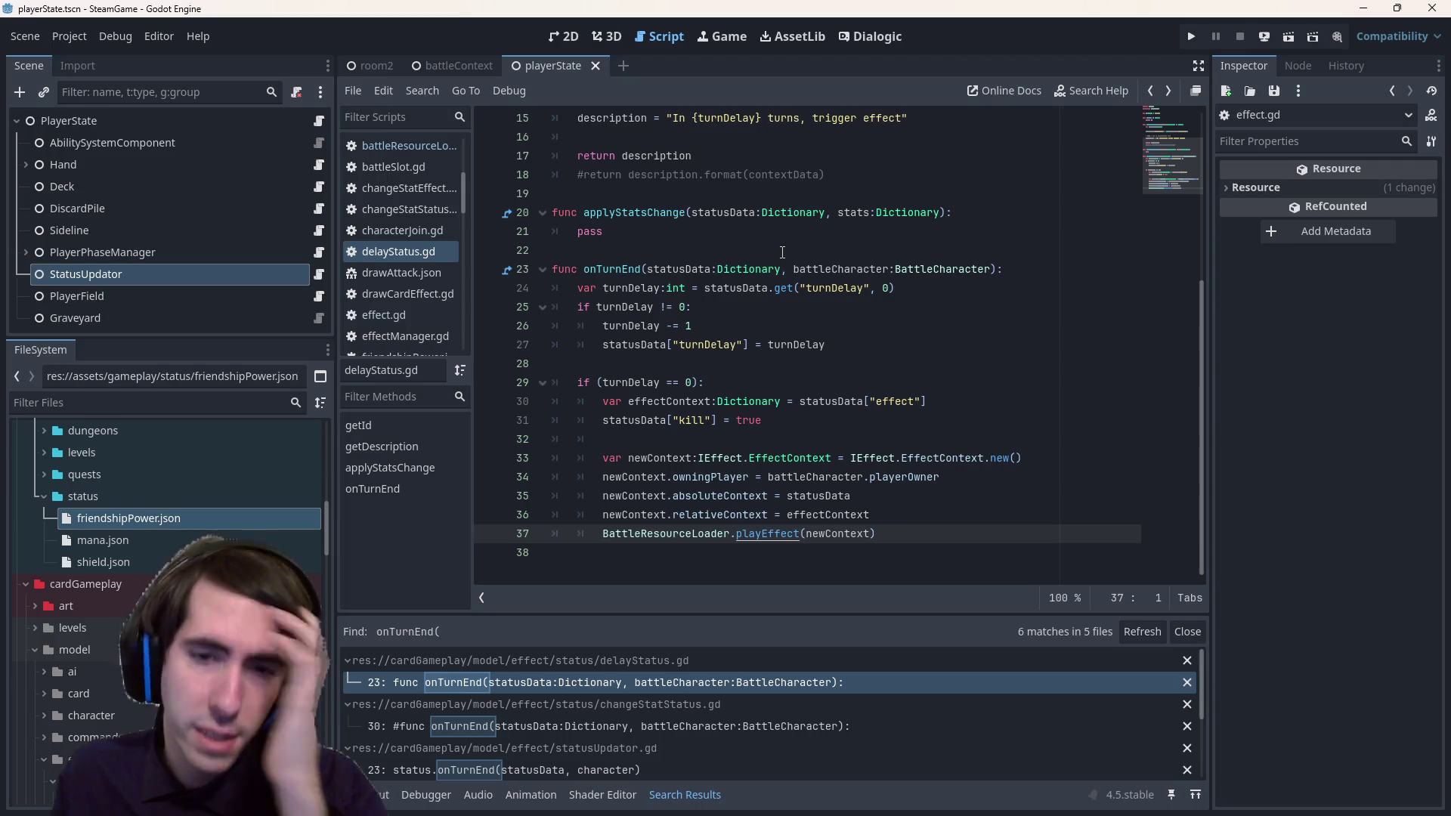
pyautogui.click(830, 534)
pyautogui.doubleClick(830, 533)
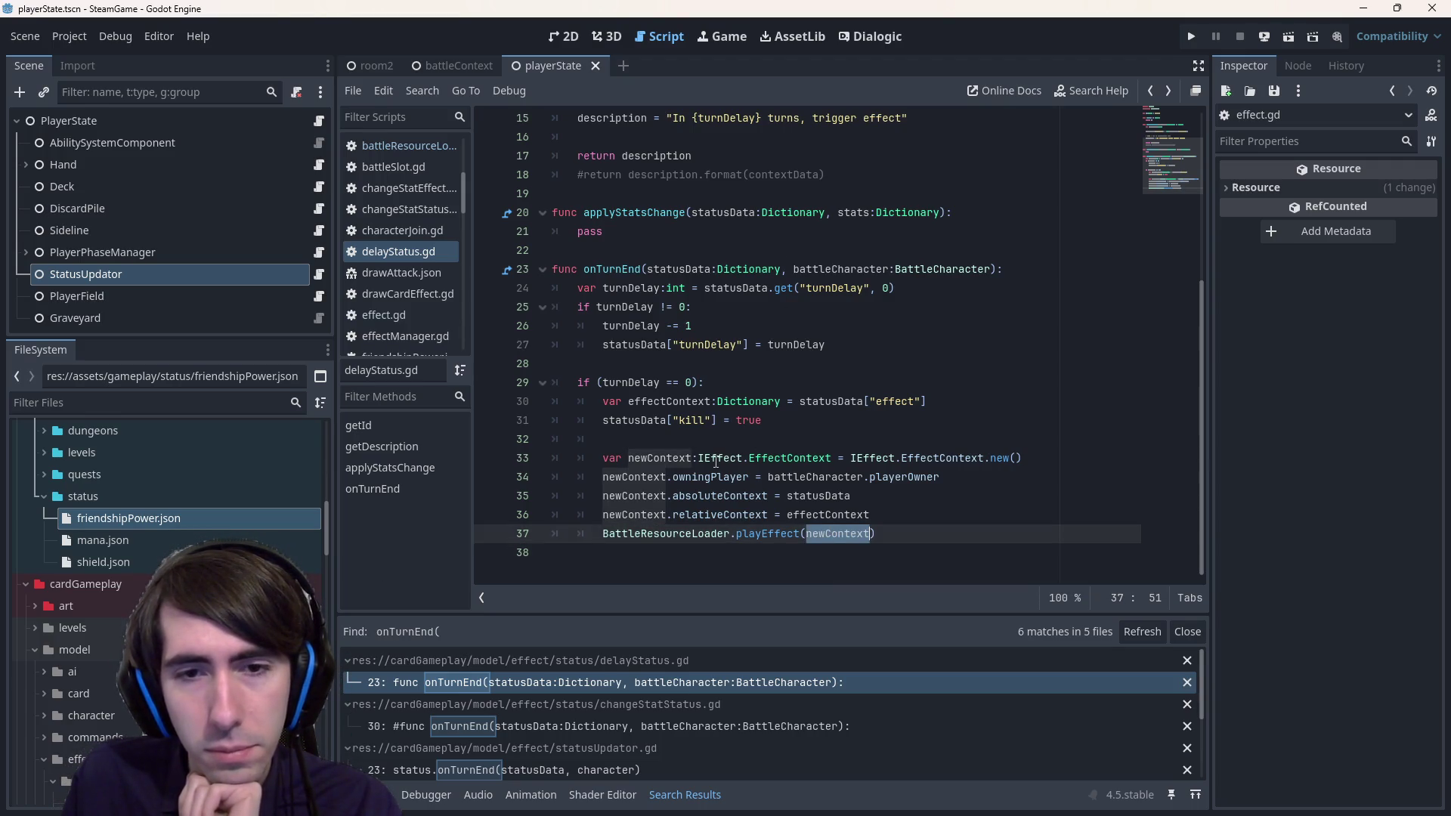
pyautogui.moveTo(846, 545)
pyautogui.mouseDown()
pyautogui.moveTo(544, 401)
pyautogui.moveTo(511, 370)
pyautogui.moveTo(494, 385)
pyautogui.mouseUp()
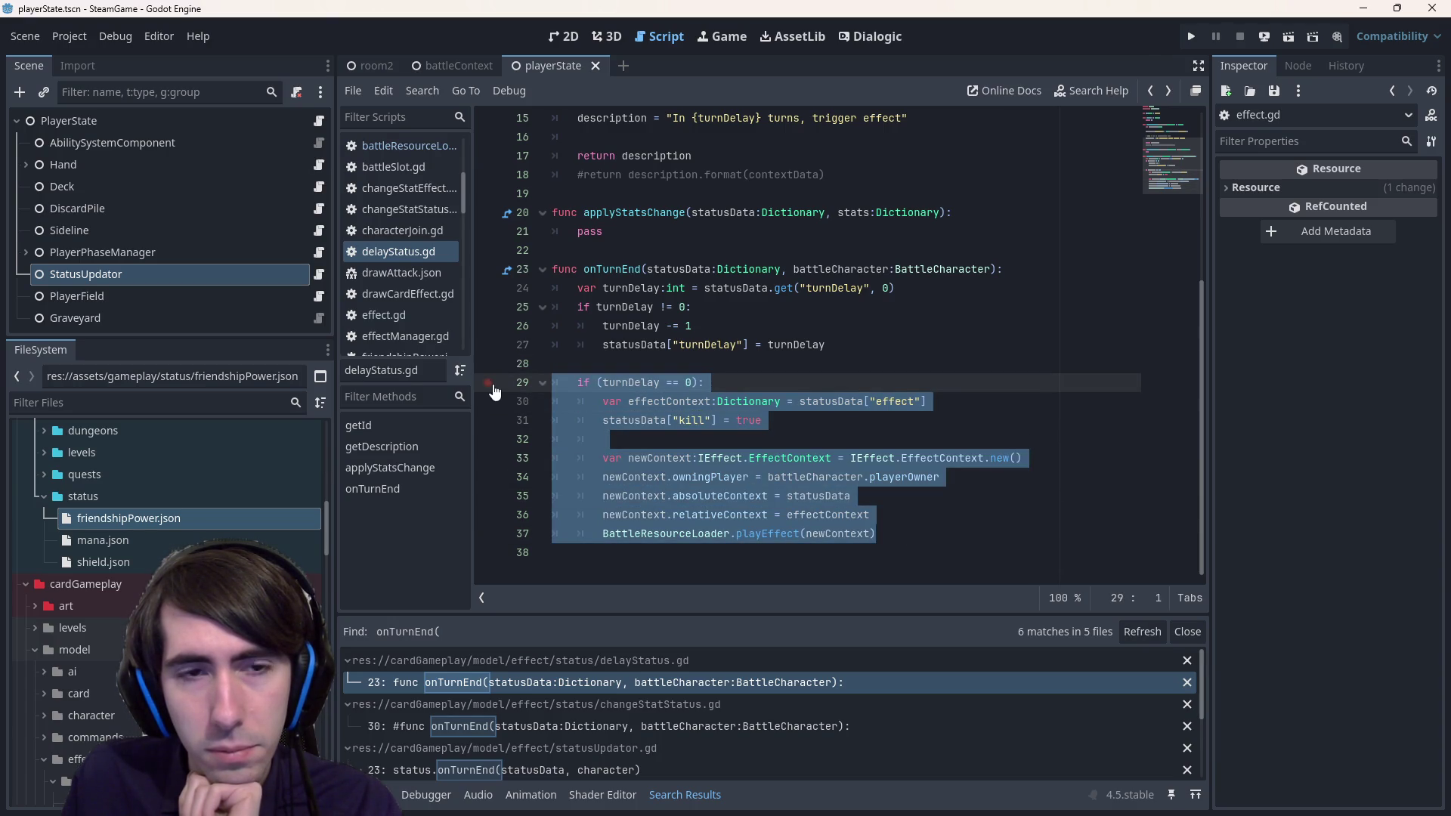
pyautogui.doubleClick(138, 518)
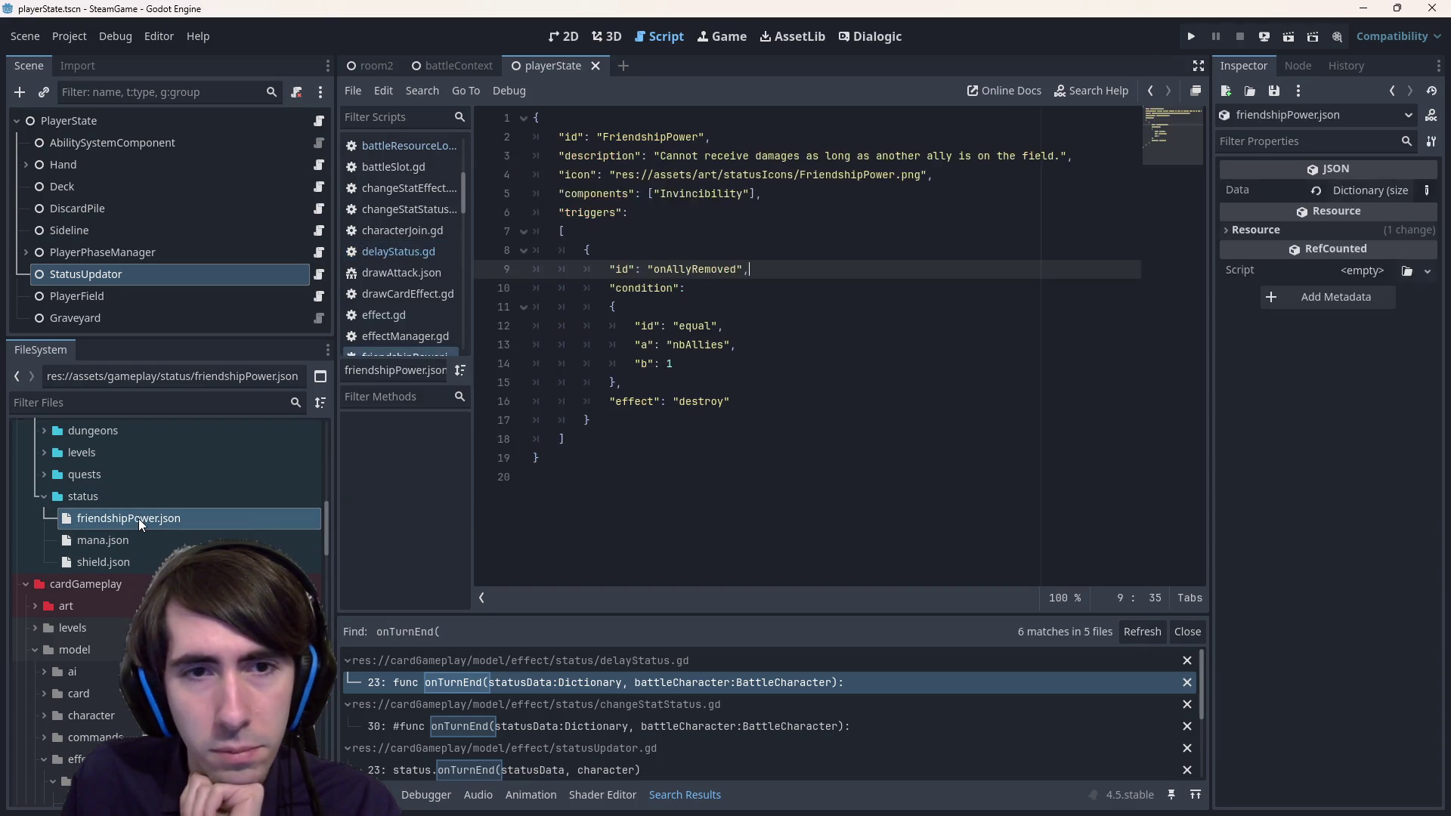
# - Review the onAllyRemoved trigger object in friendshipPower.json
pyautogui.moveTo(765, 428); pyautogui.dragTo(533, 250)
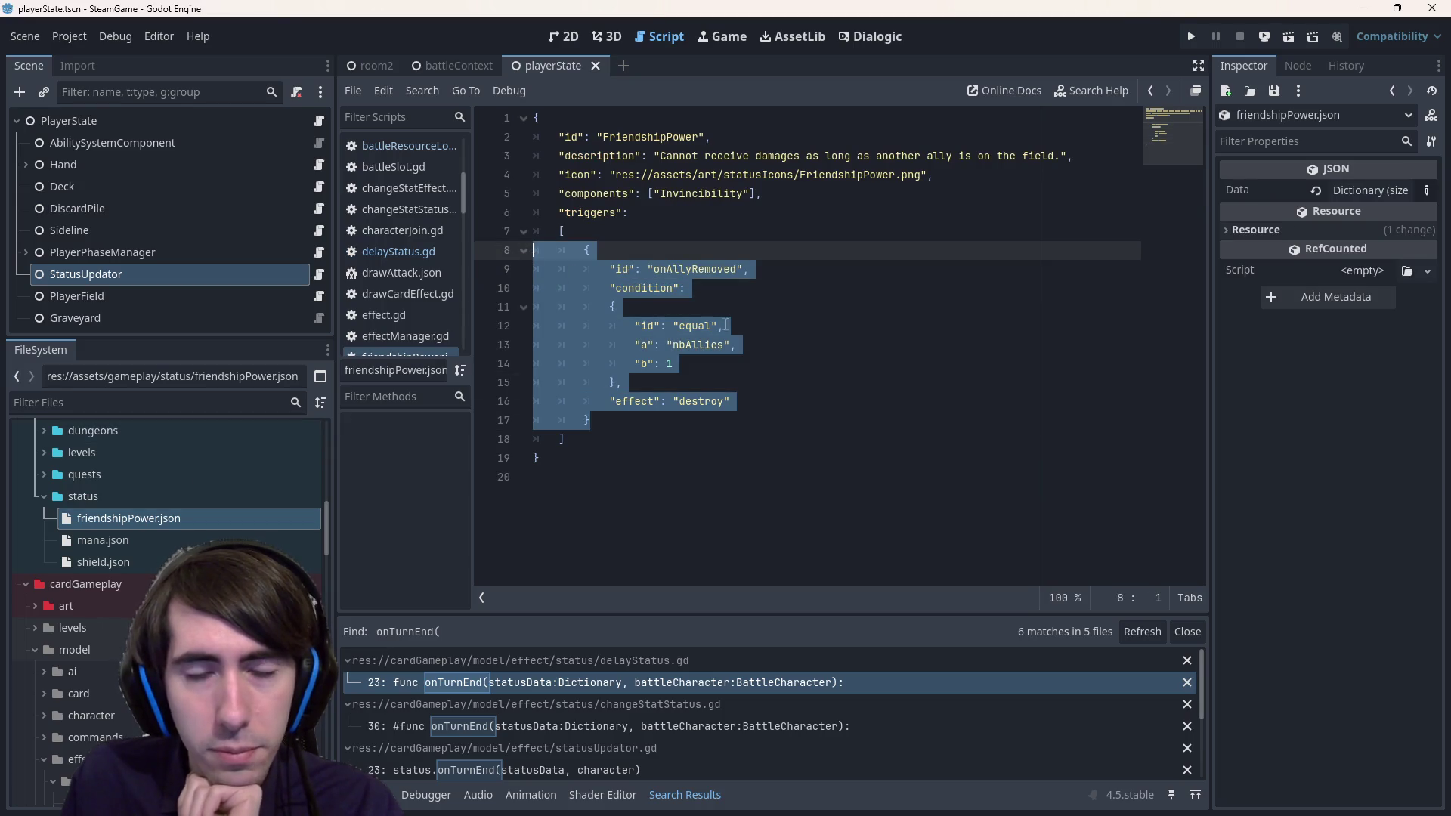
pyautogui.moveTo(756, 401)
pyautogui.mouseDown()
pyautogui.moveTo(574, 291)
pyautogui.moveTo(464, 259)
pyautogui.mouseUp()
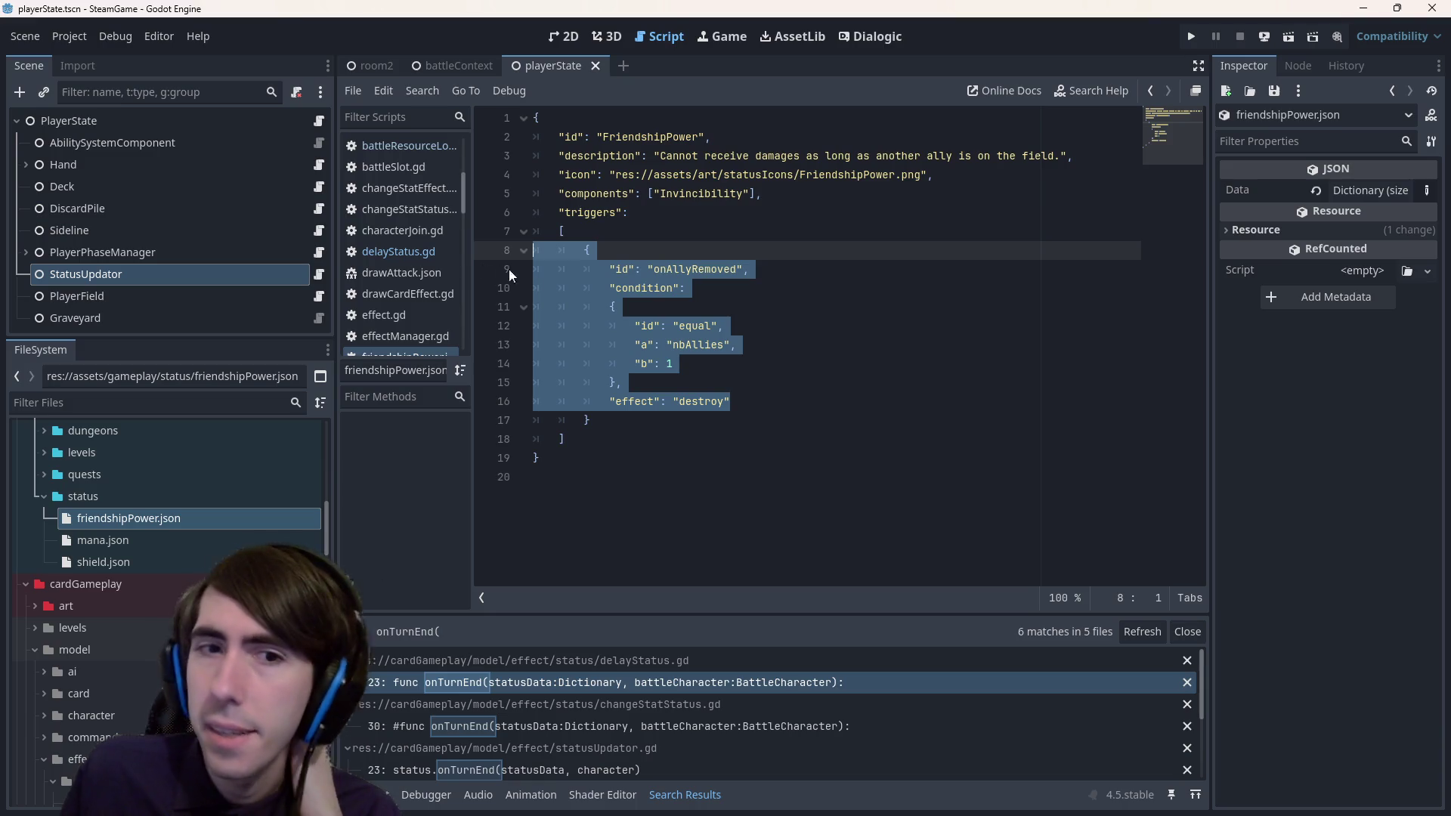
pyautogui.scroll(-3, 423, 301)
pyautogui.scroll(-10, 423, 297)
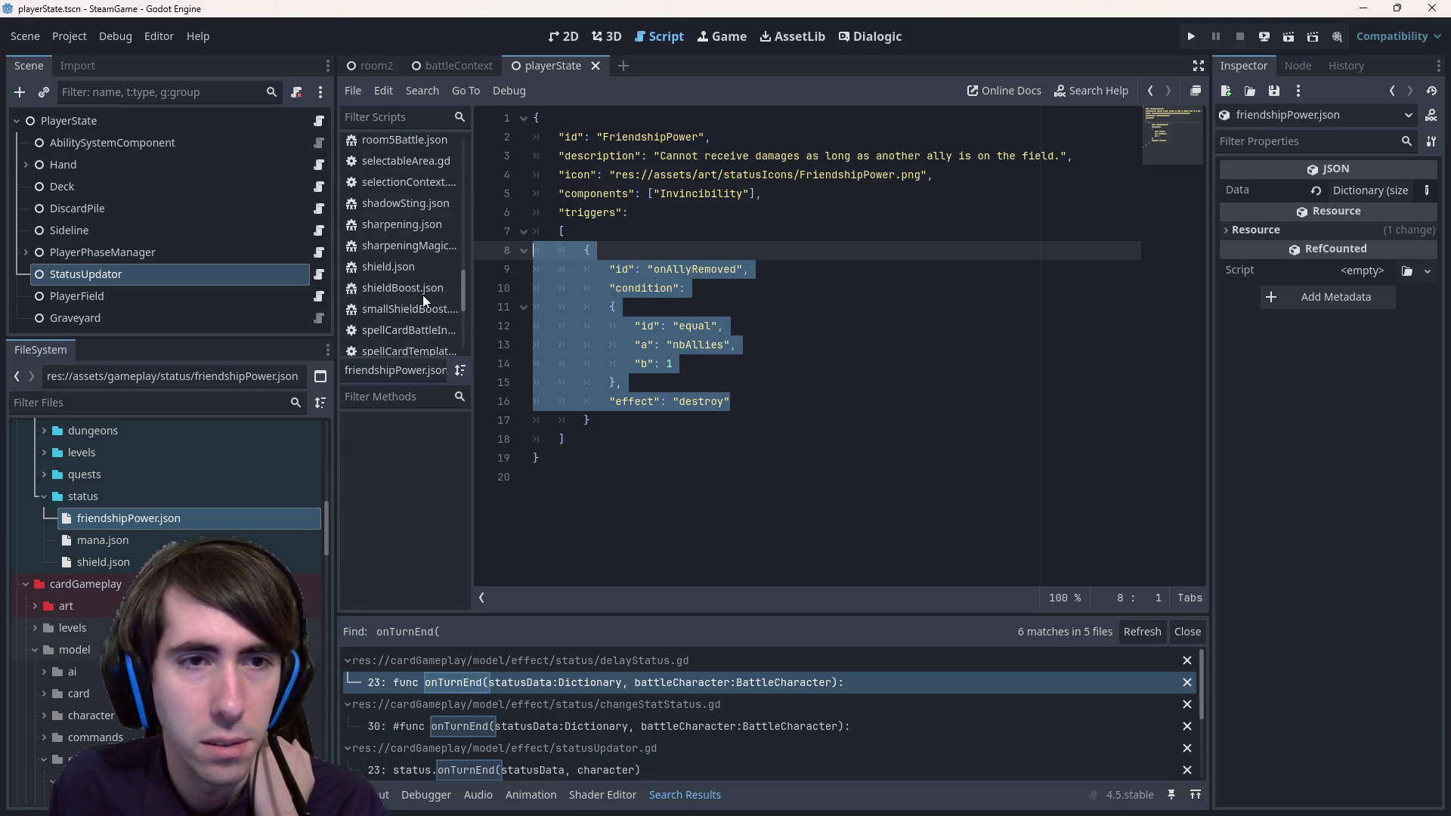
pyautogui.scroll(-10, 151, 559)
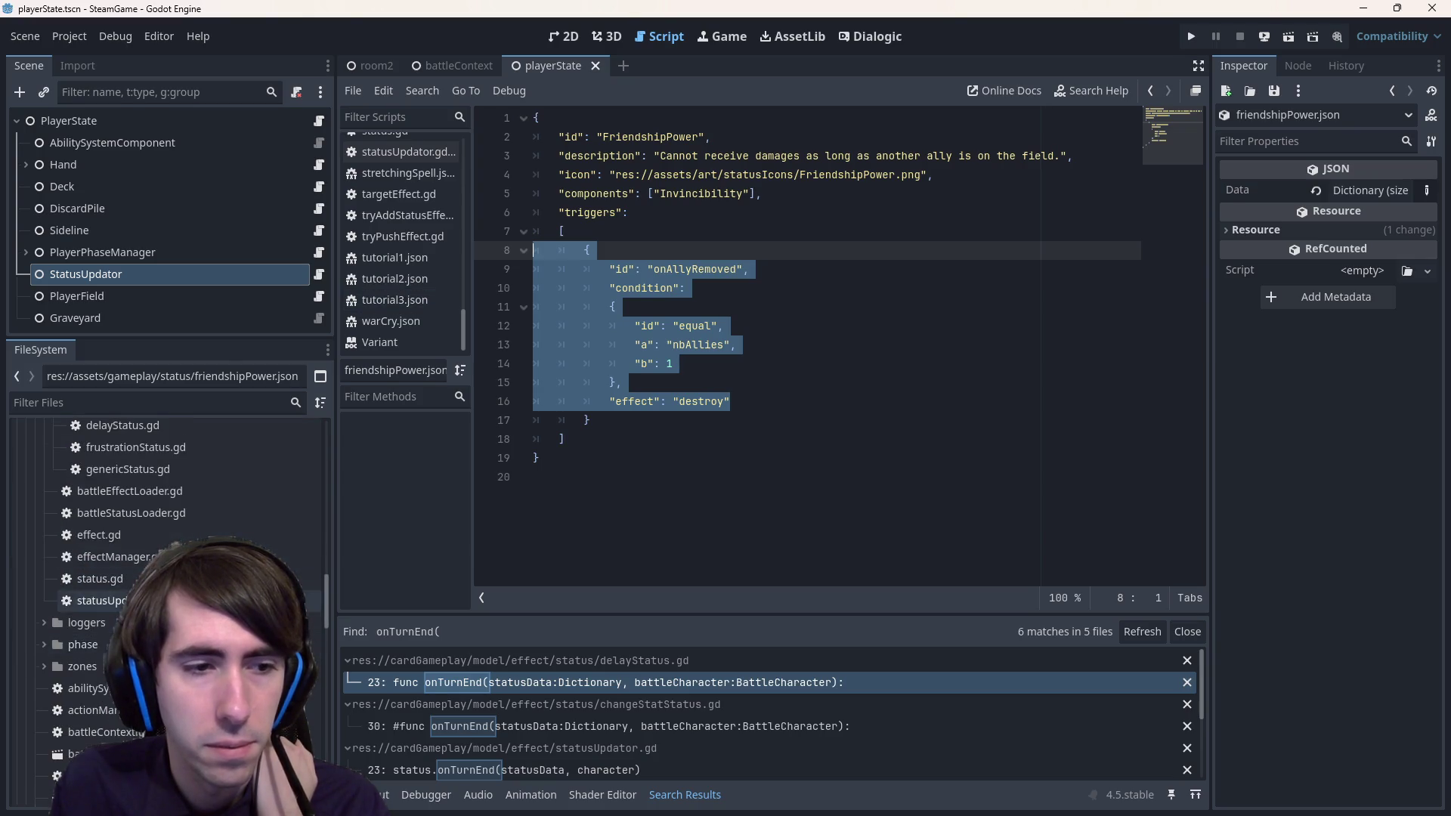
# - Step back through delayStatus.gd and status.gd to statusUpdator.gd
pyautogui.hotkey('alt', 'Left')
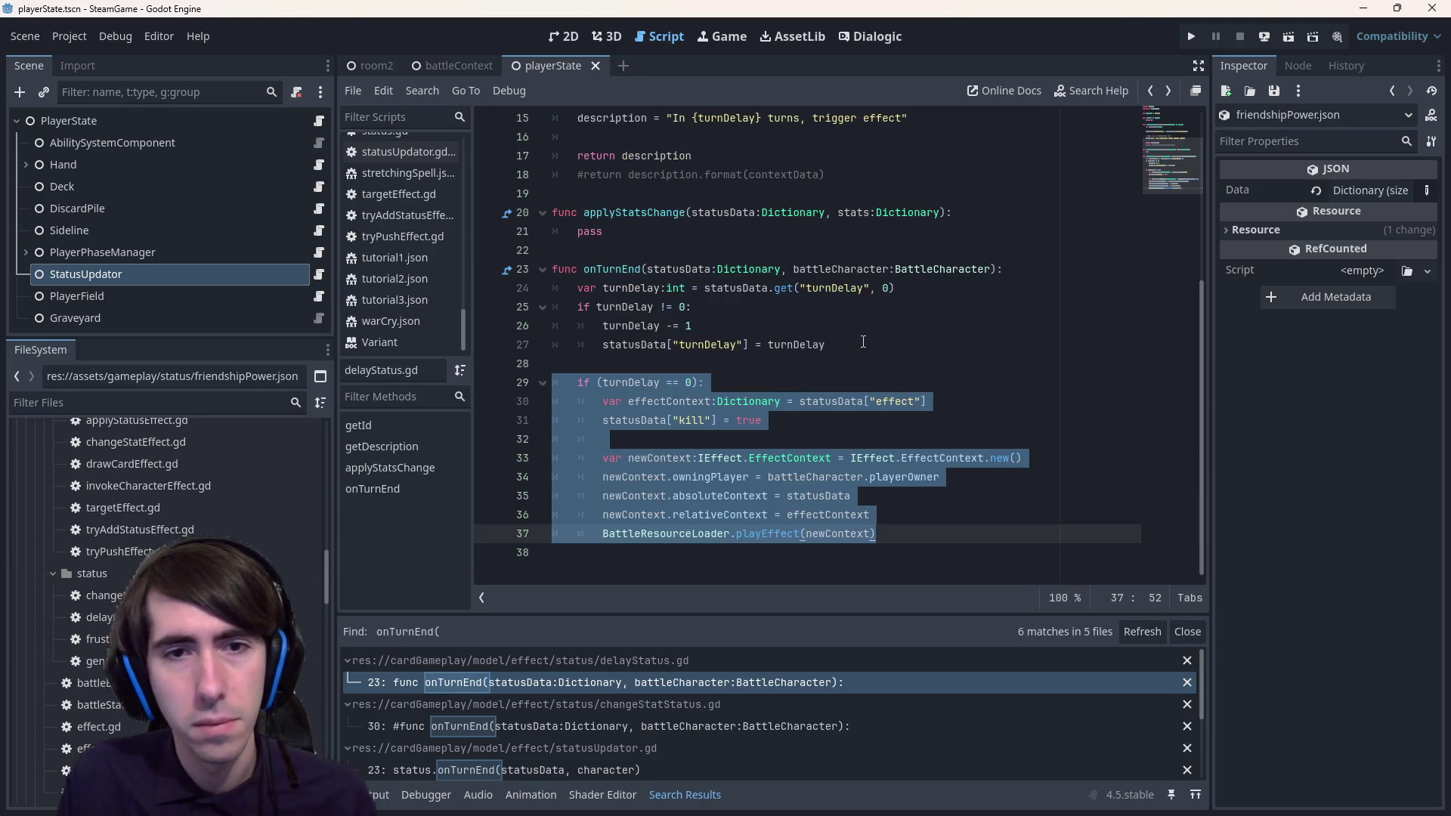
pyautogui.hotkey('alt', 'Left')
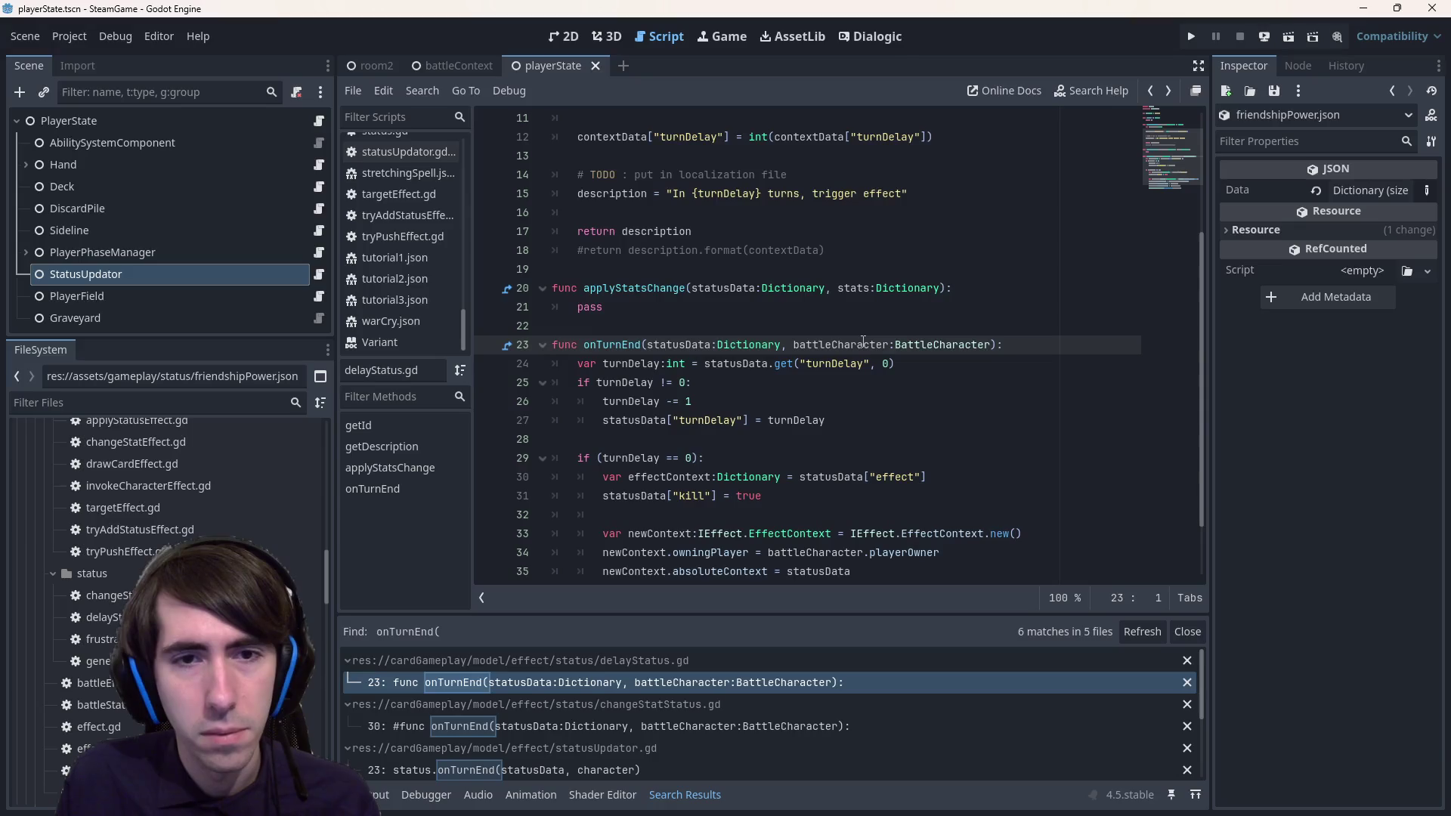
pyautogui.scroll(3, 861, 343)
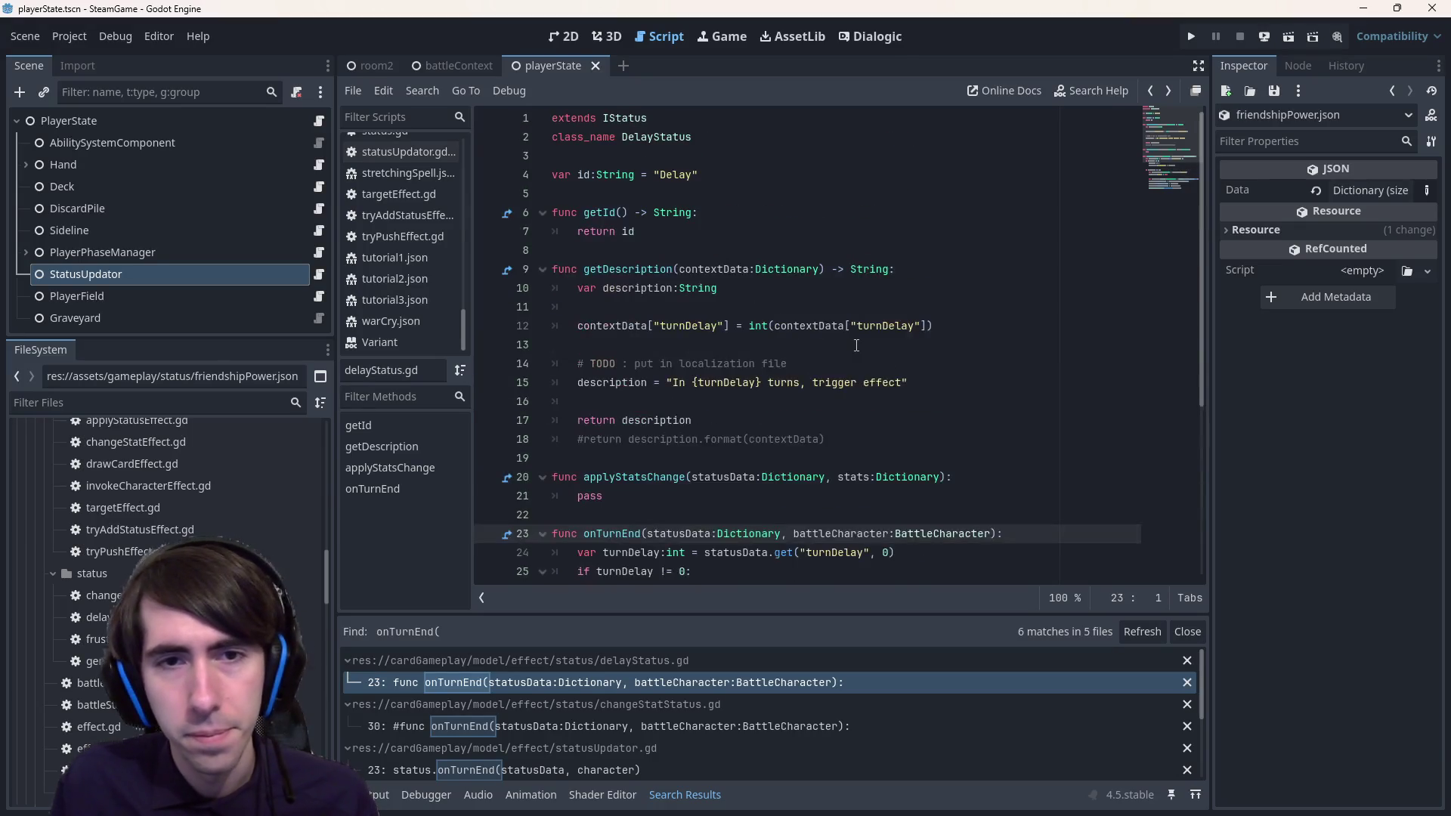
pyautogui.hotkey('alt', 'Left')
pyautogui.hotkey('alt', 'Left')
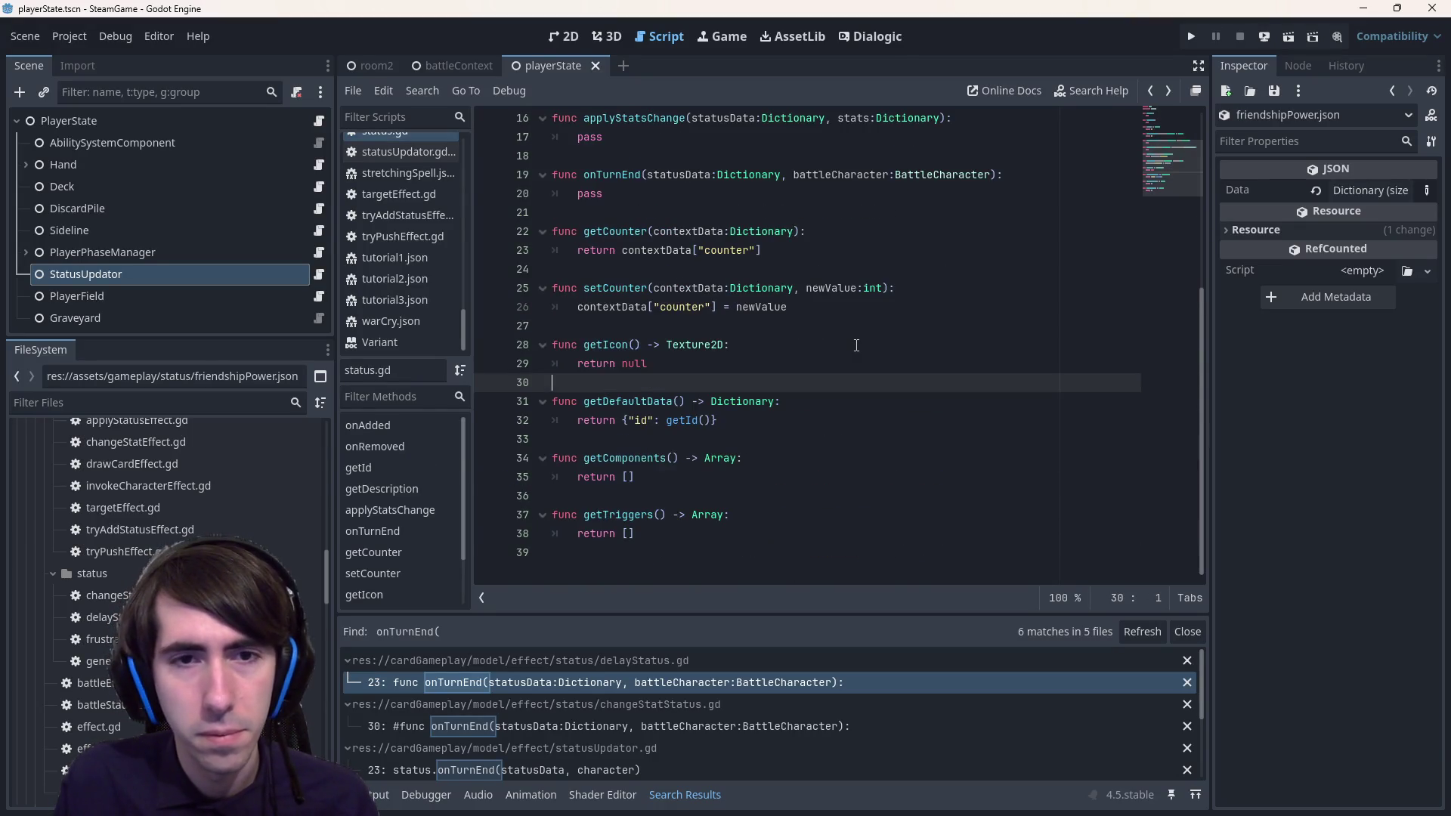
pyautogui.hotkey('alt', 'Left')
pyautogui.hotkey('alt', 'Left')
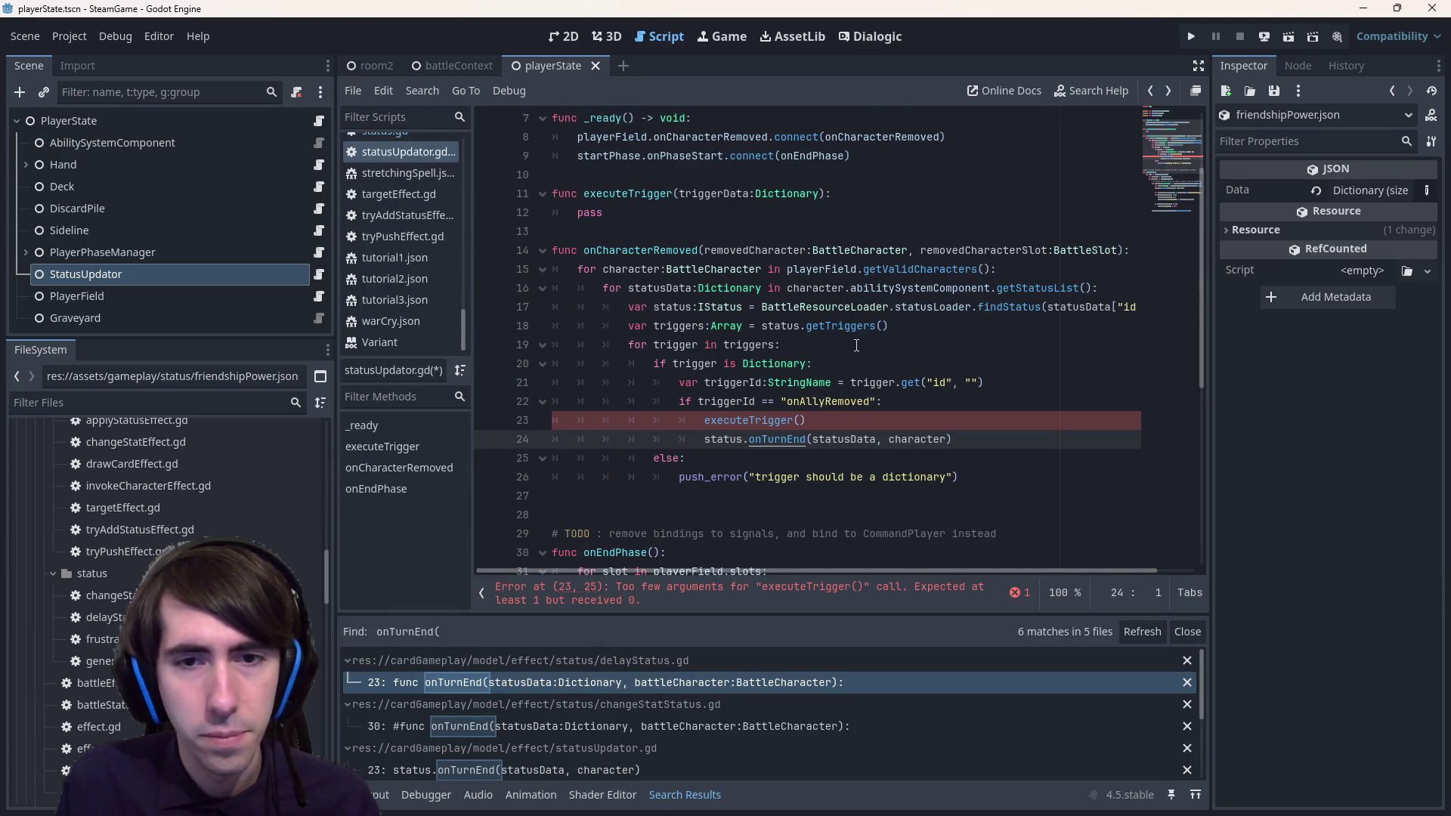
# - Rename the loop variable trigger to triggerData on lines 19 to 21
pyautogui.hotkey('alt', 'Left')
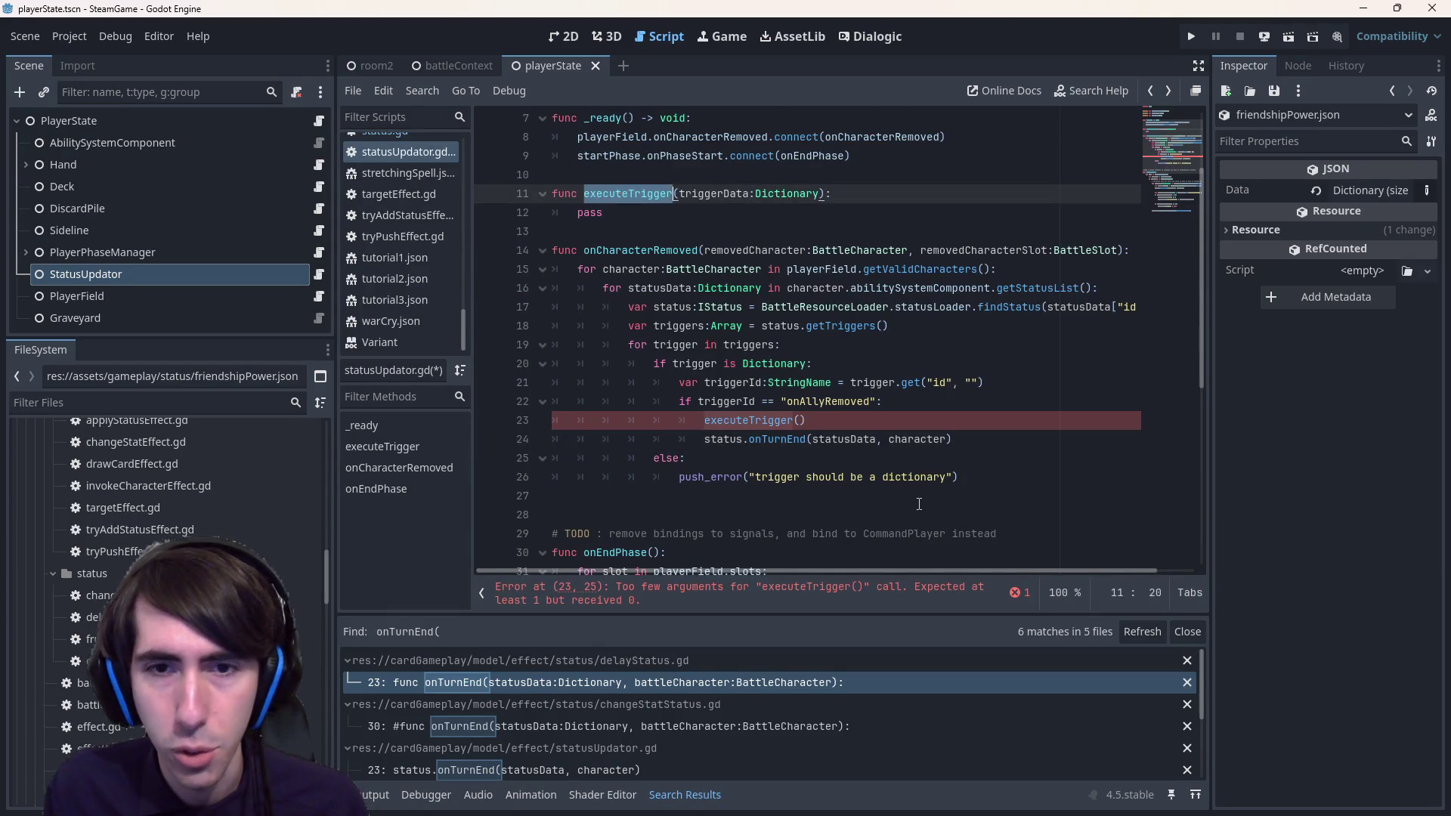
pyautogui.click(741, 386)
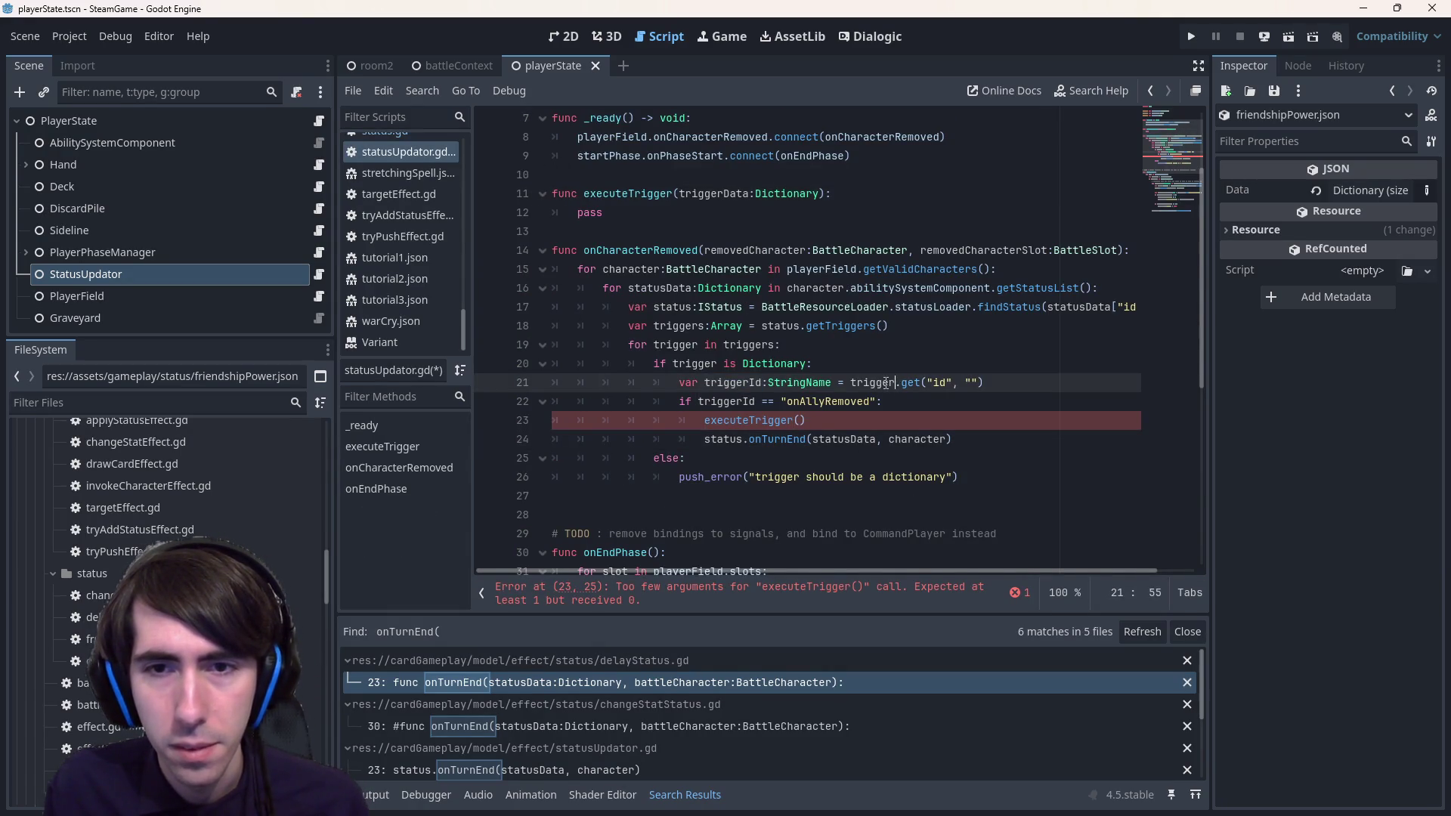
pyautogui.doubleClick(876, 383)
pyautogui.click(800, 420)
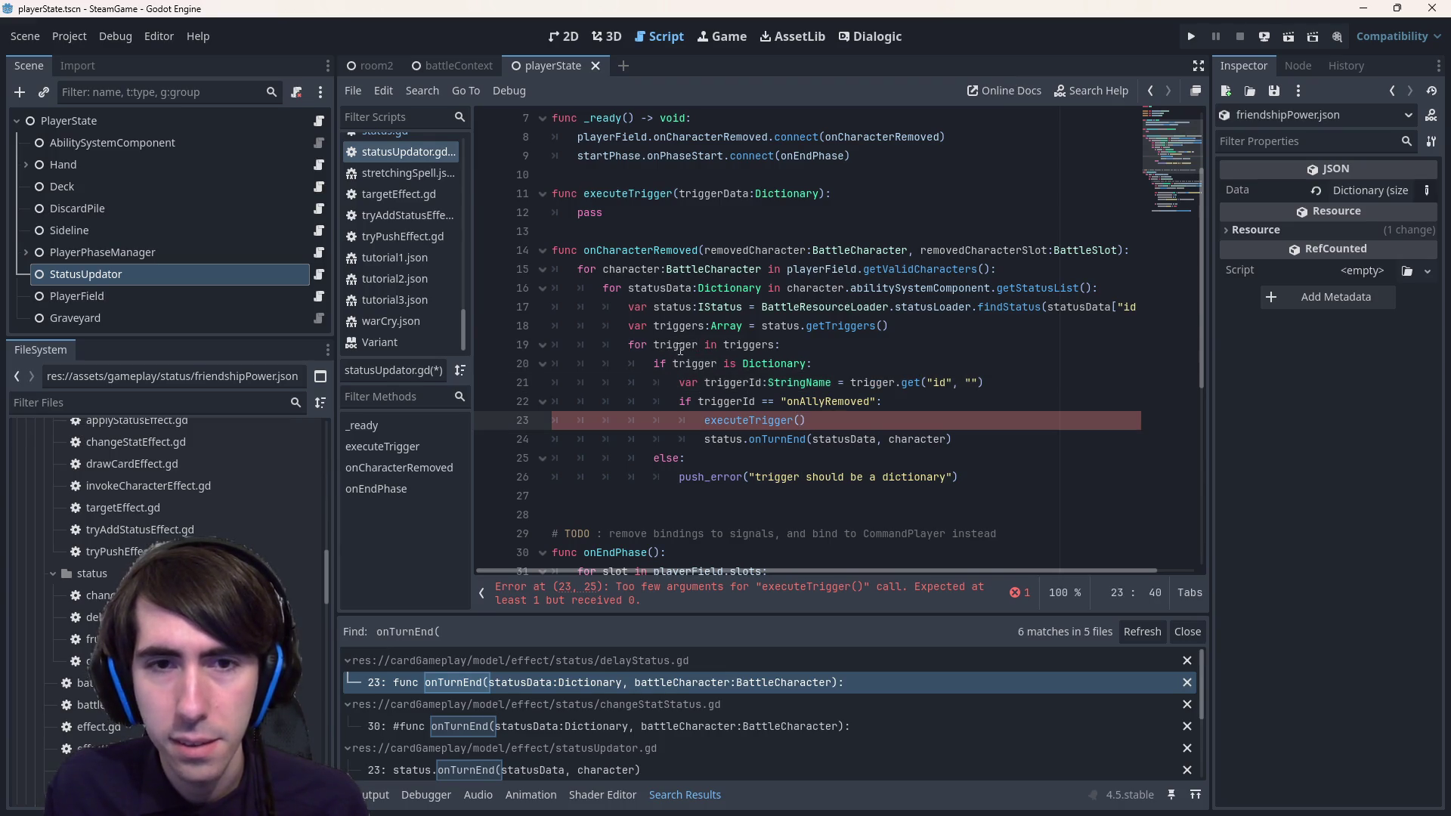
pyautogui.doubleClick(676, 346)
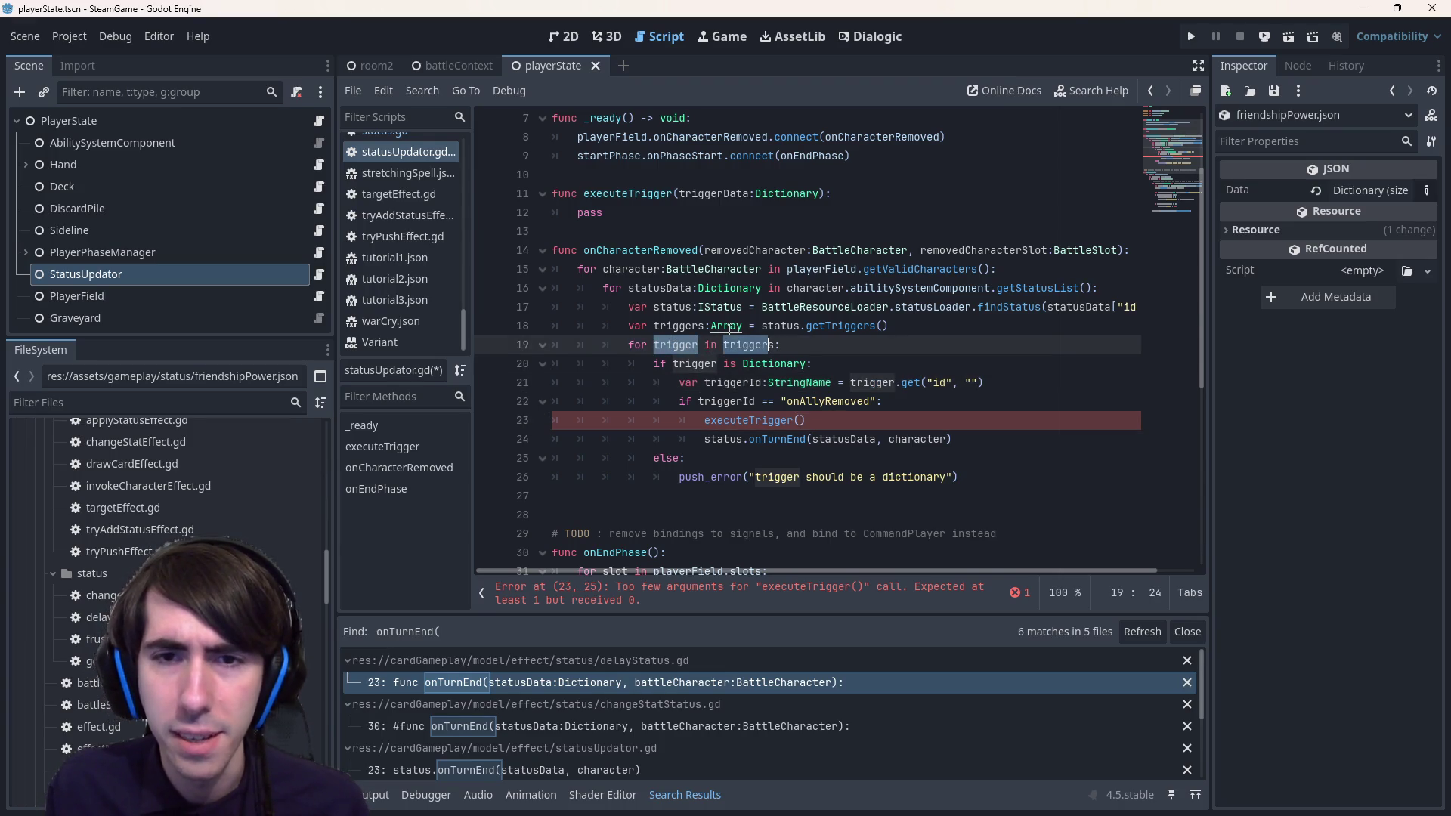
pyautogui.click(698, 346)
pyautogui.write('Data')
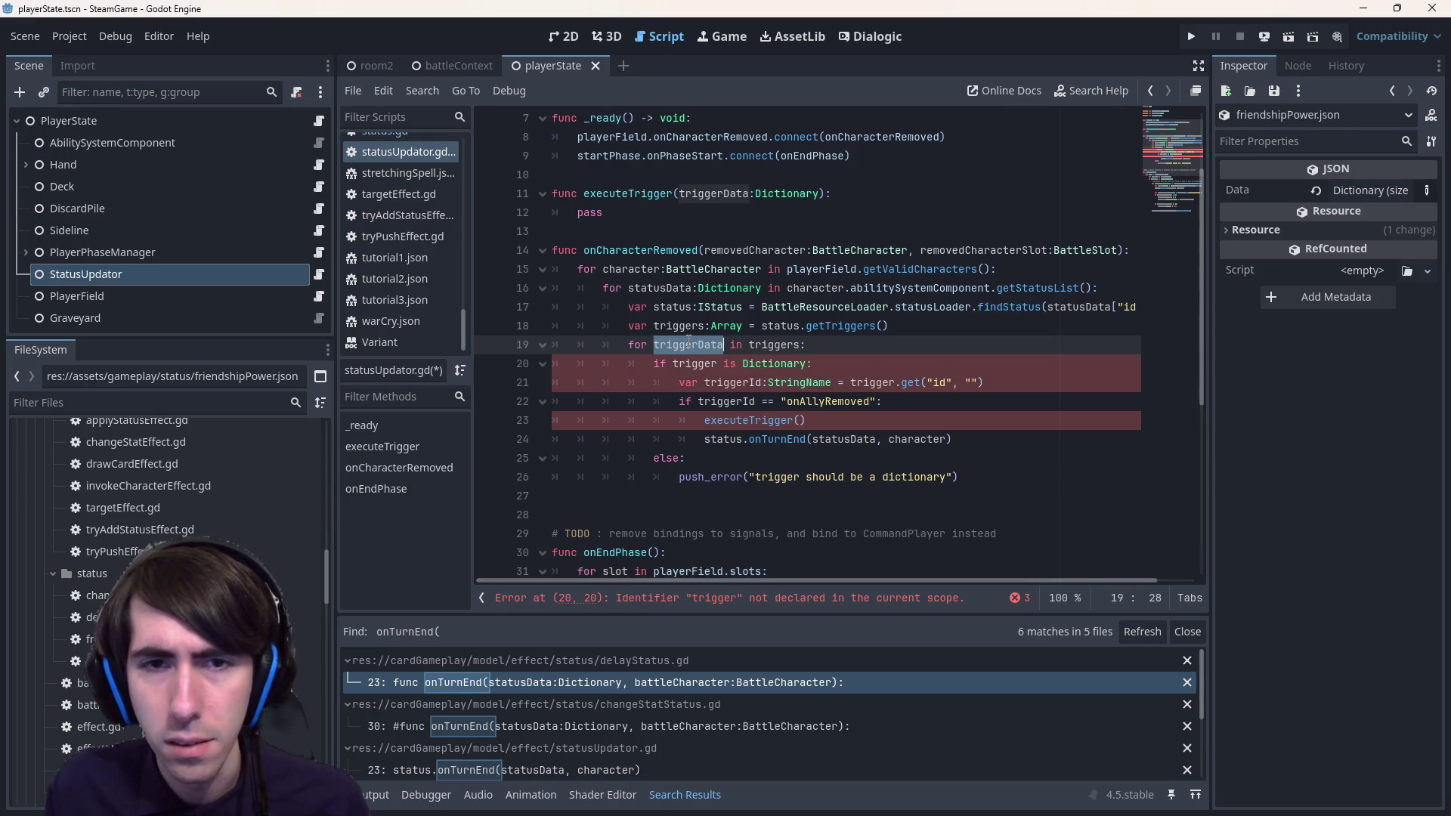
pyautogui.doubleClick(686, 364)
pyautogui.write('triggerData')
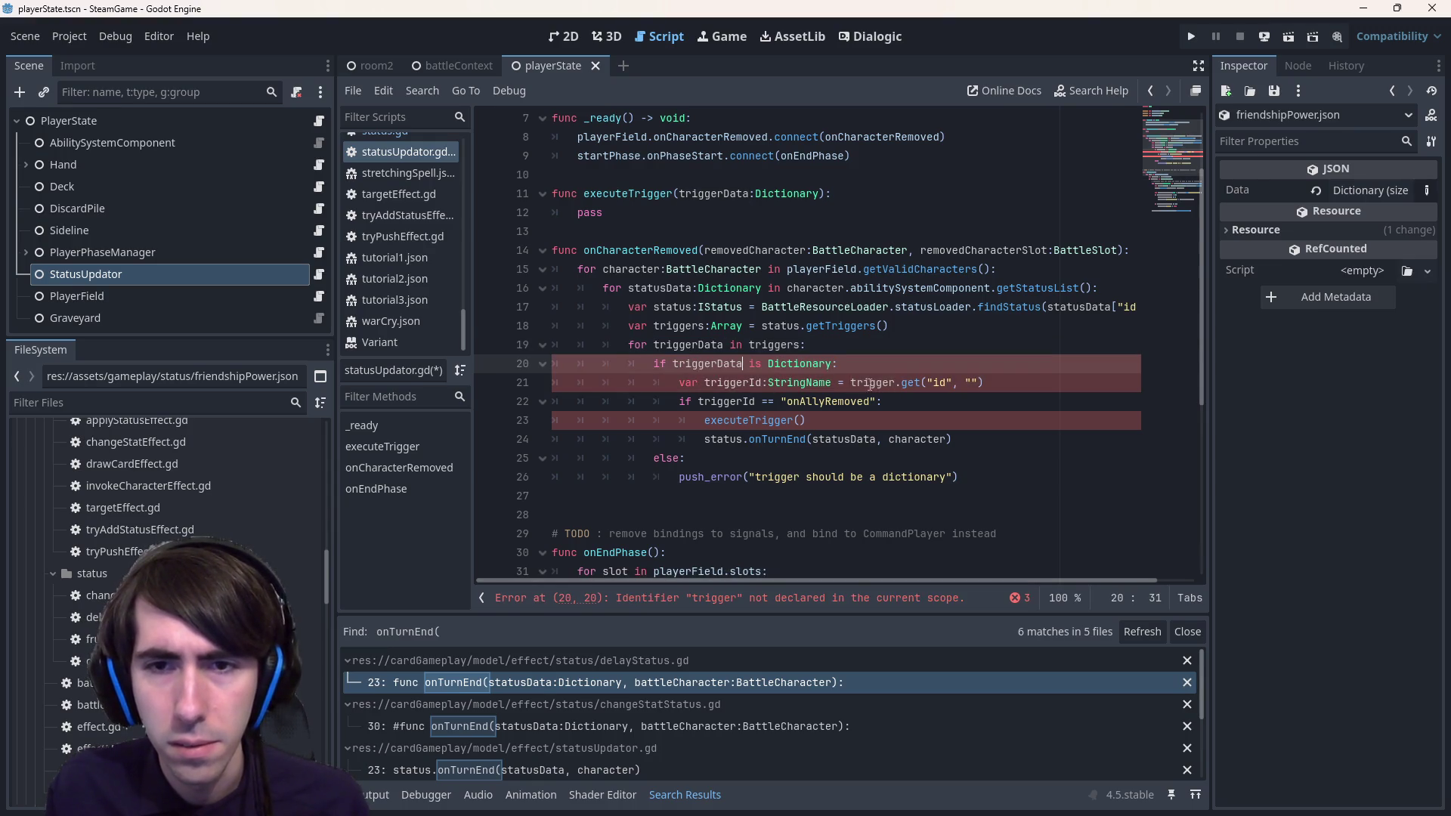
pyautogui.doubleClick(876, 382)
pyautogui.write('triggerData')
# - Pass triggerData to executeTrigger, delete the onTurnEnd call, and replace pass with var conditions:bool
pyautogui.click(826, 418)
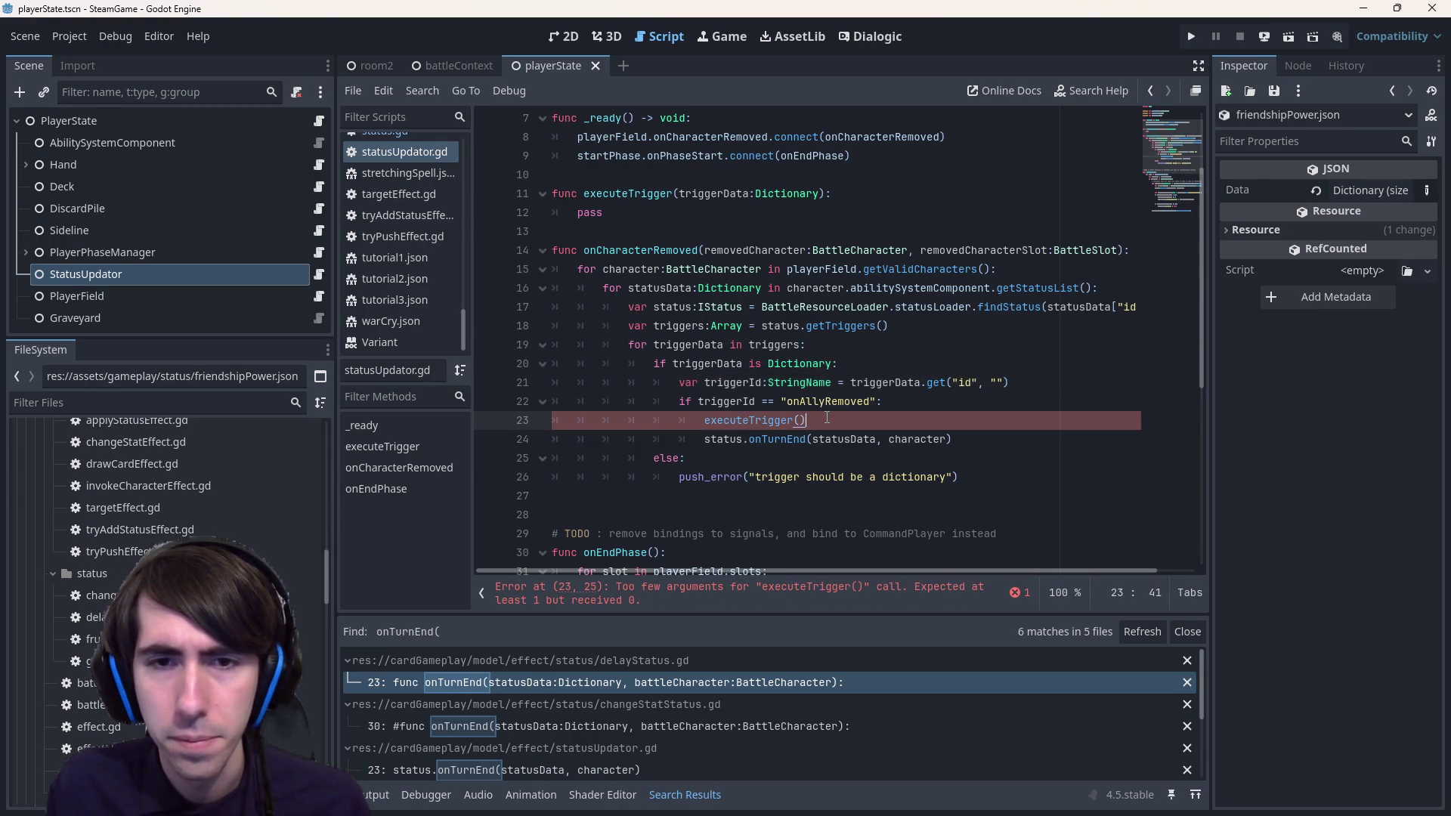
pyautogui.write('triggerData')
pyautogui.moveTo(953, 439); pyautogui.dragTo(497, 428)
pyautogui.hotkey('ctrl', 'shift', 'k')
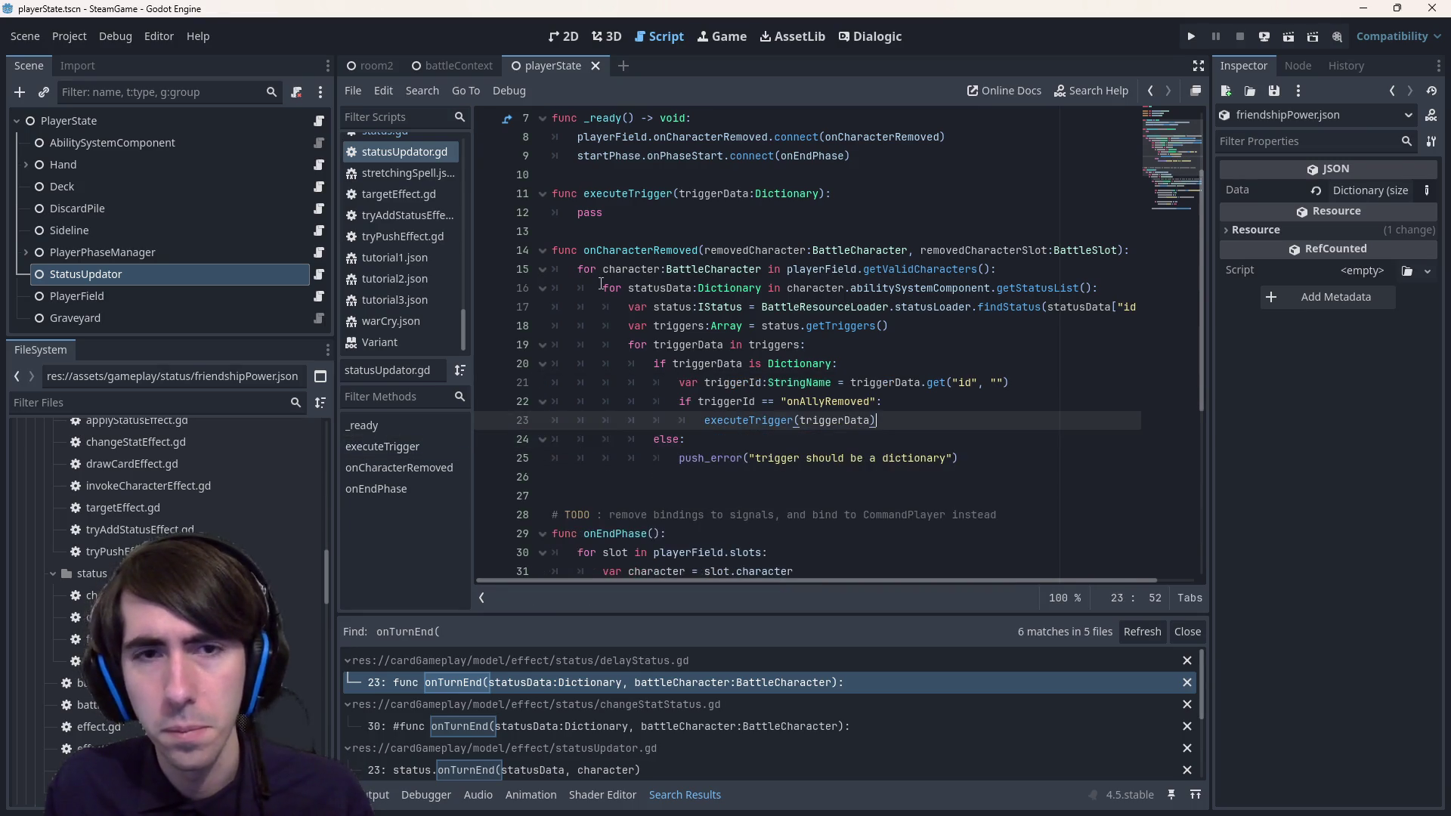
pyautogui.doubleClick(590, 213)
pyautogui.write('var conditions:bo')
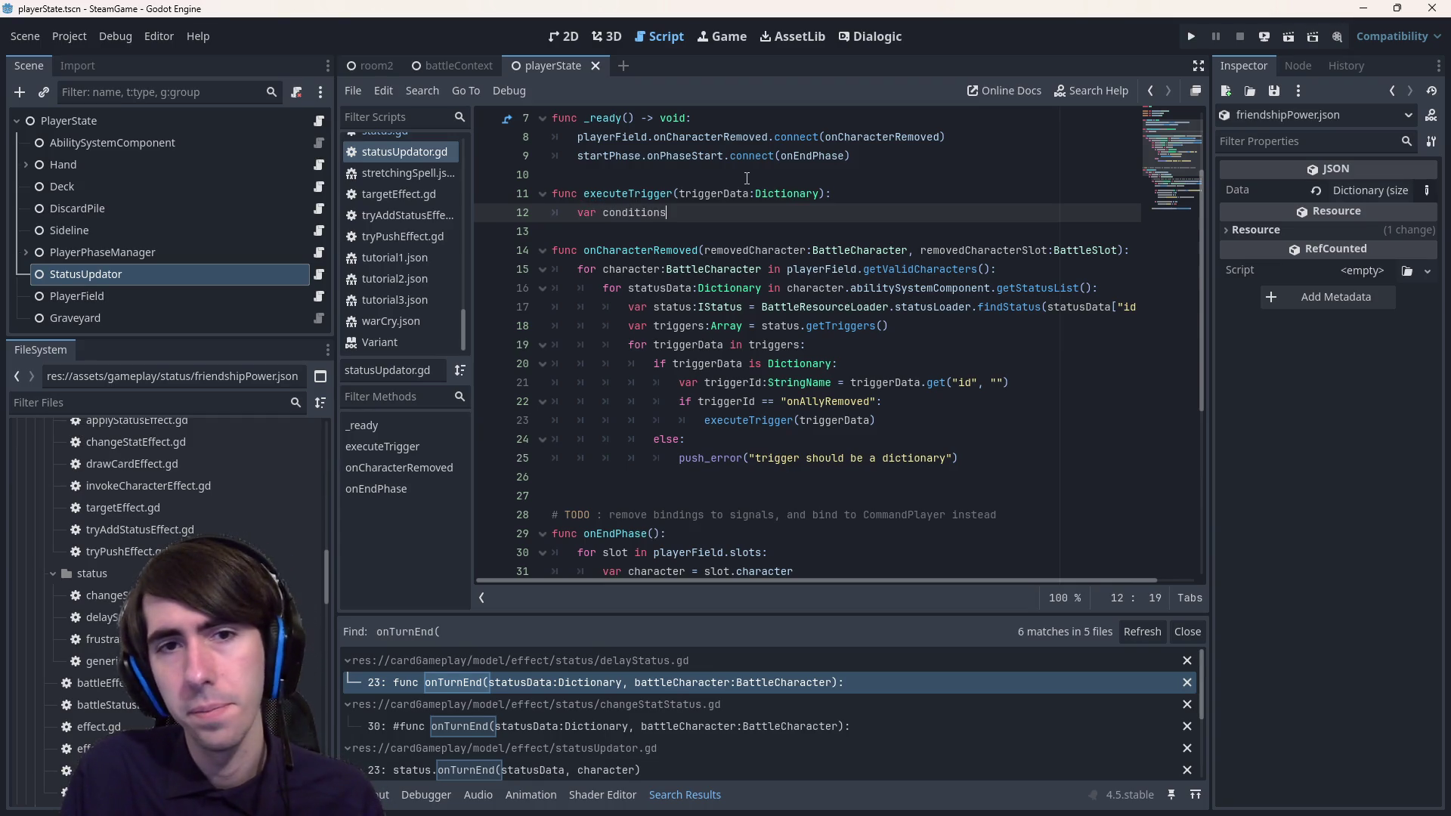
pyautogui.write('ol = trigg')
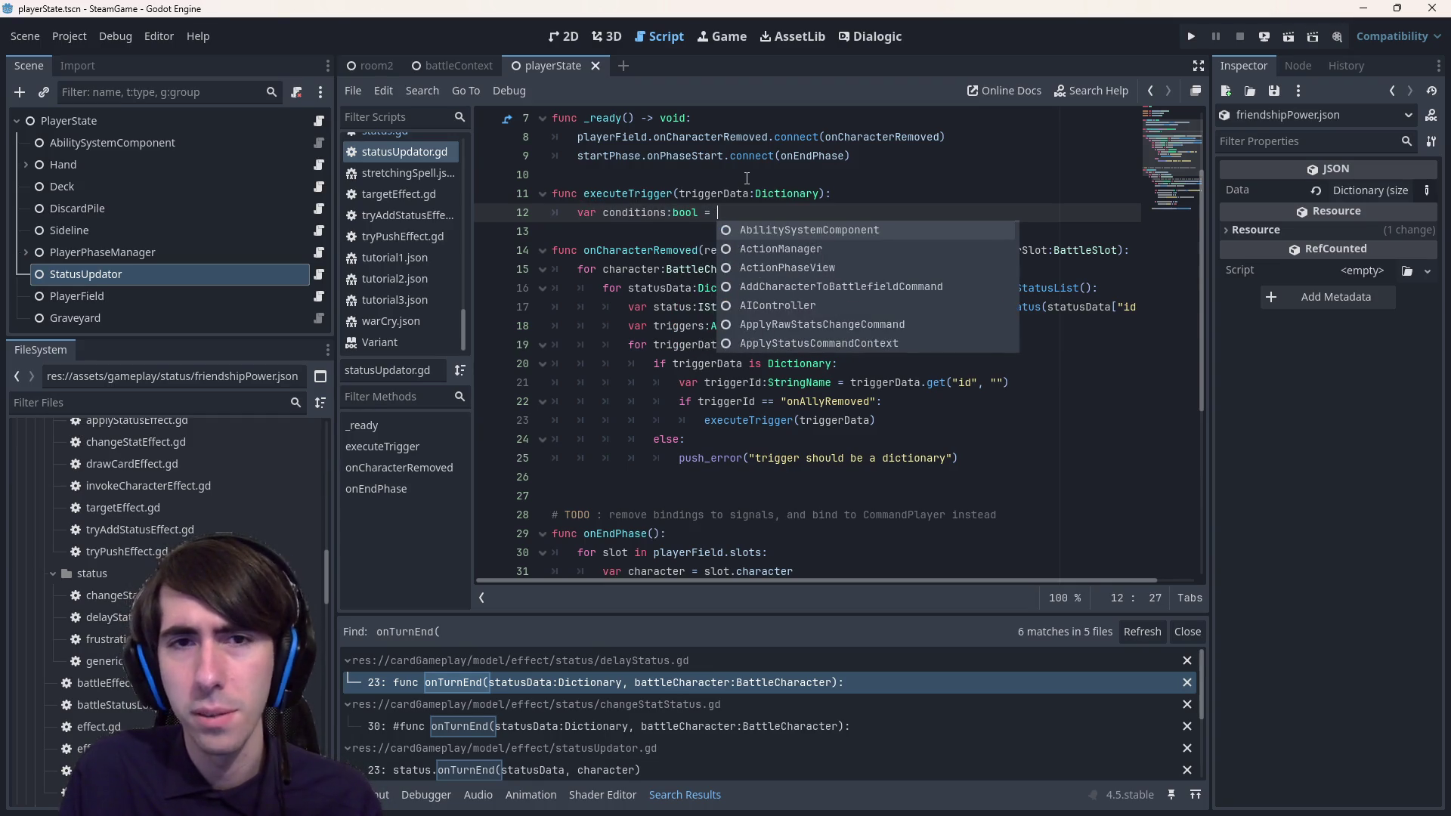
# - Accept the triggerData completion, review friendshipPower.json's trigger data, and return to statusUpdator.gd
pyautogui.press('Return')
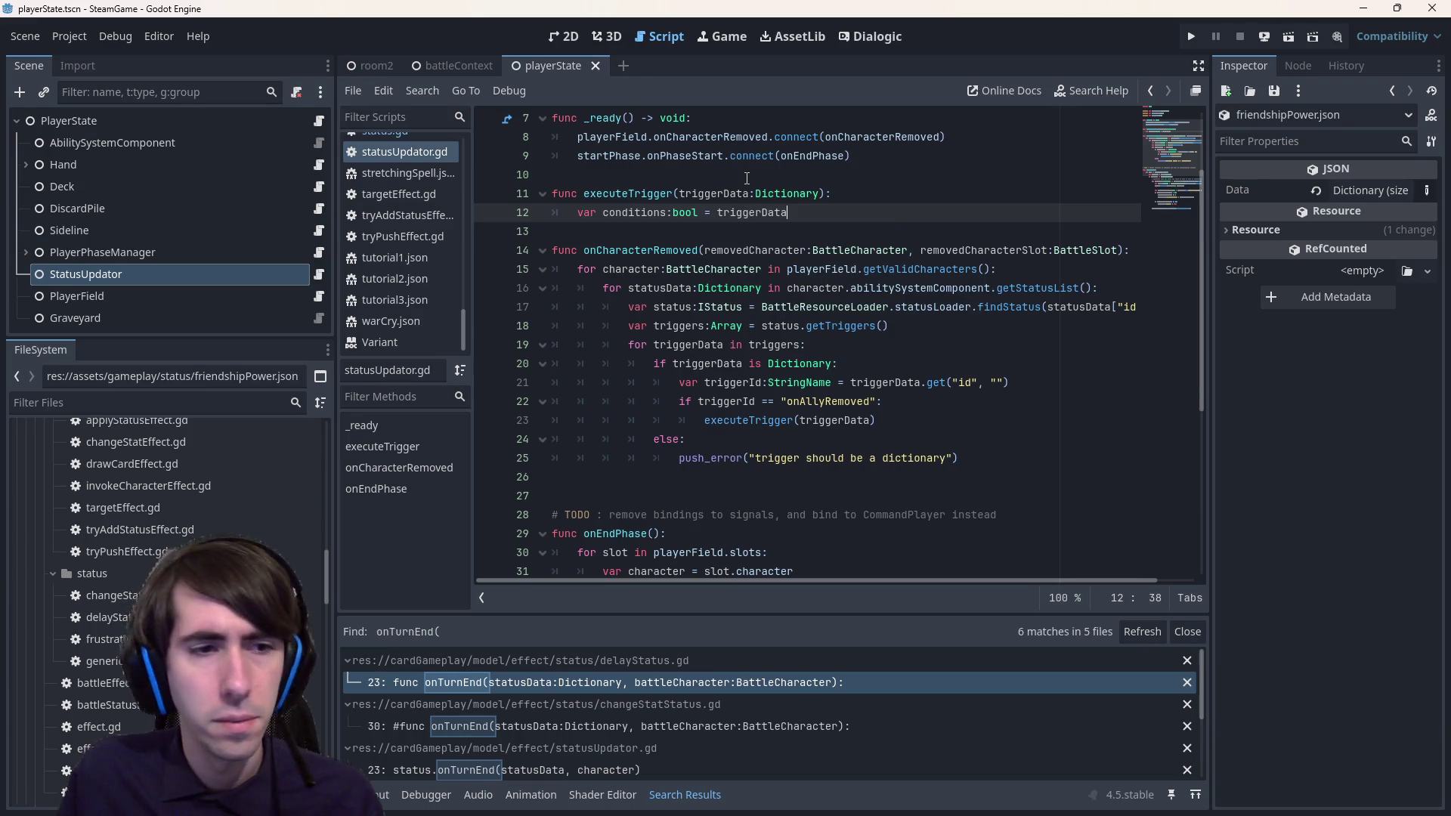
pyautogui.hotkey('alt', 'Left')
pyautogui.hotkey('alt', 'Left')
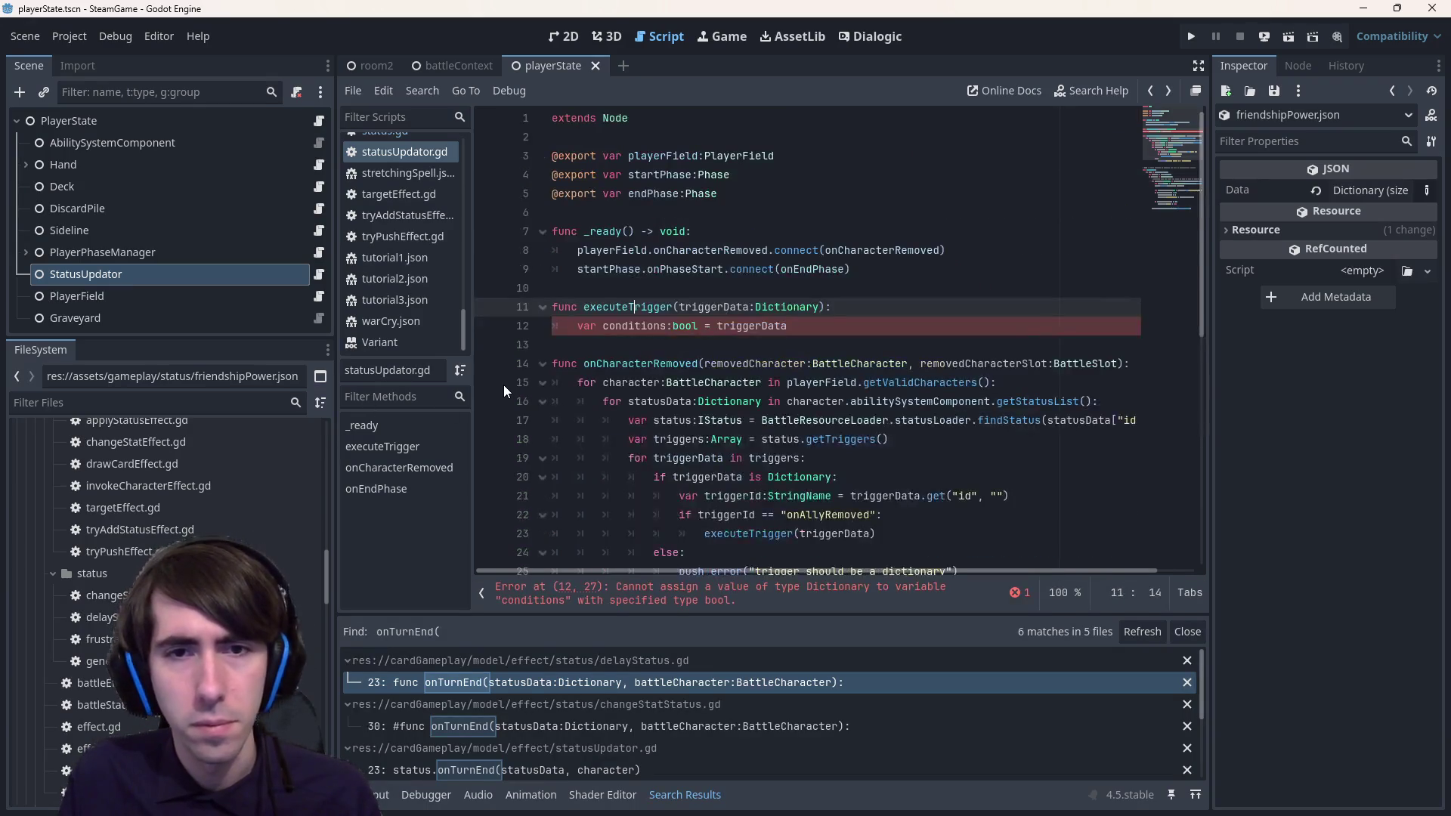
pyautogui.hotkey('alt', 'Right')
pyautogui.hotkey('alt', 'Left')
pyautogui.hotkey('alt', 'Left')
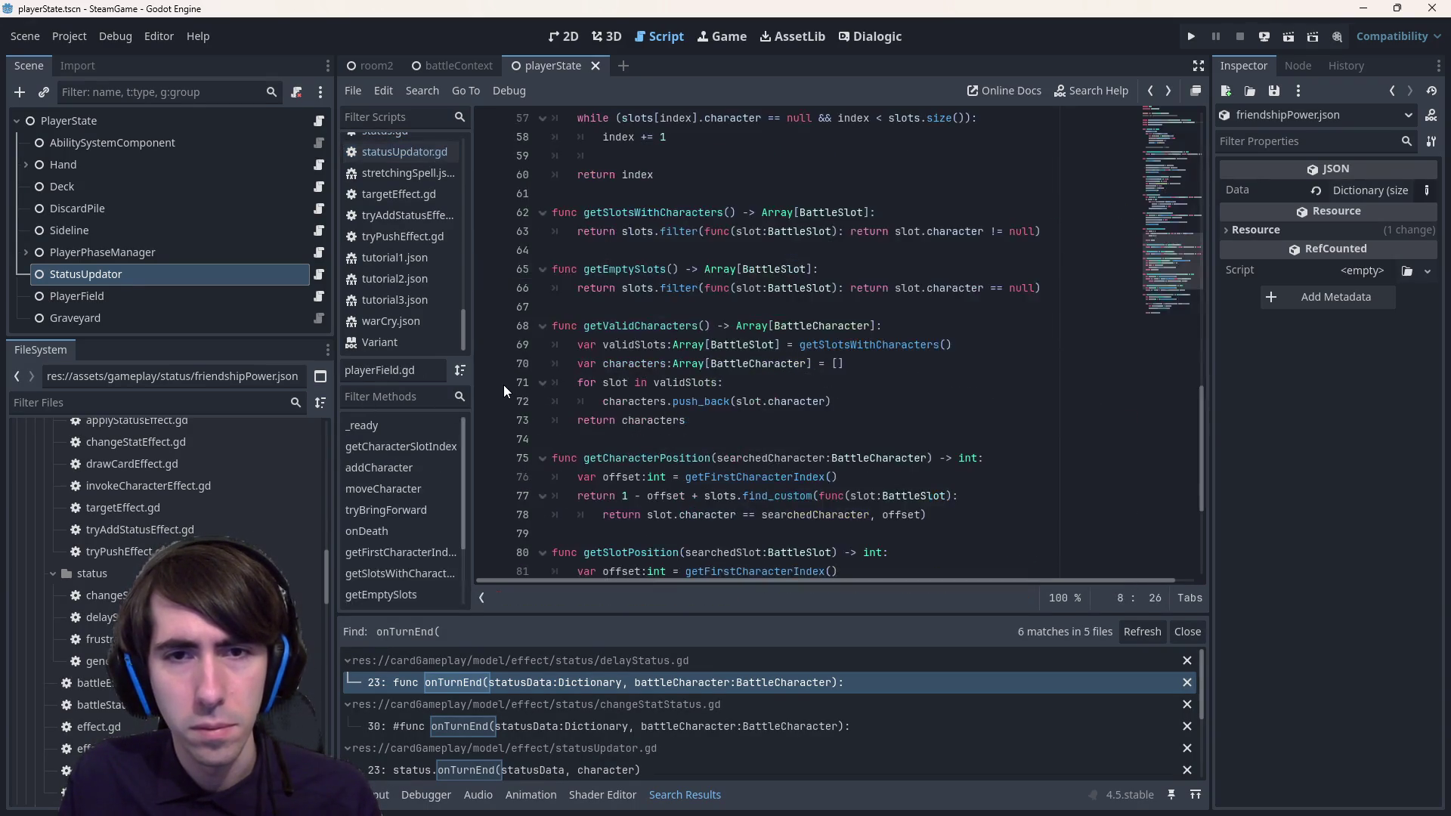
pyautogui.hotkey('alt', 'Right')
pyautogui.hotkey('alt', 'Left')
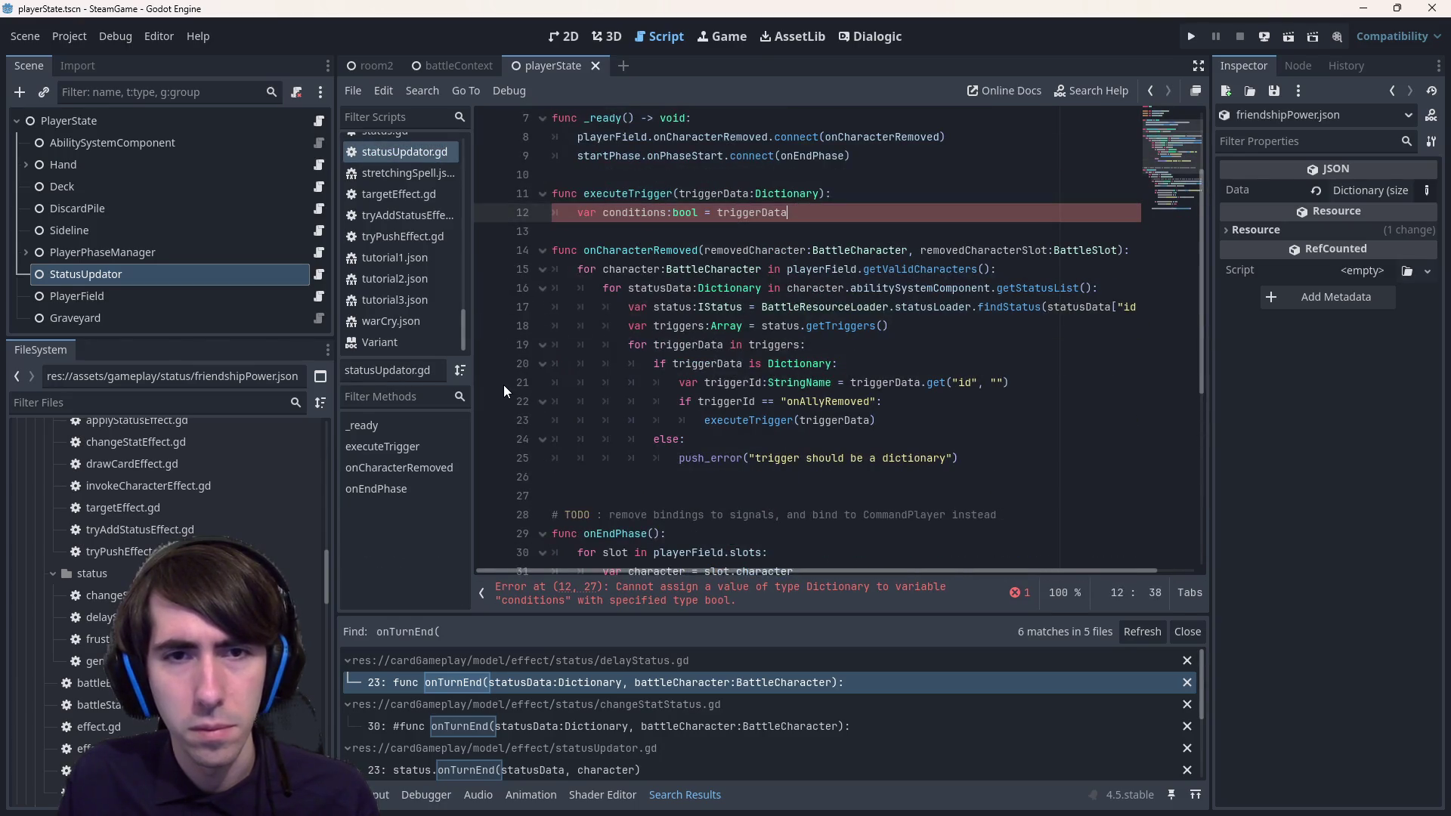
pyautogui.scroll(5, 166, 589)
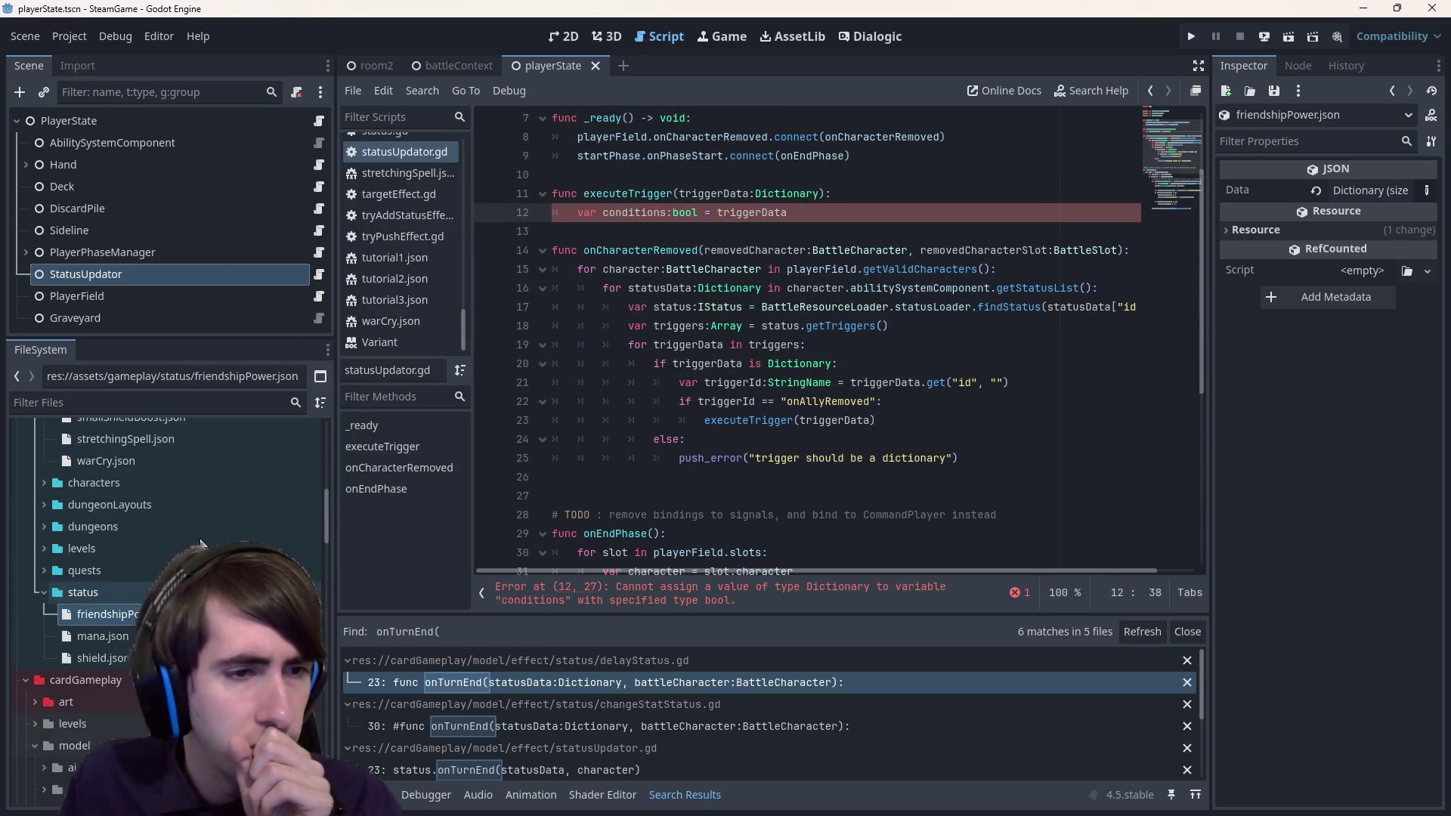
pyautogui.click(102, 614)
pyautogui.doubleClick(102, 613)
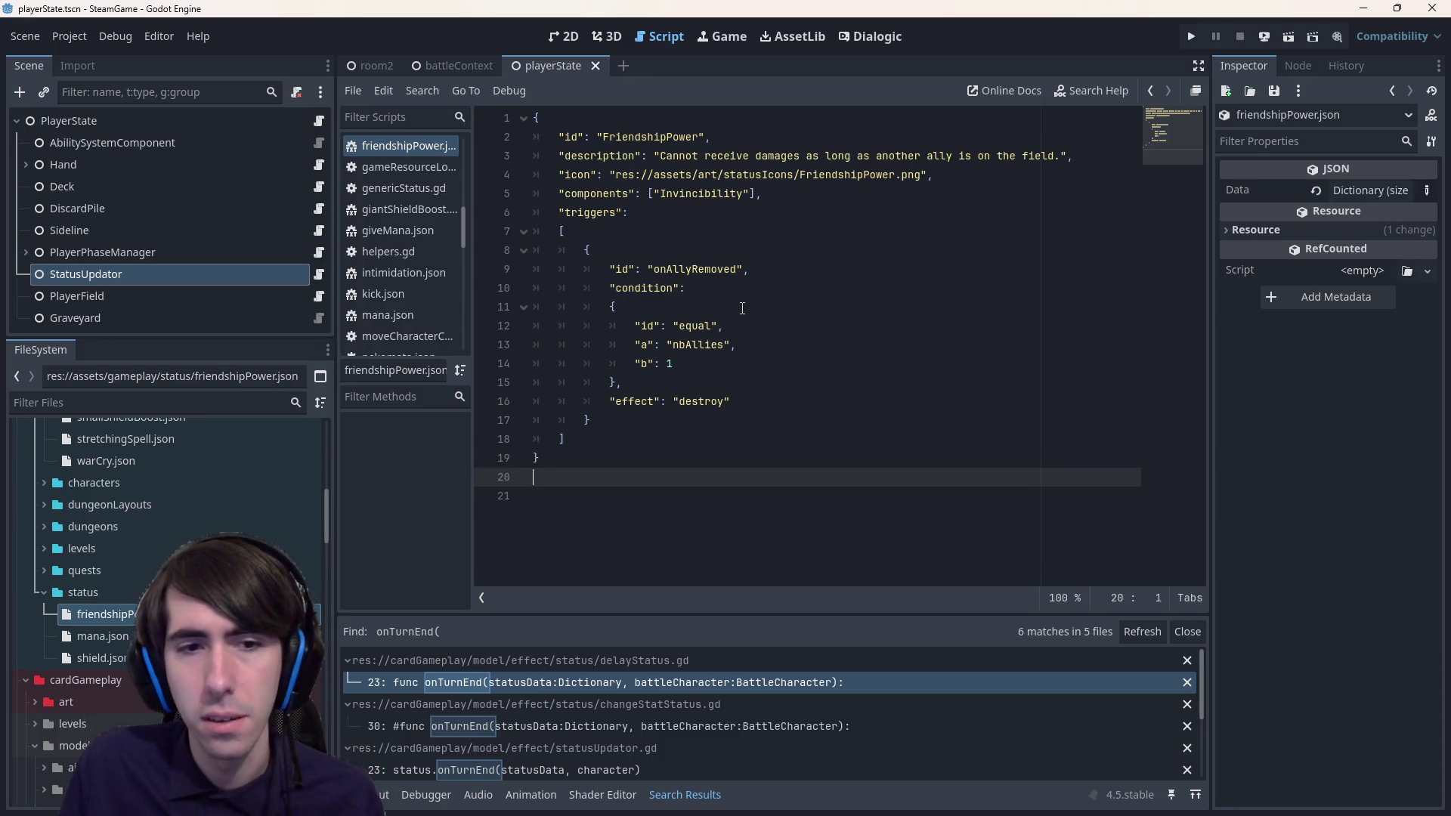
pyautogui.hotkey('alt', 'Left')
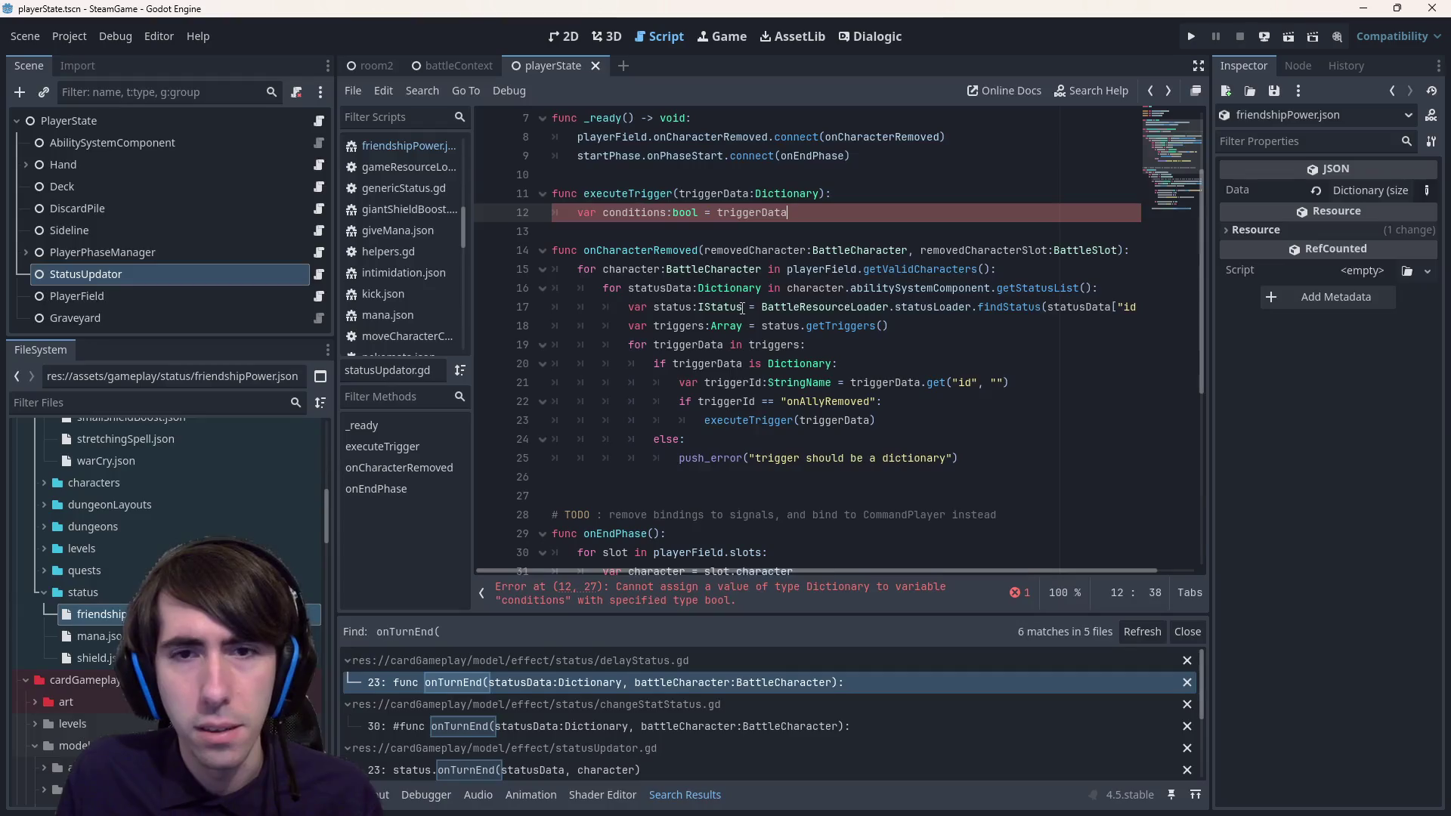
pyautogui.hotkey('alt', 'Left')
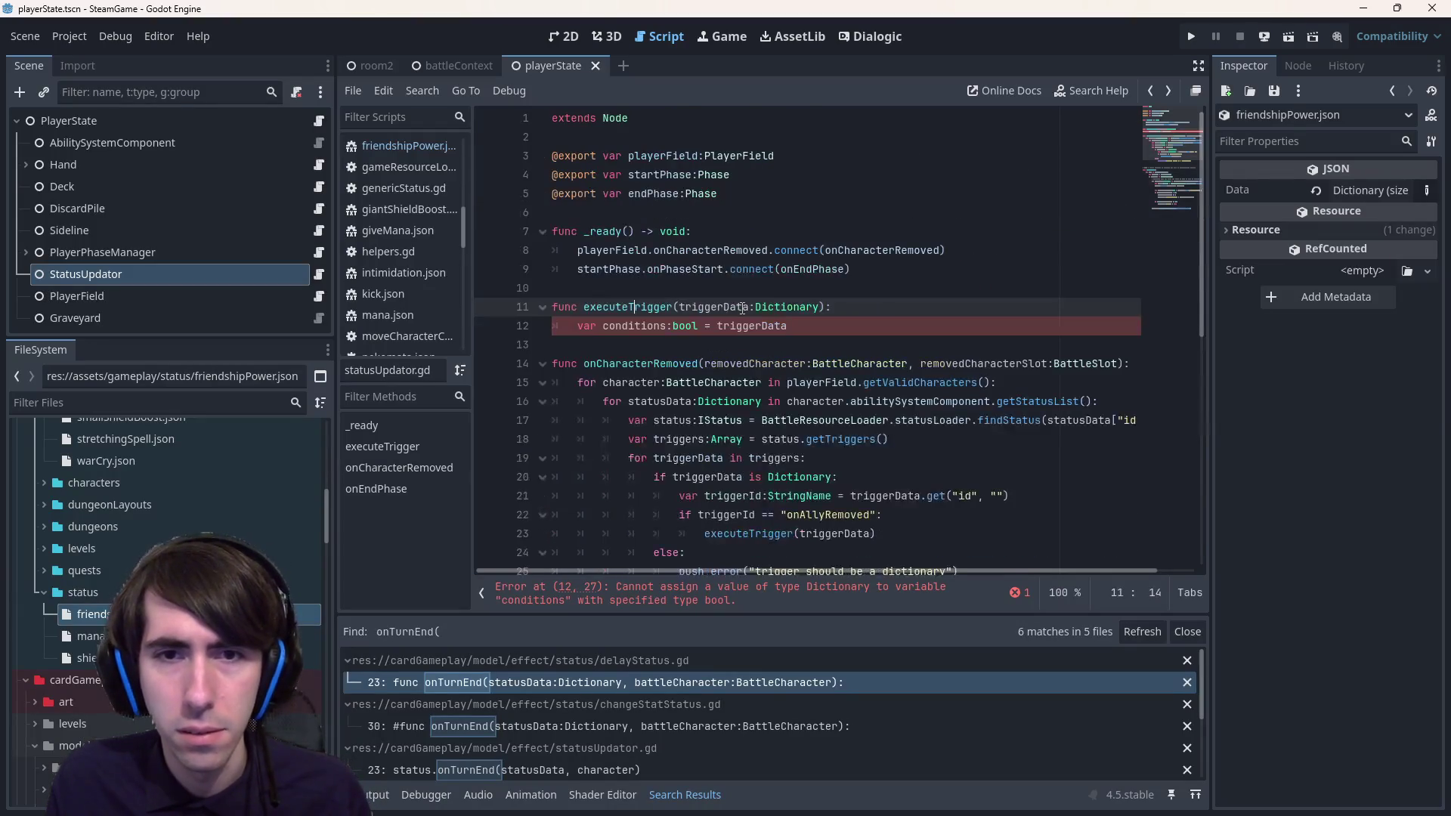
# - Rename conditions to condition, rework the triggerData lookup, and save
pyautogui.press('Down')
pyautogui.press('Delete')
pyautogui.hotkey('ctrl', 'Right')
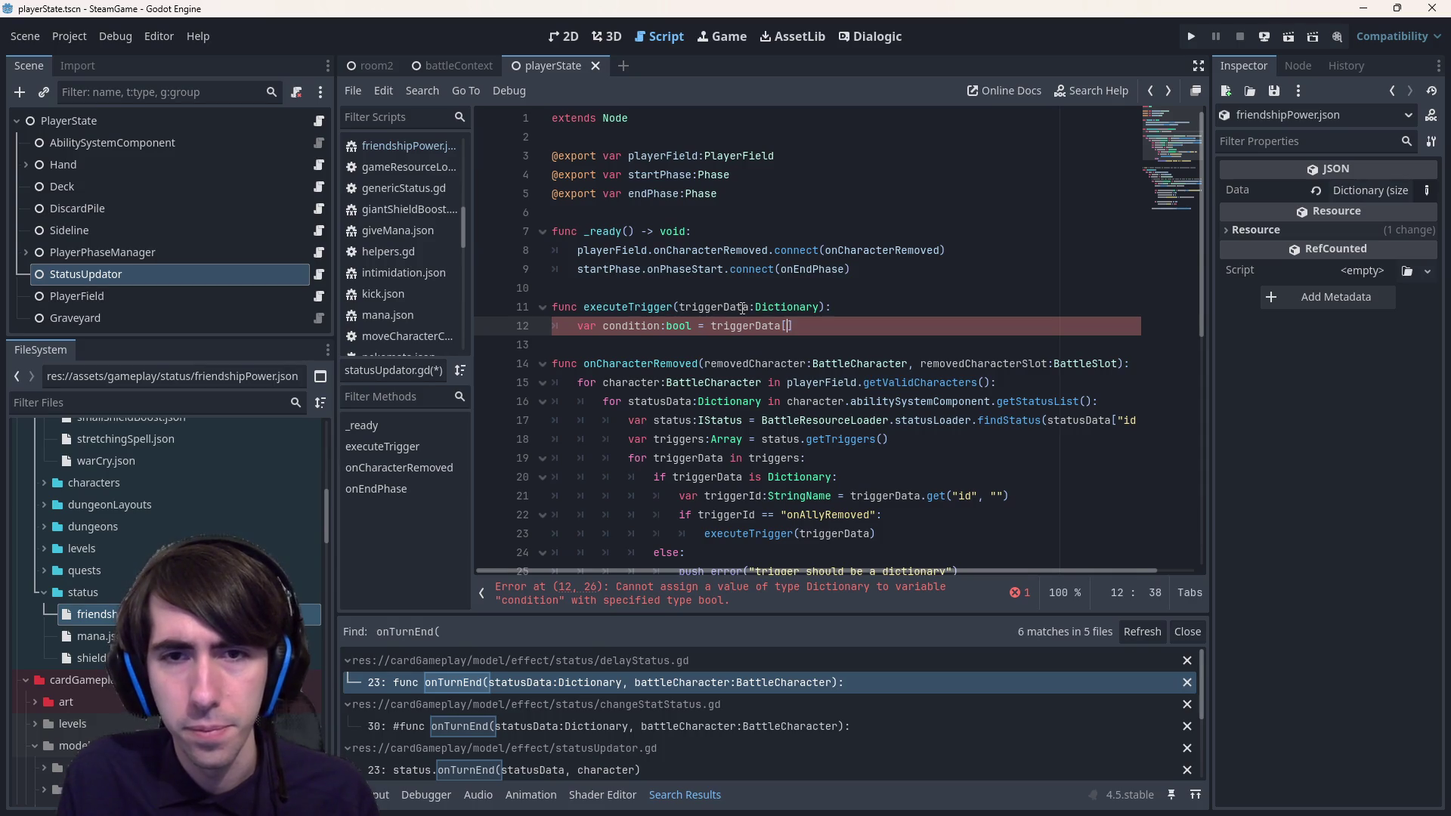
pyautogui.press('BackSpace')
pyautogui.write('ge')
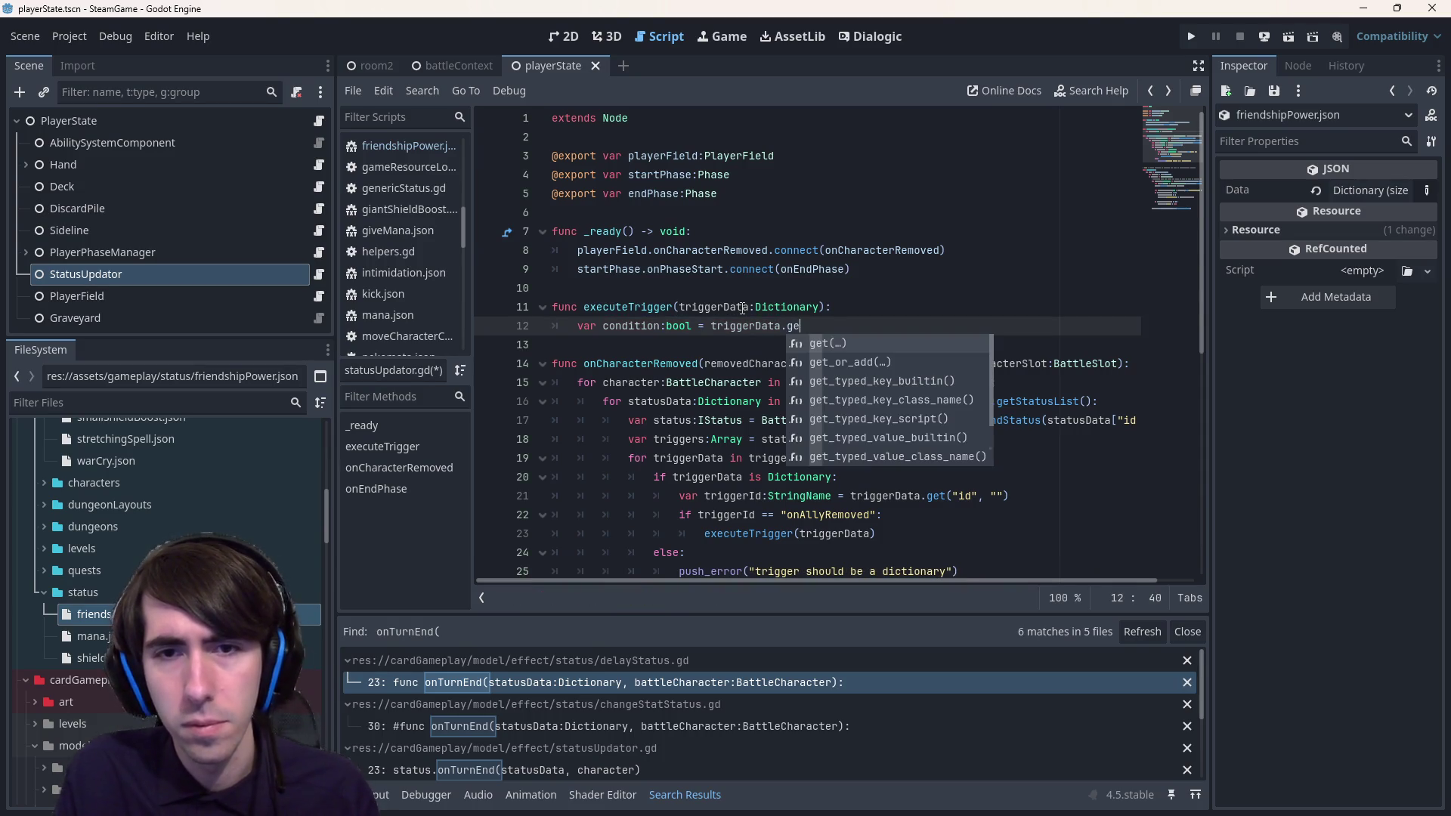
pyautogui.write('t("condition')
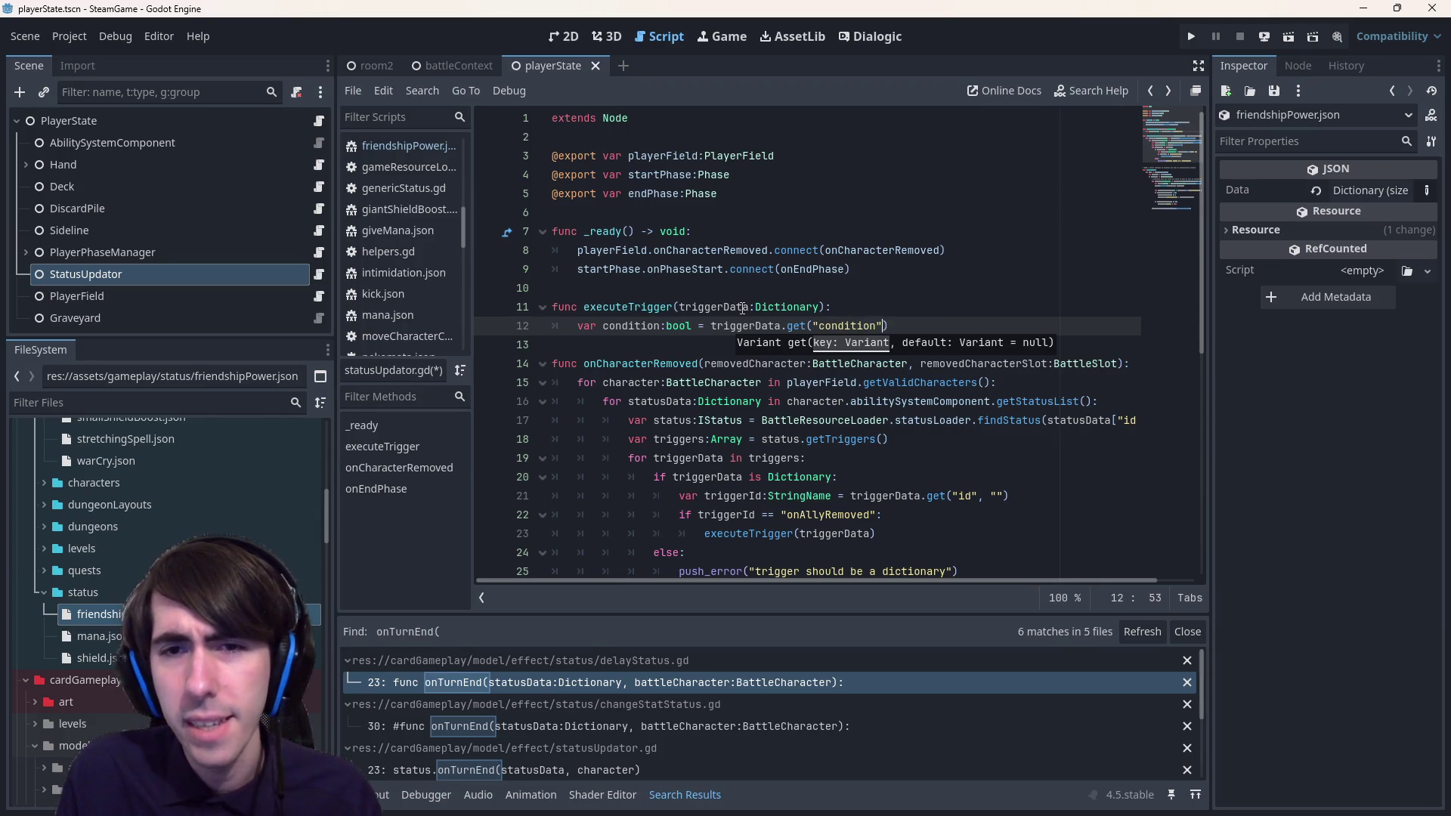
pyautogui.write(', true')
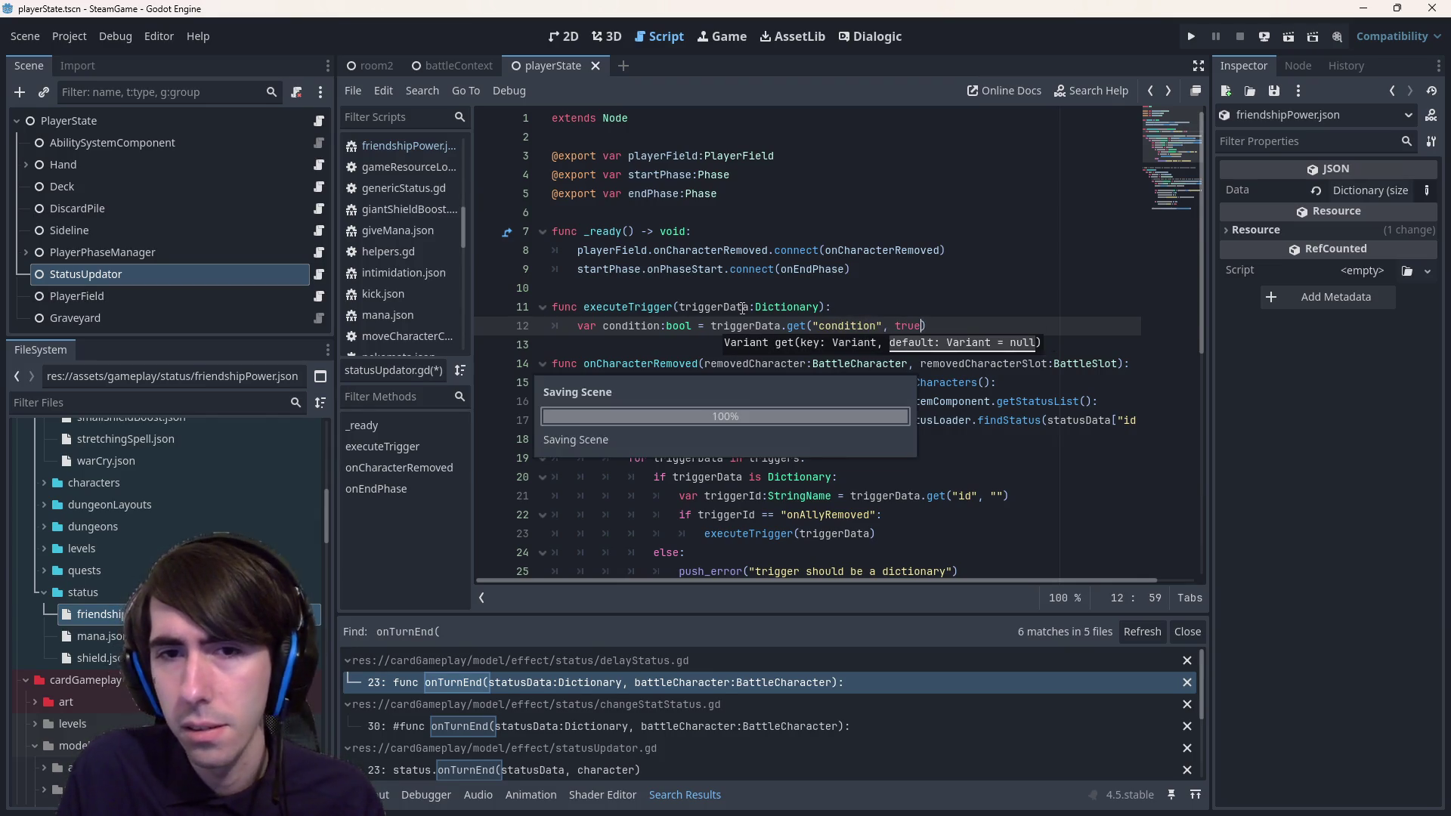
pyautogui.write('true')
pyautogui.hotkey('ctrl', 's')
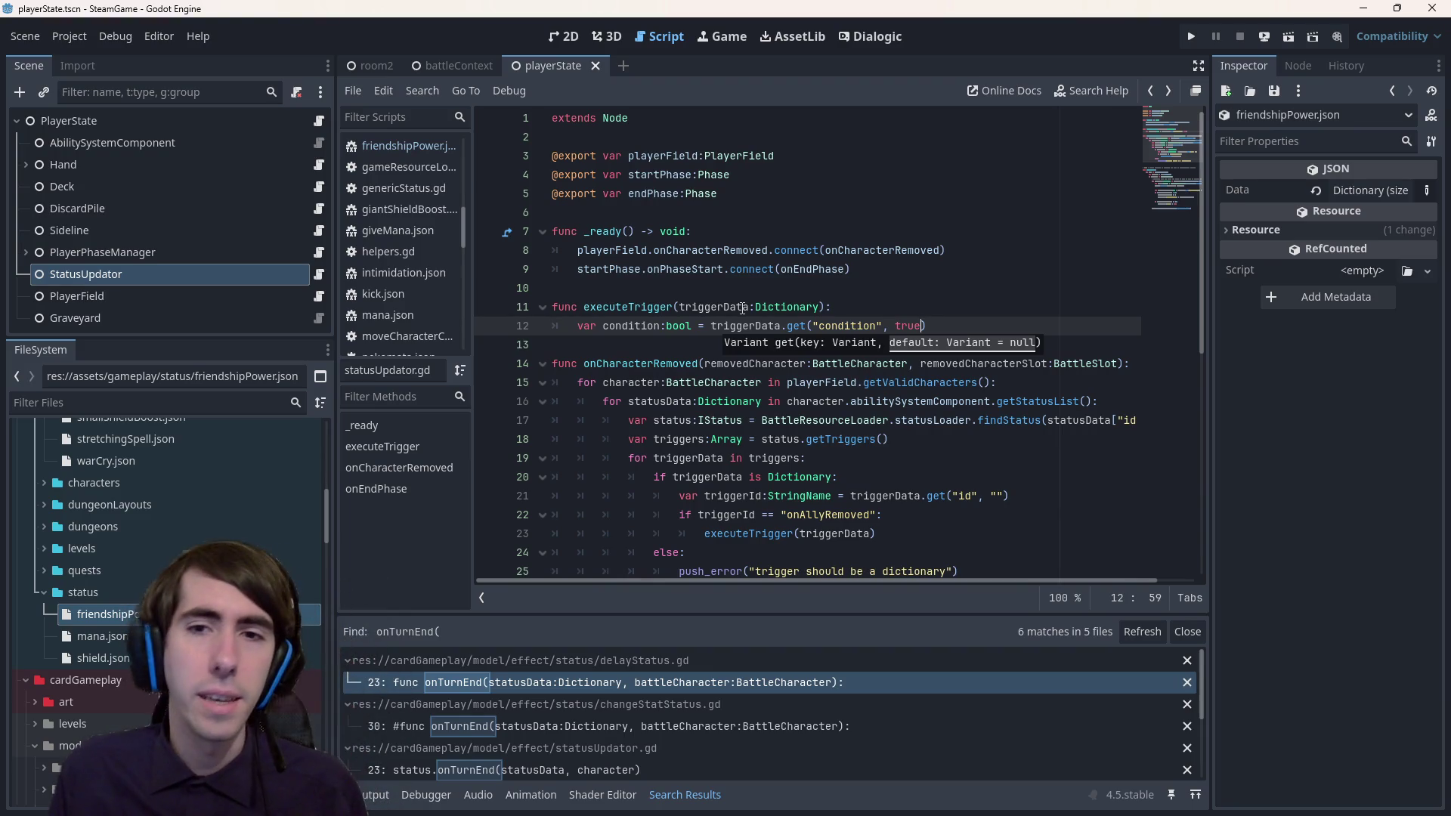
# - Call DictionaryHelpers.getInt() for the condition and open getInt's definition in dictionaryHelpers.gd
pyautogui.write('Diction')
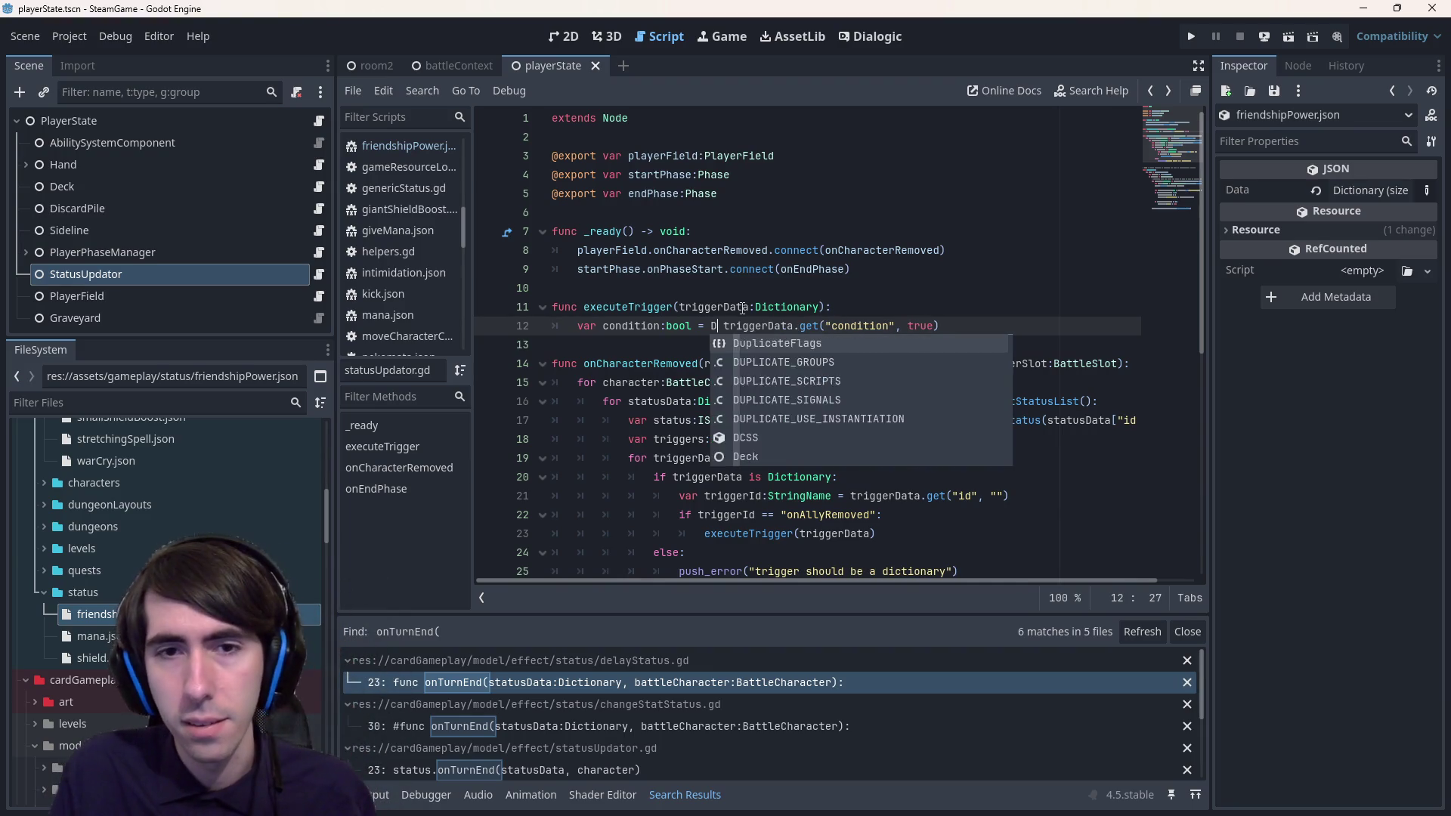
pyautogui.press('Return')
pyautogui.write('.getB')
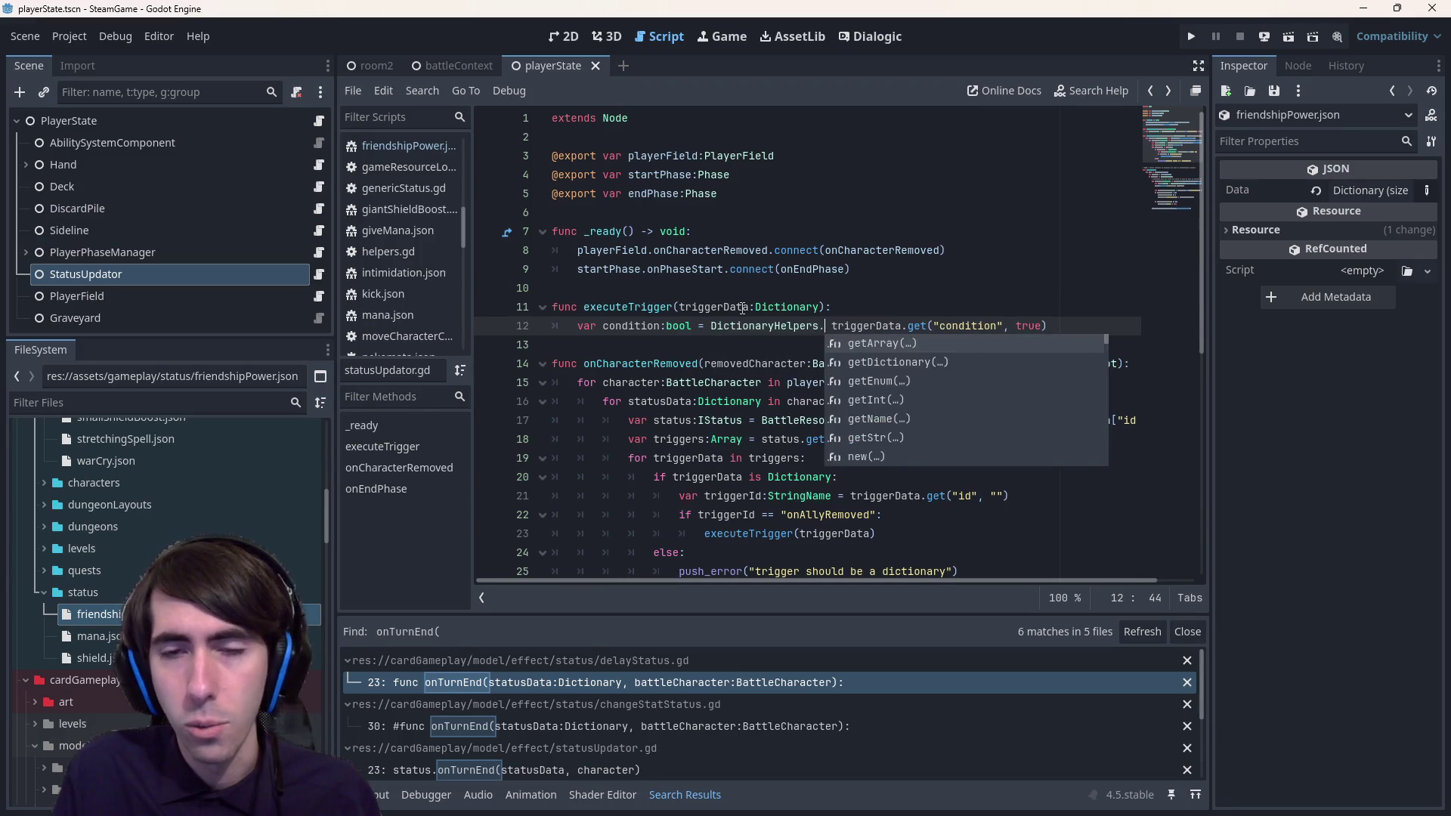
pyautogui.press('BackSpace')
pyautogui.press('BackSpace')
pyautogui.press('BackSpace')
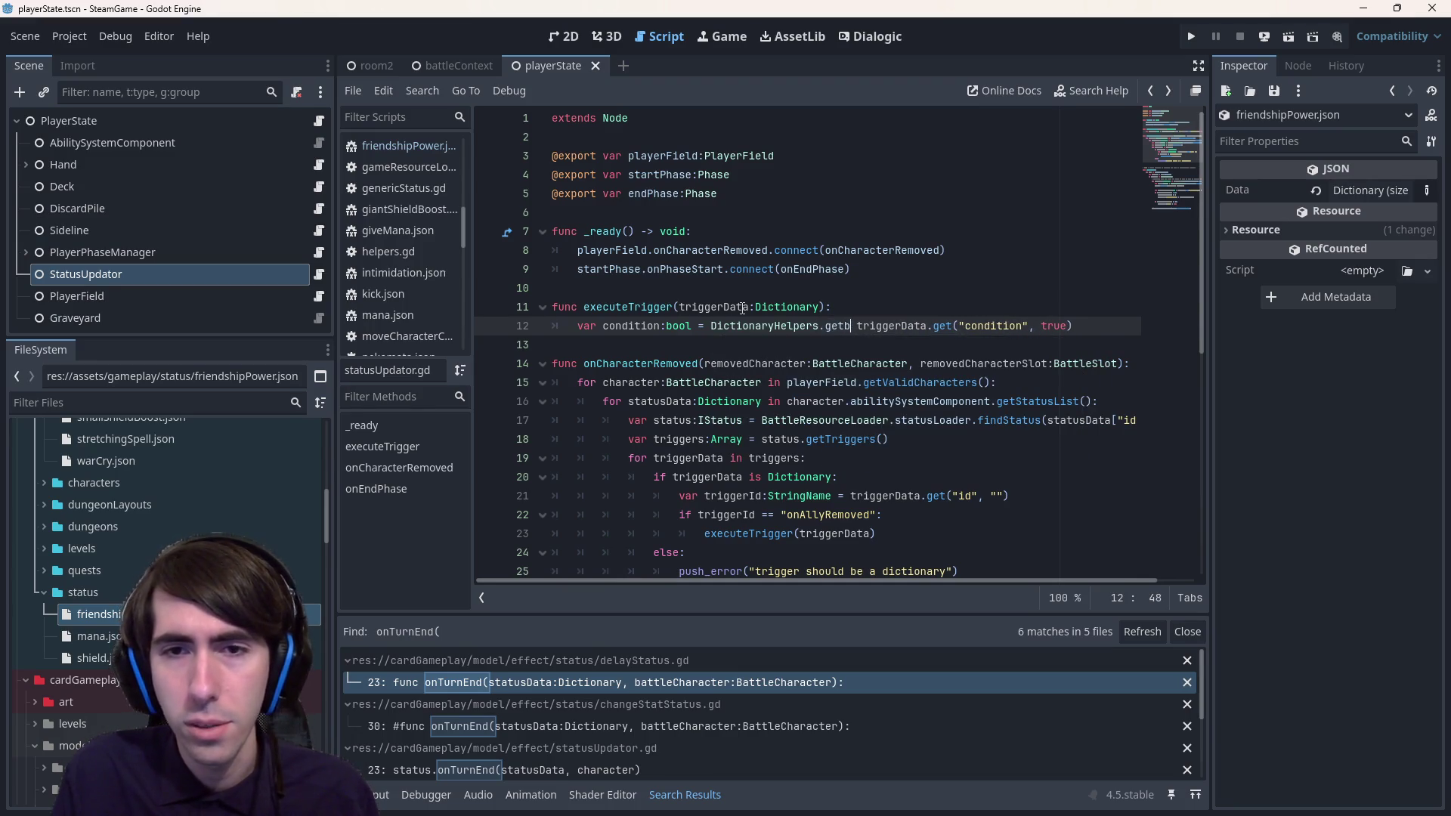
pyautogui.write('get')
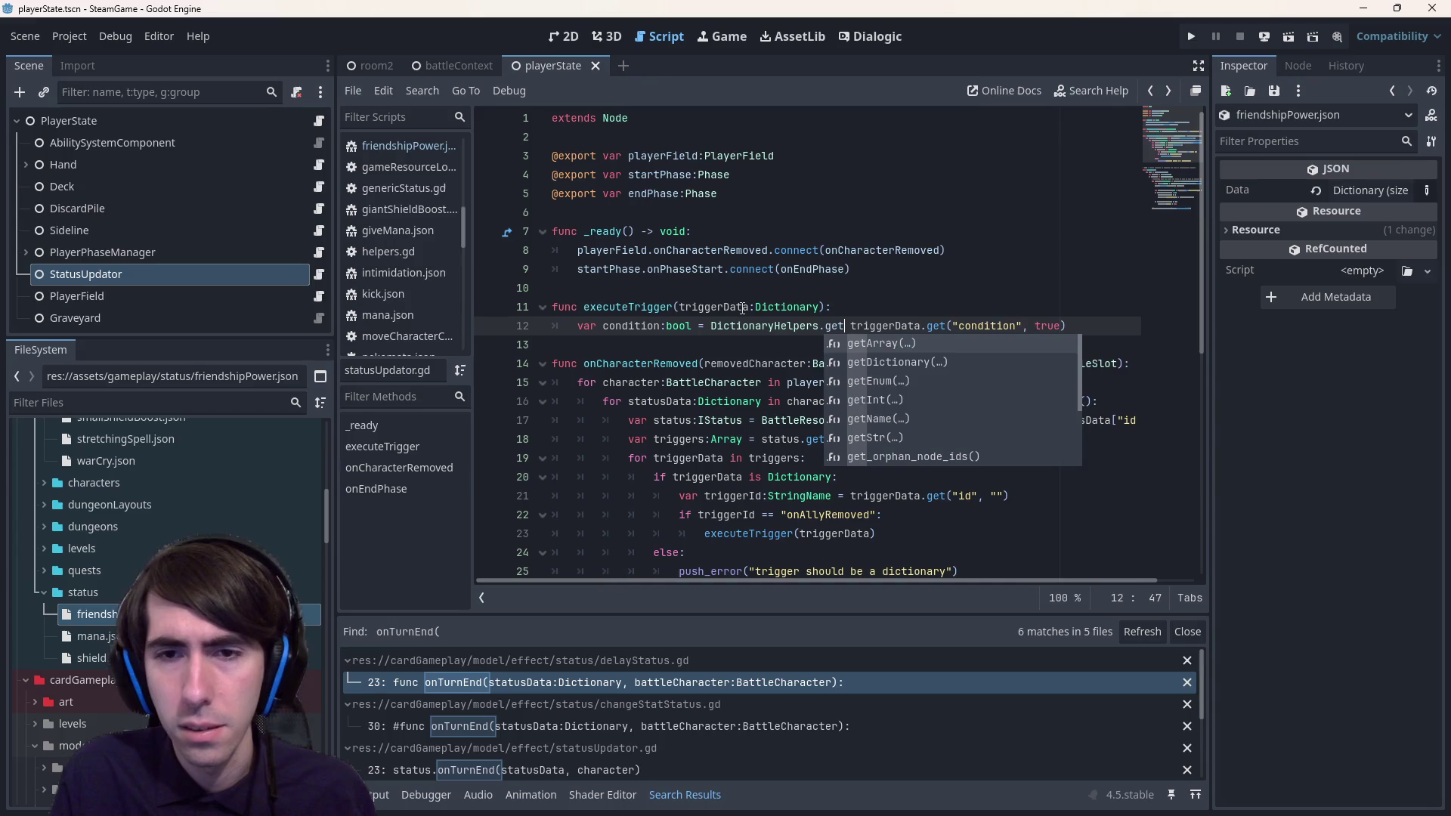
pyautogui.press('Down')
pyautogui.press('Down')
pyautogui.press('Down')
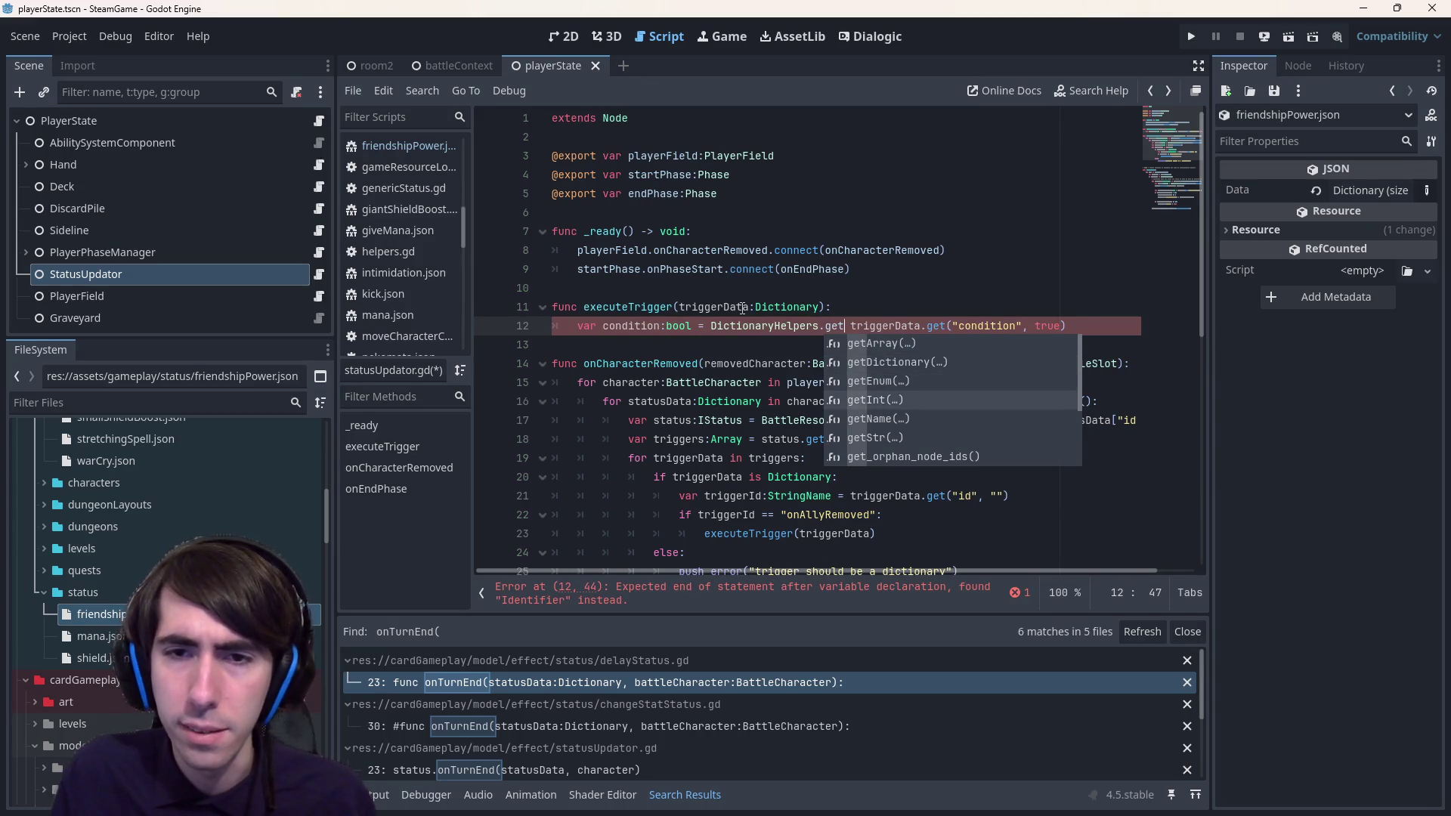
pyautogui.press('Return')
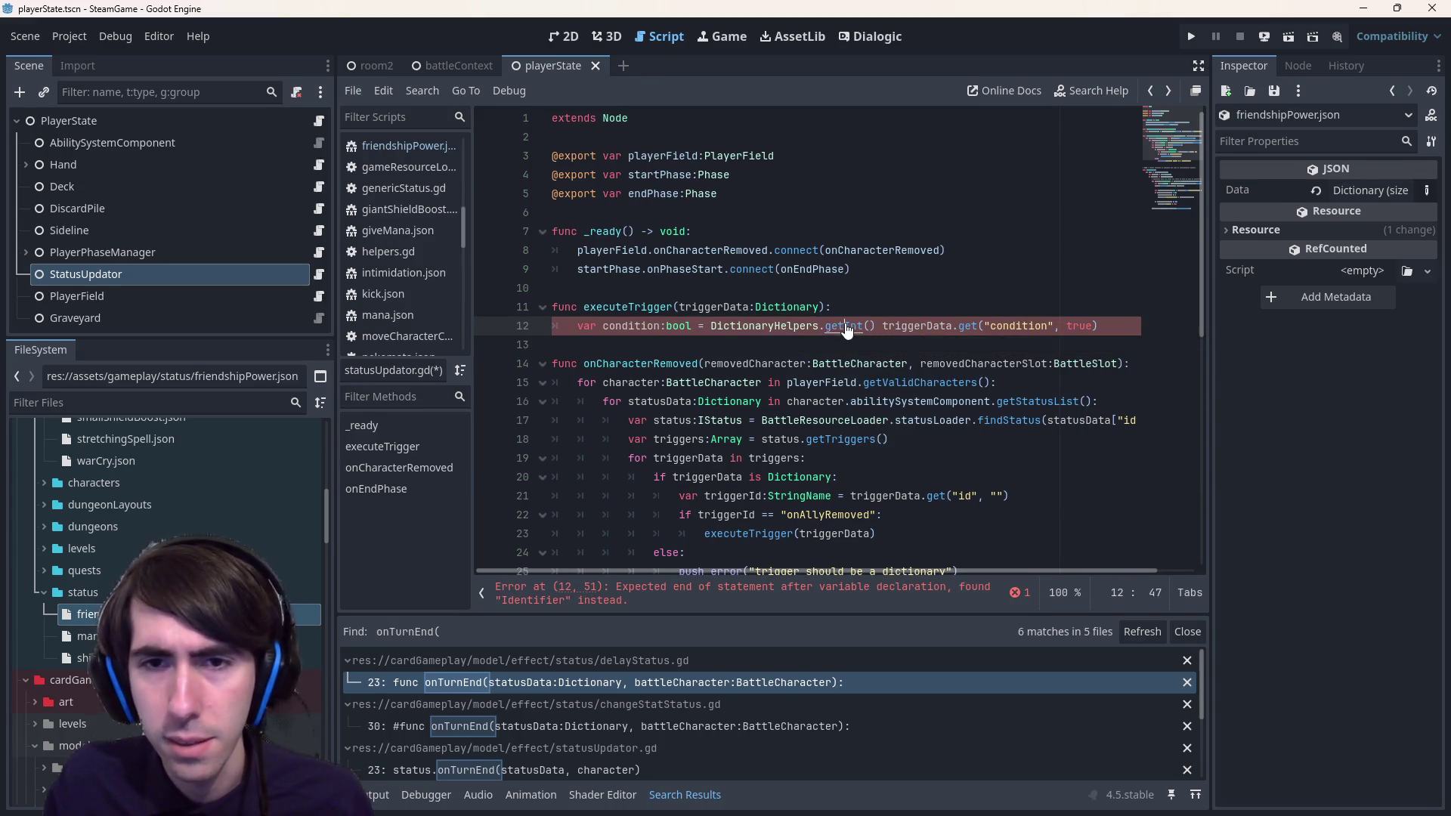
pyautogui.keyDown('ctrl'); pyautogui.click(846, 325); pyautogui.keyUp('ctrl')
pyautogui.moveTo(693, 327); pyautogui.dragTo(501, 169)
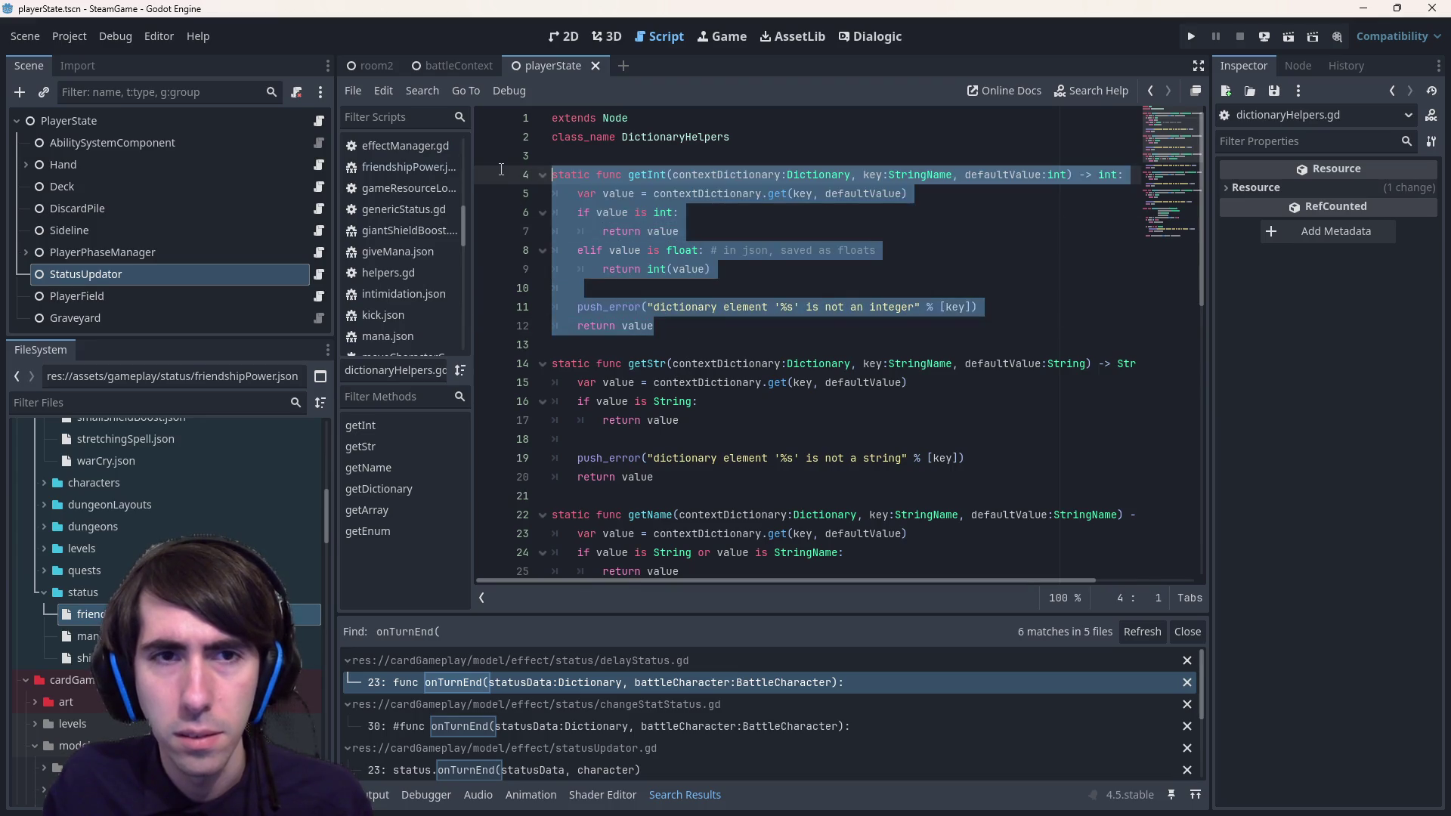
# - Duplicate getInt above itself as getBool with a bool return type
pyautogui.hotkey('ctrl', 'c')
pyautogui.click(586, 153)
pyautogui.press('Return')
pyautogui.press('Return')
pyautogui.press('Up')
pyautogui.hotkey('ctrl', 'v')
pyautogui.doubleClick(647, 174)
pyautogui.write('getBool')
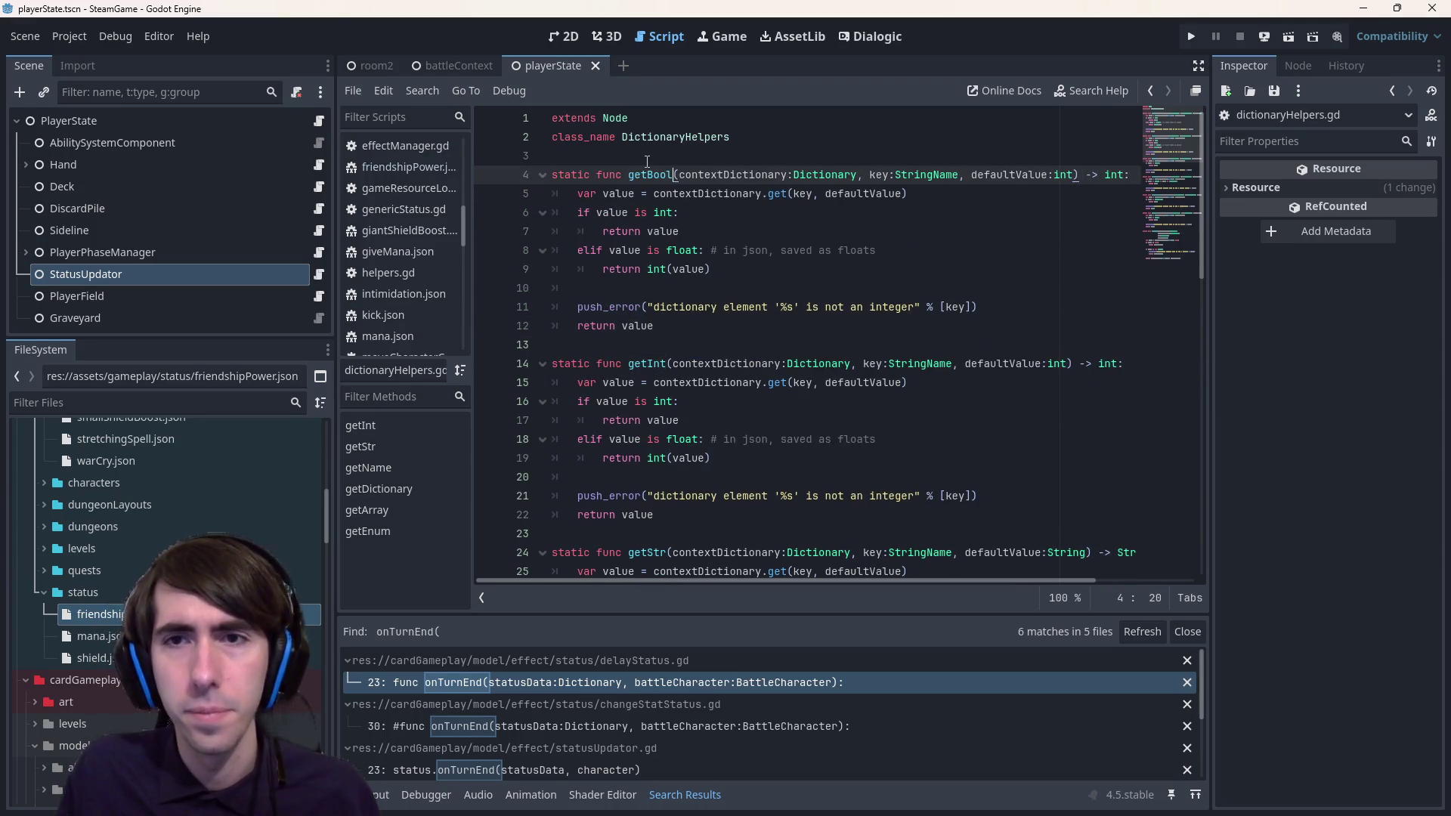
pyautogui.doubleClick(1113, 176)
pyautogui.write('bool')
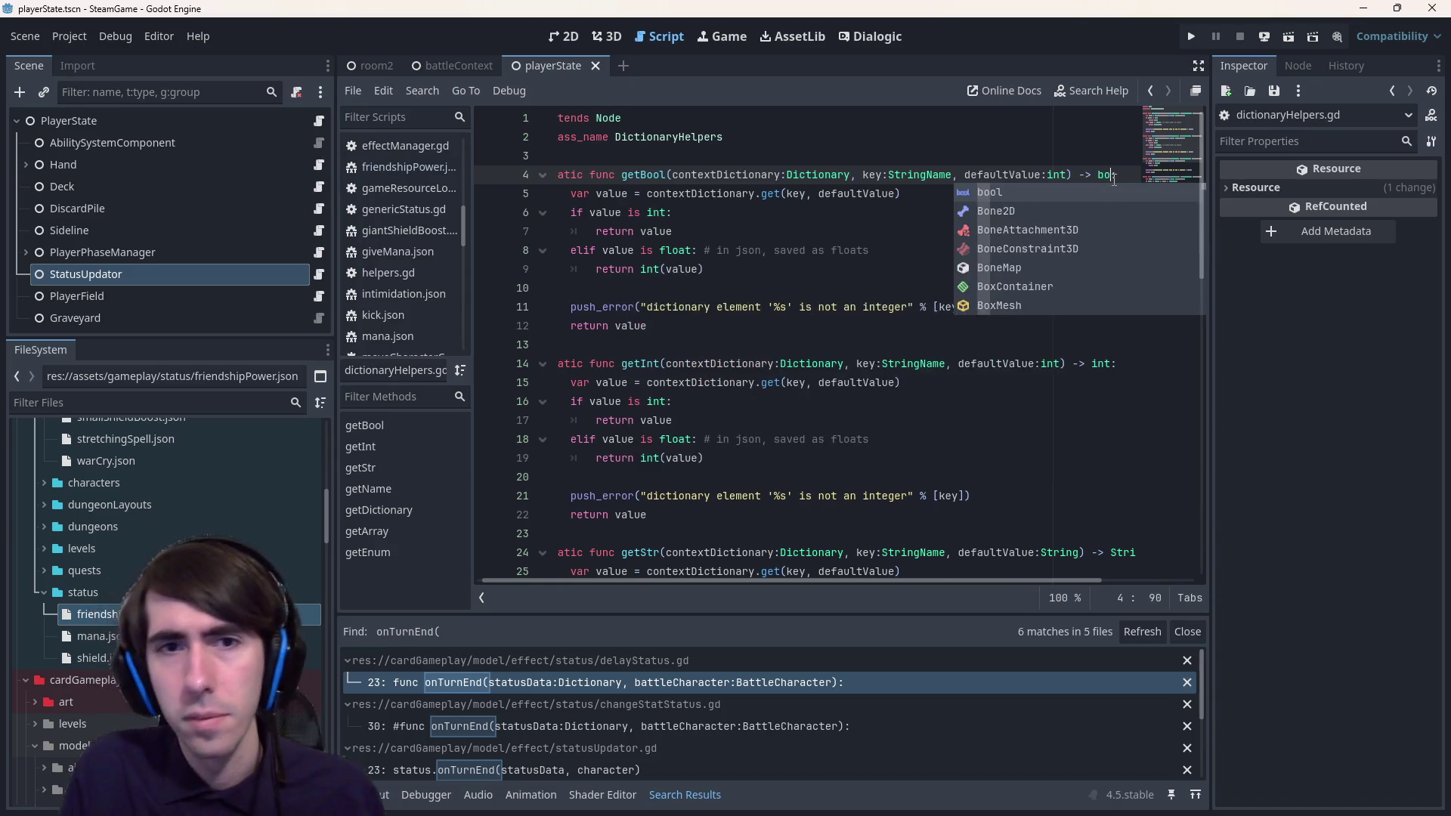
# - Make getBool's type check test for bool and delete the float conversion branch
pyautogui.click(654, 212)
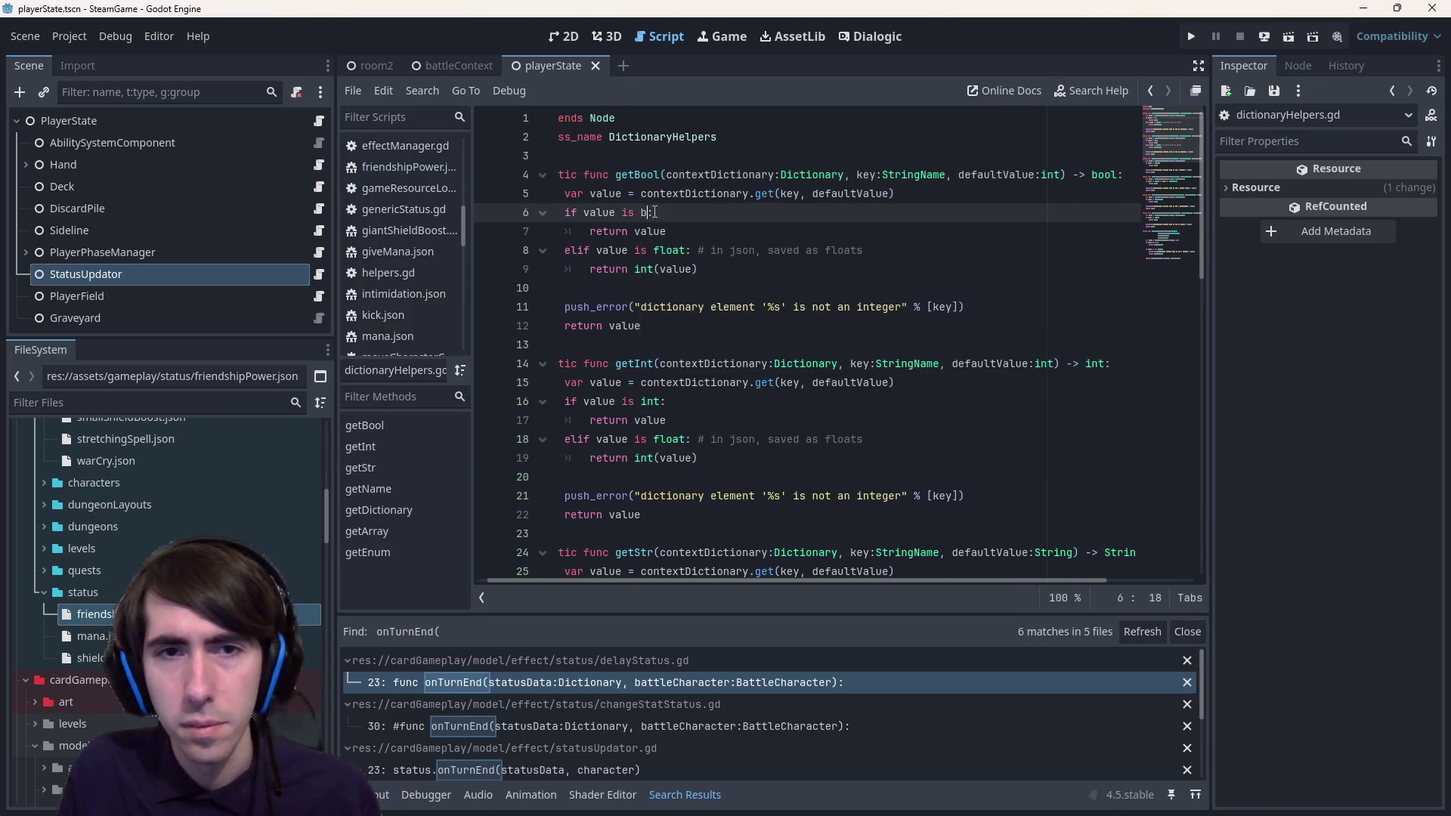
pyautogui.write('ool')
pyautogui.click(685, 193)
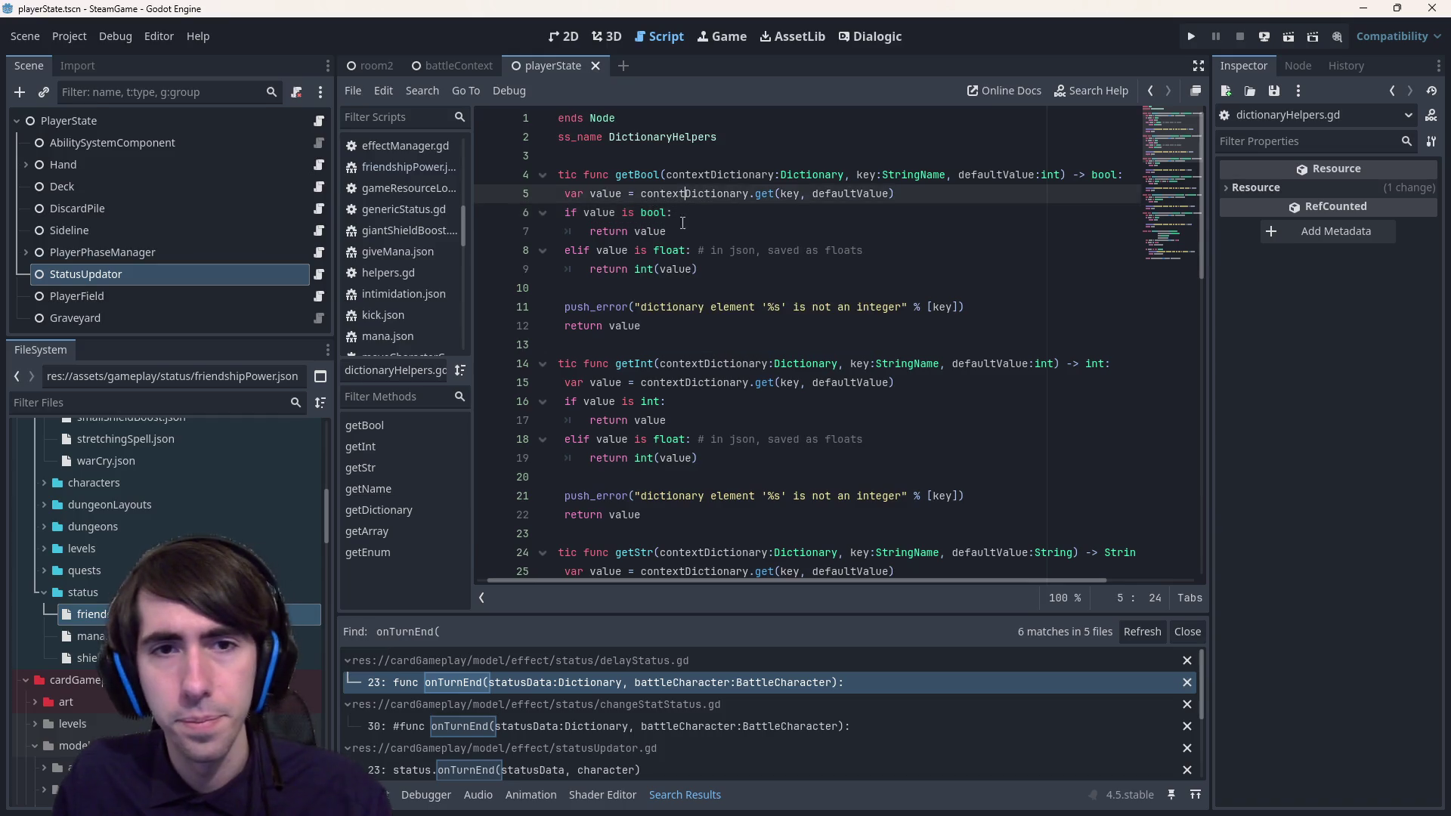
pyautogui.moveTo(733, 271); pyautogui.dragTo(680, 233)
pyautogui.press('BackSpace')
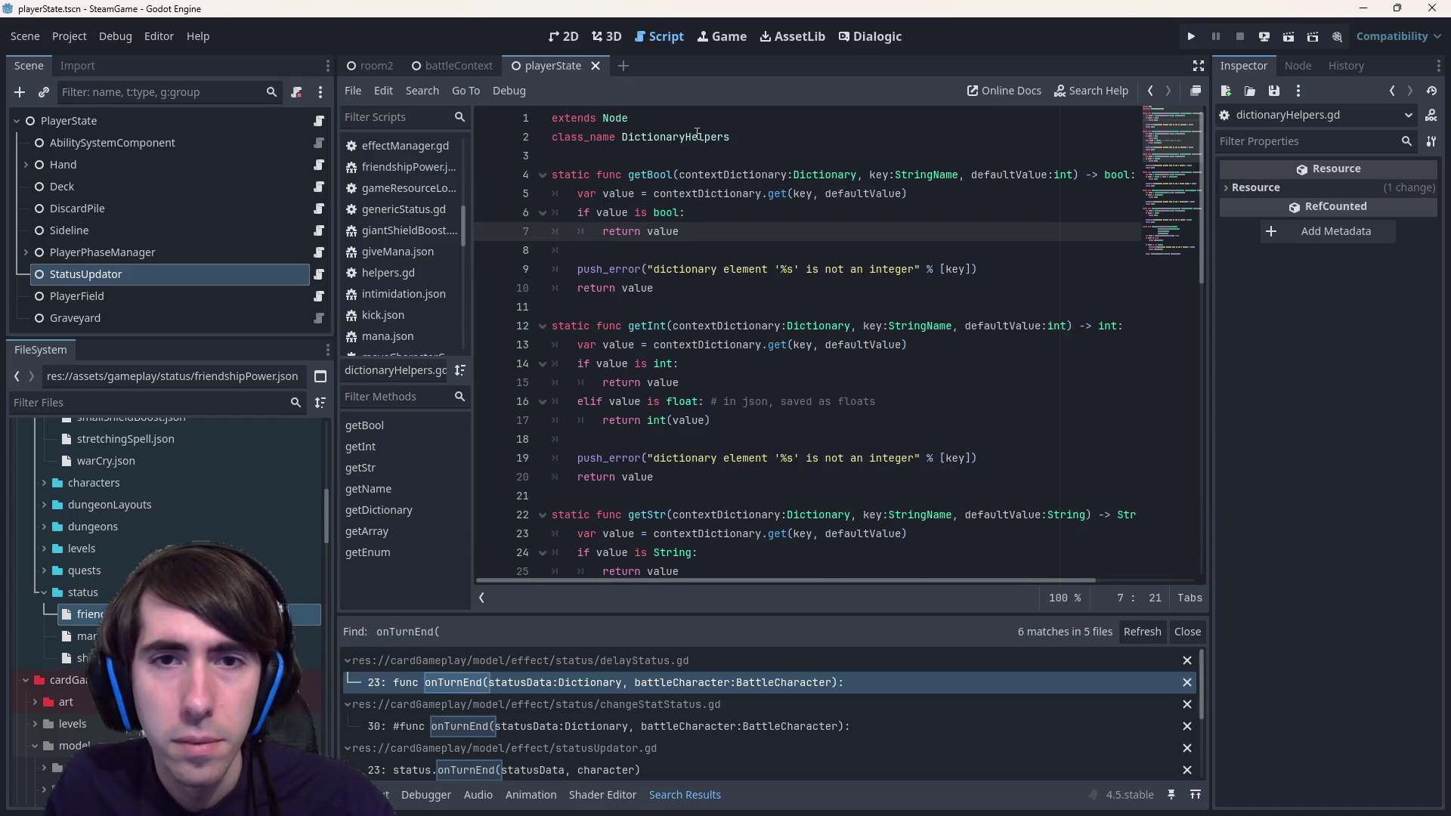
pyautogui.doubleClick(643, 170)
pyautogui.doubleClick(701, 193)
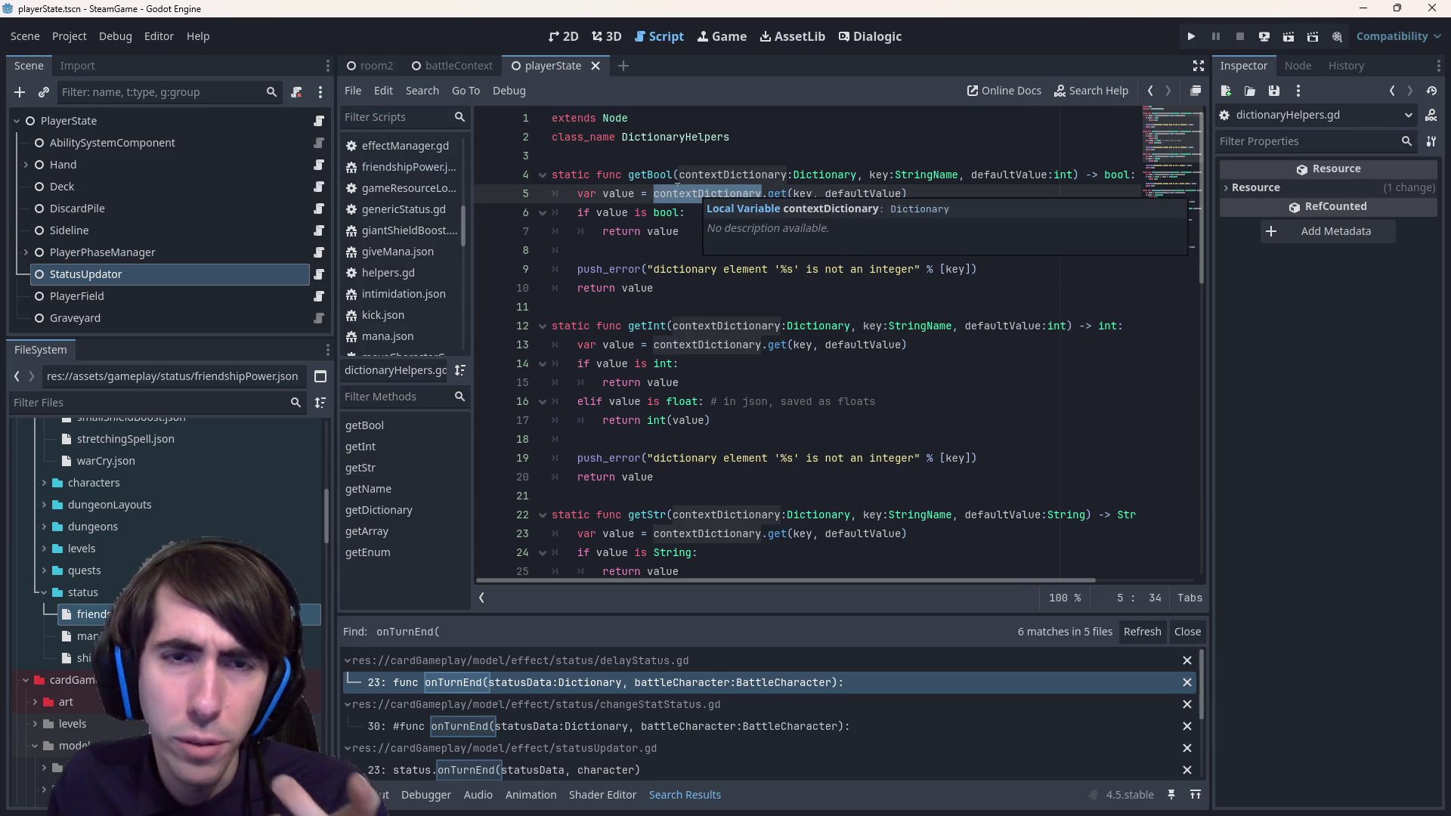
pyautogui.doubleClick(655, 175)
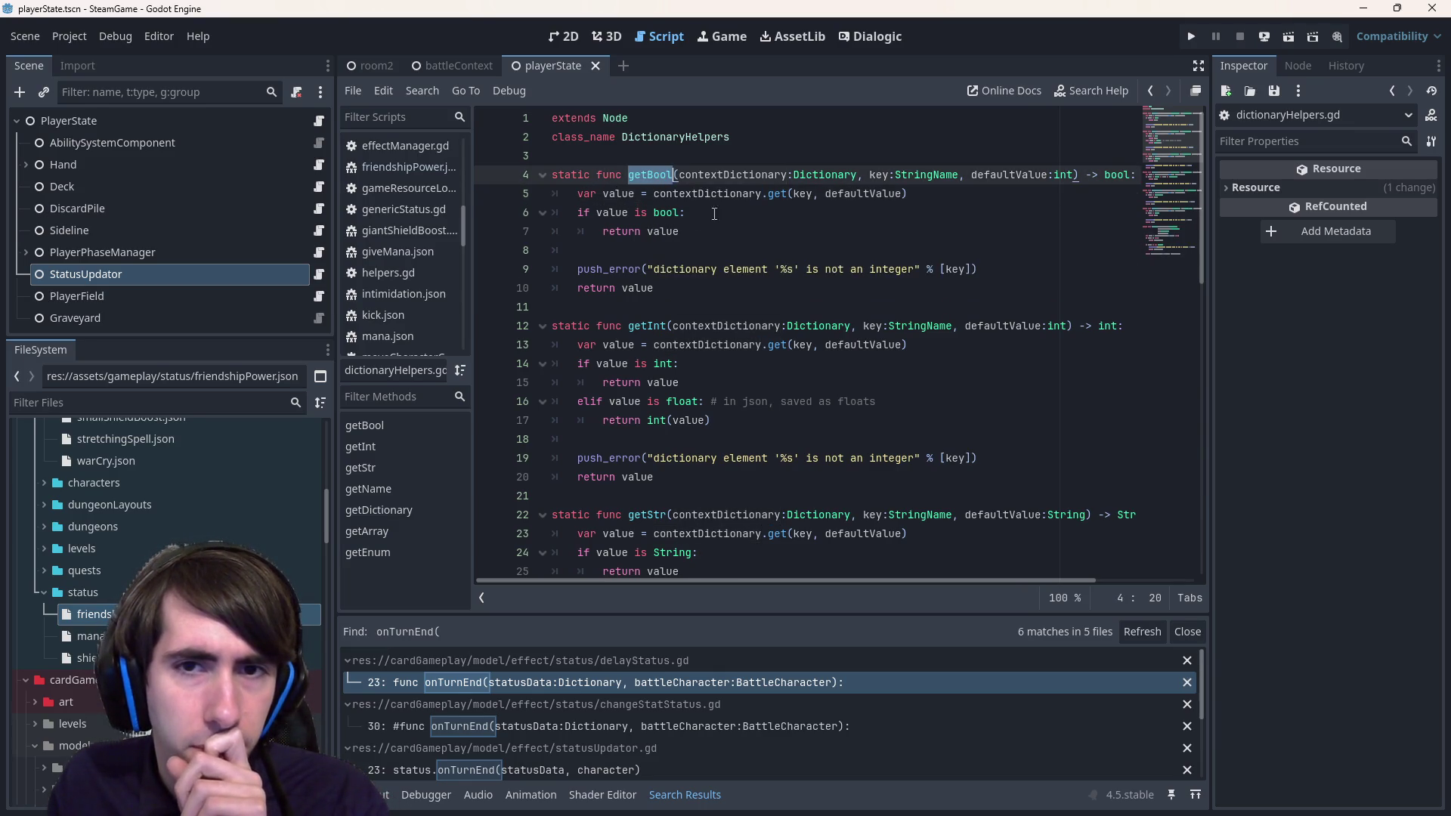
# - Change getBool's error message to 'not a boolean' and return to statusUpdator.gd
pyautogui.click(735, 275)
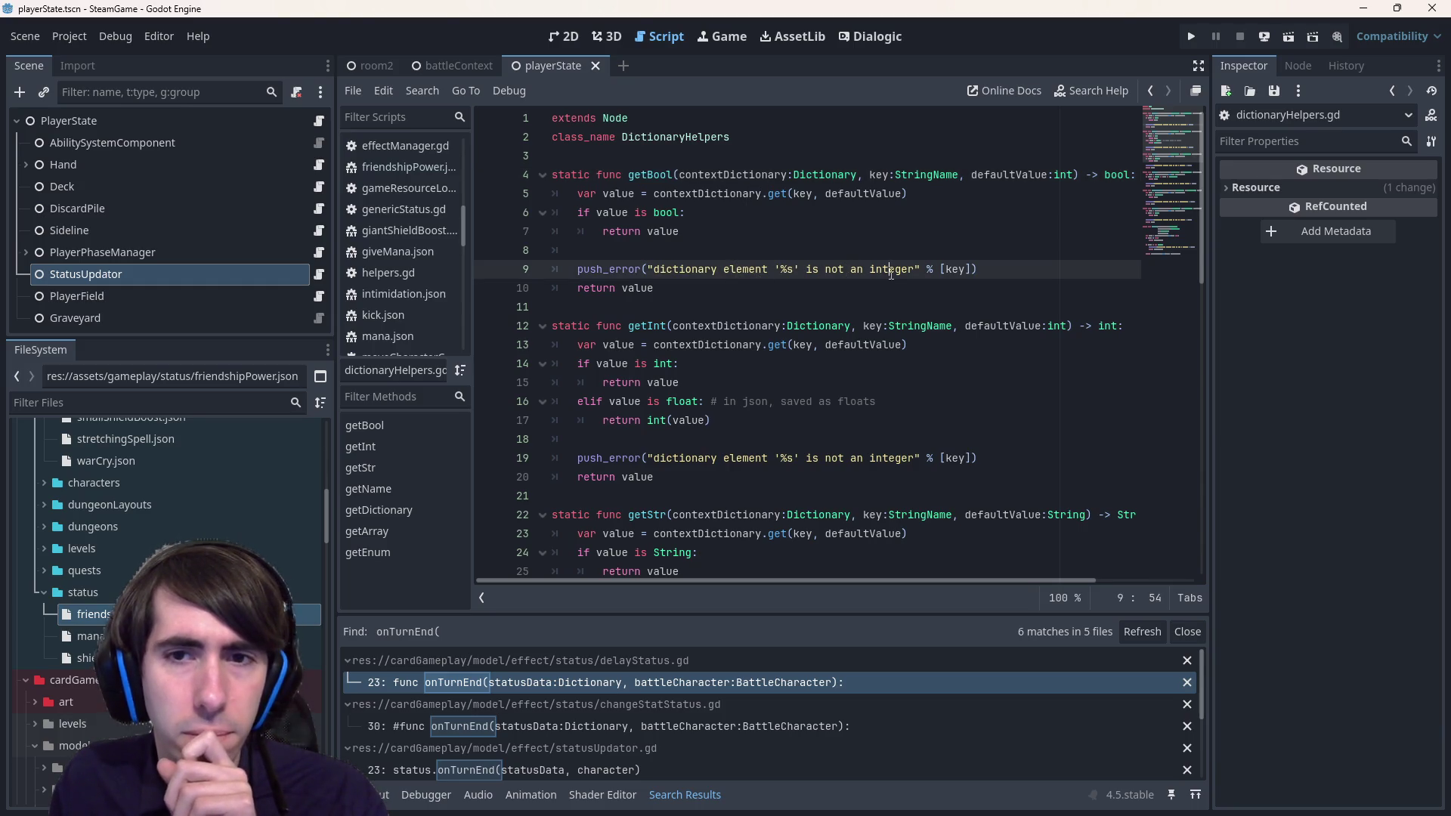
pyautogui.doubleClick(890, 270)
pyautogui.press('BackSpace')
pyautogui.write('boolea')
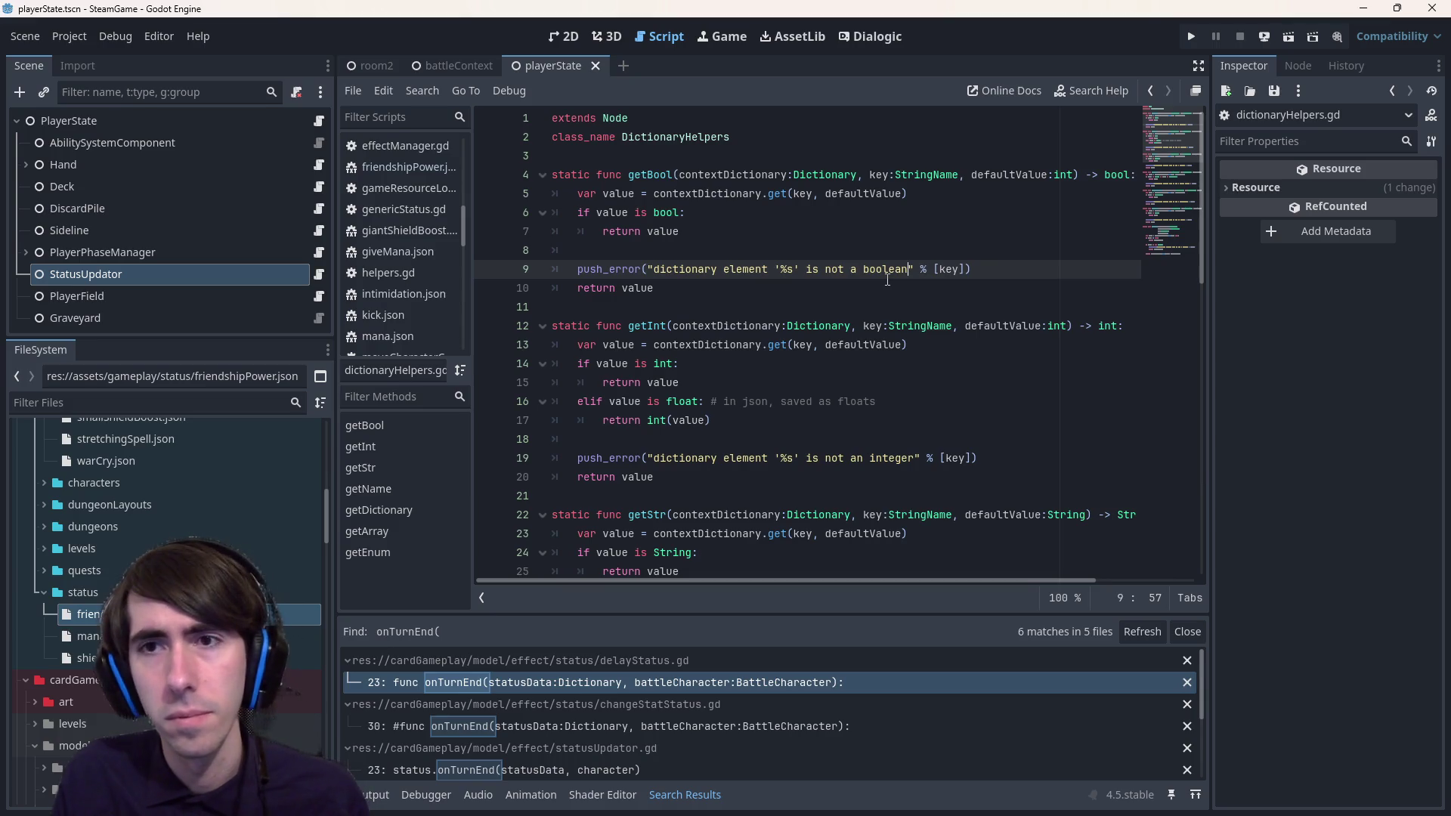
pyautogui.press('Up')
pyautogui.press('Up')
pyautogui.press('Up')
pyautogui.press('Home')
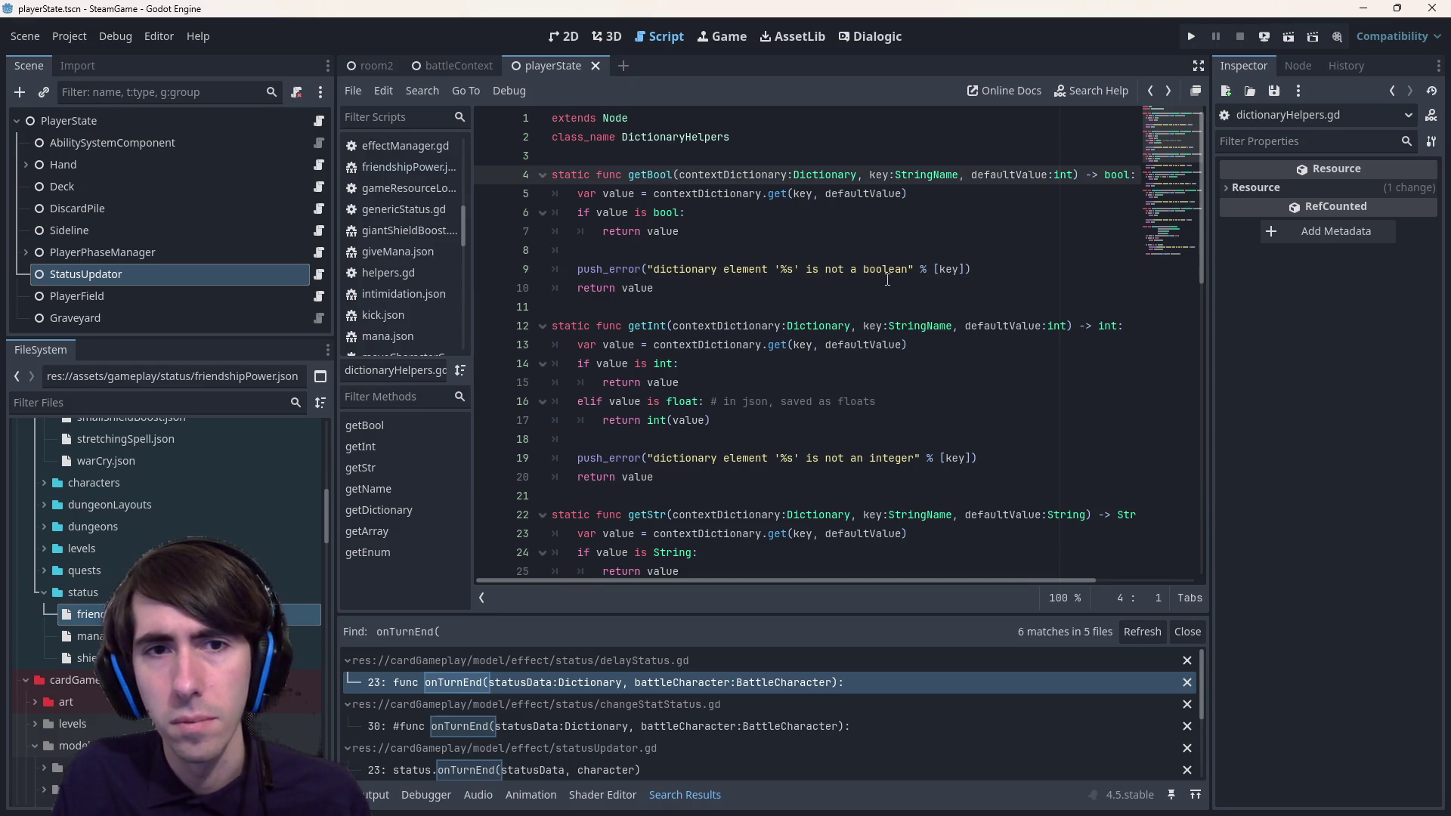
pyautogui.hotkey('alt', 'Left')
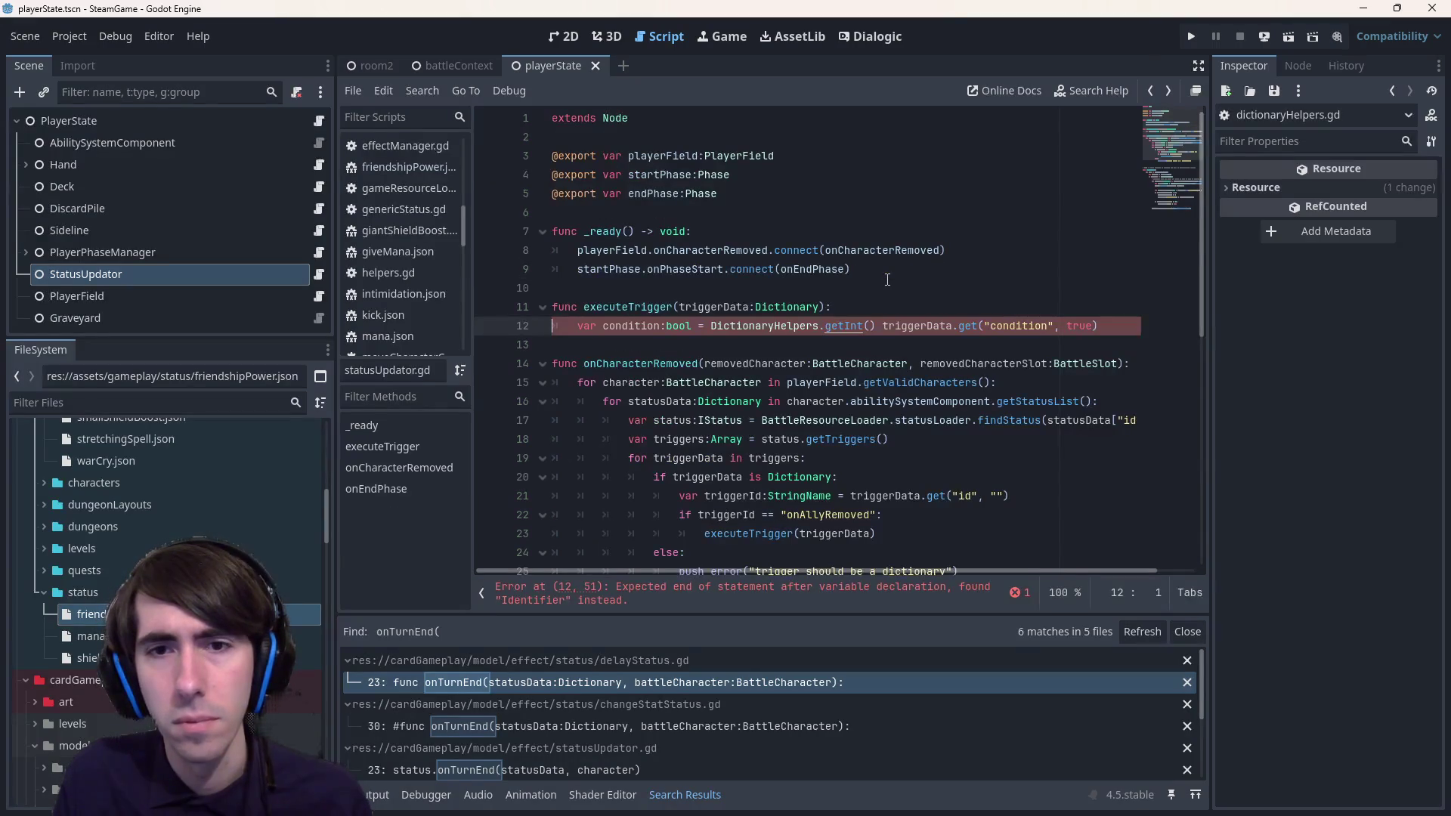
# - Change line 12 to DictionaryHelpers.getBool(triggerData, "condition", true) and save the script
pyautogui.doubleClick(845, 328)
pyautogui.write('getB')
pyautogui.press('Return')
pyautogui.press('Delete')
pyautogui.hotkey('ctrl', 'Right')
pyautogui.hotkey('shift', 'ctrl', 'Left')
pyautogui.hotkey('shift', 'ctrl', 'Left')
pyautogui.press('BackSpace')
pyautogui.press('Delete')
pyautogui.press('End')
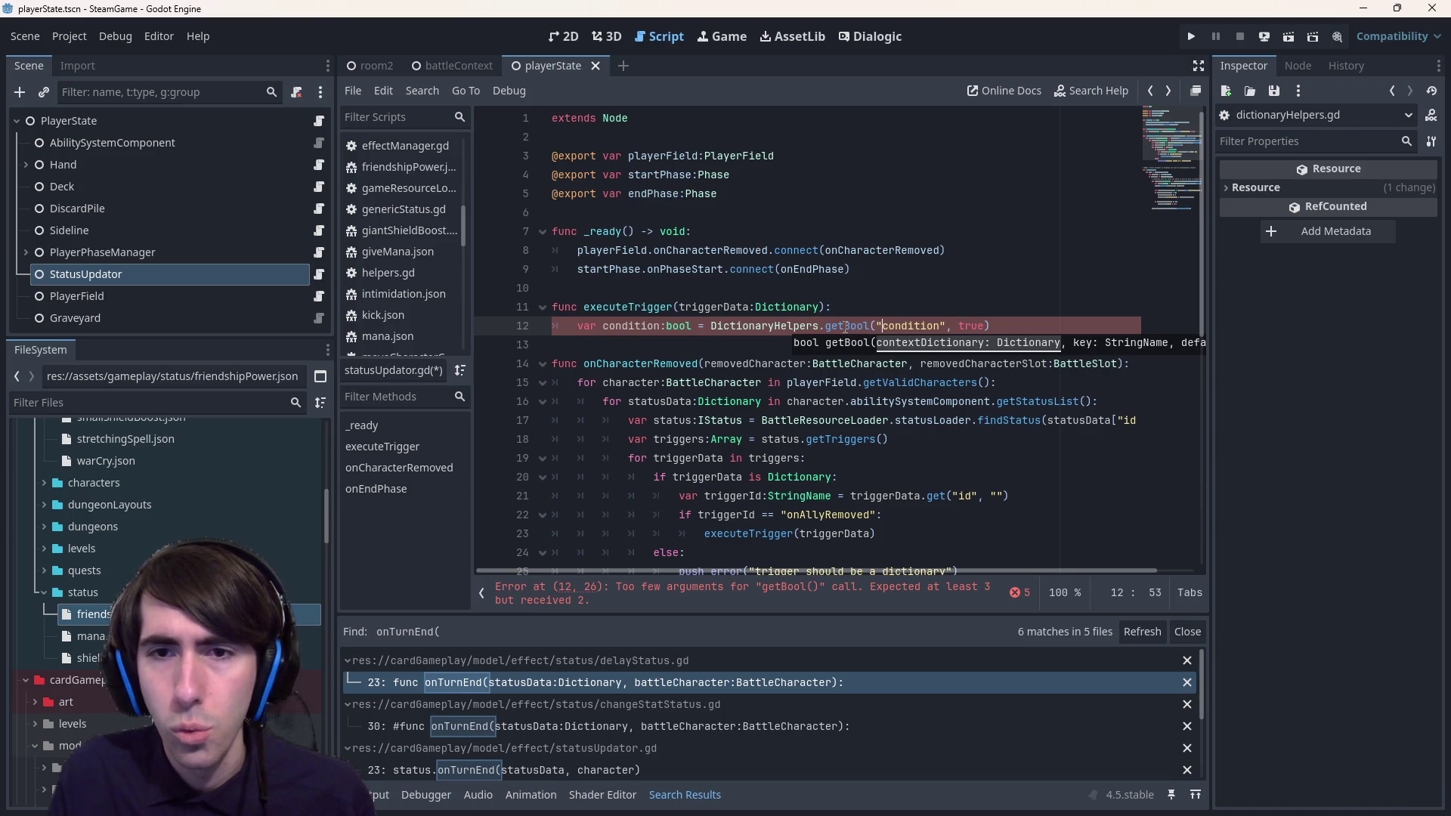
pyautogui.write('triggerData,')
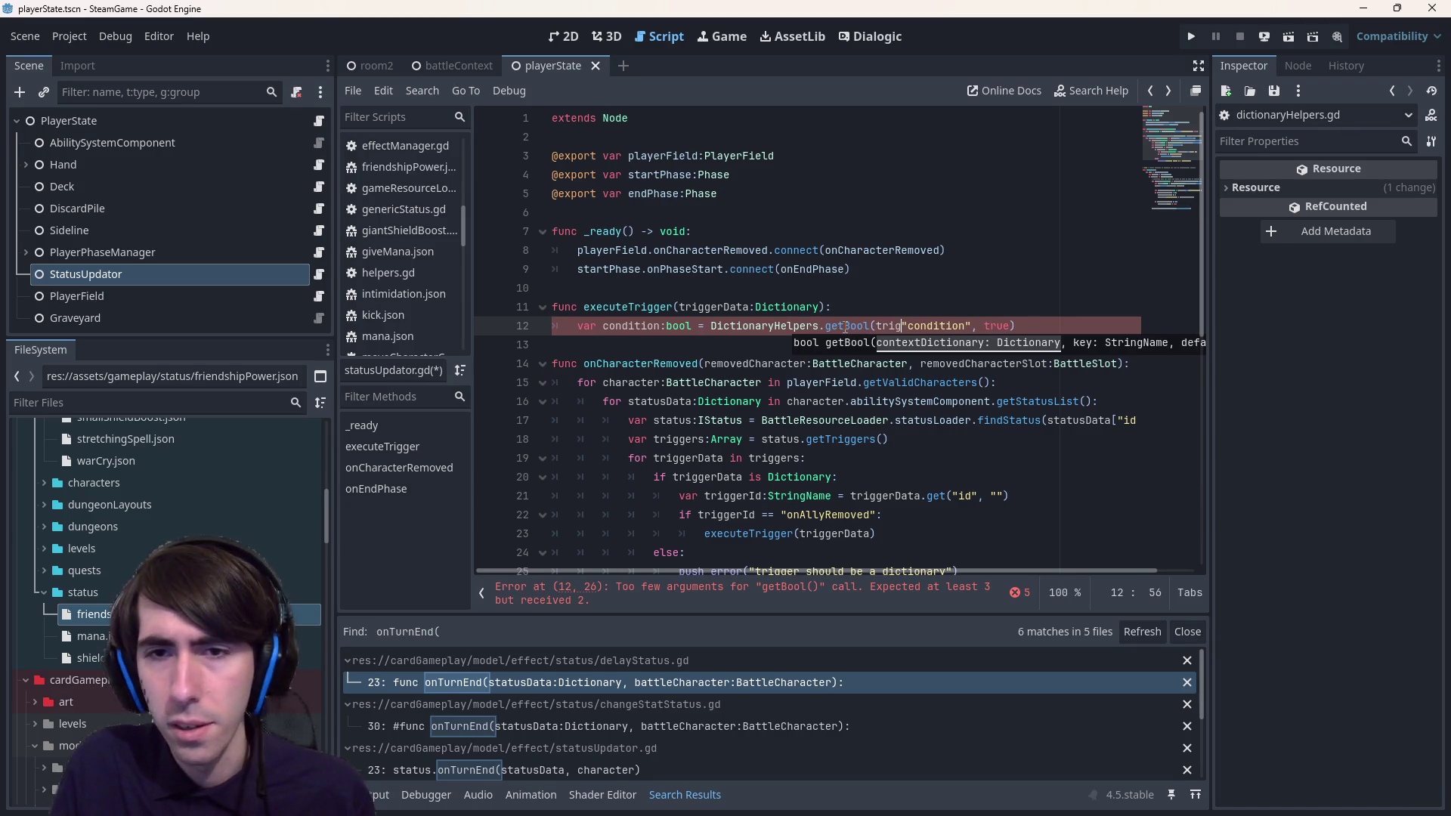
pyautogui.hotkey('ctrl', 's')
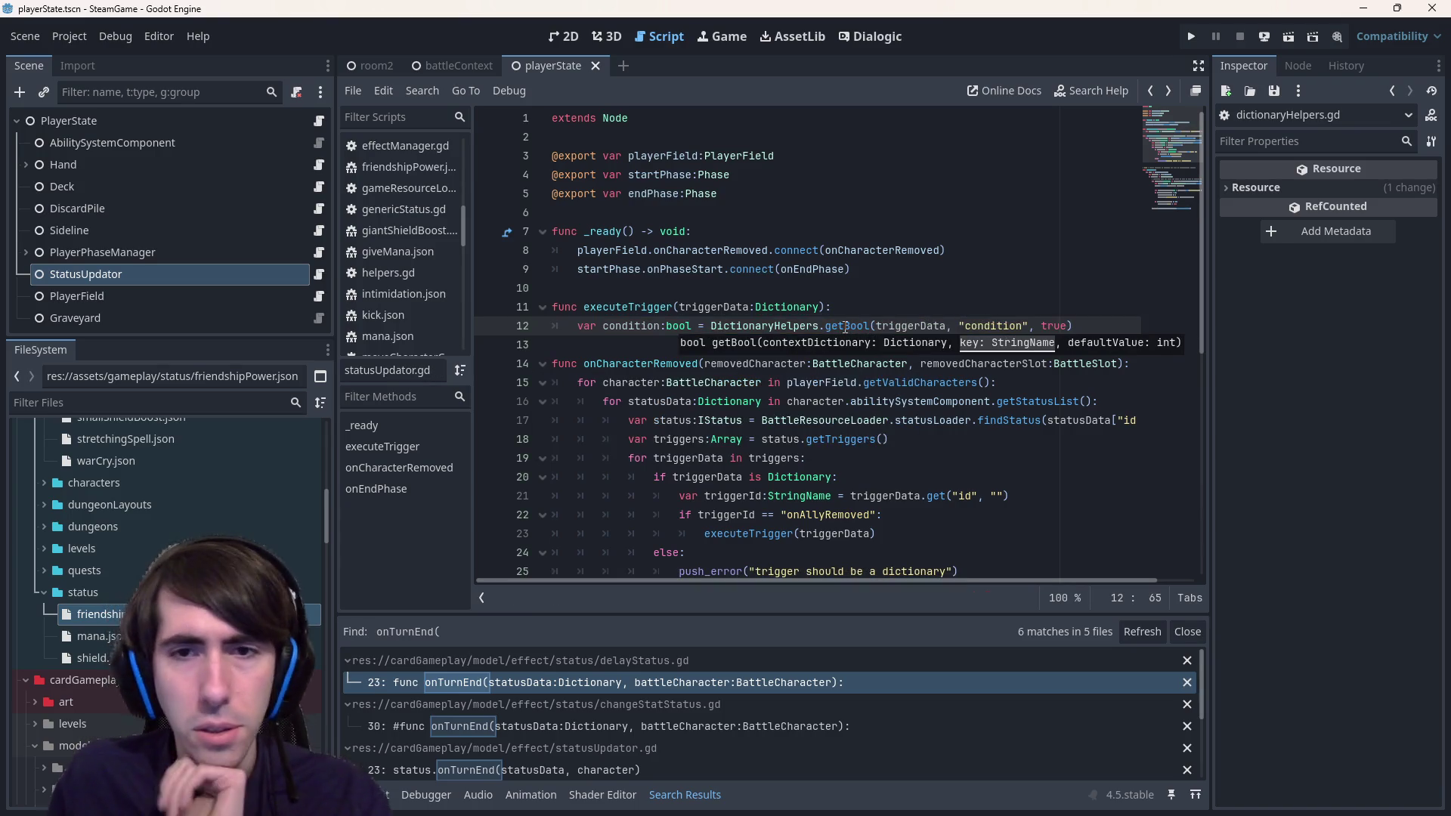
# - Move down to the triggerId line below the condition line
pyautogui.doubleClick(631, 326)
pyautogui.scroll(-2, 620, 225)
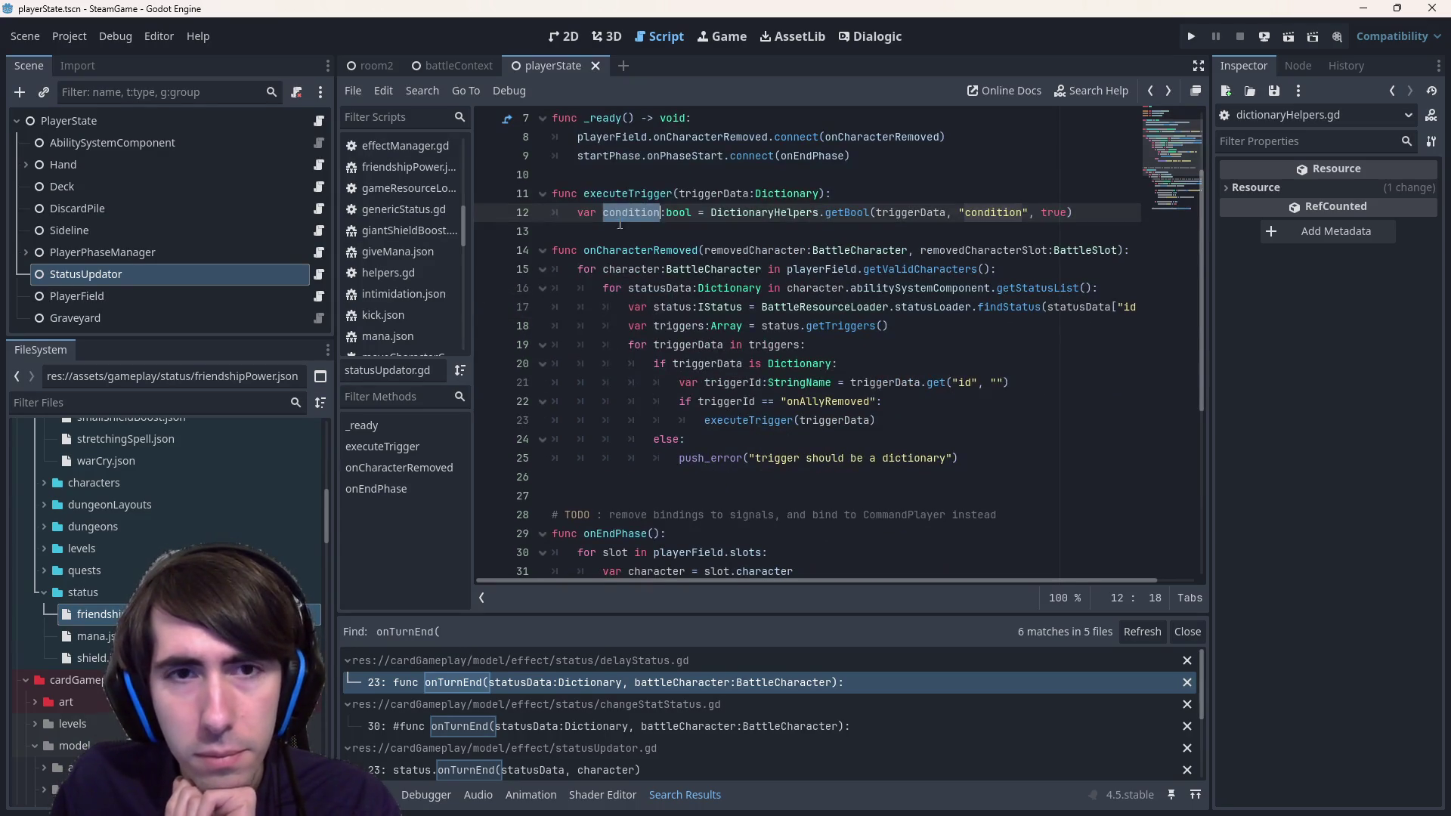
pyautogui.click(877, 382)
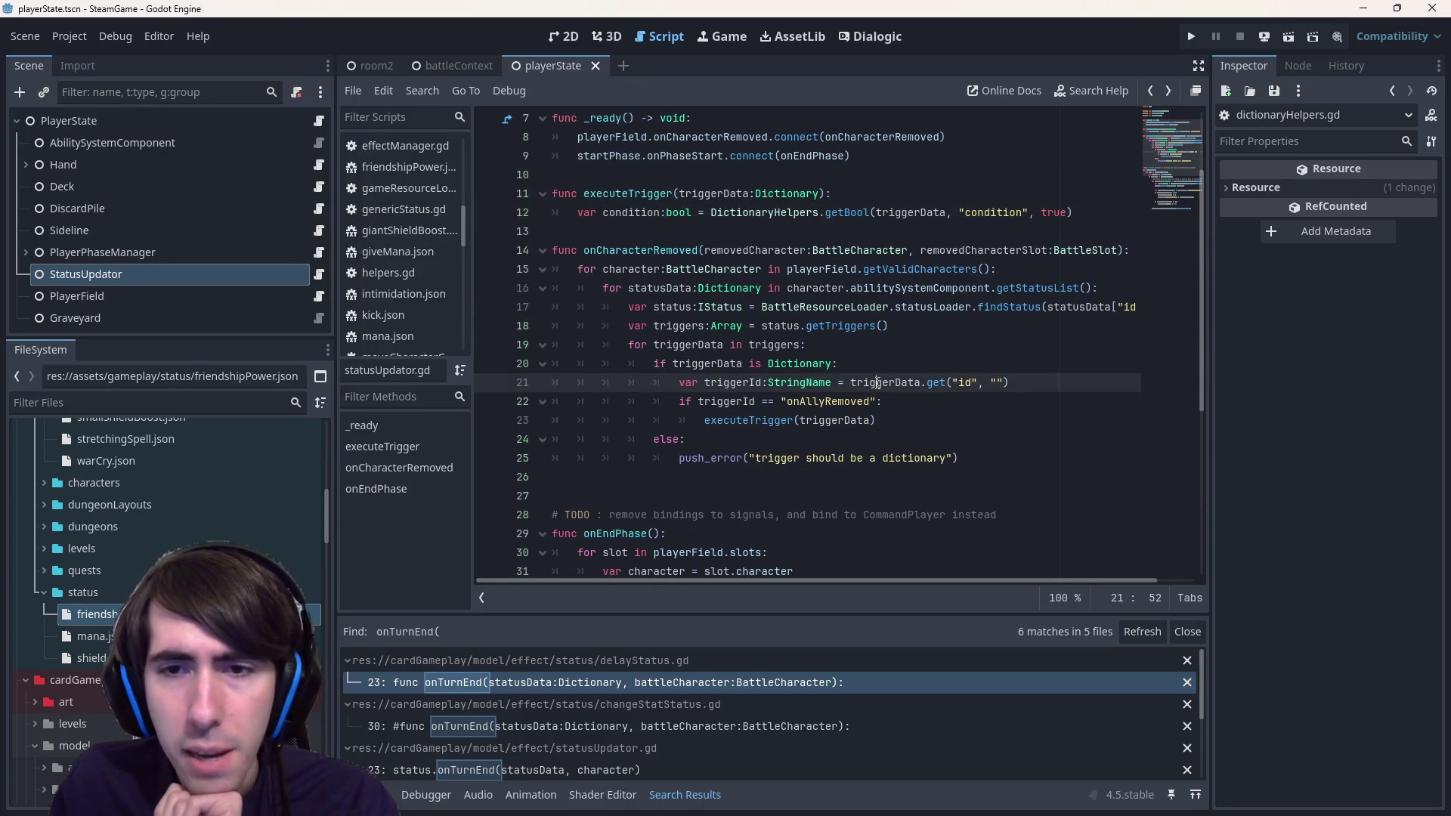
# - Replace triggerData.get on the triggerId line with DictionaryHelpers.getName and save
pyautogui.click(852, 382)
pyautogui.doubleClick(734, 214)
pyautogui.hotkey('ctrl', 'c')
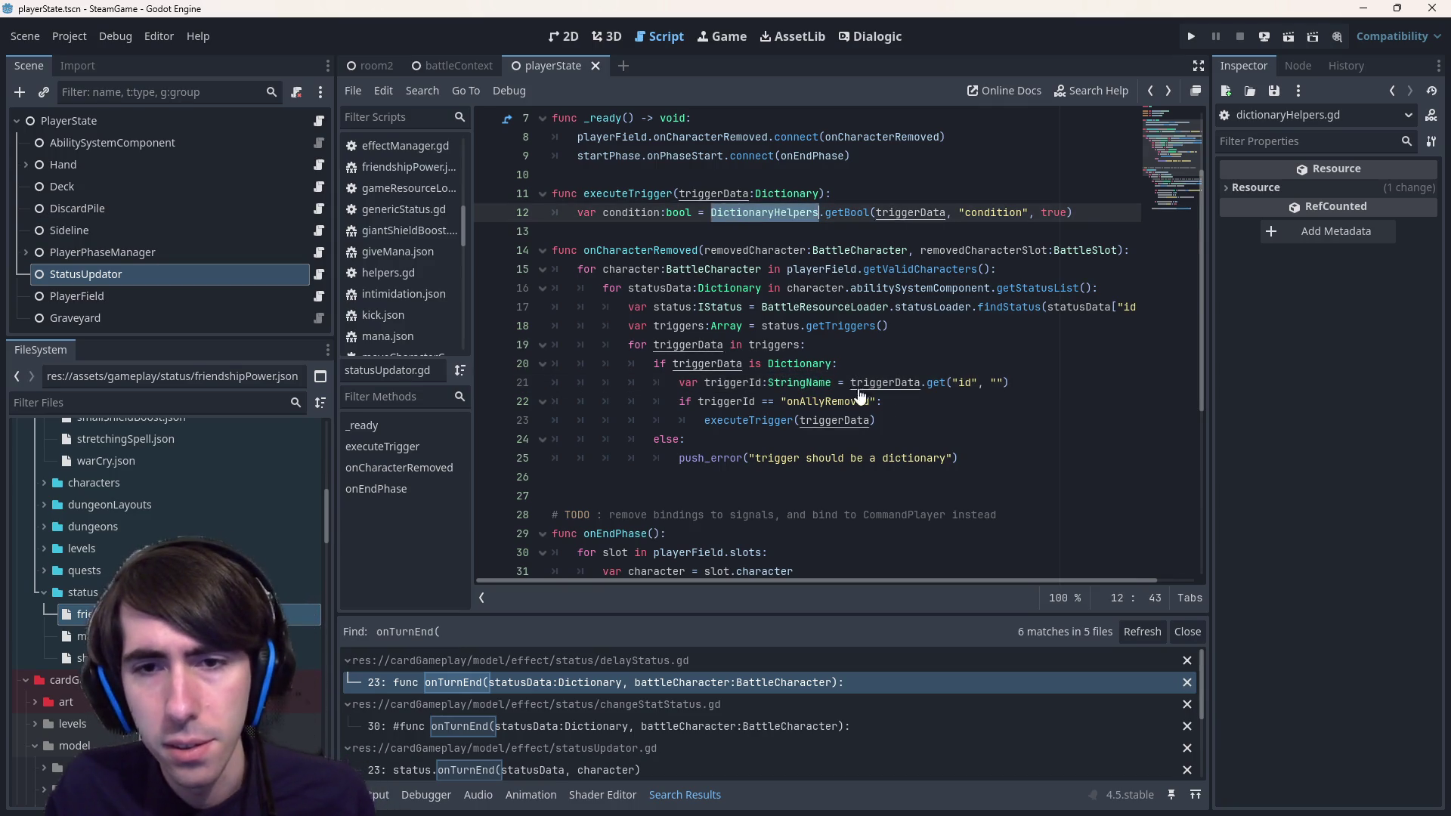
pyautogui.click(850, 383)
pyautogui.hotkey('ctrl', 'v')
pyautogui.write('.')
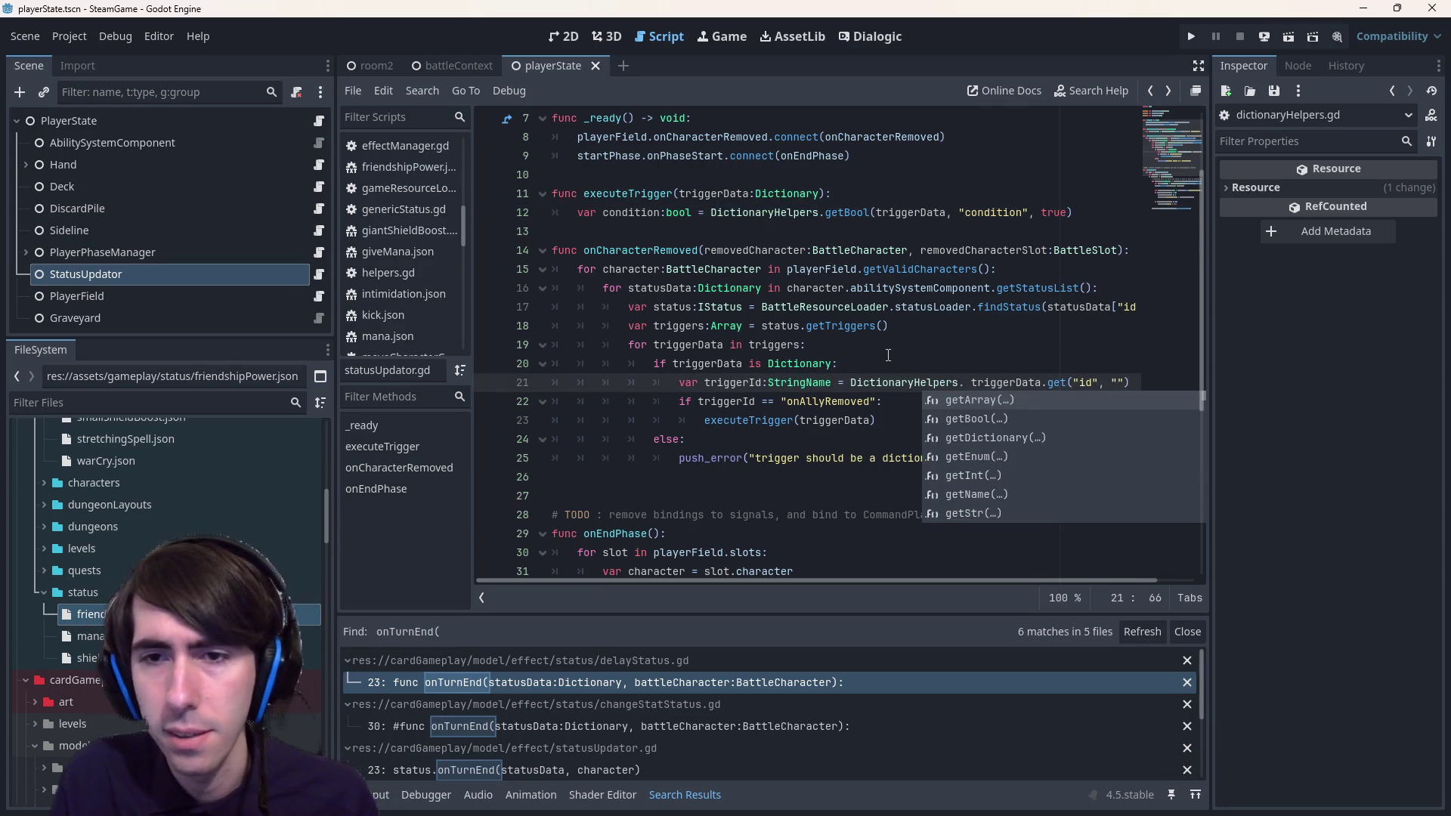
pyautogui.write('getNam')
pyautogui.press('Return')
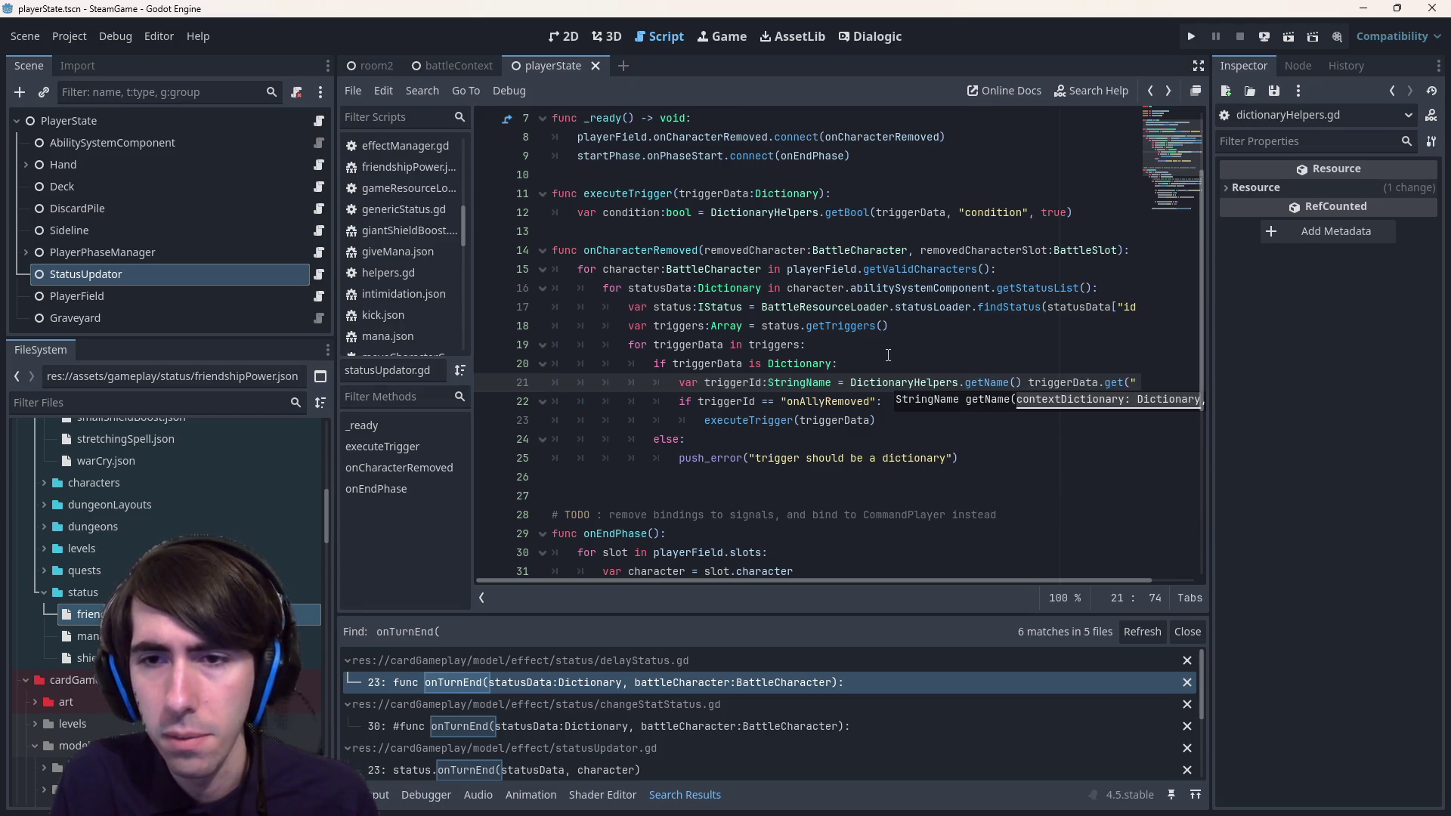
pyautogui.hotkey('shift', 'ctrl', 'Right')
pyautogui.hotkey('shift', 'ctrl', 'Right')
pyautogui.press('Delete')
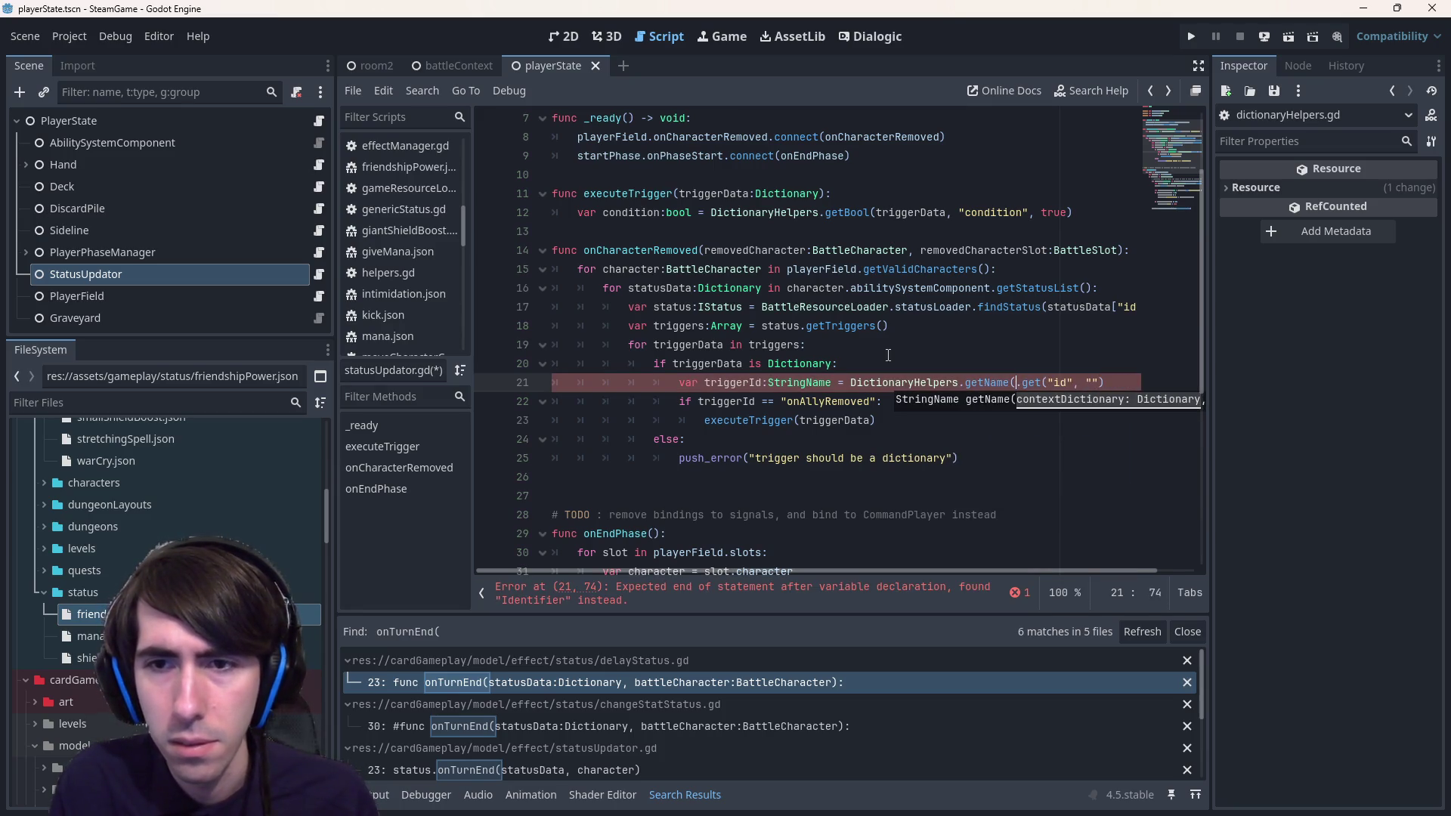
pyautogui.hotkey('shift', 'ctrl', 'Right')
pyautogui.hotkey('shift', 'ctrl', 'Right')
pyautogui.press('Delete')
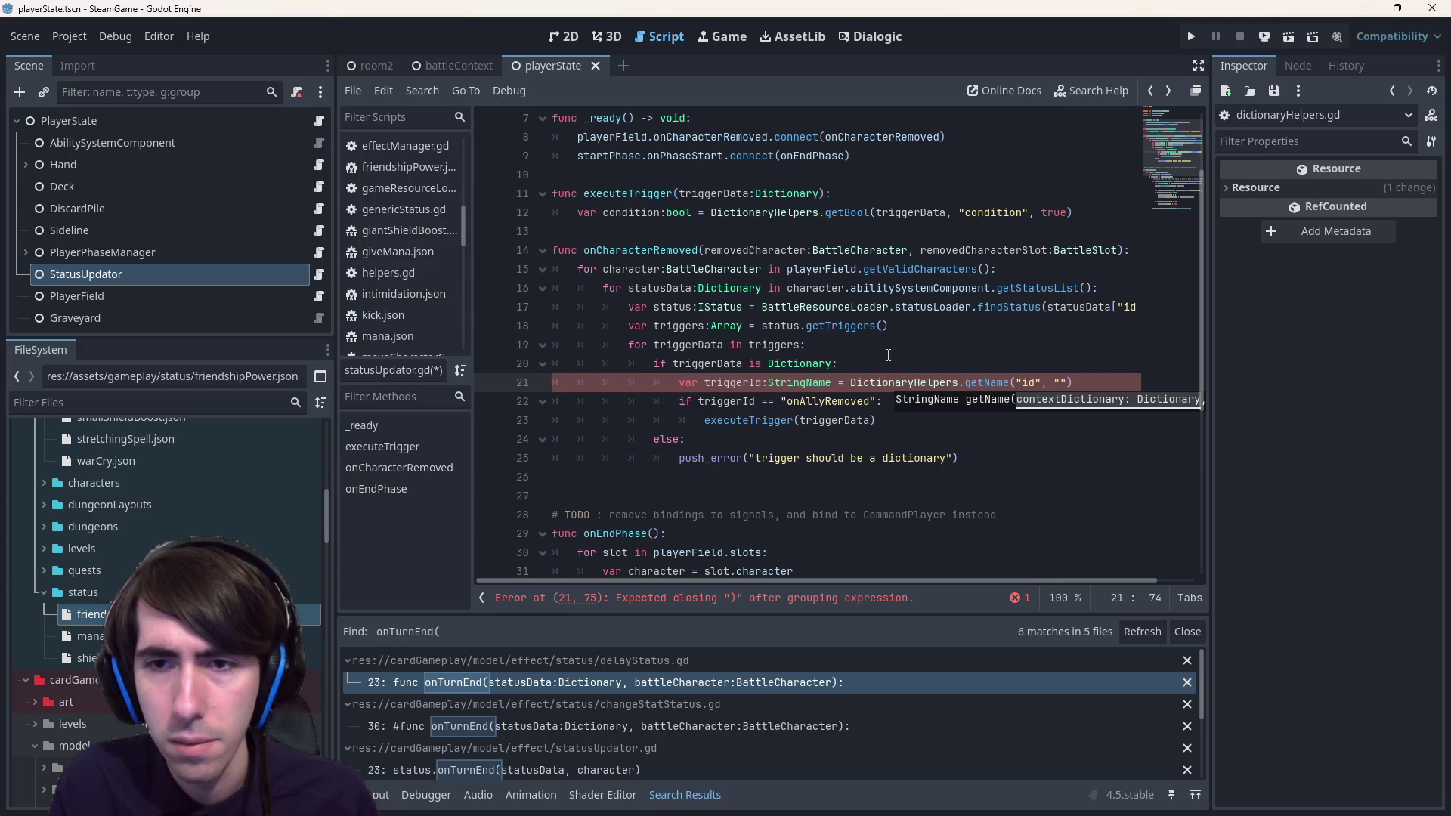
pyautogui.hotkey('ctrl', 's')
# - Prefix the "onAllyRemoved" string with & to make it a StringName literal
pyautogui.click(783, 401)
pyautogui.write('#$')
pyautogui.press('BackSpace')
pyautogui.press('BackSpace')
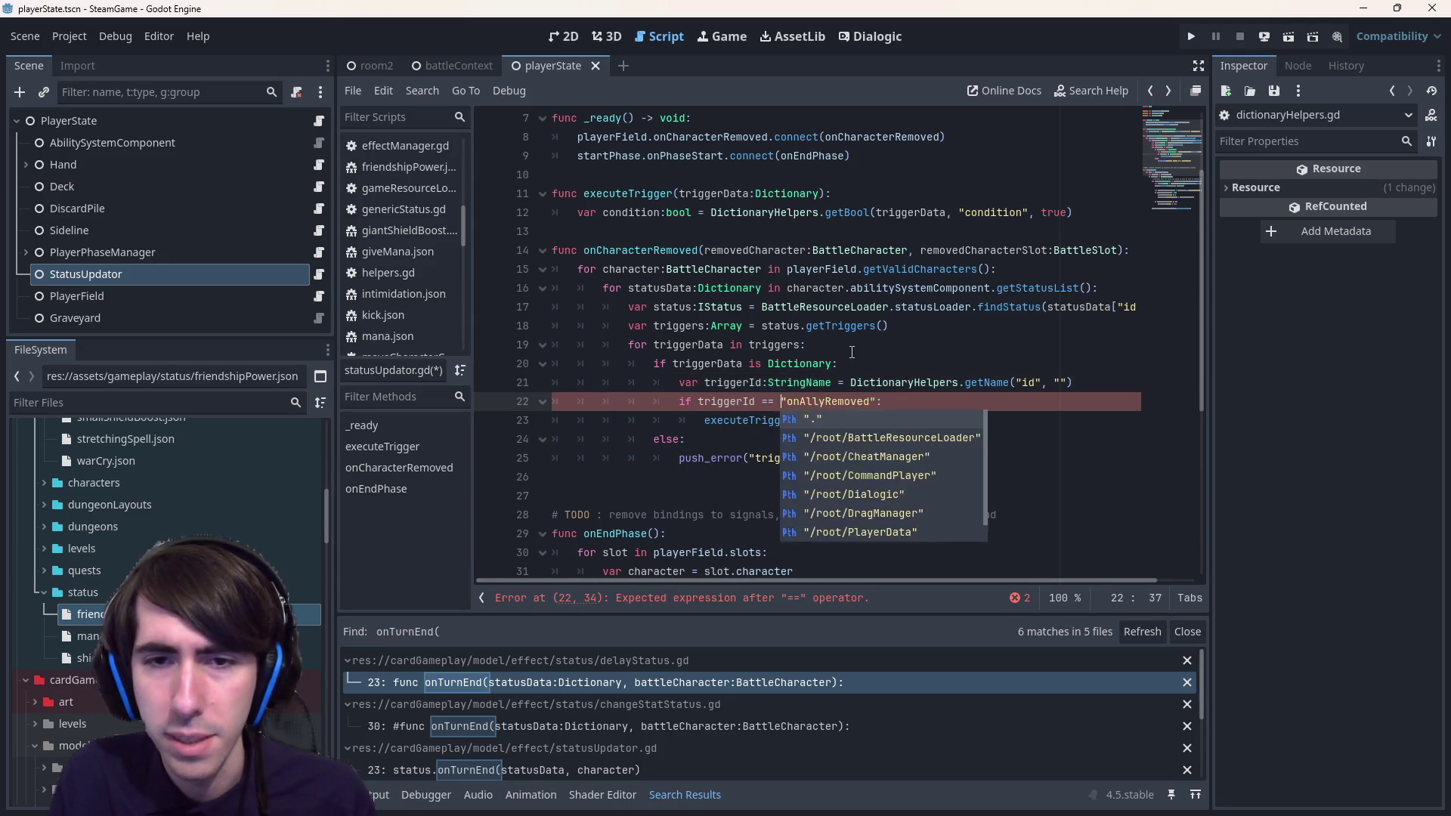
pyautogui.write('&')
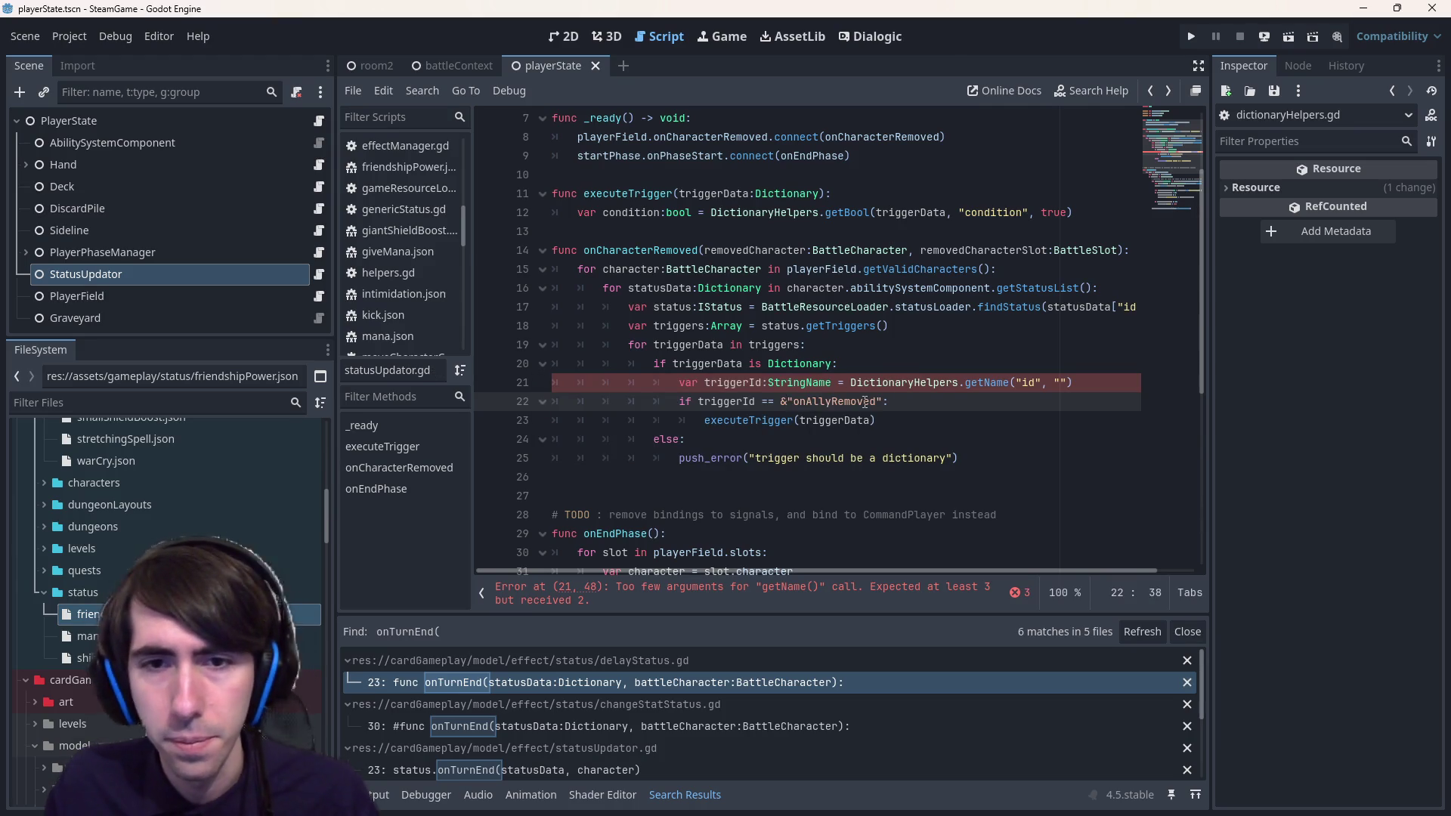
# - Add triggerData, as the first getName argument on line 21 to clear the error
pyautogui.click(867, 597)
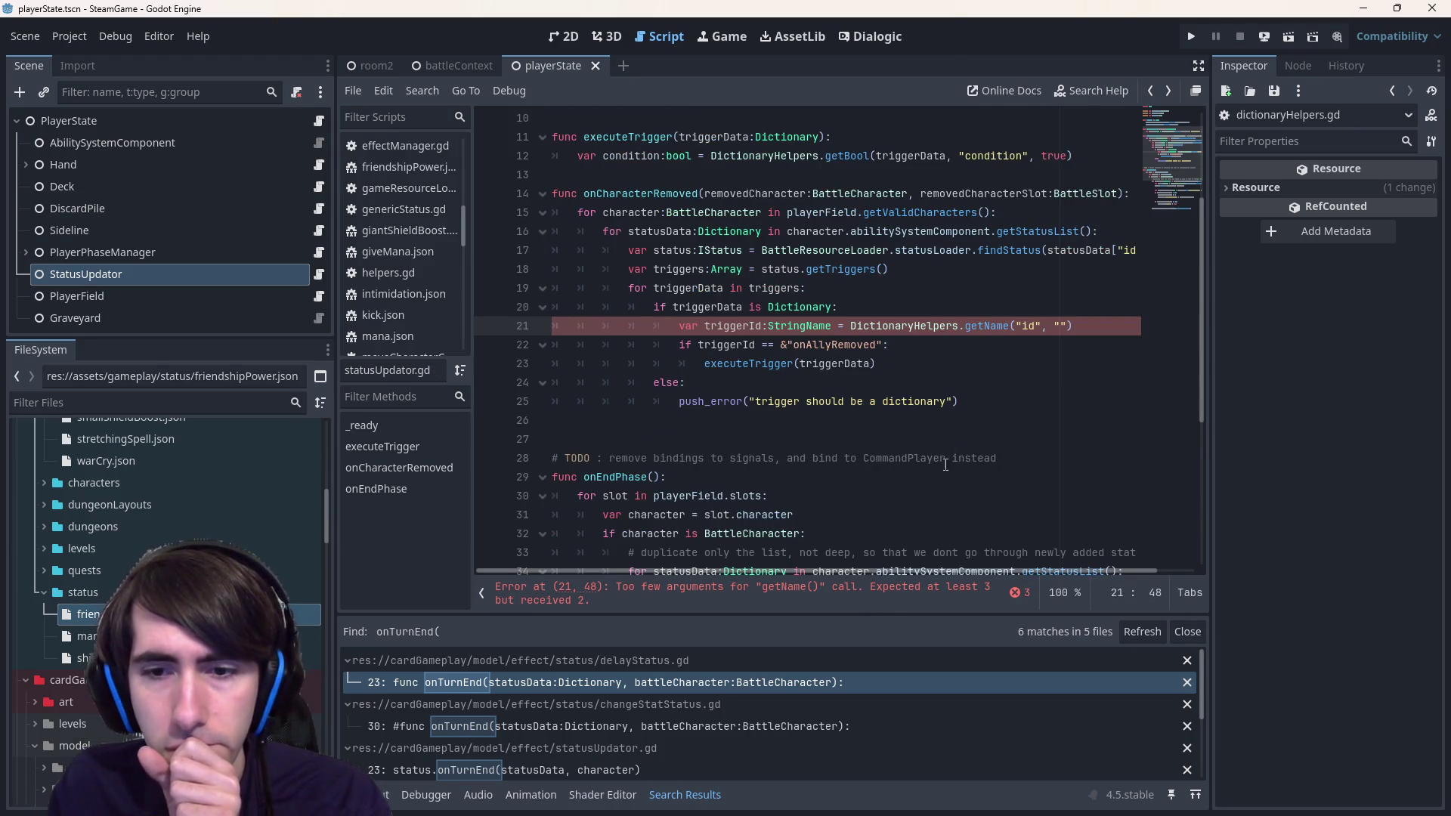
pyautogui.click(1057, 326)
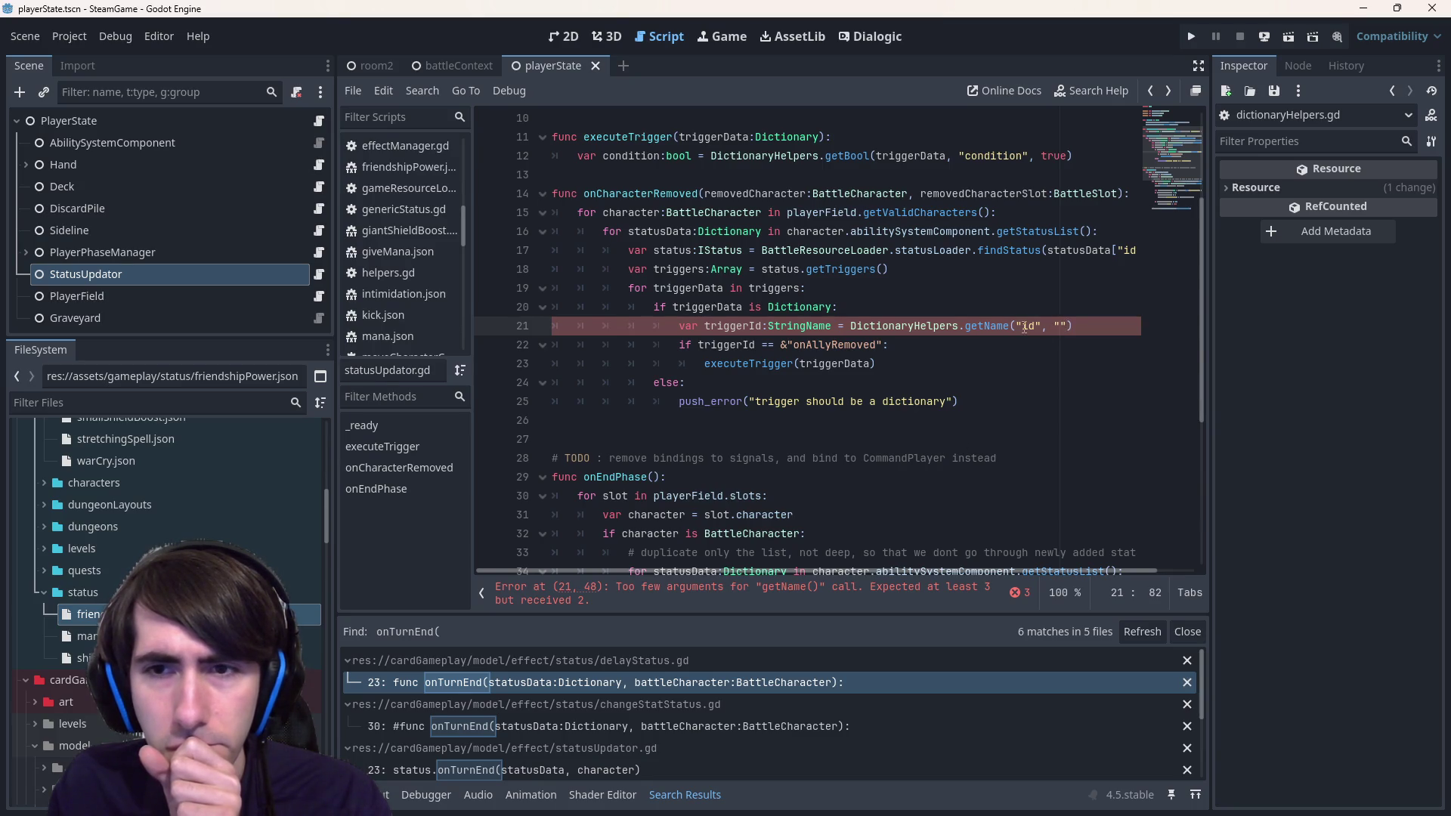
pyautogui.doubleClick(707, 307)
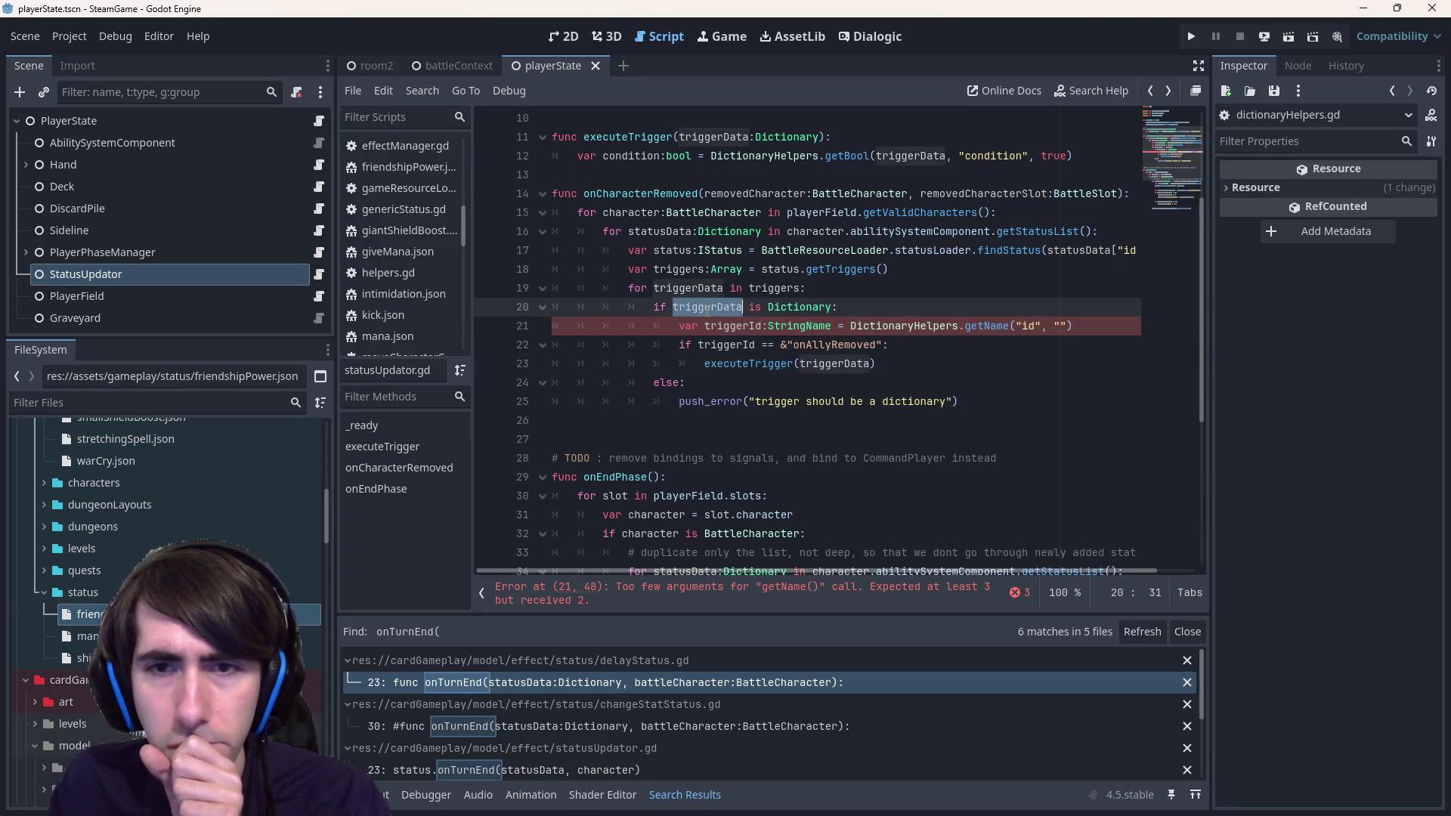
pyautogui.hotkey('ctrl', 'c')
pyautogui.click(1011, 326)
pyautogui.hotkey('ctrl', 'v')
pyautogui.write(',')
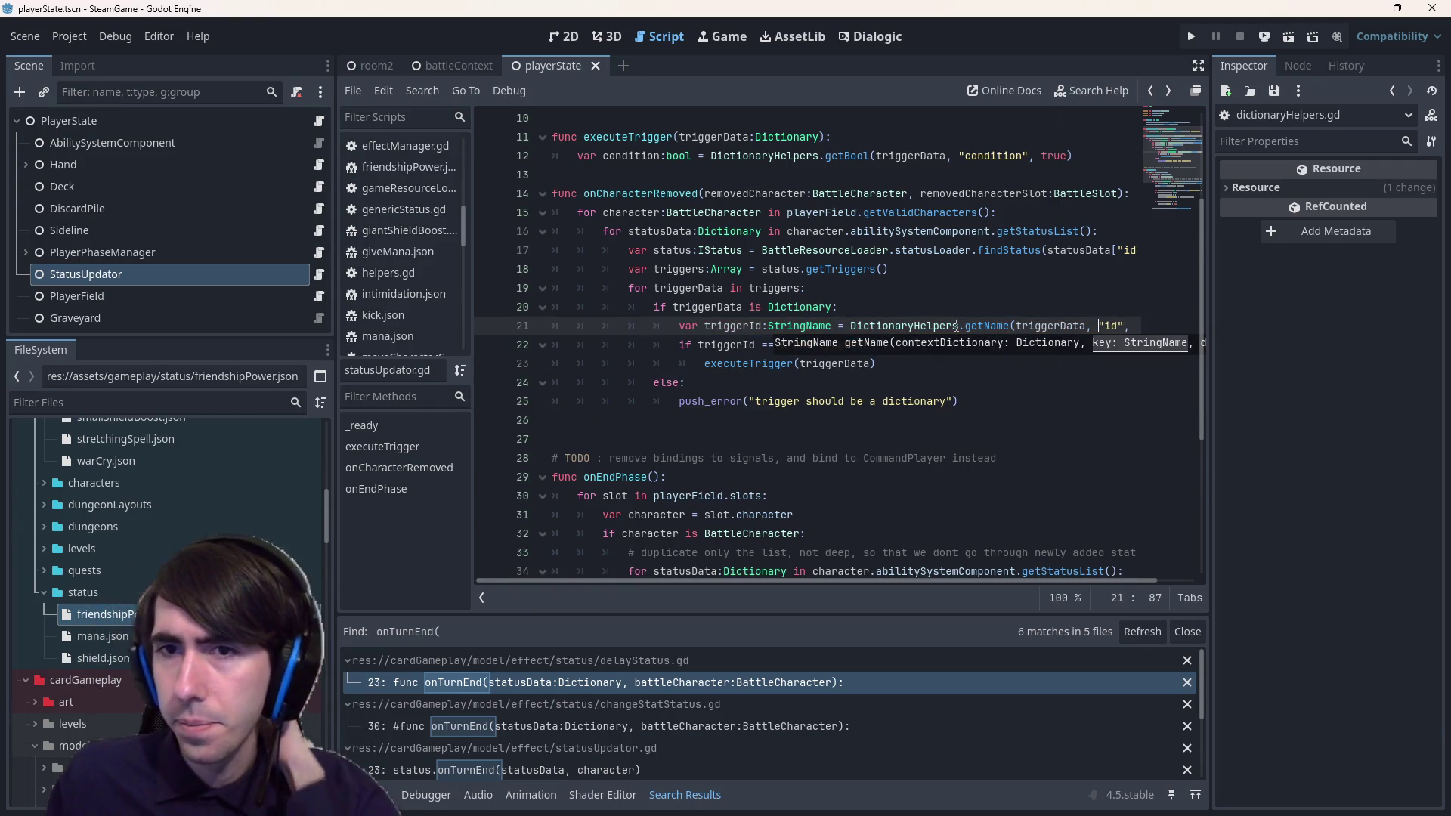
# - Add a new line 'var statusId:StringName =' inside the status loop
pyautogui.scroll(1, 831, 295)
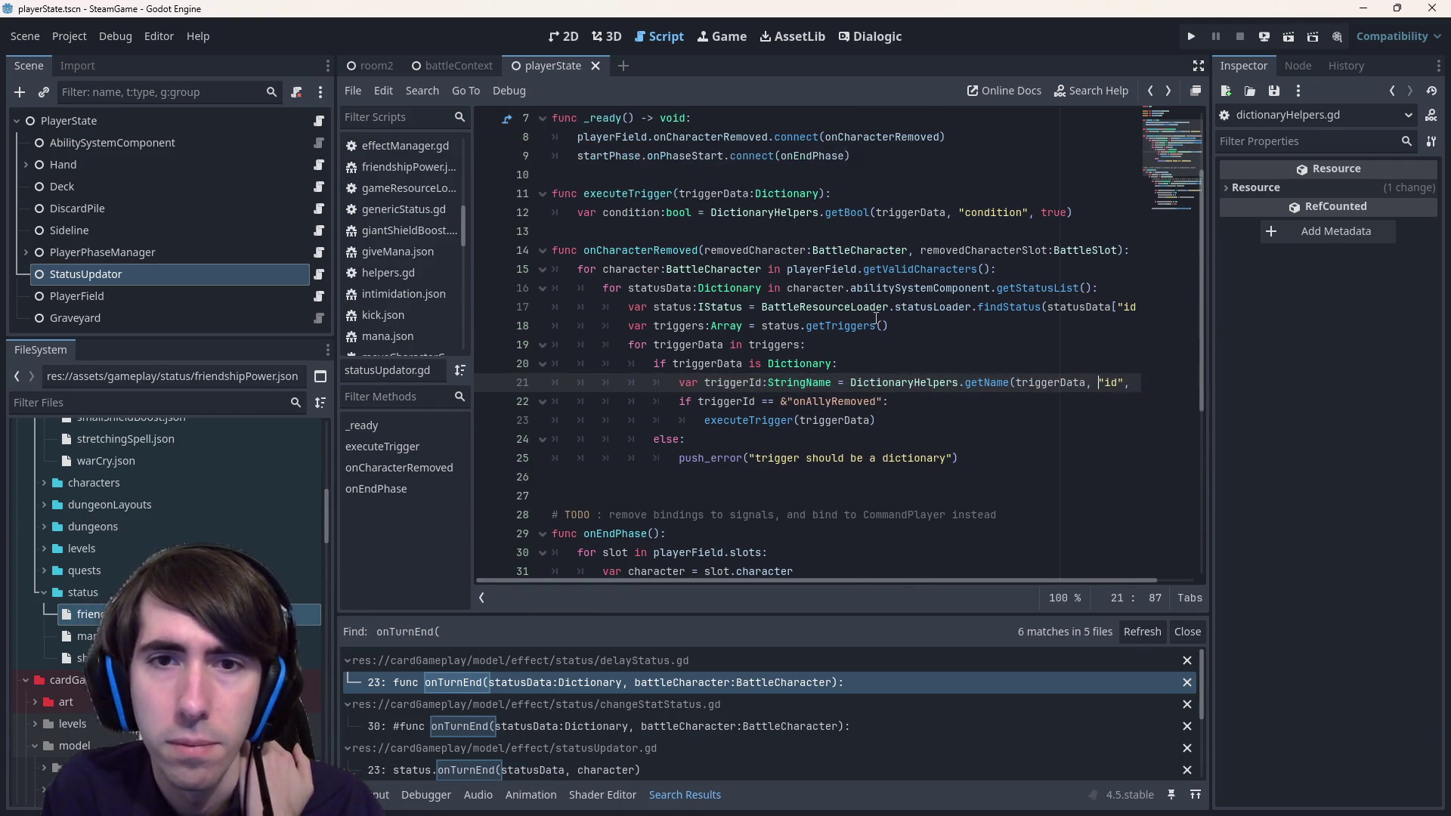
pyautogui.moveTo(799, 582)
pyautogui.mouseDown()
pyautogui.moveTo(846, 588)
pyautogui.moveTo(778, 585)
pyautogui.mouseUp()
pyautogui.scroll(1, 849, 470)
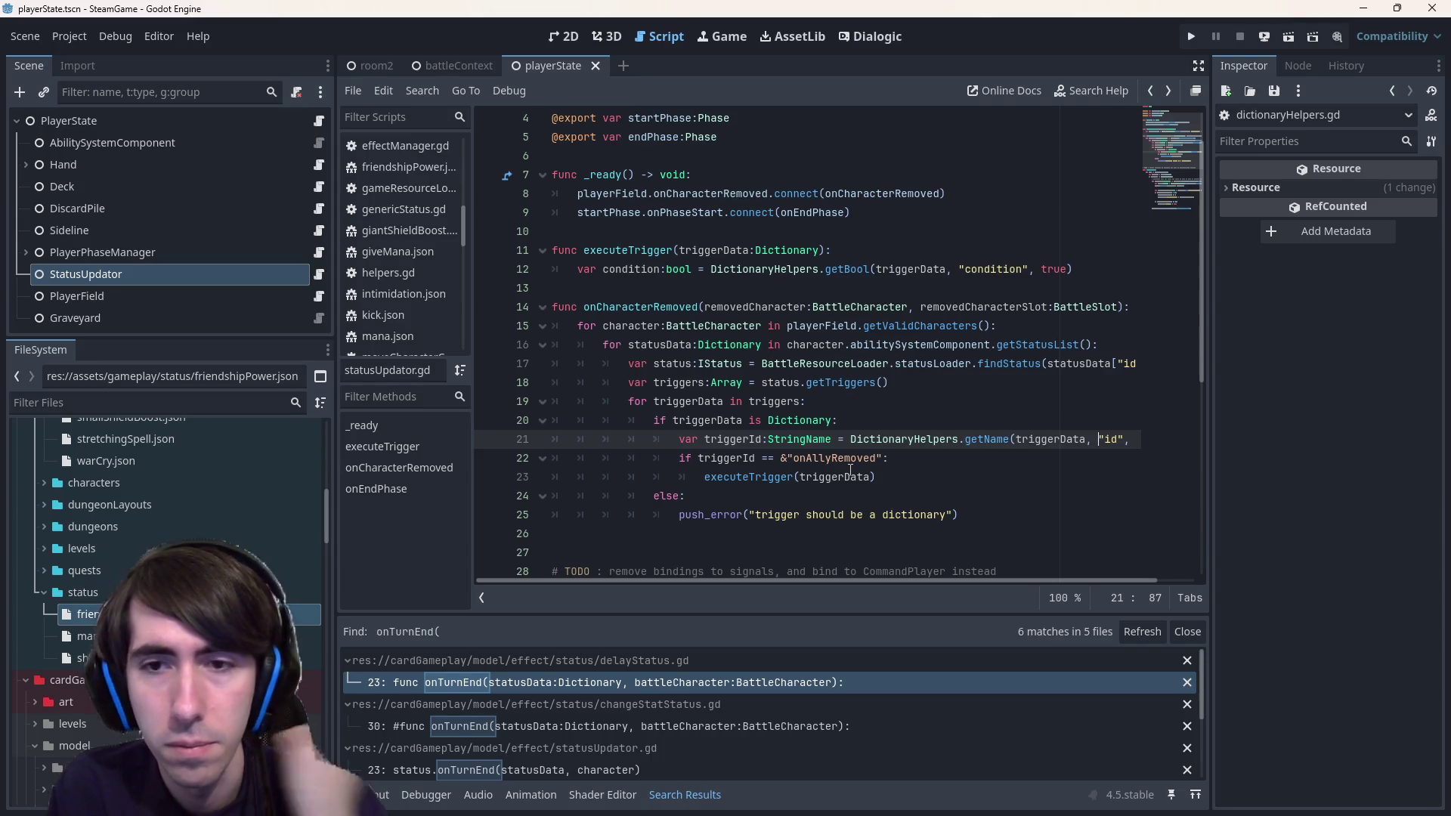
pyautogui.moveTo(937, 581); pyautogui.dragTo(977, 582)
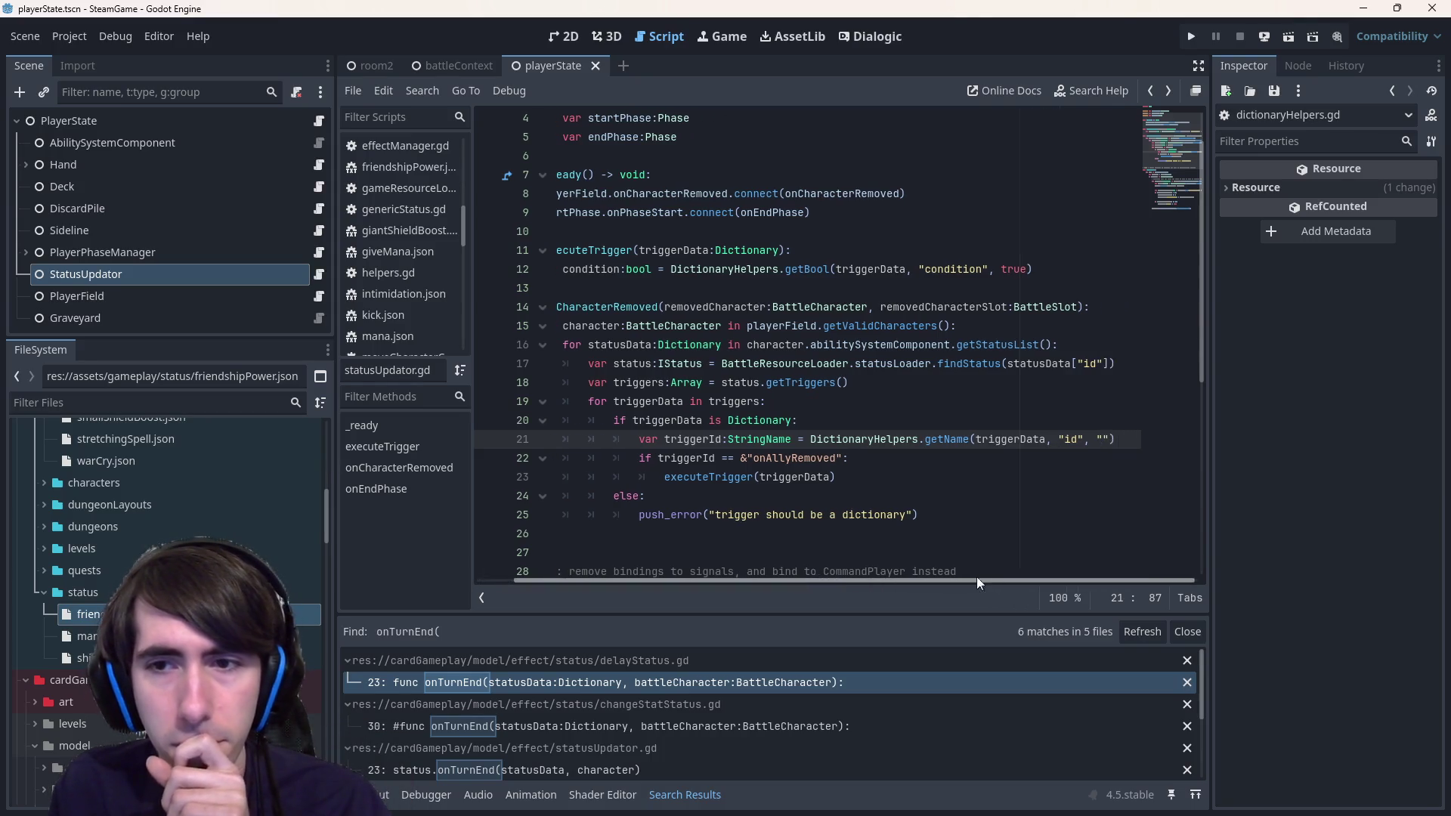
pyautogui.click(1073, 363)
pyautogui.click(1092, 343)
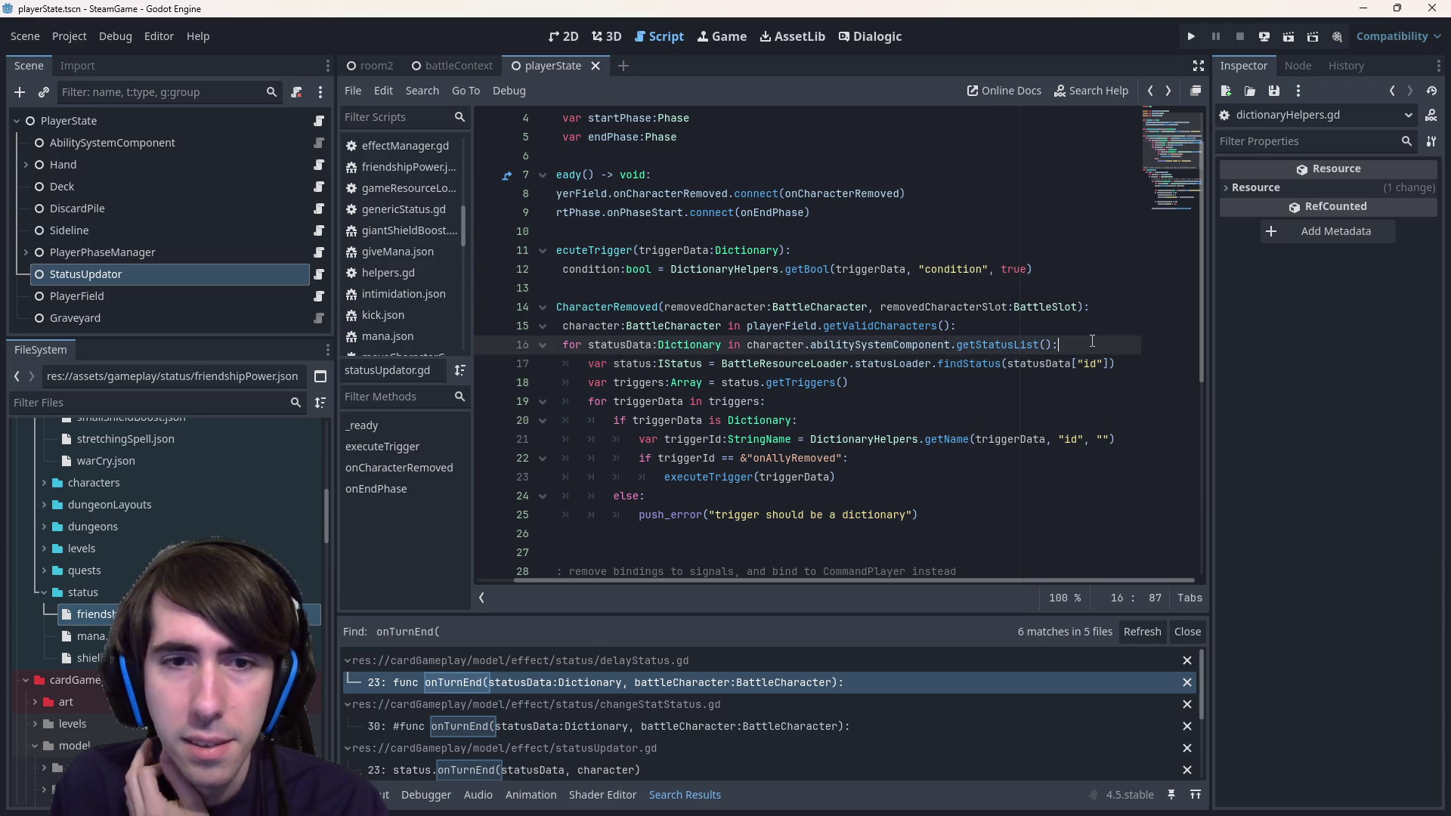
pyautogui.press('Return')
pyautogui.write('var sta')
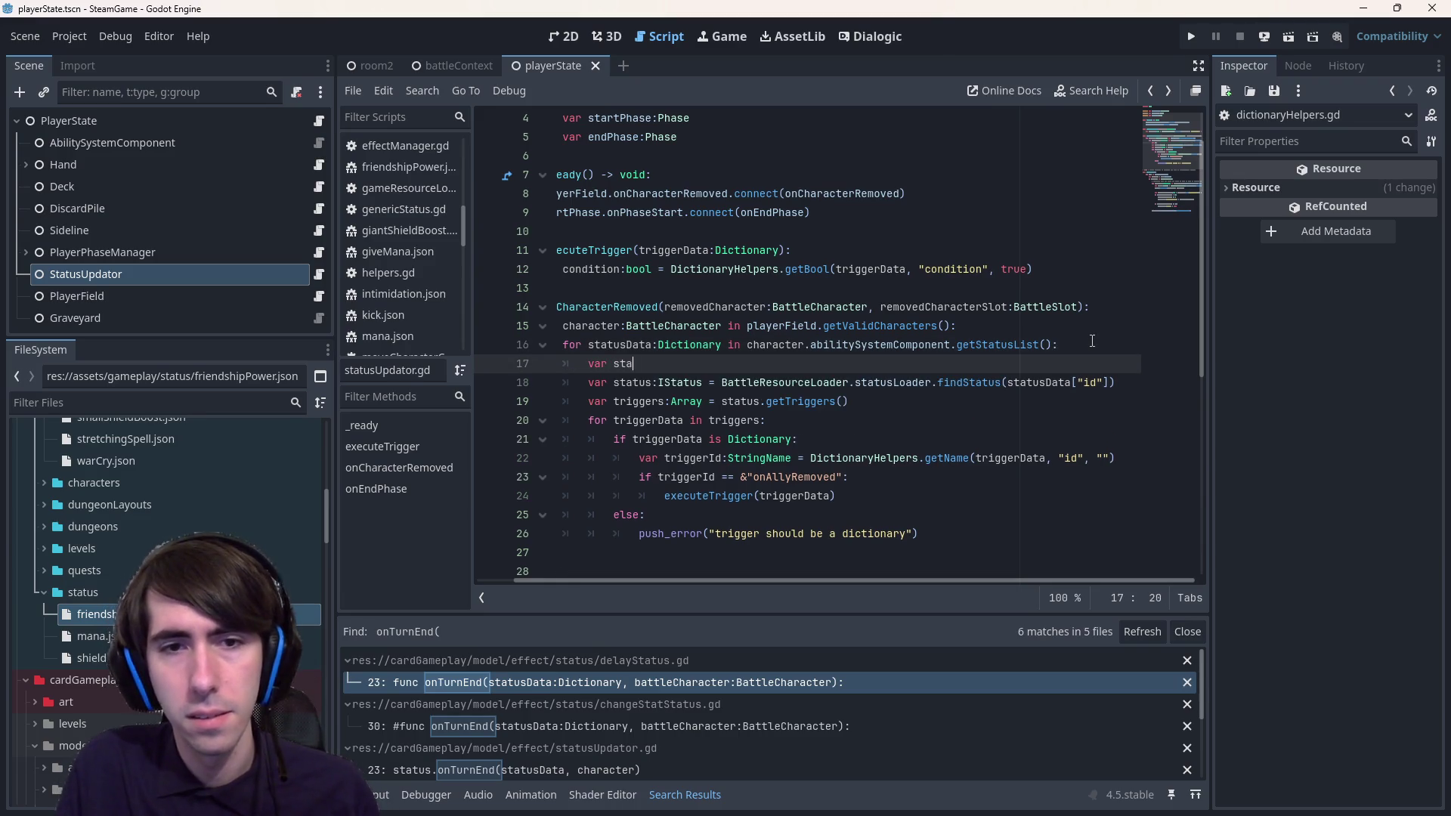
pyautogui.write('tusId:StringName =')
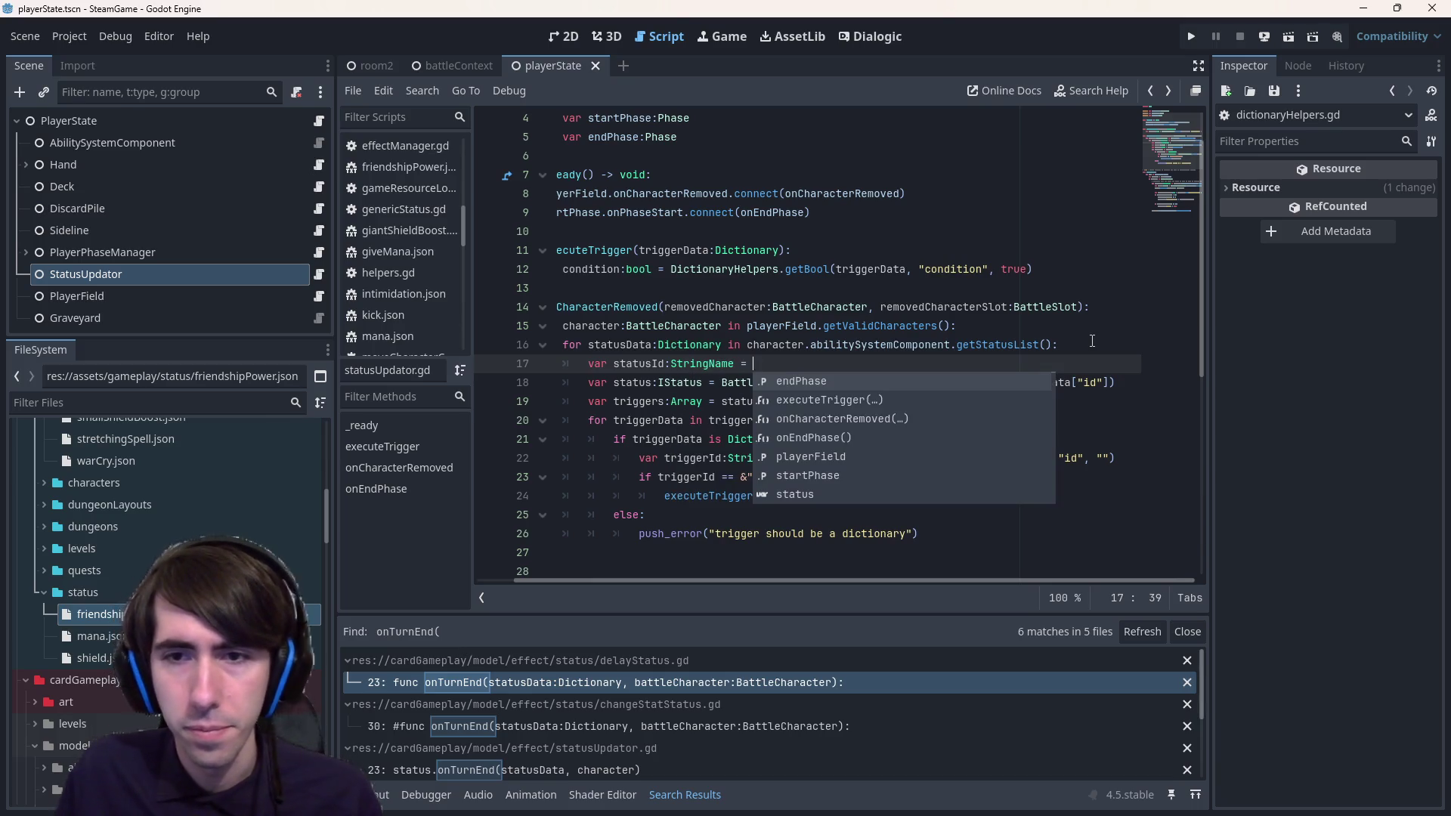
# - Complete statusId with DictionaryHelpers.getName(statusData, "id", ""), then open findStatus in battleStatusLoader.gd
pyautogui.click(811, 457)
pyautogui.moveTo(811, 458); pyautogui.dragTo(1117, 458)
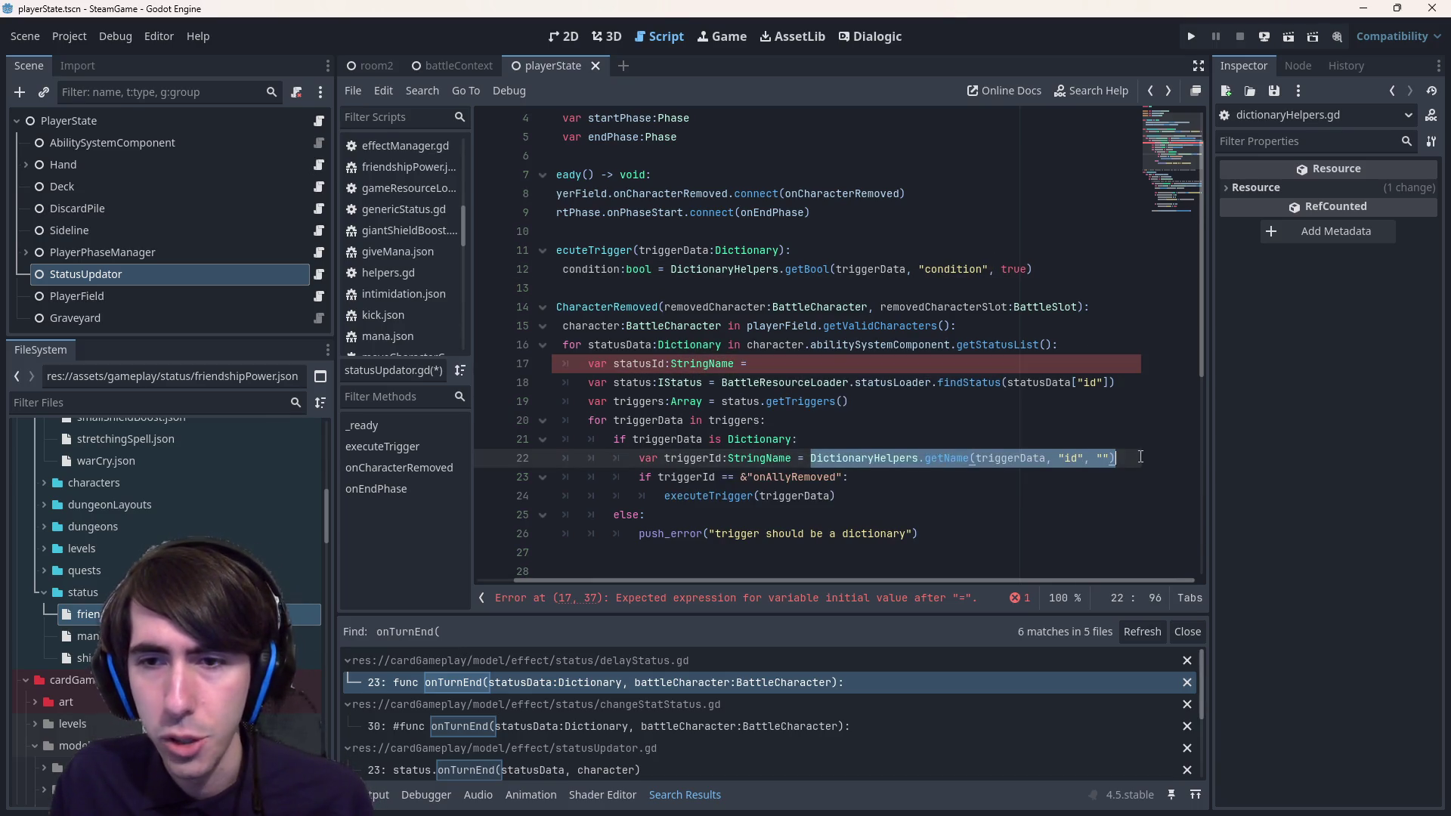
pyautogui.hotkey('ctrl', 'c')
pyautogui.click(869, 363)
pyautogui.hotkey('ctrl', 'v')
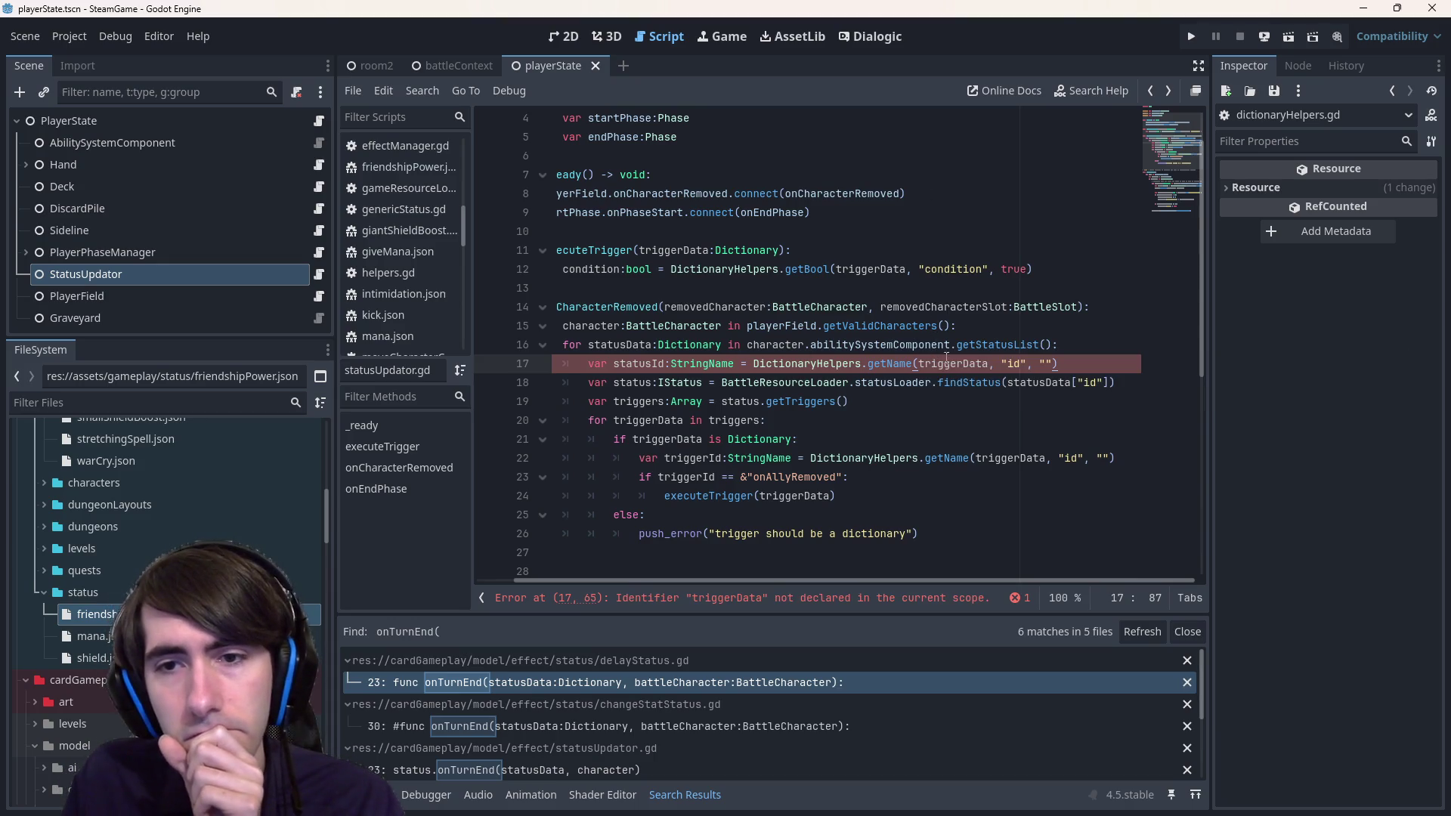
pyautogui.doubleClick(621, 345)
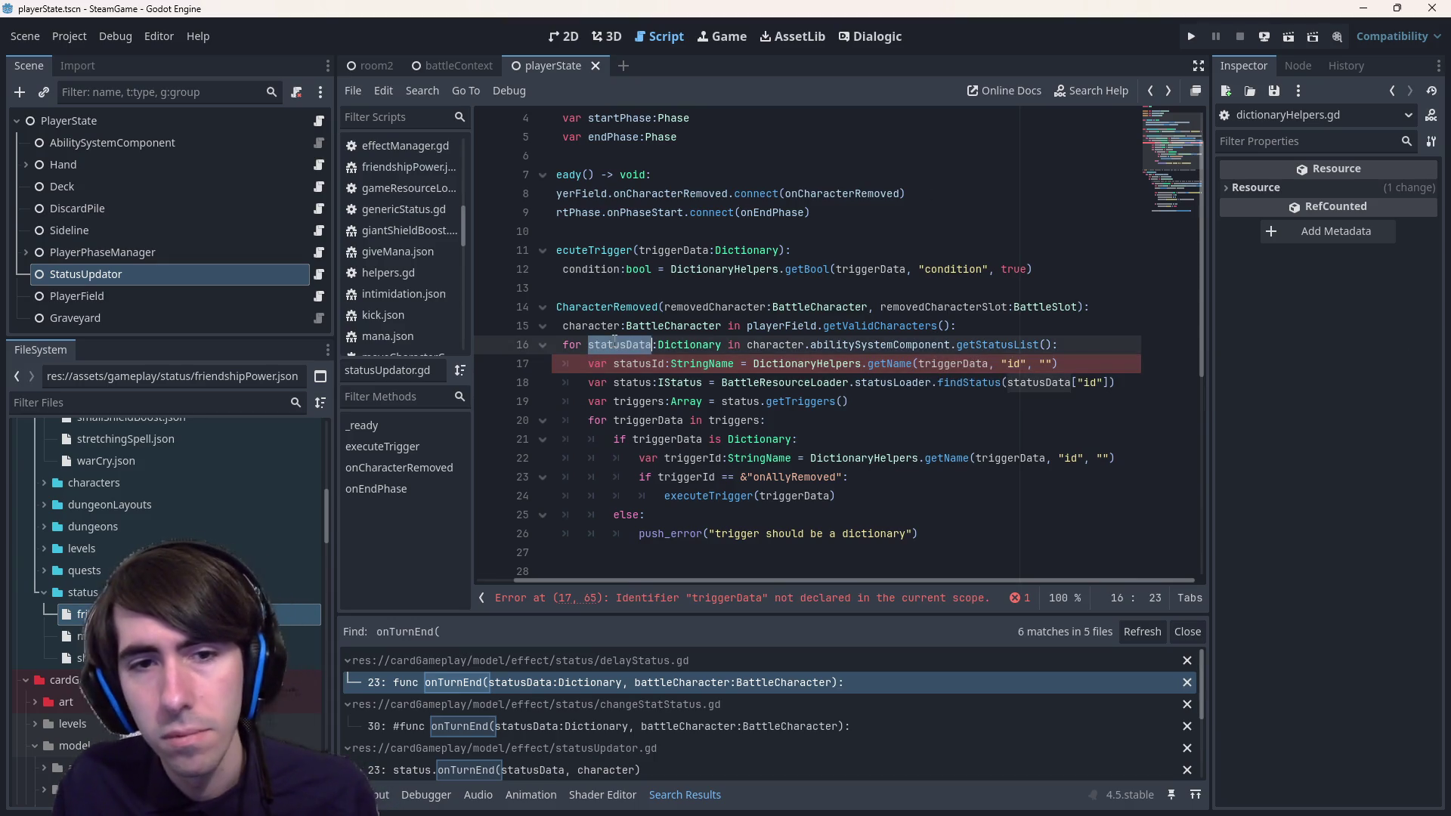
pyautogui.doubleClick(956, 361)
pyautogui.write('status')
pyautogui.press('Return')
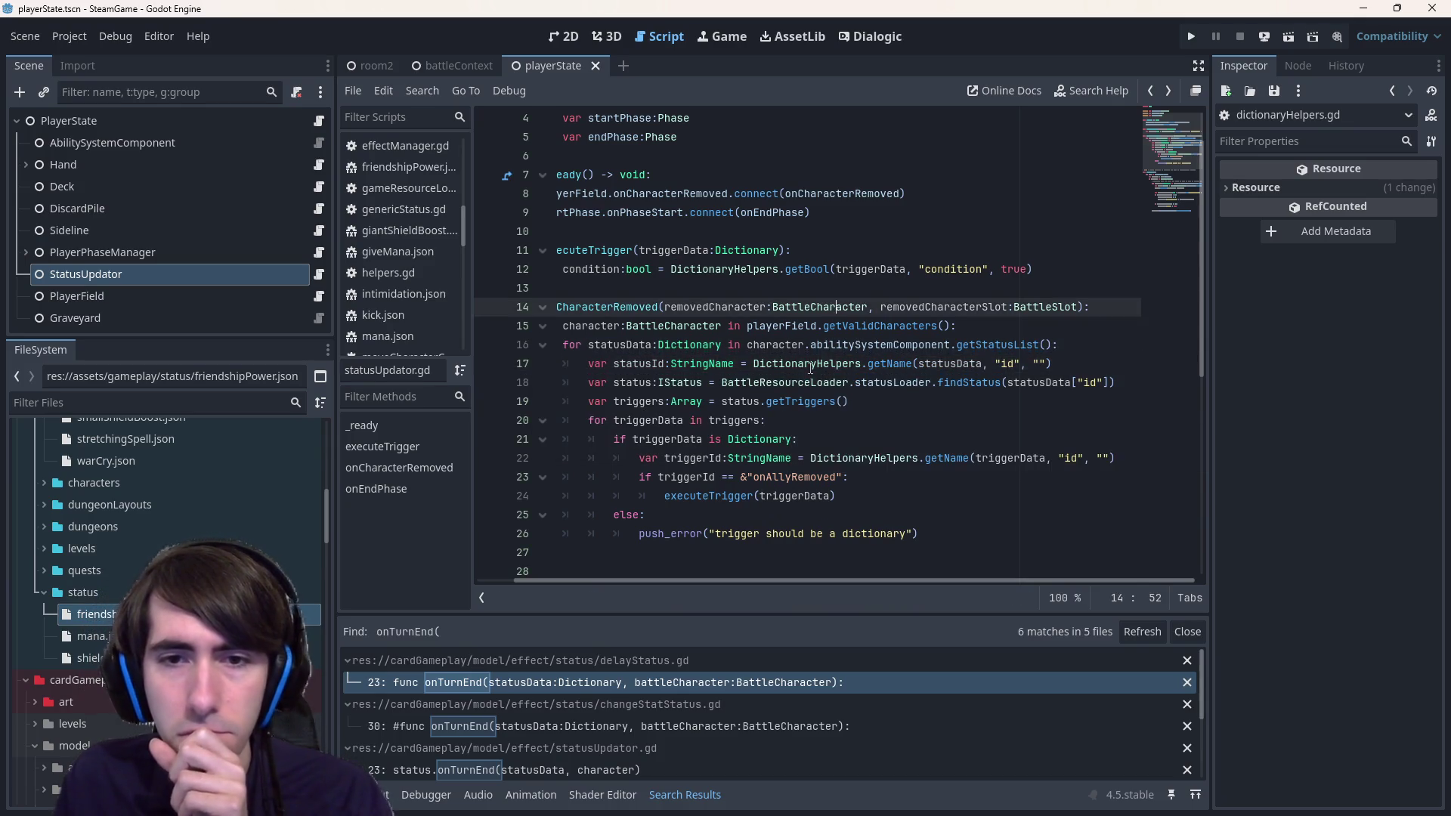
pyautogui.keyDown('ctrl'); pyautogui.click(972, 383); pyautogui.keyUp('ctrl')
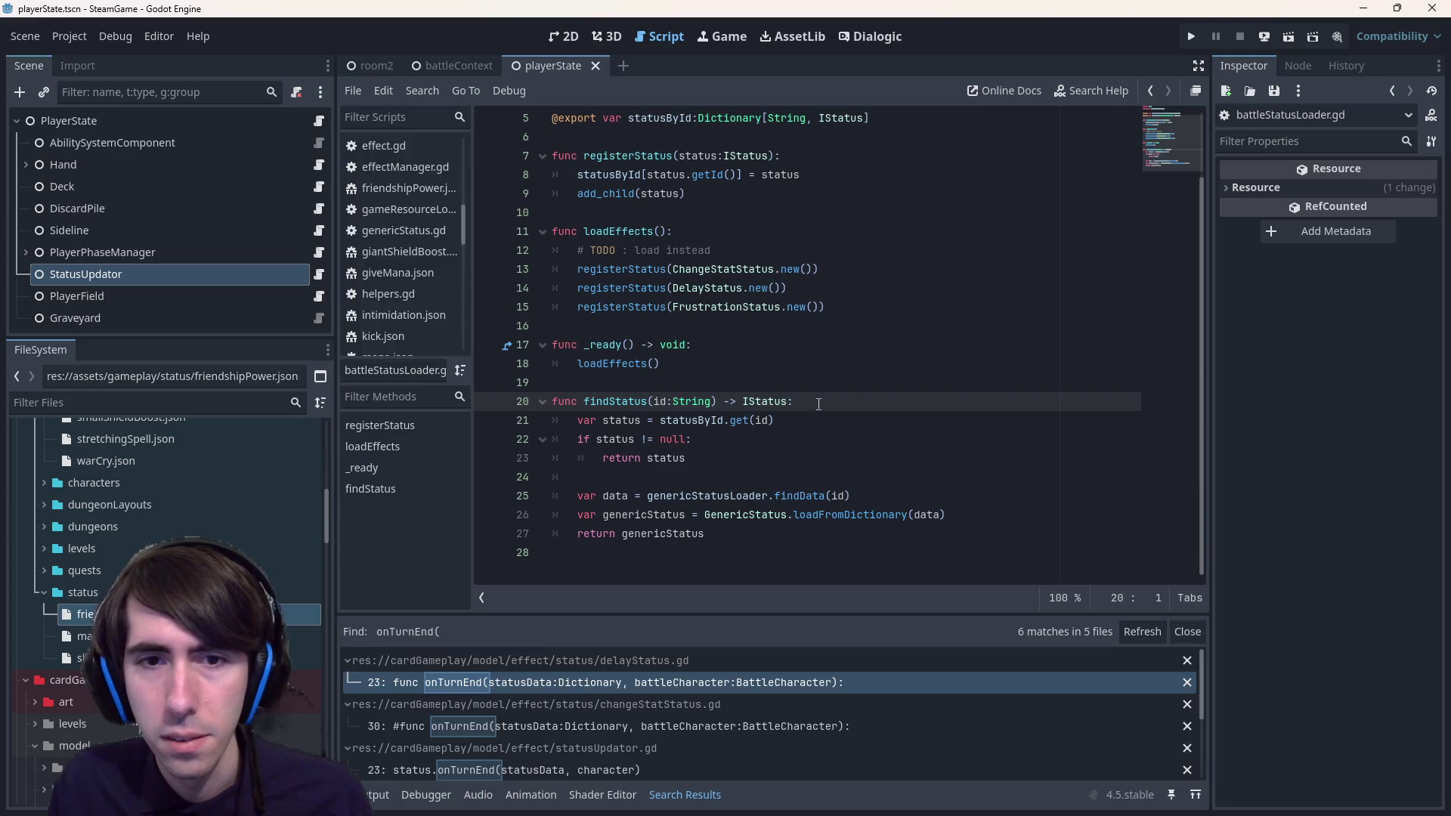
# - Change findStatus's parameter to id:StringName
pyautogui.click(711, 401)
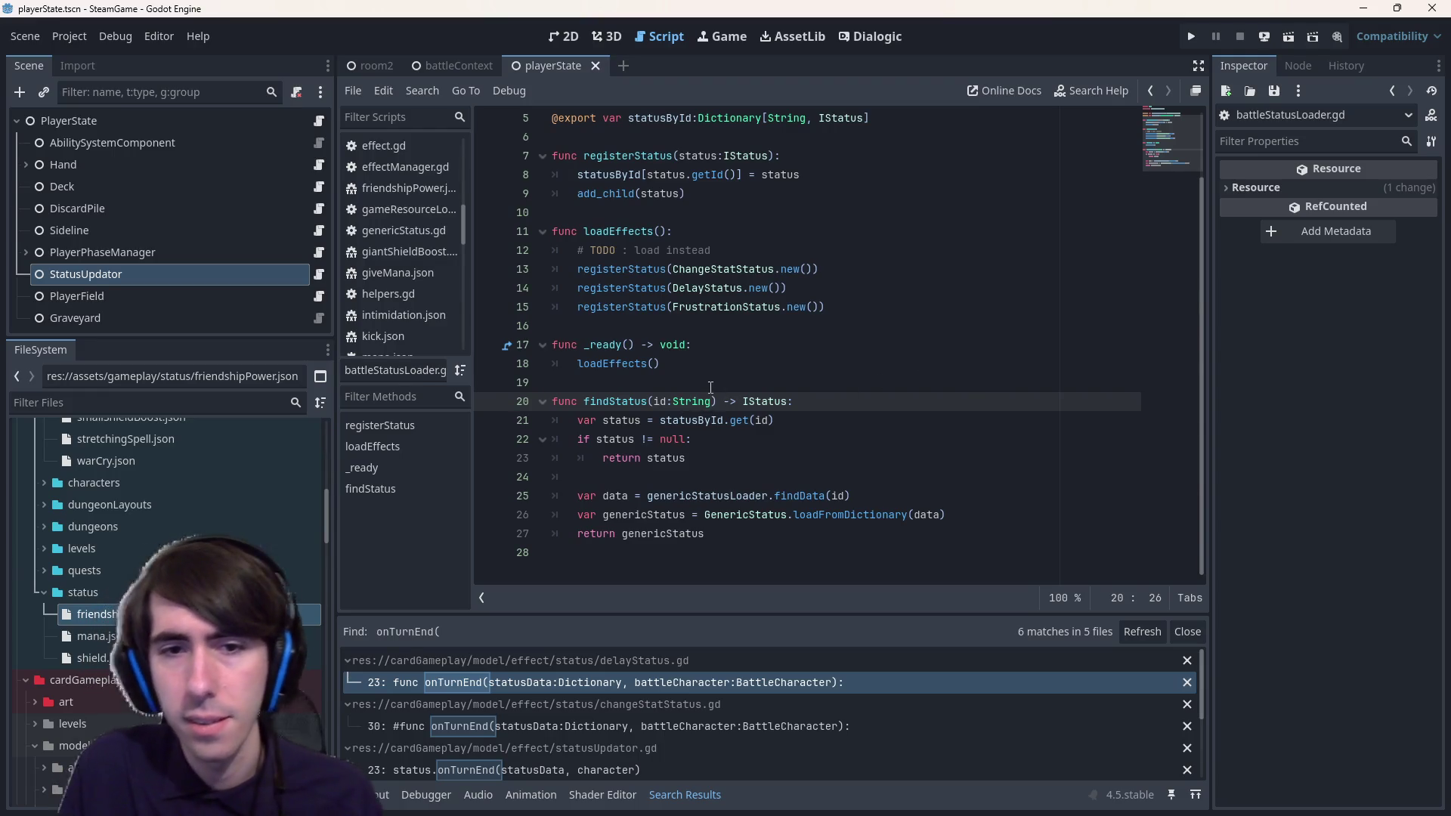
pyautogui.write('Nam')
pyautogui.press('Return')
pyautogui.doubleClick(659, 401)
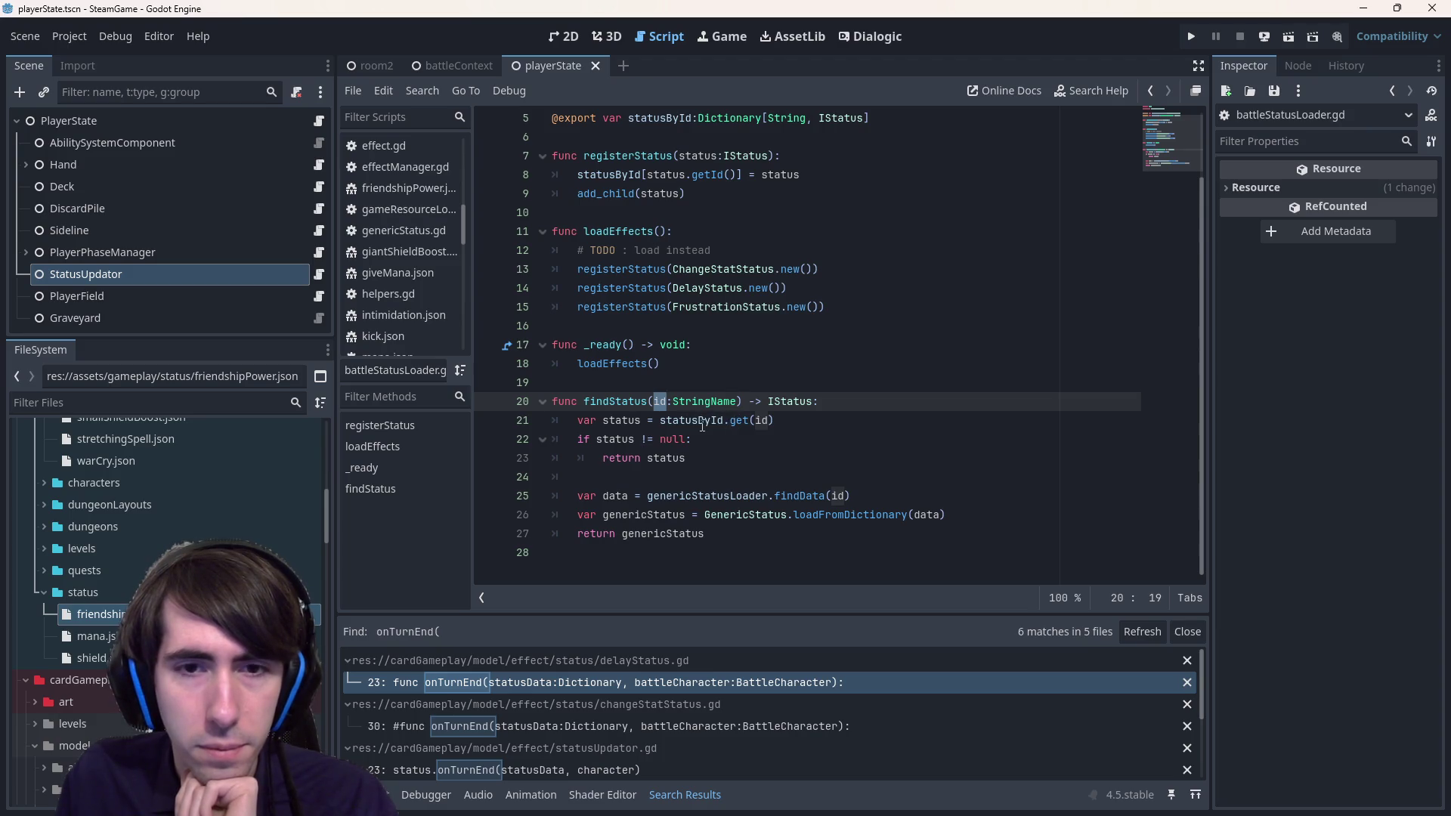
pyautogui.doubleClick(690, 420)
# - Key the statusById dictionary by StringName and save battleStatusLoader.gd
pyautogui.scroll(1, 779, 250)
pyautogui.scroll(2, 782, 232)
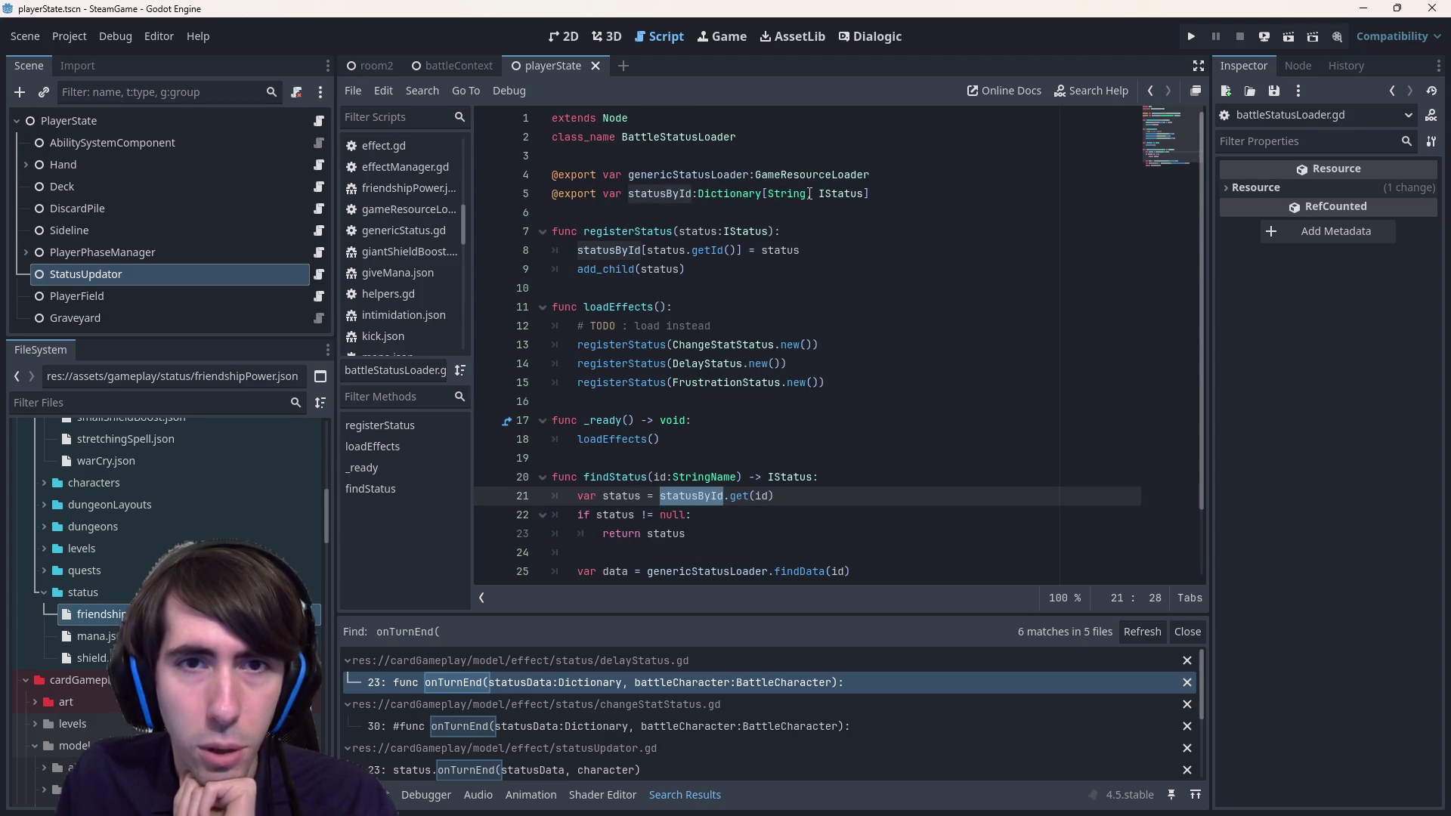
pyautogui.click(806, 193)
pyautogui.moveTo(803, 189)
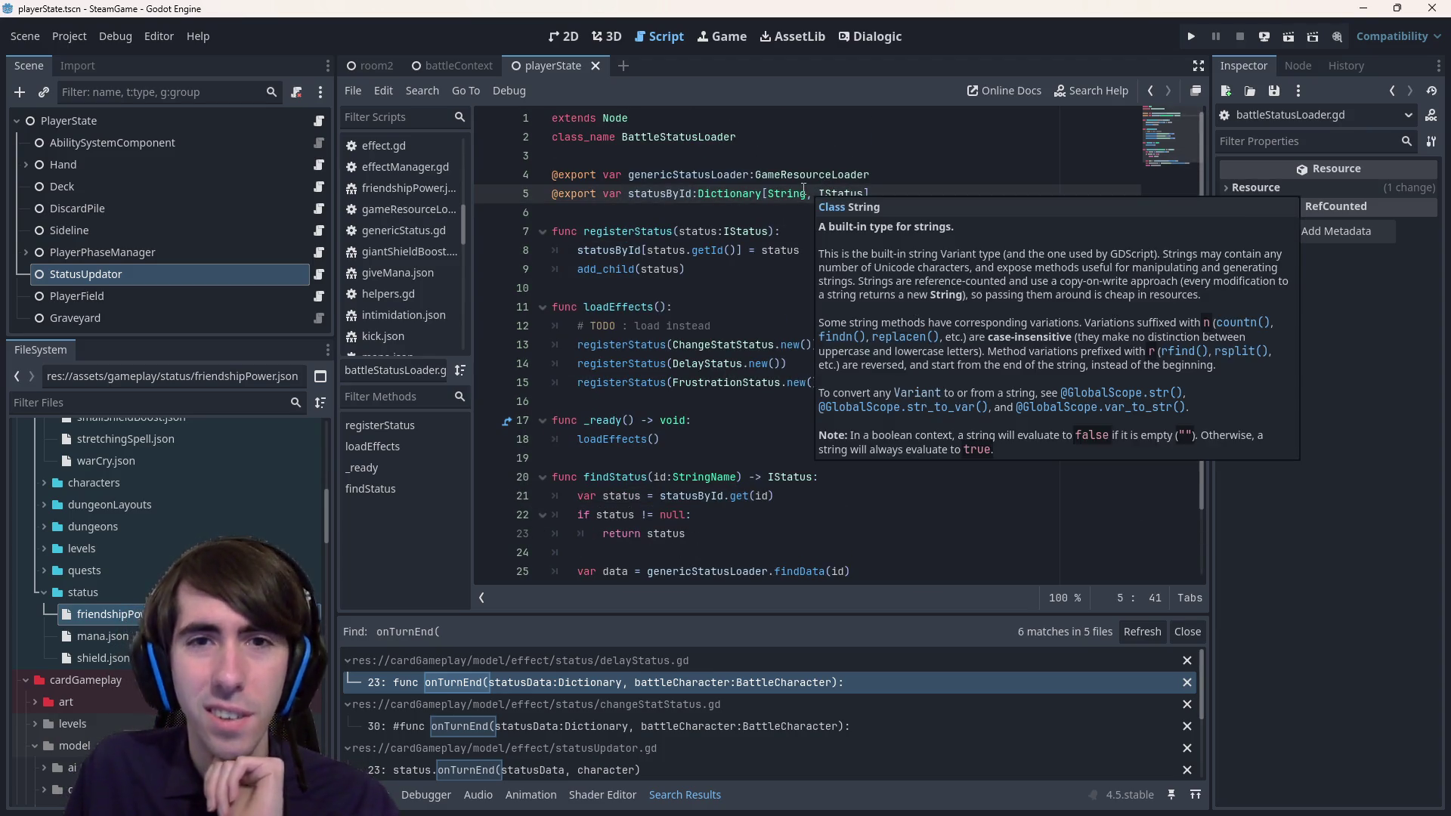
pyautogui.write('Name')
pyautogui.hotkey('ctrl', 's')
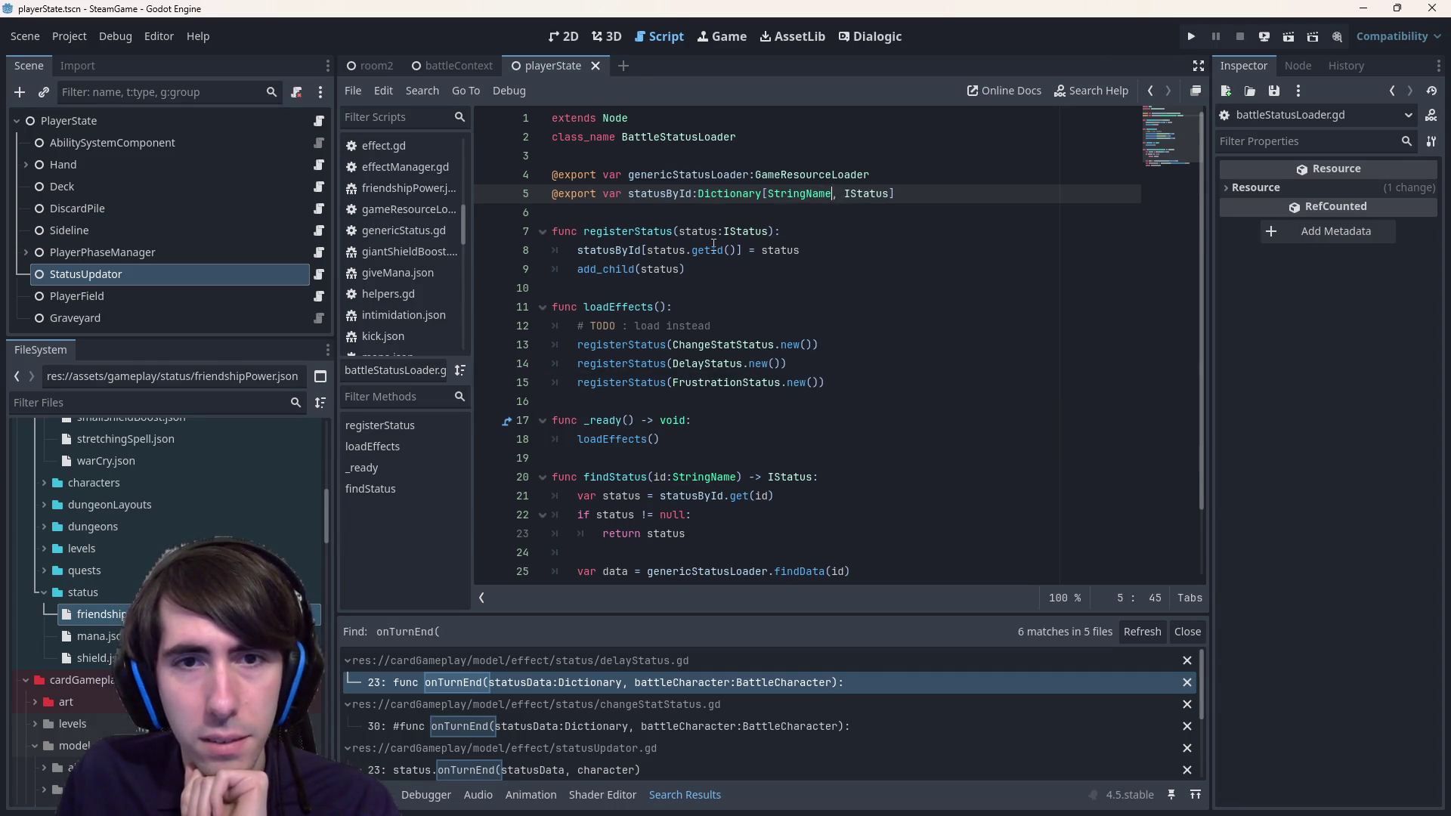
# - Make IStatus's getId() return StringName, then return to battleStatusLoader.gd
pyautogui.moveTo(715, 247)
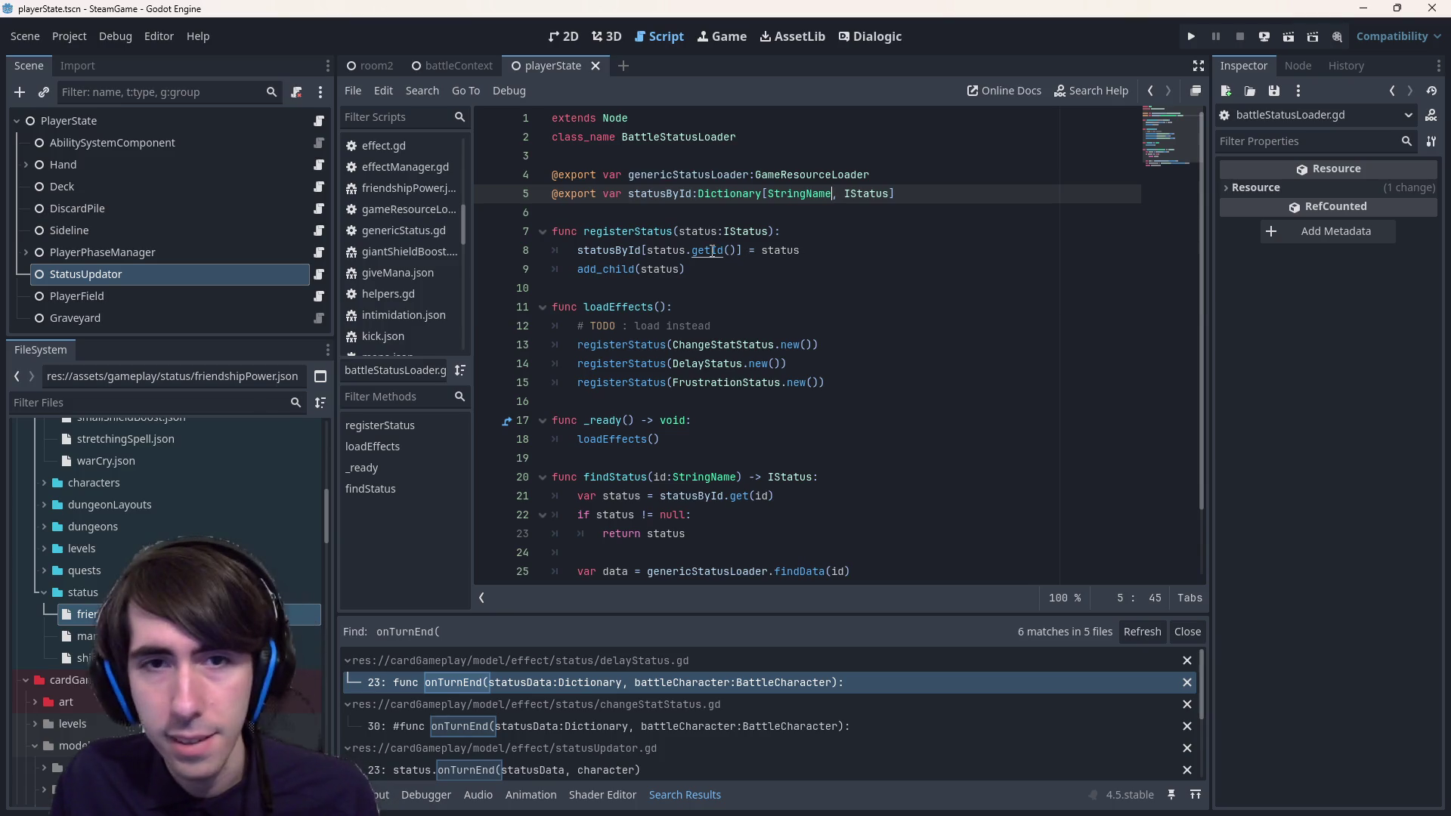
pyautogui.keyDown('ctrl'); pyautogui.click(710, 249); pyautogui.keyUp('ctrl')
pyautogui.click(695, 288)
pyautogui.write('Name:')
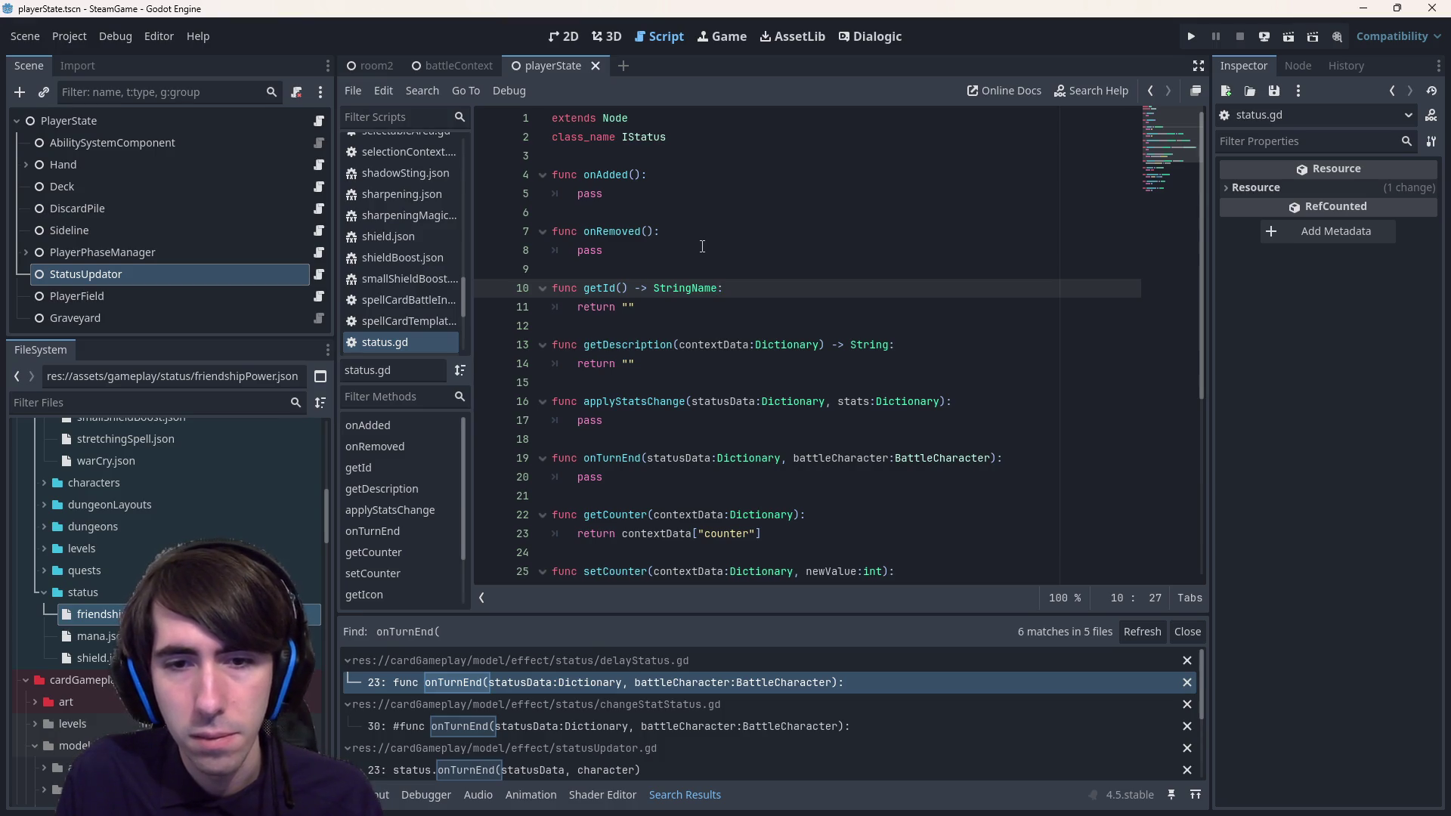
pyautogui.press('Home')
pyautogui.scroll(-5, 702, 246)
pyautogui.hotkey('alt', 'Left')
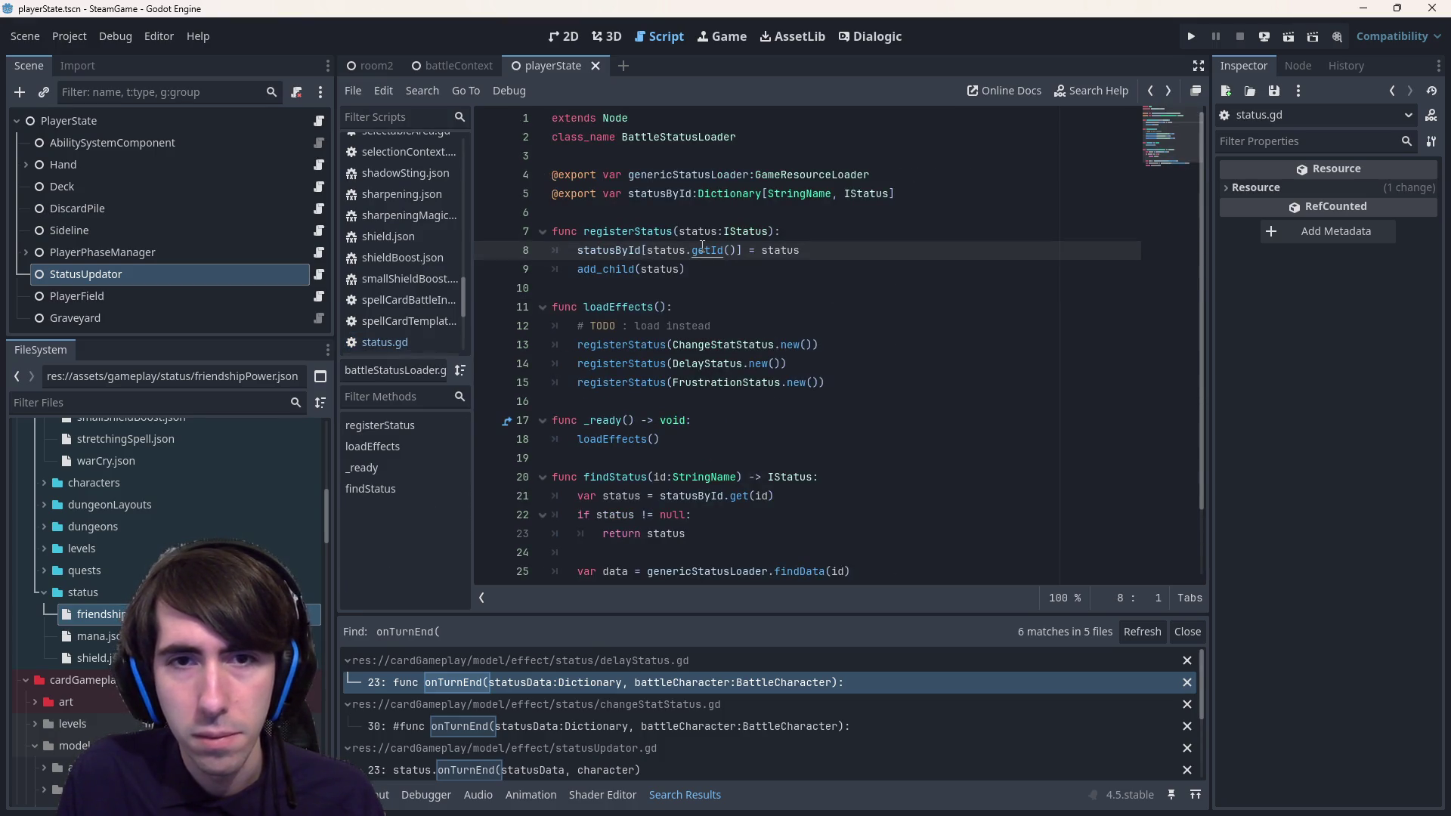
# - Search battleStatusLoader.gd for remaining String usages
pyautogui.hotkey('ctrl', 'f')
pyautogui.write('String')
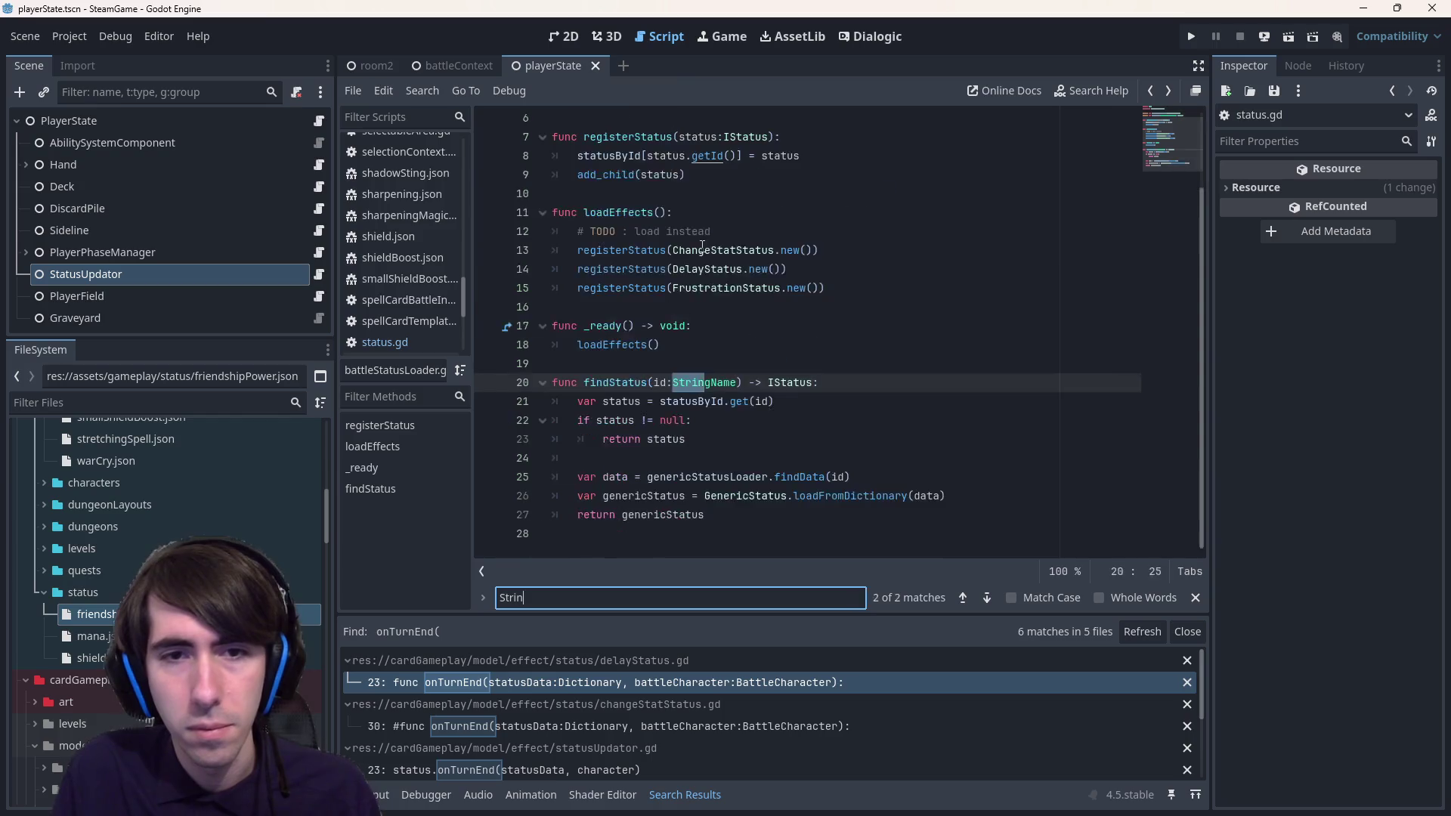
pyautogui.press('Return')
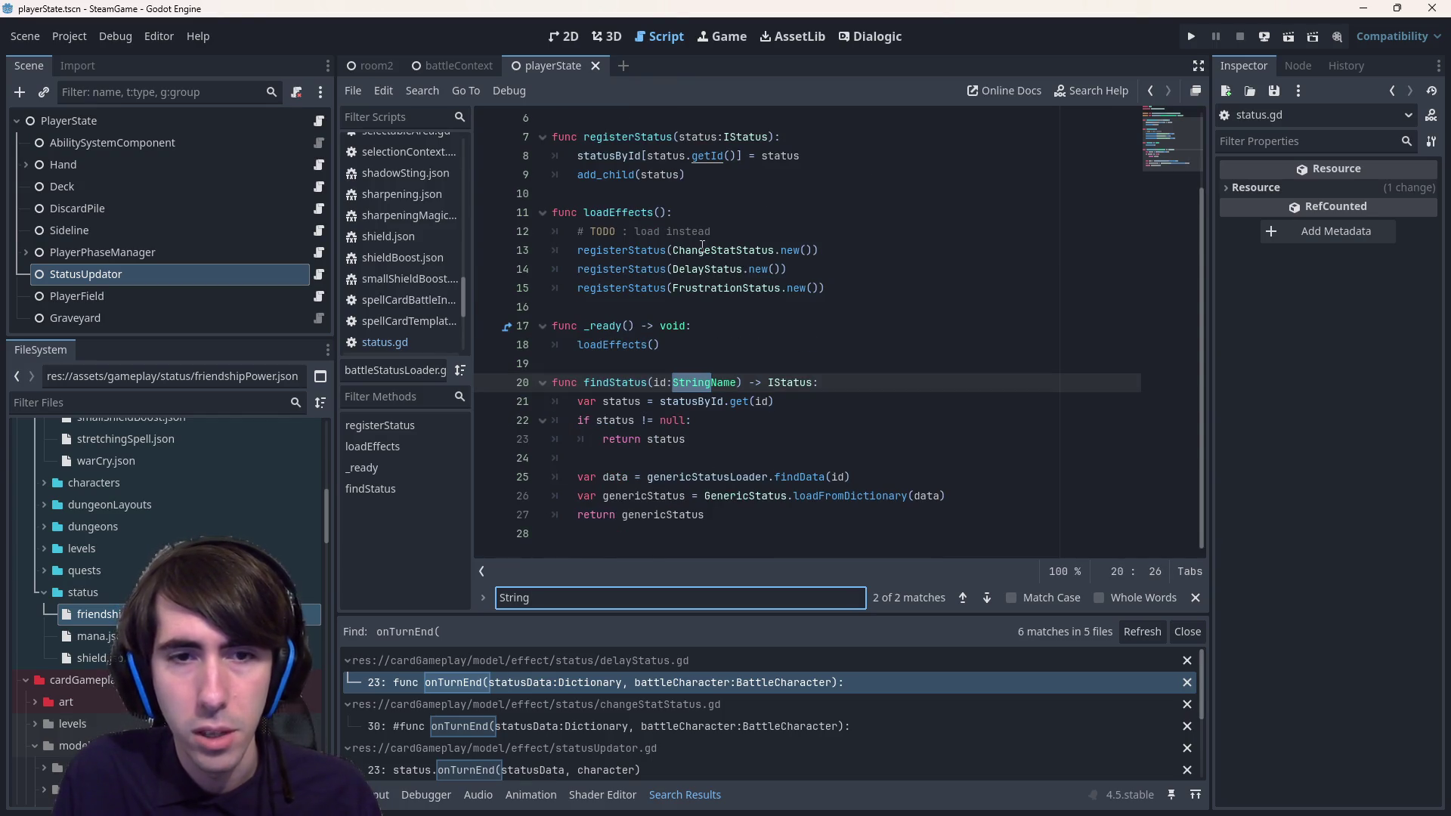
pyautogui.scroll(2, 702, 248)
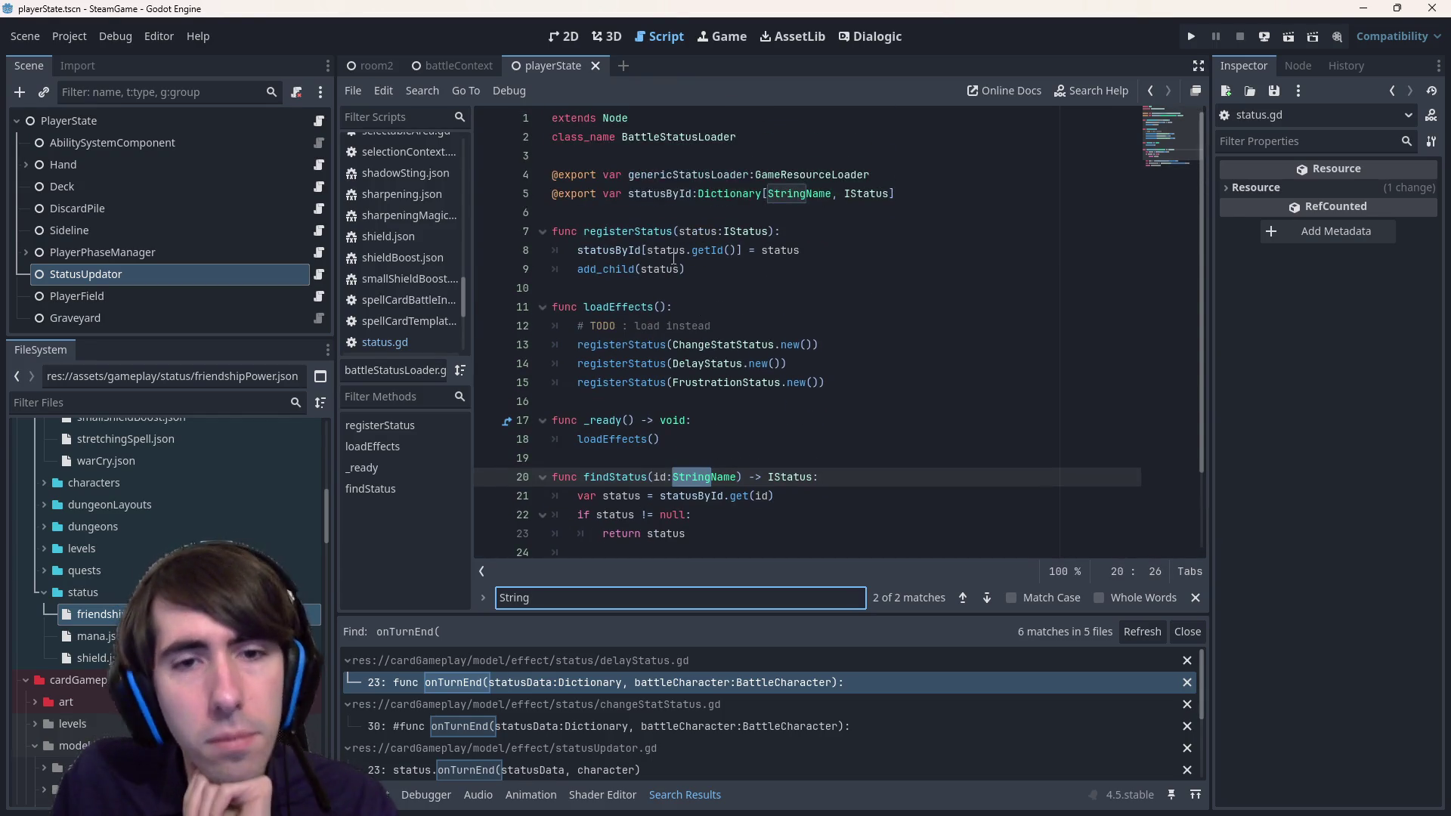
pyautogui.doubleClick(634, 345)
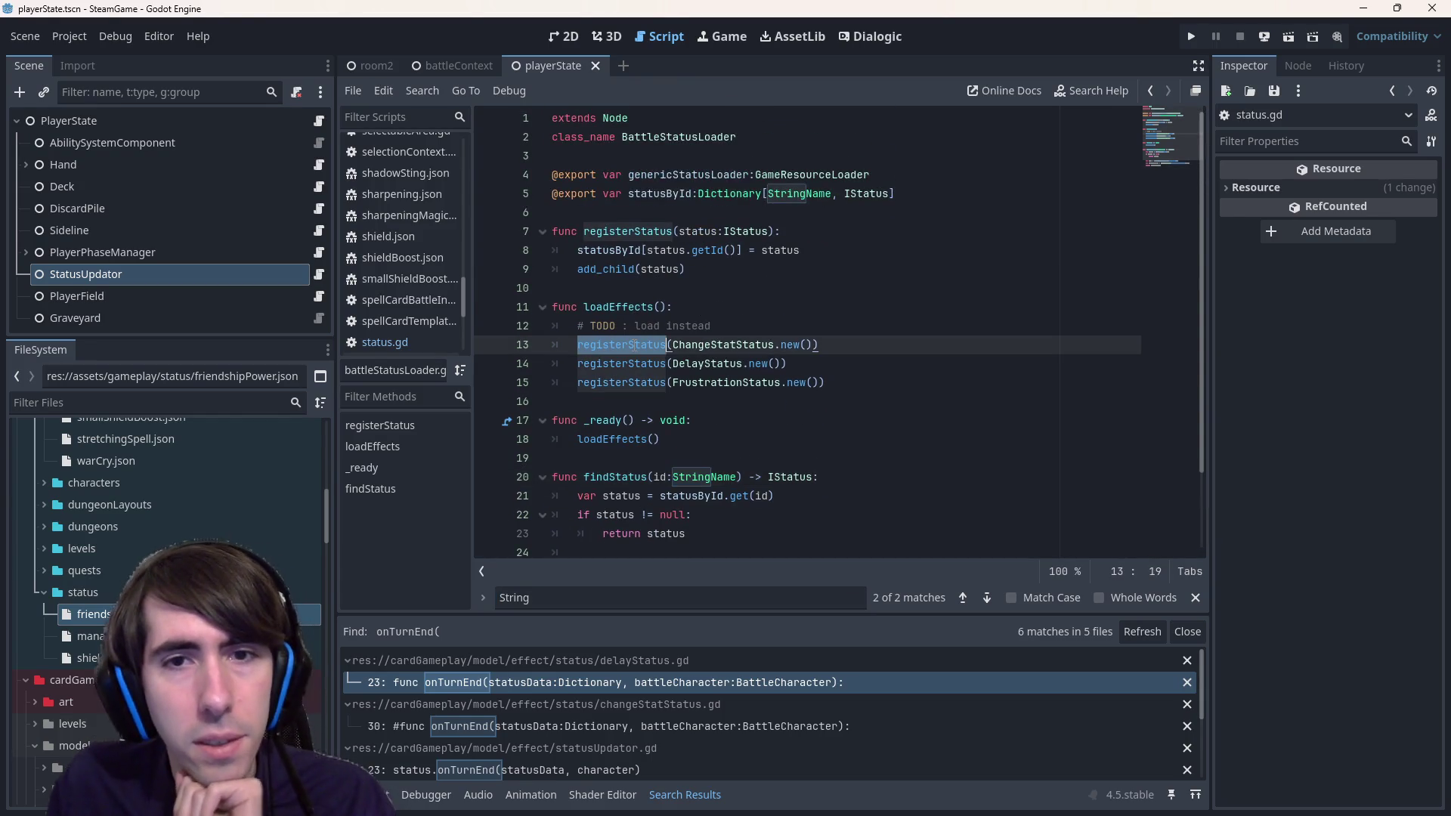
# - Revisit IStatus's getId definition and search all scripts for 'extends Status'
pyautogui.click(707, 252)
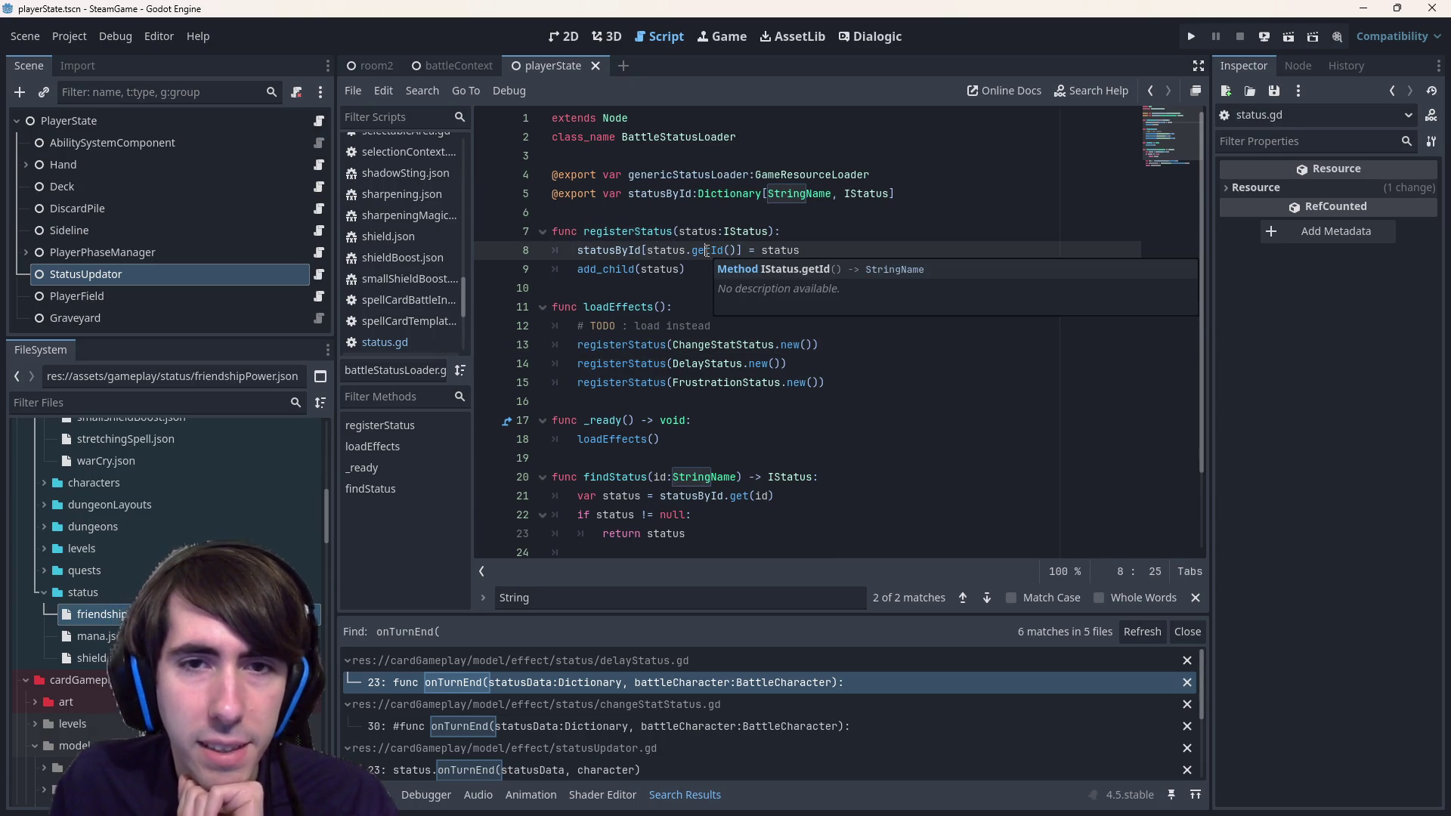
pyautogui.keyDown('ctrl'); pyautogui.click(707, 251); pyautogui.keyUp('ctrl')
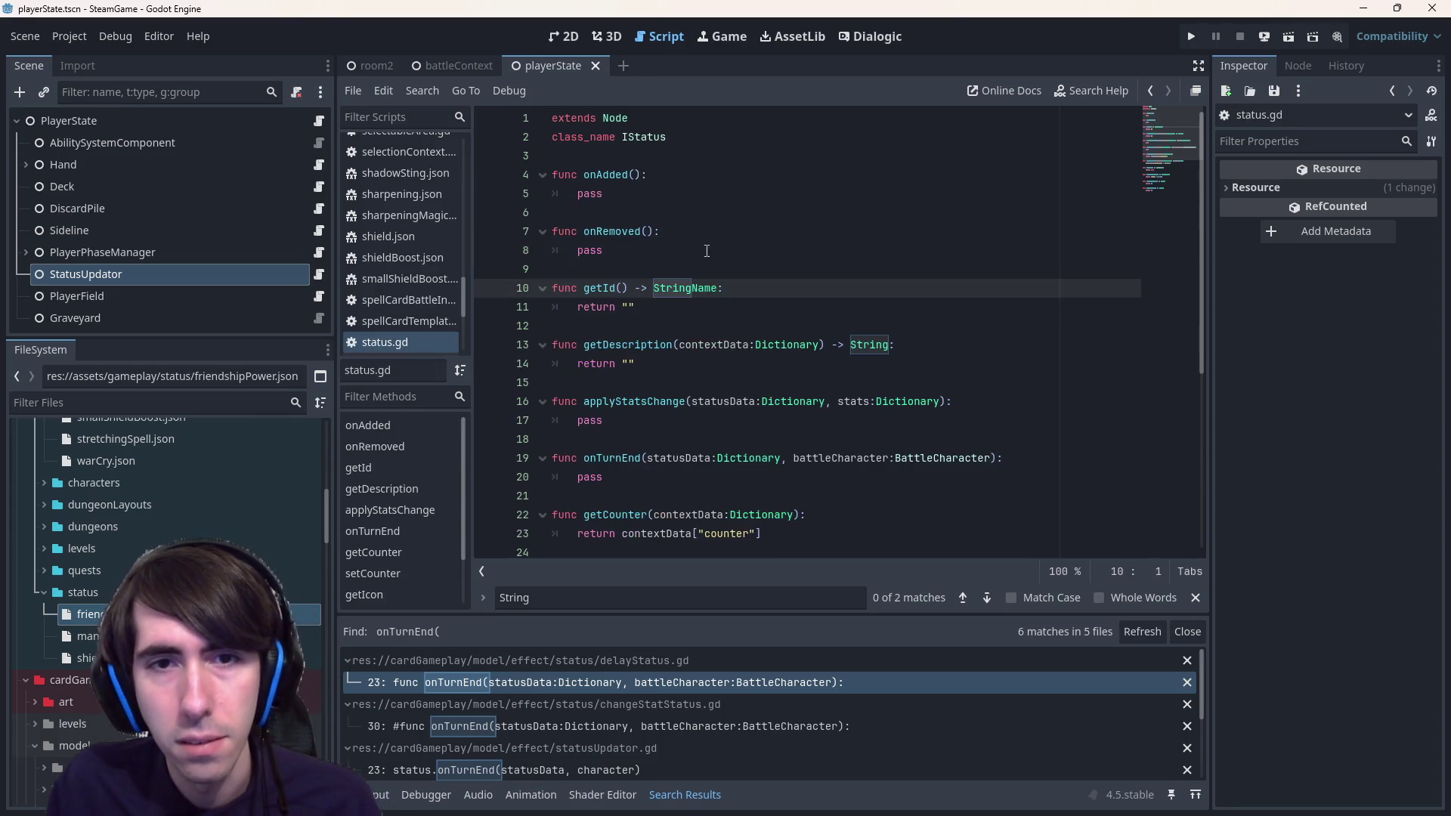
pyautogui.click(687, 320)
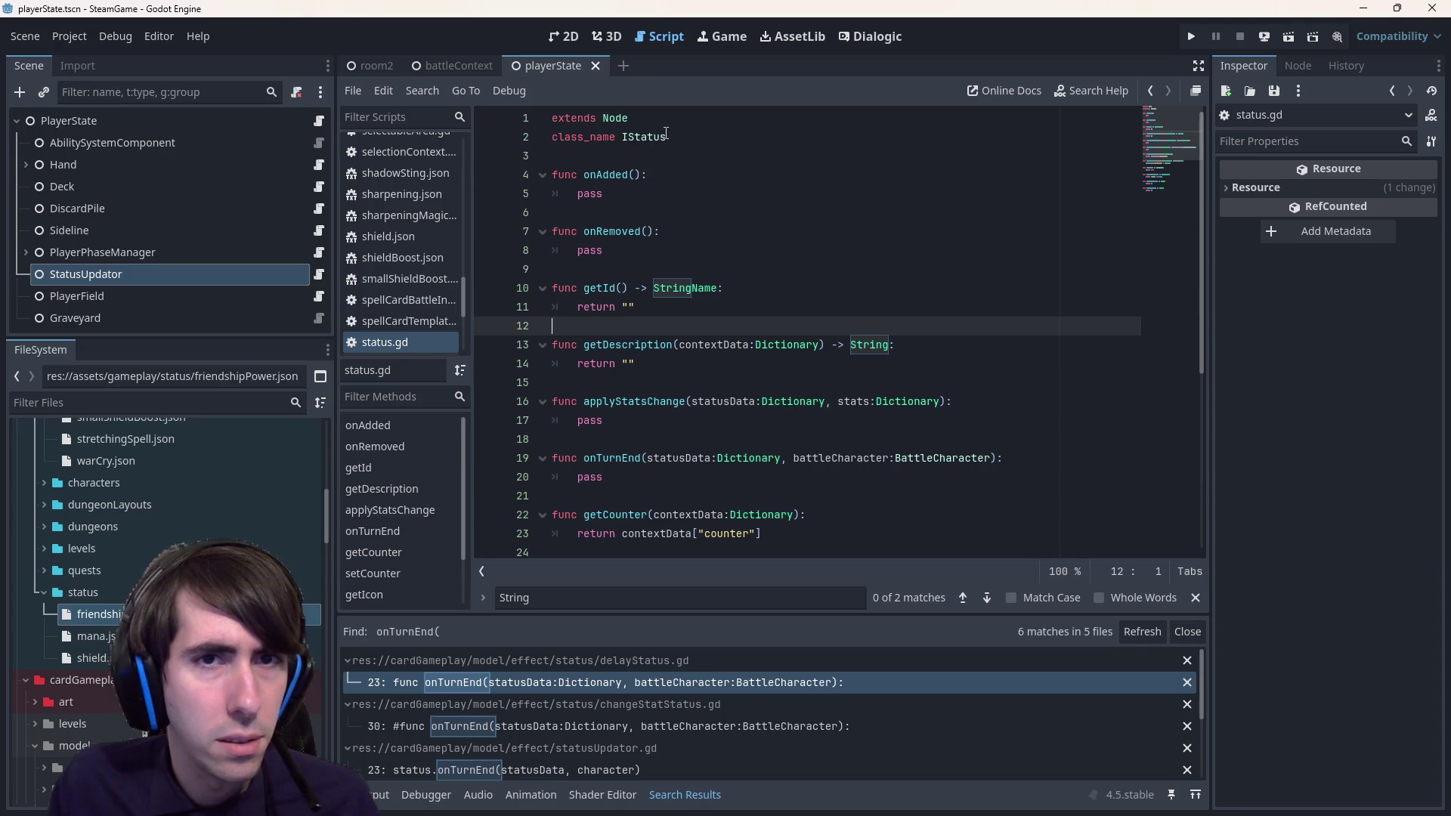
pyautogui.hotkey('ctrl', 'shift', 'f')
pyautogui.write('extends Status')
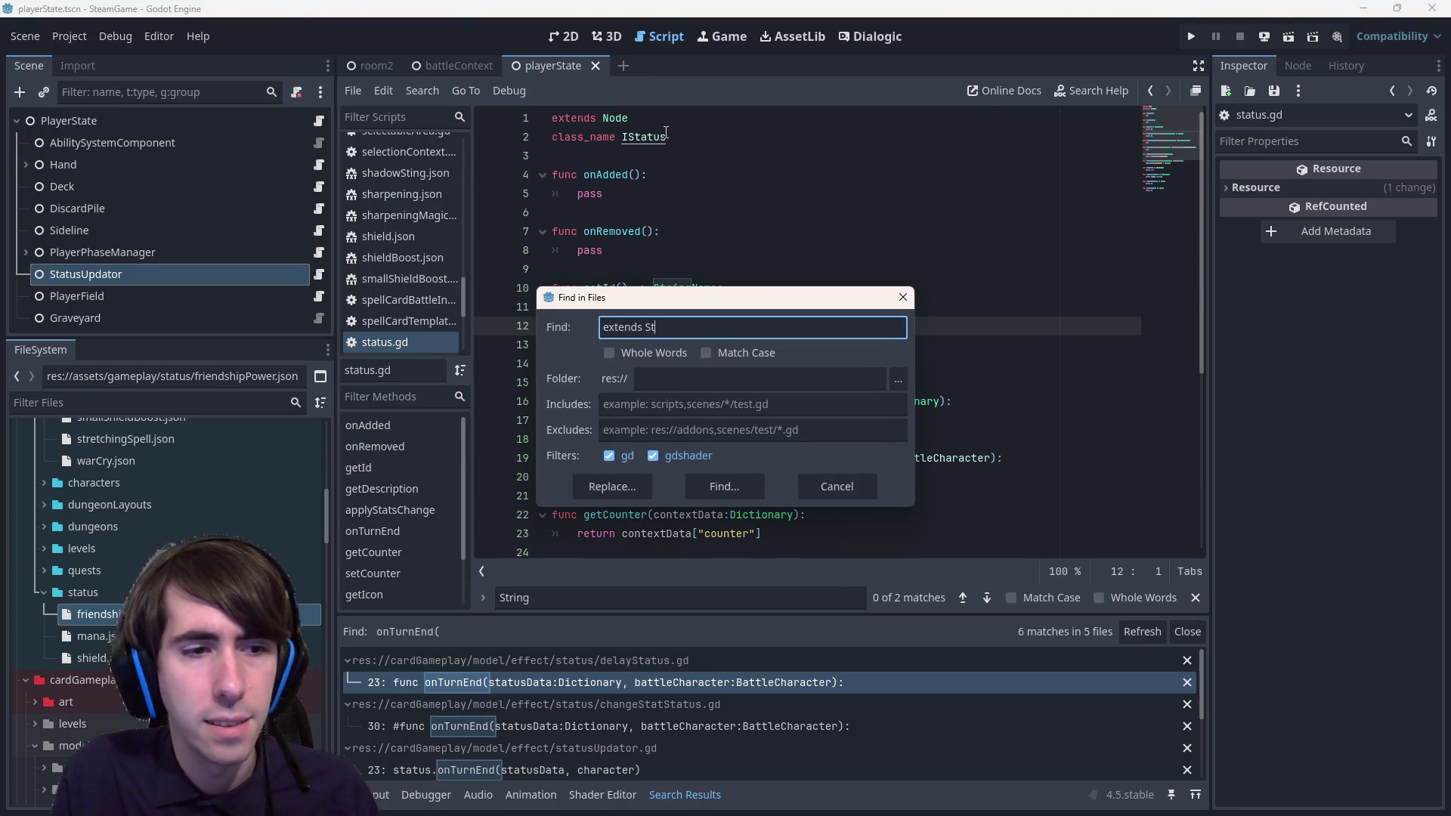
# - Find all 'extends IStatus' scripts and make GenericStatus's getId() return StringName, saving it
pyautogui.hotkey('ctrl', 'BackSpace')
pyautogui.write('IStatus')
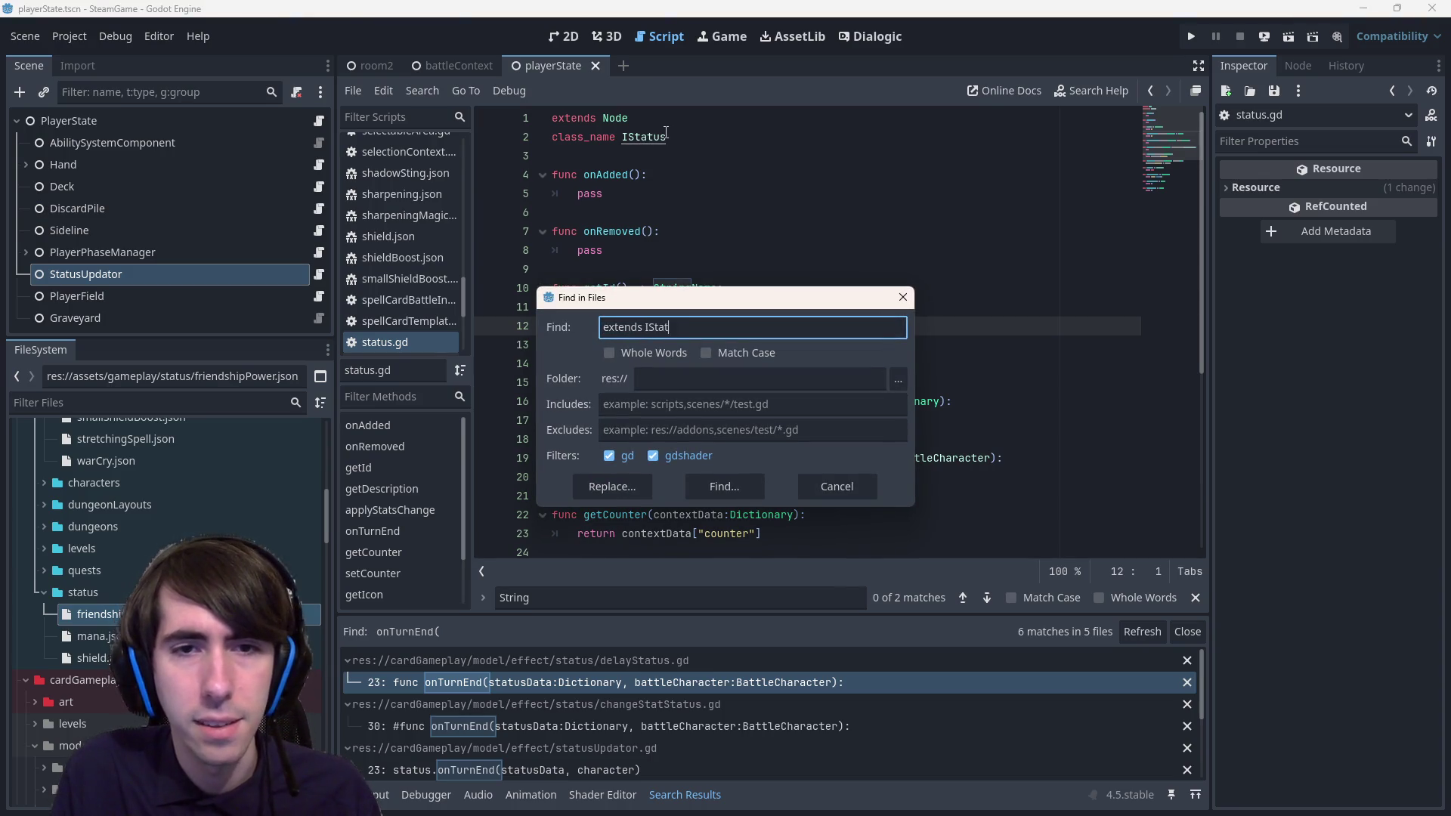
pyautogui.press('Return')
pyautogui.click(469, 684)
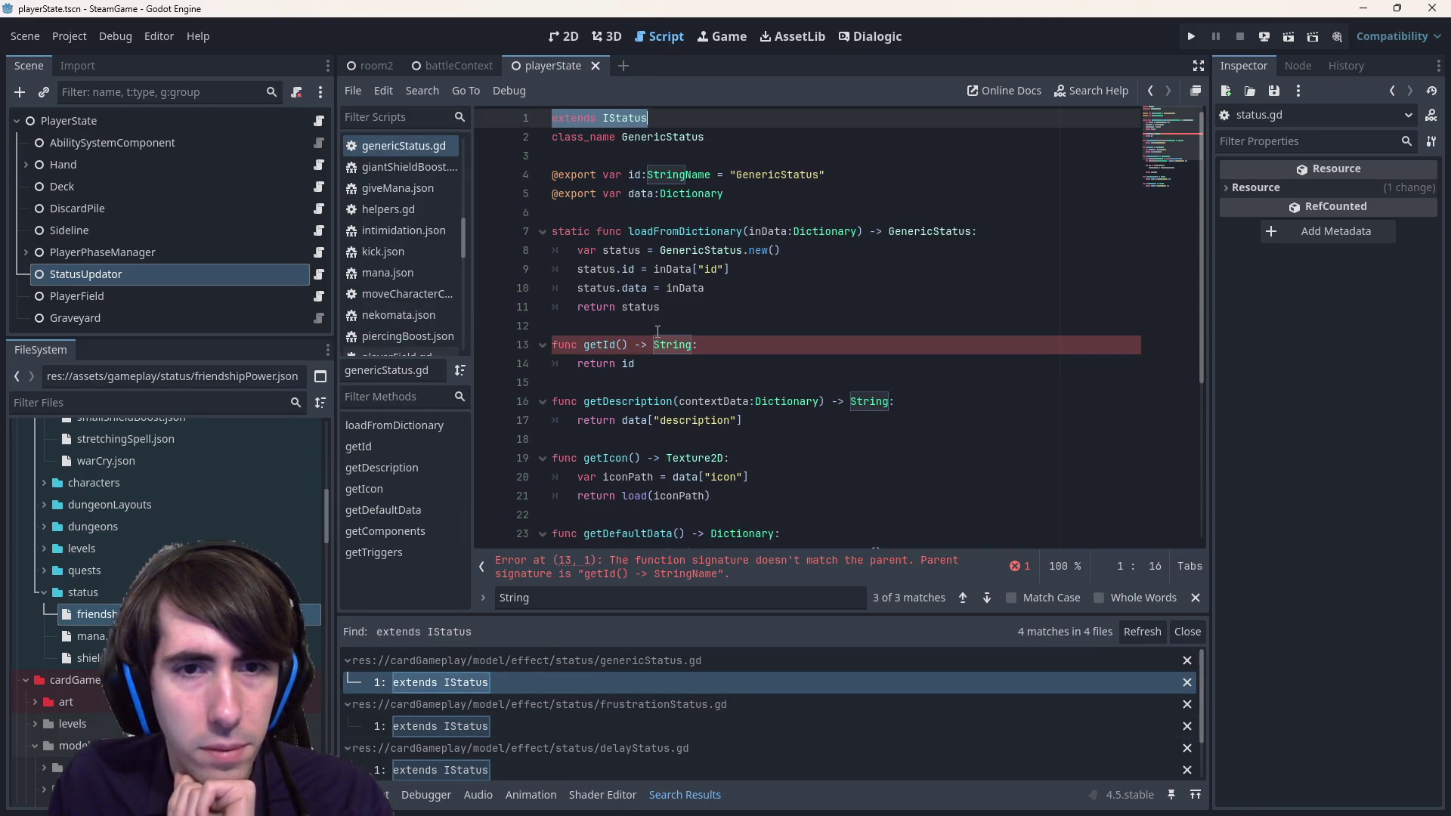
pyautogui.click(694, 345)
pyautogui.write('Name')
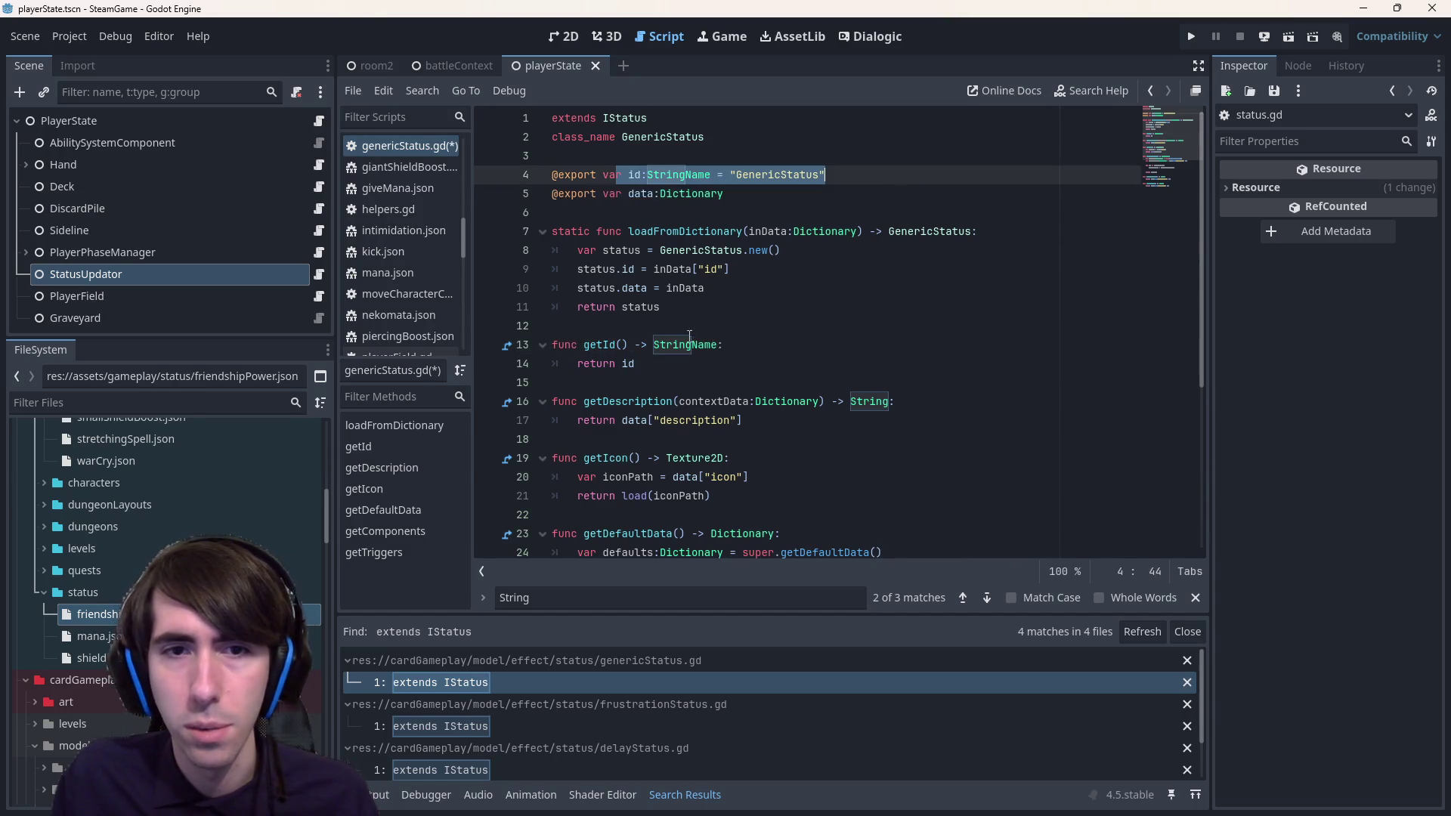
pyautogui.moveTo(634, 364); pyautogui.dragTo(623, 345)
pyautogui.hotkey('ctrl', 's')
# - Change FrustrationStatus's getId() return type to StringName
pyautogui.scroll(-4, 627, 426)
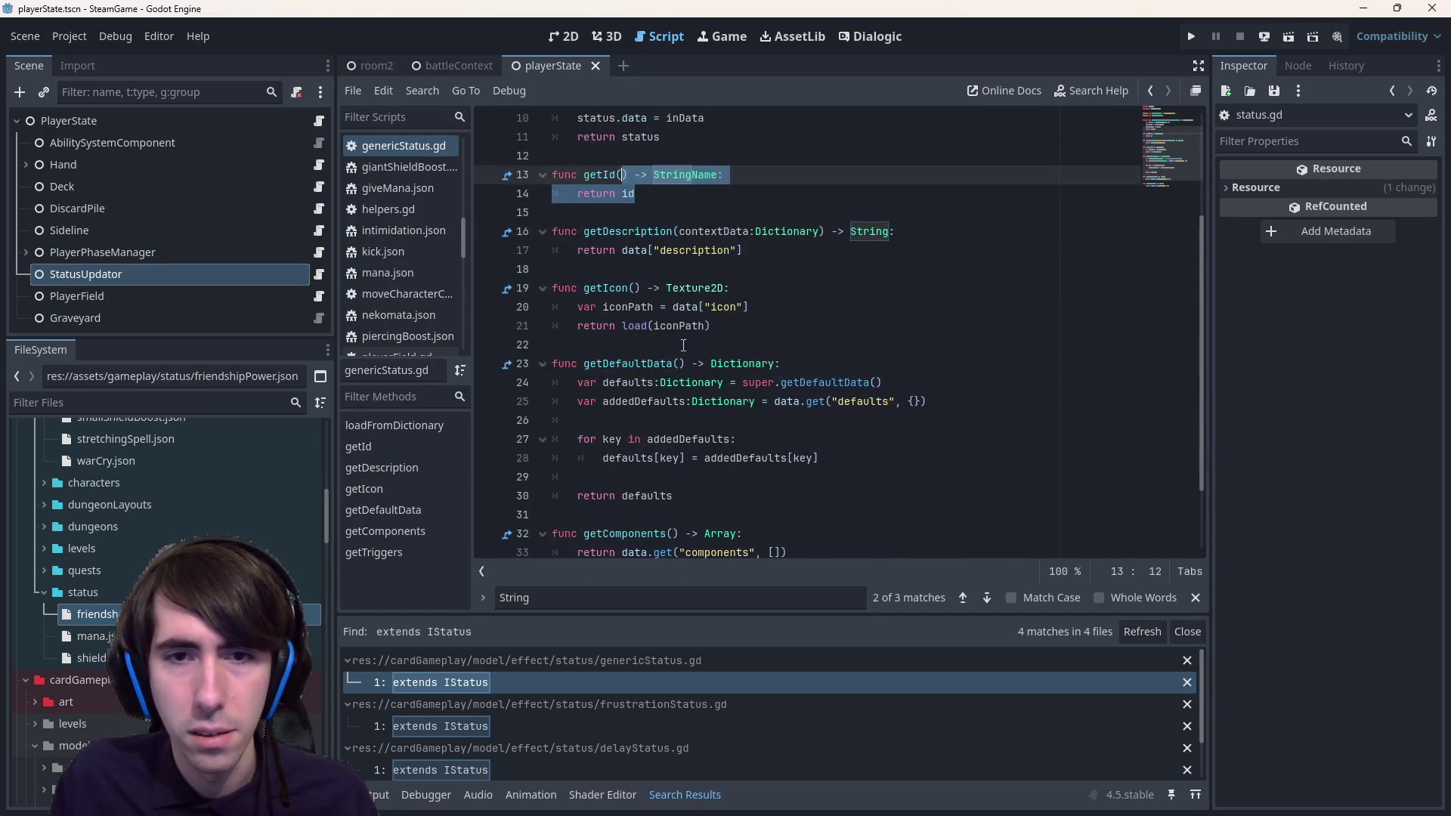
pyautogui.click(537, 725)
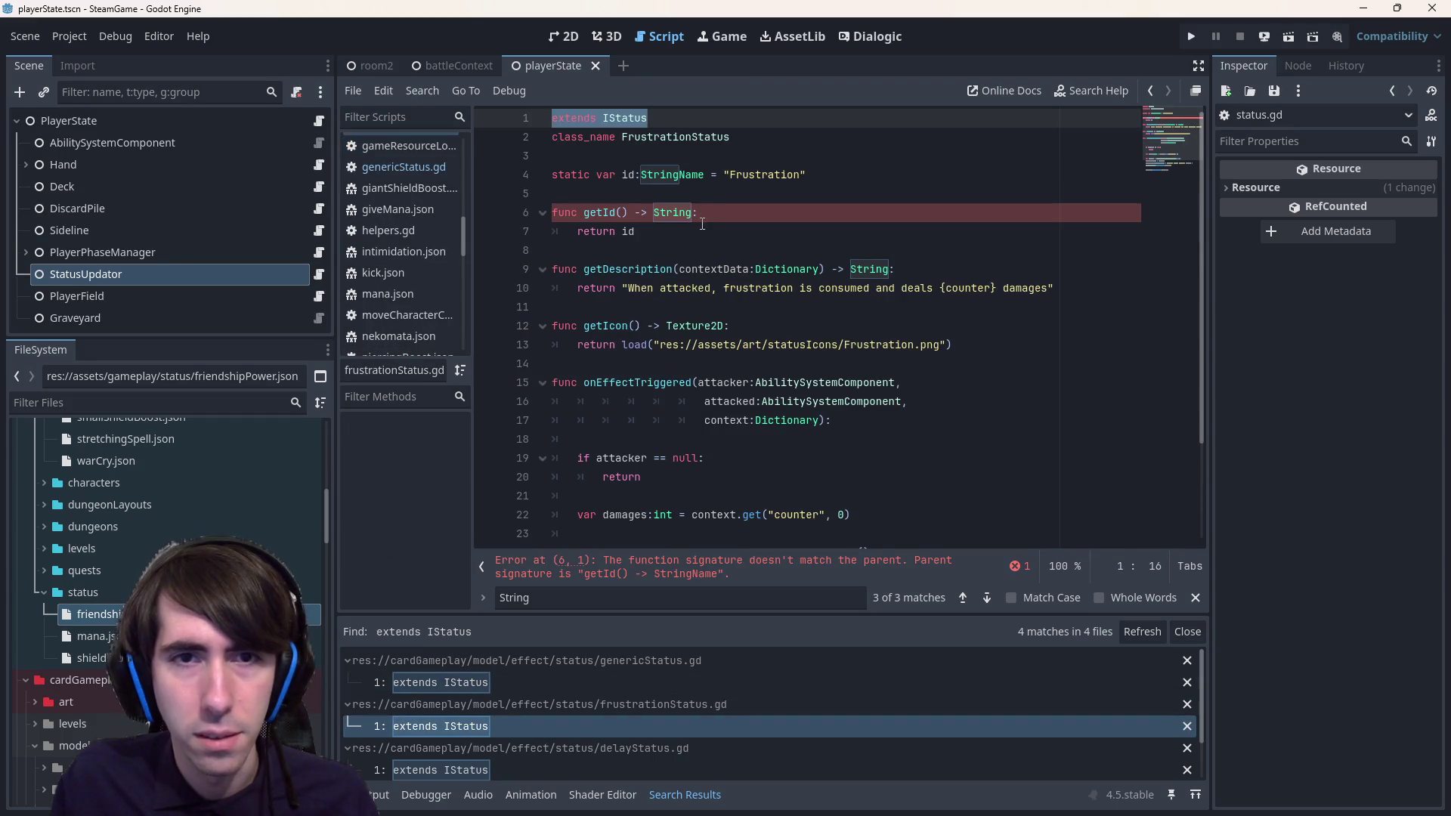
pyautogui.click(693, 210)
pyautogui.write('Name')
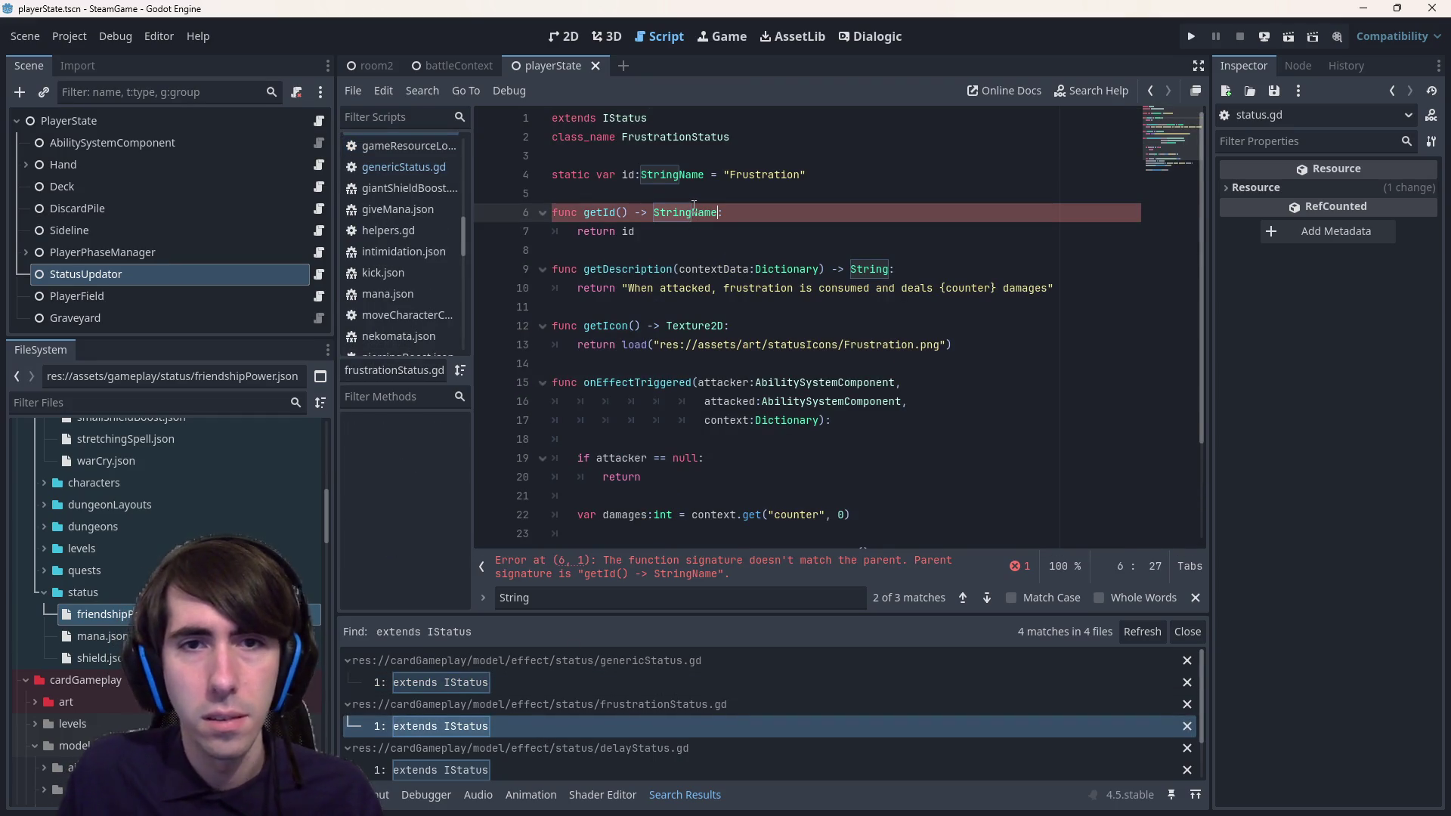
# - Type DelayStatus's id variable and getId() return as StringName
pyautogui.click(454, 770)
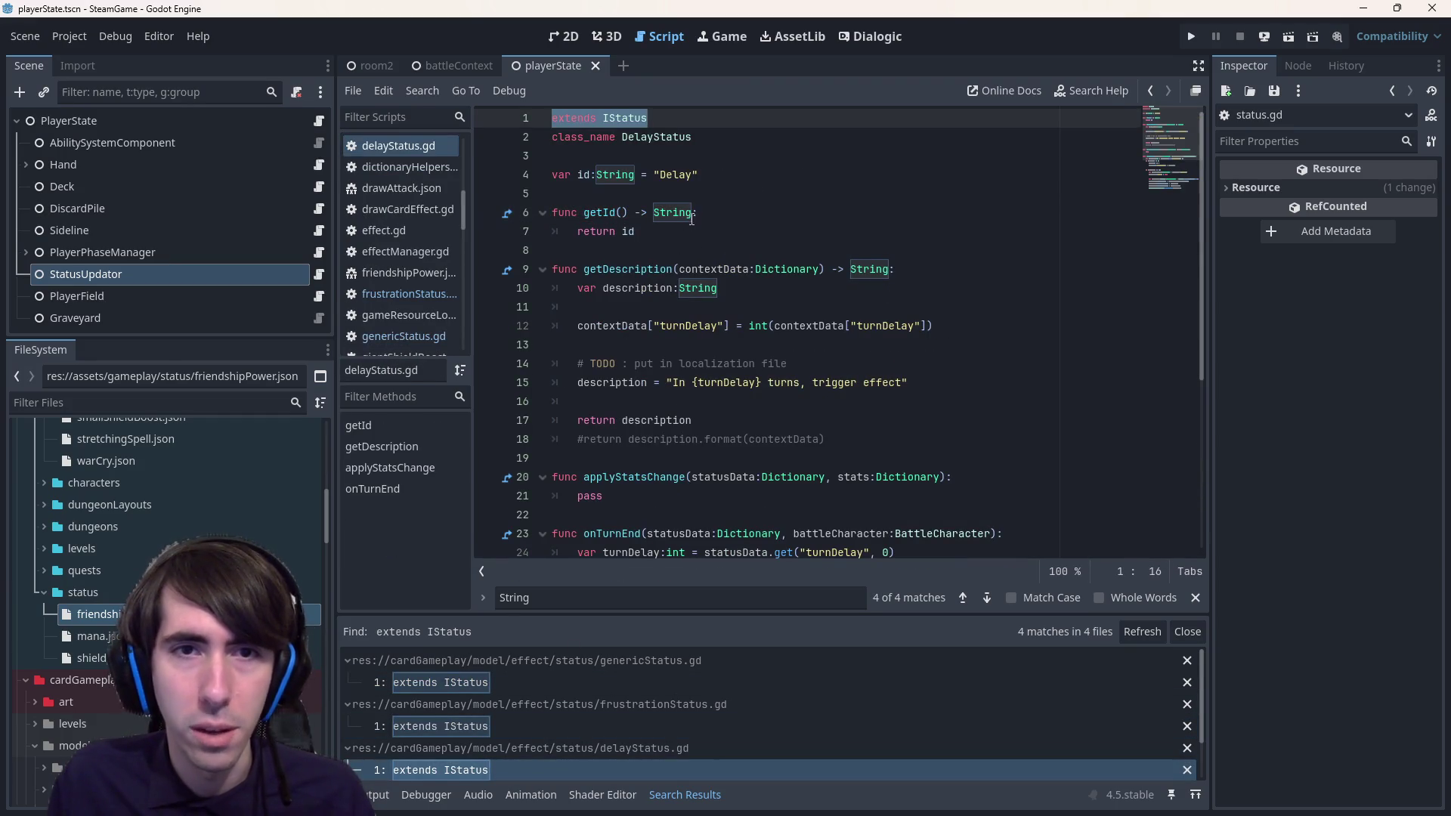
pyautogui.click(633, 174)
pyautogui.write('Name')
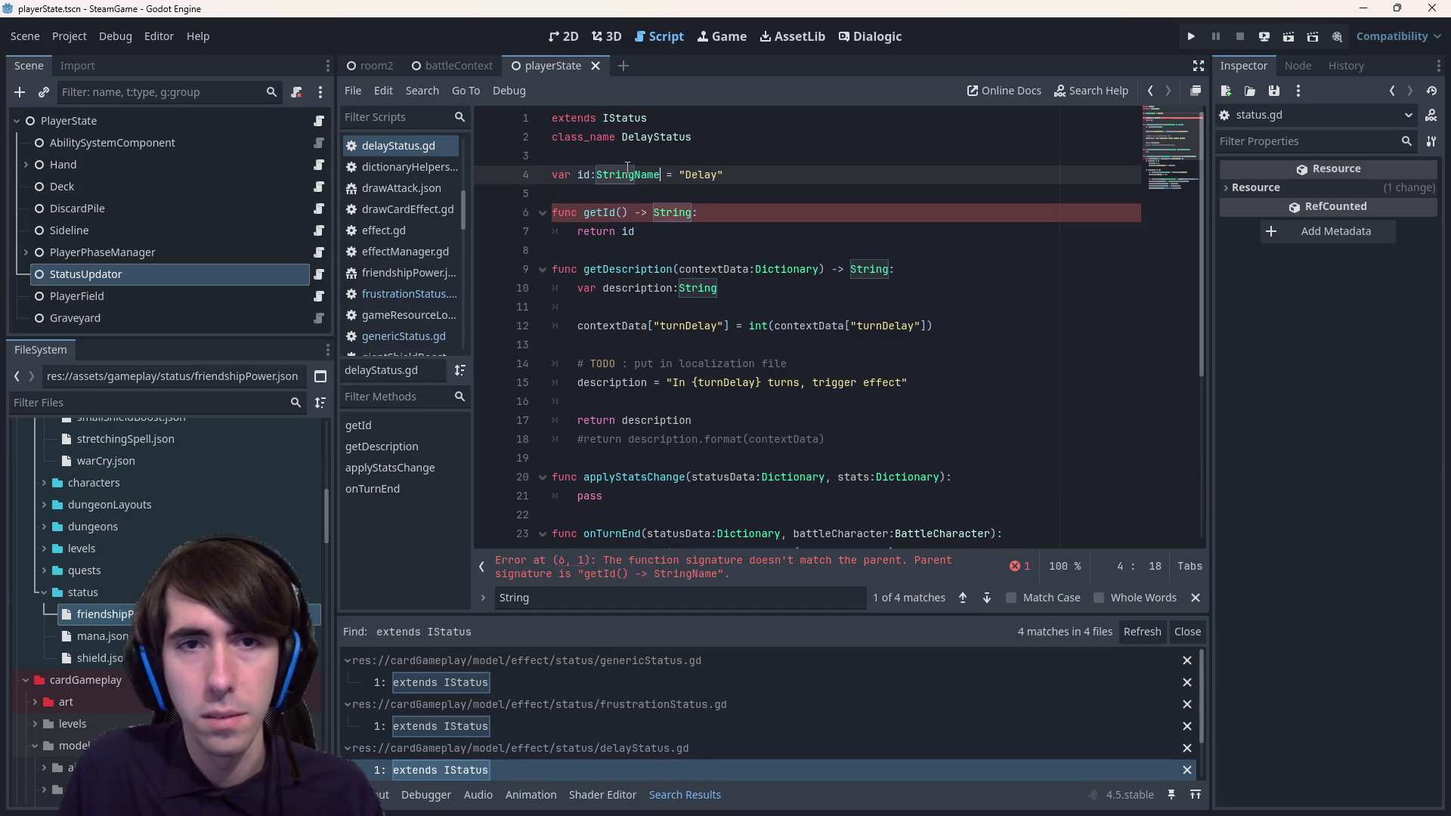
pyautogui.press('F3')
pyautogui.press('Right')
pyautogui.write('N')
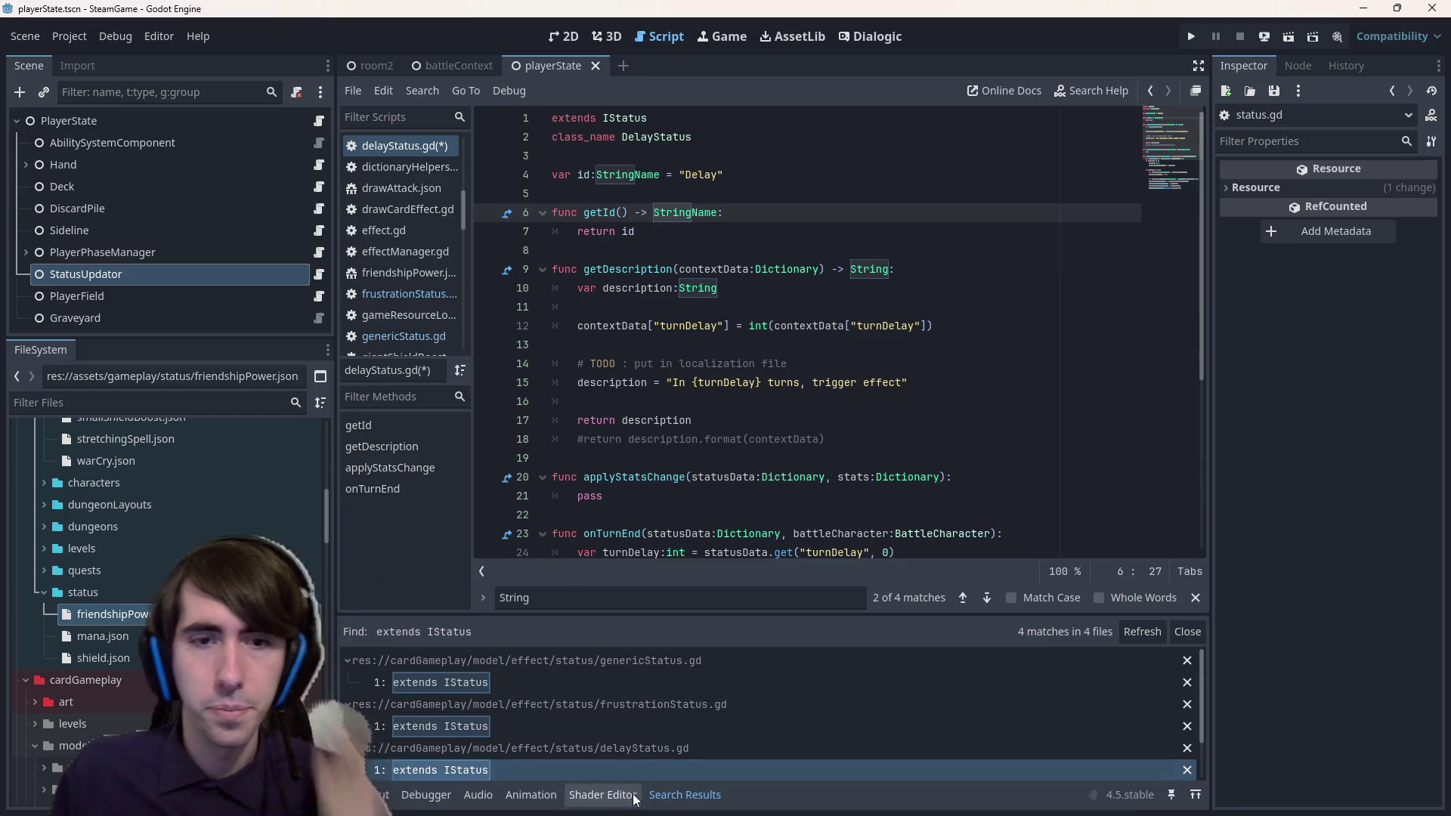
# - Type ChangeStatStatus's id variable and getId() return as StringName, then return to DelayStatus
pyautogui.scroll(-1, 600, 751)
pyautogui.click(519, 759)
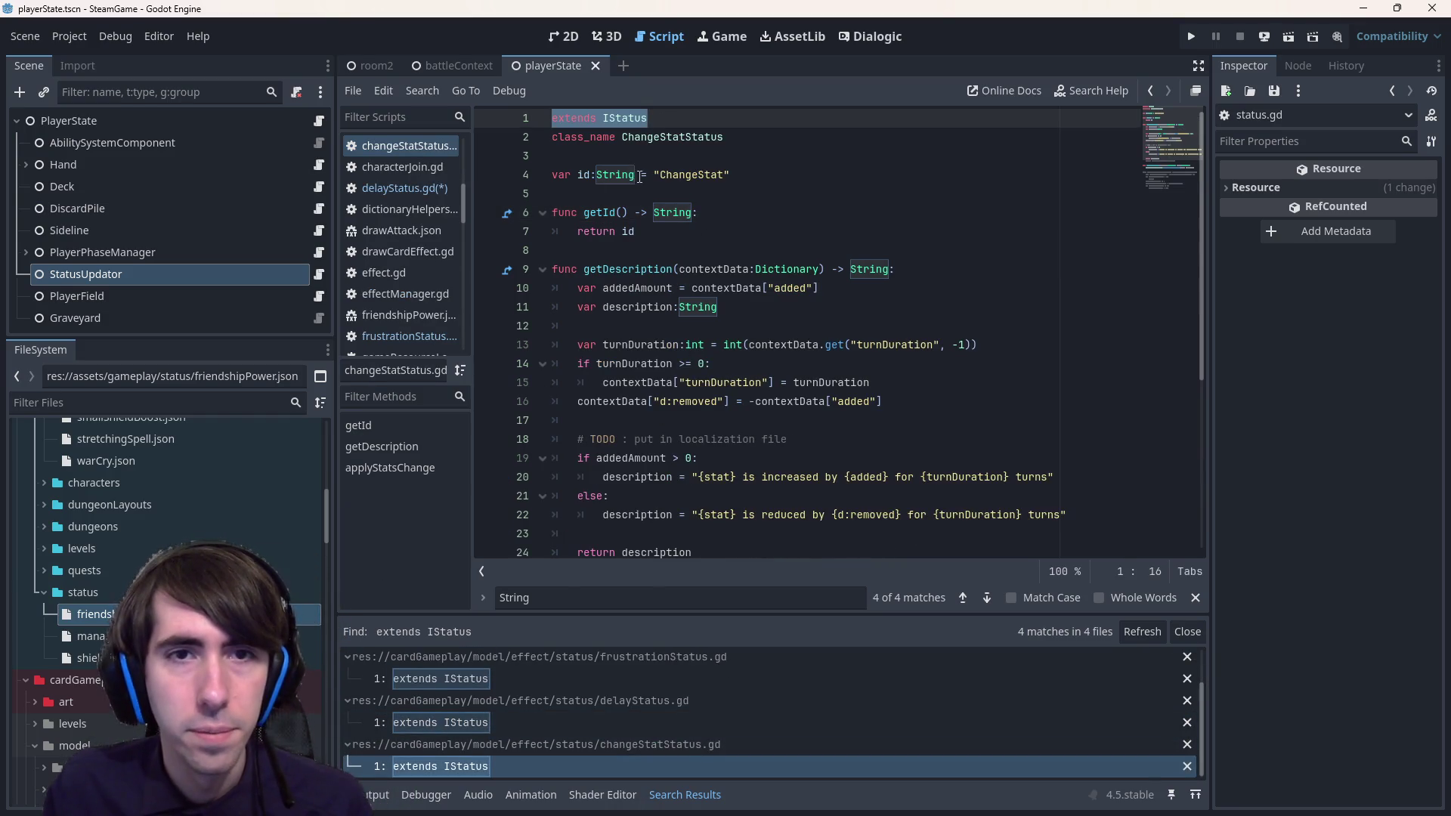
pyautogui.click(640, 177)
pyautogui.write('Name')
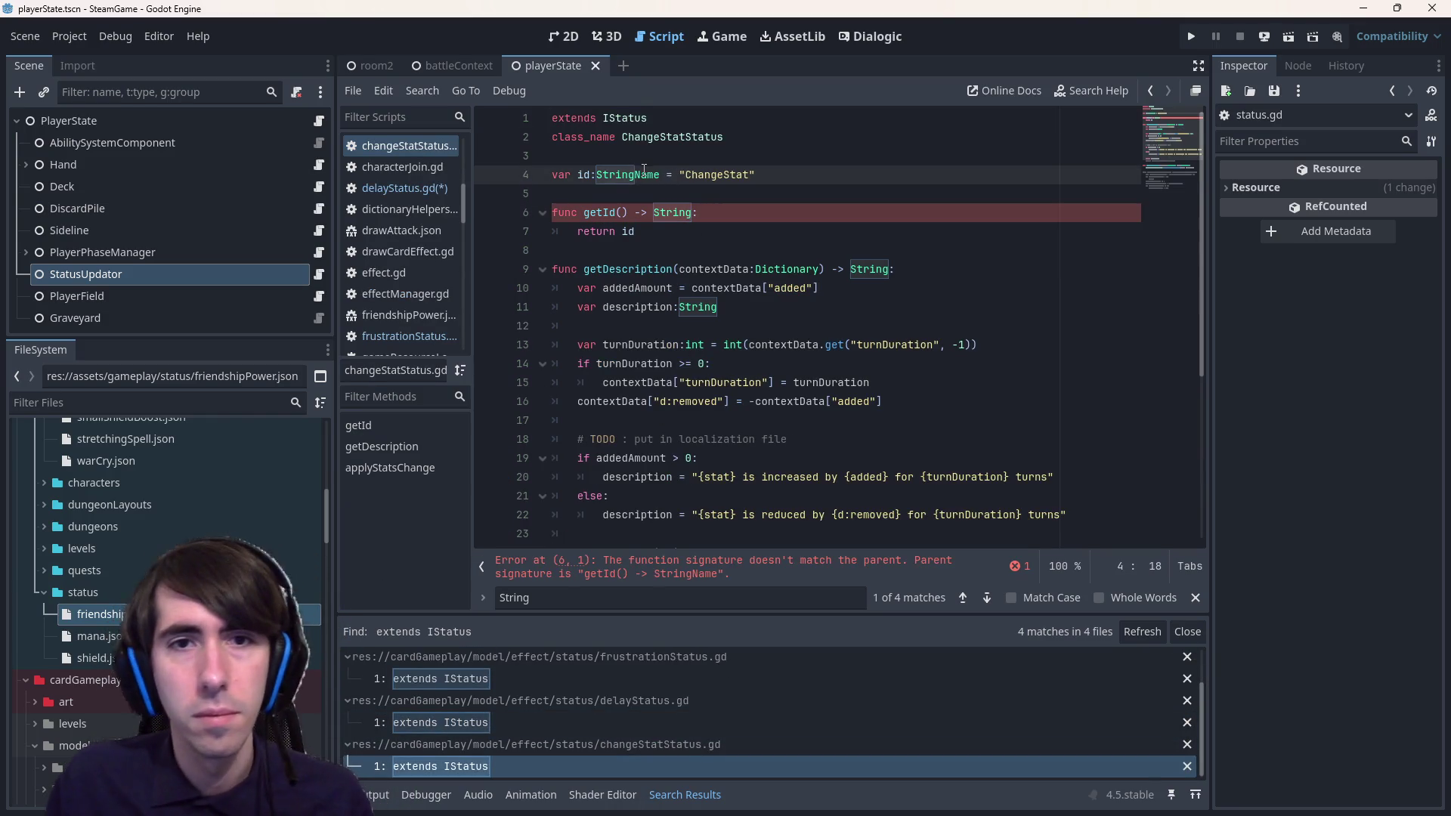
pyautogui.click(714, 212)
pyautogui.write('Name')
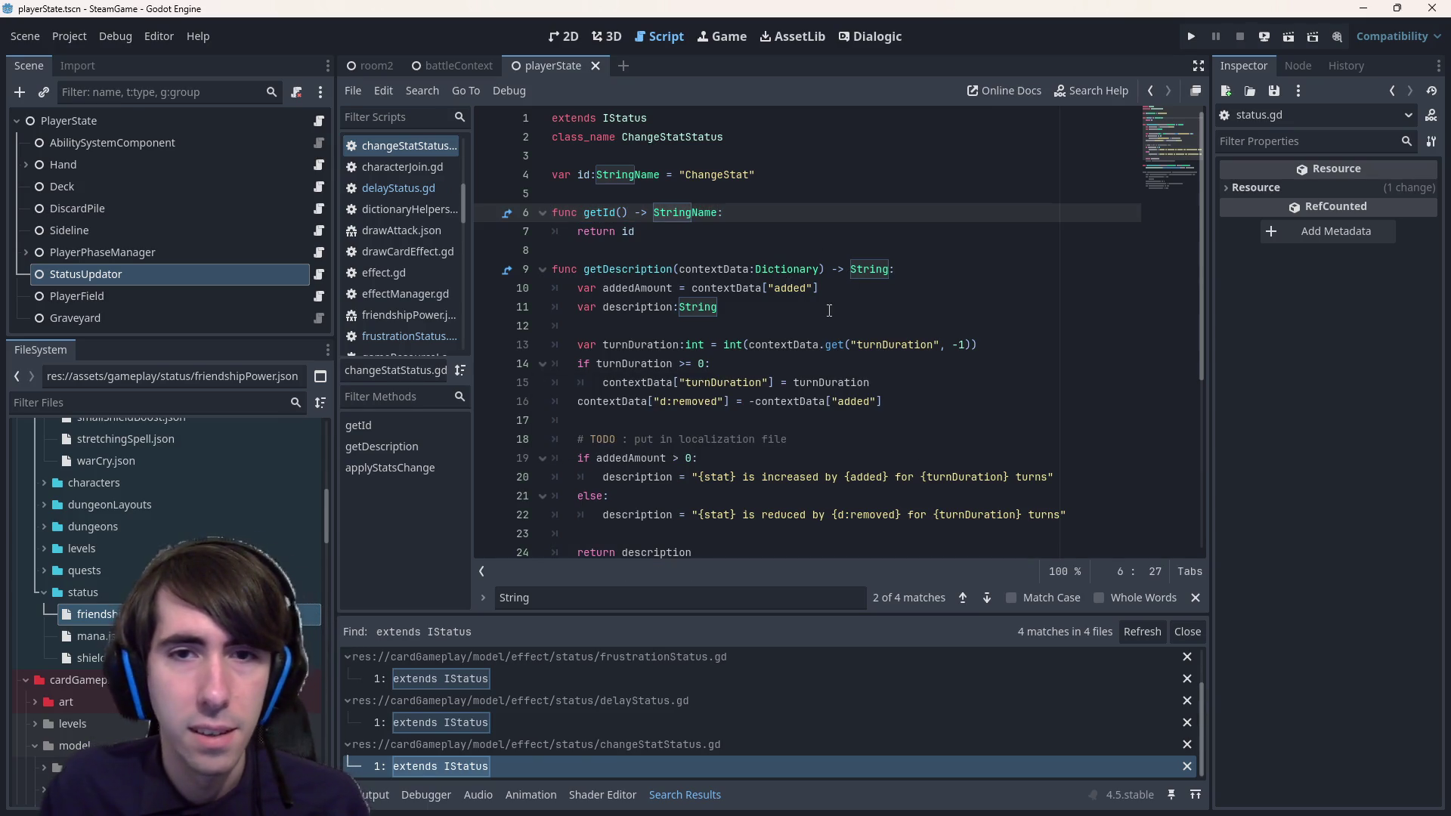
pyautogui.scroll(-3, 828, 310)
pyautogui.scroll(3, 829, 310)
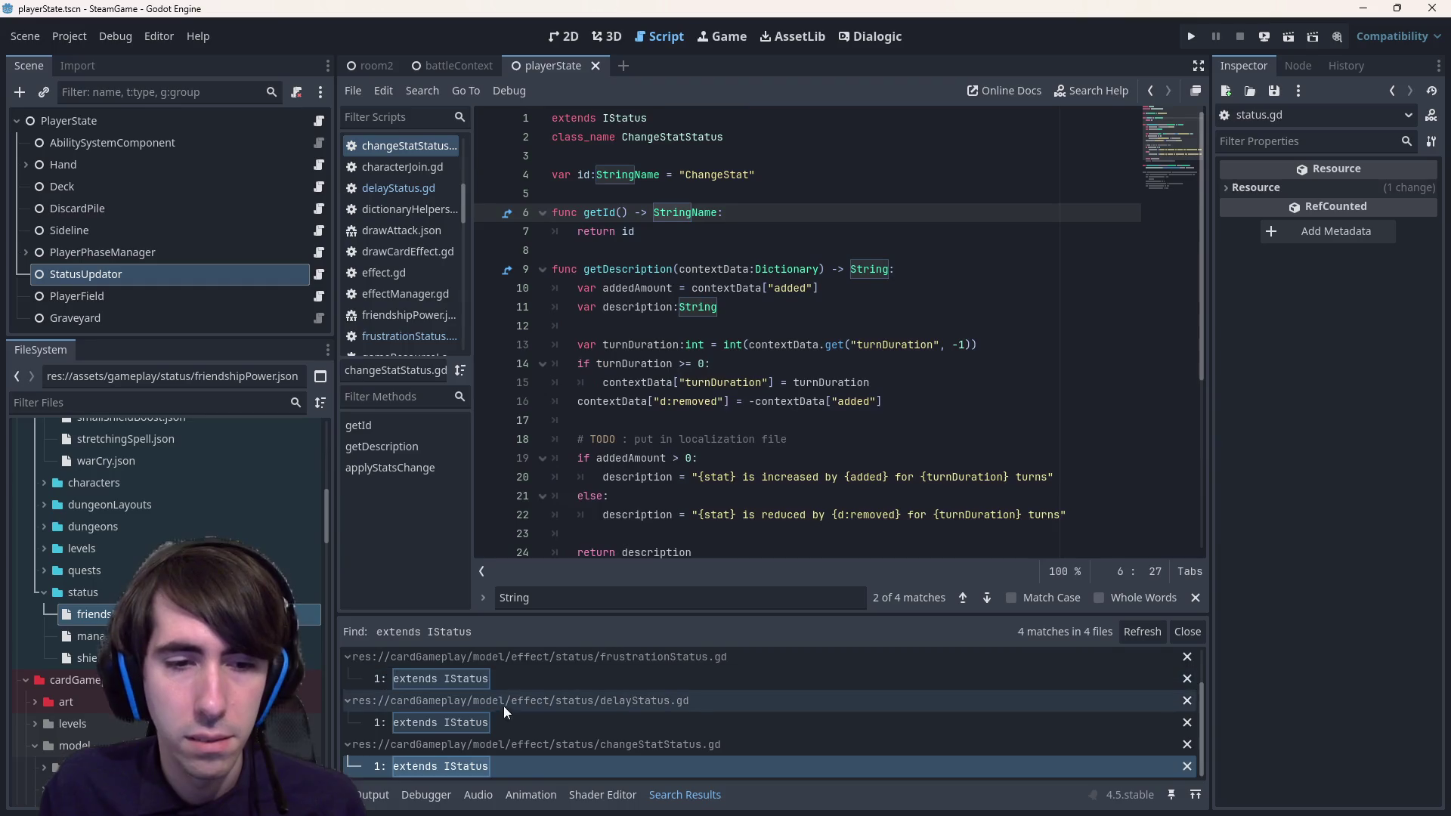
pyautogui.scroll(-1, 491, 763)
pyautogui.click(754, 308)
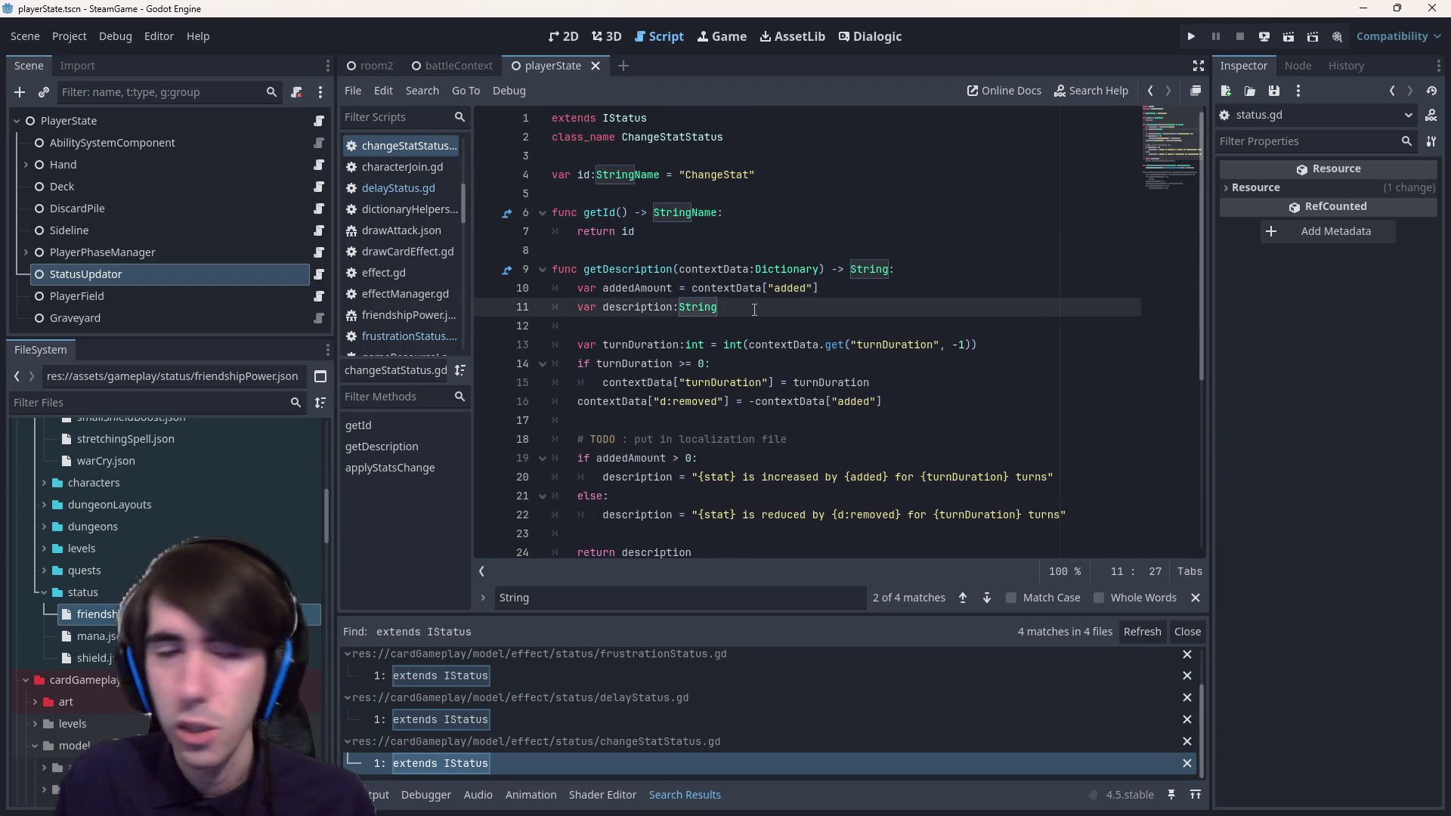
pyautogui.hotkey('alt', 'Left')
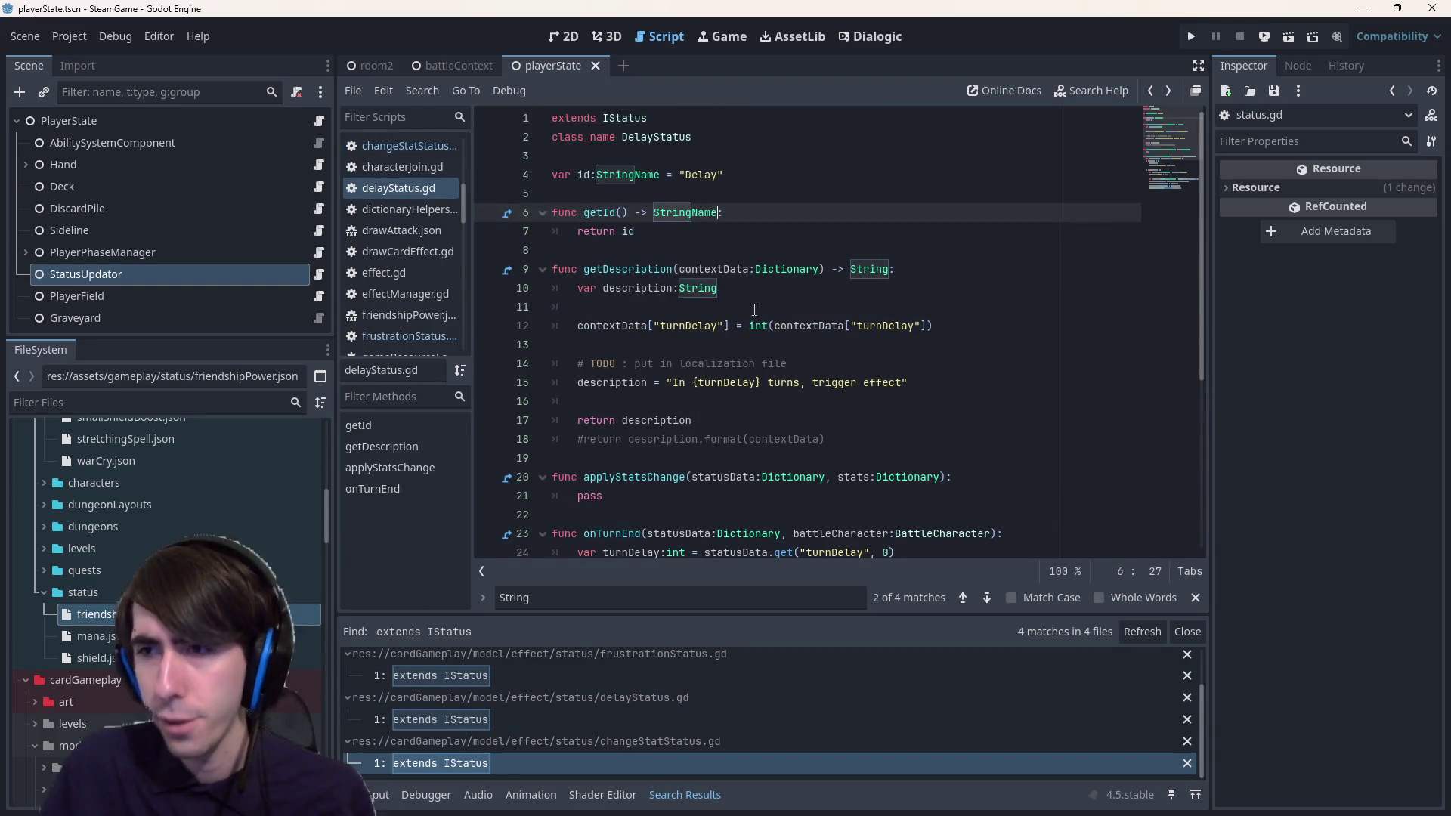
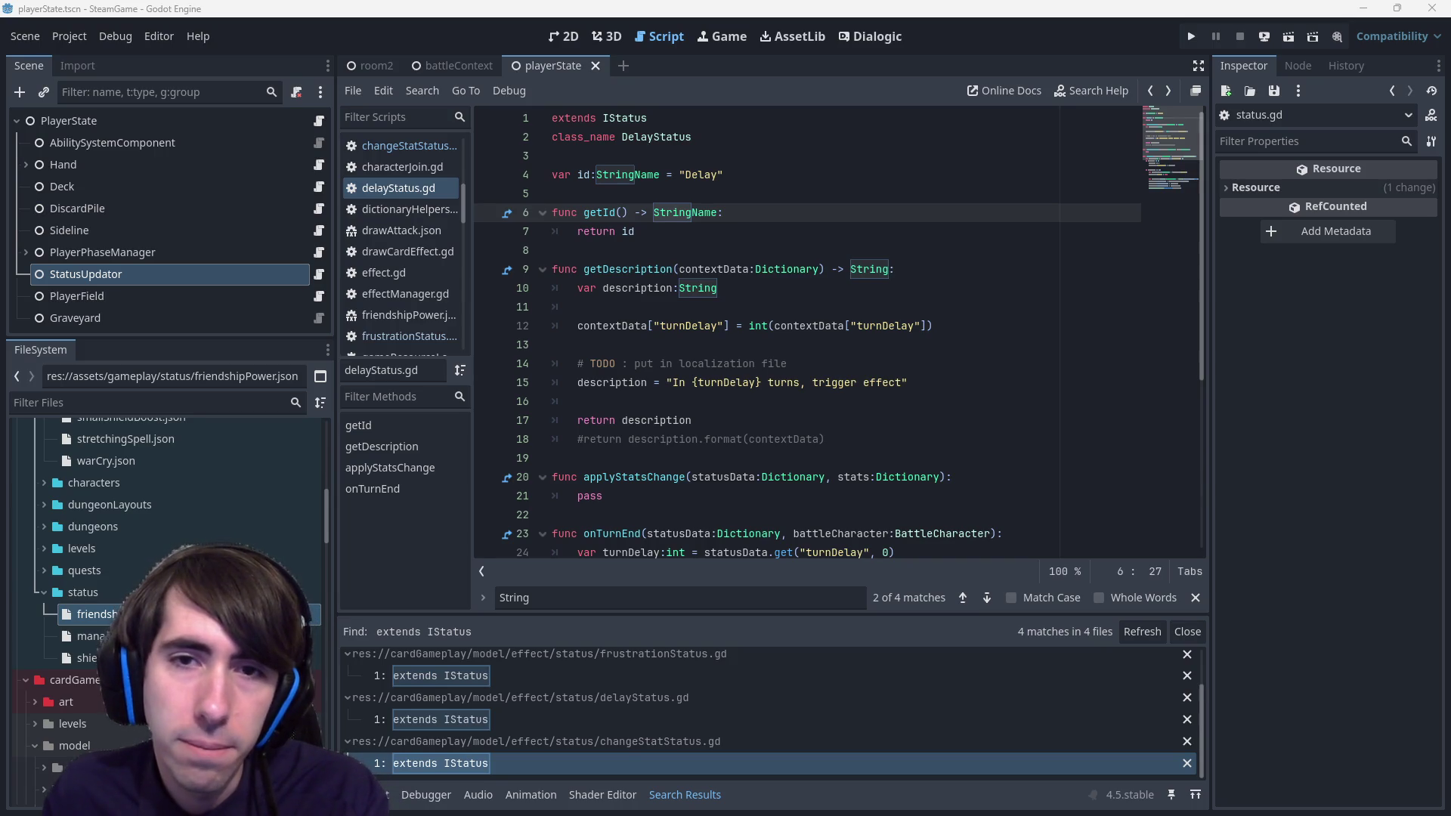
# - Open the StatusUpdator node's script, statusUpdator.gd, in the Script editor
pyautogui.click(806, 222)
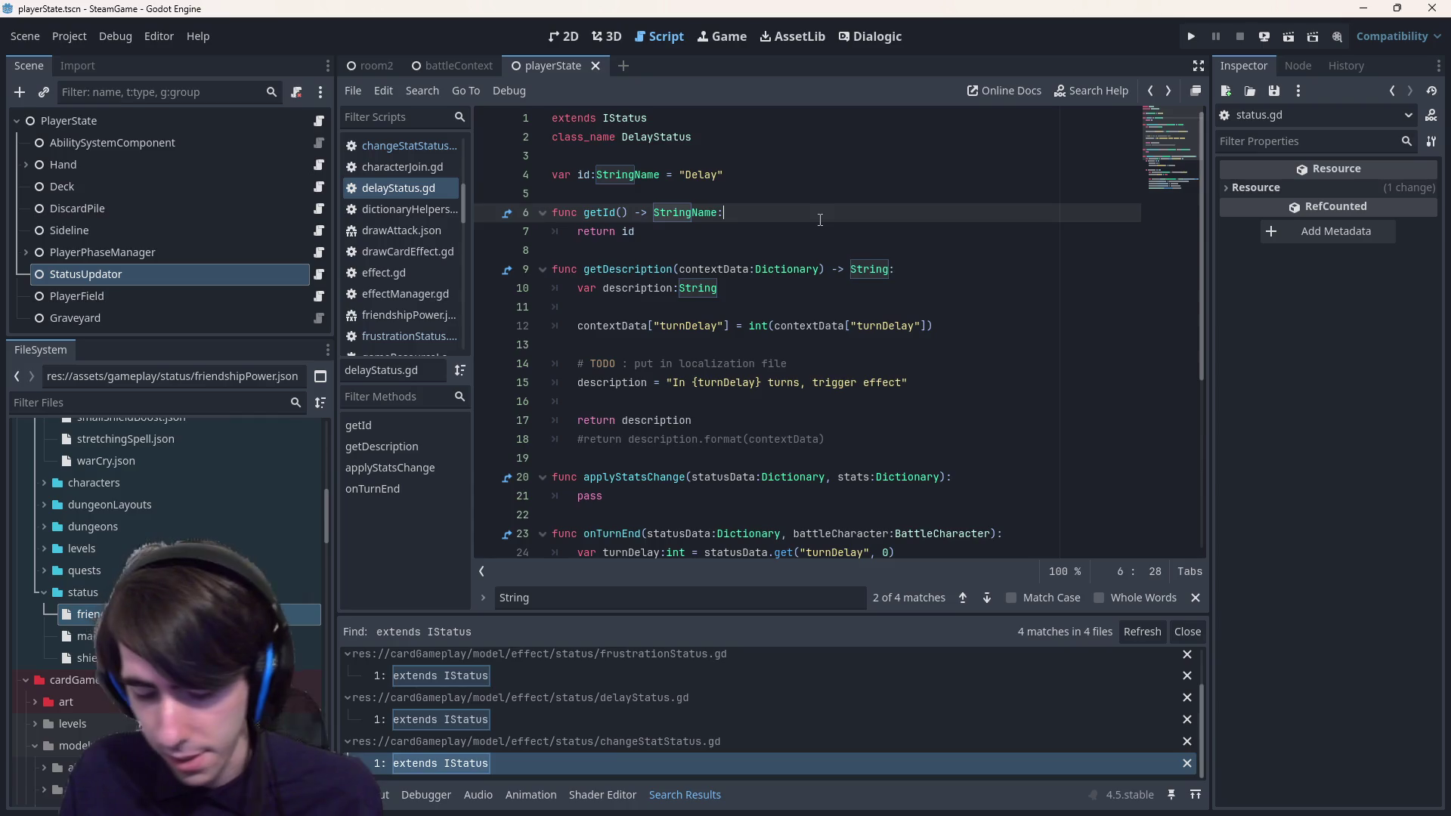
pyautogui.scroll(-4, 820, 219)
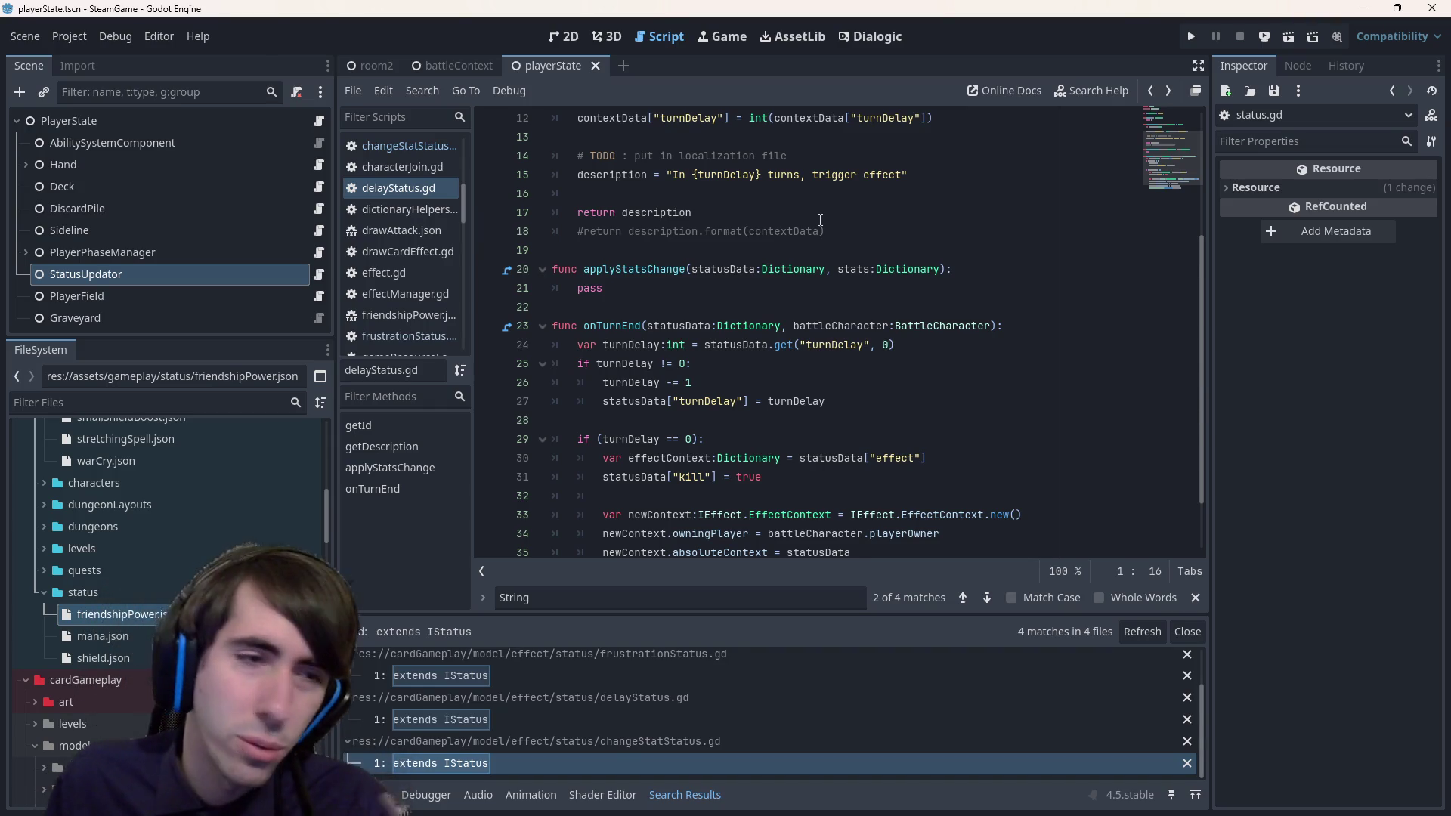
pyautogui.click(319, 276)
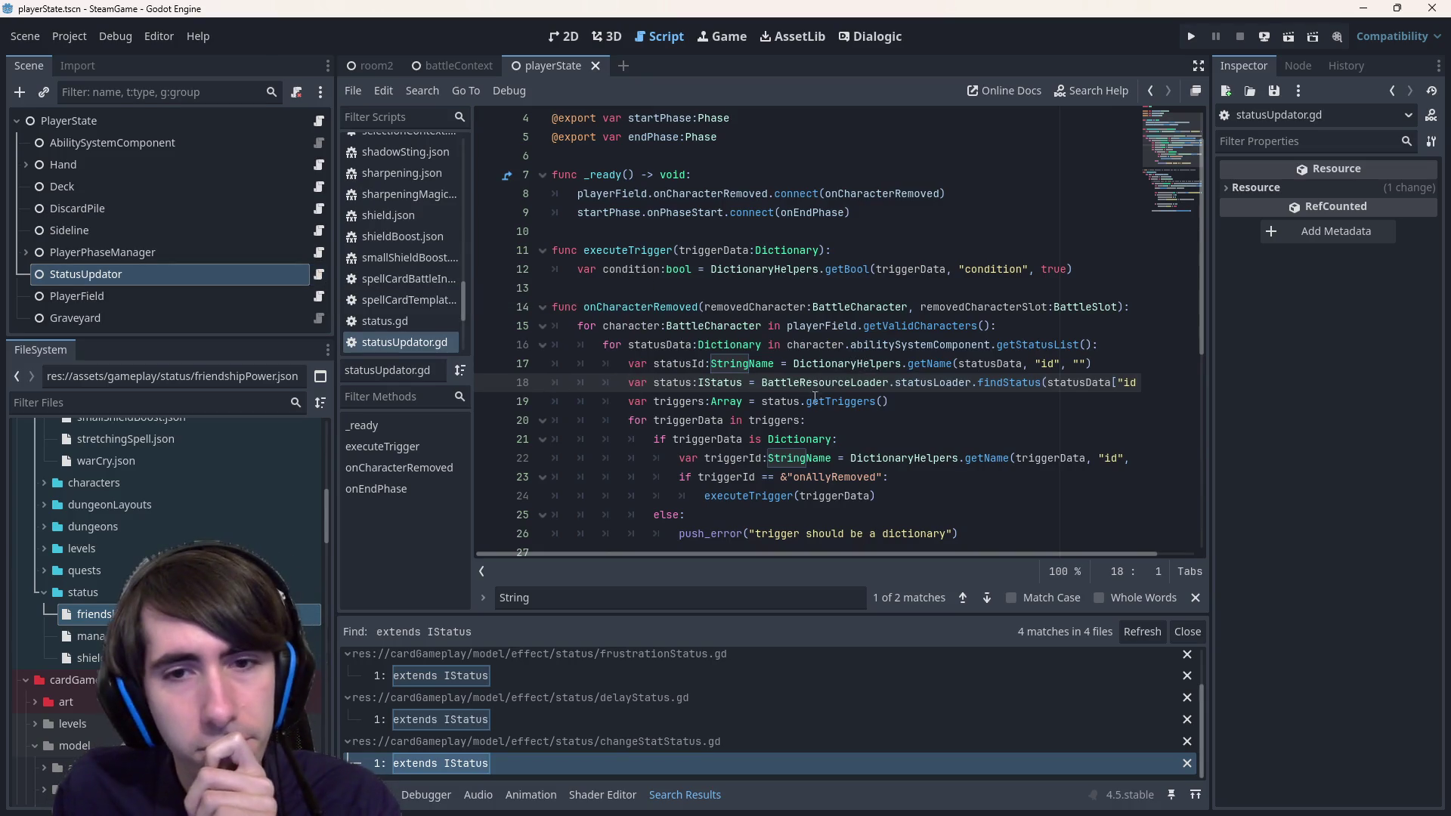
pyautogui.scroll(-2, 815, 398)
pyautogui.scroll(1, 975, 309)
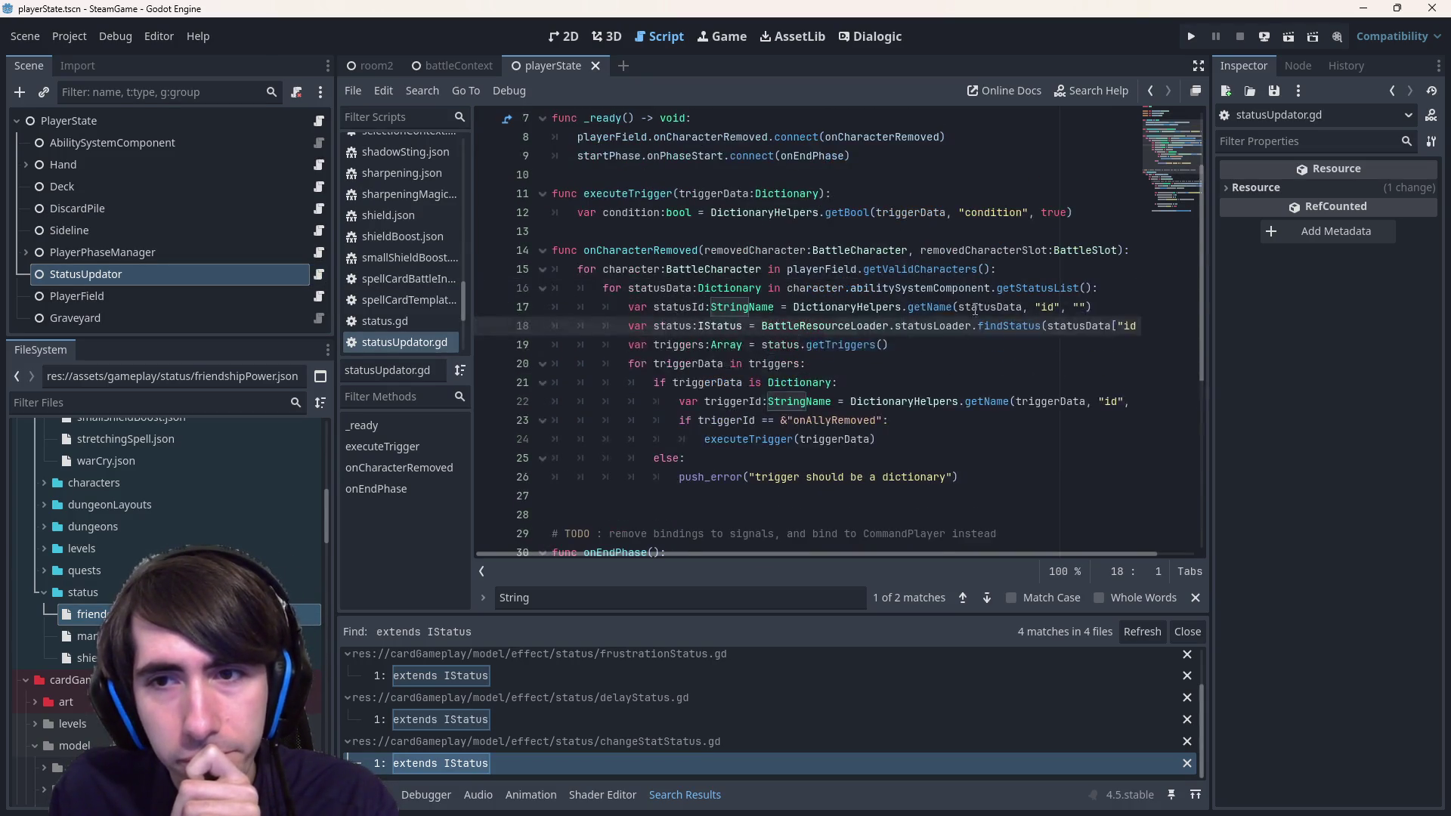
# - Turn the "id" keys on lines 17, 18 and 22 into &"id" StringNames and save
pyautogui.click(1037, 304)
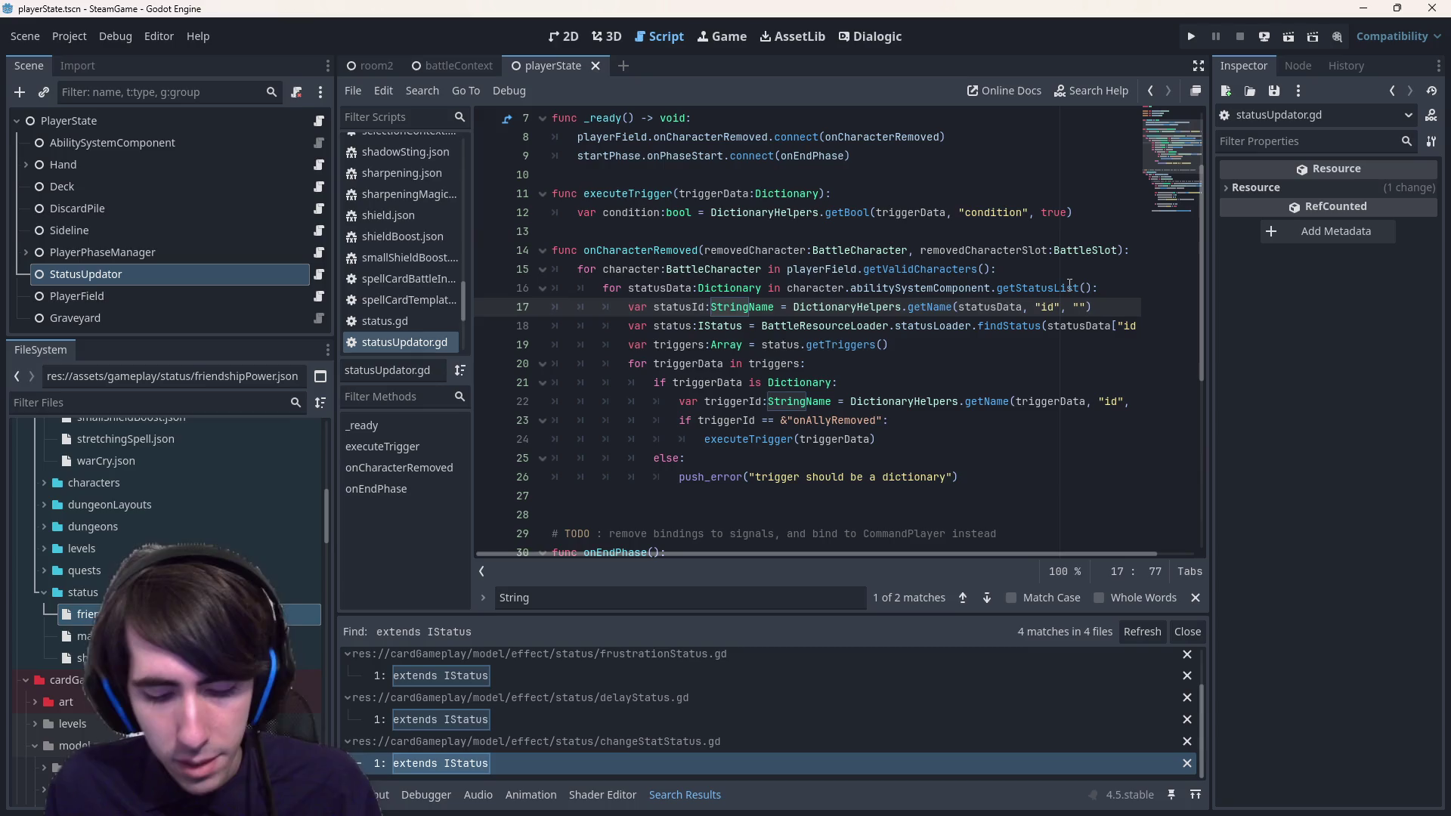
pyautogui.write('&')
pyautogui.press('Down')
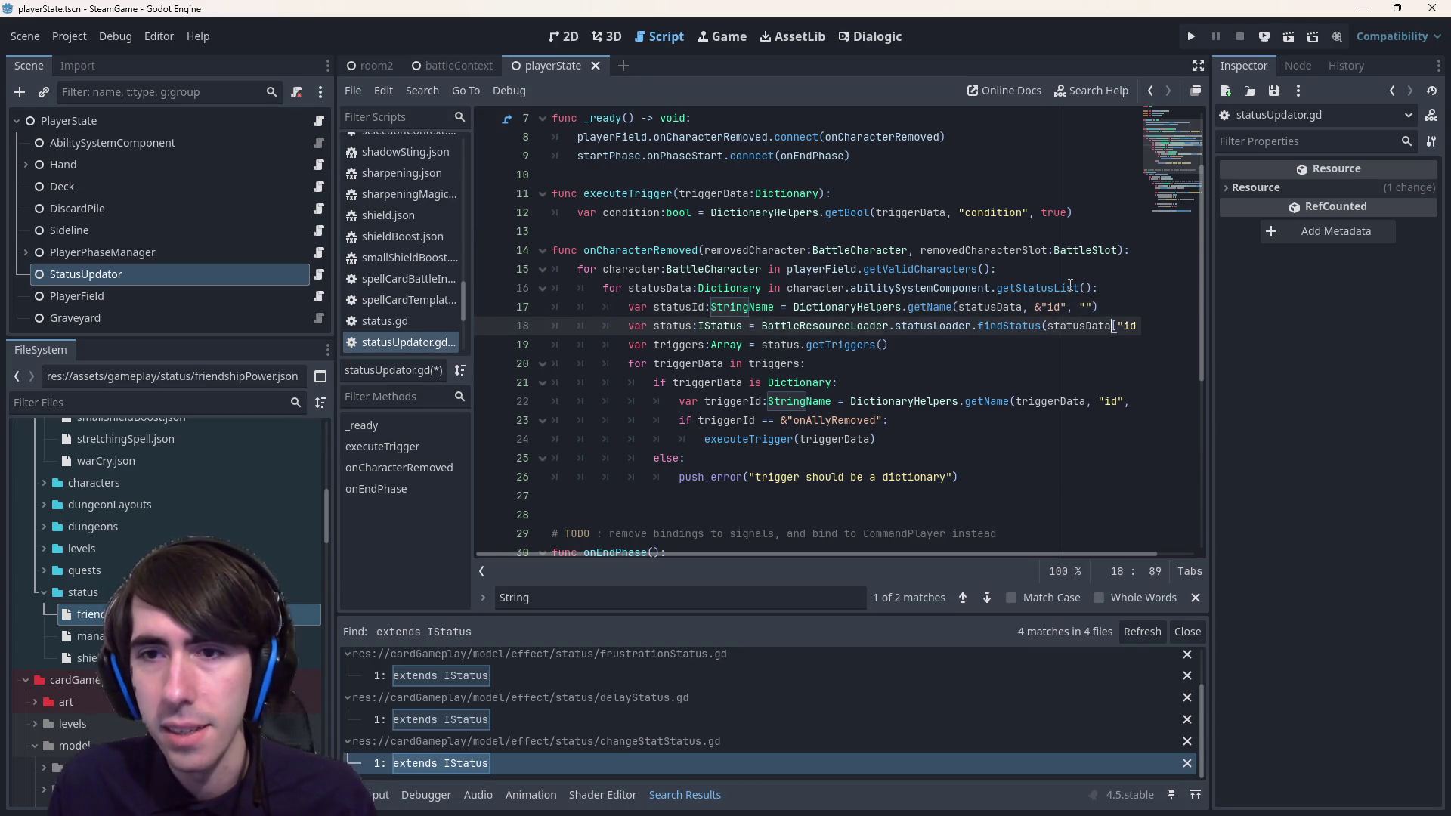
pyautogui.press('End')
pyautogui.press('Left')
pyautogui.press('Left')
pyautogui.press('Left')
pyautogui.write('&')
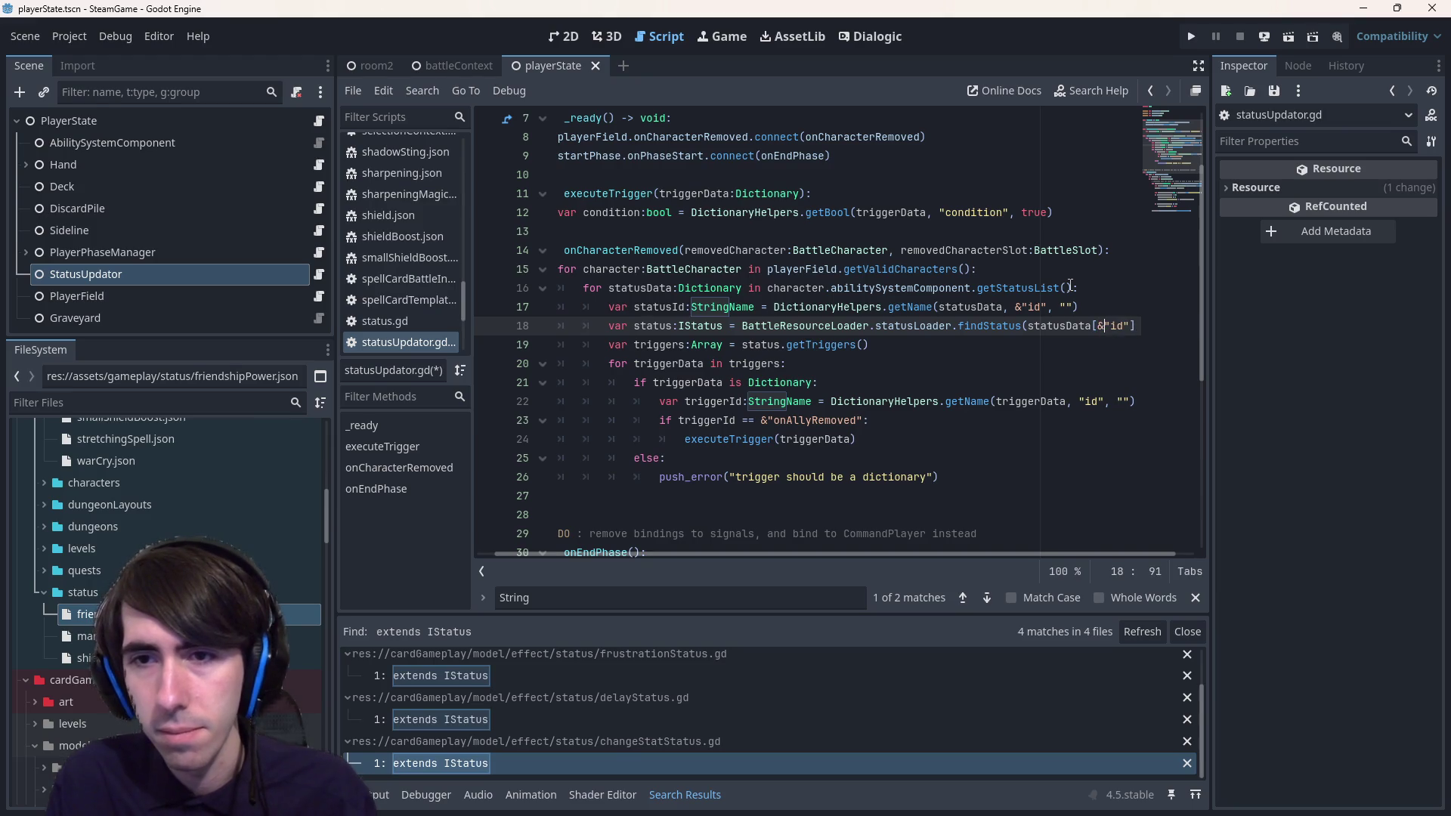
pyautogui.press('Down')
pyautogui.press('Down')
pyautogui.press('Down')
pyautogui.press('Up')
pyautogui.press('Left')
pyautogui.press('Left')
pyautogui.write('&')
pyautogui.hotkey('ctrl', 's')
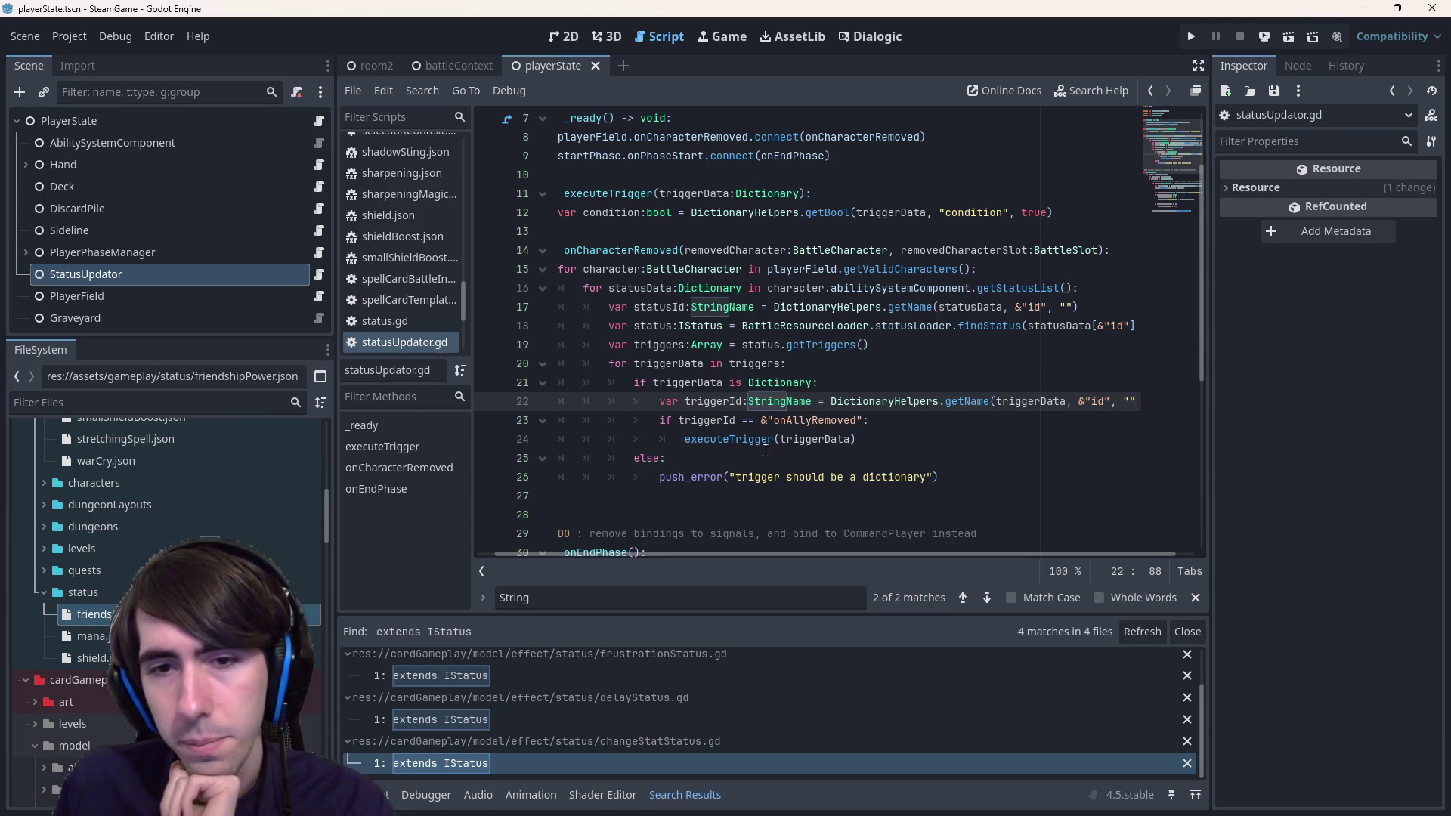
# - Review the executeTrigger call on line 24 and the executeTrigger header on lines 11–12
pyautogui.click(744, 439)
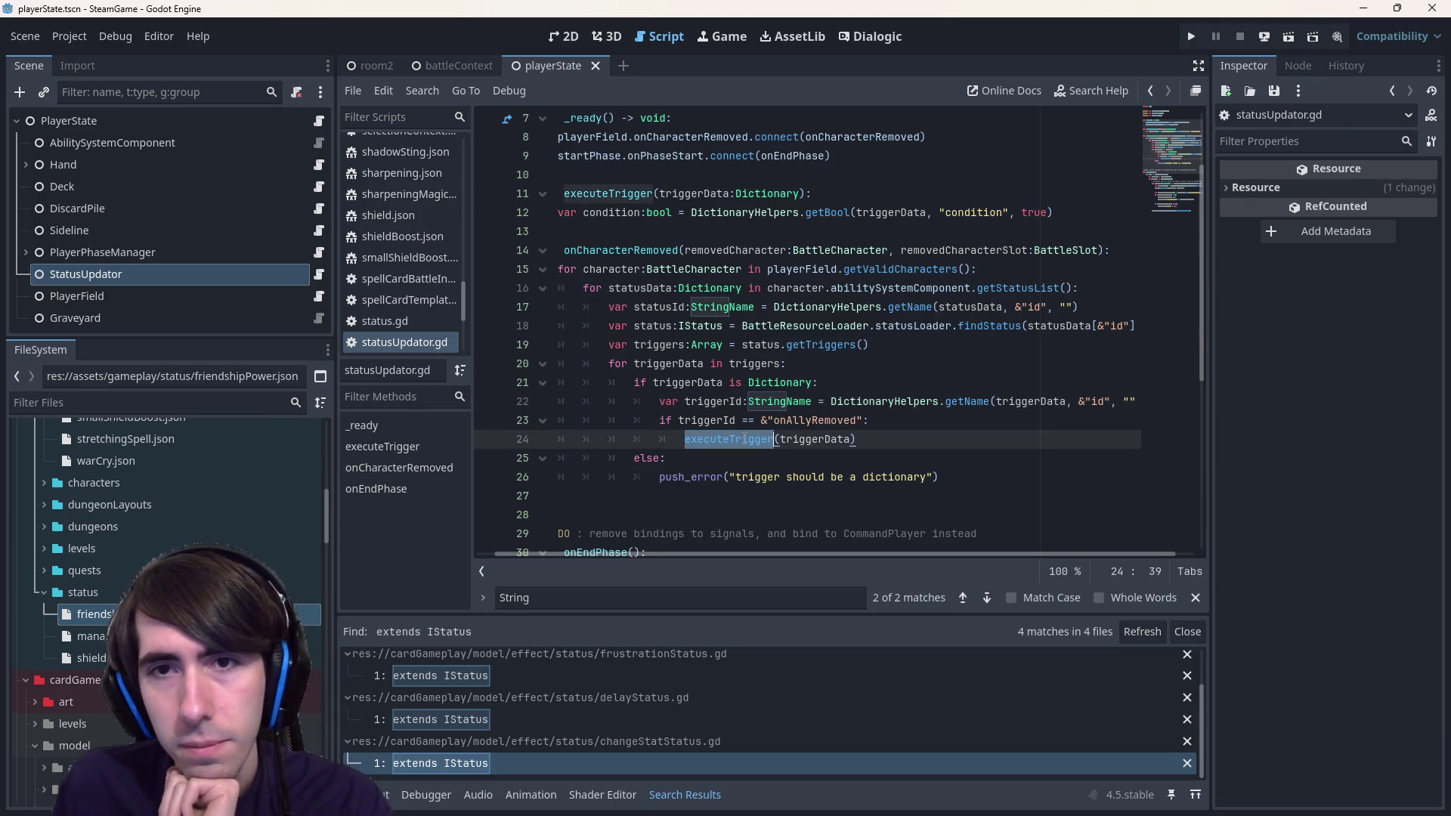
pyautogui.scroll(-6, 743, 438)
pyautogui.scroll(7, 744, 439)
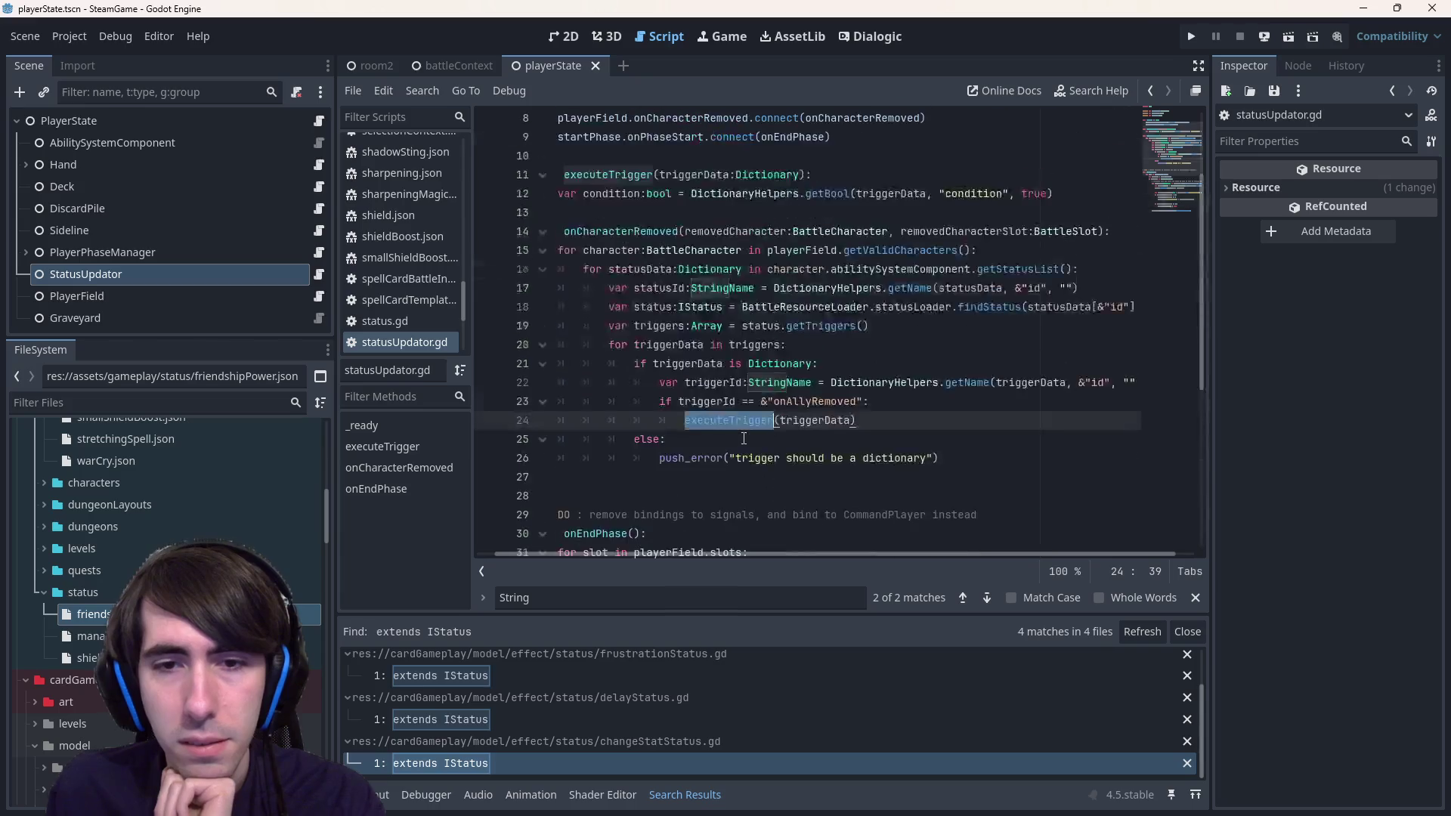
pyautogui.scroll(-1, 743, 439)
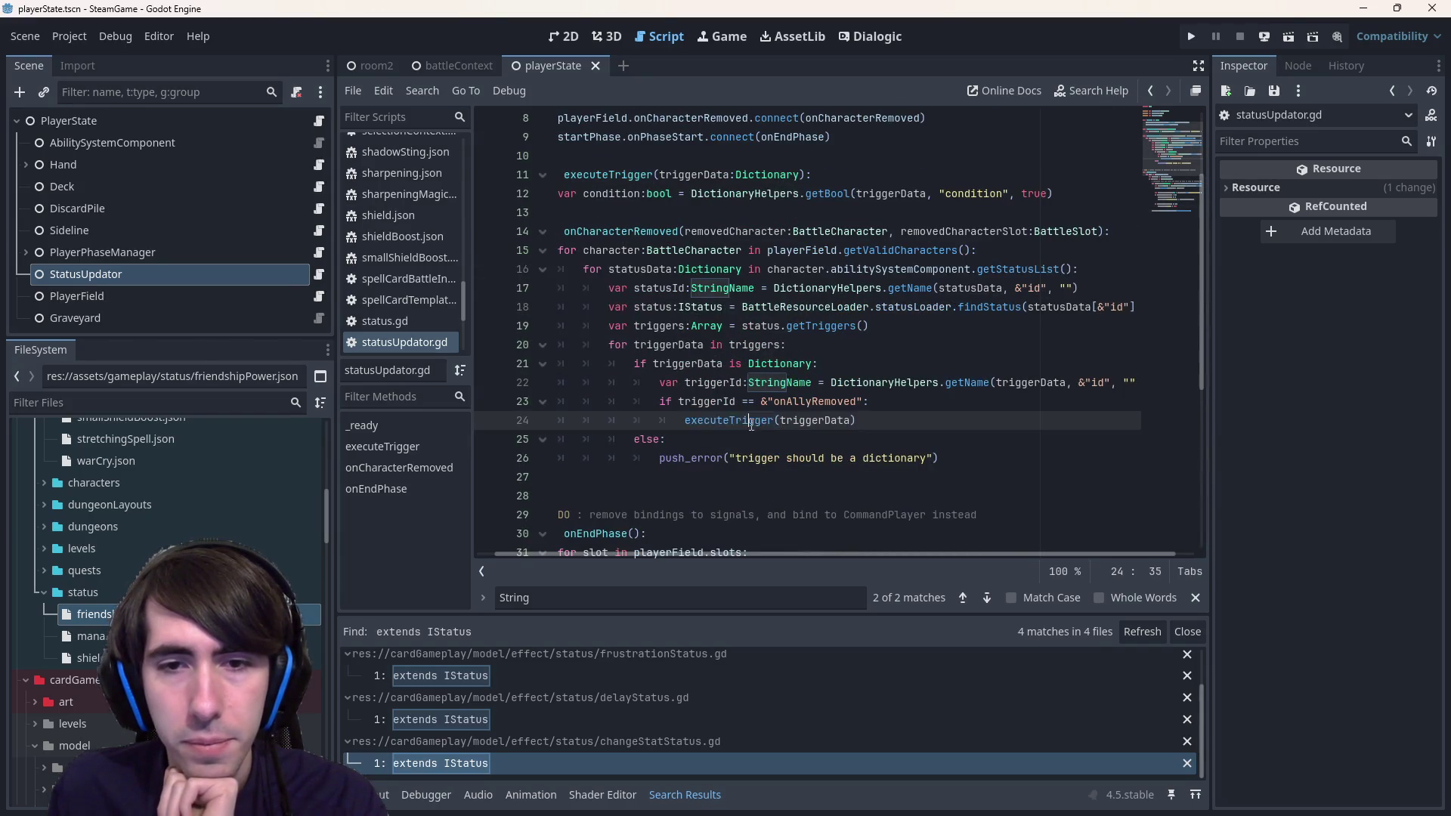
pyautogui.scroll(3, 788, 416)
pyautogui.moveTo(831, 325); pyautogui.dragTo(481, 306)
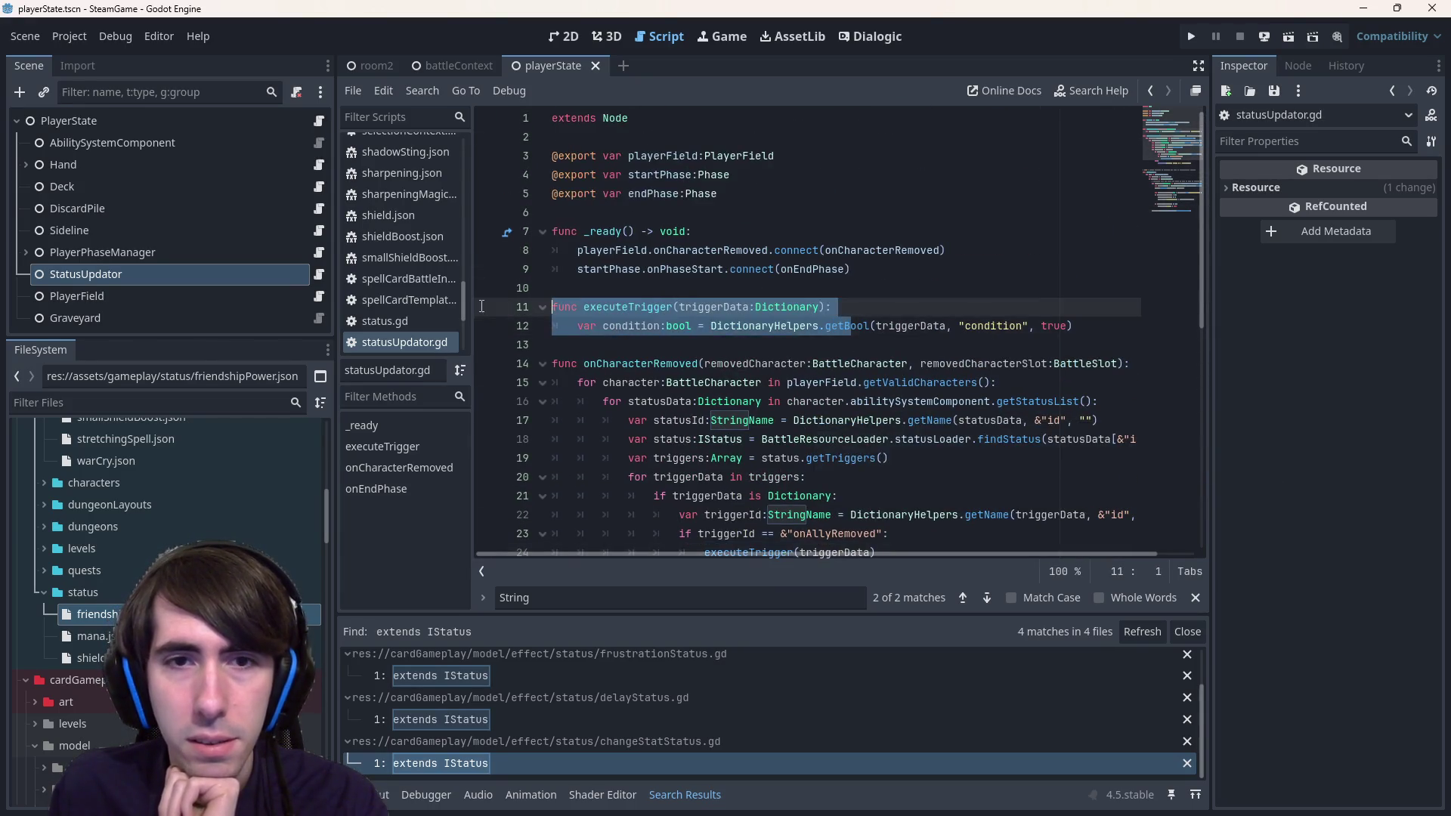
pyautogui.click(1071, 327)
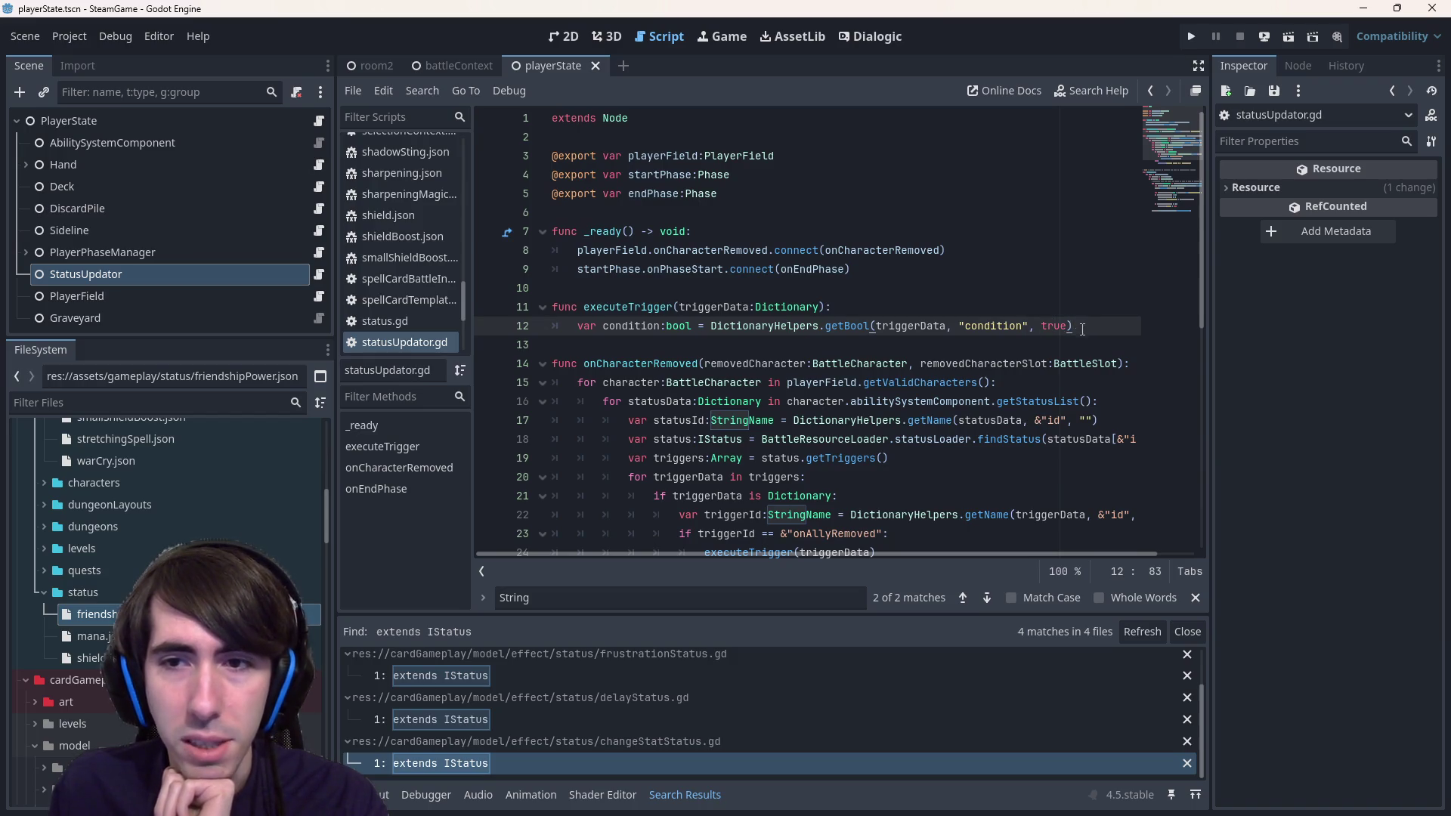
# - Add an 'if condition:' line with an indented body under line 12, then view friendshipPower.json
pyautogui.press('Return')
pyautogui.write('if')
pyautogui.press('Up')
pyautogui.hotkey('ctrl', 'Right')
pyautogui.hotkey('ctrl', 'shift', 'Left')
pyautogui.hotkey('ctrl', 'c')
pyautogui.press('Down')
pyautogui.press('End')
pyautogui.hotkey('ctrl', 'v')
pyautogui.write(':')
pyautogui.press('Return')
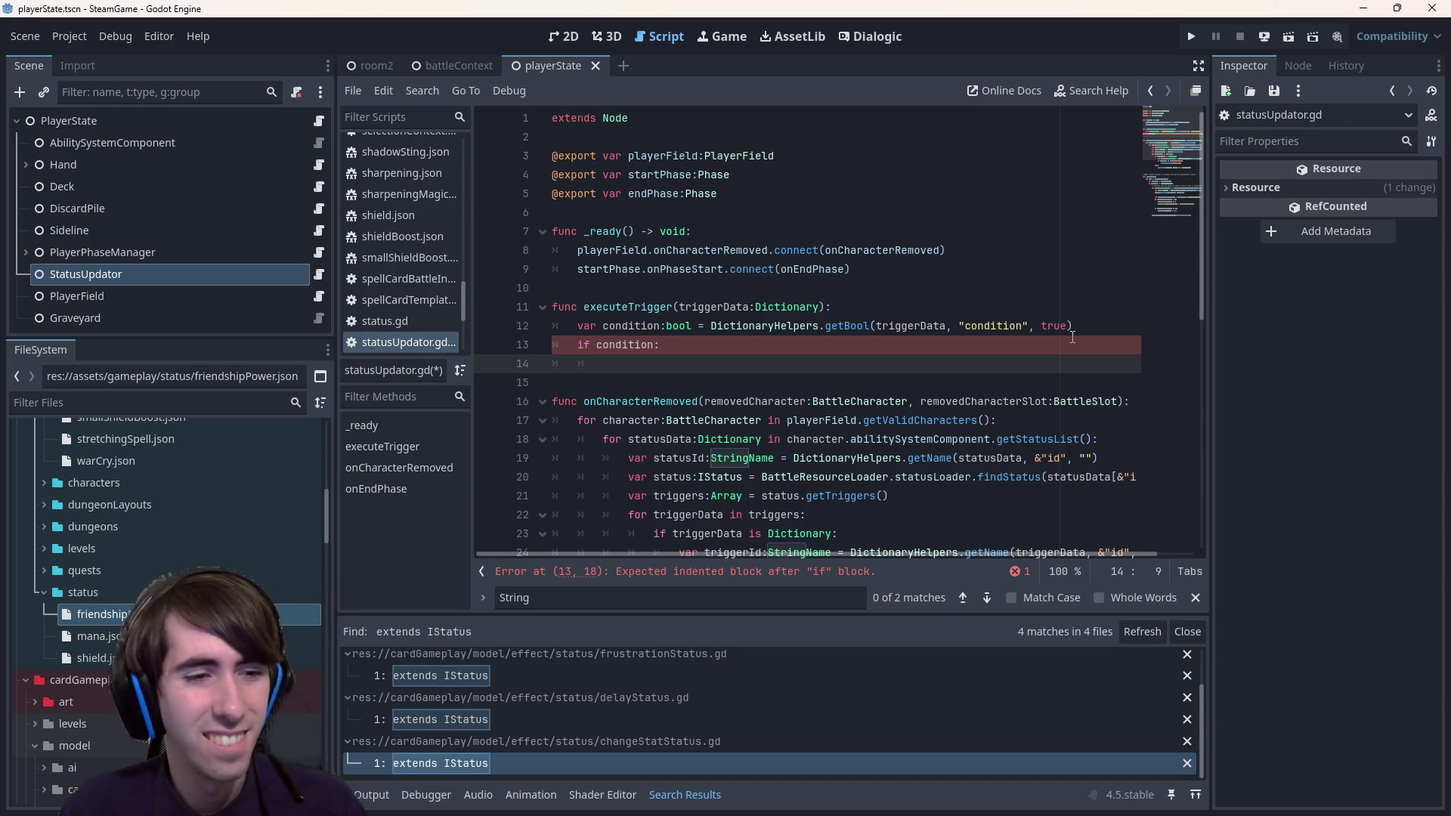
pyautogui.doubleClick(113, 613)
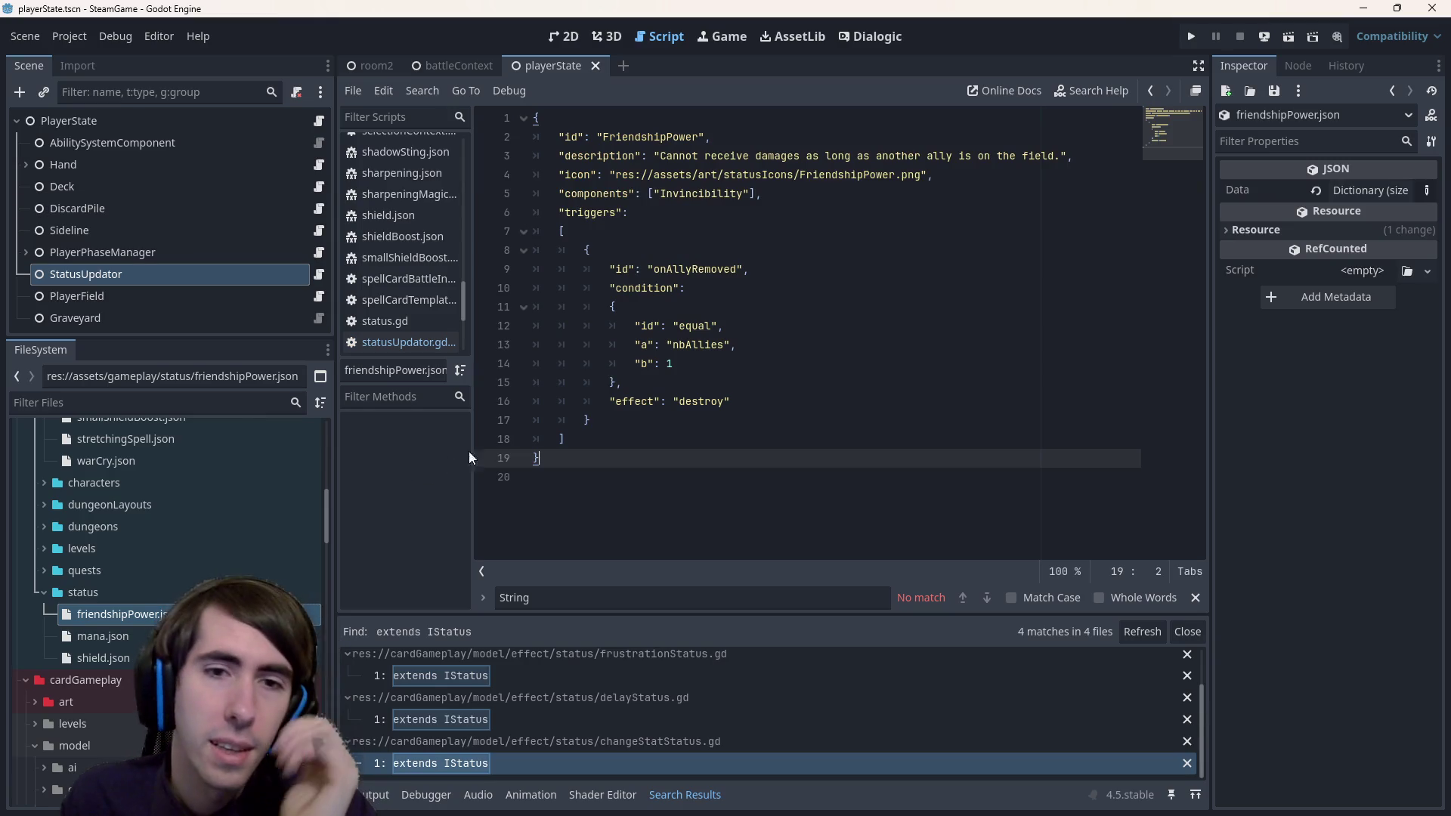
pyautogui.doubleClick(635, 401)
pyautogui.doubleClick(649, 290)
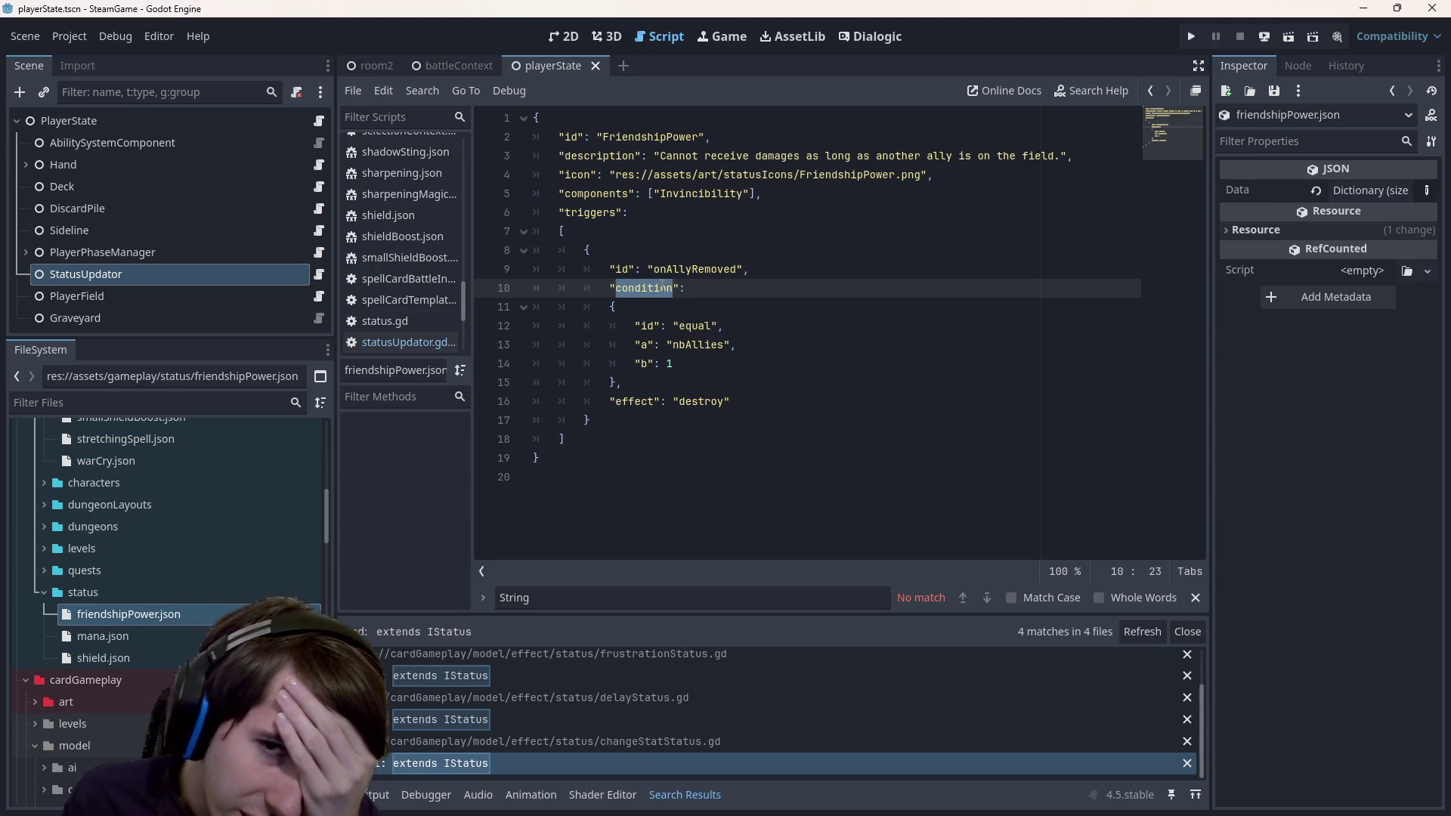
pyautogui.click(692, 299)
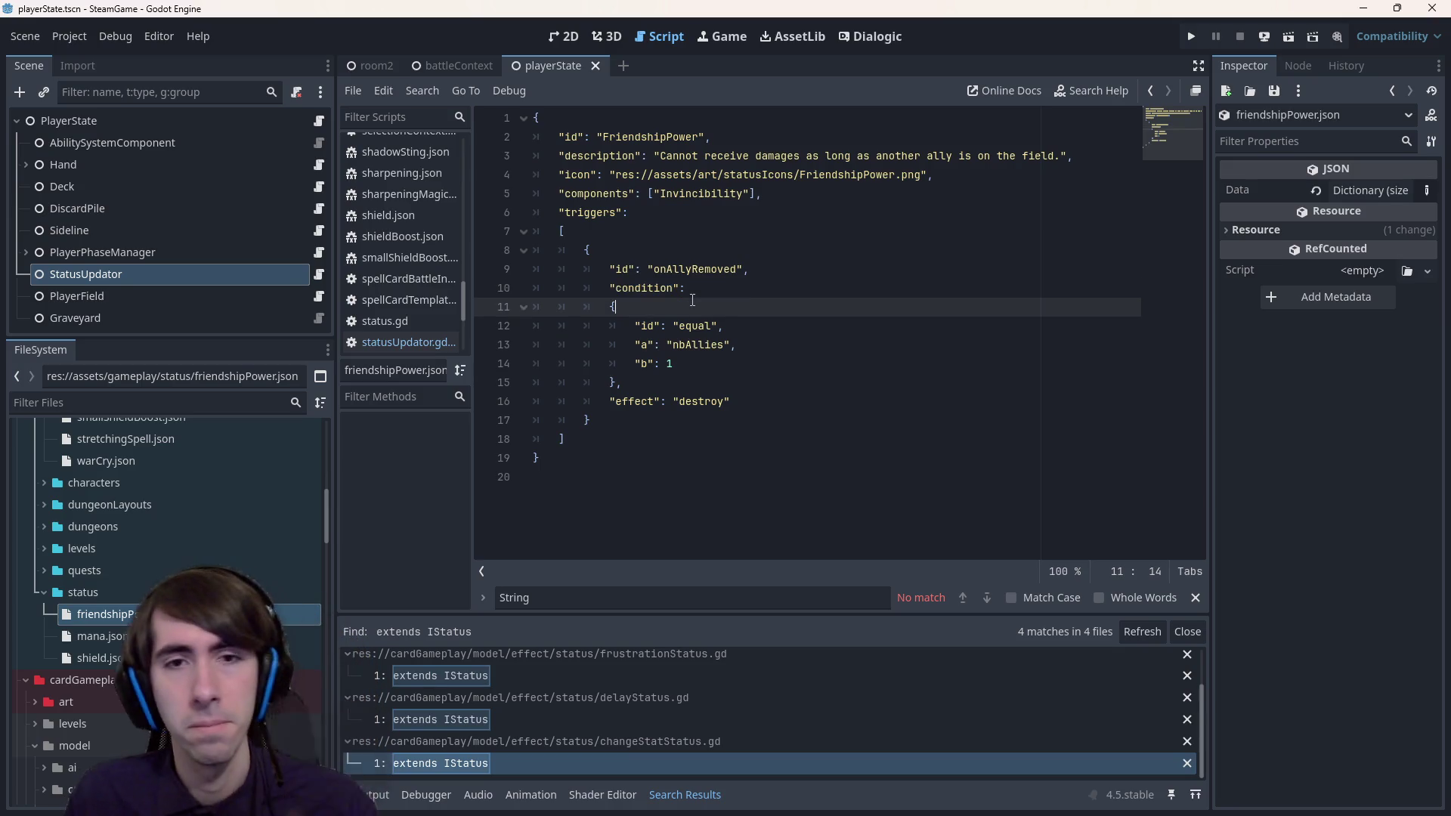
pyautogui.hotkey('alt', 'Left')
pyautogui.hotkey('alt', 'Left')
pyautogui.hotkey('alt', 'Left')
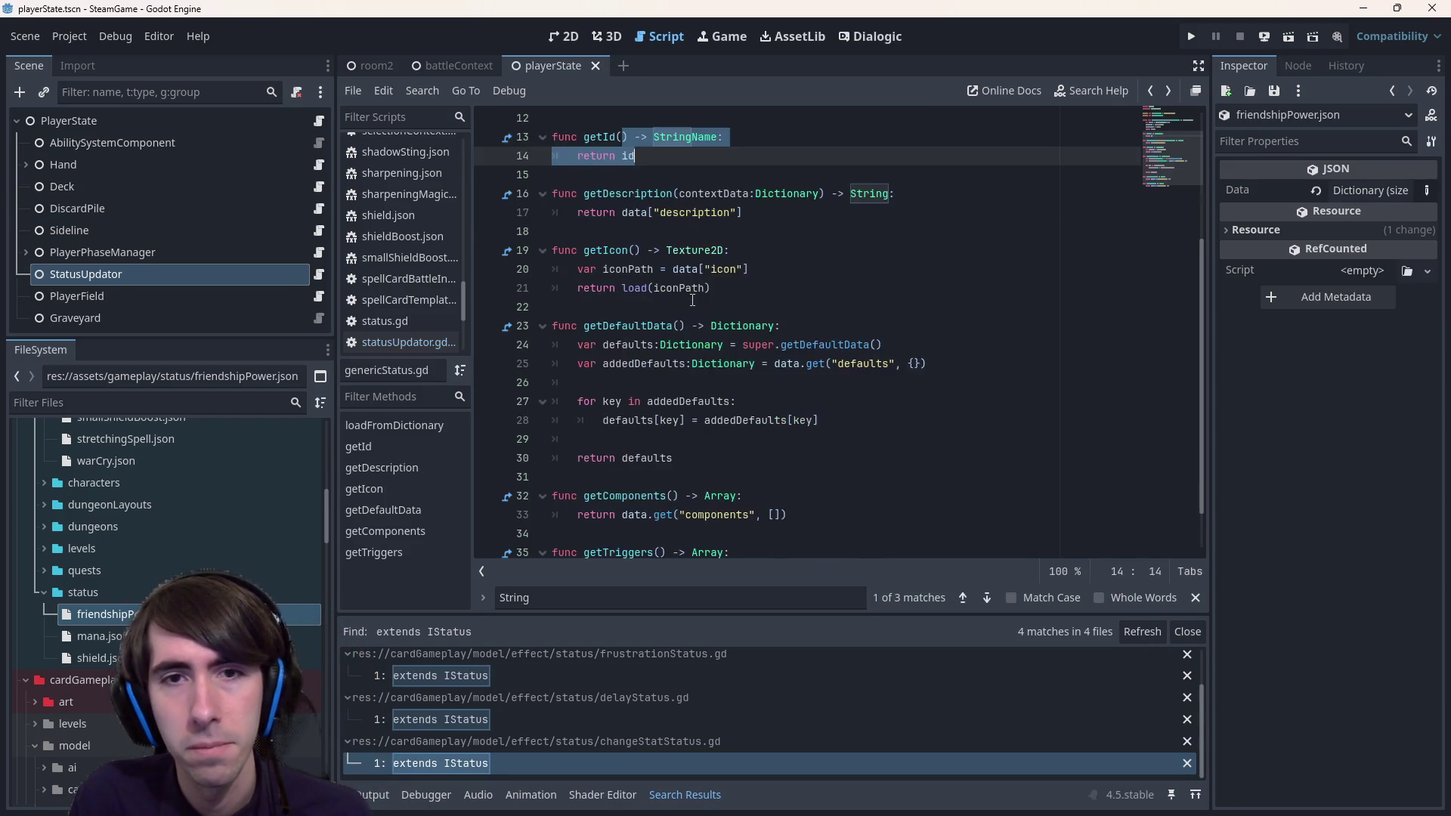
pyautogui.hotkey('alt', 'Right')
pyautogui.hotkey('alt', 'Right')
pyautogui.hotkey('alt', 'Right')
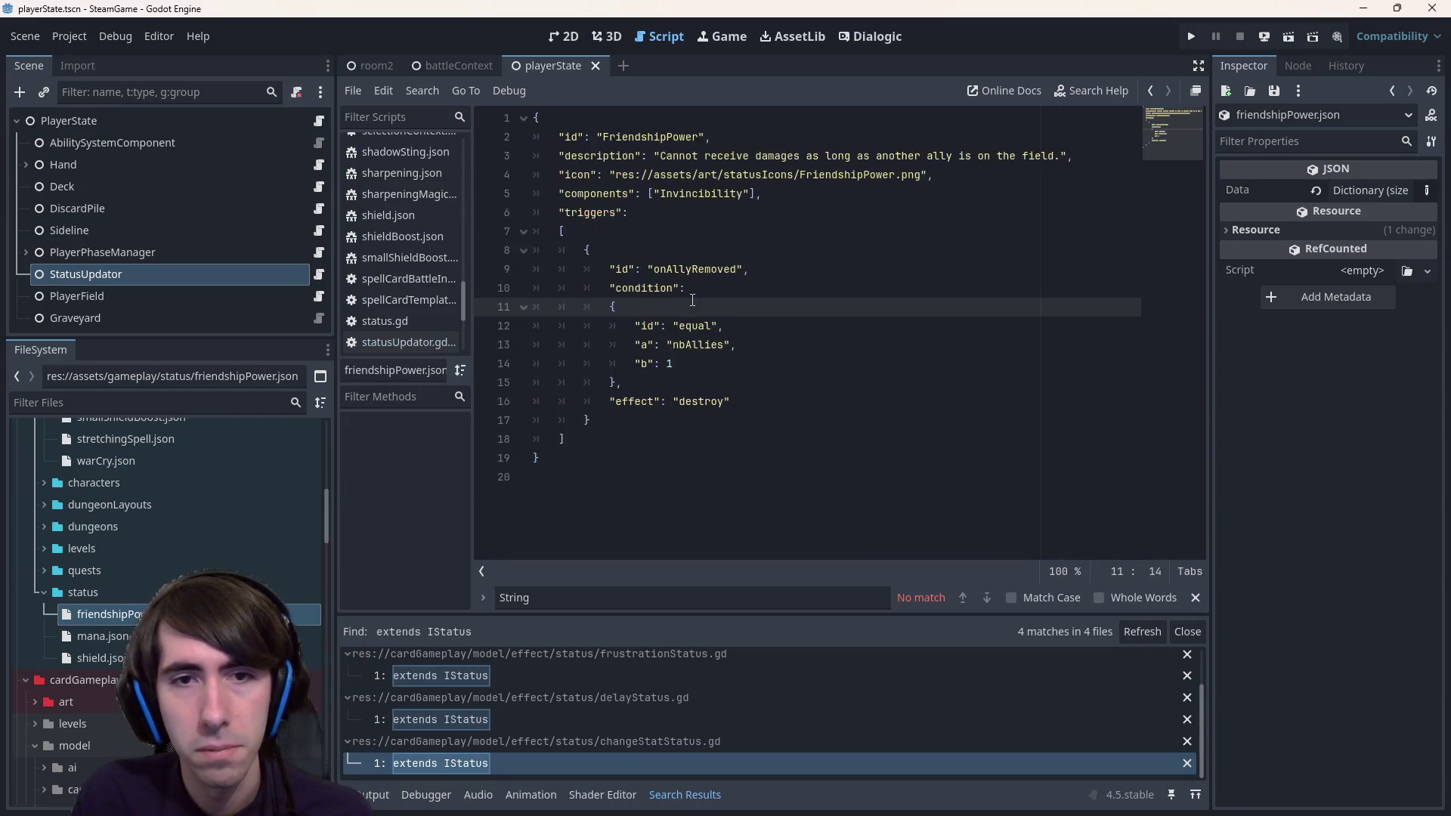
pyautogui.hotkey('alt', 'Left')
pyautogui.hotkey('alt', 'Left')
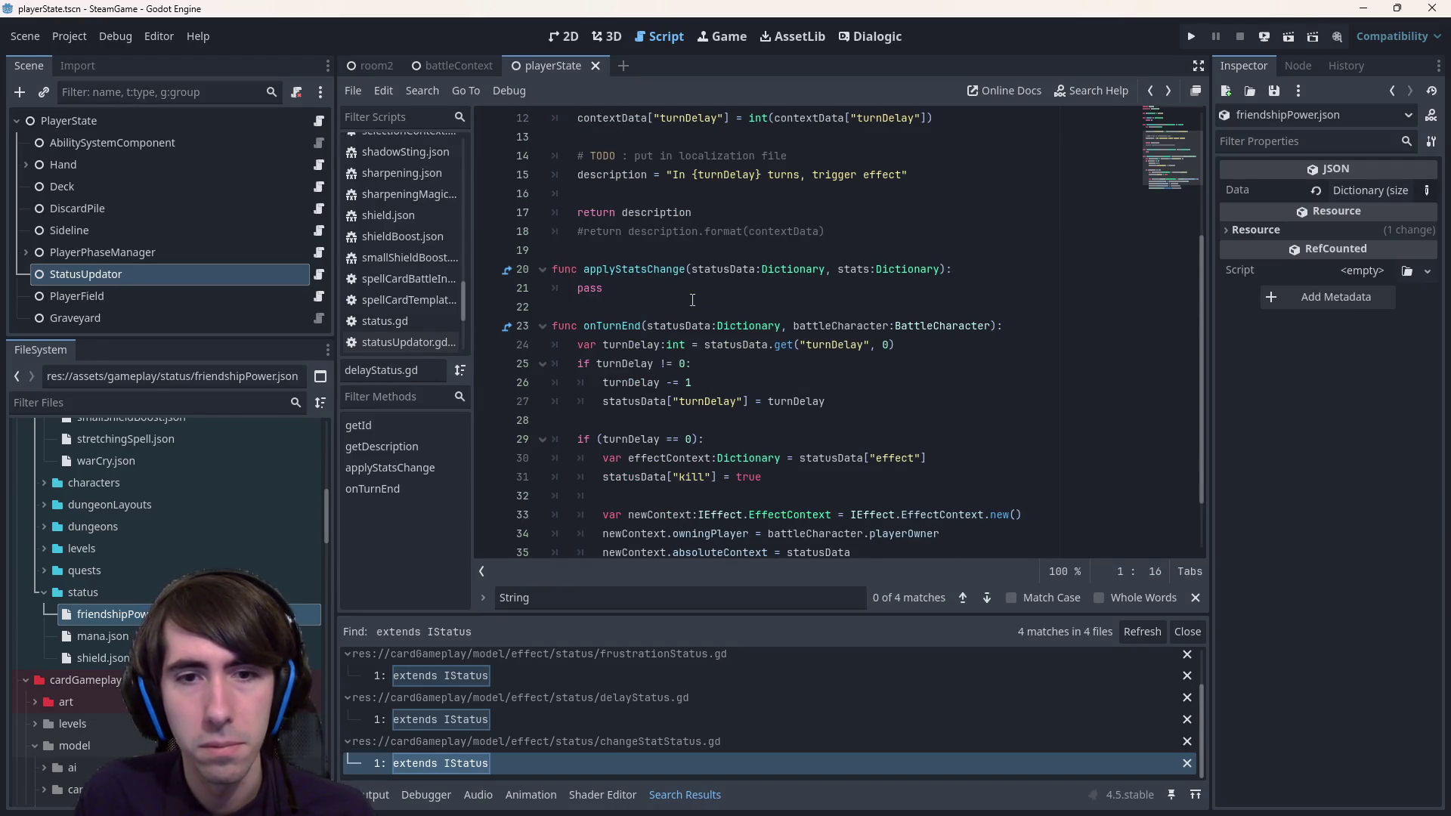
pyautogui.scroll(4, 692, 300)
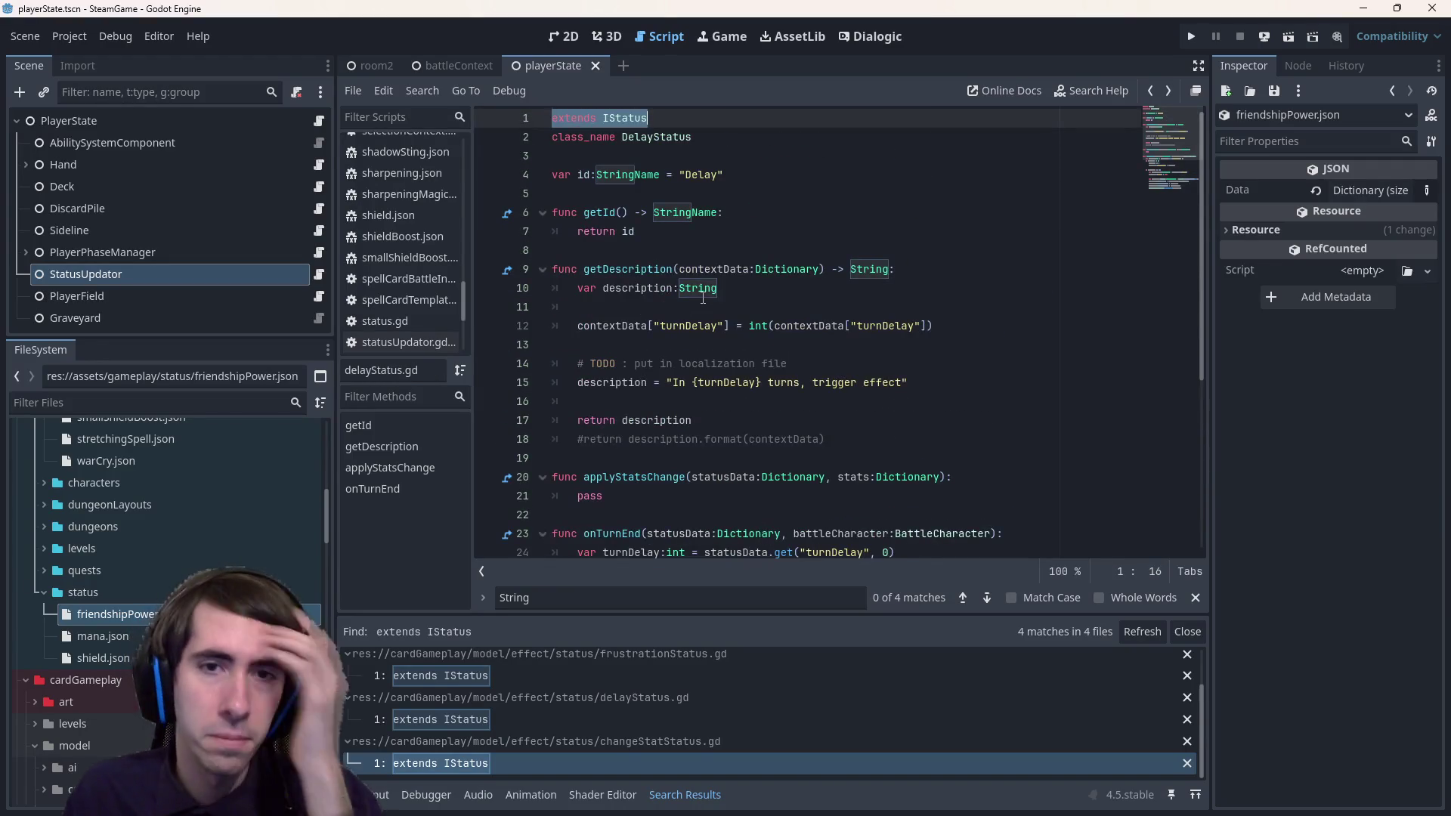
pyautogui.hotkey('alt', 'Left')
pyautogui.hotkey('alt', 'Left')
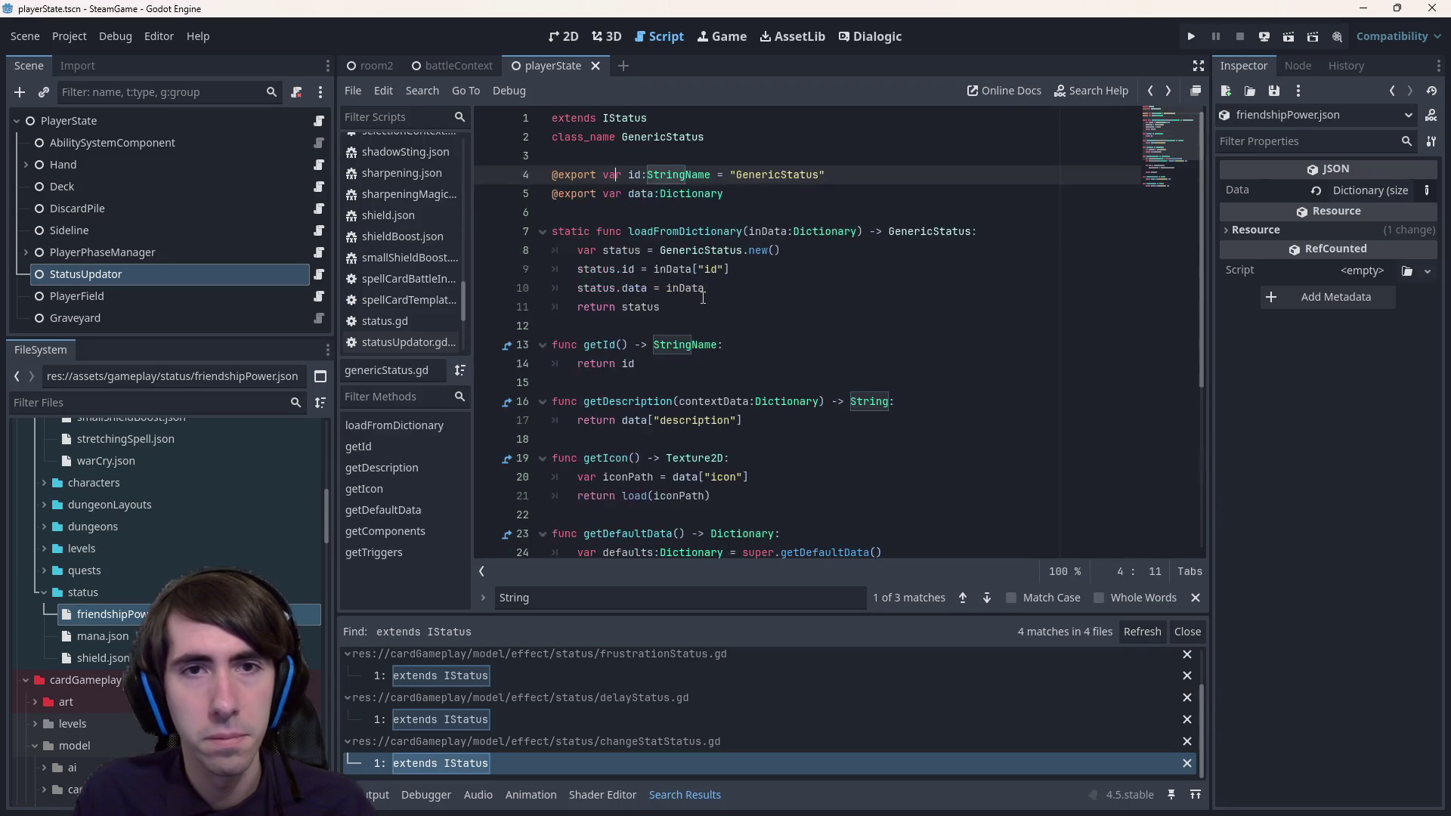
pyautogui.scroll(-5, 703, 297)
pyautogui.hotkey('alt', 'Left')
pyautogui.scroll(-5, 703, 297)
pyautogui.hotkey('alt', 'Left')
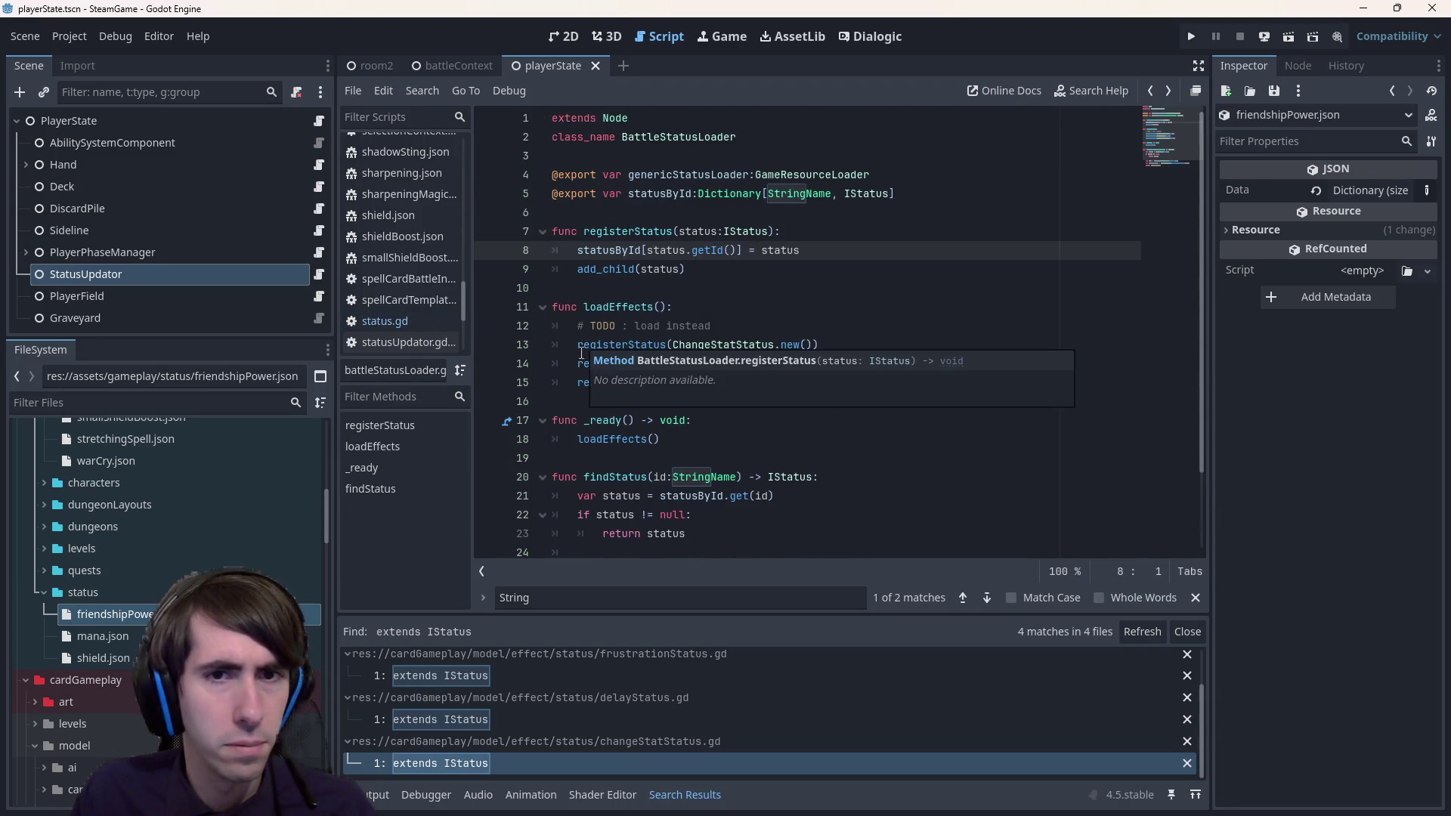
pyautogui.click(319, 274)
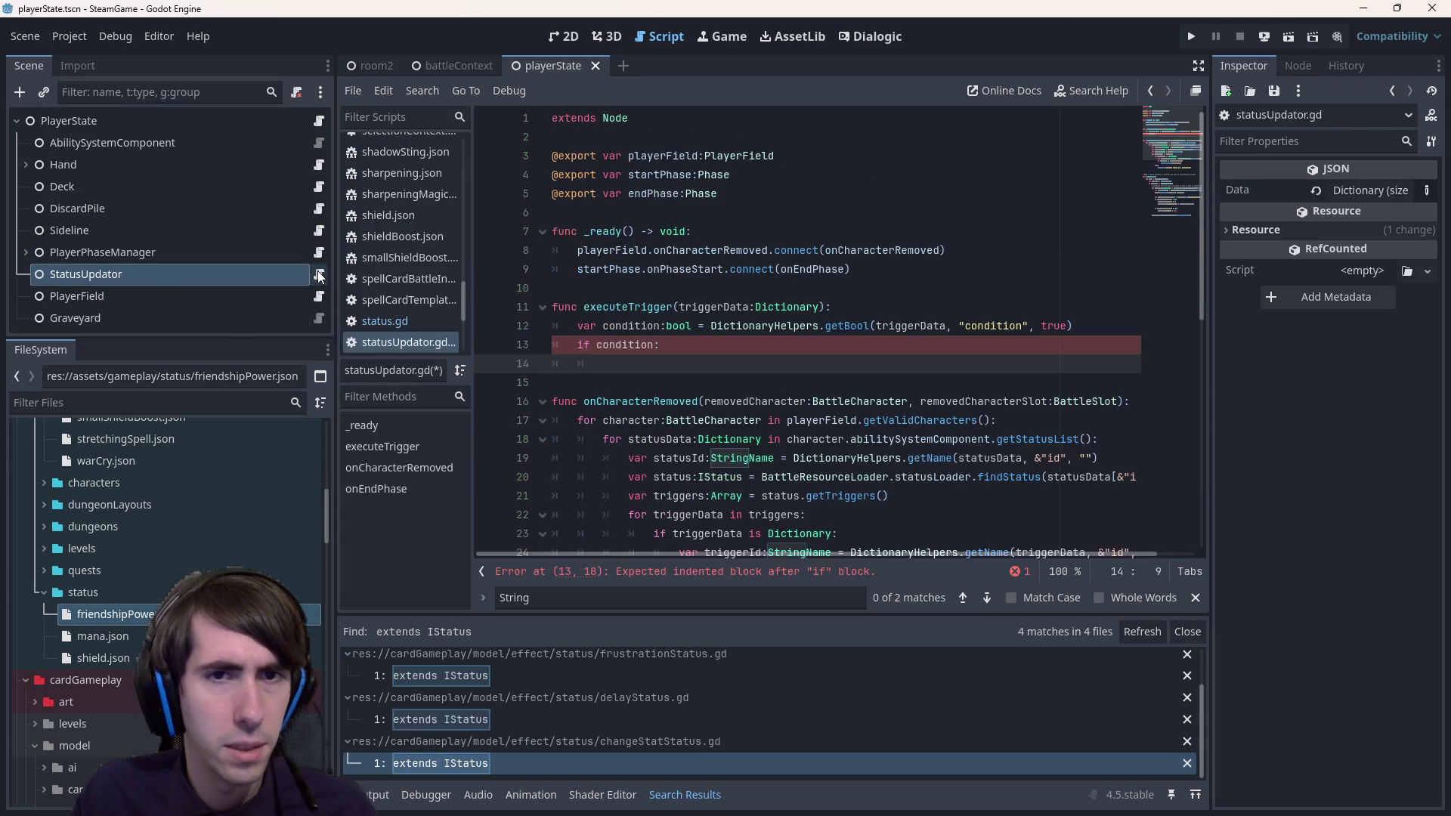
# - On line 12, read the condition with getDictionary instead of getBool and drop the bool type
pyautogui.doubleClick(114, 613)
pyautogui.click(318, 274)
pyautogui.doubleClick(114, 613)
pyautogui.click(319, 274)
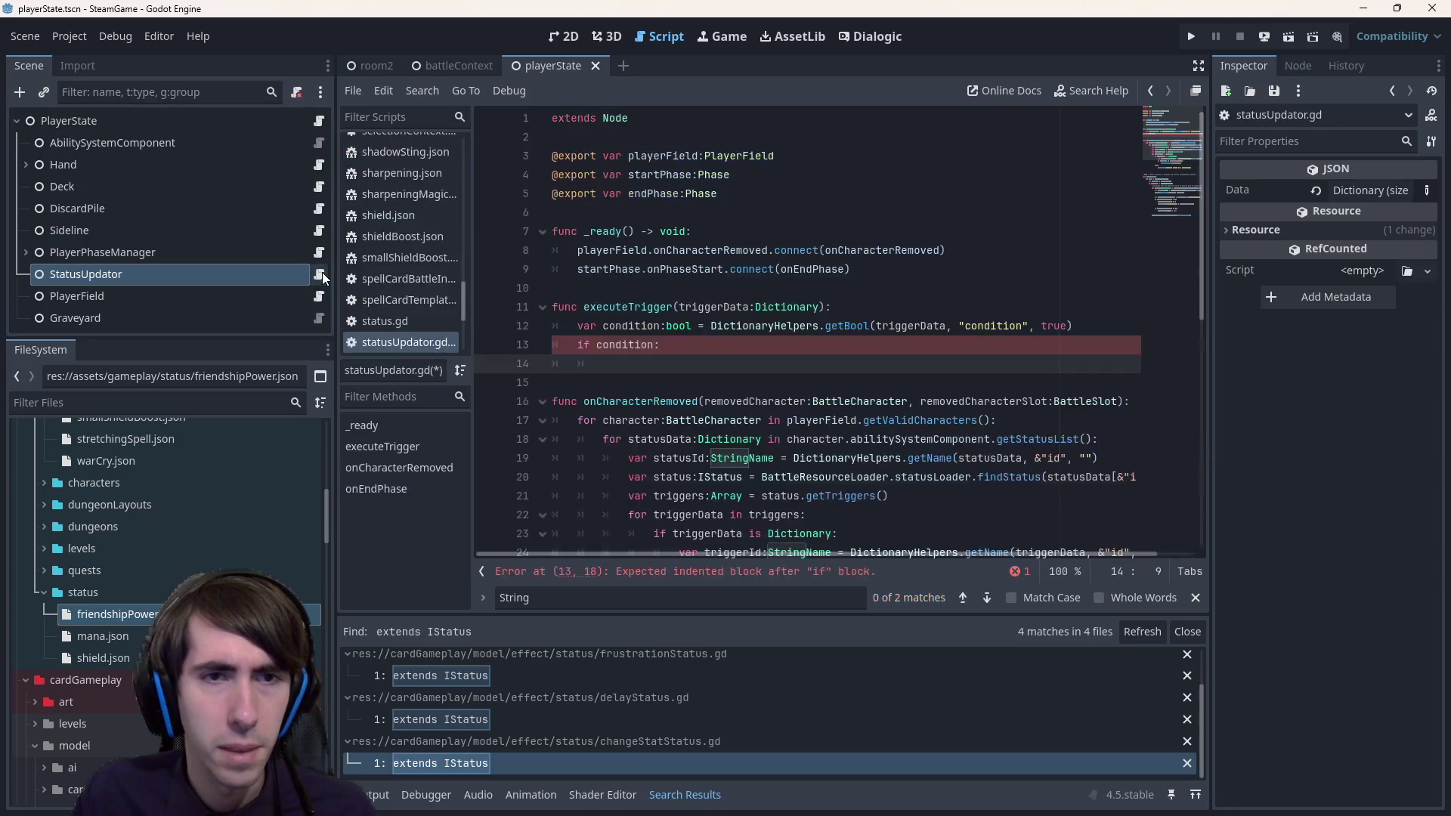
pyautogui.click(783, 341)
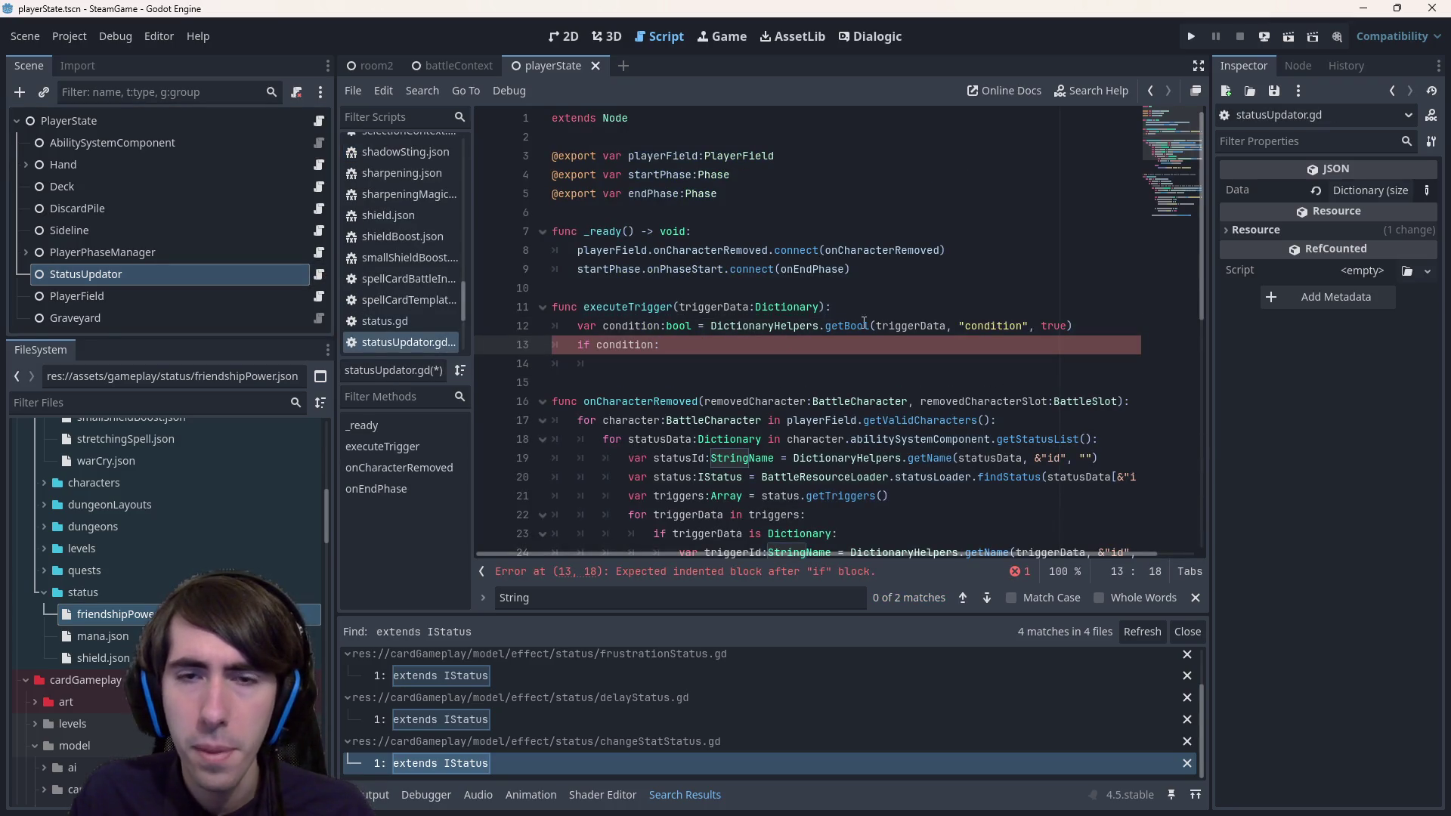
pyautogui.doubleClick(845, 326)
pyautogui.write('getD')
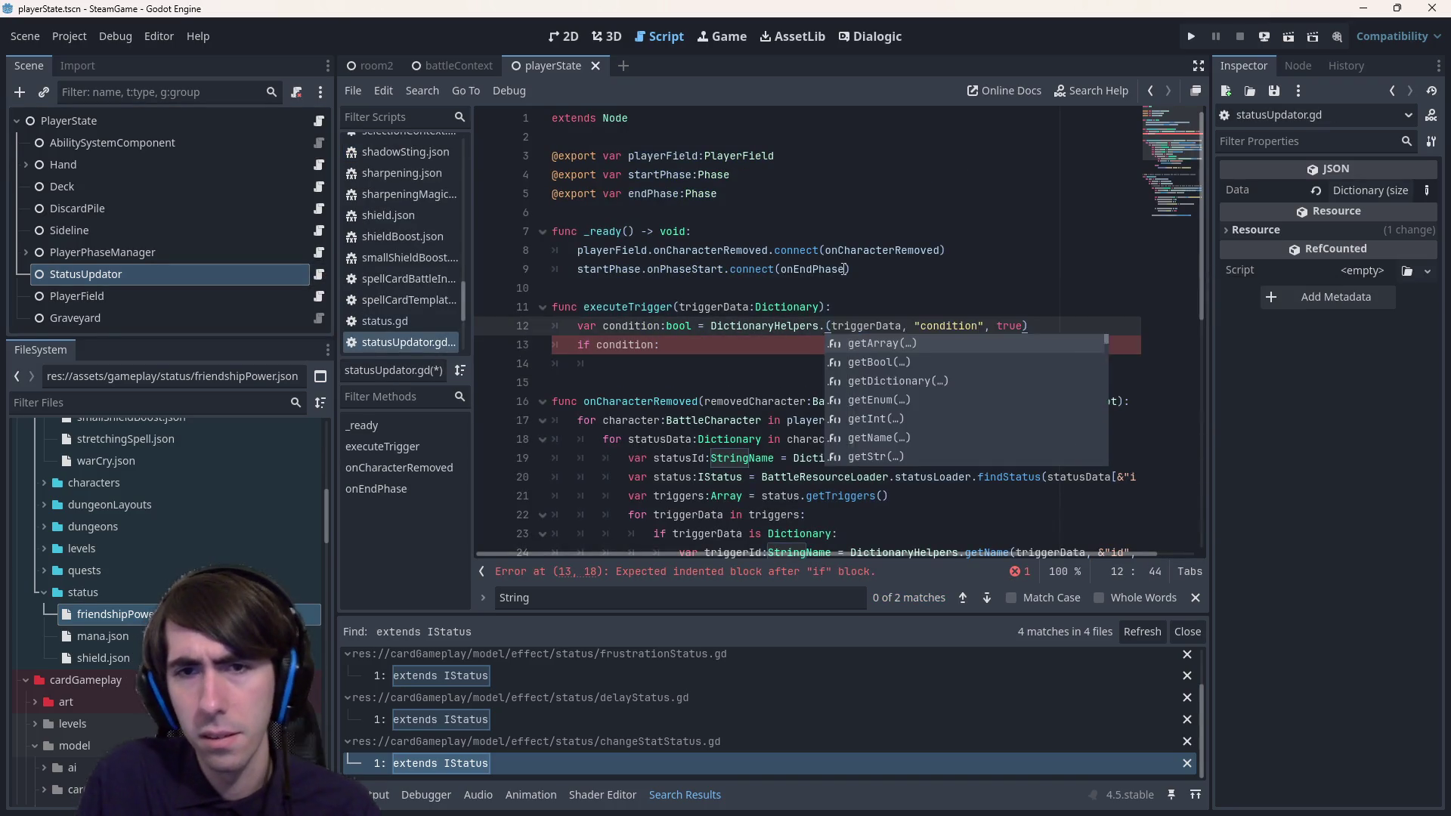
pyautogui.press('Return')
pyautogui.hotkey('ctrl', 'Left')
pyautogui.hotkey('ctrl', 'Left')
pyautogui.hotkey('ctrl', 'Left')
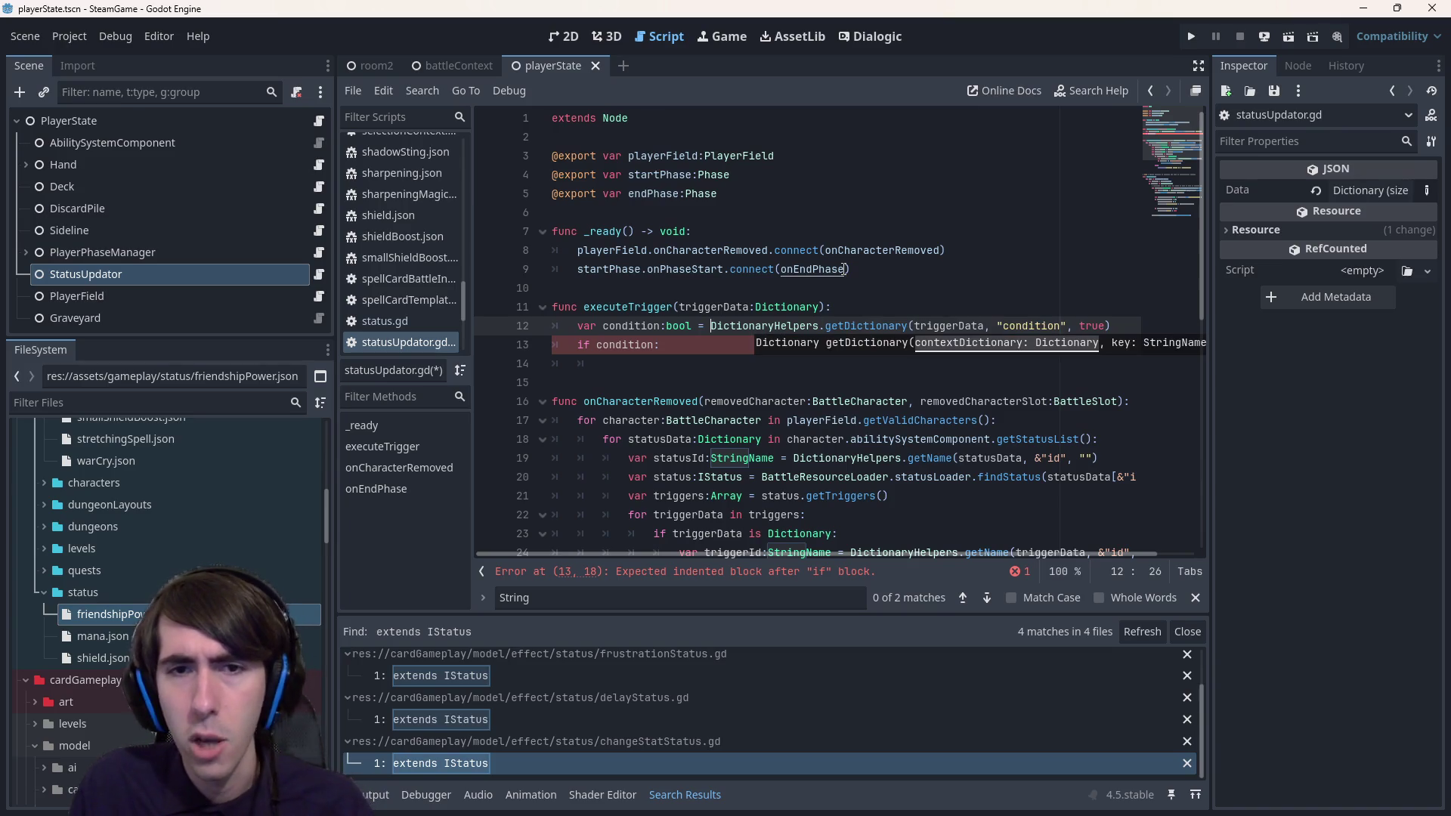
pyautogui.hotkey('ctrl', 'shift', 'Left')
pyautogui.hotkey('ctrl', 'shift', 'Left')
pyautogui.press('BackSpace')
pyautogui.press('BackSpace')
# - Rename the variable to conditionData, remove its true default, and type it as Dictionary
pyautogui.write('=')
pyautogui.hotkey('ctrl', 'Left')
pyautogui.hotkey('ctrl', 'Left')
pyautogui.hotkey('ctrl', 'Right')
pyautogui.write('Data')
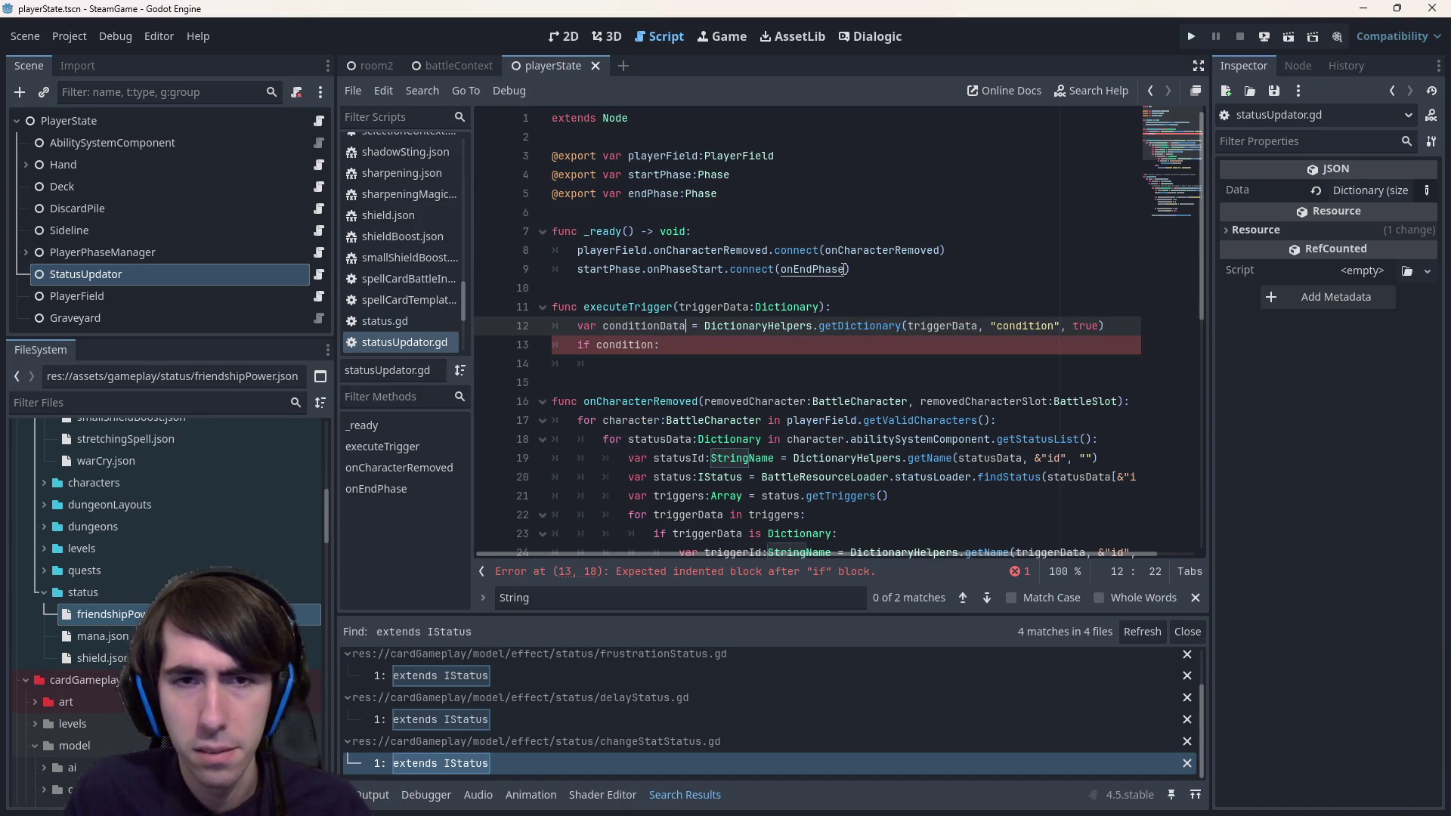
pyautogui.hotkey('ctrl', 'shift', 'Left')
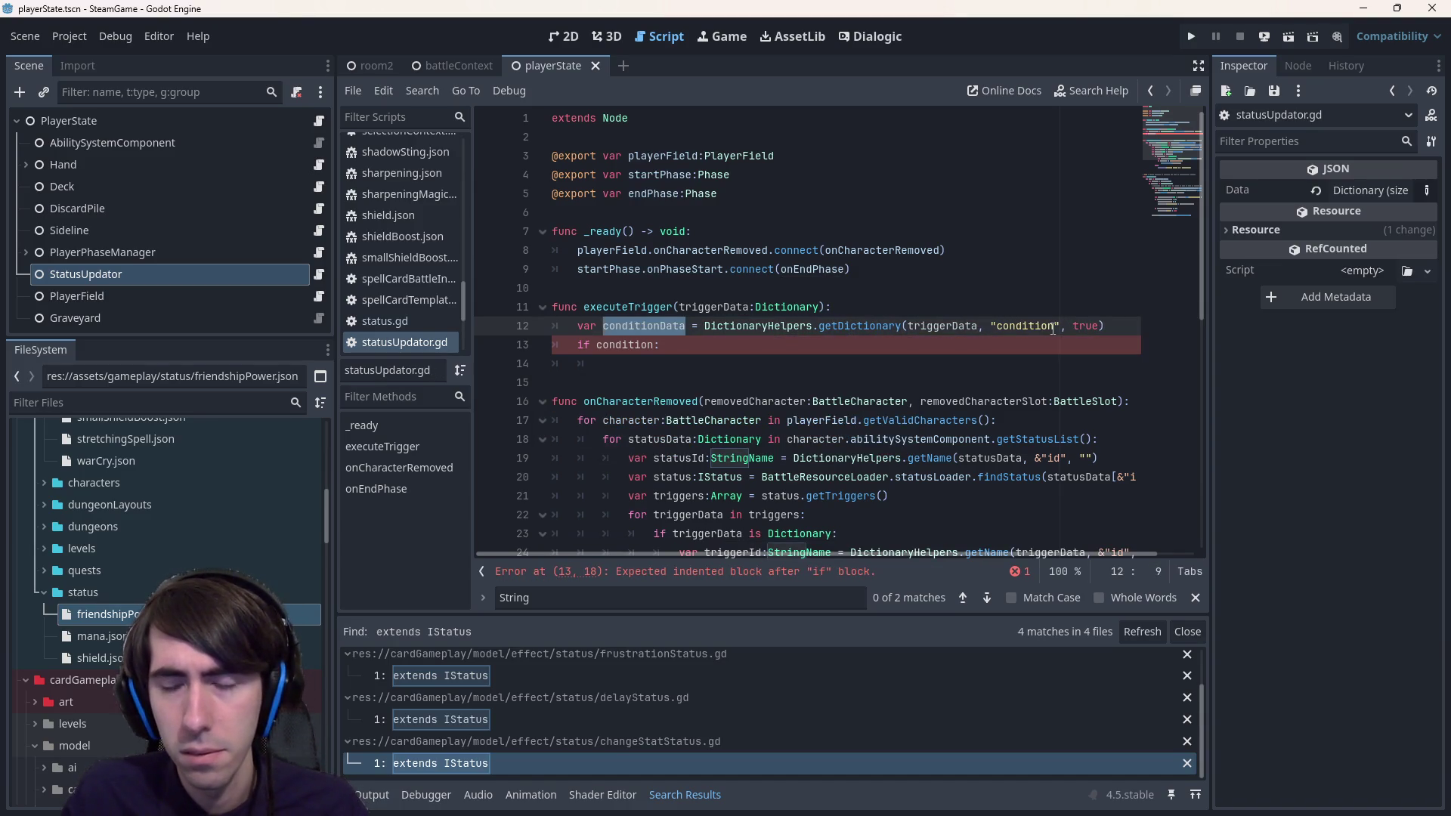
pyautogui.doubleClick(1053, 326)
pyautogui.doubleClick(1092, 325)
pyautogui.press('BackSpace')
pyautogui.write('{}')
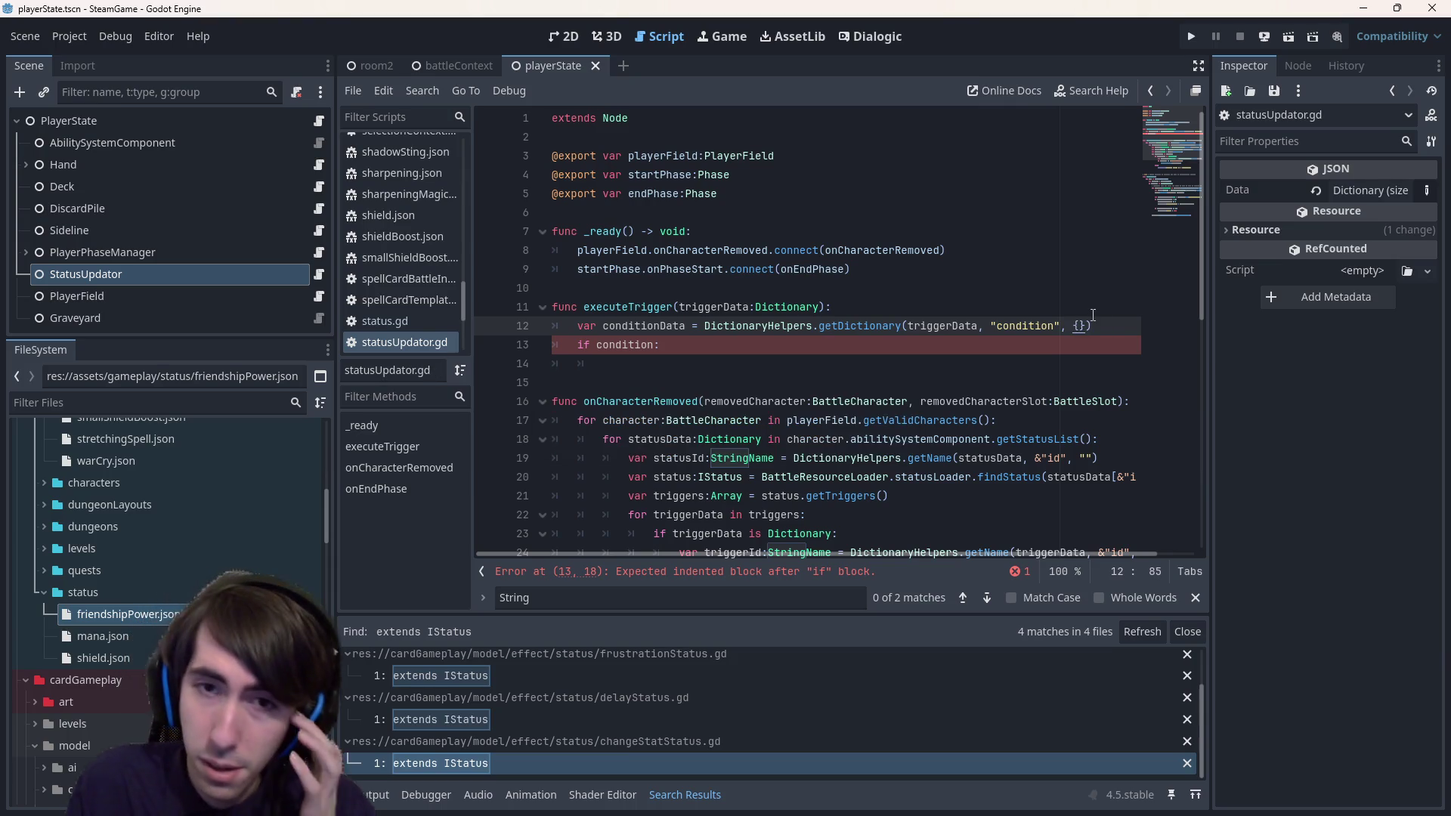
pyautogui.click(666, 323)
pyautogui.doubleClick(666, 325)
pyautogui.click(690, 324)
pyautogui.write(':Dict')
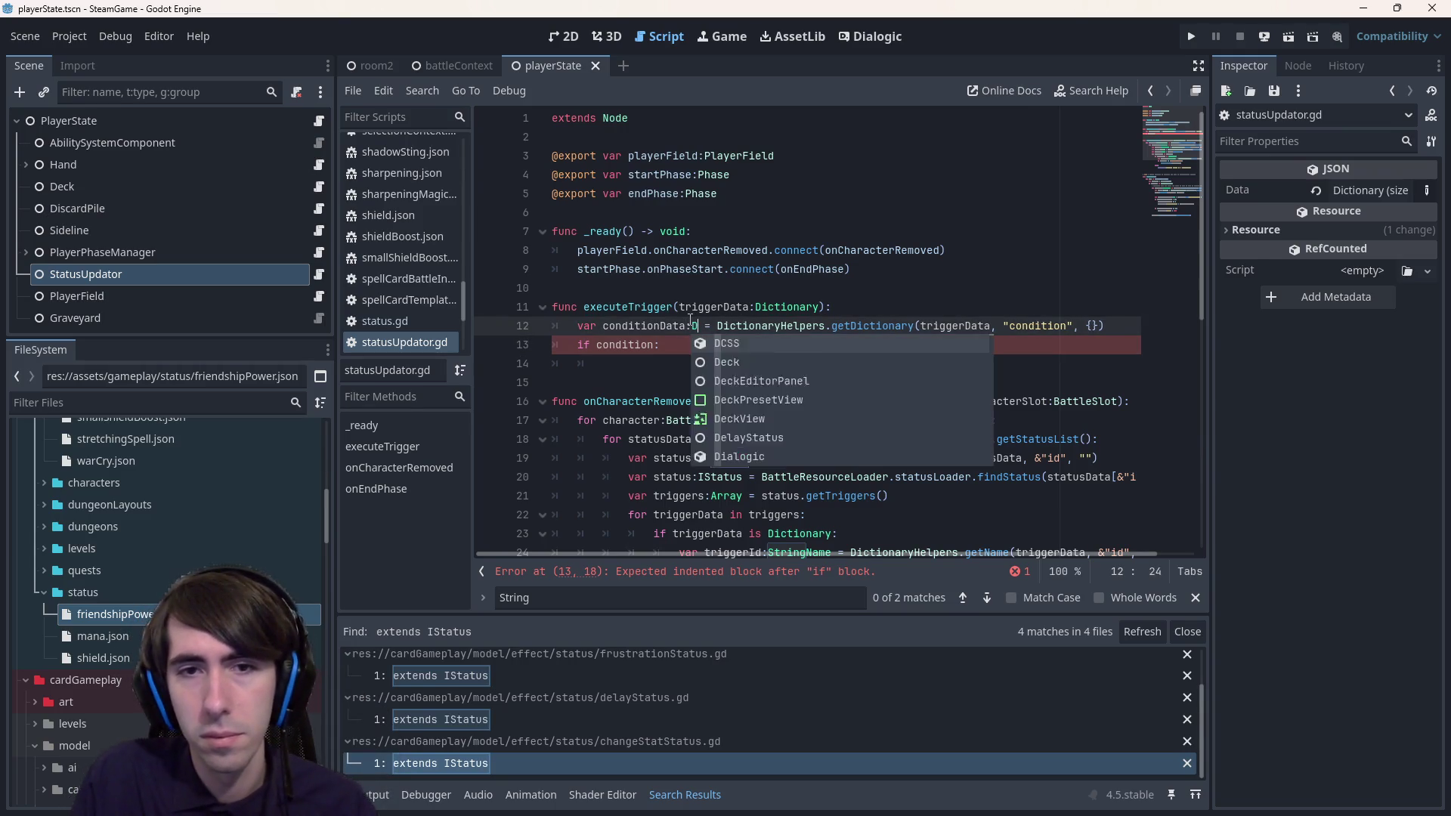
pyautogui.press('Down')
pyautogui.press('Return')
# - Make the test 'if conditionData.is_empty():' with a return body, and begin a conditionData line below
pyautogui.hotkey('ctrl', 'Left')
pyautogui.hotkey('ctrl', 'Left')
pyautogui.press('Down')
pyautogui.hotkey('ctrl', 'Right')
pyautogui.write('Data.isnu')
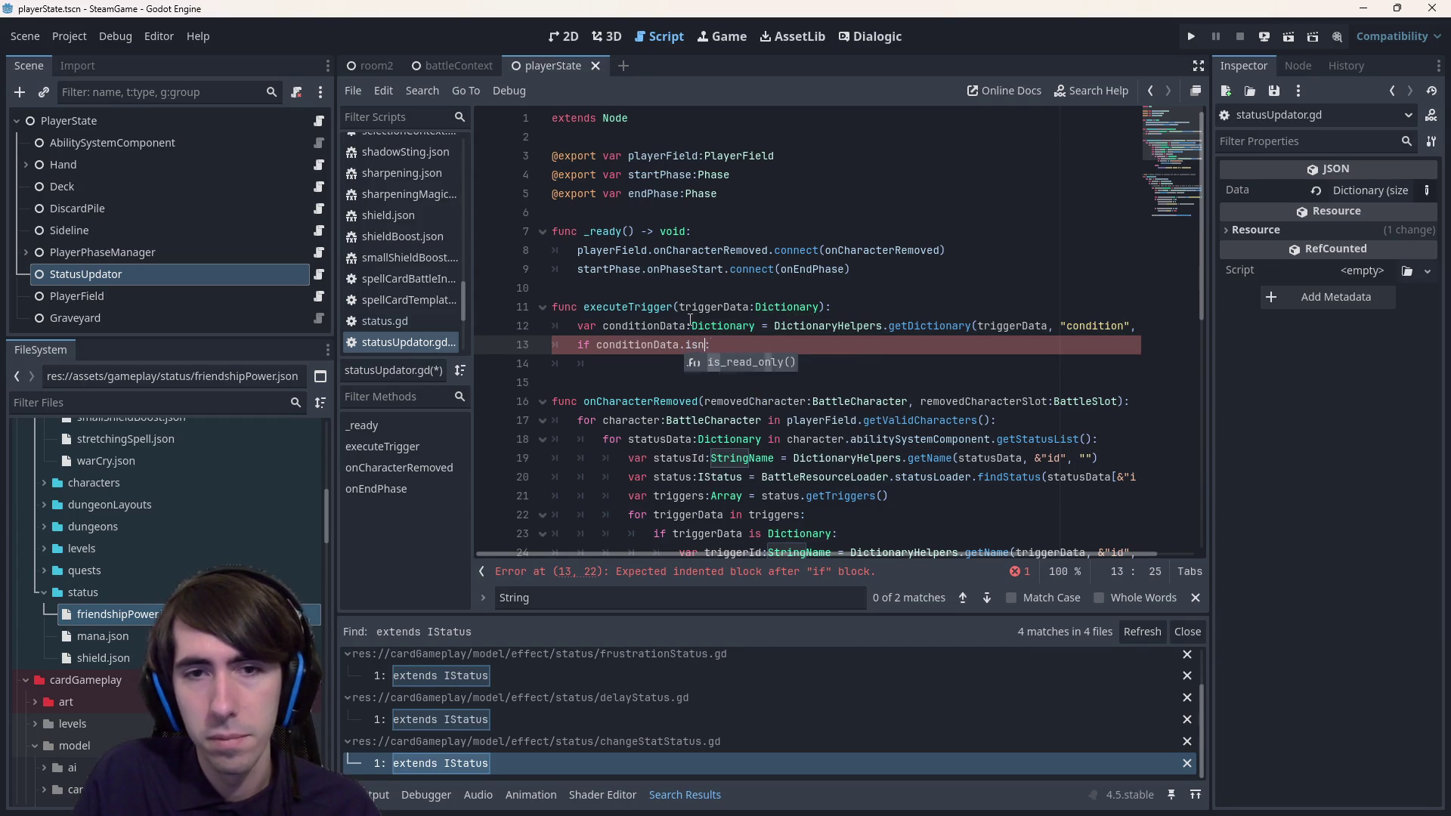
pyautogui.write('e')
pyautogui.press('Return')
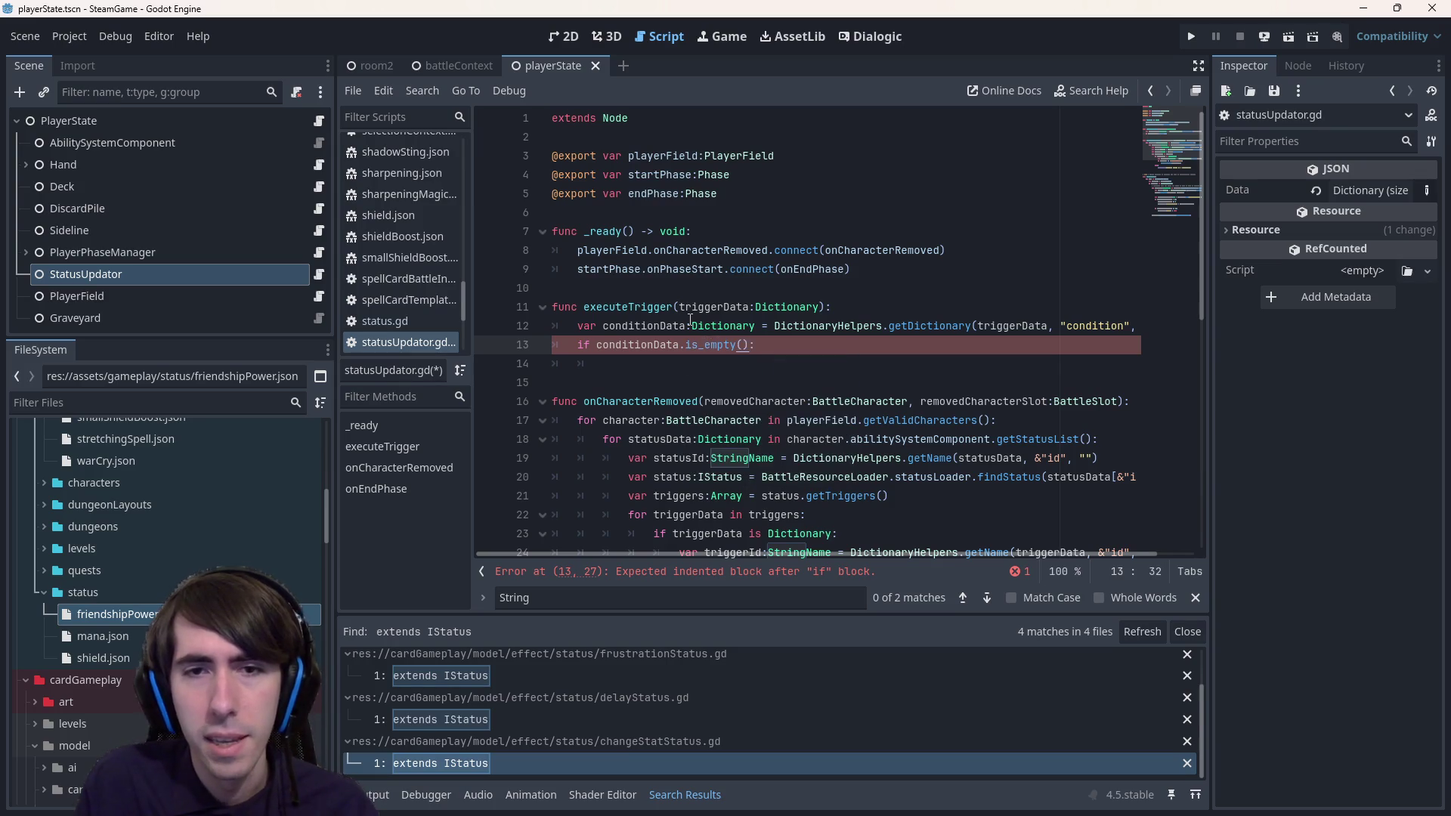
pyautogui.press('Return')
pyautogui.write('return')
pyautogui.press('Return')
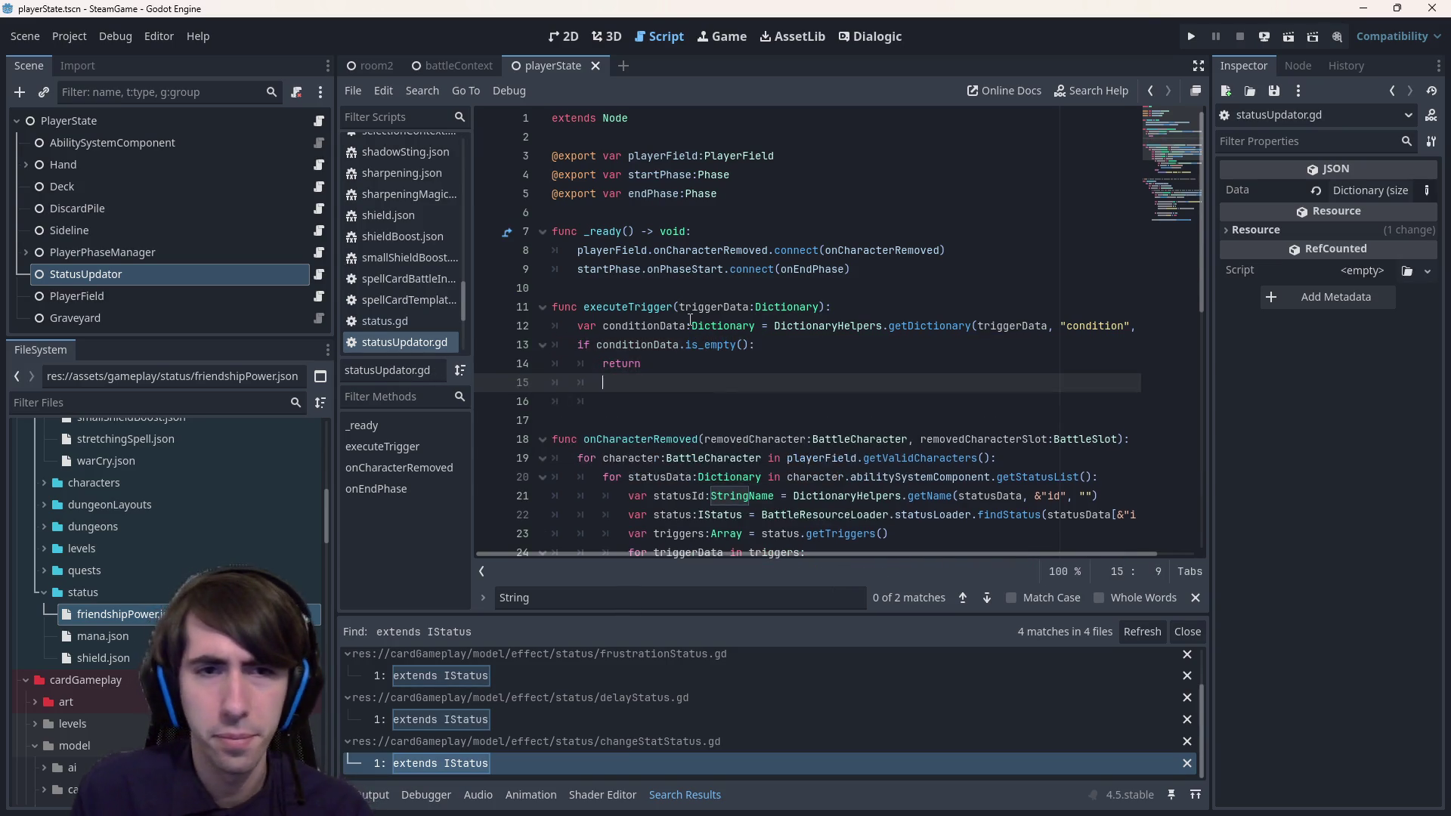
pyautogui.press('Return')
pyautogui.press('Down')
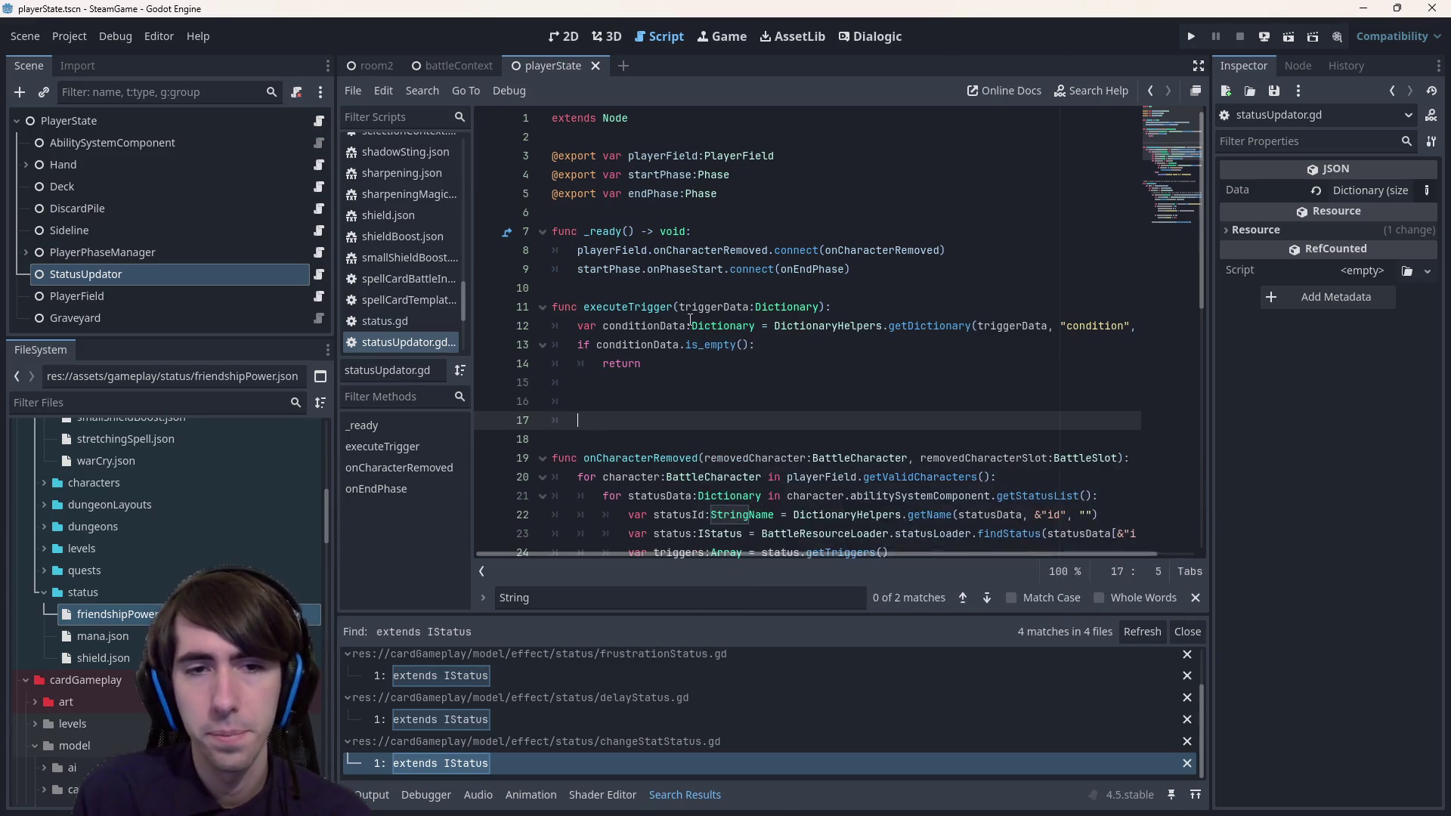
pyautogui.press('Up')
pyautogui.click(690, 322)
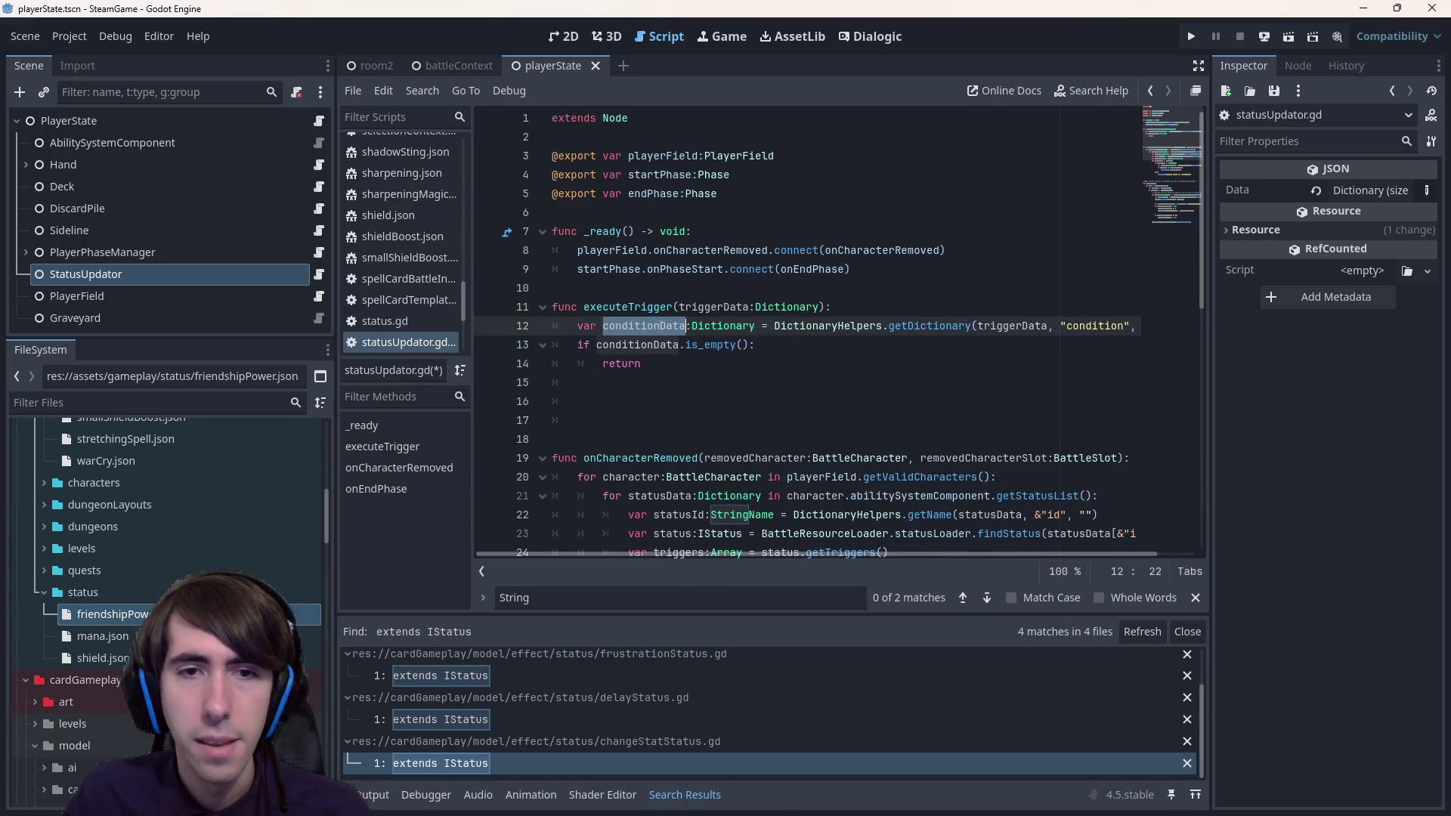
pyautogui.click(625, 386)
pyautogui.click(645, 402)
pyautogui.write('conditionData')
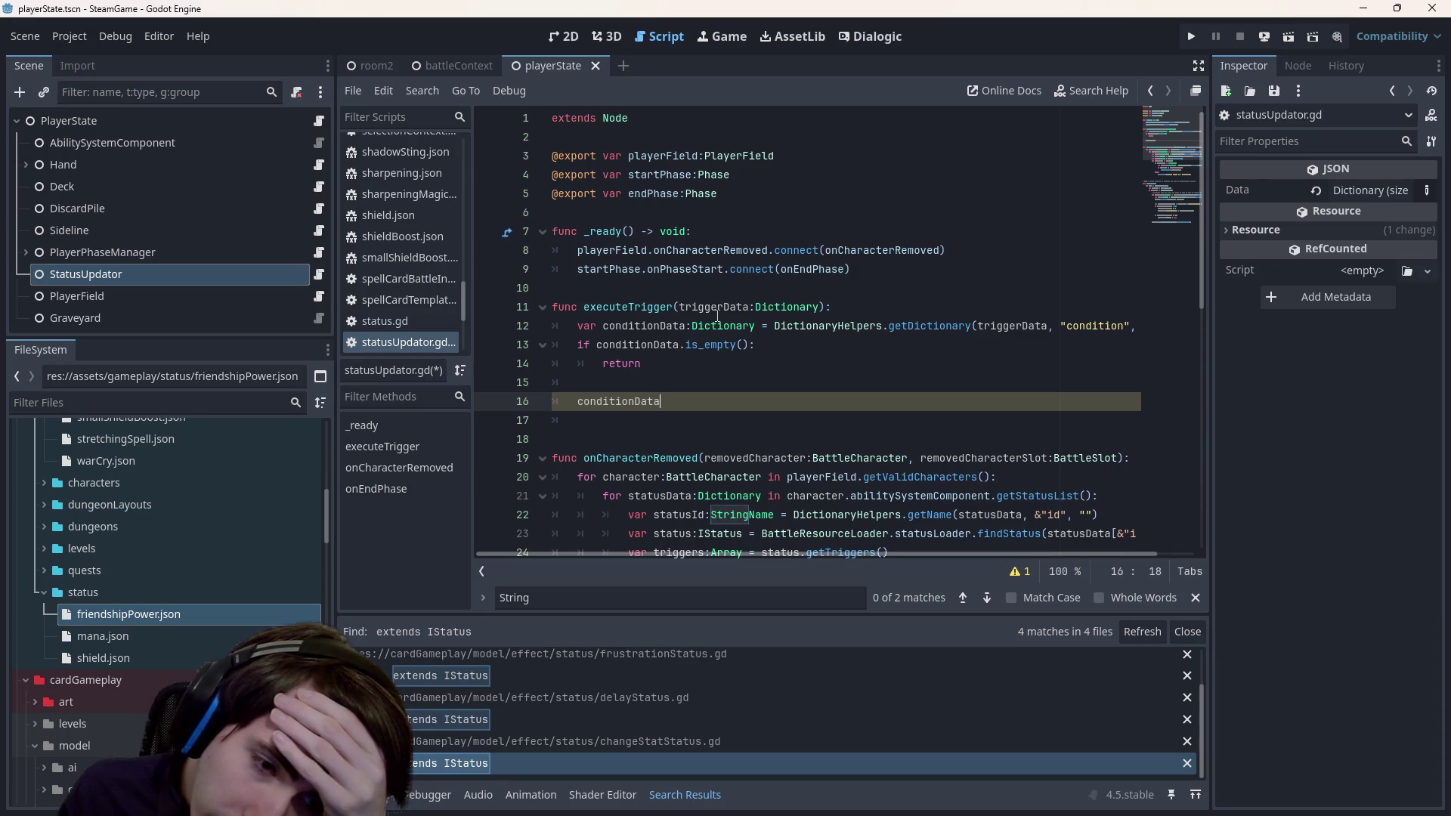
# - Create func evaluateTriggerCondition() above executeTrigger and move the condition code into it
pyautogui.click(688, 289)
pyautogui.press('Return')
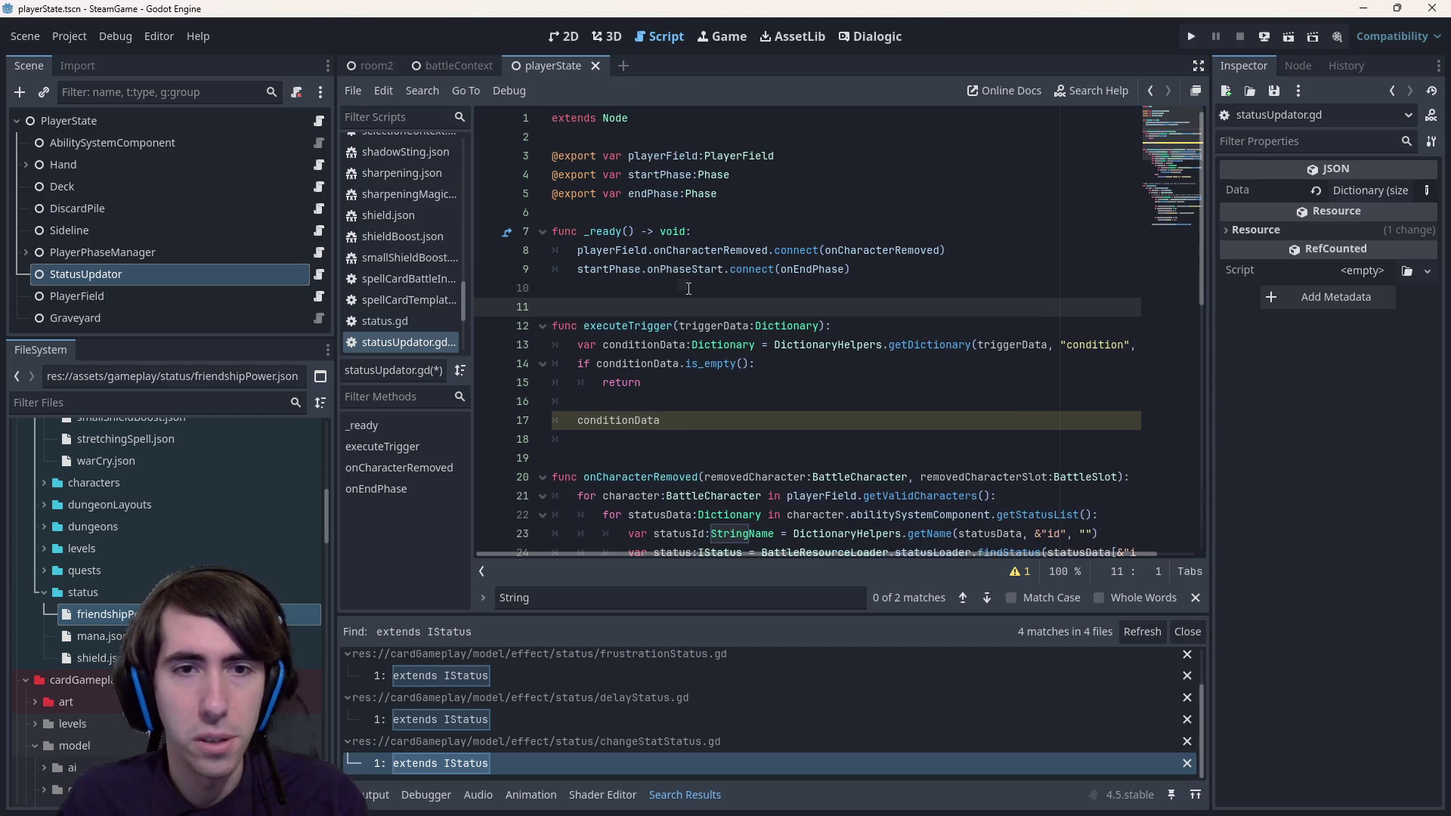
pyautogui.press('Return')
pyautogui.press('Up')
pyautogui.write('func eva')
pyautogui.write('luateTri')
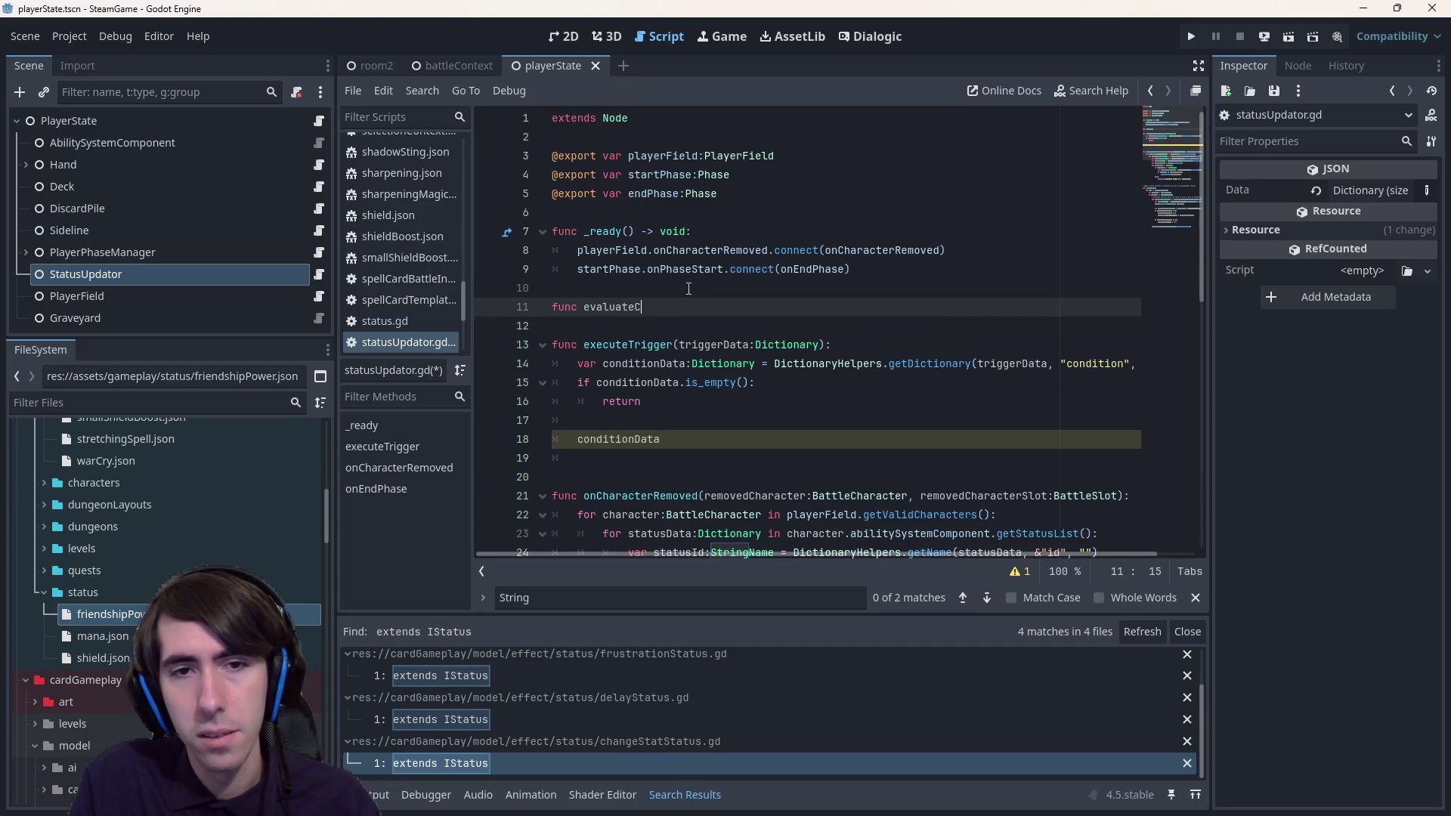
pyautogui.write('gger')
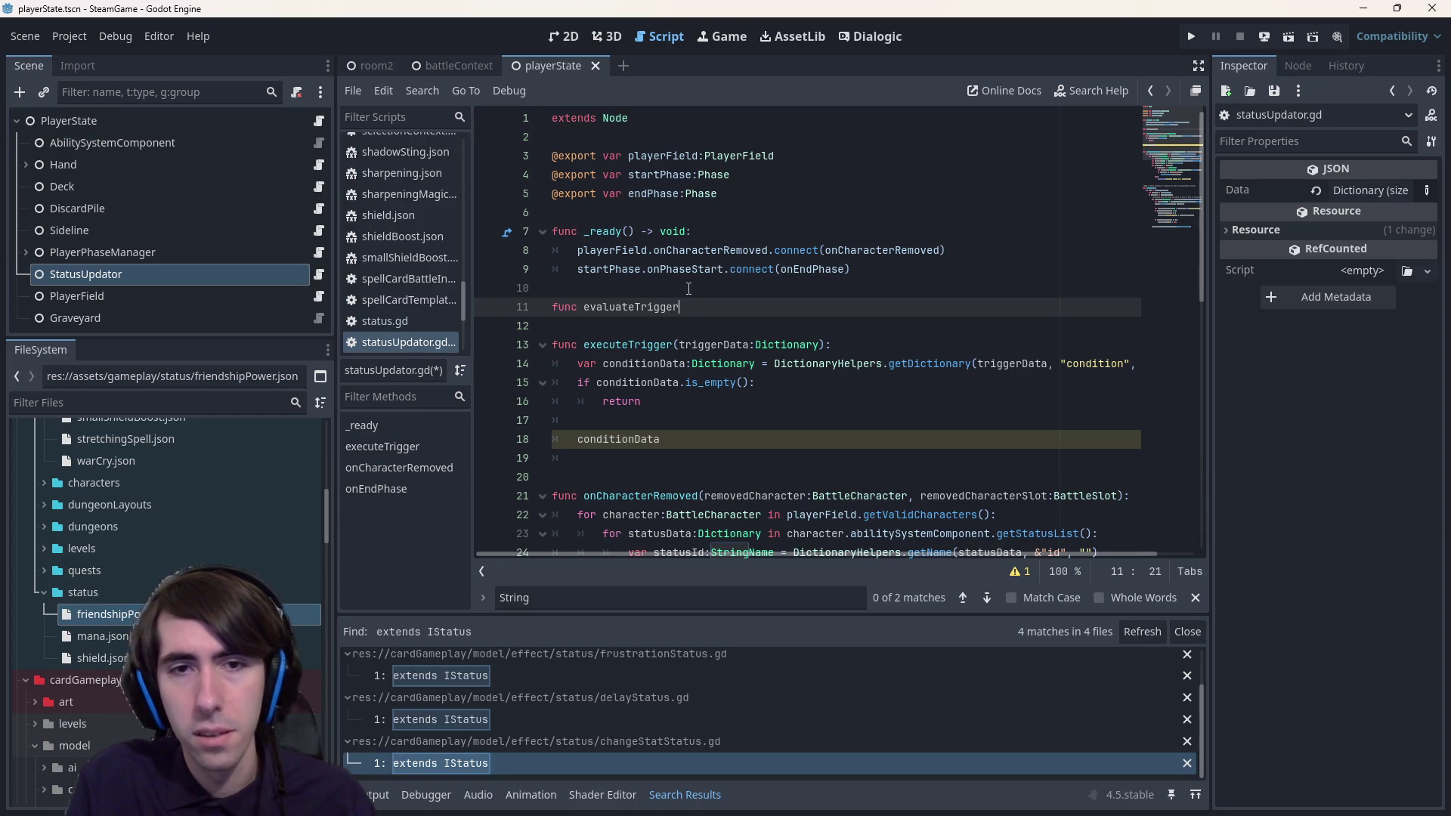
pyautogui.write('Condition():')
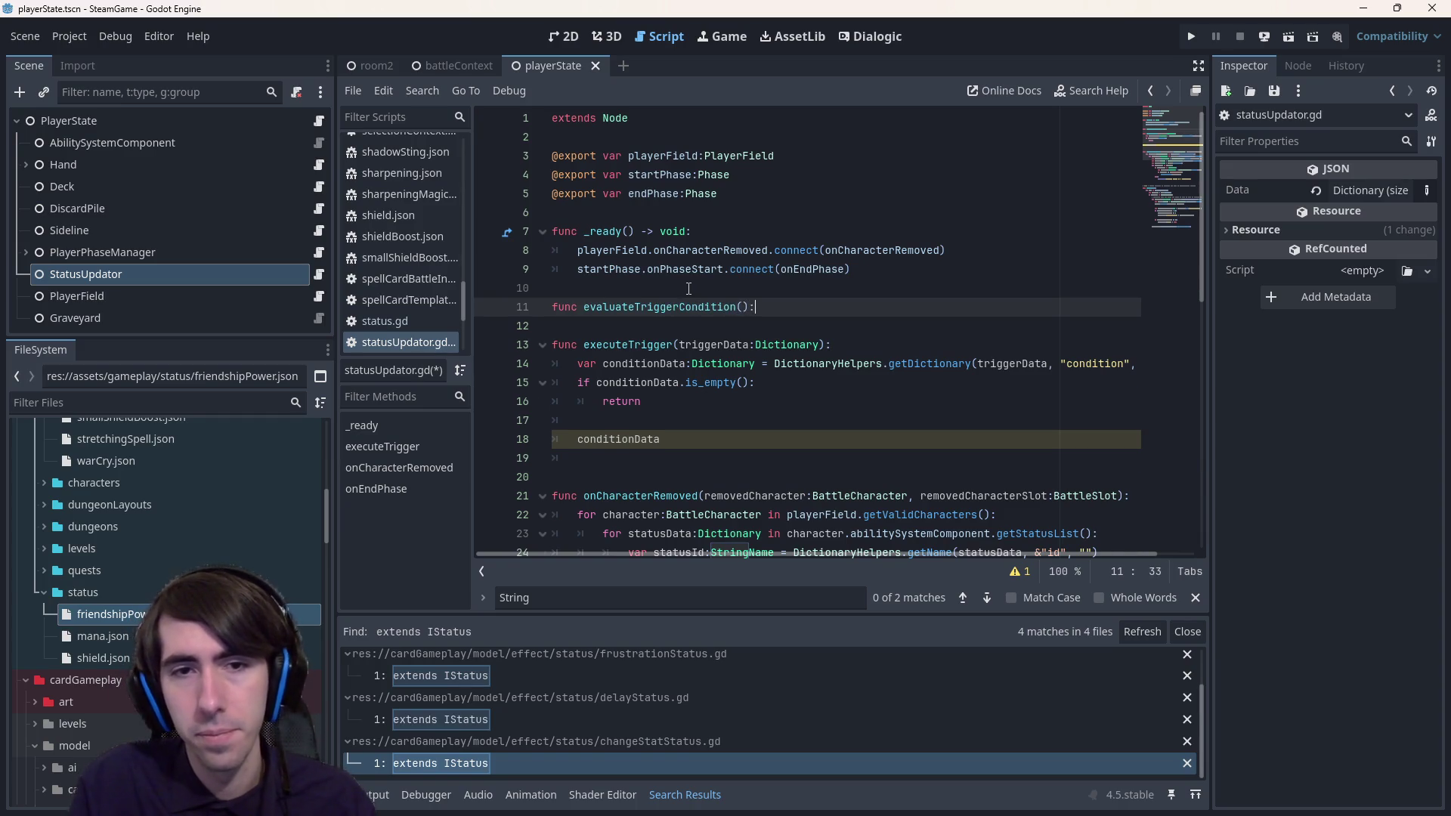
pyautogui.press('Return')
pyautogui.moveTo(665, 458); pyautogui.dragTo(507, 389)
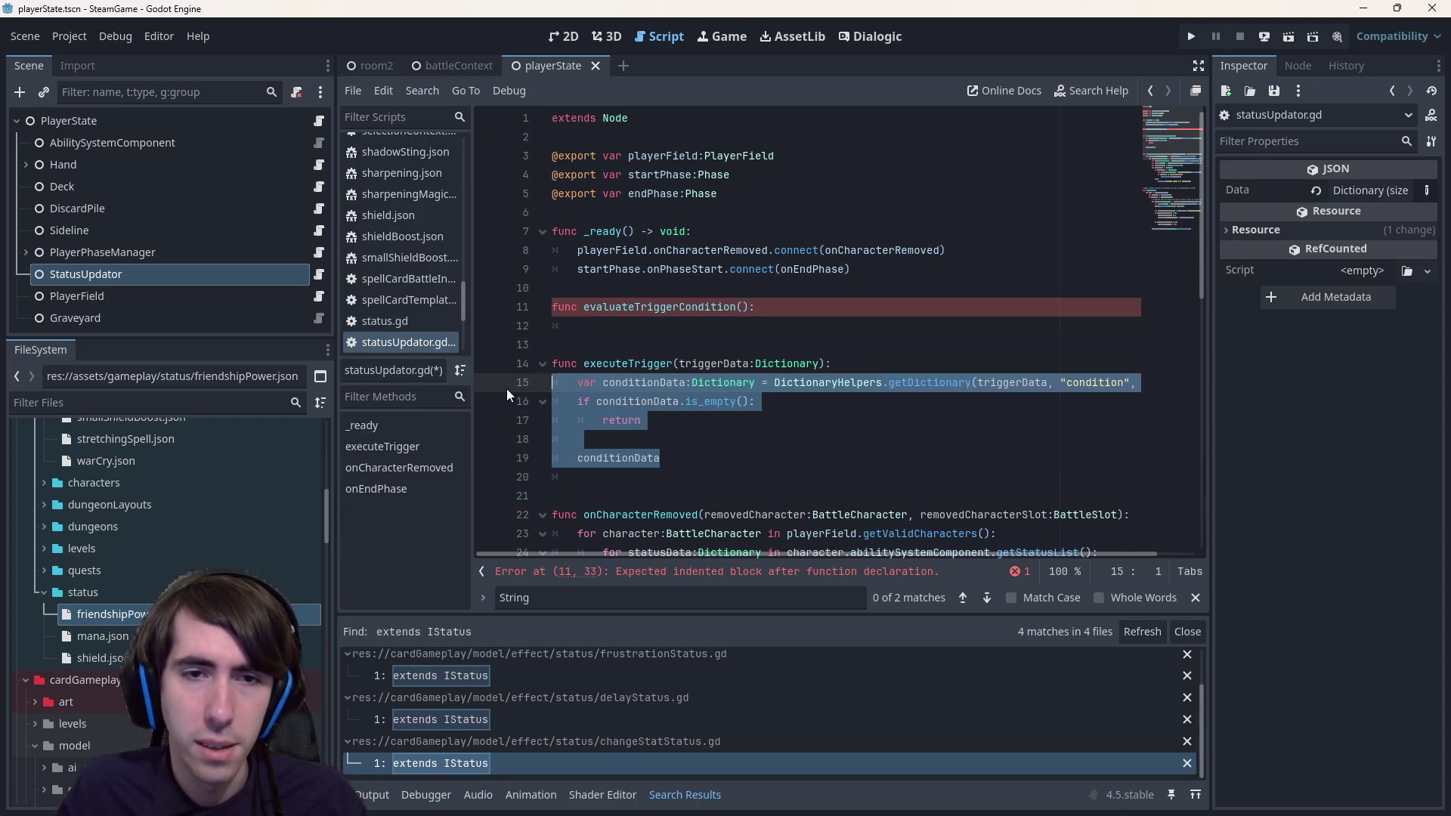
pyautogui.press('BackSpace')
pyautogui.click(574, 326)
pyautogui.hotkey('ctrl', 'v')
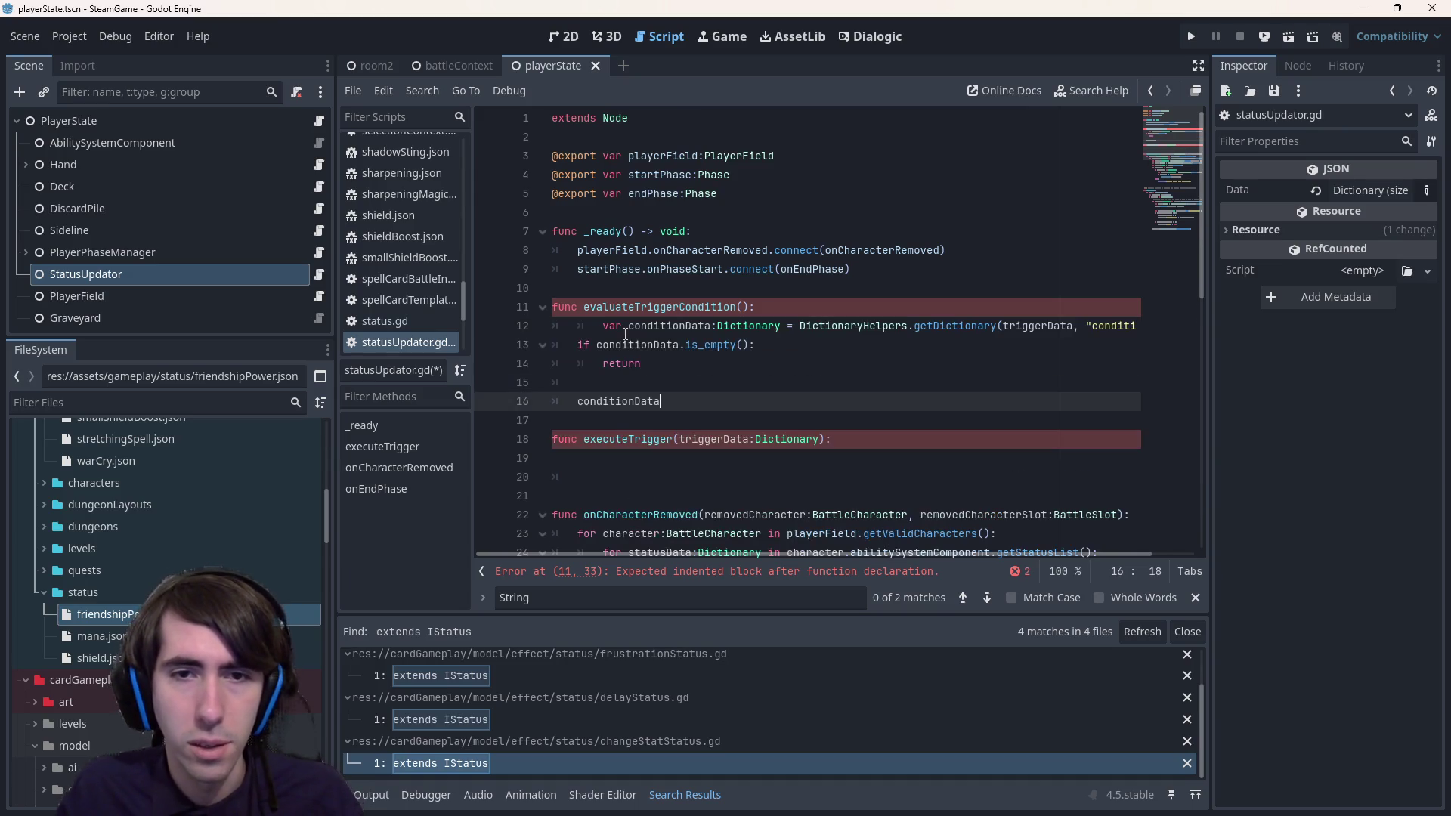
pyautogui.click(602, 326)
pyautogui.press('BackSpace')
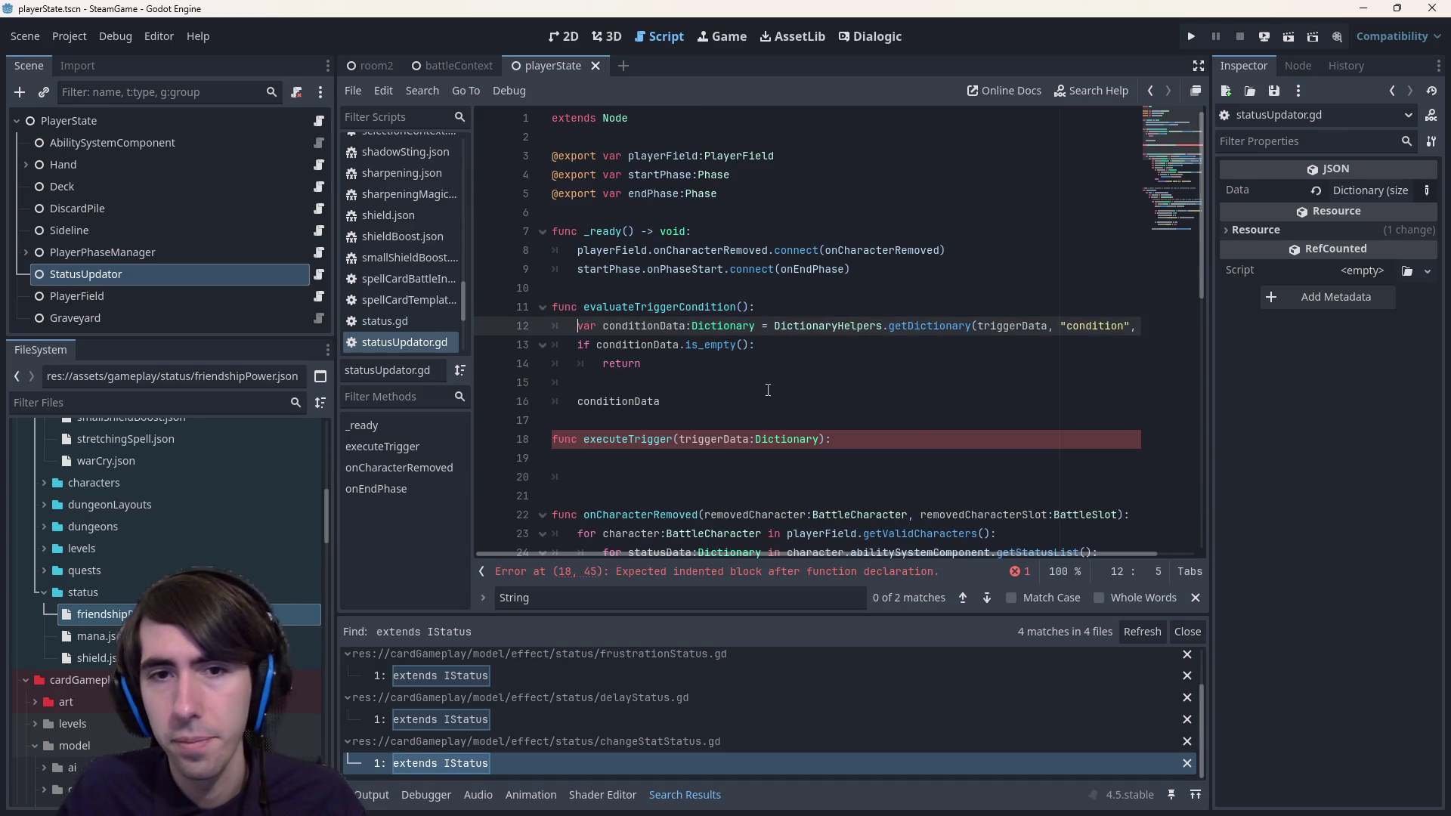
# - Make the empty-condition branch return true and declare the function's return type as -> bool
pyautogui.click(678, 407)
pyautogui.doubleClick(654, 403)
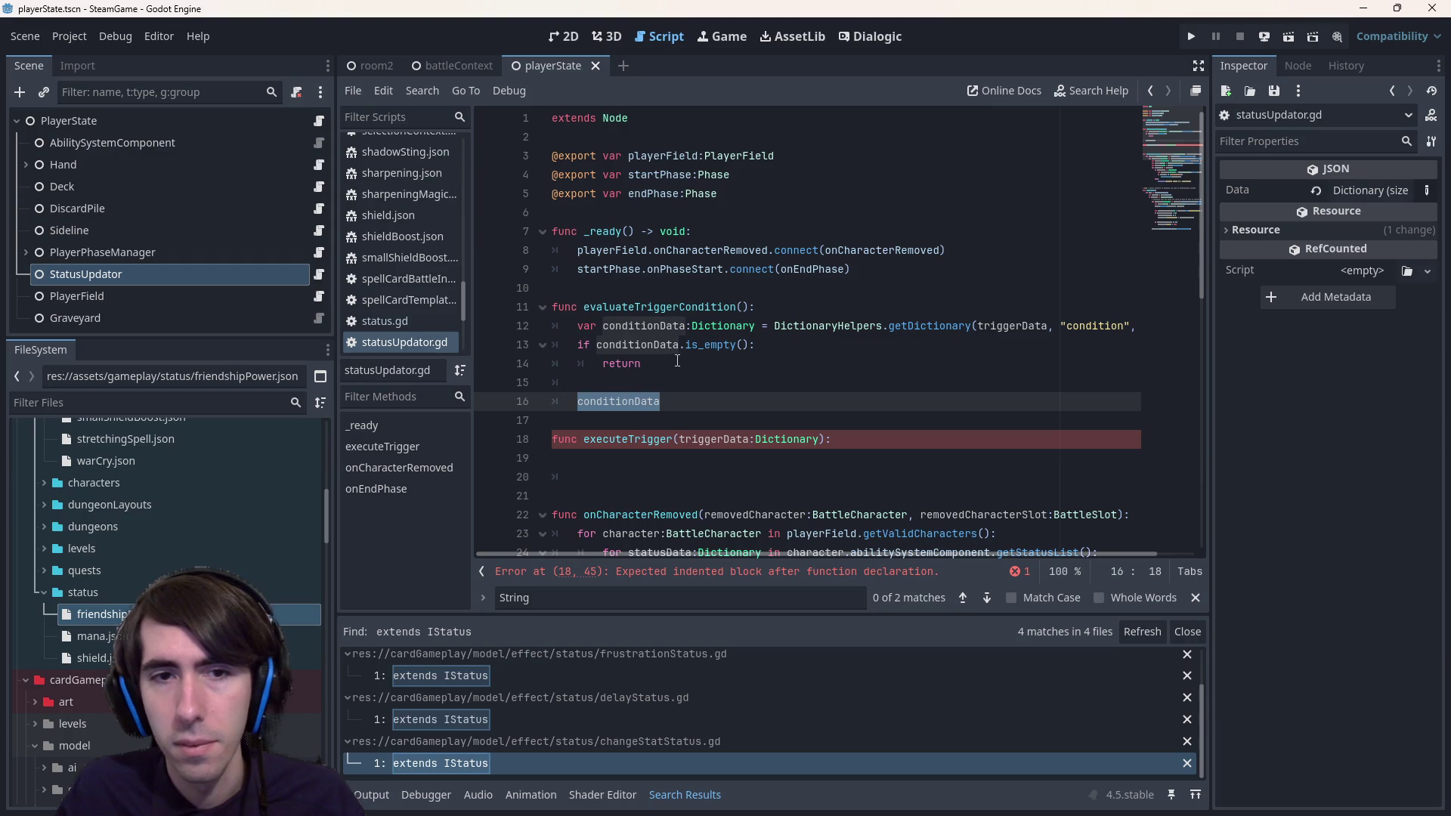
pyautogui.click(678, 361)
pyautogui.write('true')
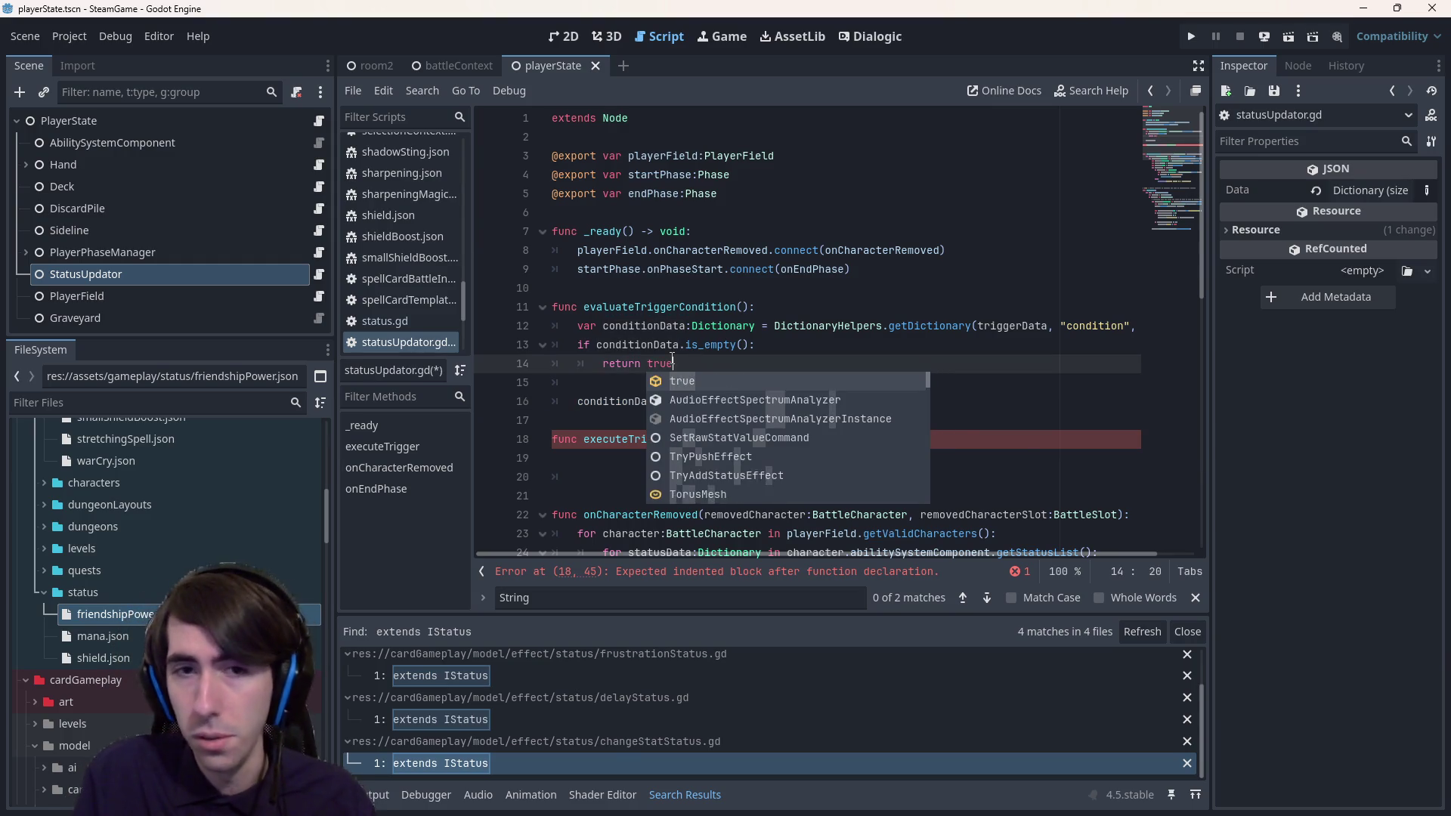
pyautogui.press('Escape')
pyautogui.click(750, 307)
pyautogui.write('-> bool')
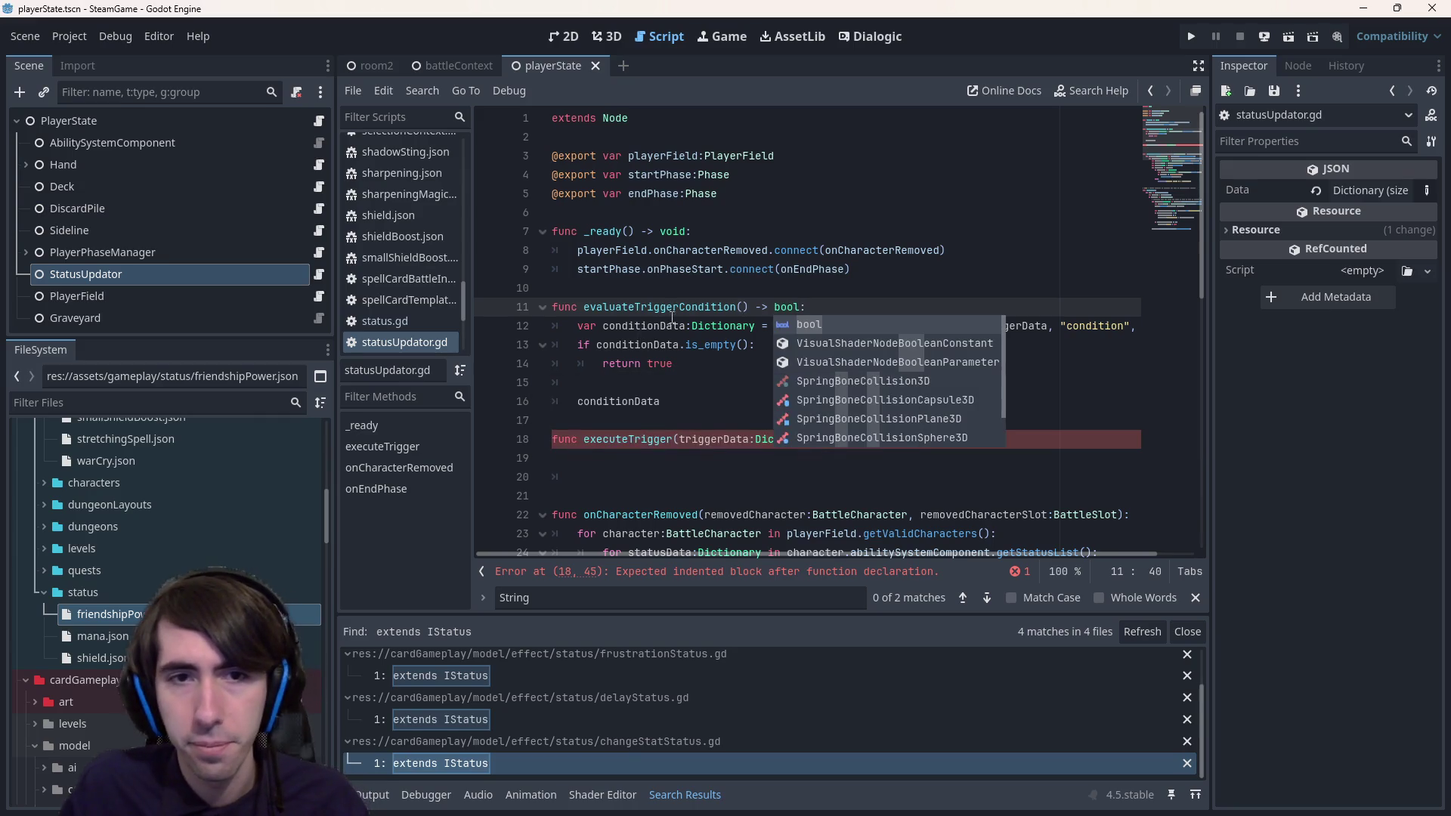
pyautogui.press('Escape')
# - In executeTrigger, add 'if evaluateTriggerCondition():' with a 'pass # run trigger effect' body
pyautogui.click(653, 463)
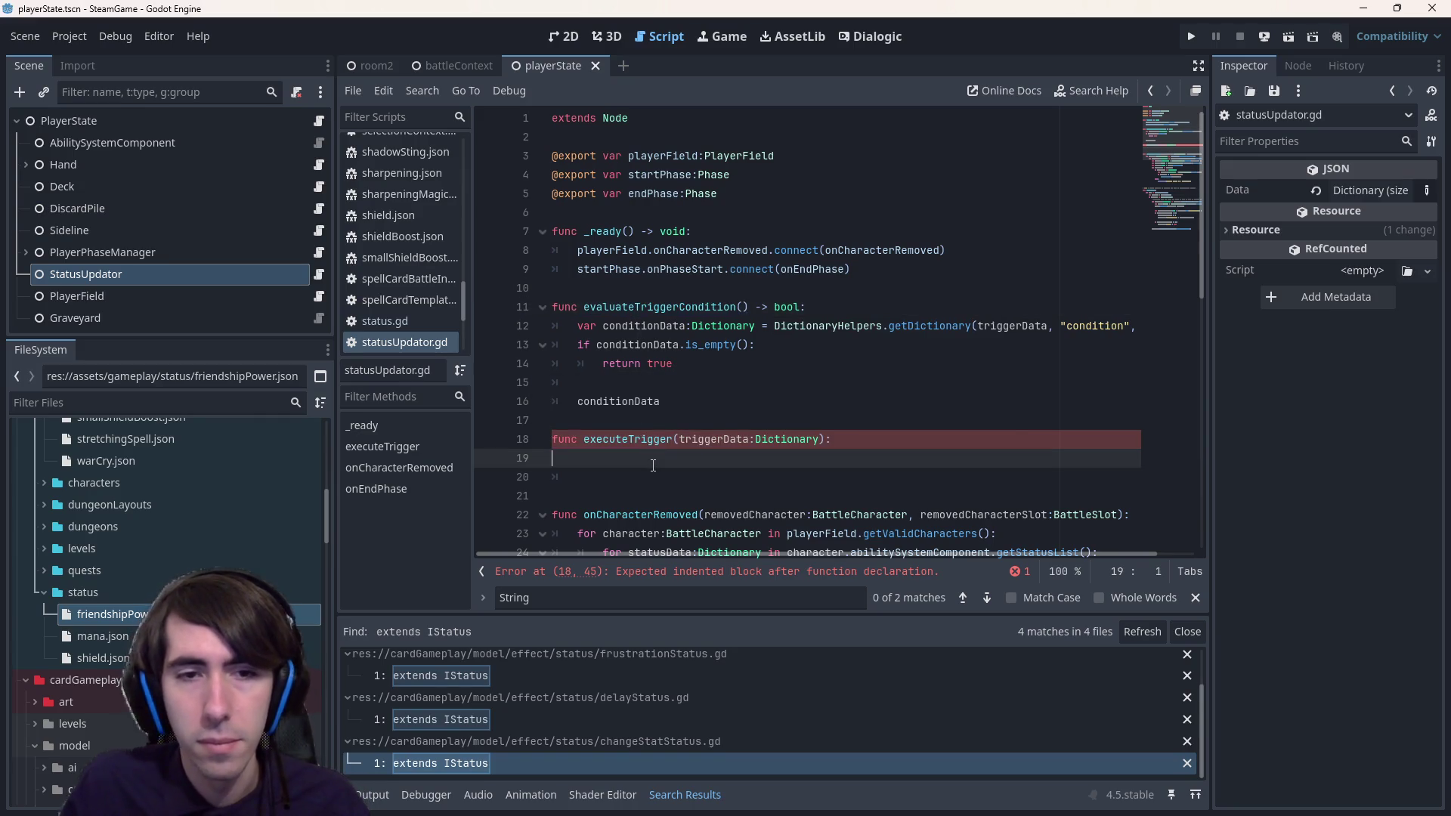
pyautogui.press('Tab')
pyautogui.write('if evaluateTriggerCondition')
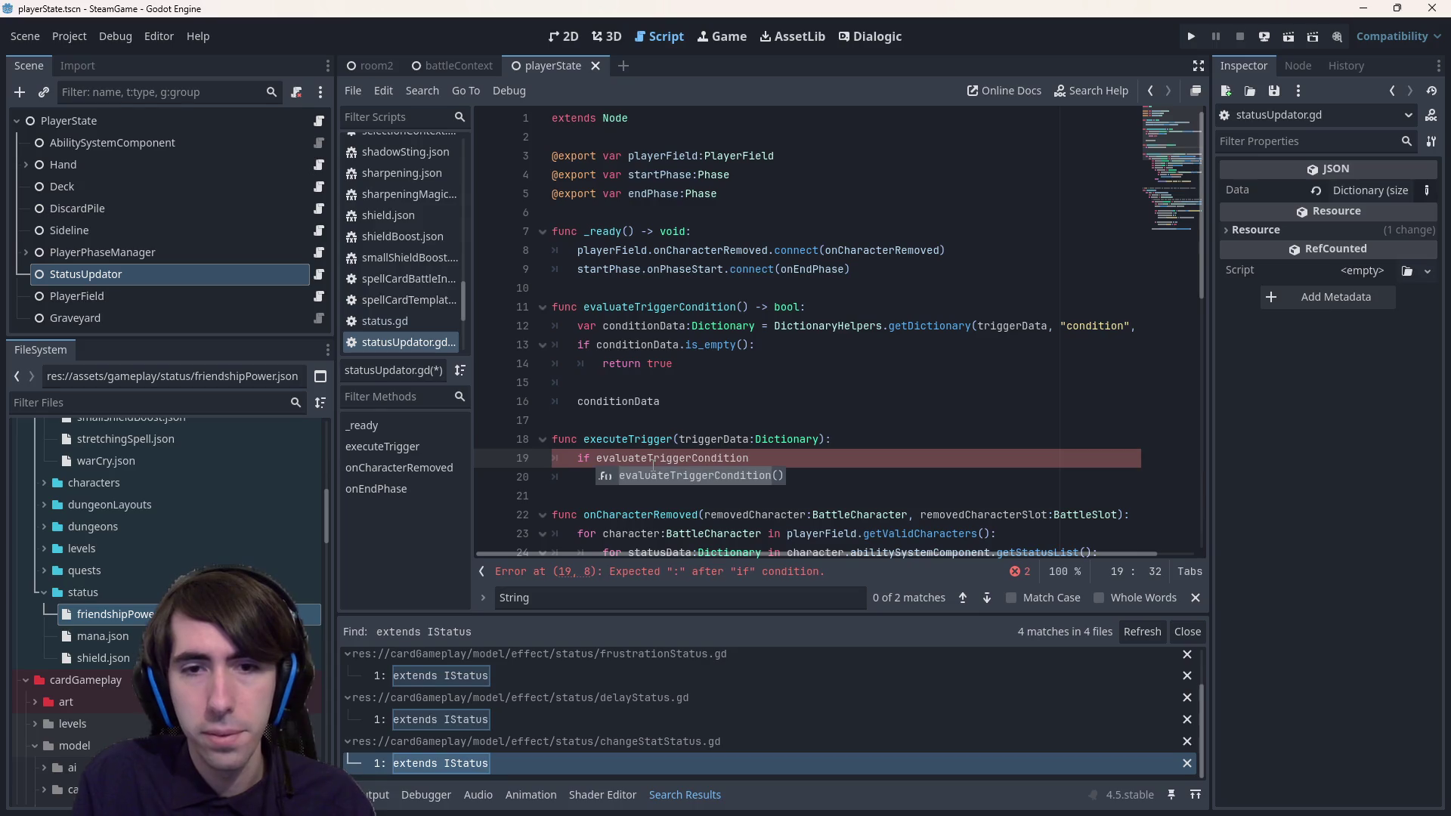
pyautogui.press('Return')
pyautogui.write(':')
pyautogui.press('Return')
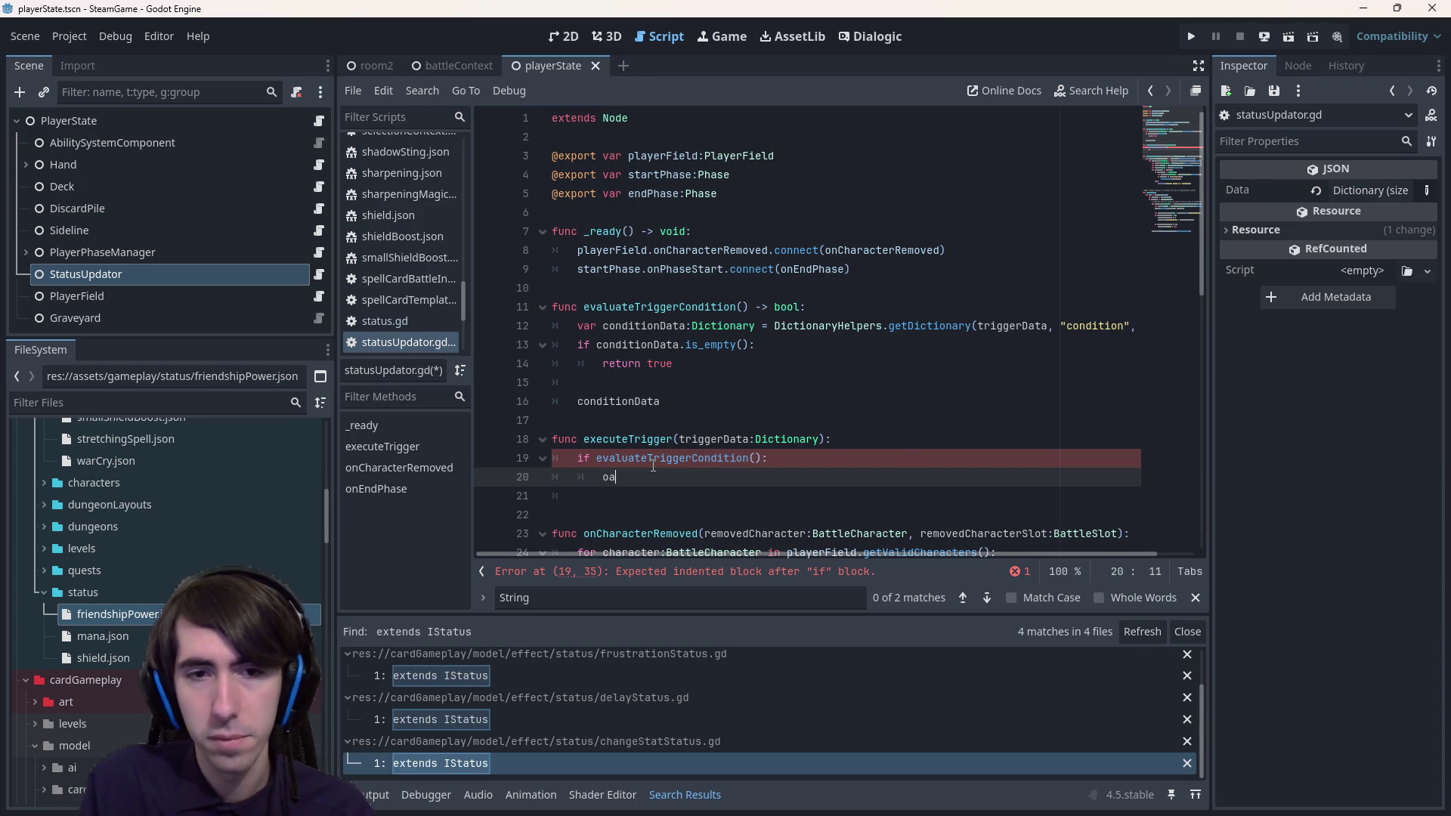
pyautogui.hotkey('ctrl', 'space')
pyautogui.write('pass # run ')
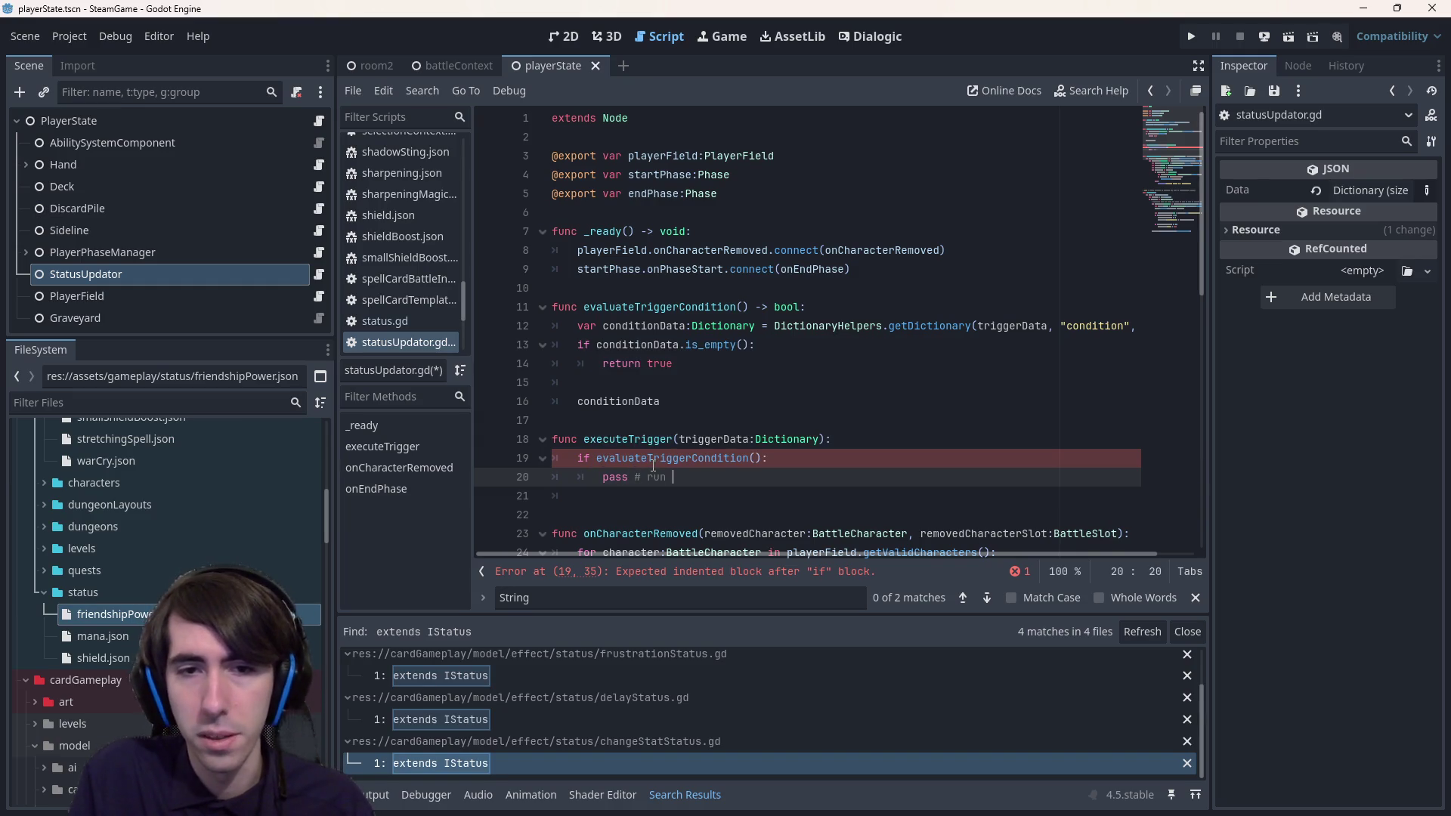
pyautogui.write('trigger effect')
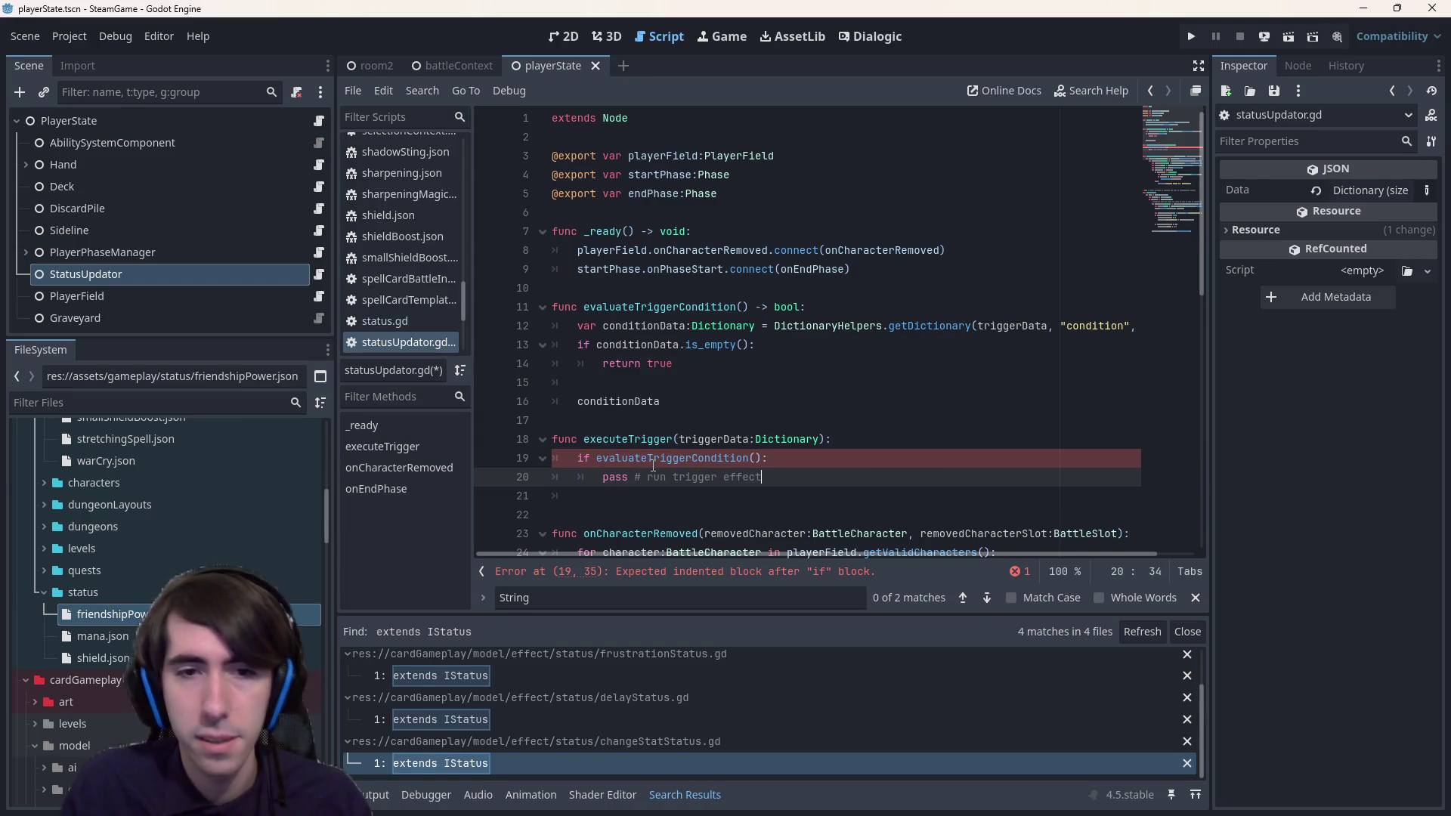
# - Pass triggerData to the call and give evaluateTriggerCondition a triggerData:Dictionary parameter
pyautogui.doubleClick(713, 439)
pyautogui.click(758, 458)
pyautogui.write('triggerData')
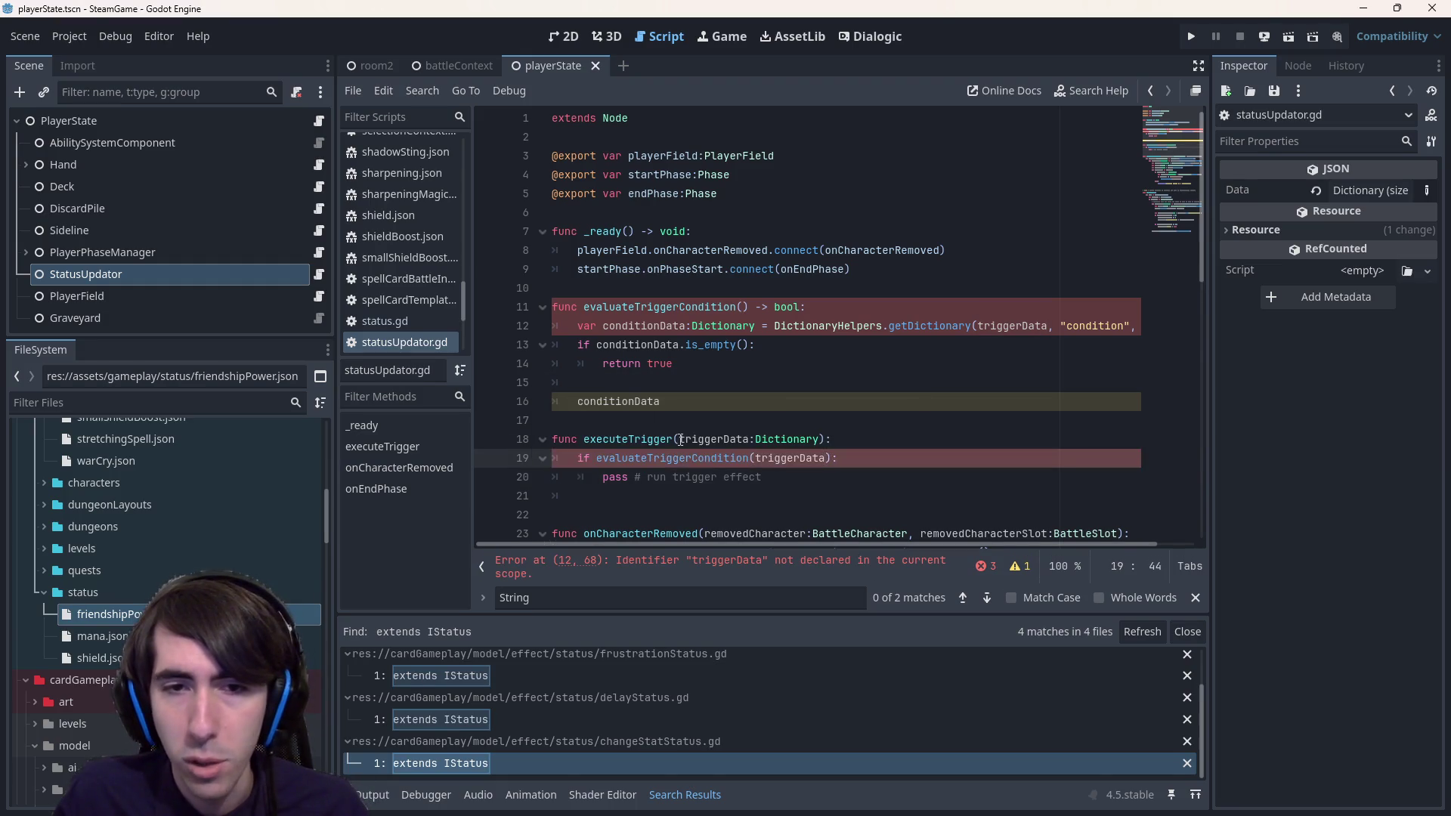
pyautogui.moveTo(678, 439); pyautogui.dragTo(814, 439)
pyautogui.hotkey('ctrl', 'c')
pyautogui.click(740, 307)
pyautogui.hotkey('ctrl', 'v')
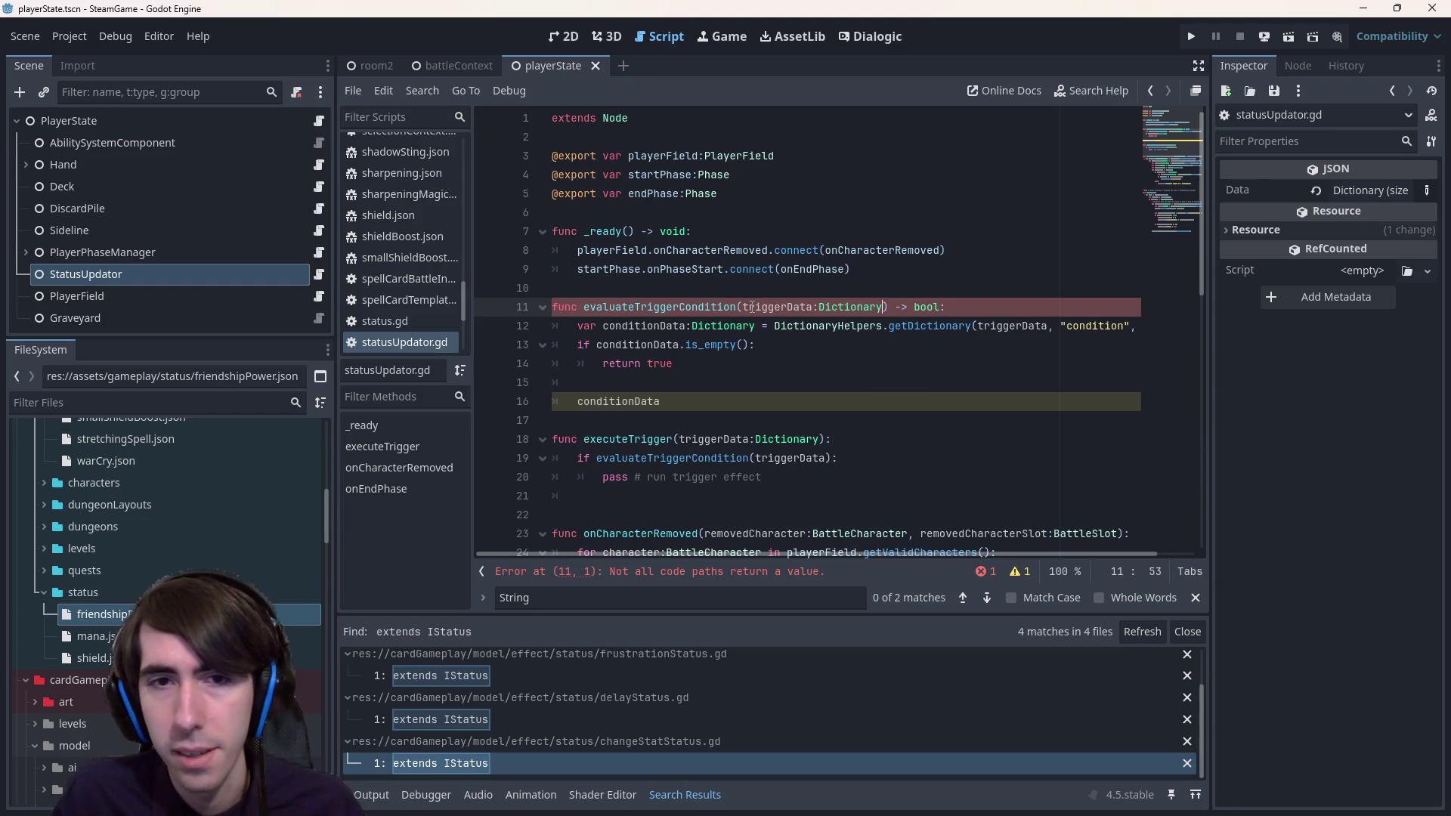
pyautogui.click(747, 367)
pyautogui.click(745, 404)
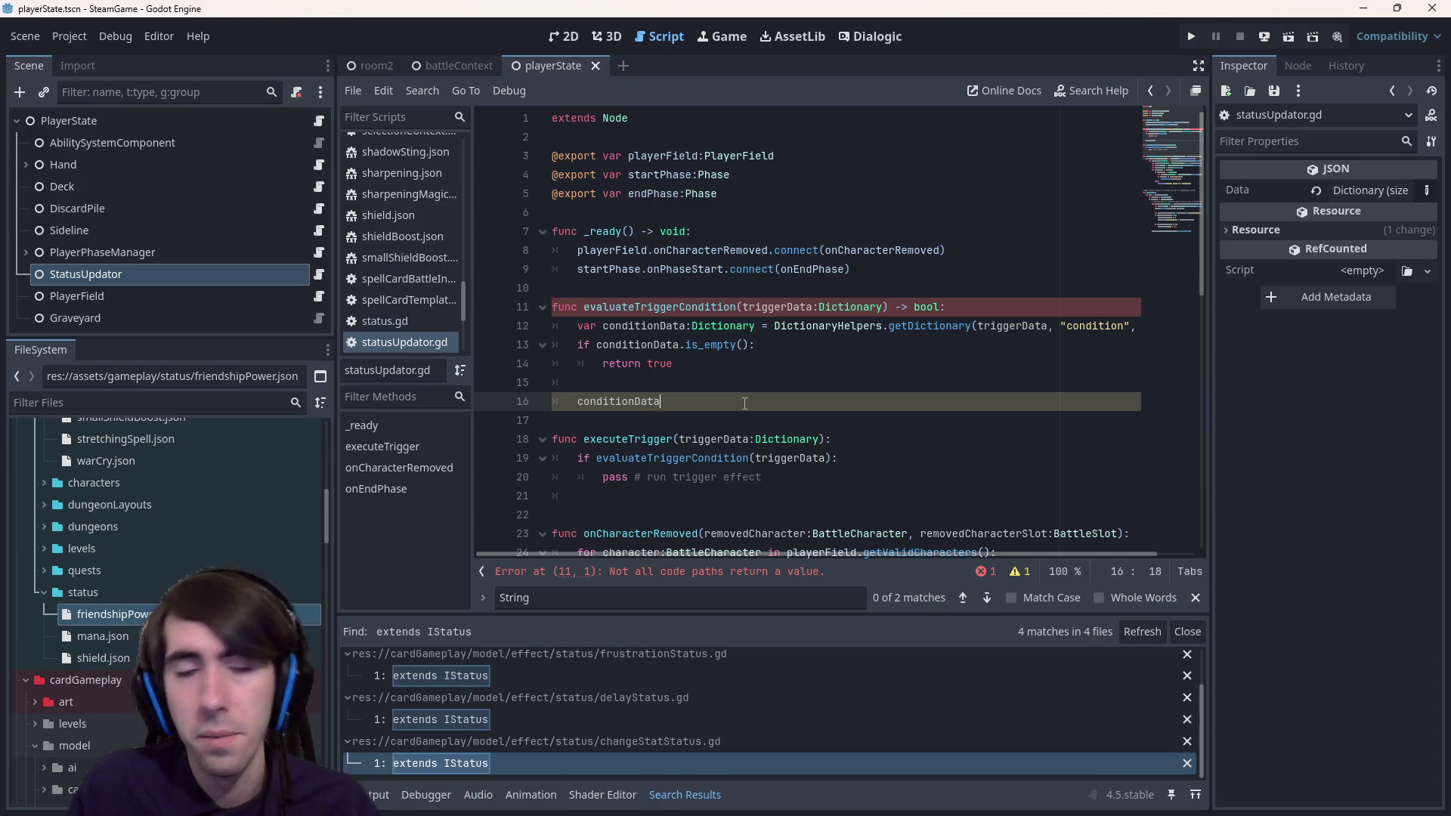
pyautogui.doubleClick(134, 618)
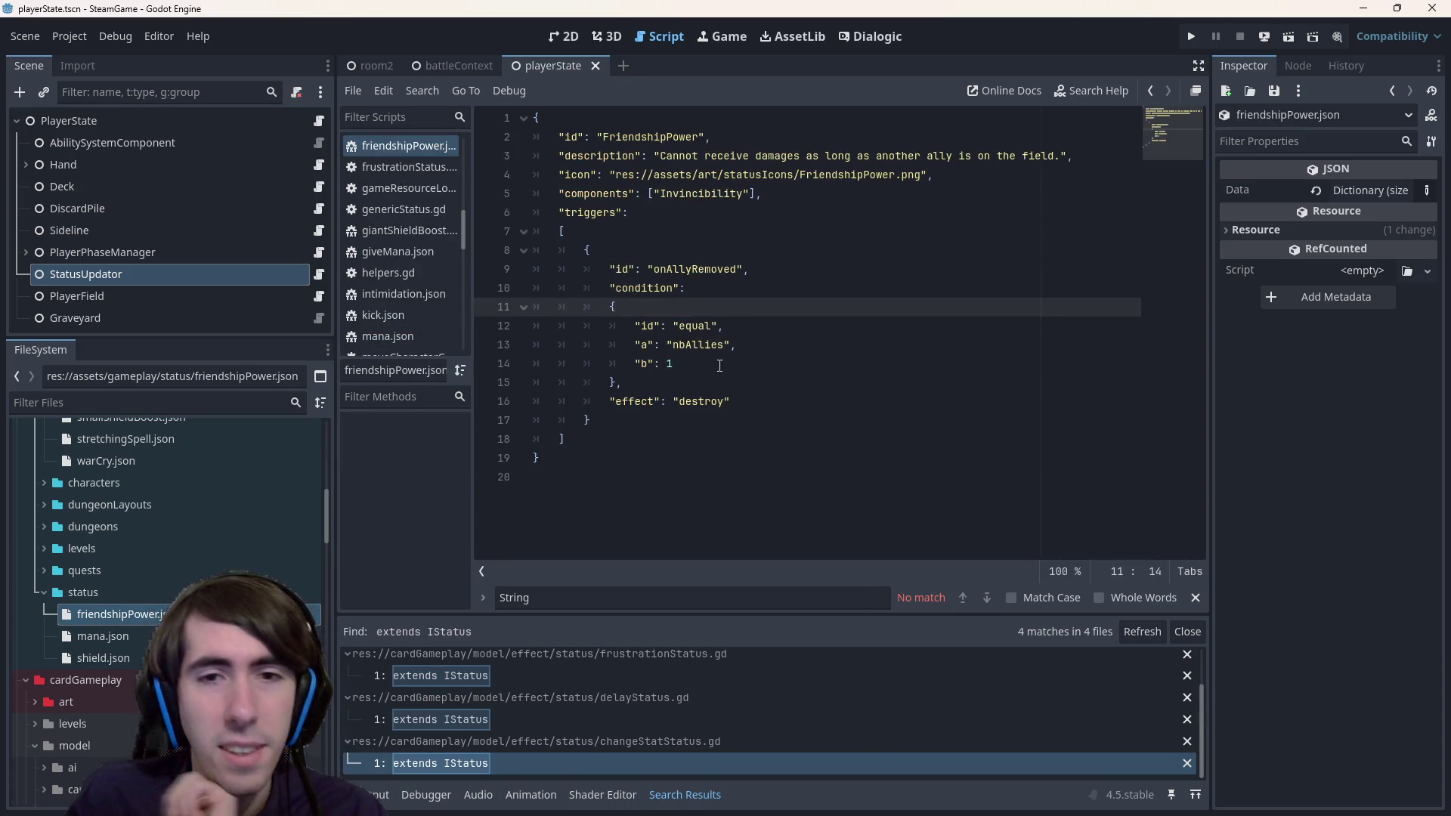
# - Examine the condition's id, a and b fields in friendshipPower.json, then return to the script
pyautogui.moveTo(672, 364); pyautogui.dragTo(376, 310)
pyautogui.hotkey('shift', 'Down')
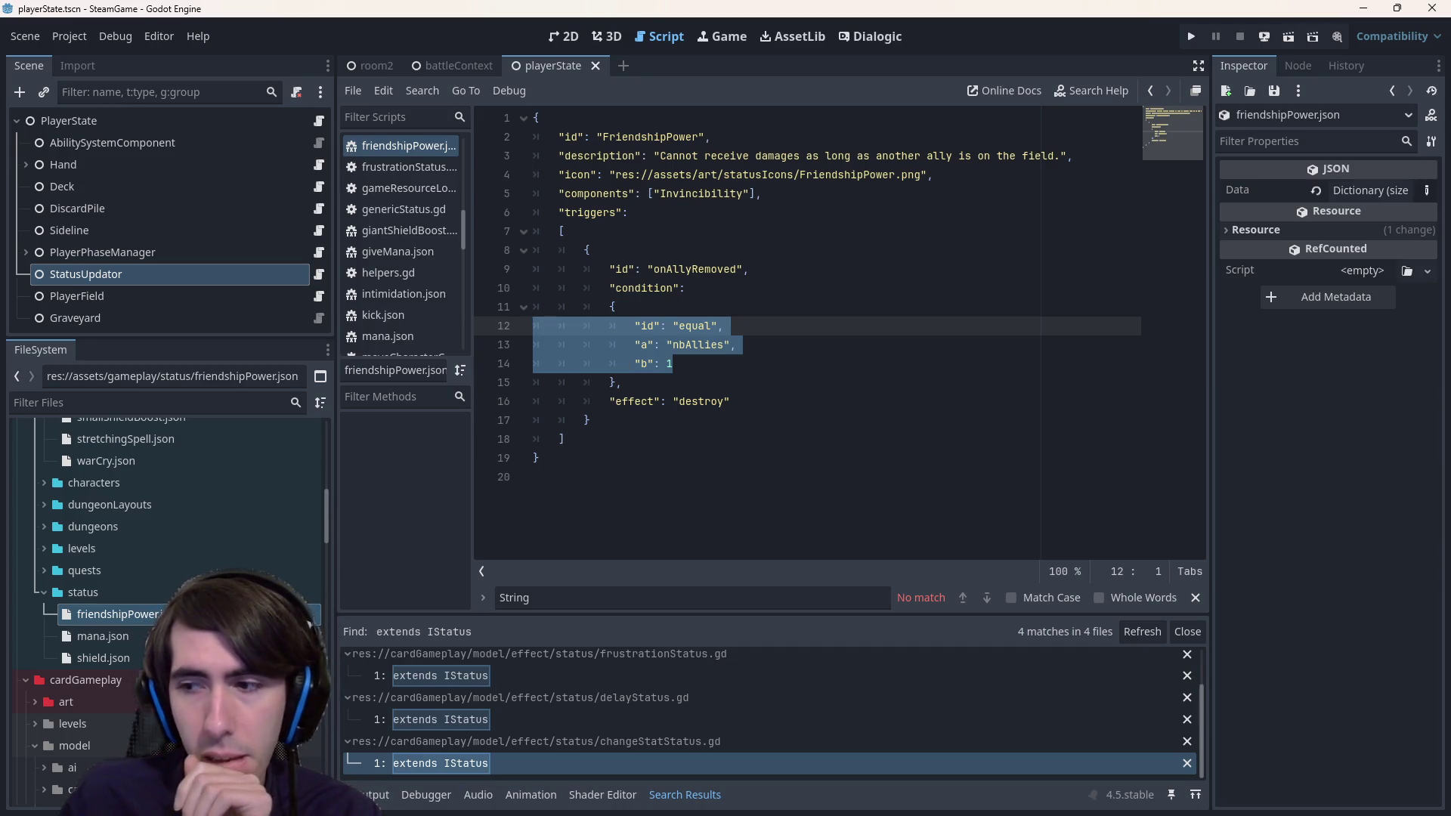
pyautogui.click(777, 360)
pyautogui.moveTo(777, 361)
pyautogui.mouseDown()
pyautogui.moveTo(499, 306)
pyautogui.moveTo(473, 326)
pyautogui.mouseUp()
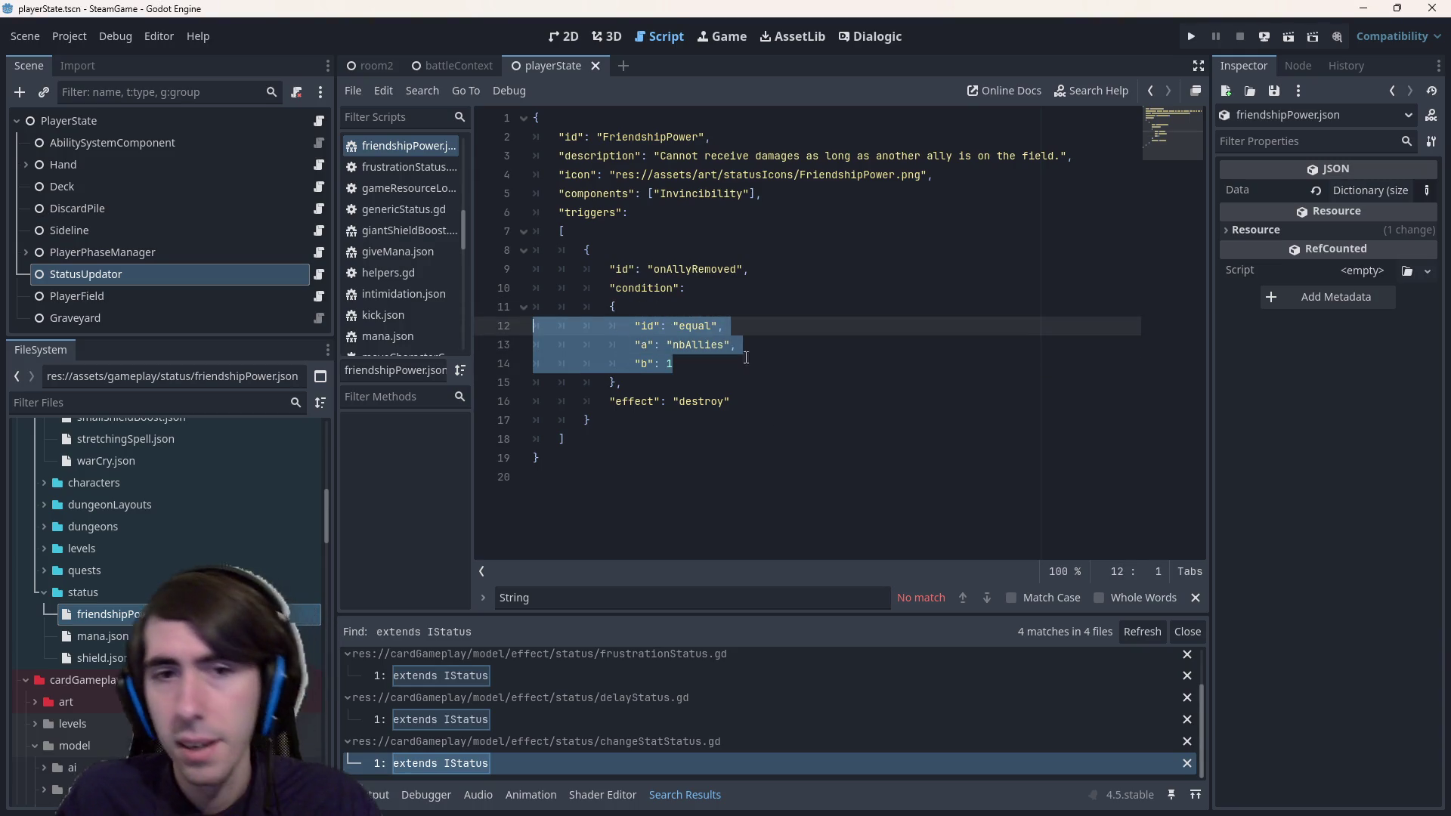
pyautogui.click(757, 362)
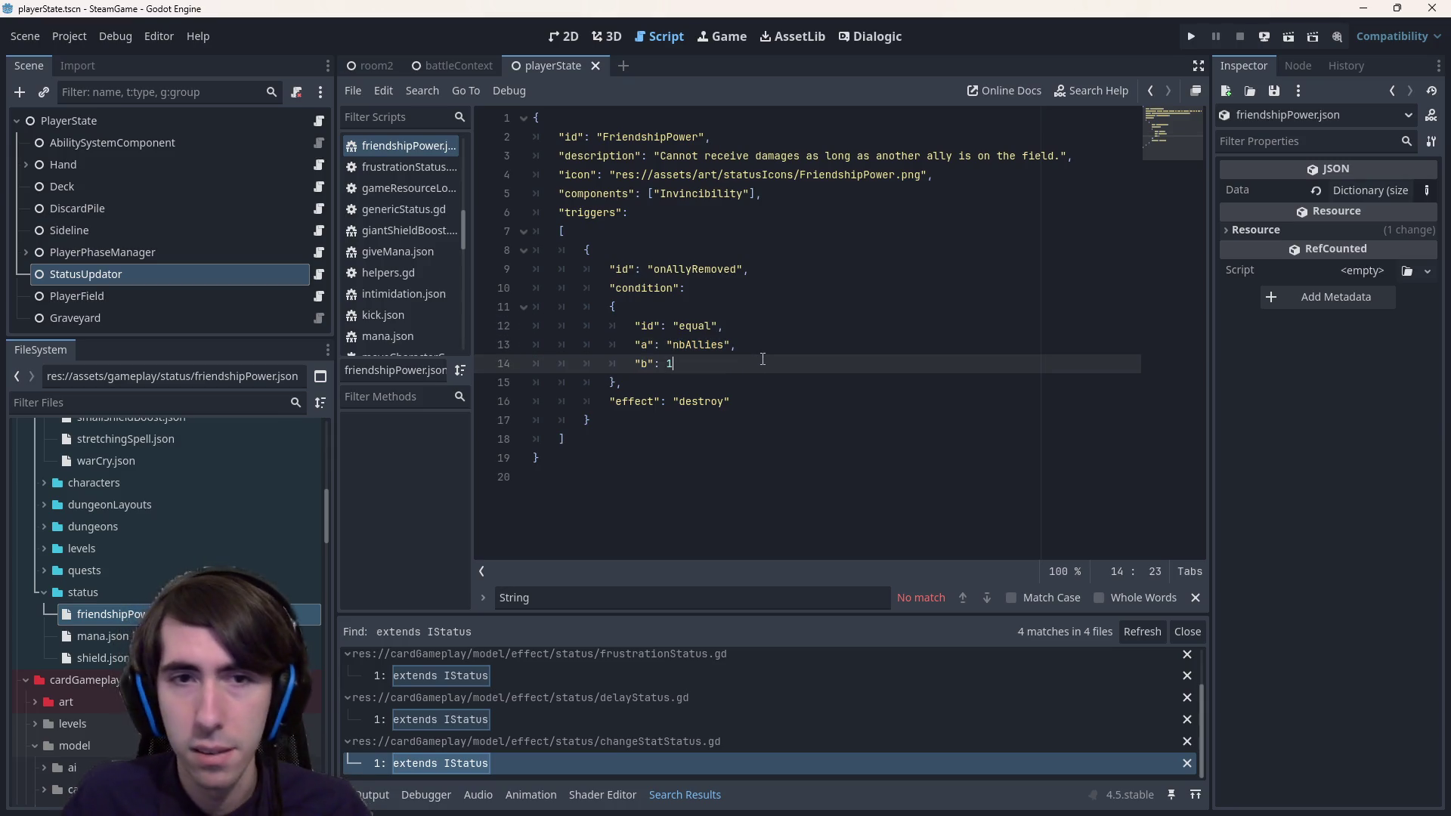
pyautogui.hotkey('alt', 'Left')
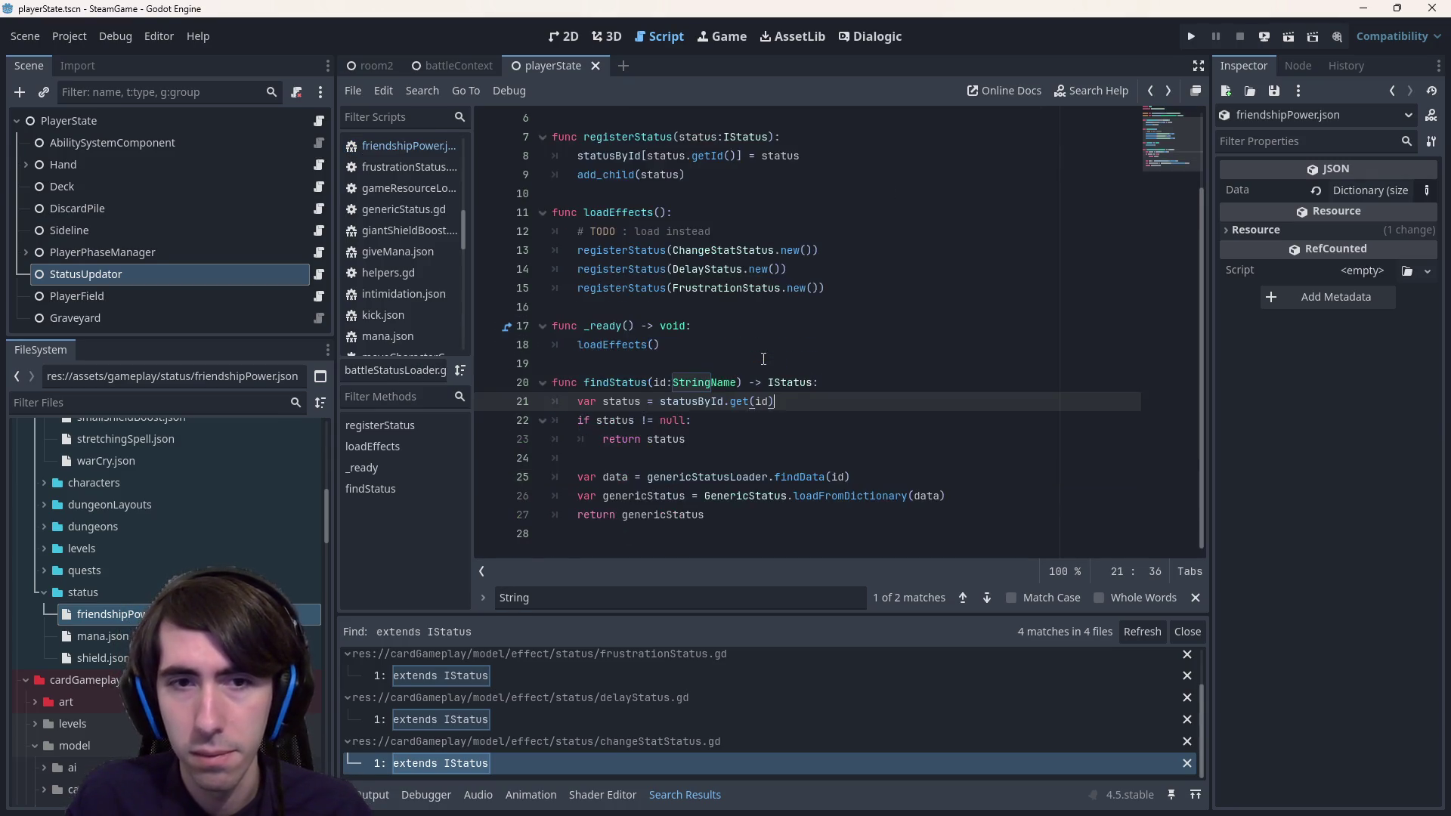
pyautogui.scroll(2, 763, 358)
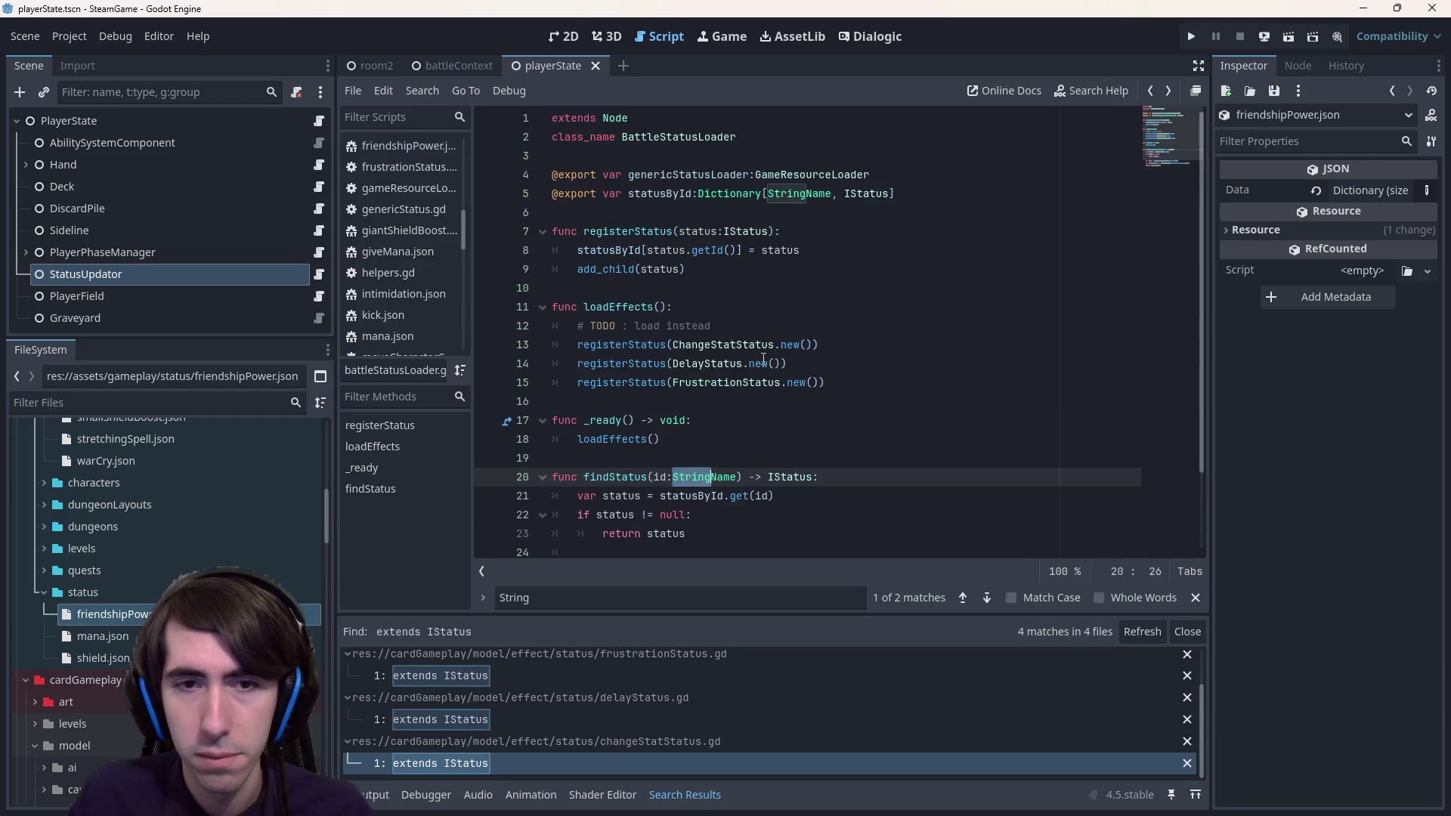
pyautogui.click(632, 364)
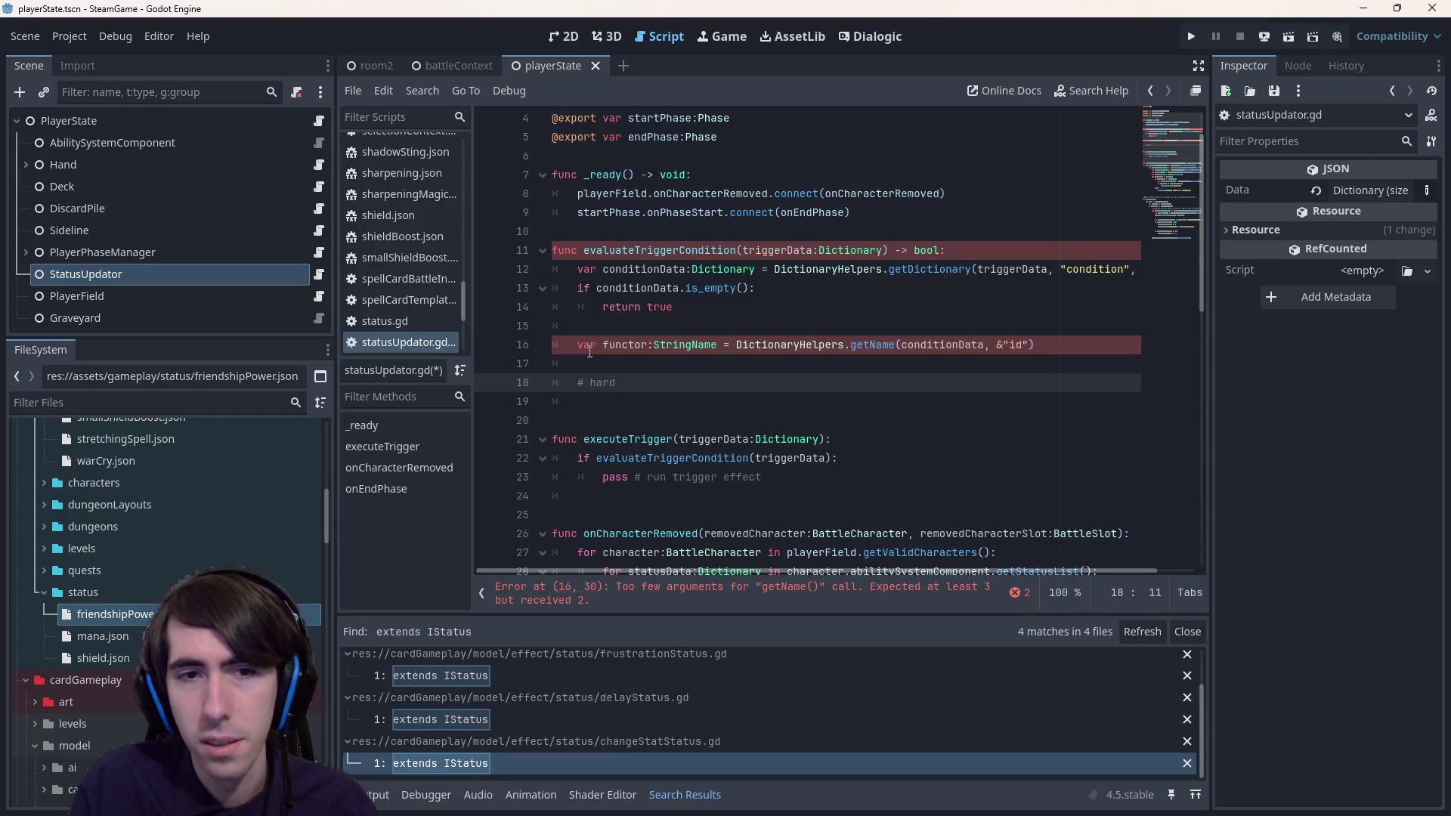
# - Complete '# hardcoded' and add '# TODO : not hardcoded, by registering functors for conditions' beneath it
pyautogui.write('coded')
pyautogui.press('Return')
pyautogui.write('# TODO : not hardcoded, b')
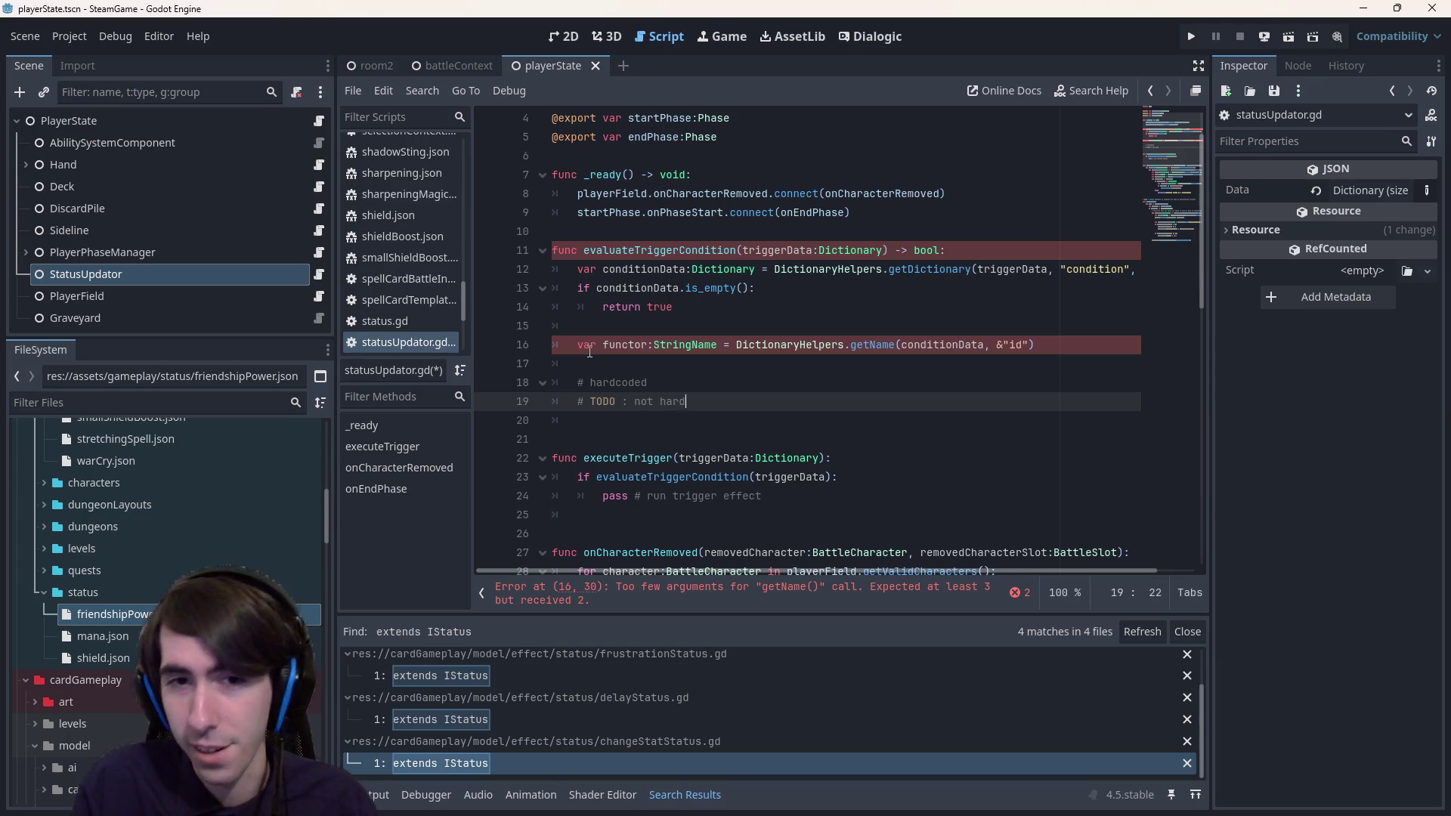
pyautogui.write('y r')
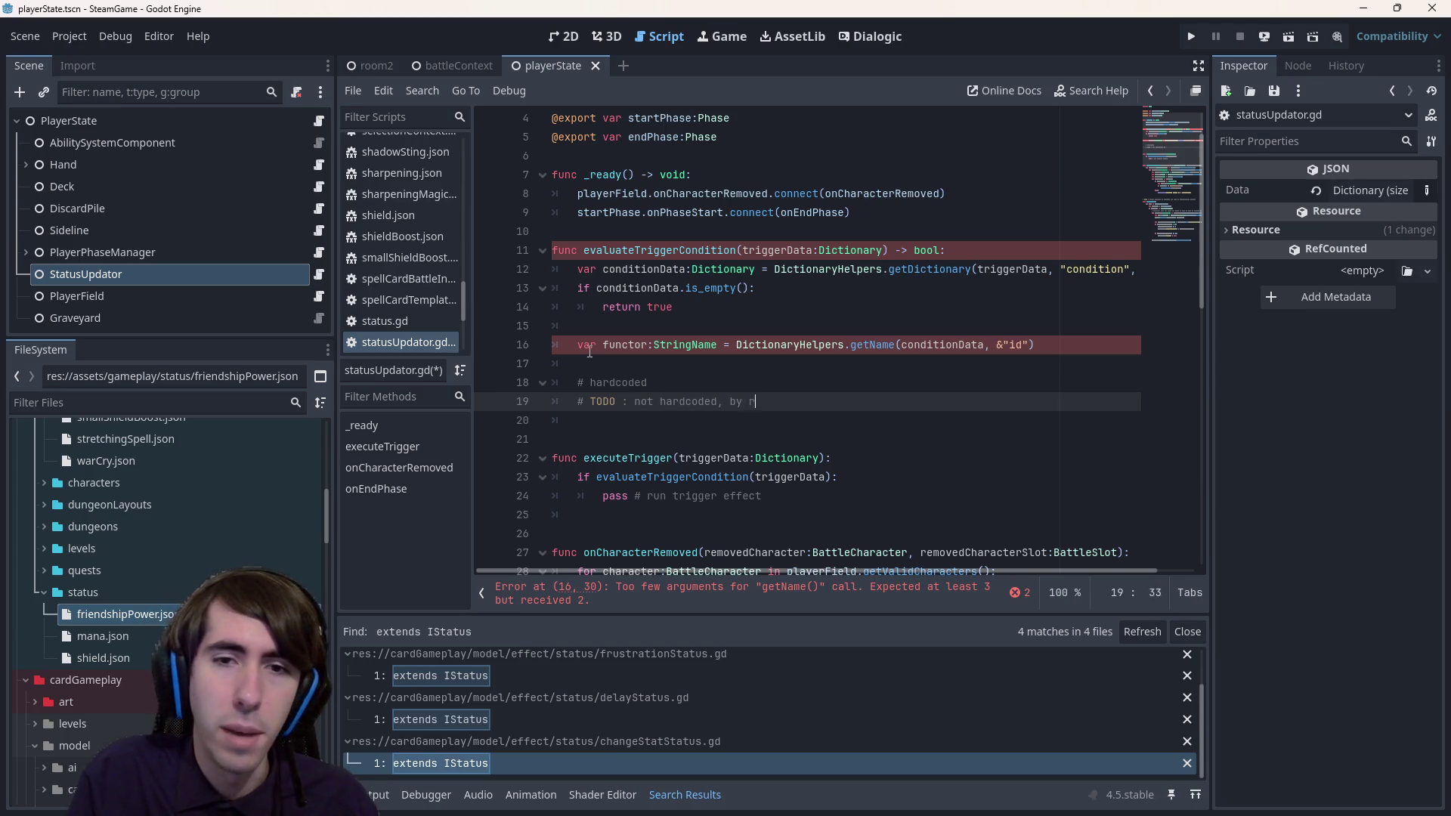
pyautogui.write('egistering functors for conditions')
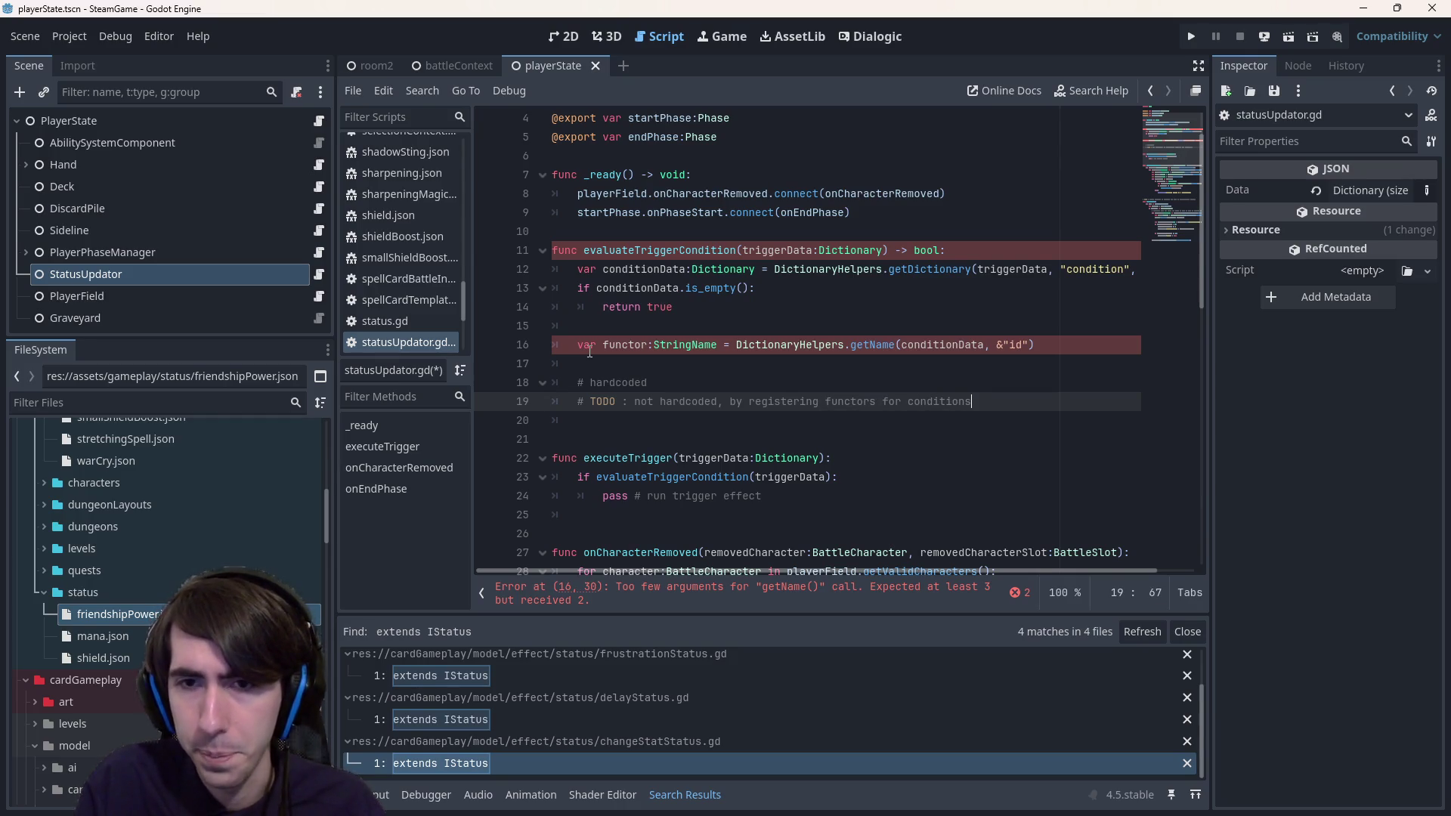
pyautogui.press('Return')
pyautogui.write('if functor')
pyautogui.press('BackSpace')
pyautogui.press('BackSpace')
pyautogui.press('BackSpace')
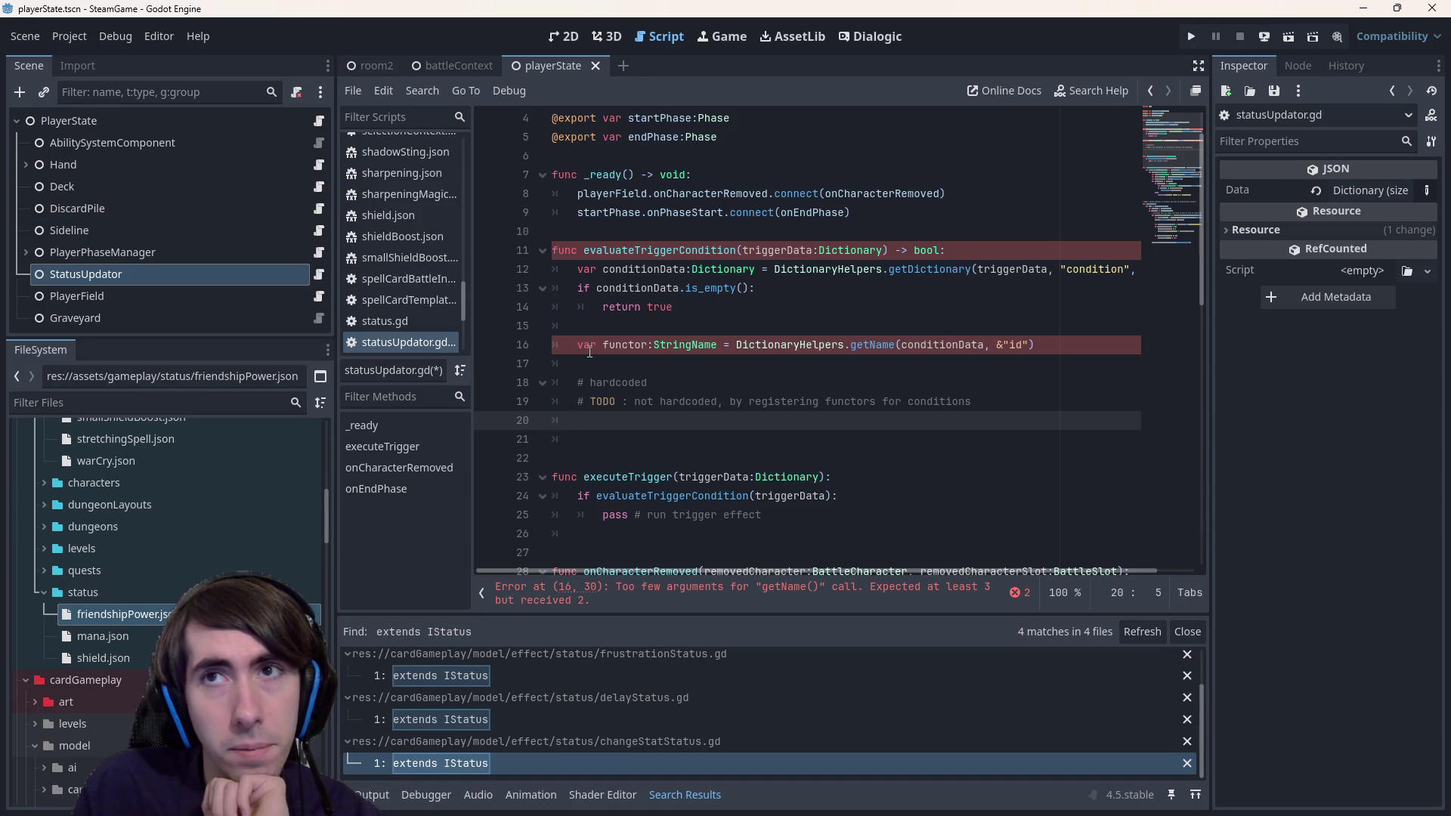
# - Remove the extra blank line in statusUpdator.gd and start the condition 'if functor == &'
pyautogui.press('Down')
pyautogui.press('BackSpace')
pyautogui.press('BackSpace')
pyautogui.hotkey('ctrl', 's')
pyautogui.write('functor.')
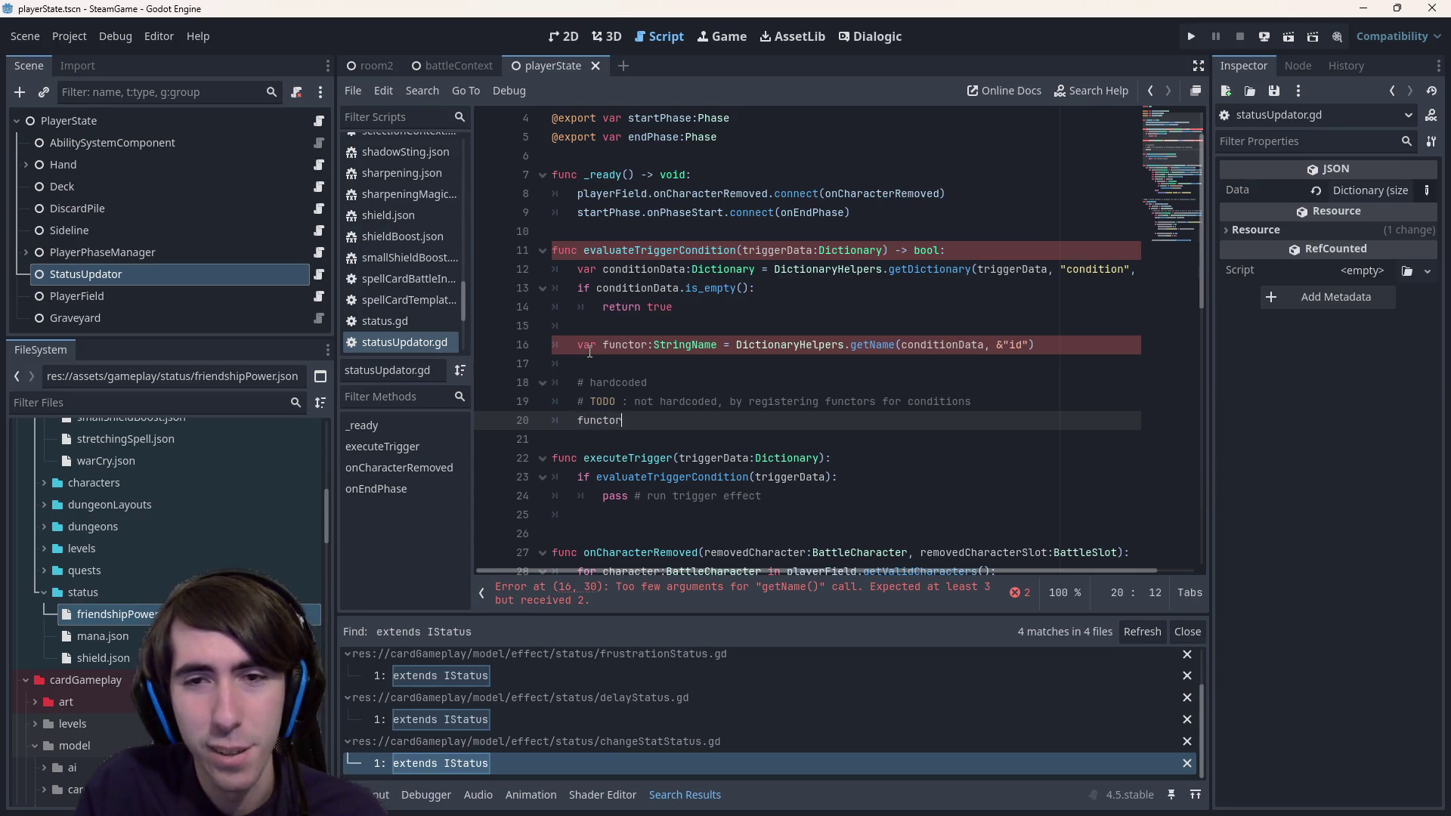
pyautogui.hotkey('ctrl', 'BackSpace')
pyautogui.write('i')
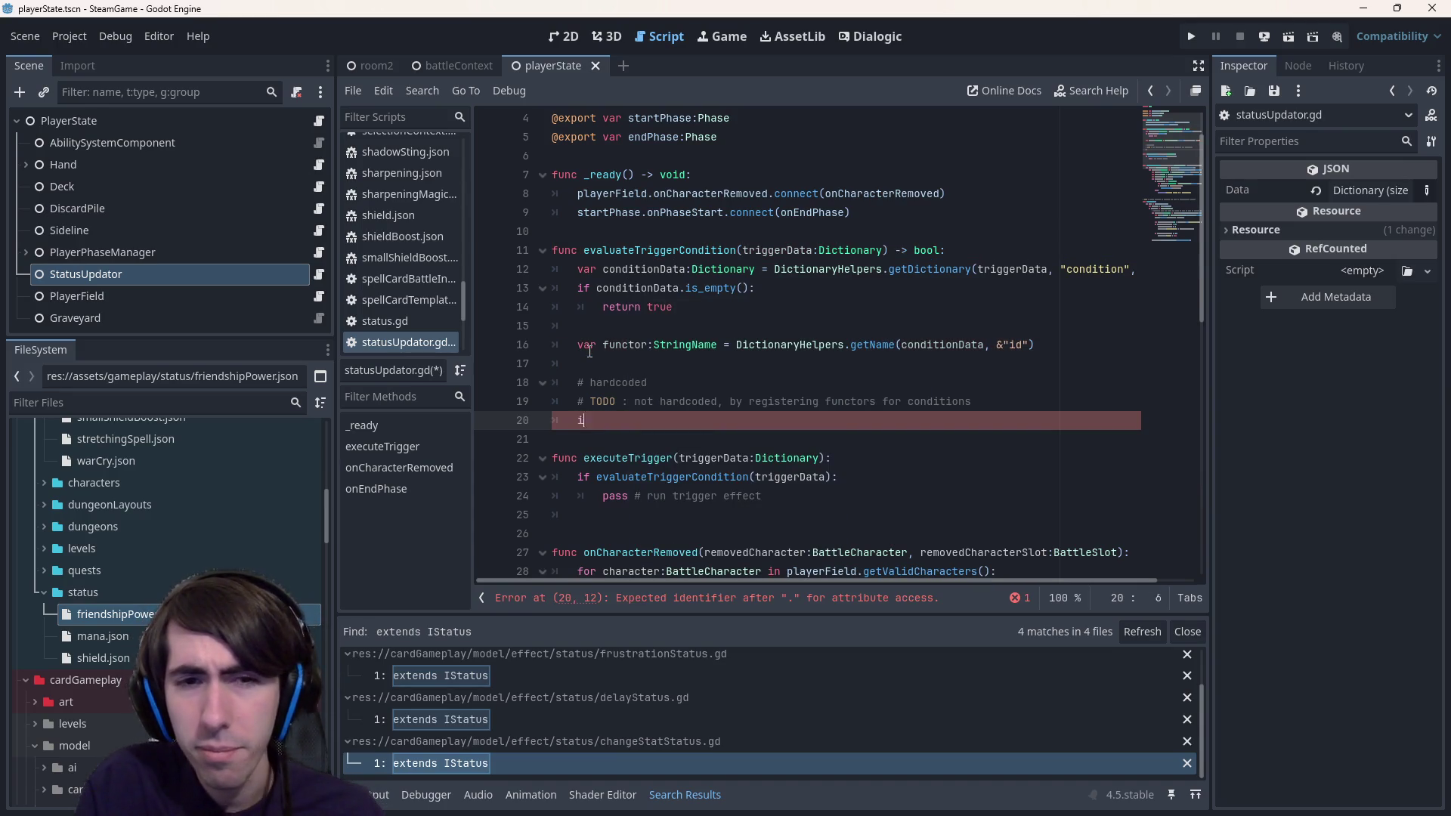
pyautogui.write('f functor == ')
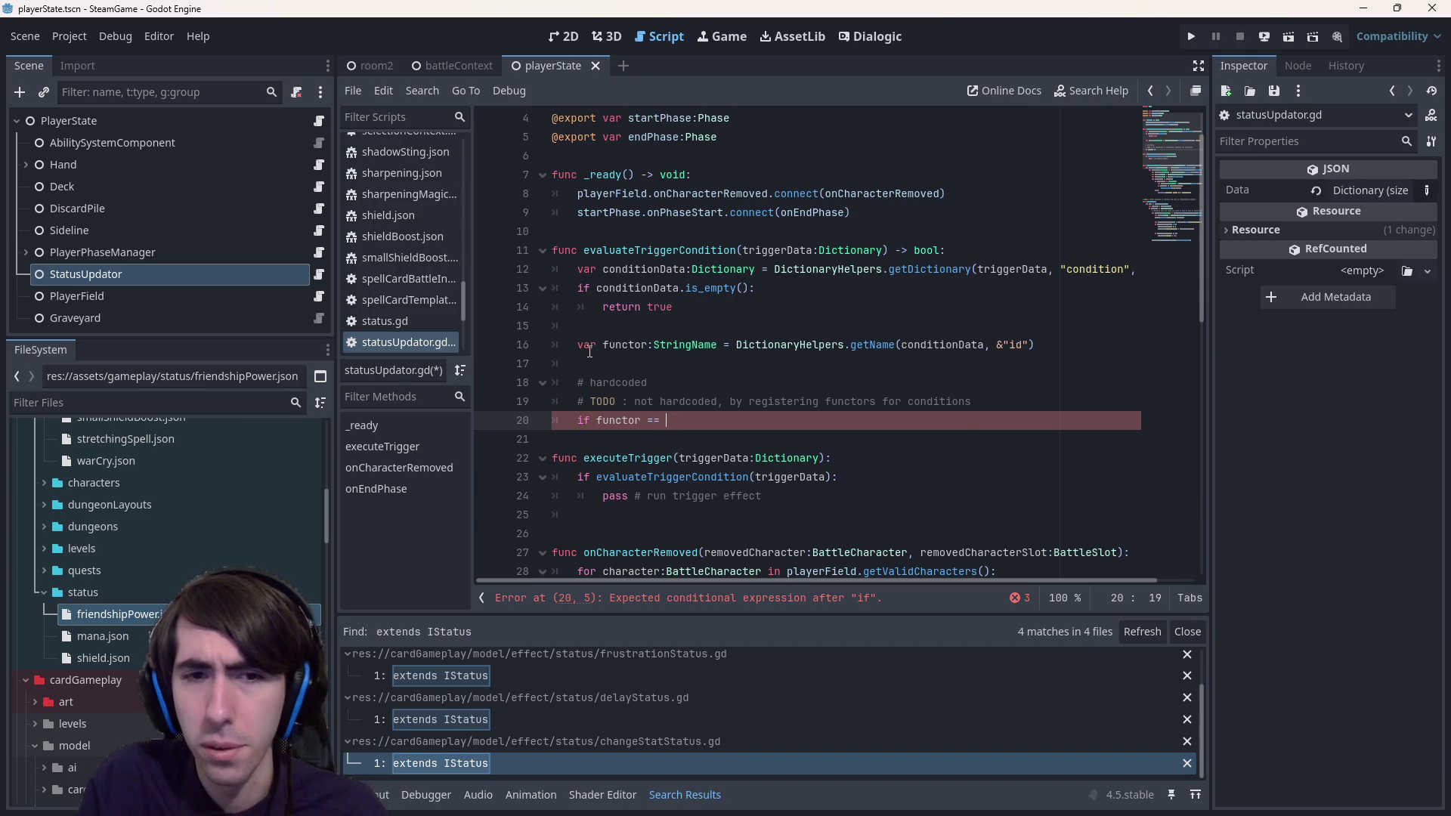
pyautogui.write('&"')
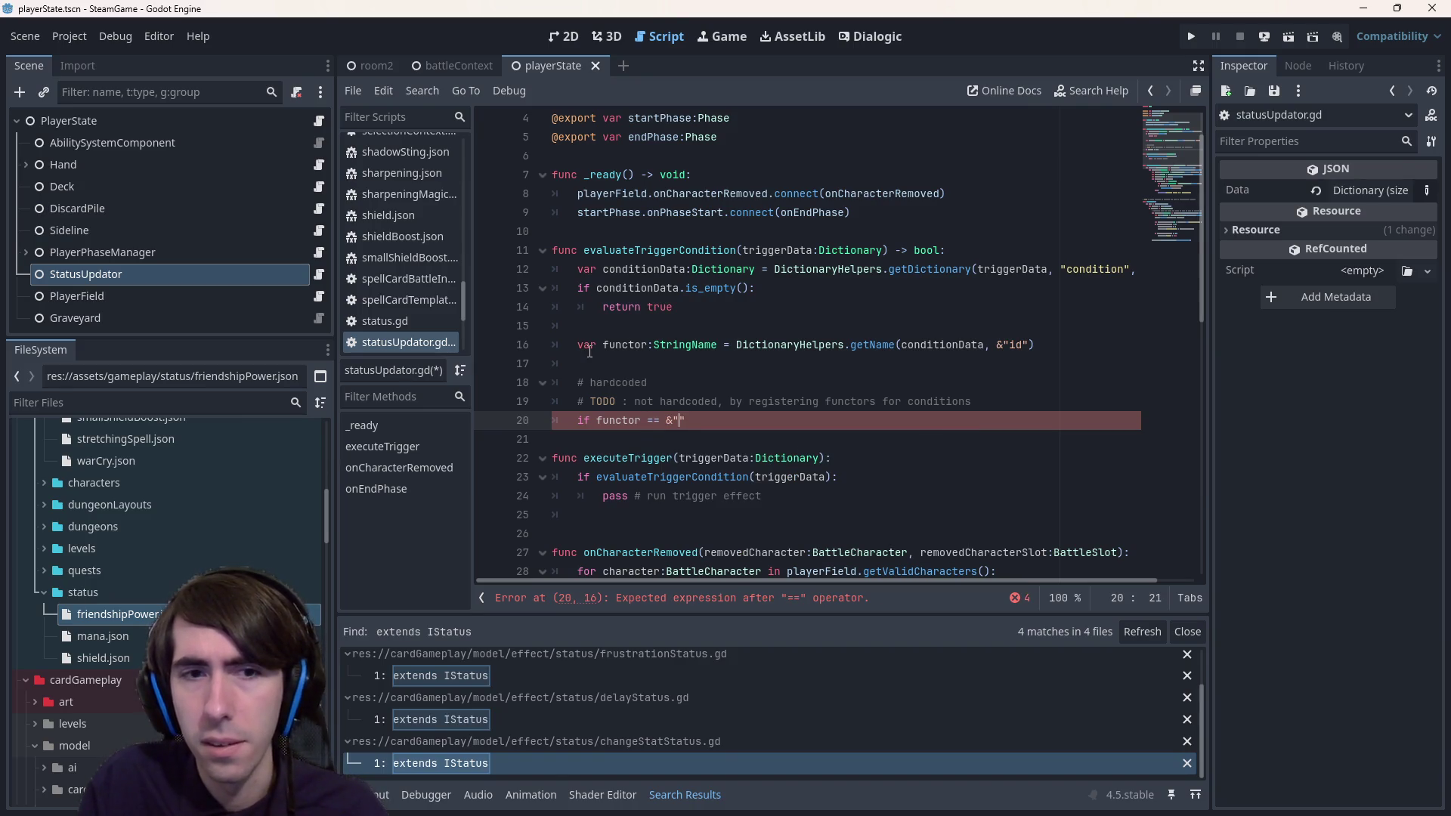
pyautogui.hotkey('ctrl', 's')
# - Check that friendshipPower.json's condition id is 'equal', then return to the if line
pyautogui.doubleClick(114, 614)
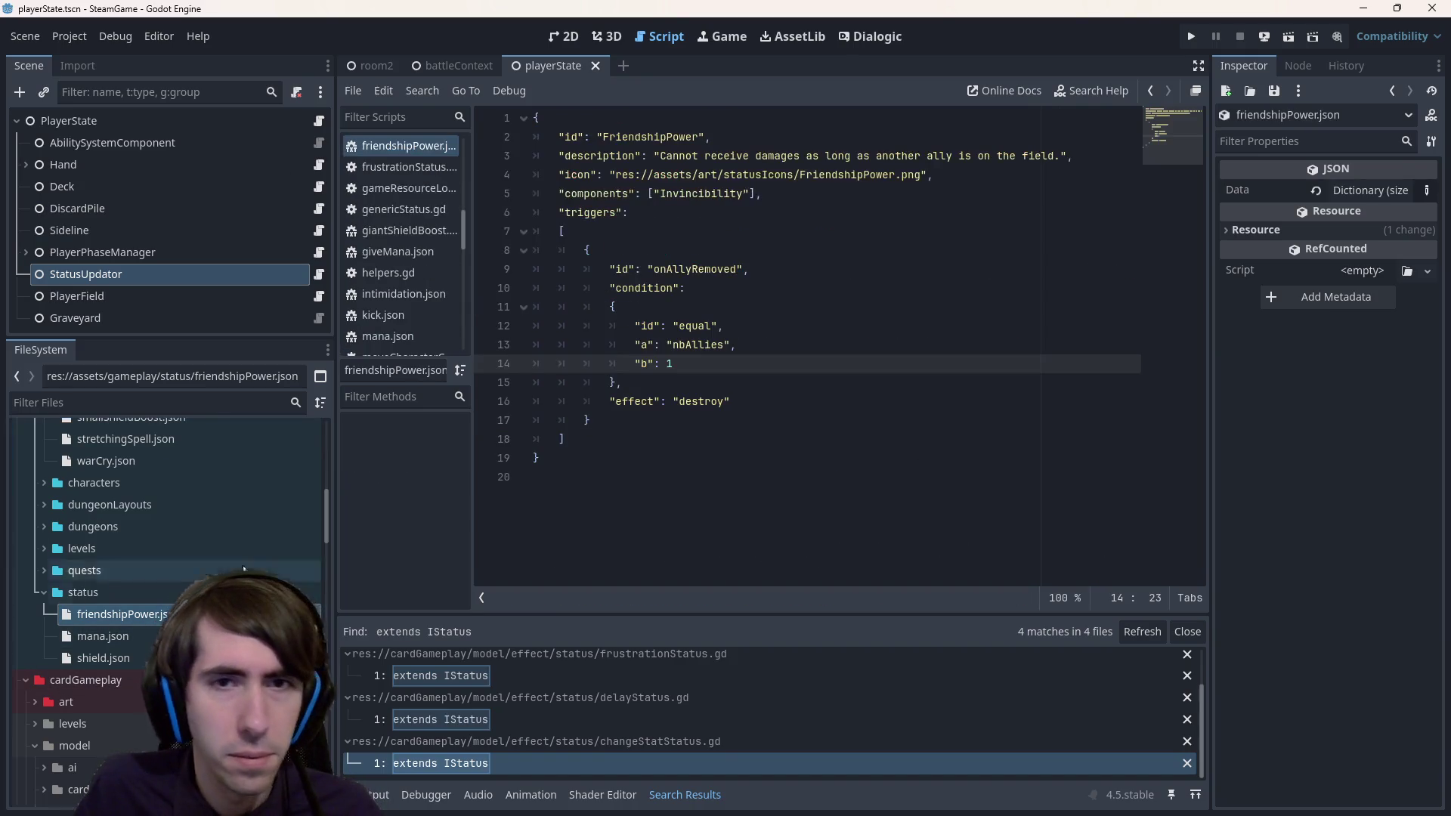
pyautogui.doubleClick(695, 326)
pyautogui.hotkey('alt', 'Left')
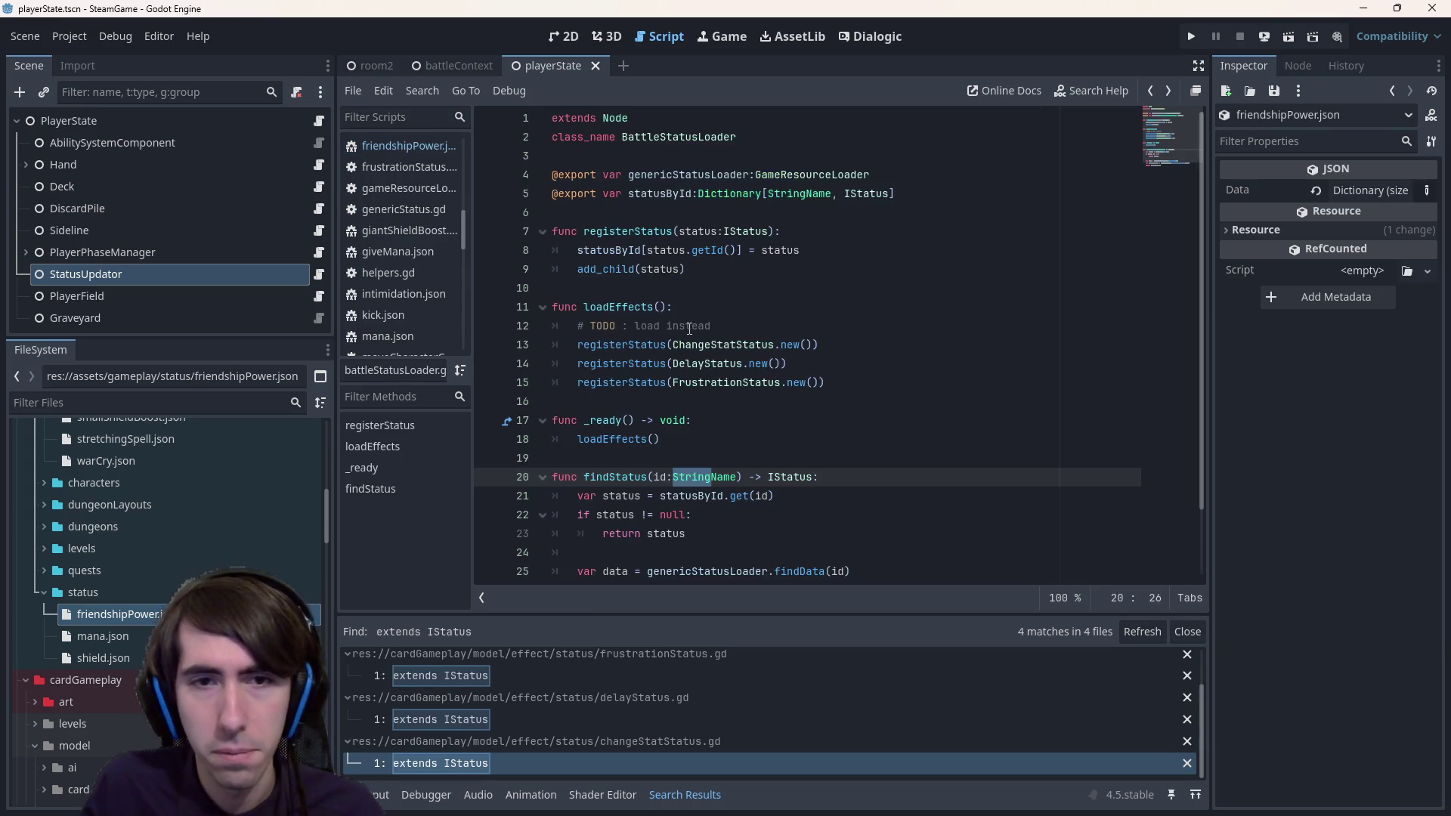
pyautogui.hotkey('alt', 'Left')
pyautogui.hotkey('alt', 'Left')
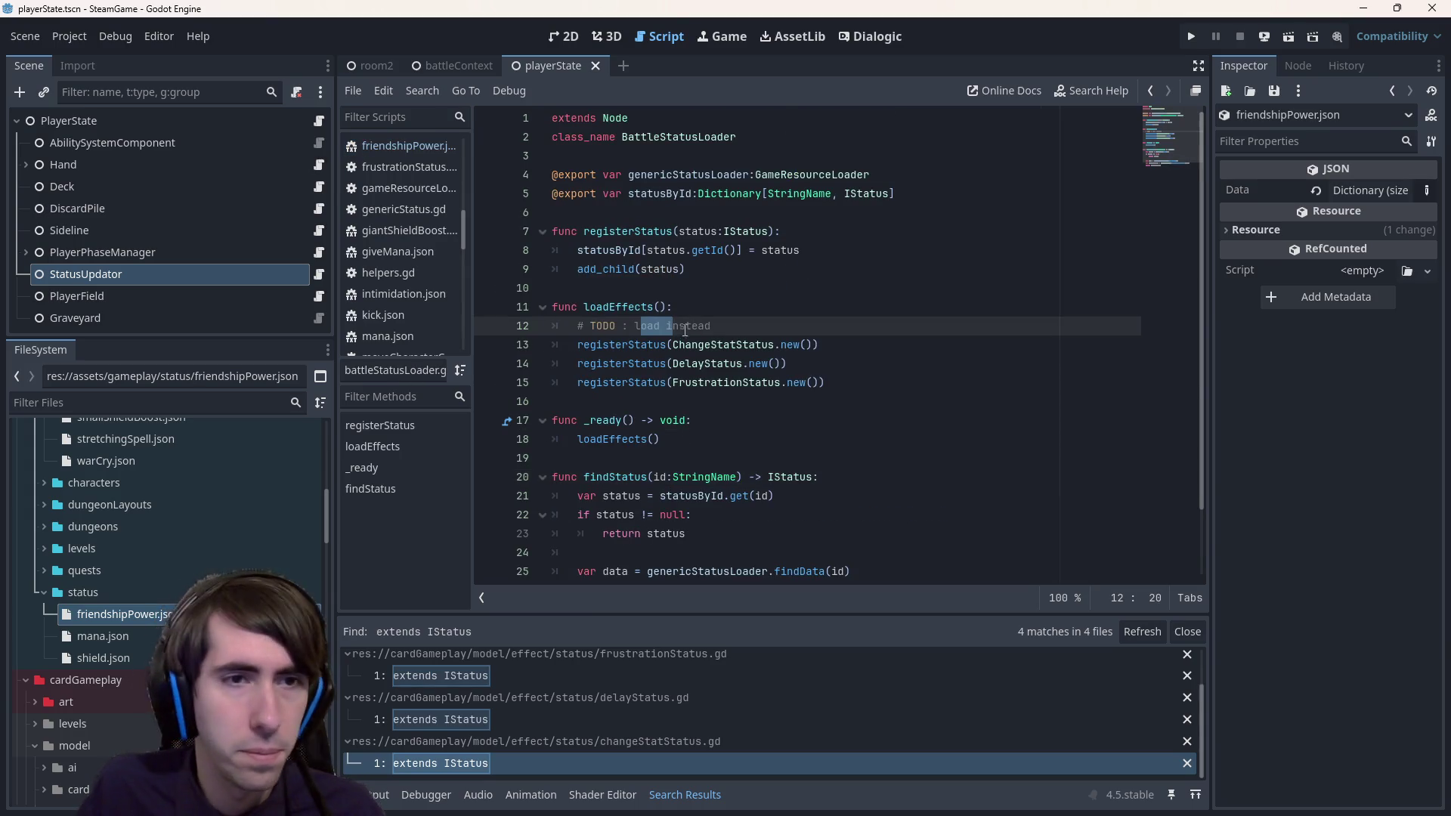
pyautogui.click(319, 274)
# - Complete the condition as &"equal": with 'var a =' and 'var b =' lines beneath, and save
pyautogui.write('&"equal"')
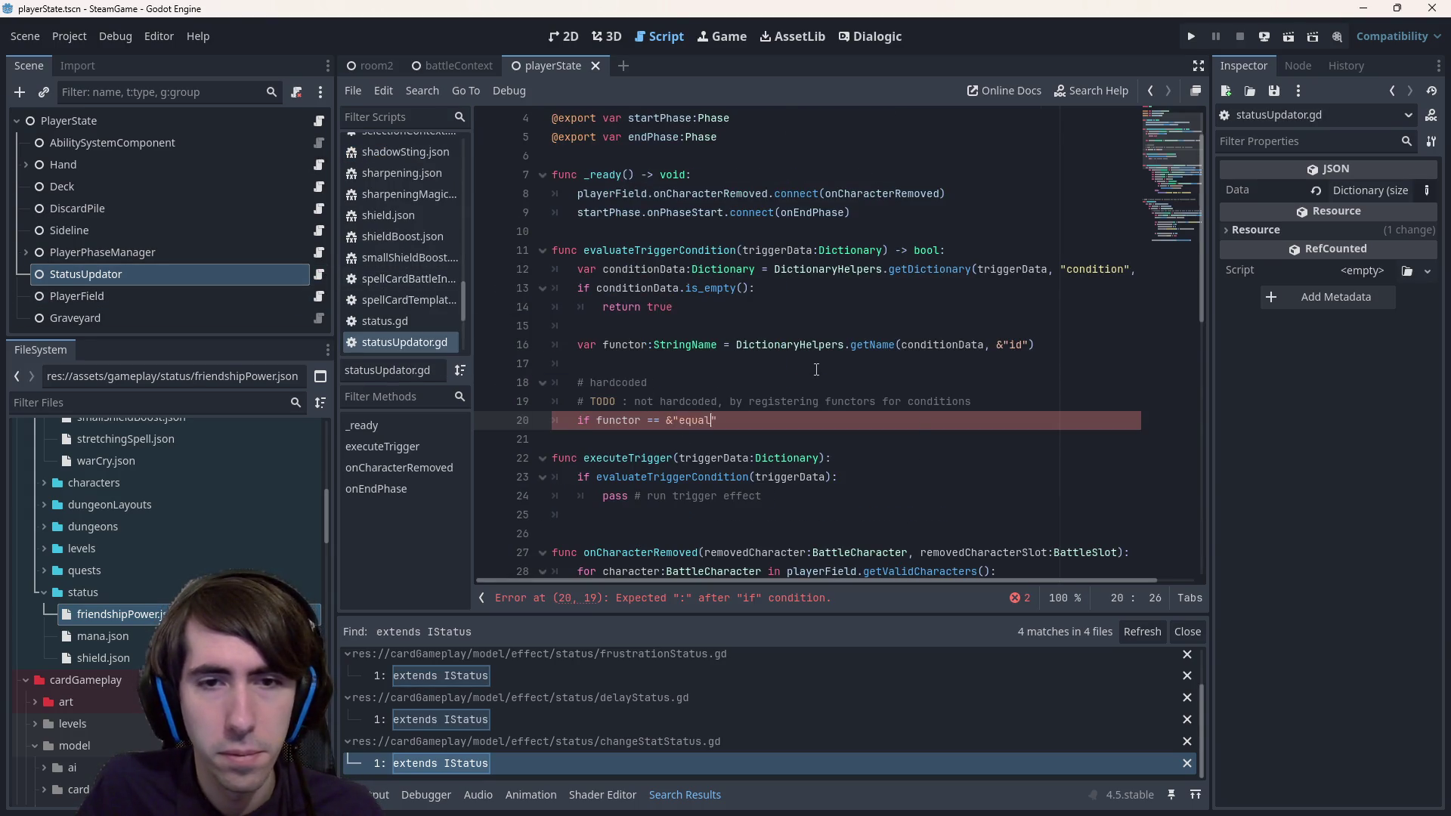
pyautogui.write(':')
pyautogui.press('Return')
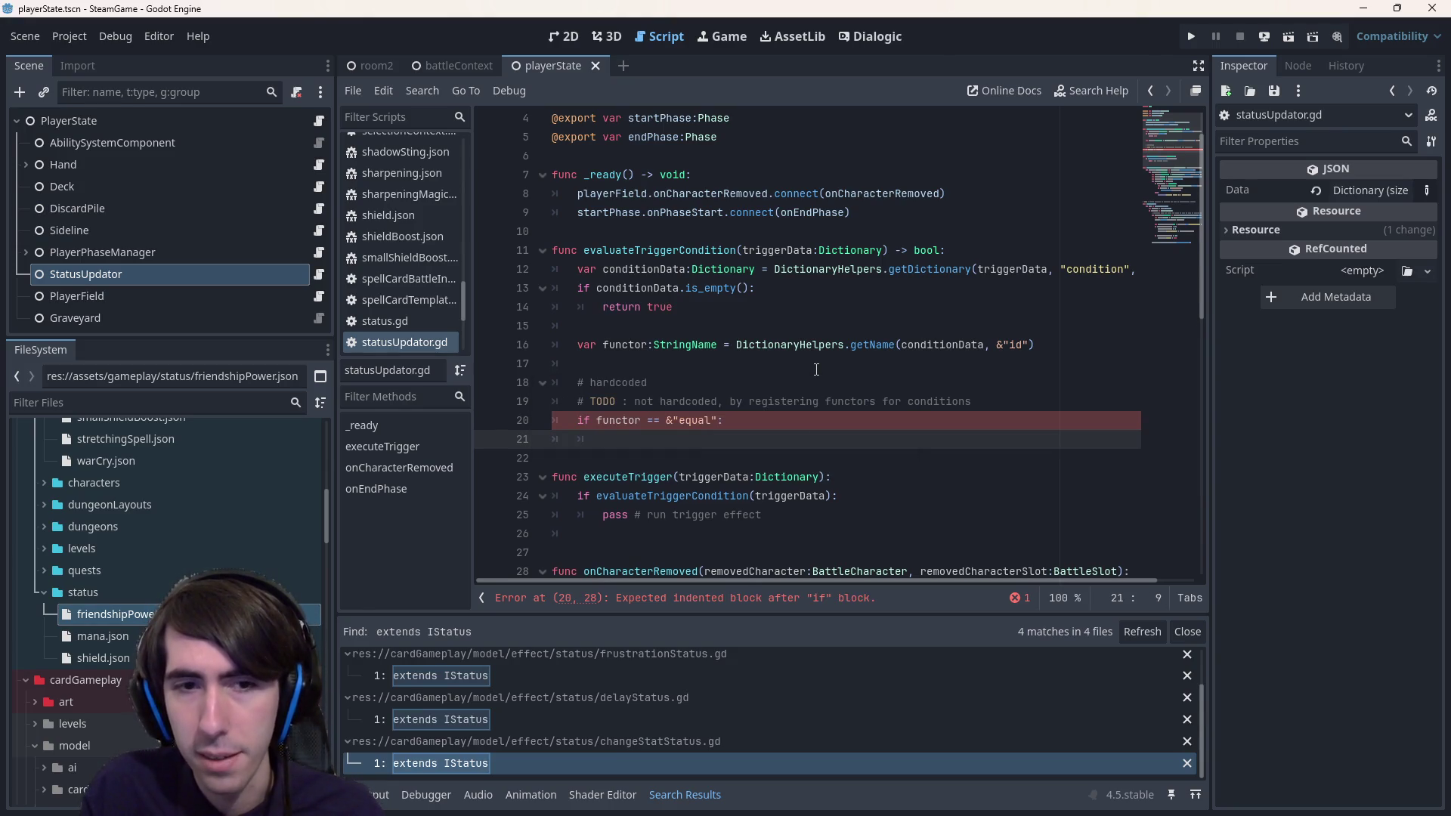
pyautogui.write('var a =')
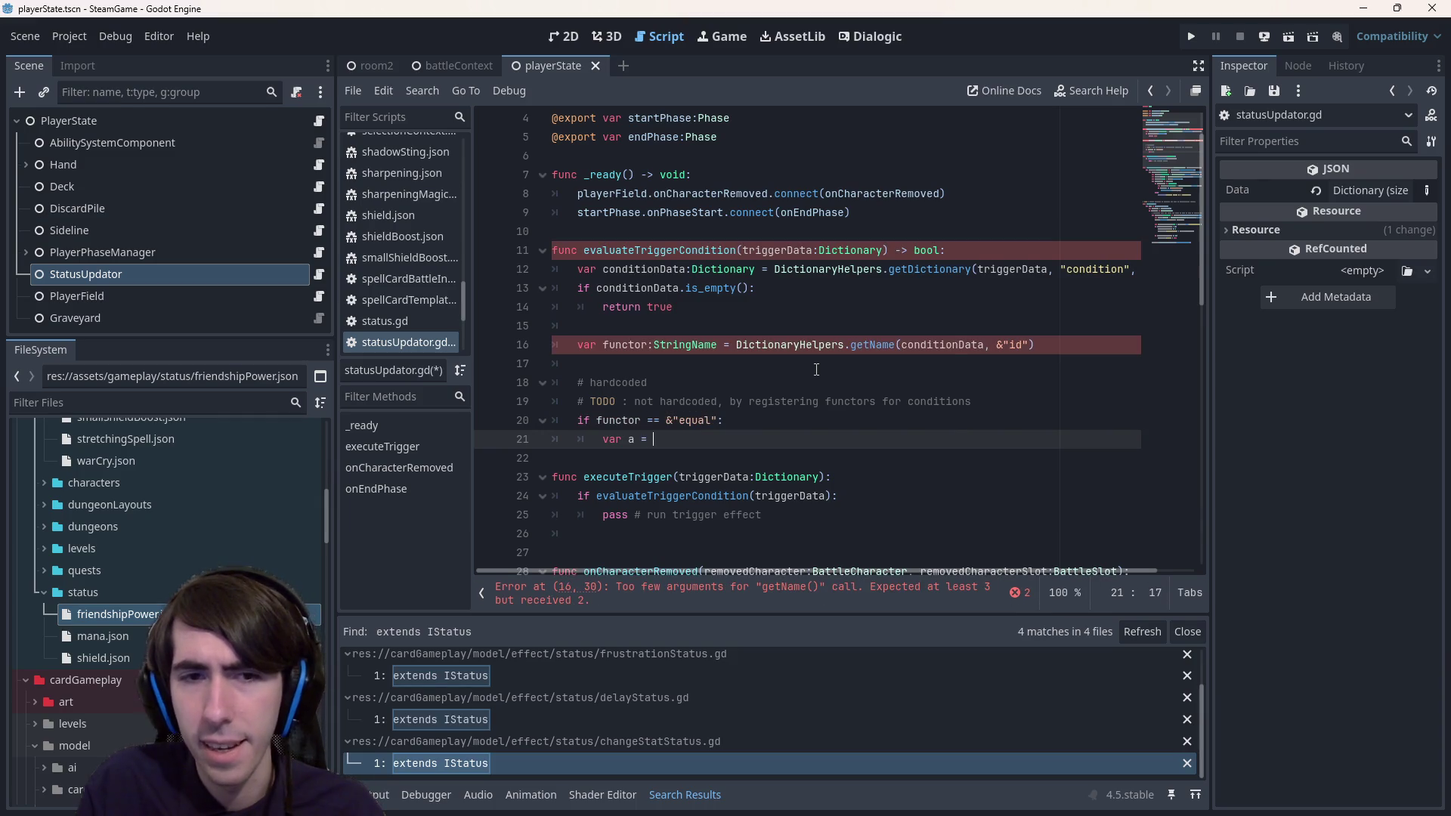
pyautogui.press('Escape')
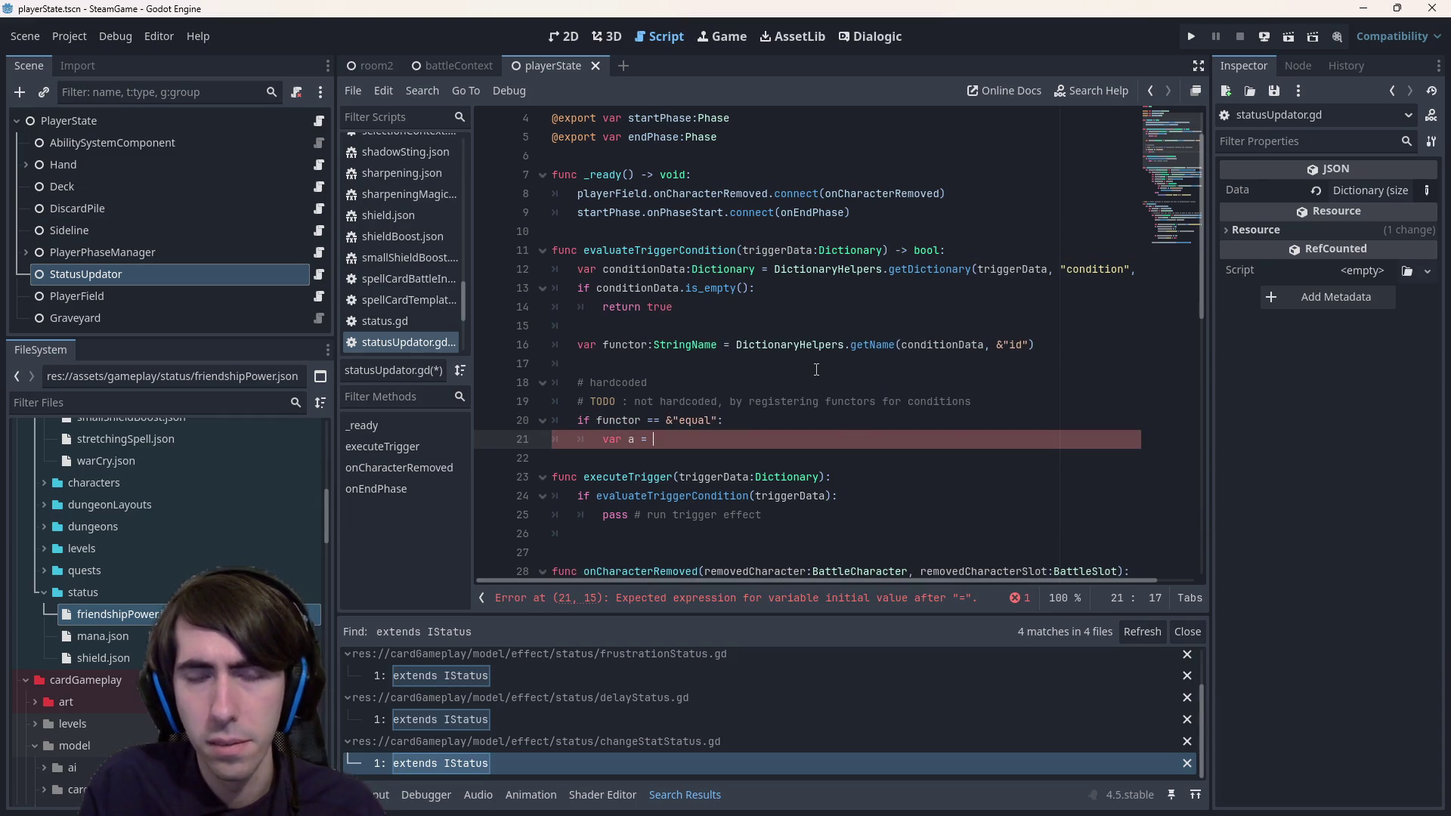
pyautogui.press('Return')
pyautogui.write('bar')
pyautogui.press('BackSpace')
pyautogui.press('BackSpace')
pyautogui.press('BackSpace')
pyautogui.write('var b =')
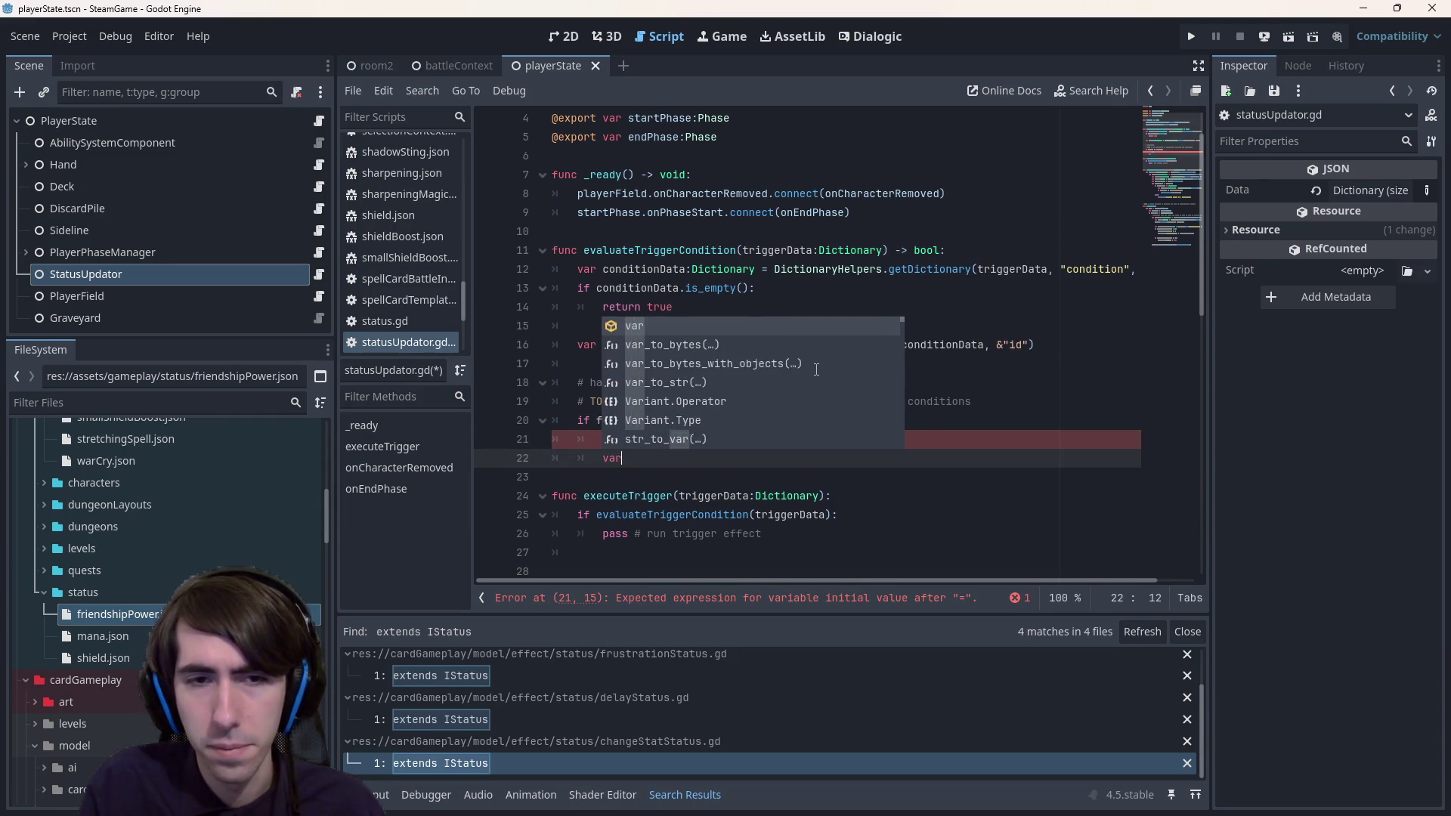
pyautogui.hotkey('ctrl', 's')
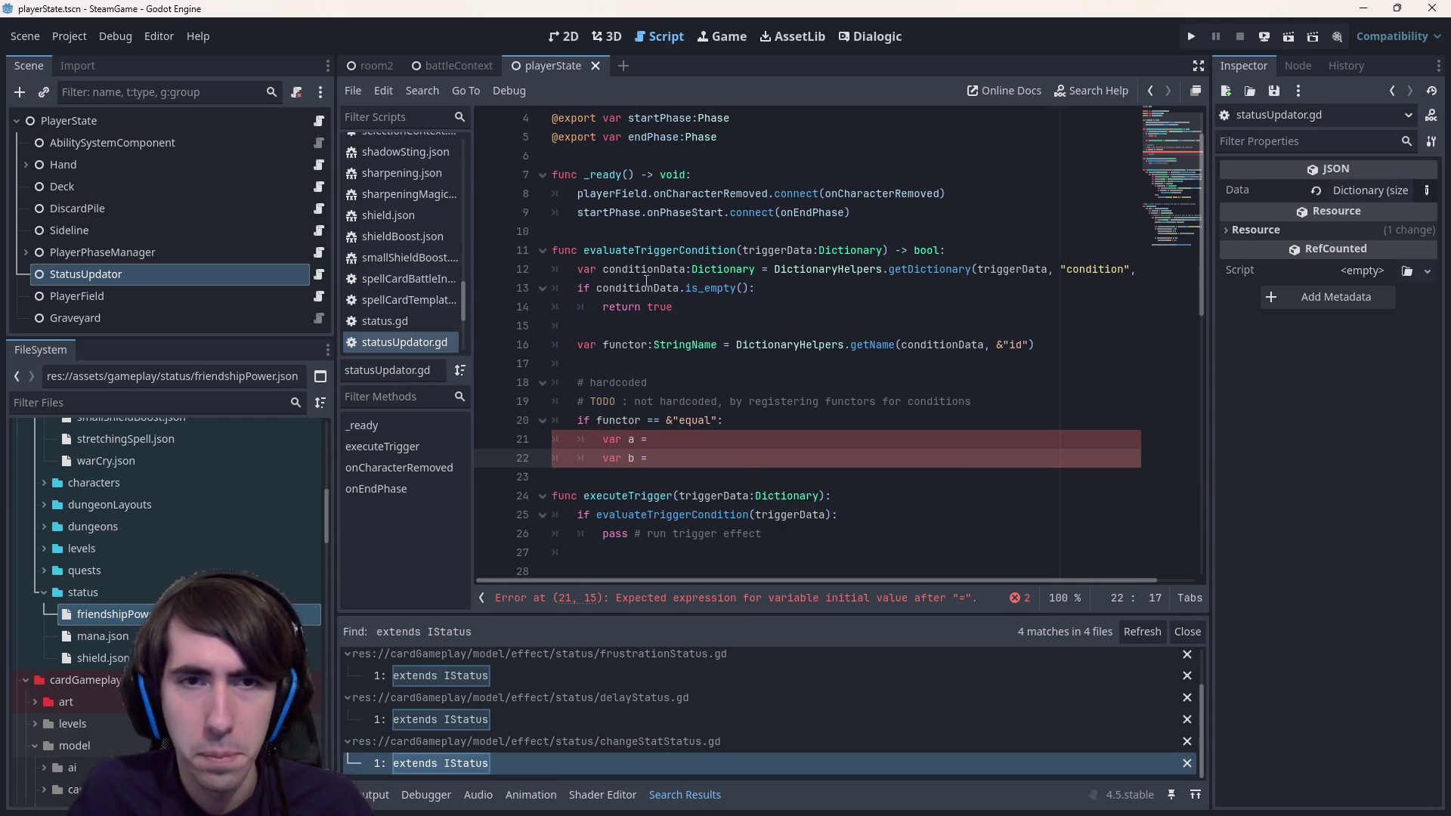
# - Look over conditionData and the functor line, then reopen friendshipPower.json
pyautogui.doubleClick(657, 269)
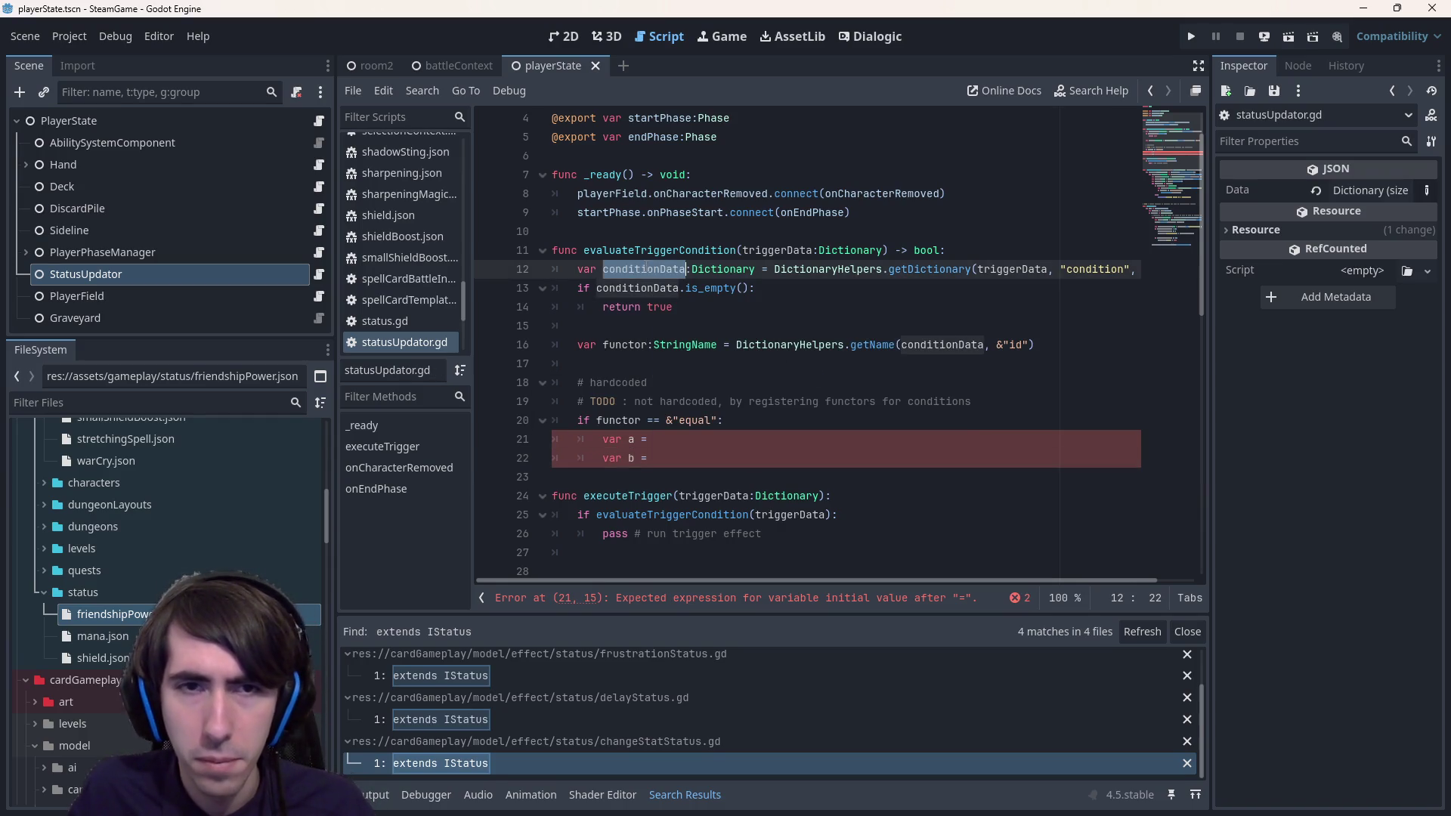
pyautogui.click(1061, 344)
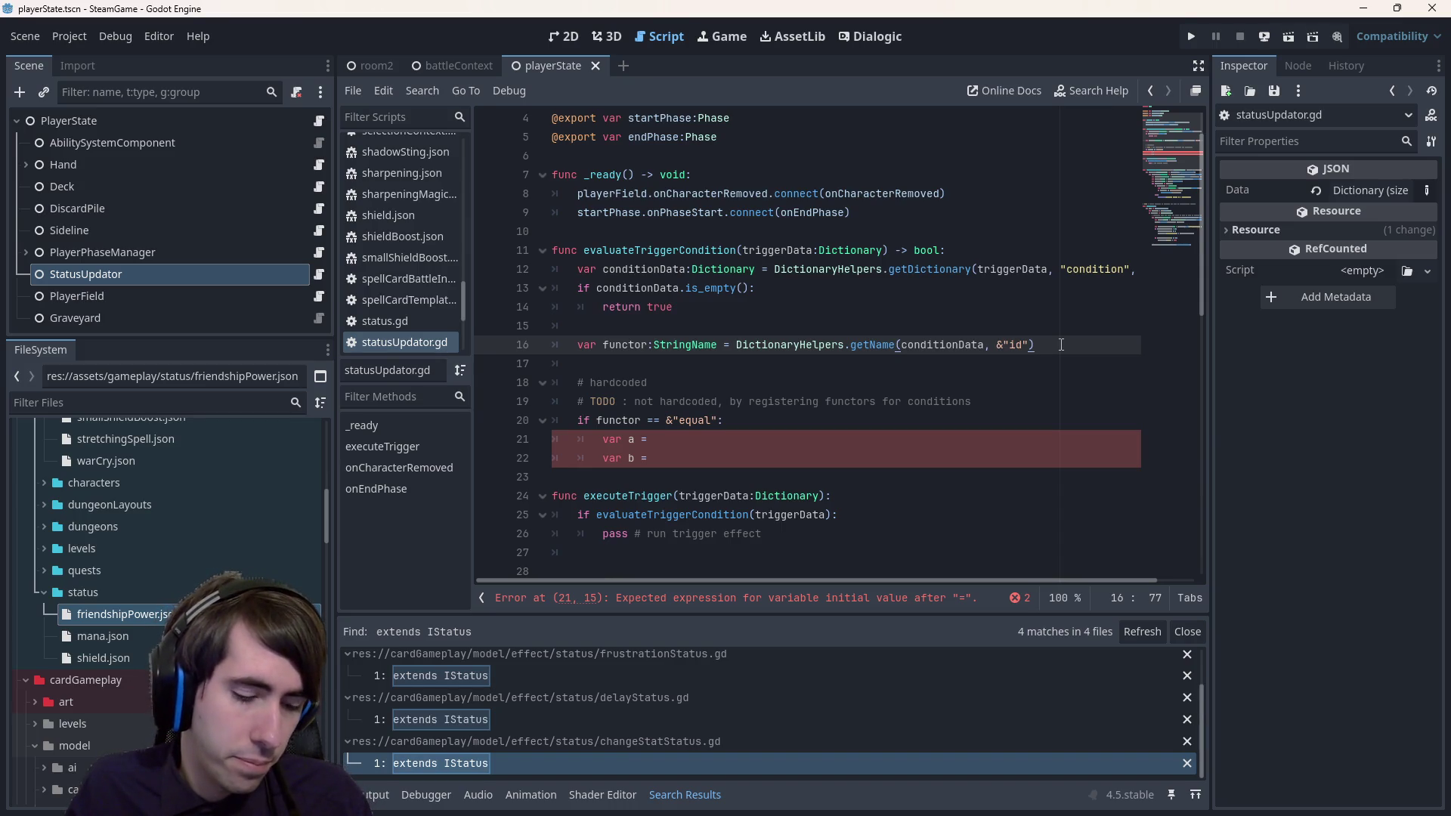
pyautogui.doubleClick(114, 614)
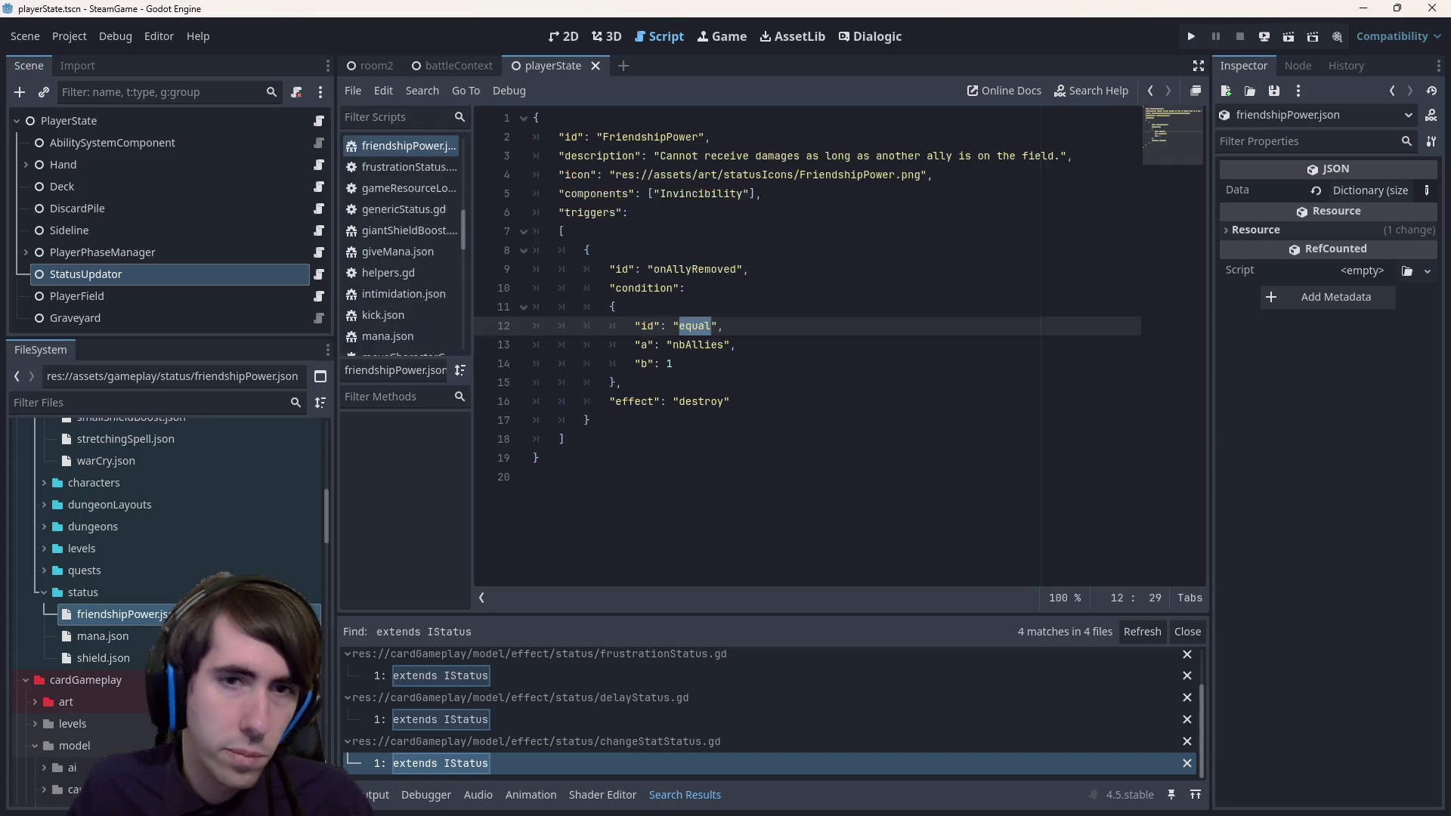
# - Prefix the condition's a value with '$' so it reads "$nbAllies"
pyautogui.press('Down')
pyautogui.press('Down')
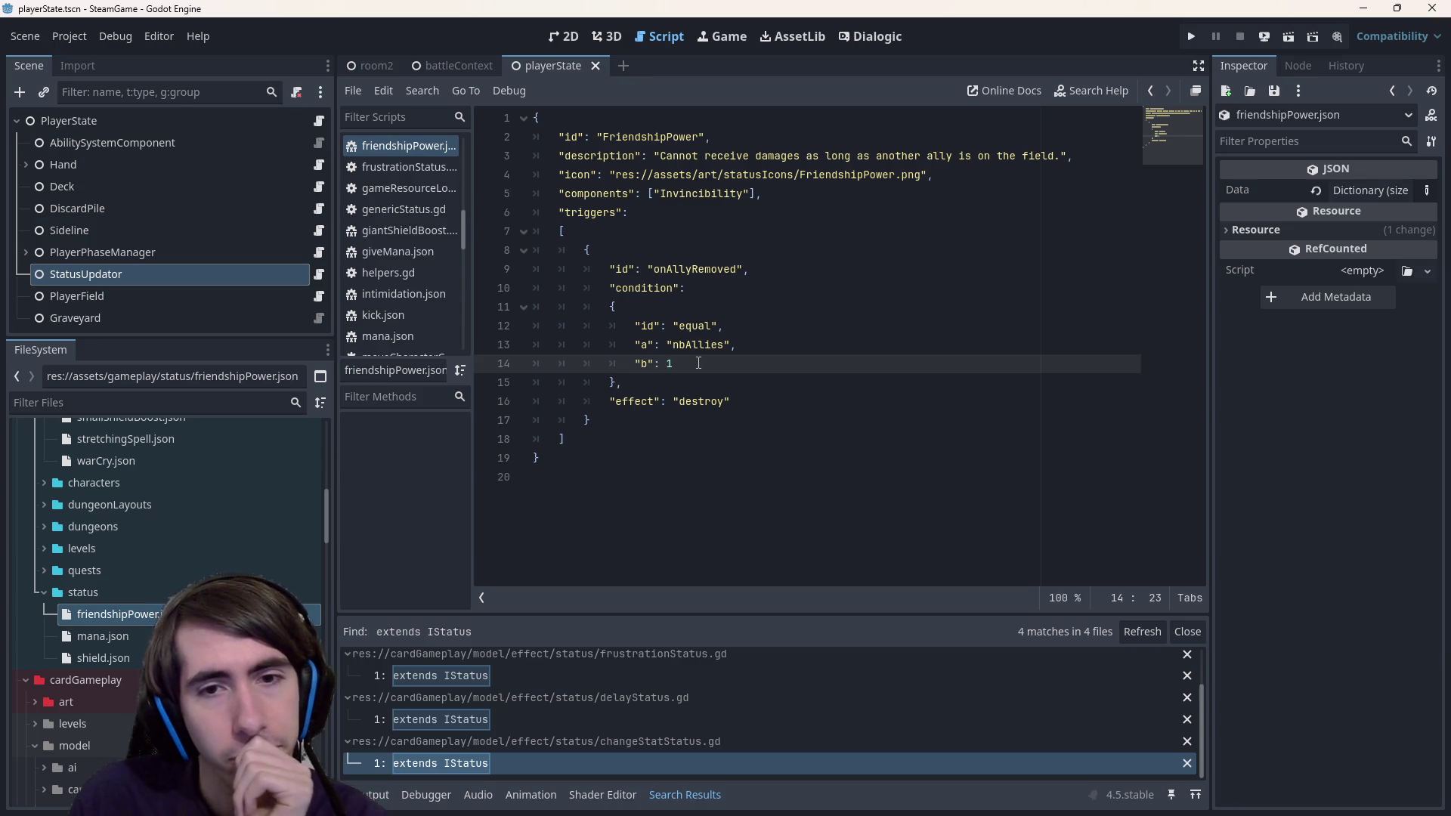
pyautogui.press('Up')
pyautogui.write('%')
pyautogui.press('BackSpace')
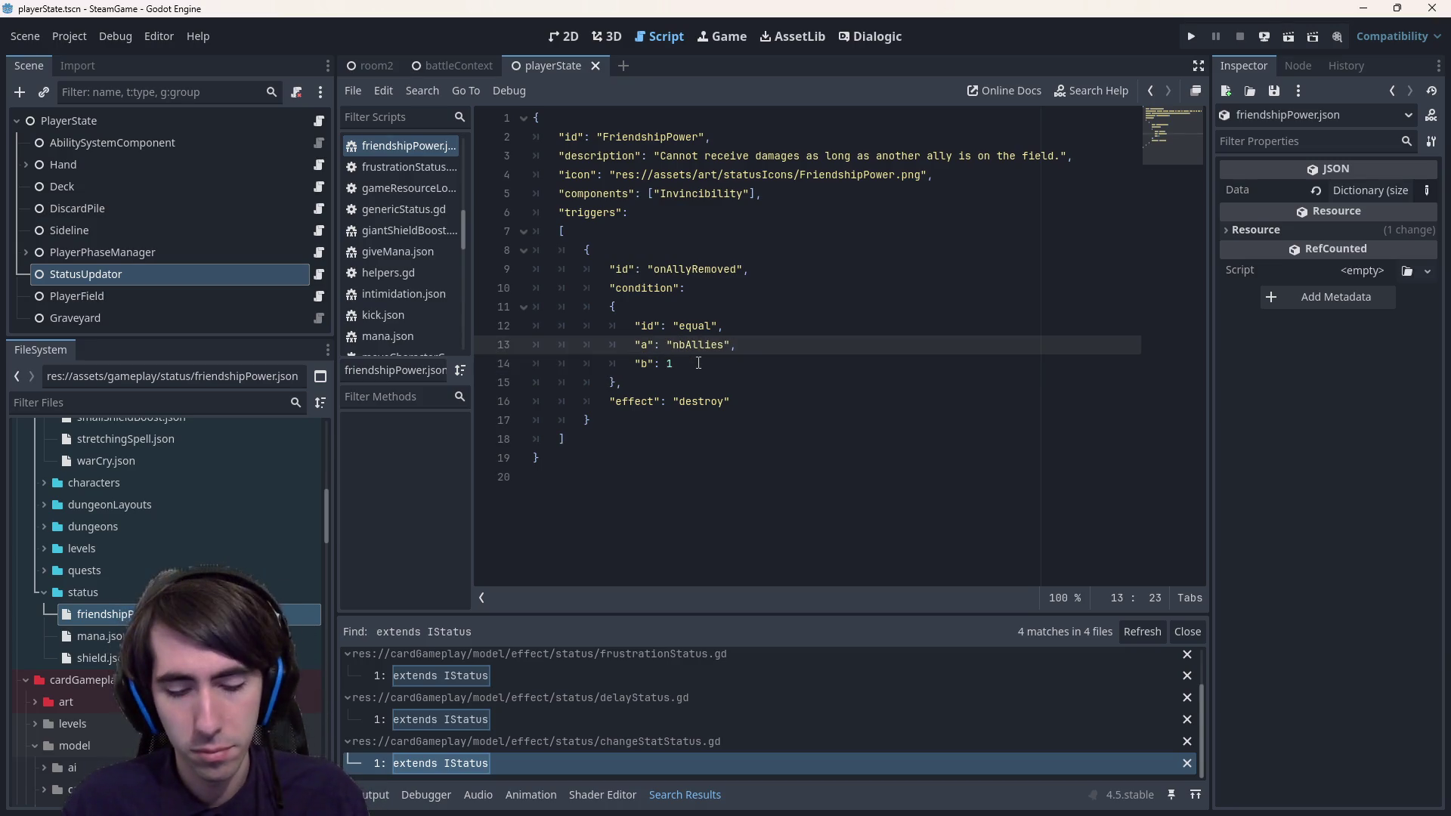
pyautogui.write('^&')
pyautogui.press('BackSpace')
pyautogui.press('BackSpace')
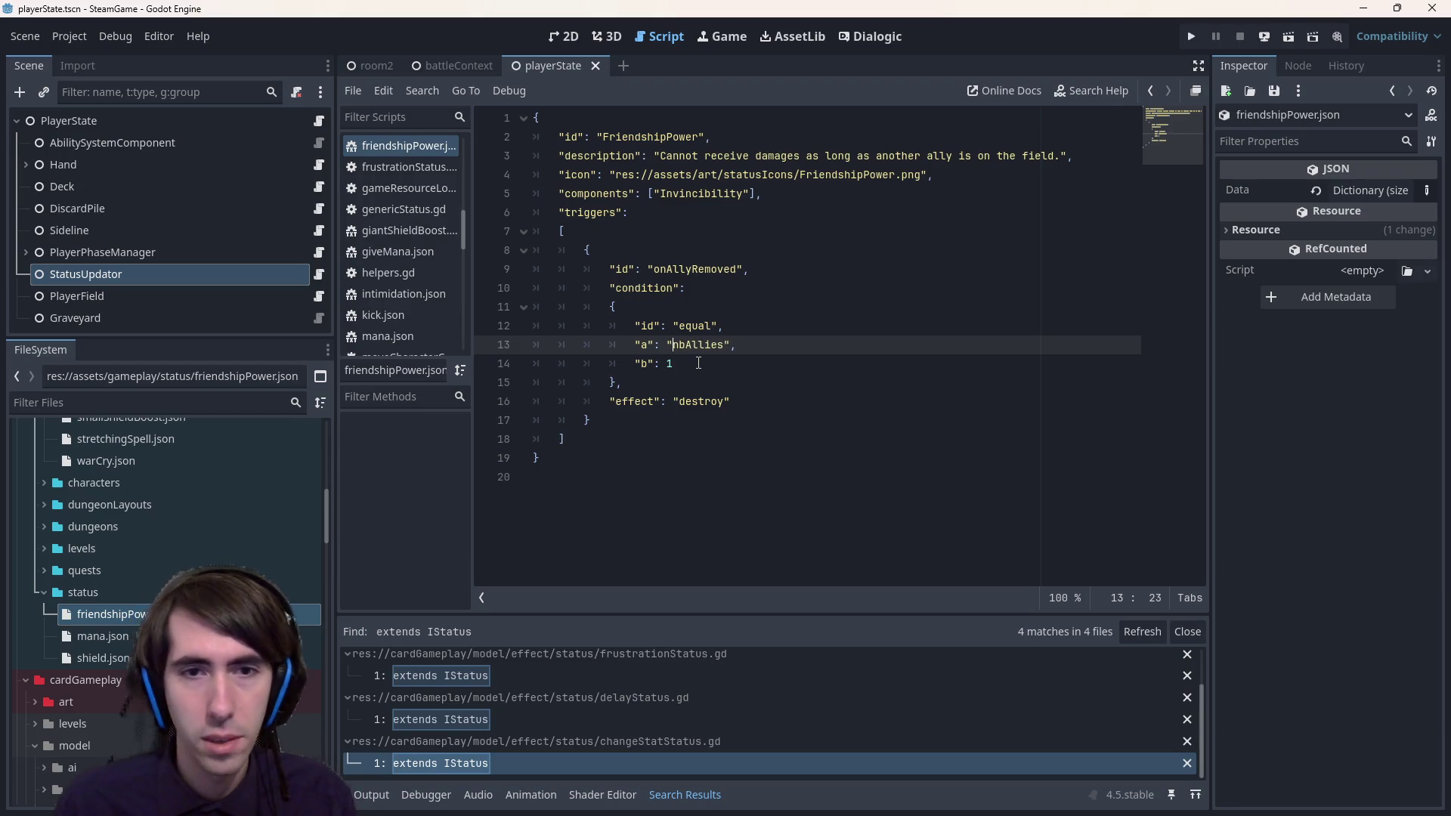
pyautogui.write('%')
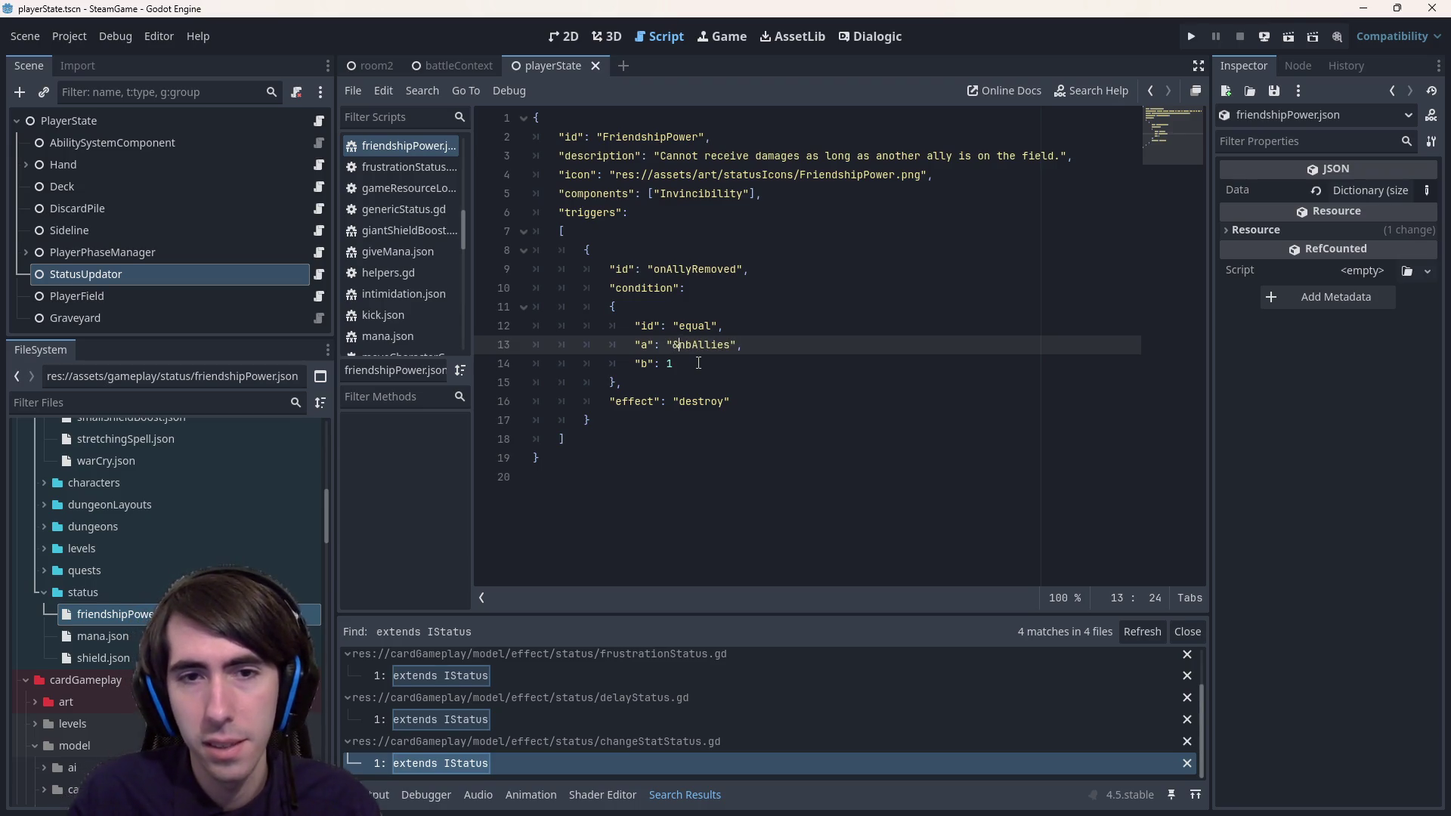
pyautogui.press('BackSpace')
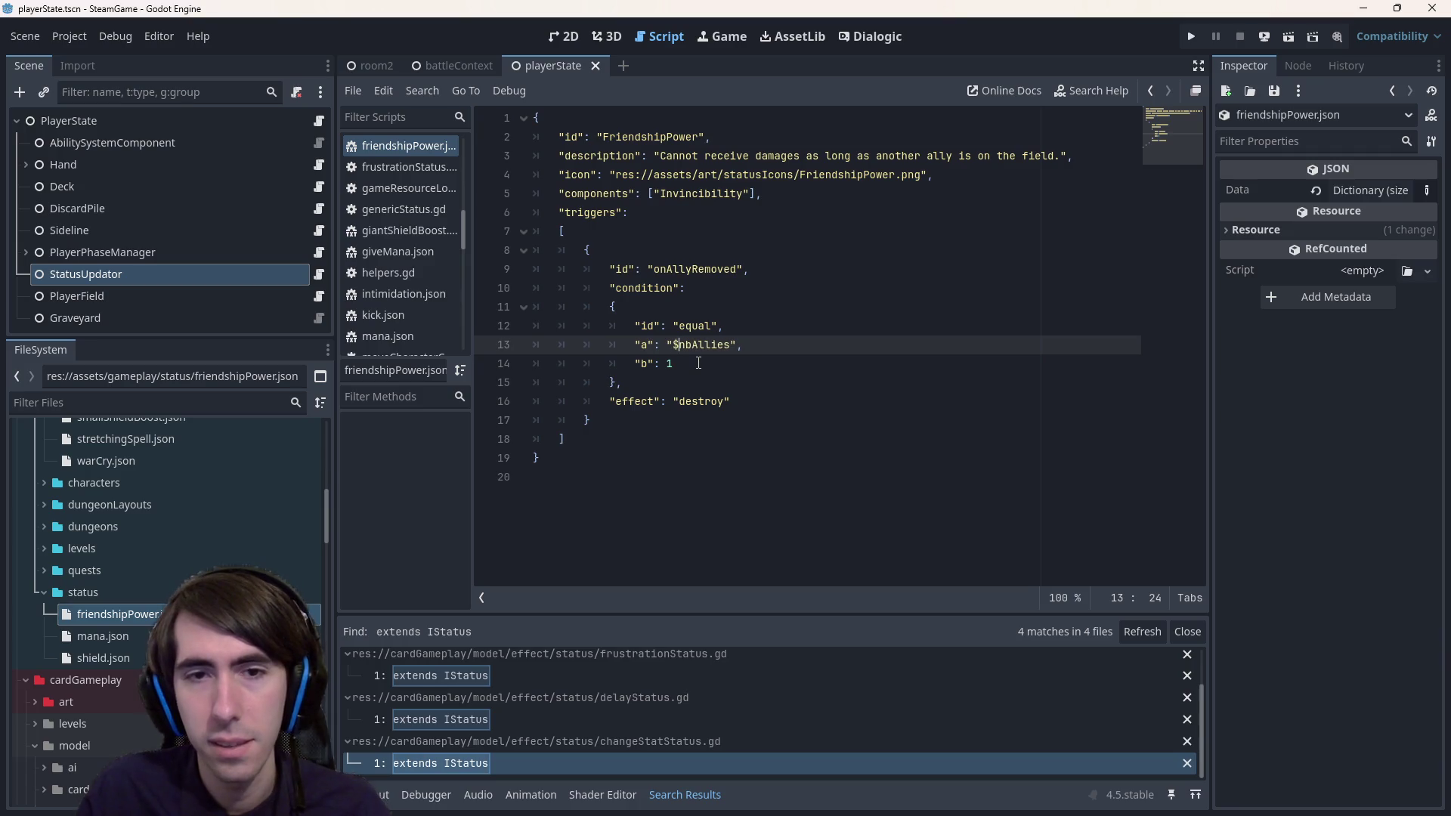
pyautogui.write('$')
pyautogui.hotkey('ctrl', 'shift', 'Left')
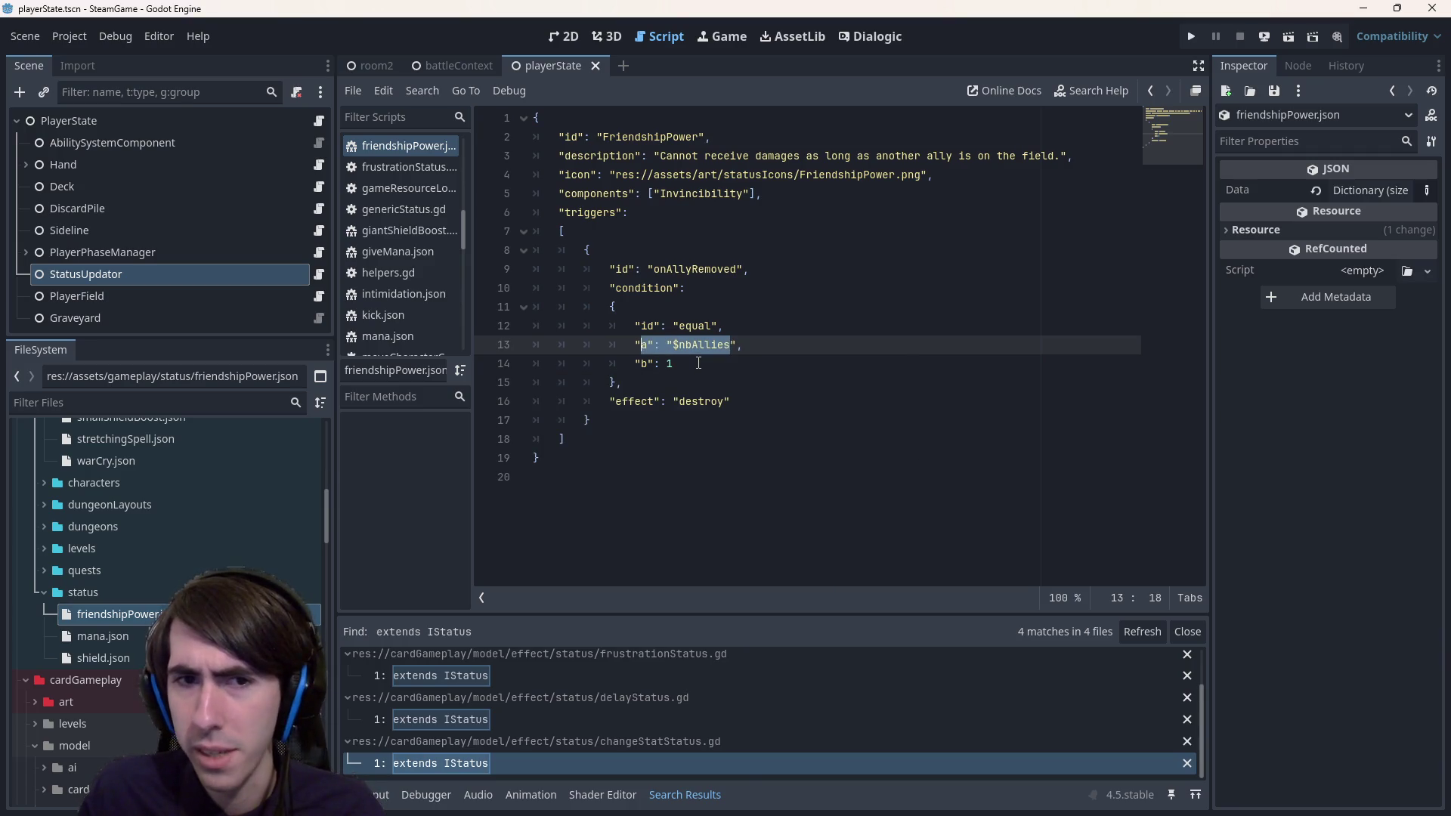
pyautogui.click(730, 345)
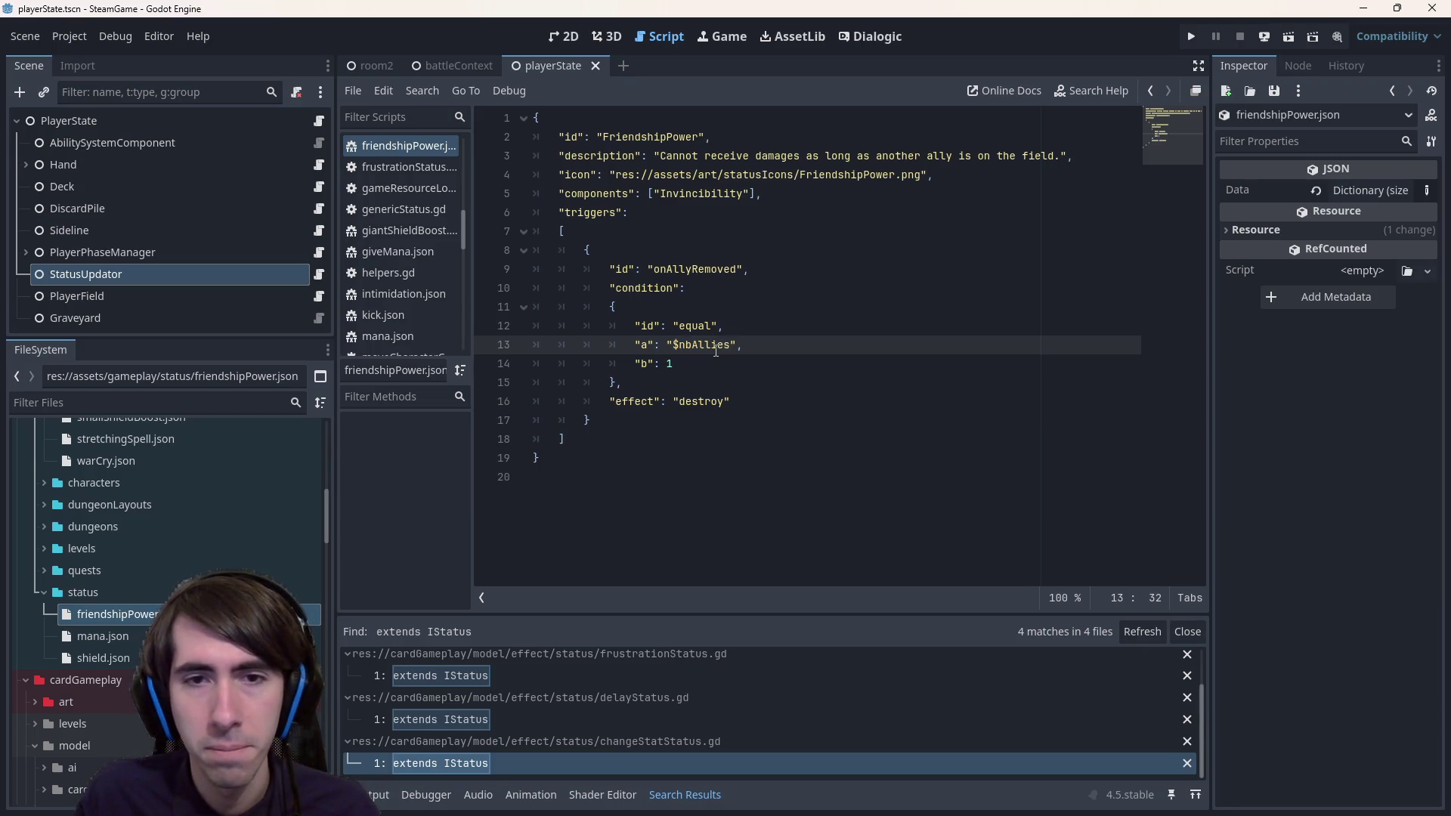
# - Move back and forth between the open files, then return to statusUpdator.gd
pyautogui.hotkey('alt', 'Left')
pyautogui.hotkey('alt', 'Right')
pyautogui.hotkey('alt', 'Left')
pyautogui.hotkey('alt', 'Left')
pyautogui.hotkey('alt', 'Left')
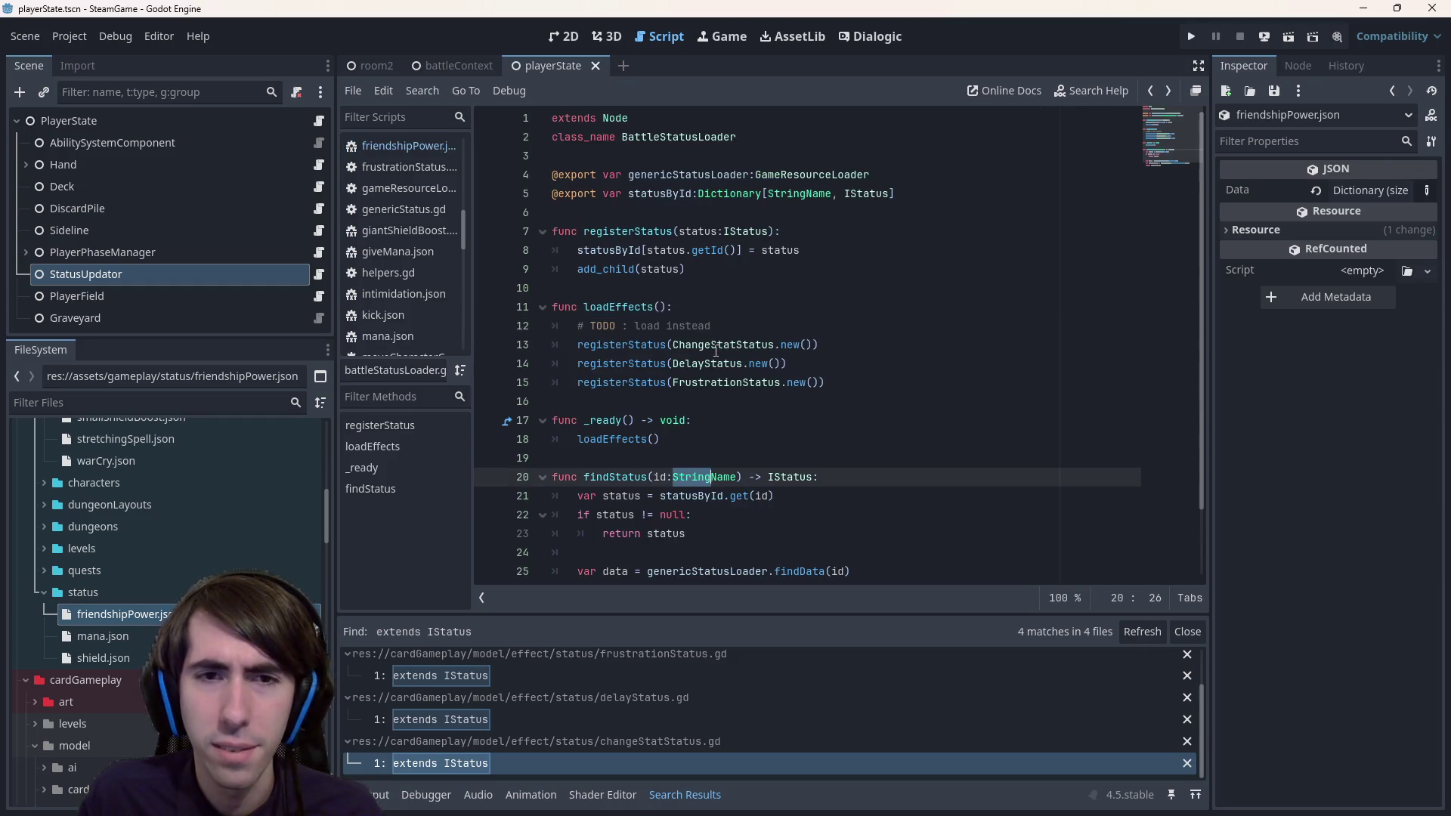
pyautogui.hotkey('alt', 'Right')
pyautogui.hotkey('alt', 'Right')
pyautogui.hotkey('alt', 'Right')
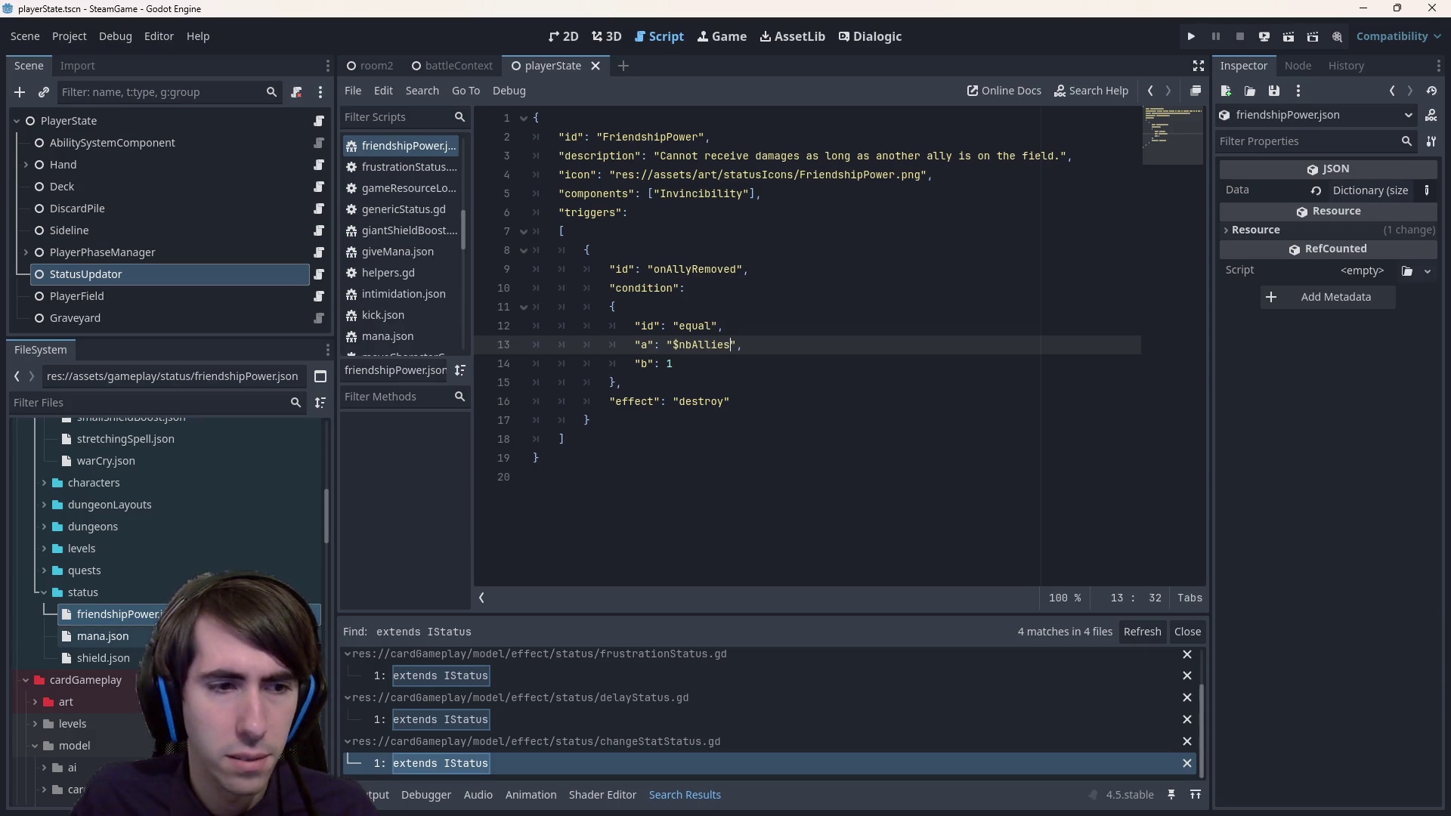
pyautogui.click(318, 275)
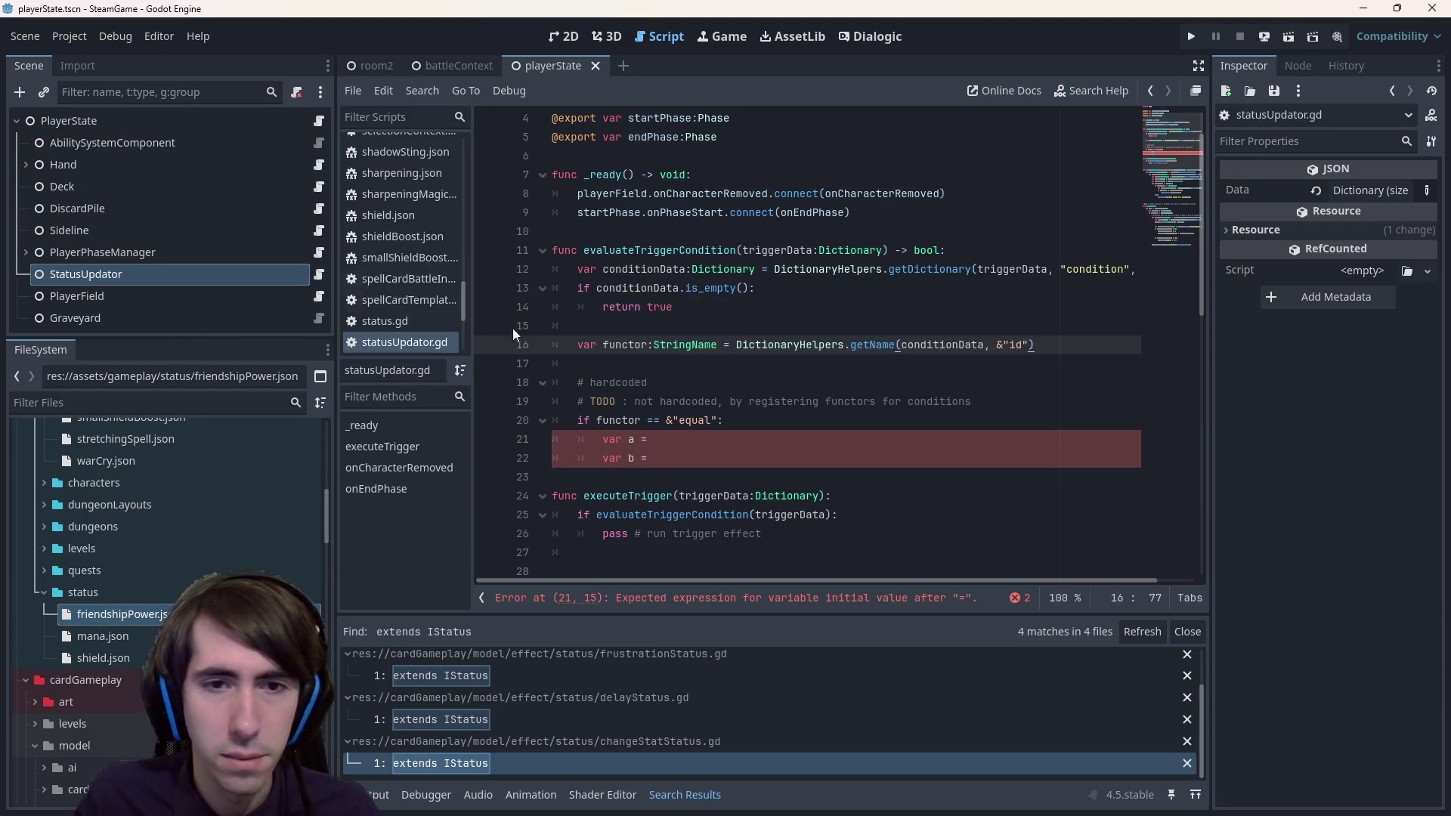
# - Set var a to conditionData.get("a", null) and copy that get expression
pyautogui.click(719, 436)
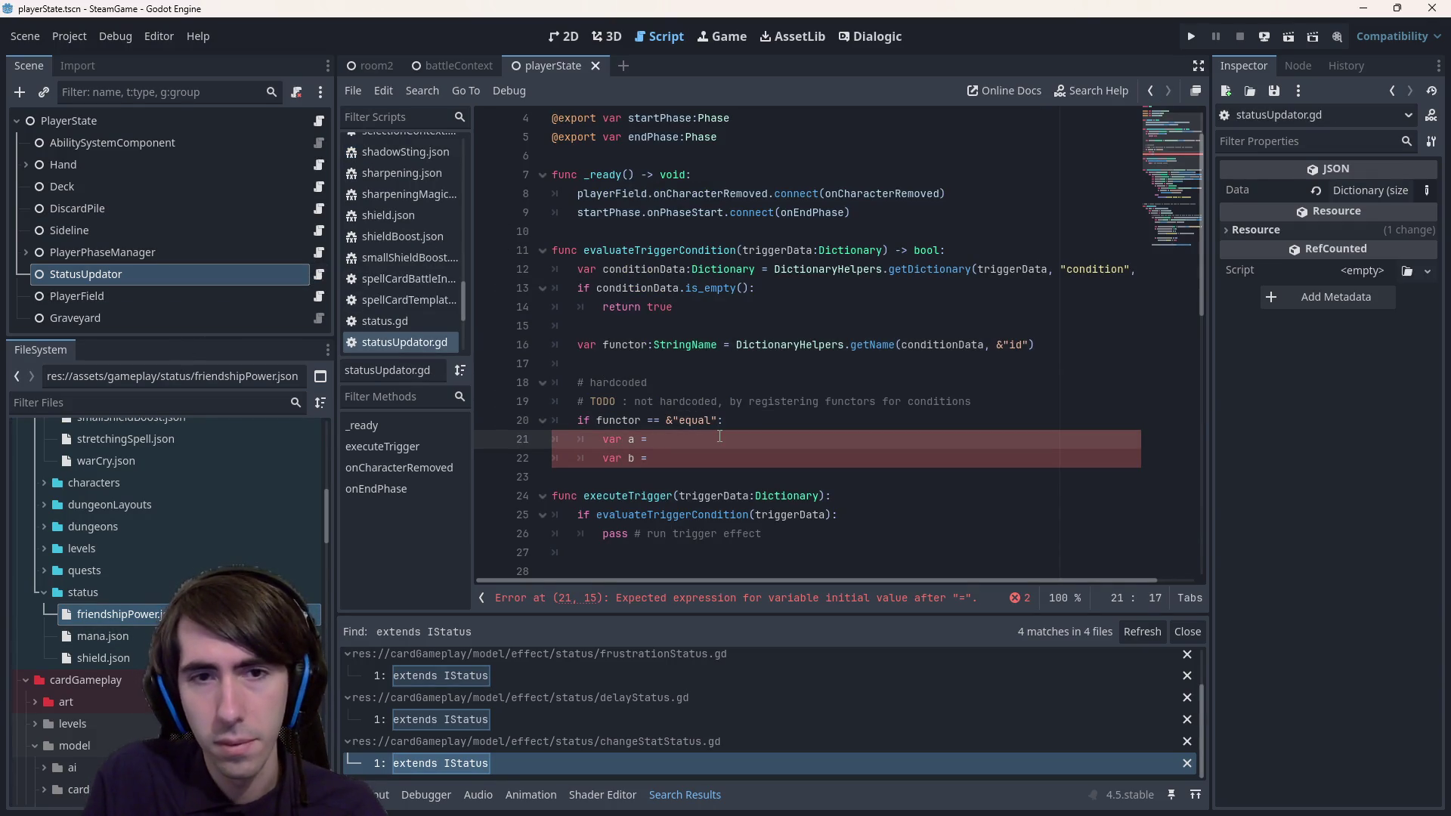
pyautogui.write('functor.')
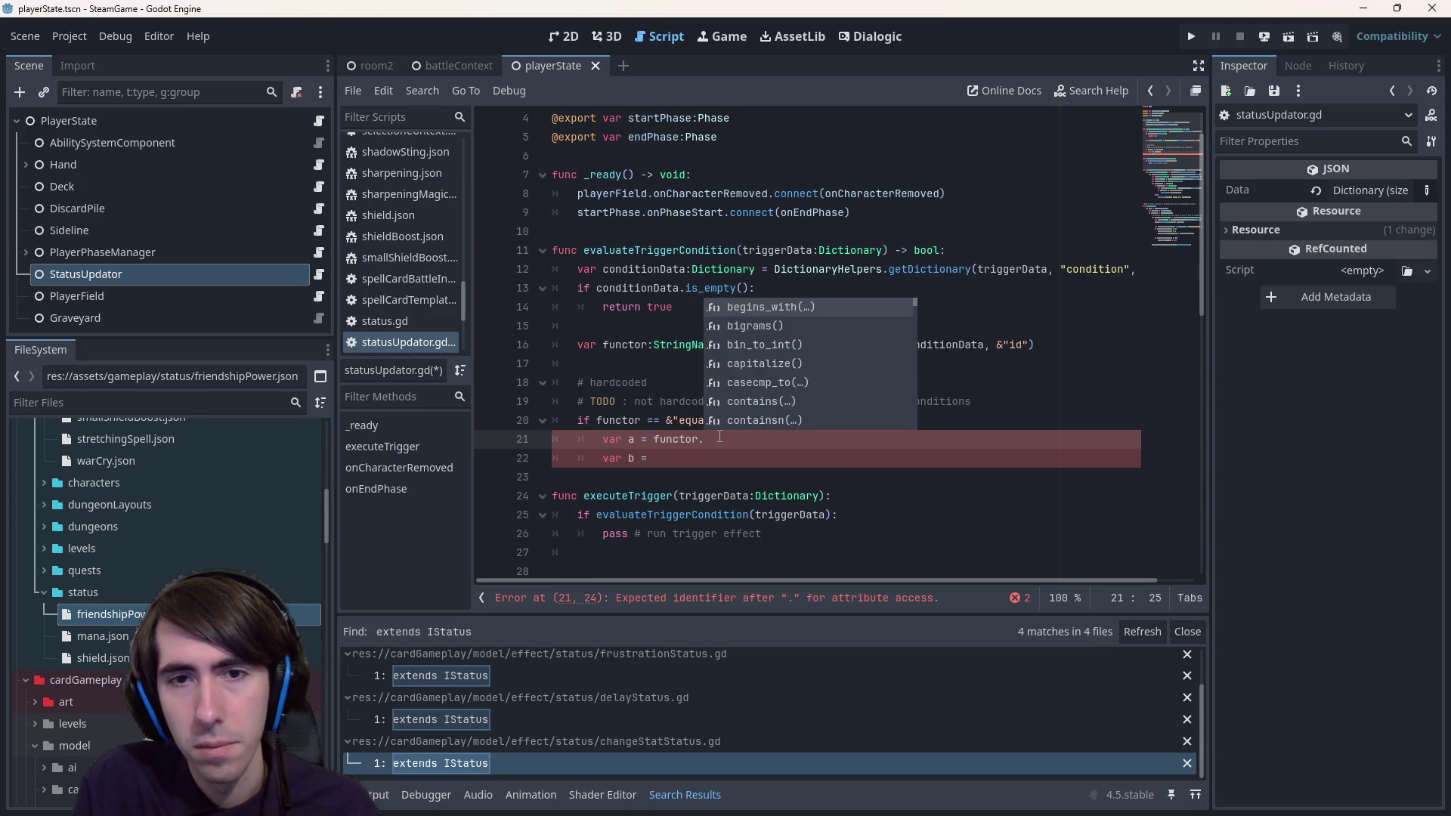
pyautogui.press('BackSpace')
pyautogui.press('BackSpace')
pyautogui.press('BackSpace')
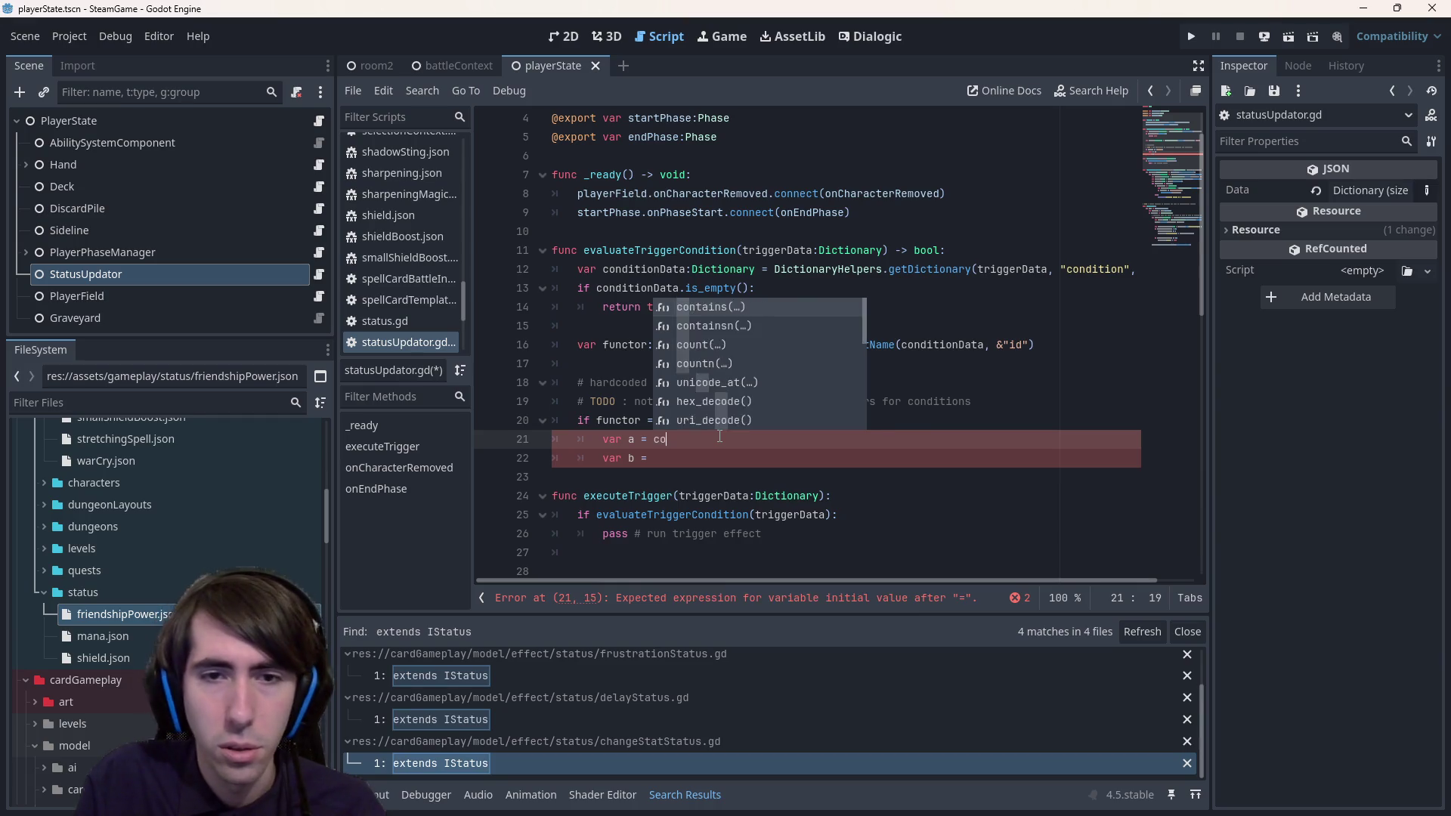
pyautogui.write('condition')
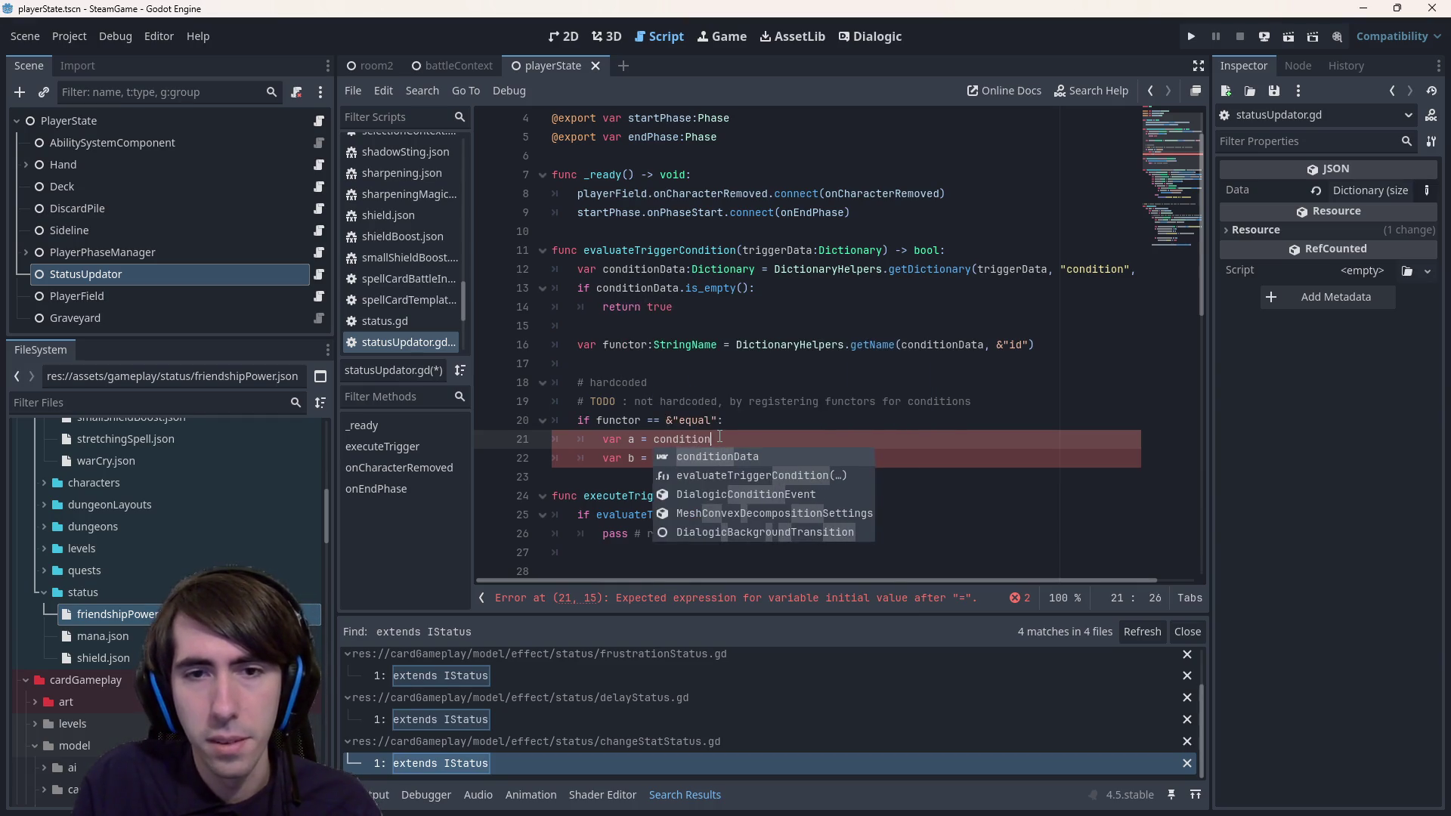
pyautogui.press('Return')
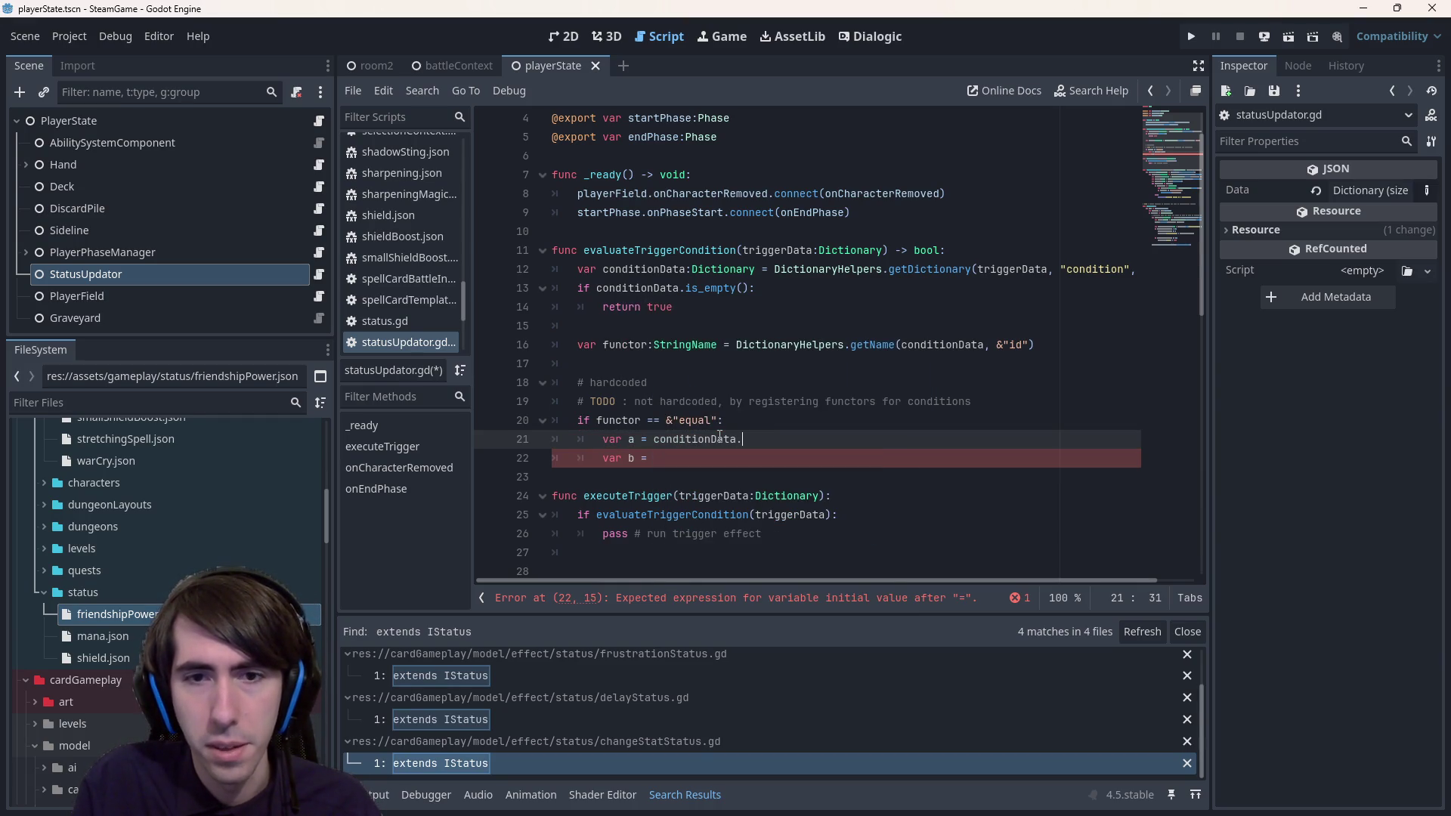
pyautogui.write('get("a", ')
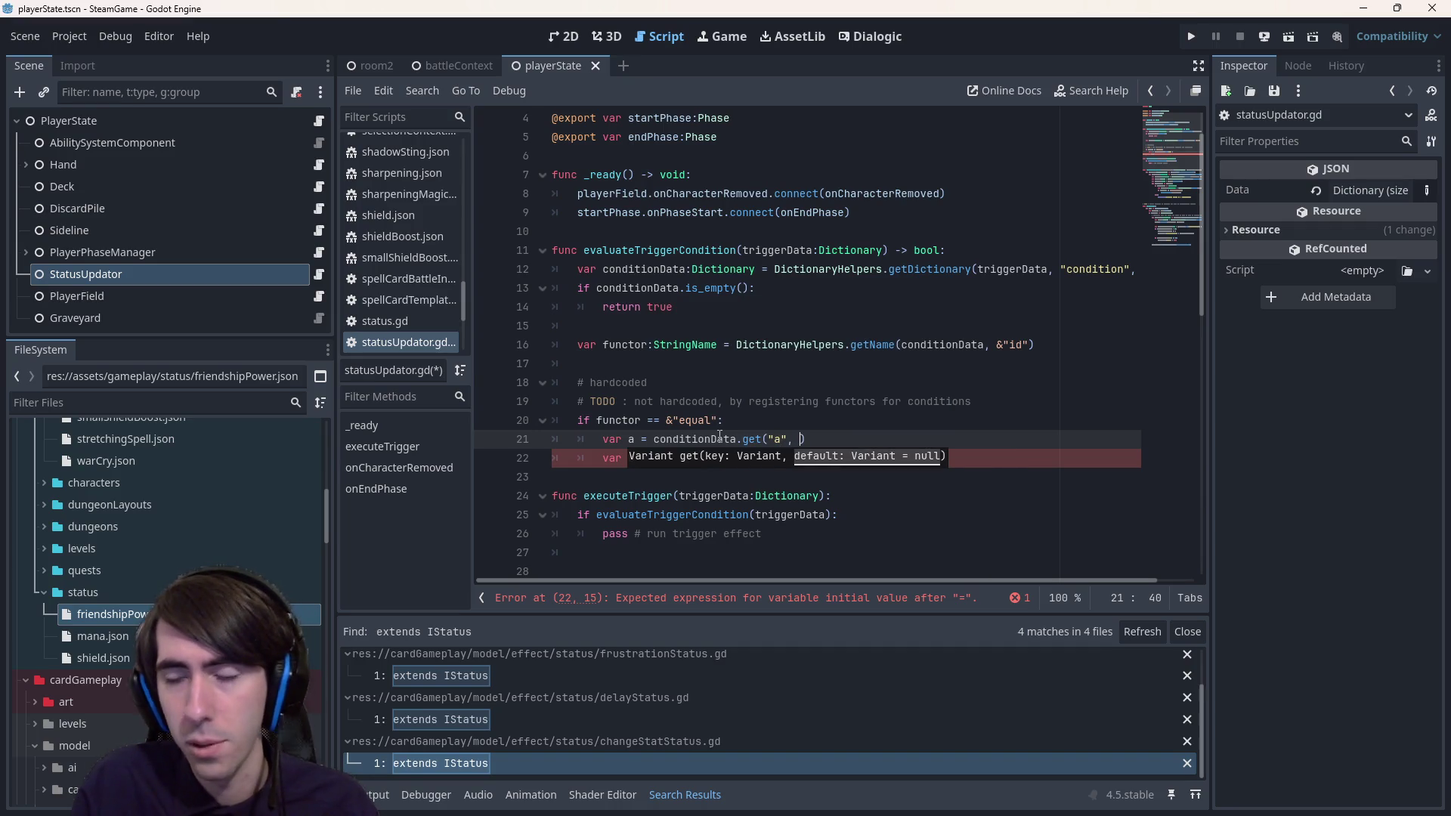
pyautogui.write('null')
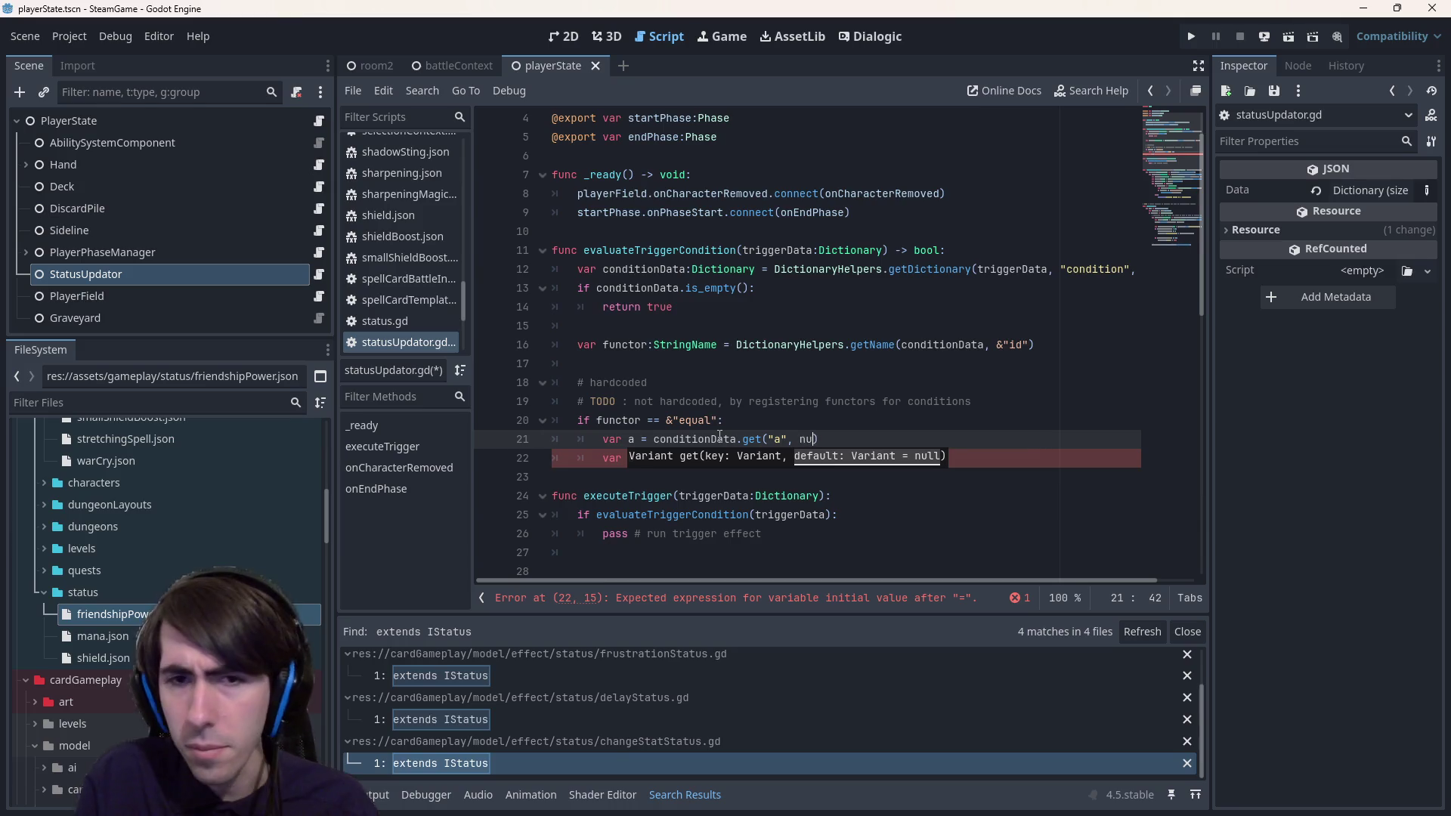
pyautogui.press('End')
pyautogui.hotkey('ctrl', 'shift', 'Left')
pyautogui.hotkey('ctrl', 'shift', 'Left')
pyautogui.hotkey('ctrl', 'shift', 'Left')
pyautogui.hotkey('ctrl', 'c')
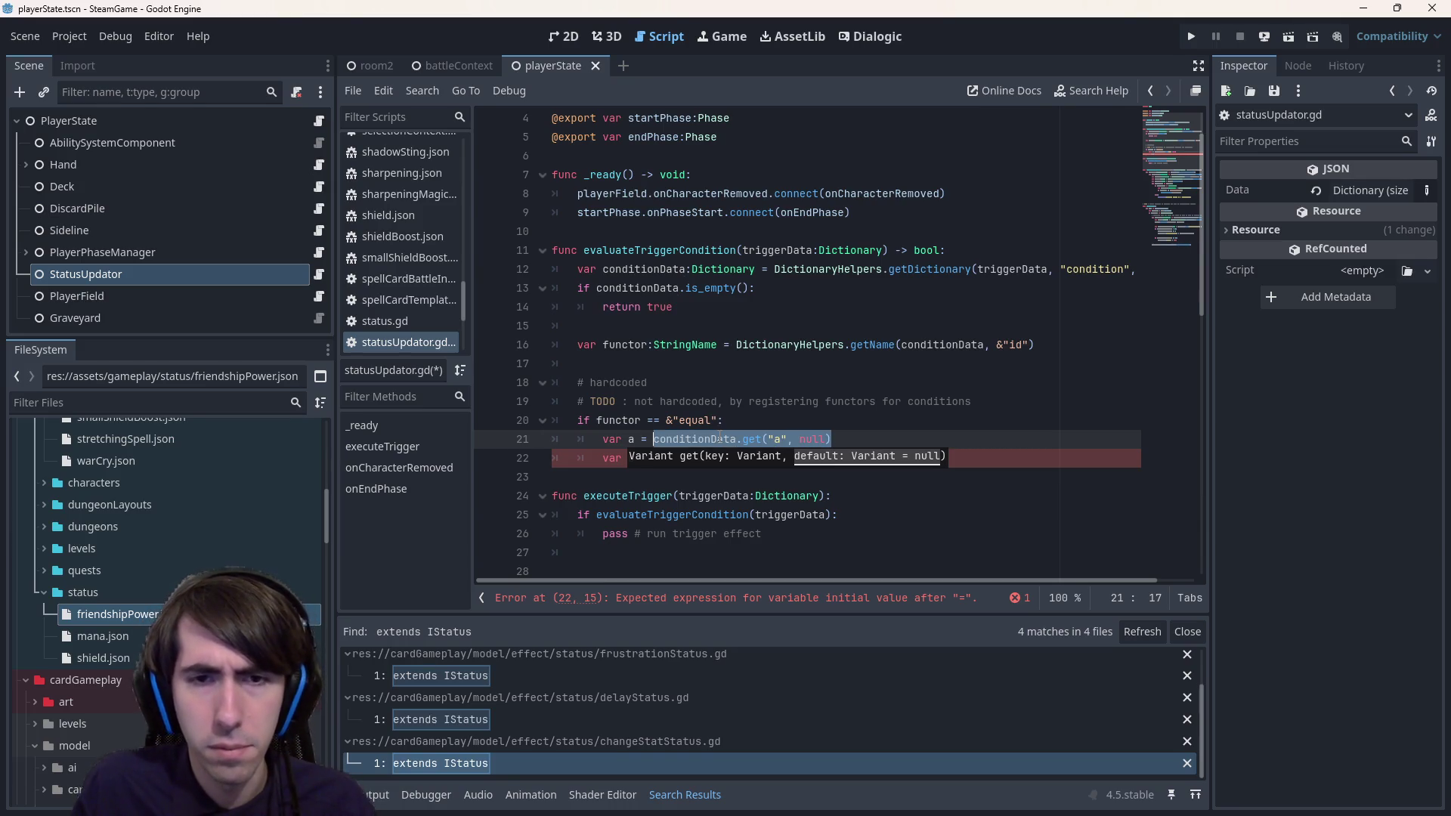
# - Set var b to conditionData.get("b", null) on the next line
pyautogui.press('Down')
pyautogui.write('b =')
pyautogui.hotkey('ctrl', 'v')
pyautogui.press('Left')
pyautogui.press('Left')
pyautogui.press('Left')
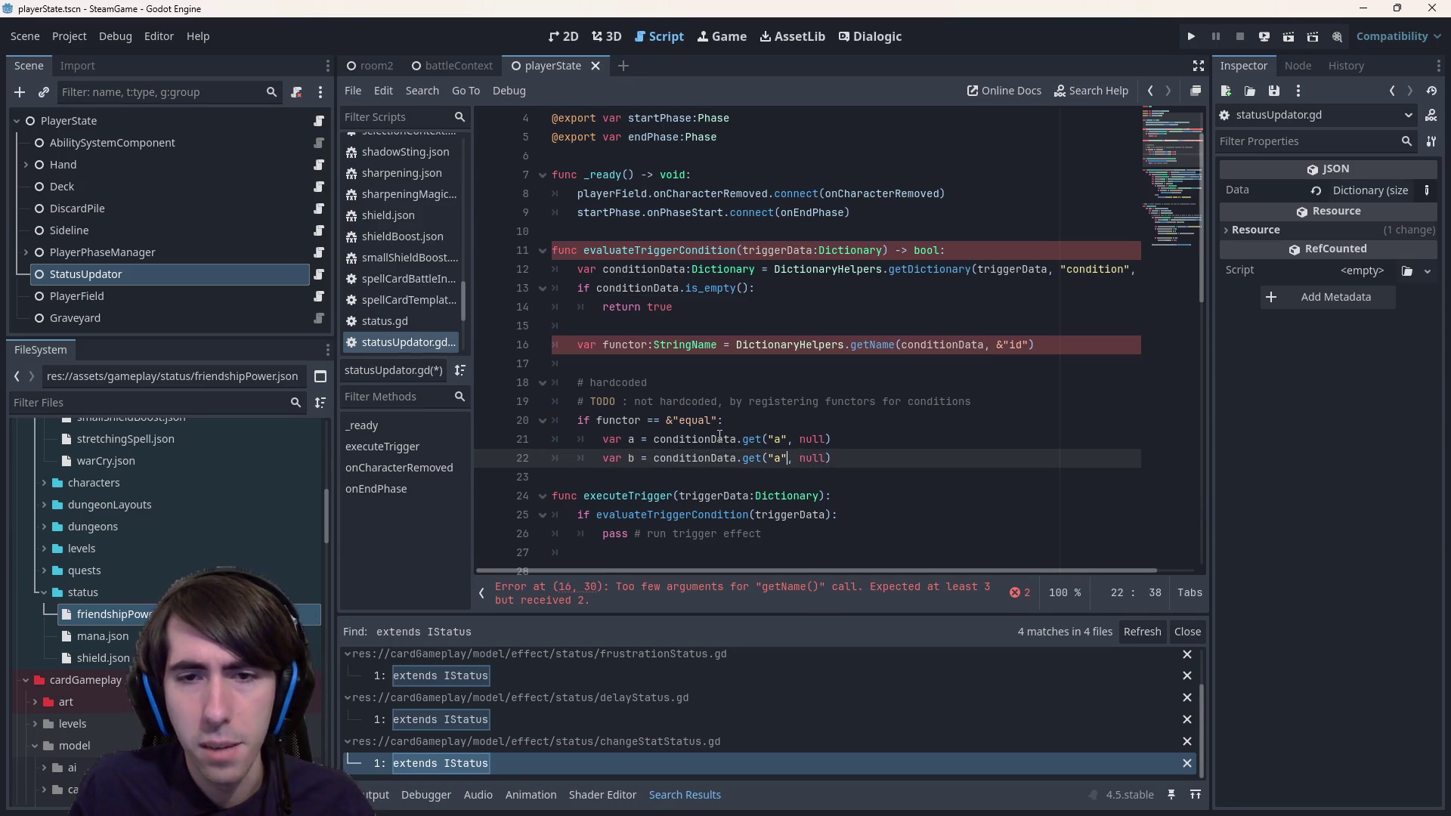
pyautogui.press('Left')
pyautogui.press('Left')
pyautogui.press('BackSpace')
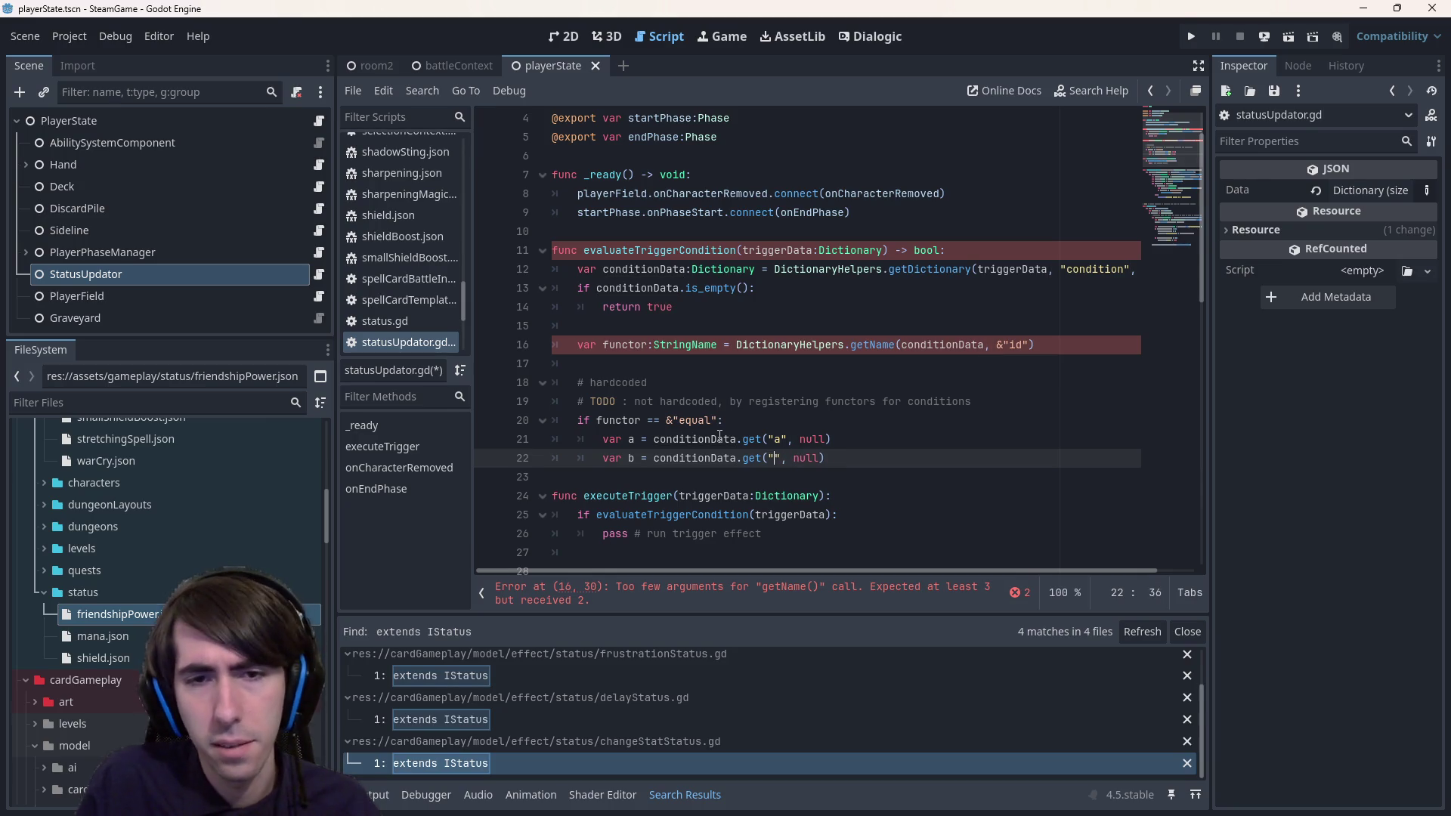
pyautogui.write('b')
pyautogui.press('Escape')
# - Add an 'if a == null or b == null:' check with a return line, and save
pyautogui.press('End')
pyautogui.press('Return')
pyautogui.write('if a ')
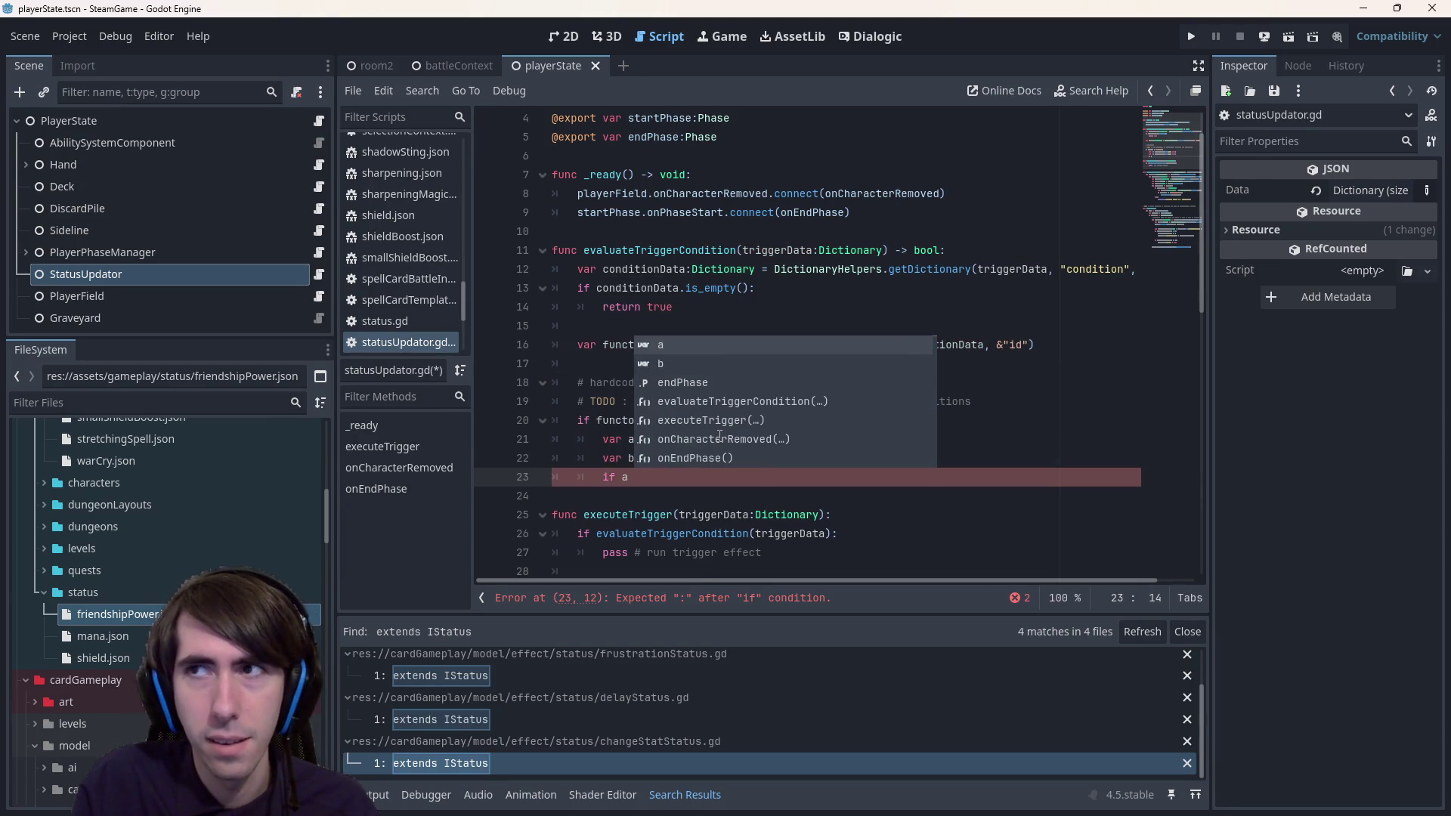
pyautogui.write('== null o')
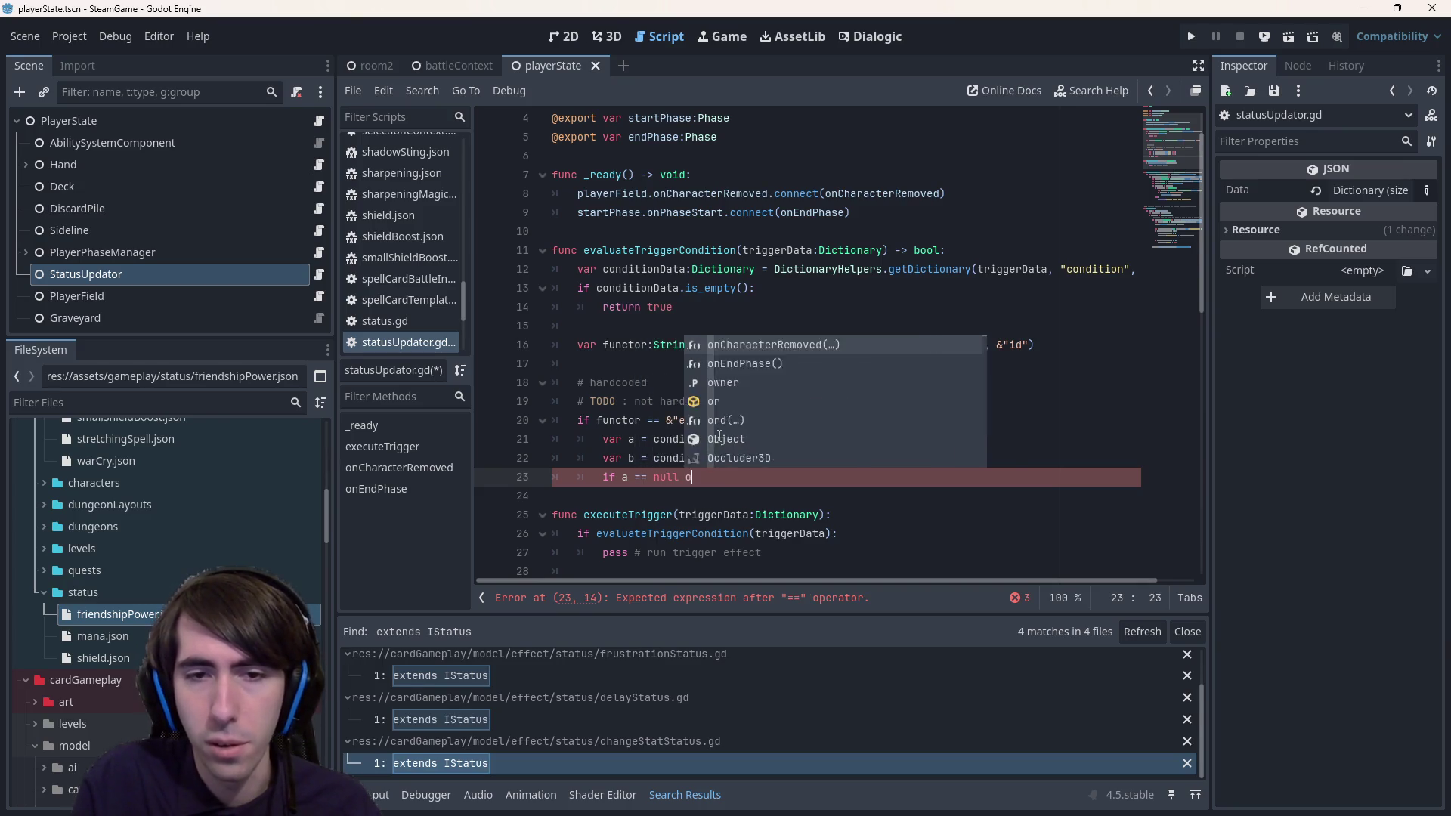
pyautogui.write('r b == nul')
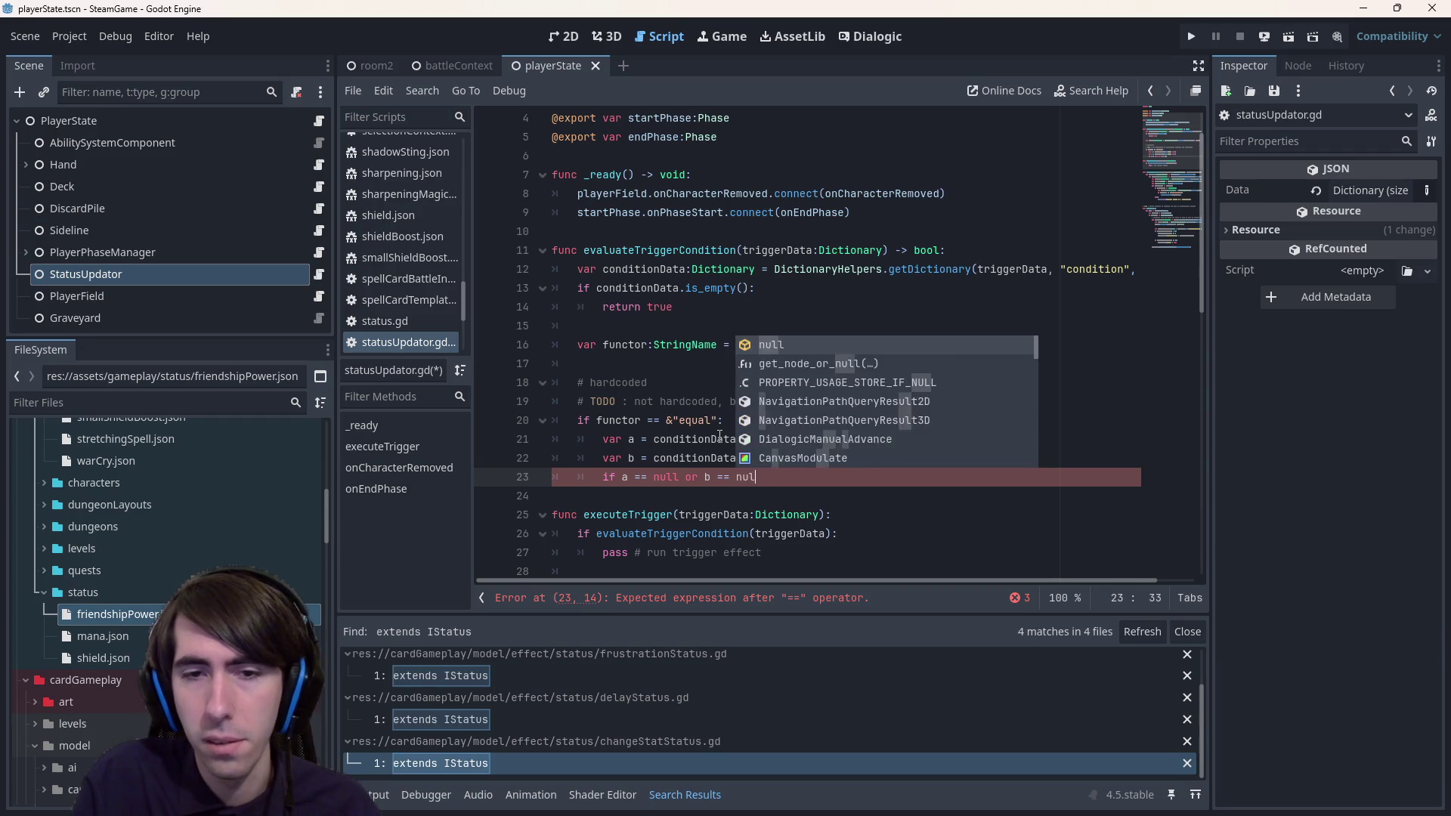
pyautogui.write('l:')
pyautogui.press('Return')
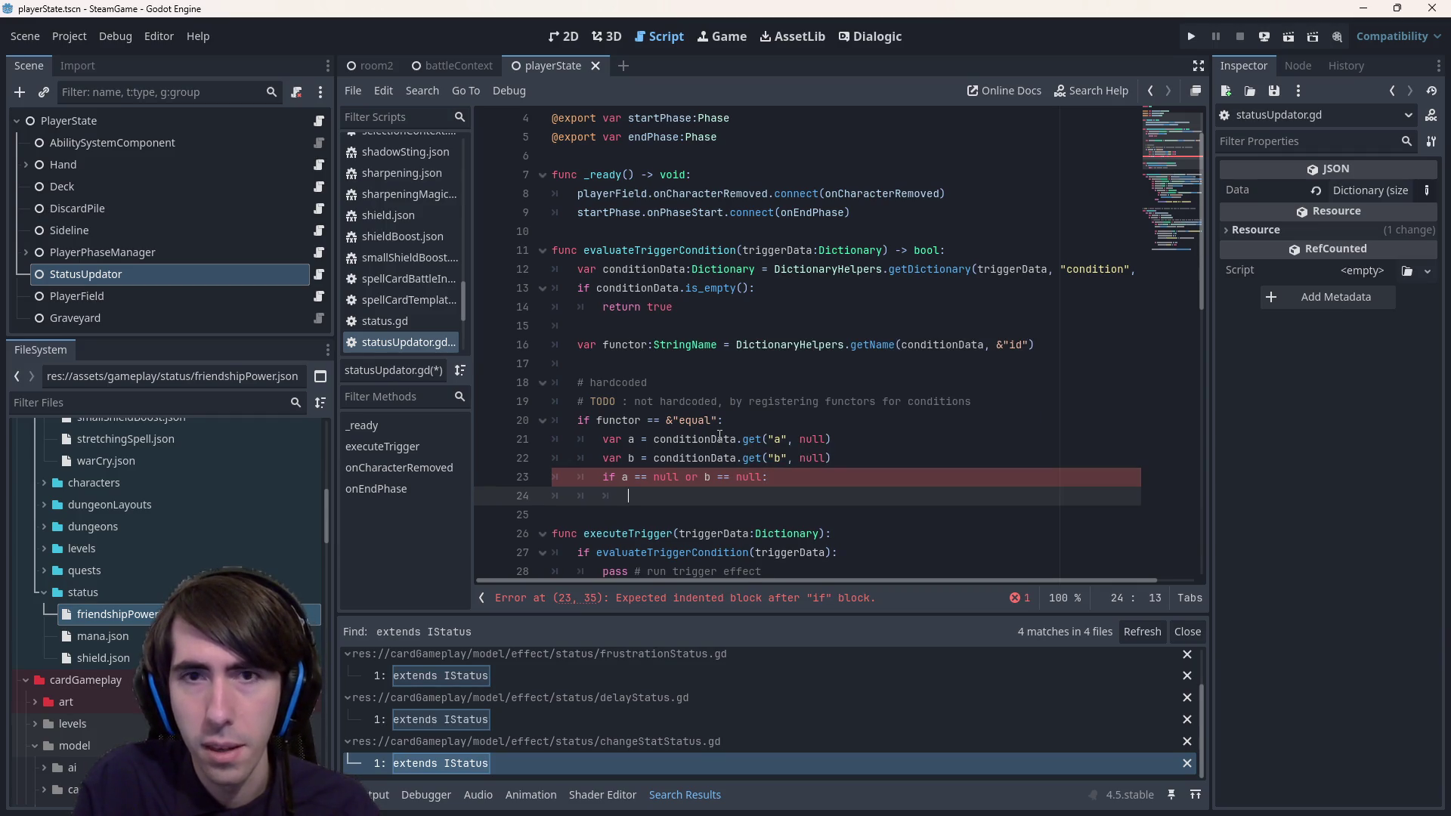
pyautogui.write('return')
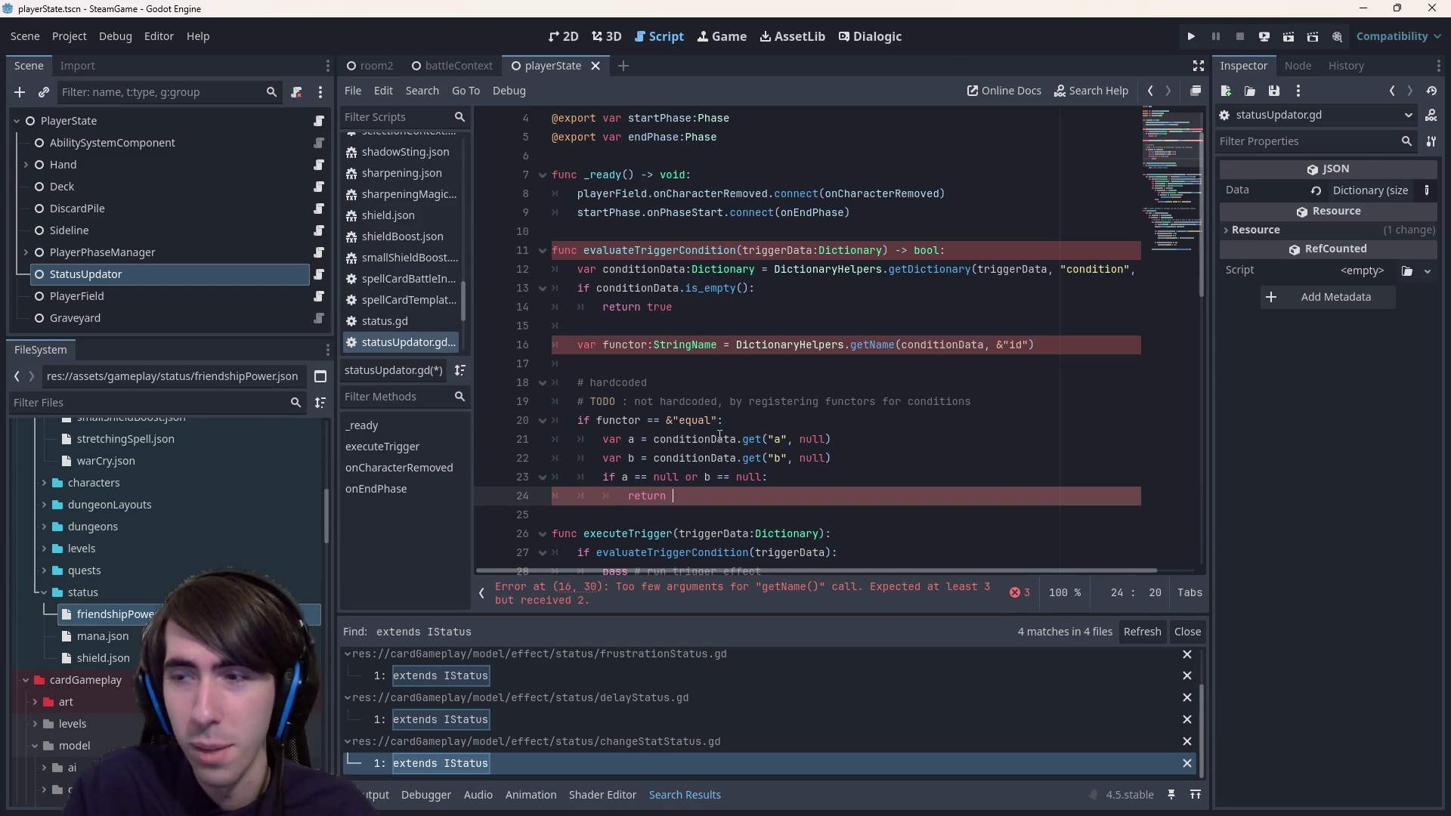
pyautogui.write(' false')
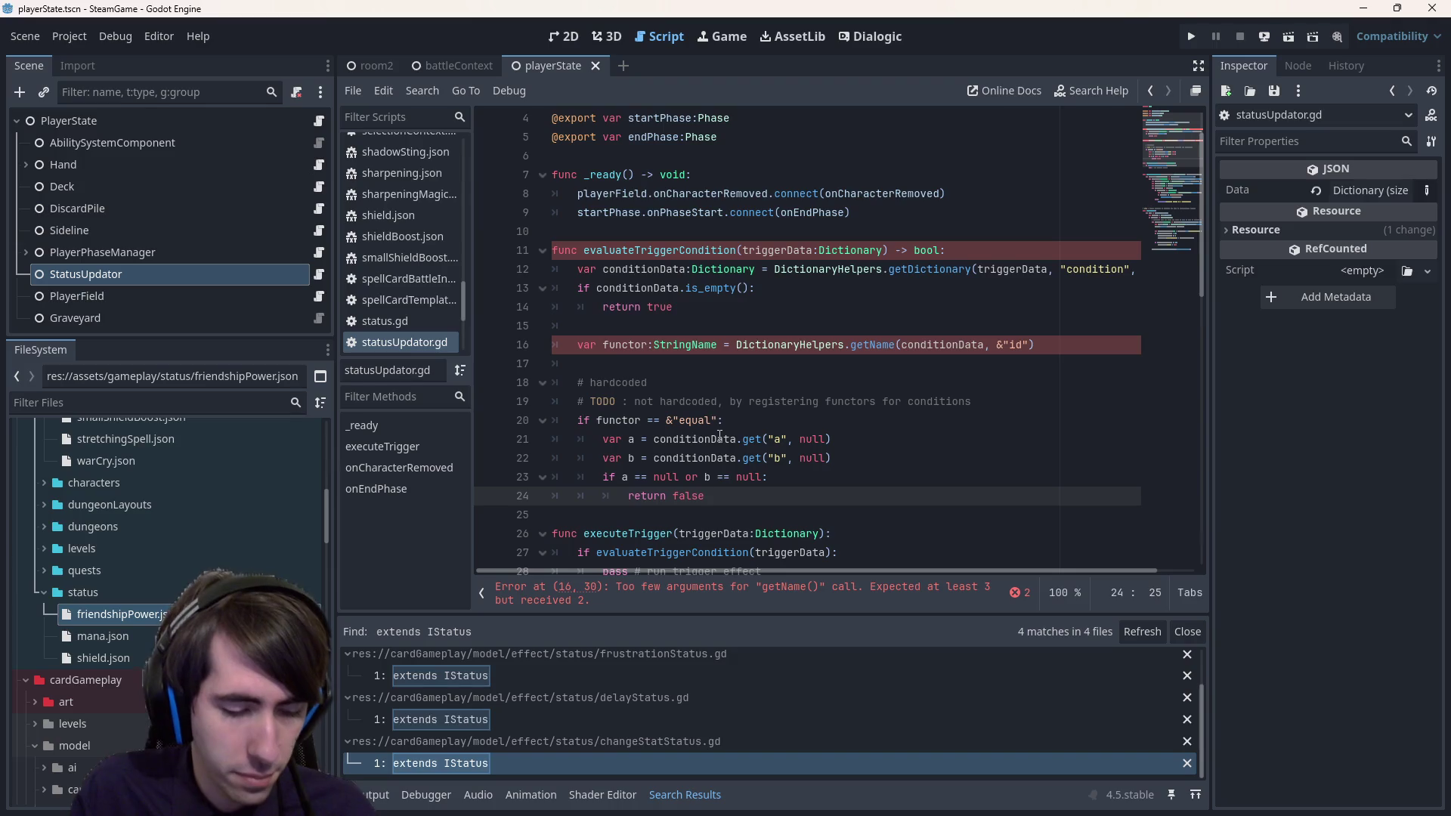
pyautogui.hotkey('ctrl', 'BackSpace')
pyautogui.write('== b')
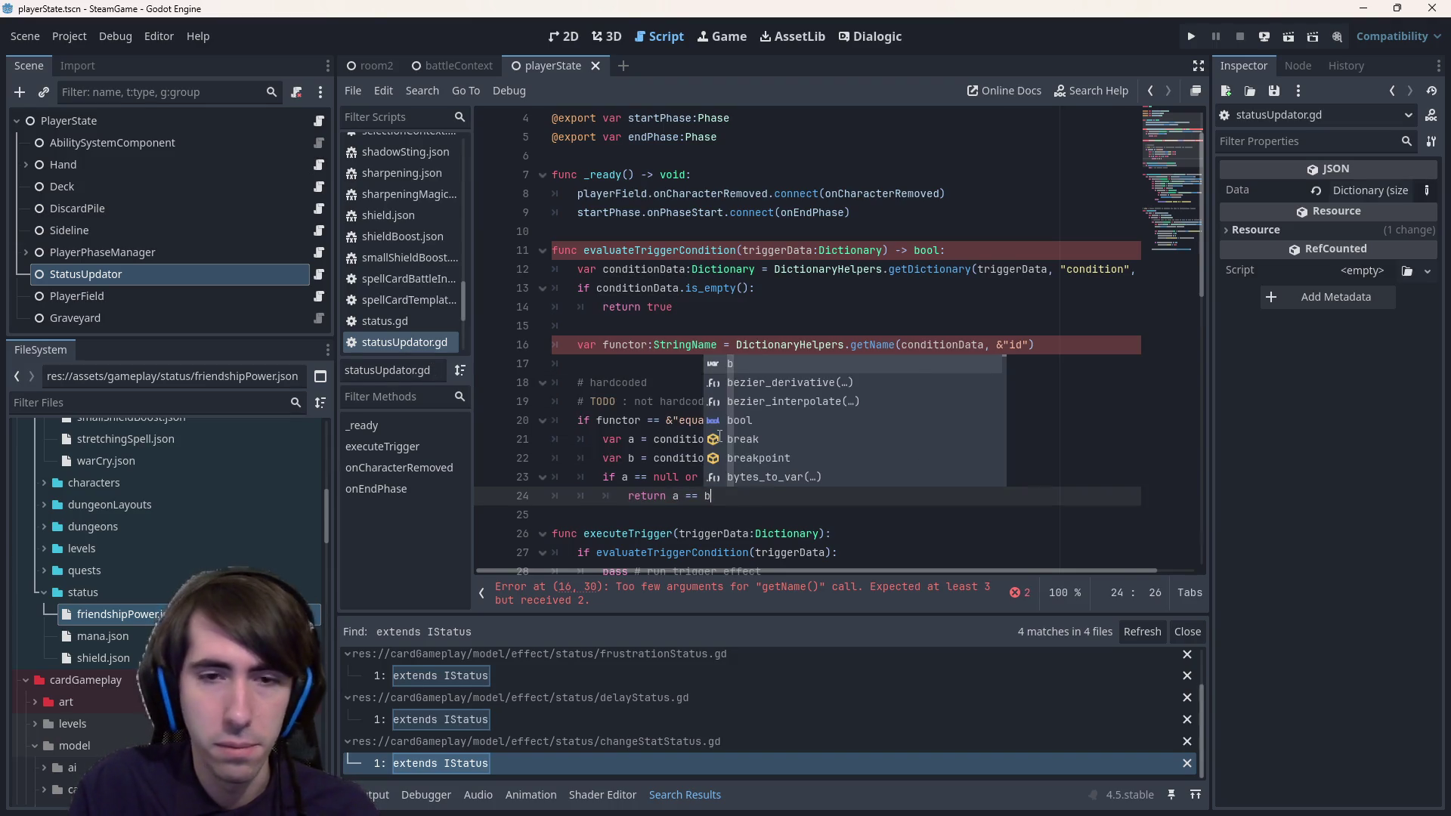
pyautogui.hotkey('ctrl', 's')
# - Step between the null-check and return lines, then select the whole null-check line
pyautogui.press('Return')
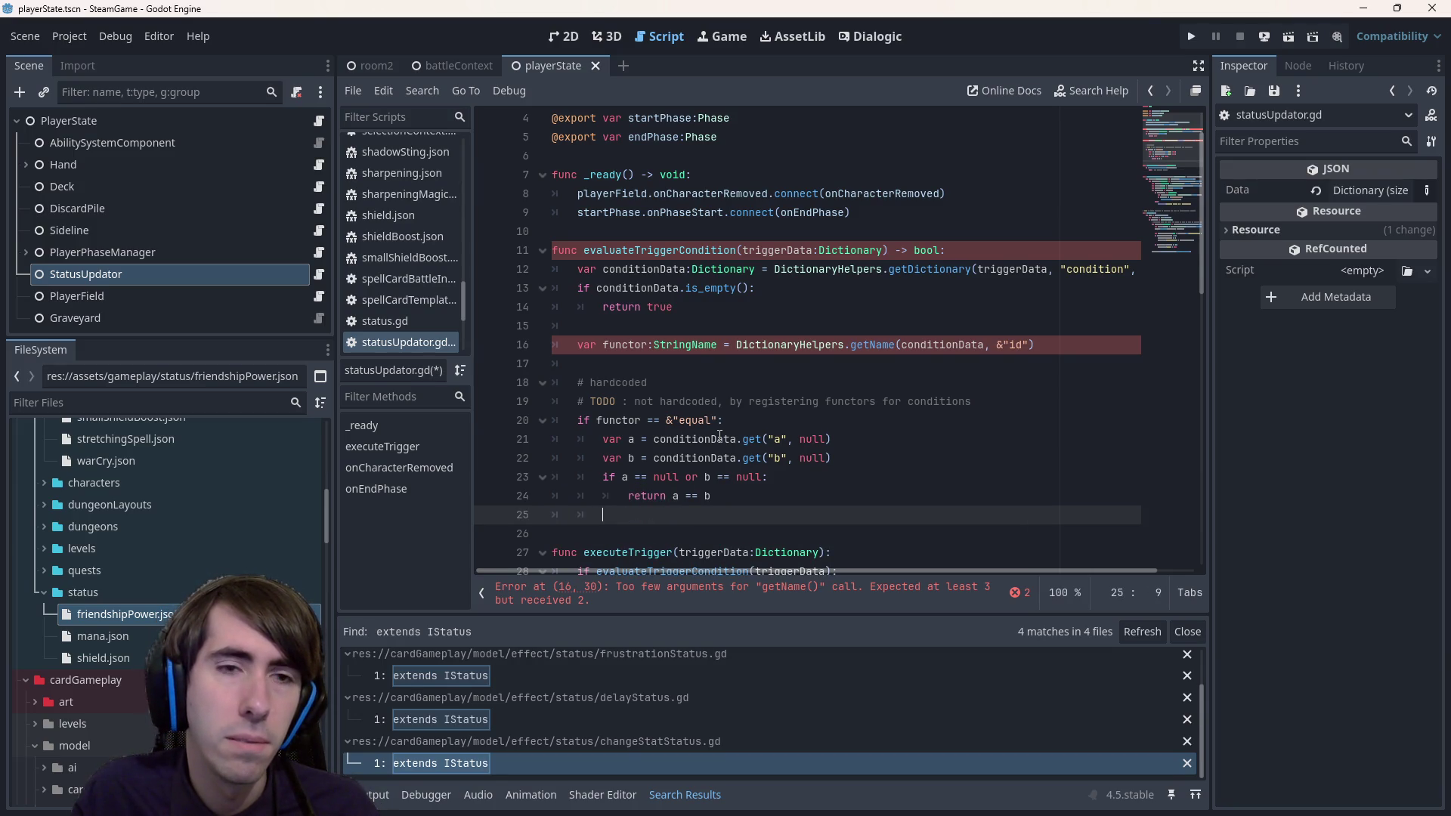
pyautogui.press('Up')
pyautogui.press('Up')
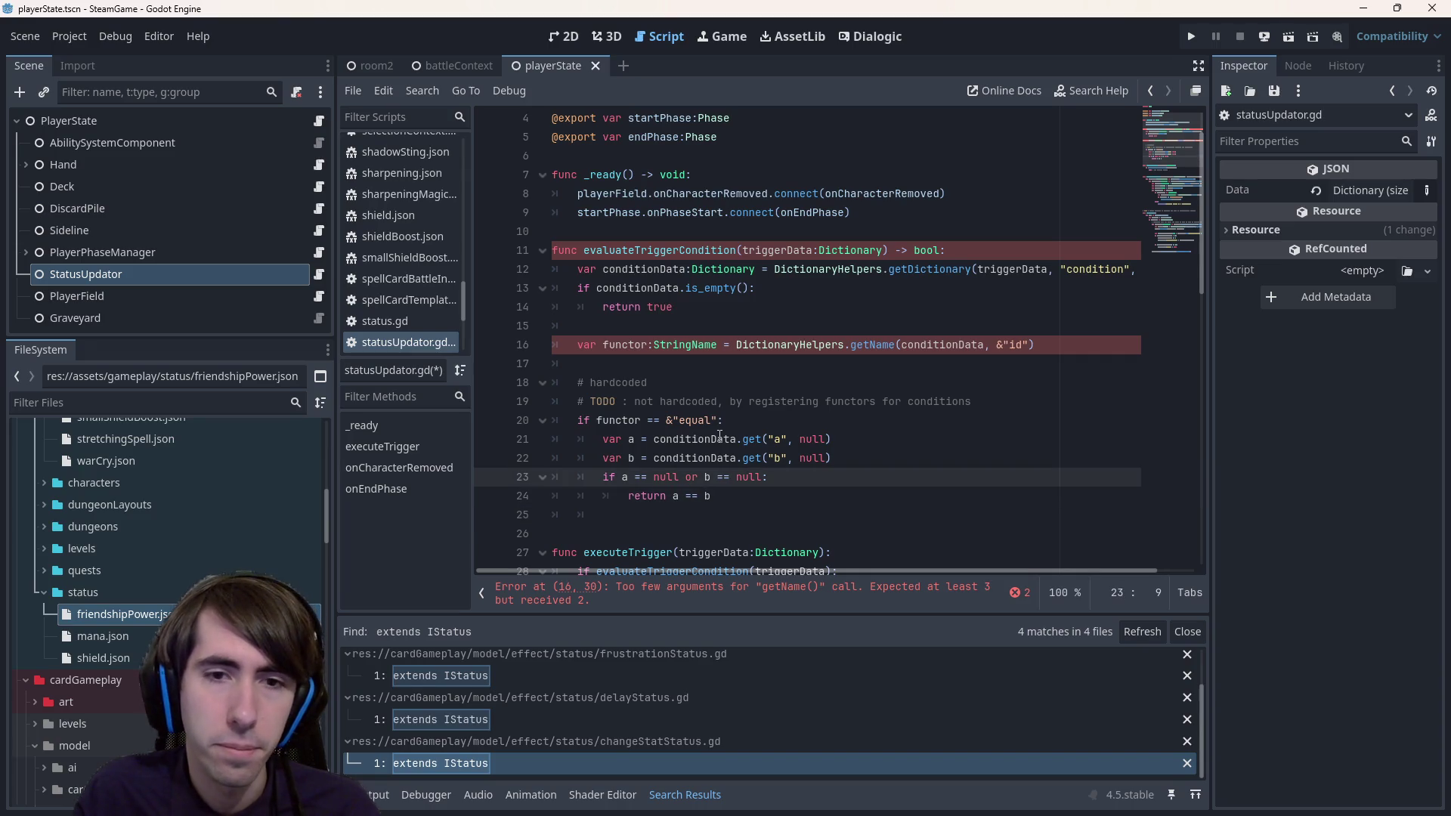
pyautogui.press('Down')
pyautogui.press('Up')
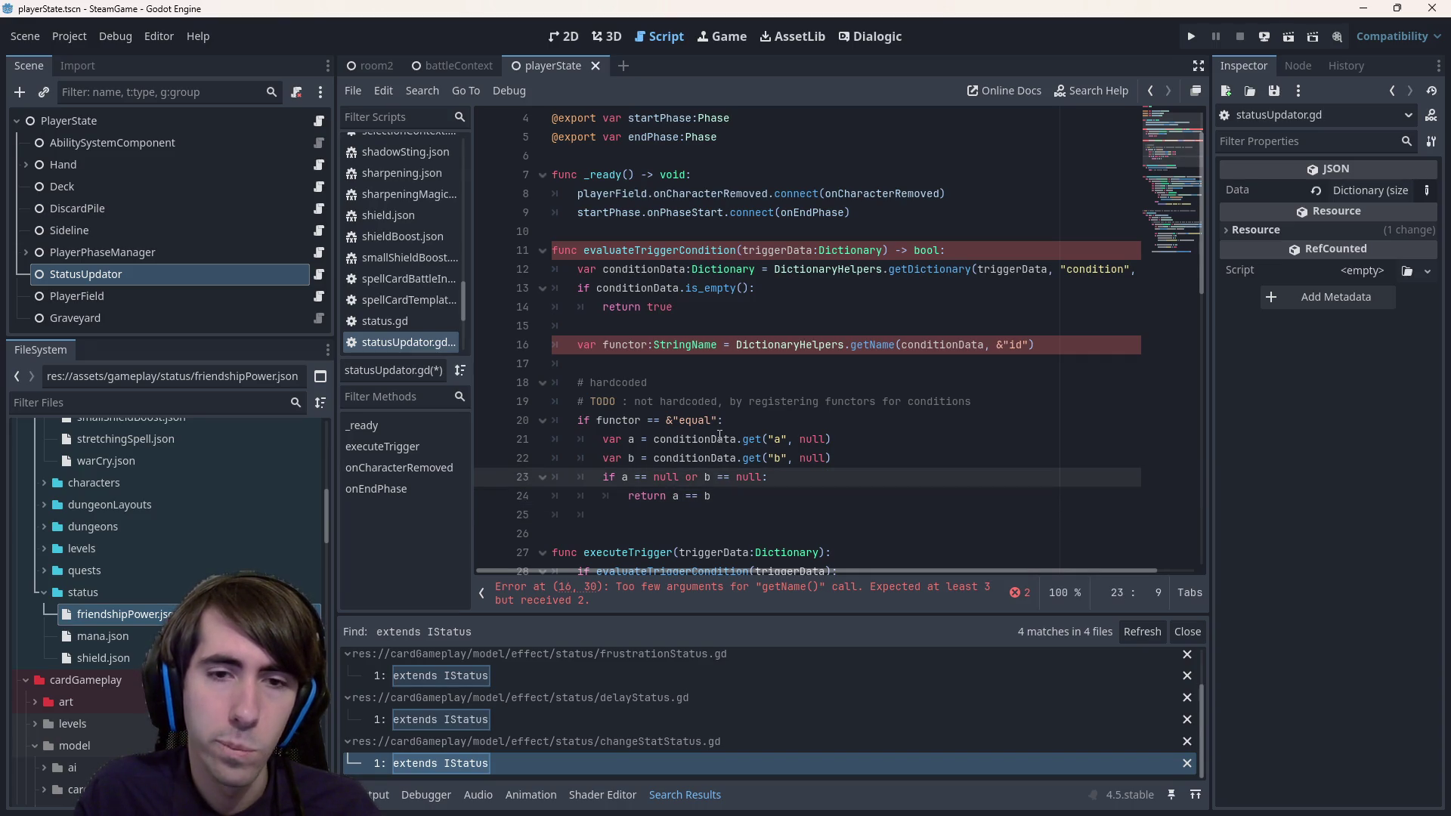
pyautogui.press('Down')
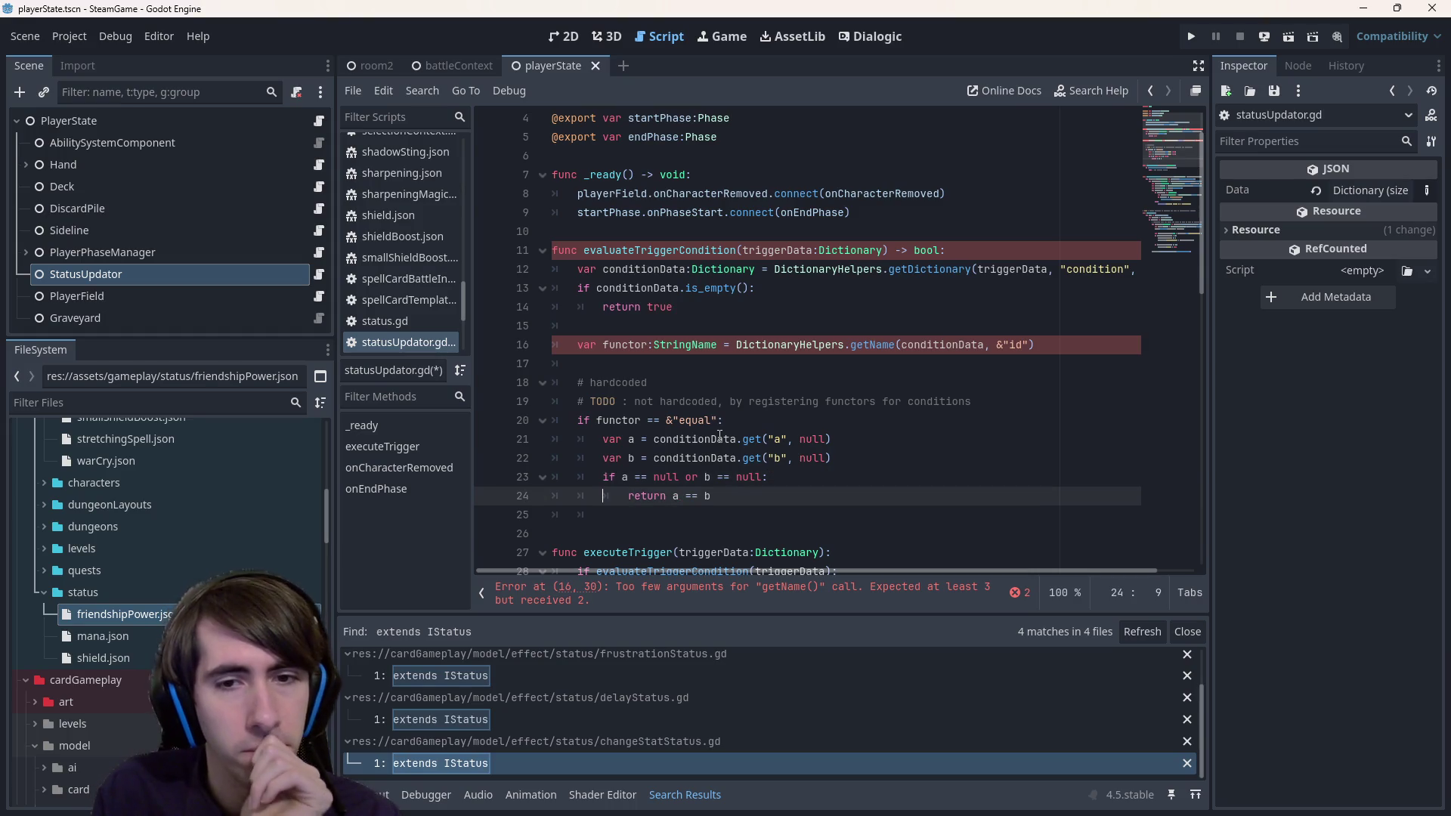
pyautogui.moveTo(770, 477); pyautogui.dragTo(489, 486)
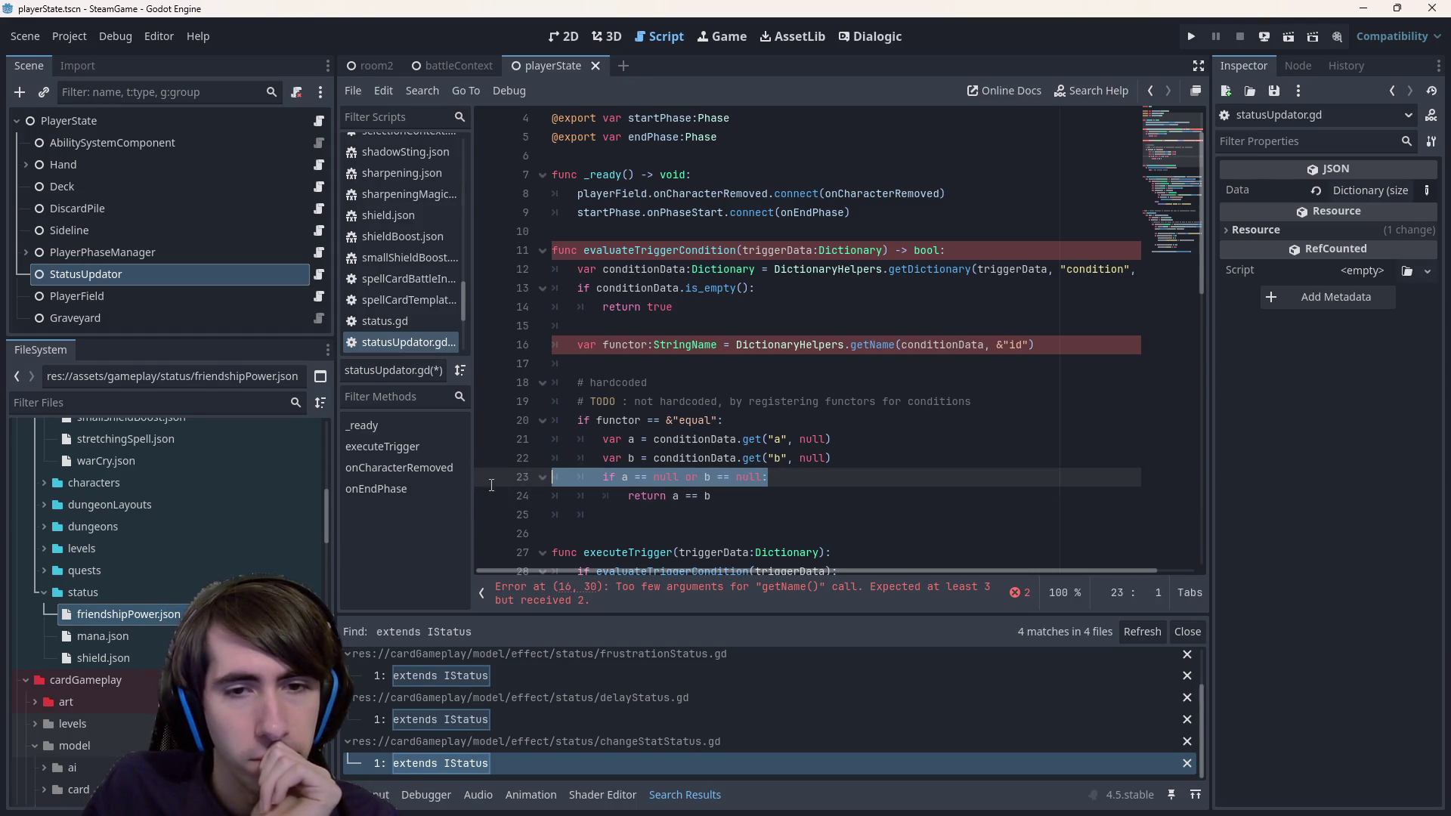
# - Delete the null-check line, re-indent return a == b, and start a new 'if a is' line
pyautogui.press('BackSpace')
pyautogui.hotkey('ctrl', 'shift', 'k')
pyautogui.hotkey('shift', 'Tab')
pyautogui.hotkey('ctrl', 'shift', 'Return')
pyautogui.press('Return')
pyautogui.press('Up')
pyautogui.press('Return')
pyautogui.write('if a')
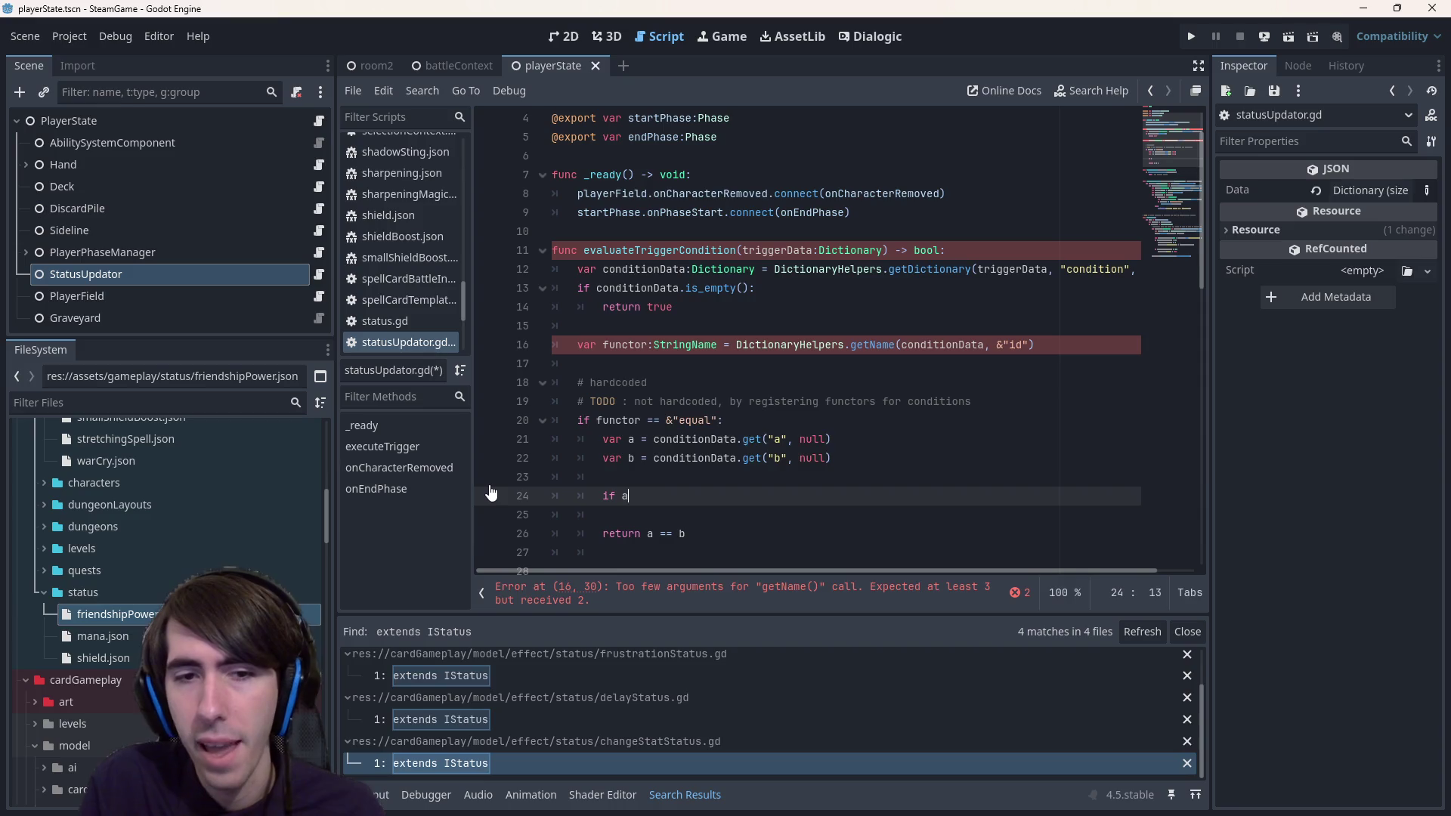
pyautogui.write(' is')
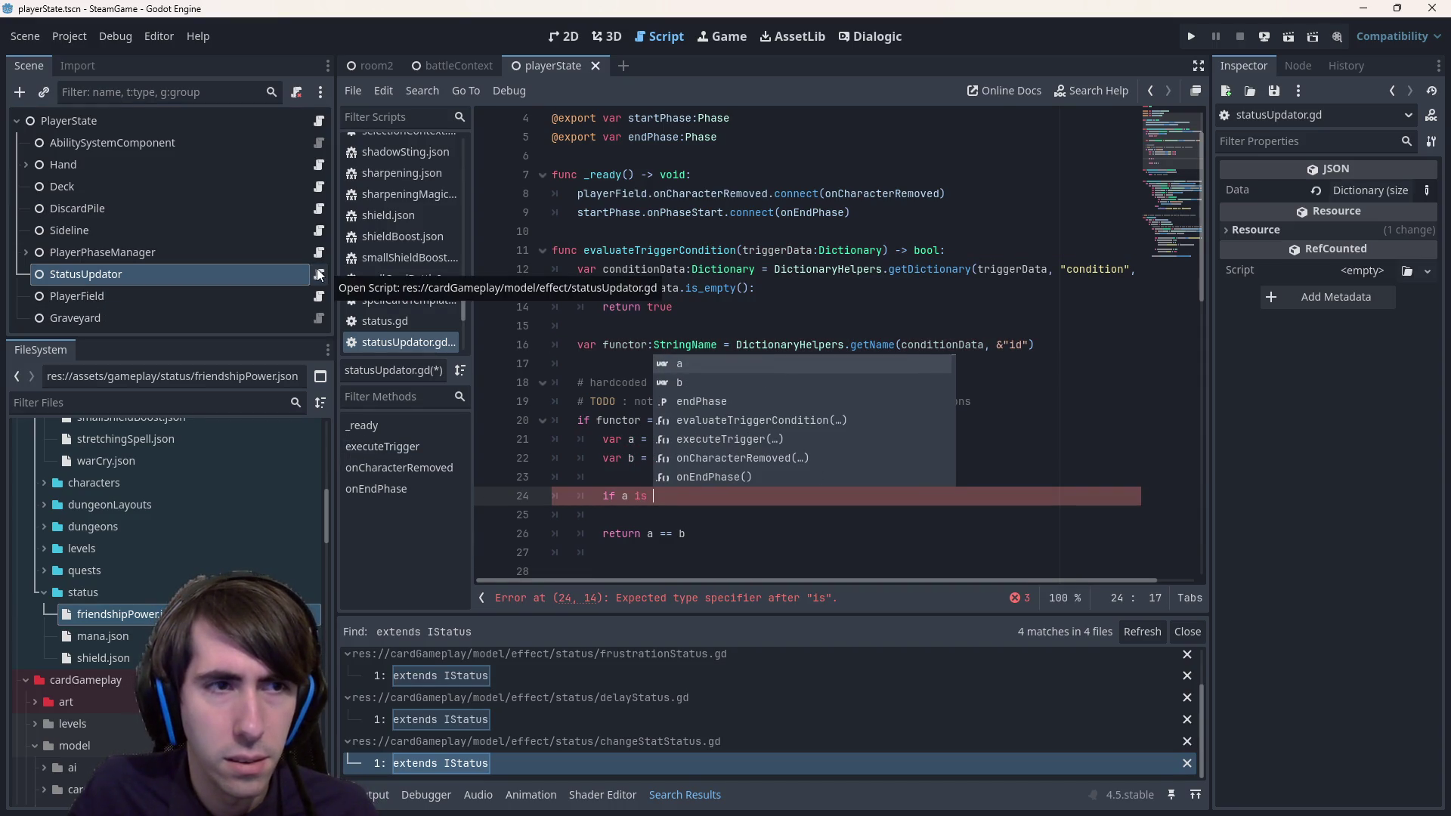
# - Review friendshipPower.json's 'equal' condition and its nbAllies value
pyautogui.doubleClick(117, 614)
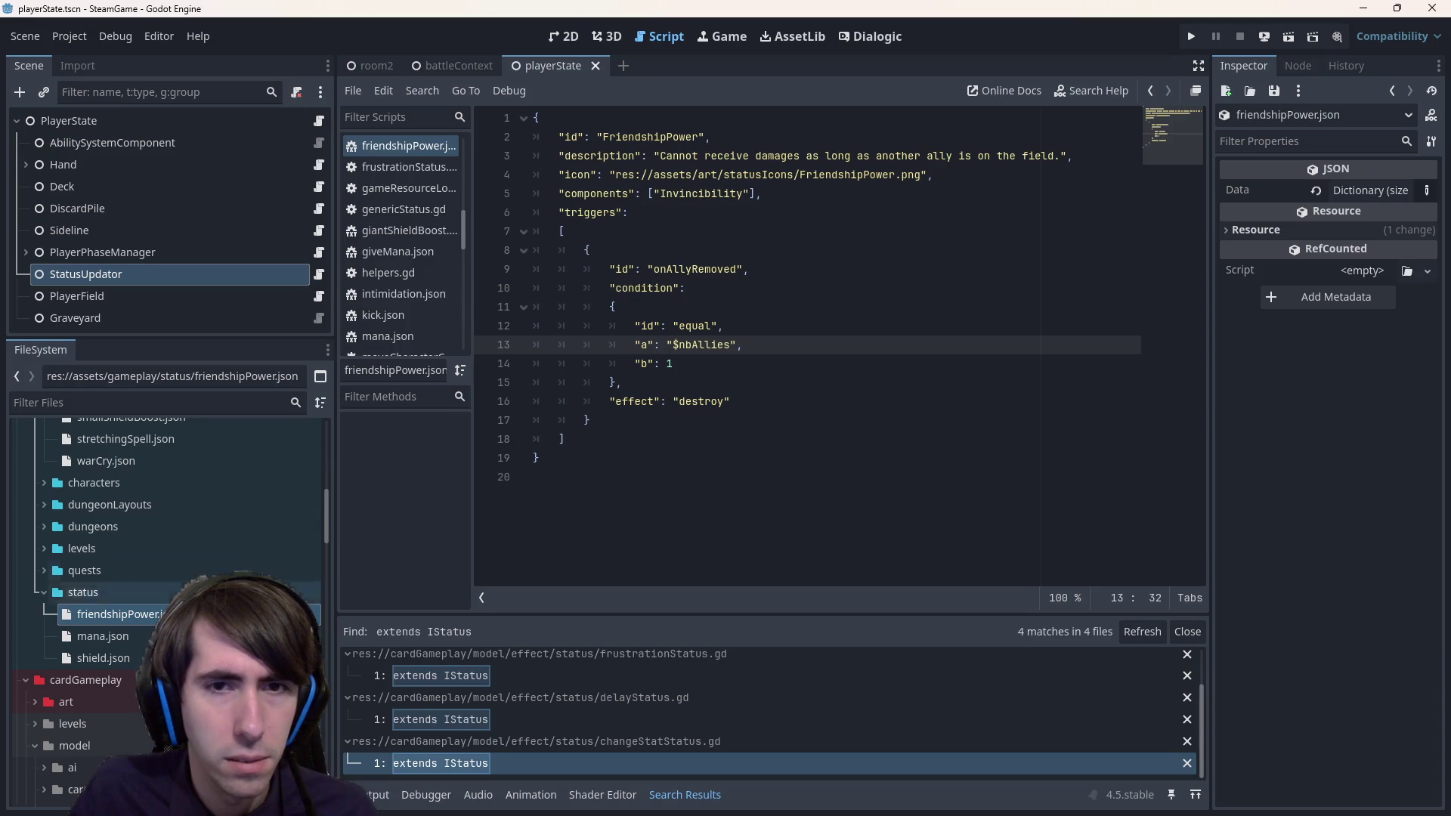
pyautogui.click(742, 359)
pyautogui.doubleClick(708, 328)
pyautogui.doubleClick(711, 347)
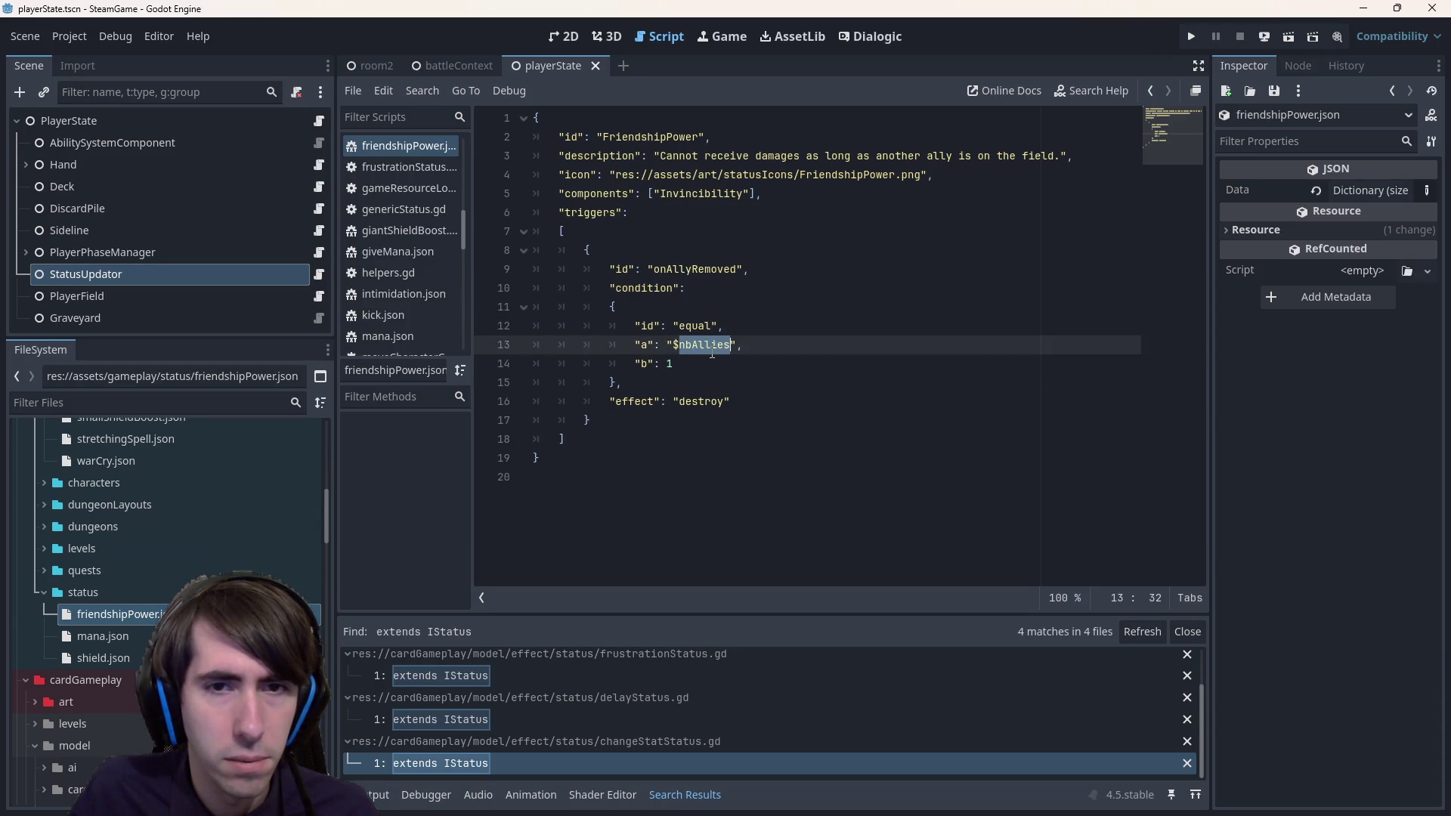
# - Back in statusUpdator.gd, select the unfinished if lines and place the caret above evaluateTriggerCondition
pyautogui.click(320, 274)
pyautogui.press('Escape')
pyautogui.click(658, 476)
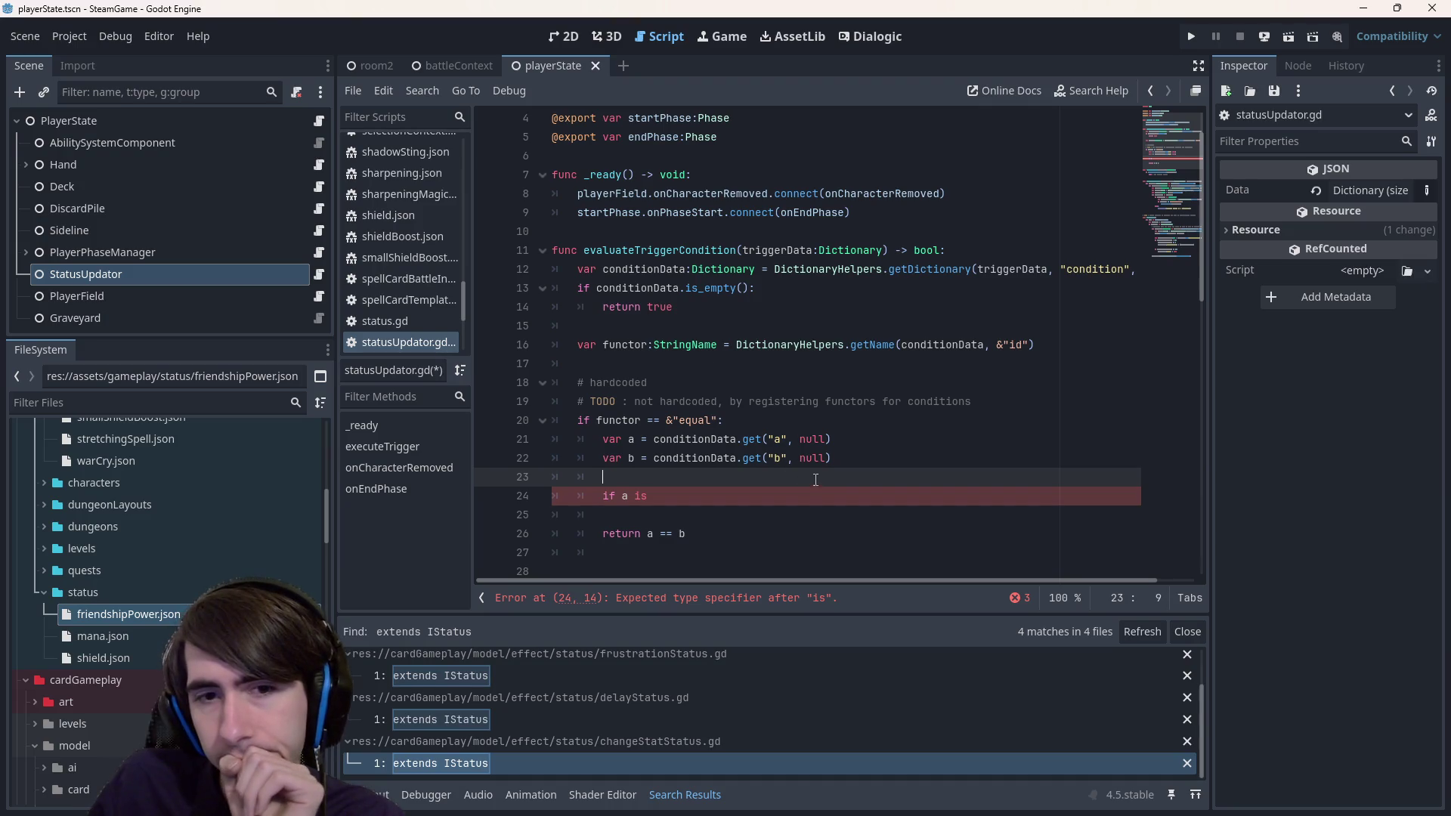
pyautogui.moveTo(654, 495)
pyautogui.mouseDown()
pyautogui.moveTo(528, 500)
pyautogui.moveTo(520, 484)
pyautogui.mouseUp()
pyautogui.click(714, 230)
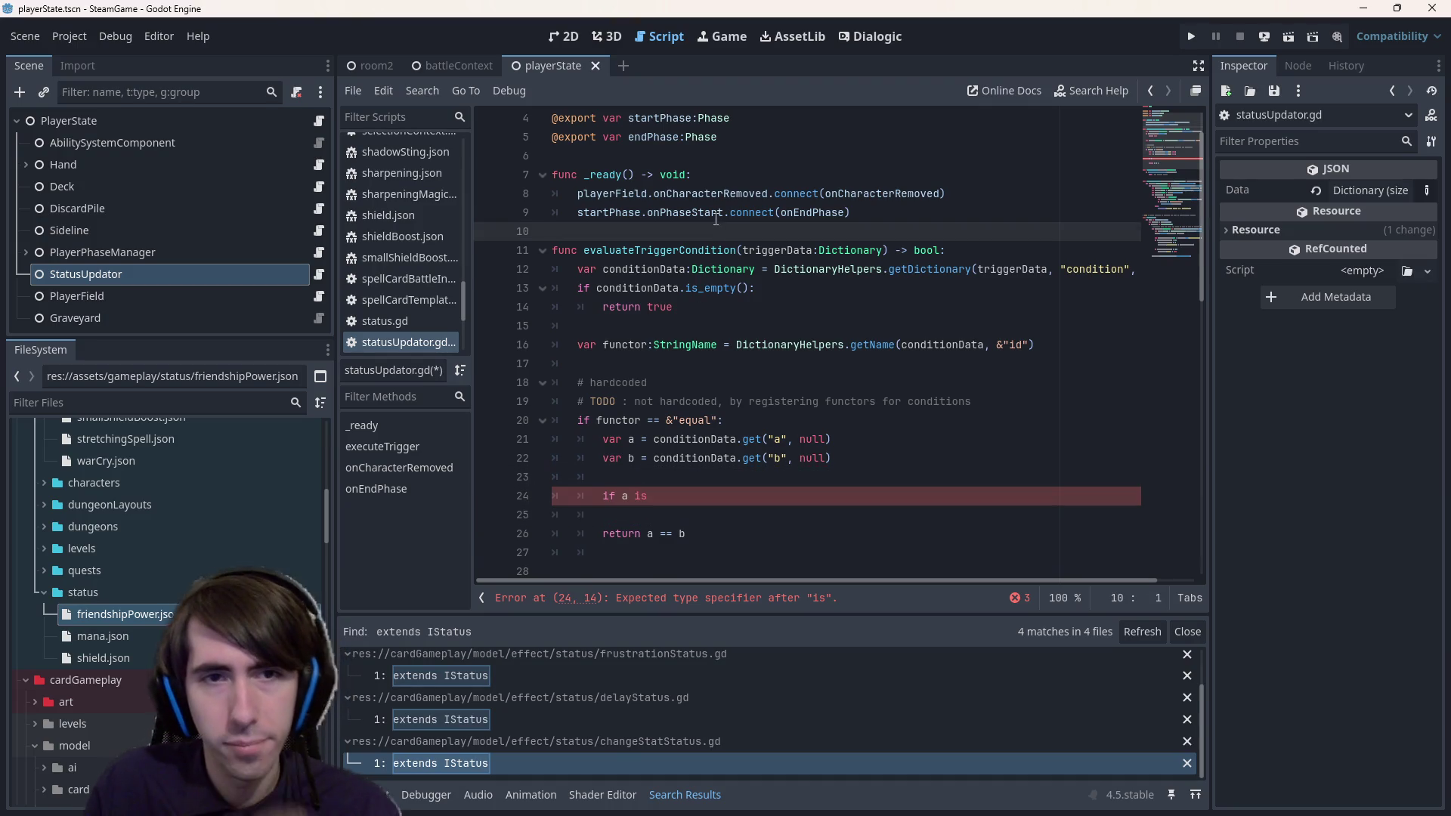
# - Add a stub 'func evaluateVariable(a:StringName) -> Variant' that returns a
pyautogui.press('Return')
pyautogui.press('Return')
pyautogui.press('Up')
pyautogui.write('func evaluateVariables(a:StringName):')
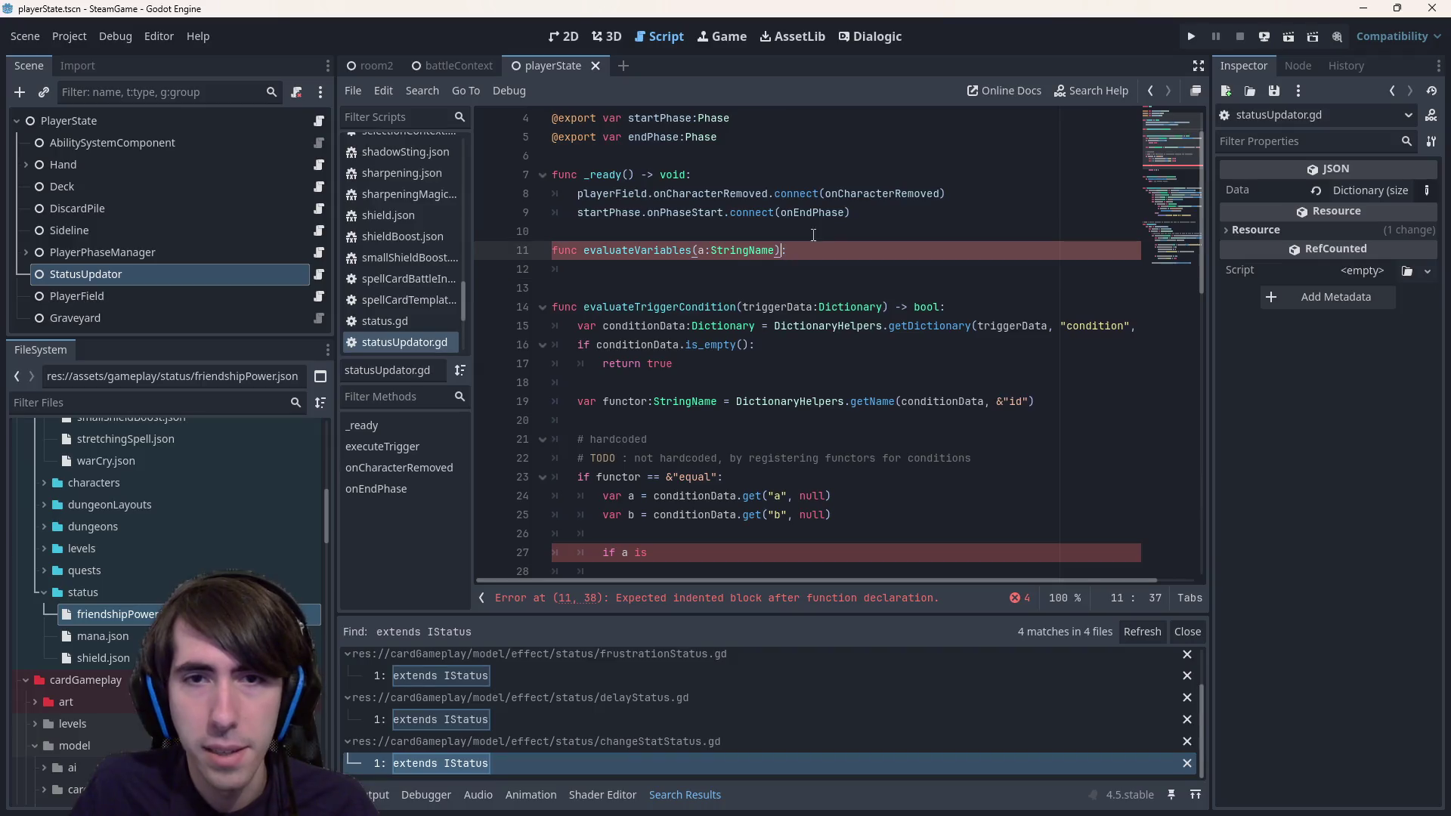
pyautogui.write(' -')
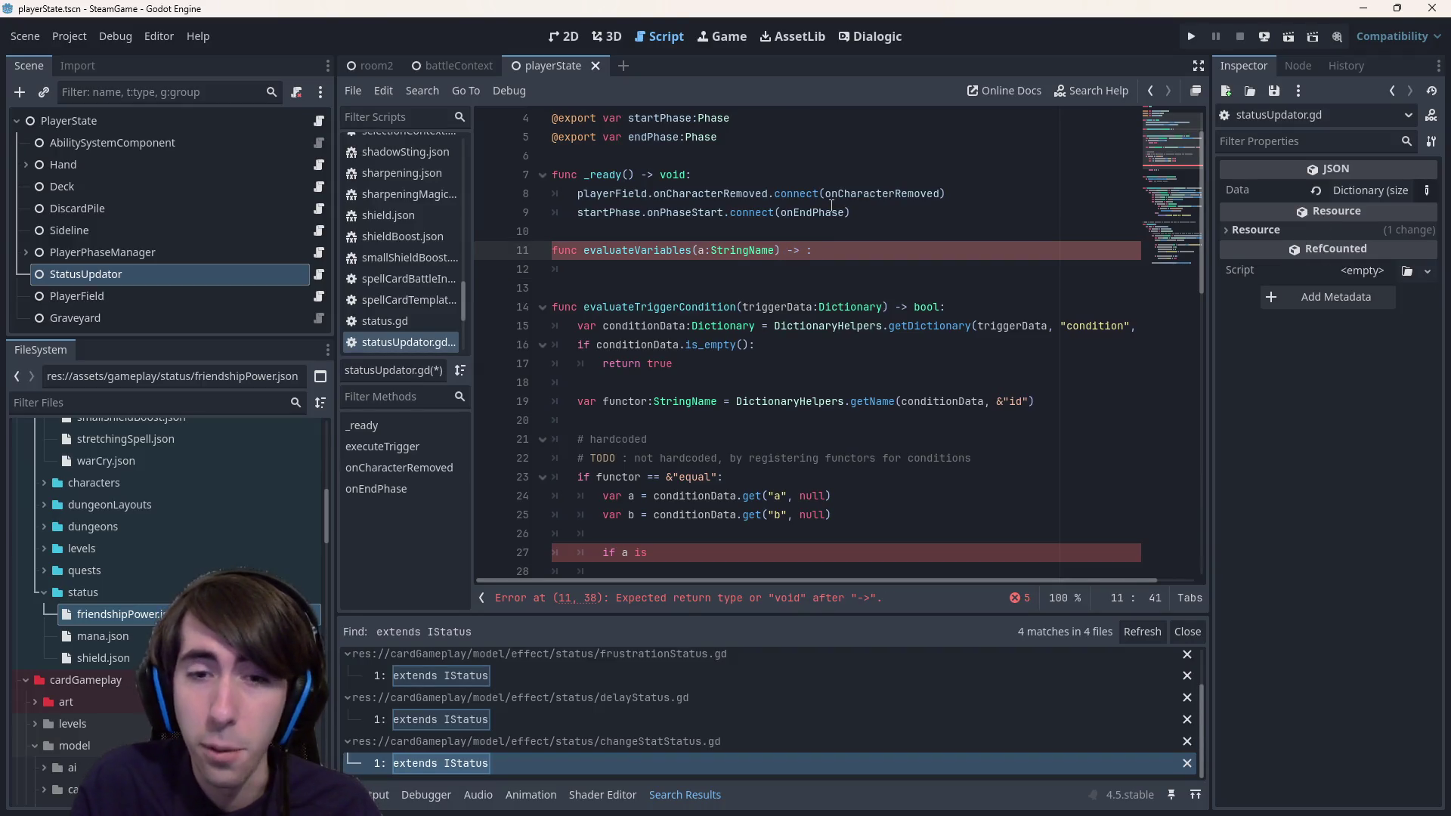
pyautogui.write('Variant')
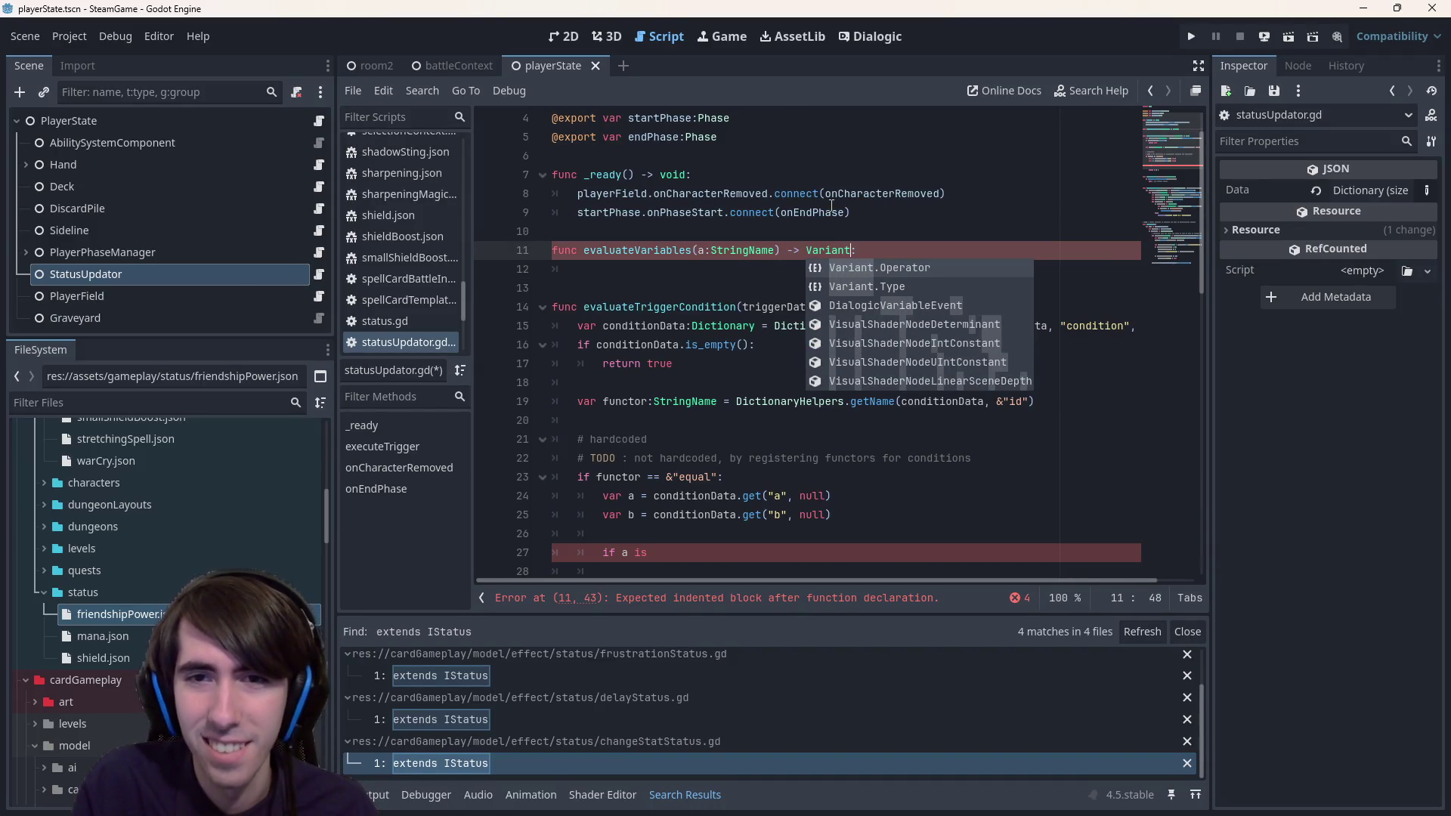
pyautogui.hotkey('ctrl', 's')
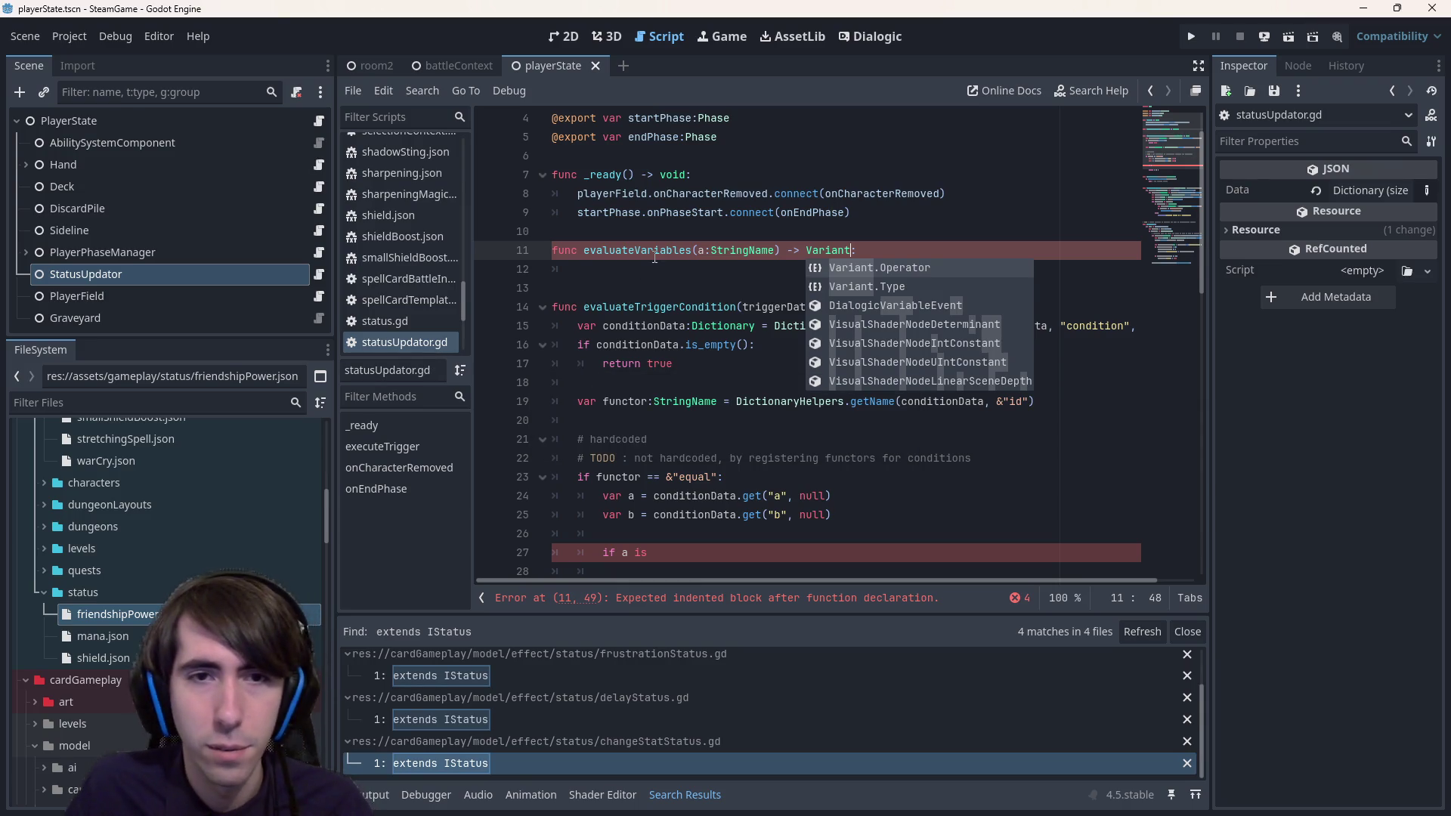
pyautogui.press('Return')
pyautogui.write('return a')
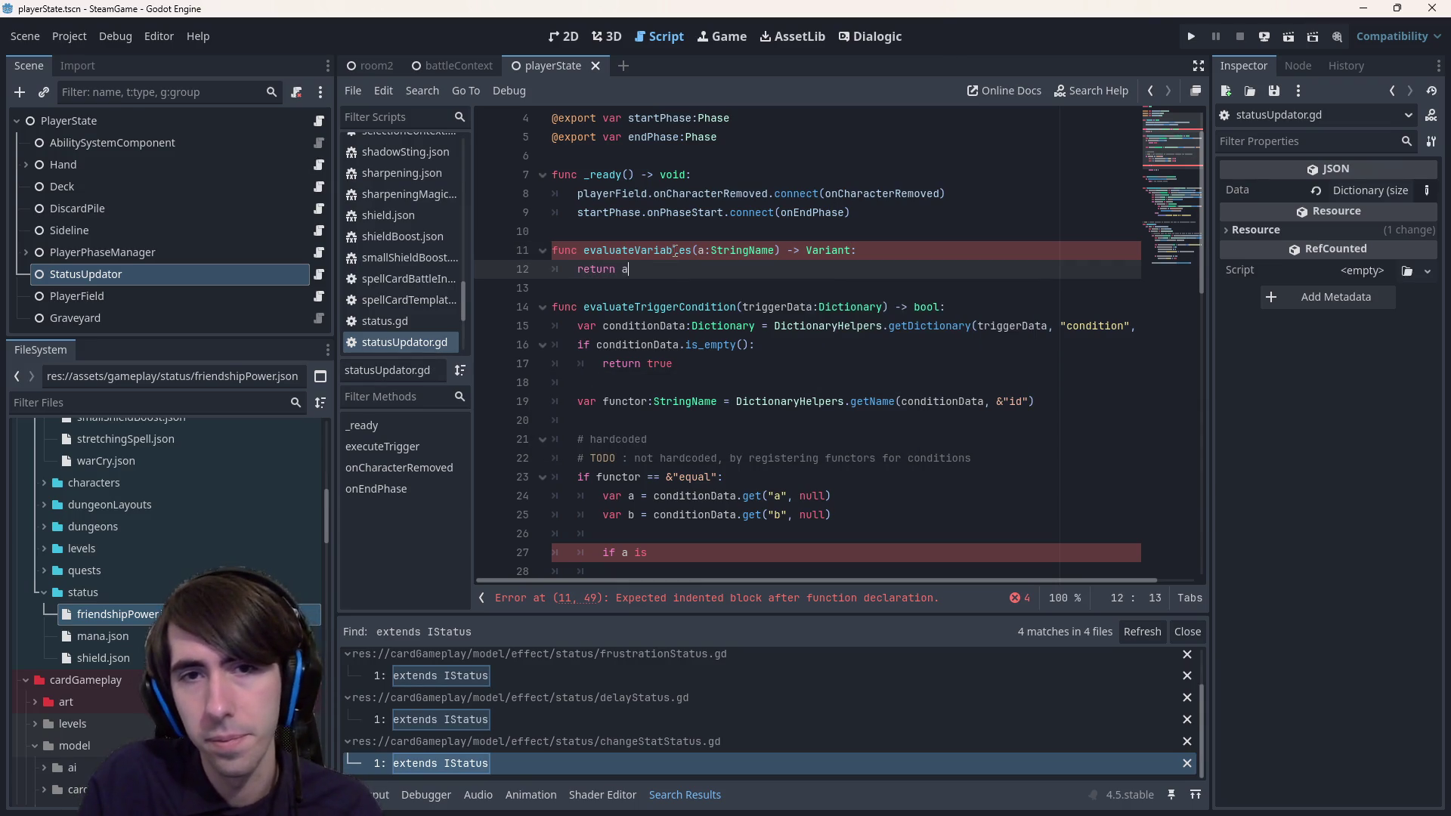
pyautogui.doubleClick(675, 251)
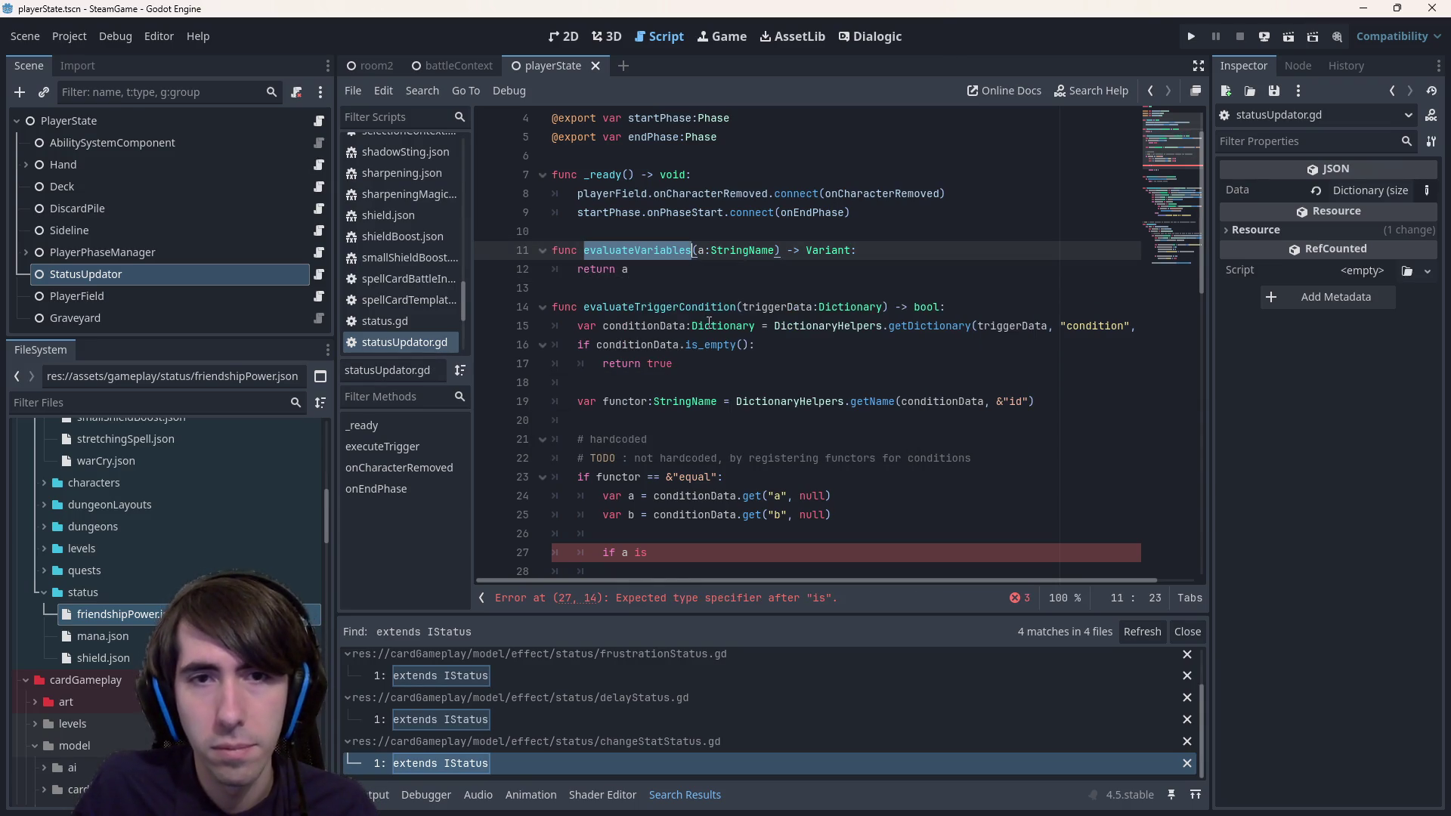
pyautogui.click(693, 258)
pyautogui.press('BackSpace')
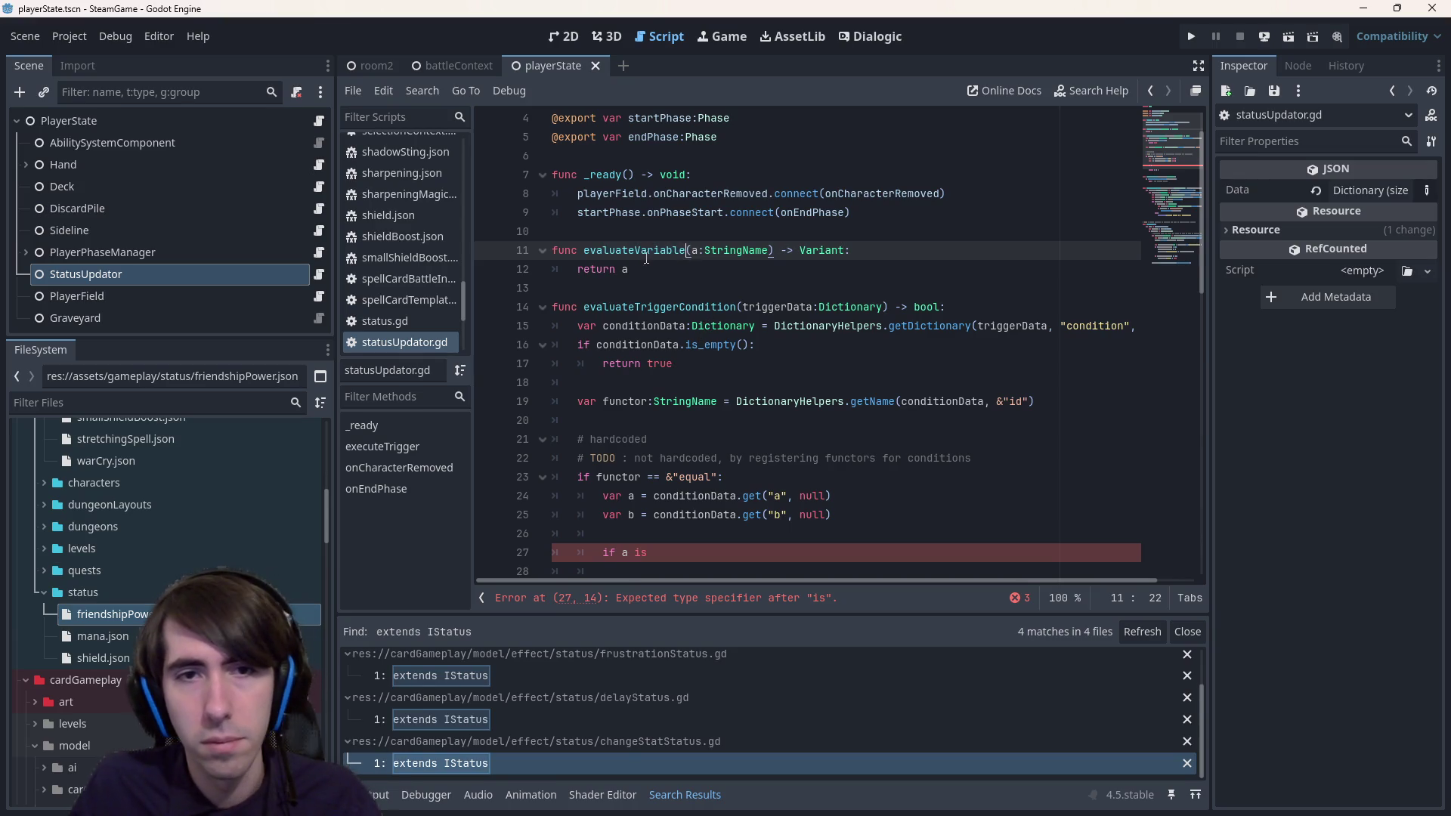
# - Wrap both conditionData.get calls in evaluateVariable() and delete the unfinished 'if a is' line
pyautogui.scroll(-1, 696, 494)
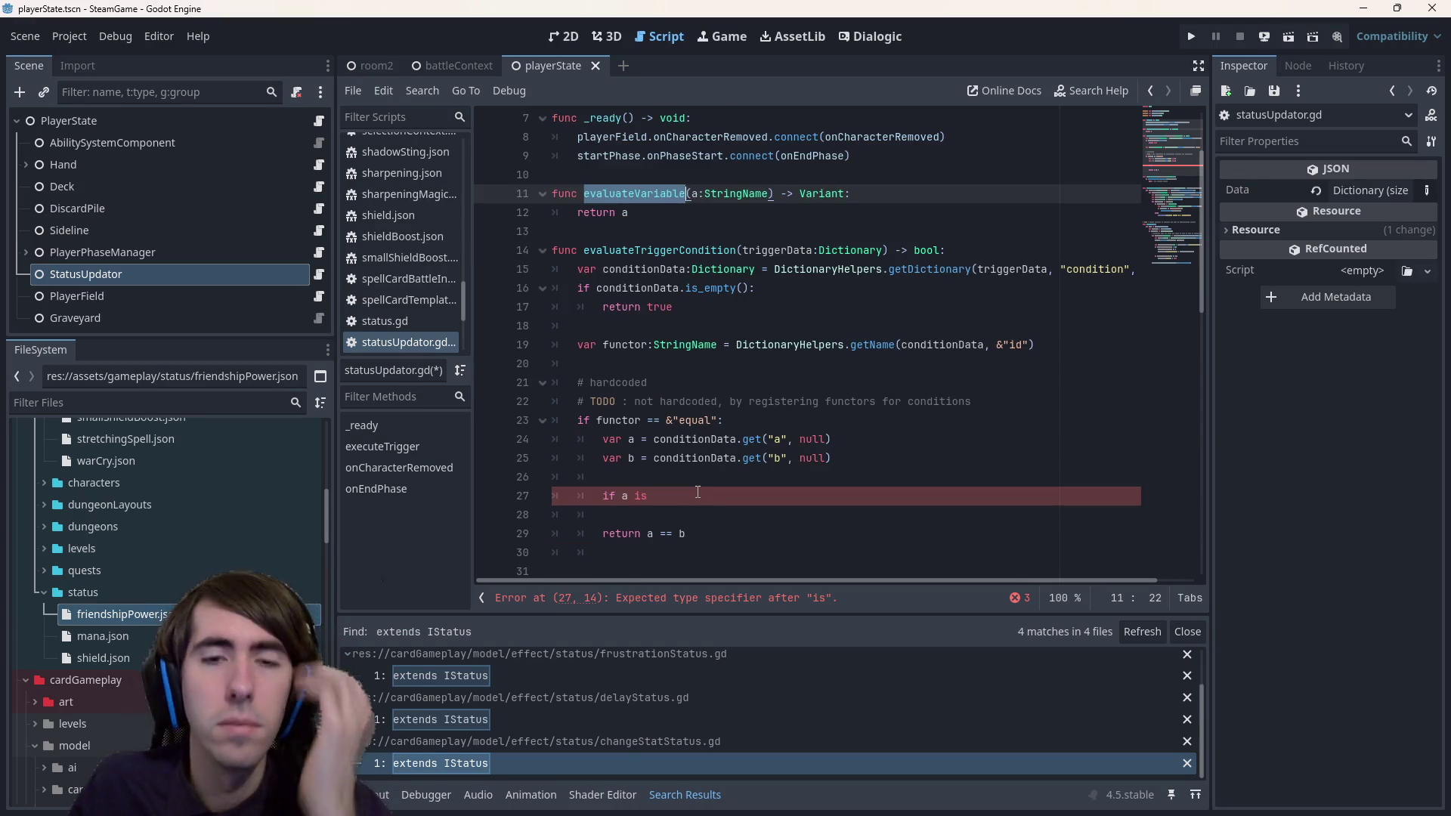
pyautogui.click(655, 439)
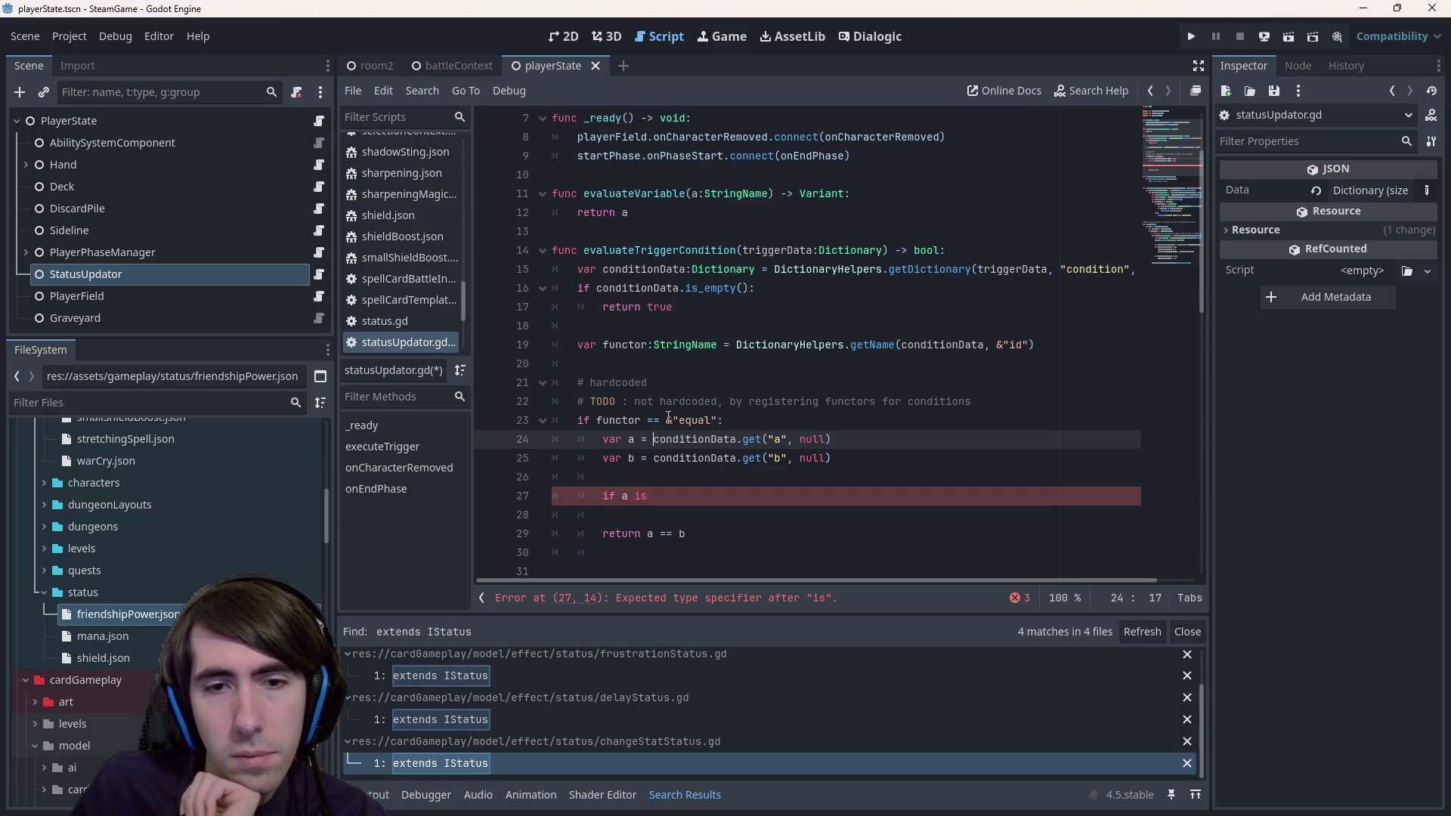
pyautogui.write('evaluateVariable(')
pyautogui.press('Down')
pyautogui.write('evaluateVariable(')
pyautogui.press('End')
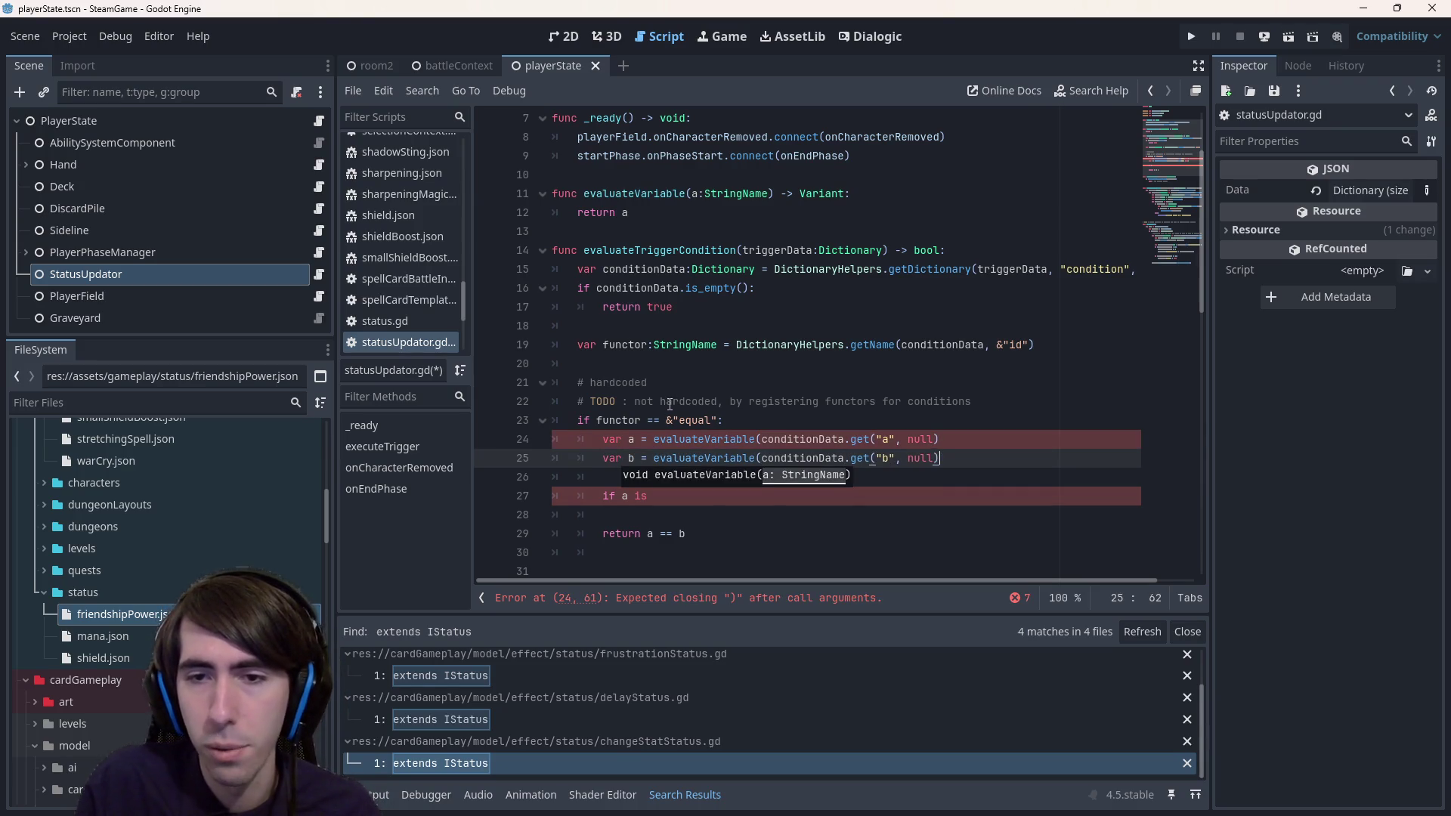
pyautogui.write(')')
pyautogui.press('Up')
pyautogui.write(')')
pyautogui.moveTo(726, 521); pyautogui.dragTo(521, 473)
pyautogui.press('BackSpace')
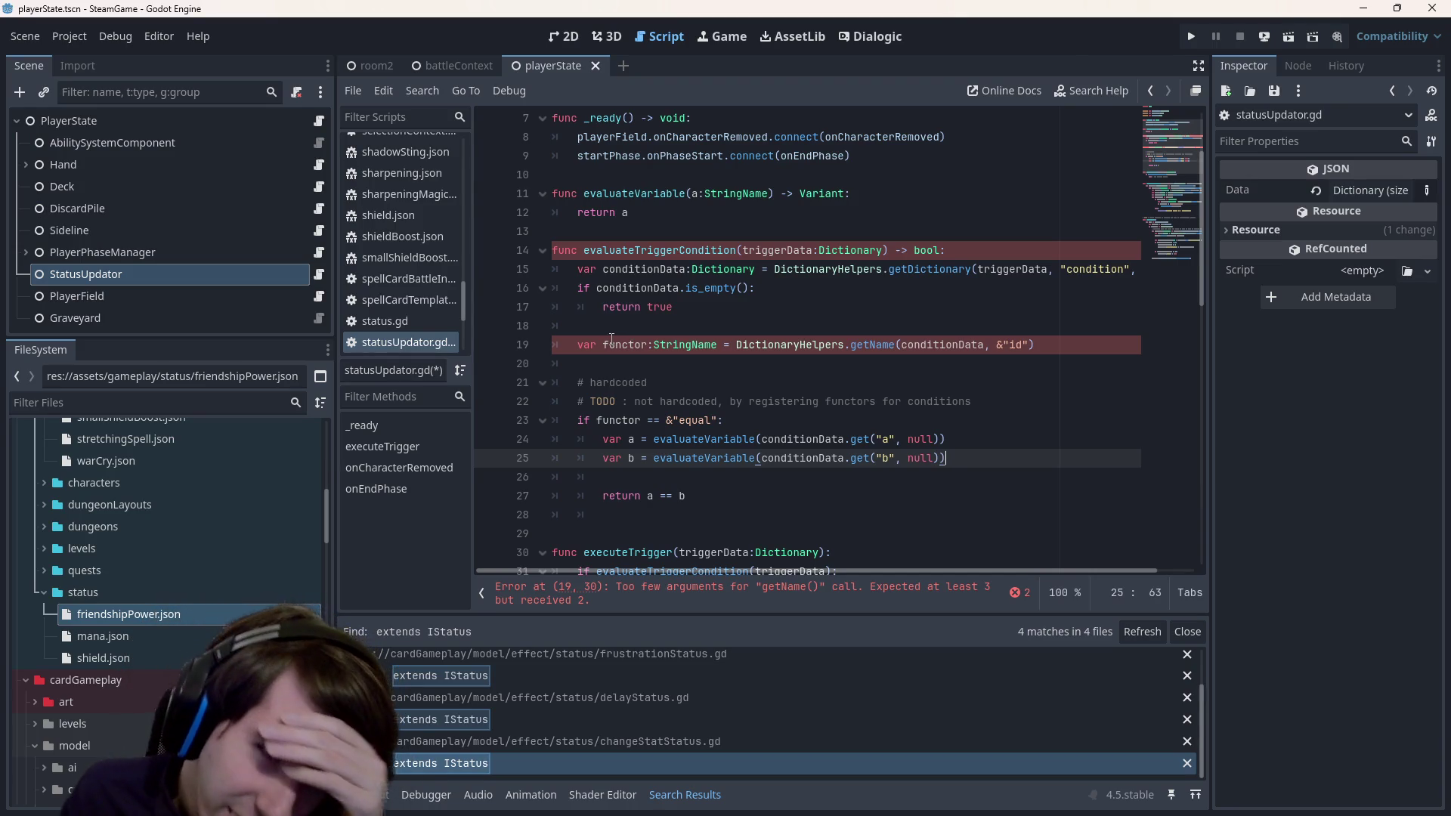
pyautogui.scroll(2, 156, 589)
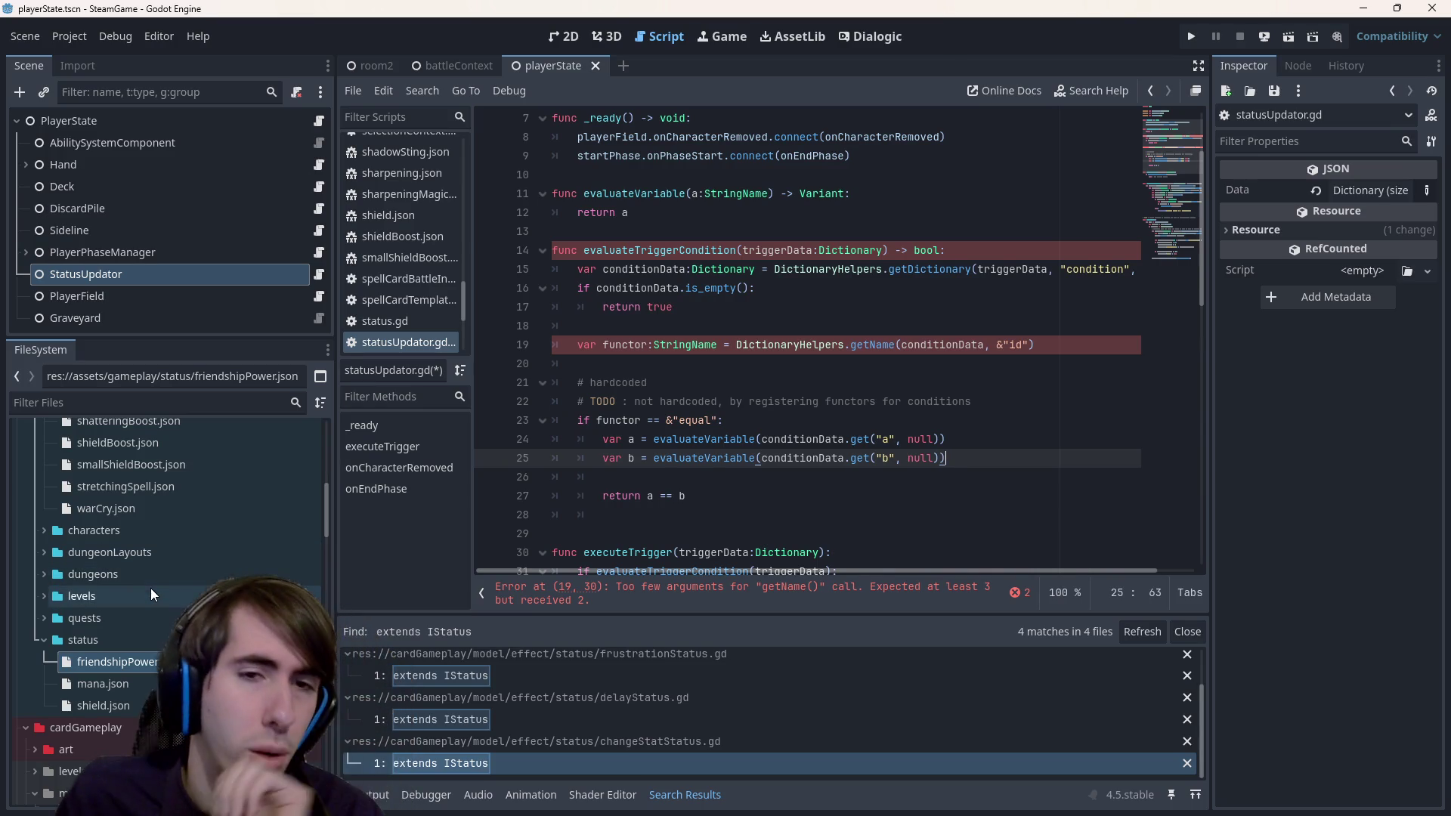
pyautogui.click(670, 210)
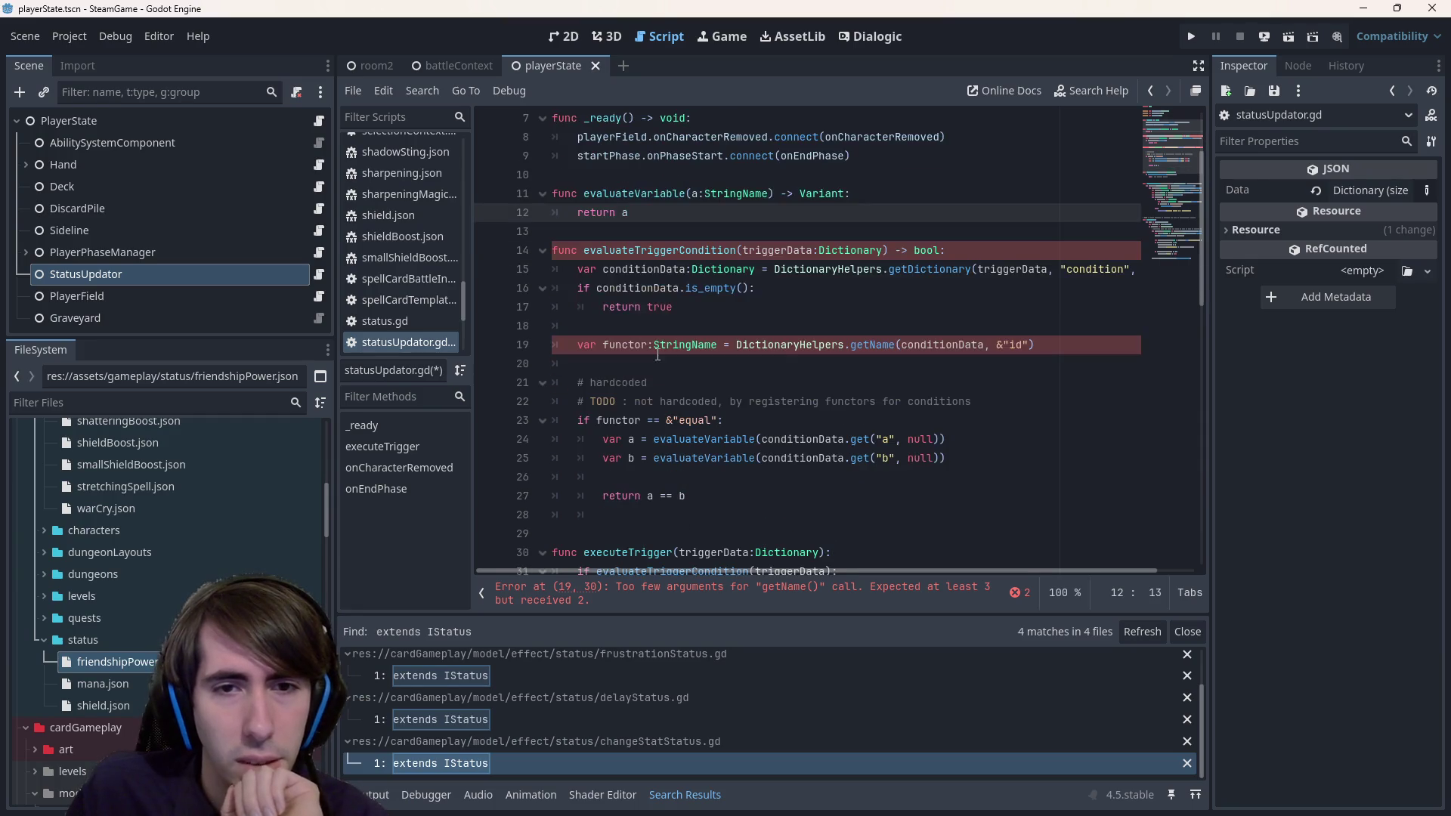
# - Add 'if a is String:' above return a, drop the StringName type from parameter a, and save
pyautogui.scroll(1, 654, 269)
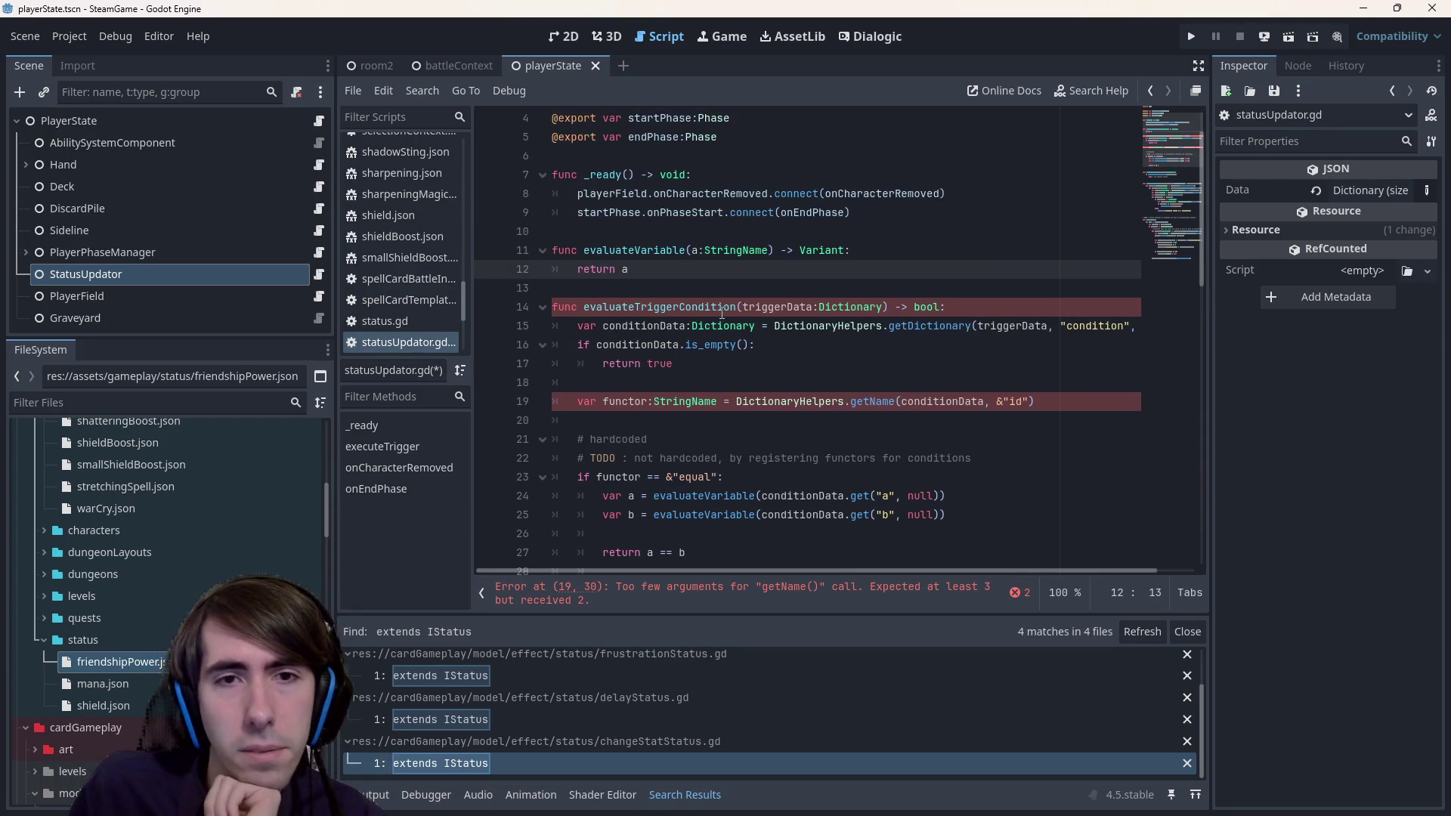
pyautogui.click(698, 250)
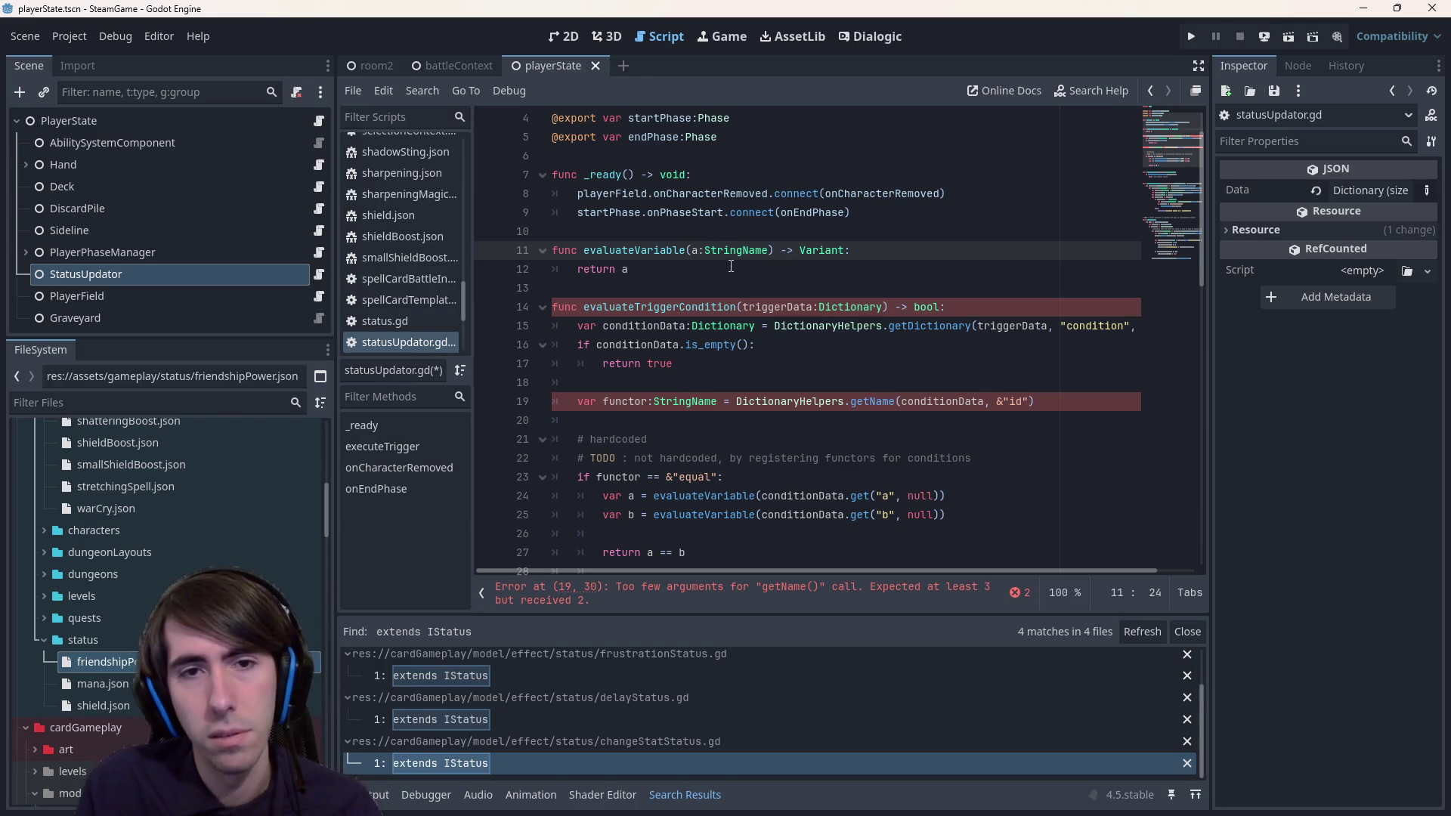
pyautogui.press('Down')
pyautogui.press('Left')
pyautogui.hotkey('ctrl', 'shift', 'Return')
pyautogui.hotkey('ctrl', 'shift', 'Return')
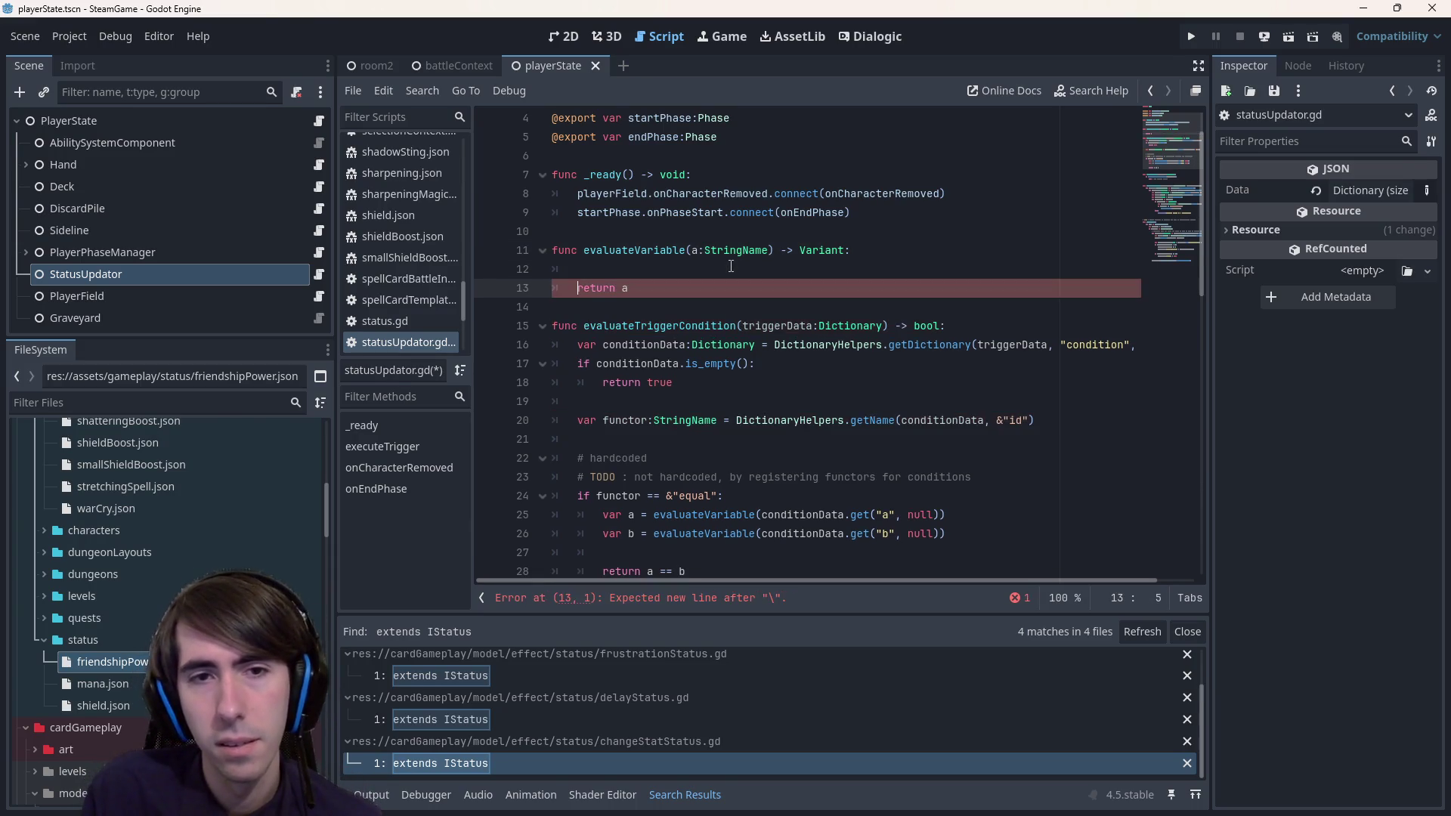
pyautogui.write('if a ')
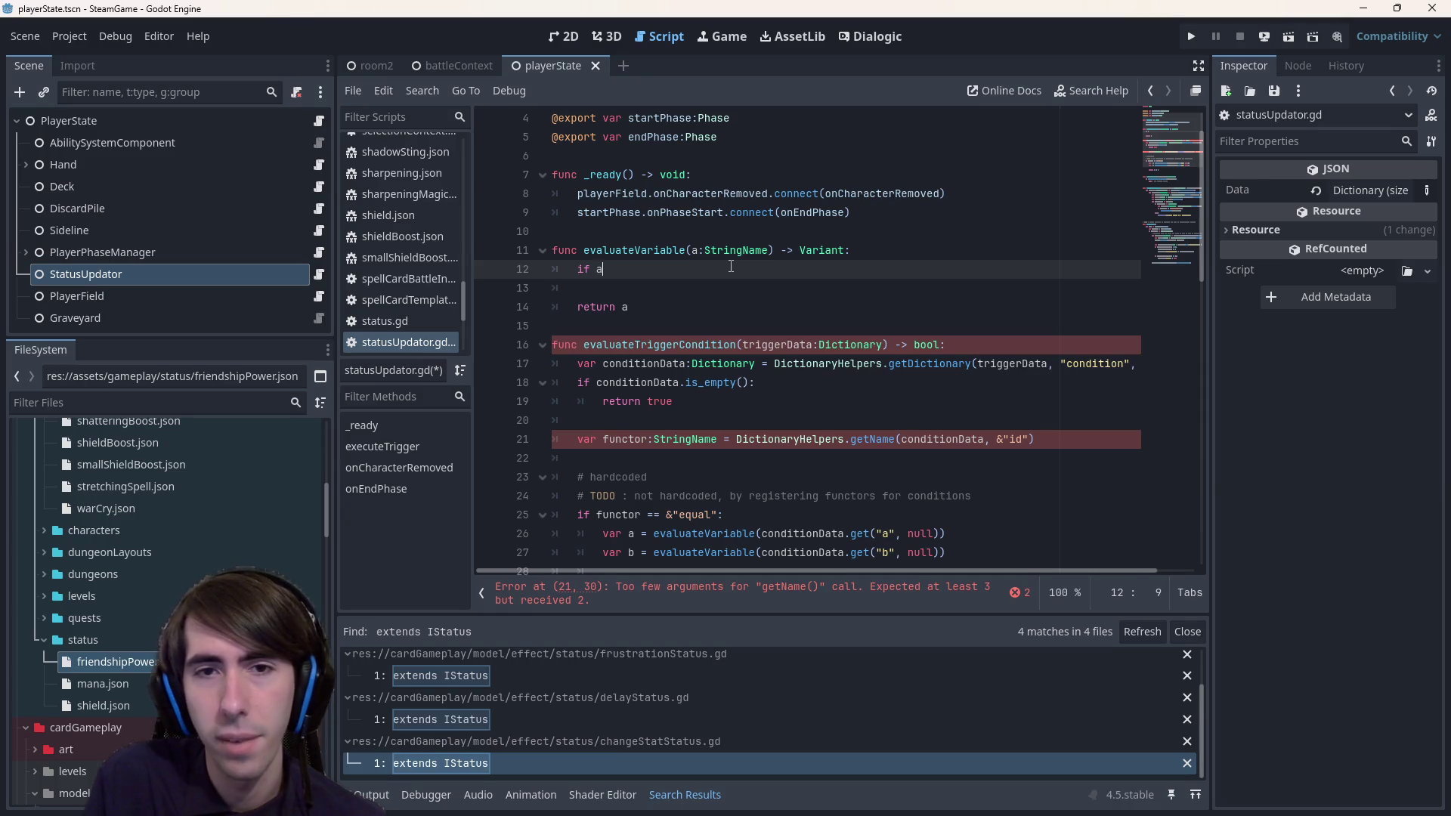
pyautogui.write('is ')
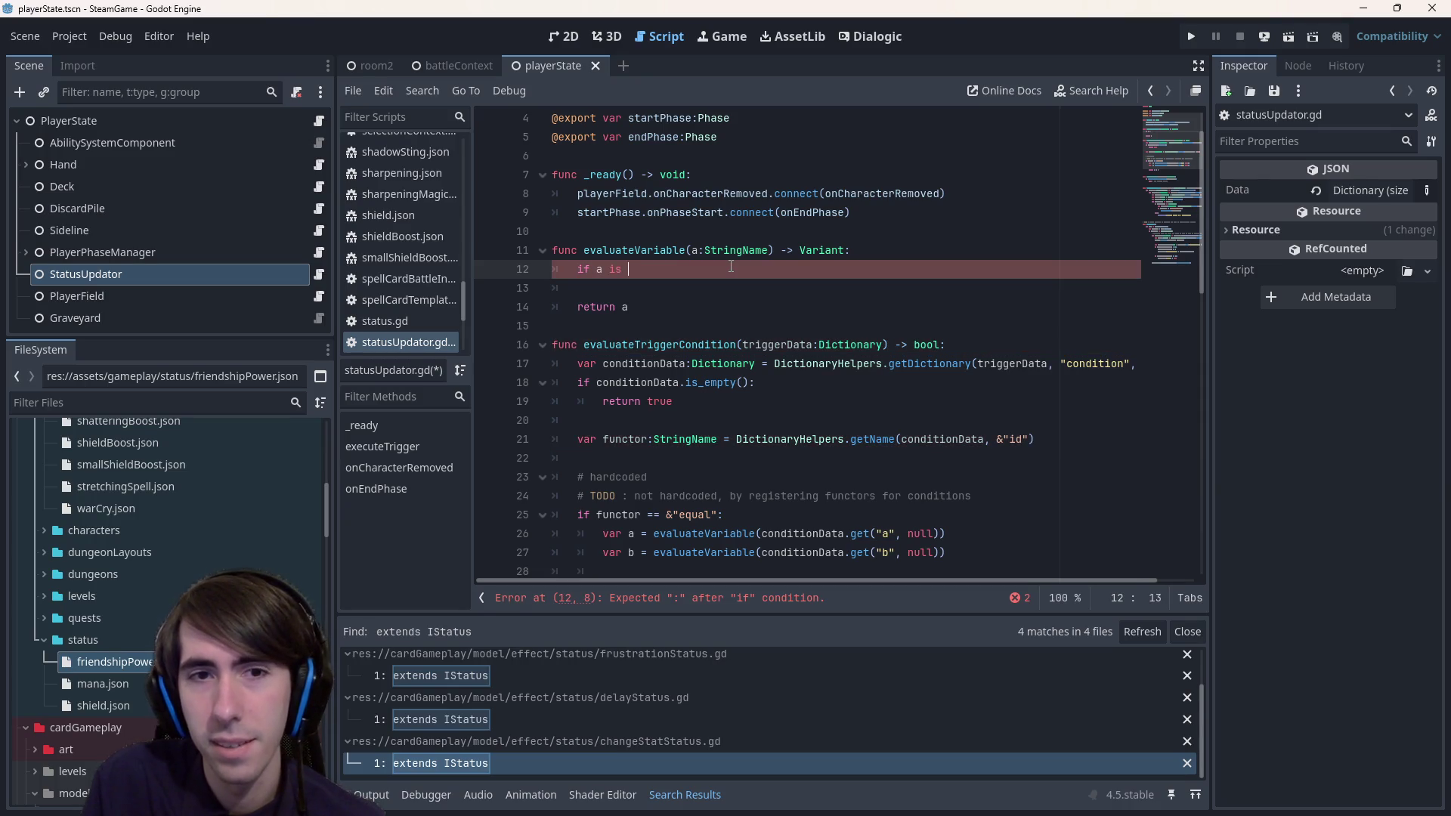
pyautogui.write('String:')
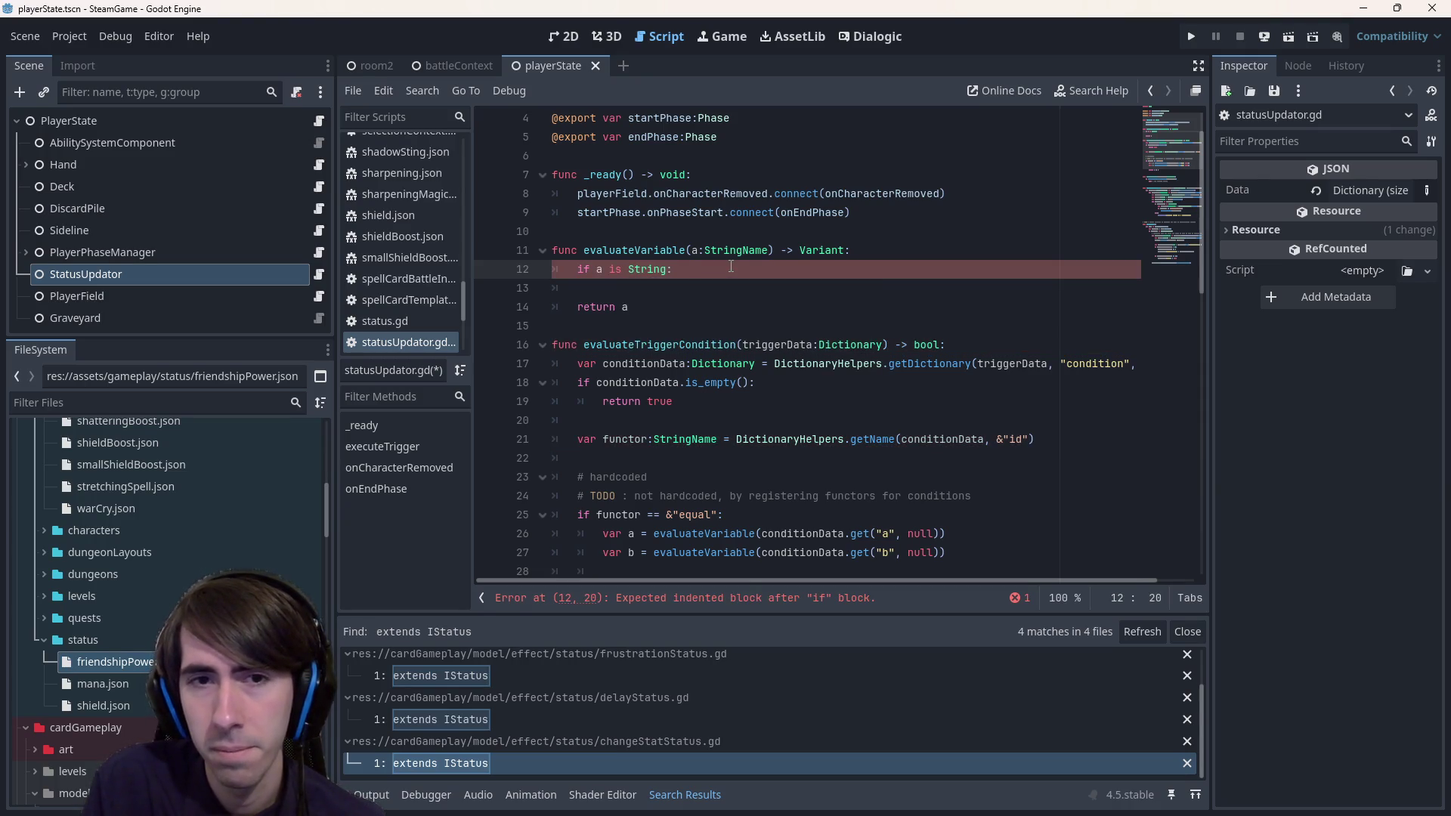
pyautogui.press('Up')
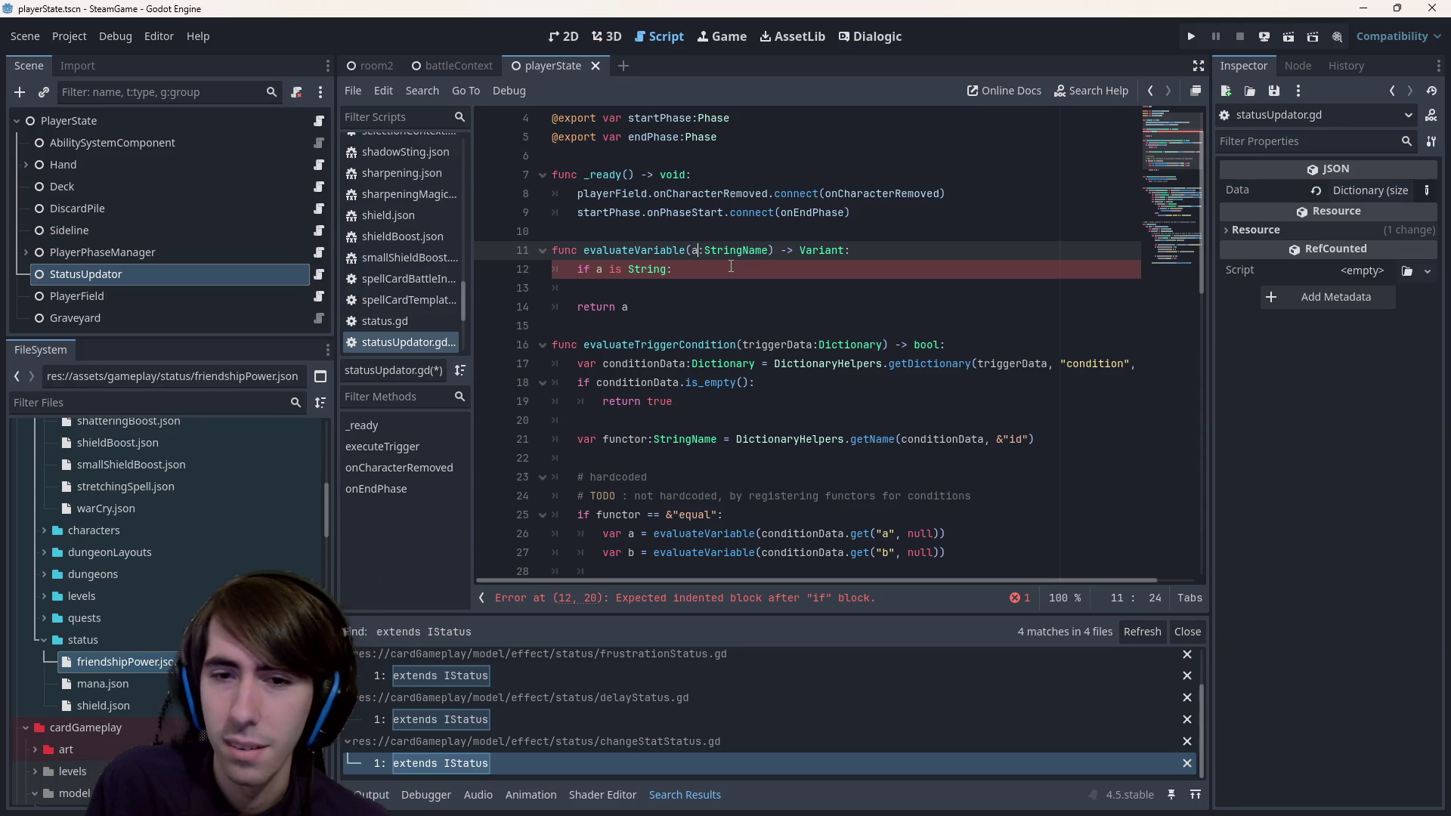
pyautogui.hotkey('ctrl', 'BackSpace')
pyautogui.hotkey('ctrl', 'BackSpace')
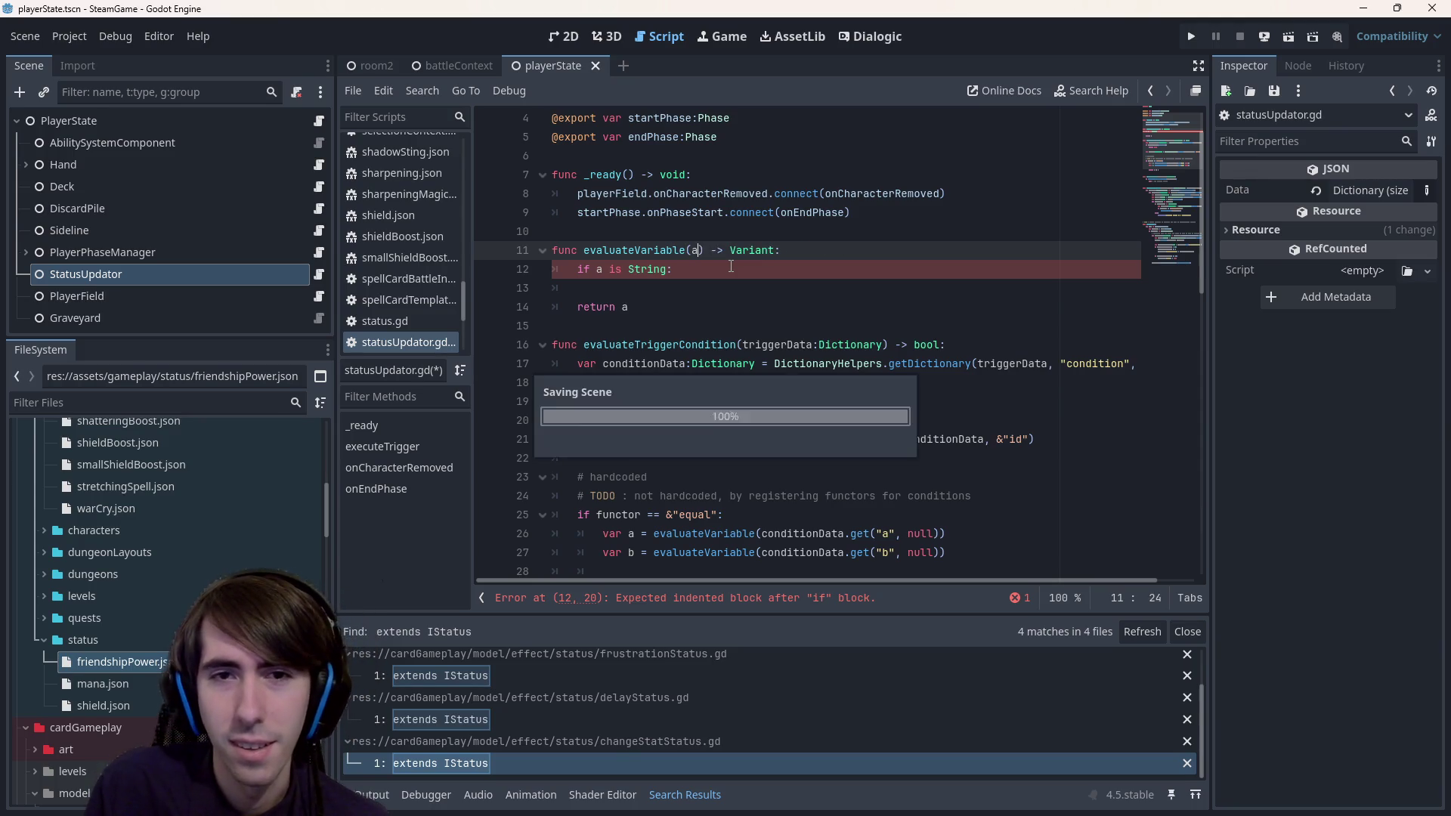
pyautogui.press('Down')
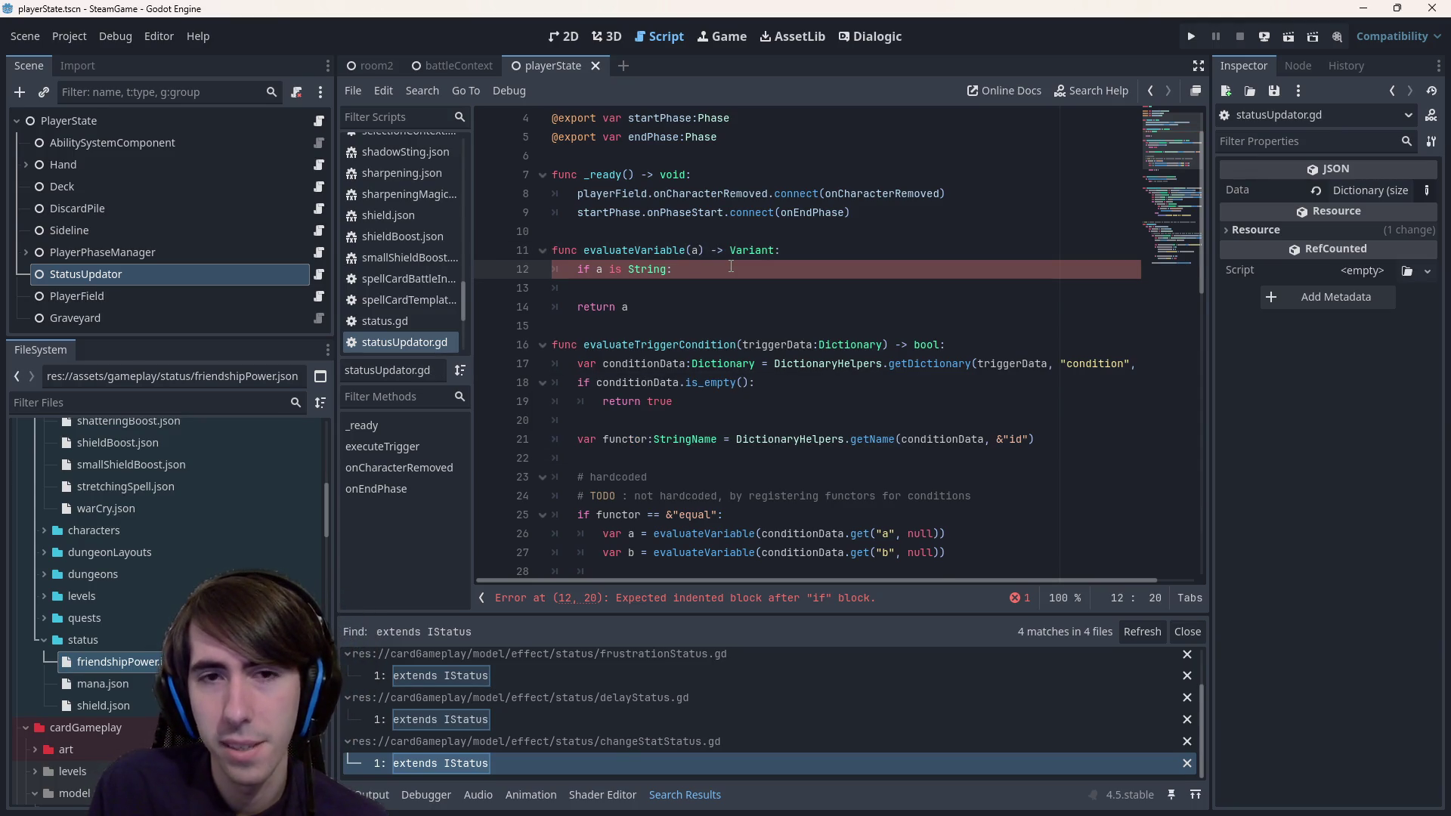
pyautogui.press('Return')
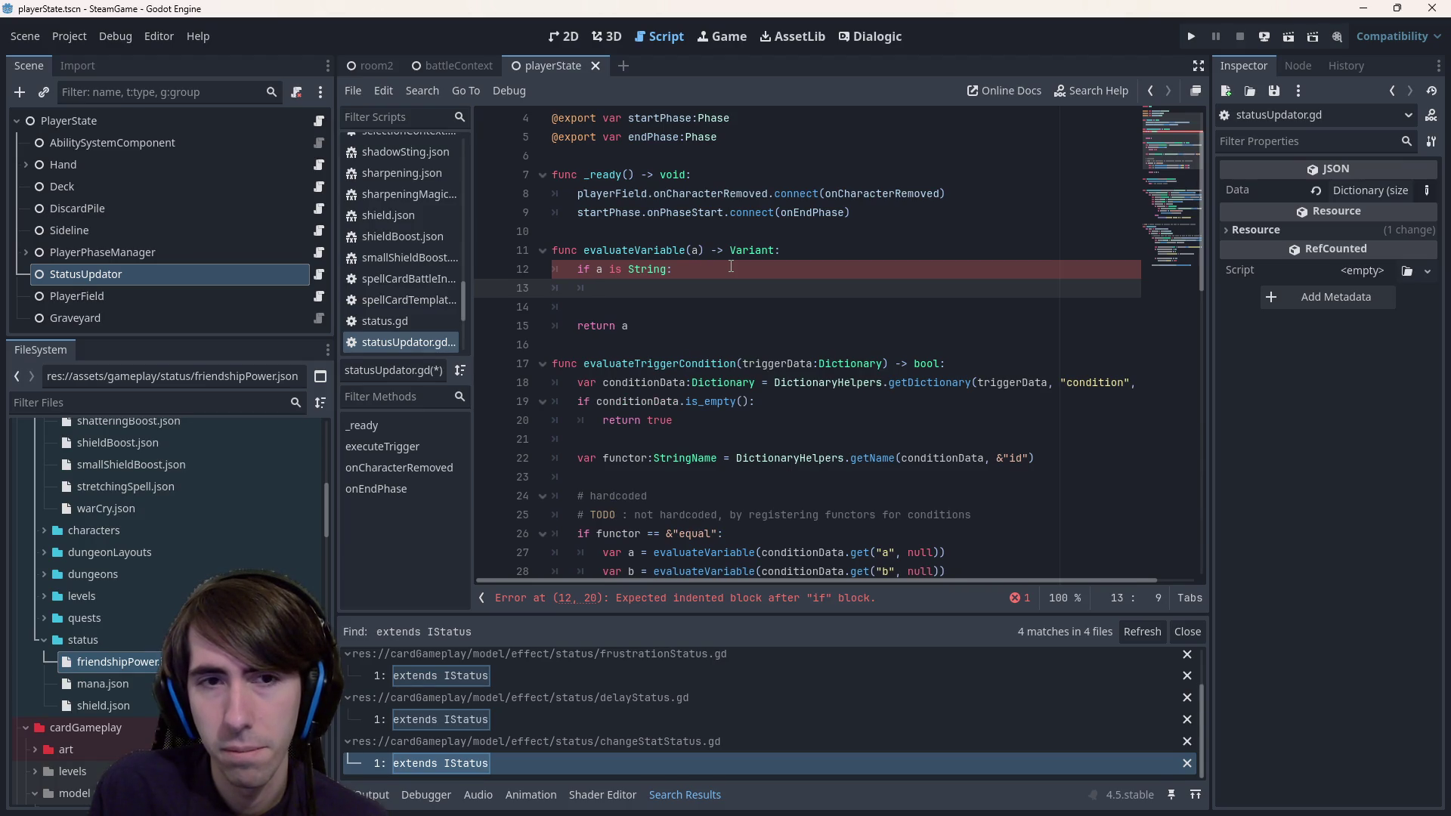
pyautogui.click(731, 266)
pyautogui.write('a')
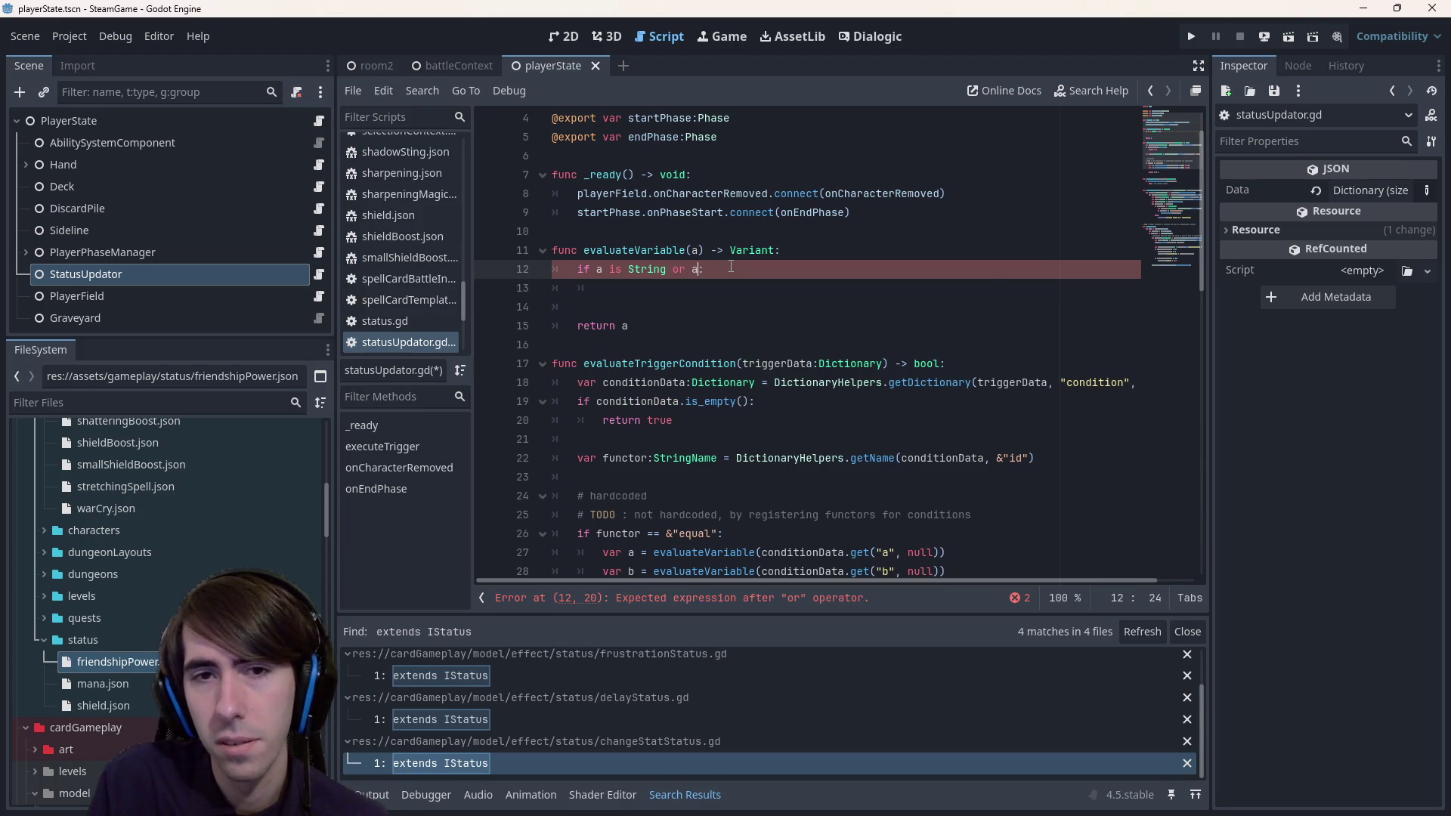
pyautogui.press('BackSpace')
pyautogui.press('BackSpace')
pyautogui.press('BackSpace')
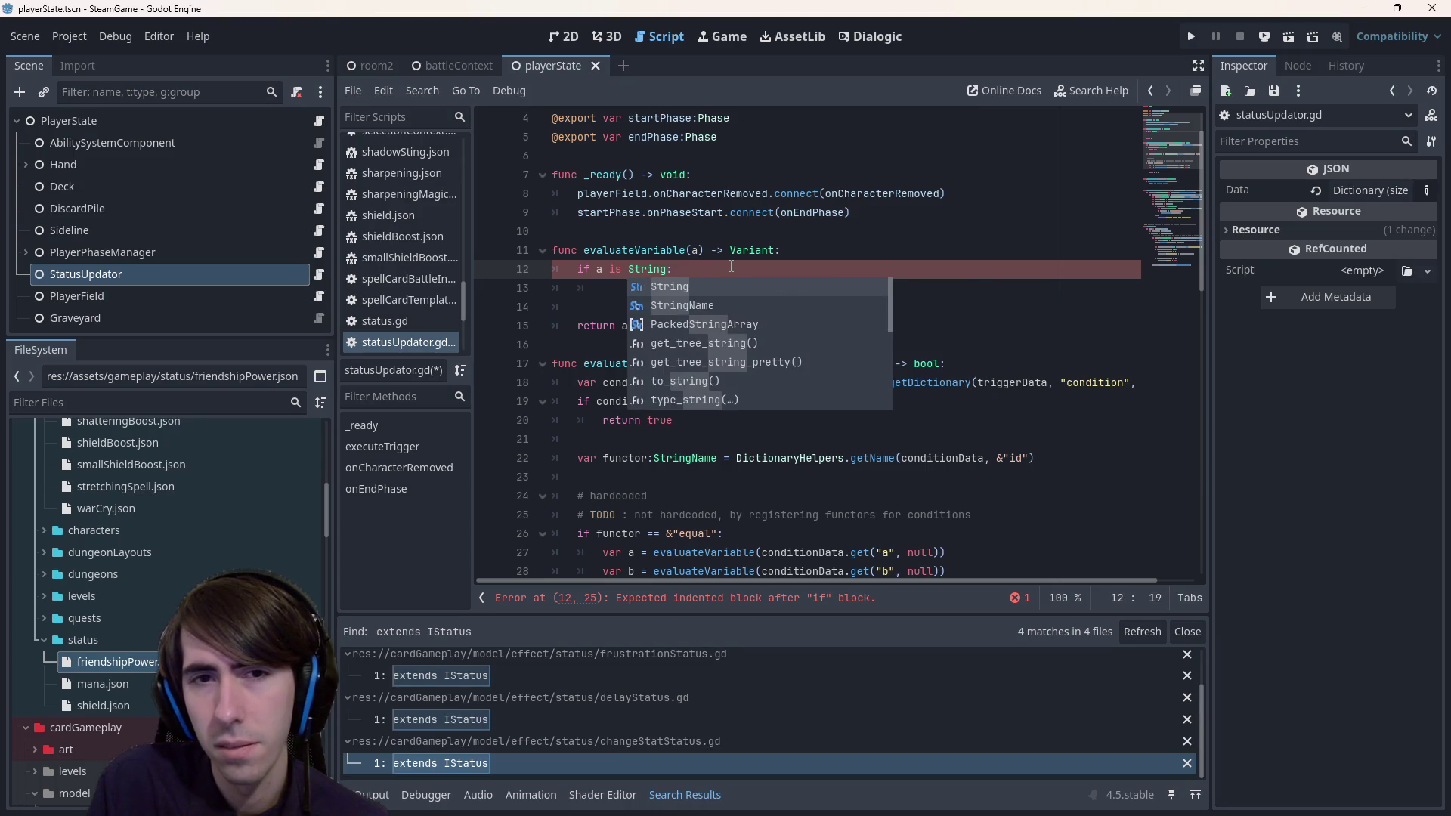
pyautogui.hotkey('ctrl', 's')
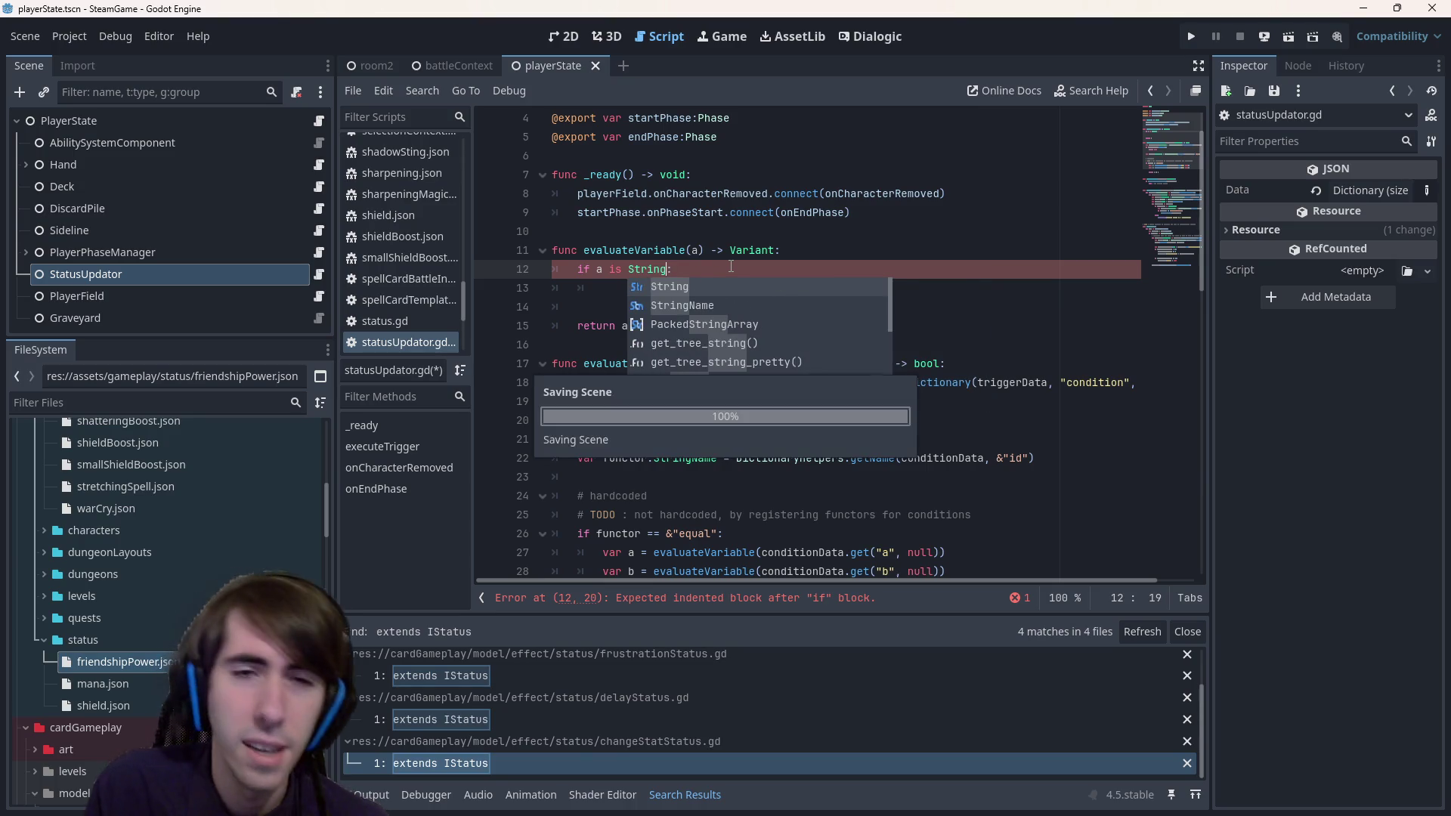
# - Try a[0] and a.get in the if body, erase them, and begin an 'if a .leng' length check
pyautogui.press('Escape')
pyautogui.press('Down')
pyautogui.write('a ')
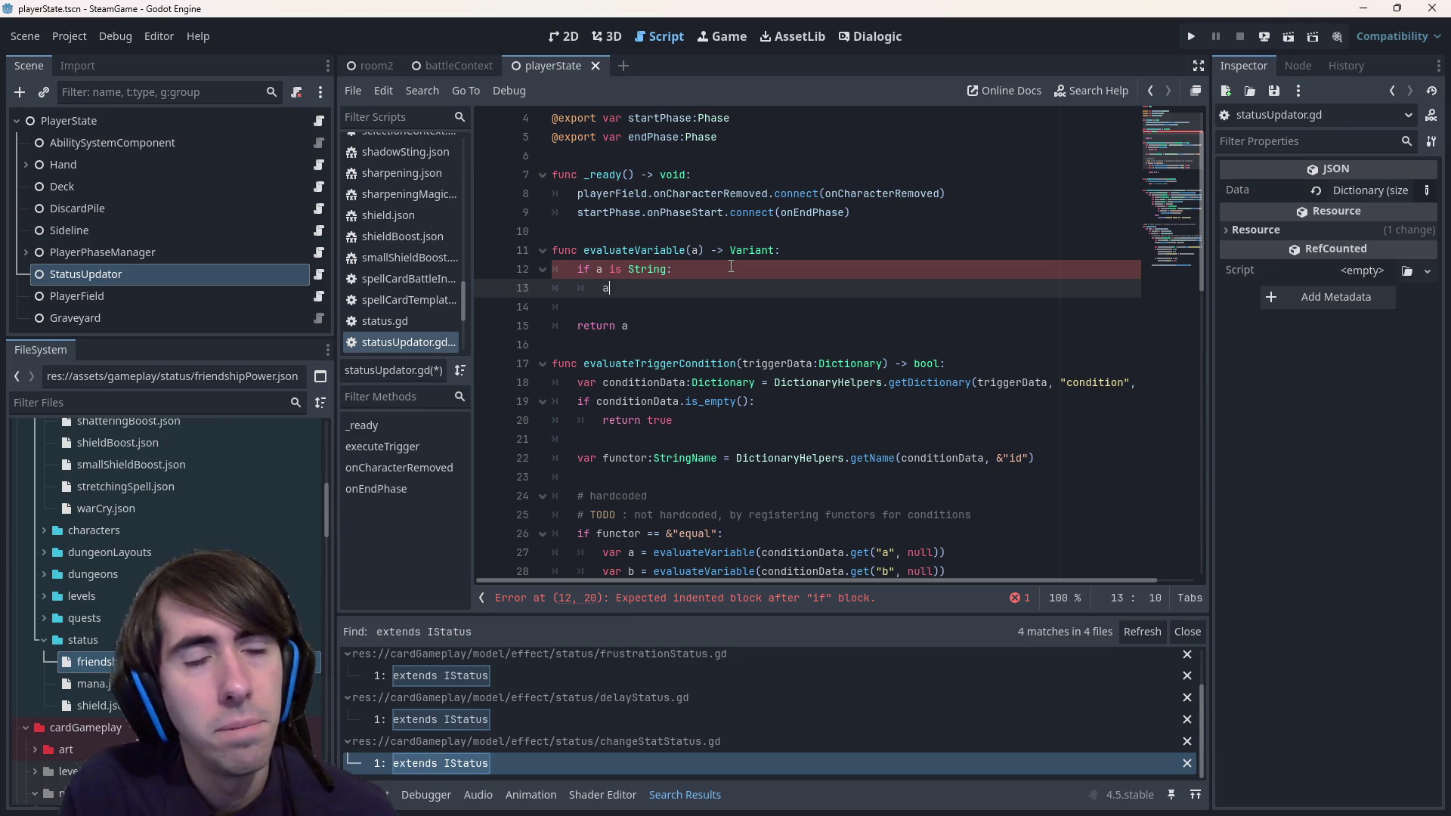
pyautogui.write('.')
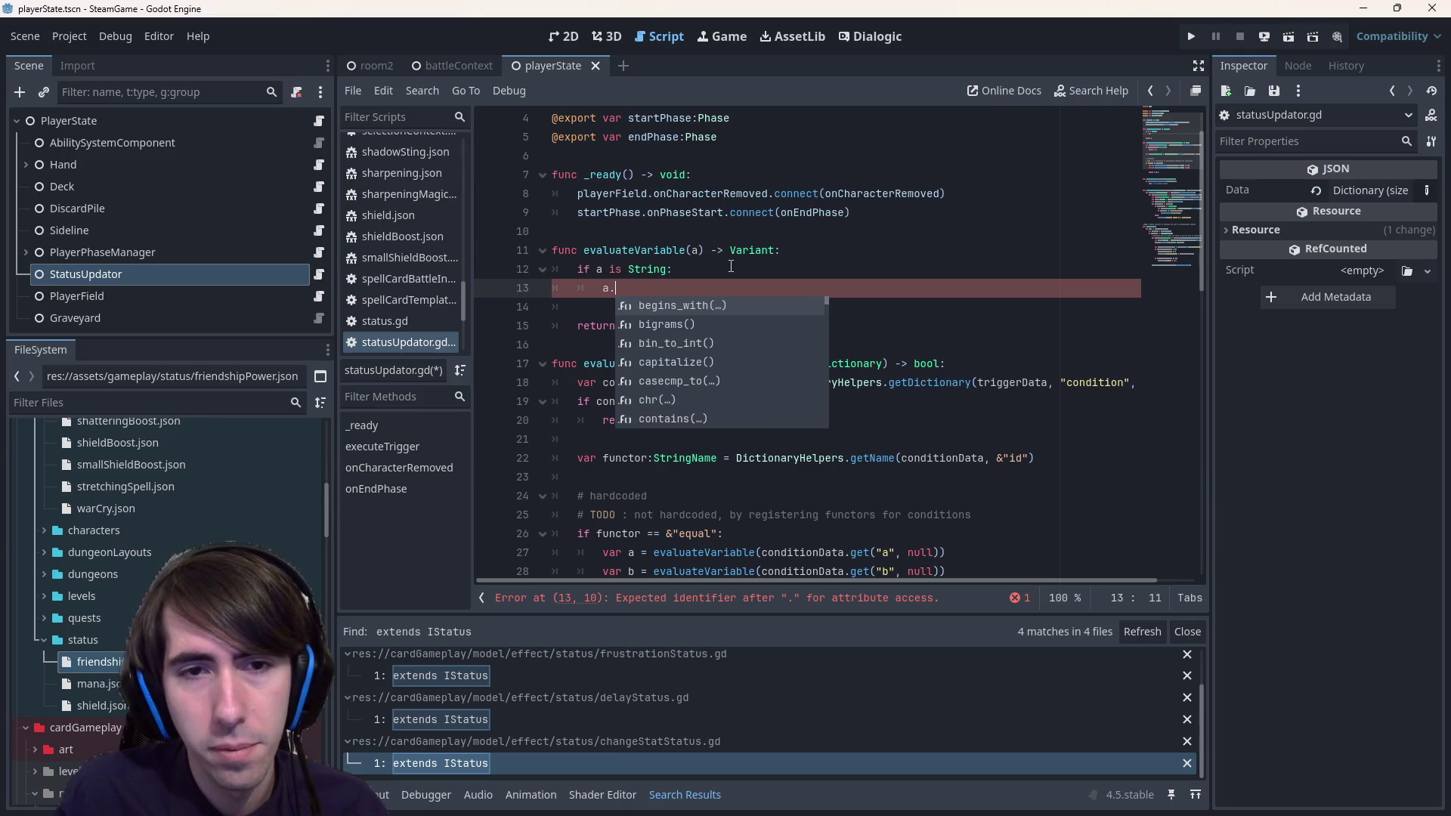
pyautogui.press('BackSpace')
pyautogui.write('[0]')
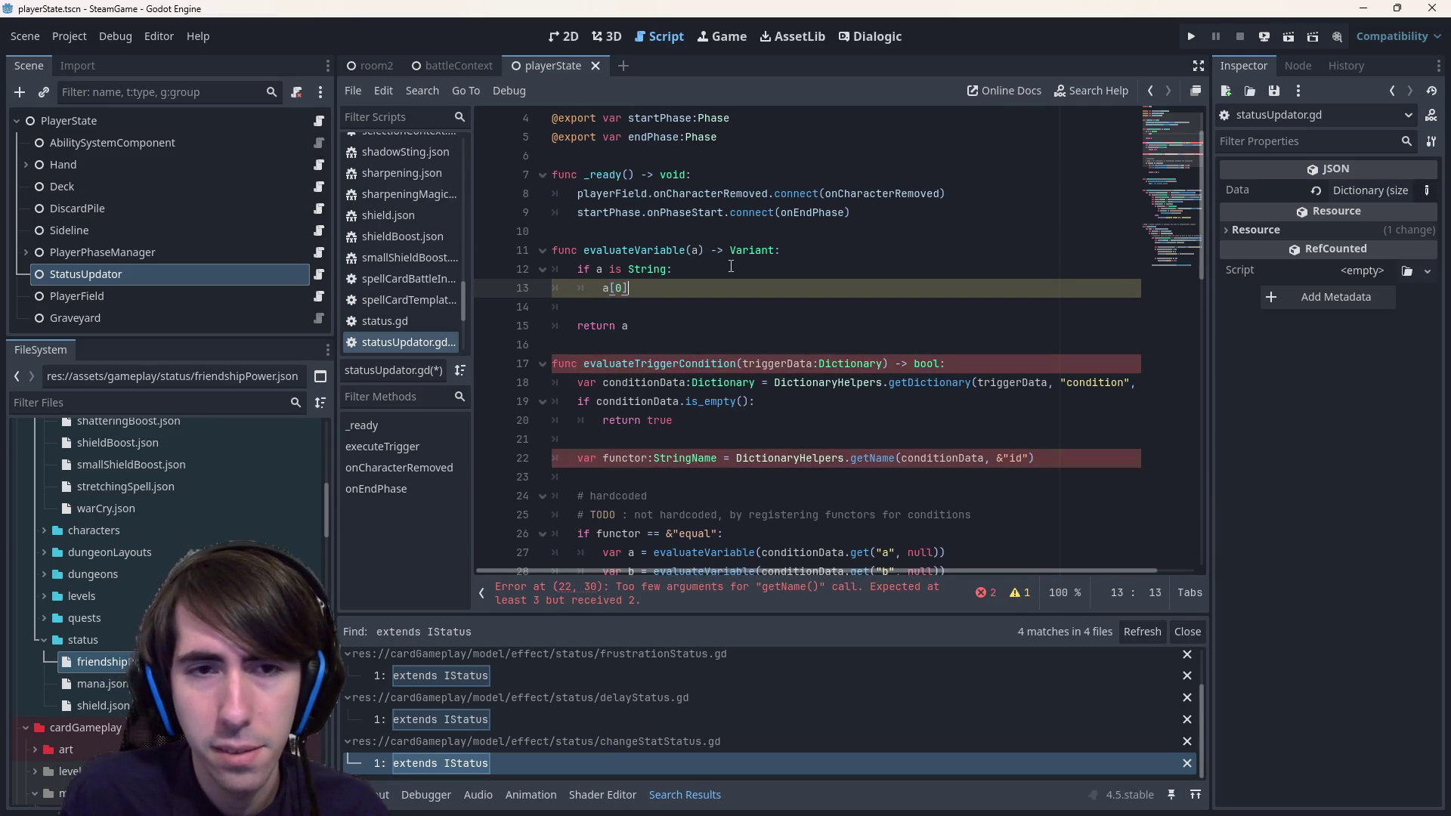
pyautogui.press('BackSpace')
pyautogui.press('BackSpace')
pyautogui.press('BackSpace')
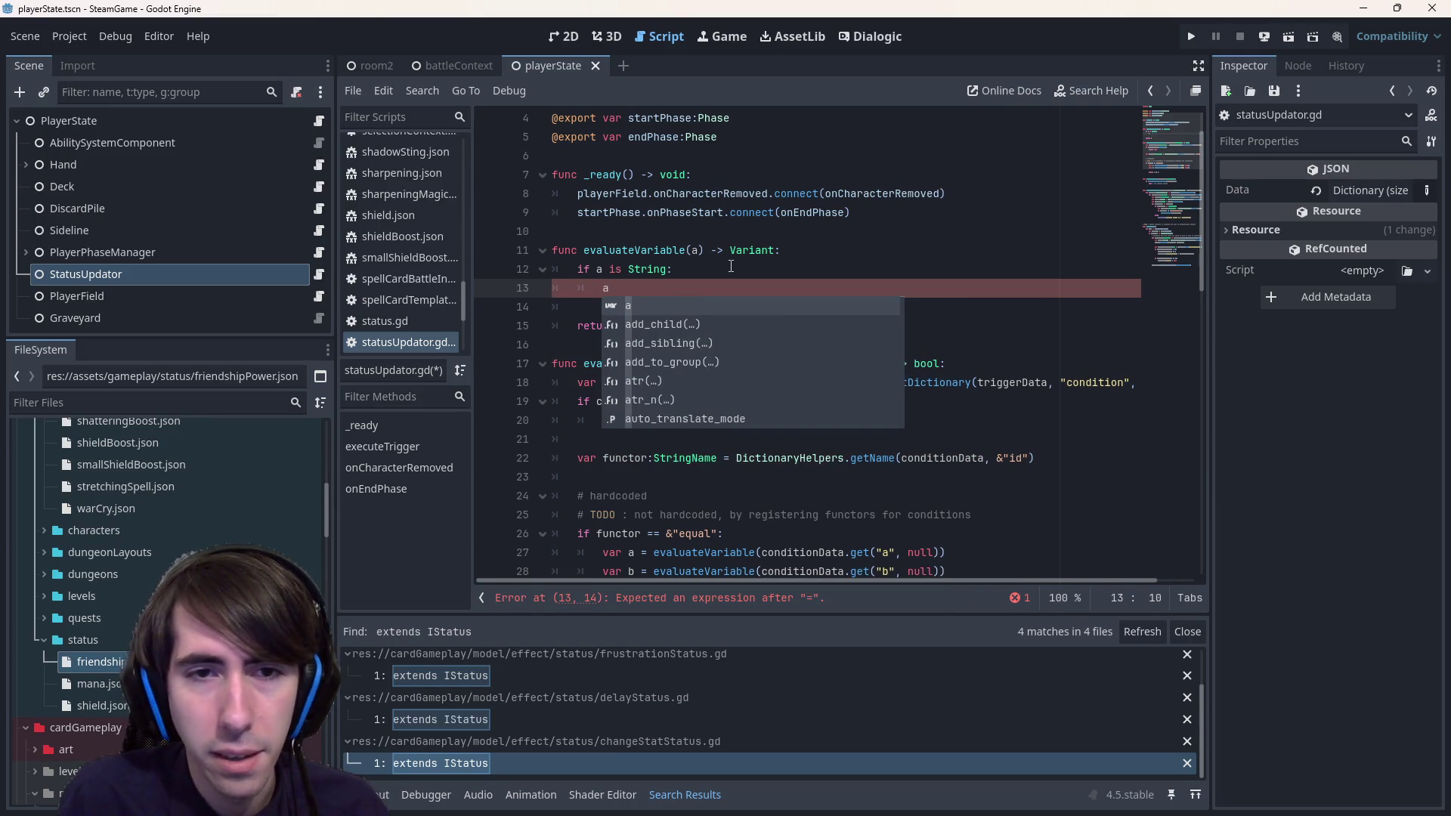
pyautogui.write('.get')
pyautogui.press('Down')
pyautogui.press('Down')
pyautogui.press('Down')
pyautogui.press('Up')
pyautogui.press('Up')
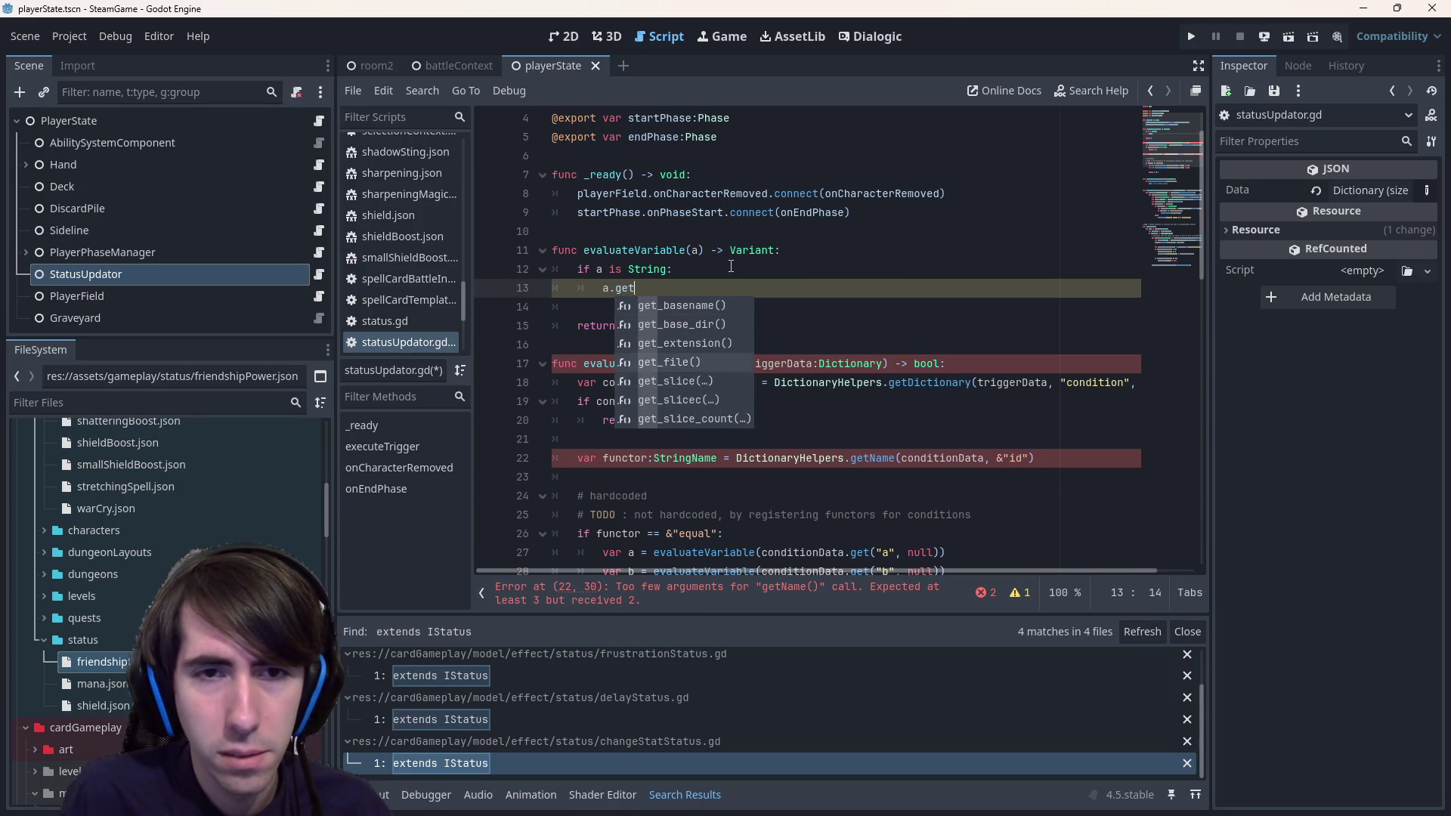
pyautogui.press('BackSpace')
pyautogui.press('BackSpace')
pyautogui.press('BackSpace')
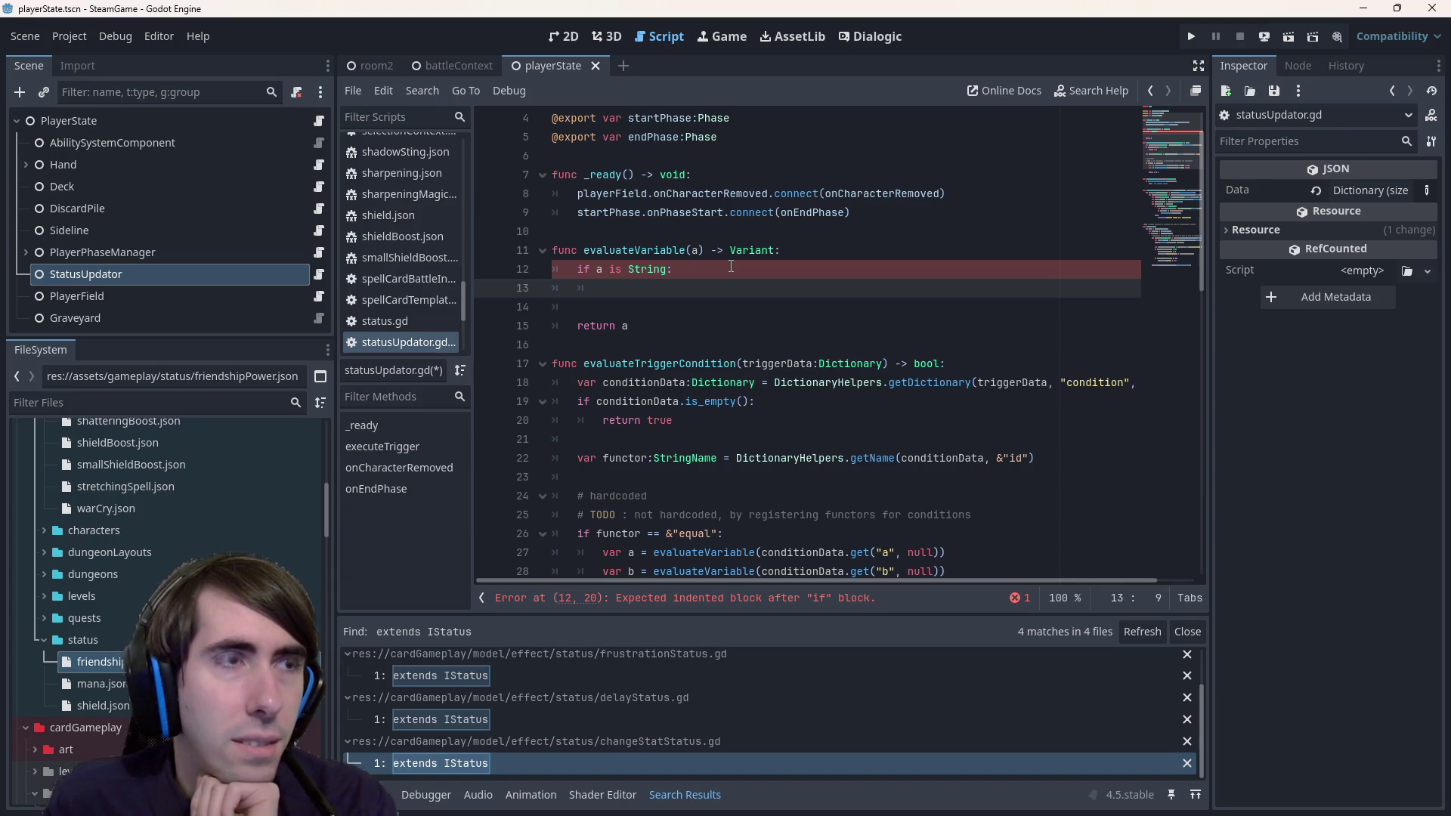
pyautogui.write('if a .leng')
# - Merge the length check into line 12's condition and type the a[0] == $ comparison on a new line
pyautogui.press('Return')
pyautogui.press('BackSpace')
pyautogui.press('BackSpace')
pyautogui.press('BackSpace')
pyautogui.press('Left')
pyautogui.write('and if a.length()')
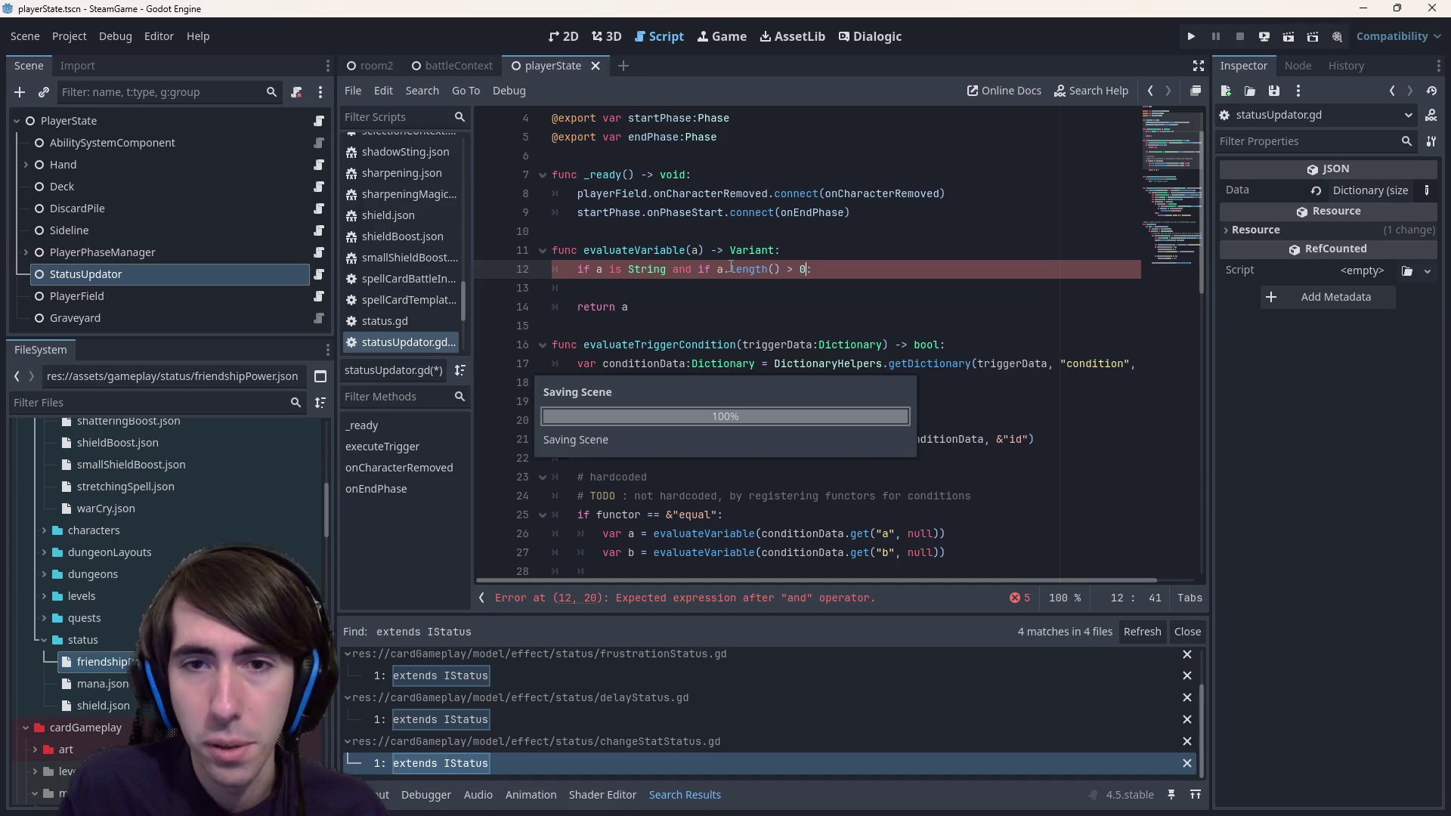
pyautogui.press('End')
pyautogui.press('Return')
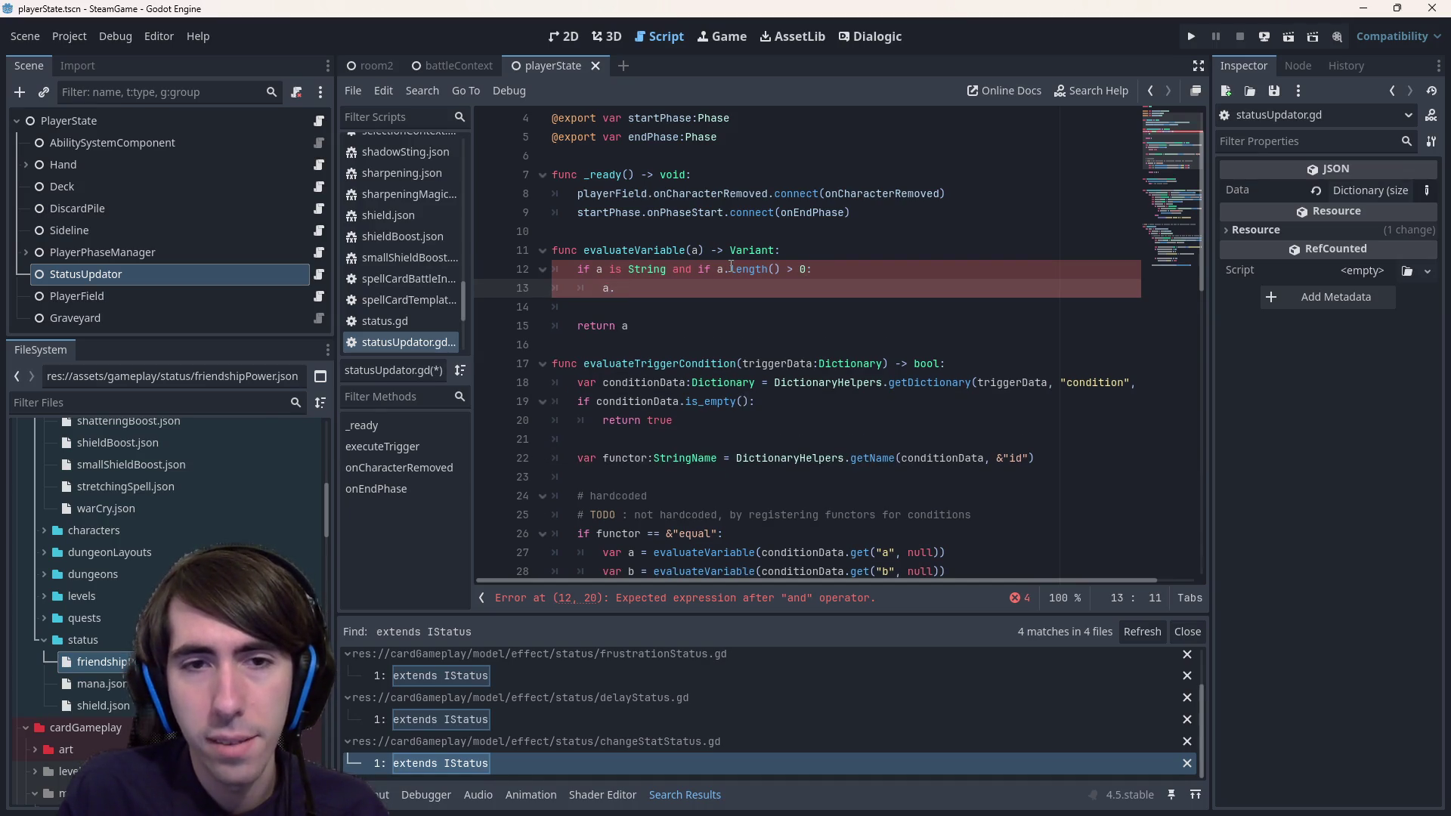
pyautogui.write('] == $')
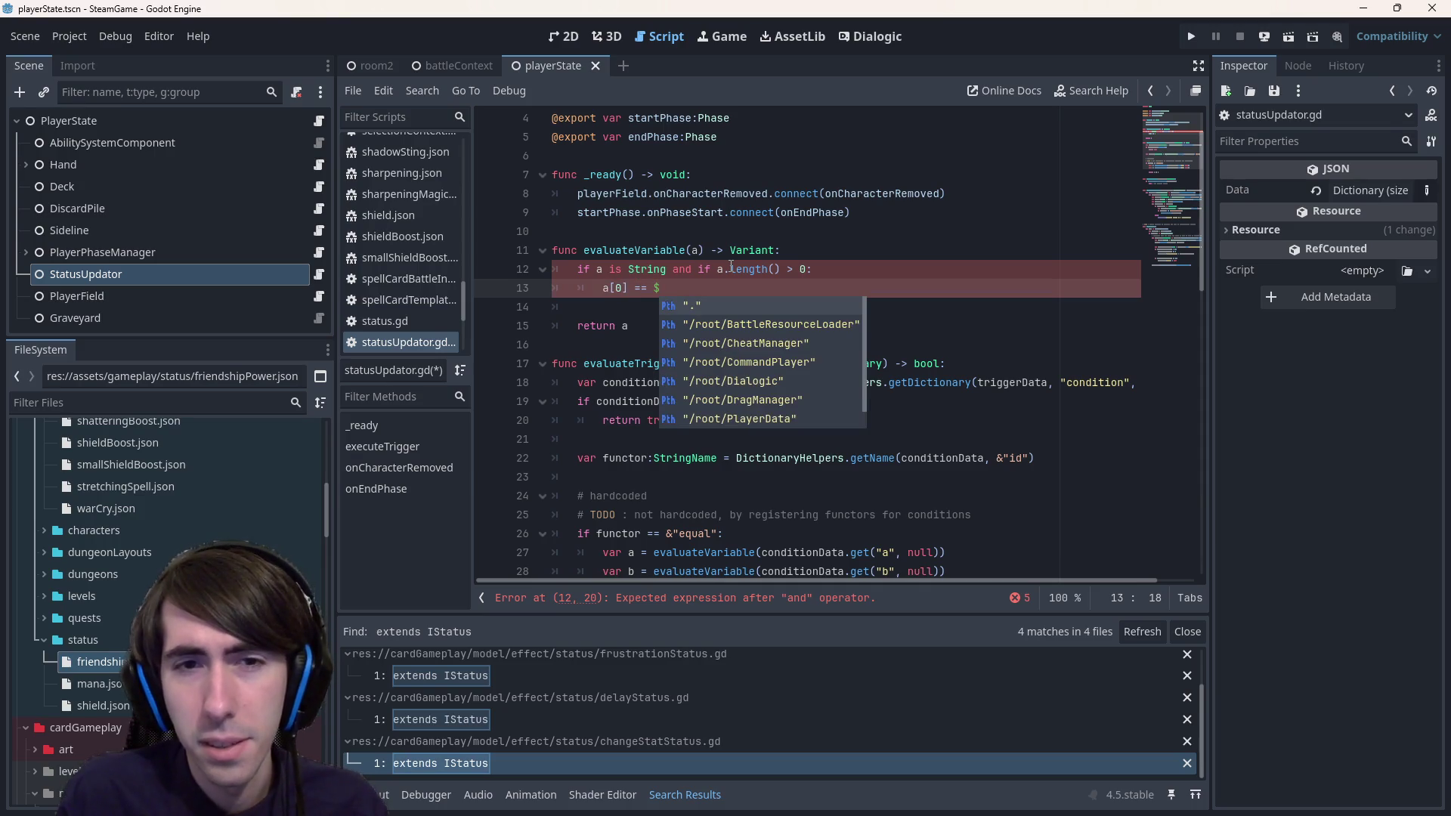
# - Move the a[0] == $ comparison into the if condition, joining the checks with 'and'
pyautogui.hotkey('shift', 'Home')
pyautogui.hotkey('ctrl', 'c')
pyautogui.press('BackSpace')
pyautogui.press('BackSpace')
pyautogui.press('BackSpace')
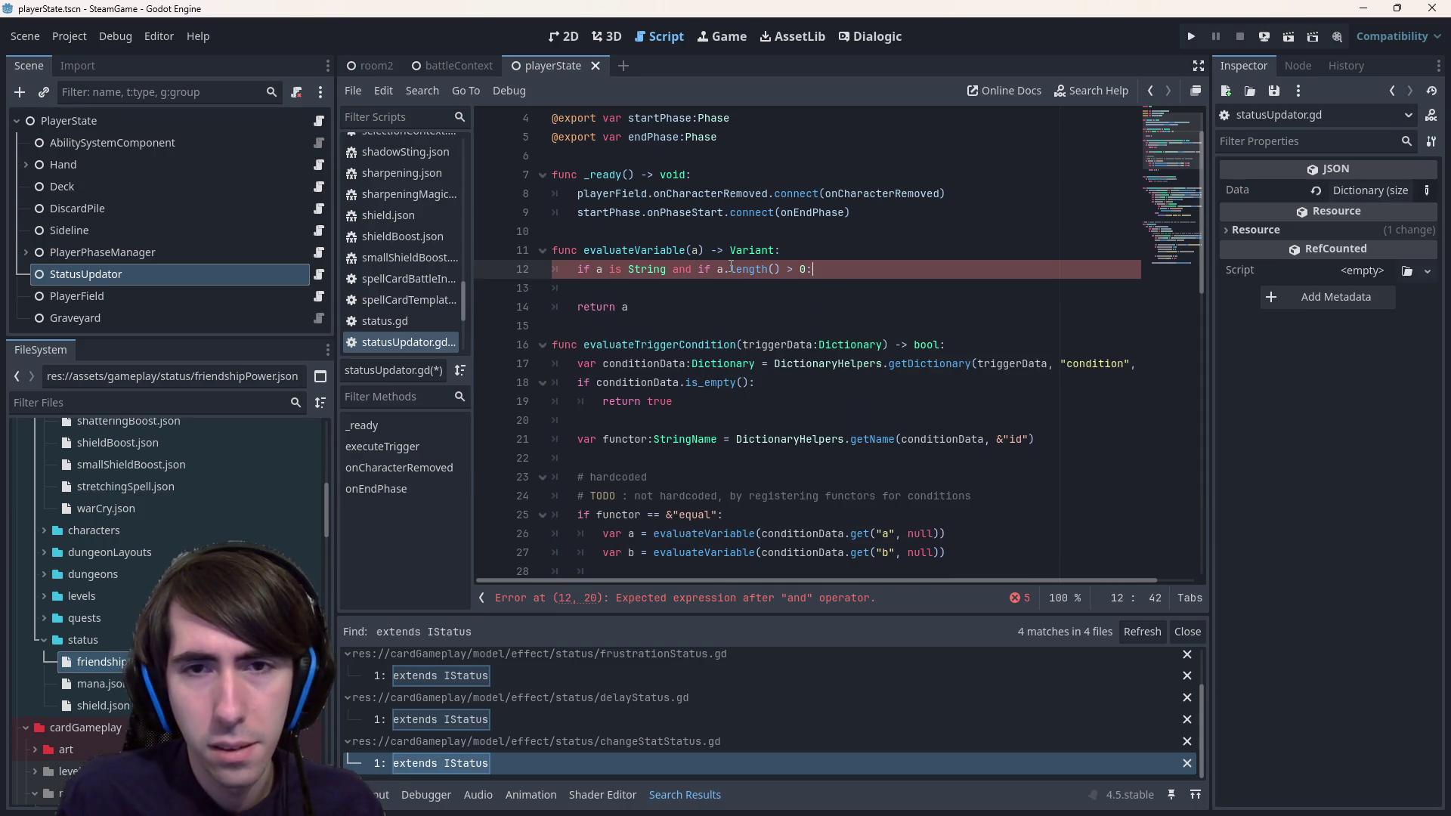
pyautogui.hotkey('ctrl', 'v')
pyautogui.press('Left')
pyautogui.press('Left')
pyautogui.press('Left')
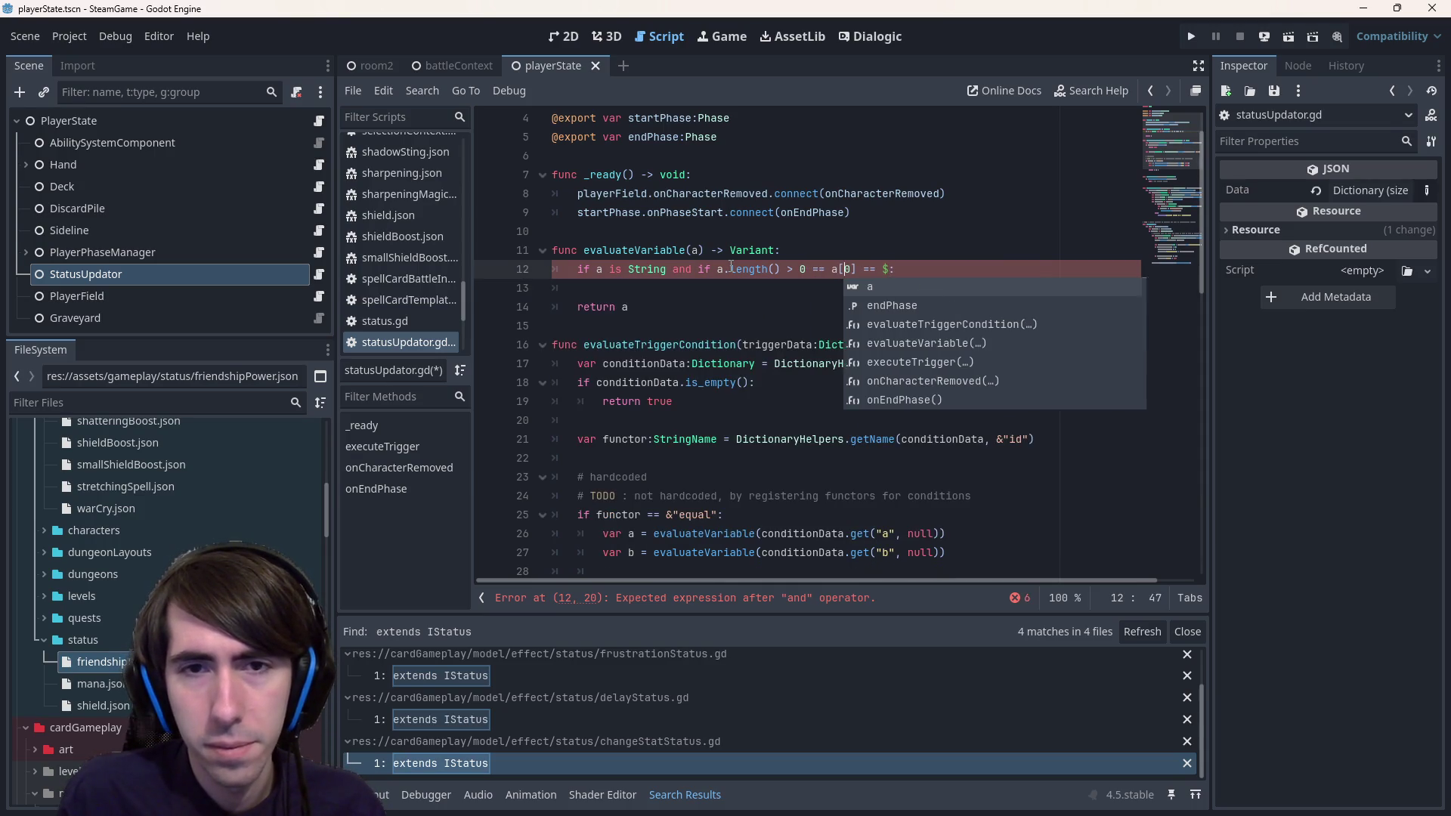
pyautogui.press('Delete')
pyautogui.press('Delete')
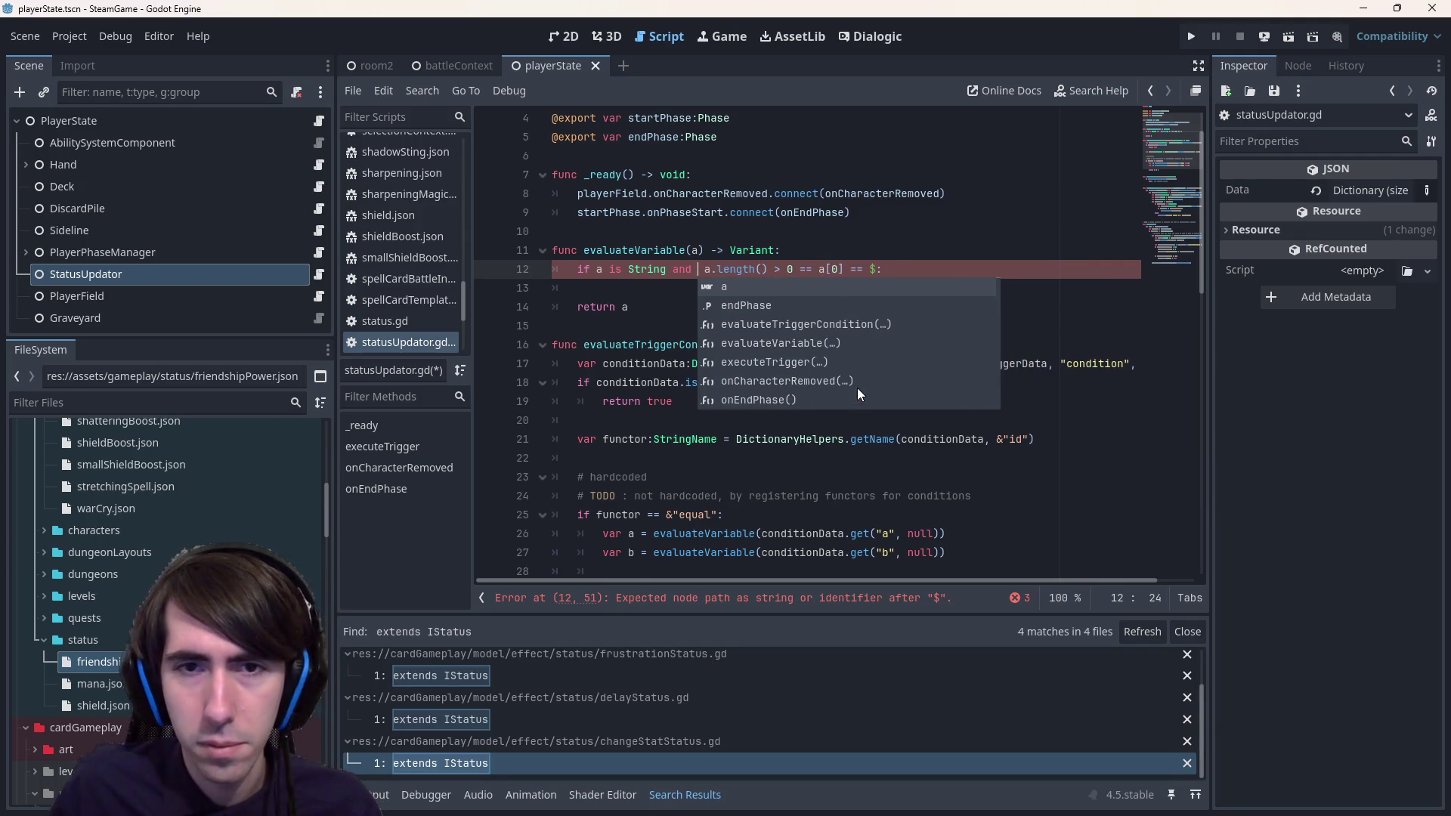
pyautogui.press('Delete')
pyautogui.press('Right')
pyautogui.press('Right')
pyautogui.press('Right')
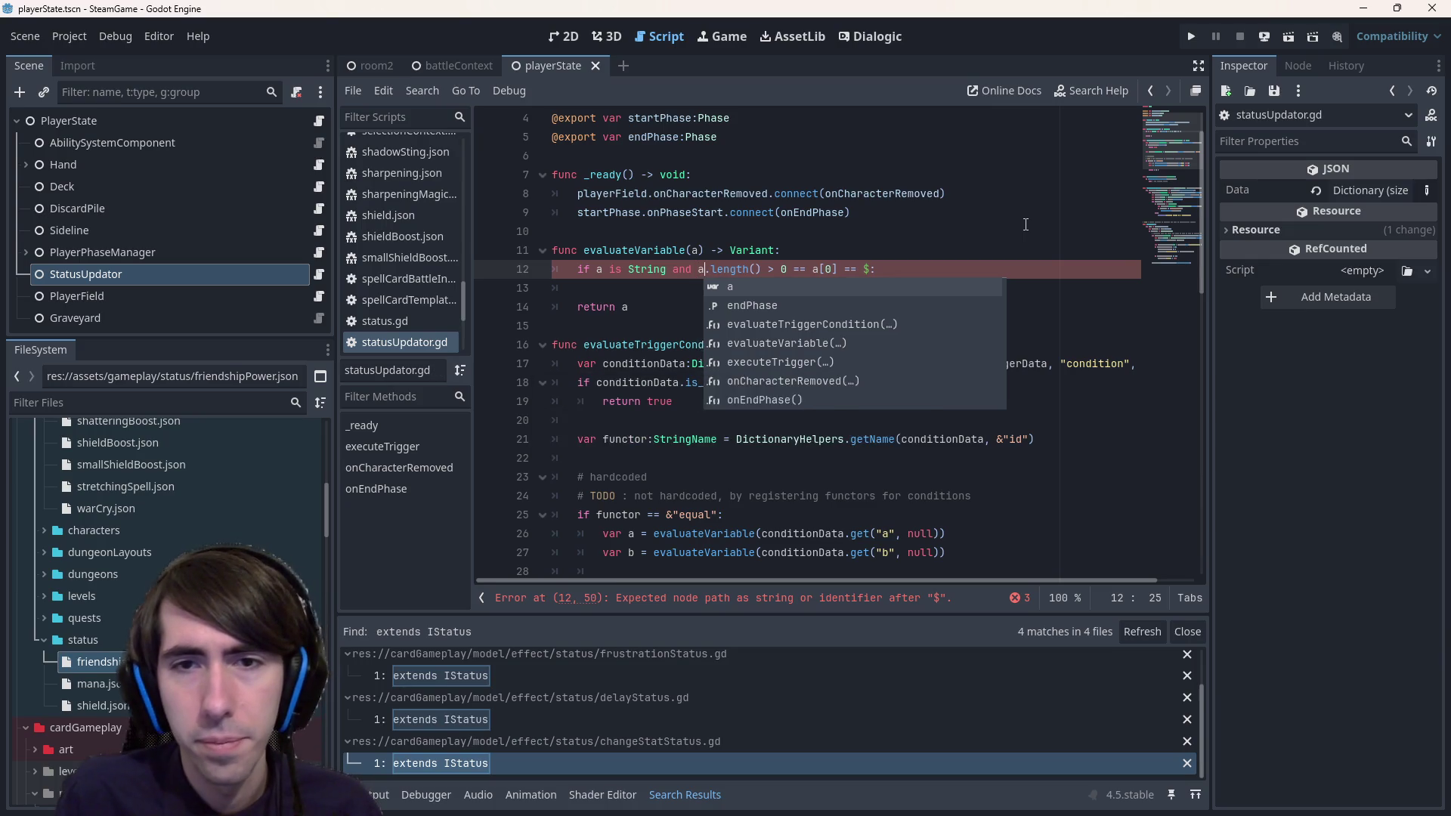
pyautogui.press('Right')
pyautogui.press('Right')
pyautogui.press('Right')
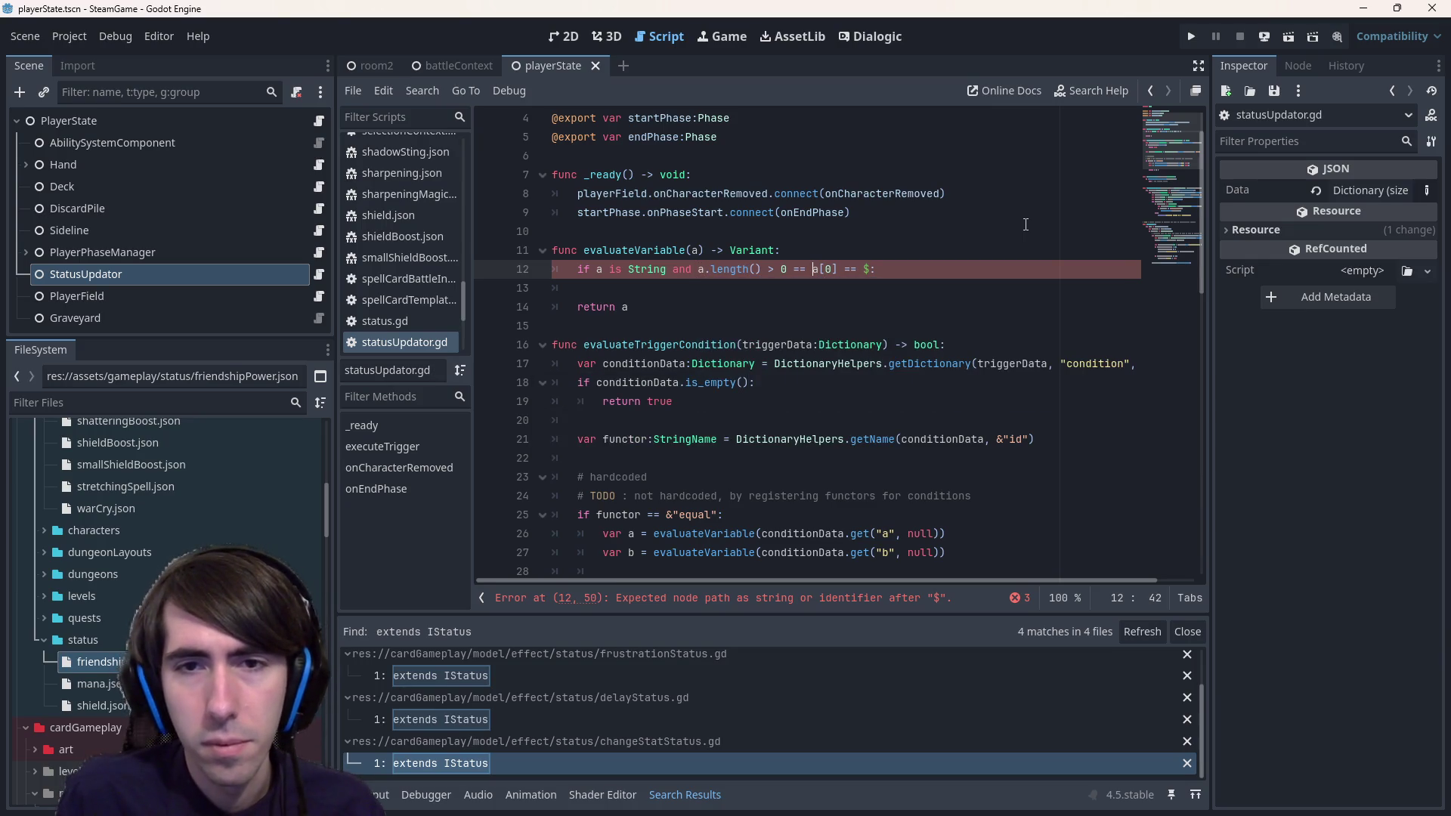
pyautogui.press('Delete')
pyautogui.press('Delete')
pyautogui.press('Delete')
pyautogui.write('and')
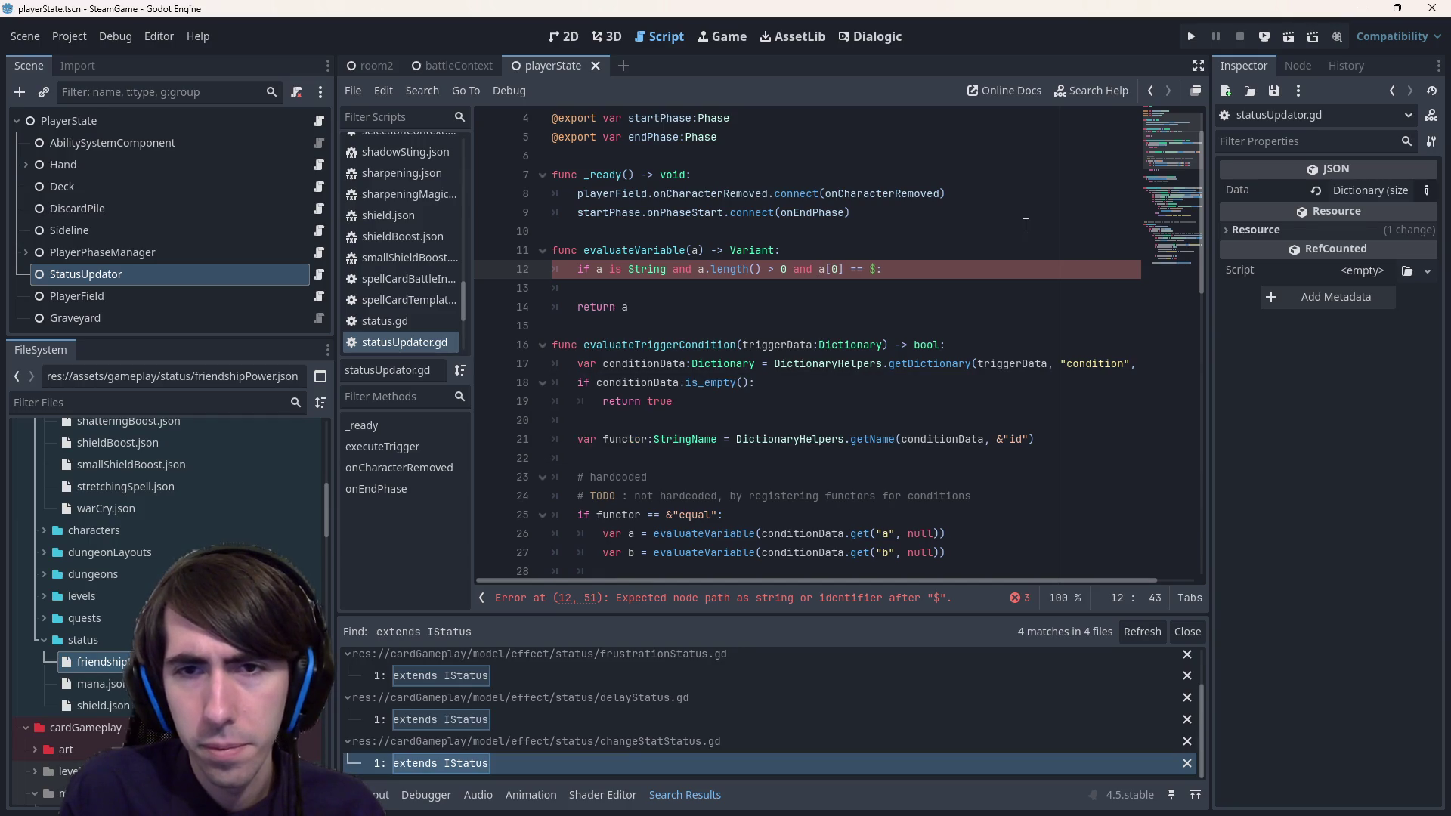
pyautogui.press('Down')
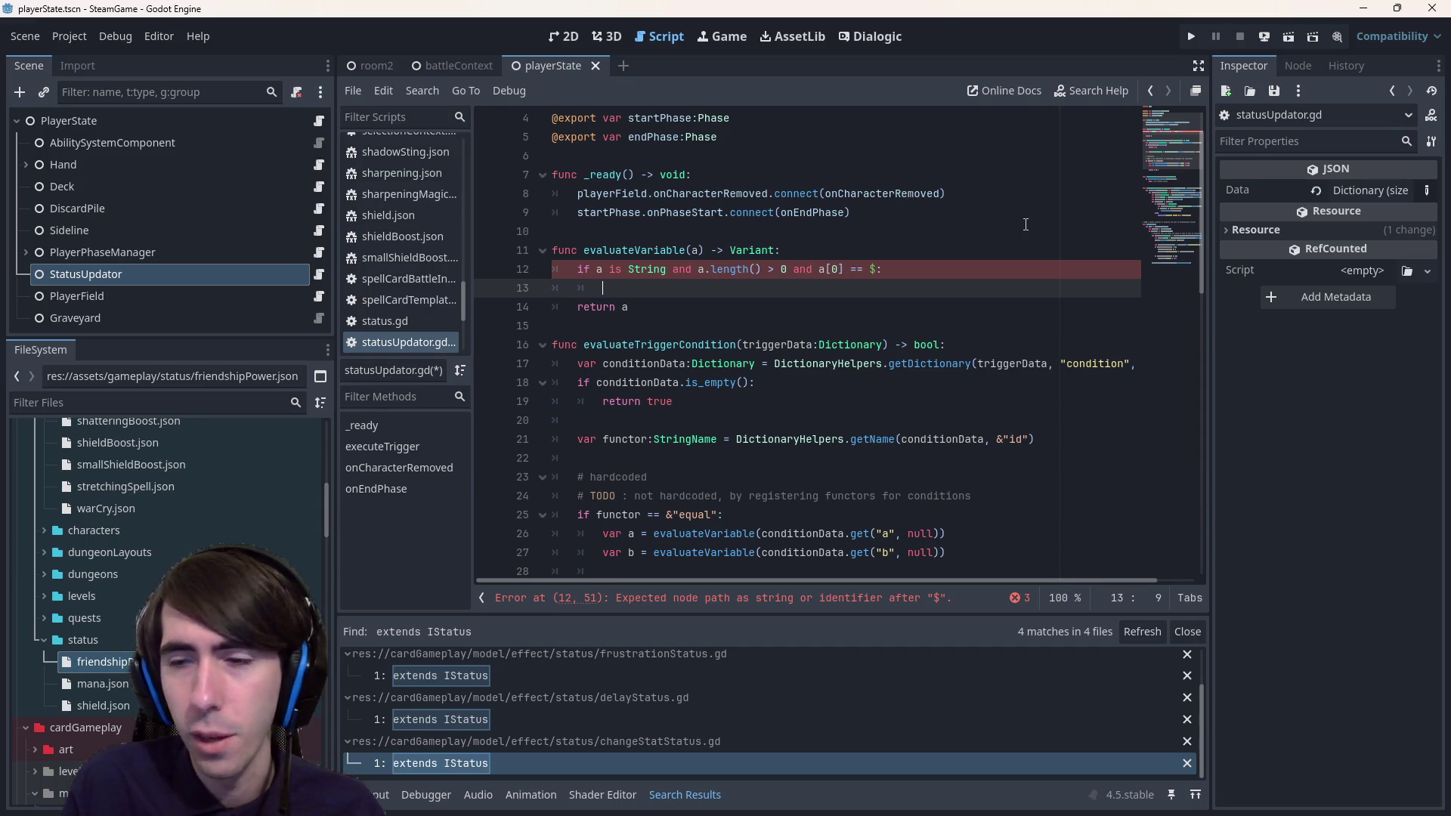
# - Start a variableName assignment from a inside the if body and save the script
pyautogui.press('Return')
pyautogui.press('Down')
pyautogui.press('Up')
pyautogui.press('Up')
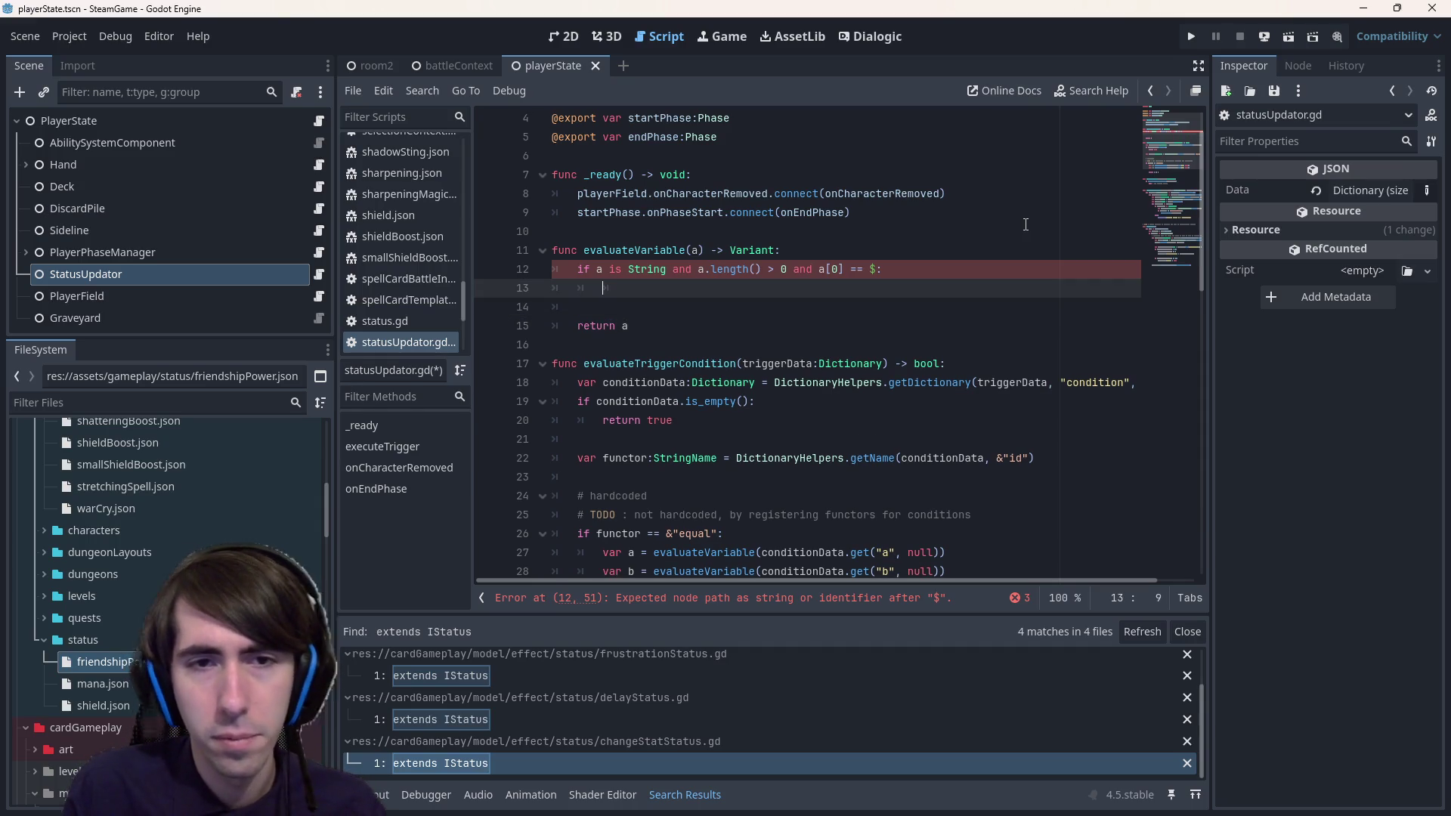
pyautogui.write('var ')
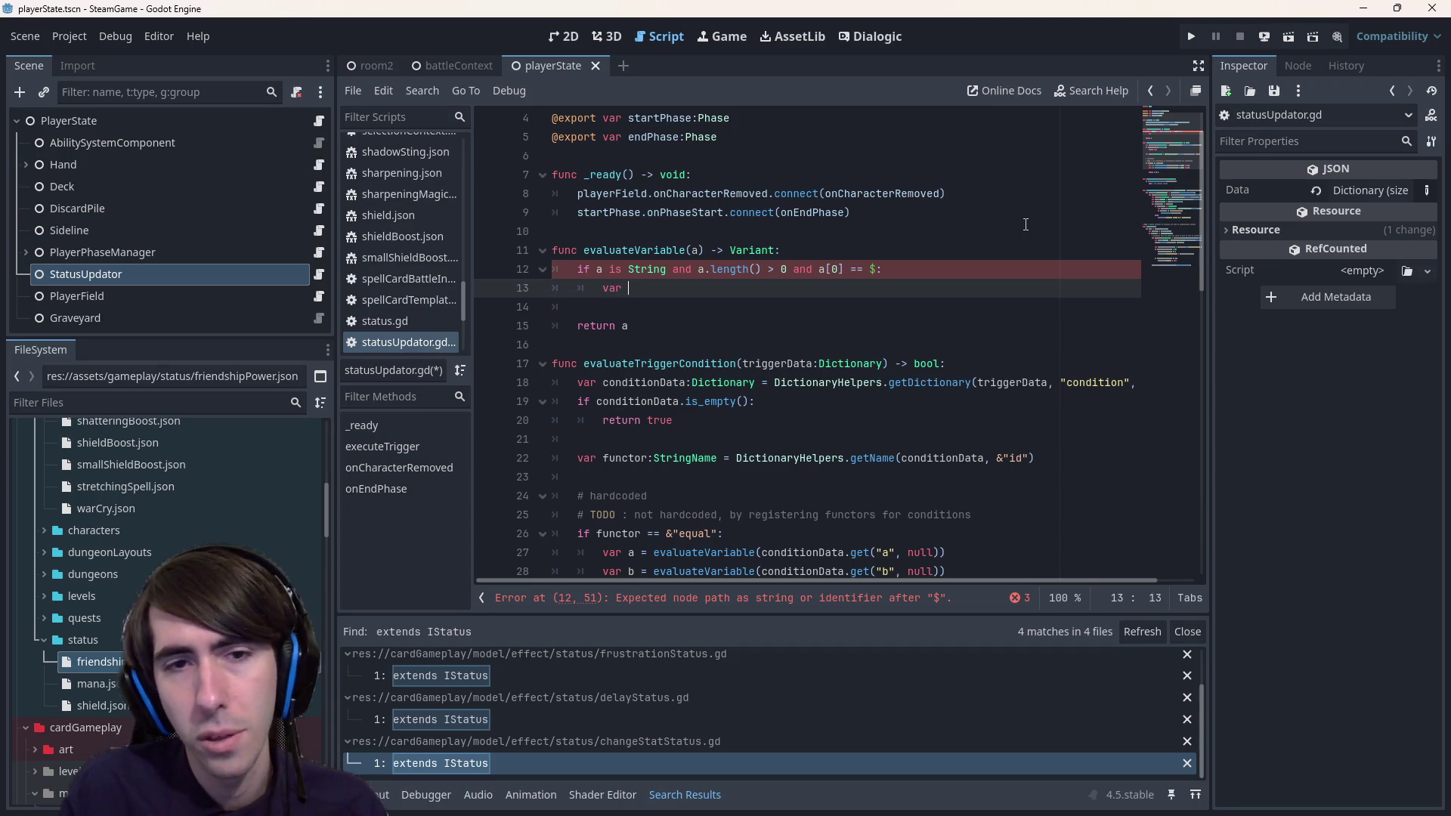
pyautogui.write('variableNam')
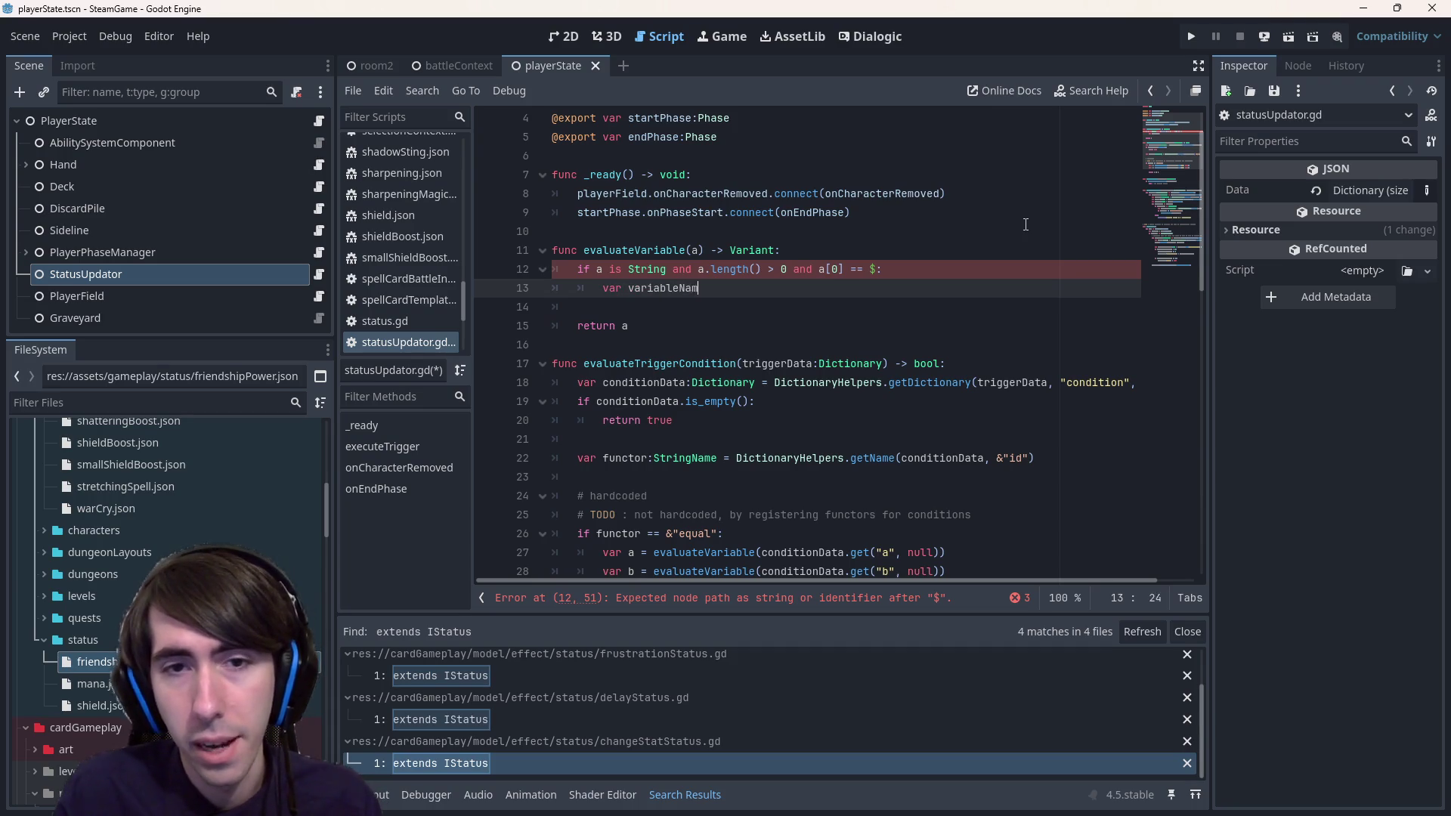
pyautogui.hotkey('ctrl', 's')
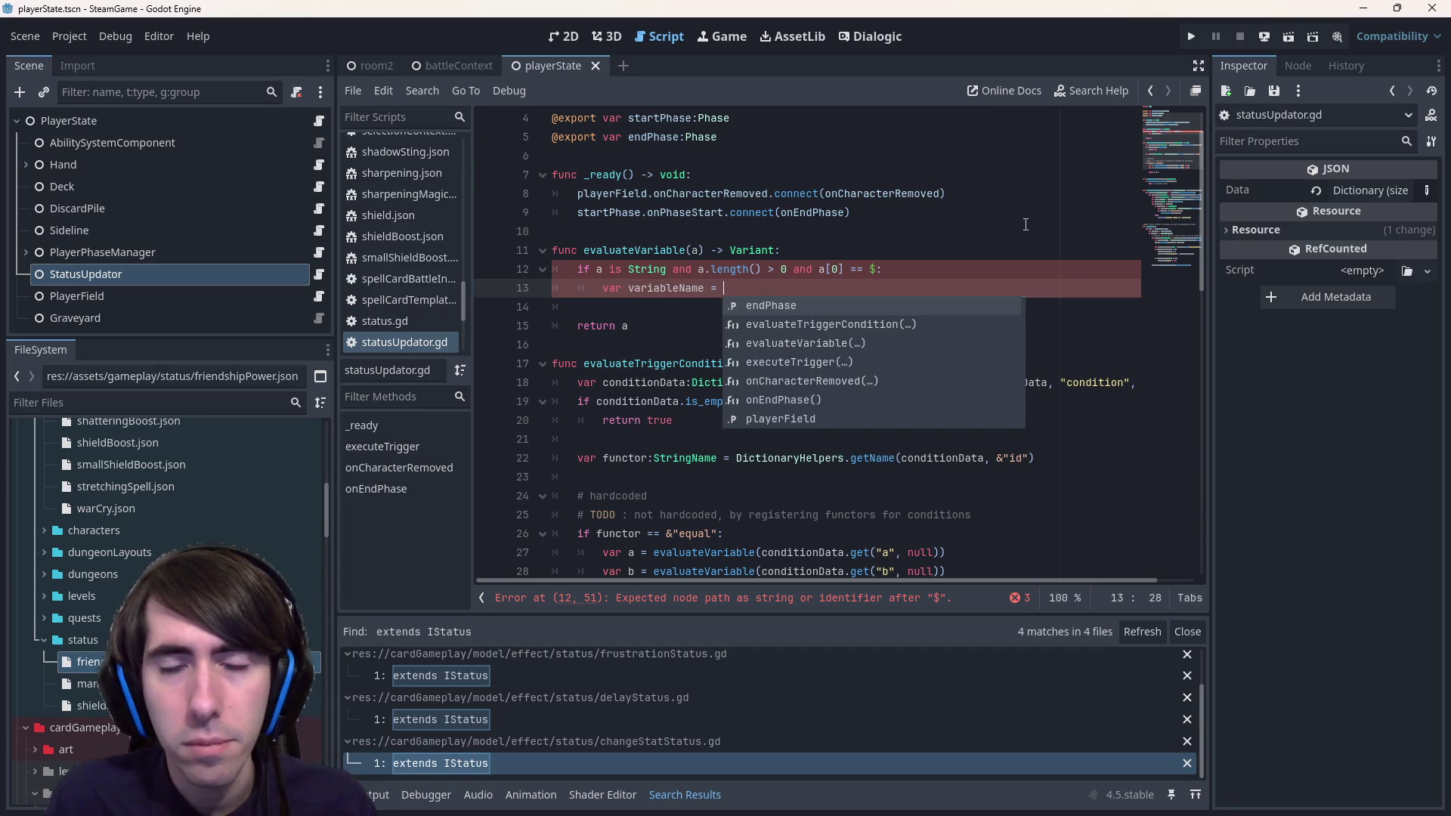
pyautogui.press('Escape')
pyautogui.press('Up')
pyautogui.press('Right')
pyautogui.press('Right')
pyautogui.press('Right')
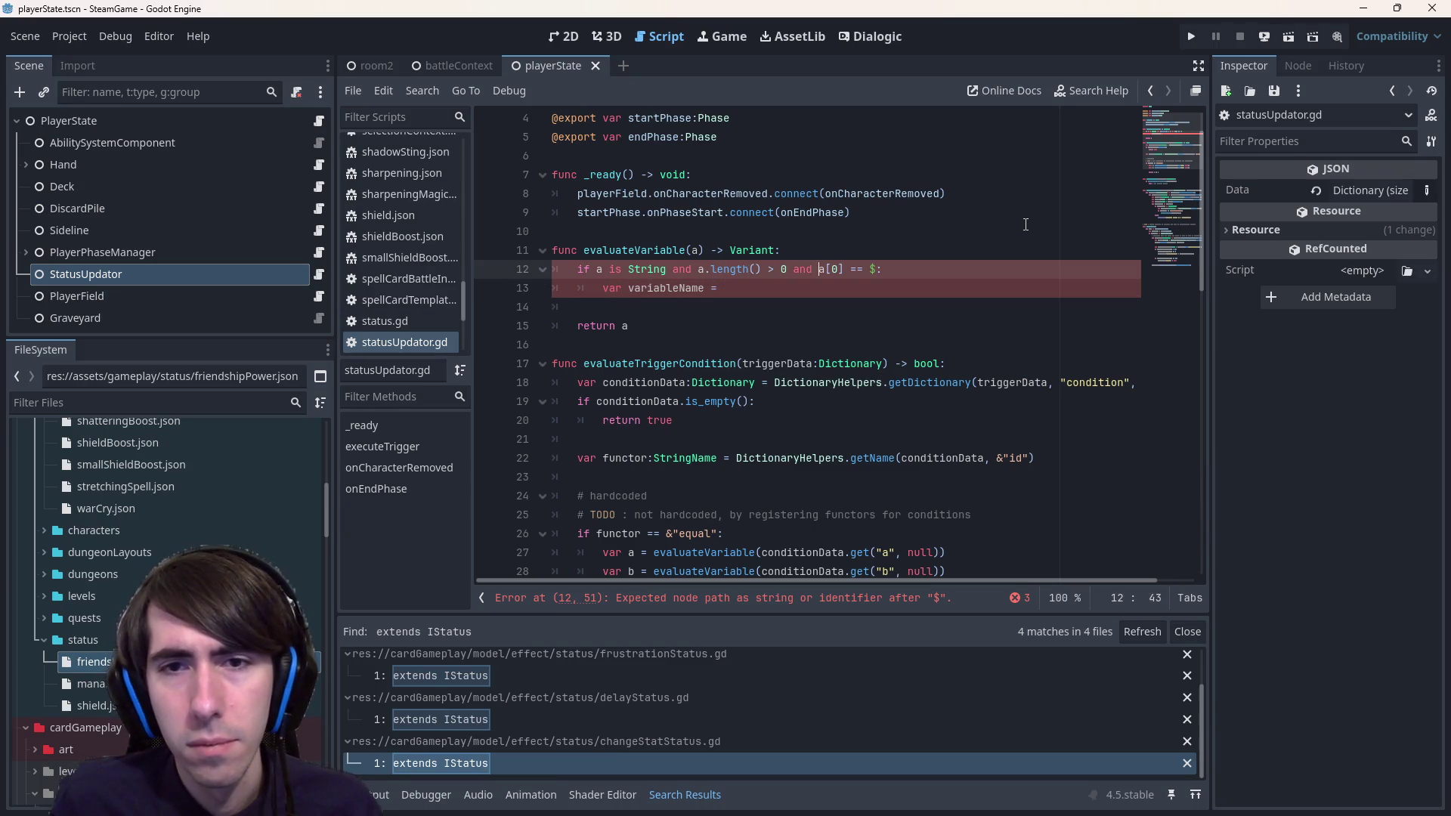
pyautogui.press('Down')
pyautogui.write('a')
pyautogui.press('BackSpace')
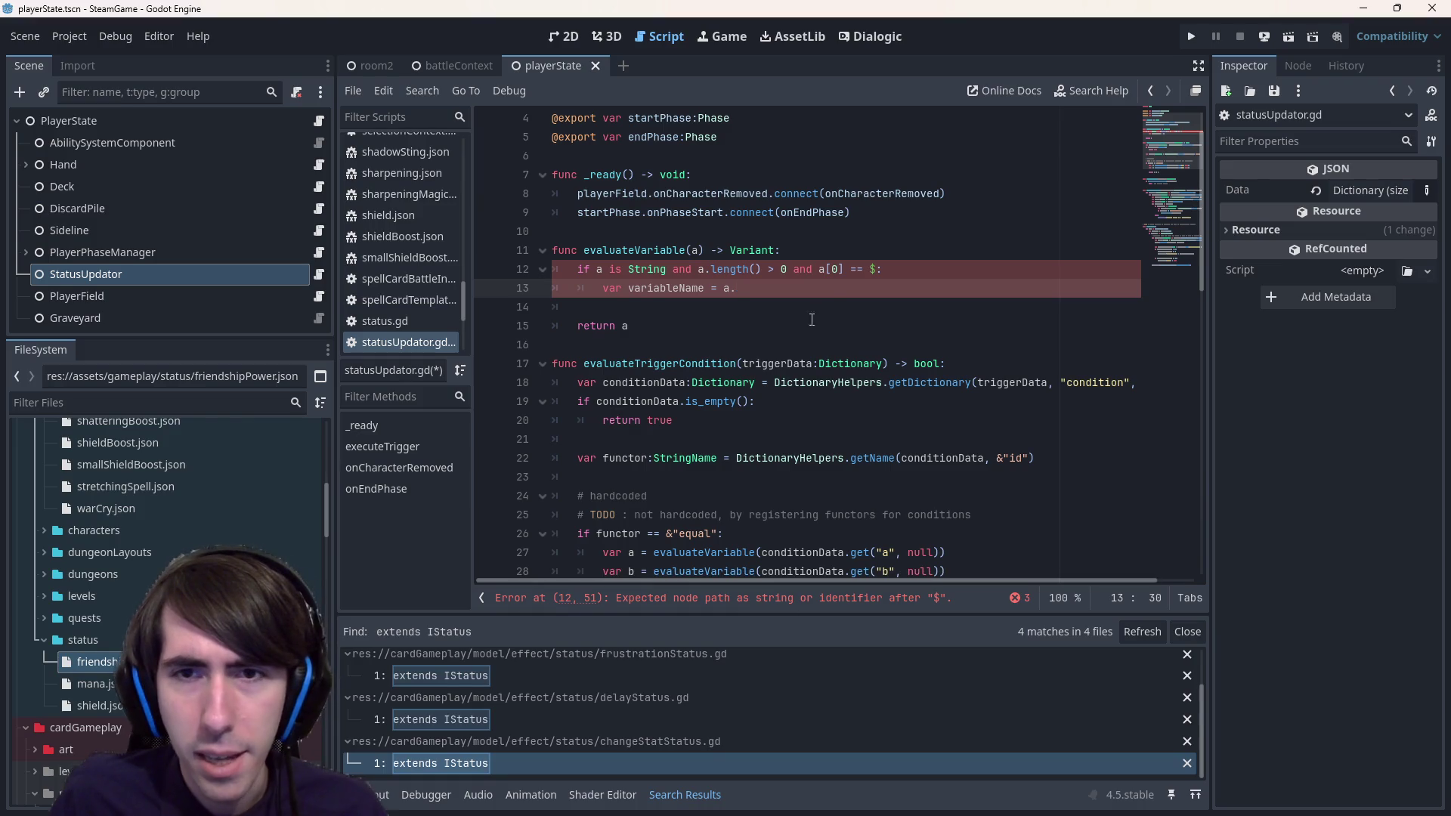
# - Quote the $ as '$' in the condition and fix the trailing dot on the variableName line
pyautogui.click(870, 269)
pyautogui.write("'")
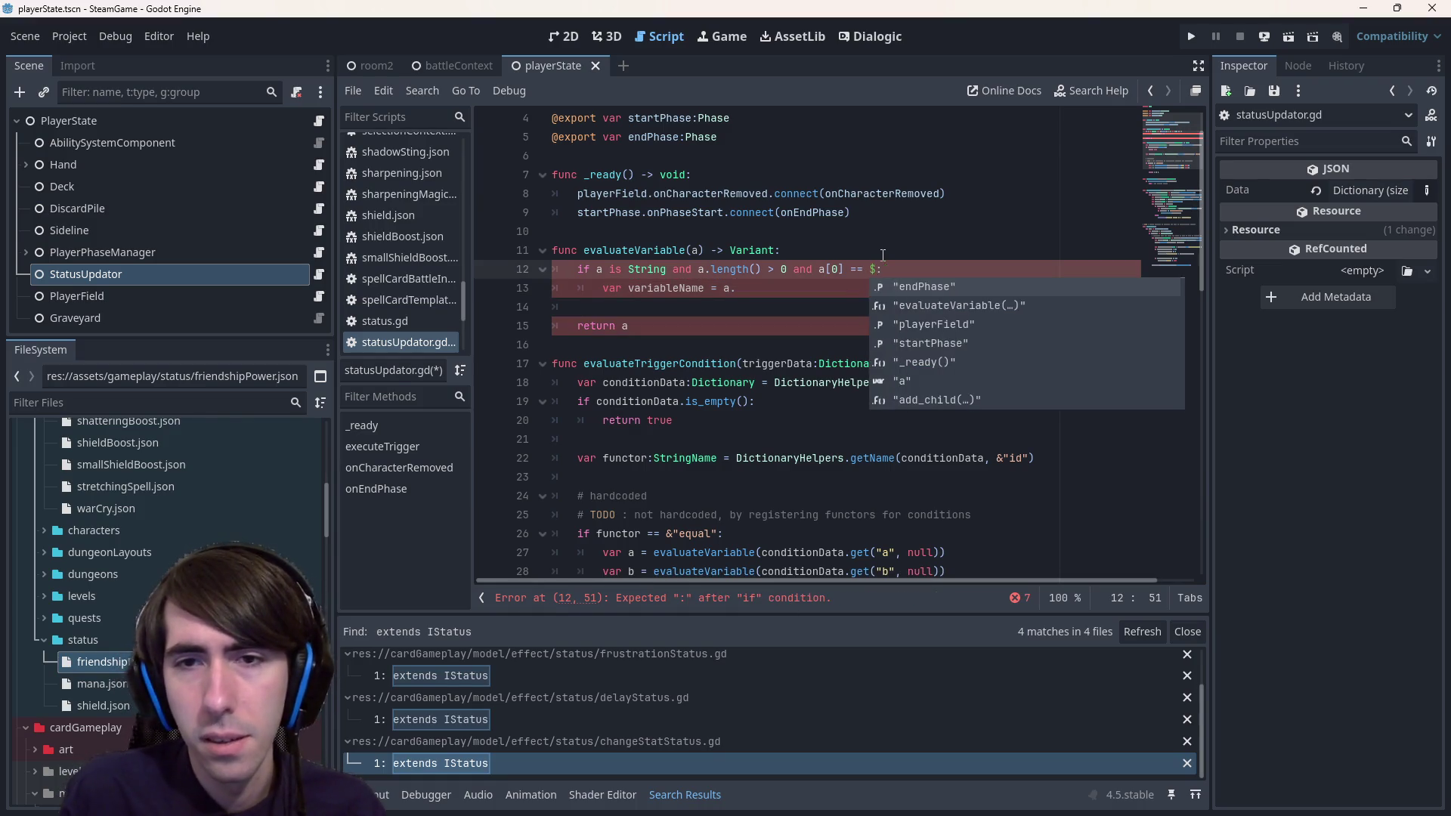
pyautogui.write("'")
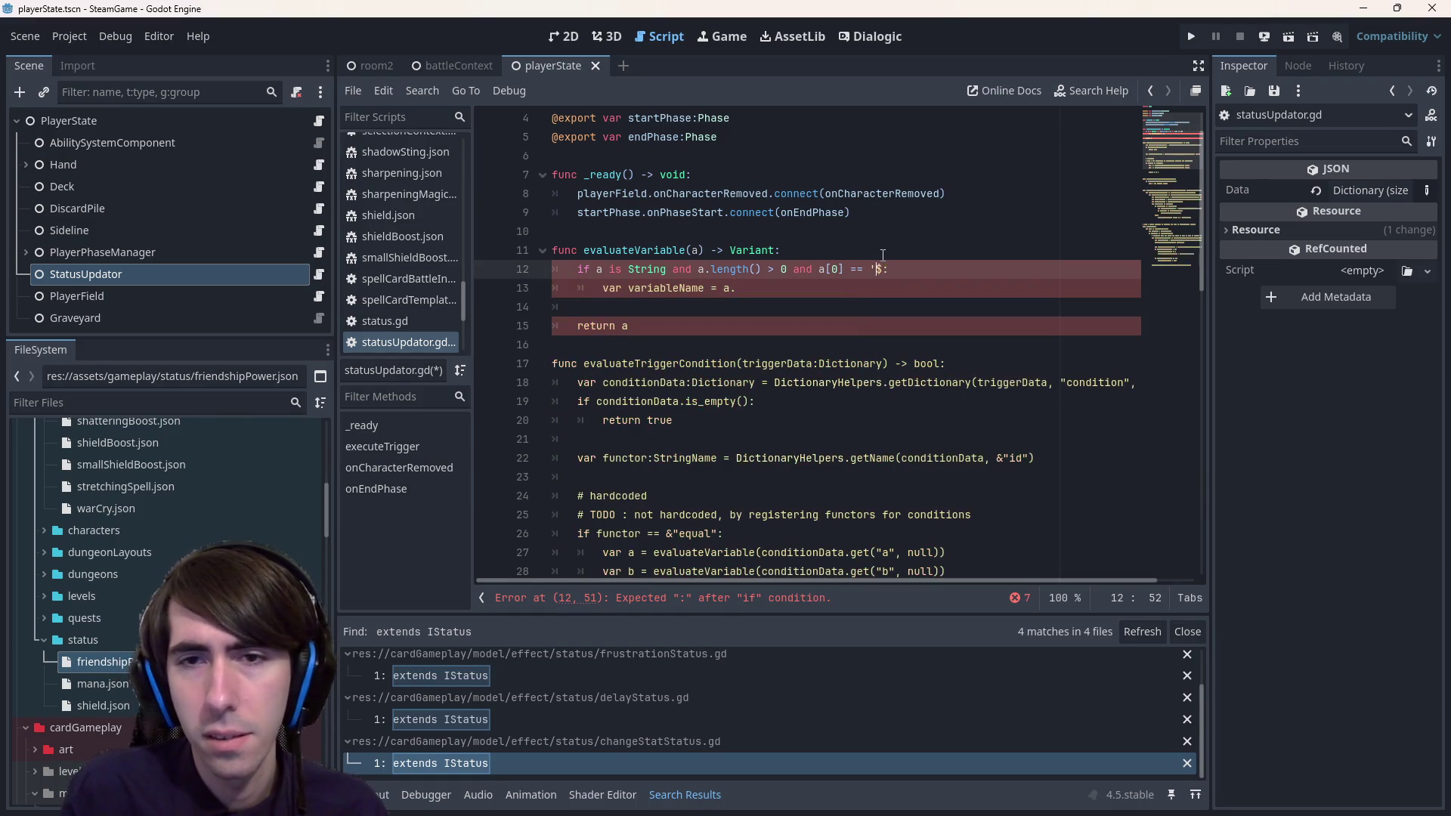
pyautogui.press('Left')
pyautogui.press('BackSpace')
pyautogui.press('Right')
pyautogui.write("'")
pyautogui.press('Down')
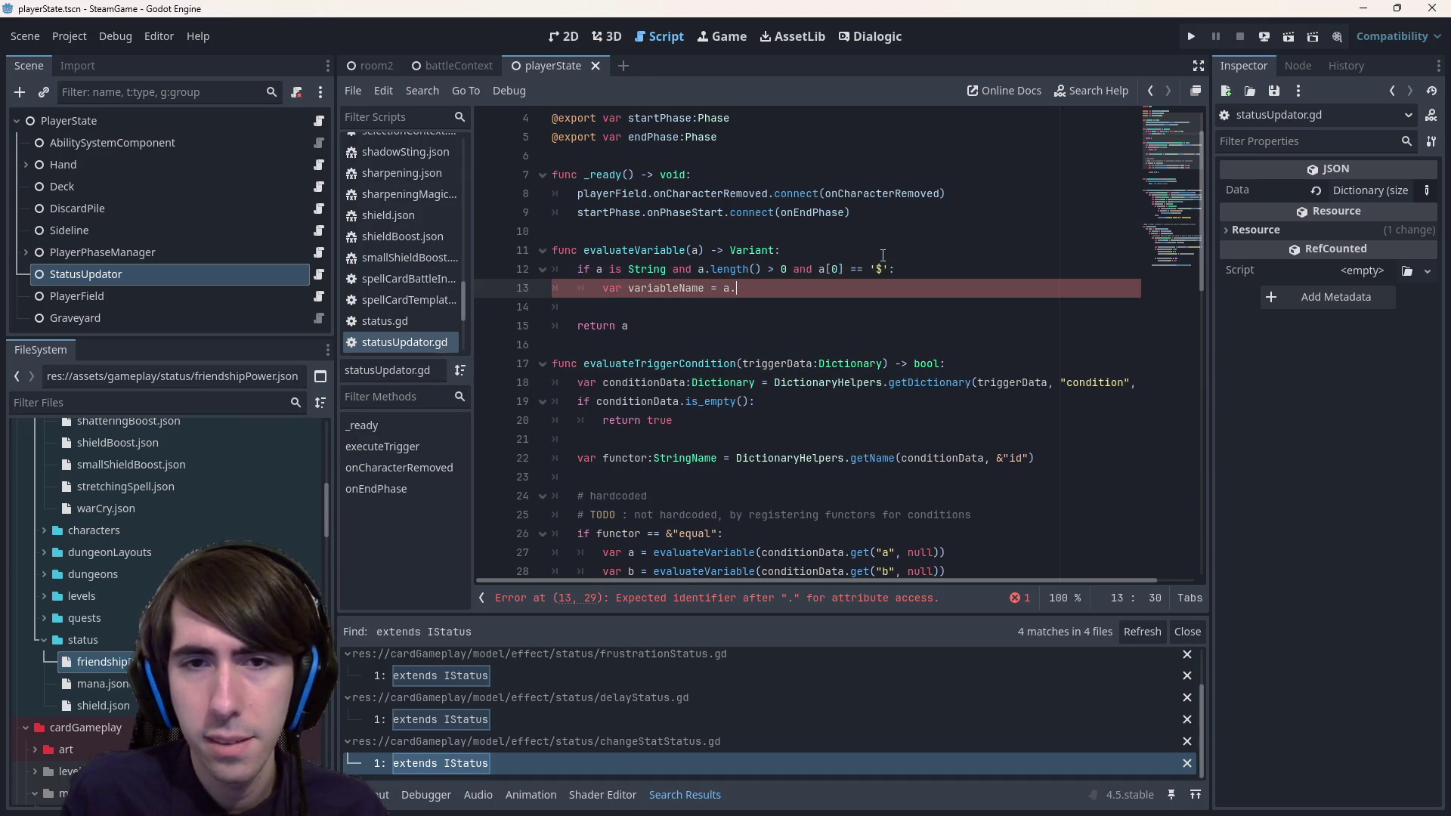
pyautogui.press('BackSpace')
pyautogui.press('BackSpace')
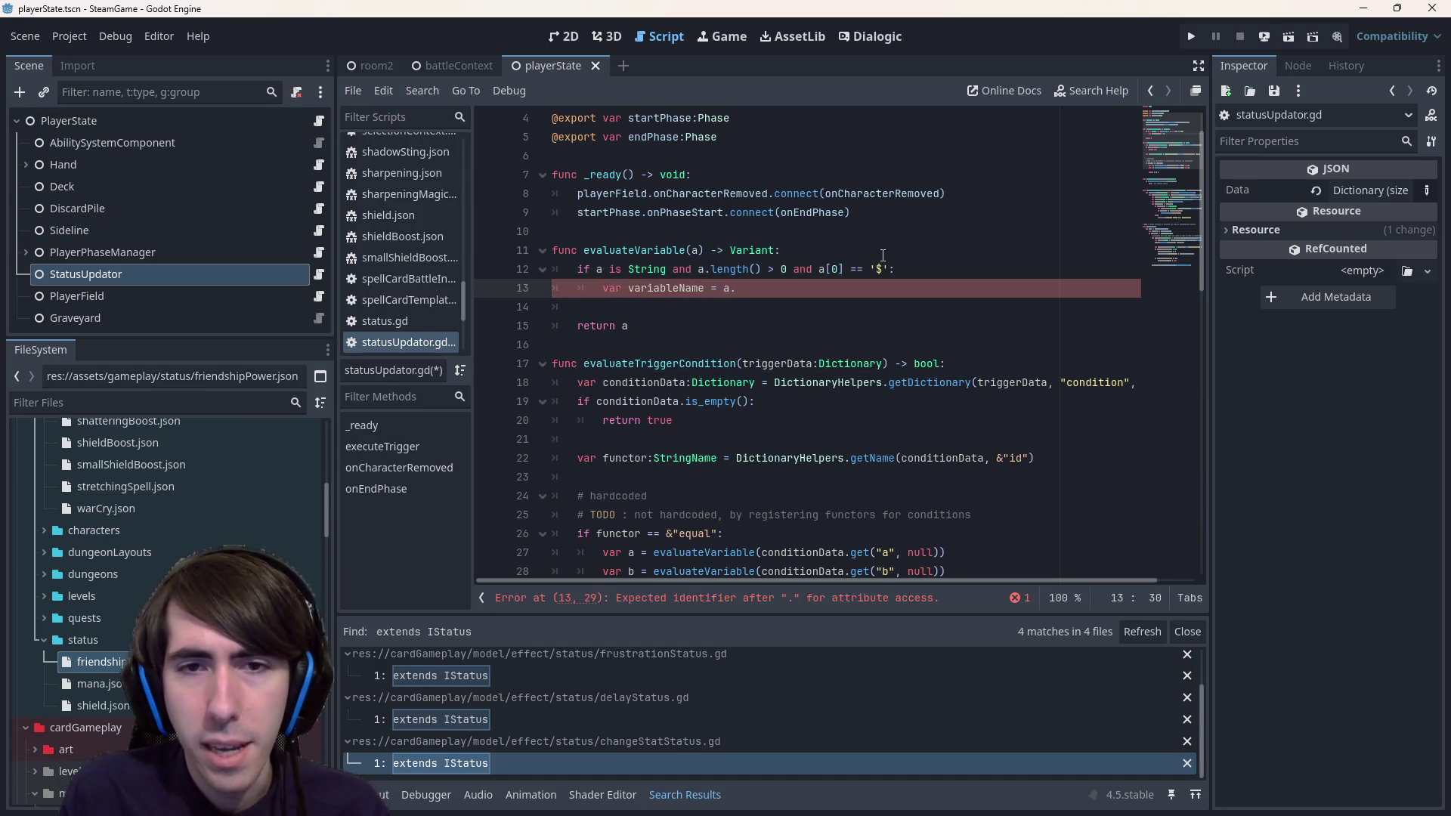
pyautogui.write('.')
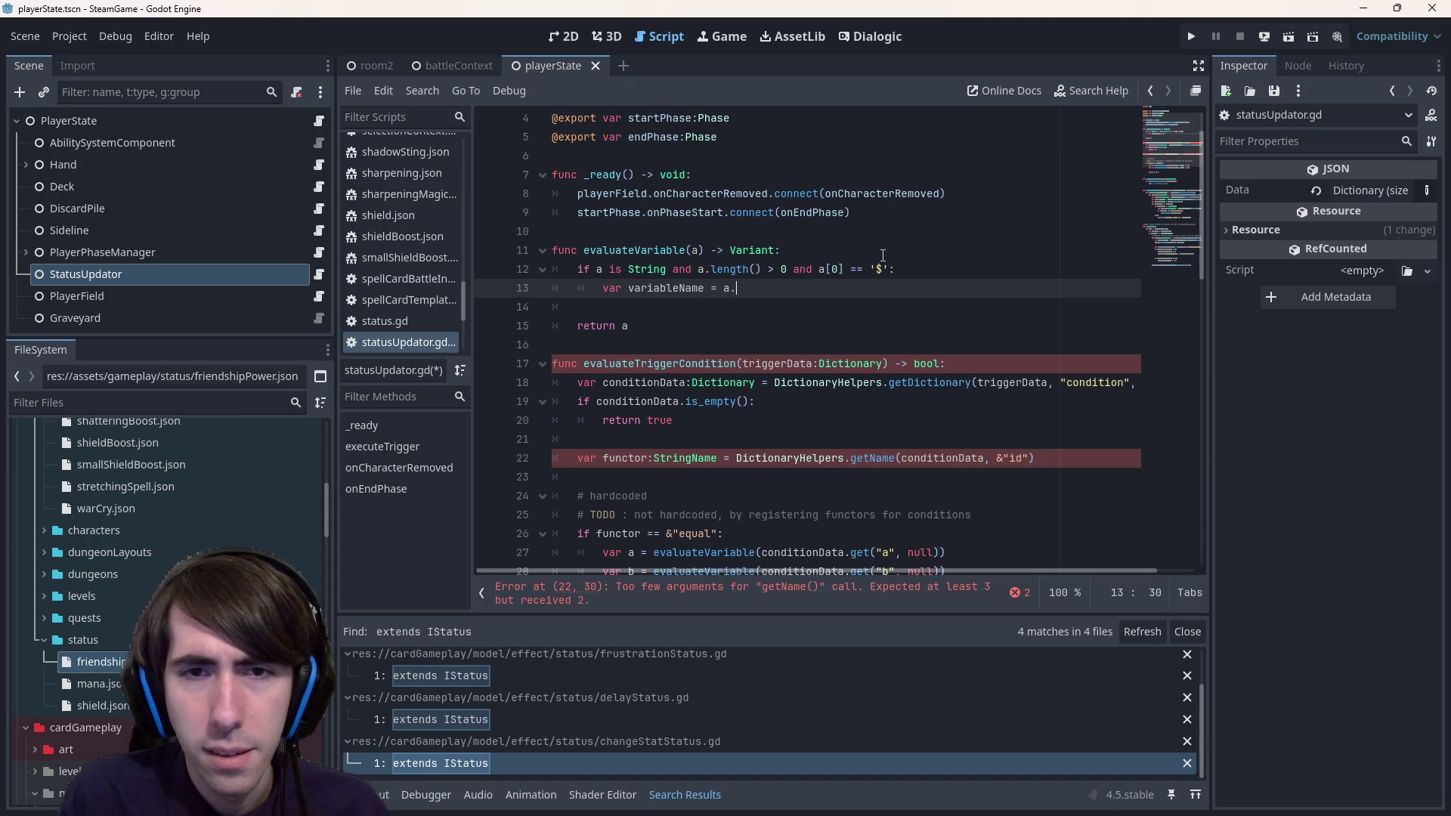
pyautogui.press('BackSpace')
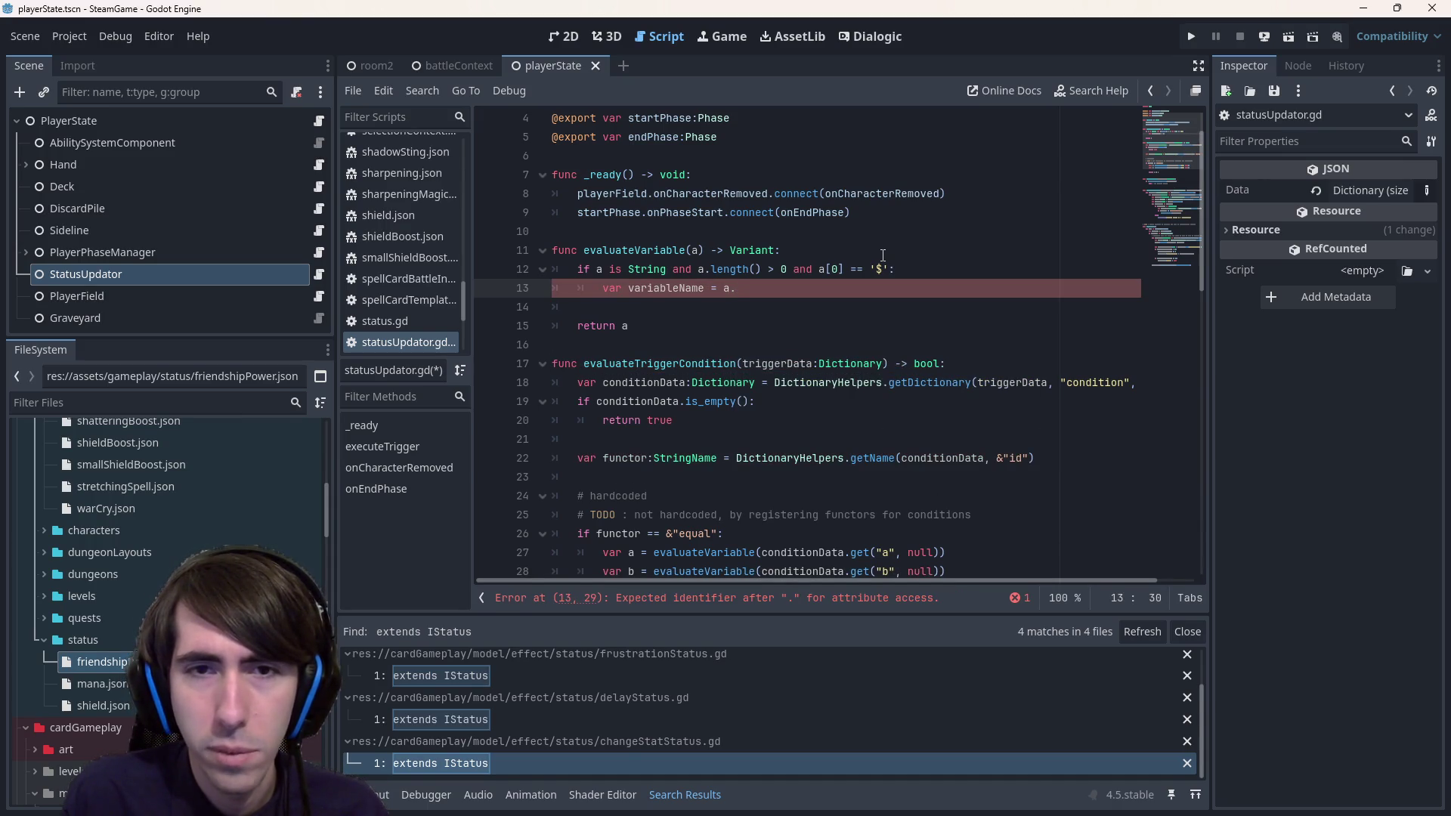
# - Add 'var aStr:String = a' as the first line inside the if block
pyautogui.press('Up')
pyautogui.press('Up')
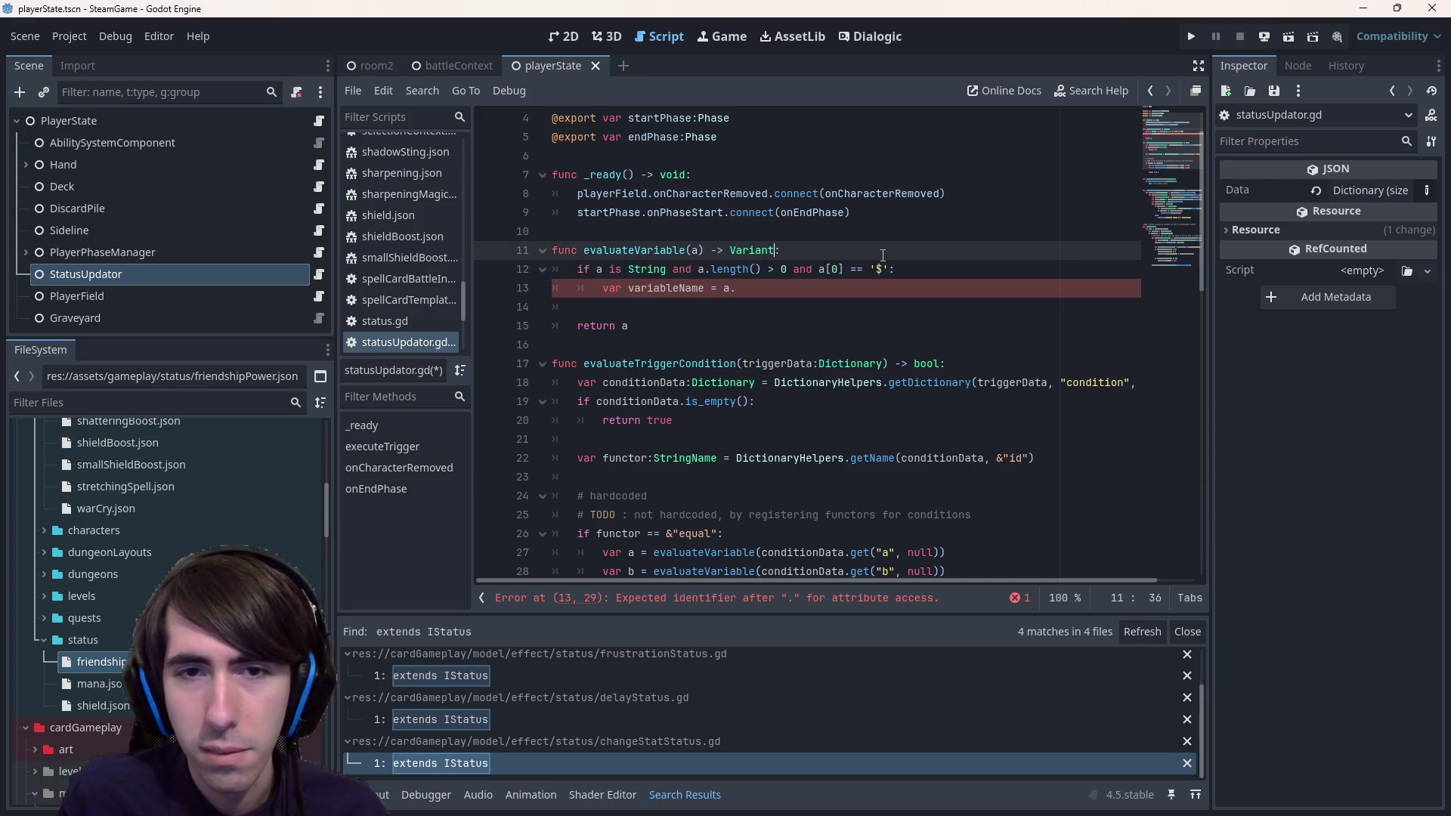
pyautogui.press('Down')
pyautogui.hotkey('ctrl', 'Left')
pyautogui.hotkey('ctrl', 'Left')
pyautogui.press('End')
pyautogui.press('Return')
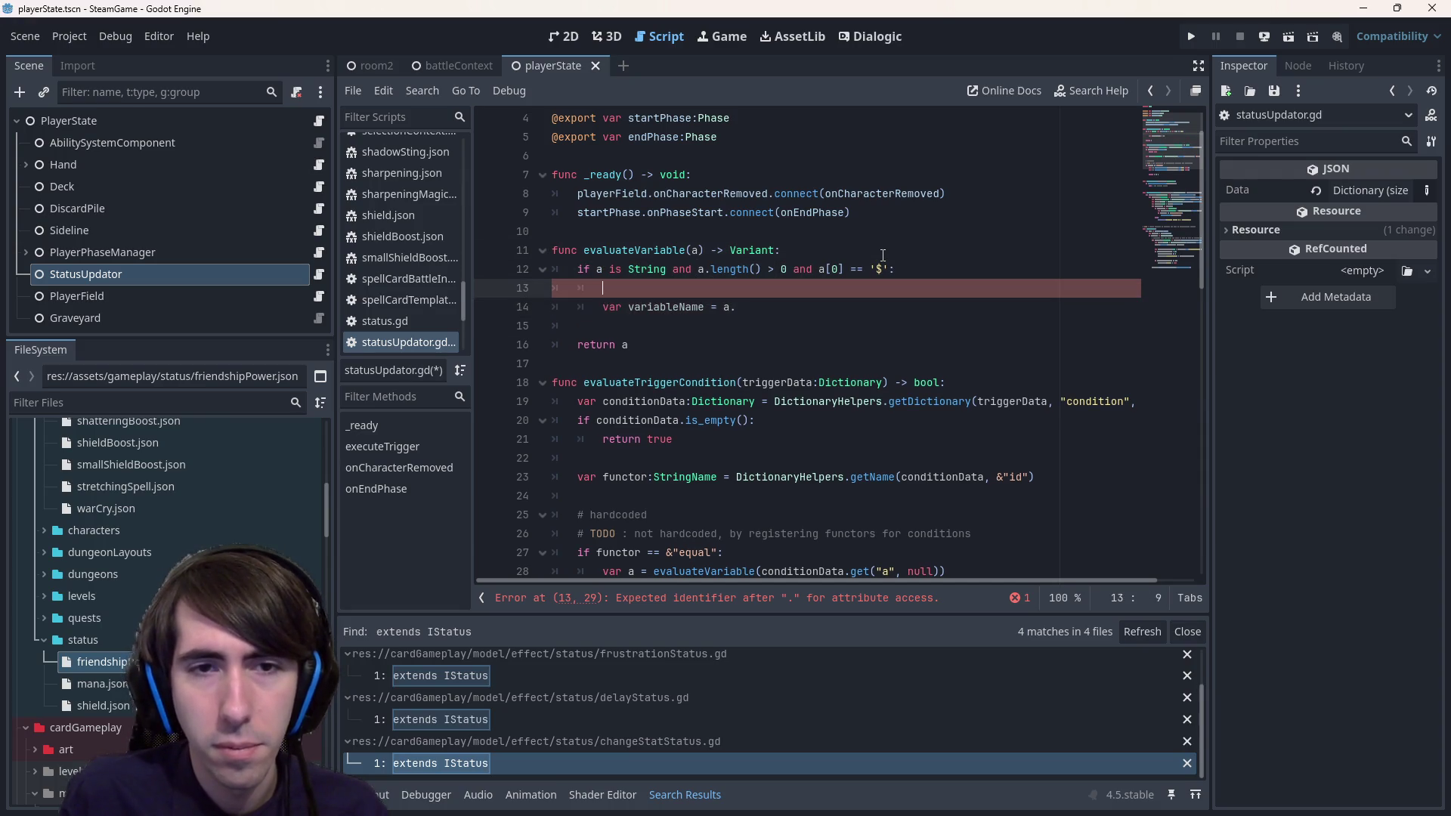
pyautogui.write('var aStr:String = a')
pyautogui.press('Escape')
# - Comment out the unfinished variableName line with Ctrl+K and save
pyautogui.press('Down')
pyautogui.press('End')
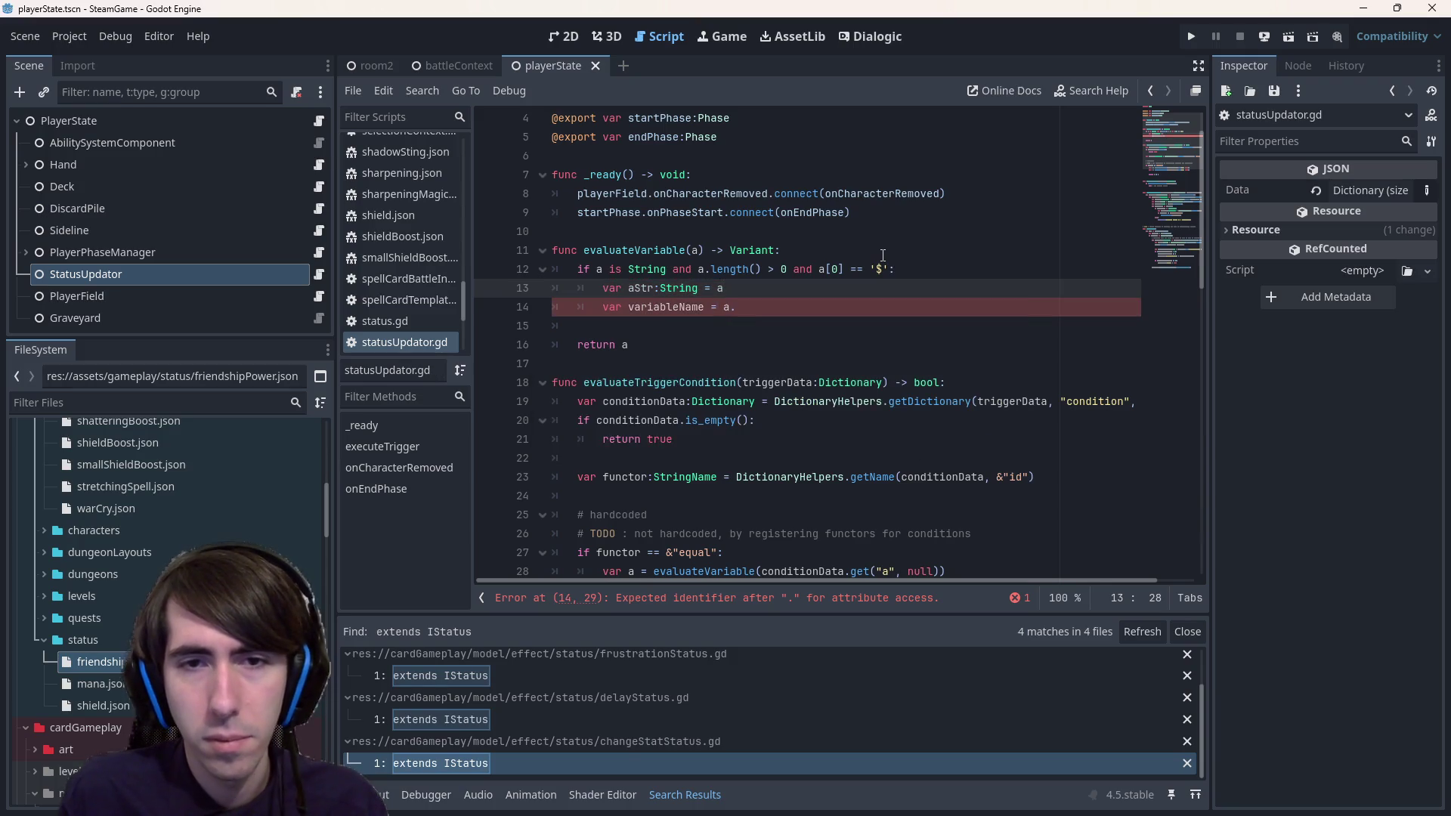
pyautogui.press('BackSpace')
pyautogui.write('.')
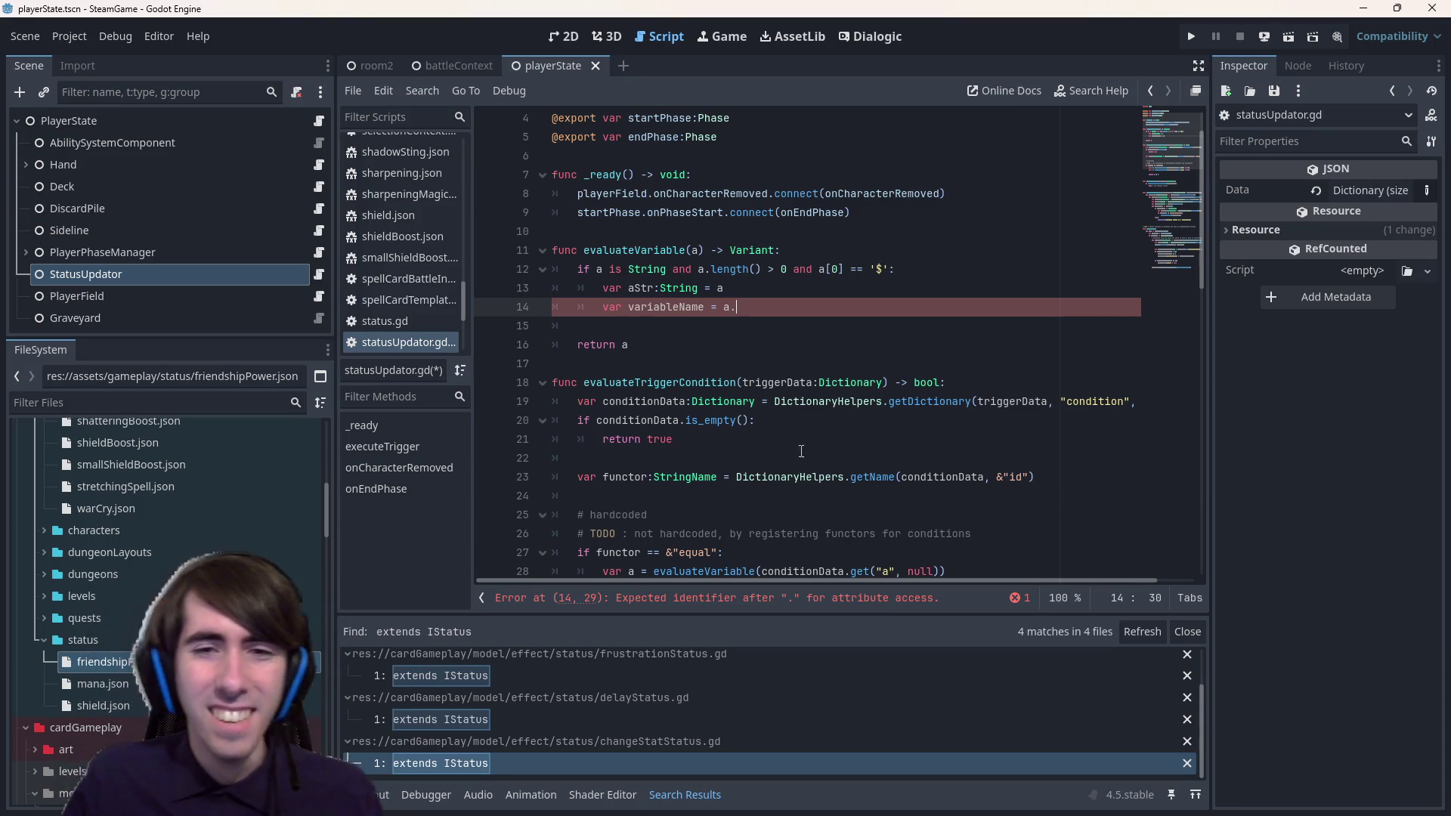
pyautogui.hotkey('ctrl', 'k')
pyautogui.hotkey('ctrl', 's')
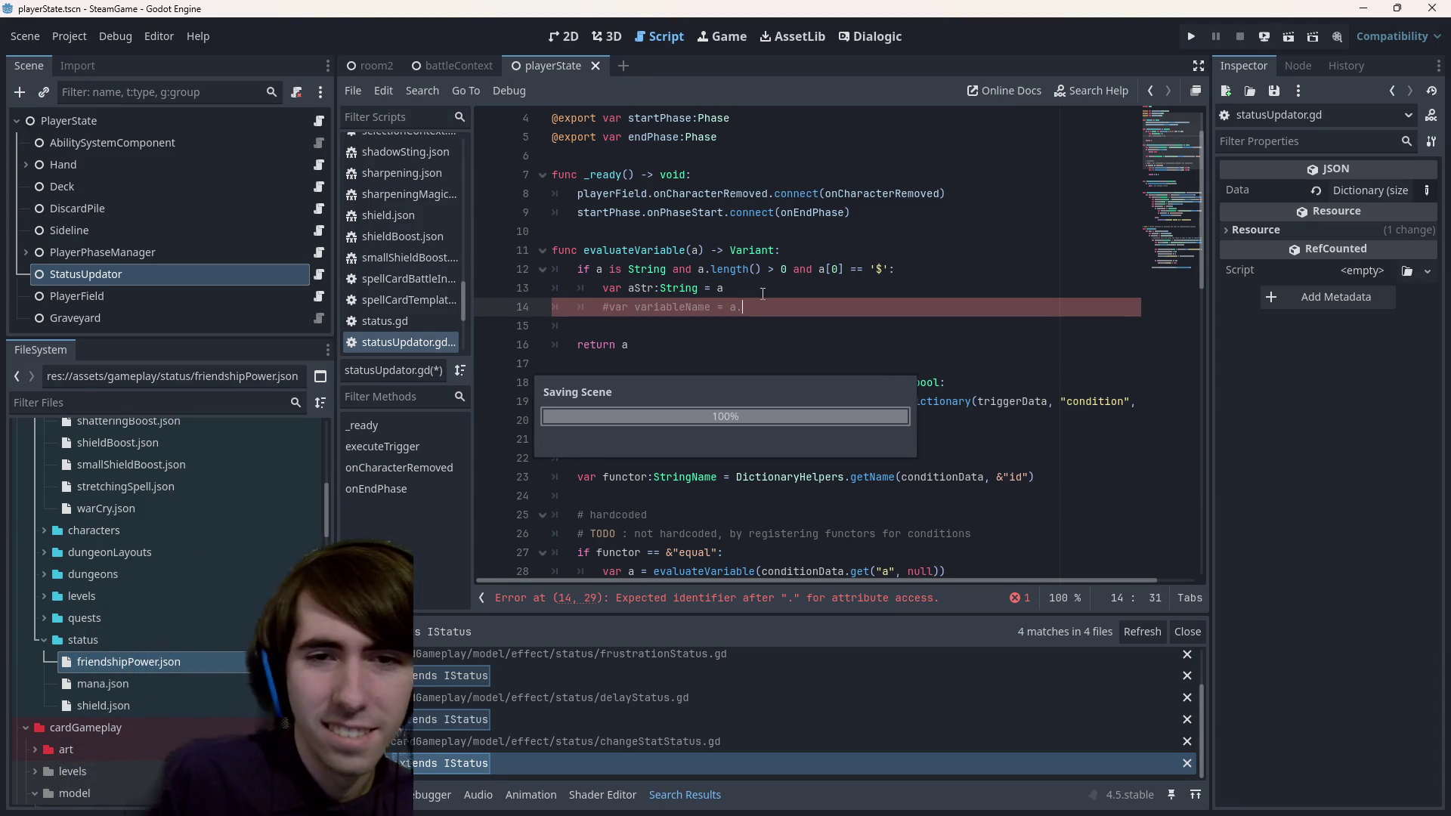
pyautogui.hotkey('ctrl', 's')
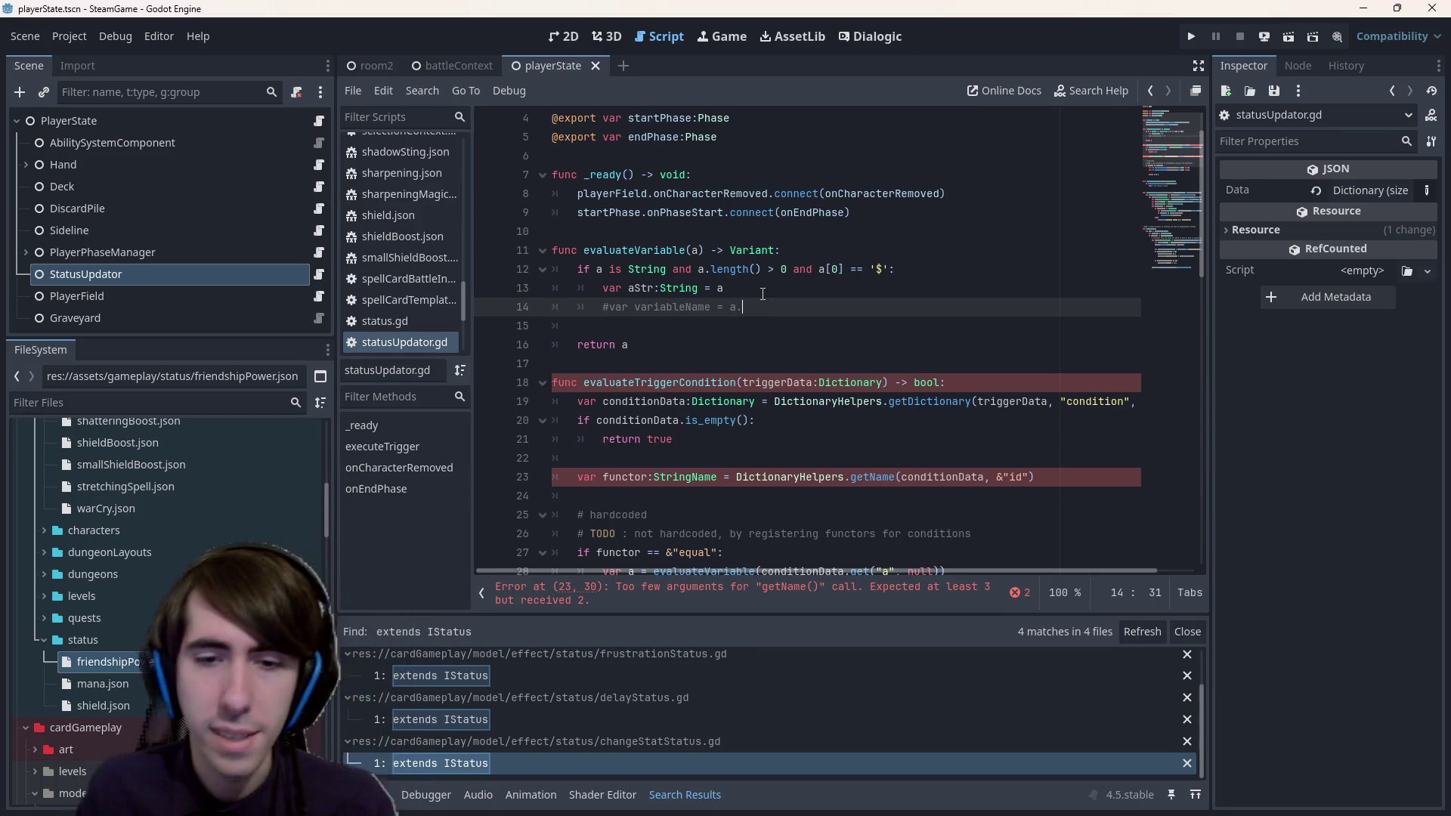
# - Pass &"" as getName's third argument on line 23 and save the script
pyautogui.click(854, 601)
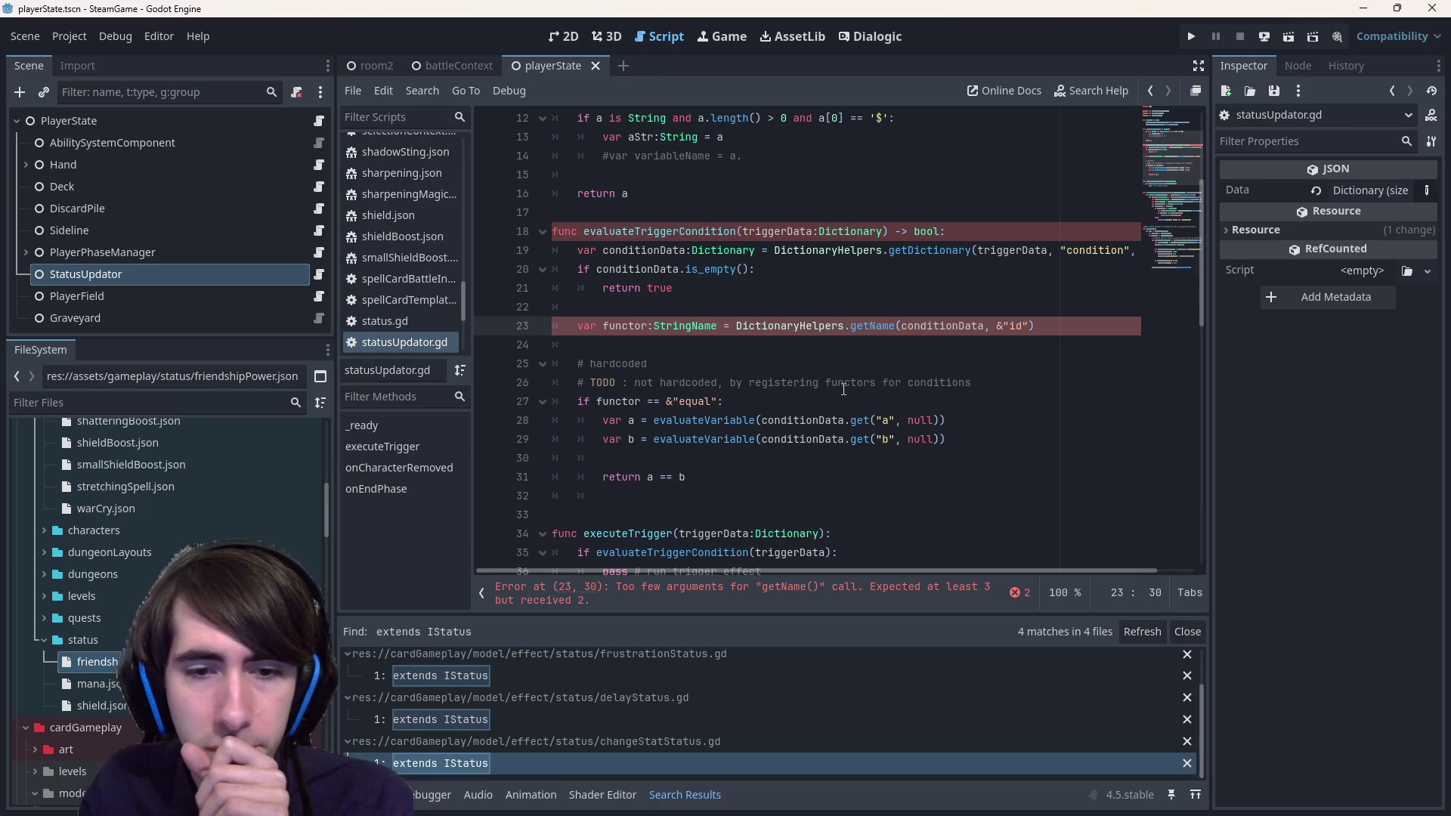
pyautogui.scroll(2, 723, 328)
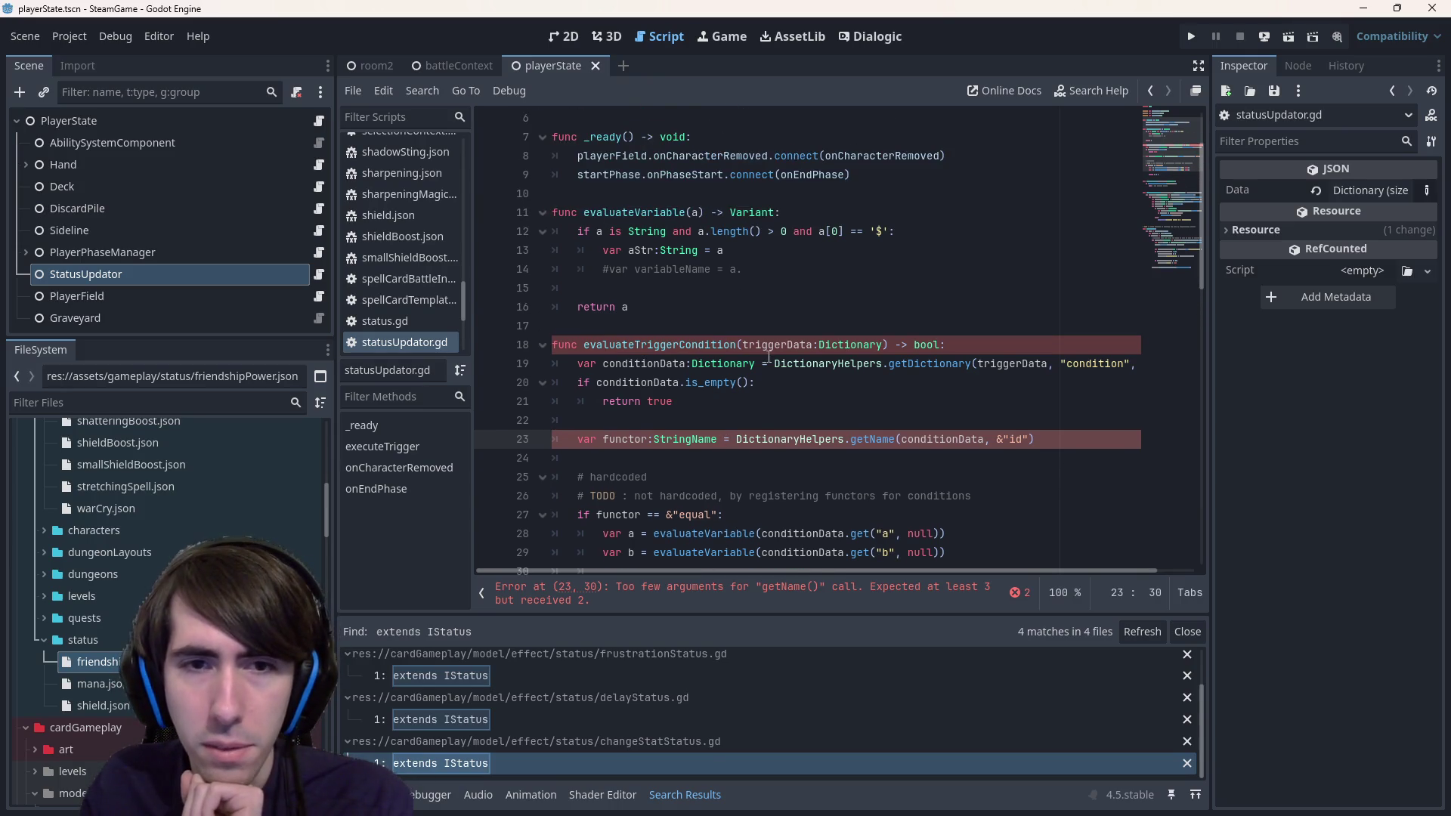
pyautogui.scroll(-2, 769, 357)
pyautogui.scroll(2, 769, 357)
pyautogui.click(770, 423)
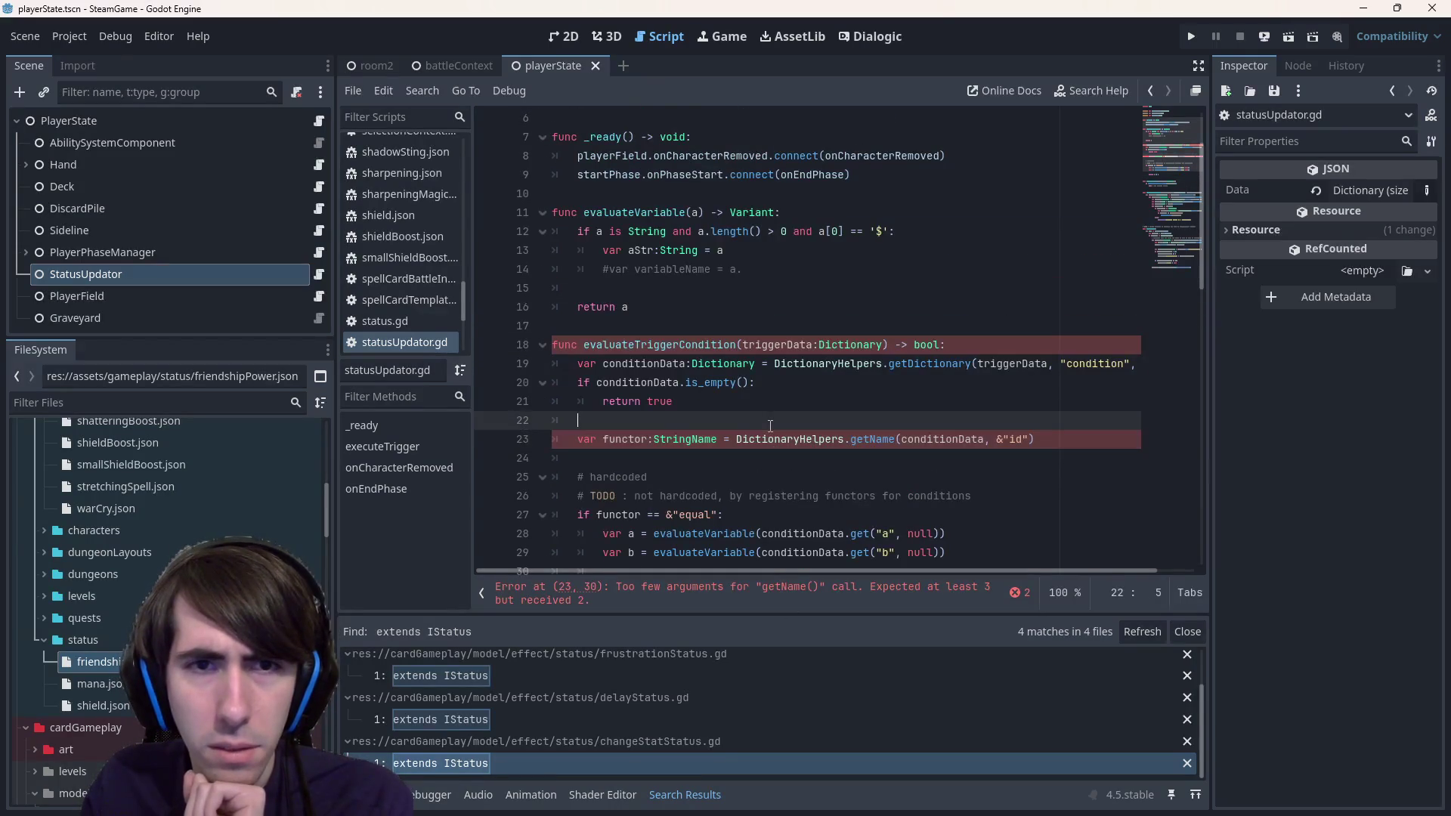
pyautogui.scroll(-2, 769, 425)
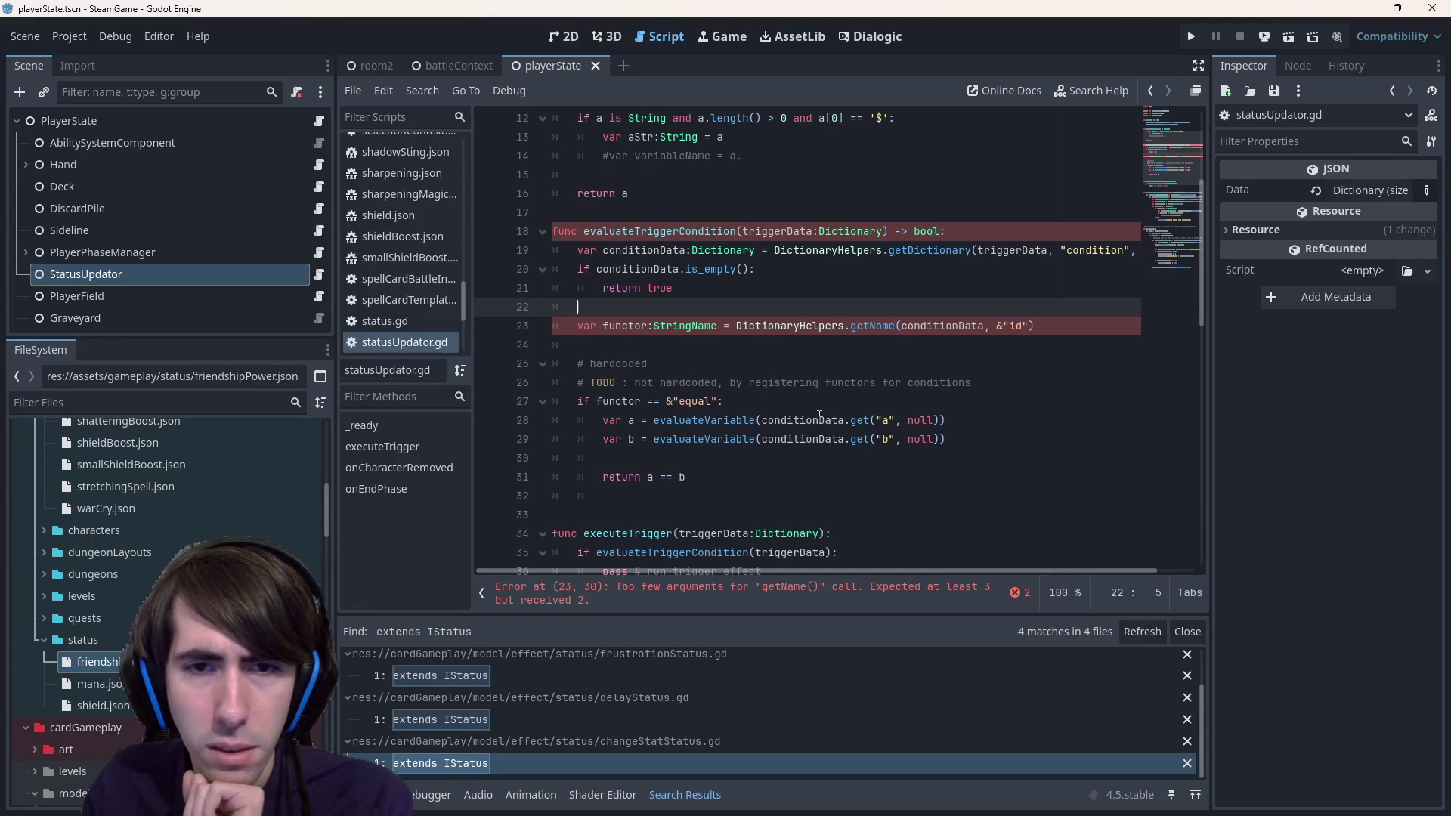
pyautogui.scroll(1, 775, 375)
pyautogui.doubleClick(872, 382)
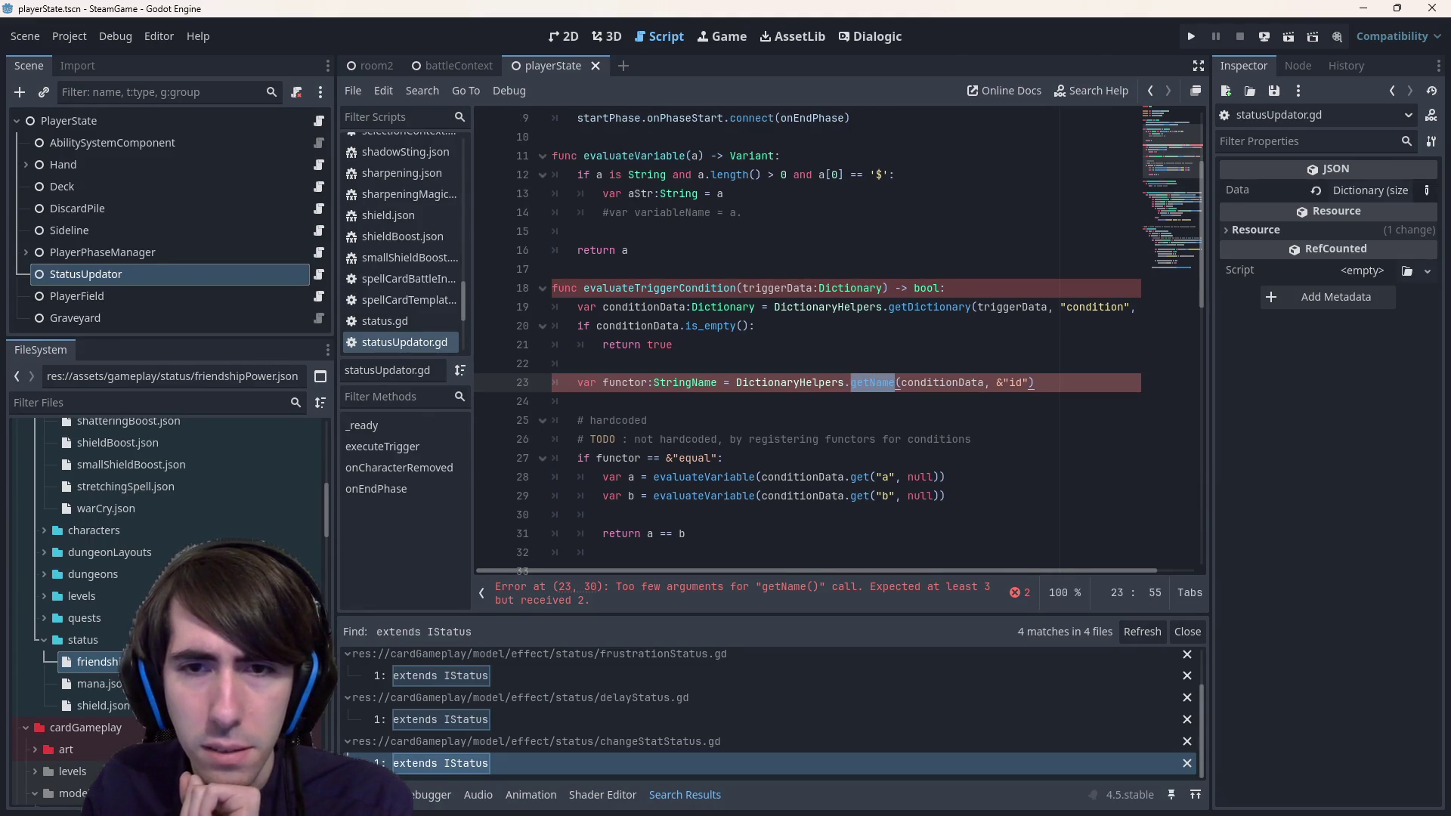
pyautogui.moveTo(876, 383)
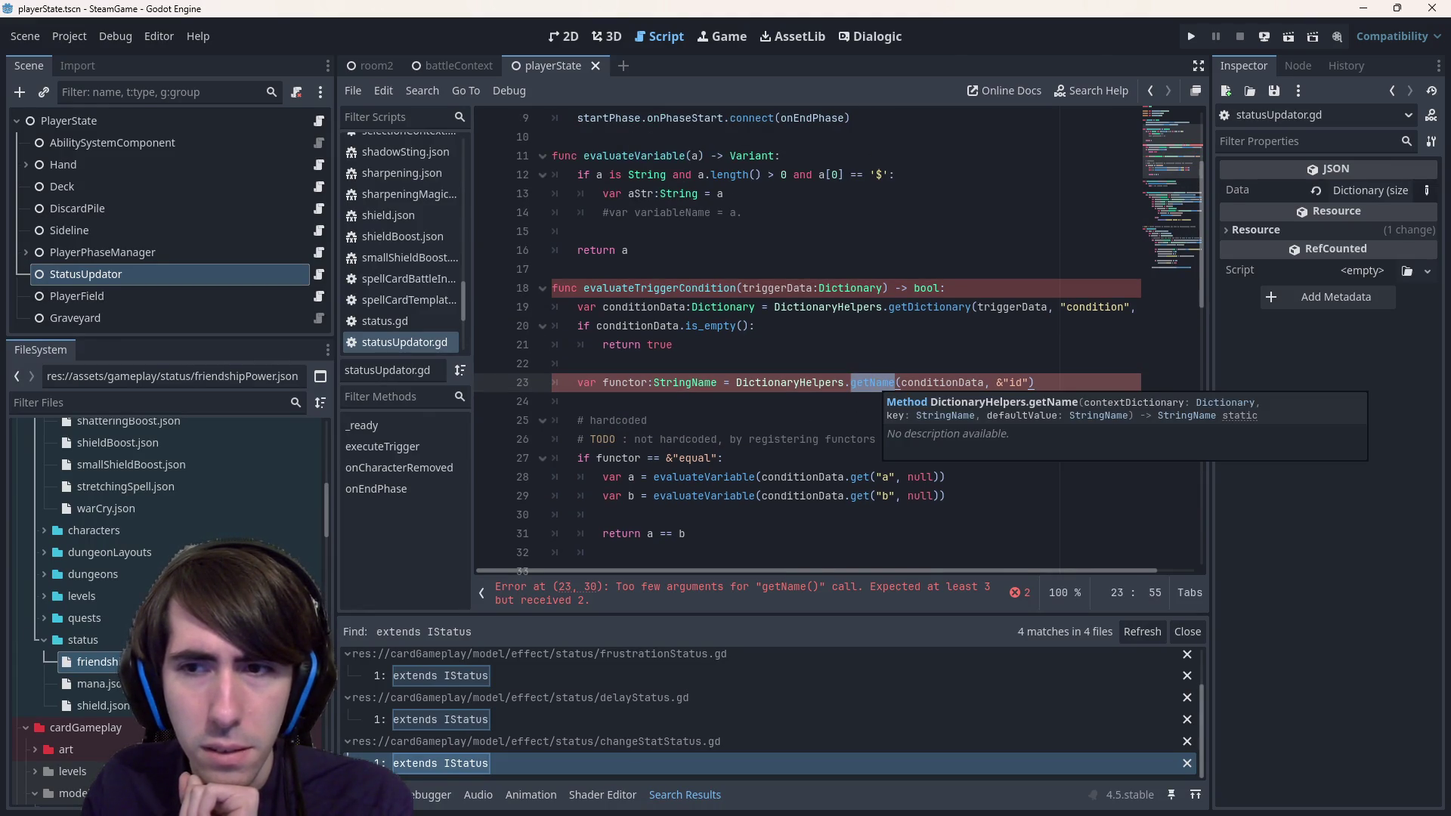
pyautogui.click(1070, 387)
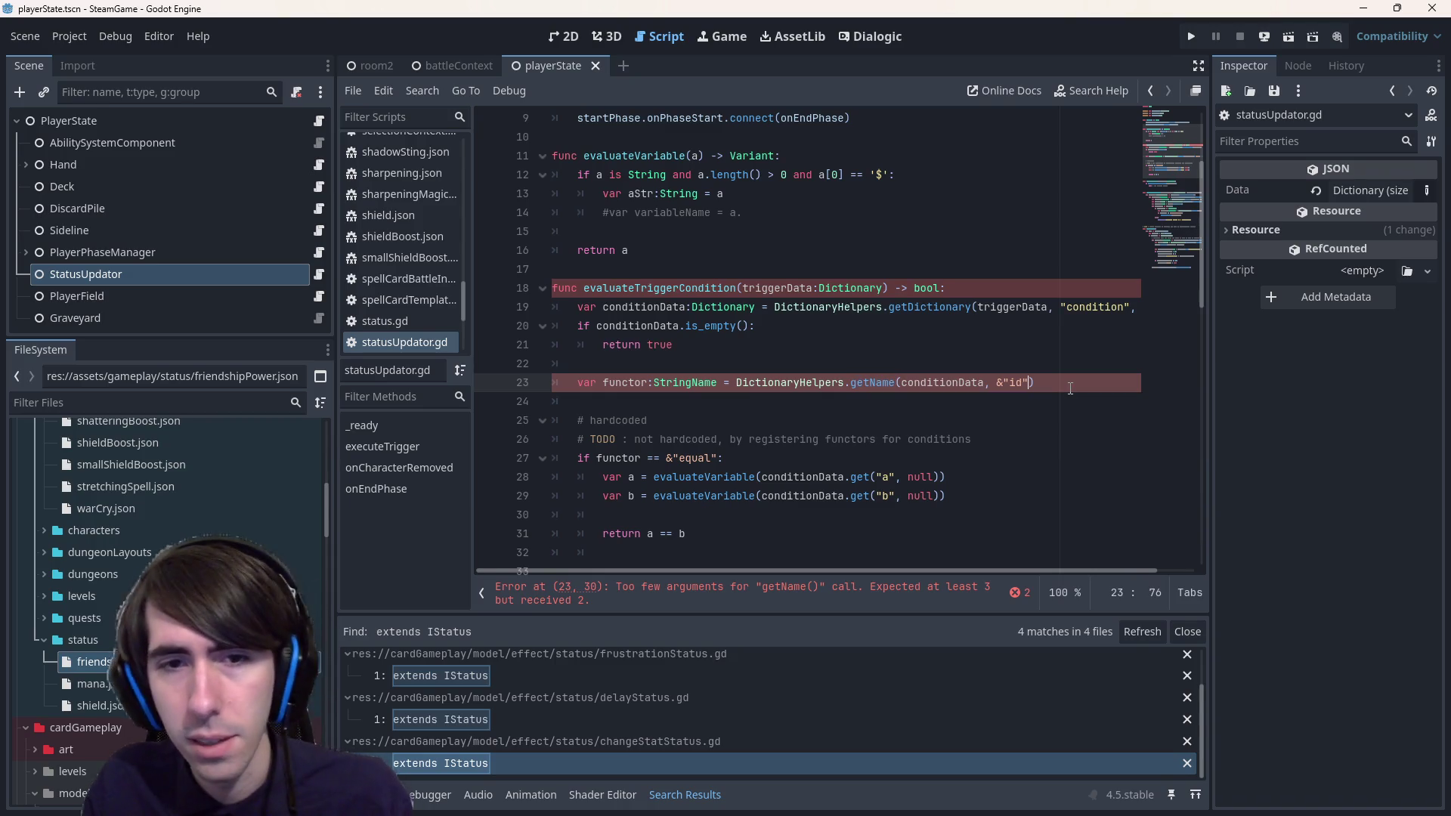
pyautogui.write(', "')
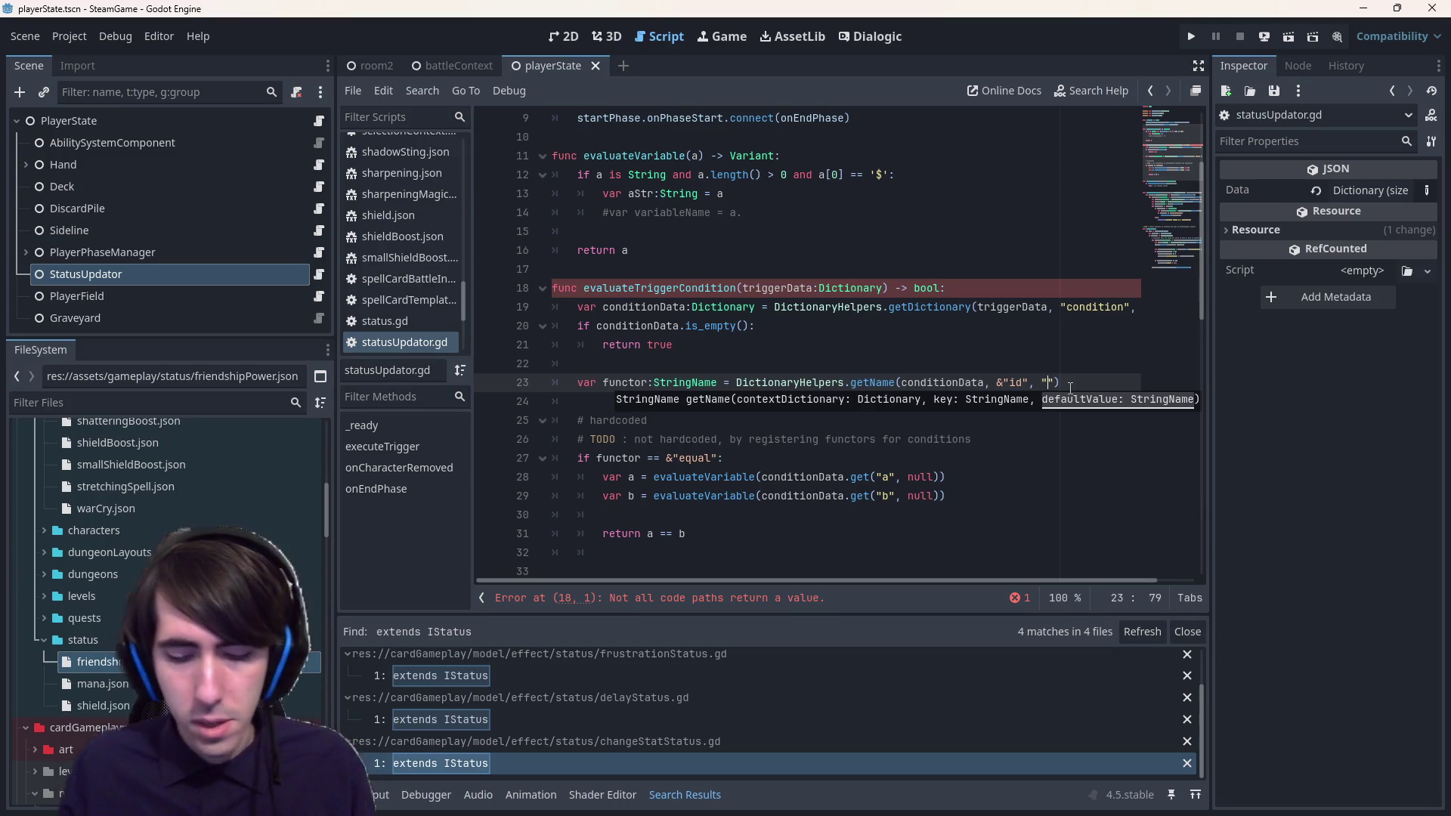
pyautogui.write('&')
pyautogui.hotkey('ctrl', 's')
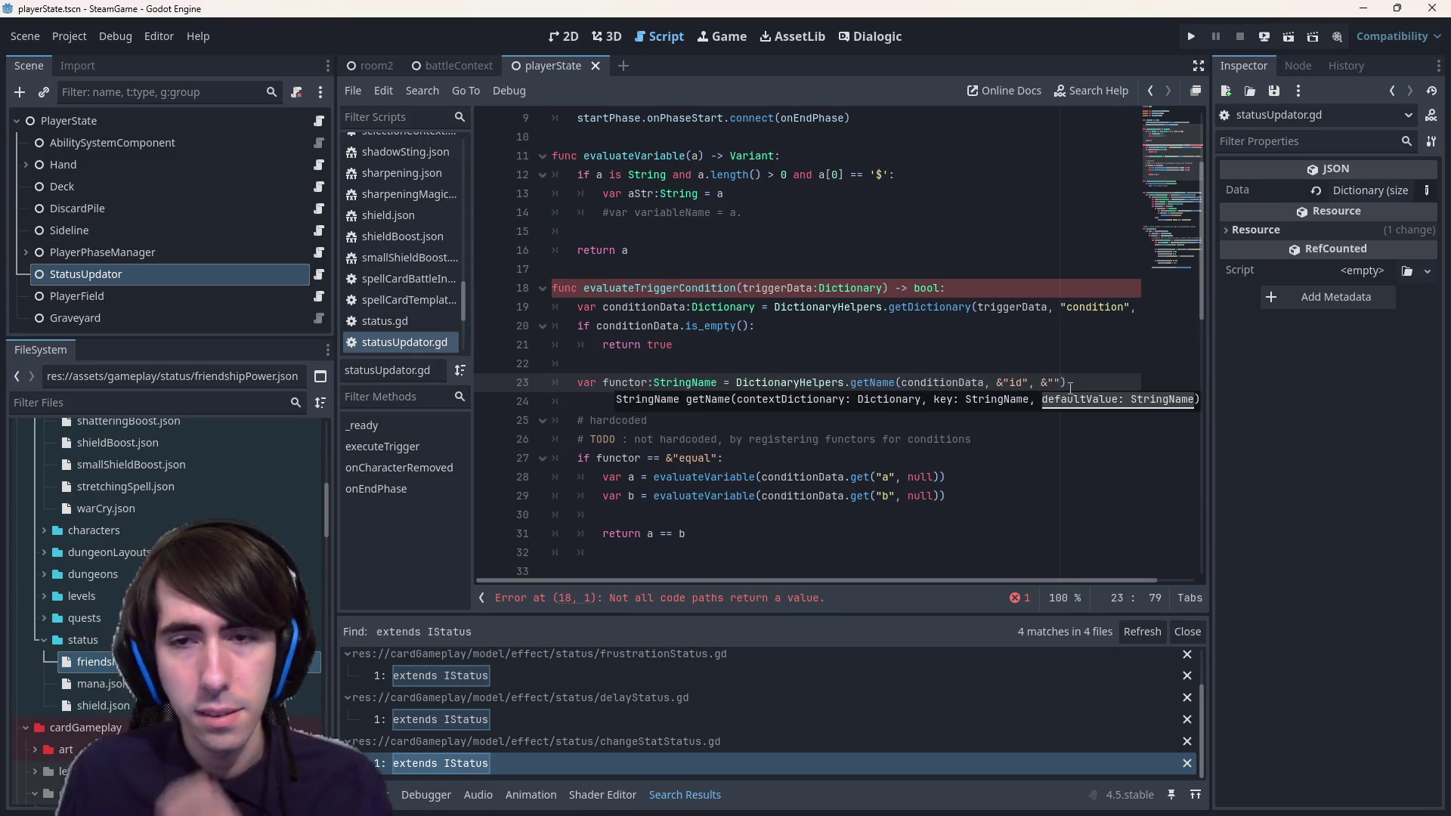
pyautogui.click(1069, 384)
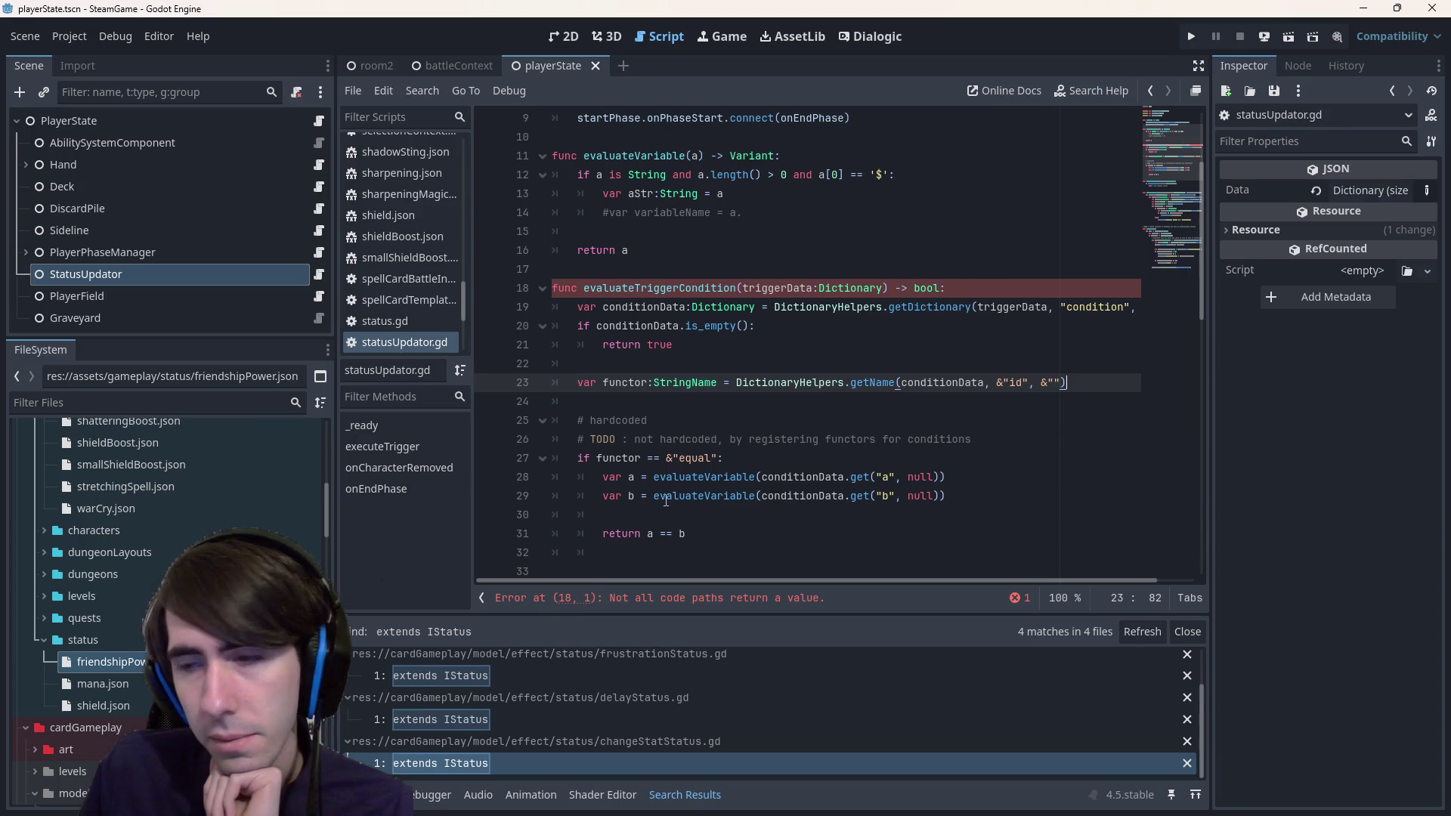
# - Trace where functor is used and unindent line 32 to function level
pyautogui.doubleClick(627, 377)
pyautogui.scroll(-3, 627, 376)
pyautogui.scroll(3, 627, 377)
pyautogui.scroll(1, 717, 382)
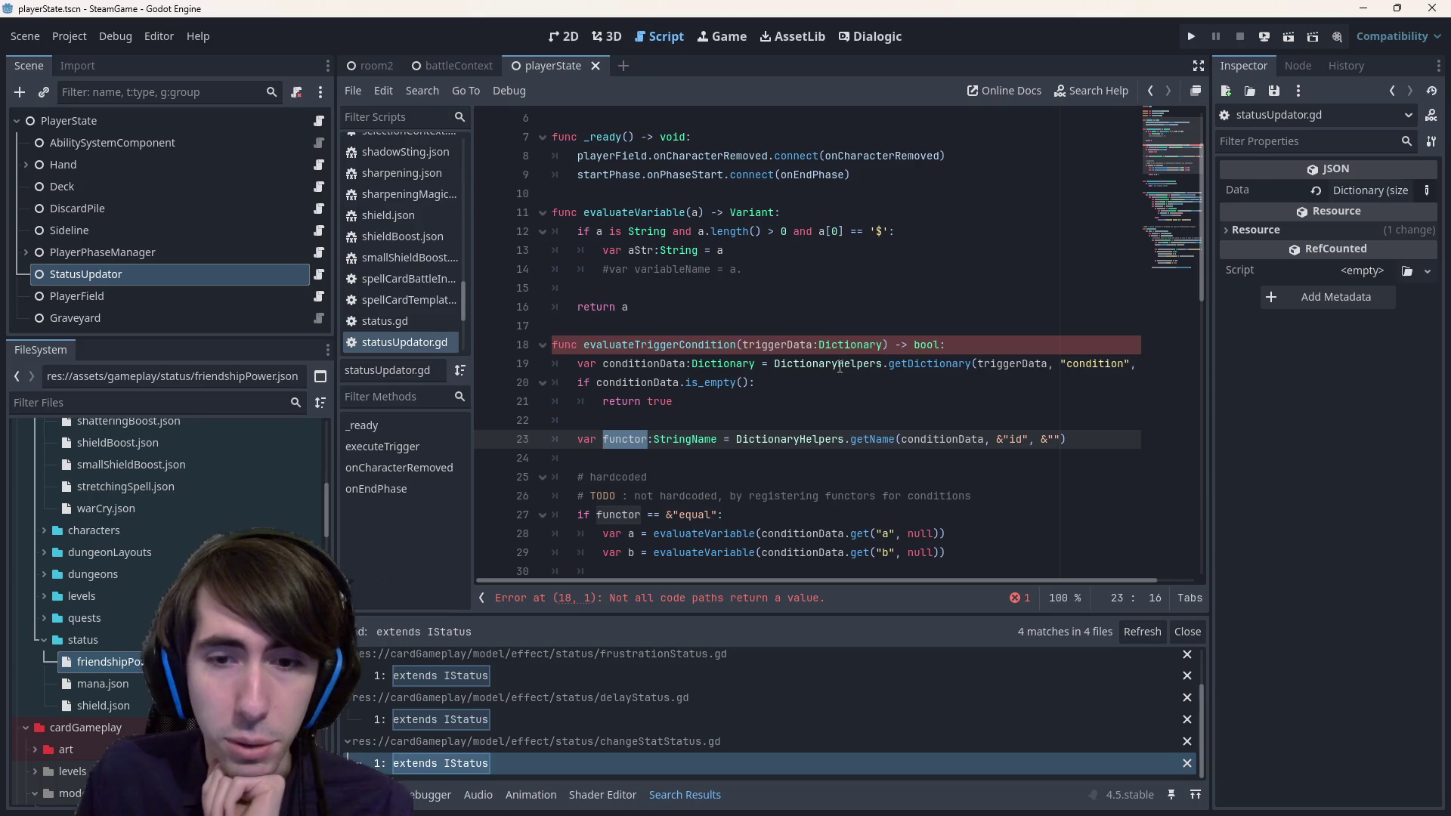
pyautogui.click(774, 594)
pyautogui.click(659, 326)
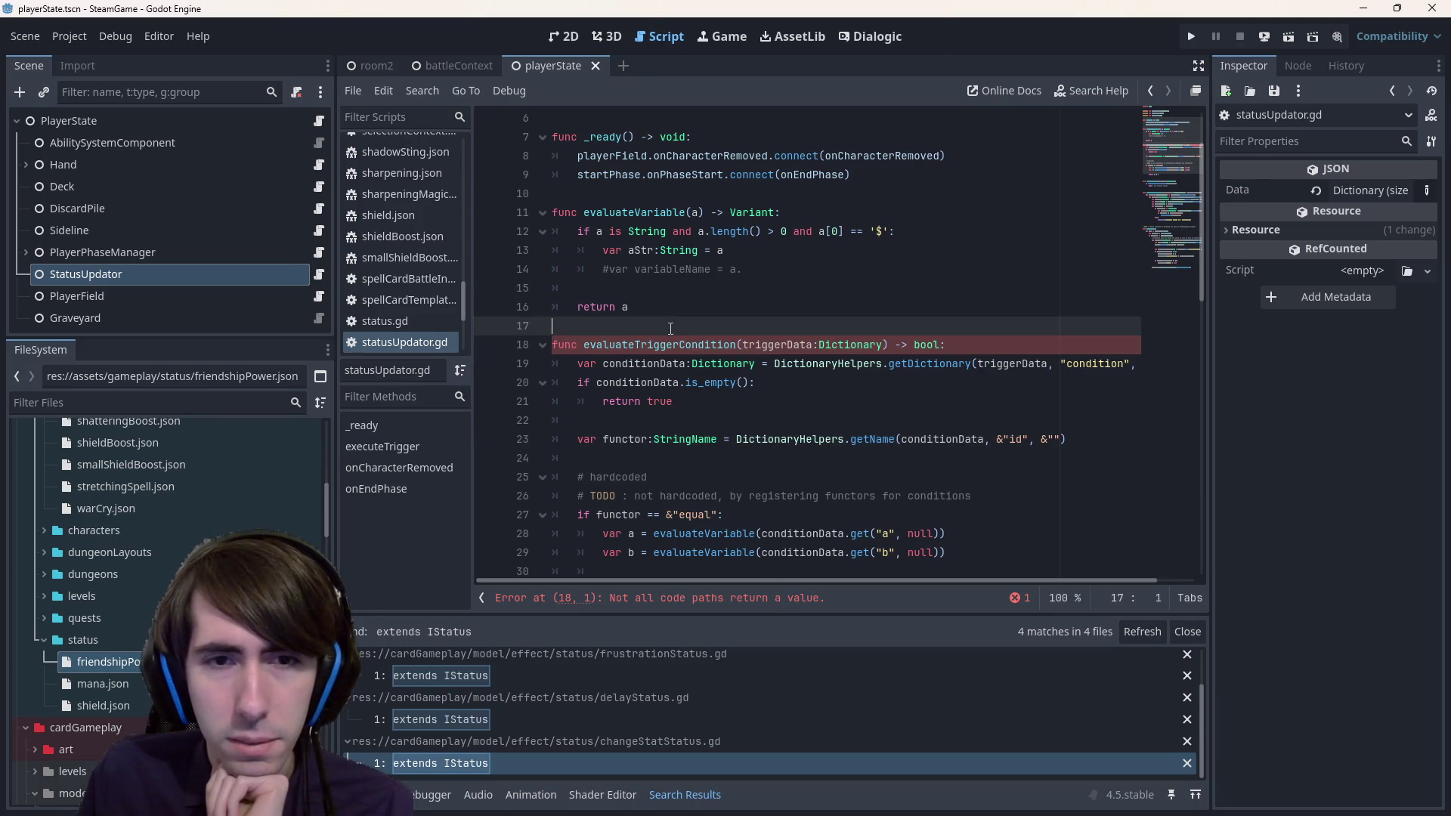
pyautogui.scroll(-2, 672, 361)
pyautogui.click(714, 498)
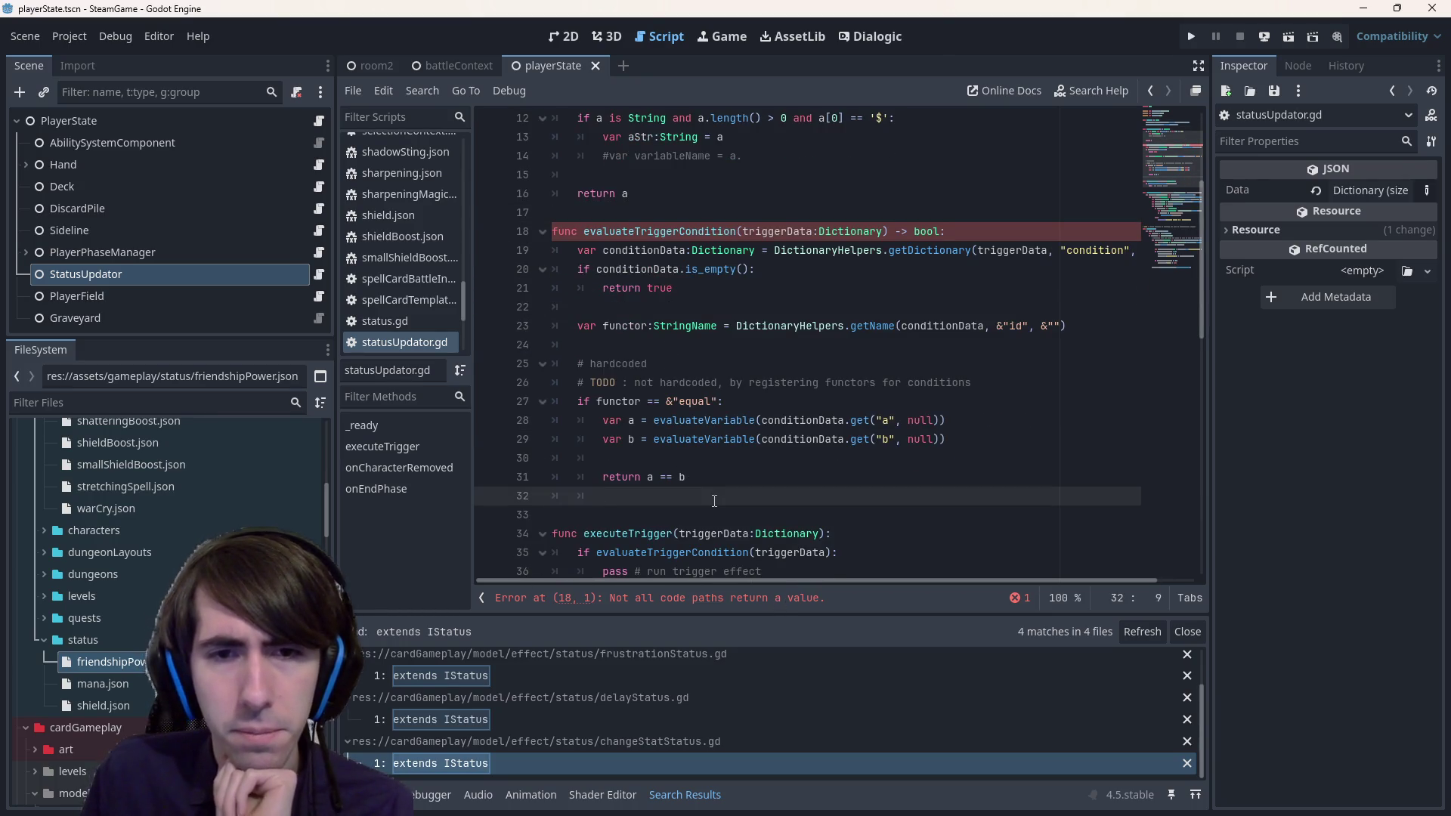
pyautogui.press('BackSpace')
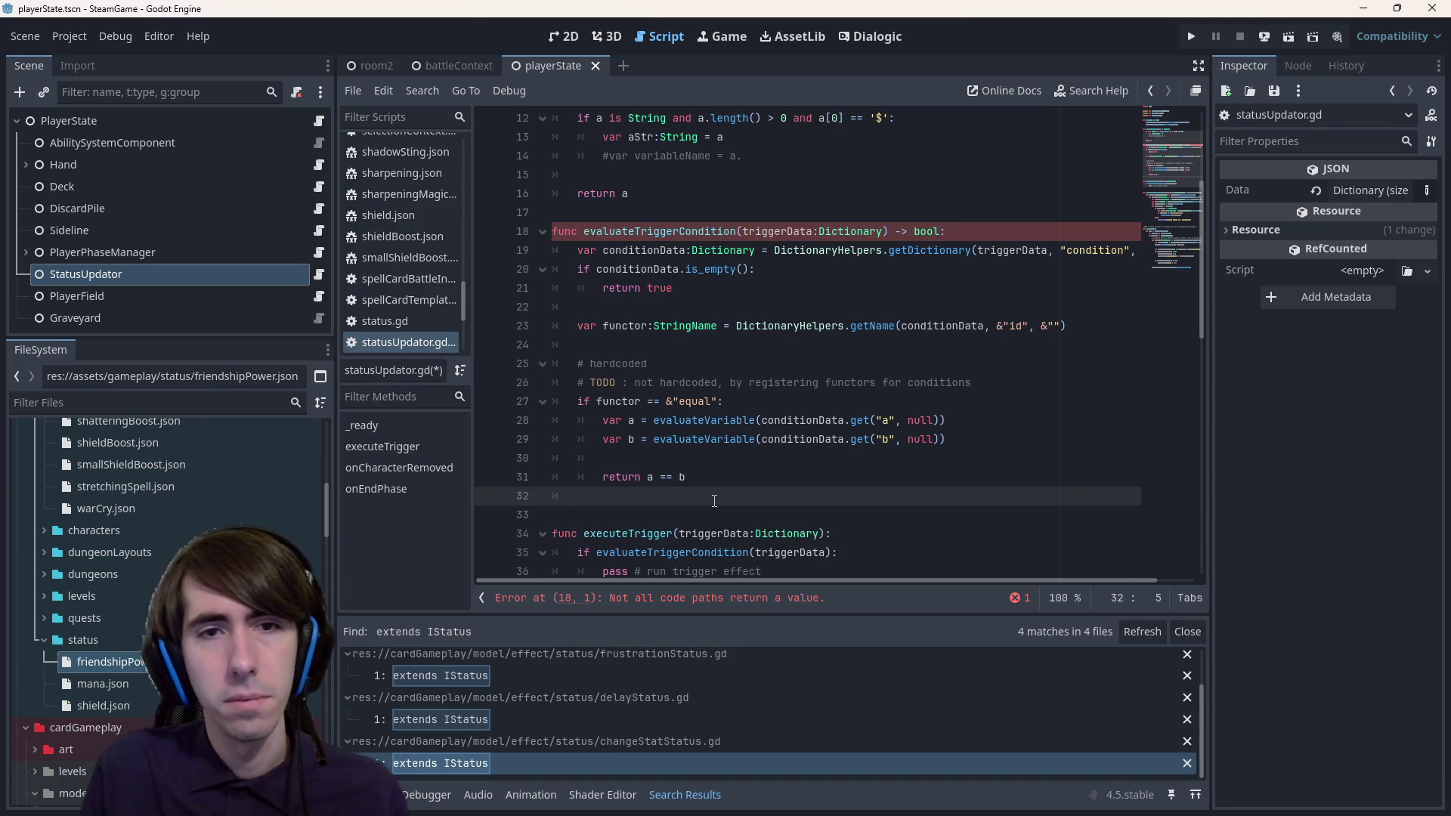
# - Add a function-level return true after return a == b and save
pyautogui.write('return true')
pyautogui.hotkey('ctrl', 's')
pyautogui.press('Up')
pyautogui.press('End')
pyautogui.press('Return')
pyautogui.press('BackSpace')
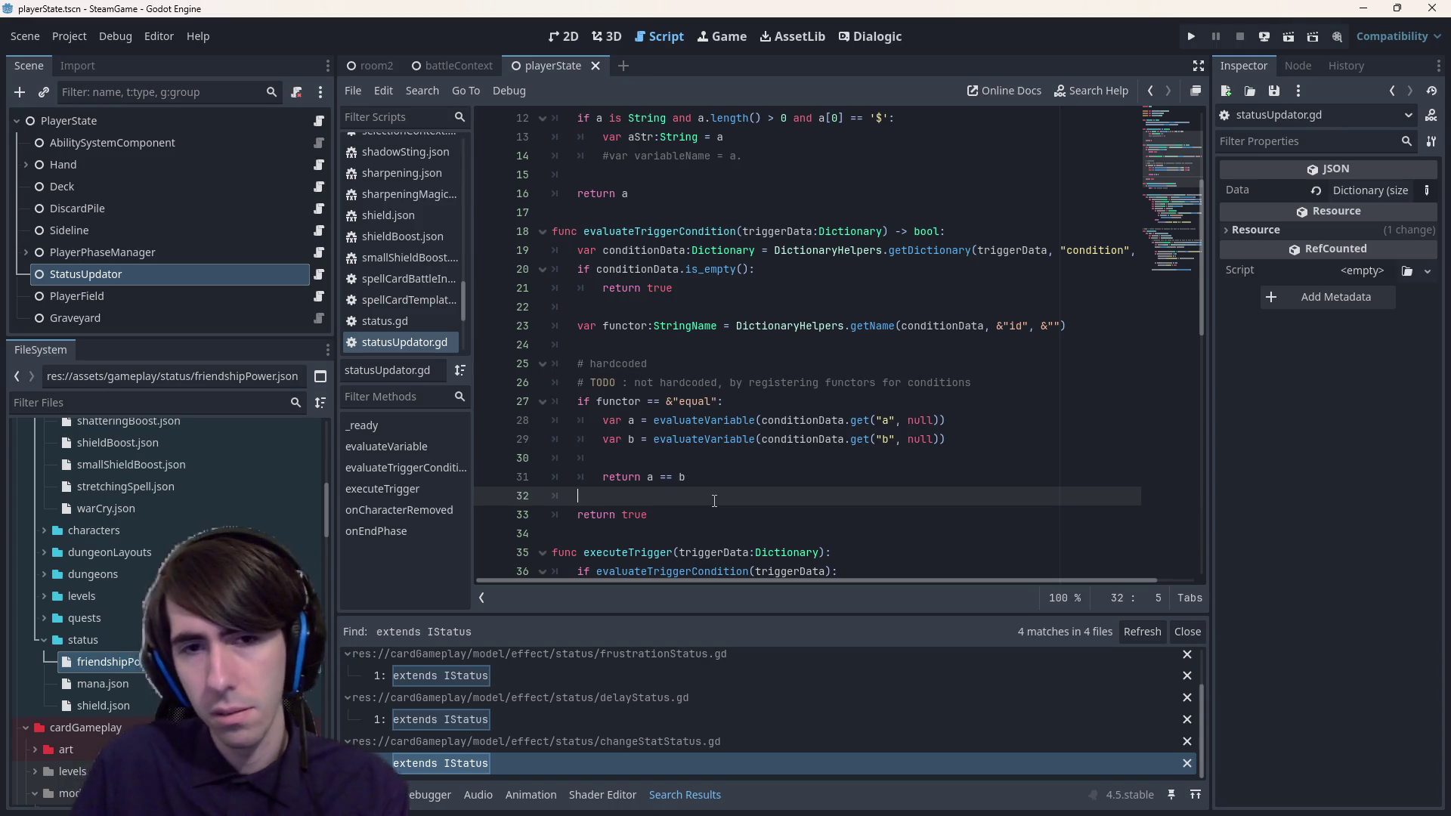
pyautogui.press('Return')
# - Insert push_error("Could not find functor: %s" % functor) above return true
pyautogui.write('push_')
pyautogui.press('Return')
pyautogui.write('"Couldnnot evaluate c')
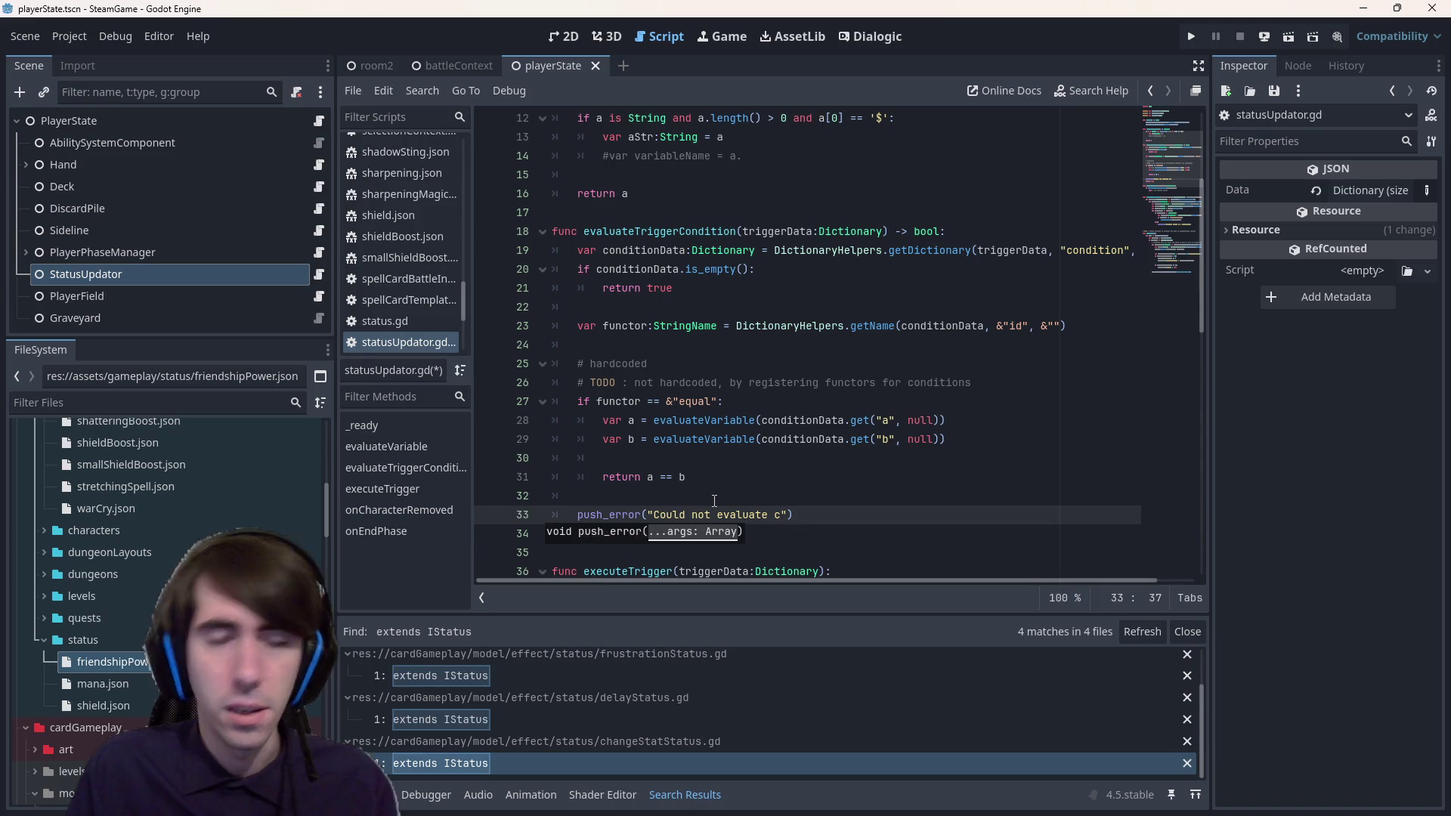
pyautogui.hotkey('ctrl', 'BackSpace')
pyautogui.hotkey('ctrl', 'BackSpace')
pyautogui.write('identify ')
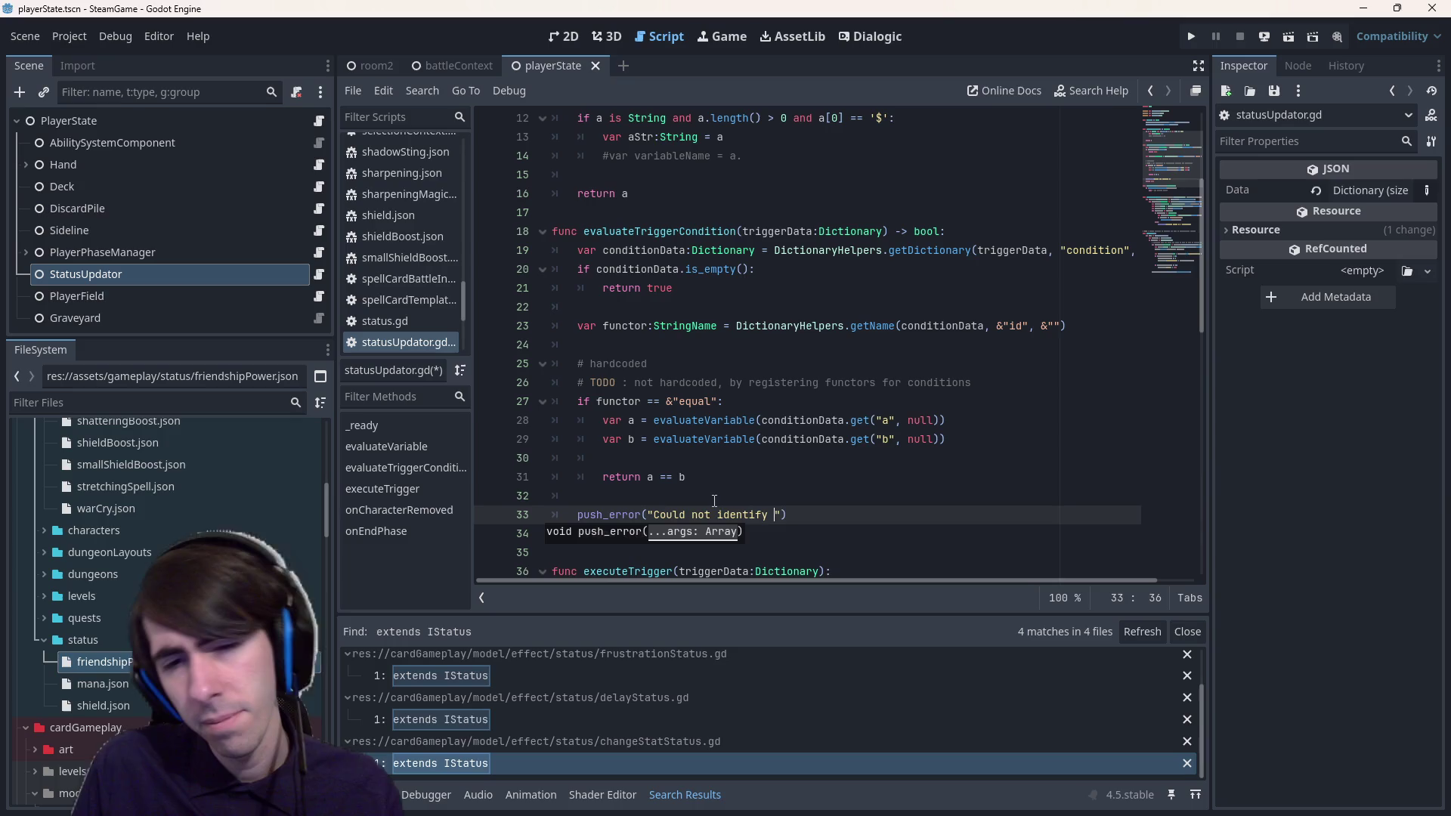
pyautogui.write('functor: ')
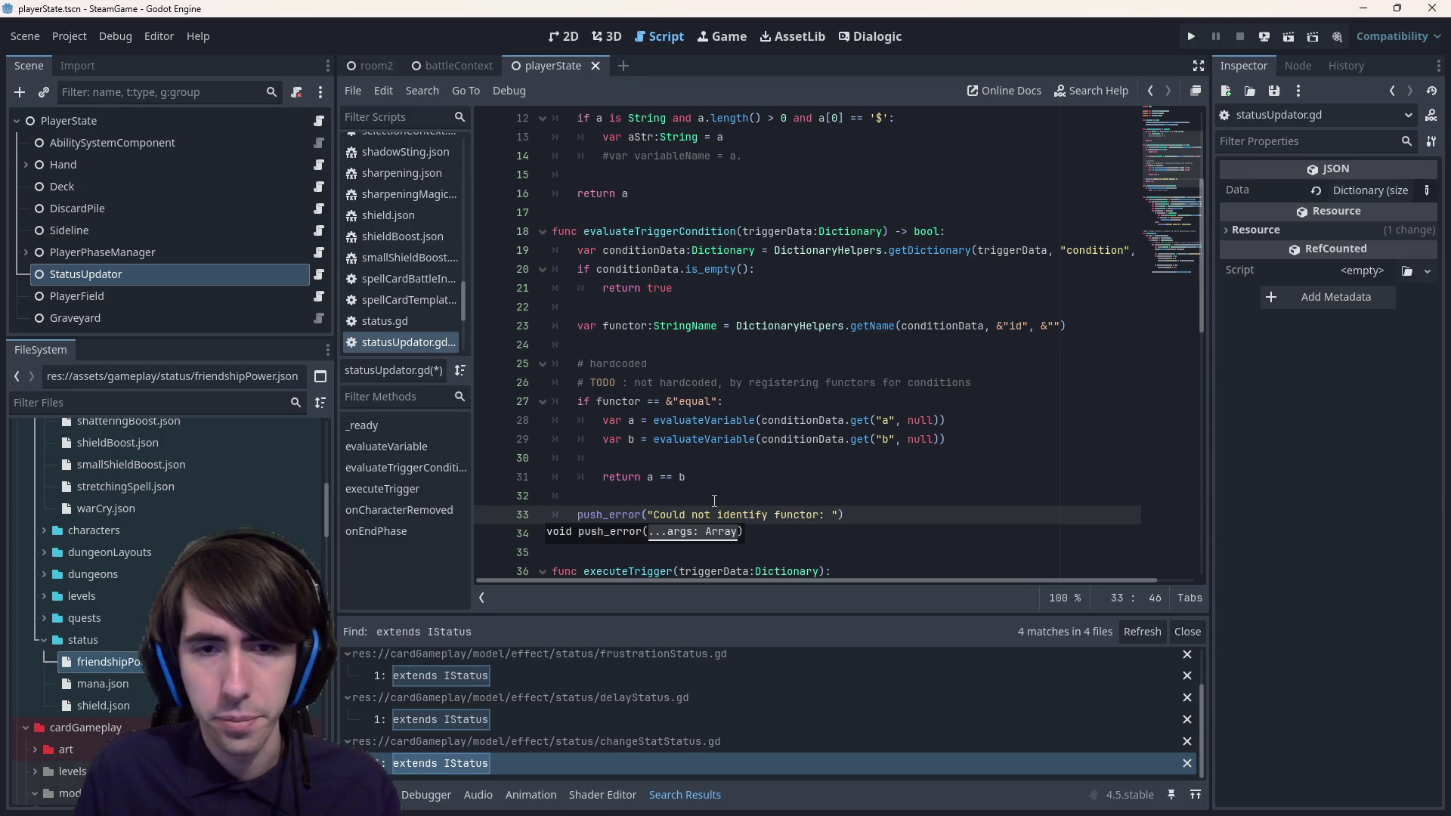
pyautogui.write(", '")
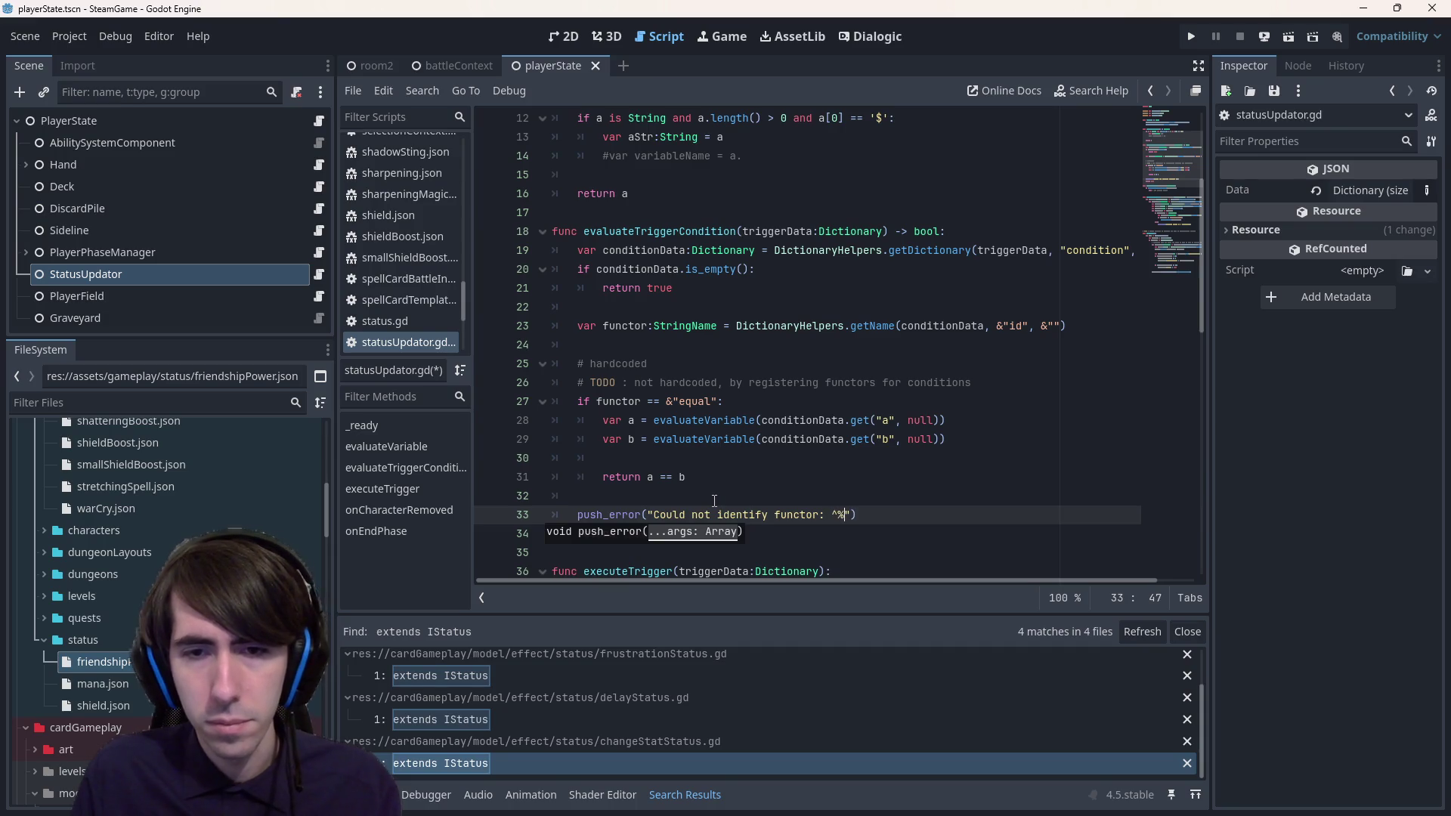
pyautogui.write('s" % f')
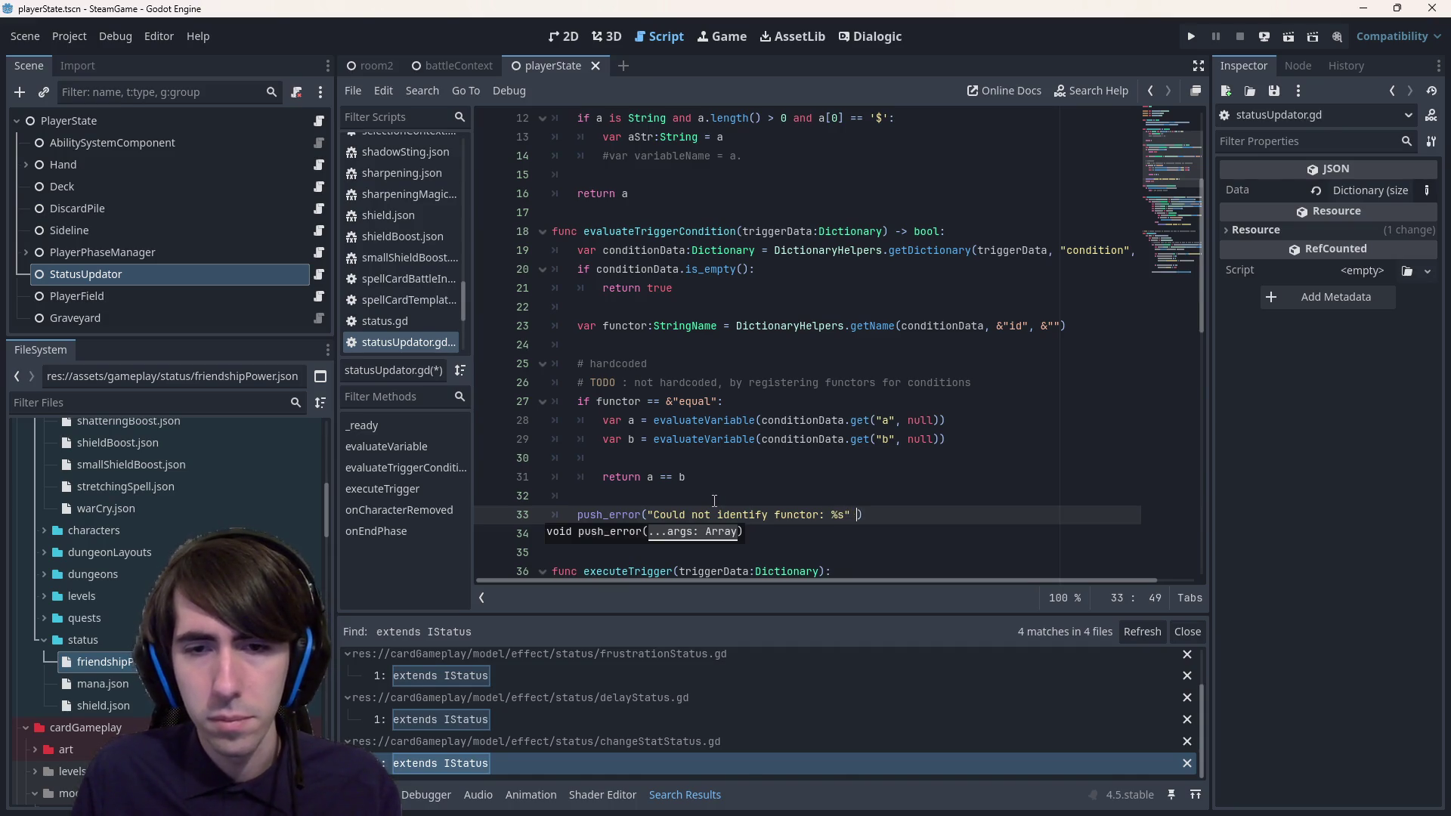
pyautogui.write('unctor')
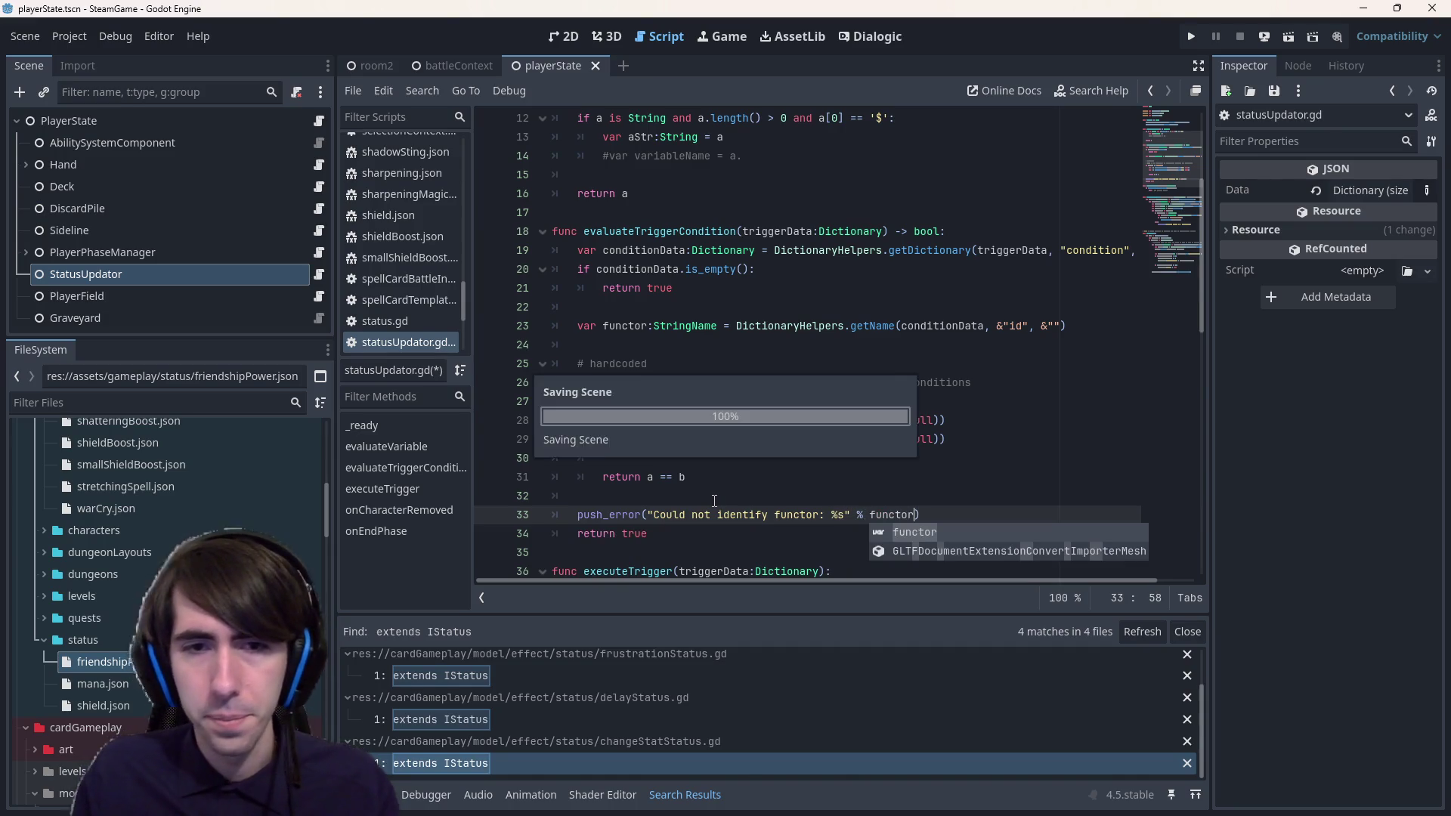
pyautogui.click(789, 390)
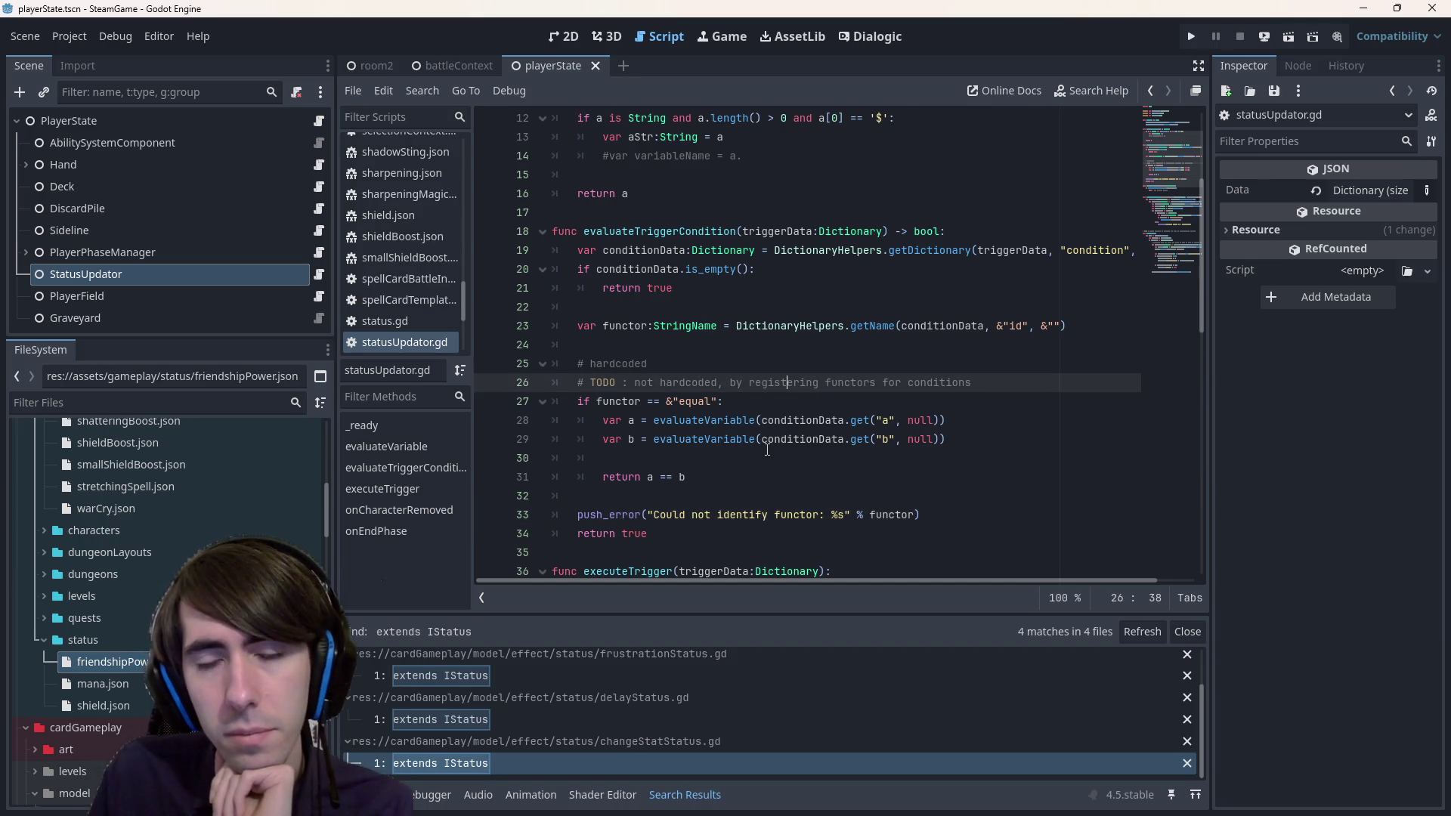
pyautogui.press('Up')
pyautogui.press('Up')
pyautogui.press('Up')
pyautogui.click(756, 515)
pyautogui.doubleClick(757, 517)
pyautogui.write('find')
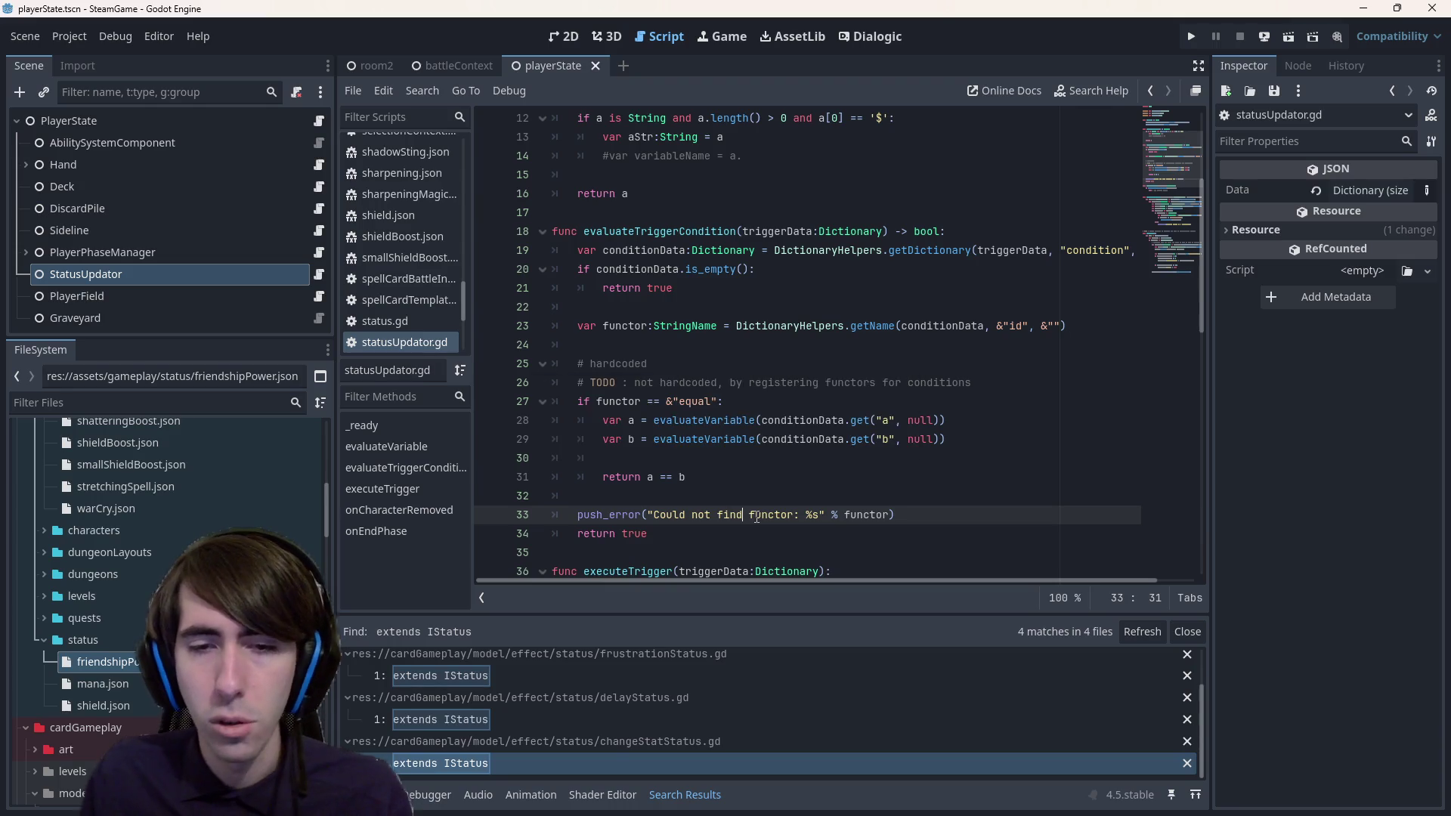
pyautogui.doubleClick(866, 515)
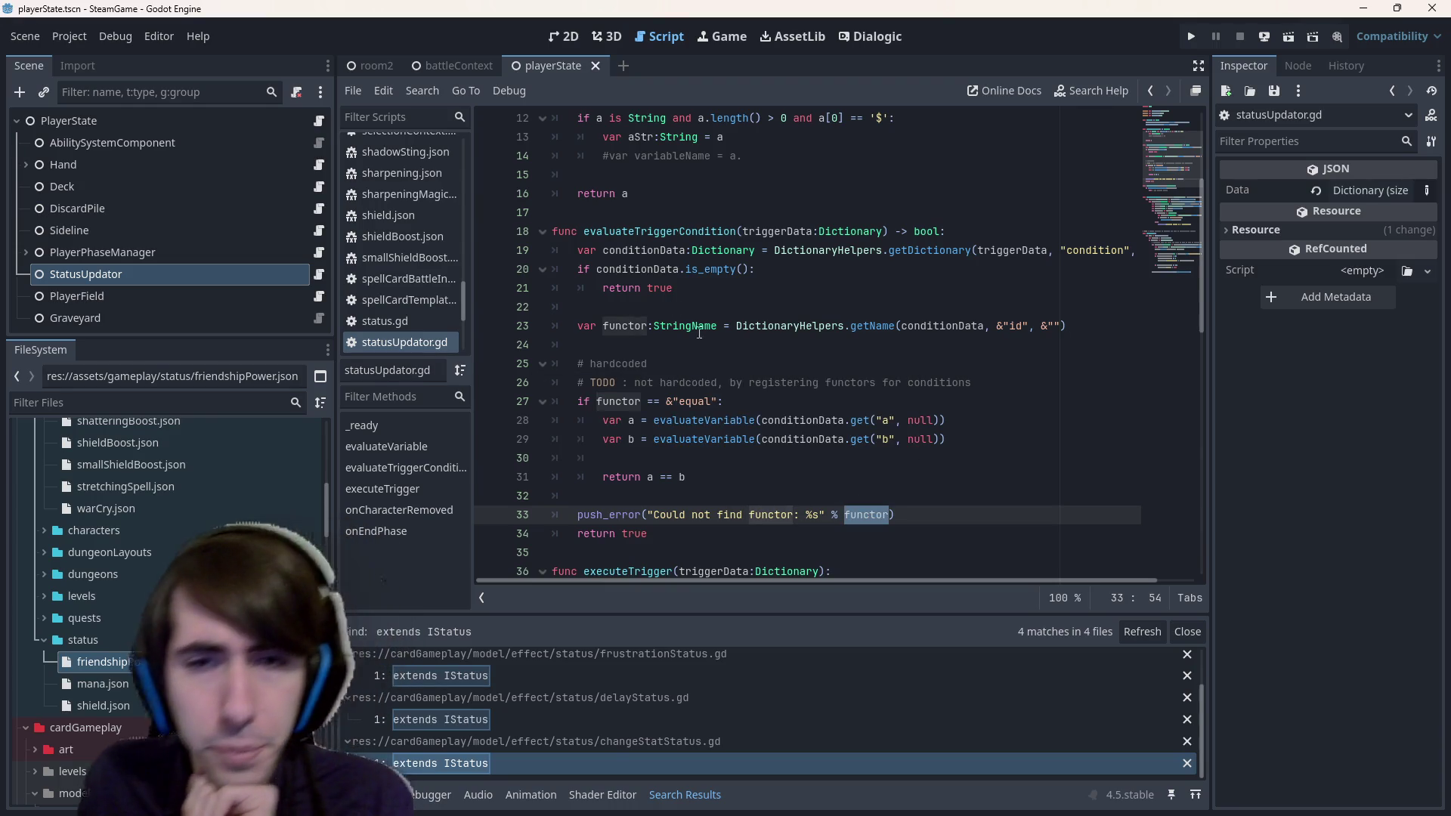
pyautogui.moveTo(911, 333)
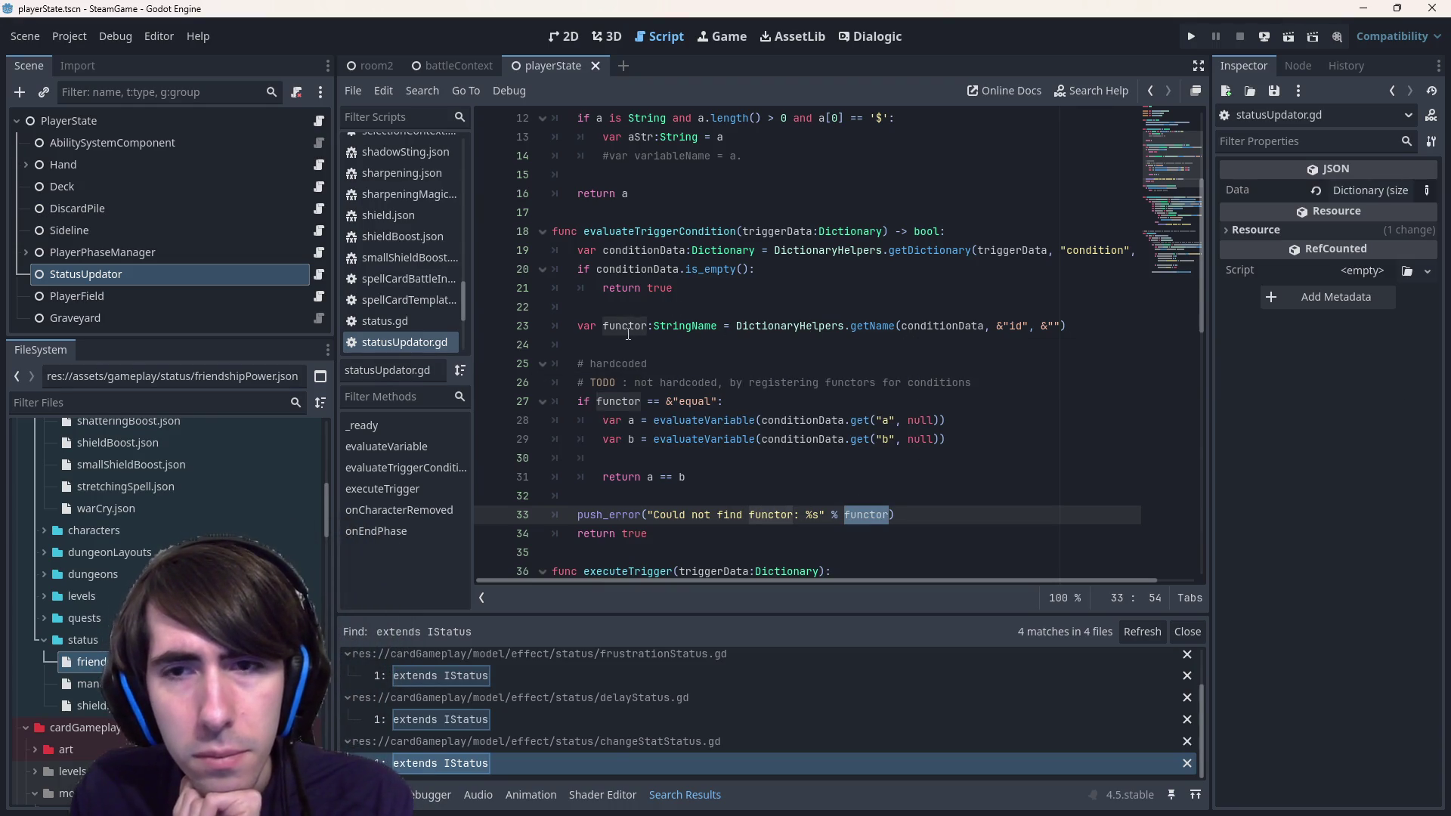
pyautogui.scroll(3, 723, 312)
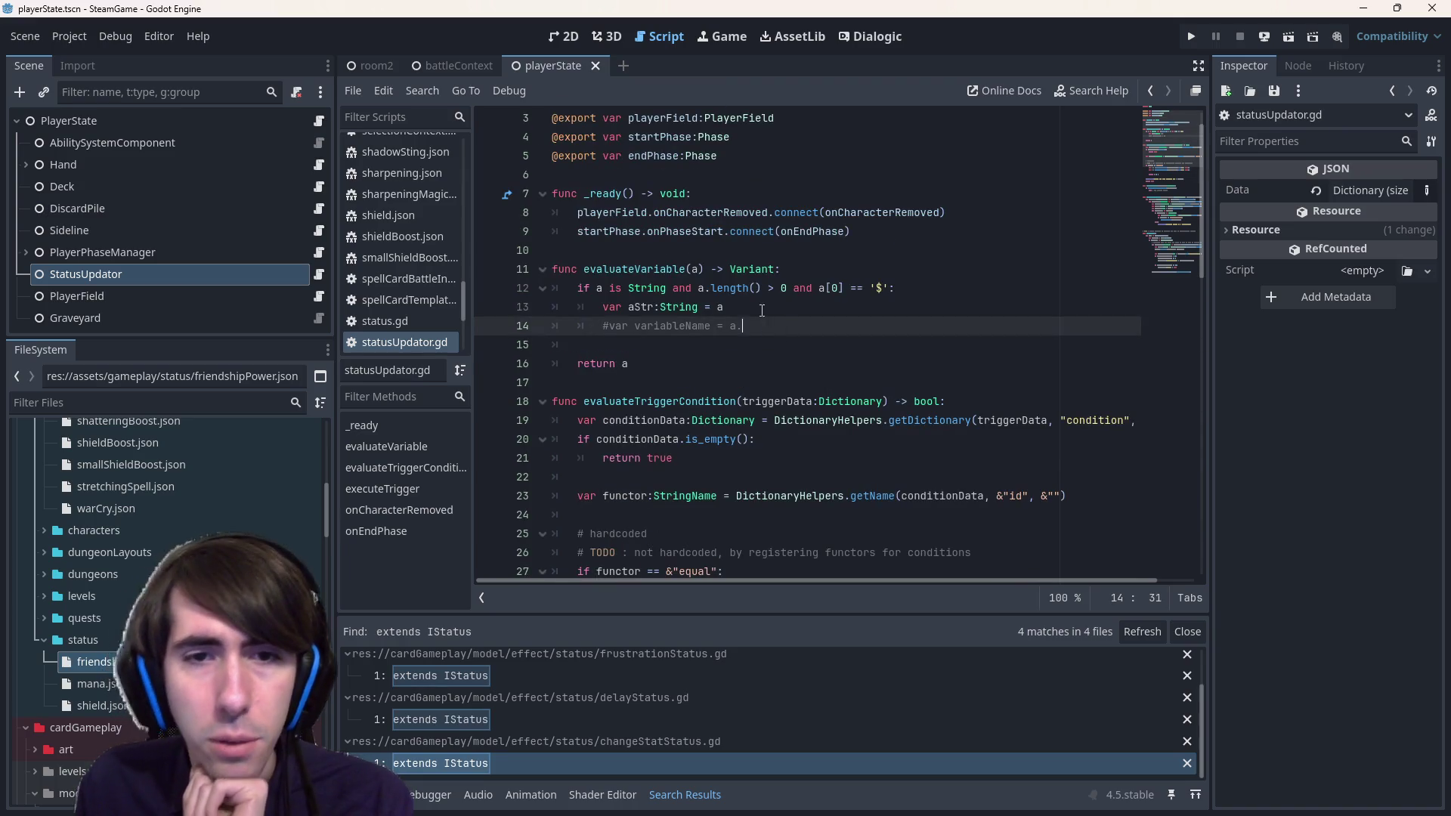
# - Briefly remove then restore the aStr declaration, and open a new line 14 below it
pyautogui.click(771, 307)
pyautogui.tripleClick(771, 307)
pyautogui.press('BackSpace')
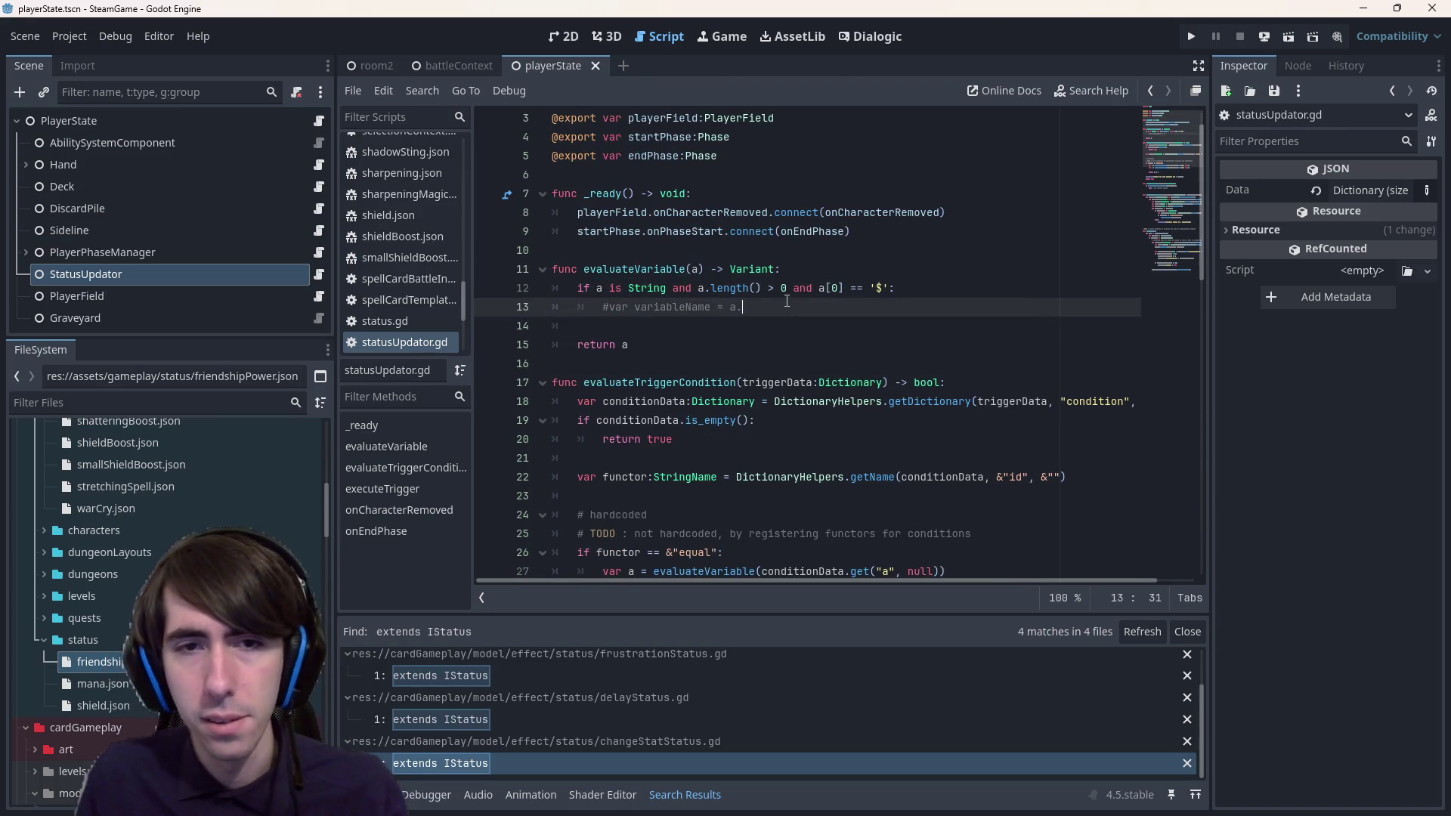
pyautogui.click(786, 301)
pyautogui.hotkey('ctrl', 'k')
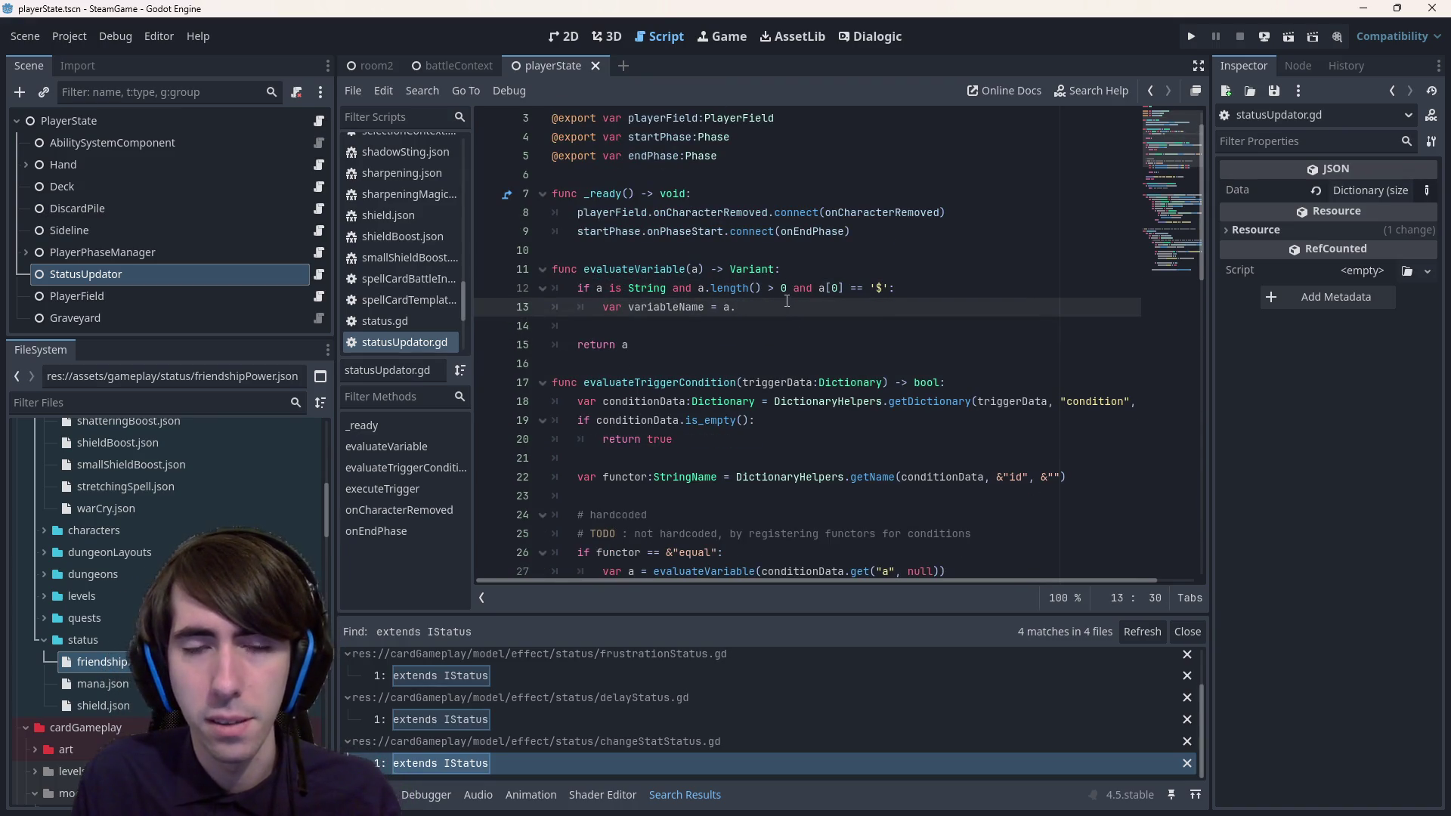
pyautogui.hotkey('ctrl', 'k')
pyautogui.hotkey('ctrl', 'z')
pyautogui.hotkey('ctrl', 'z')
pyautogui.hotkey('ctrl', 'z')
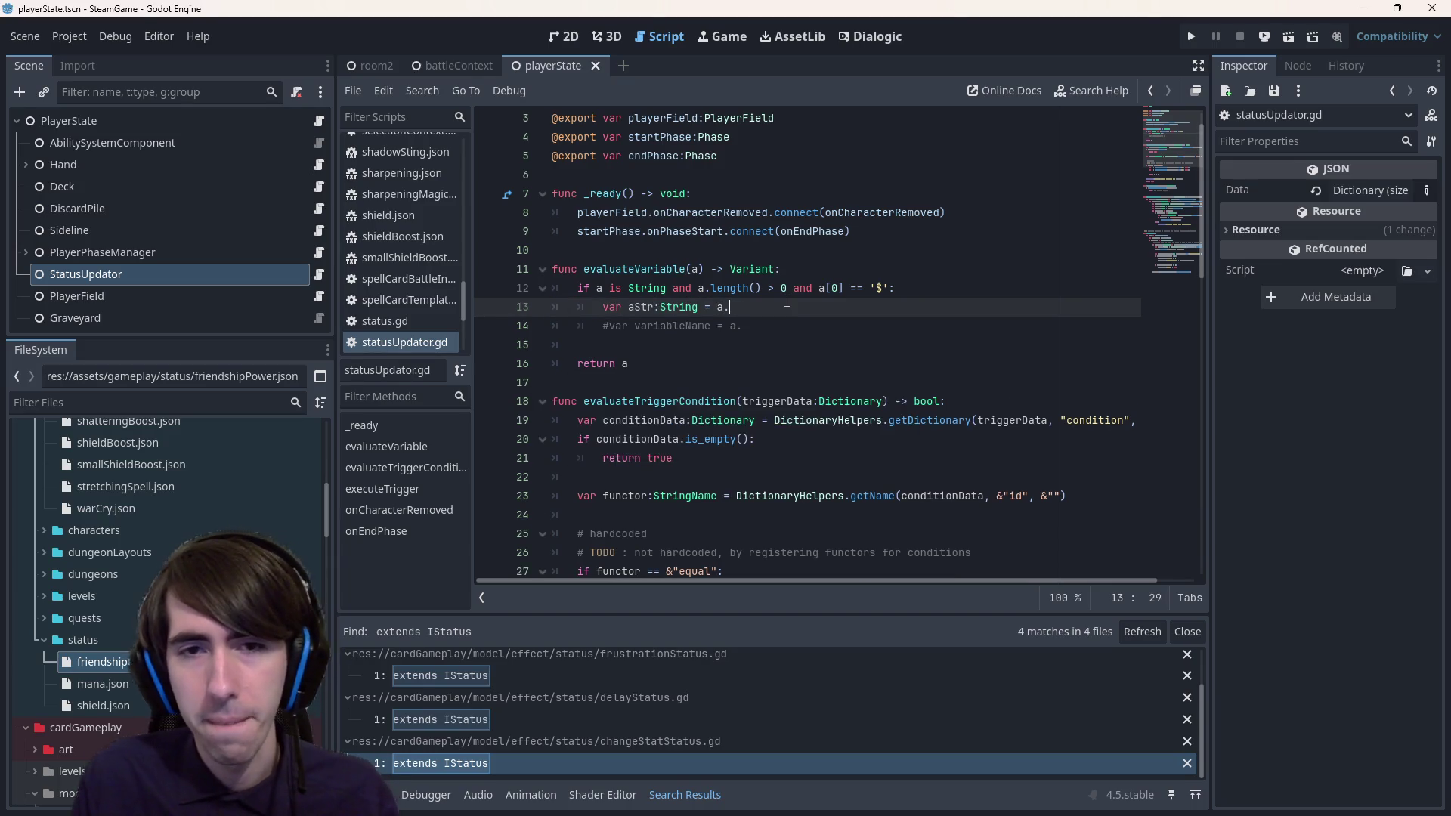
pyautogui.press('BackSpace')
pyautogui.press('Down')
pyautogui.press('Up')
pyautogui.press('Return')
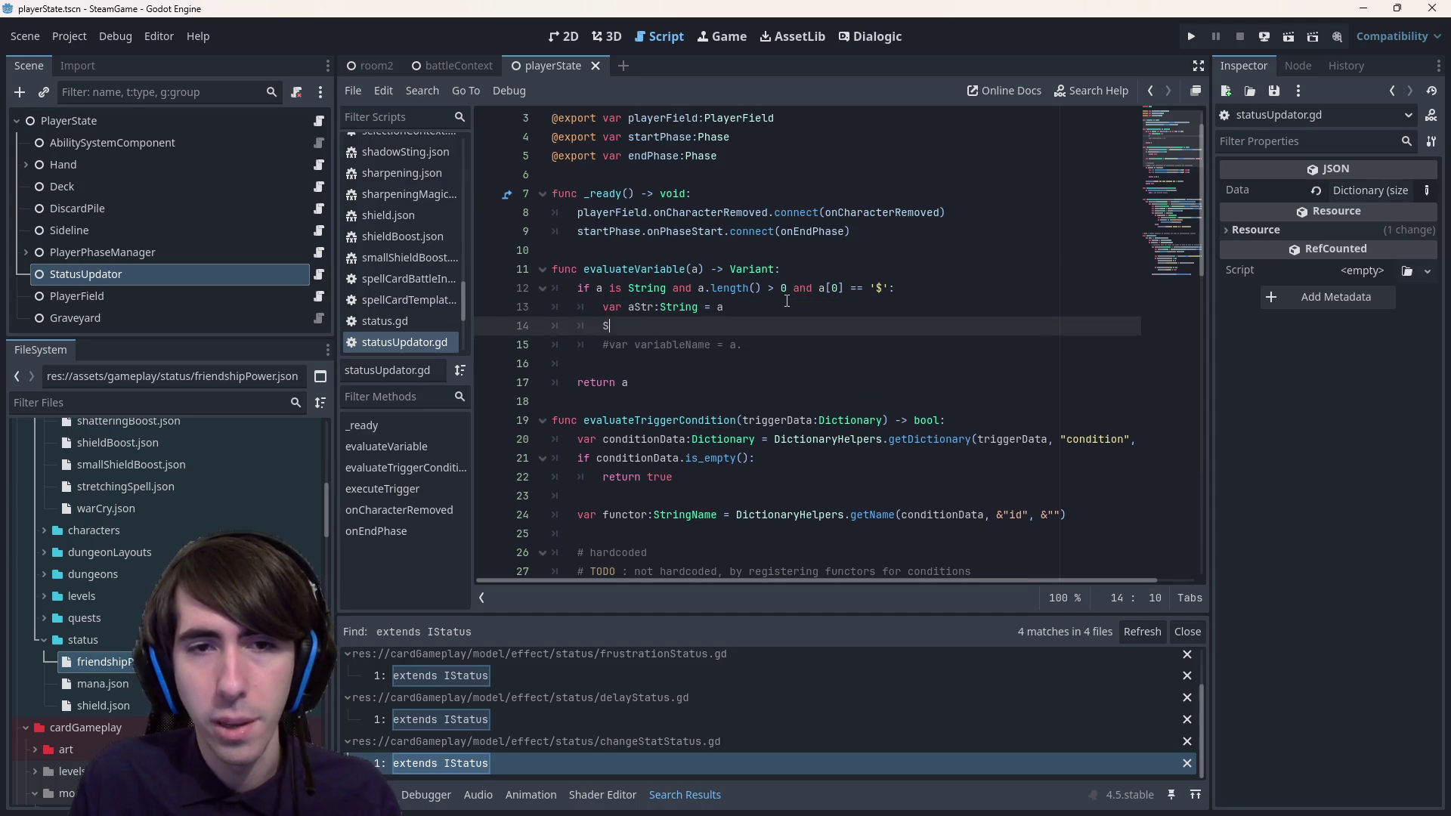
# - Write aStr.begins_with('$') on line 14 and open the String docs for begins_with
pyautogui.write('aStr.')
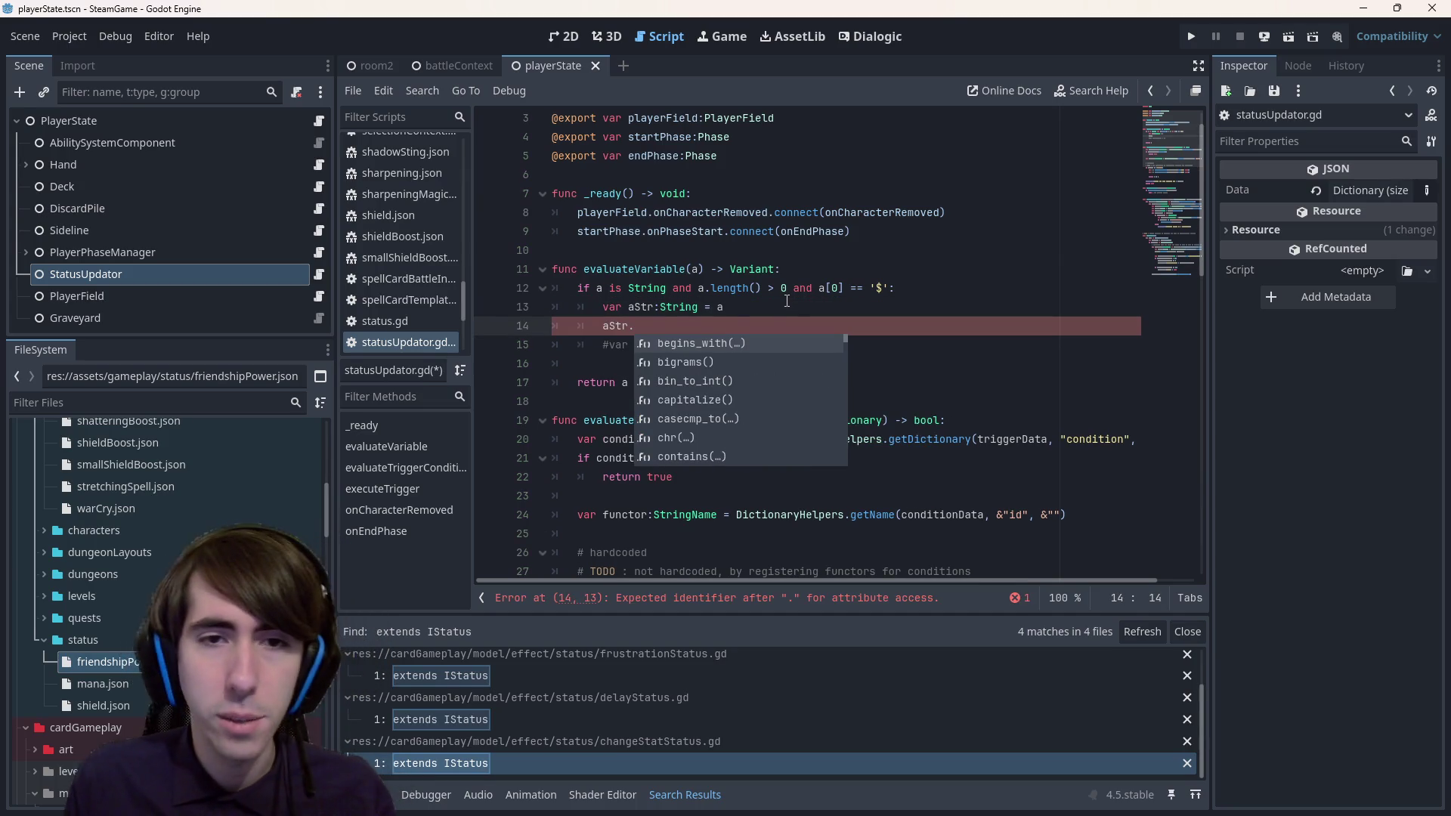
pyautogui.press('Return')
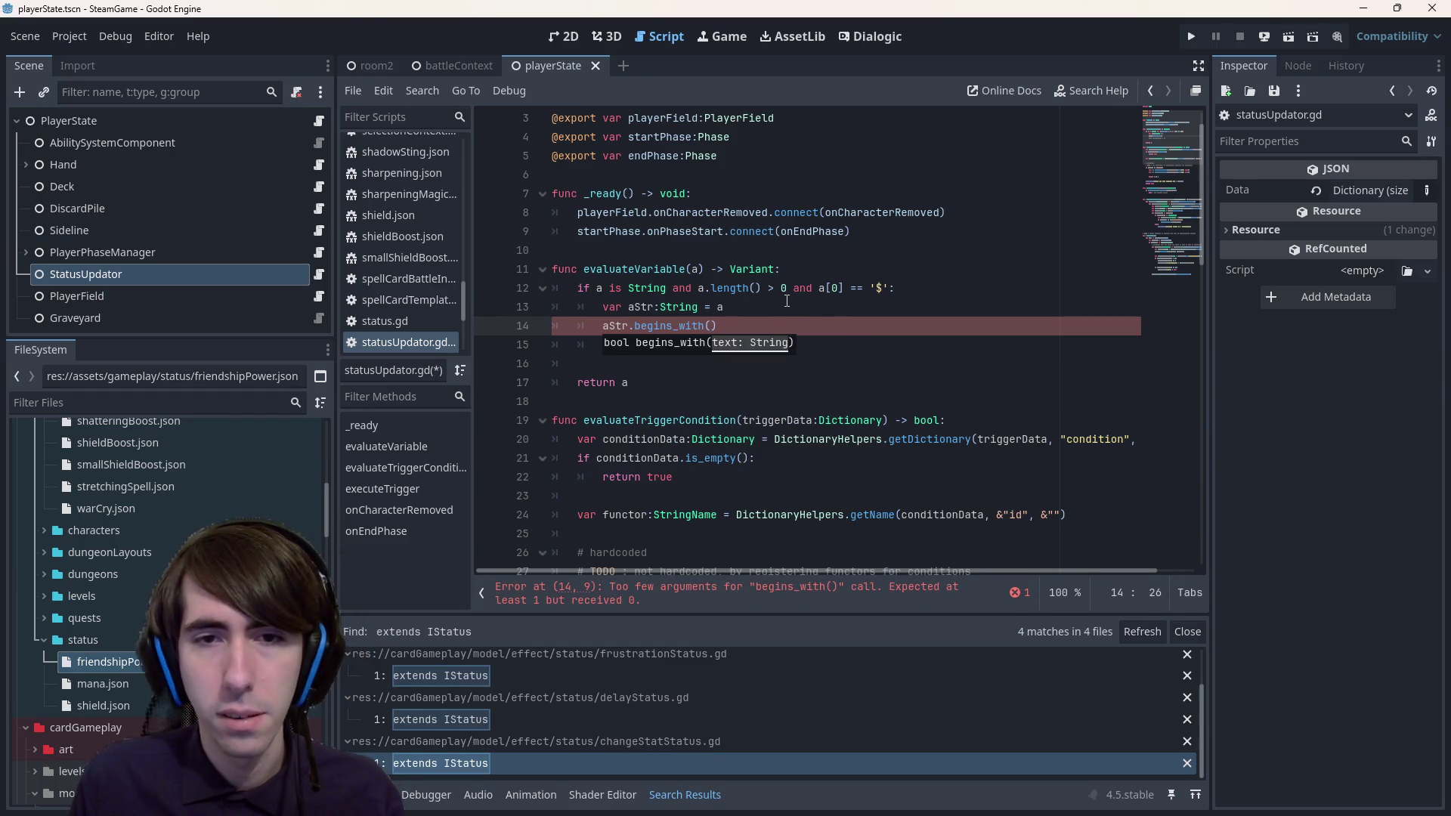
pyautogui.write('%')
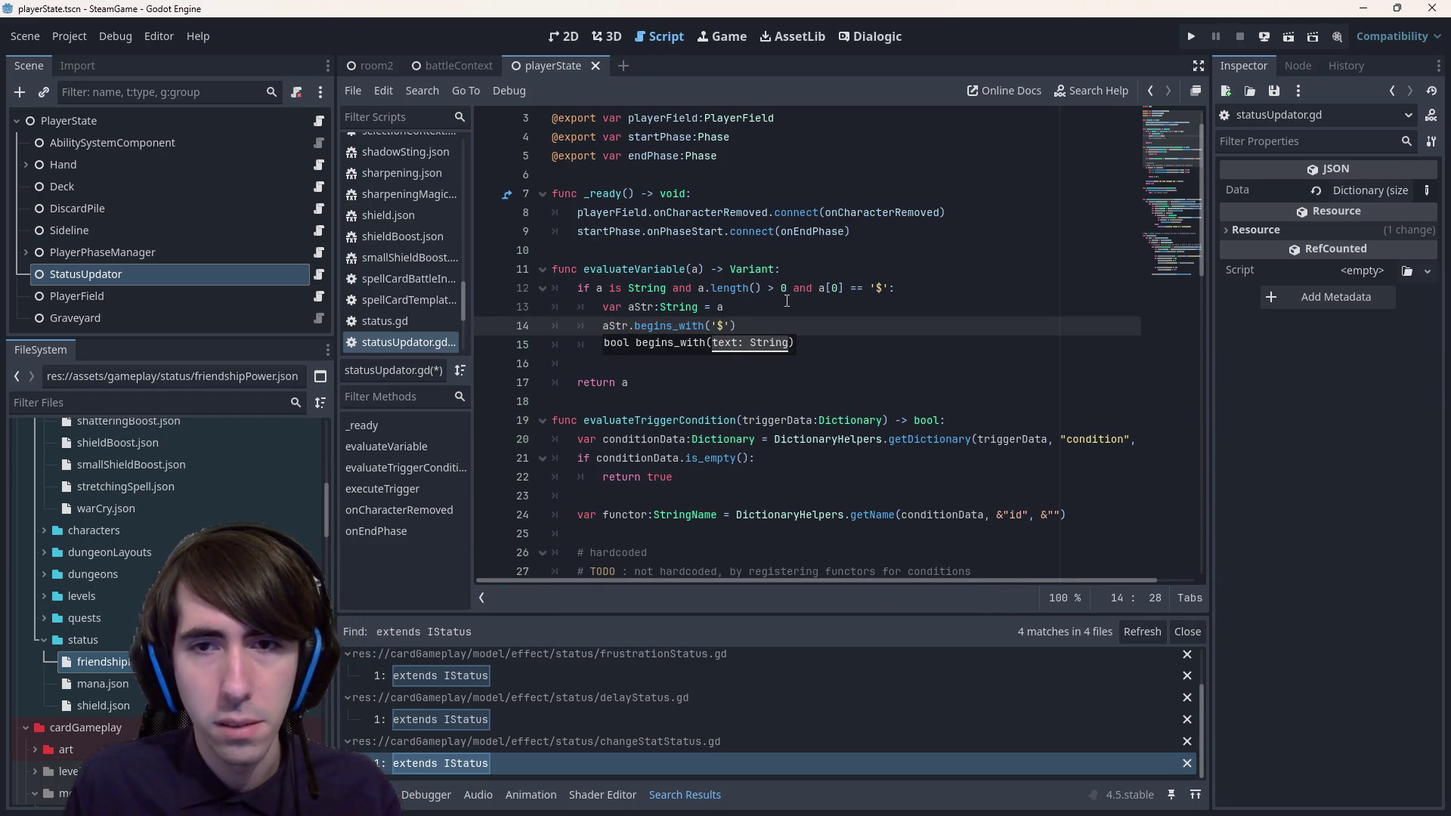
pyautogui.hotkey('shift', 'Home')
pyautogui.hotkey('ctrl', 'c')
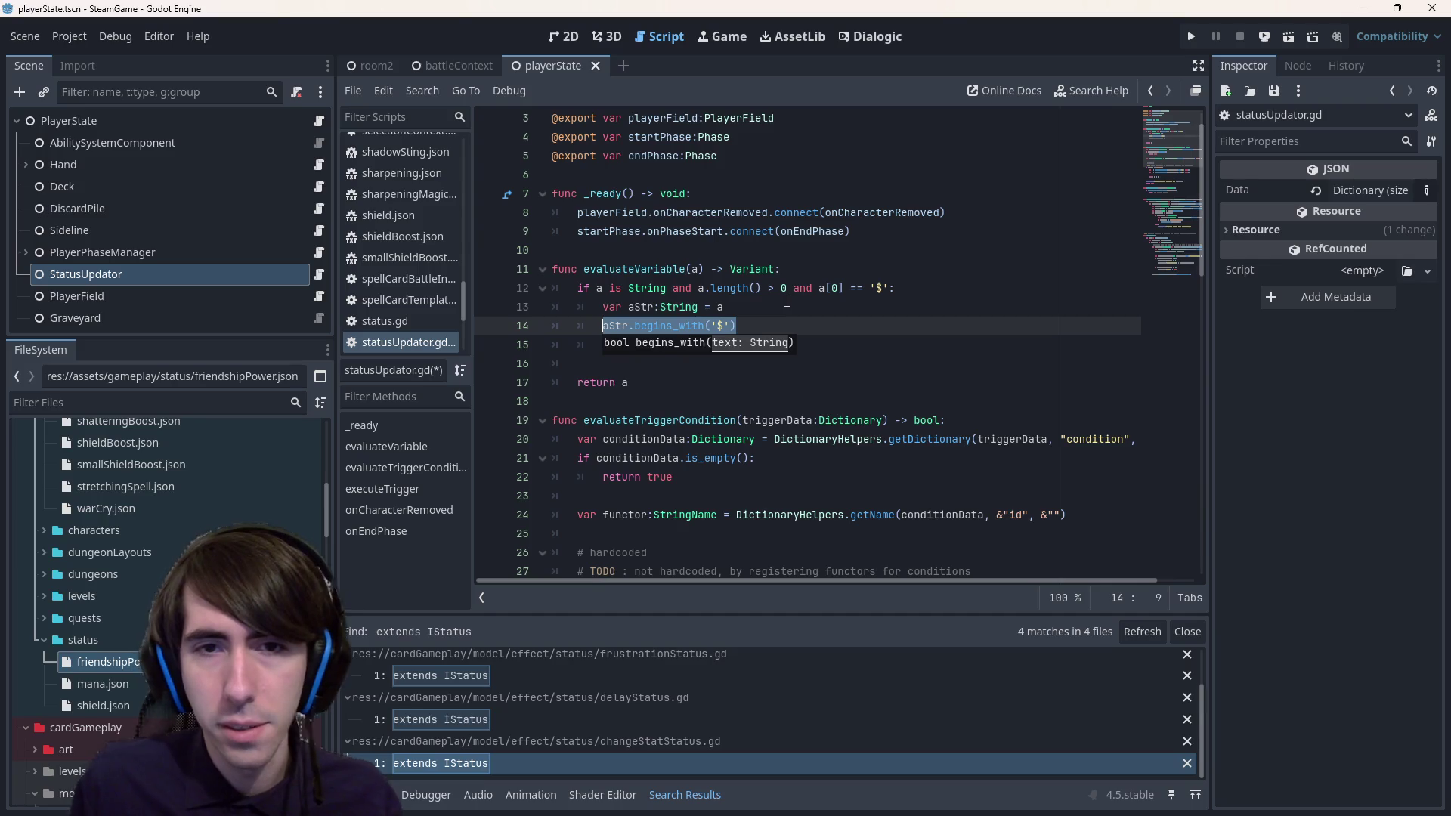
pyautogui.keyDown('ctrl'); pyautogui.click(676, 325); pyautogui.keyUp('ctrl')
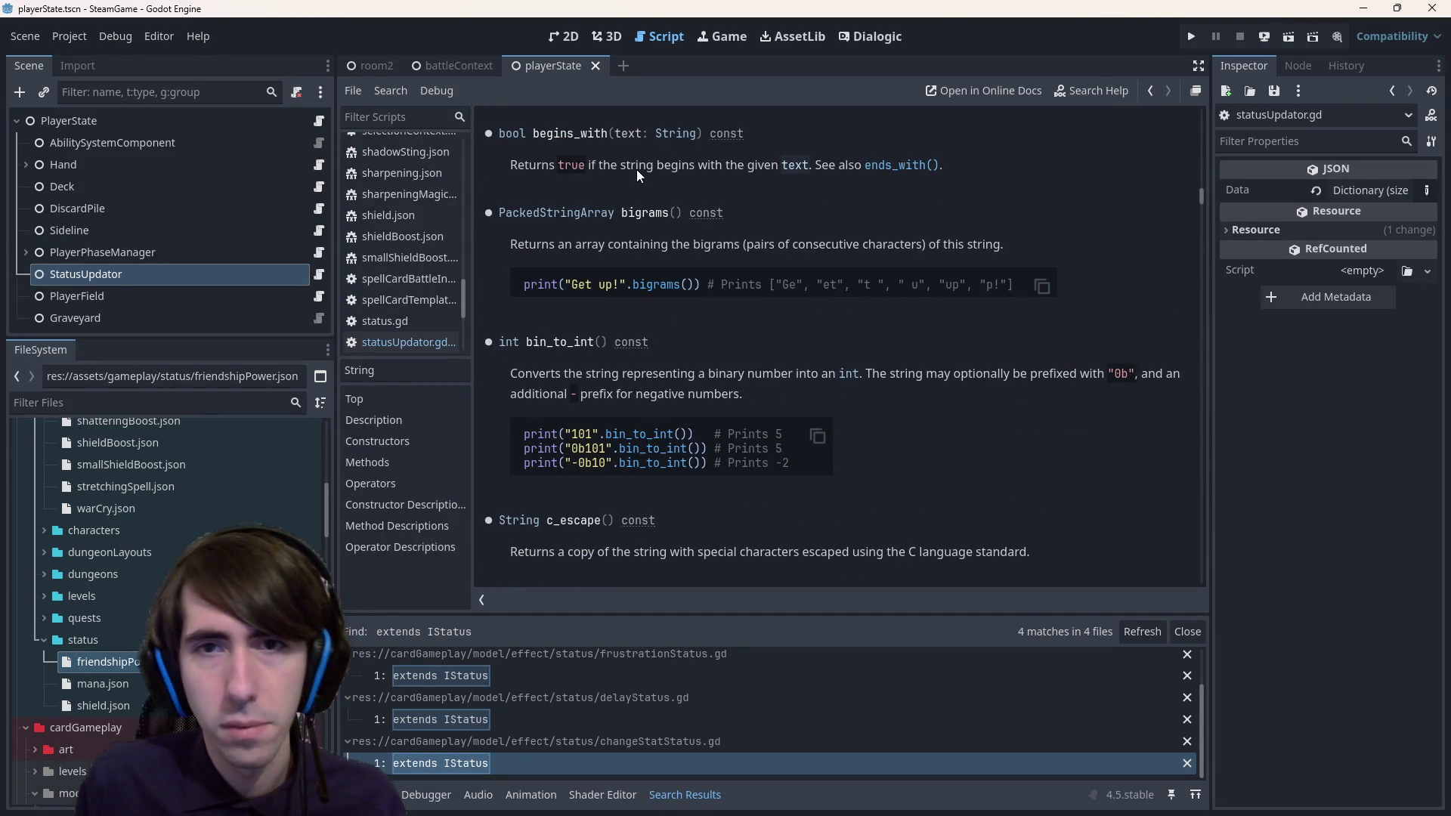
# - Replace line 12's length and first-character check with a.begins_with('$')
pyautogui.hotkey('alt', 'Left')
pyautogui.moveTo(698, 287); pyautogui.dragTo(889, 286)
pyautogui.hotkey('ctrl', 'v')
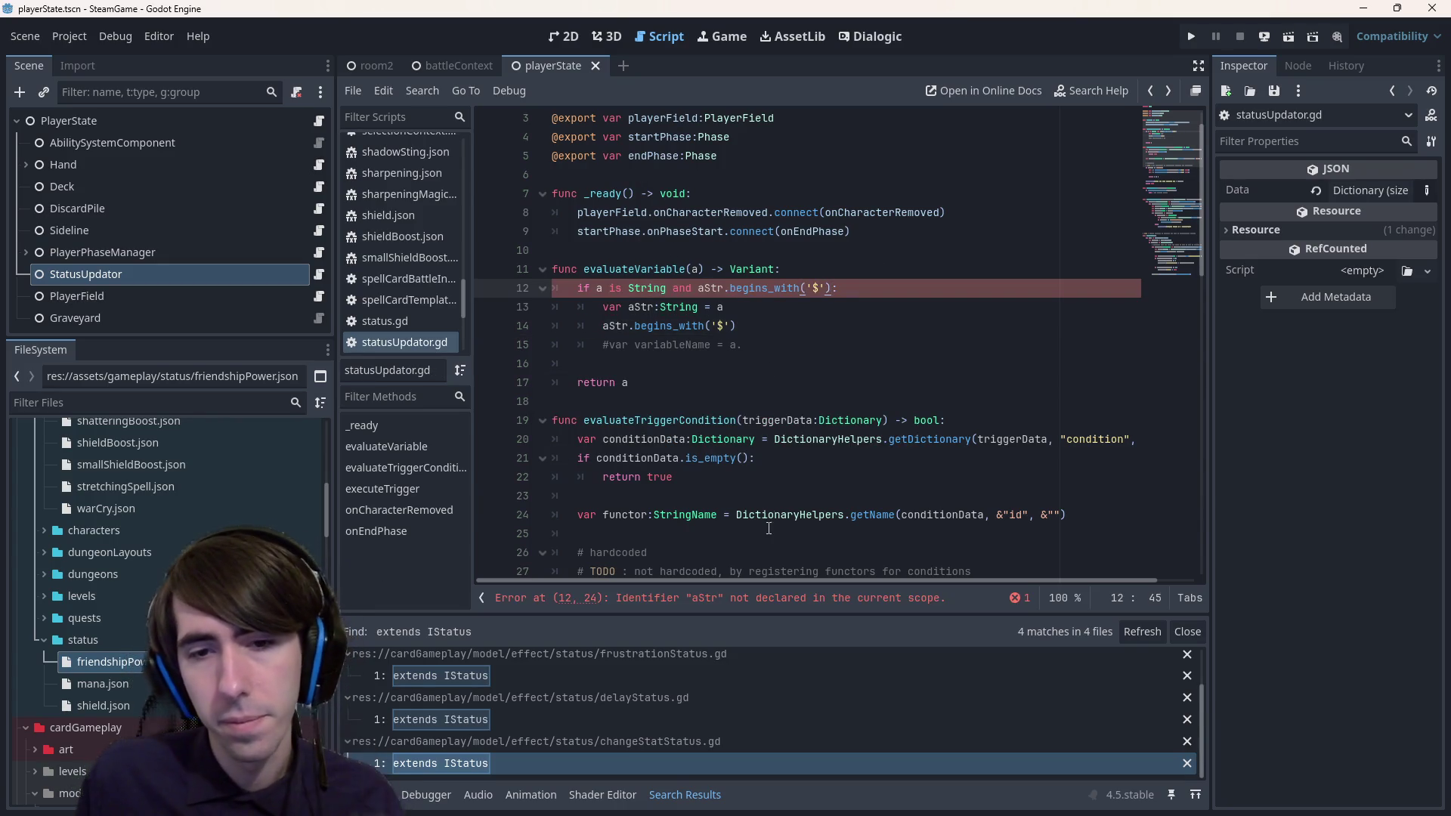
pyautogui.doubleClick(708, 288)
pyautogui.write('a')
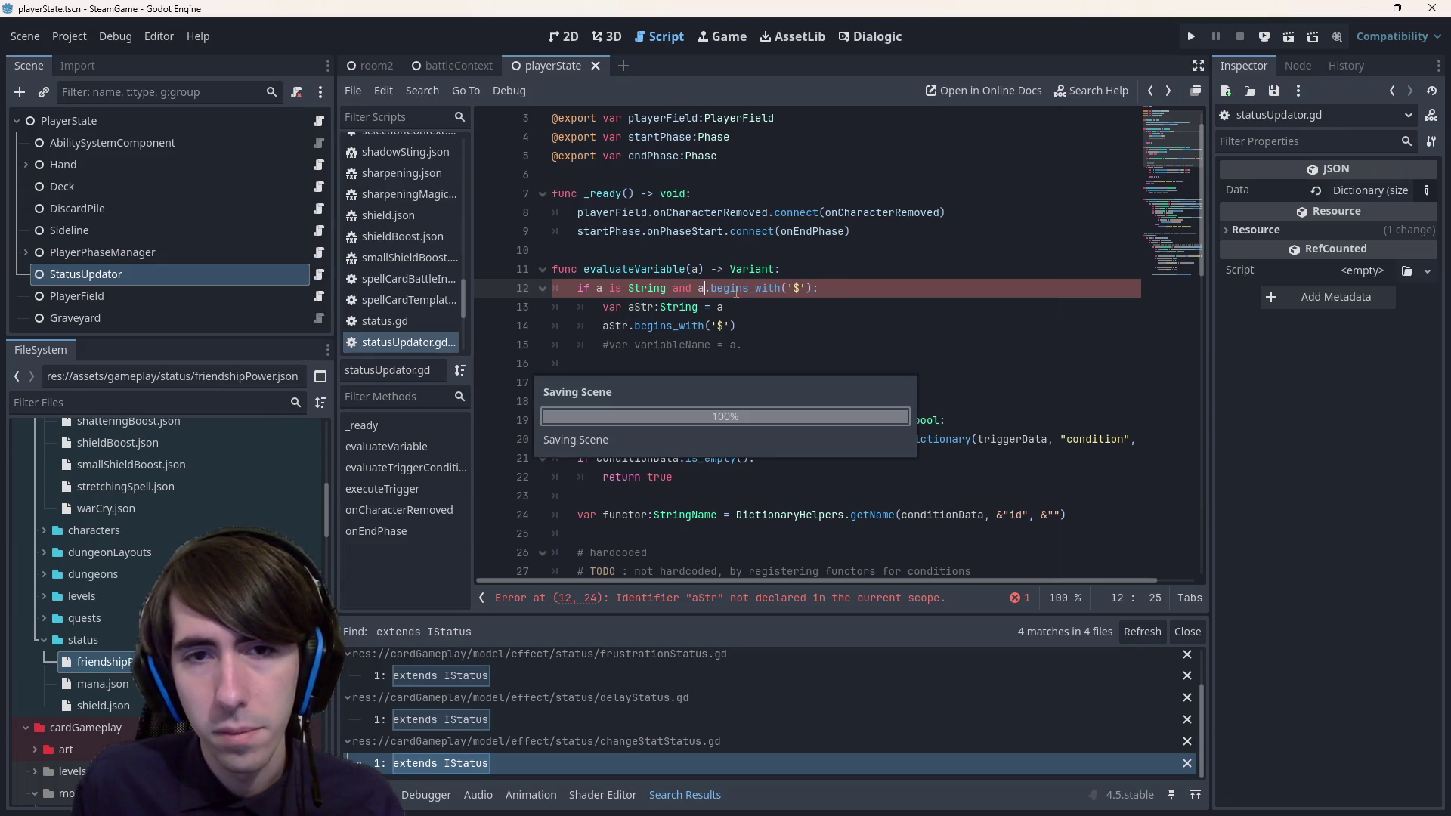
# - Reopen the String reference from begins_with and jump to the ends_with() description
pyautogui.click(683, 326)
pyautogui.keyDown('ctrl'); pyautogui.click(682, 328); pyautogui.keyUp('ctrl')
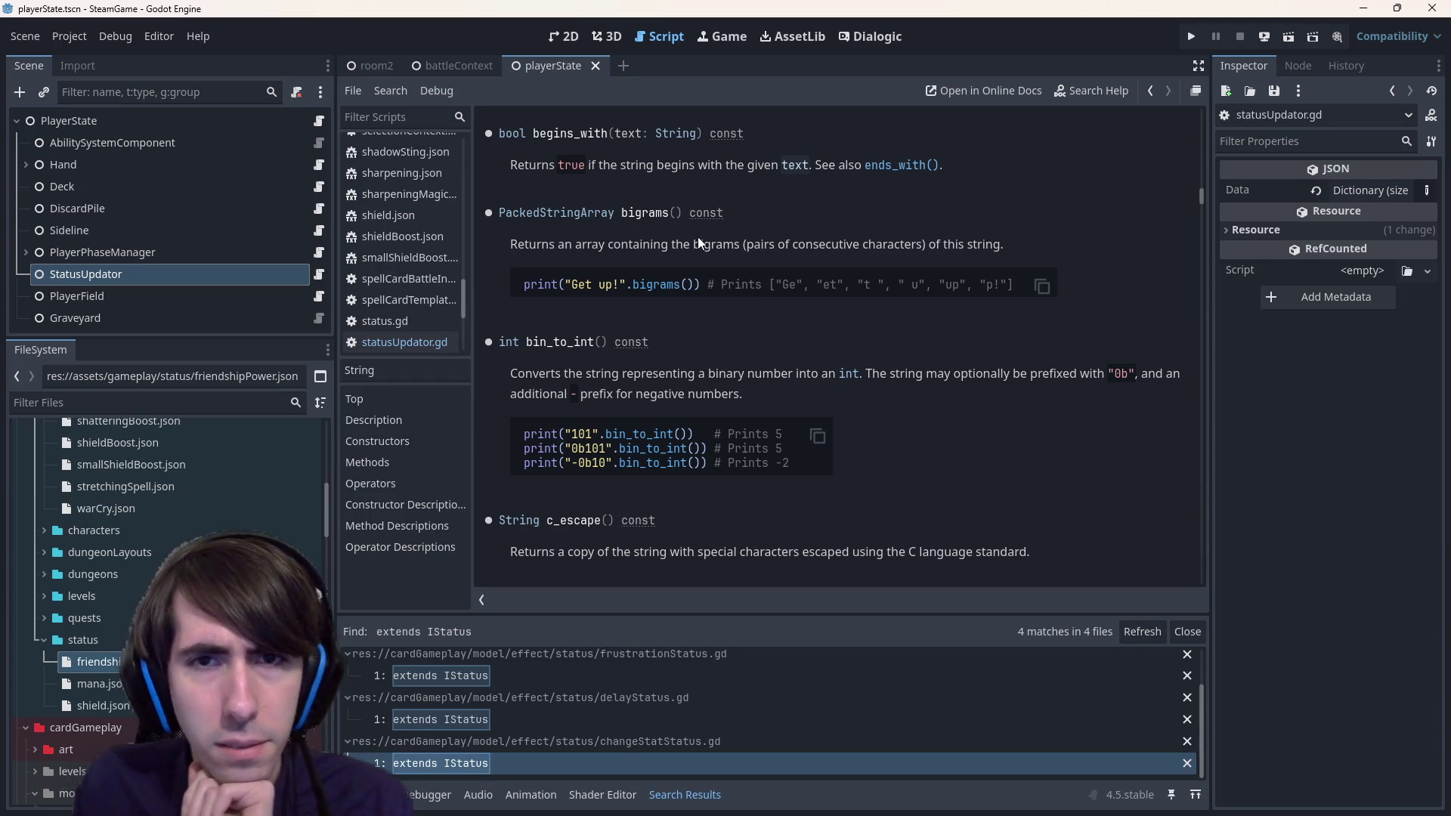
pyautogui.moveTo(565, 161); pyautogui.dragTo(778, 176)
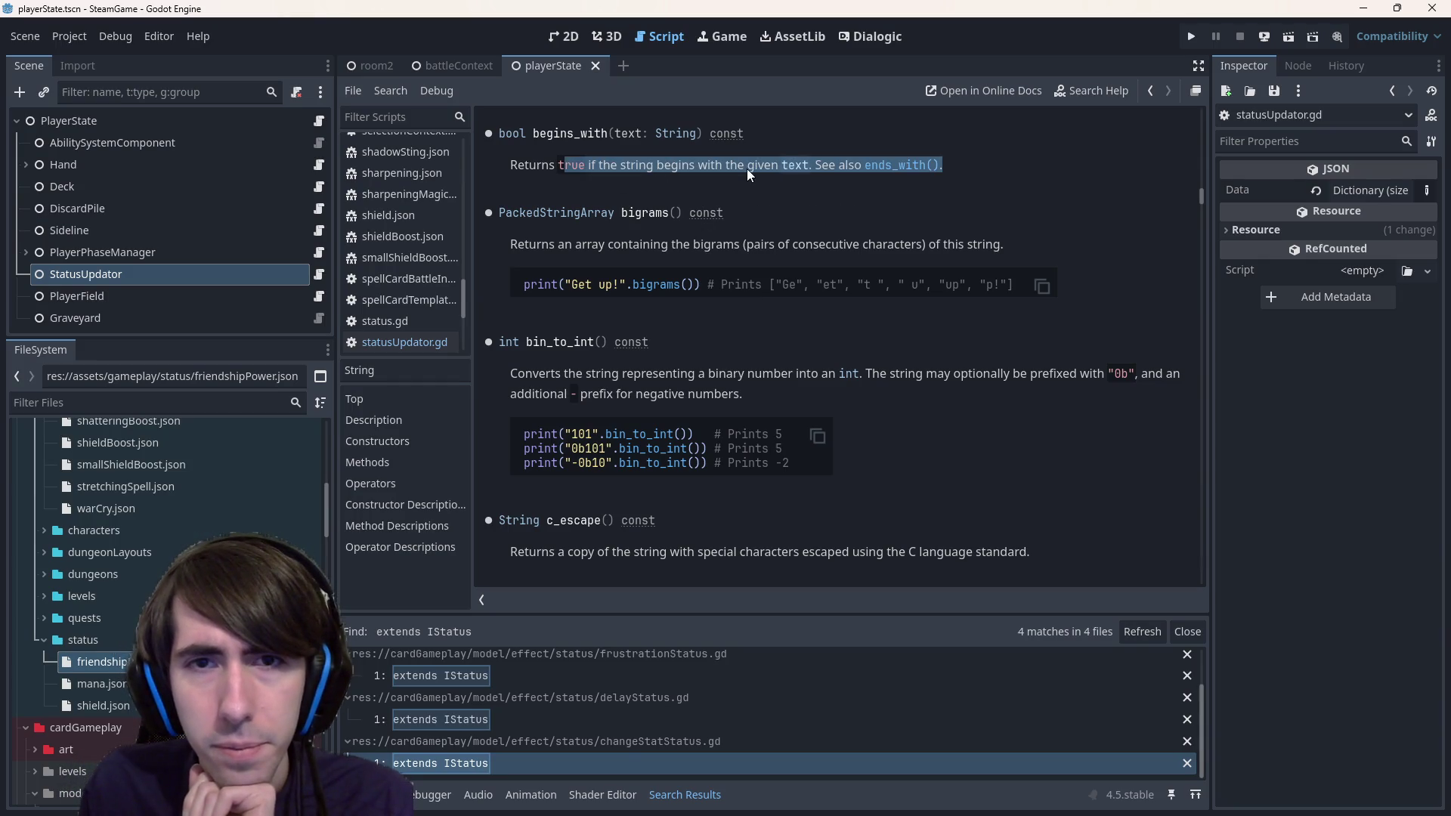
pyautogui.click(746, 169)
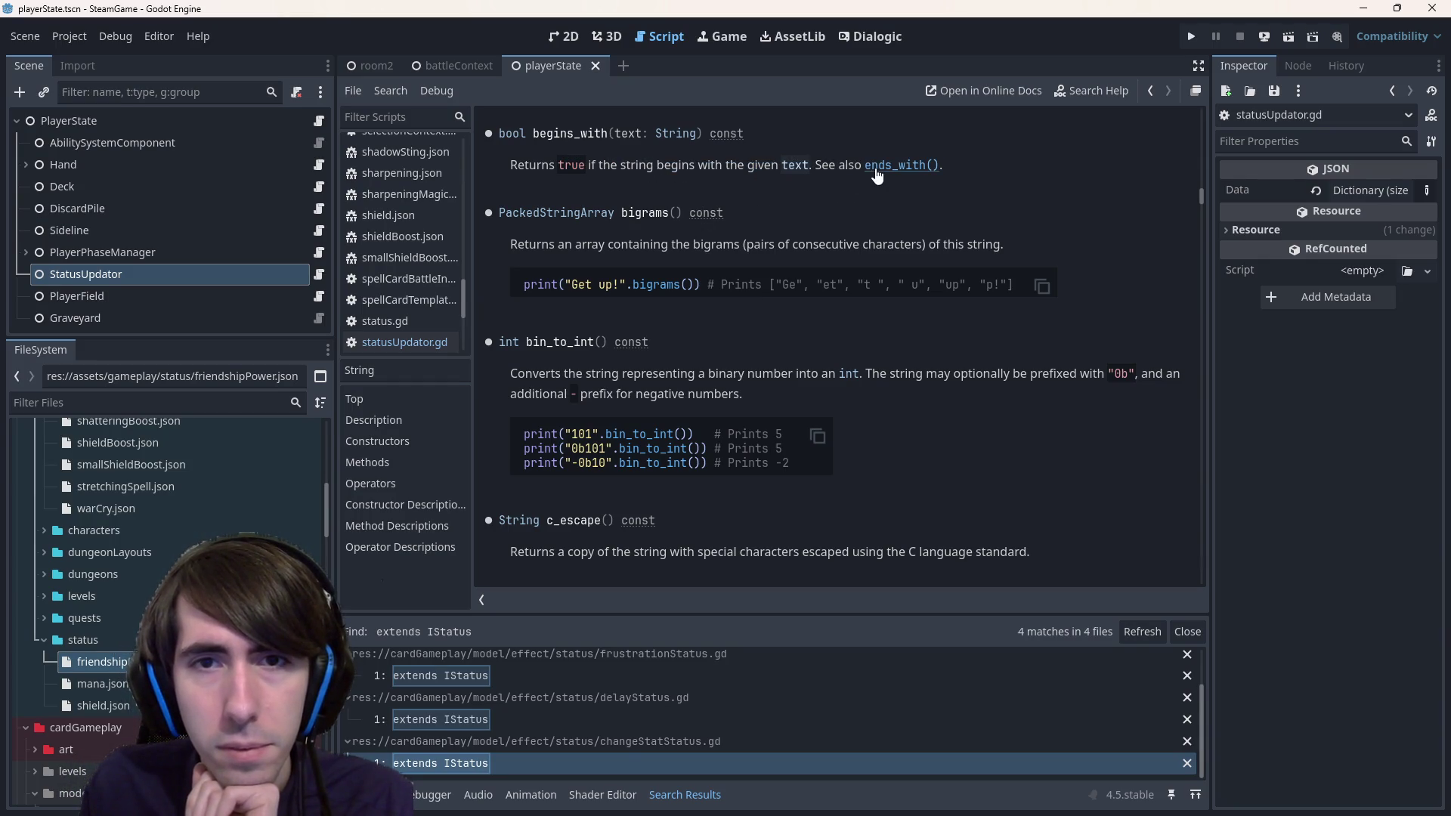
pyautogui.click(876, 175)
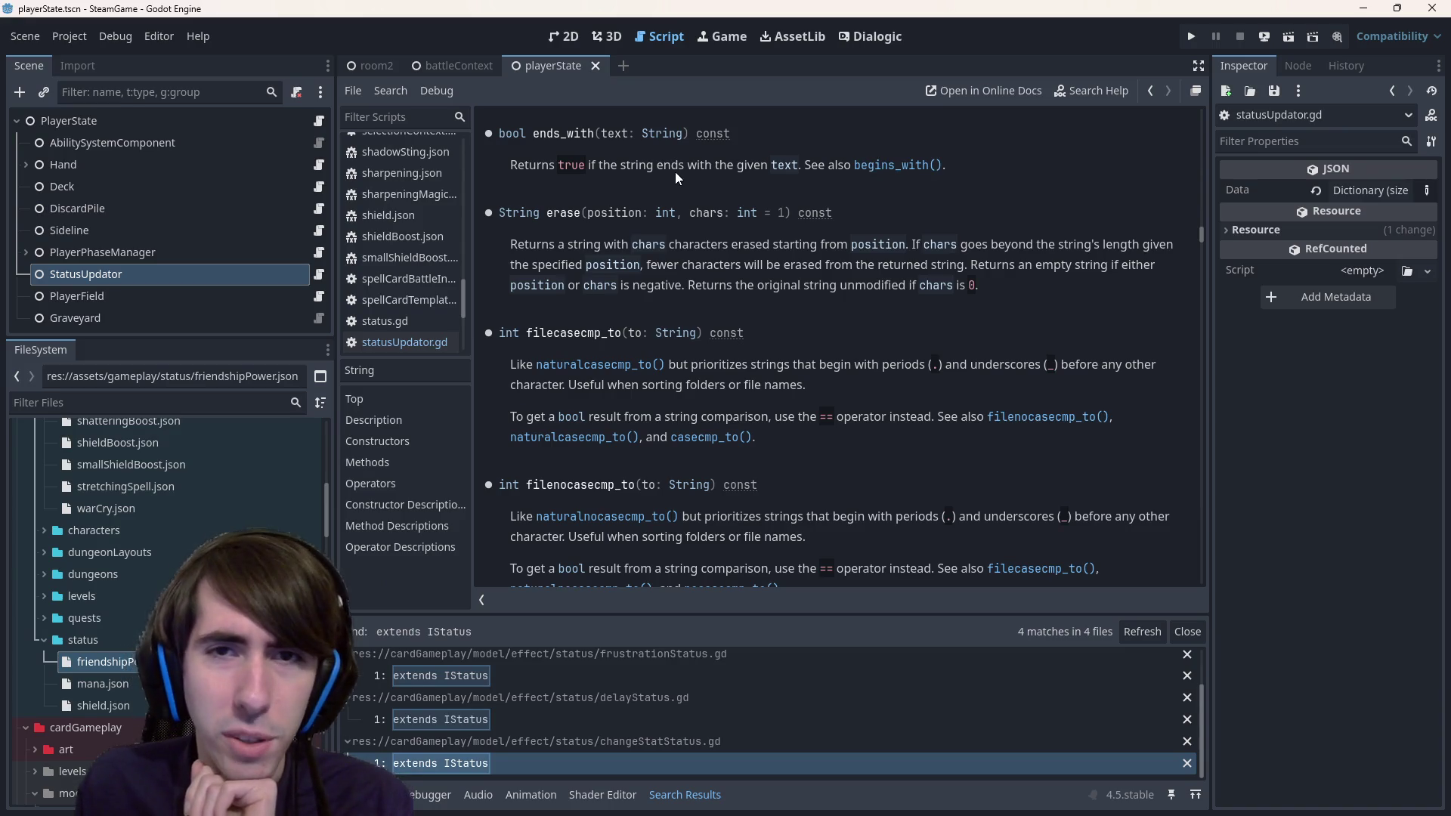
# - Return to statusUpdator.gd and find the aStr line in evaluateVariable
pyautogui.hotkey('alt', 'Left')
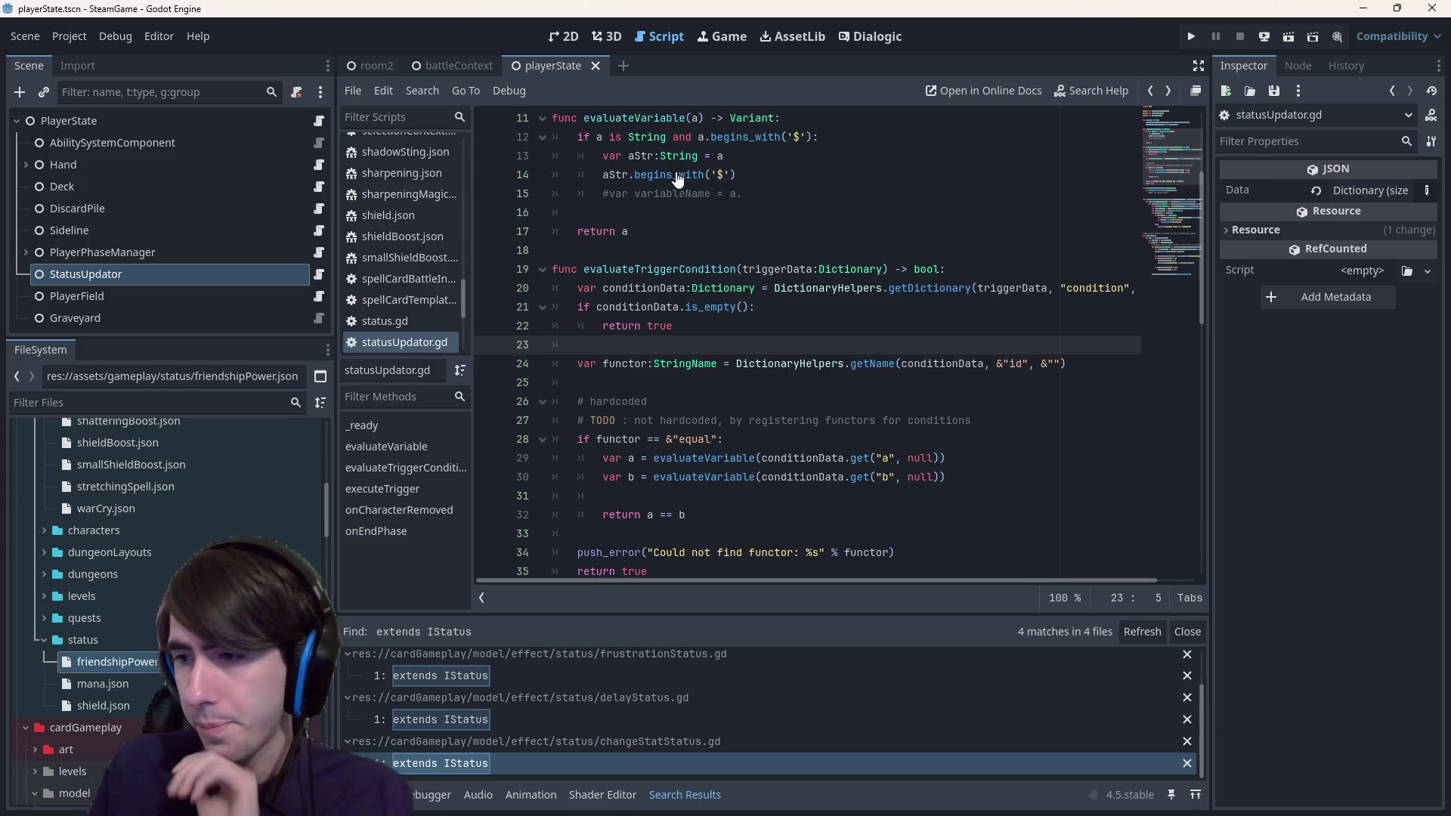
pyautogui.moveTo(677, 172)
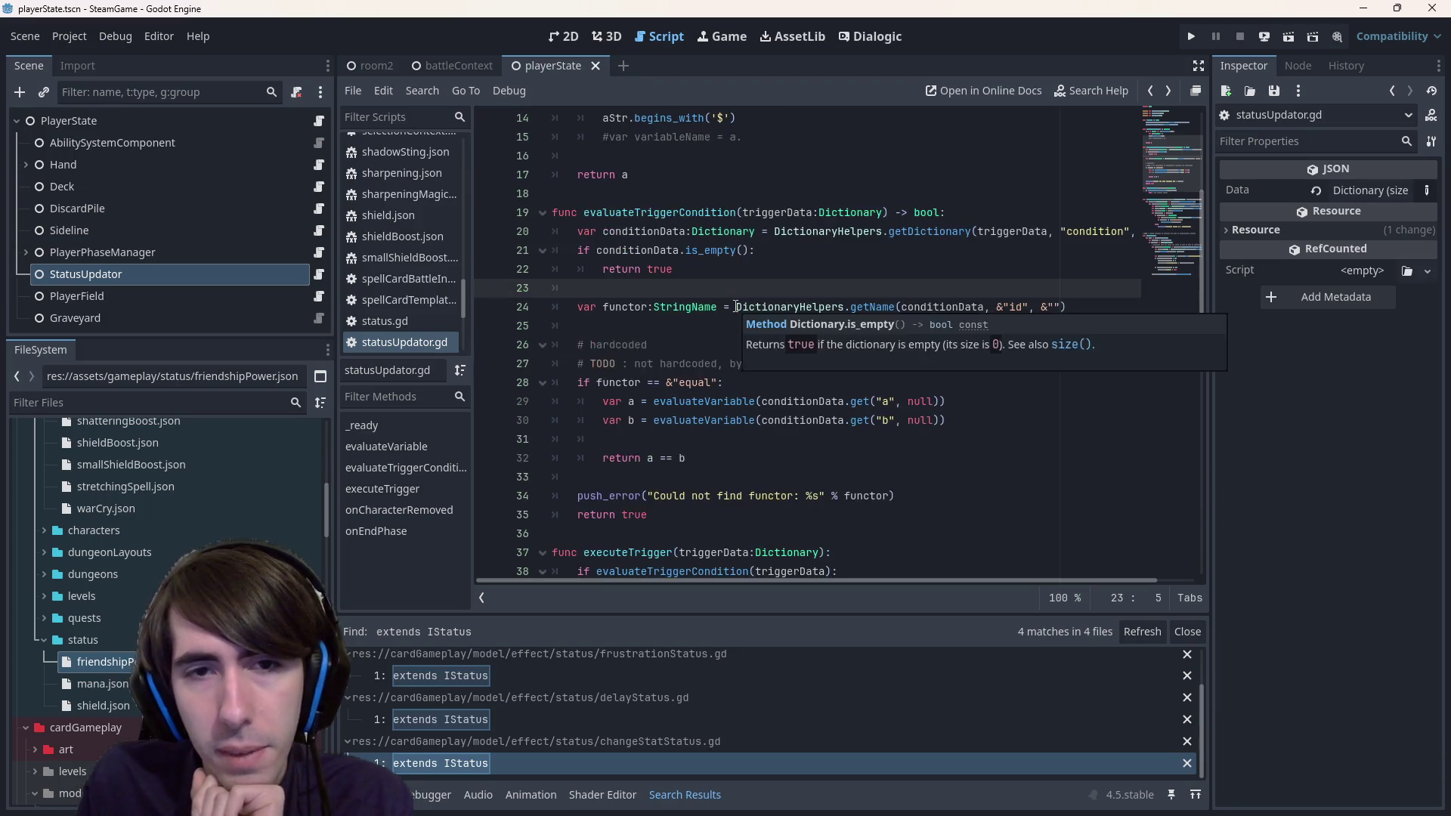
pyautogui.scroll(1, 673, 327)
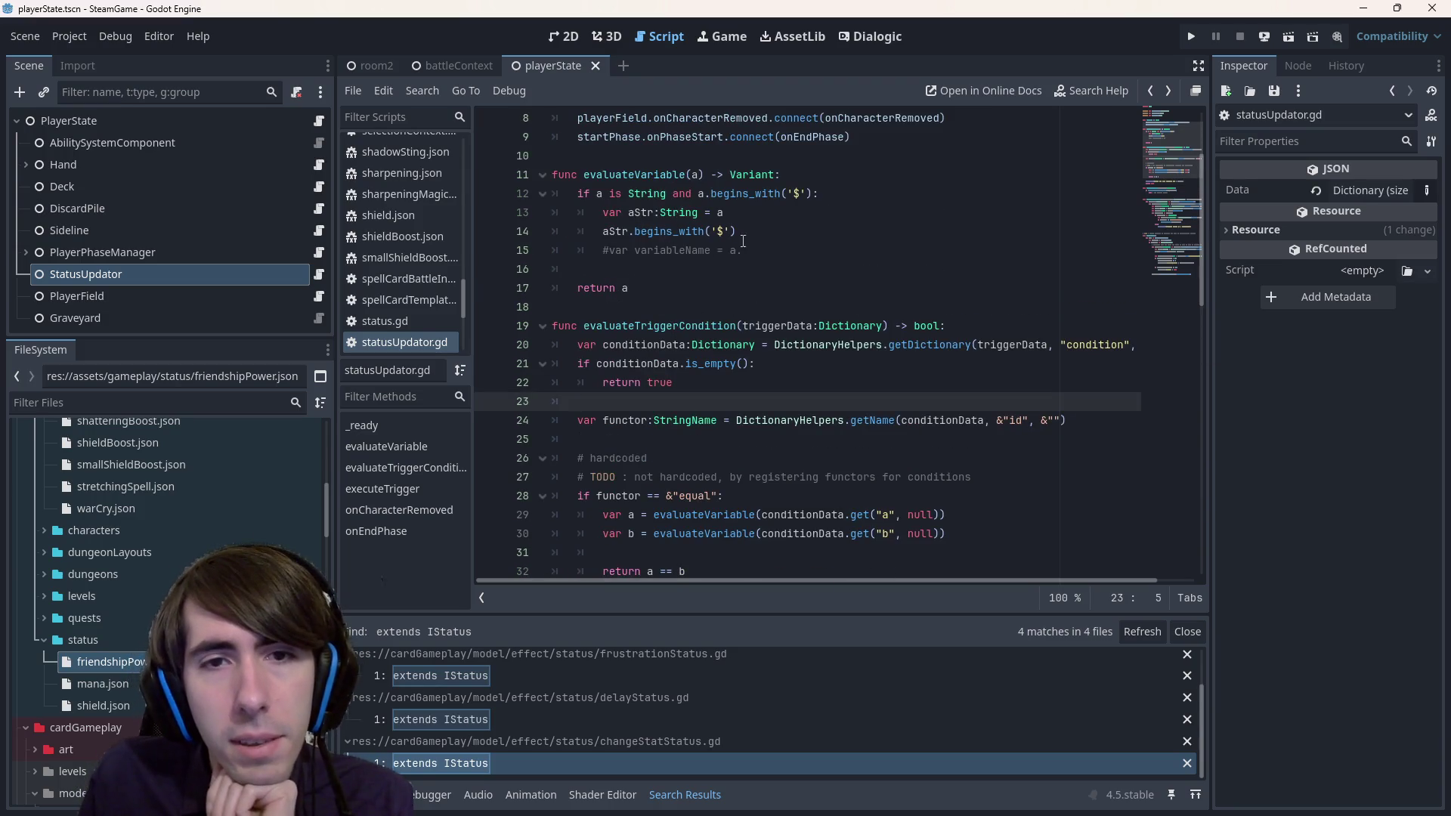
pyautogui.click(743, 239)
pyautogui.scroll(2, 756, 257)
pyautogui.doubleClick(641, 325)
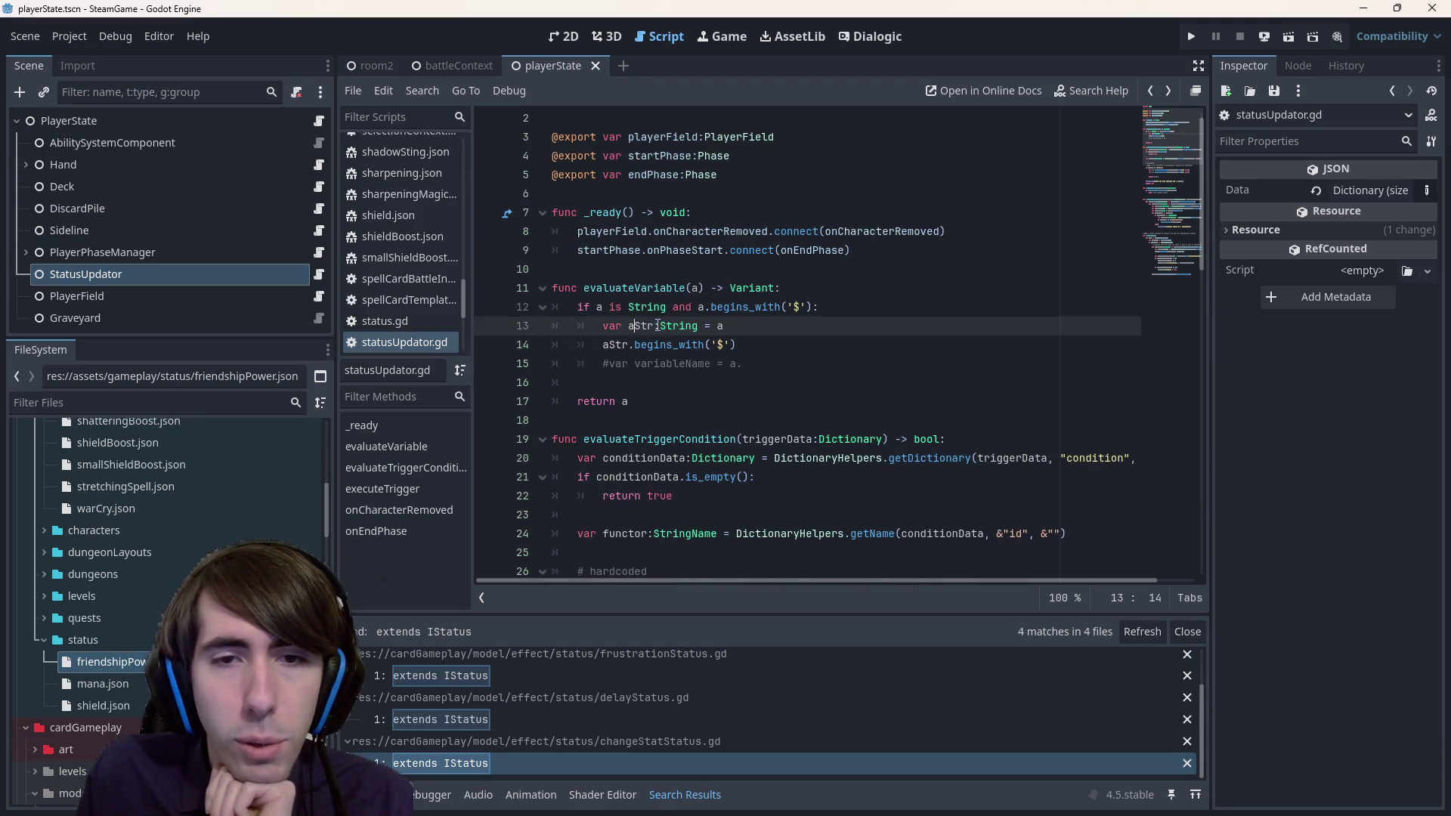
pyautogui.click(737, 331)
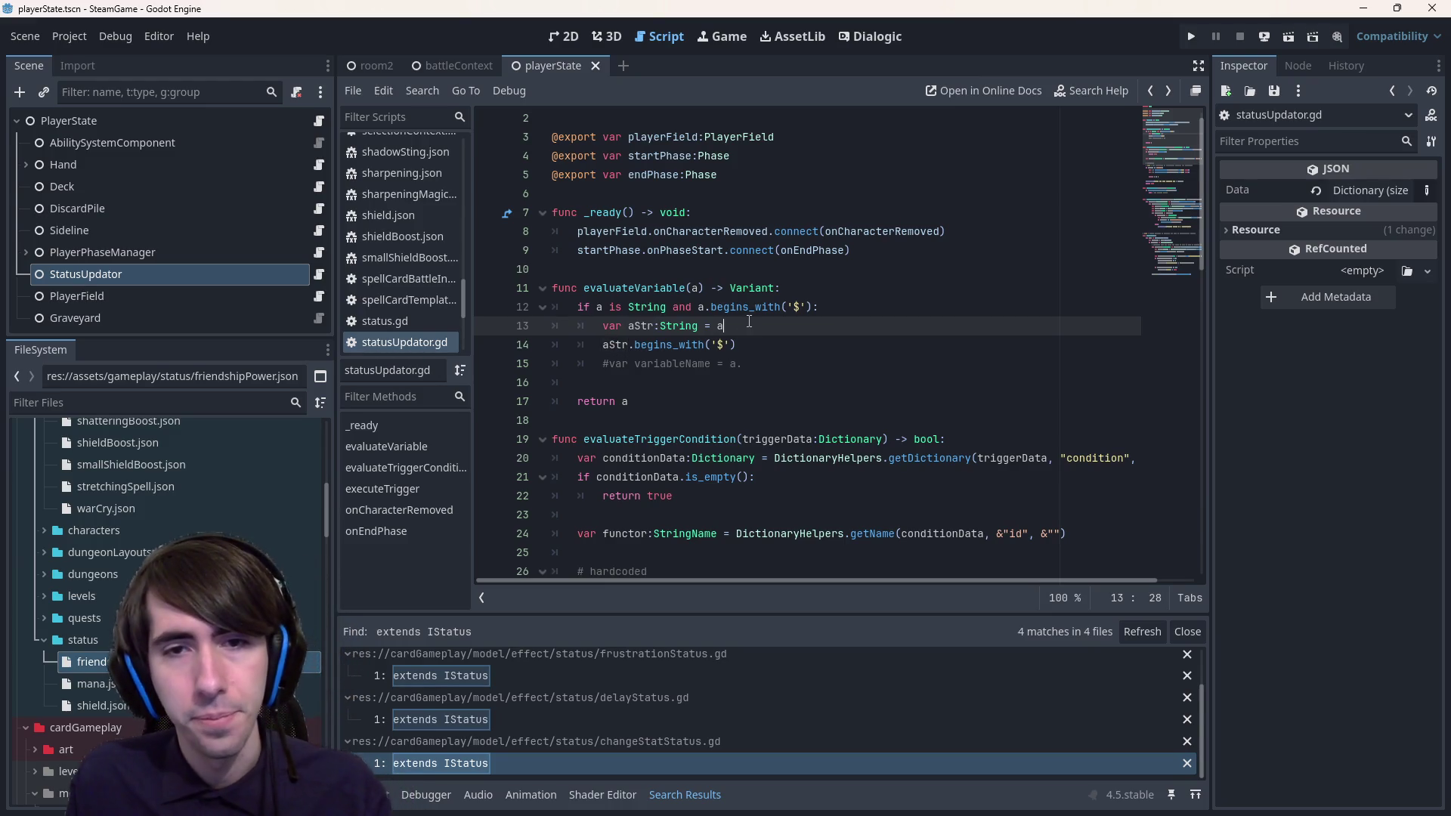
# - Add a line aStr.substr(1, -1) below line 13 and save the script
pyautogui.press('Return')
pyautogui.write('aStr.')
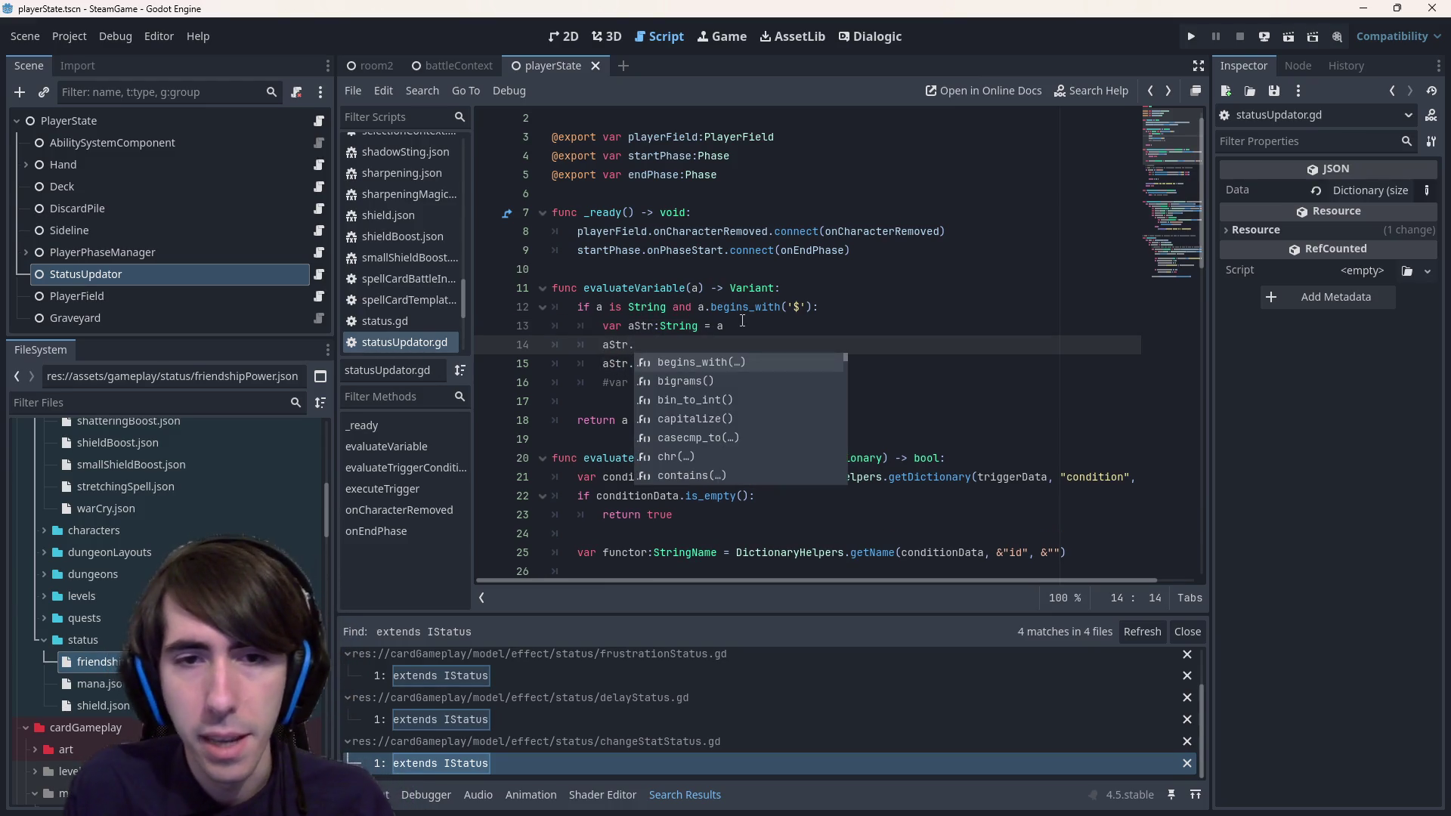
pyautogui.press('Down')
pyautogui.press('Down')
pyautogui.press('Down')
pyautogui.write('remove')
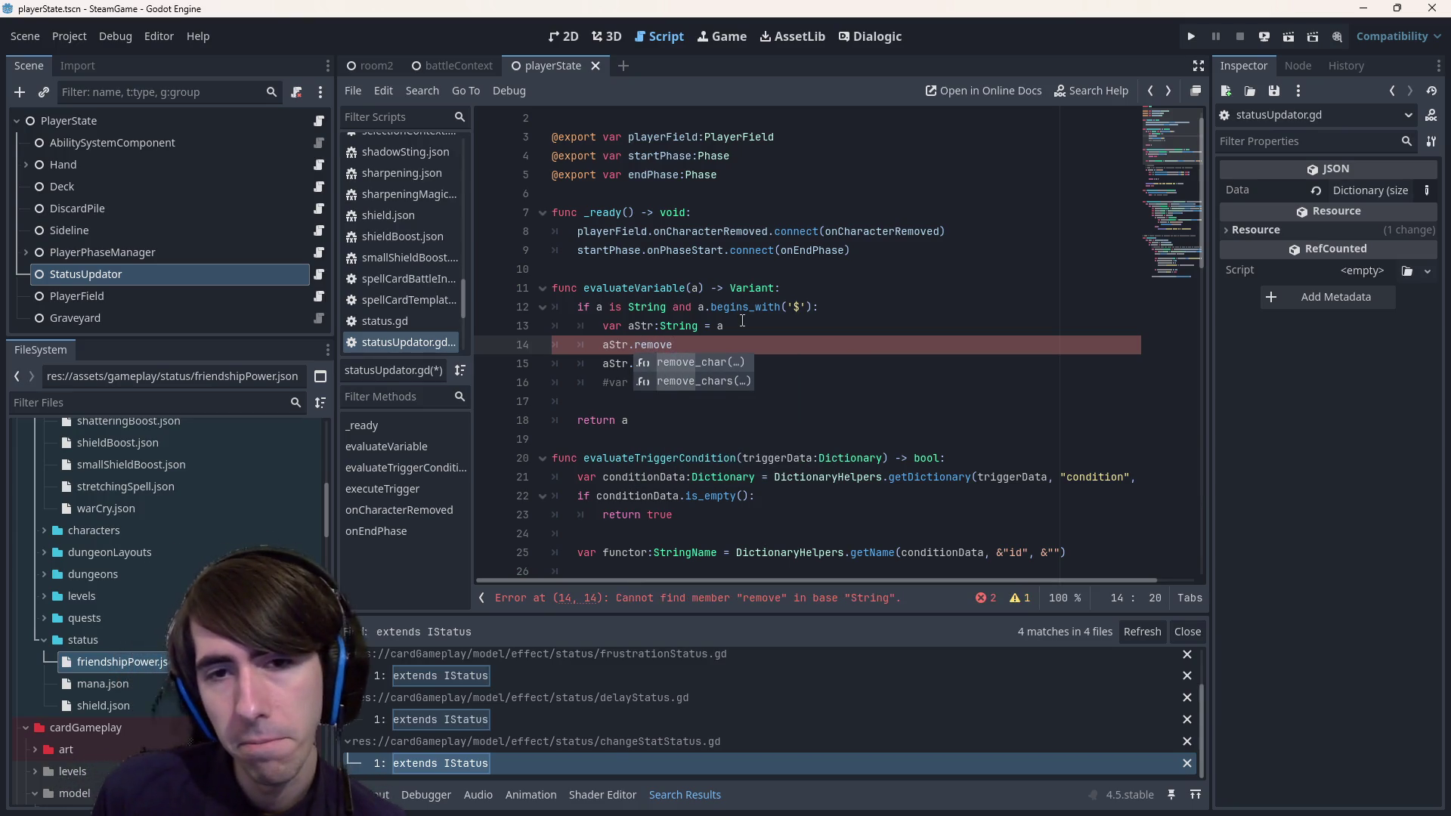
pyautogui.press('BackSpace')
pyautogui.press('BackSpace')
pyautogui.press('BackSpace')
pyautogui.write('sub')
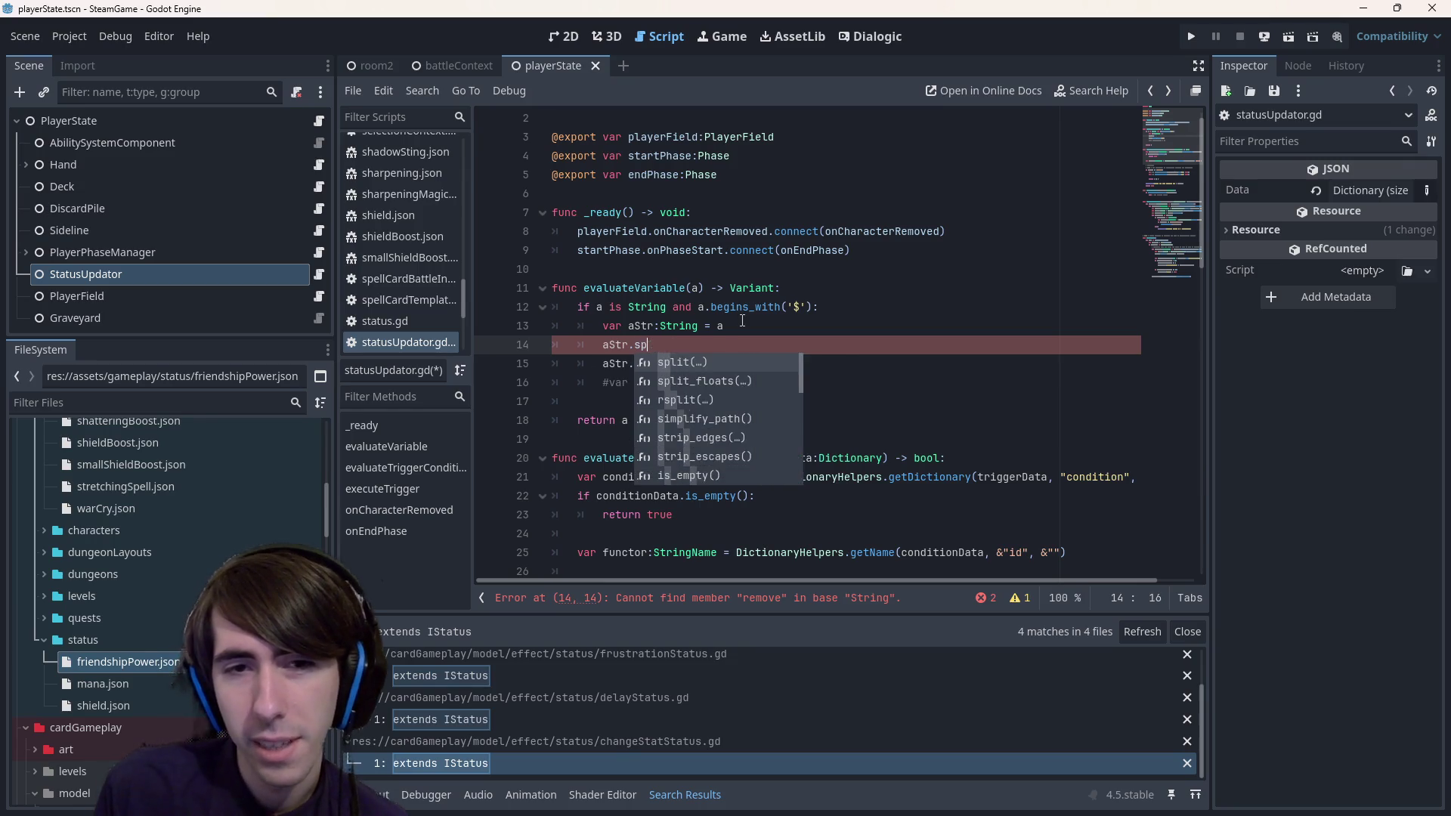
pyautogui.press('Return')
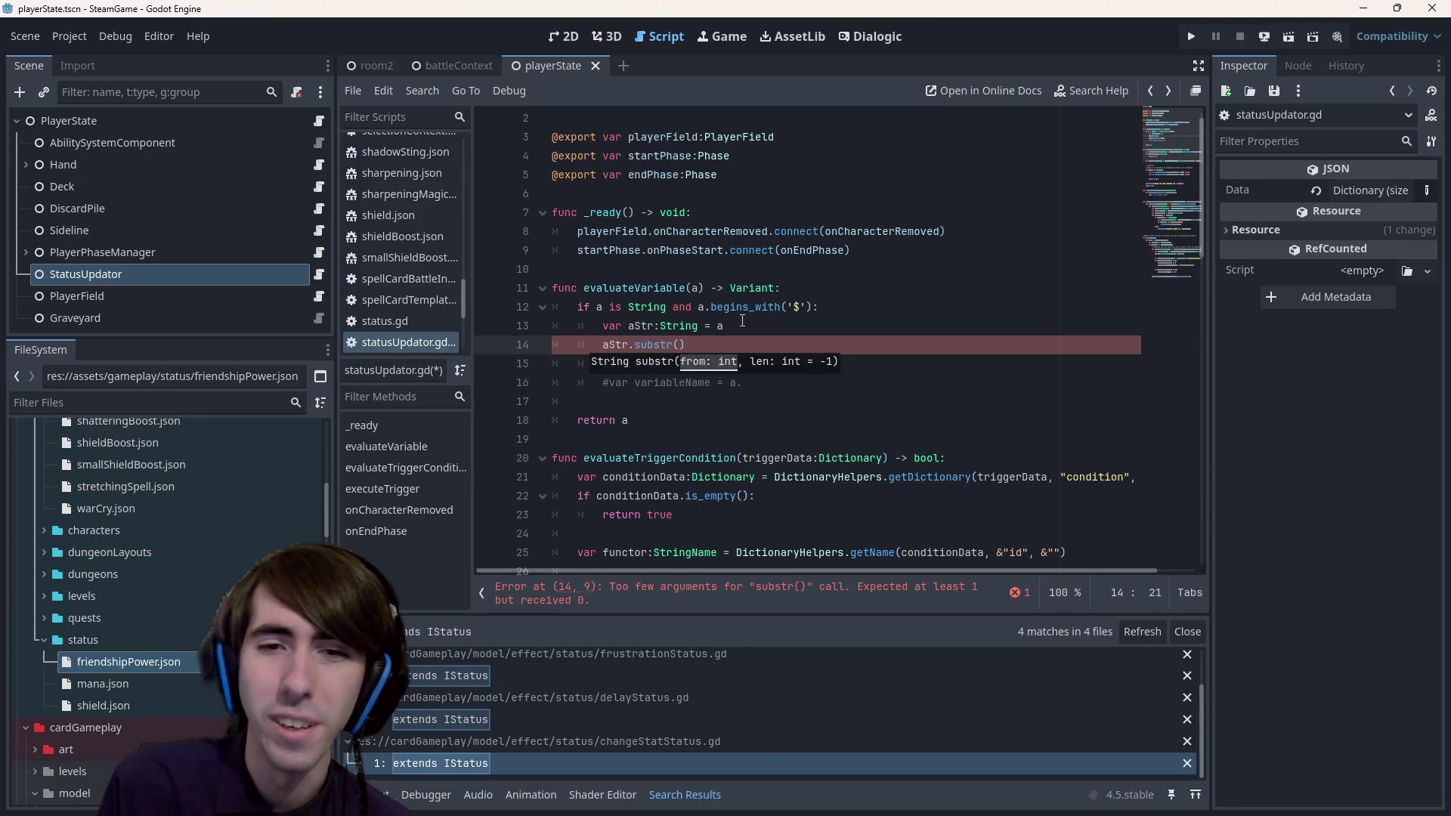
pyautogui.write('1, -1')
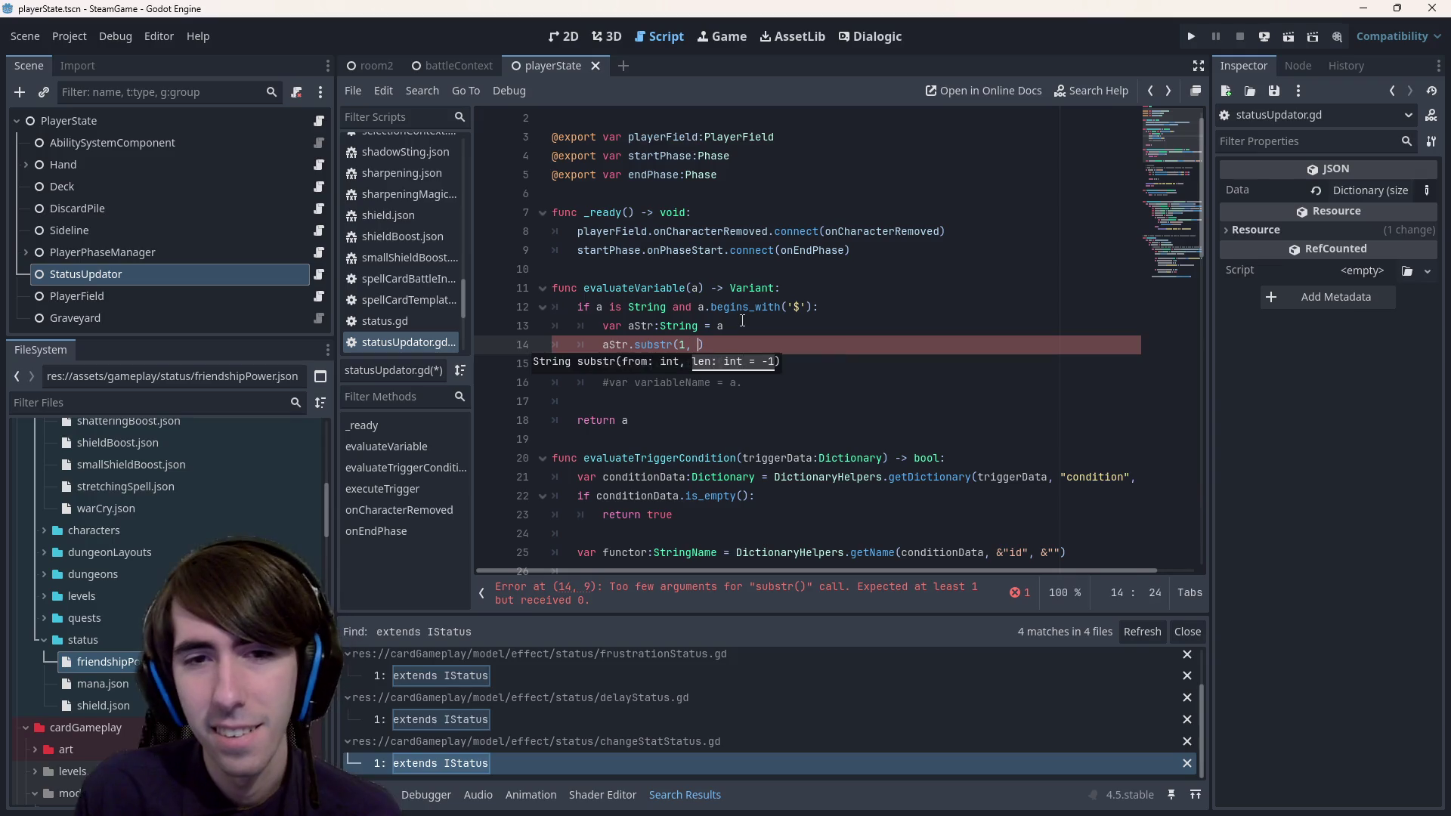
pyautogui.hotkey('ctrl', 's')
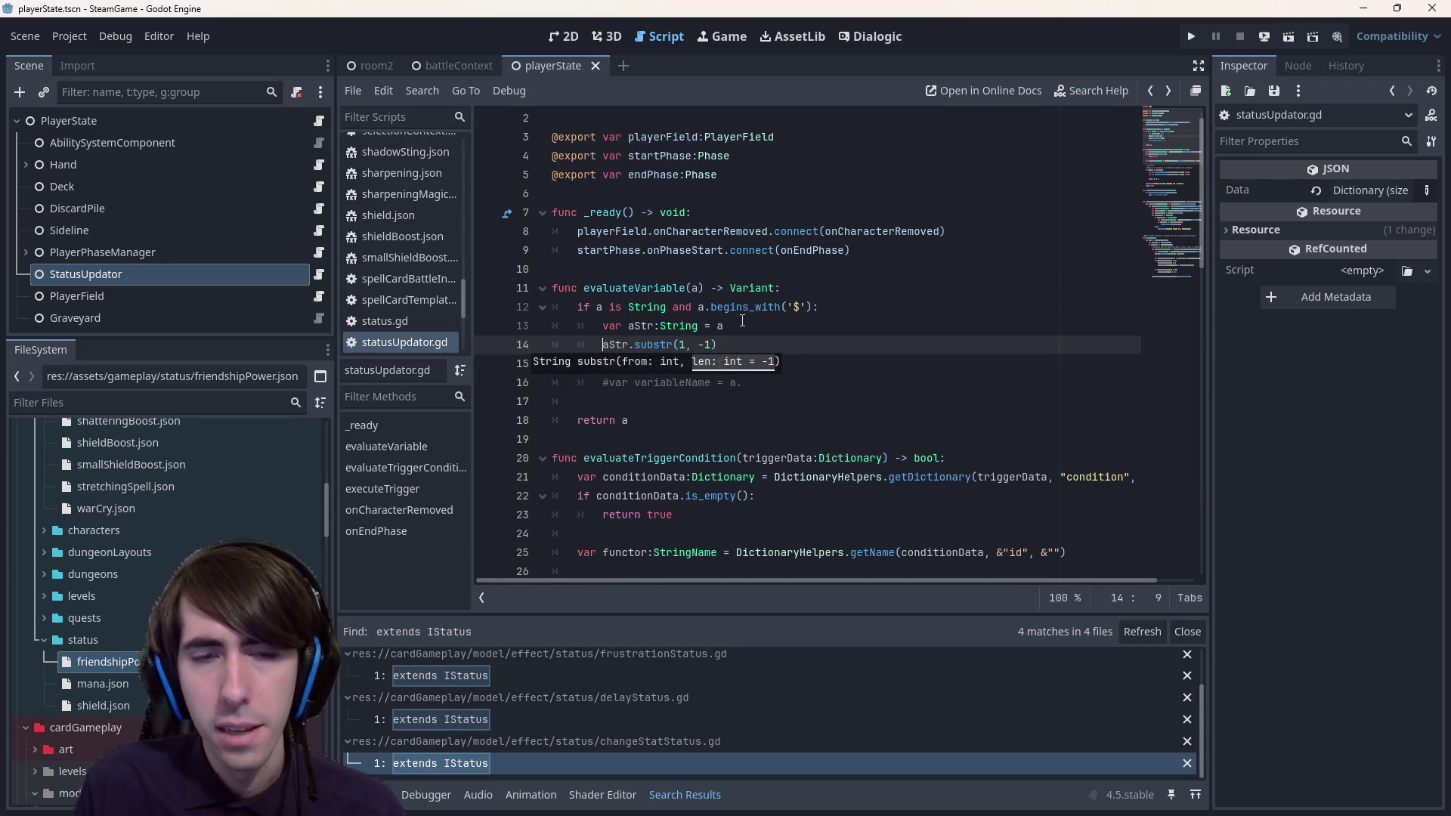
# - Assign the substring to a new var variableValue and save
pyautogui.write('var variable')
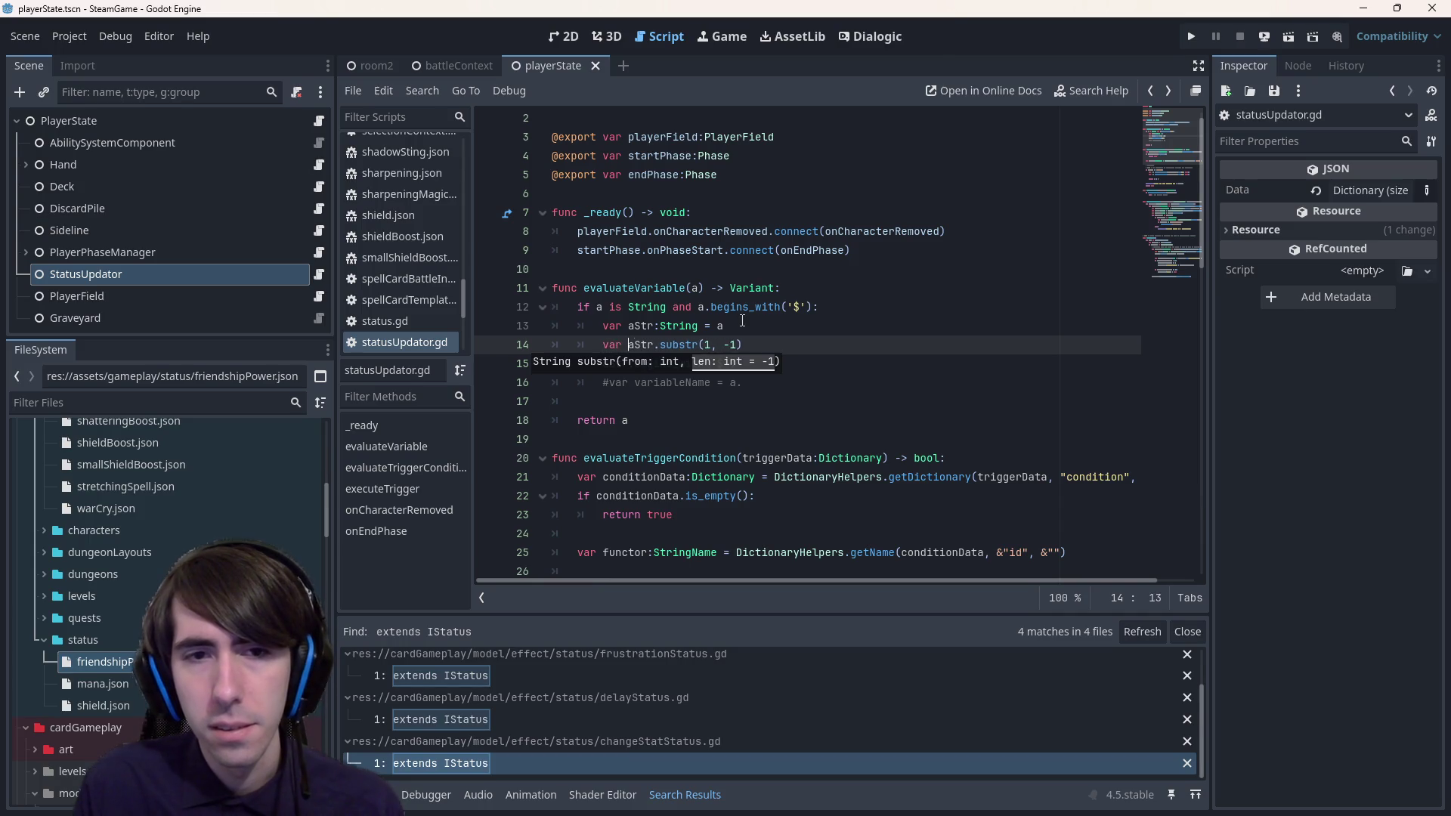
pyautogui.press('BackSpace')
pyautogui.write('Value =')
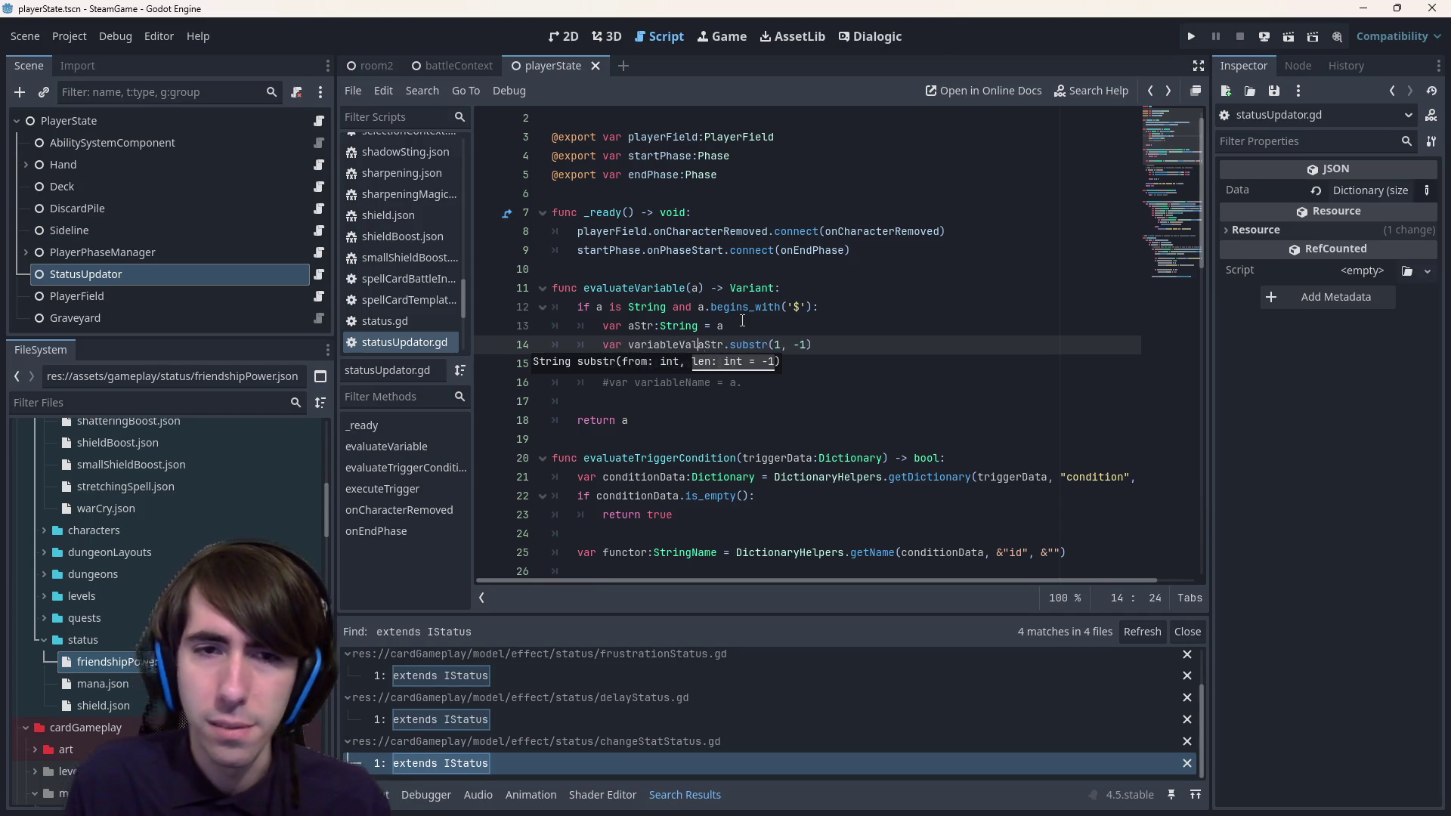
pyautogui.hotkey('ctrl', 's')
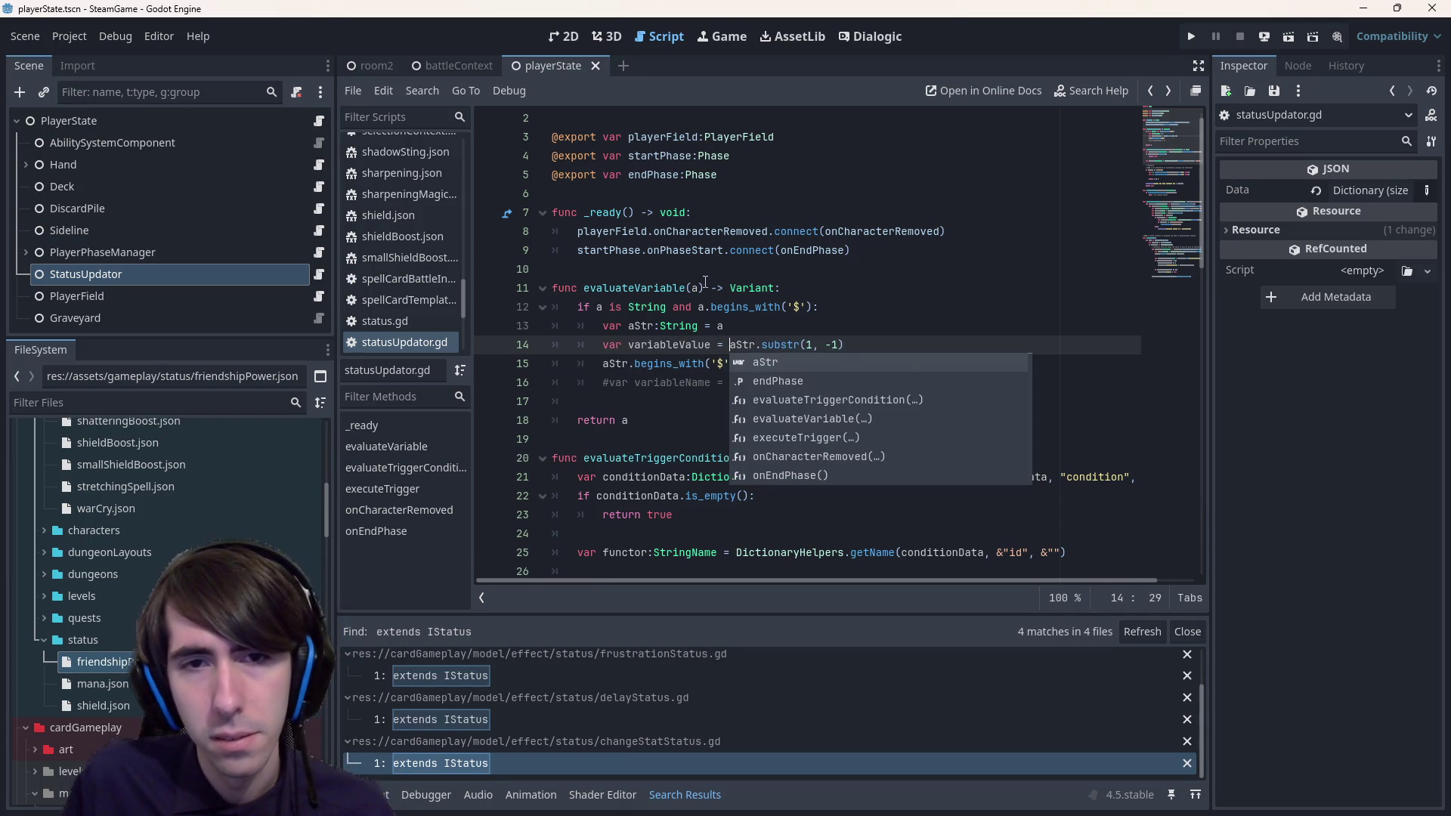
# - Delete the leftover aStr.begins_with('$') line and type variableValue as variableValue:String
pyautogui.click(695, 287)
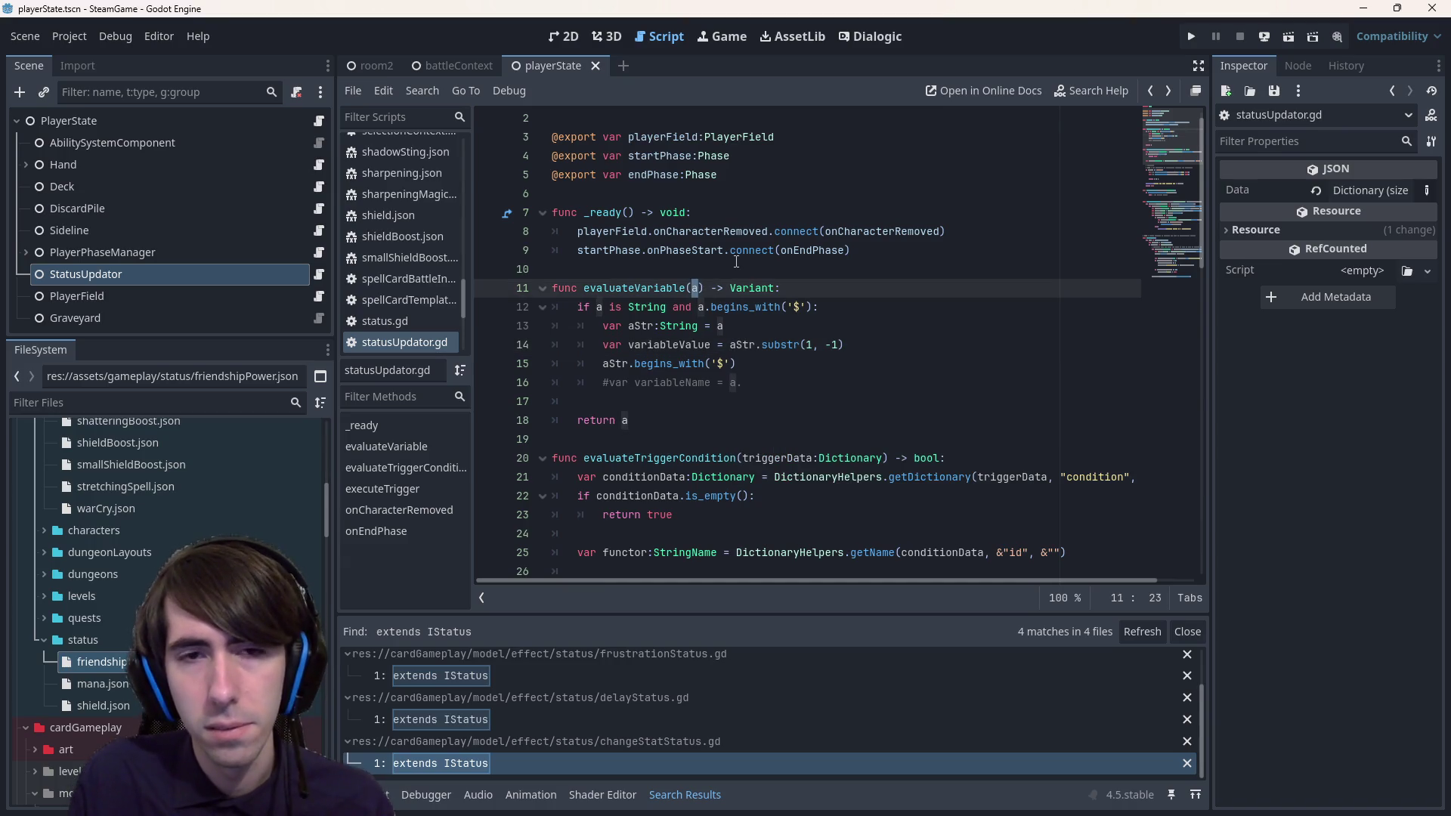
pyautogui.moveTo(736, 262)
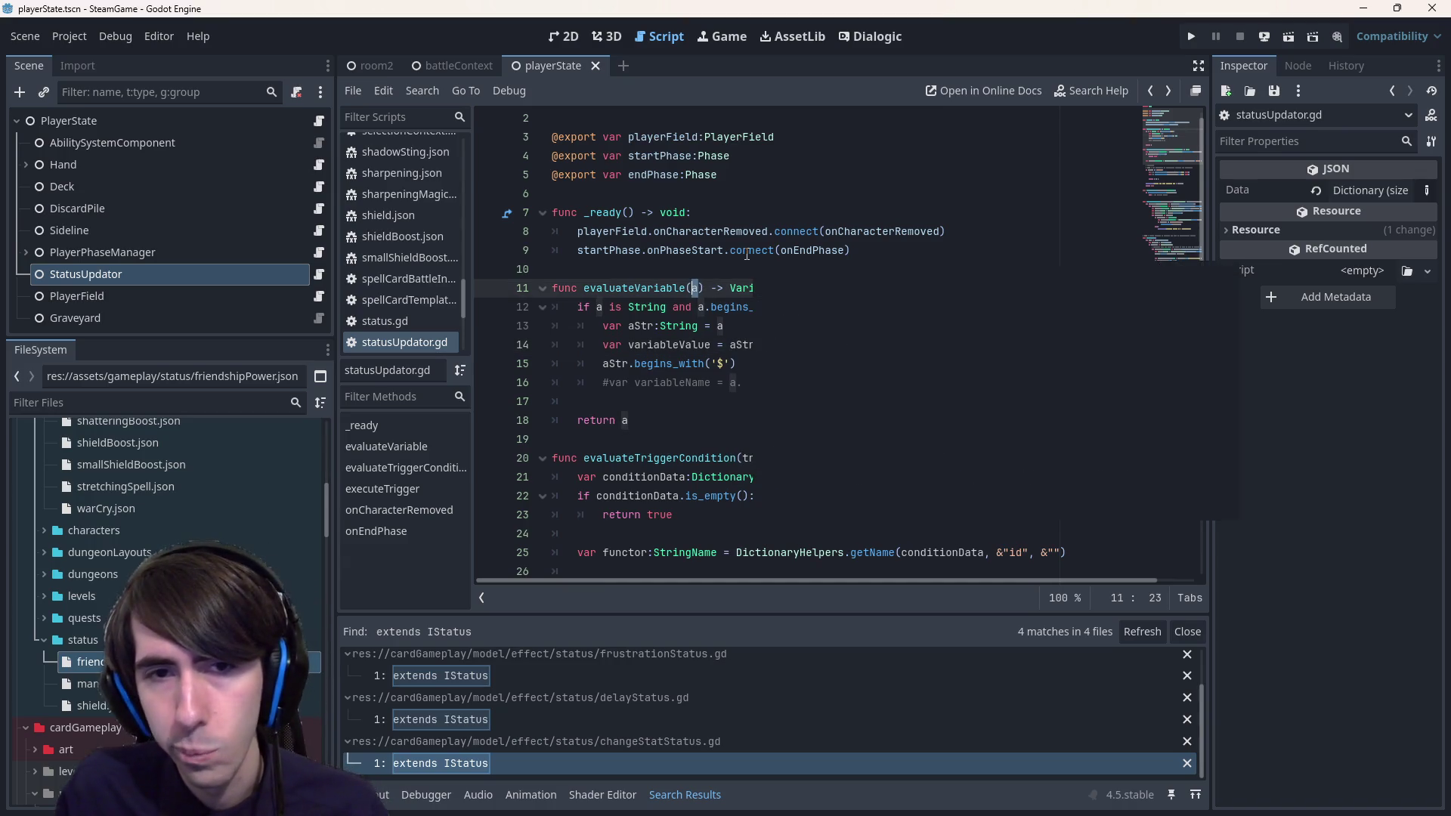
pyautogui.click(686, 345)
pyautogui.click(513, 363)
pyautogui.hotkey('ctrl', 'x')
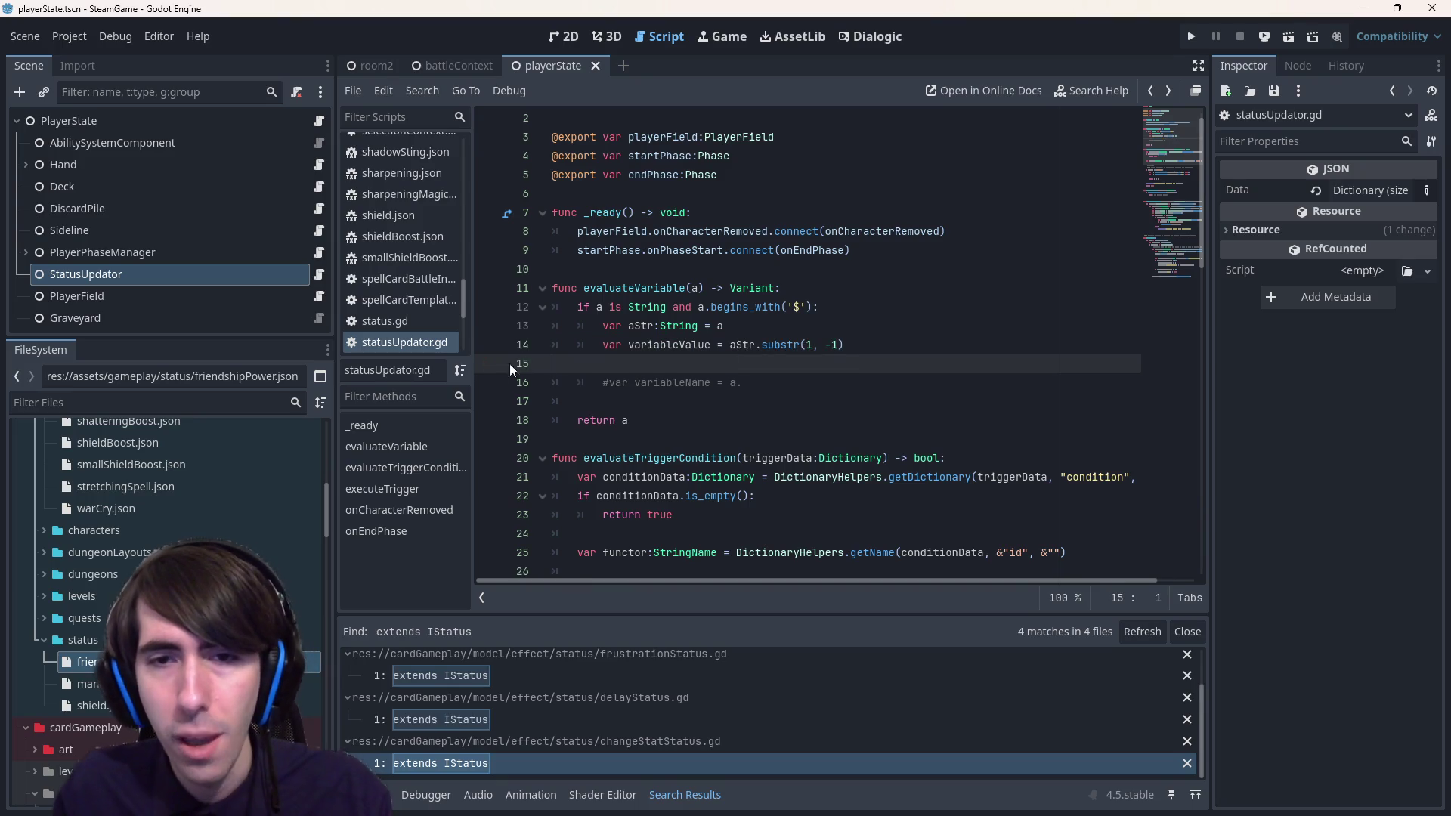
pyautogui.doubleClick(668, 345)
pyautogui.write('variableValue')
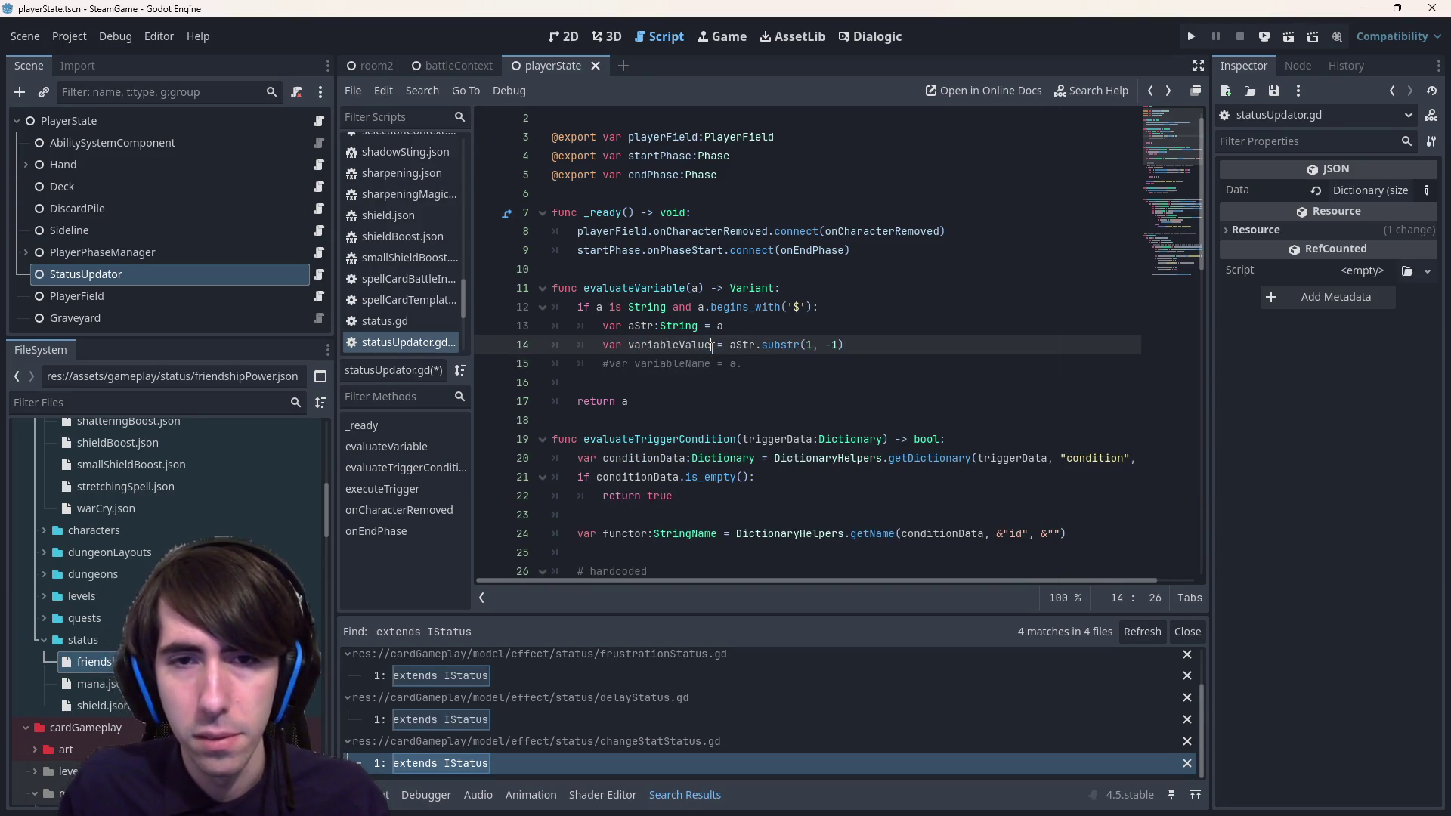
pyautogui.write(':String')
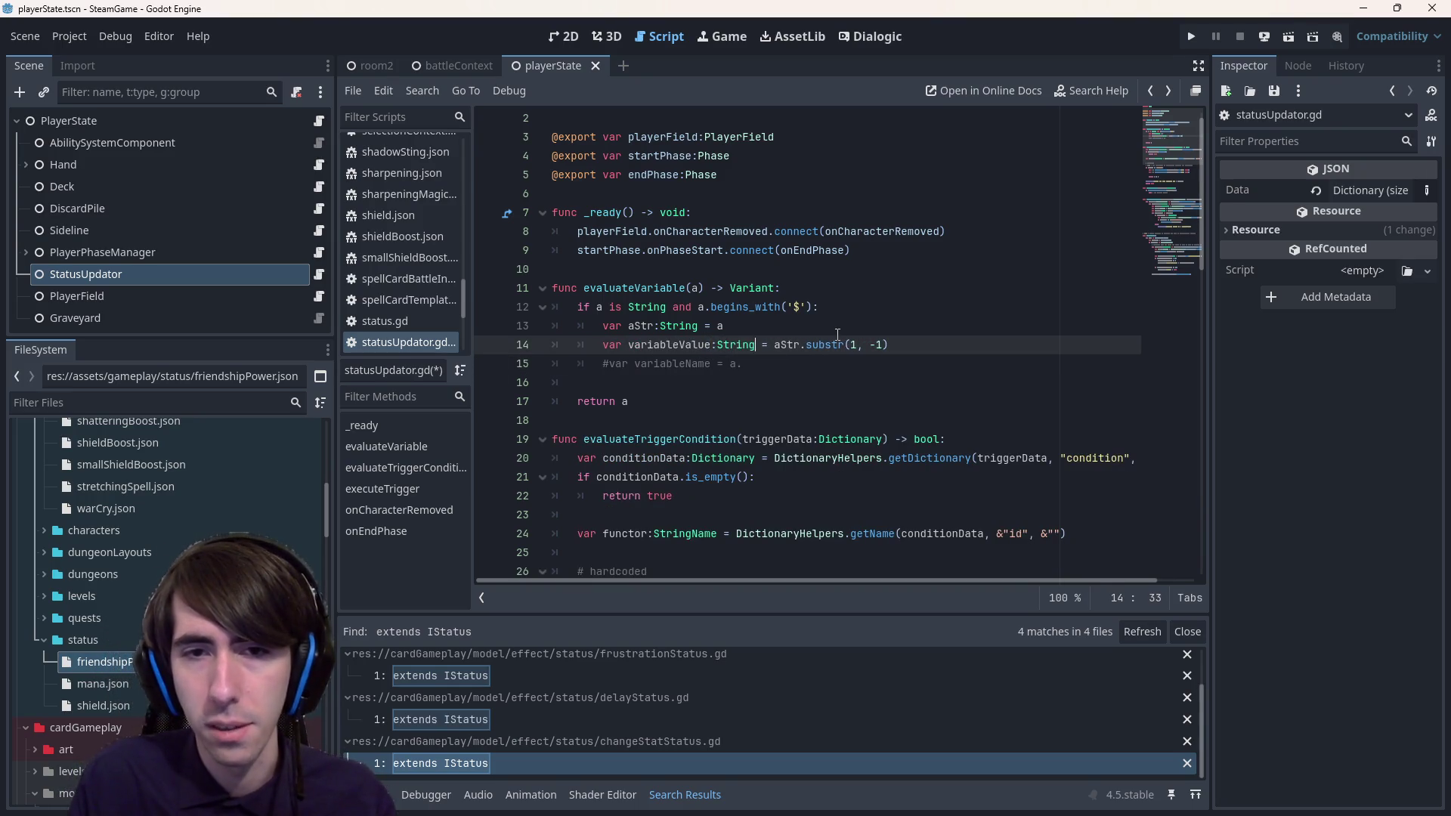
pyautogui.press('Escape')
# - Clear the commented-out variableName line, indent empty line 15, and save
pyautogui.press('Down')
pyautogui.hotkey('shift', 'Home')
pyautogui.hotkey('shift', 'Home')
pyautogui.press('BackSpace')
pyautogui.hotkey('ctrl', 's')
pyautogui.press('Tab')
pyautogui.press('Tab')
pyautogui.hotkey('ctrl', 's')
# - Make a blank line above evaluateVariable and start a new func there
pyautogui.press('Up')
pyautogui.press('Up')
pyautogui.press('Up')
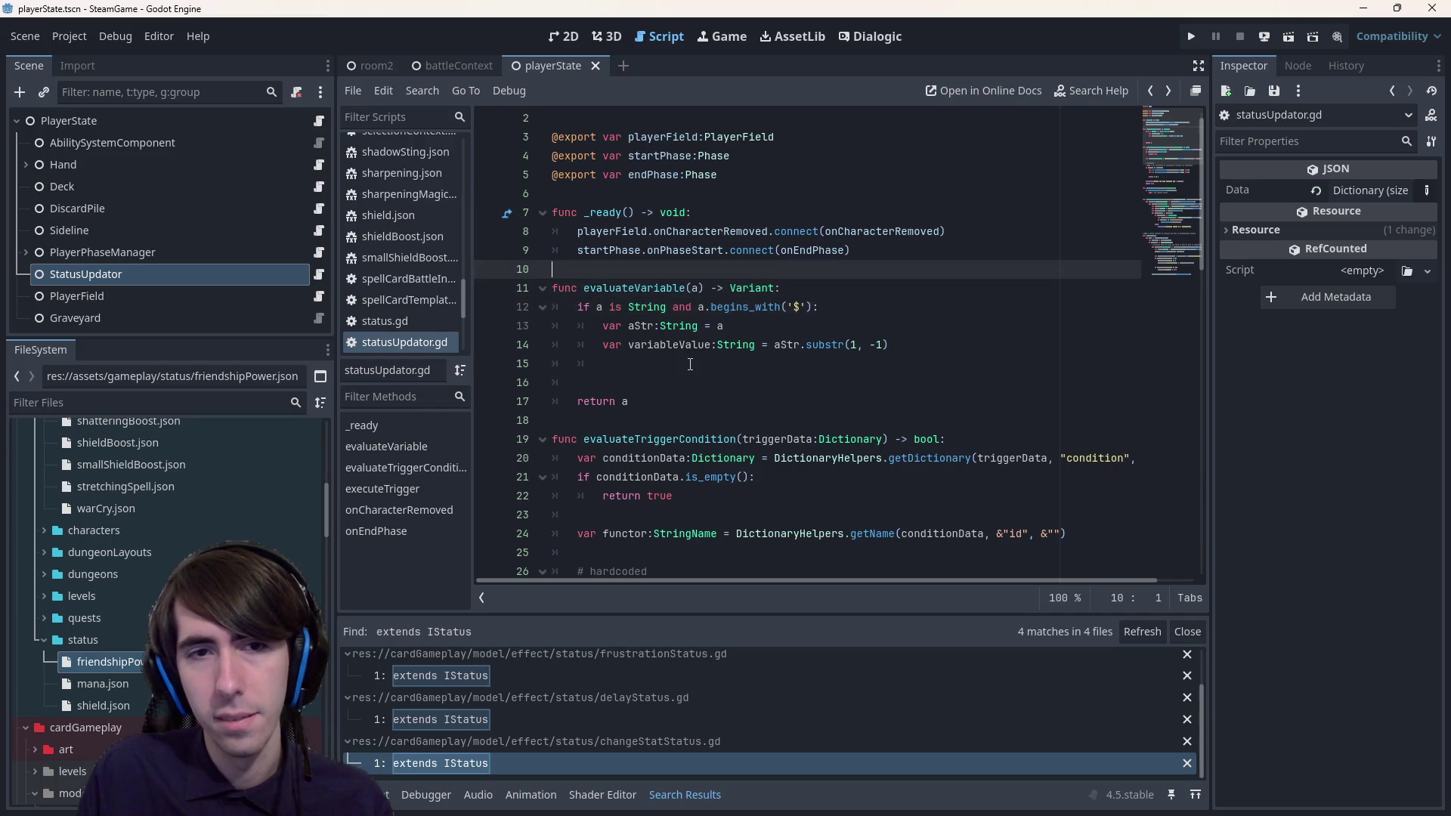
pyautogui.press('Return')
pyautogui.press('Return')
pyautogui.press('Up')
pyautogui.write('func')
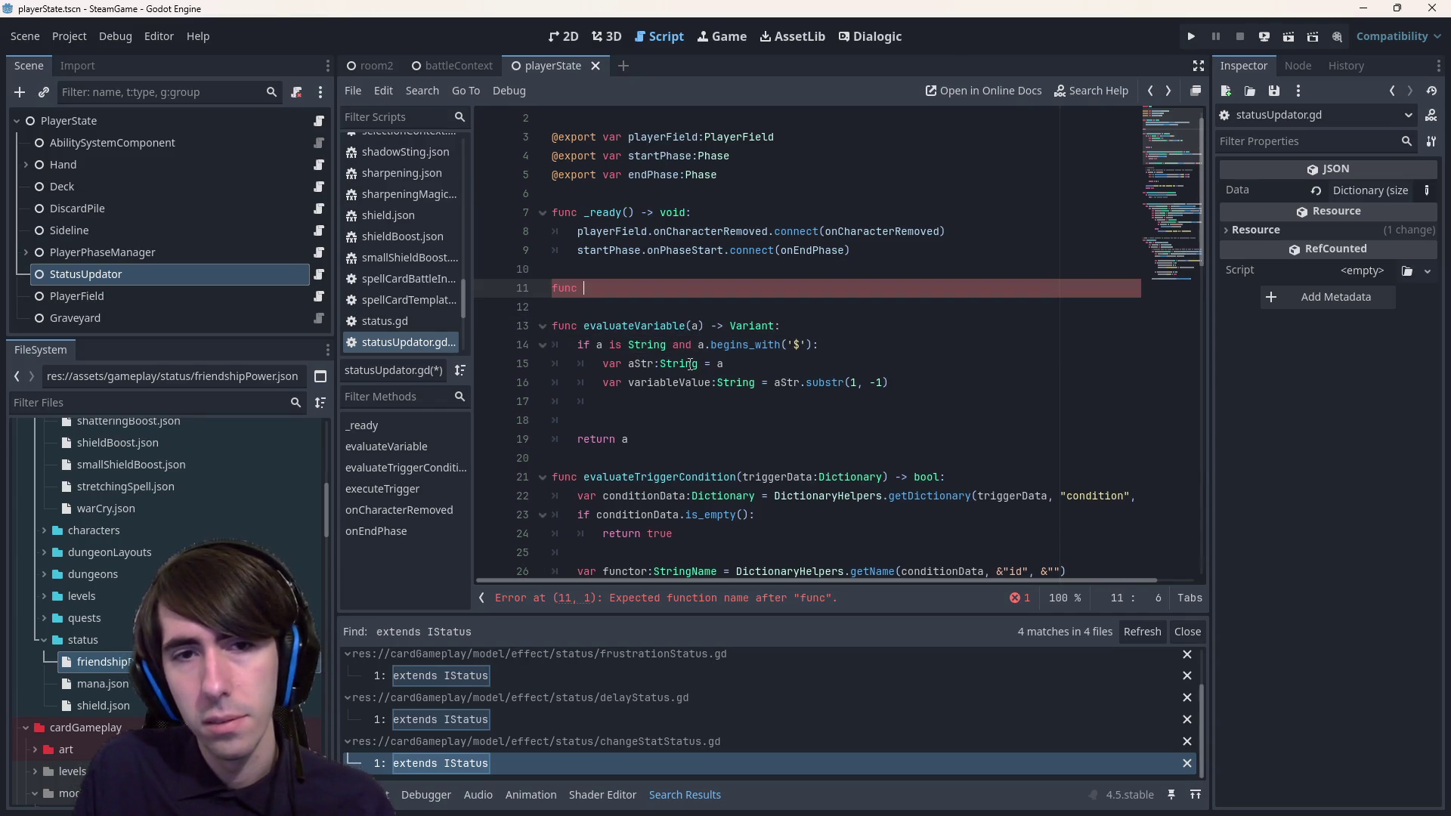
# - Turn the '$' check on line 14 from an if into a while loop
pyautogui.hotkey('ctrl', 'space')
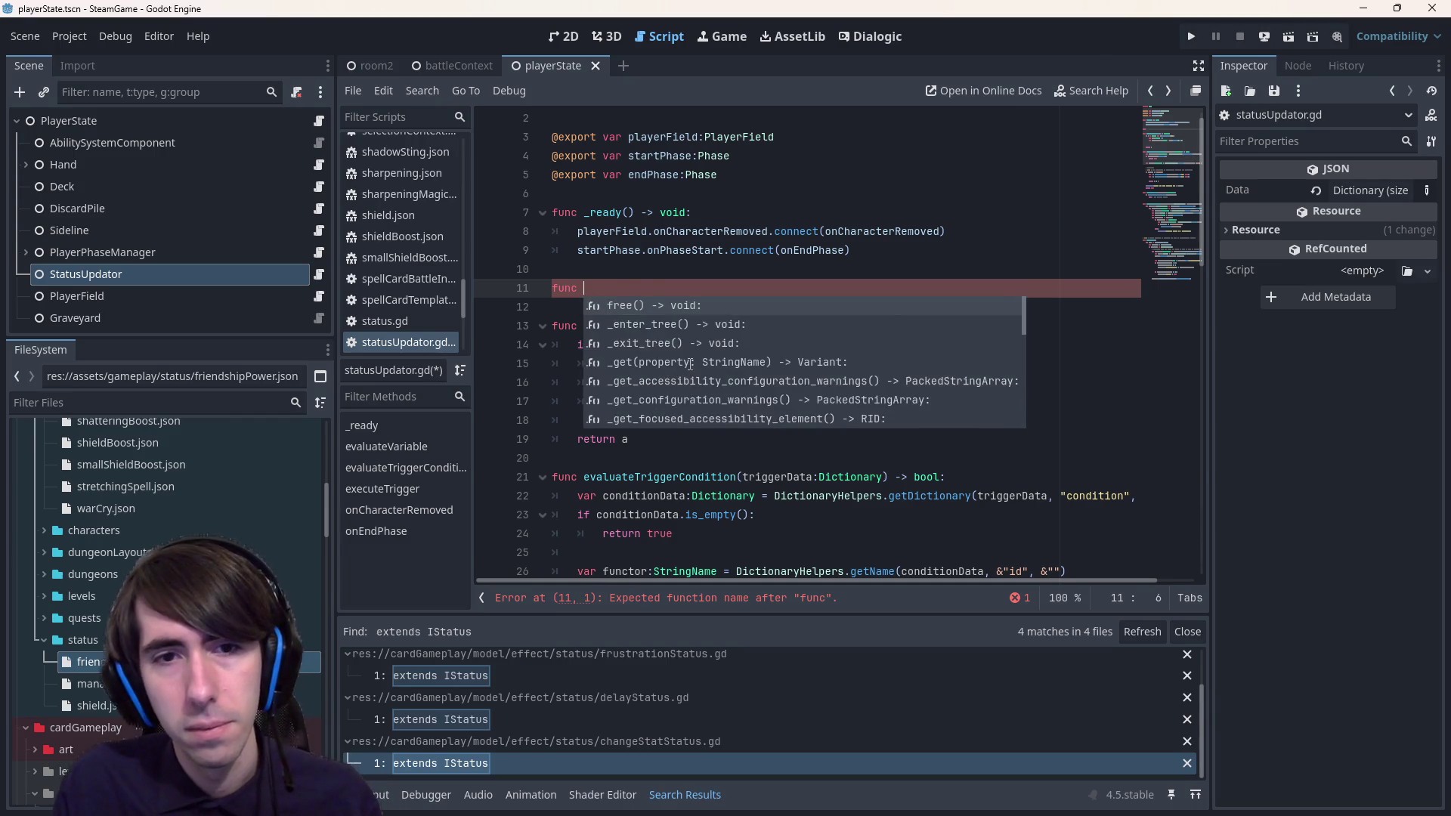
pyautogui.press('Escape')
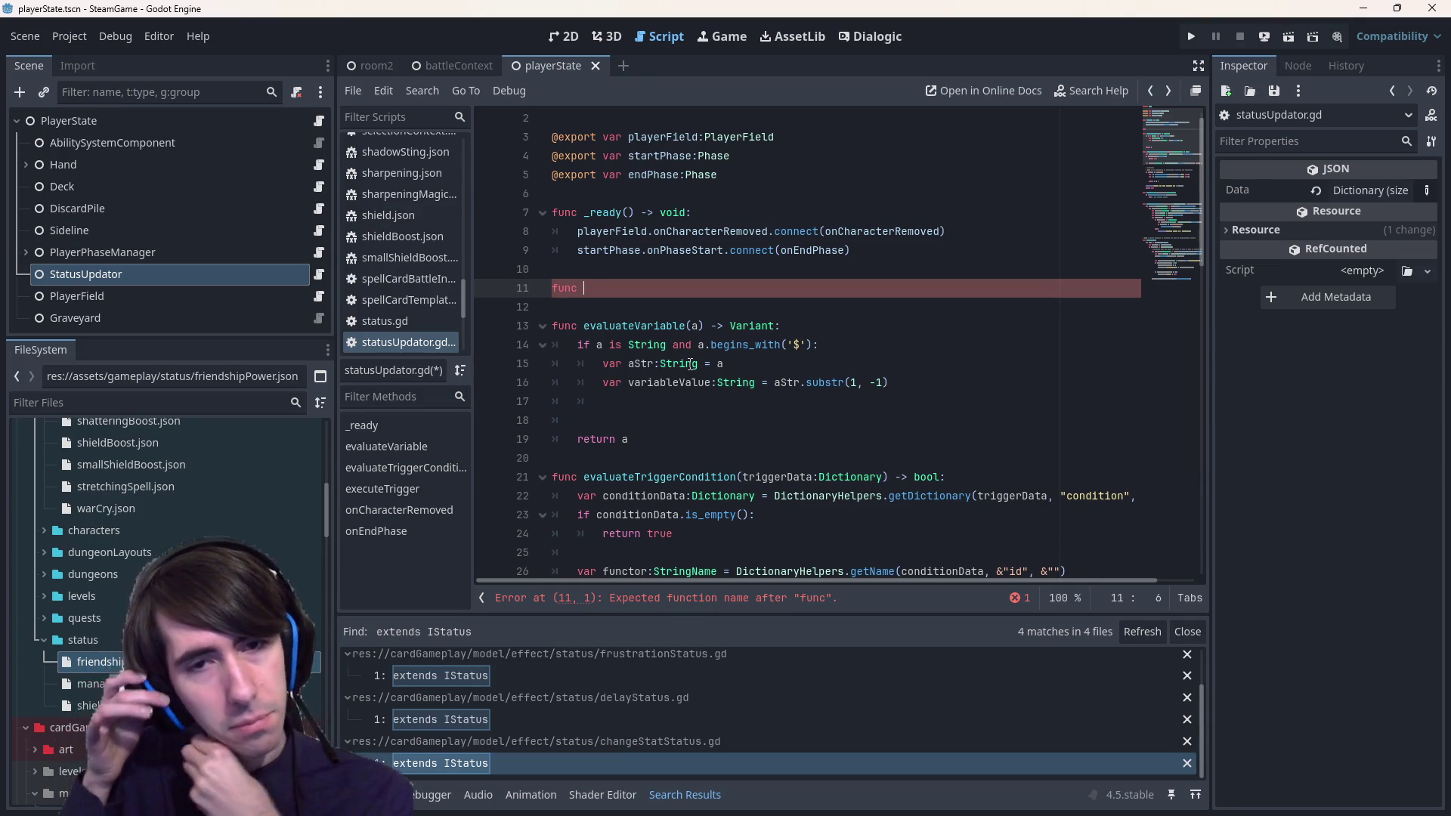
pyautogui.doubleClick(578, 345)
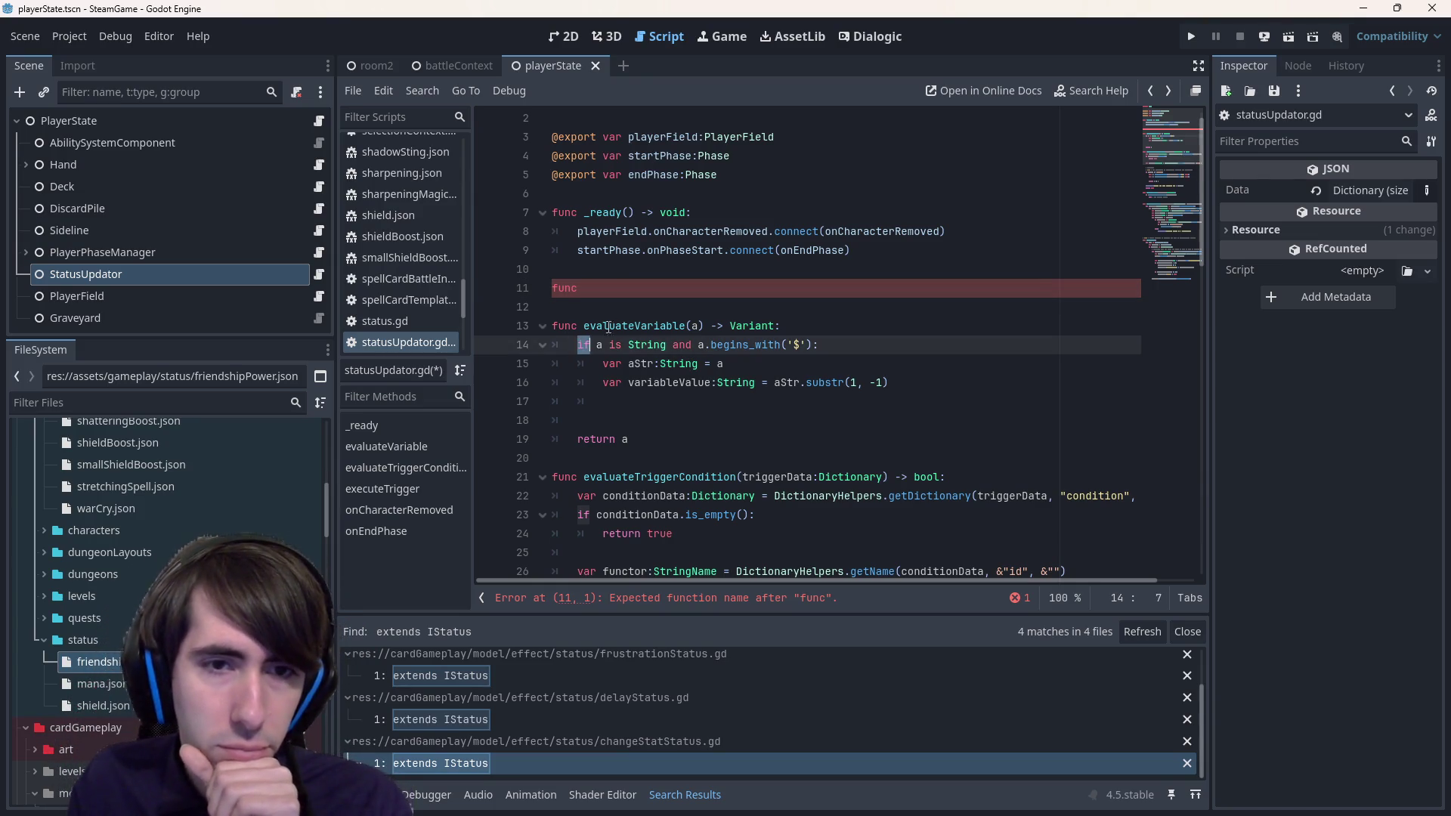
pyautogui.write('while')
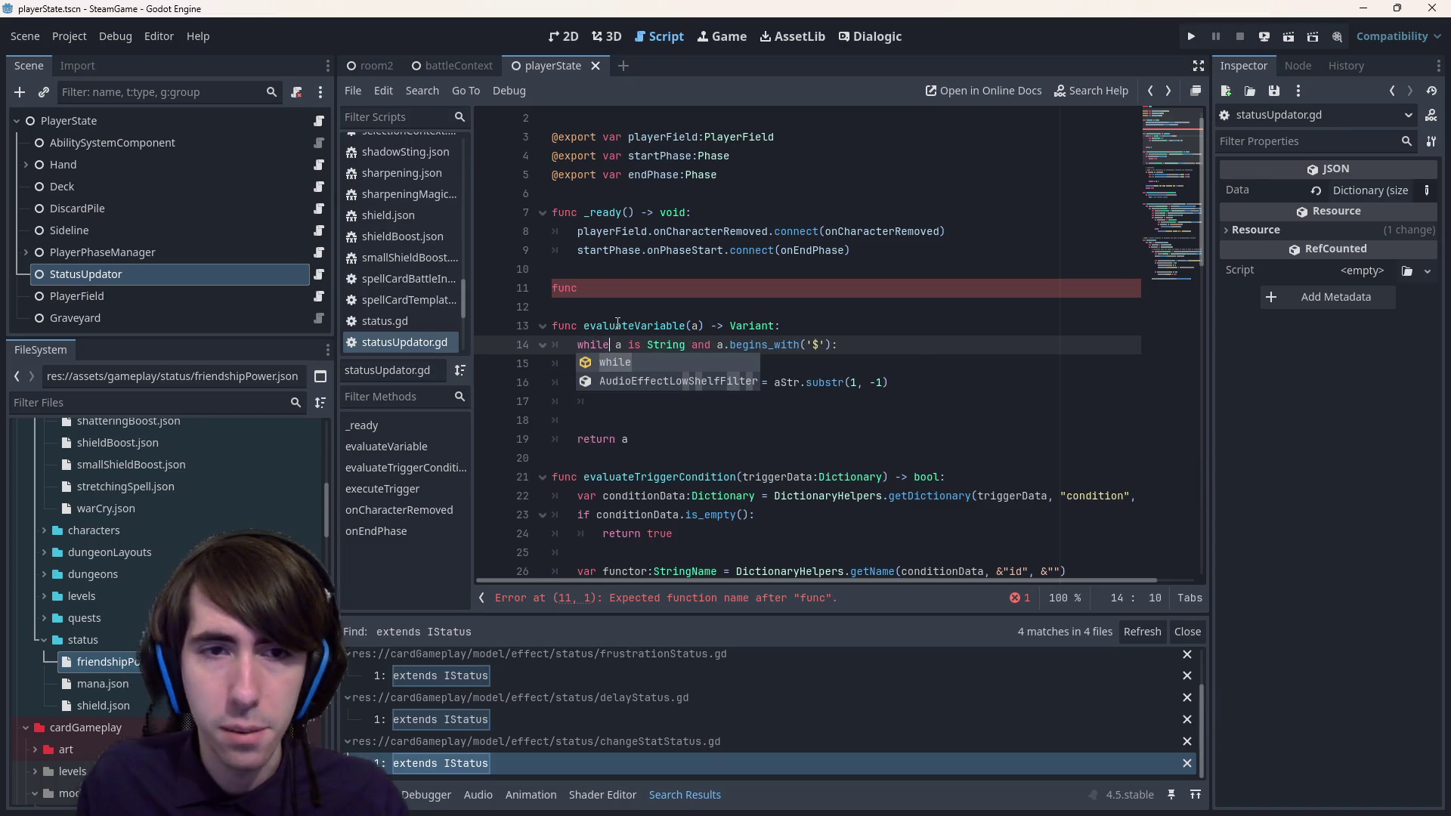
# - Complete the header func getVariableValue(variableName:String): and save the script
pyautogui.click(609, 297)
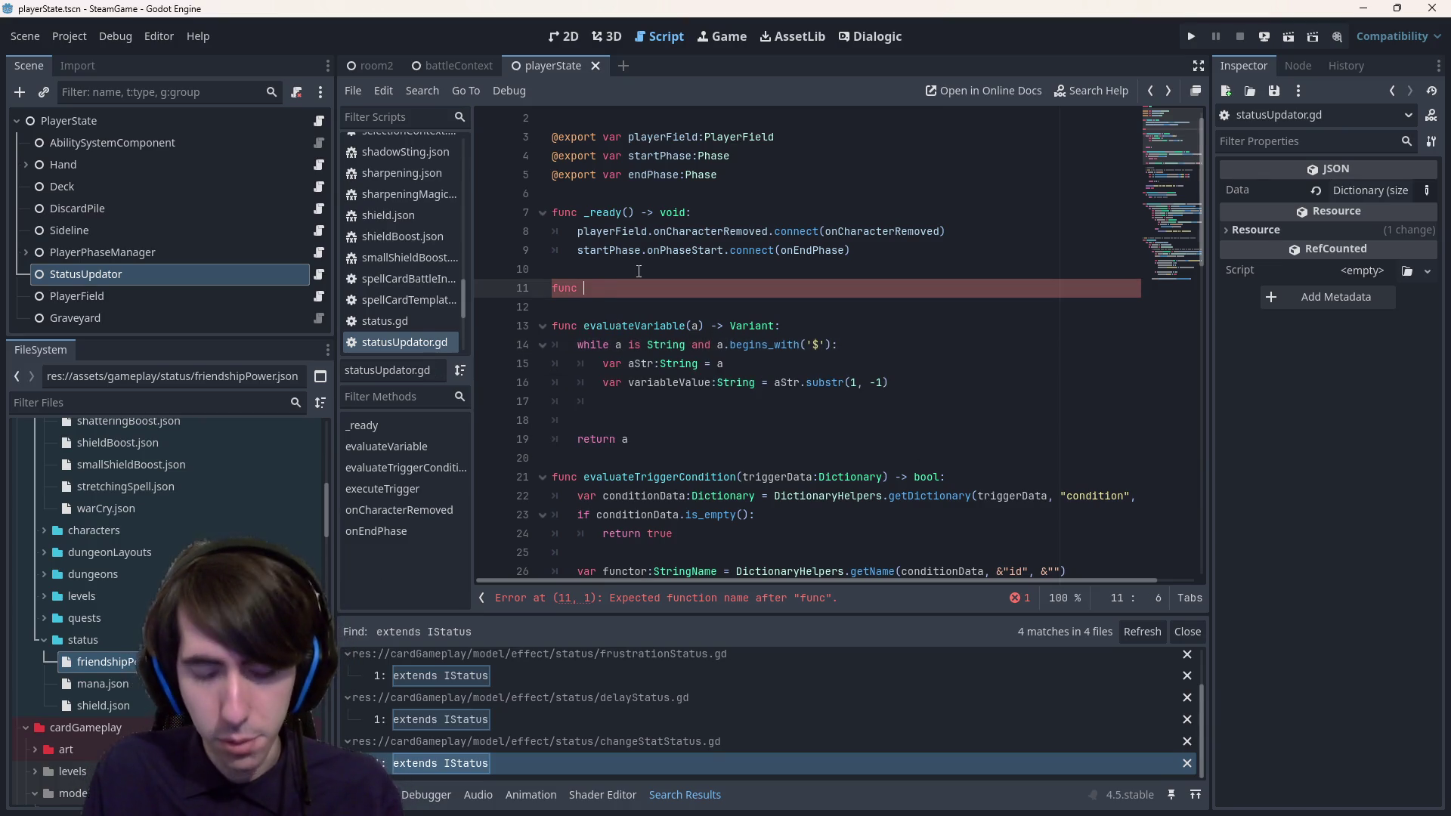
pyautogui.write('getVariableValue(variableName:Str')
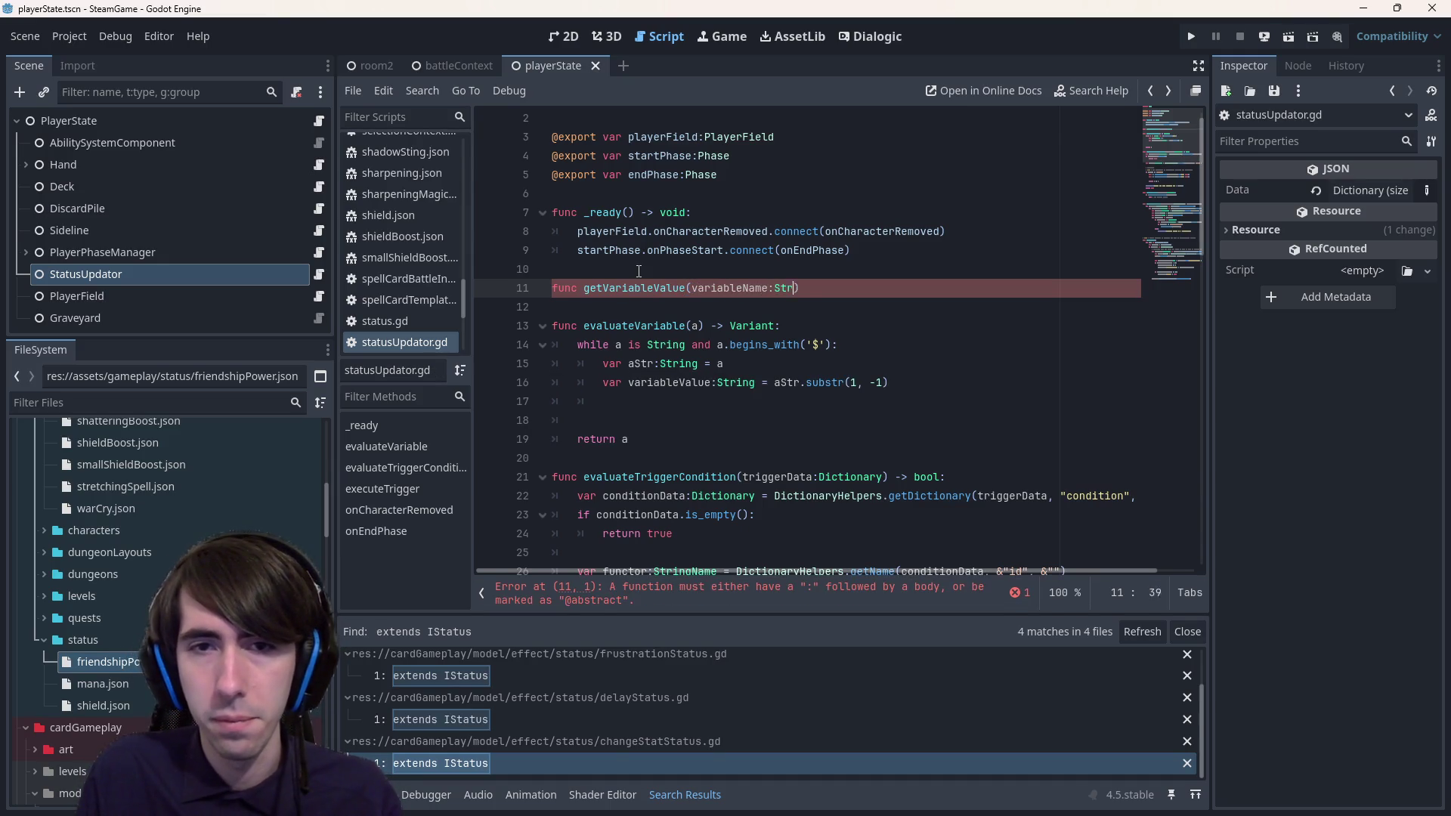
pyautogui.write('ing')
pyautogui.press('Return')
pyautogui.write(':')
pyautogui.press('Return')
pyautogui.hotkey('ctrl', 's')
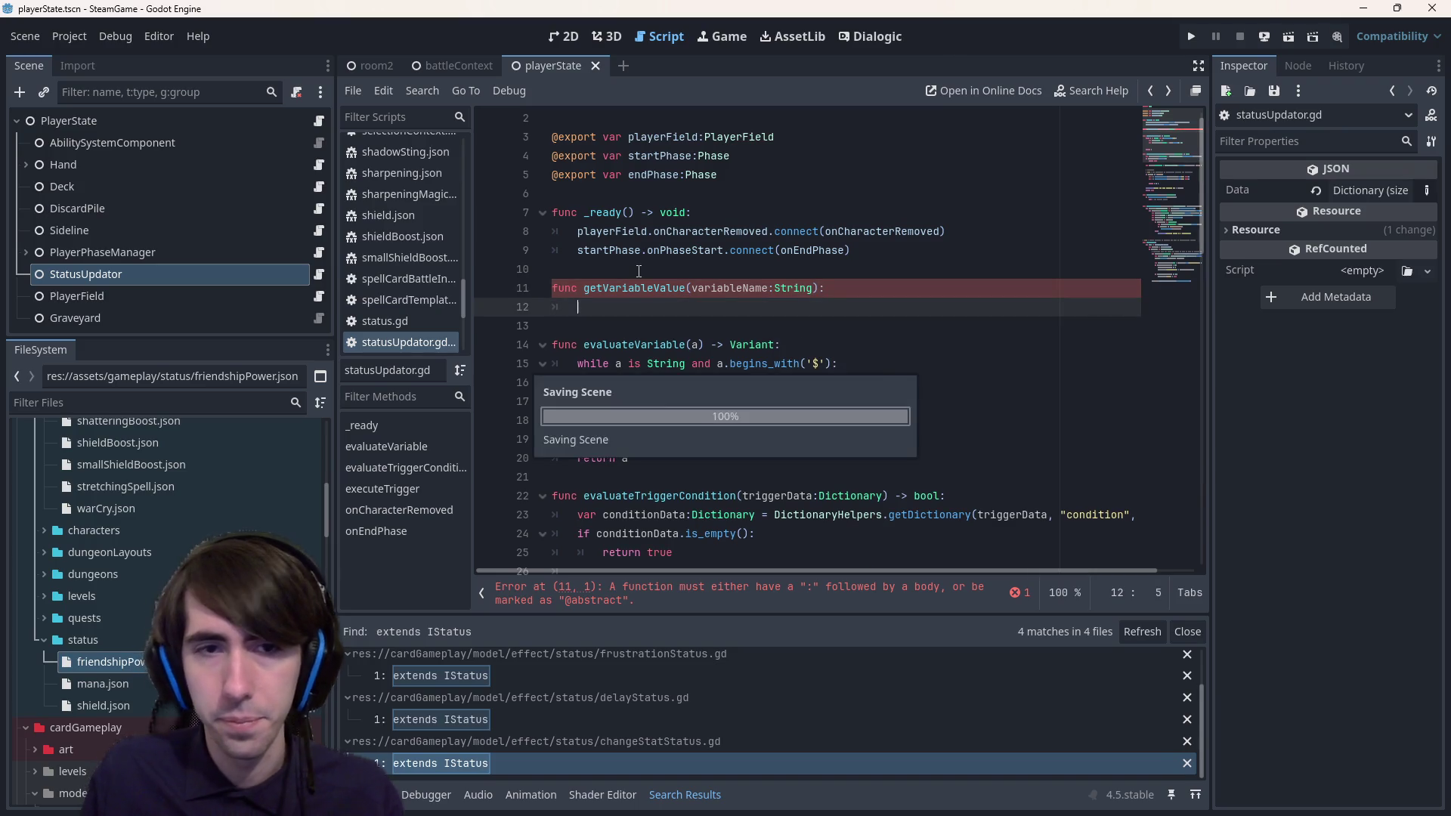
pyautogui.doubleClick(661, 288)
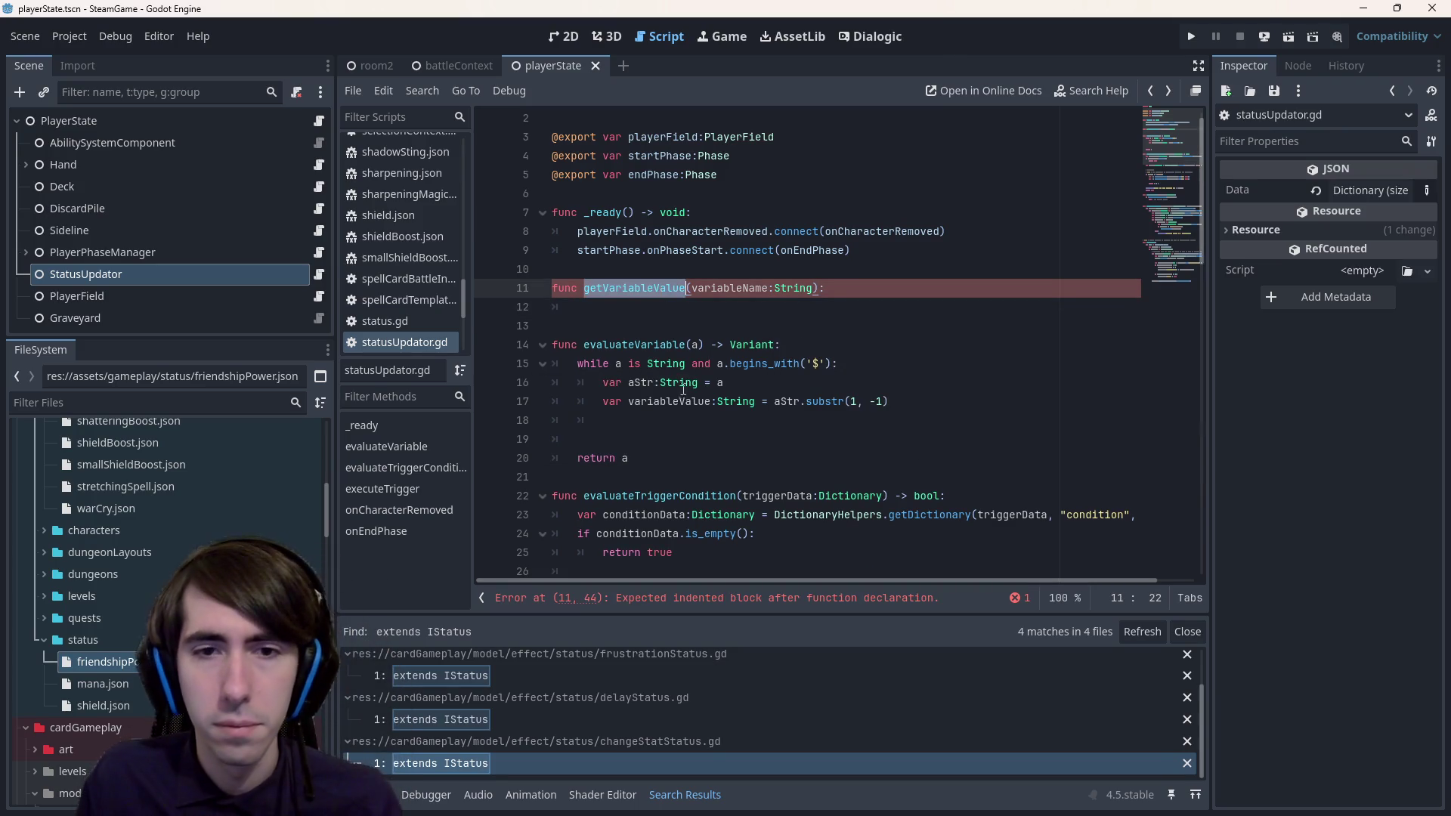
pyautogui.click(707, 422)
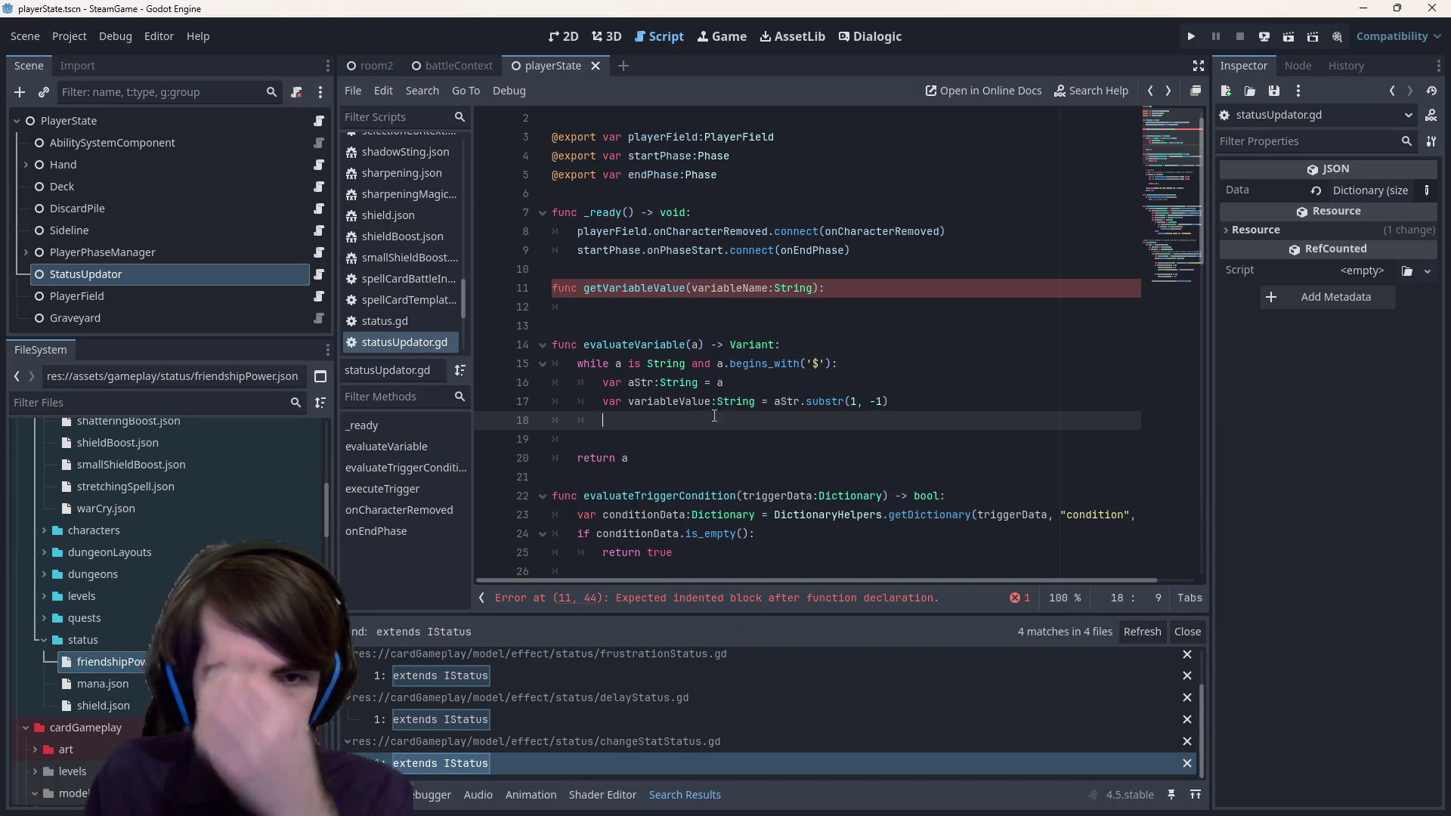
pyautogui.doubleClick(669, 401)
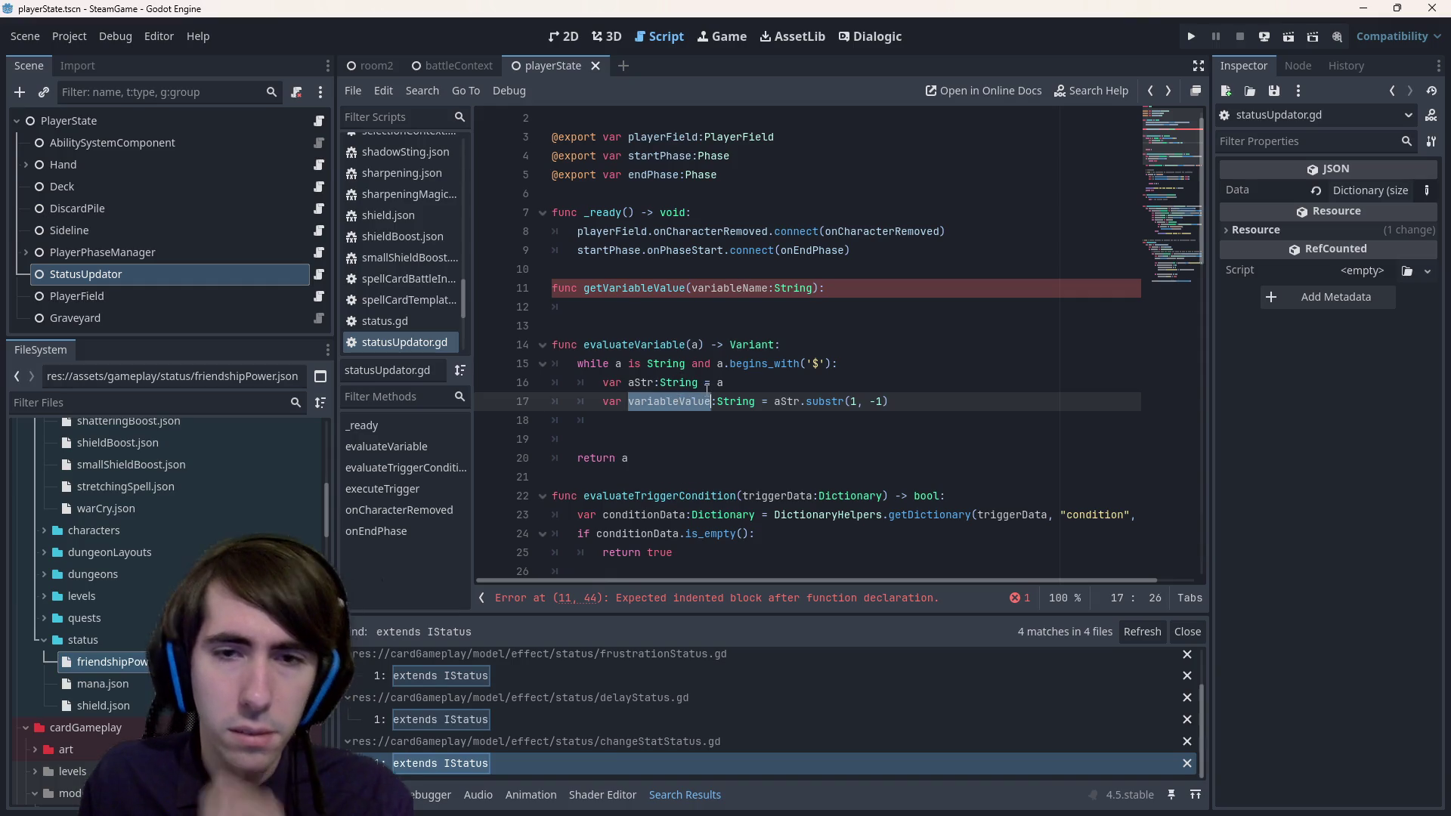
# - Rename variableValue to variableName in the loop and save
pyautogui.write('variableV')
pyautogui.press('BackSpace')
pyautogui.write('Name')
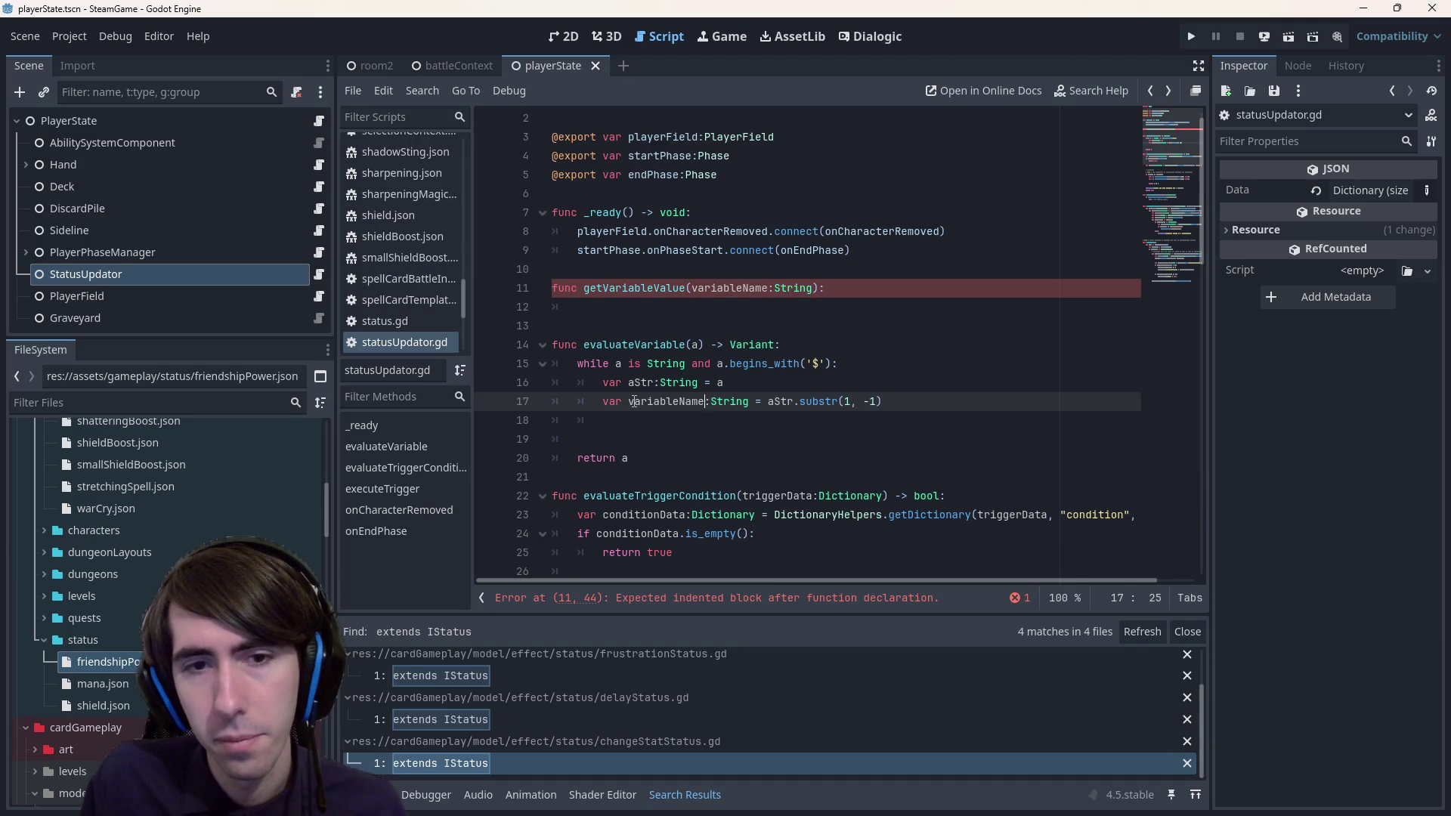
pyautogui.press('Down')
pyautogui.hotkey('ctrl', 's')
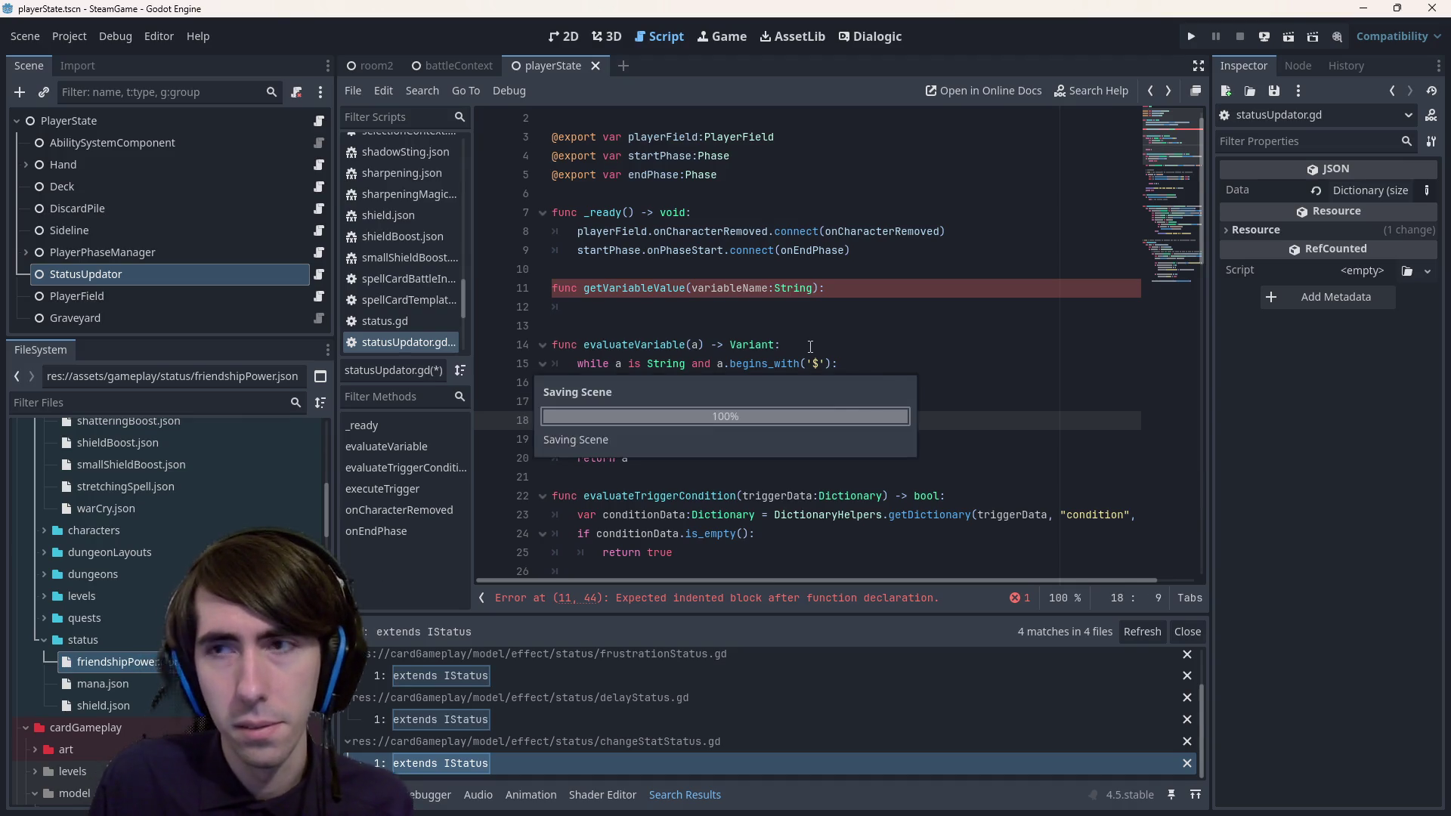
# - Add a = getVariableValue(variableName) on line 18 and save statusUpdator.gd
pyautogui.press('Up')
pyautogui.press('Up')
pyautogui.press('Up')
pyautogui.press('Right')
pyautogui.press('Right')
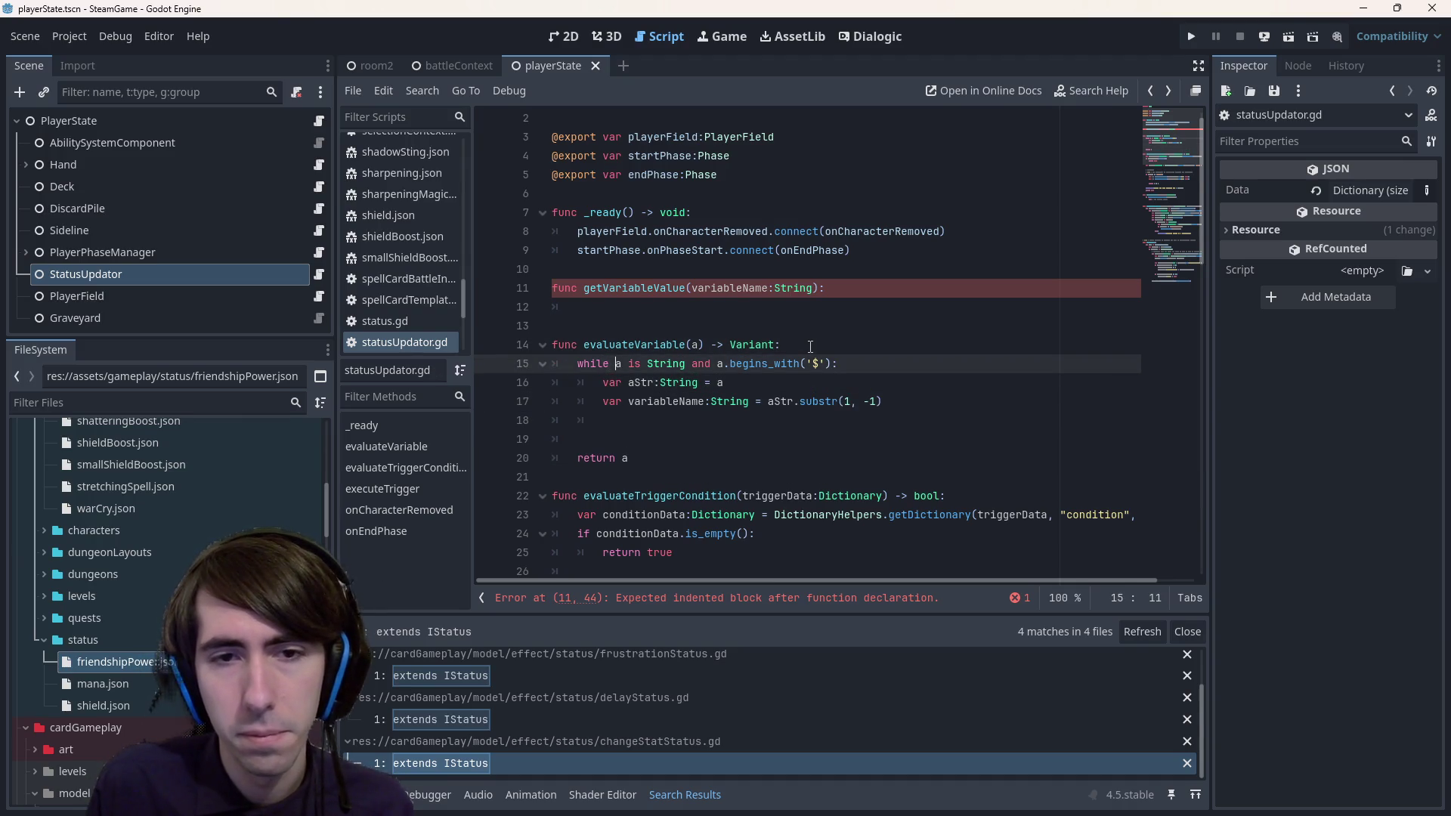
pyautogui.press('Down')
pyautogui.press('Down')
pyautogui.press('Down')
pyautogui.write('a = ')
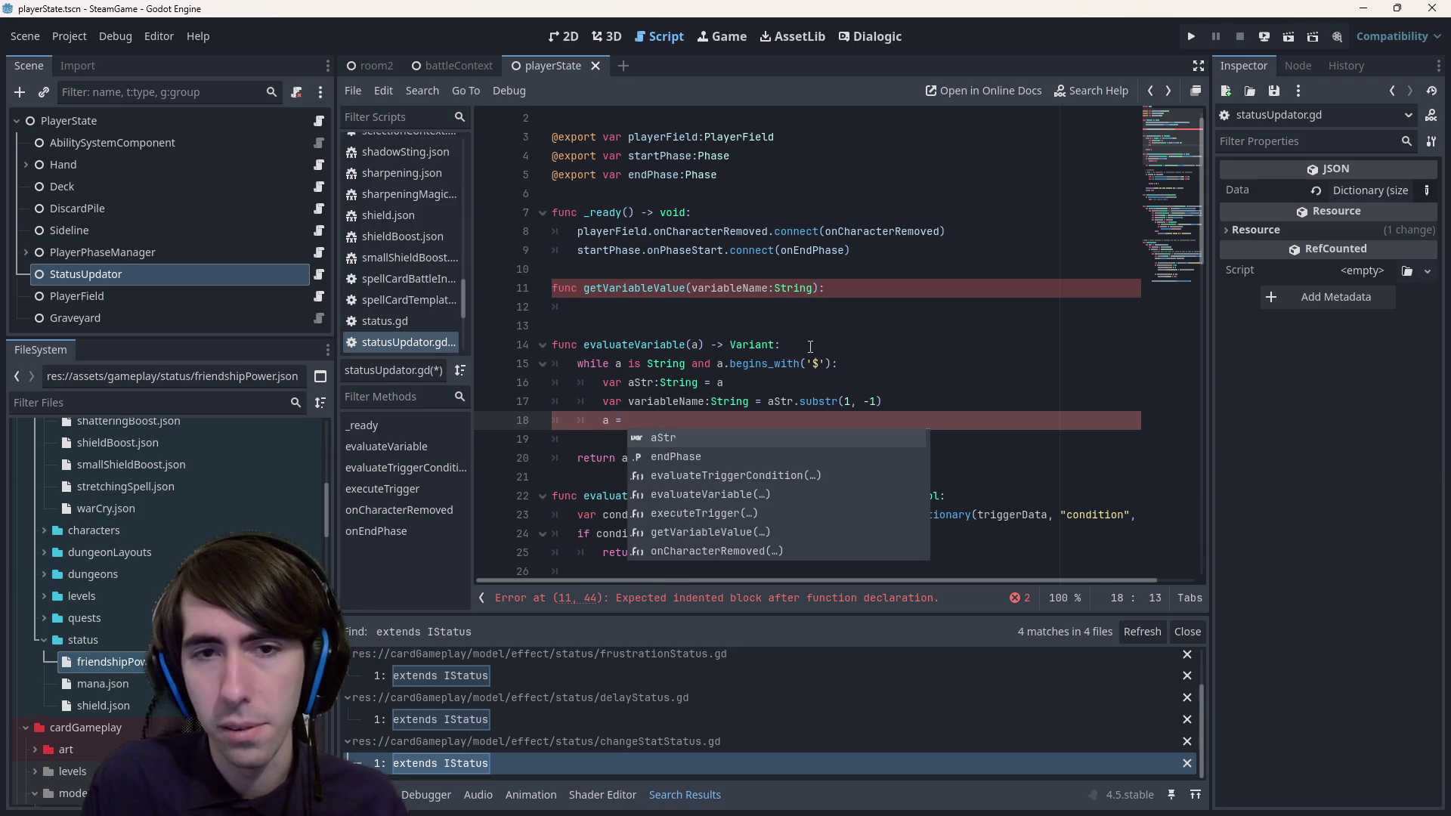
pyautogui.write('getVa')
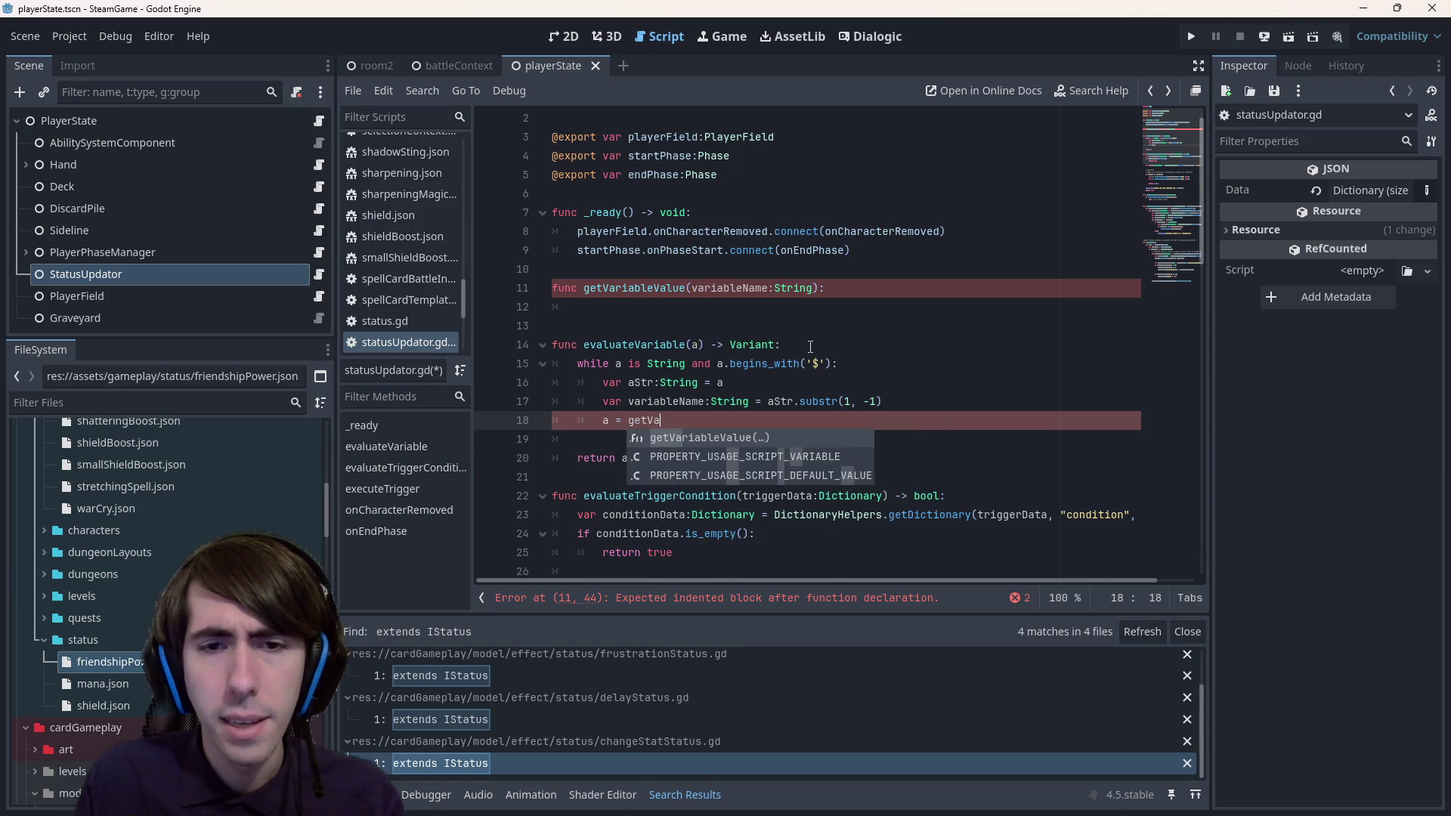
pyautogui.press('Return')
pyautogui.write('variableName')
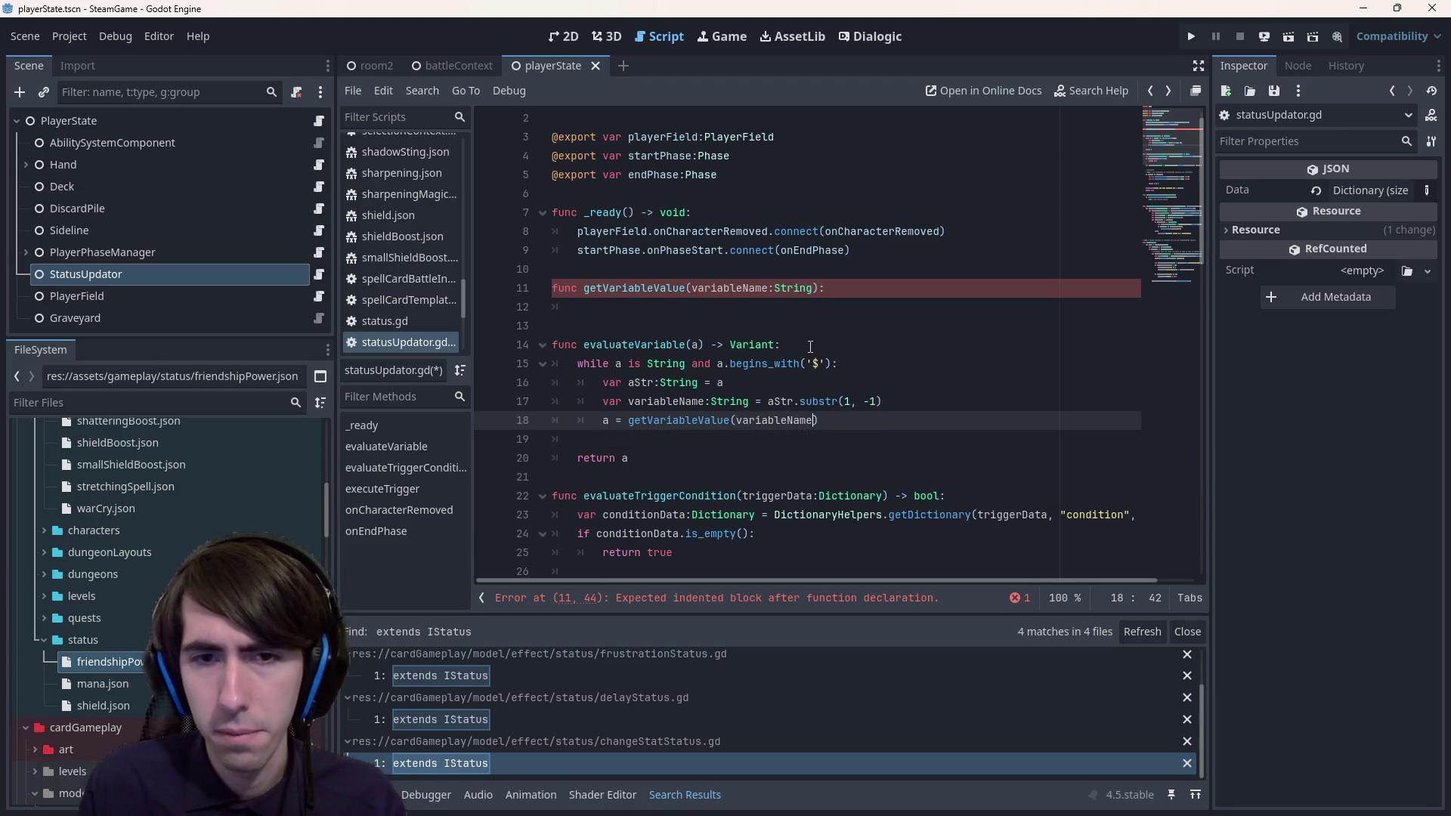
pyautogui.hotkey('ctrl', 's')
# - Review the getVariableValue stub, the while loop and the return a line
pyautogui.moveTo(696, 325)
pyautogui.mouseDown()
pyautogui.moveTo(691, 288)
pyautogui.moveTo(486, 274)
pyautogui.moveTo(487, 288)
pyautogui.mouseUp()
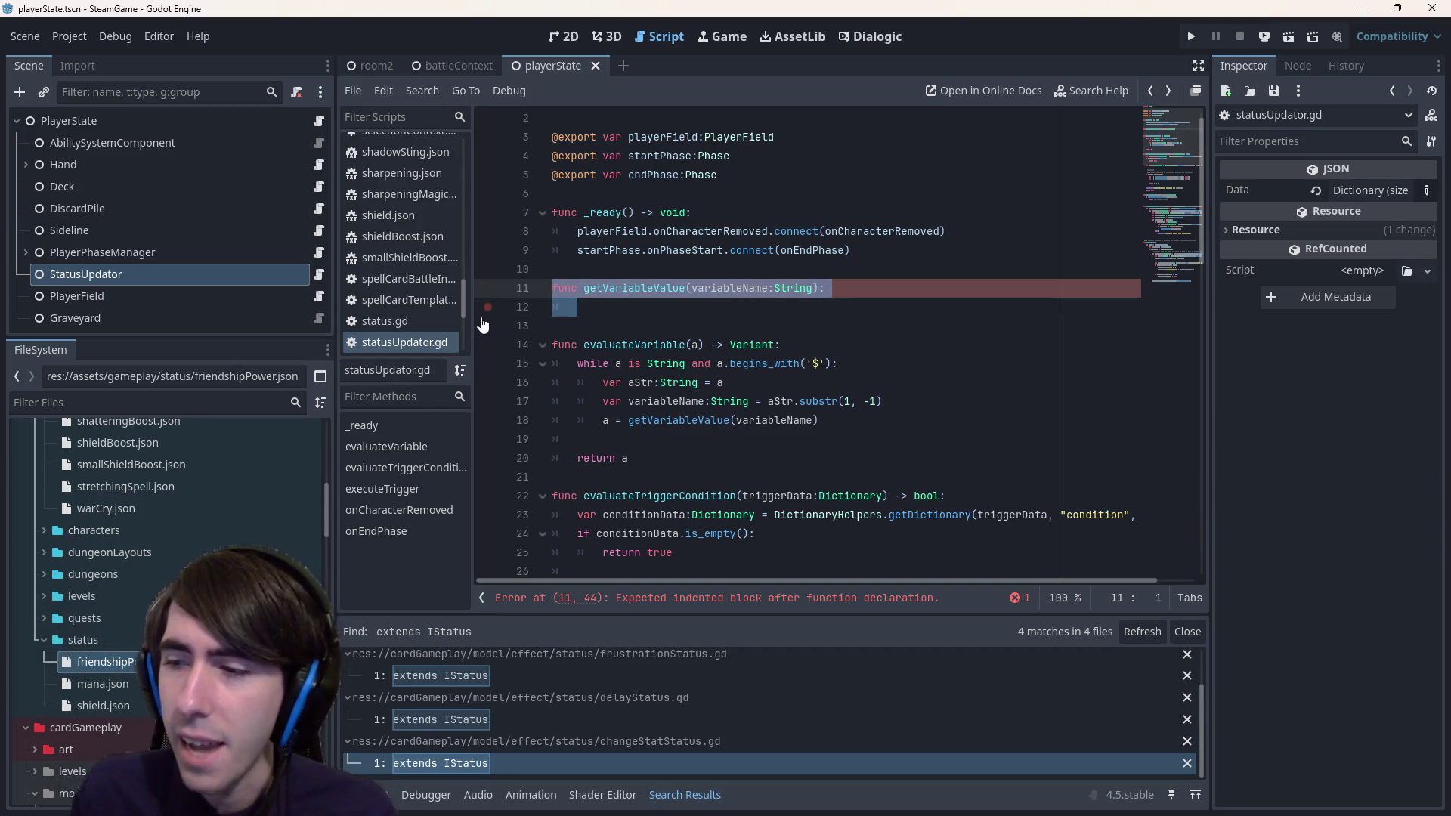
pyautogui.moveTo(488, 439)
pyautogui.mouseDown()
pyautogui.moveTo(491, 346)
pyautogui.moveTo(499, 359)
pyautogui.mouseUp()
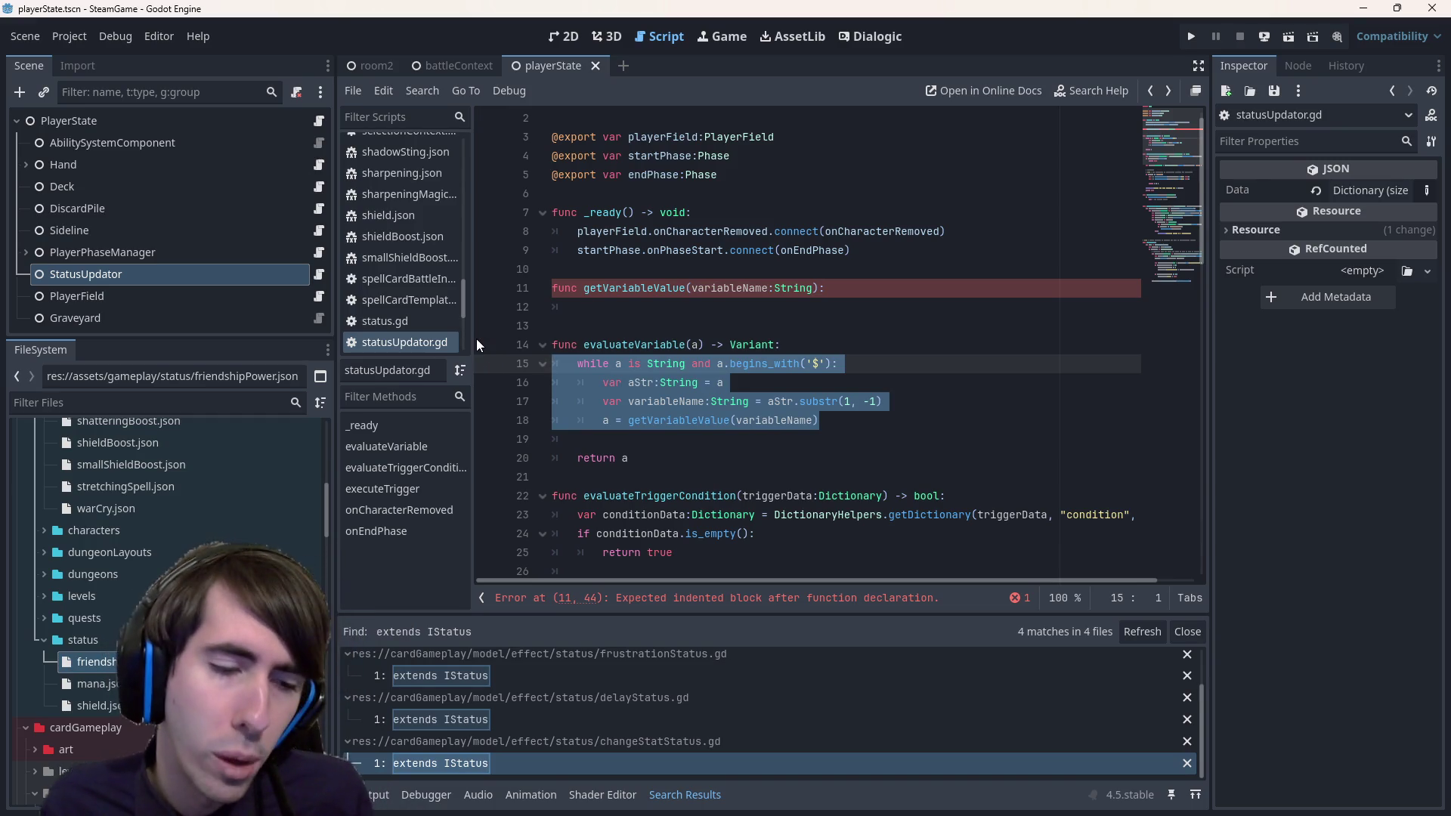
pyautogui.moveTo(846, 436)
pyautogui.mouseDown()
pyautogui.moveTo(629, 420)
pyautogui.moveTo(493, 364)
pyautogui.mouseUp()
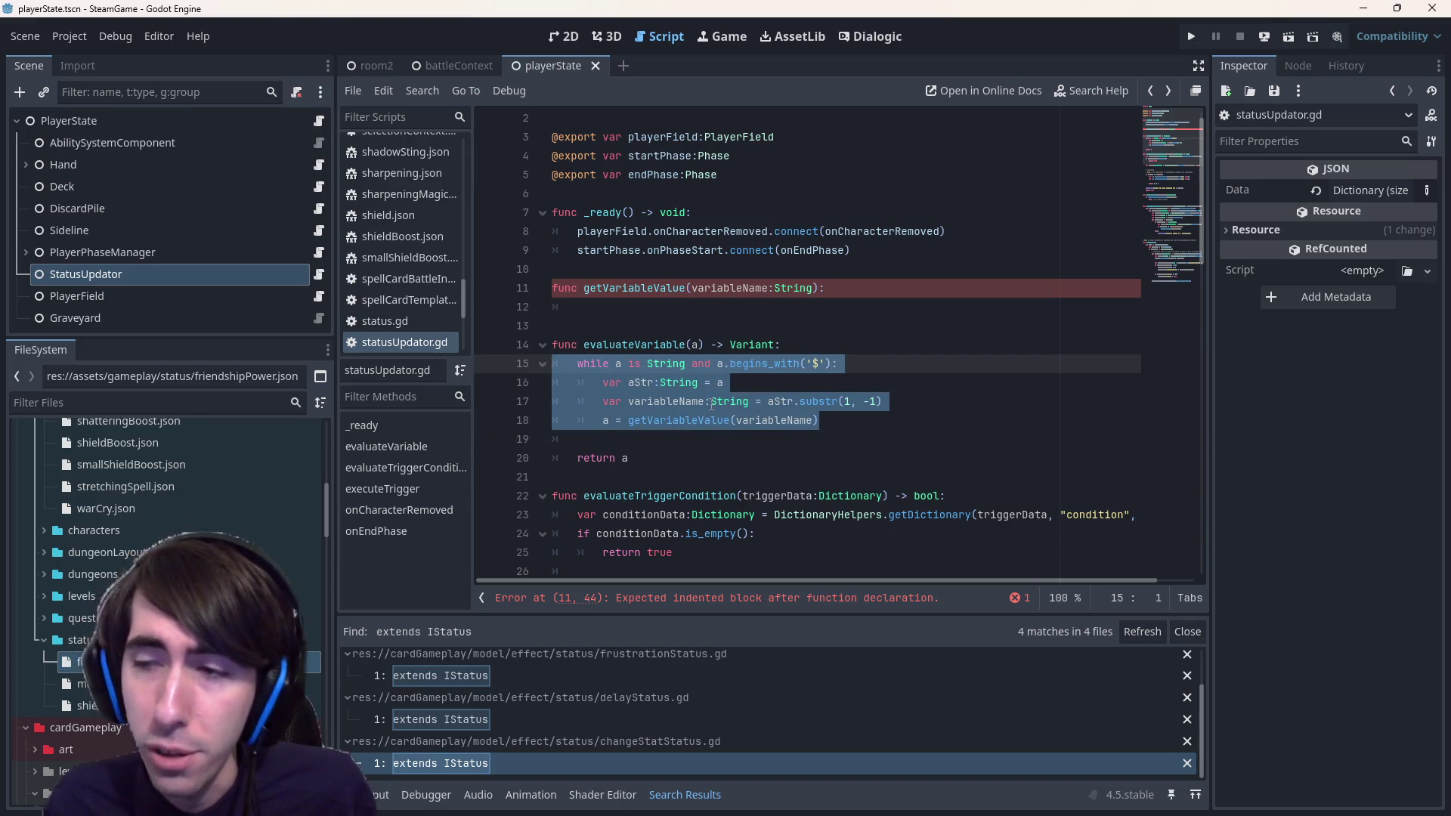
pyautogui.moveTo(660, 458); pyautogui.dragTo(476, 458)
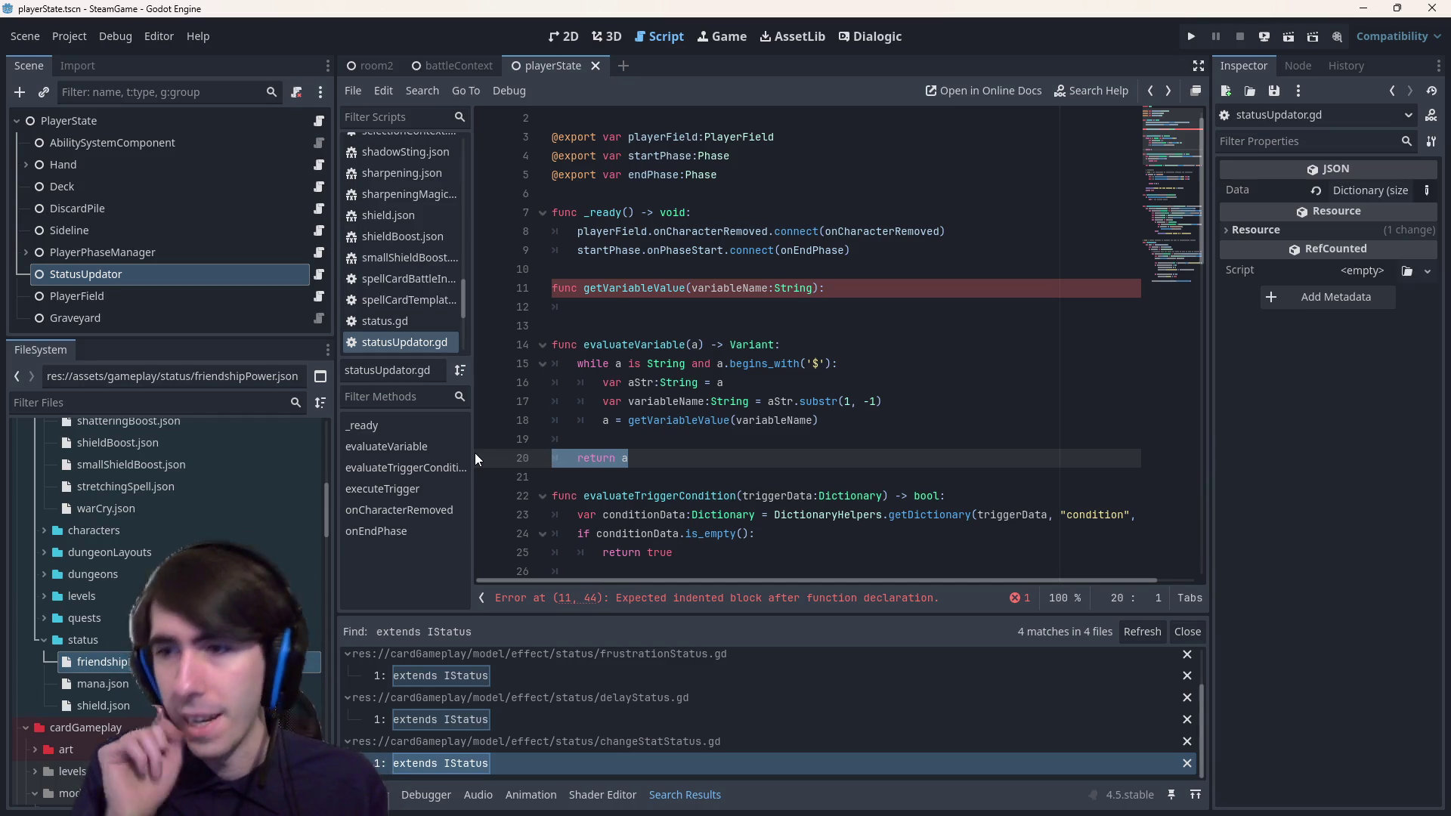
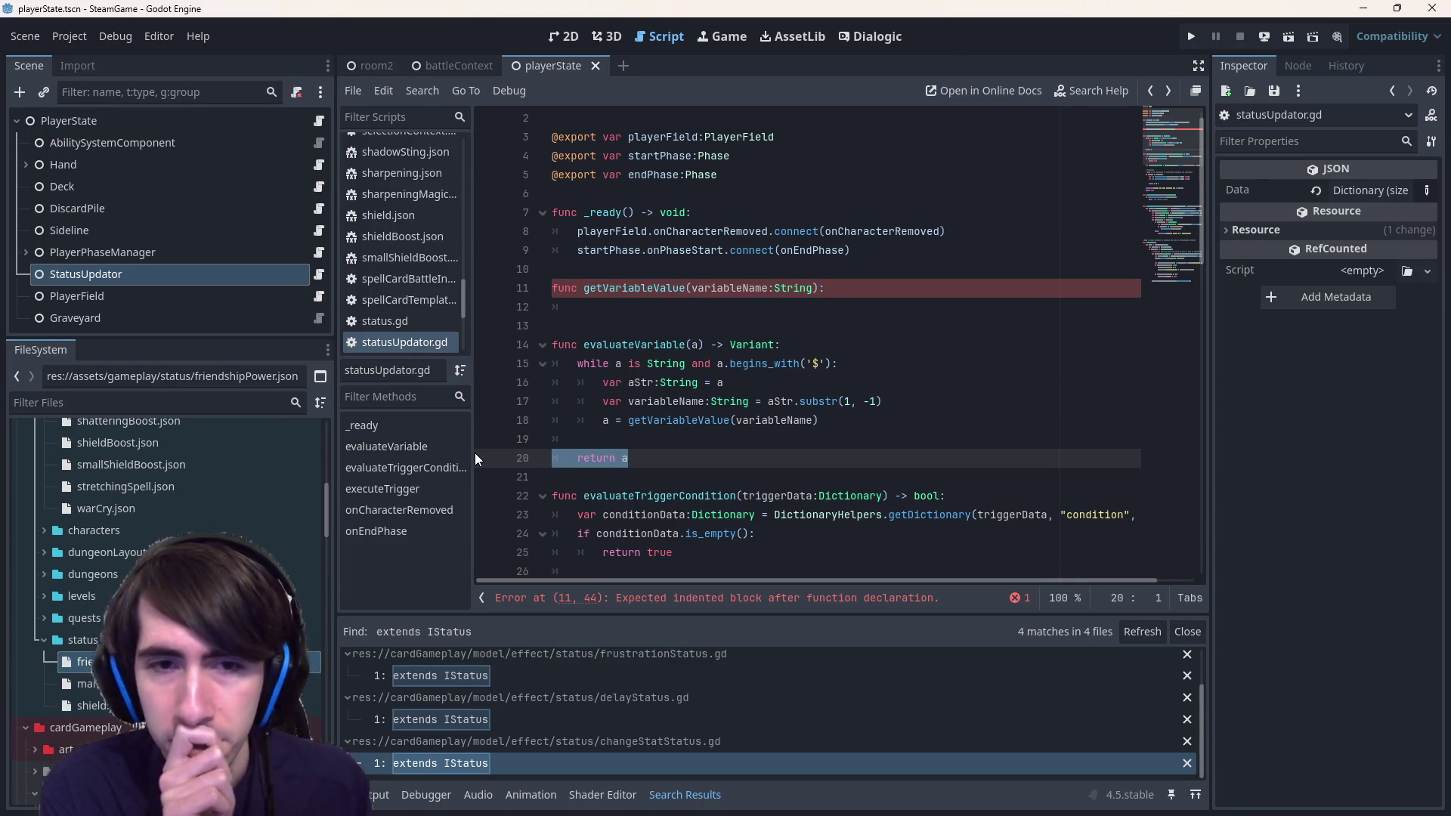
# - In the empty getVariableValue body, add an if branch testing variableName == "nbAllies"
pyautogui.click(643, 283)
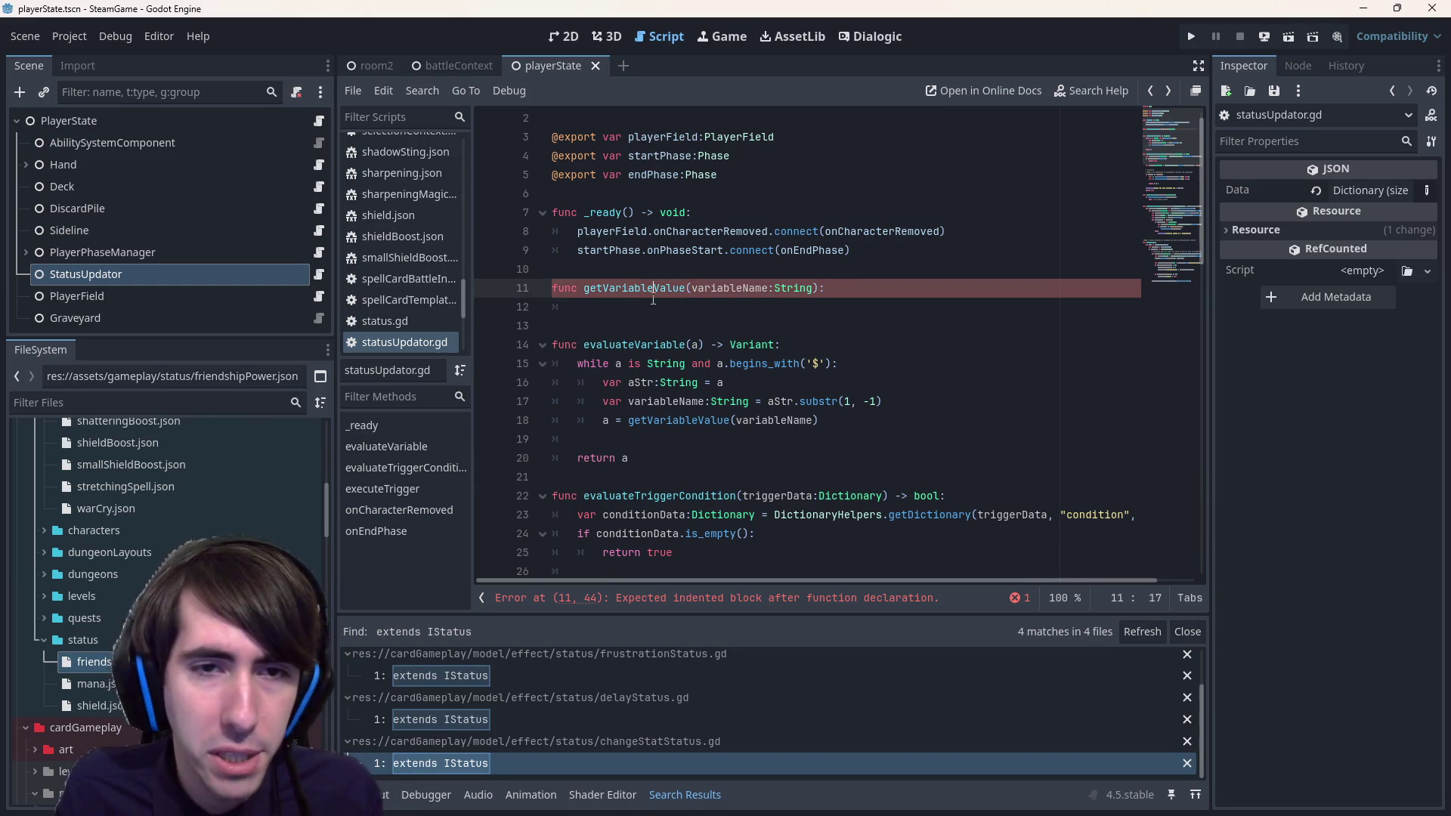
pyautogui.click(653, 300)
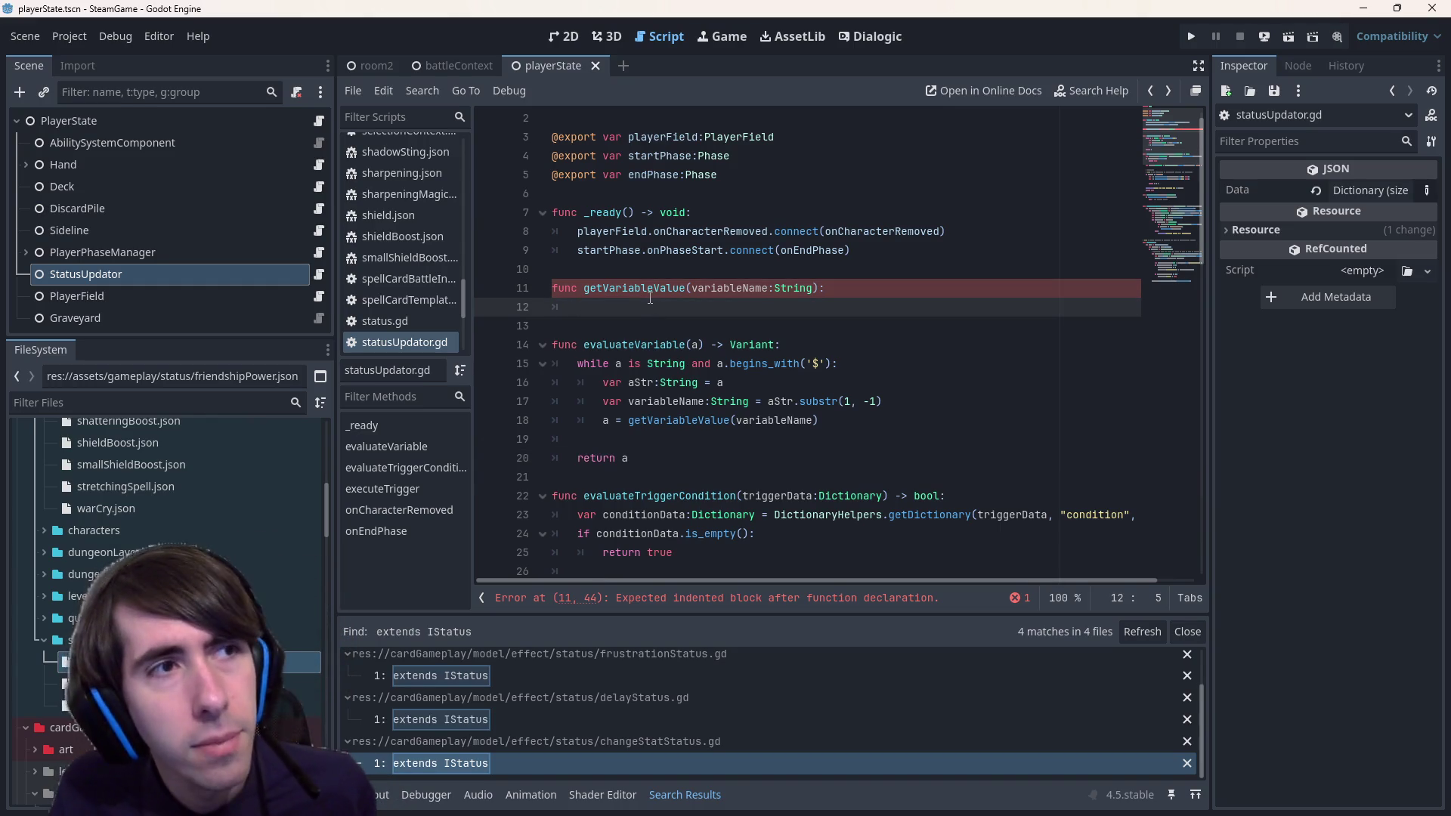
pyautogui.write('if variableName ==')
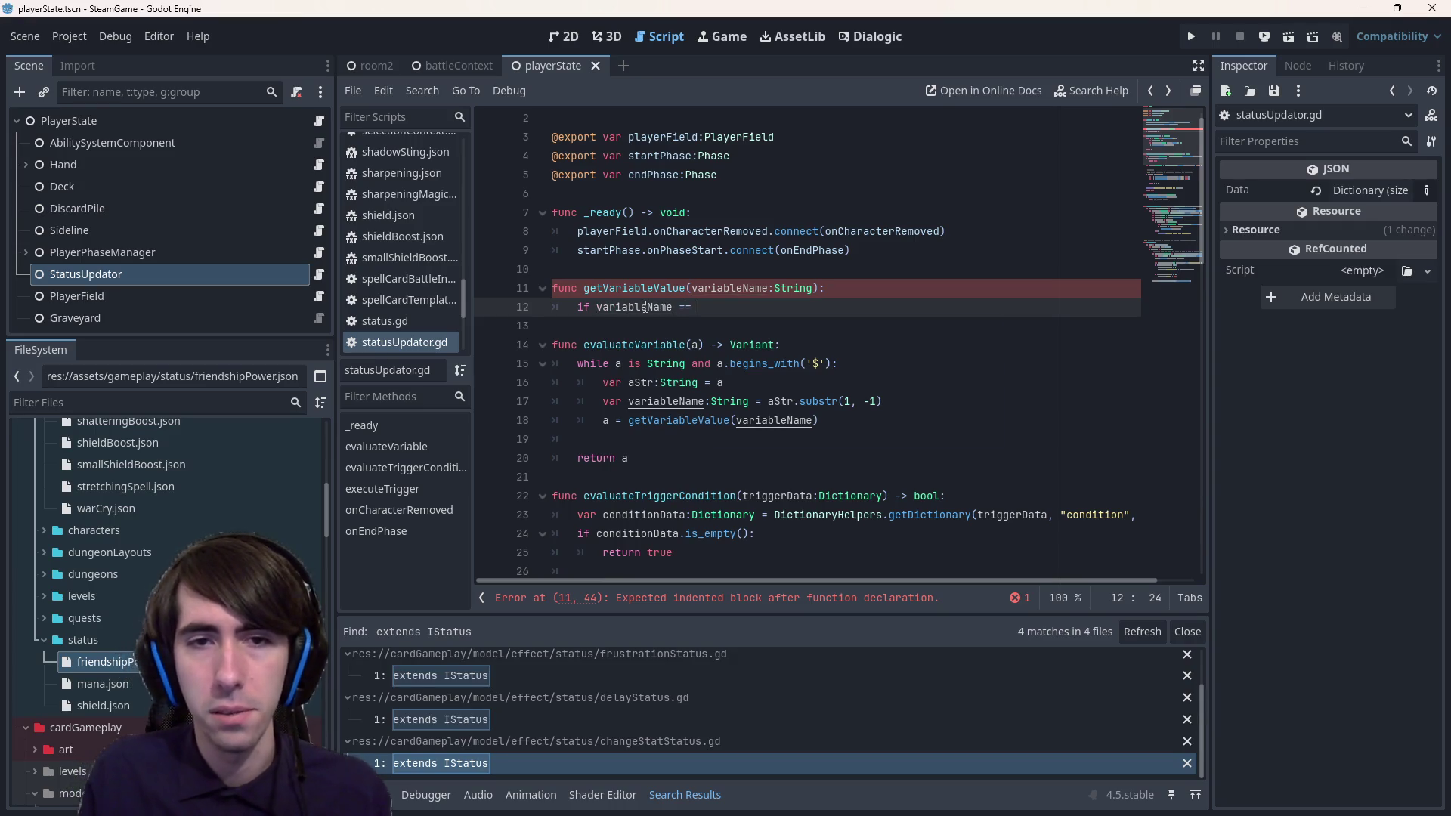
pyautogui.doubleClick(106, 662)
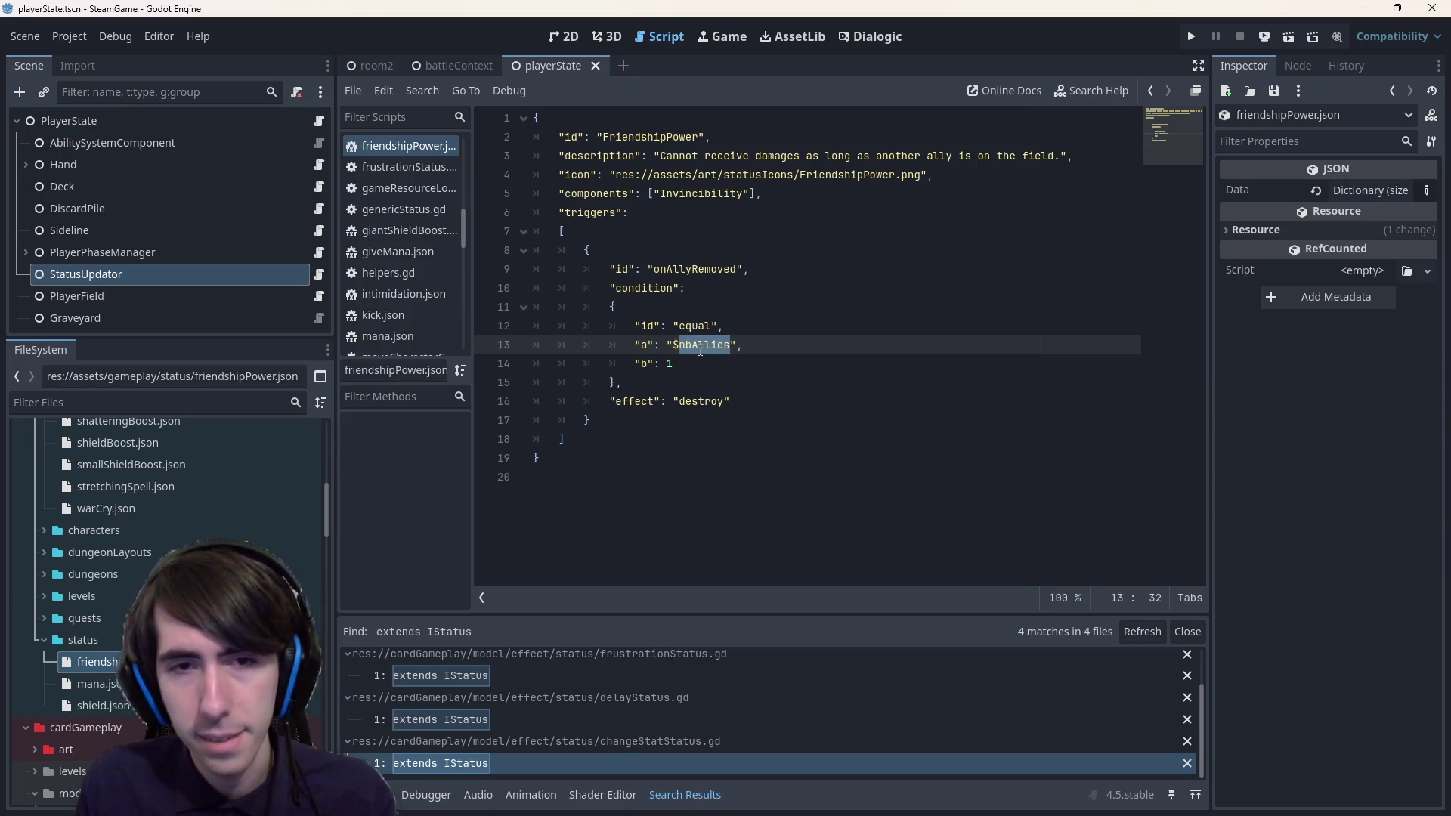
pyautogui.hotkey('alt', 'Left')
pyautogui.write('"')
pyautogui.write('nbAllies')
pyautogui.hotkey('ctrl', 'z')
pyautogui.write('nbAllies')
pyautogui.write('":')
pyautogui.press('Return')
# - Make the branch return playerField.getValidCharacters().size() and save the script
pyautogui.write('return player')
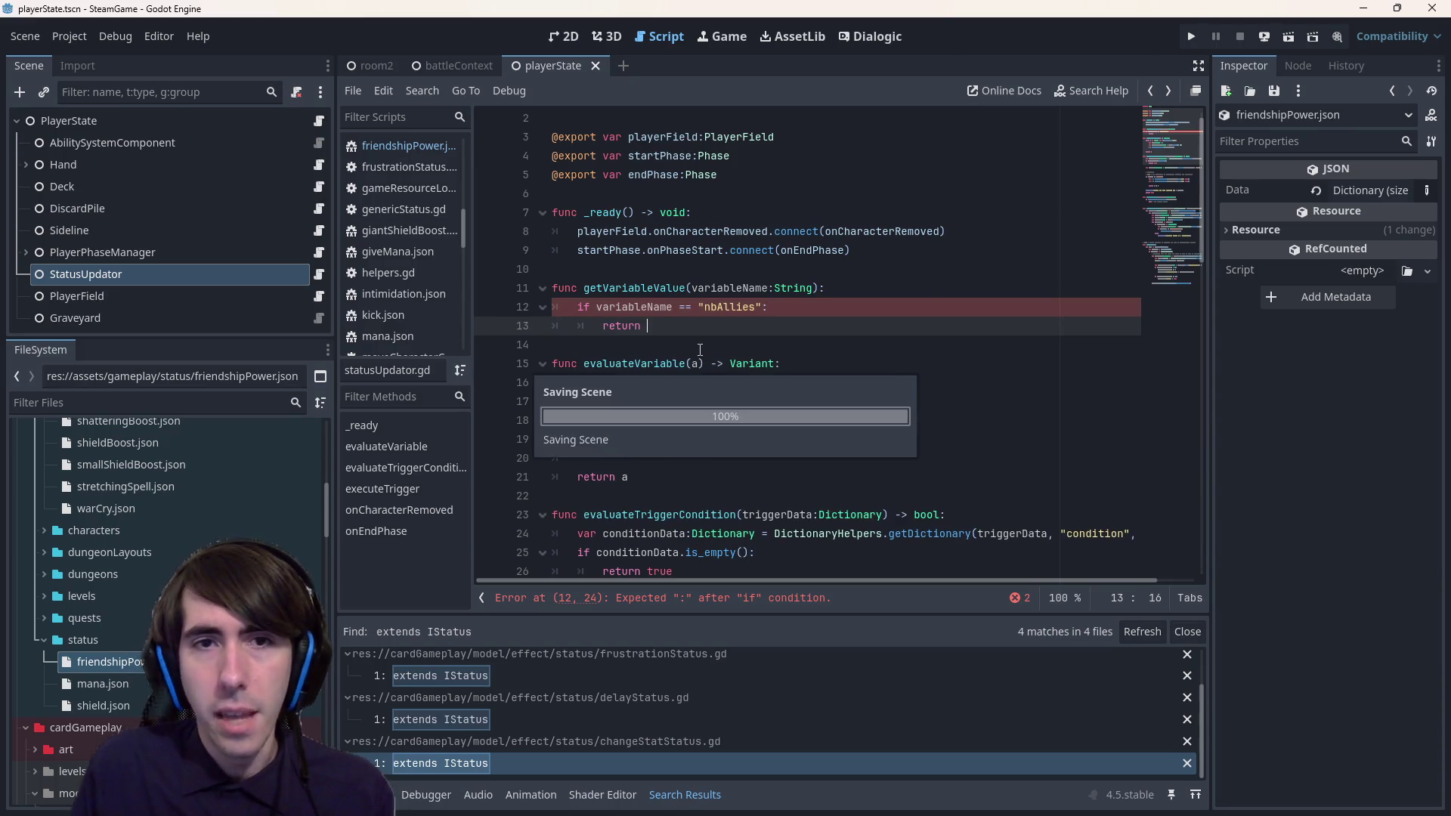
pyautogui.press('Return')
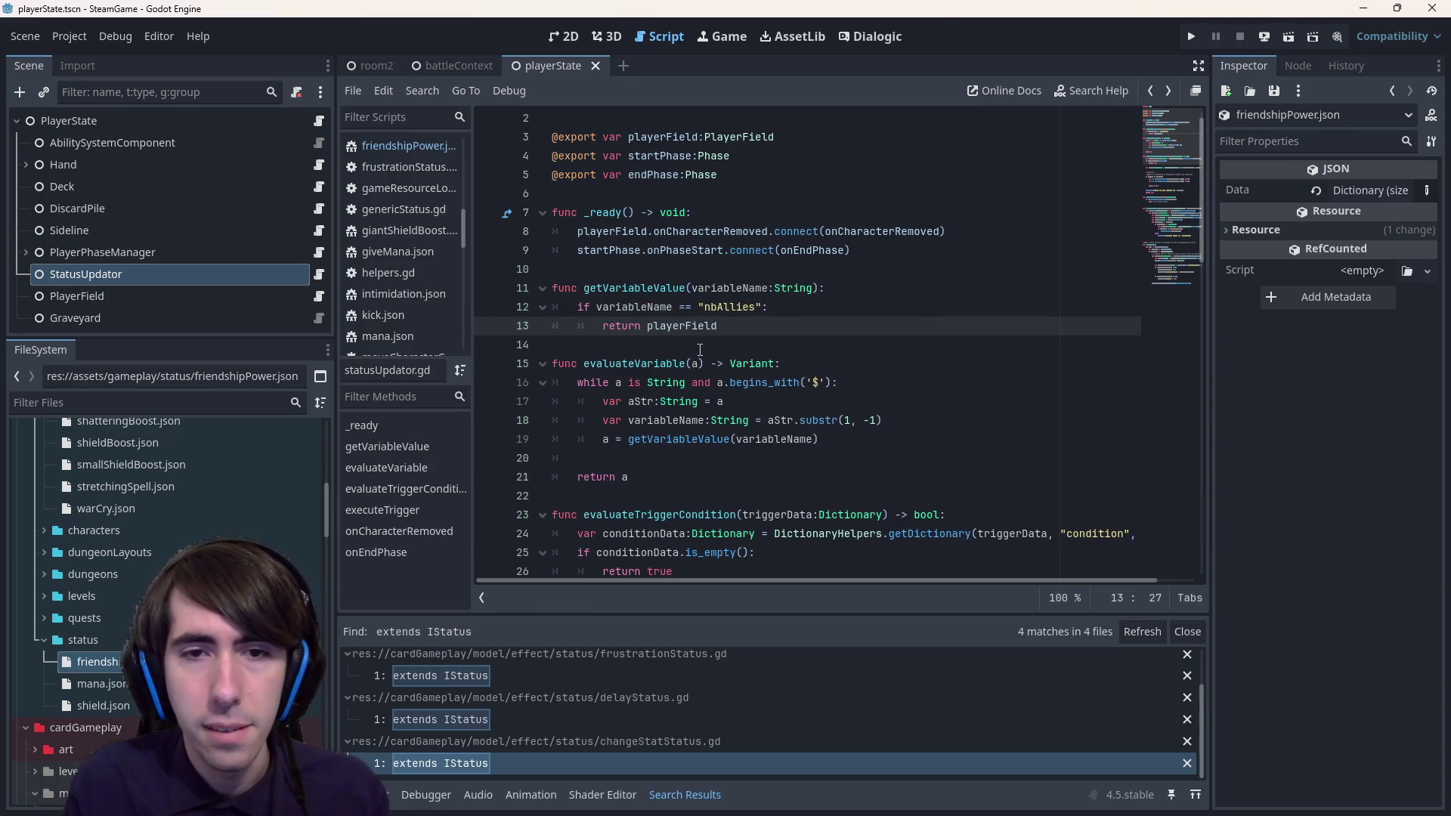
pyautogui.write('.cha')
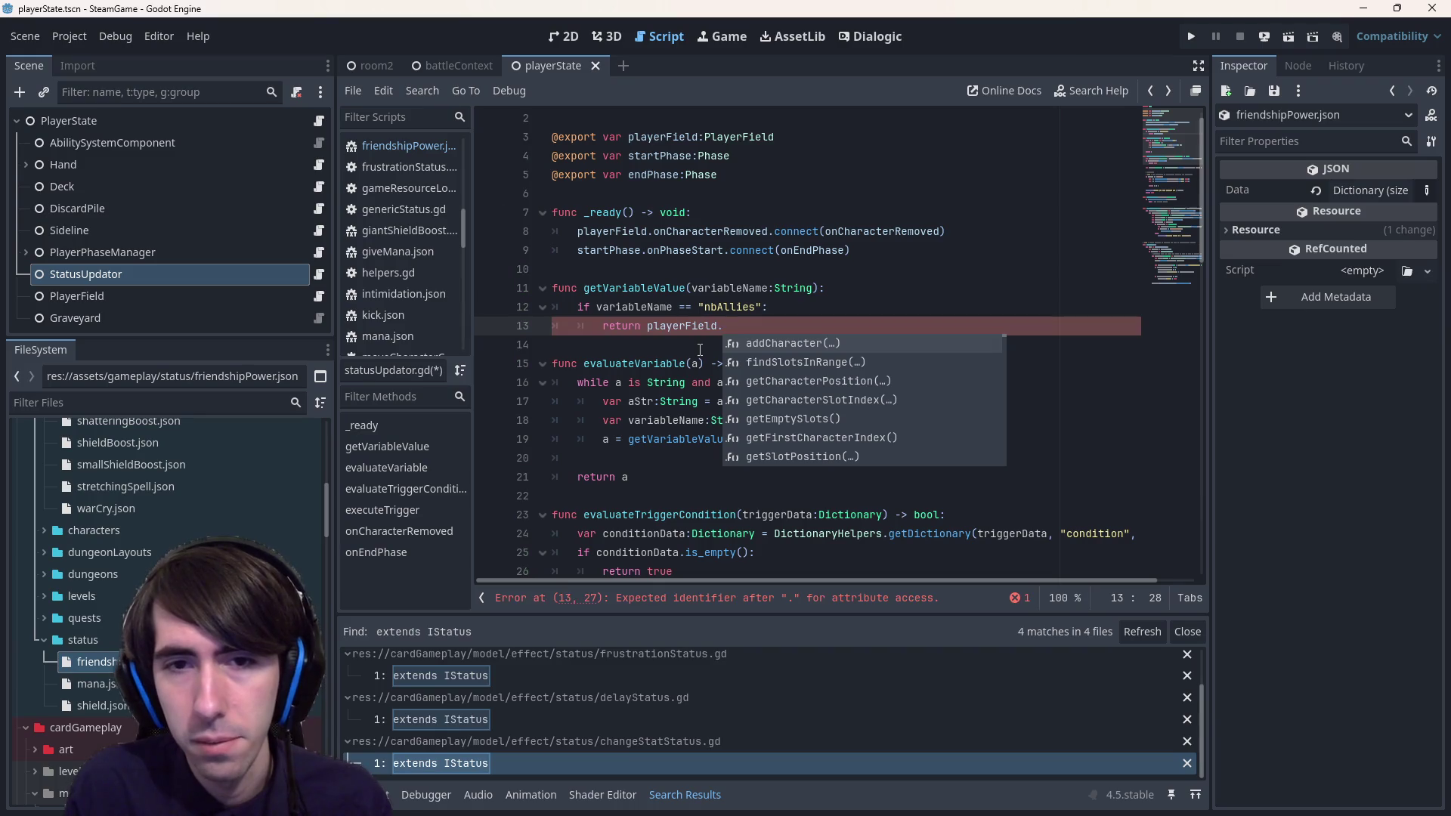
pyautogui.press('BackSpace')
pyautogui.press('BackSpace')
pyautogui.press('BackSpace')
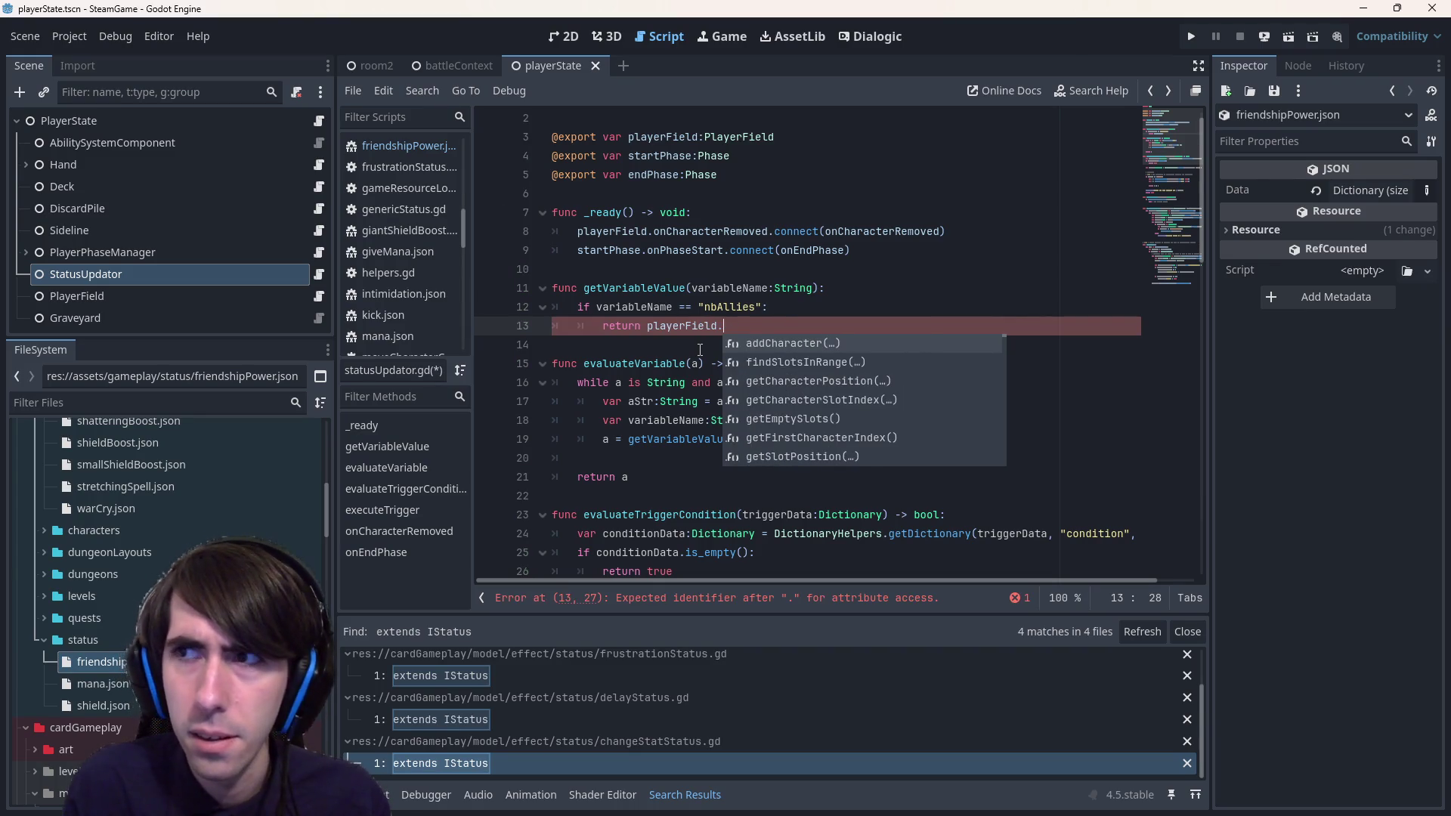
pyautogui.write('getV')
pyautogui.press('Return')
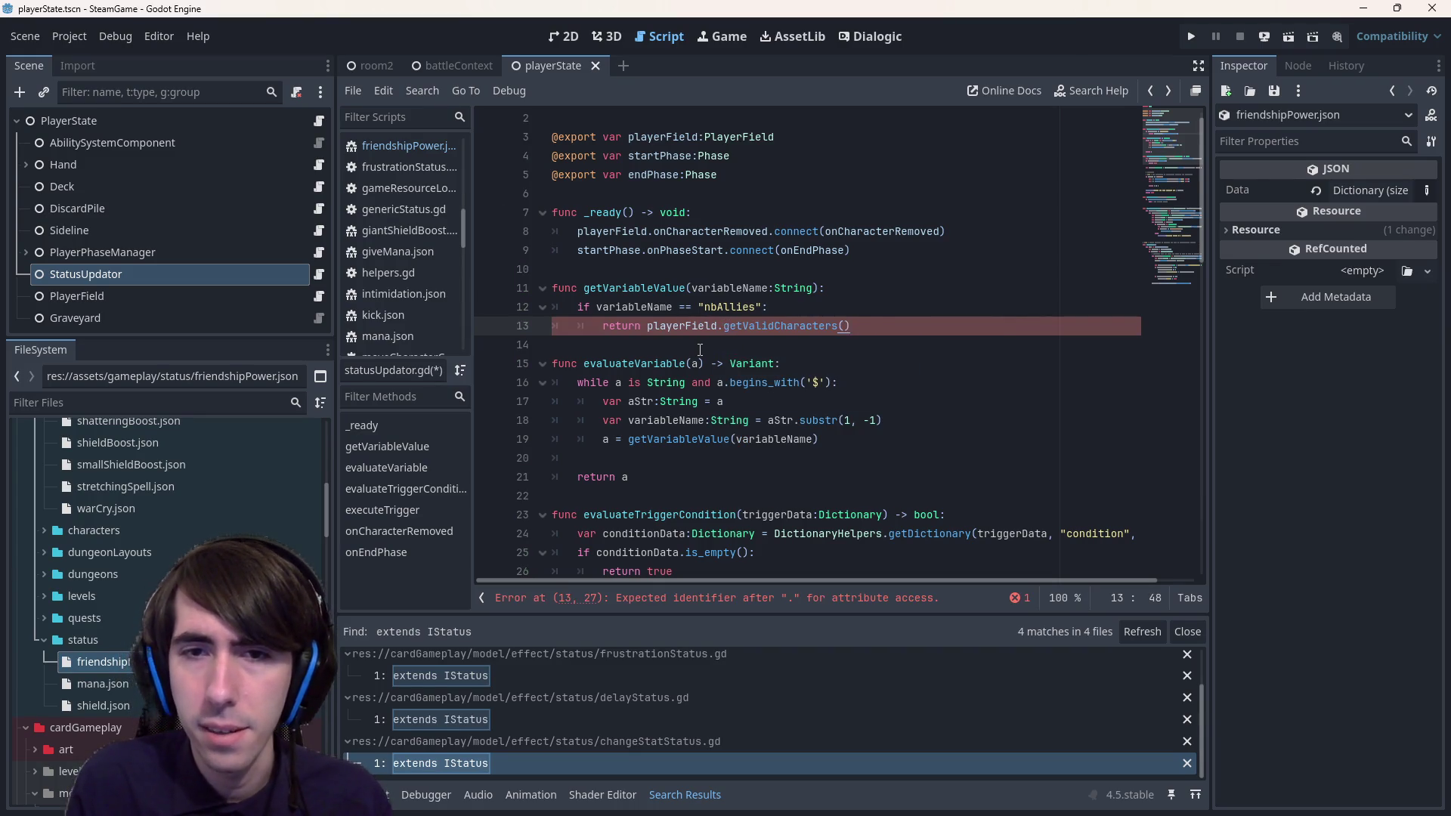
pyautogui.write('.')
pyautogui.hotkey('ctrl', 's')
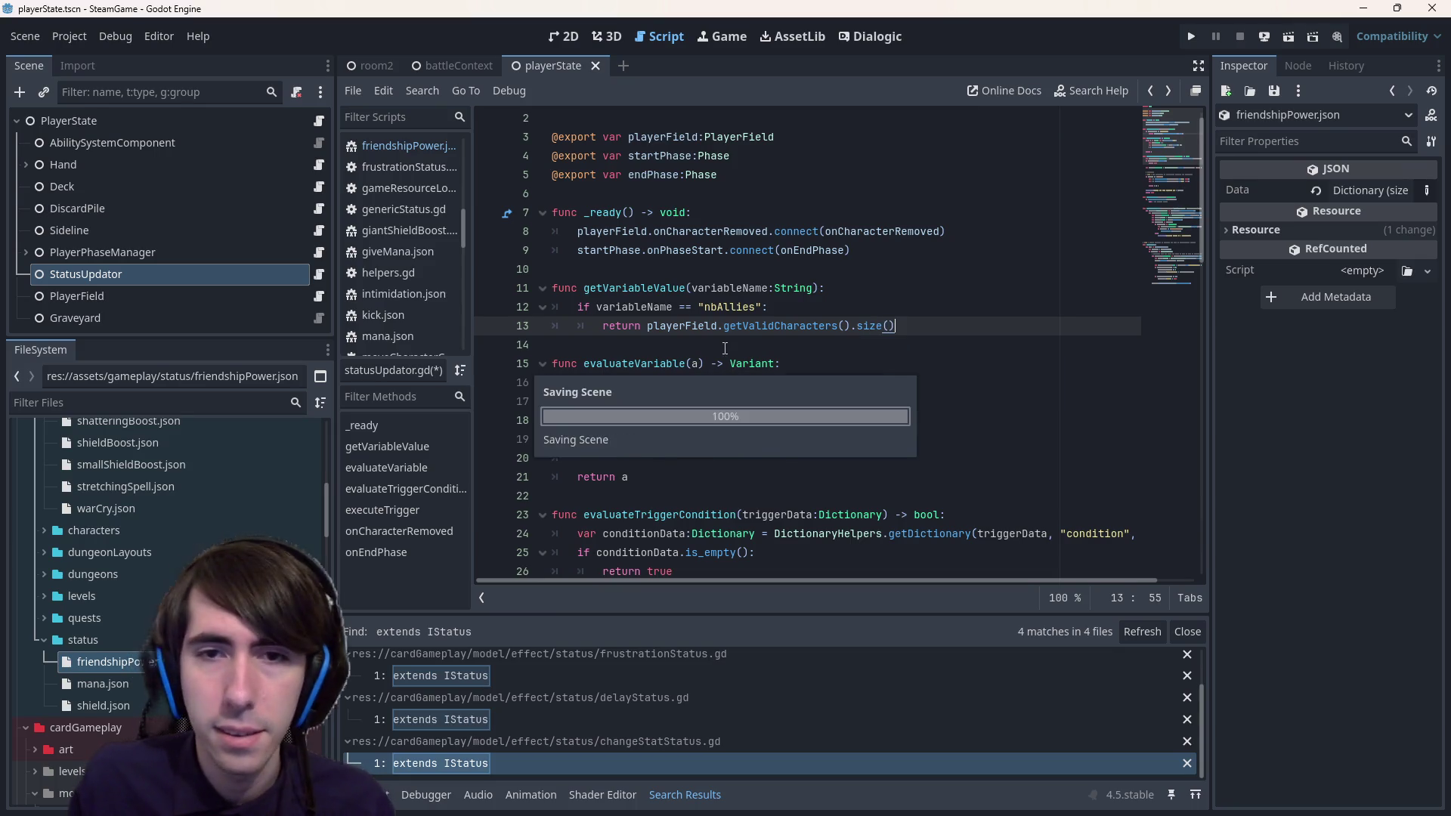
pyautogui.keyDown('ctrl'); pyautogui.click(753, 327); pyautogui.keyUp('ctrl')
pyautogui.doubleClick(820, 345)
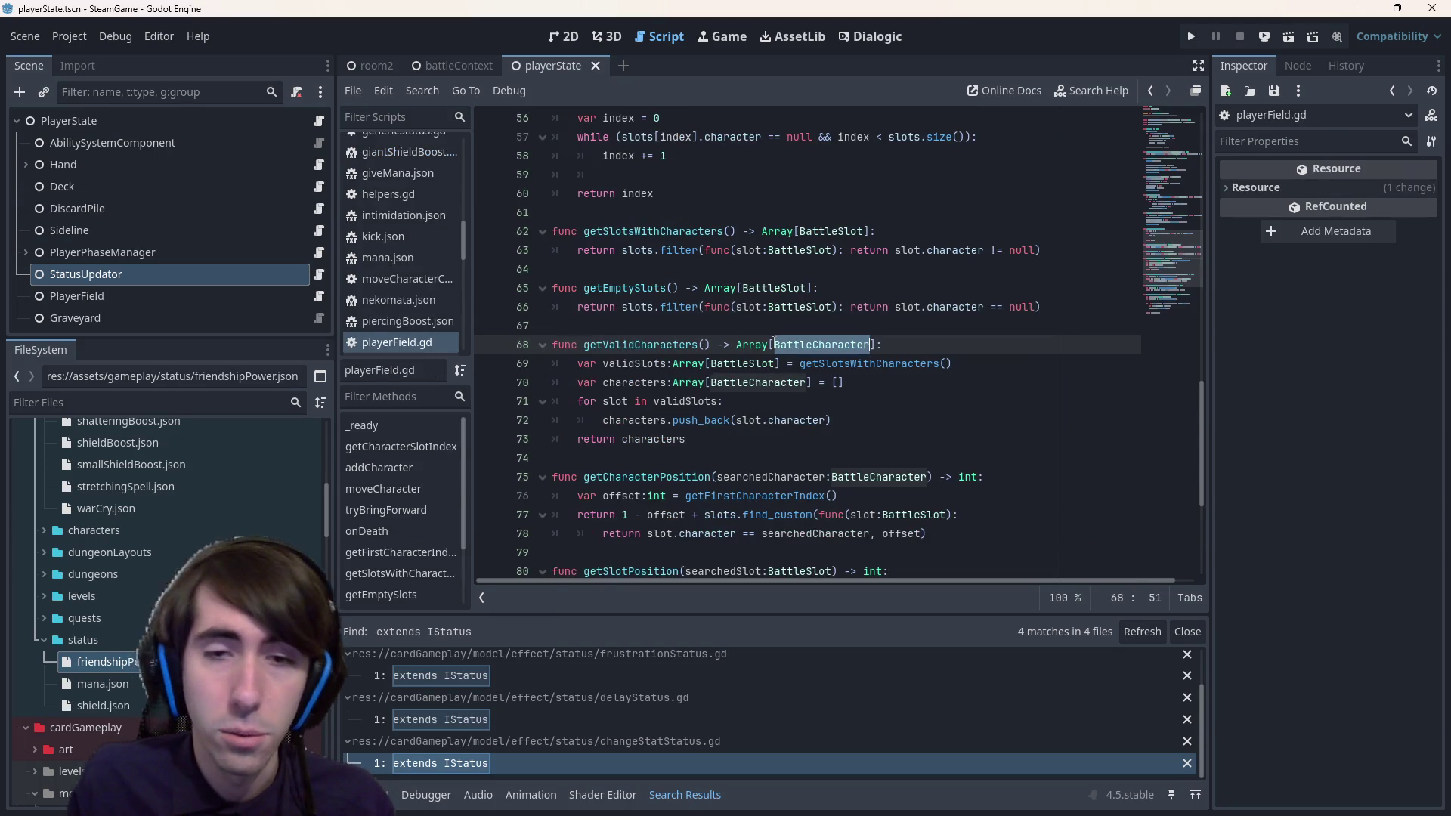
pyautogui.doubleClick(643, 345)
pyautogui.scroll(15, 670, 311)
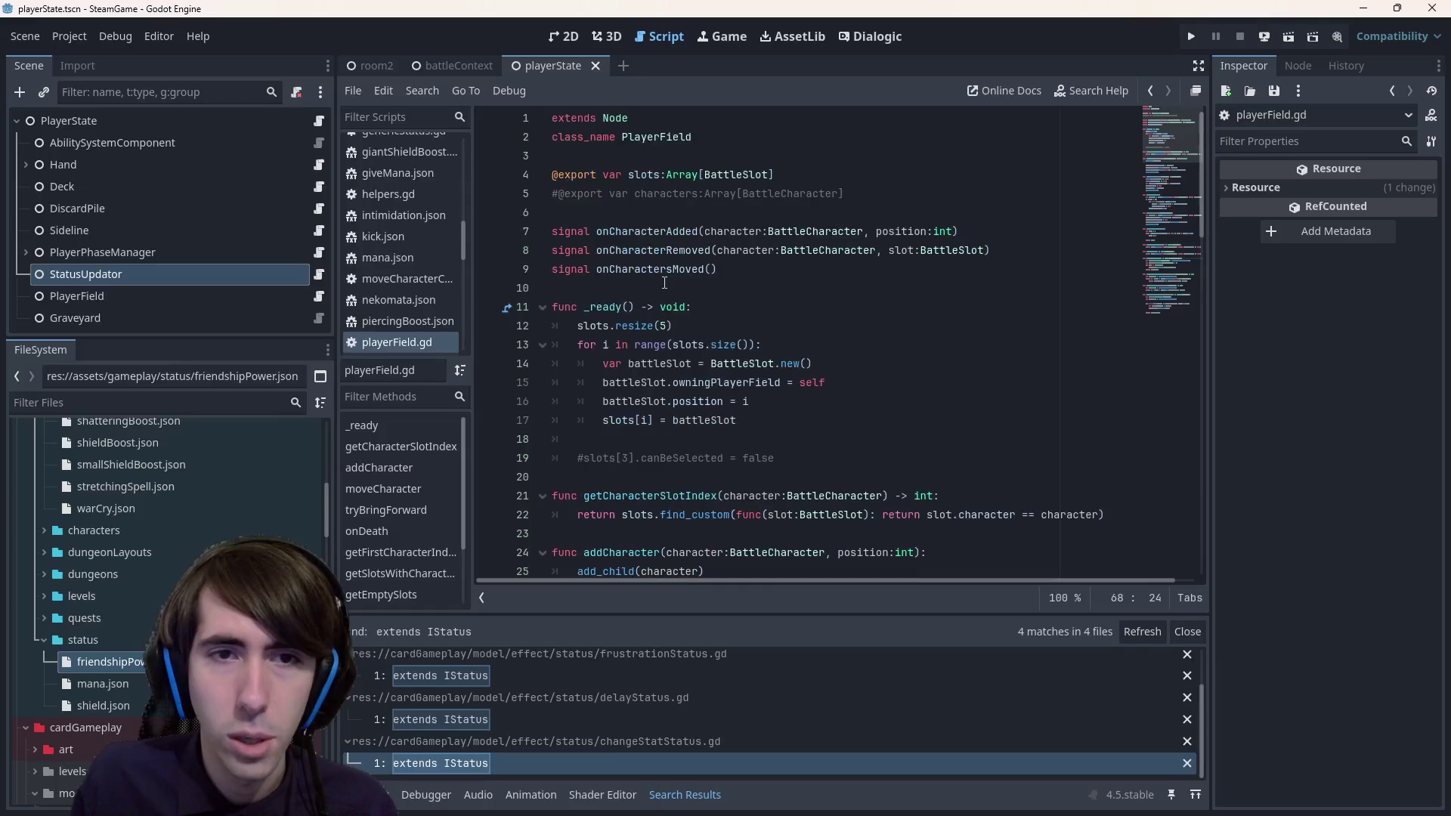
pyautogui.doubleClick(658, 194)
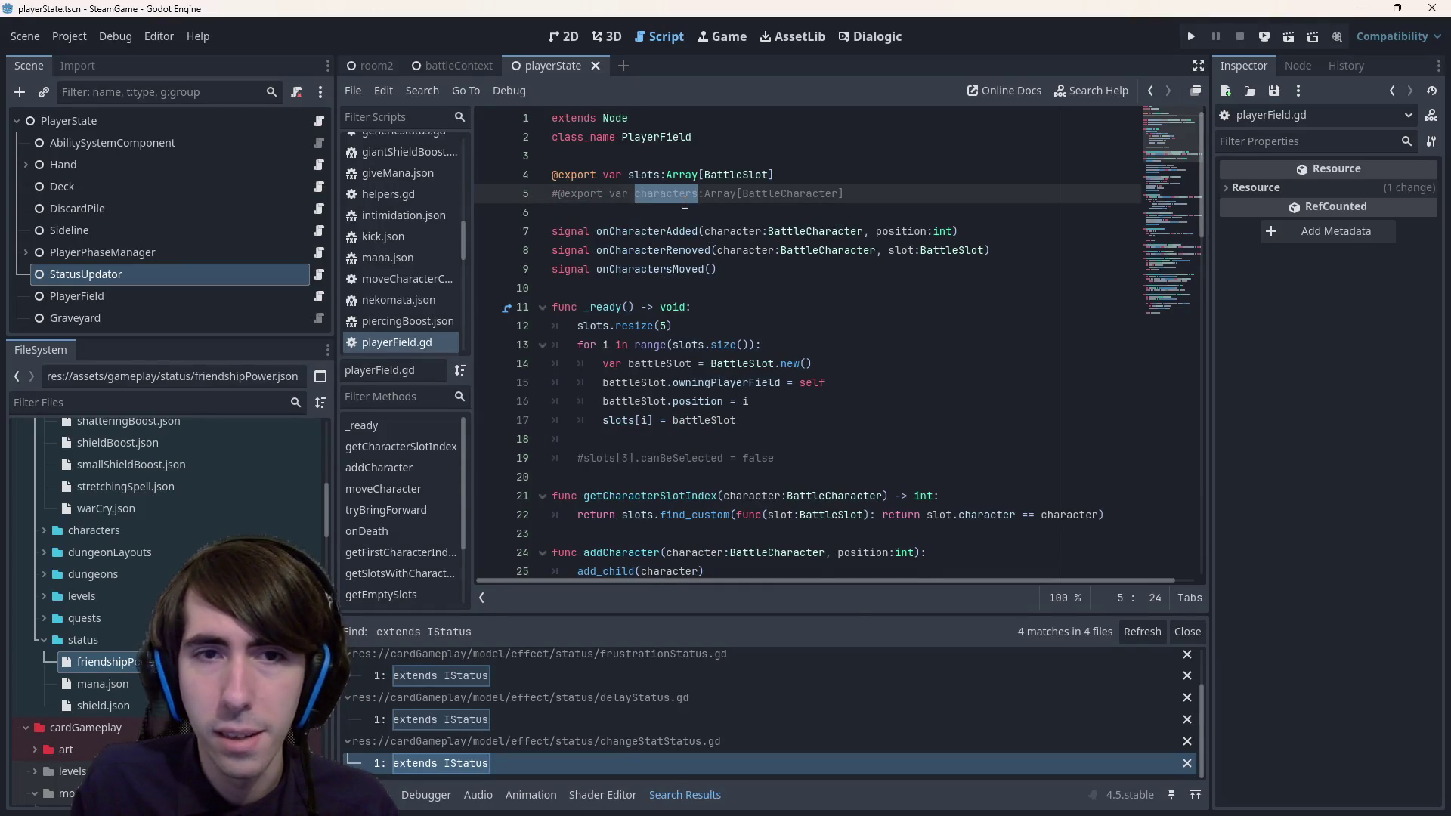
pyautogui.hotkey('ctrl', 'f')
pyautogui.scroll(-5, 679, 227)
pyautogui.press('Return')
pyautogui.press('Return')
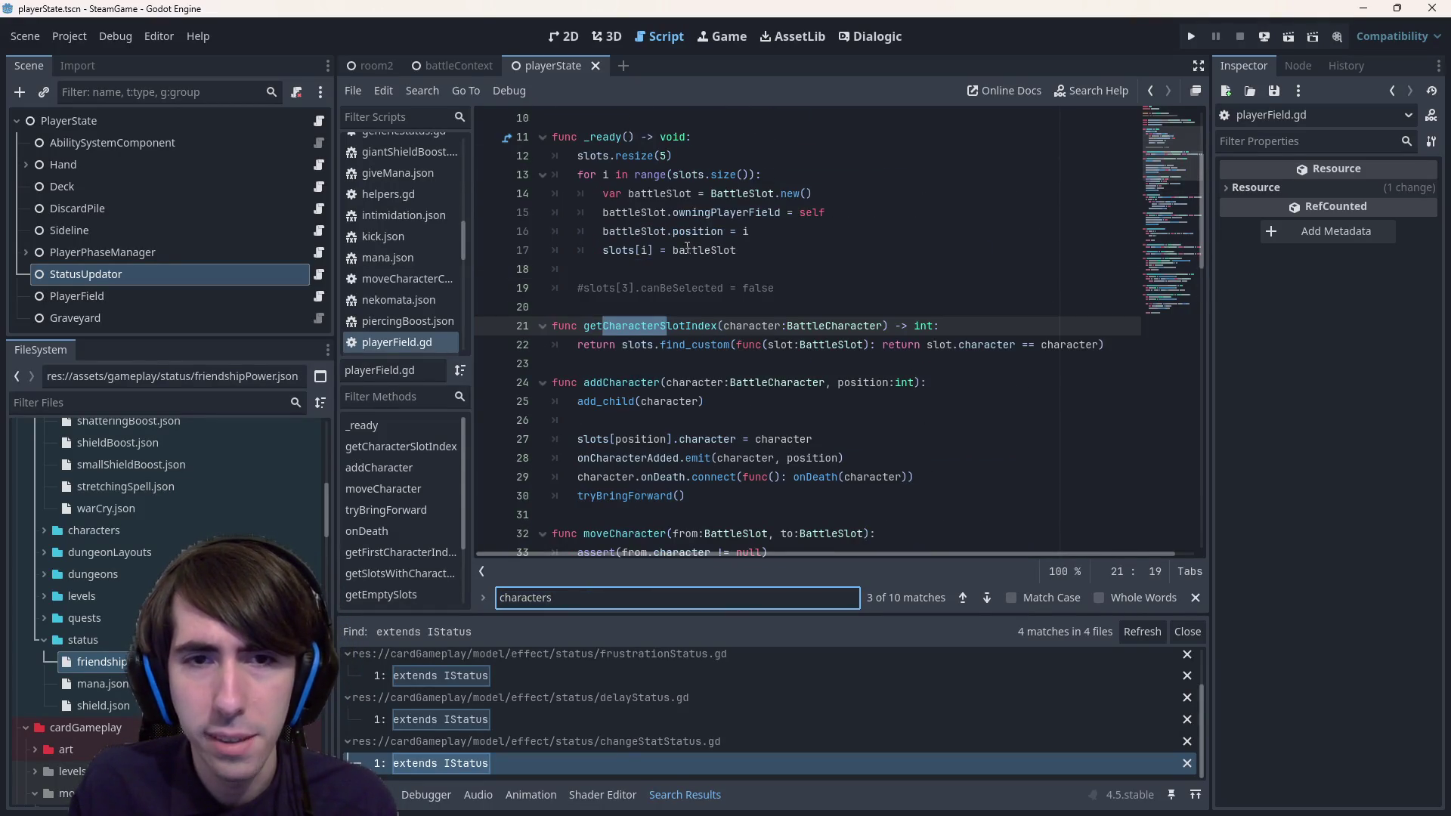
pyautogui.press('Return')
pyautogui.press('Return')
pyautogui.click(687, 249)
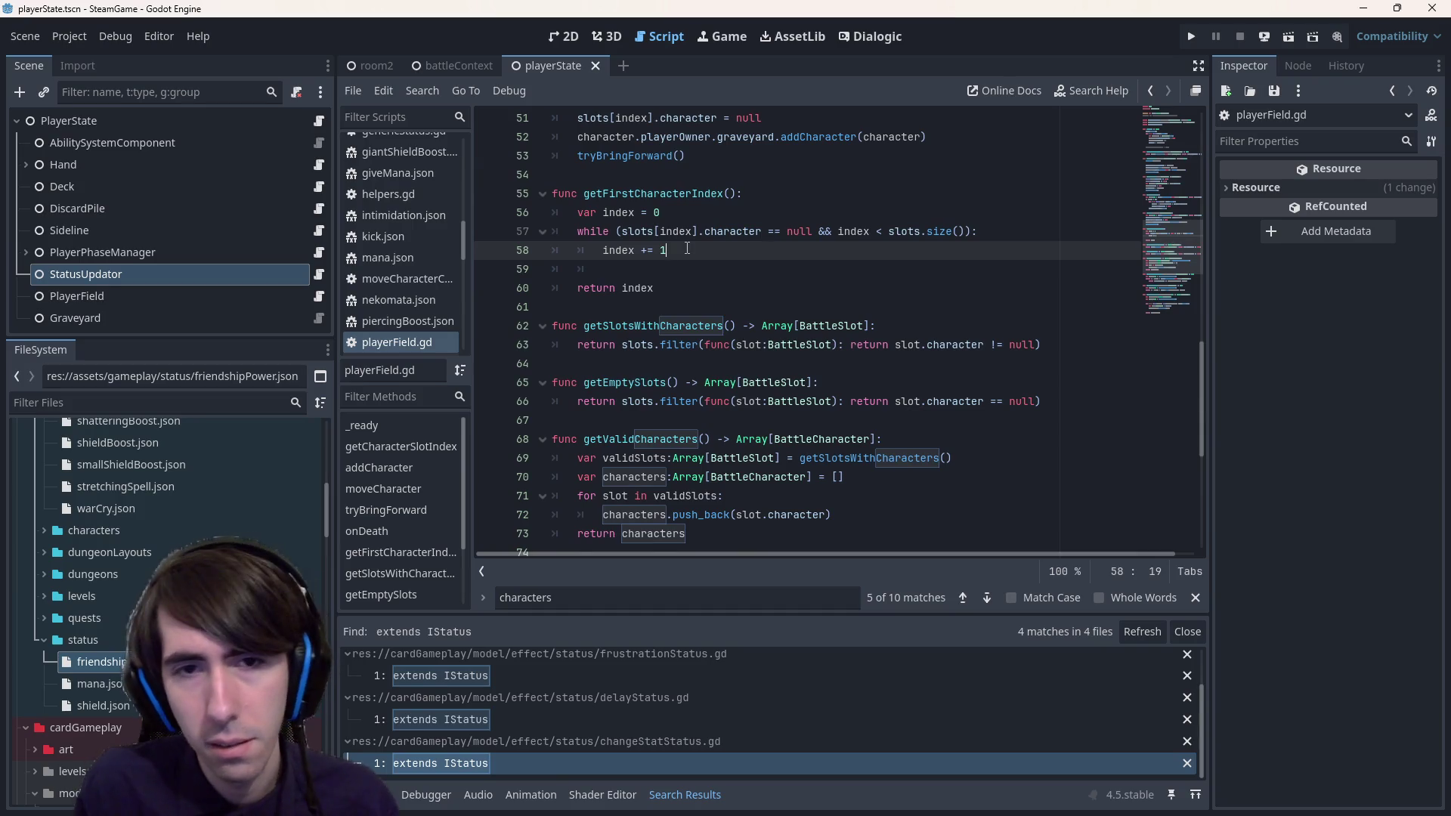
pyautogui.scroll(10, 687, 249)
pyautogui.hotkey('alt', 'Left')
pyautogui.hotkey('alt', 'Left')
pyautogui.hotkey('alt', 'Left')
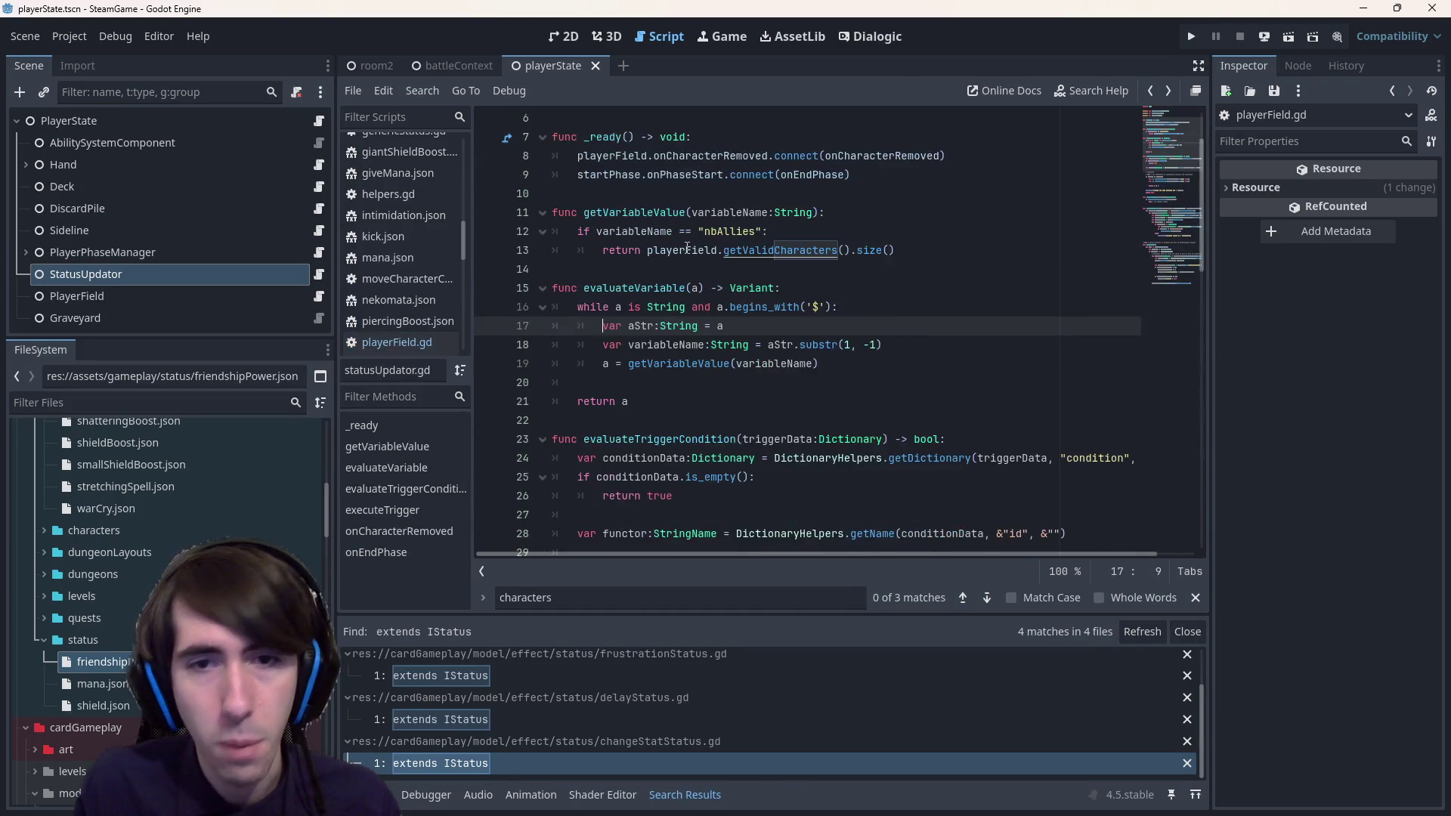
pyautogui.hotkey('alt', 'Left')
pyautogui.hotkey('alt', 'Left')
pyautogui.hotkey('alt', 'Left')
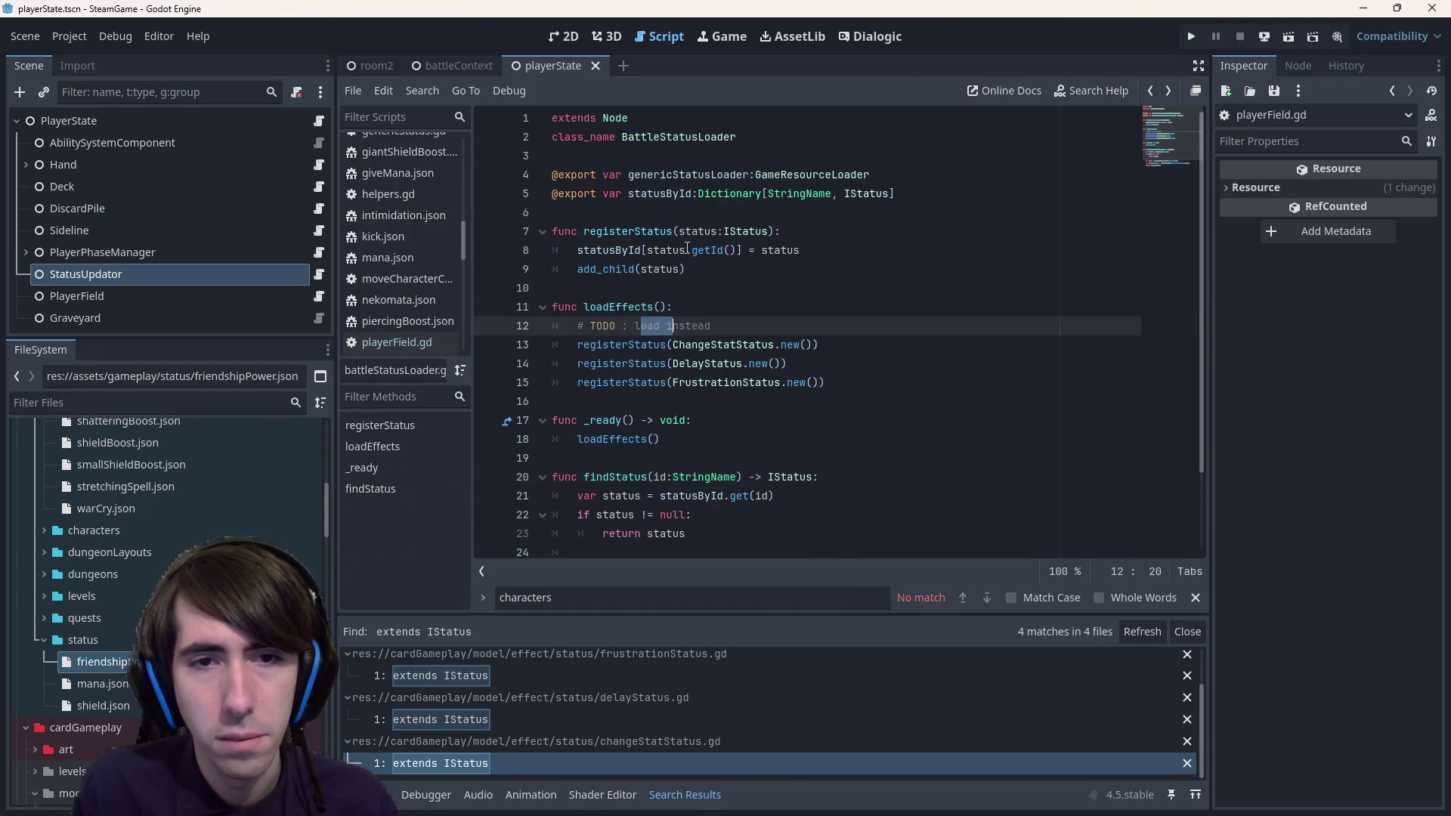
pyautogui.hotkey('alt', 'Right')
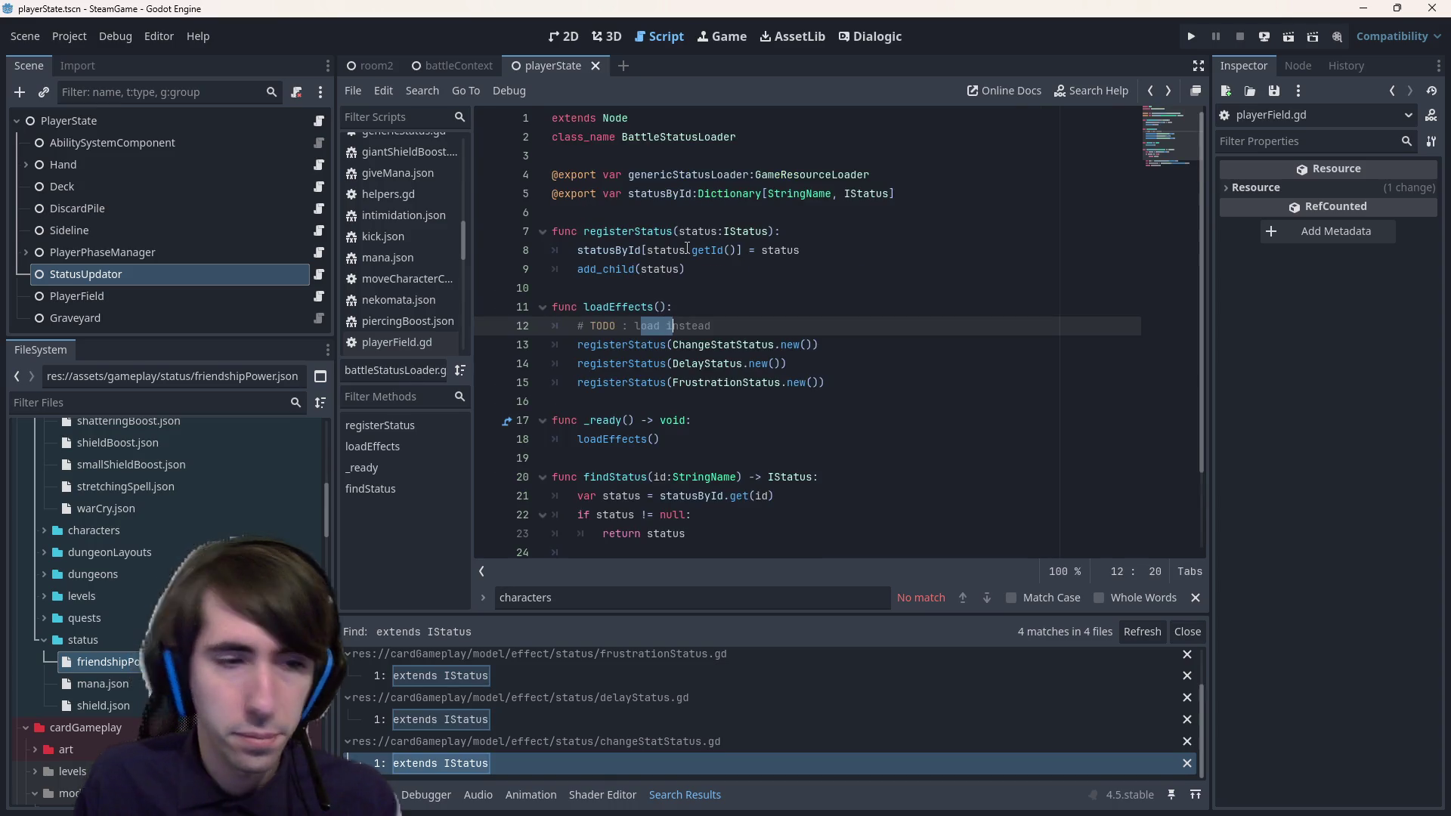
pyautogui.hotkey('alt', 'Left')
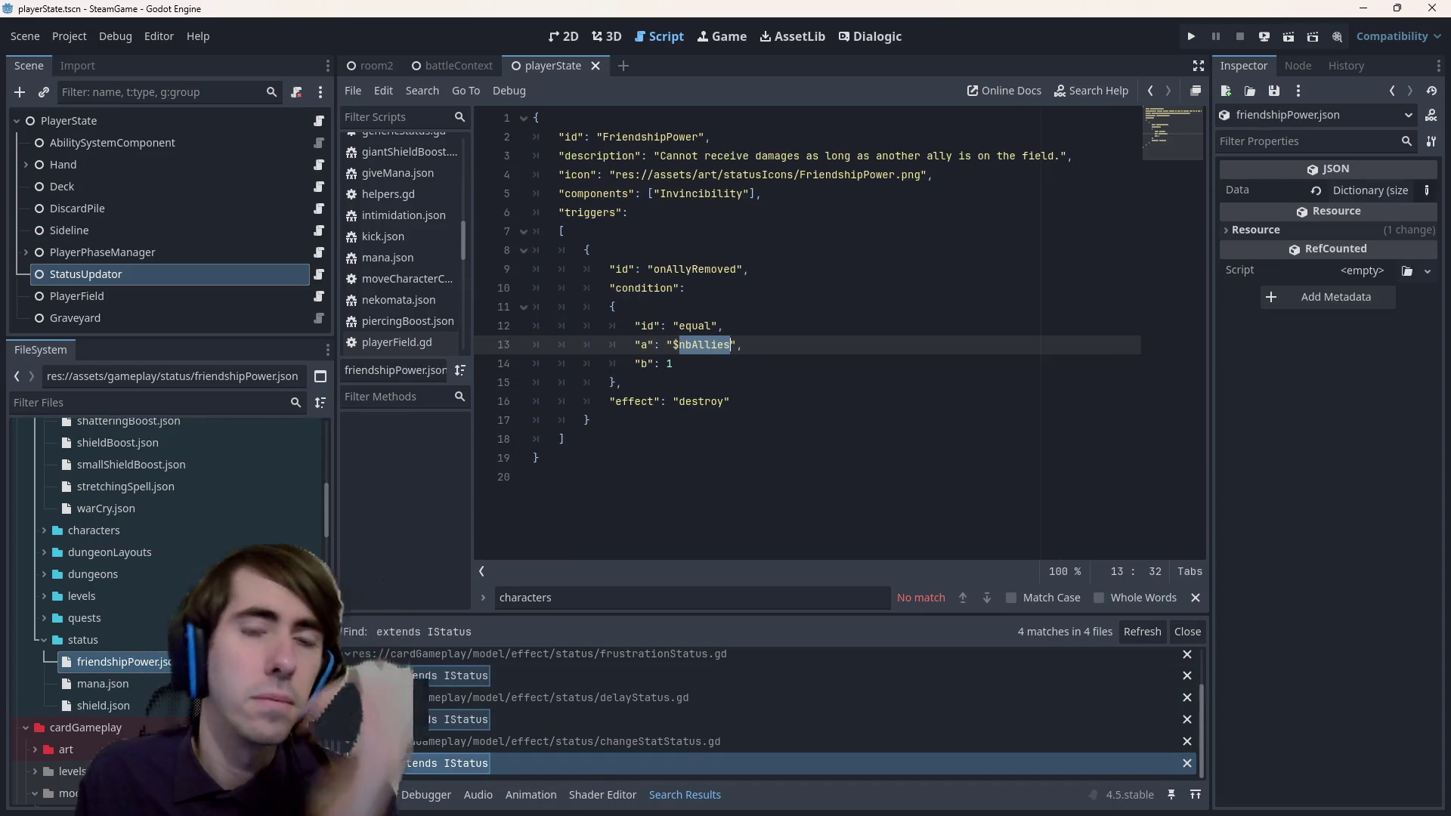
pyautogui.moveTo(641, 352); pyautogui.dragTo(746, 346)
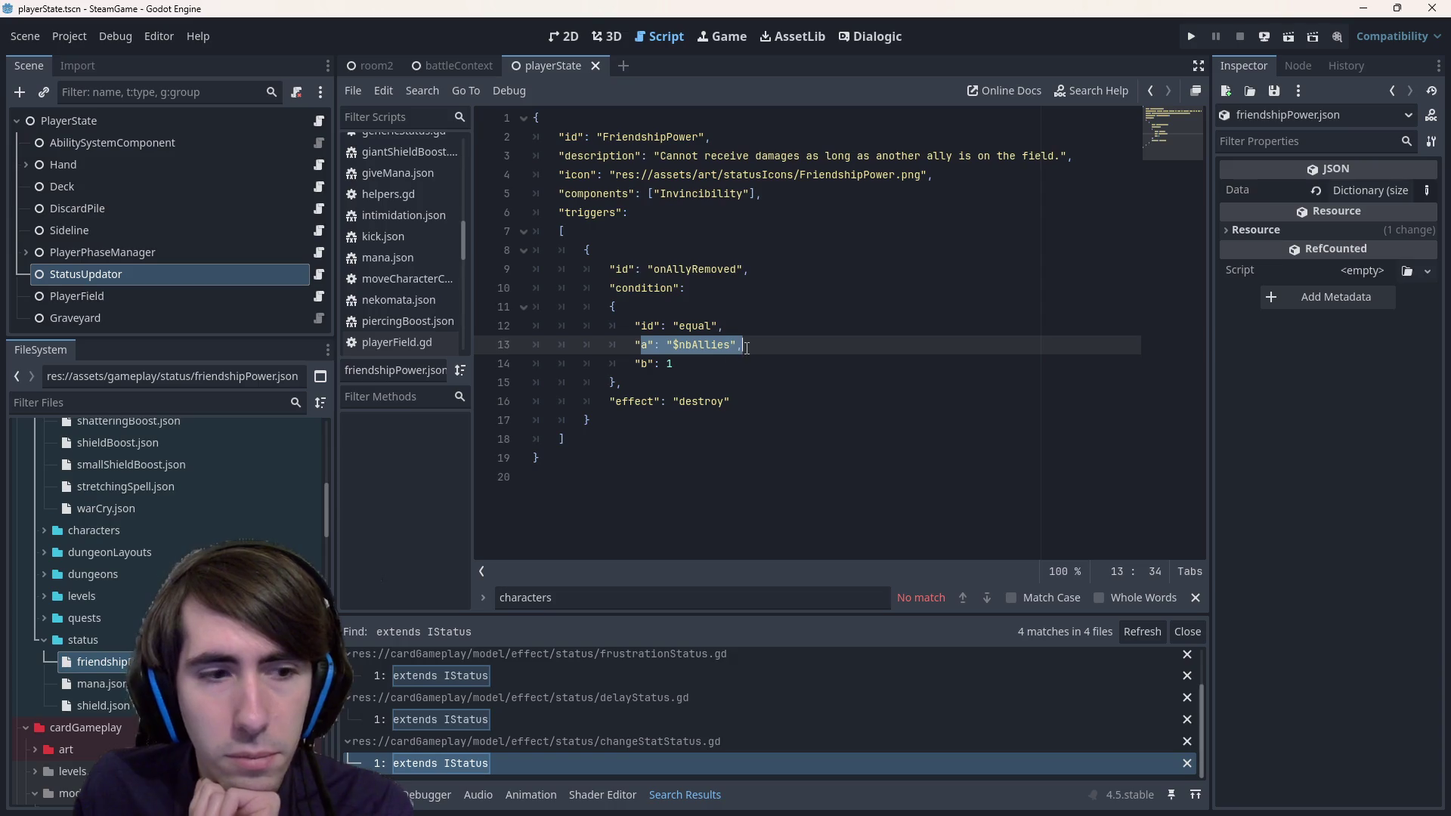
pyautogui.click(318, 272)
pyautogui.scroll(5, 744, 325)
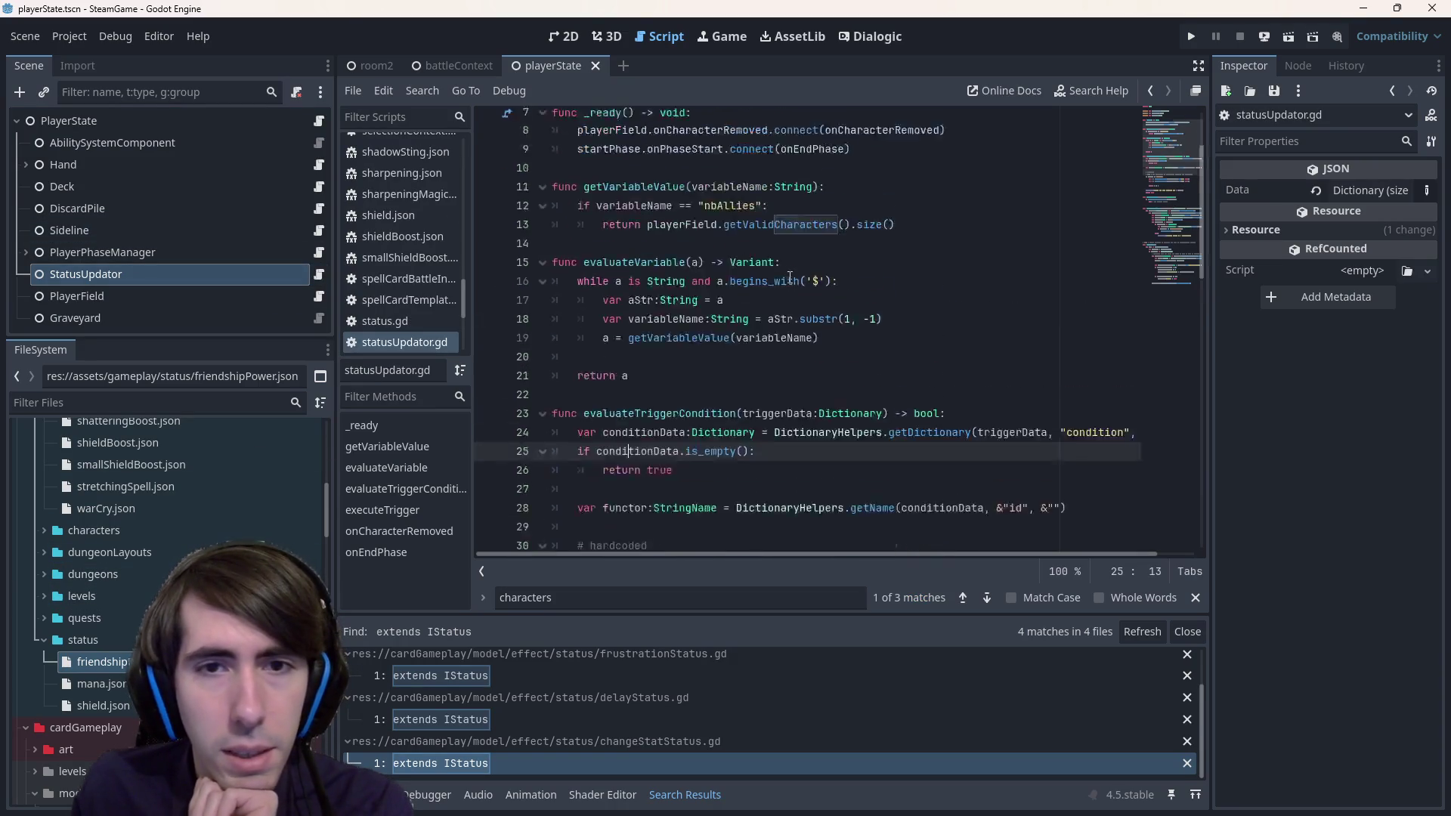
# - Below the nbAllies branch, add push_error("Could not get variable value") and save
pyautogui.click(744, 326)
pyautogui.doubleClick(744, 326)
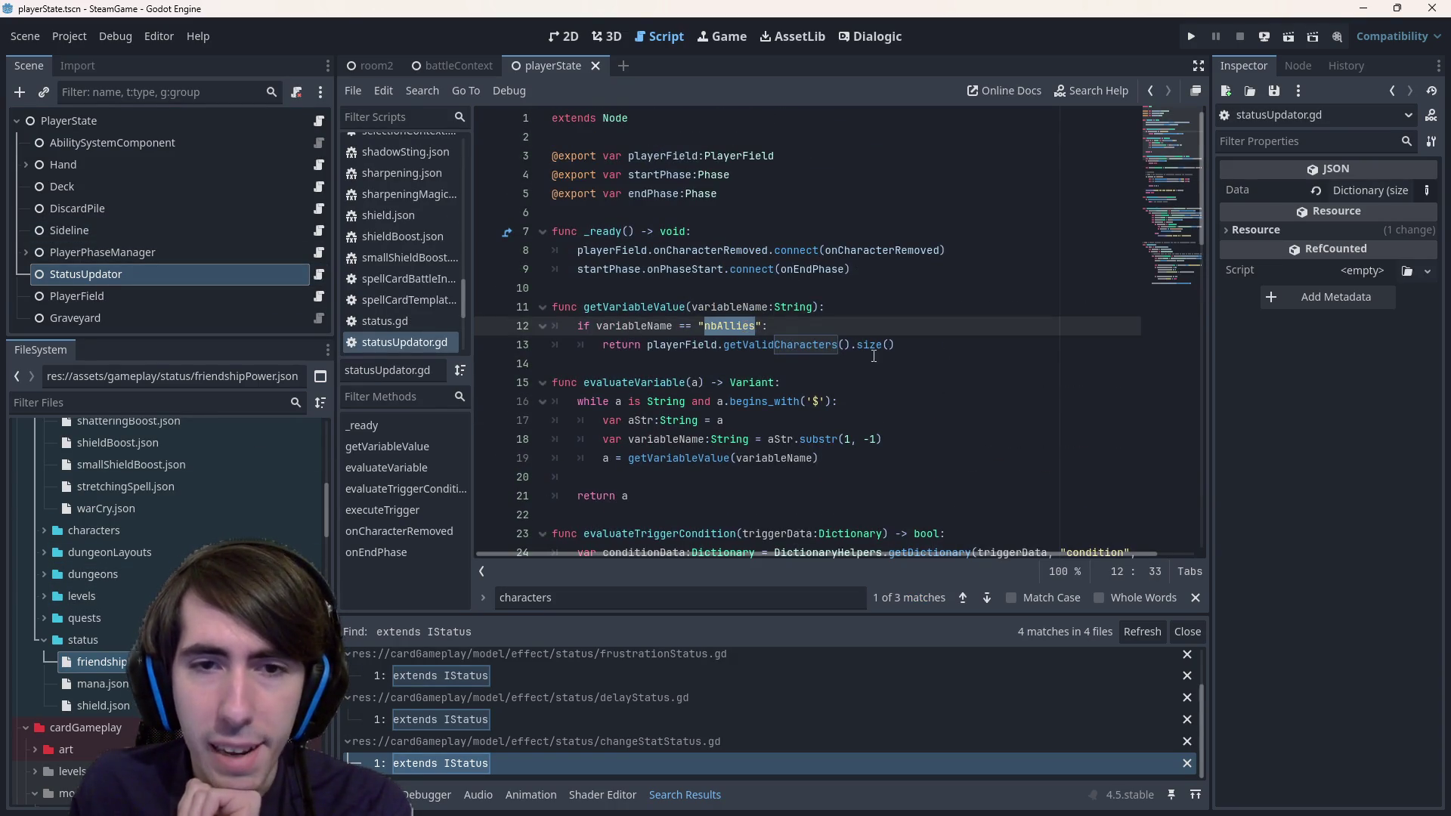
pyautogui.click(944, 352)
pyautogui.press('Return')
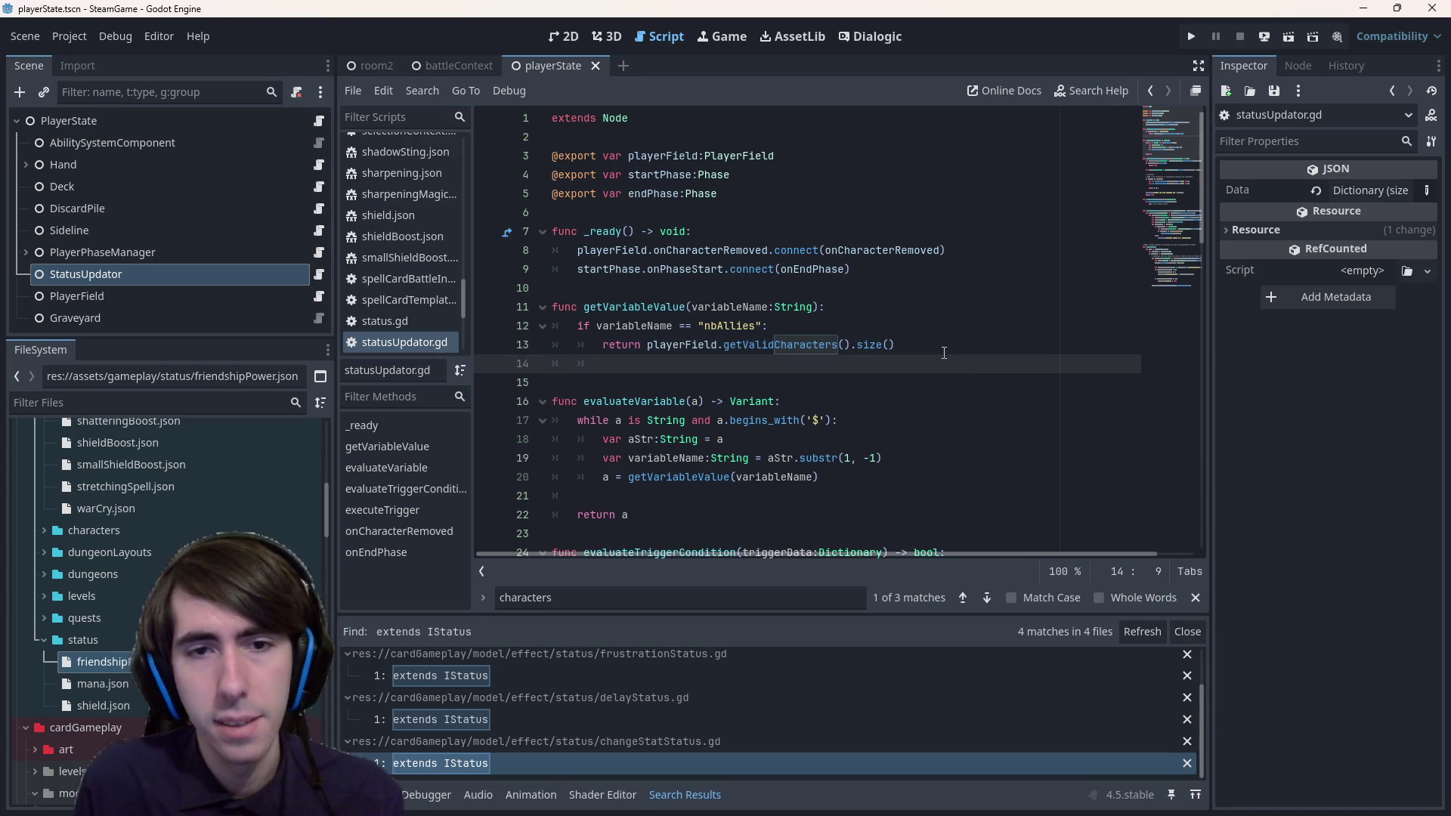
pyautogui.press('Return')
pyautogui.write('return')
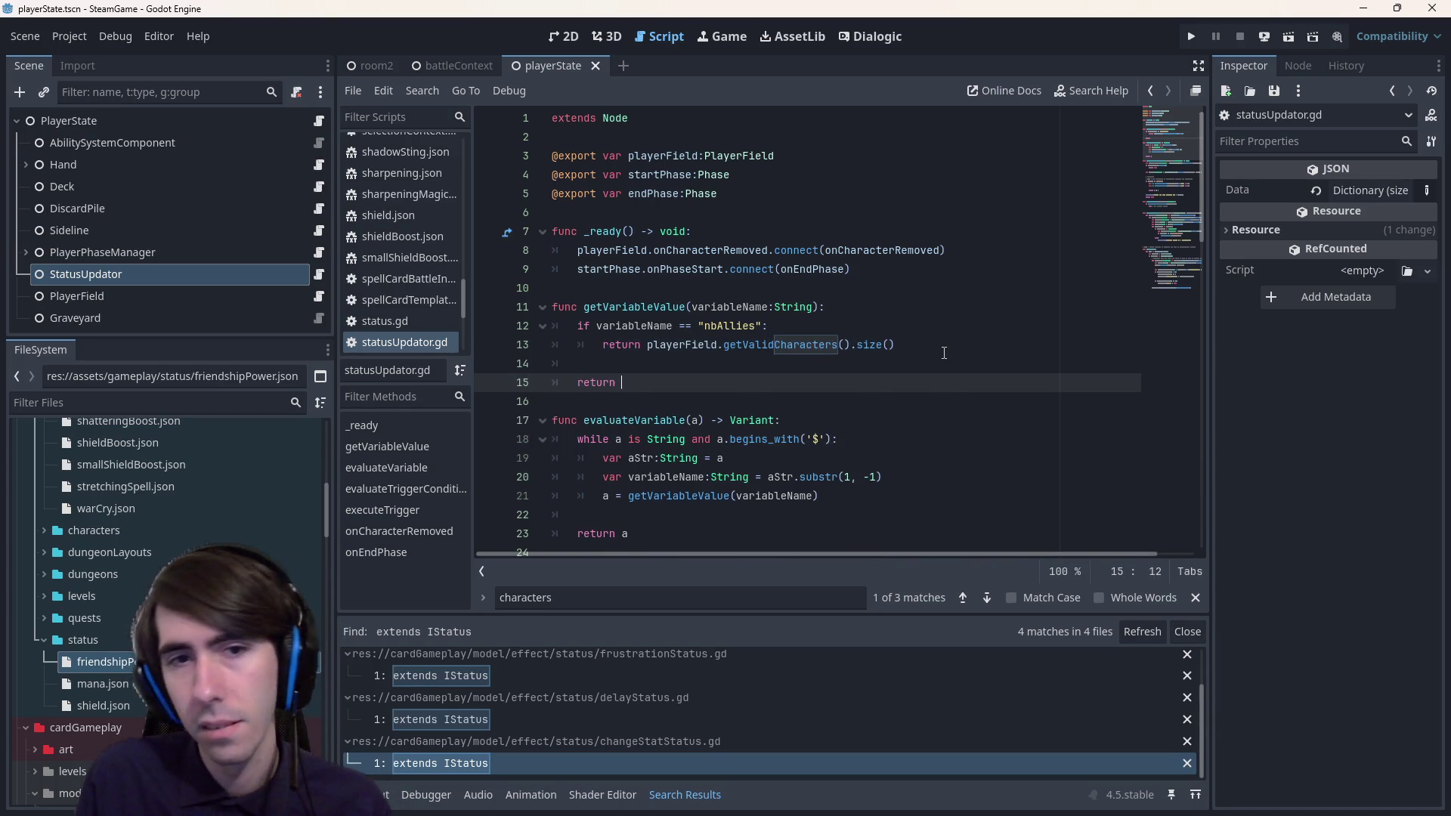
pyautogui.hotkey('ctrl', 'BackSpace')
pyautogui.write('push_er')
pyautogui.press('Return')
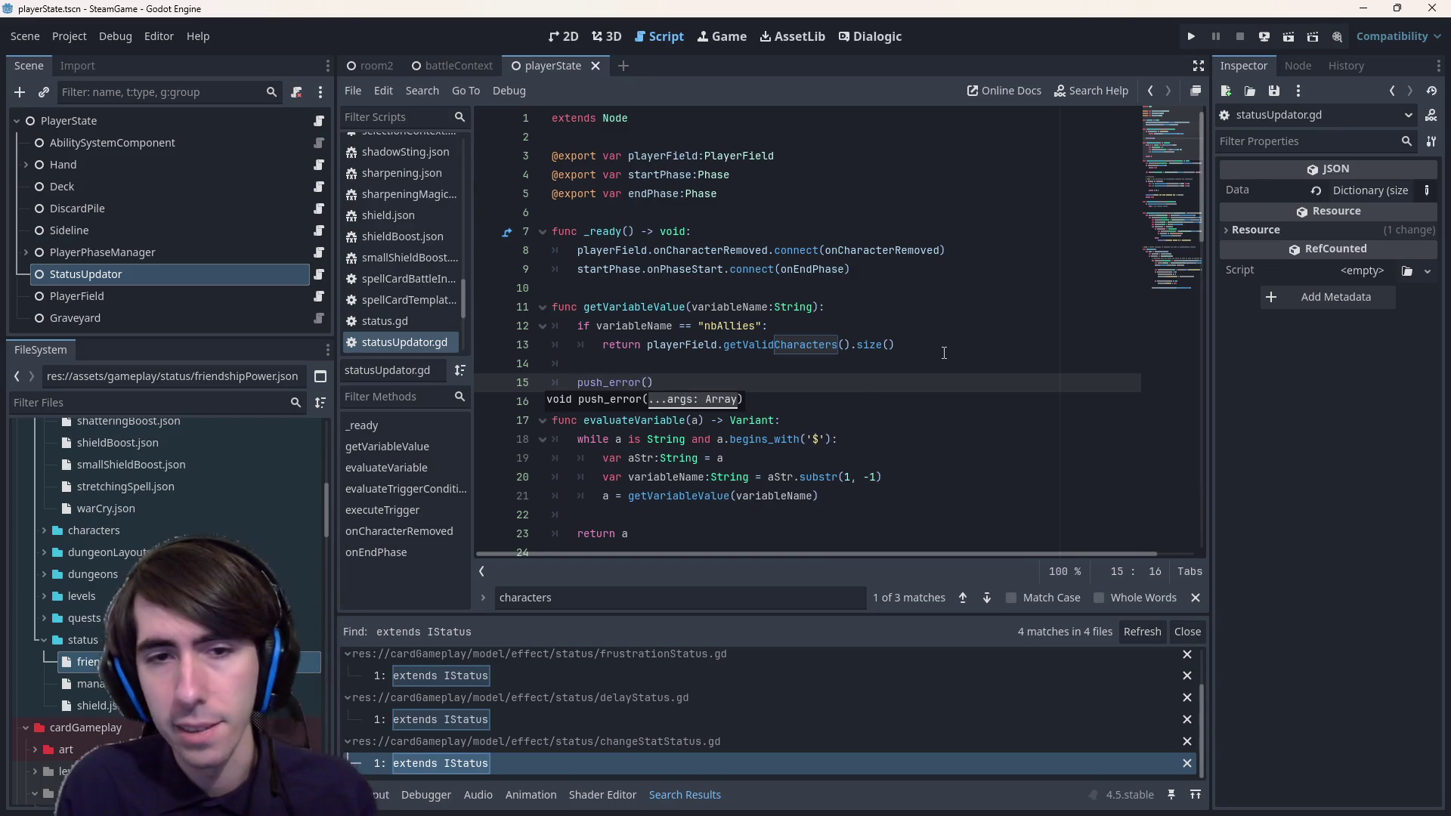
pyautogui.write('"Could not get variable value')
pyautogui.hotkey('ctrl', 's')
pyautogui.press('End')
# - Add a fallback return null line after the error call
pyautogui.press('Return')
pyautogui.write('retr')
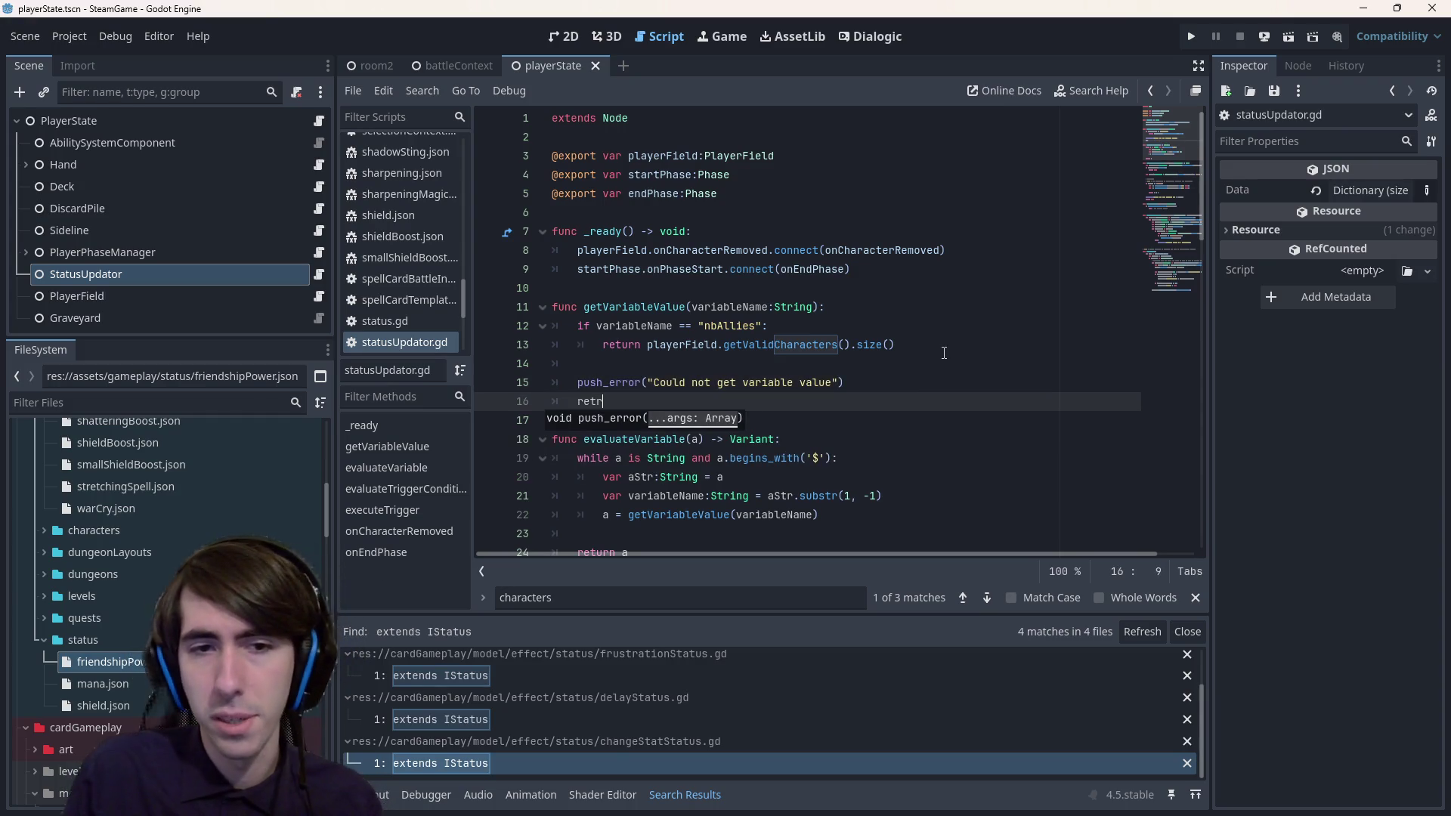
pyautogui.press('Return')
pyautogui.write('null')
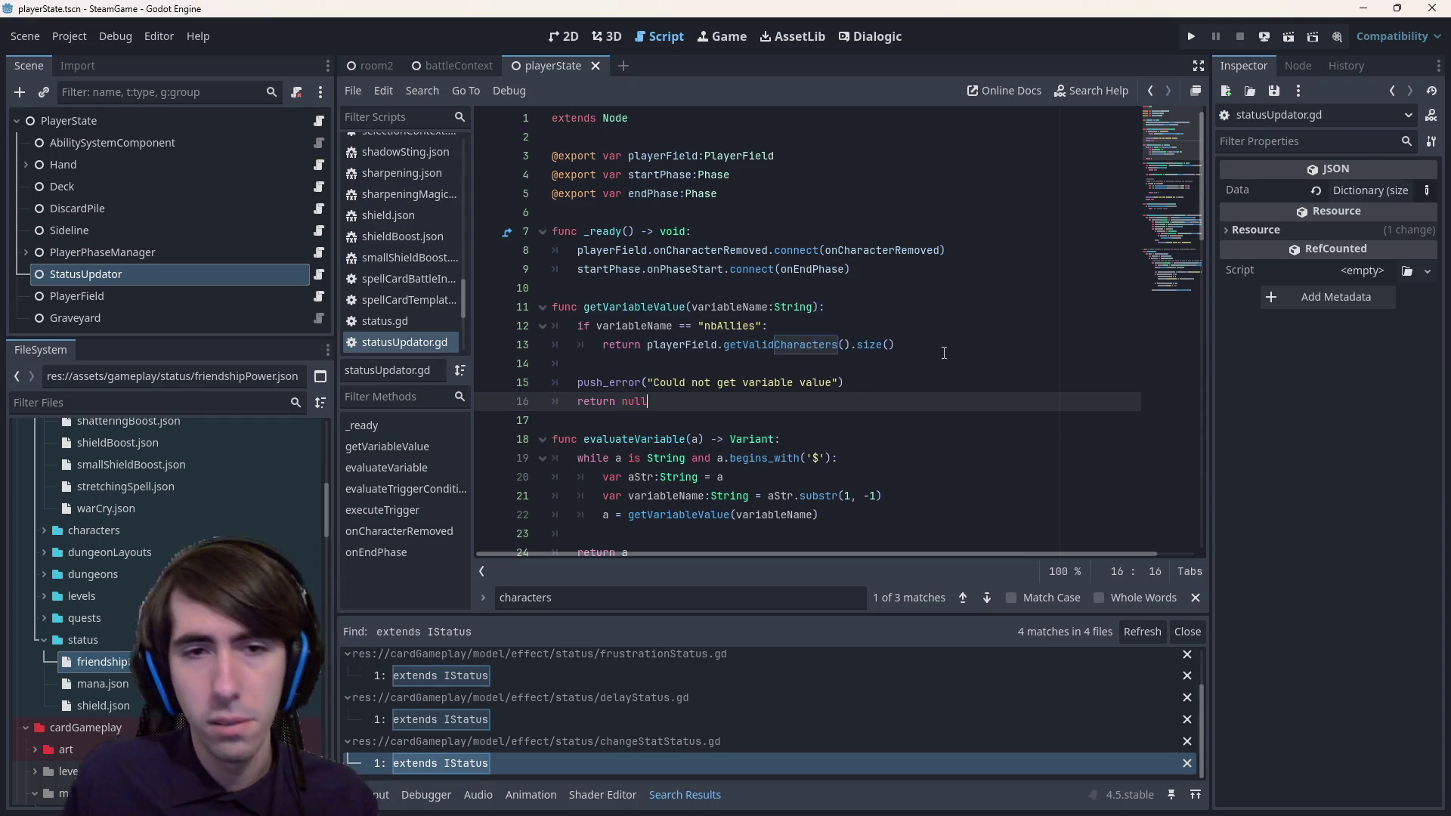
pyautogui.click(681, 414)
pyautogui.scroll(-2, 646, 205)
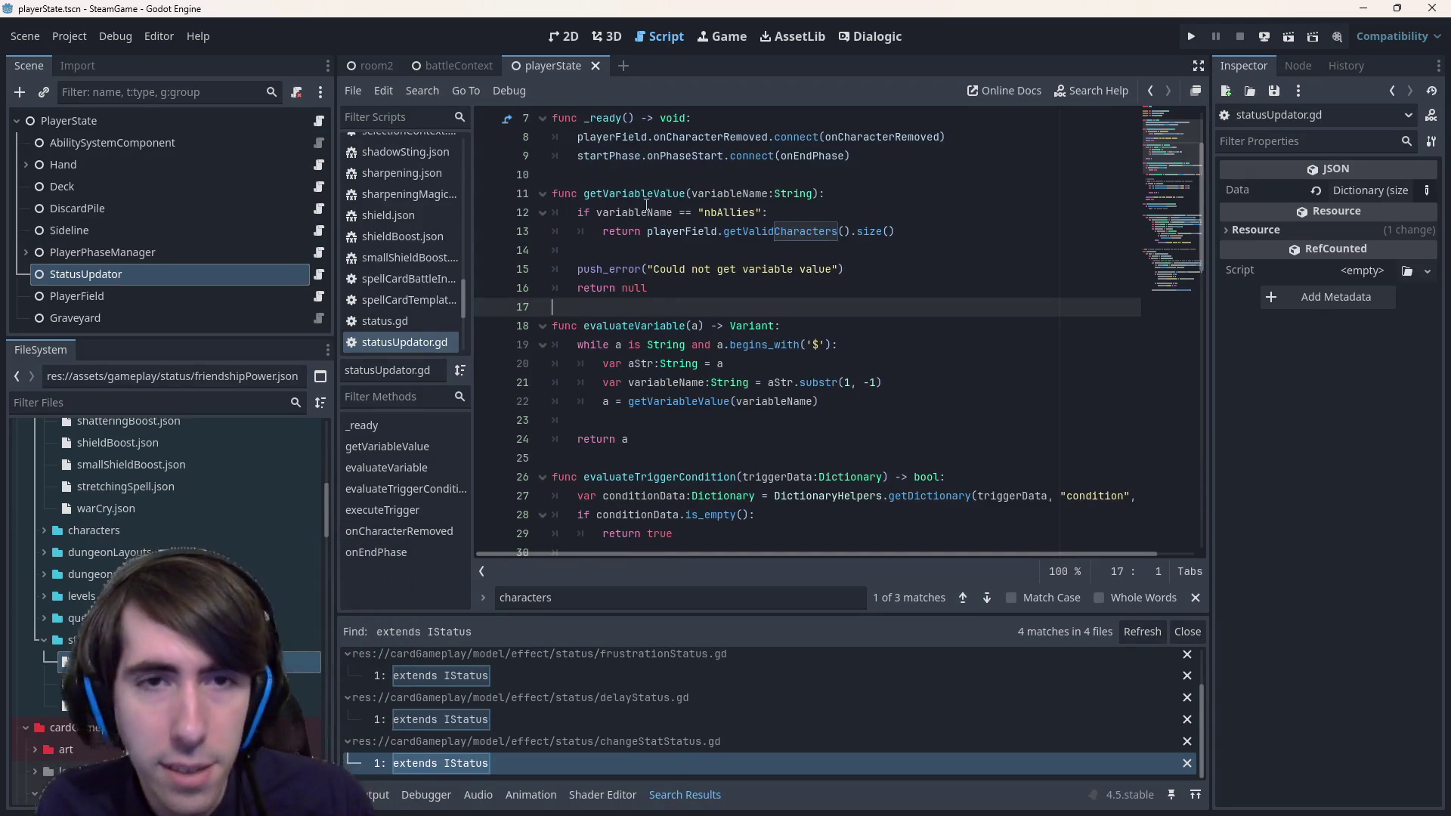
pyautogui.doubleClick(638, 193)
pyautogui.scroll(-7, 659, 333)
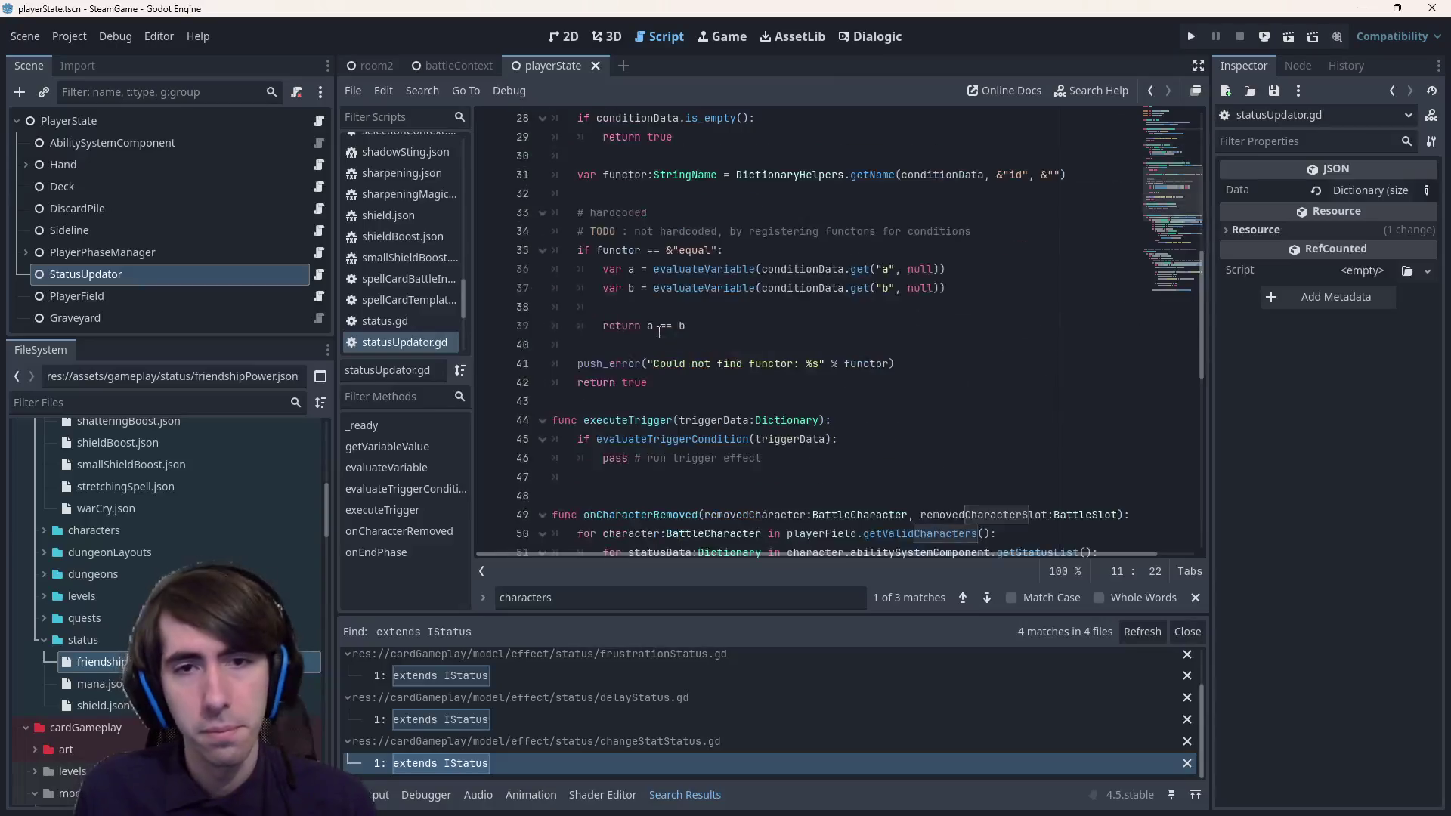
pyautogui.scroll(-3, 658, 332)
pyautogui.scroll(6, 654, 302)
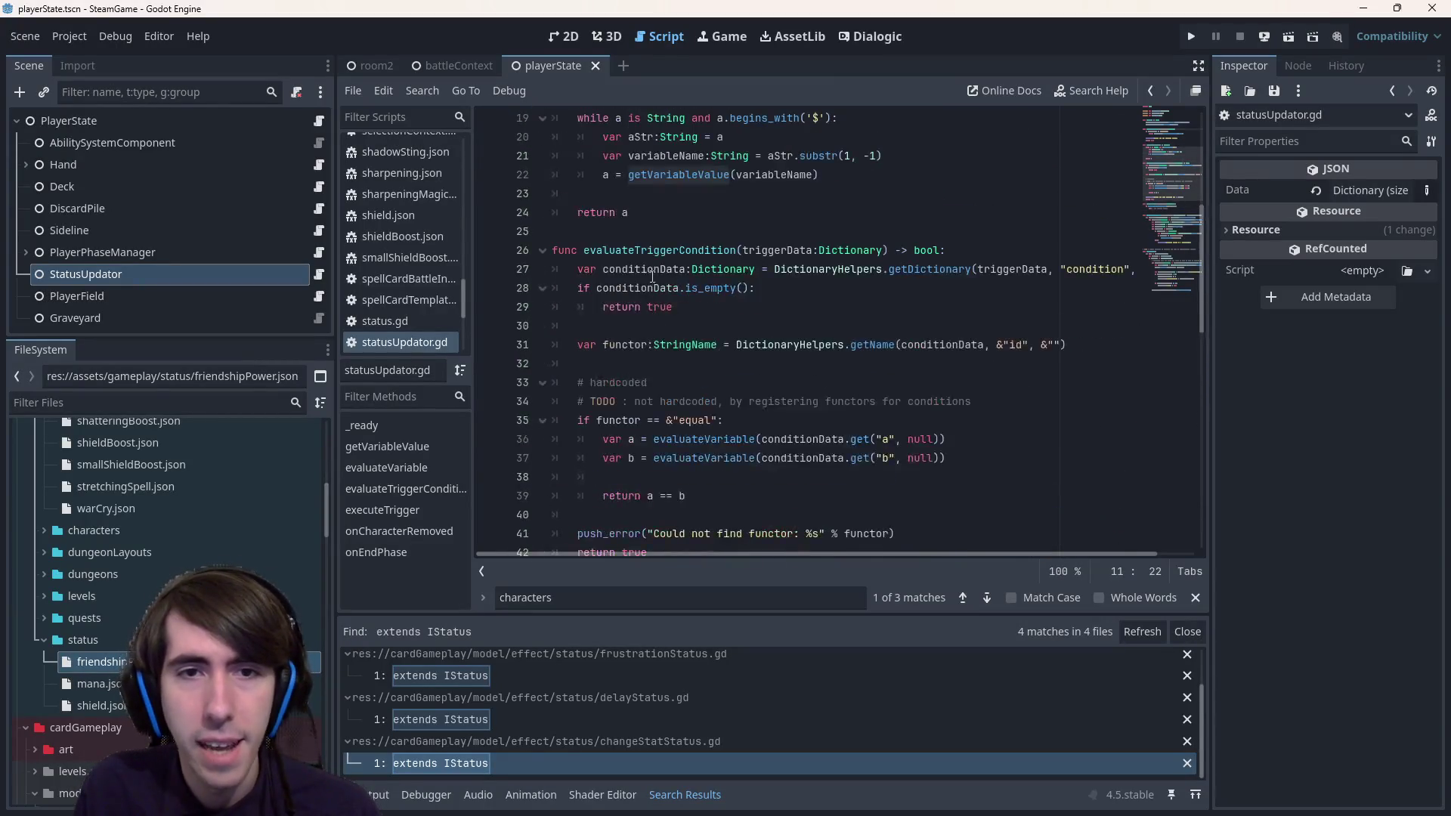
pyautogui.keyDown('ctrl'); pyautogui.click(626, 306); pyautogui.keyUp('ctrl')
pyautogui.click(680, 269)
pyautogui.scroll(-5, 658, 332)
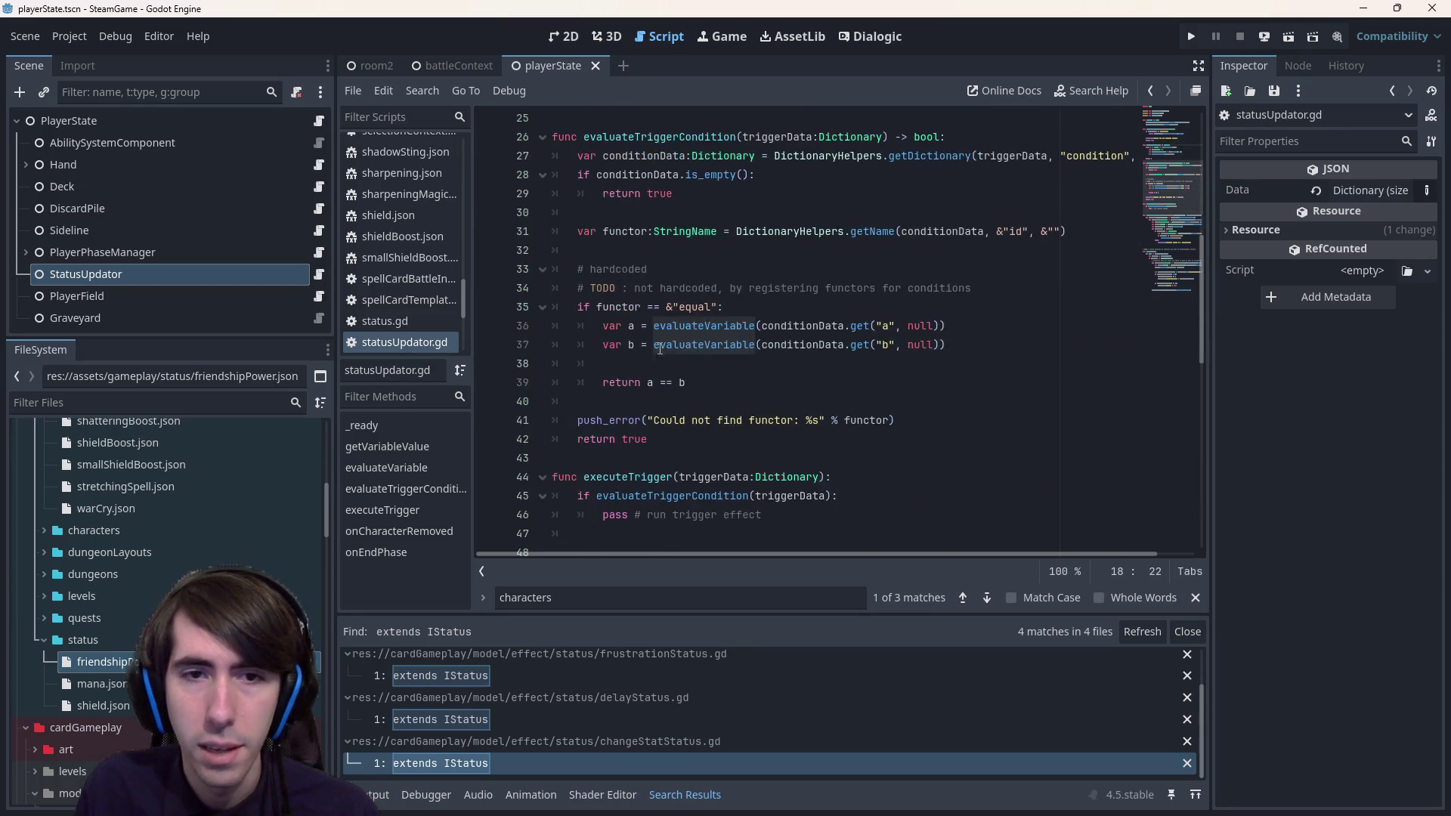
pyautogui.click(673, 362)
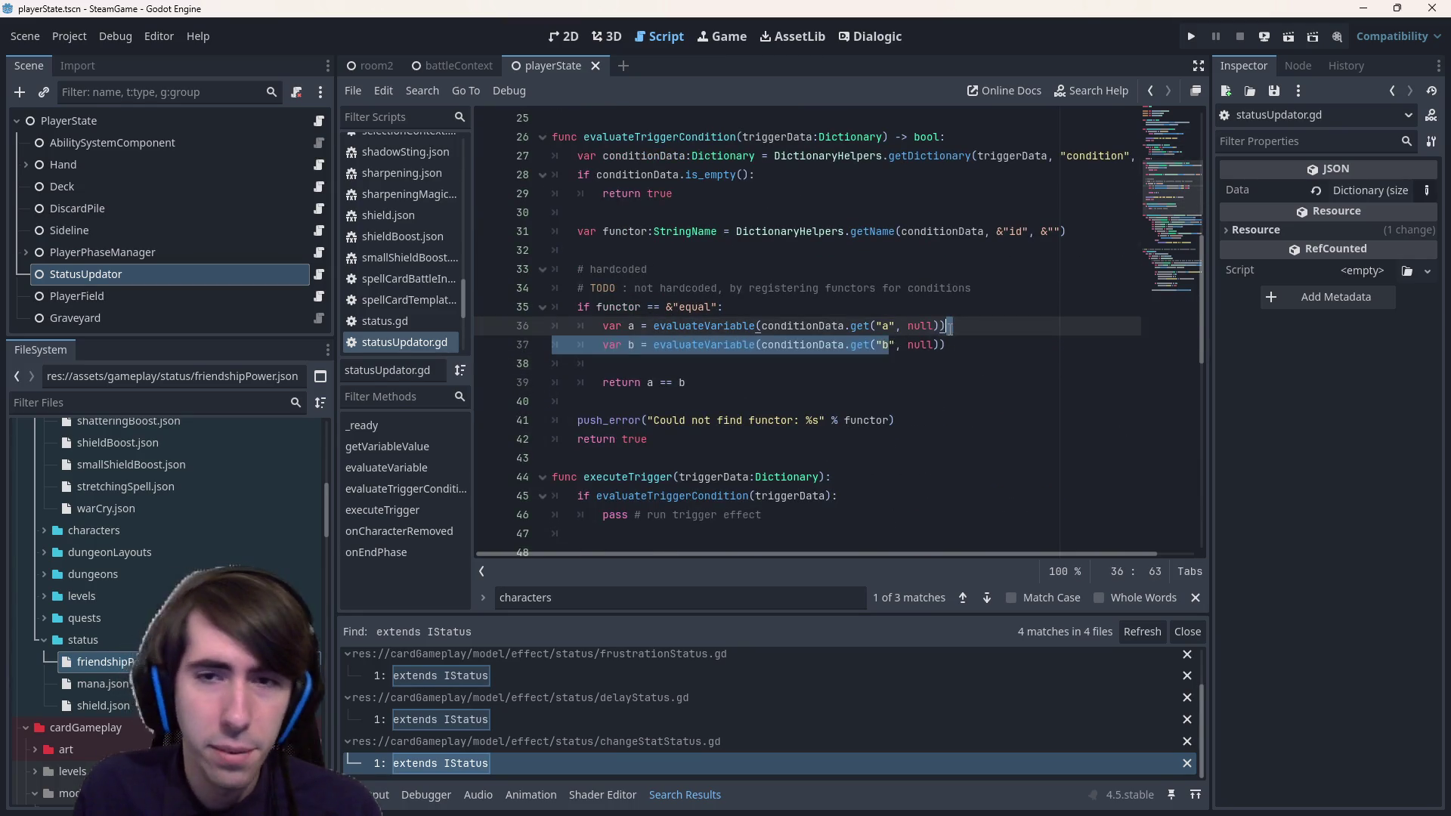
pyautogui.moveTo(751, 326); pyautogui.dragTo(929, 333)
pyautogui.click(928, 342)
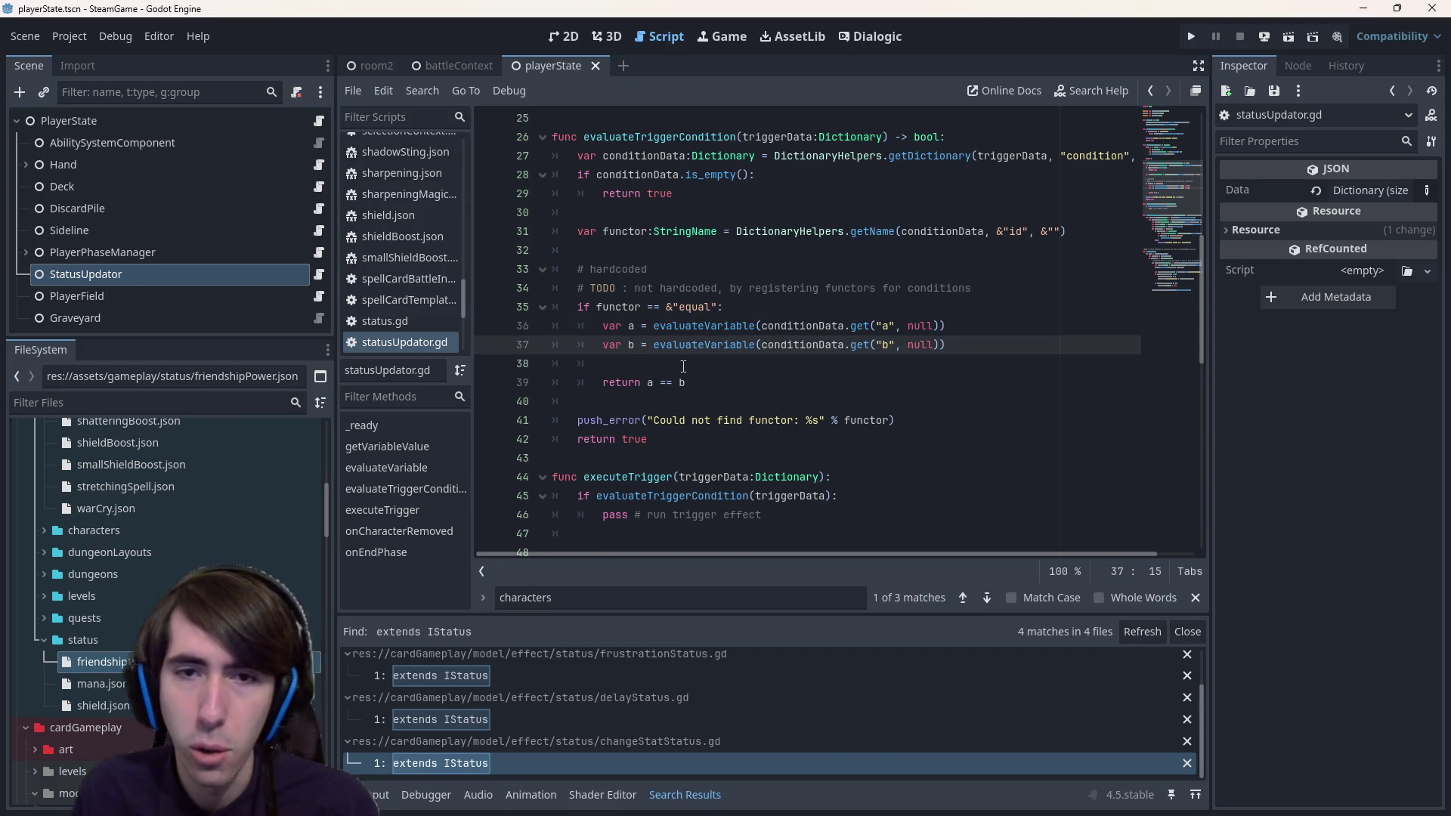
pyautogui.click(713, 368)
pyautogui.moveTo(717, 330)
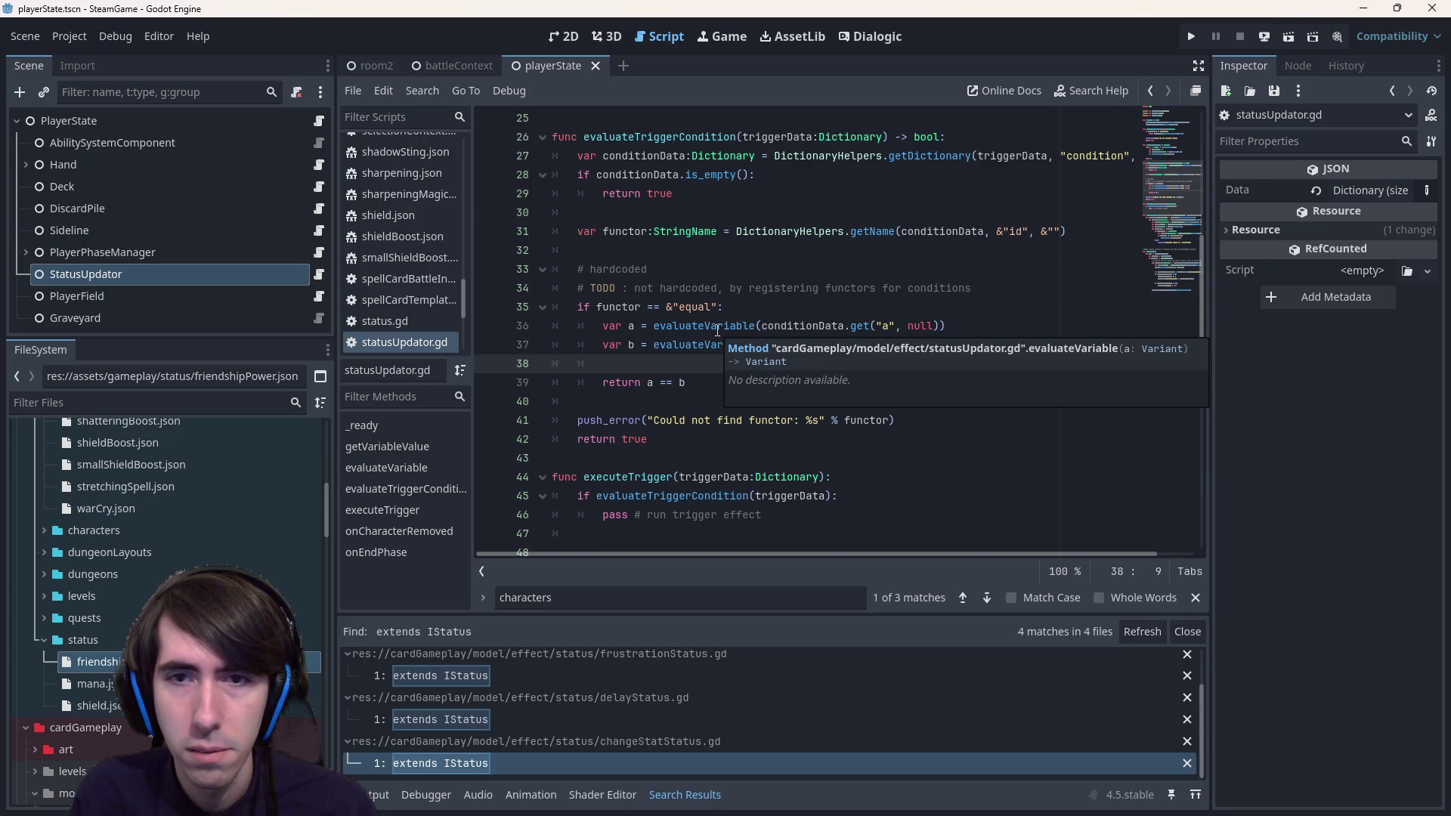
pyautogui.click(717, 329)
pyautogui.keyDown('ctrl'); pyautogui.click(707, 330); pyautogui.keyUp('ctrl')
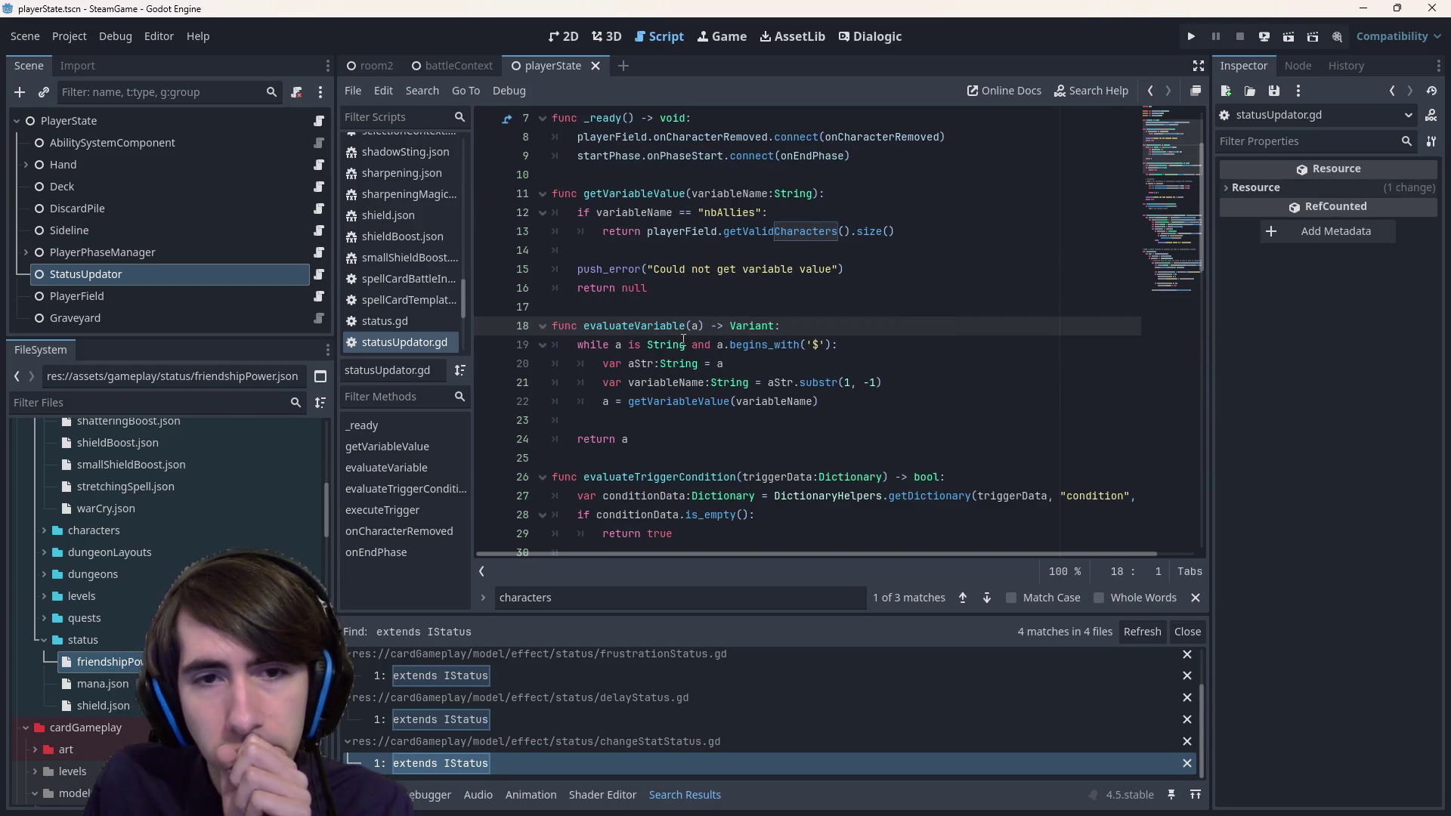
pyautogui.scroll(-5, 619, 353)
pyautogui.scroll(4, 651, 205)
pyautogui.moveTo(651, 206); pyautogui.dragTo(641, 307)
pyautogui.click(641, 307)
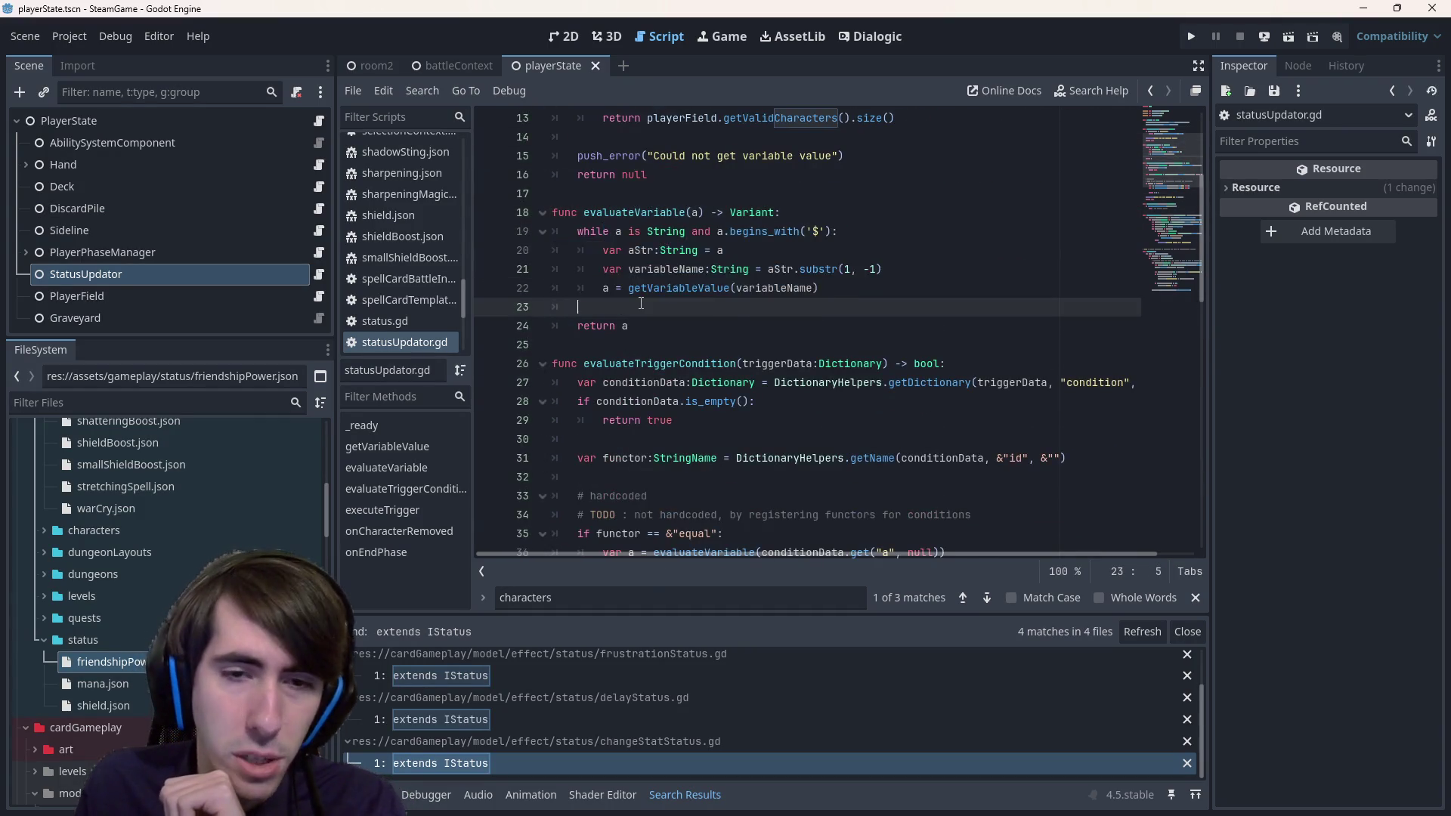
pyautogui.scroll(-2, 641, 302)
pyautogui.scroll(-3, 641, 305)
pyautogui.scroll(2, 683, 413)
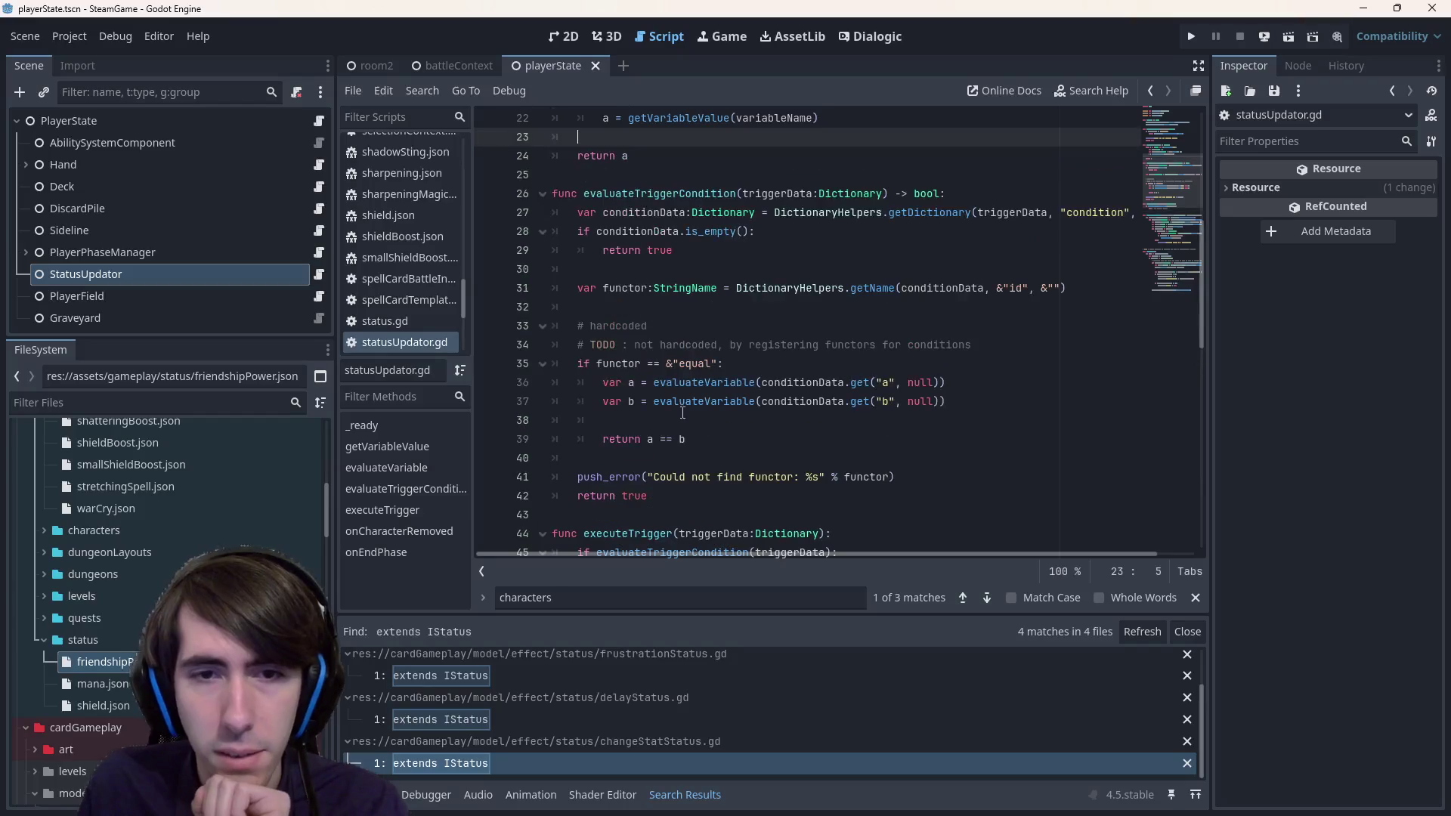
pyautogui.click(633, 401)
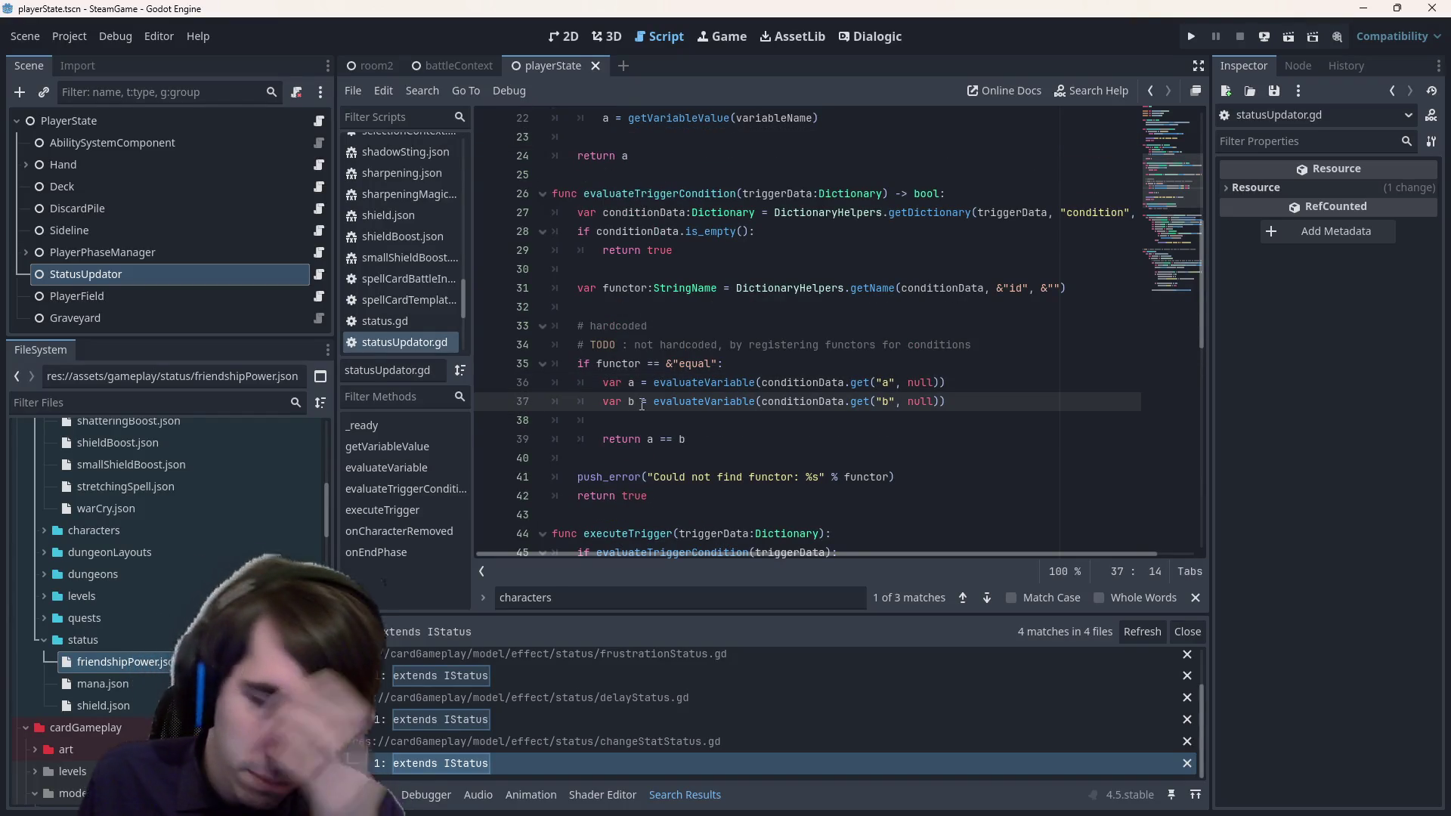
pyautogui.moveTo(682, 436); pyautogui.dragTo(548, 421)
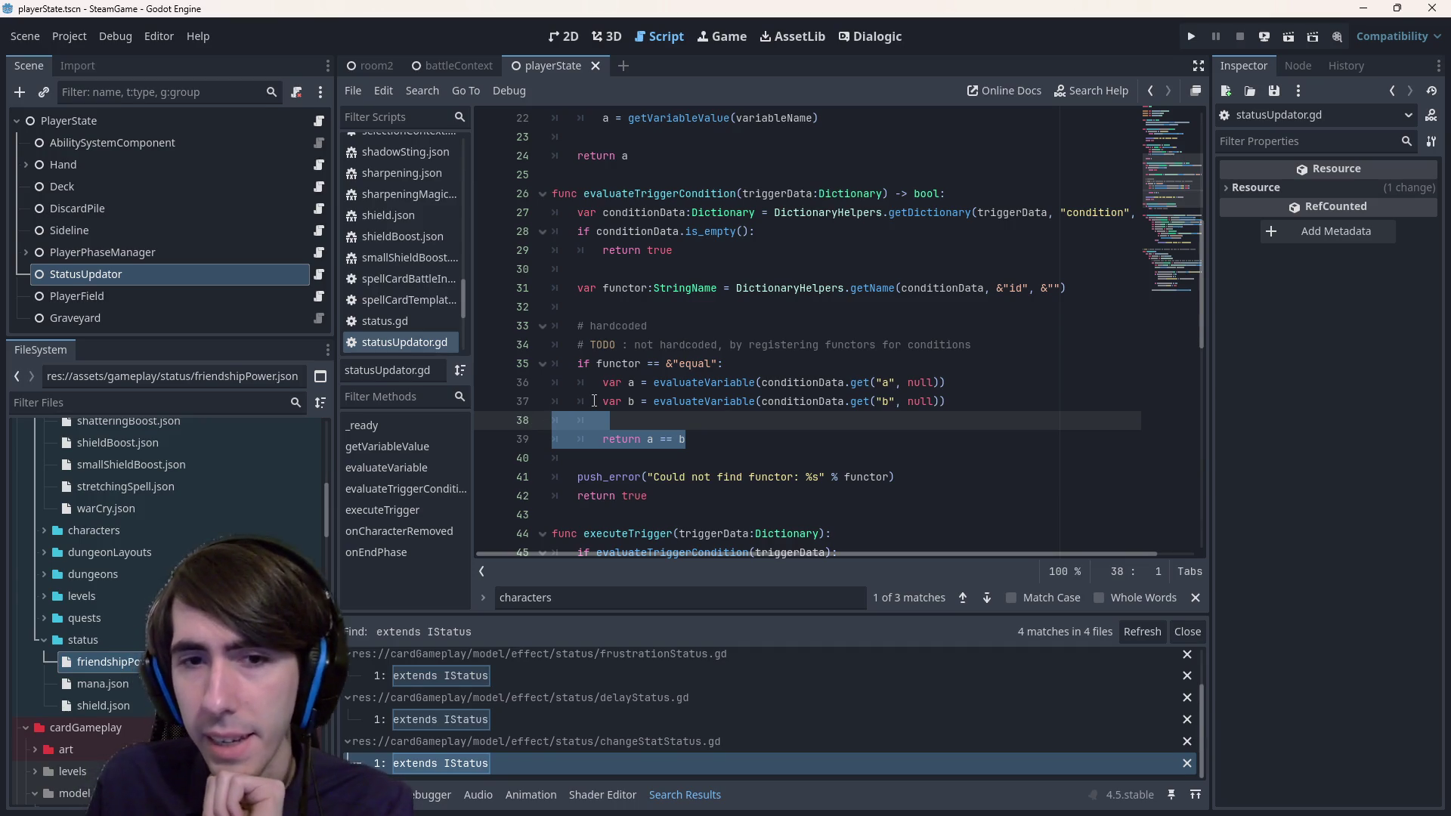
pyautogui.click(975, 408)
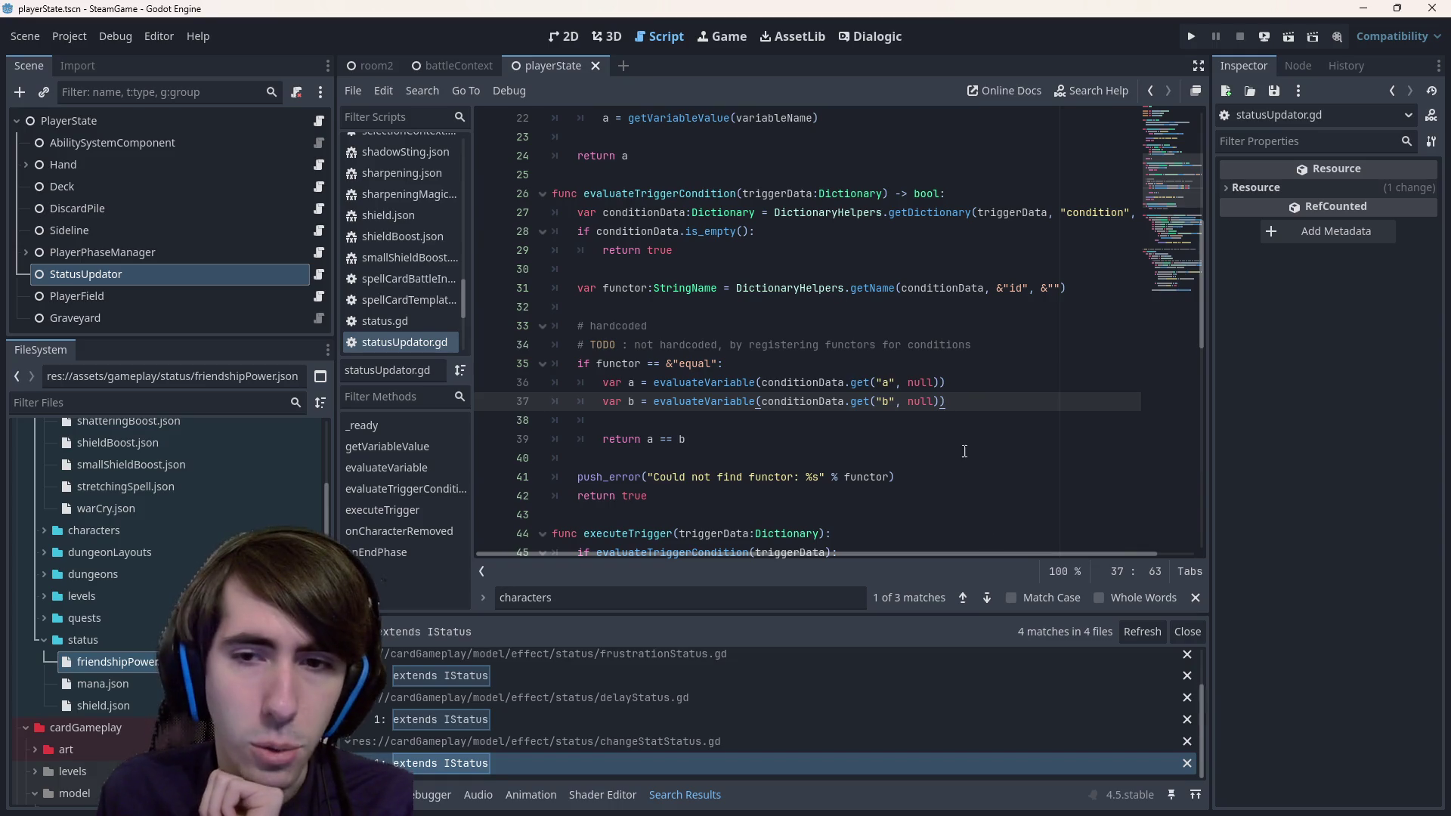
pyautogui.click(944, 415)
pyautogui.doubleClick(625, 364)
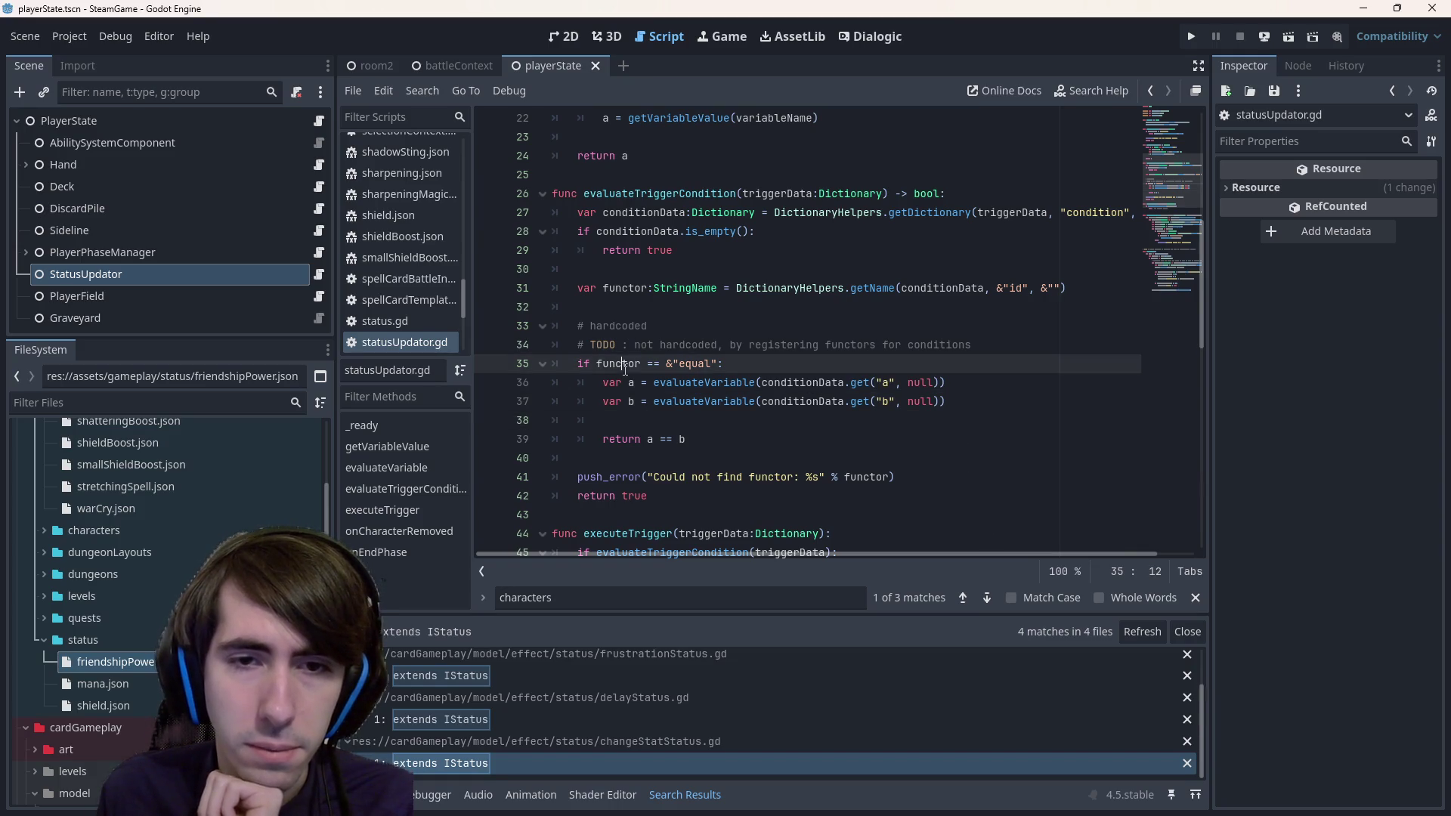
pyautogui.scroll(-1, 624, 371)
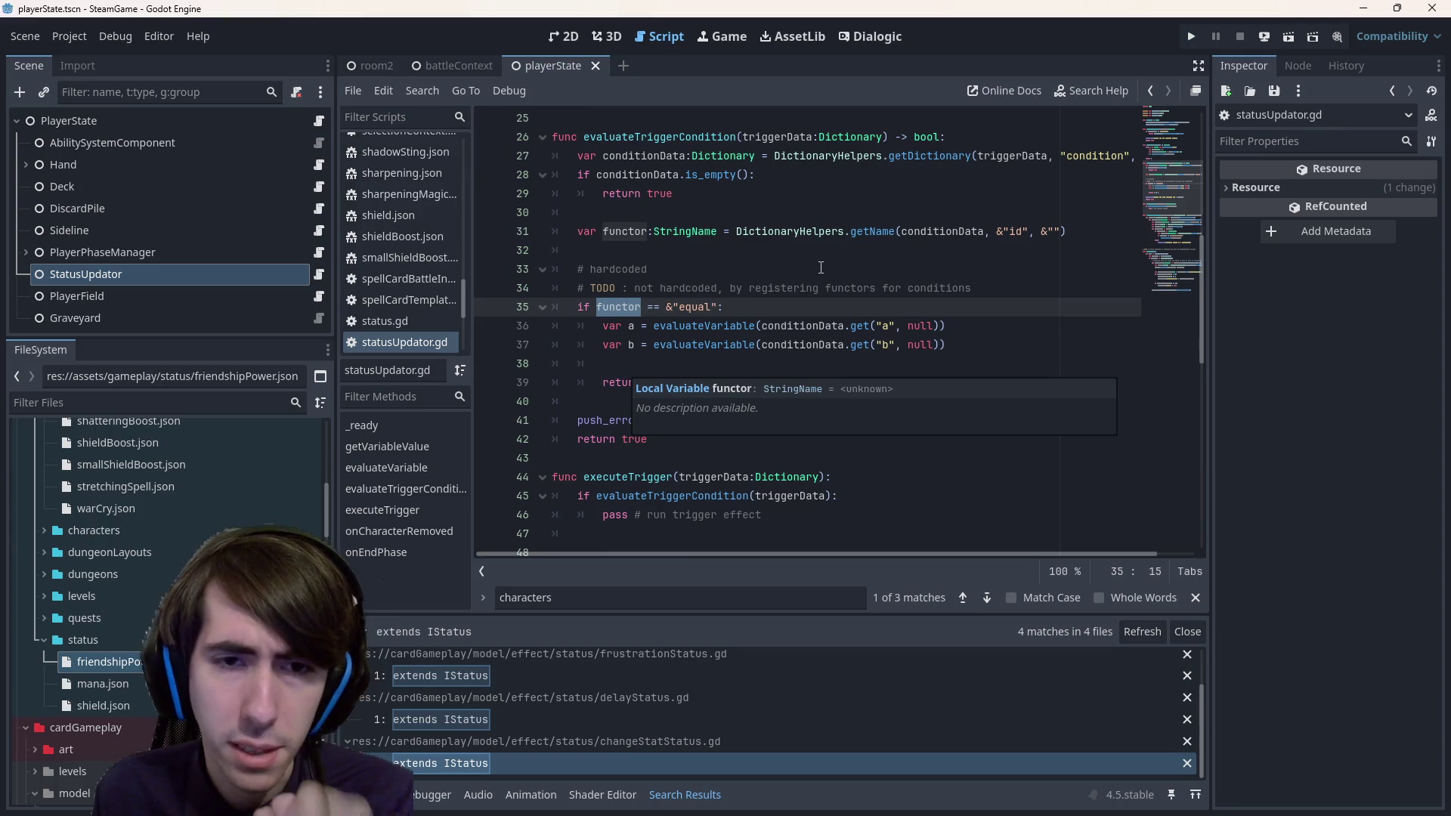
pyautogui.scroll(1, 717, 376)
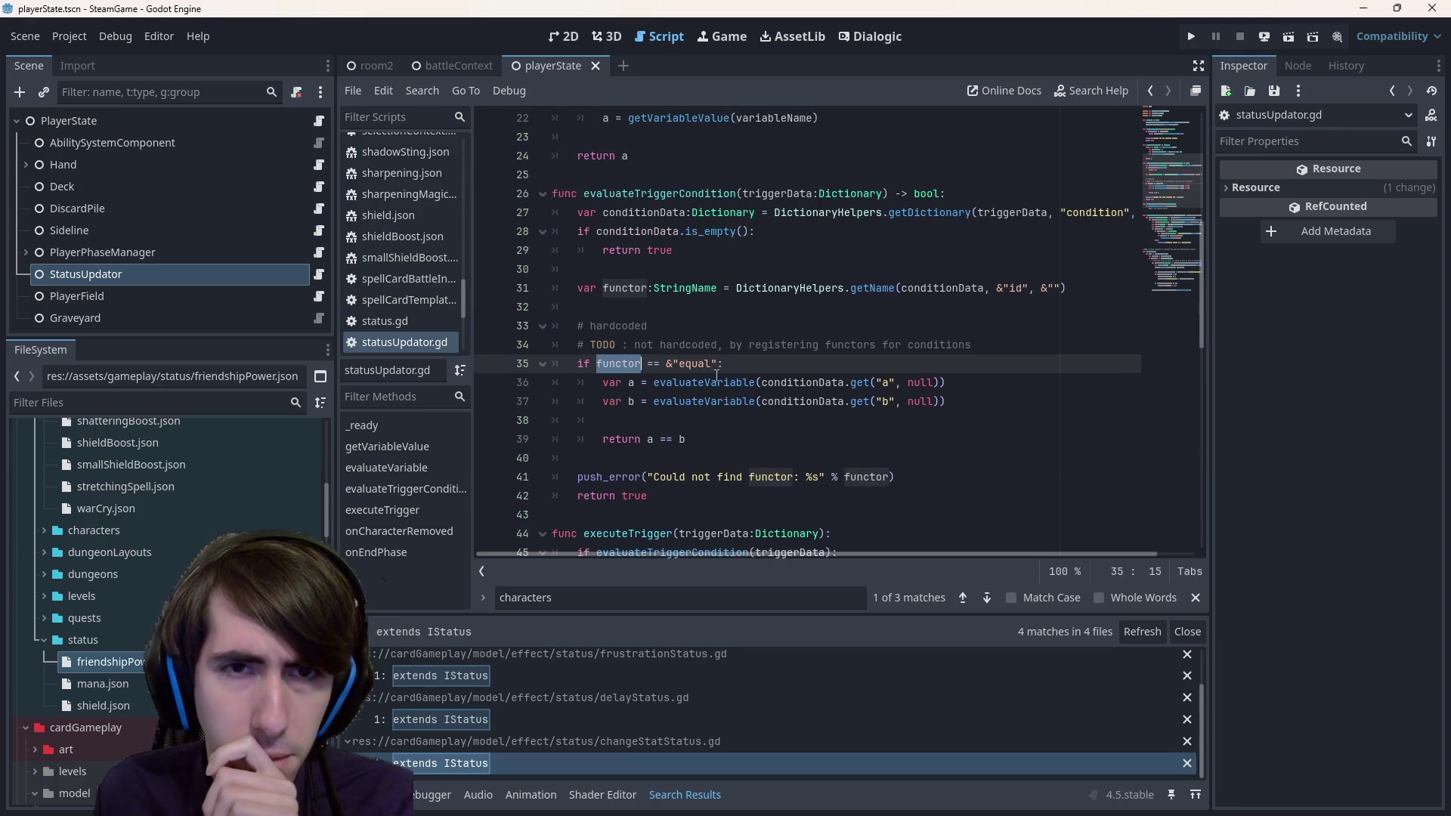
pyautogui.click(647, 193)
pyautogui.scroll(-5, 677, 280)
pyautogui.scroll(7, 677, 280)
pyautogui.scroll(-8, 677, 279)
pyautogui.scroll(8, 677, 279)
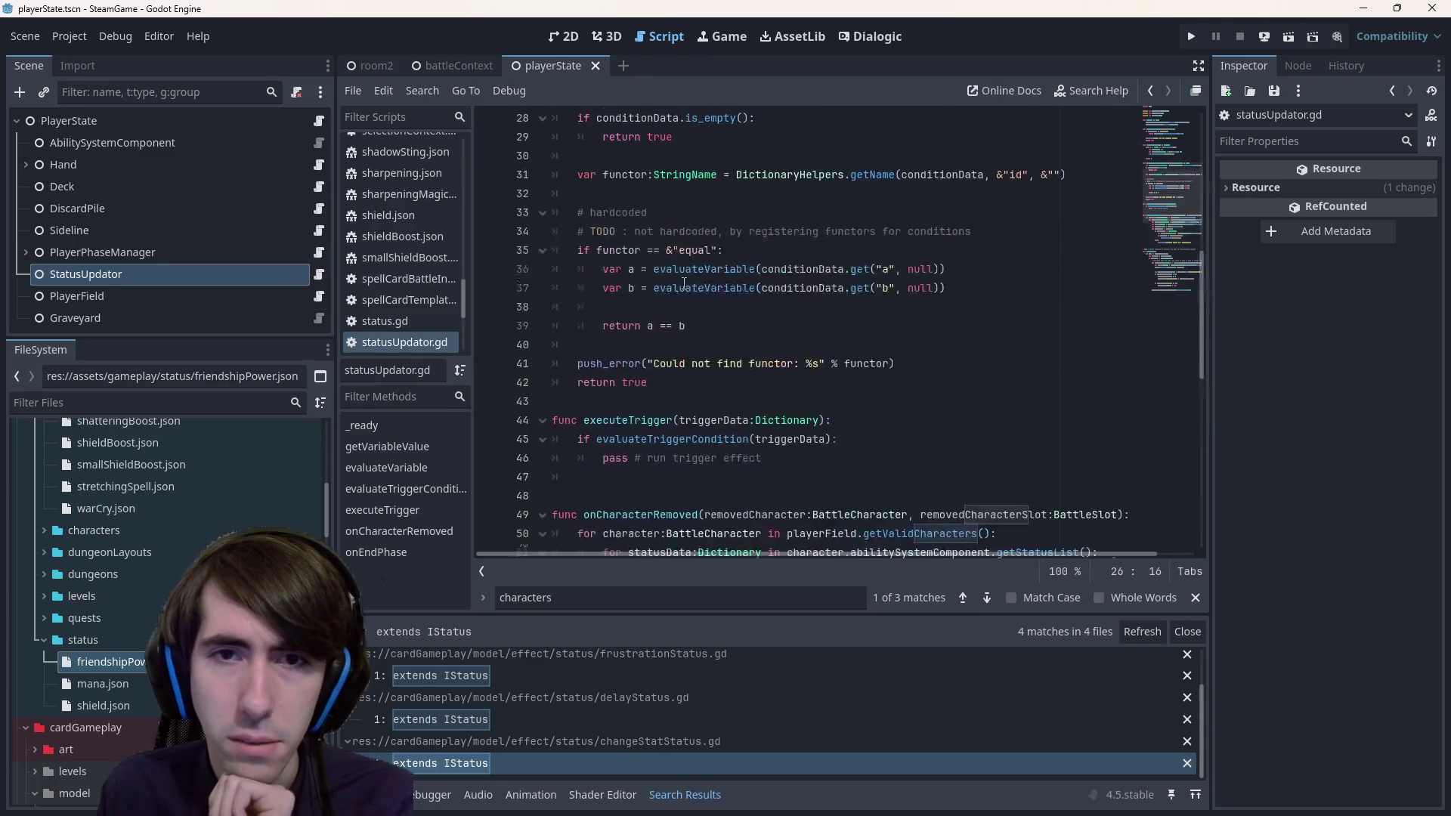
pyautogui.doubleClick(693, 308)
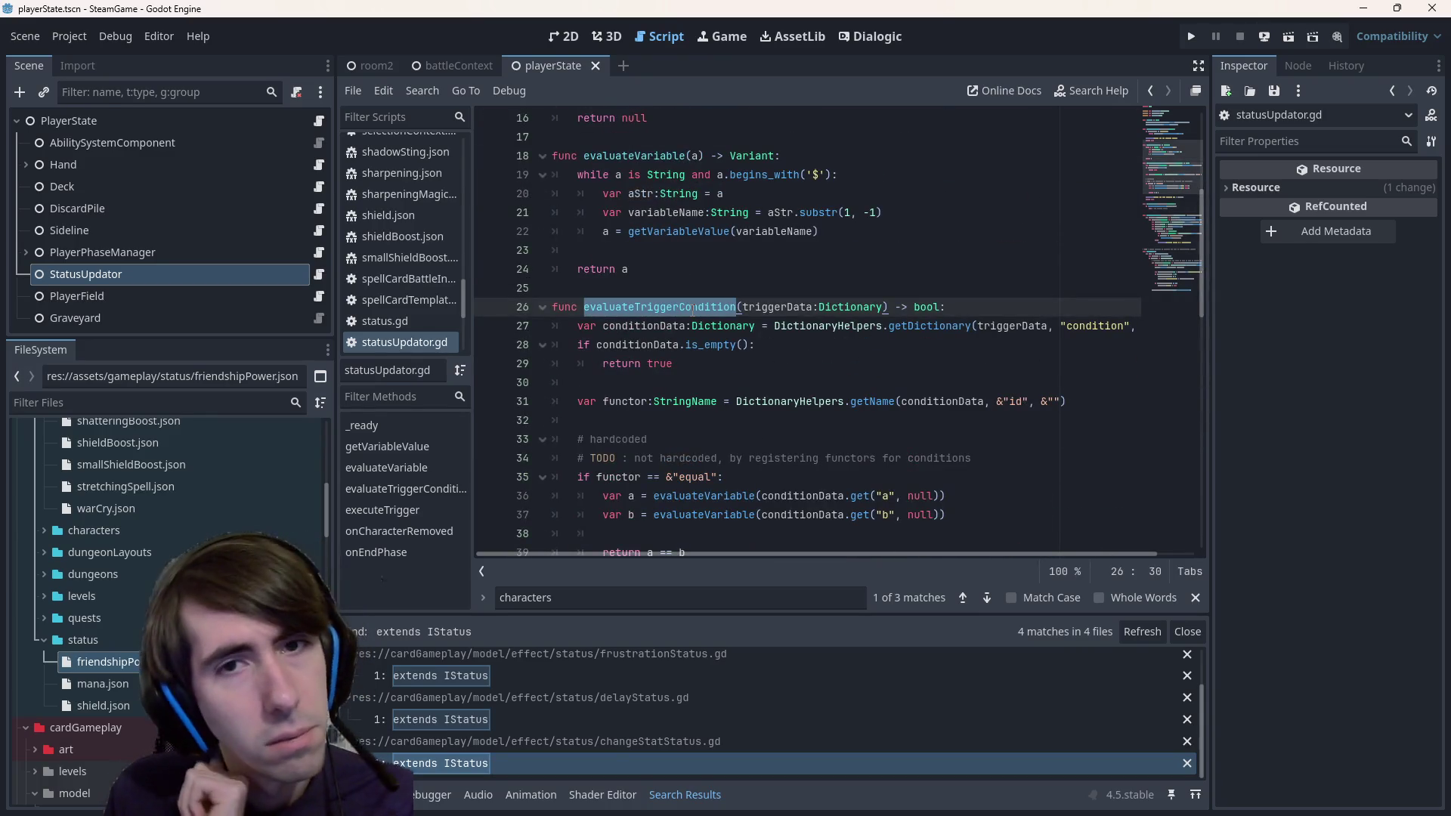
pyautogui.scroll(-6, 692, 308)
pyautogui.scroll(-1, 693, 305)
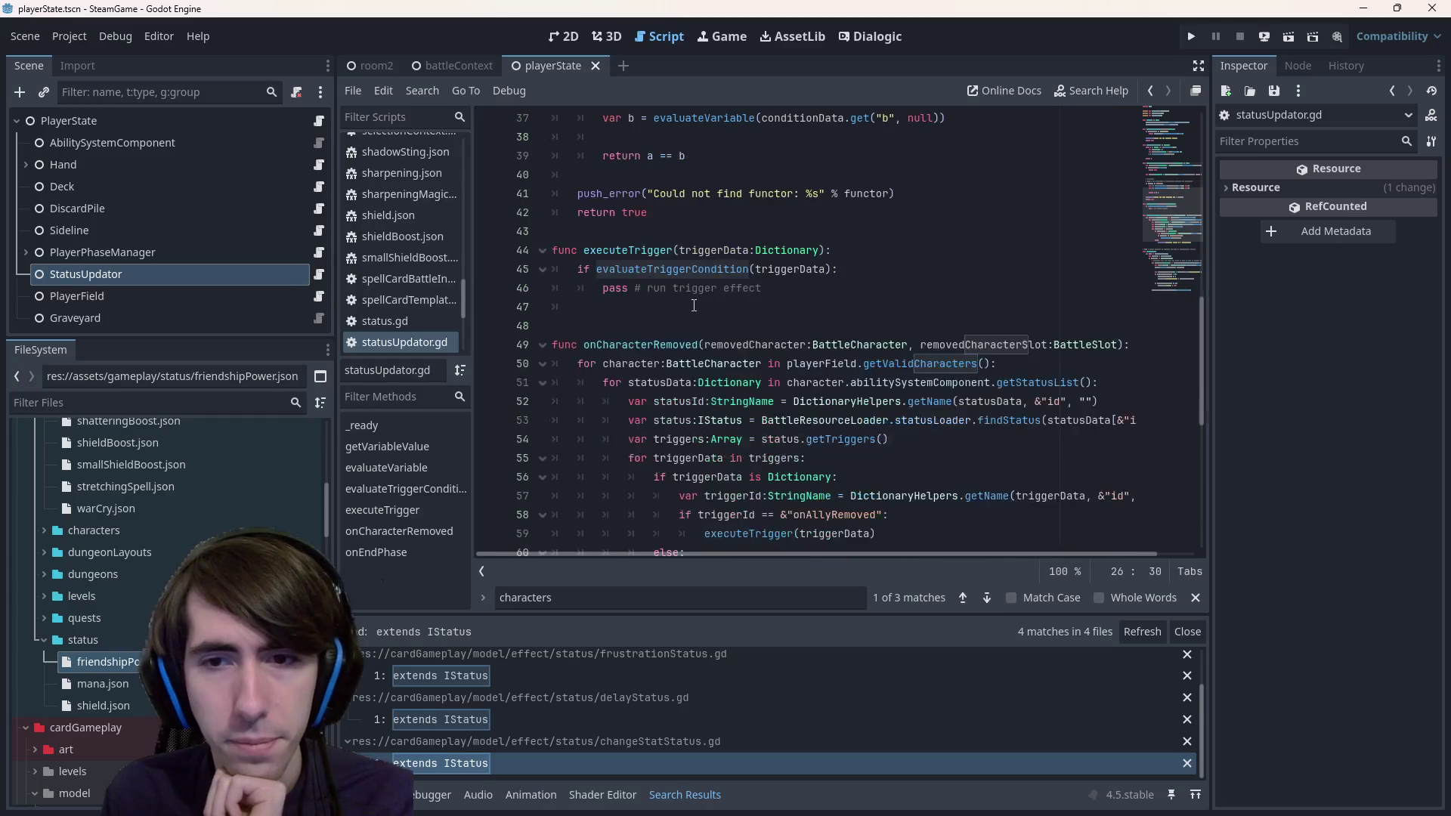
pyautogui.click(702, 307)
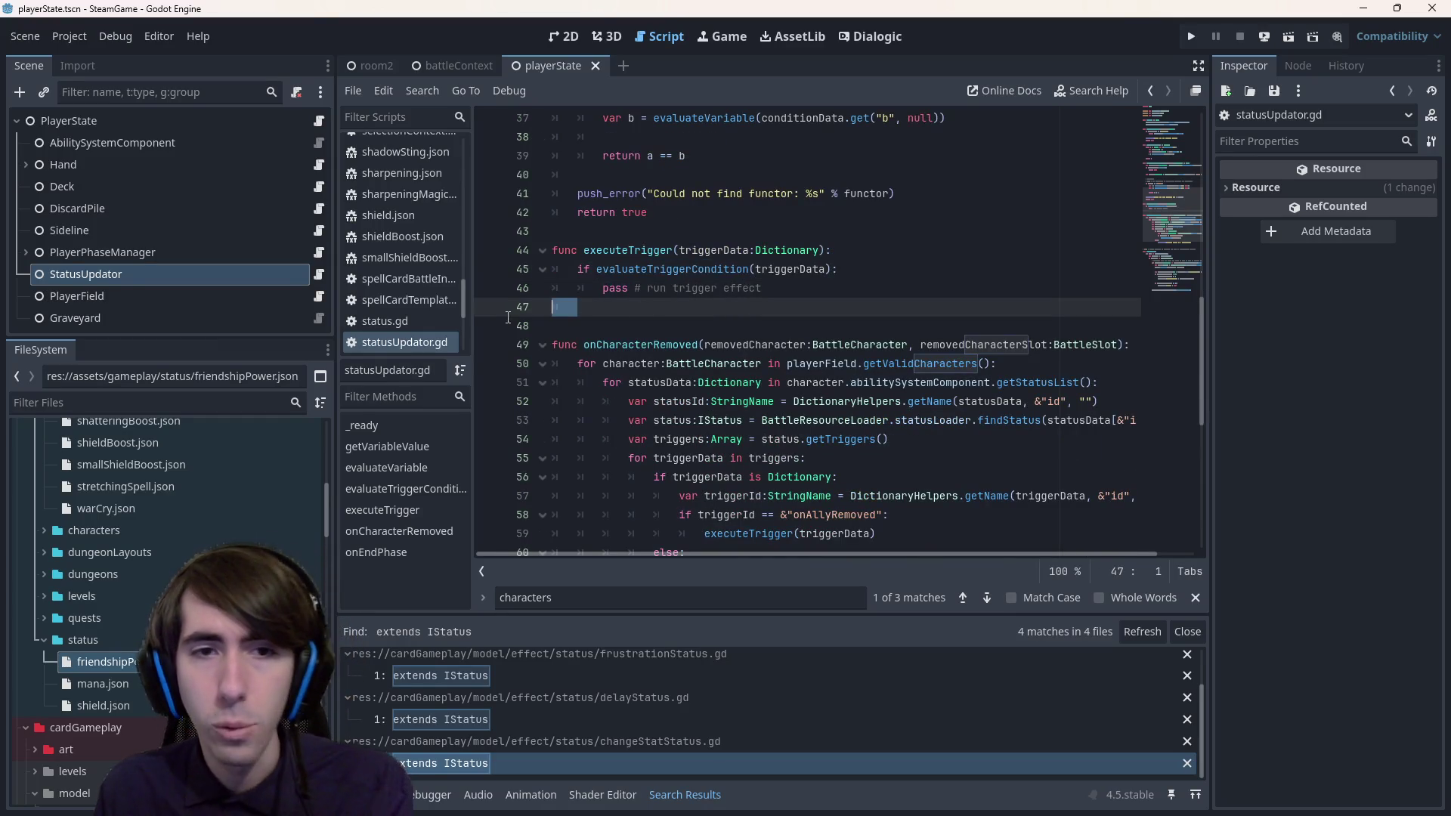
pyautogui.doubleClick(114, 662)
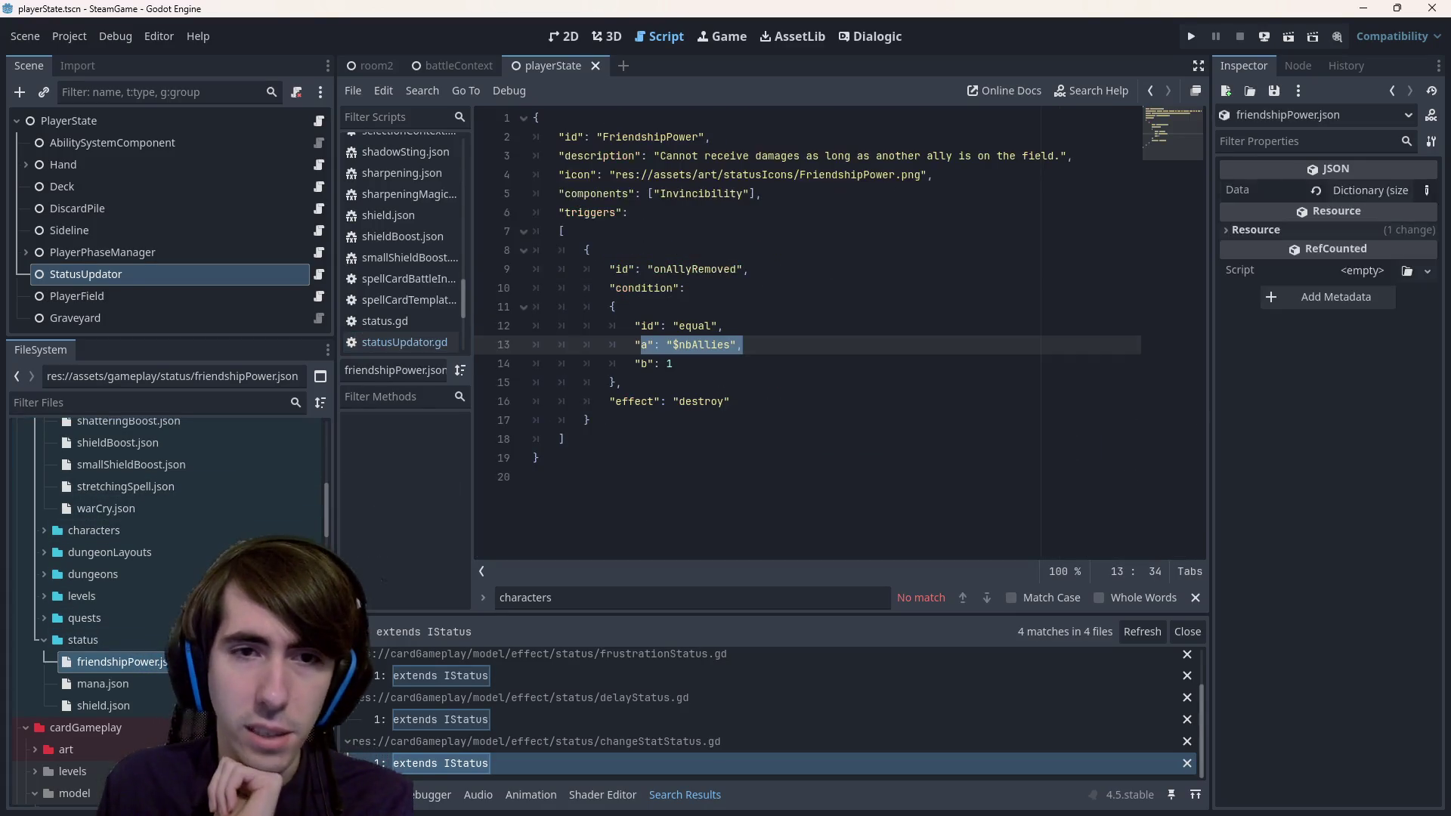
pyautogui.moveTo(730, 402); pyautogui.dragTo(529, 403)
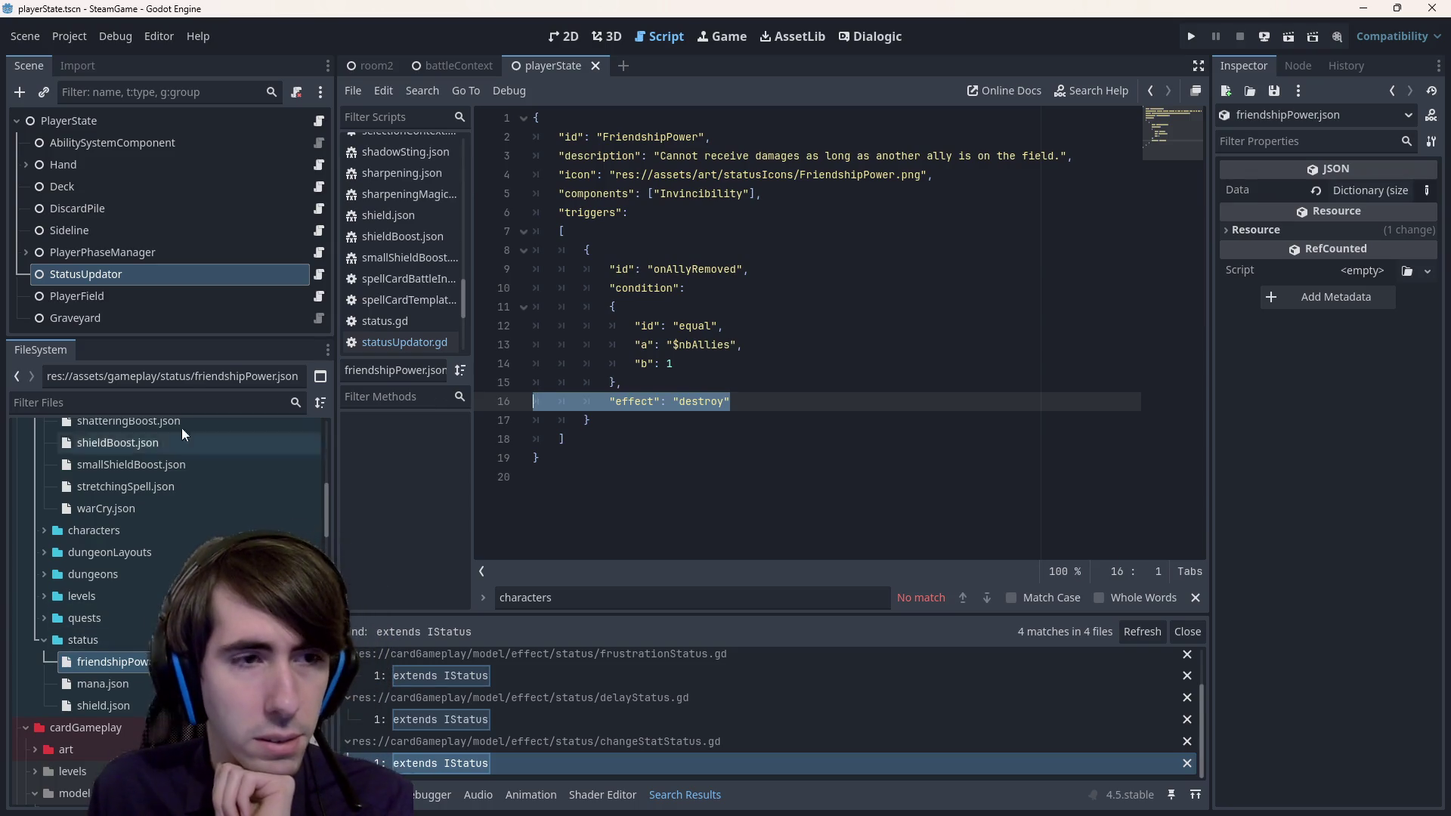
pyautogui.click(319, 274)
pyautogui.click(872, 272)
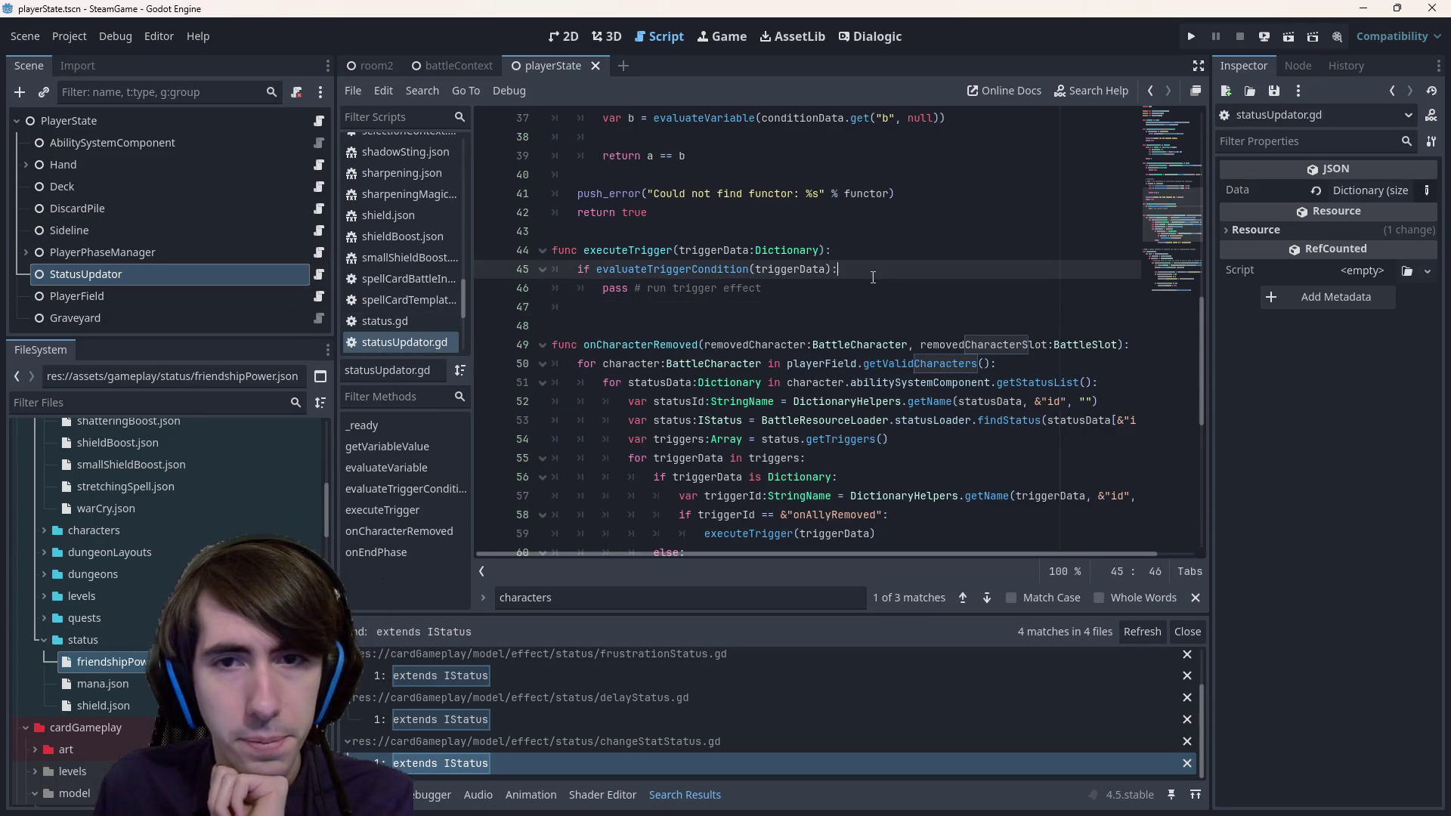
# - Fix line 45 and write a DictionaryHelpers.getStr call on triggerData inside the if block
pyautogui.press('BackSpace')
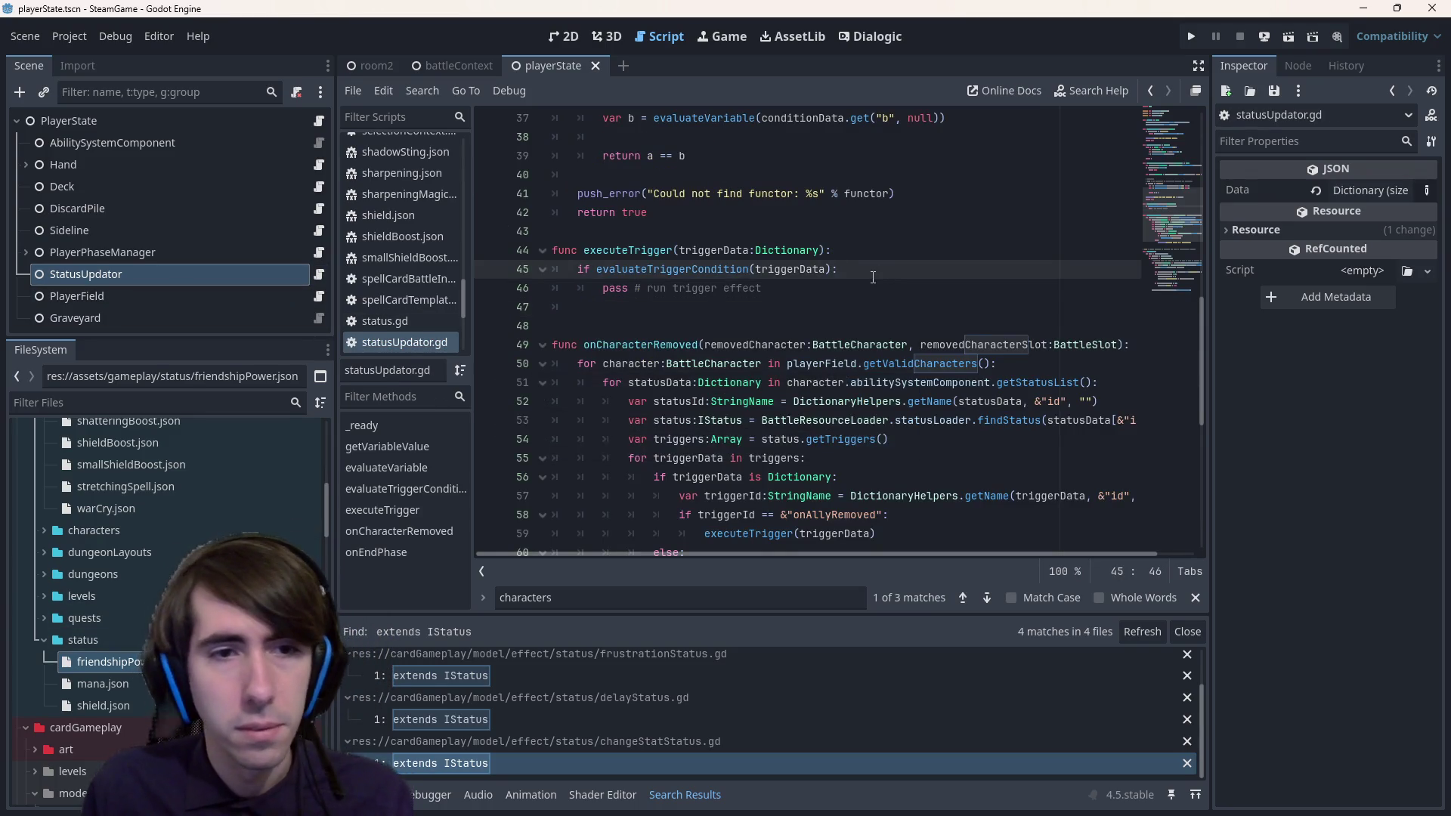
pyautogui.press('Return')
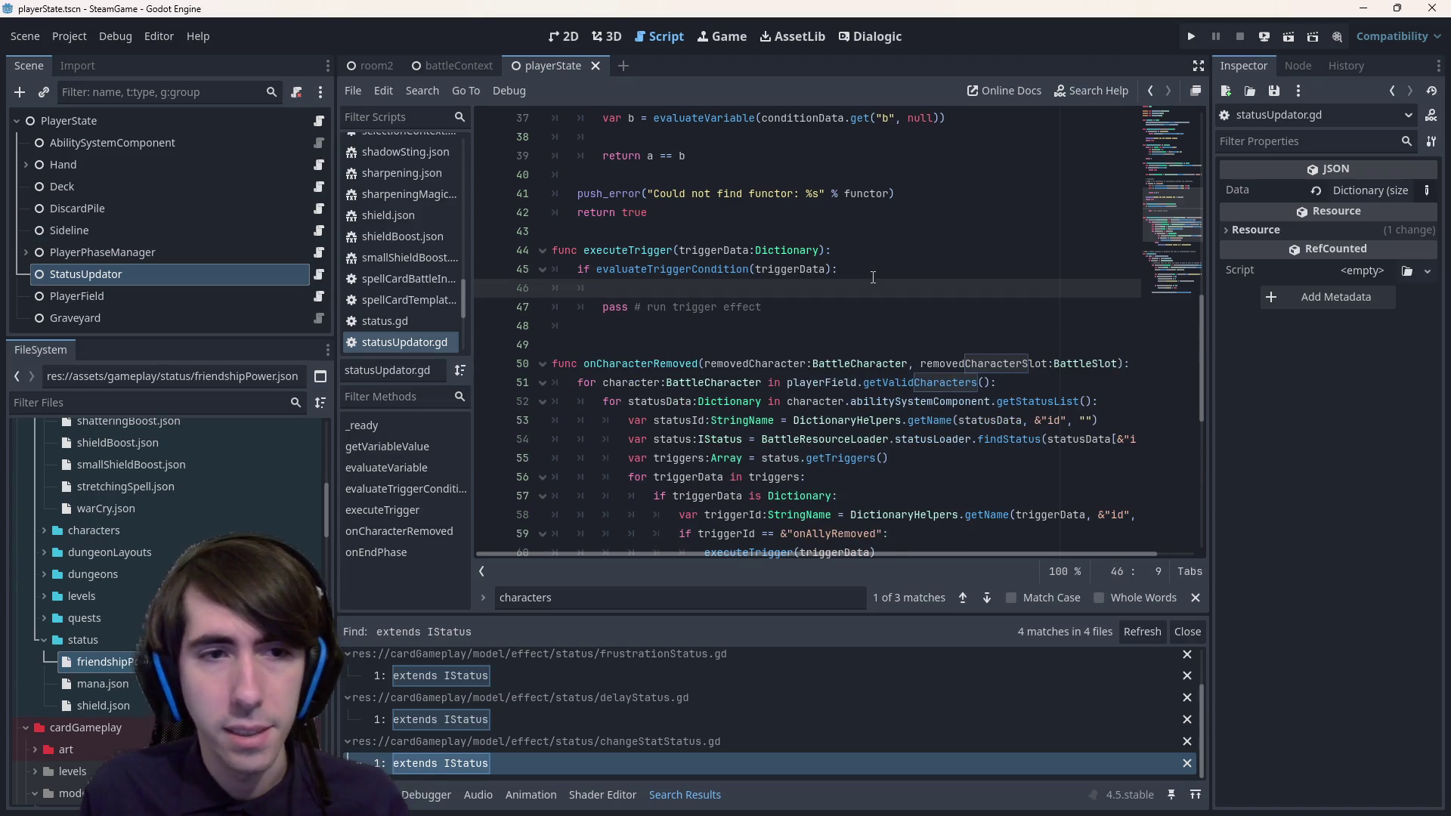
pyautogui.write('triggerDat')
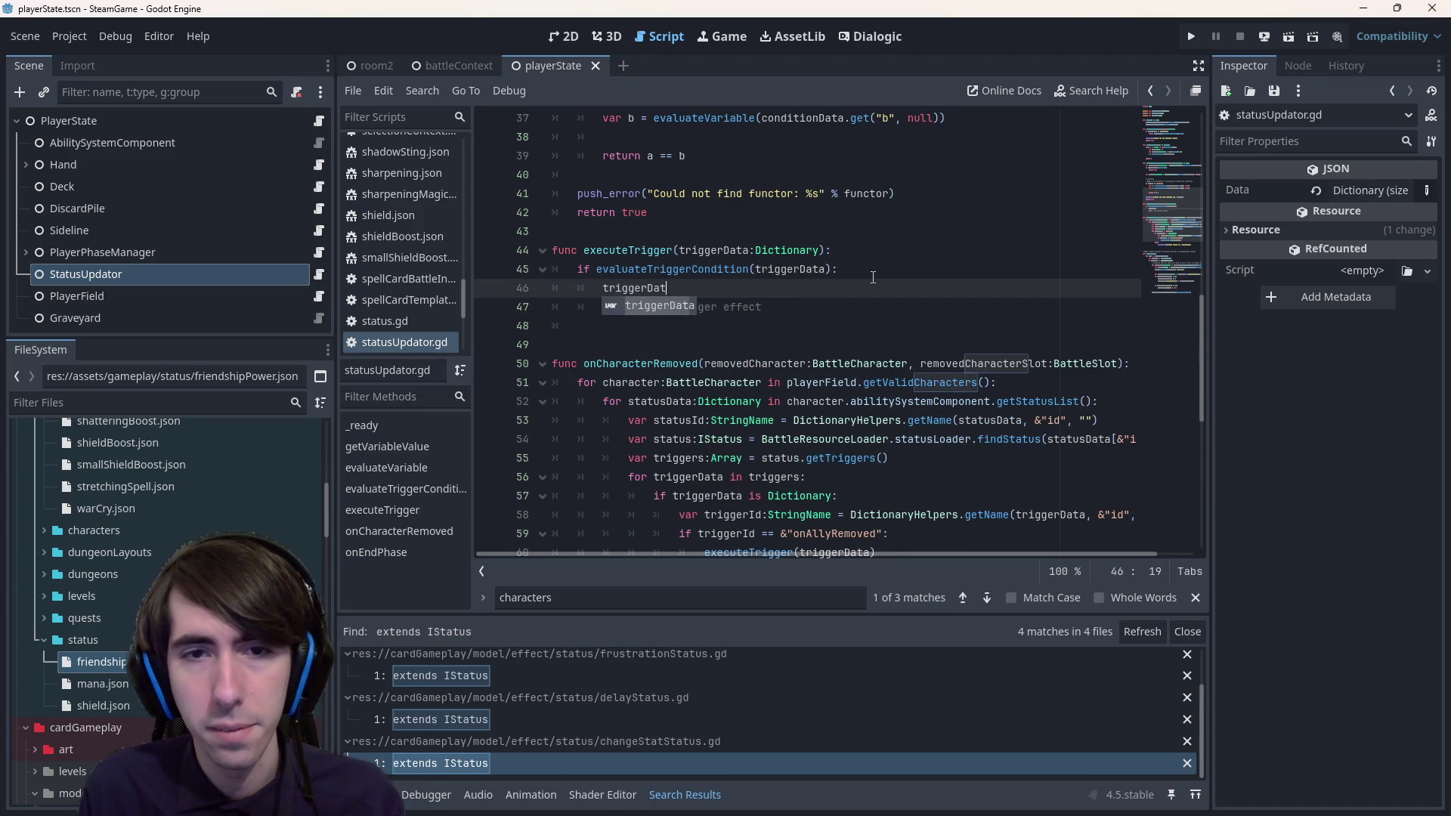
pyautogui.write('a.get')
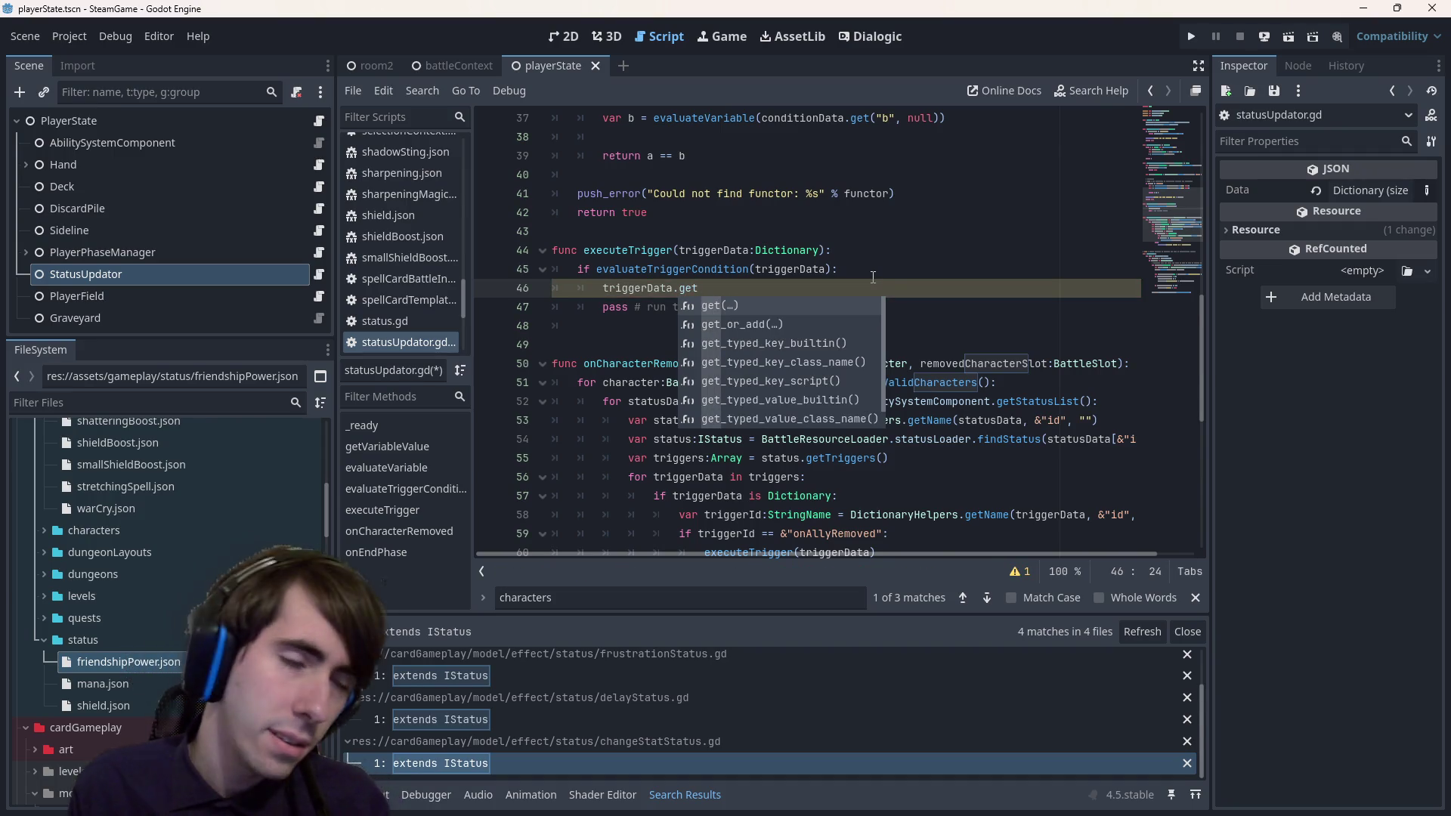
pyautogui.press('Home')
pyautogui.press('Left')
pyautogui.write('Dict')
pyautogui.press('Return')
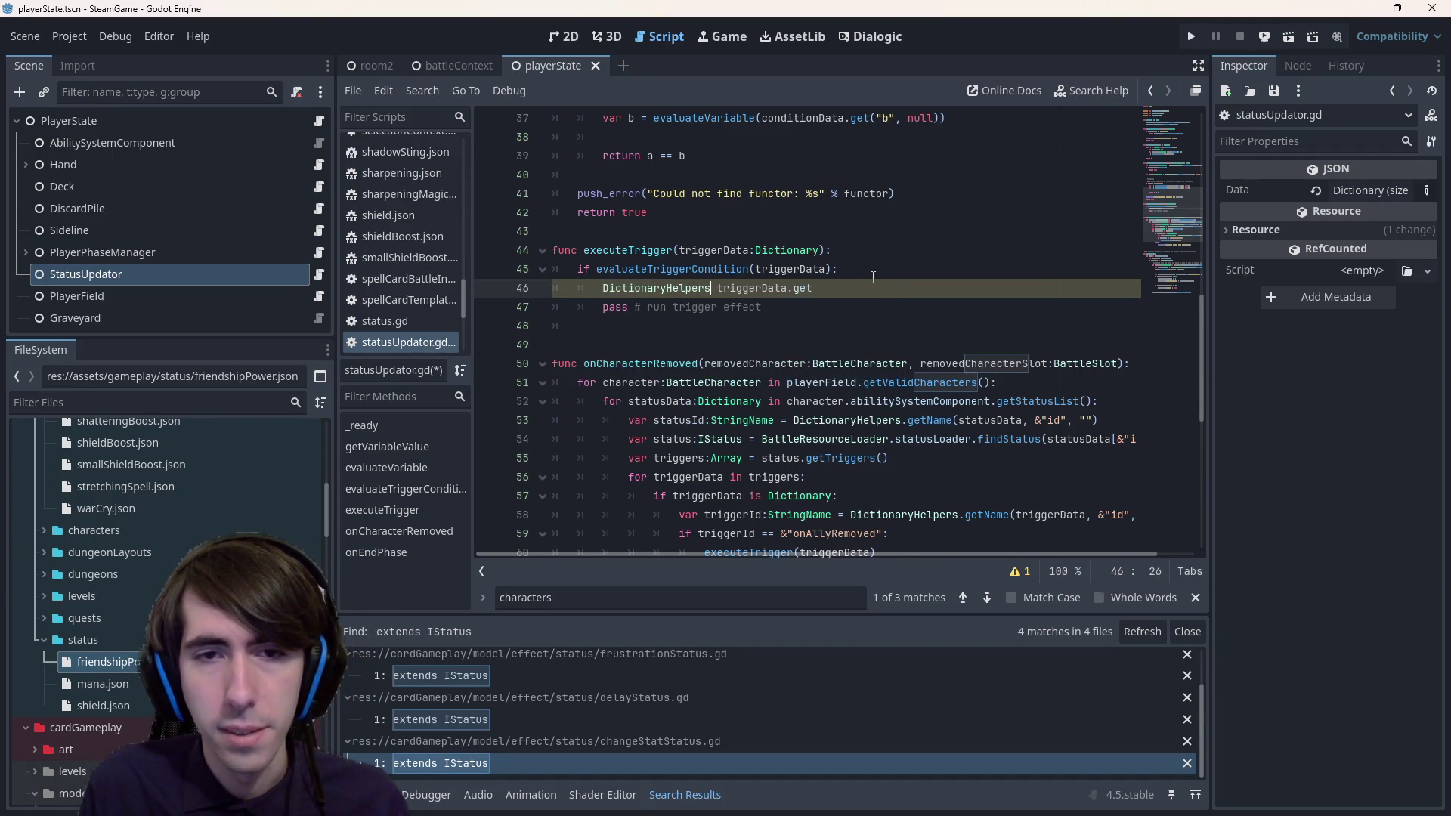
pyautogui.write('.')
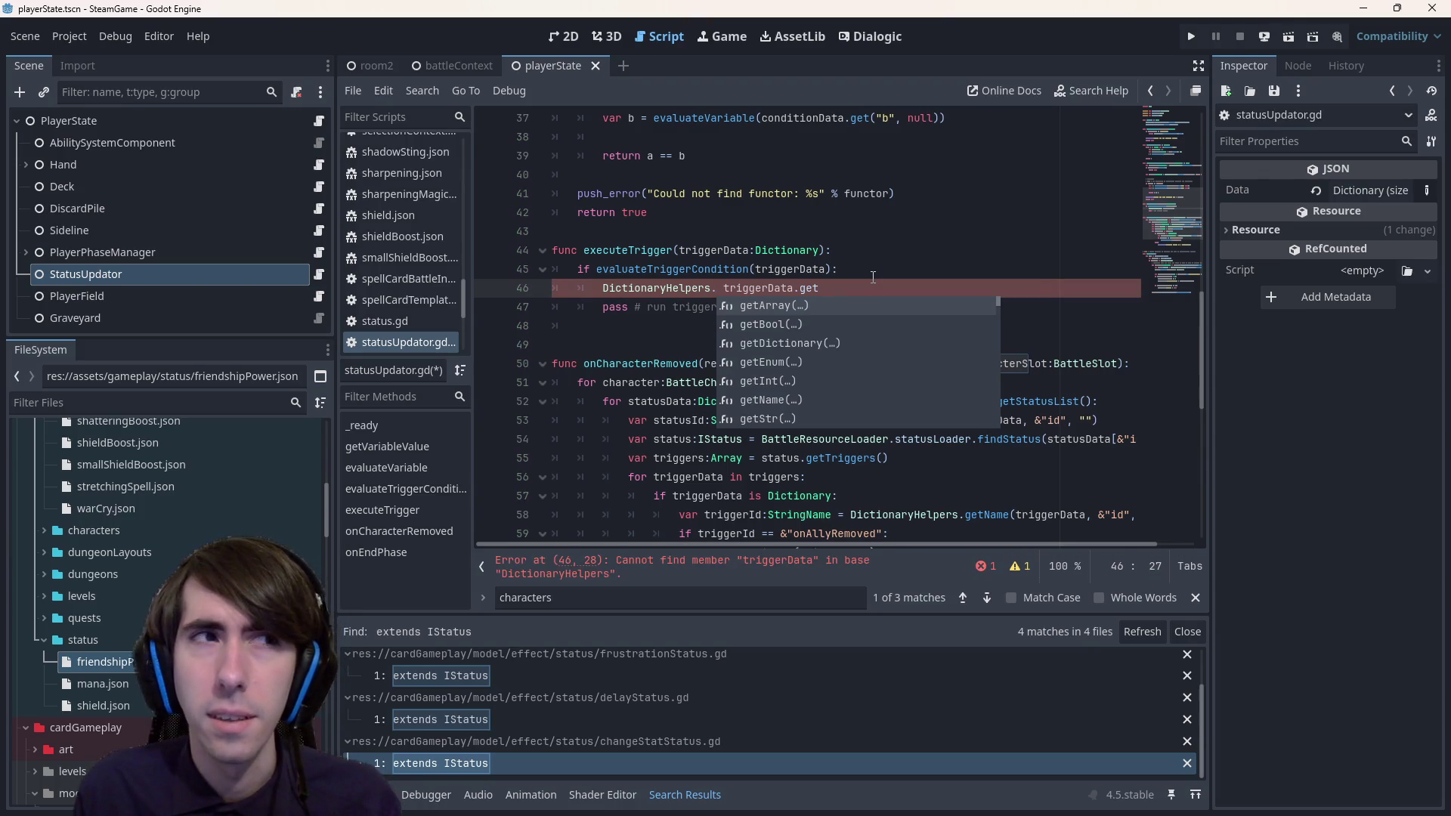
pyautogui.write('getSt')
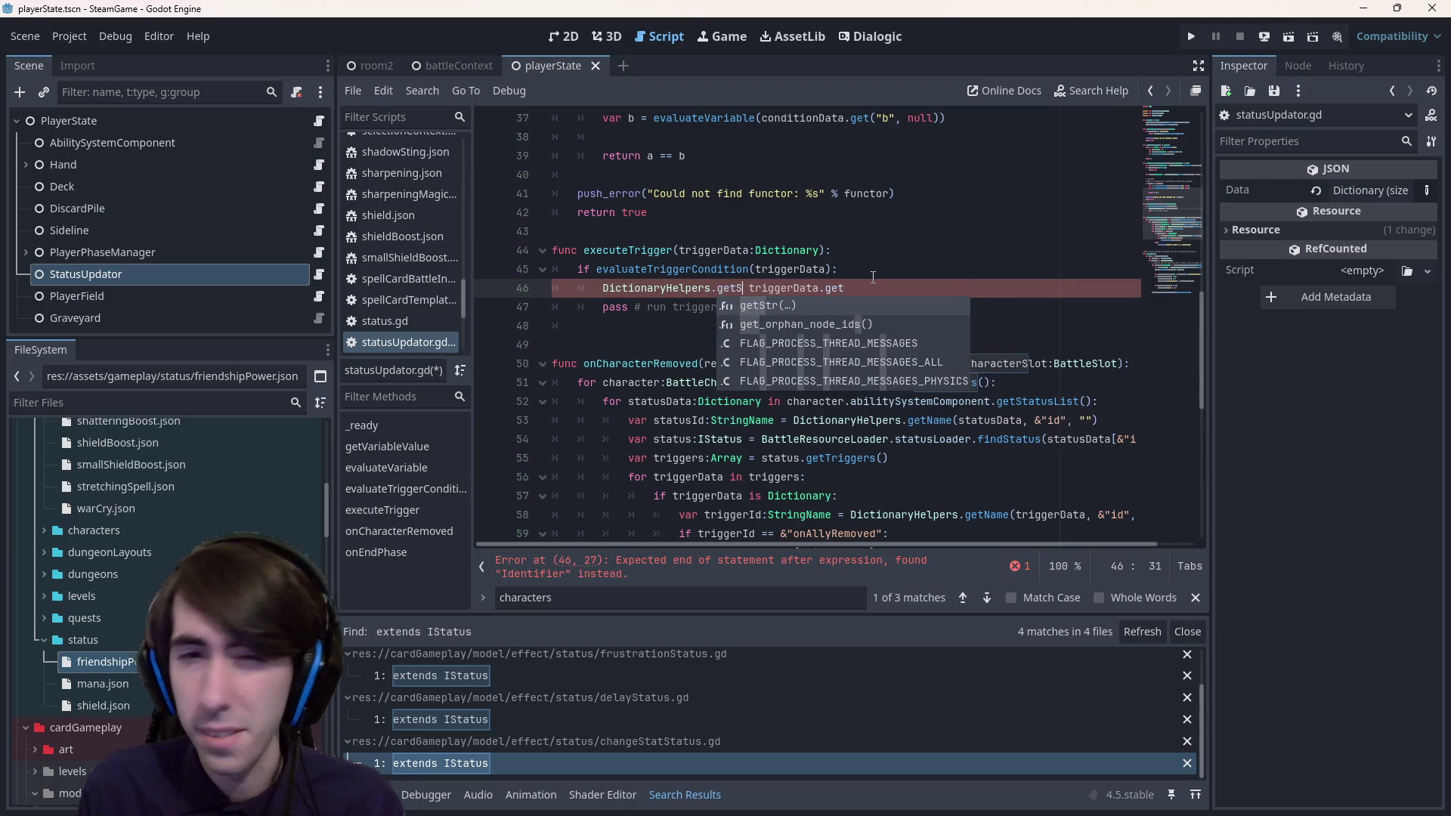
pyautogui.press('Return')
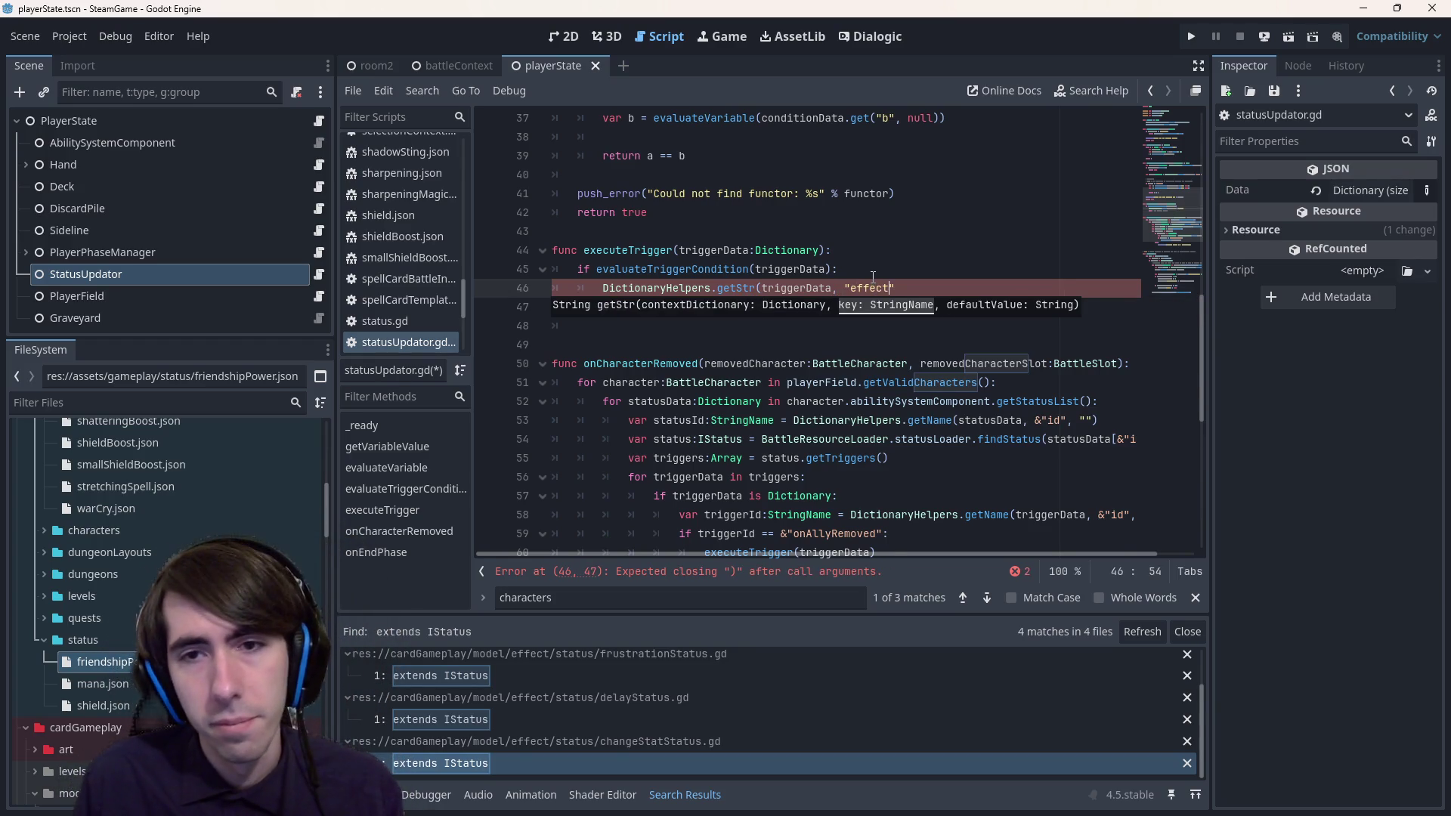
# - Store the "effect" result in var effectStr:String and delete the placeholder pass line
pyautogui.write('")')
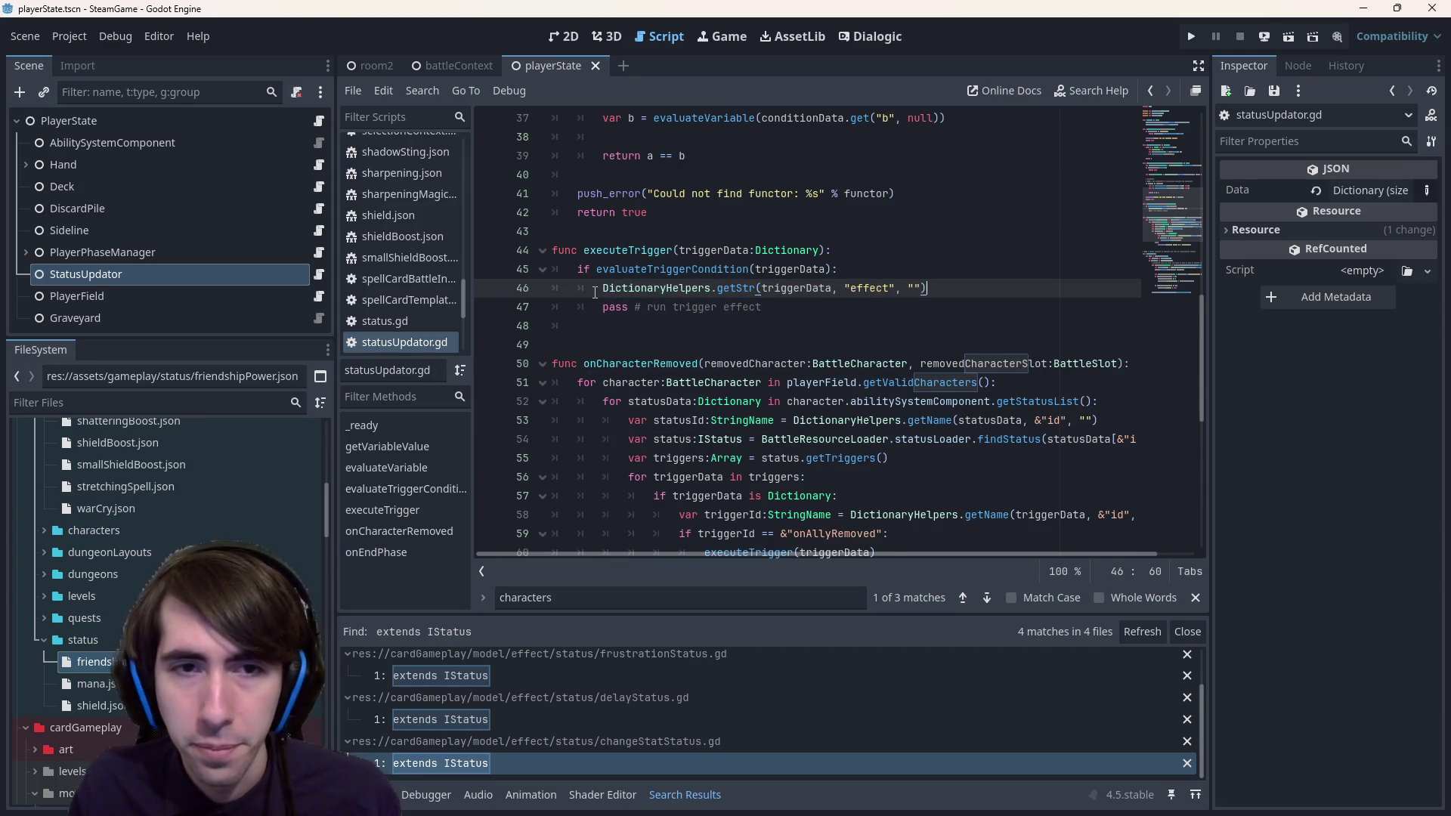
pyautogui.write('var effect')
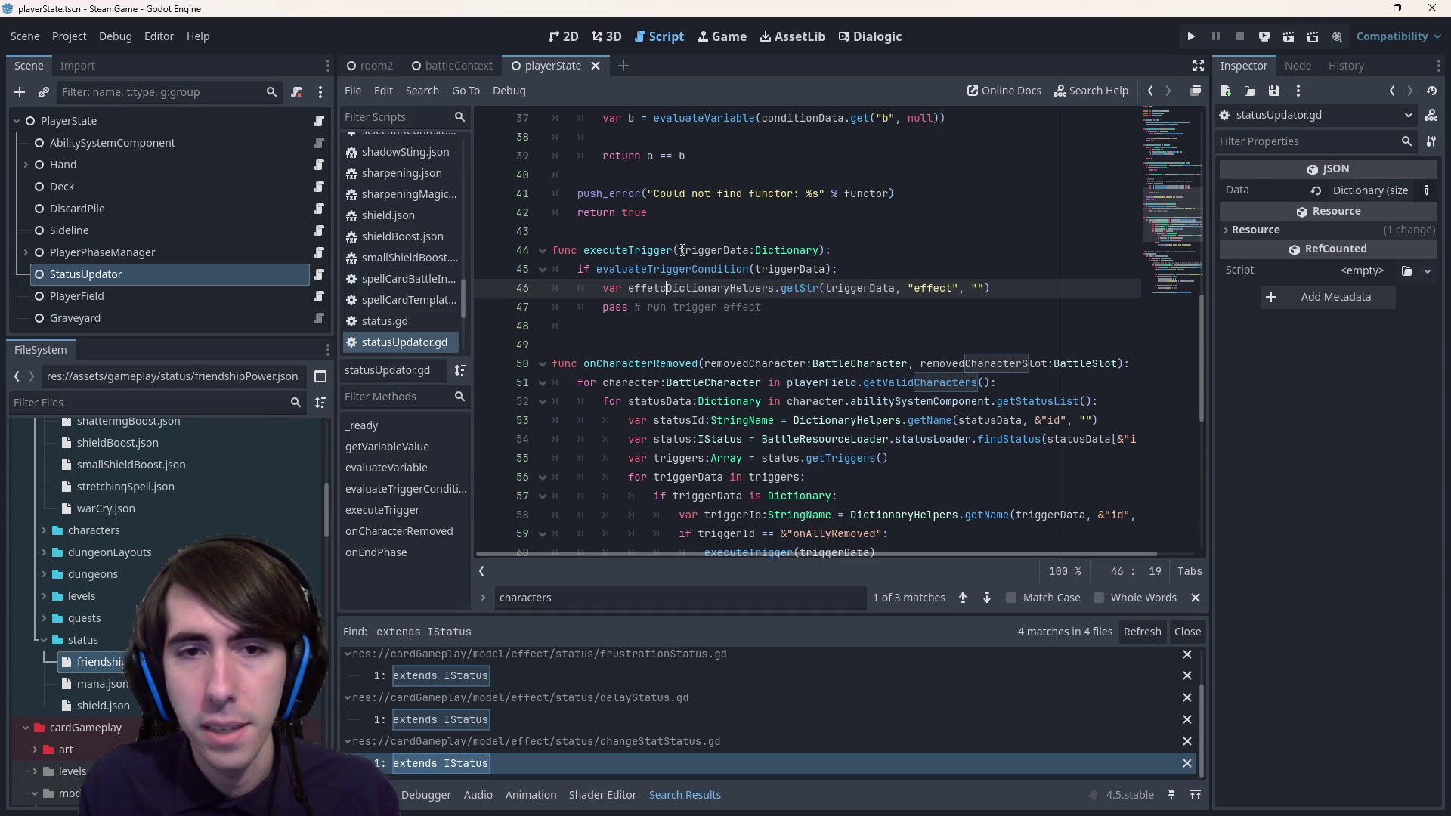
pyautogui.write('Str =')
pyautogui.hotkey('ctrl', 'Left')
pyautogui.hotkey('ctrl', 'Left')
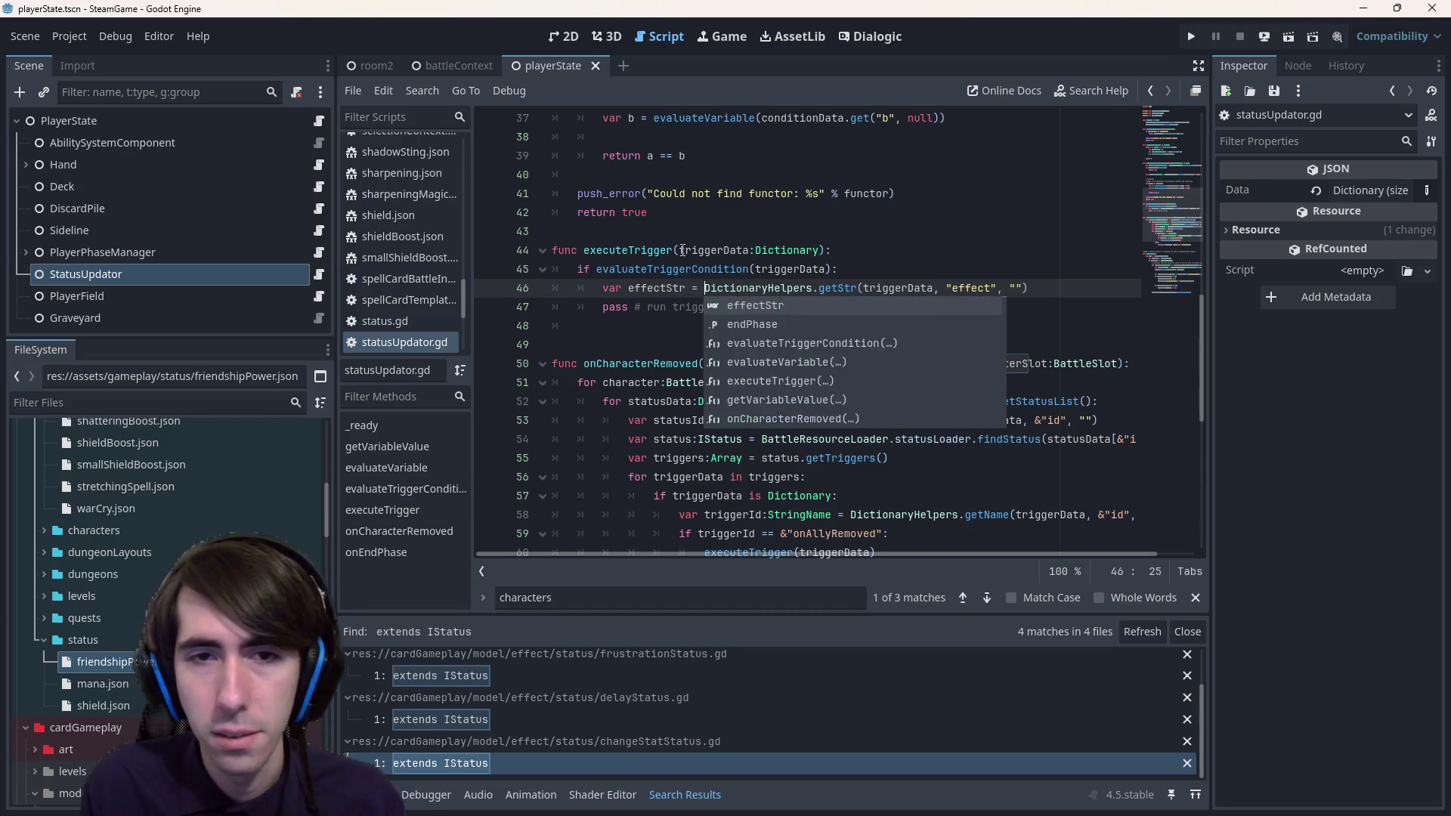
pyautogui.hotkey('ctrl', 'Right')
pyautogui.write(':String')
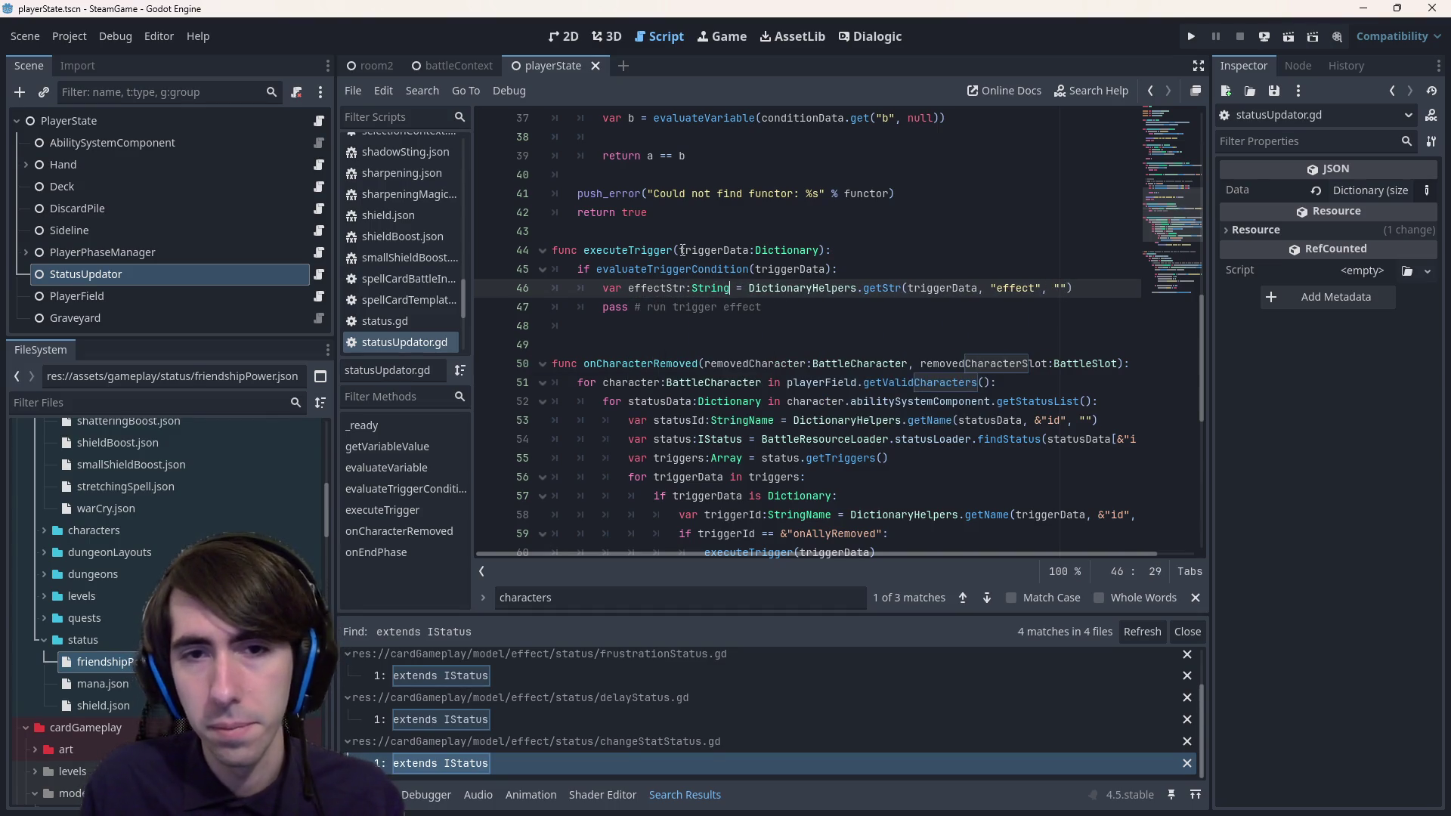
pyautogui.press('Escape')
pyautogui.press('Escape')
pyautogui.press('Down')
pyautogui.press('End')
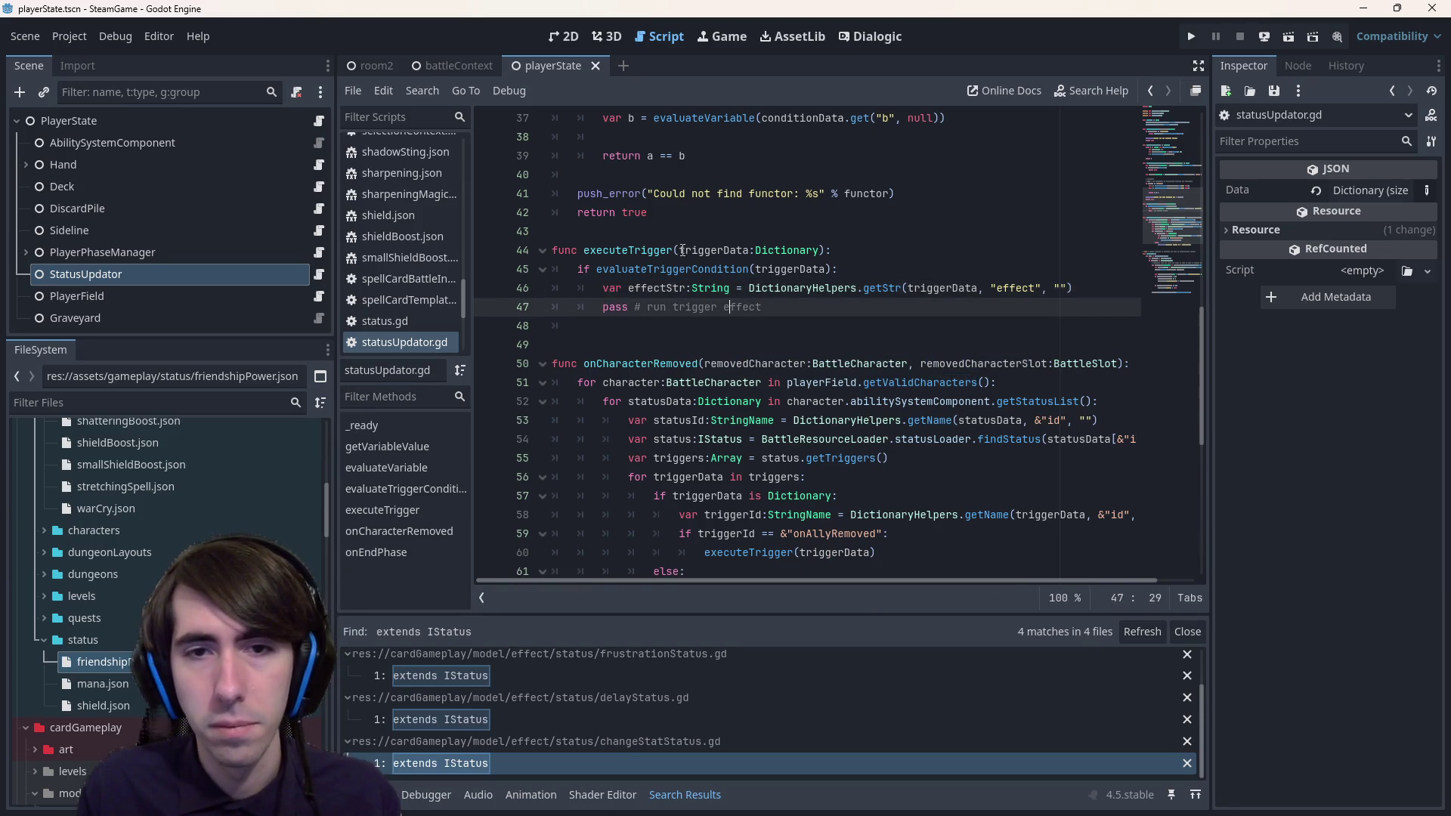
pyautogui.hotkey('ctrl', 'shift', 'Left')
pyautogui.hotkey('ctrl', 'shift', 'Left')
pyautogui.hotkey('ctrl', 'shift', 'Left')
pyautogui.press('BackSpace')
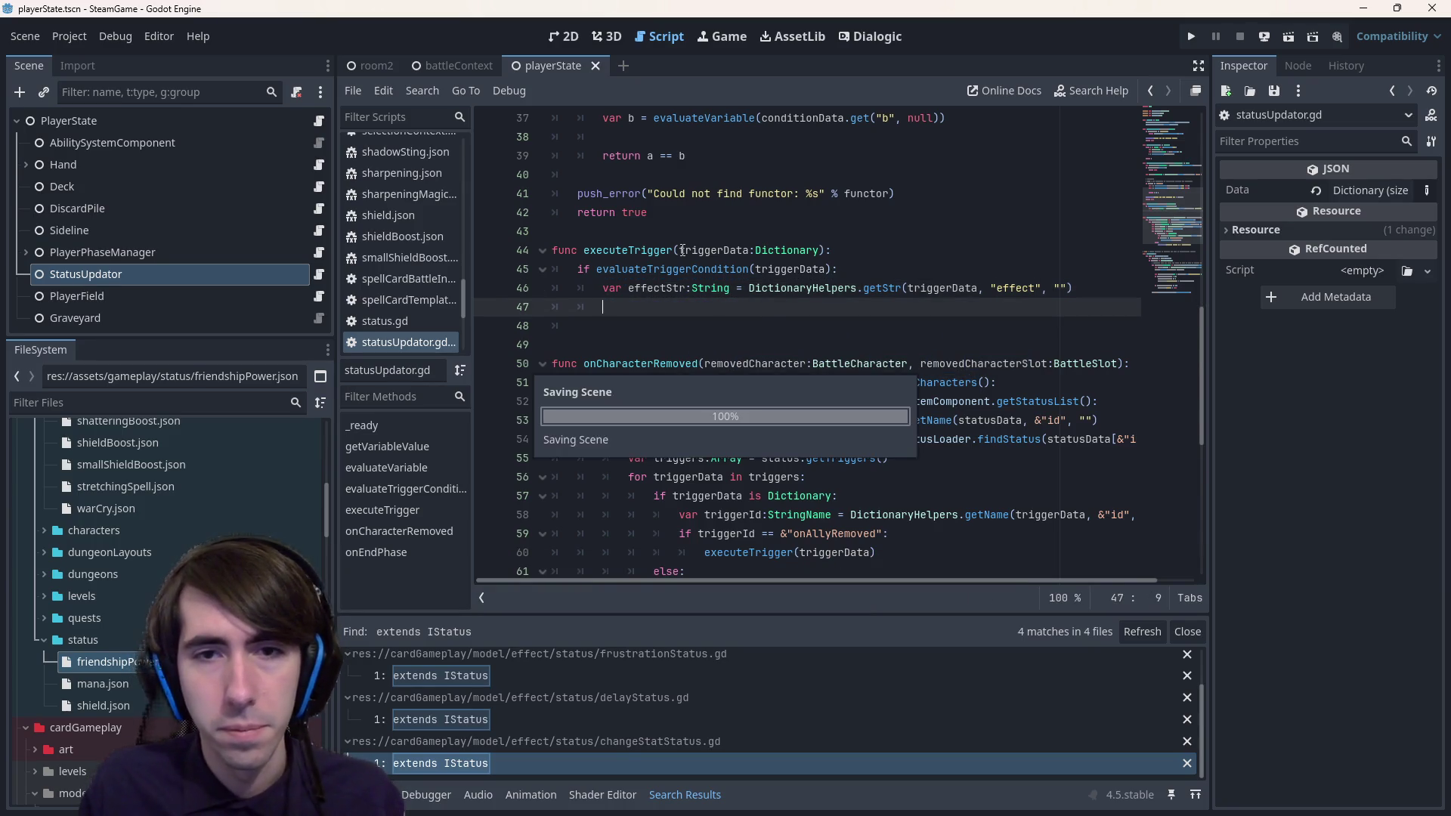
pyautogui.hotkey('alt', 'Left')
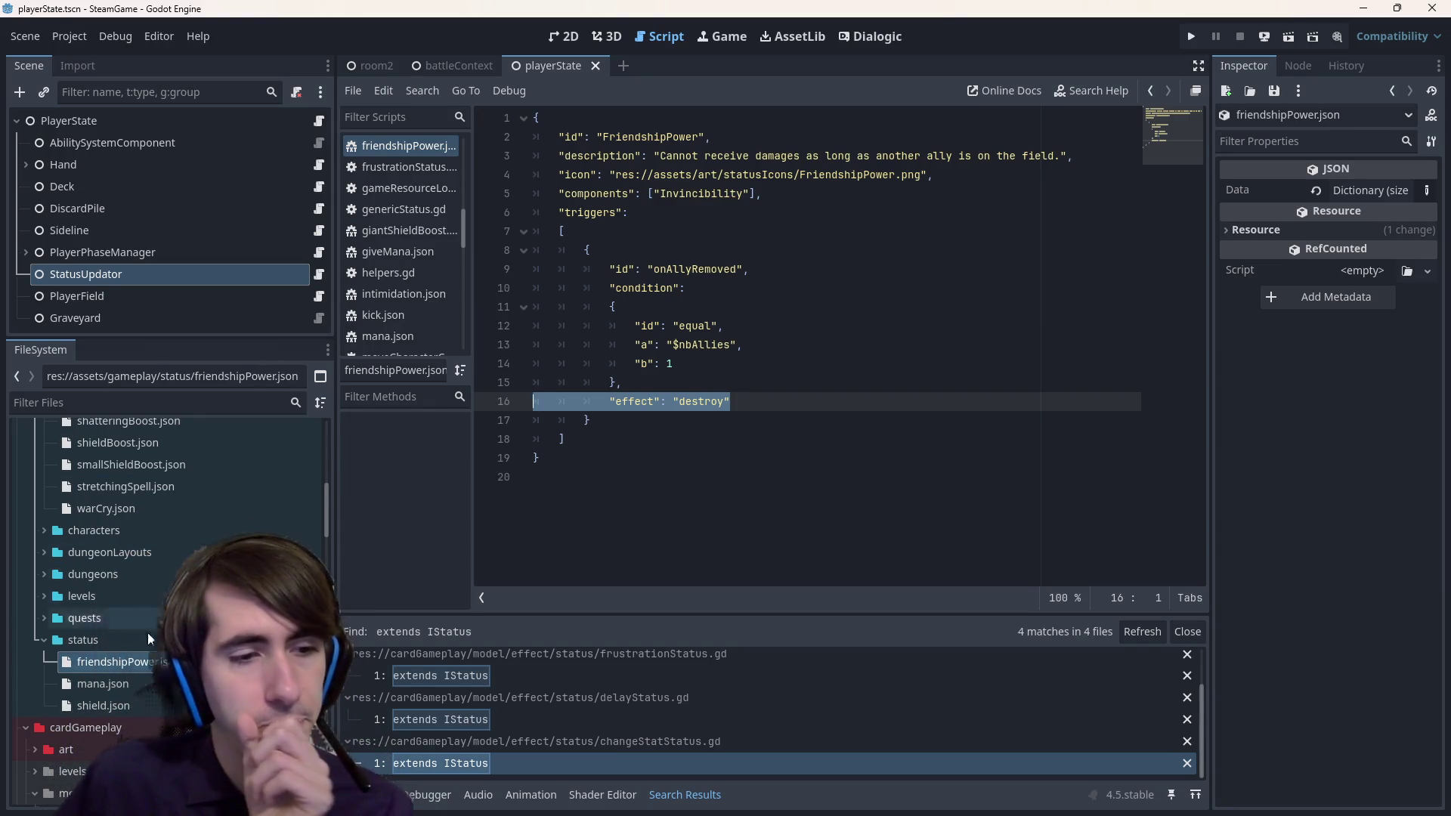
pyautogui.scroll(2, 147, 633)
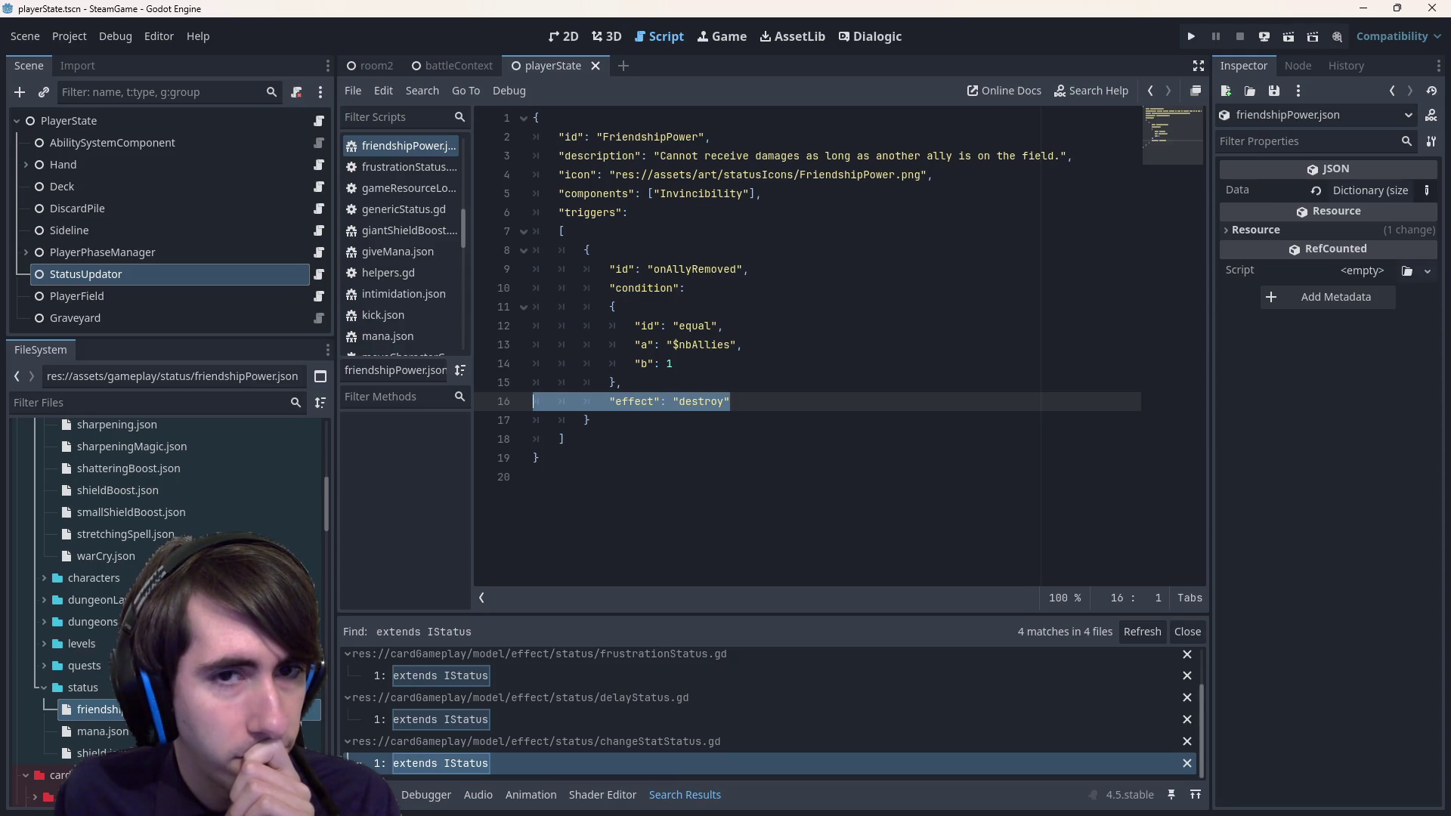
pyautogui.scroll(5, 144, 563)
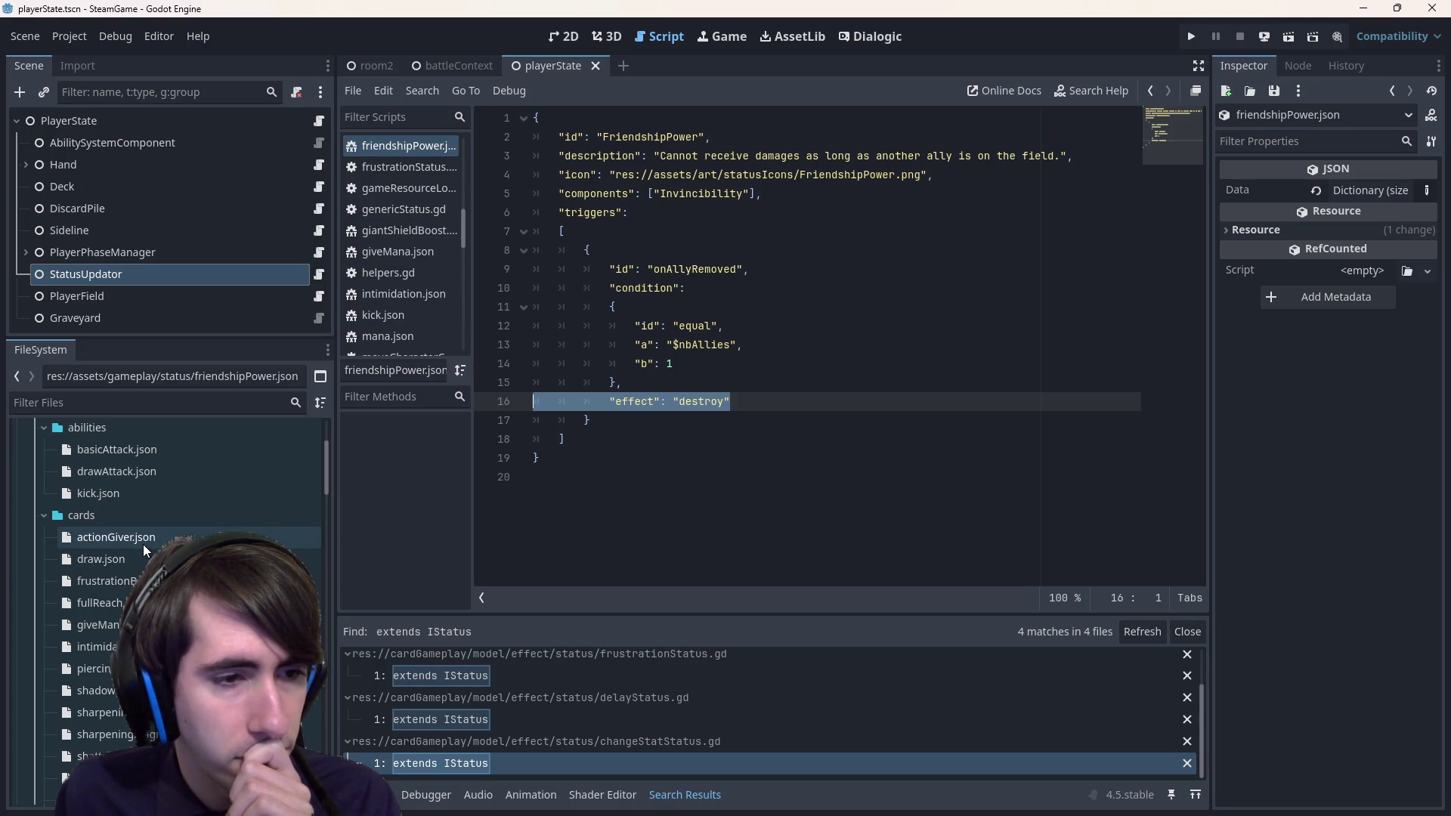
pyautogui.click(809, 409)
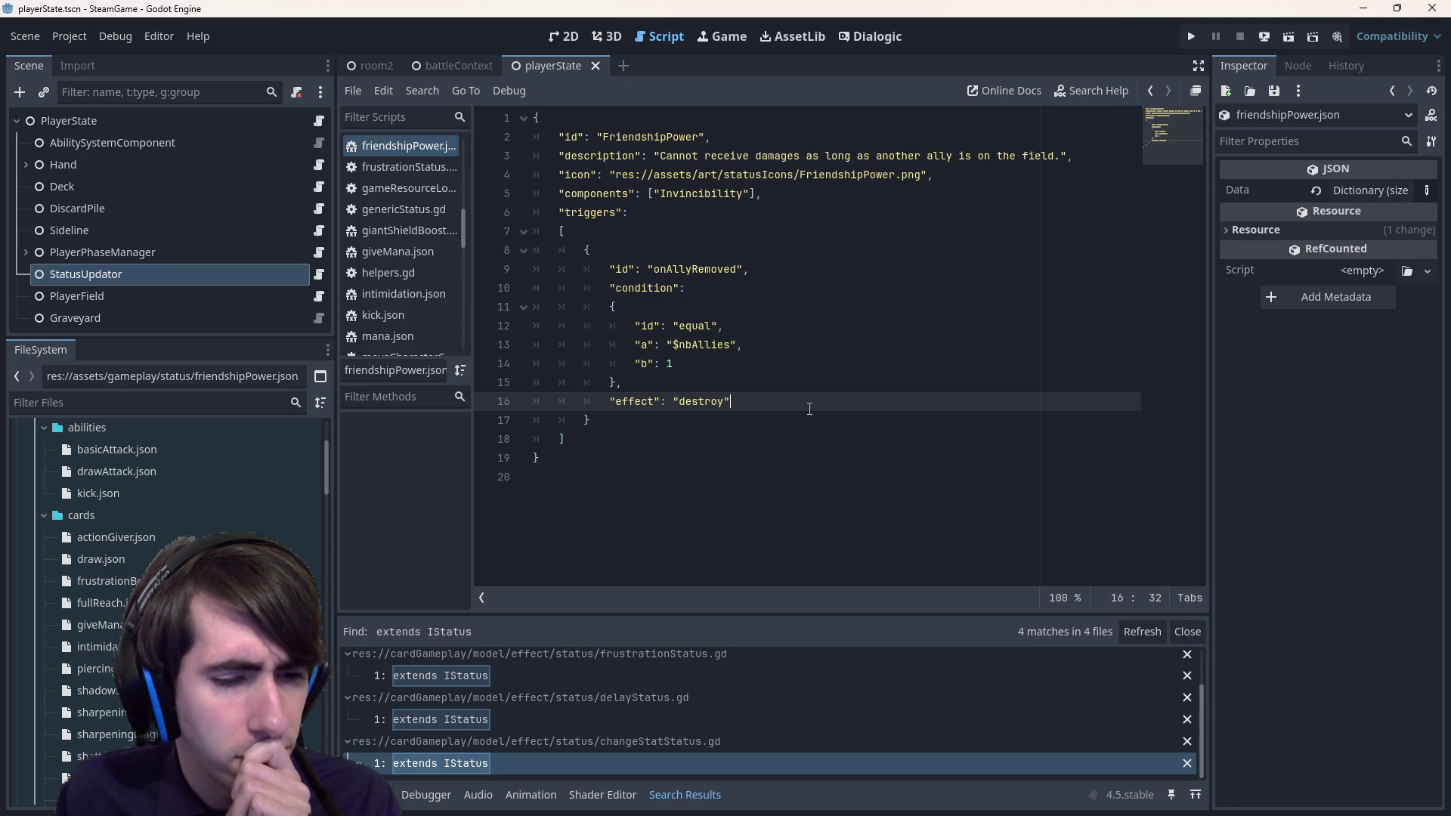
pyautogui.scroll(-5, 181, 529)
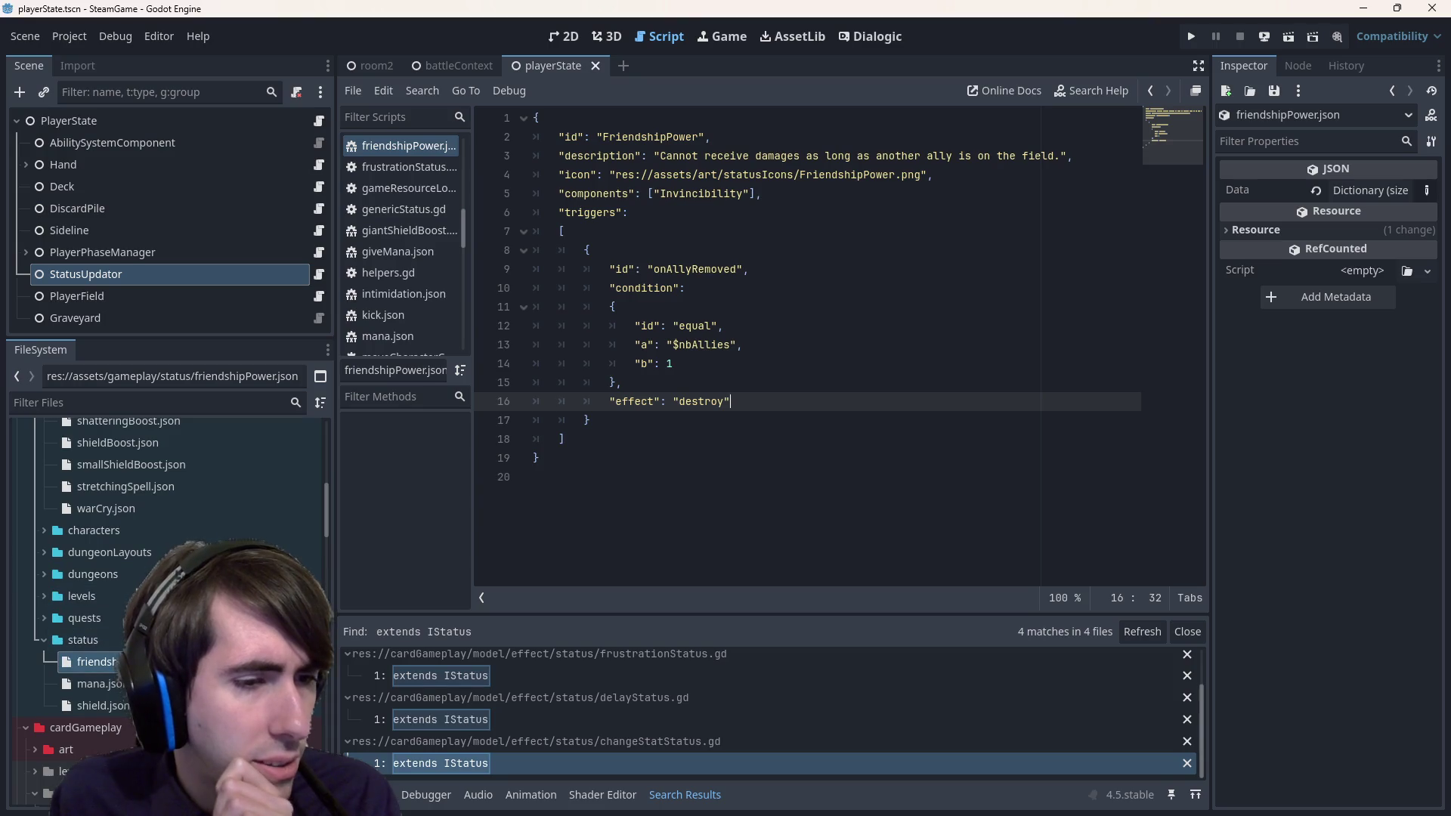
pyautogui.doubleClick(91, 683)
pyautogui.hotkey('alt', 'Left')
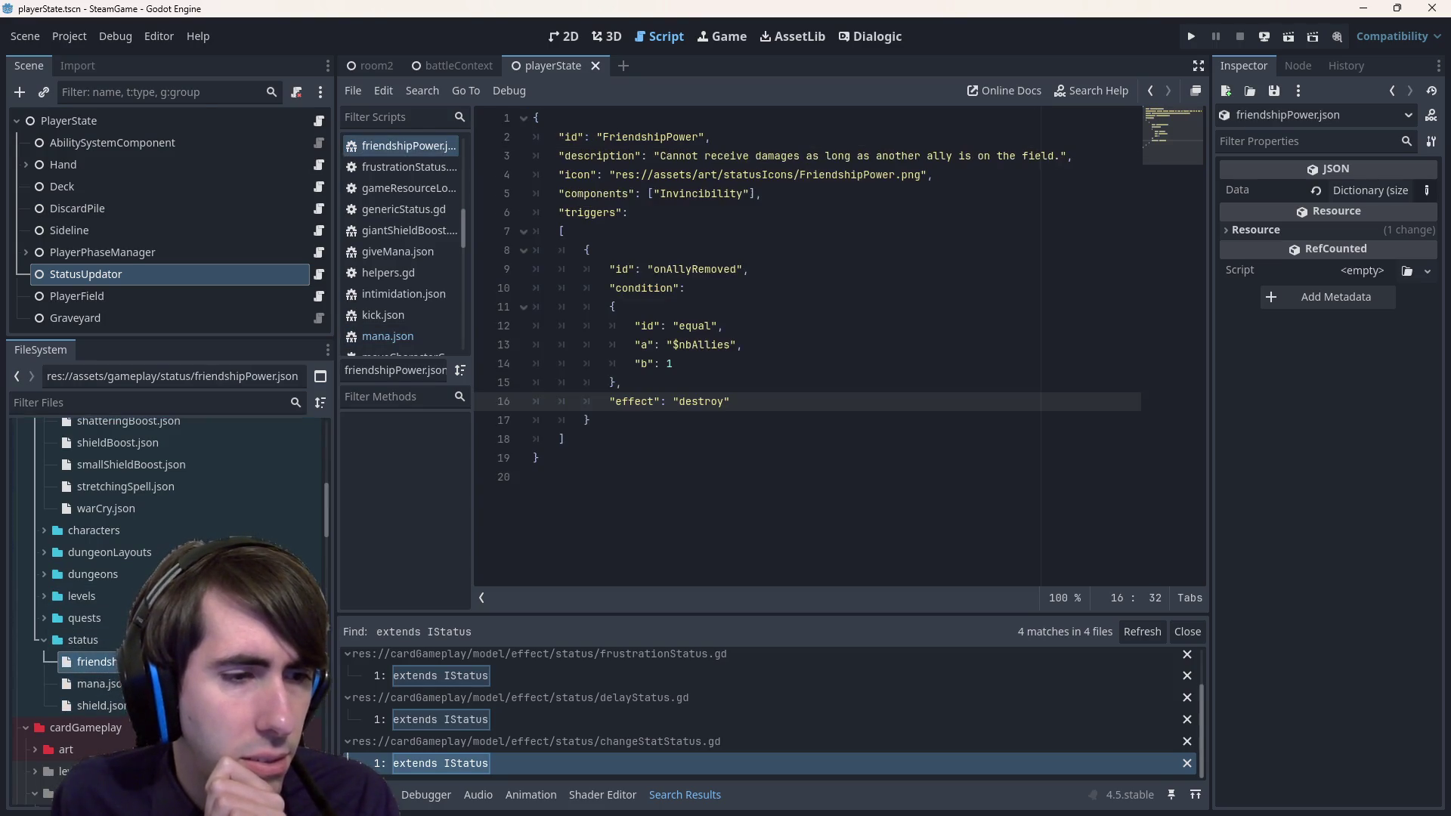
pyautogui.scroll(2, 166, 605)
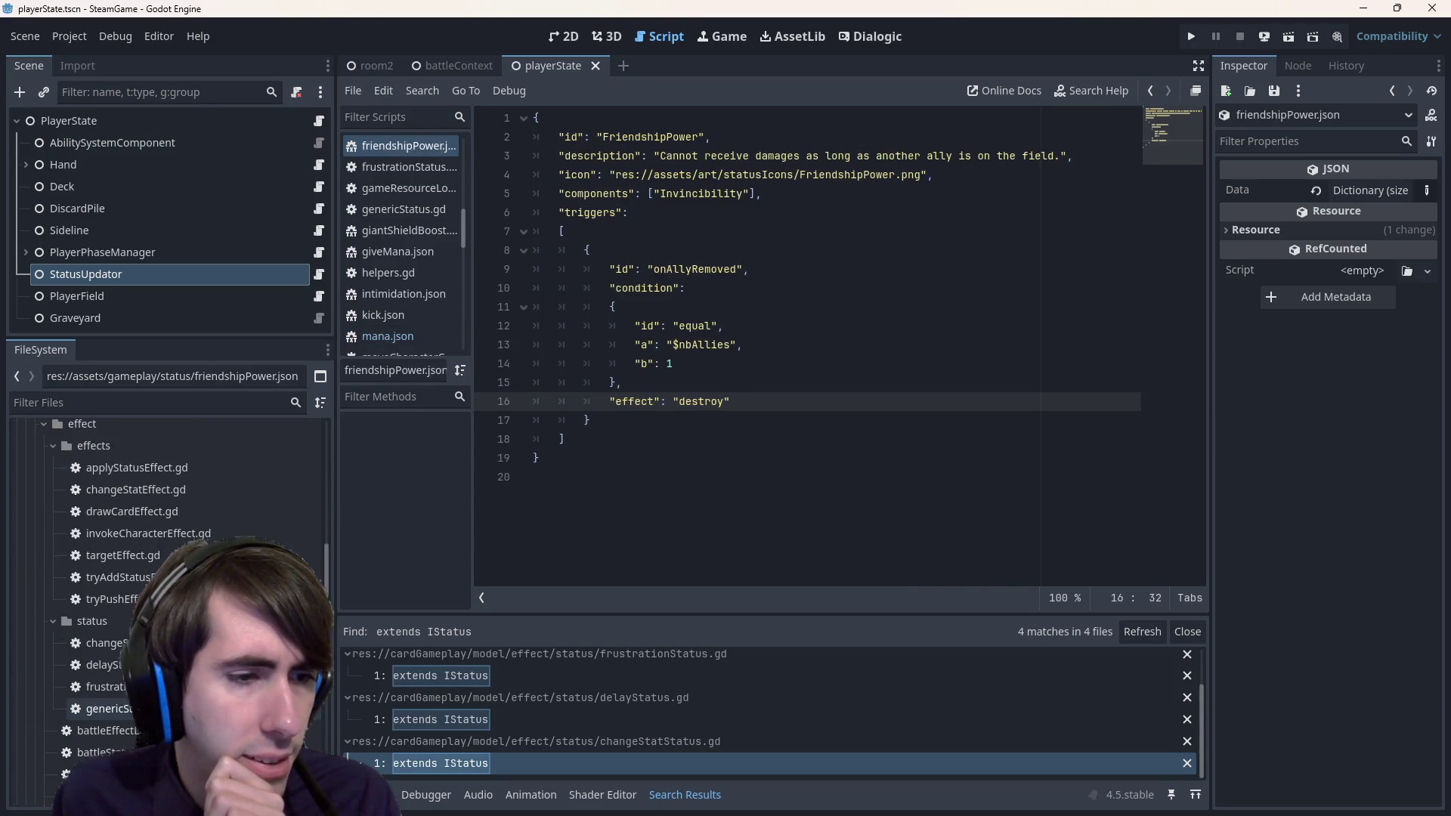
# - Copy lines 29–37 of onTurnEnd in delayStatus.gd, the turnDelay kill-and-play-effect block
pyautogui.doubleClick(98, 664)
pyautogui.scroll(-5, 609, 448)
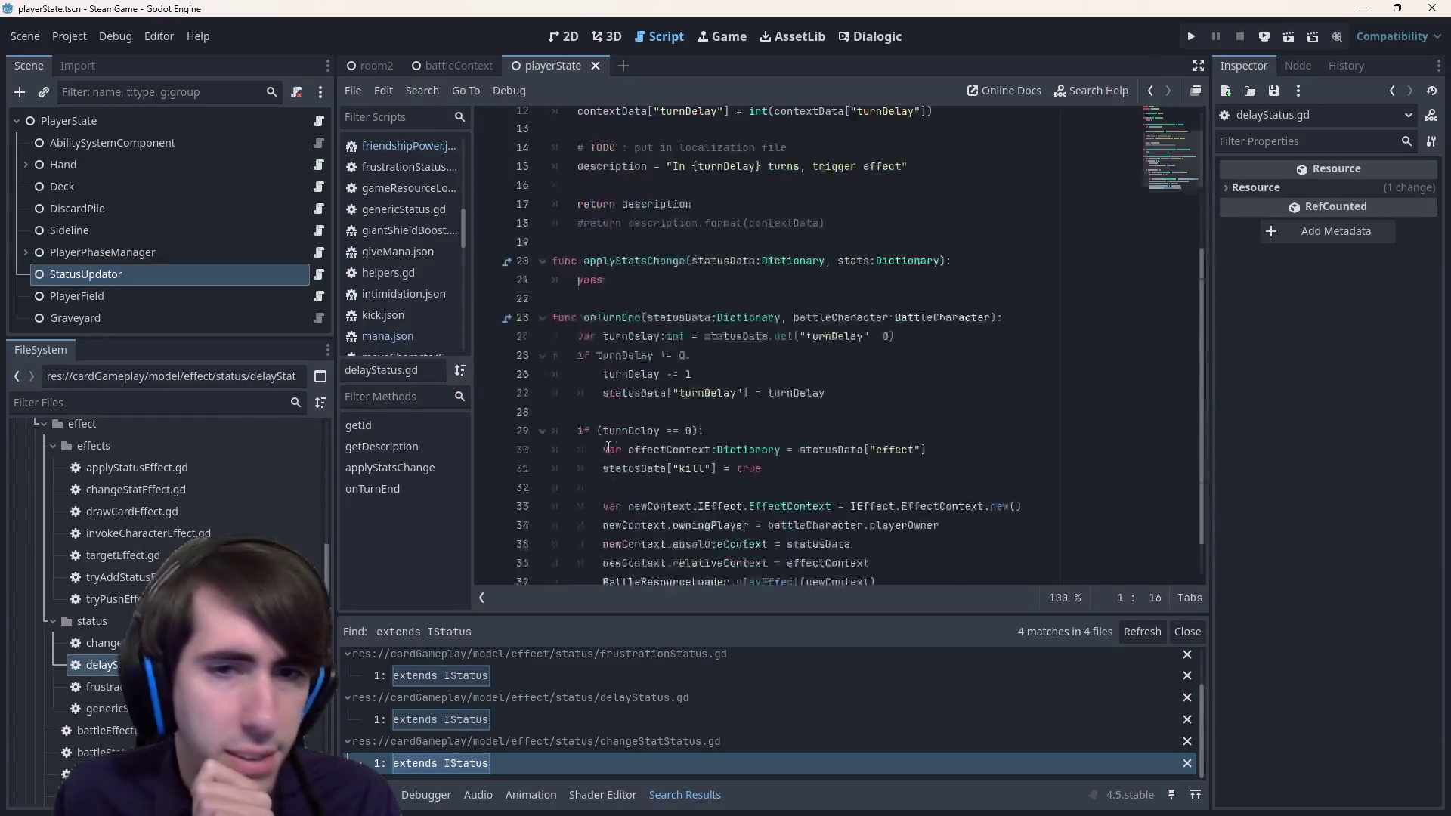
pyautogui.moveTo(1015, 550); pyautogui.dragTo(521, 403)
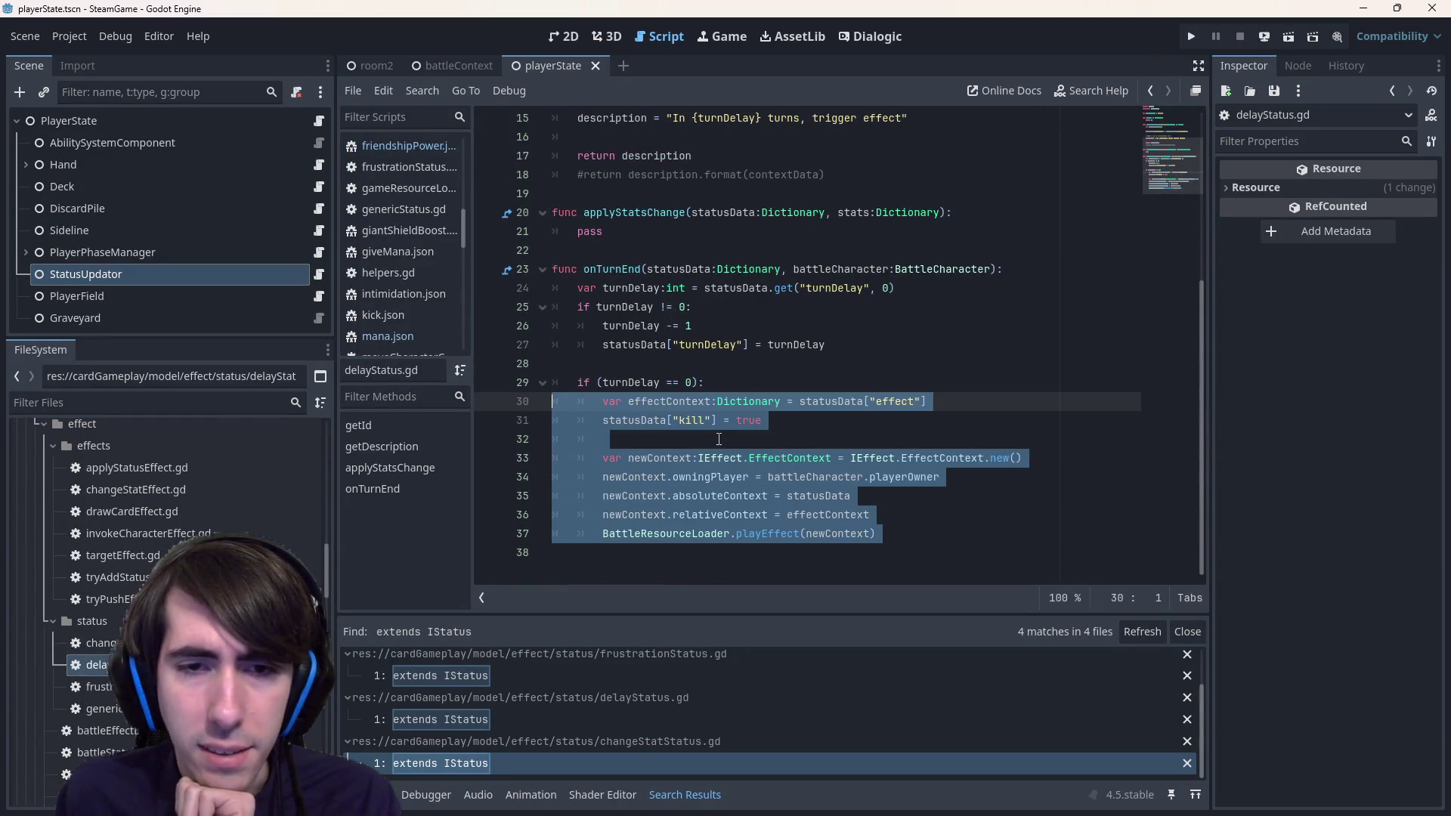
pyautogui.click(718, 439)
pyautogui.click(767, 422)
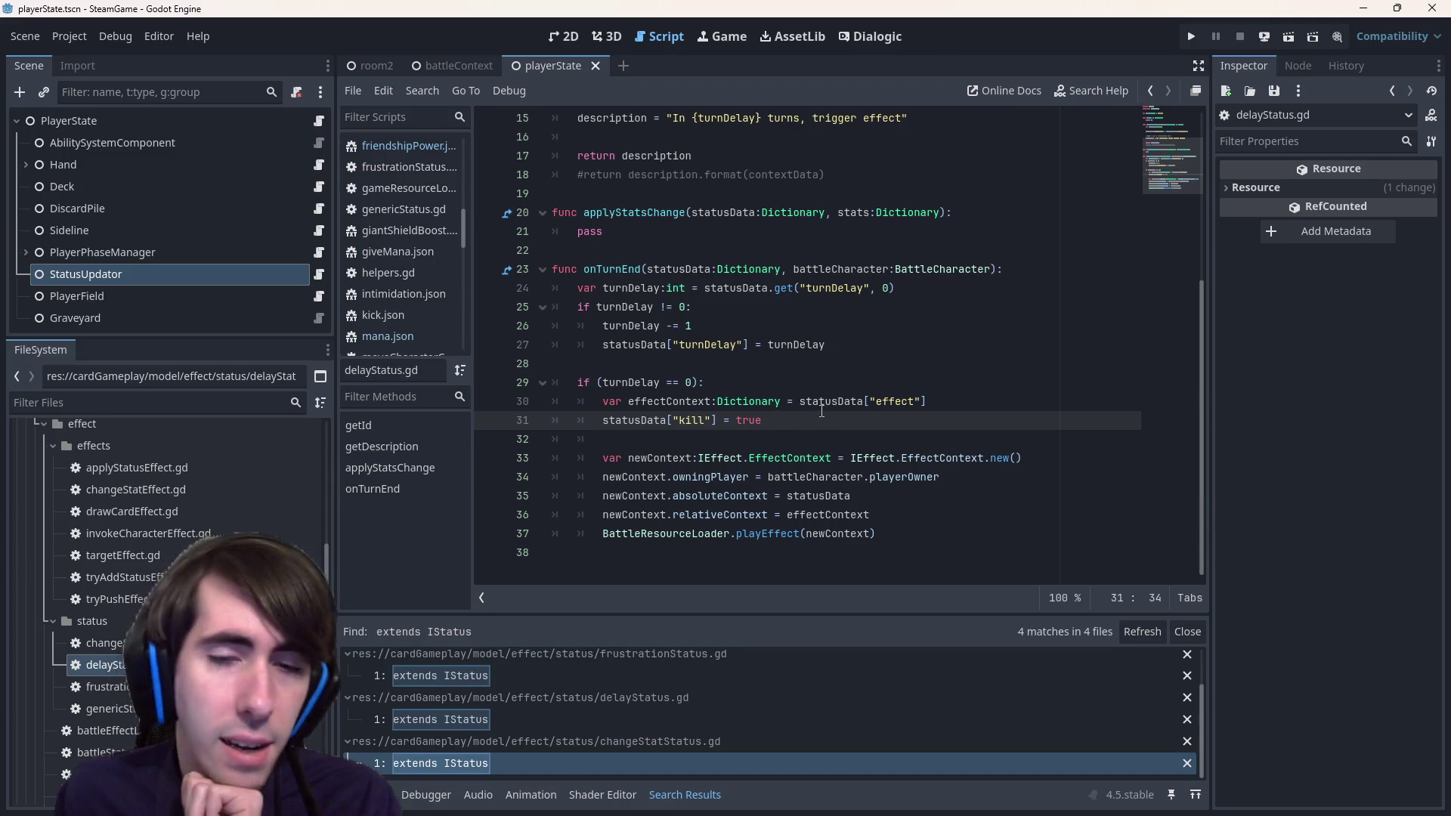
pyautogui.moveTo(821, 410); pyautogui.dragTo(382, 408)
pyautogui.moveTo(884, 572); pyautogui.dragTo(513, 400)
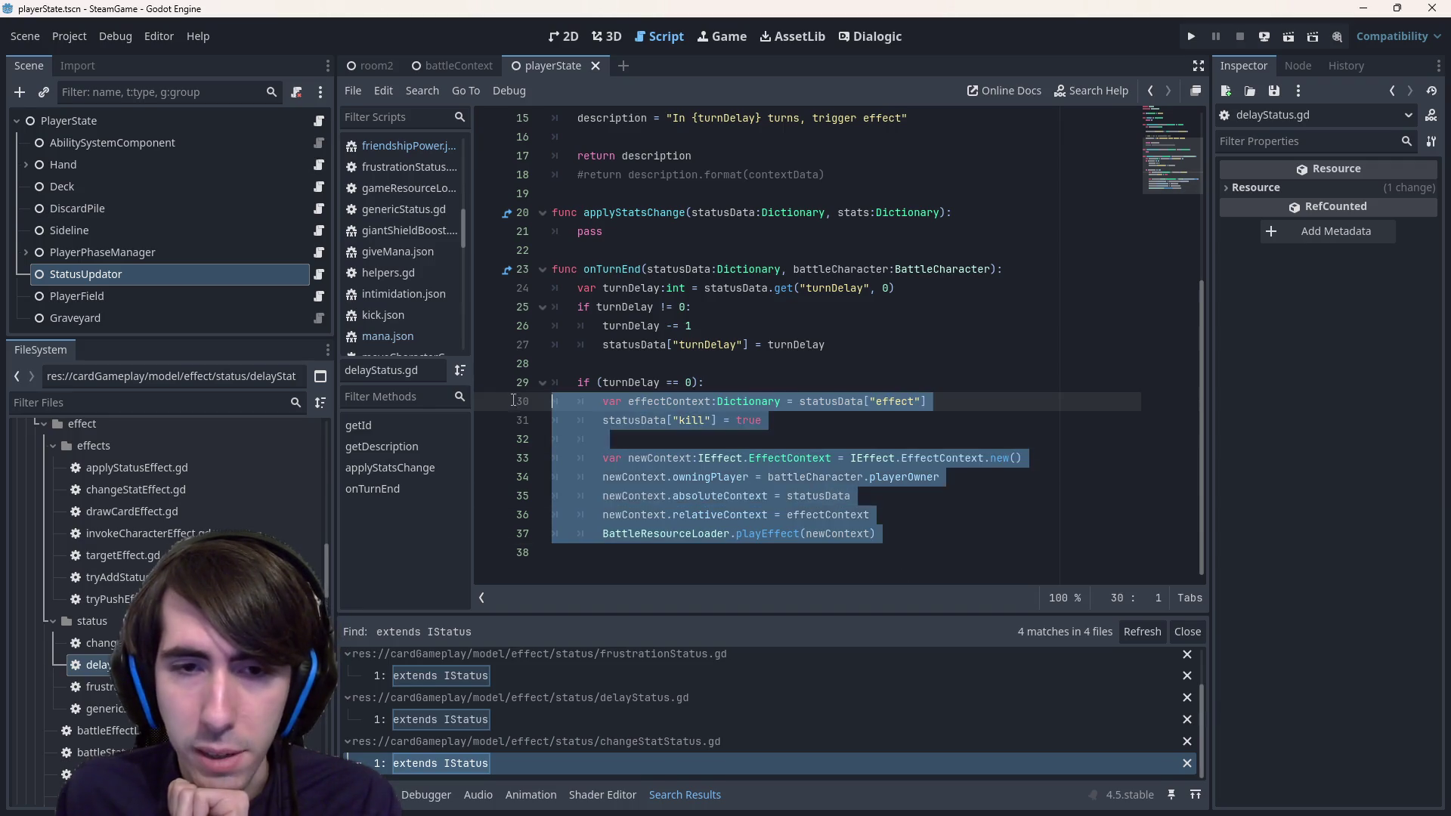
pyautogui.moveTo(884, 540); pyautogui.dragTo(501, 390)
pyautogui.hotkey('ctrl', 'c')
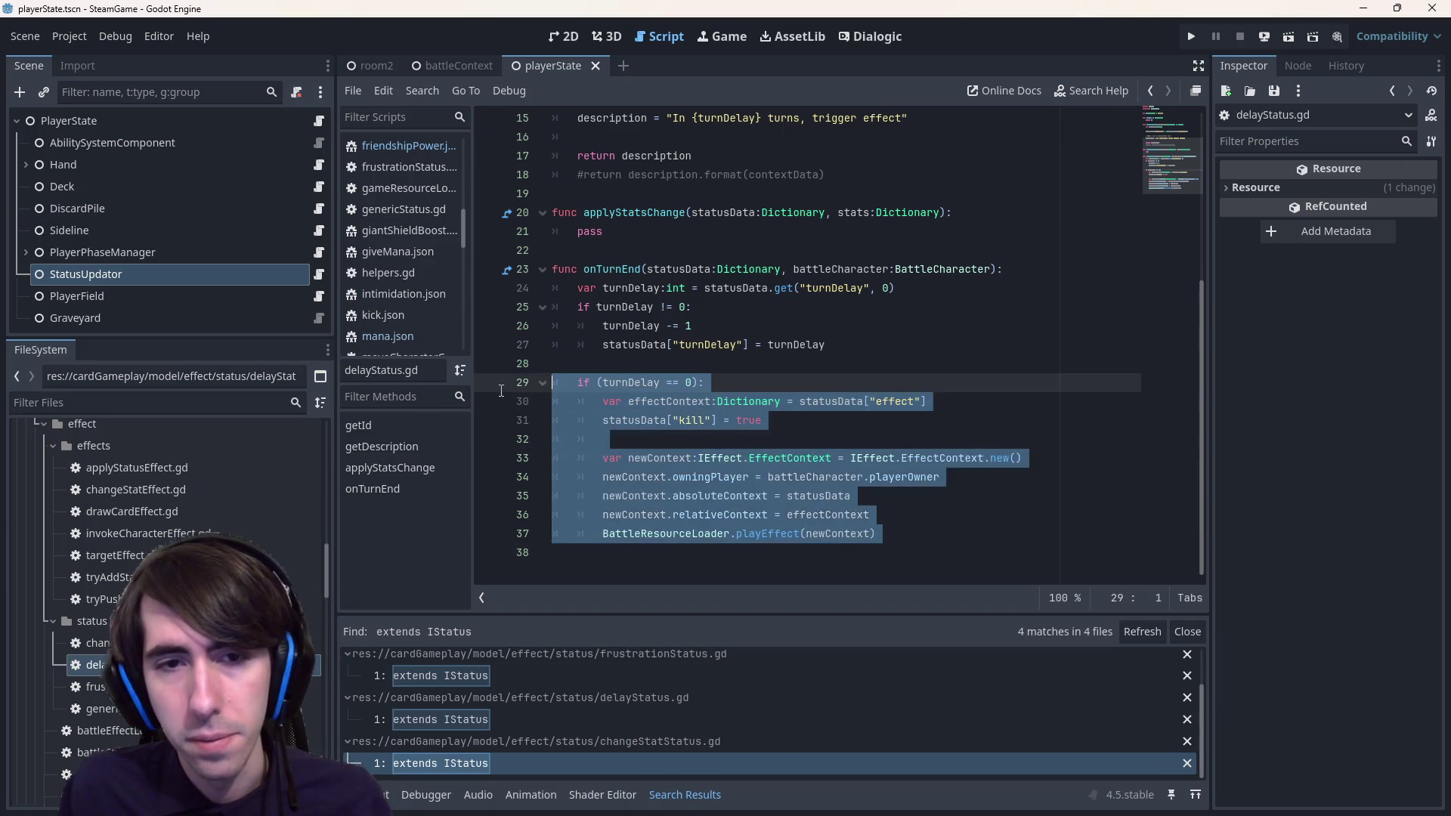
pyautogui.hotkey('alt', 'Left')
pyautogui.hotkey('alt', 'Left')
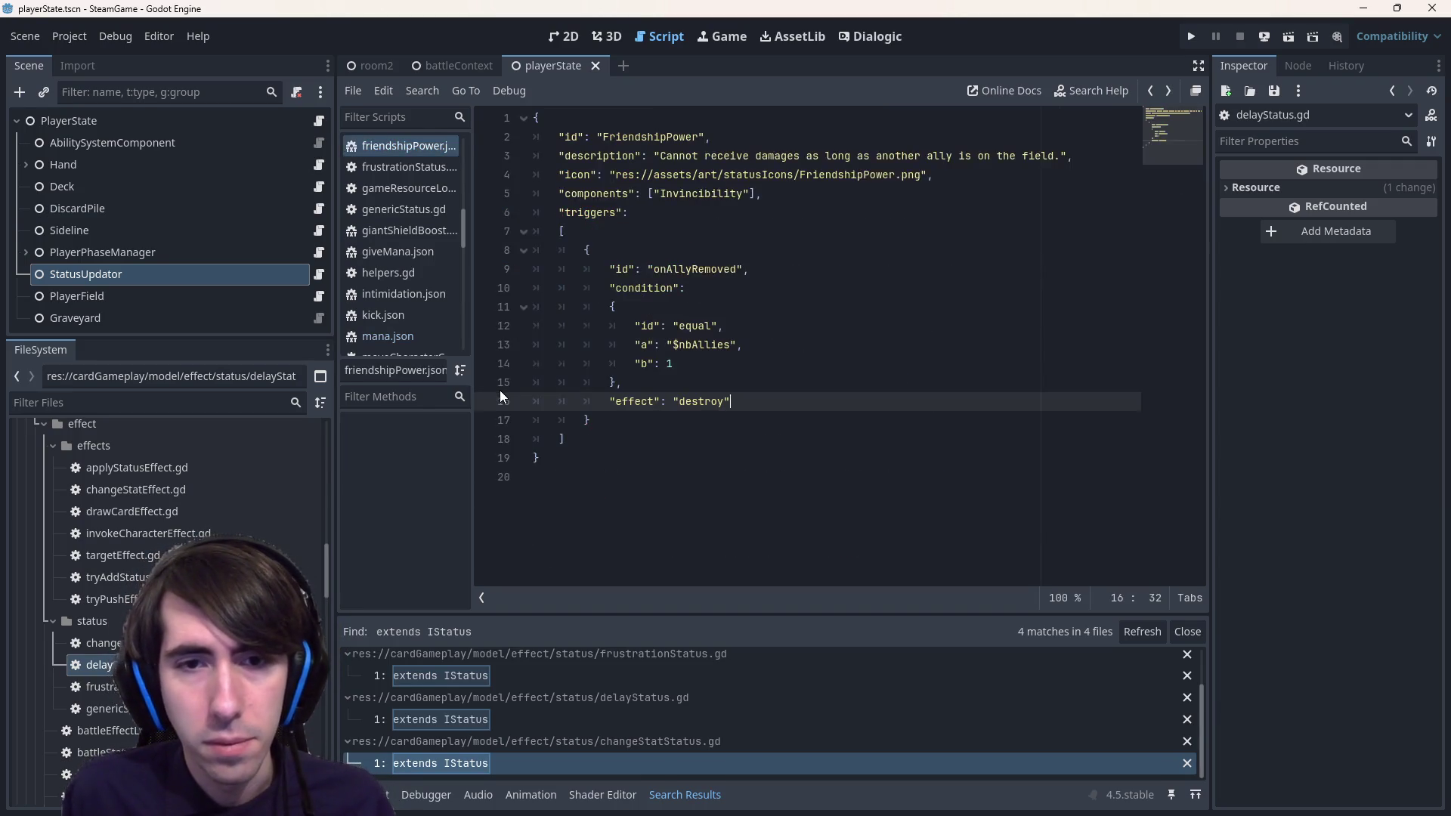
pyautogui.click(318, 275)
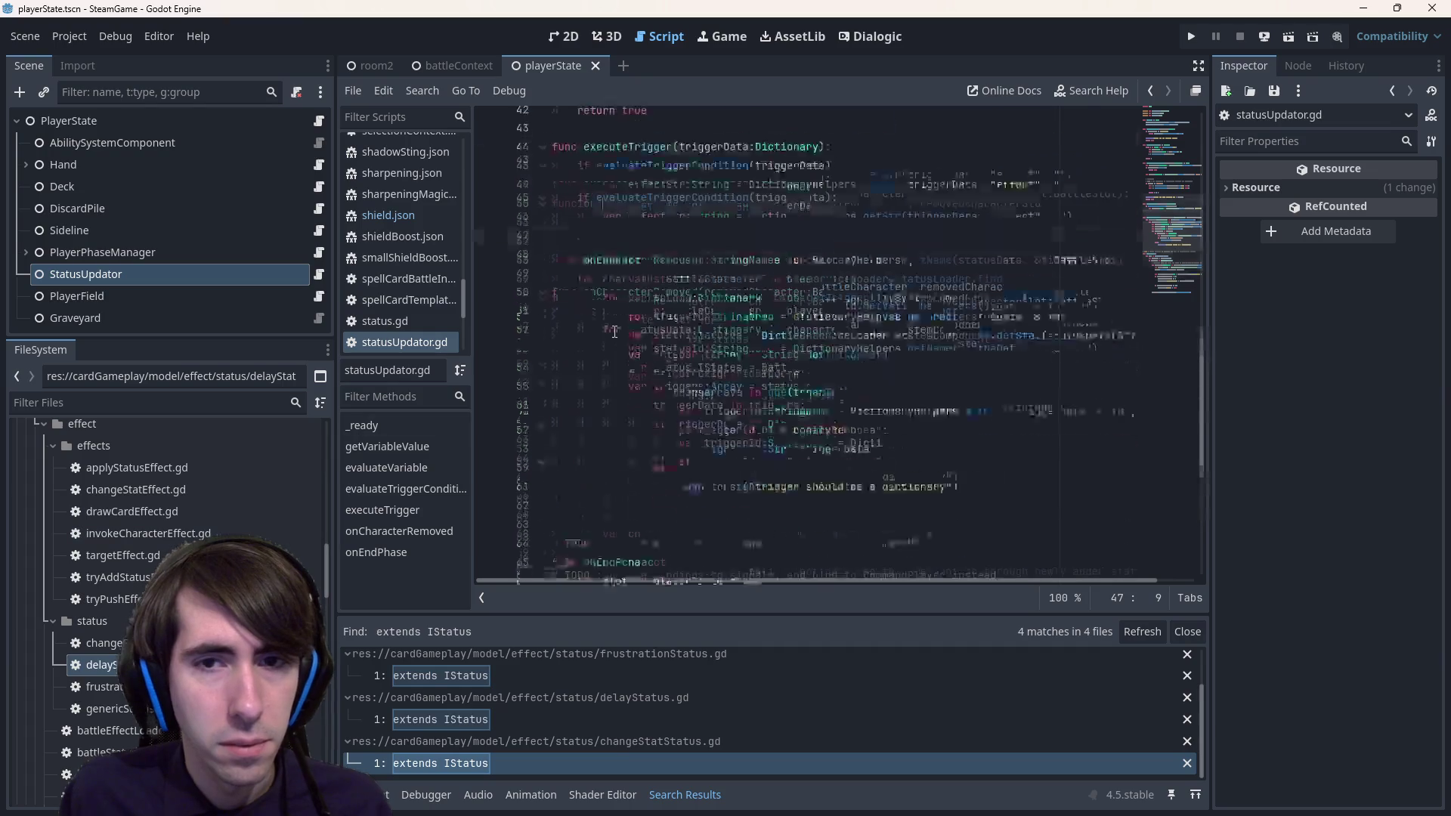
# - Paste the block into executeTrigger, indent it, and change its condition to effectStr == "kill"
pyautogui.scroll(7, 504, 439)
pyautogui.click(504, 439)
pyautogui.moveTo(504, 439); pyautogui.dragTo(480, 423)
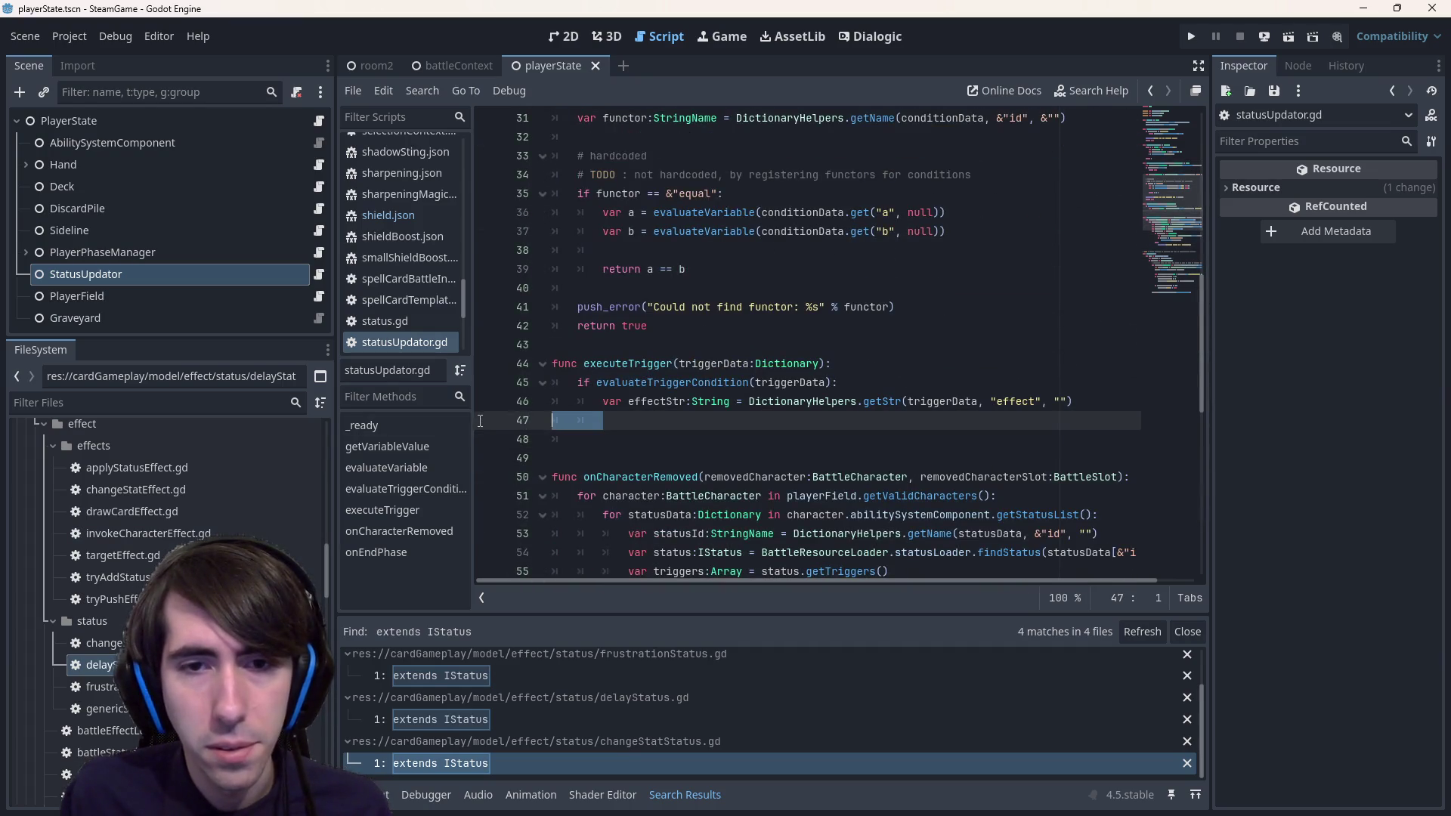
pyautogui.hotkey('ctrl', 'v')
pyautogui.moveTo(936, 546); pyautogui.dragTo(576, 383)
pyautogui.press('Tab')
pyautogui.click(576, 382)
pyautogui.doubleClick(648, 364)
pyautogui.hotkey('ctrl', 'c')
pyautogui.doubleClick(656, 382)
pyautogui.hotkey('ctrl', 'v')
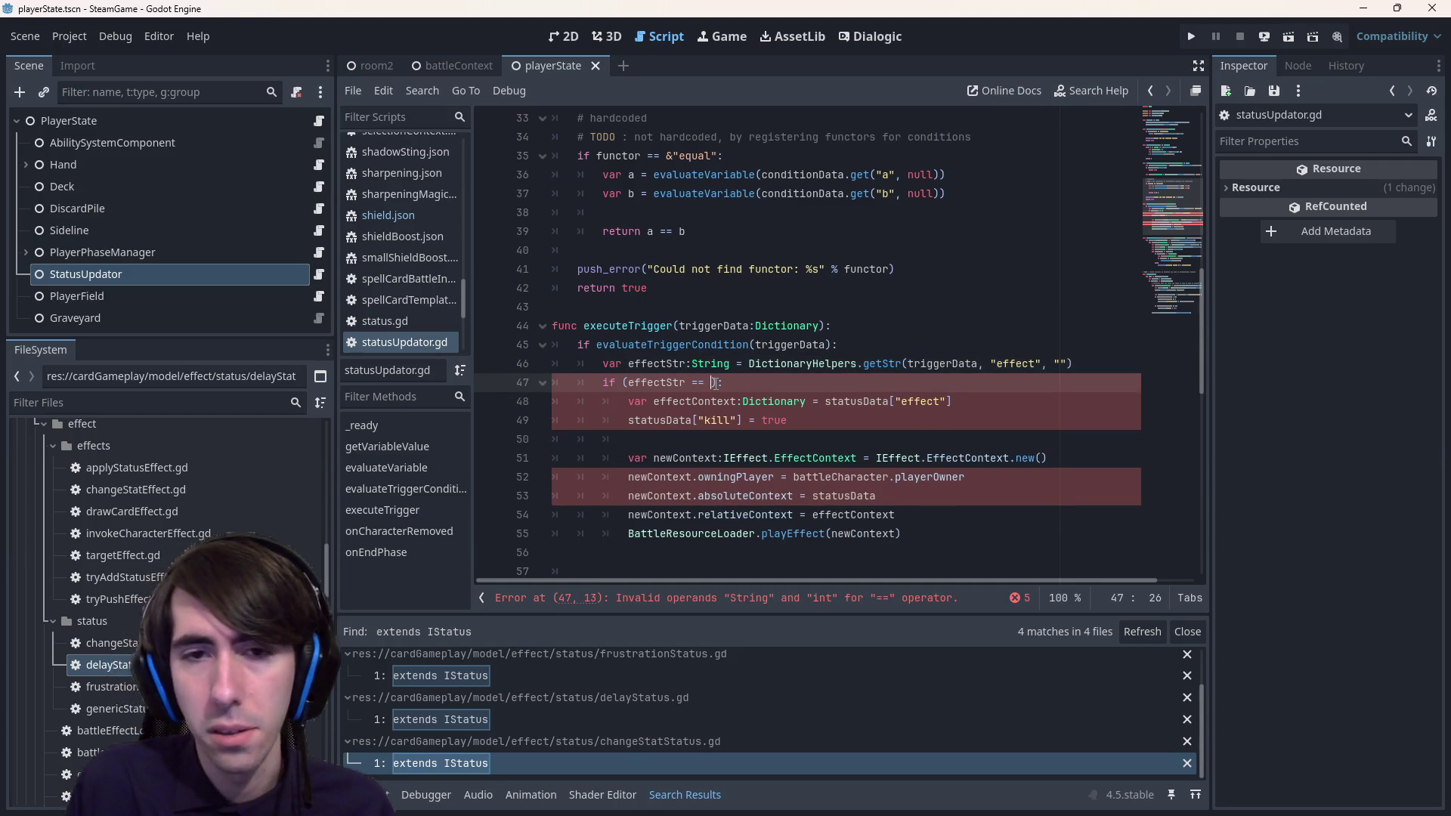
pyautogui.press('BackSpace')
pyautogui.write('"kill')
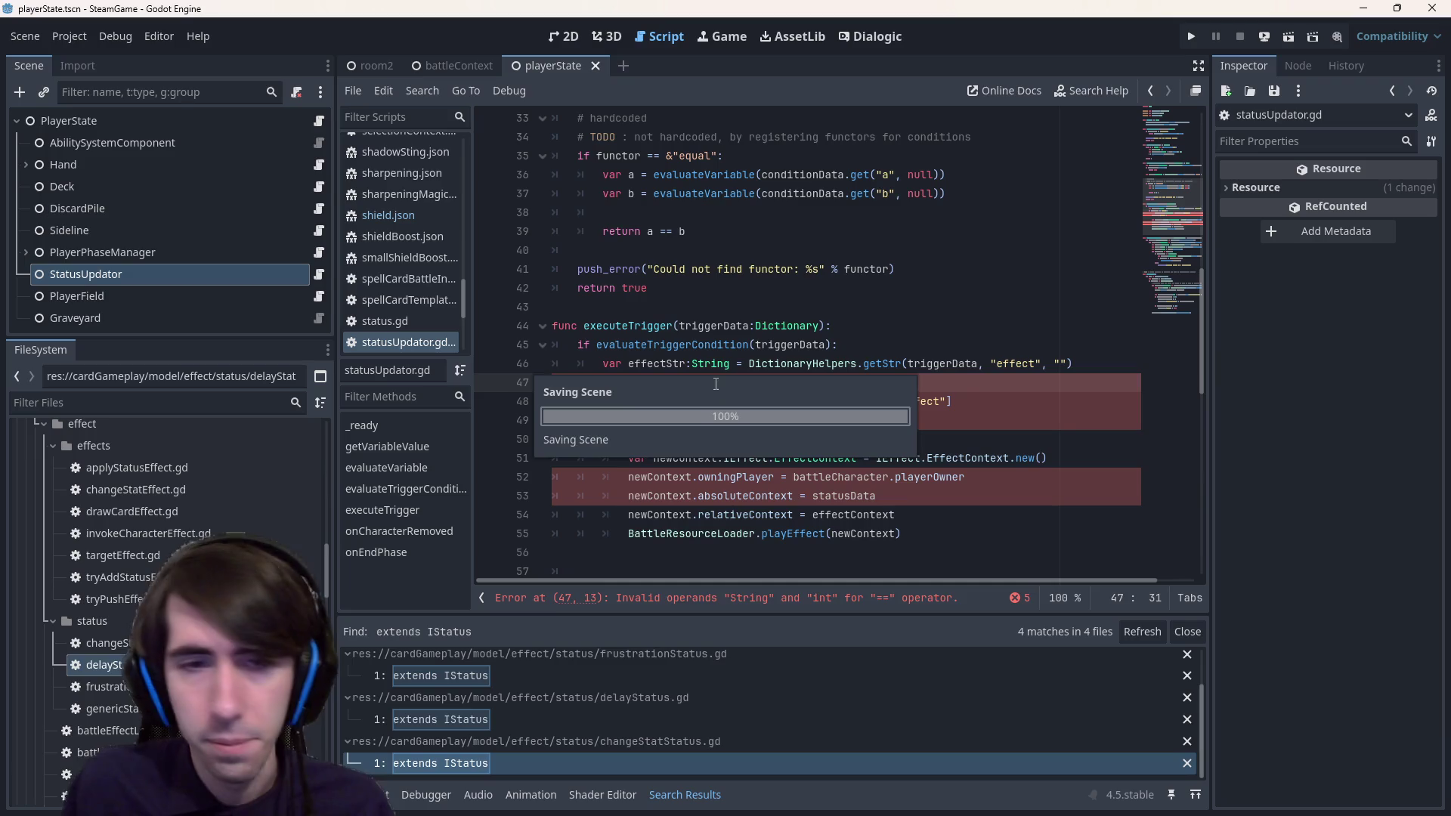
# - Edit the destroy effect value in friendshipPower.json and save it
pyautogui.scroll(10, 166, 575)
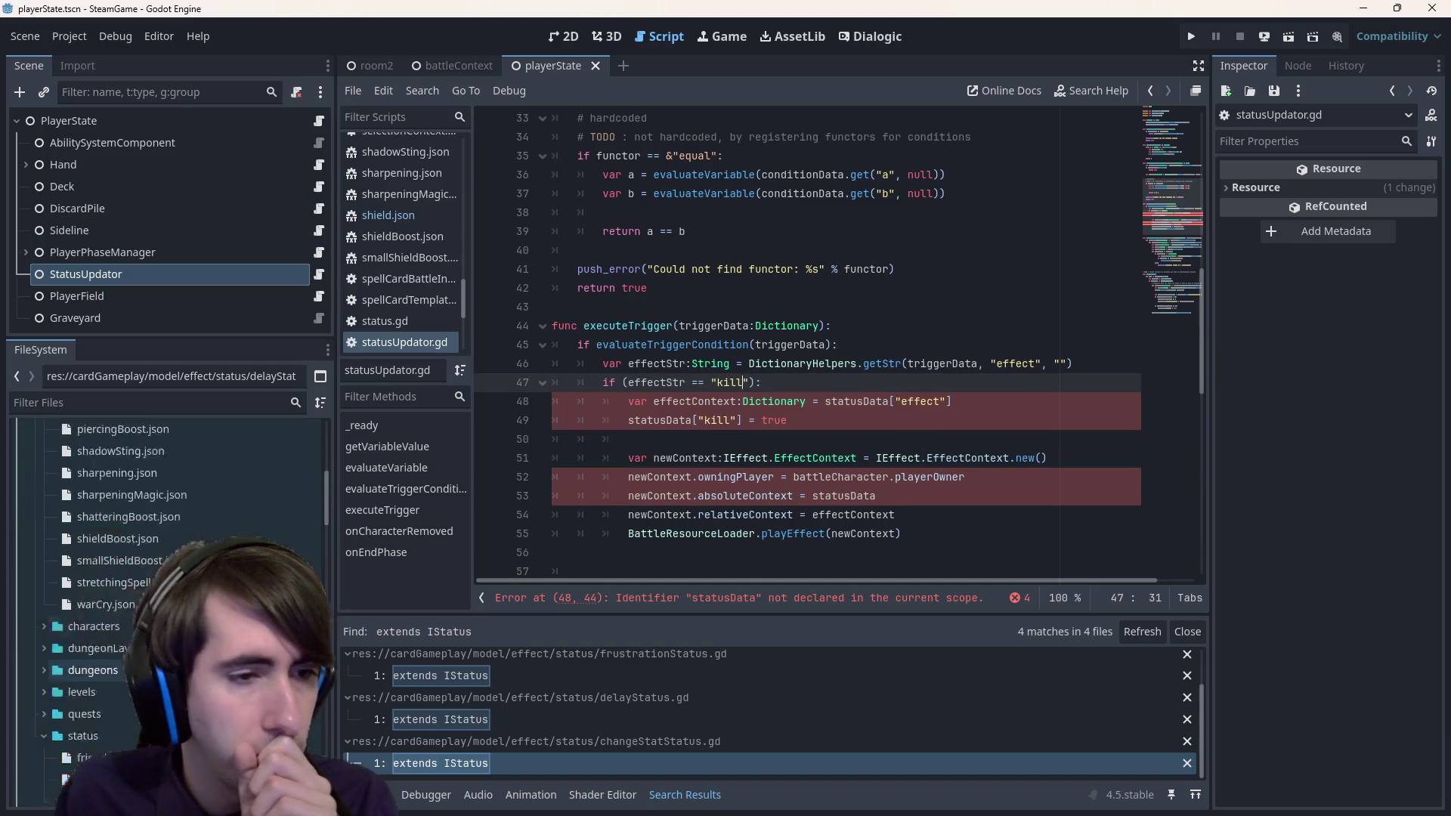
pyautogui.doubleClick(97, 675)
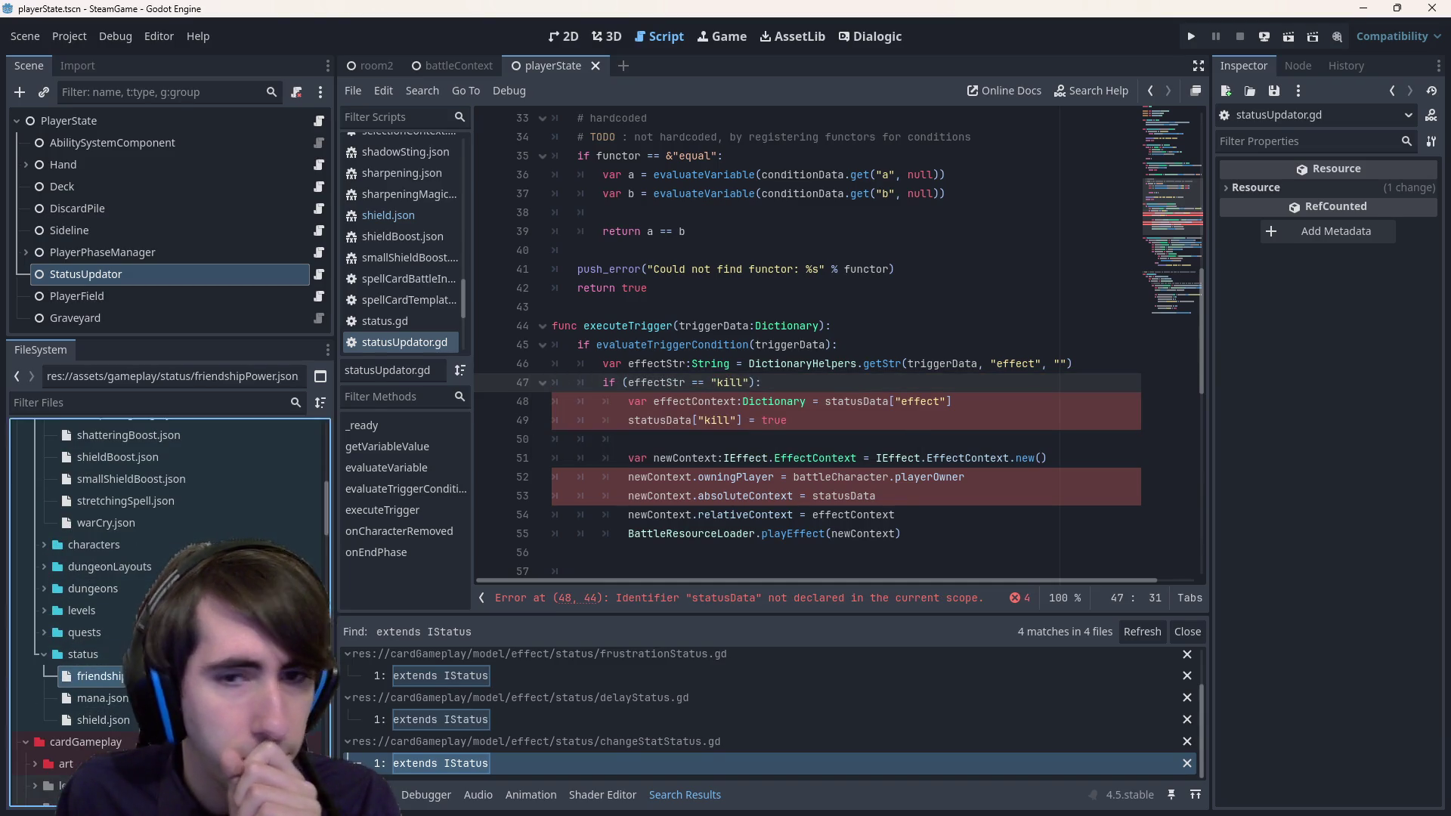
pyautogui.doubleClick(701, 402)
pyautogui.write('rep')
pyautogui.hotkey('ctrl', 's')
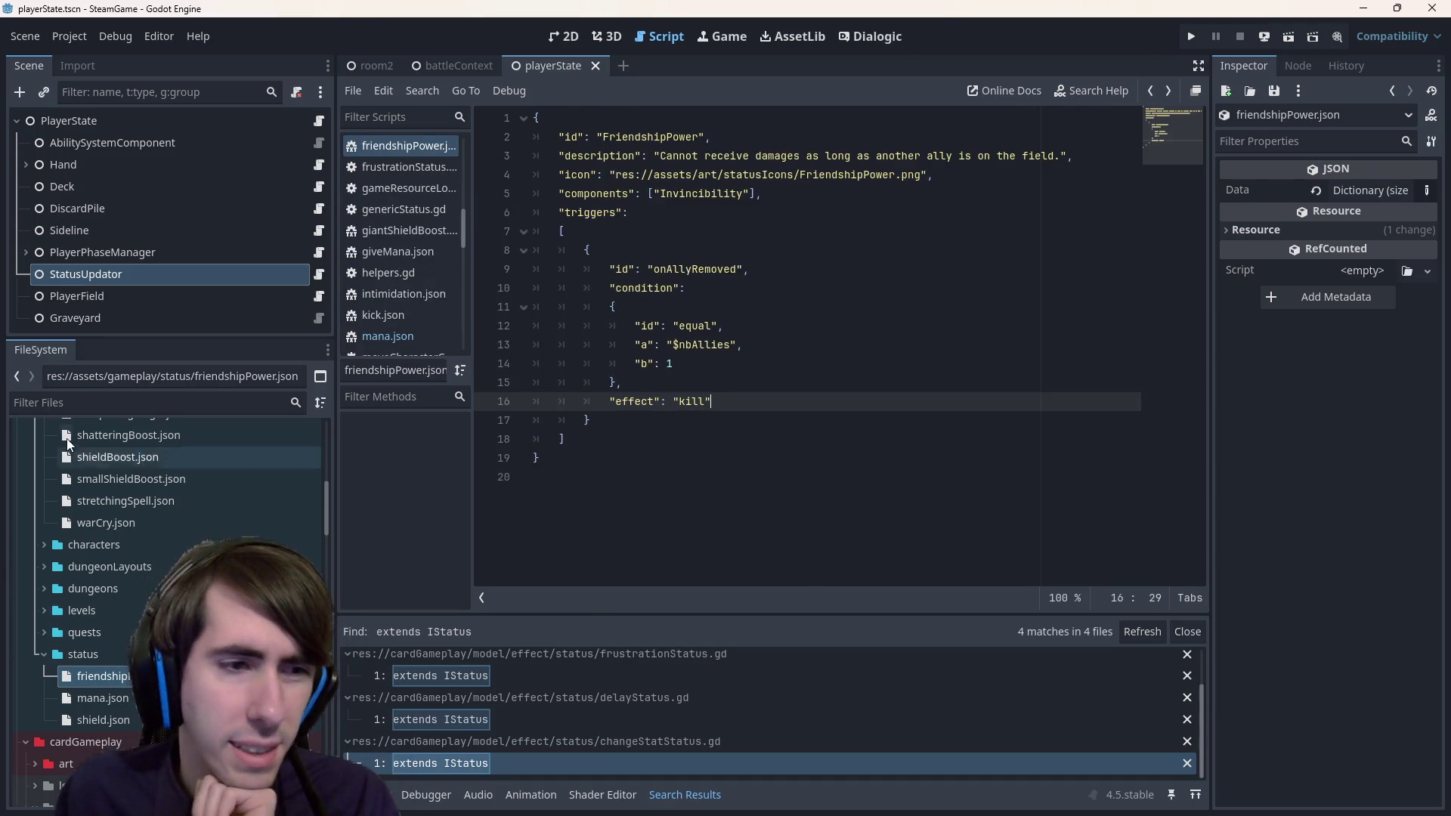
# - In statusUpdator.gd, delete line 48, then restore it with undo
pyautogui.click(318, 277)
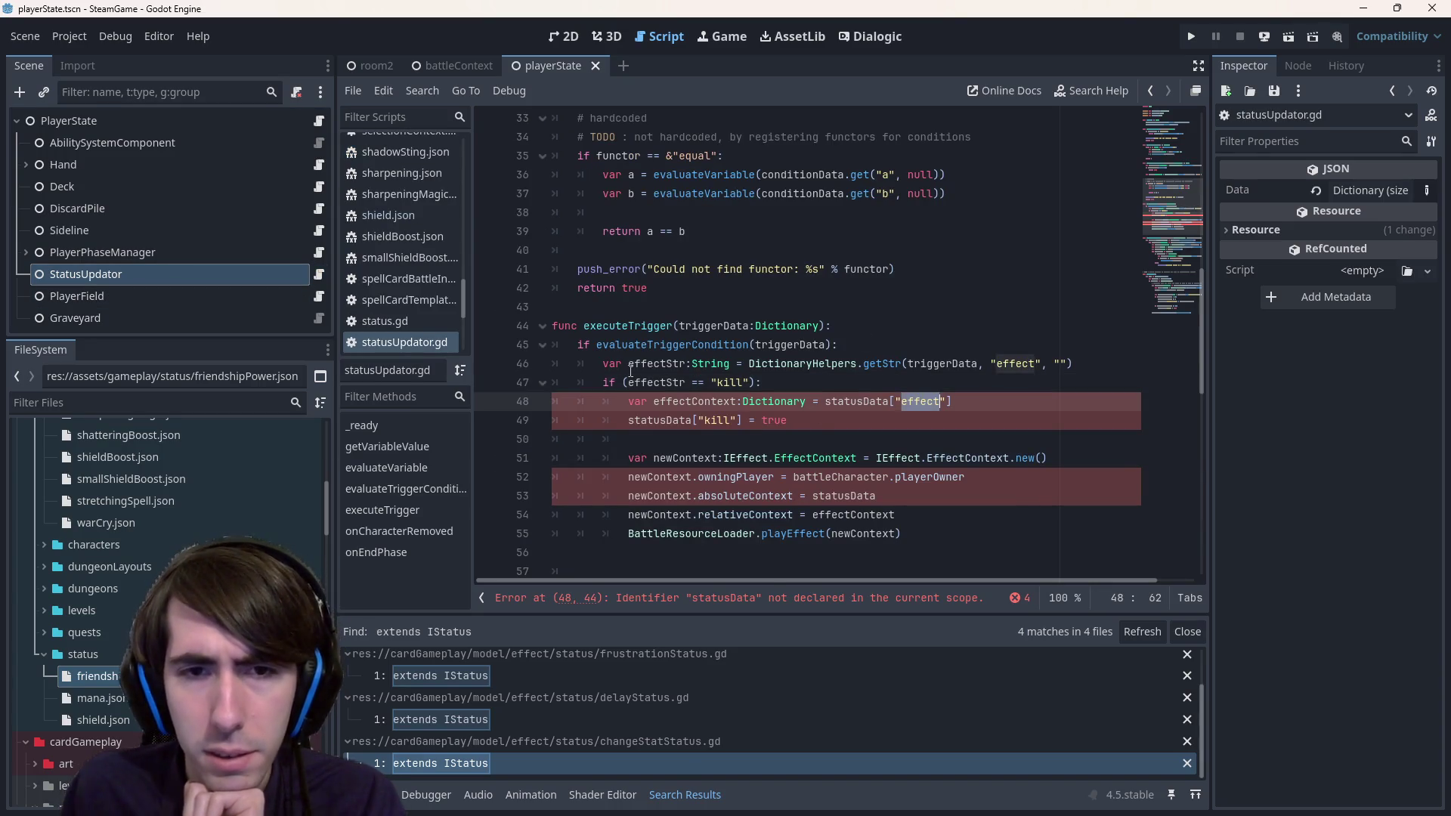
pyautogui.doubleClick(656, 382)
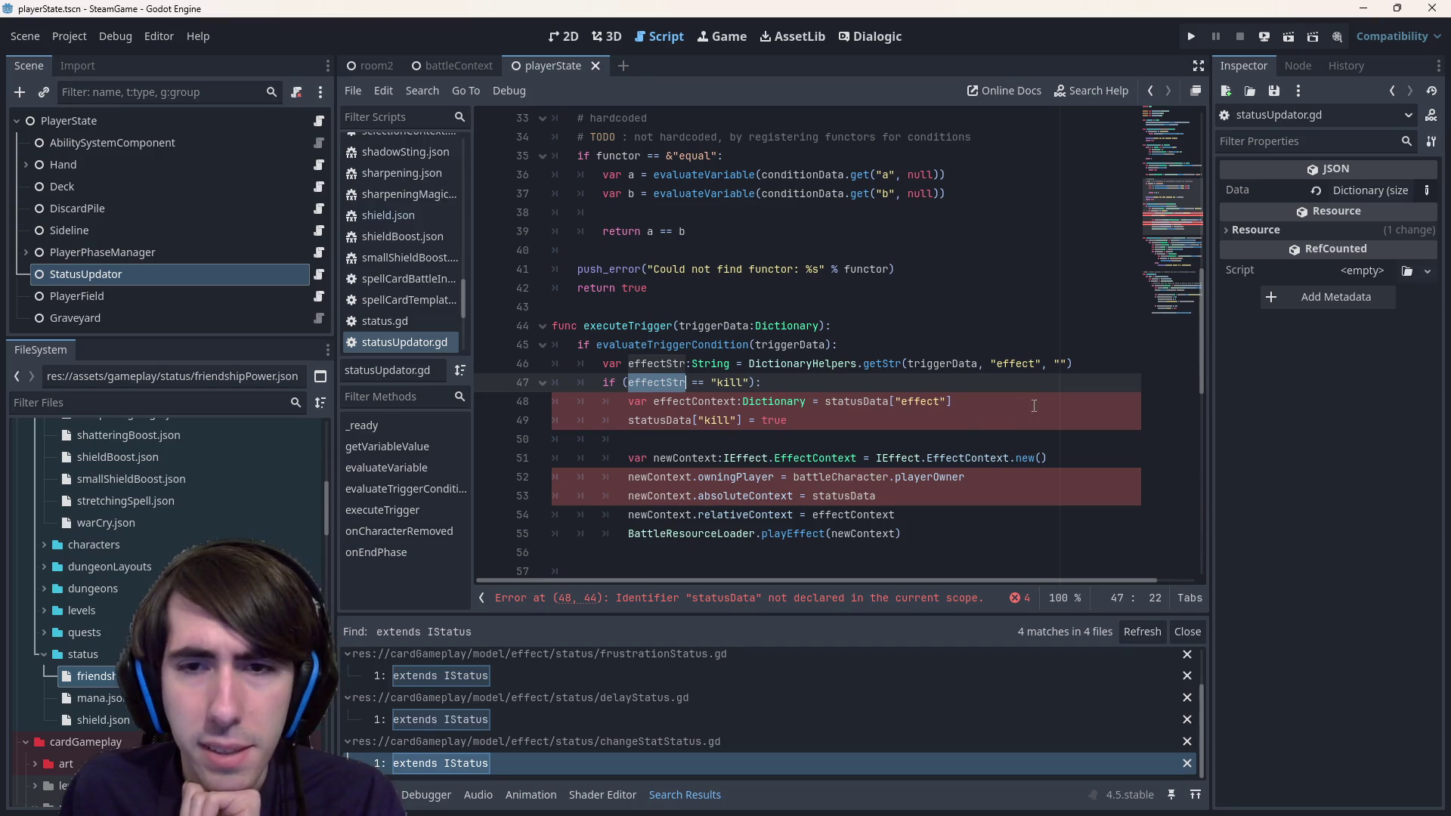
pyautogui.moveTo(1047, 404); pyautogui.dragTo(401, 404)
pyautogui.press('BackSpace')
pyautogui.press('BackSpace')
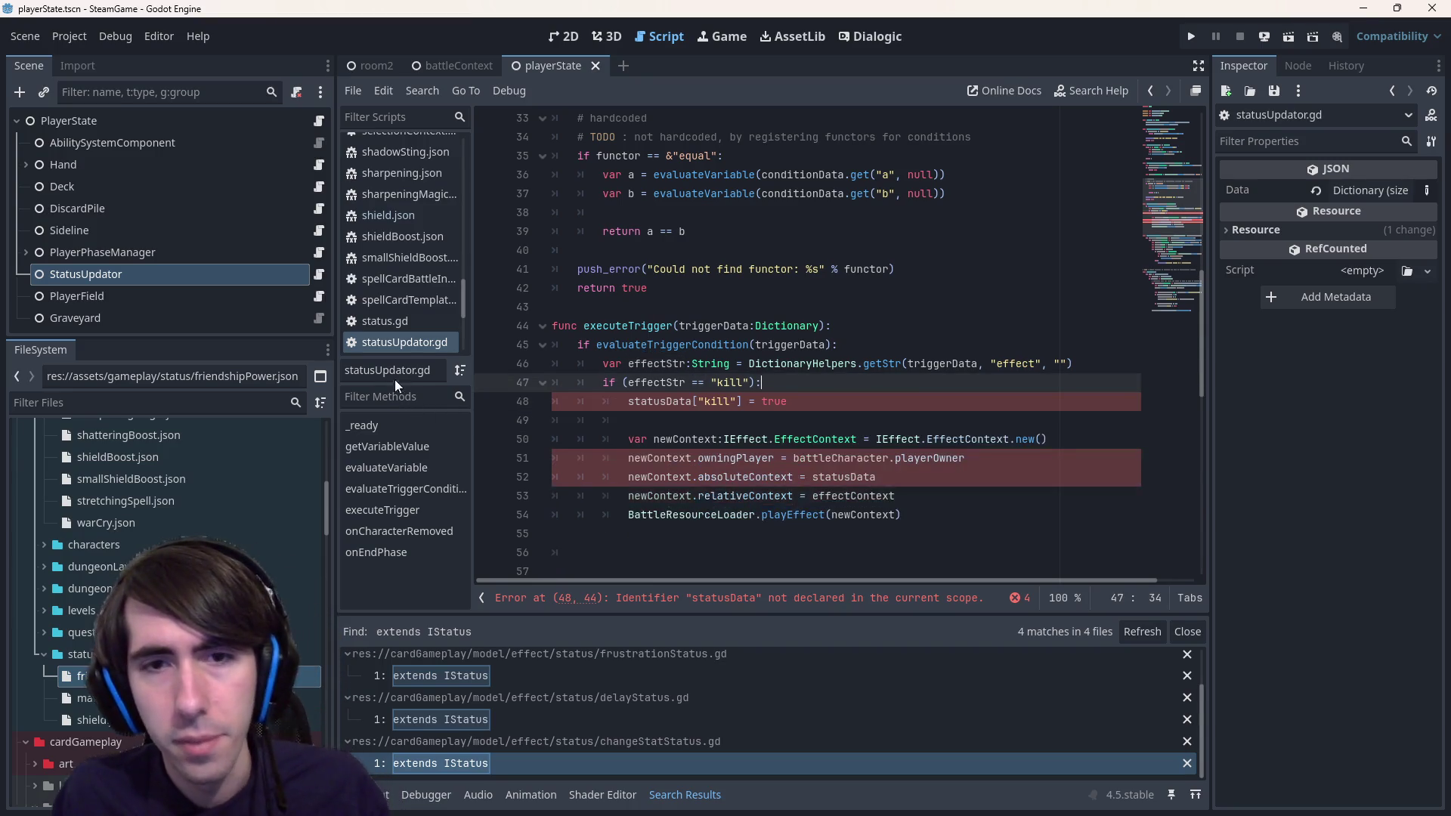
pyautogui.scroll(-2, 676, 361)
pyautogui.hotkey('ctrl', 'z')
pyautogui.hotkey('ctrl', 'z')
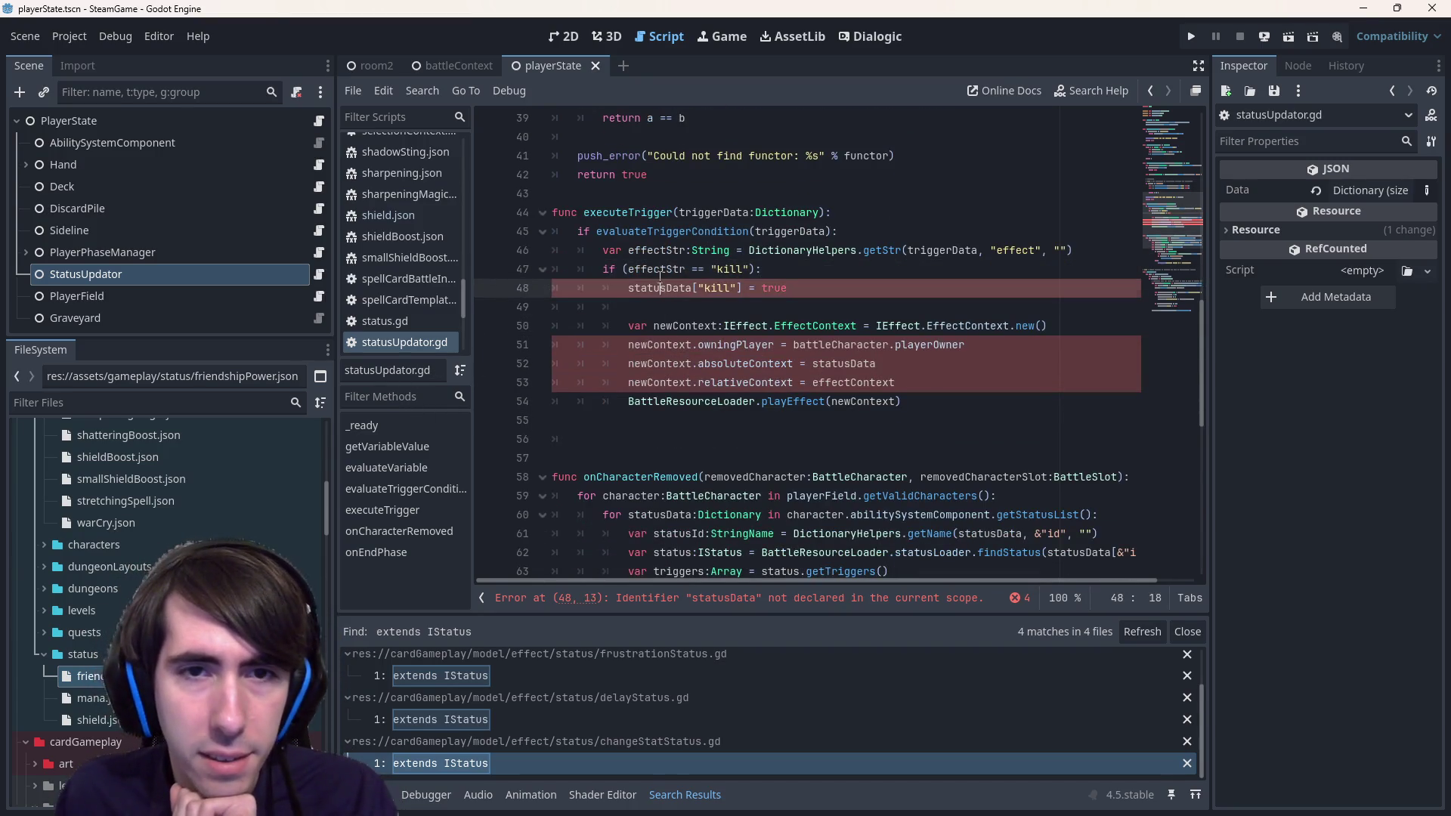
pyautogui.scroll(3, 661, 283)
pyautogui.scroll(-4, 660, 278)
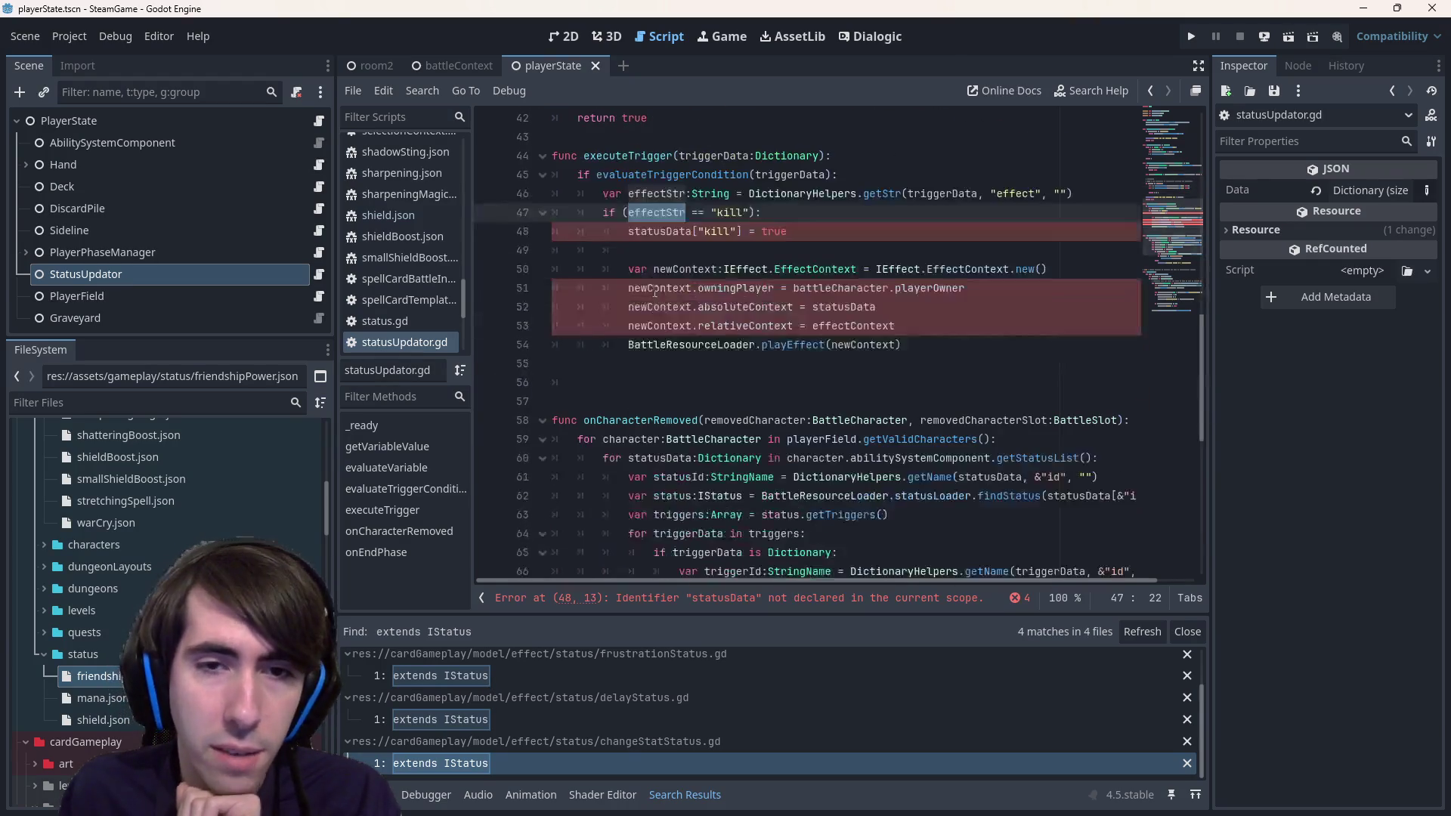
pyautogui.scroll(1, 646, 303)
# - Review executeTrigger, its triggerData parameter, and its call site on line 68
pyautogui.doubleClick(627, 212)
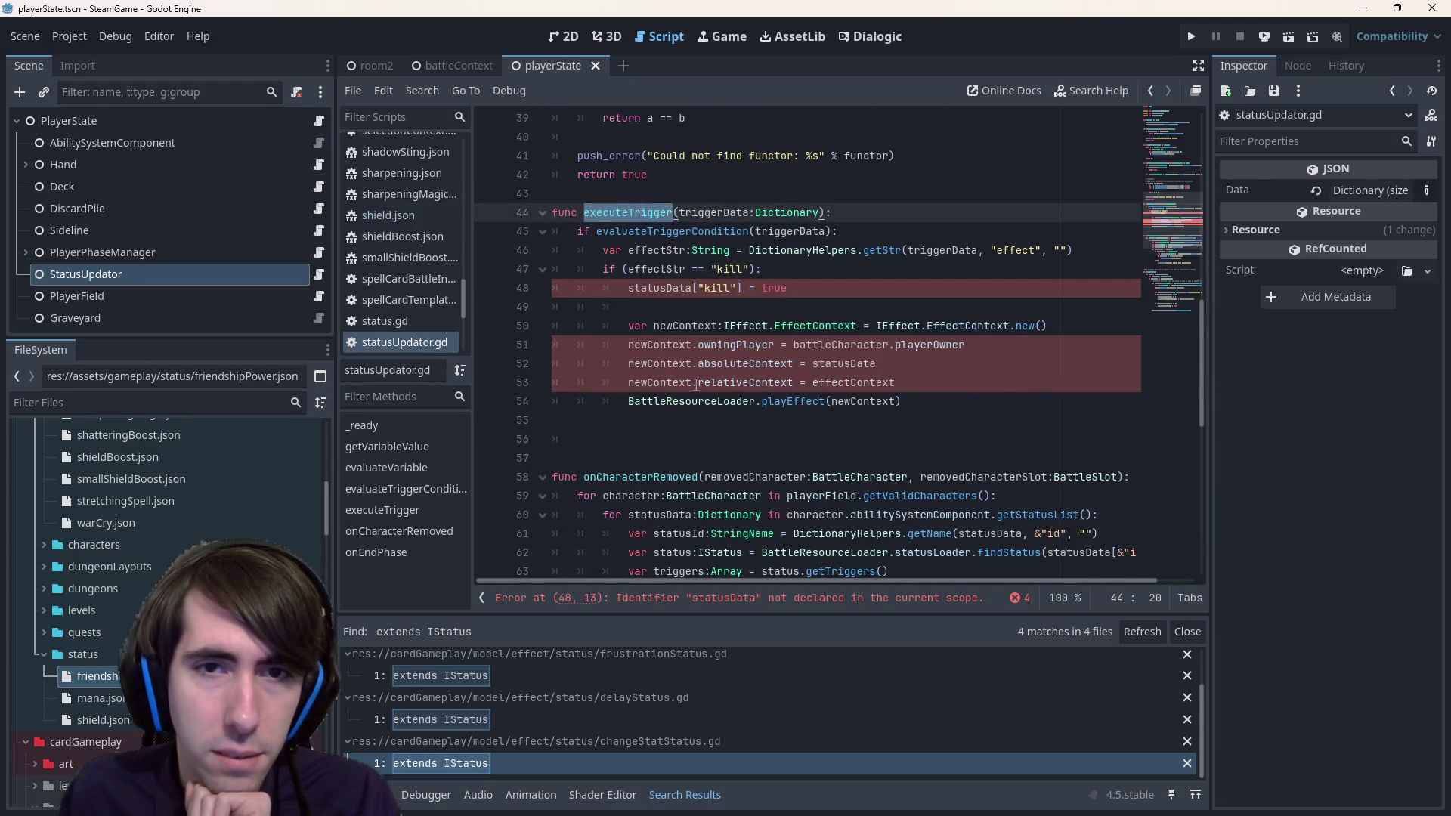
pyautogui.scroll(-6, 742, 500)
pyautogui.scroll(-4, 742, 500)
pyautogui.scroll(5, 738, 501)
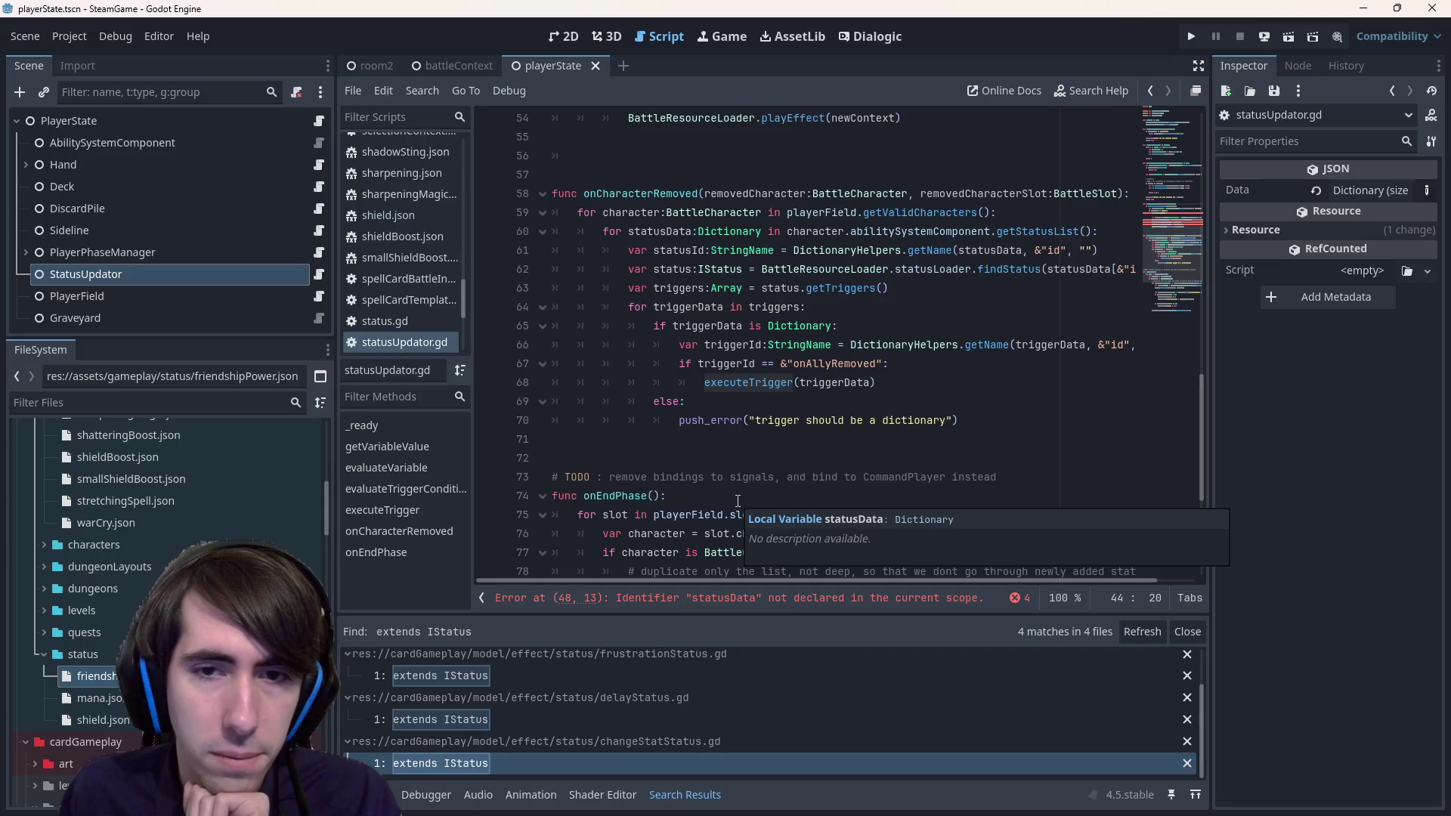
pyautogui.scroll(1, 736, 494)
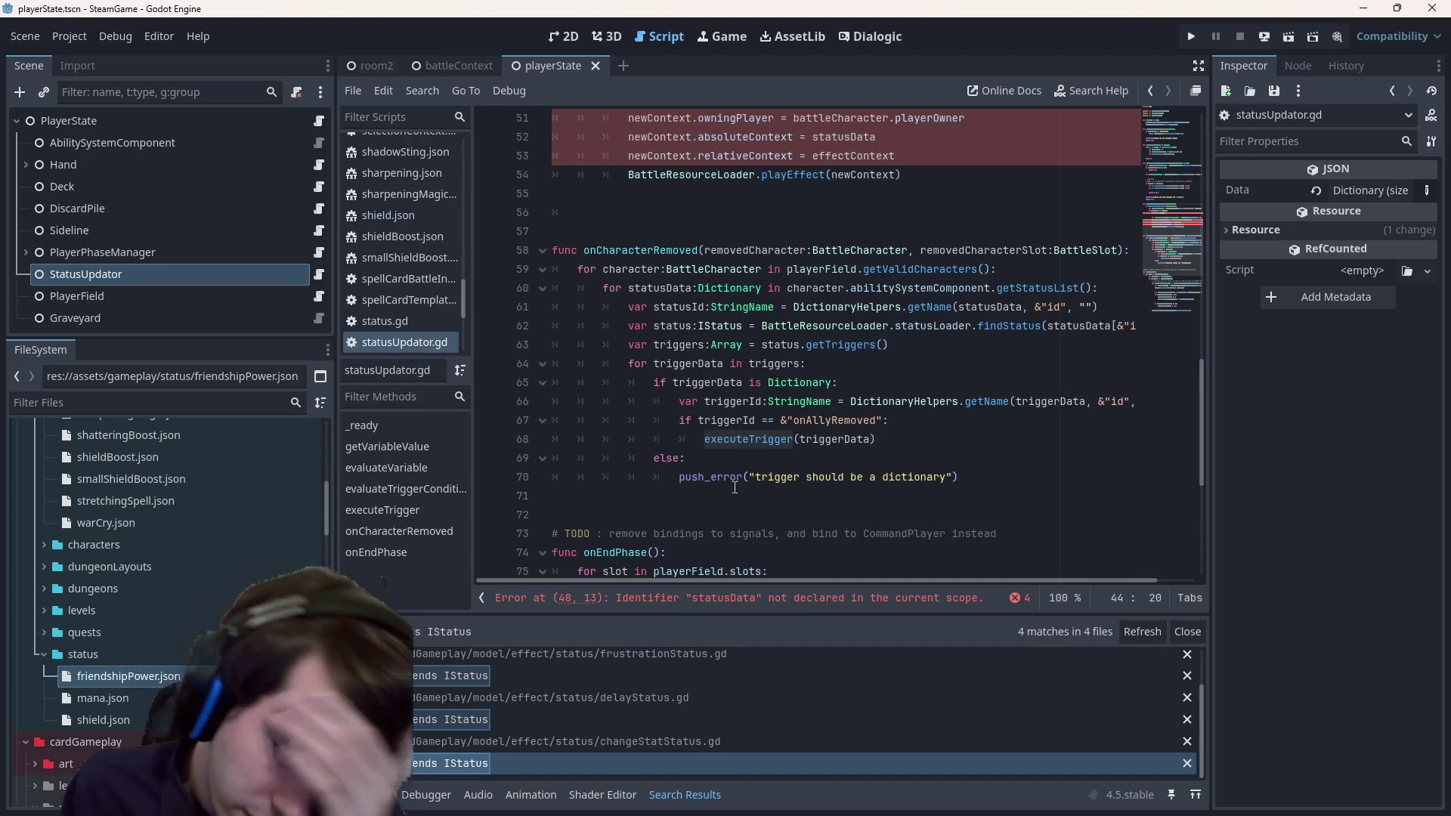
pyautogui.scroll(3, 733, 480)
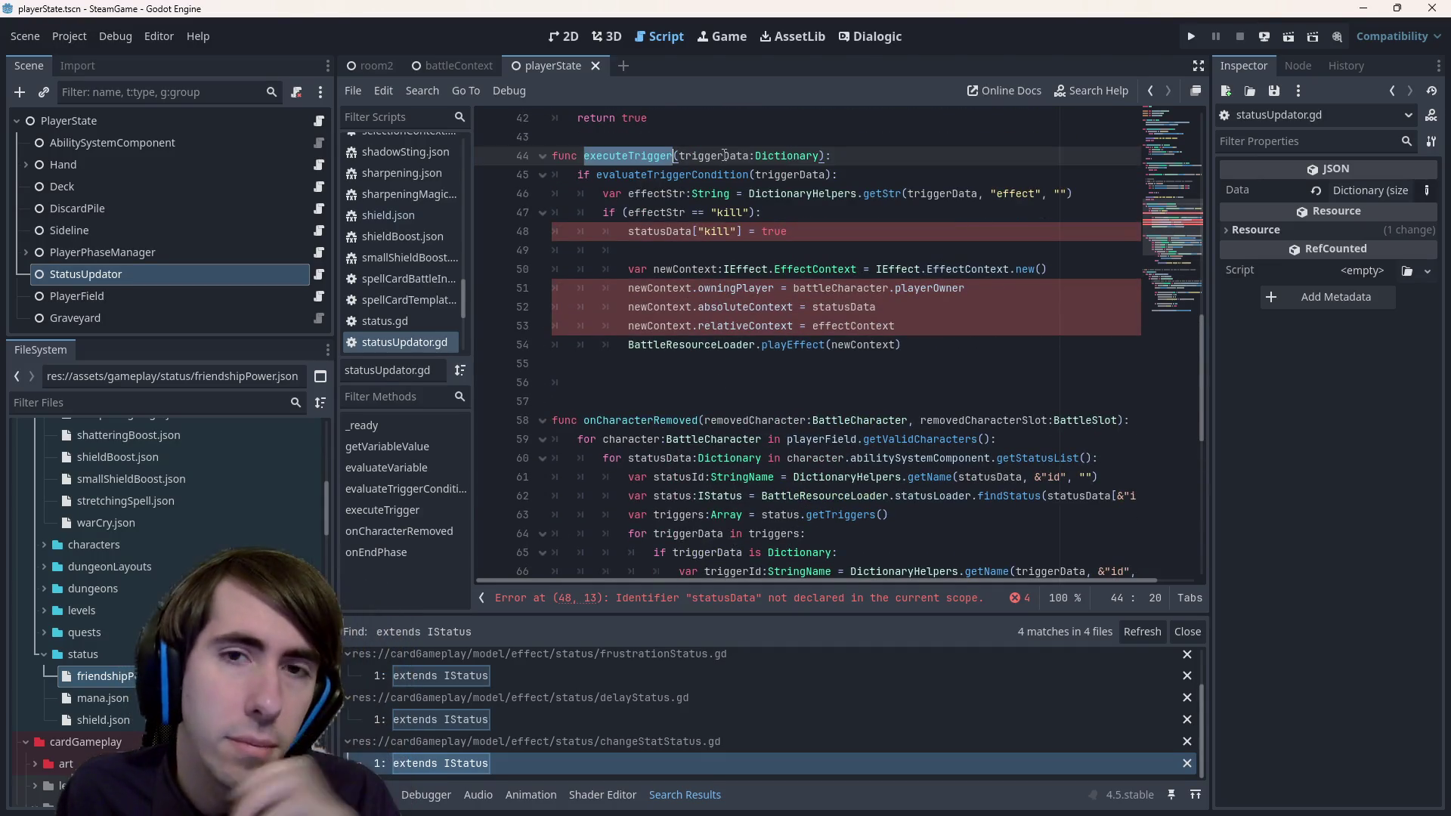
pyautogui.doubleClick(713, 156)
pyautogui.doubleClick(630, 156)
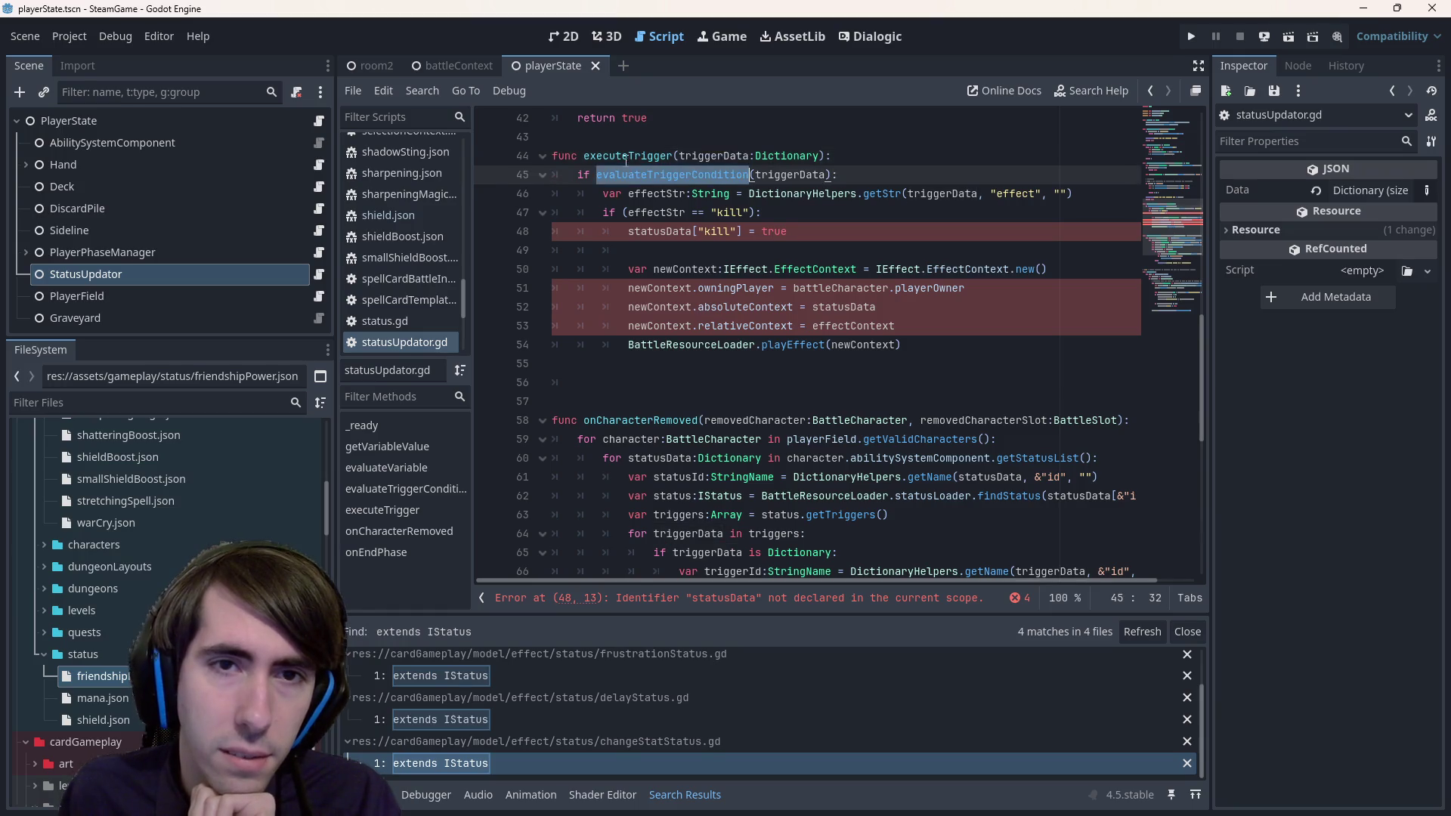
pyautogui.scroll(-3, 704, 393)
pyautogui.scroll(1, 703, 393)
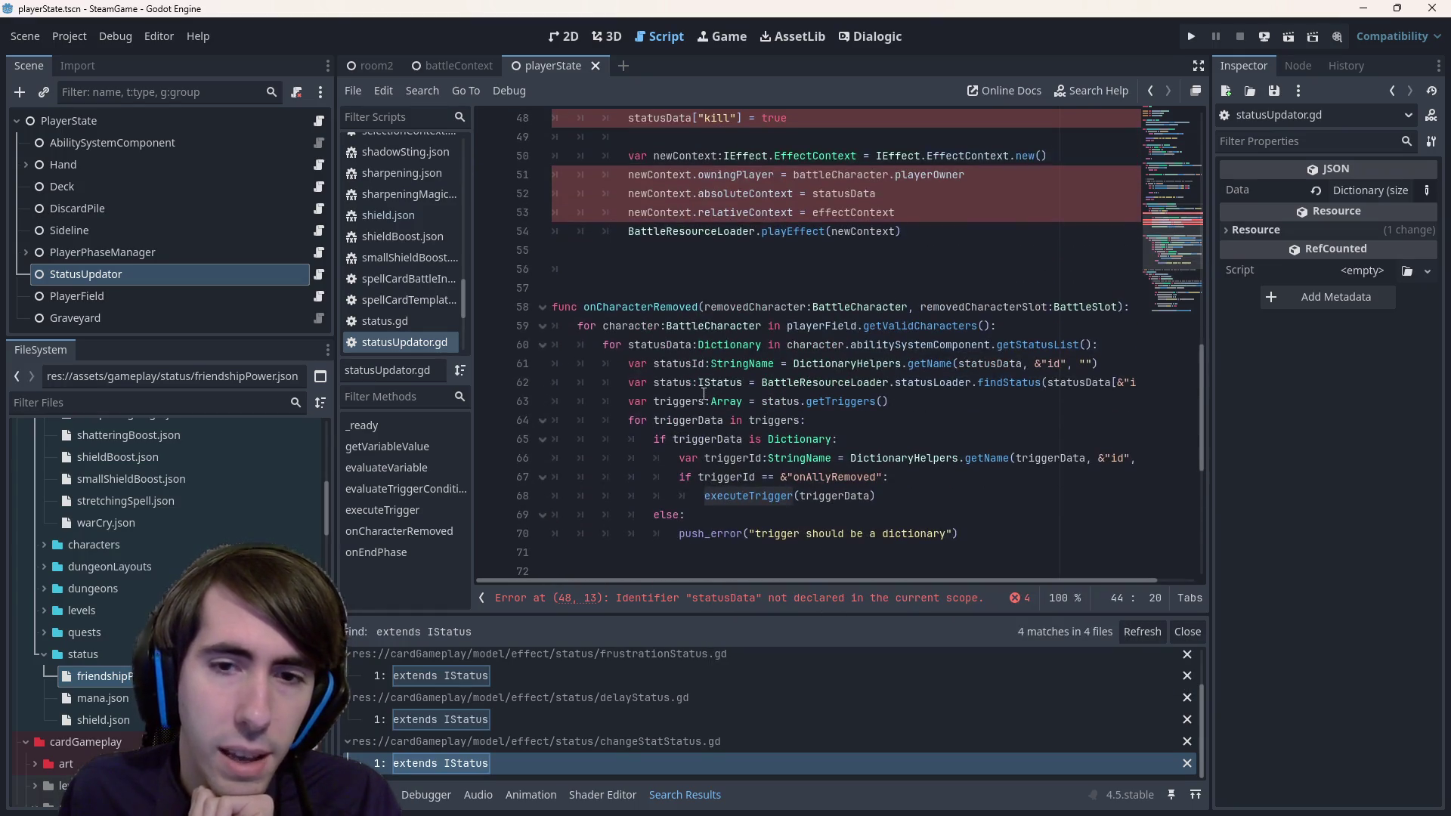
pyautogui.doubleClick(707, 422)
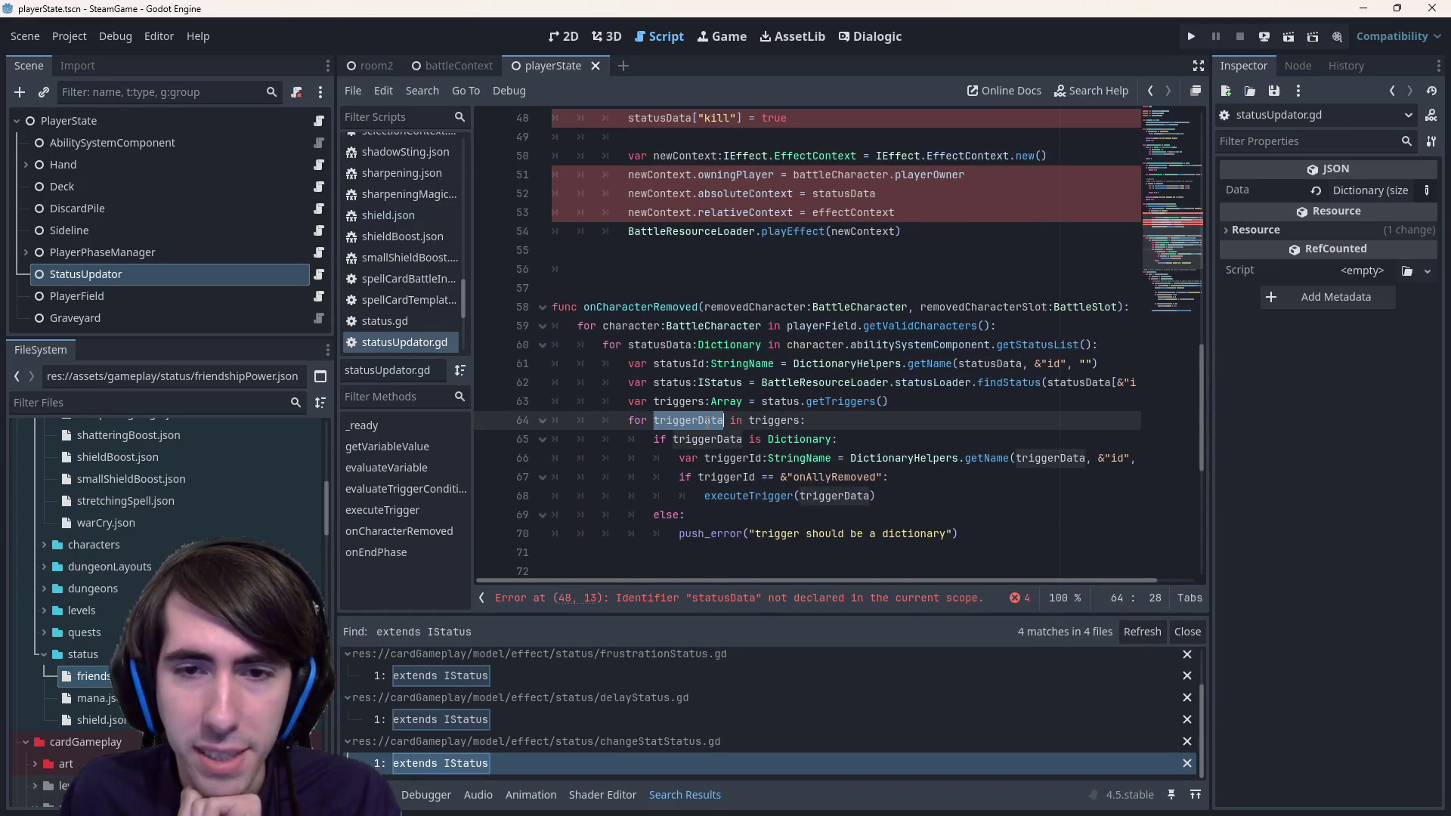
pyautogui.click(802, 496)
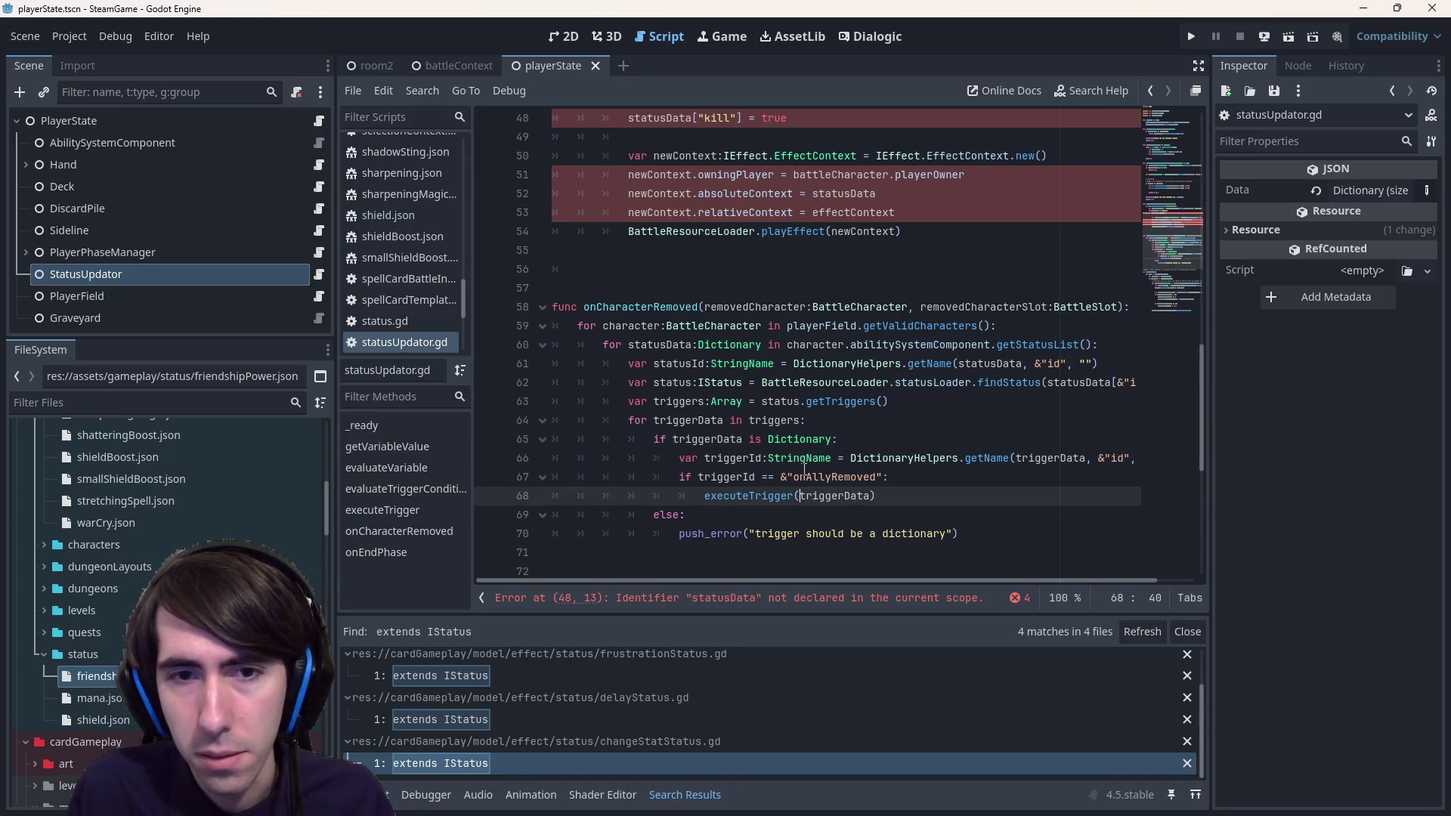
# - Pass statusData in the executeTrigger call, add a statusData:Dictionary first parameter, and save
pyautogui.write('statusData')
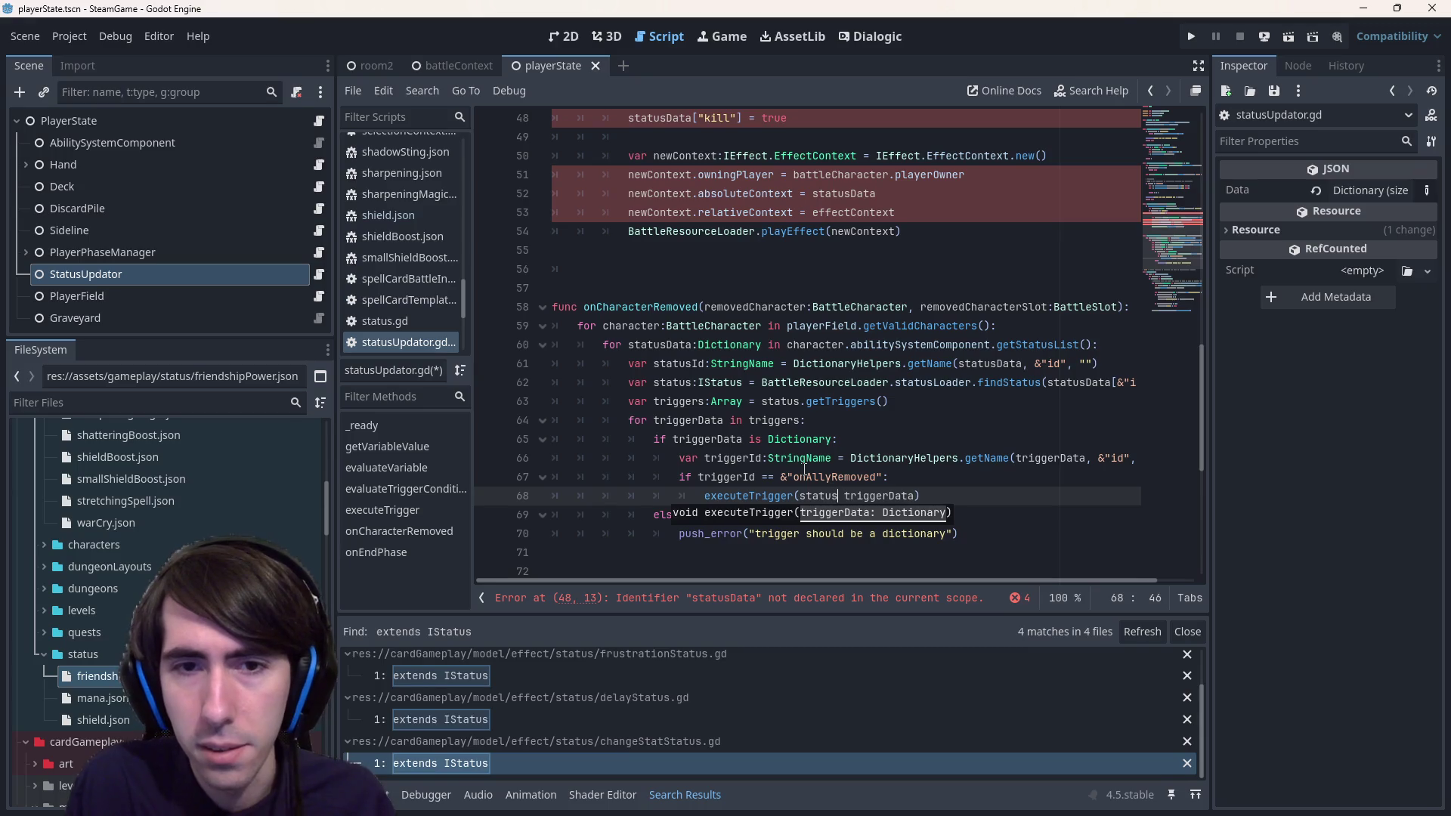
pyautogui.write(',')
pyautogui.moveTo(627, 344); pyautogui.dragTo(764, 345)
pyautogui.hotkey('ctrl', 'c')
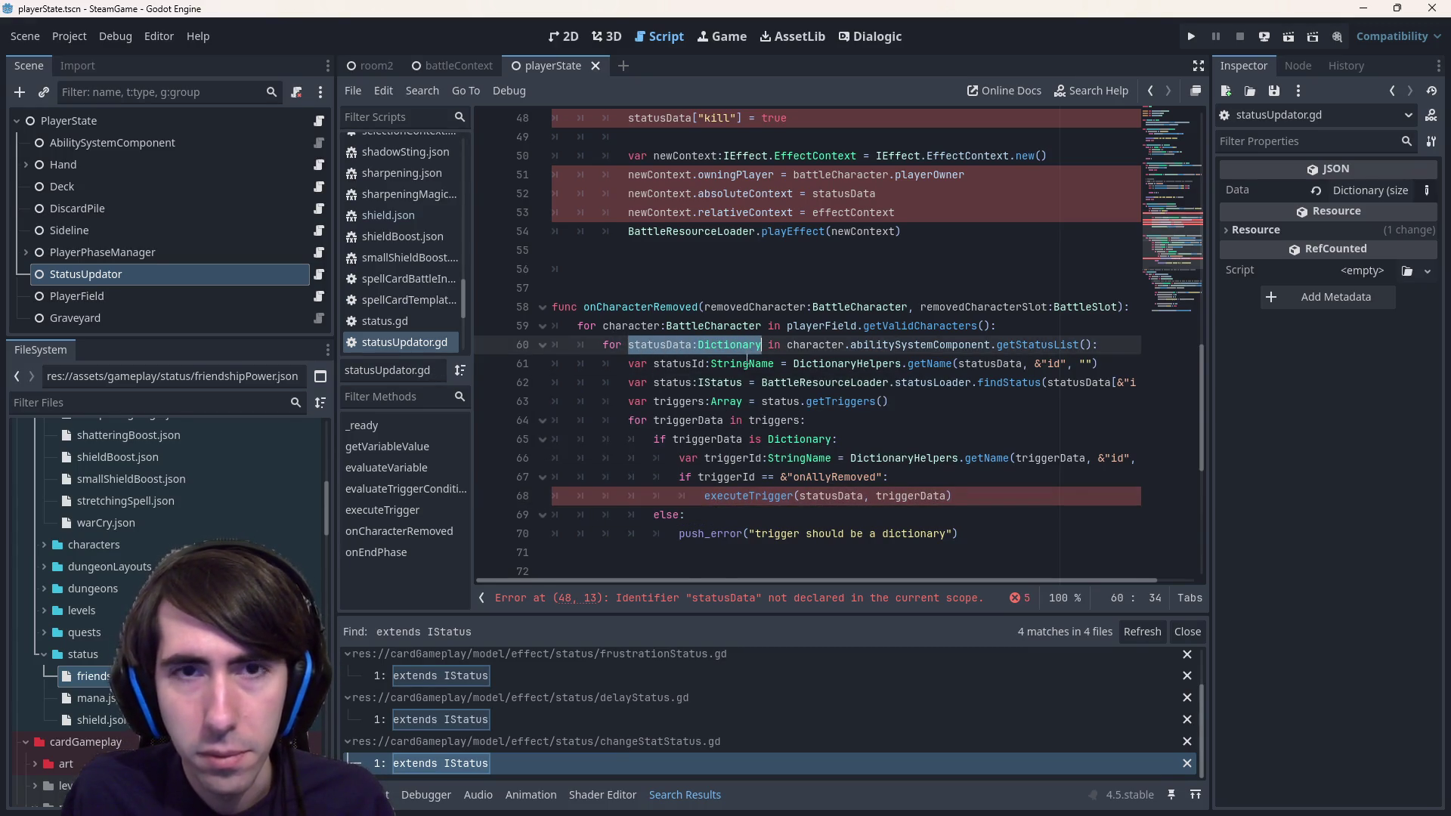
pyautogui.scroll(4, 717, 317)
pyautogui.click(680, 270)
pyautogui.hotkey('ctrl', 'v')
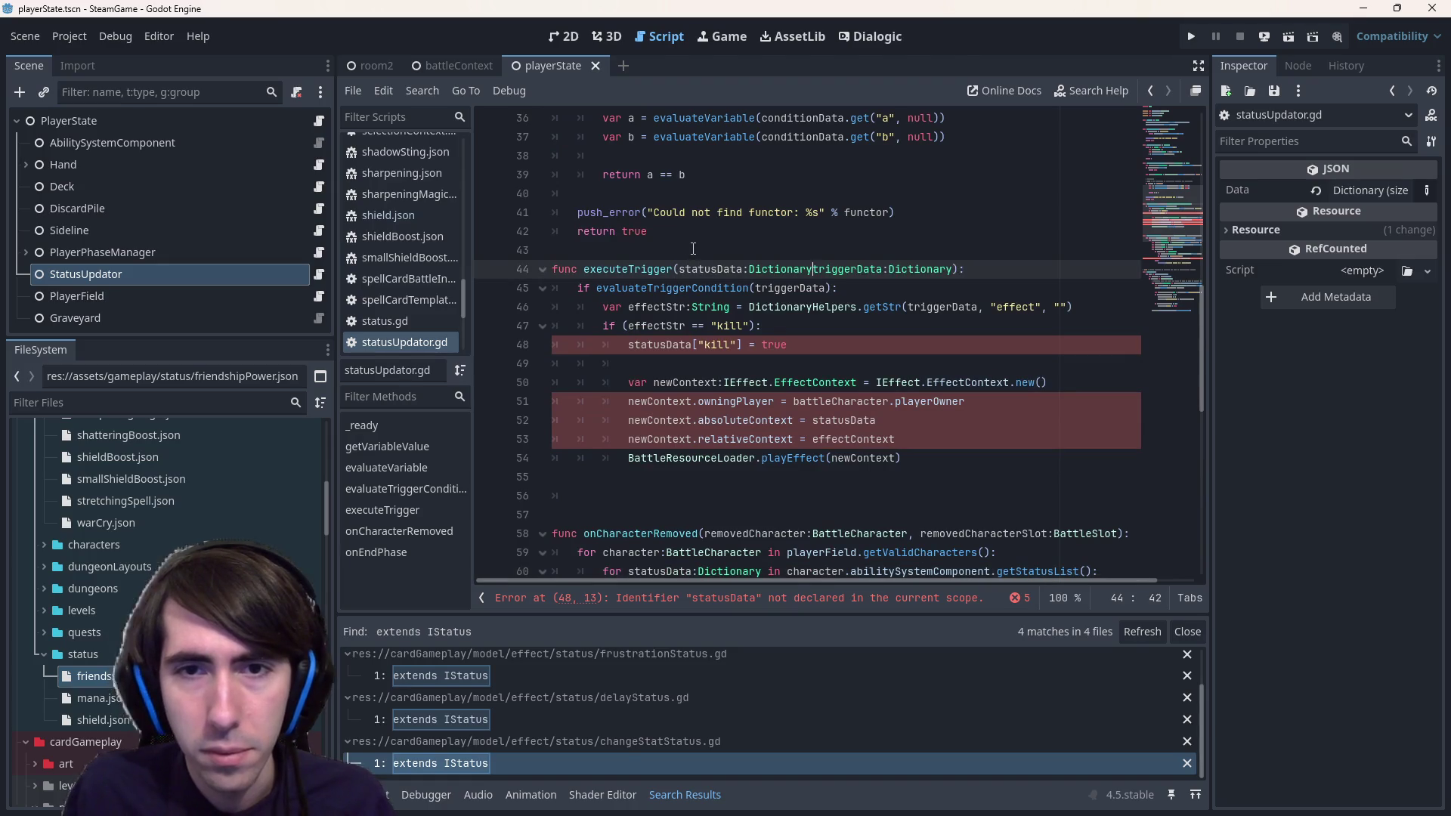
pyautogui.write(',')
pyautogui.hotkey('ctrl', 's')
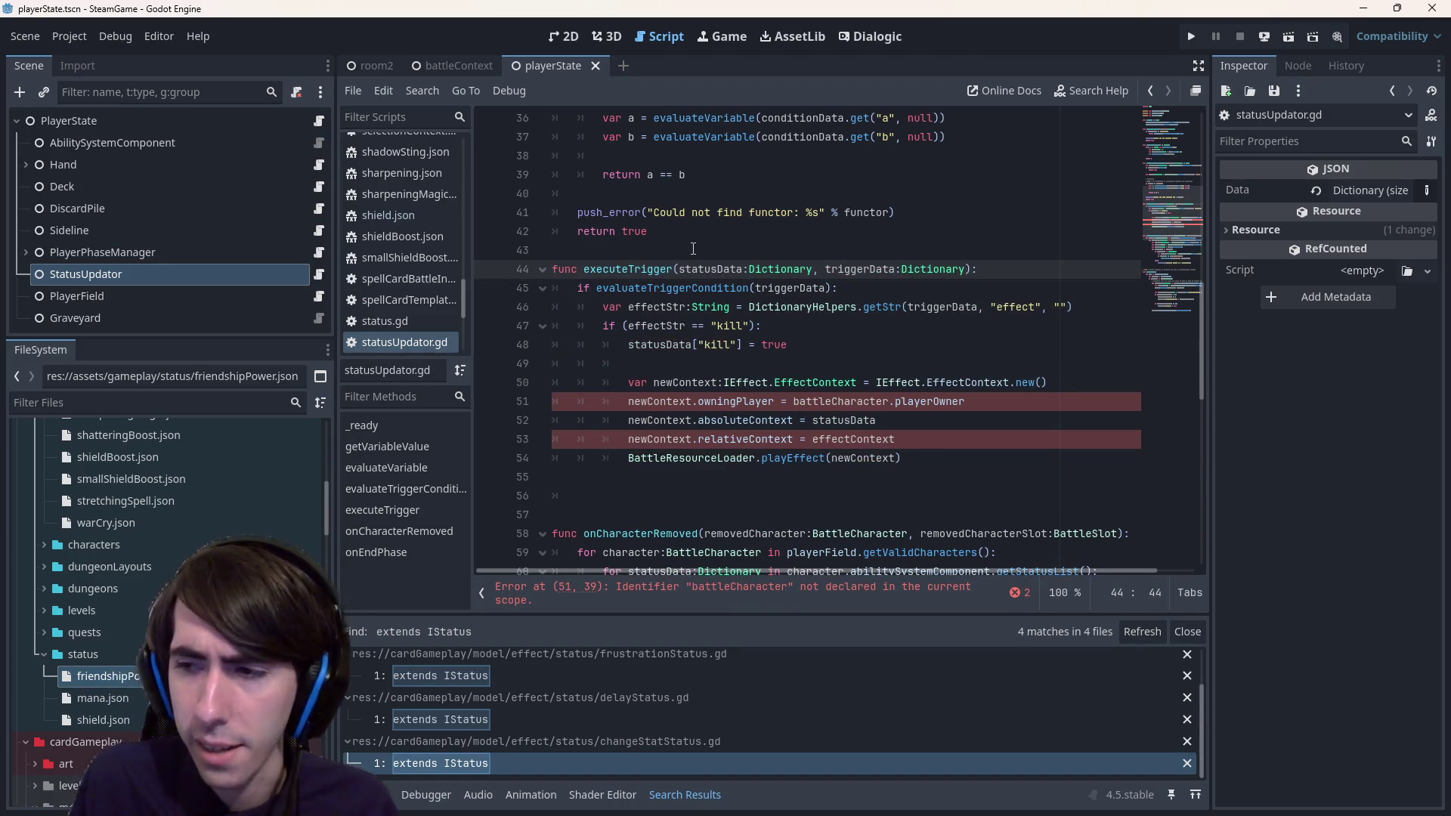
# - Remove the newContext effect-playing block, leaving only the statusData["kill"] = true line
pyautogui.doubleClick(713, 269)
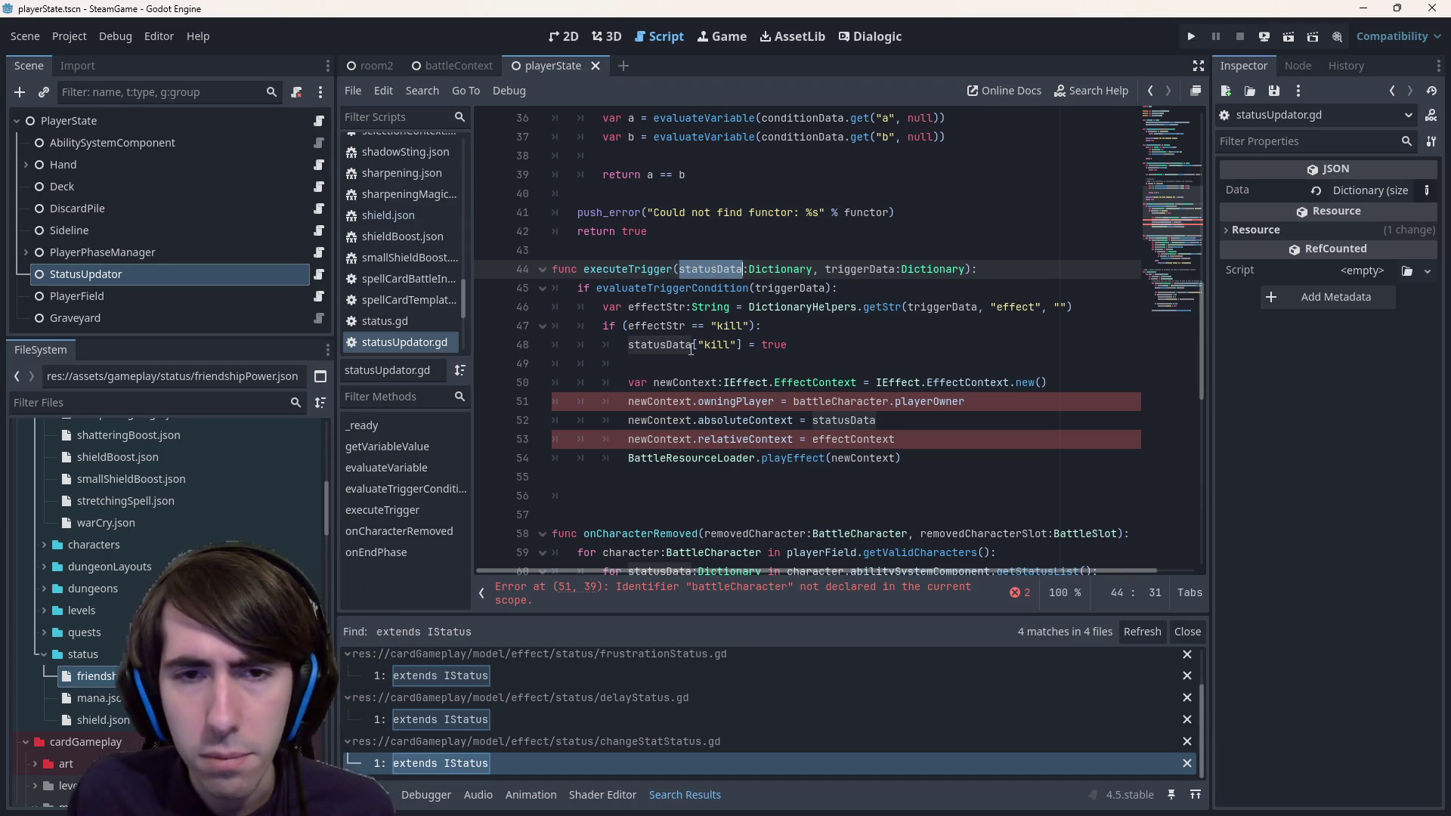
pyautogui.moveTo(826, 341)
pyautogui.mouseDown()
pyautogui.moveTo(461, 370)
pyautogui.moveTo(489, 343)
pyautogui.mouseUp()
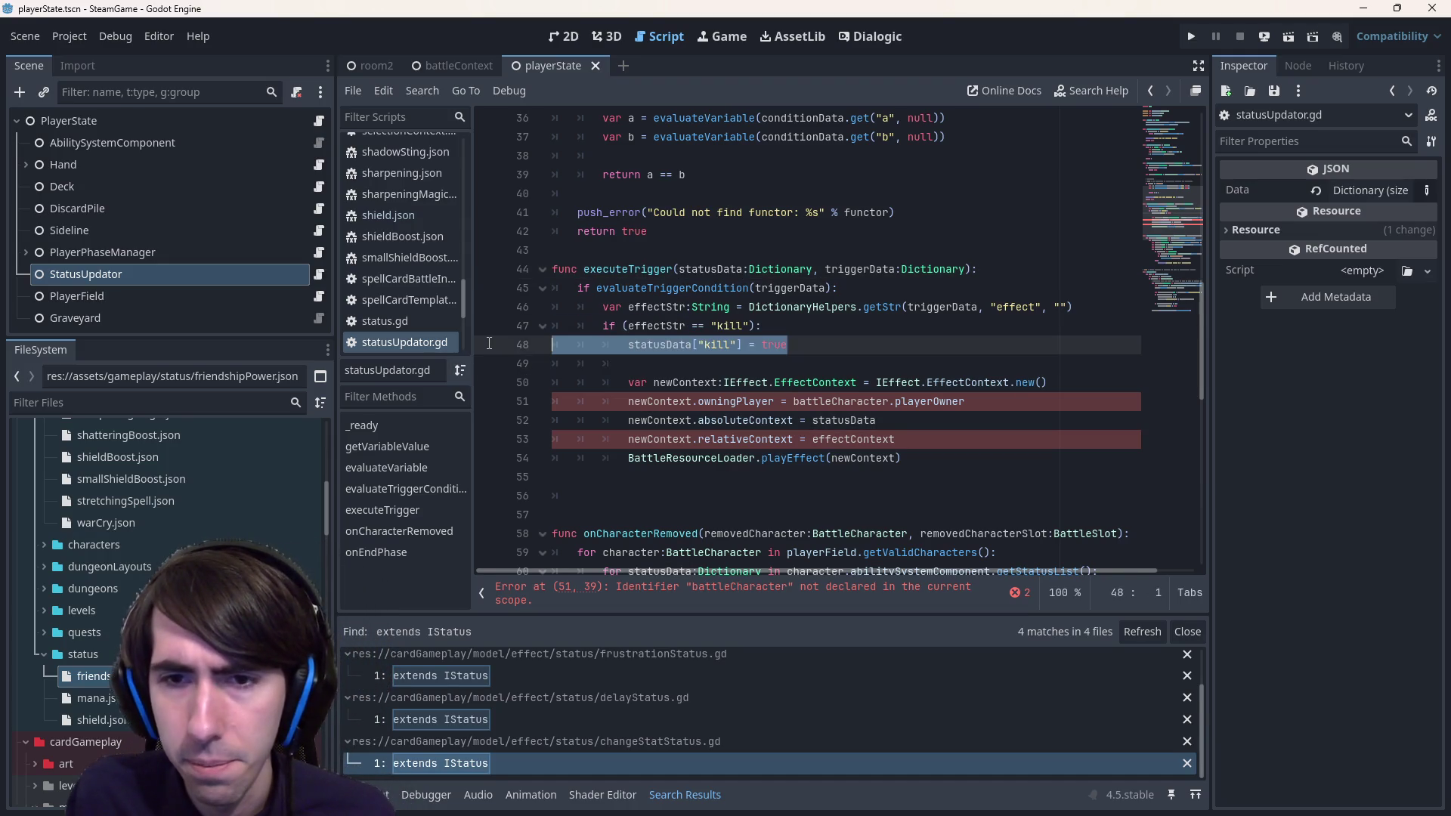
pyautogui.click(897, 401)
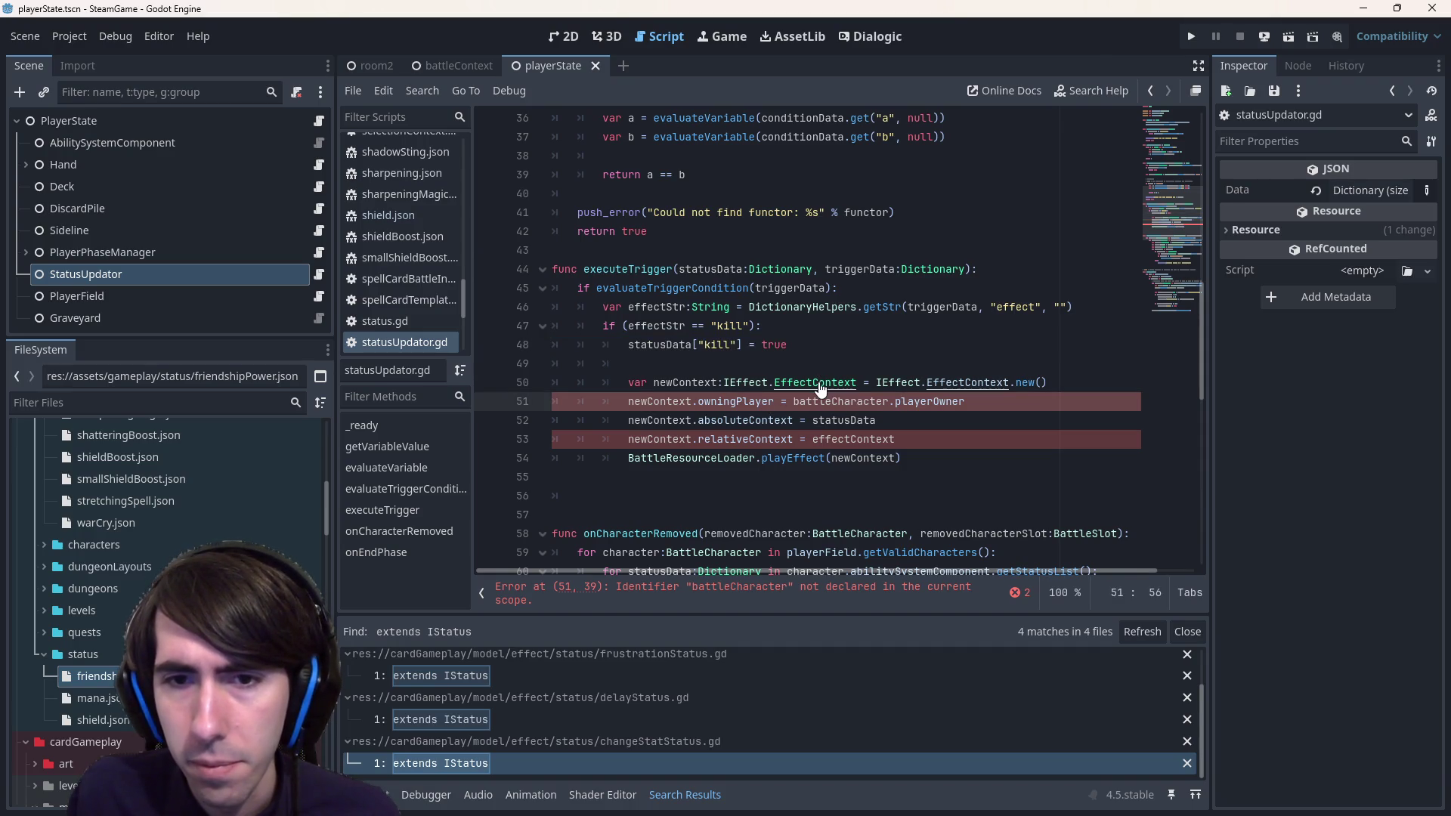
pyautogui.hotkey('ctrl', 'z')
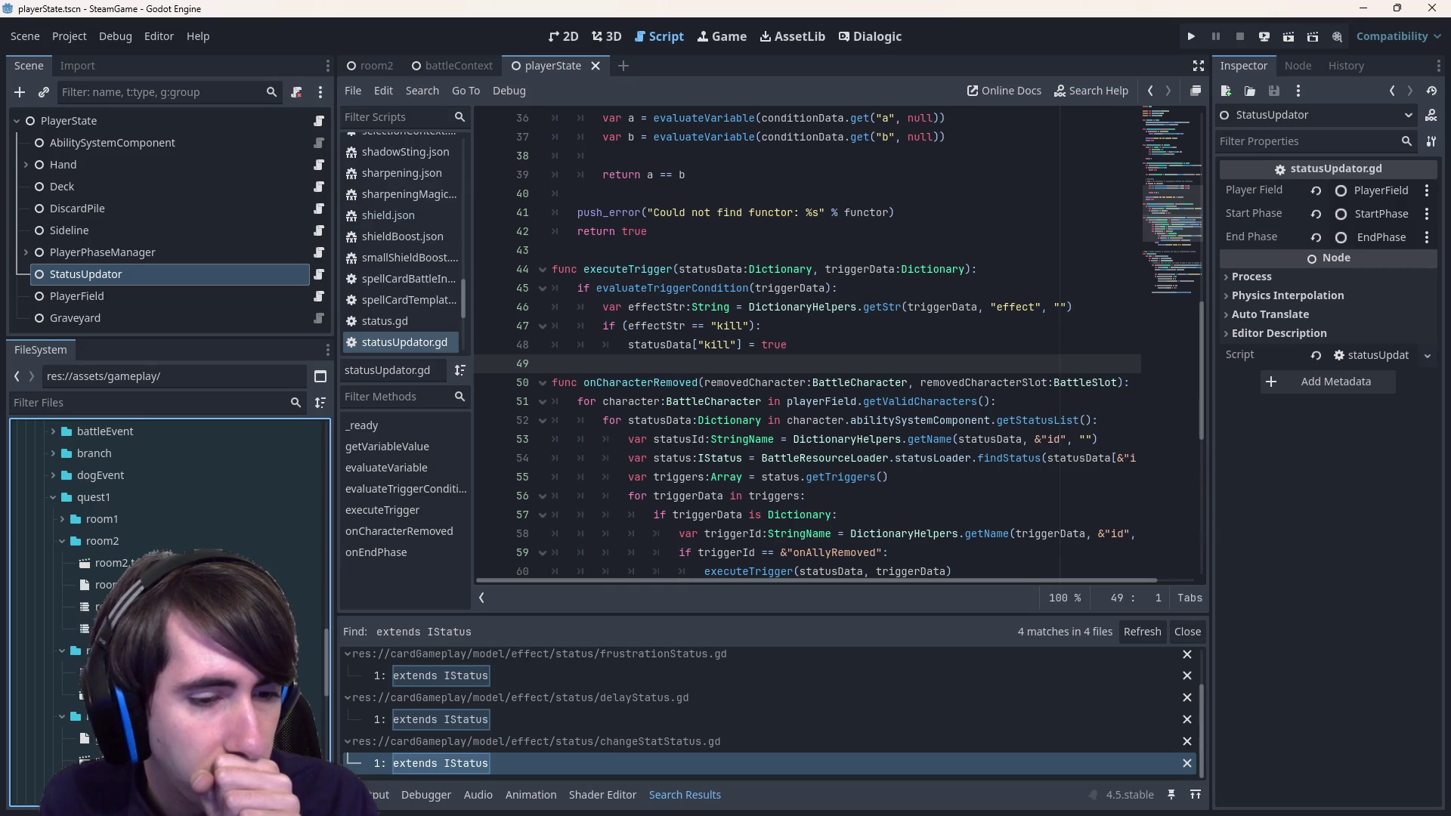
# - In room2Battle.json, change all three Slimes' hp to 1
pyautogui.doubleClick(106, 585)
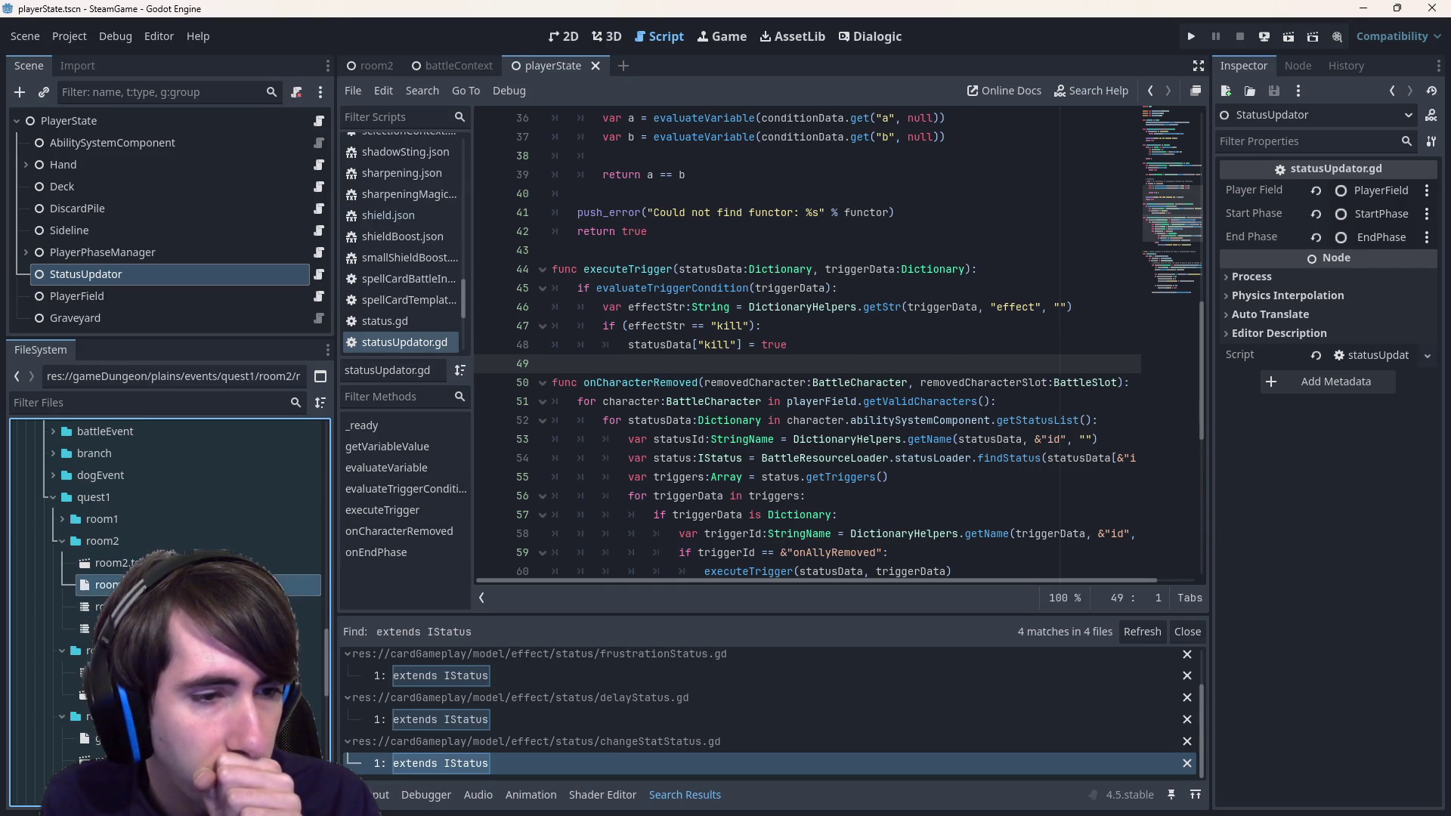
pyautogui.scroll(1, 821, 421)
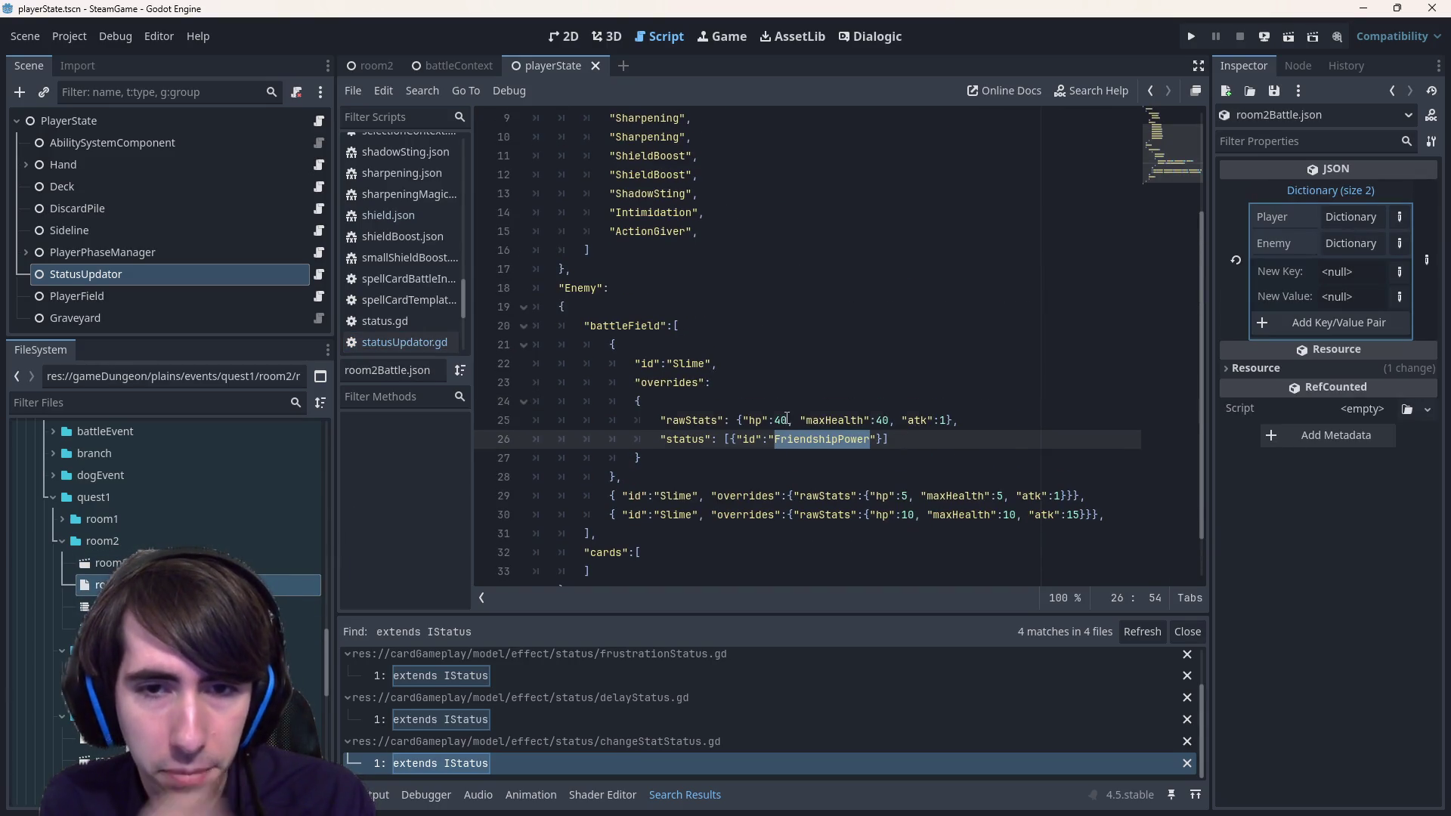
pyautogui.doubleClick(787, 419)
pyautogui.write('1')
pyautogui.click(903, 495)
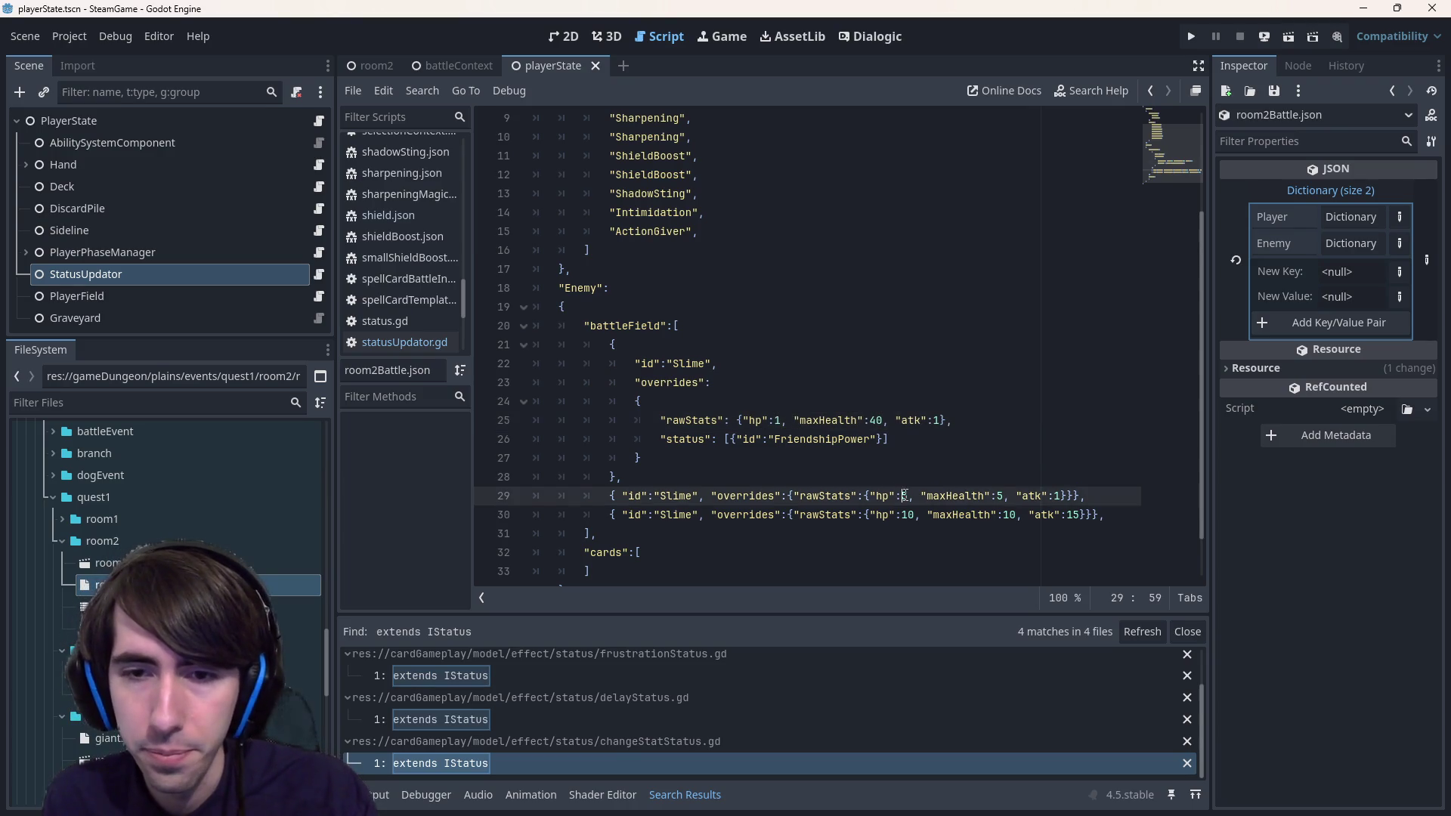
pyautogui.press('BackSpace')
pyautogui.write('1')
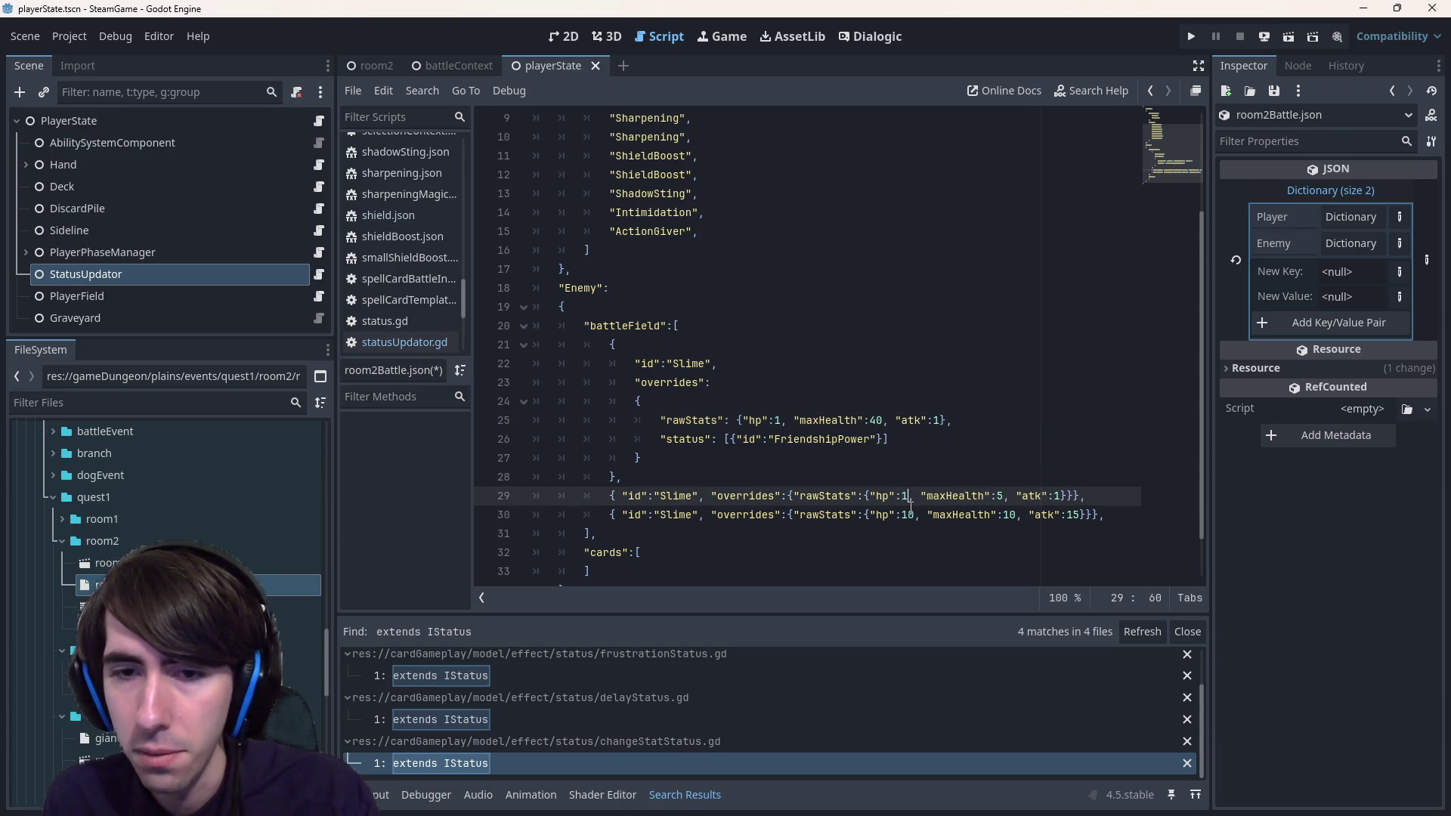
pyautogui.click(904, 518)
pyautogui.press('Delete')
# - Save room2Battle.json and launch the room2 scene
pyautogui.click(895, 419)
pyautogui.hotkey('ctrl', 's')
pyautogui.click(387, 68)
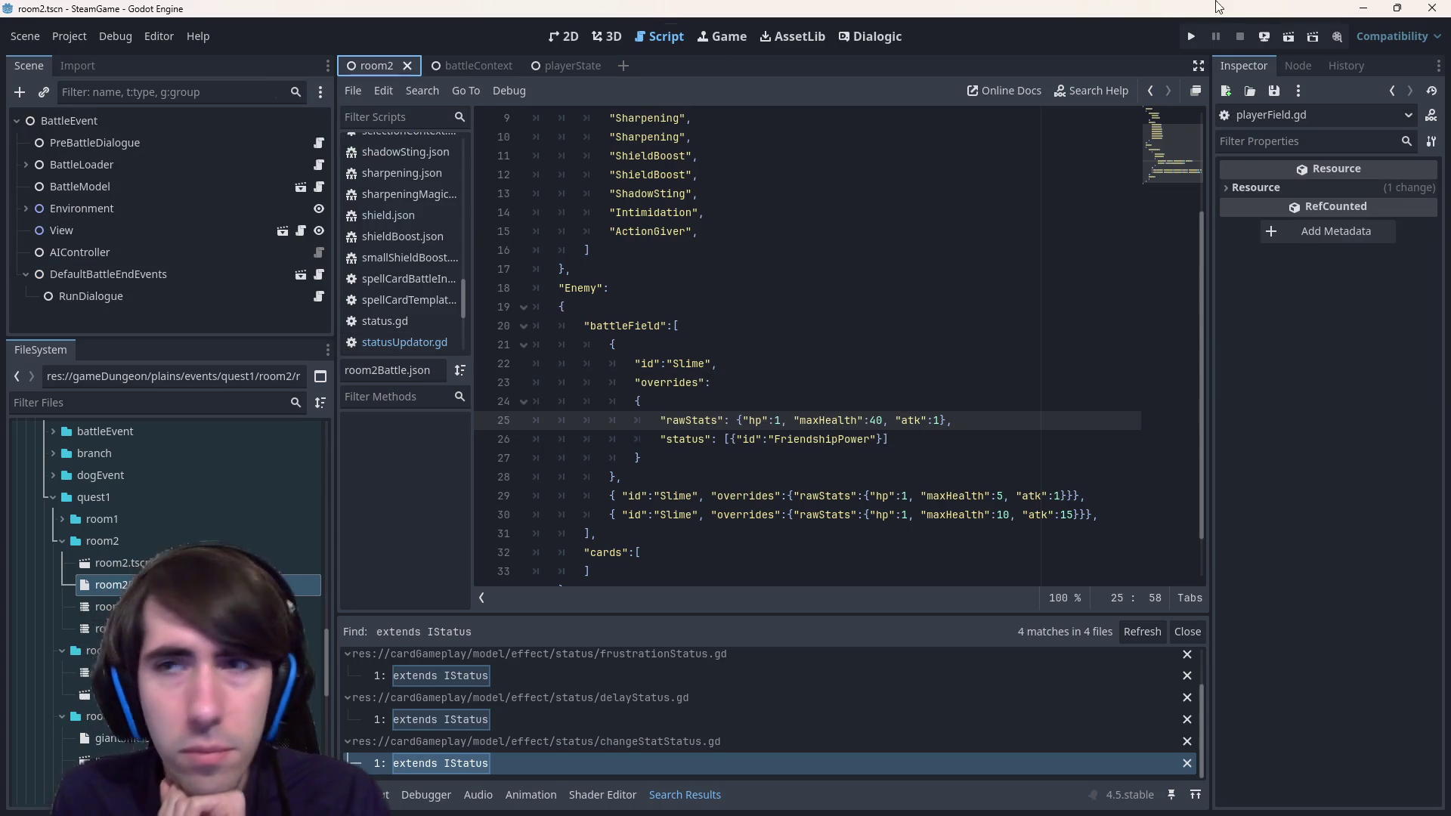
pyautogui.click(1294, 43)
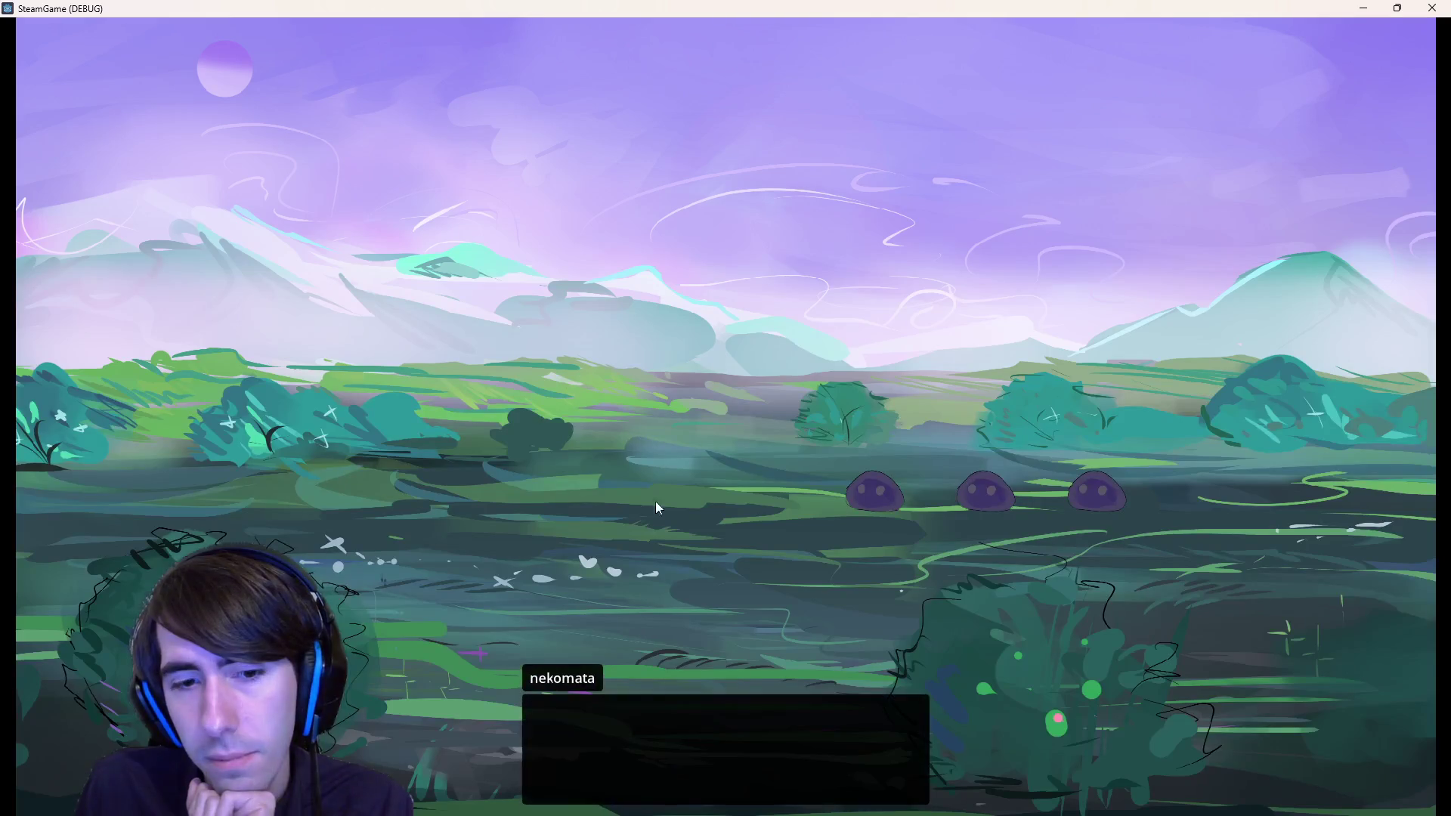
# - Play the battle test: Shadow Sting on two slimes, end turn twice, then close the debug window
pyautogui.click(710, 422)
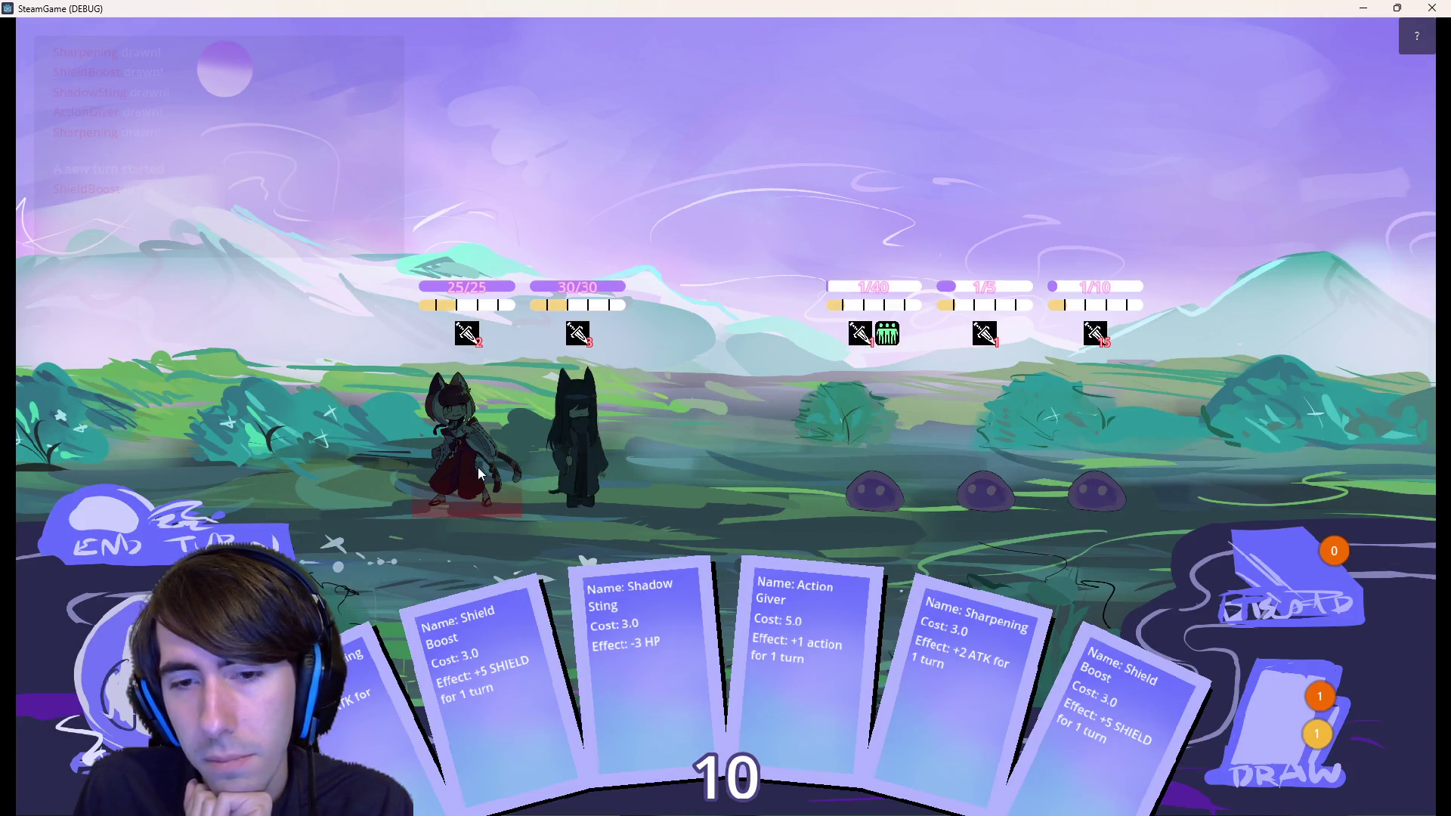
pyautogui.moveTo(577, 641)
pyautogui.mouseDown()
pyautogui.moveTo(642, 574)
pyautogui.moveTo(702, 551)
pyautogui.moveTo(676, 575)
pyautogui.moveTo(859, 426)
pyautogui.moveTo(858, 440)
pyautogui.mouseUp()
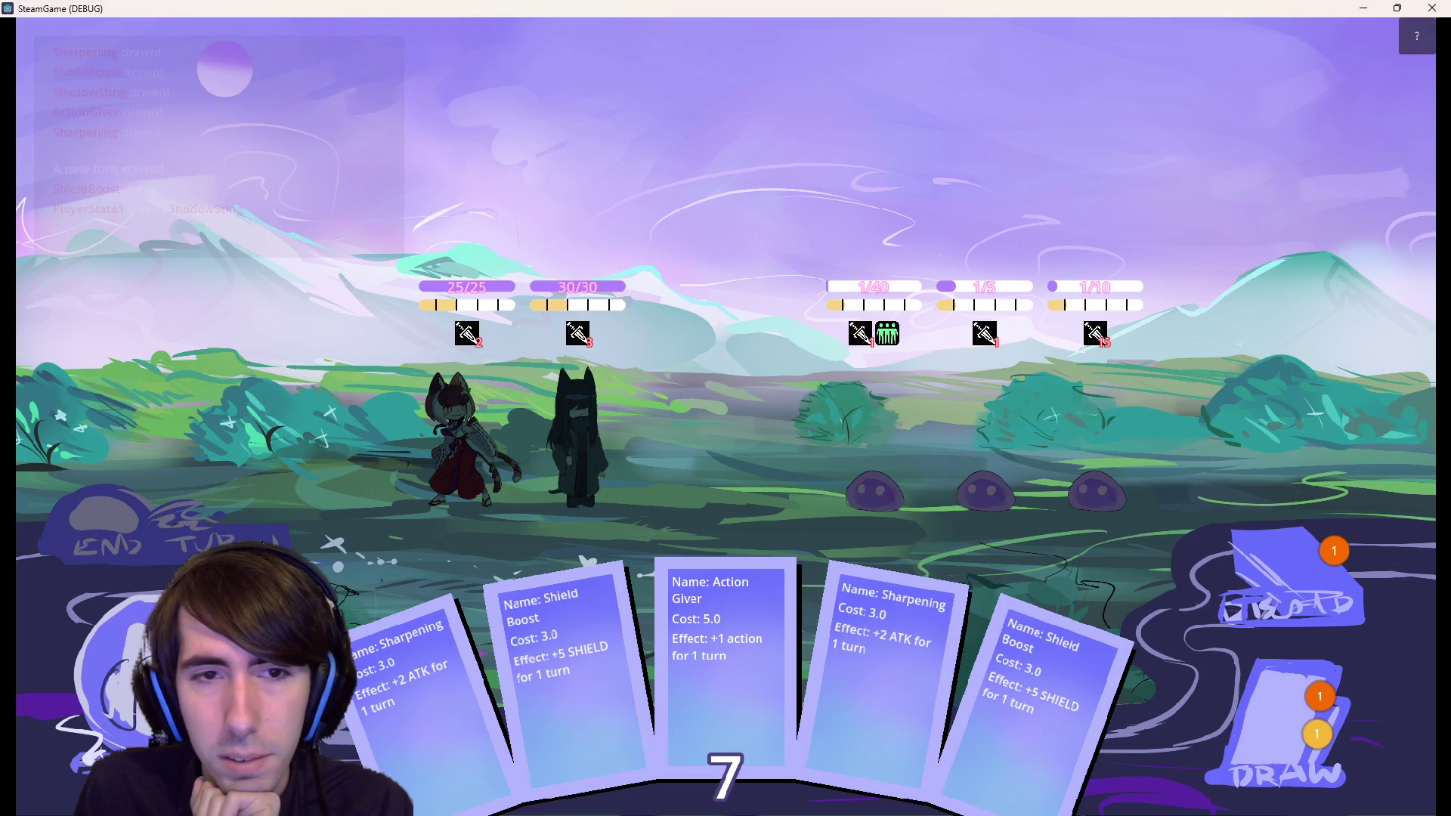
pyautogui.click(249, 542)
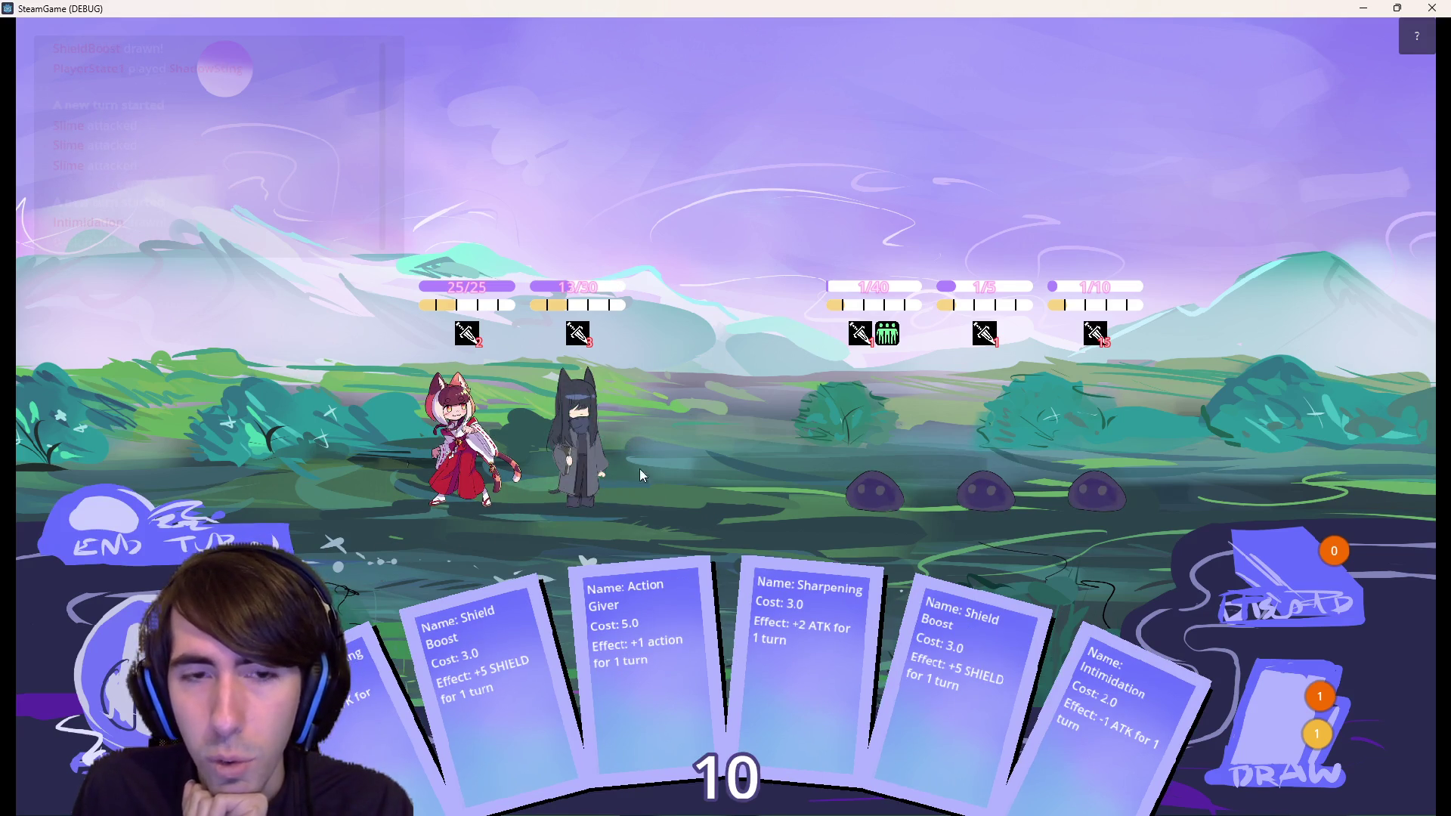
pyautogui.click(973, 437)
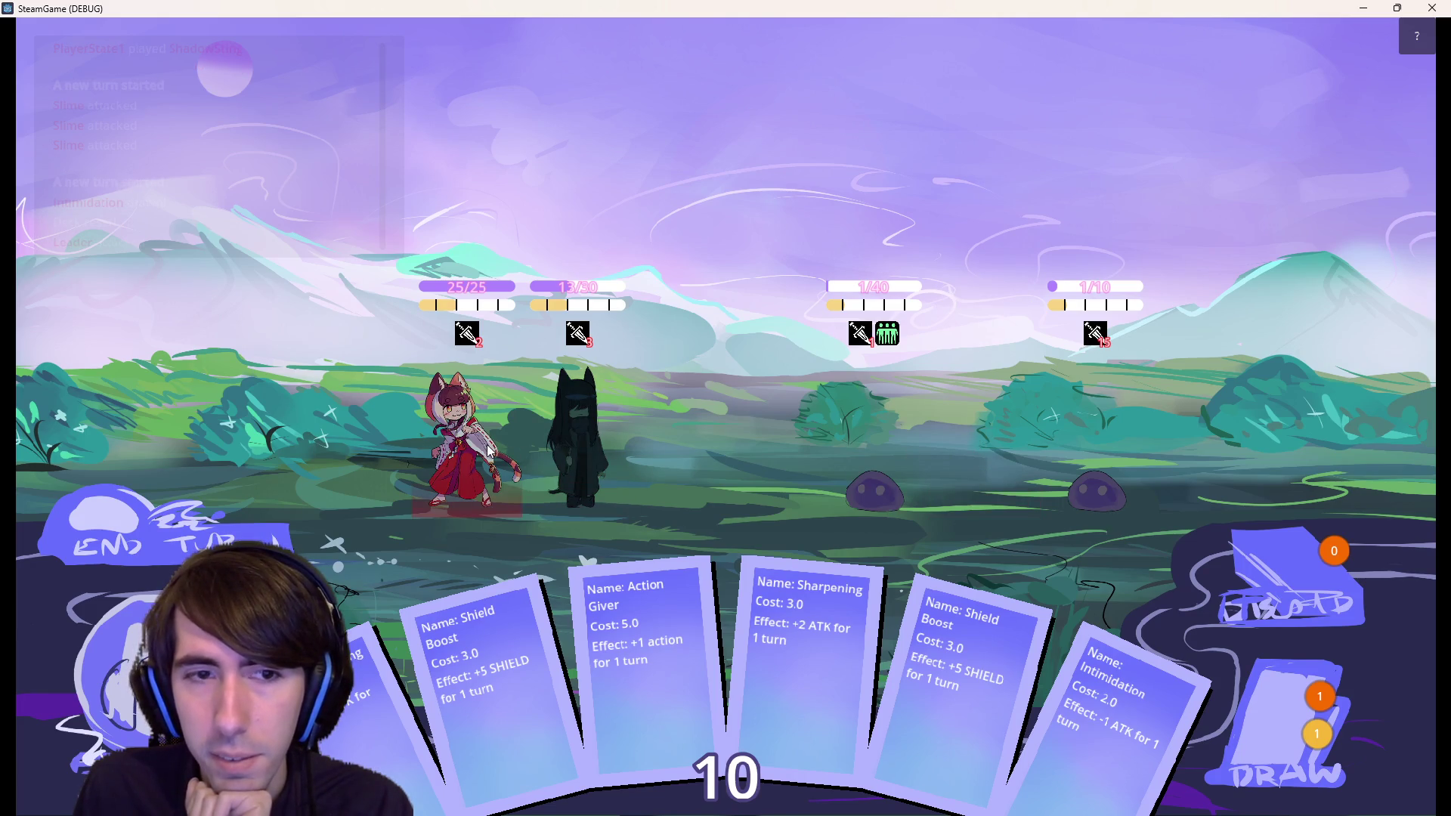
pyautogui.moveTo(1175, 717)
pyautogui.mouseDown()
pyautogui.moveTo(1088, 491)
pyautogui.moveTo(970, 445)
pyautogui.mouseUp()
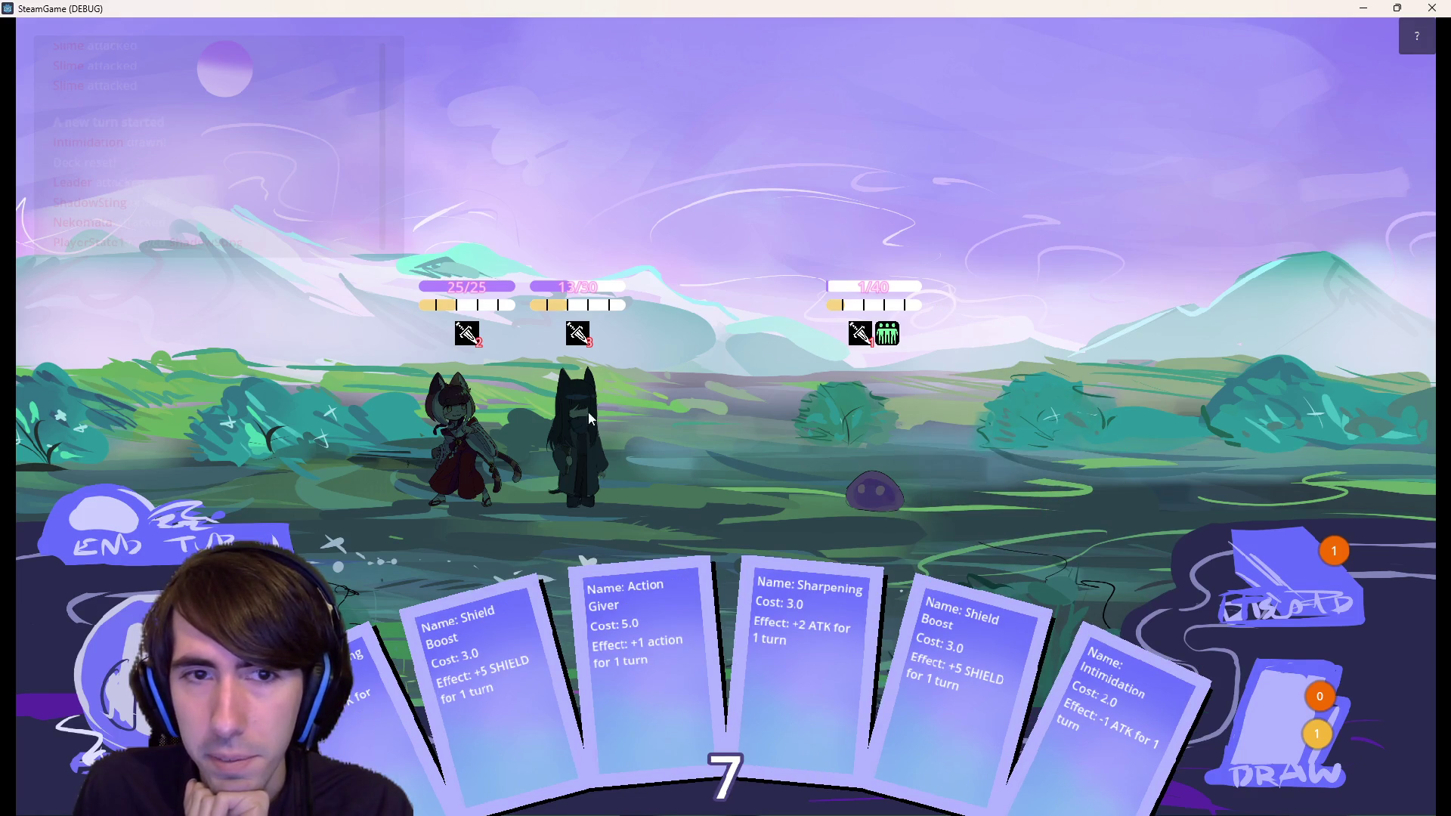
pyautogui.click(155, 532)
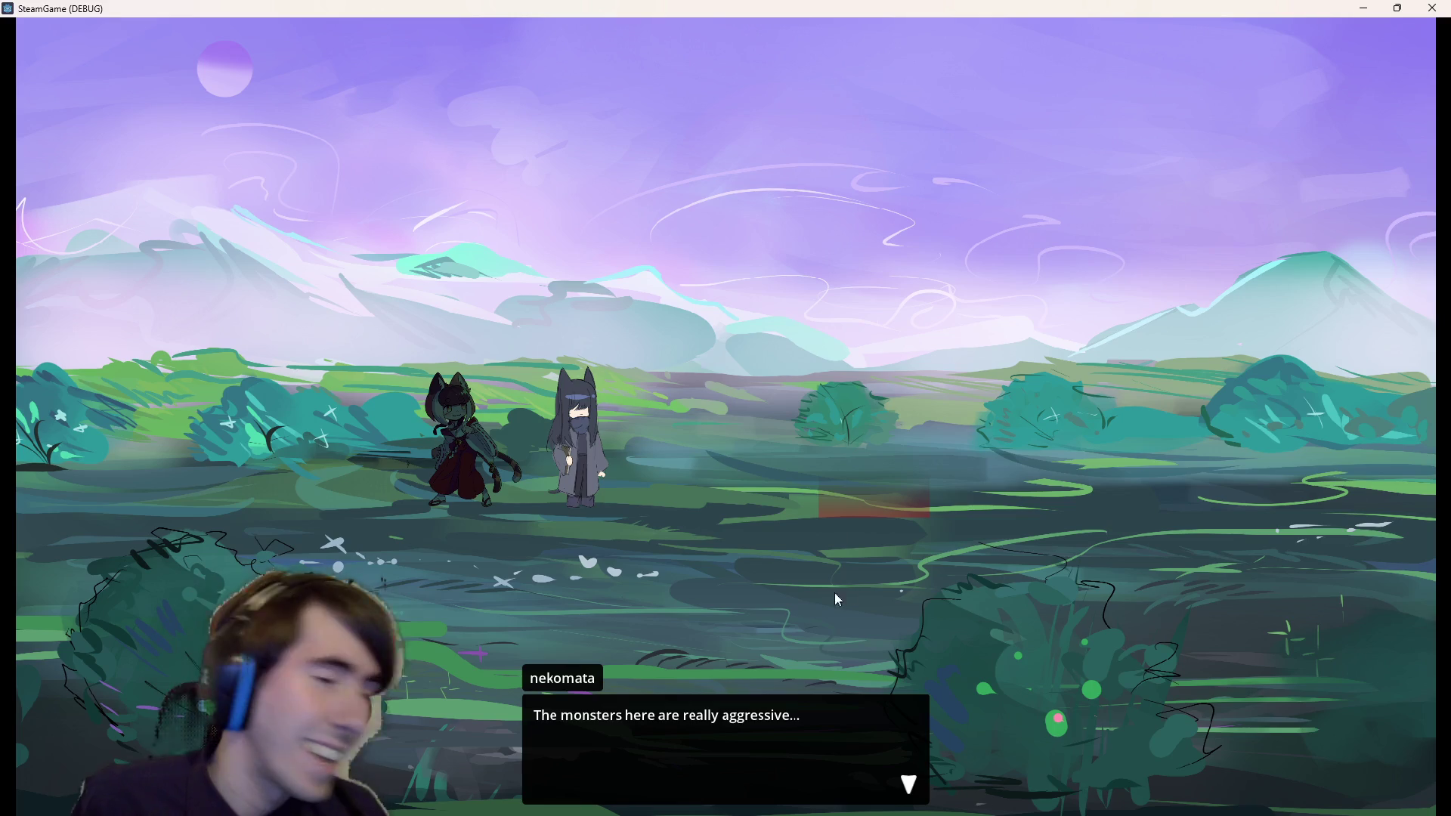
pyautogui.click(1424, 7)
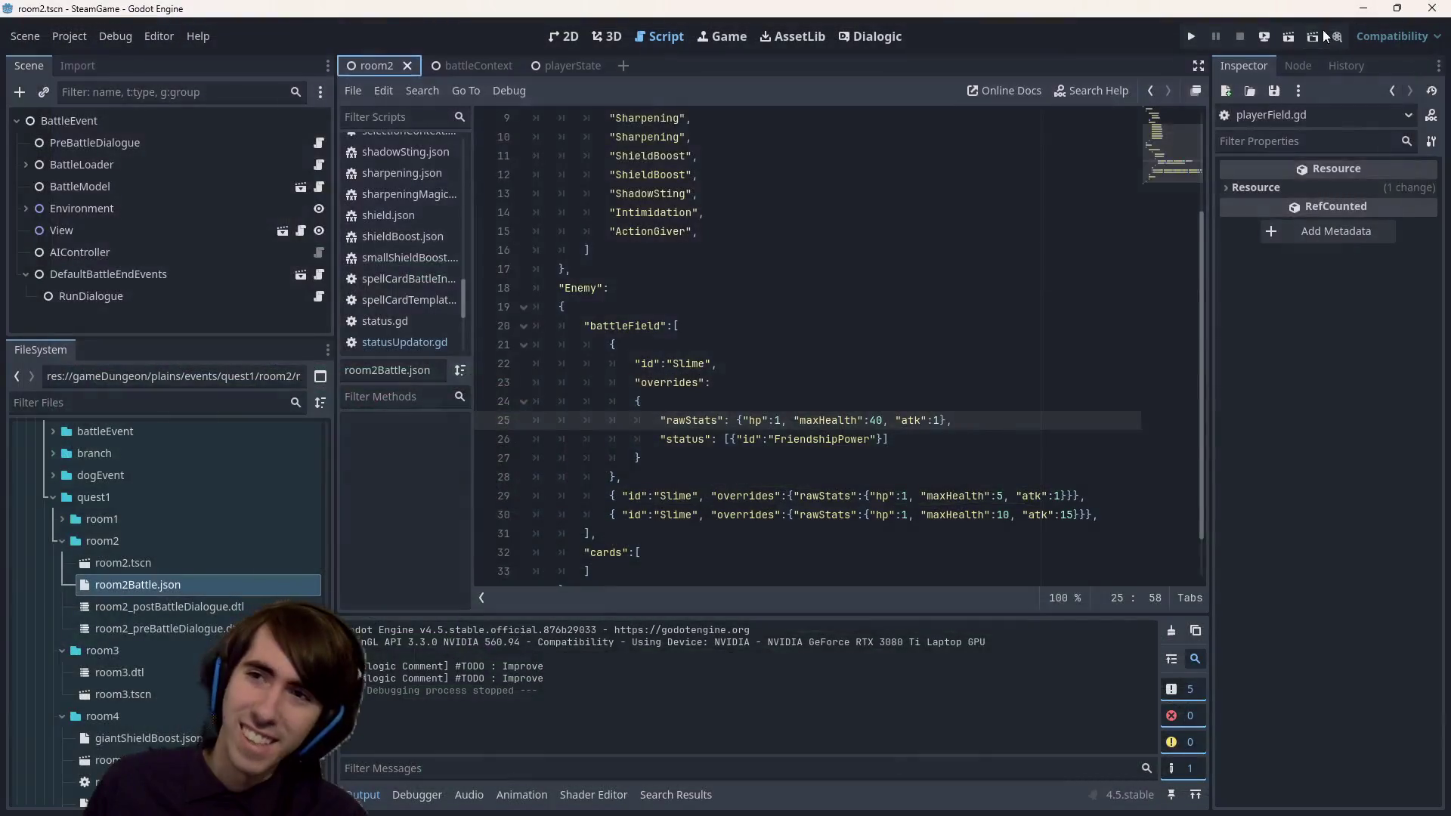
# - Relaunch the room2 scene with Run Current Scene to see the opening dialogue again
pyautogui.click(1289, 36)
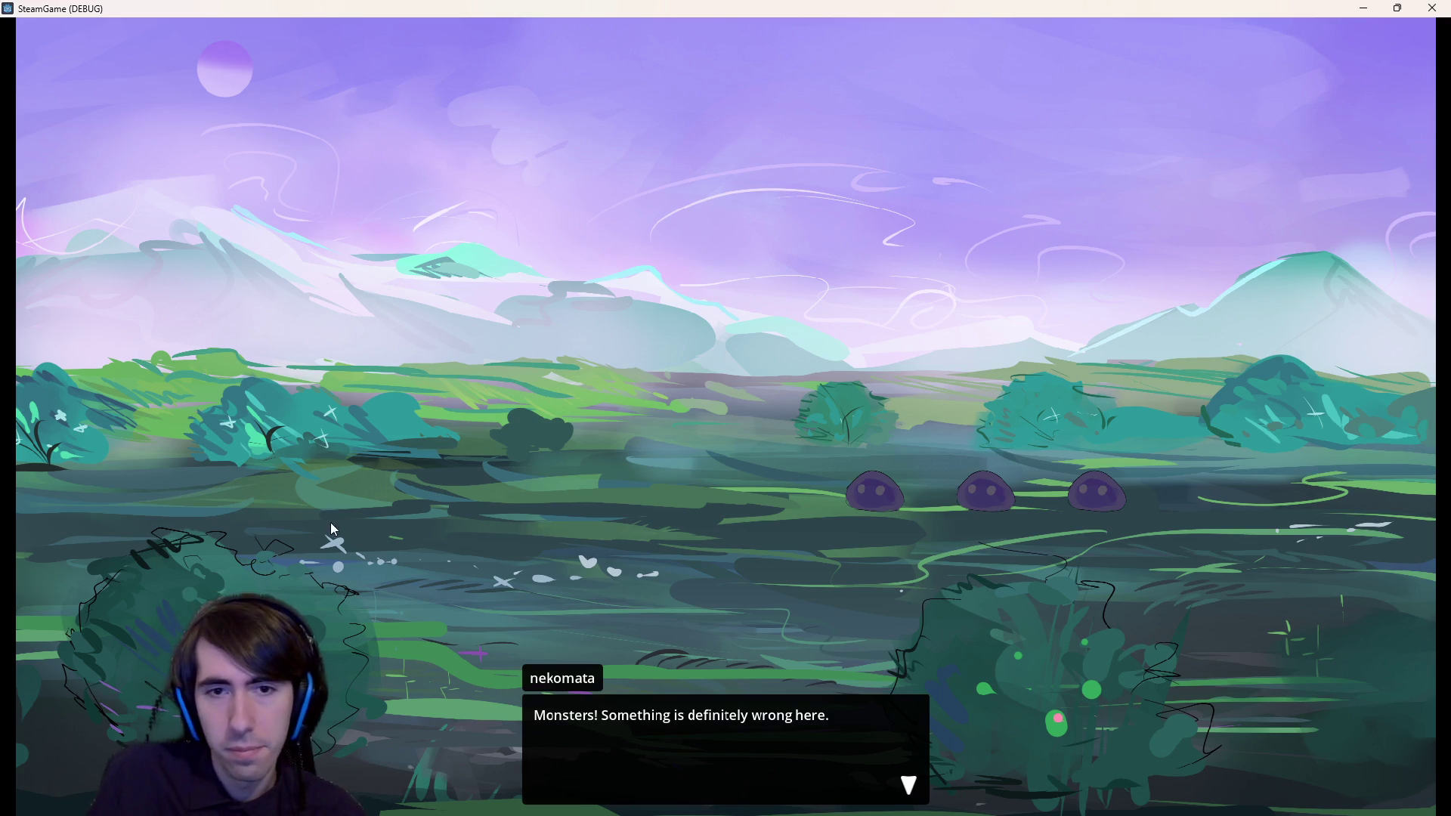
# - Finish the opening dialogue, deploy the dark-haired character and kitsune, and Shadow Sting the middle slime
pyautogui.click(603, 257)
pyautogui.click(603, 256)
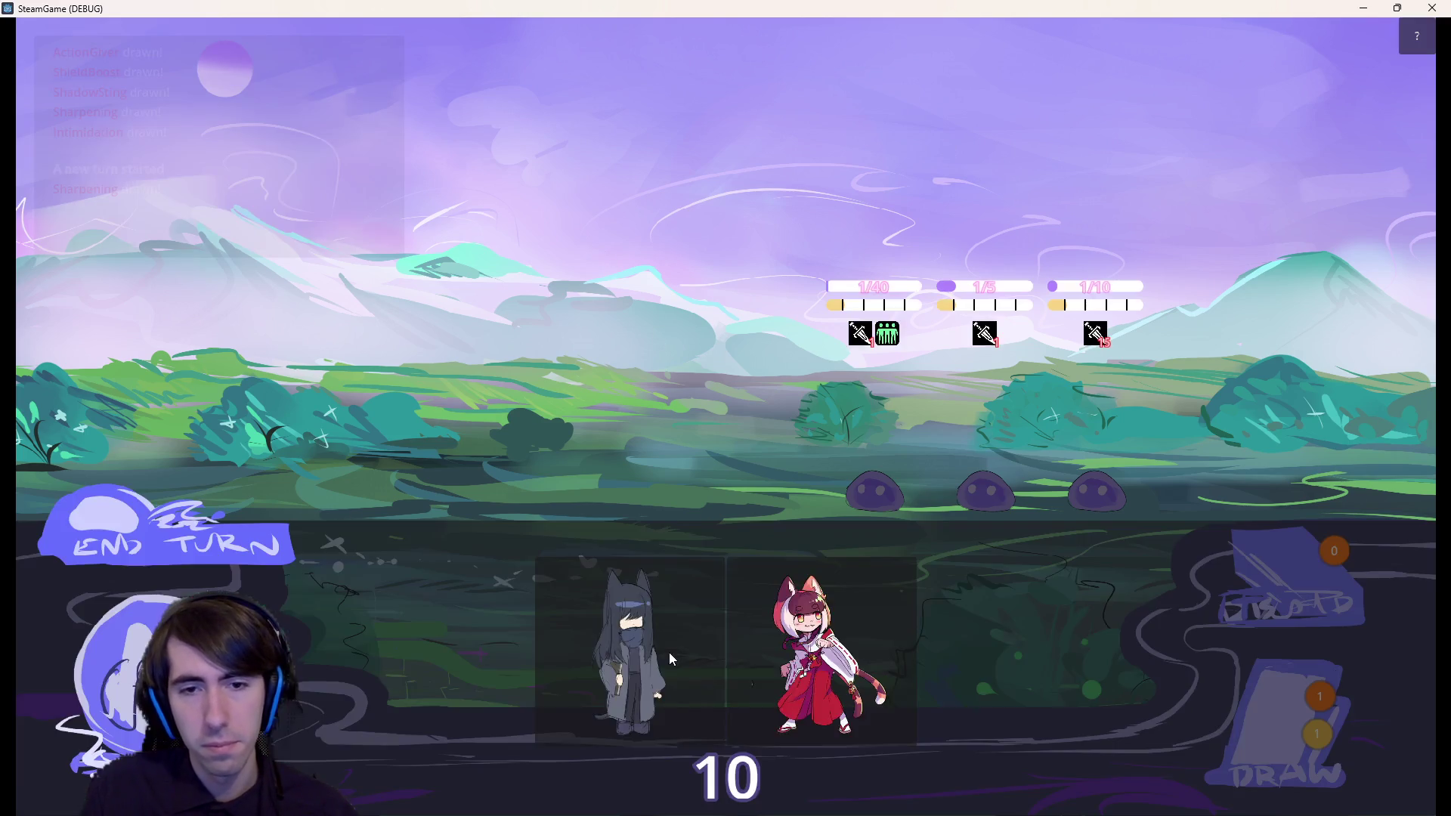
pyautogui.moveTo(668, 652); pyautogui.dragTo(615, 453)
pyautogui.moveTo(713, 660)
pyautogui.mouseDown()
pyautogui.moveTo(442, 444)
pyautogui.moveTo(454, 460)
pyautogui.mouseUp()
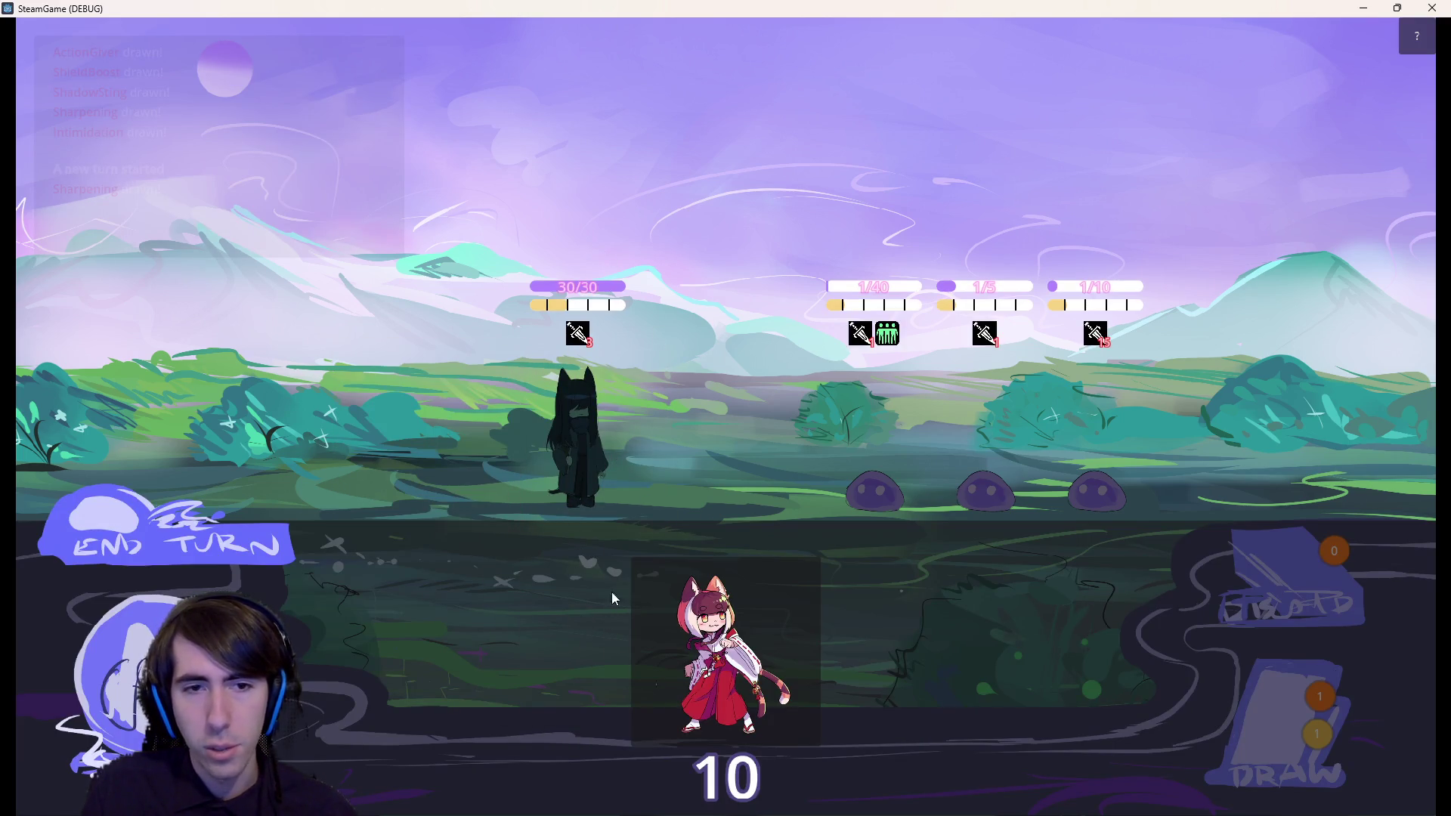
pyautogui.moveTo(741, 716)
pyautogui.mouseDown()
pyautogui.moveTo(411, 481)
pyautogui.moveTo(476, 483)
pyautogui.mouseUp()
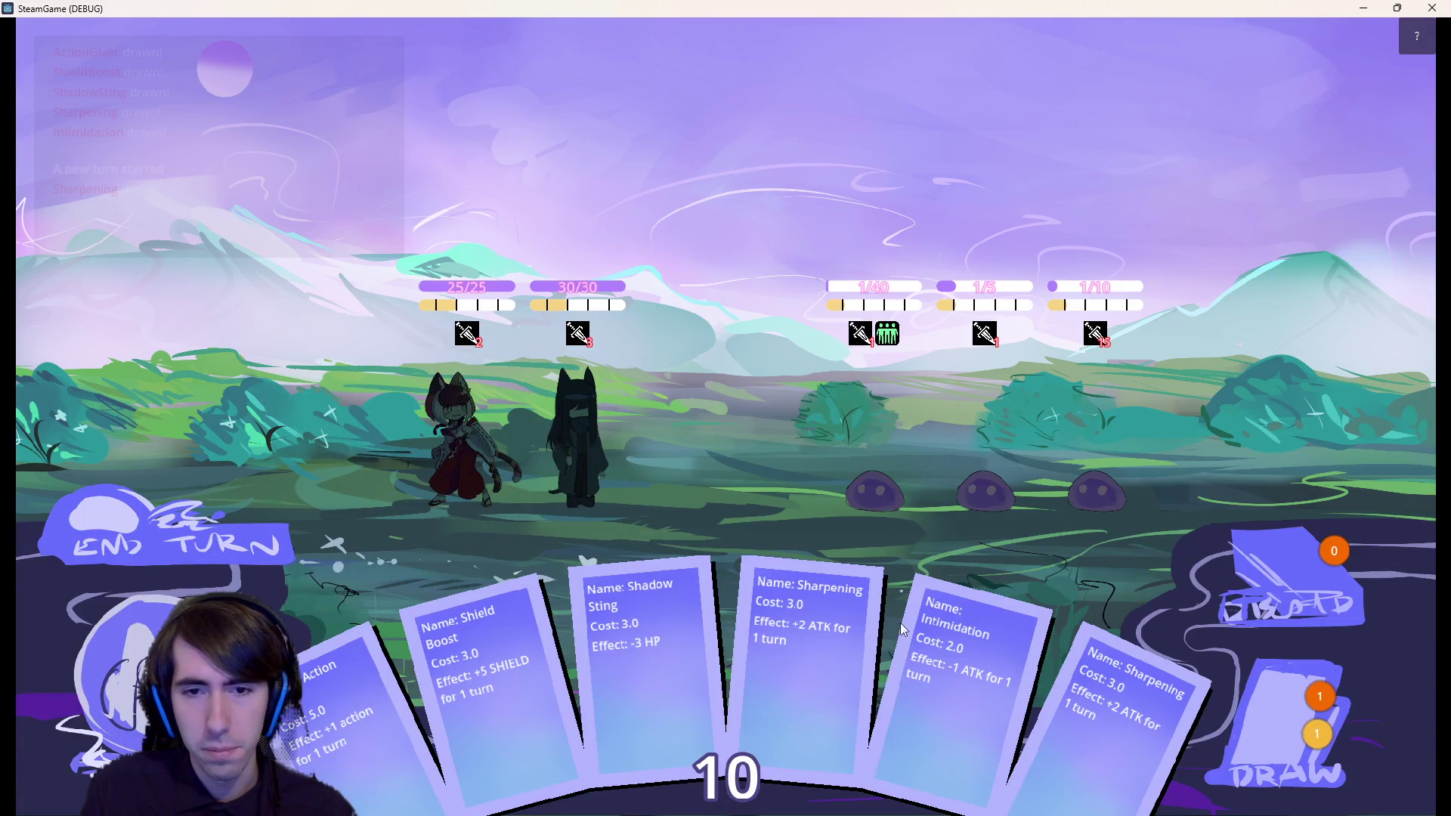
pyautogui.moveTo(670, 668); pyautogui.dragTo(1003, 444)
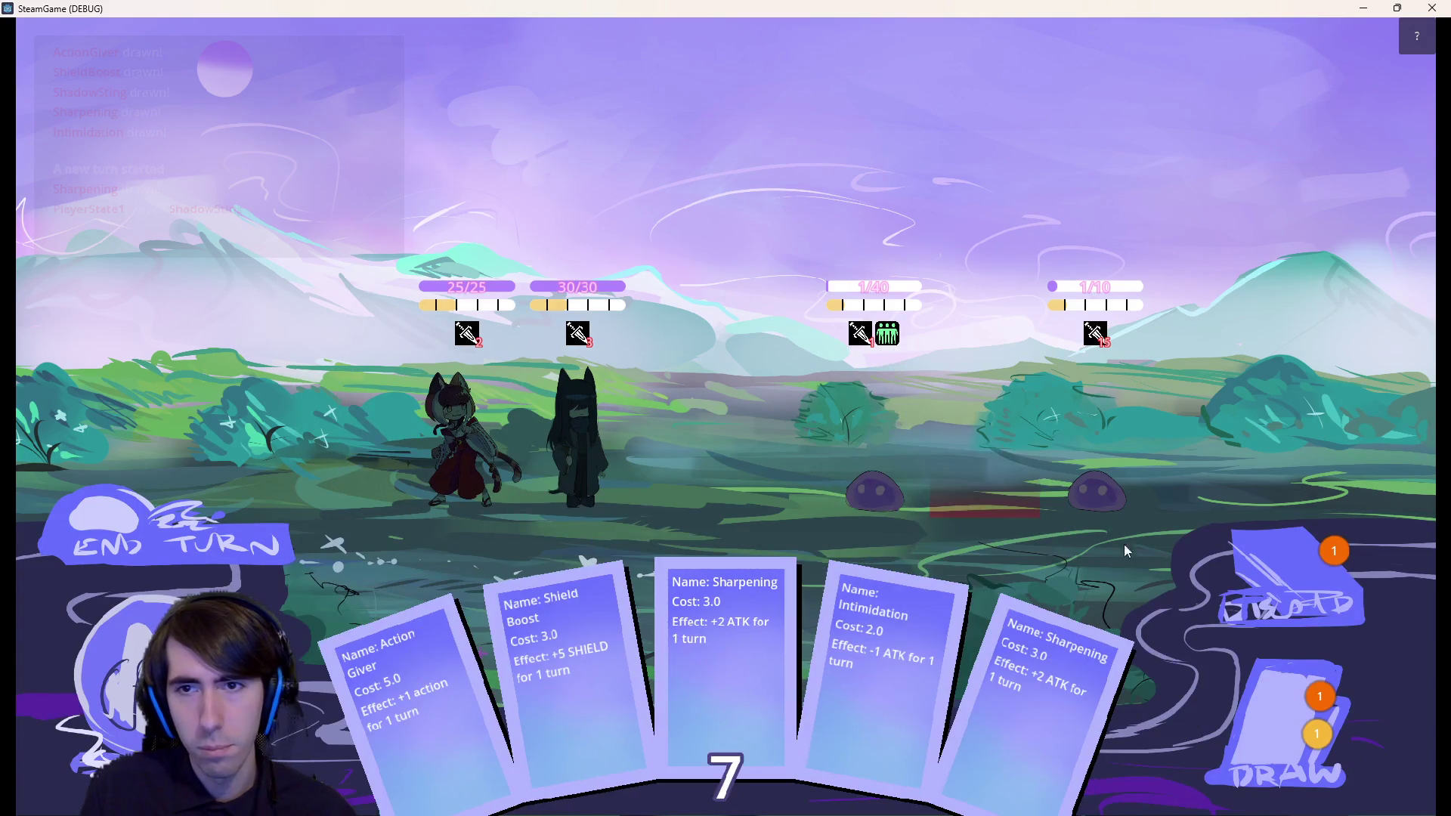
# - Draw two cards, Shadow Sting the right slime, end the turn, and close the debug window
pyautogui.click(1309, 724)
pyautogui.click(1305, 717)
pyautogui.moveTo(1141, 710)
pyautogui.mouseDown()
pyautogui.moveTo(1081, 434)
pyautogui.moveTo(1058, 434)
pyautogui.mouseUp()
pyautogui.moveTo(892, 337)
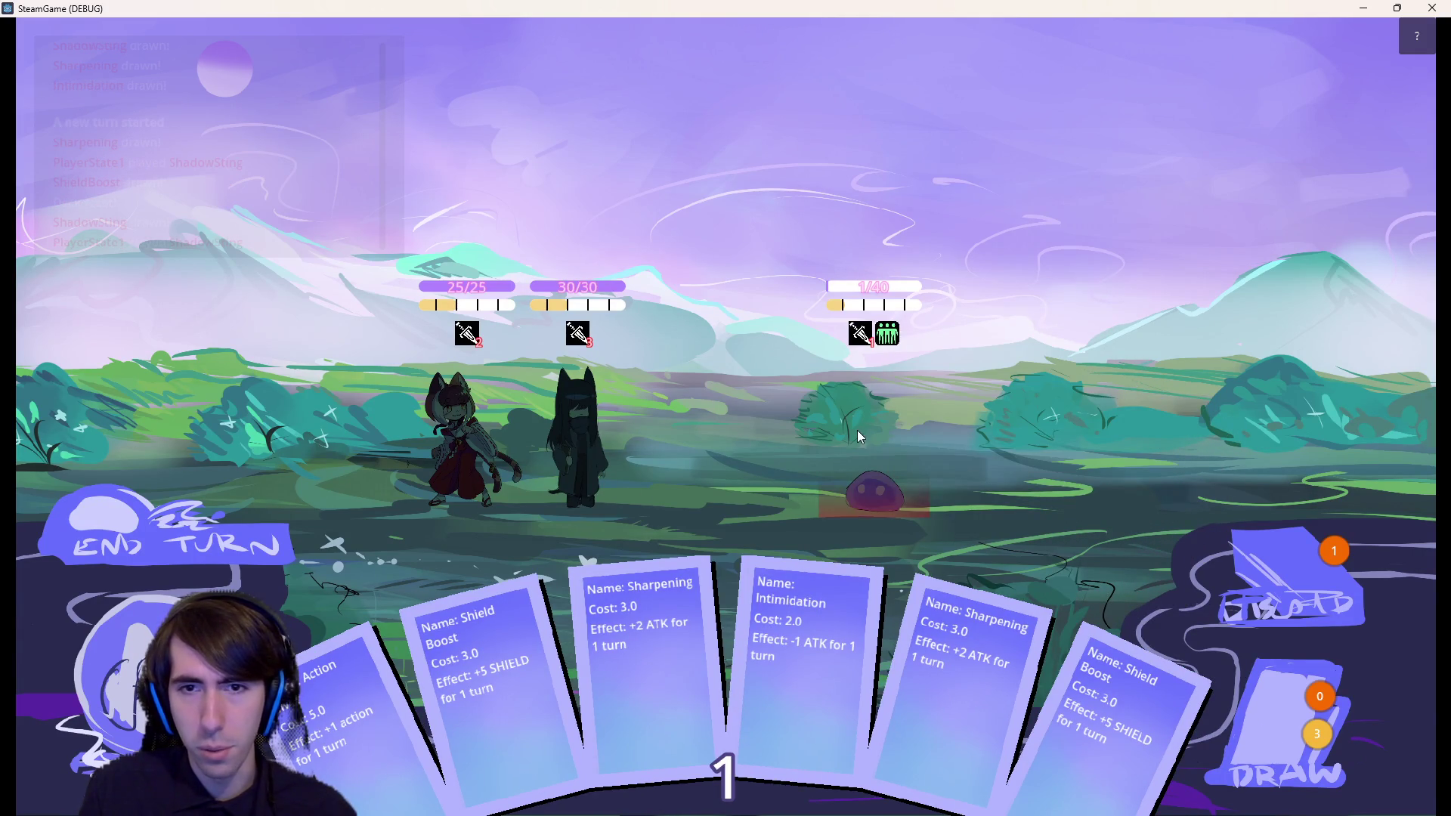
pyautogui.click(254, 534)
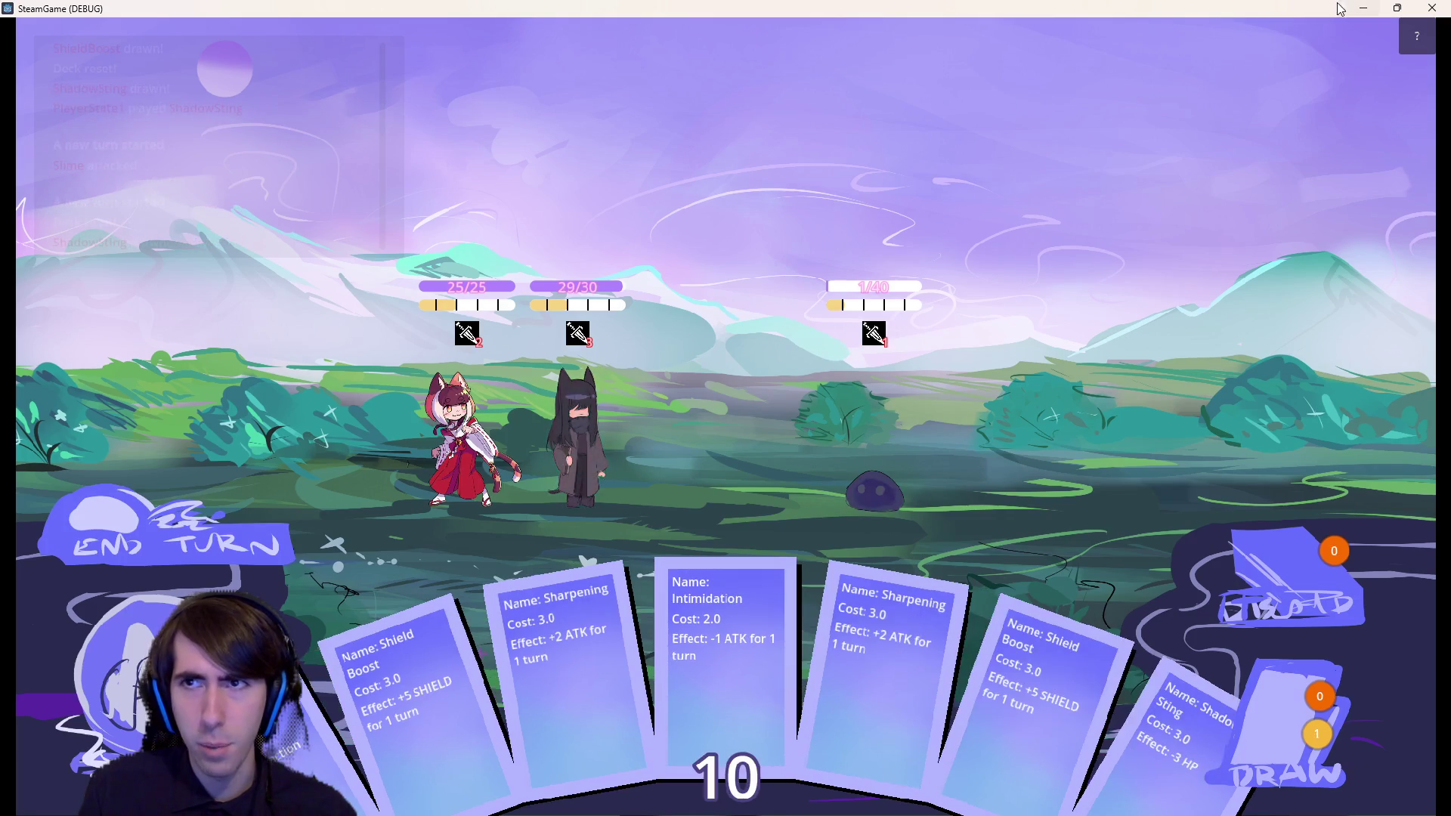
pyautogui.click(1432, 10)
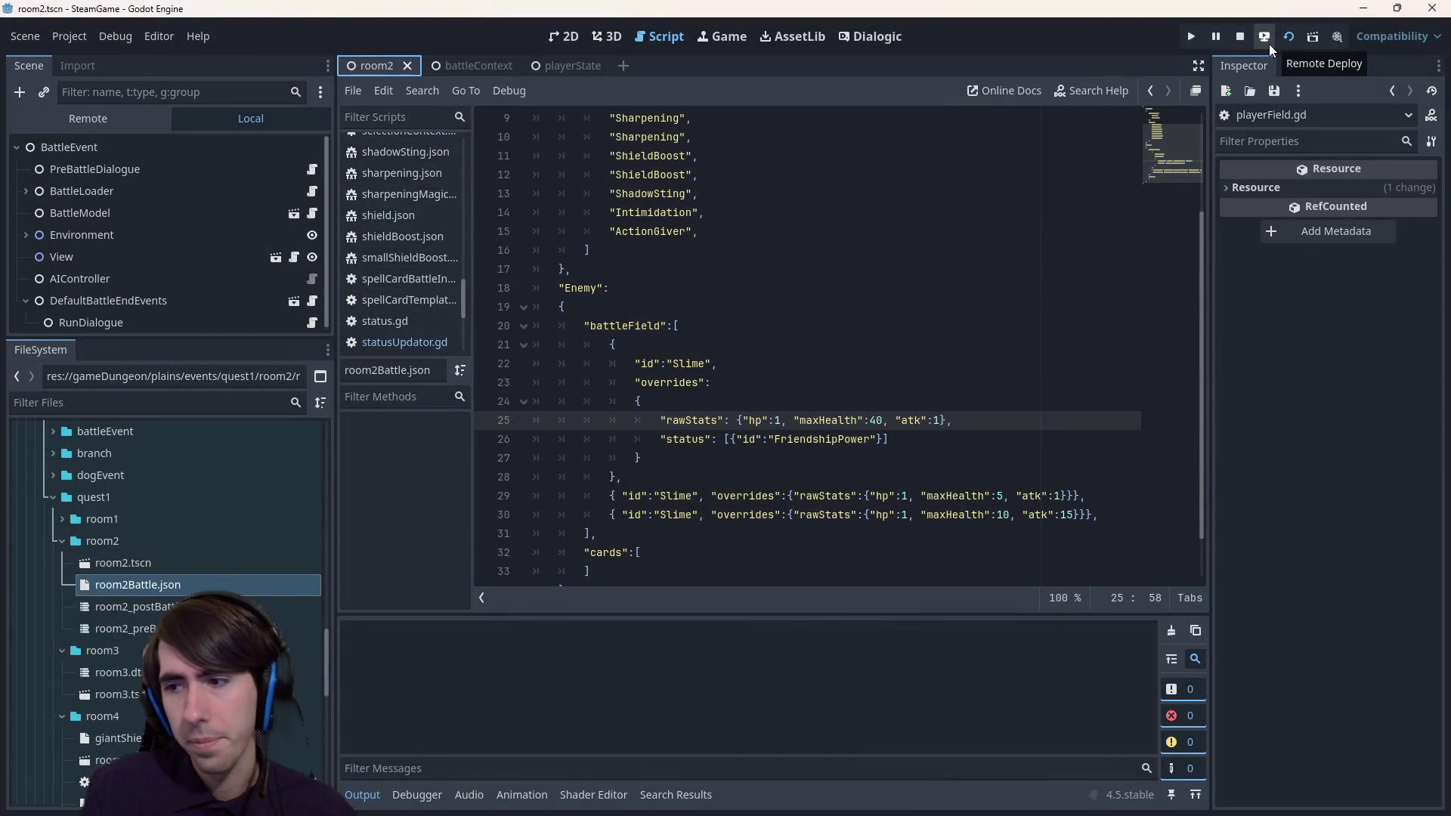
# - Relaunch the scene with F6, deploy the dark-haired character and cat girl, and Shadow Sting the middle slime
pyautogui.press('F6')
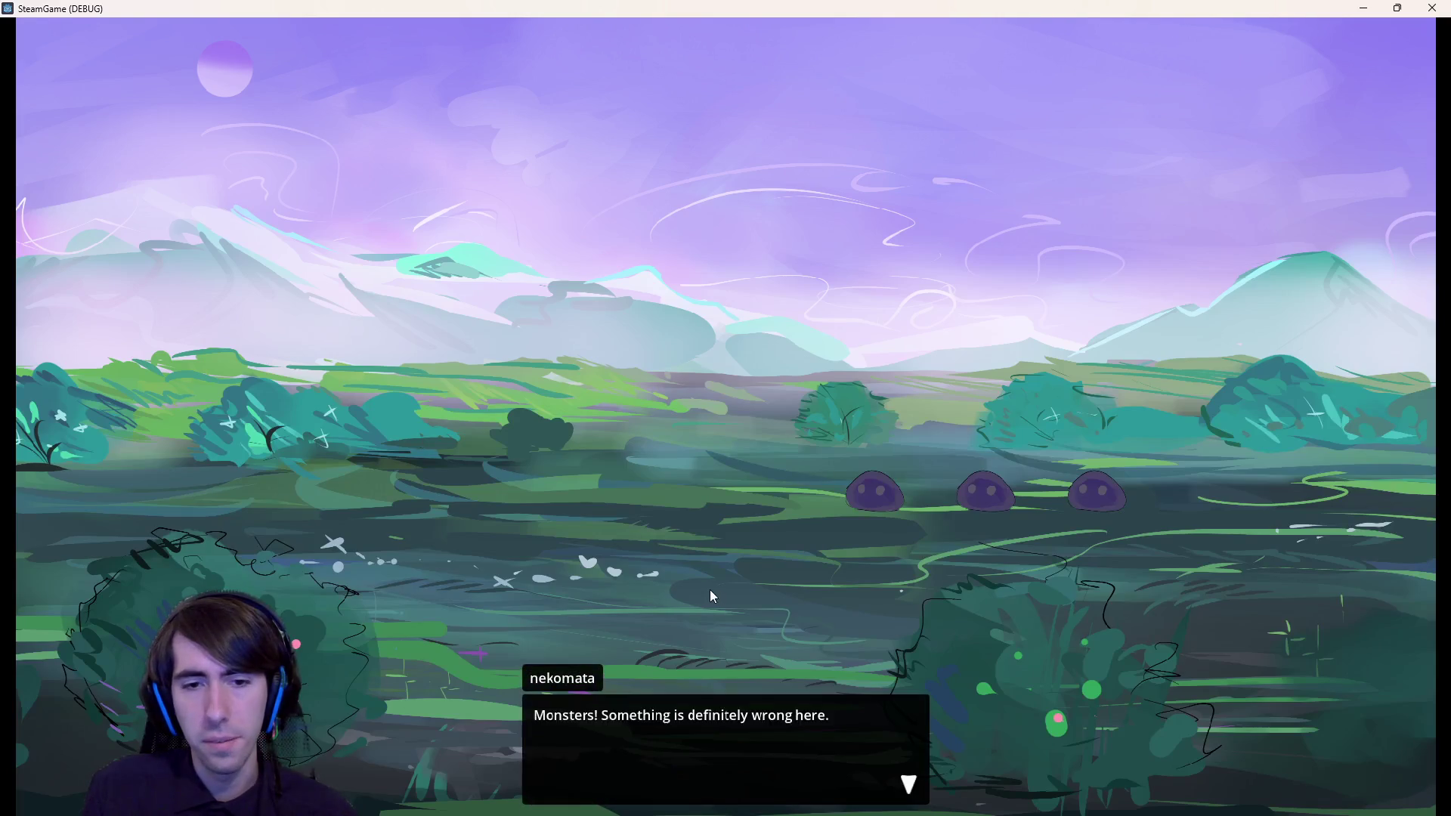
pyautogui.click(709, 589)
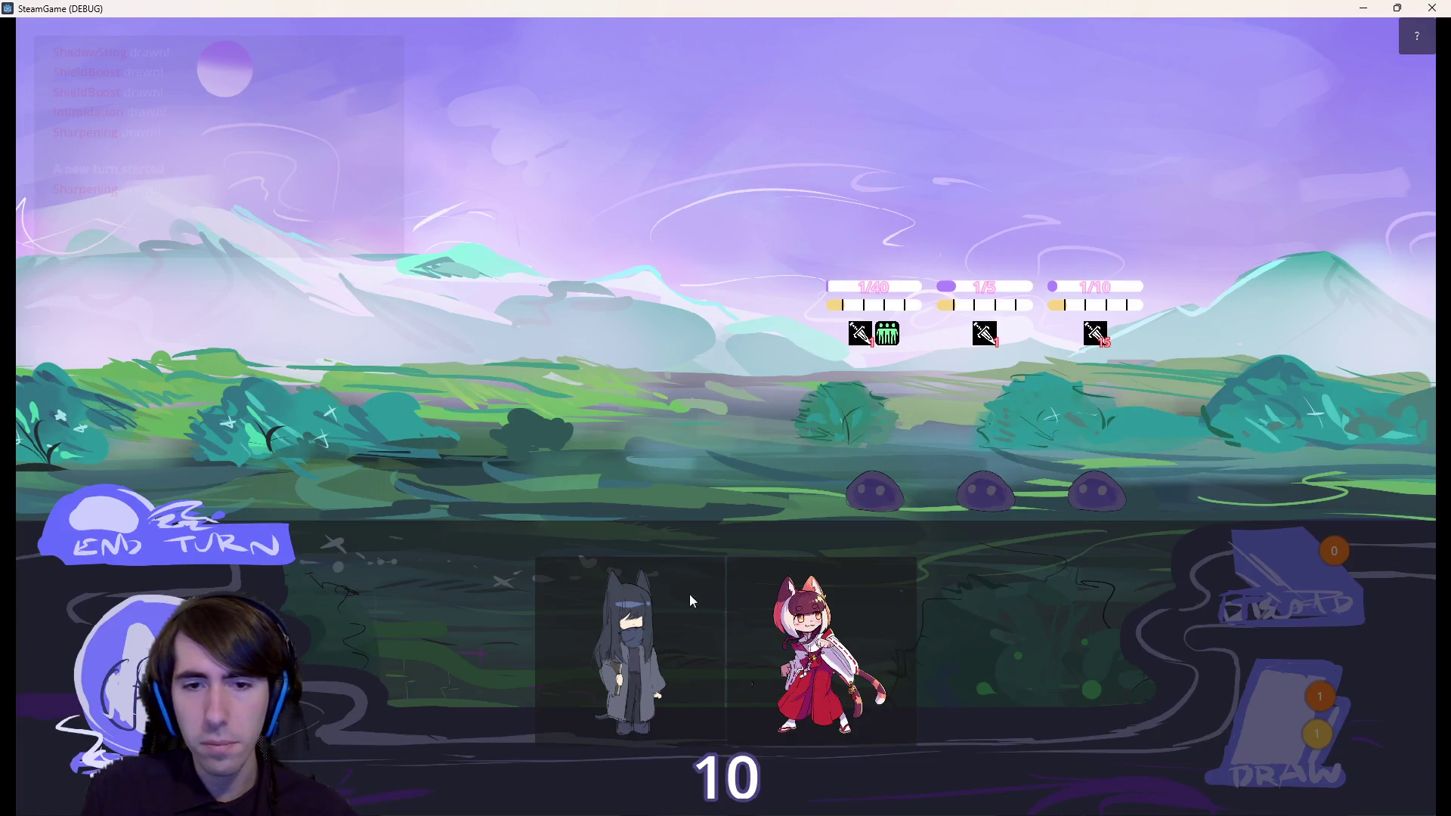
pyautogui.moveTo(646, 633)
pyautogui.mouseDown()
pyautogui.moveTo(632, 456)
pyautogui.moveTo(604, 454)
pyautogui.mouseUp()
pyautogui.moveTo(812, 652); pyautogui.dragTo(446, 438)
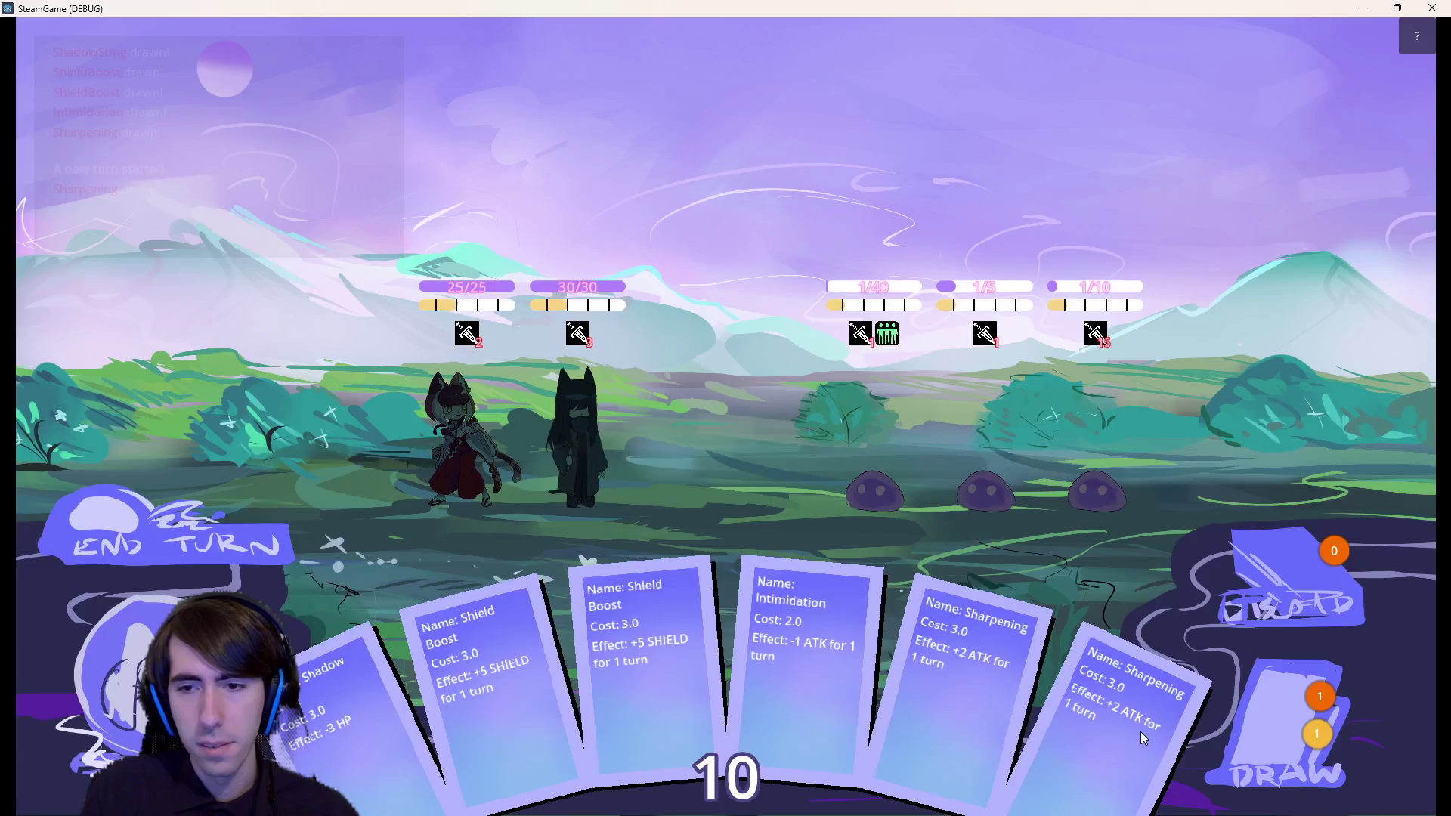
pyautogui.moveTo(393, 714); pyautogui.dragTo(991, 423)
# - End the turn, draw a card, Shadow Sting the right slime, and close the debug window
pyautogui.click(228, 533)
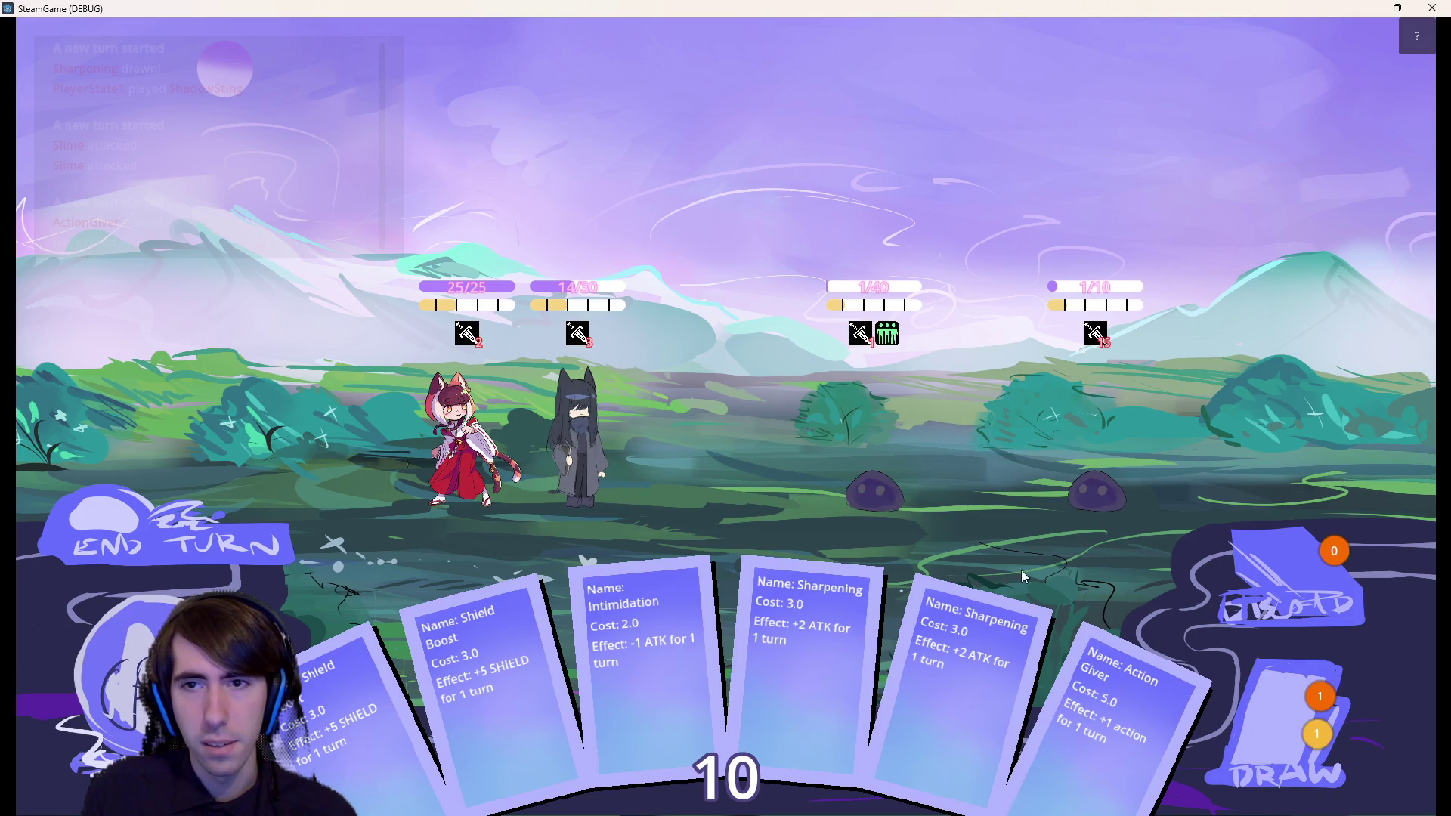
pyautogui.click(1326, 714)
pyautogui.moveTo(1186, 725)
pyautogui.mouseDown()
pyautogui.moveTo(1073, 484)
pyautogui.moveTo(1096, 491)
pyautogui.mouseUp()
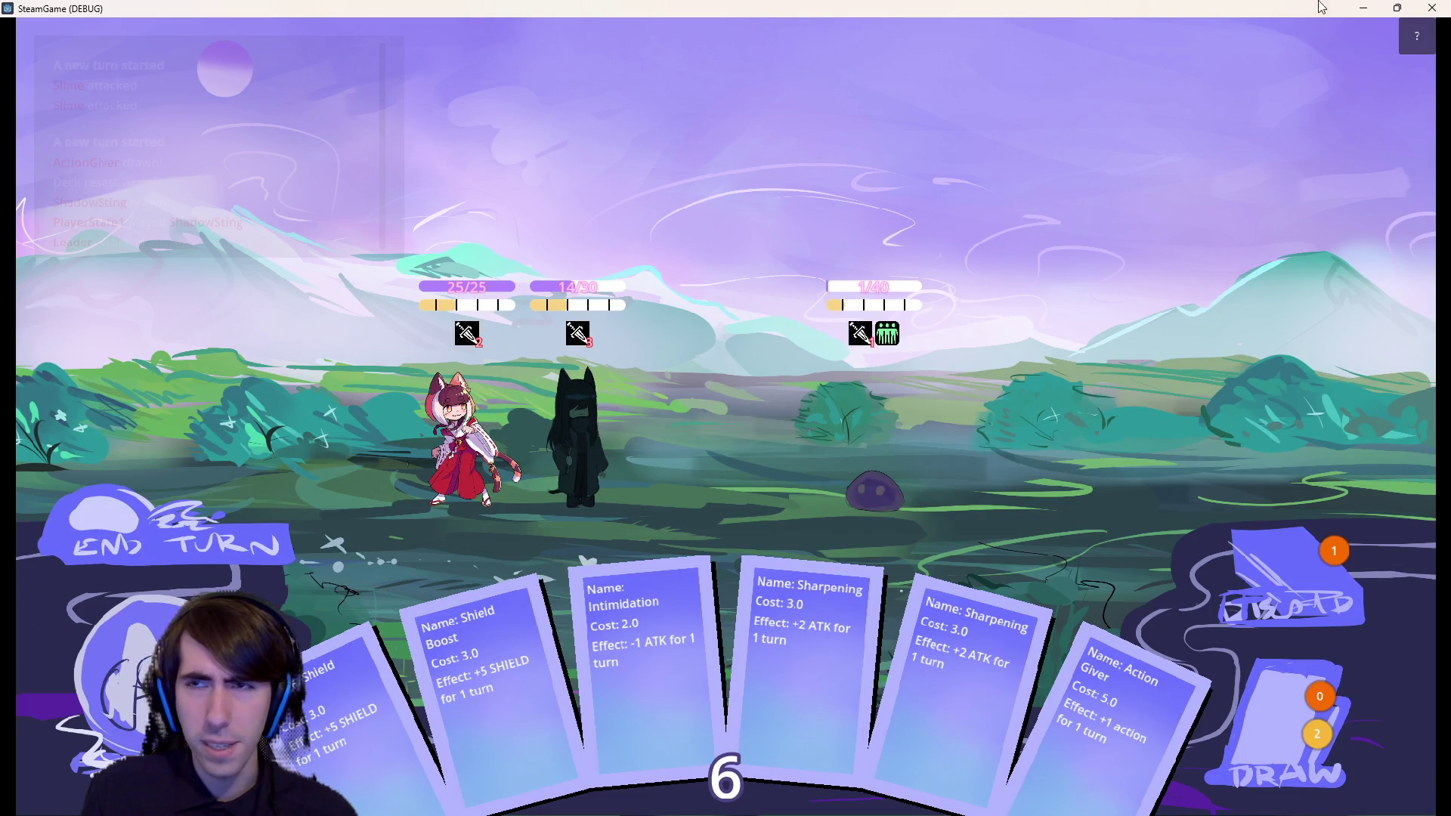
pyautogui.click(1424, 13)
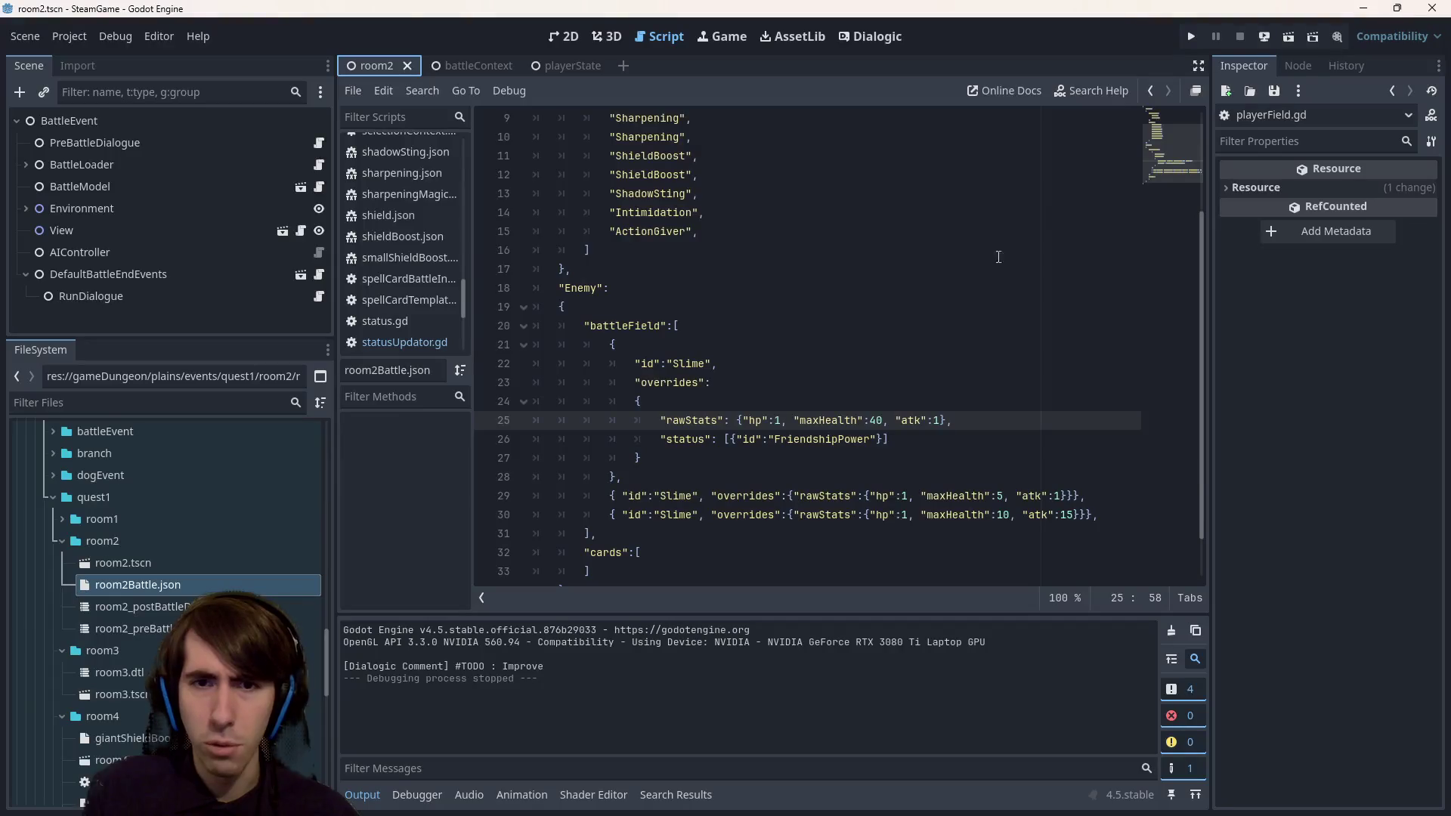
# - Search the whole project for "kill"
pyautogui.hotkey('ctrl', 'shift', 'f')
pyautogui.write('"kill"')
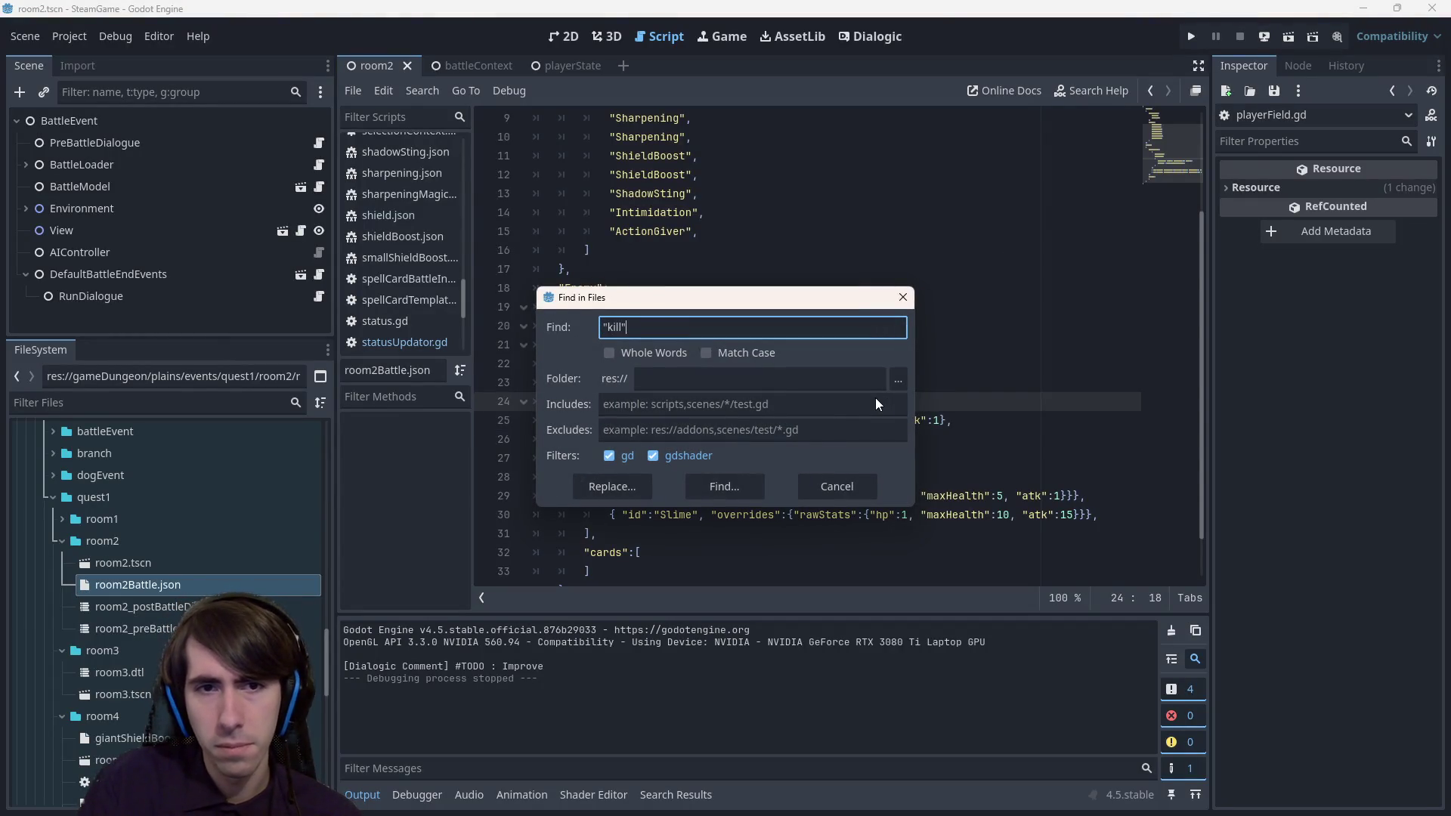
pyautogui.press('Return')
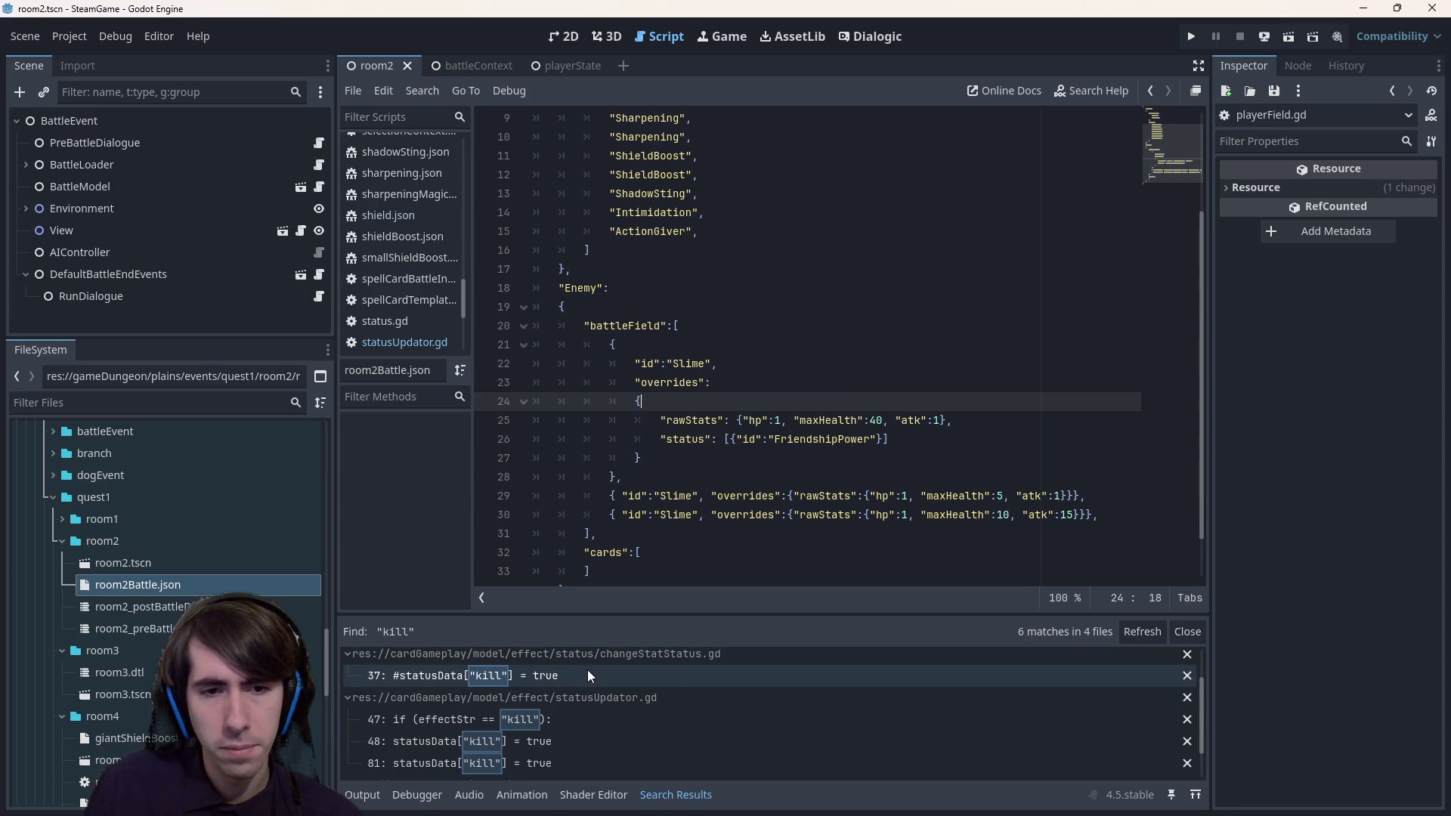
# - Open the line 47 match in statusUpdator.gd and select the executeTrigger function on lines 44–48
pyautogui.click(621, 714)
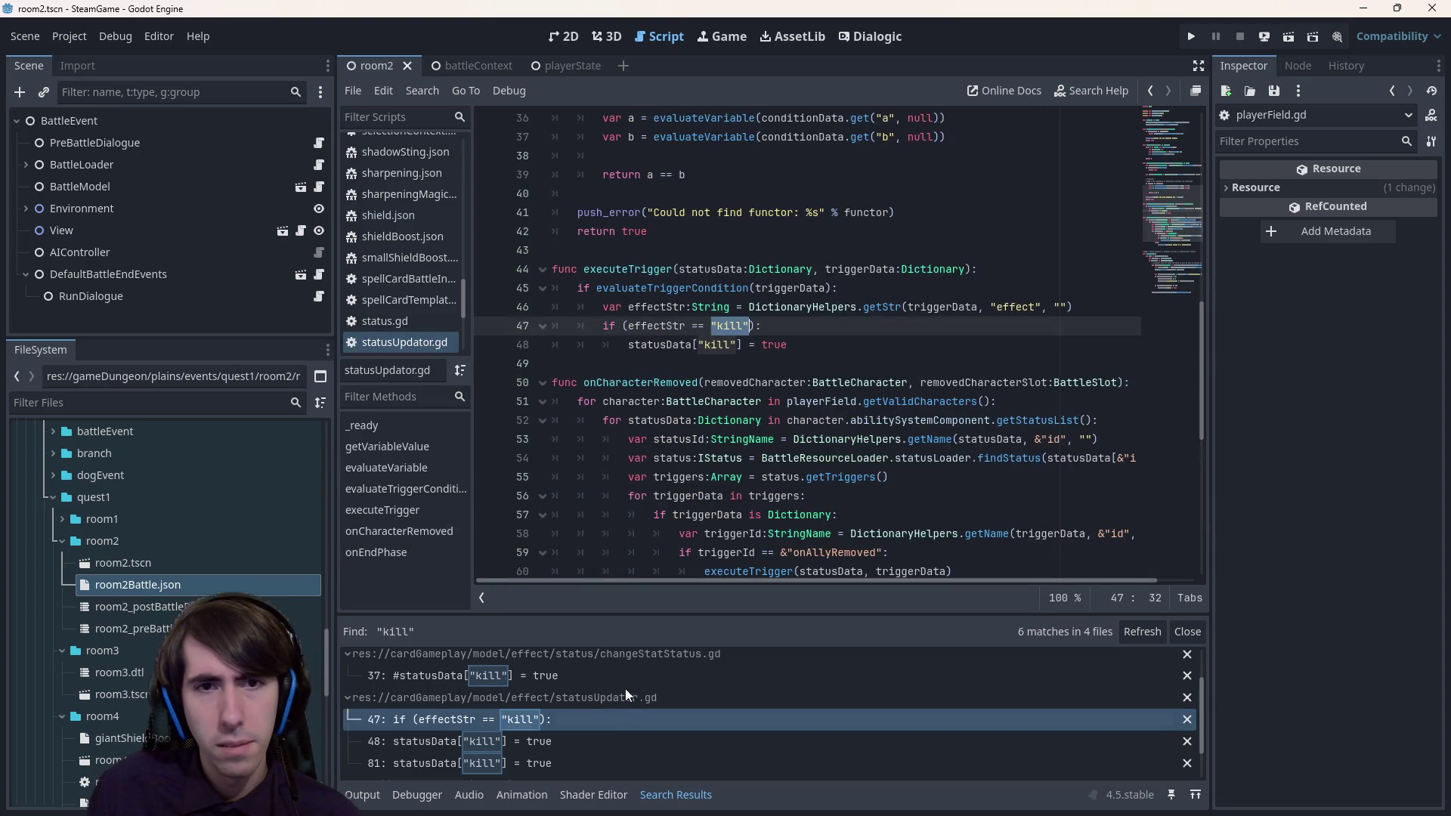
pyautogui.doubleClick(618, 270)
pyautogui.moveTo(758, 333)
pyautogui.mouseDown()
pyautogui.moveTo(786, 349)
pyautogui.moveTo(574, 270)
pyautogui.moveTo(627, 287)
pyautogui.mouseUp()
pyautogui.doubleClick(628, 270)
pyautogui.scroll(-2, 565, 759)
pyautogui.scroll(2, 559, 718)
# - Jump to the line 48 and 81 matches, then select the refreshStatusList call on line 83
pyautogui.click(565, 745)
pyautogui.click(574, 765)
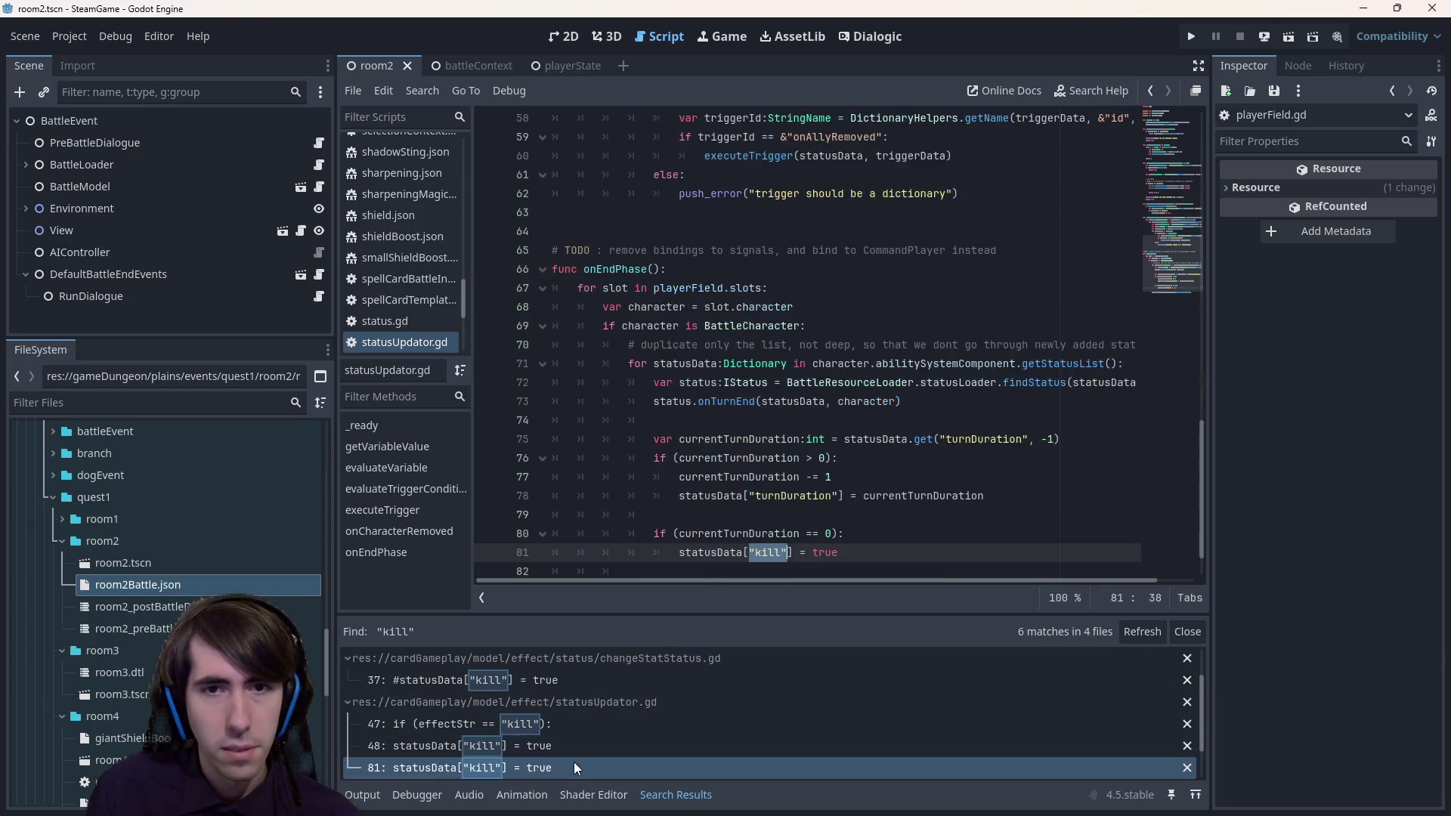
pyautogui.moveTo(958, 534); pyautogui.dragTo(417, 527)
pyautogui.hotkey('ctrl', 'c')
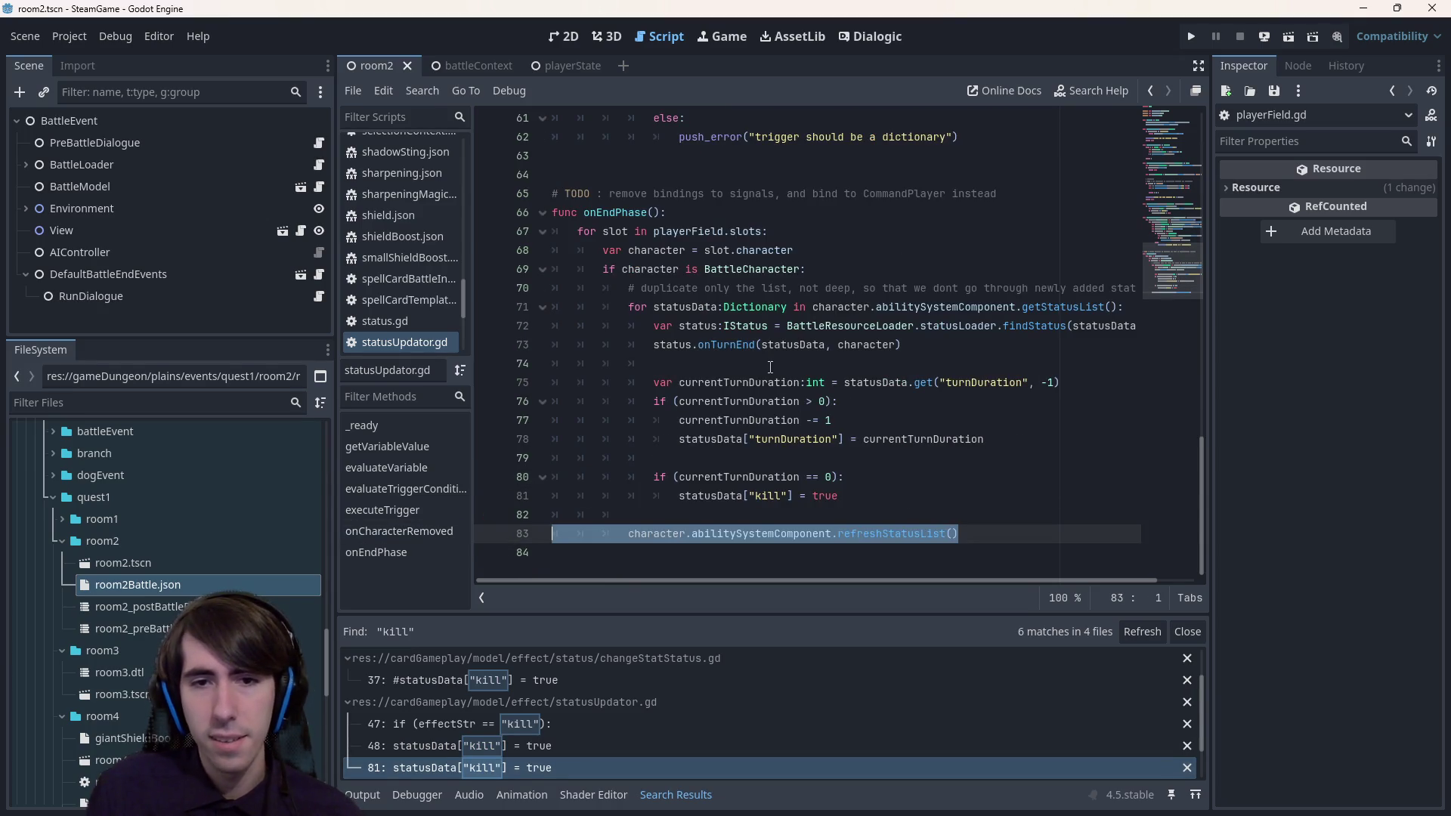
pyautogui.scroll(5, 820, 309)
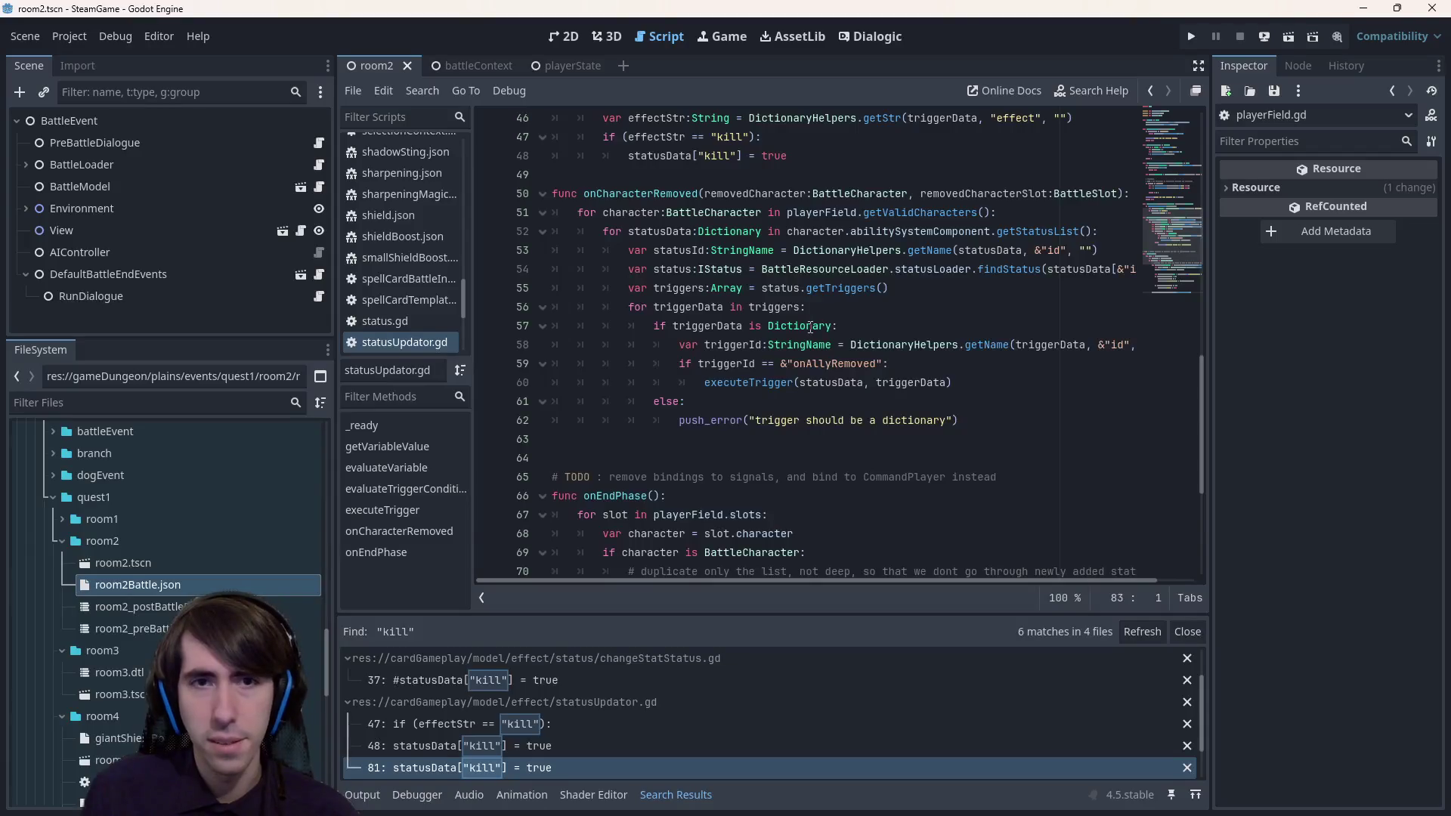
pyautogui.scroll(3, 810, 327)
pyautogui.scroll(-1, 810, 326)
pyautogui.scroll(-1, 786, 340)
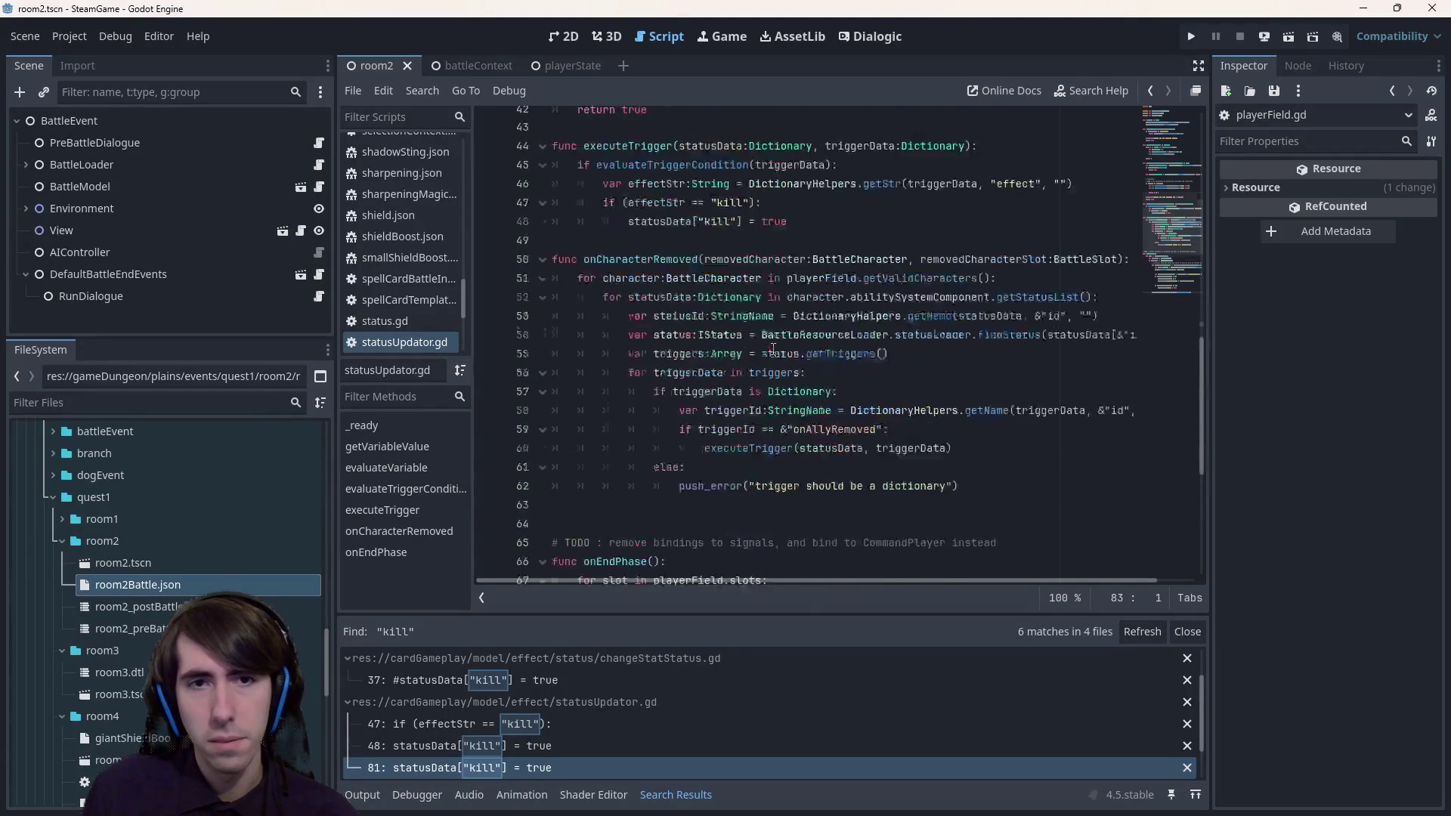
pyautogui.scroll(1, 778, 344)
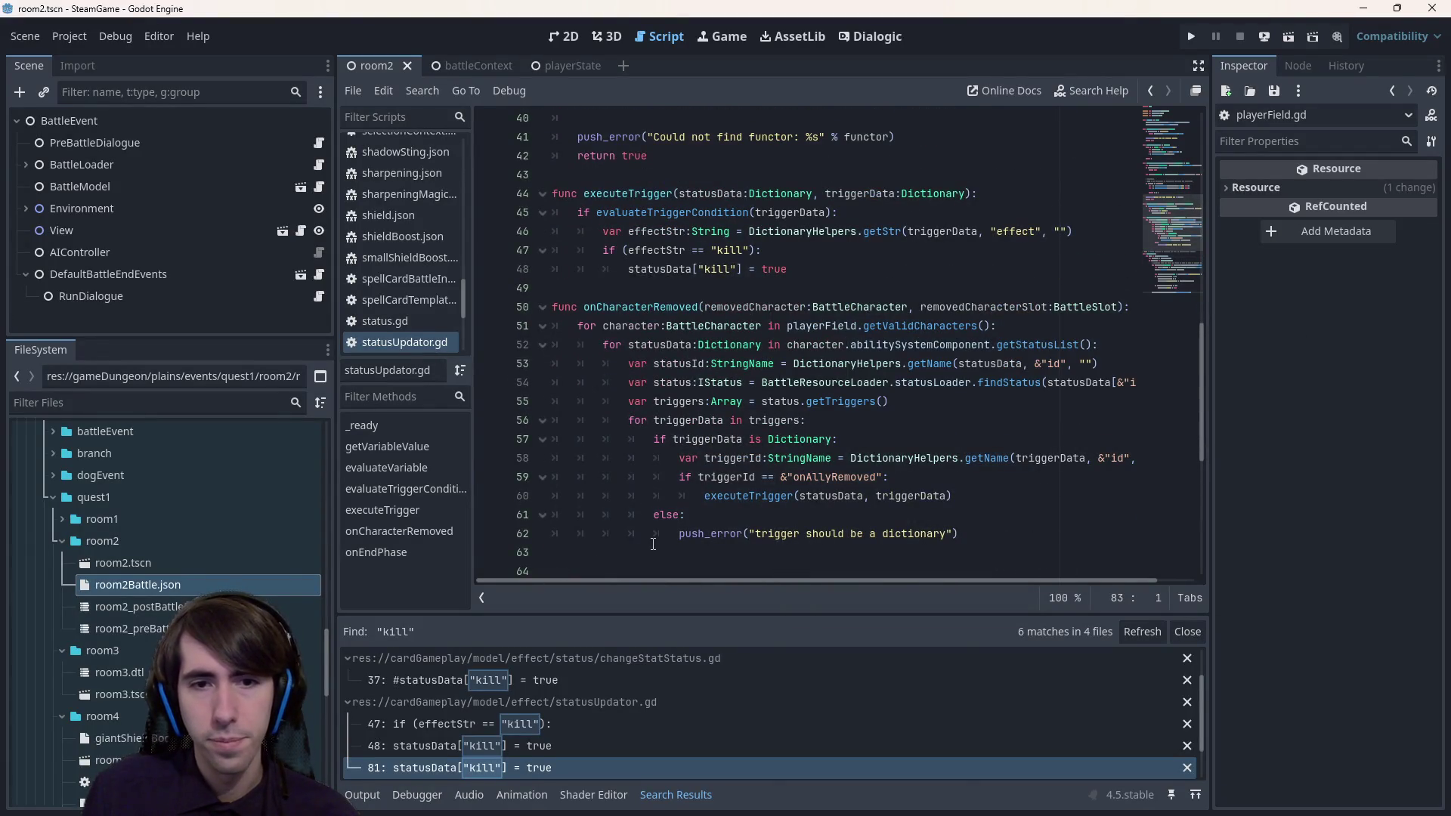
# - Paste the refreshStatusList call onto line 63 of onCharacterRemoved and start a var line above the loop, then save
pyautogui.click(667, 549)
pyautogui.hotkey('ctrl', 'v')
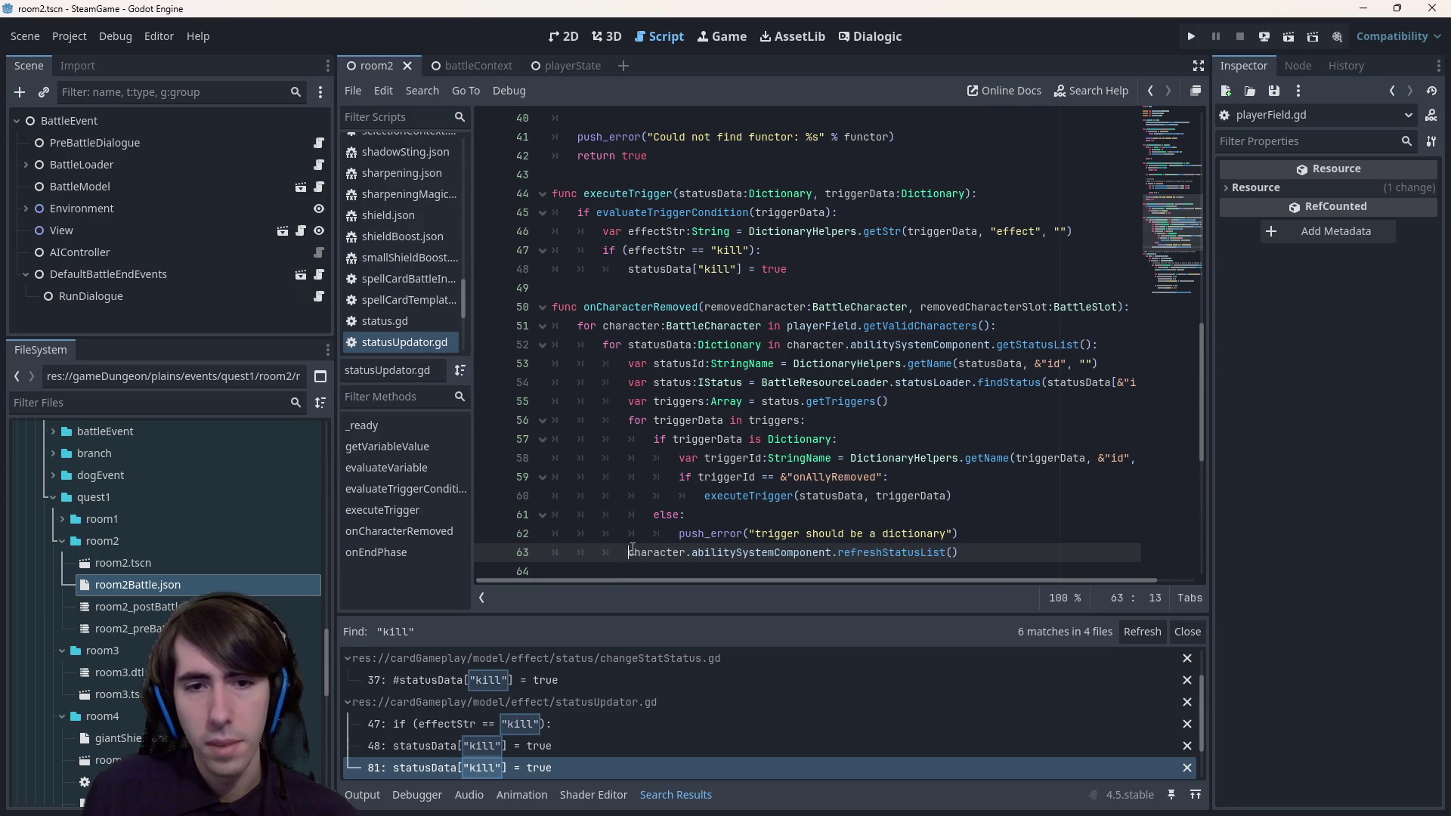
pyautogui.press('BackSpace')
pyautogui.press('BackSpace')
pyautogui.click(587, 326)
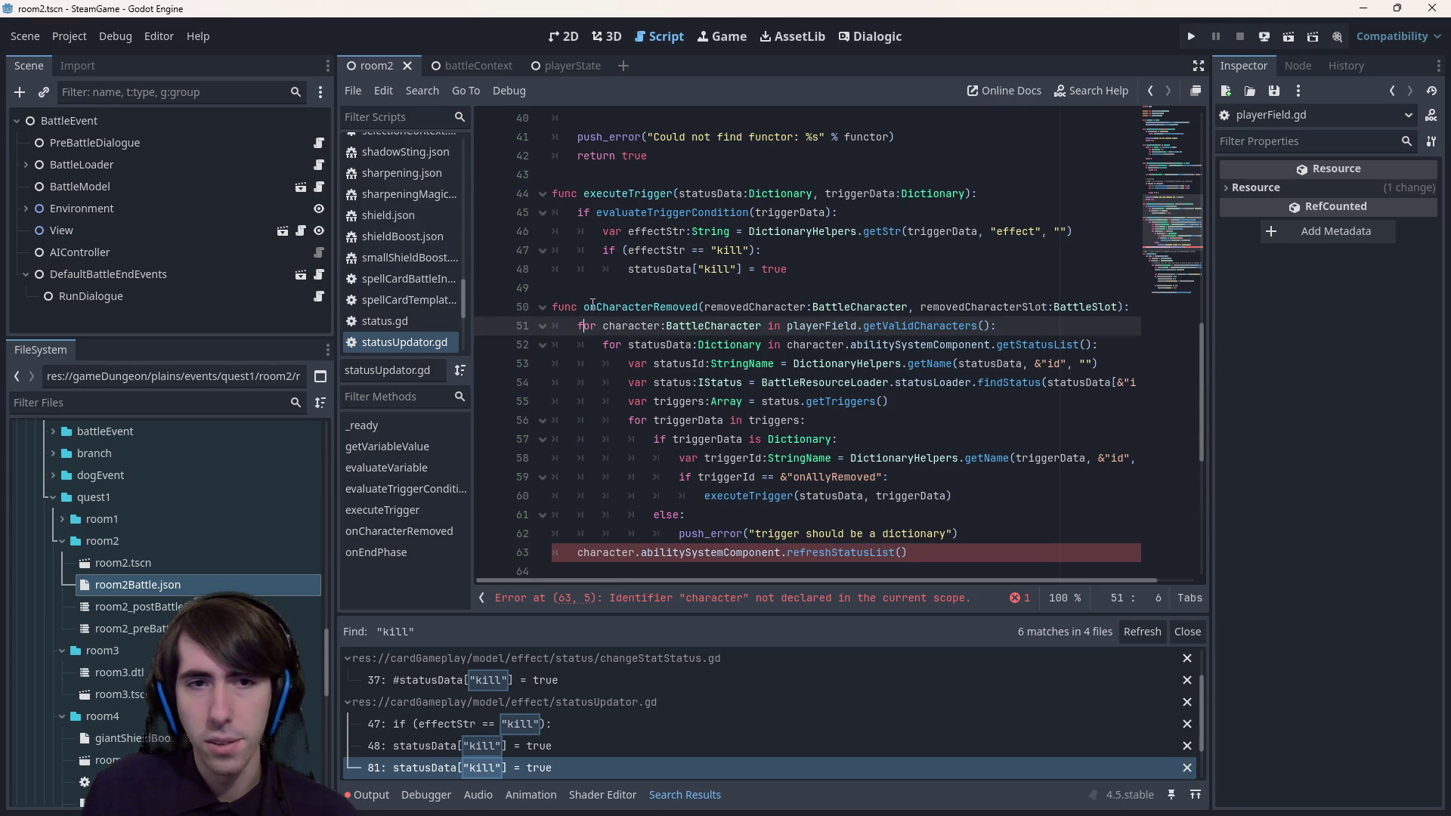
pyautogui.press('Return')
pyautogui.press('Up')
pyautogui.write('var')
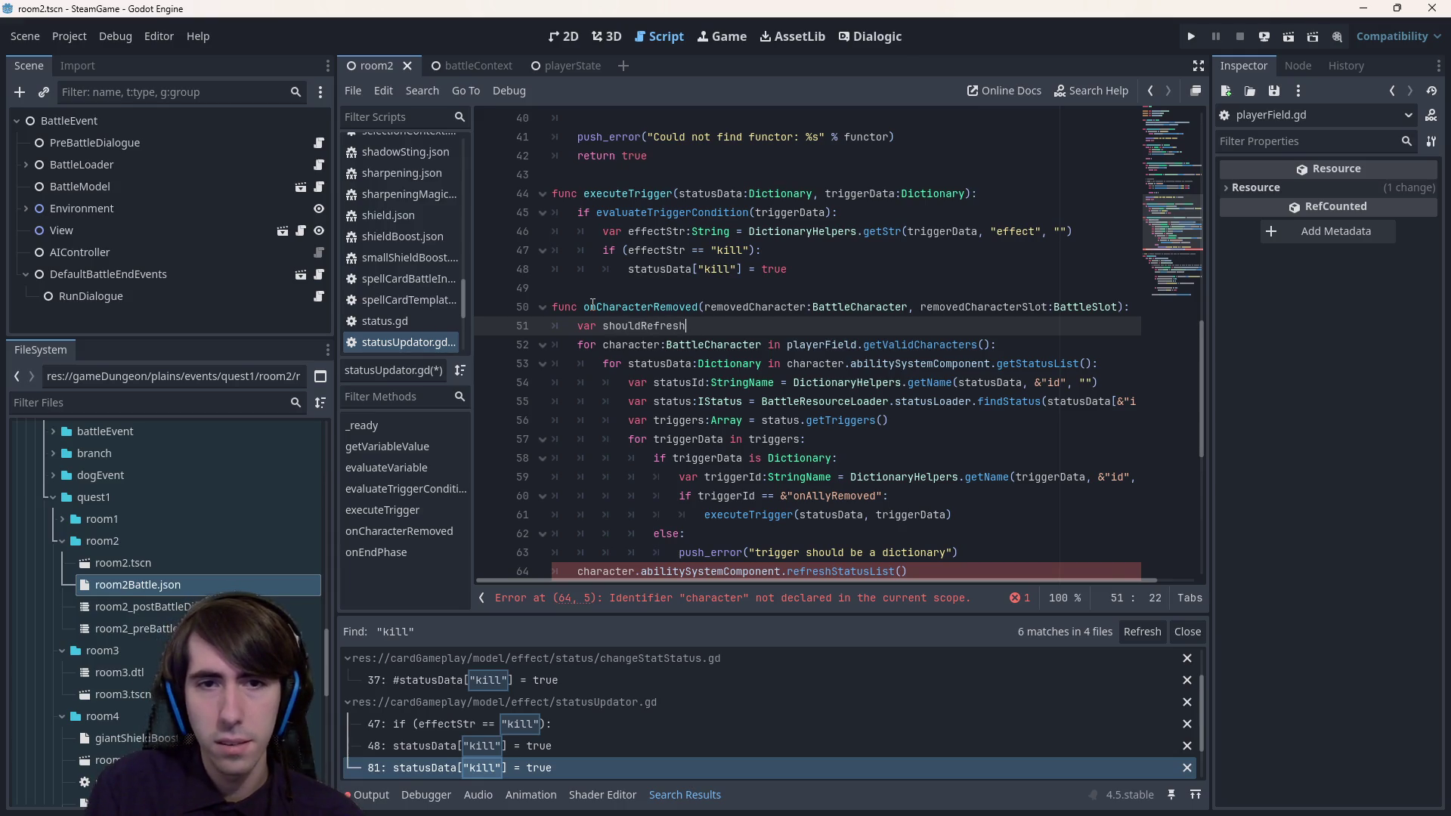
pyautogui.write(':bool = false')
pyautogui.hotkey('ctrl', 's')
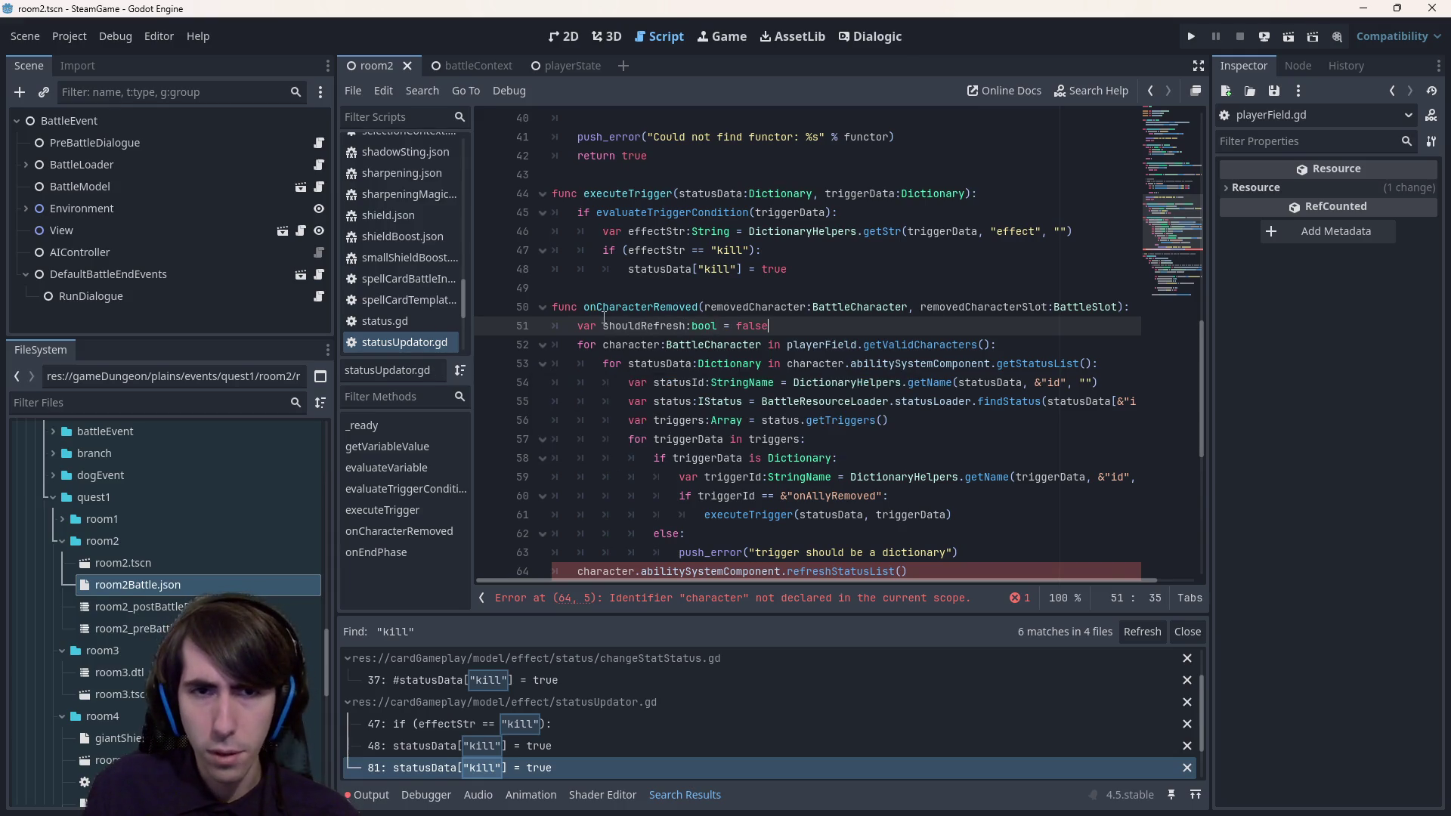
# - Delete the shouldRefresh declaration and add a new line after push_error, selecting the refreshStatusList call
pyautogui.doubleClick(618, 325)
pyautogui.scroll(-5, 809, 333)
pyautogui.scroll(5, 1016, 441)
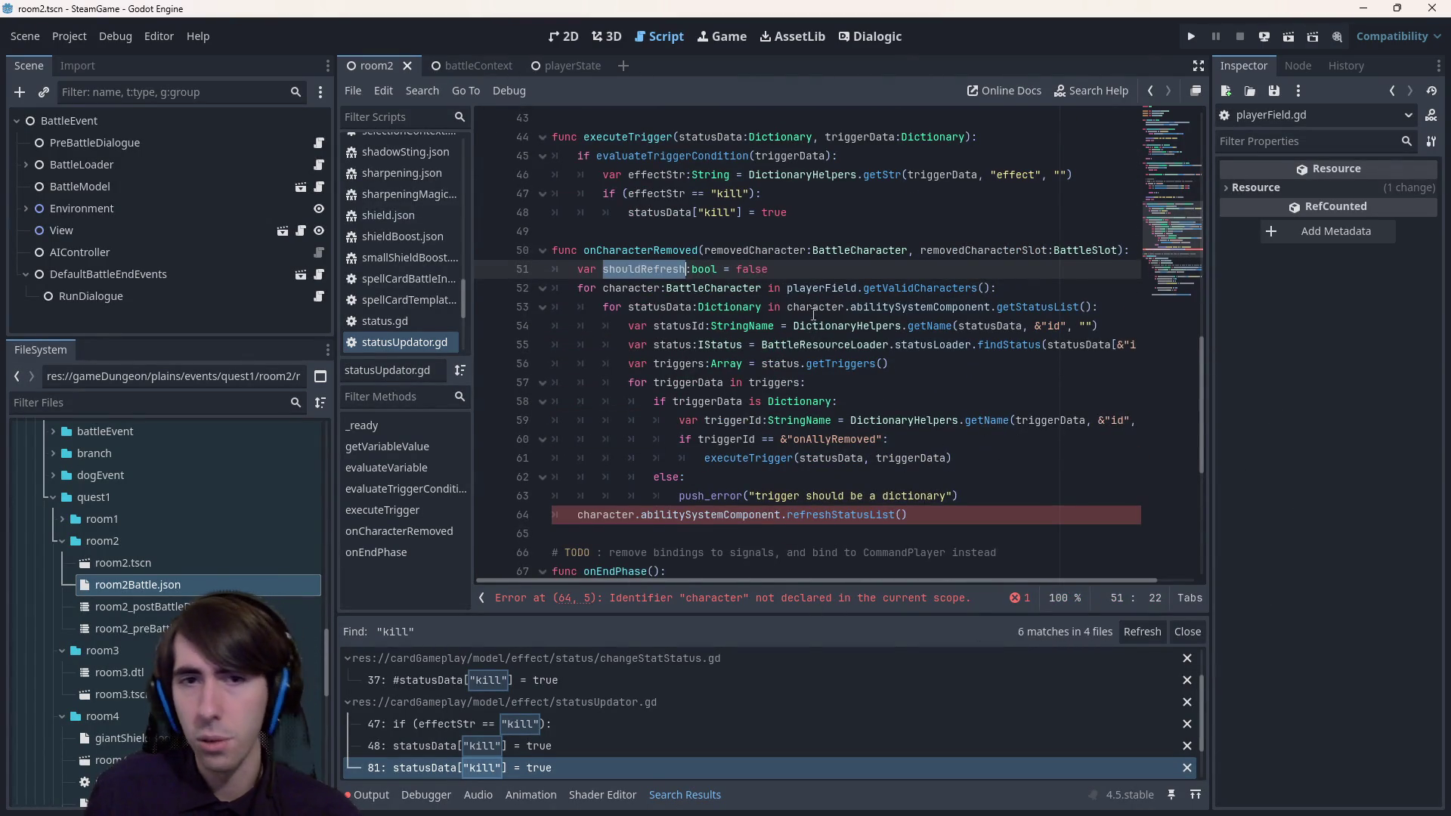
pyautogui.moveTo(768, 269); pyautogui.dragTo(552, 269)
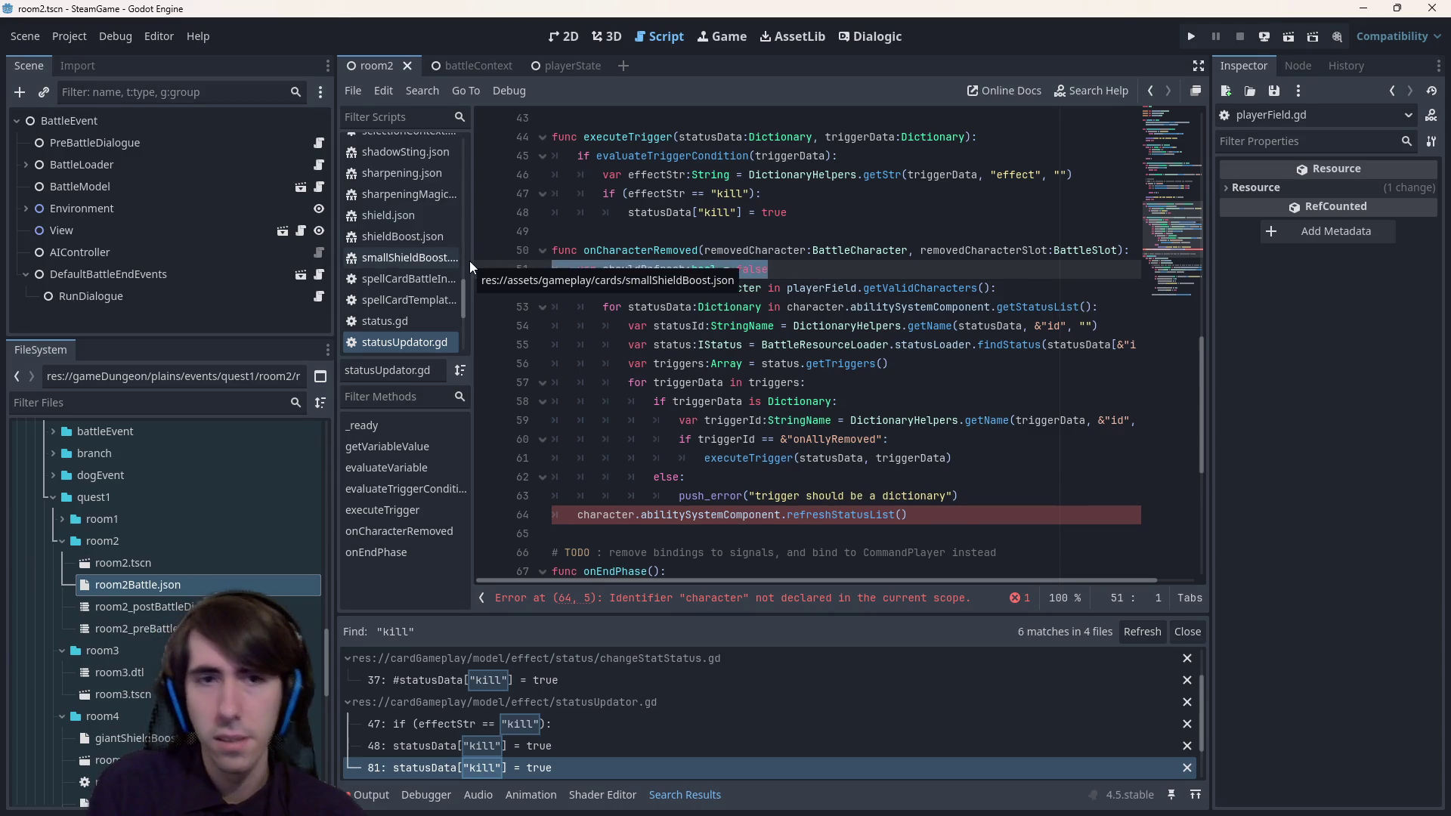
pyautogui.press('BackSpace')
pyautogui.press('BackSpace')
pyautogui.click(1002, 484)
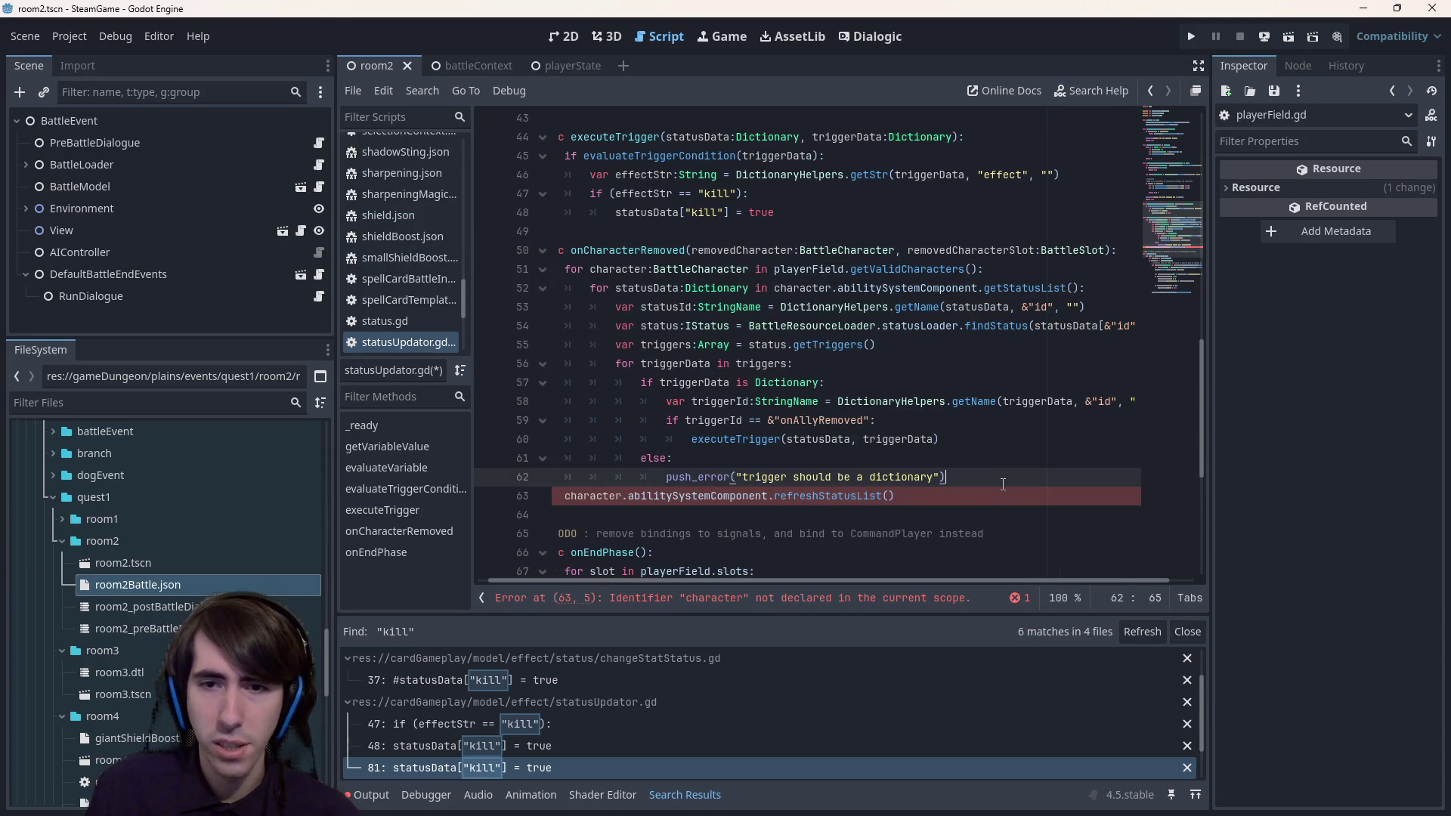
pyautogui.press('Return')
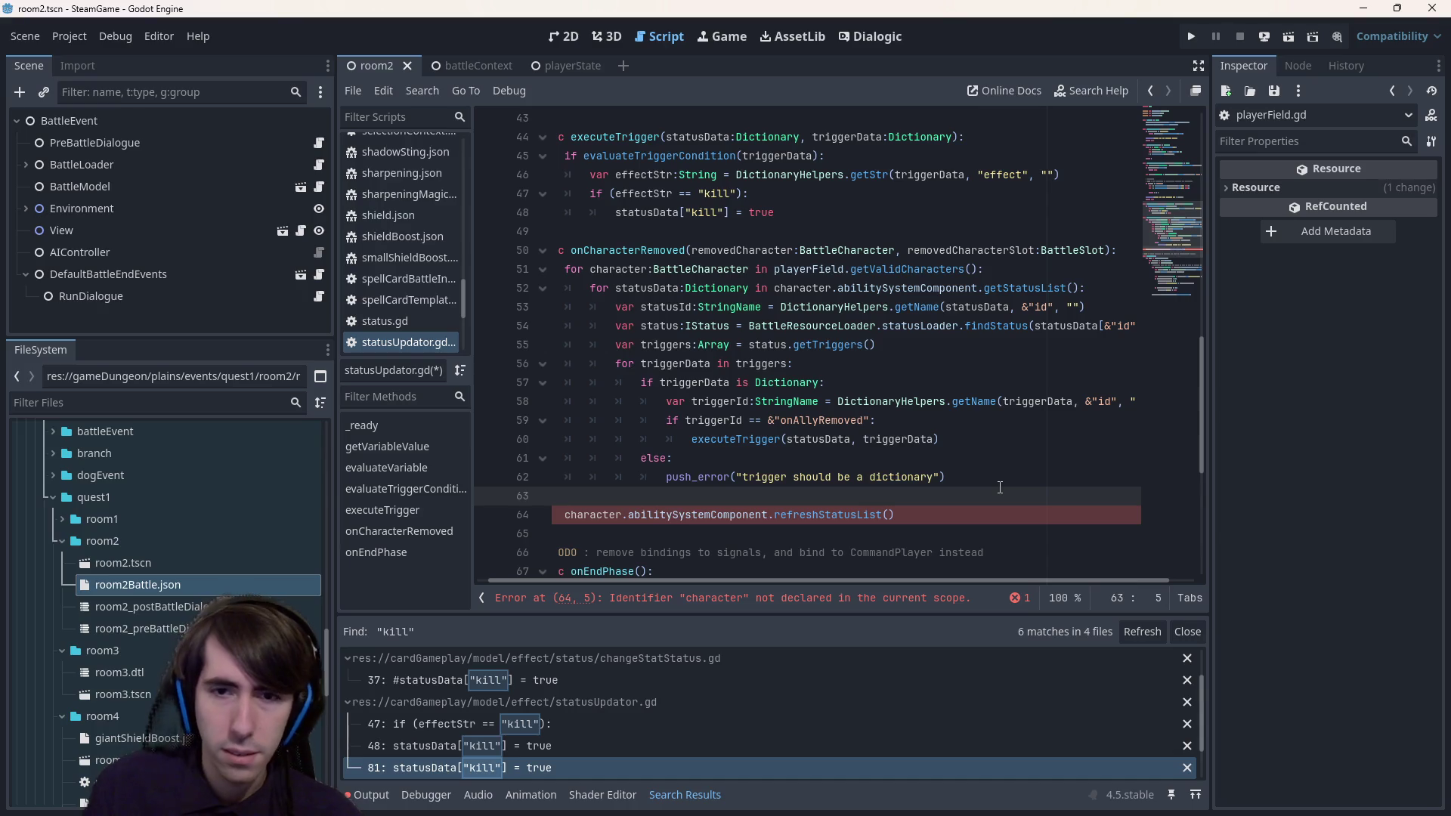
pyautogui.moveTo(899, 515)
pyautogui.mouseDown()
pyautogui.moveTo(300, 489)
pyautogui.moveTo(229, 514)
pyautogui.mouseUp()
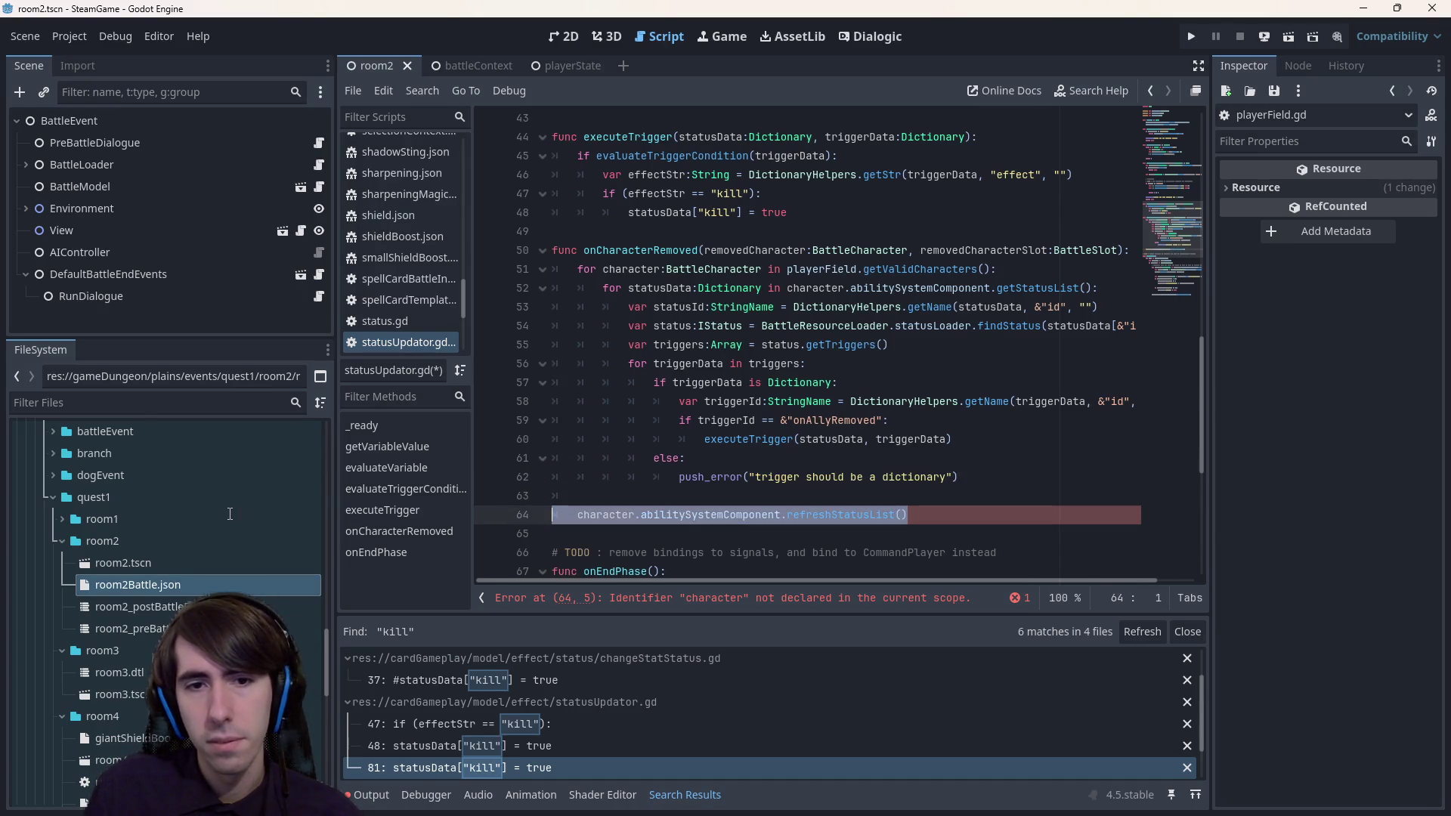
# - Inspect the undeclared character error by comparing character on line 64 with the loop variable on line 51
pyautogui.click(715, 607)
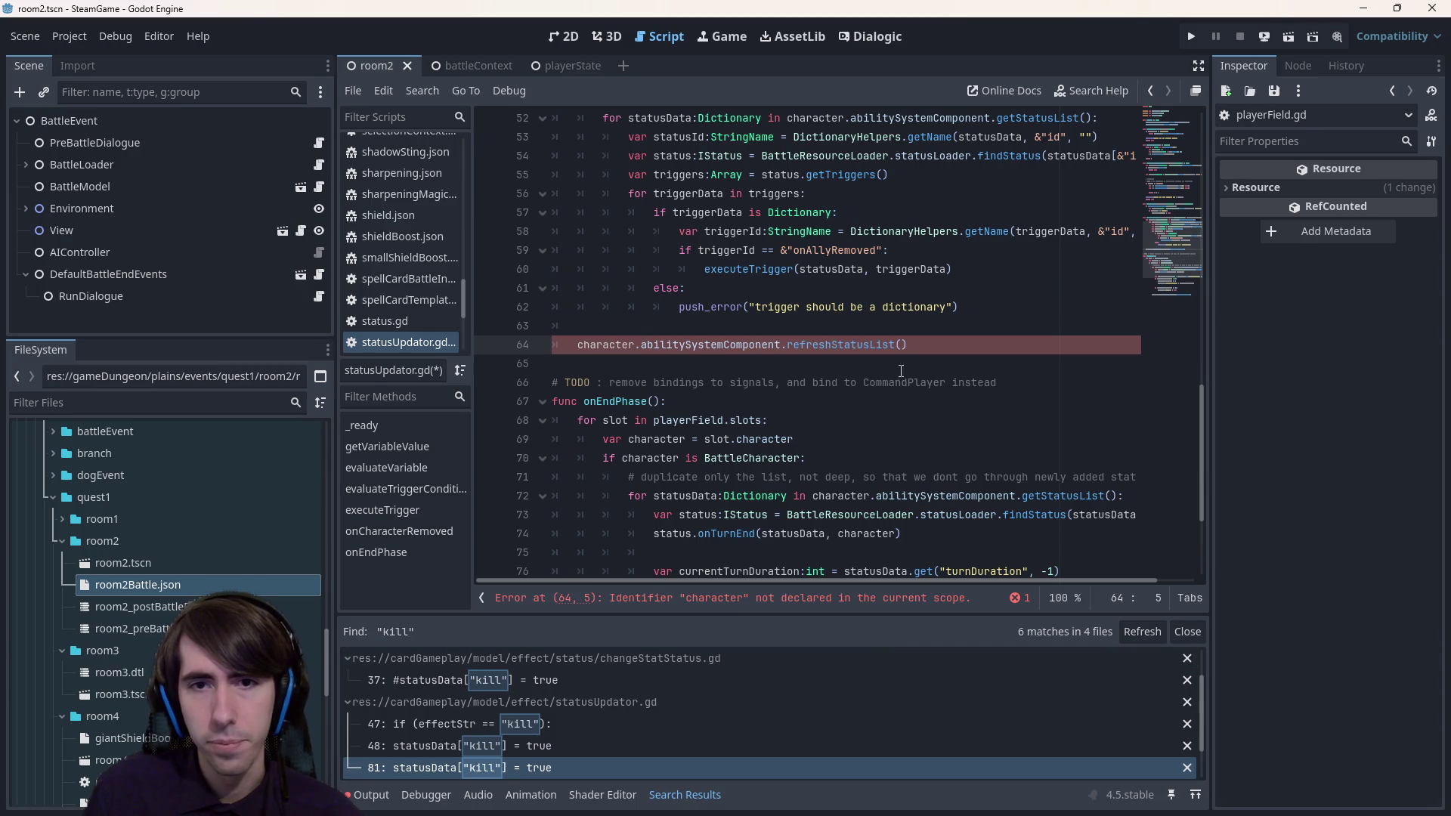
pyautogui.scroll(3, 702, 427)
pyautogui.doubleClick(754, 250)
pyautogui.click(600, 514)
pyautogui.doubleClick(600, 514)
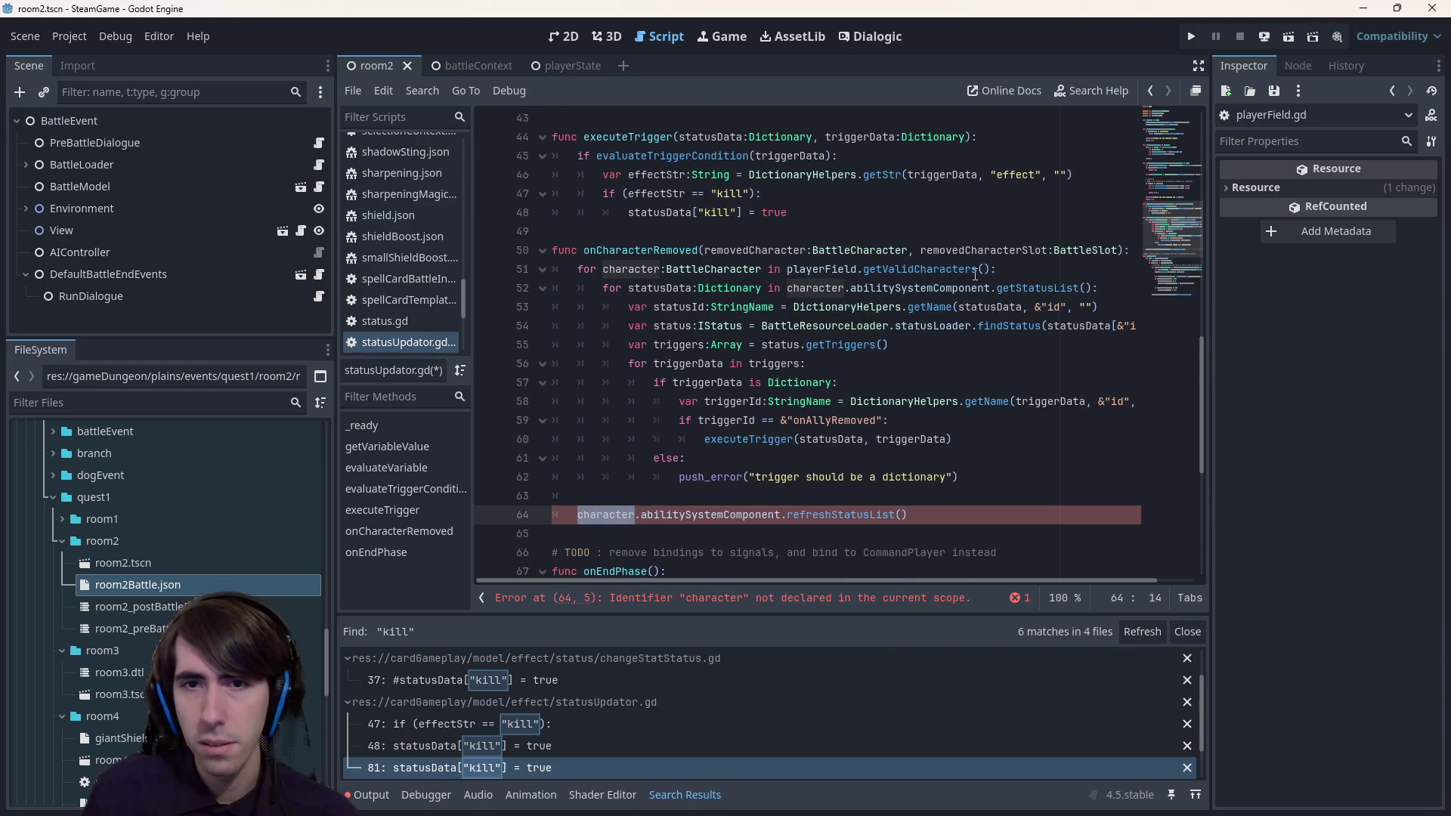
pyautogui.doubleClick(630, 275)
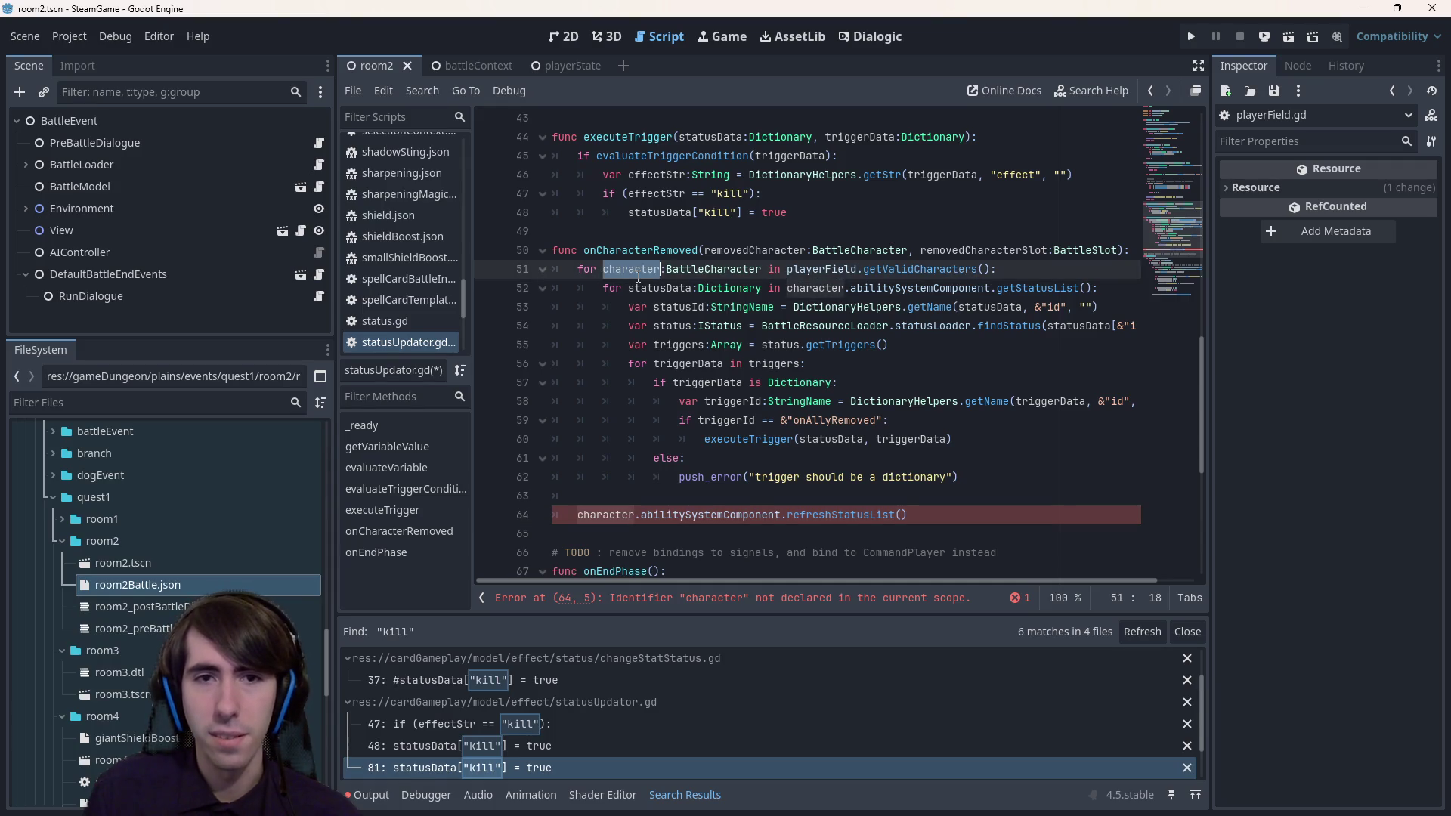
pyautogui.doubleClick(586, 514)
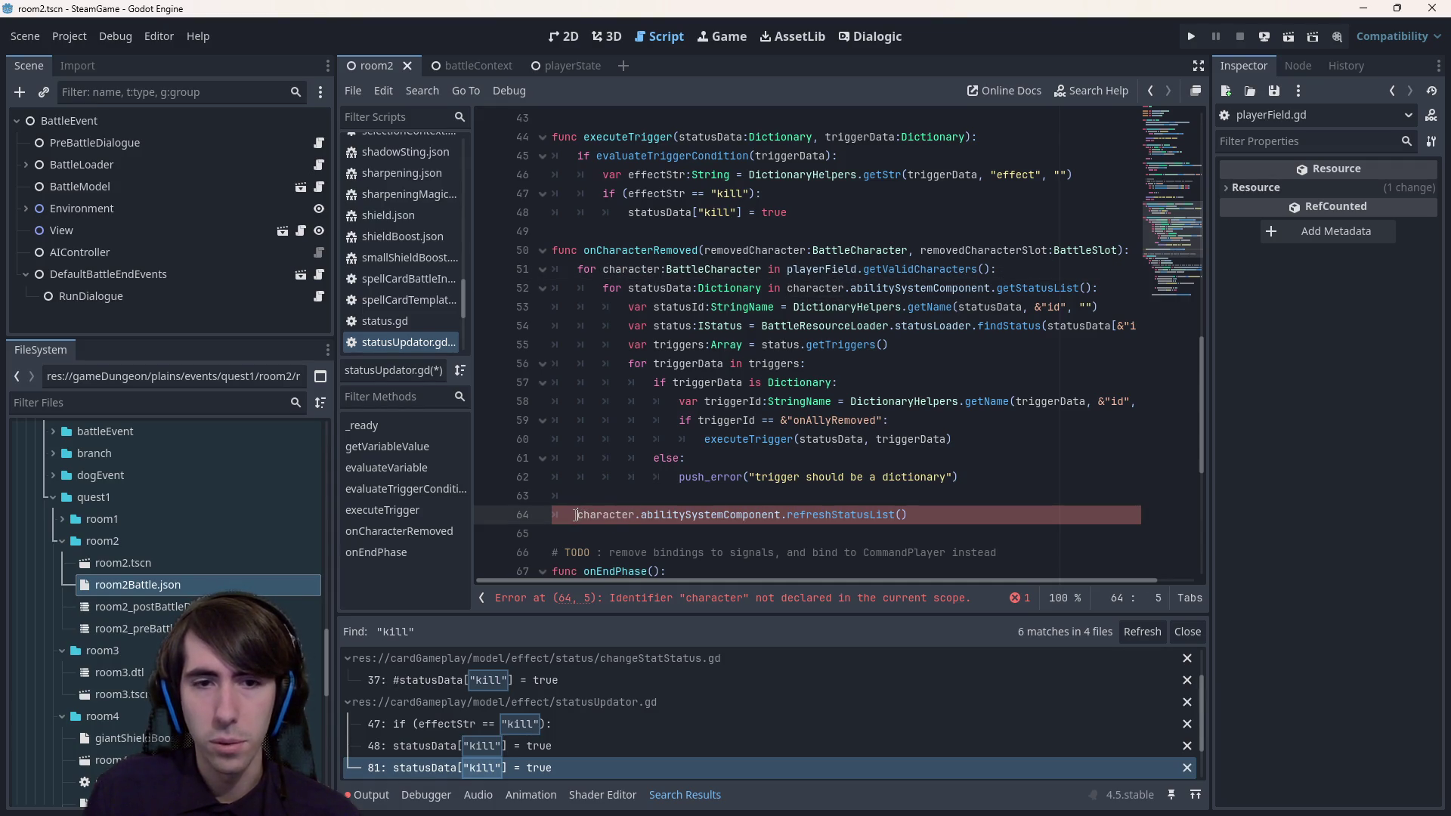
# - Indent the call into the loop, remove empty line 63 and save, then delete the refreshStatusList line
pyautogui.press('Tab')
pyautogui.click(707, 491)
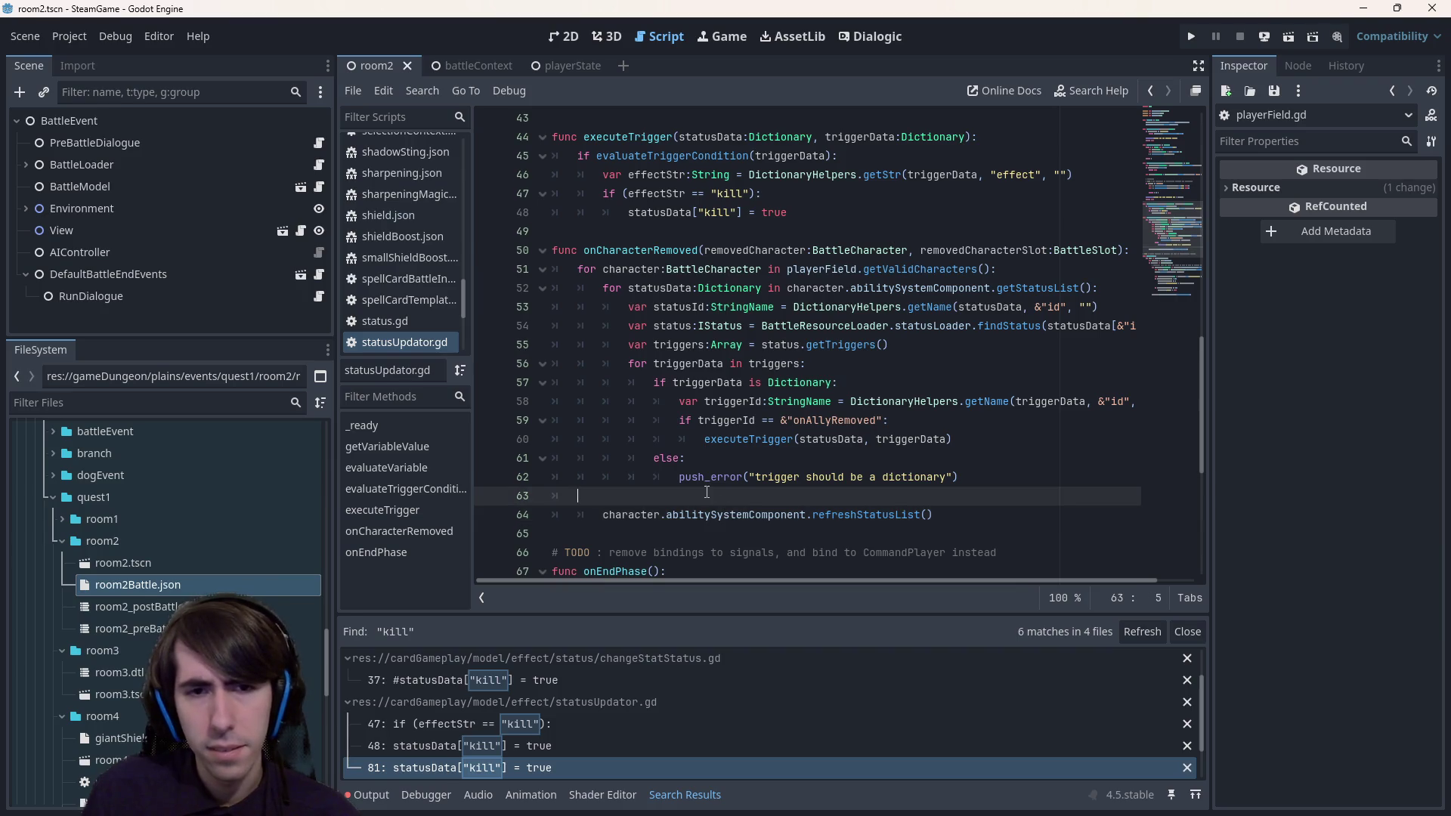
pyautogui.press('BackSpace')
pyautogui.press('BackSpace')
pyautogui.hotkey('ctrl', 's')
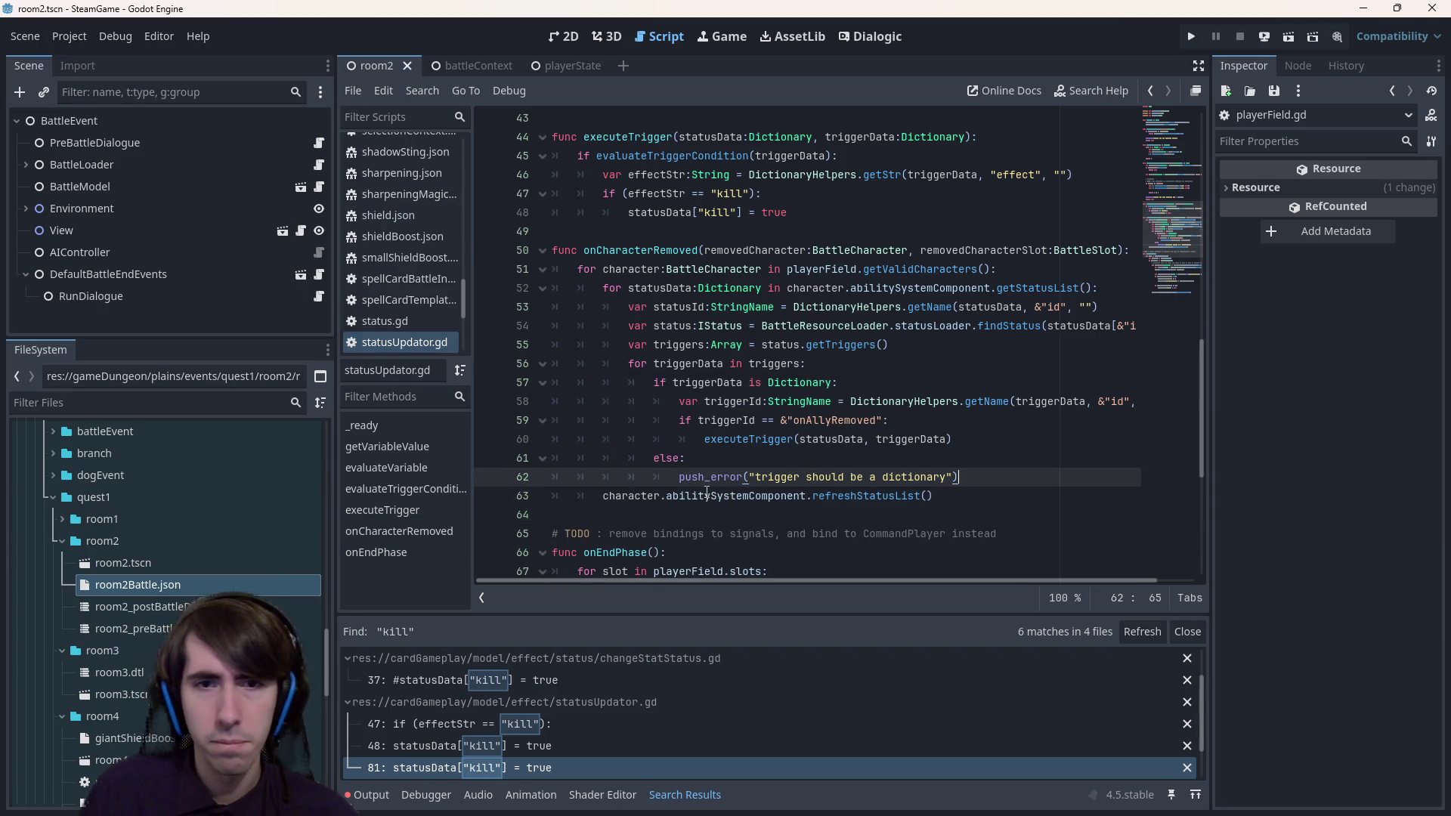
pyautogui.tripleClick(964, 497)
pyautogui.hotkey('ctrl', 'c')
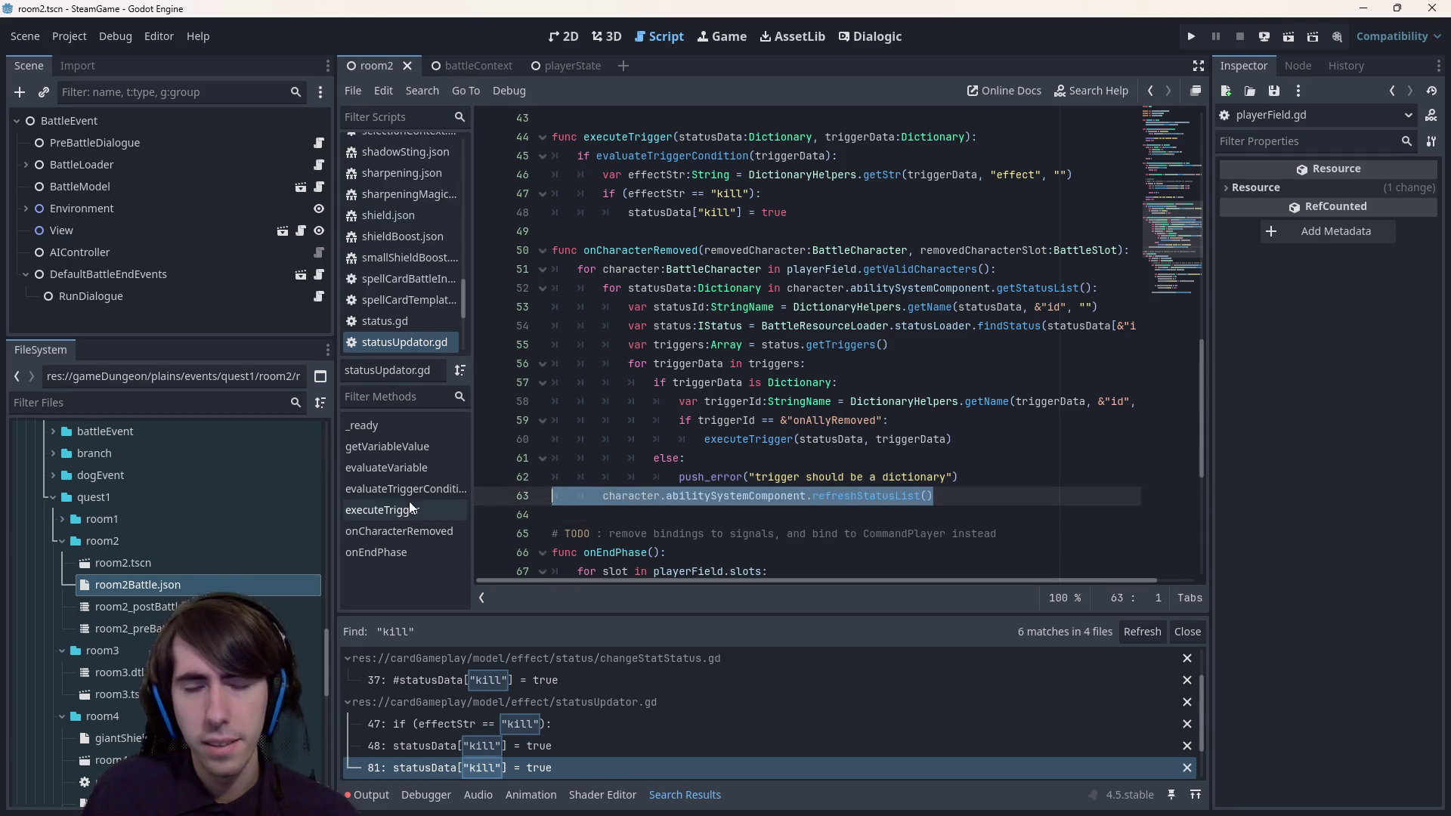
pyautogui.press('BackSpace')
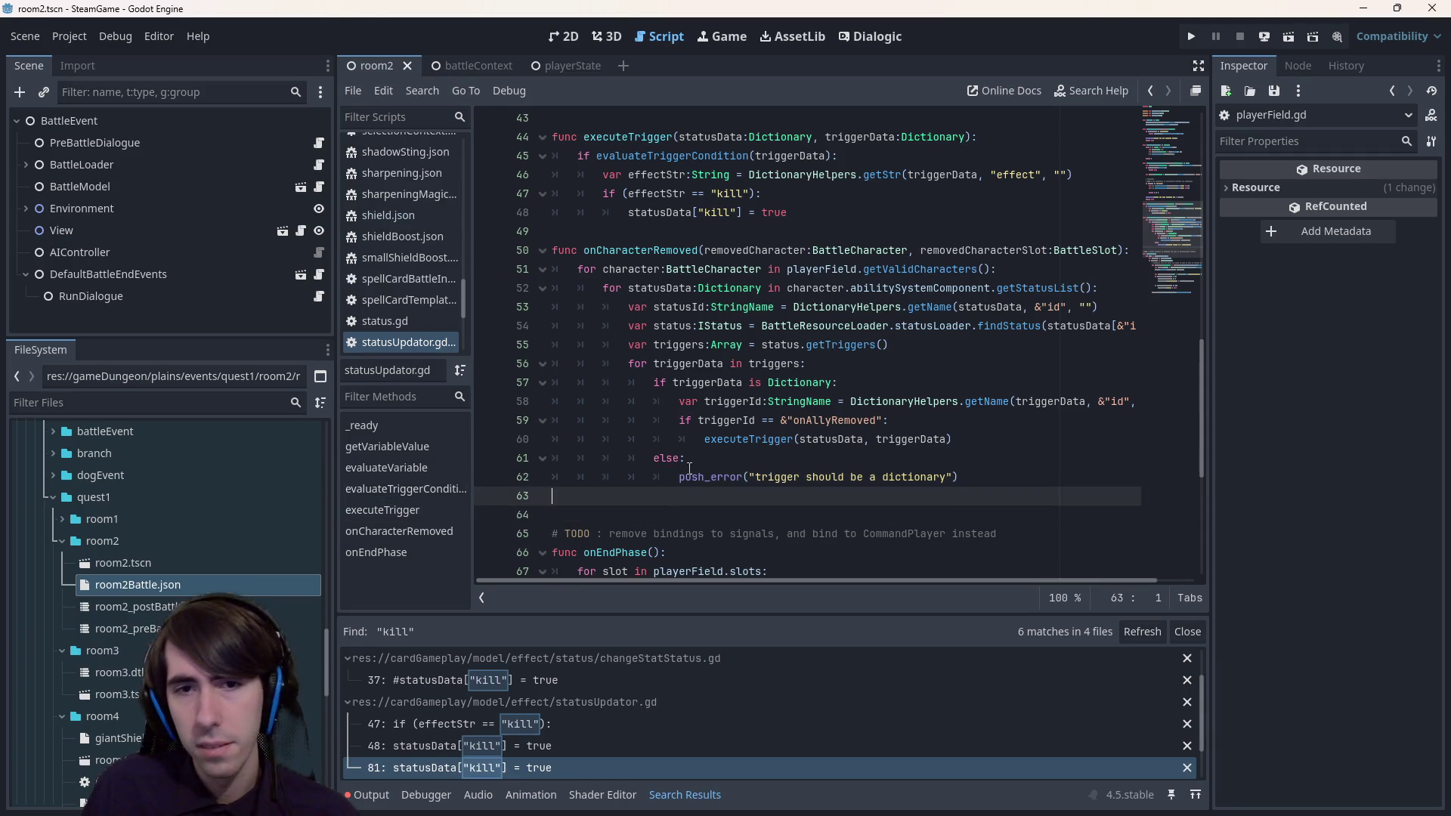
pyautogui.click(979, 439)
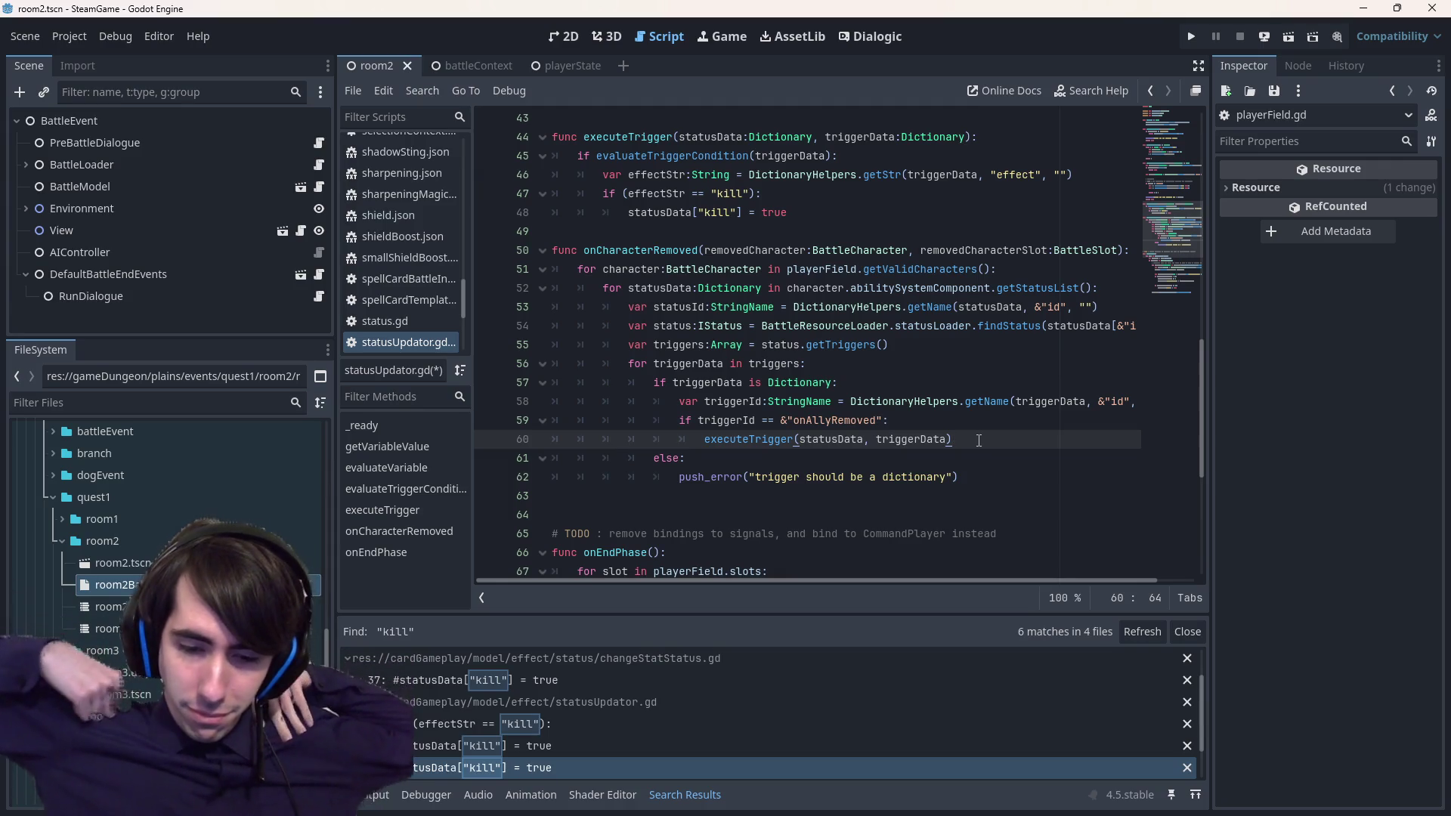
pyautogui.press('Return')
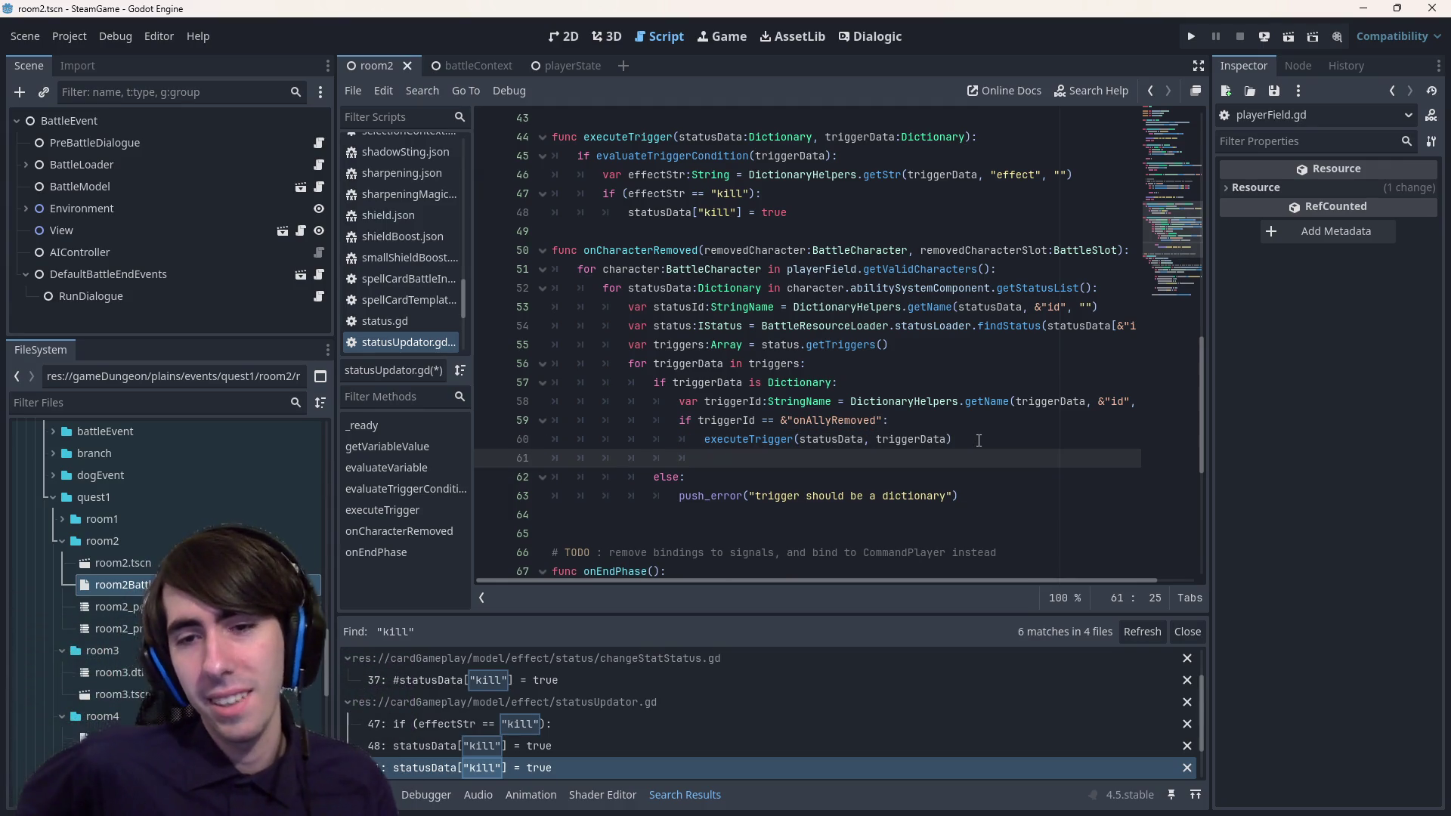
pyautogui.hotkey('ctrl', 'v')
pyautogui.hotkey('ctrl', 'z')
pyautogui.hotkey('ctrl', 'z')
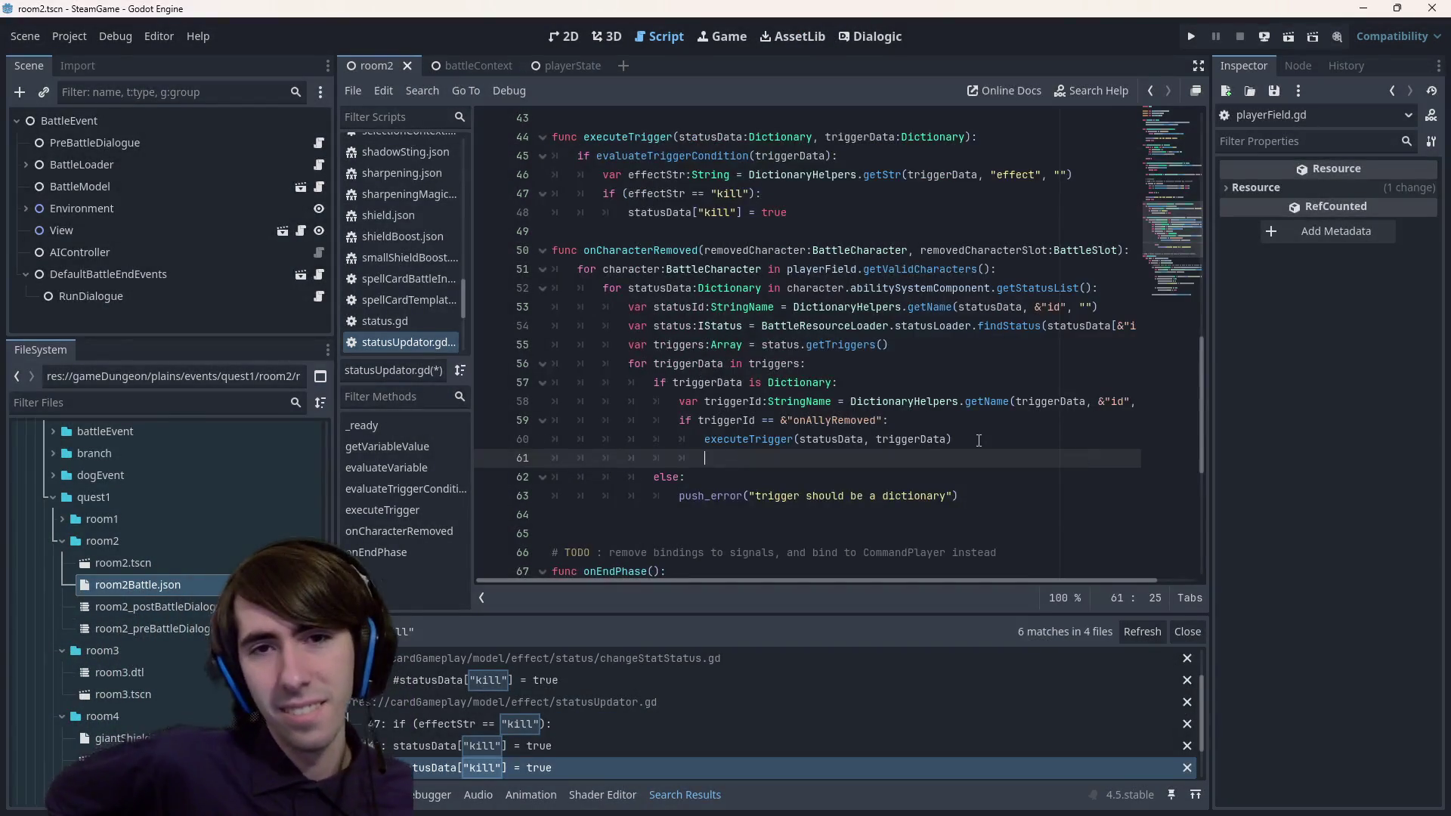
pyautogui.hotkey('ctrl', 's')
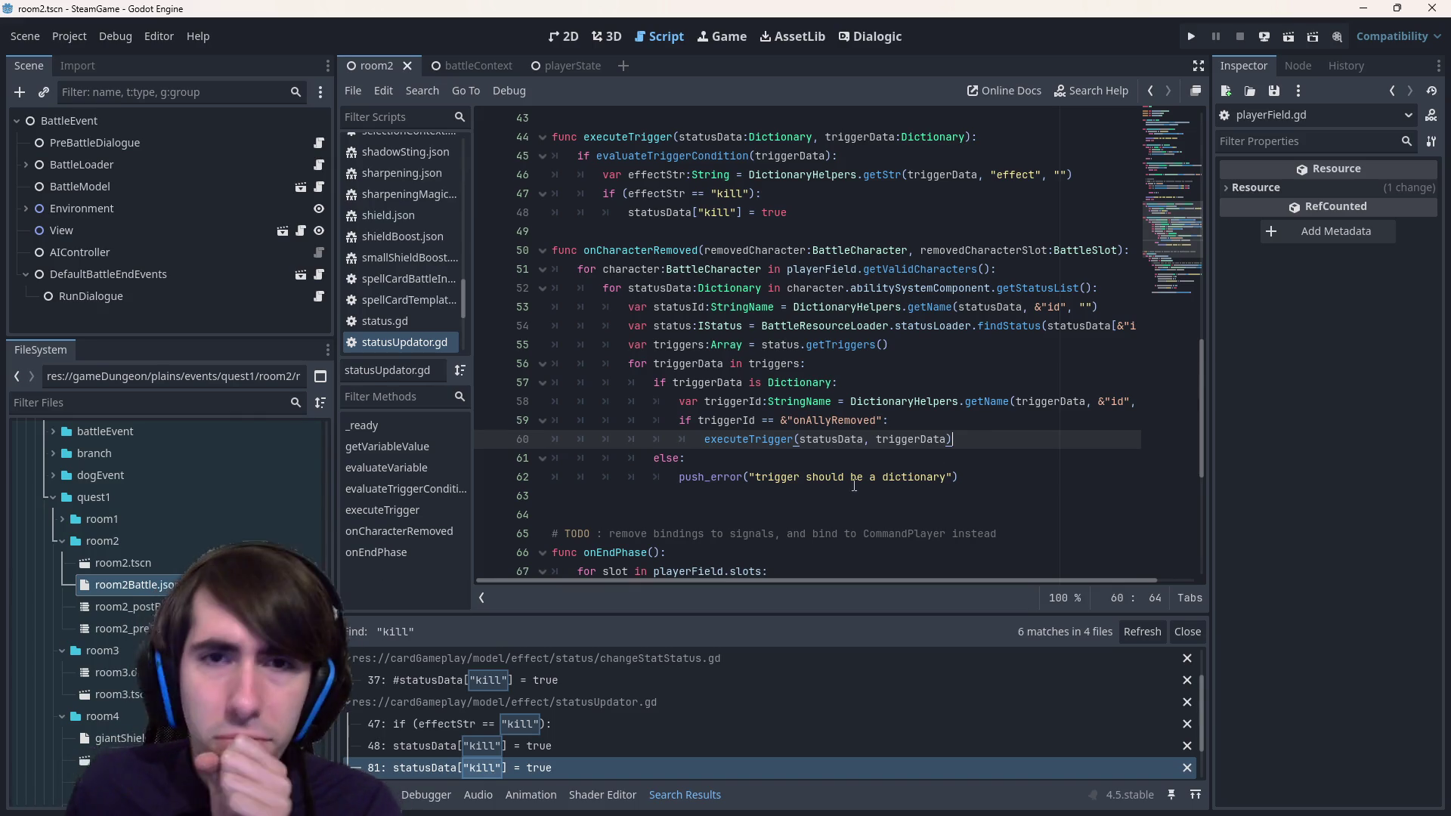
pyautogui.click(675, 139)
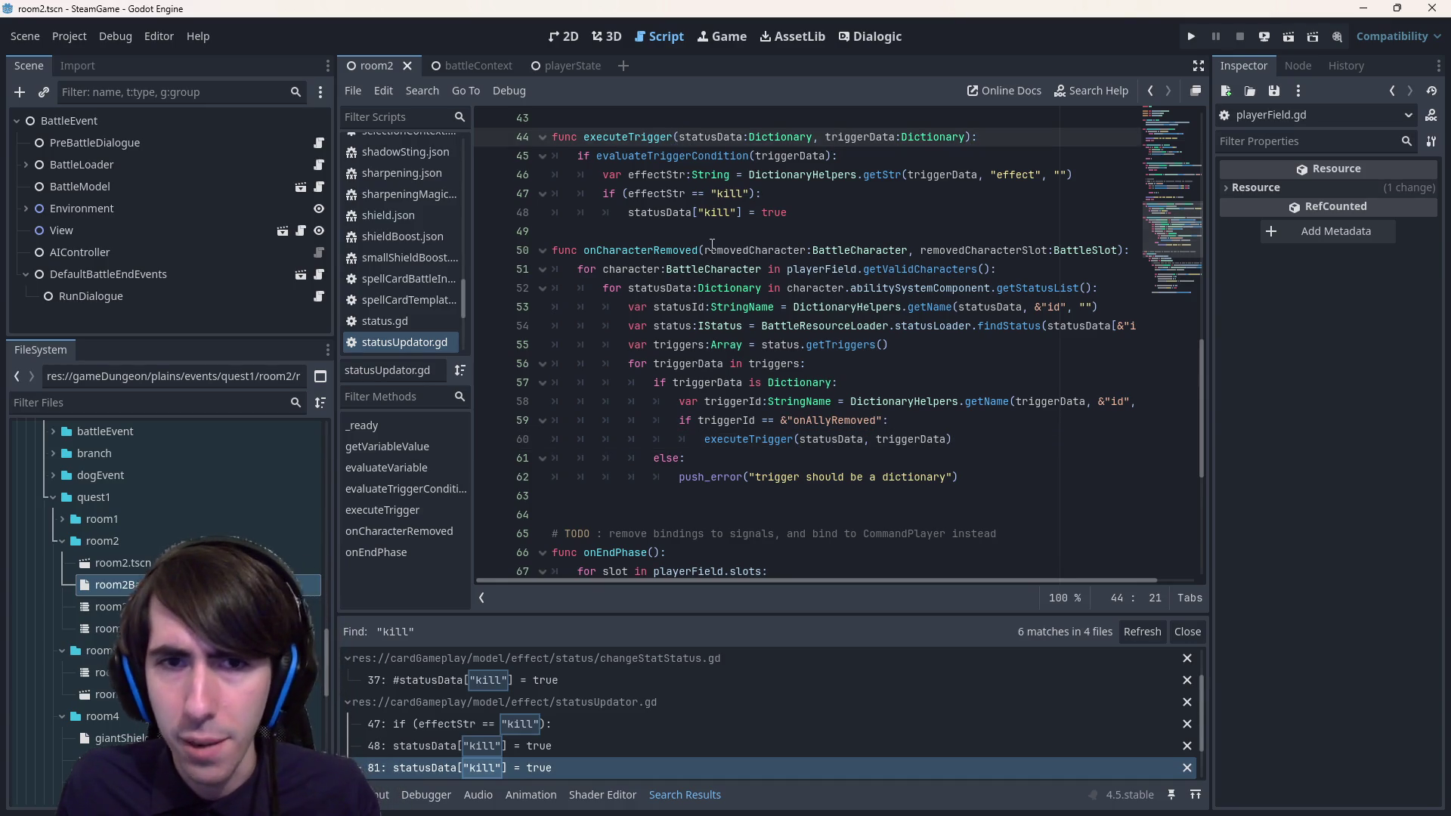
pyautogui.moveTo(602, 269); pyautogui.dragTo(761, 269)
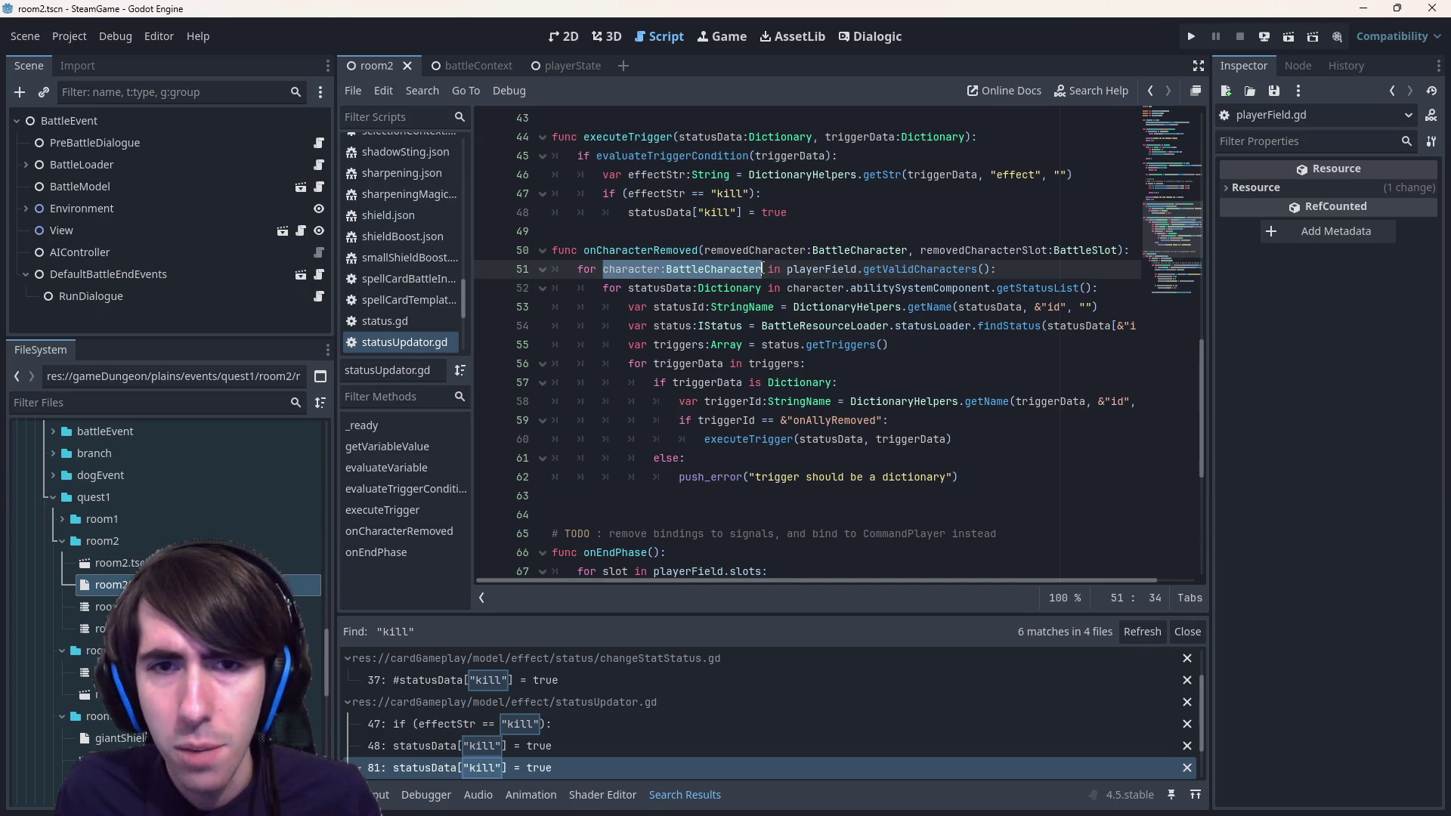
# - Add character:BattleCharacter as the first parameter of executeTrigger on line 44
pyautogui.hotkey('ctrl', 'c')
pyautogui.click(676, 137)
pyautogui.hotkey('ctrl', 'v')
pyautogui.write(',')
# - Pass character as the first argument in the executeTrigger call on line 60 and save
pyautogui.doubleClick(707, 137)
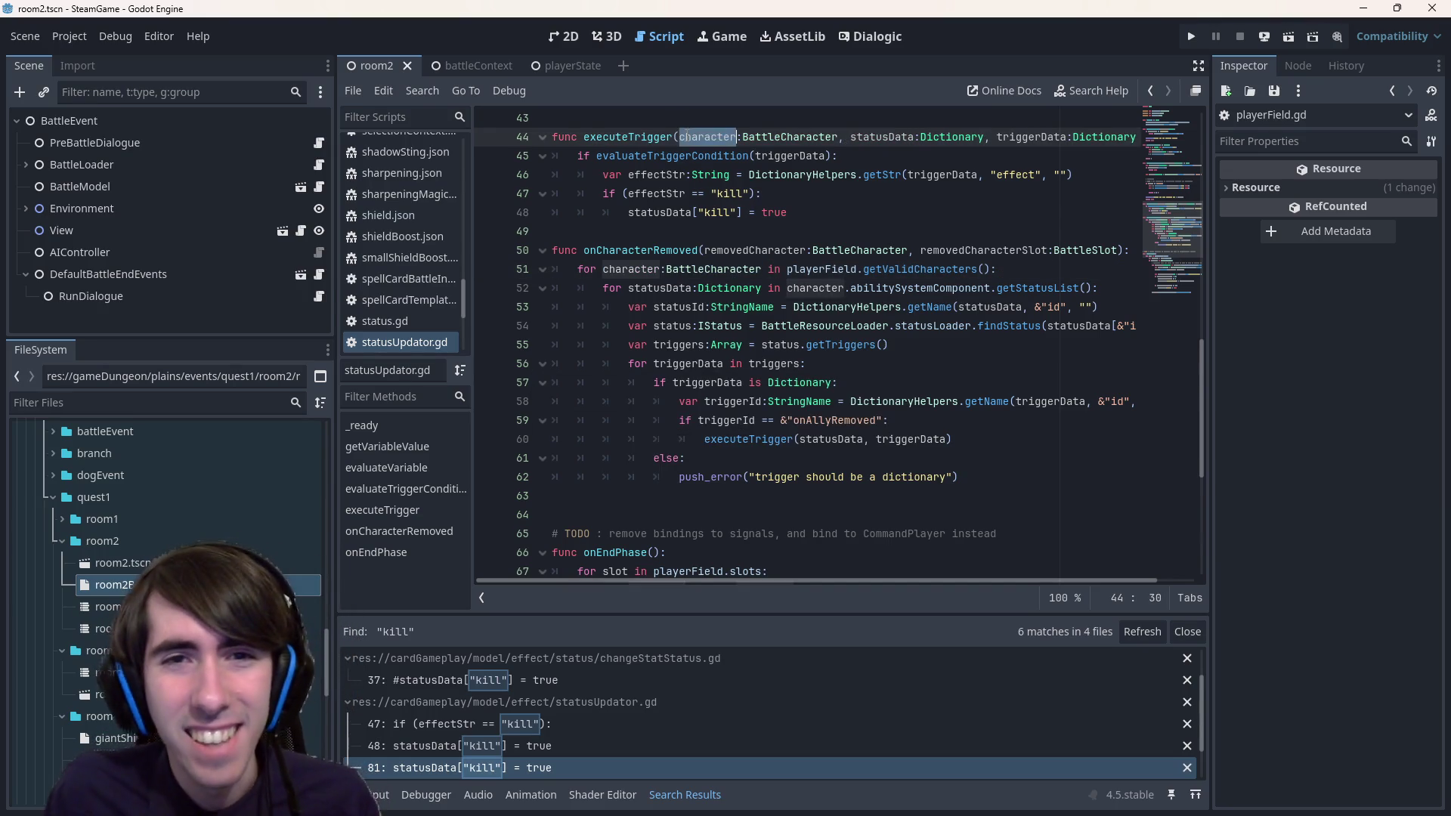
pyautogui.hotkey('ctrl', 'c')
pyautogui.click(805, 438)
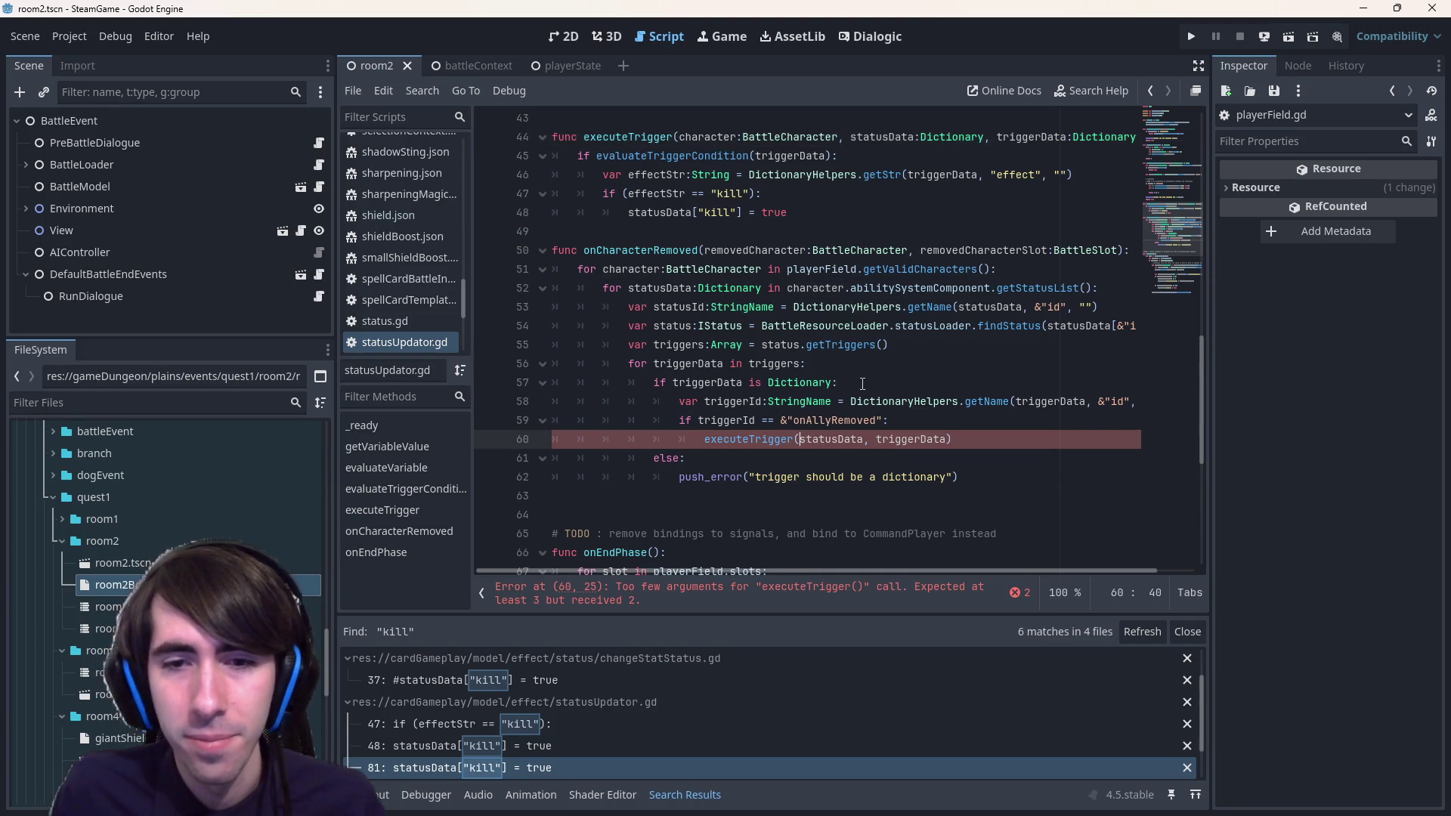
pyautogui.hotkey('ctrl', 'v')
pyautogui.write(',')
pyautogui.hotkey('ctrl', 's')
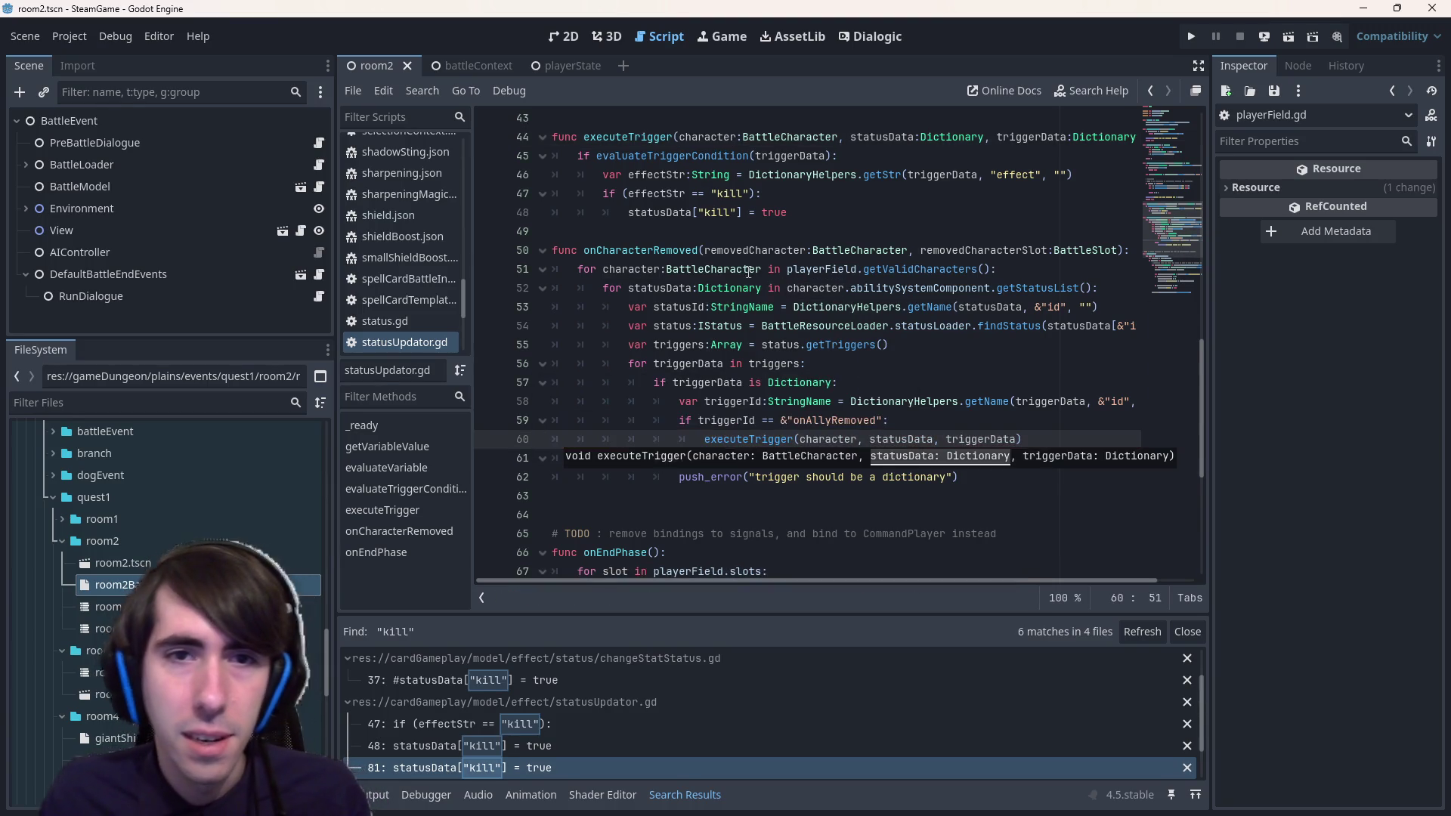
# - Move the refreshStatusList line from onEndPhase to just below the kill flag assignment and save
pyautogui.scroll(1, 754, 235)
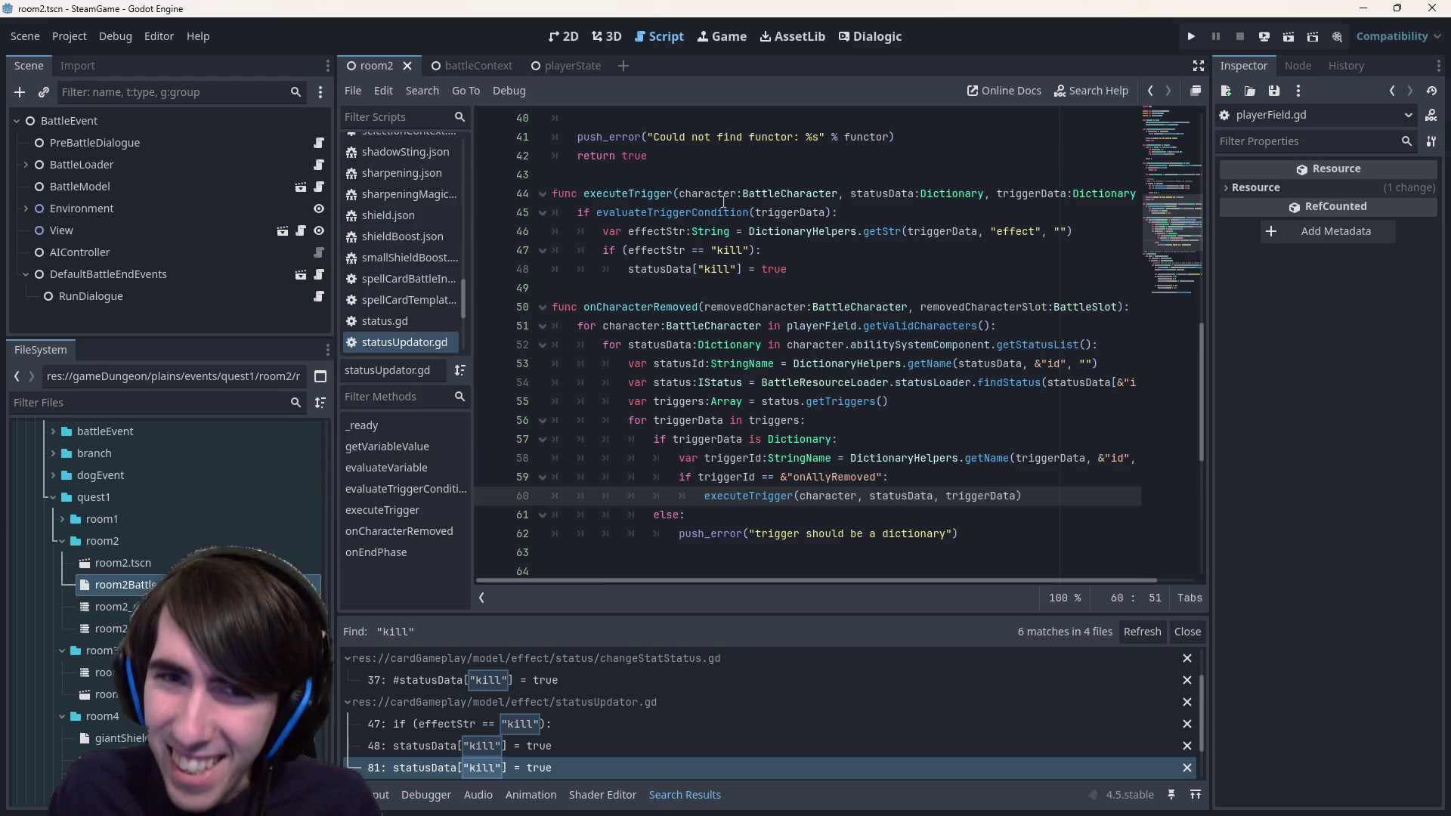
pyautogui.doubleClick(716, 193)
pyautogui.scroll(-7, 835, 368)
pyautogui.moveTo(959, 534); pyautogui.dragTo(463, 527)
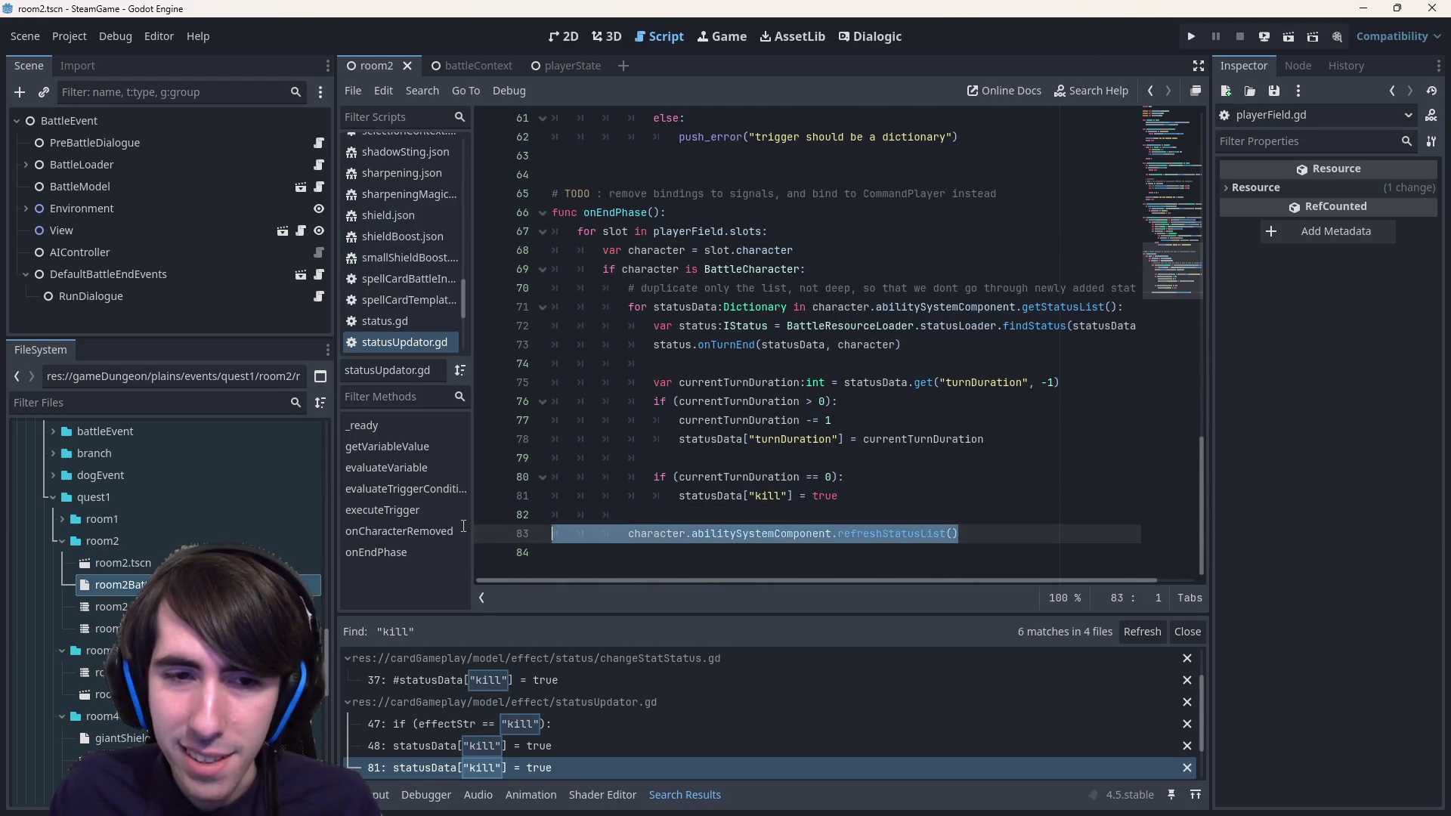
pyautogui.hotkey('ctrl', 'x')
pyautogui.scroll(8, 868, 302)
pyautogui.click(830, 333)
pyautogui.press('Return')
pyautogui.hotkey('ctrl', 'v')
pyautogui.hotkey('ctrl', 's')
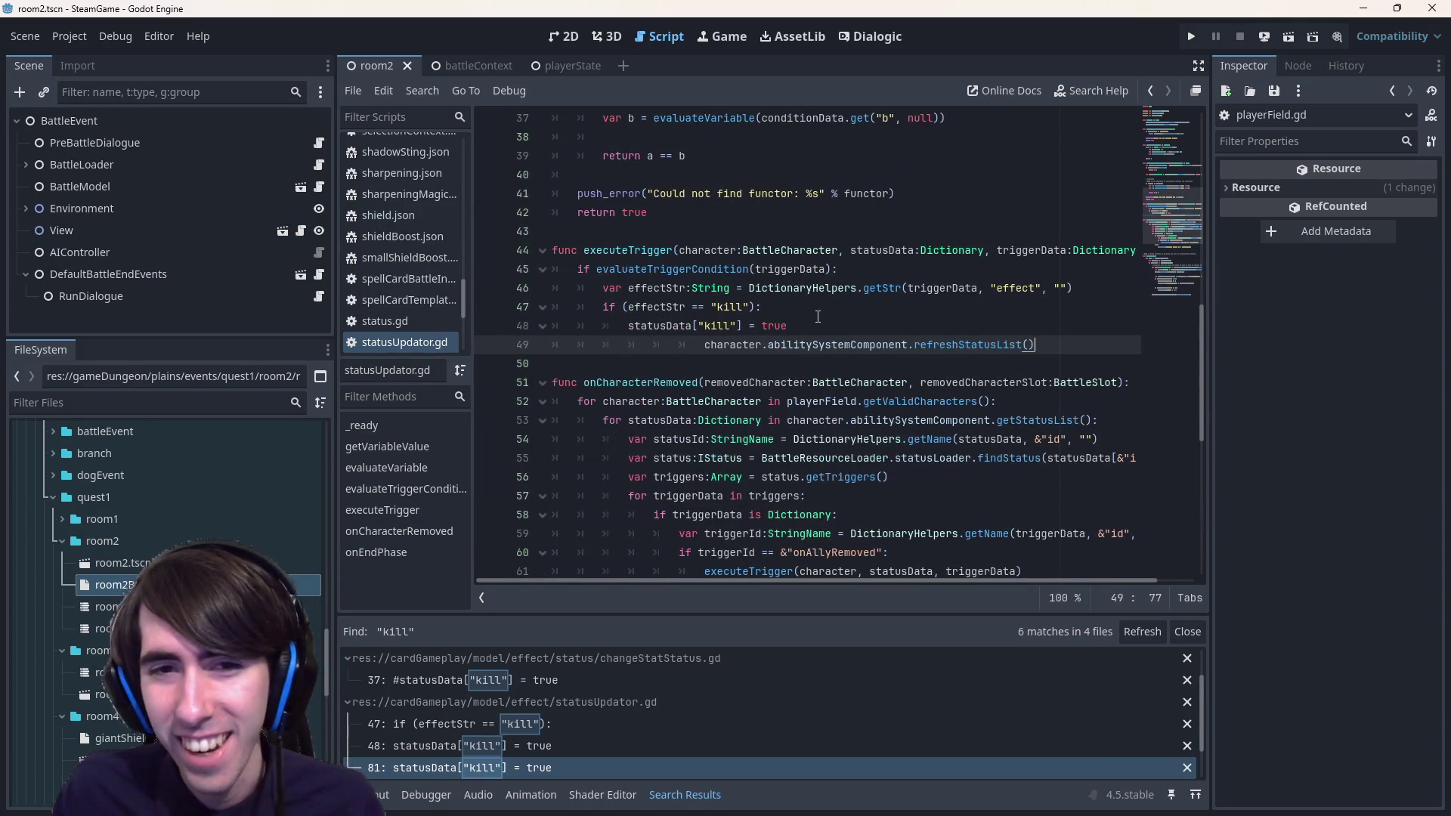
pyautogui.hotkey('ctrl', 's')
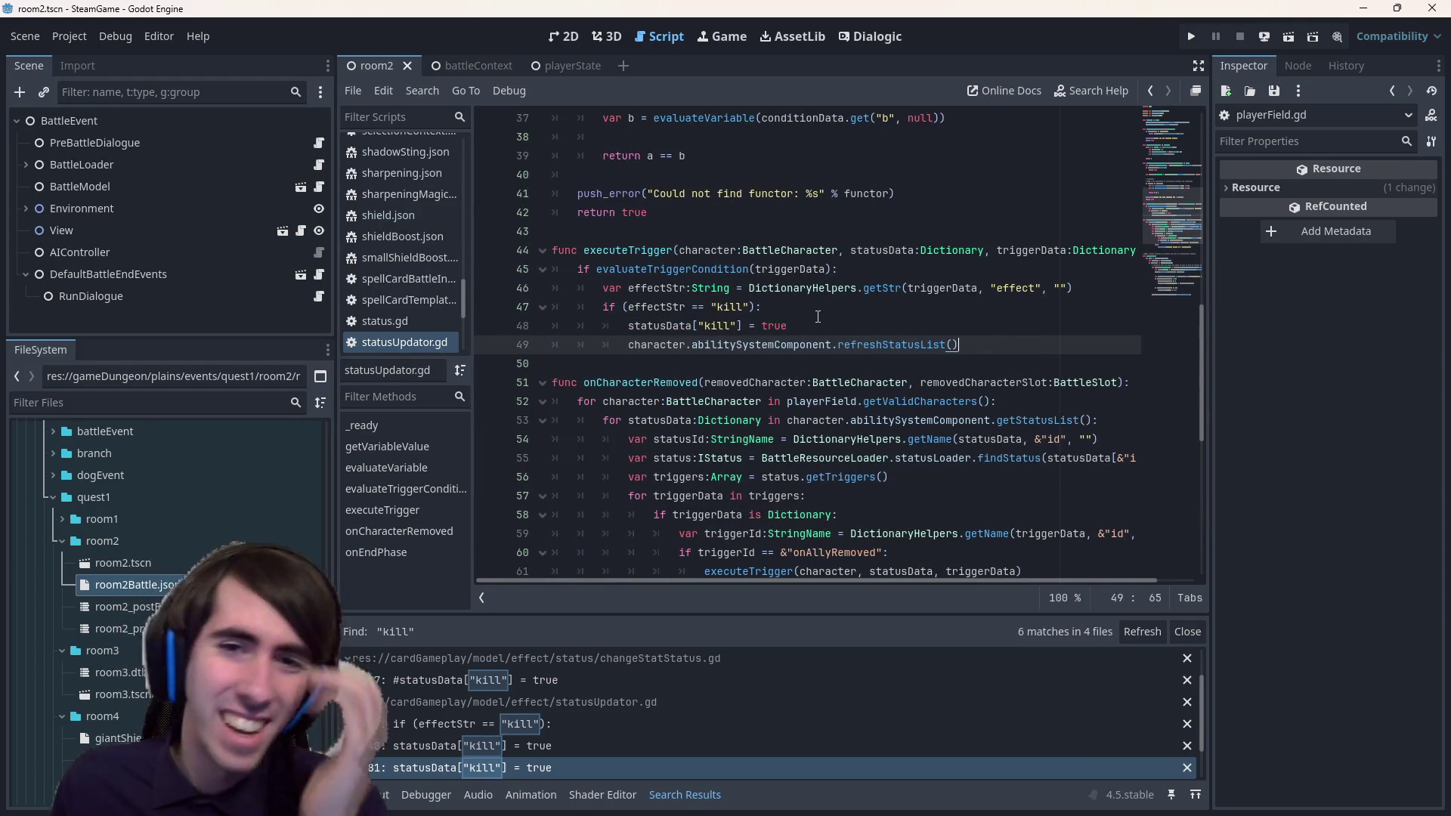